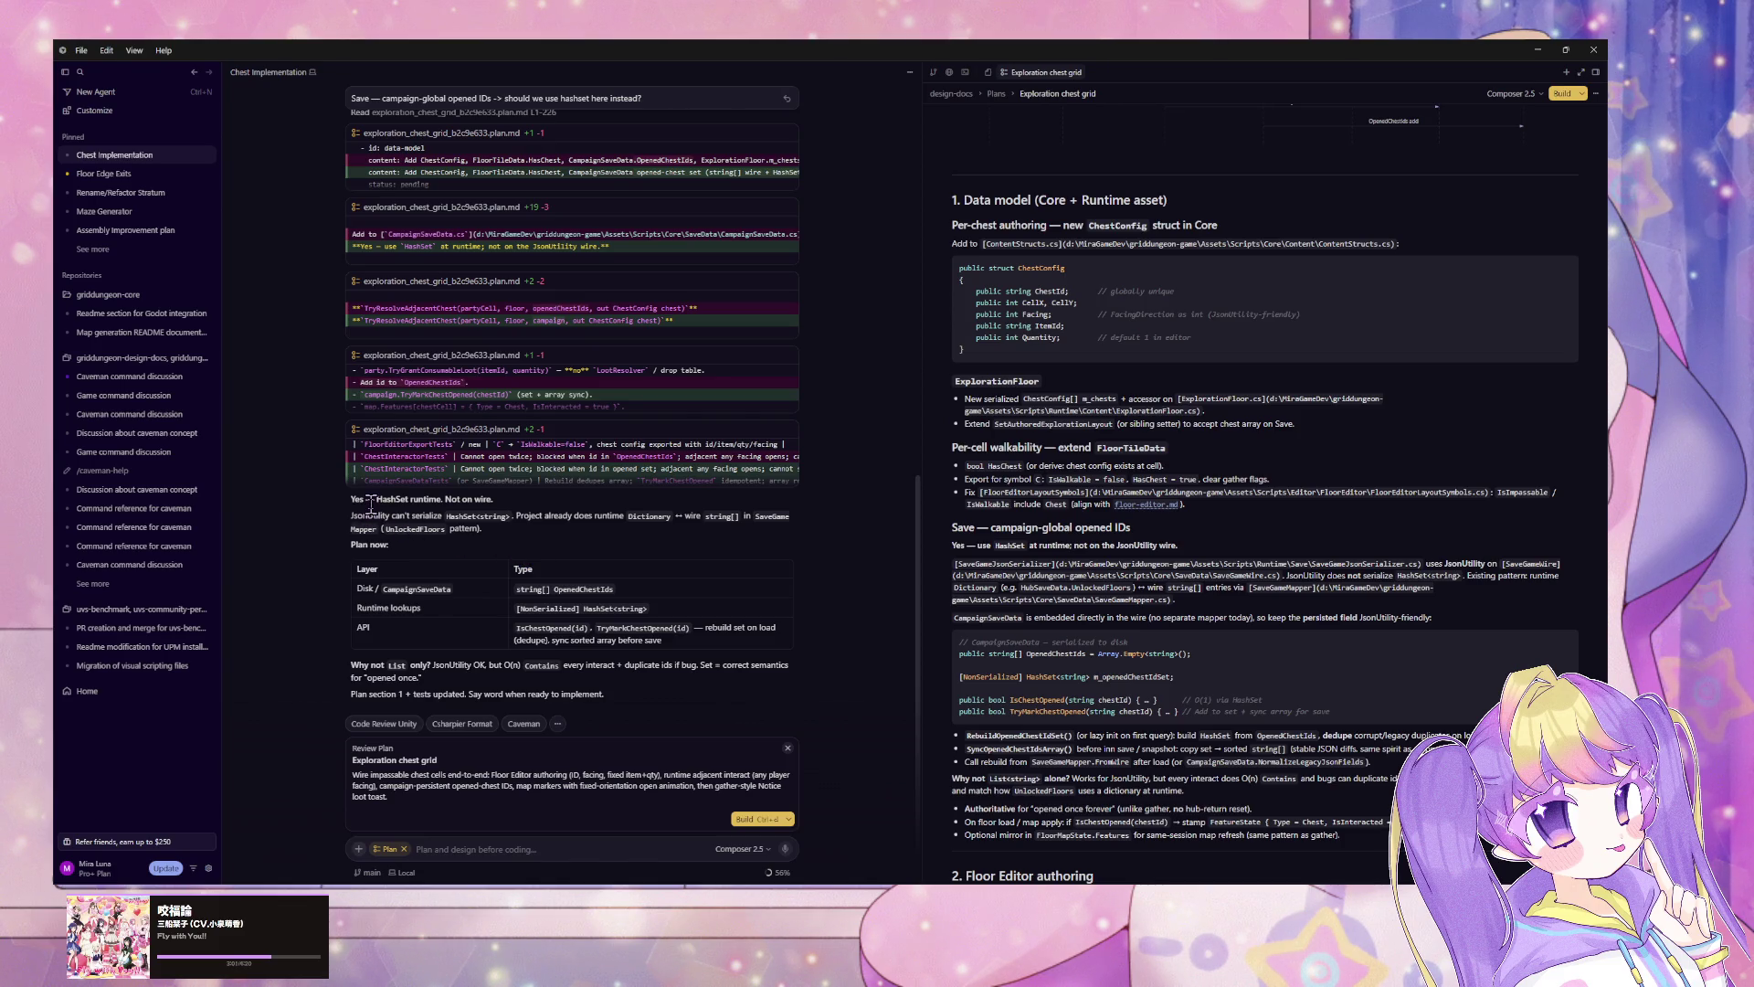
Step: Read the plan's JsonUtility serialization, O(n) Contains and CampaignSaveData notes
{"action": "left_click_drag", "start_coordinate": [350, 516], "coordinate": [481, 529]}
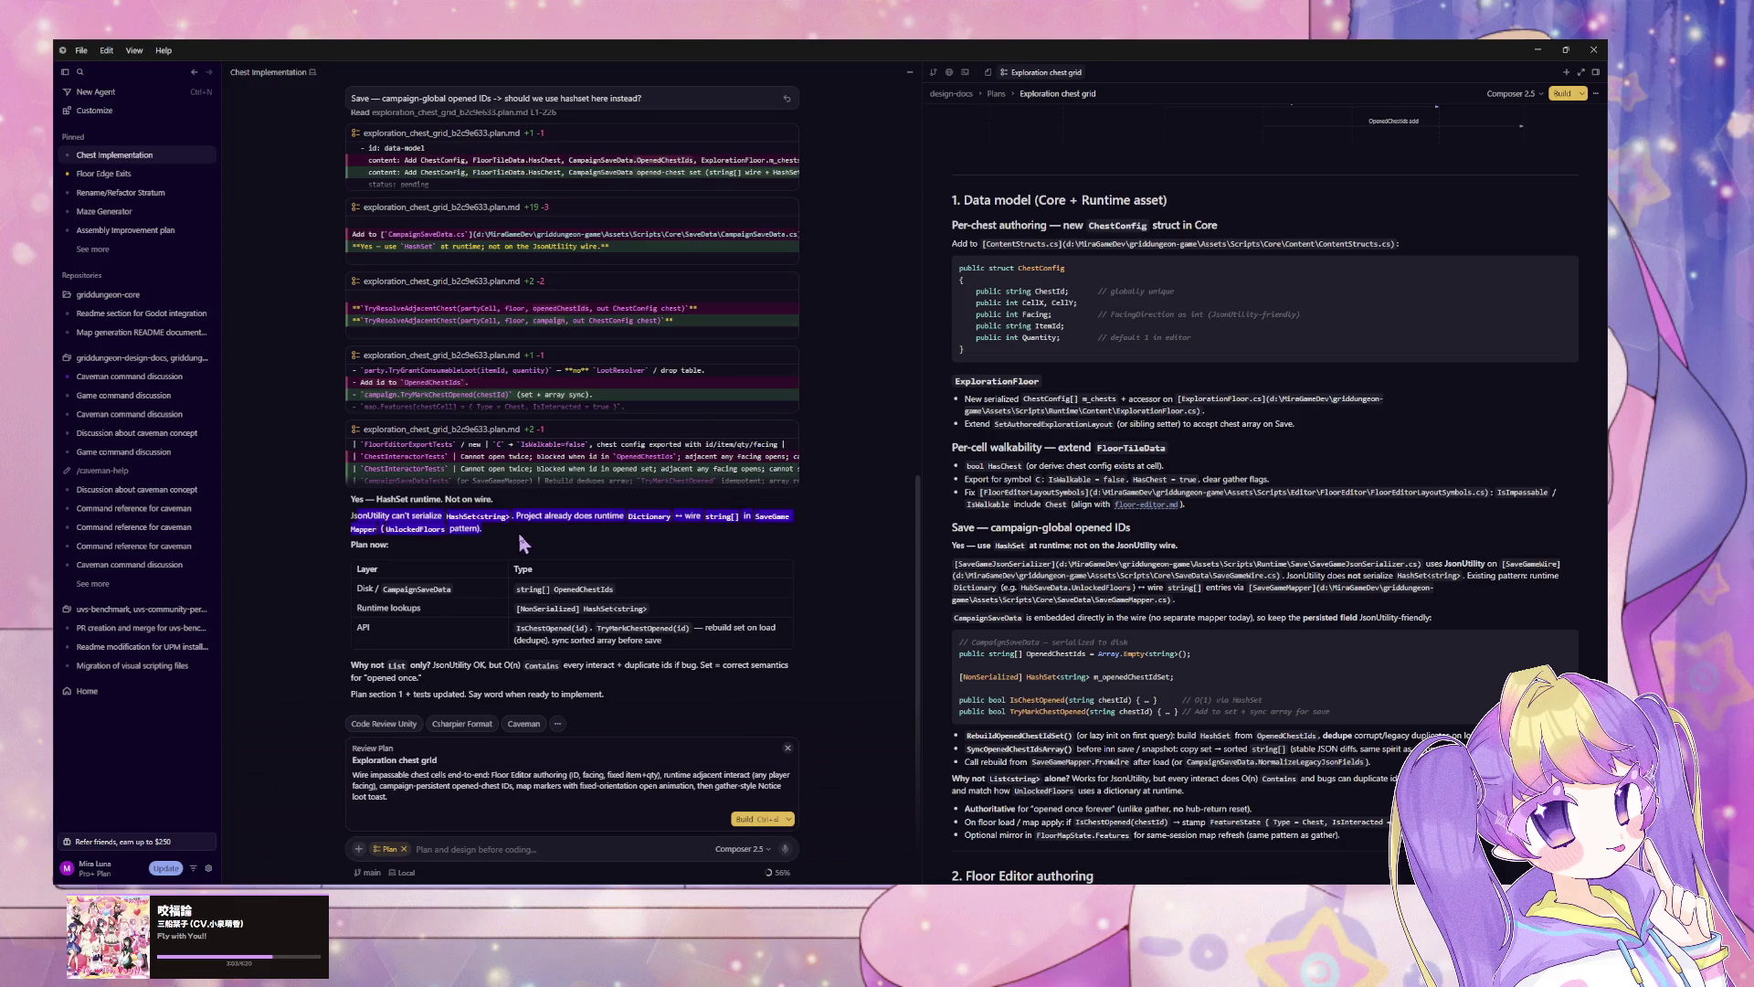
{"action": "left_click", "coordinate": [468, 518]}
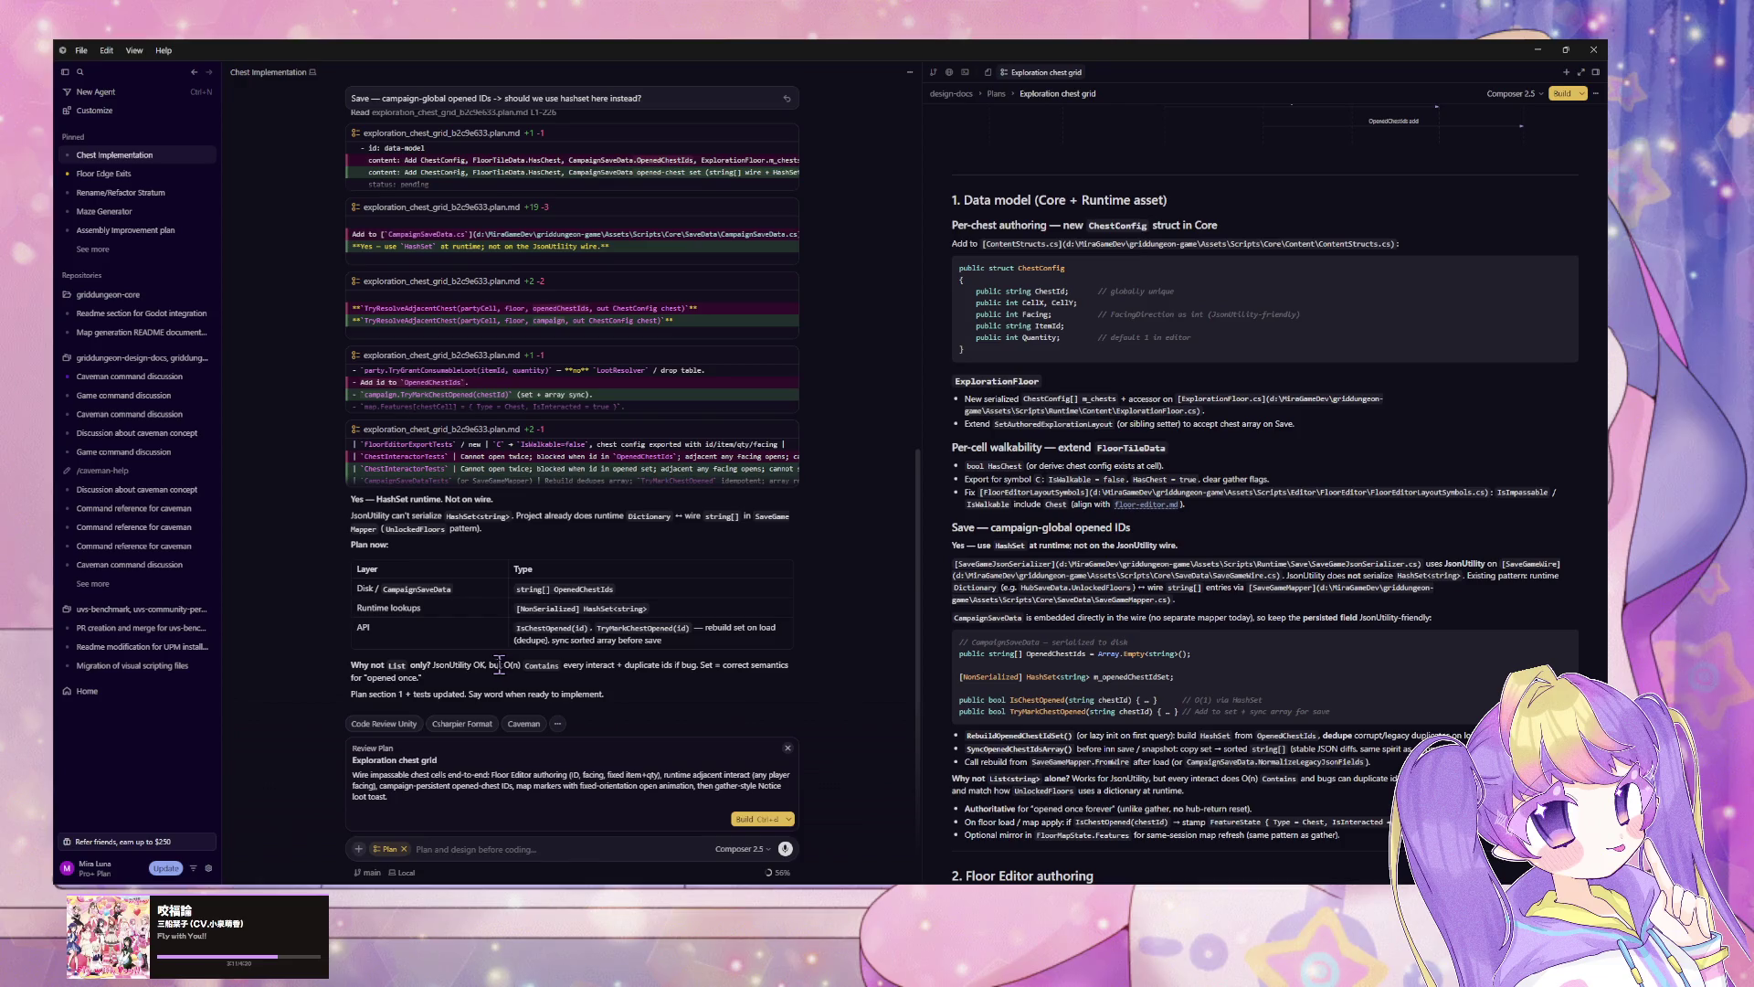
{"action": "mouse_move", "coordinate": [489, 664]}
{"action": "left_mouse_down"}
{"action": "mouse_move", "coordinate": [724, 665]}
{"action": "mouse_move", "coordinate": [713, 682]}
{"action": "left_mouse_up"}
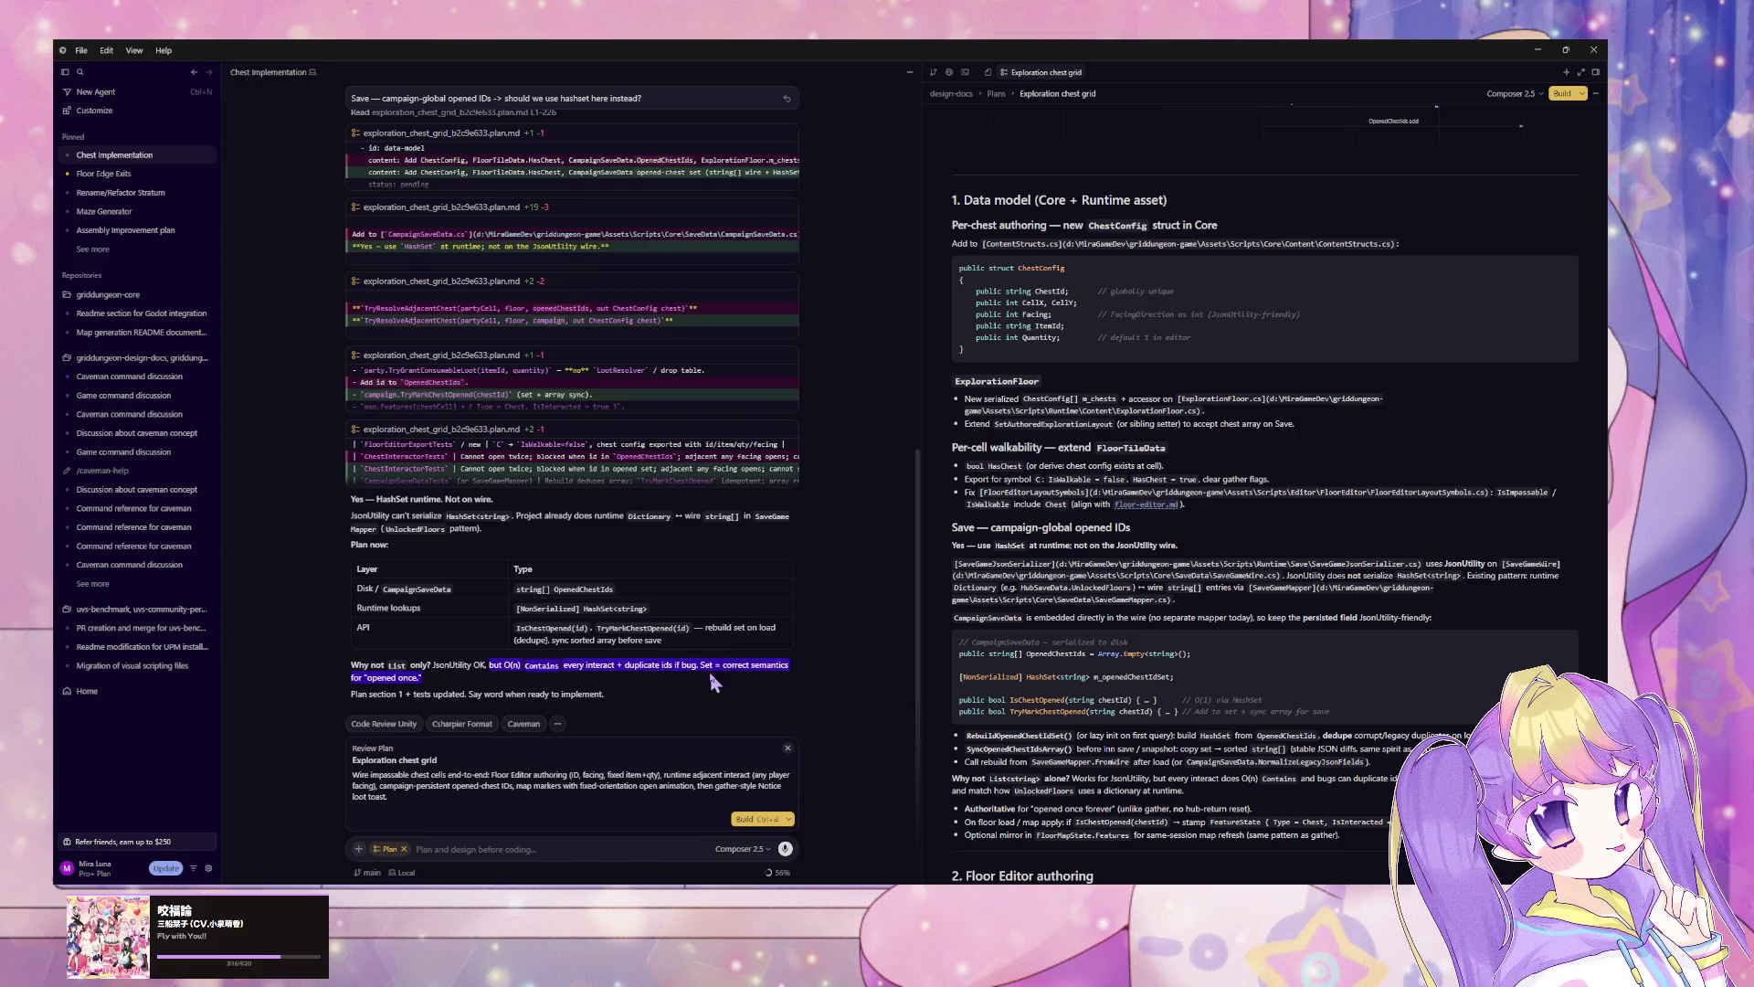
{"action": "left_click", "coordinate": [650, 705]}
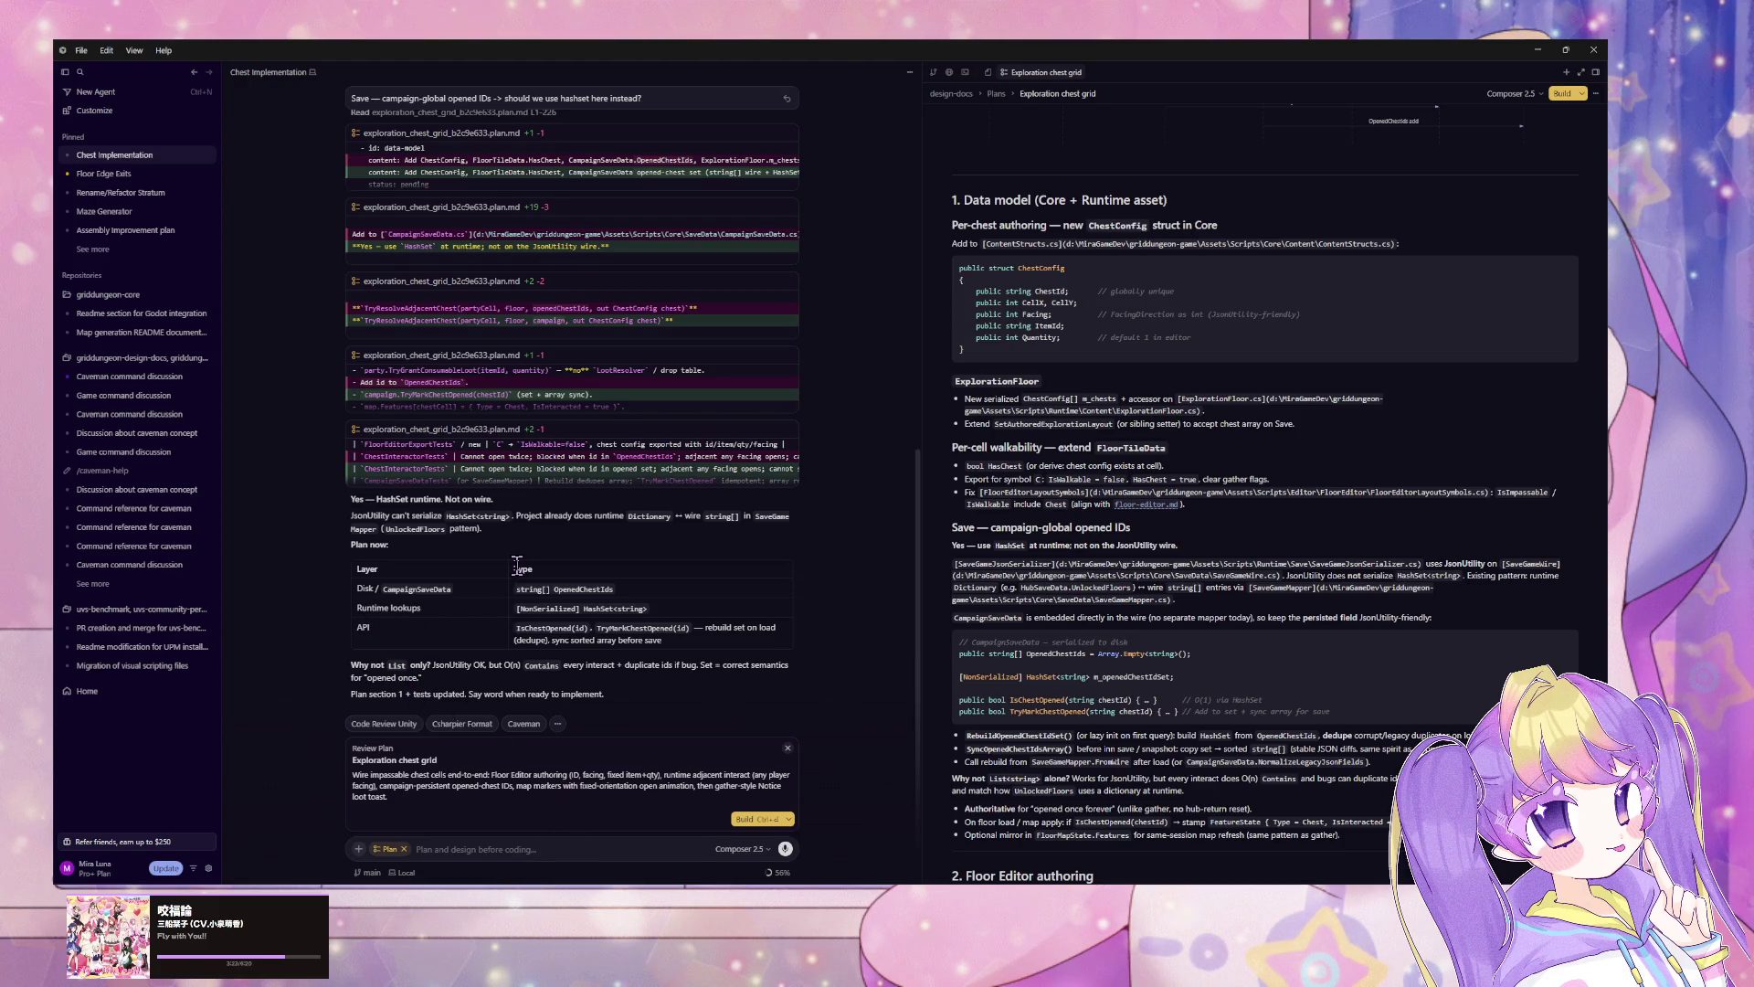
{"action": "scroll", "coordinate": [1010, 447], "scroll_direction": "down", "scroll_amount": 2}
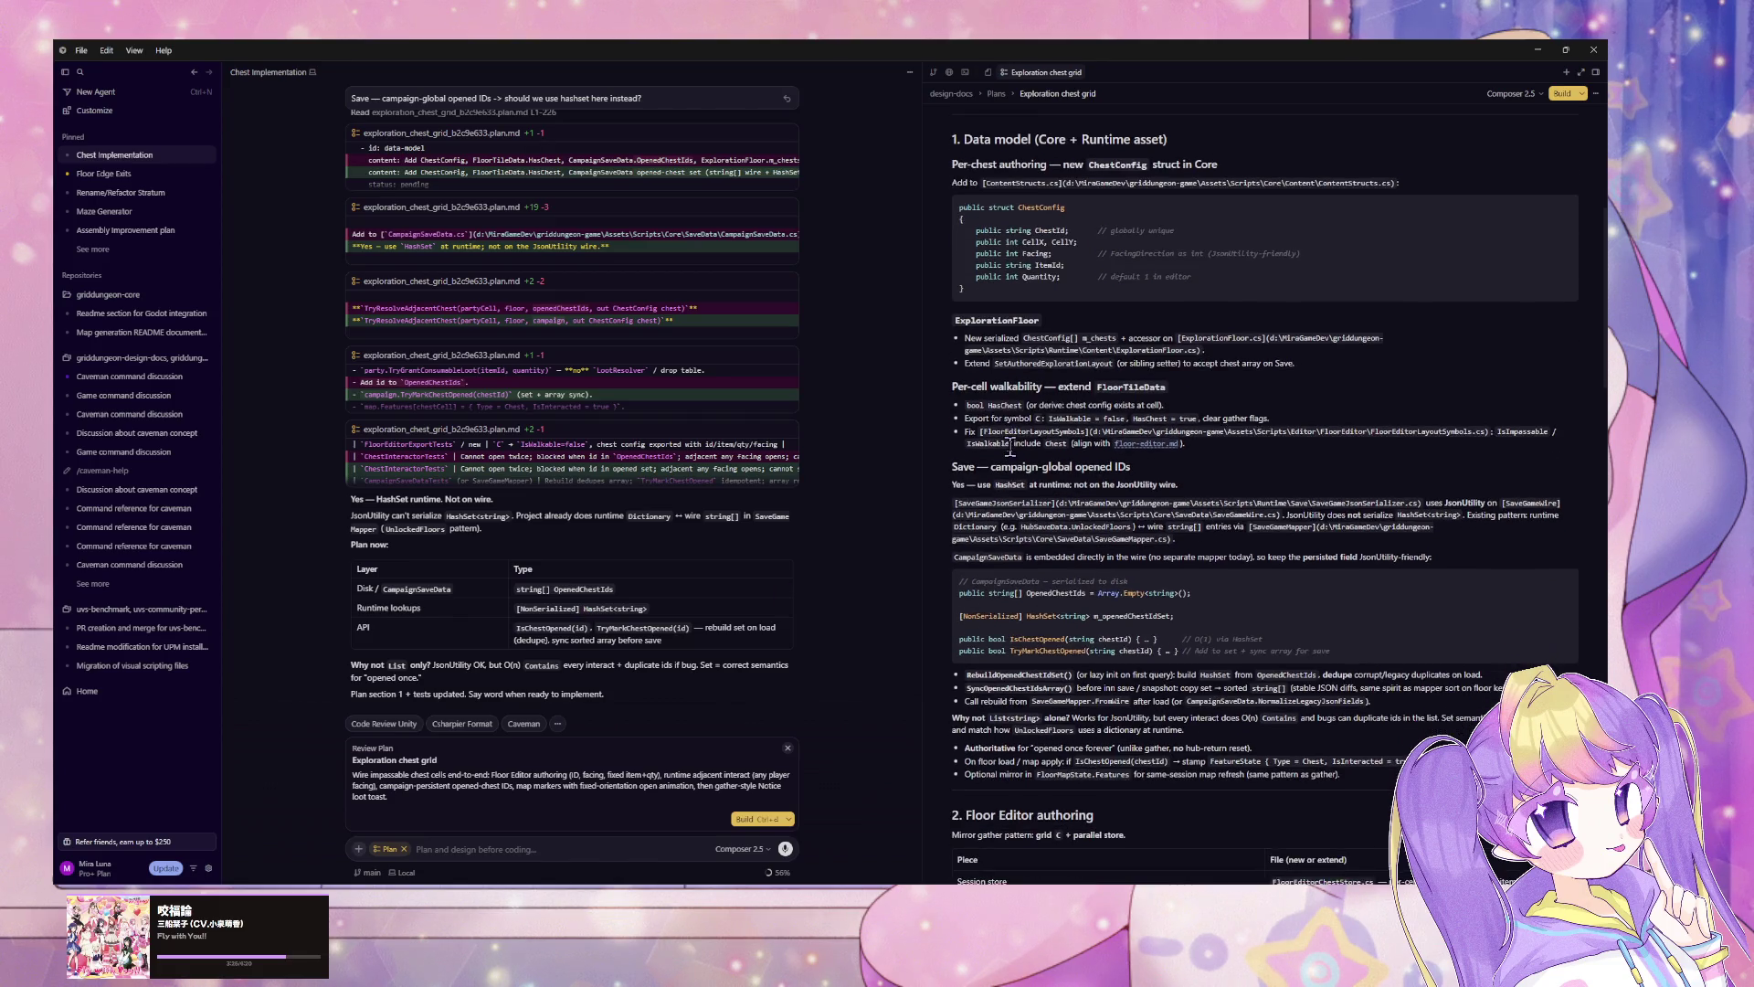
{"action": "scroll", "coordinate": [1010, 447], "scroll_direction": "down", "scroll_amount": 4}
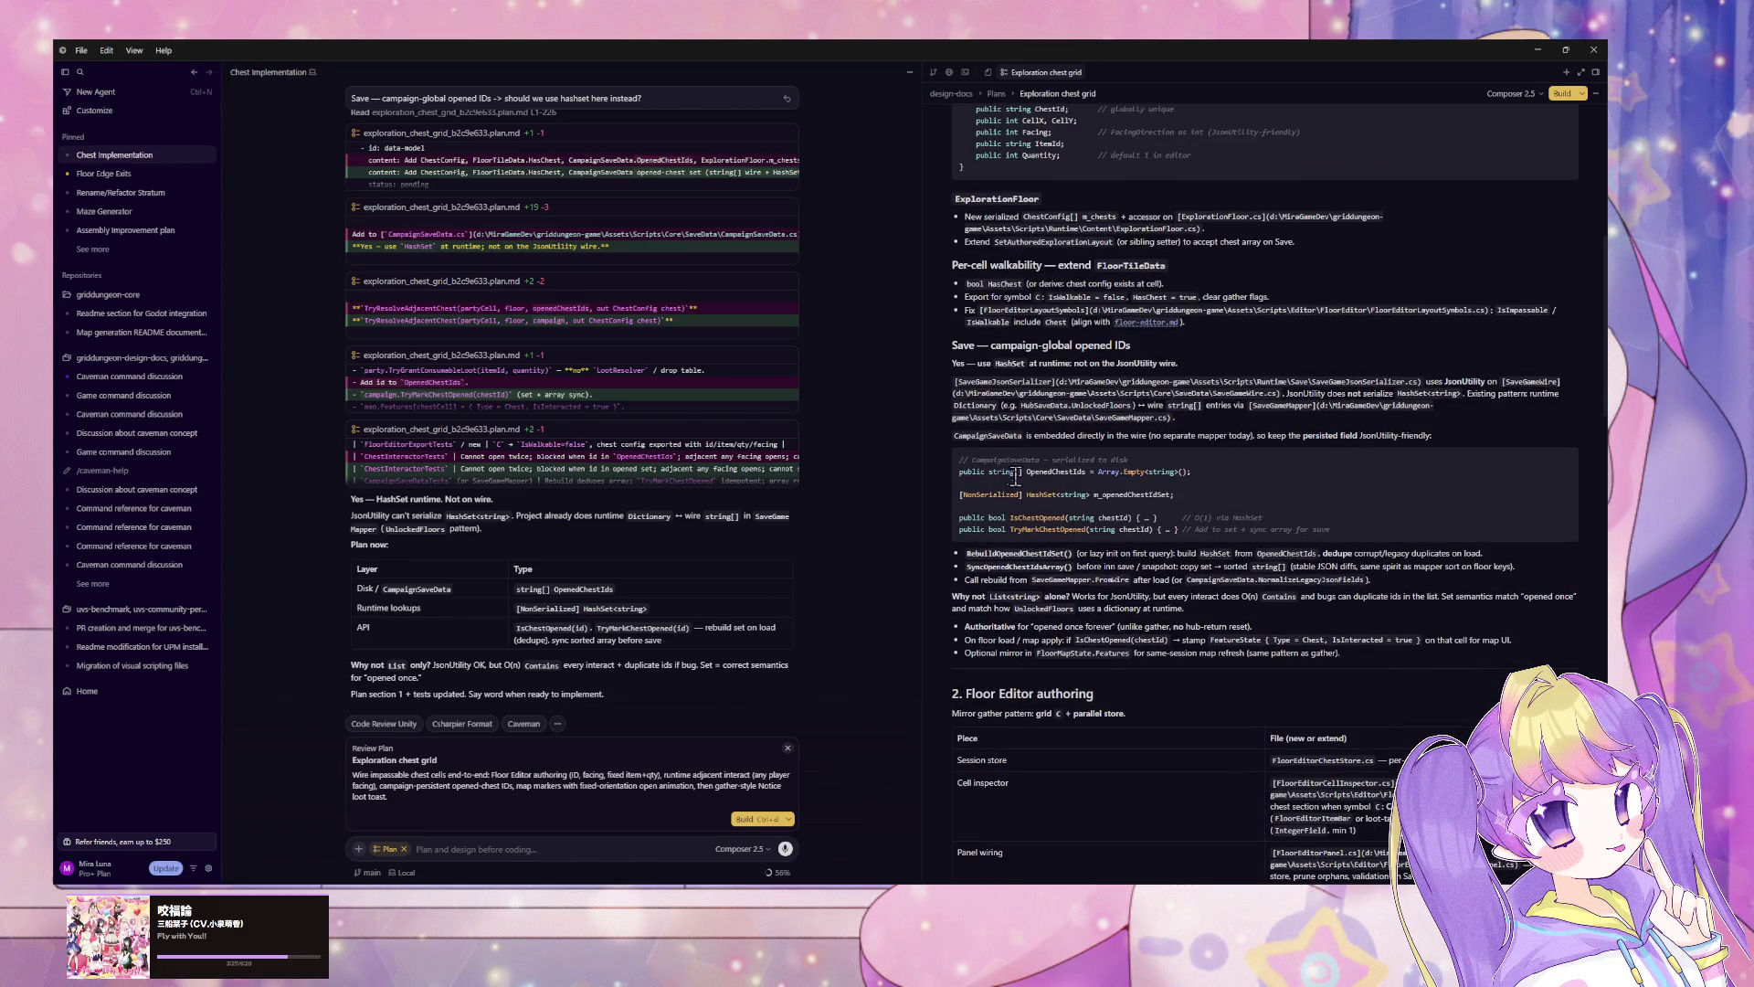
{"action": "left_click_drag", "start_coordinate": [973, 459], "coordinate": [1102, 472]}
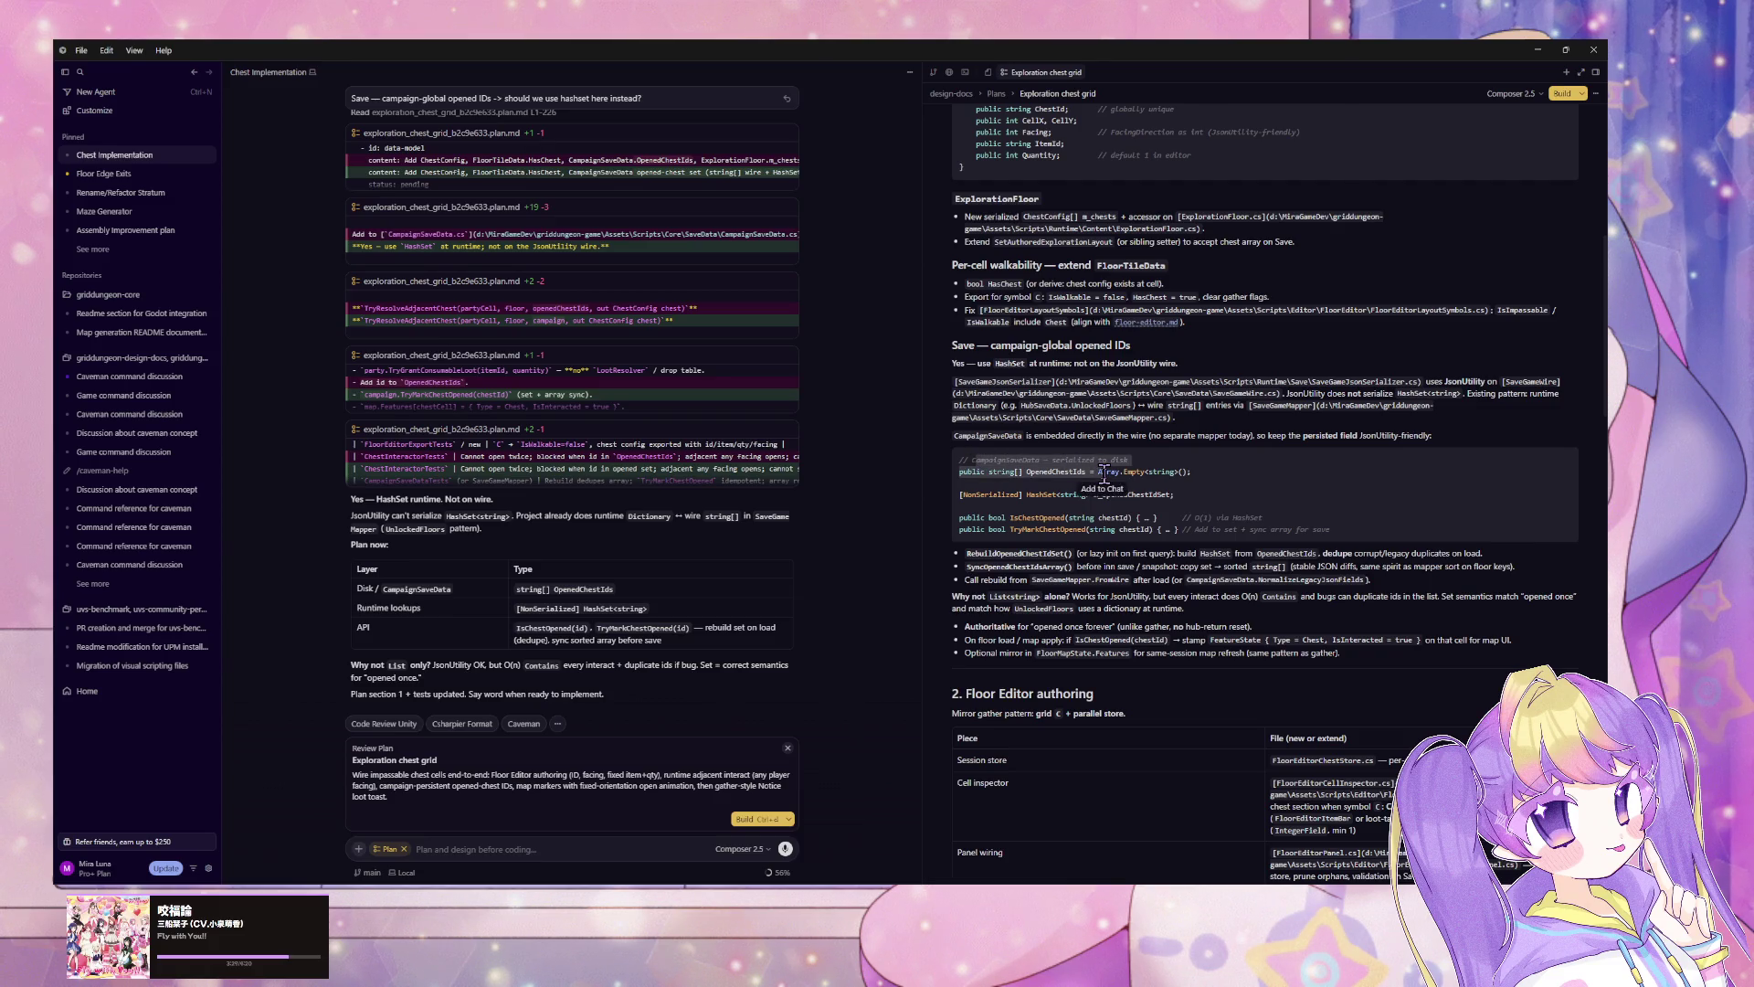
{"action": "left_click", "coordinate": [1058, 512]}
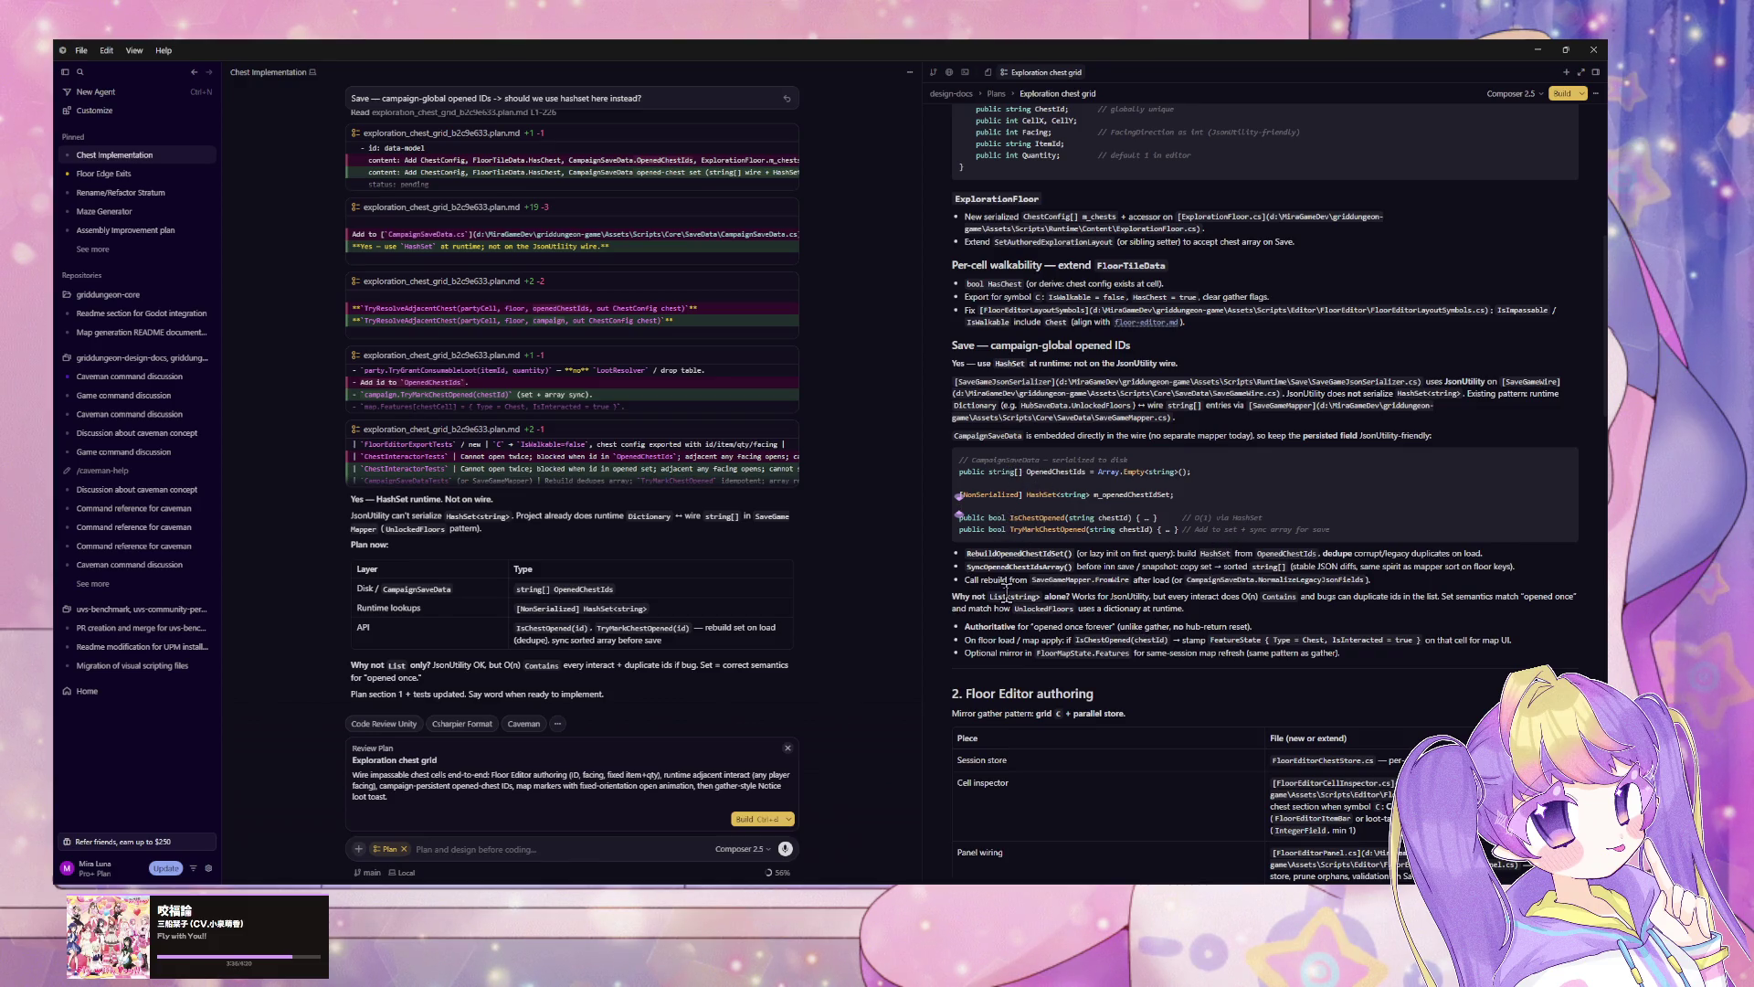
Step: Scroll further through the plan, past the FloorEditorChestStore.cs section
{"action": "scroll", "coordinate": [1012, 564], "scroll_direction": "down", "scroll_amount": 1}
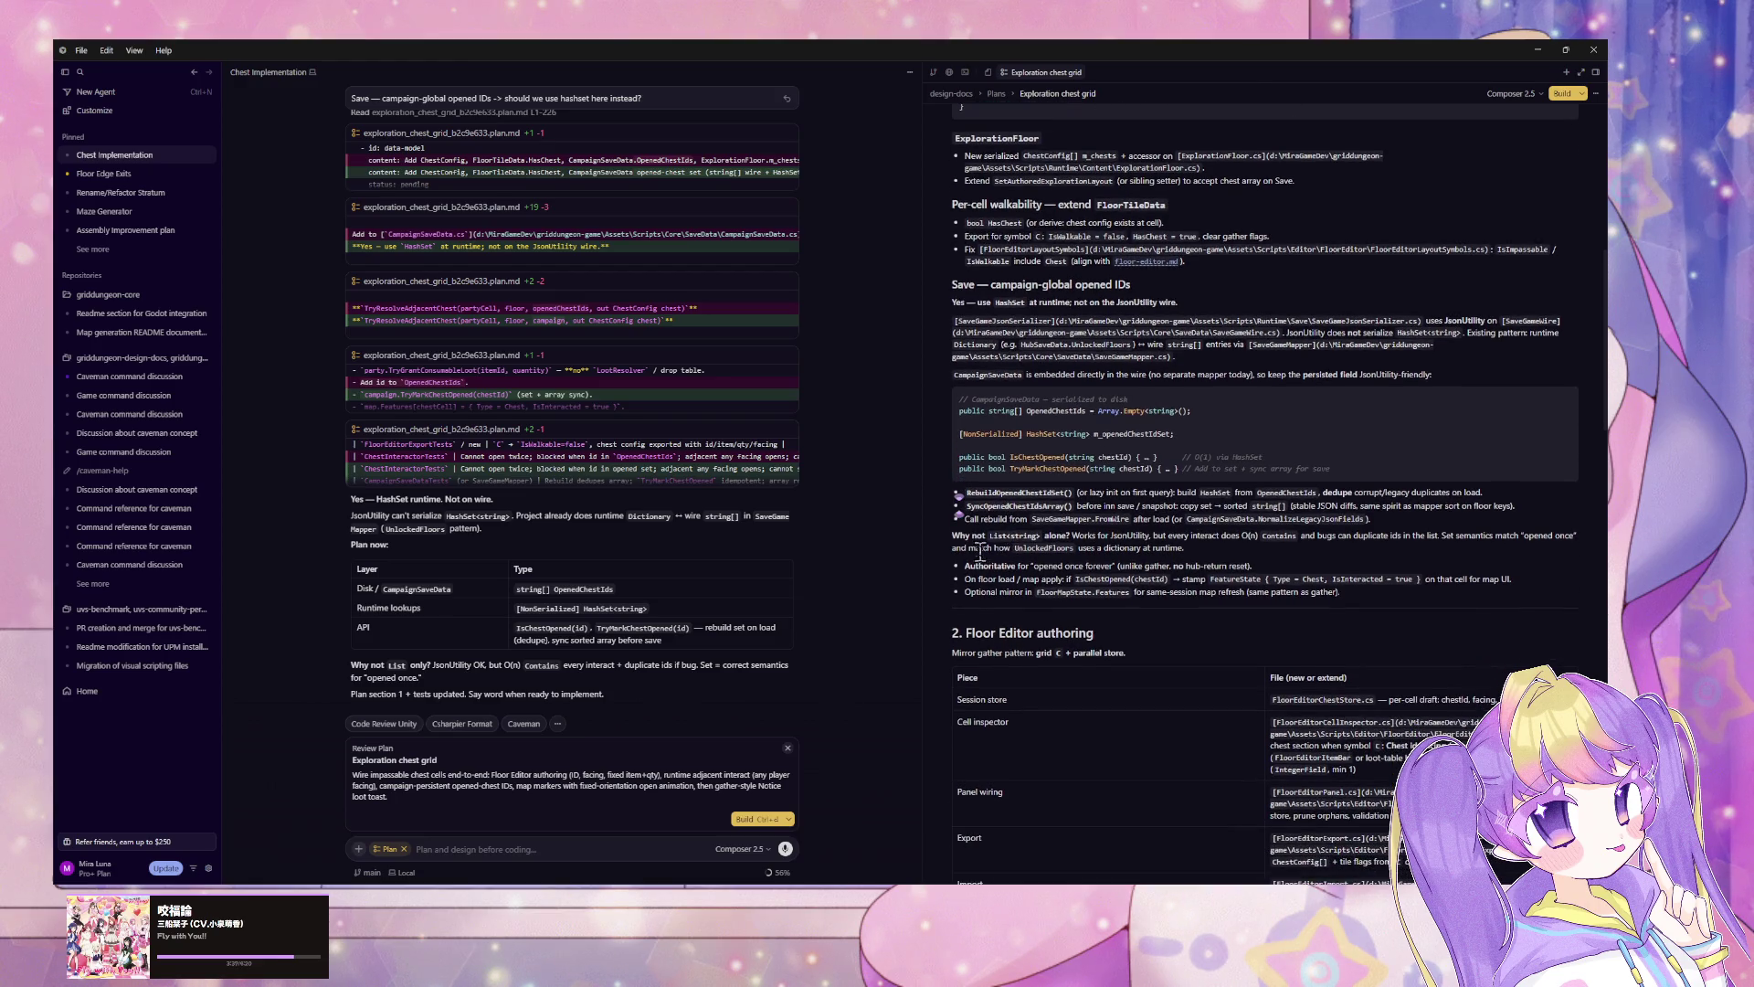
{"action": "scroll", "coordinate": [979, 565], "scroll_direction": "down", "scroll_amount": 1}
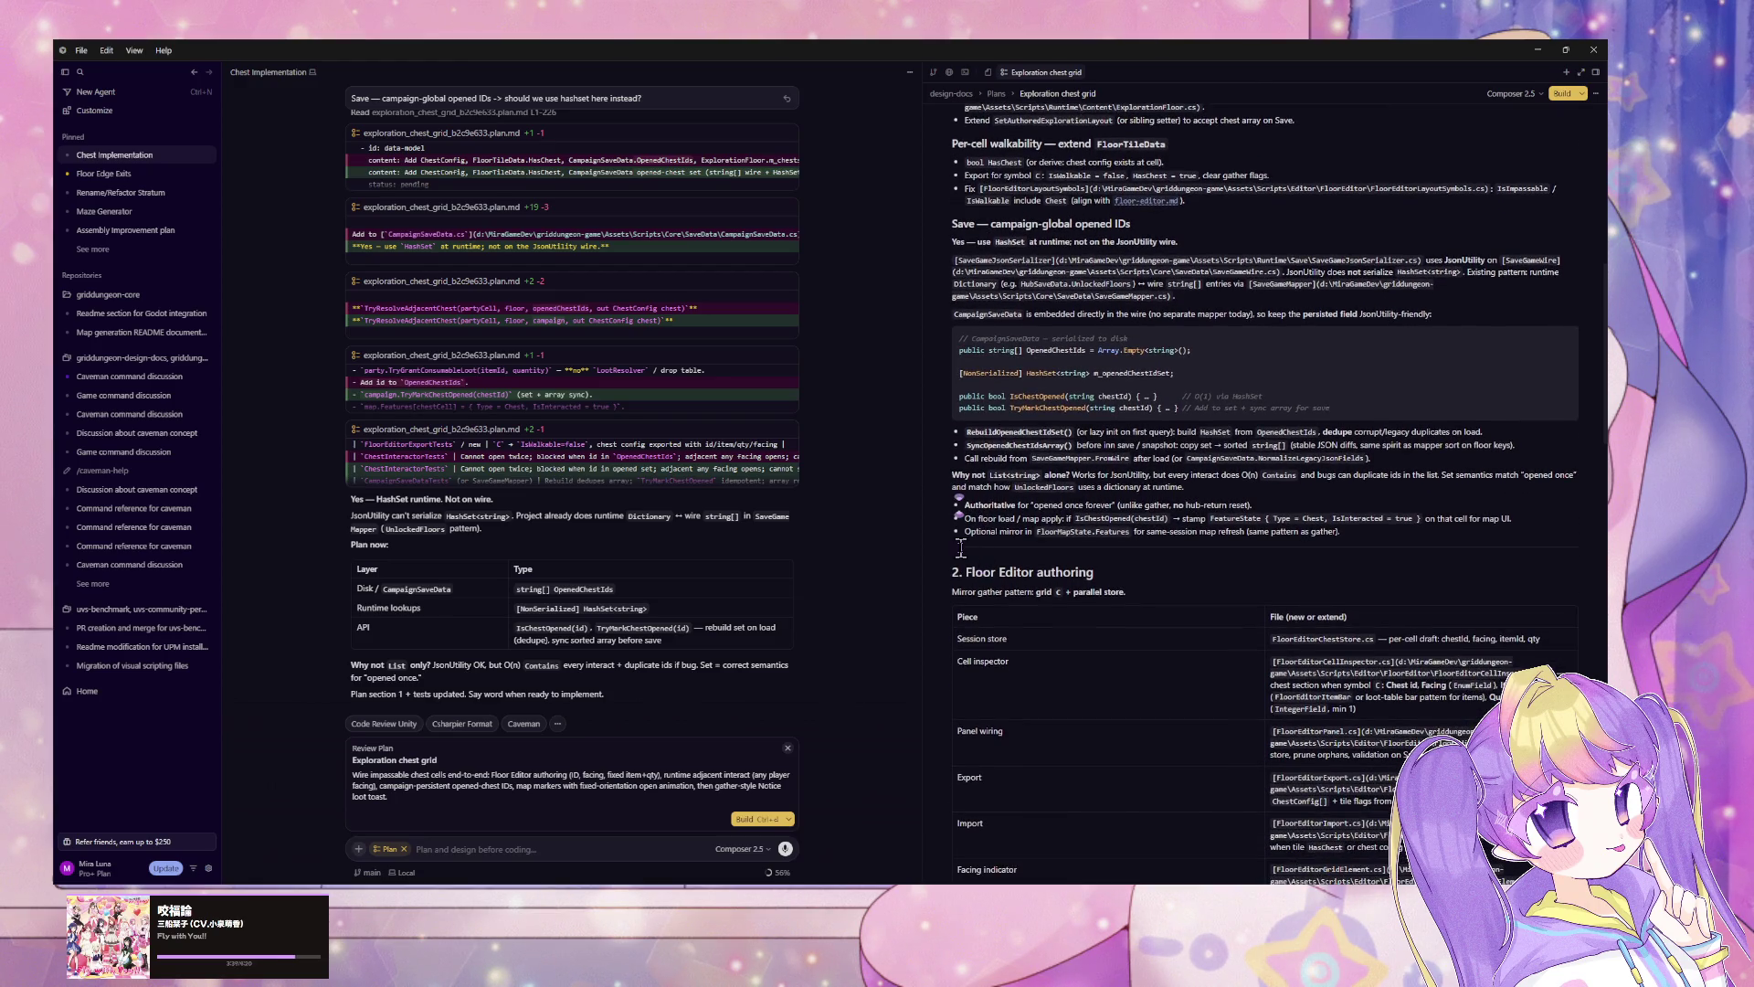
{"action": "scroll", "coordinate": [967, 539], "scroll_direction": "down", "scroll_amount": 1}
{"action": "scroll", "coordinate": [966, 539], "scroll_direction": "down", "scroll_amount": 2}
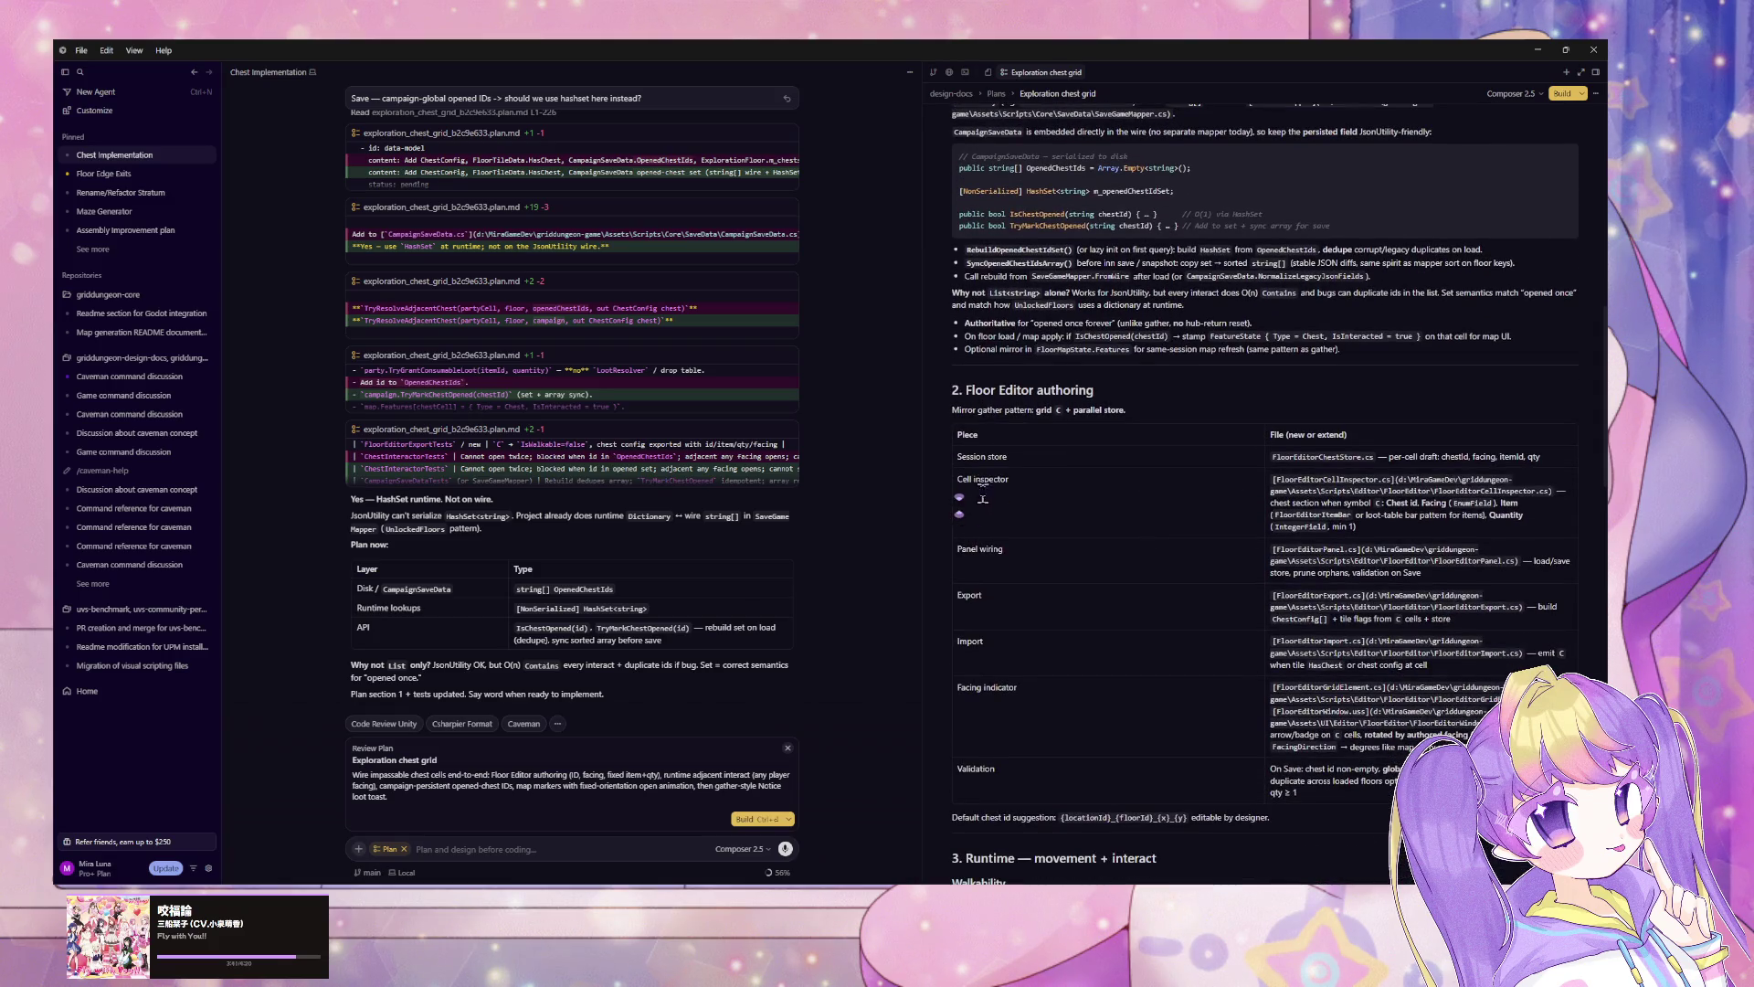
{"action": "double_click", "coordinate": [1289, 456]}
{"action": "scroll", "coordinate": [1176, 492], "scroll_direction": "down", "scroll_amount": 2}
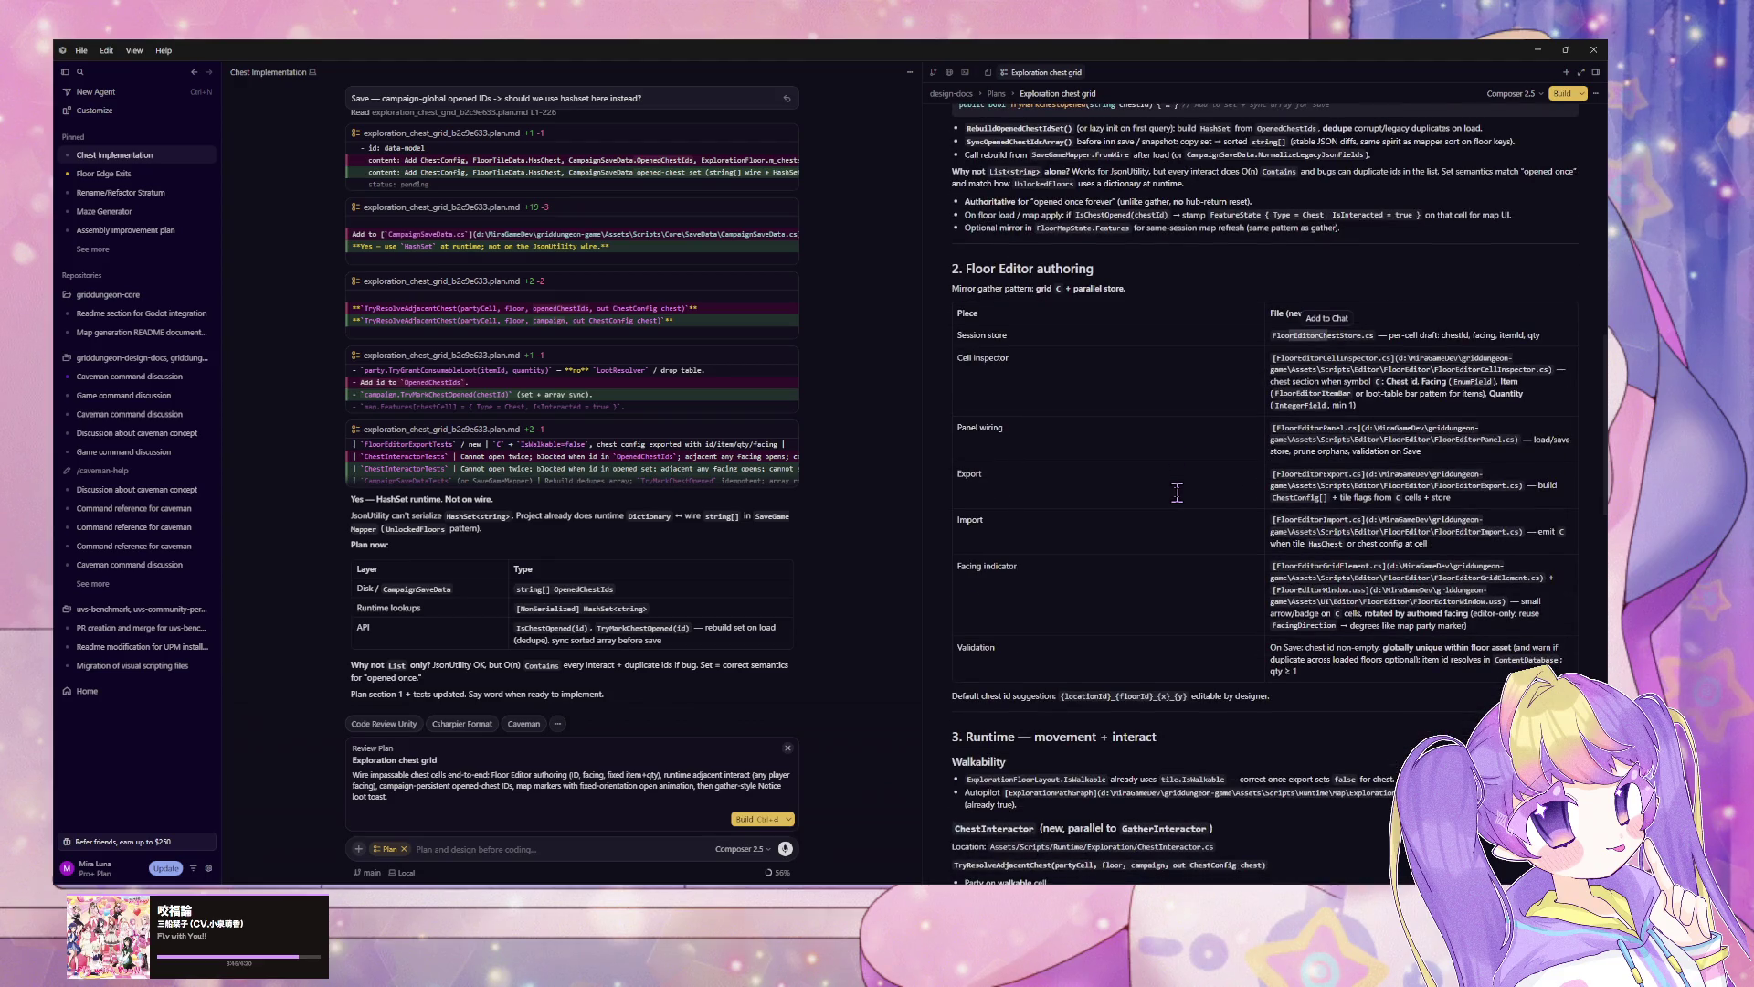
{"action": "scroll", "coordinate": [1177, 492], "scroll_direction": "down", "scroll_amount": 5}
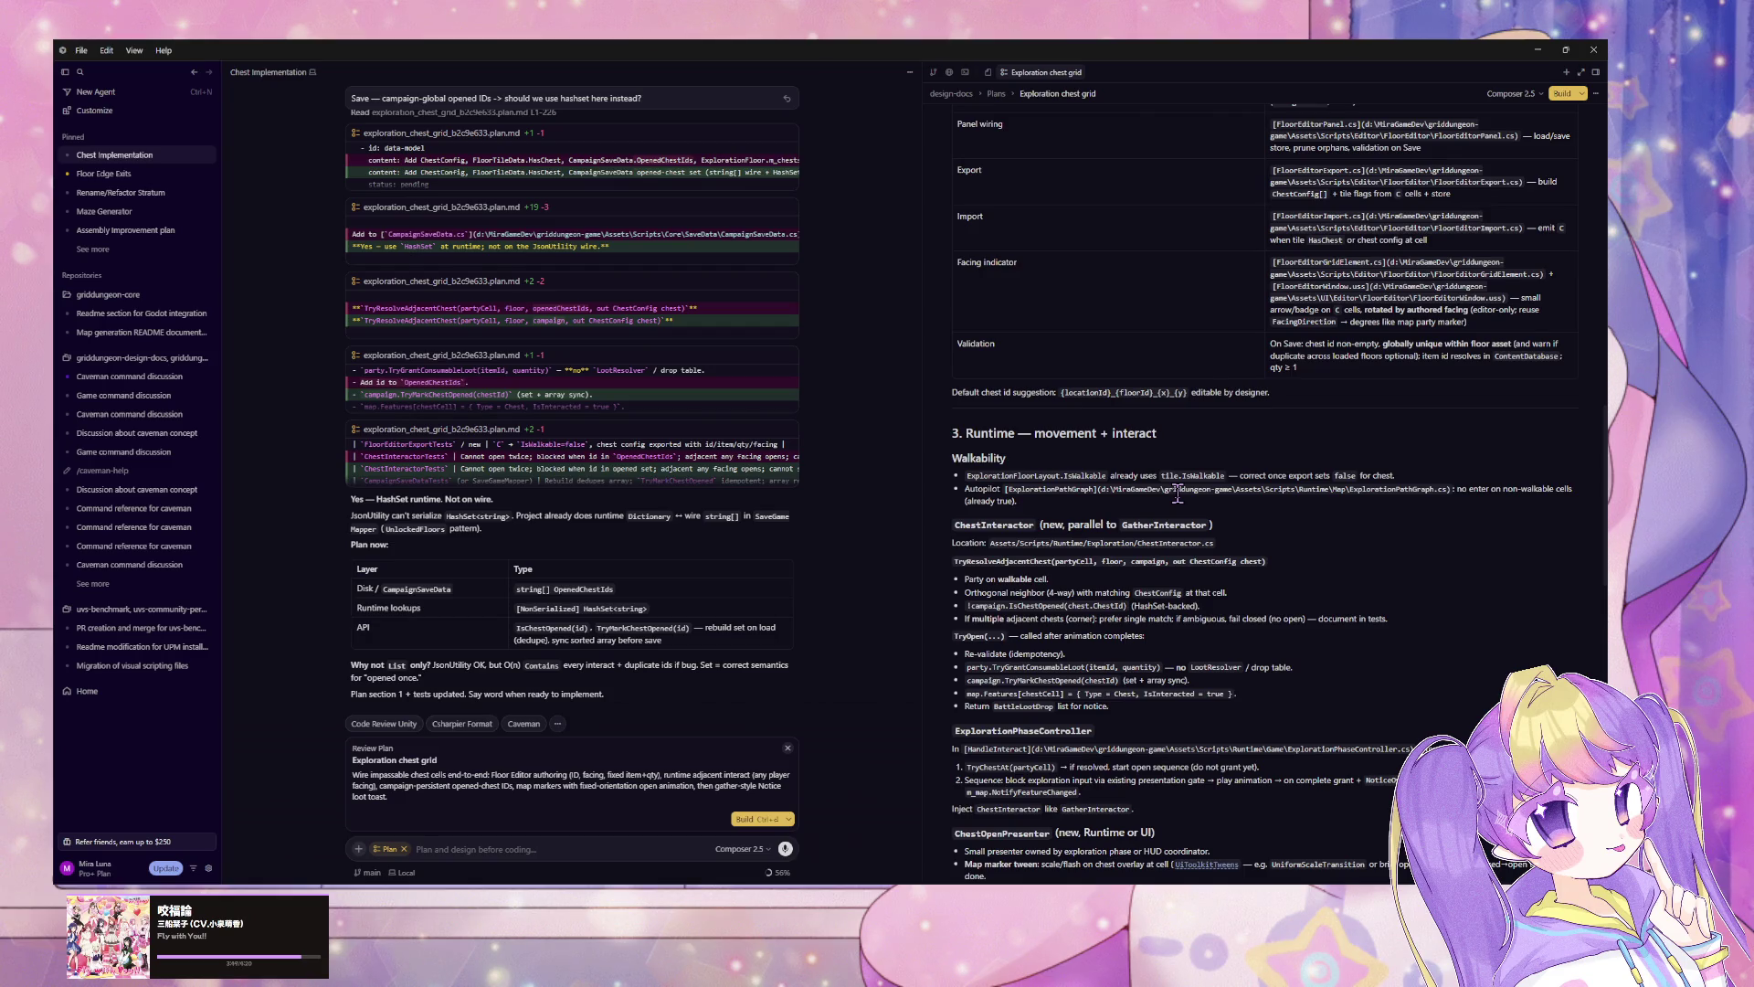
{"action": "scroll", "coordinate": [1177, 492], "scroll_direction": "down", "scroll_amount": 2}
{"action": "scroll", "coordinate": [1061, 474], "scroll_direction": "down", "scroll_amount": 2}
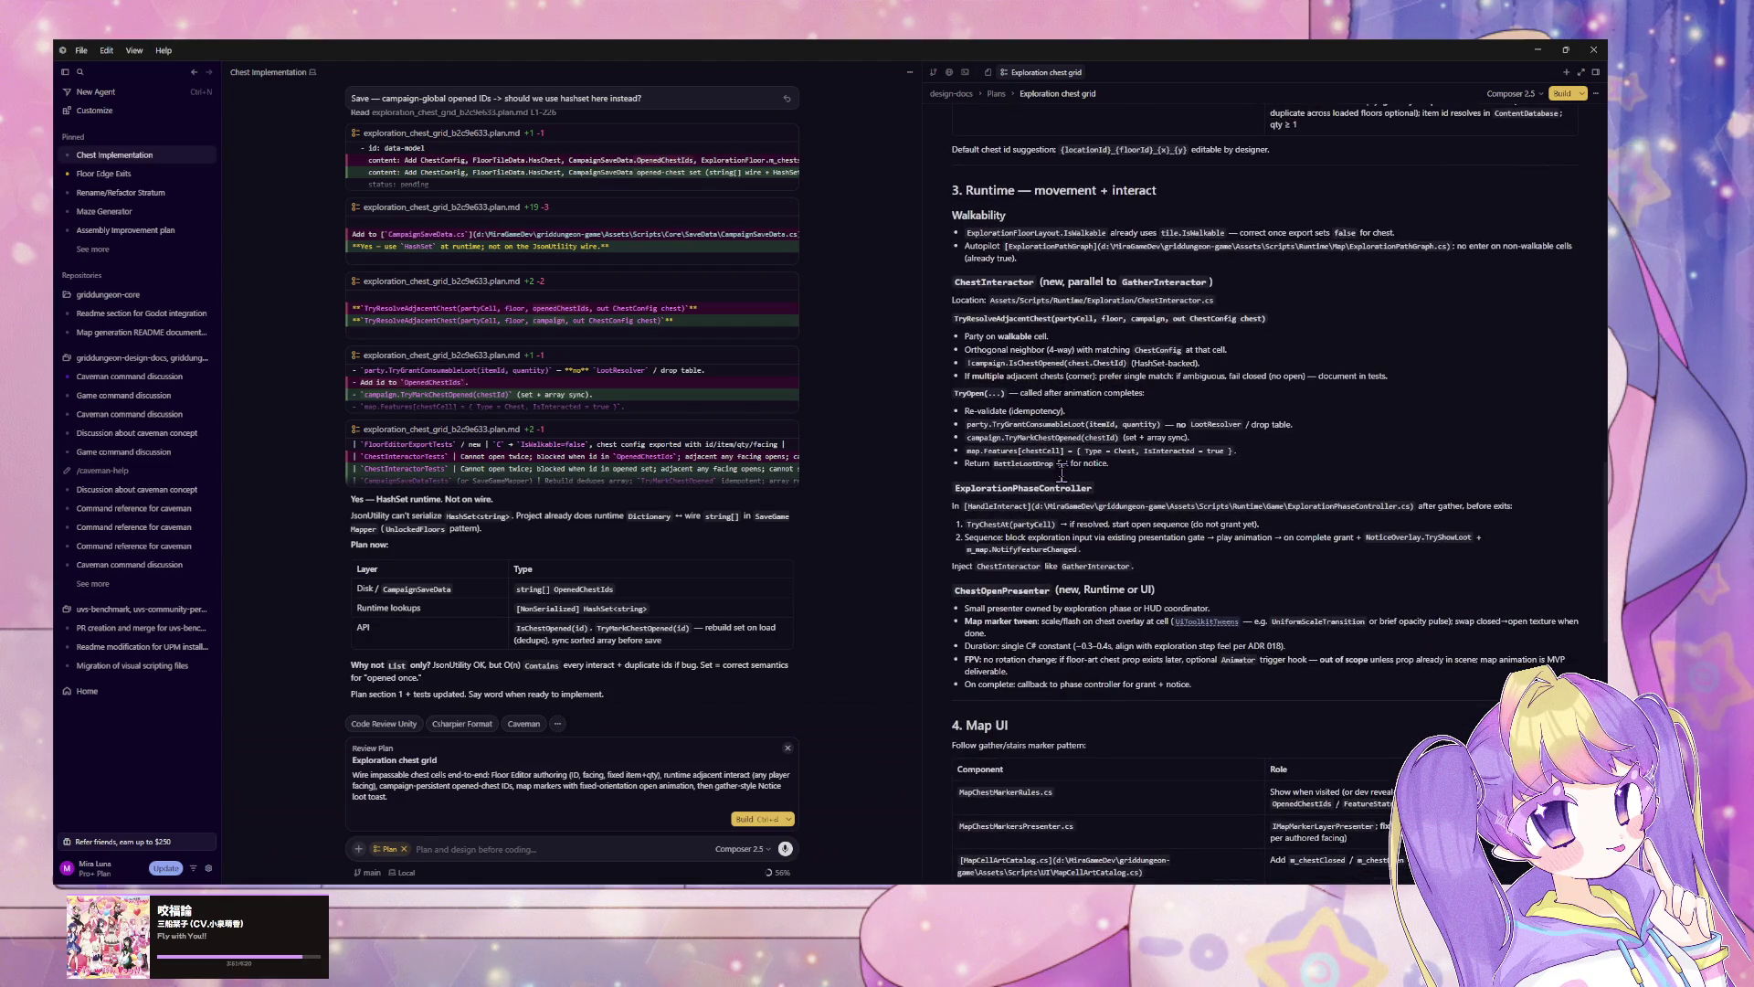
{"action": "scroll", "coordinate": [1062, 474], "scroll_direction": "down", "scroll_amount": 3}
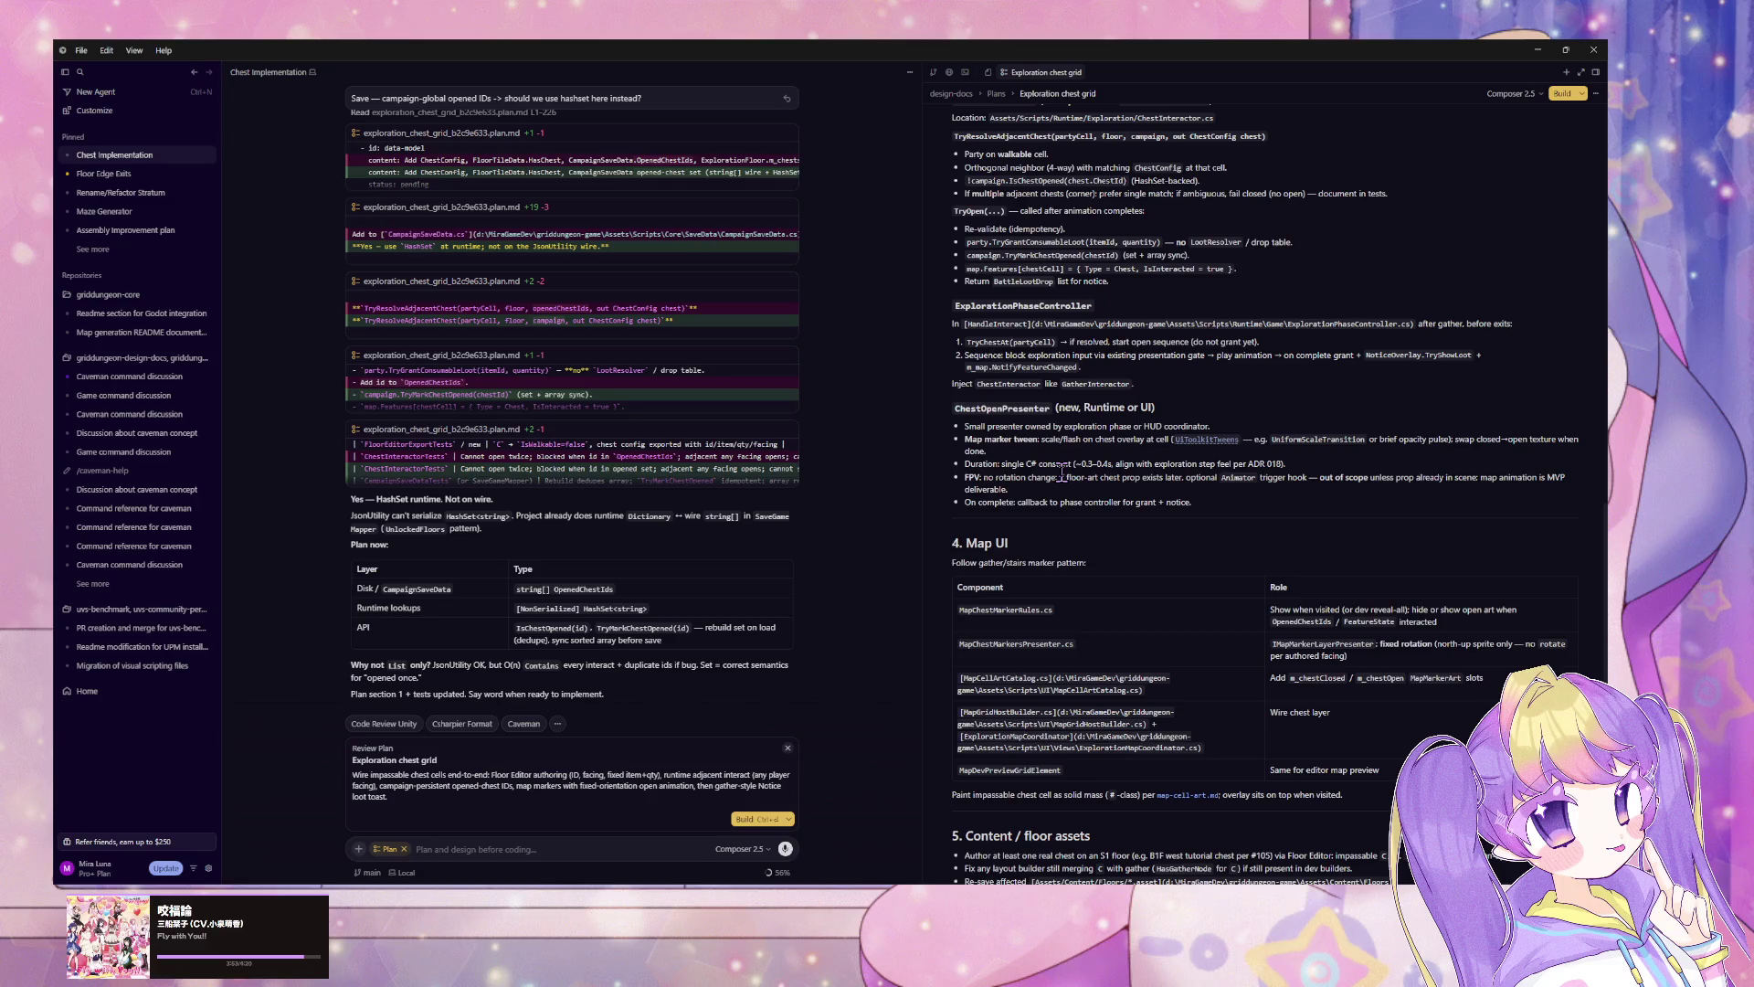
{"action": "scroll", "coordinate": [1061, 472], "scroll_direction": "down", "scroll_amount": 1}
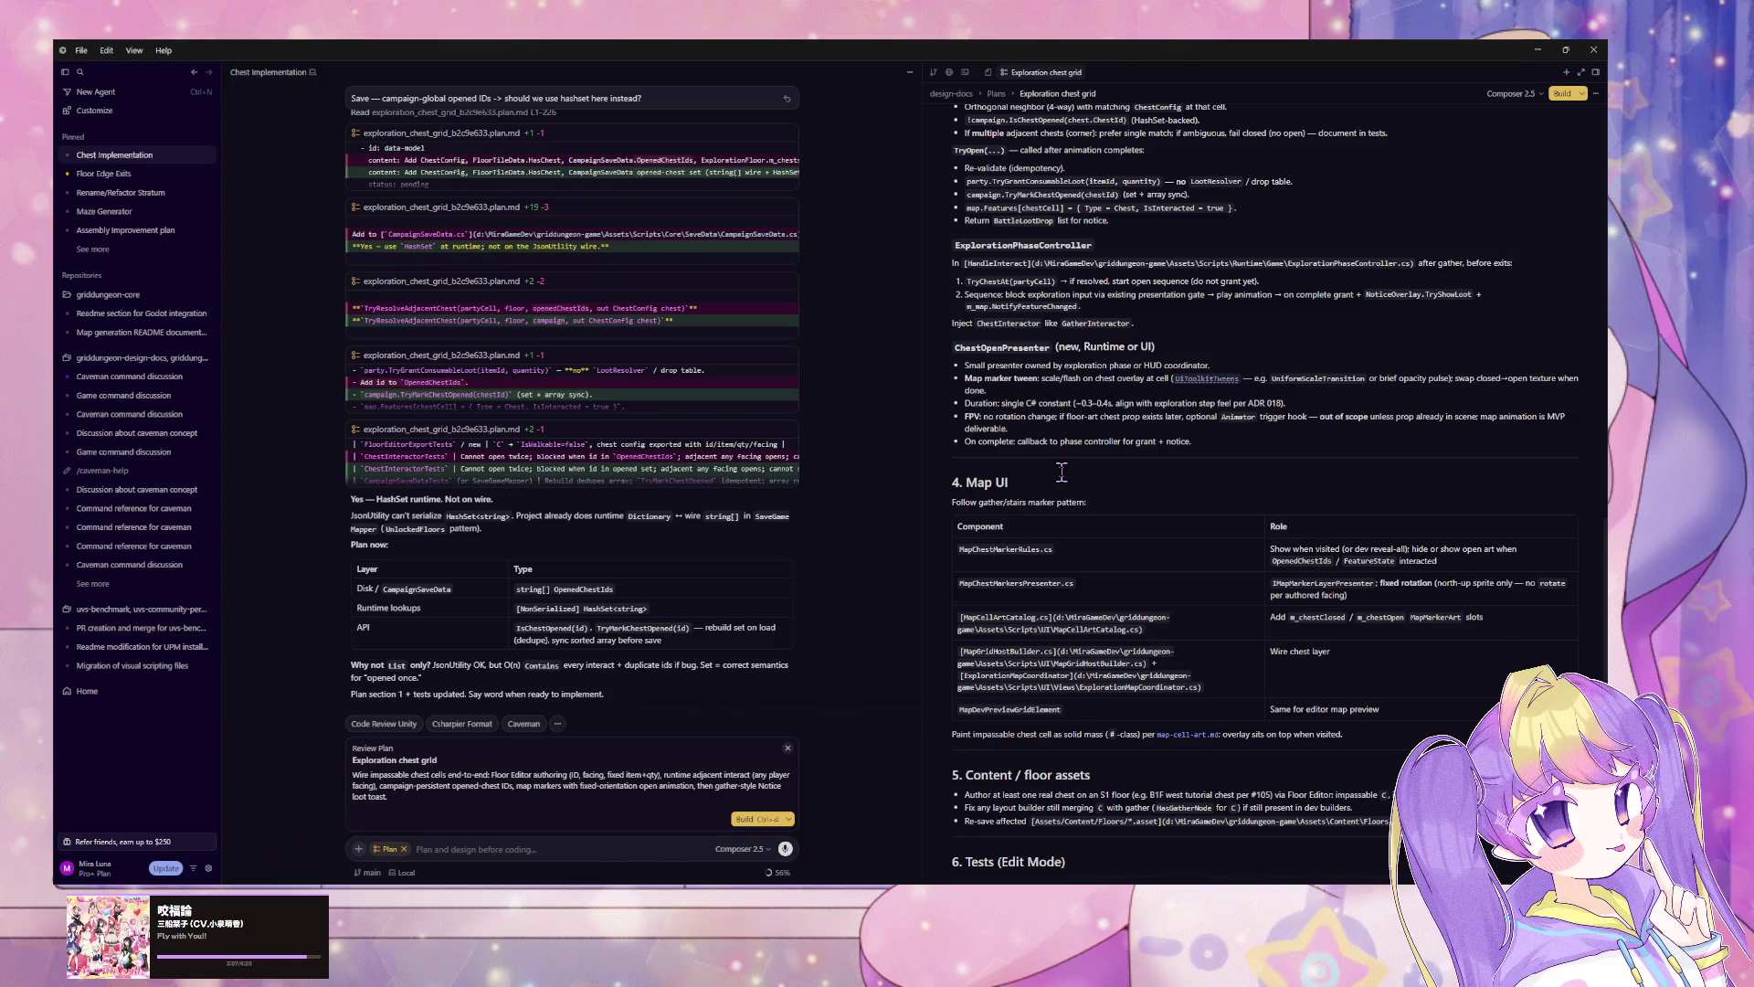
{"action": "scroll", "coordinate": [1061, 472], "scroll_direction": "down", "scroll_amount": 2}
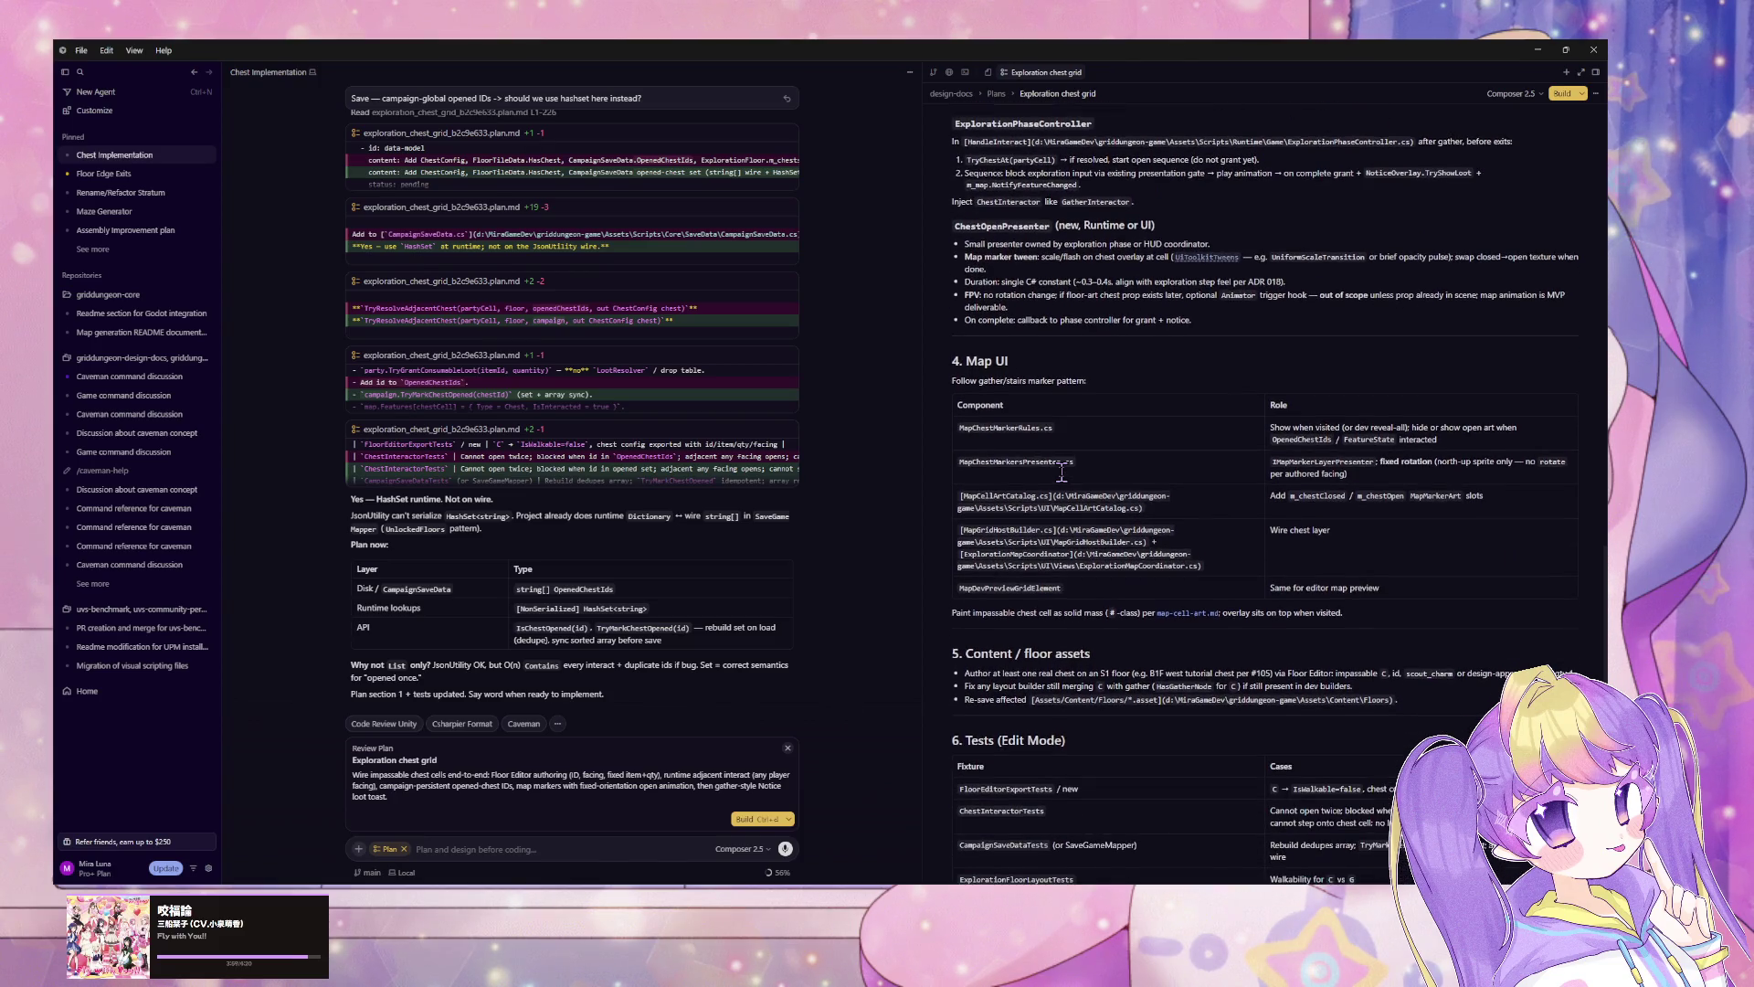
{"action": "scroll", "coordinate": [1061, 472], "scroll_direction": "down", "scroll_amount": 3}
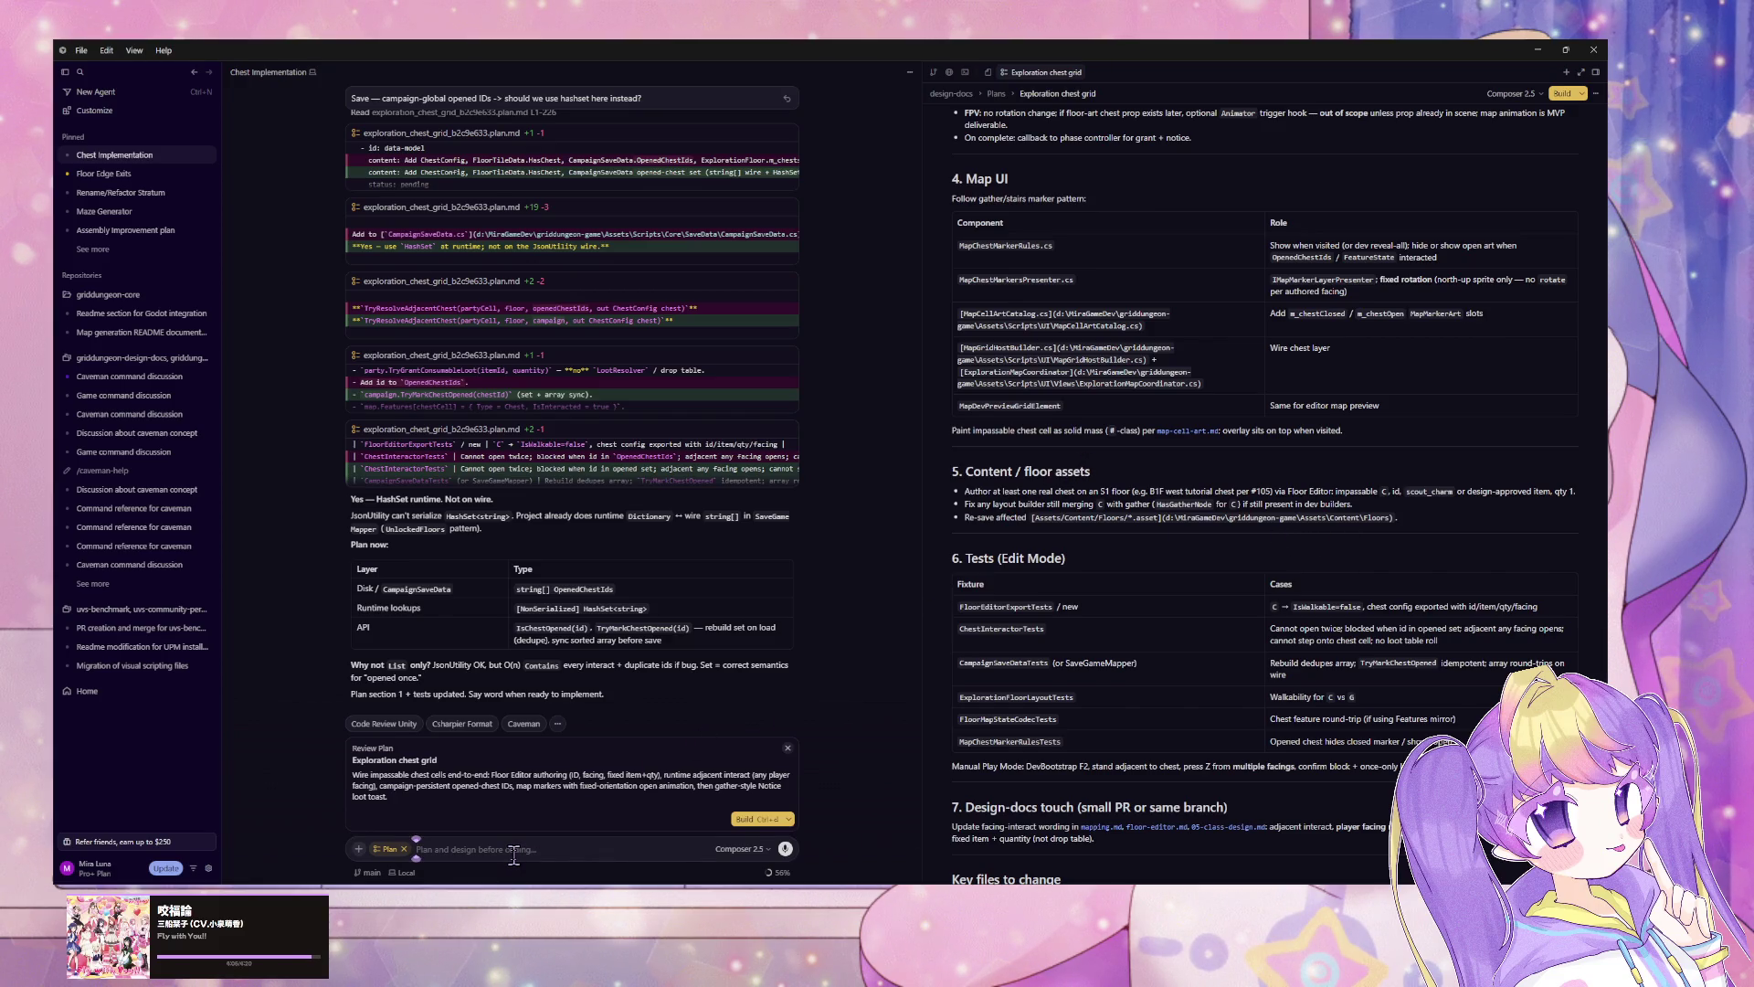
Step: Ask the agent to give the map marker open and close states
{"action": "type", "text": "ma"}
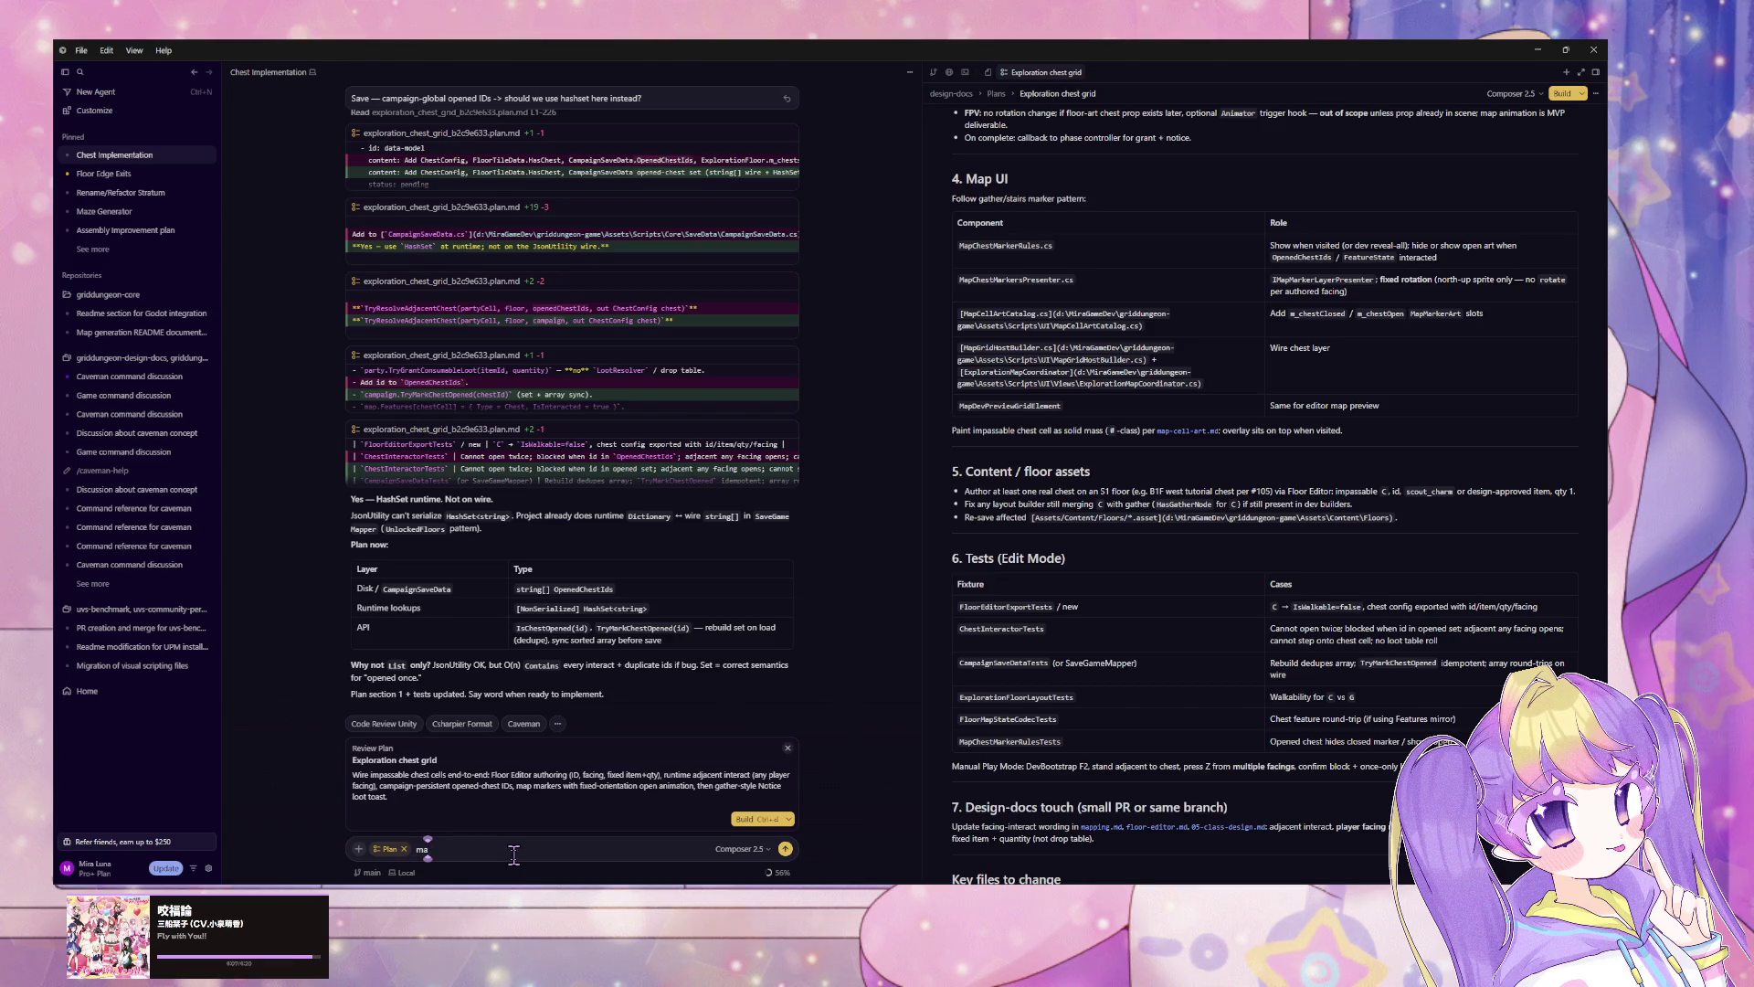
{"action": "type", "text": "yp marker"}
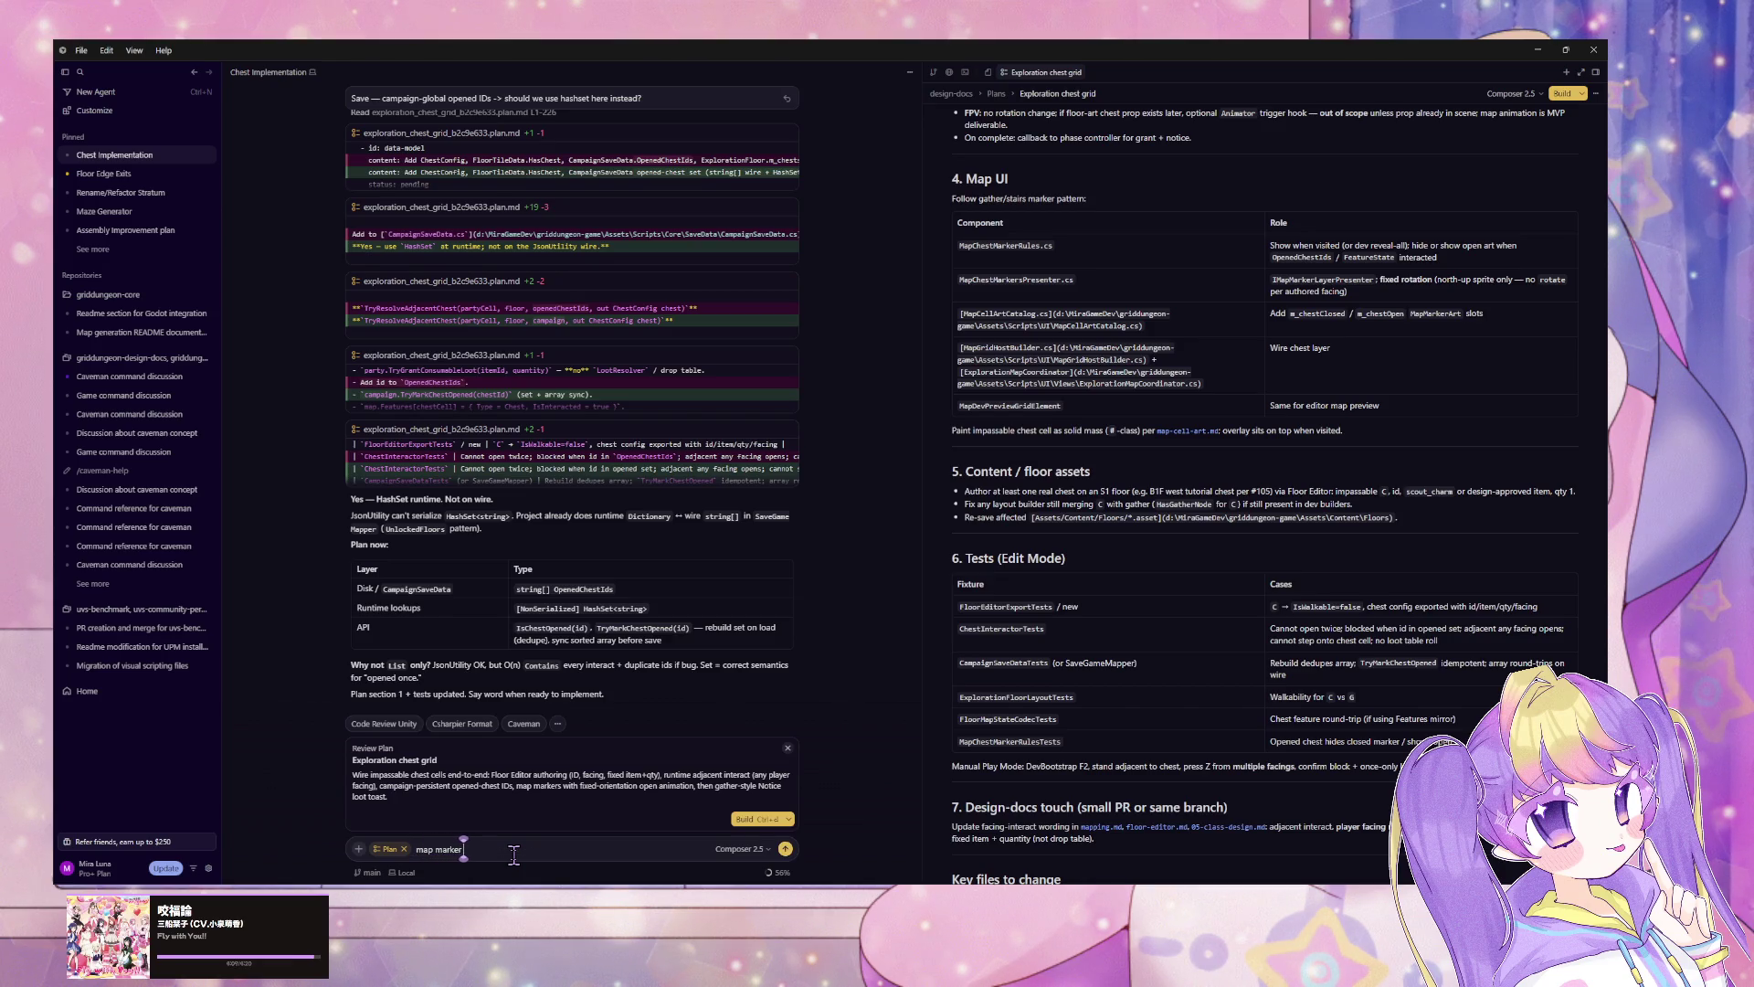
{"action": "type", "text": " should"}
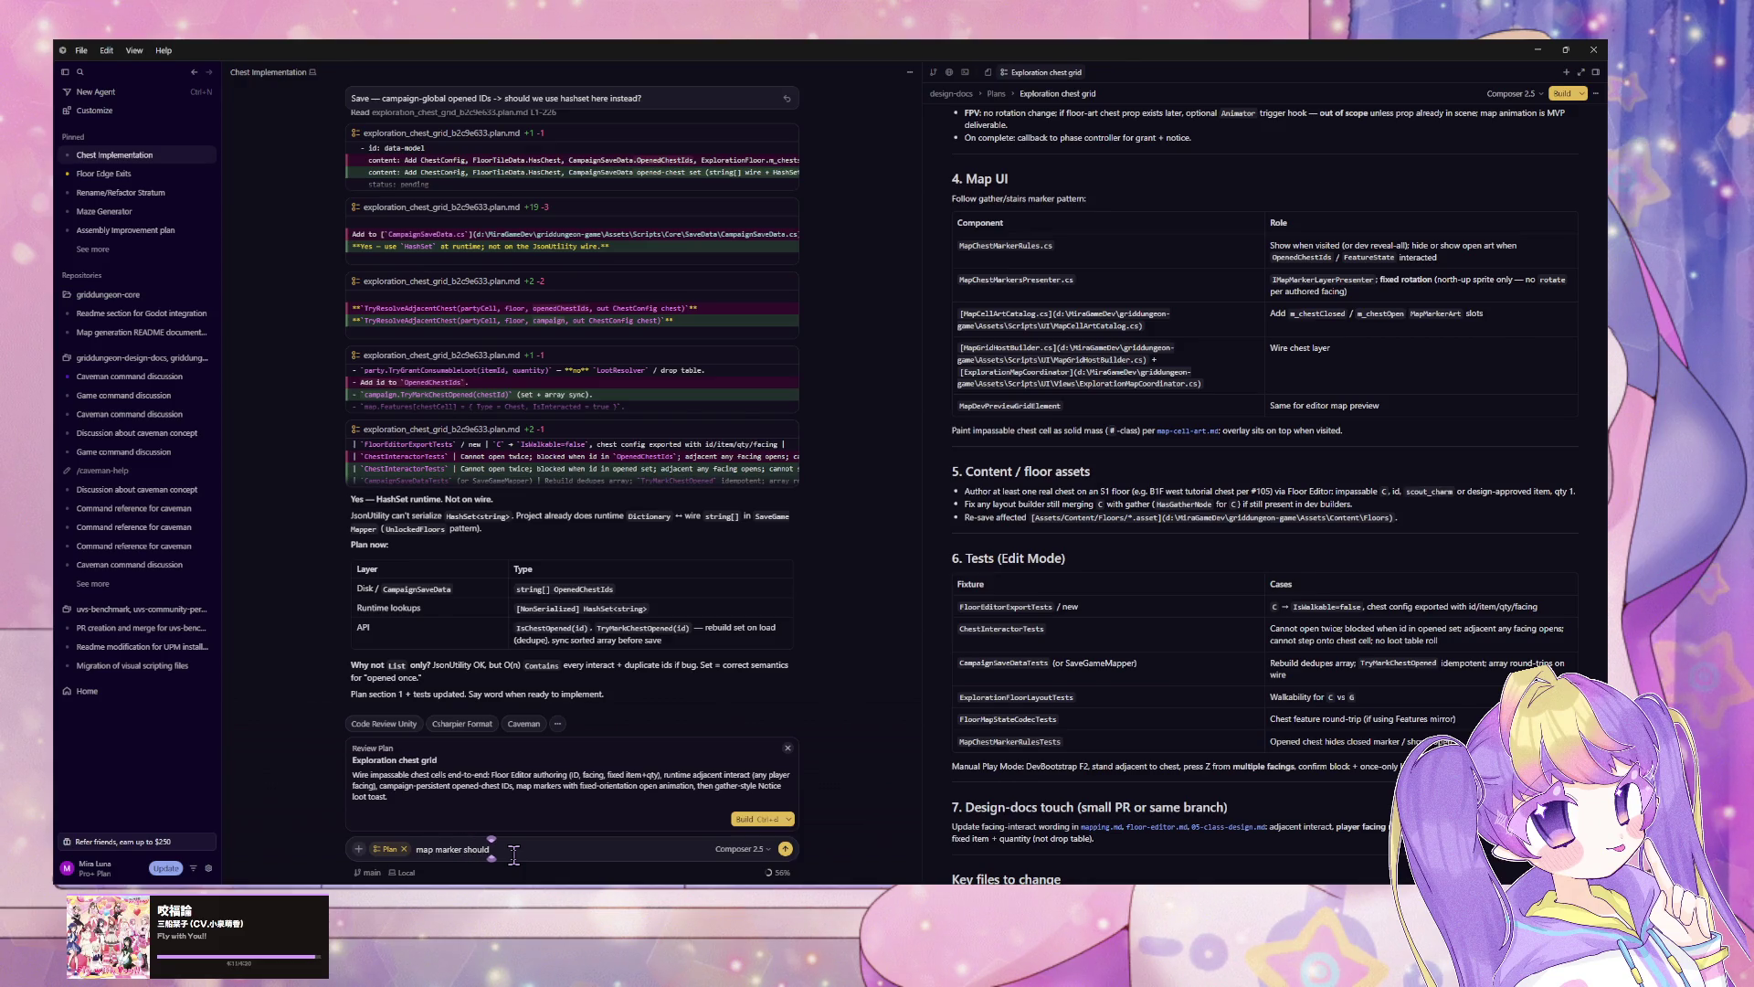
{"action": "type", "text": " have"}
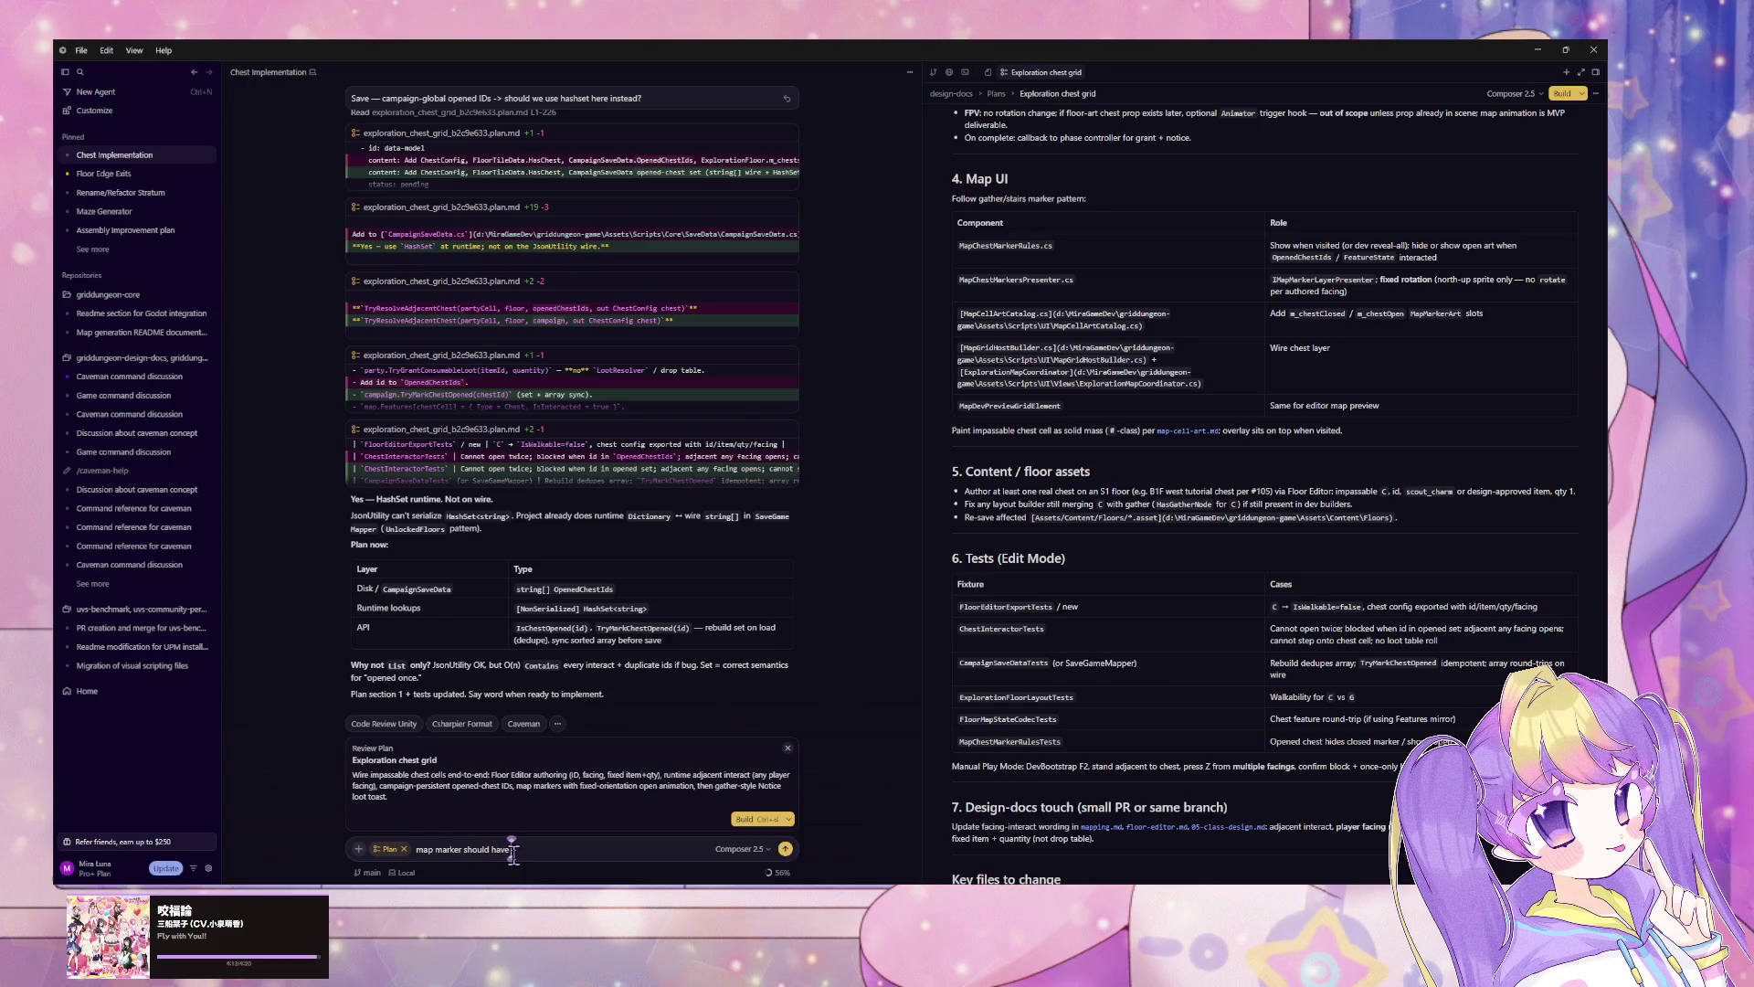
{"action": "type", "text": " states"}
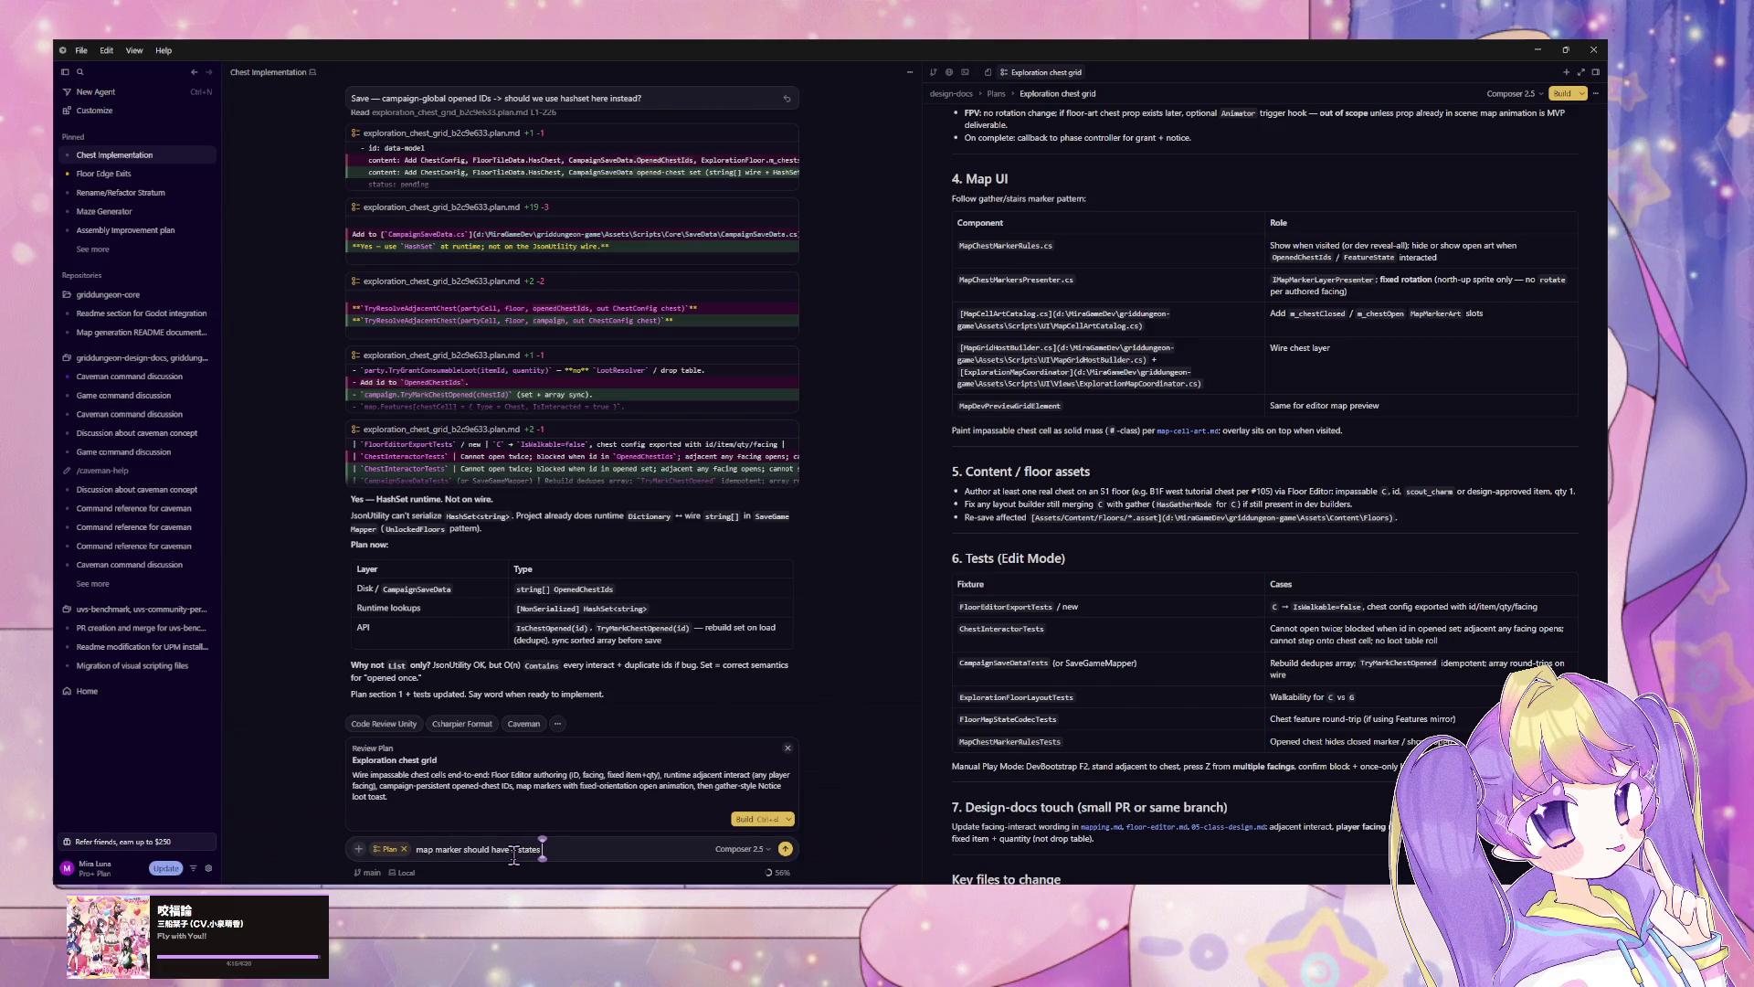
{"action": "type", "text": ": ope"}
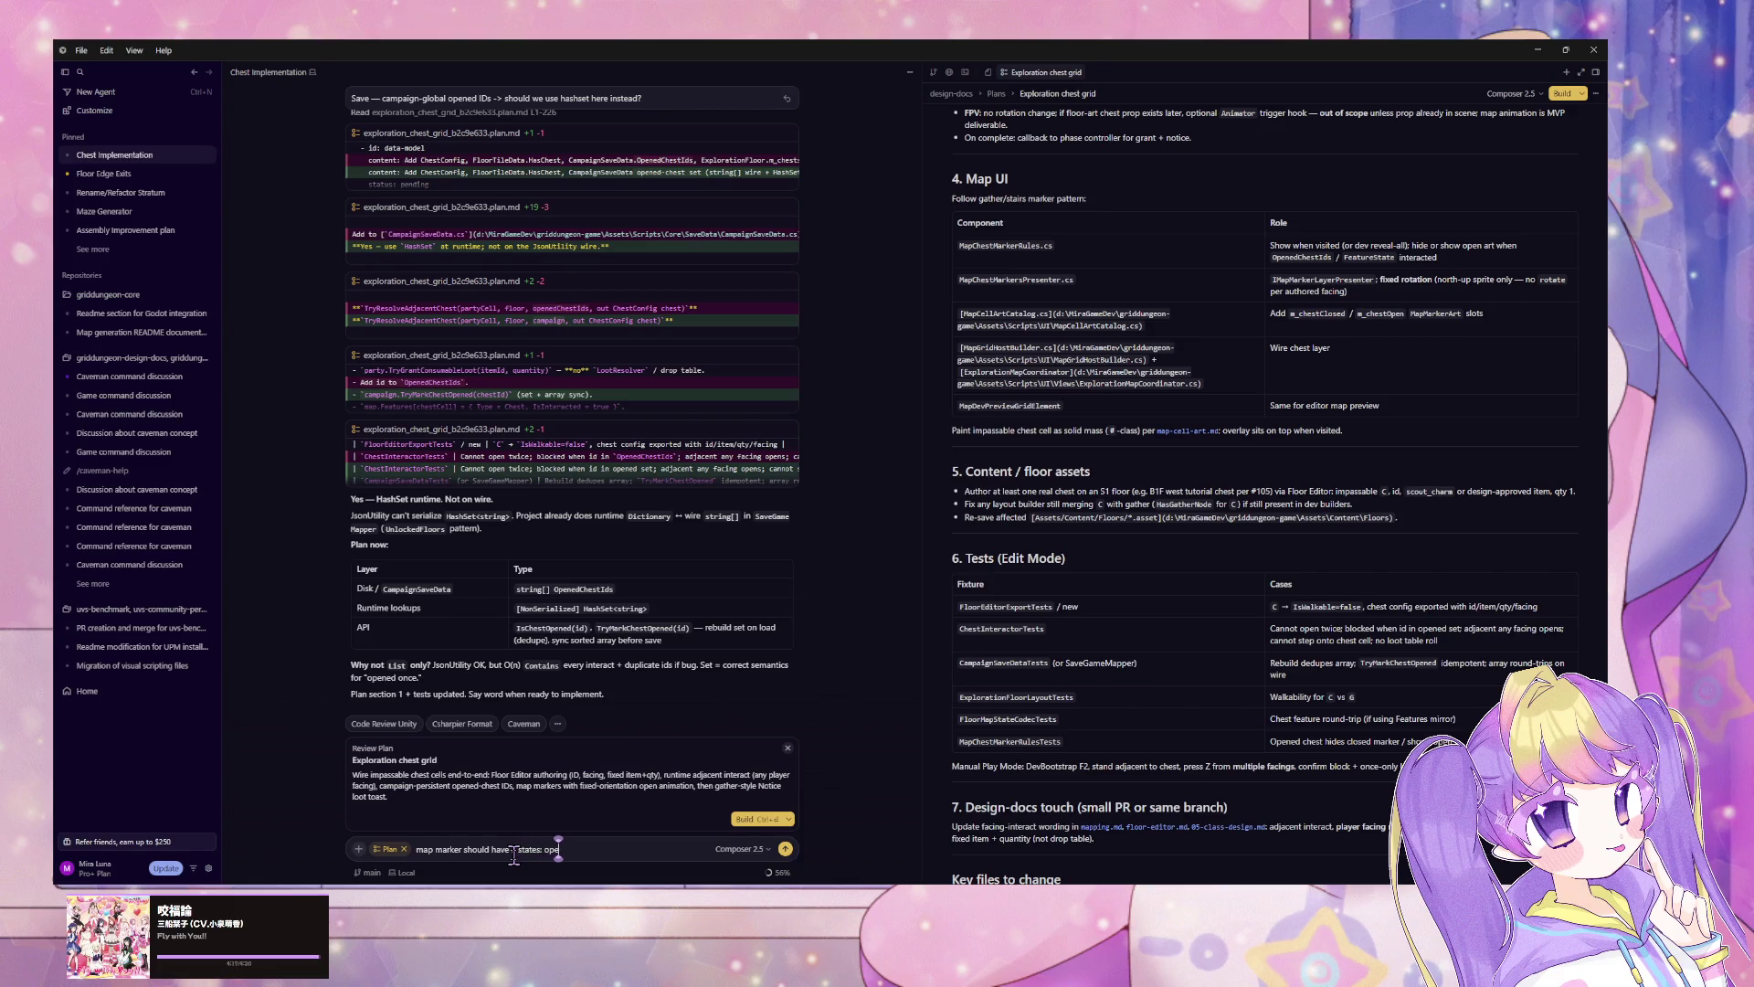
{"action": "type", "text": "n and close"}
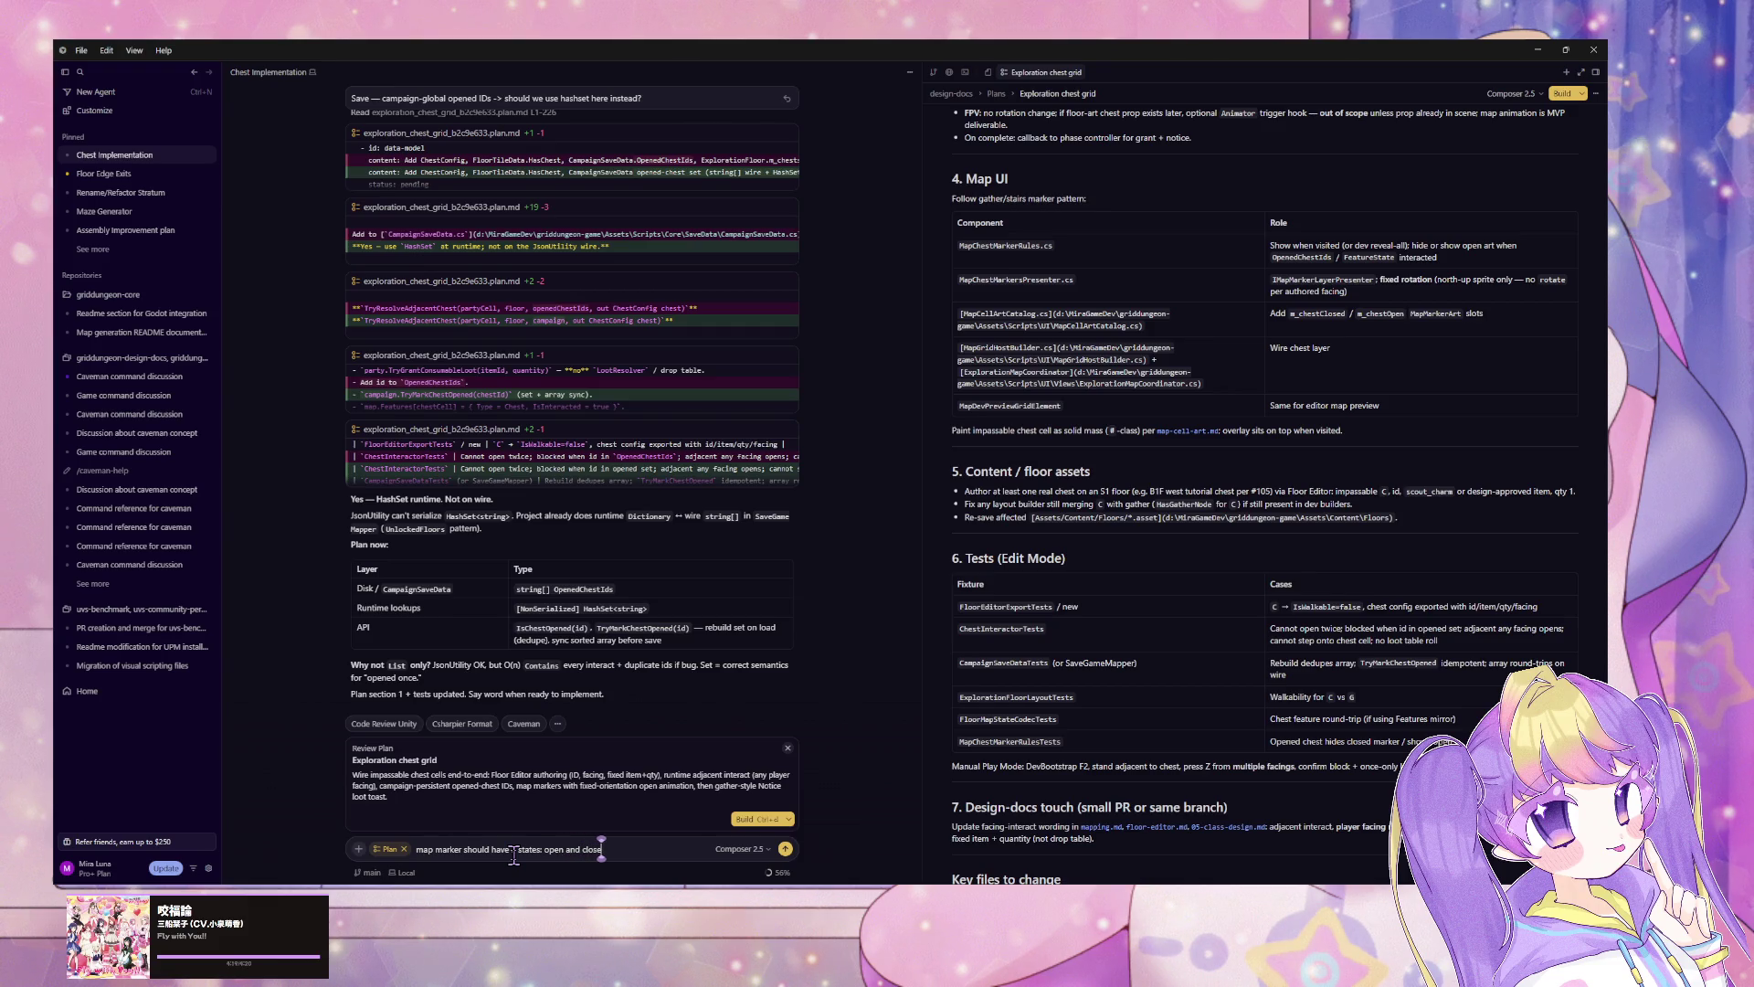
{"action": "key", "text": "Return"}
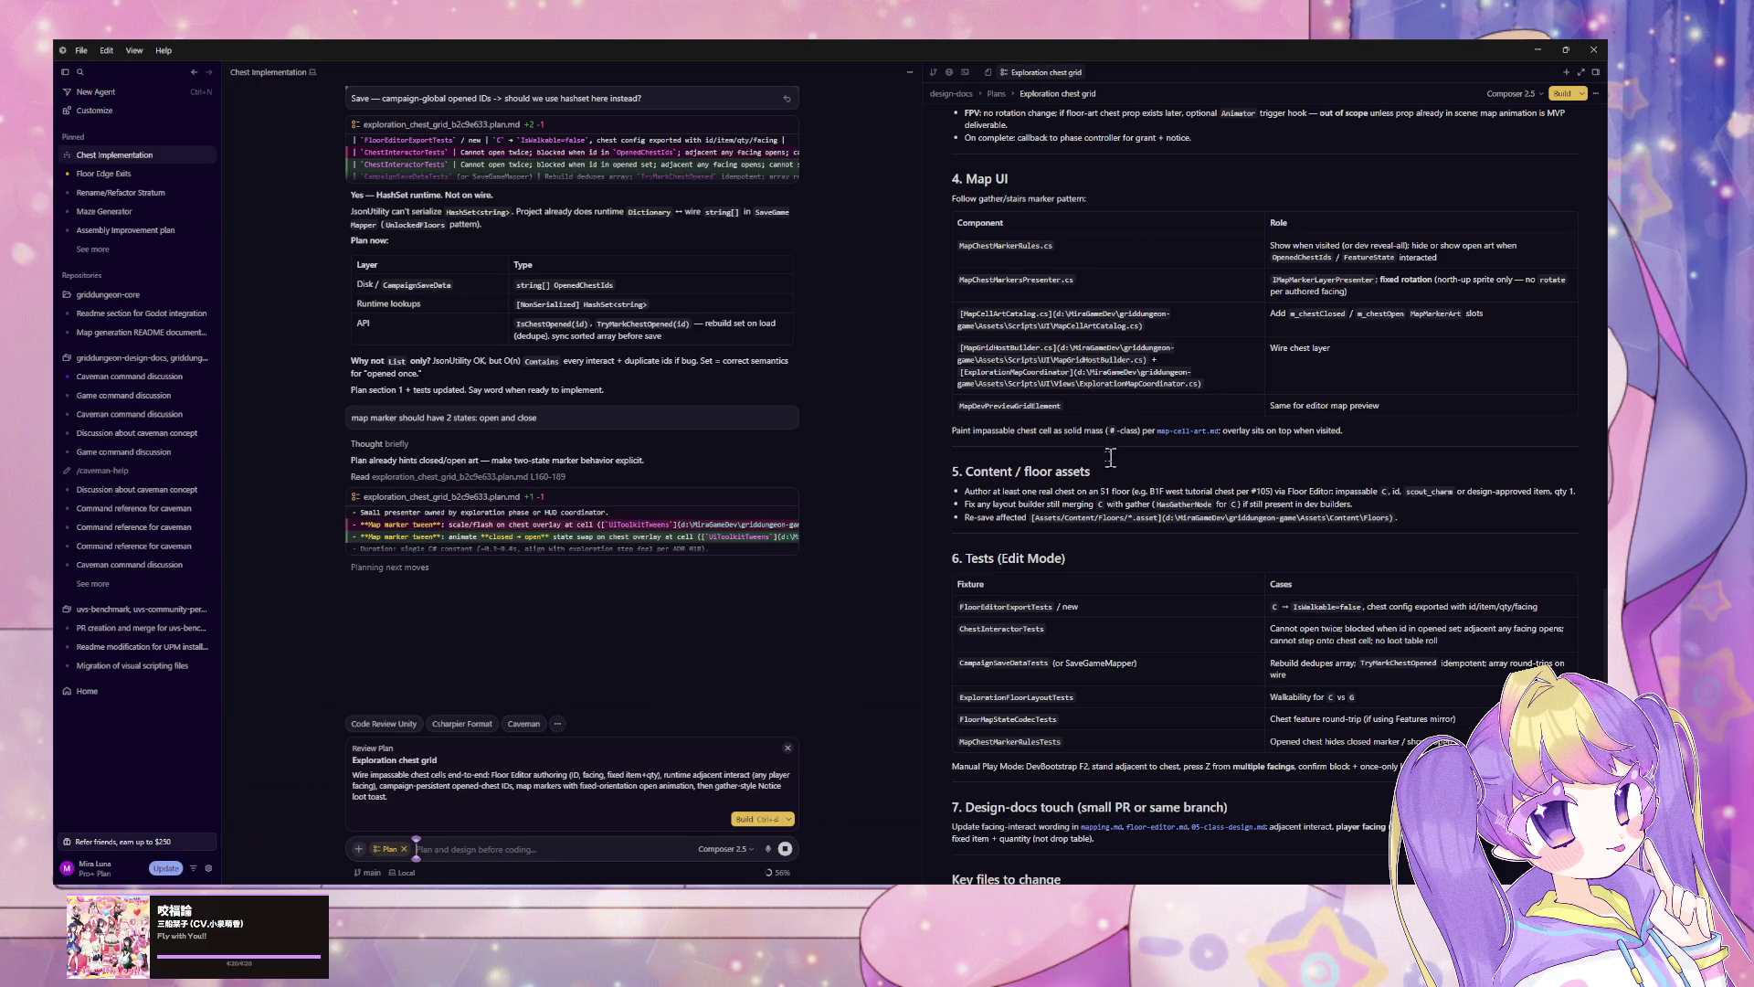
{"action": "left_click_drag", "start_coordinate": [1109, 431], "coordinate": [1141, 432]}
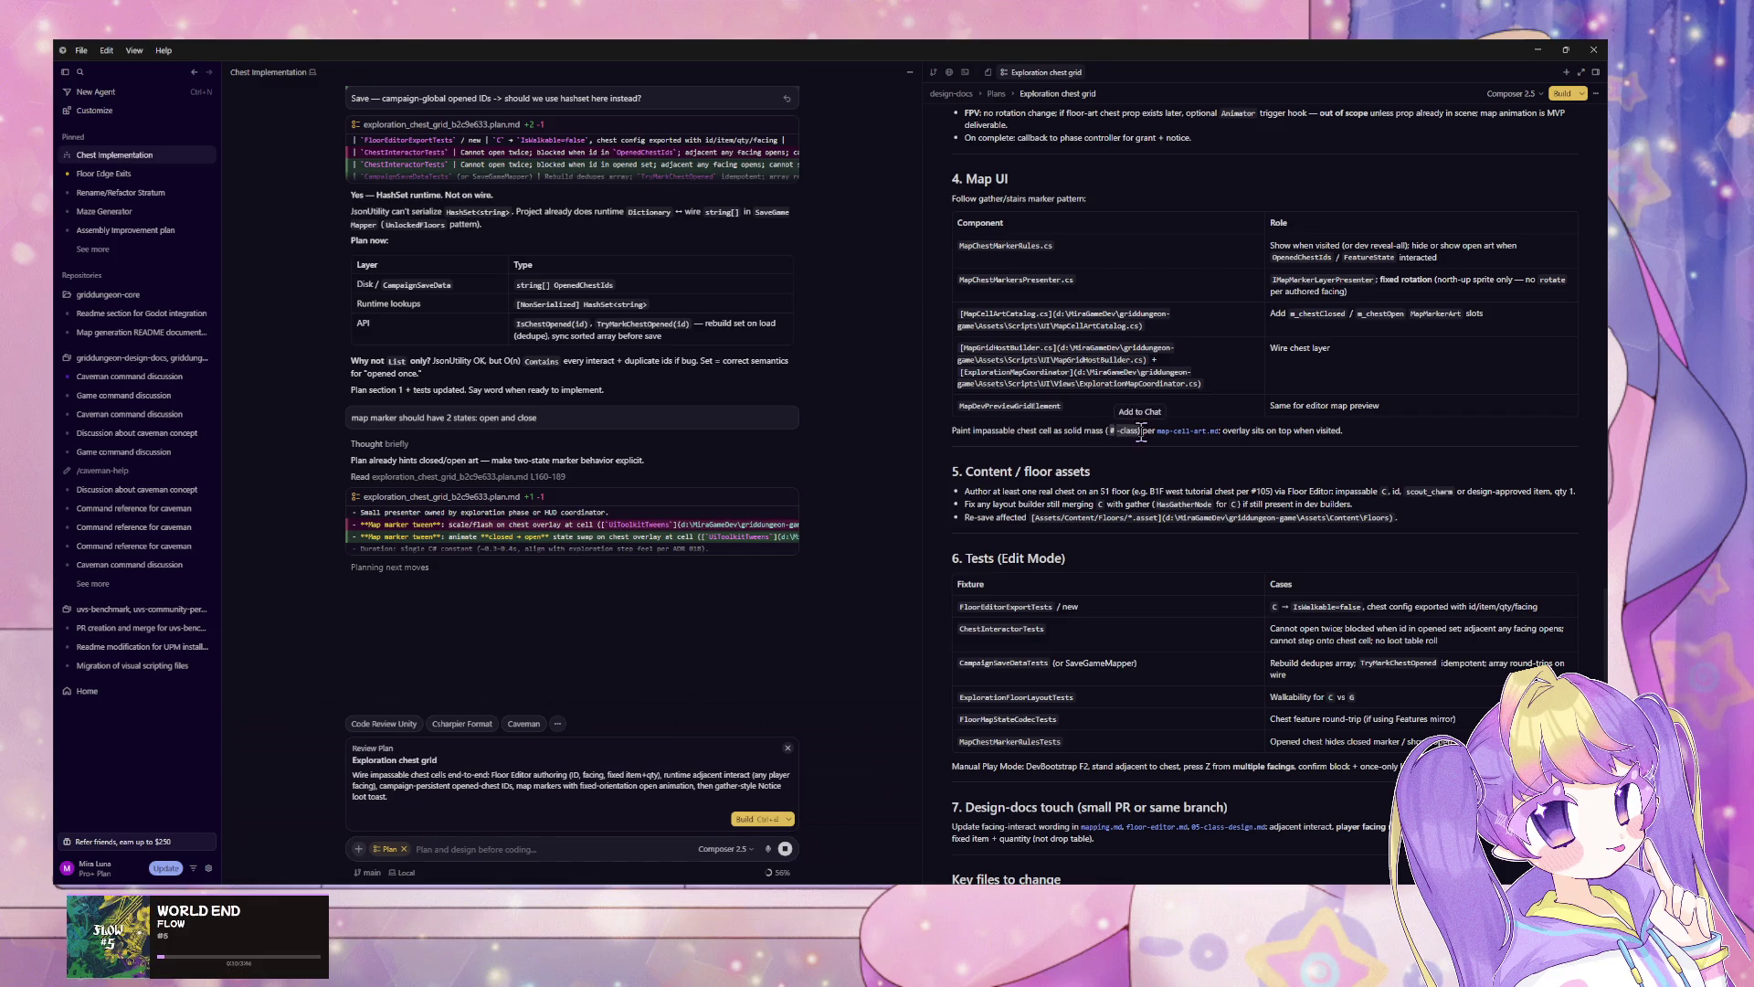
Step: Send a short 'don' reply and review the expanded plan.md map-marker diff
{"action": "left_click", "coordinate": [1143, 433]}
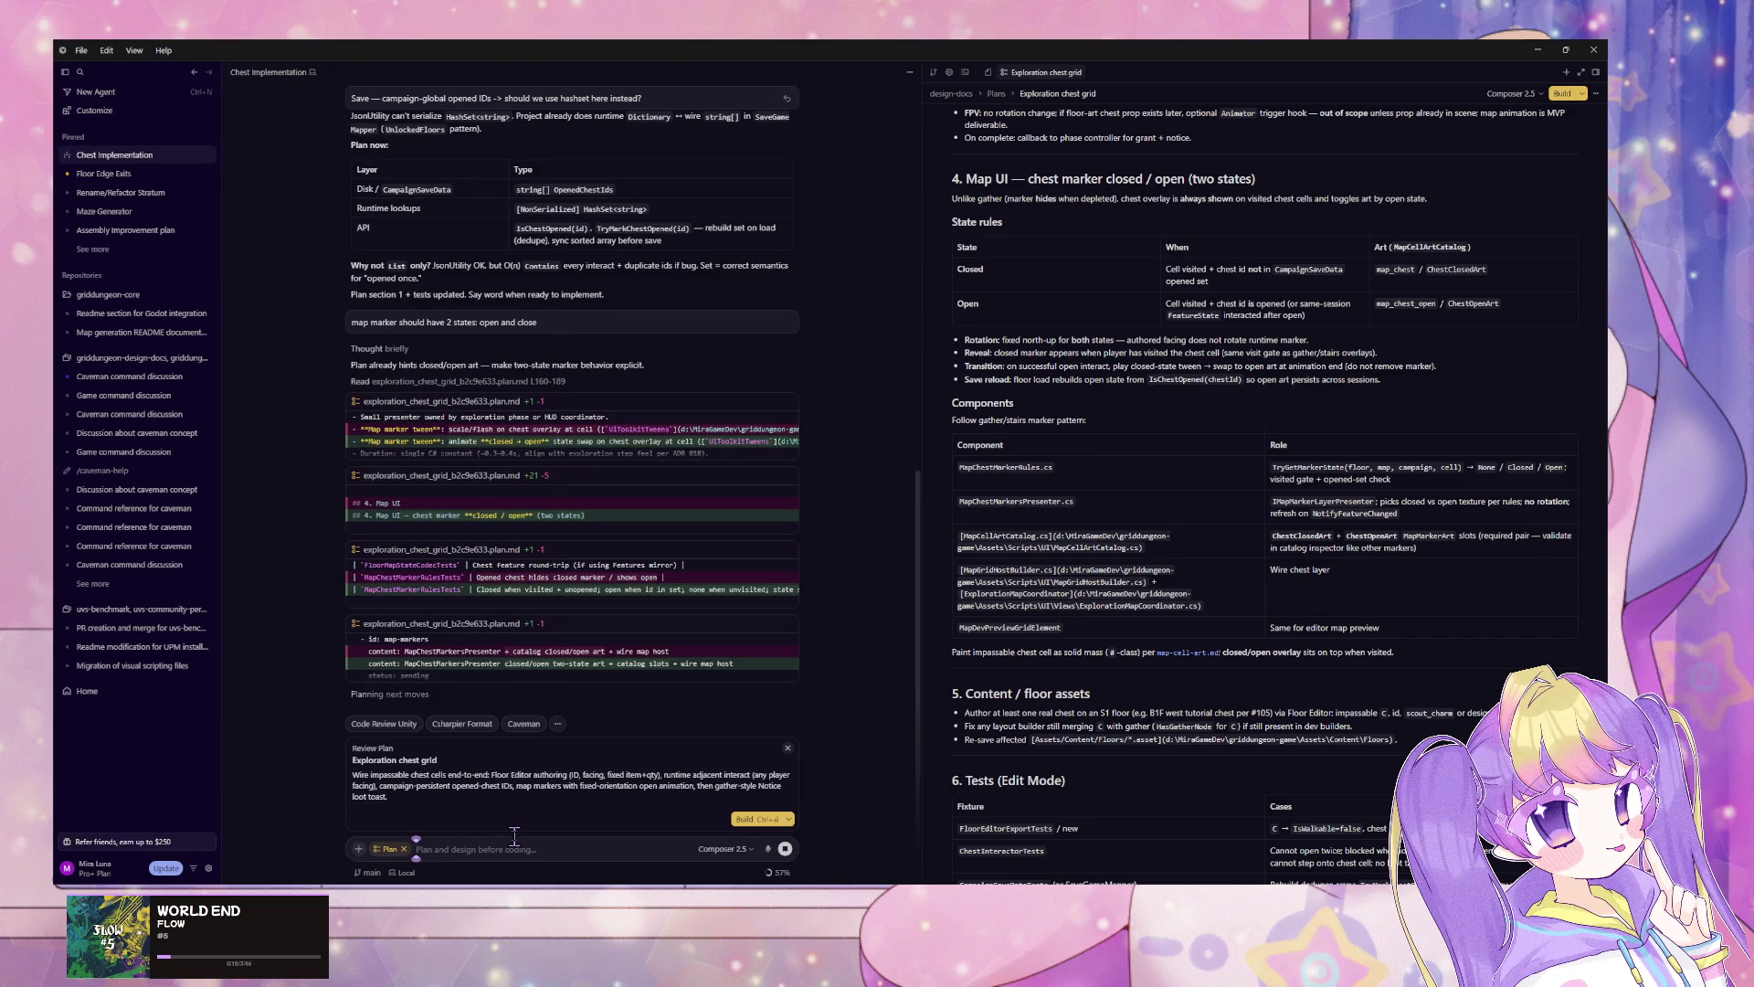
{"action": "type", "text": "don"}
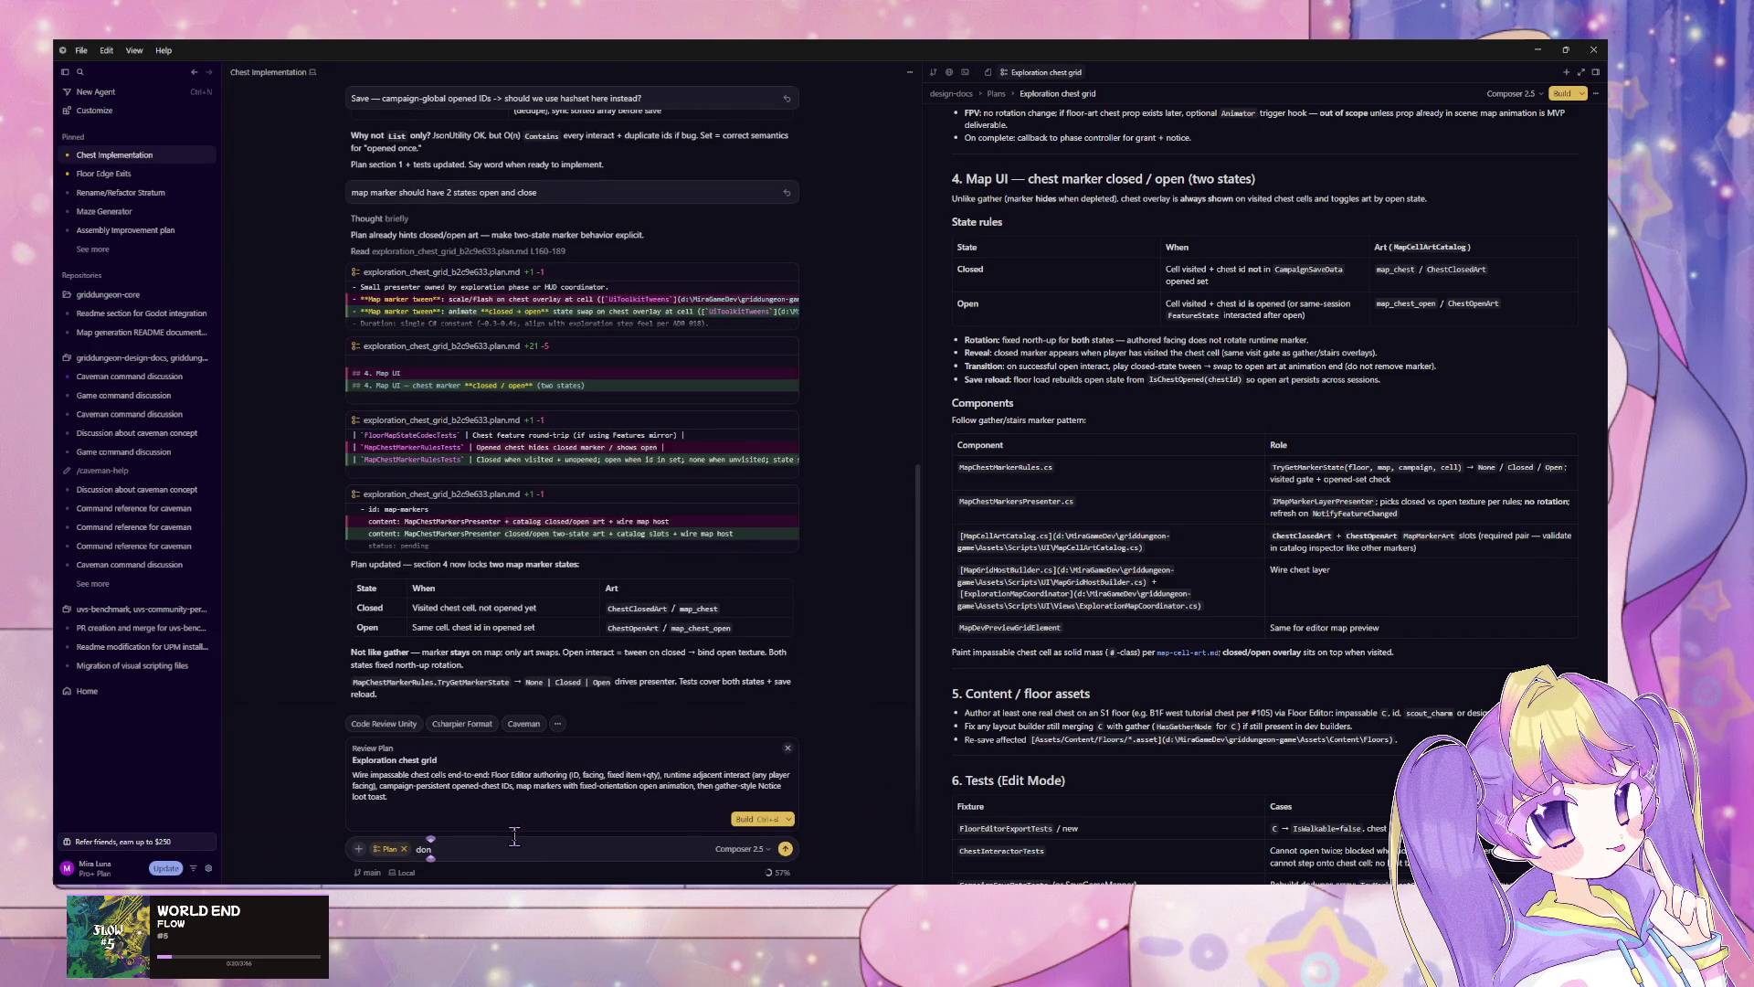
{"action": "key", "text": "Return"}
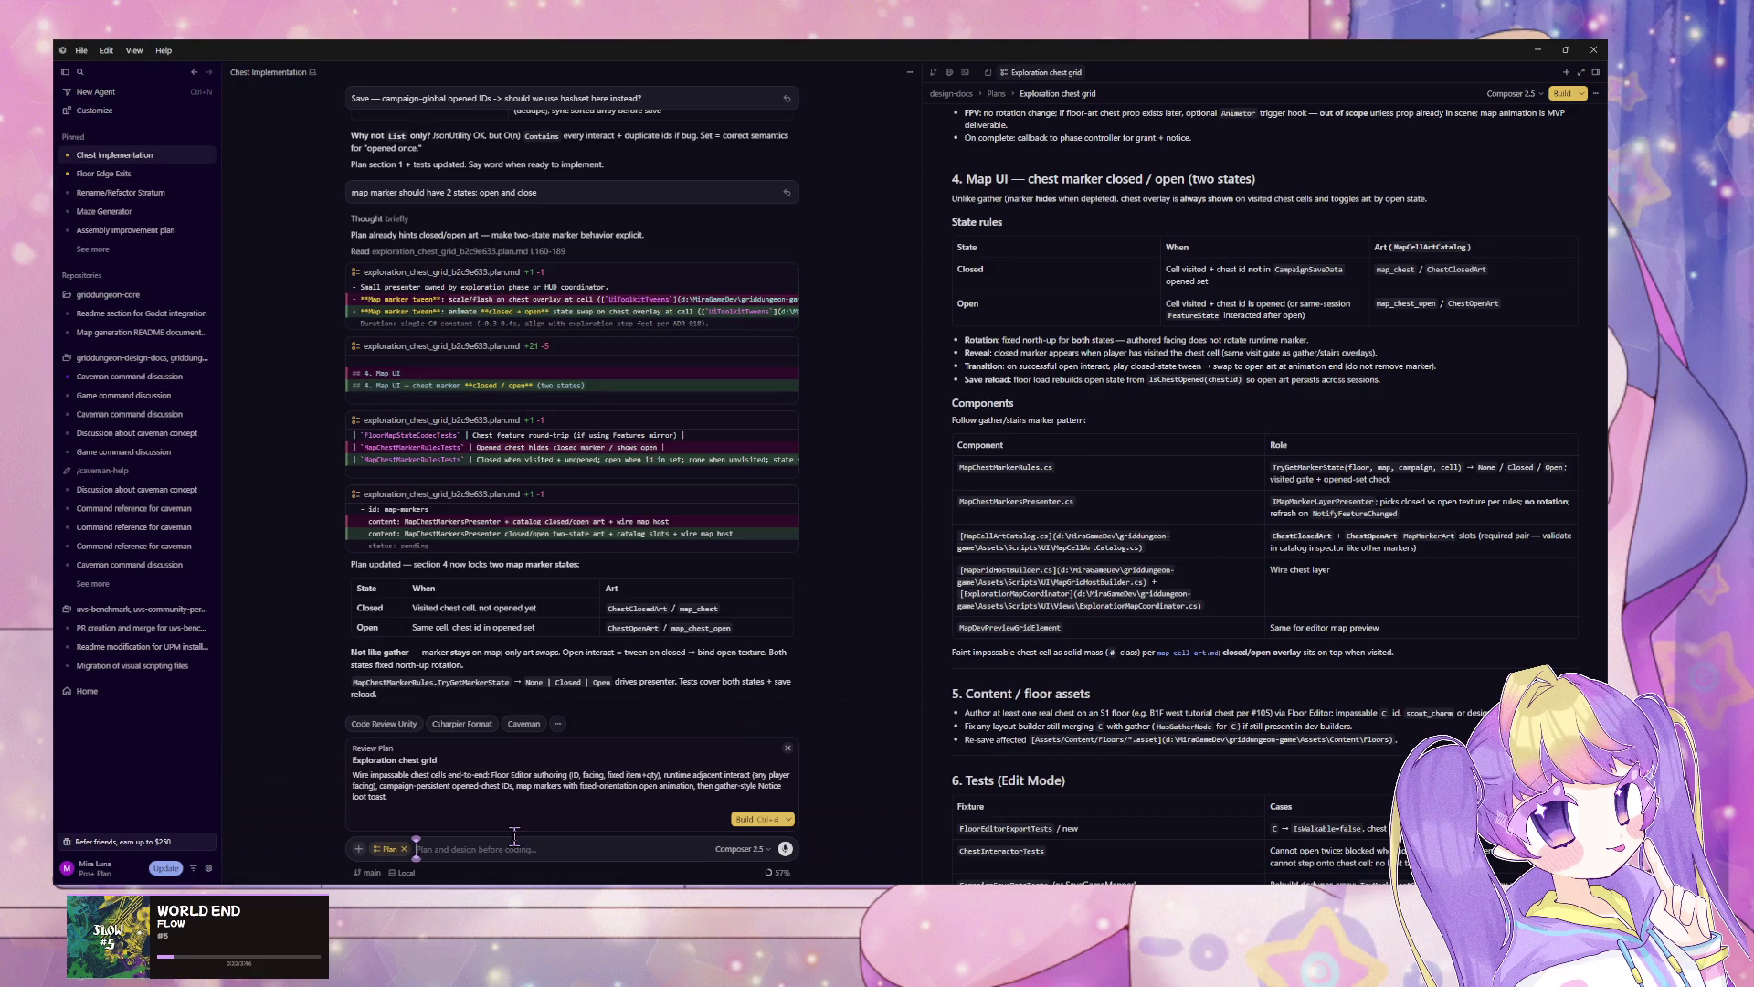
{"action": "type", "text": "do n"}
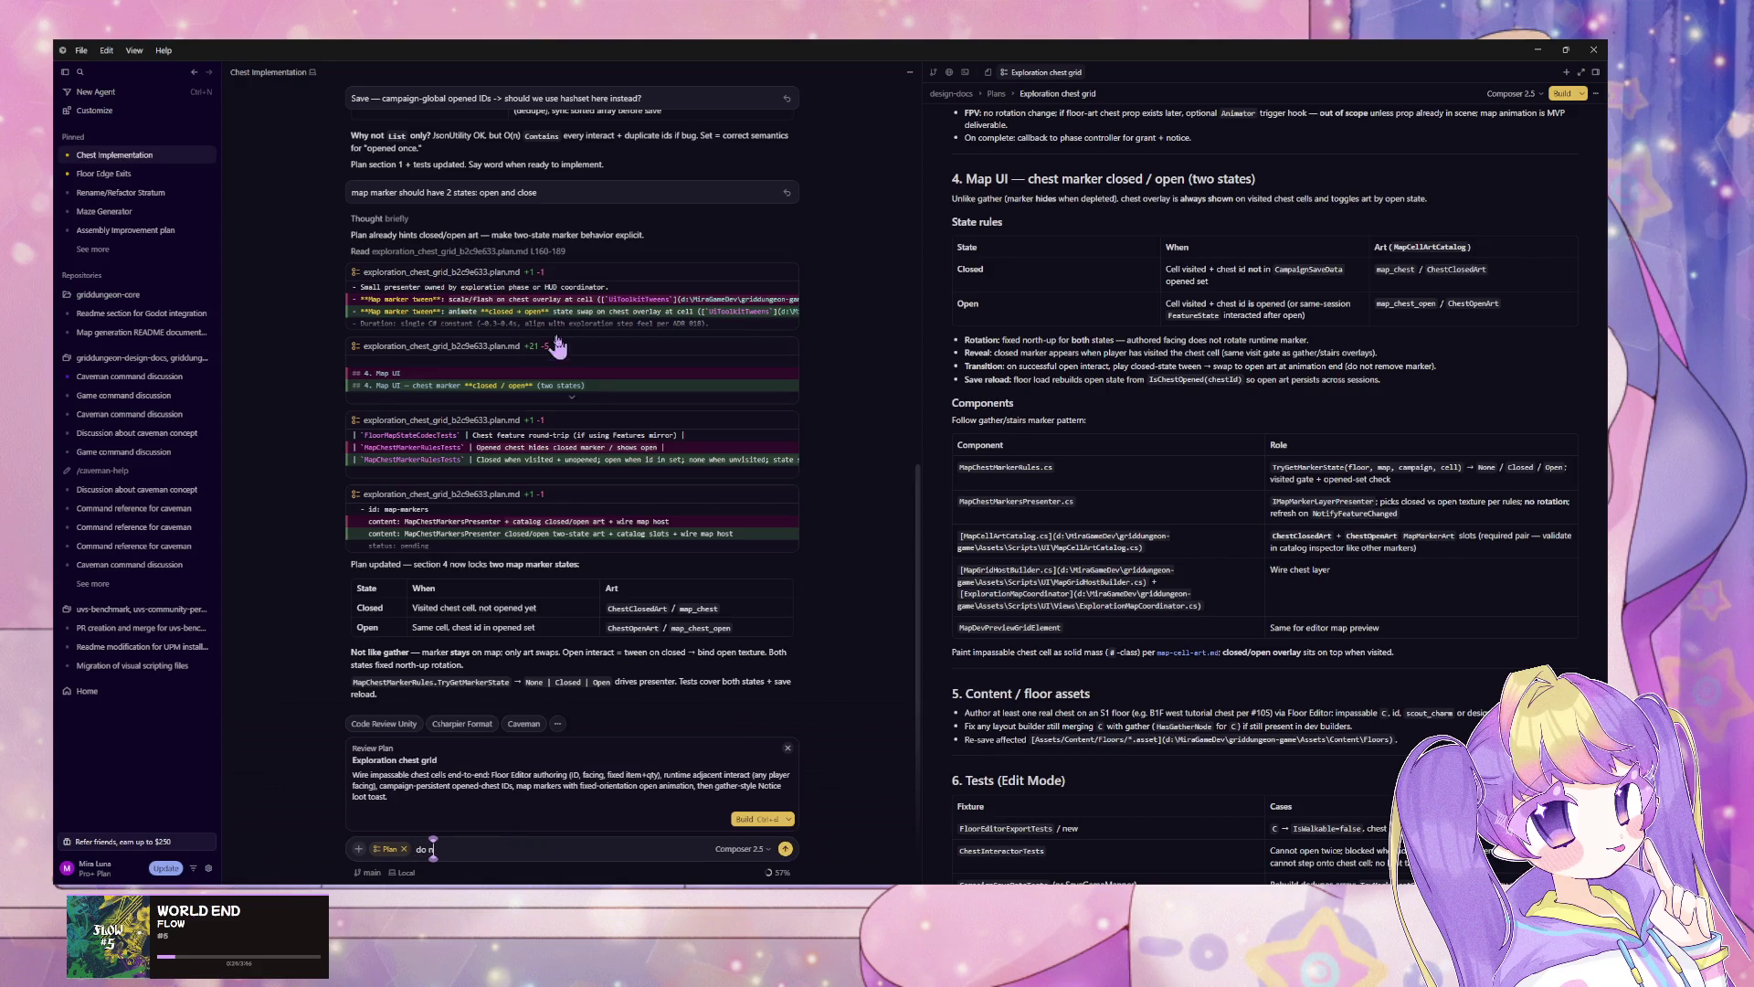
{"action": "left_click", "coordinate": [570, 331]}
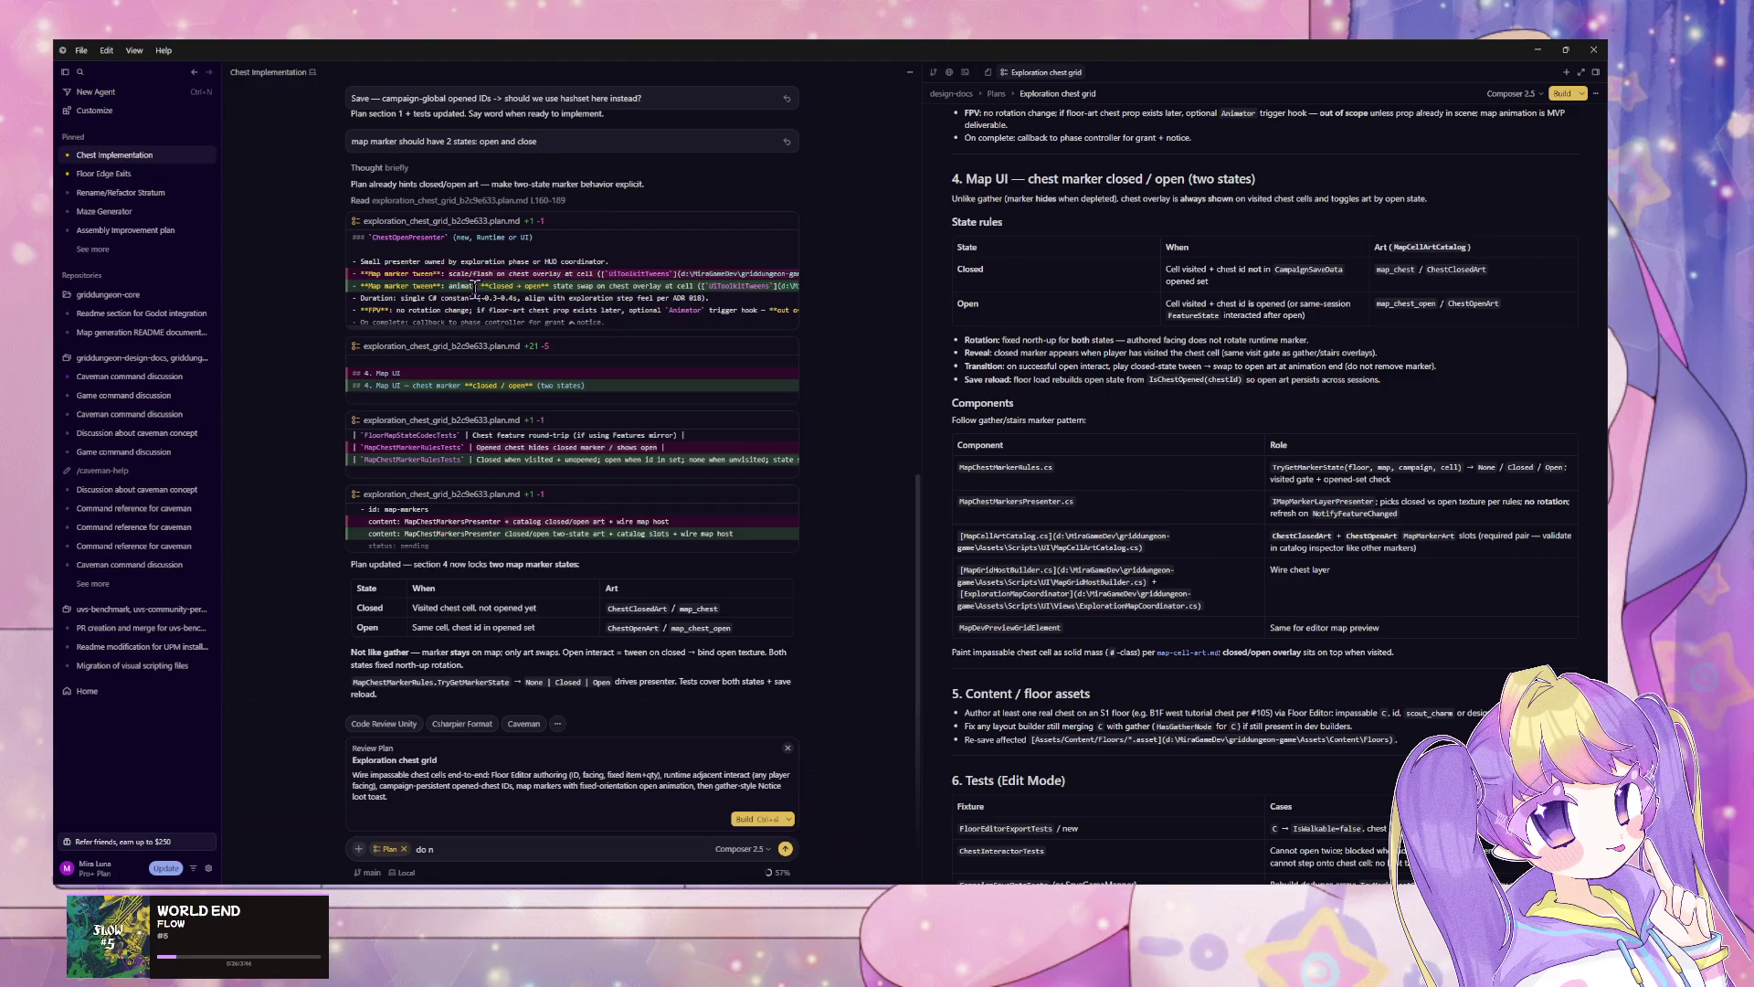
{"action": "left_click_drag", "start_coordinate": [473, 290], "coordinate": [619, 290]}
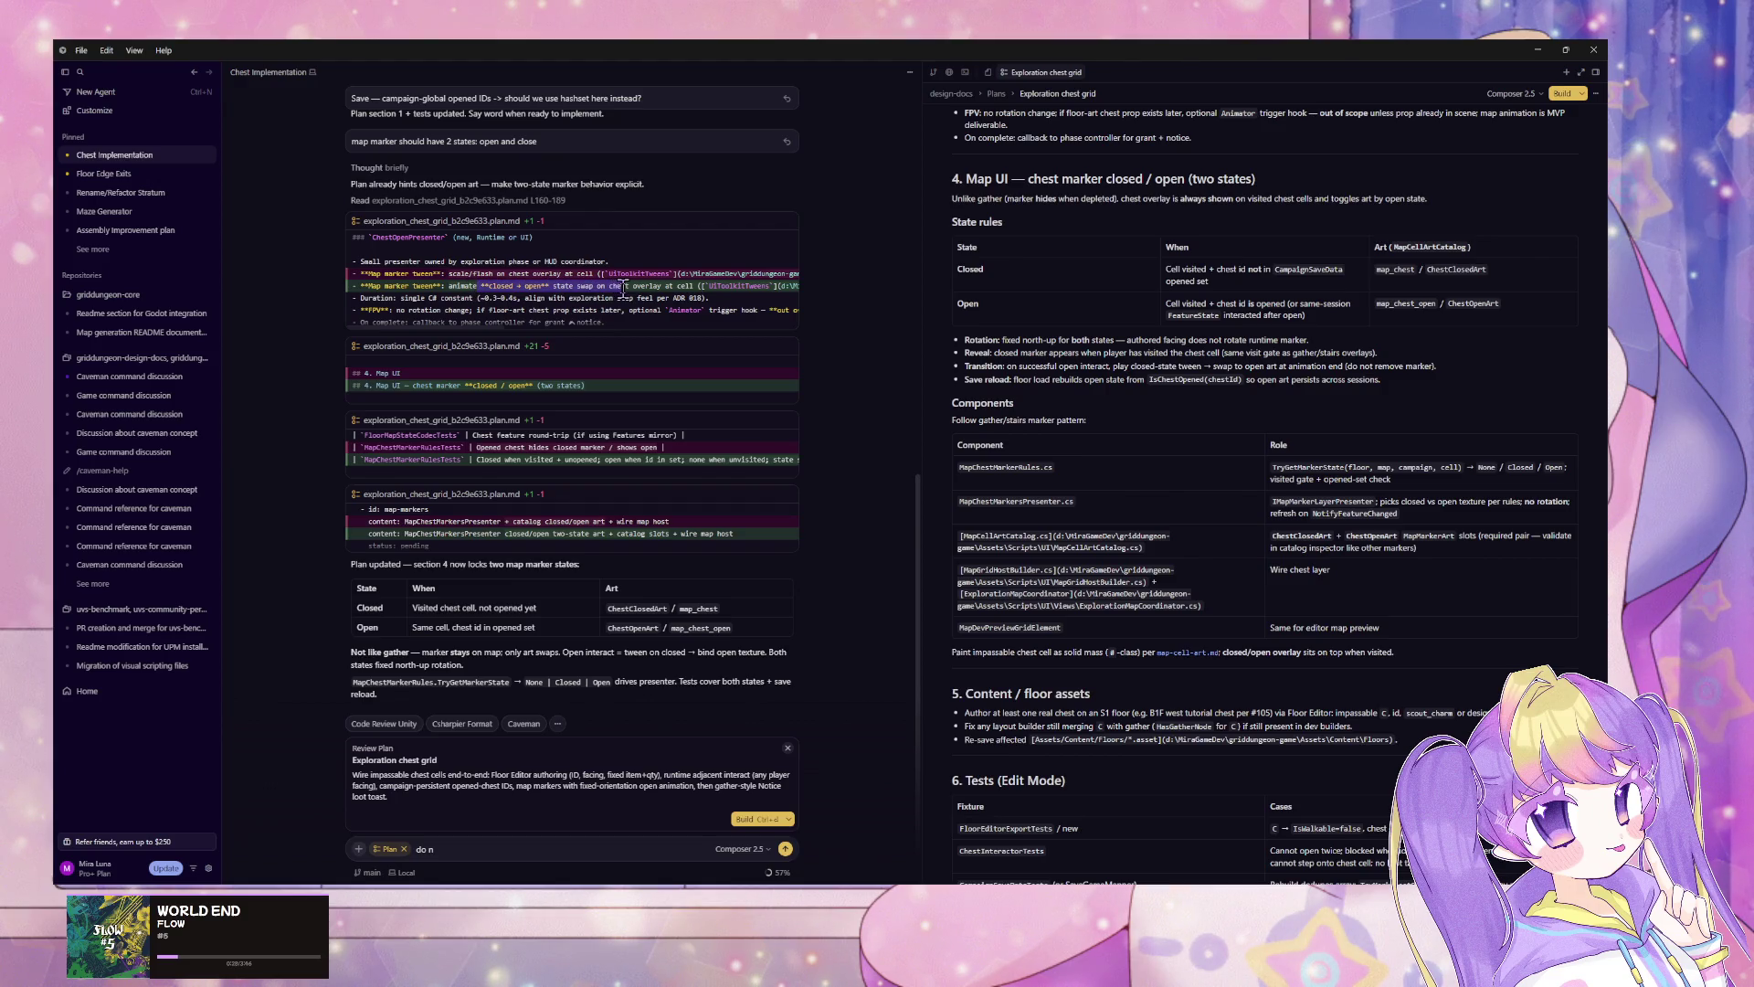
Step: Tell the agent: 'no map marker tween. the animation is on 3d prefab'
{"action": "key", "text": "BackSpace"}
{"action": "key", "text": "BackSpace"}
{"action": "key", "text": "BackSpace"}
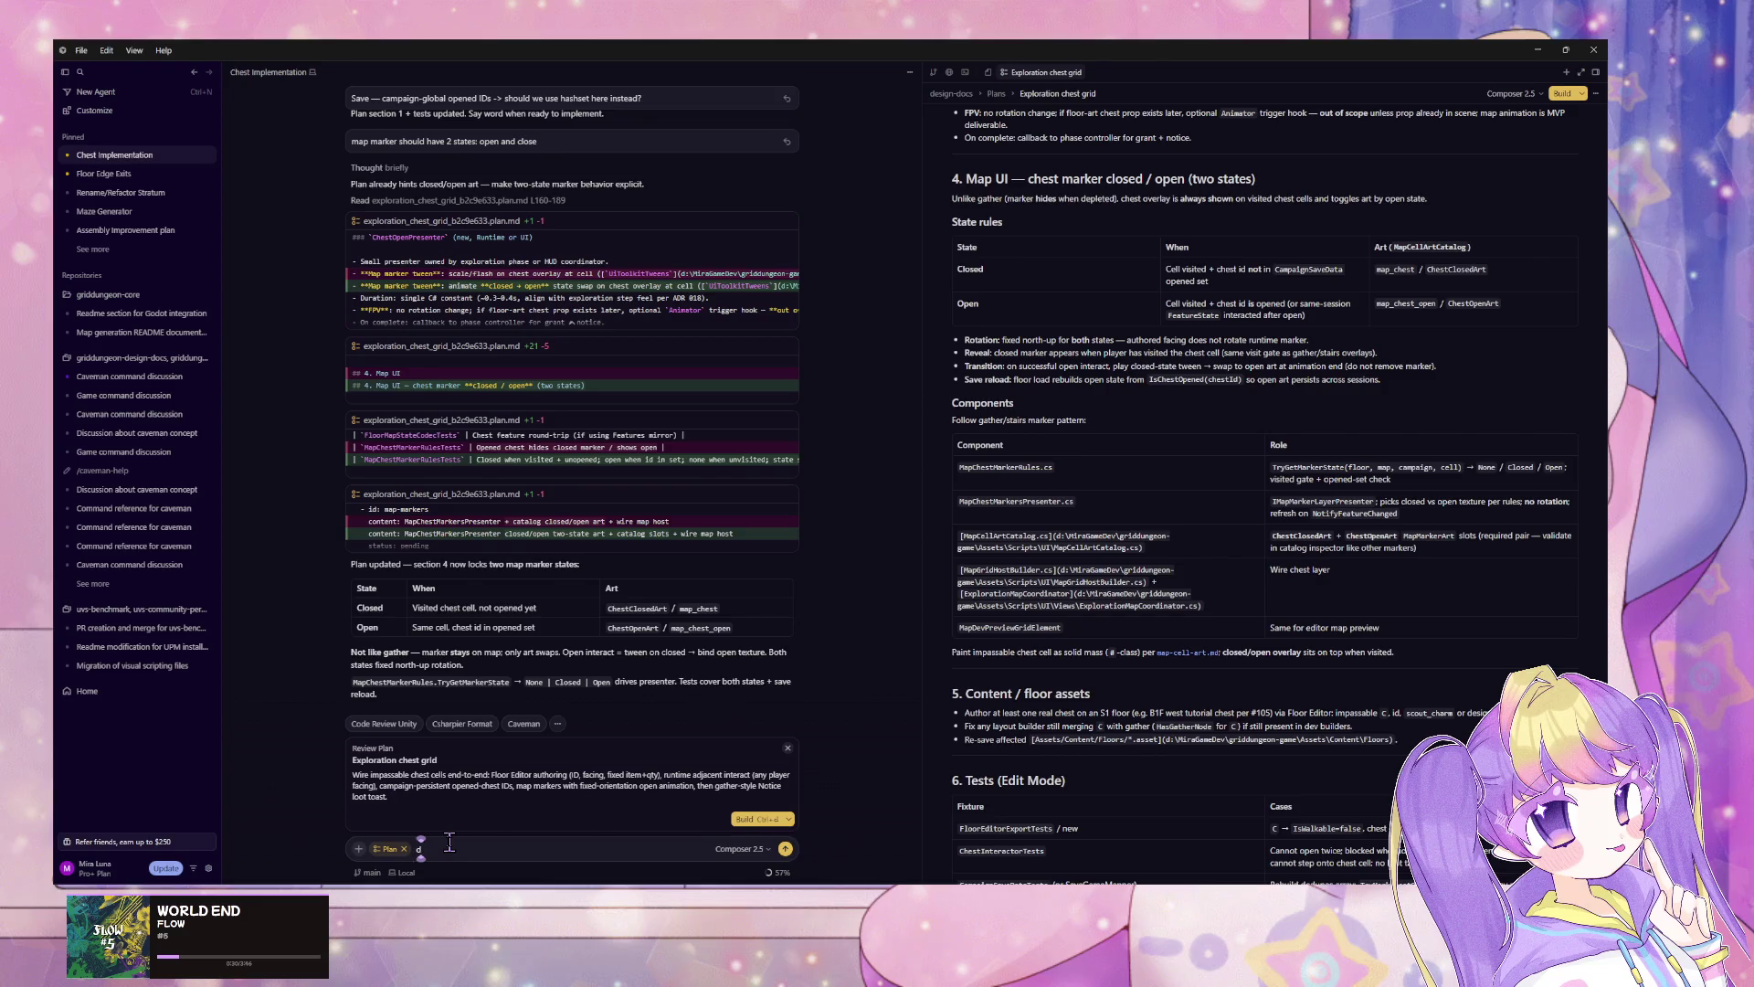
{"action": "type", "text": "ma"}
{"action": "key", "text": "BackSpace"}
{"action": "key", "text": "BackSpace"}
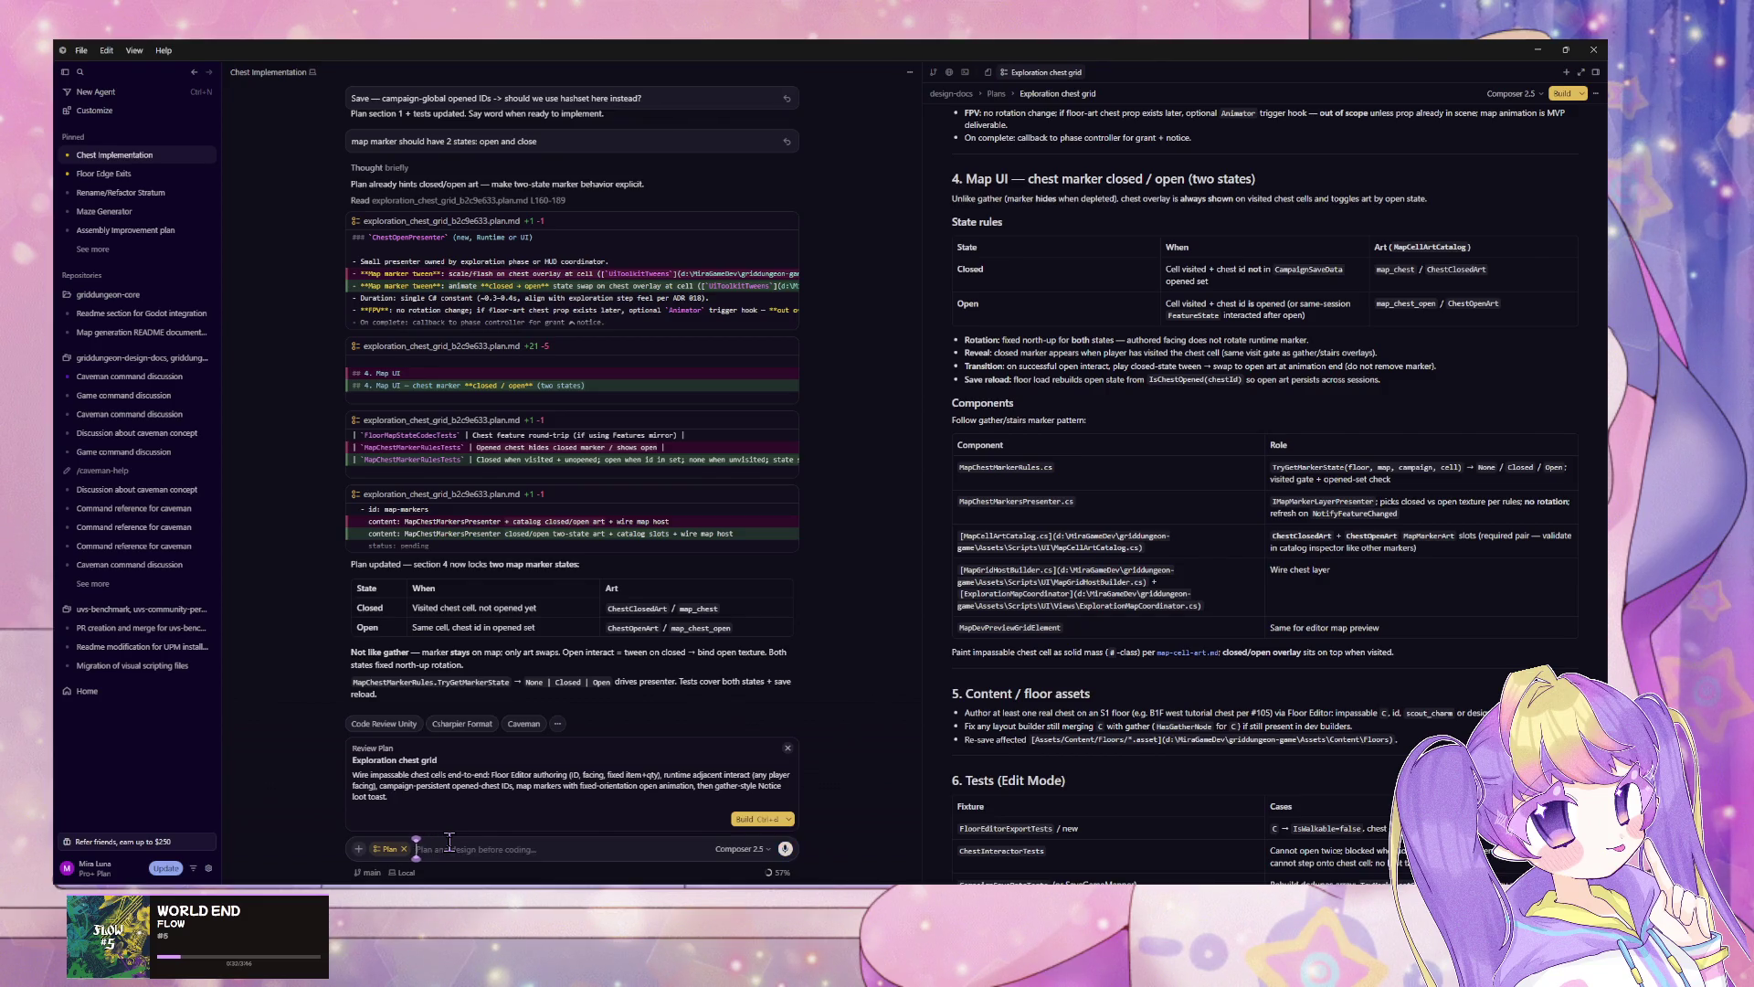
{"action": "type", "text": "no map marker tween."}
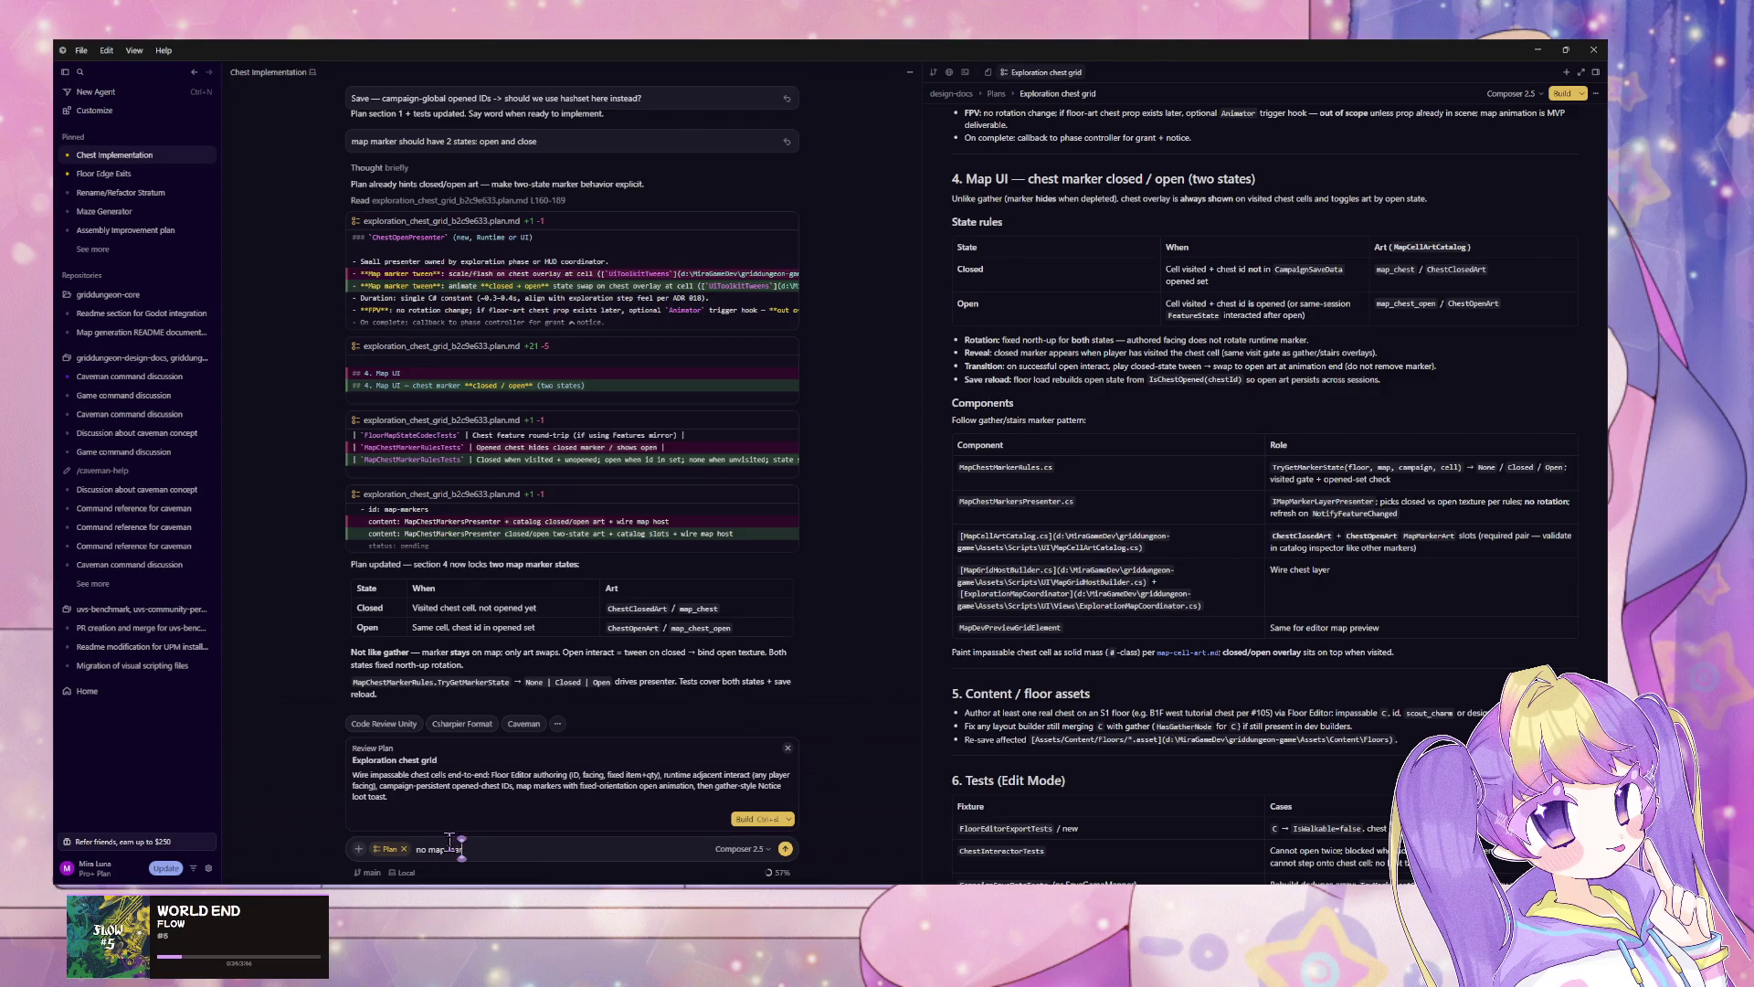
{"action": "type", "text": " the"}
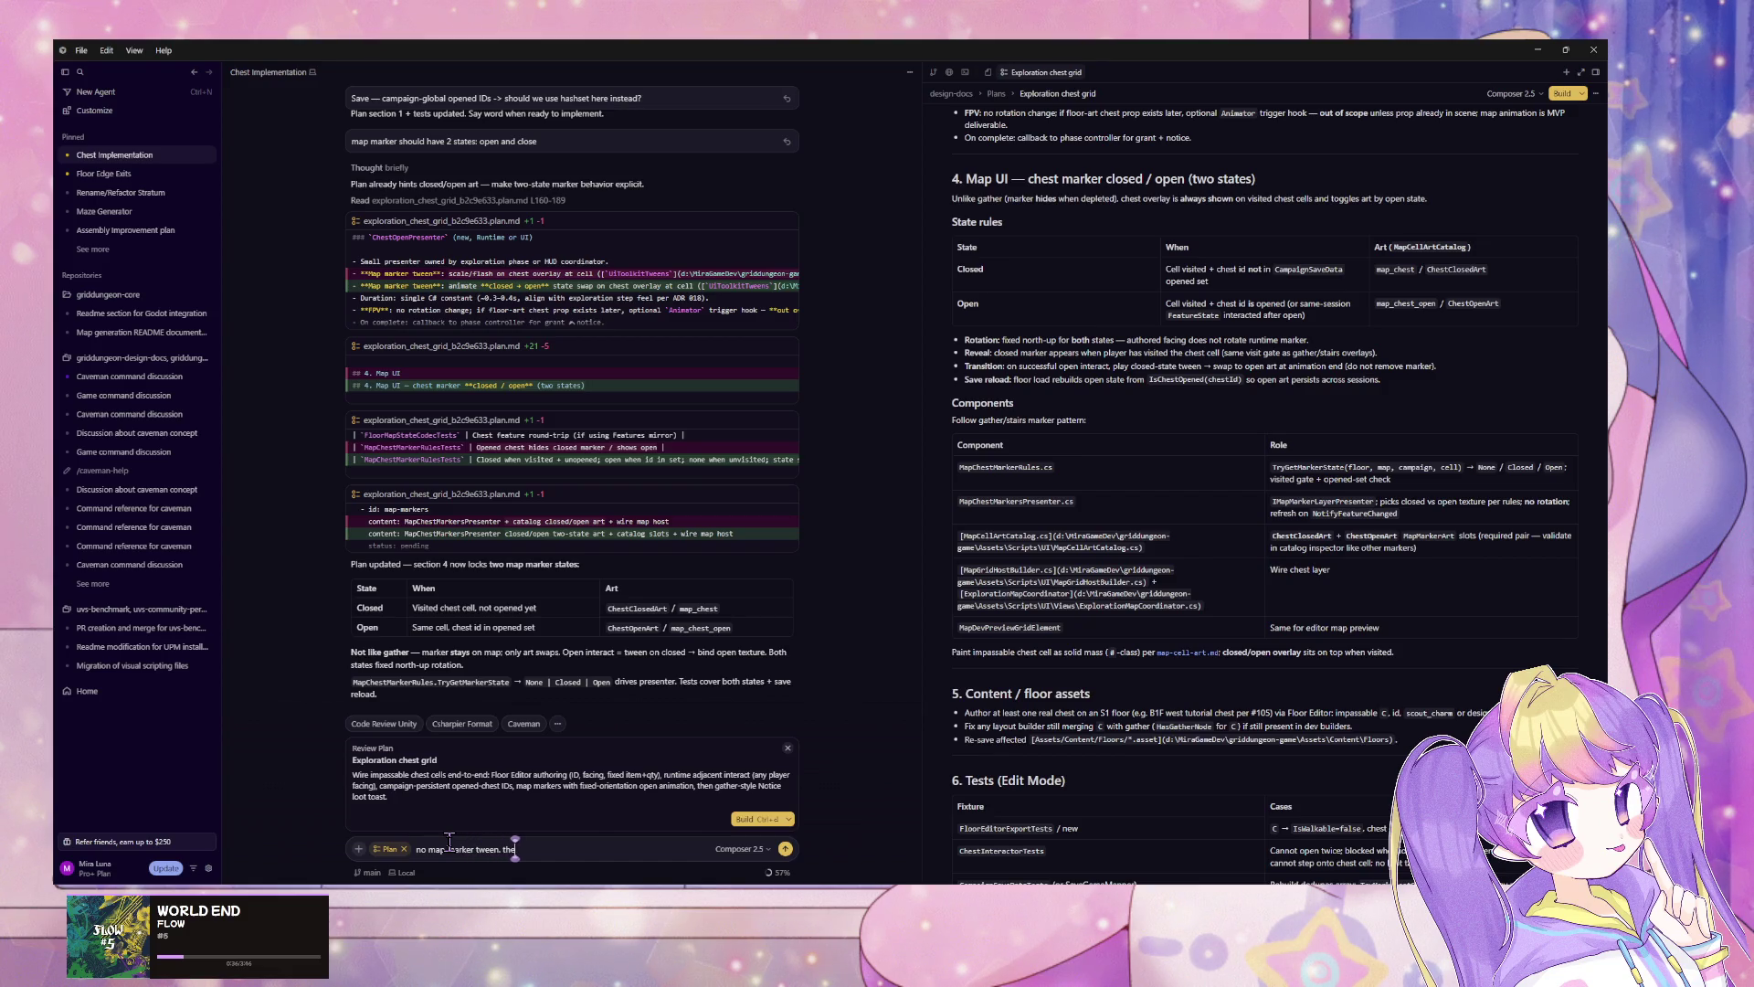
{"action": "type", "text": " animation is on"}
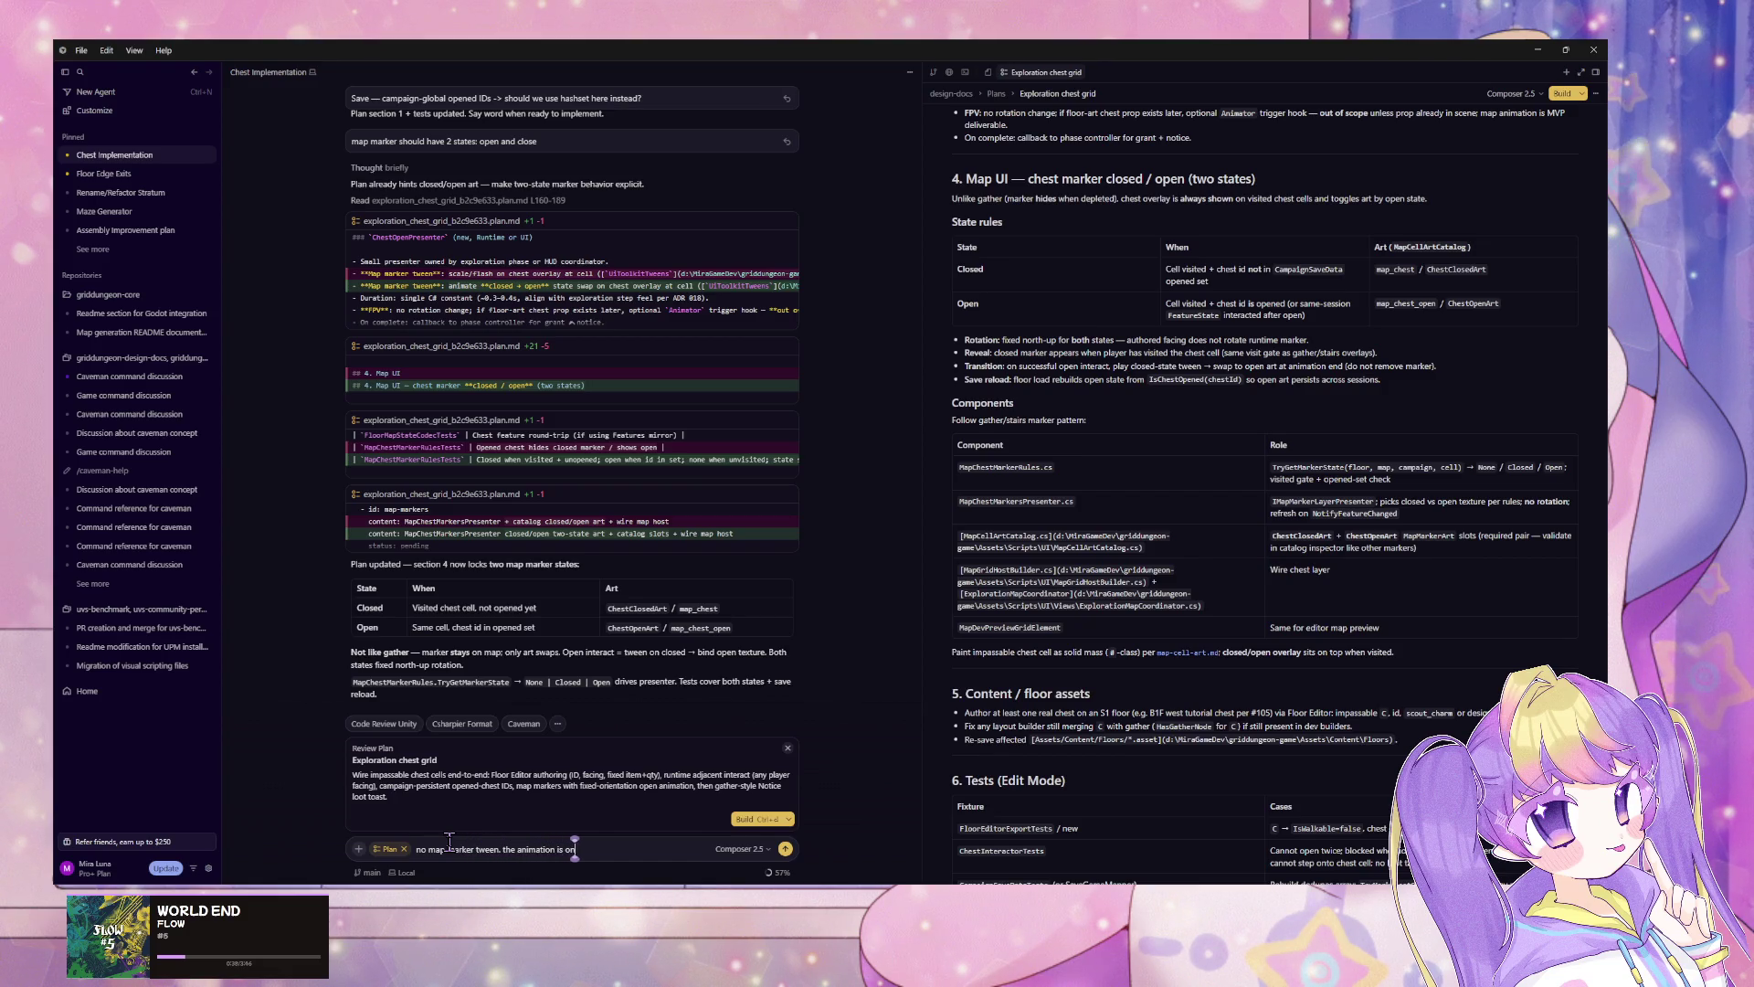
{"action": "type", "text": " 3d"}
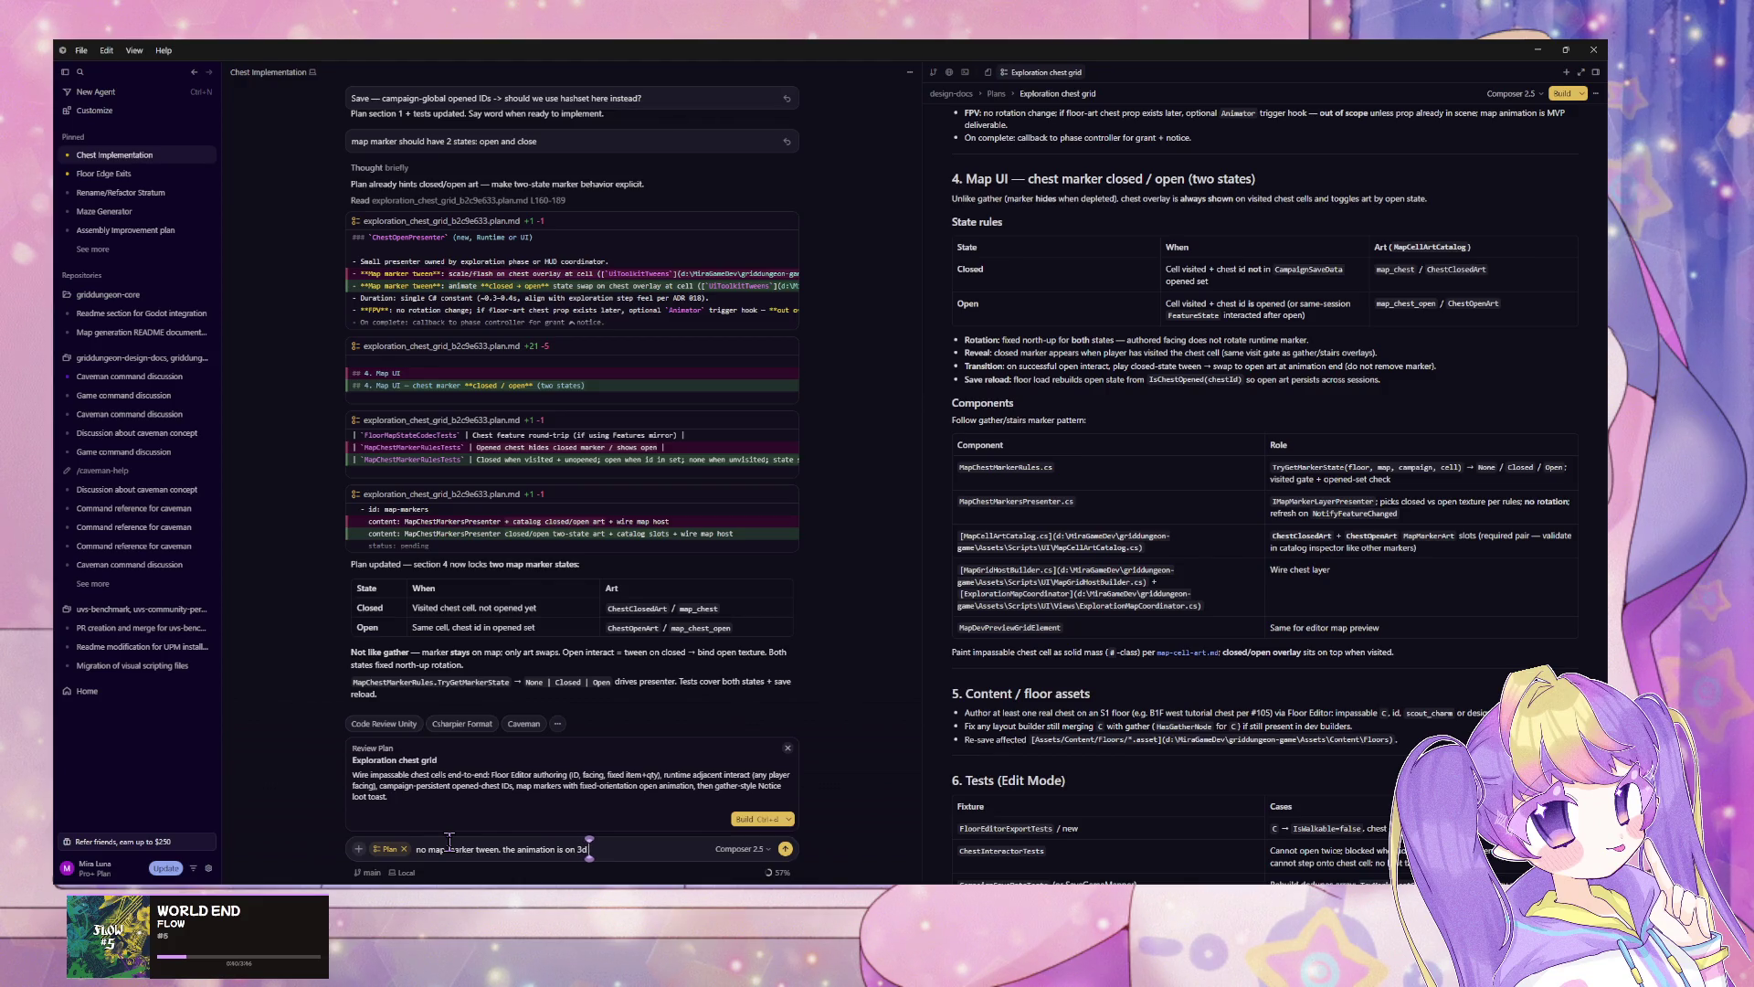
{"action": "type", "text": " prefab"}
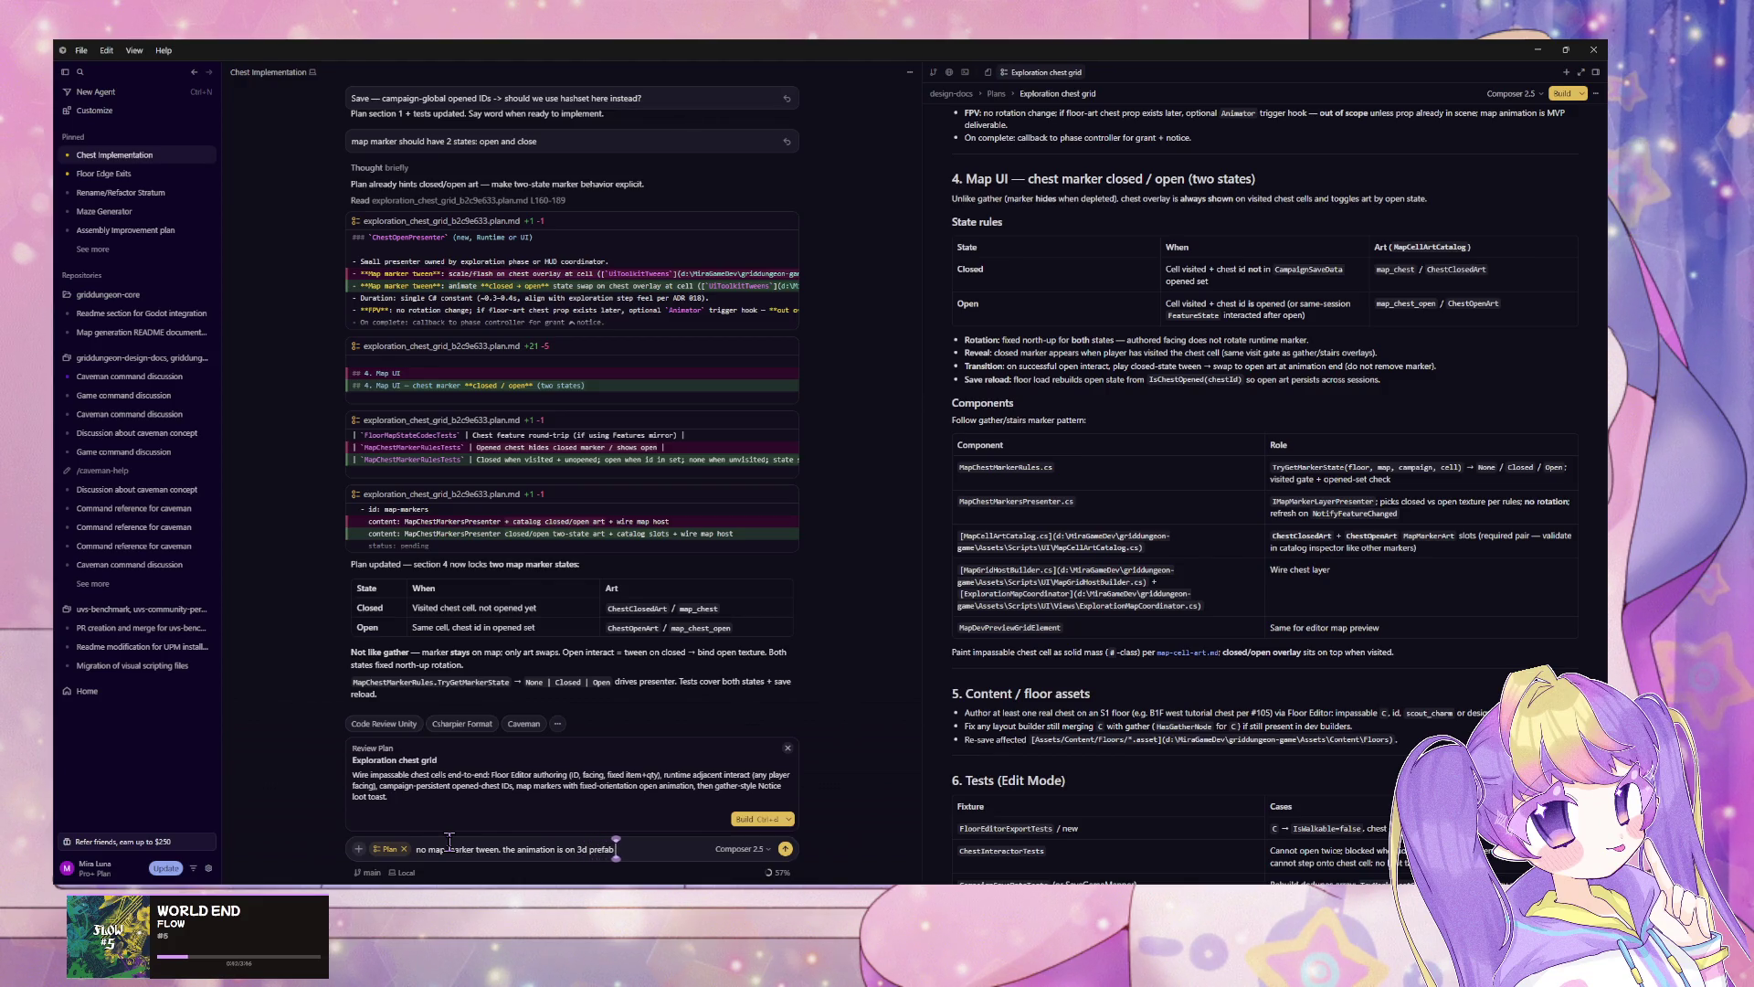
{"action": "key", "text": "Return"}
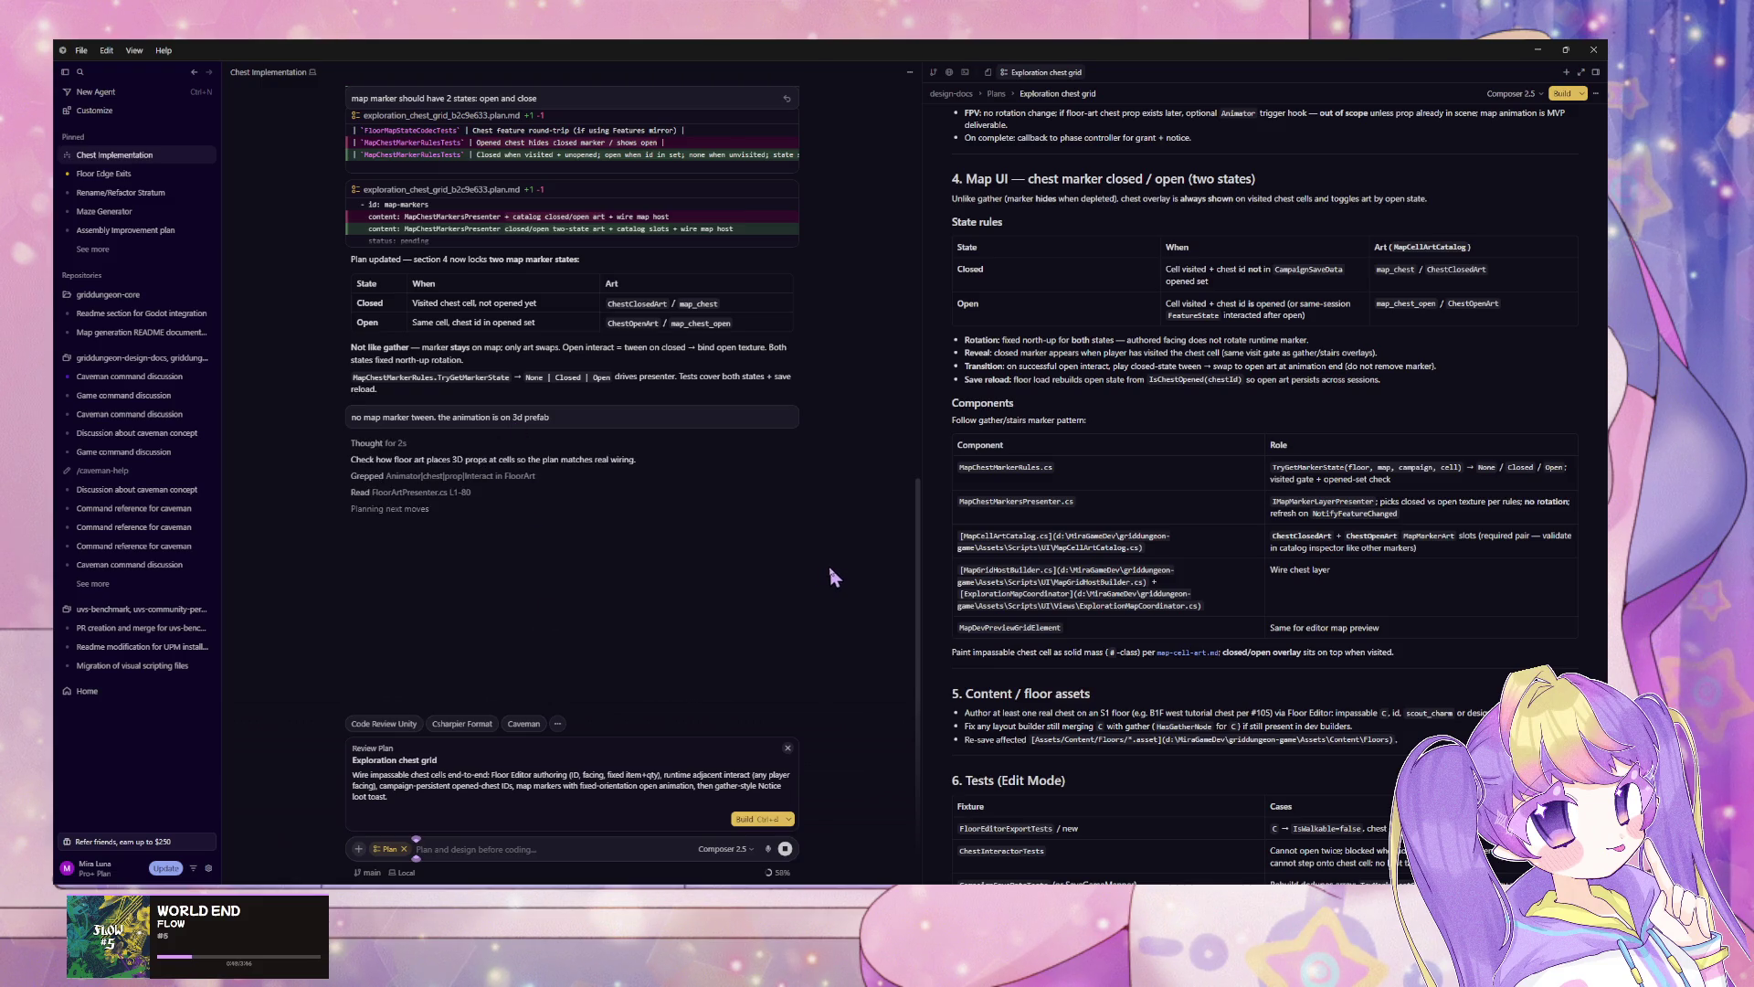
Step: Scroll through the streaming plan.md edits, then clear the stray text from the chat box
{"action": "scroll", "coordinate": [1017, 579], "scroll_direction": "down", "scroll_amount": 1}
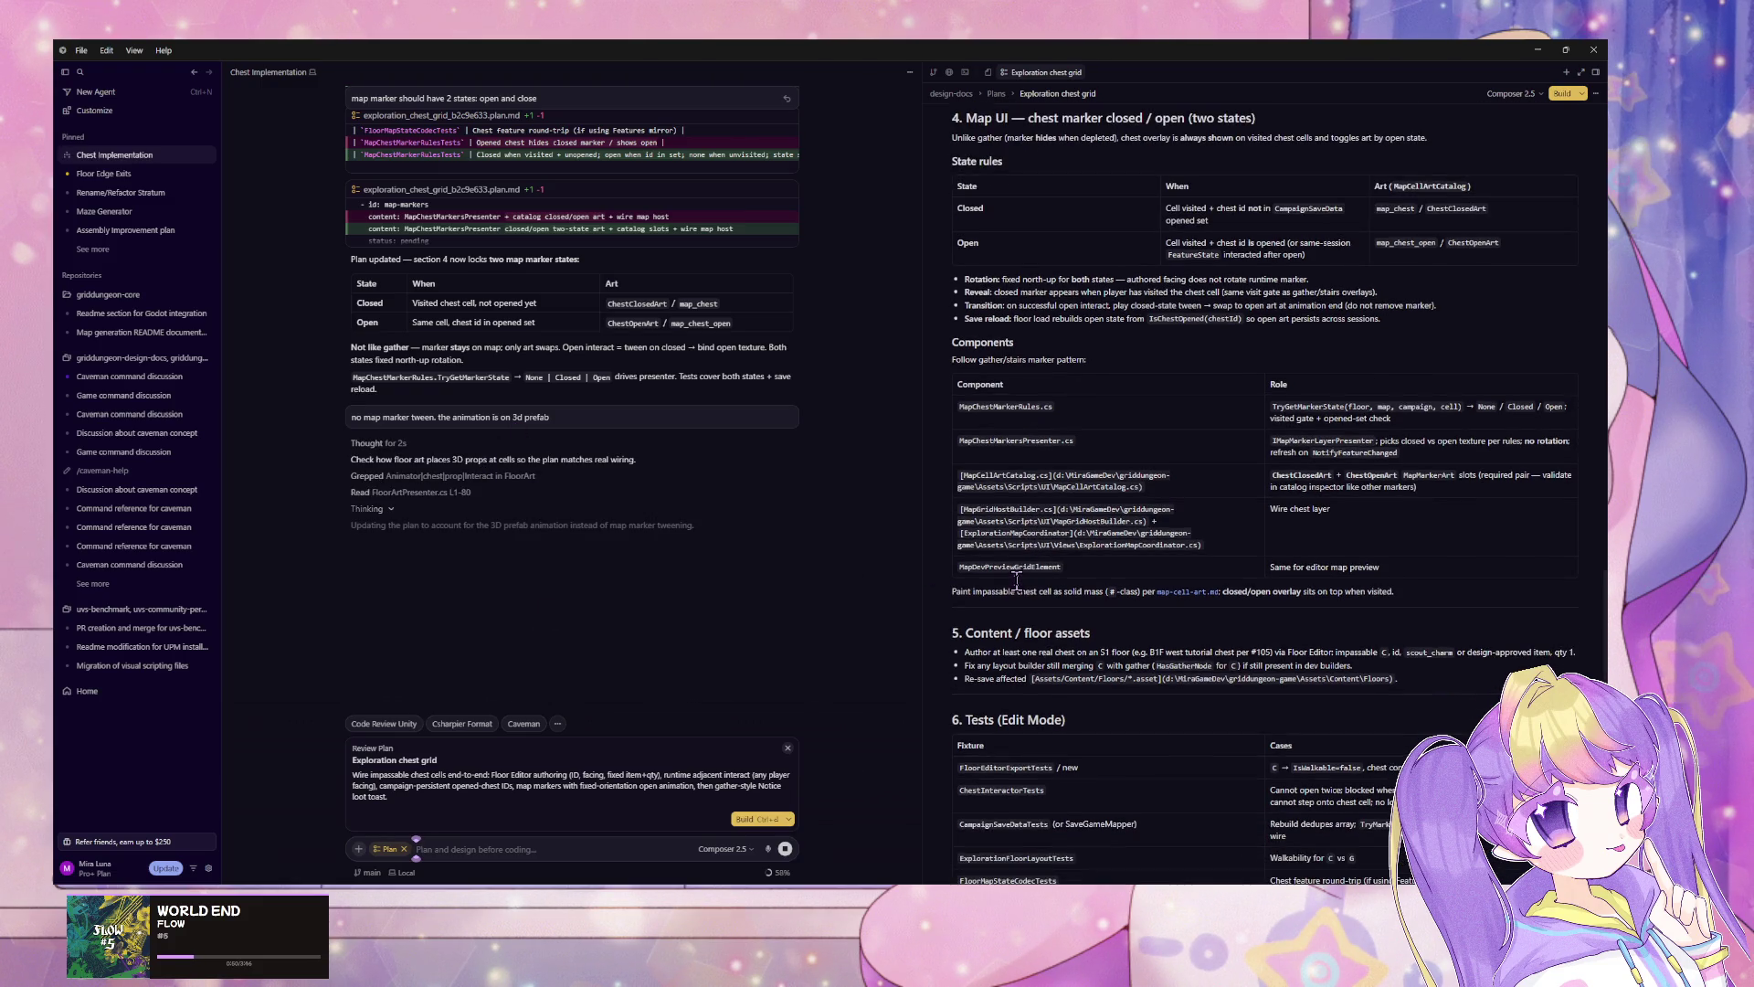
{"action": "scroll", "coordinate": [1017, 579], "scroll_direction": "down", "scroll_amount": 4}
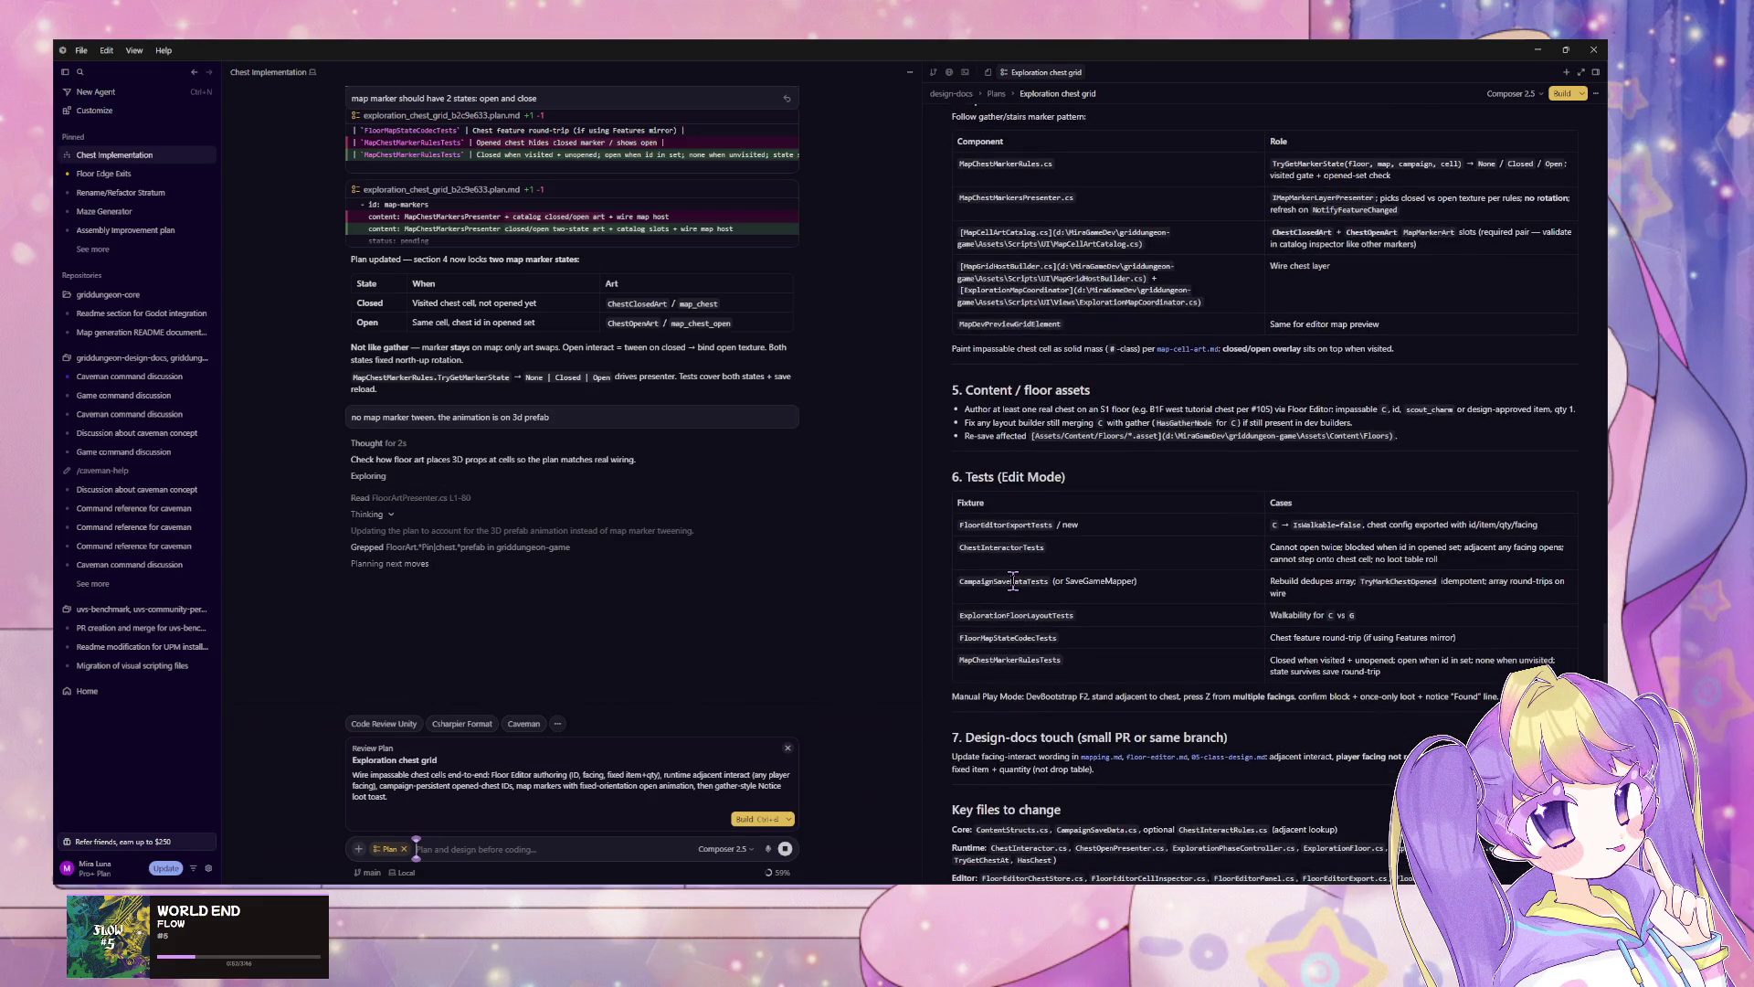
{"action": "scroll", "coordinate": [1013, 581], "scroll_direction": "up", "scroll_amount": 3}
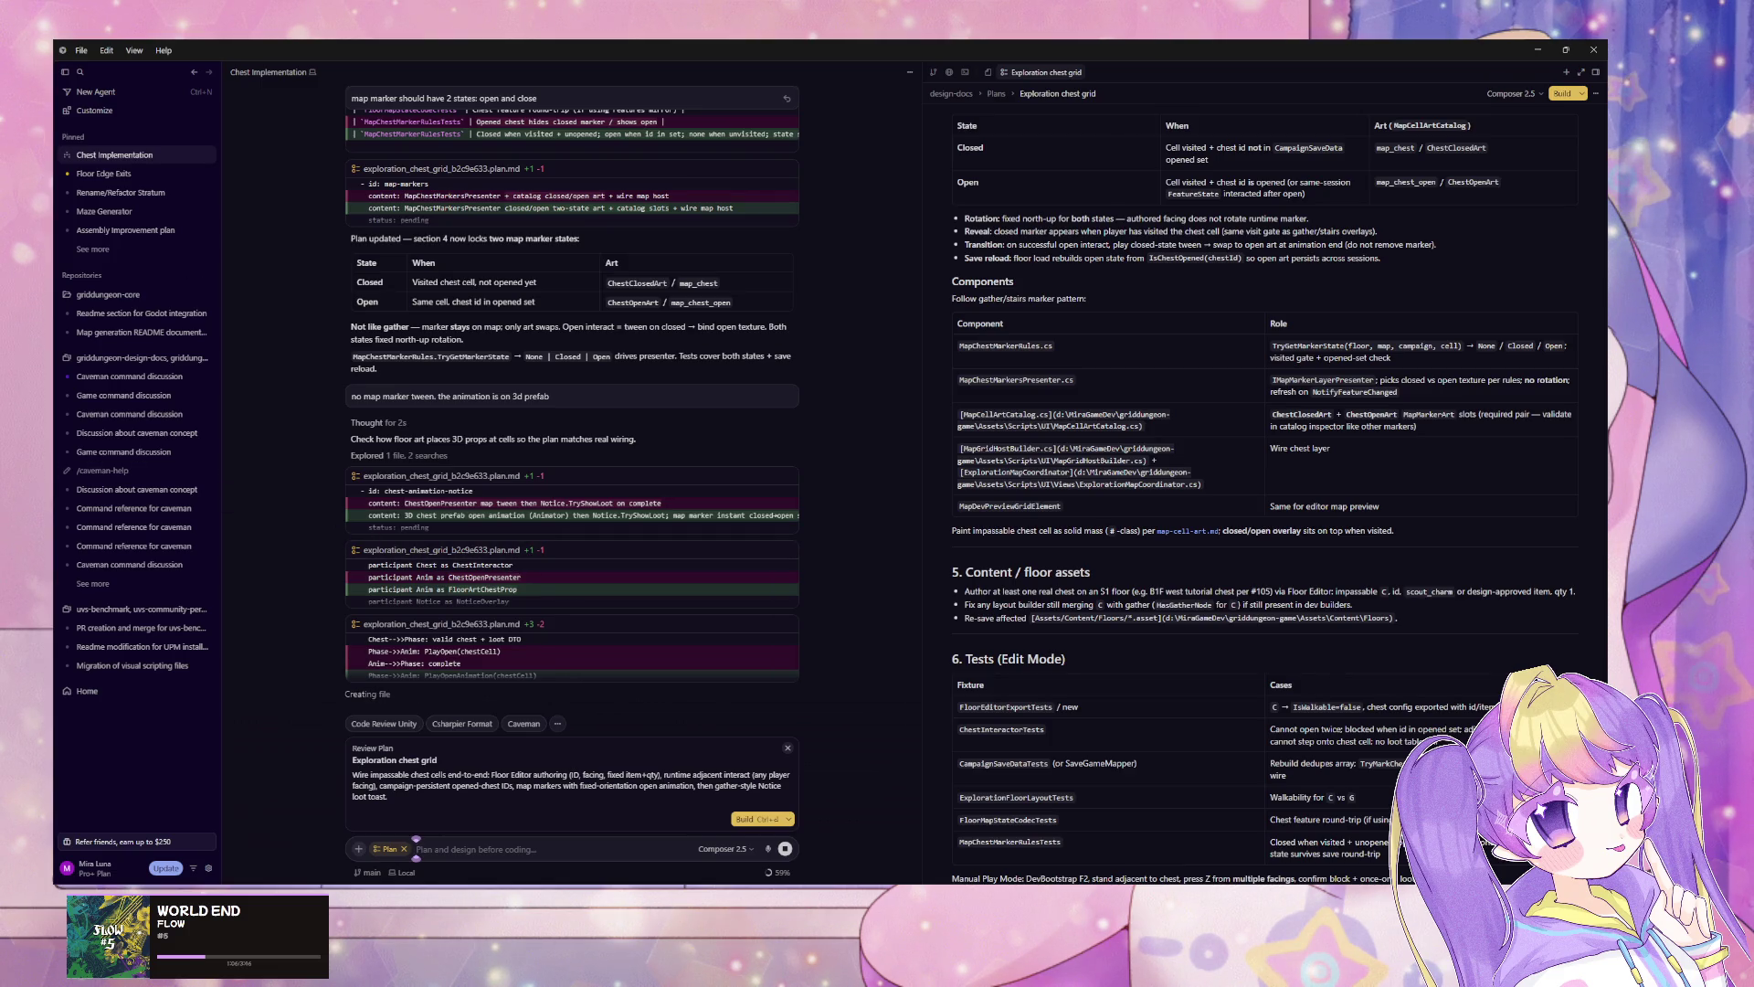
{"action": "type", "text": "m"}
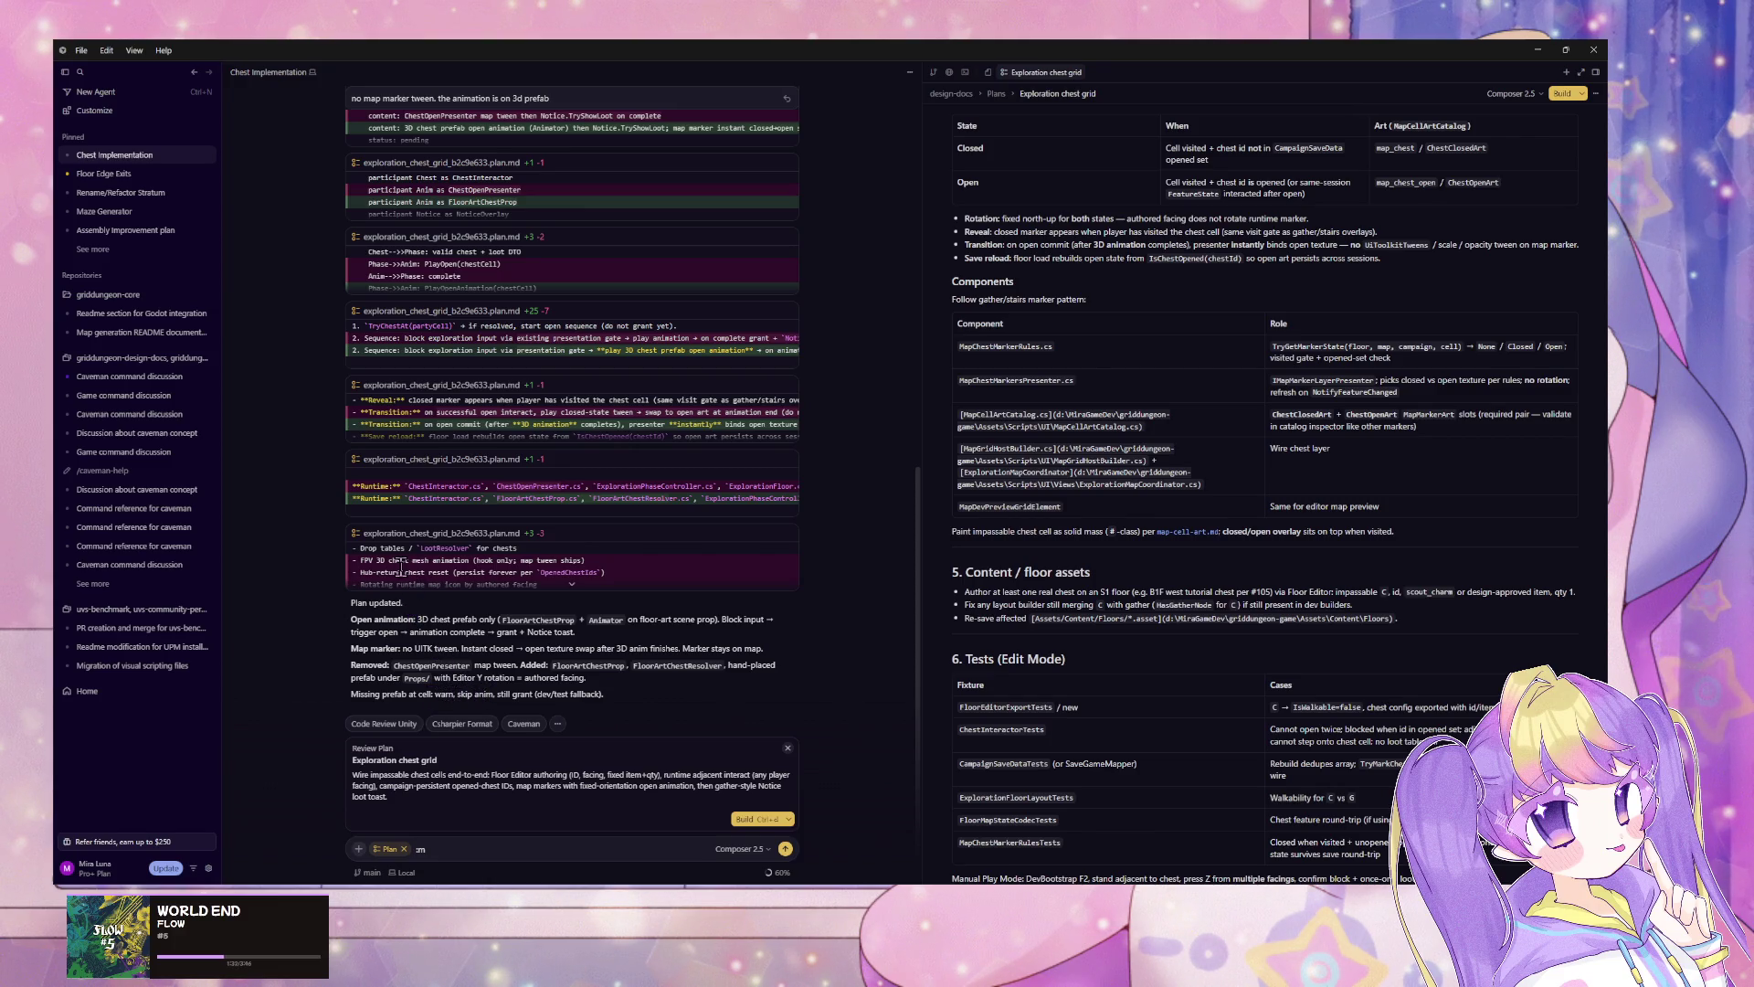
{"action": "left_click", "coordinate": [458, 852]}
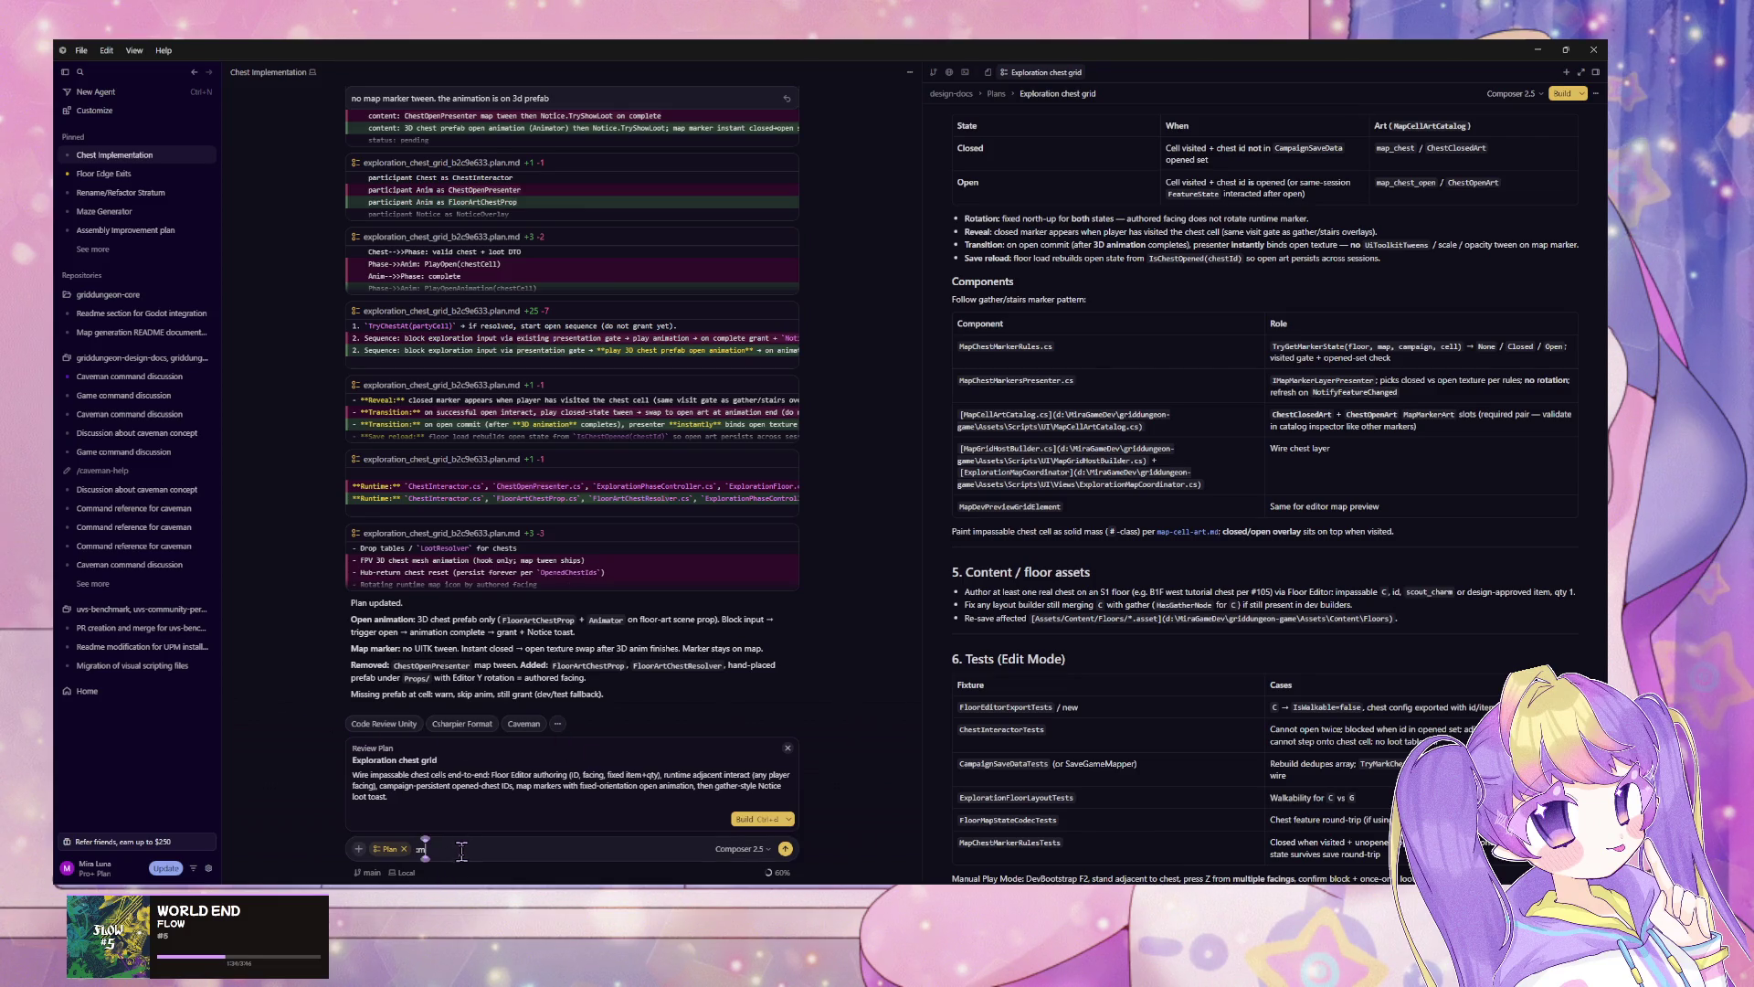
{"action": "key", "text": "BackSpace"}
{"action": "key", "text": "BackSpace"}
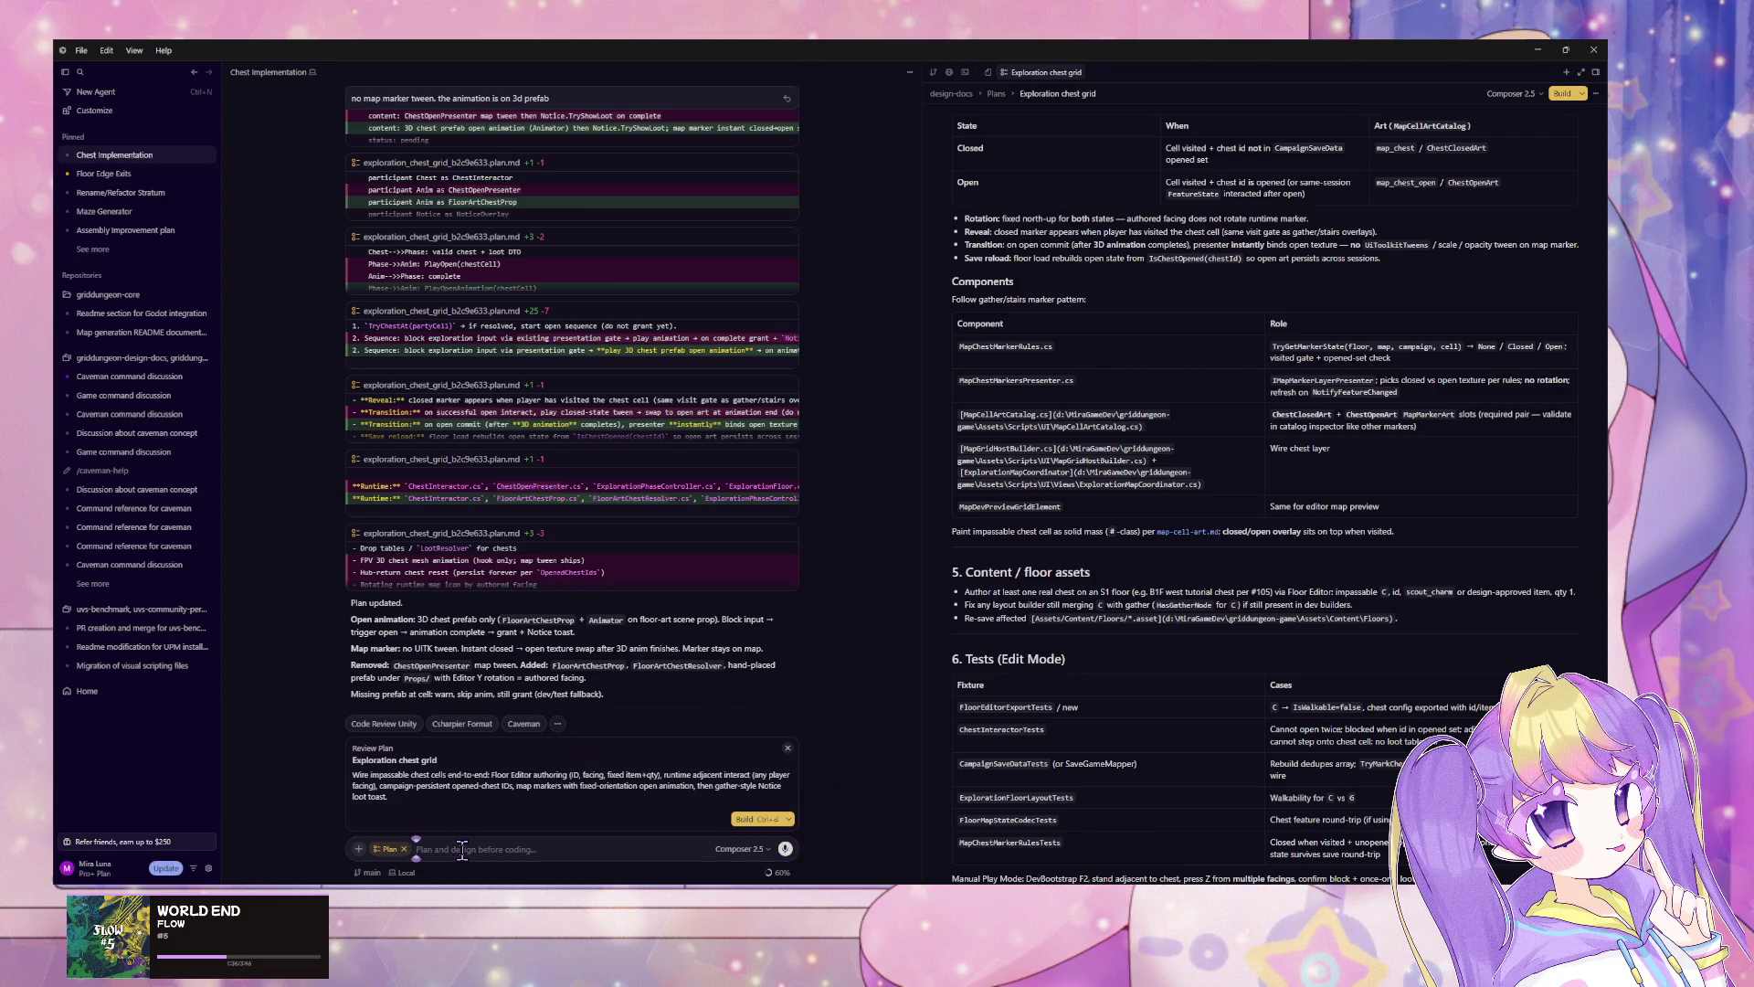
Step: Ask the agent 'assign prefab in template?' and let it check the FloorArt files
{"action": "type", "text": "pre"}
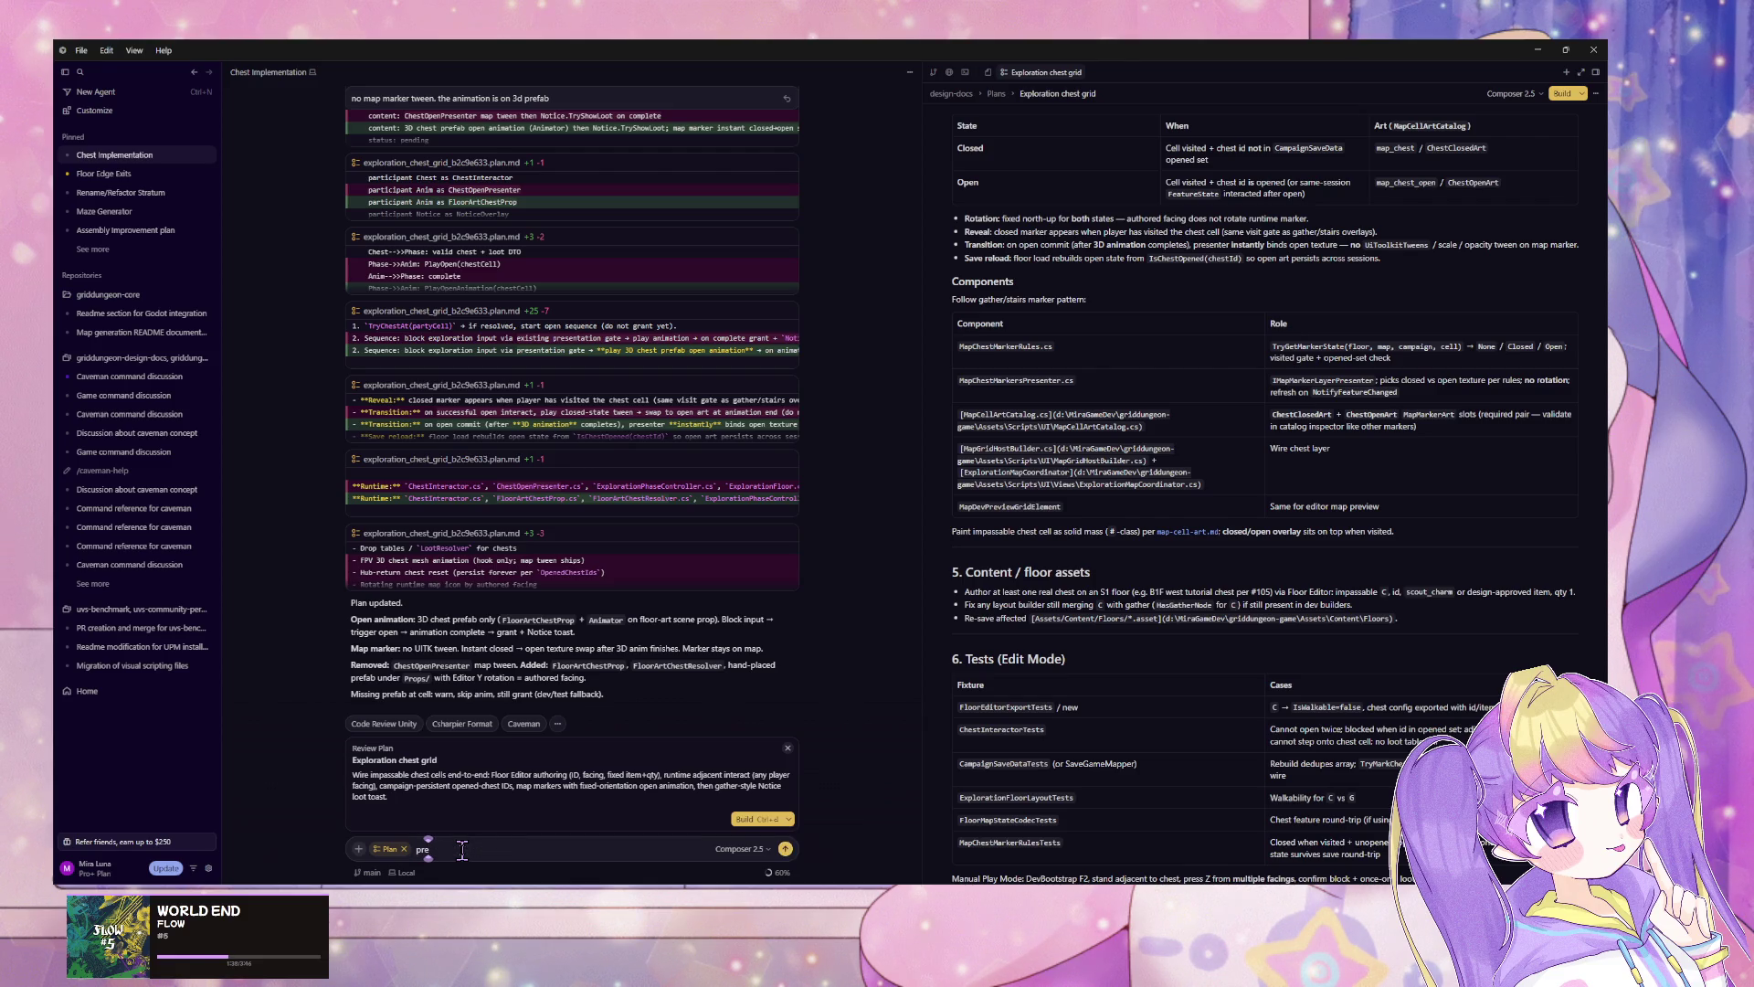
{"action": "type", "text": "fab"}
{"action": "key", "text": "BackSpace"}
{"action": "key", "text": "BackSpace"}
{"action": "key", "text": "BackSpace"}
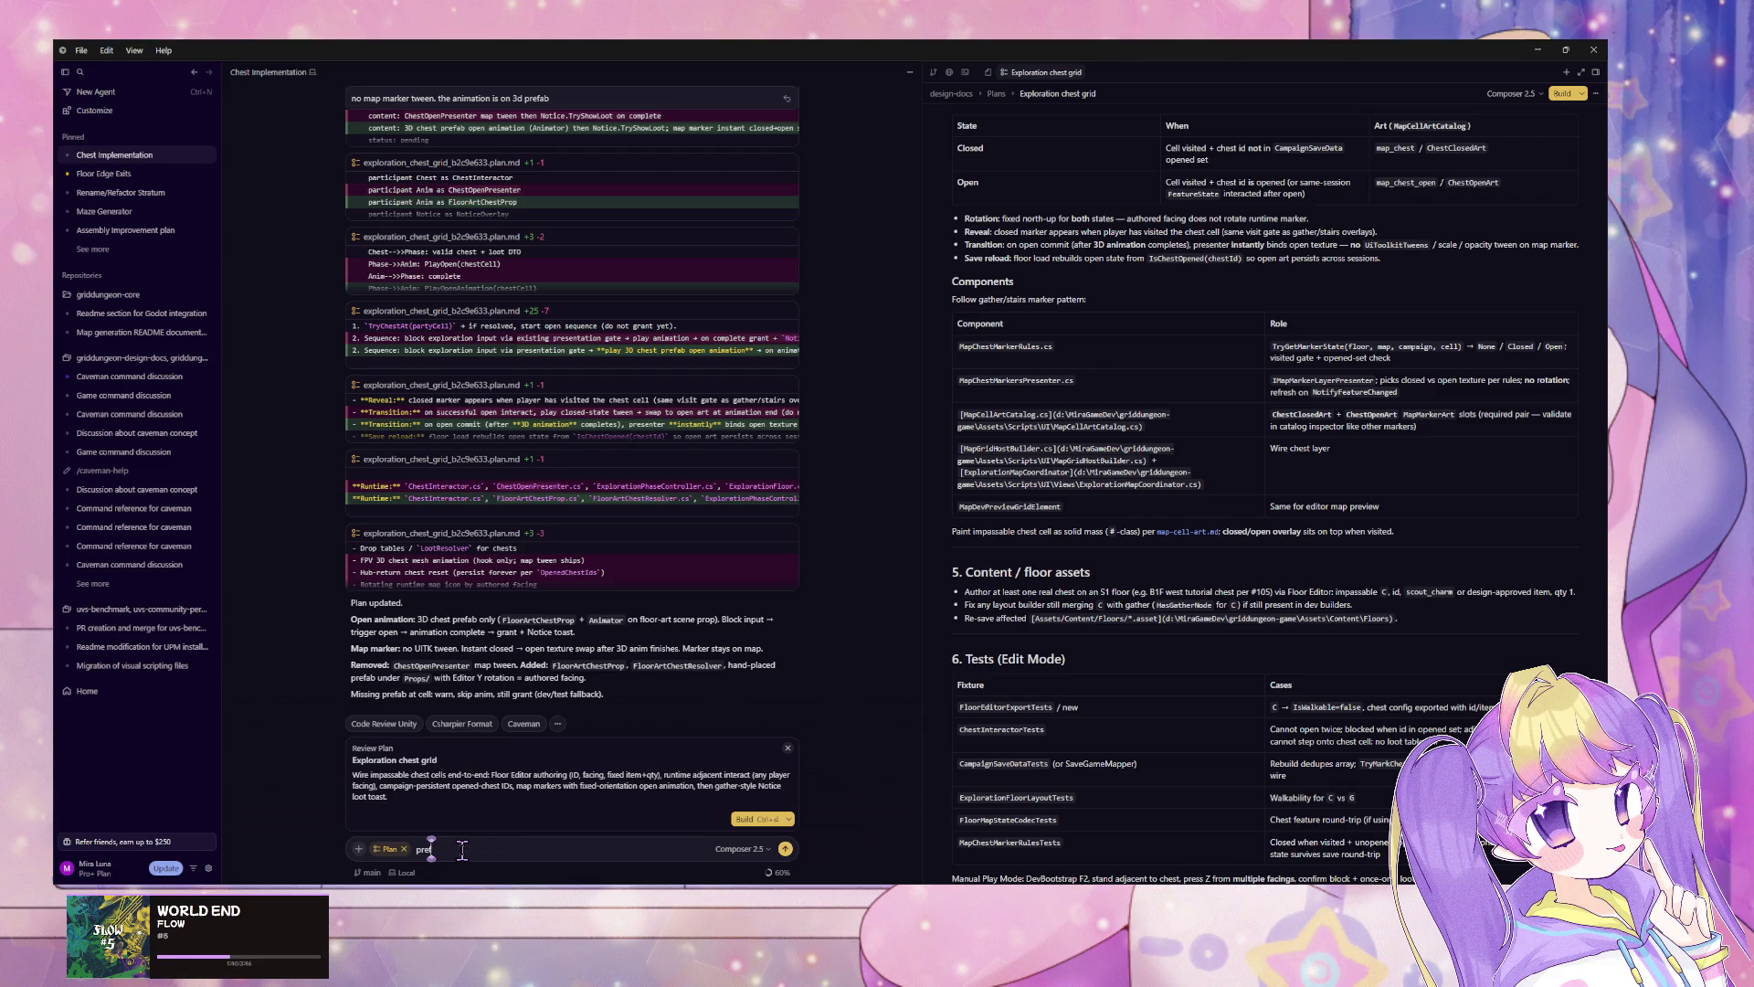
{"action": "type", "text": "assign prefab"}
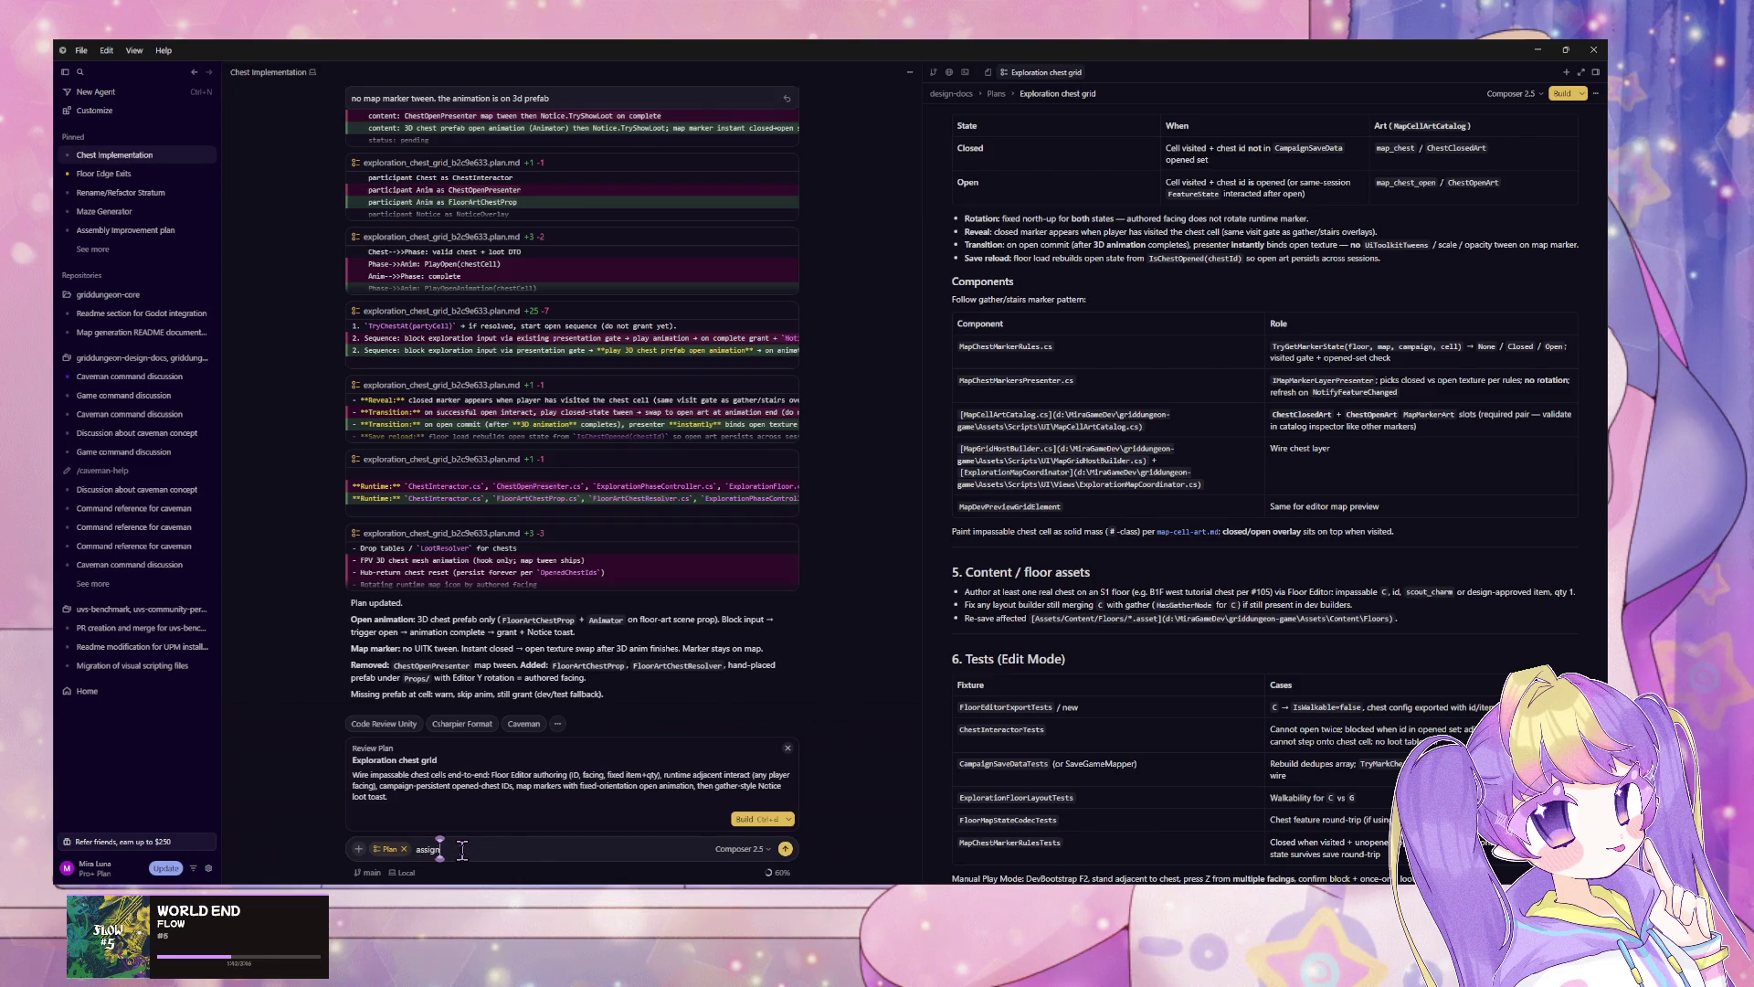
{"action": "type", "text": " in template?"}
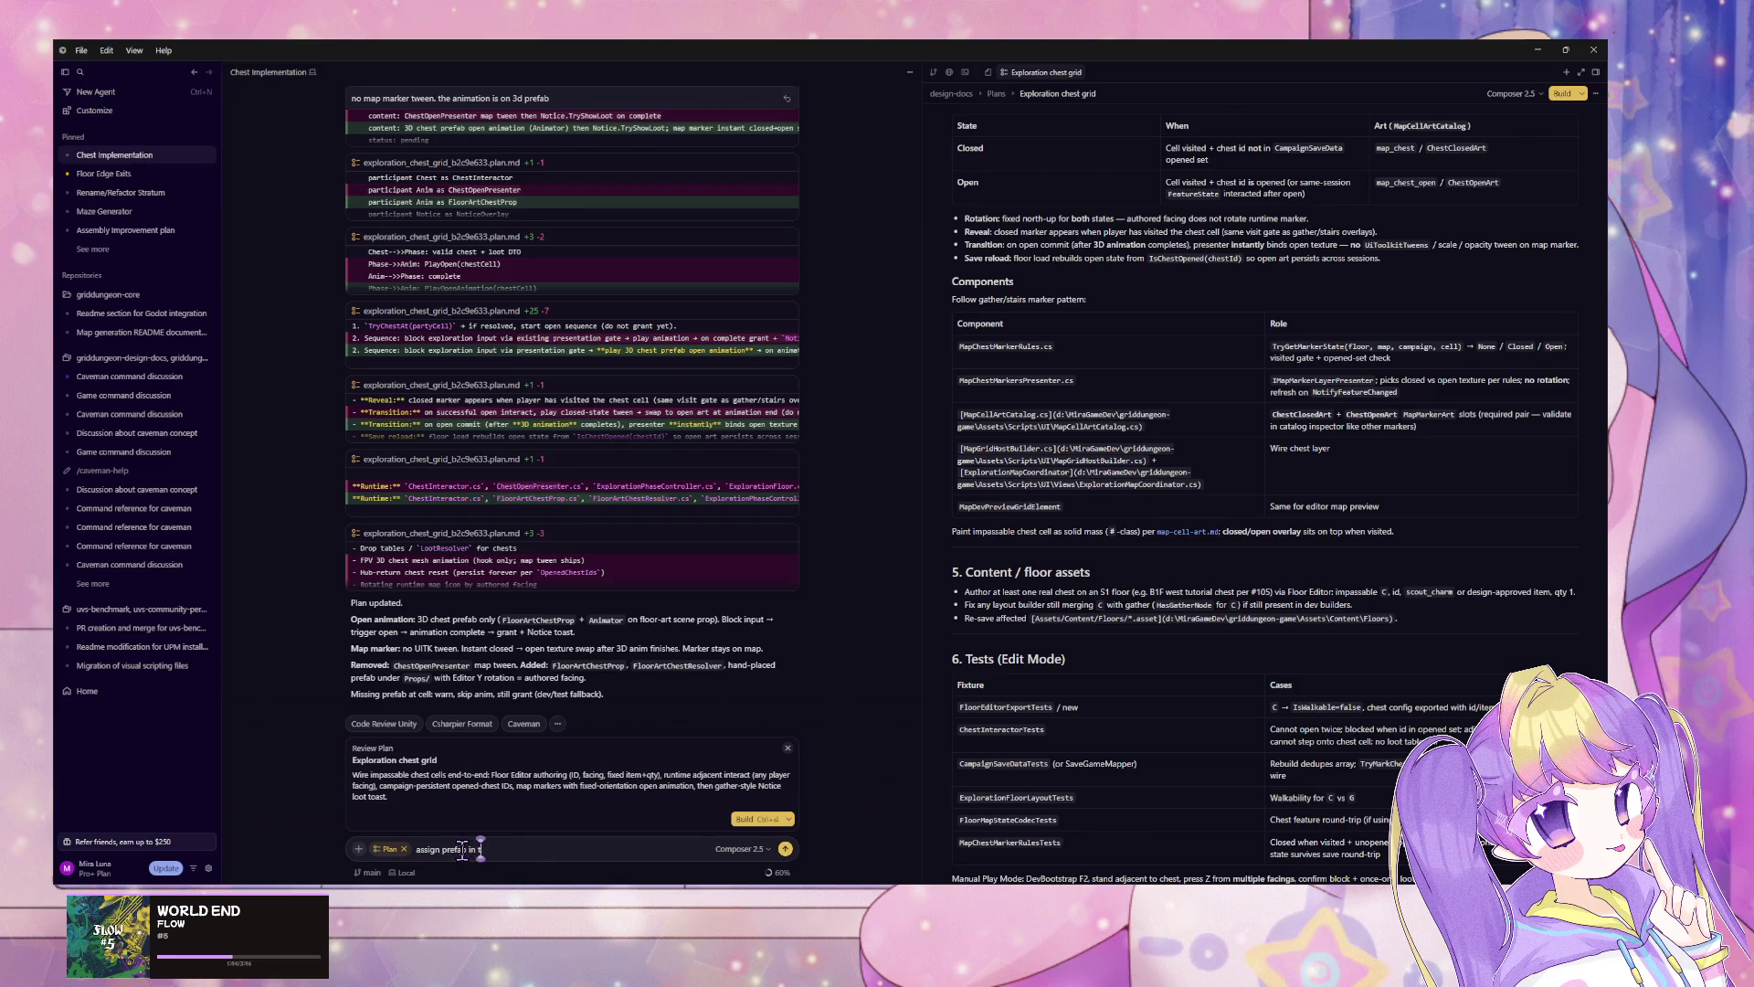
{"action": "key", "text": "Return"}
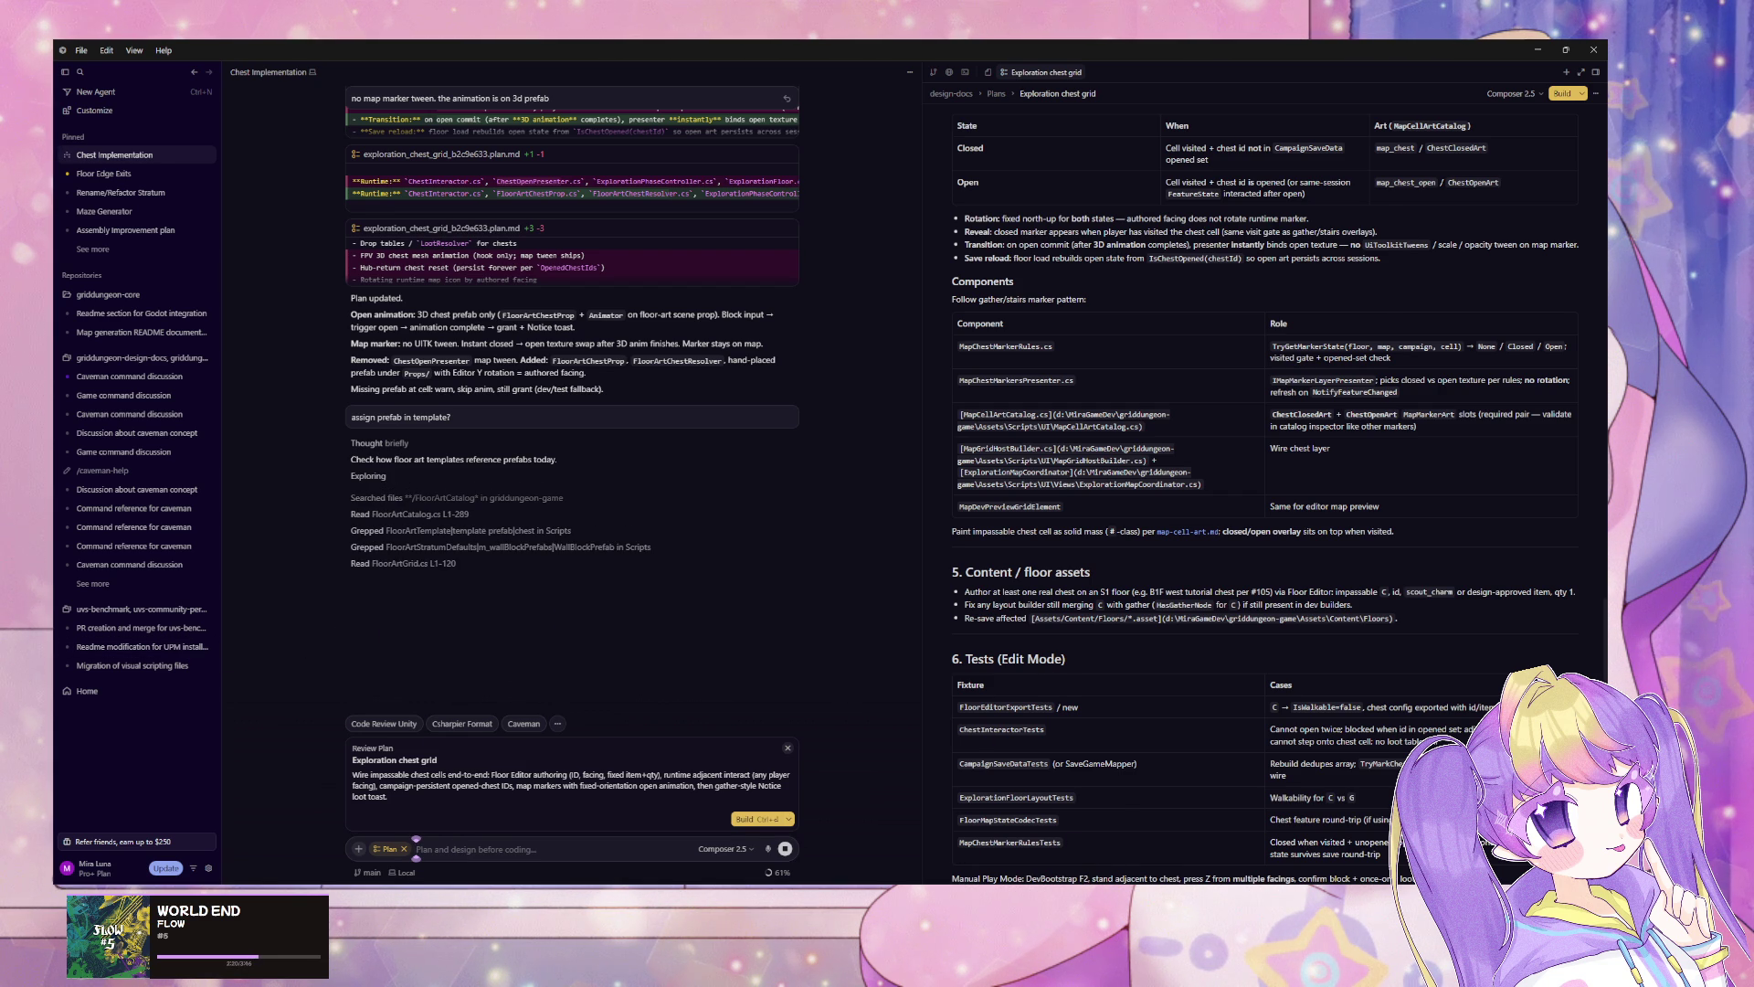
{"action": "key", "text": "alt+Tab"}
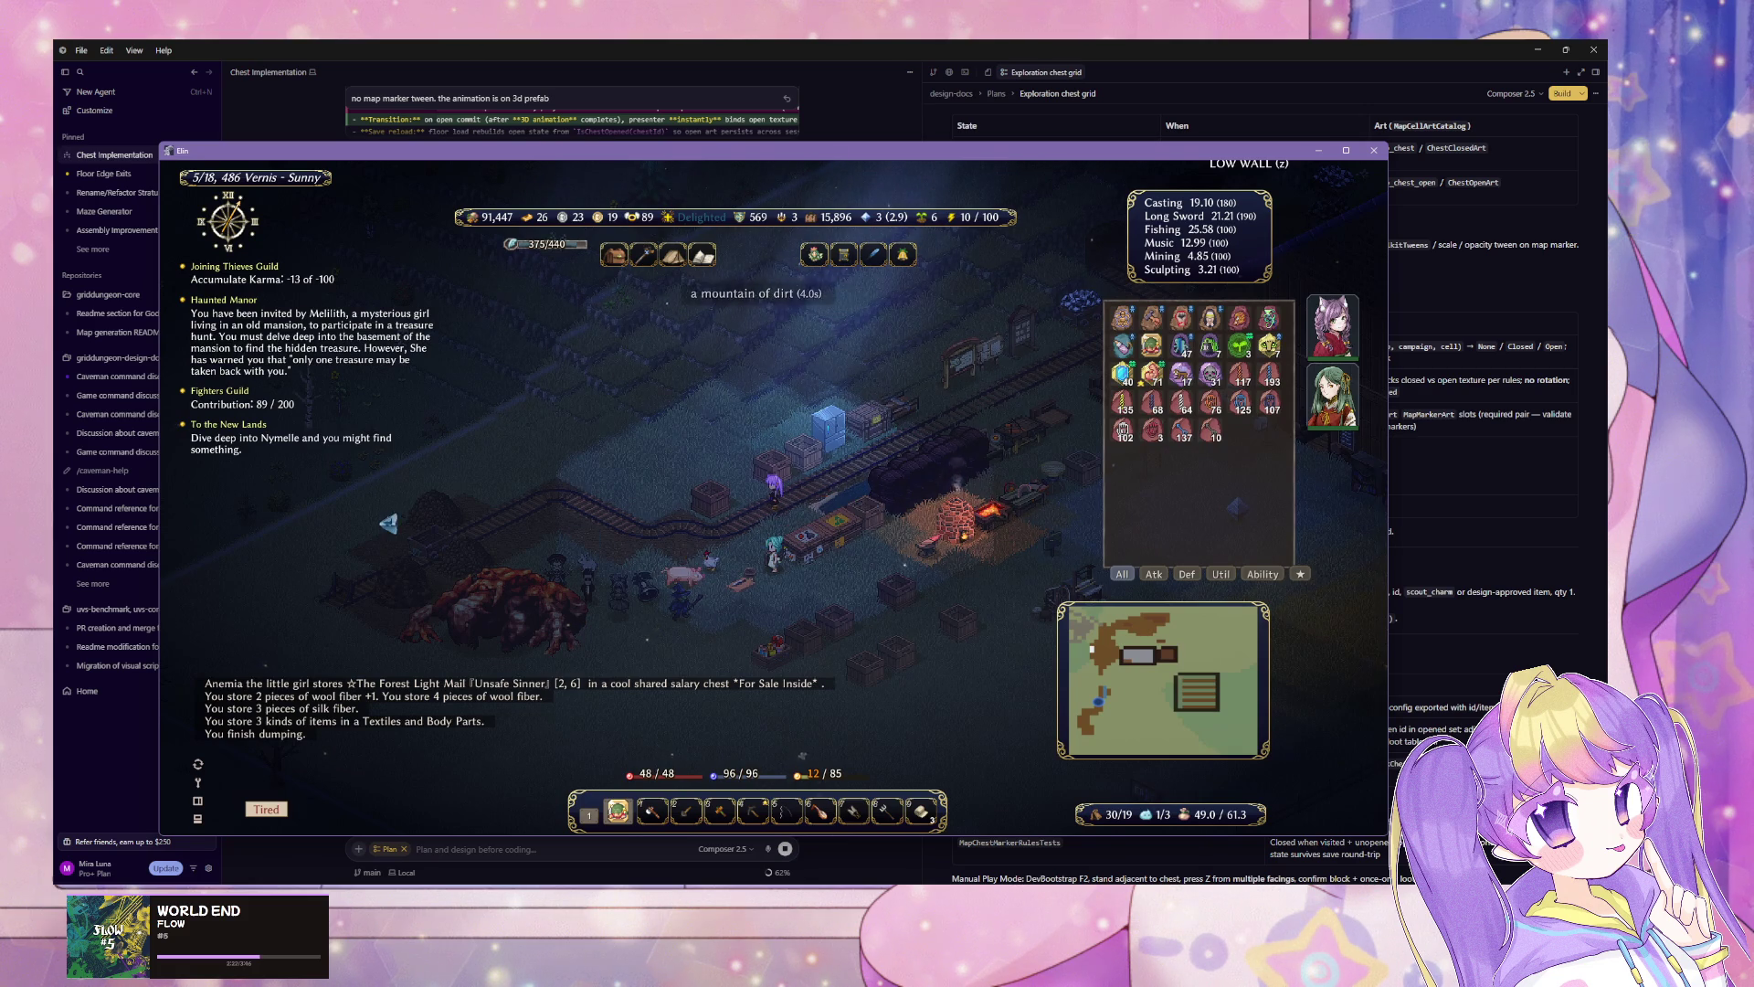
Step: Walk across the farm and check the nearby storage containers
{"action": "key", "text": "Right"}
{"action": "key", "text": "Right"}
{"action": "key", "text": "Right"}
{"action": "key", "text": "Right"}
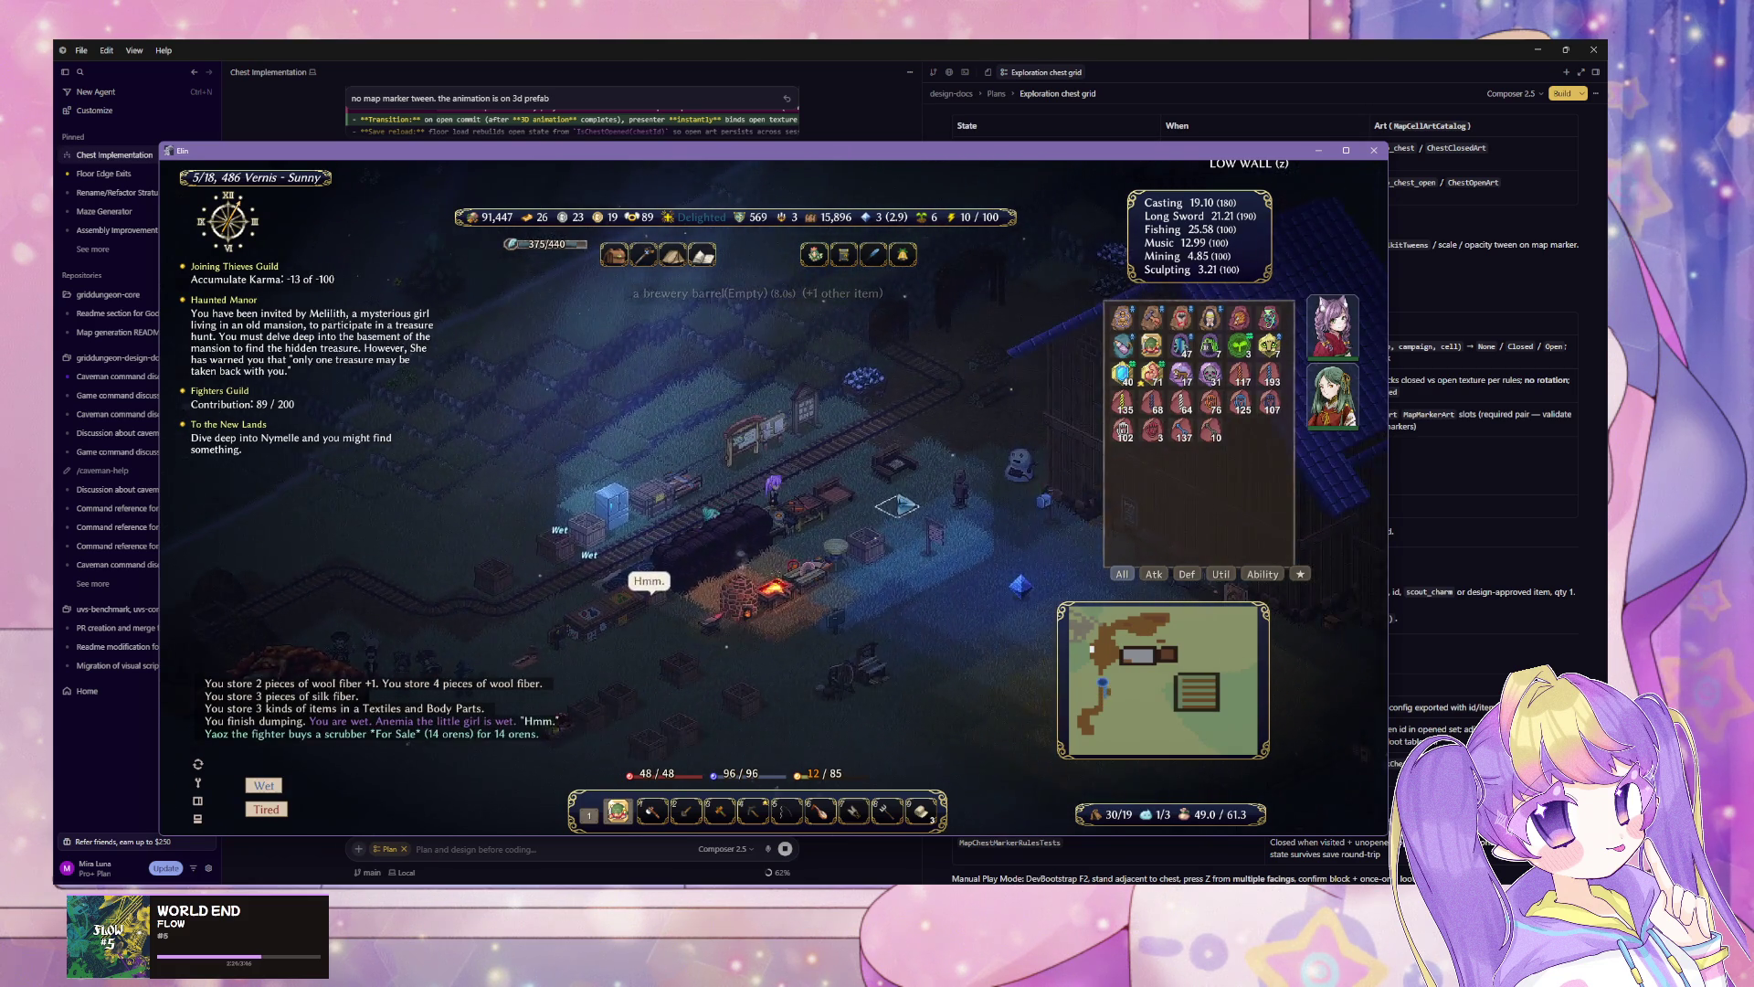
{"action": "key", "text": "z"}
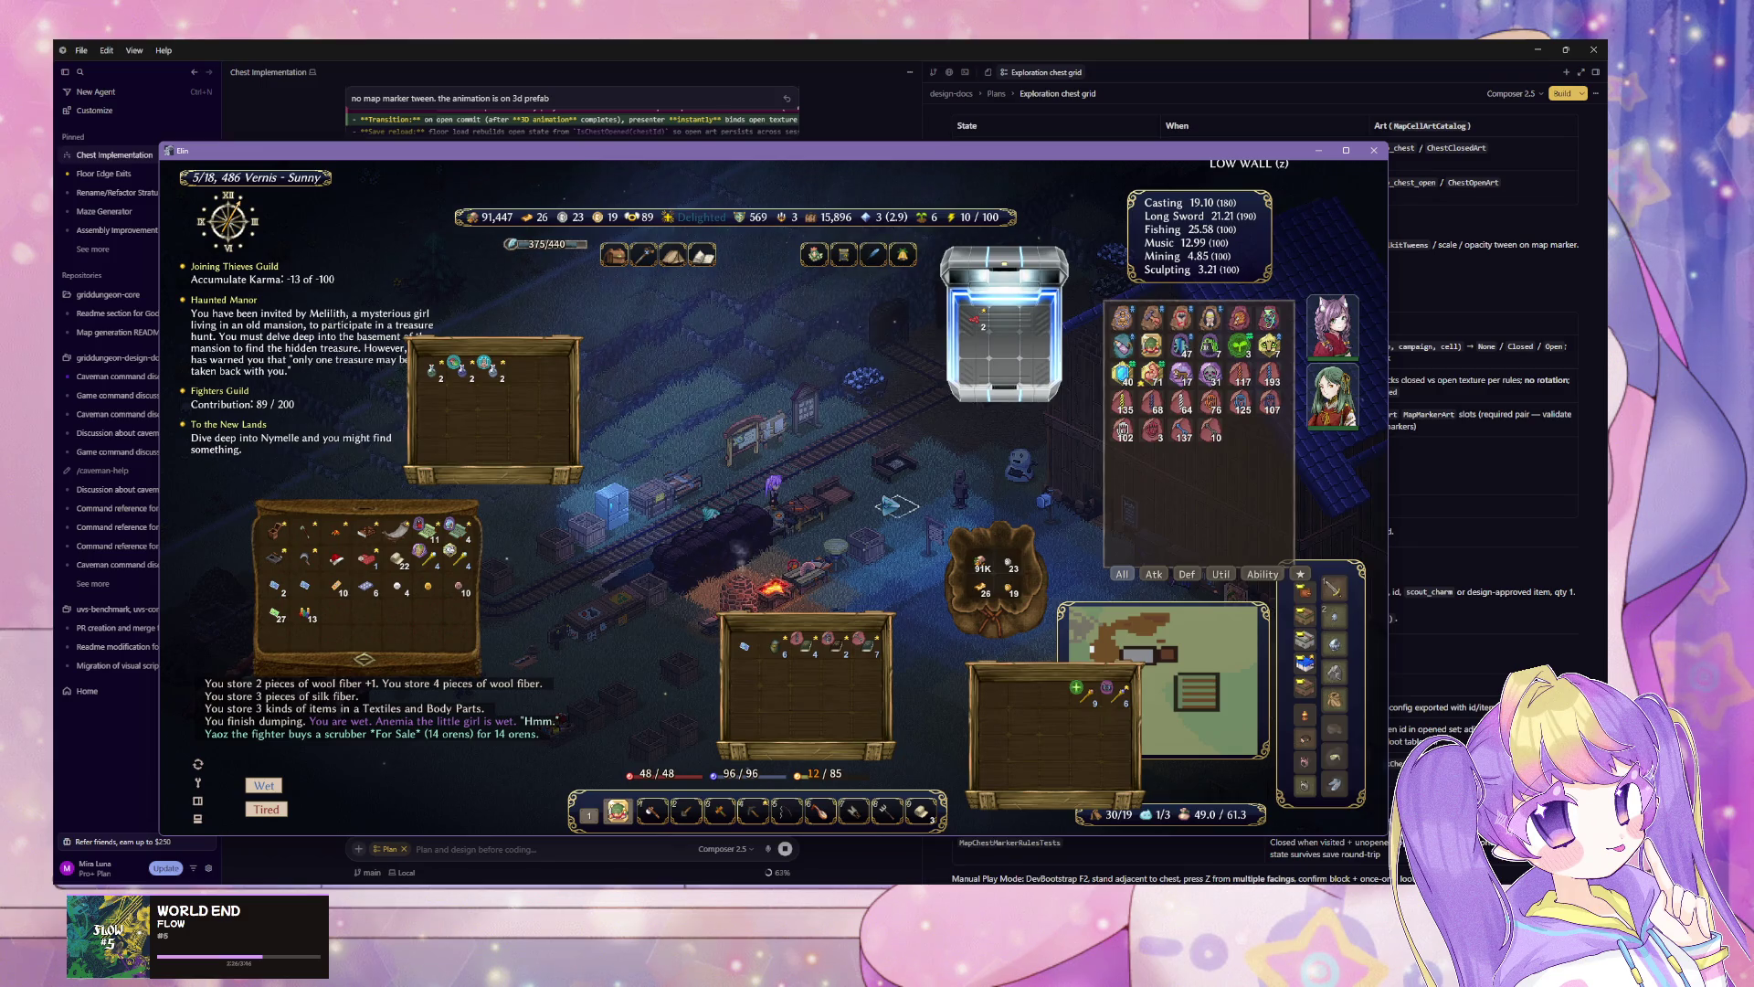
{"action": "mouse_move", "coordinate": [349, 564]}
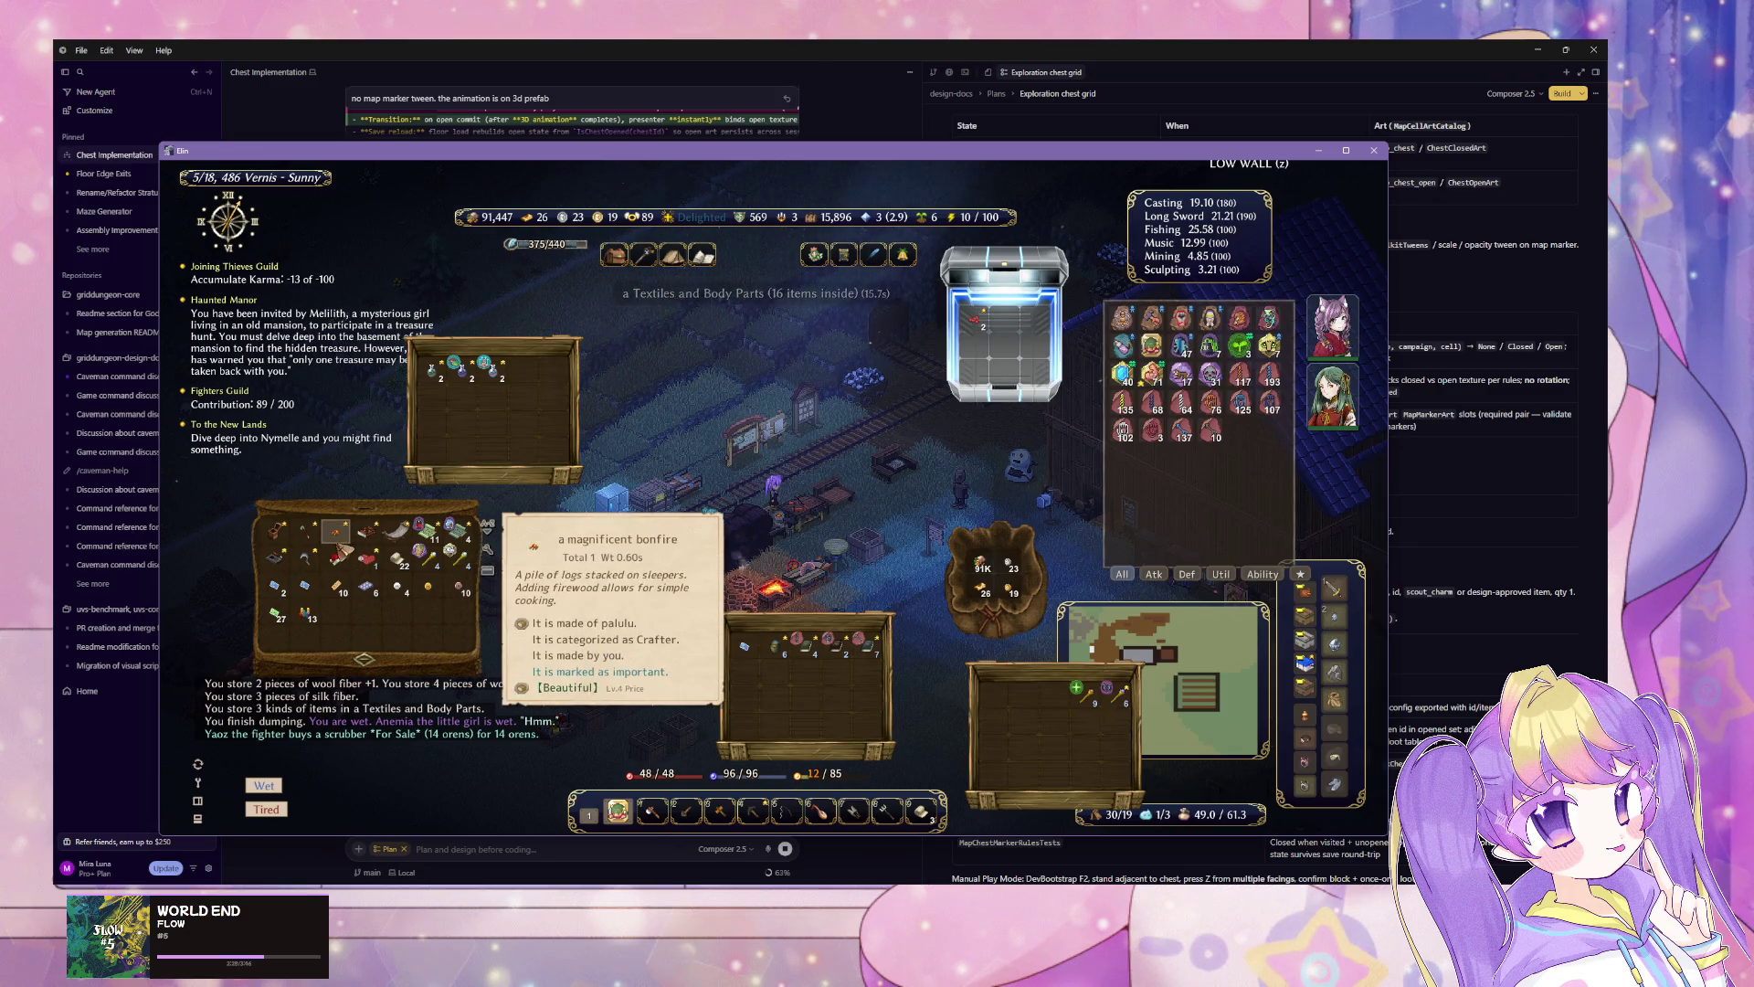
{"action": "key", "text": "Escape"}
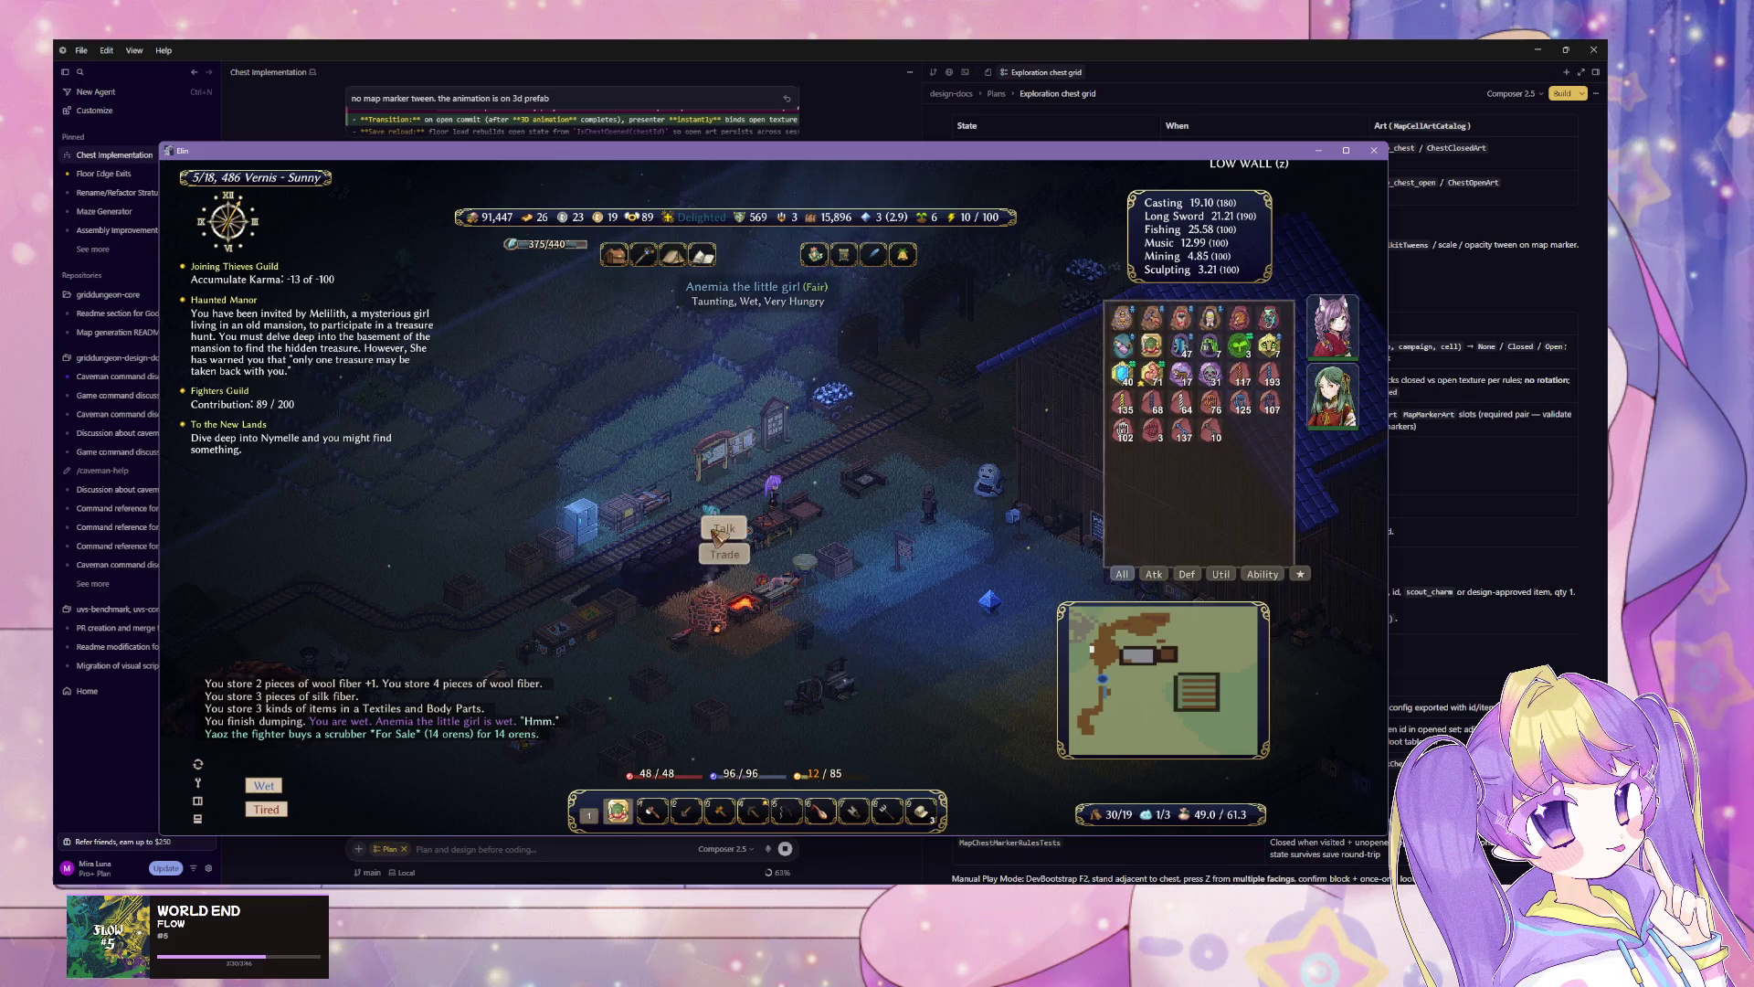
Step: Chat with the little girl villager and pick a request from her extra options
{"action": "left_click", "coordinate": [715, 525]}
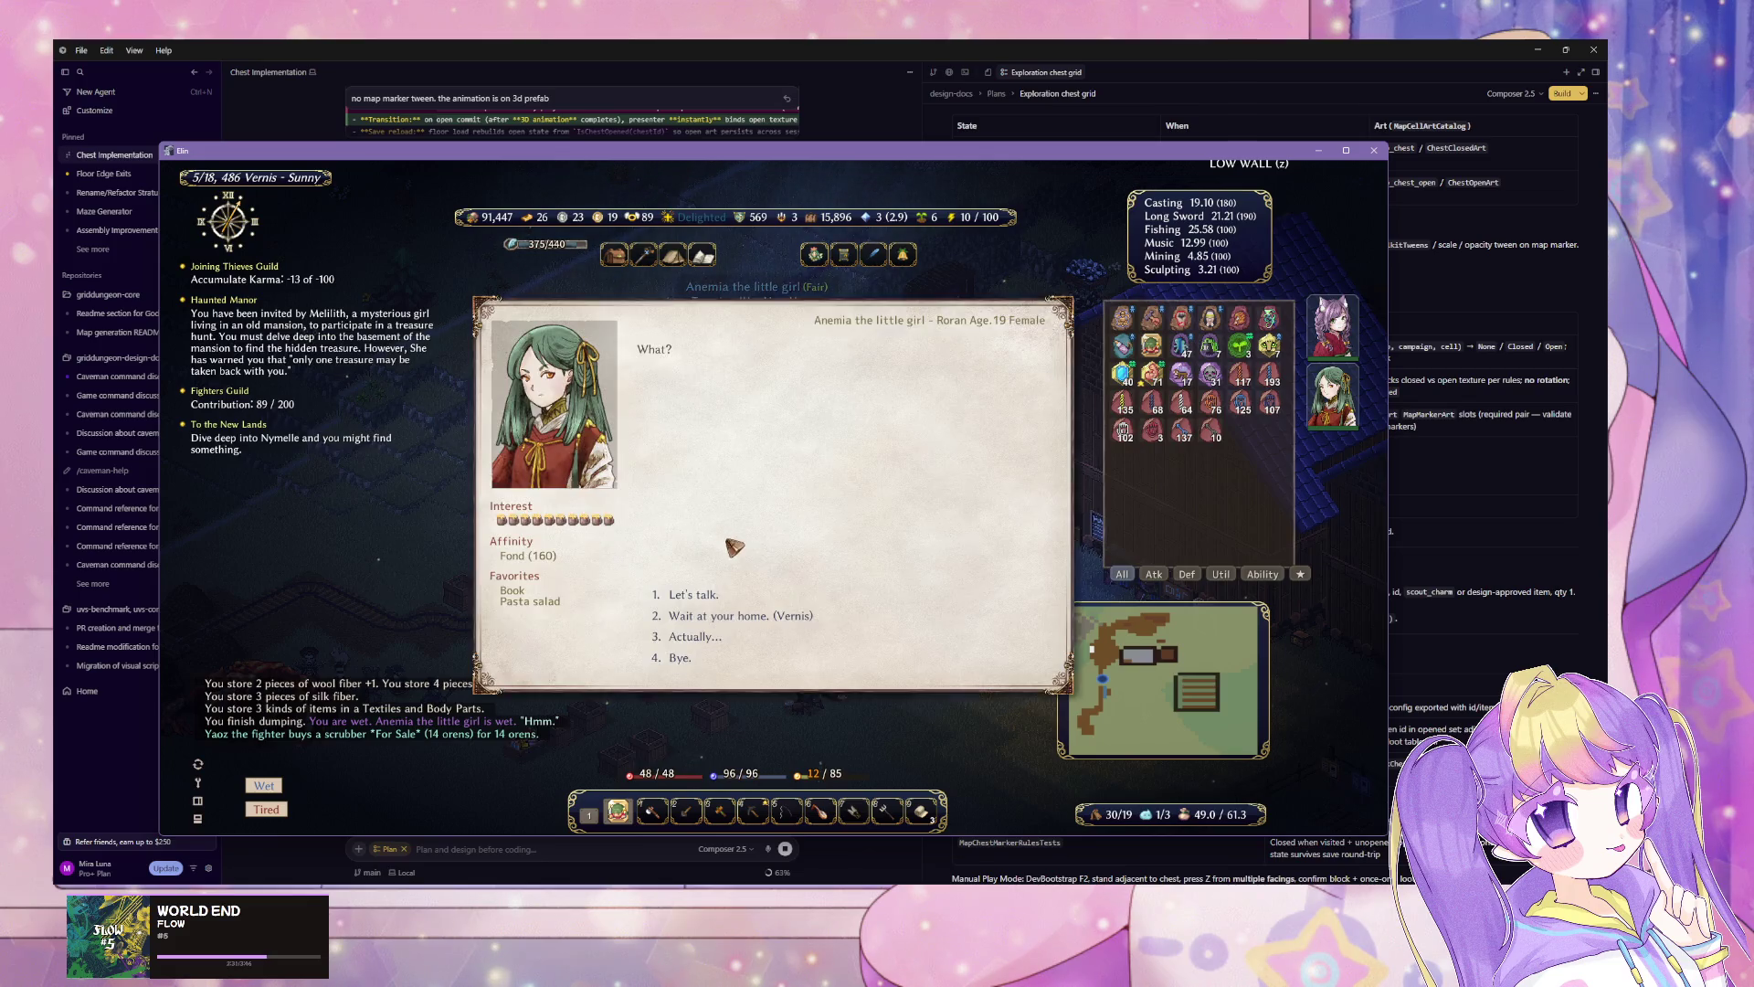
{"action": "left_click", "coordinate": [751, 603]}
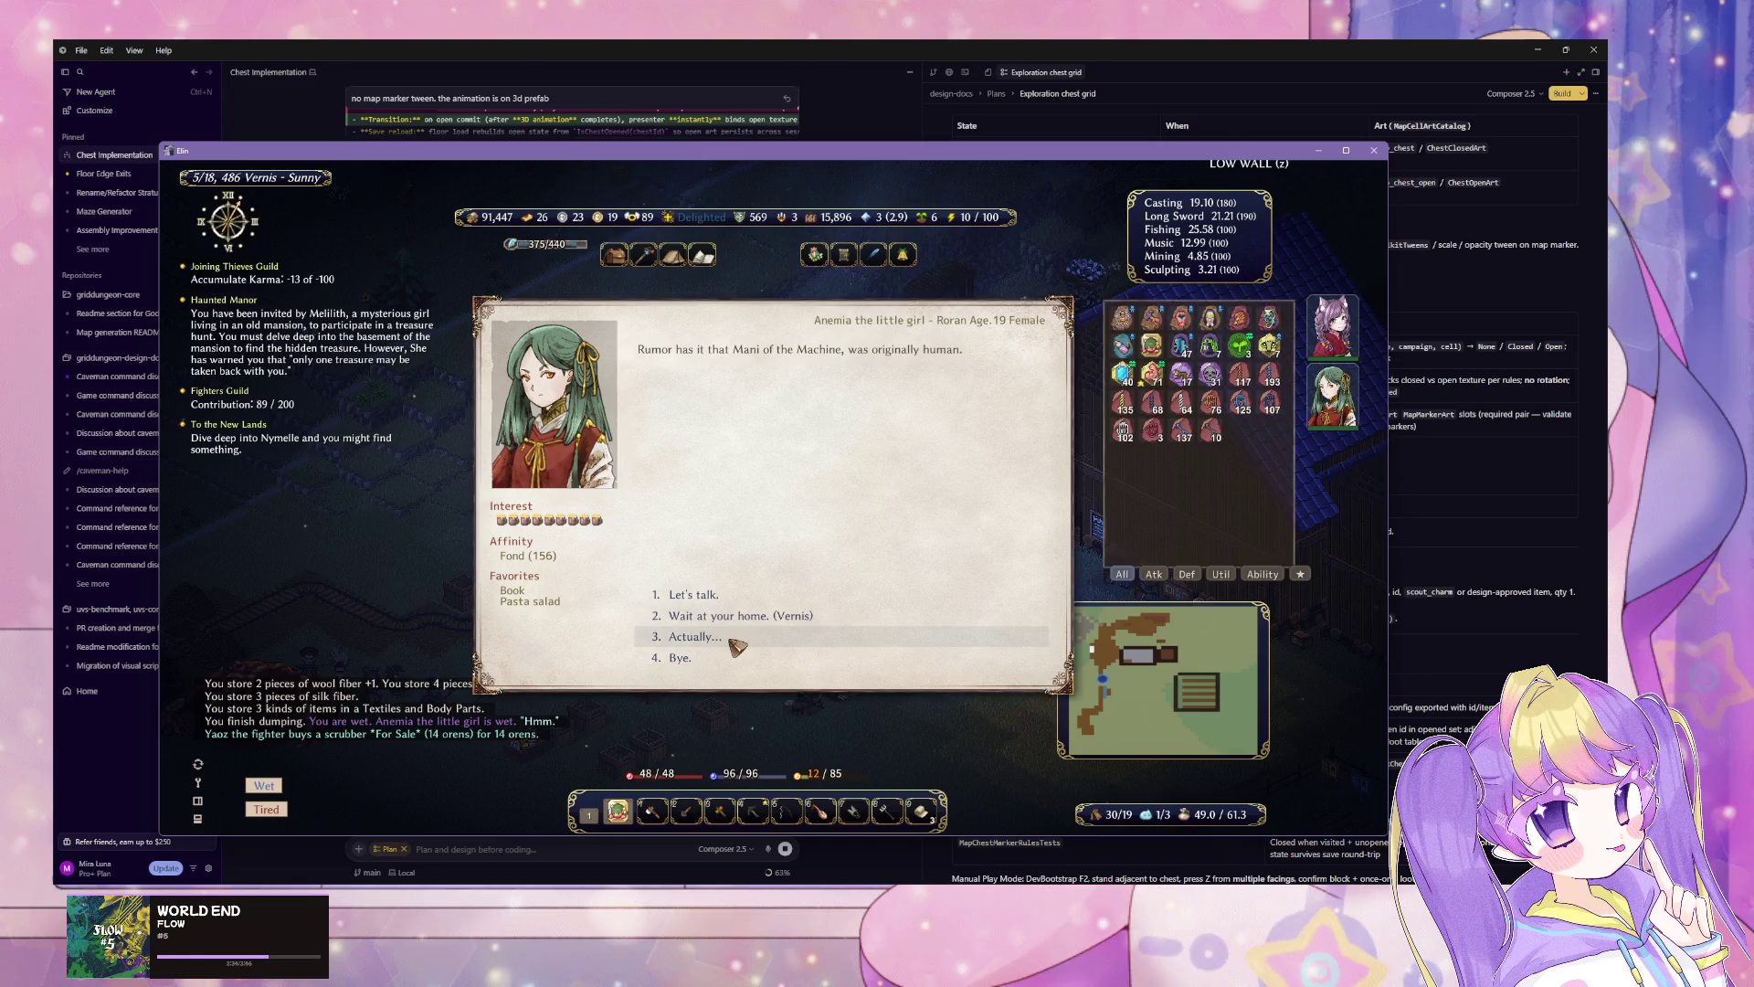
{"action": "left_click", "coordinate": [744, 638]}
{"action": "left_click", "coordinate": [826, 595]}
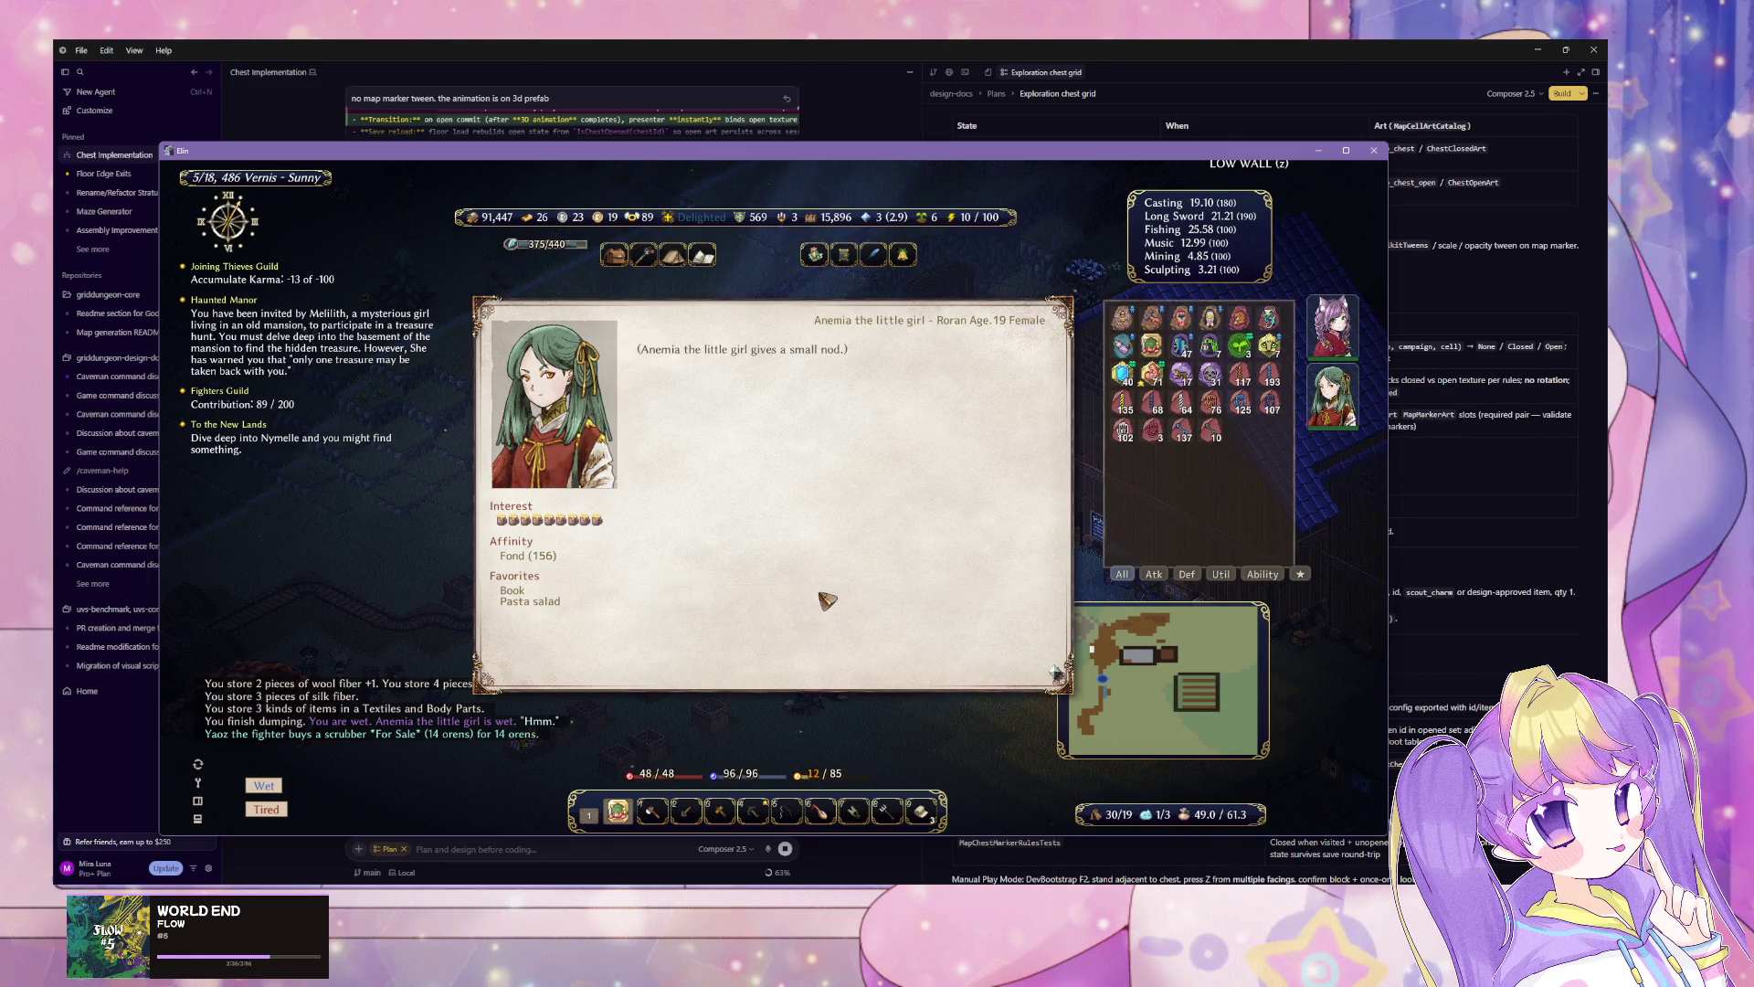
{"action": "left_click", "coordinate": [827, 600]}
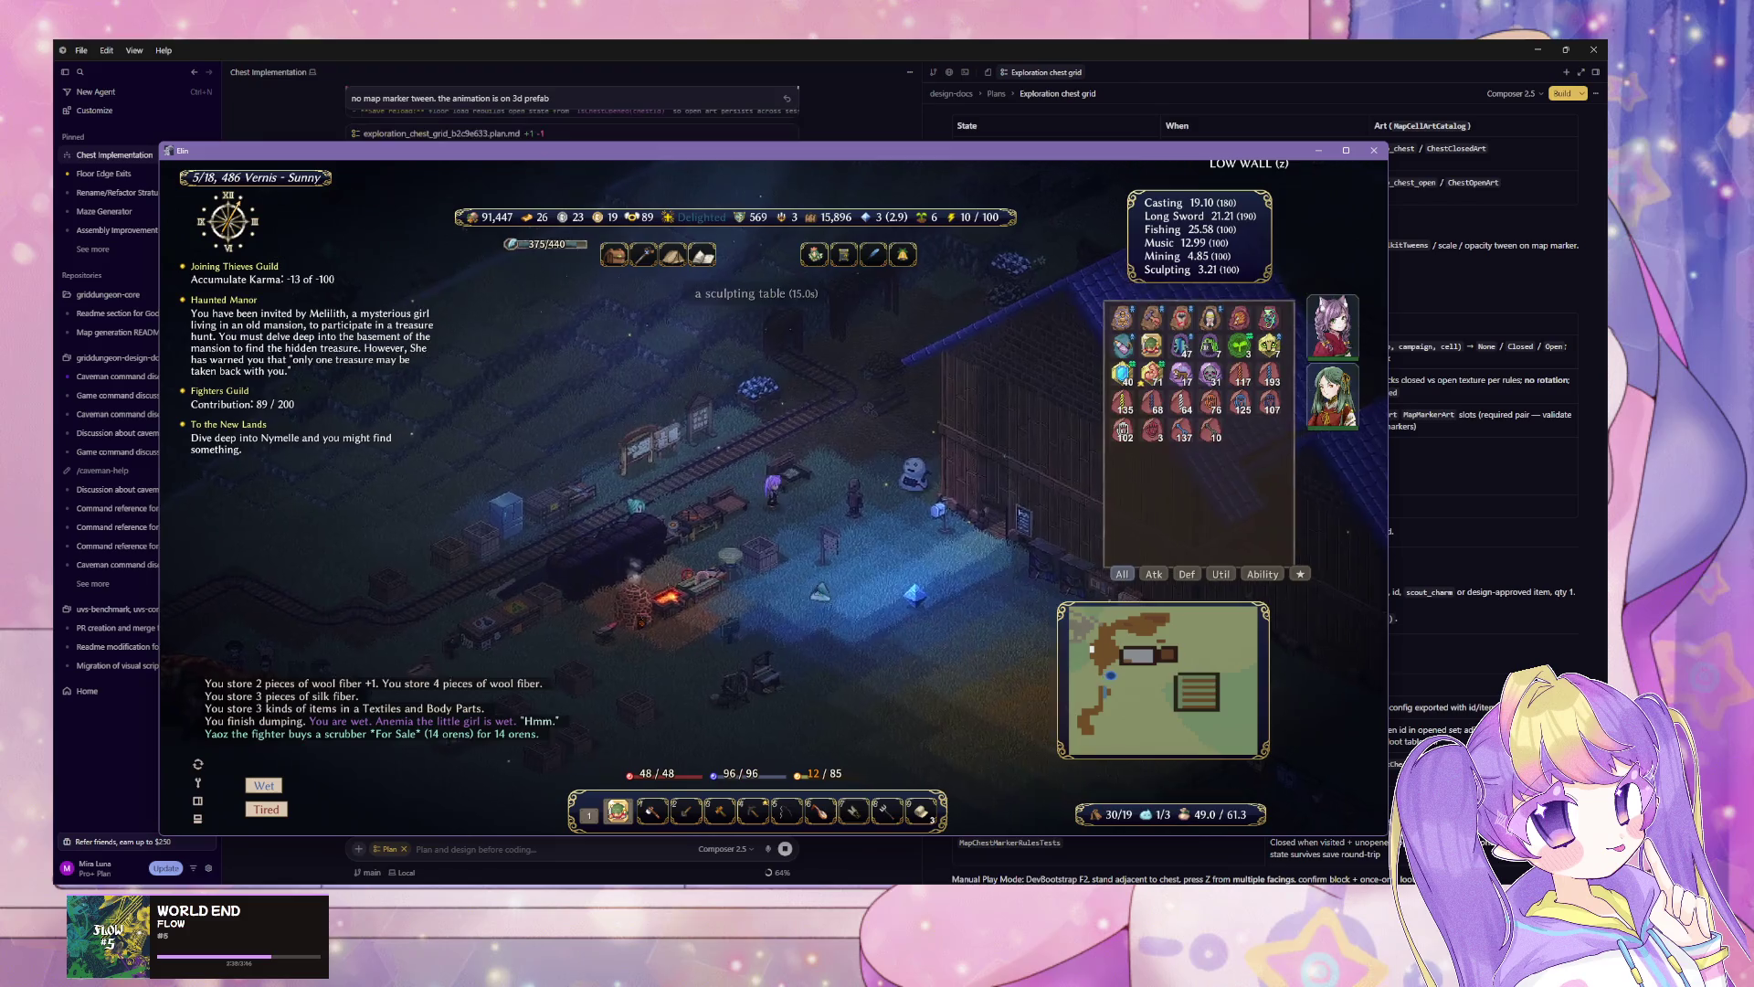
Step: Walk to the compost box and transfer the fertilizer out of it
{"action": "key", "text": "Left"}
{"action": "key", "text": "Left"}
{"action": "key", "text": "Left"}
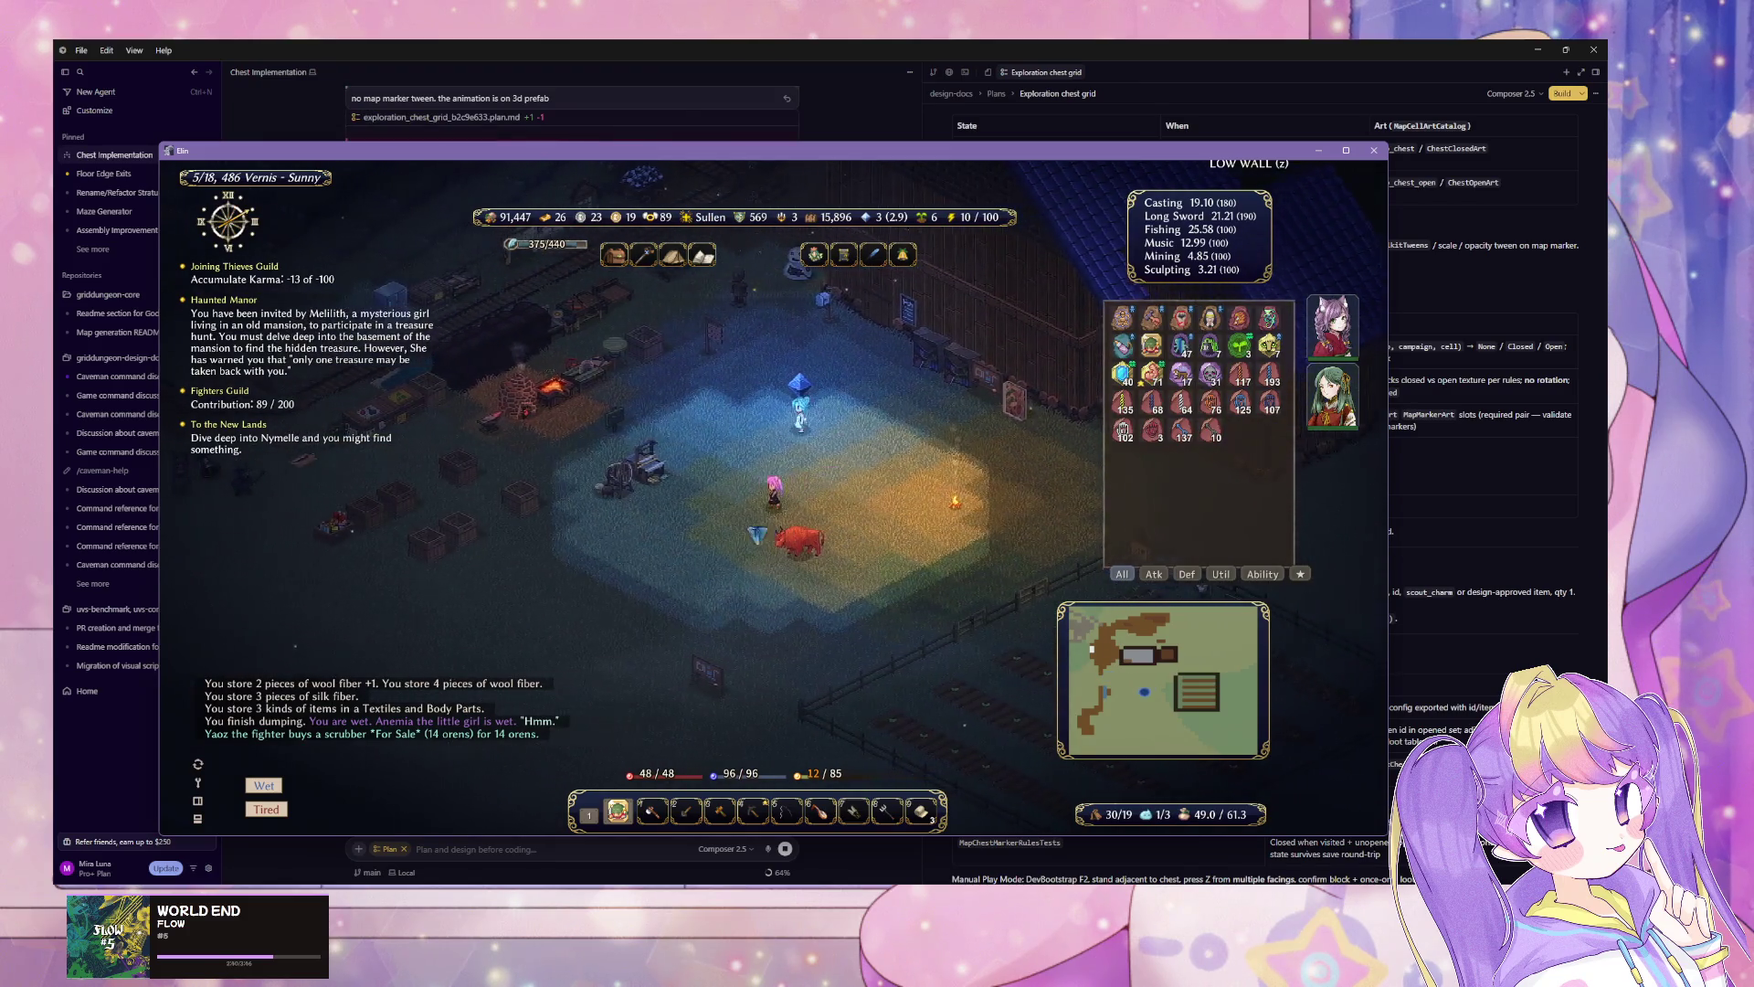
{"action": "key", "text": "Left"}
{"action": "key", "text": "Left"}
{"action": "key", "text": "Left"}
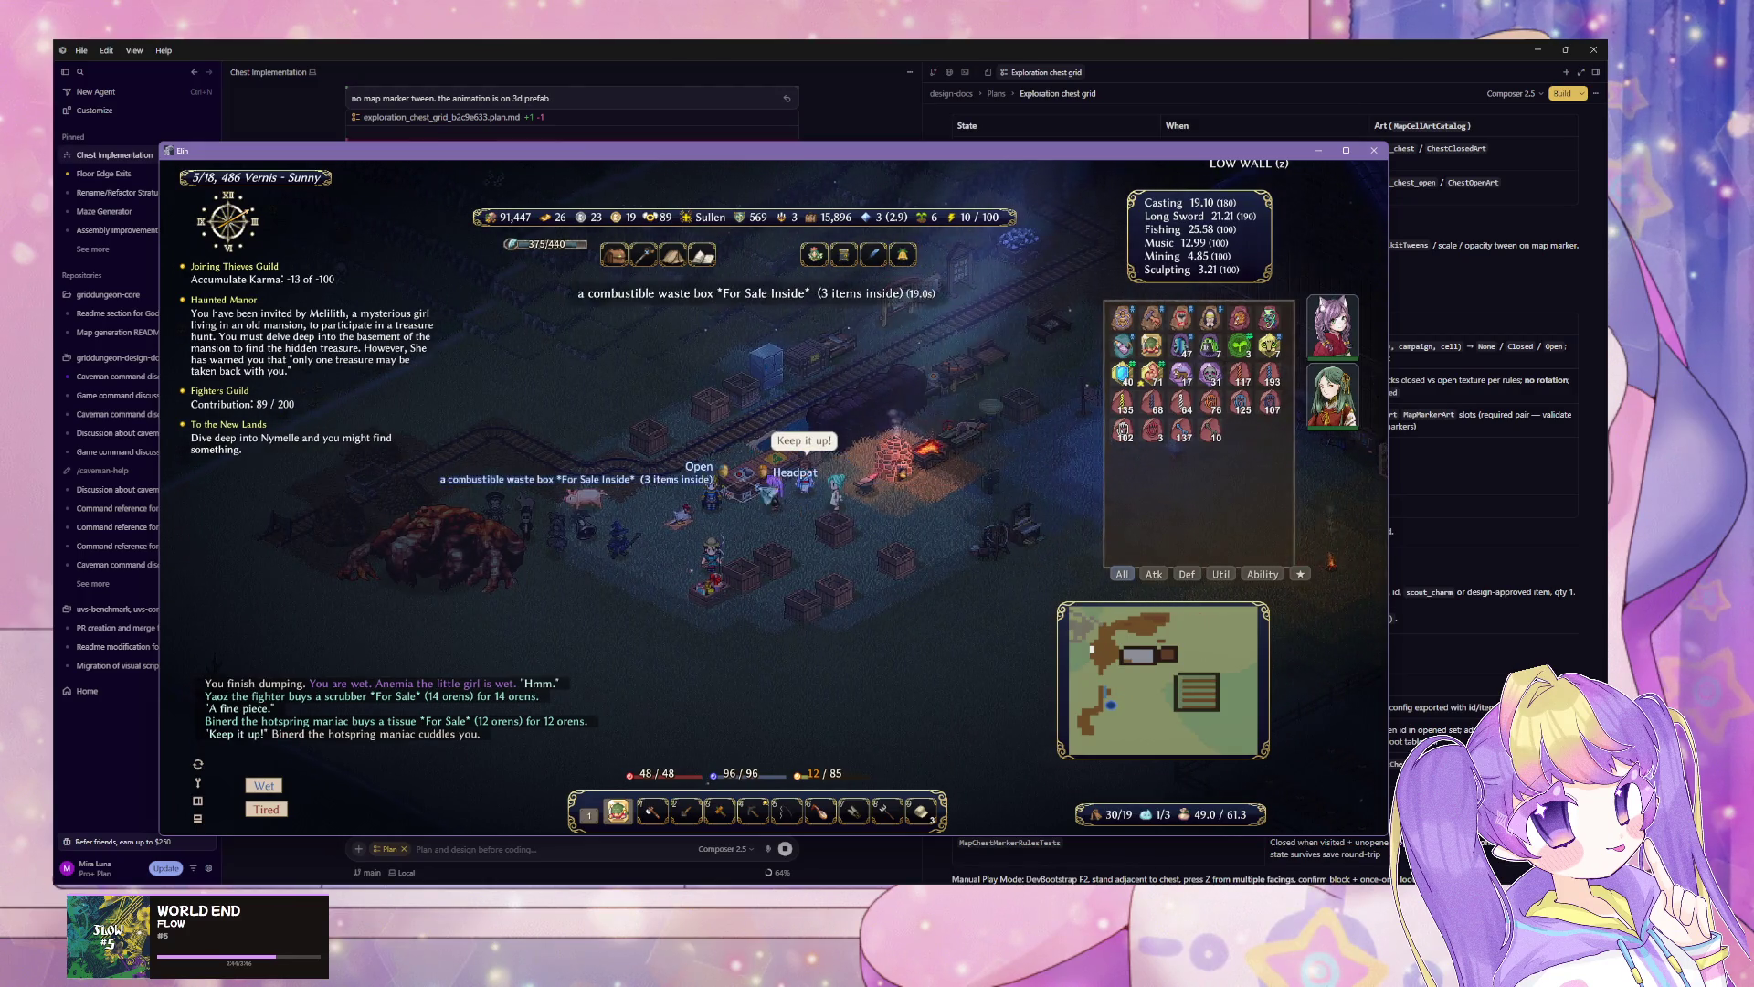
{"action": "key", "text": "Left"}
{"action": "left_click", "coordinate": [741, 516]}
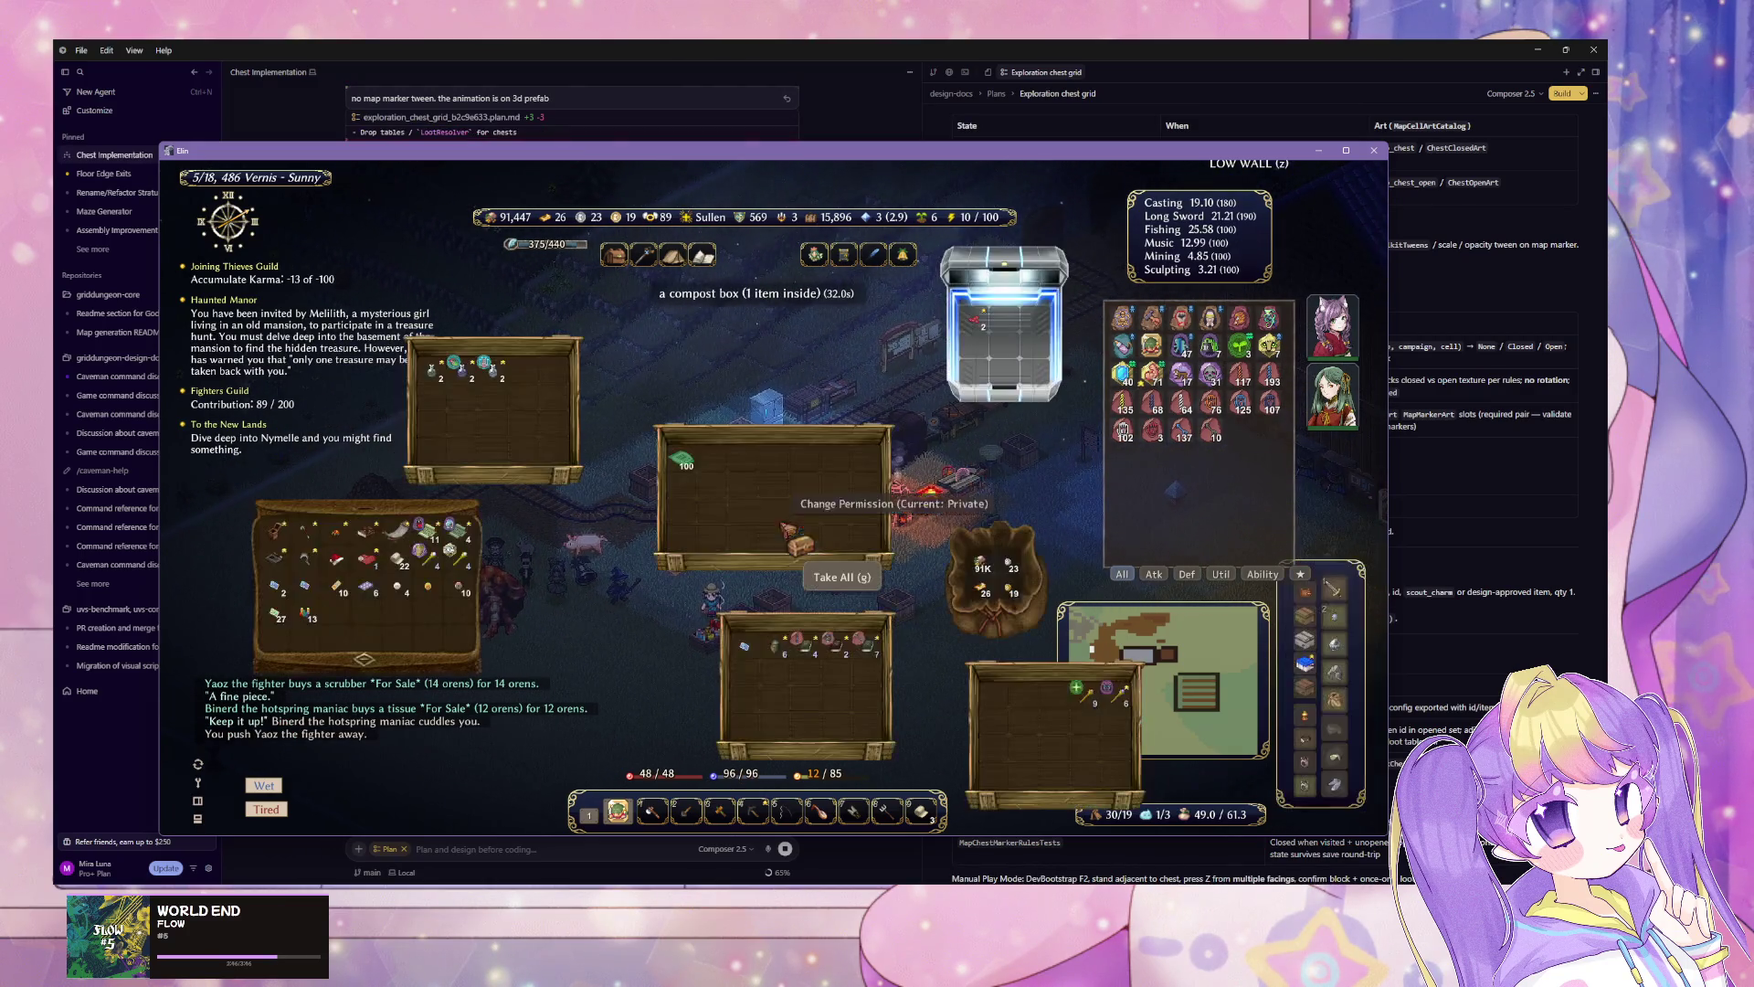
{"action": "right_click", "coordinate": [696, 466]}
{"action": "left_click", "coordinate": [702, 461]}
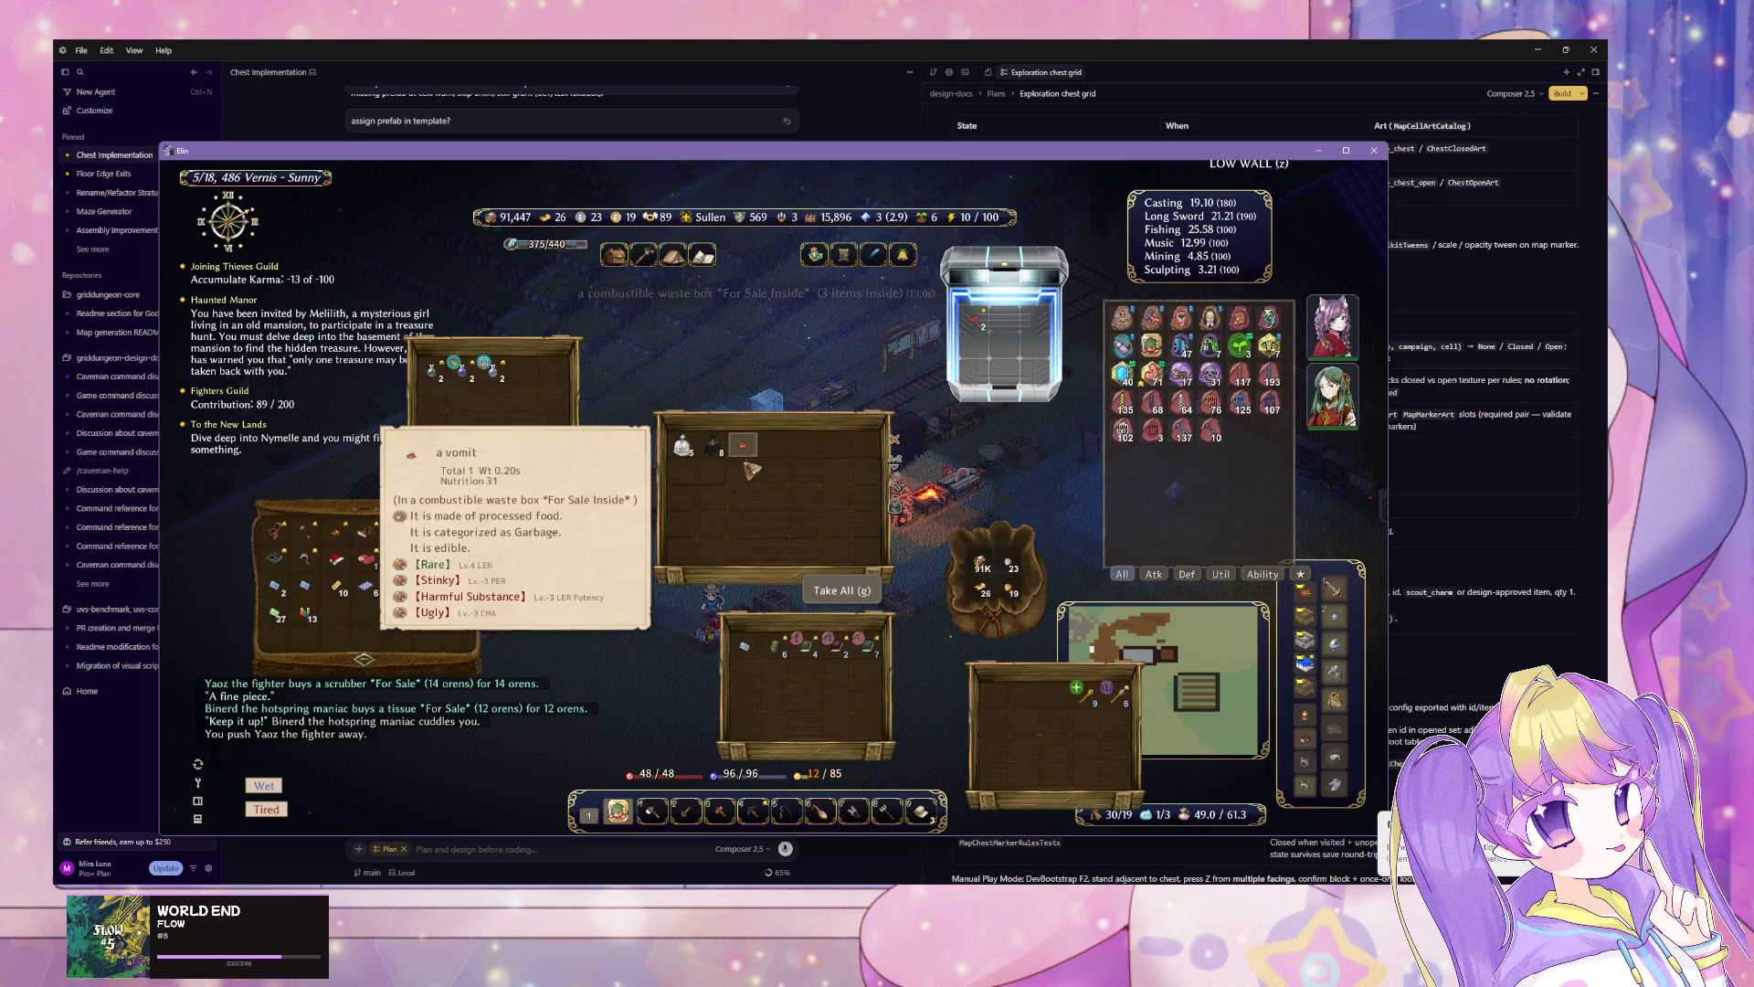
{"action": "key", "text": "Escape"}
{"action": "key", "text": "alt+Tab"}
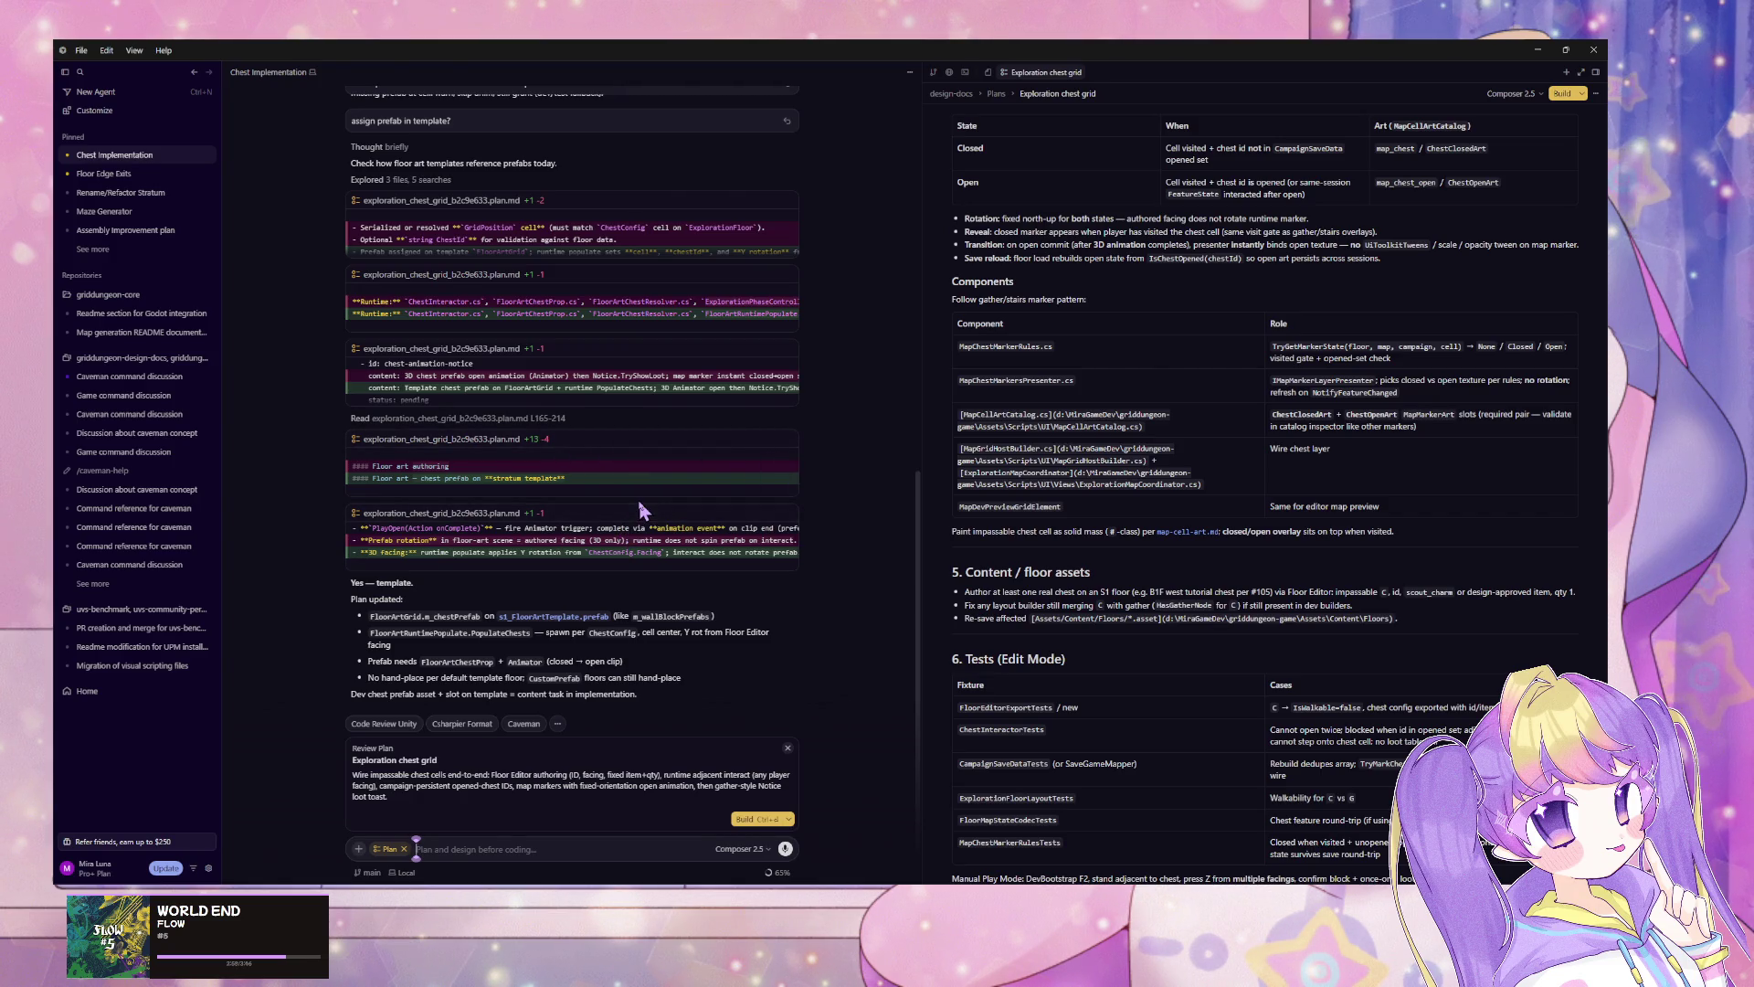
Step: Ask the agent how the chest will call back to the state on animation completion
{"action": "scroll", "coordinate": [1118, 606], "scroll_direction": "down", "scroll_amount": 6}
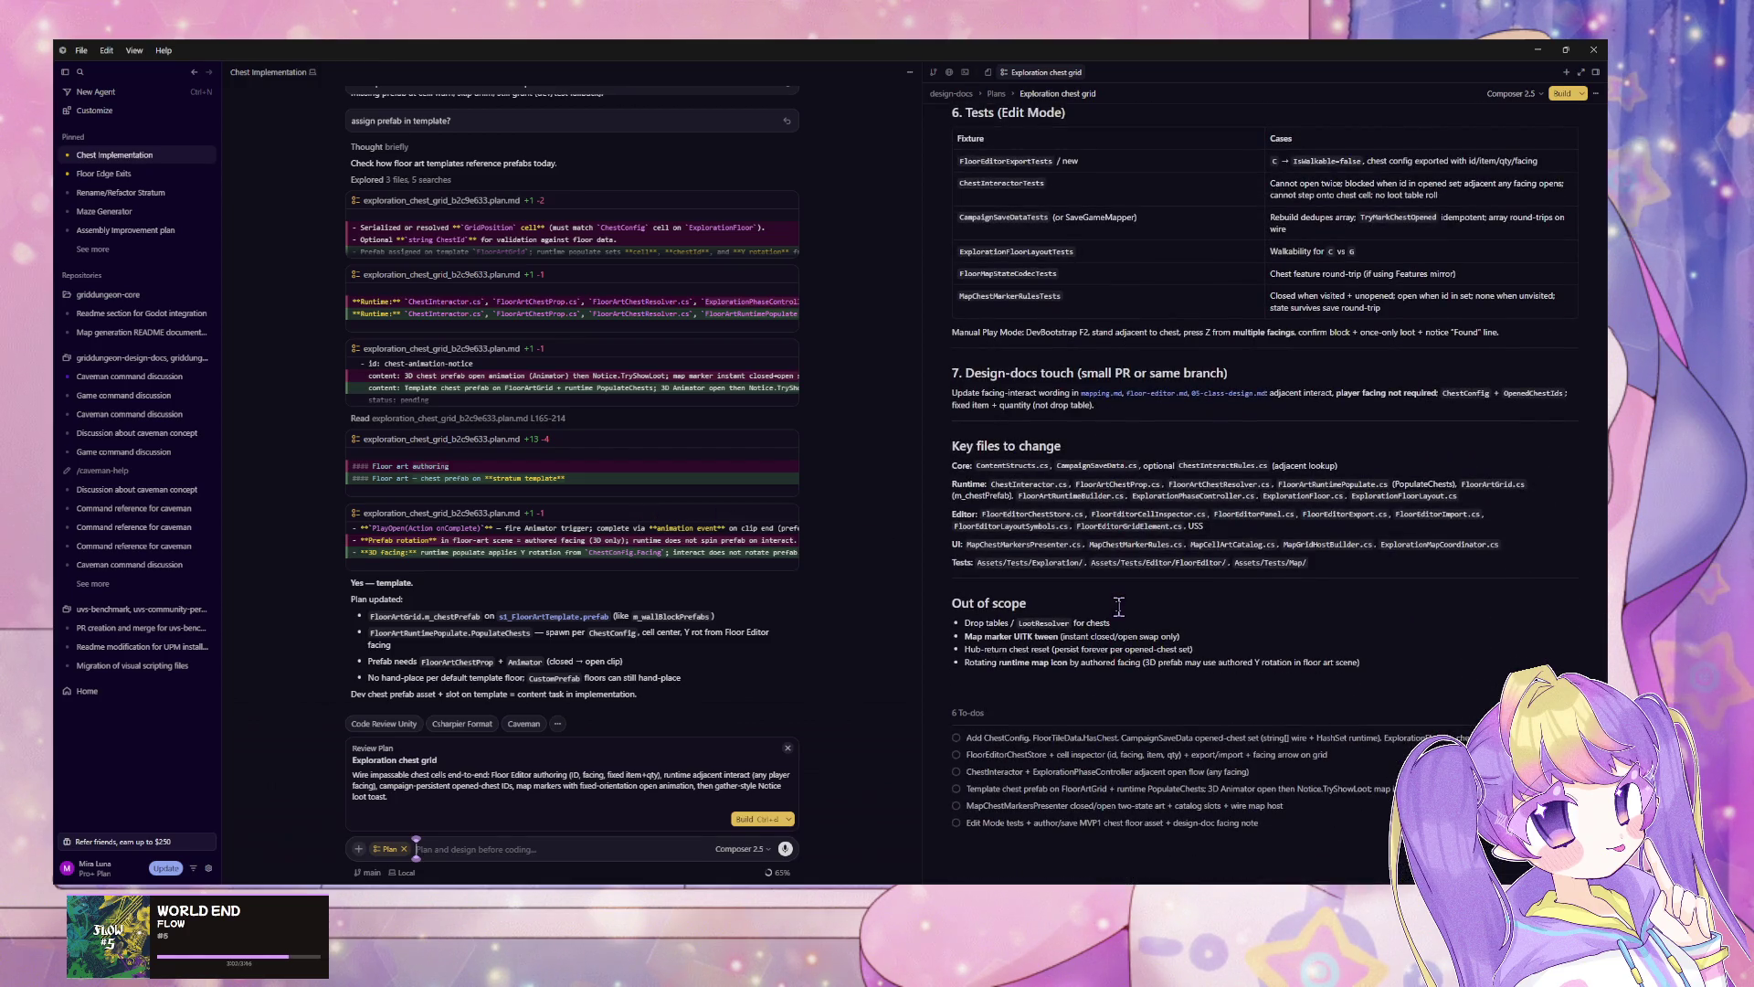
{"action": "scroll", "coordinate": [1118, 606], "scroll_direction": "up", "scroll_amount": 3}
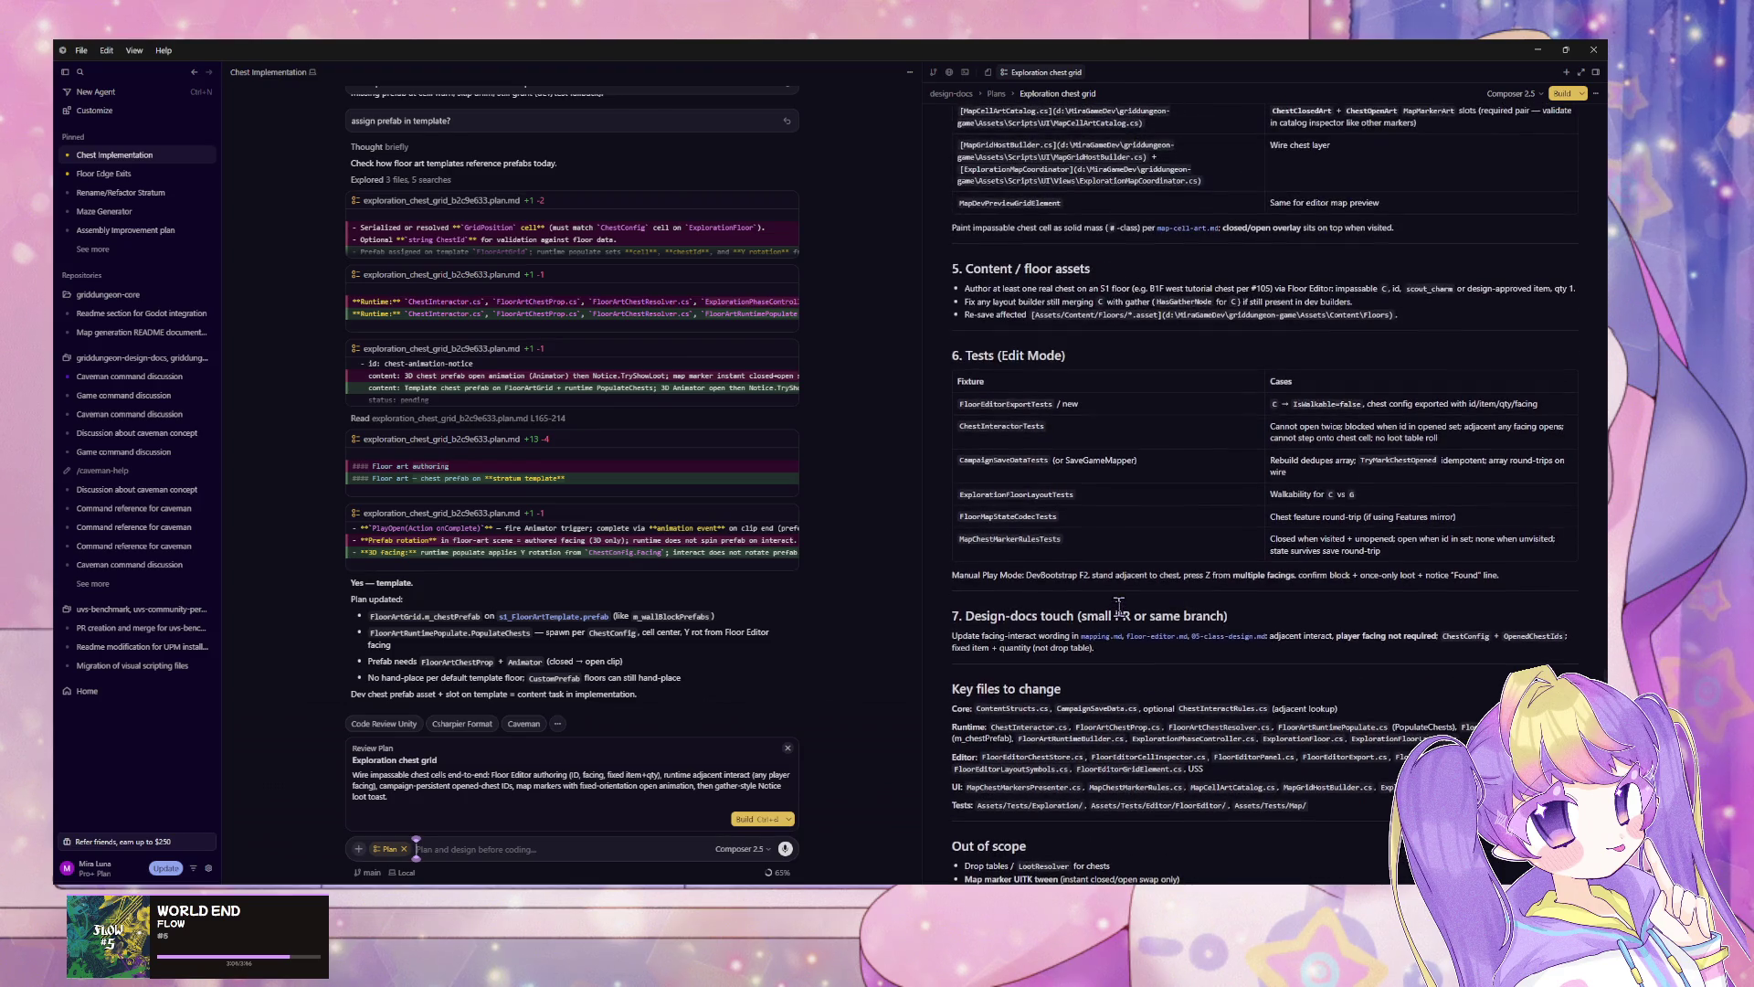
{"action": "scroll", "coordinate": [1118, 606], "scroll_direction": "up", "scroll_amount": 6}
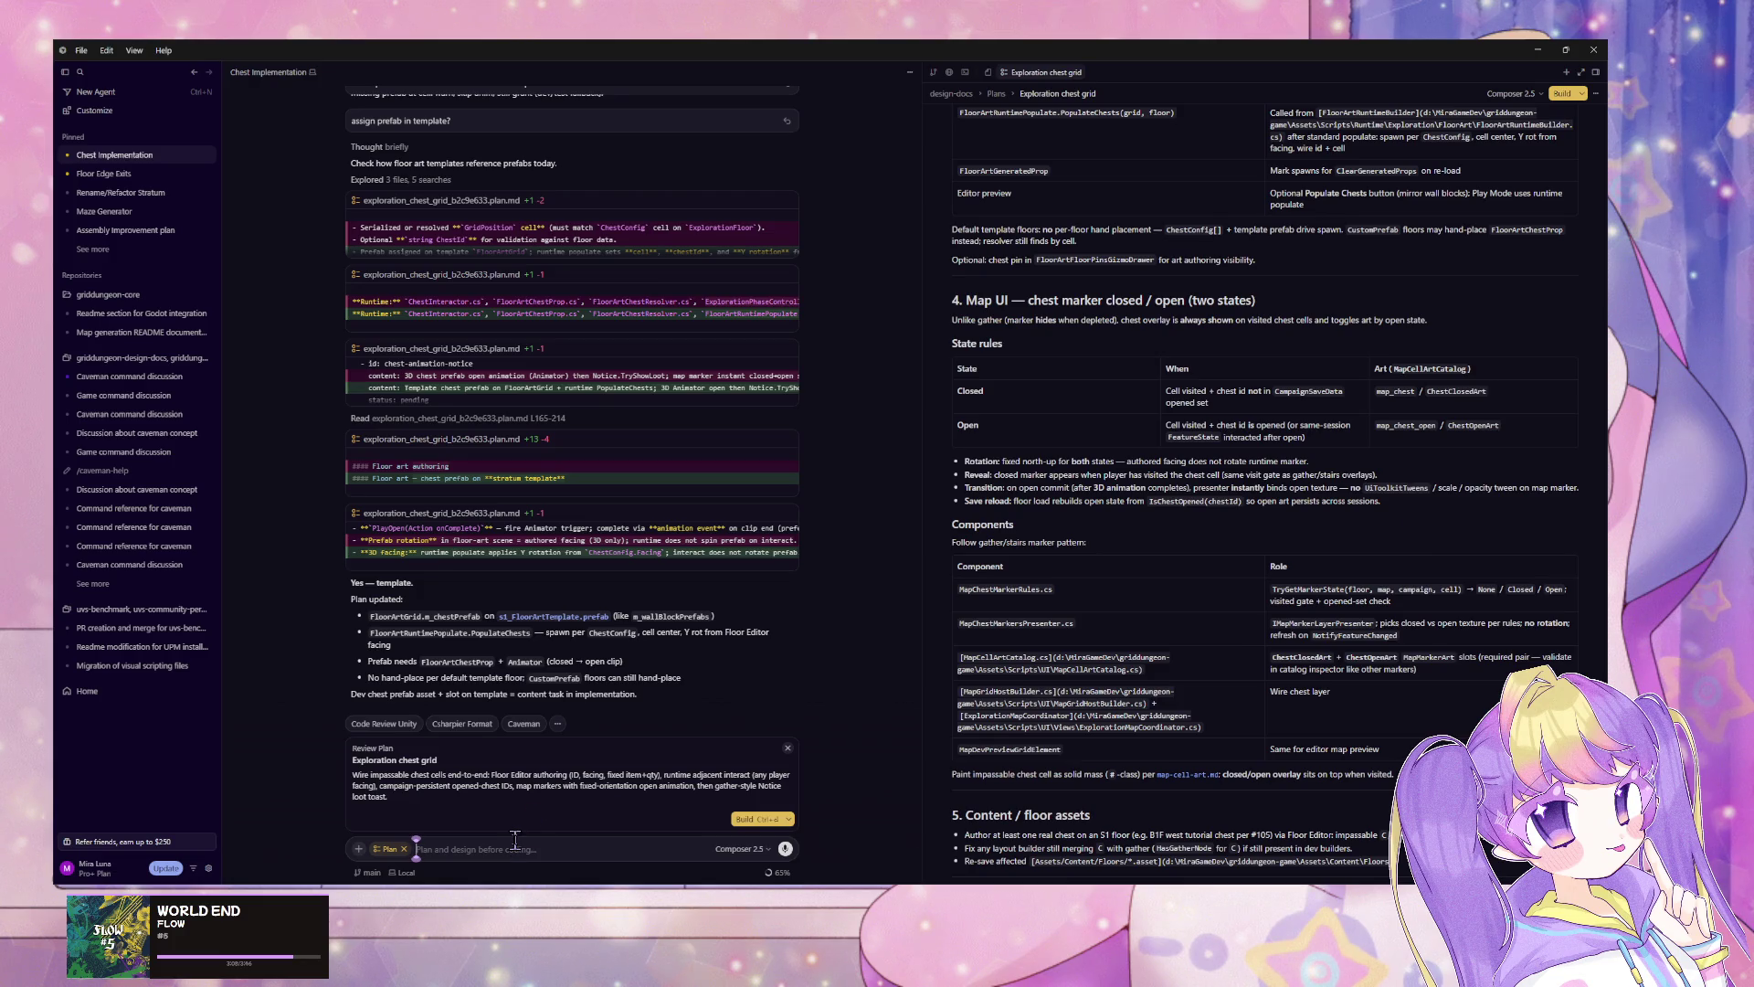
{"action": "type", "text": "how is"}
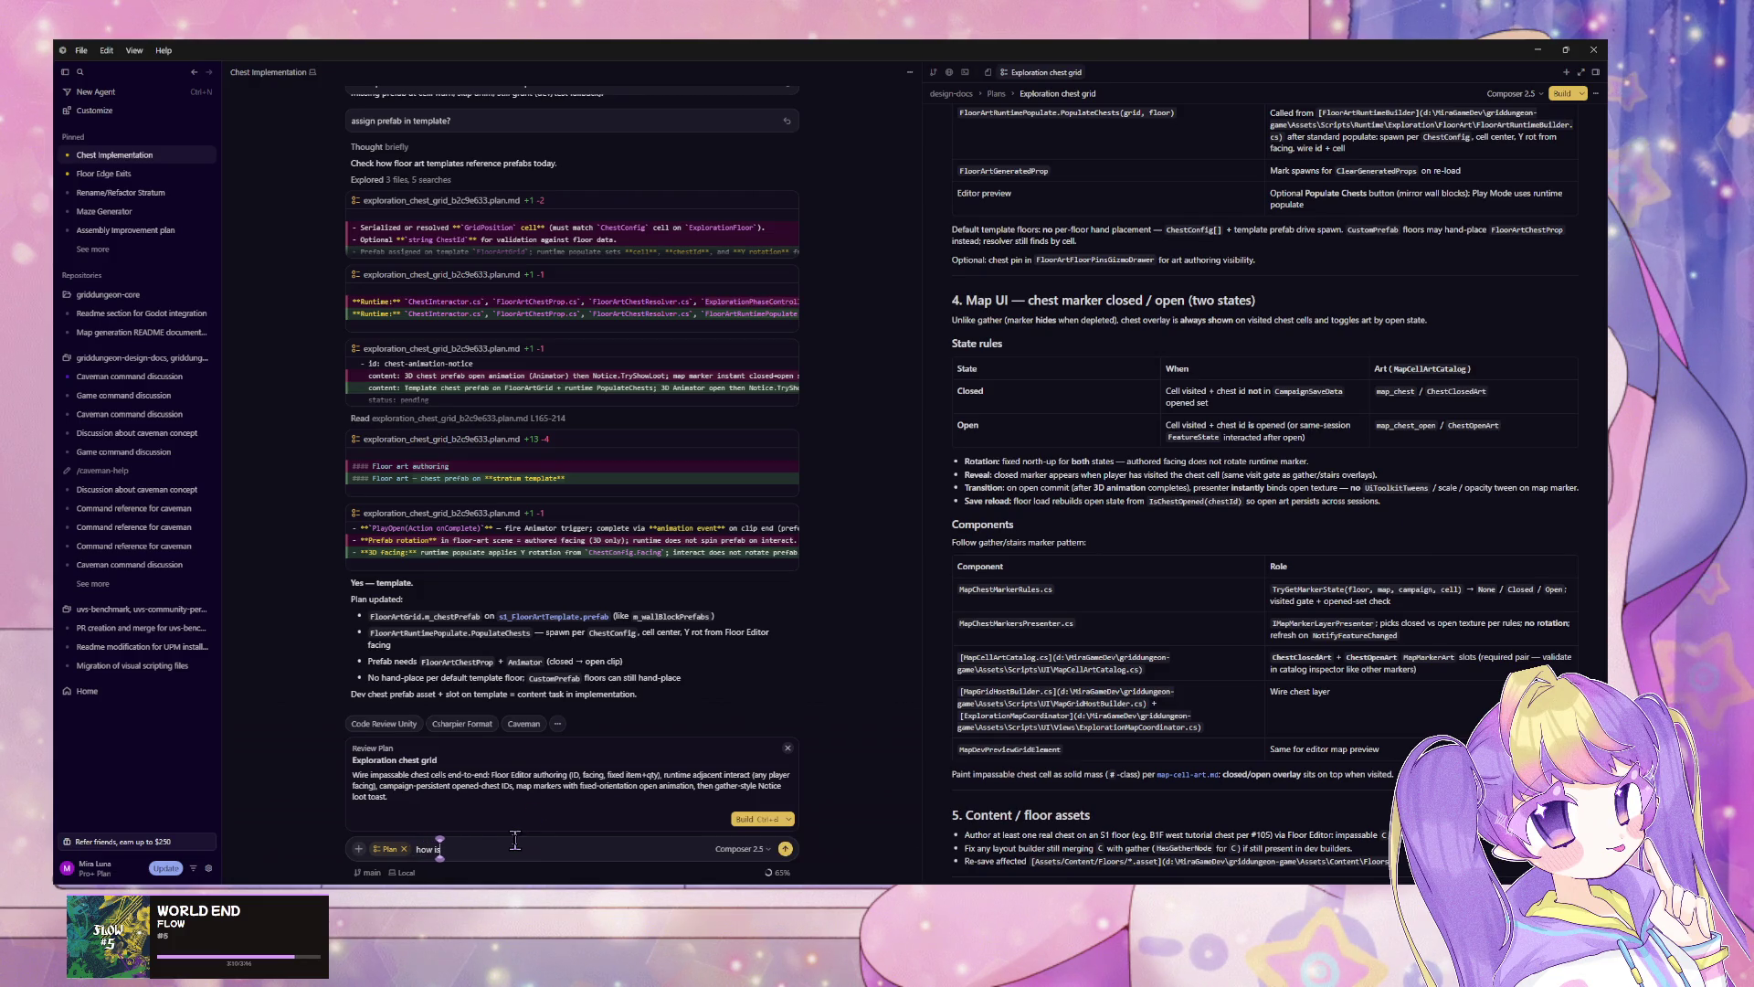
{"action": "type", "text": " chest"}
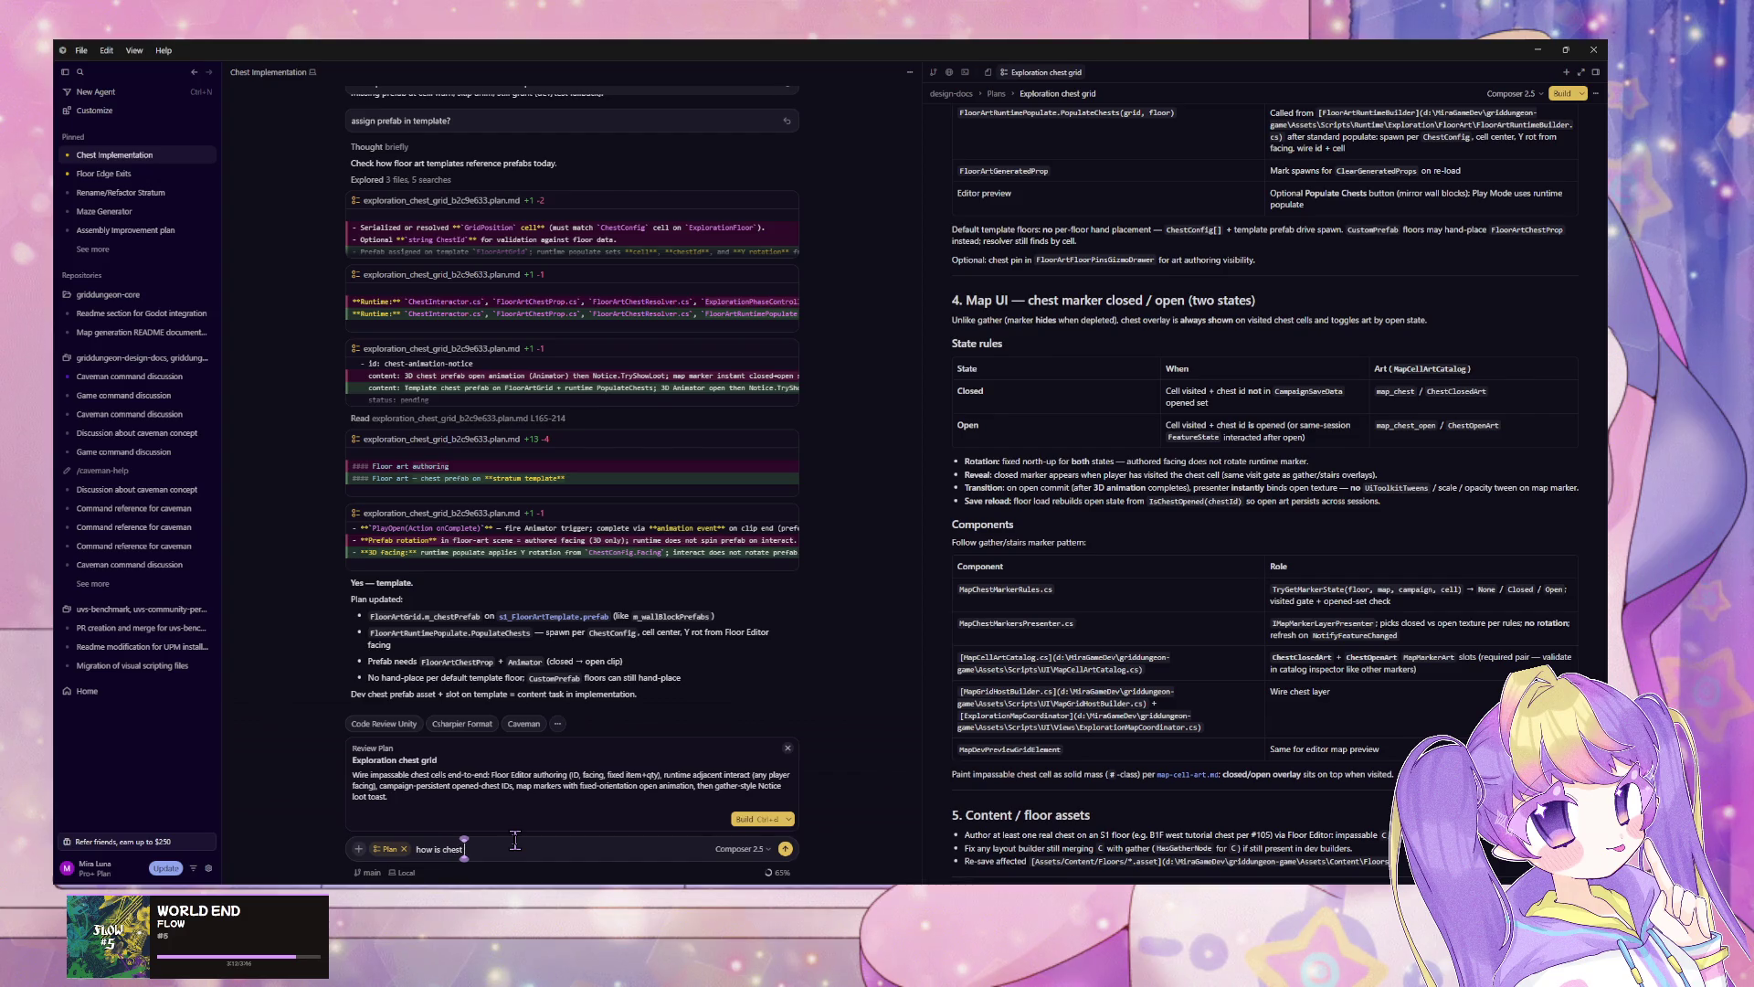
{"action": "type", "text": " going to"}
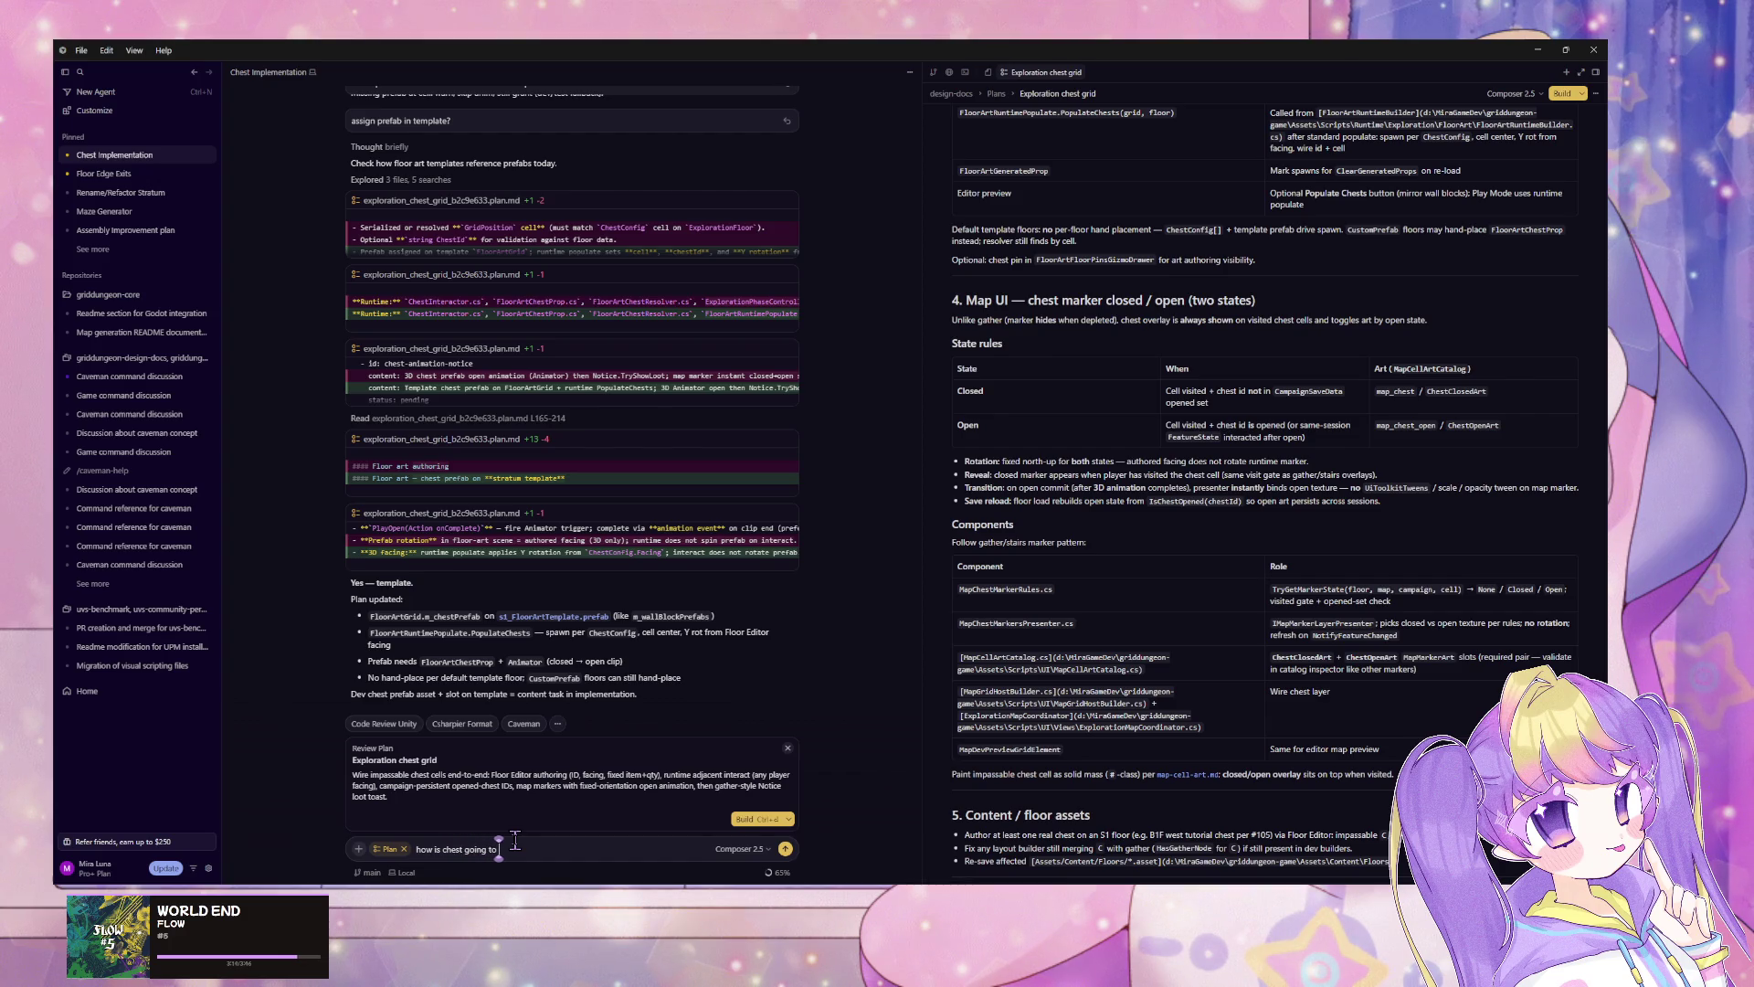
{"action": "type", "text": " callback to"}
{"action": "type", "text": " state"}
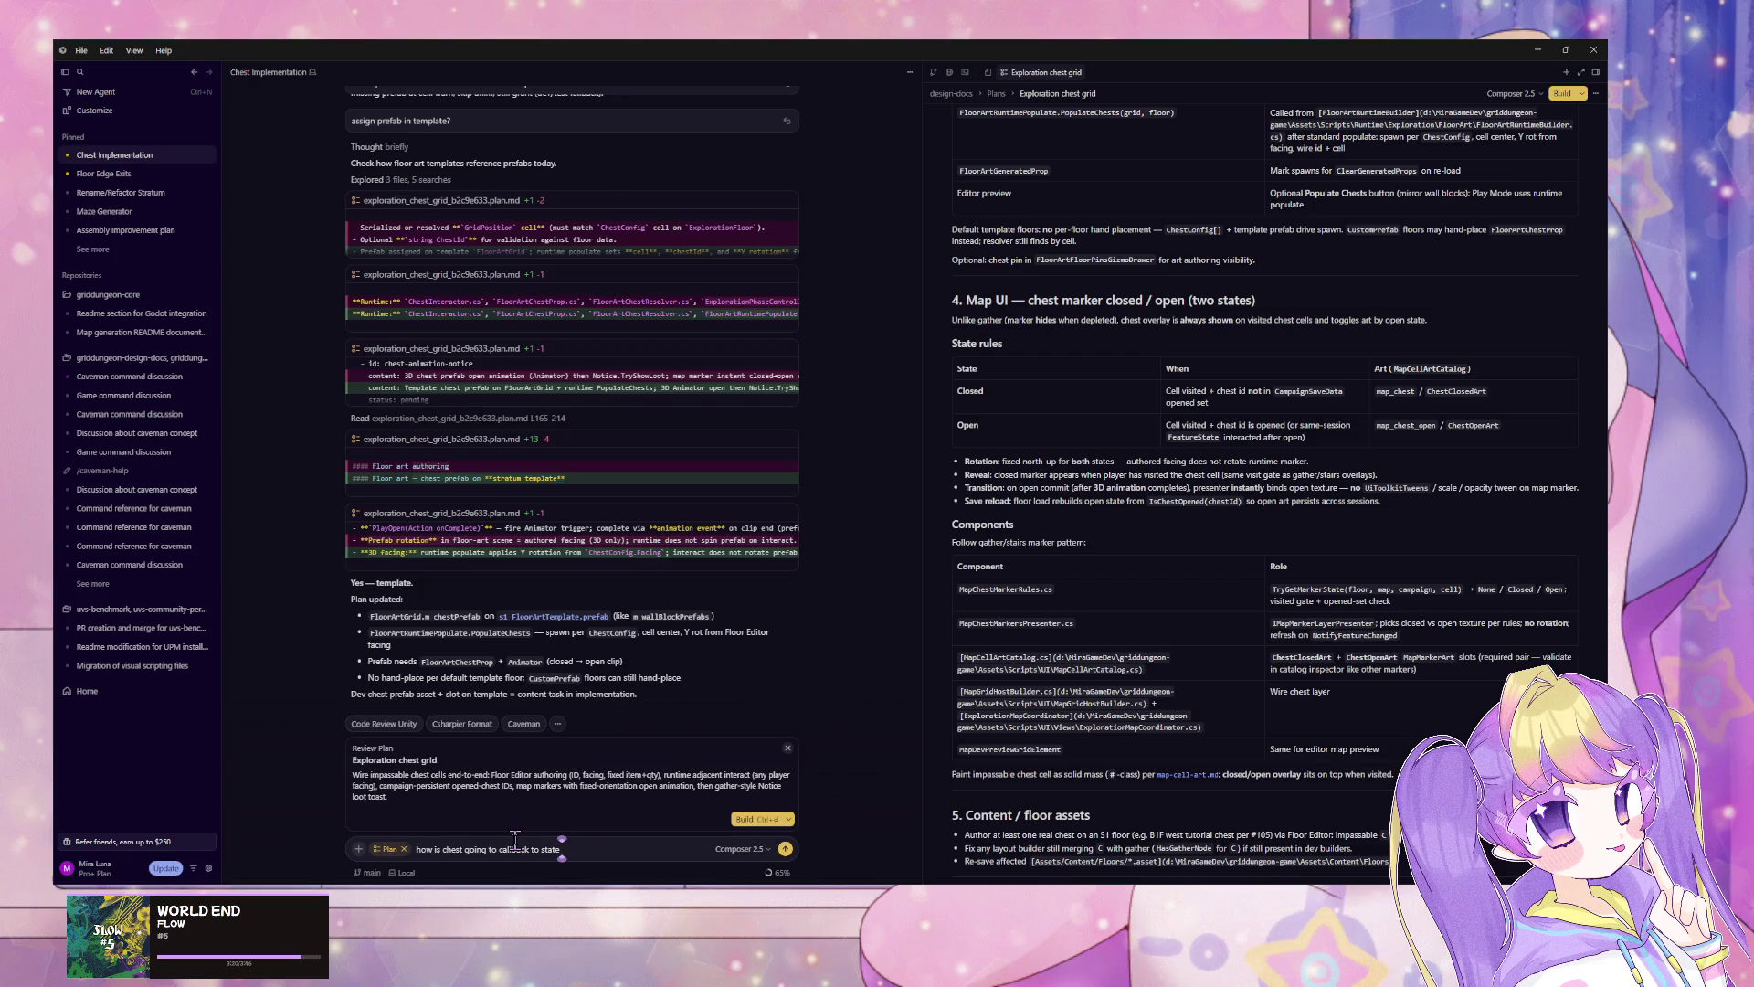
{"action": "type", "text": " to notif"}
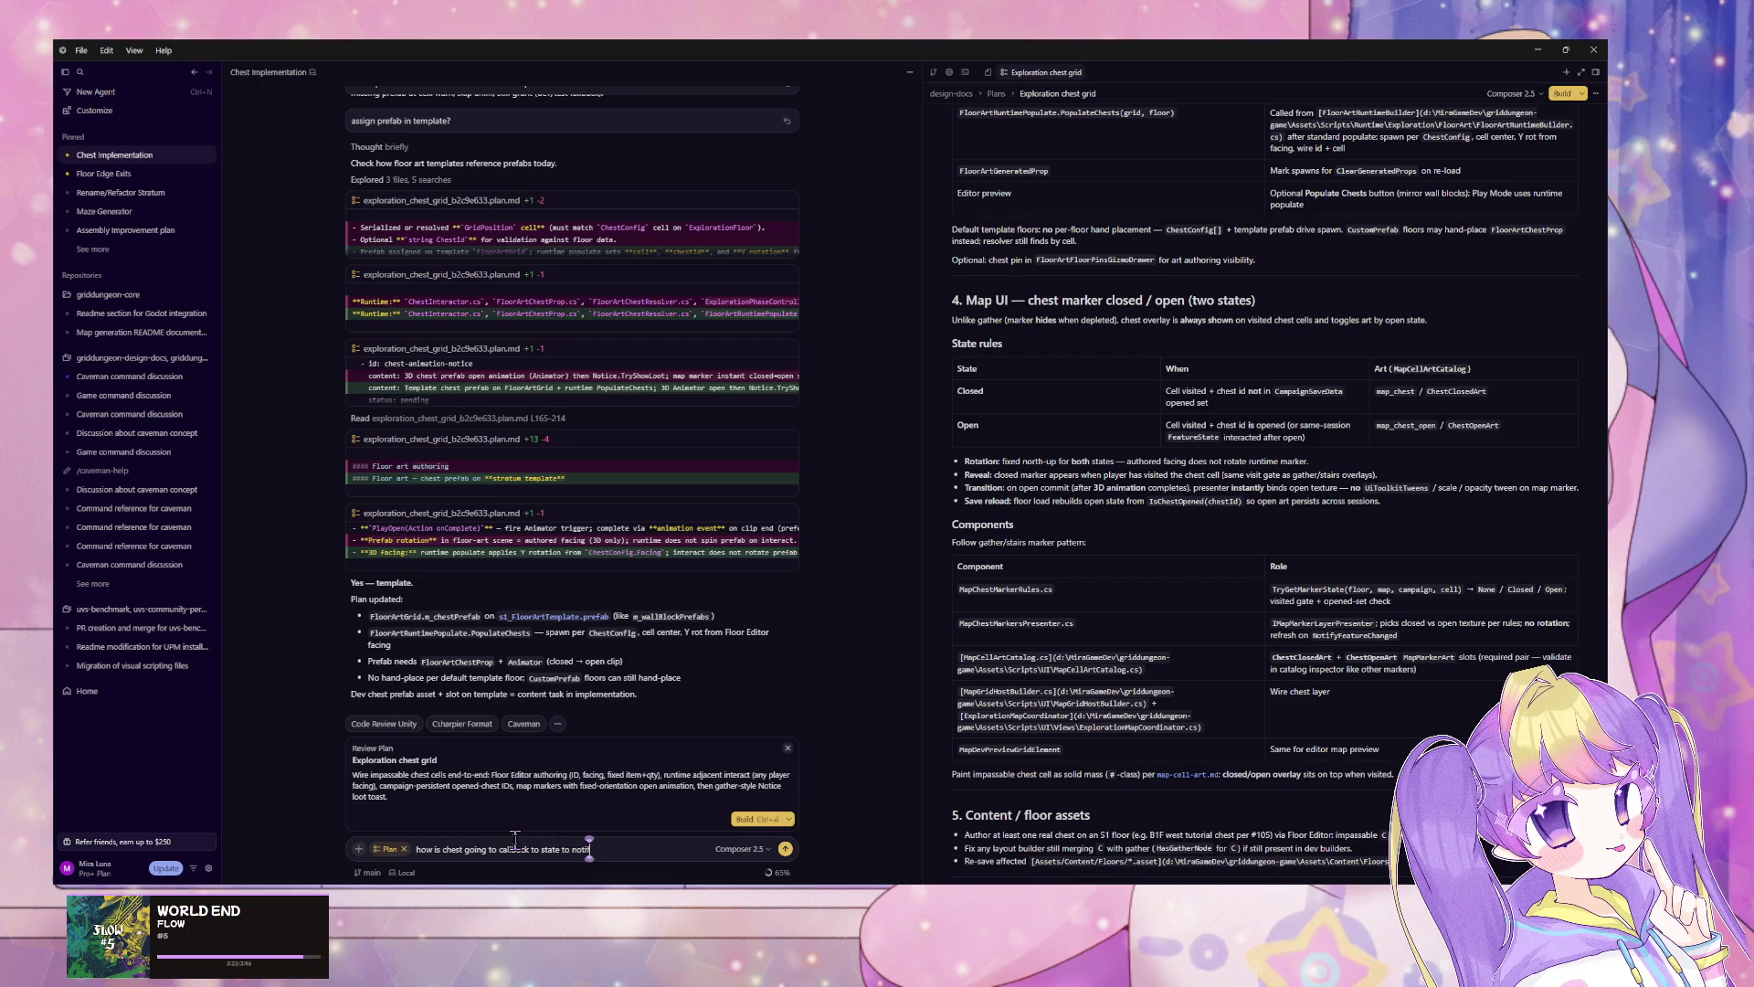
{"action": "type", "text": "y animation"}
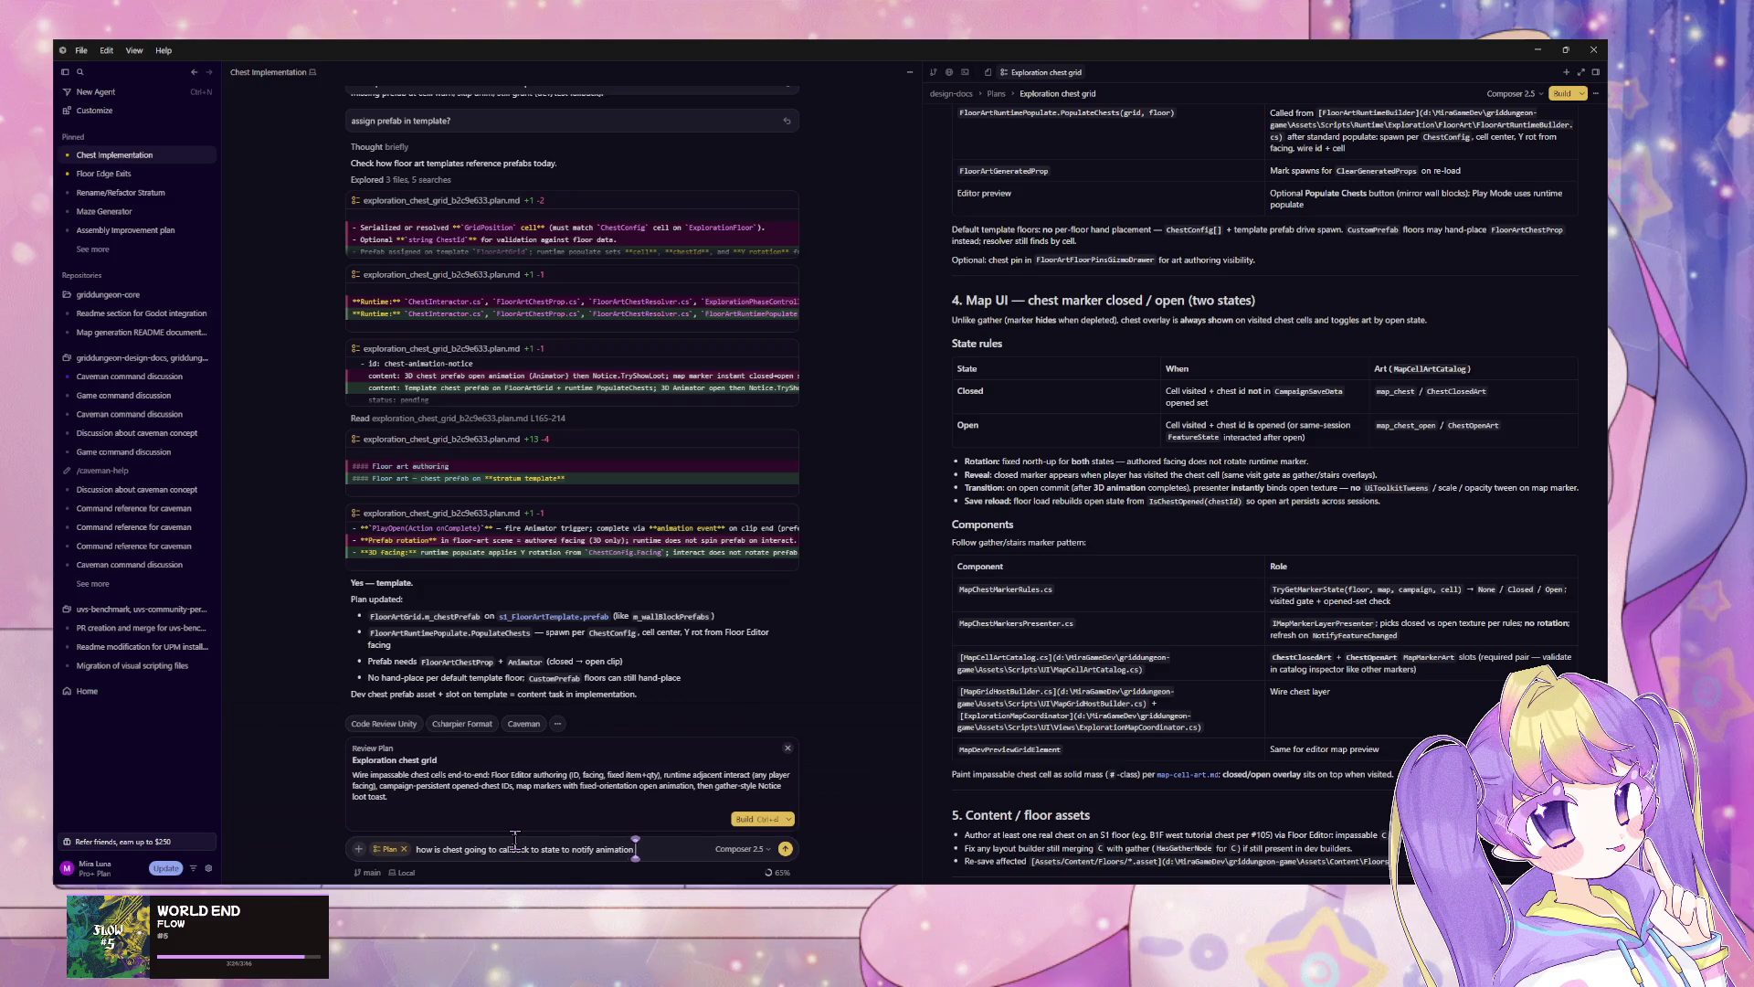
{"action": "type", "text": " completion?"}
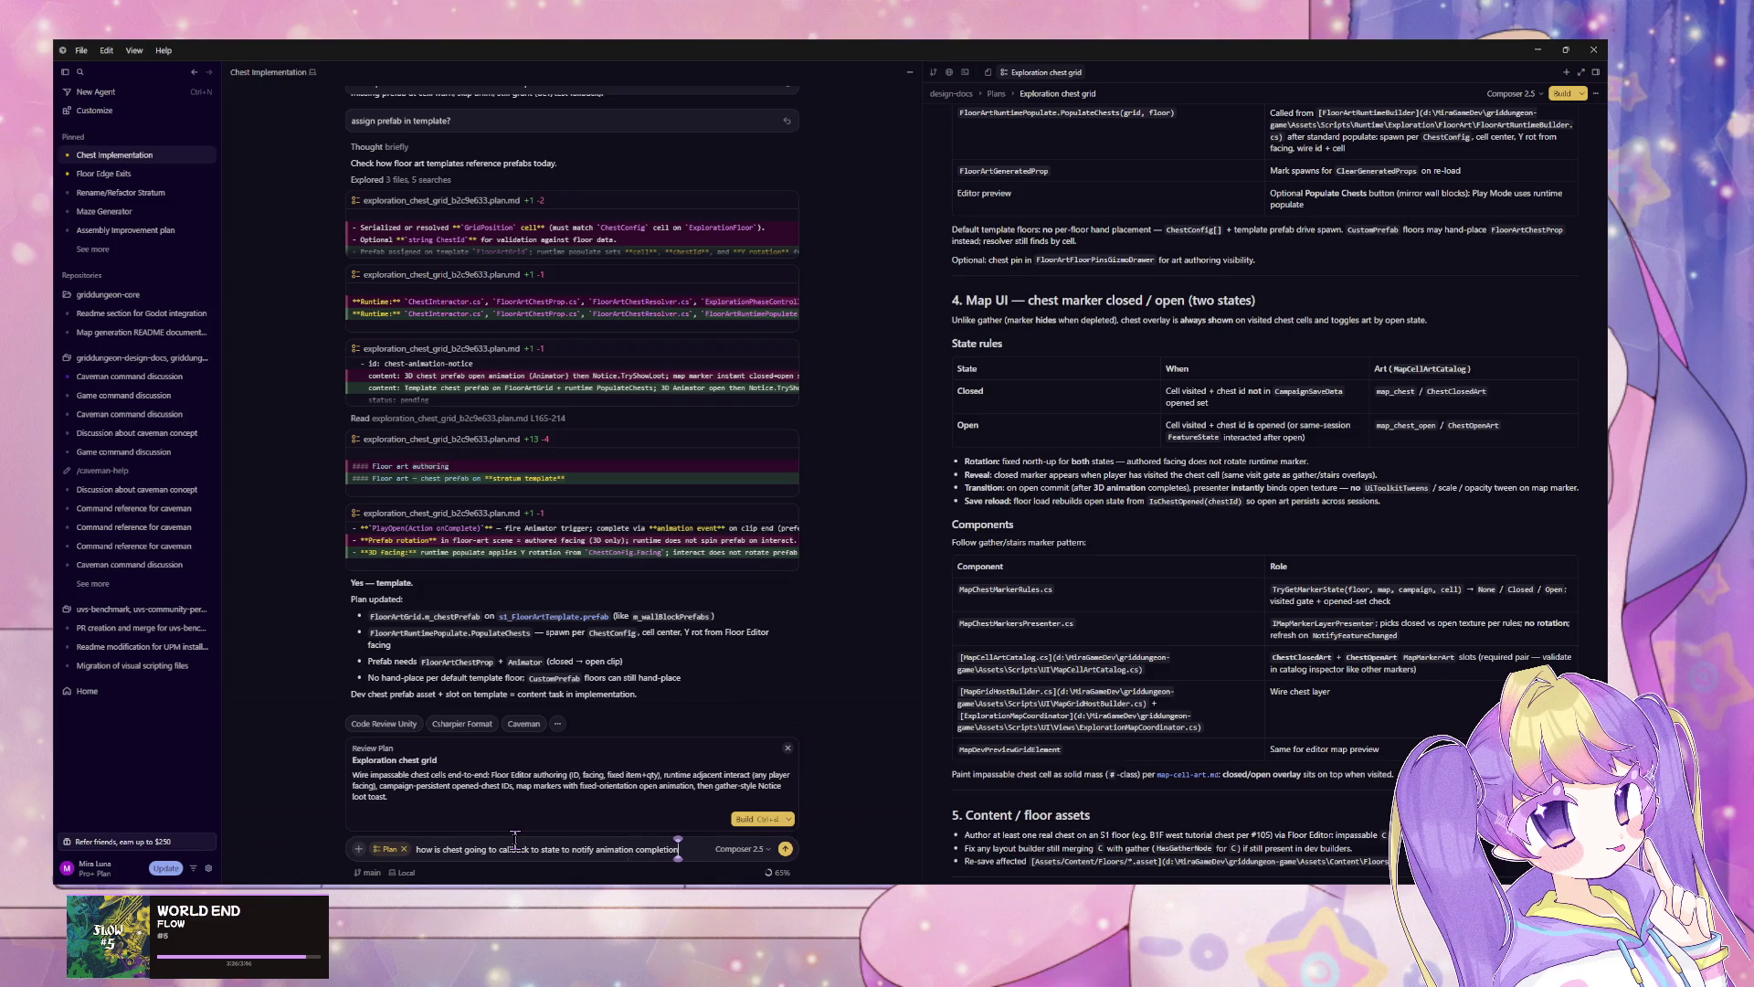
{"action": "key", "text": "Return"}
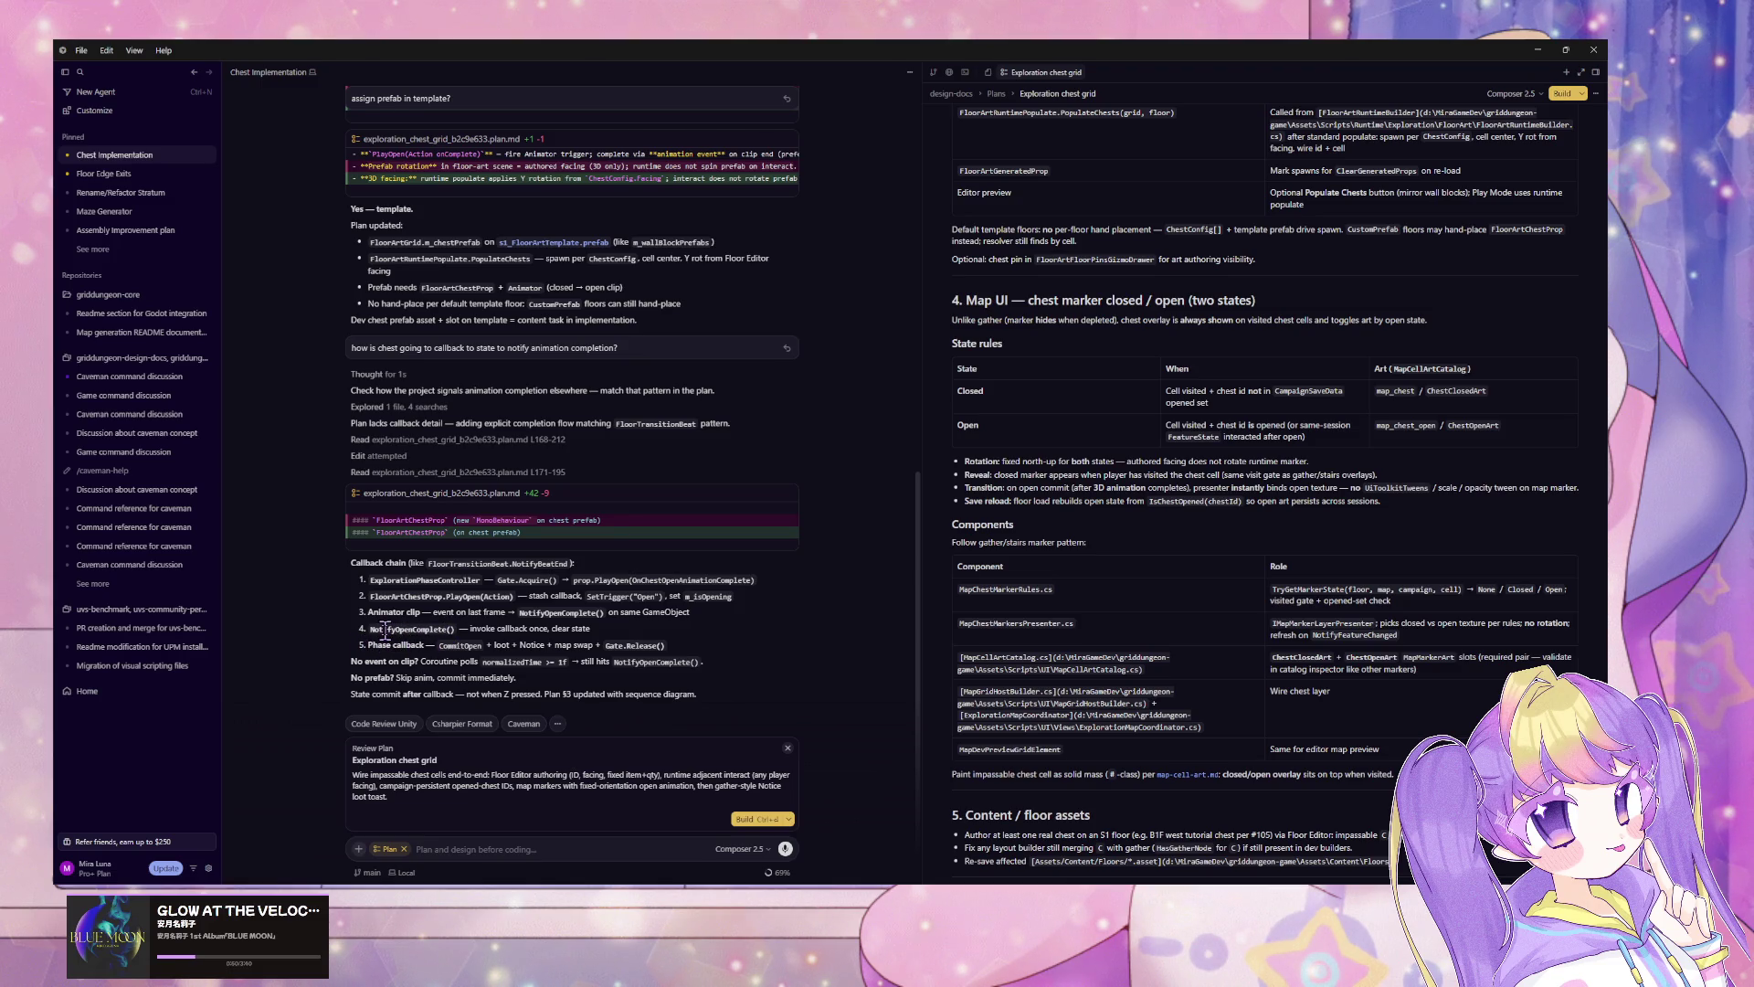
Step: Read the agent's callback-chain reply, picking out ExplorationPhaseController
{"action": "double_click", "coordinate": [385, 579]}
{"action": "left_click_drag", "start_coordinate": [478, 589], "coordinate": [448, 591]}
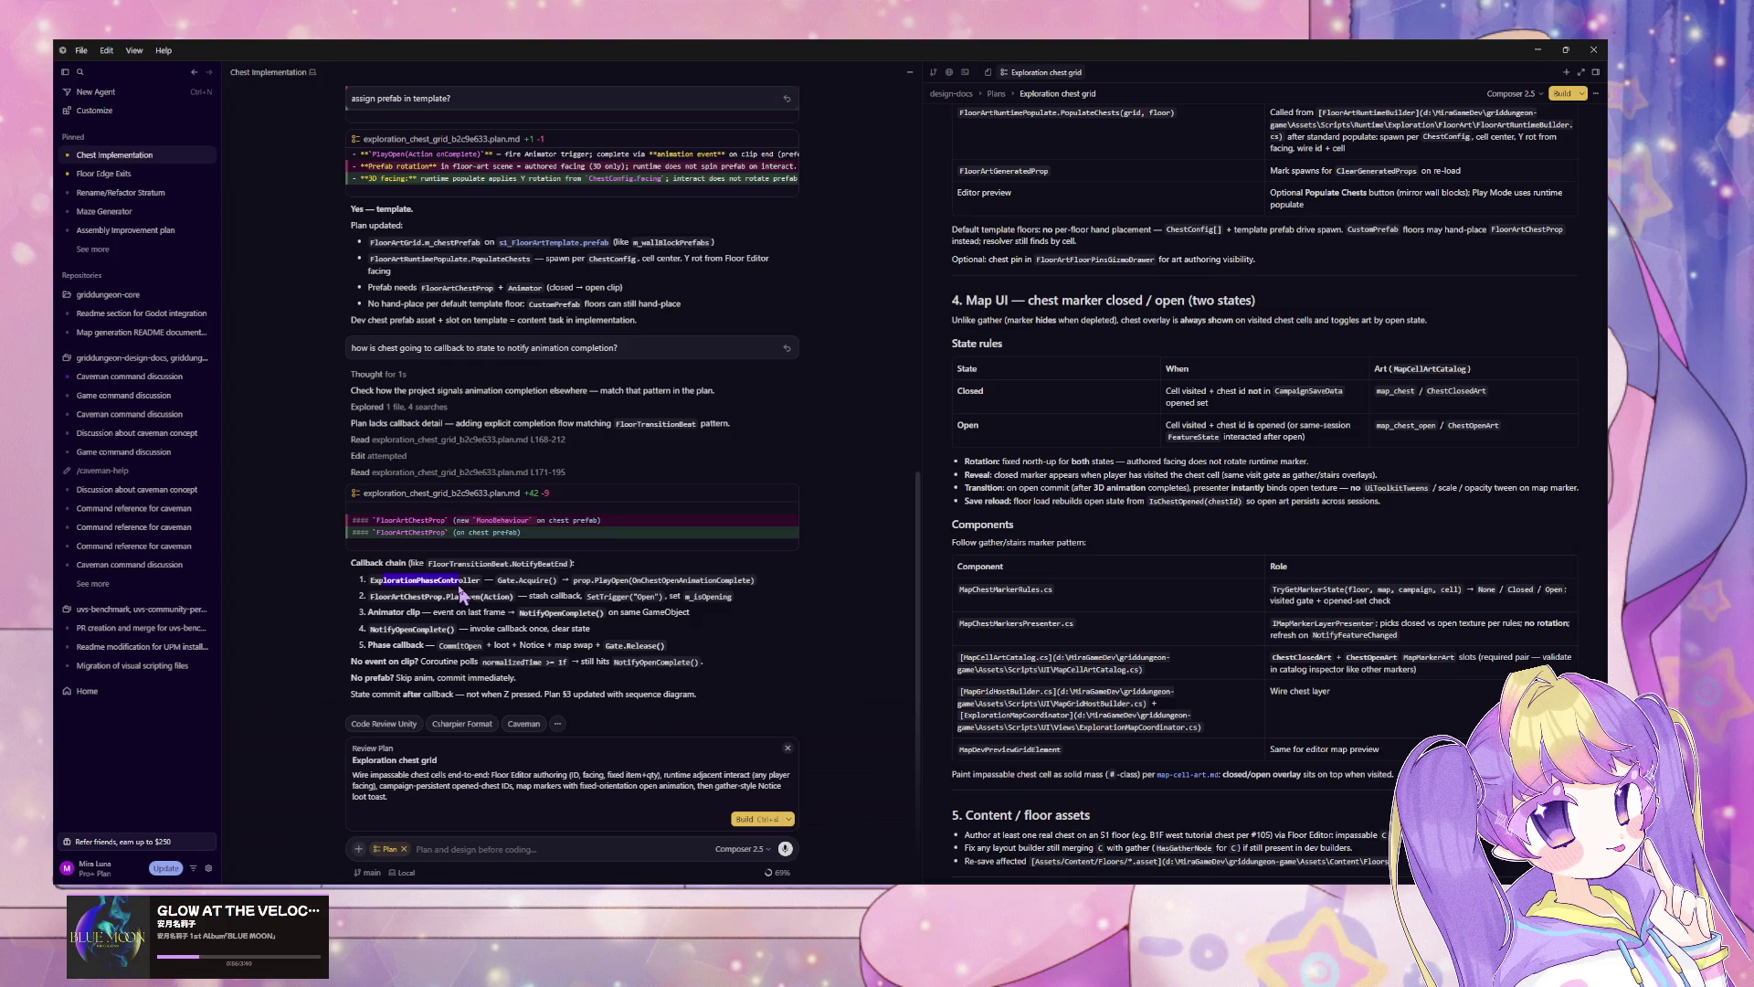
{"action": "left_click", "coordinate": [508, 607]}
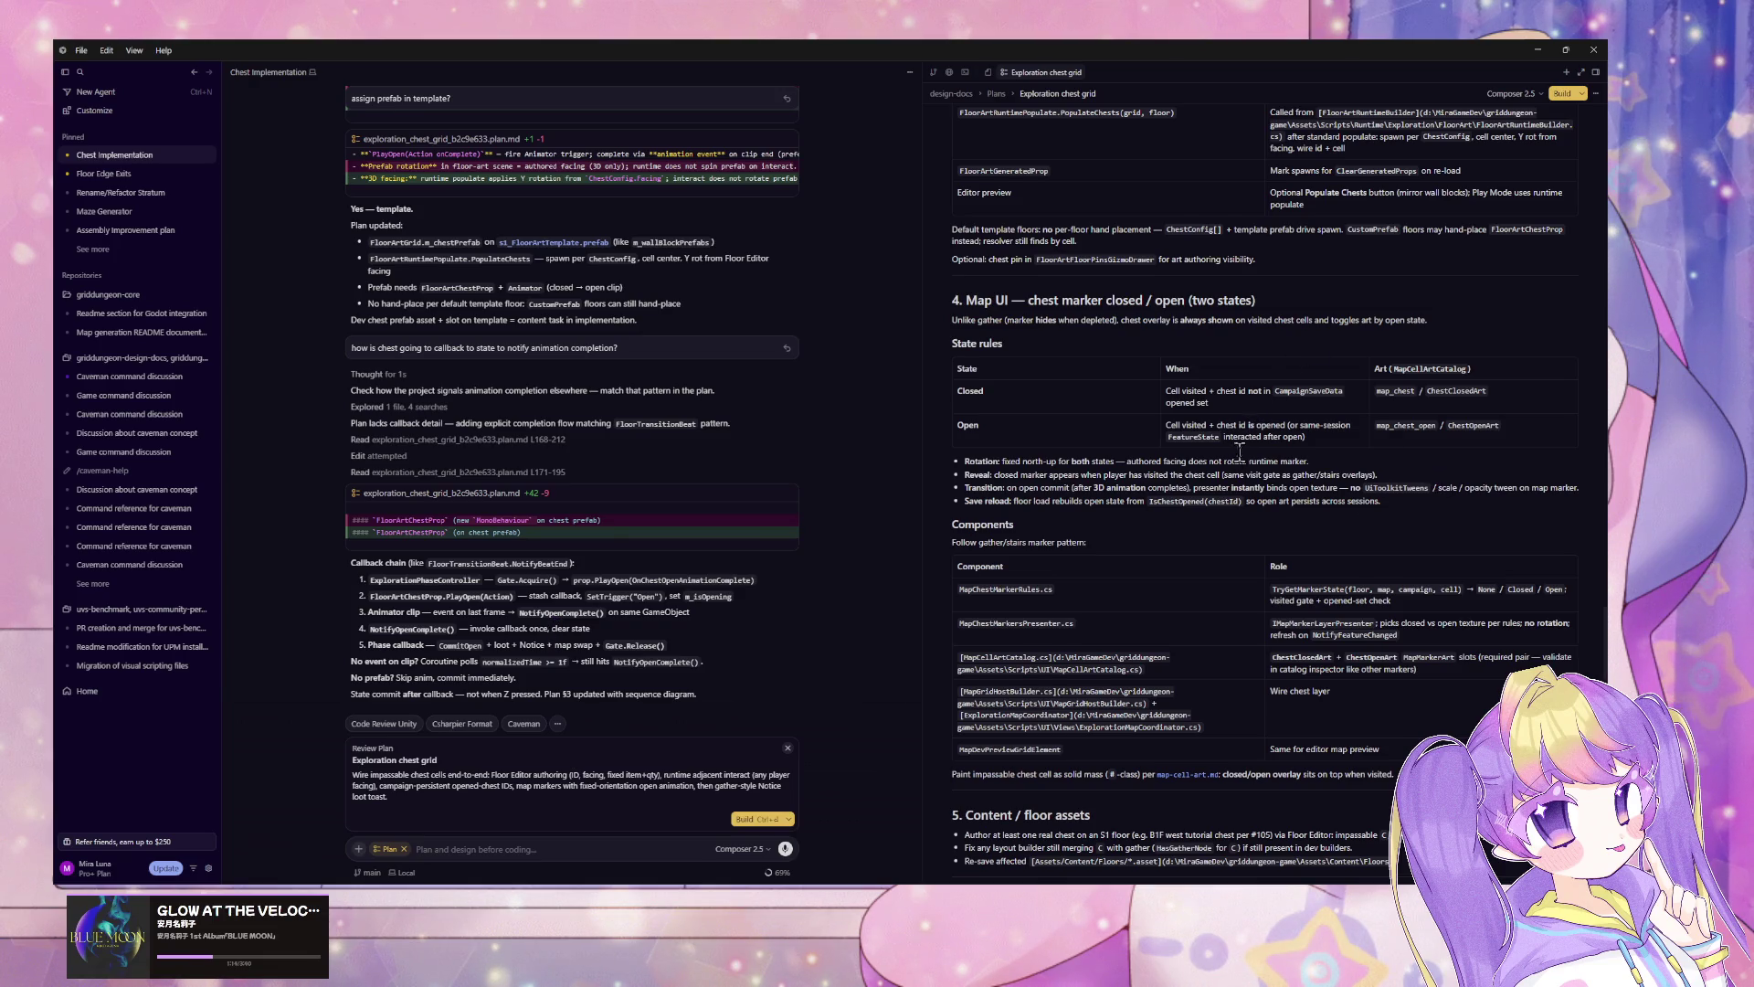
{"action": "scroll", "coordinate": [1239, 450], "scroll_direction": "down", "scroll_amount": 3}
{"action": "scroll", "coordinate": [1240, 452], "scroll_direction": "up", "scroll_amount": 6}
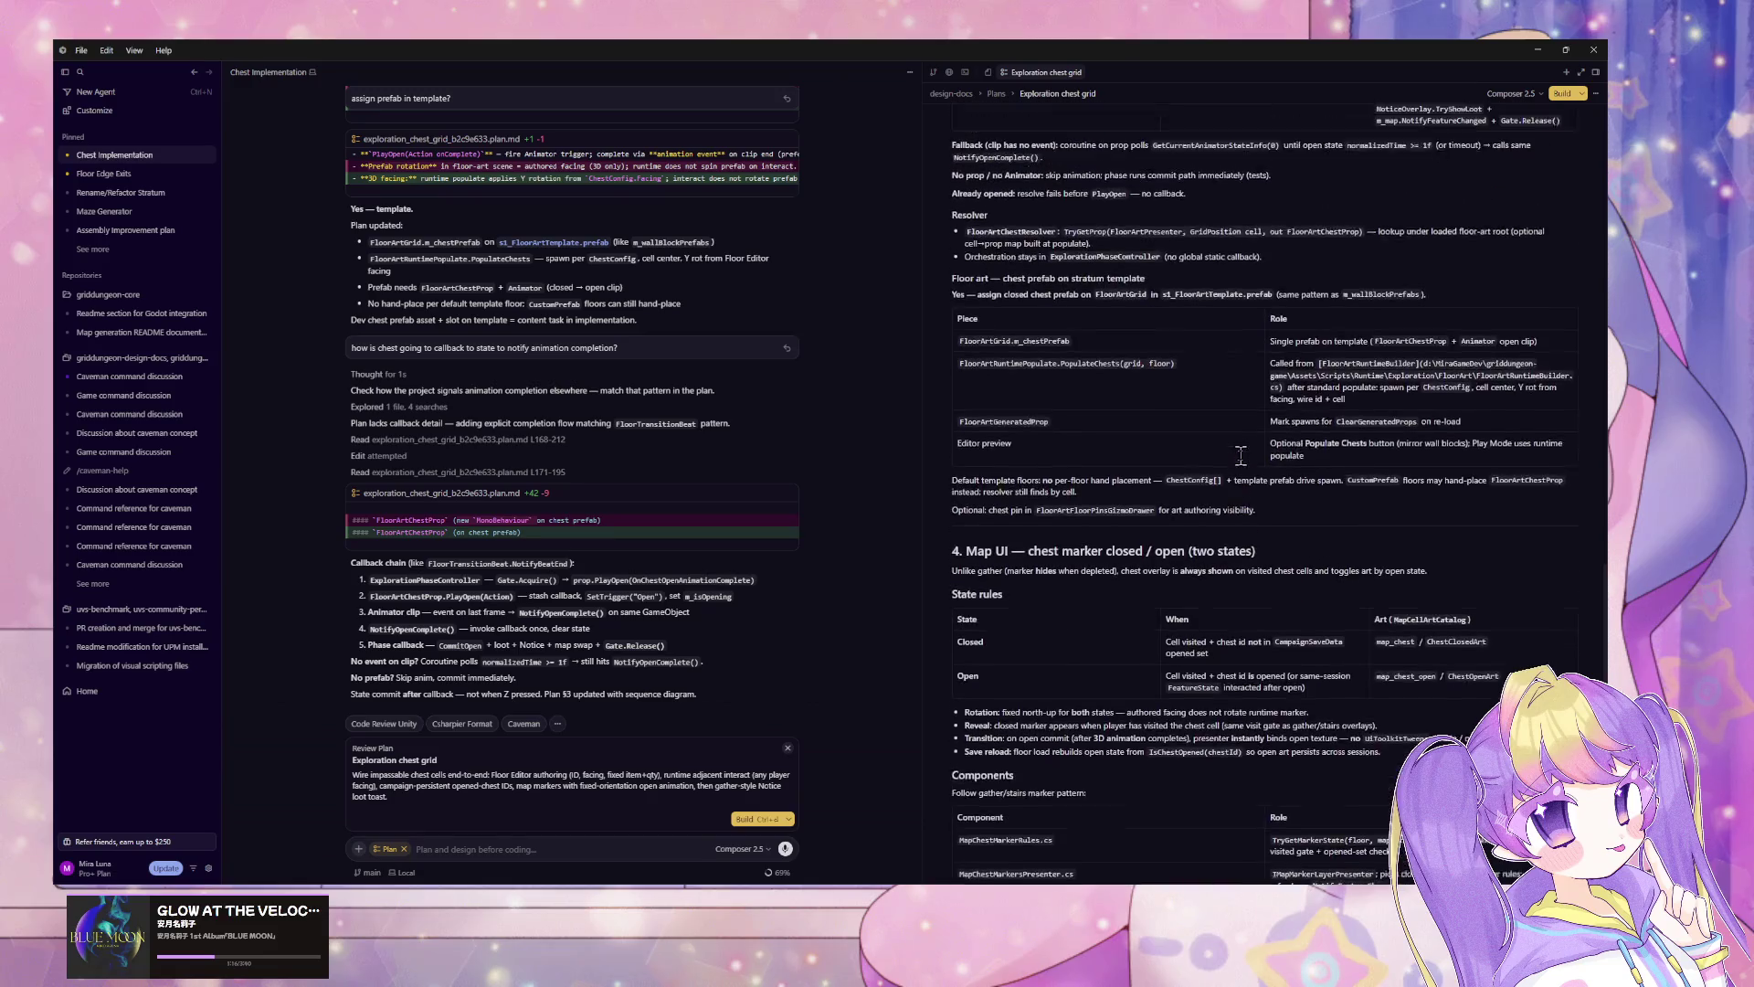
{"action": "scroll", "coordinate": [1239, 454], "scroll_direction": "up", "scroll_amount": 6}
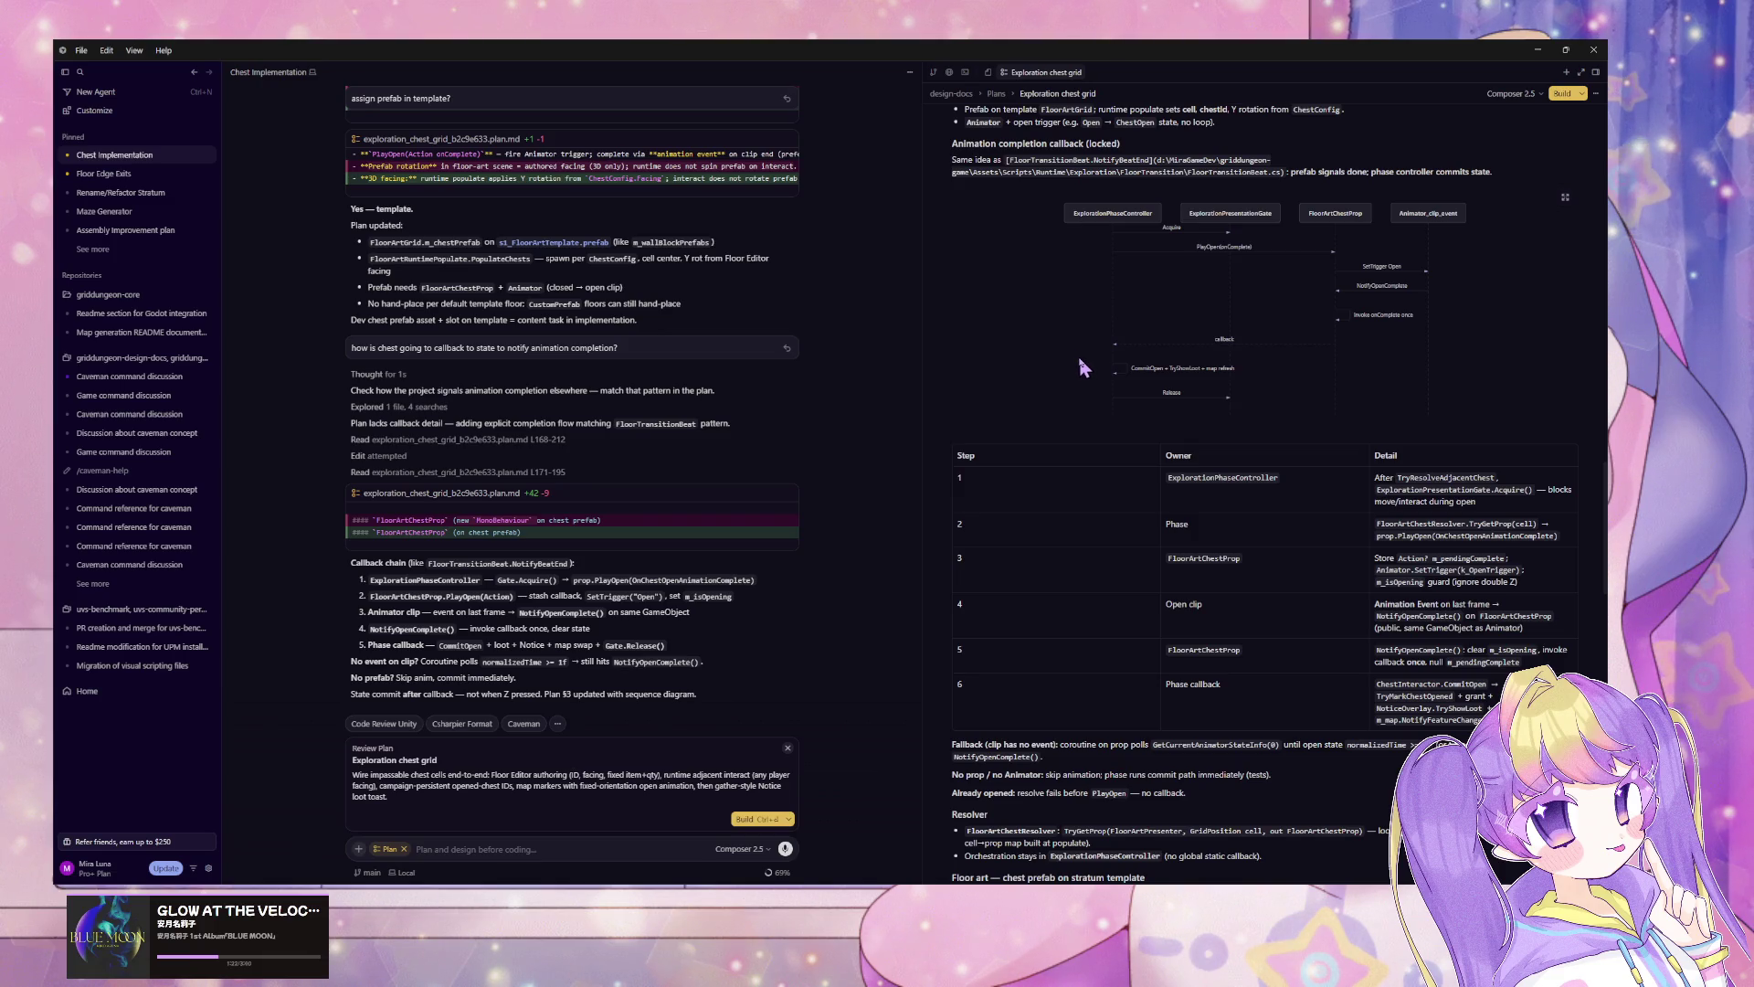
{"action": "scroll", "coordinate": [1076, 336], "scroll_direction": "down", "scroll_amount": 2}
{"action": "scroll", "coordinate": [1076, 336], "scroll_direction": "up", "scroll_amount": 3}
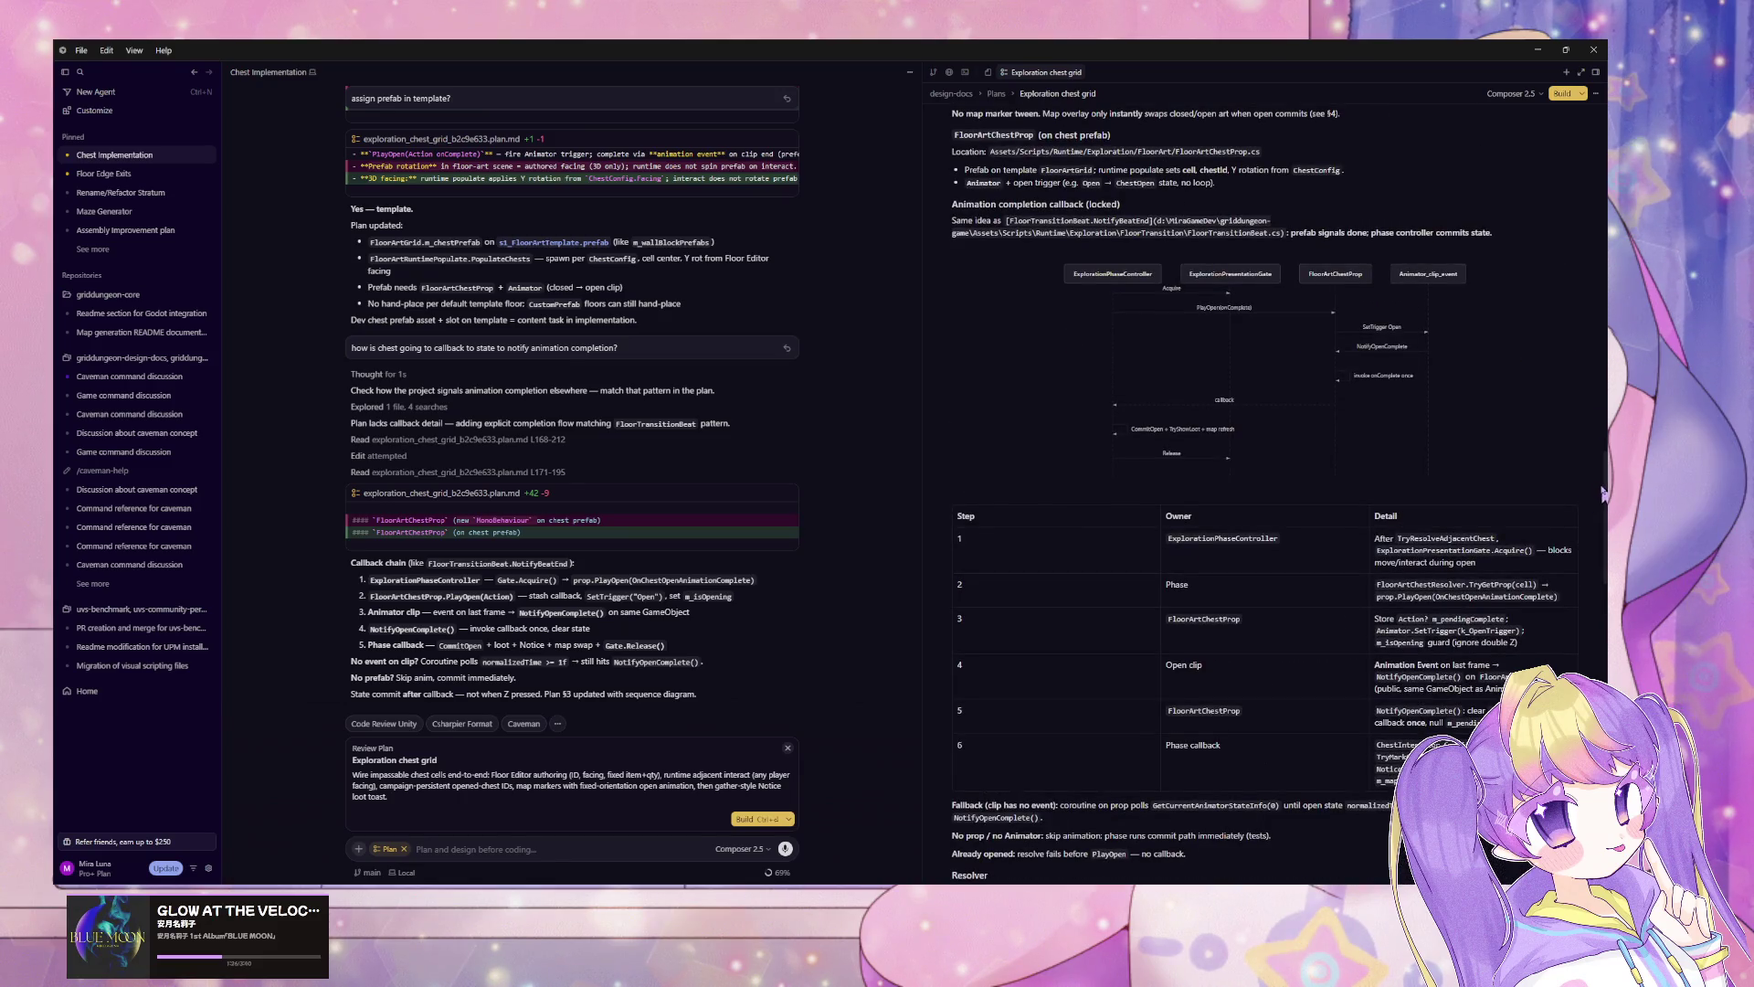
{"action": "mouse_move", "coordinate": [1603, 494]}
{"action": "left_mouse_down"}
{"action": "mouse_move", "coordinate": [1603, 603]}
{"action": "mouse_move", "coordinate": [1599, 458]}
{"action": "mouse_move", "coordinate": [1603, 638]}
{"action": "left_mouse_up"}
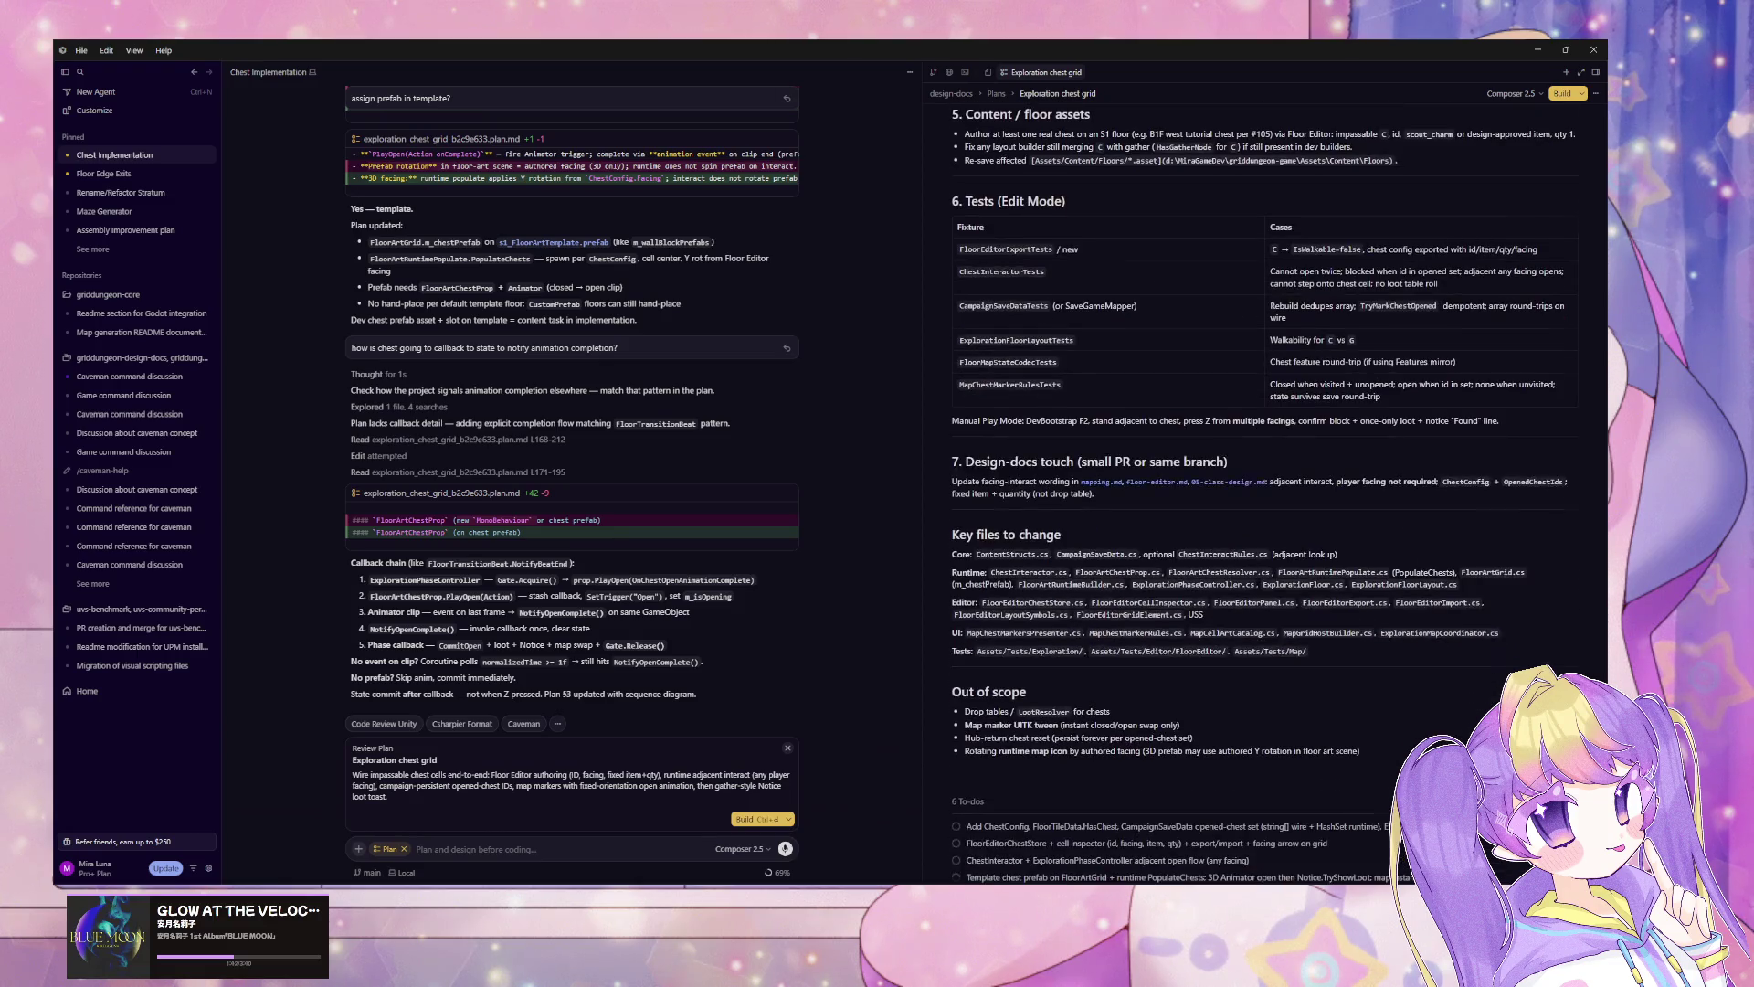
Step: Ask the agent how to set chest open/close art
{"action": "left_click", "coordinate": [469, 853]}
{"action": "type", "text": "H"}
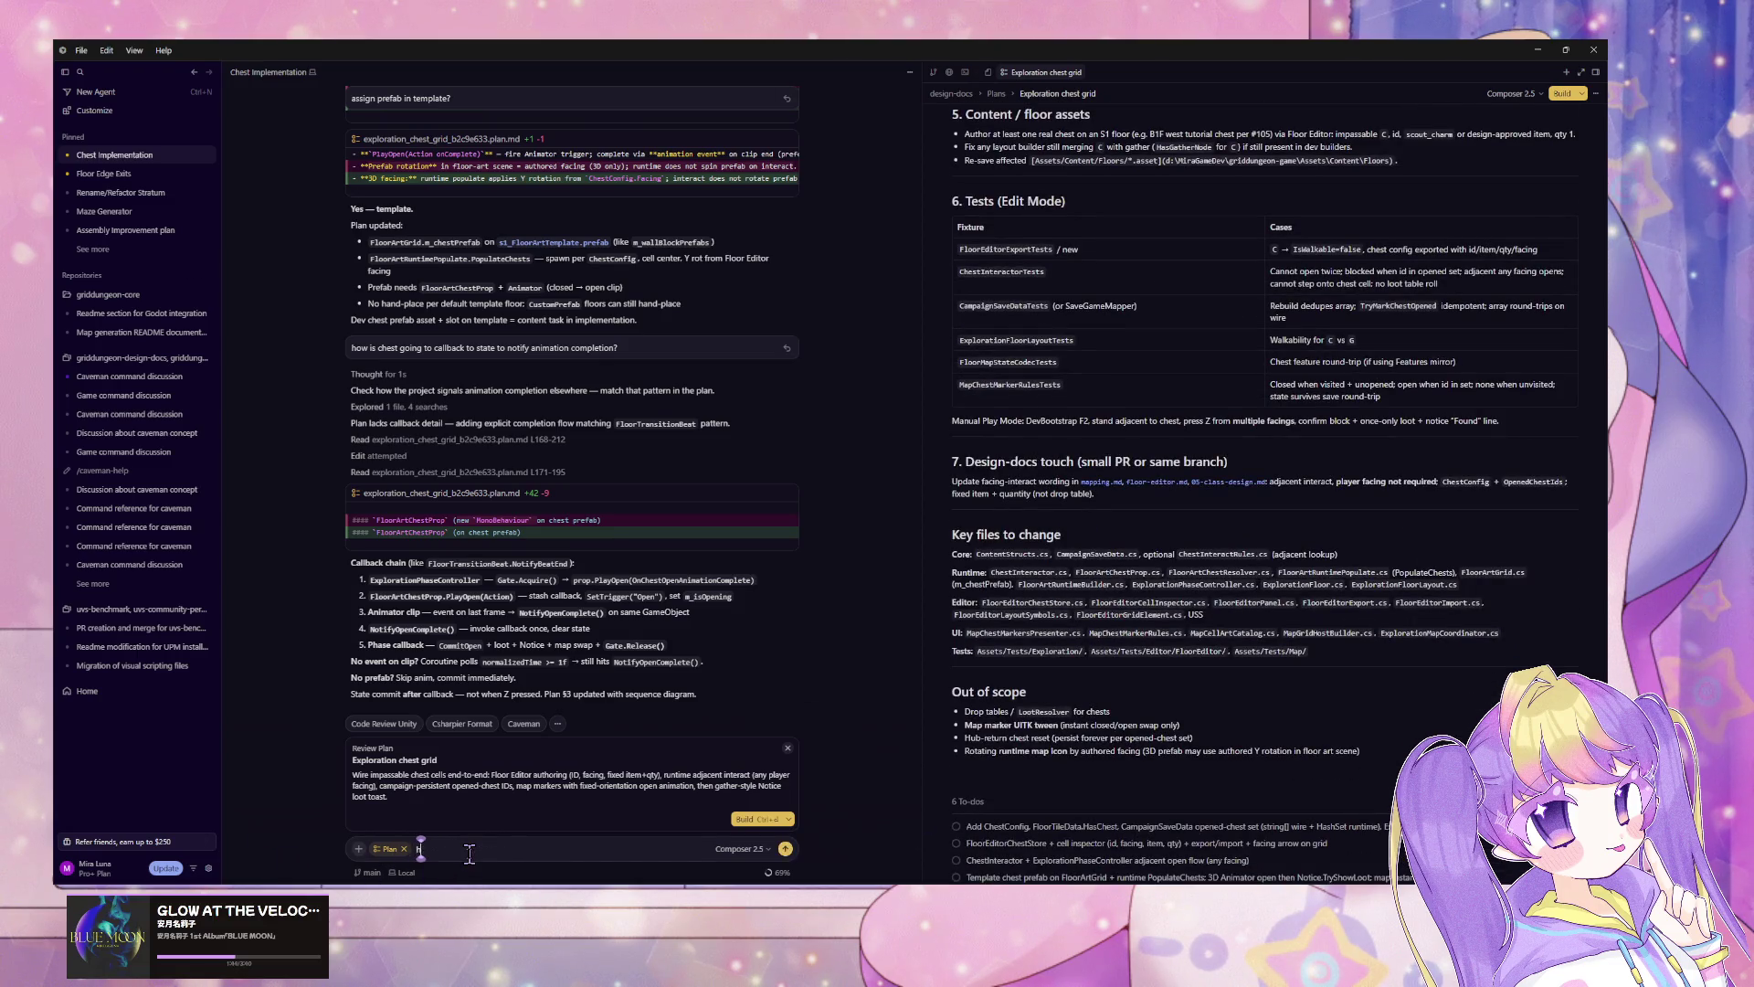
{"action": "type", "text": "ow to set chest"}
{"action": "type", "text": " open/cl"}
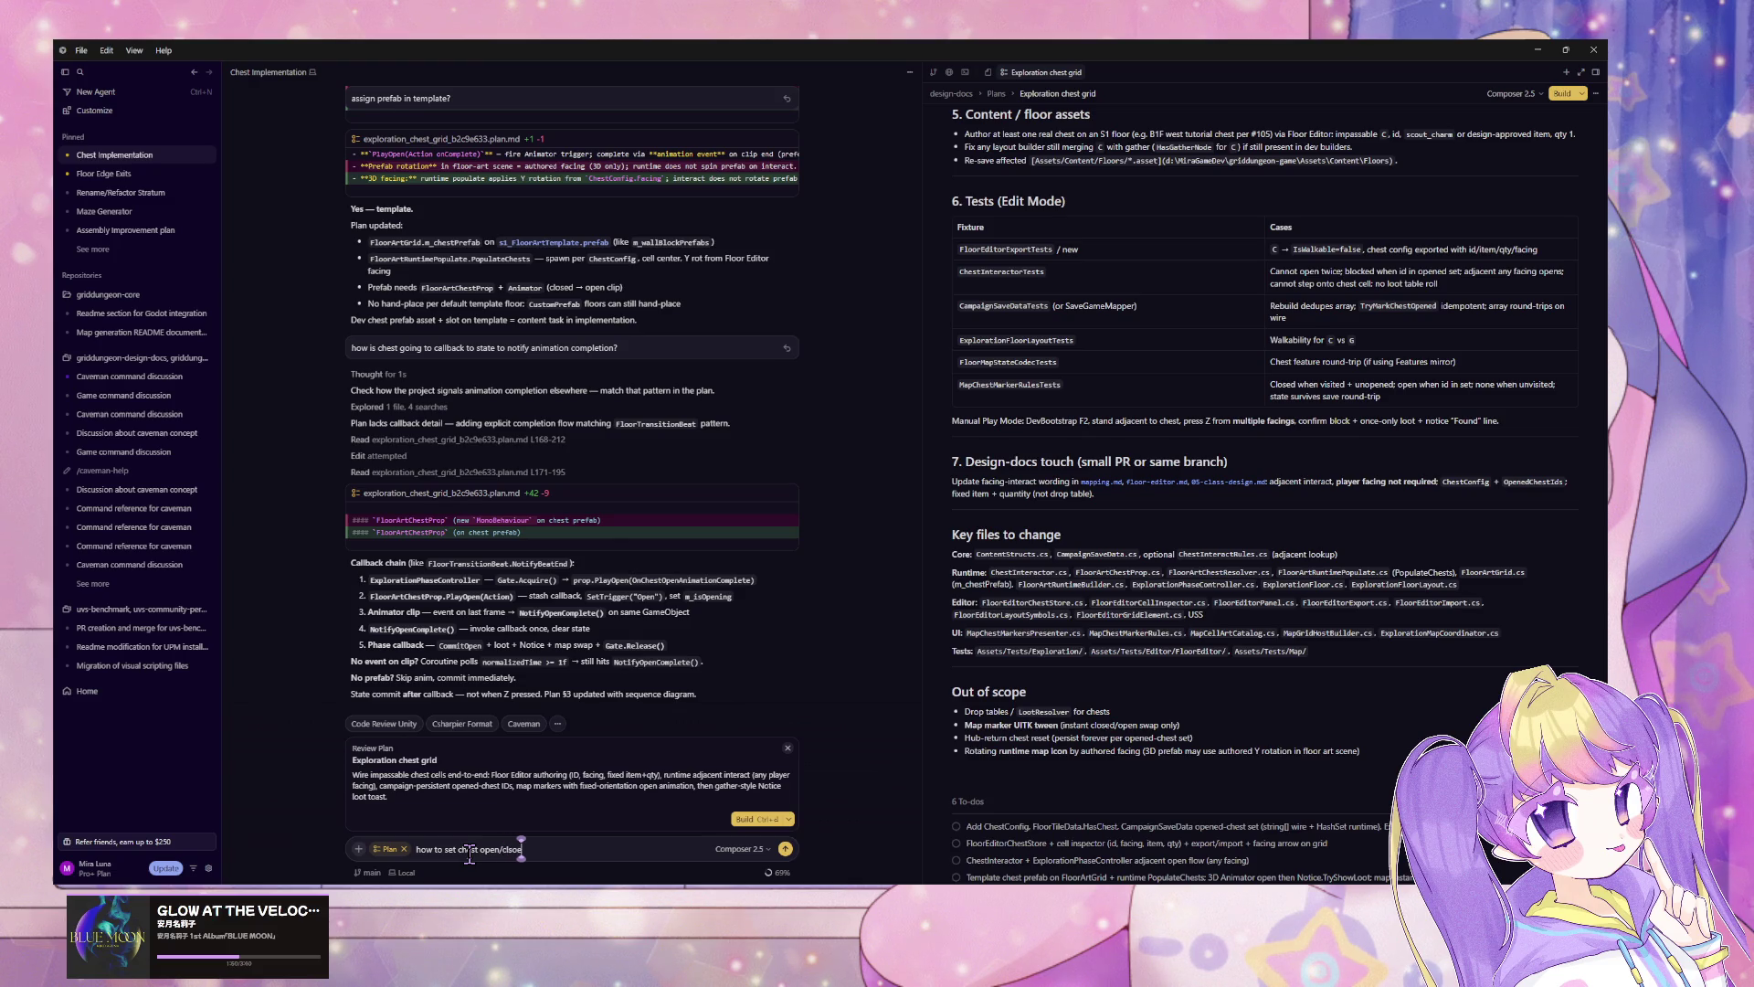
{"action": "type", "text": "ose"}
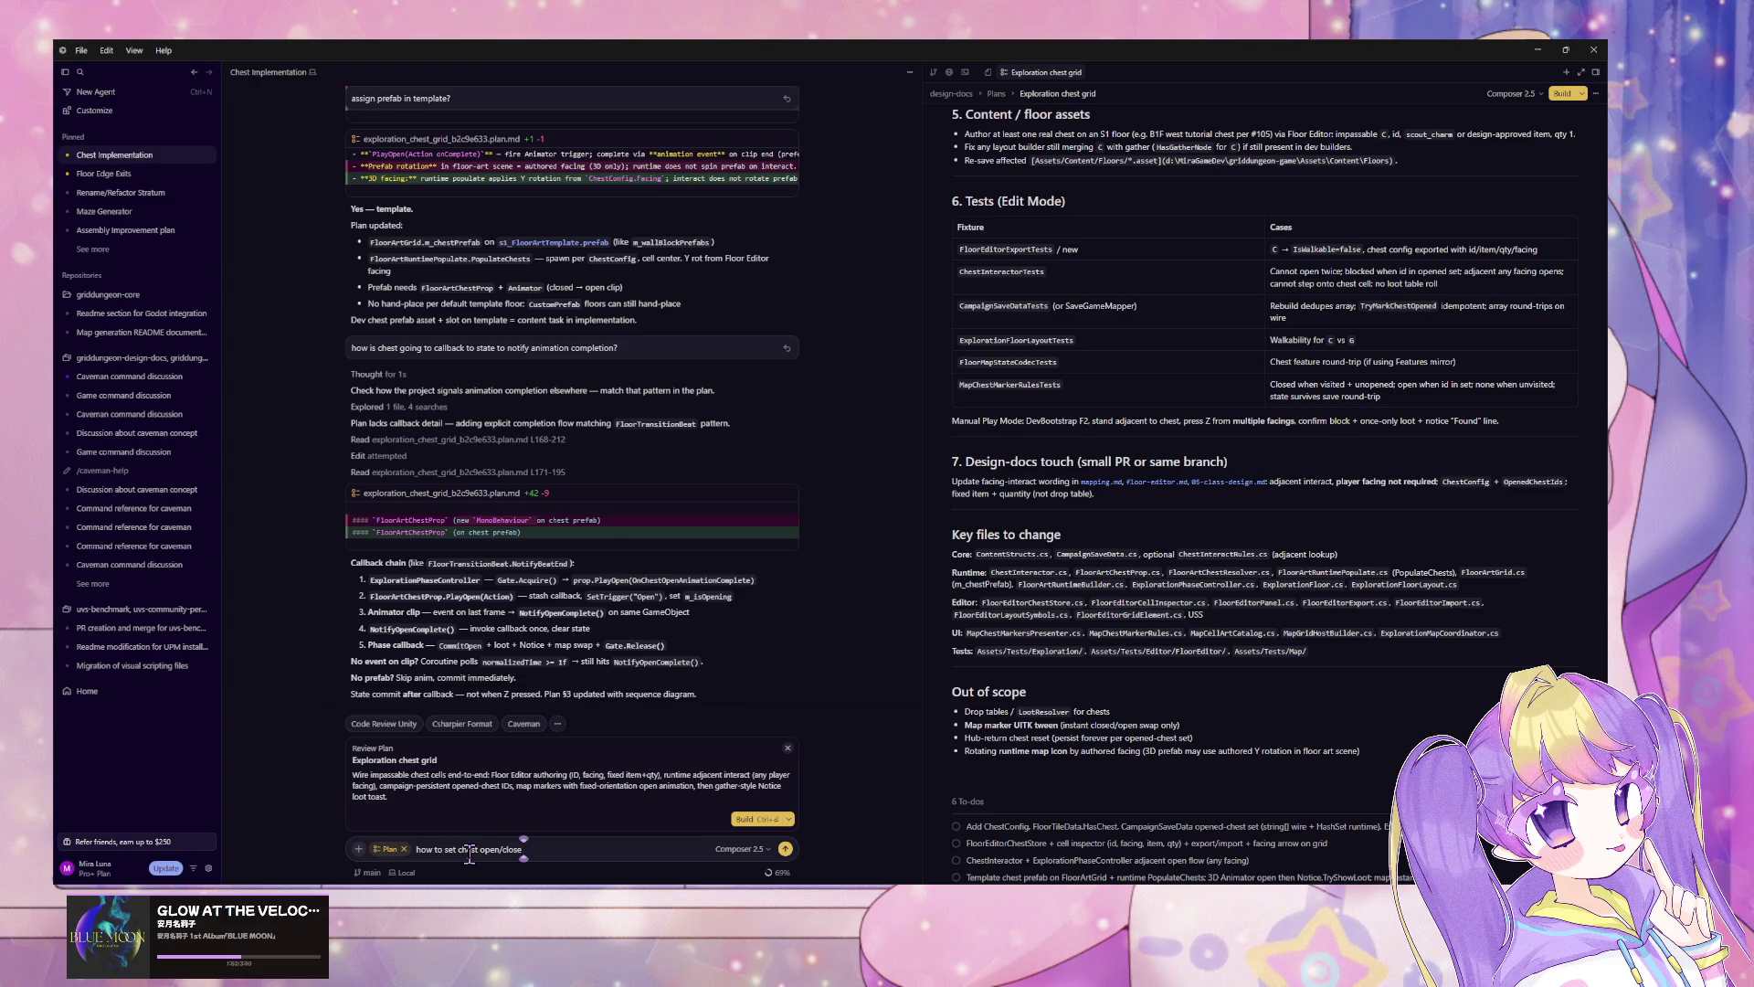
{"action": "type", "text": "n"}
{"action": "key", "text": "Return"}
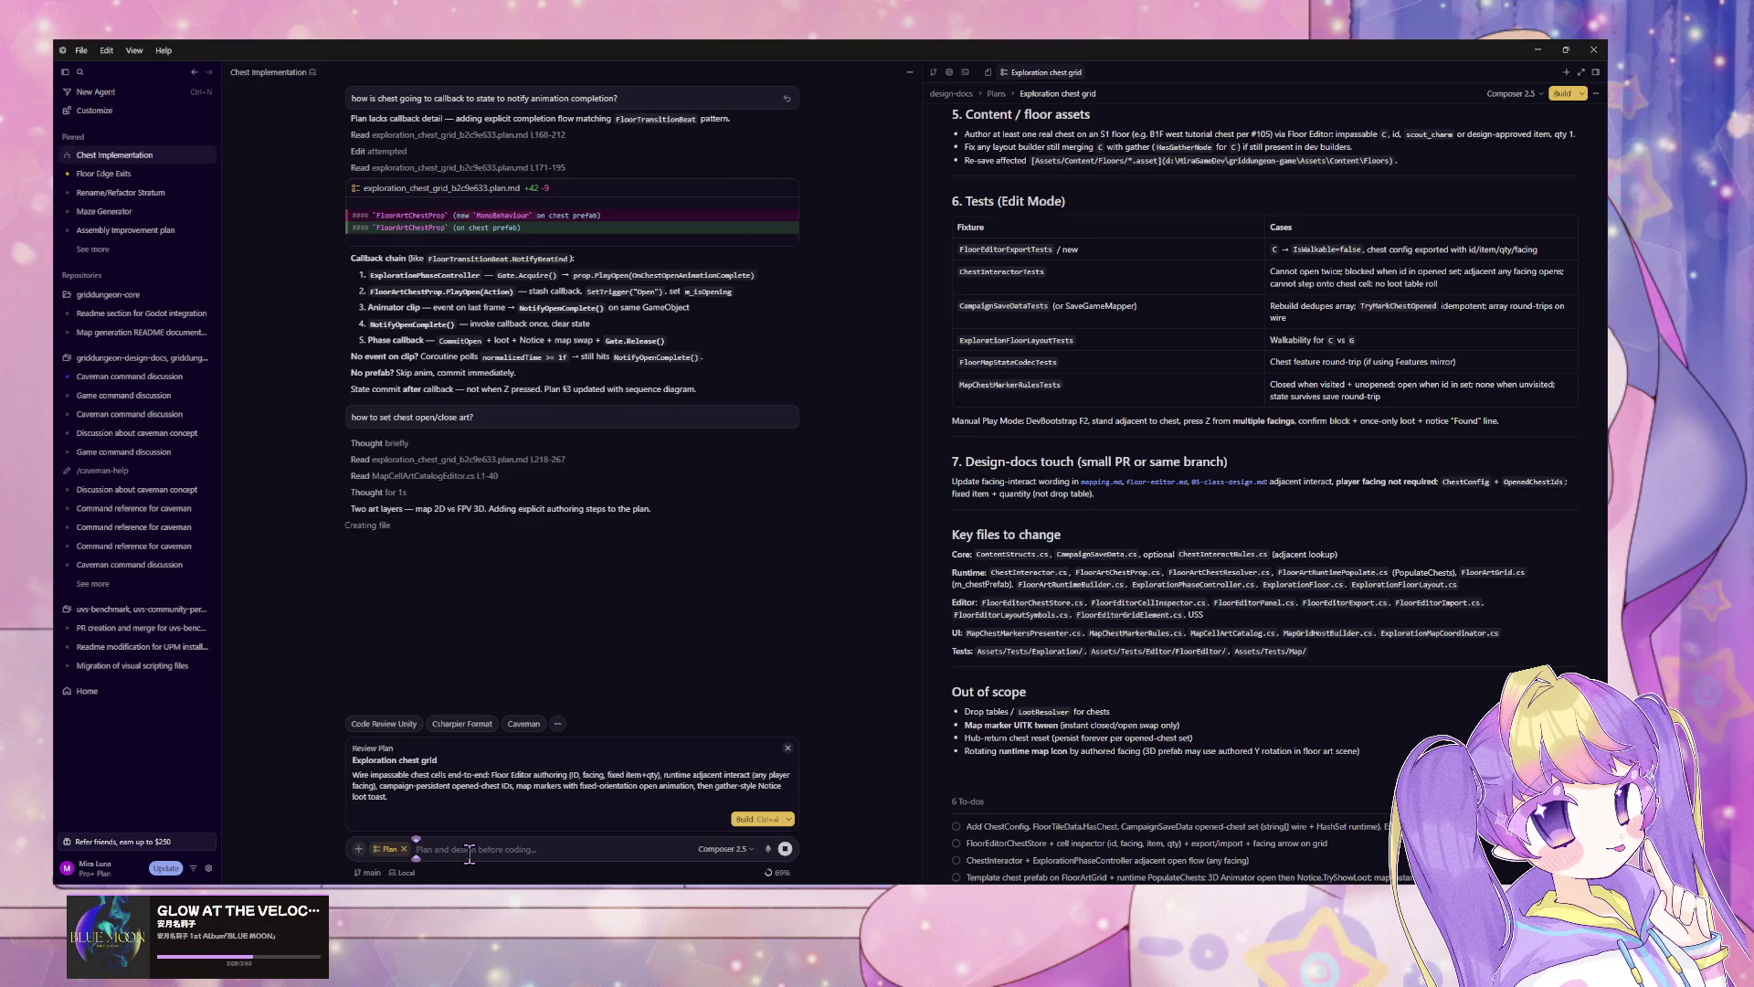
Step: Drop a half-typed 'floor art catalog' follow-up and start building the reviewed plan
{"action": "type", "text": "floor ar"}
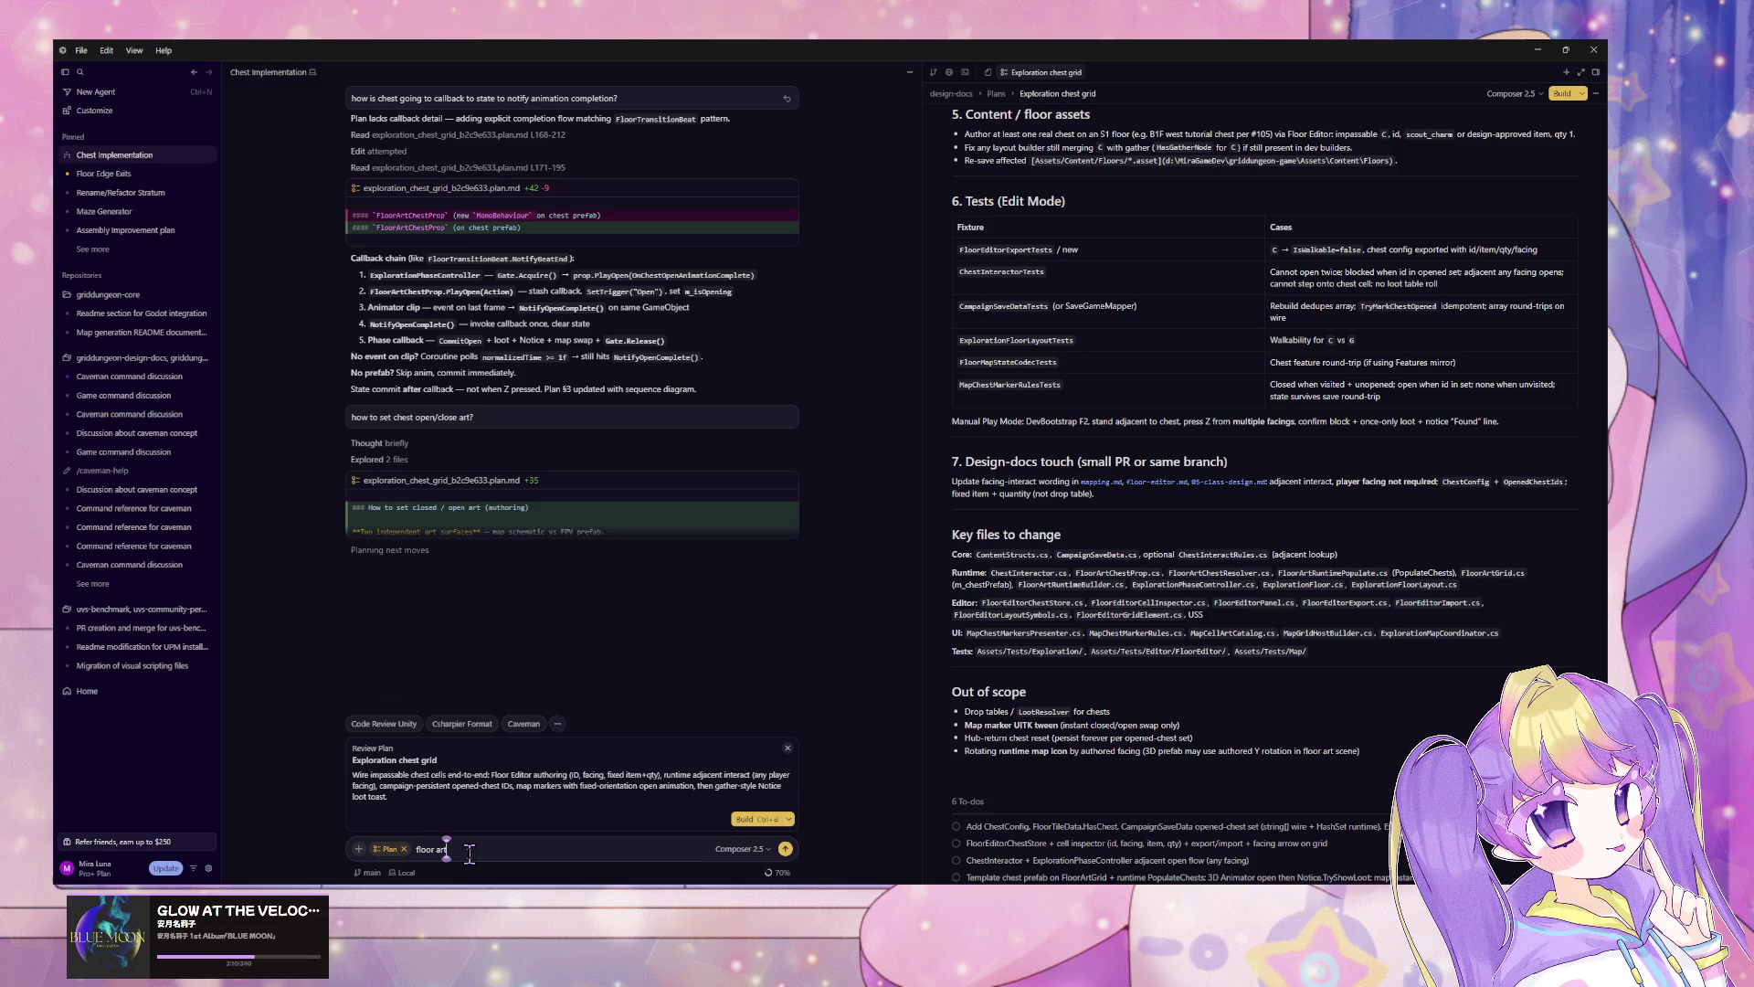
{"action": "type", "text": "t catalog"}
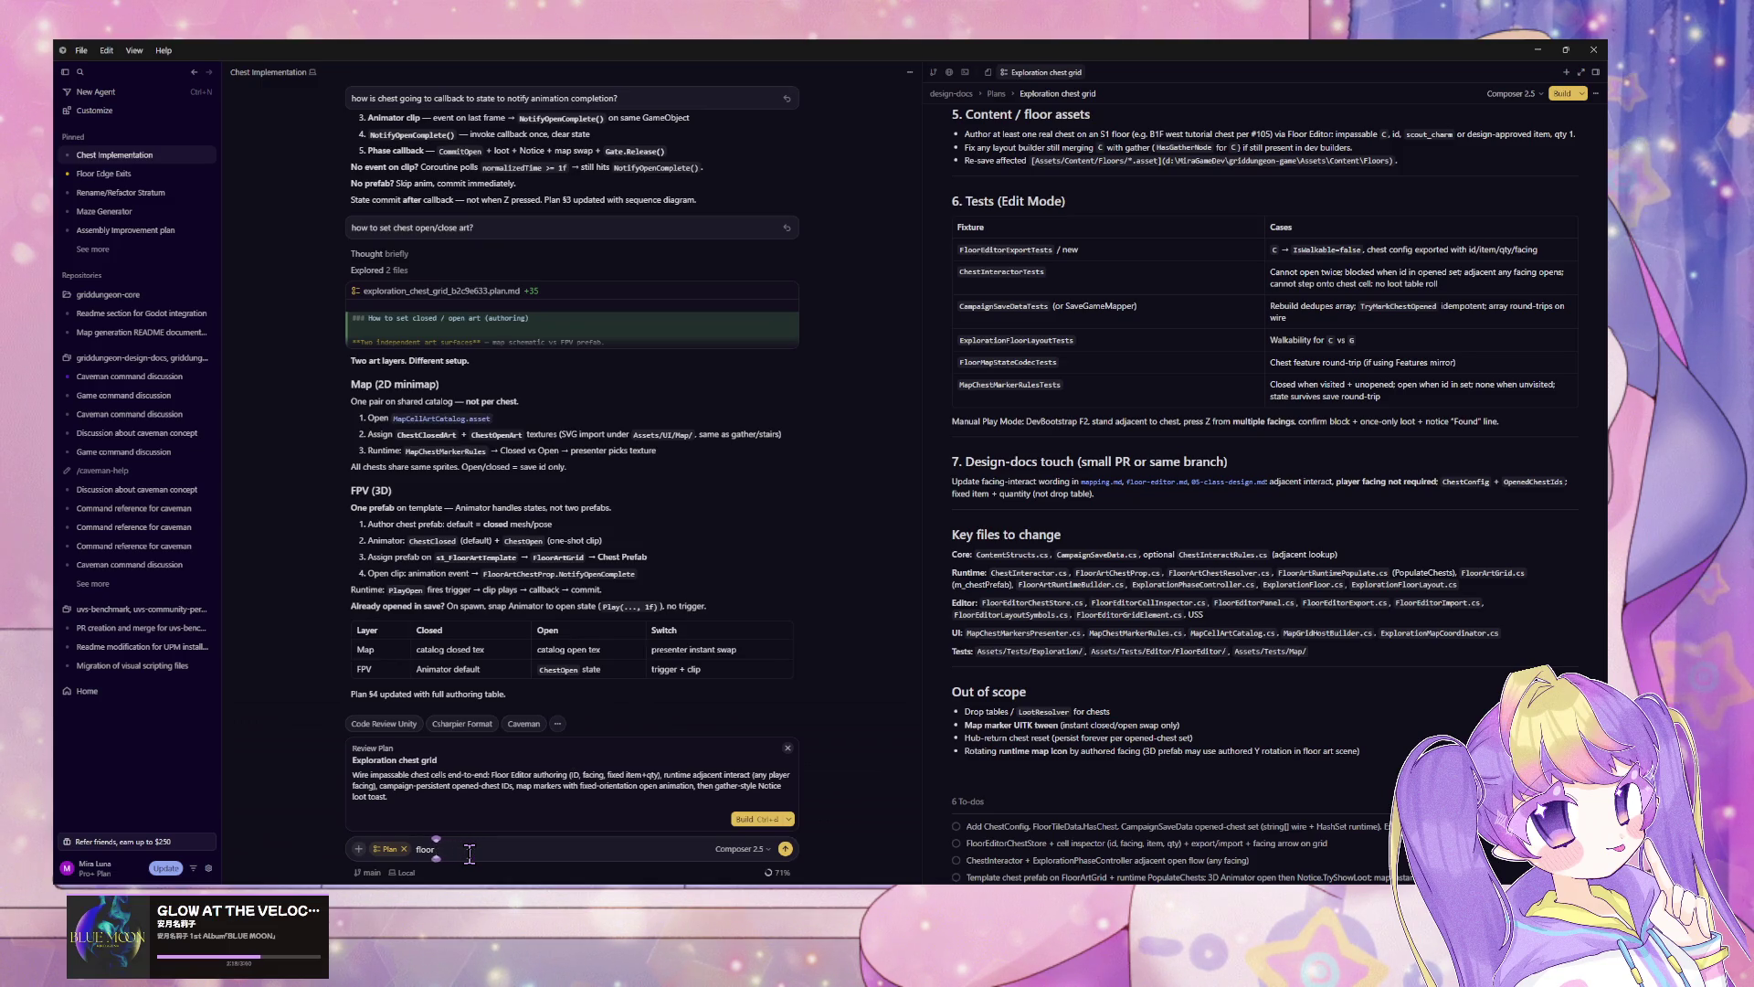
{"action": "key", "text": "BackSpace"}
{"action": "left_click", "coordinate": [758, 820]}
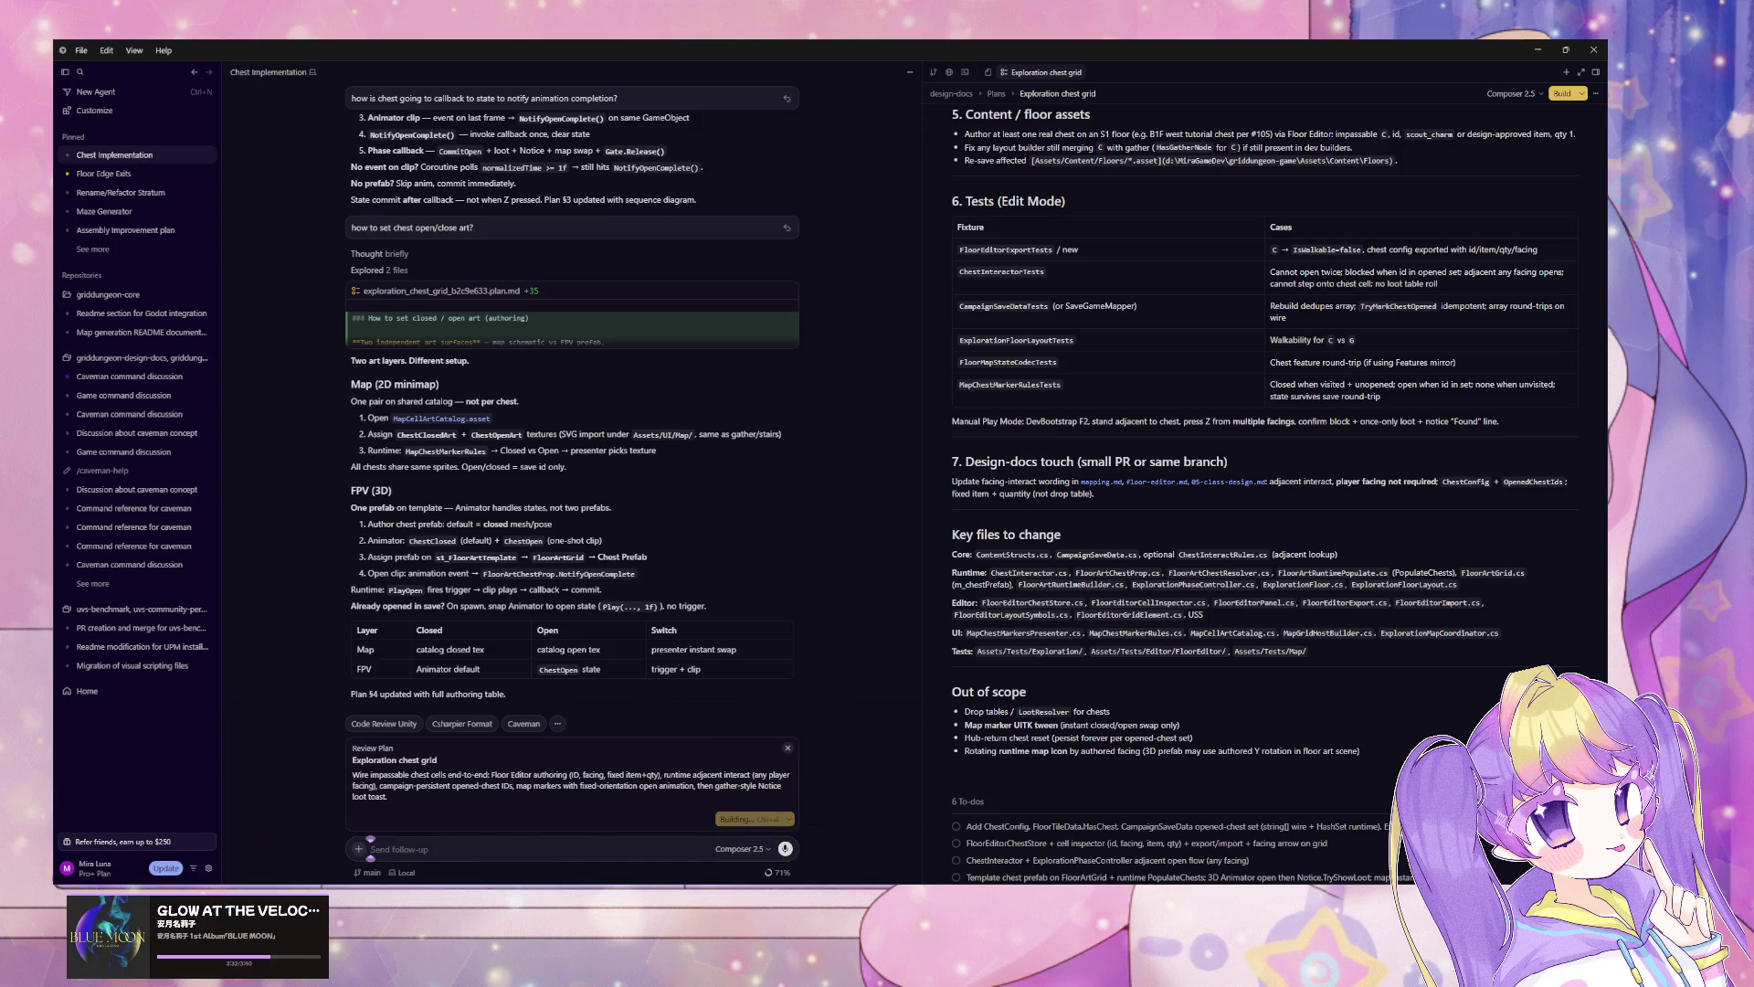
{"action": "key", "text": "alt+Tab"}
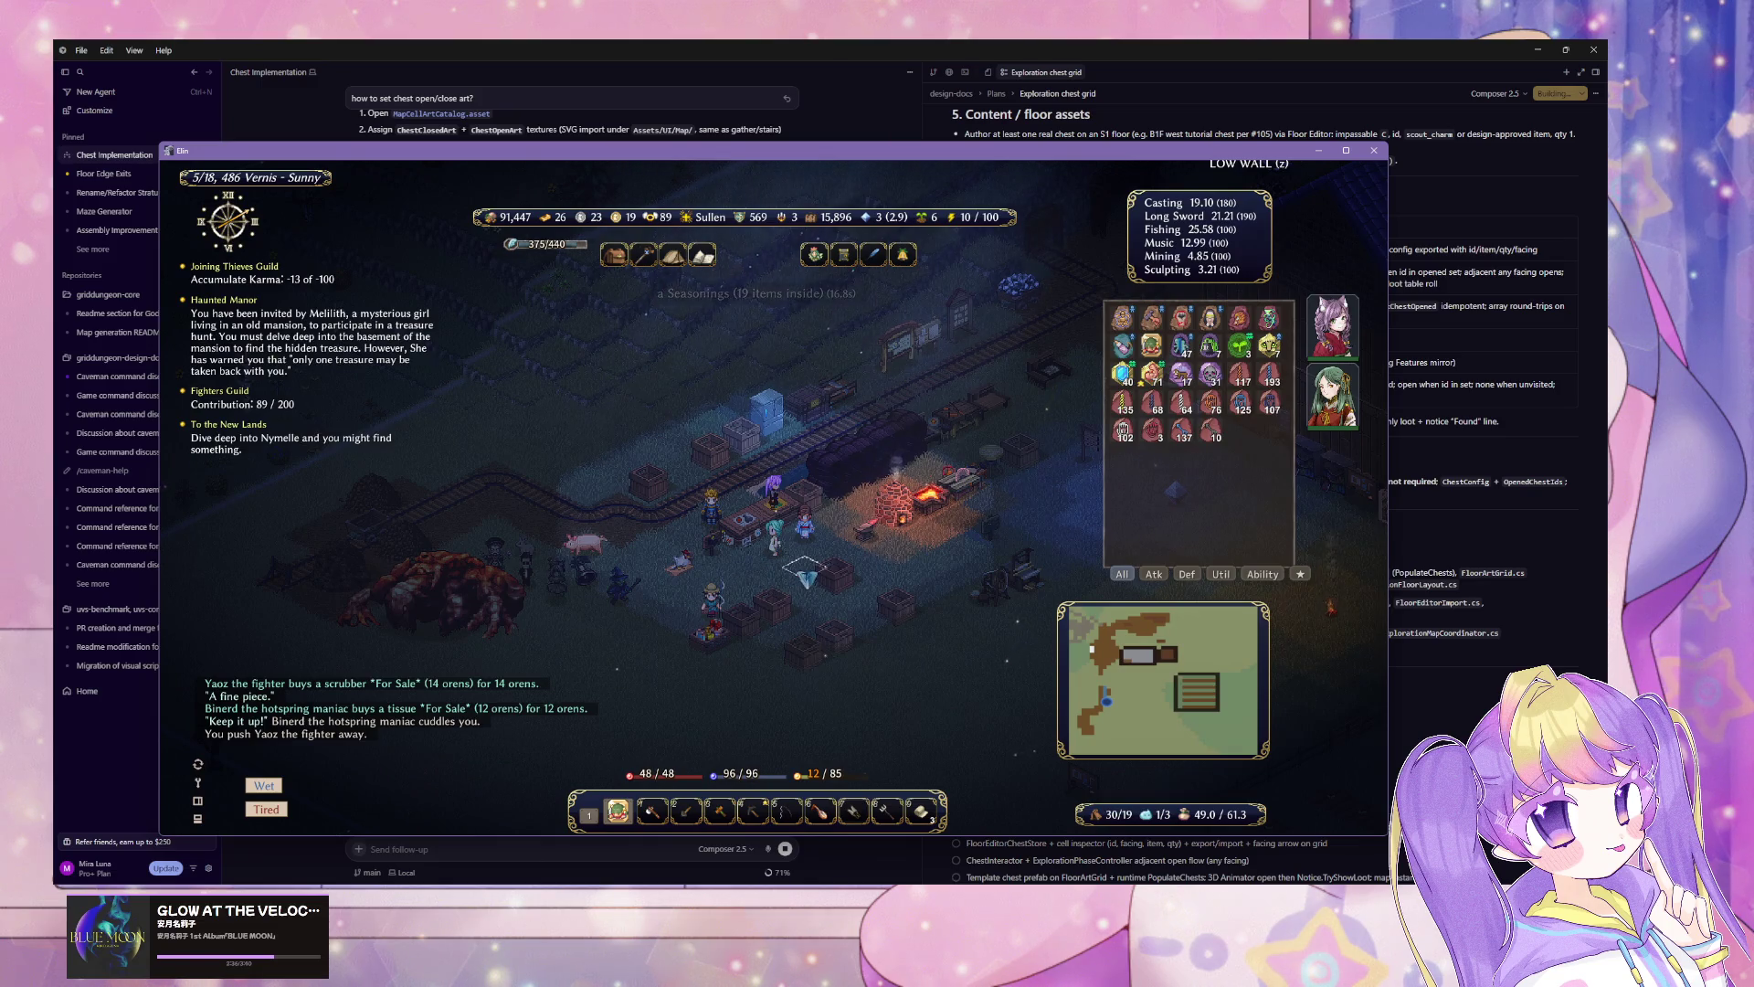
Step: Walk across the camp and eat two handfuls of crim
{"action": "left_click", "coordinate": [872, 580]}
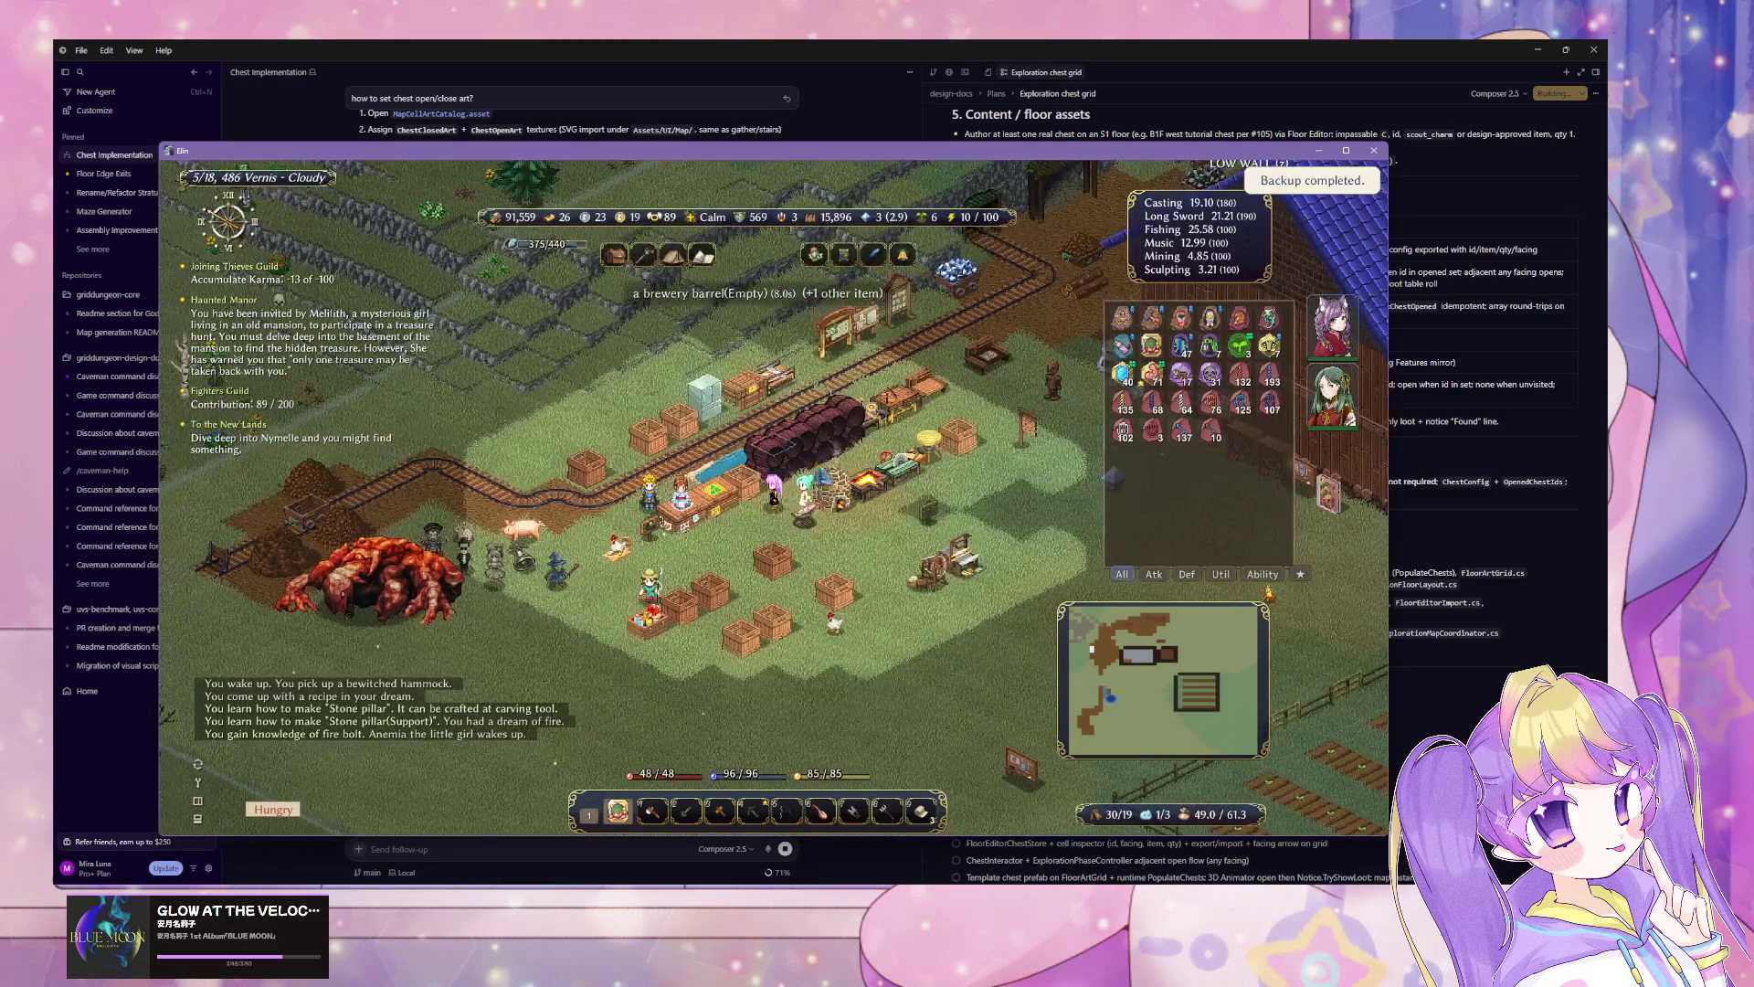
{"action": "left_click", "coordinate": [979, 324]}
{"action": "left_click", "coordinate": [979, 323]}
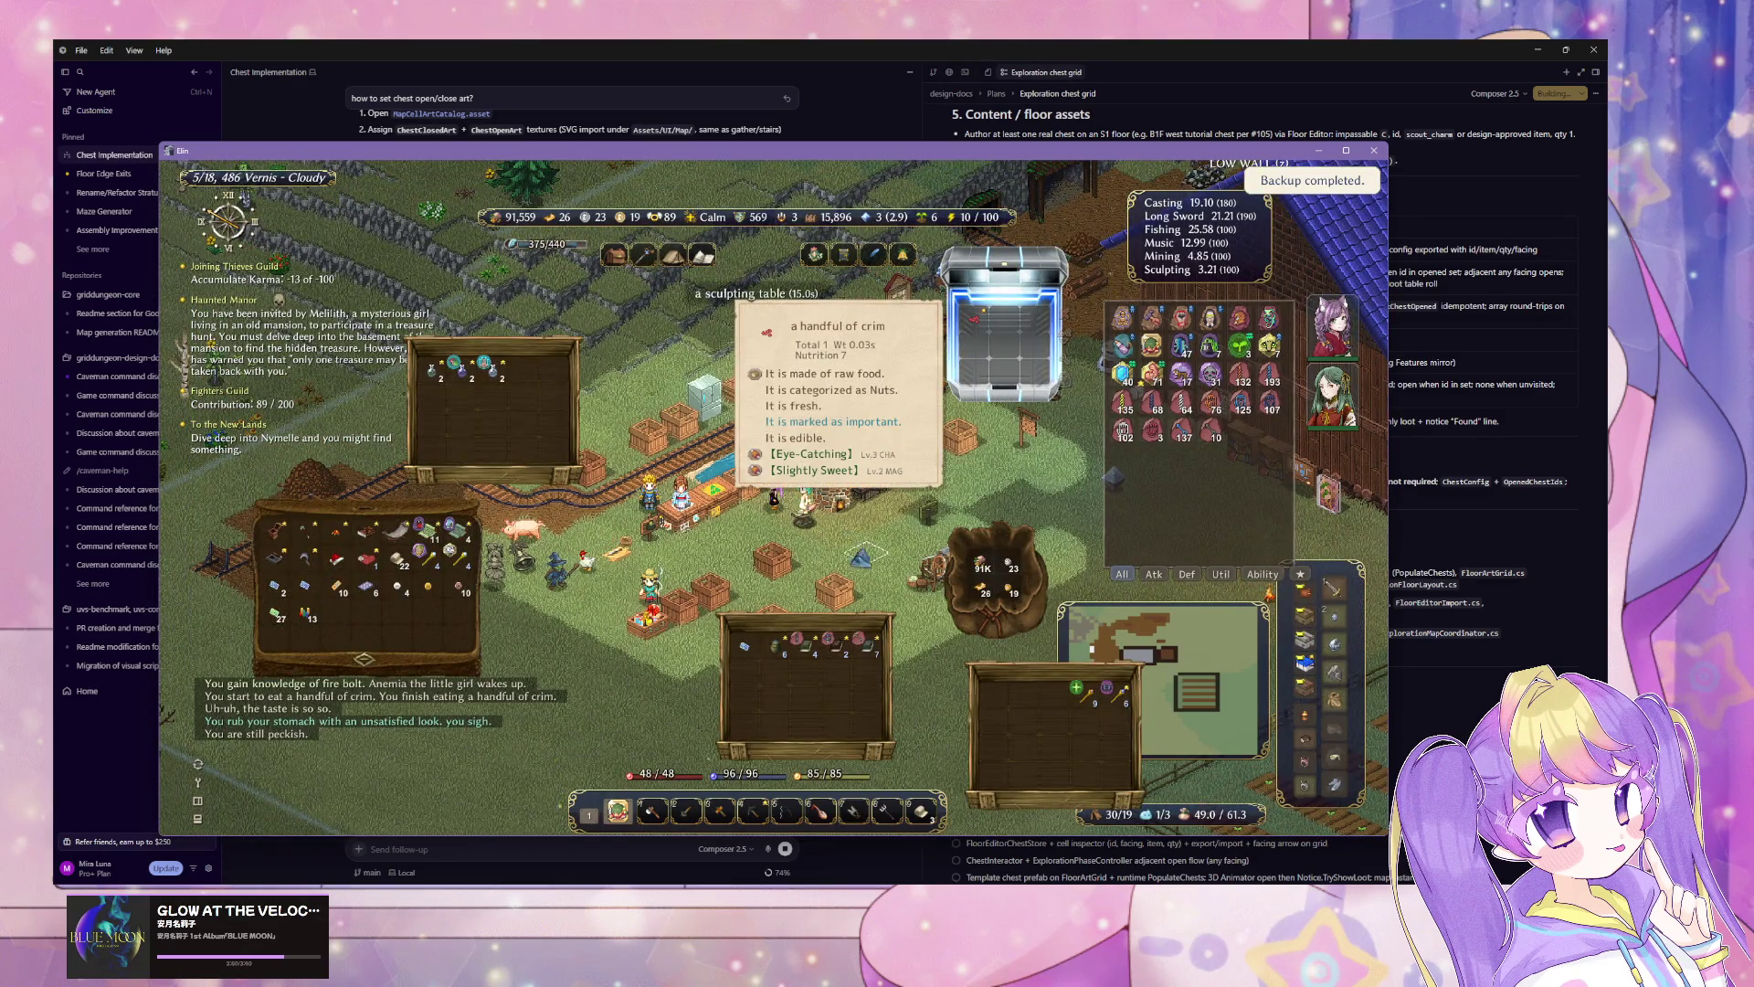
{"action": "key", "text": "w"}
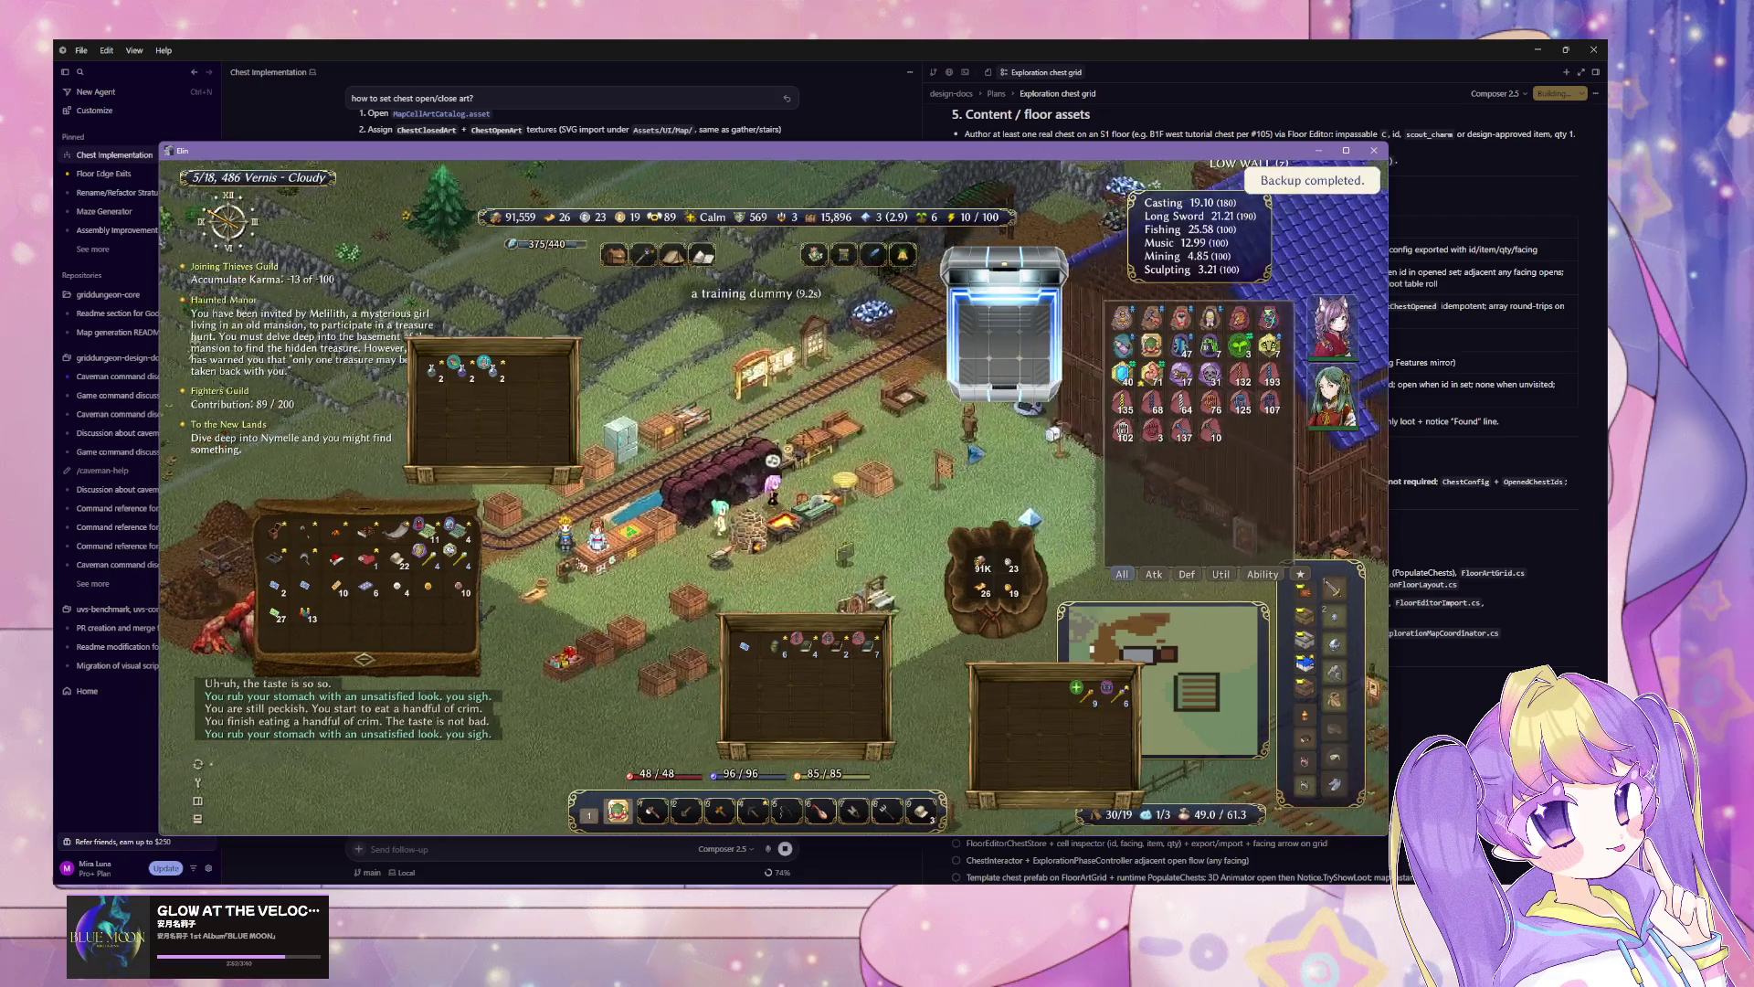
{"action": "key", "text": "a"}
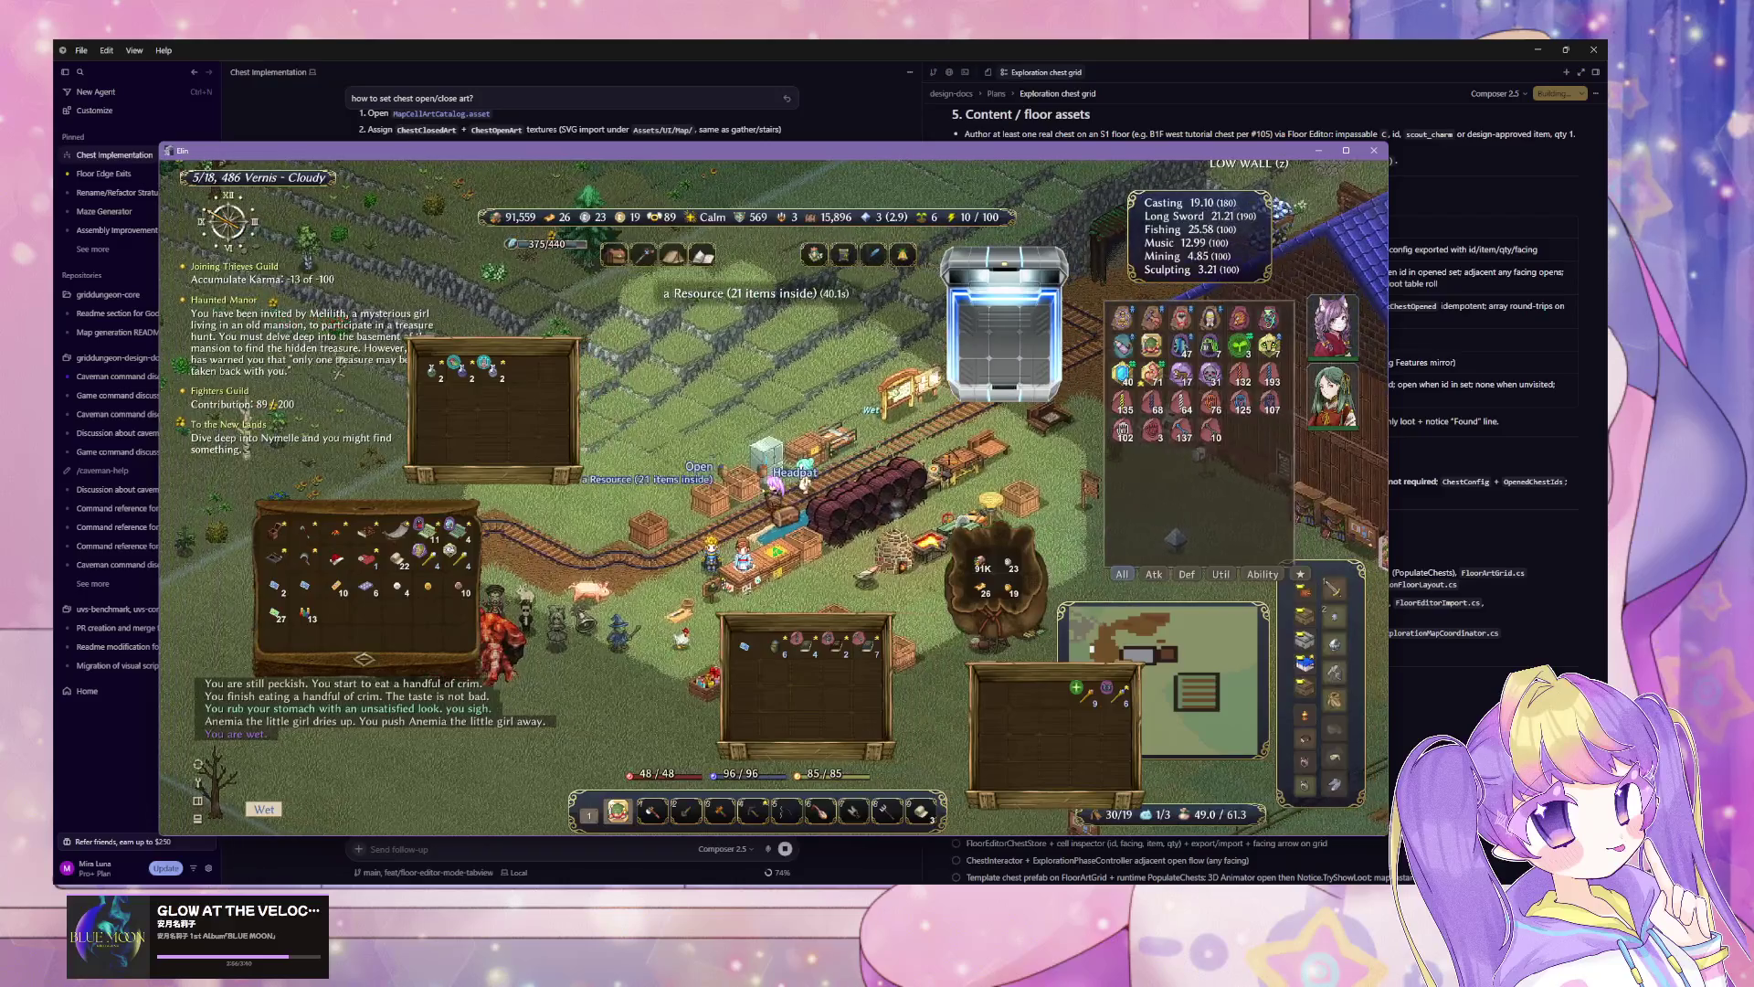
Step: Cook a skewer of grilled fish at the bonfire
{"action": "left_click", "coordinate": [651, 428]}
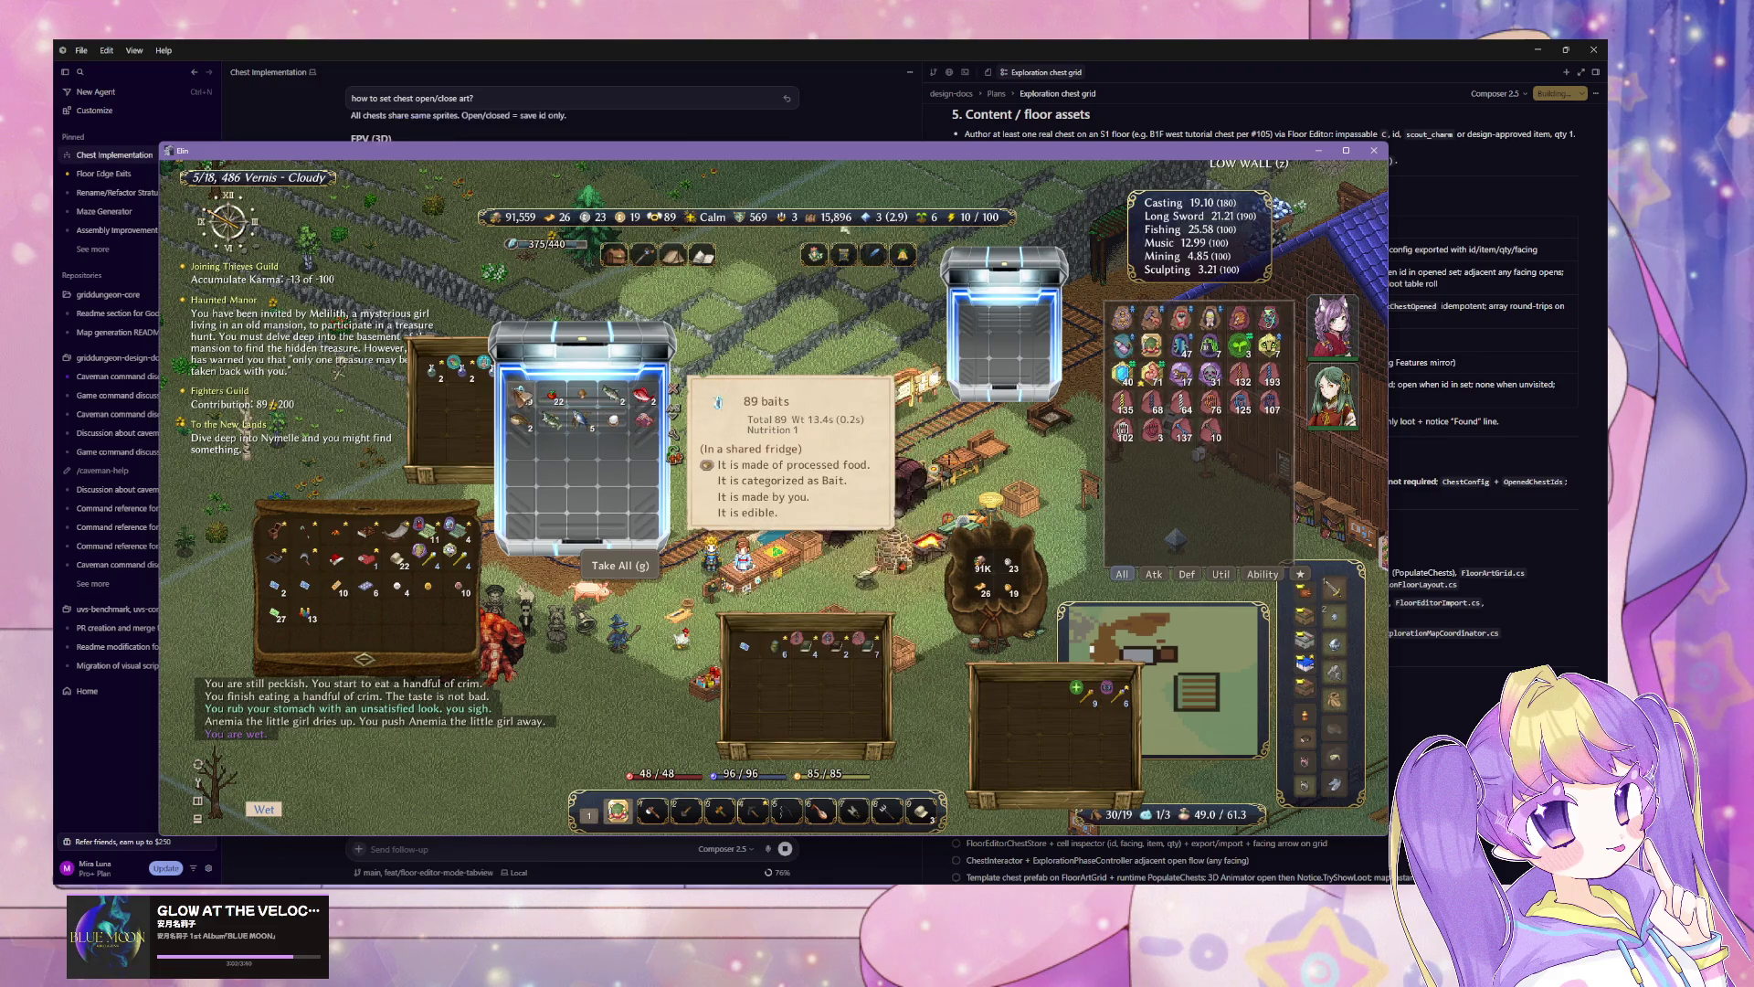
{"action": "key", "text": "Escape"}
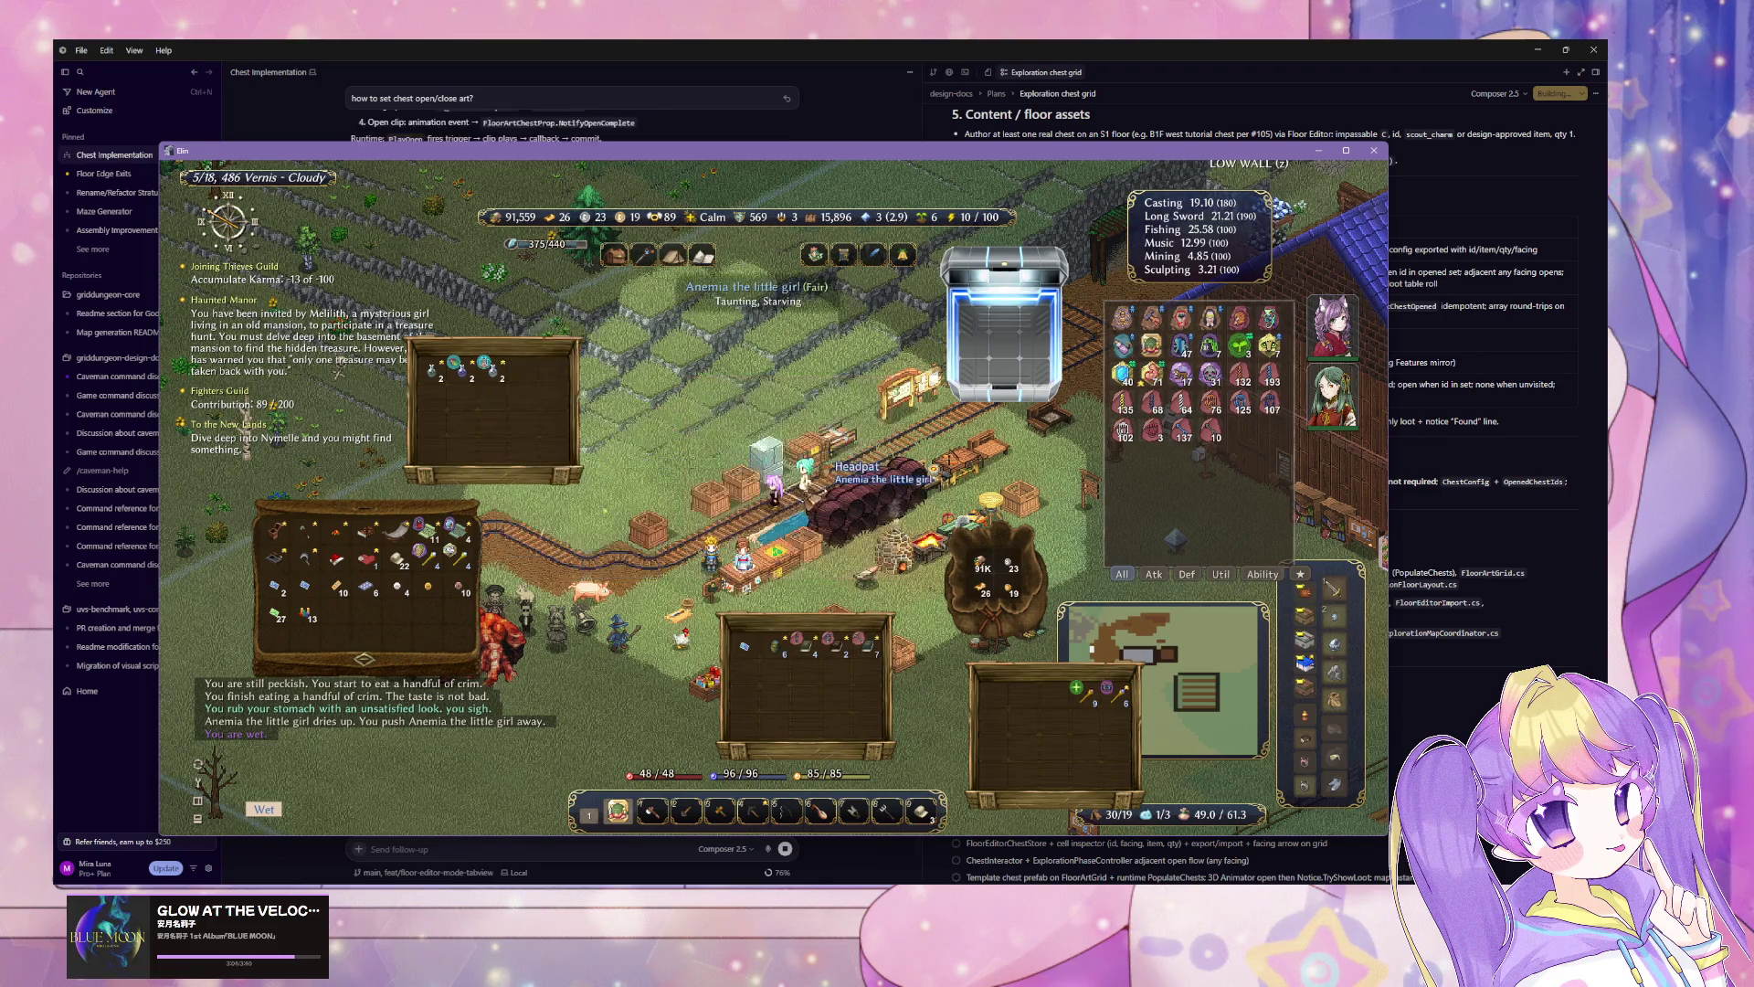
{"action": "key", "text": "Escape"}
{"action": "key", "text": "Tab"}
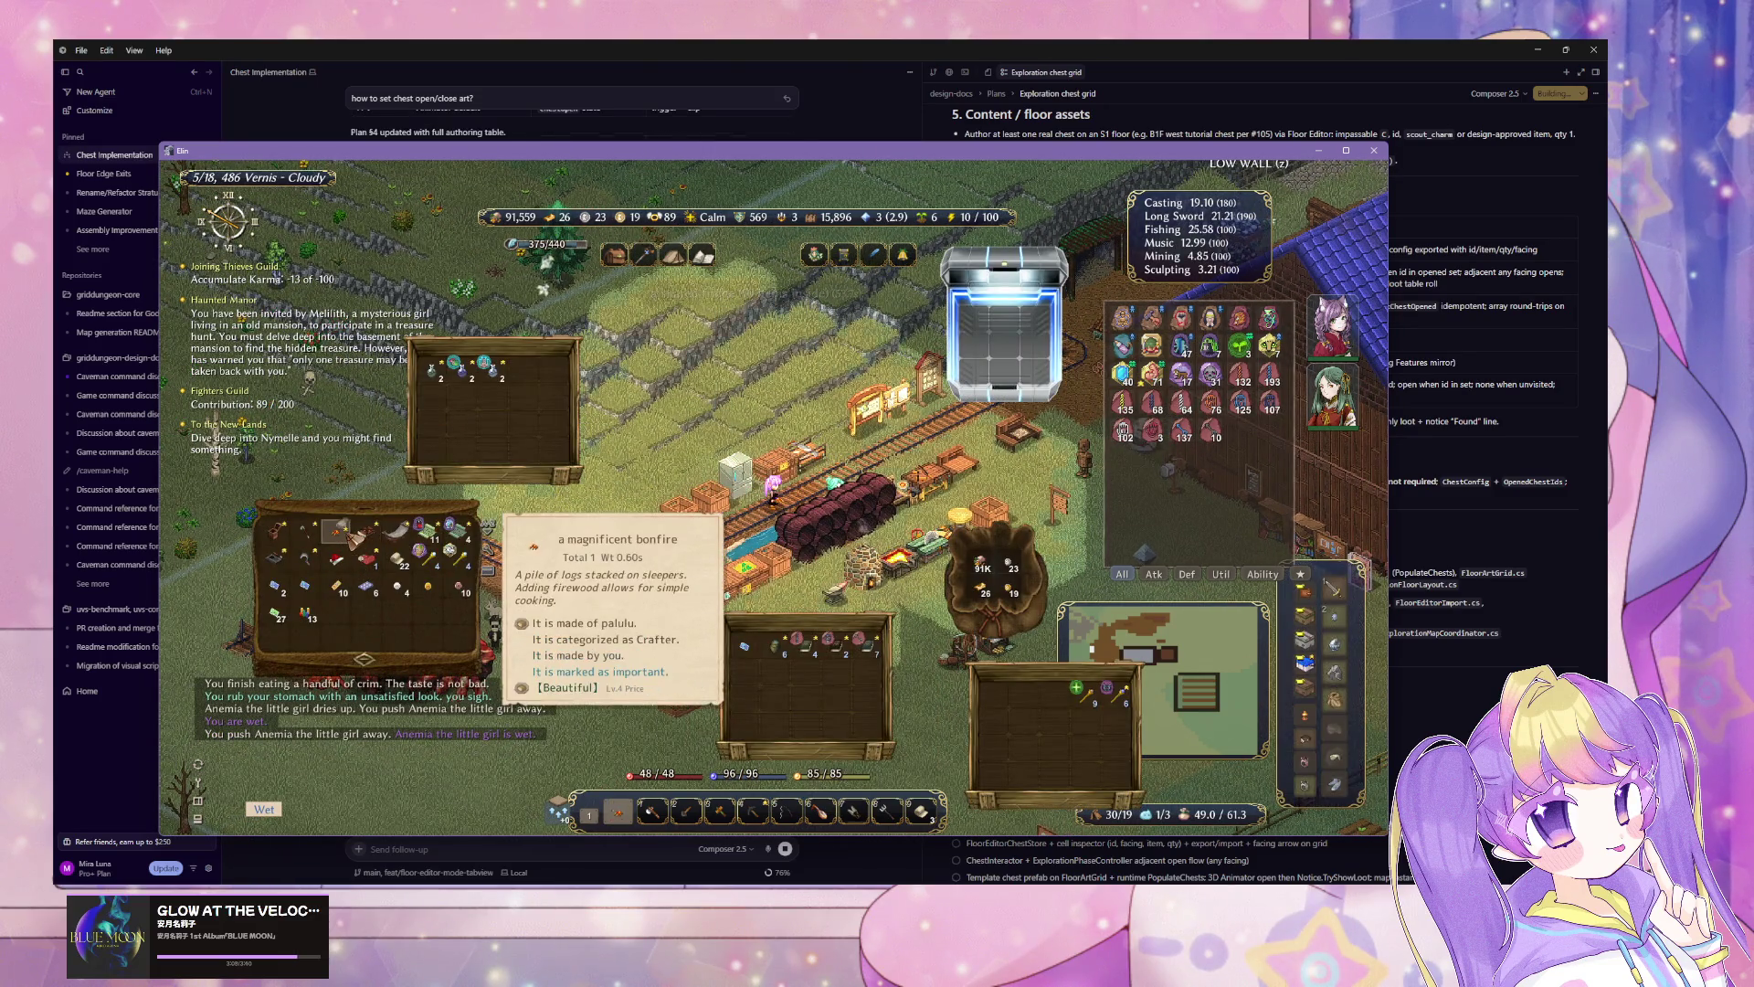
{"action": "left_click", "coordinate": [347, 545]}
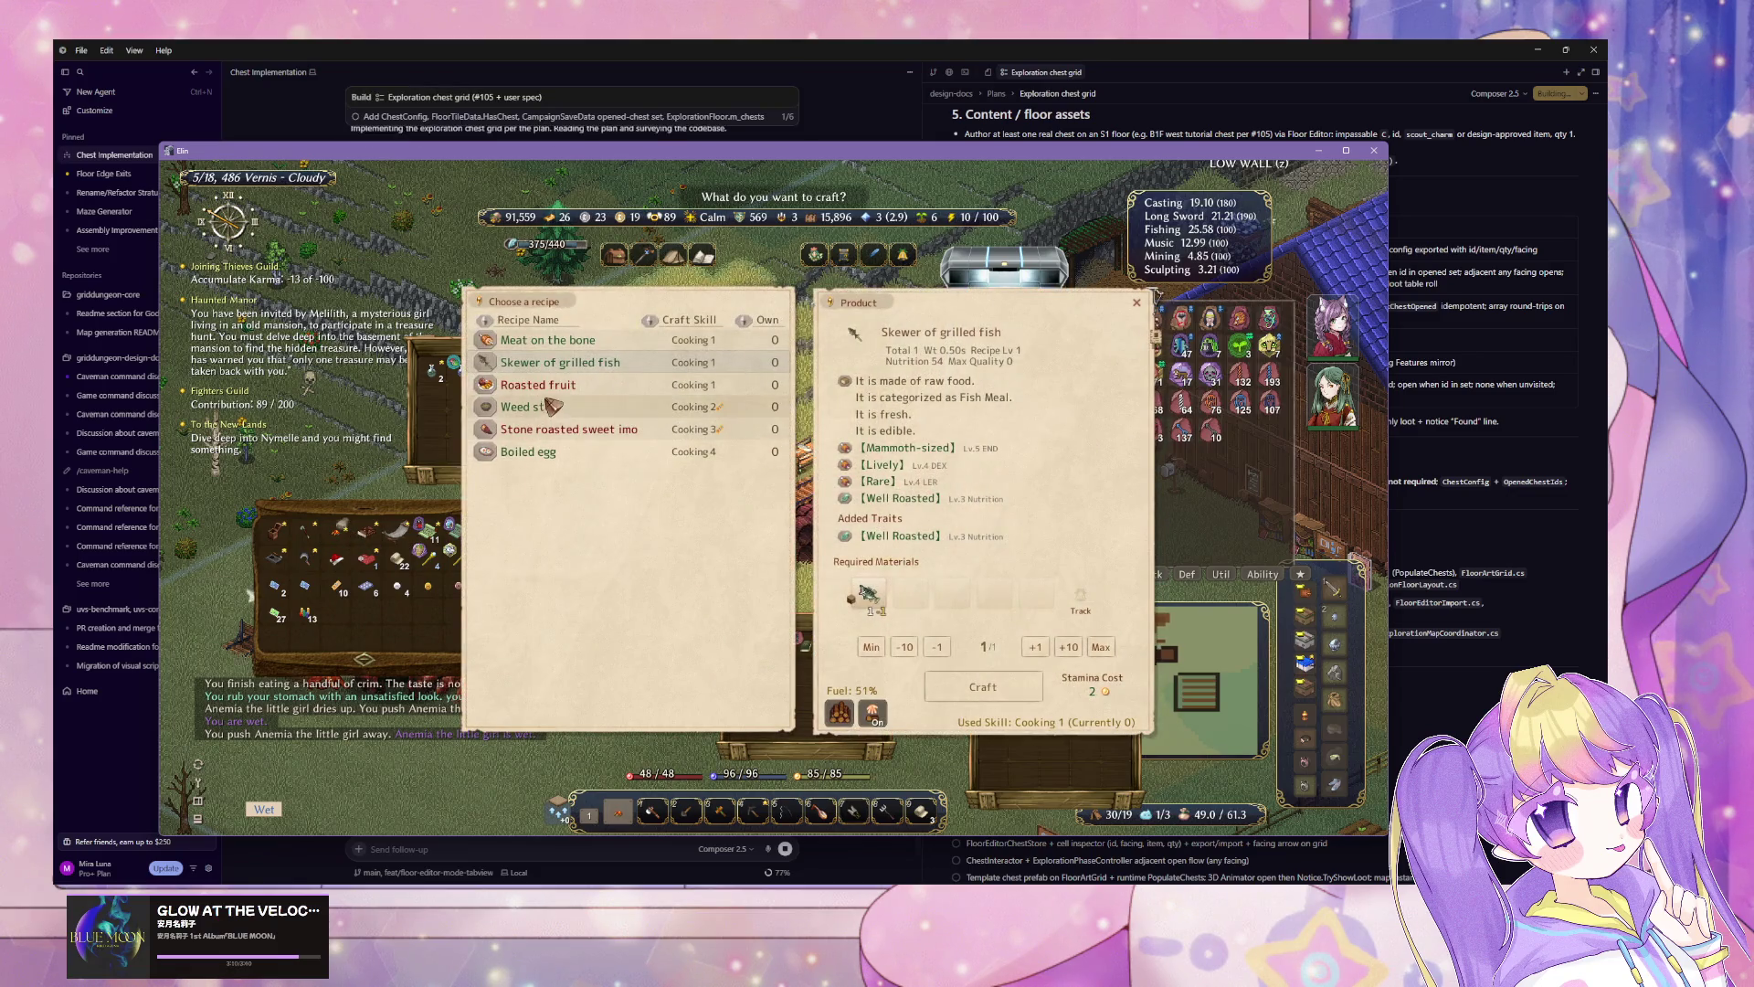
{"action": "left_click", "coordinate": [996, 694]}
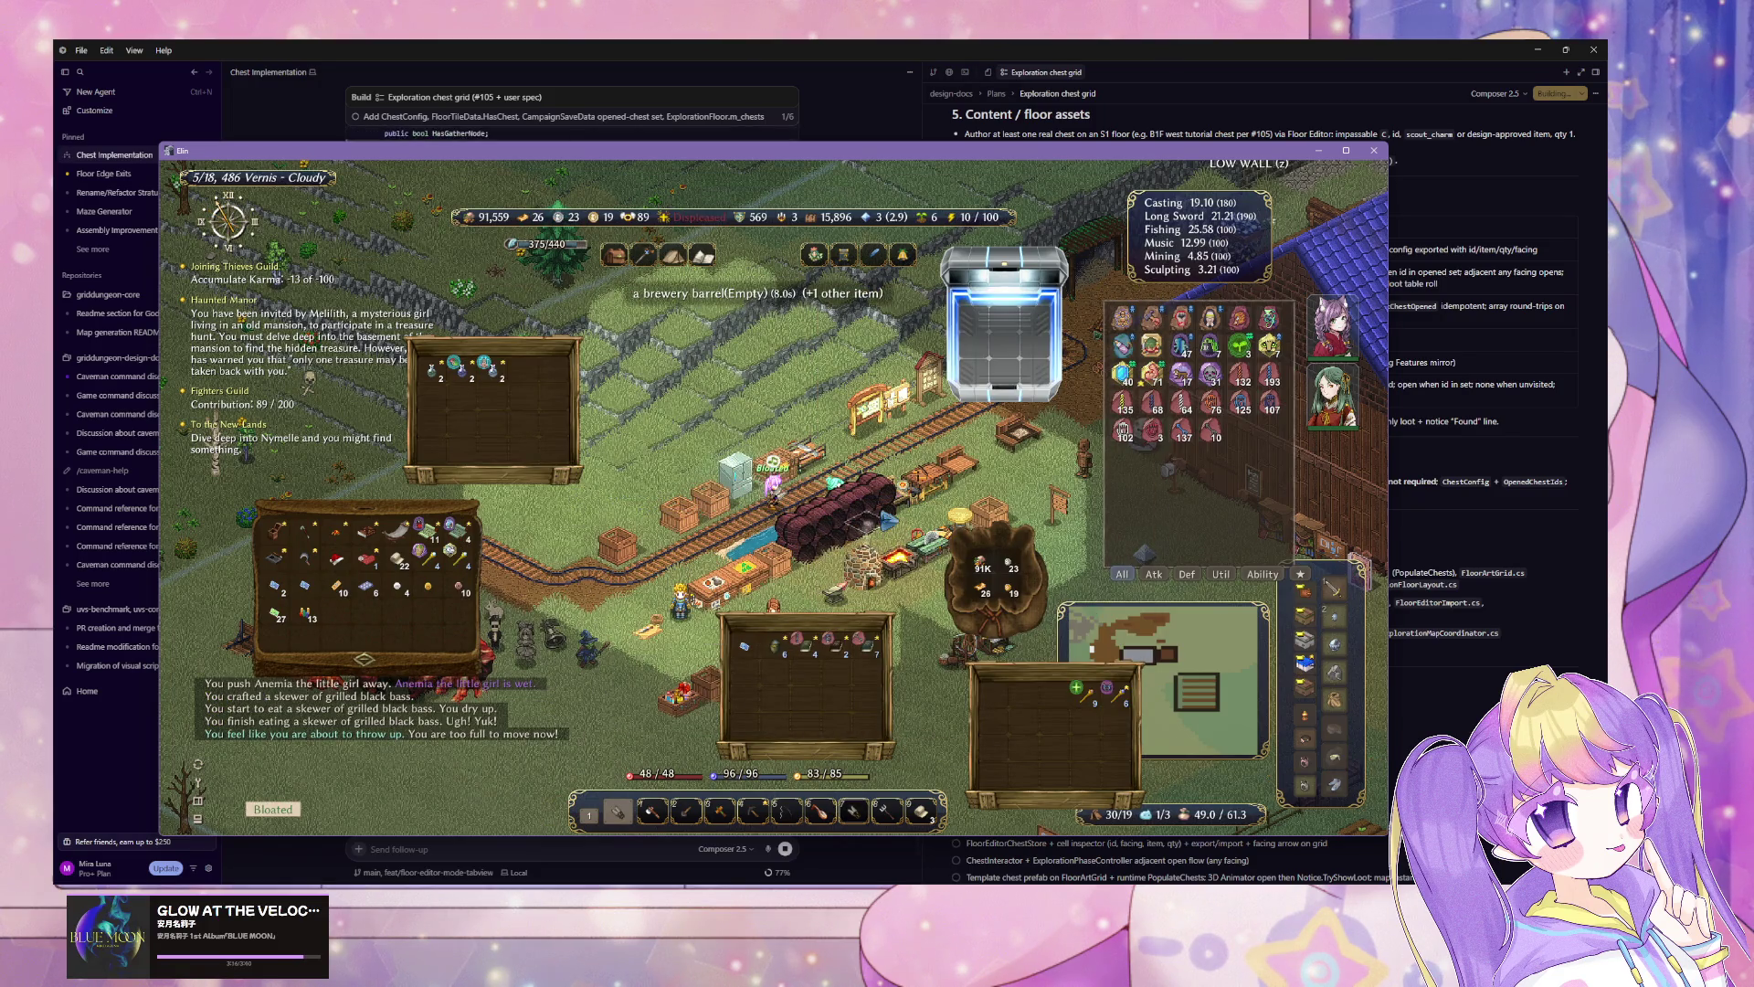
Step: Walk through the field gate into the barn and check its storage containers
{"action": "key", "text": "Escape"}
{"action": "key", "text": "Down"}
{"action": "key", "text": "Down"}
{"action": "key", "text": "Right"}
{"action": "key", "text": "Right"}
{"action": "key", "text": "Right"}
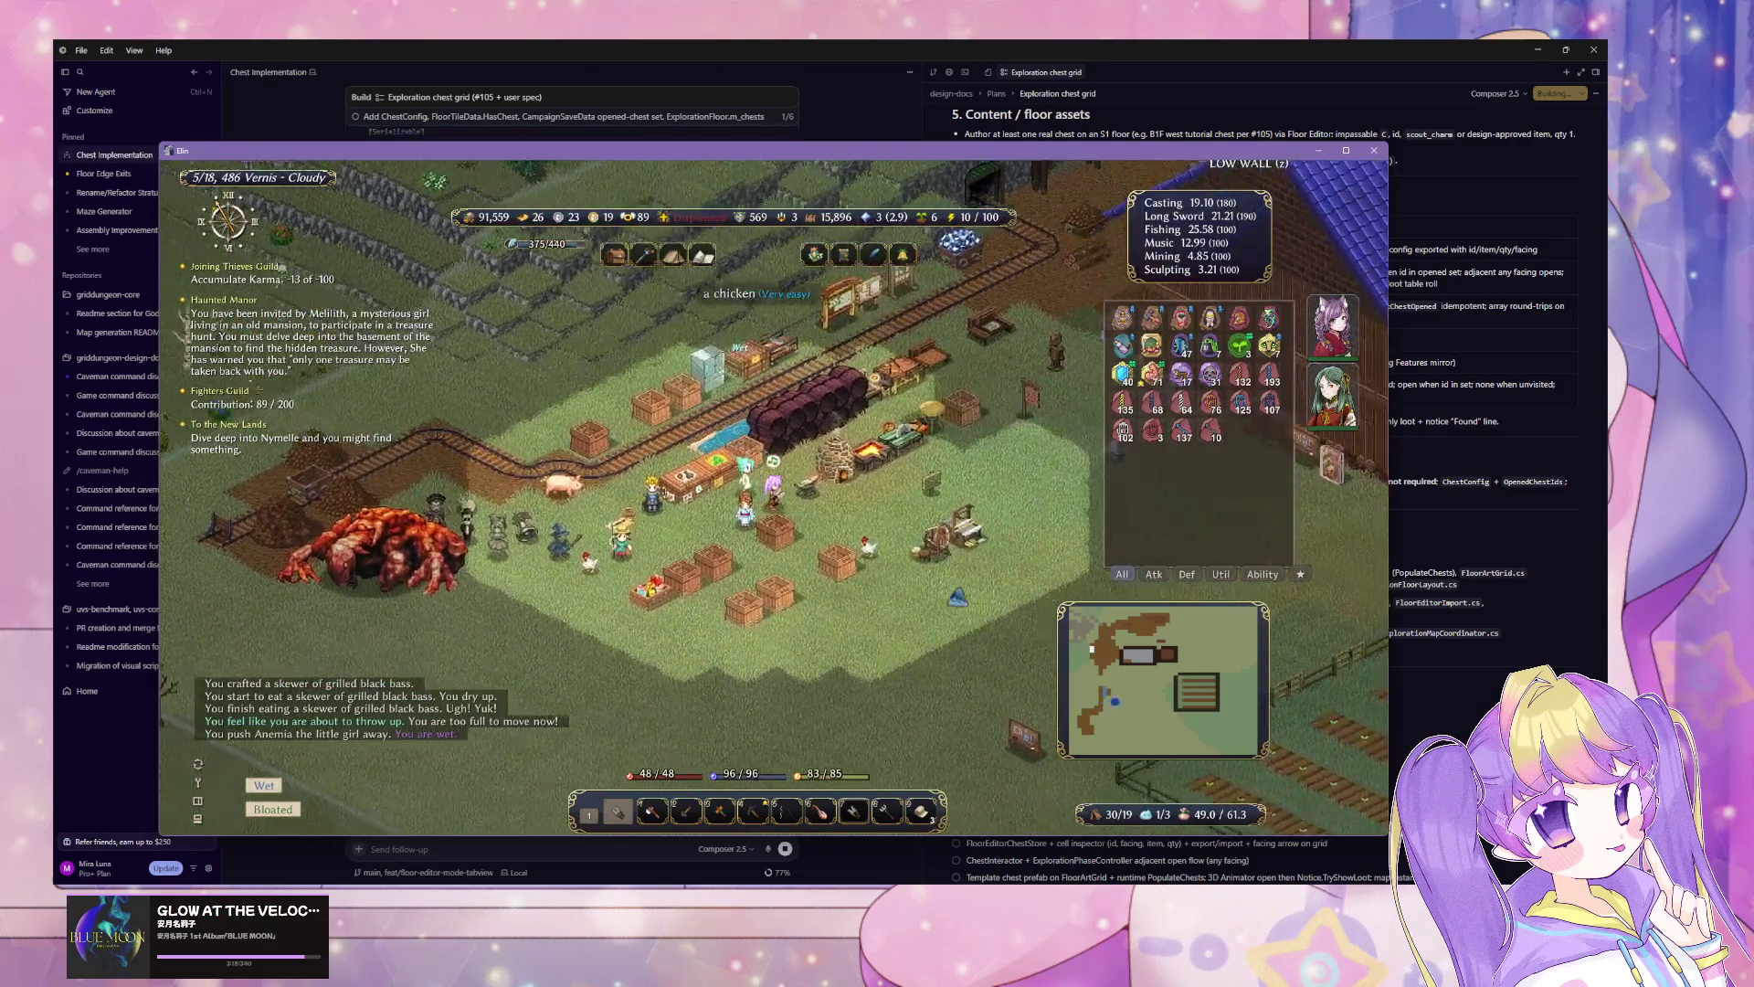
{"action": "key", "text": "Right"}
{"action": "key", "text": "Right"}
{"action": "key", "text": "Right"}
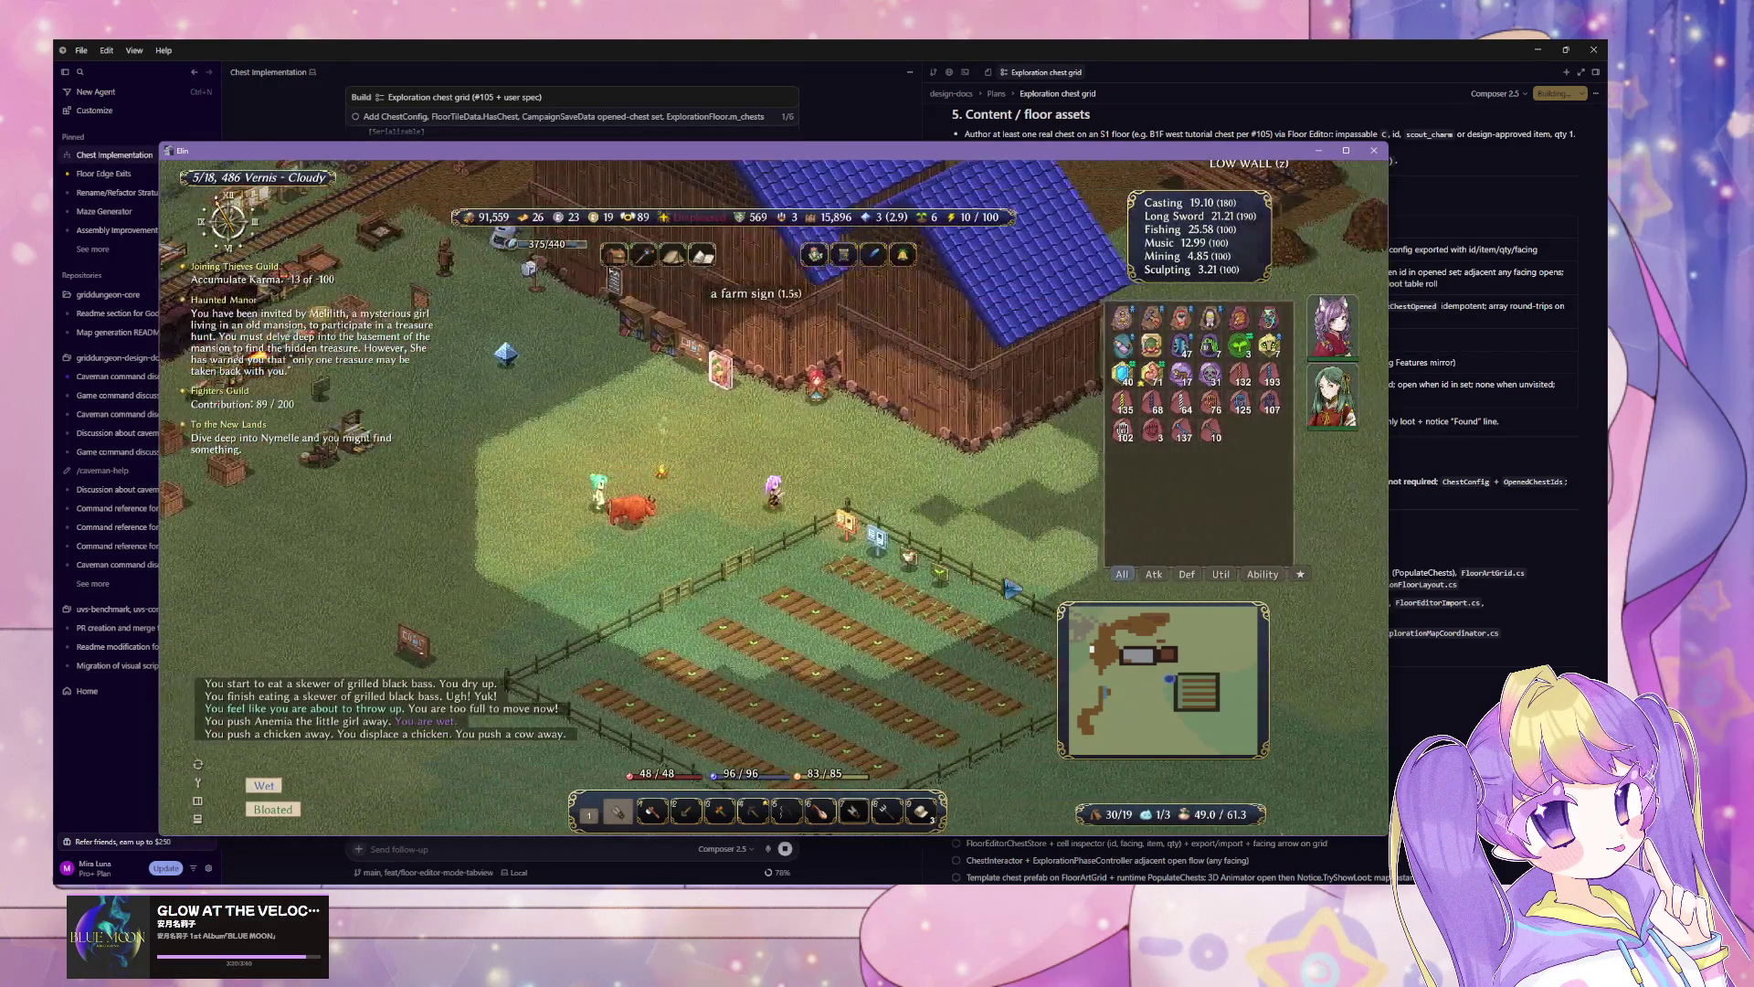
{"action": "key", "text": "Left"}
{"action": "key", "text": "Left"}
{"action": "key", "text": "Left"}
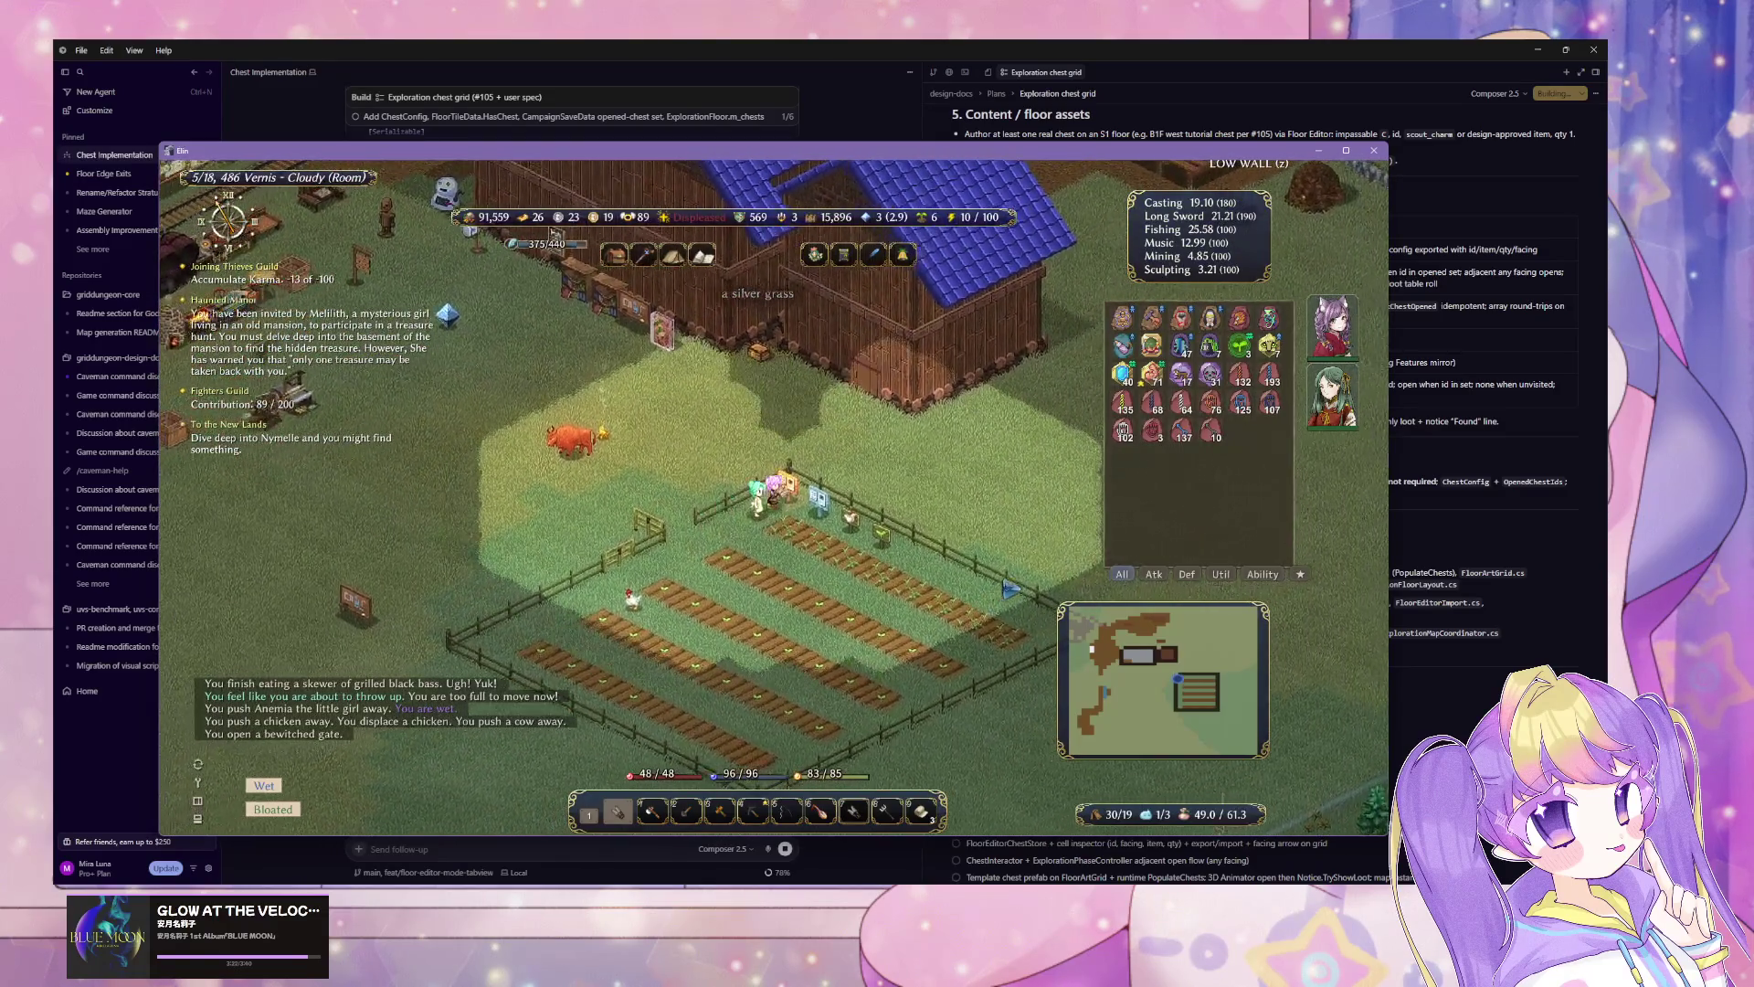
{"action": "key", "text": "Up"}
{"action": "key", "text": "Up"}
{"action": "key", "text": "Up"}
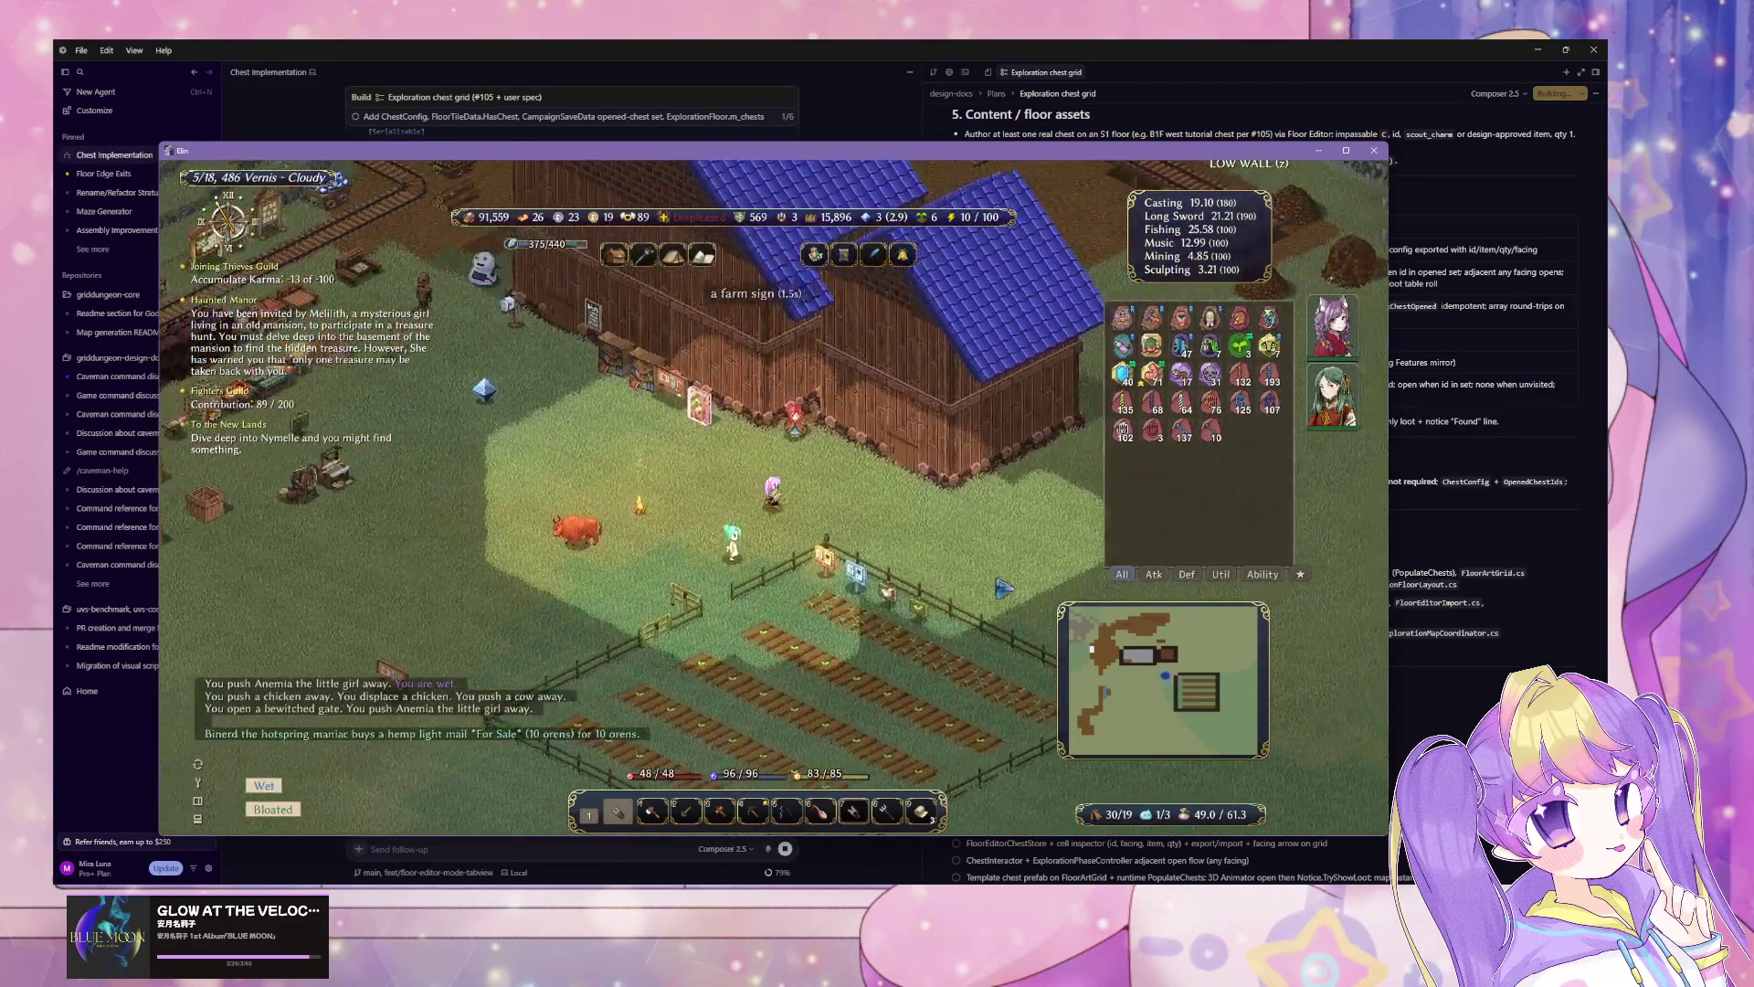
{"action": "key", "text": "Up"}
{"action": "key", "text": "Up"}
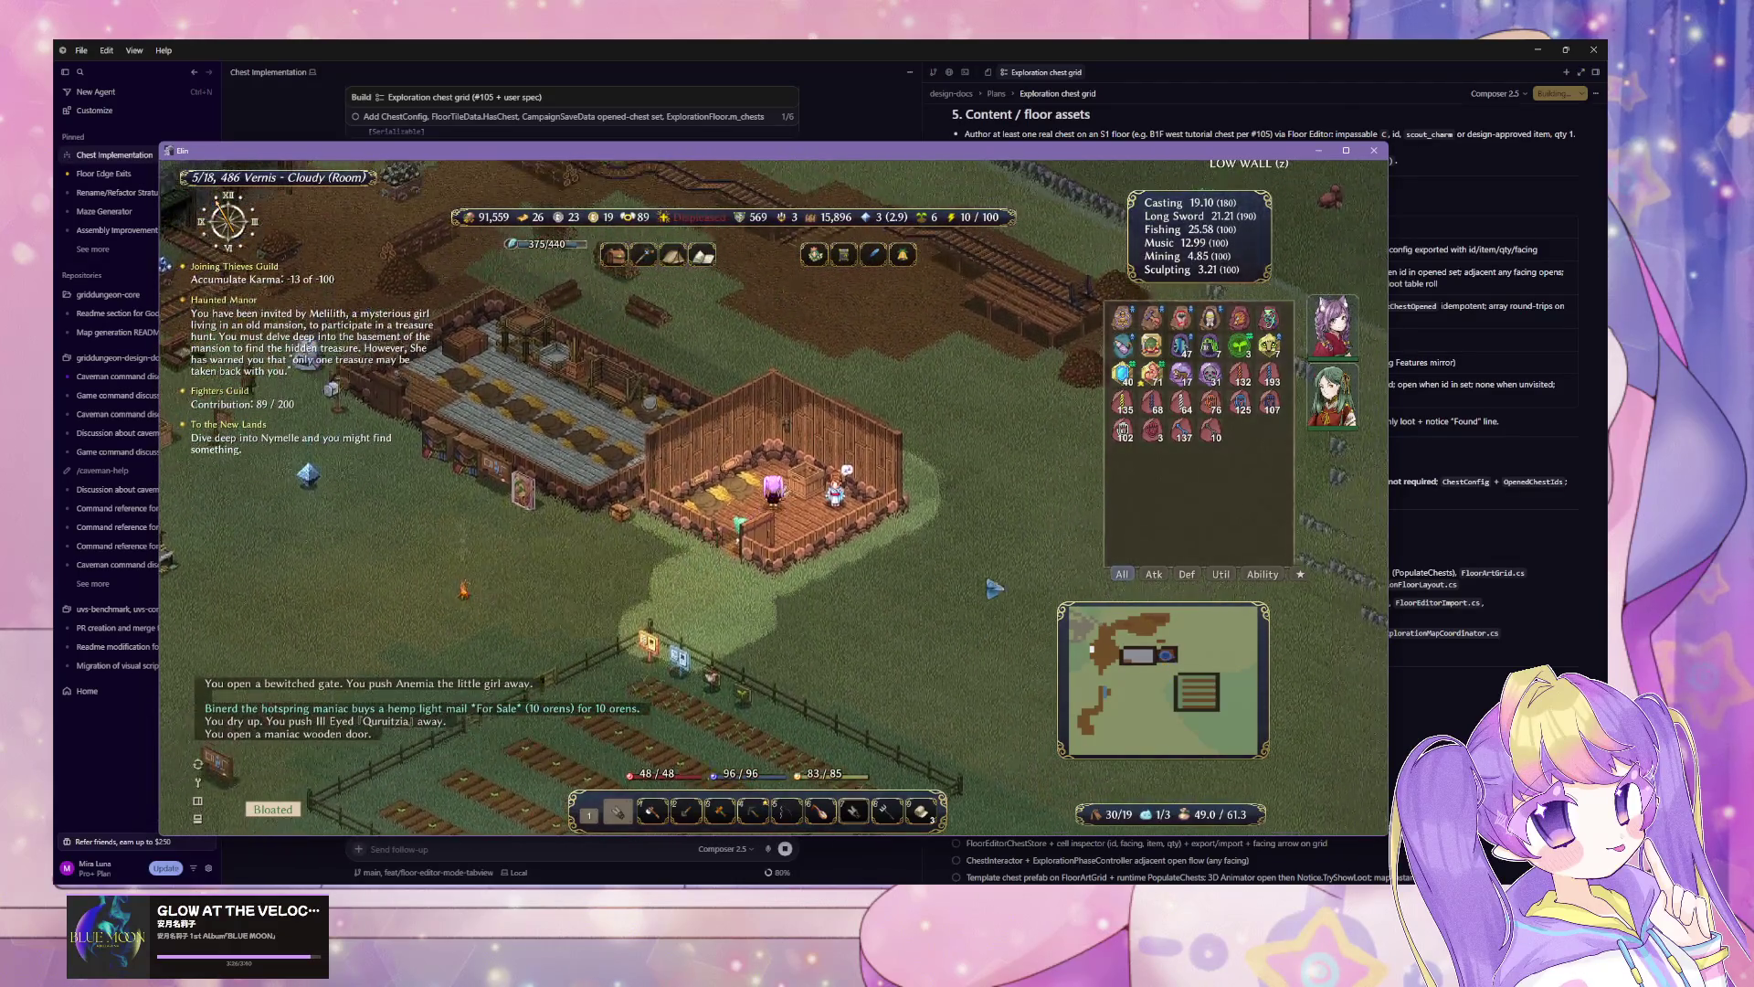
{"action": "left_click", "coordinate": [808, 516]}
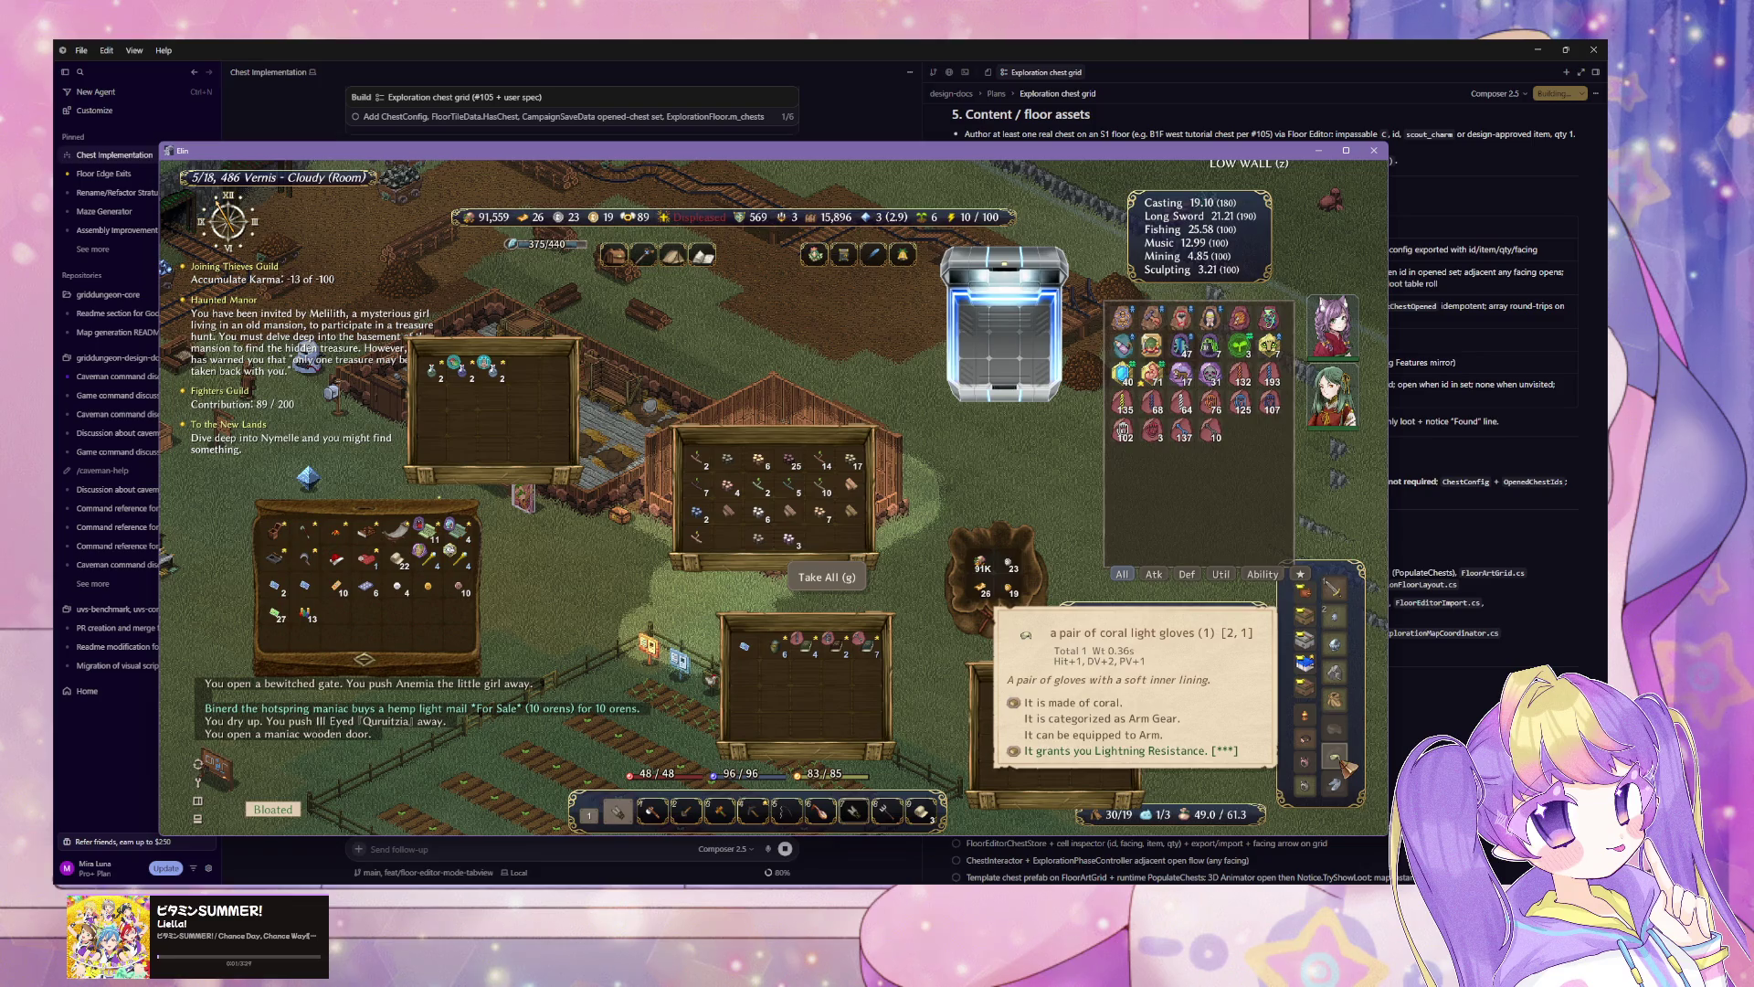
{"action": "key", "text": "Escape"}
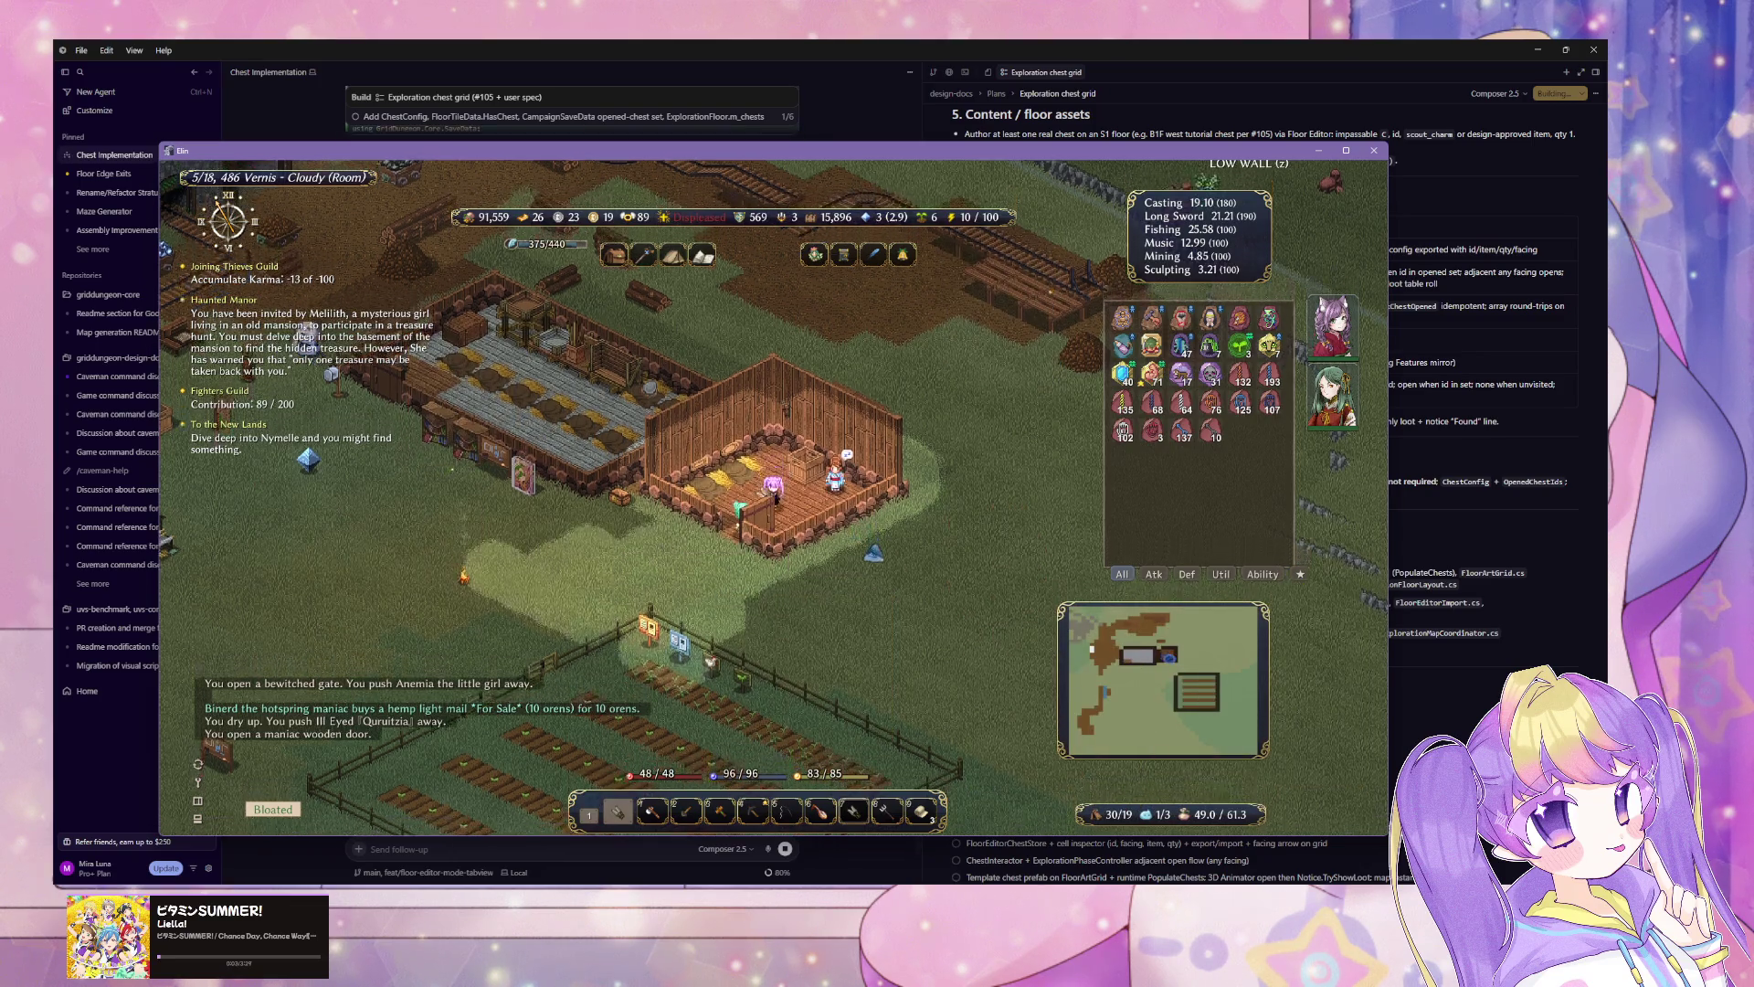
Step: Walk up to the home board and bring up its quest requests
{"action": "key", "text": "w"}
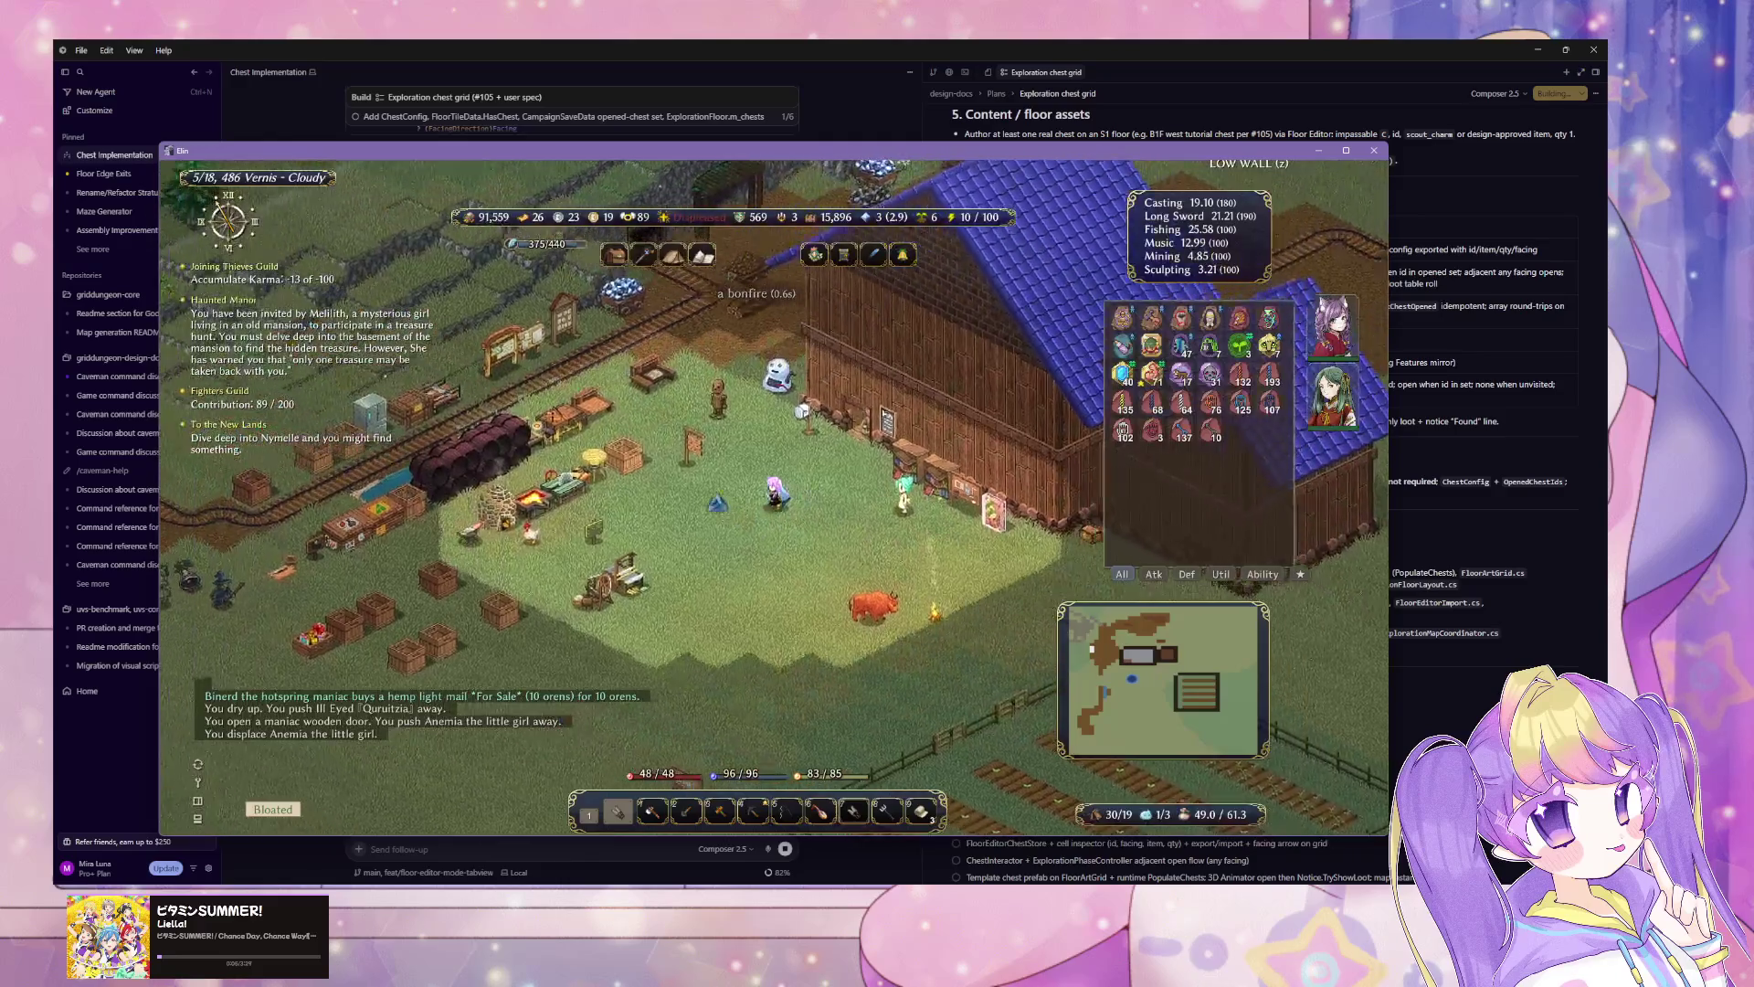
{"action": "key", "text": "w"}
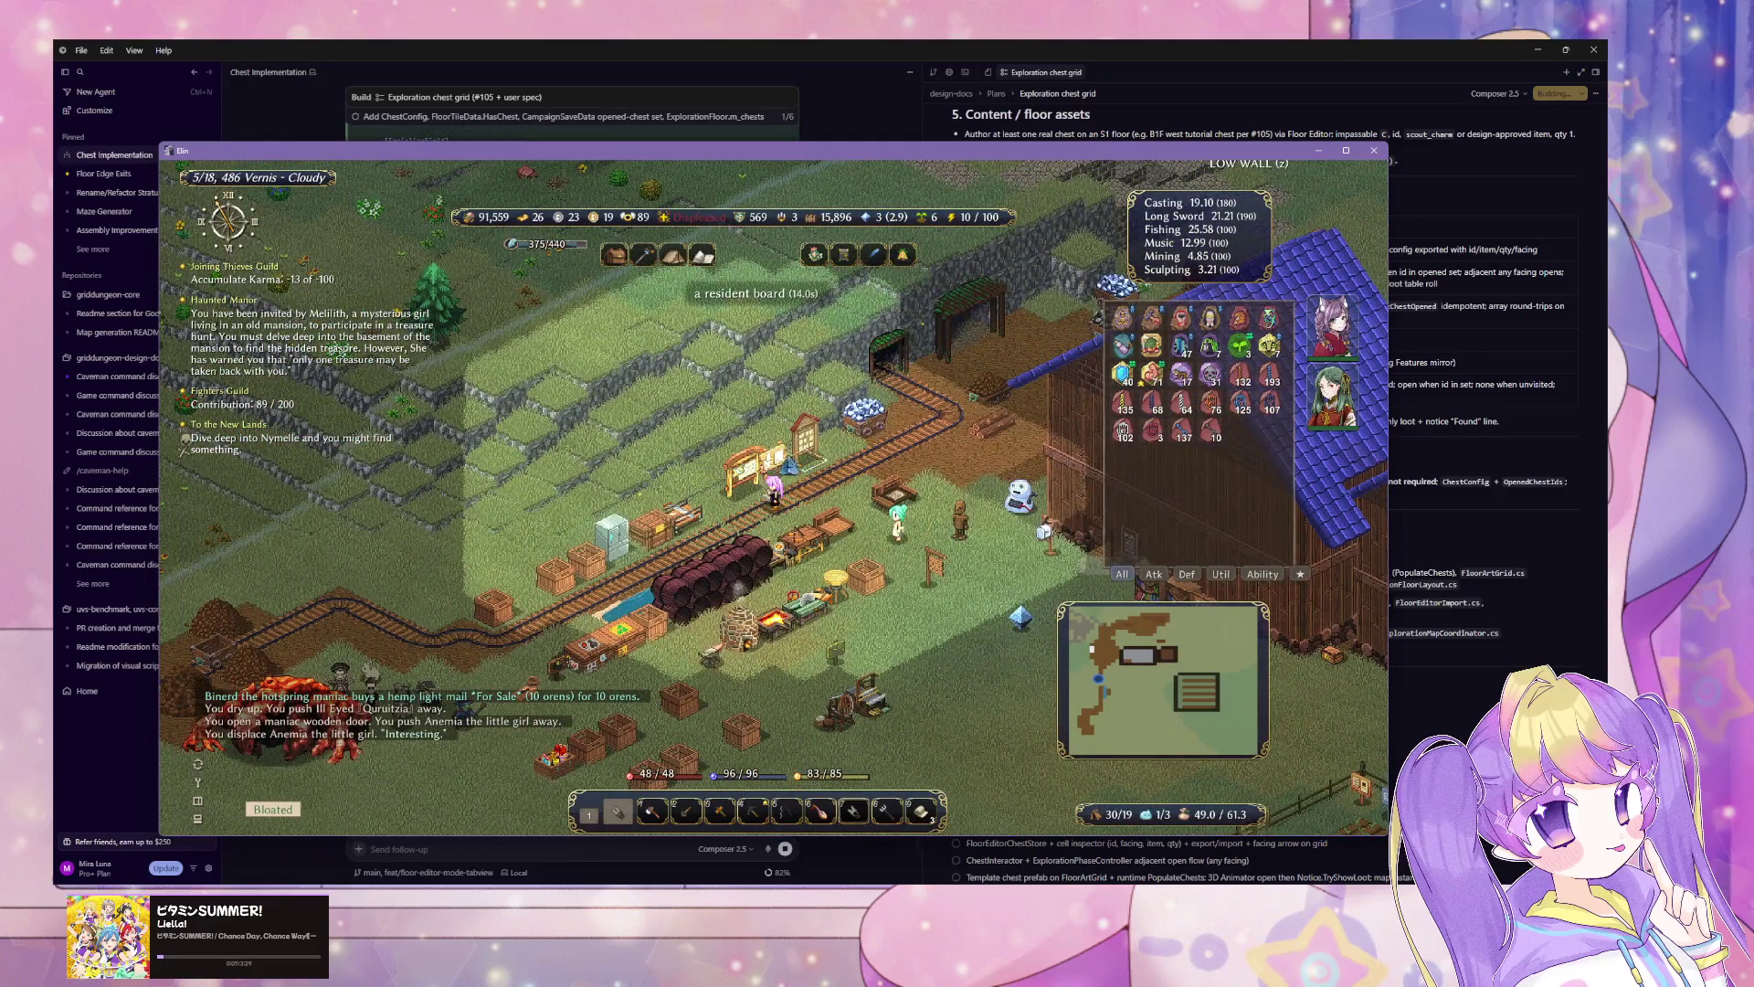
{"action": "left_click", "coordinate": [773, 497]}
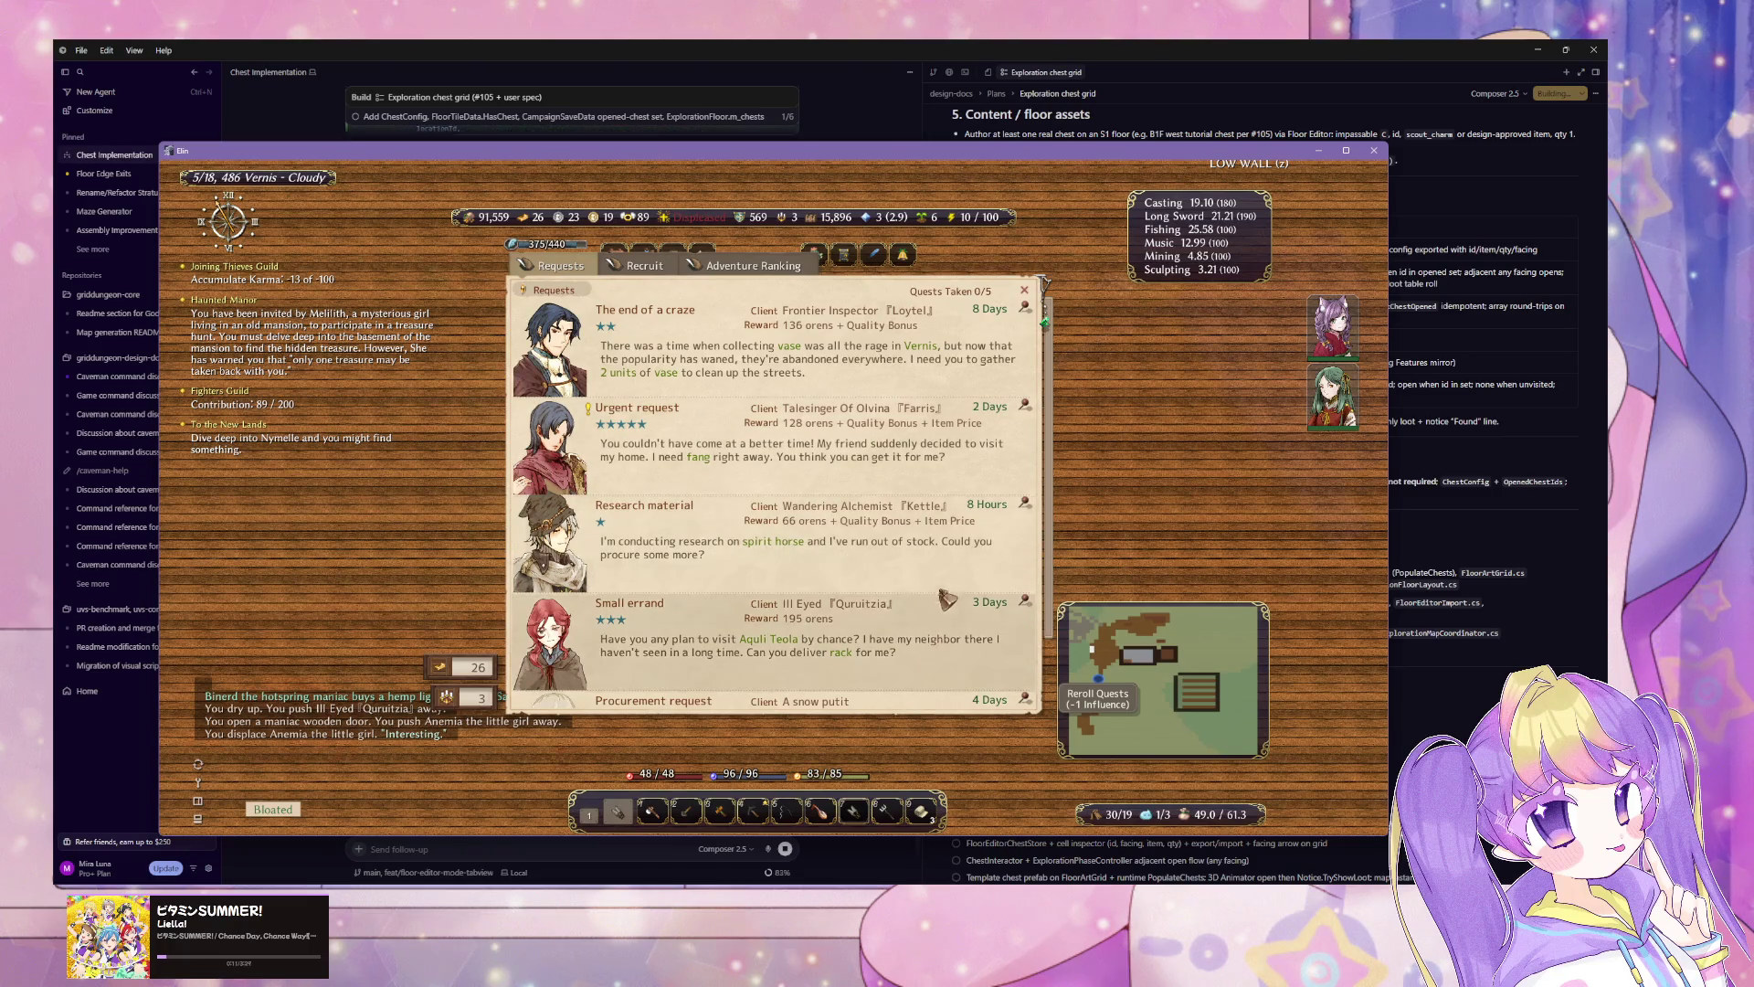
Step: Look over the board's recruitable characters, then close the window
{"action": "scroll", "coordinate": [938, 578], "scroll_direction": "down", "scroll_amount": 1}
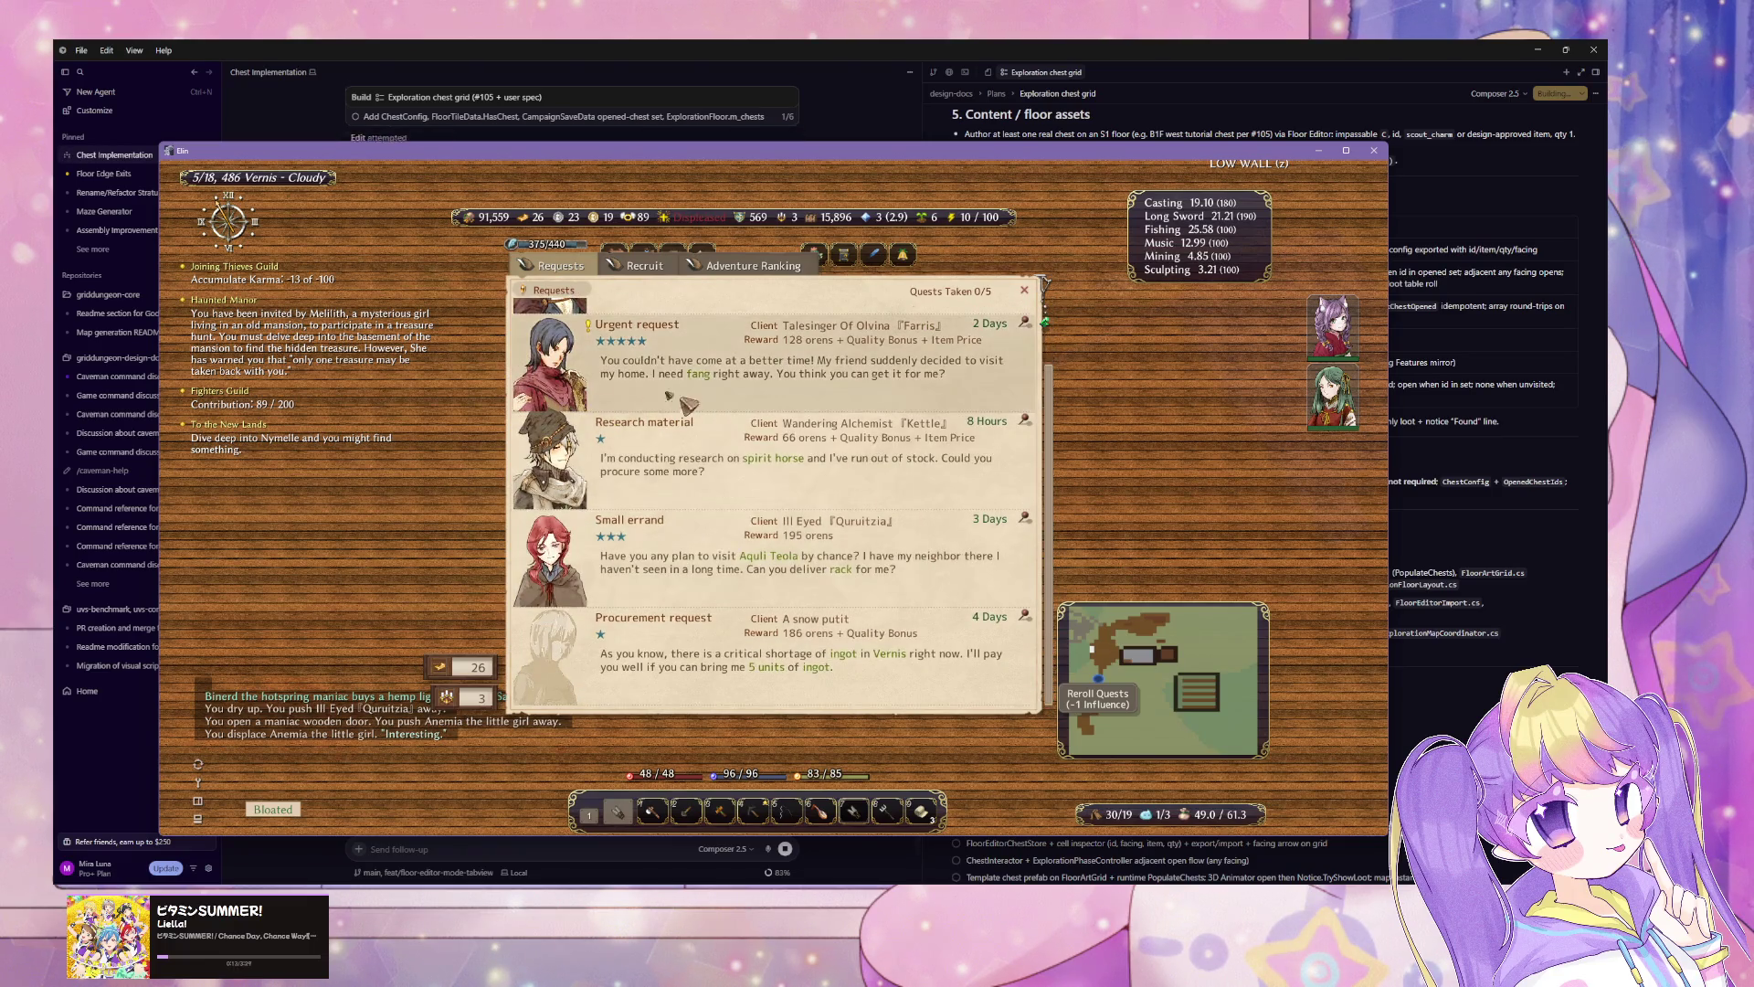
{"action": "left_click", "coordinate": [644, 265]}
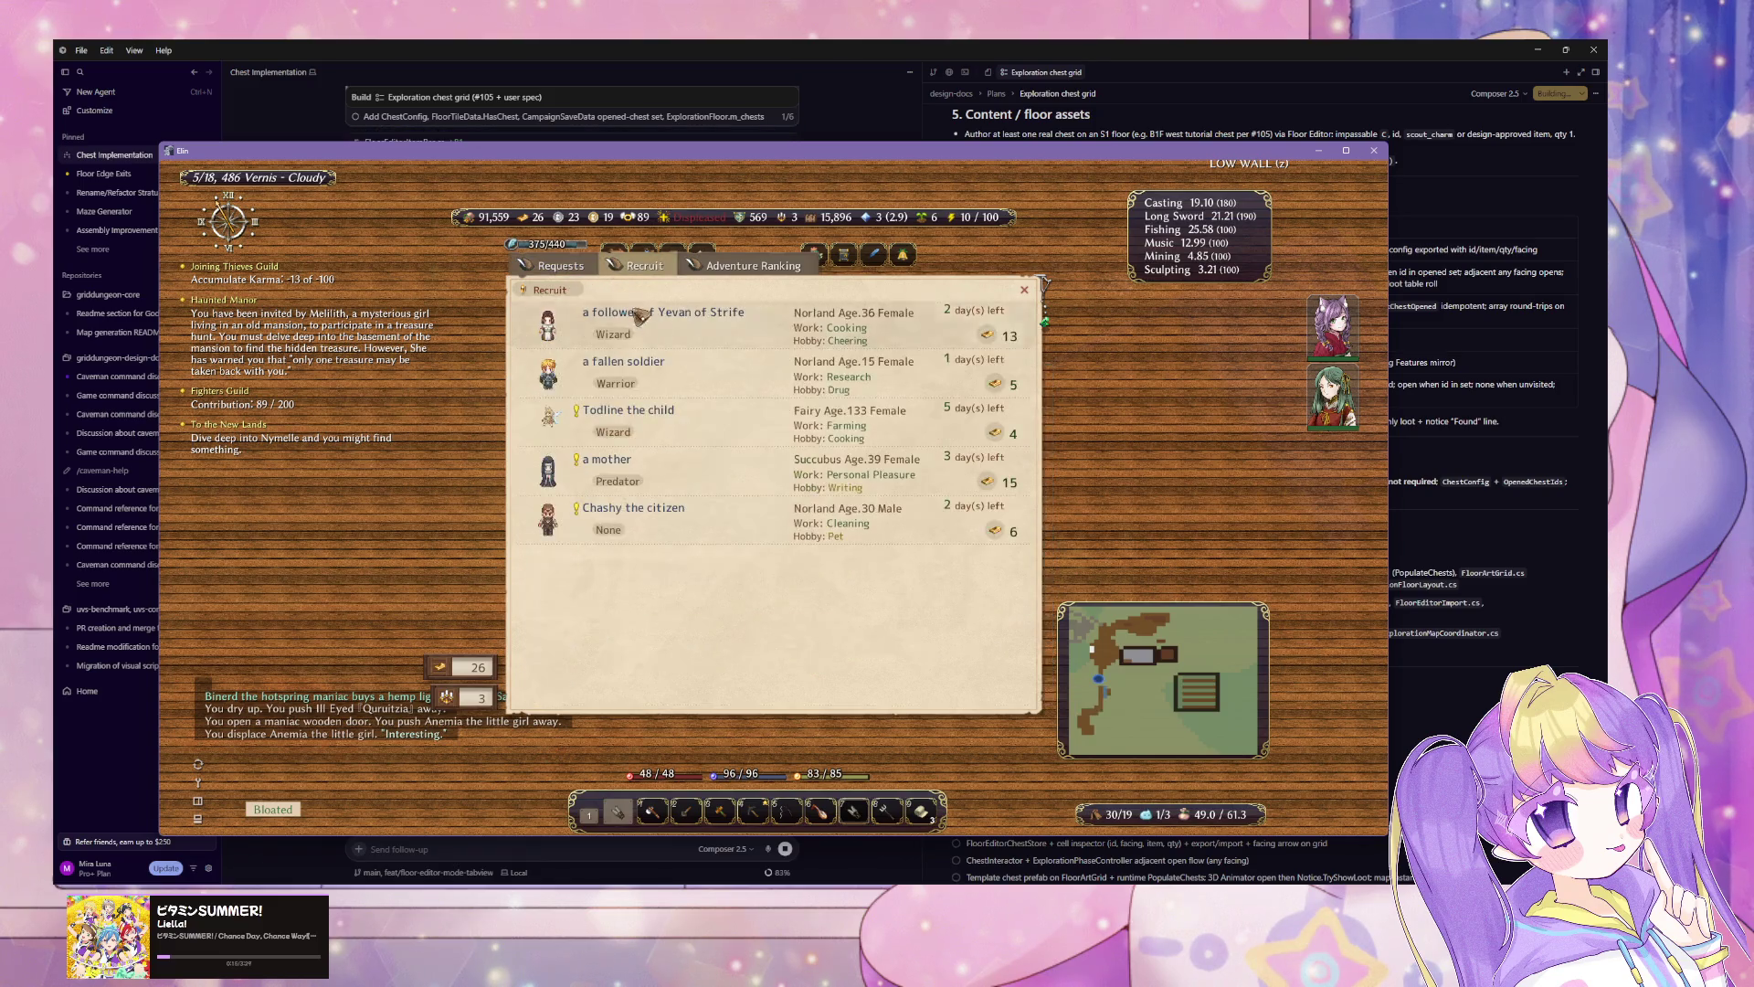
{"action": "right_click", "coordinate": [786, 343]}
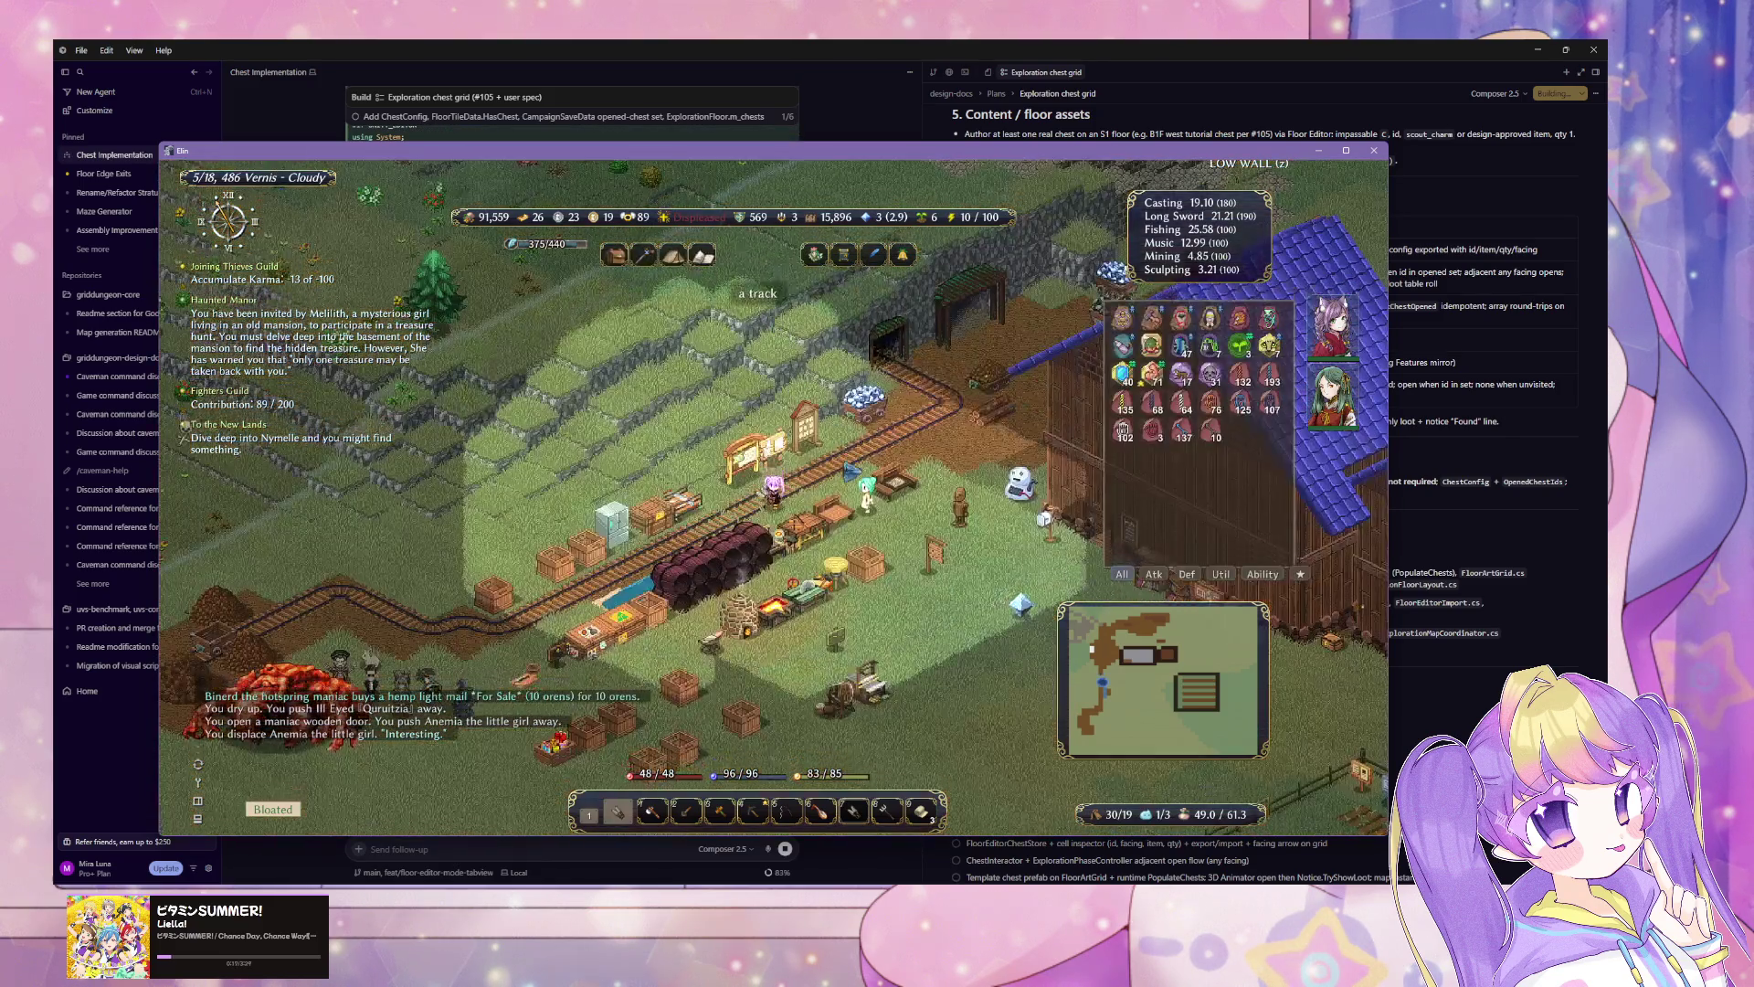
Step: Freeze the man eating flower with Ice Arrow and grab the pollen shield
{"action": "key", "text": "s"}
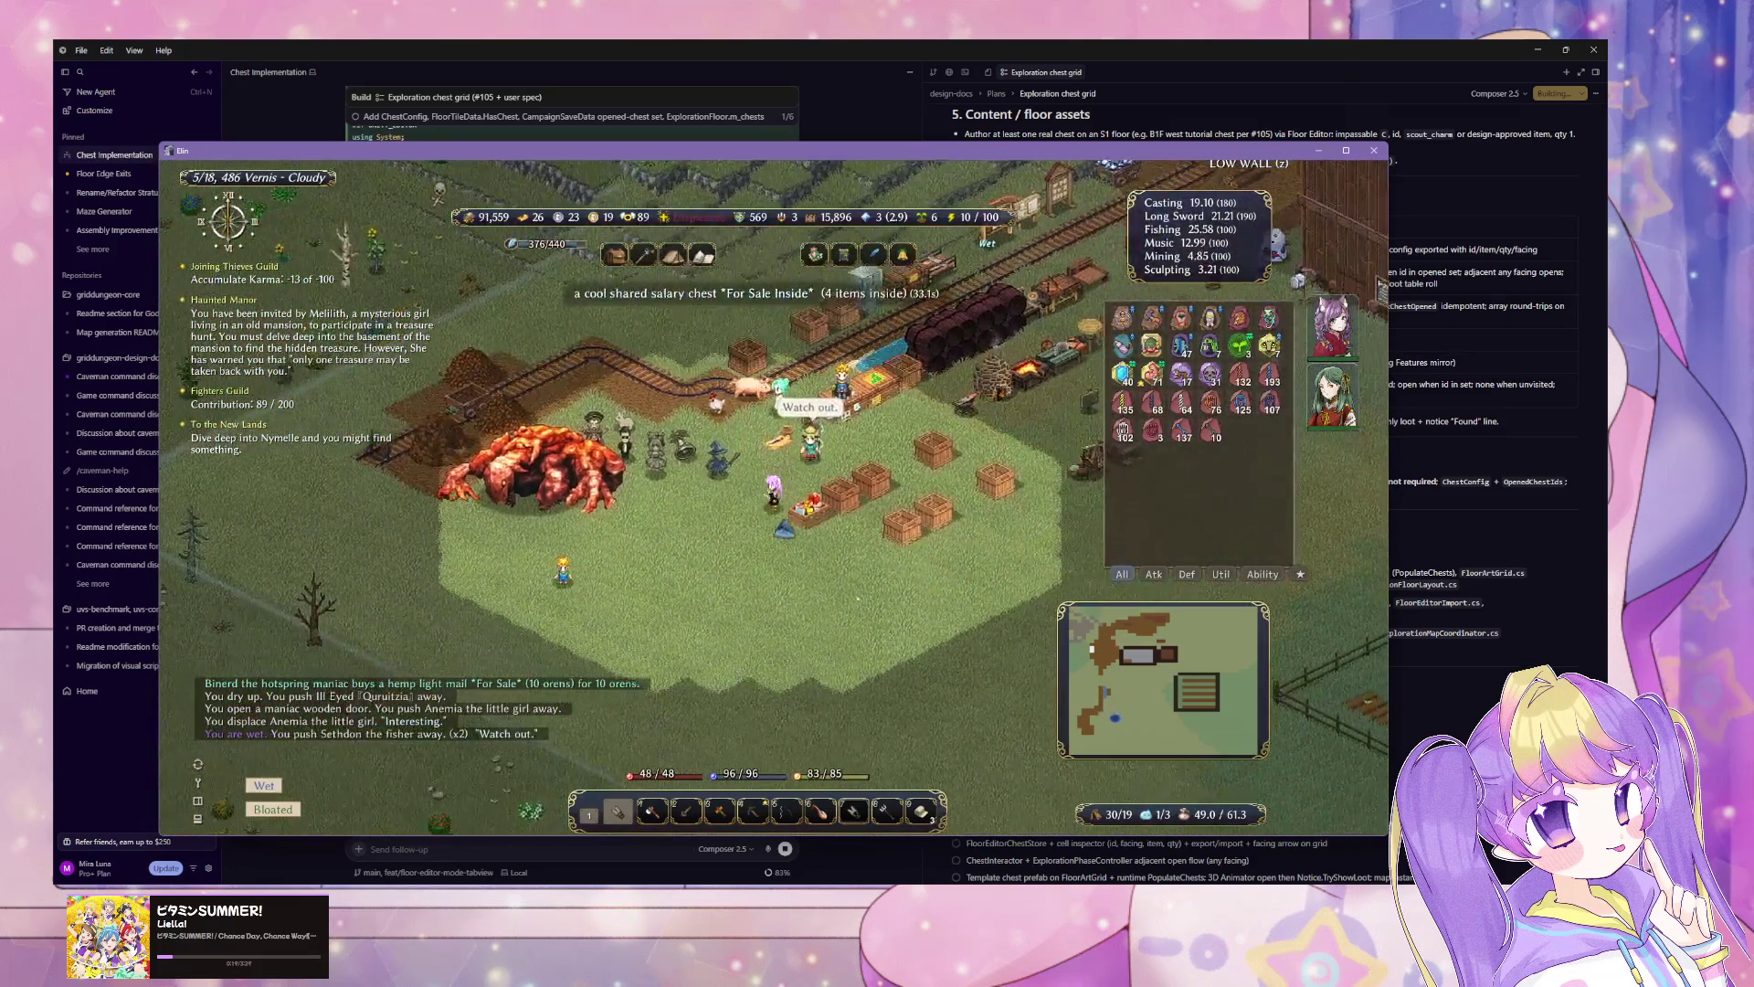
{"action": "key", "text": "s"}
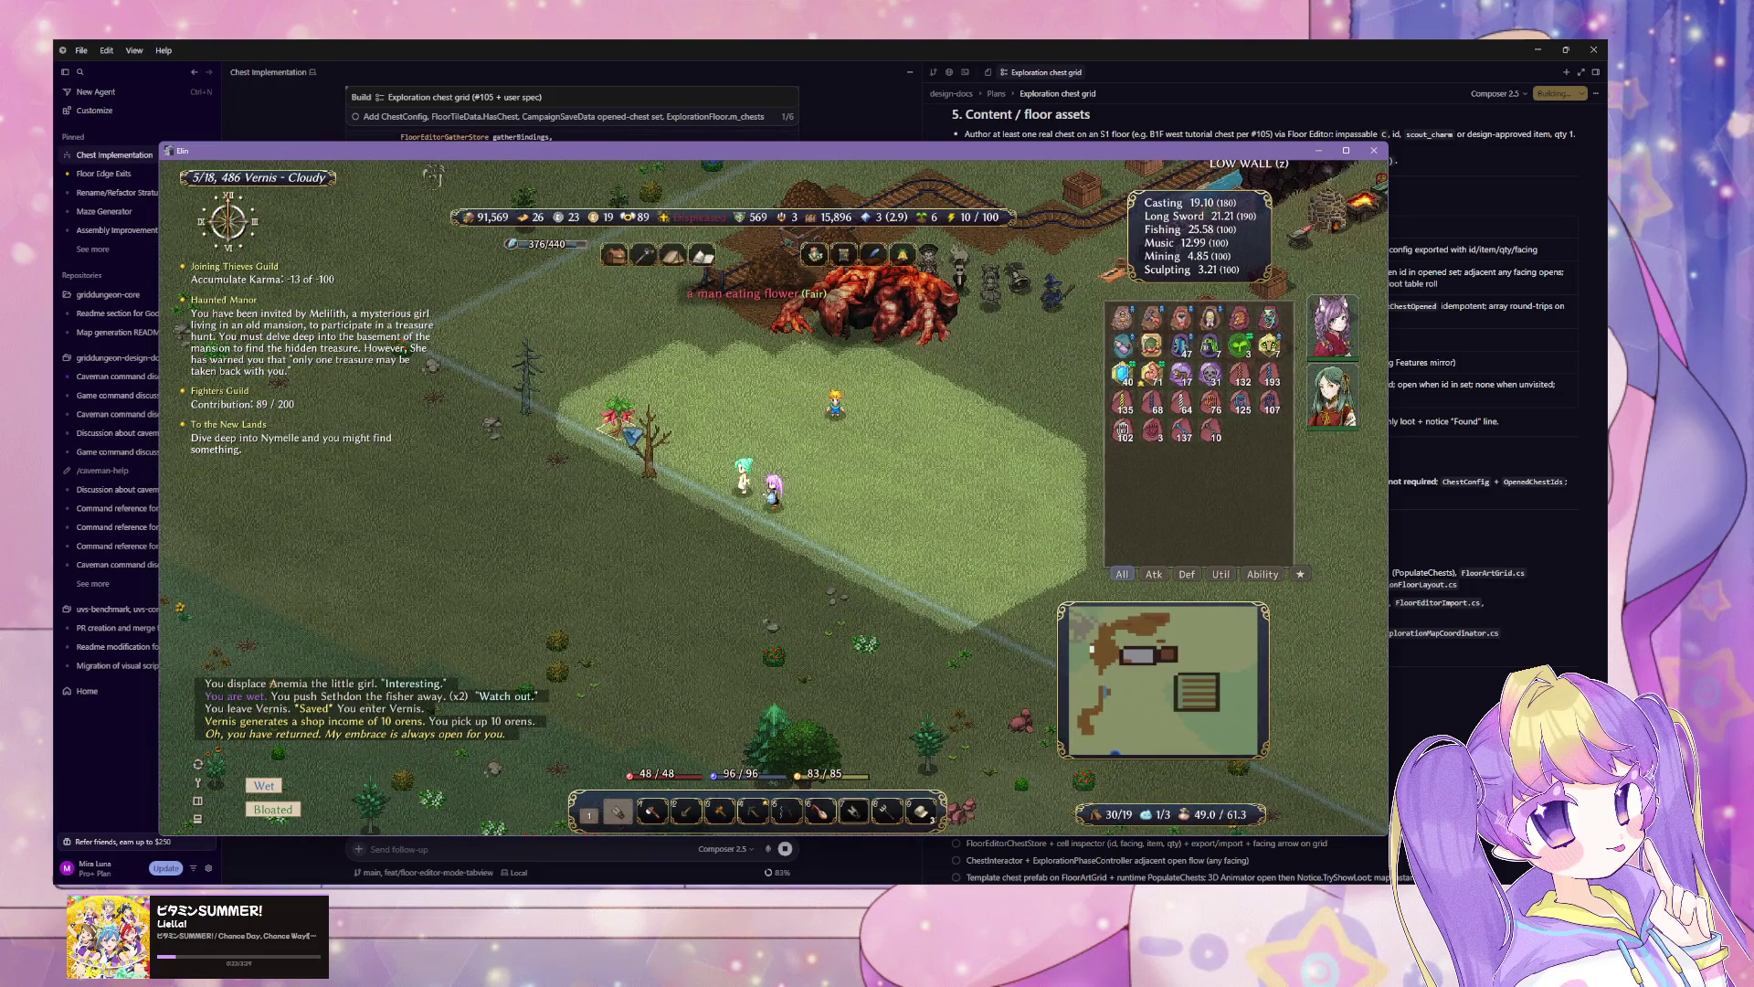
{"action": "key", "text": "6"}
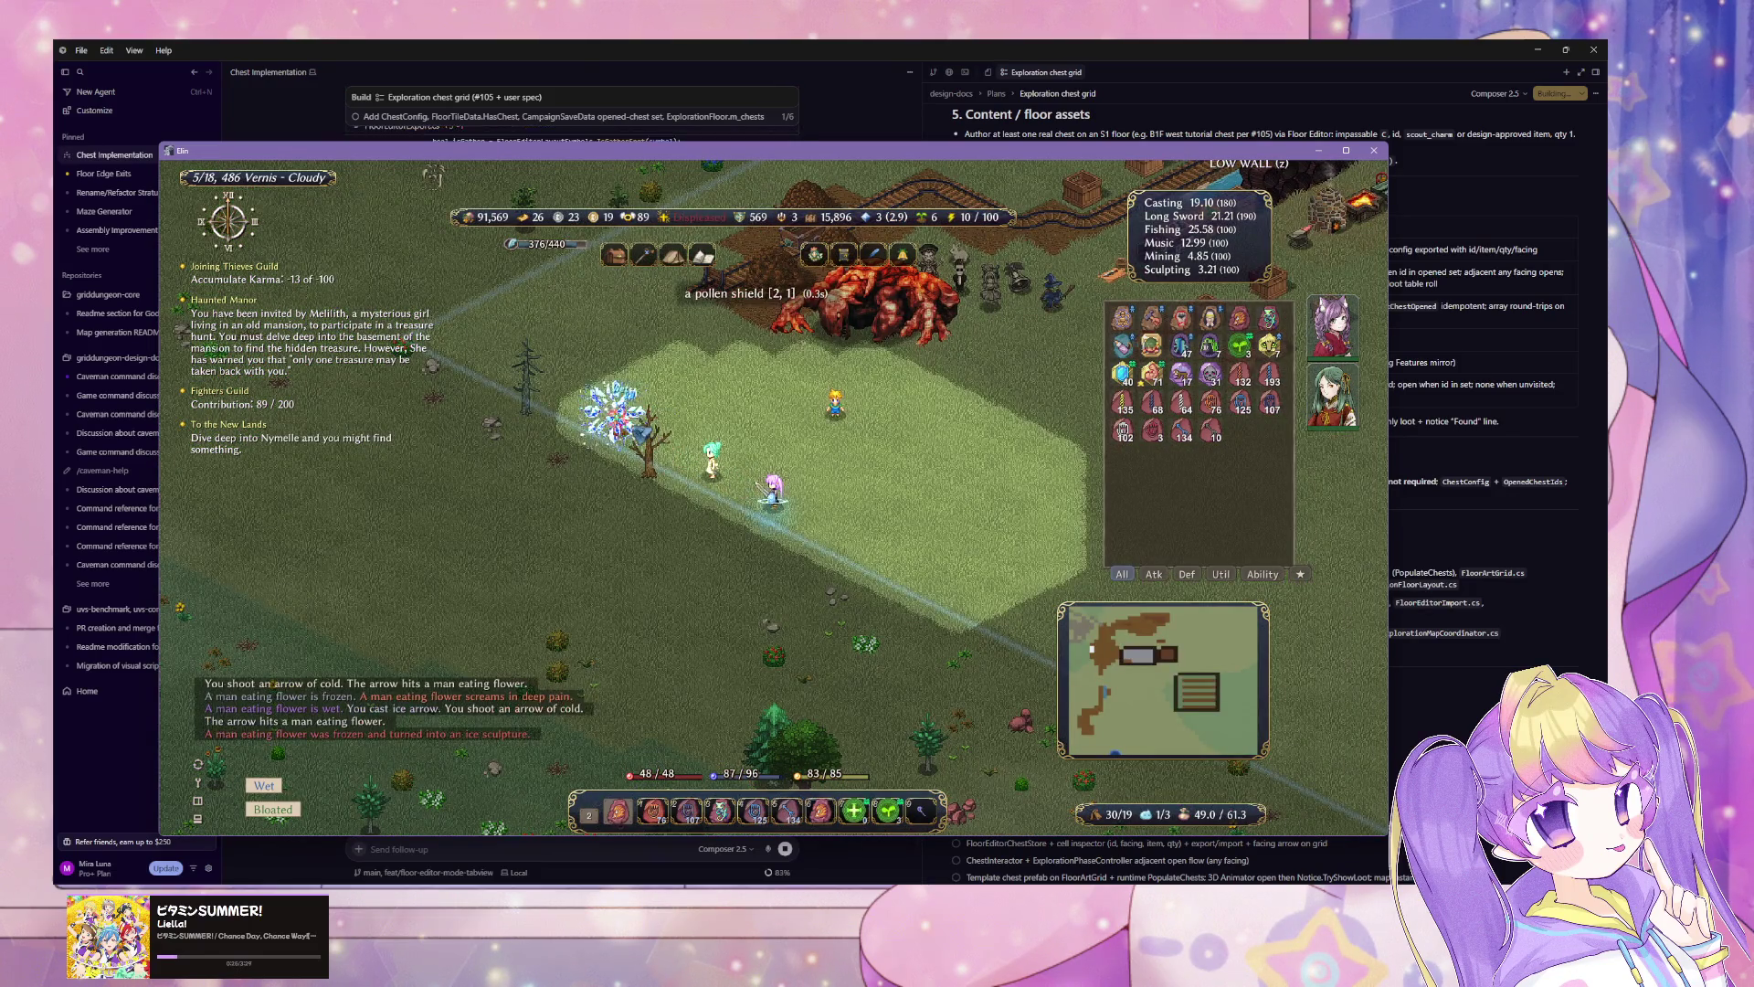
{"action": "key", "text": "Left"}
{"action": "key", "text": "Left"}
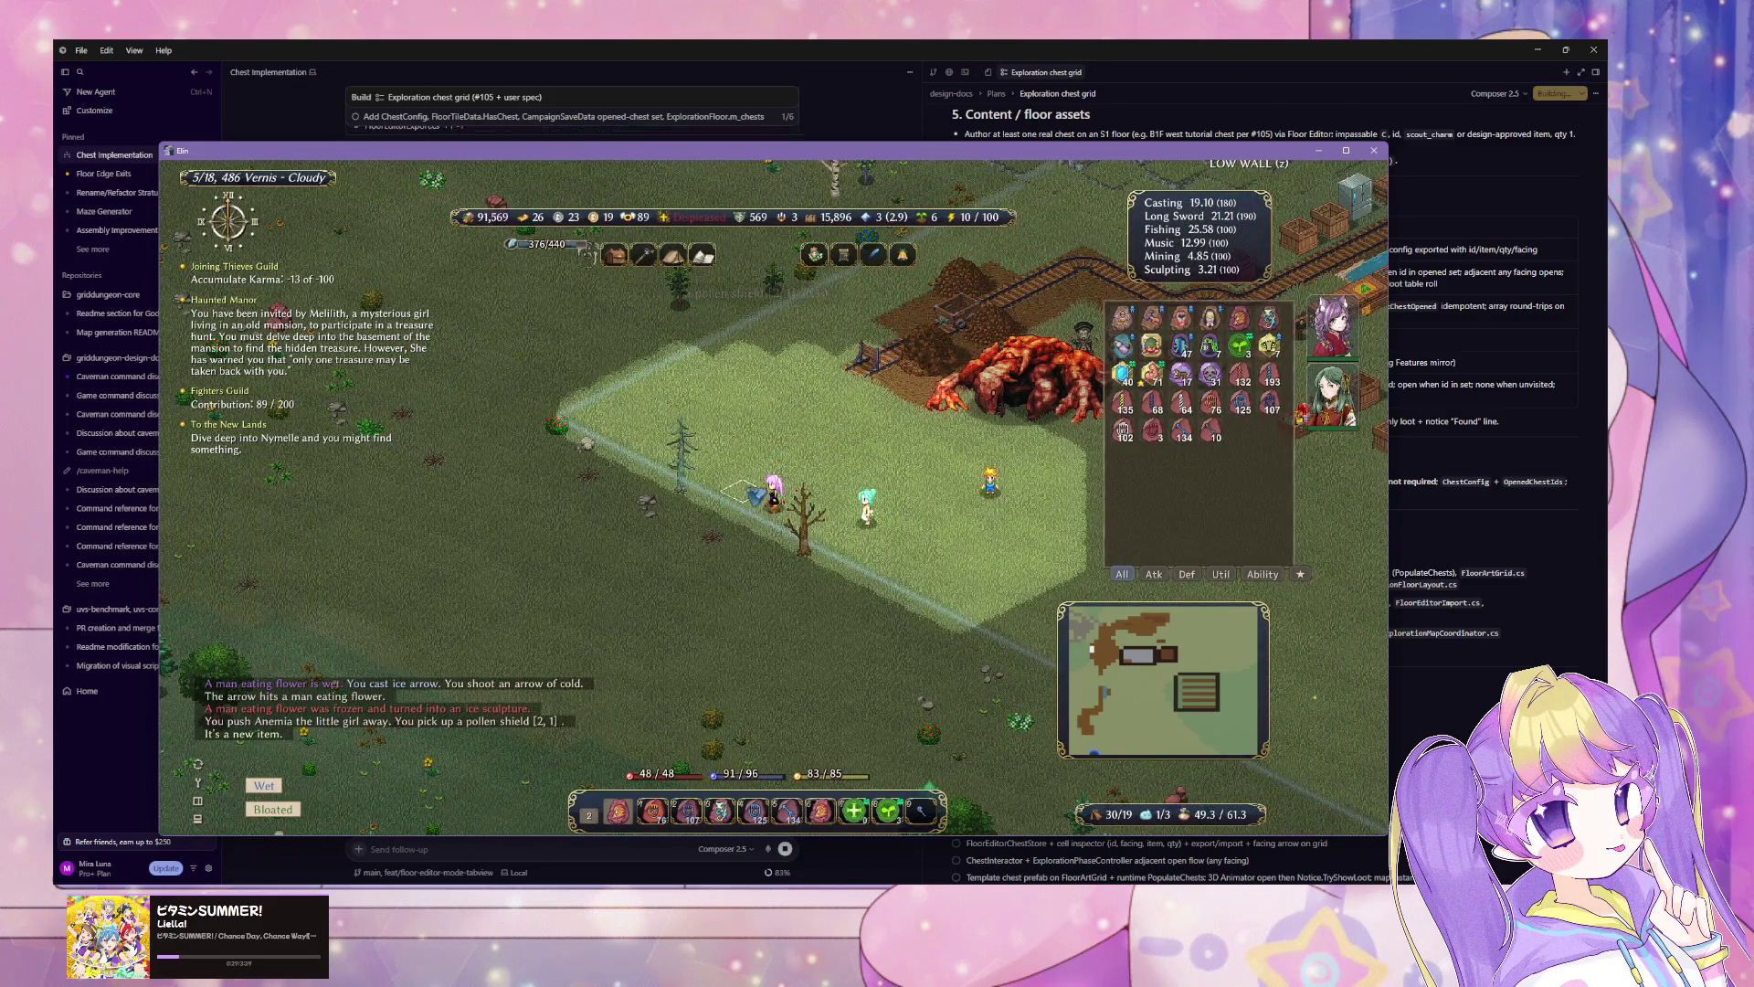
Step: Look through the inventory bags and storage chest
{"action": "key", "text": "Tab"}
{"action": "mouse_move", "coordinate": [338, 610]}
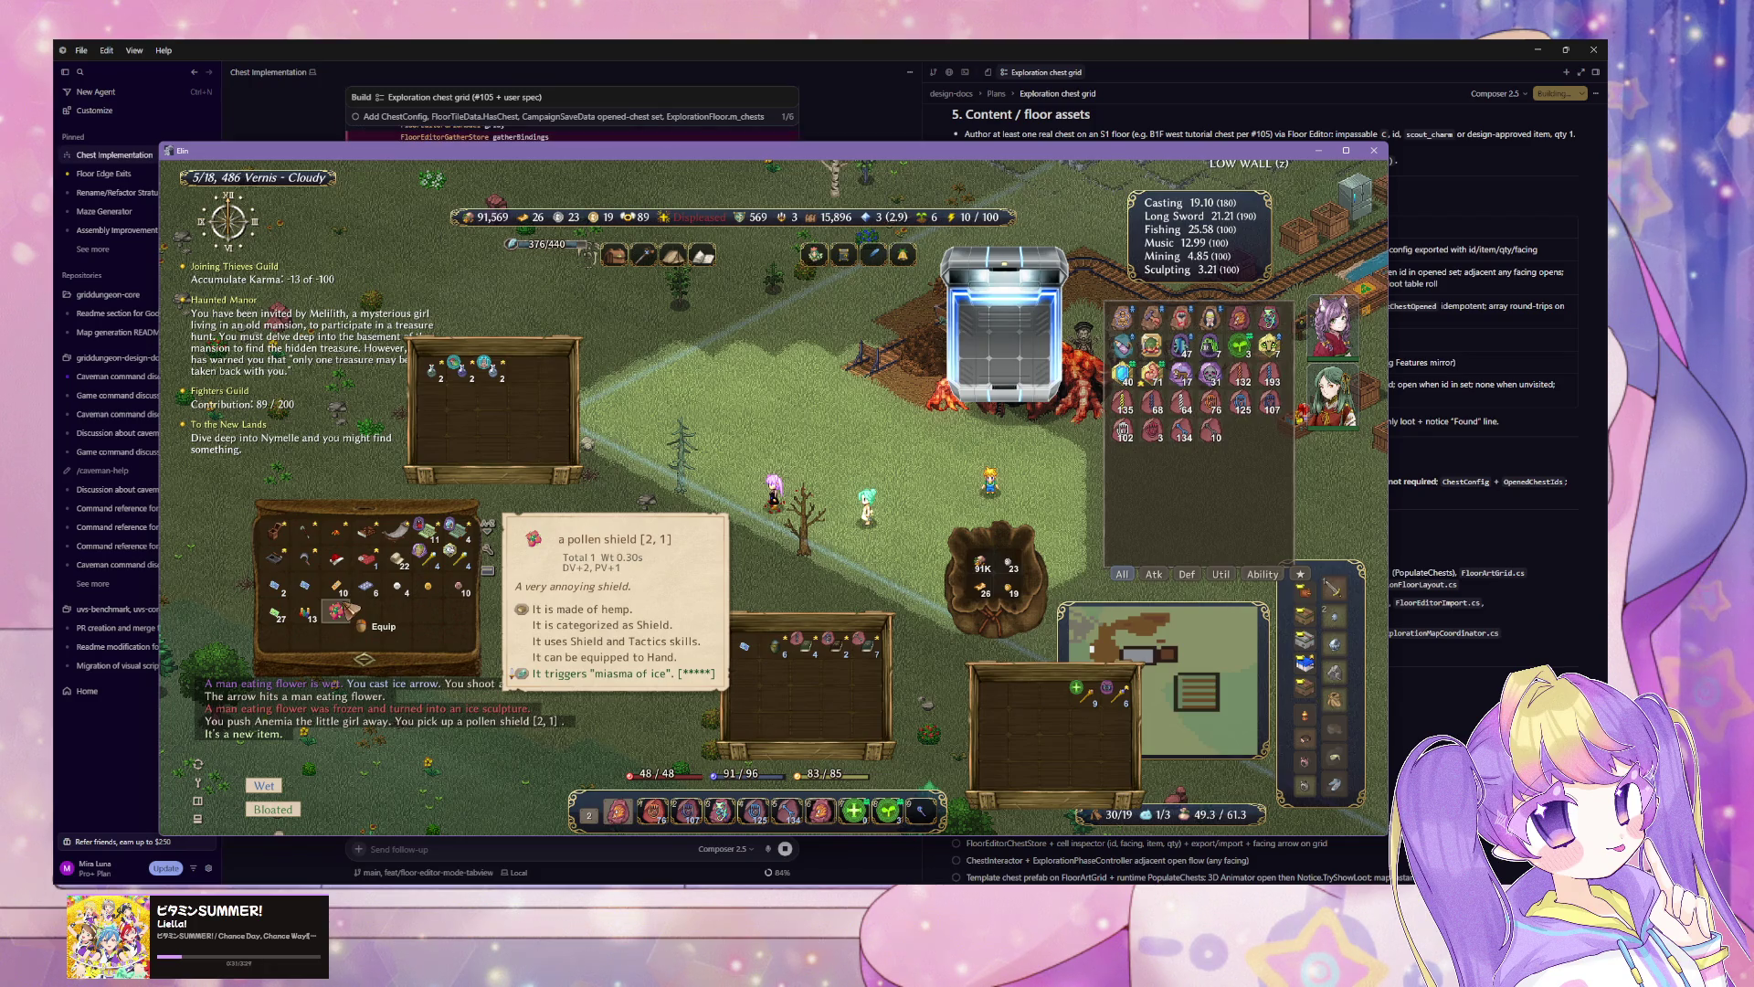
{"action": "mouse_move", "coordinate": [1338, 629]}
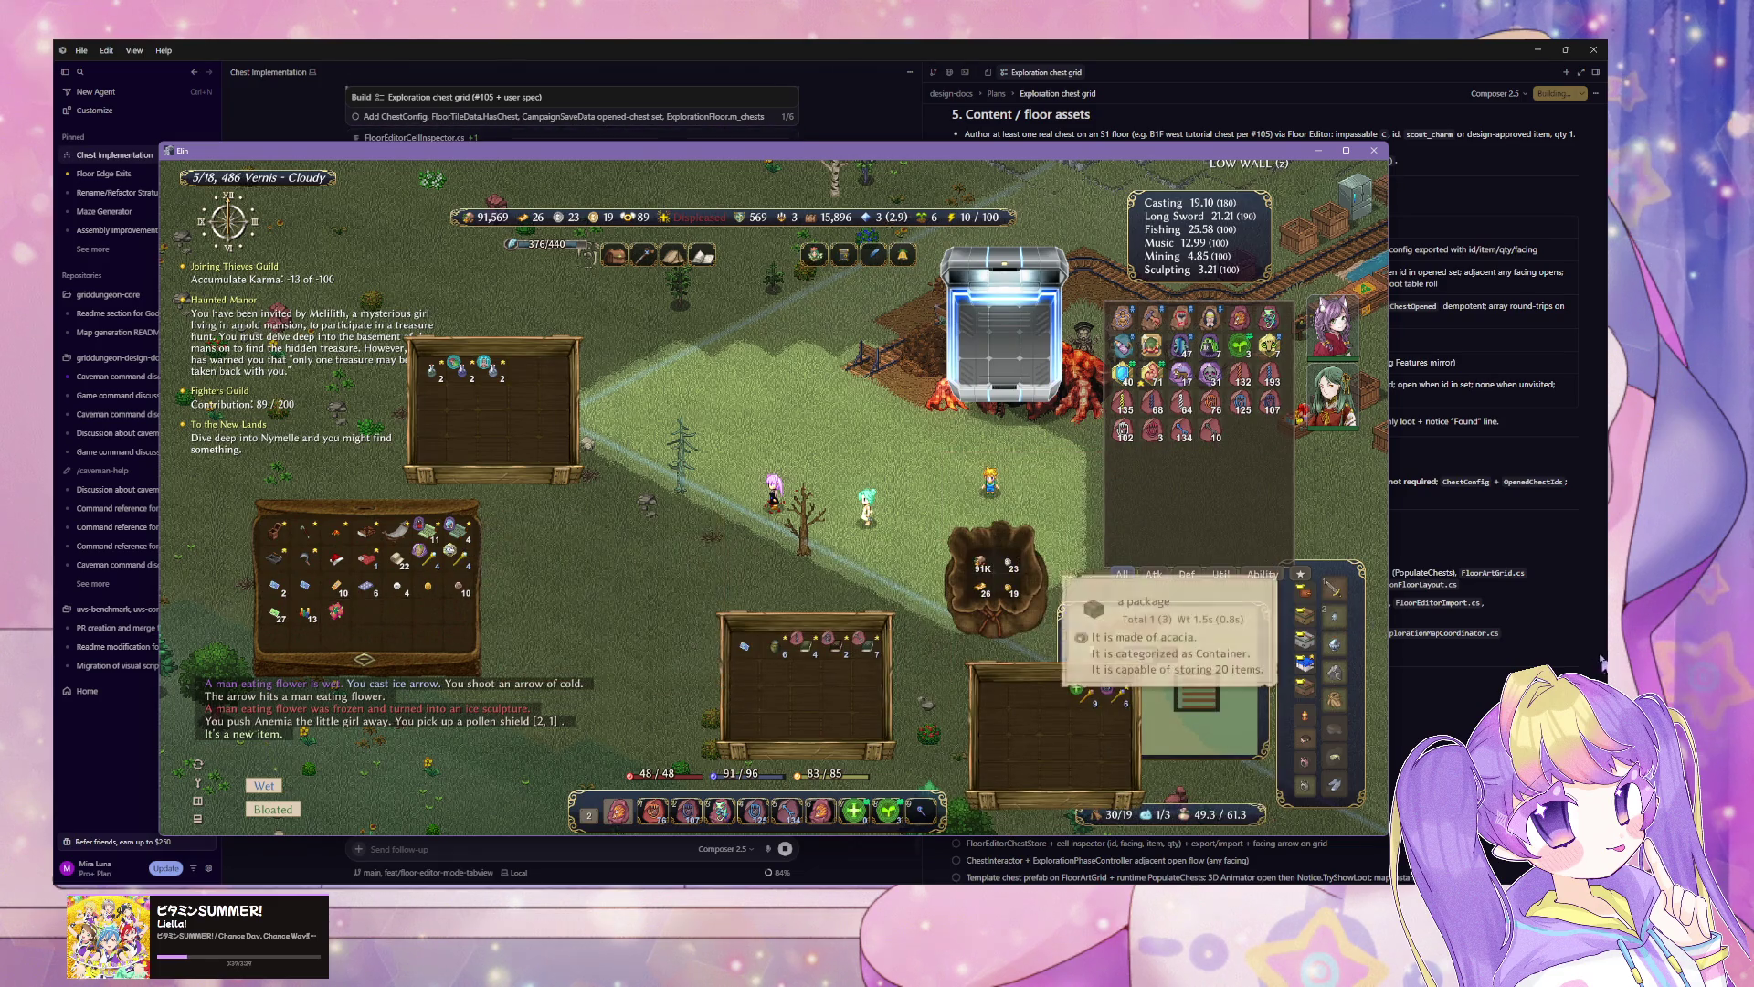
Step: Browse Anemia's trade goods, then leave Vernis for the North Tyris world map
{"action": "right_click", "coordinate": [809, 513]}
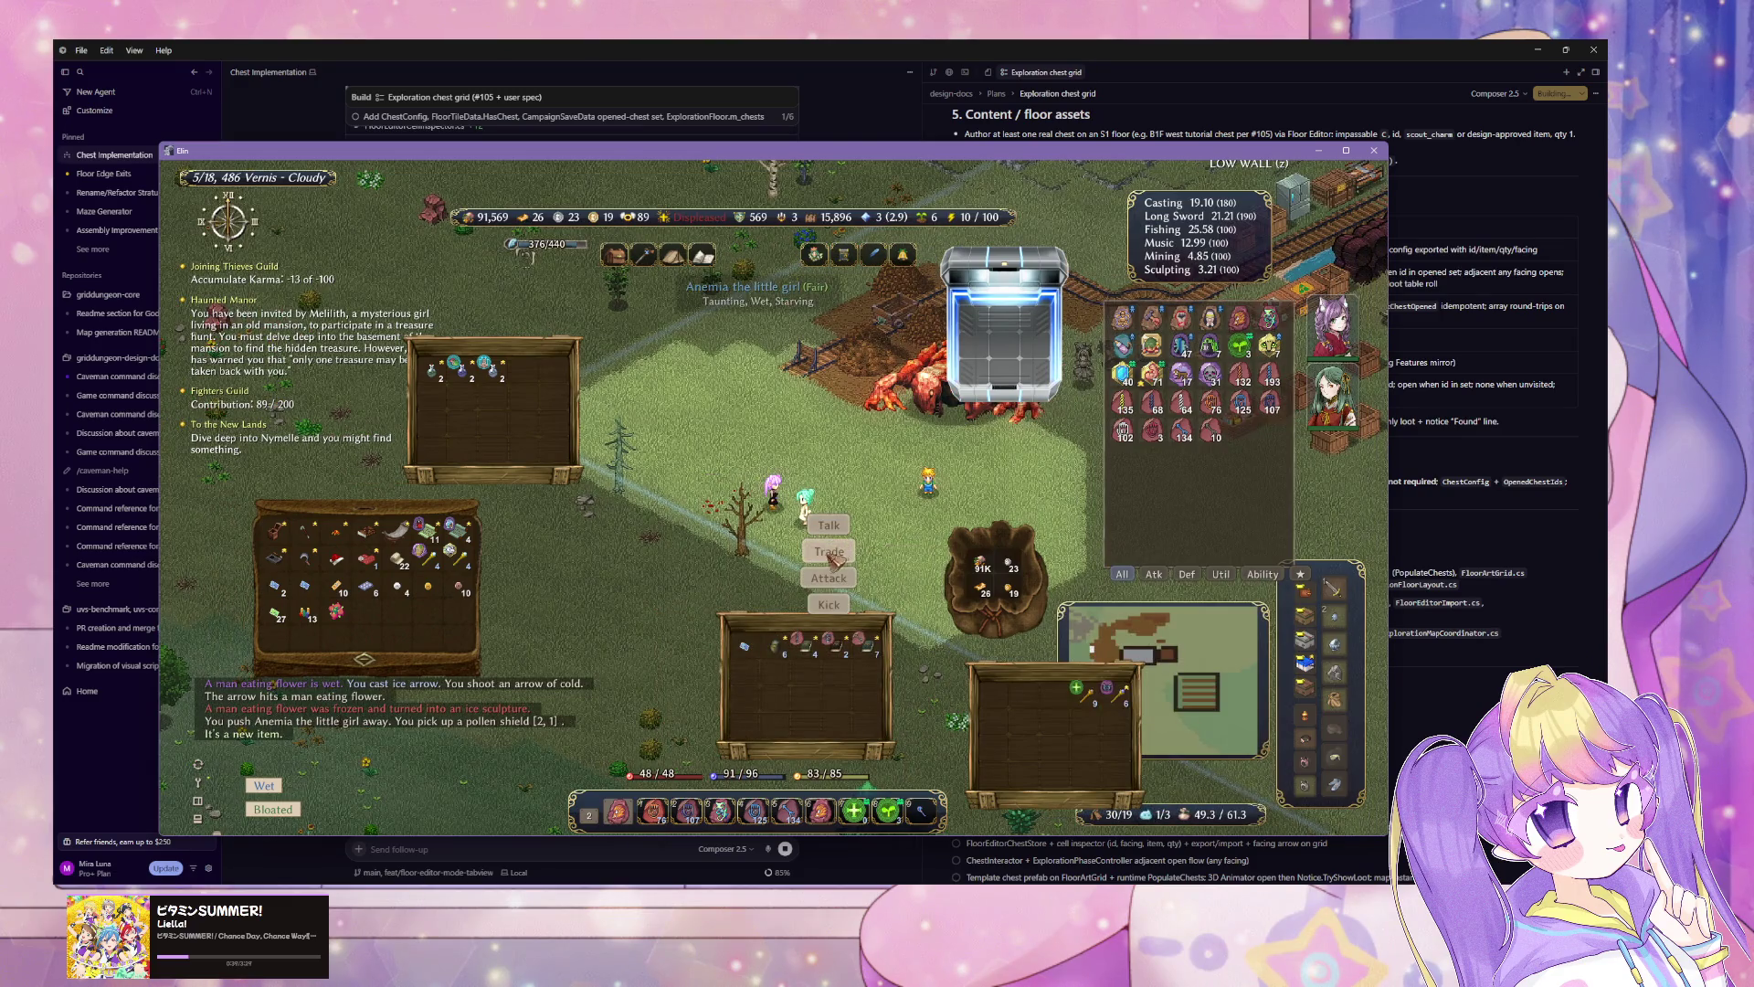
{"action": "left_click", "coordinate": [829, 552]}
{"action": "mouse_move", "coordinate": [1219, 383]}
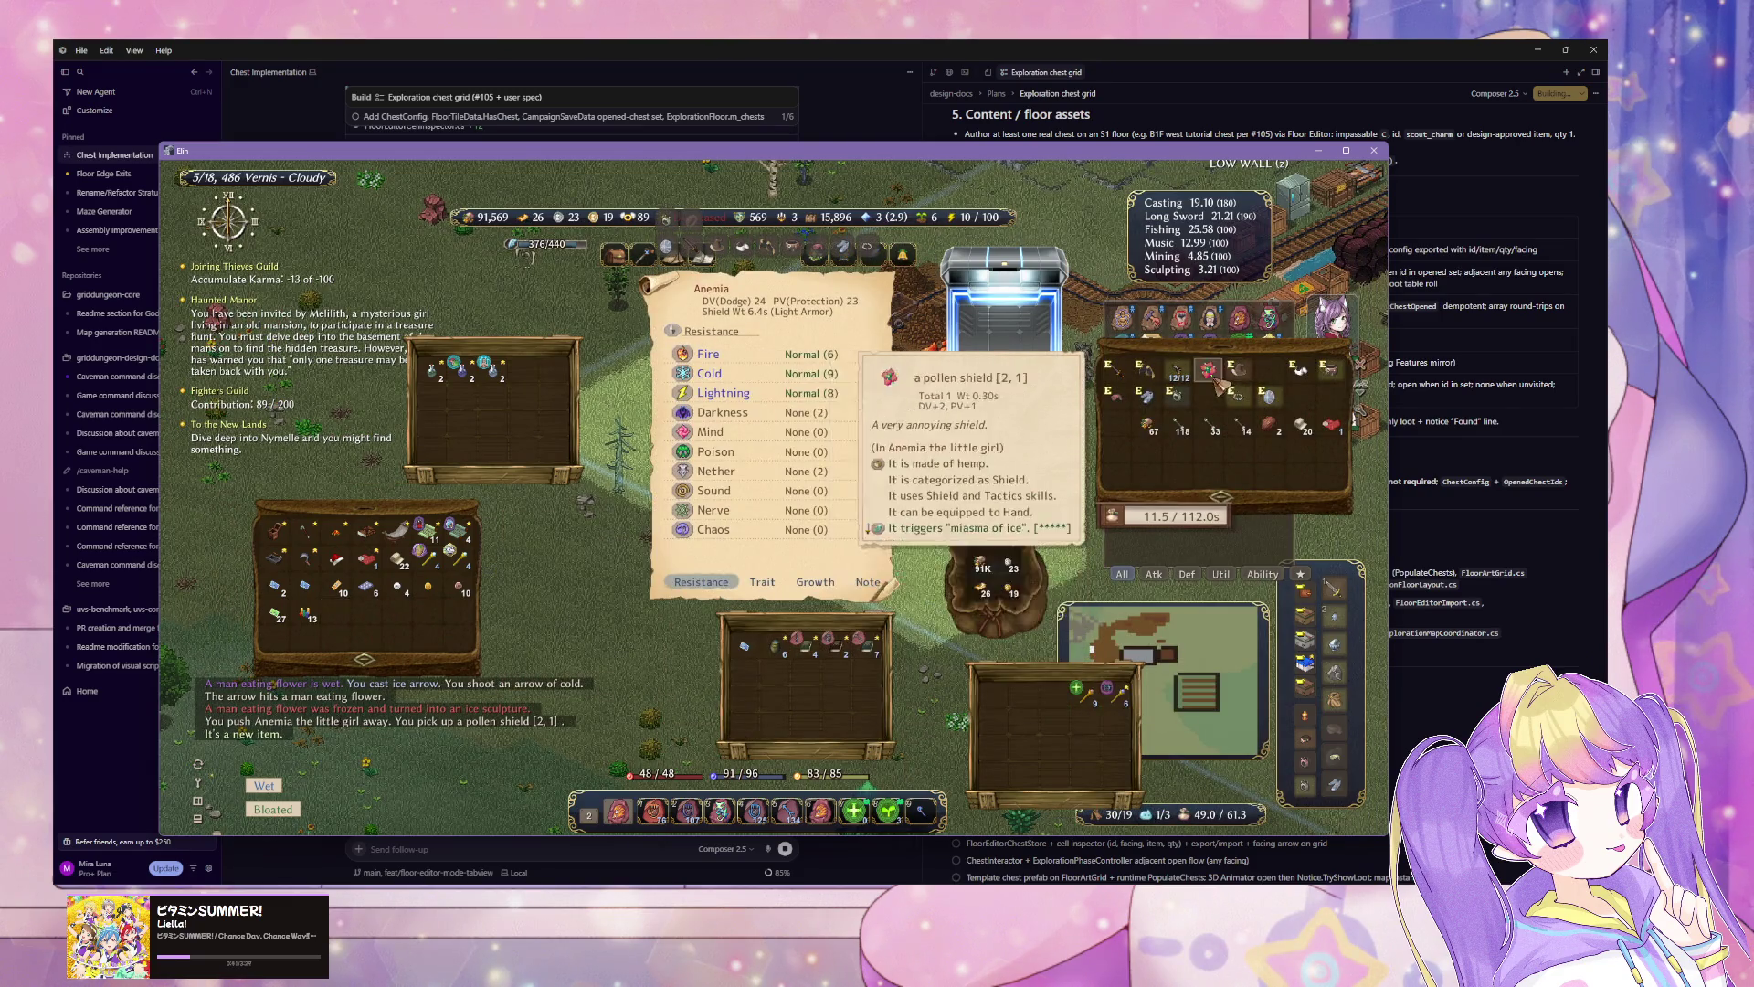
{"action": "mouse_move", "coordinate": [1284, 404]}
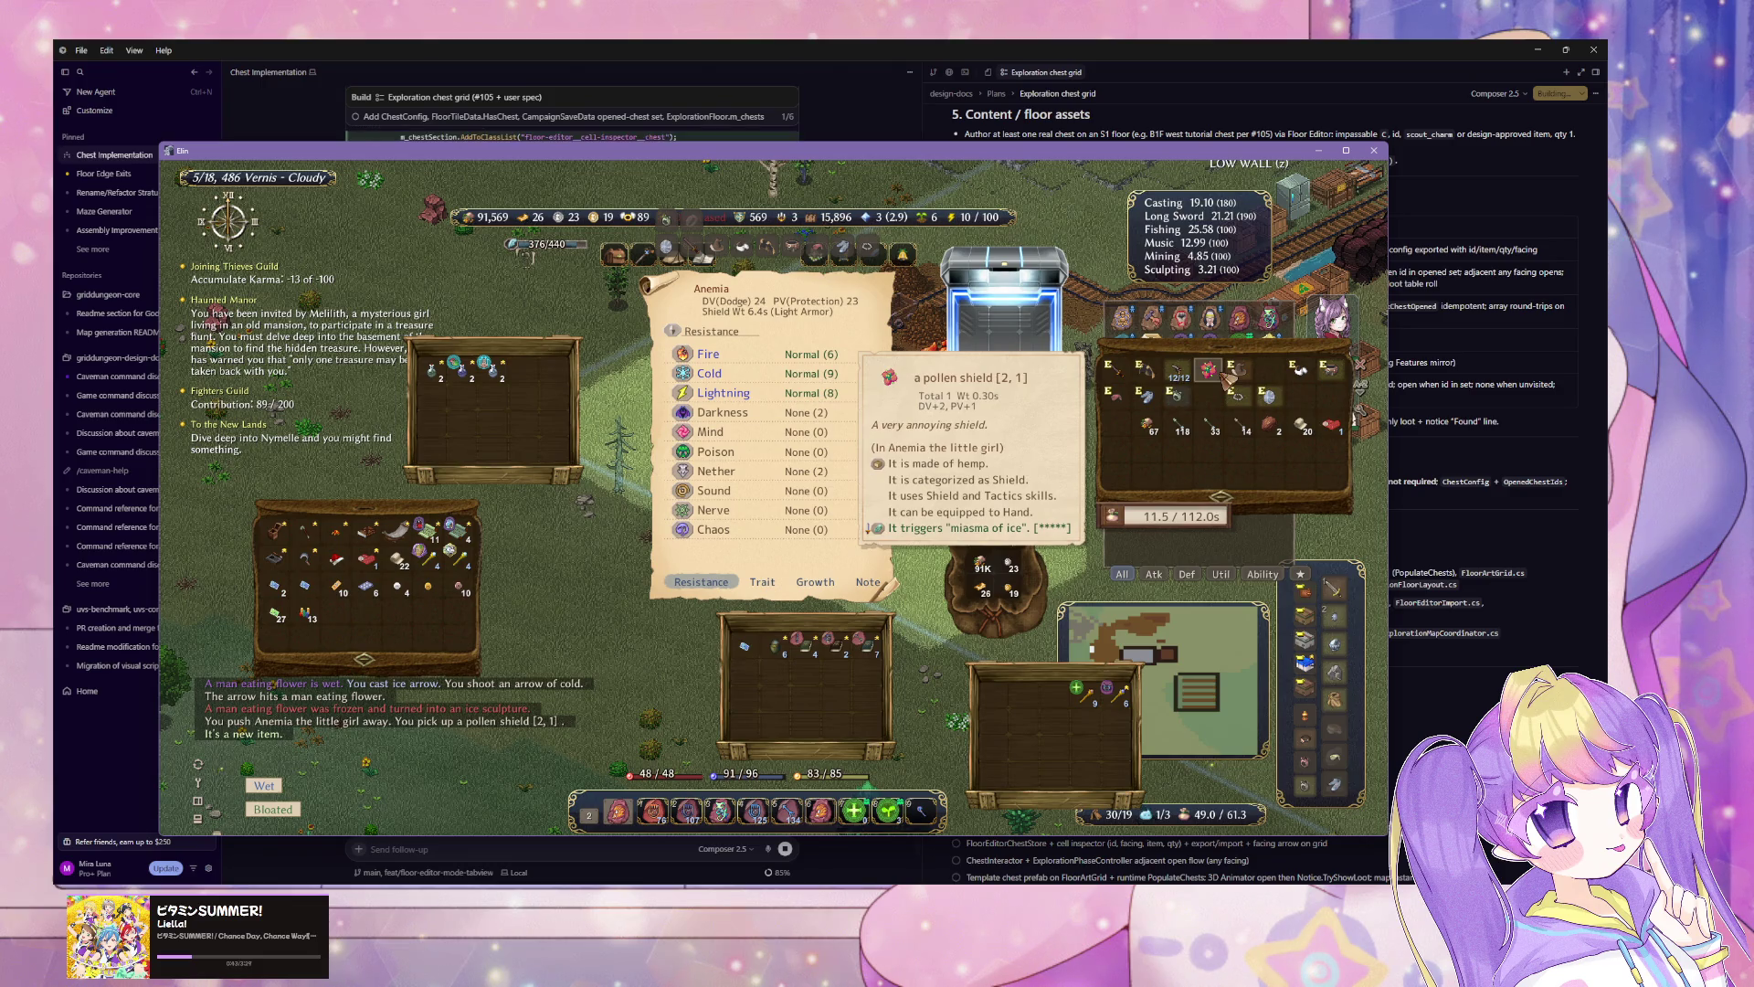
{"action": "key", "text": "Escape"}
{"action": "key", "text": "Left"}
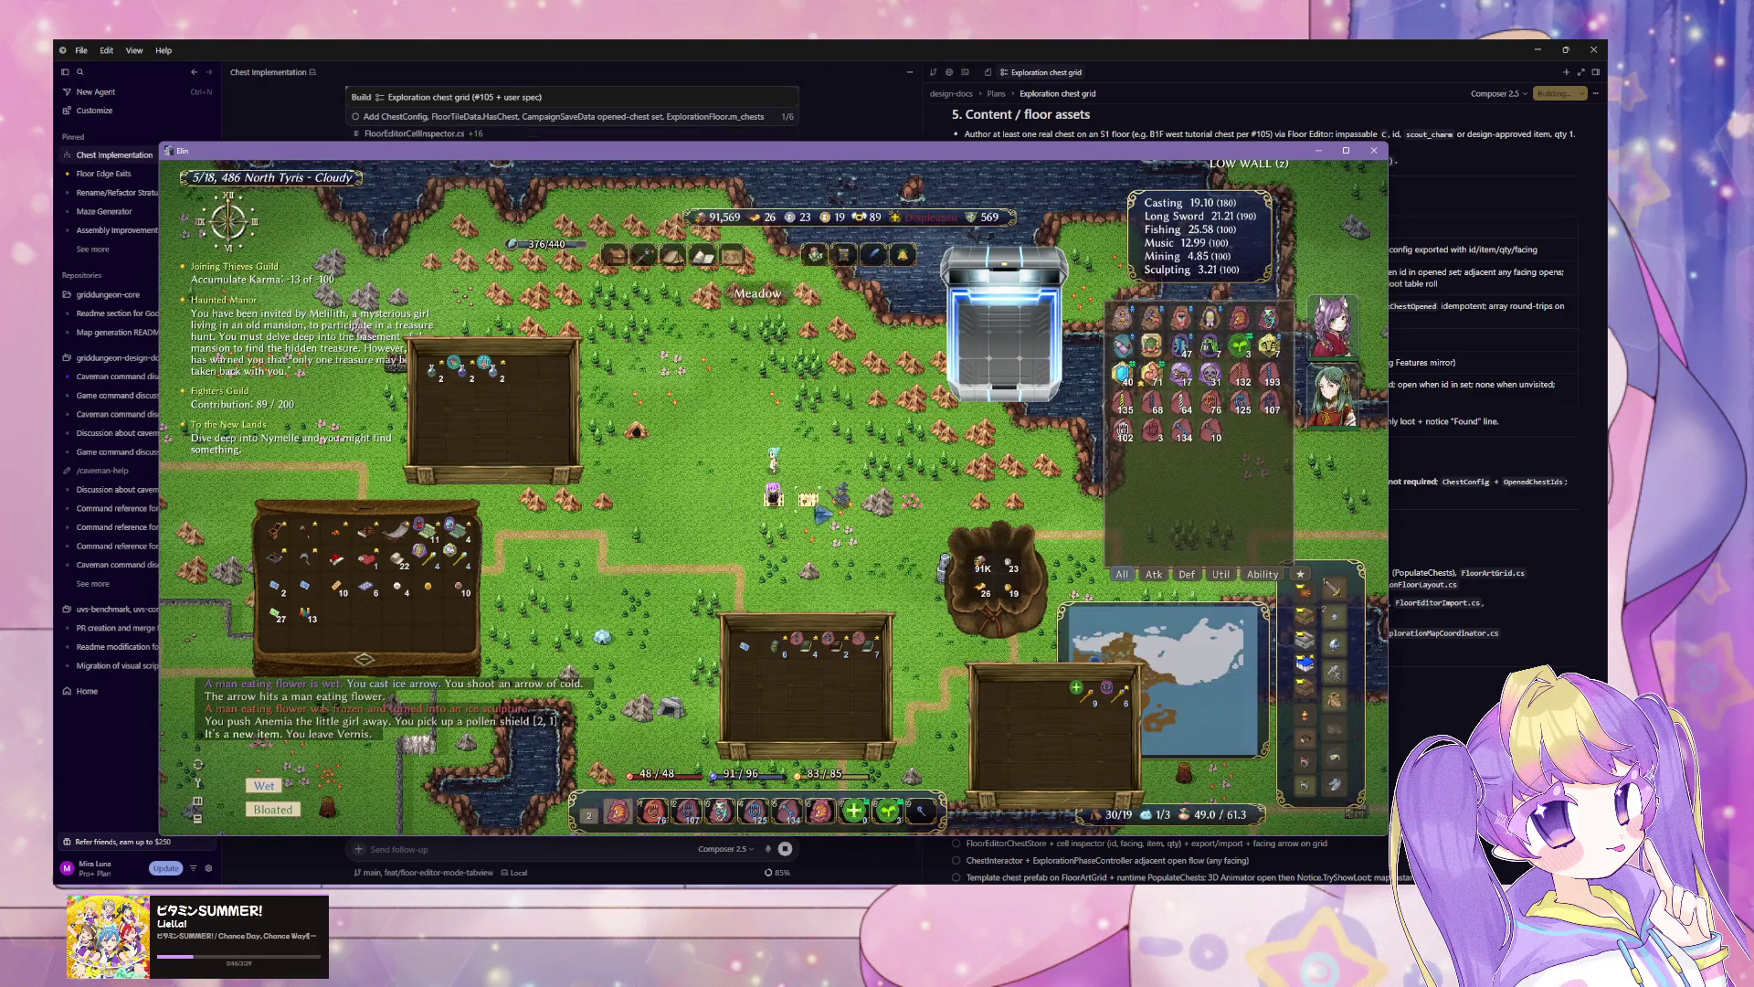
Step: Enter Meadow from the world map, walk to the quest board and open its recruit list
{"action": "key", "text": "Up"}
{"action": "key", "text": "Return"}
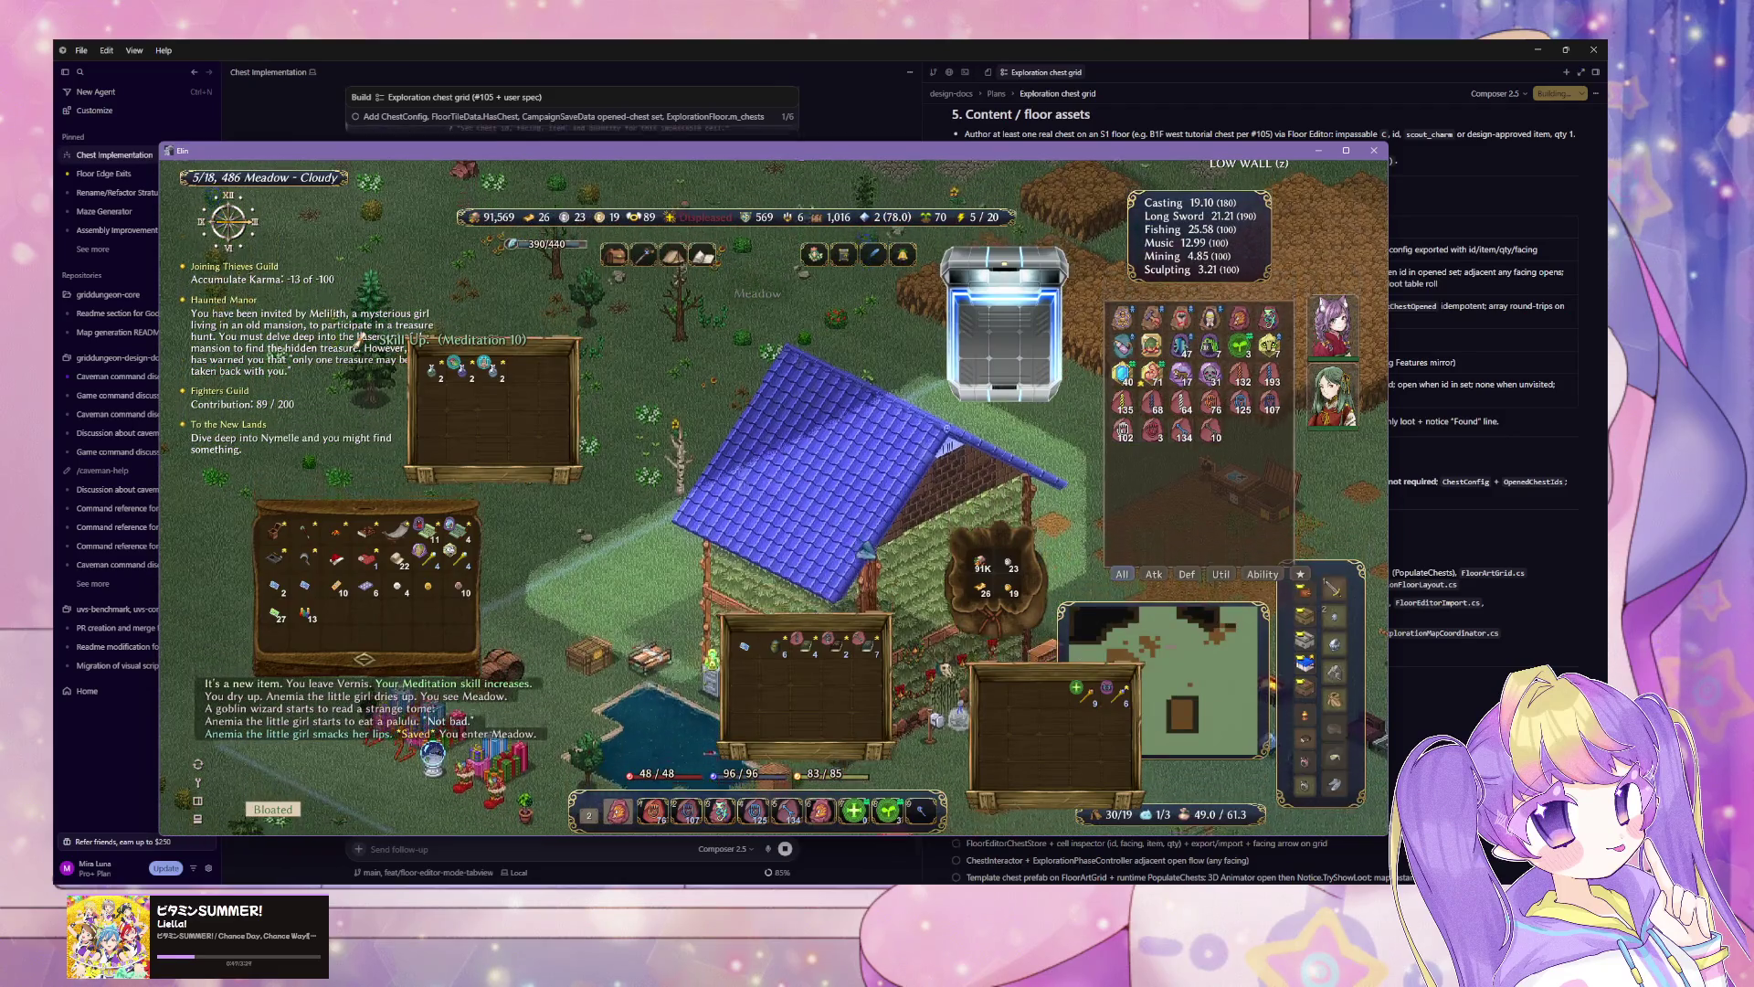
{"action": "key", "text": "Down"}
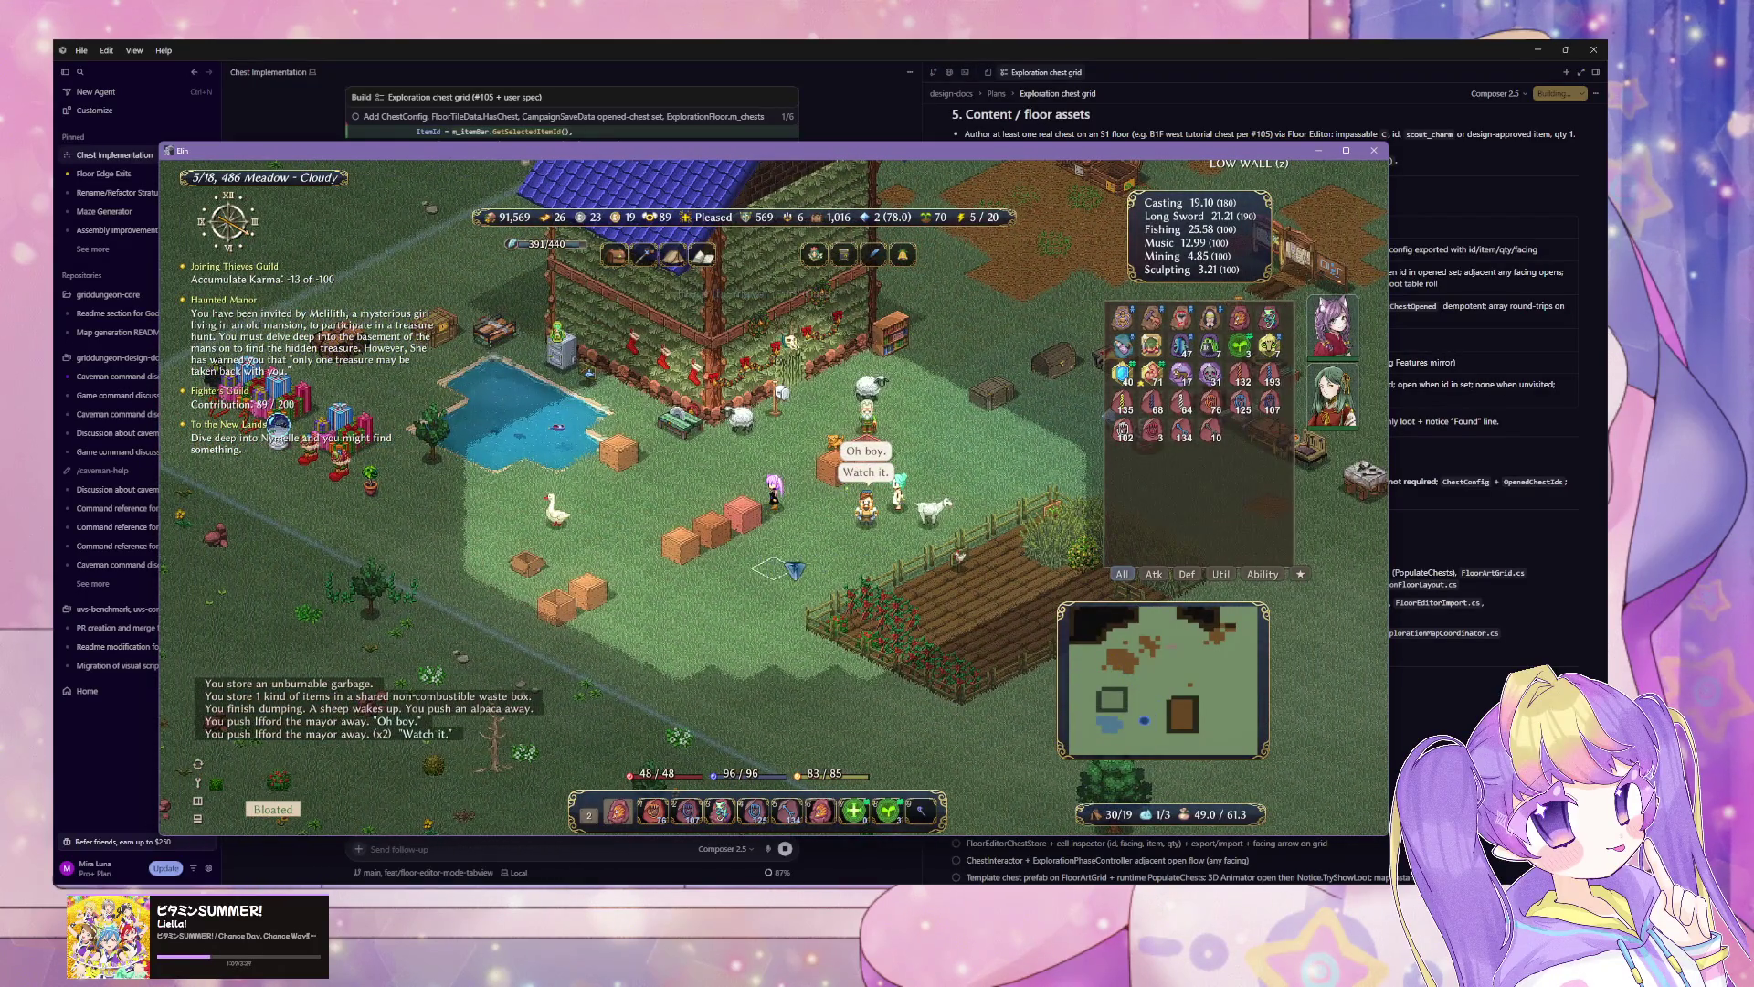
{"action": "key", "text": "Up"}
{"action": "key", "text": "Up"}
{"action": "key", "text": "Up"}
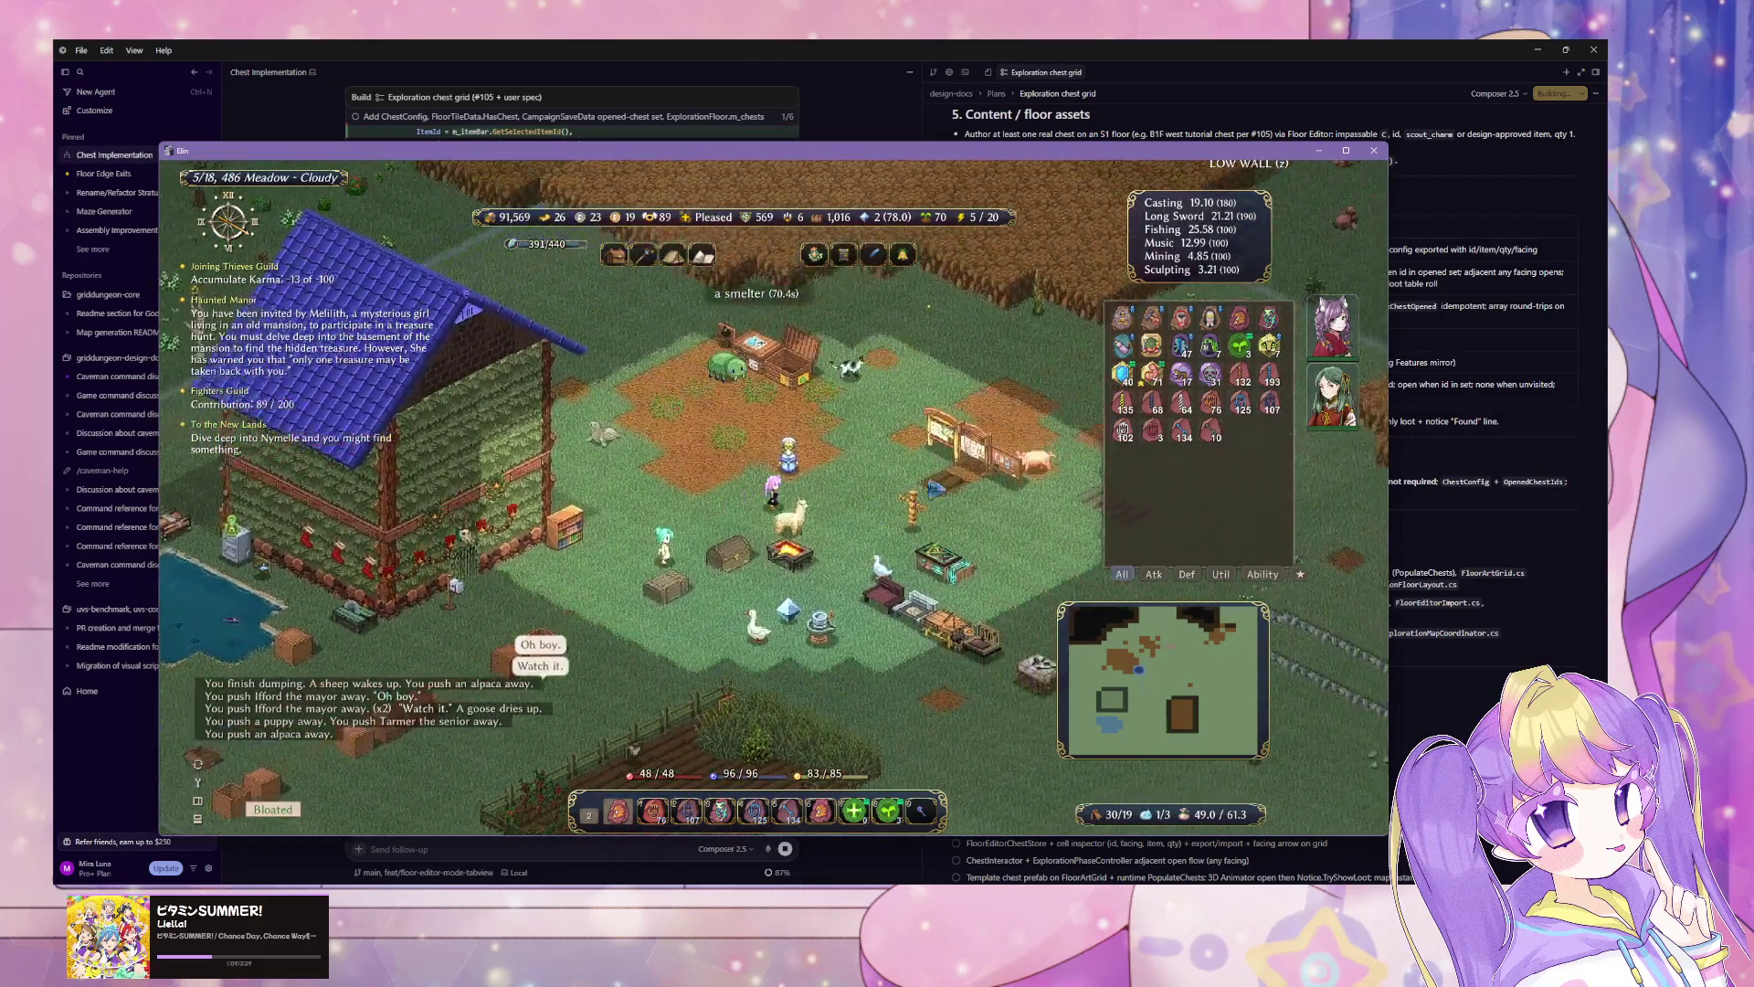
{"action": "left_click", "coordinate": [786, 519]}
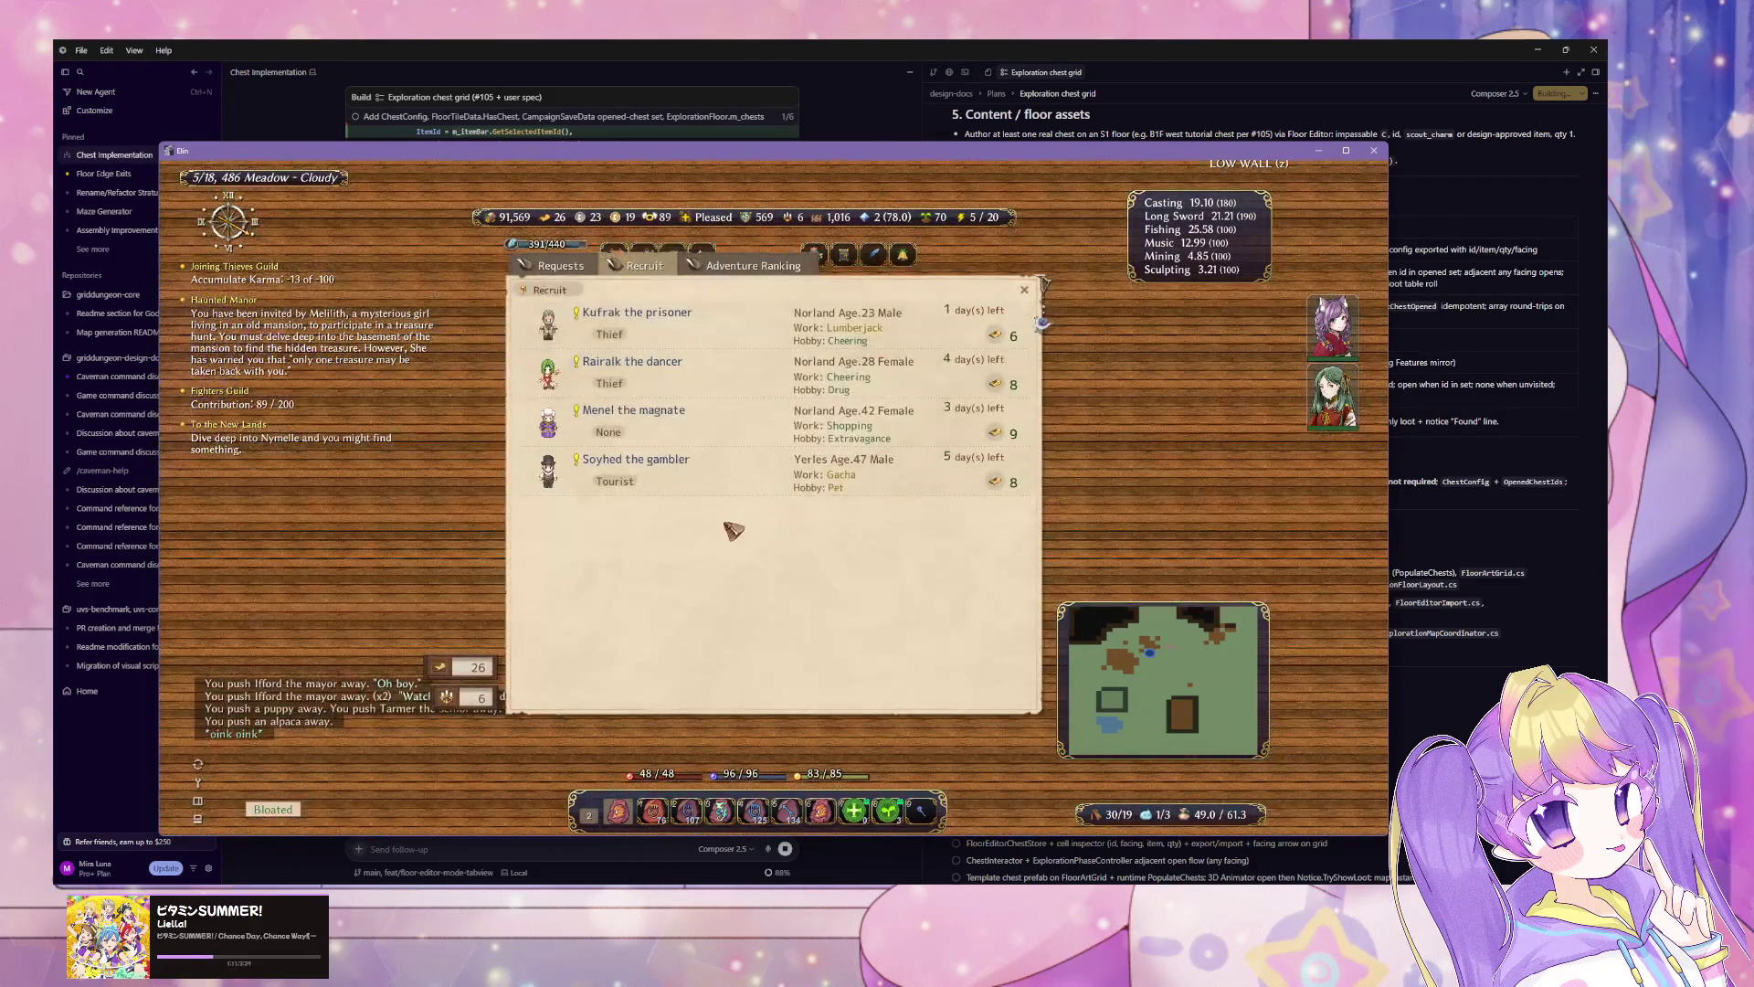
Step: Hand in the 11 tufts of grass for the 'A dream home' quest board request
{"action": "left_click", "coordinate": [645, 266]}
{"action": "left_click", "coordinate": [560, 266]}
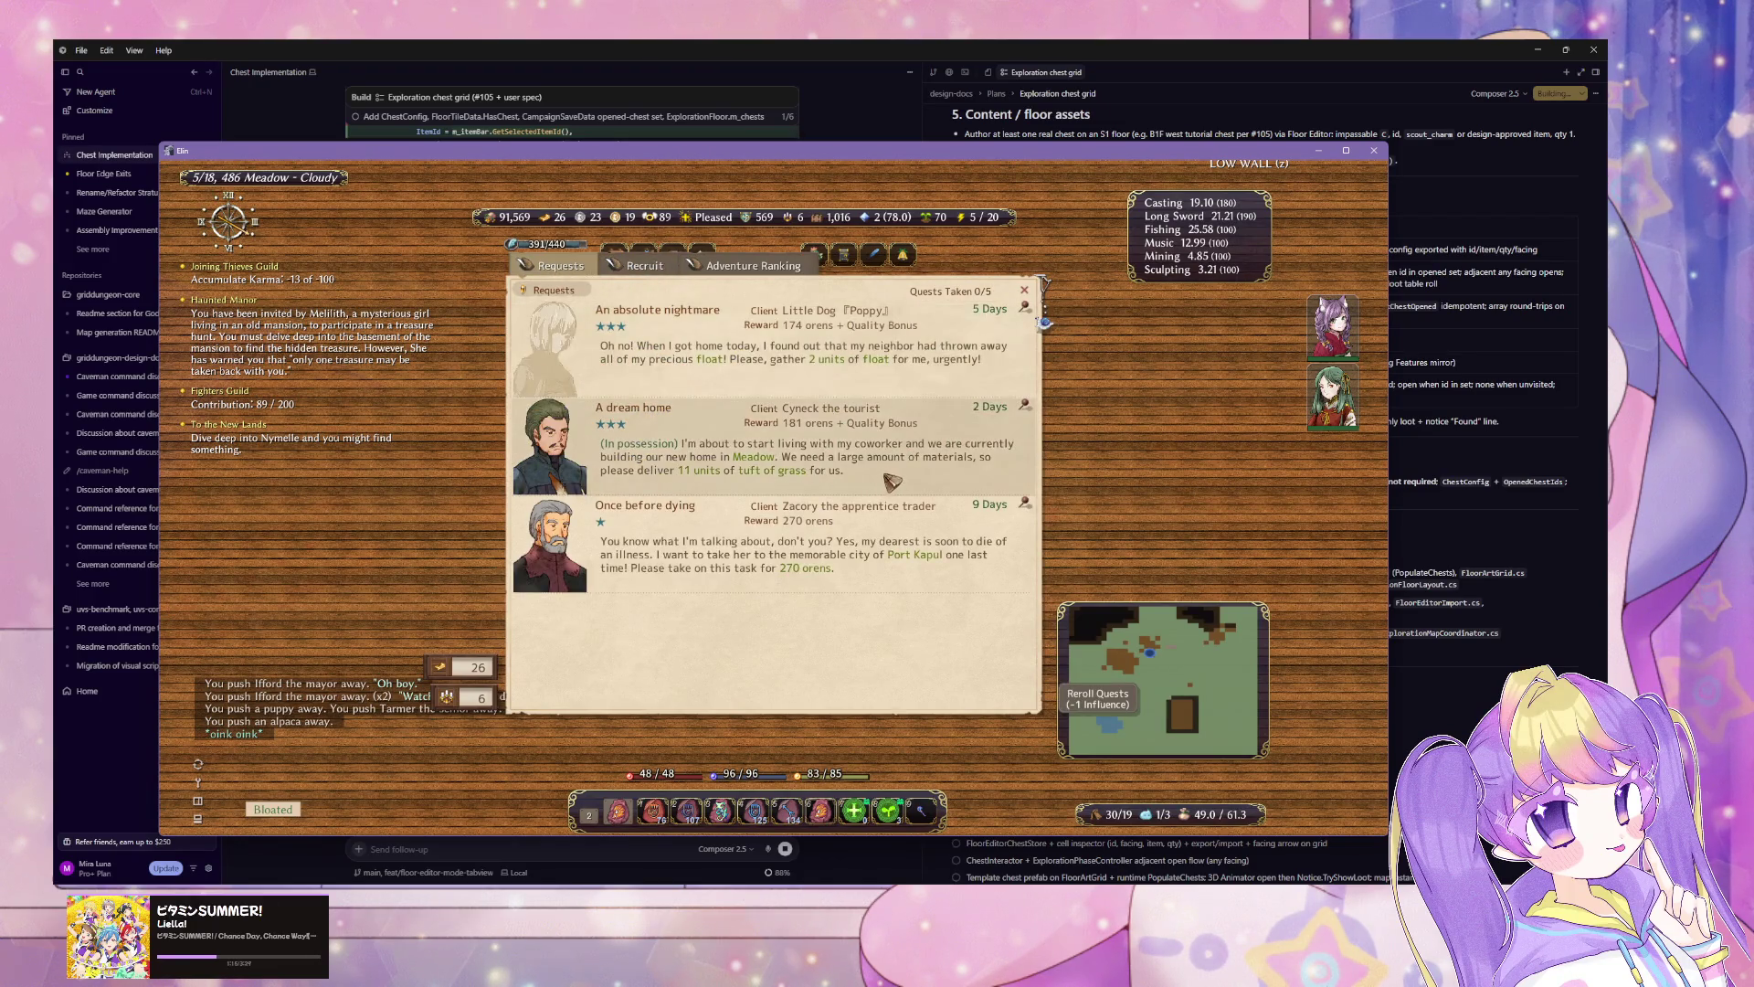
{"action": "left_click", "coordinate": [914, 476]}
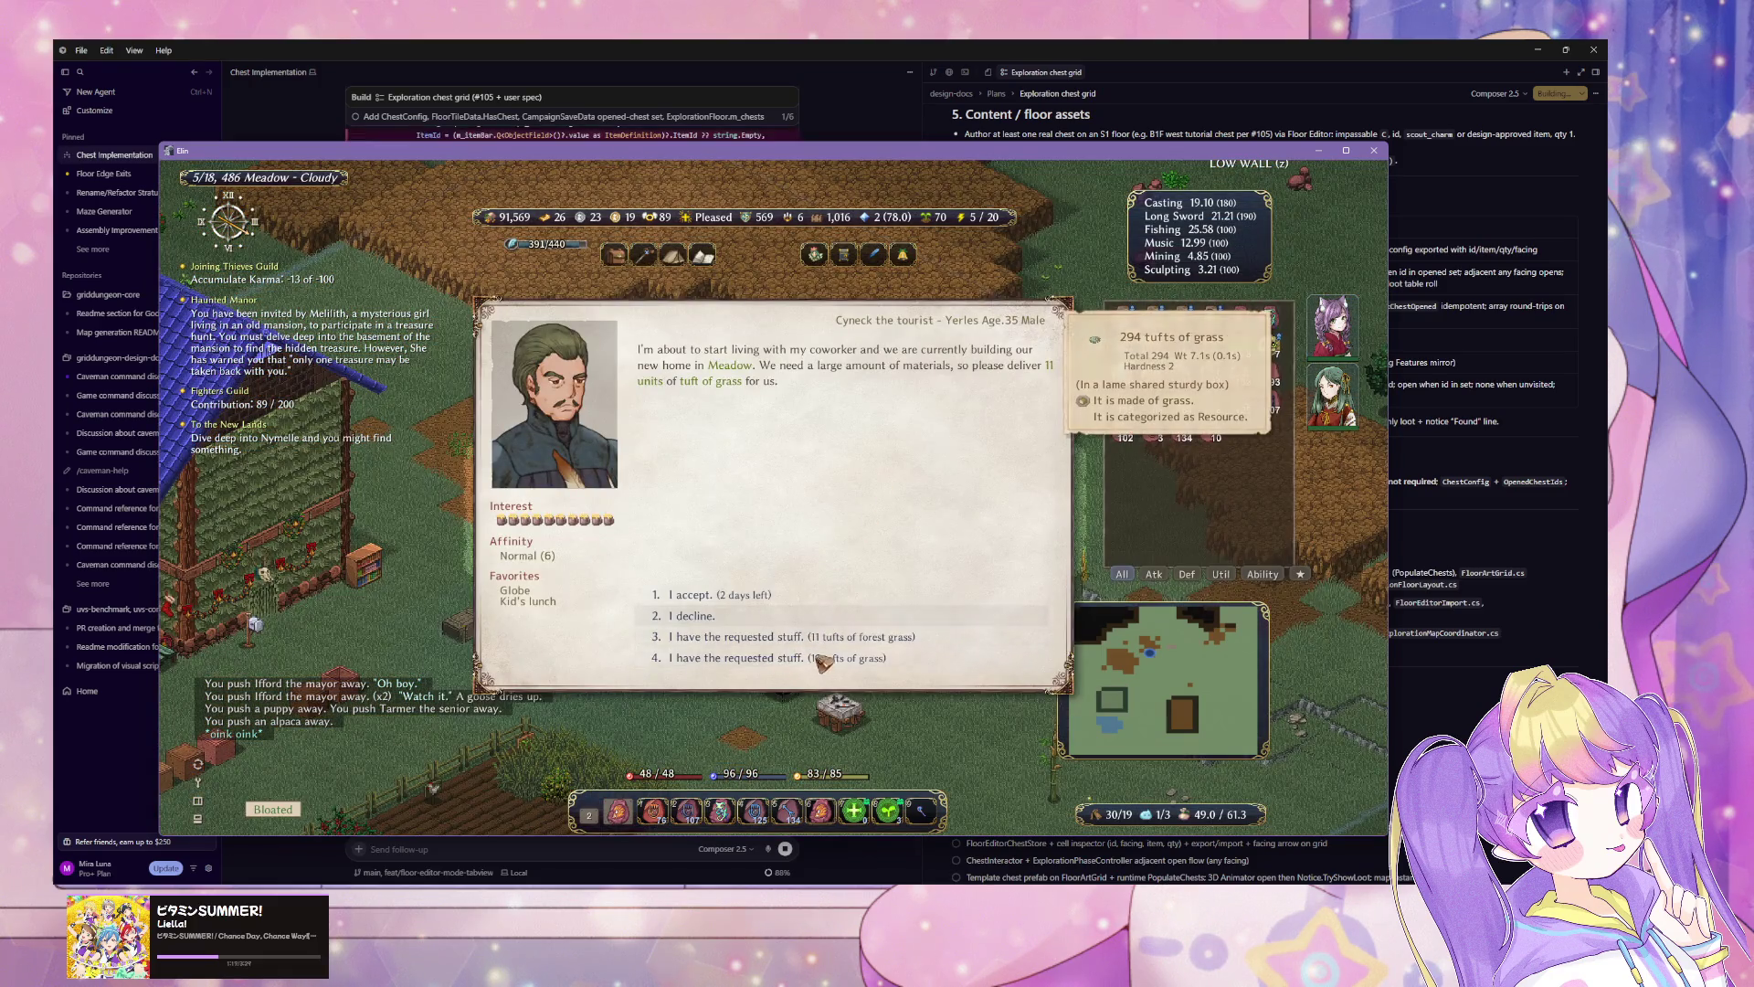
{"action": "left_click", "coordinate": [825, 642]}
{"action": "left_click", "coordinate": [825, 642]}
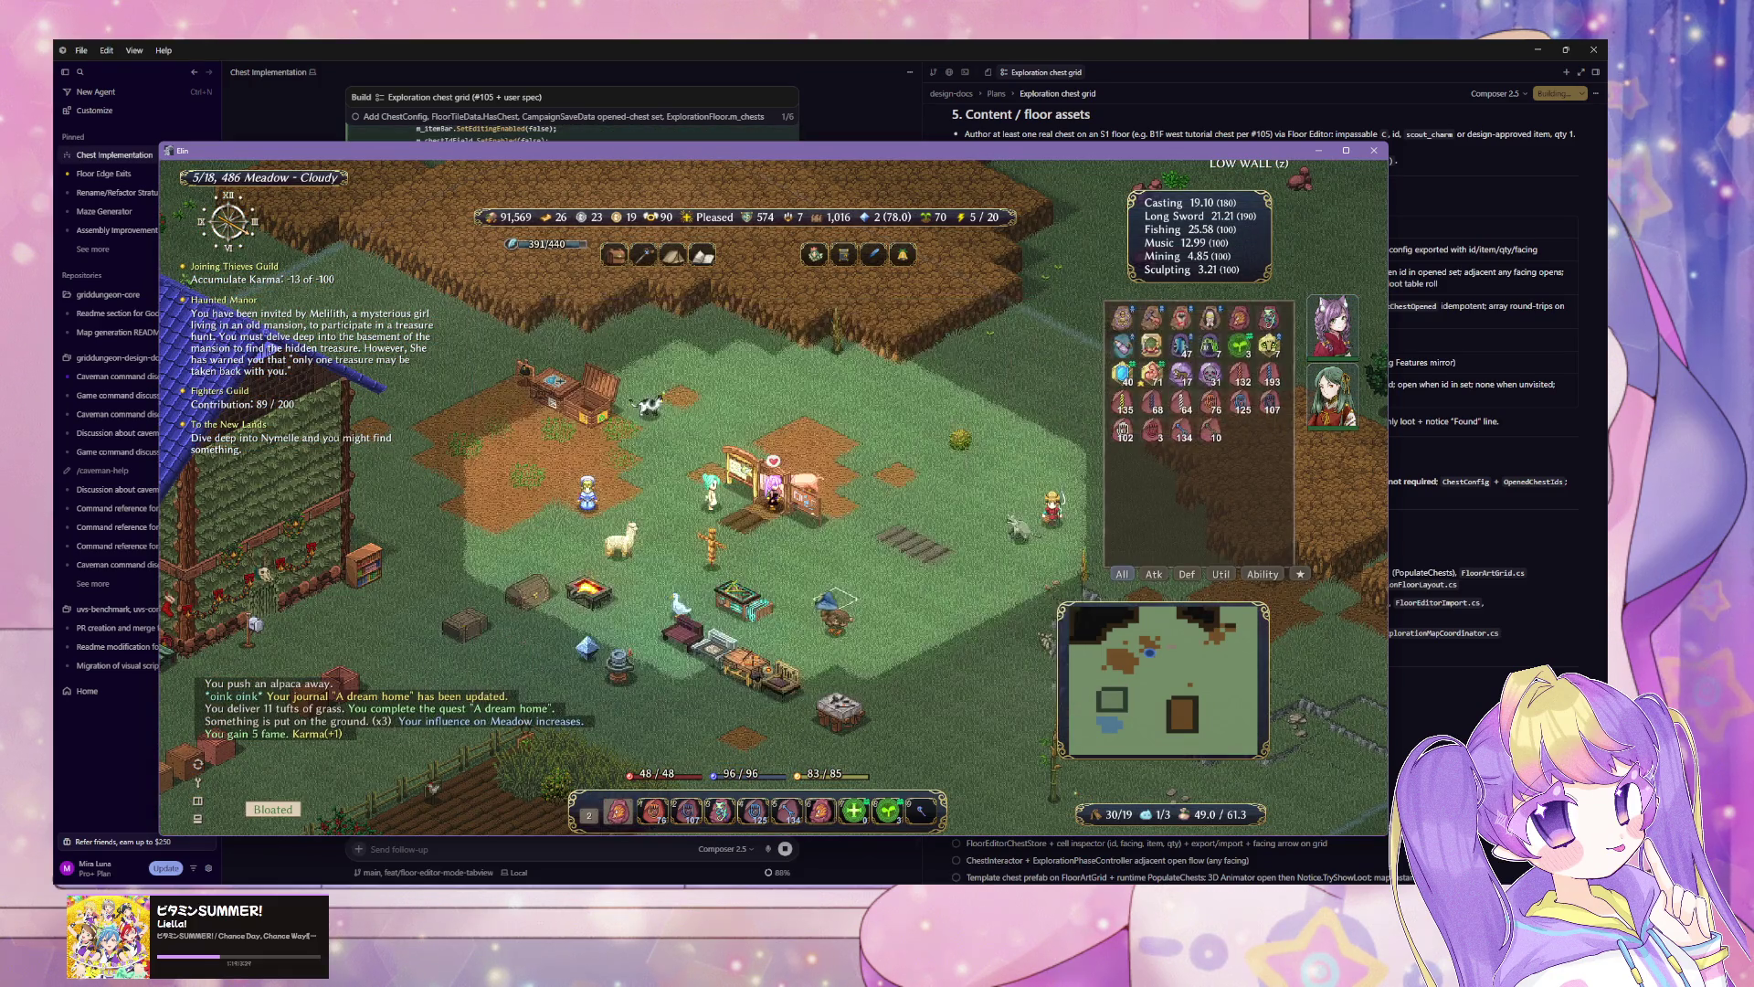
Step: Browse the home's policy overview and recheck the quest board's requests and recruit lists
{"action": "left_click", "coordinate": [745, 448]}
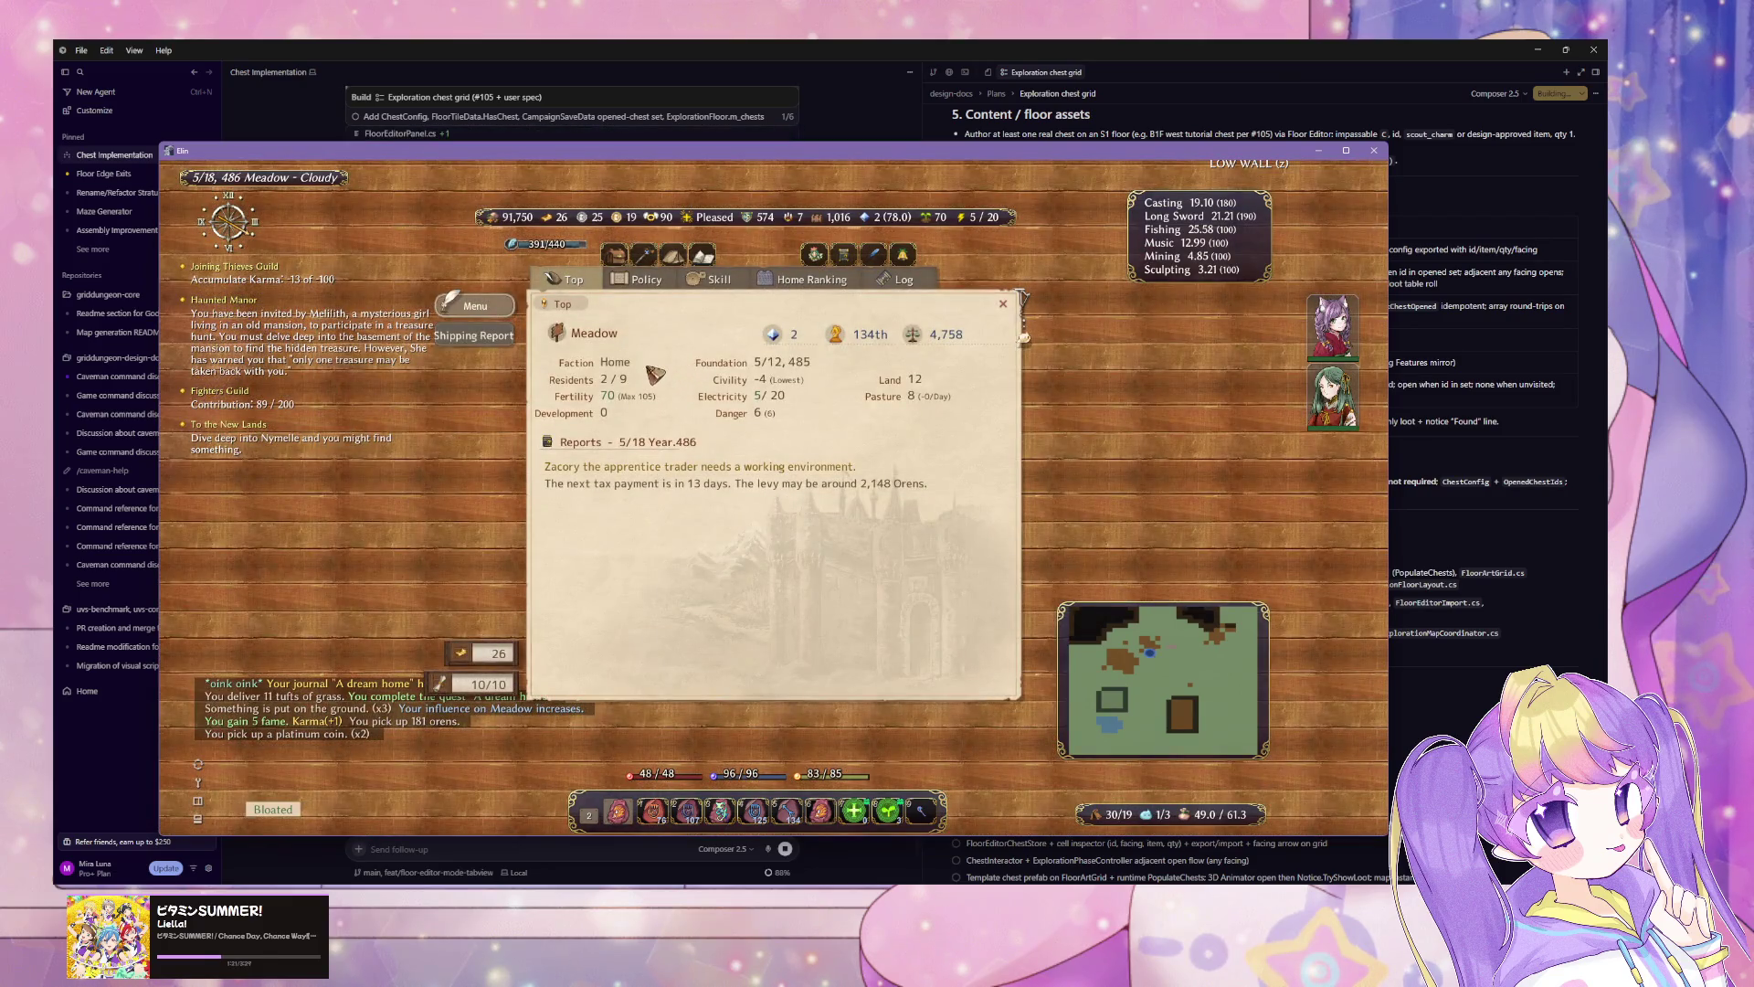
{"action": "left_click", "coordinate": [649, 285]}
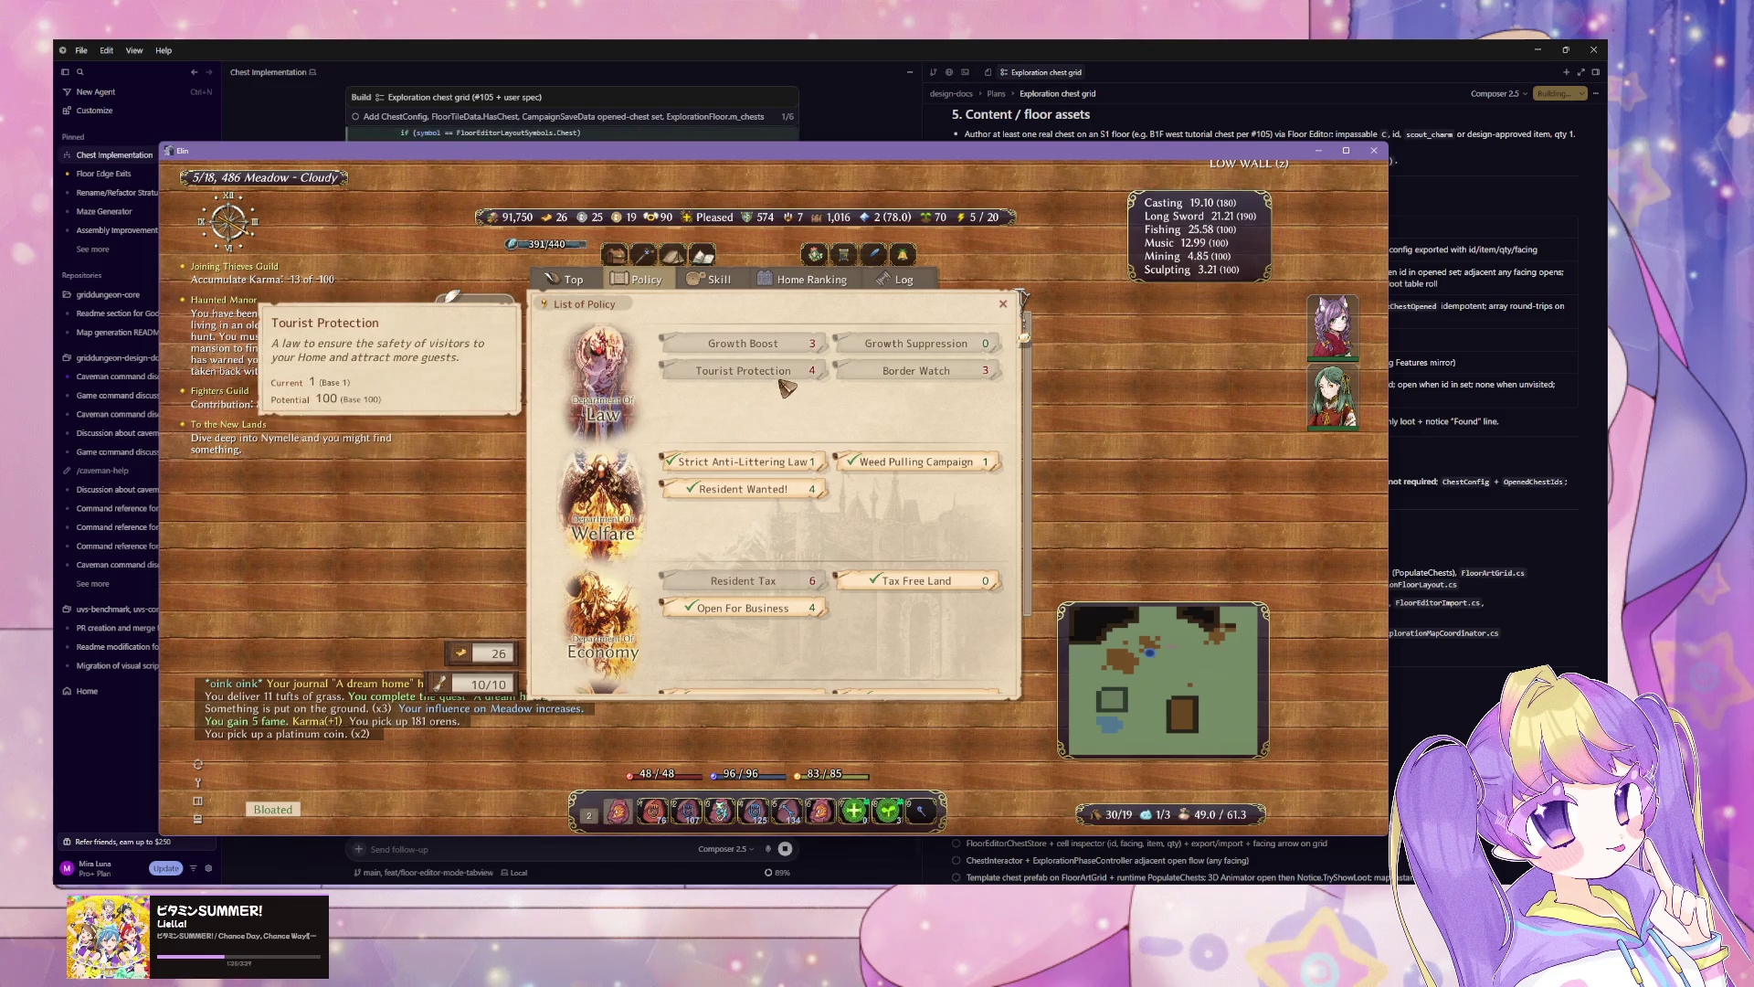
{"action": "mouse_move", "coordinate": [784, 502]}
{"action": "scroll", "coordinate": [784, 503], "scroll_direction": "down", "scroll_amount": 1}
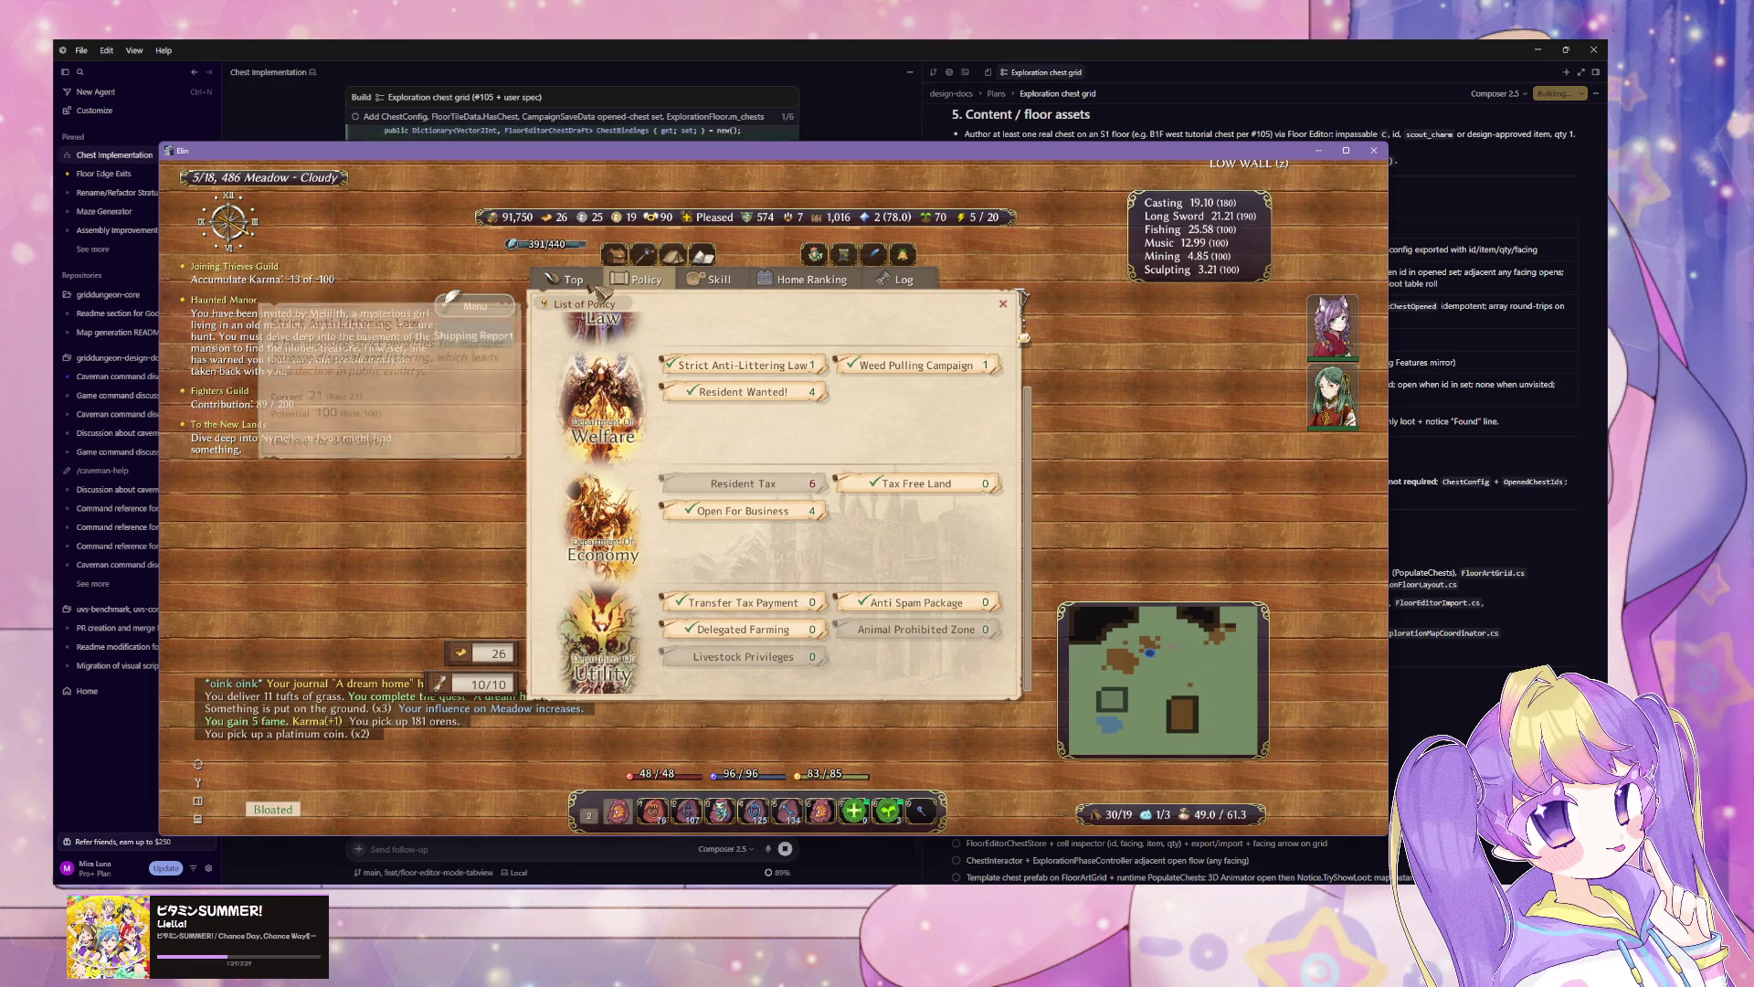
{"action": "key", "text": "Escape"}
{"action": "left_click", "coordinate": [772, 488]}
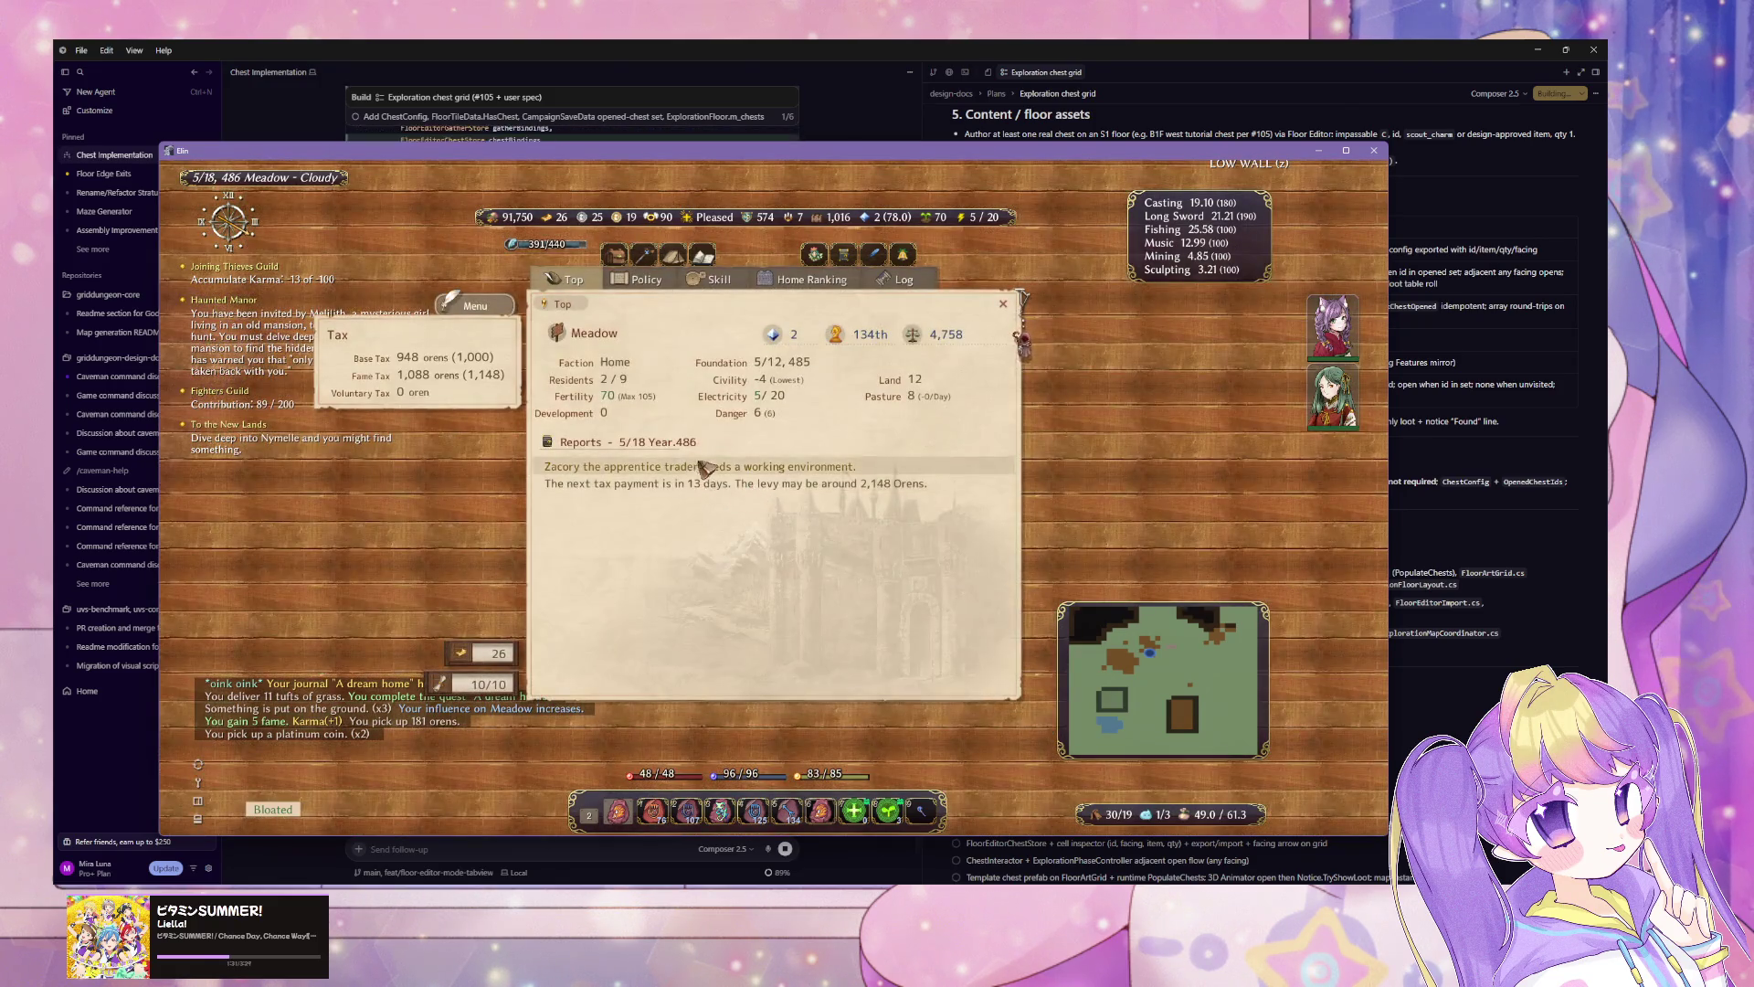
{"action": "key", "text": "Escape"}
{"action": "left_click", "coordinate": [772, 493]}
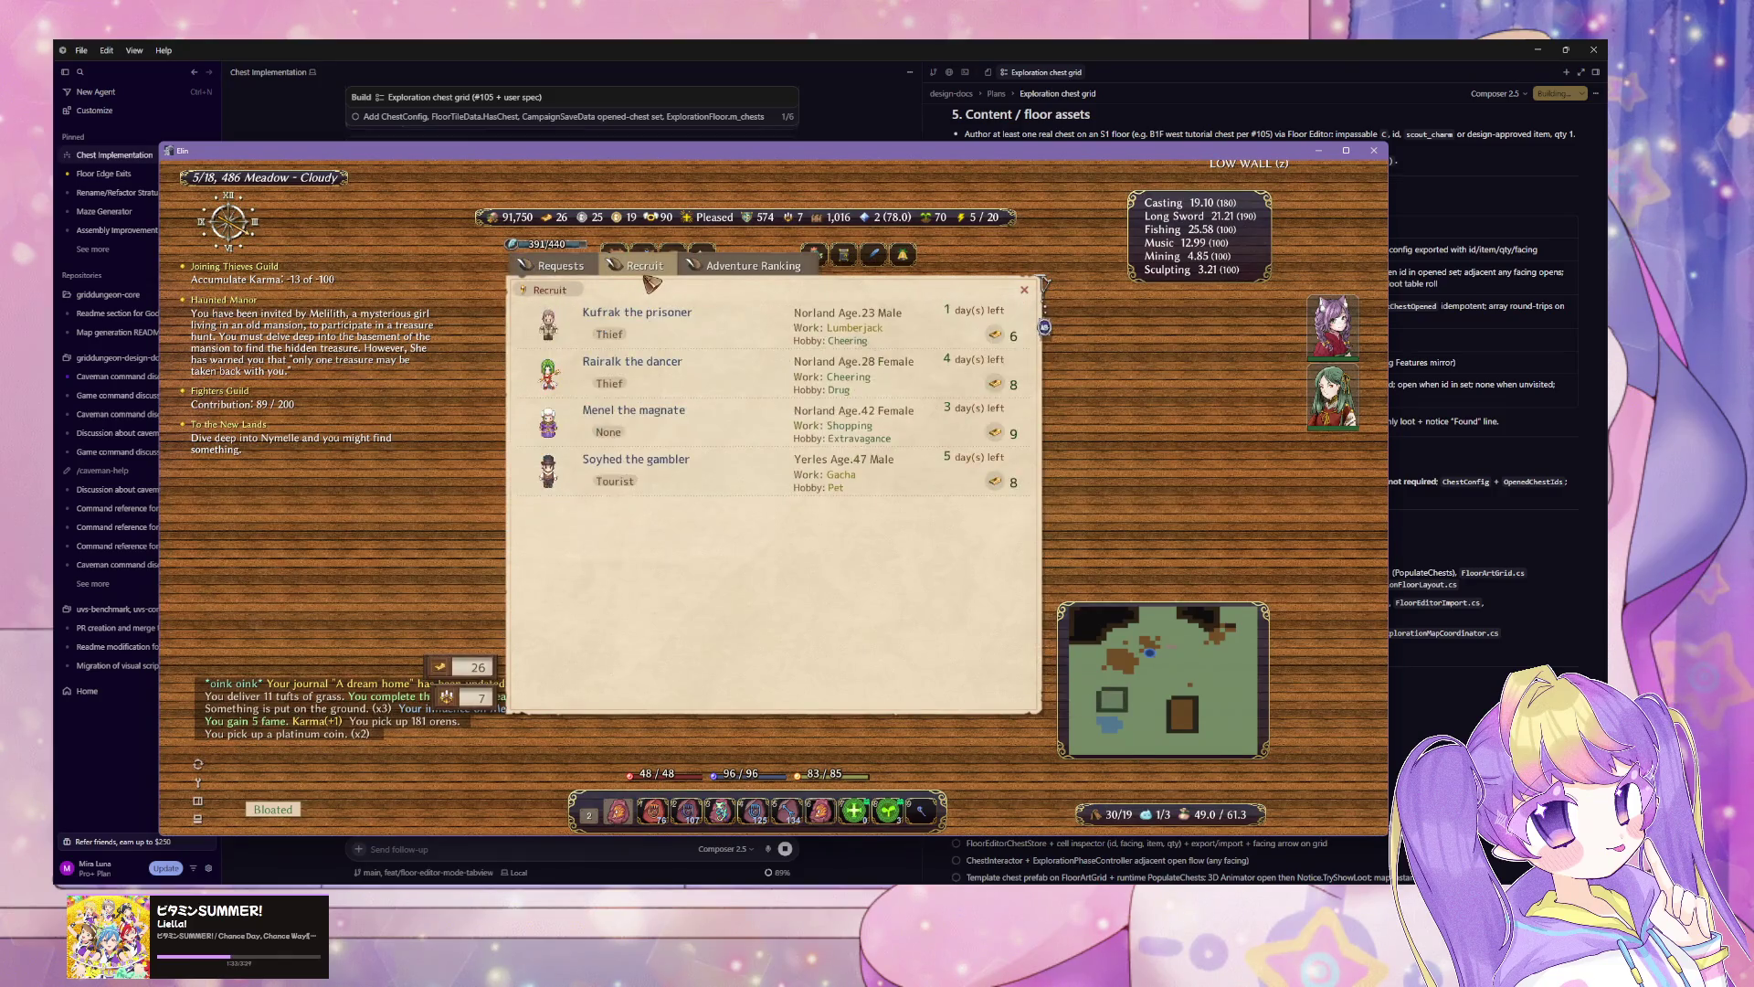
{"action": "key", "text": "Escape"}
Step: Flip through the home management window's policy, skills, ranking and event log pages
{"action": "key", "text": "h"}
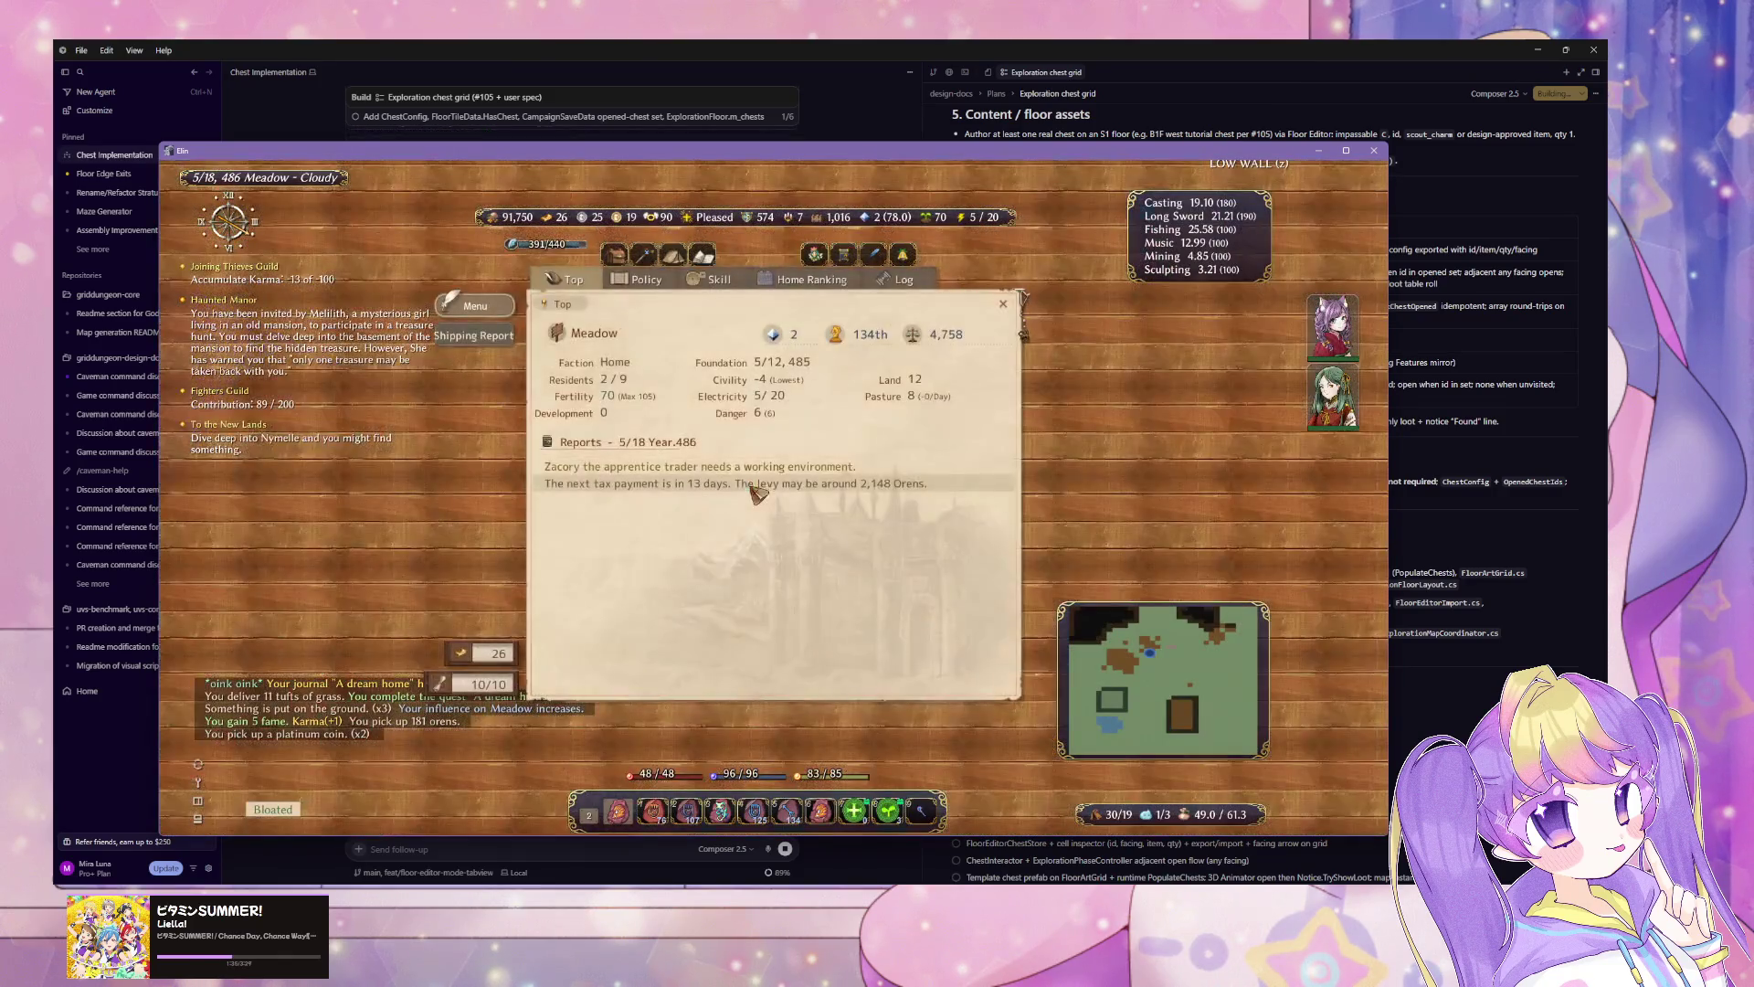
{"action": "left_click", "coordinate": [628, 283]}
{"action": "left_click", "coordinate": [715, 285]}
{"action": "left_click", "coordinate": [808, 285]}
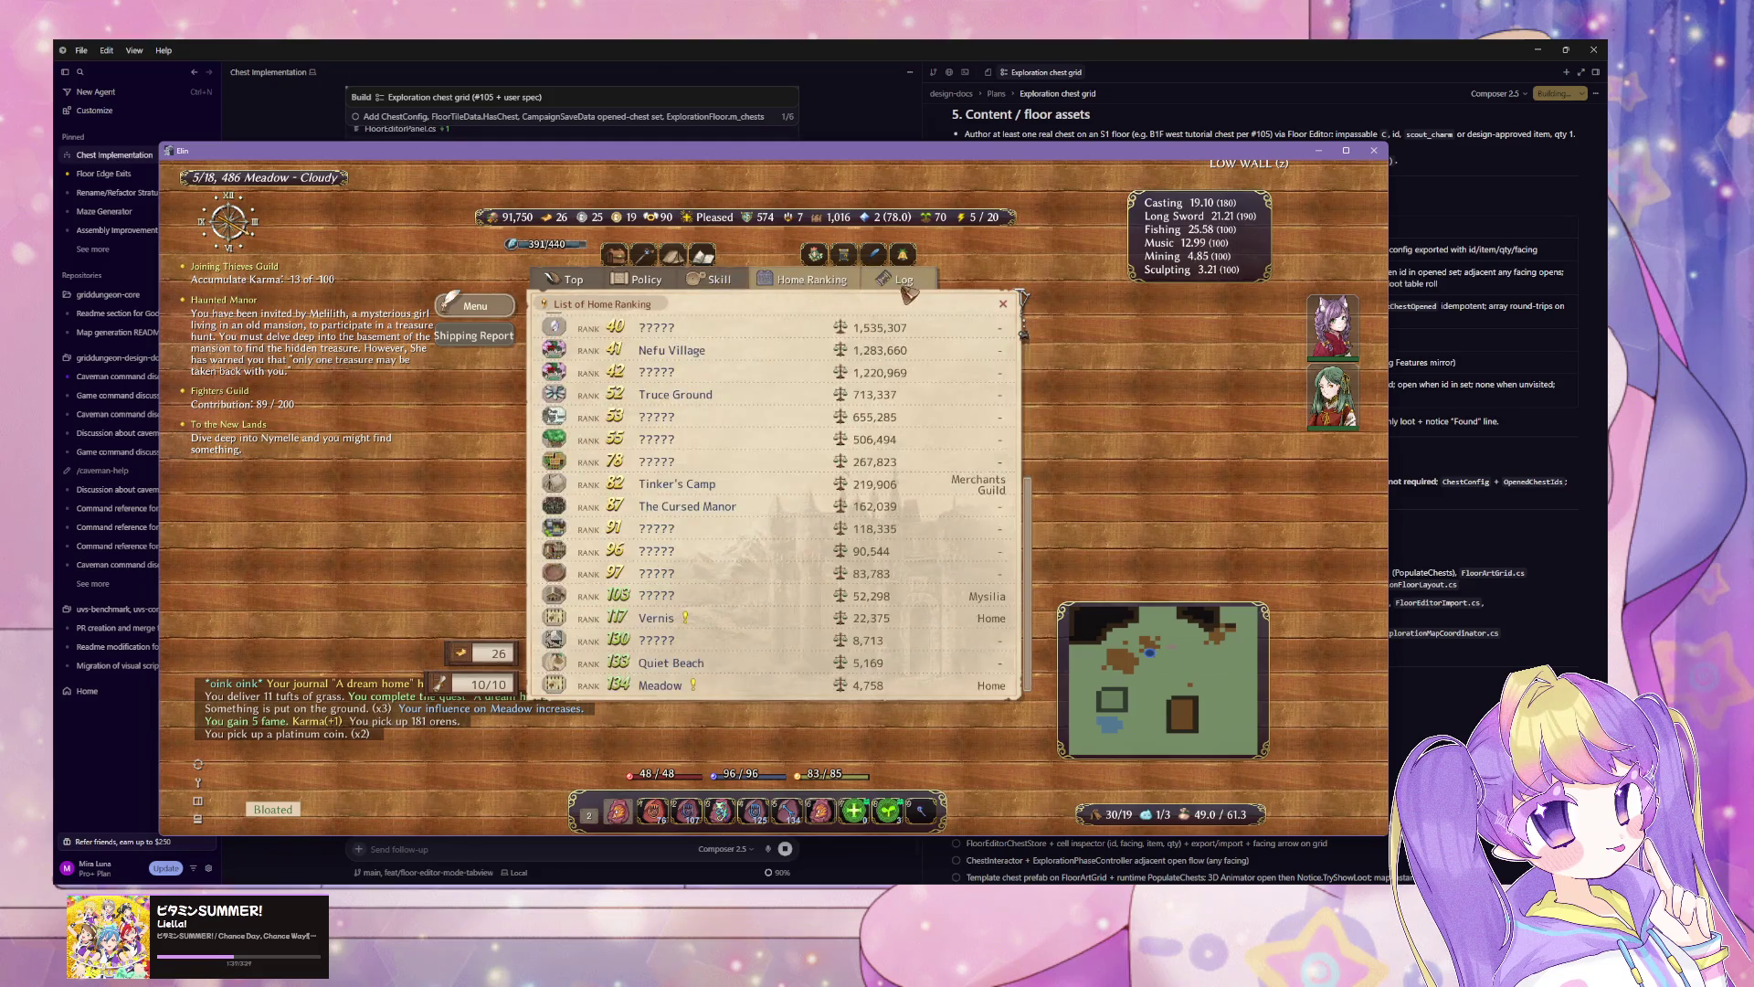
{"action": "left_click", "coordinate": [895, 289]}
{"action": "key", "text": "Escape"}
Step: Open the List of Residents and check where the apprentice trader sleeps
{"action": "key", "text": "Tab"}
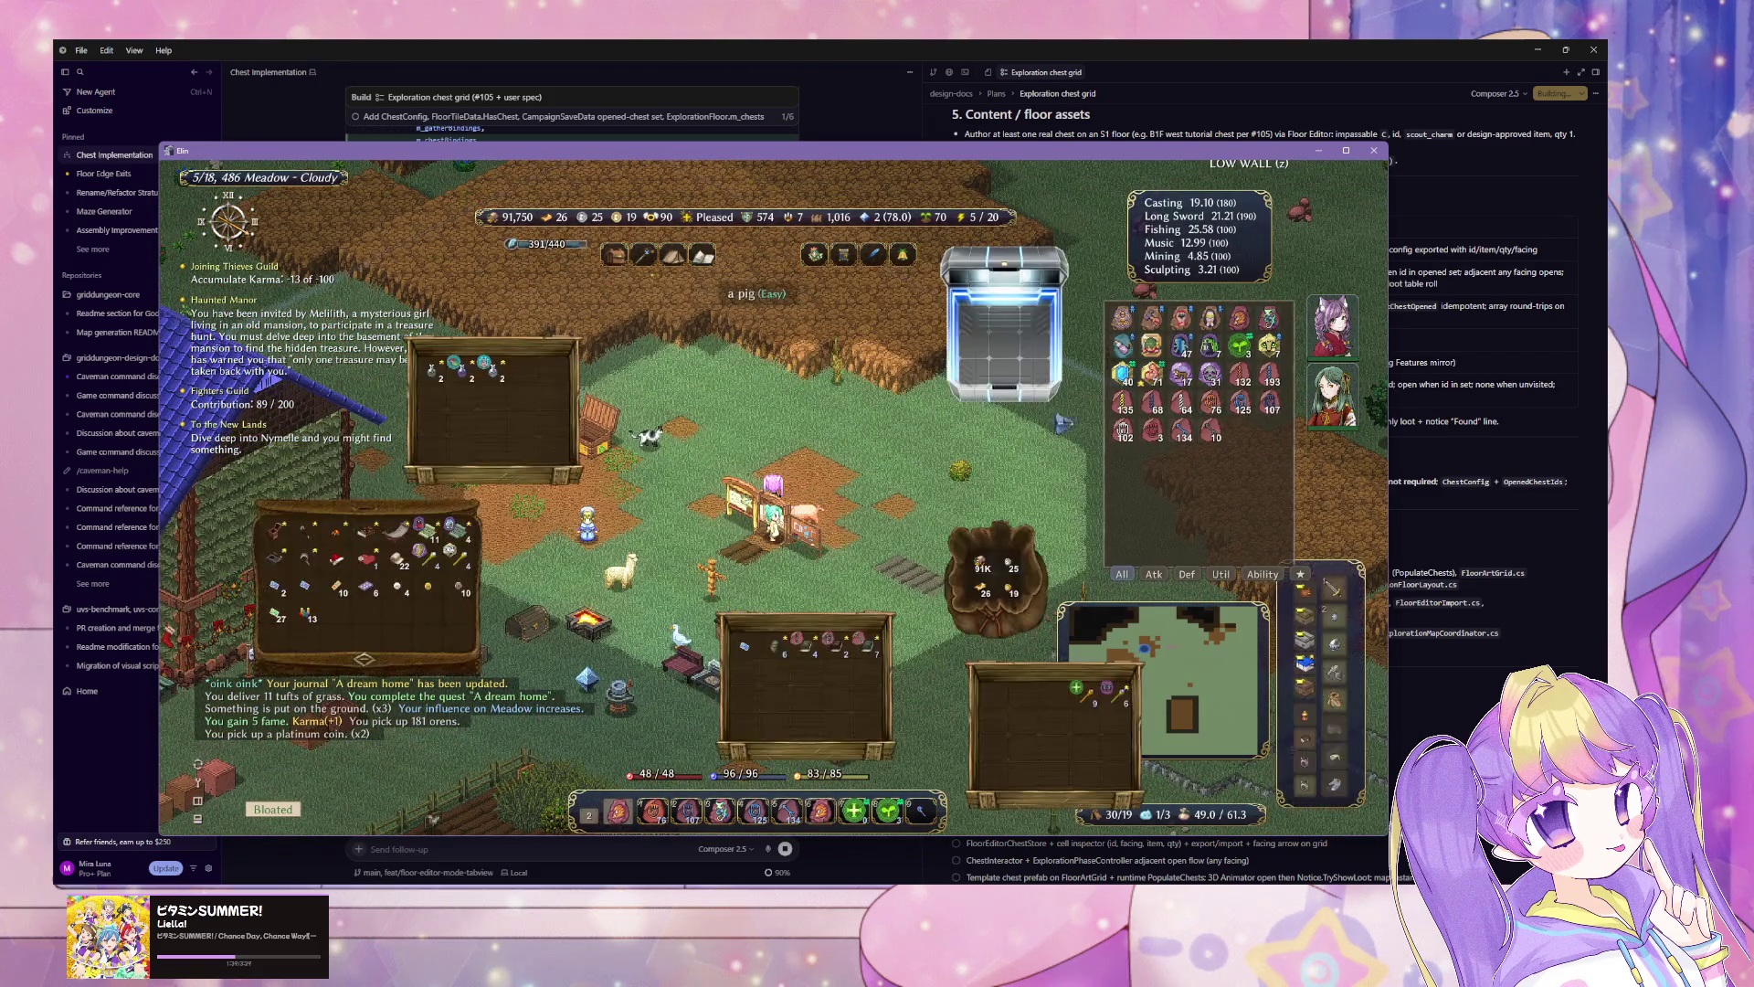
{"action": "left_click", "coordinate": [740, 508]}
{"action": "left_click", "coordinate": [575, 577]}
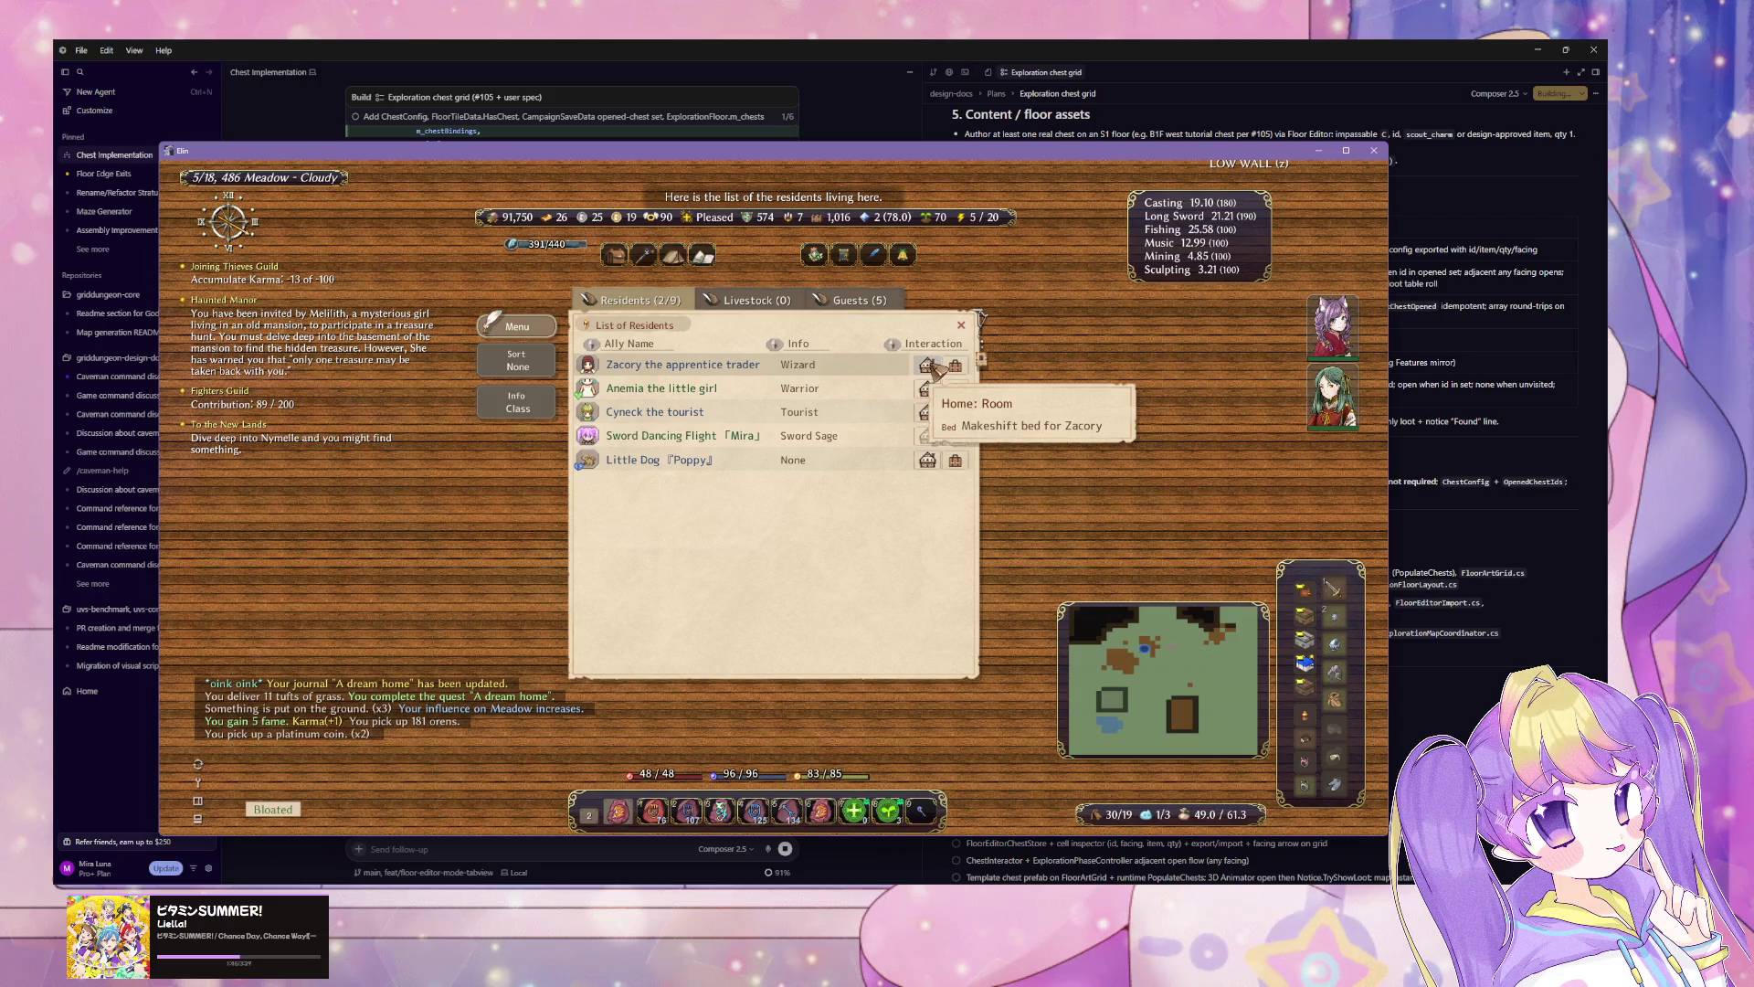
{"action": "key", "text": "Escape"}
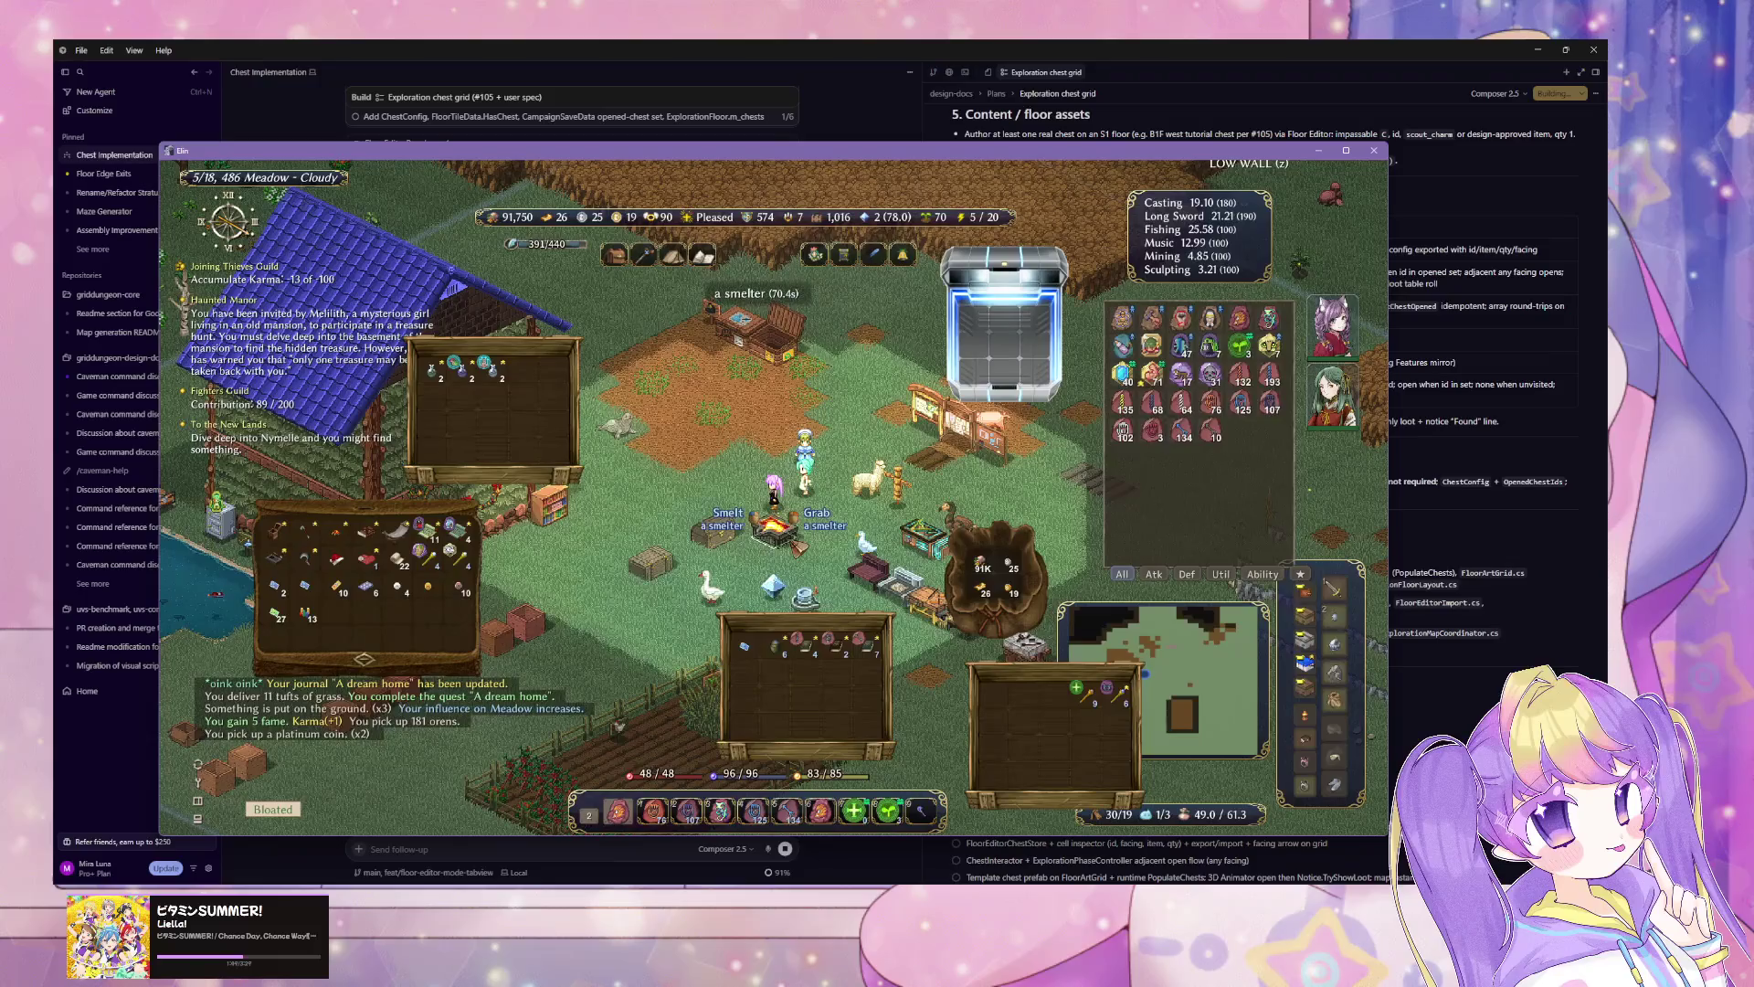
Step: Load the stocked copper ore into the smelter to produce copper ingots
{"action": "left_click", "coordinate": [777, 530]}
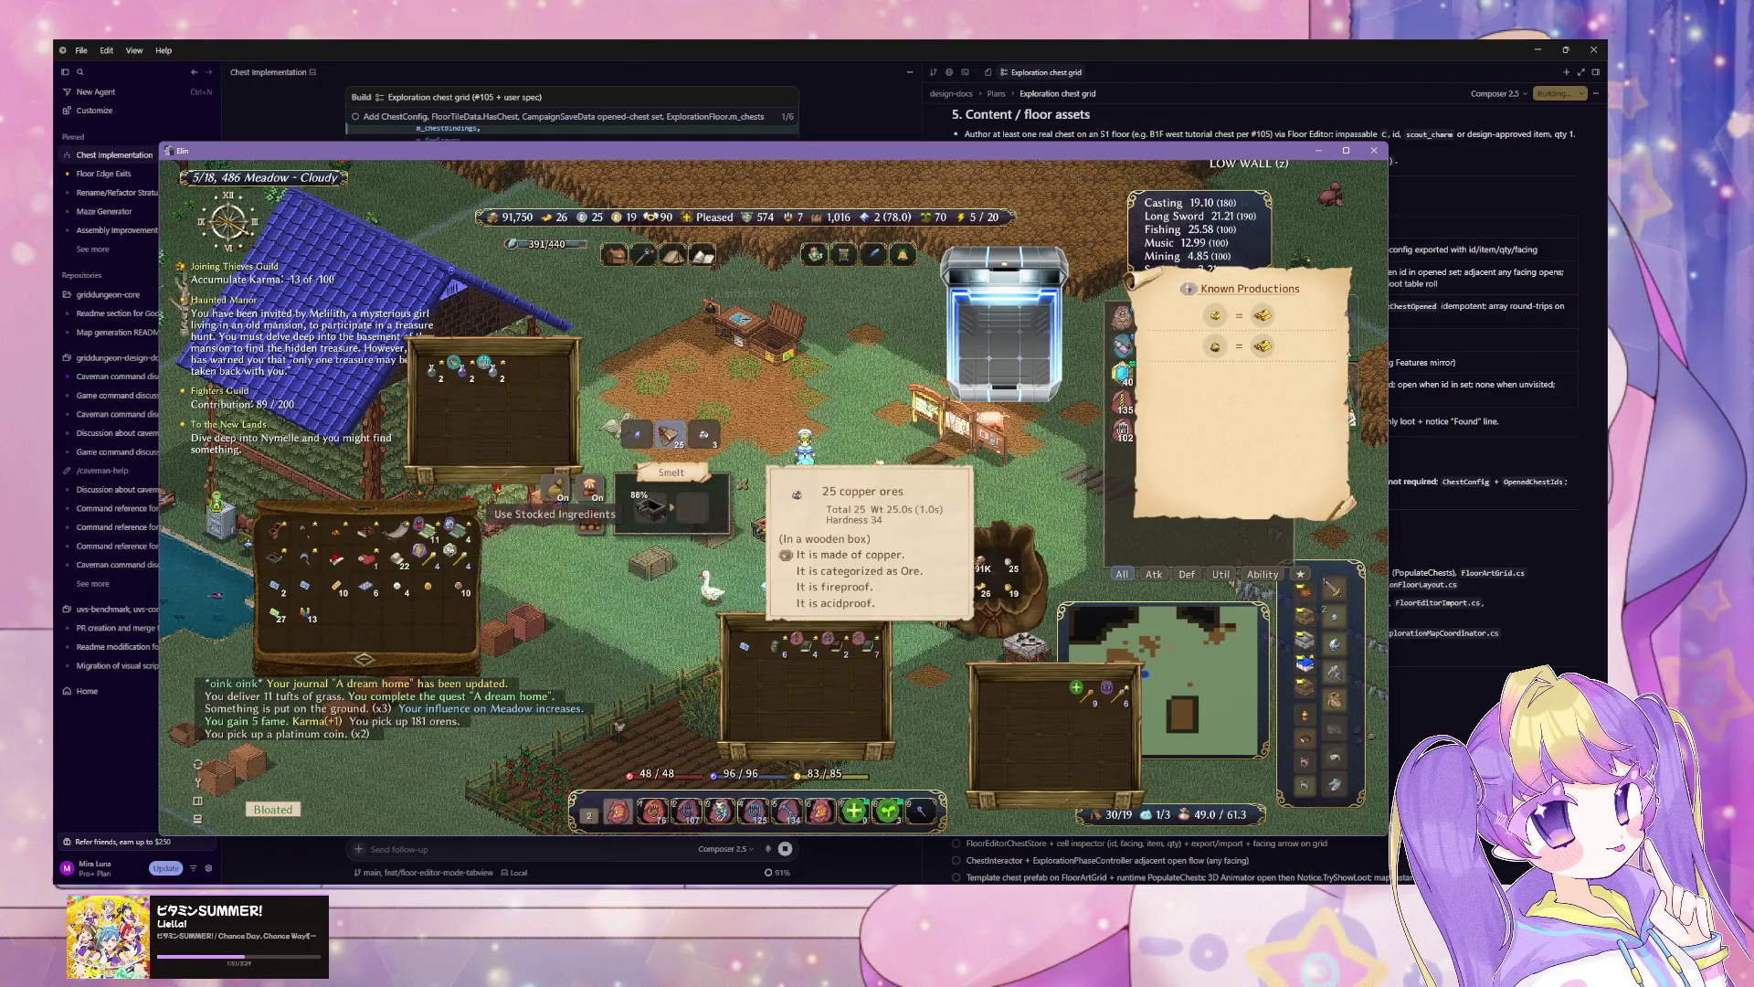
{"action": "left_click", "coordinate": [669, 436]}
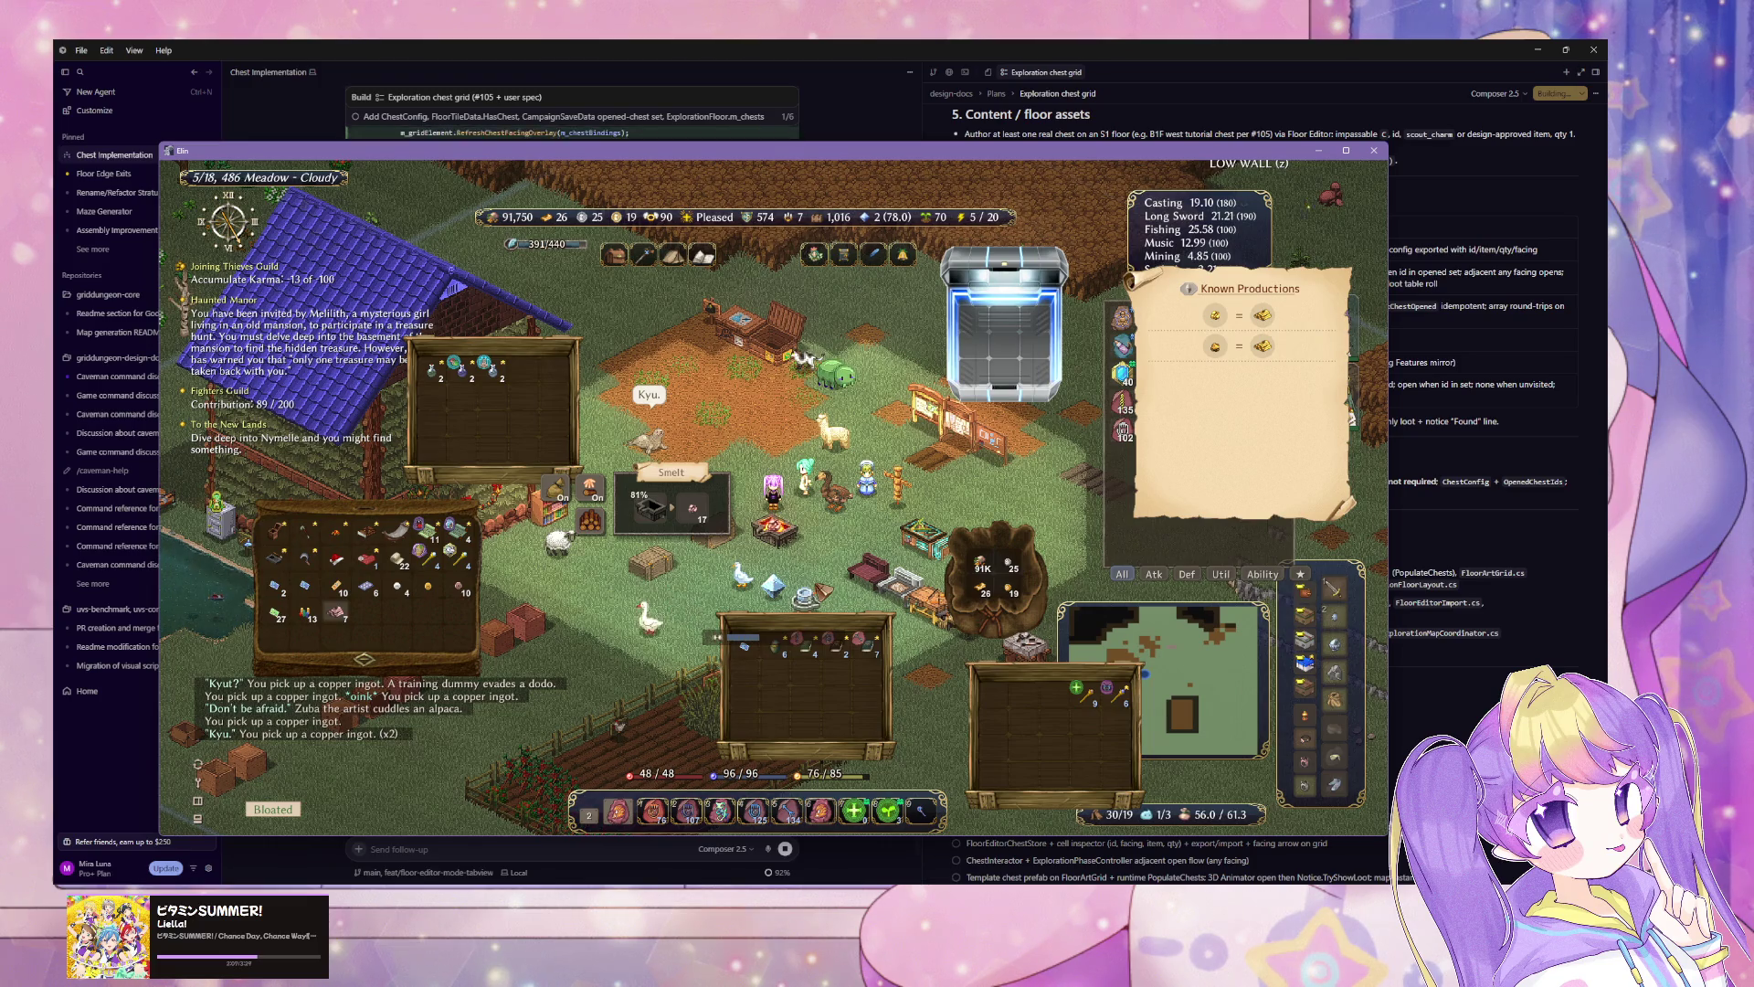
{"action": "key", "text": "Right"}
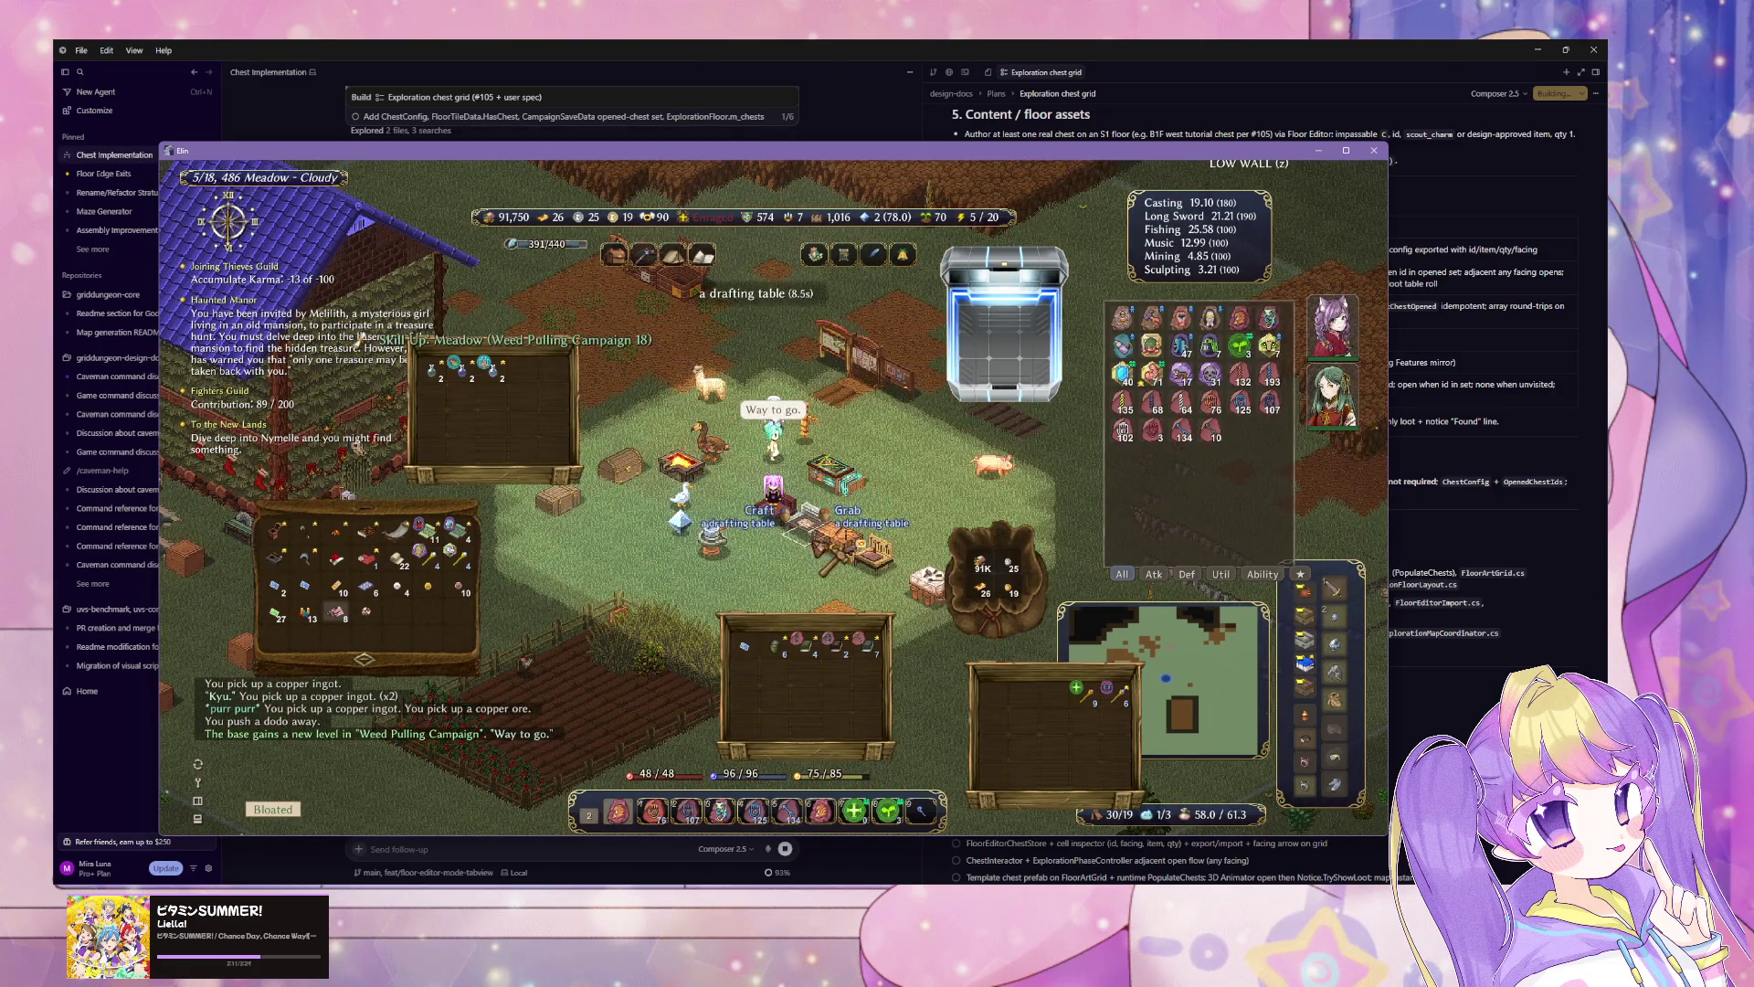
Step: Walk to the carpenter's table and browse its recipes, previewing the Big table
{"action": "key", "text": "Right"}
{"action": "key", "text": "Right"}
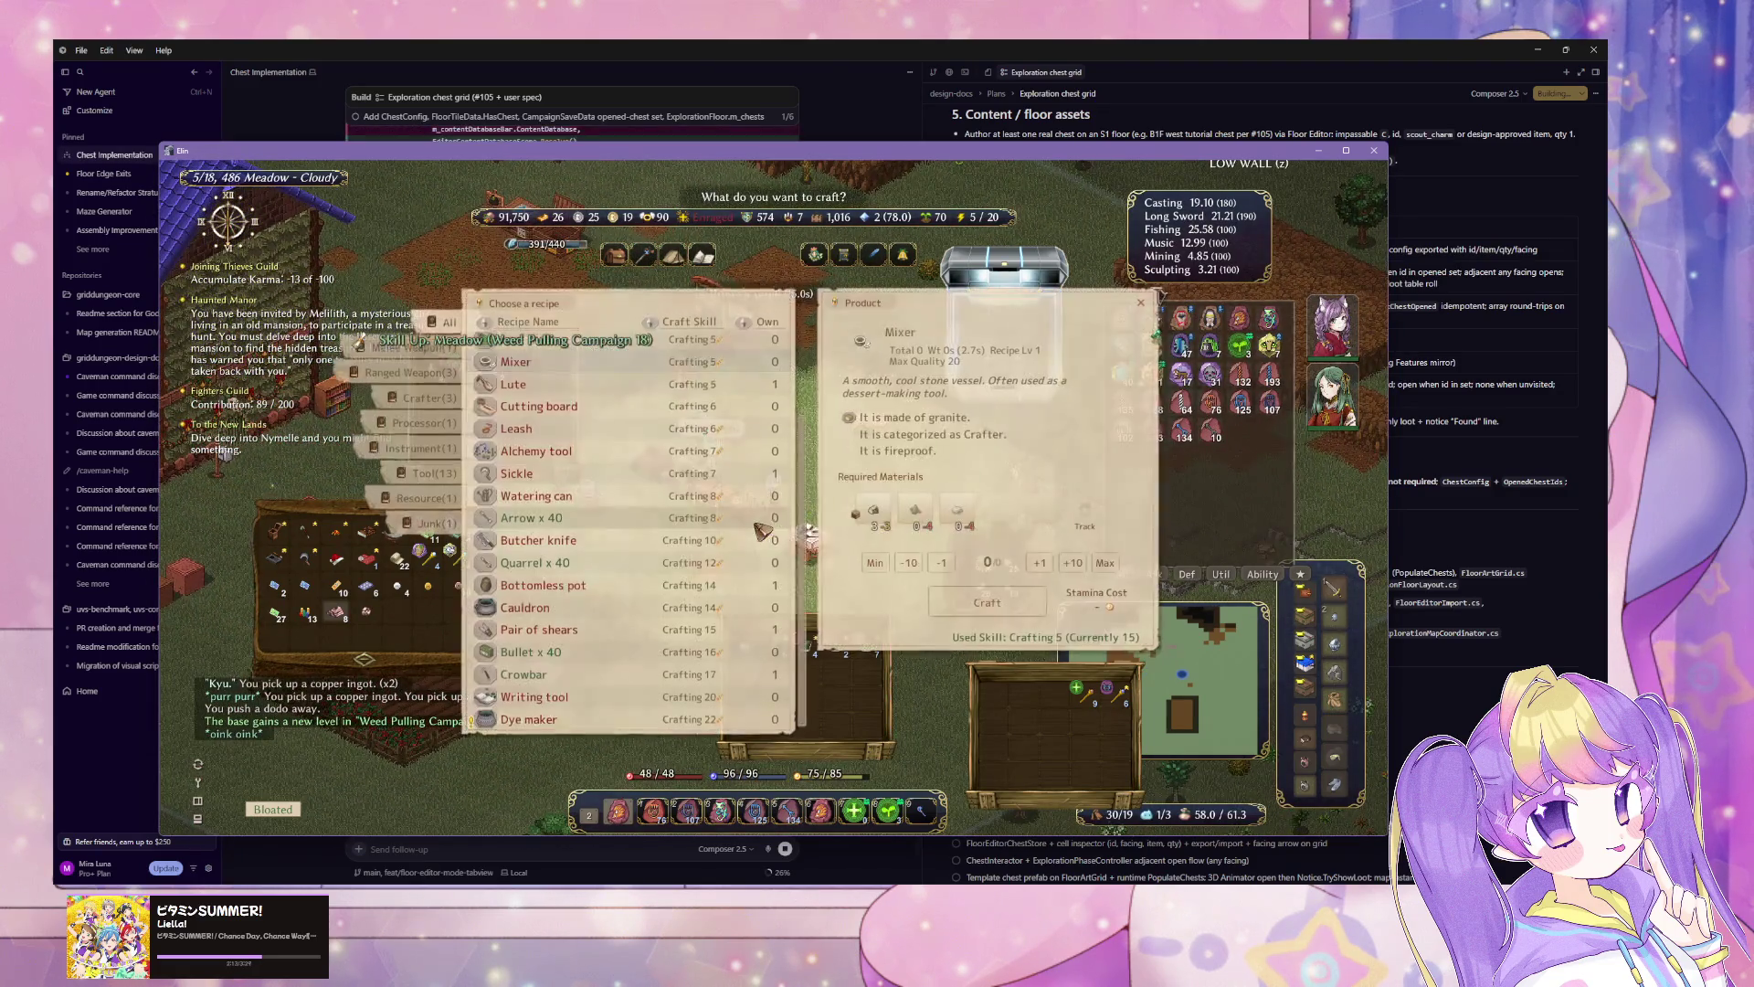
{"action": "key", "text": "Escape"}
{"action": "key", "text": "Left"}
{"action": "left_click", "coordinate": [718, 537]}
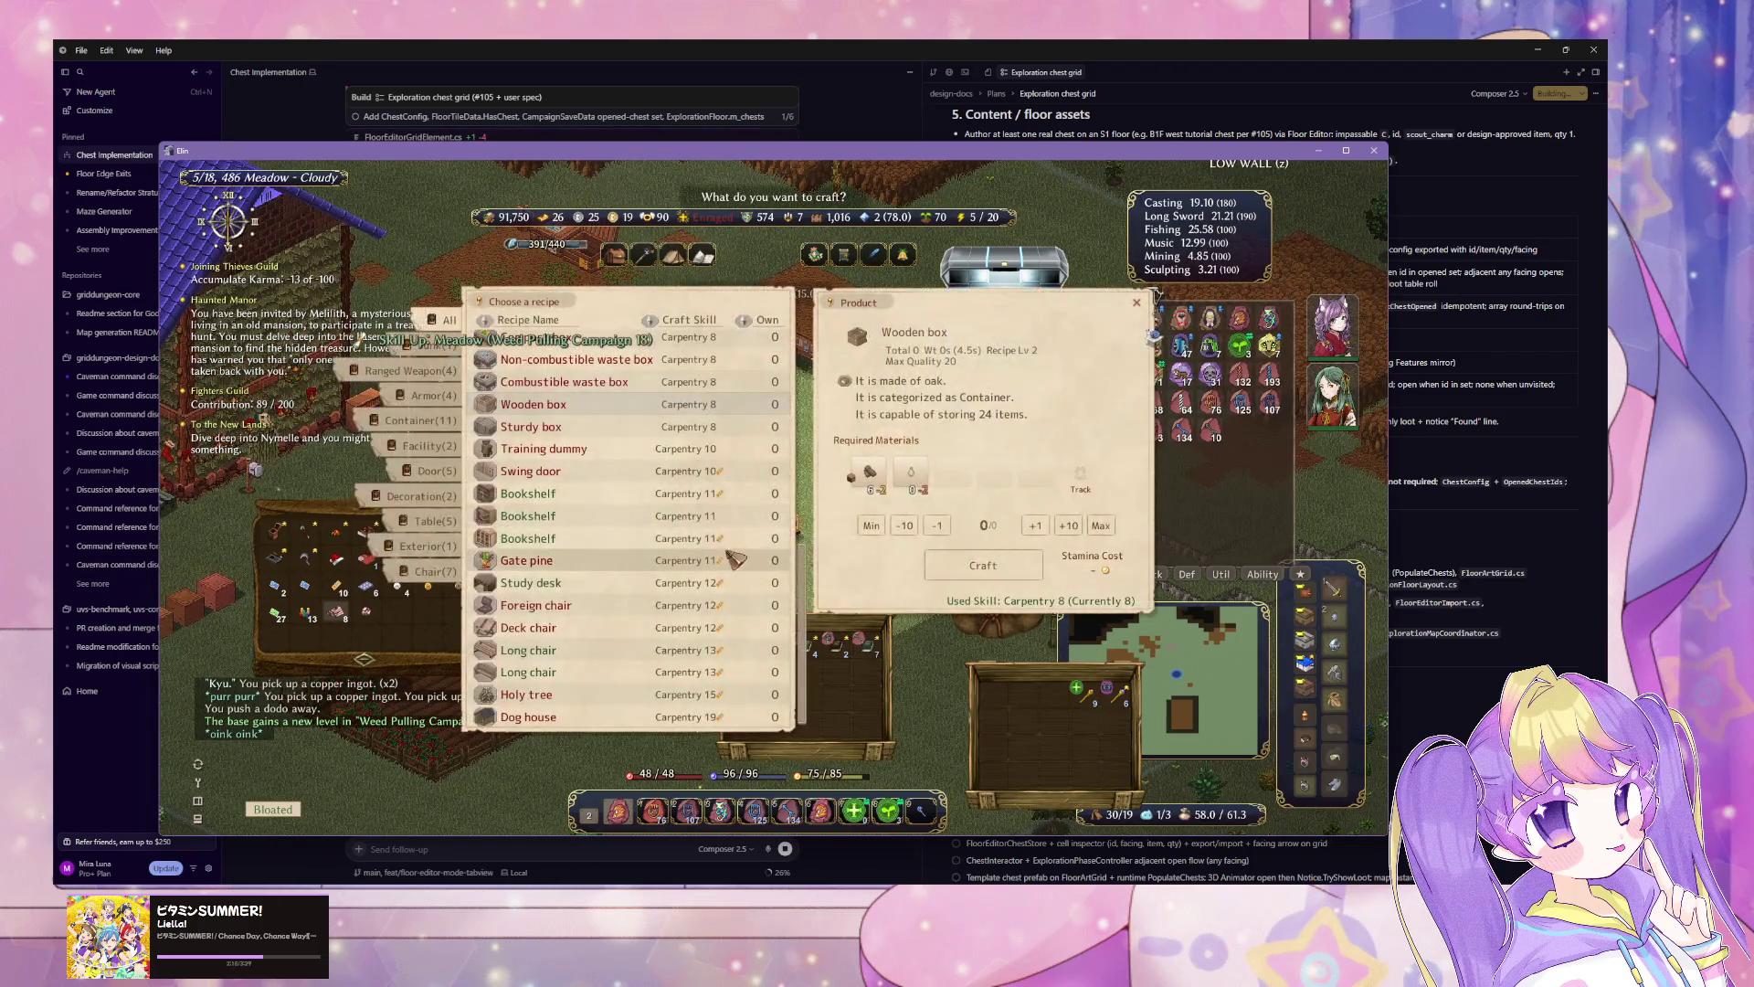
{"action": "scroll", "coordinate": [714, 539], "scroll_direction": "up", "scroll_amount": 2}
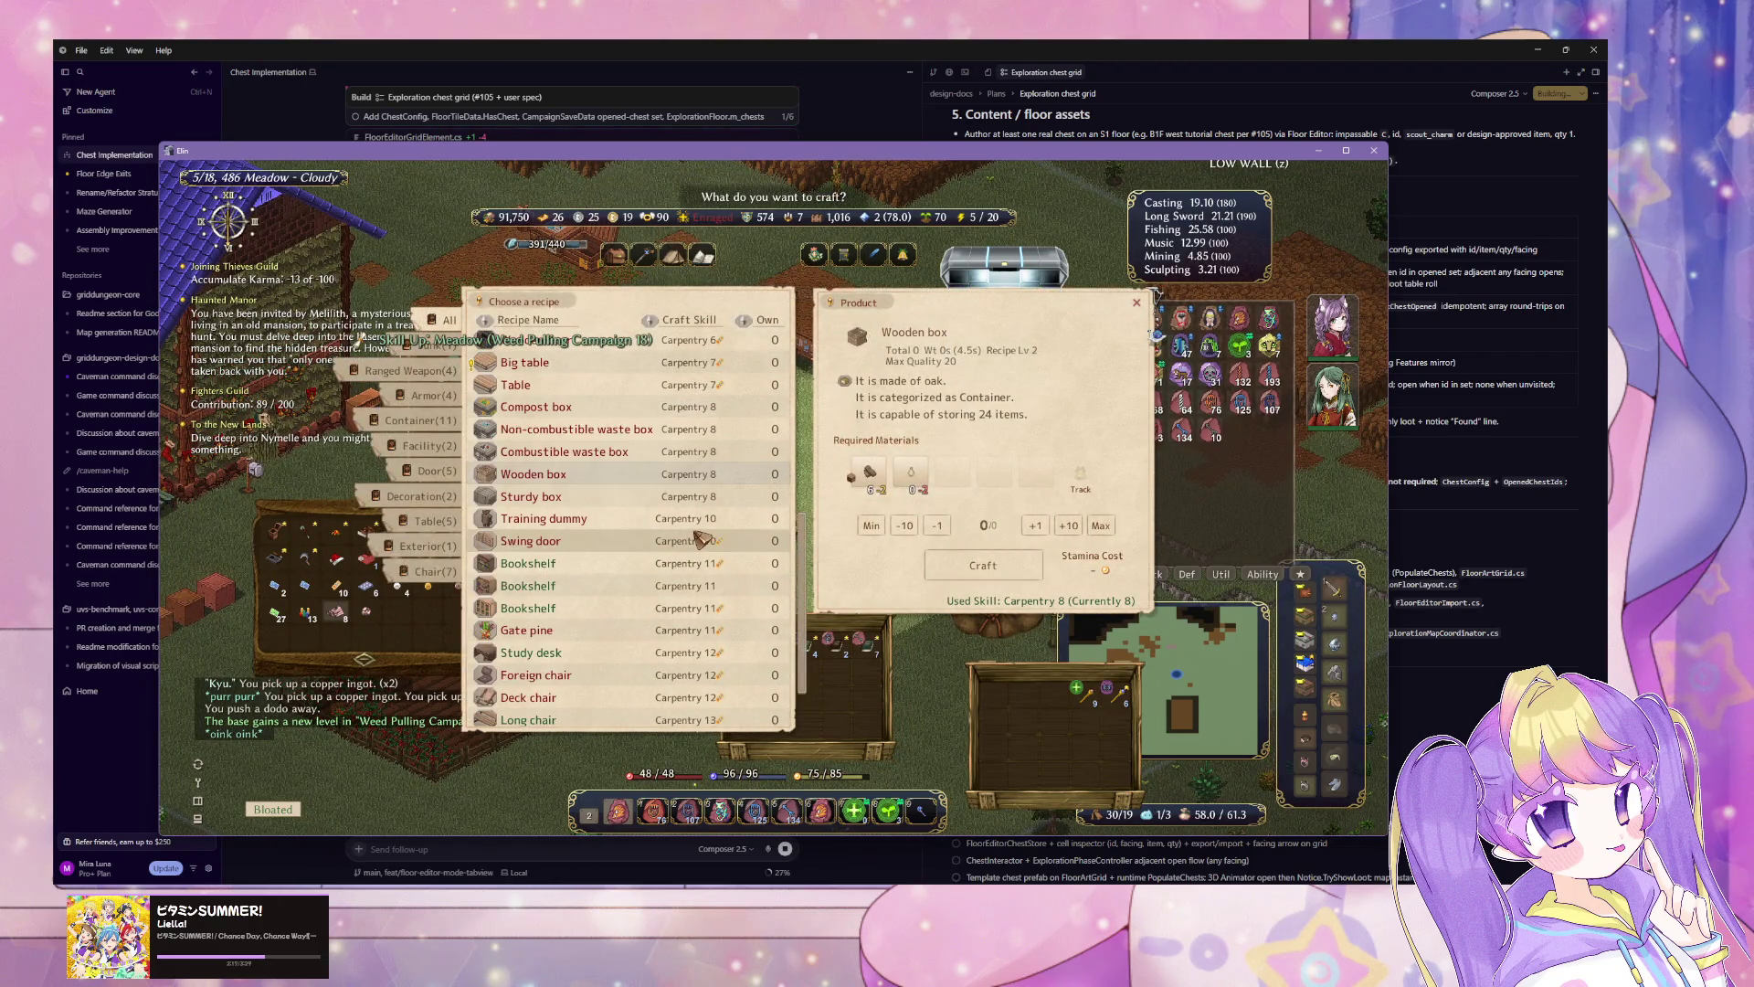
{"action": "scroll", "coordinate": [700, 537], "scroll_direction": "up", "scroll_amount": 5}
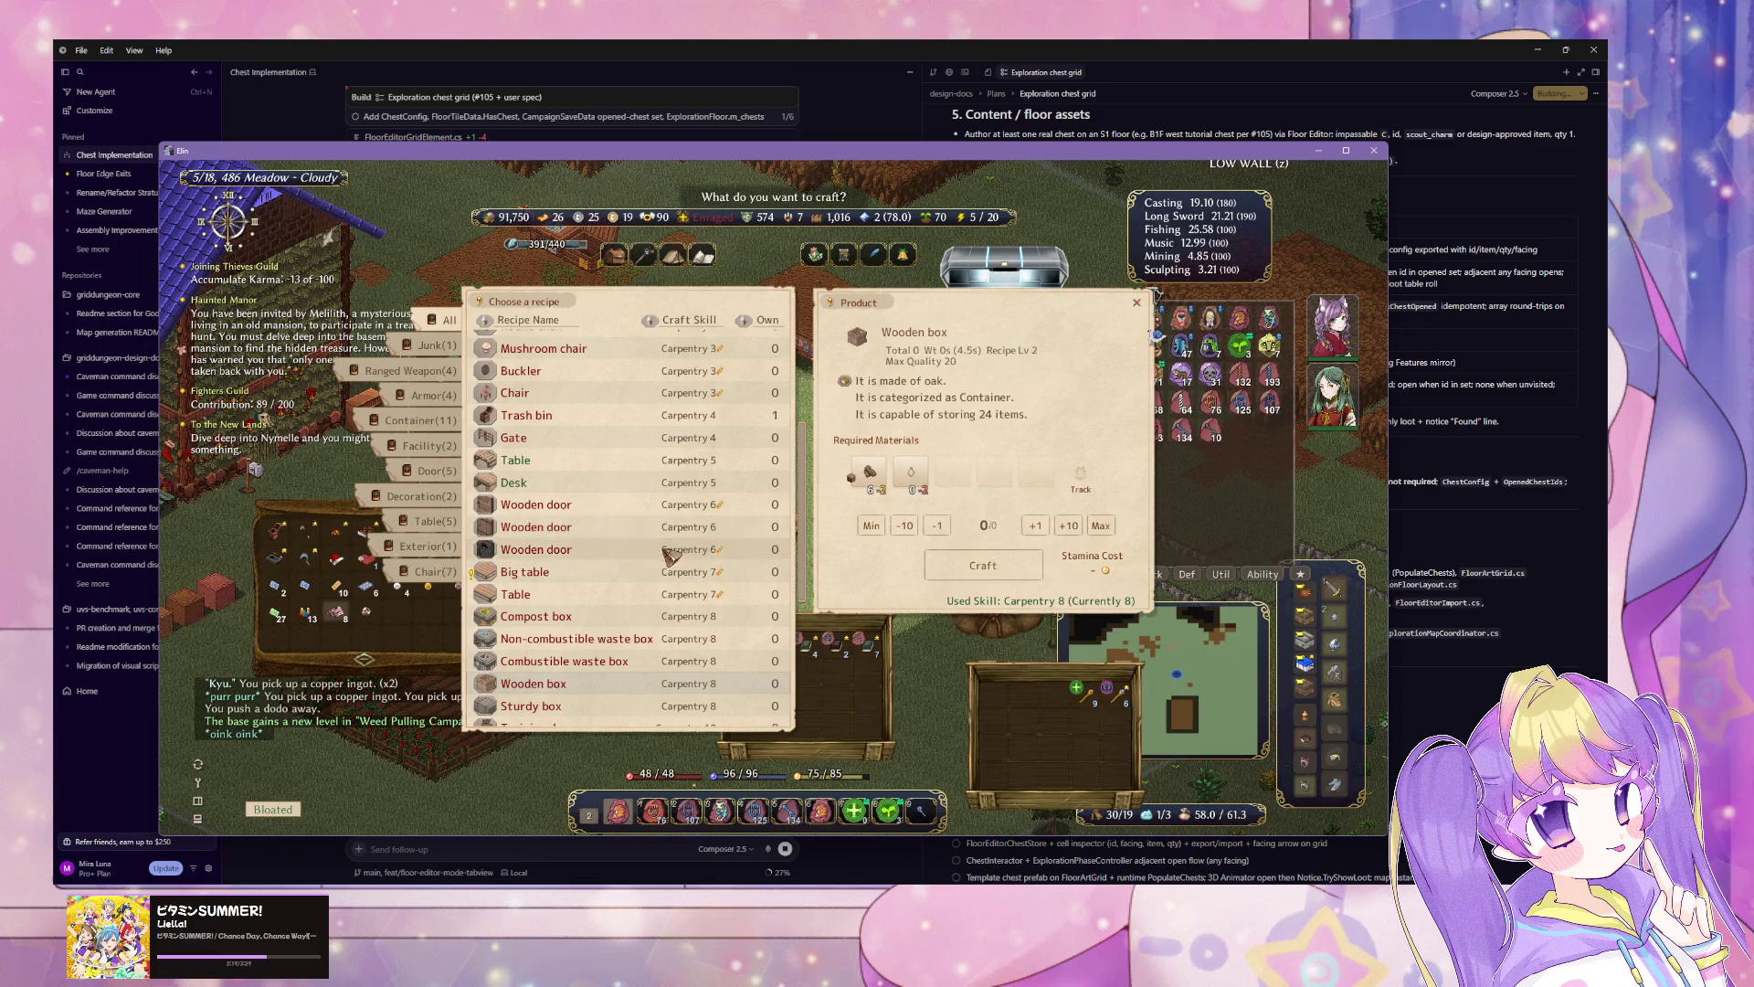
{"action": "left_click", "coordinate": [643, 574]}
{"action": "key", "text": "Escape"}
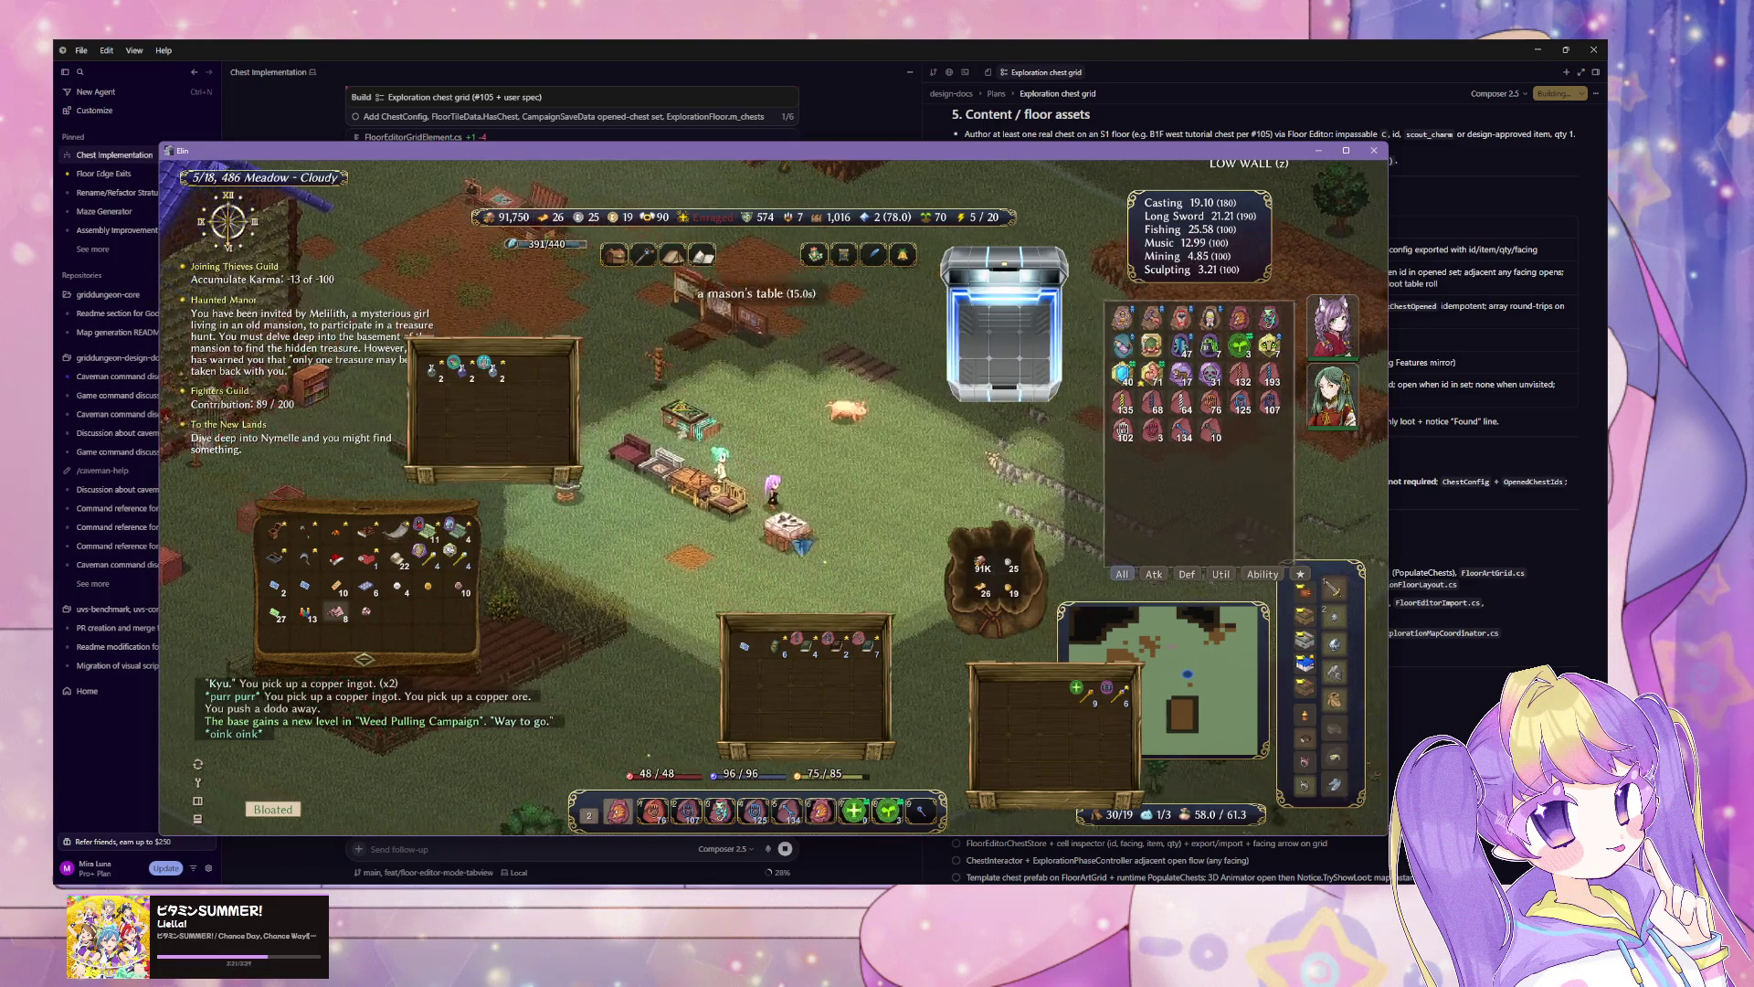
Step: Browse the mason's table recipes: Well, Statue of Creator and Stone weapon
{"action": "left_click", "coordinate": [778, 525]}
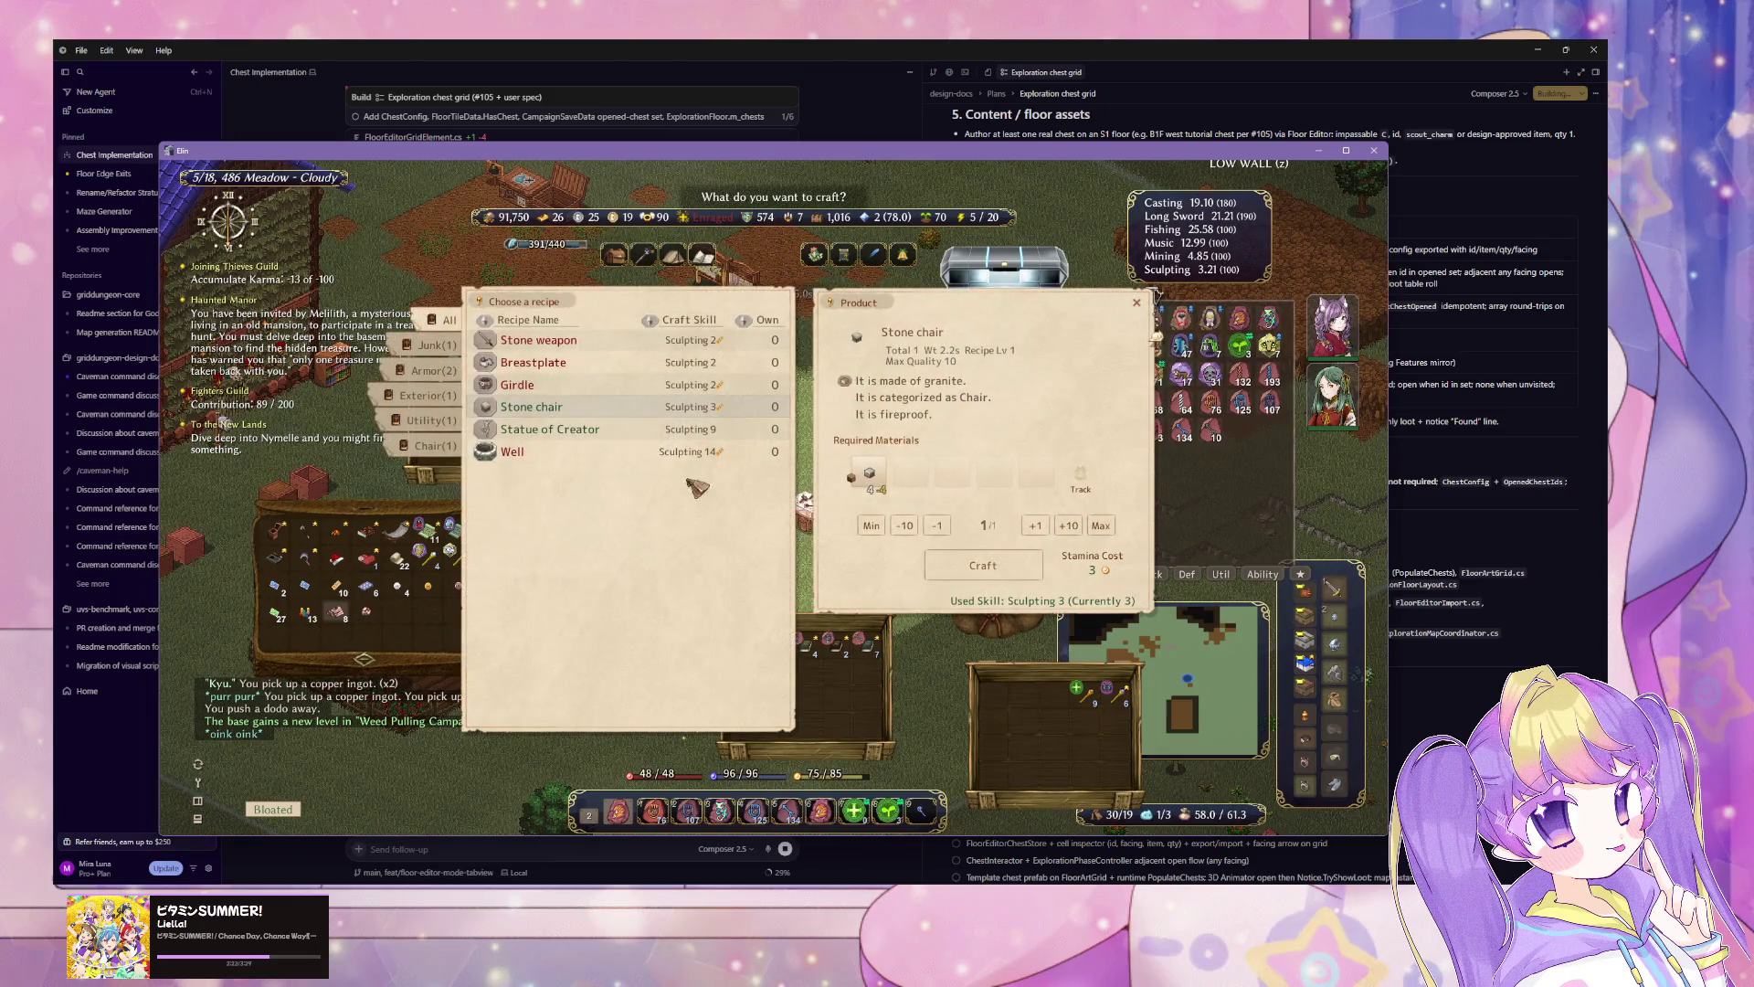
{"action": "left_click", "coordinate": [587, 453]}
{"action": "left_click", "coordinate": [594, 428]}
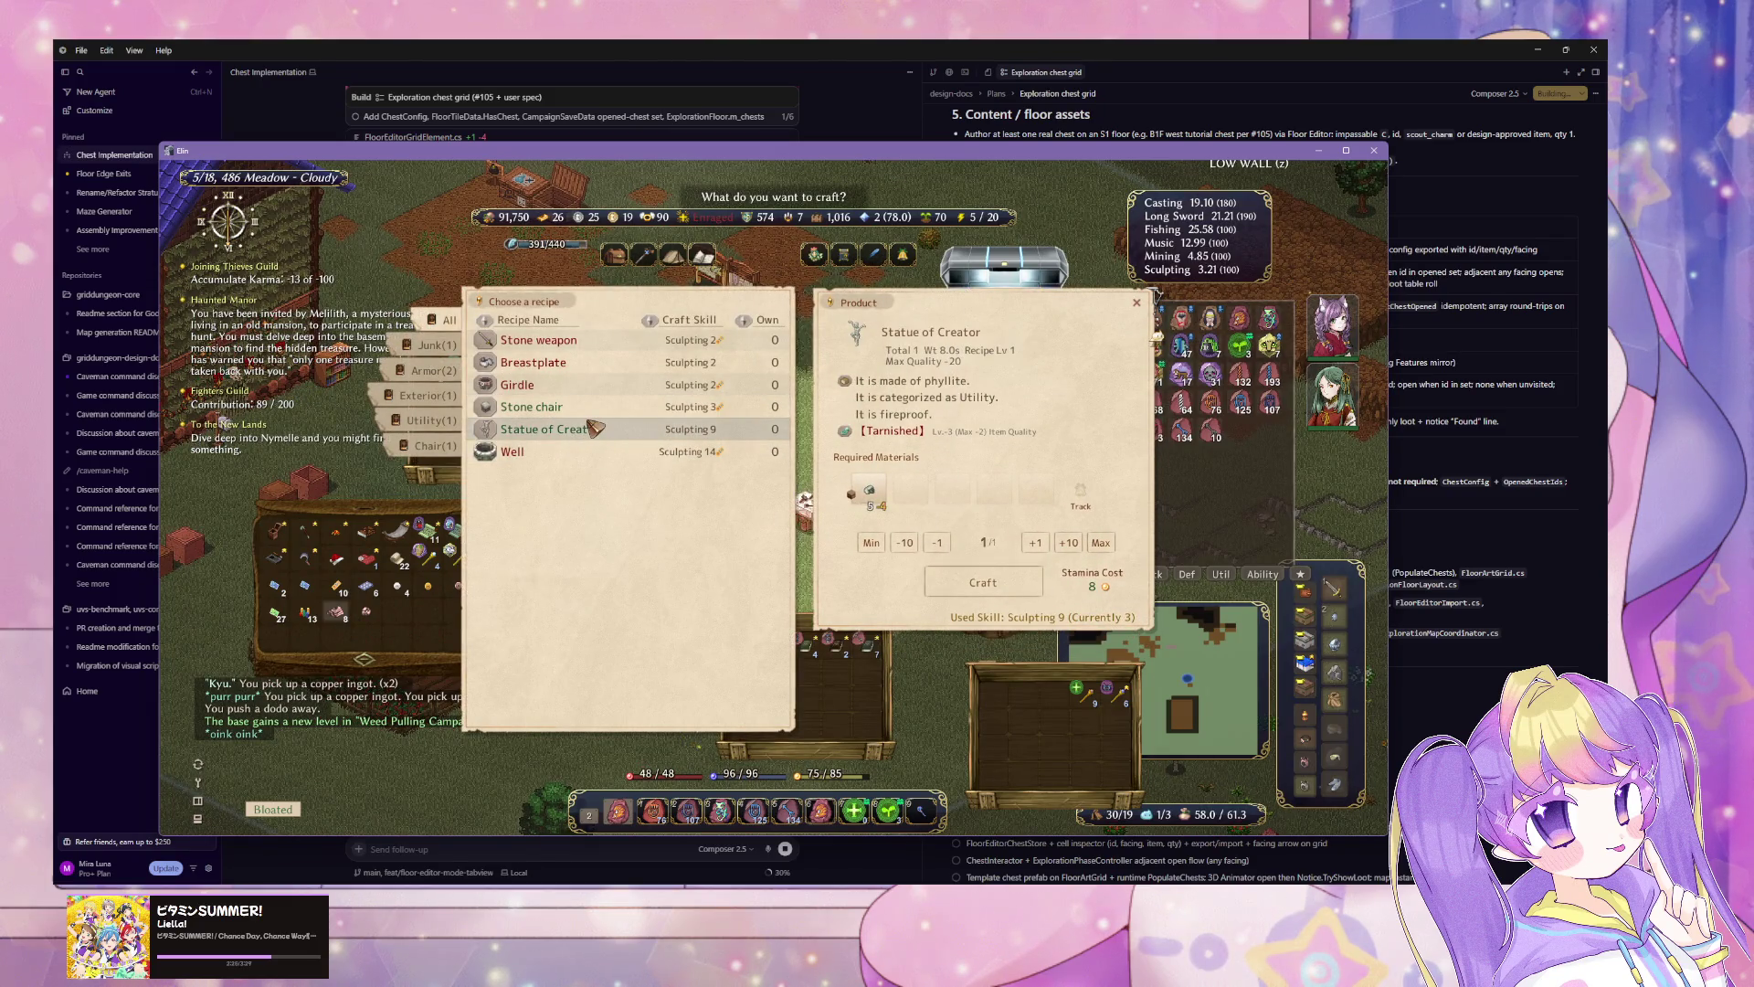
{"action": "left_click", "coordinate": [586, 456]}
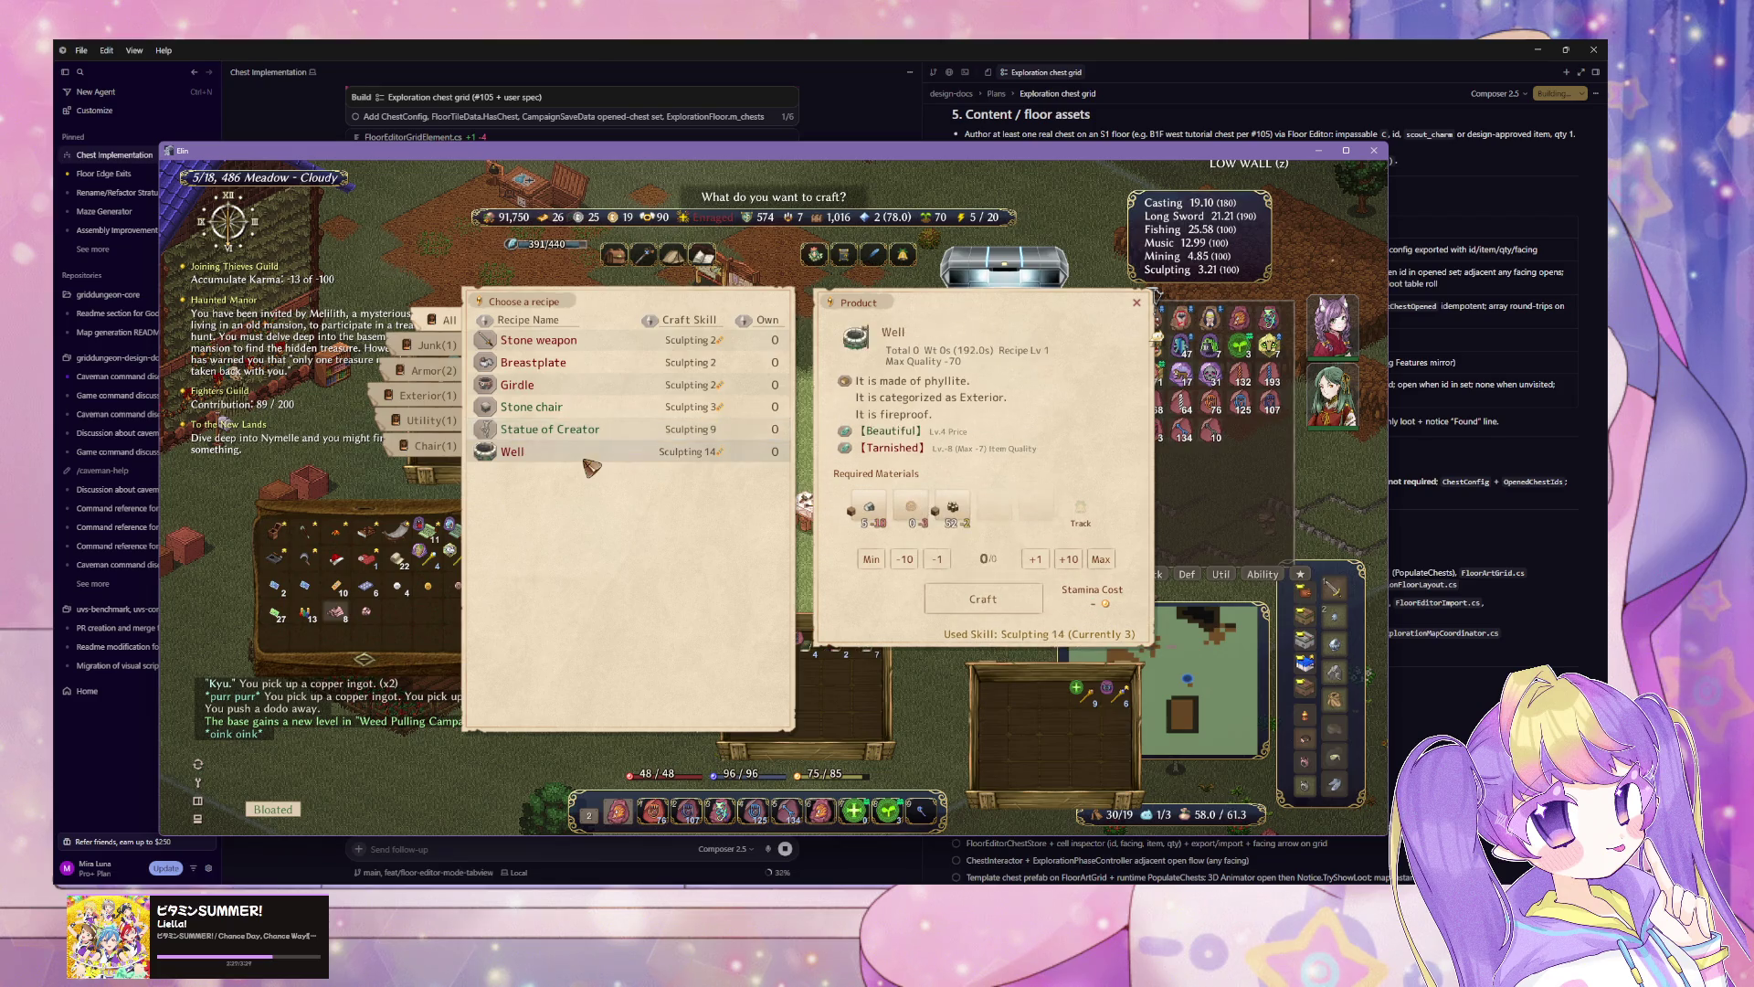
{"action": "mouse_move", "coordinate": [873, 521]}
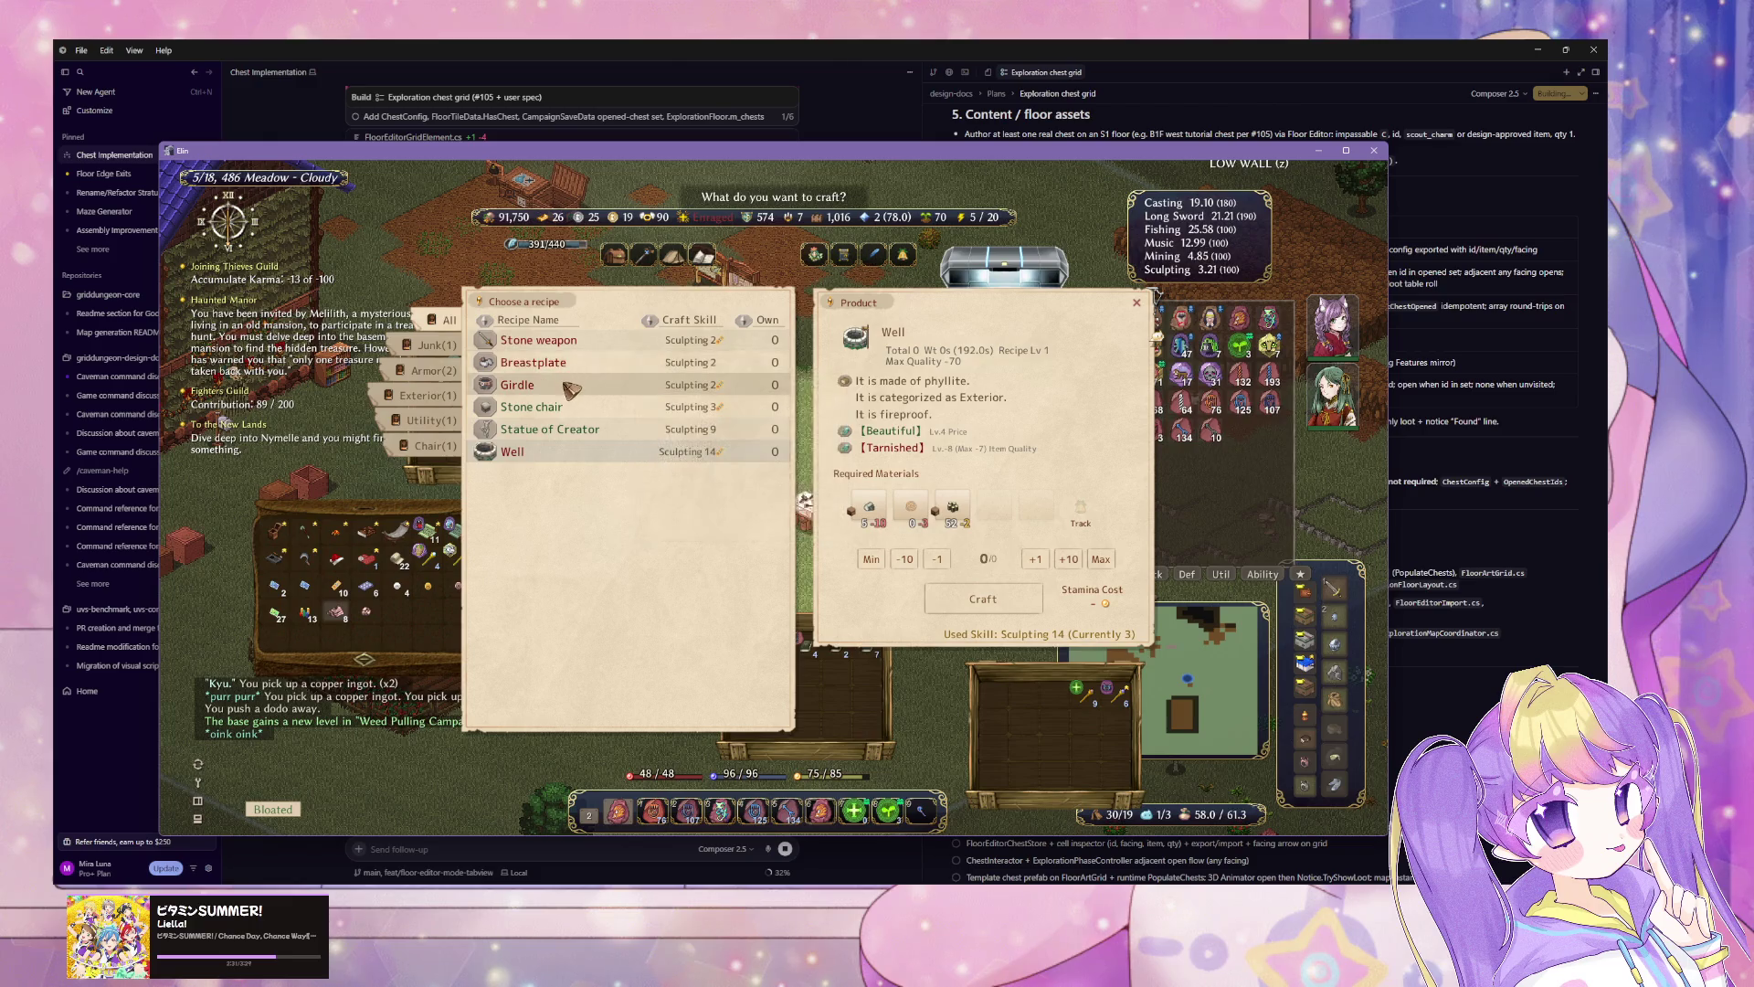
{"action": "left_click", "coordinate": [559, 341]}
{"action": "key", "text": "Escape"}
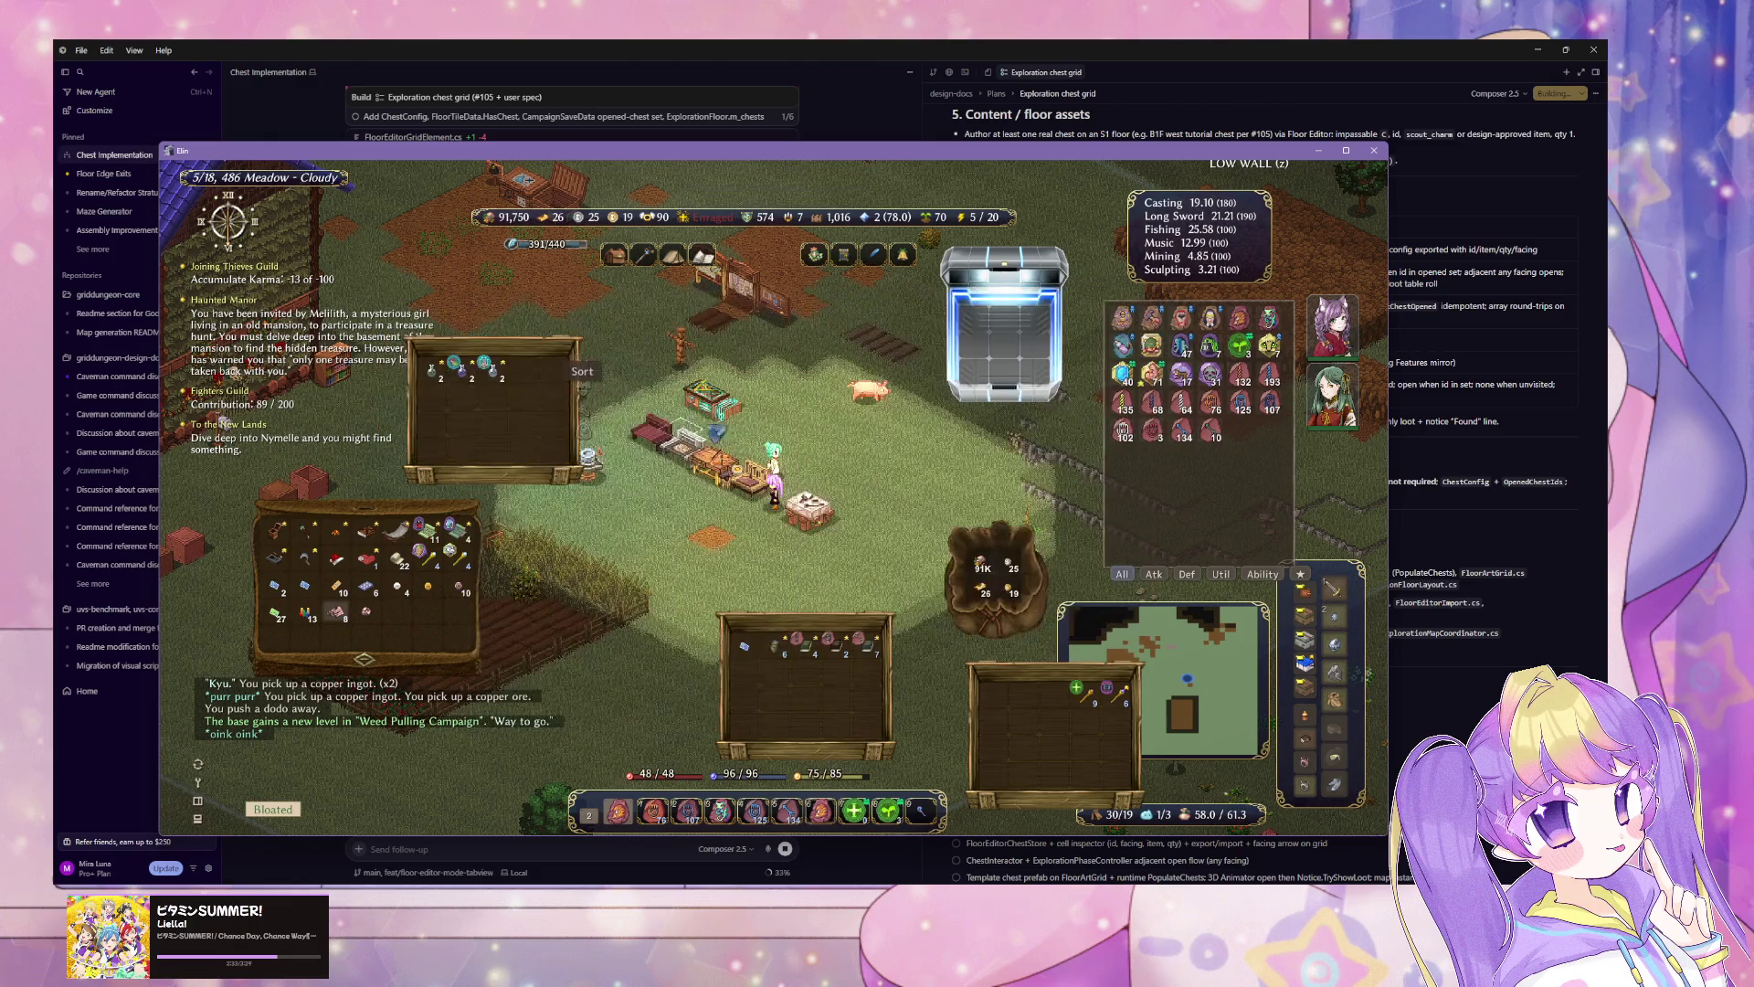
Step: Recheck the carpentry recipes and preview the drafting table's Blacksmith's table recipe
{"action": "left_click", "coordinate": [774, 487]}
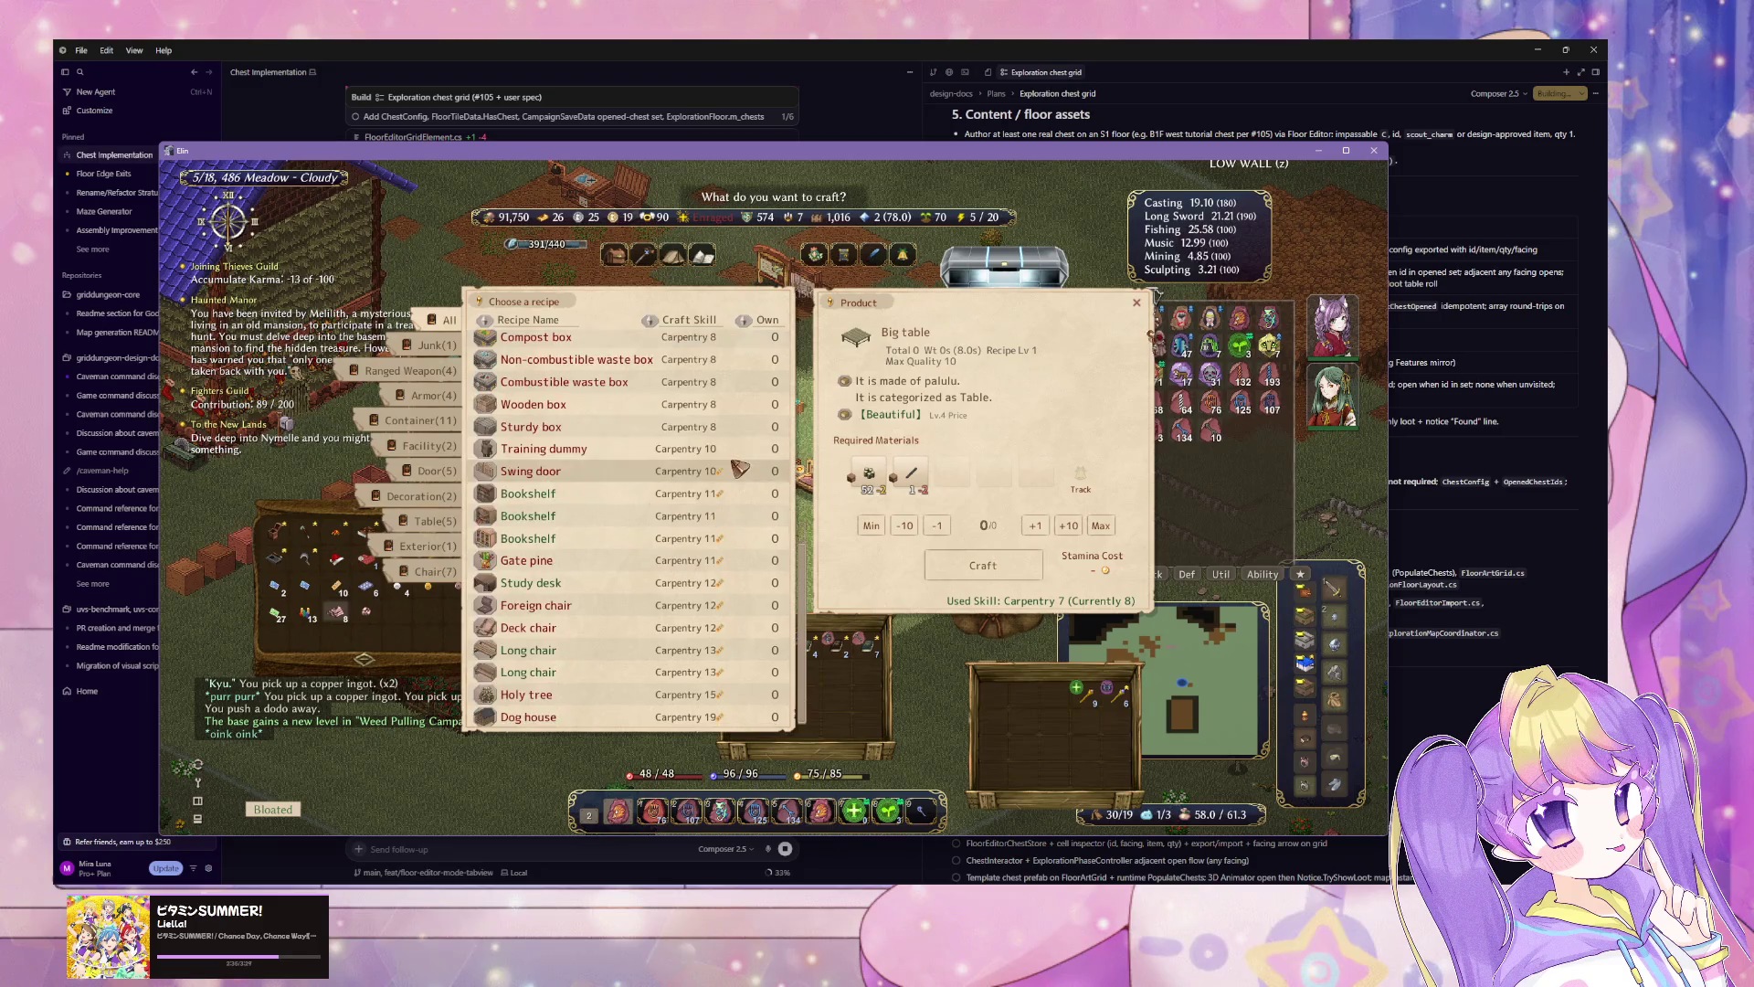
{"action": "key", "text": "Escape"}
{"action": "left_click", "coordinate": [773, 451]}
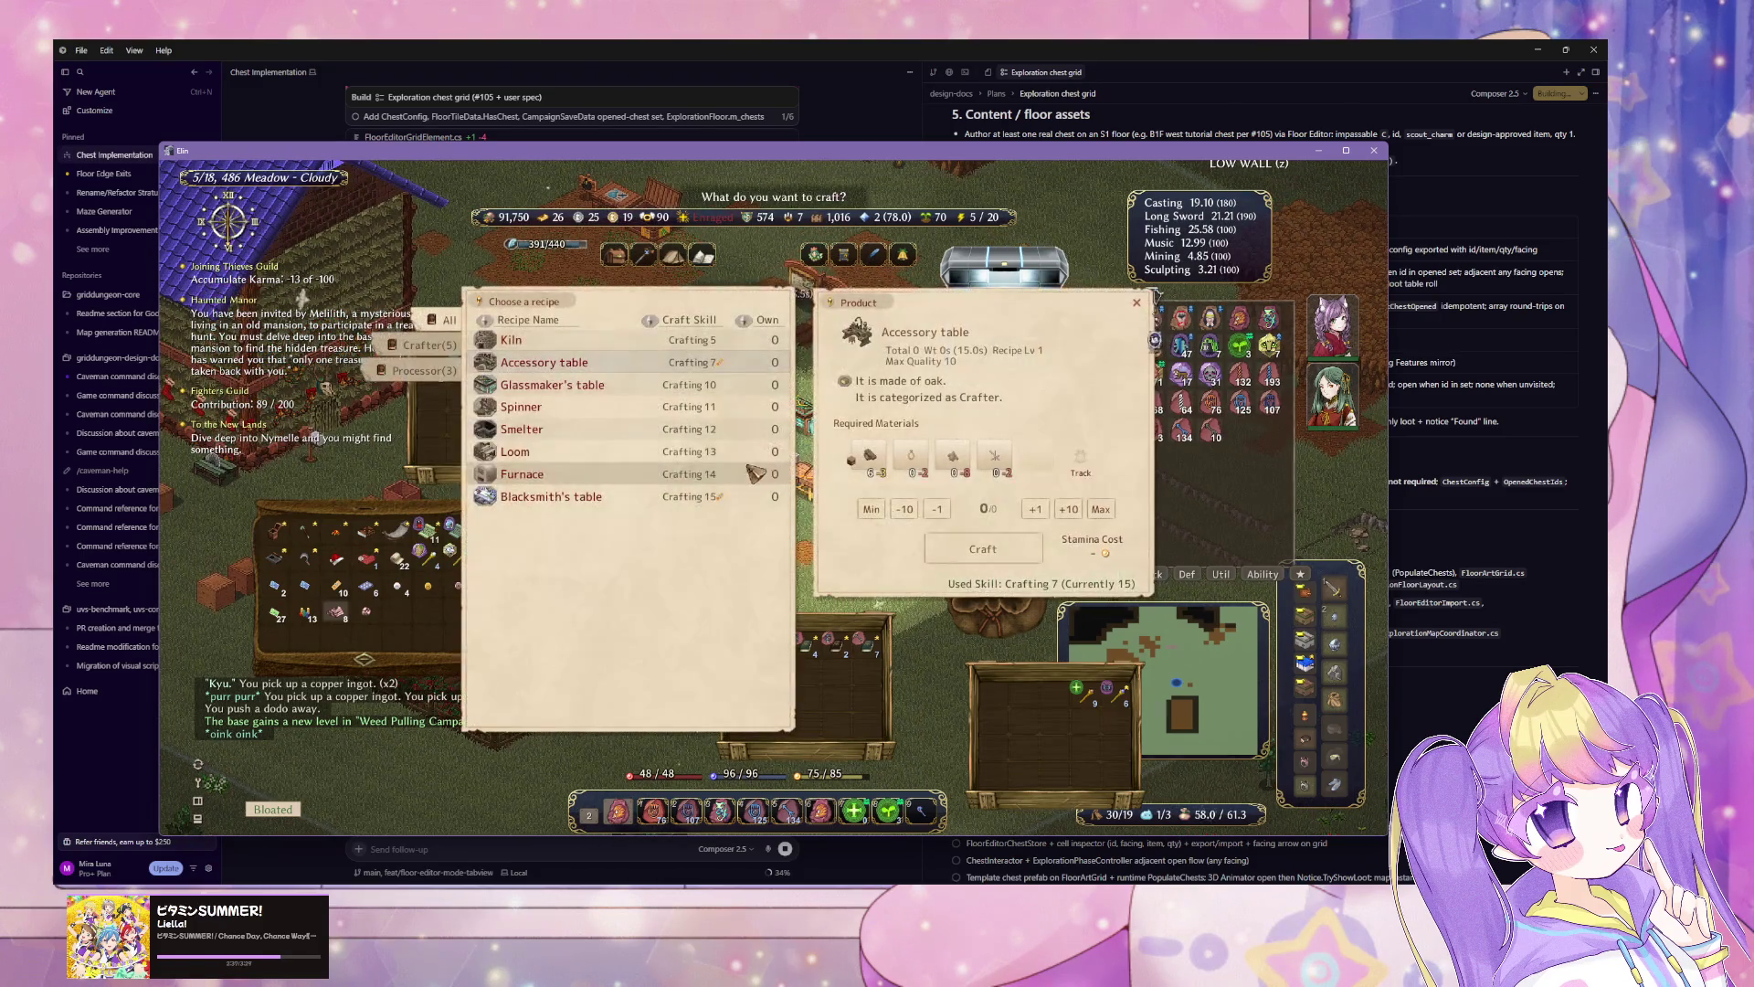
{"action": "left_click", "coordinate": [658, 498]}
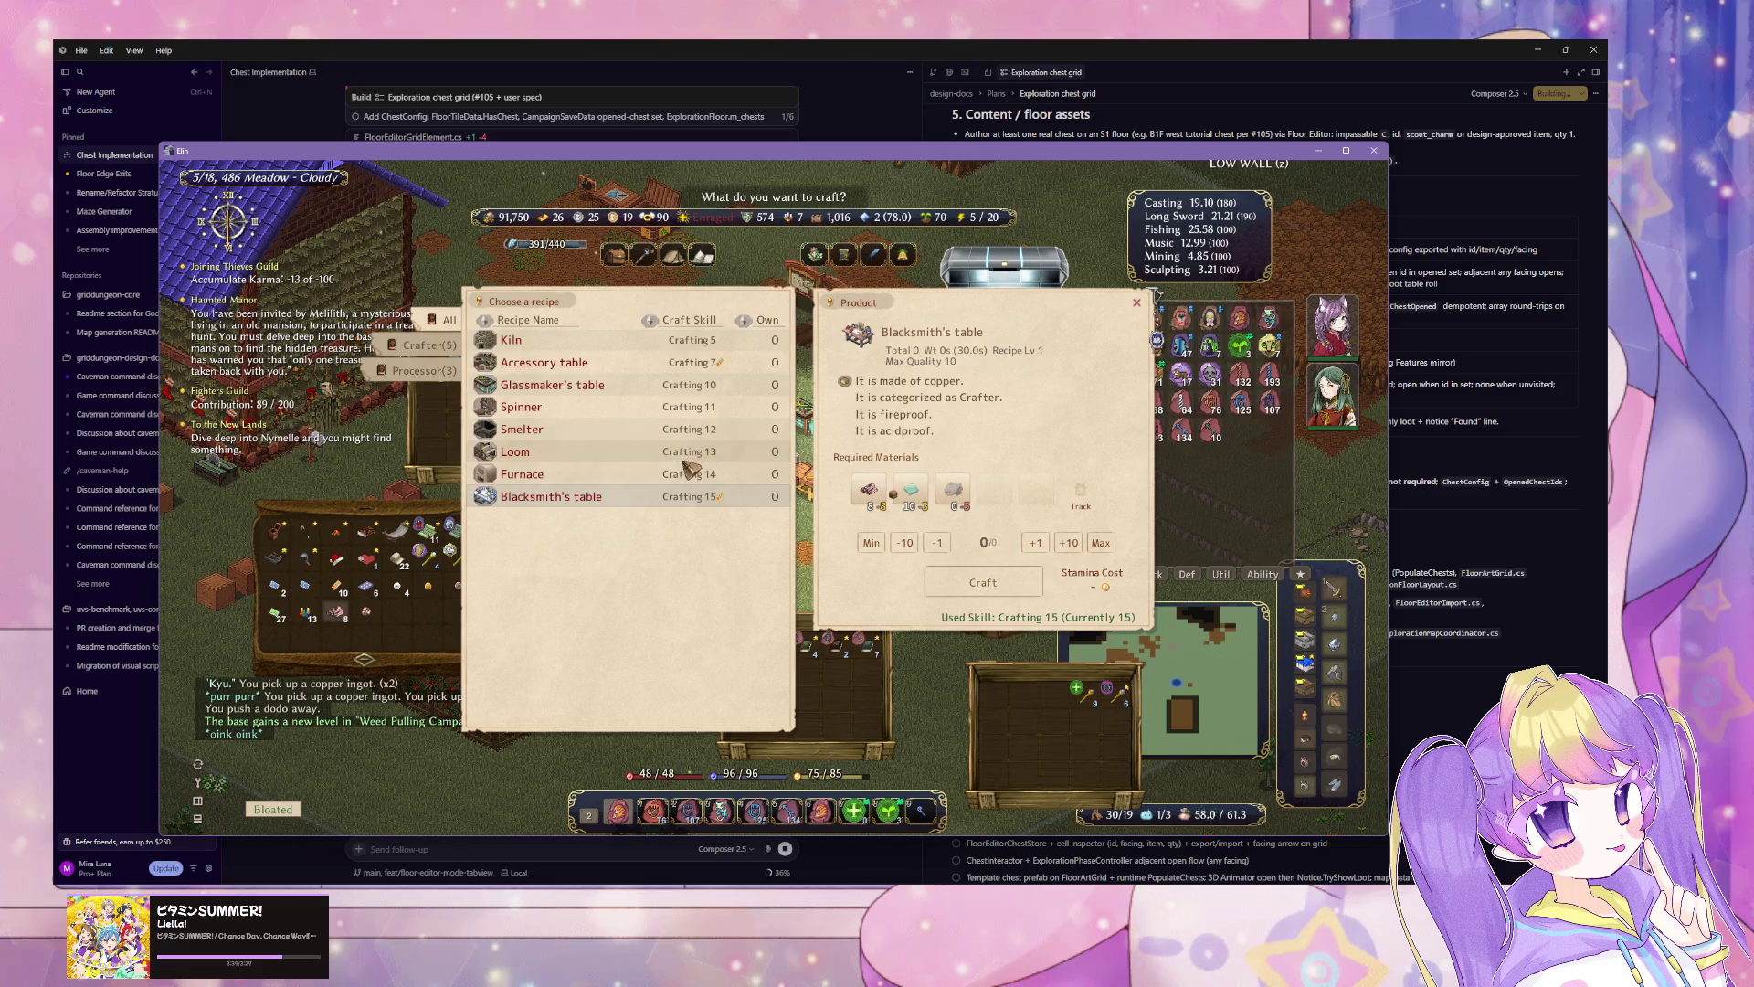
{"action": "key", "text": "Escape"}
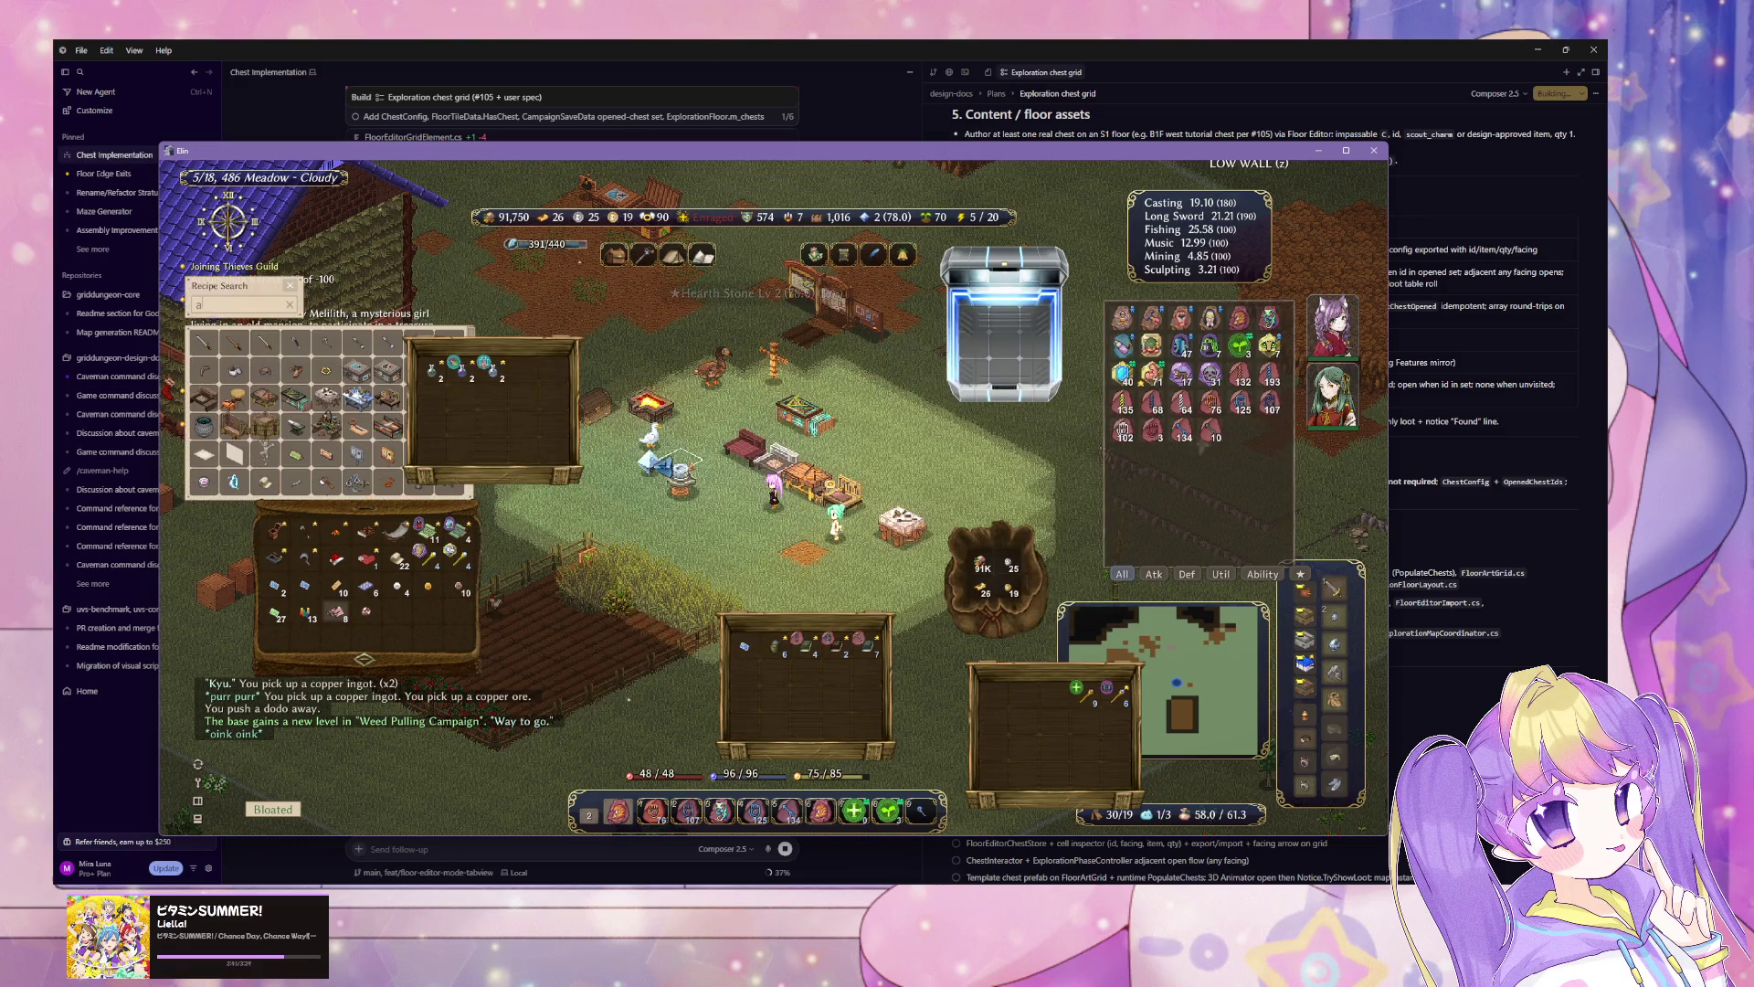
{"action": "key", "text": "Escape"}
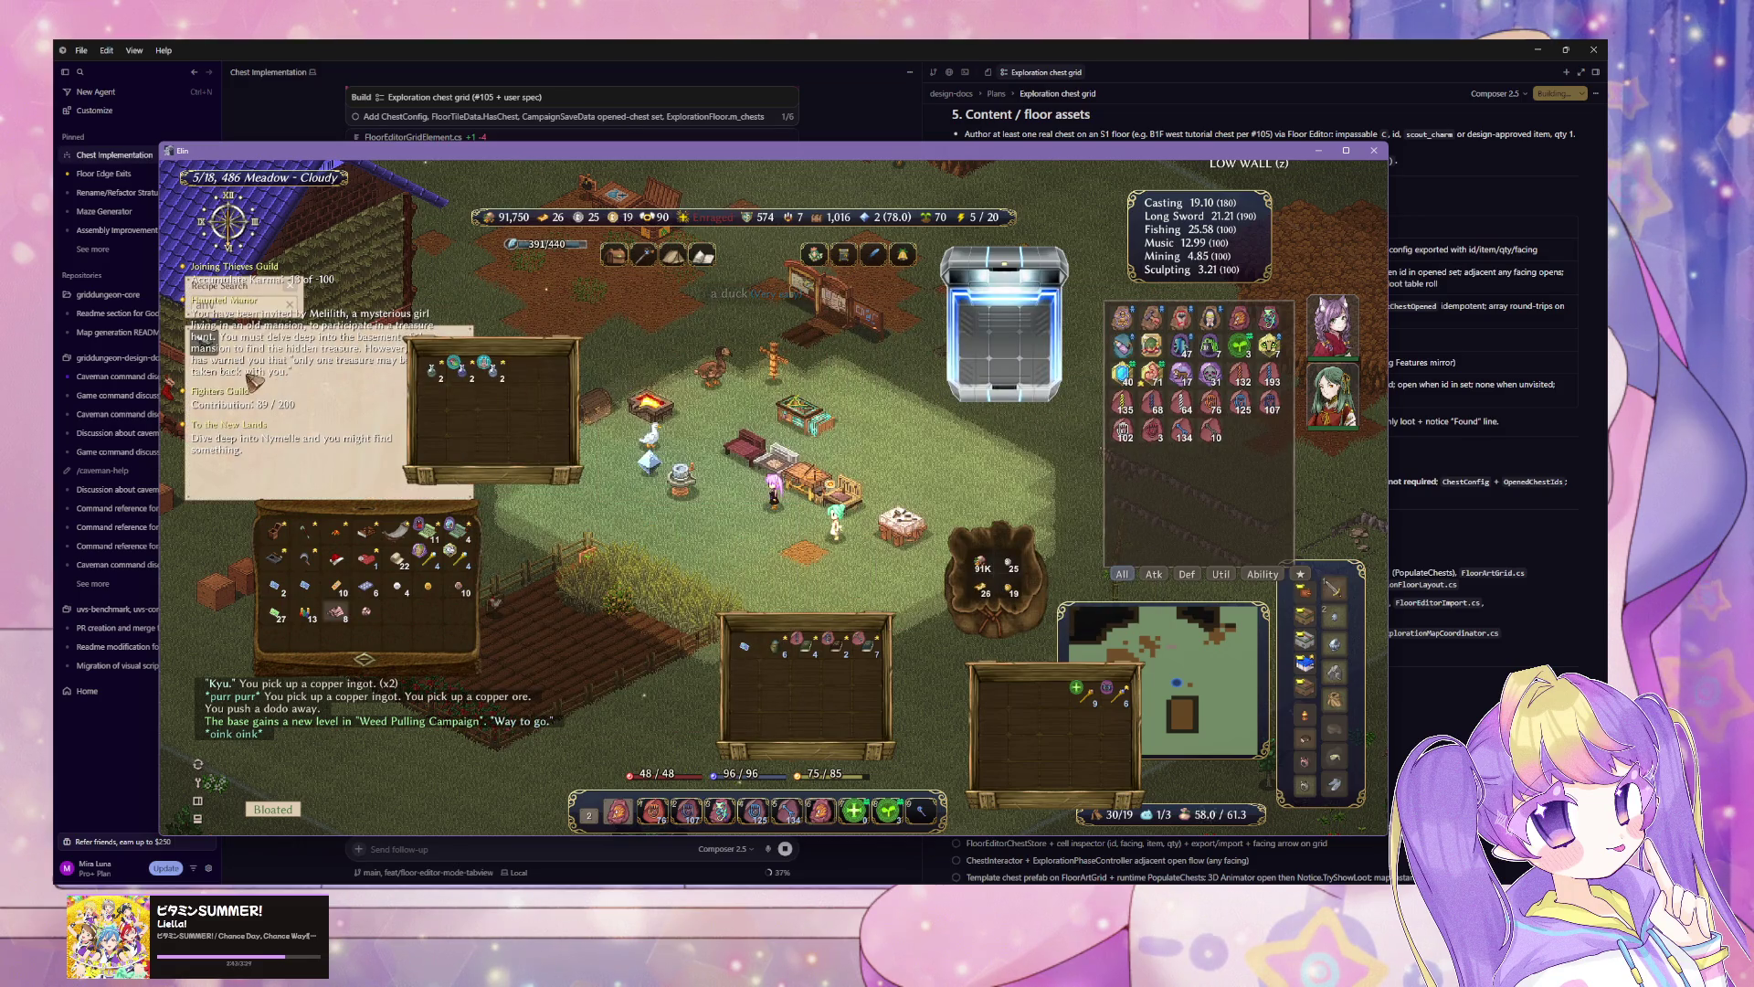
{"action": "key", "text": "Escape"}
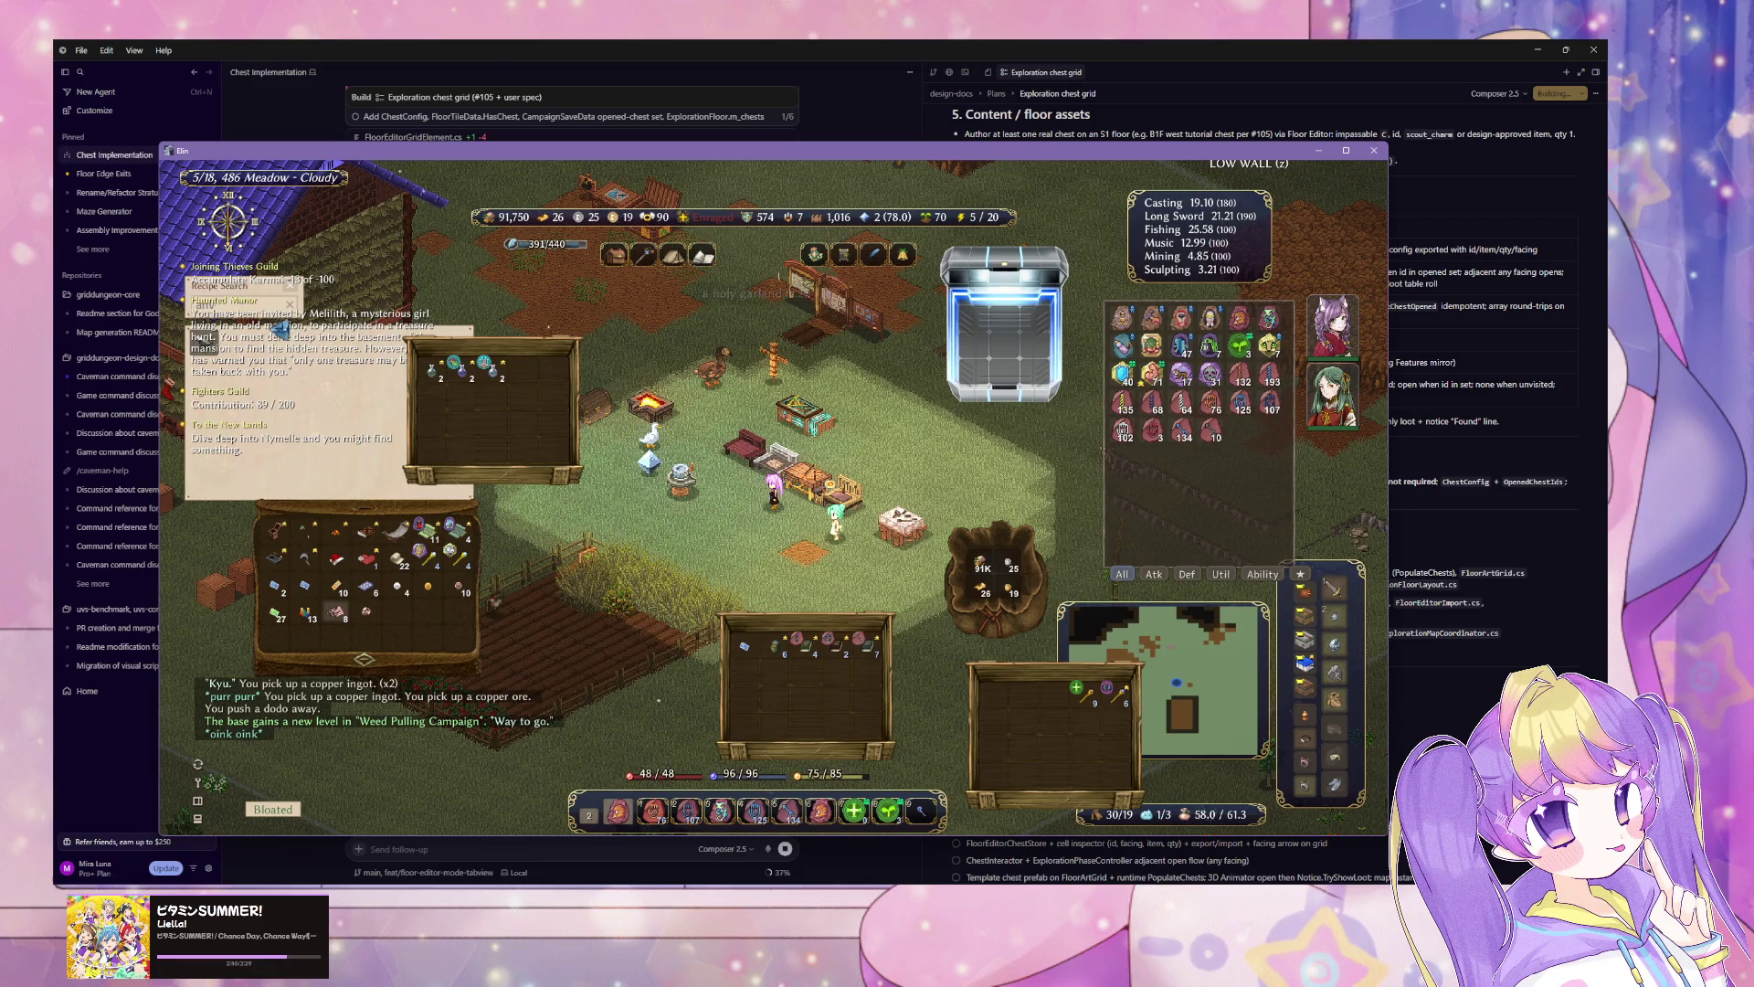
Step: Search recipes for 'anvi', select the Anvil recipe and craft a maniac anvil
{"action": "mouse_move", "coordinate": [478, 388]}
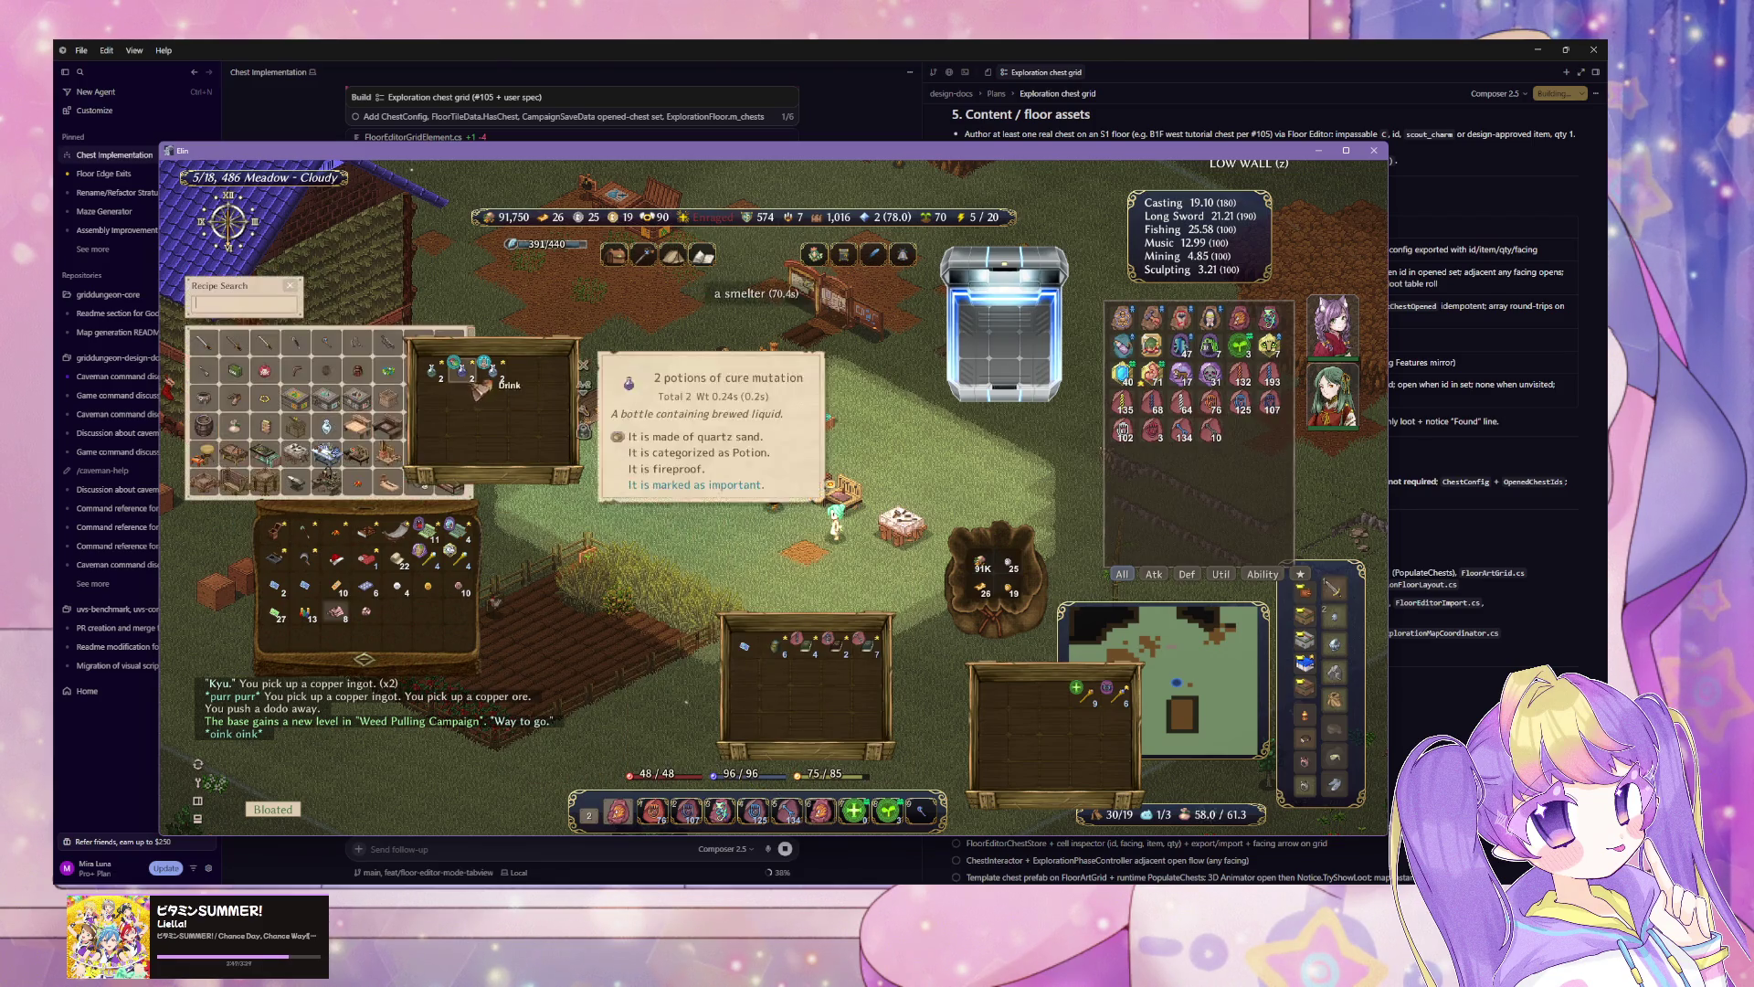
{"action": "type", "text": "anvi"}
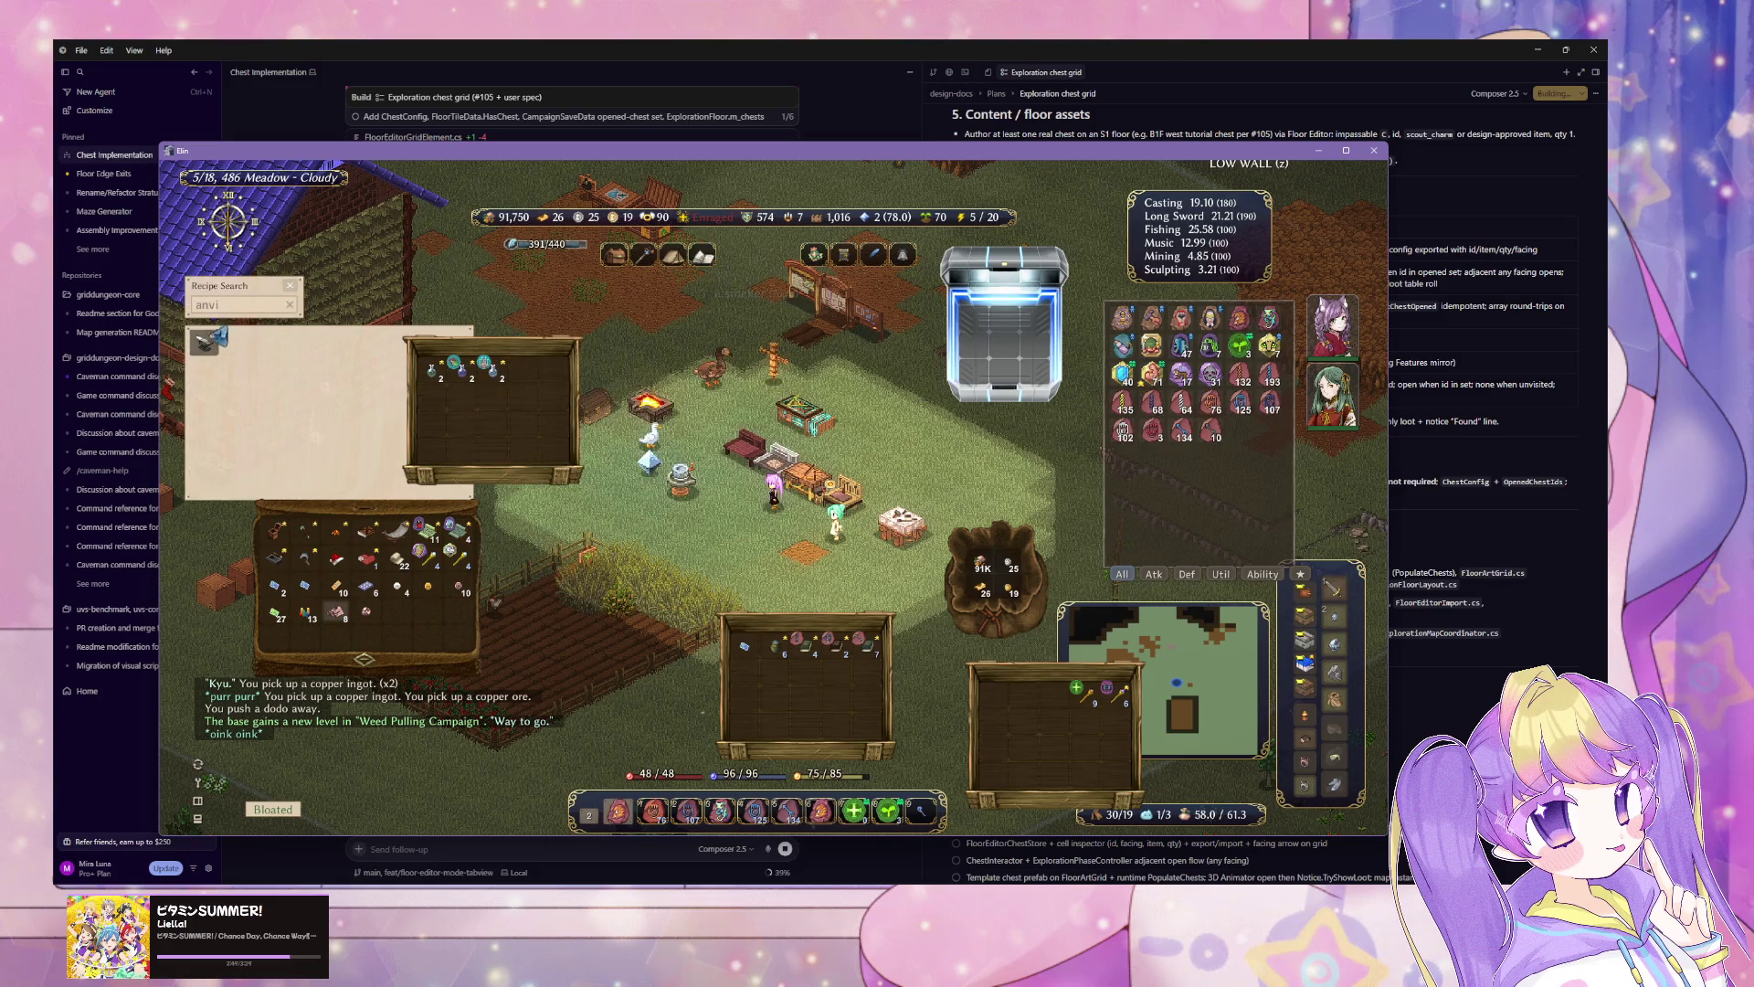
{"action": "mouse_move", "coordinate": [210, 346]}
{"action": "left_click", "coordinate": [699, 487]}
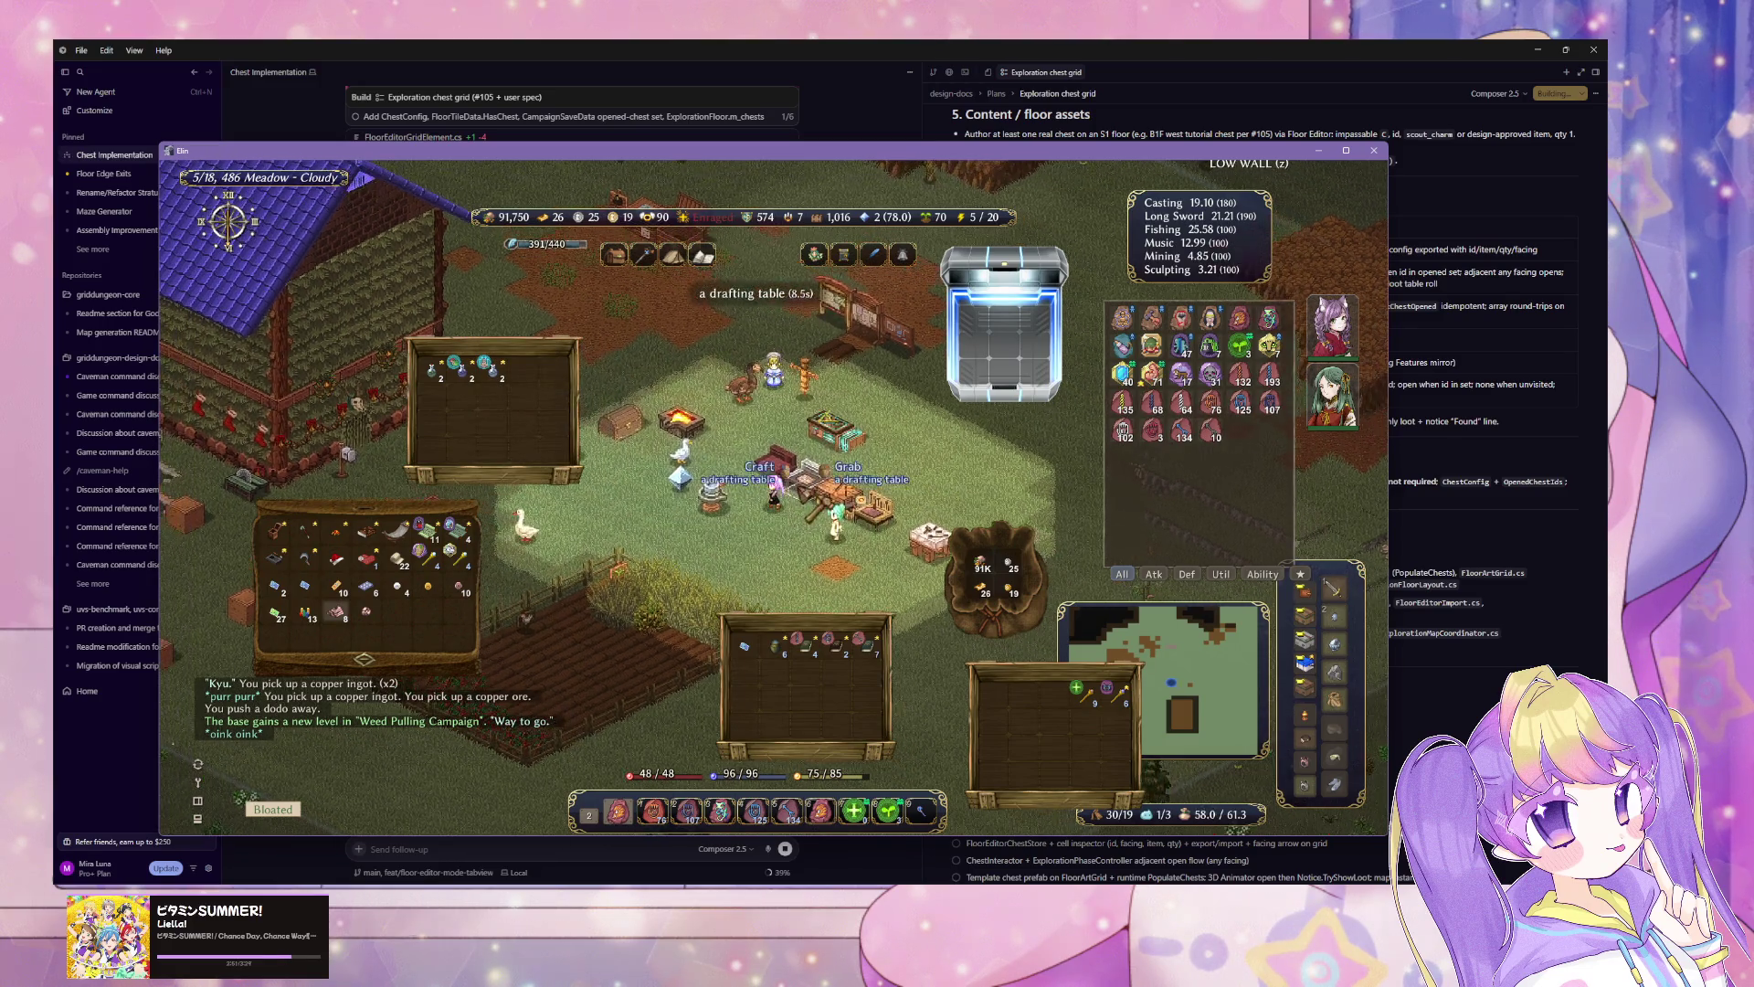
{"action": "scroll", "coordinate": [699, 487], "scroll_direction": "down", "scroll_amount": 4}
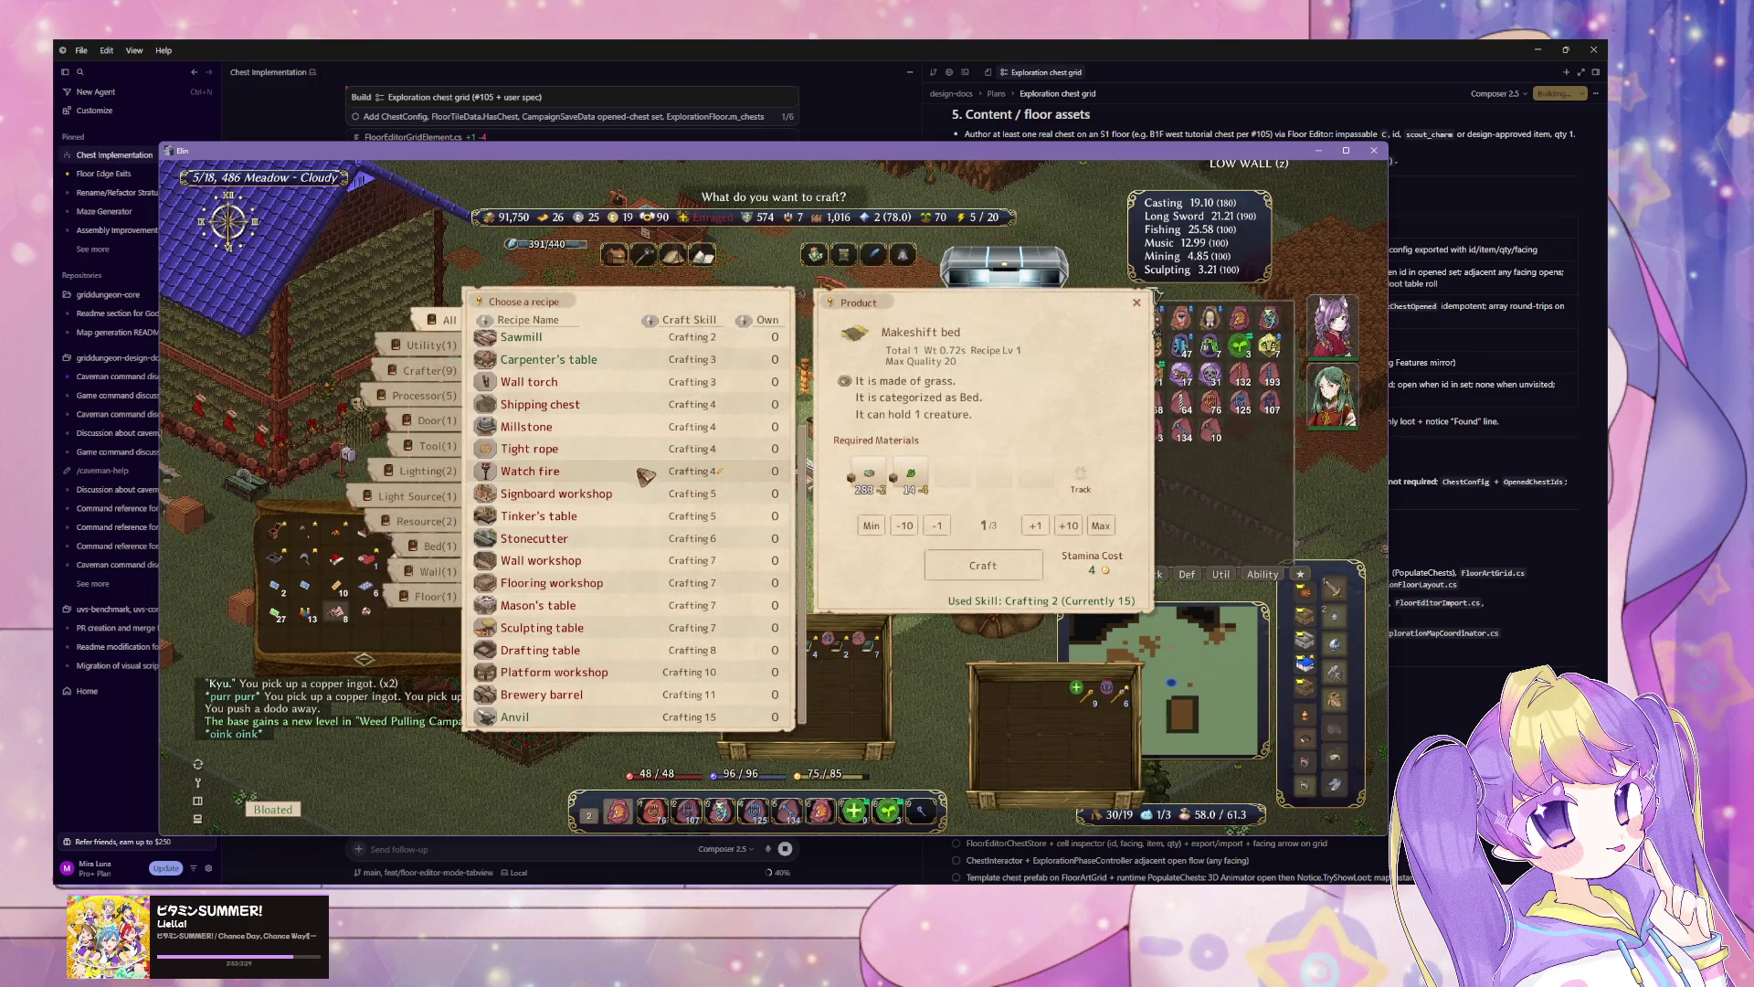
{"action": "left_click", "coordinate": [687, 712]}
{"action": "left_click", "coordinate": [983, 582]}
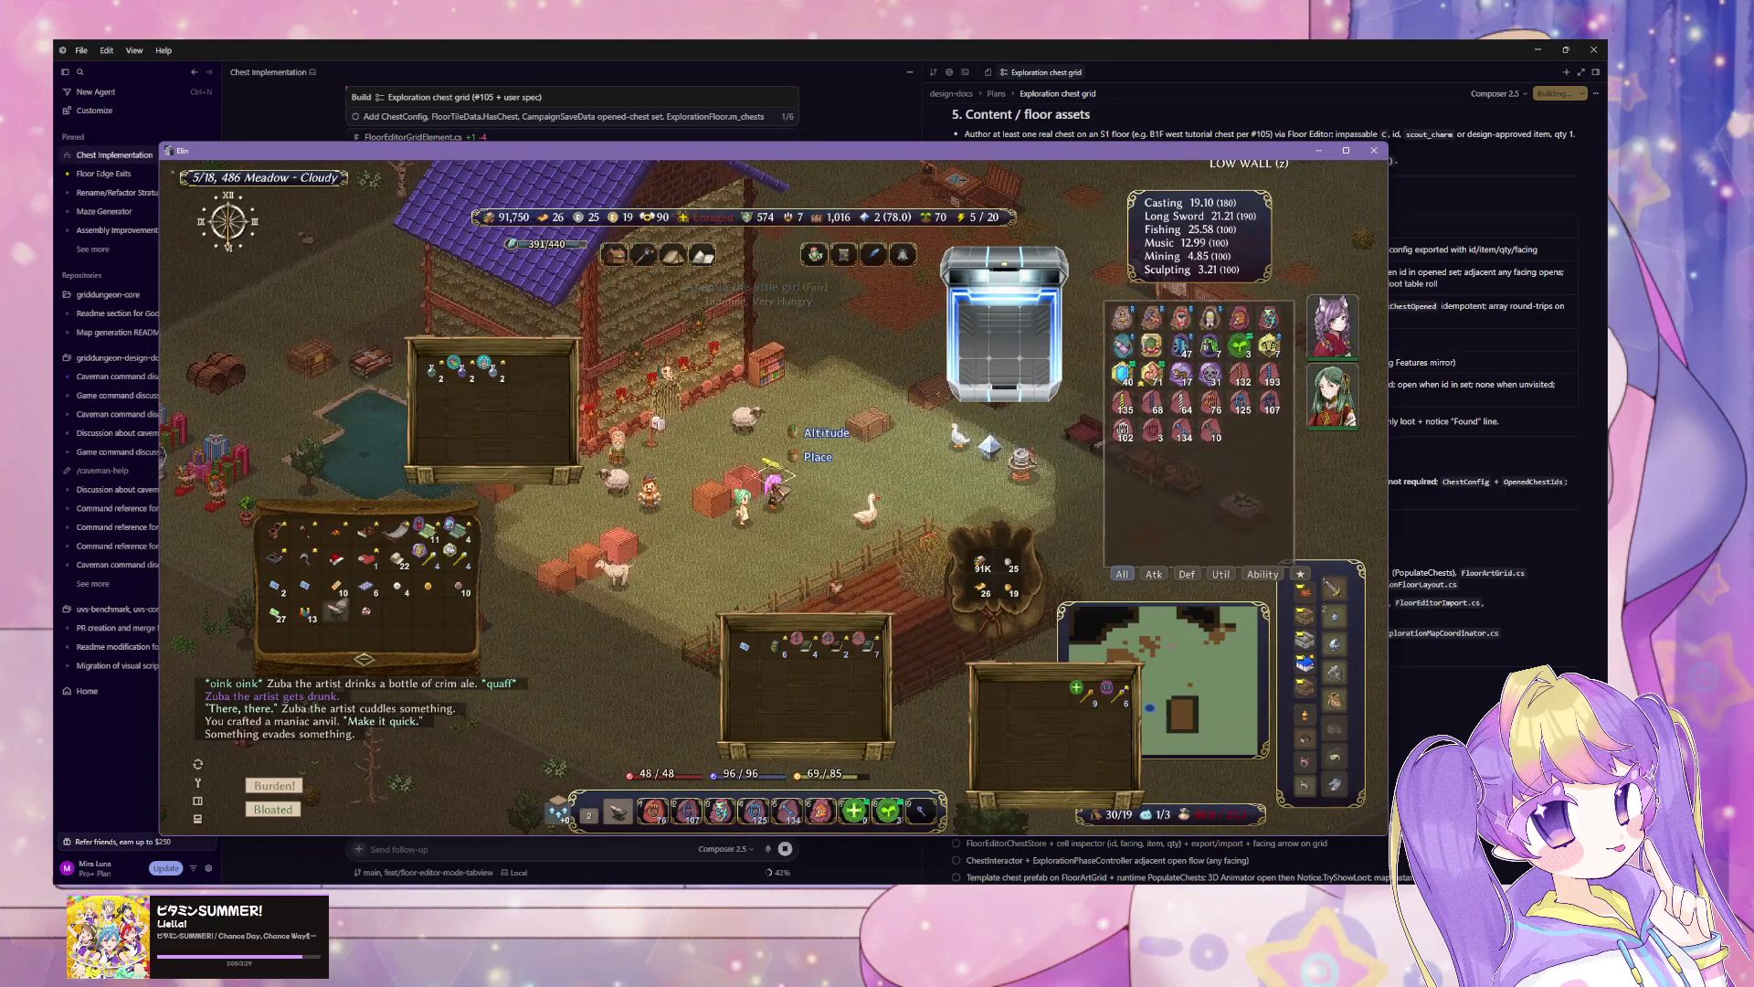
Step: Check the Residents/Guests list from the SYSTEM menu
{"action": "left_click", "coordinate": [776, 484]}
{"action": "key", "text": "Escape"}
{"action": "key", "text": "Escape"}
{"action": "mouse_move", "coordinate": [784, 486]}
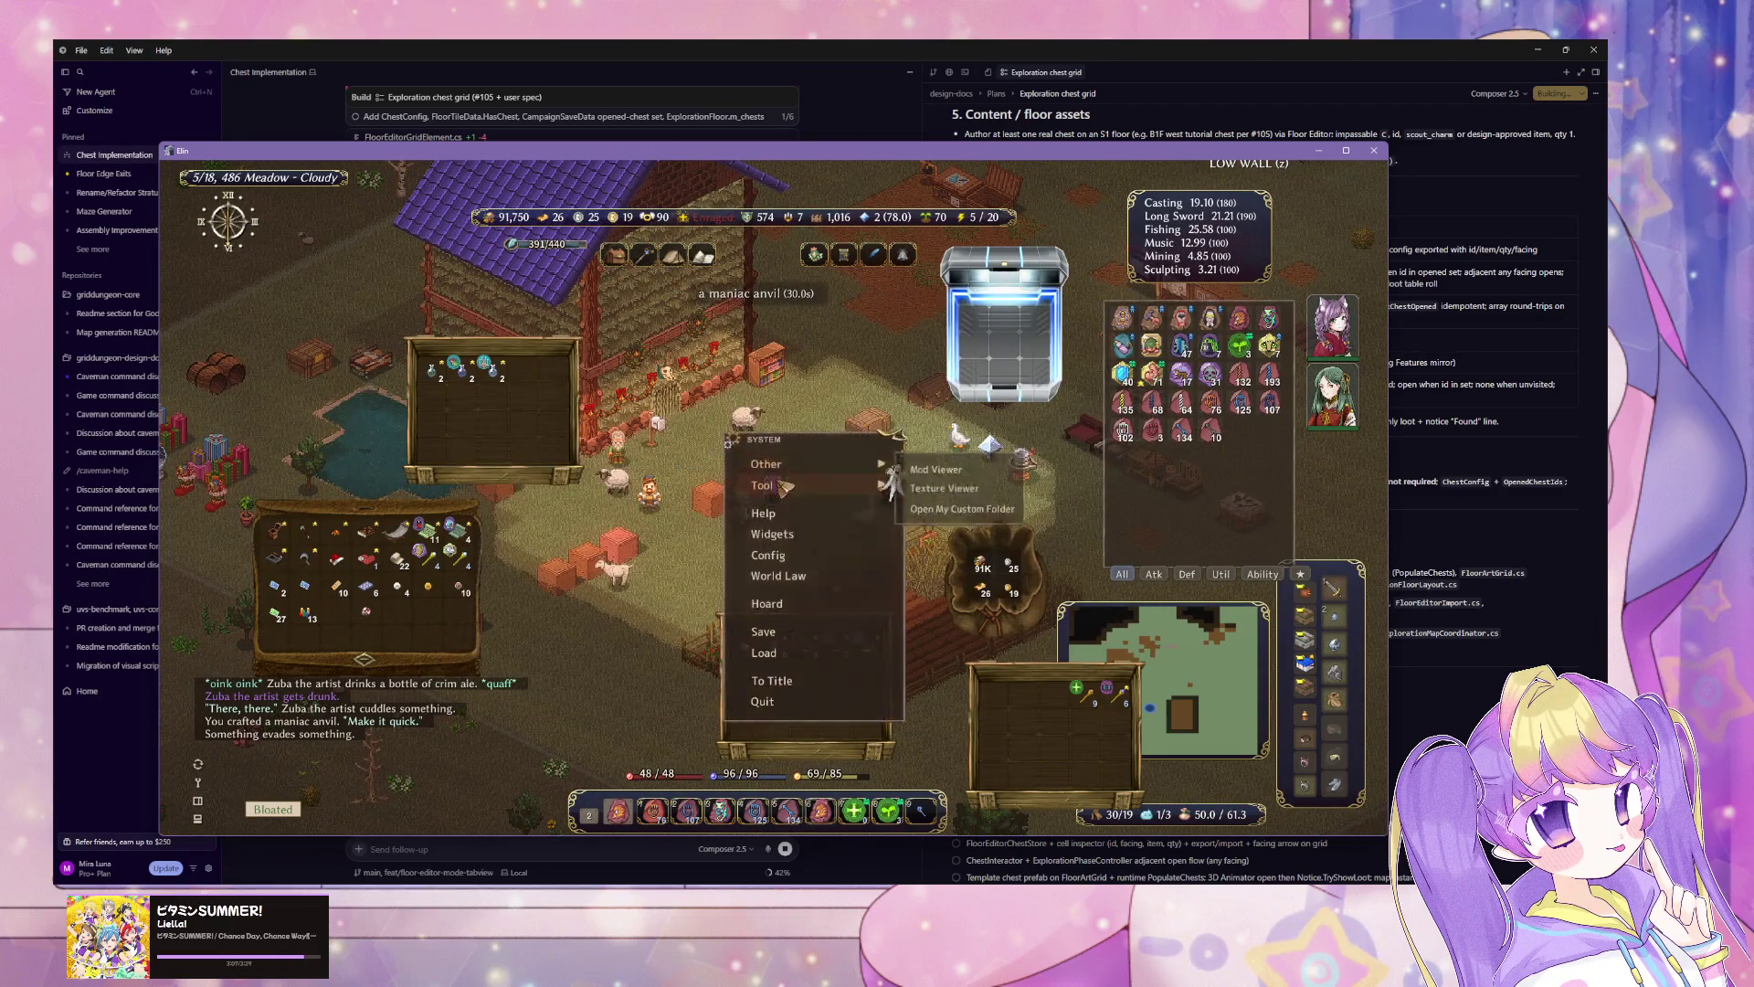
{"action": "key", "text": "Escape"}
{"action": "left_click", "coordinate": [723, 435]}
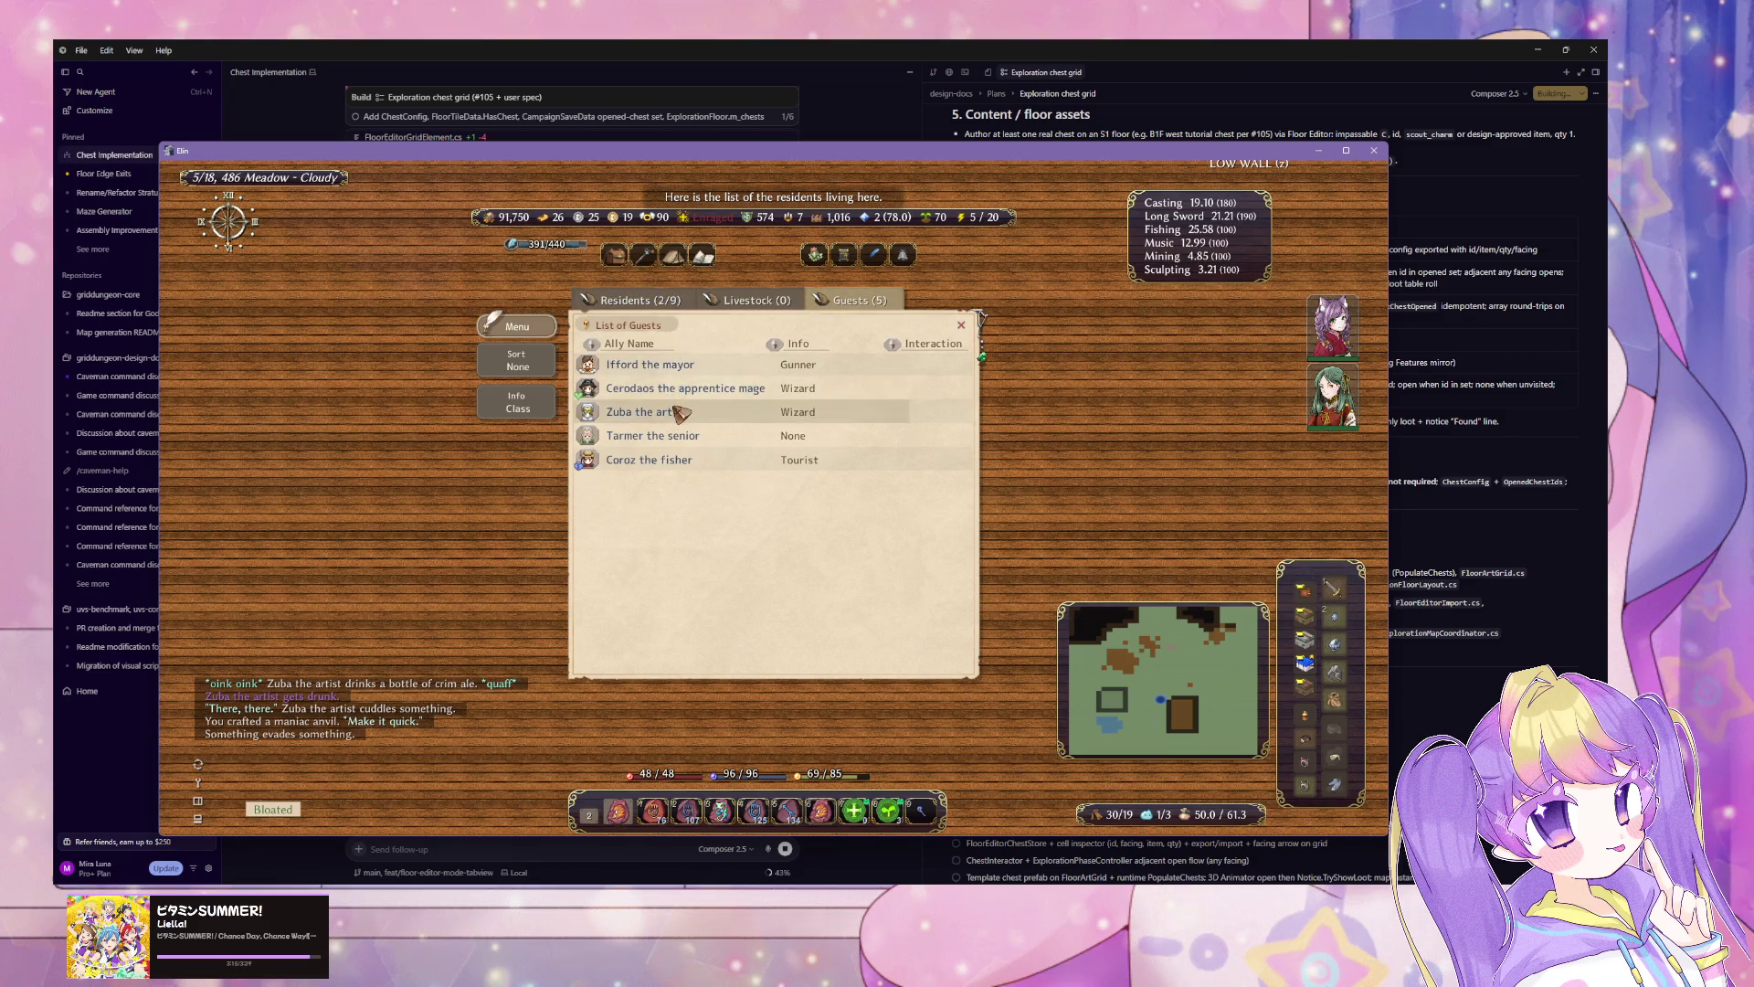
{"action": "key", "text": "Escape"}
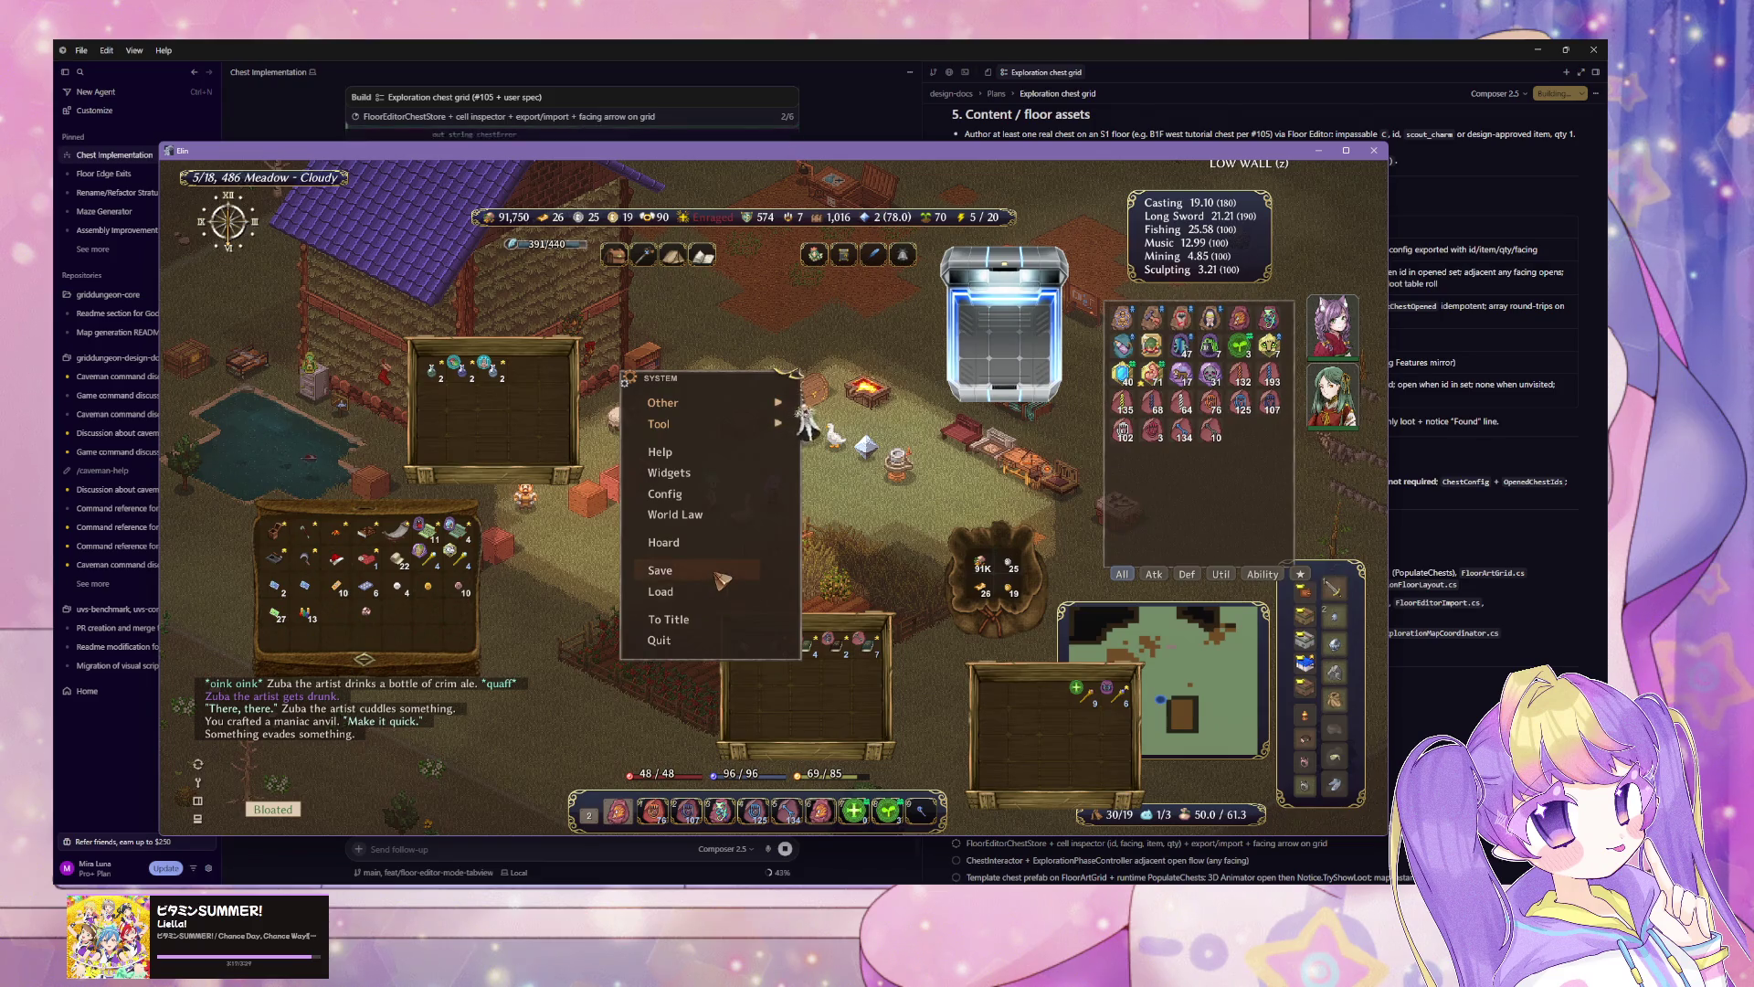
Step: Save the game and walk through the gate toward the farm field
{"action": "left_click", "coordinate": [660, 570]}
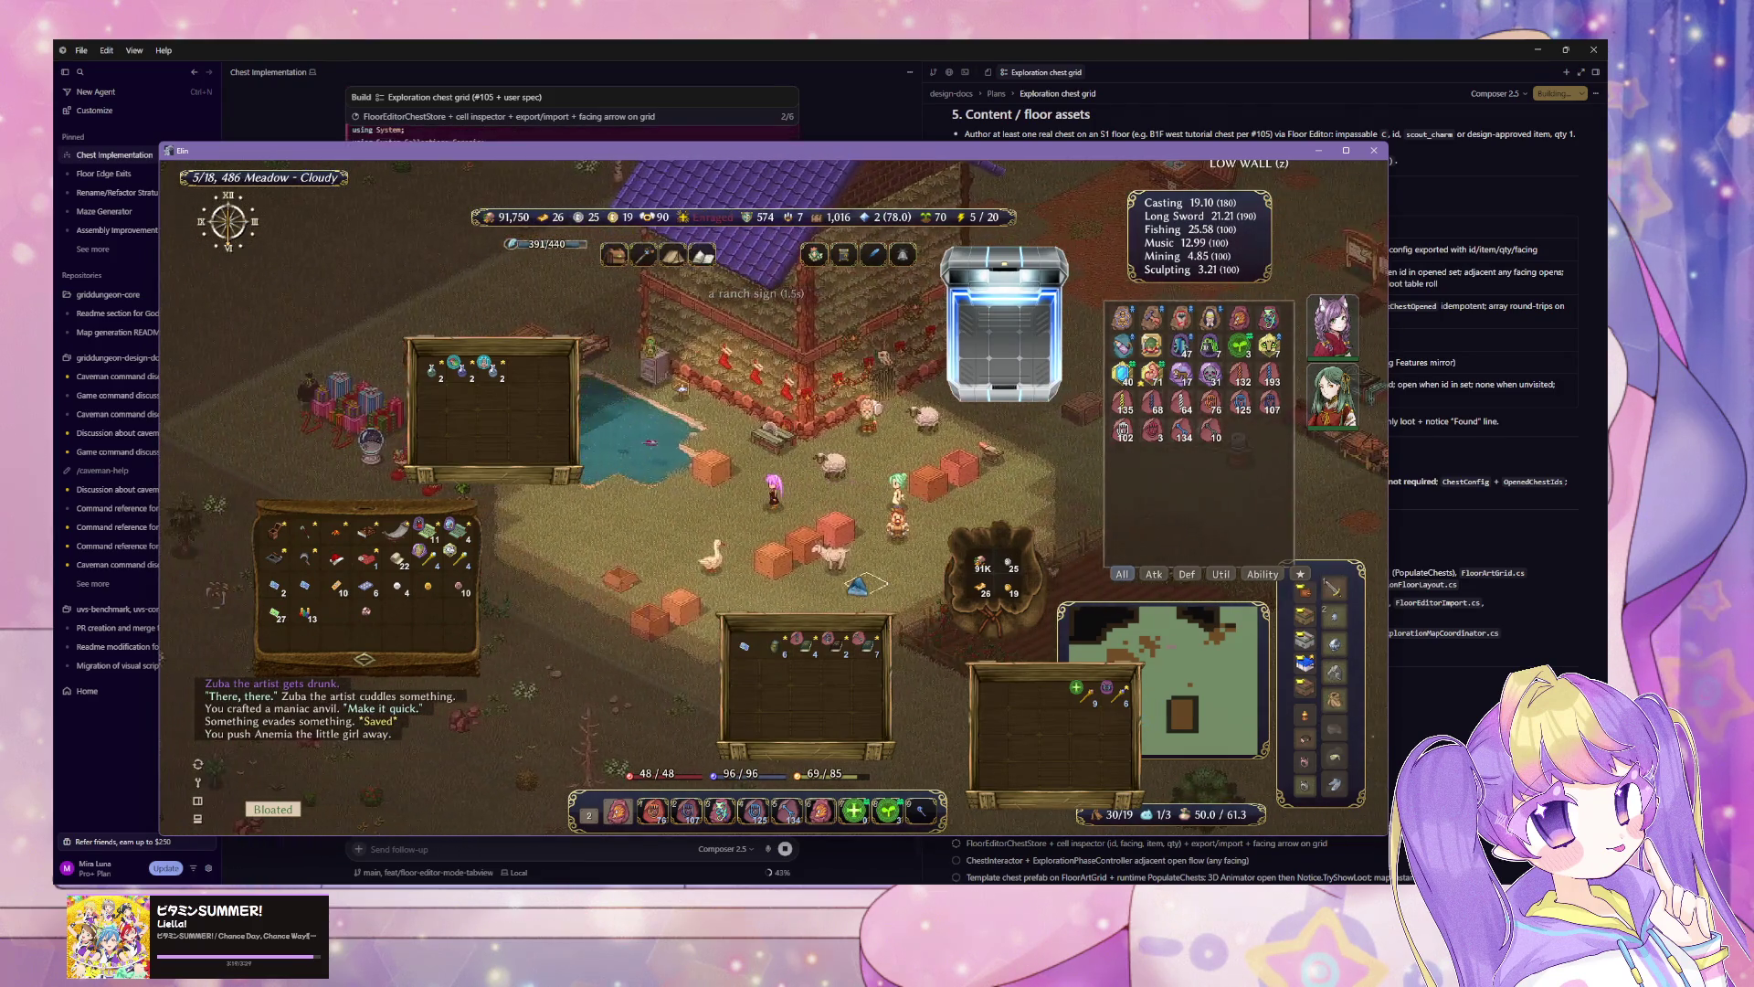
{"action": "left_click_drag", "start_coordinate": [854, 585], "coordinate": [834, 542]}
{"action": "key", "text": "Up"}
{"action": "key", "text": "Up"}
{"action": "key", "text": "Up"}
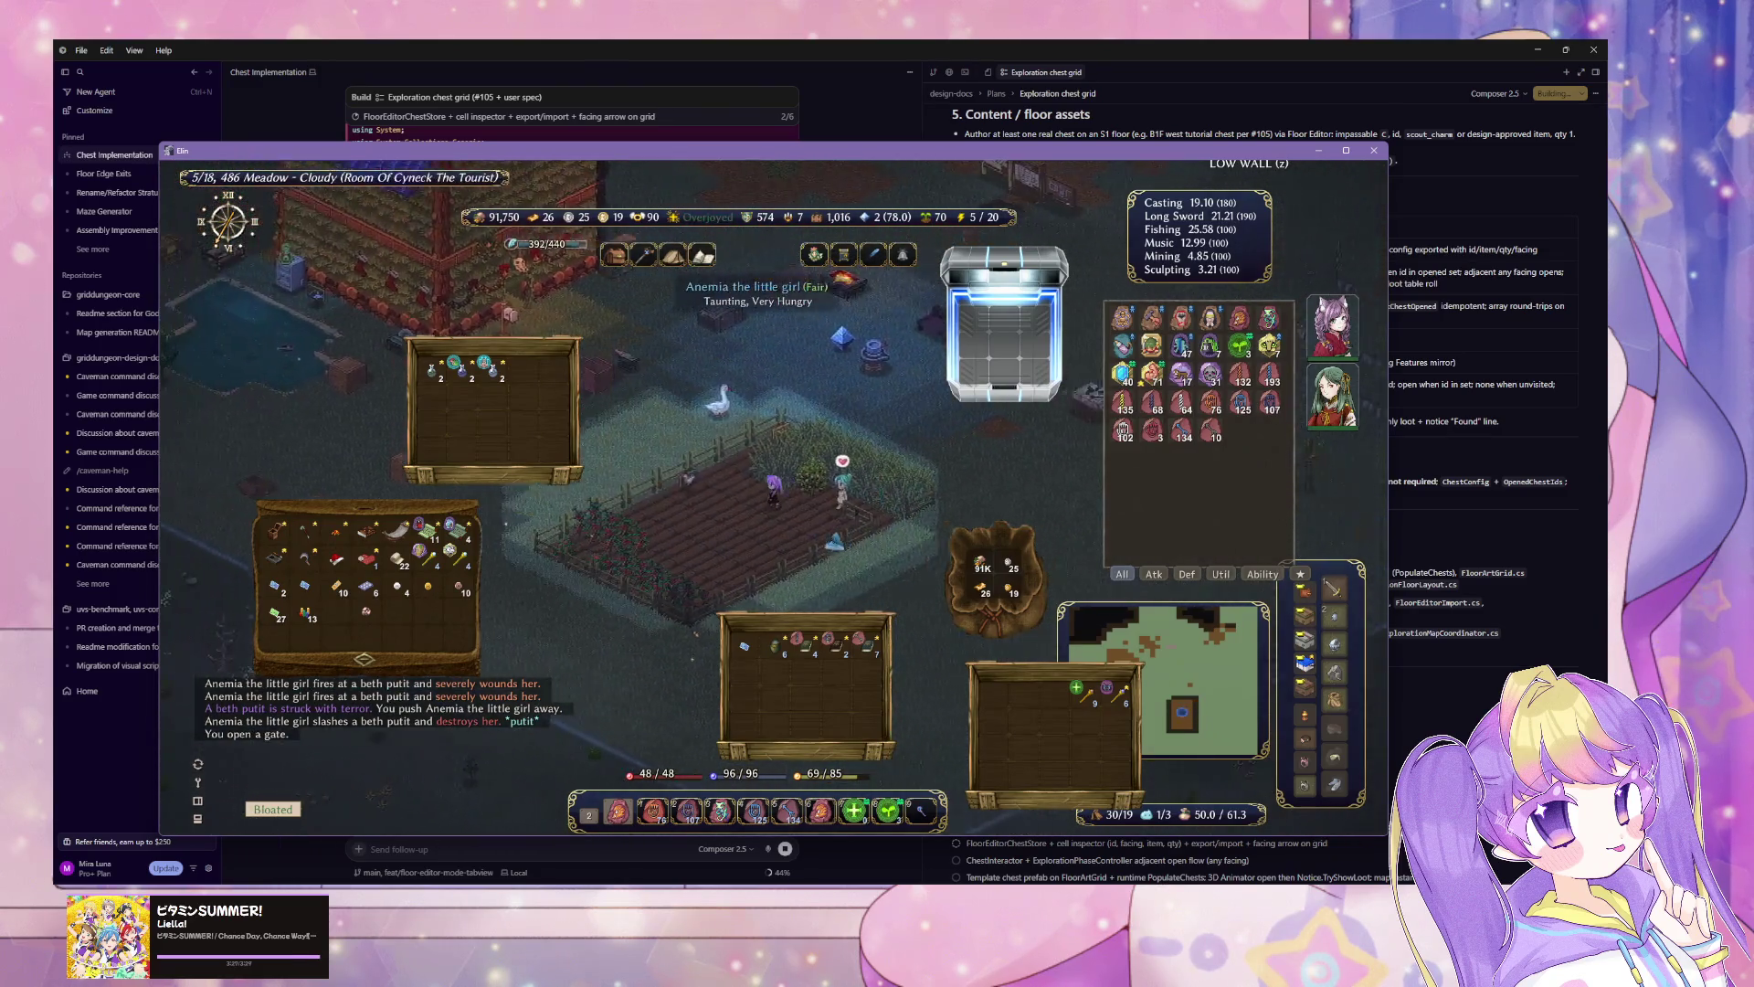
Step: Harvest the ripe tomato plants and the crim plant in the farm field
{"action": "key", "text": "Up"}
{"action": "key", "text": "Up"}
{"action": "key", "text": "Up"}
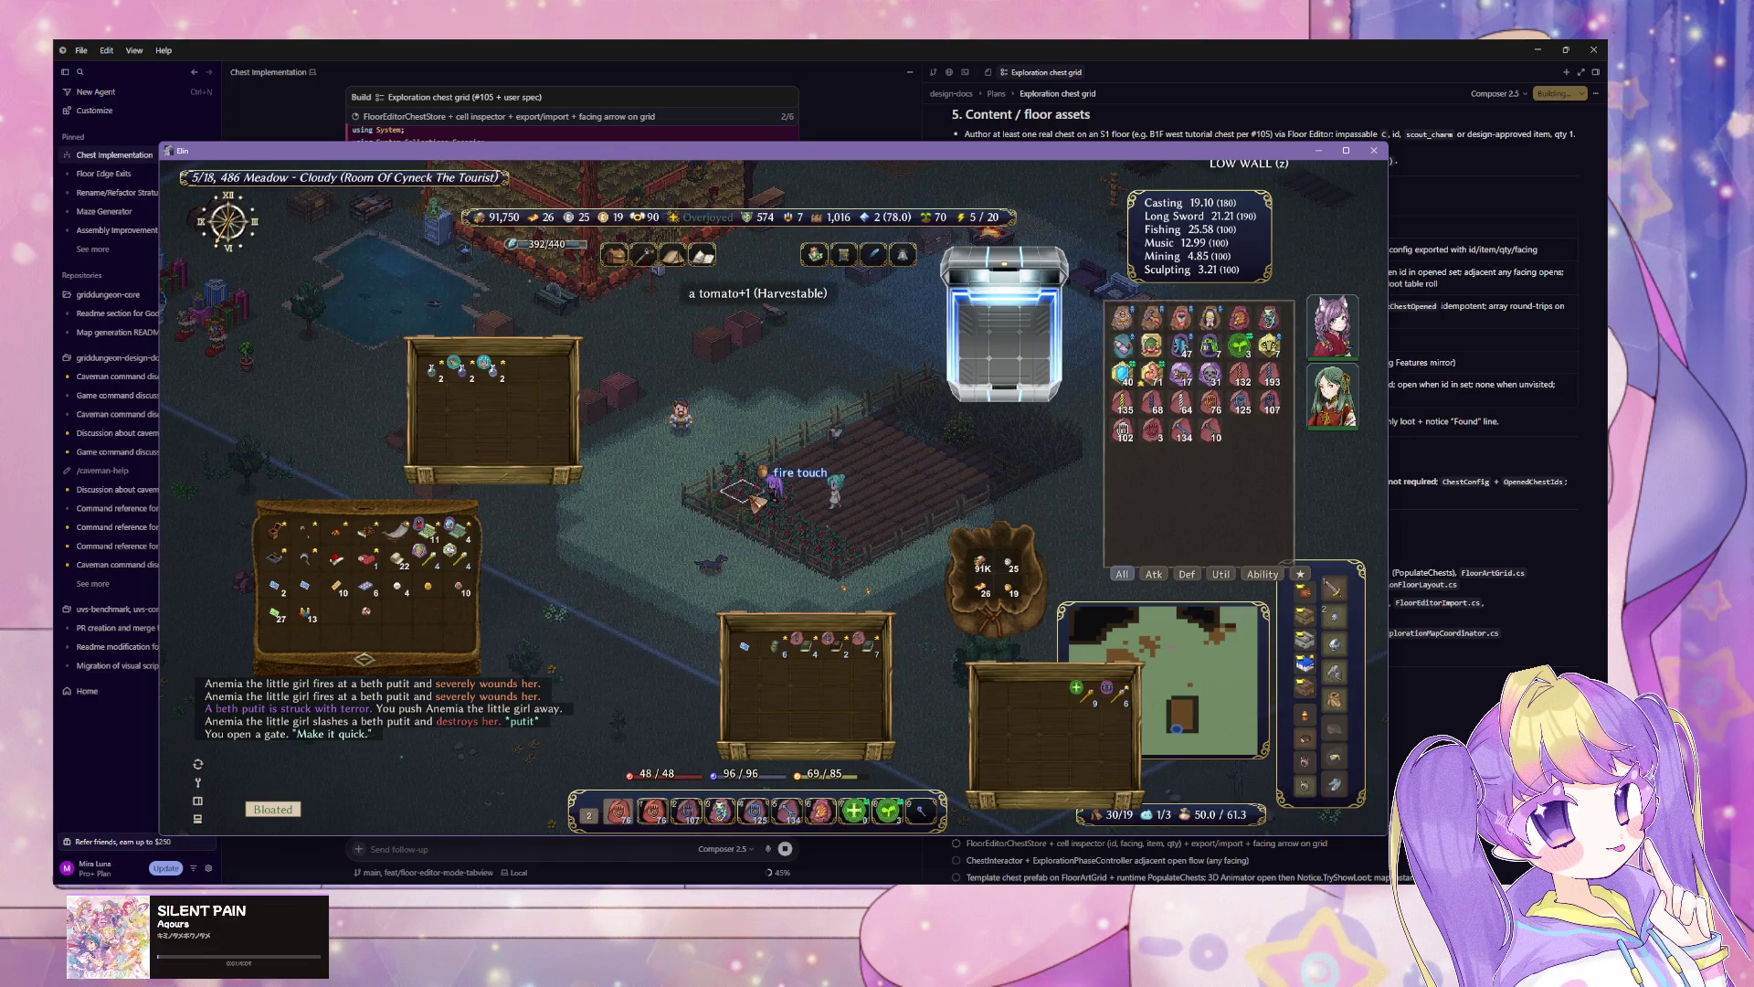
{"action": "left_click", "coordinate": [735, 492]}
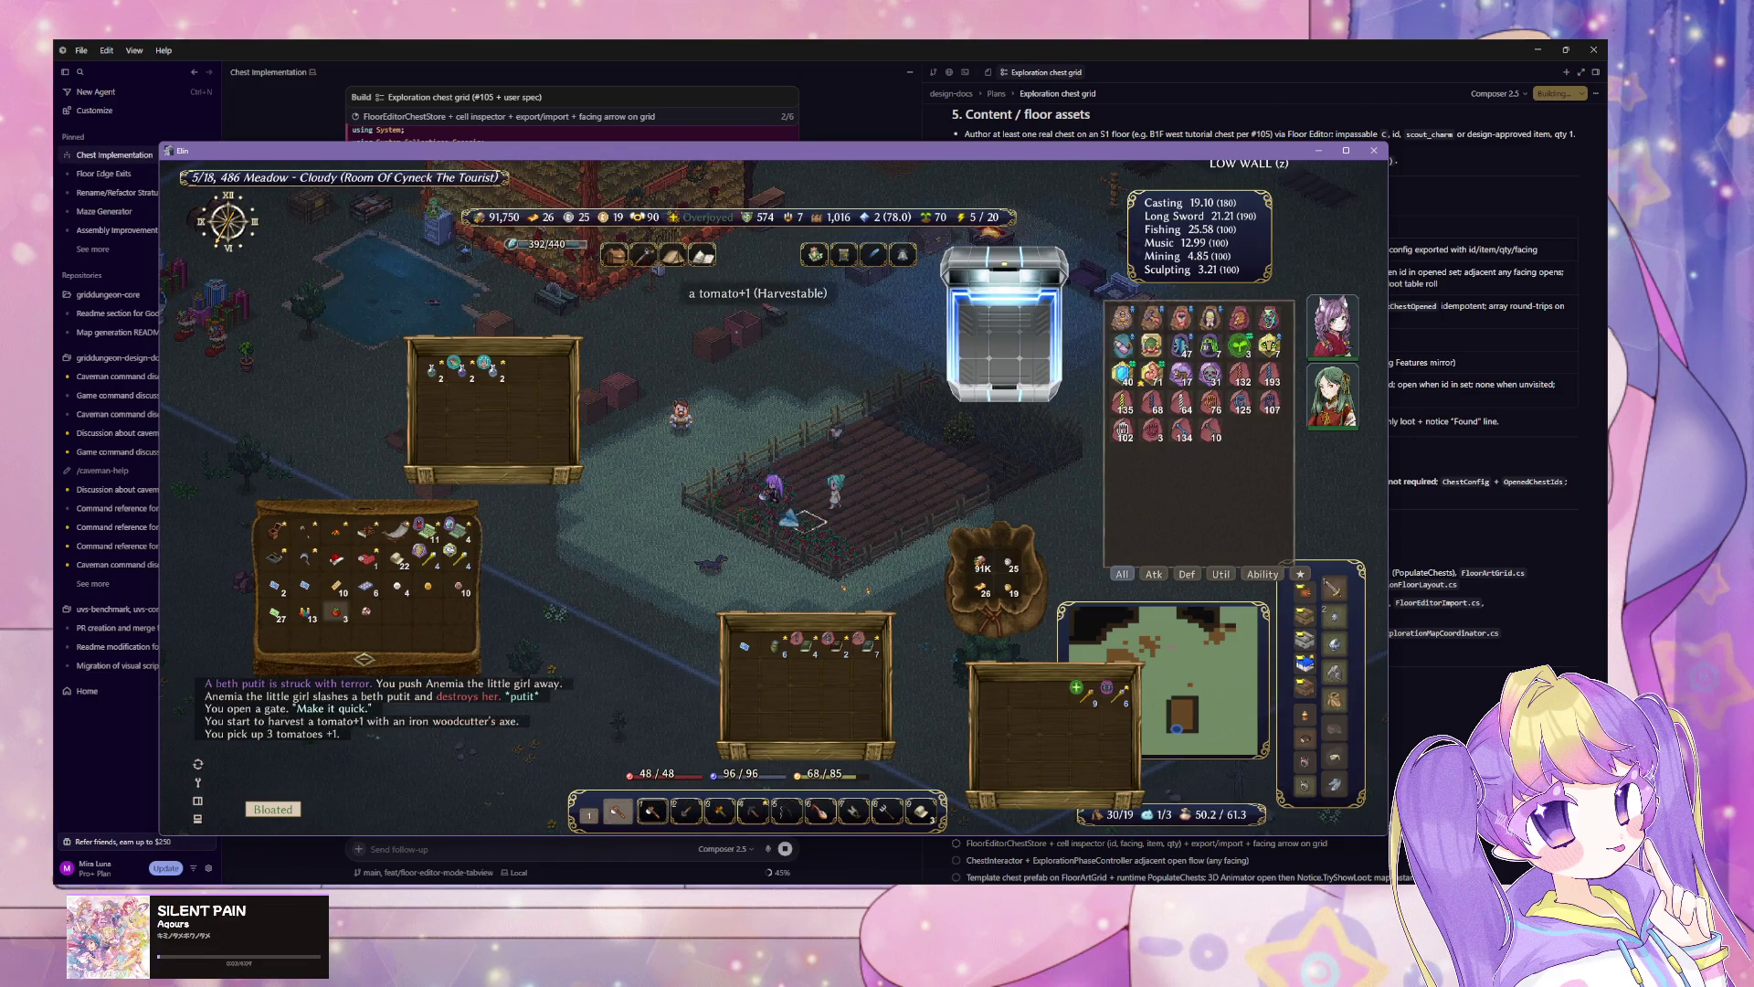
{"action": "left_click", "coordinate": [733, 484]}
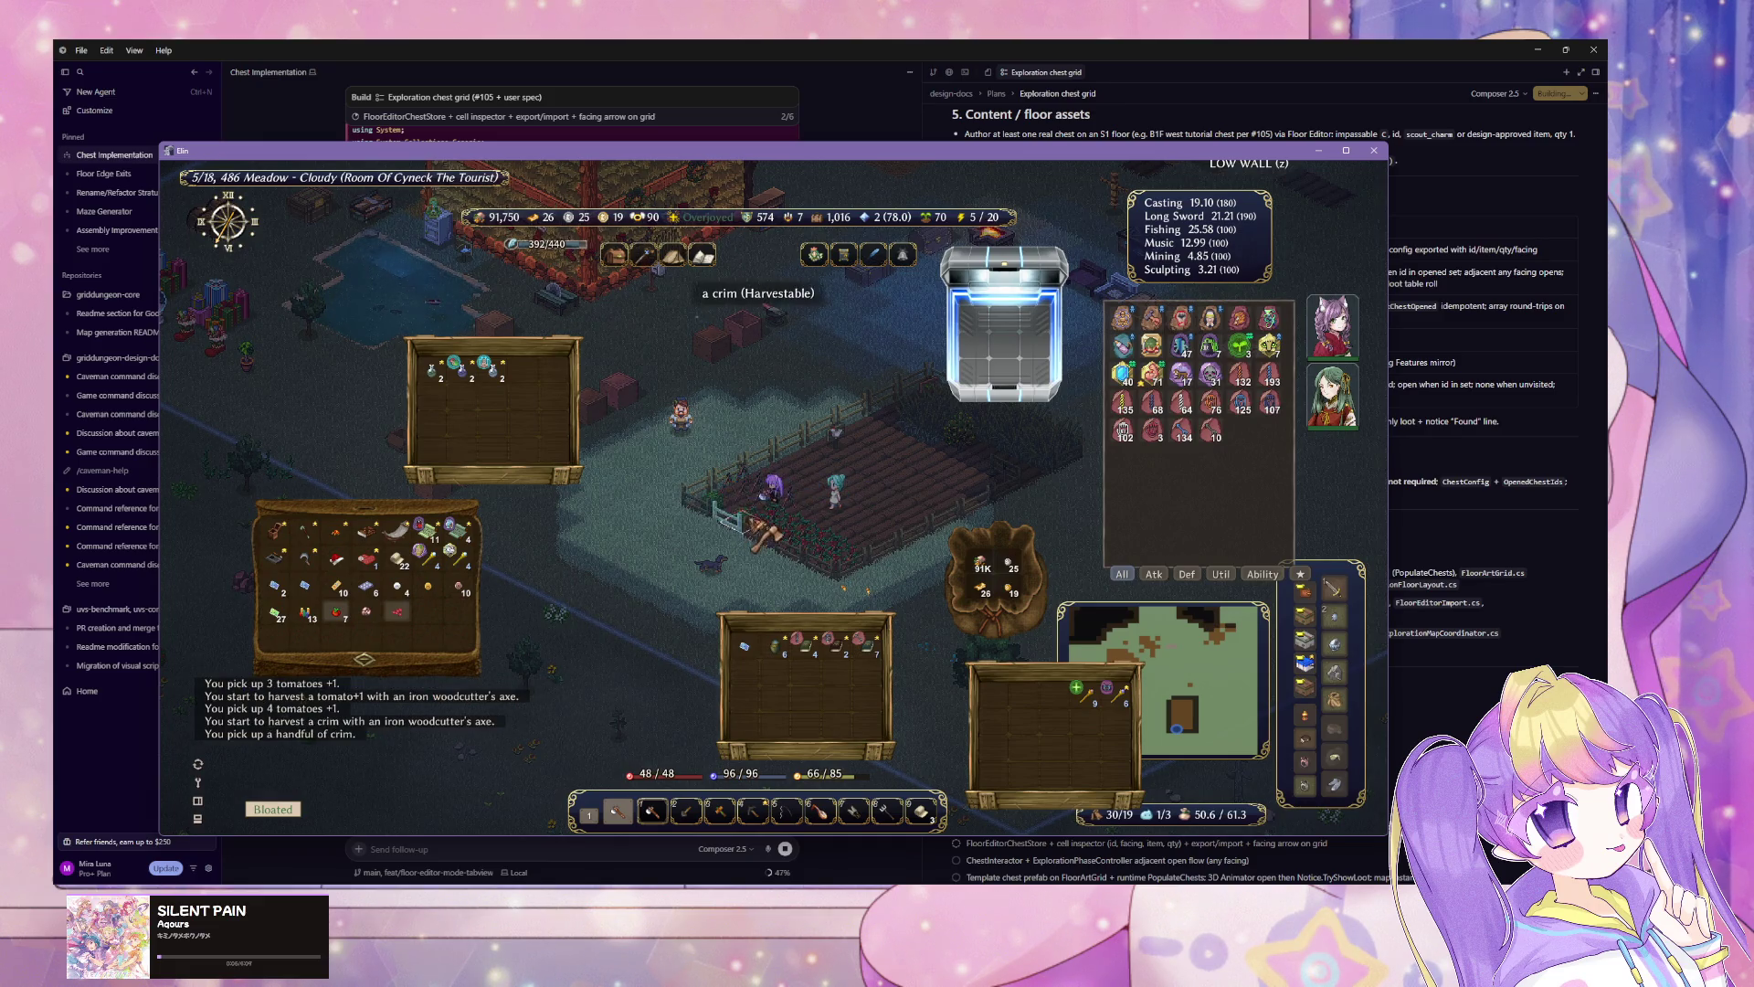
{"action": "left_click", "coordinate": [793, 517]}
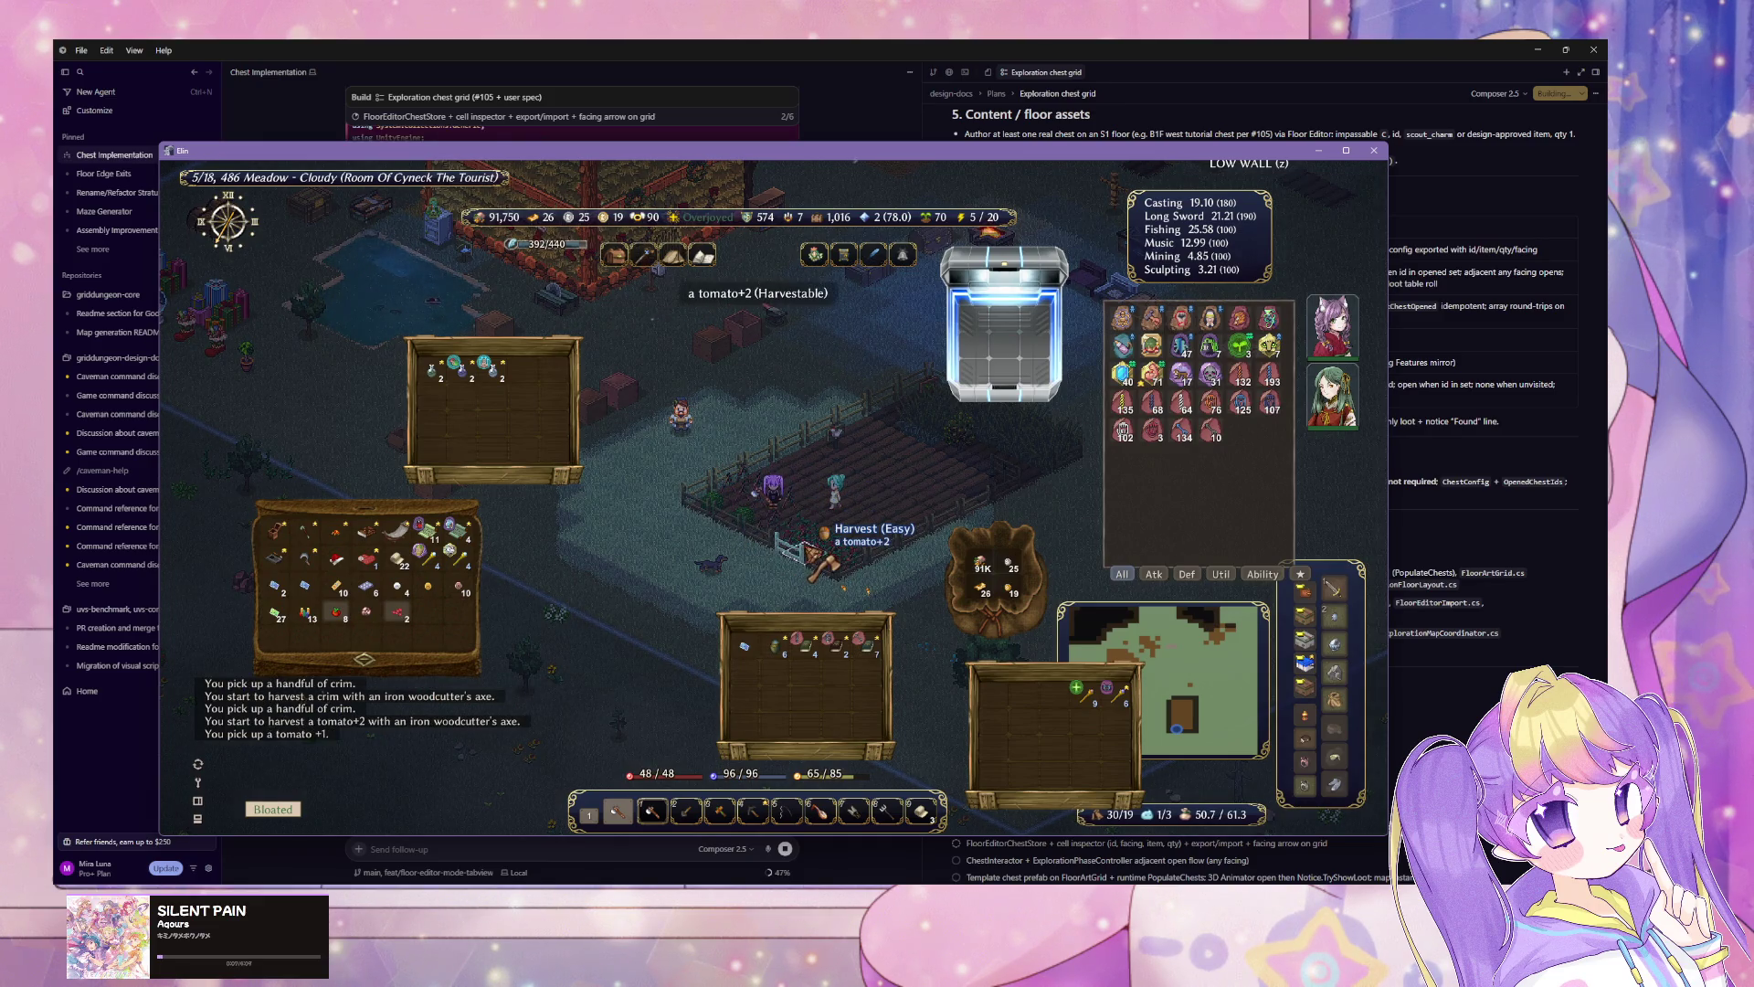
{"action": "left_click", "coordinate": [815, 554]}
{"action": "left_click", "coordinate": [810, 548]}
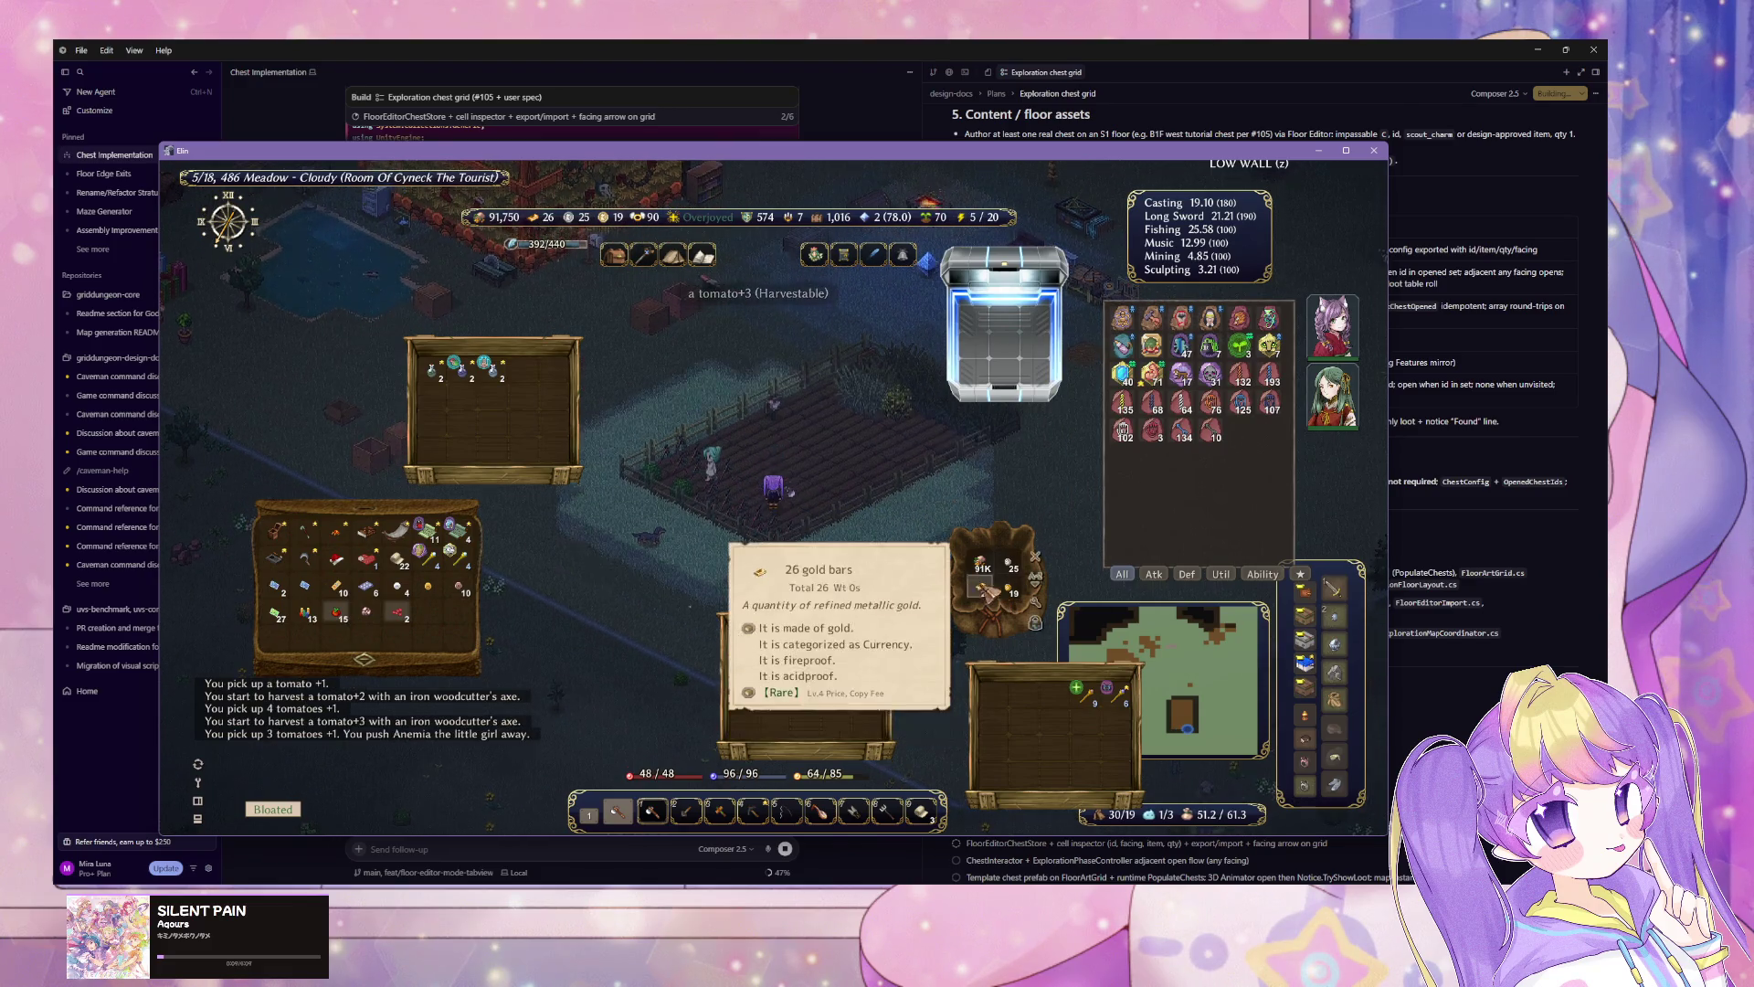
Step: Take the stack of 15 tomatoes, put the two handfuls of crim in the chest, and auto-dump goods
{"action": "key", "text": "Escape"}
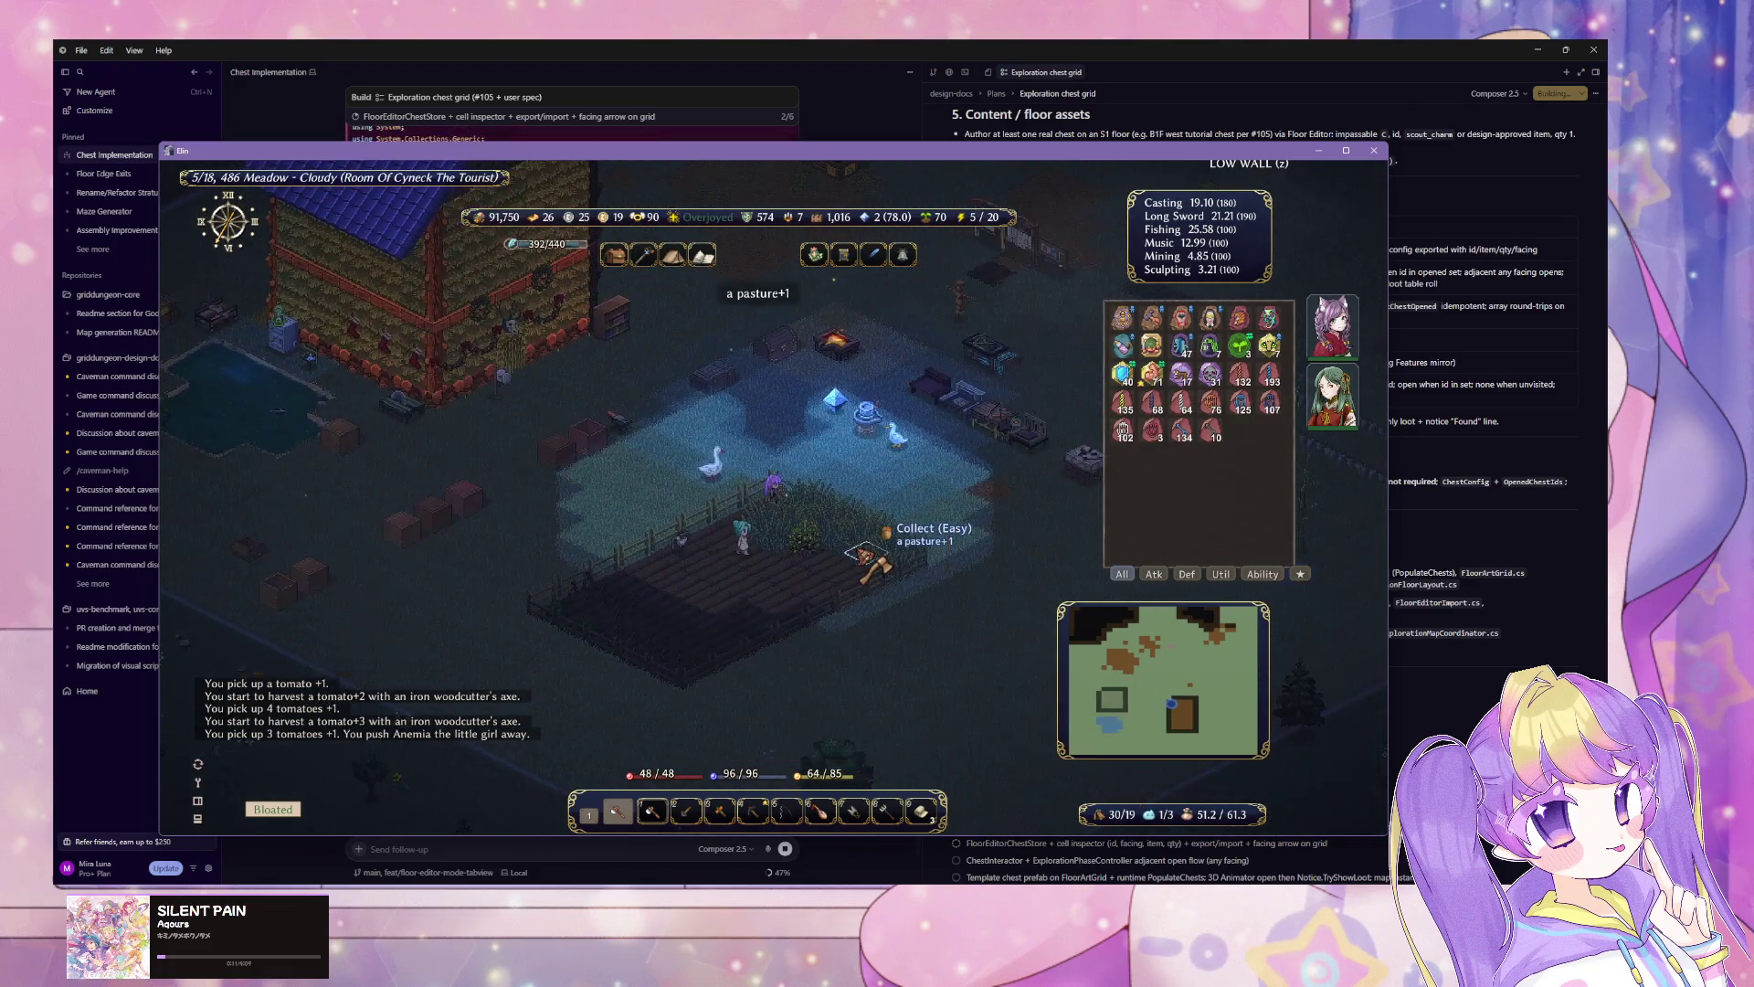
{"action": "key", "text": "Tab"}
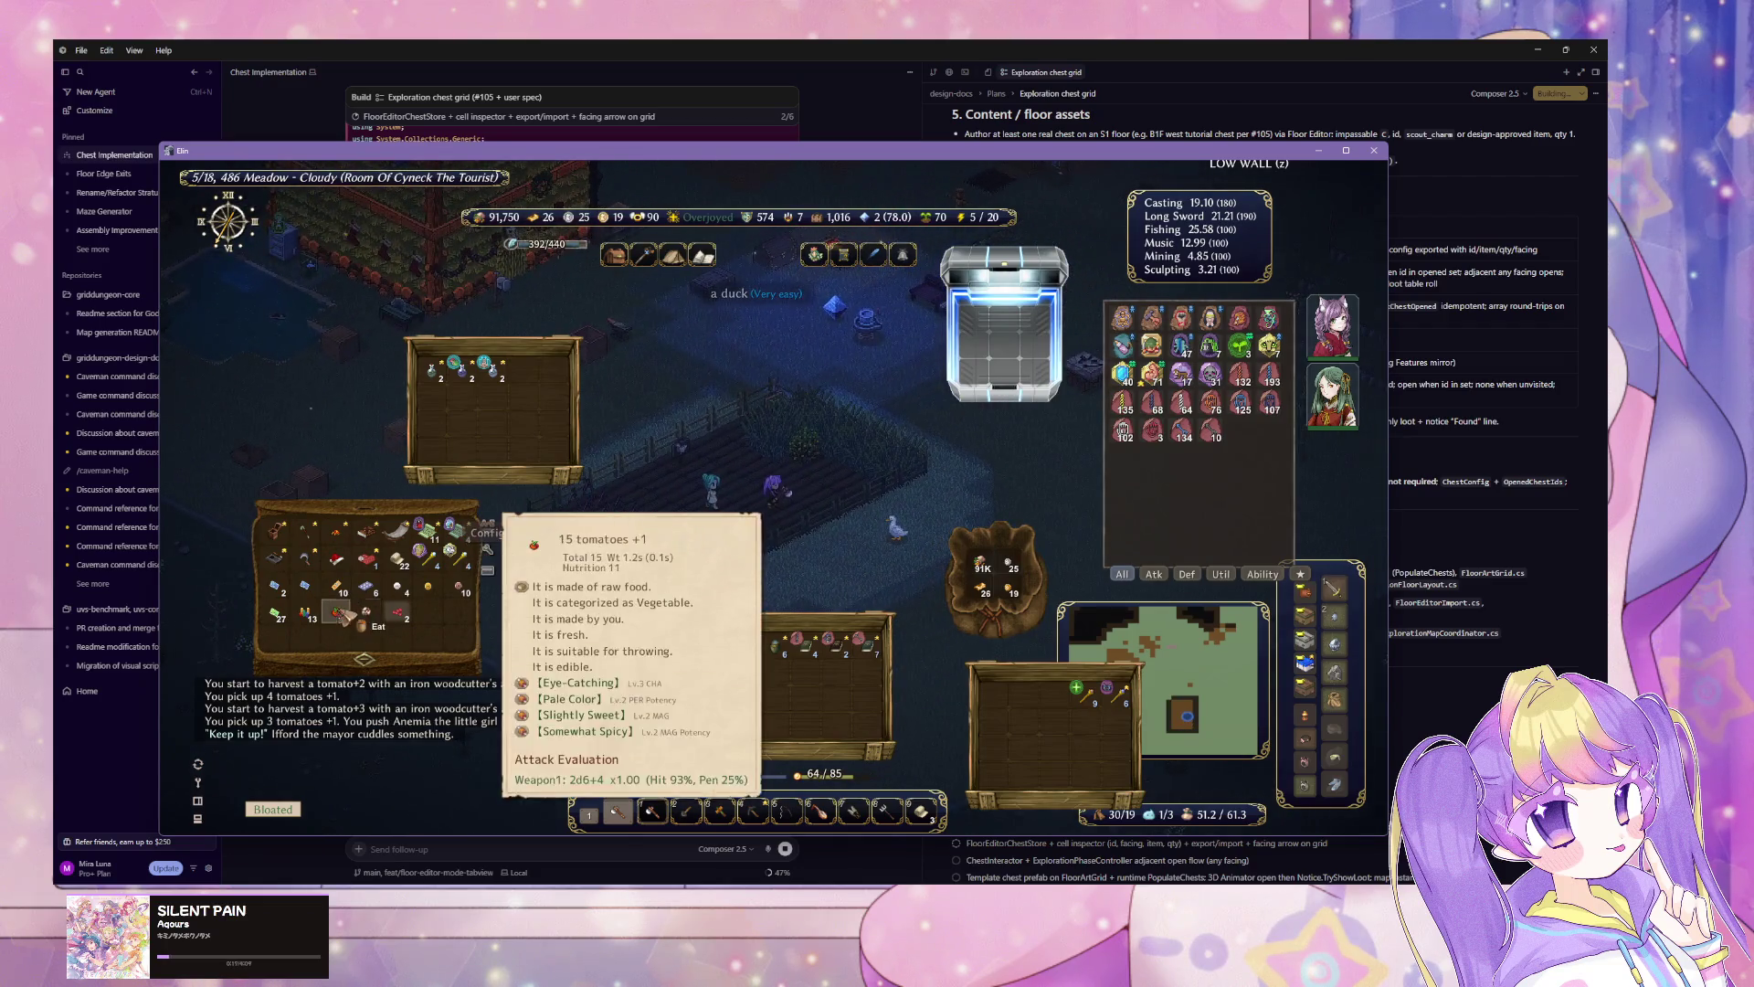
{"action": "left_click", "coordinate": [343, 614]}
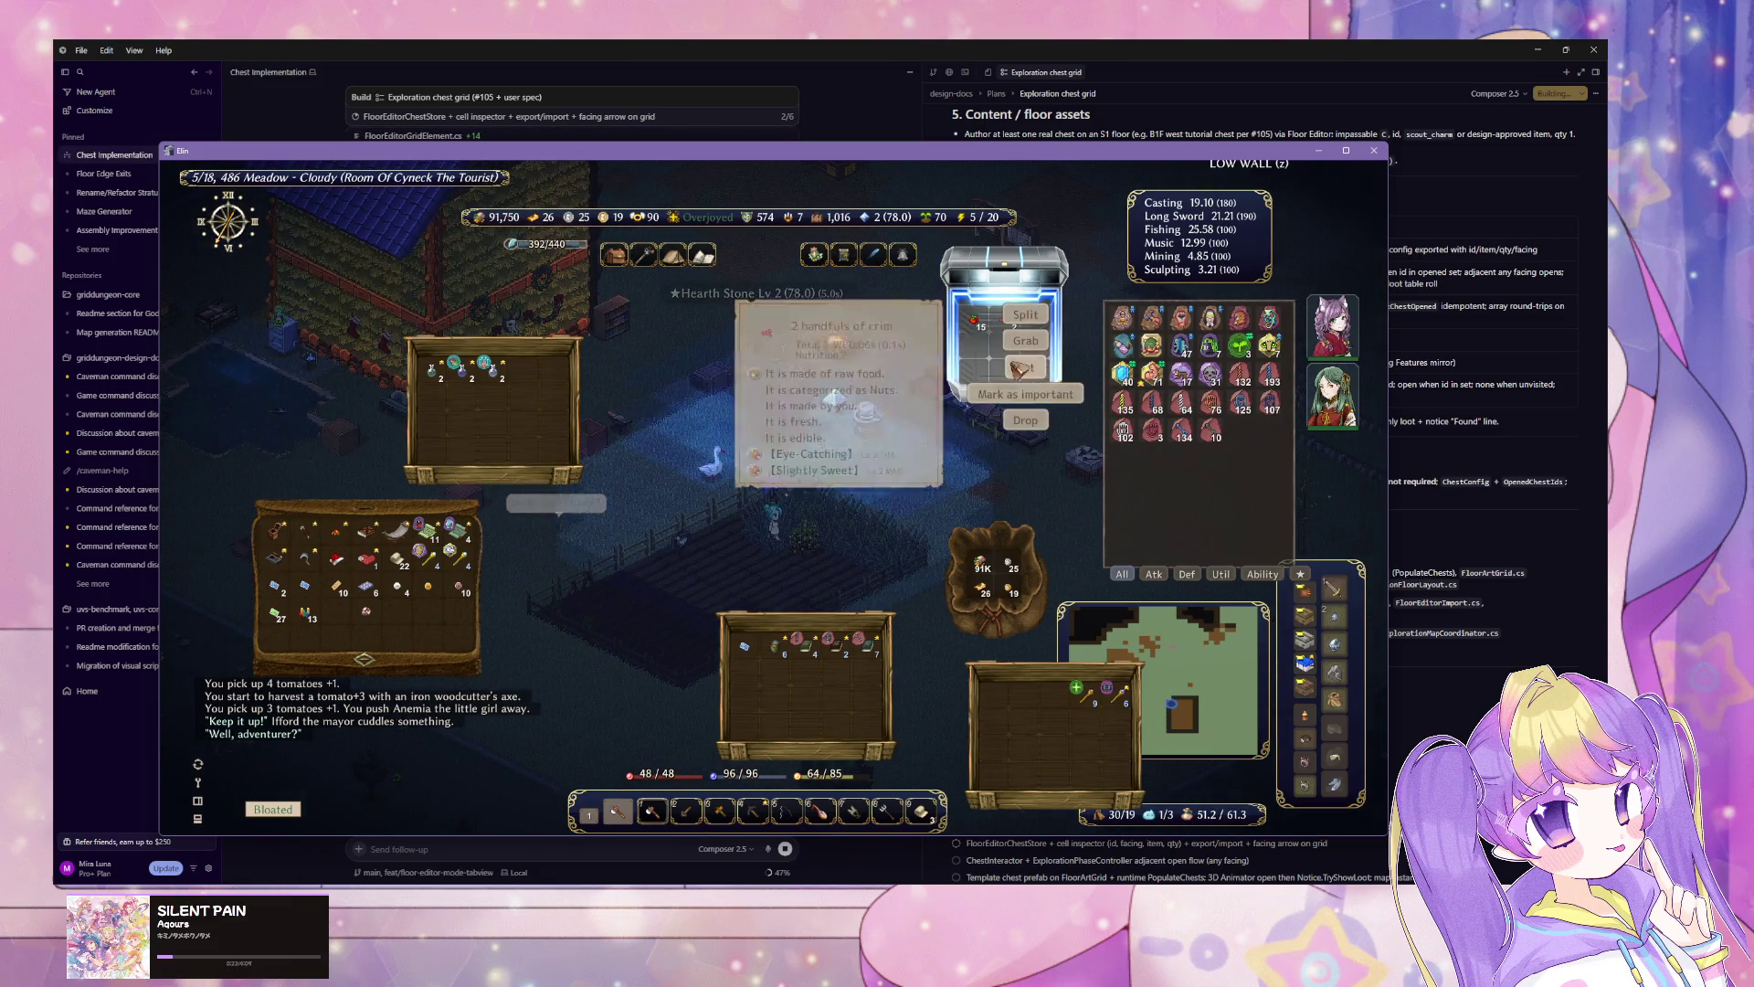
{"action": "left_click", "coordinate": [1020, 366]}
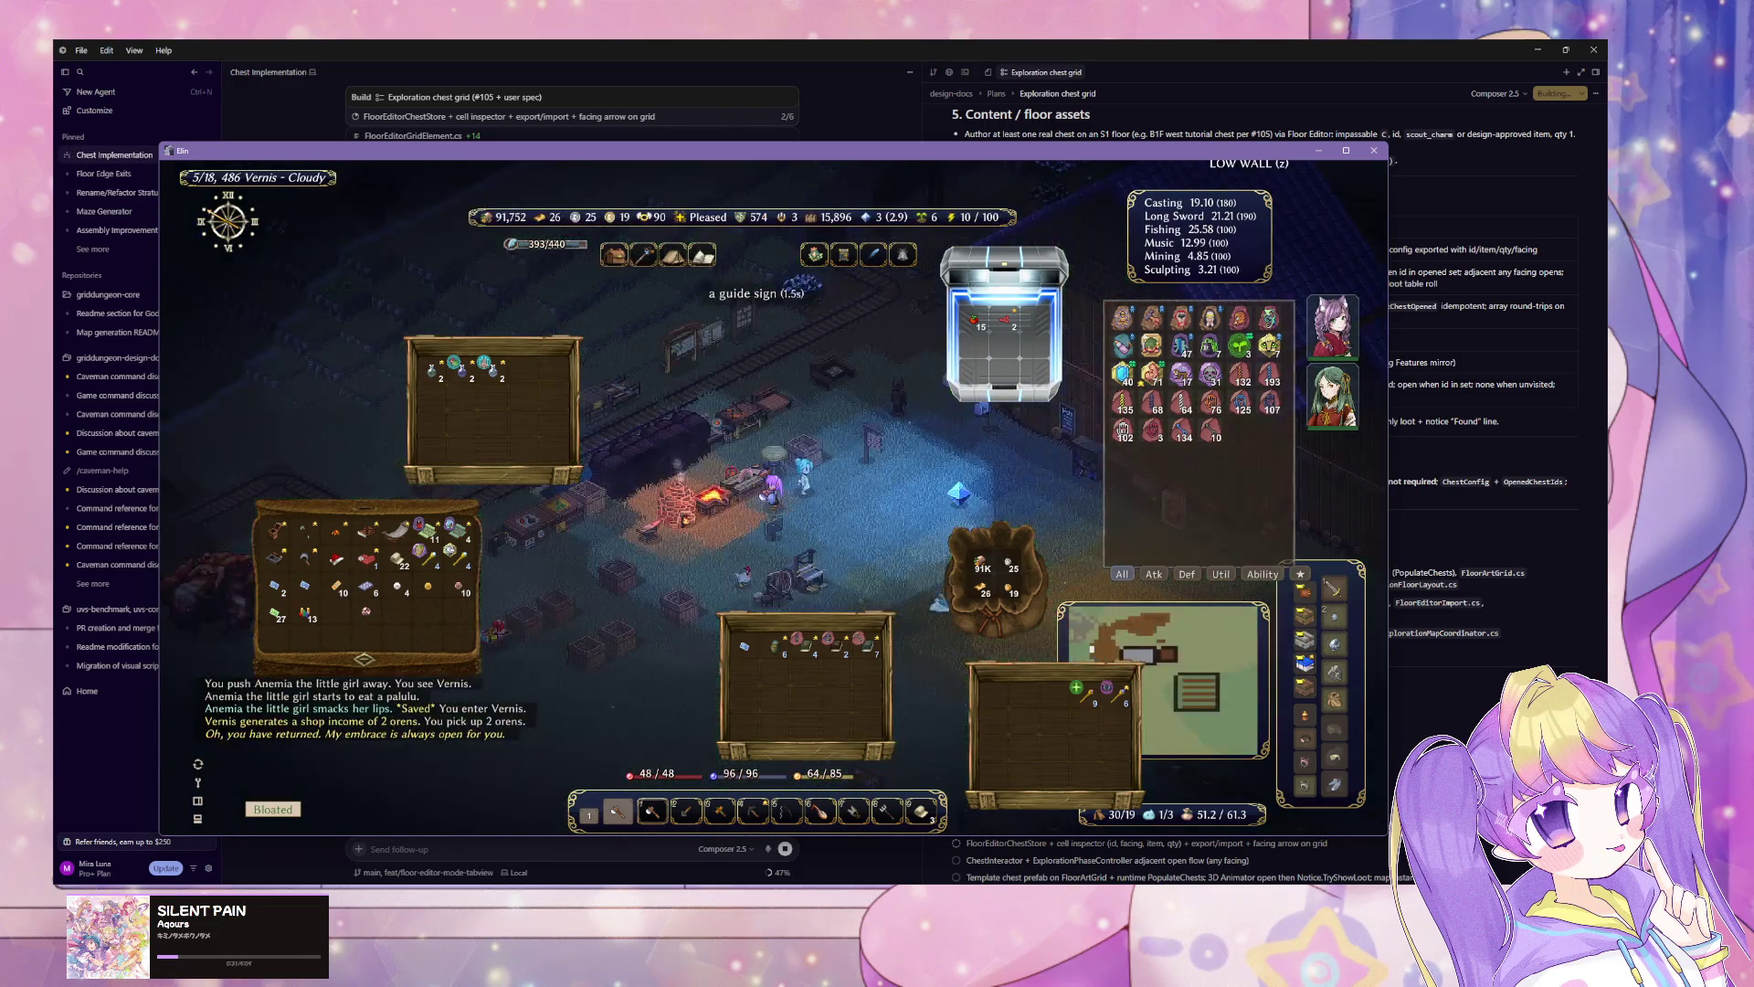
{"action": "key", "text": "d"}
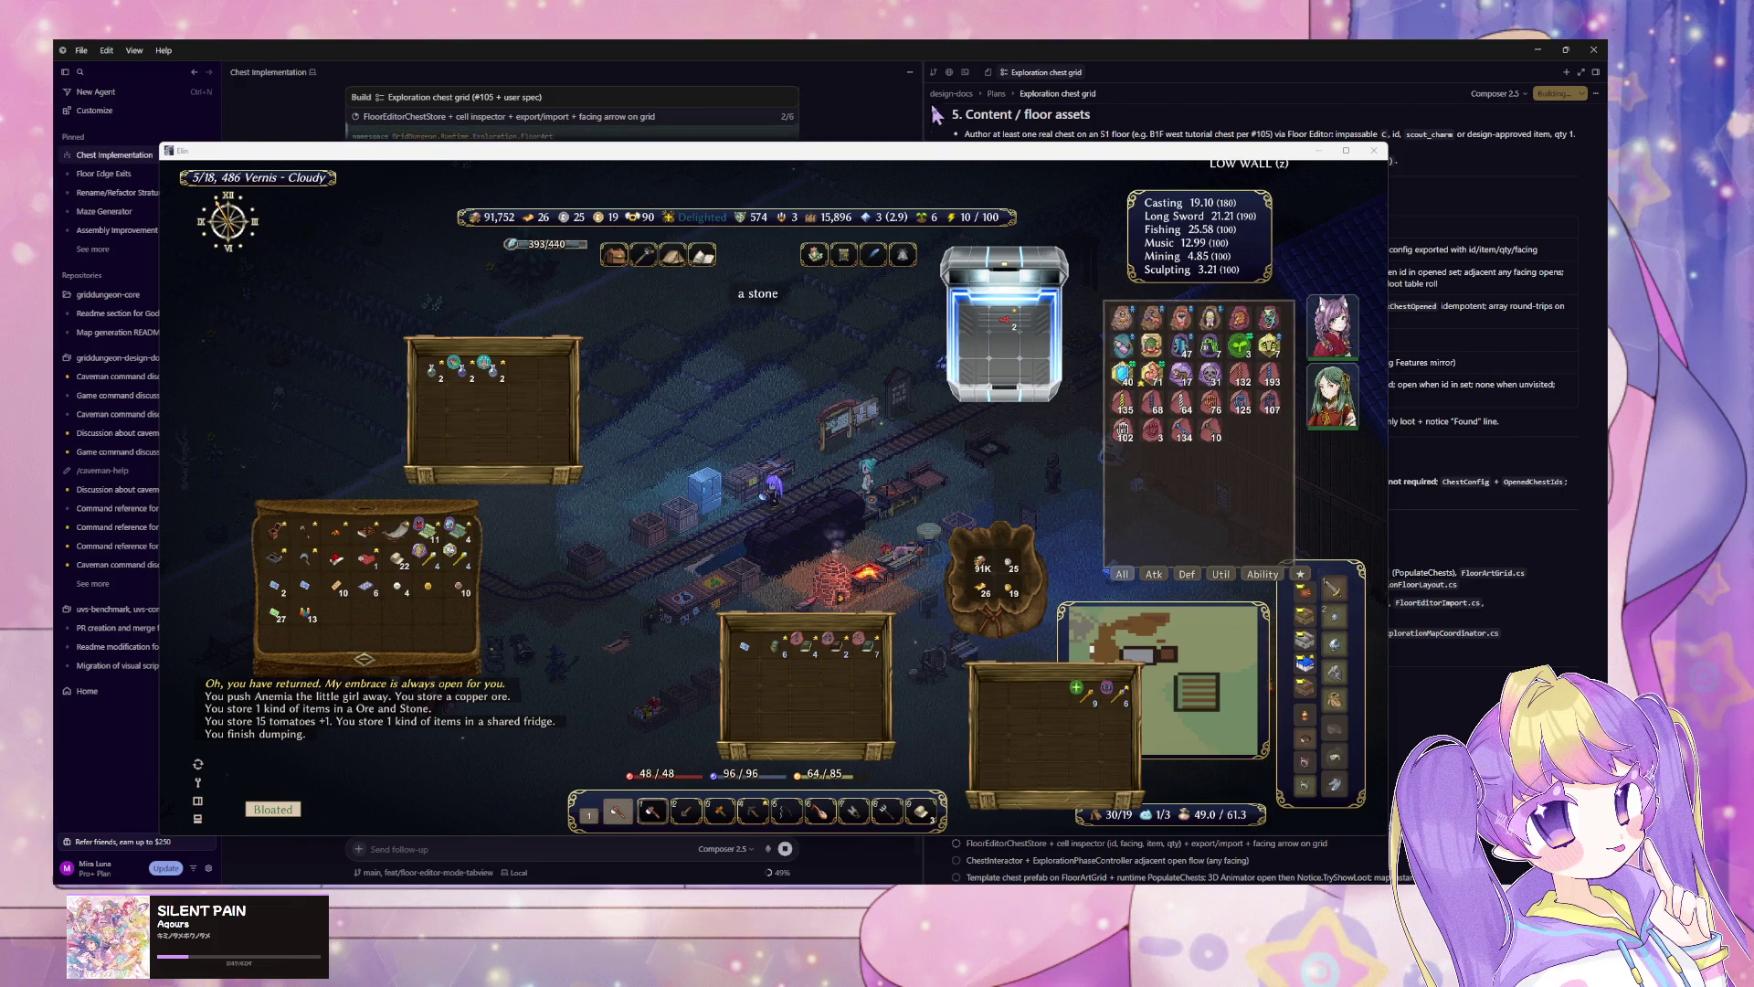
Step: Switch to the Cursor window to check the agent's chest marker build progress
{"action": "left_click", "coordinate": [906, 42]}
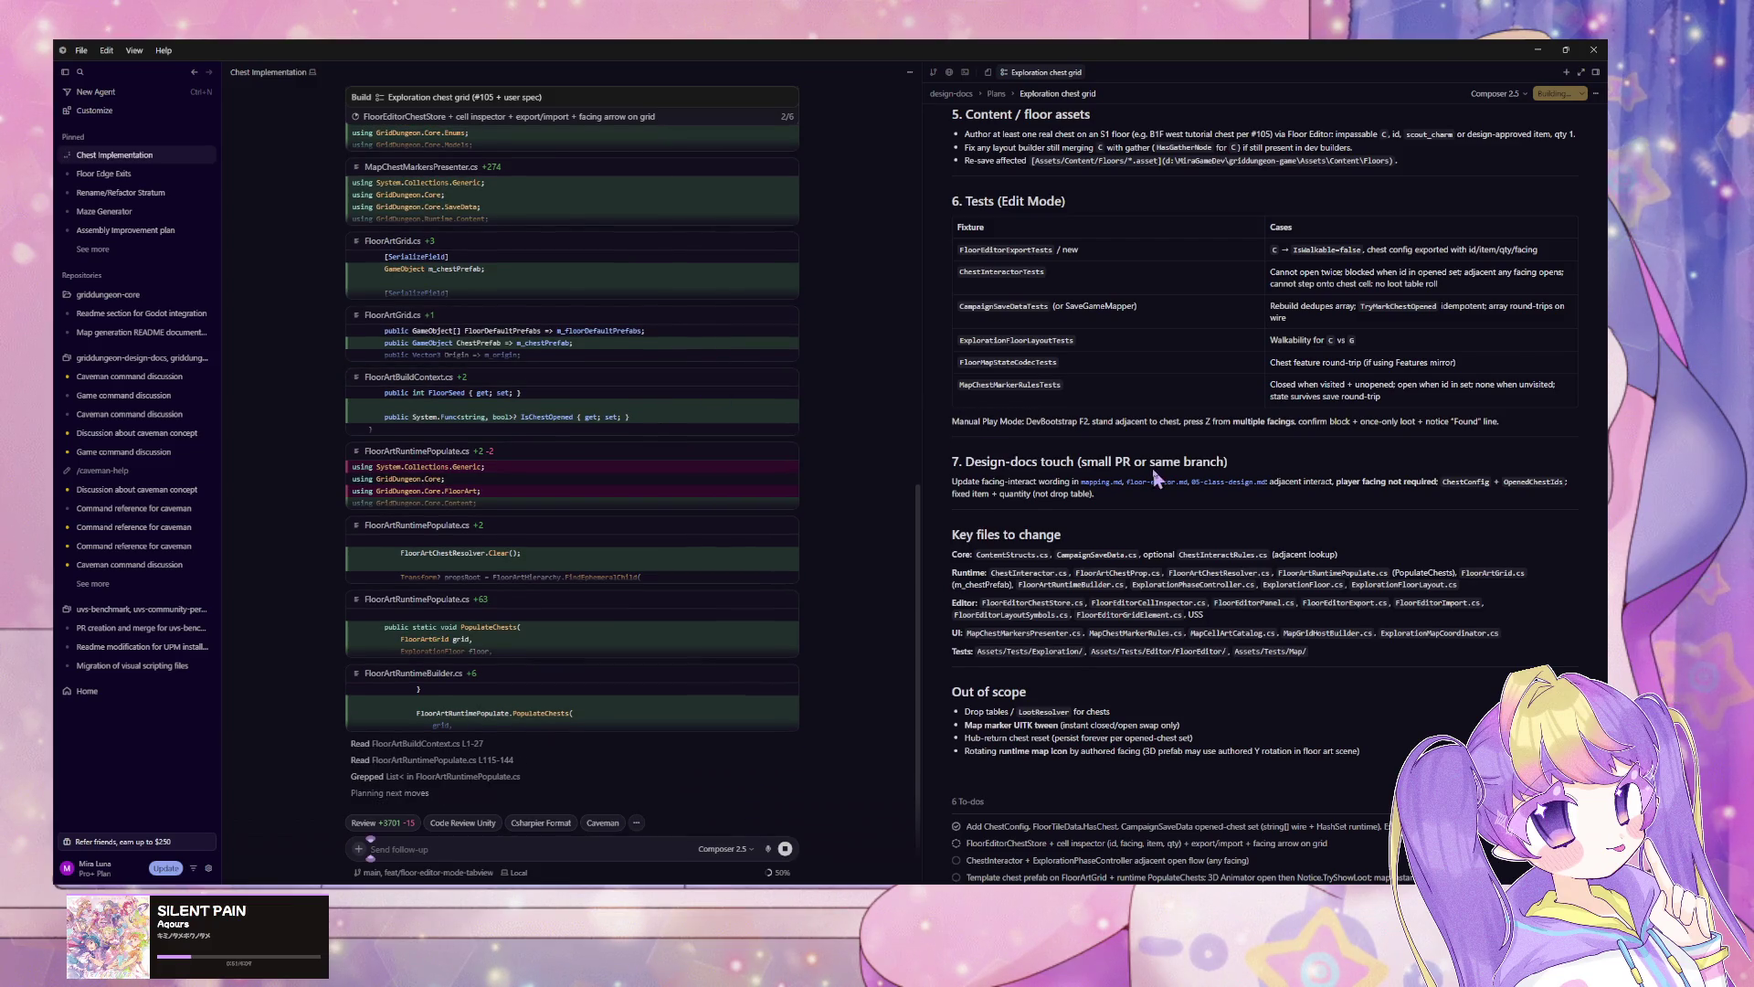
Step: Scroll through the exploration chest grid plan and the agent's chat output
{"action": "scroll", "coordinate": [1159, 480], "scroll_direction": "down", "scroll_amount": 2}
{"action": "scroll", "coordinate": [1158, 480], "scroll_direction": "down", "scroll_amount": 2}
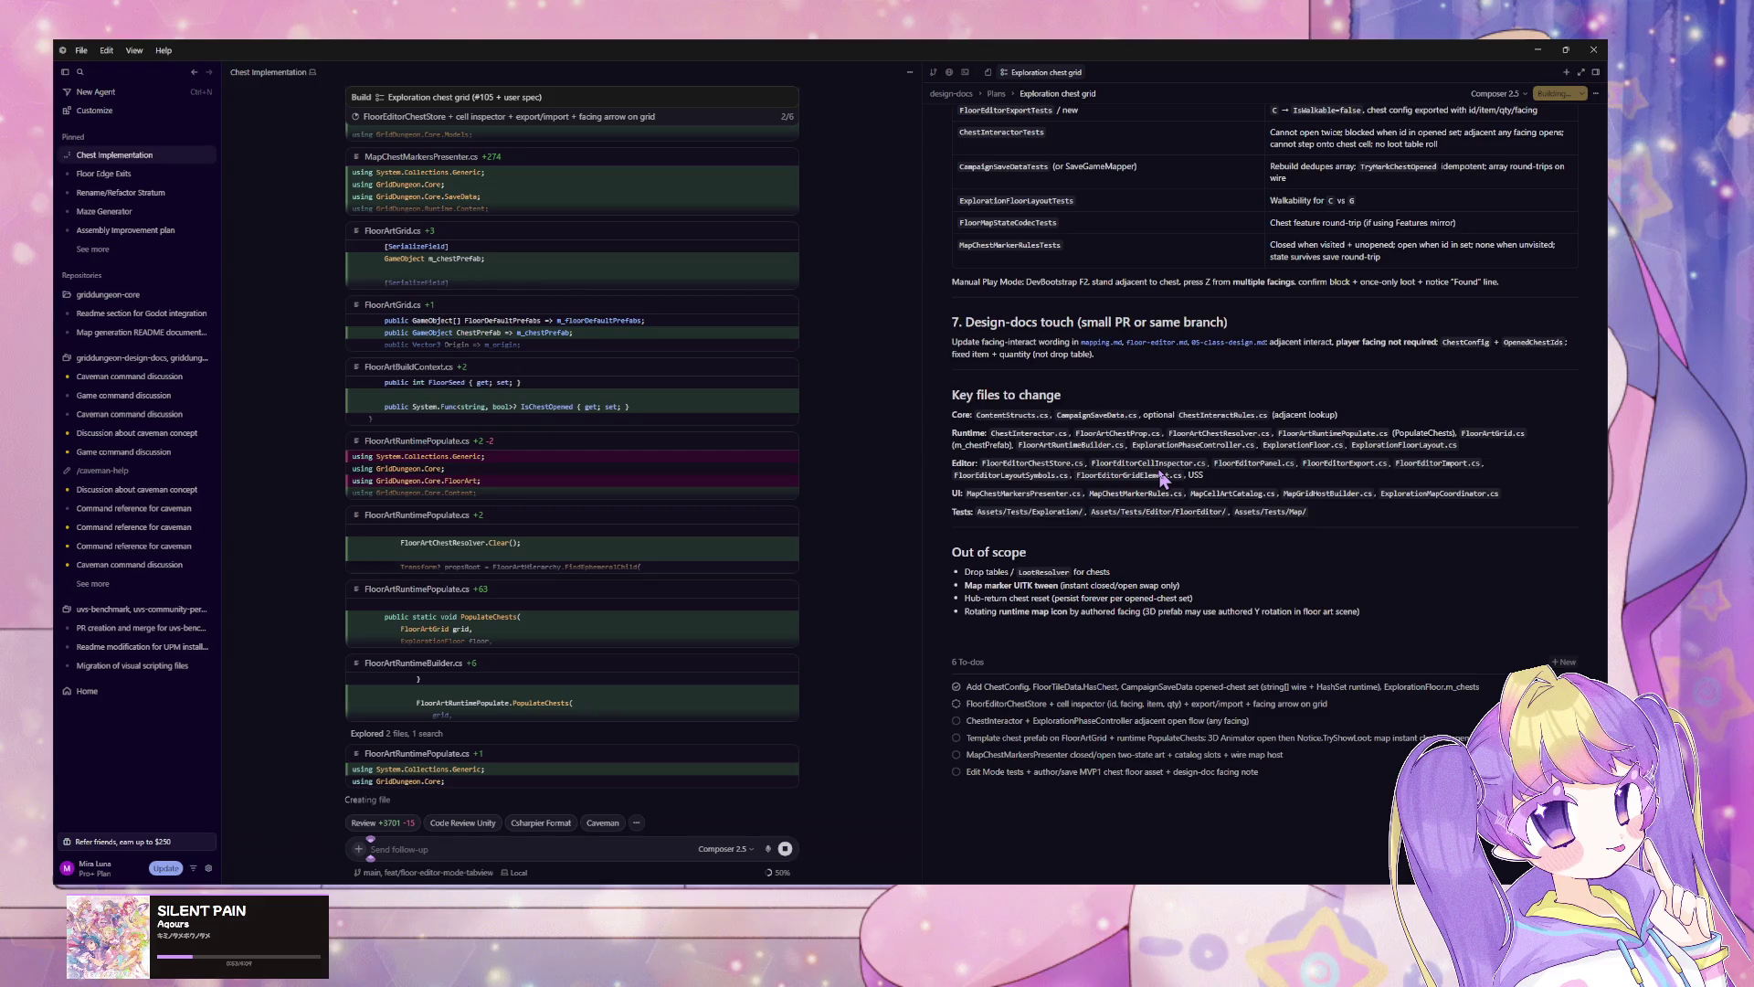
{"action": "scroll", "coordinate": [1160, 473], "scroll_direction": "up", "scroll_amount": 10}
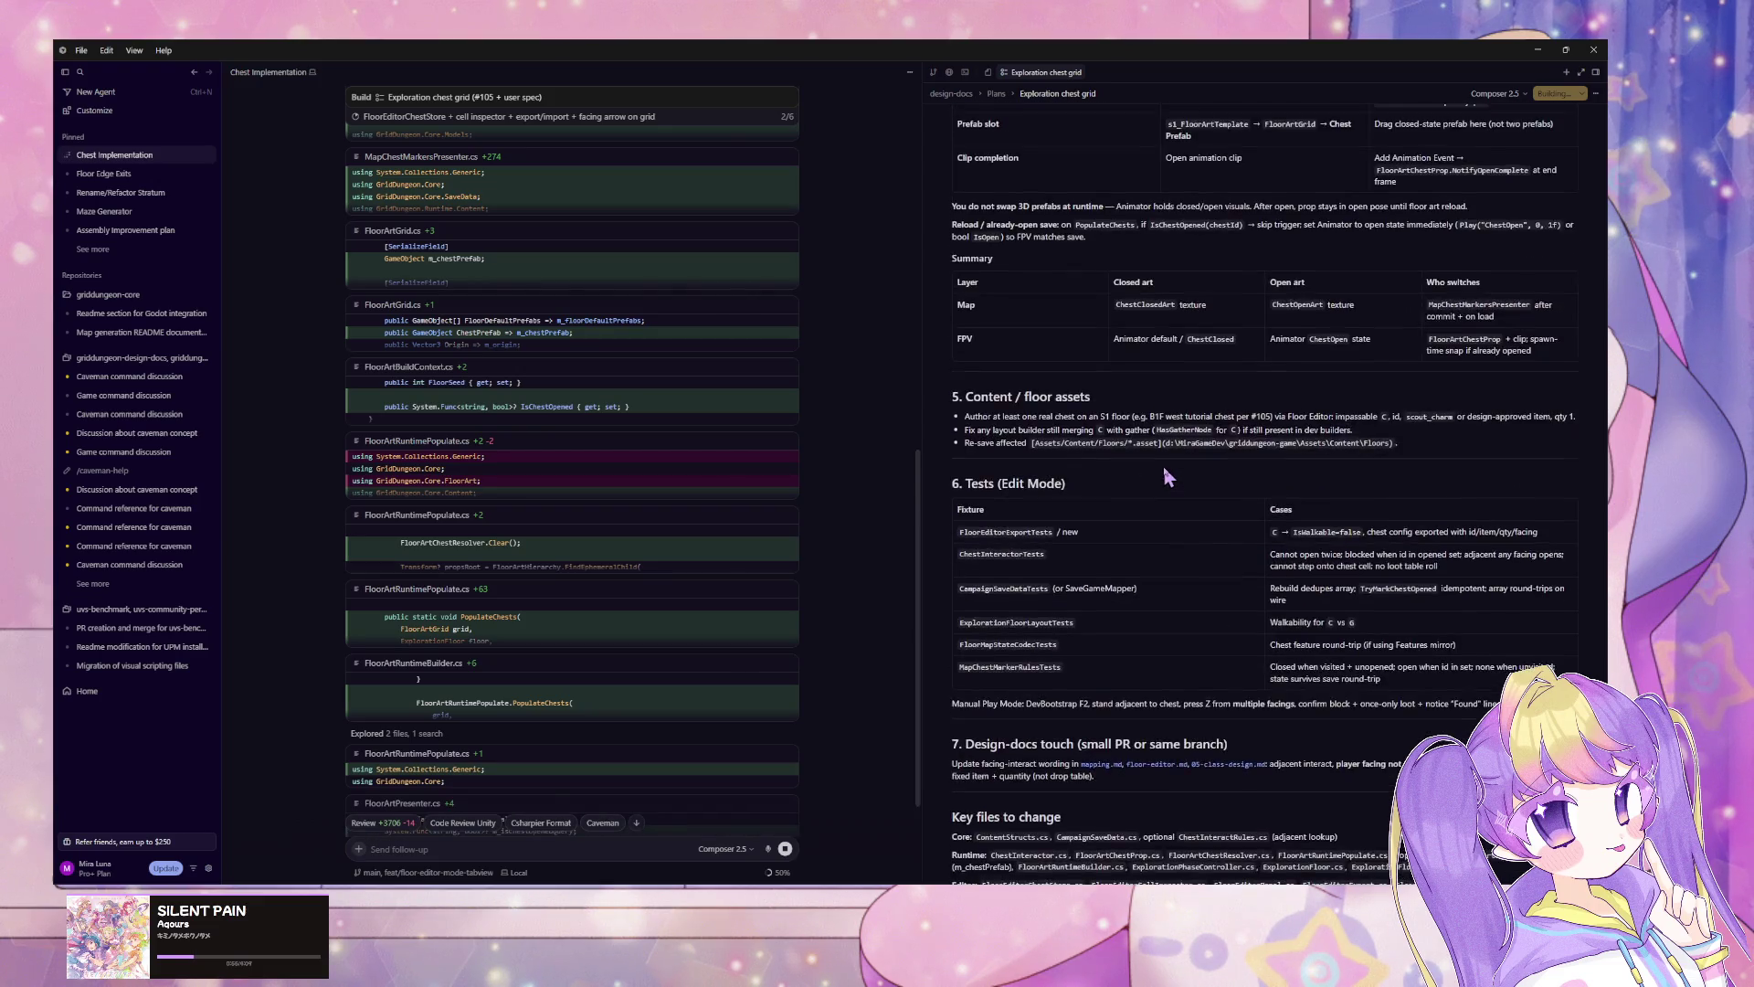
{"action": "scroll", "coordinate": [1164, 470], "scroll_direction": "up", "scroll_amount": 1}
{"action": "scroll", "coordinate": [1165, 471], "scroll_direction": "up", "scroll_amount": 4}
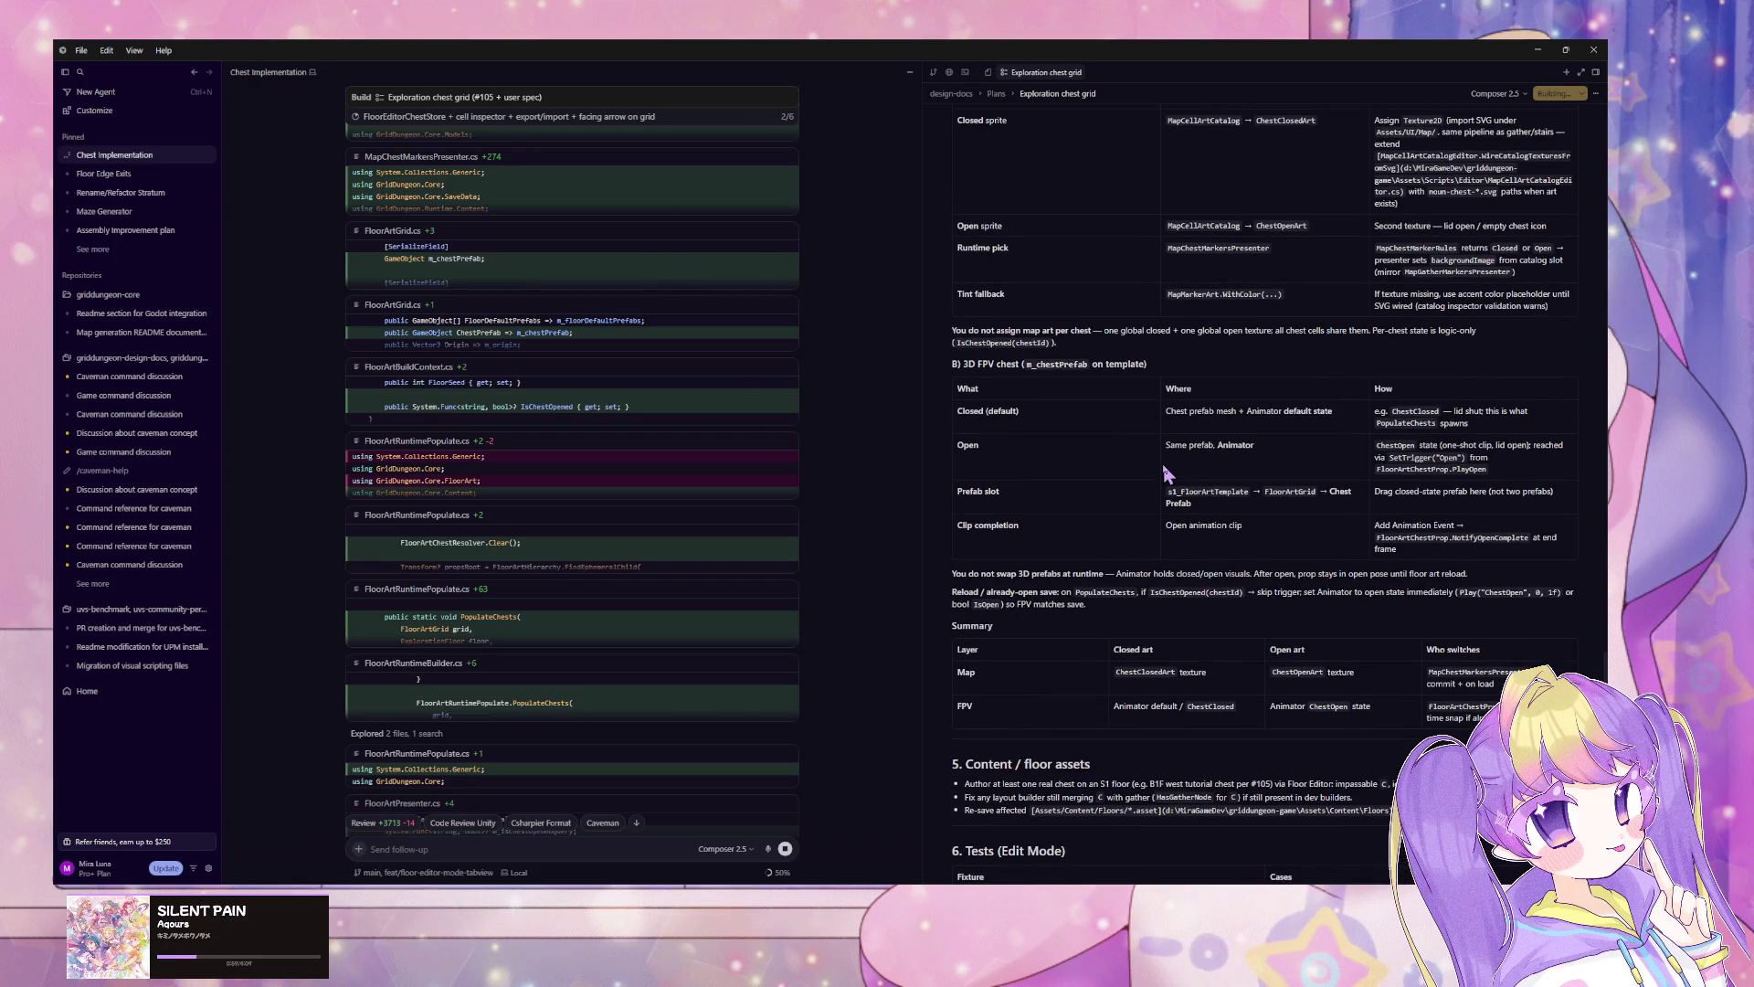
{"action": "scroll", "coordinate": [1165, 473], "scroll_direction": "up", "scroll_amount": 4}
{"action": "scroll", "coordinate": [1165, 472], "scroll_direction": "up", "scroll_amount": 3}
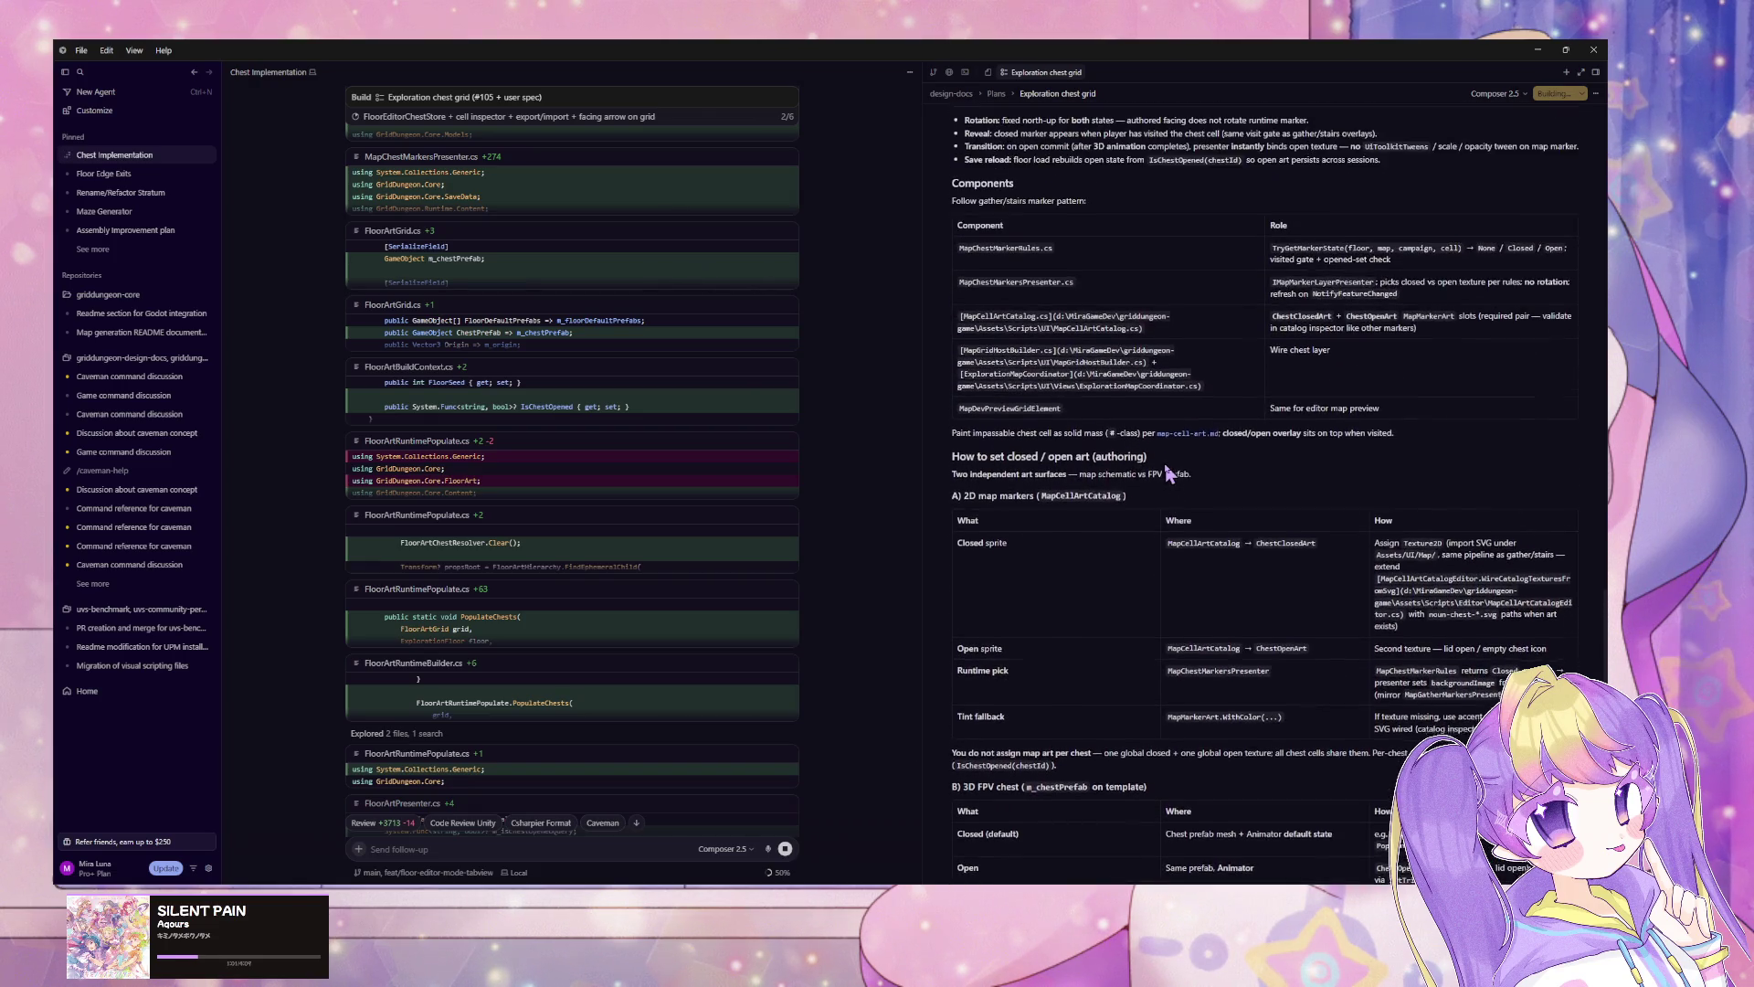
{"action": "scroll", "coordinate": [1167, 470], "scroll_direction": "up", "scroll_amount": 4}
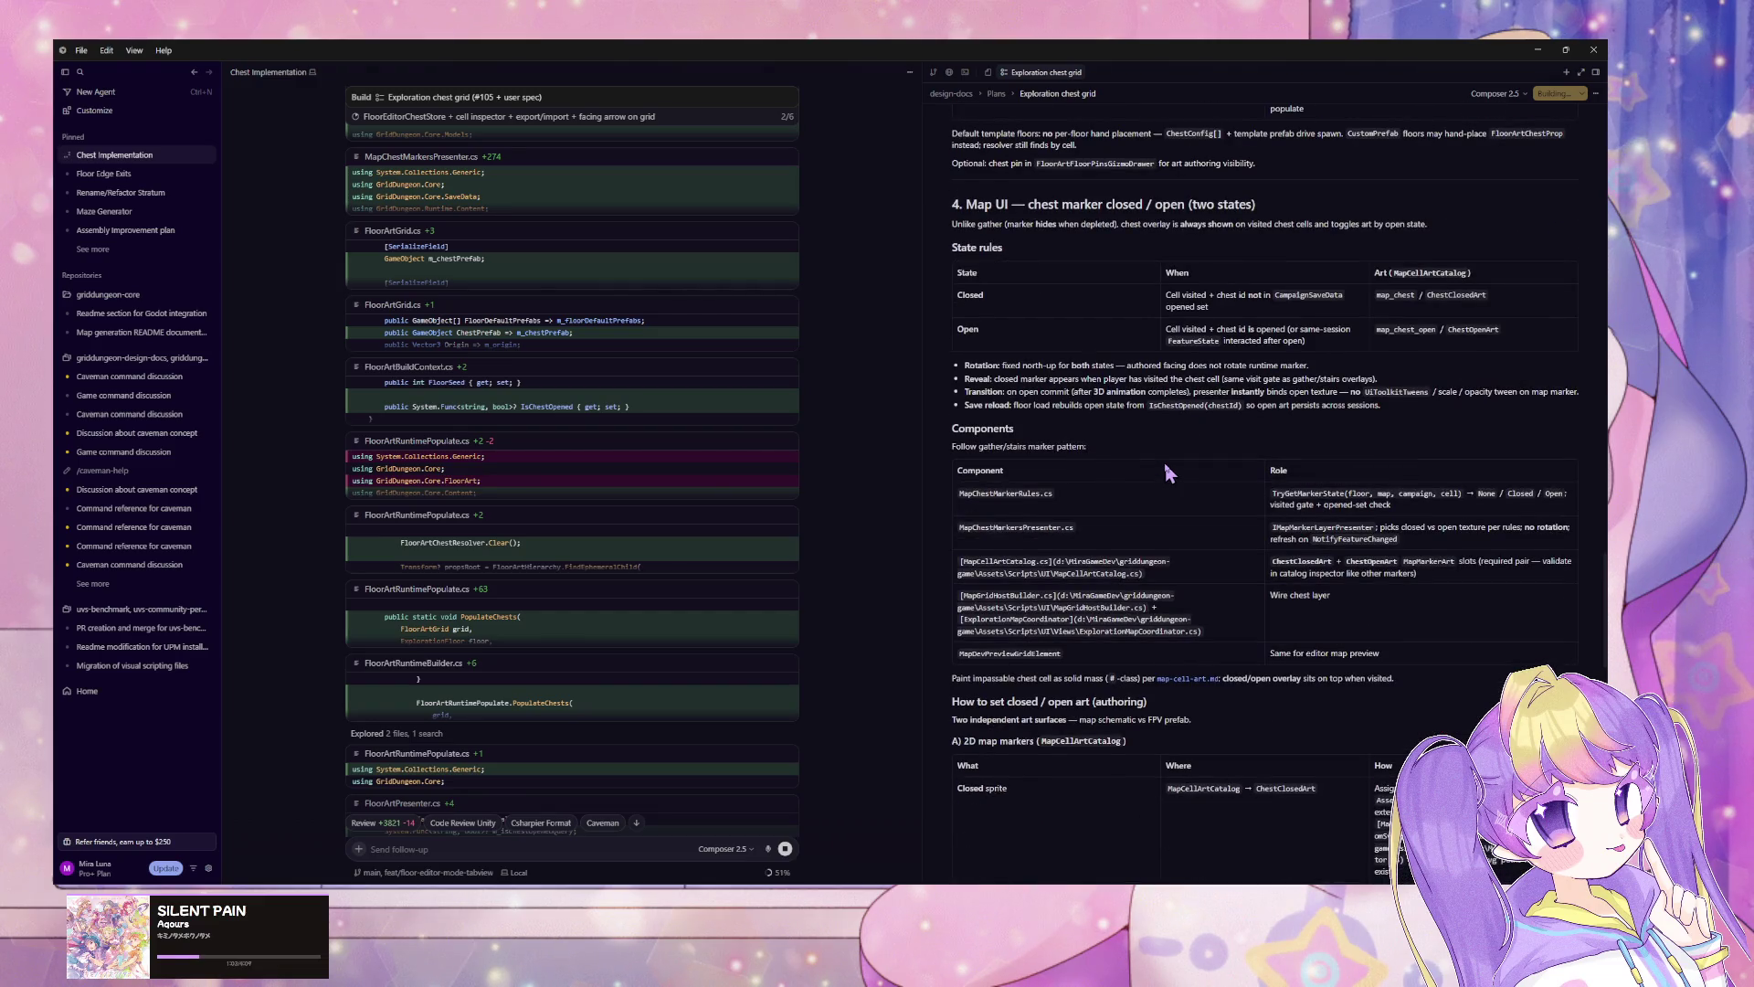
{"action": "scroll", "coordinate": [1165, 463], "scroll_direction": "up", "scroll_amount": 4}
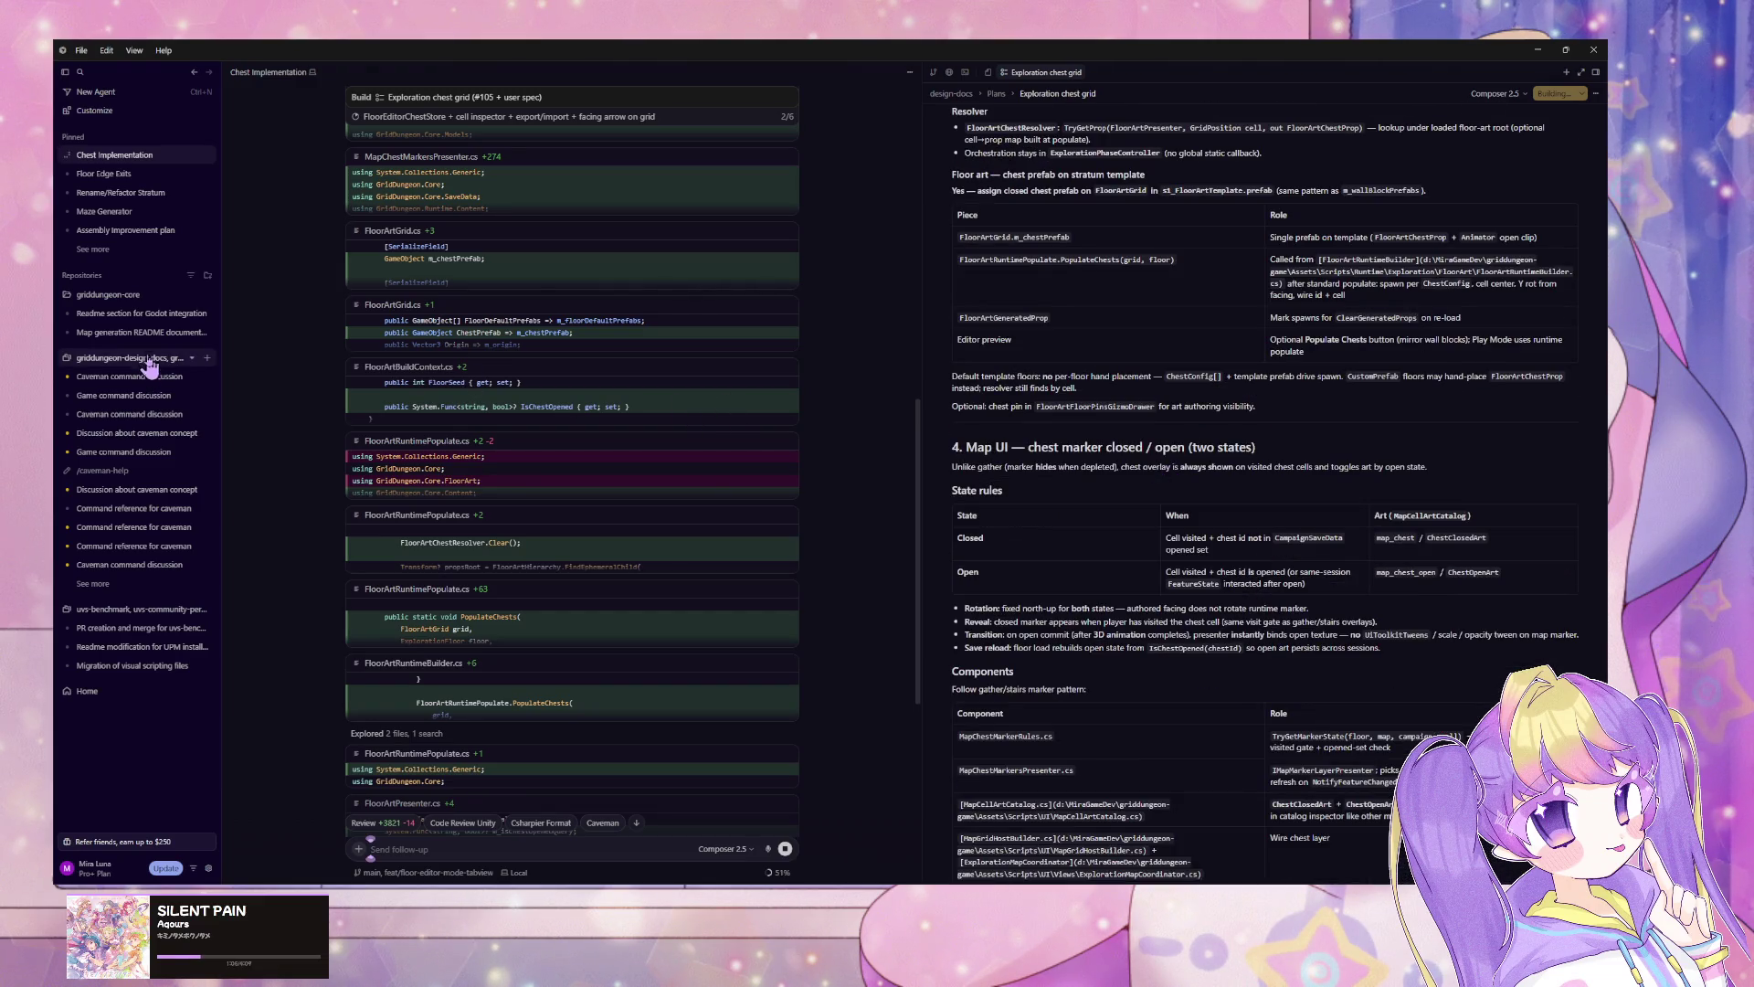
{"action": "scroll", "coordinate": [509, 539], "scroll_direction": "down", "scroll_amount": 5}
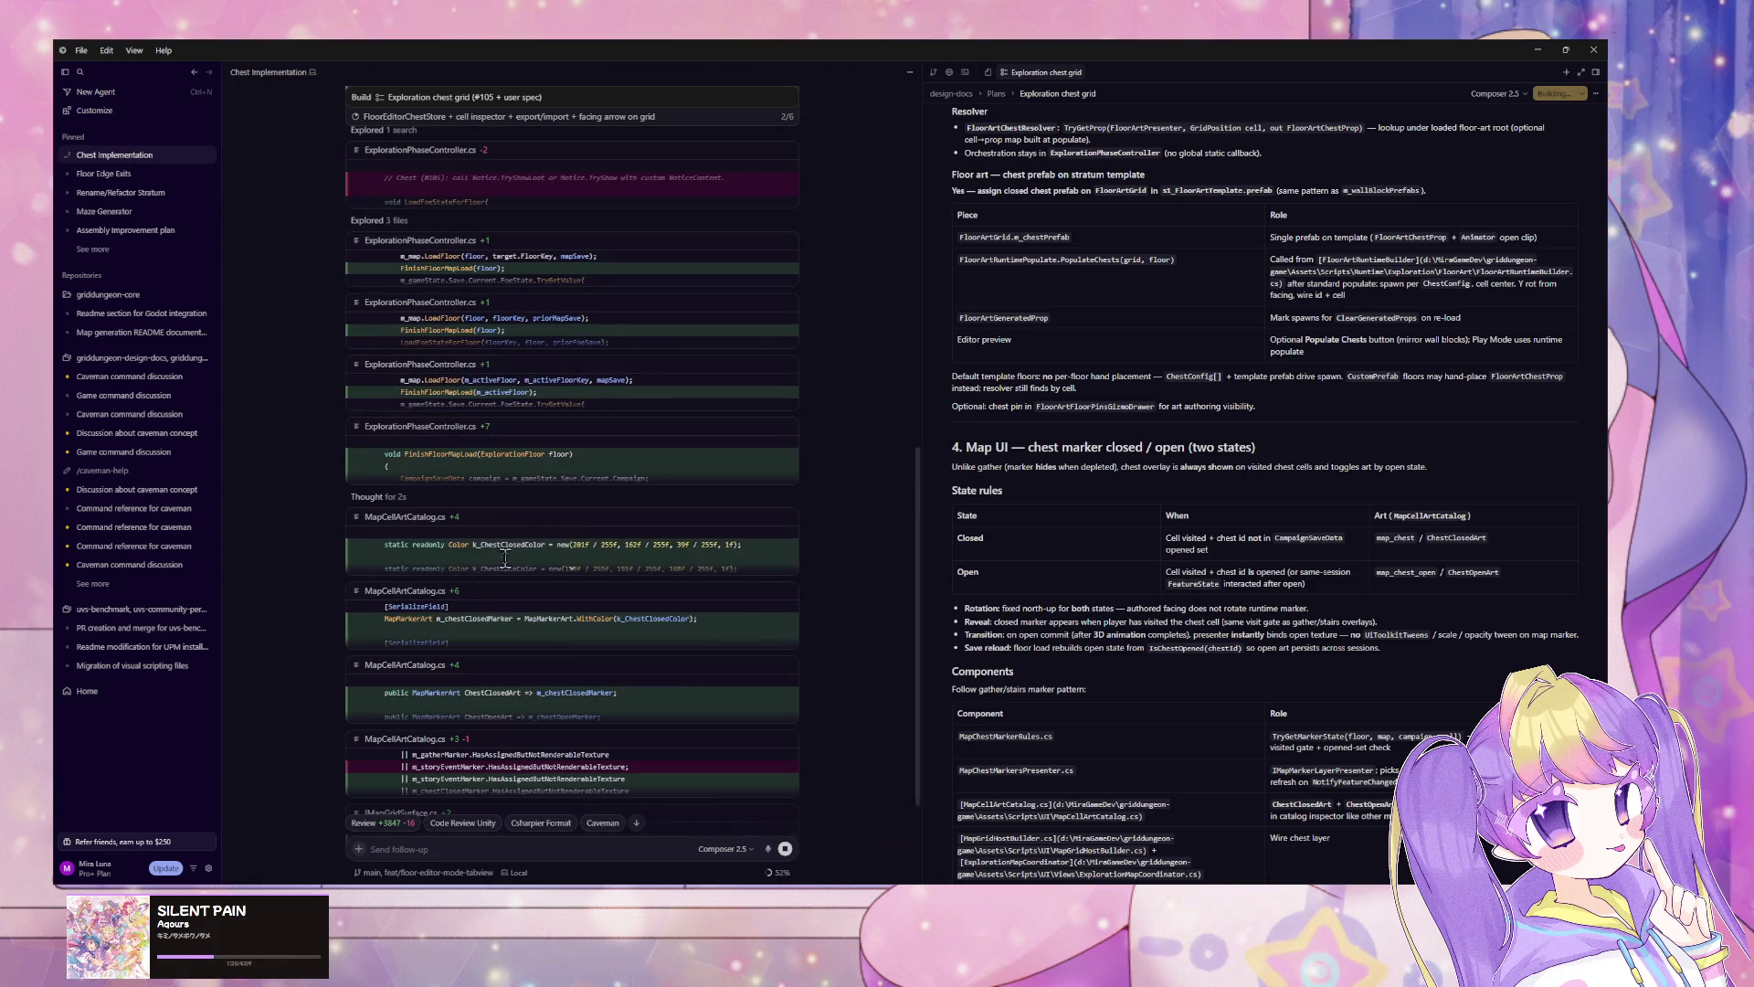
Step: Expand and collapse the MapCellArtCatalog.cs diff, then return to Elin
{"action": "left_click", "coordinate": [571, 577]}
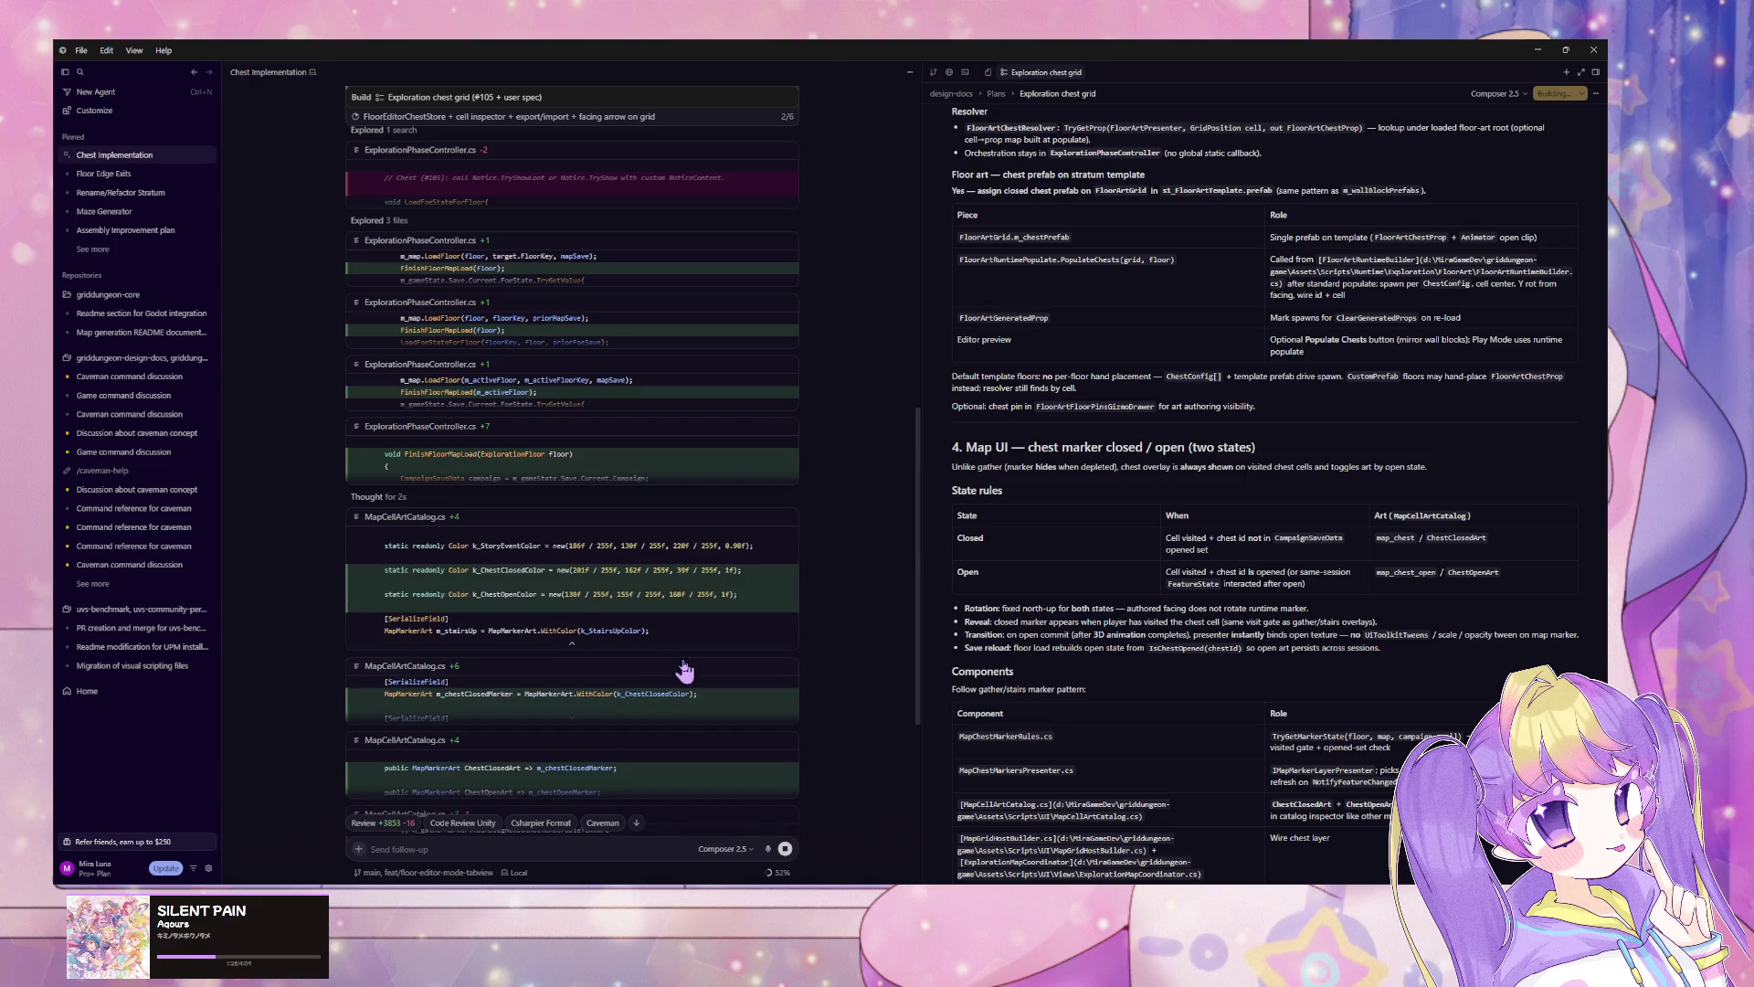
{"action": "left_click", "coordinate": [571, 649]}
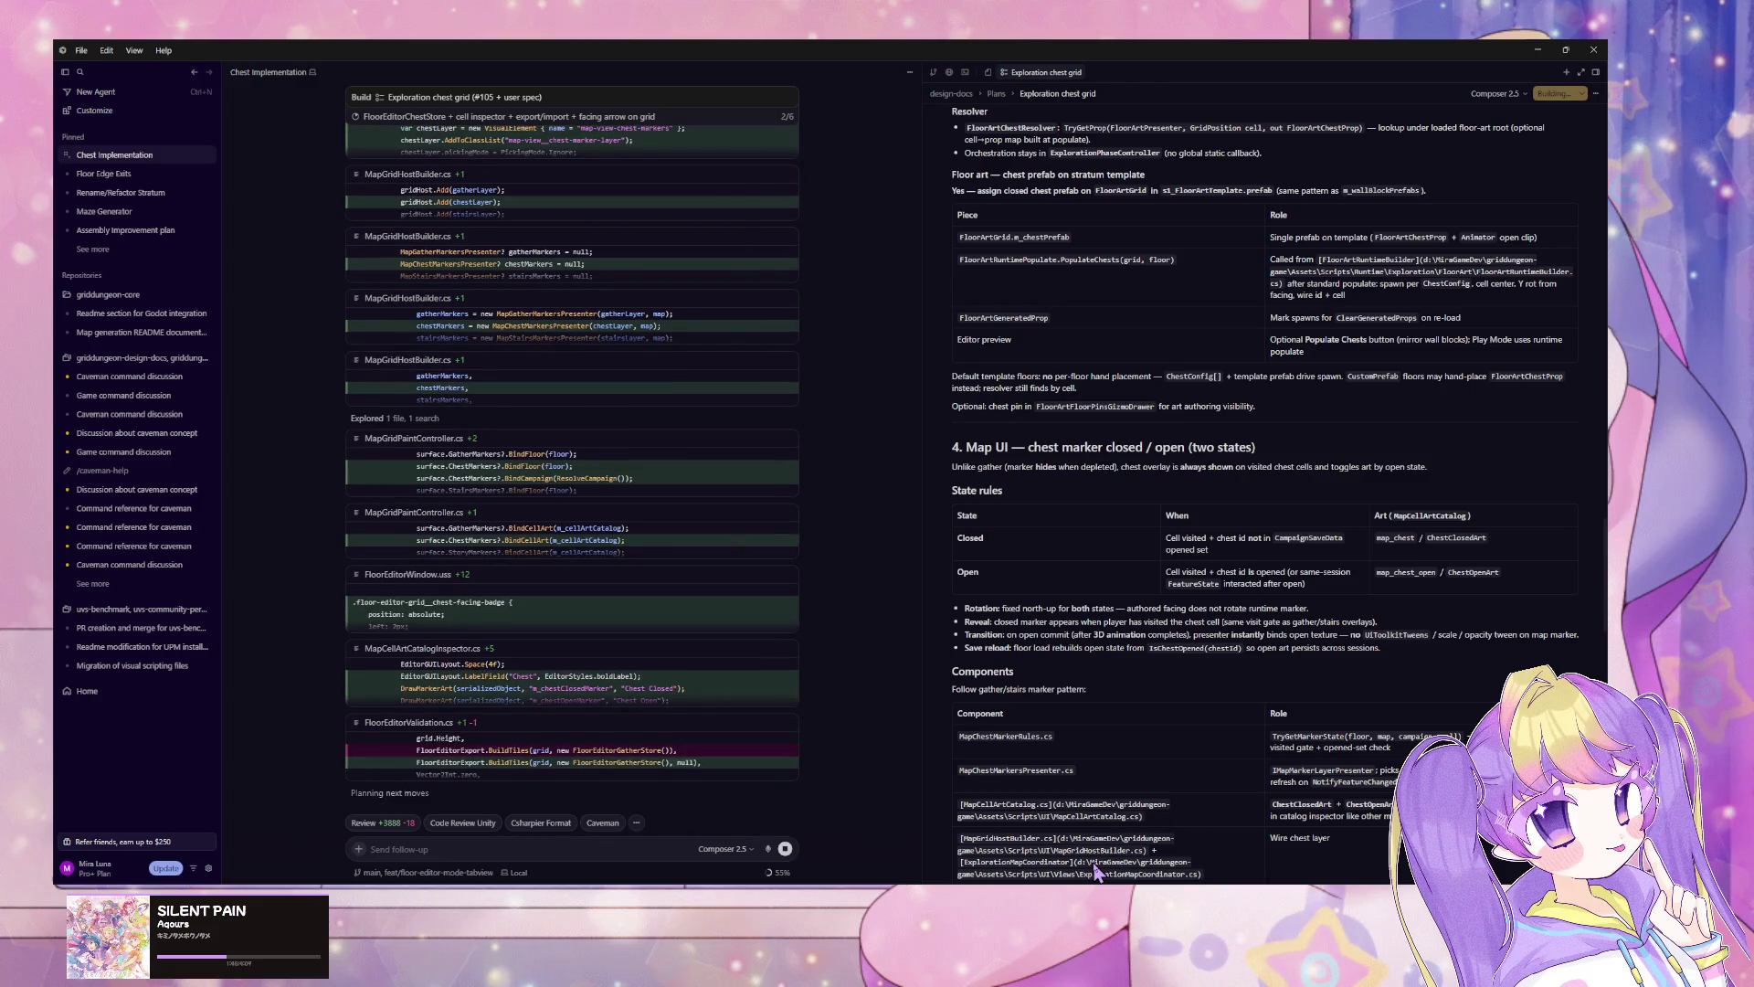
{"action": "key", "text": "alt+Tab"}
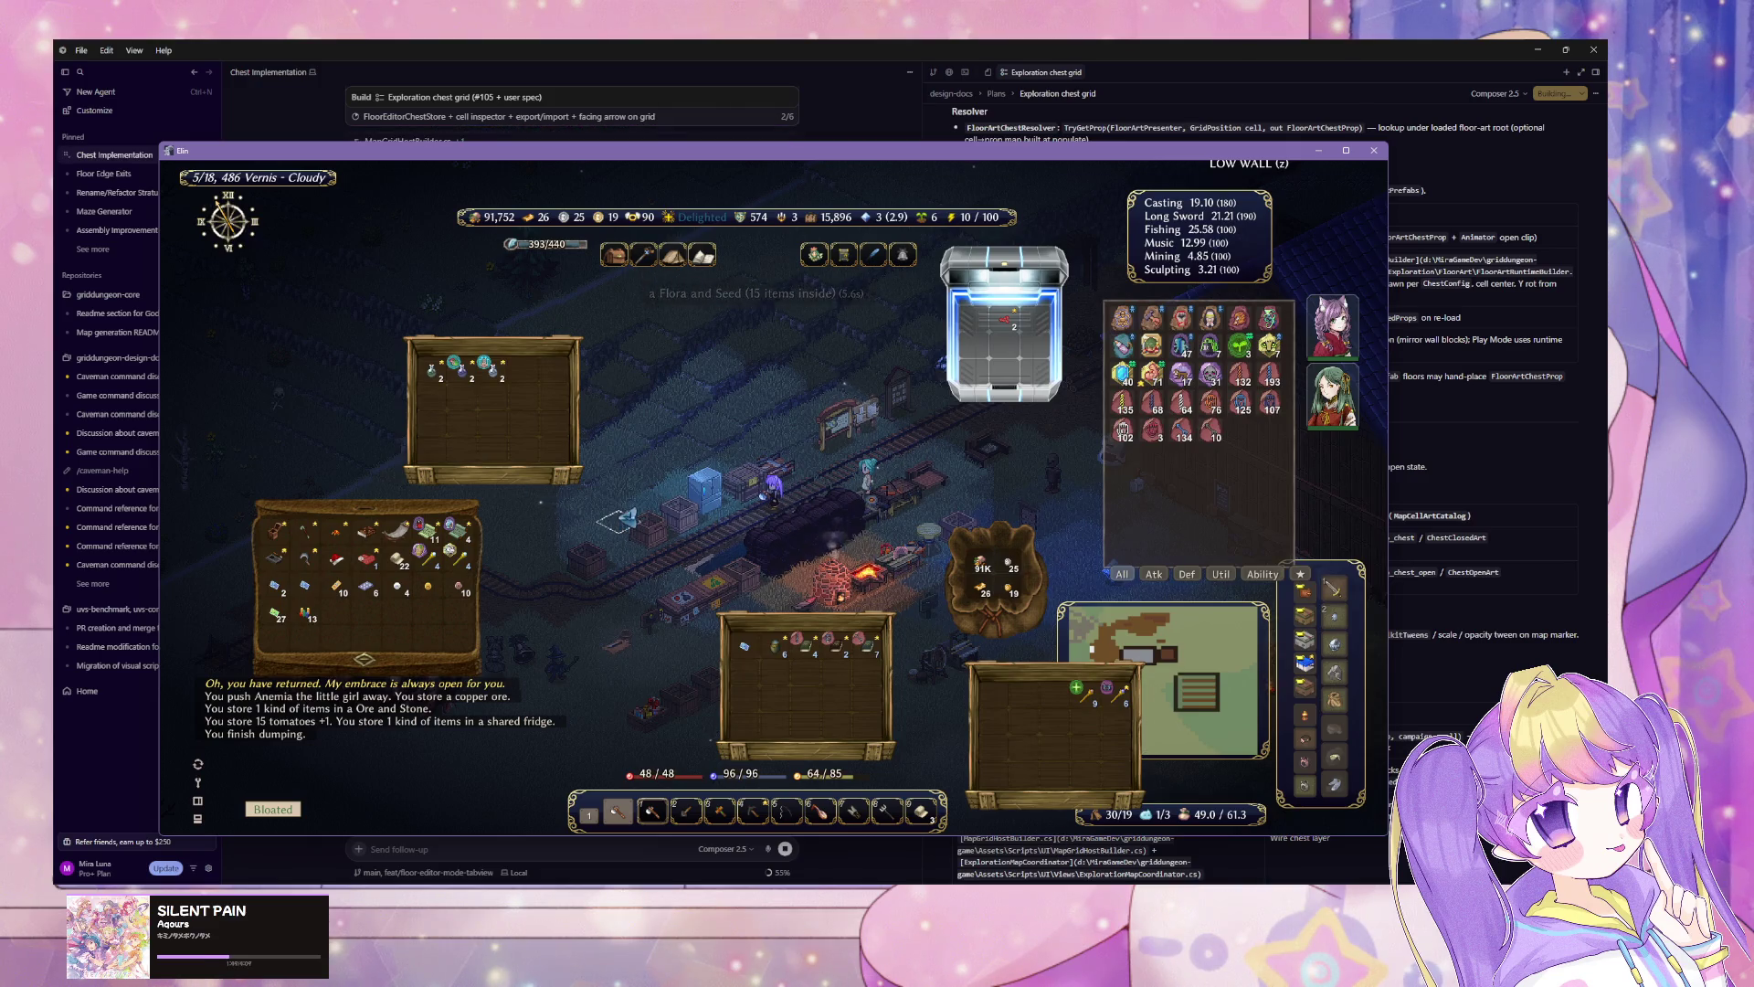
Step: Close the storage windows, cross the yard defeating a gangster, and harvest the yellow flower
{"action": "mouse_move", "coordinate": [810, 653]}
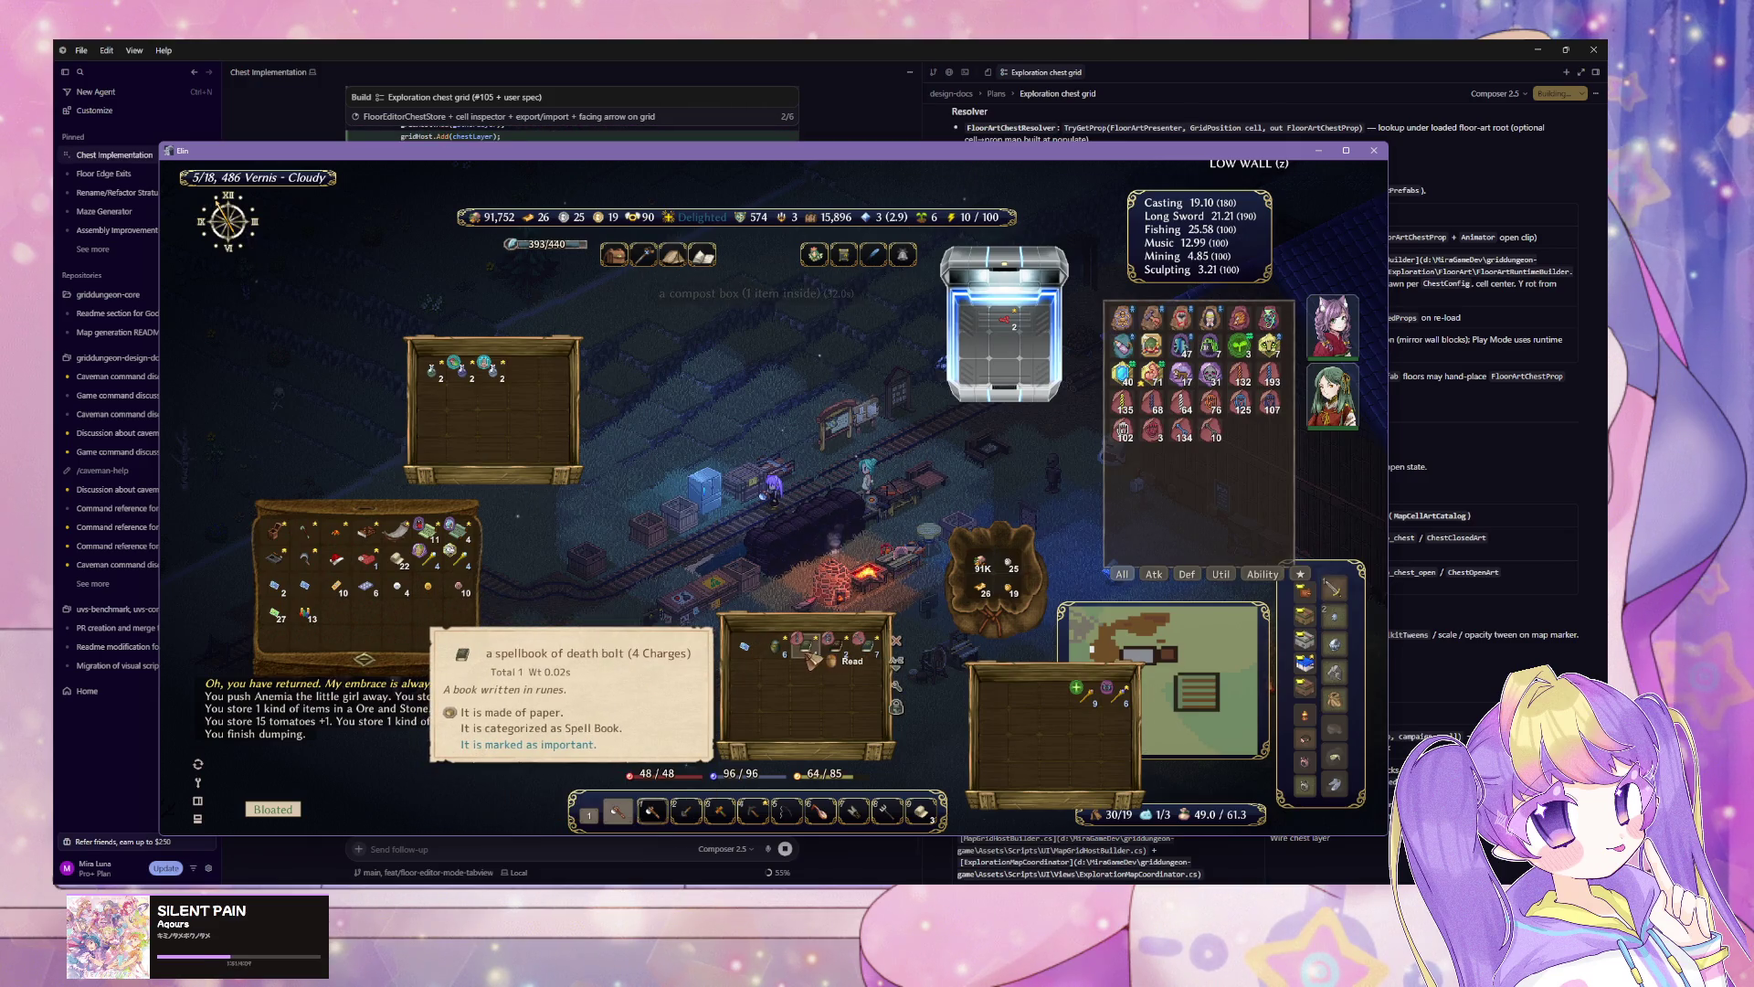
{"action": "key", "text": "Right"}
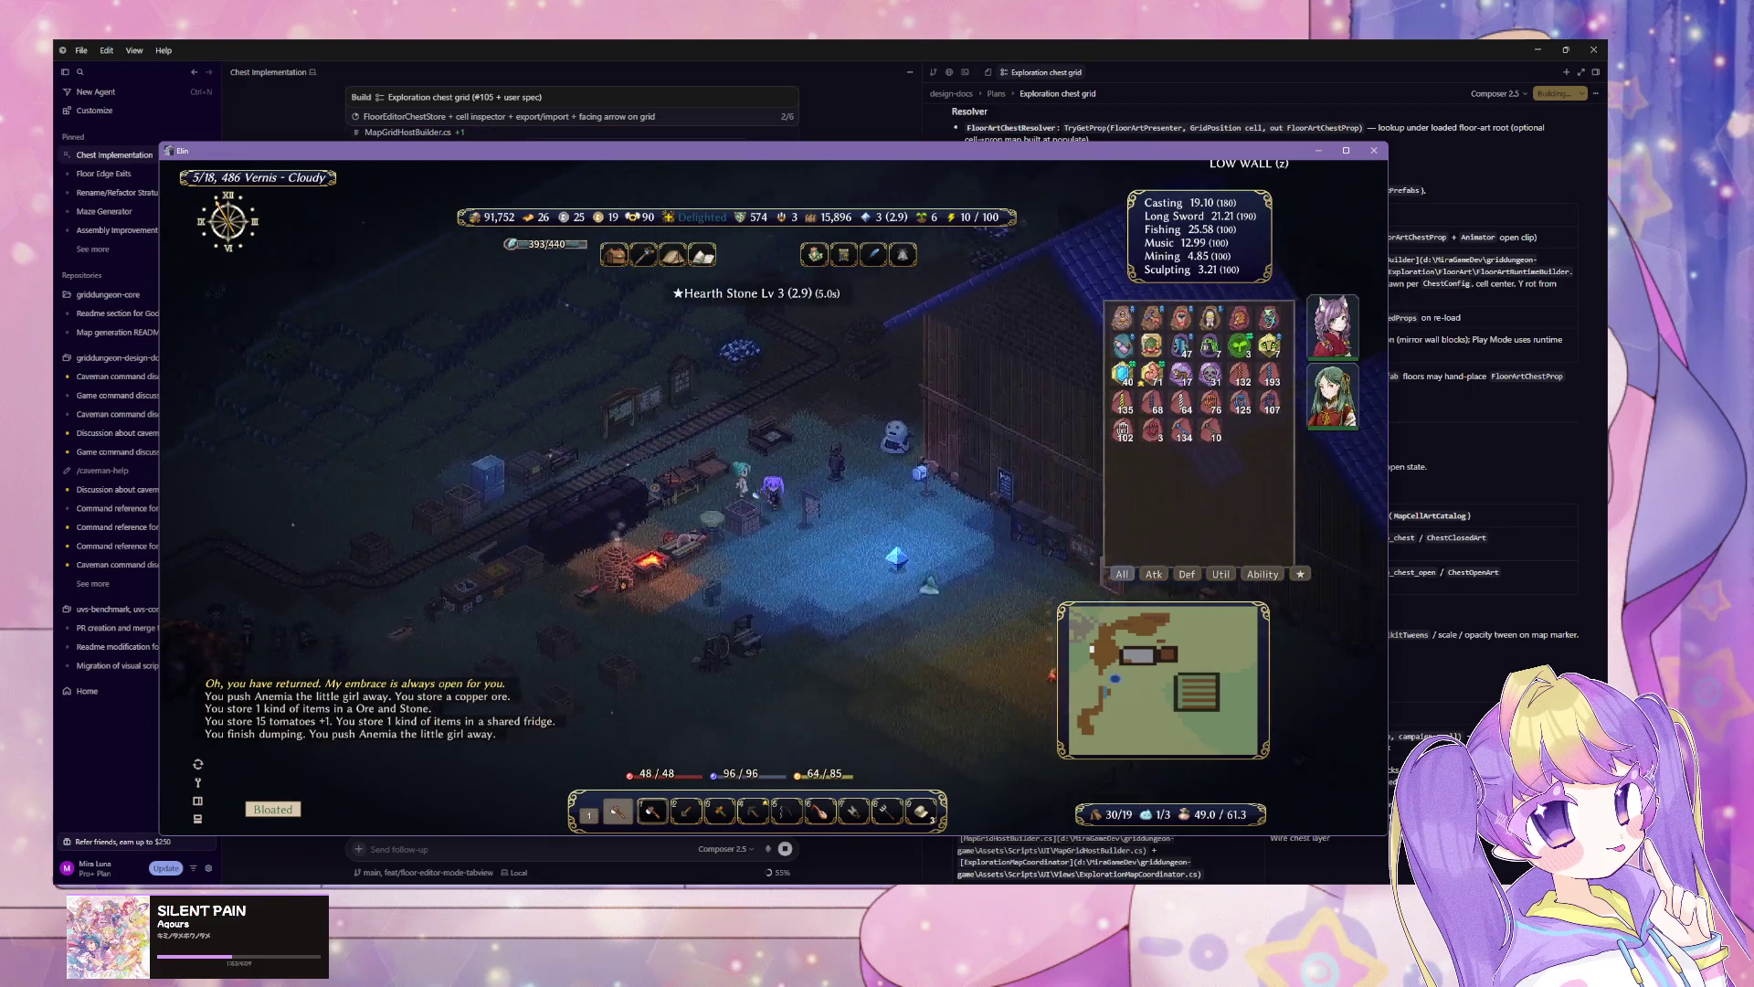
{"action": "key", "text": "Right"}
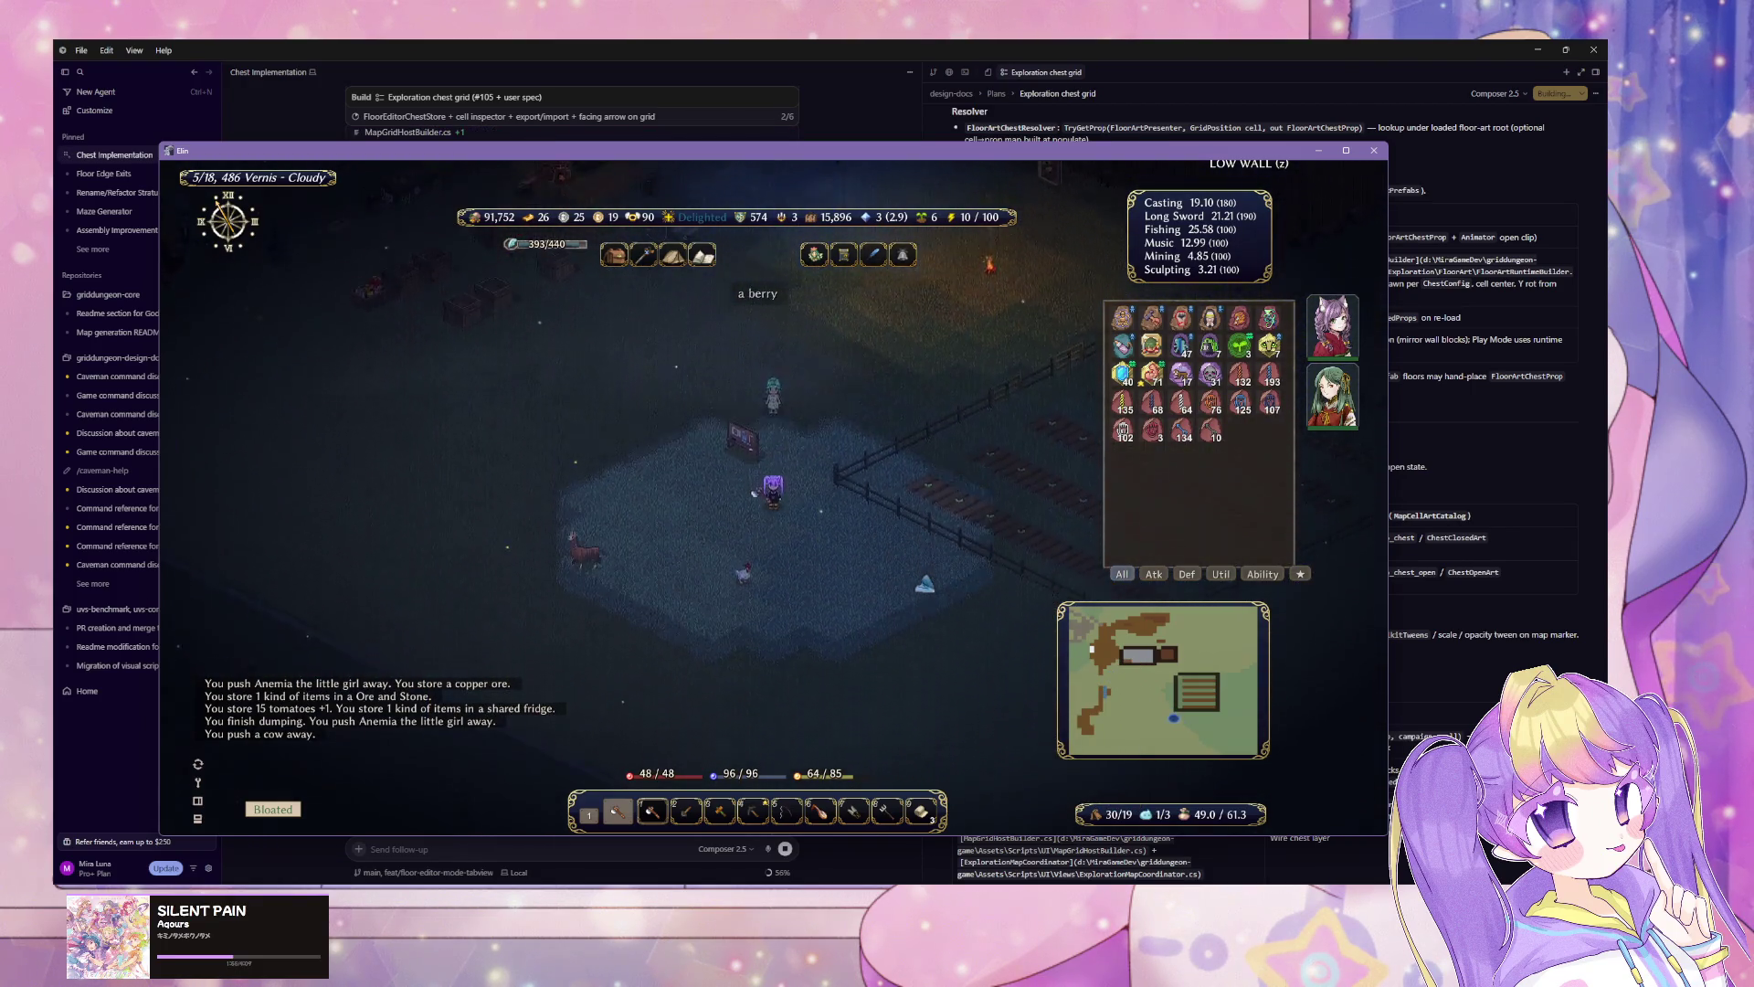
{"action": "key", "text": "Right"}
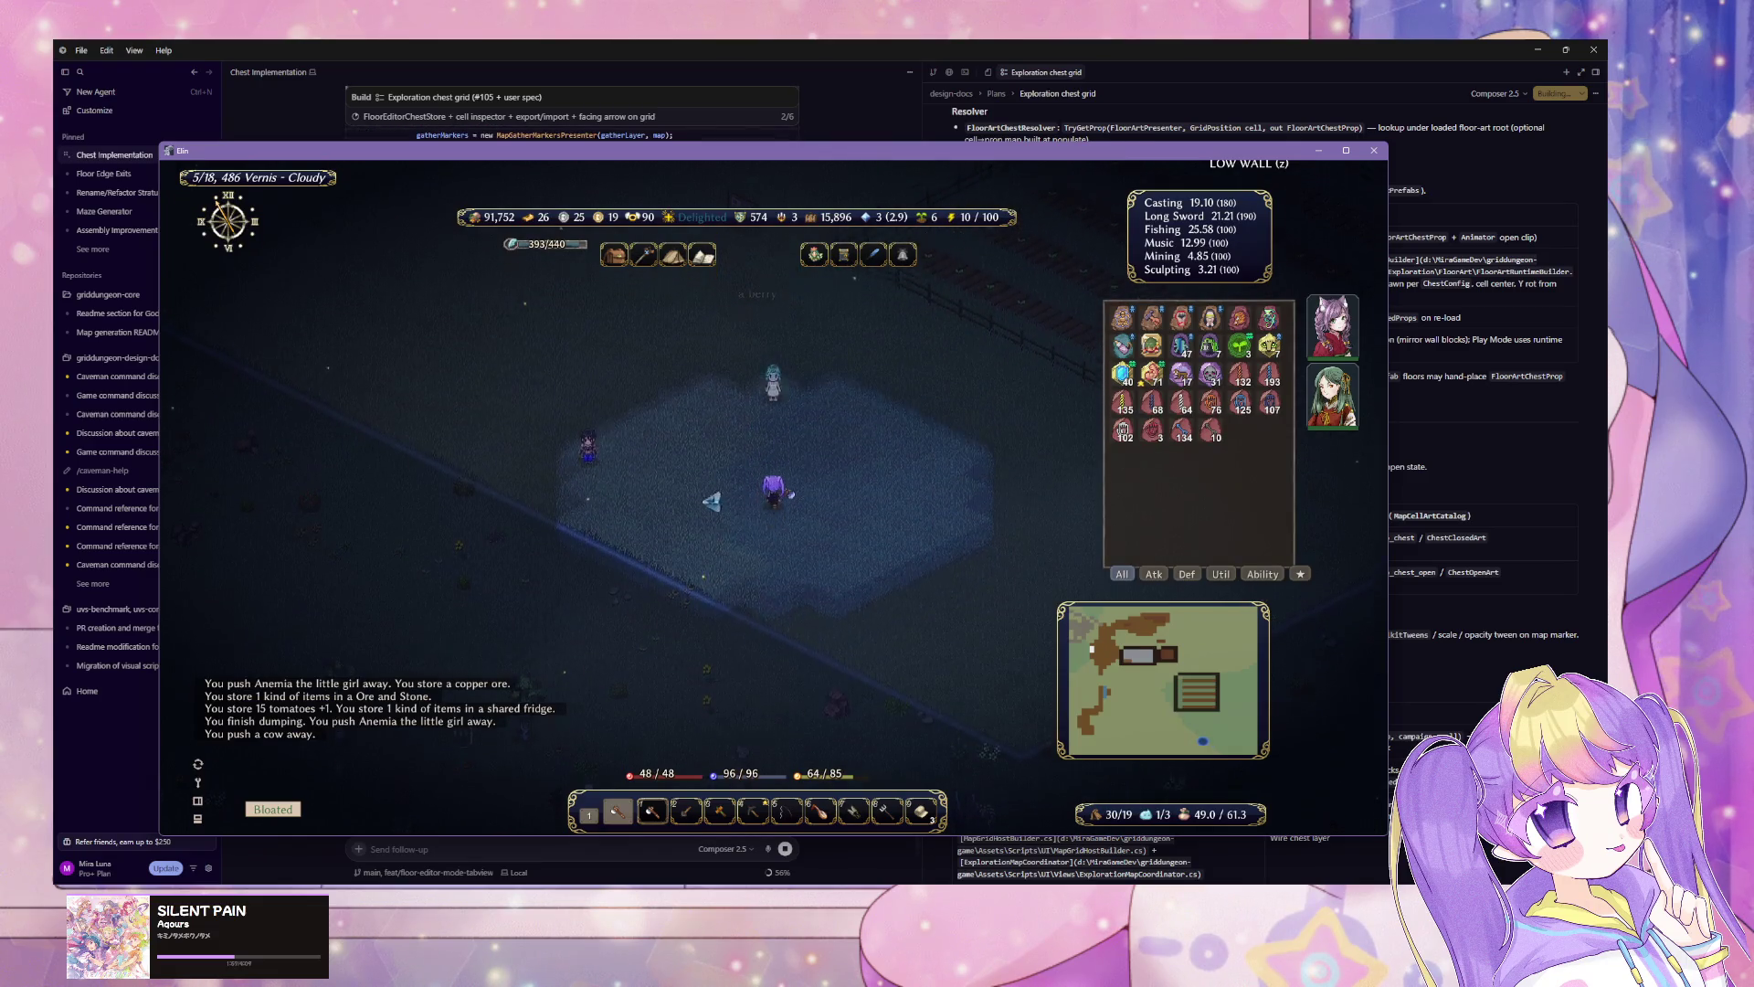
{"action": "key", "text": "Right"}
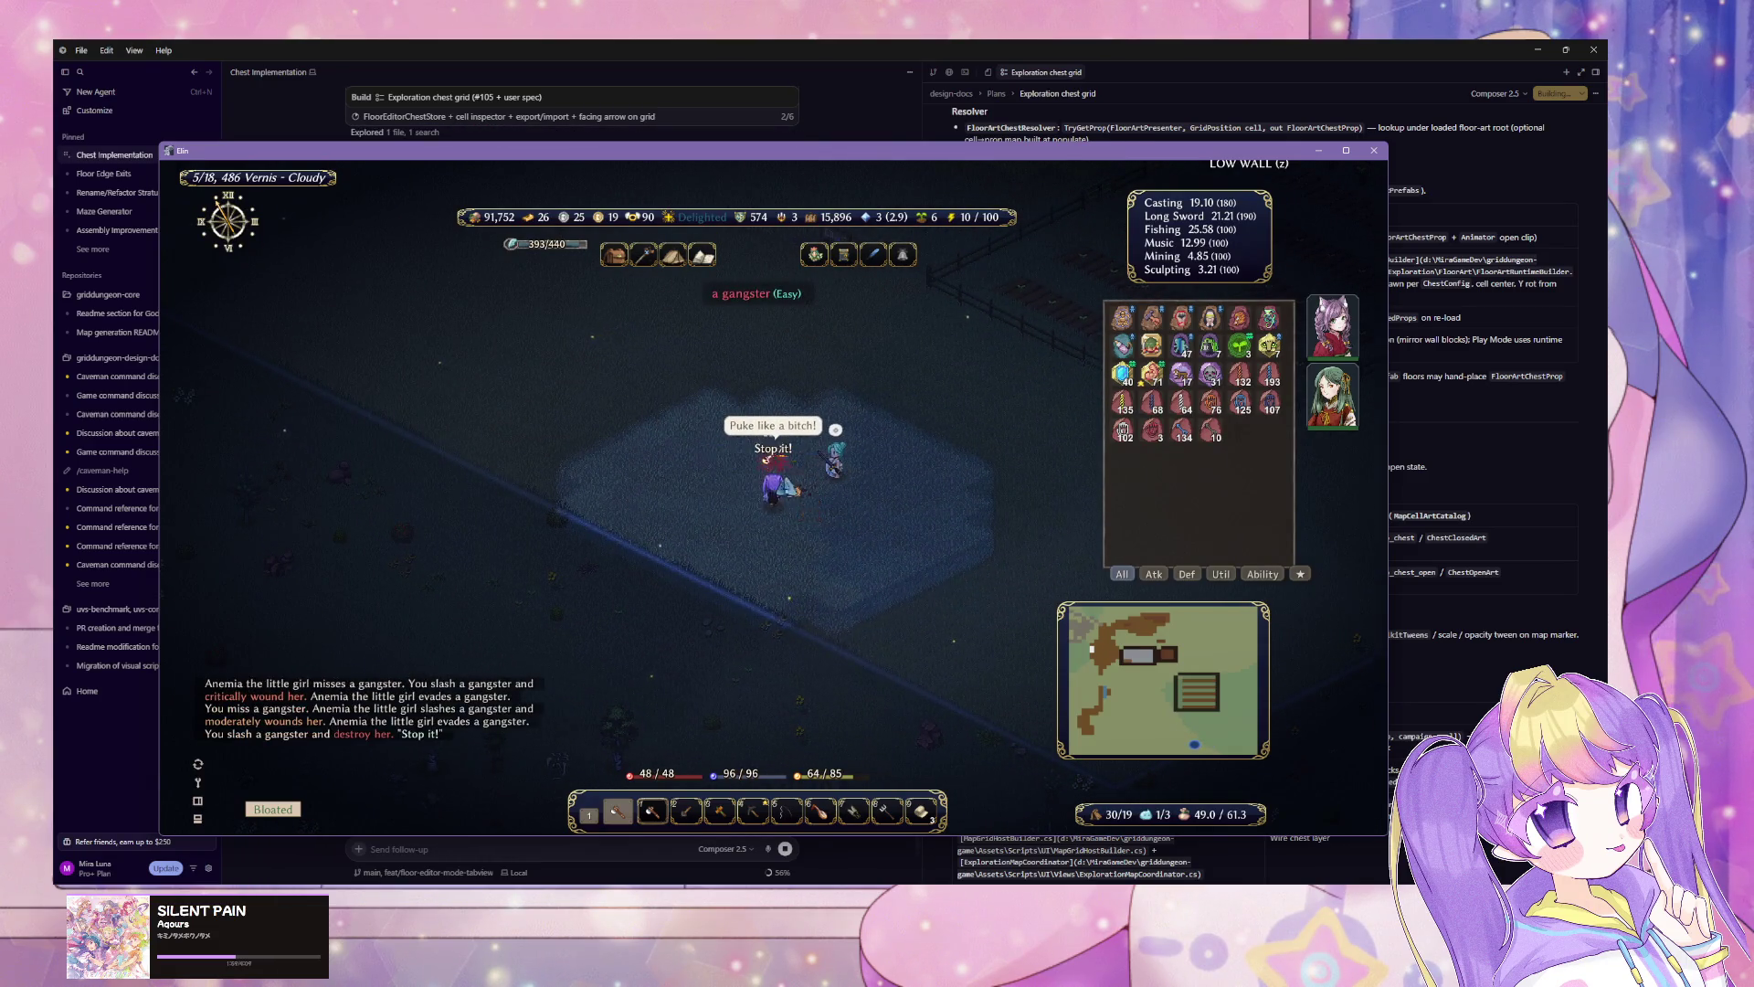
{"action": "key", "text": "Right"}
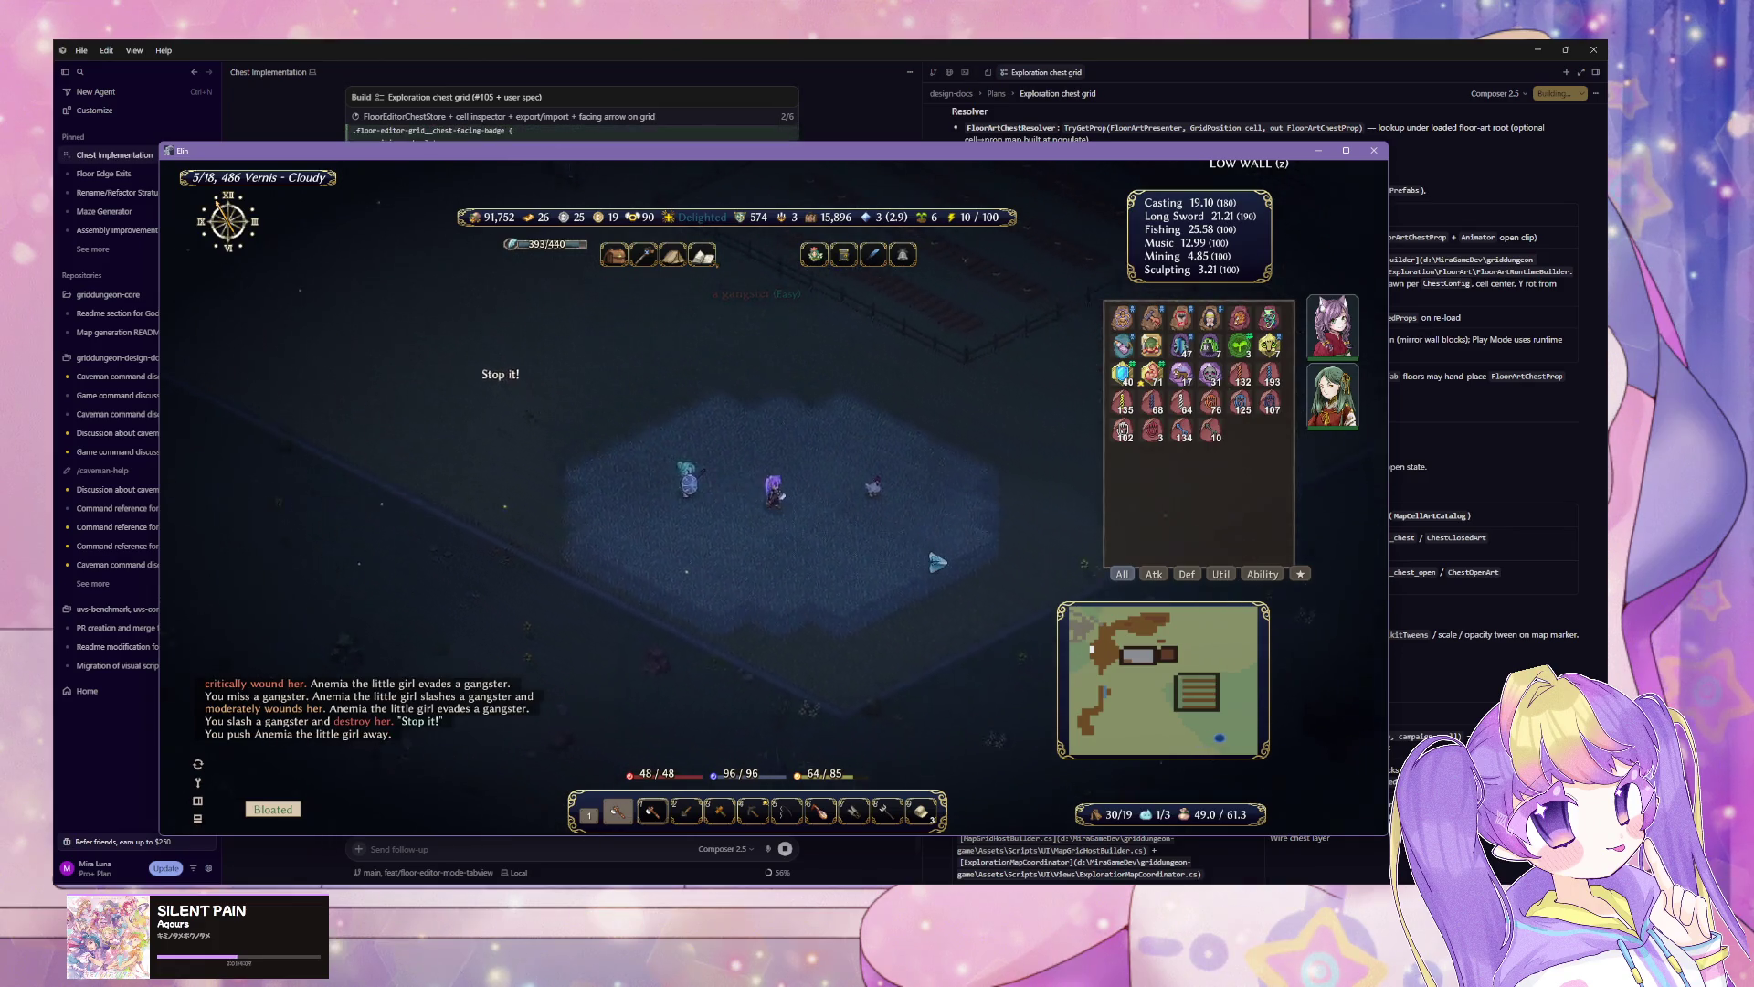
{"action": "left_click", "coordinate": [833, 513]}
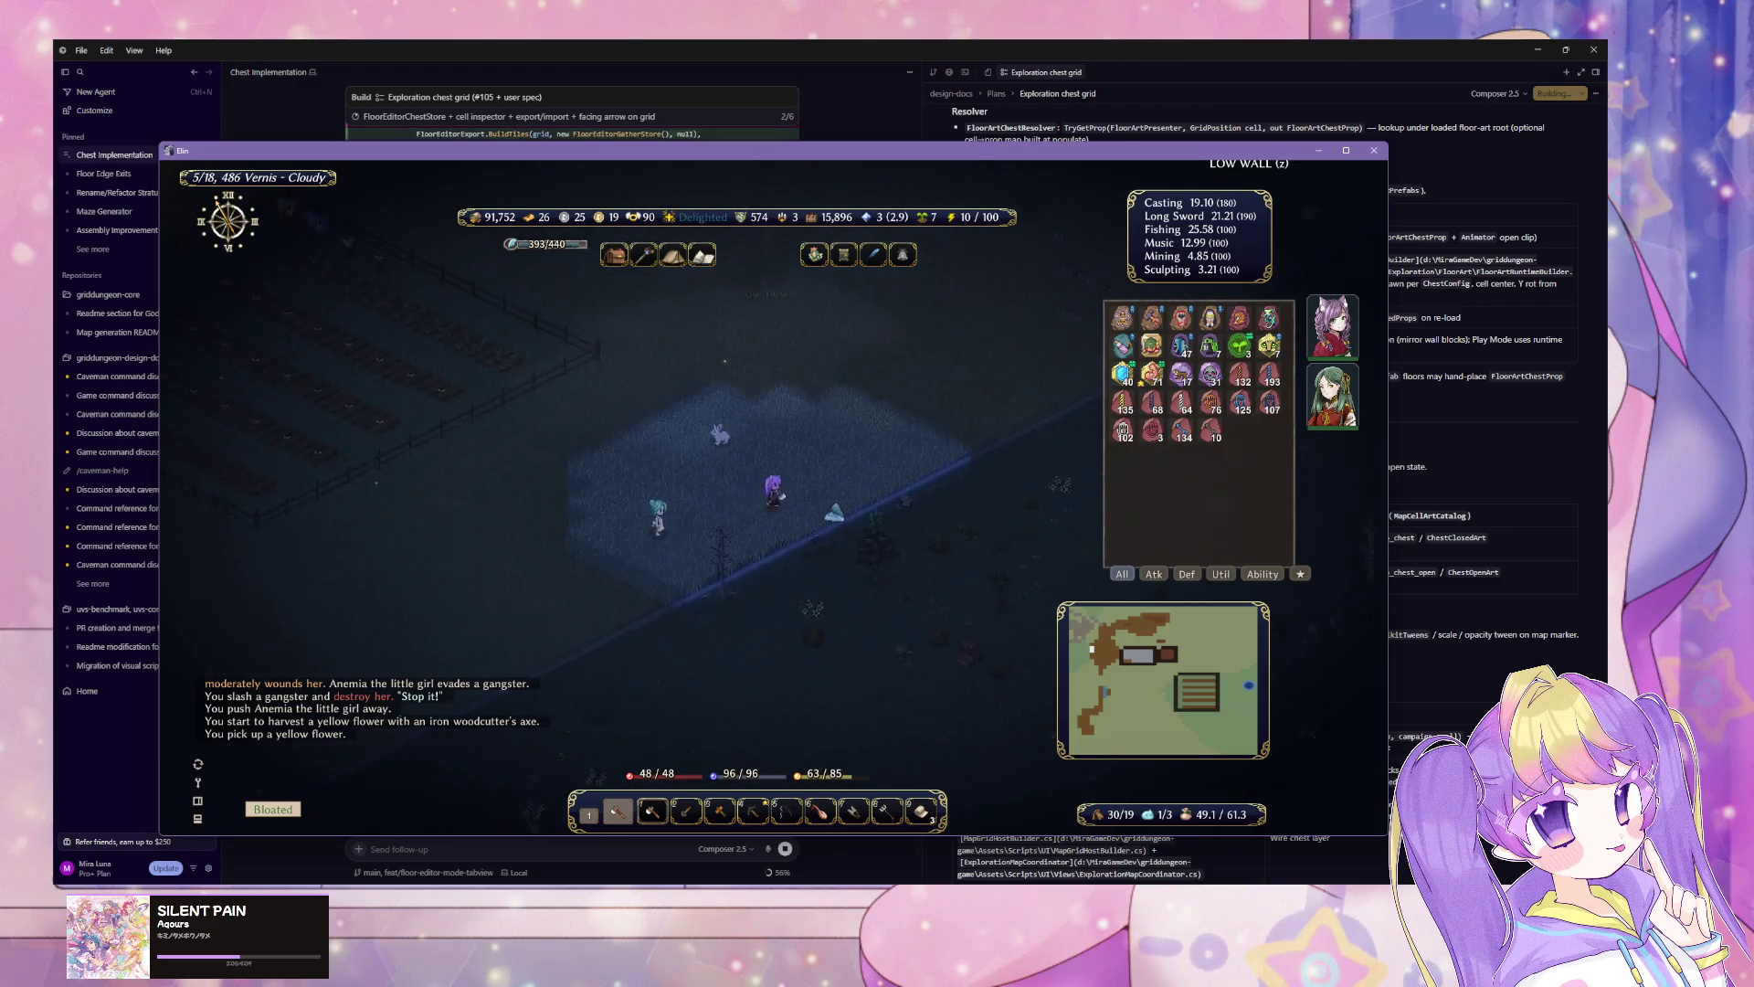
Step: Pick up butter, head to the house, hide building roofs and attack the master yeek
{"action": "key", "text": "Up"}
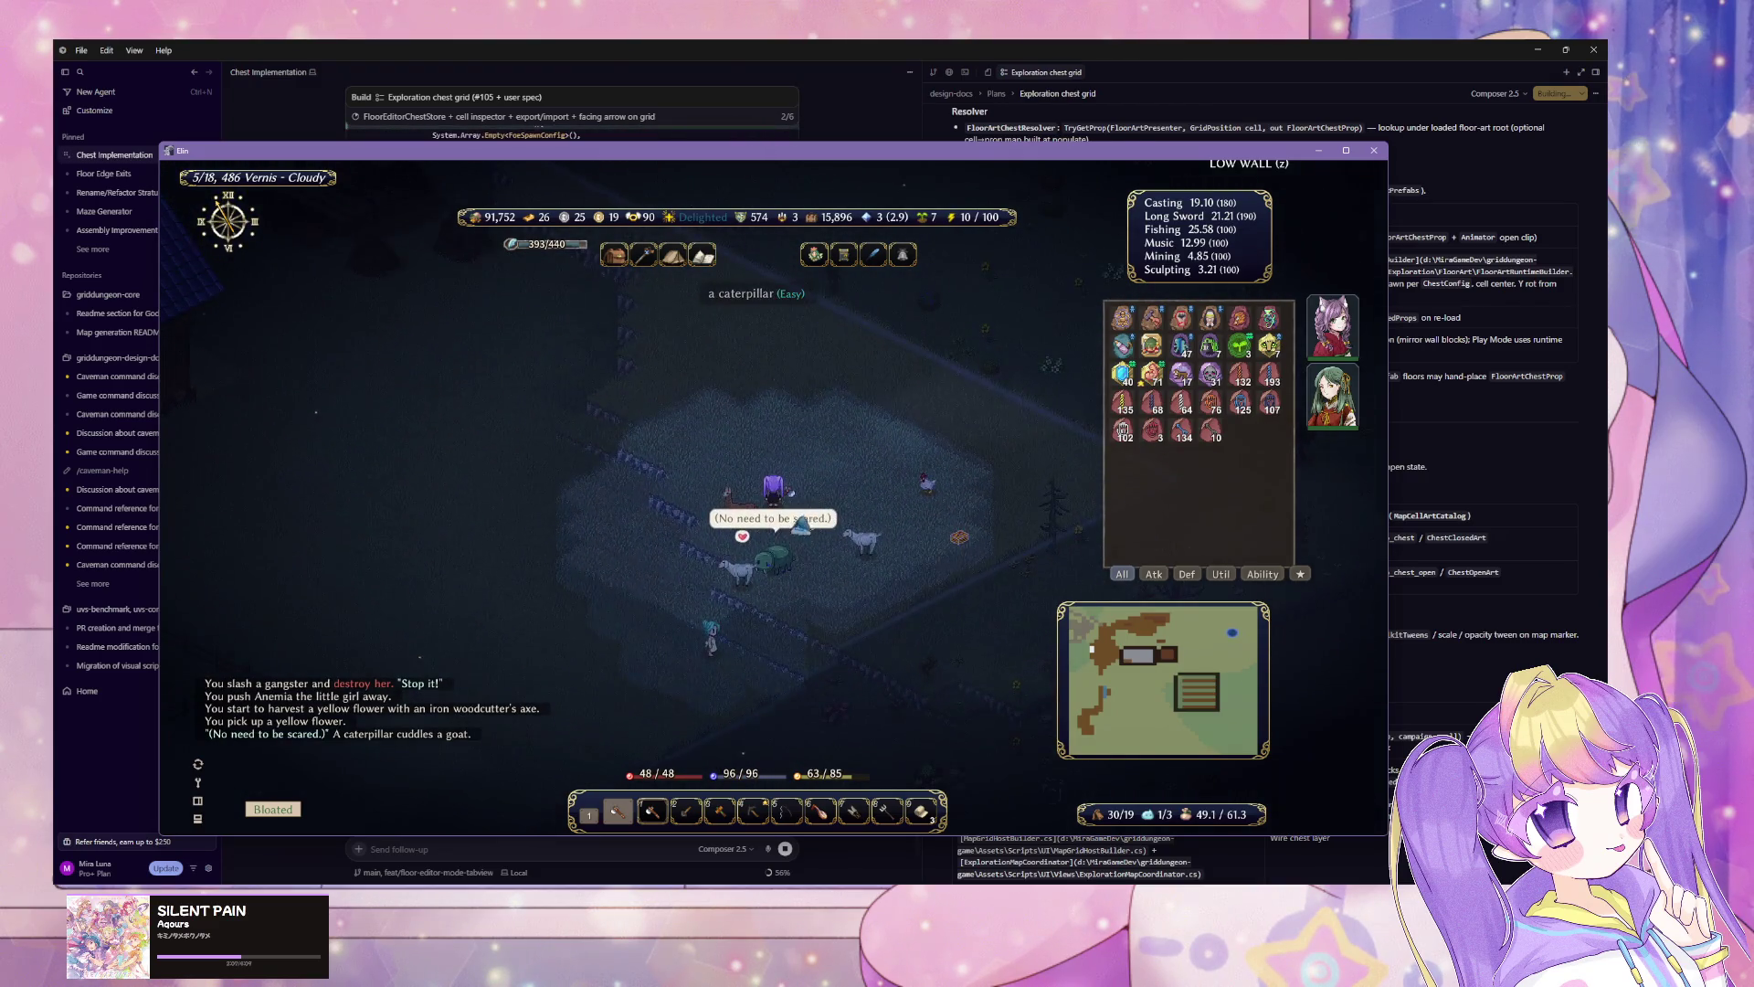
{"action": "key", "text": "Up"}
{"action": "key", "text": "Right"}
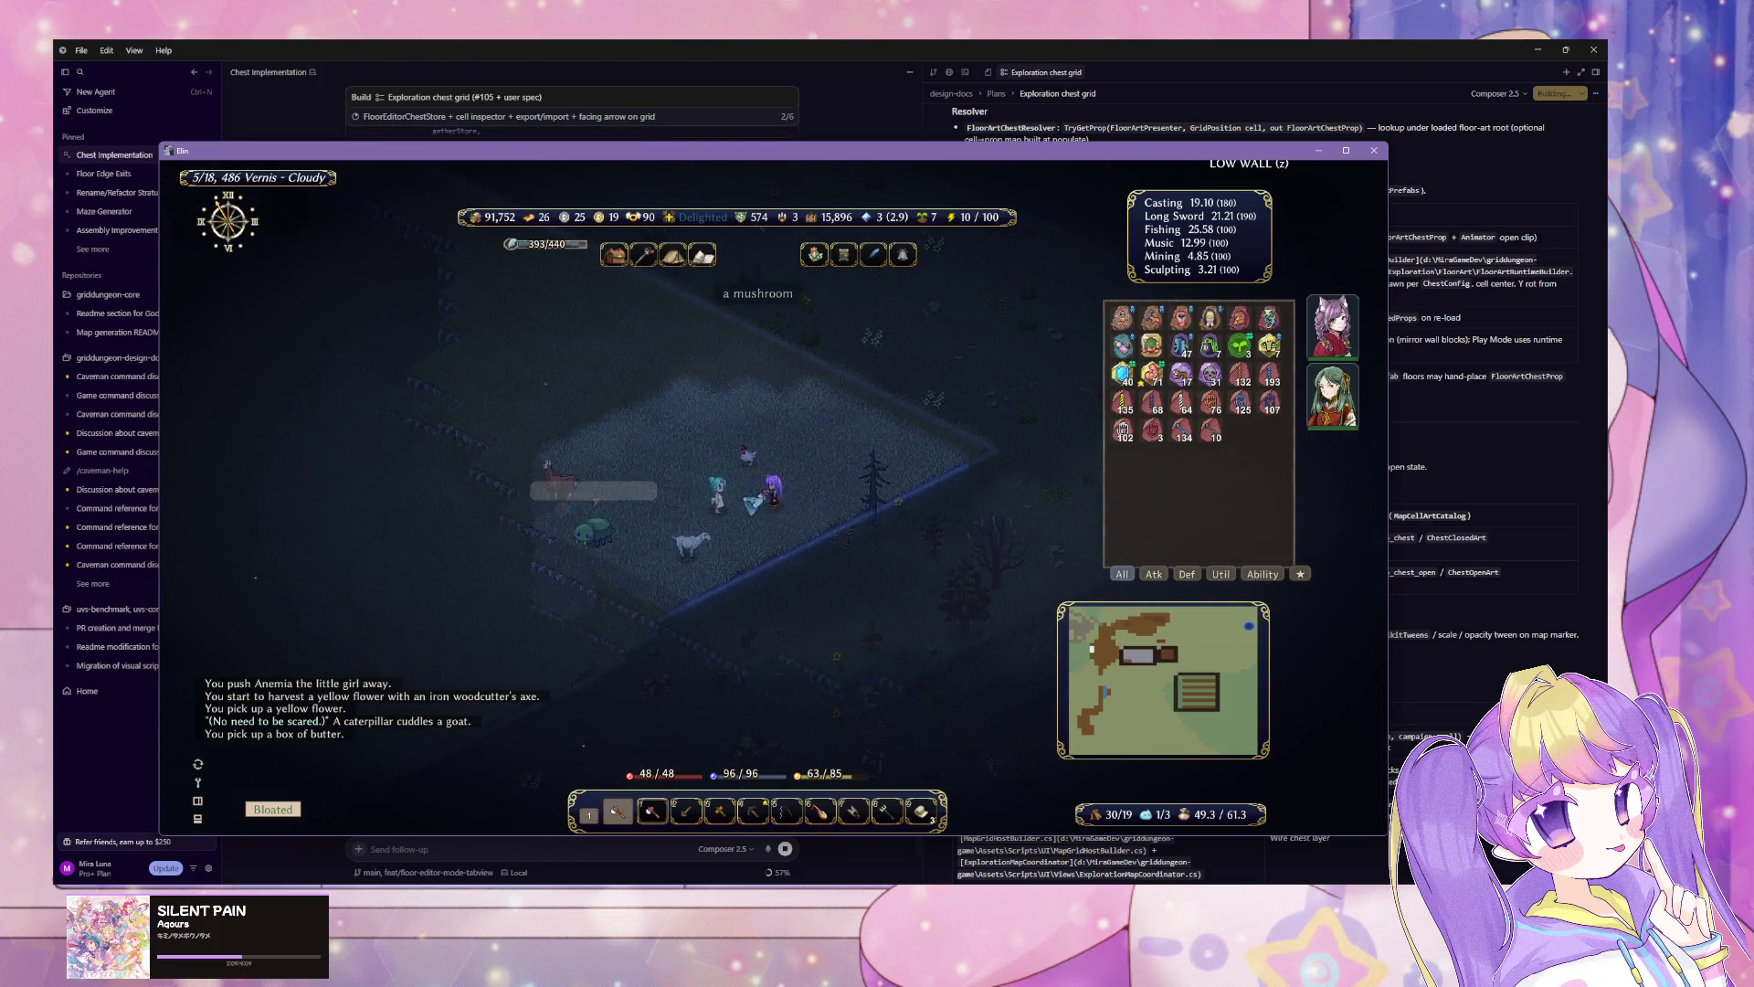
{"action": "key", "text": "Left"}
{"action": "key", "text": "Left"}
{"action": "key", "text": "Left"}
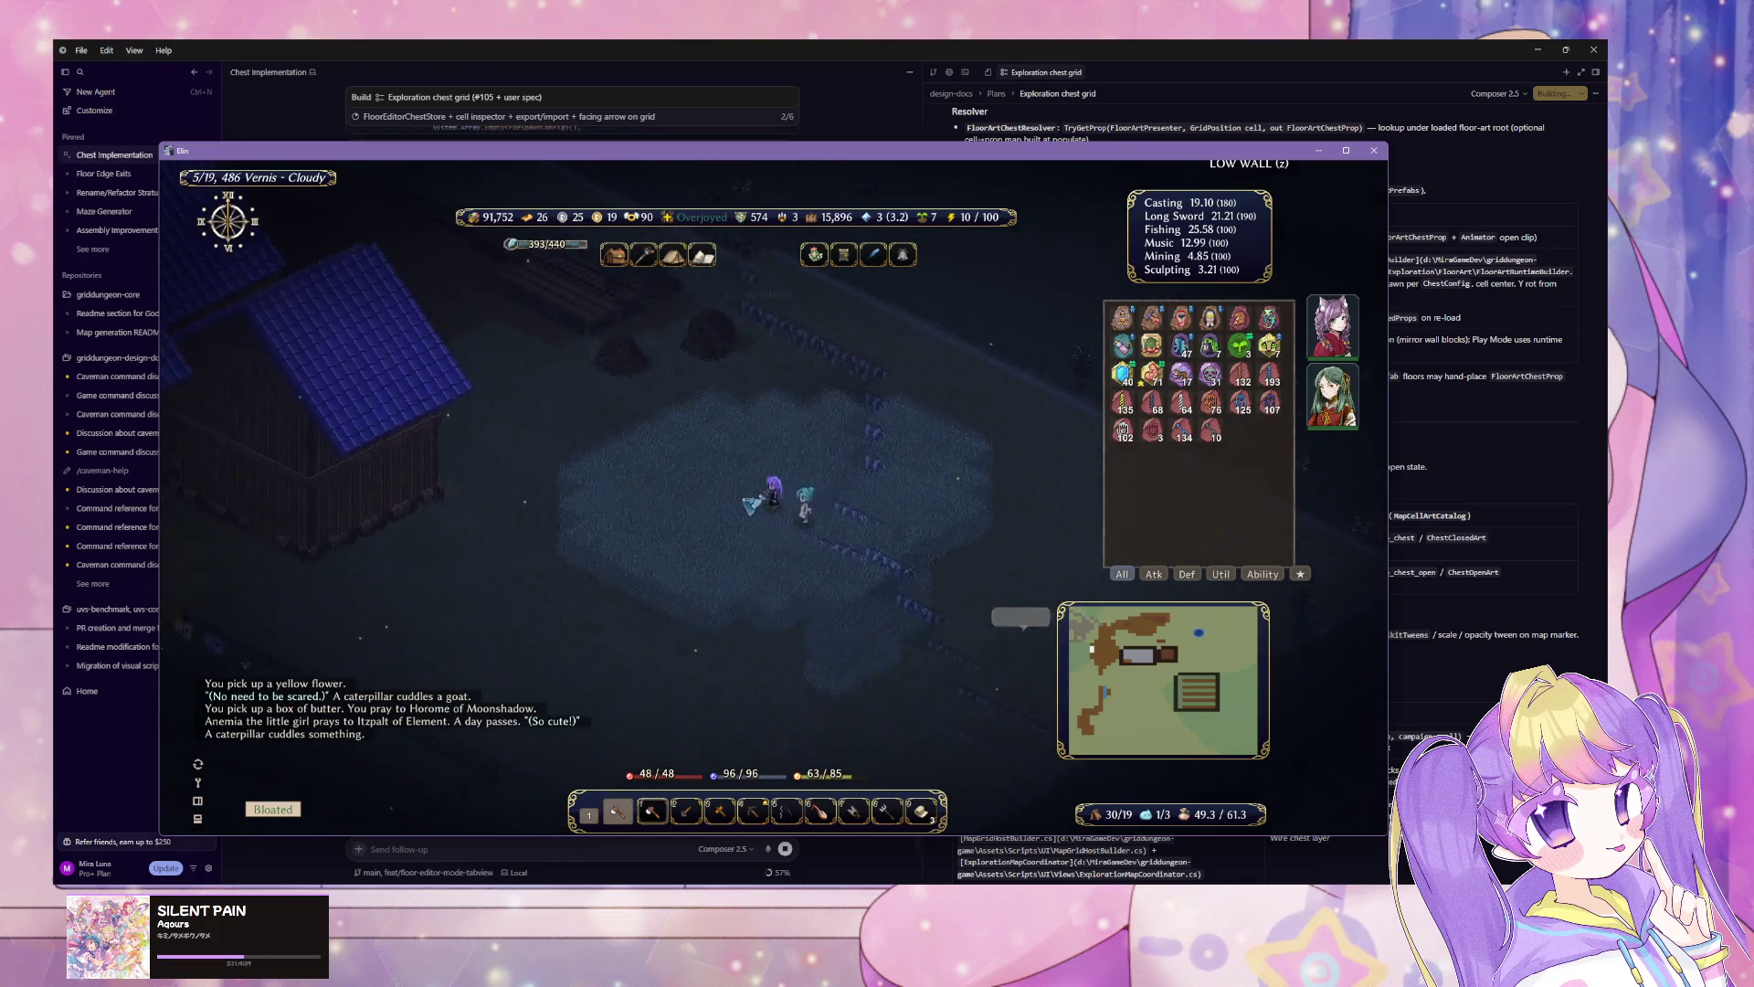
{"action": "key", "text": "Left"}
{"action": "key", "text": "Left"}
{"action": "key", "text": "Left"}
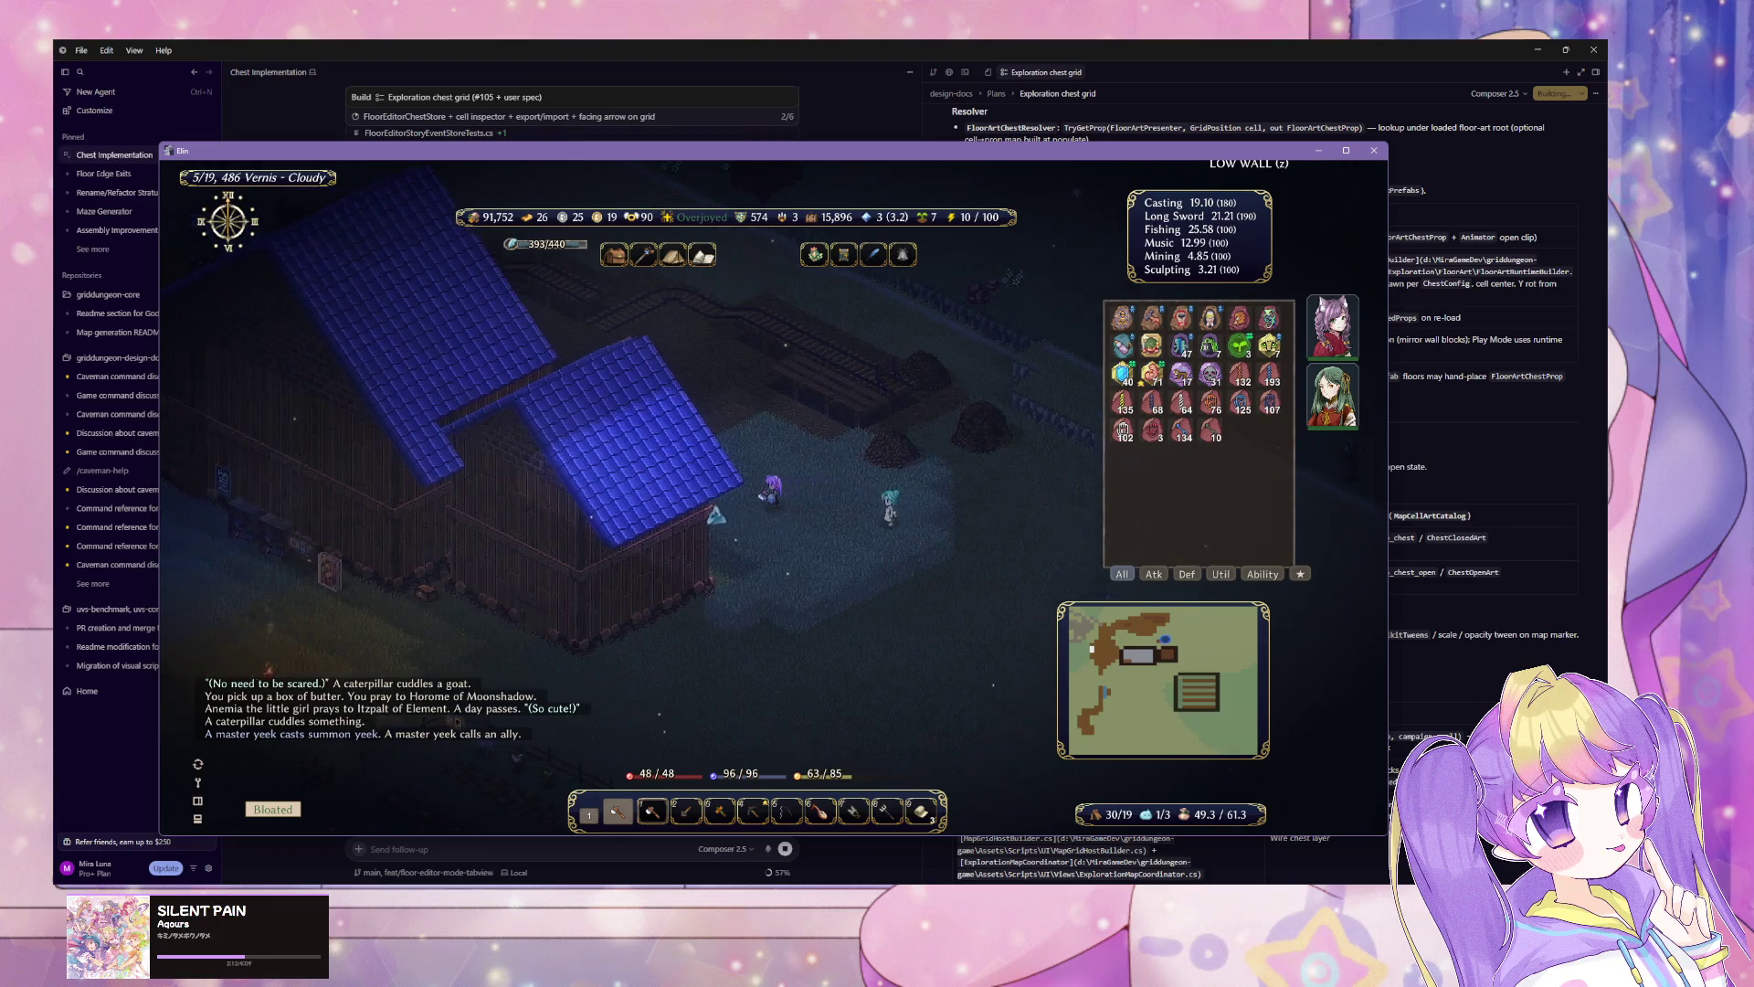
{"action": "key", "text": "Left"}
{"action": "key", "text": "Left"}
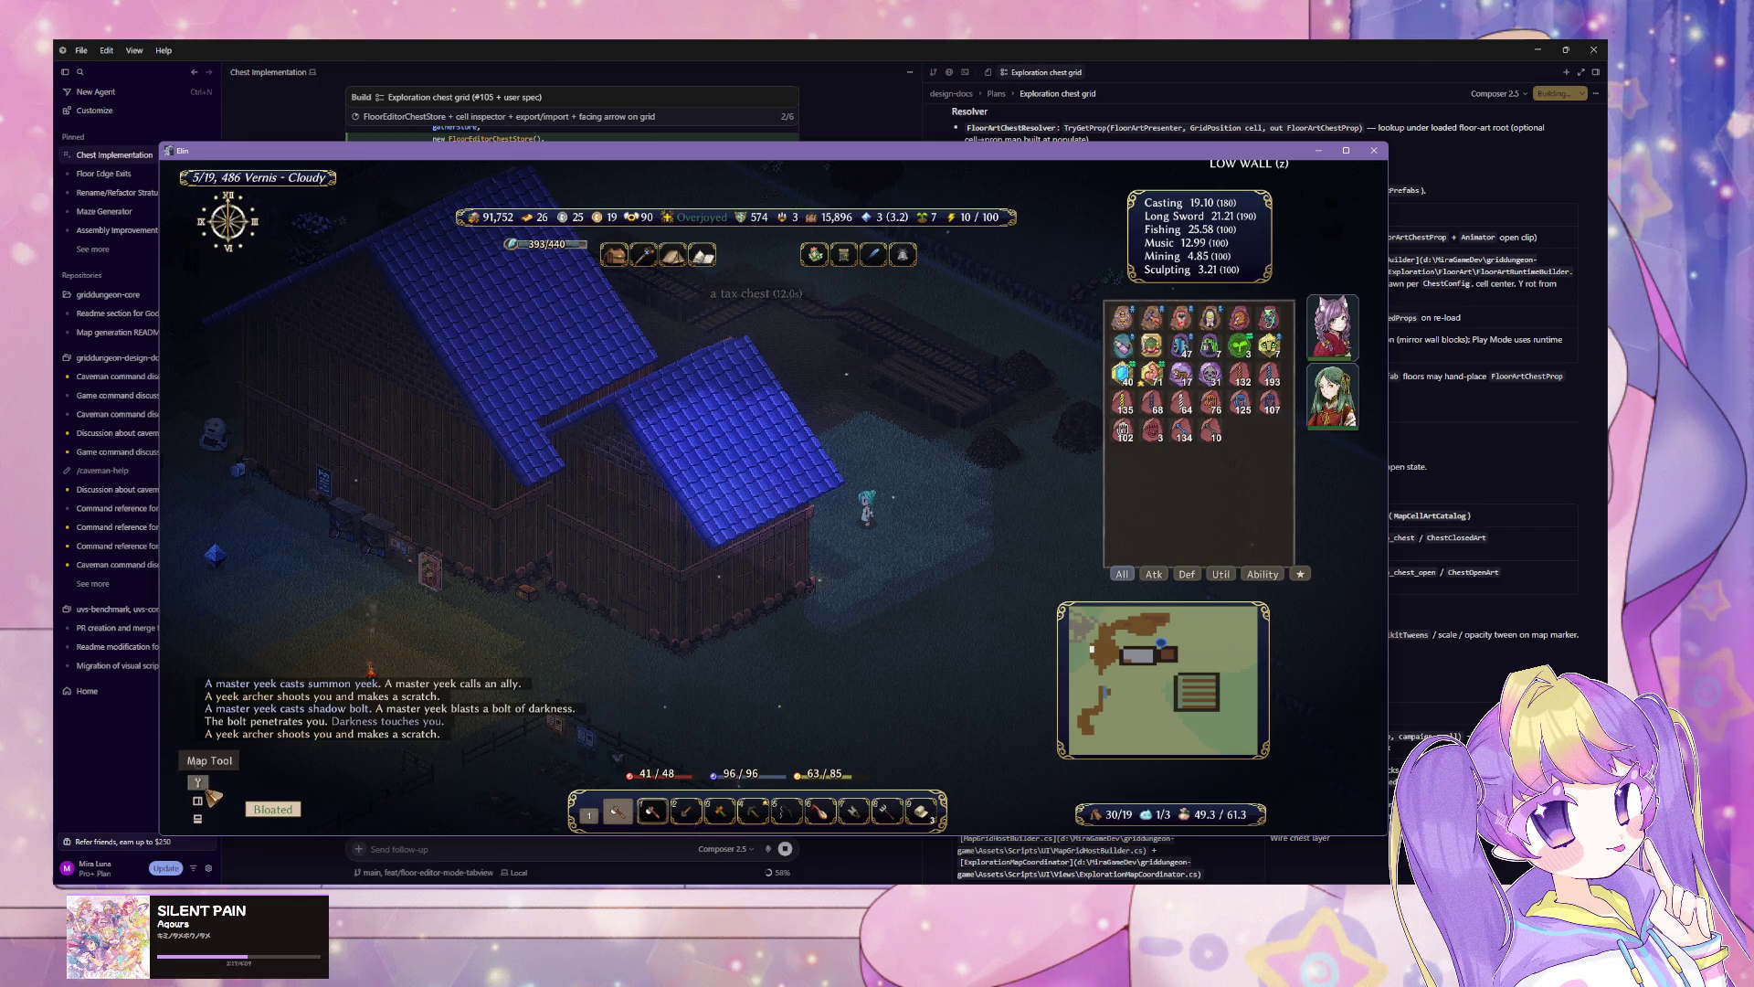
{"action": "mouse_move", "coordinate": [212, 798]}
{"action": "left_click", "coordinate": [283, 721]}
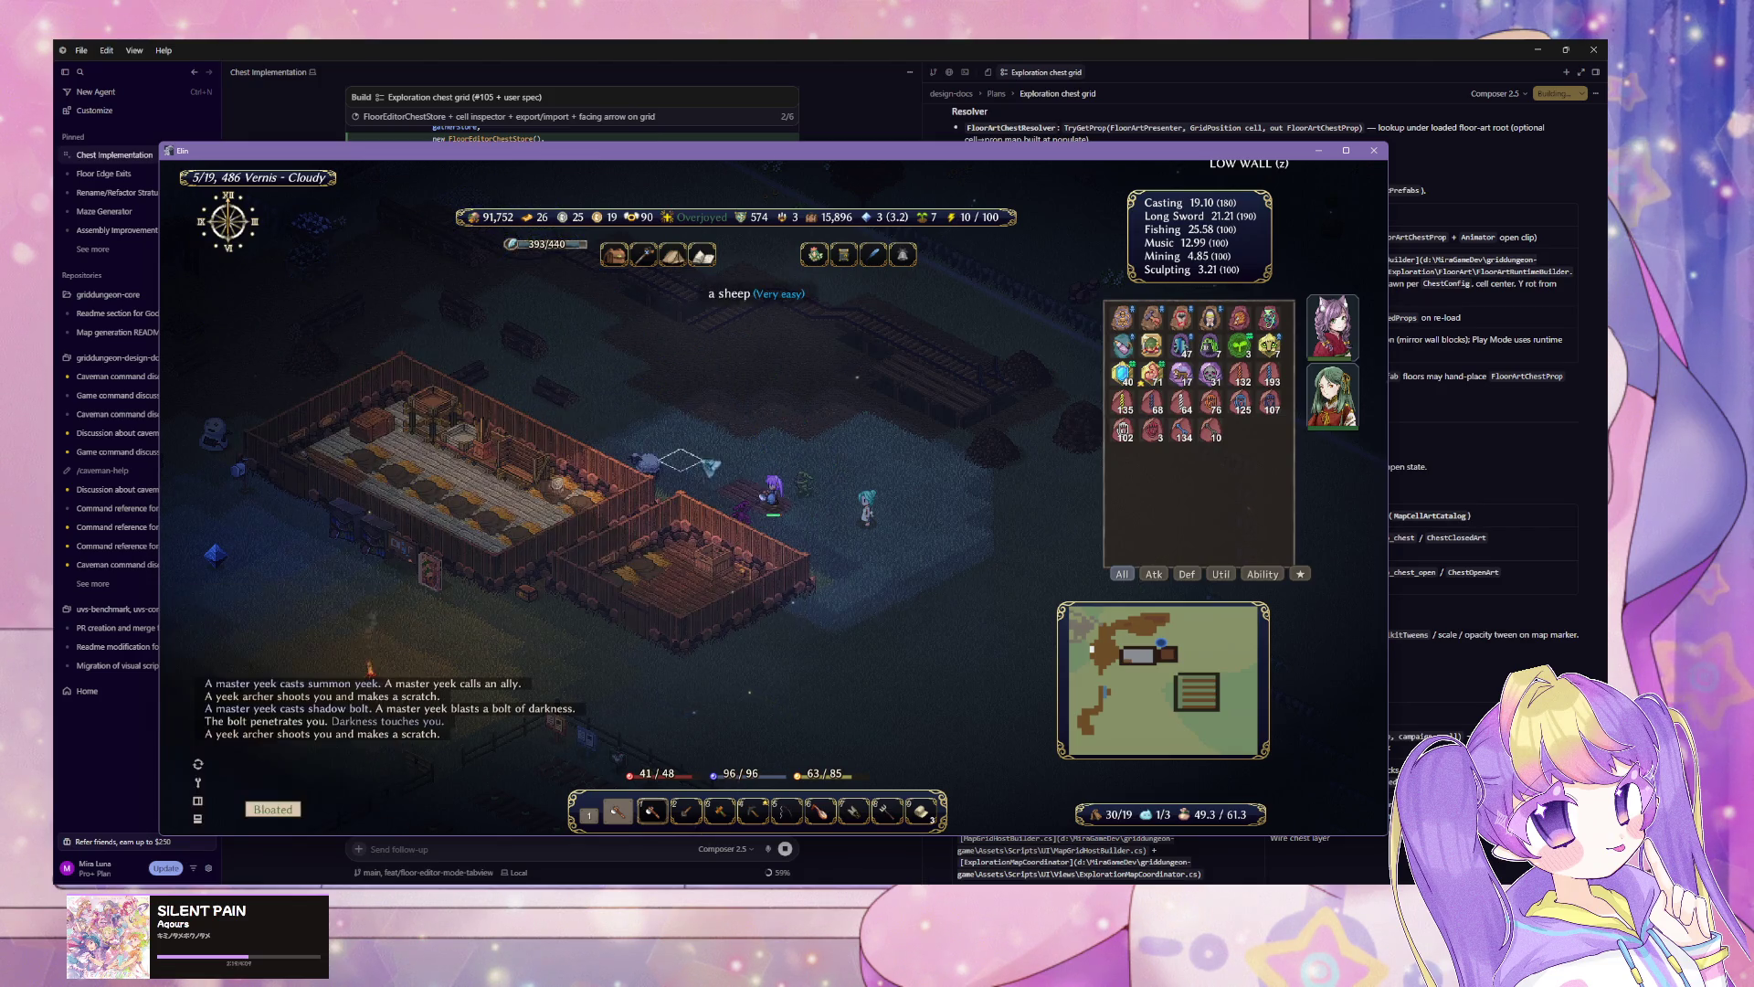
{"action": "left_click", "coordinate": [777, 544]}
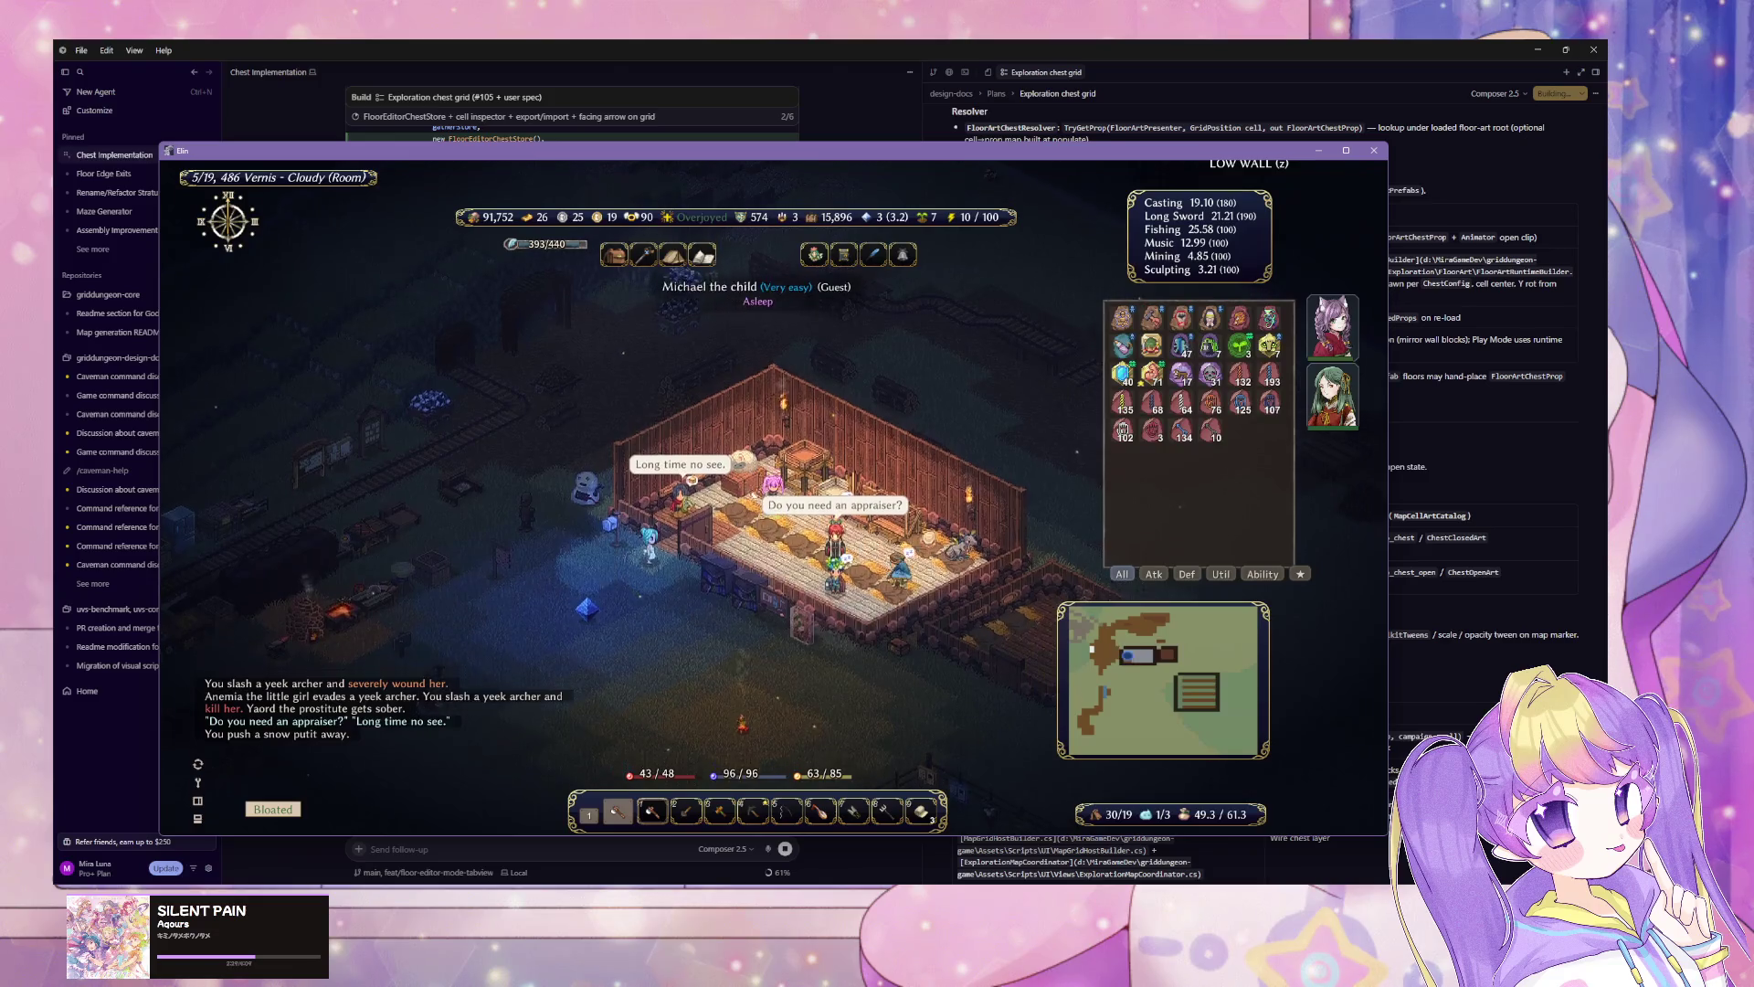
Step: Find the dragon with Property Search for 'dra' and jump to the result
{"action": "key", "text": "ctrl+f"}
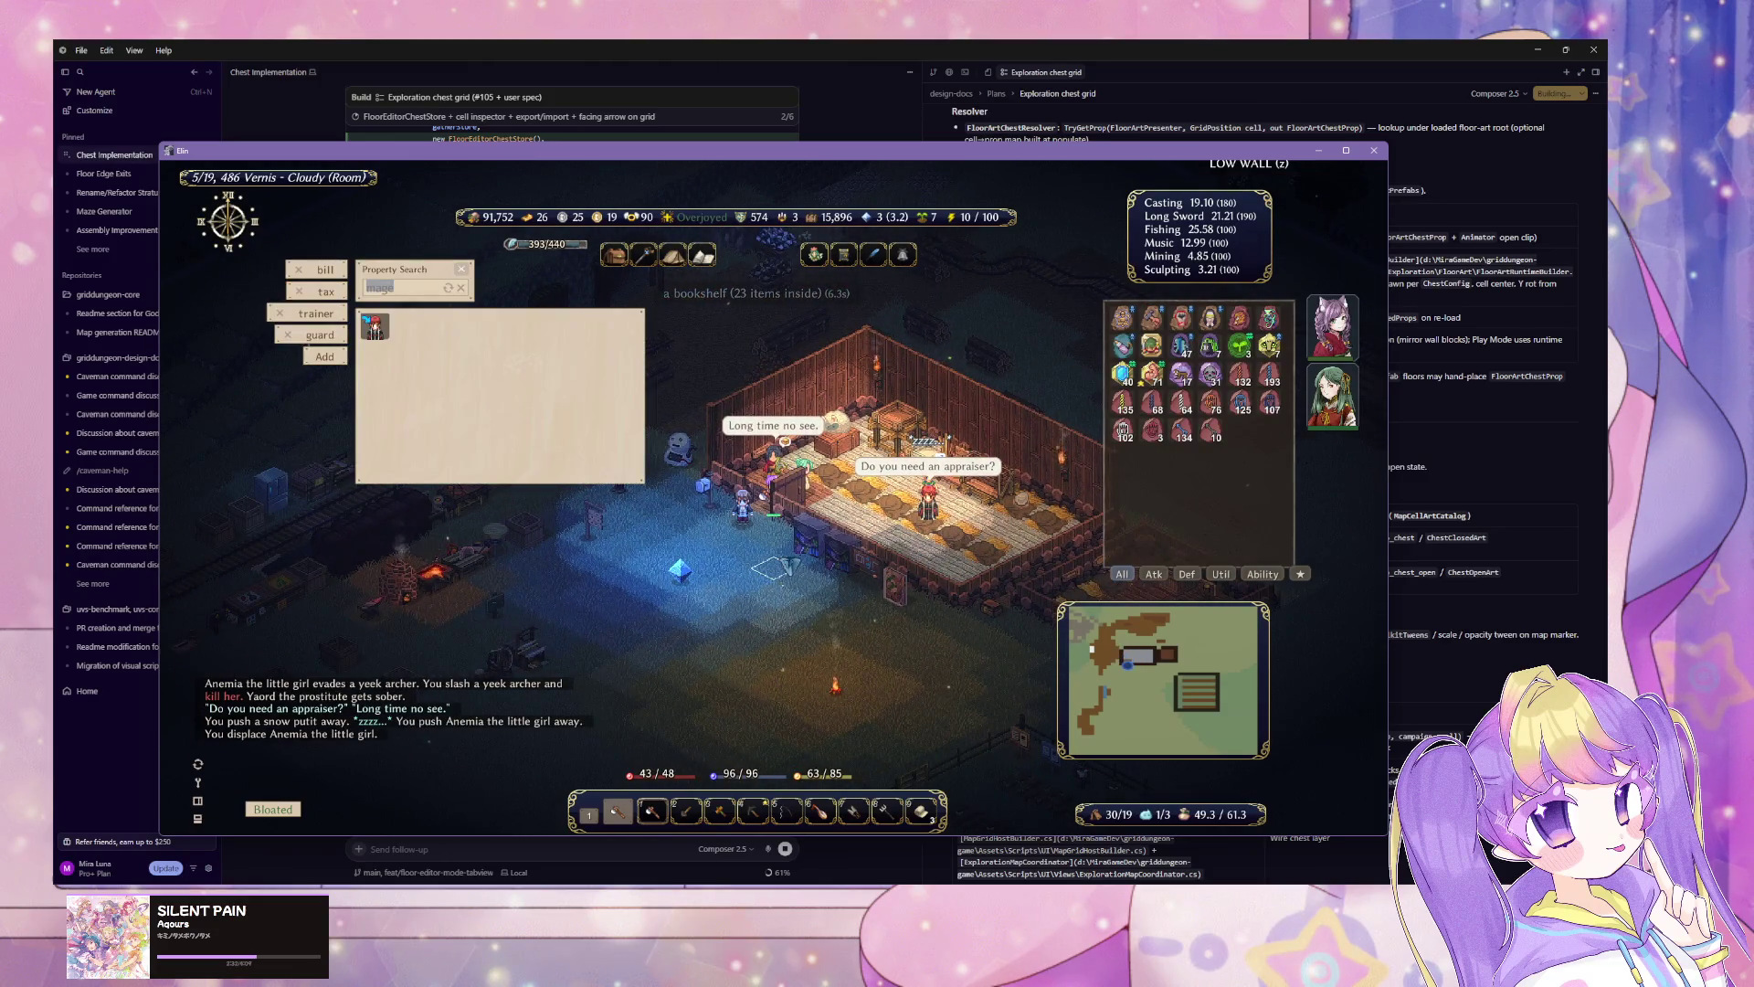
{"action": "type", "text": "mo"}
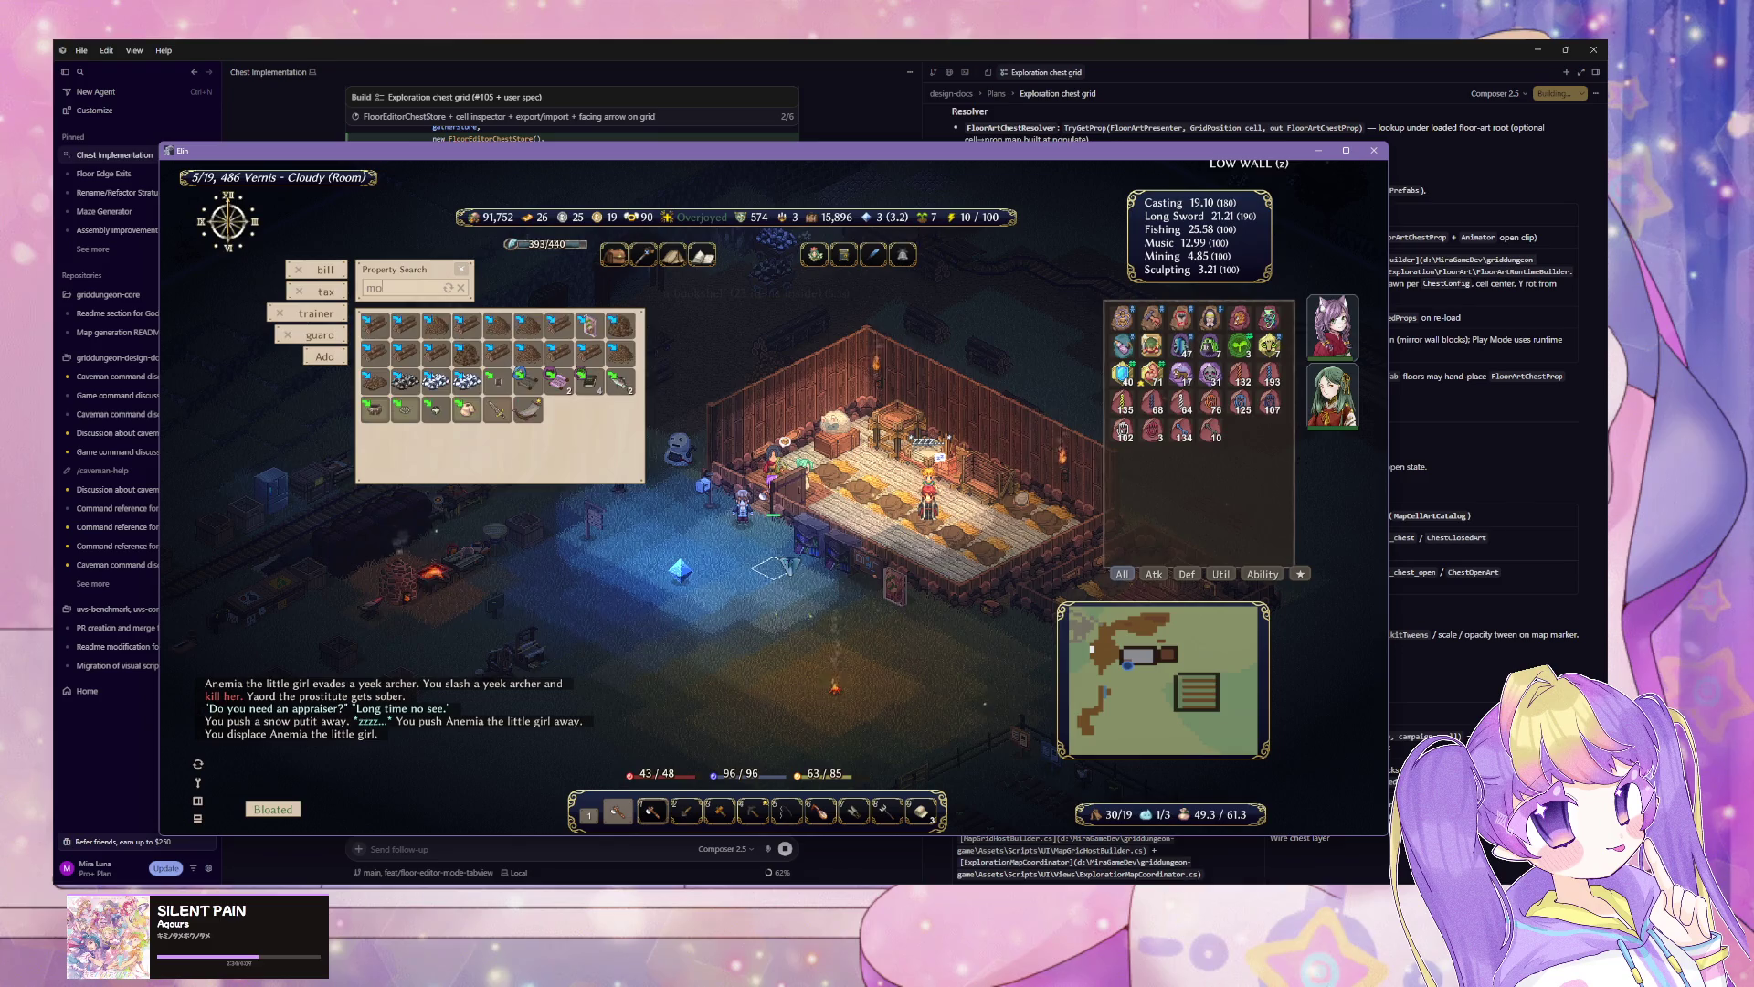
{"action": "key", "text": "BackSpace"}
{"action": "key", "text": "BackSpace"}
{"action": "type", "text": "dra"}
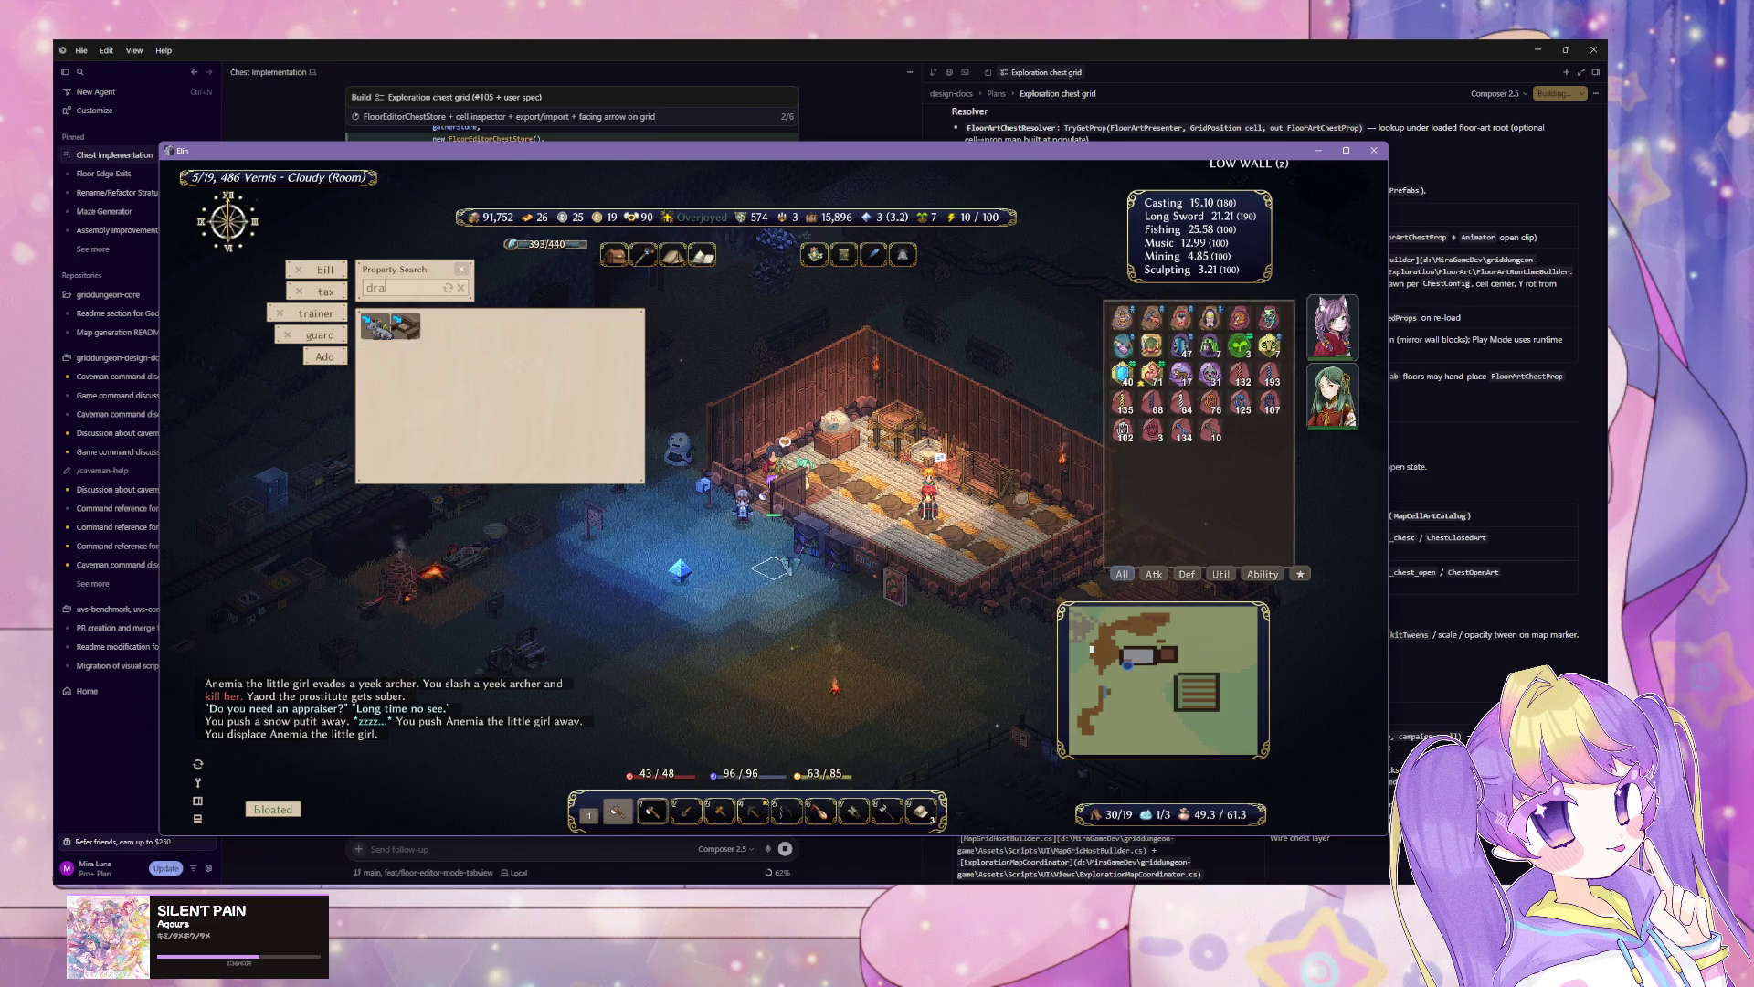
{"action": "left_click", "coordinate": [375, 326]}
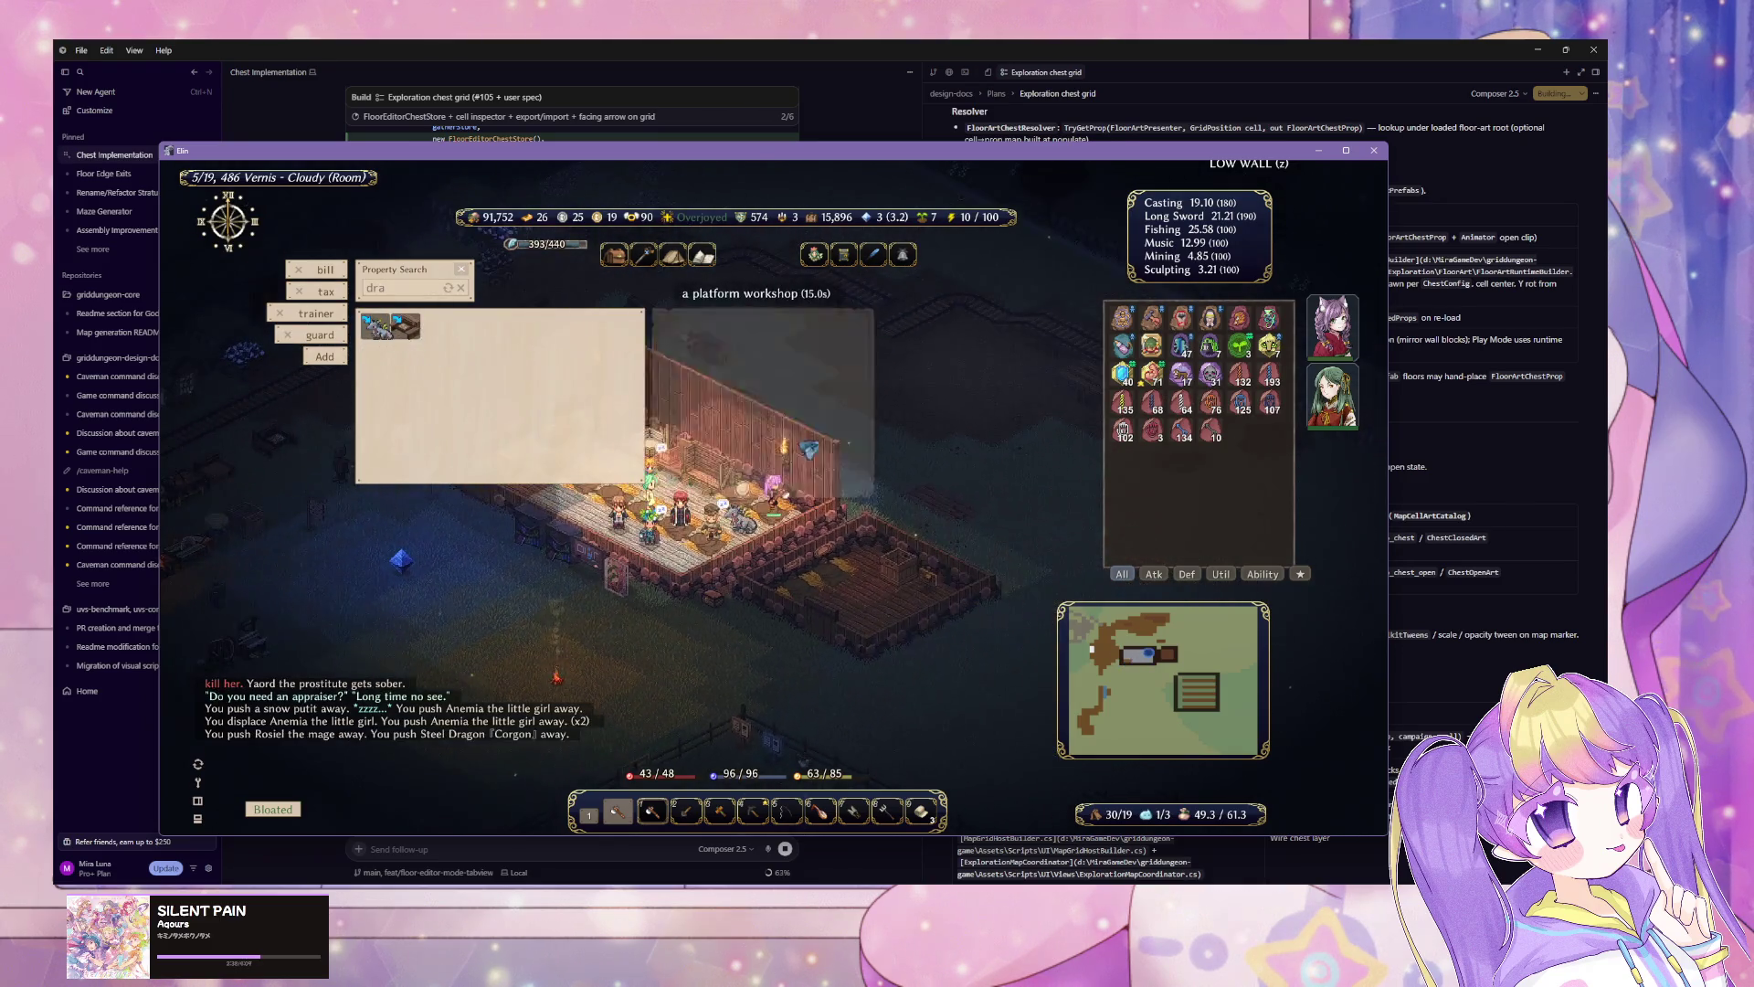
Step: Talk to the Steel Dragon Corgon and invite it to join the party
{"action": "left_click", "coordinate": [766, 569]}
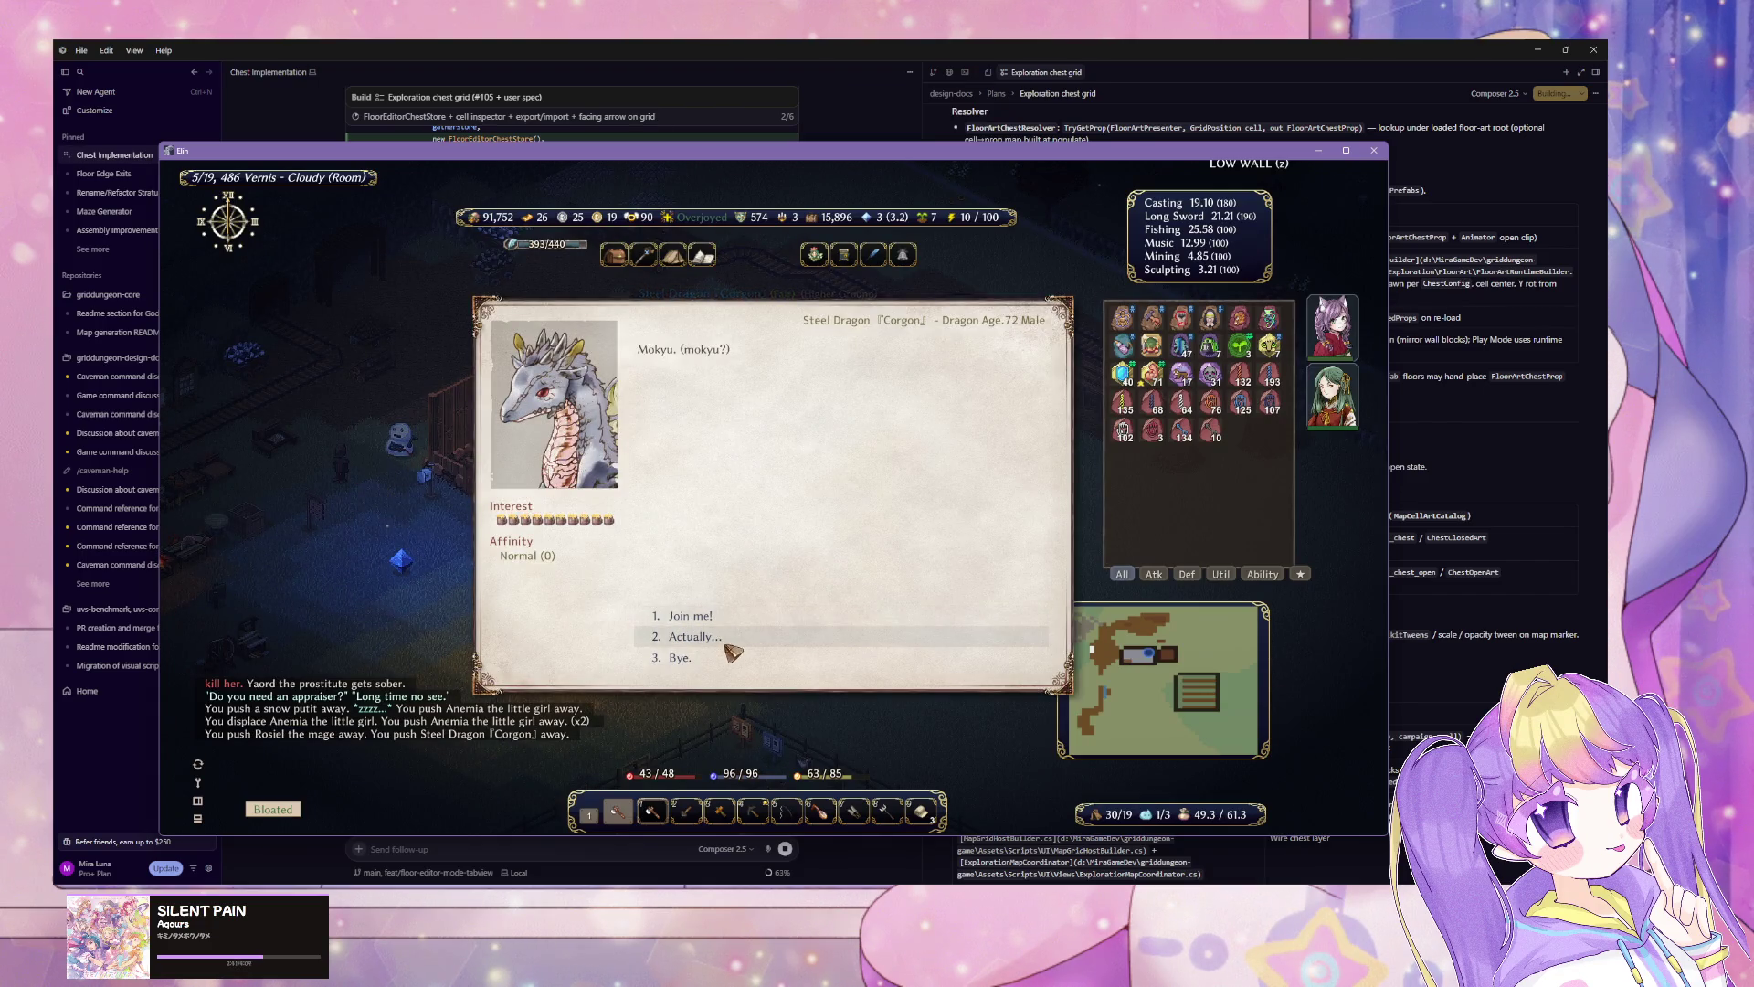
{"action": "left_click", "coordinate": [731, 644]}
{"action": "left_click", "coordinate": [736, 614]}
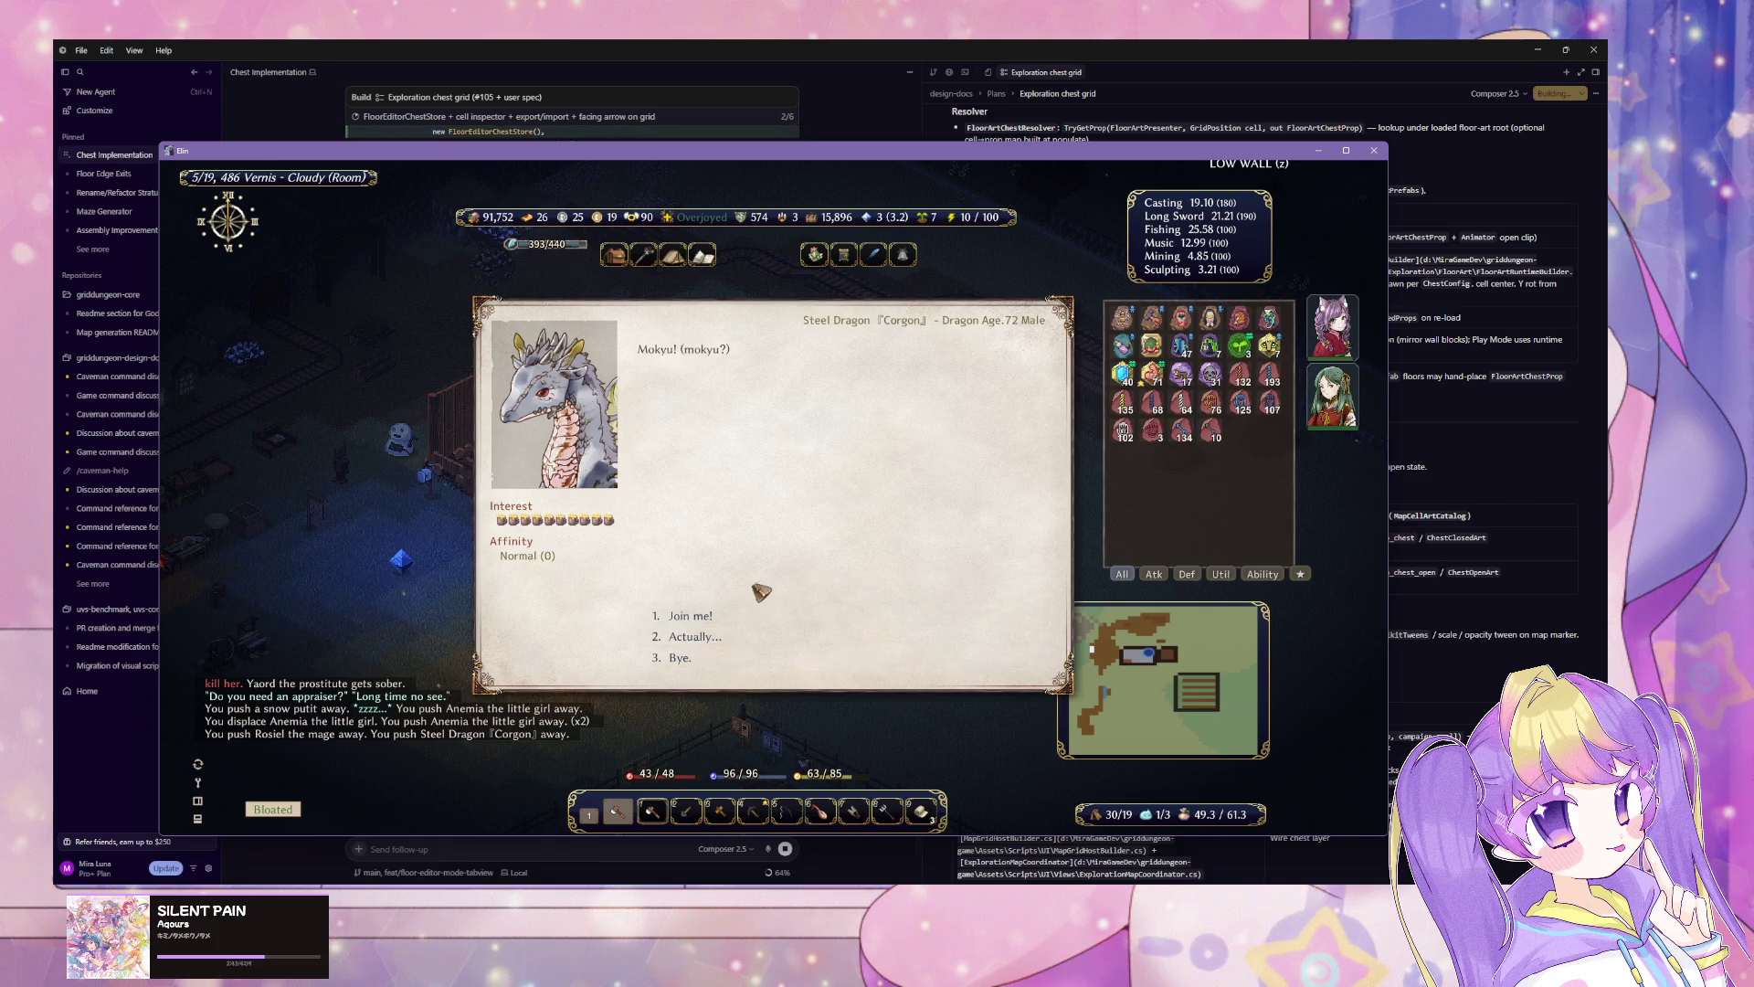
{"action": "left_click", "coordinate": [736, 618]}
{"action": "left_click", "coordinate": [738, 627]}
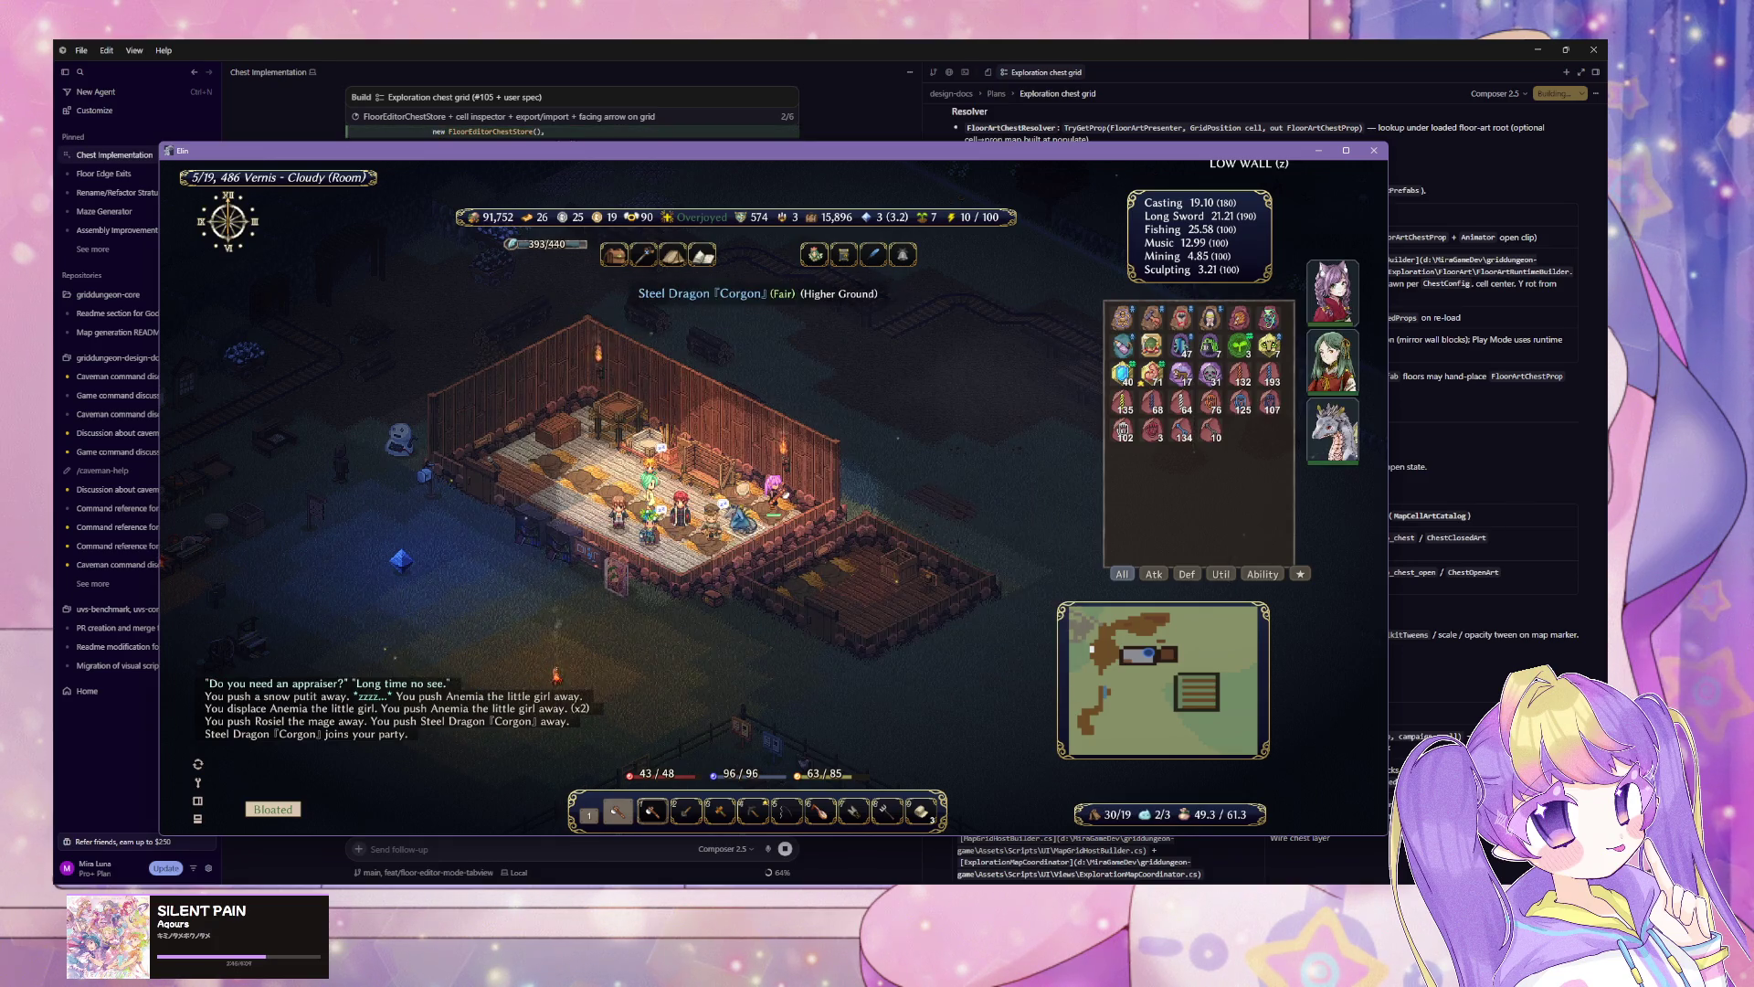
Step: Headpat the Steel Dragon Corgon repeatedly until it feels euphoric
{"action": "key", "text": "Tab"}
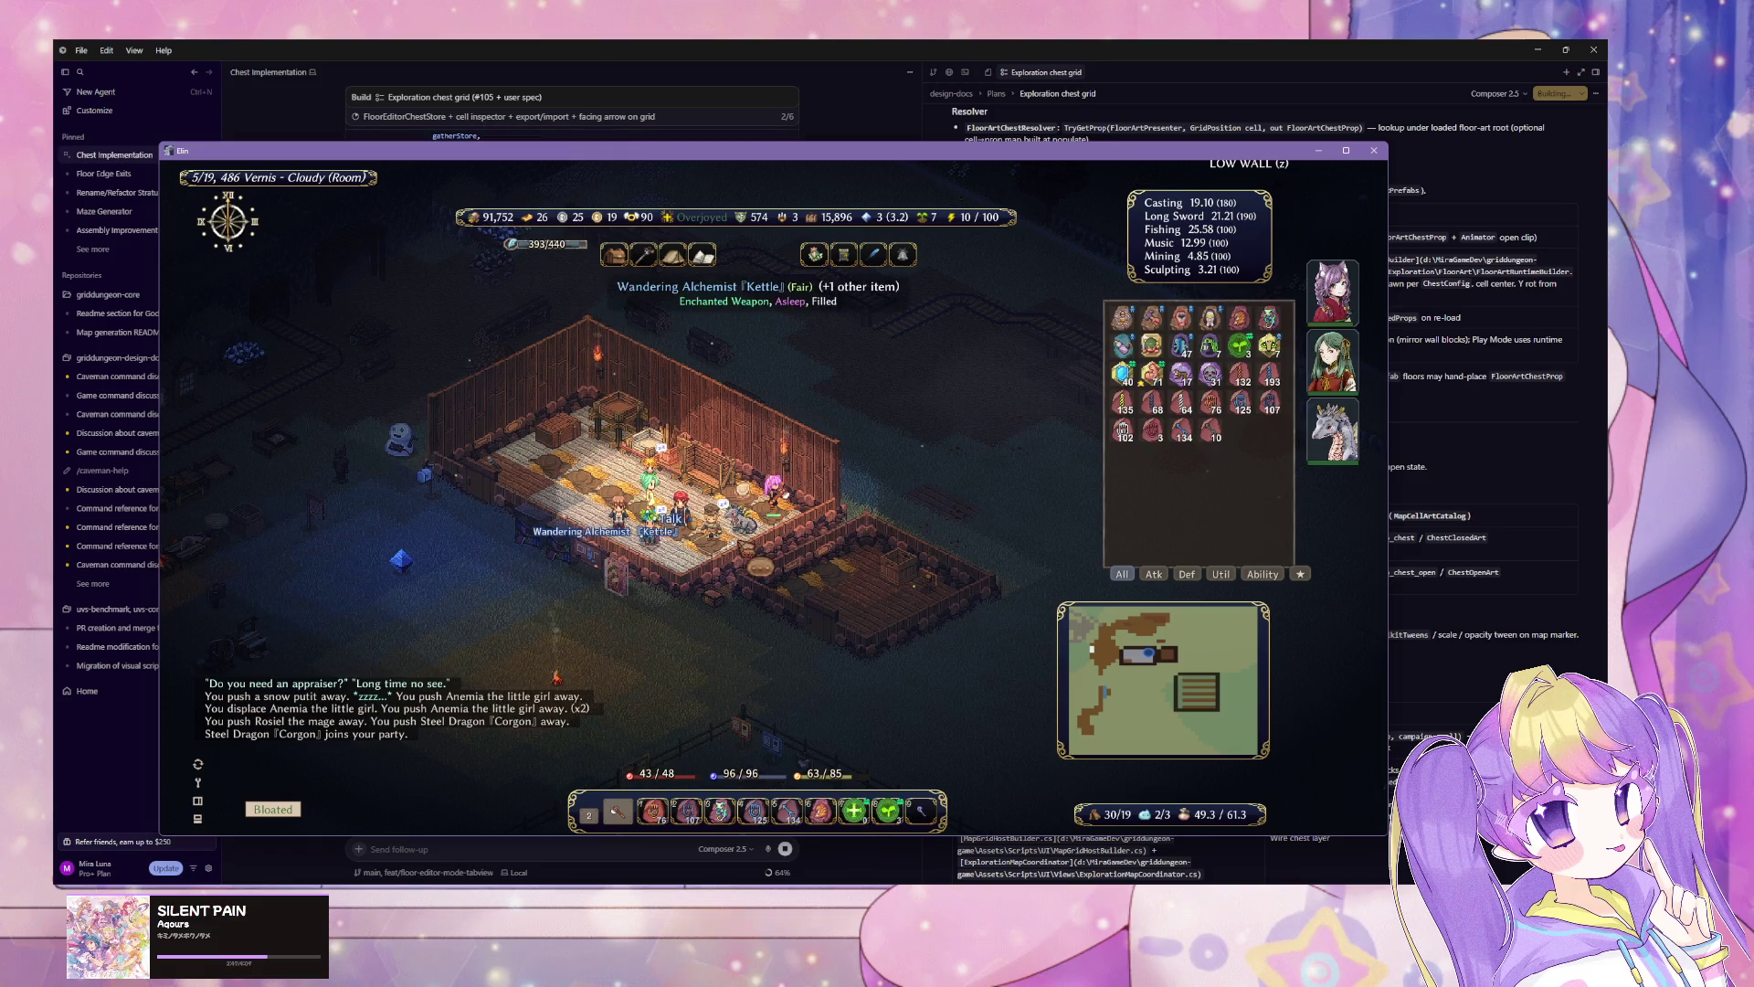
{"action": "key", "text": "Tab"}
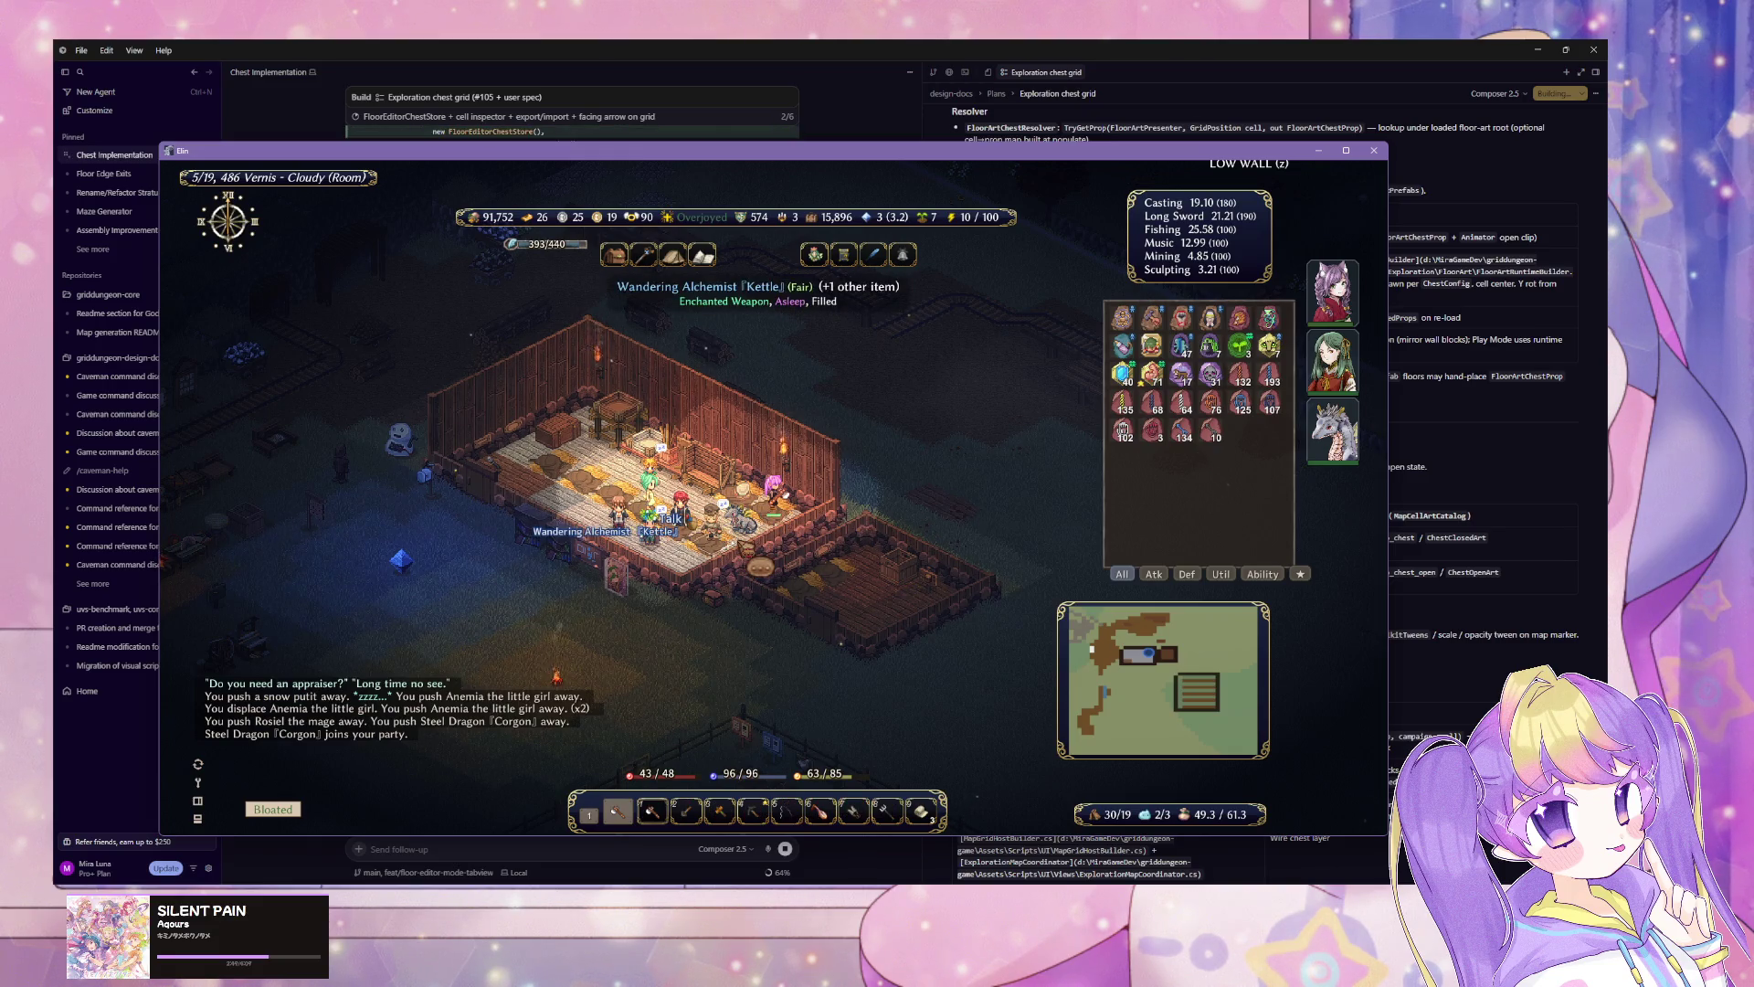
{"action": "key", "text": "Tab"}
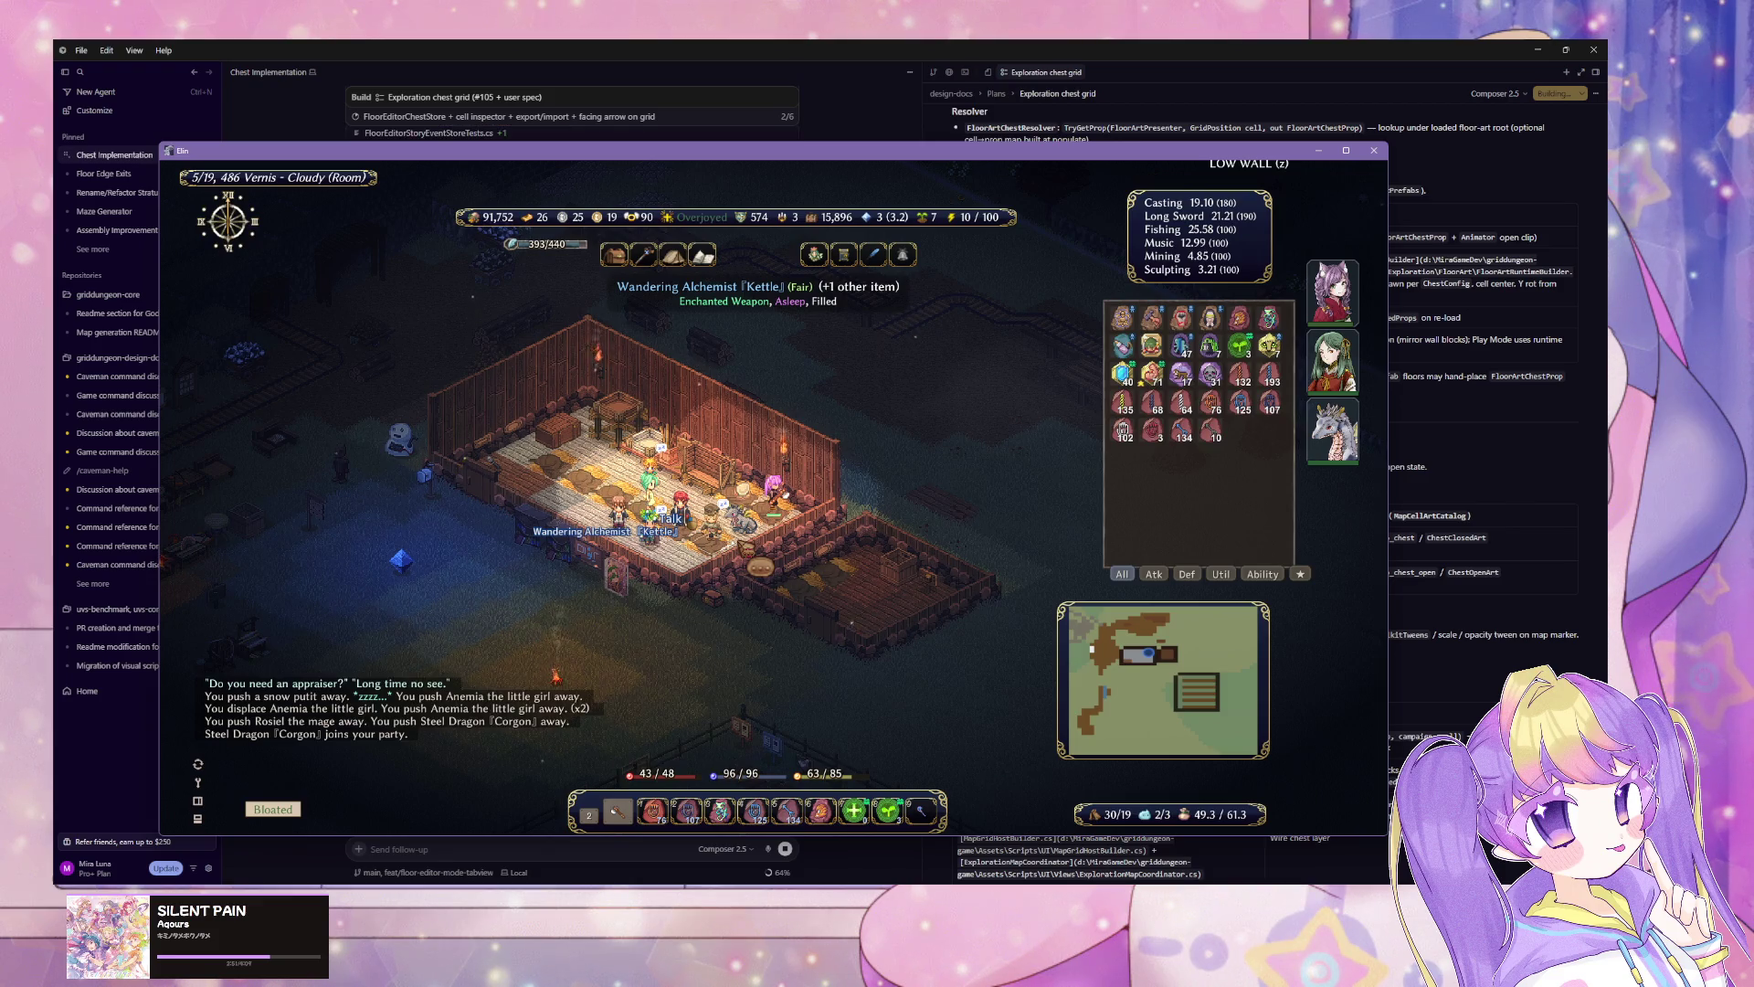
{"action": "key", "text": "Tab"}
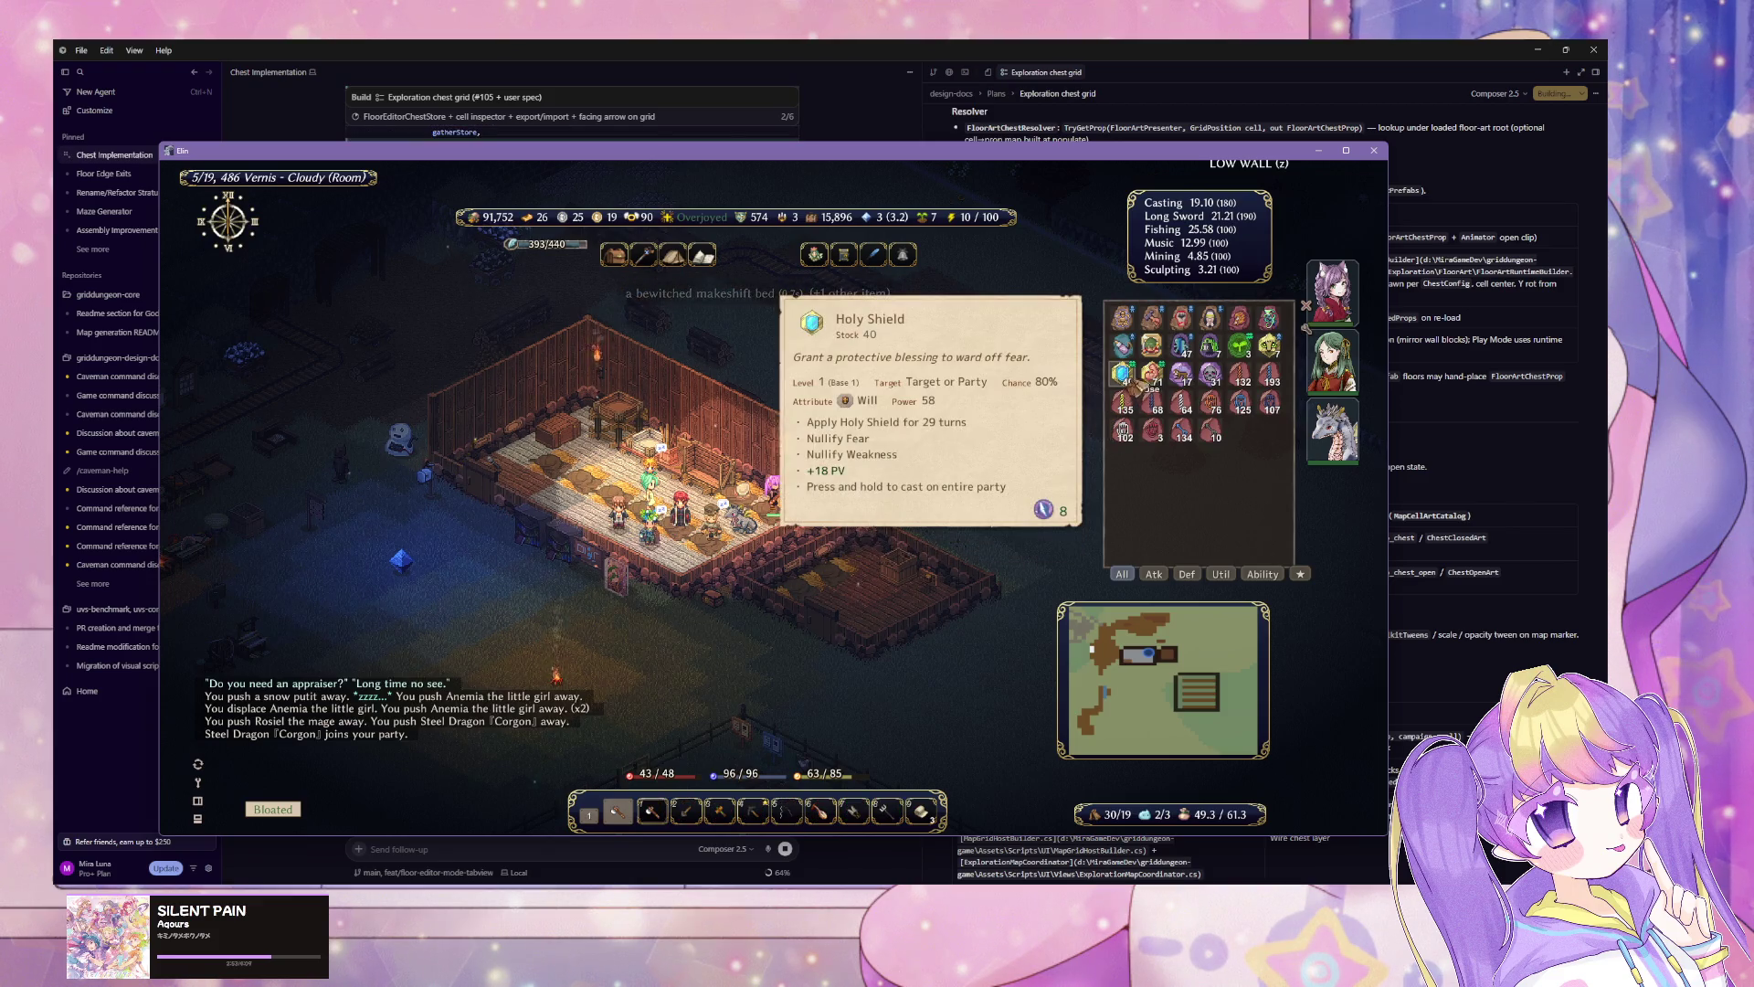
{"action": "left_click", "coordinate": [1153, 347]}
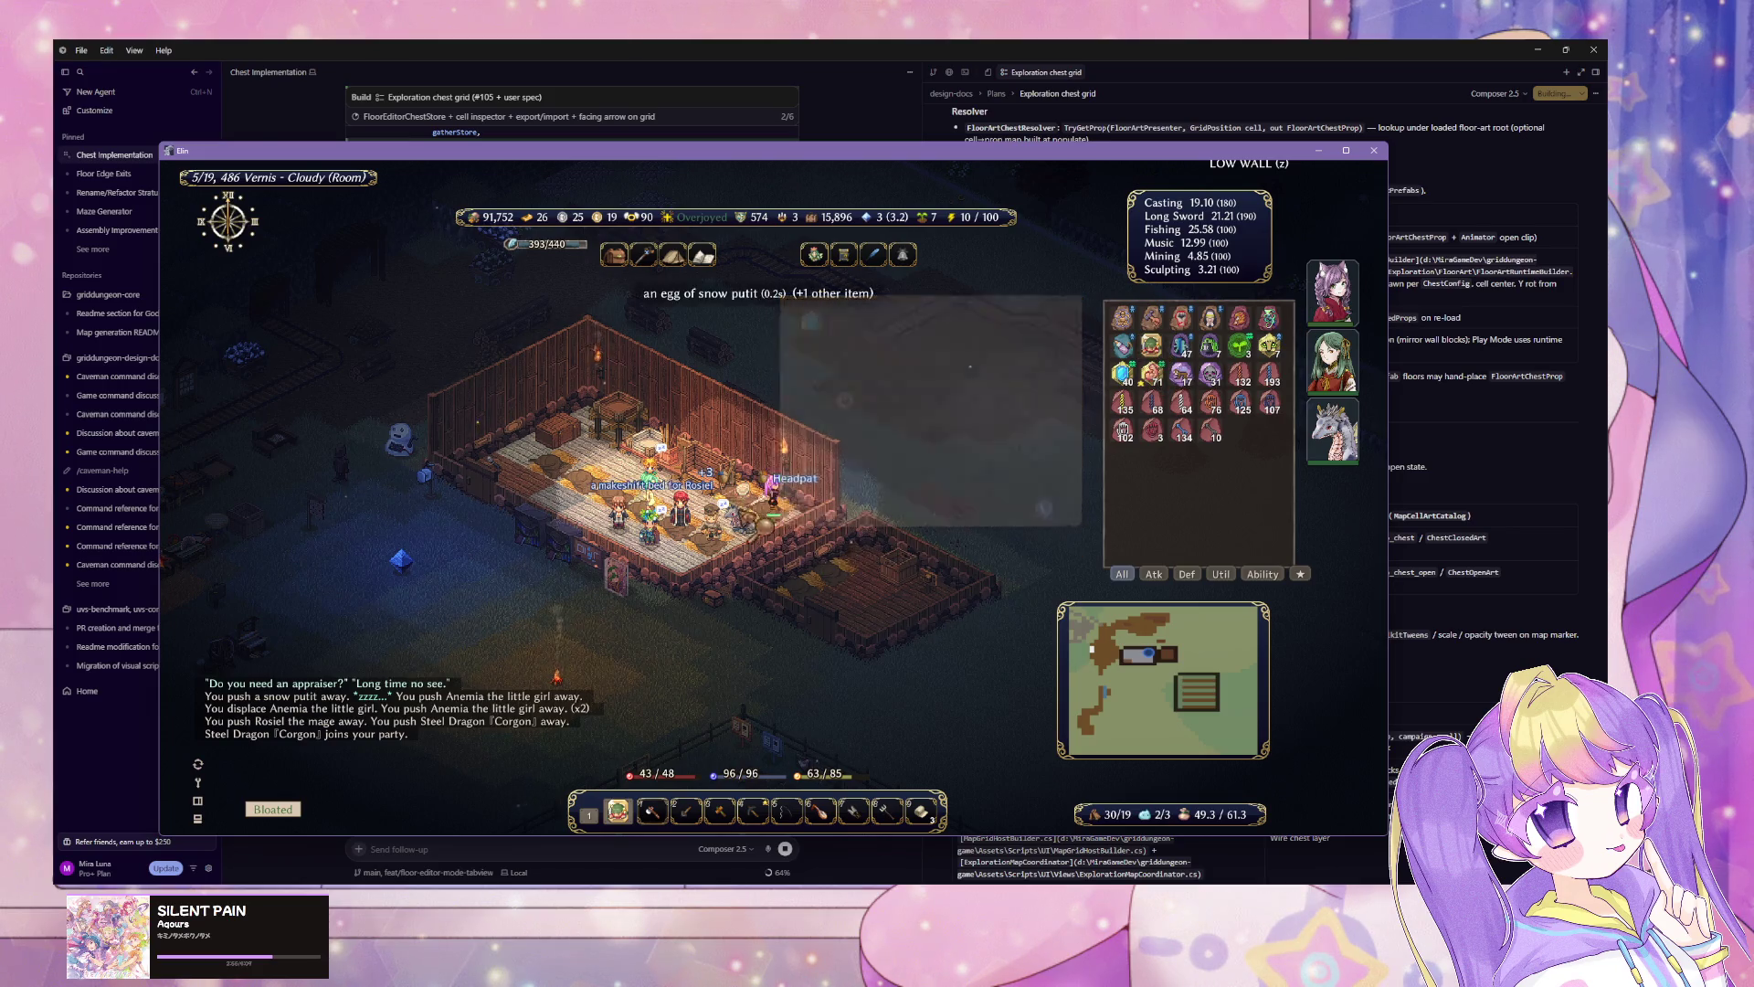
{"action": "left_click", "coordinate": [744, 525]}
{"action": "left_click", "coordinate": [747, 523]}
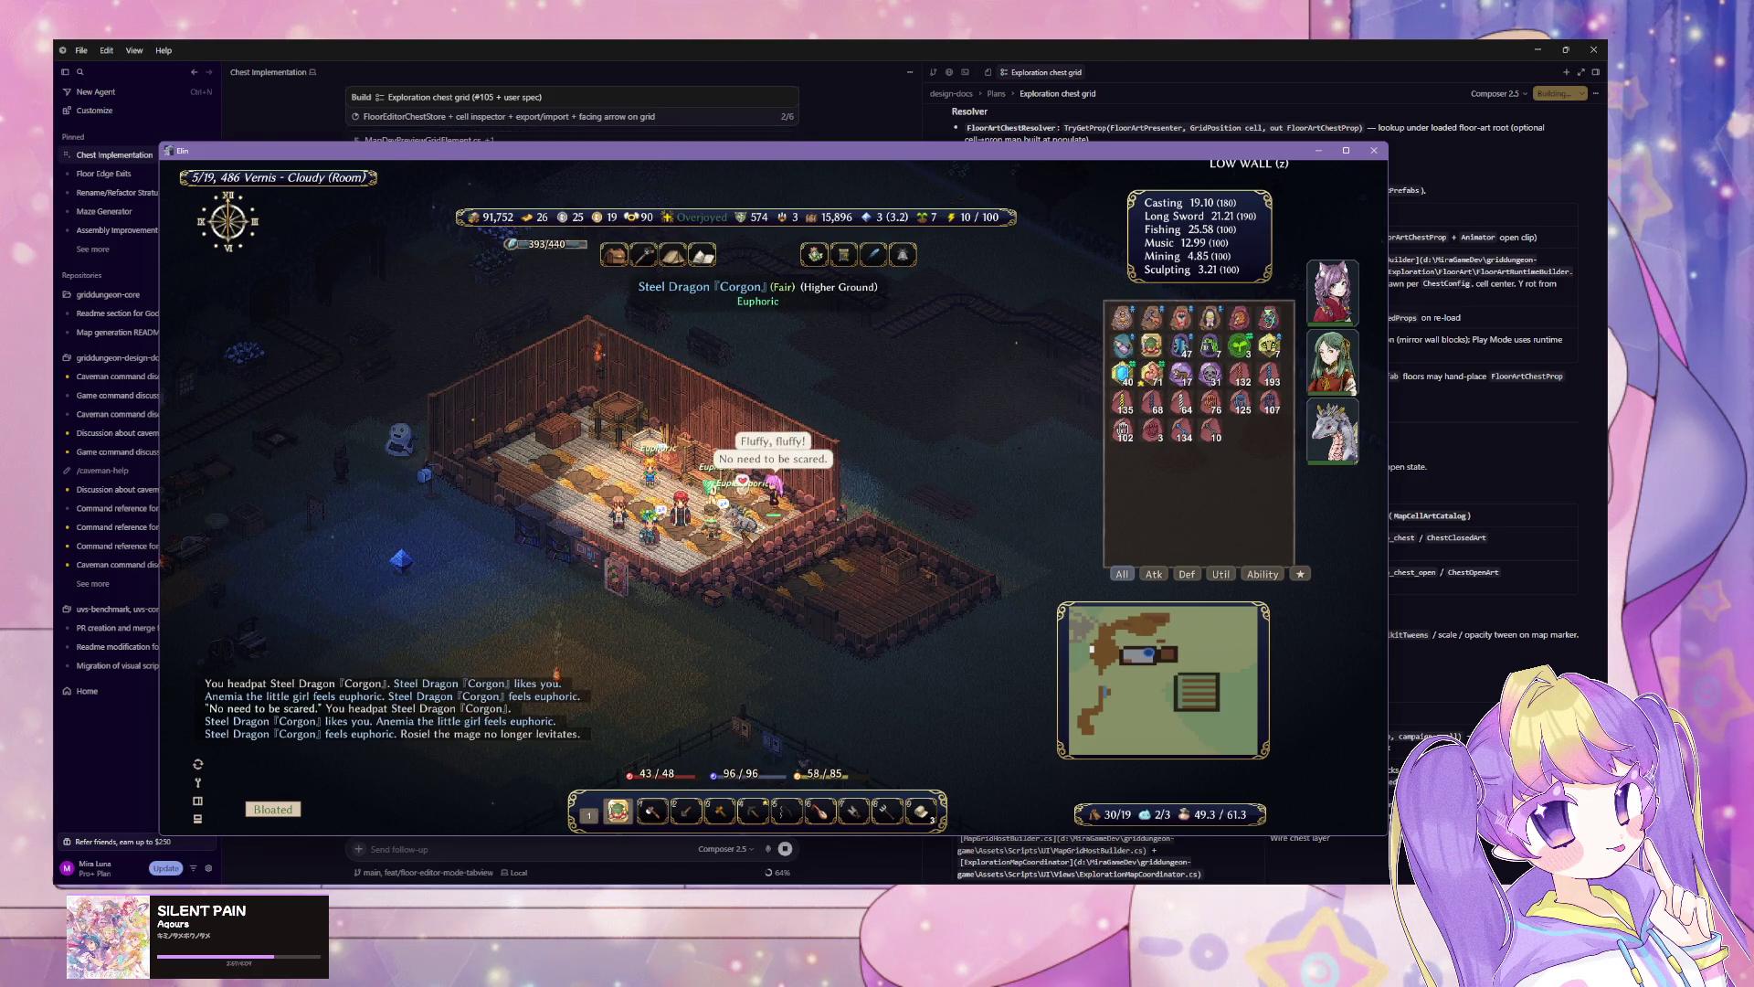
{"action": "left_click", "coordinate": [747, 523]}
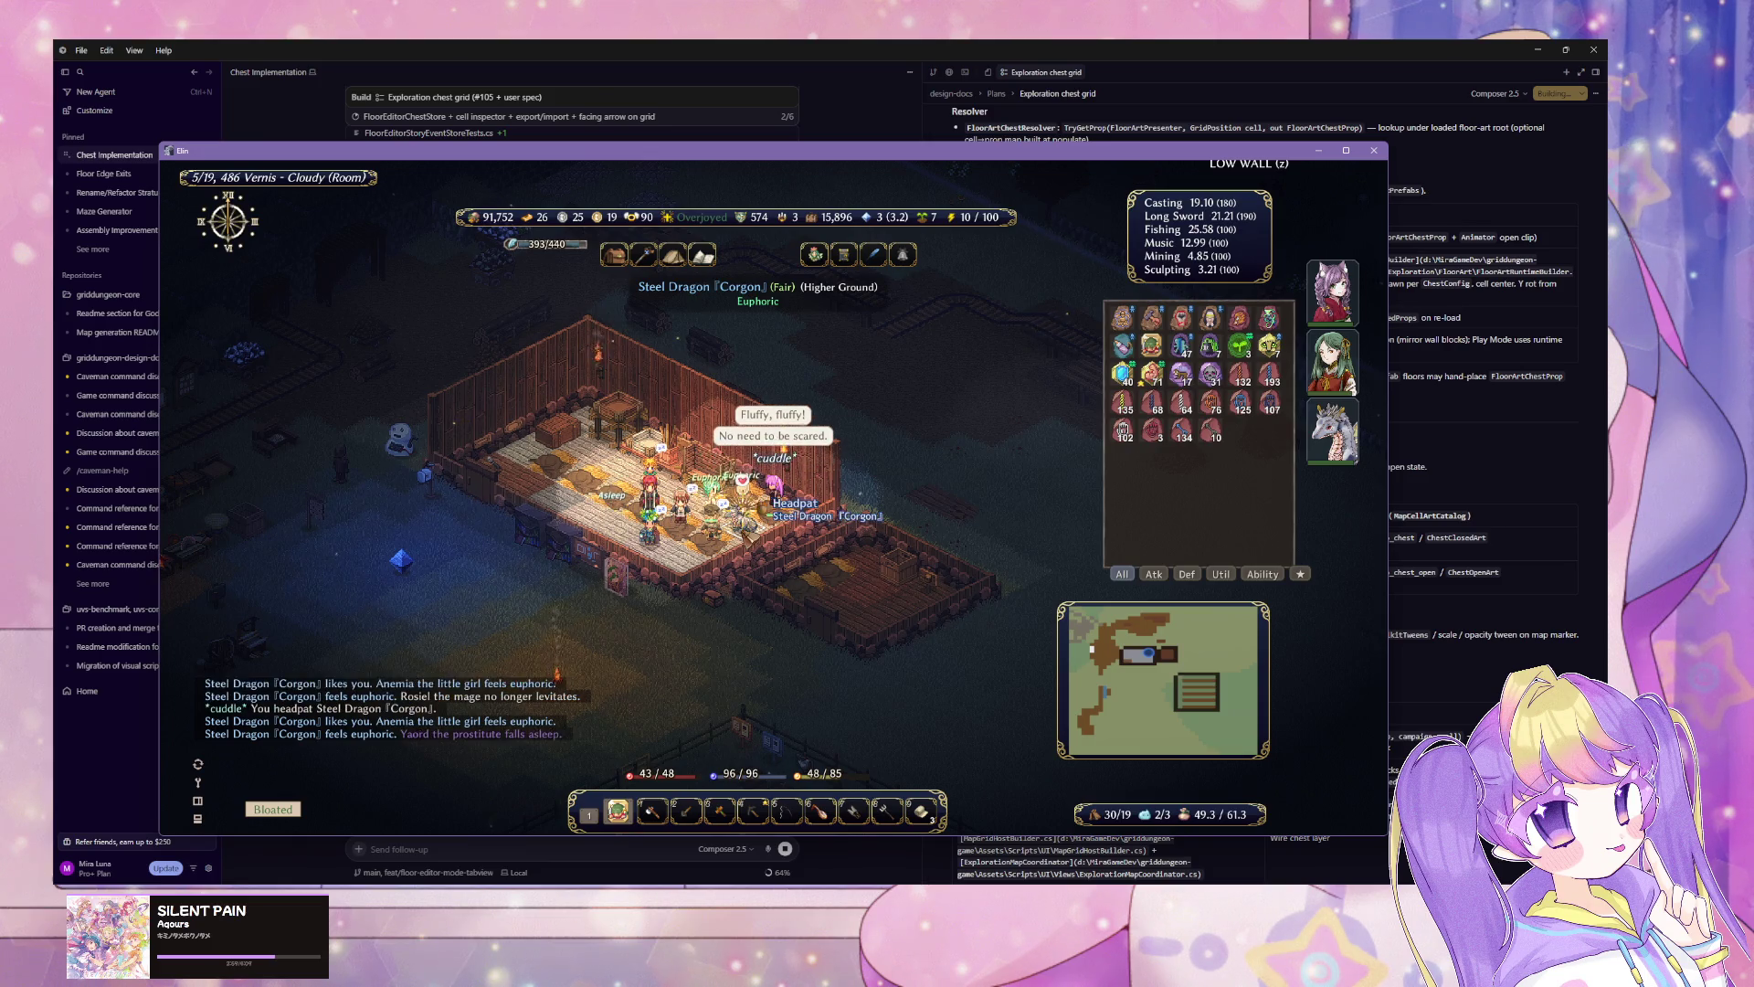
{"action": "left_click", "coordinate": [747, 522]}
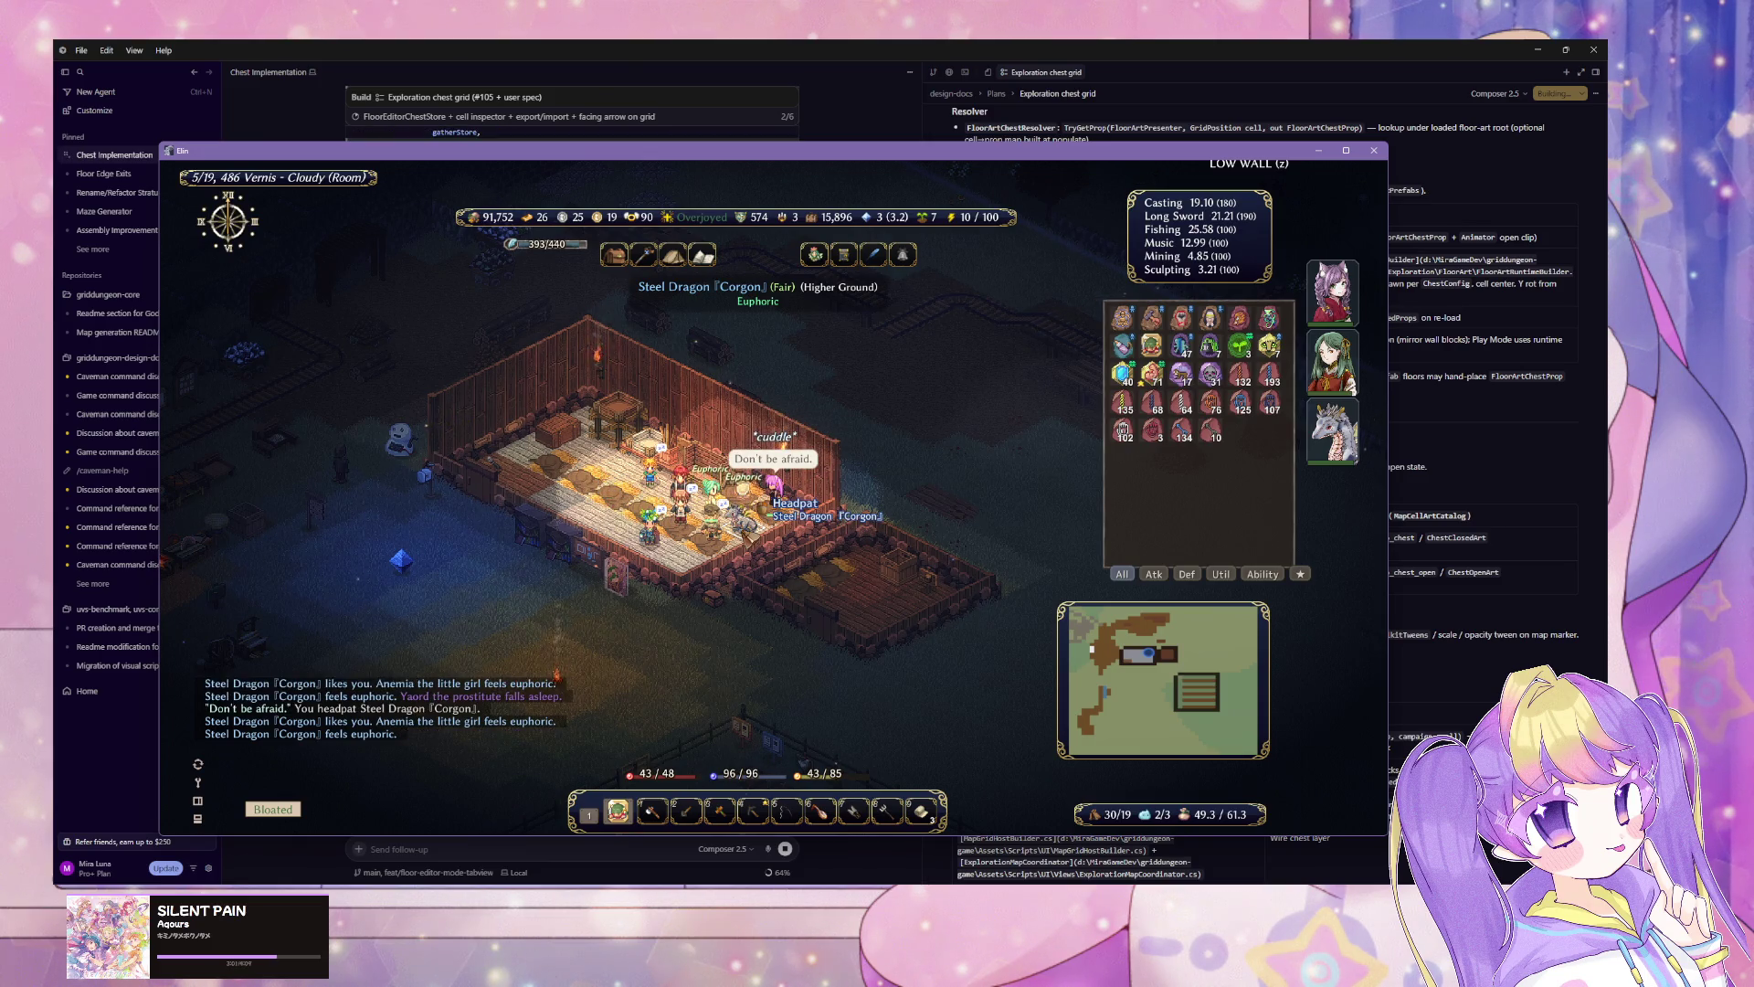
{"action": "left_click", "coordinate": [747, 522]}
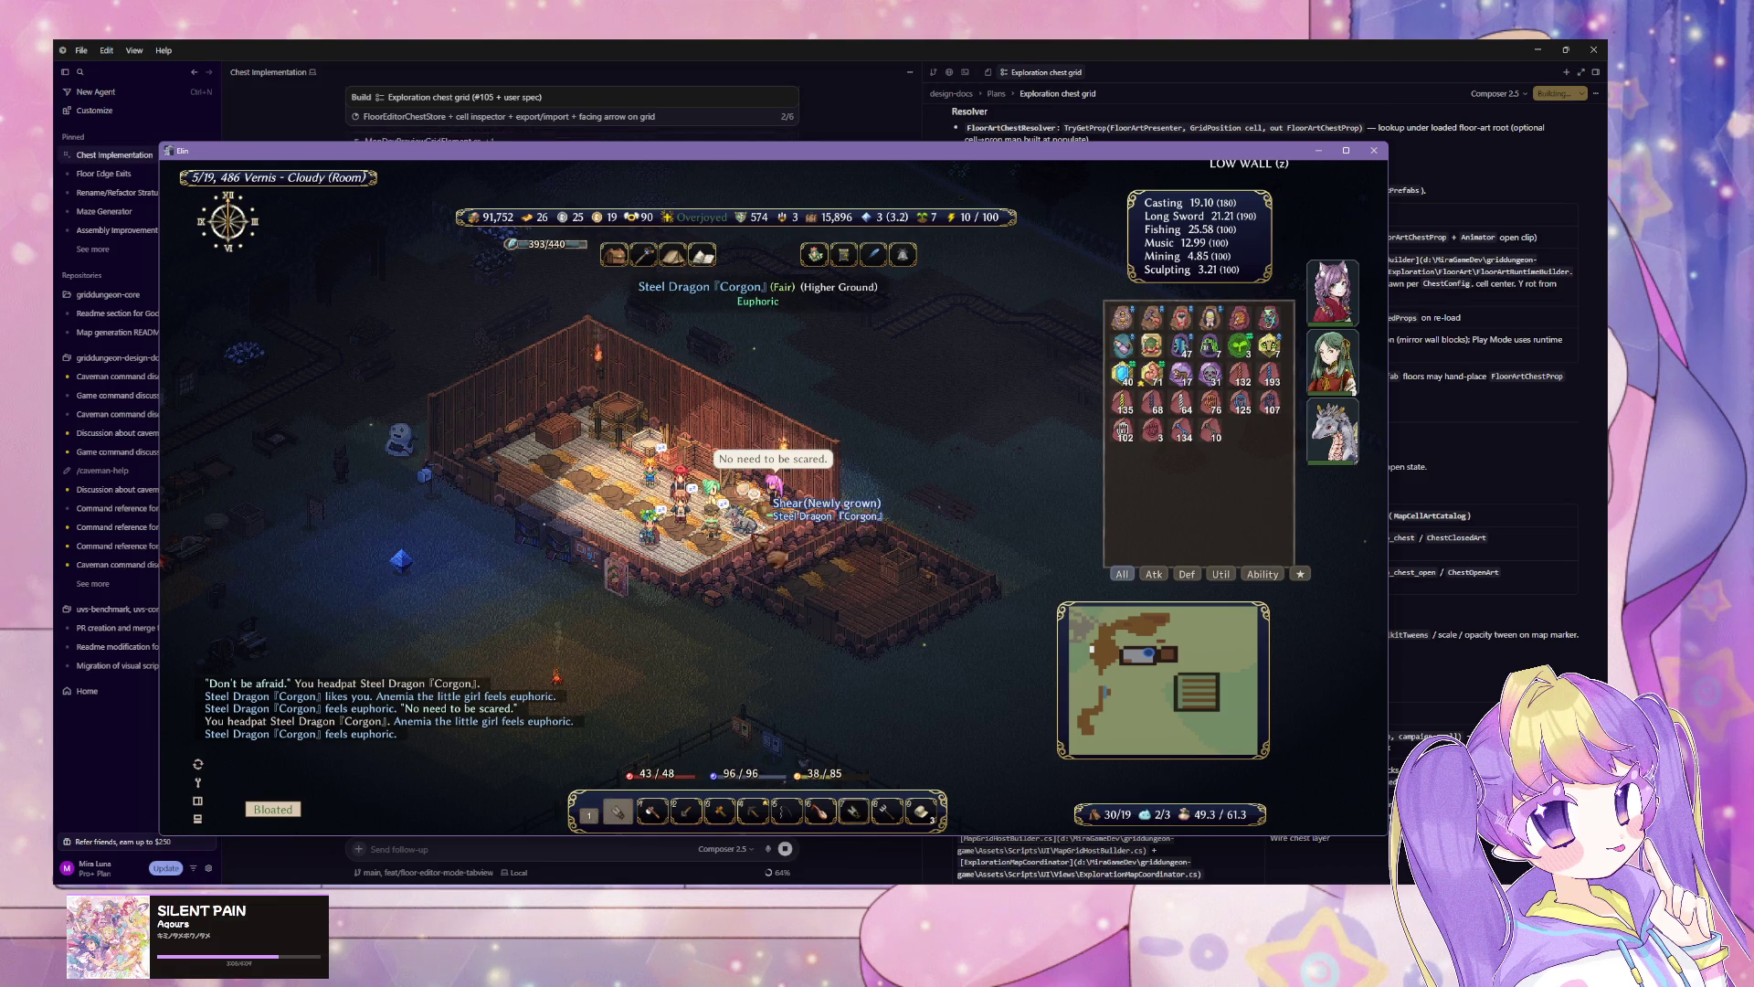
Step: Shear newly grown fibre from the dragon, then head out of the room and south through town
{"action": "left_click", "coordinate": [748, 523]}
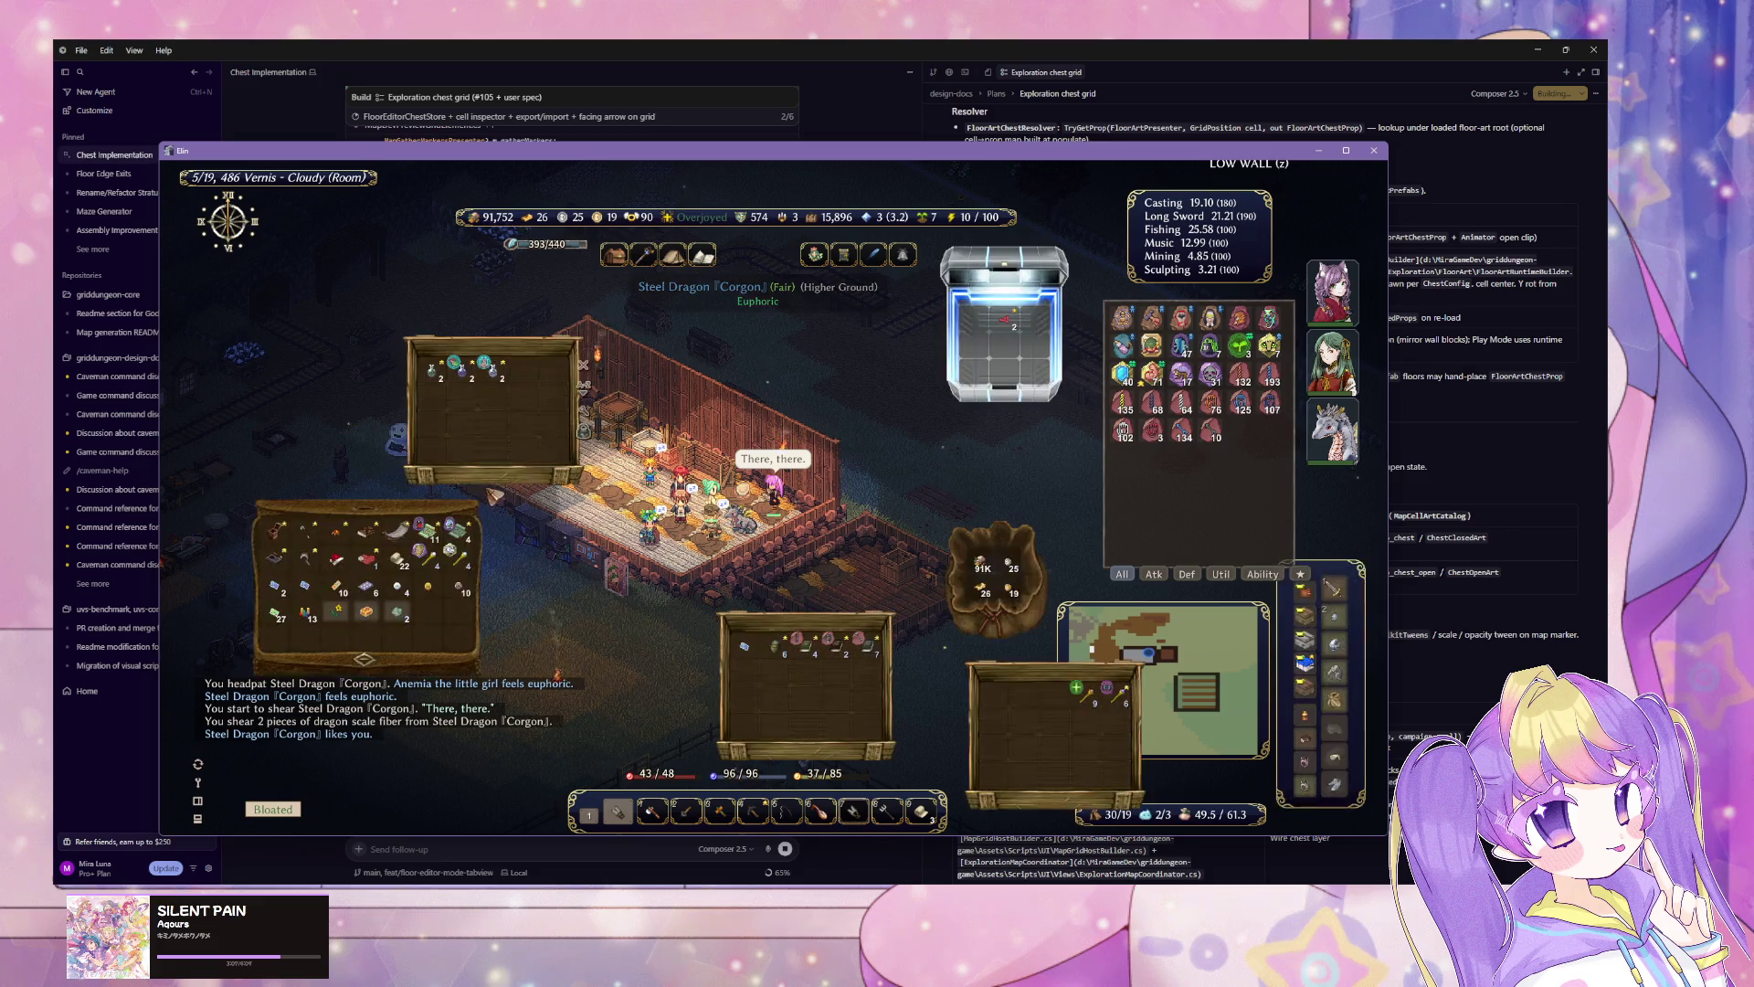
{"action": "key", "text": "Tab"}
{"action": "key", "text": "Down"}
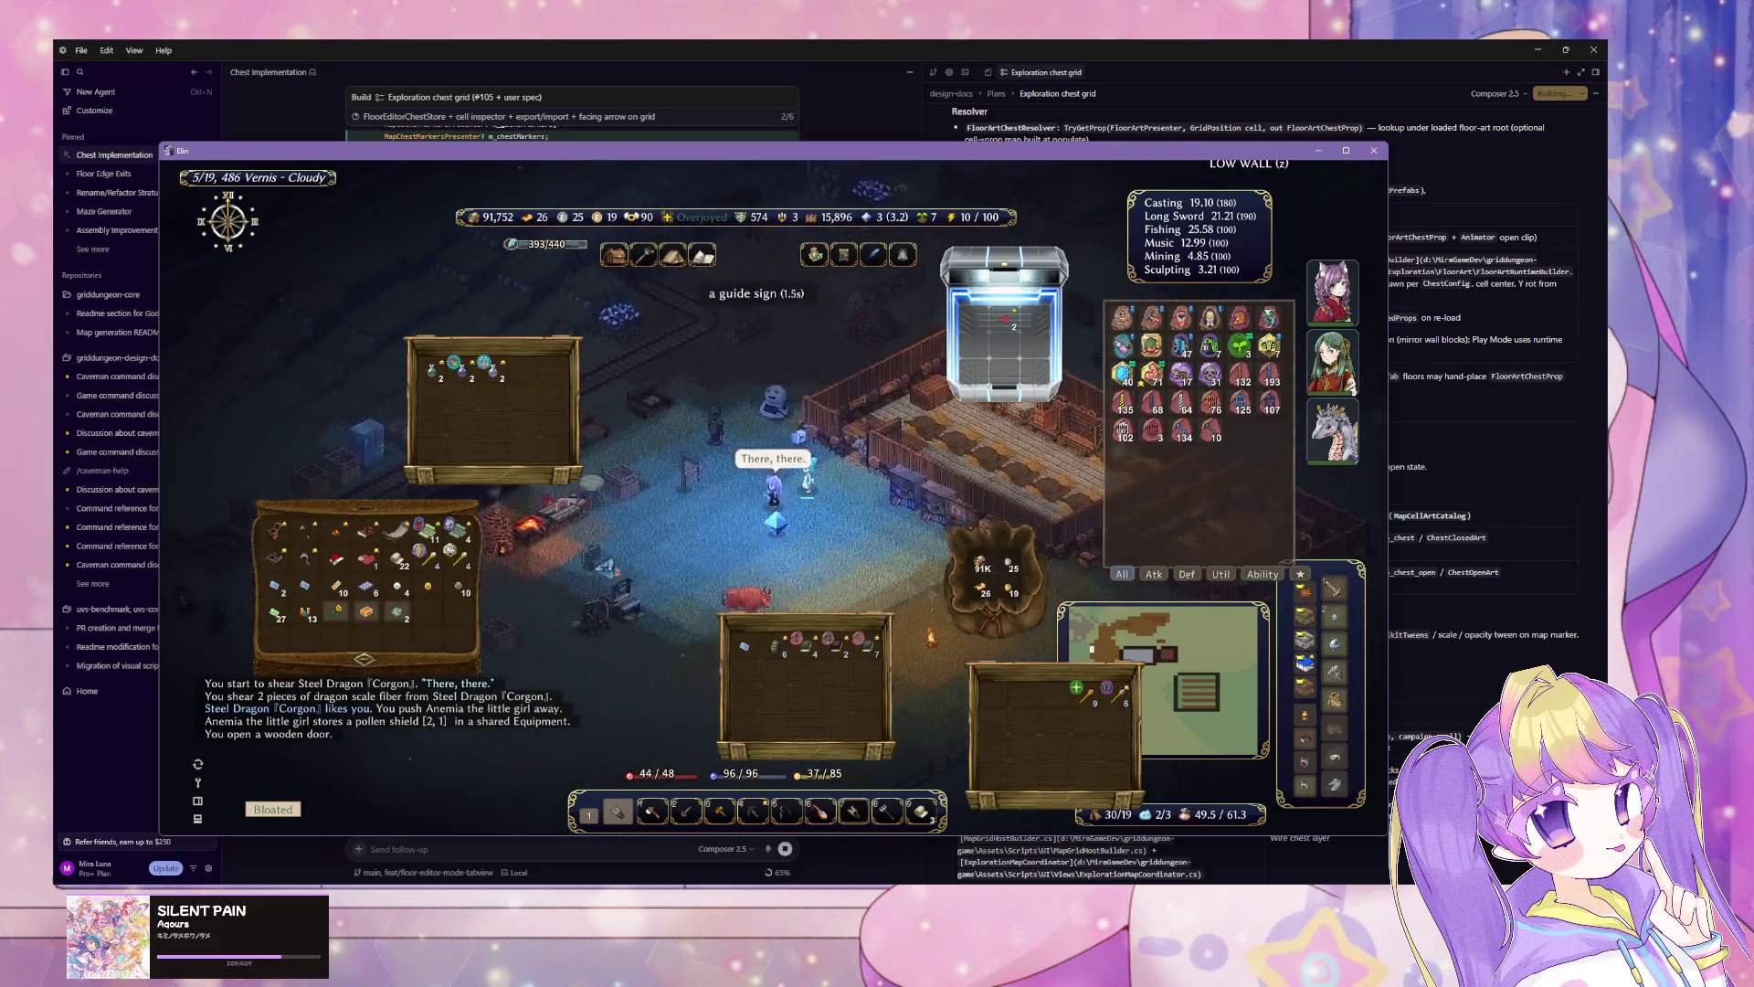
{"action": "key", "text": "Left"}
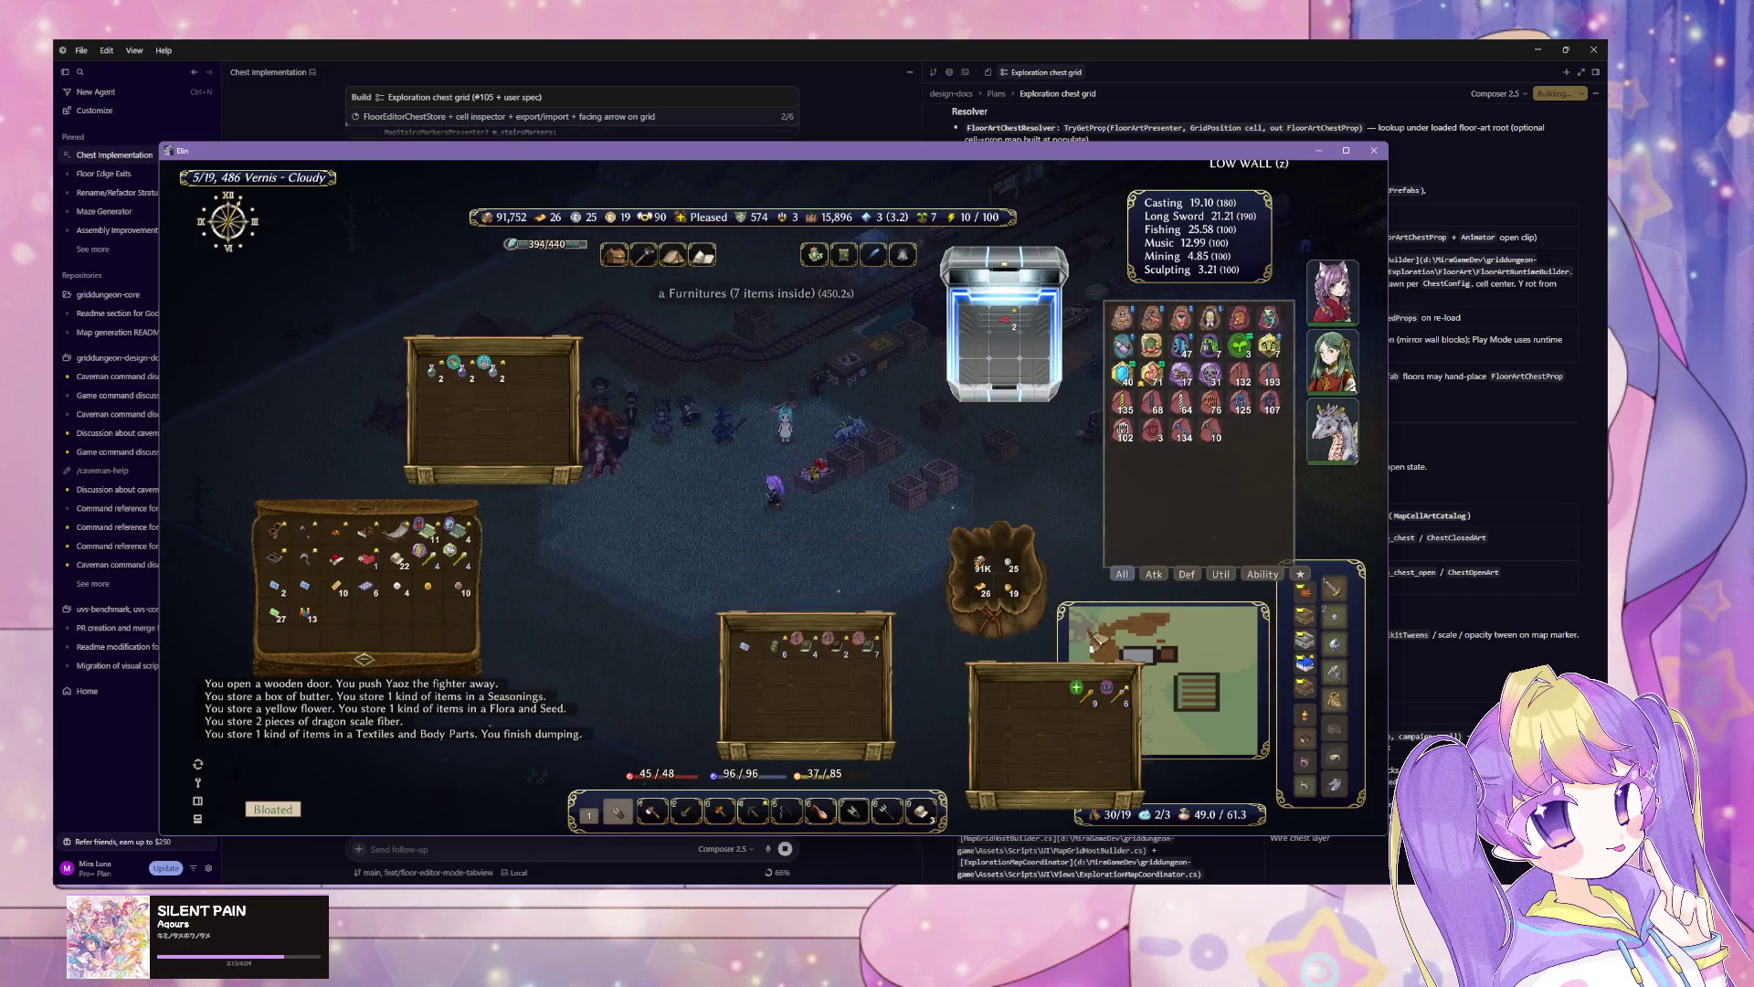
{"action": "key", "text": "Tab"}
{"action": "key", "text": "Down"}
{"action": "key", "text": "Down"}
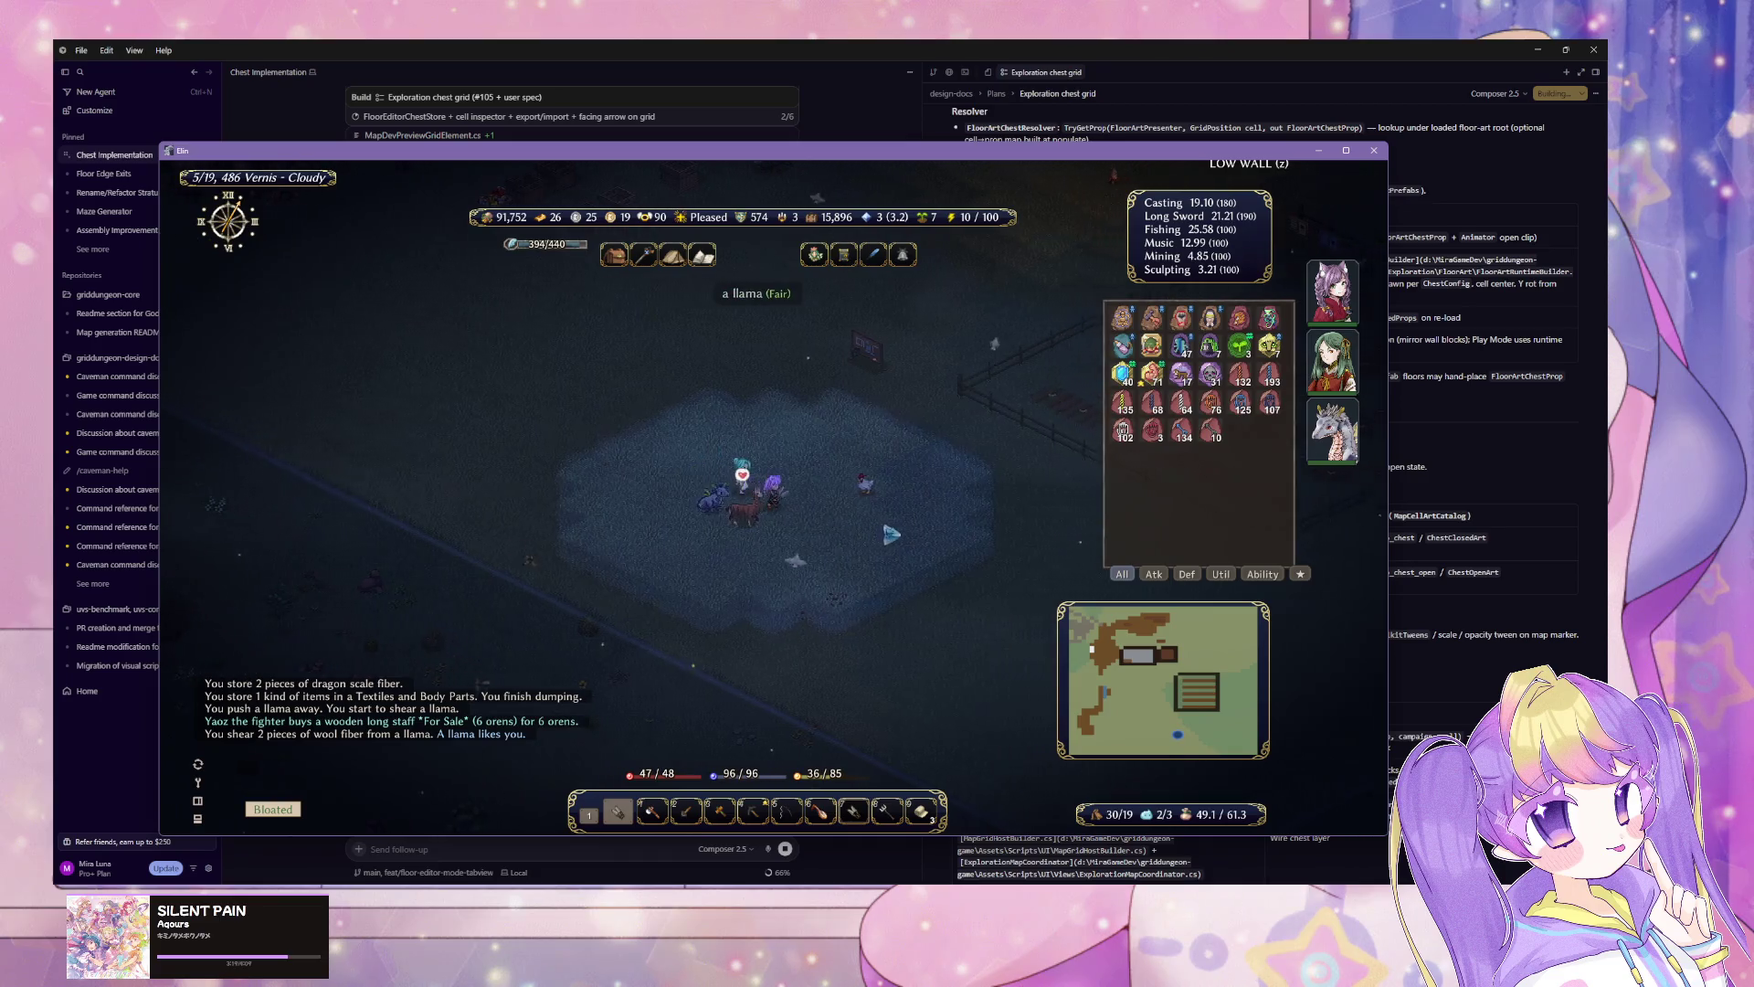
Step: Walk back through the lit area past the cow toward the Steel Dragon
{"action": "key", "text": "Tab"}
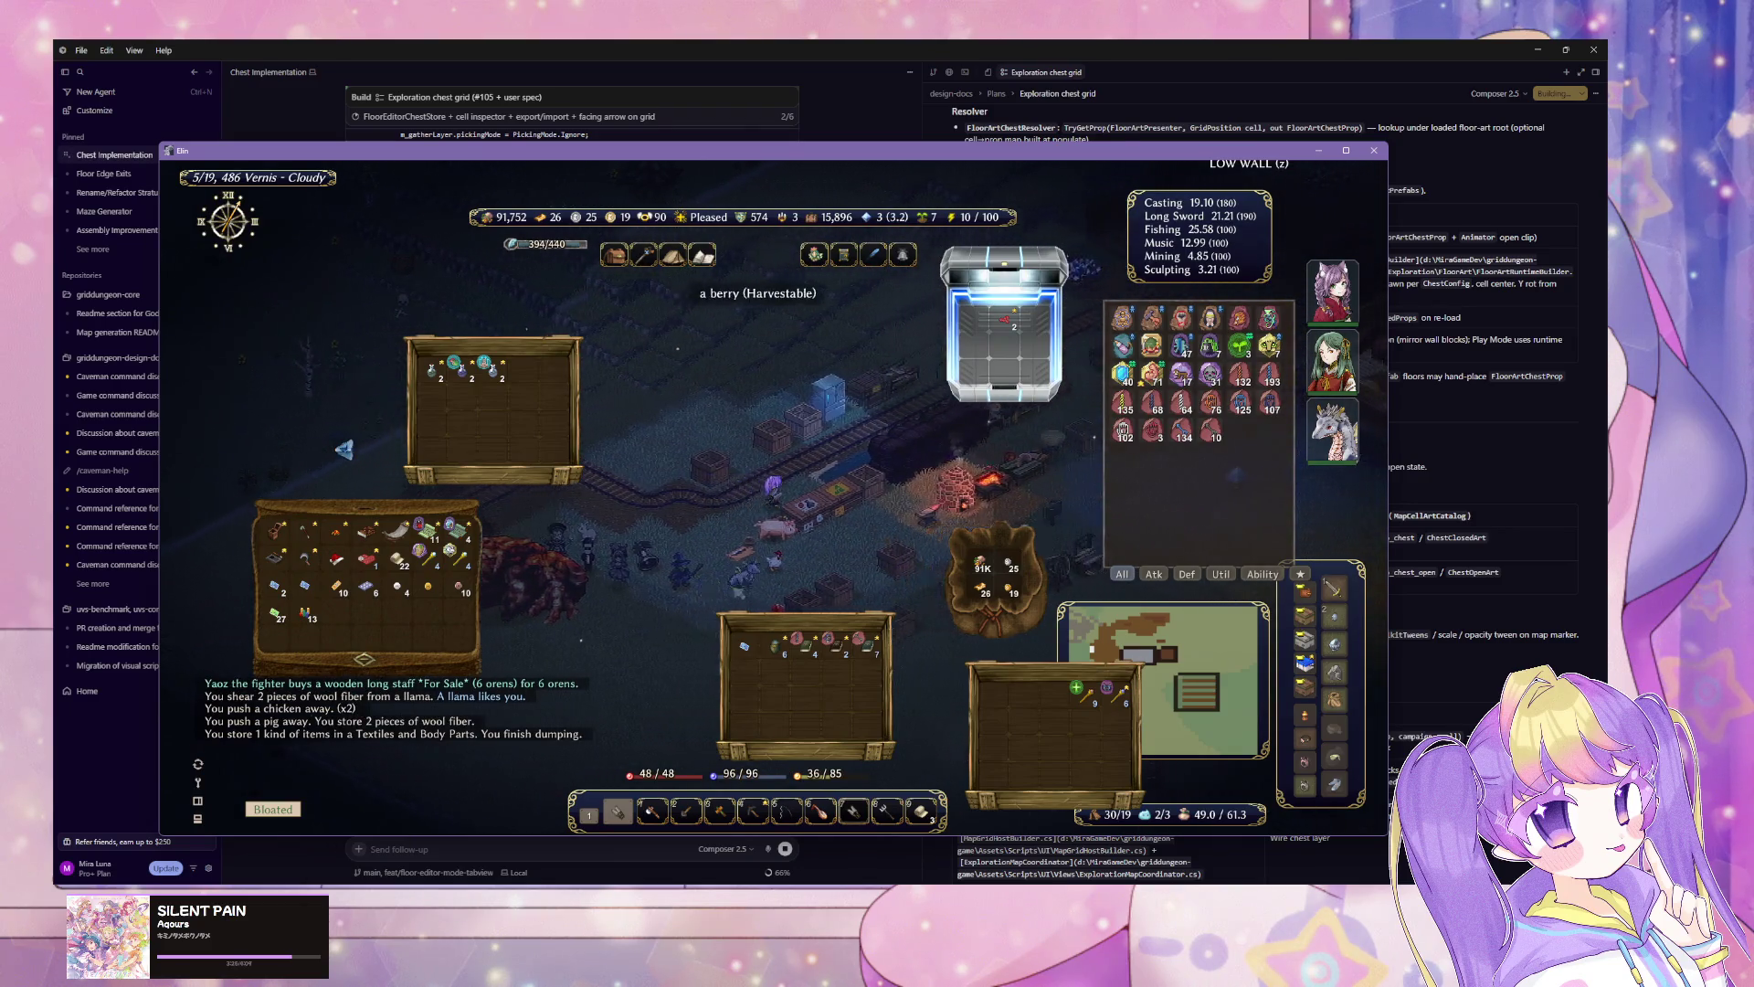
{"action": "key", "text": "Right"}
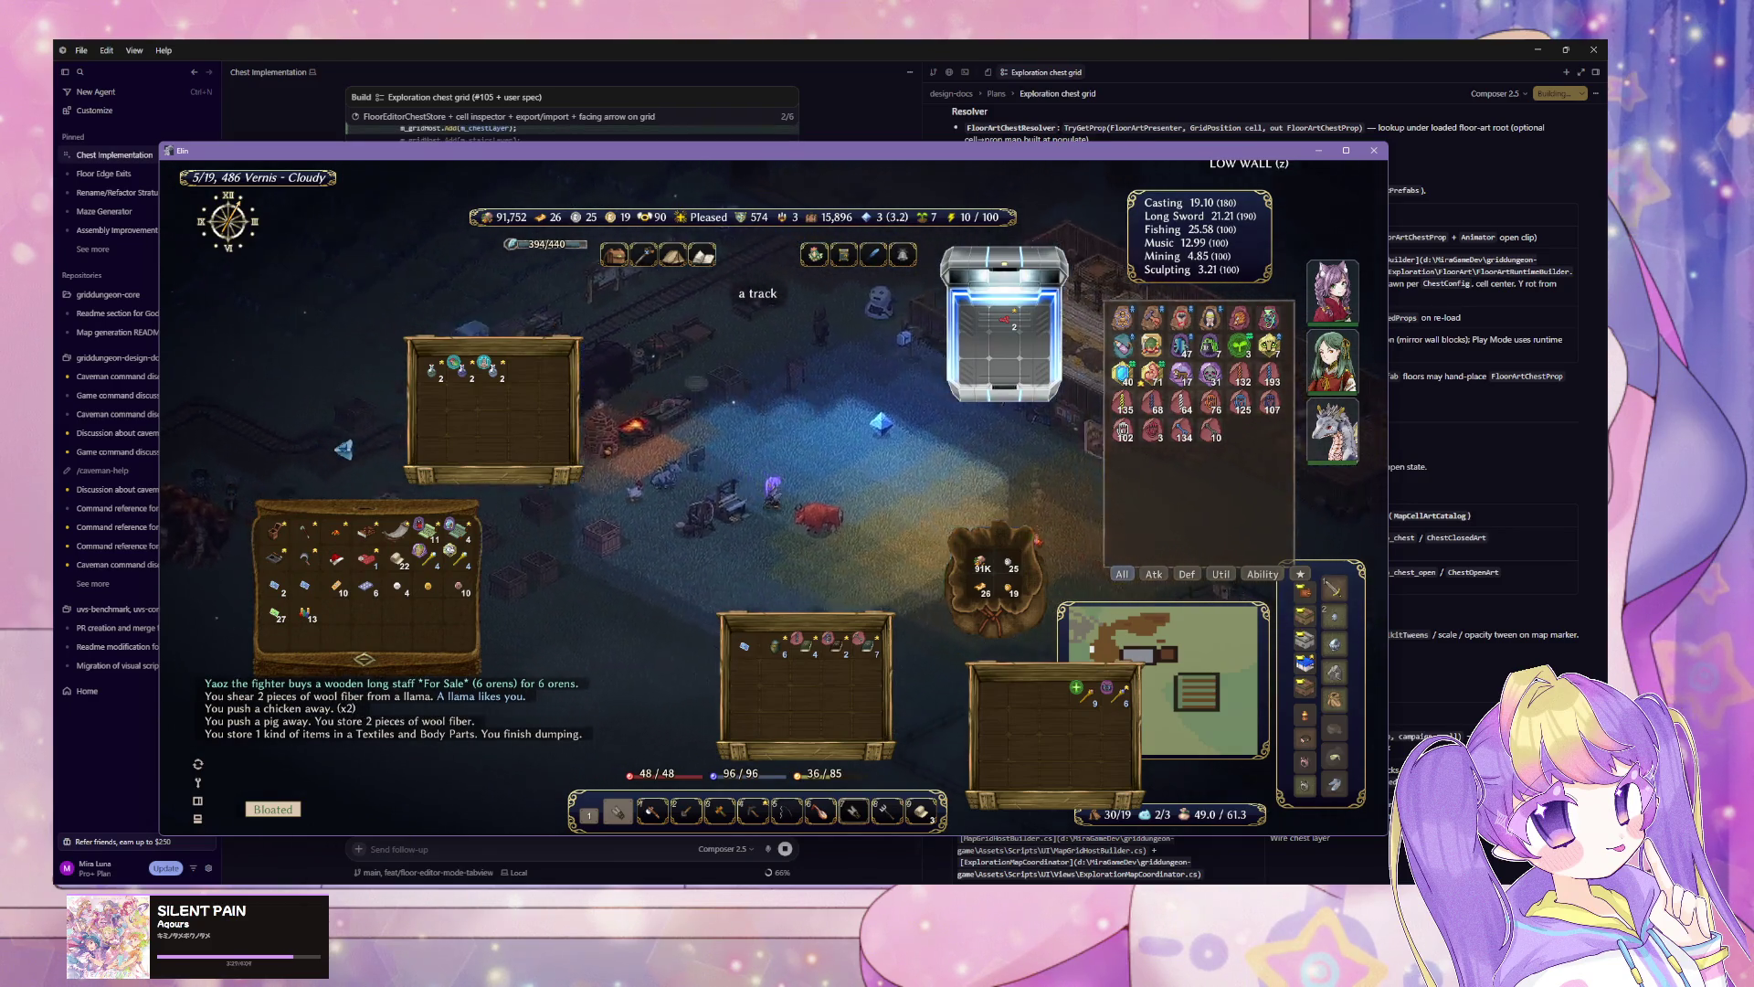
{"action": "key", "text": "Down"}
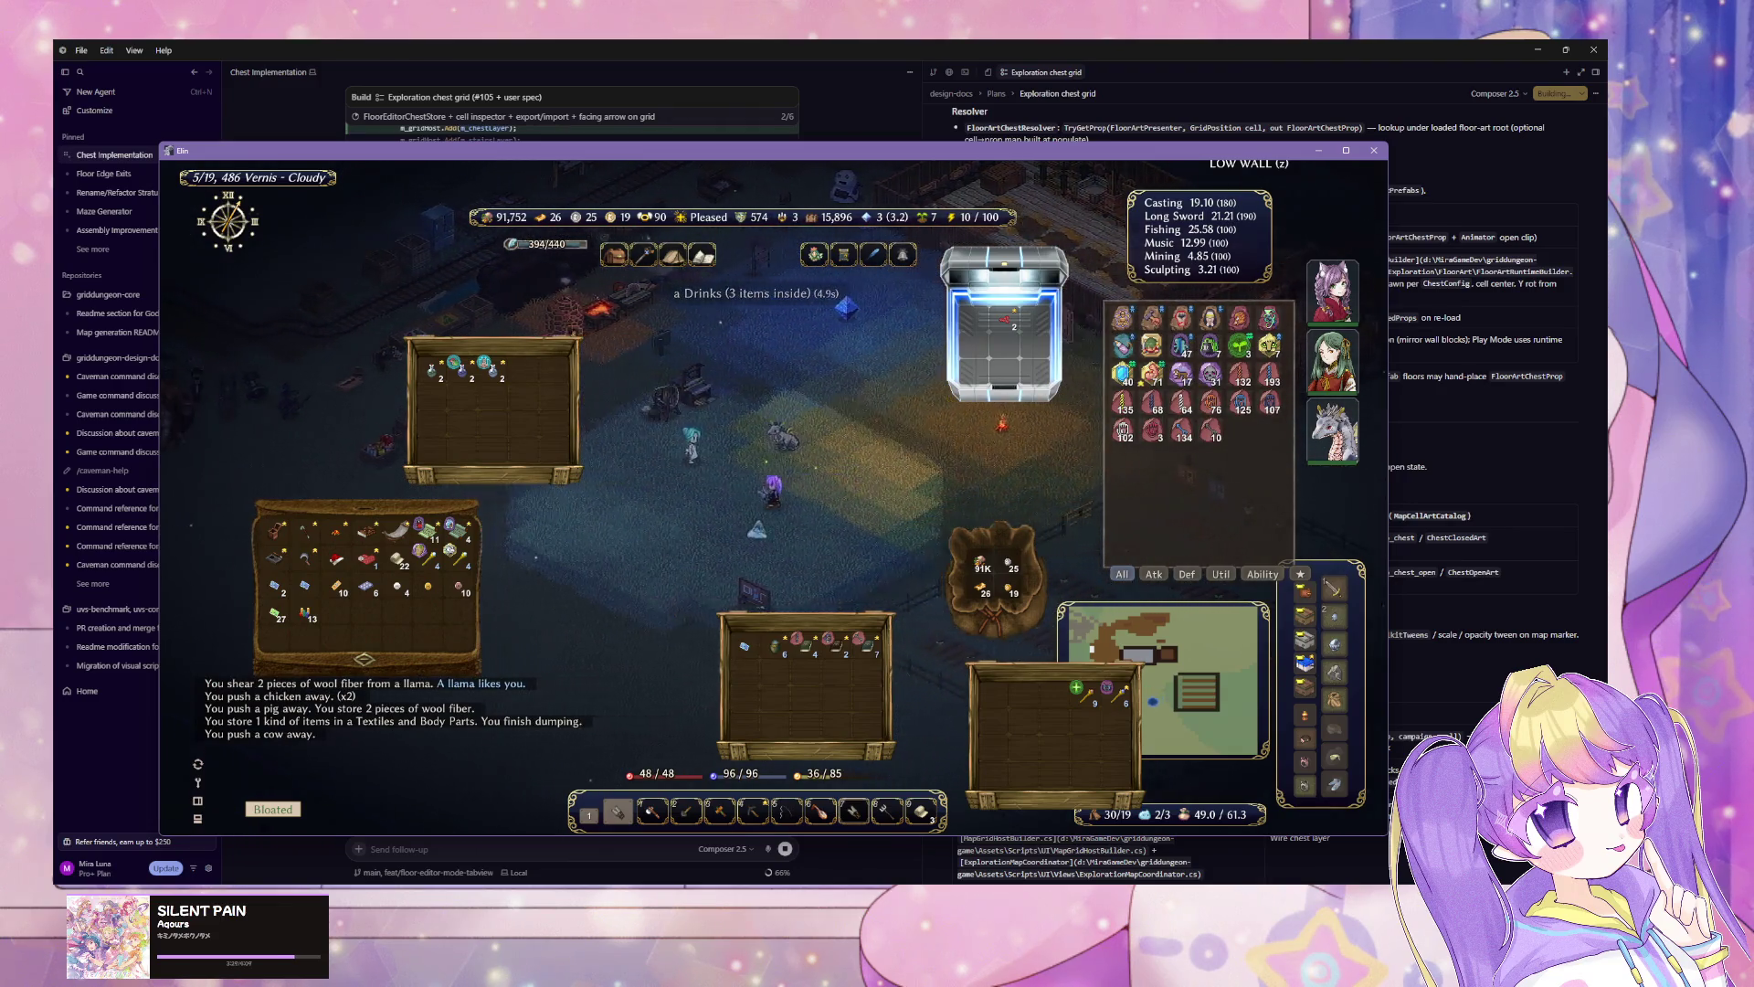
{"action": "key", "text": "Up"}
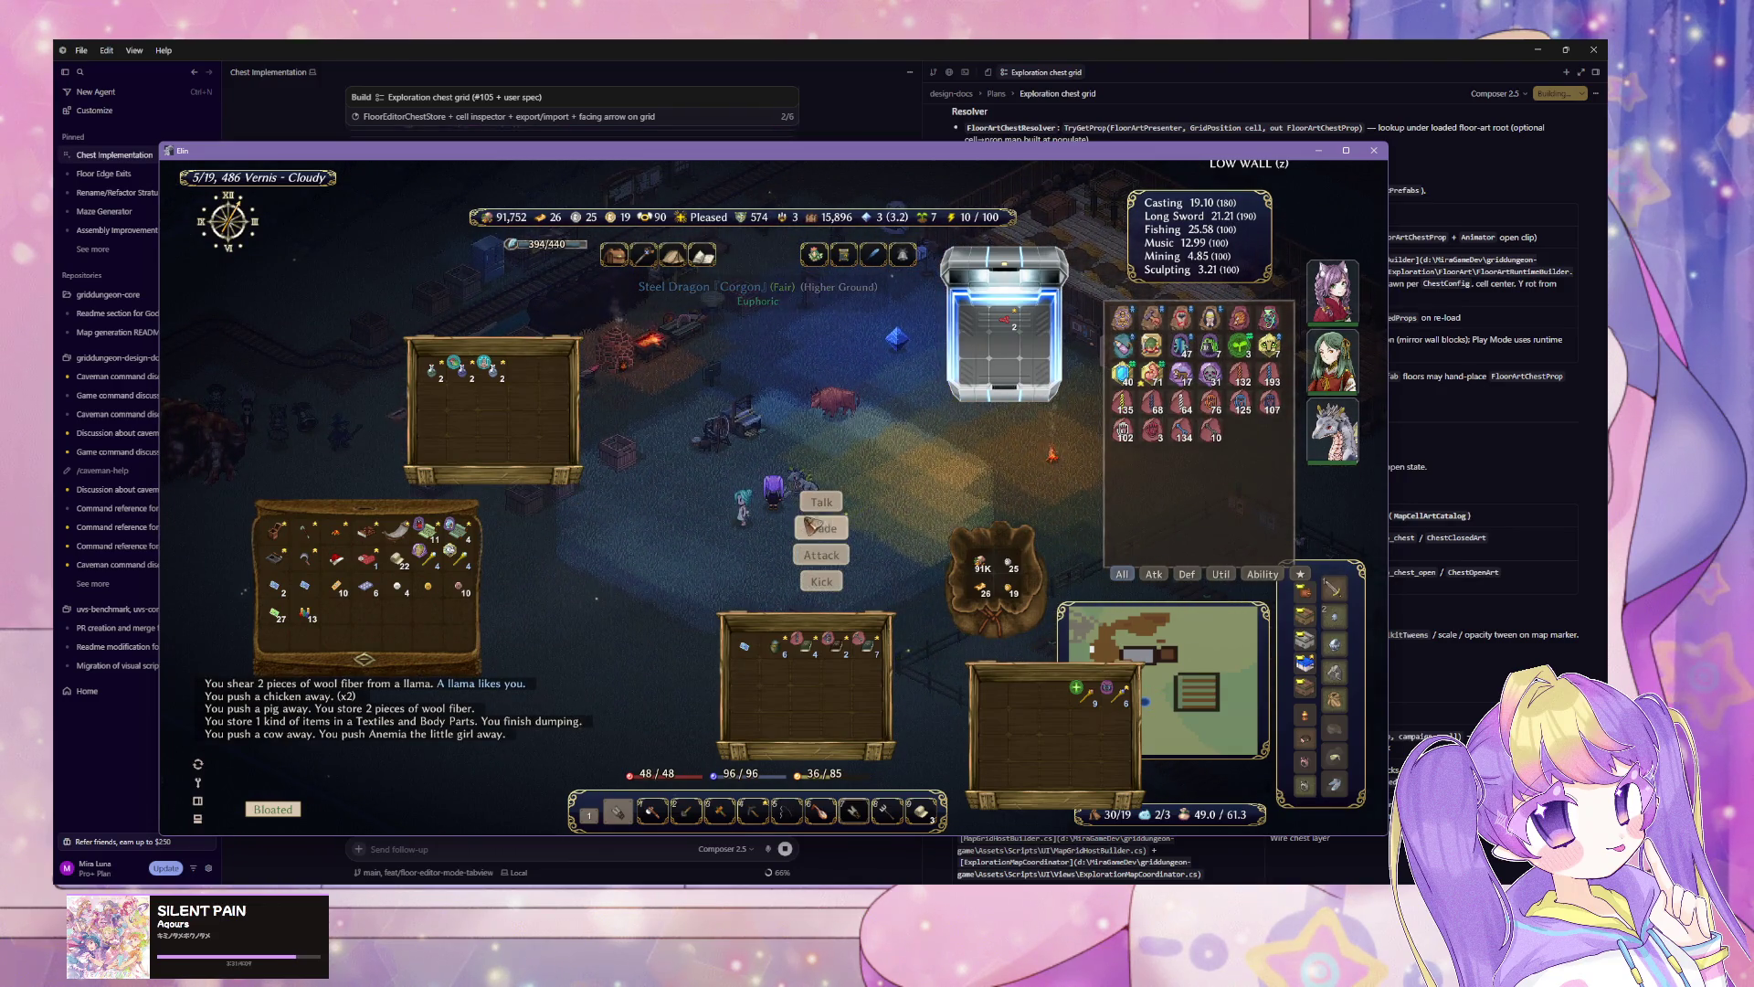
Step: Talk to the Steel Dragon and tell it not to use shared equipment
{"action": "left_click", "coordinate": [821, 503]}
{"action": "left_click", "coordinate": [736, 636]}
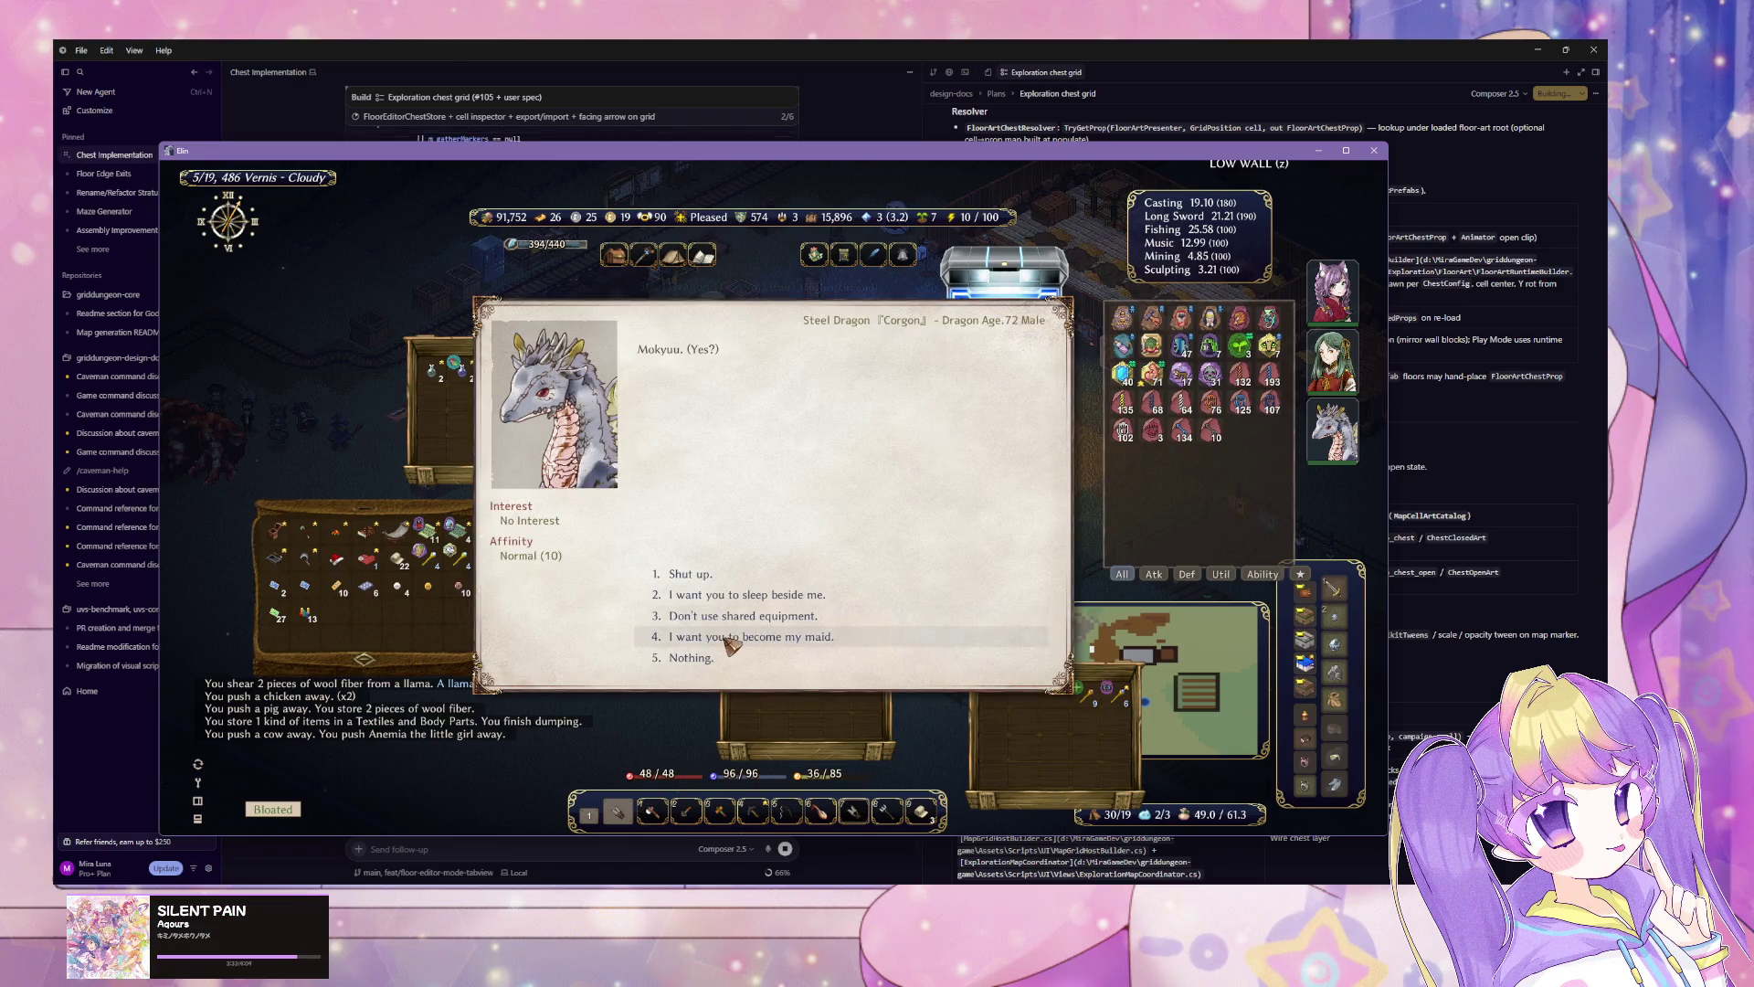
{"action": "left_click", "coordinate": [772, 616]}
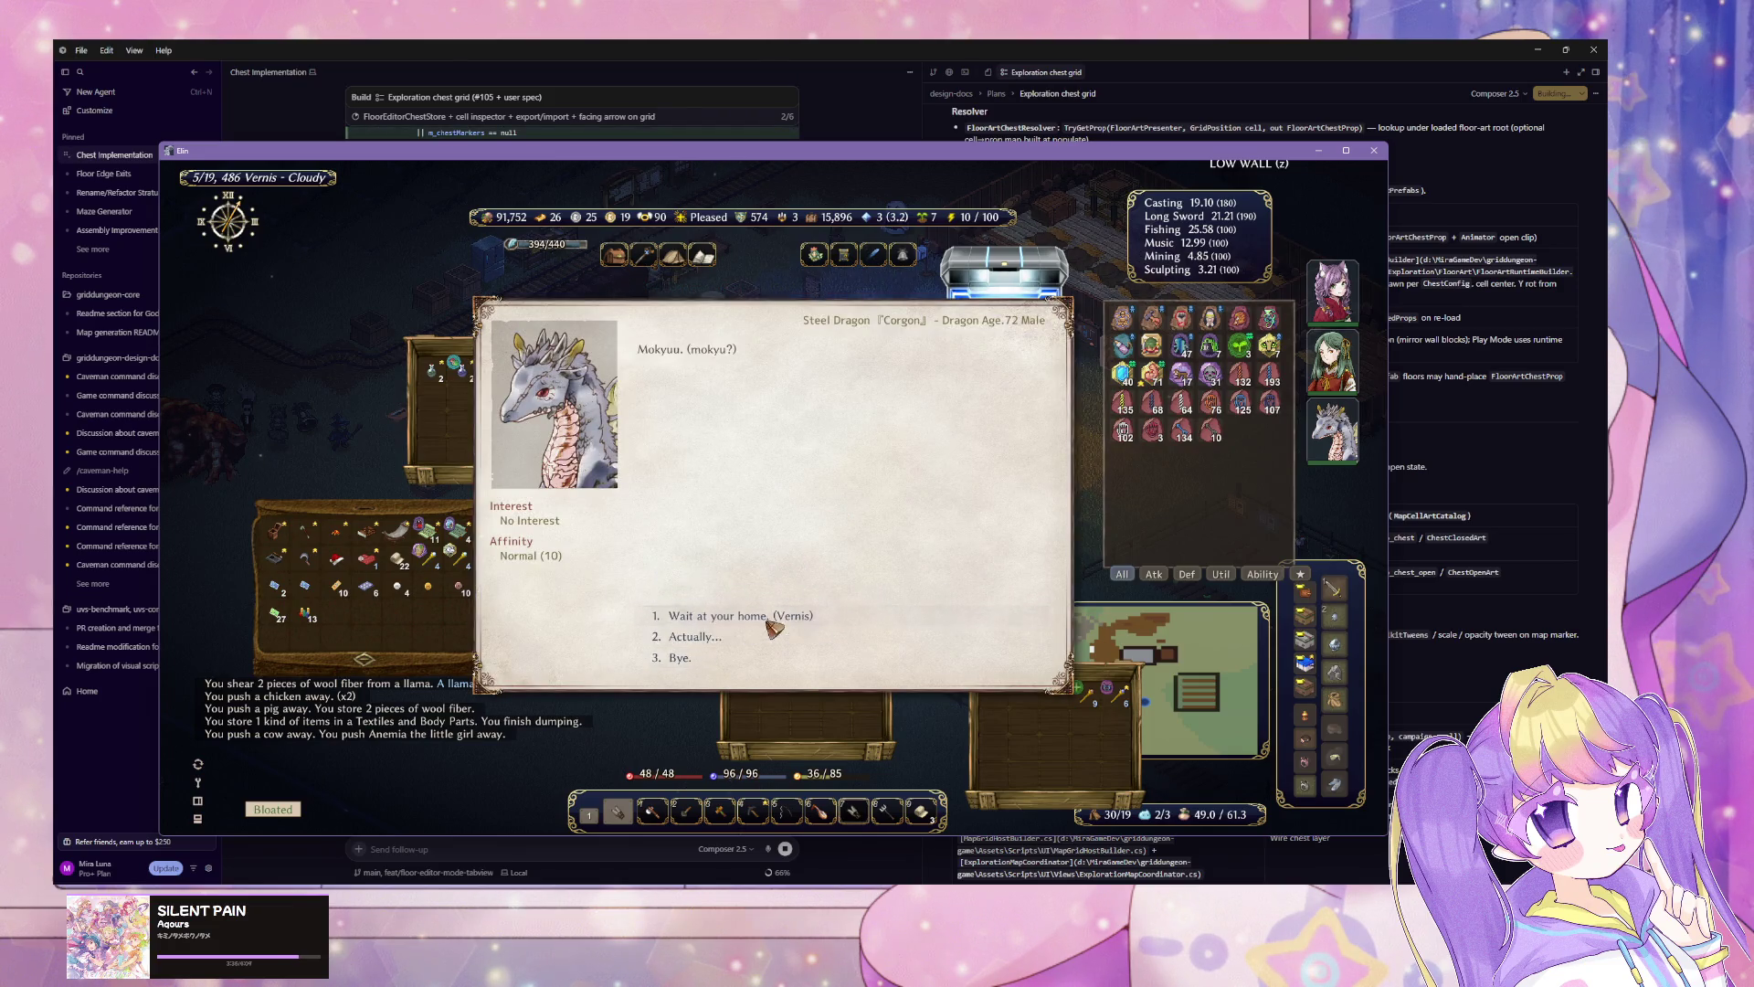
{"action": "left_click", "coordinate": [777, 616]}
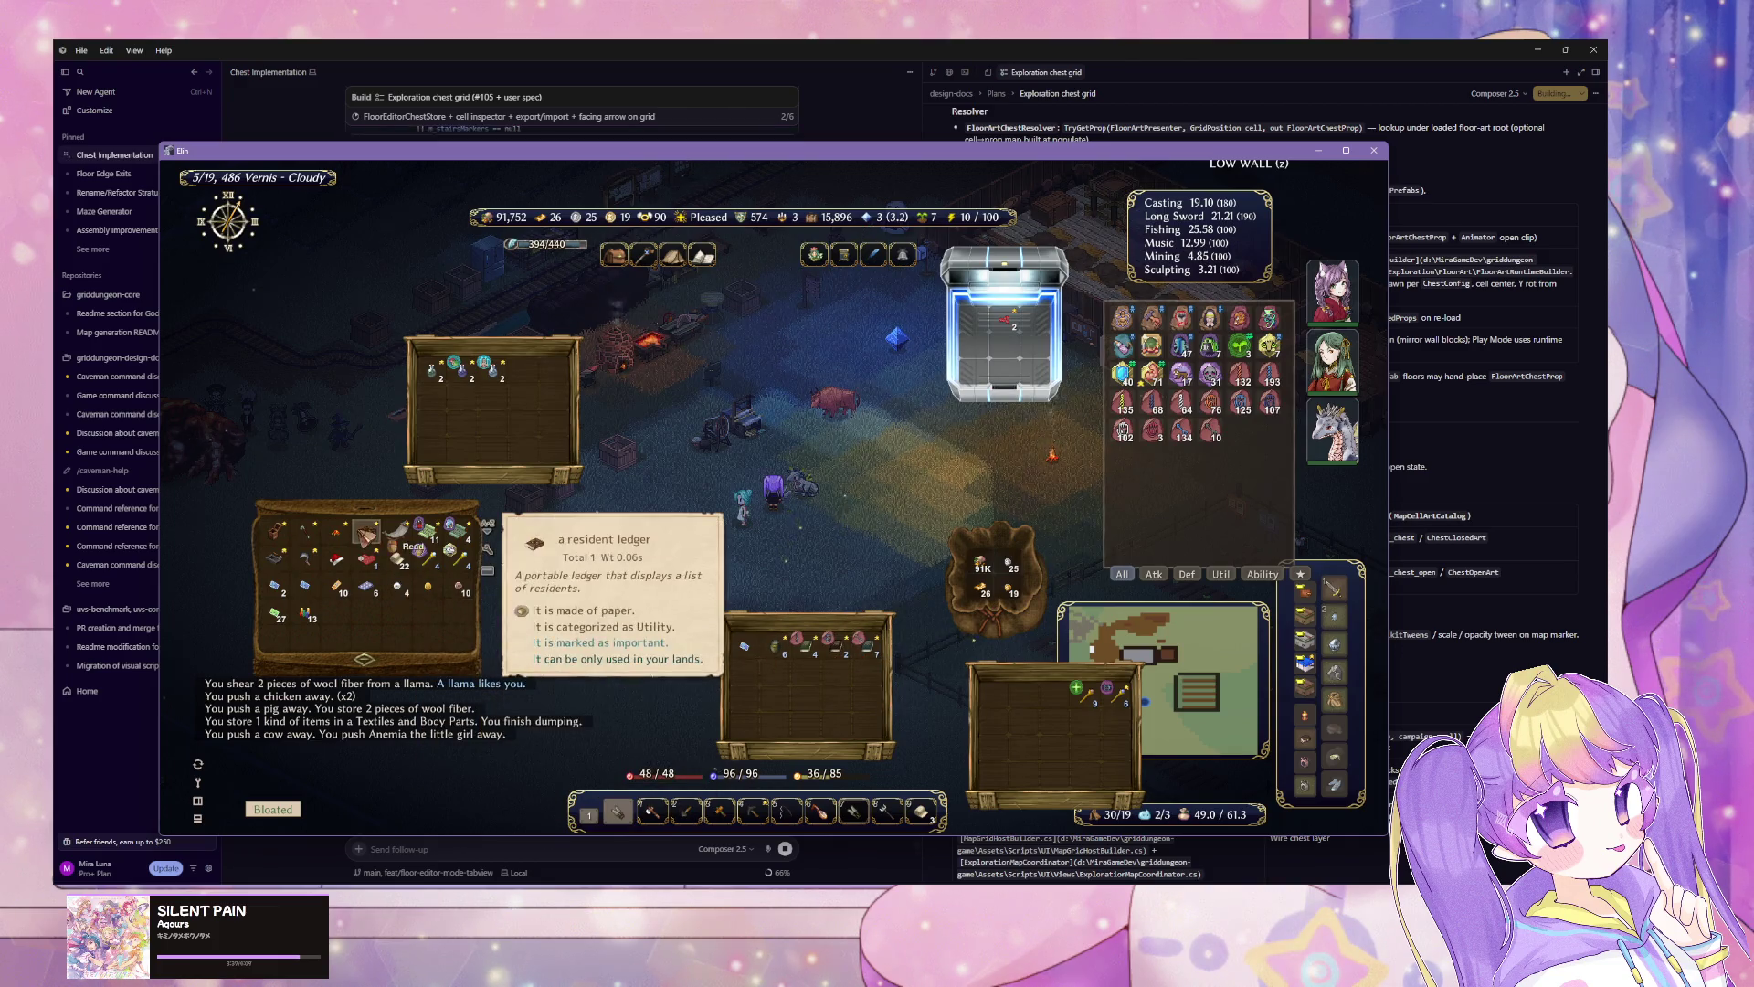
Step: Locate Steel Dragon Corgon from the town residents list and talk to it again
{"action": "key", "text": "r"}
{"action": "left_click", "coordinate": [712, 535]}
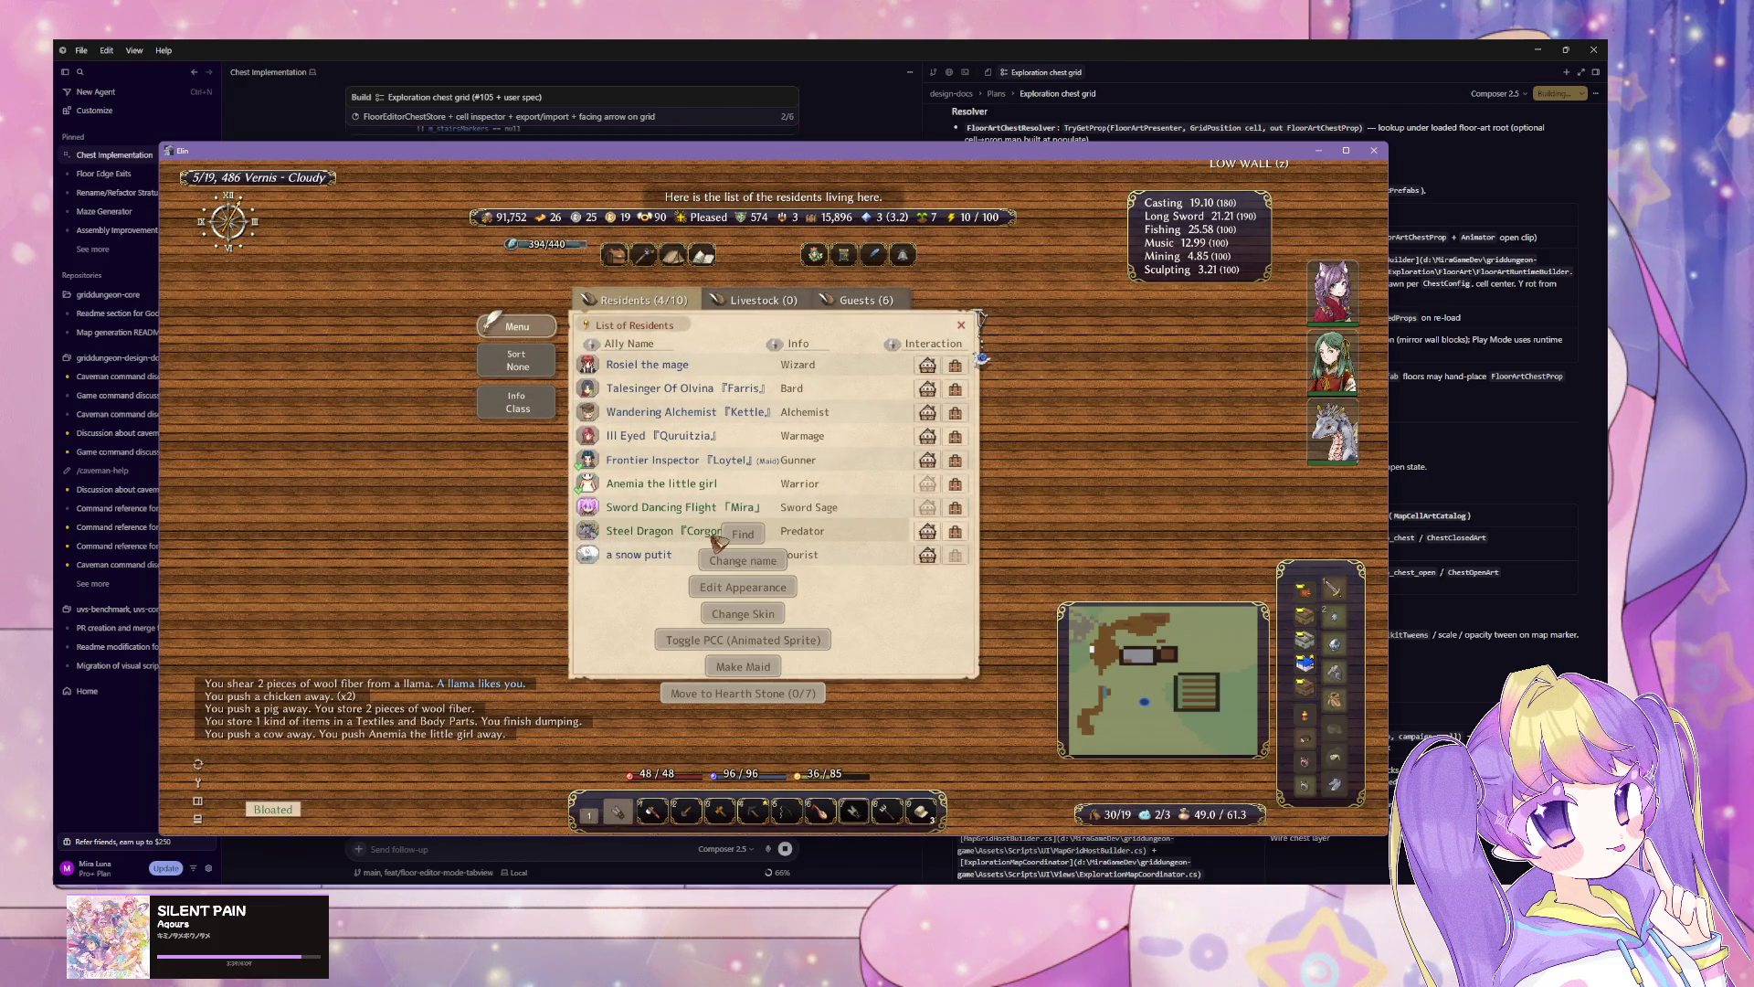
{"action": "left_click", "coordinate": [728, 535]}
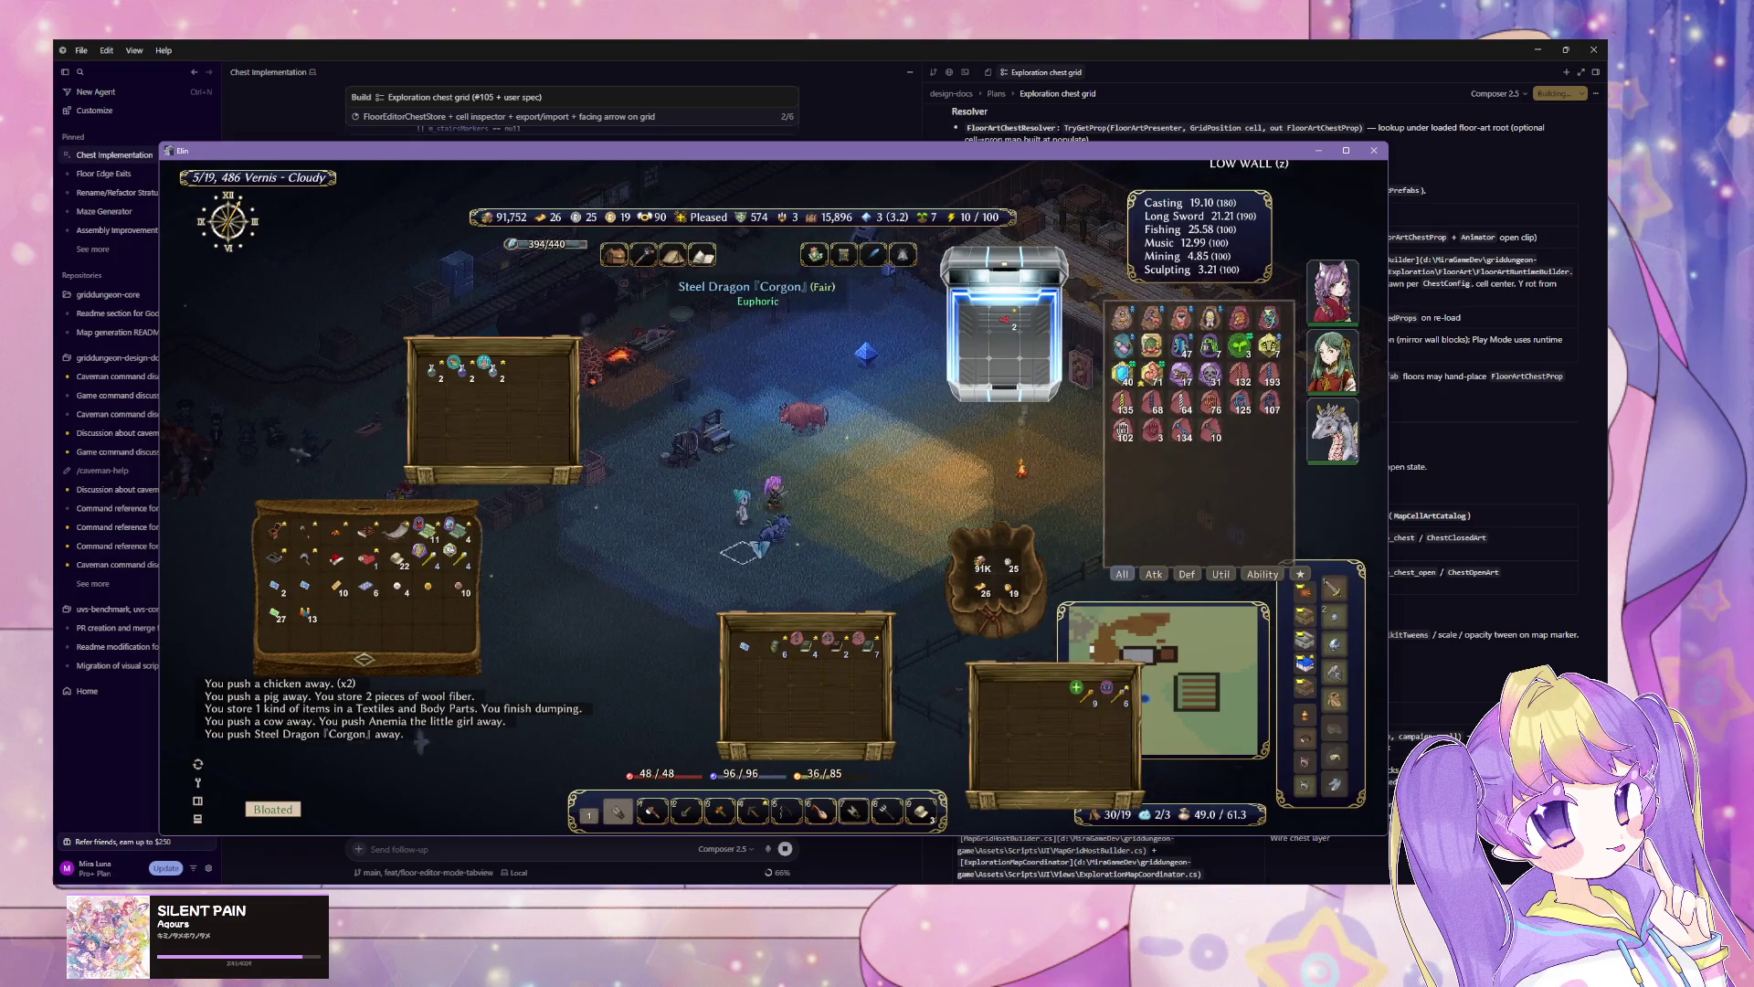
{"action": "left_click", "coordinate": [779, 544]}
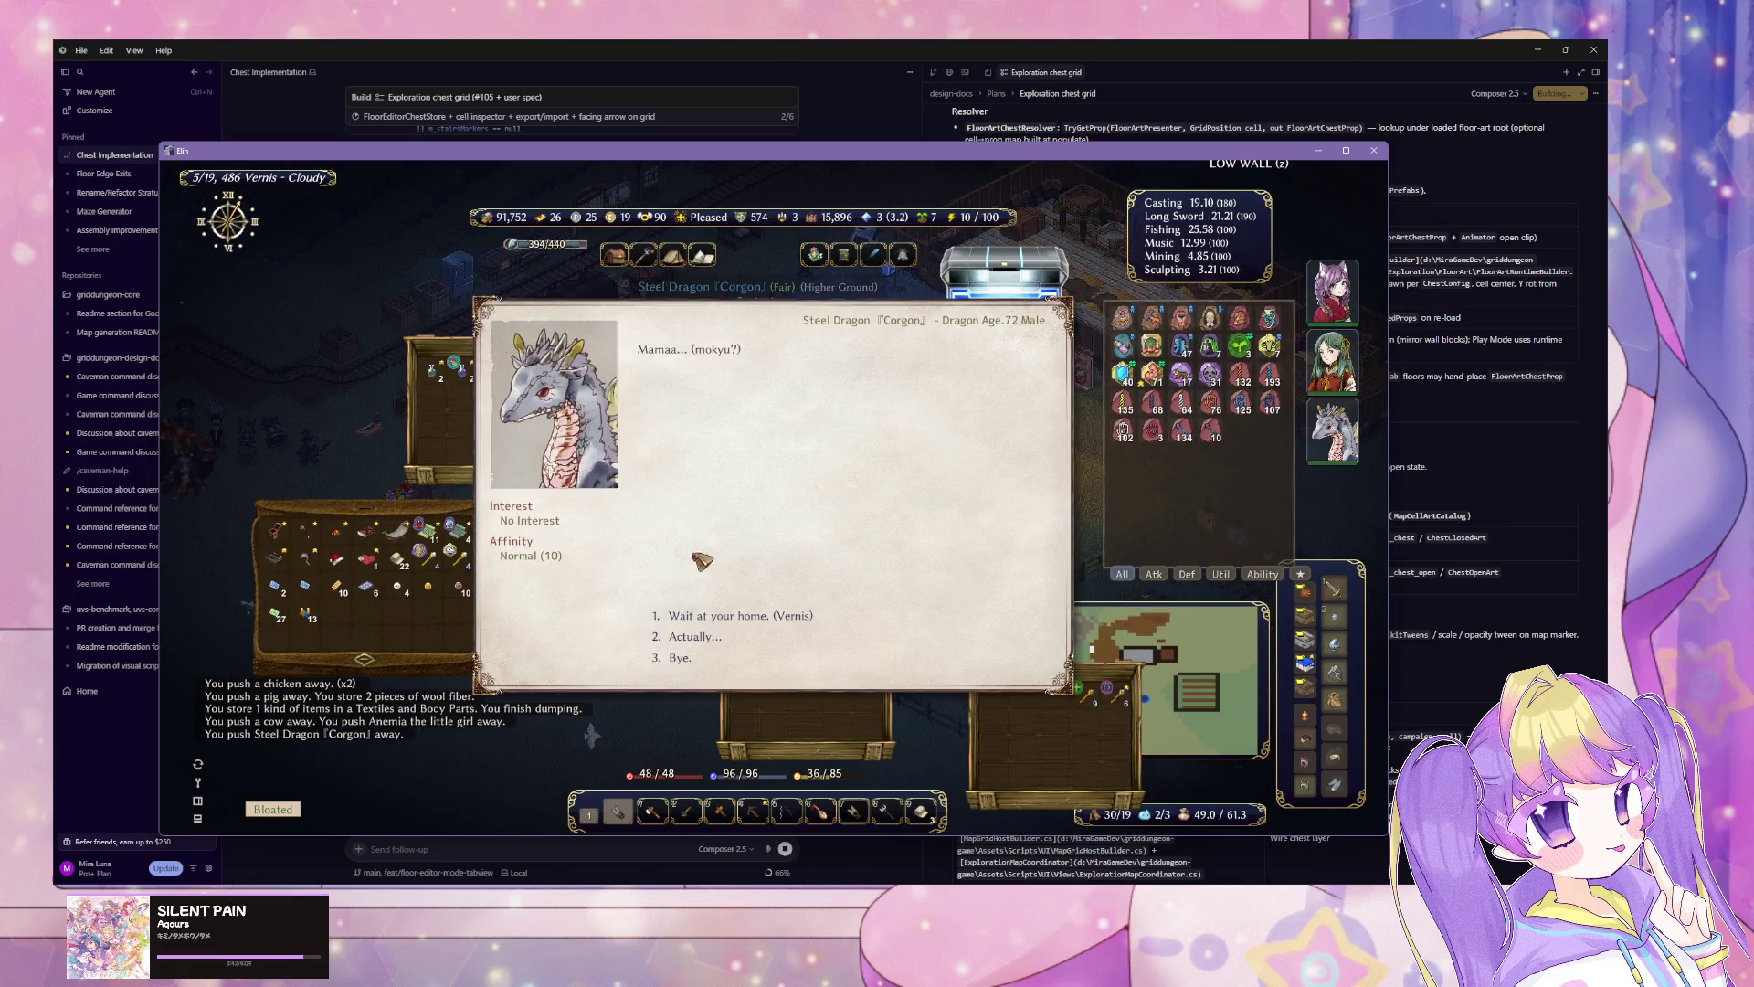
{"action": "left_click", "coordinate": [719, 636]}
{"action": "left_click", "coordinate": [704, 658]}
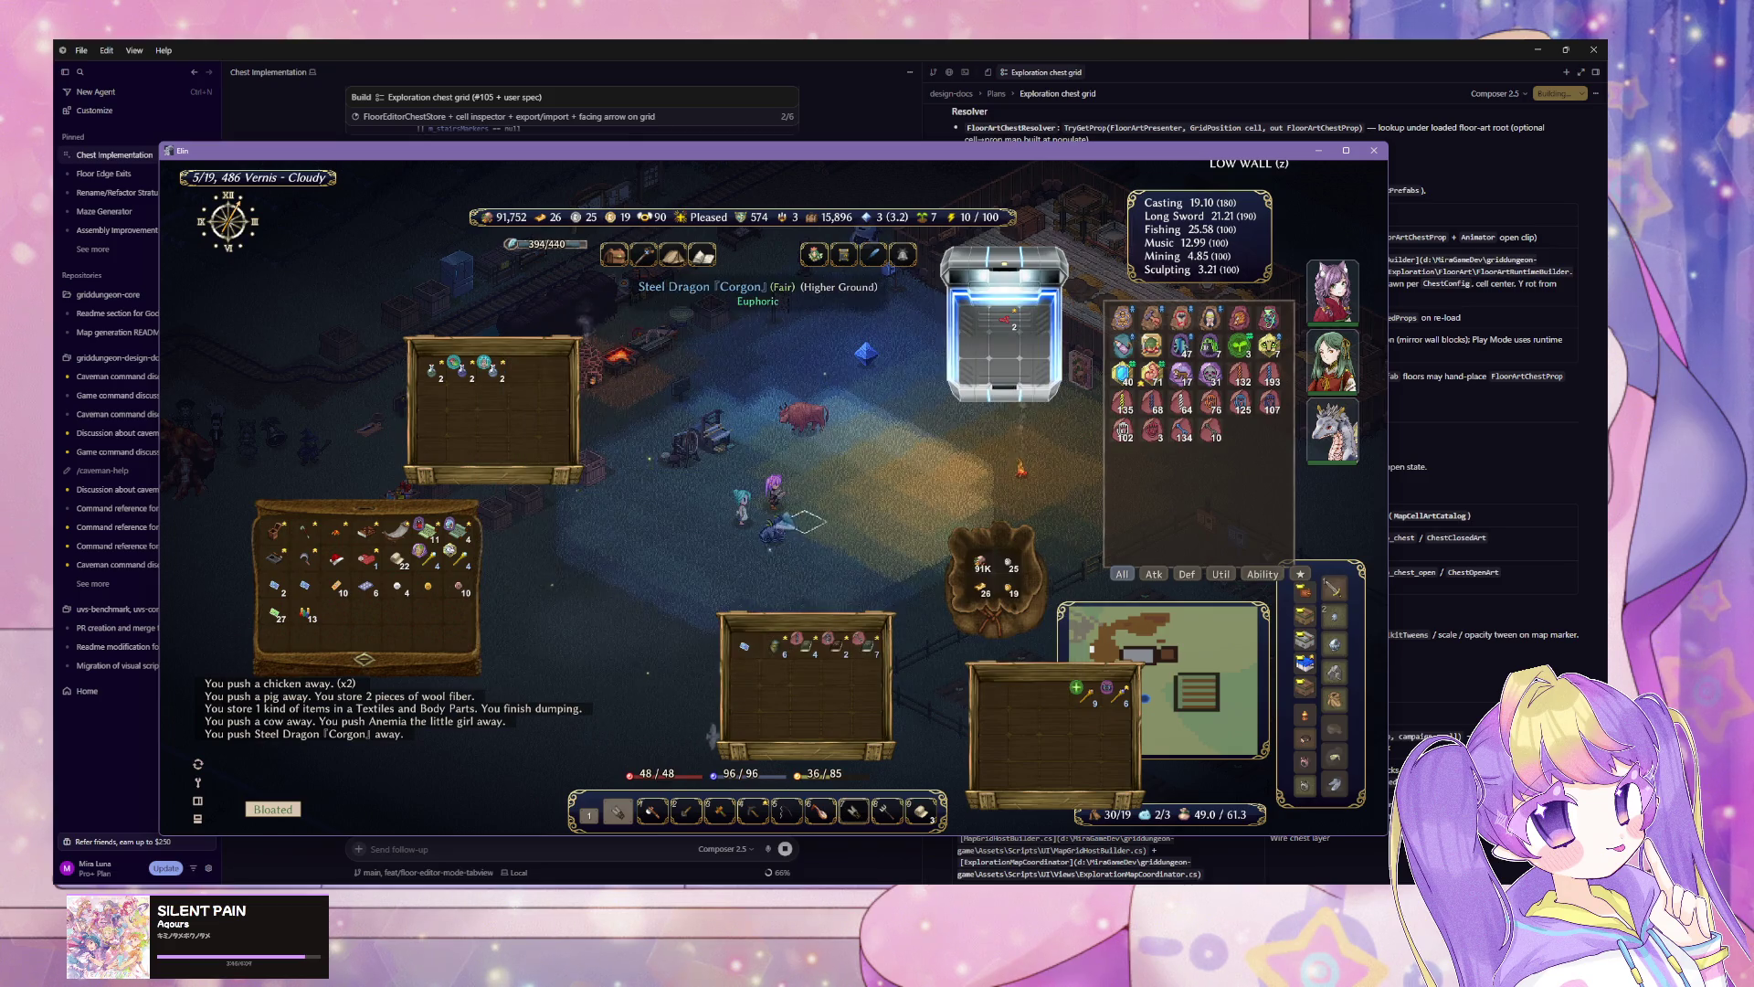
Step: Review the Steel Dragon's and snow putit's workplaces in the residents ledger
{"action": "right_click", "coordinate": [379, 542]}
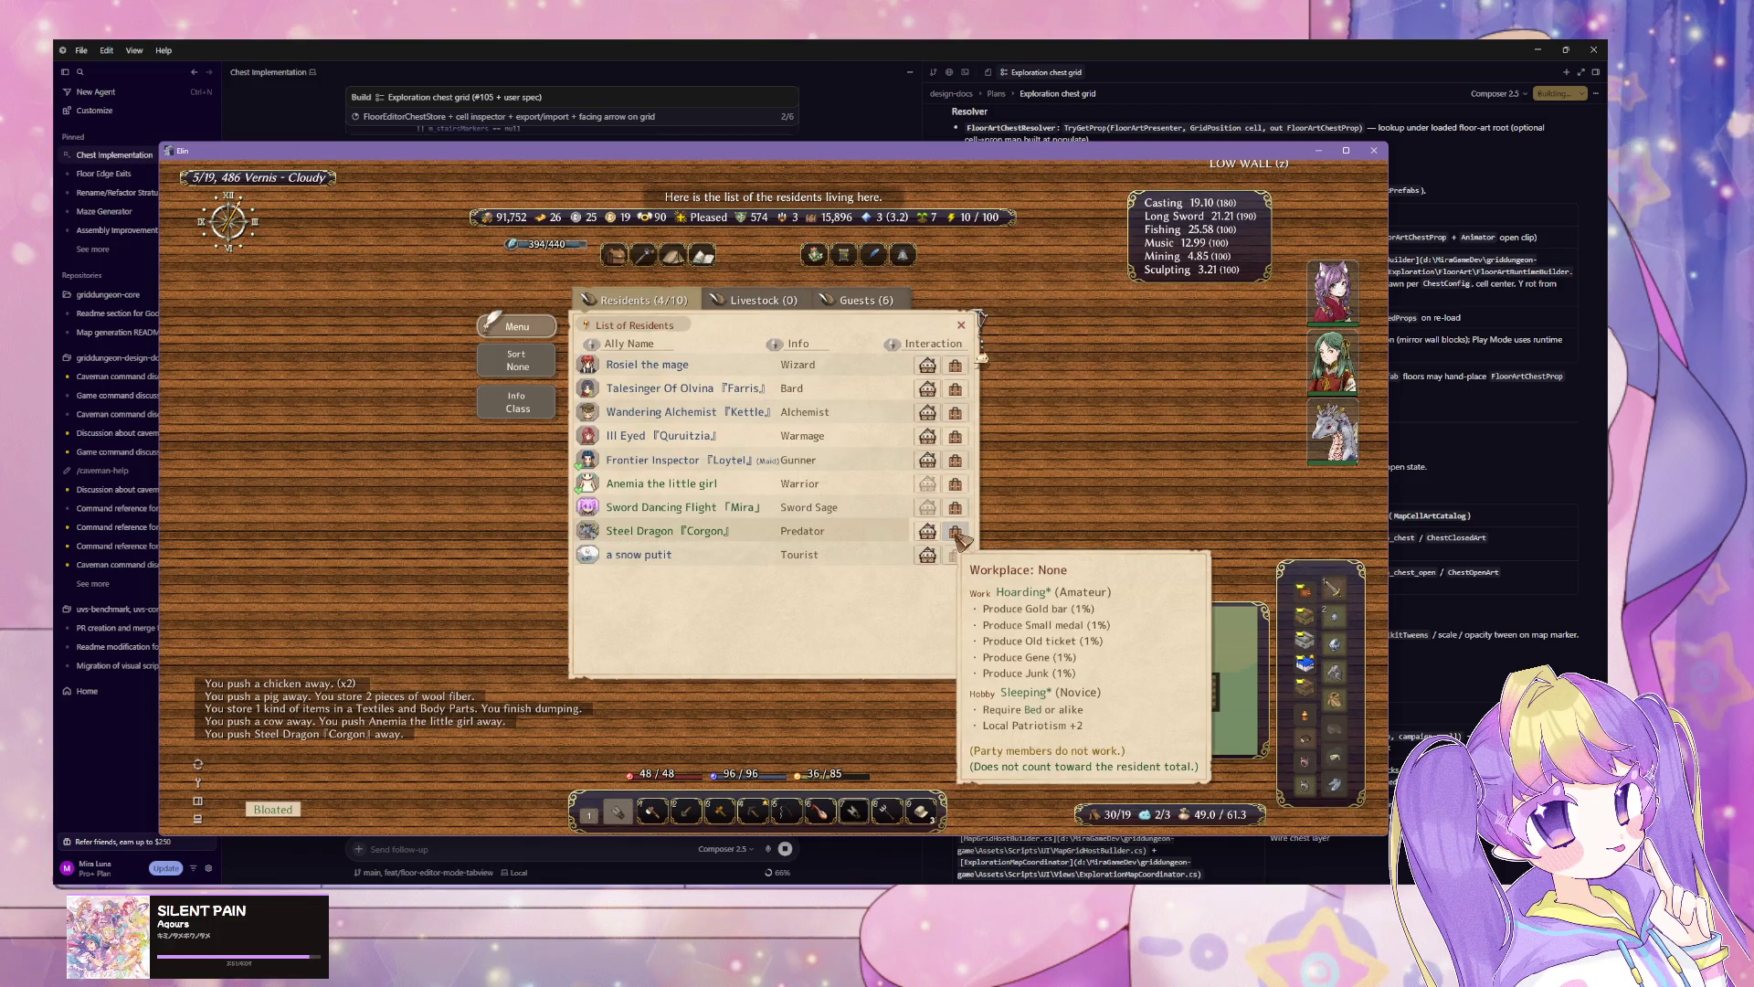
{"action": "left_click", "coordinate": [799, 538]}
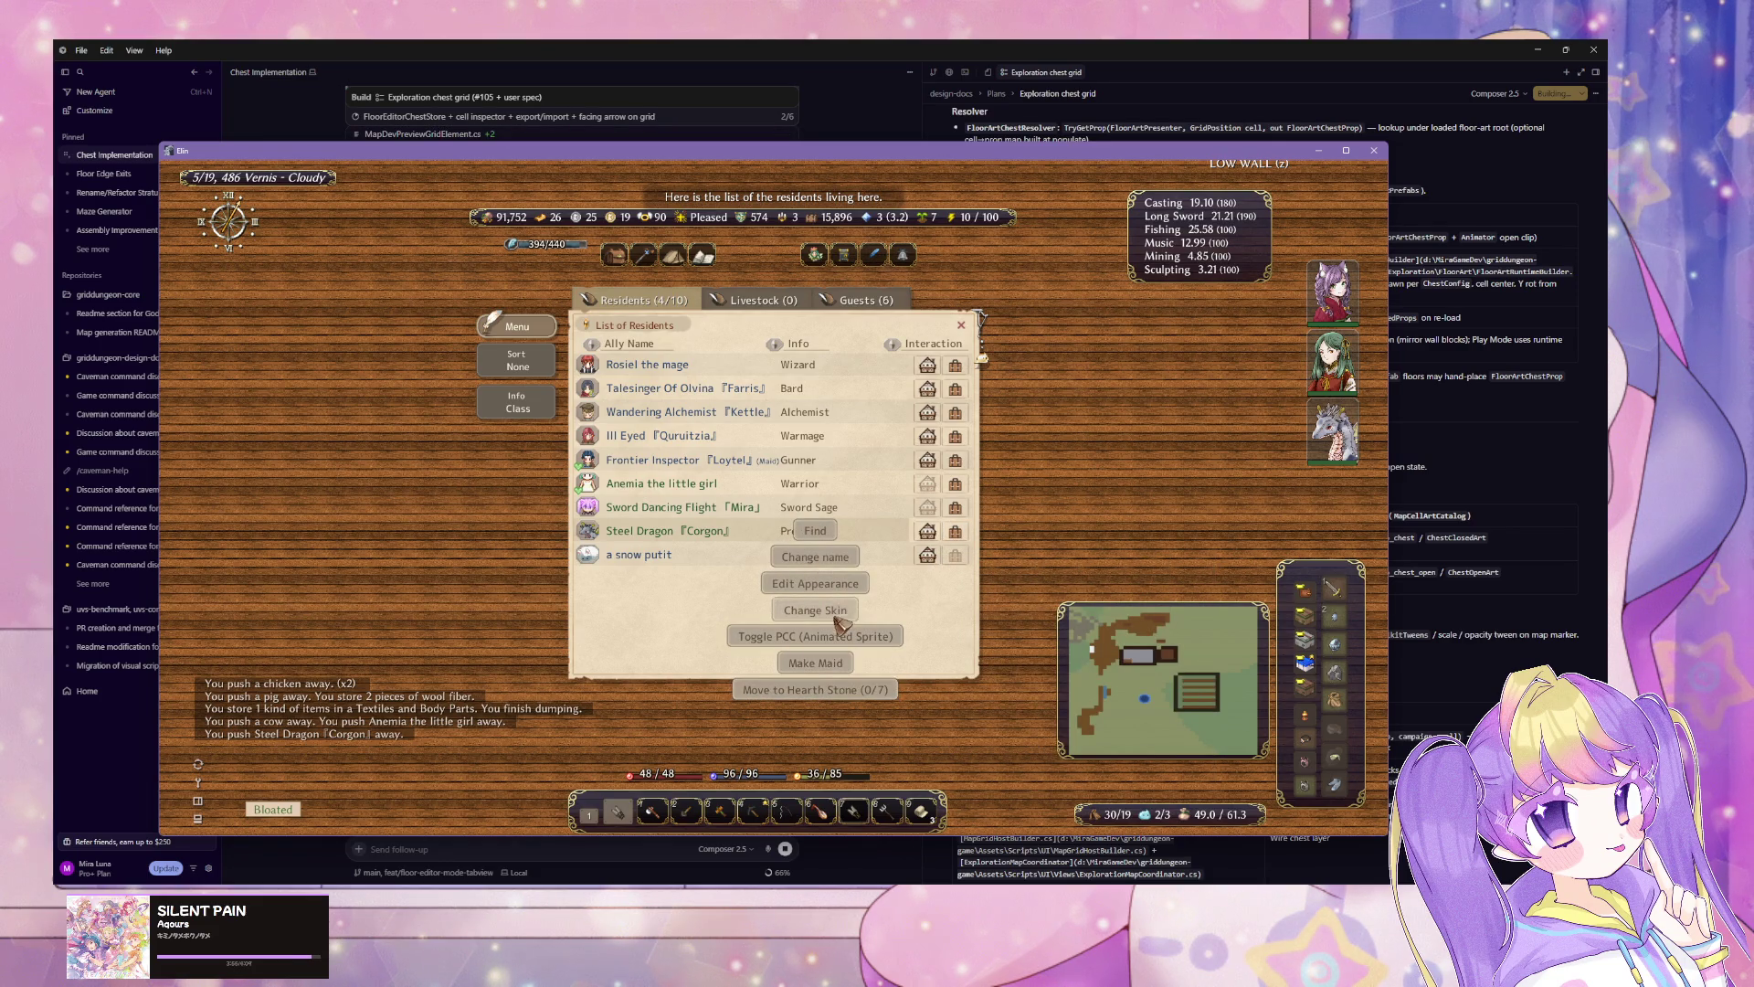
{"action": "left_click", "coordinate": [685, 561]}
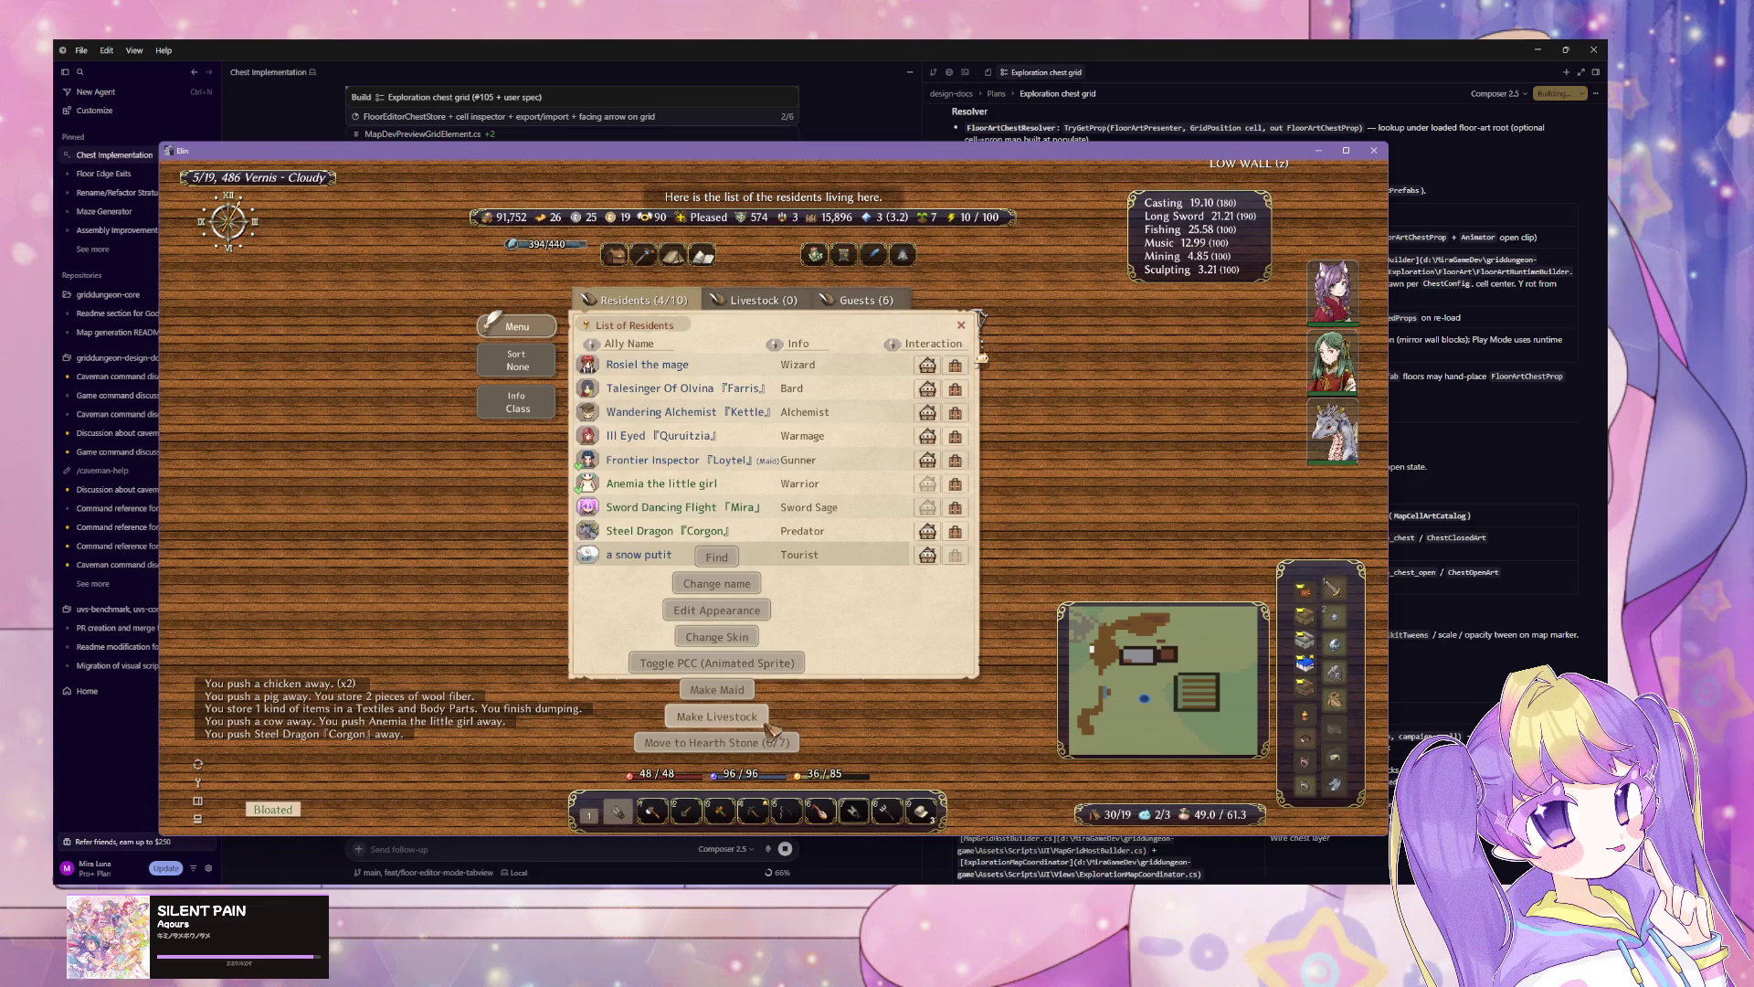
{"action": "left_click", "coordinate": [824, 541]}
{"action": "left_click", "coordinate": [809, 548]}
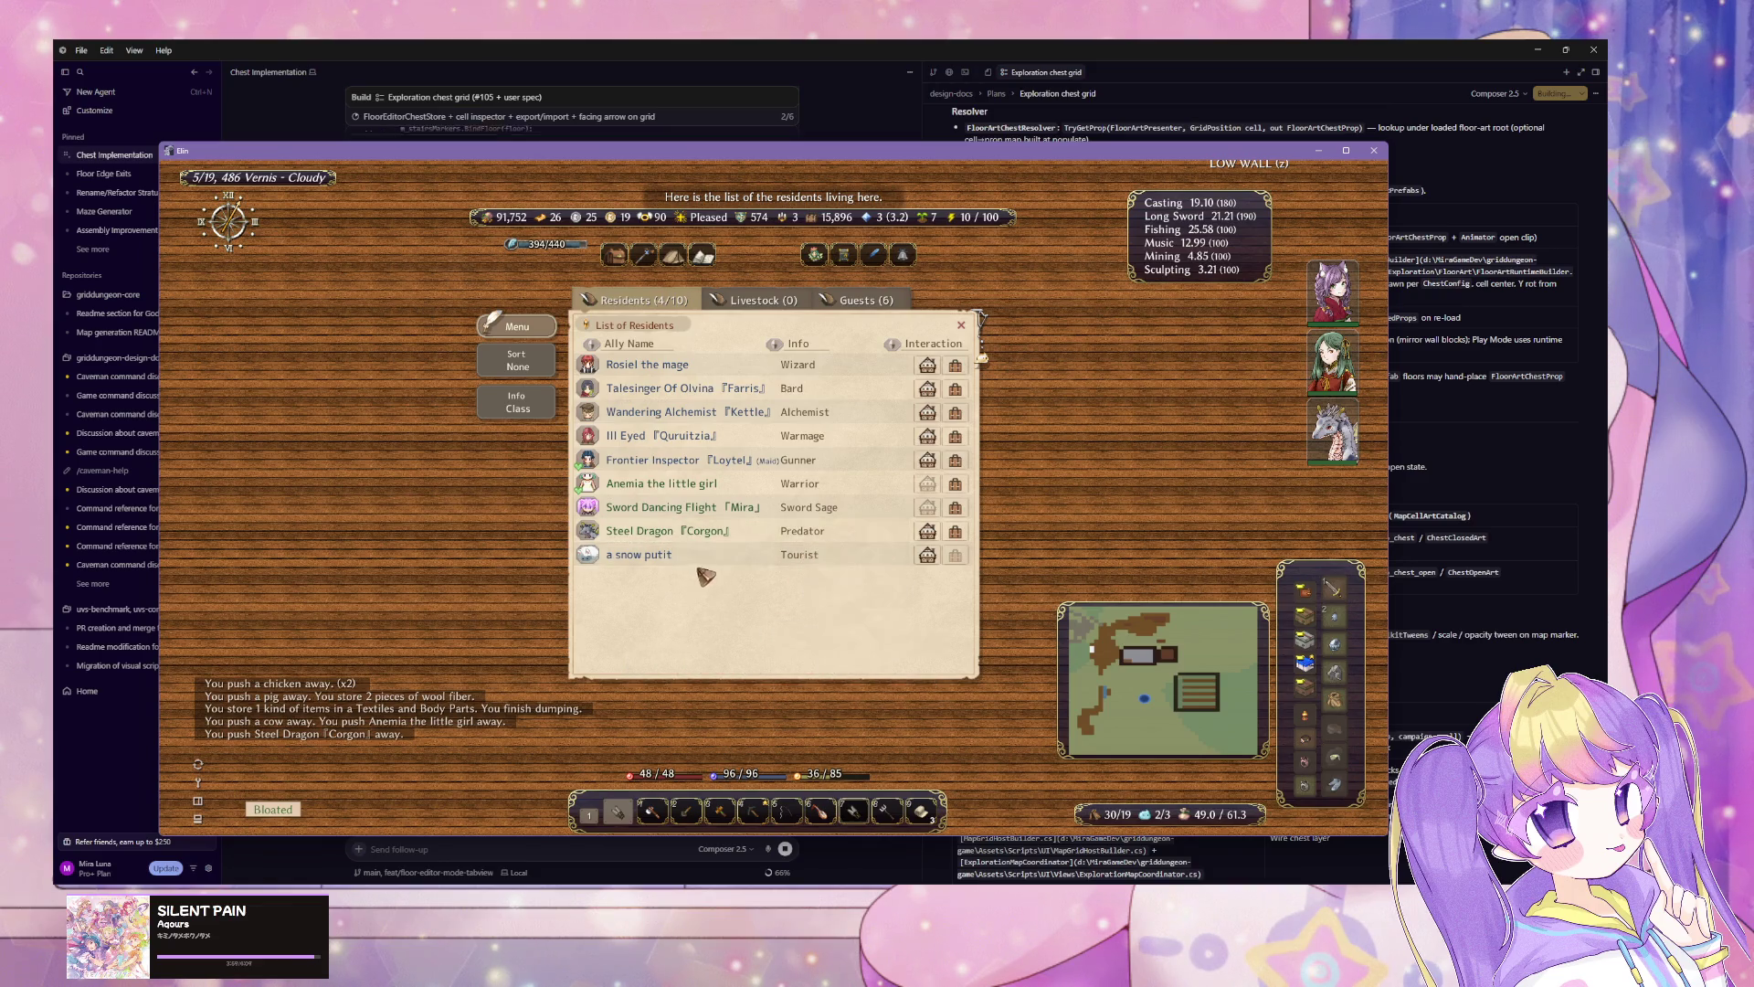
{"action": "mouse_move", "coordinate": [962, 565]}
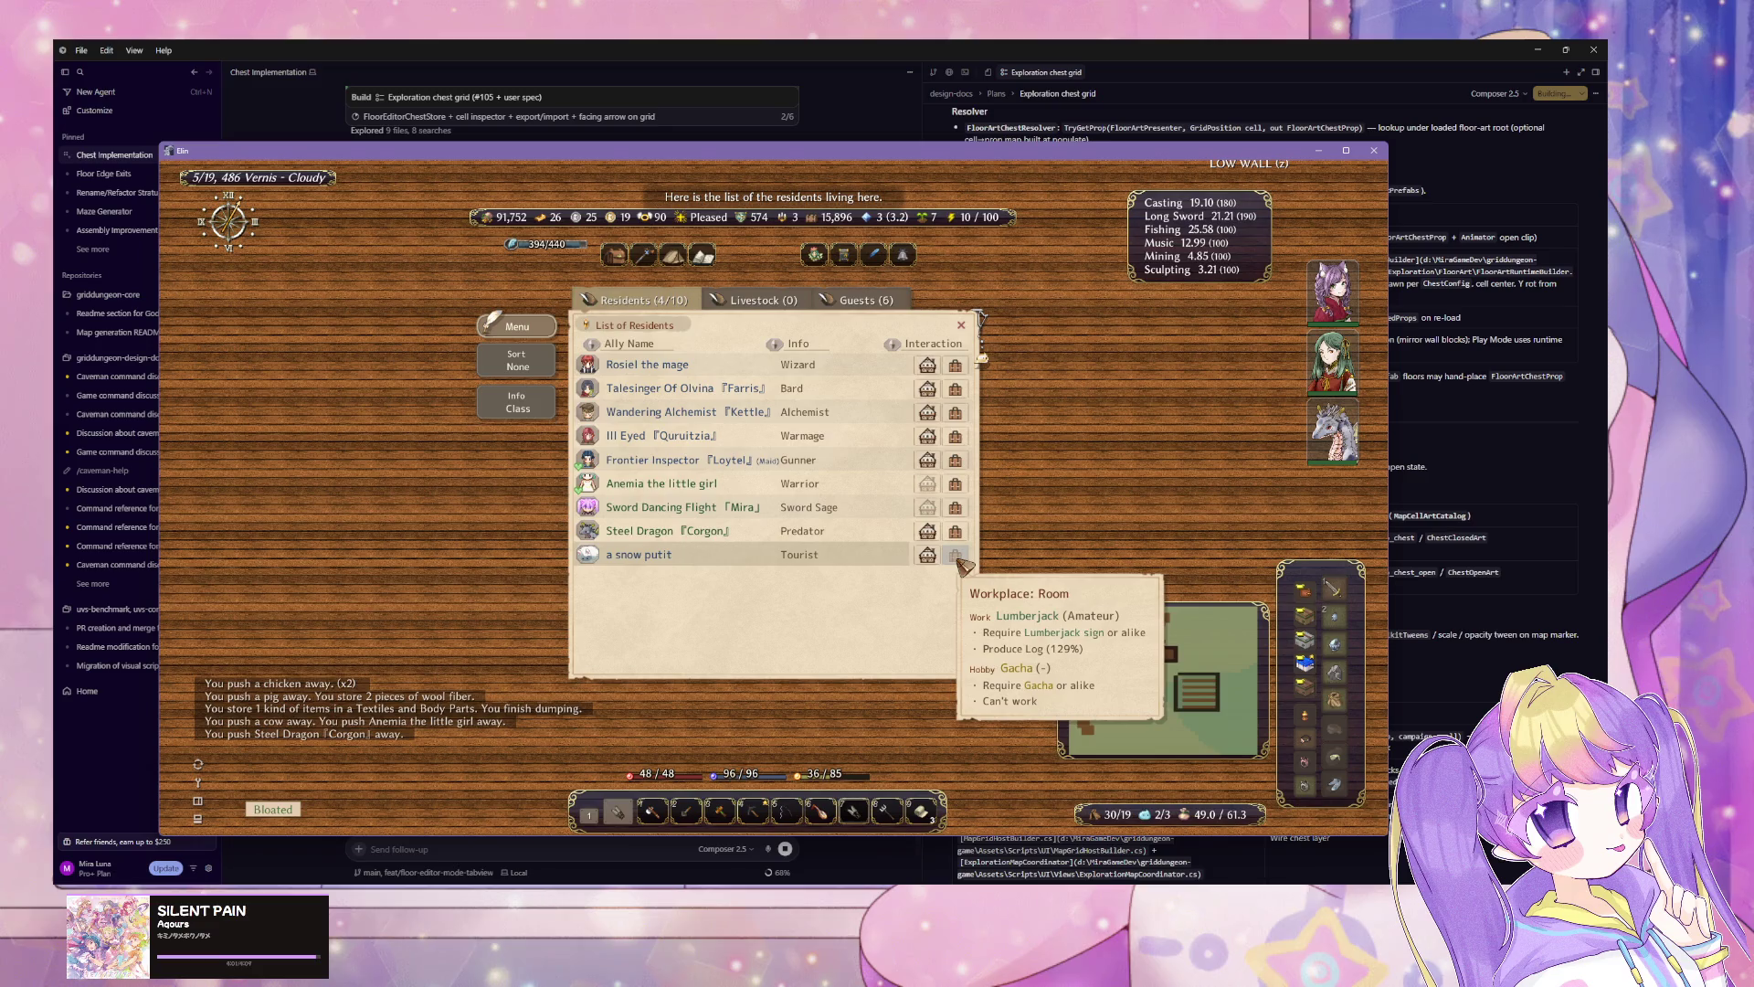
Step: Find the Steel Dragon on the map once more and briefly talk to it
{"action": "left_click", "coordinate": [756, 535]}
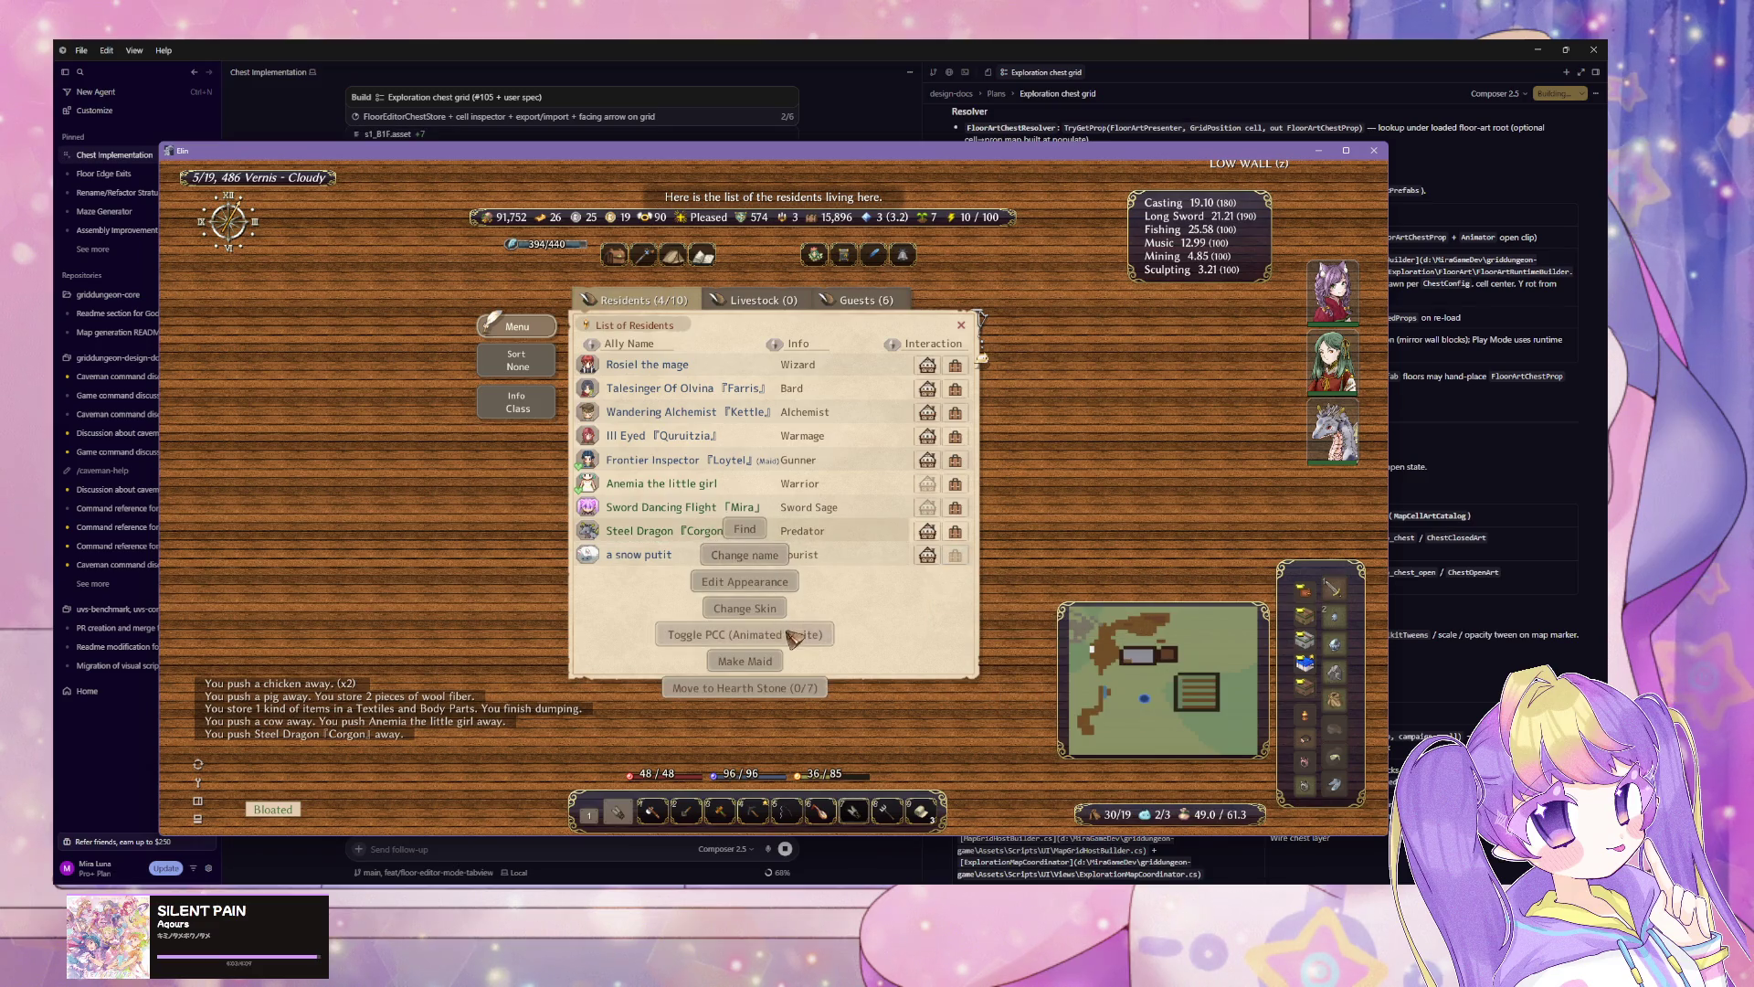
{"action": "left_click", "coordinate": [744, 529]}
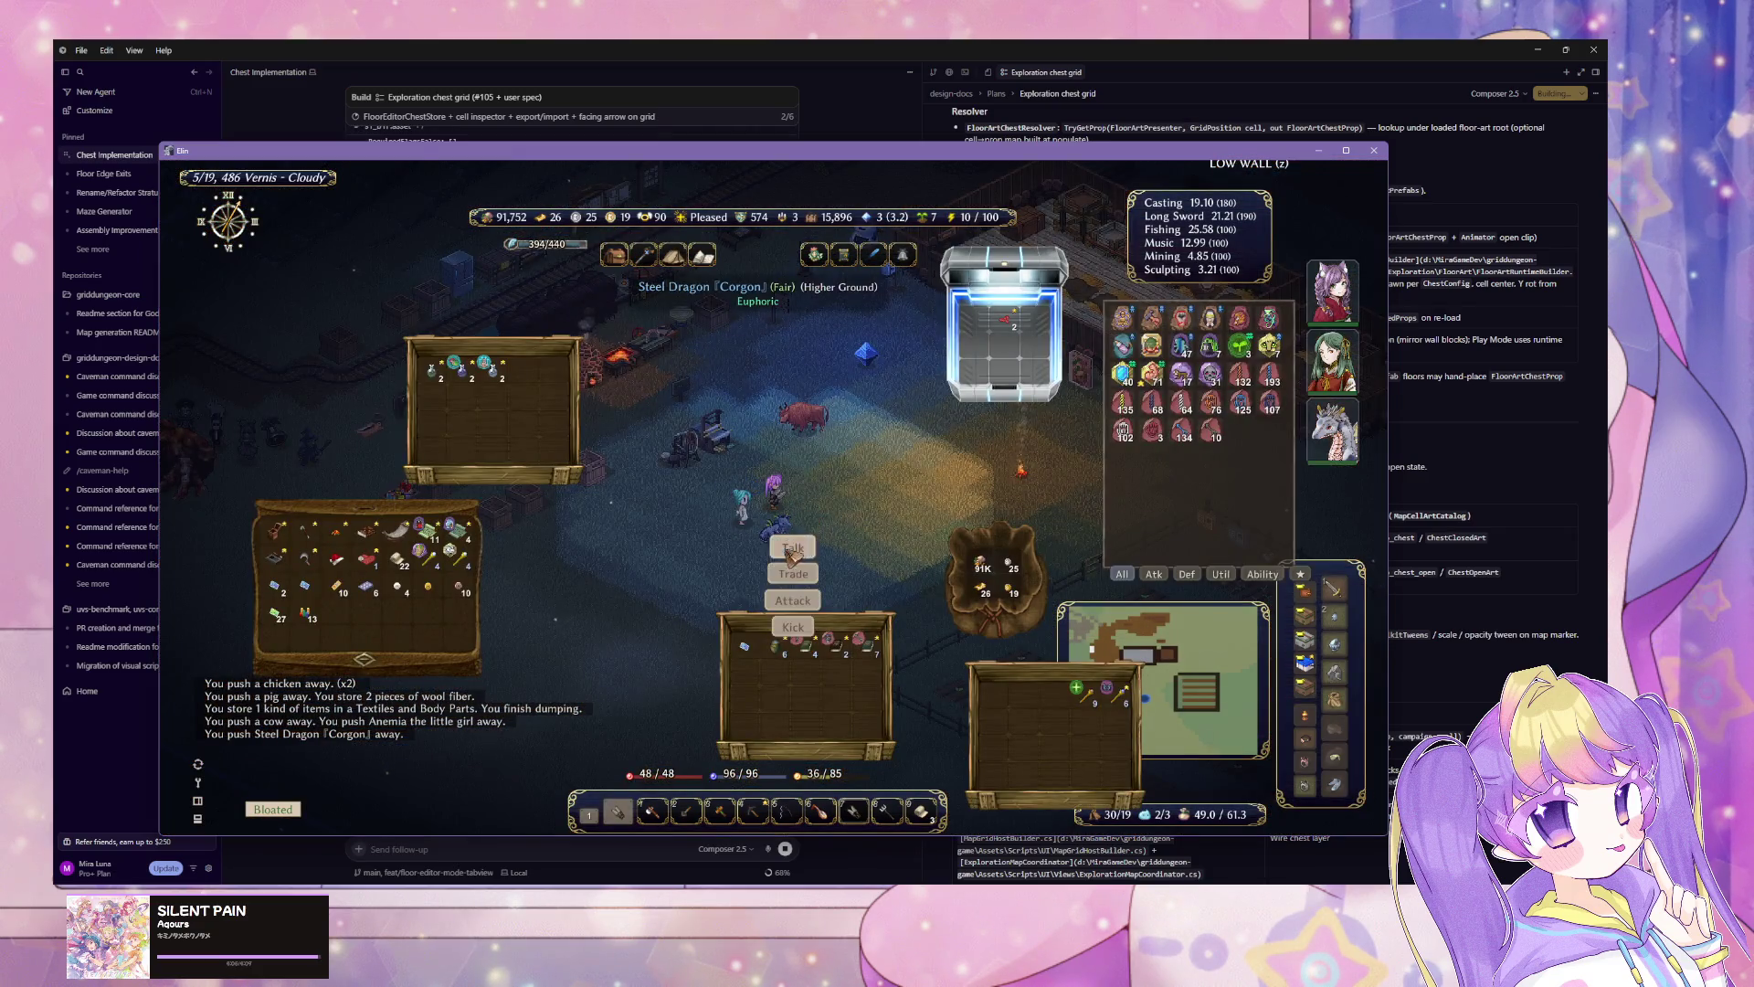
{"action": "left_click", "coordinate": [805, 559]}
{"action": "left_click", "coordinate": [744, 658]}
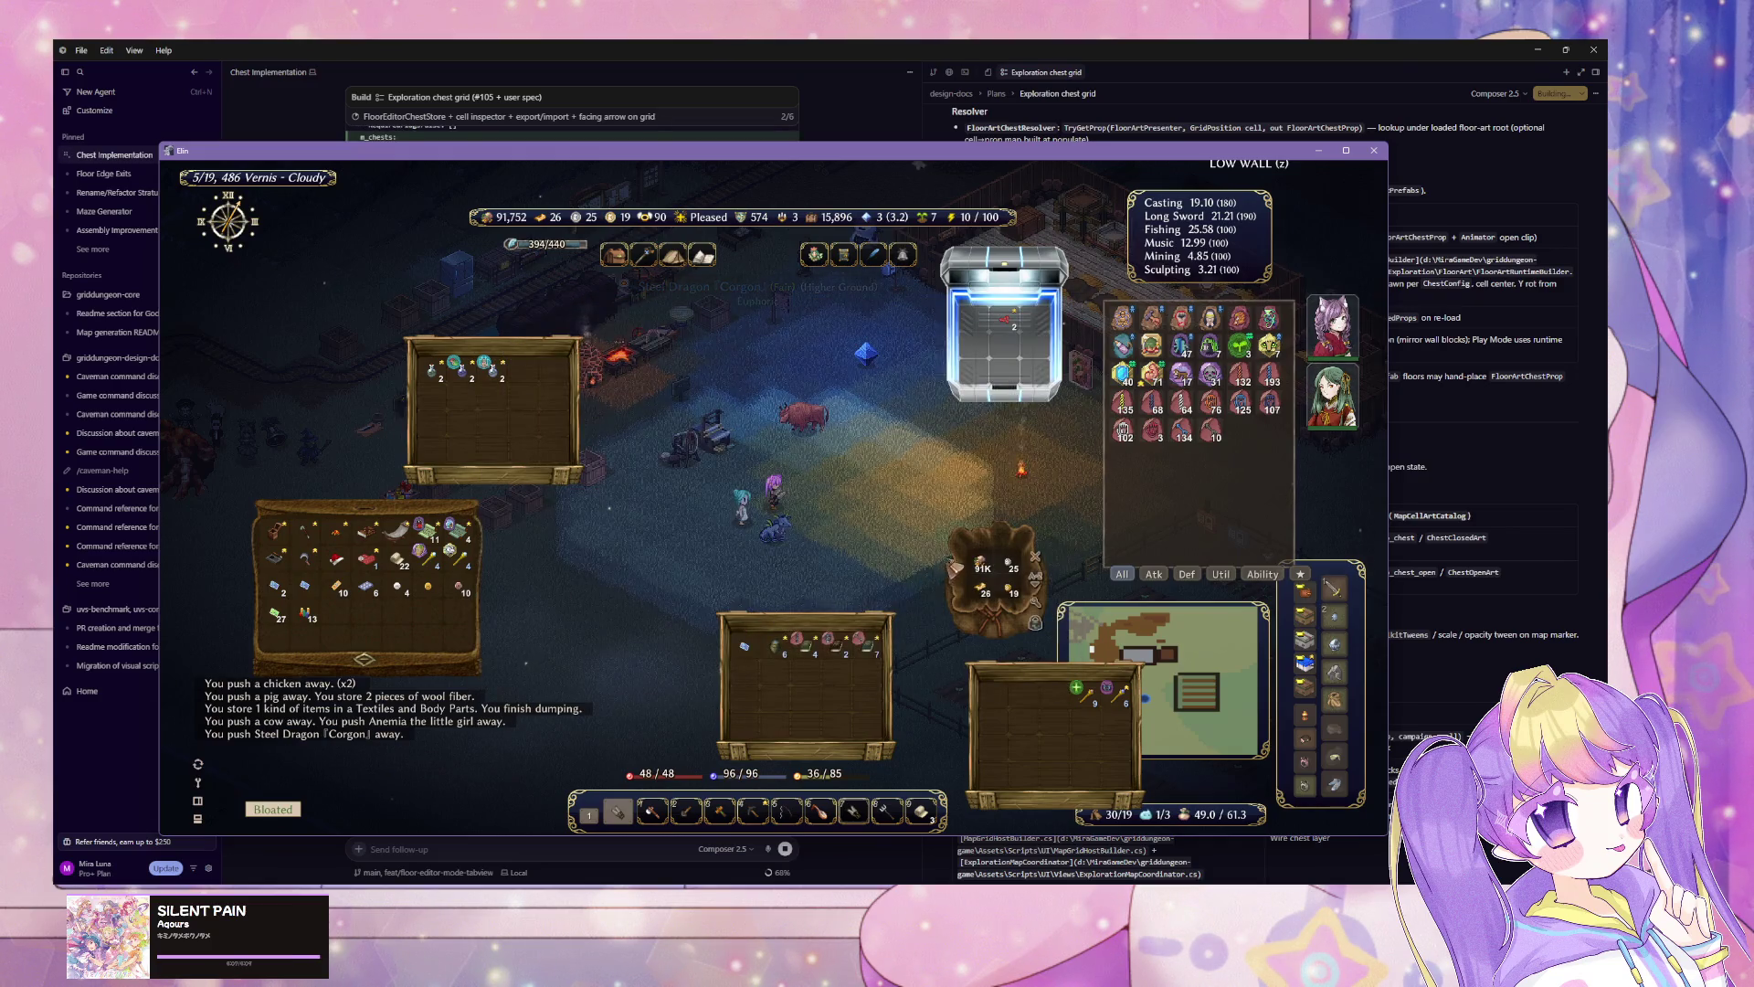
Step: Walk down-left away from the Steel Dragon and save the game
{"action": "key", "text": "Left"}
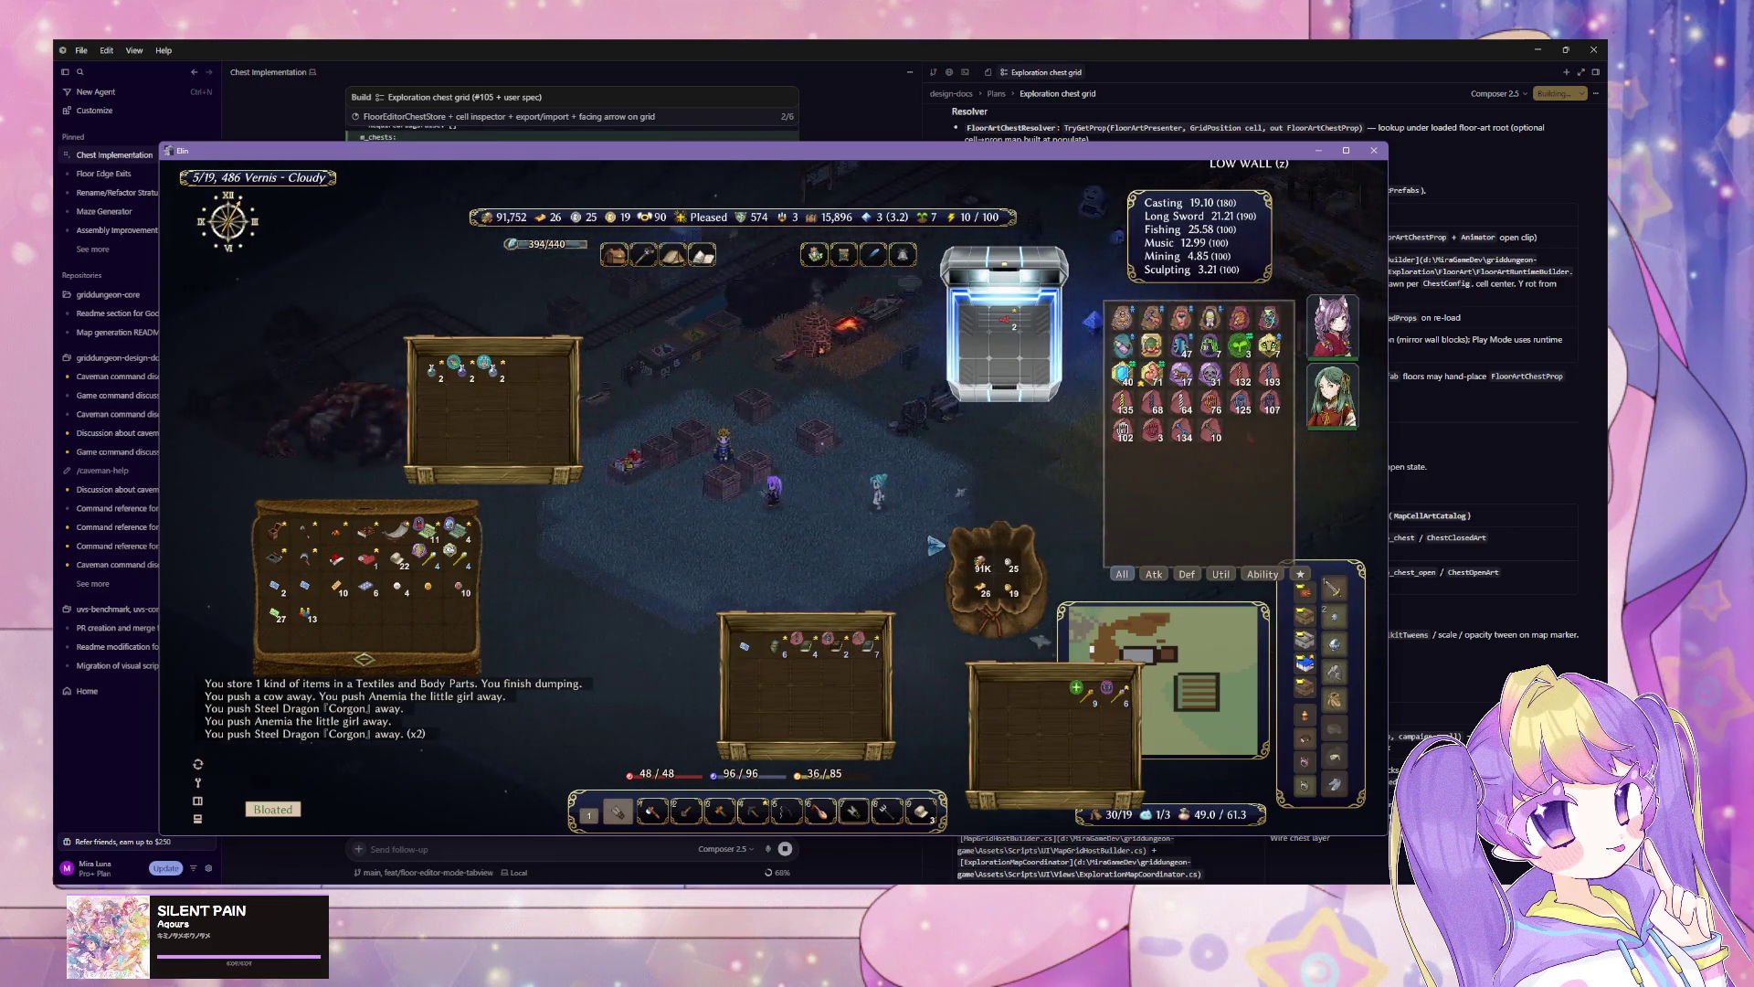
{"action": "key", "text": "Left"}
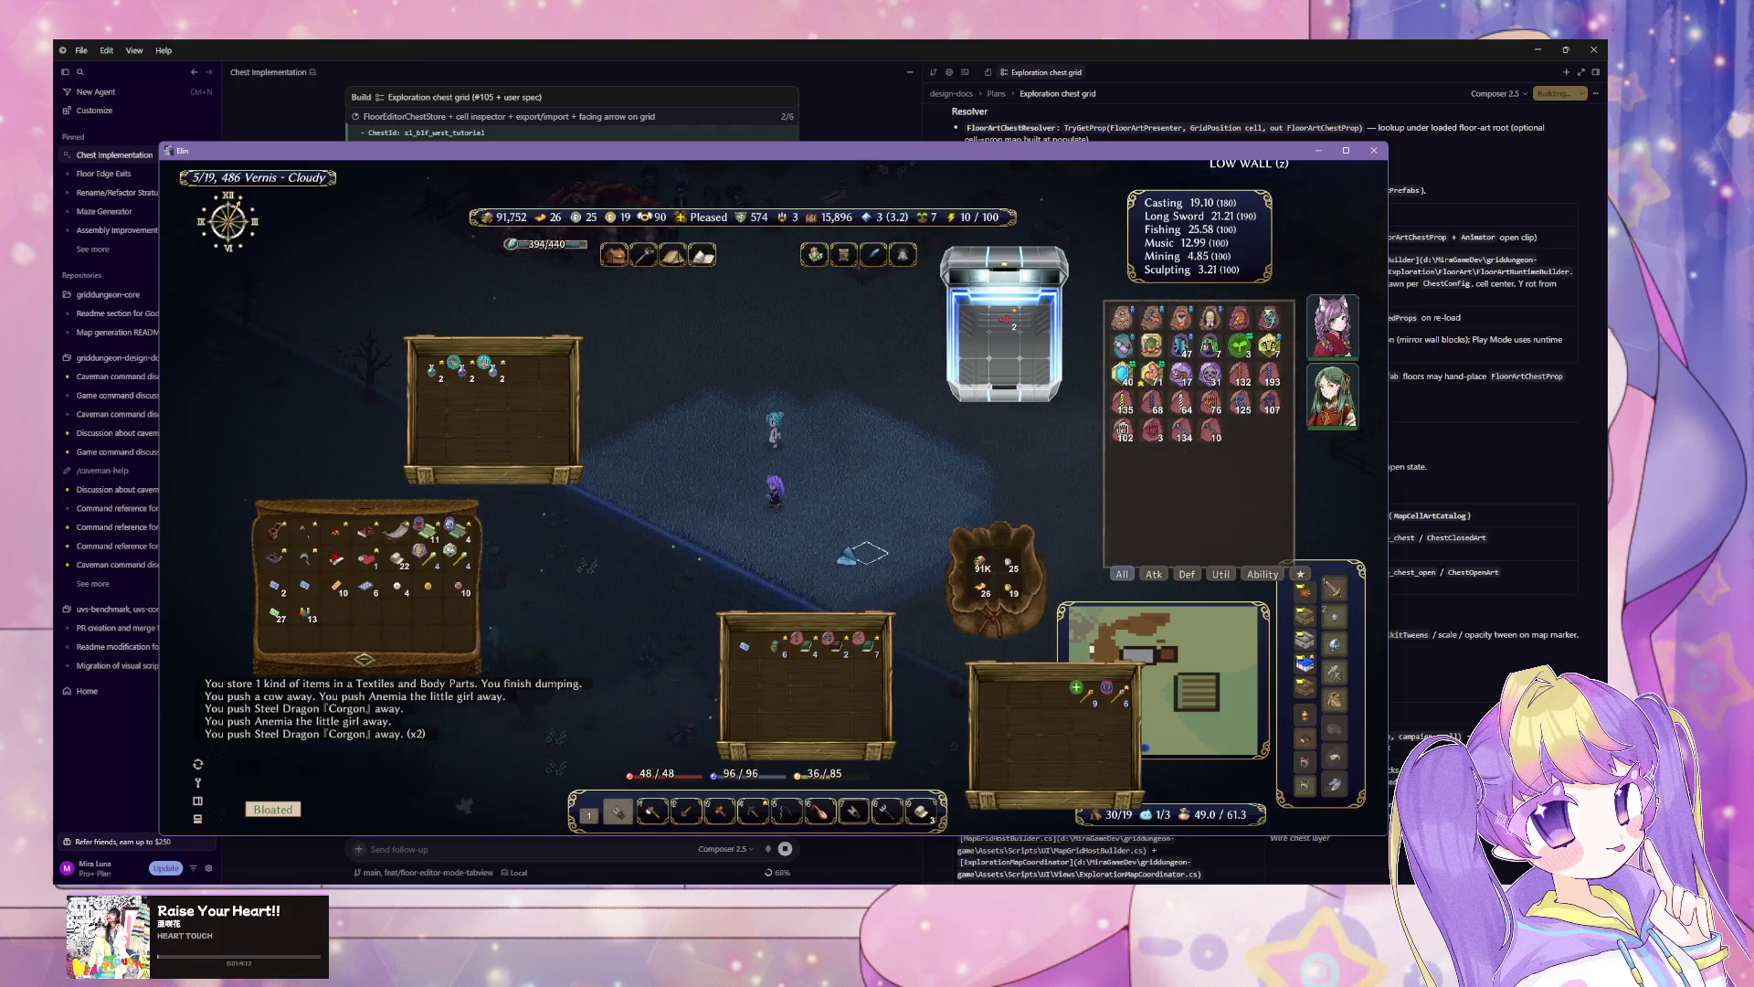
{"action": "right_click", "coordinate": [687, 534]}
{"action": "left_click", "coordinate": [758, 758]}
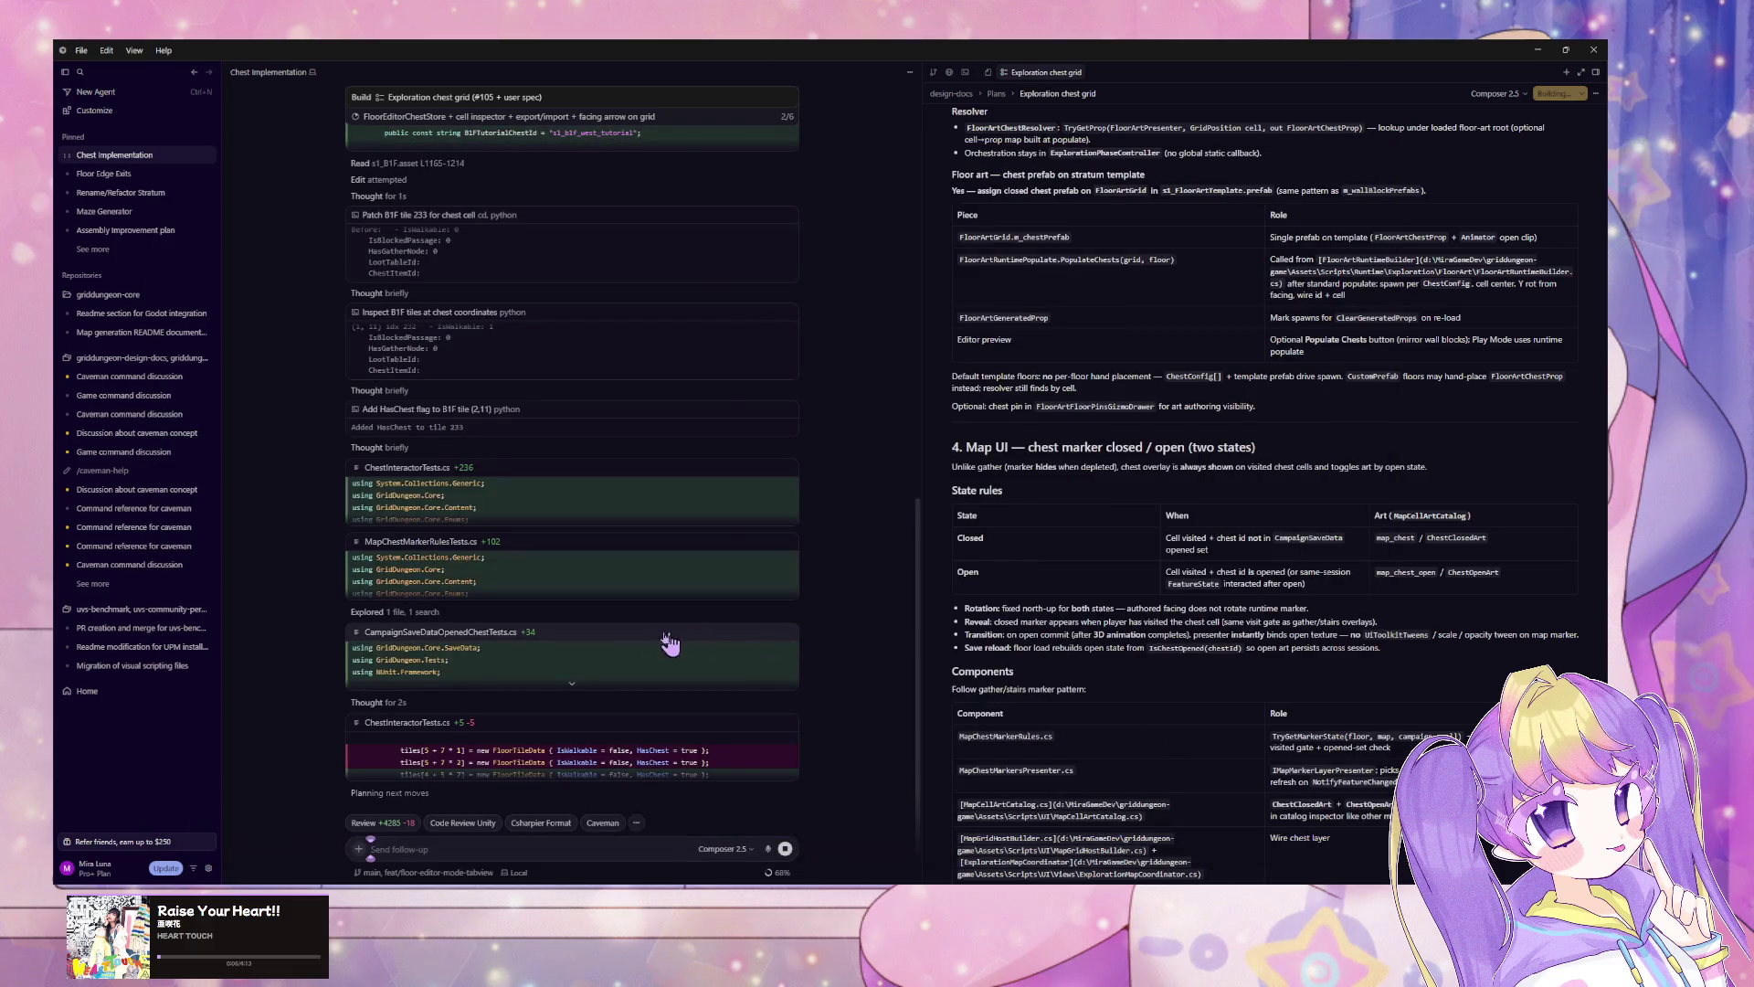
{"action": "scroll", "coordinate": [639, 621], "scroll_direction": "down", "scroll_amount": 2}
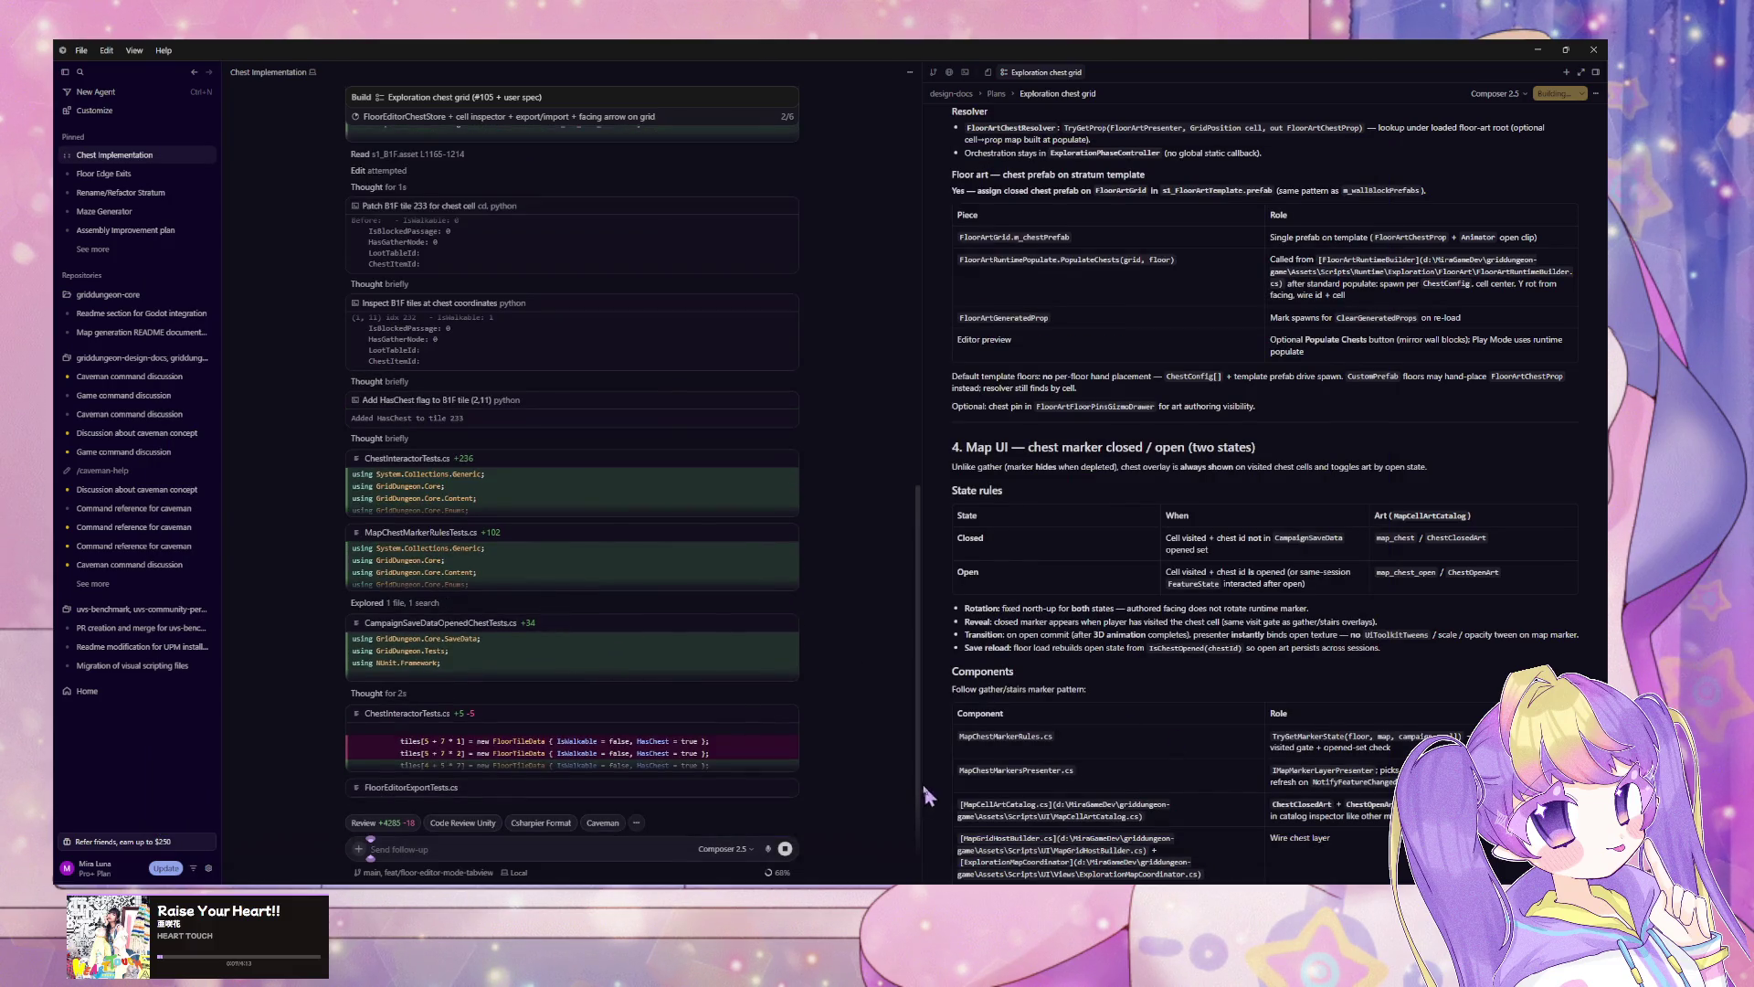
{"action": "key", "text": "alt+Tab"}
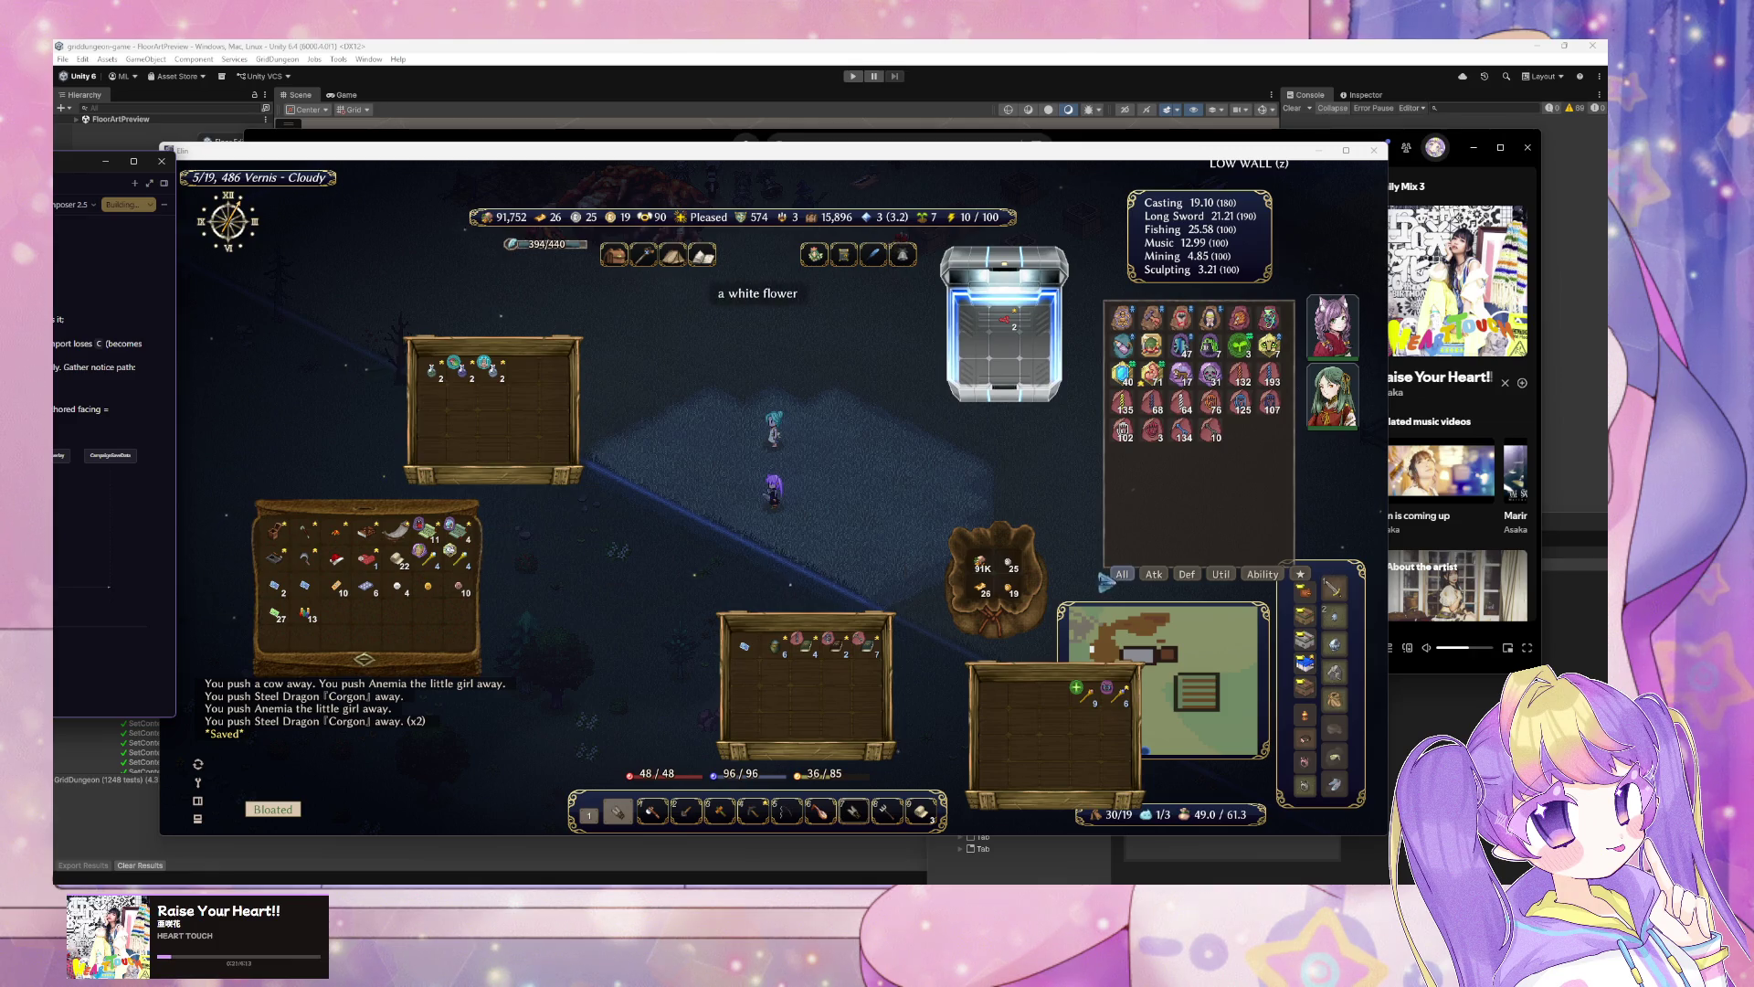
Step: Exit Vernis to the world map, move the storage windows aside, and enter Old Ruin B1F
{"action": "left_click", "coordinate": [703, 532]}
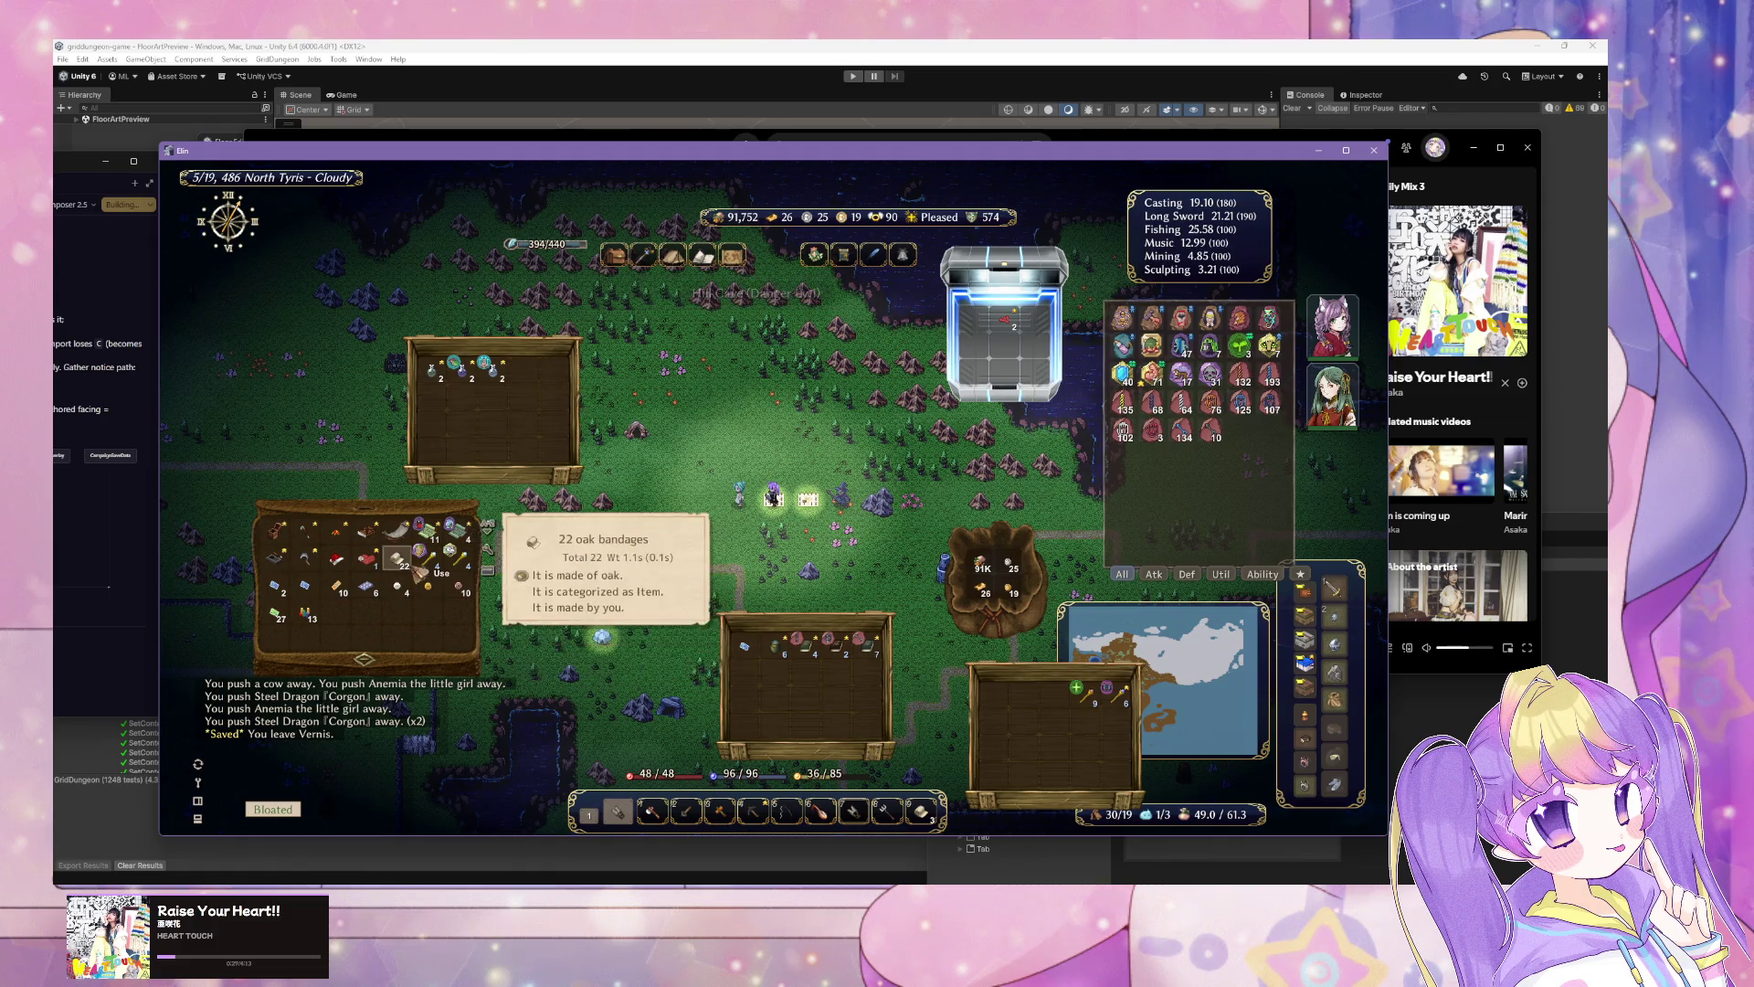
{"action": "left_click_drag", "start_coordinate": [457, 530], "coordinate": [646, 546]}
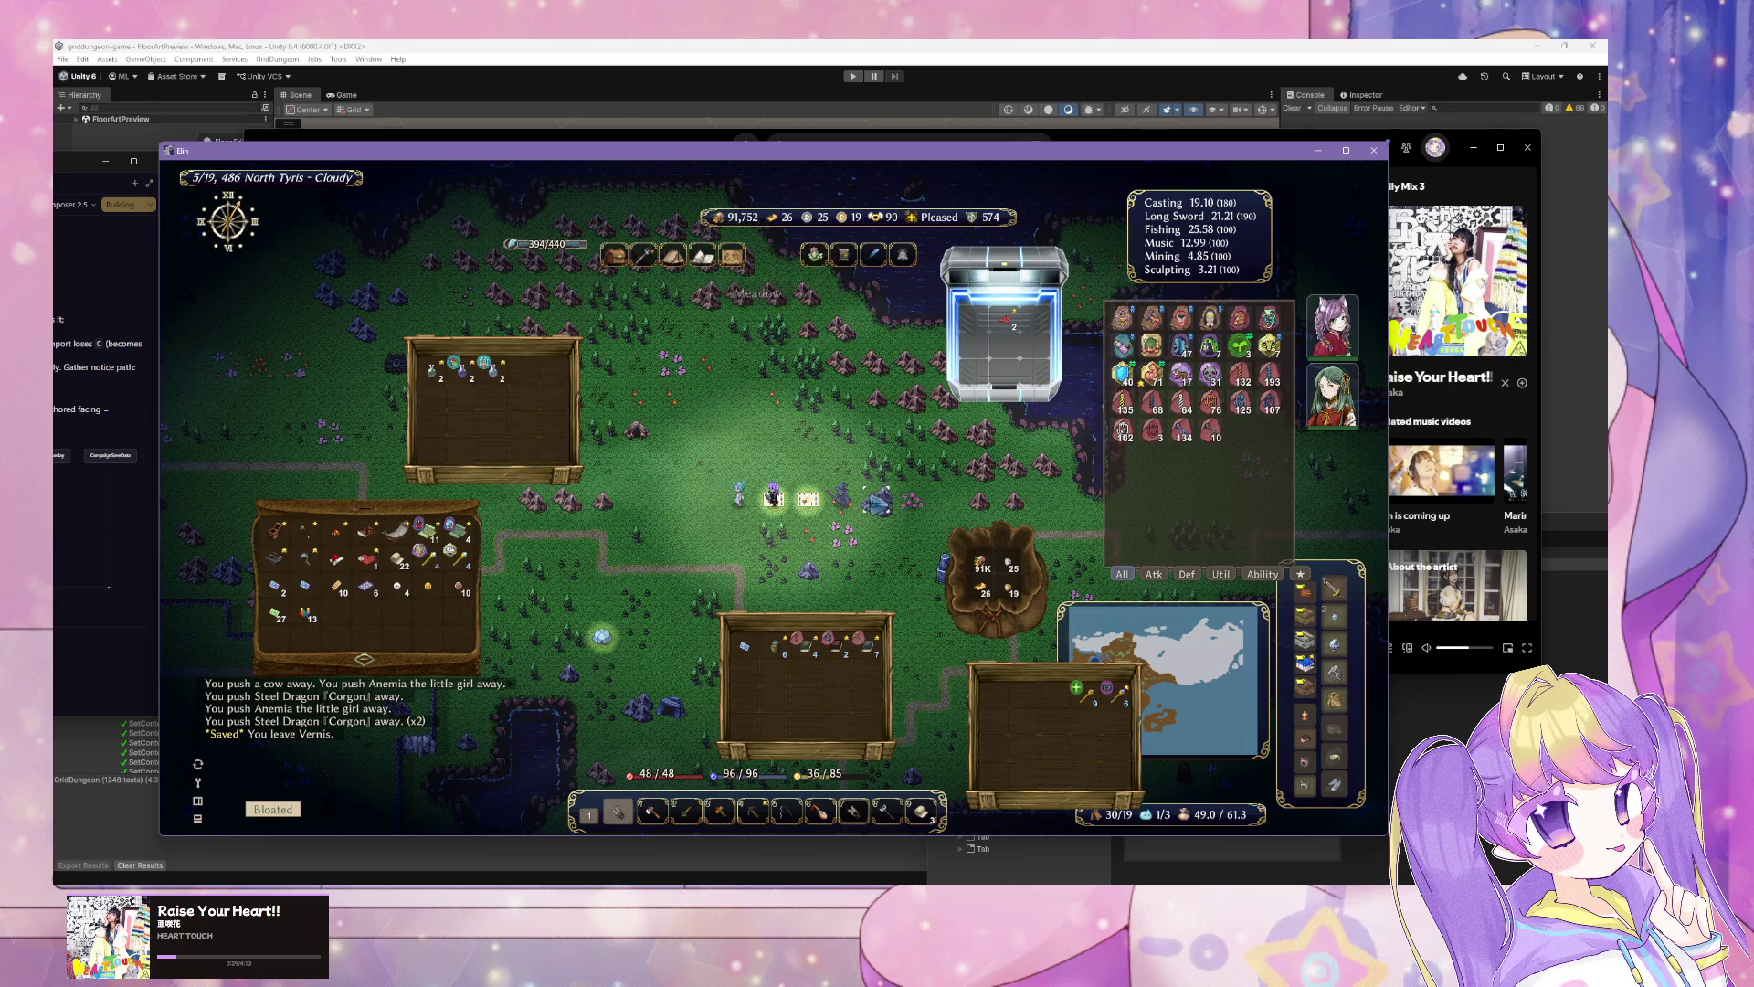
{"action": "left_click_drag", "start_coordinate": [877, 498], "coordinate": [845, 500]}
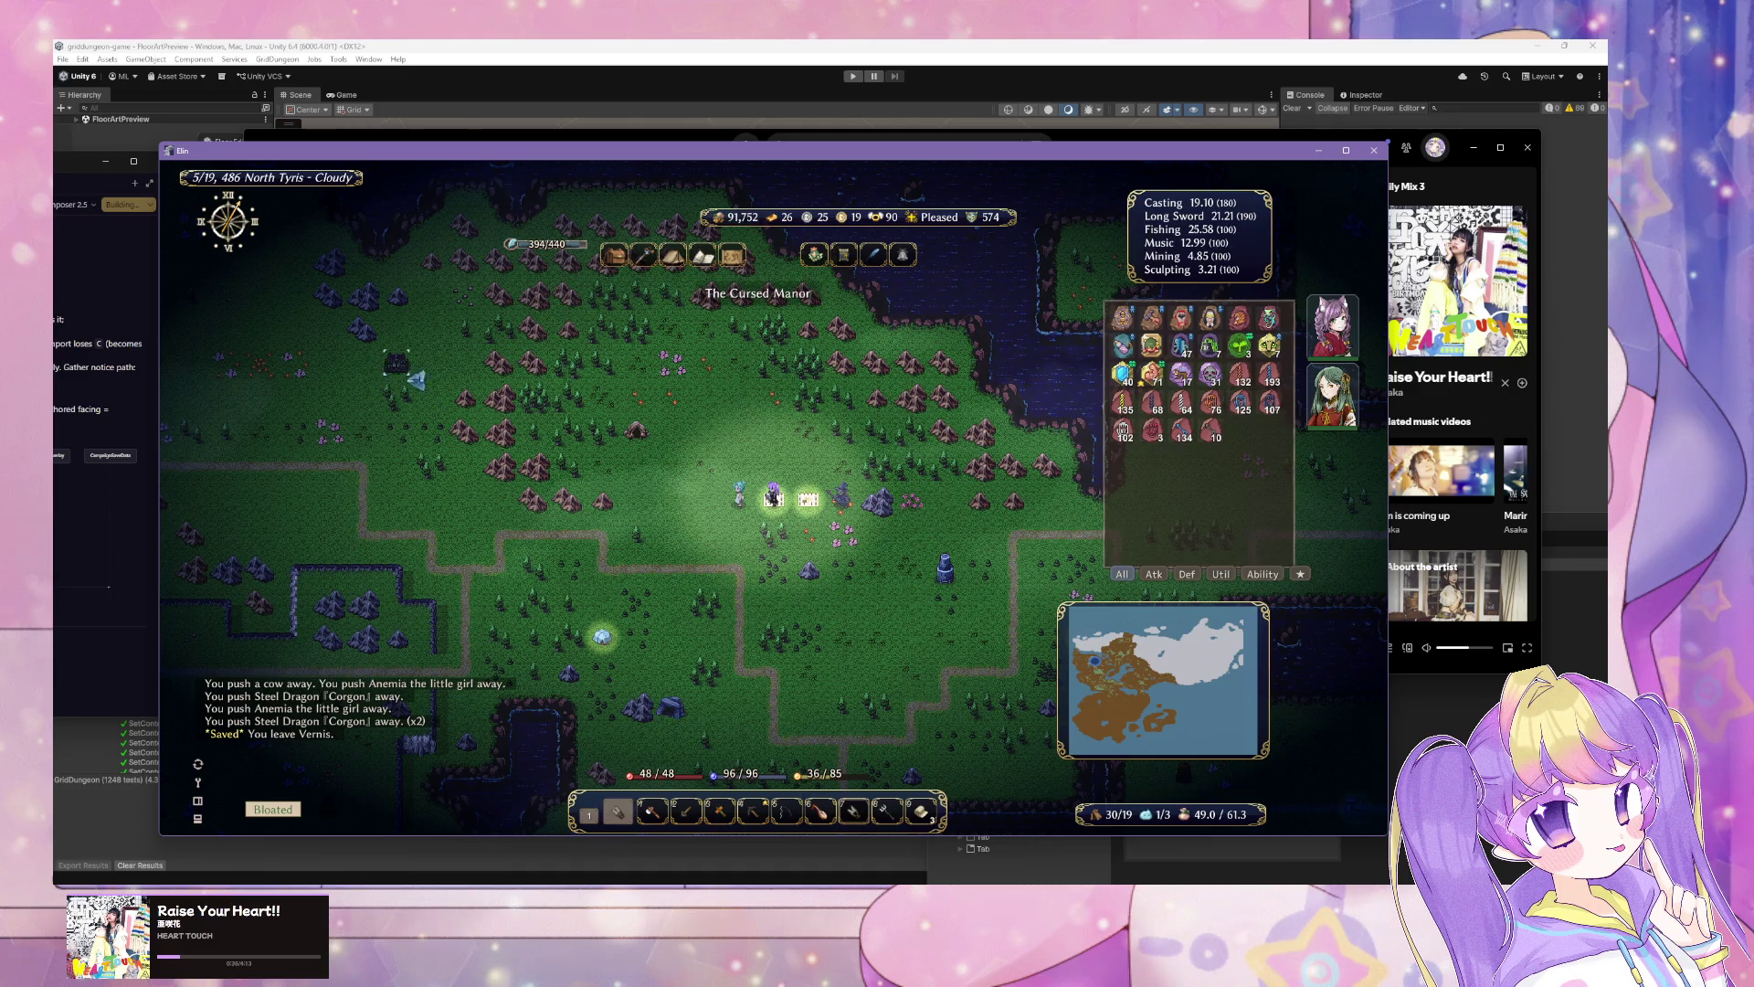
{"action": "left_click", "coordinate": [602, 637]}
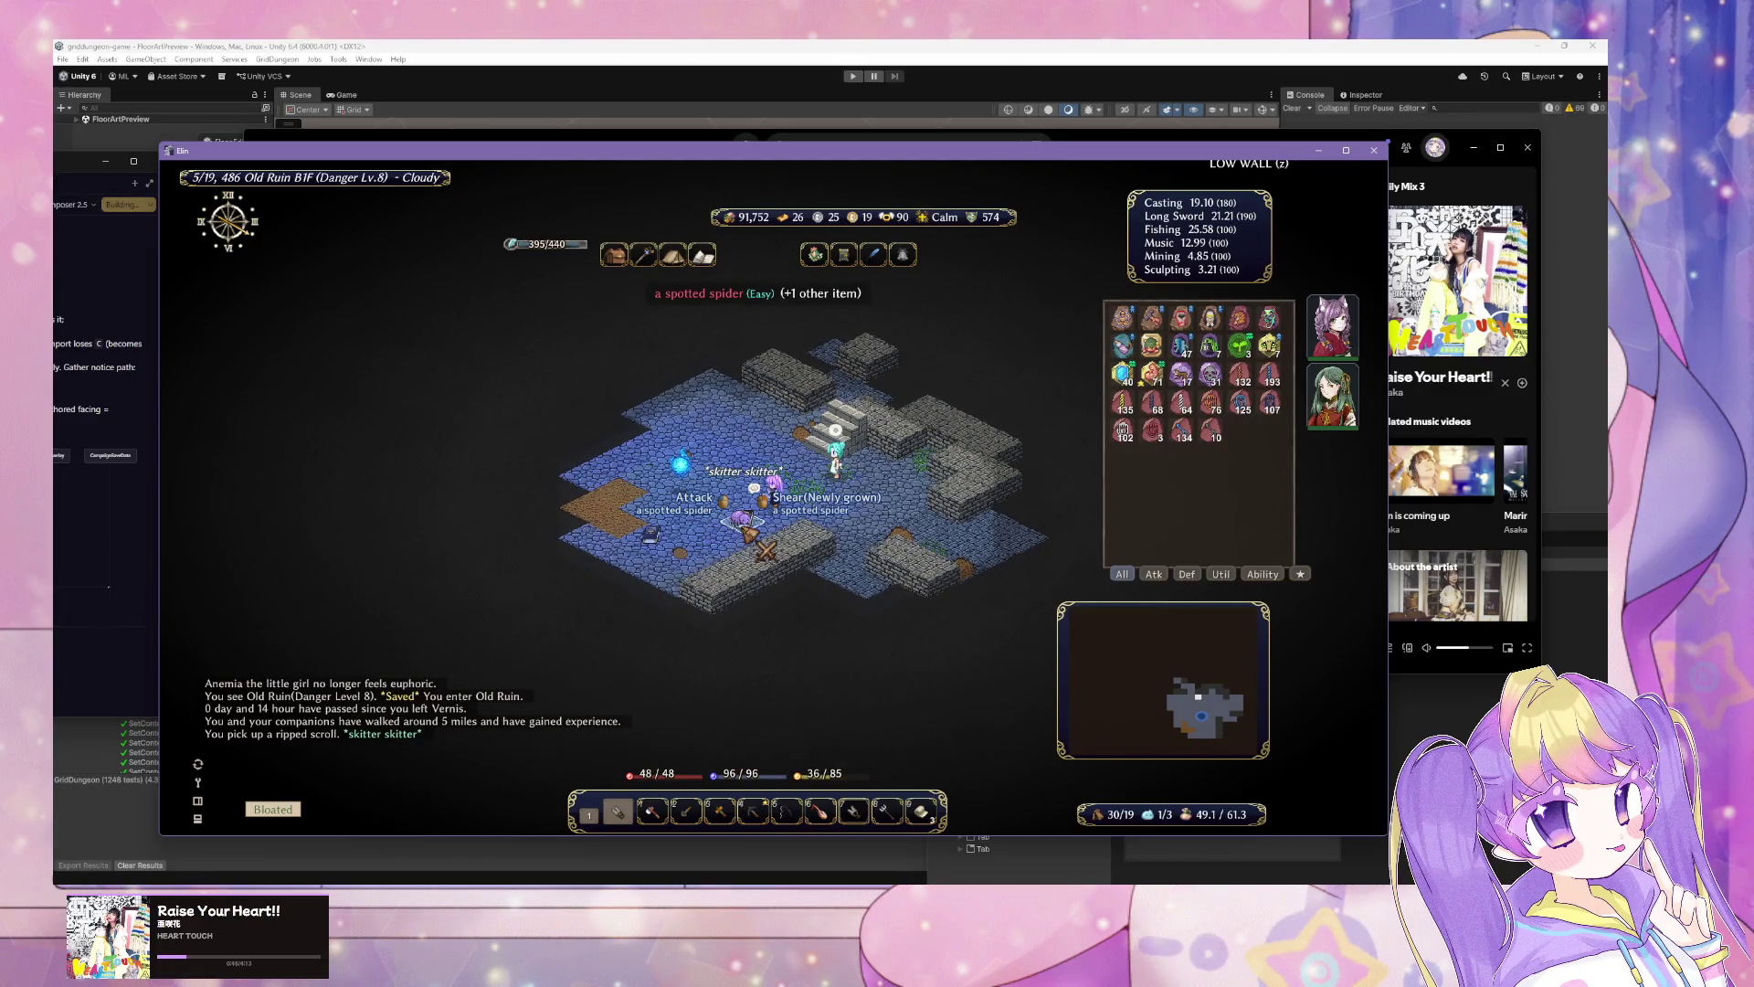
Step: Fight the spotted spider, goblins and drones, then pick up the iron ore
{"action": "left_click", "coordinate": [765, 548]}
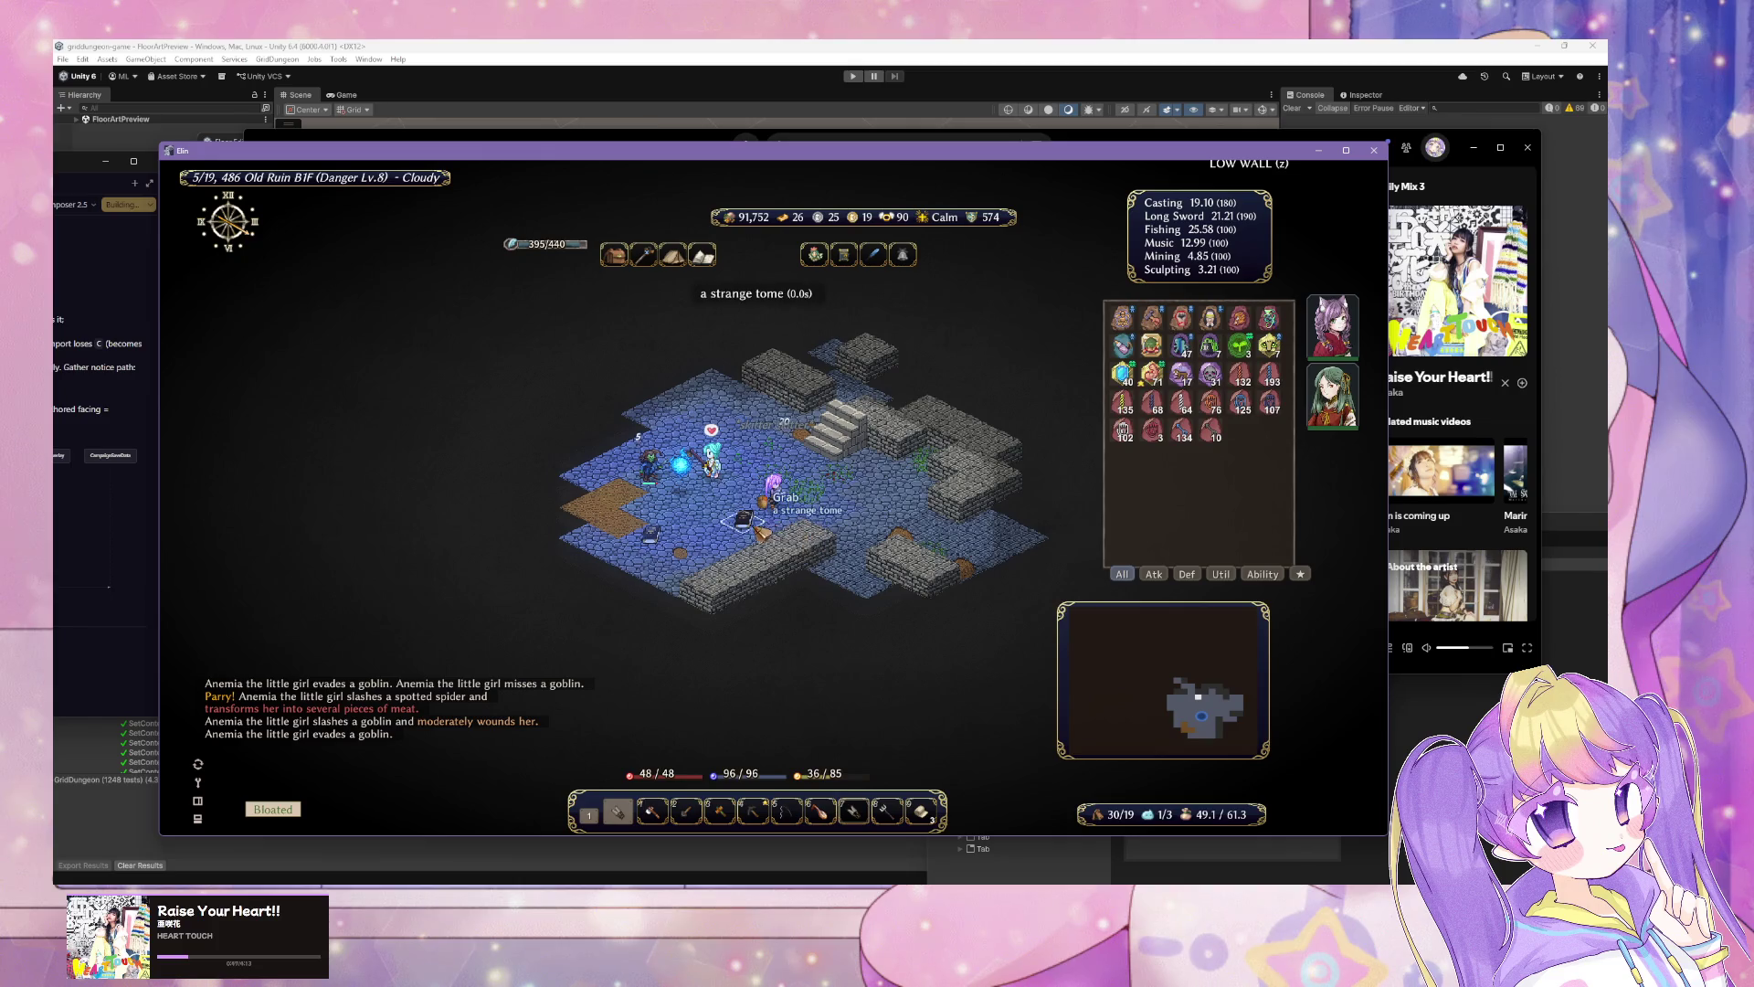
{"action": "left_click", "coordinate": [742, 519]}
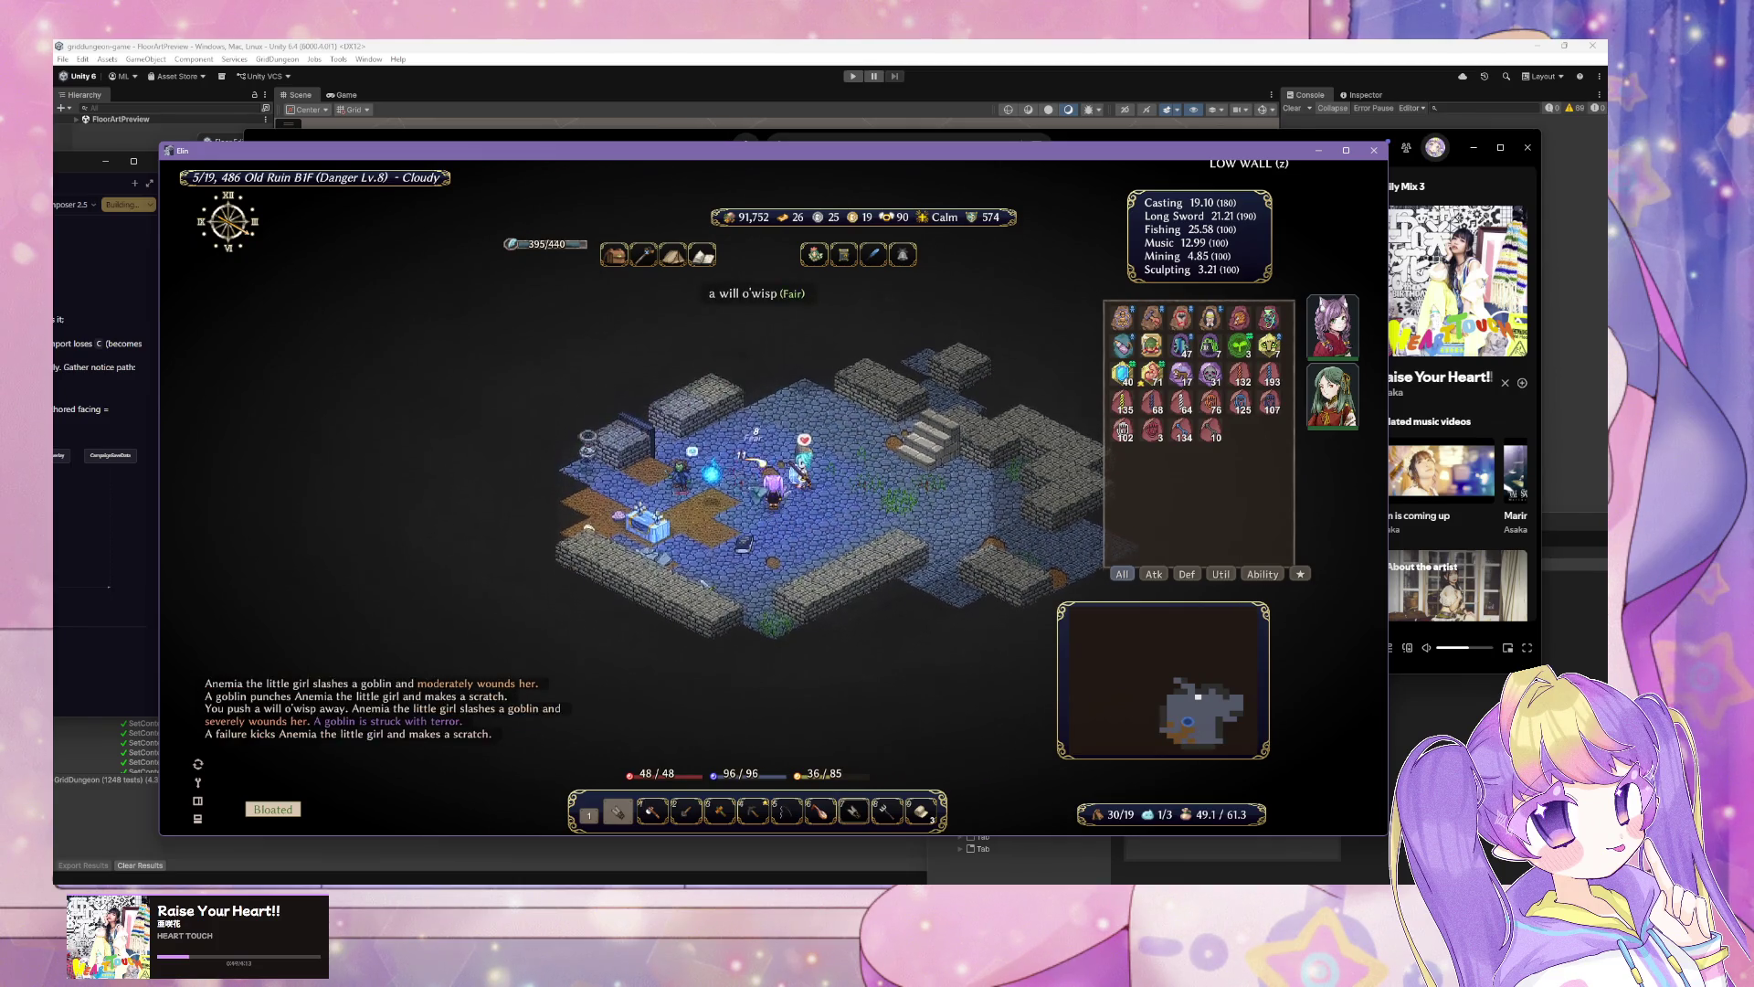
{"action": "left_click", "coordinate": [740, 488]}
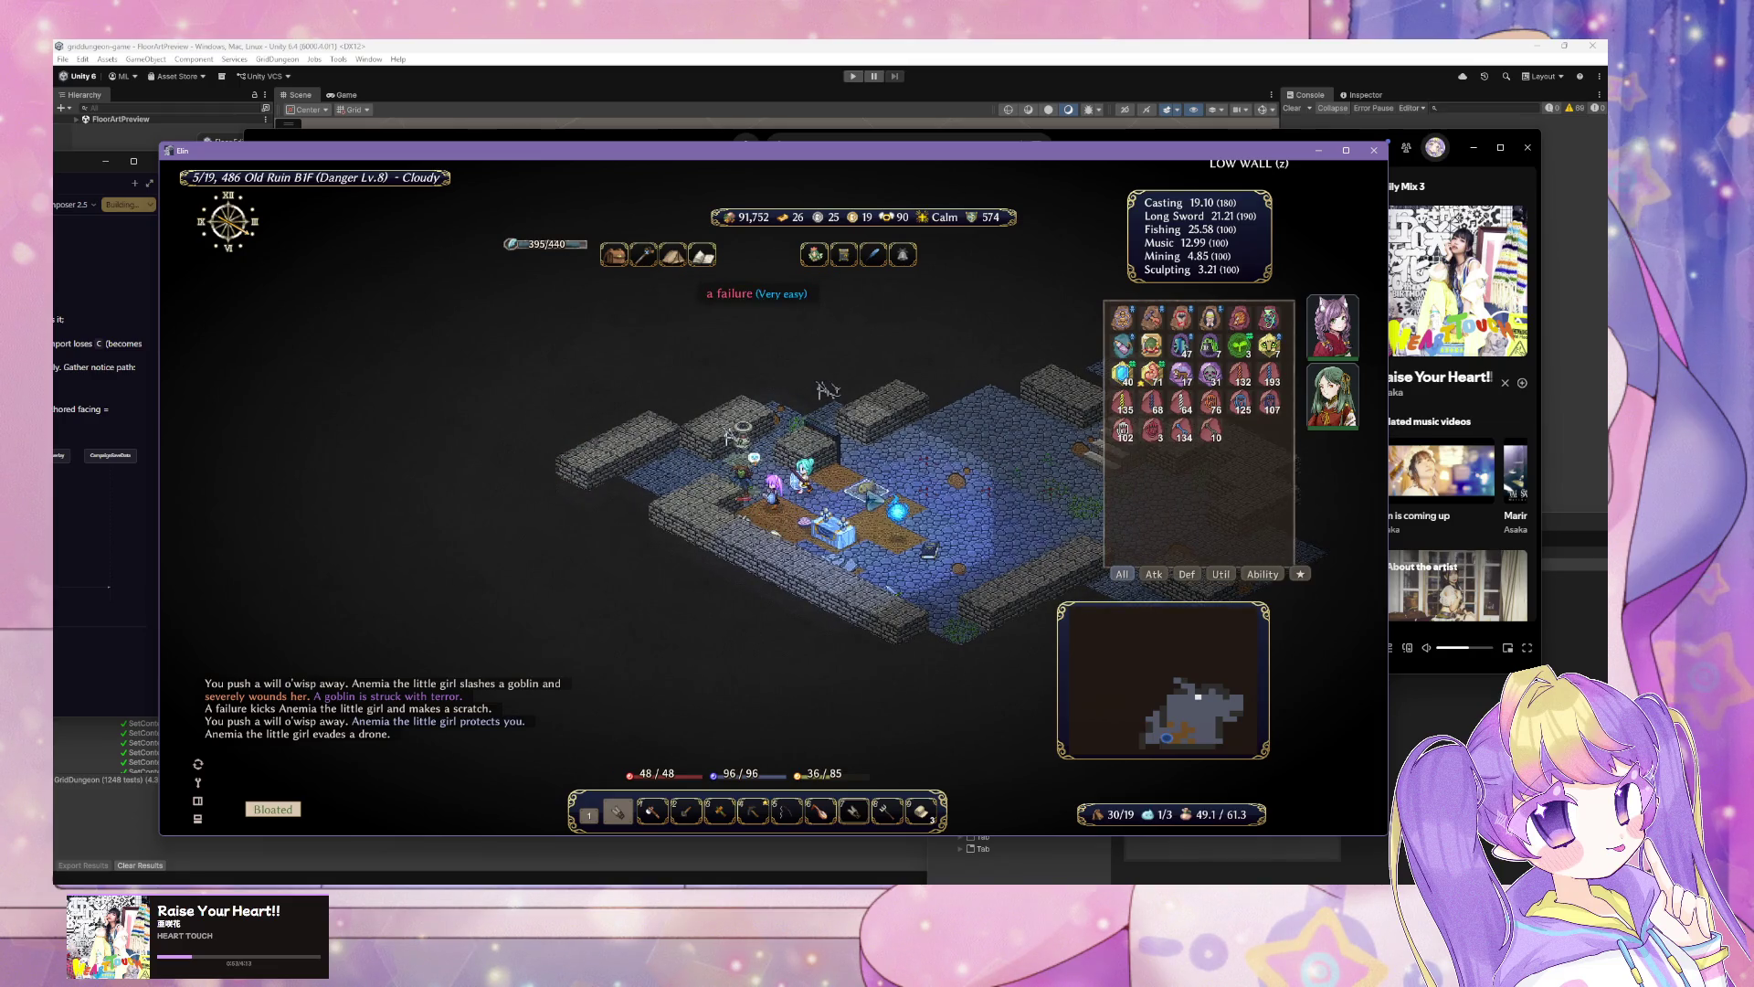
{"action": "left_click", "coordinate": [717, 470]}
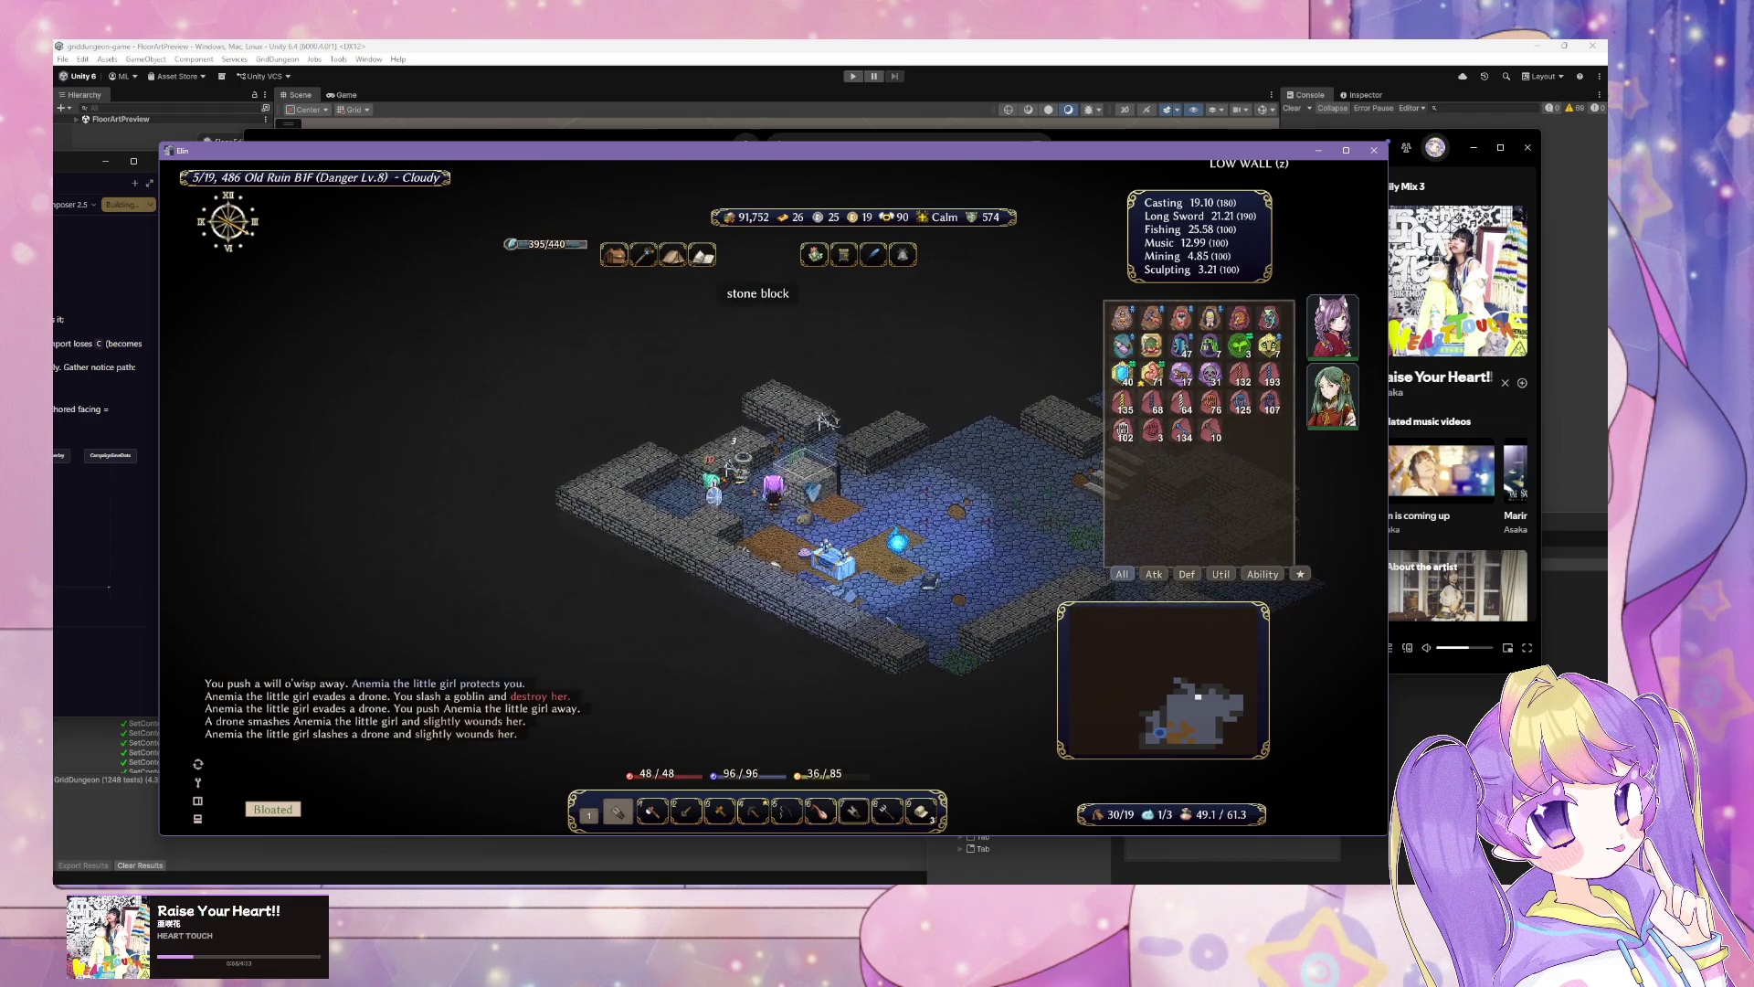
{"action": "left_click", "coordinate": [753, 496]}
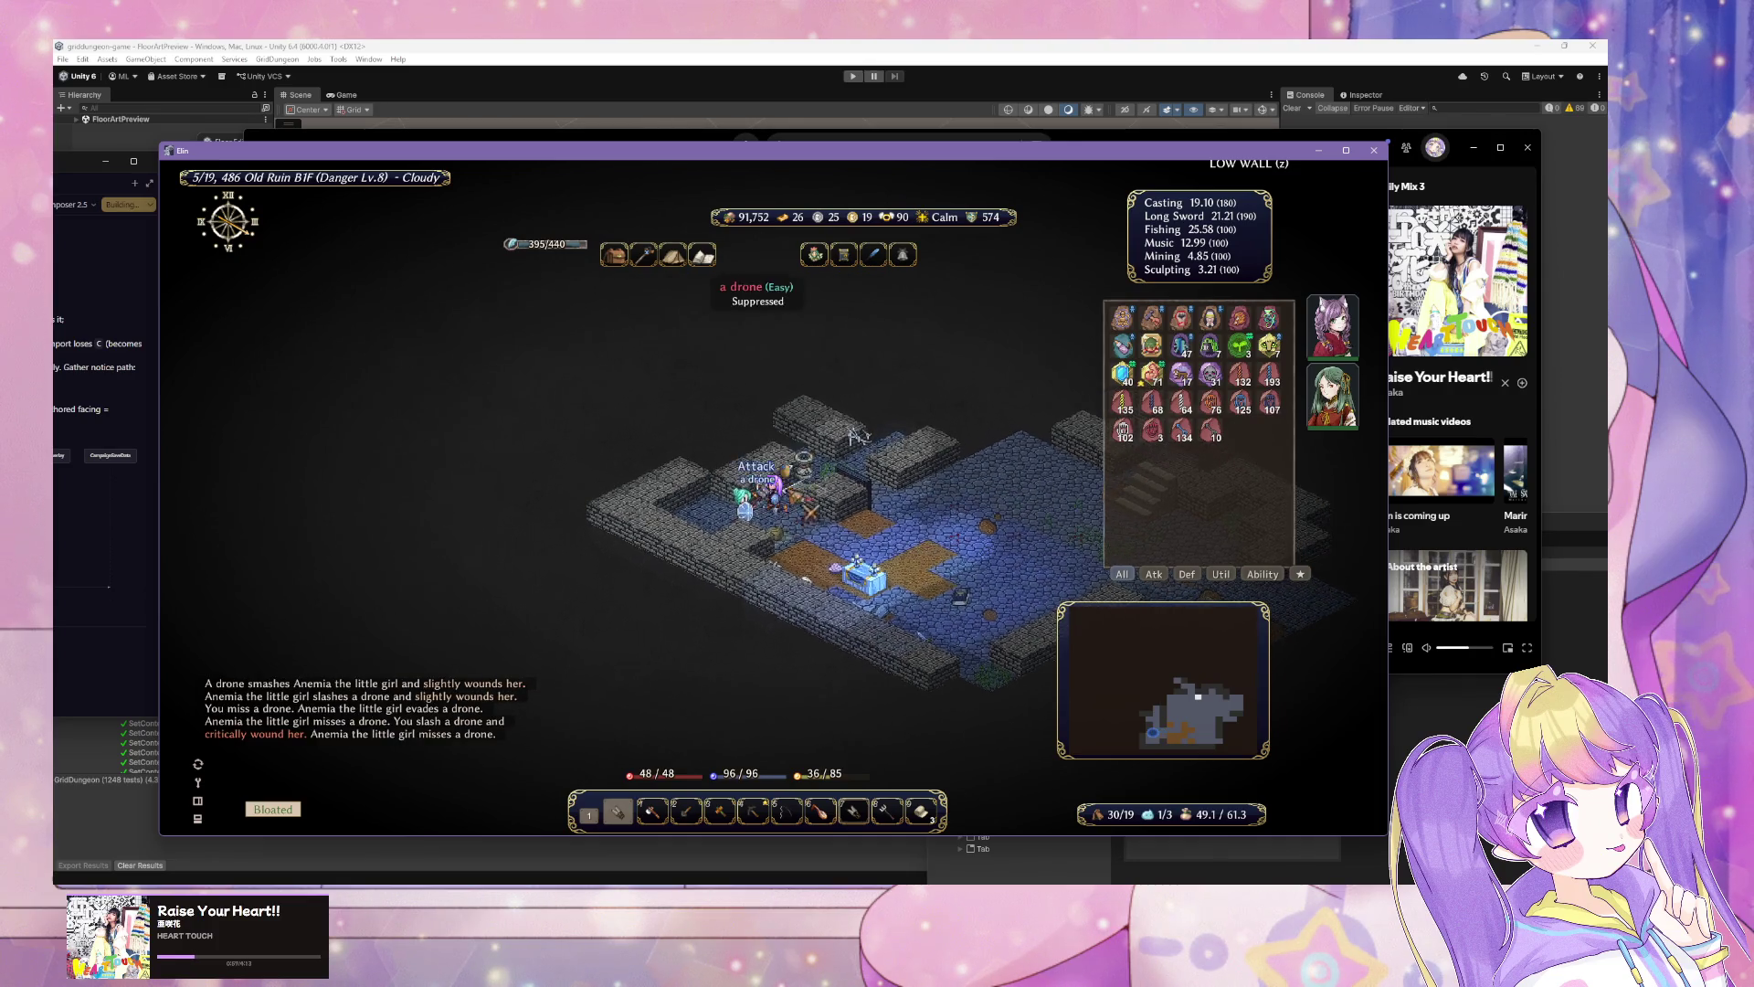
{"action": "left_click", "coordinate": [819, 494]}
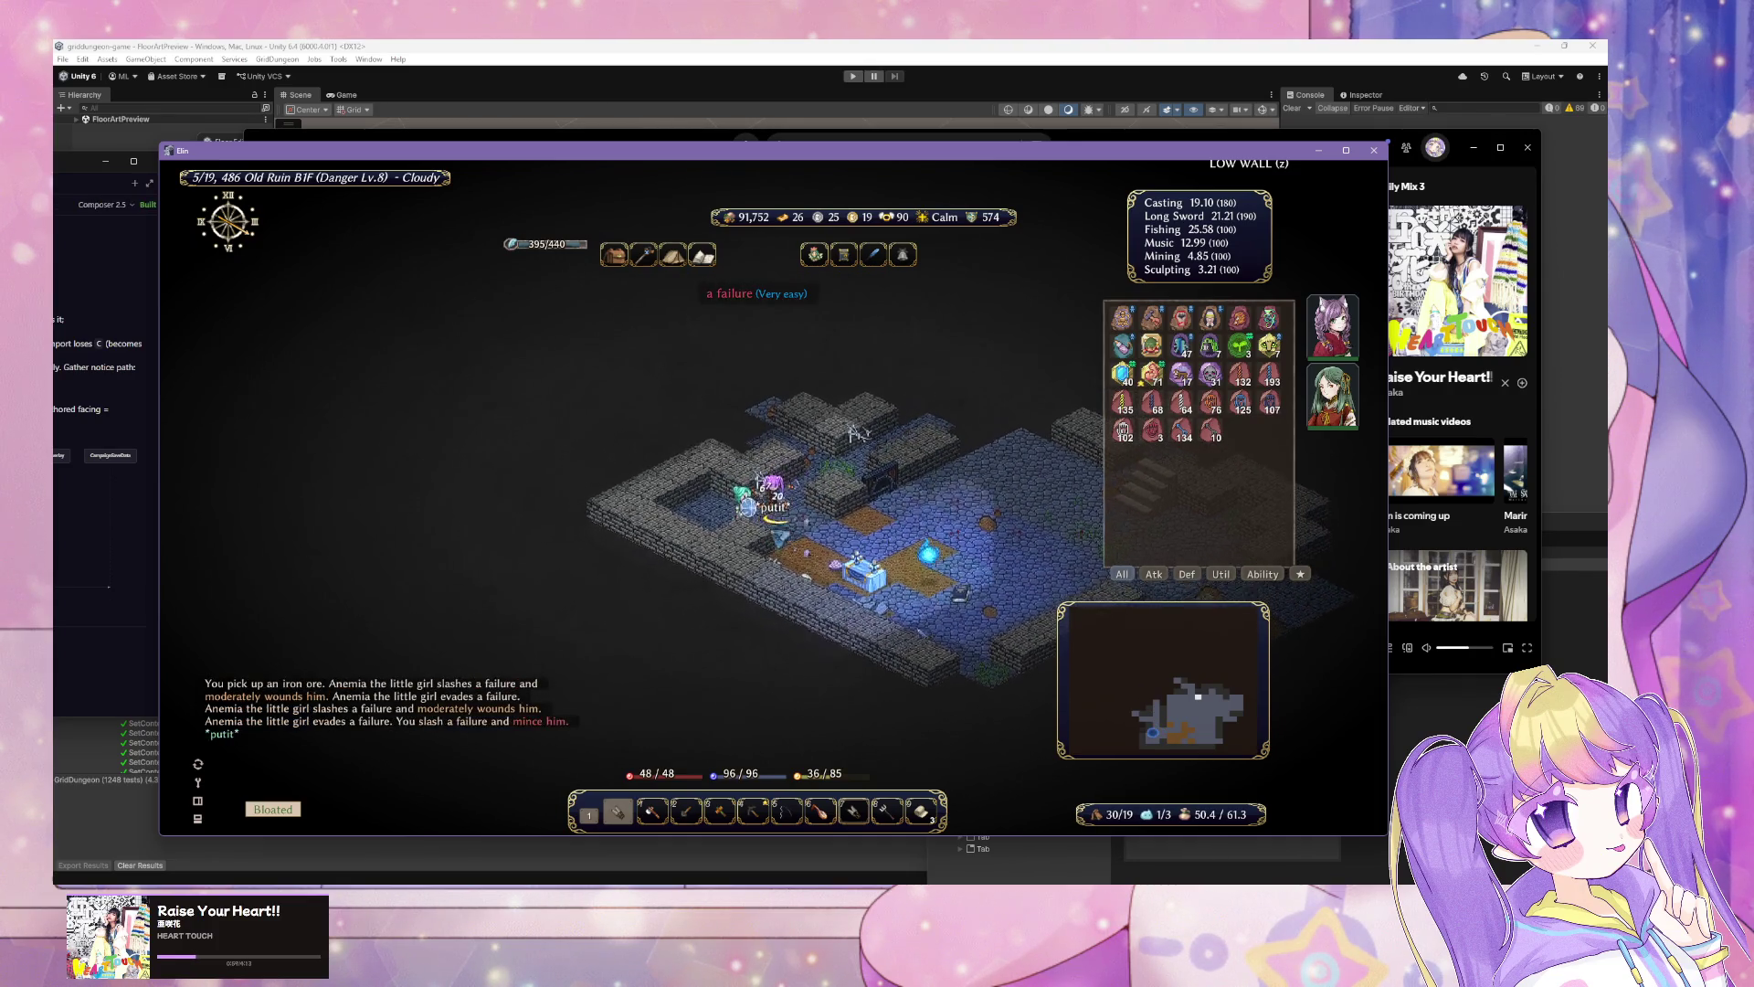
Step: Collect the thick tome and sand short sword, attack the lesser mummy, and grab the ripped scroll
{"action": "key", "text": "Right"}
{"action": "key", "text": "Right"}
{"action": "key", "text": "Right"}
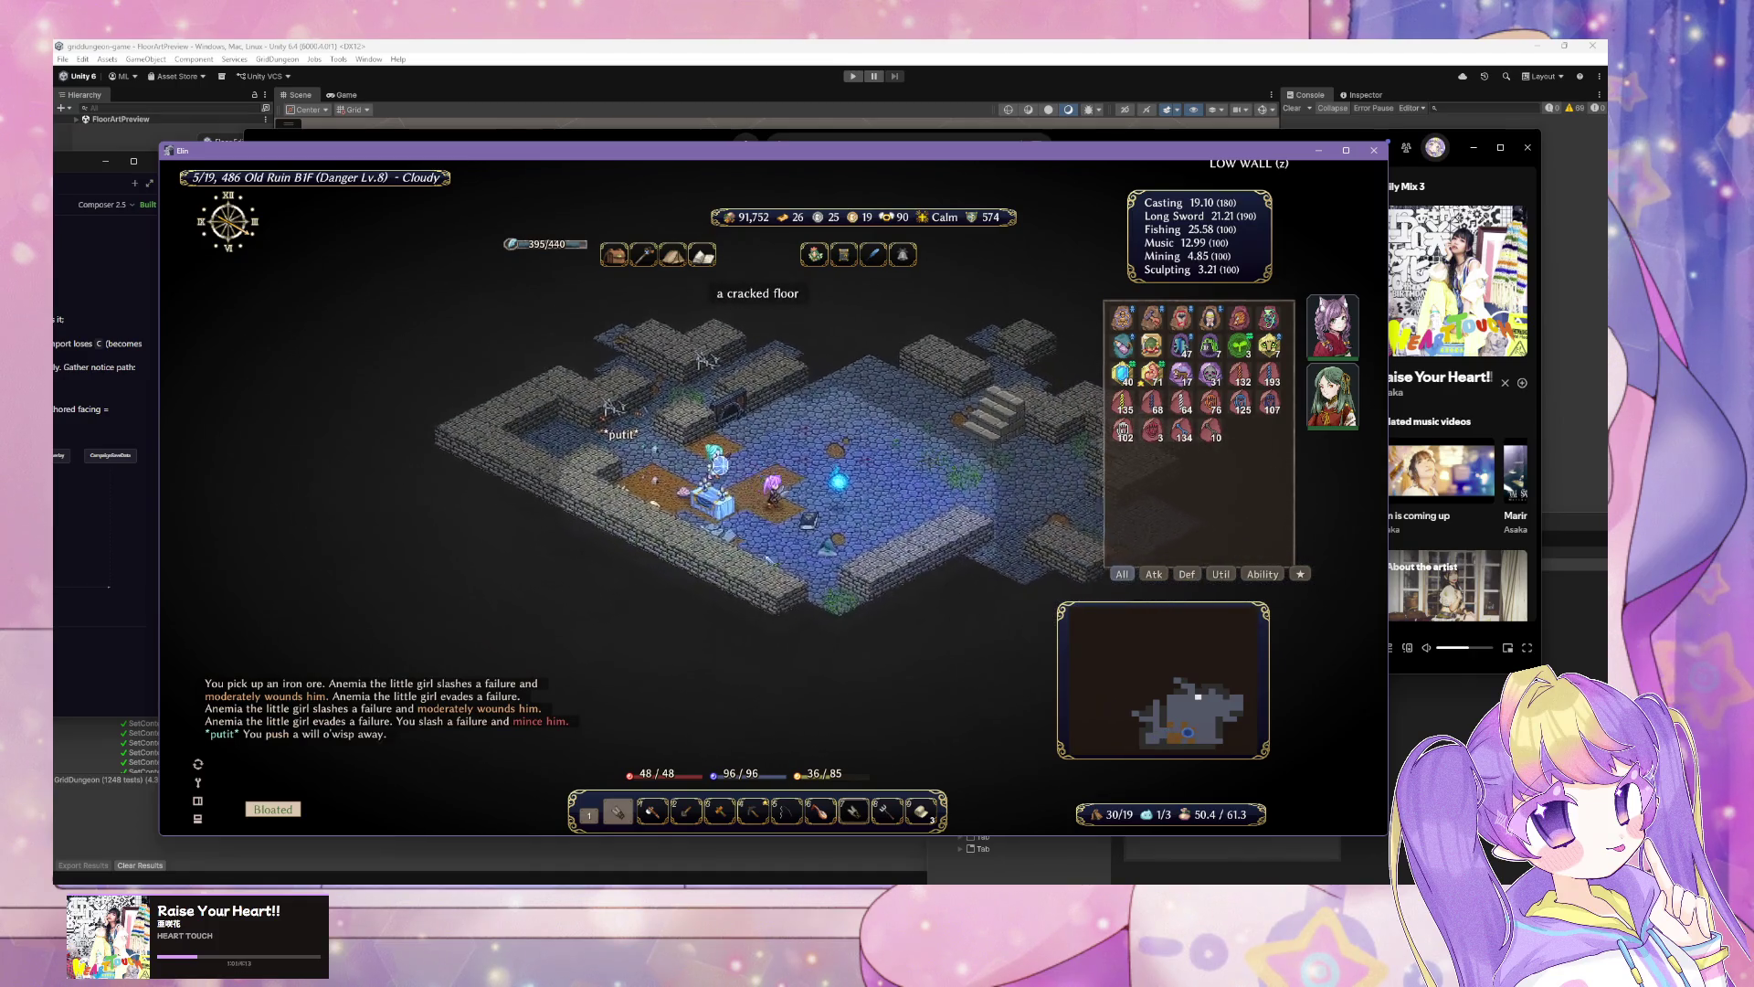
{"action": "key", "text": "Right"}
{"action": "key", "text": "Right"}
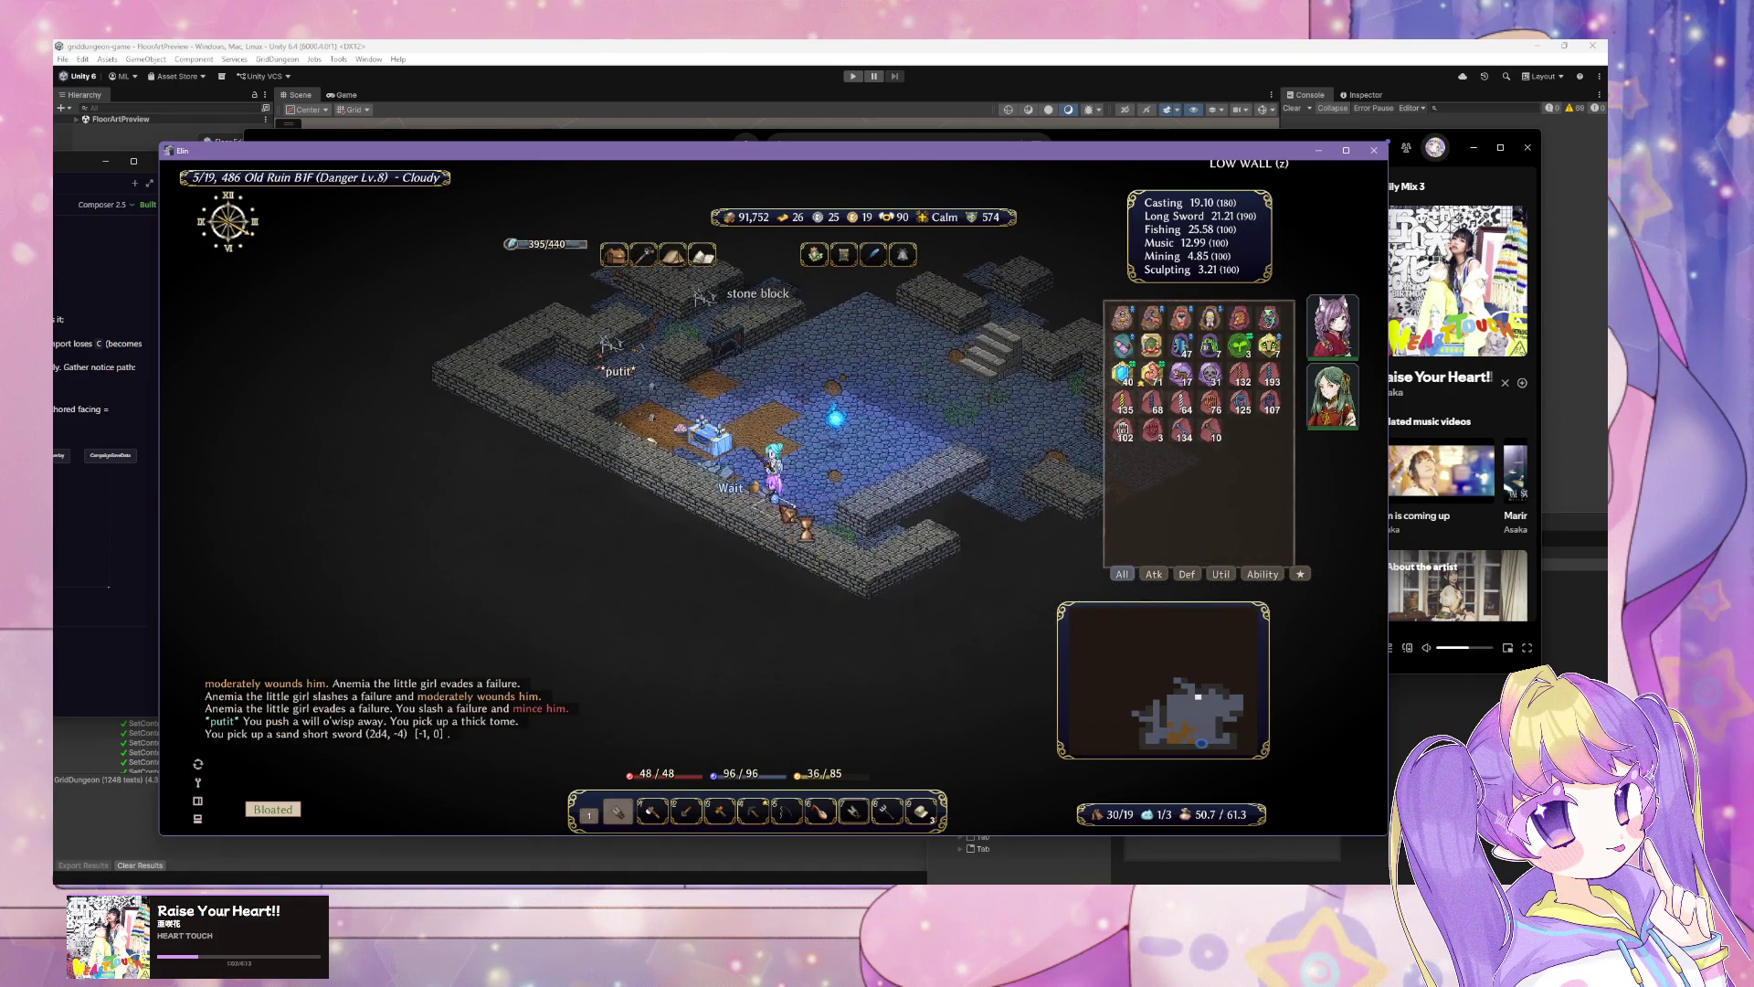
{"action": "key", "text": "Up"}
{"action": "key", "text": "Up"}
{"action": "key", "text": "Up"}
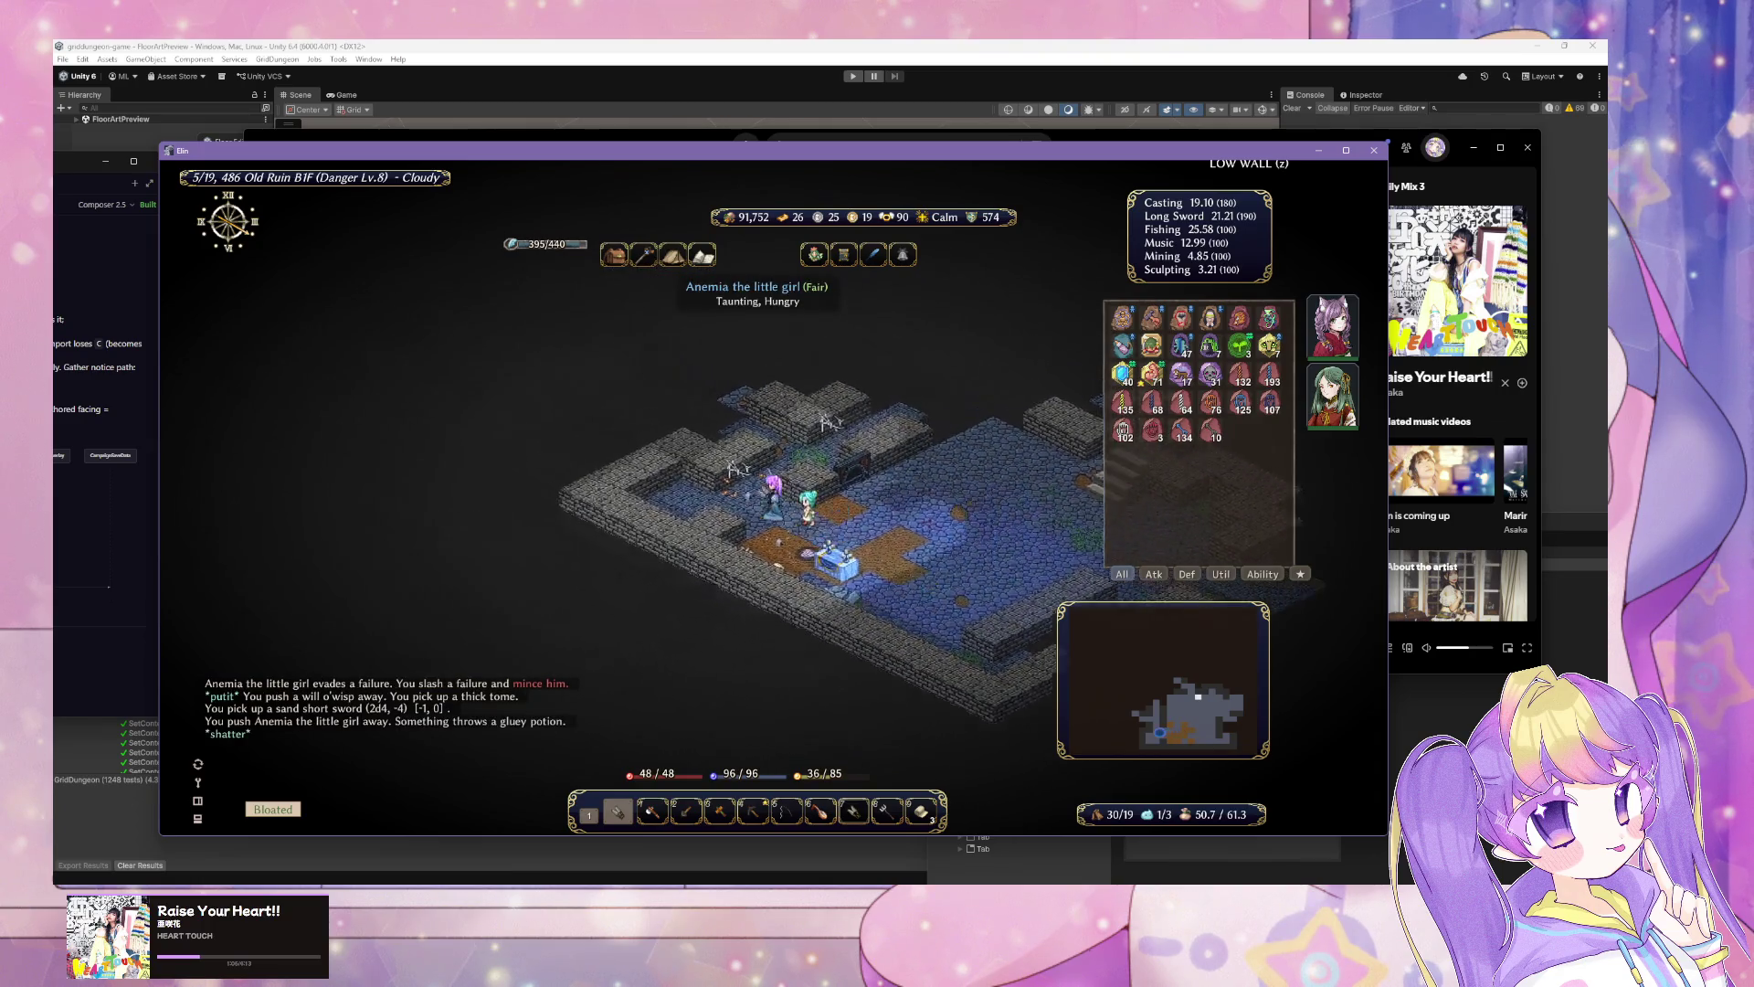
{"action": "key", "text": "Right"}
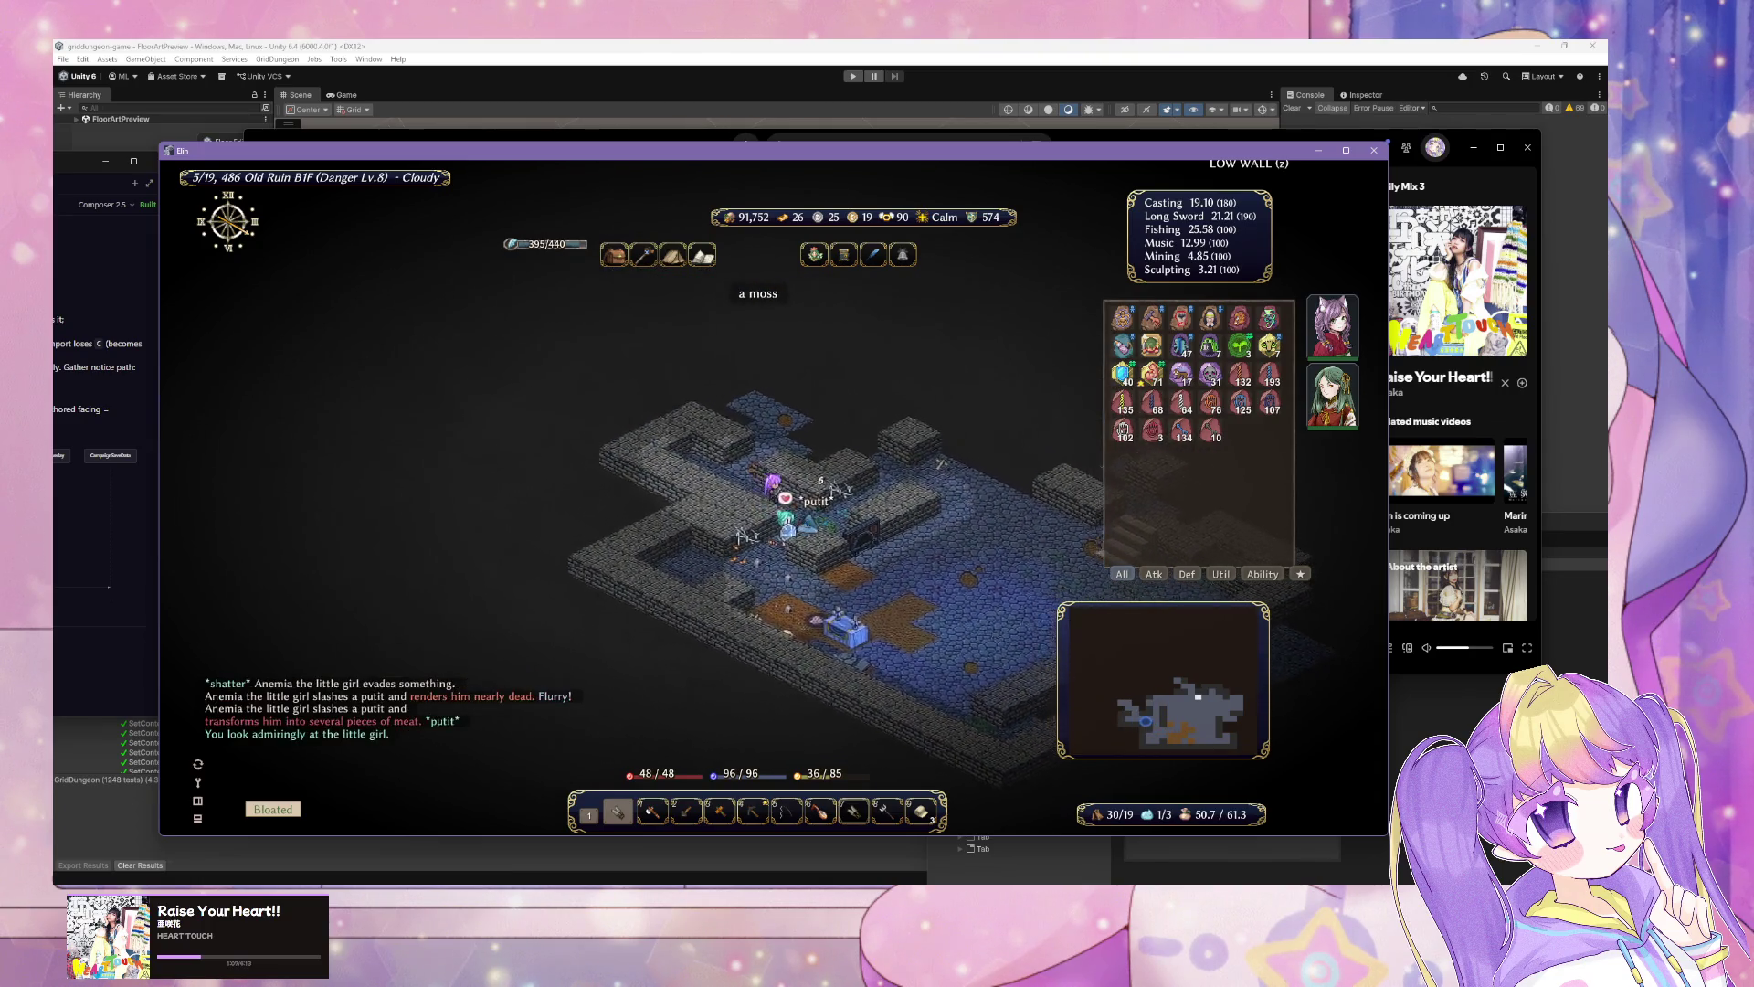
{"action": "key", "text": "Up"}
{"action": "key", "text": "Up"}
{"action": "key", "text": "Up"}
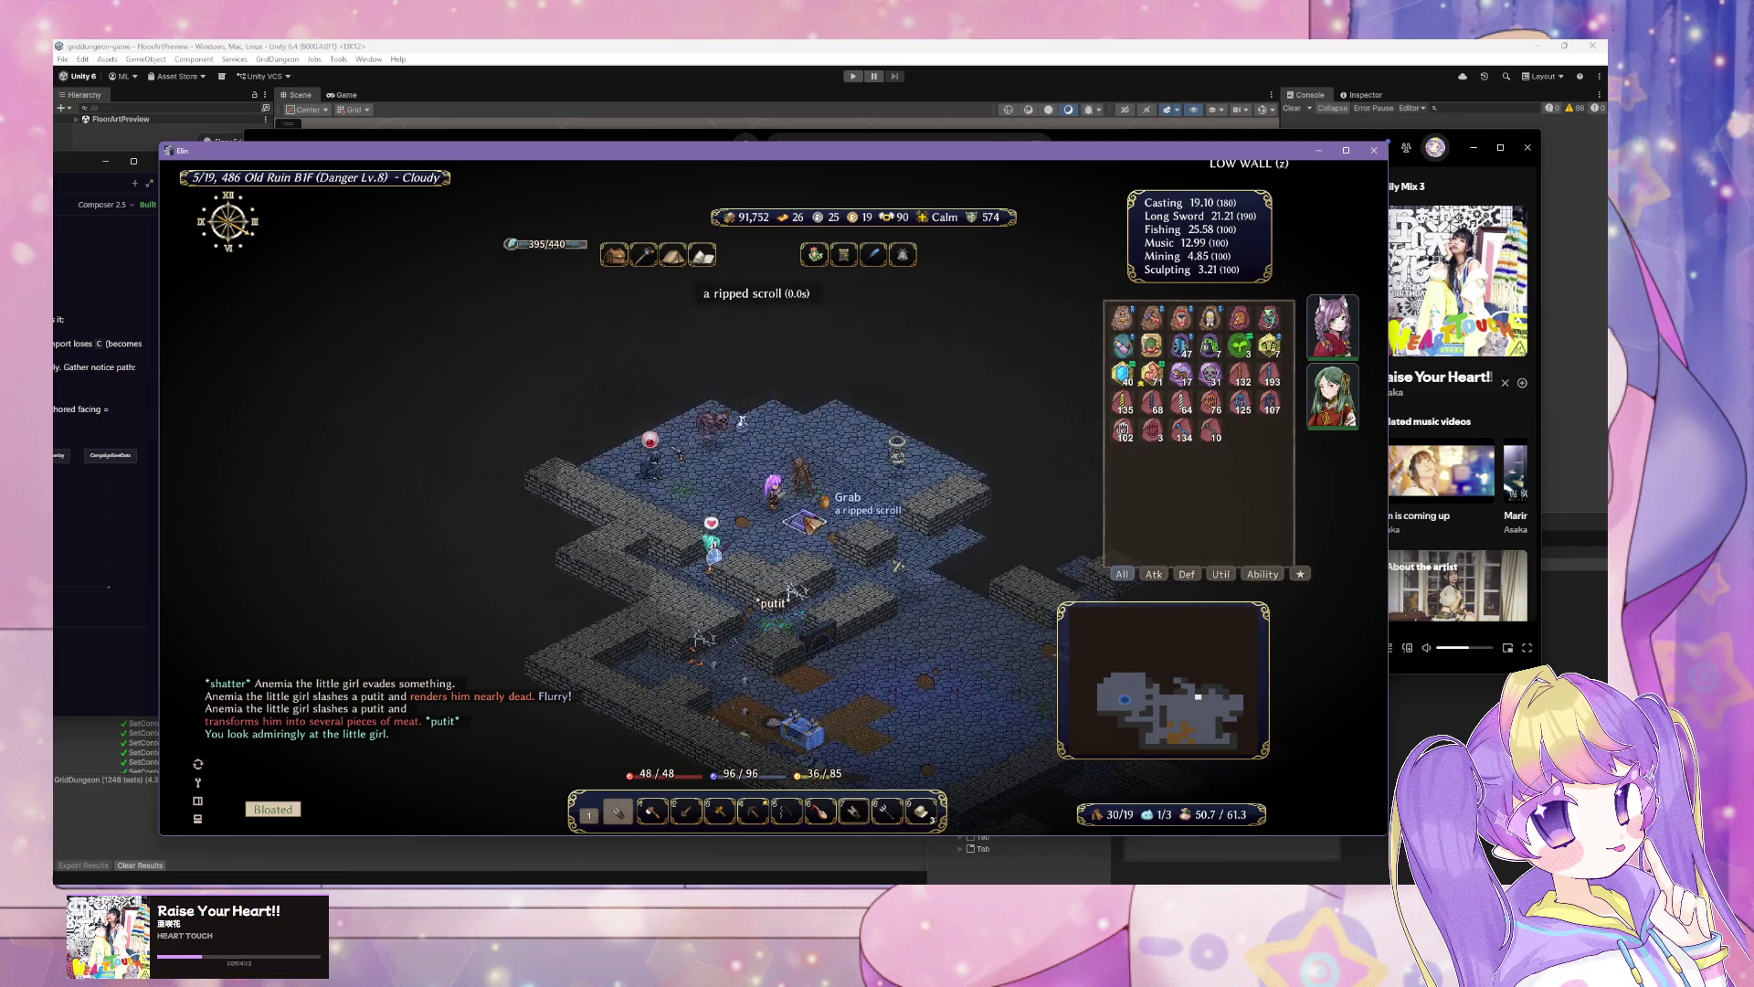
{"action": "left_click", "coordinate": [773, 482]}
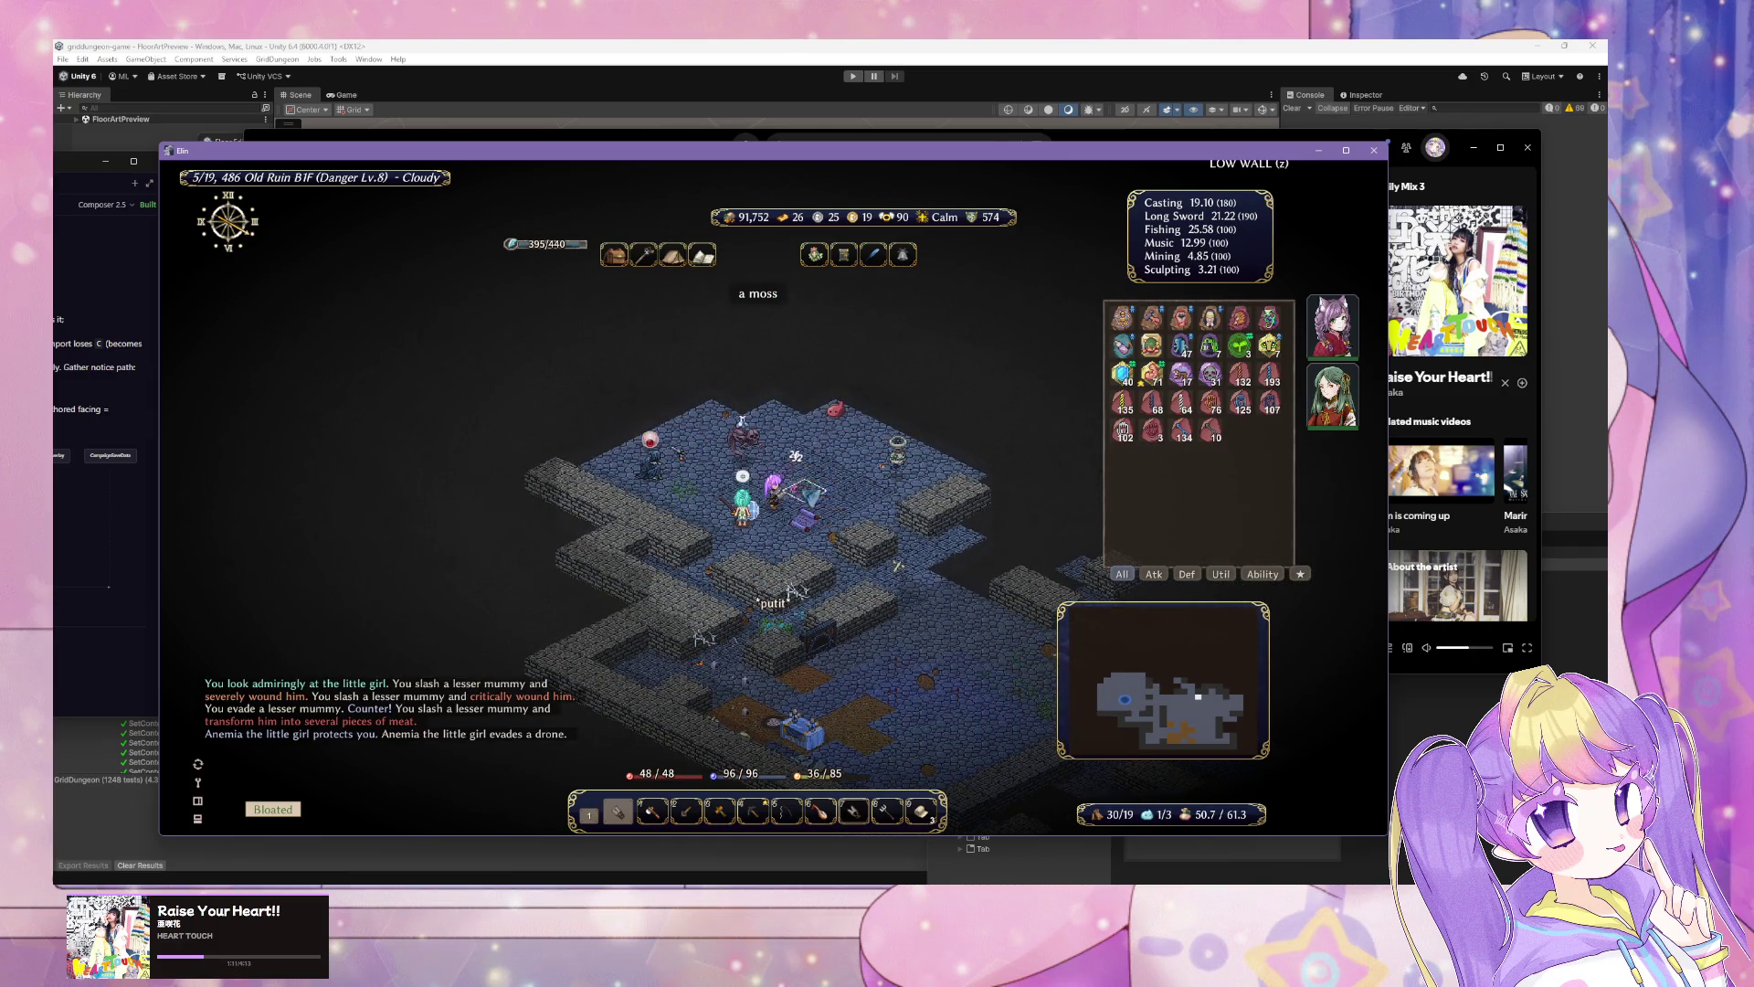
{"action": "left_click", "coordinate": [811, 494]}
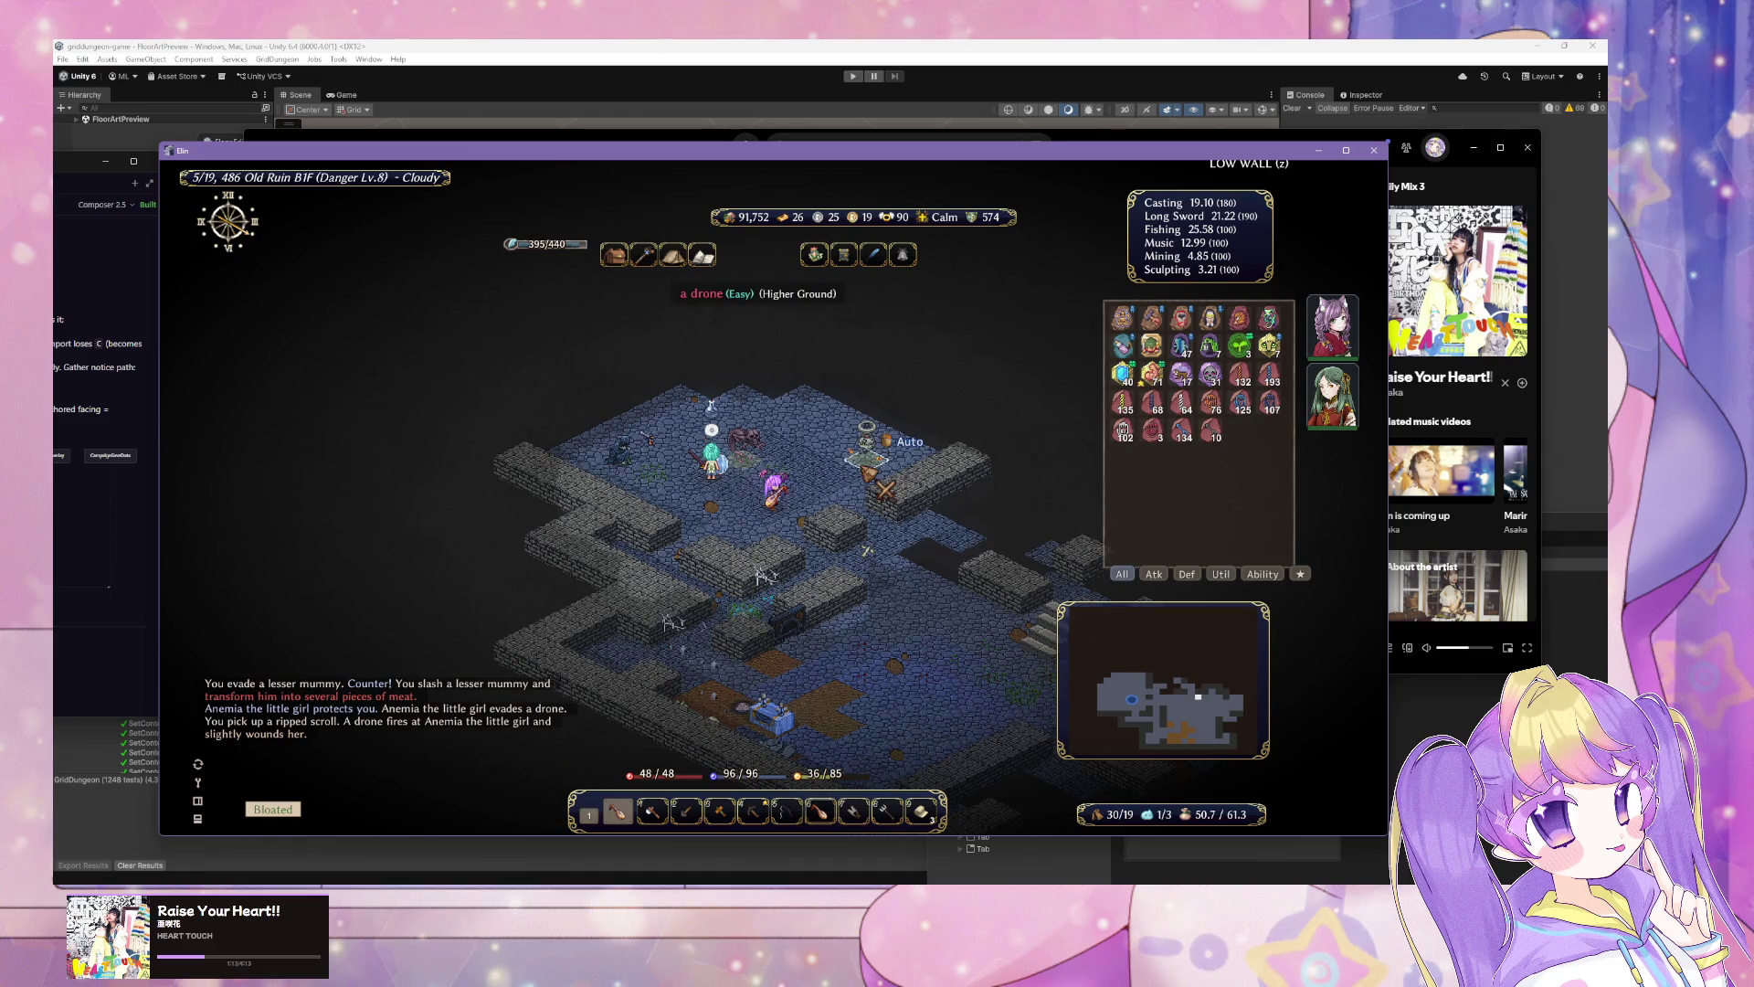
Step: Attack the drone with spells, Ice Arrow the beth putit, and pick up the heart
{"action": "key", "text": "Tab"}
{"action": "left_click", "coordinate": [868, 470]}
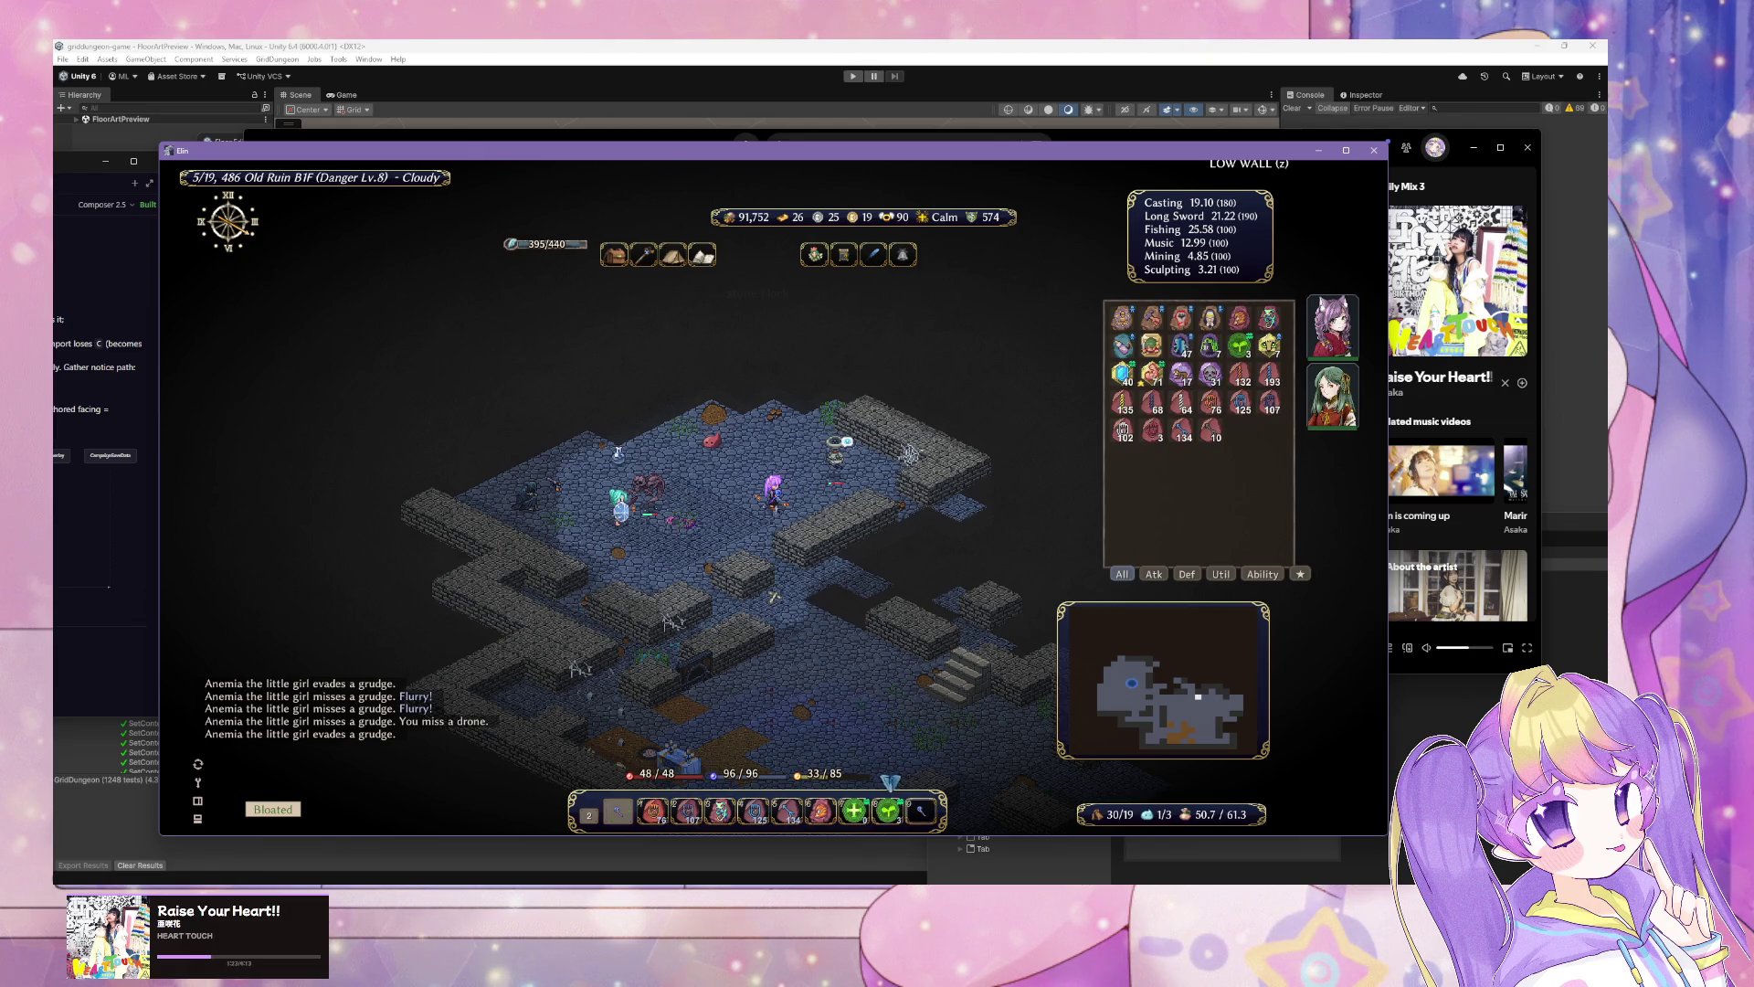
{"action": "left_click", "coordinate": [872, 462]}
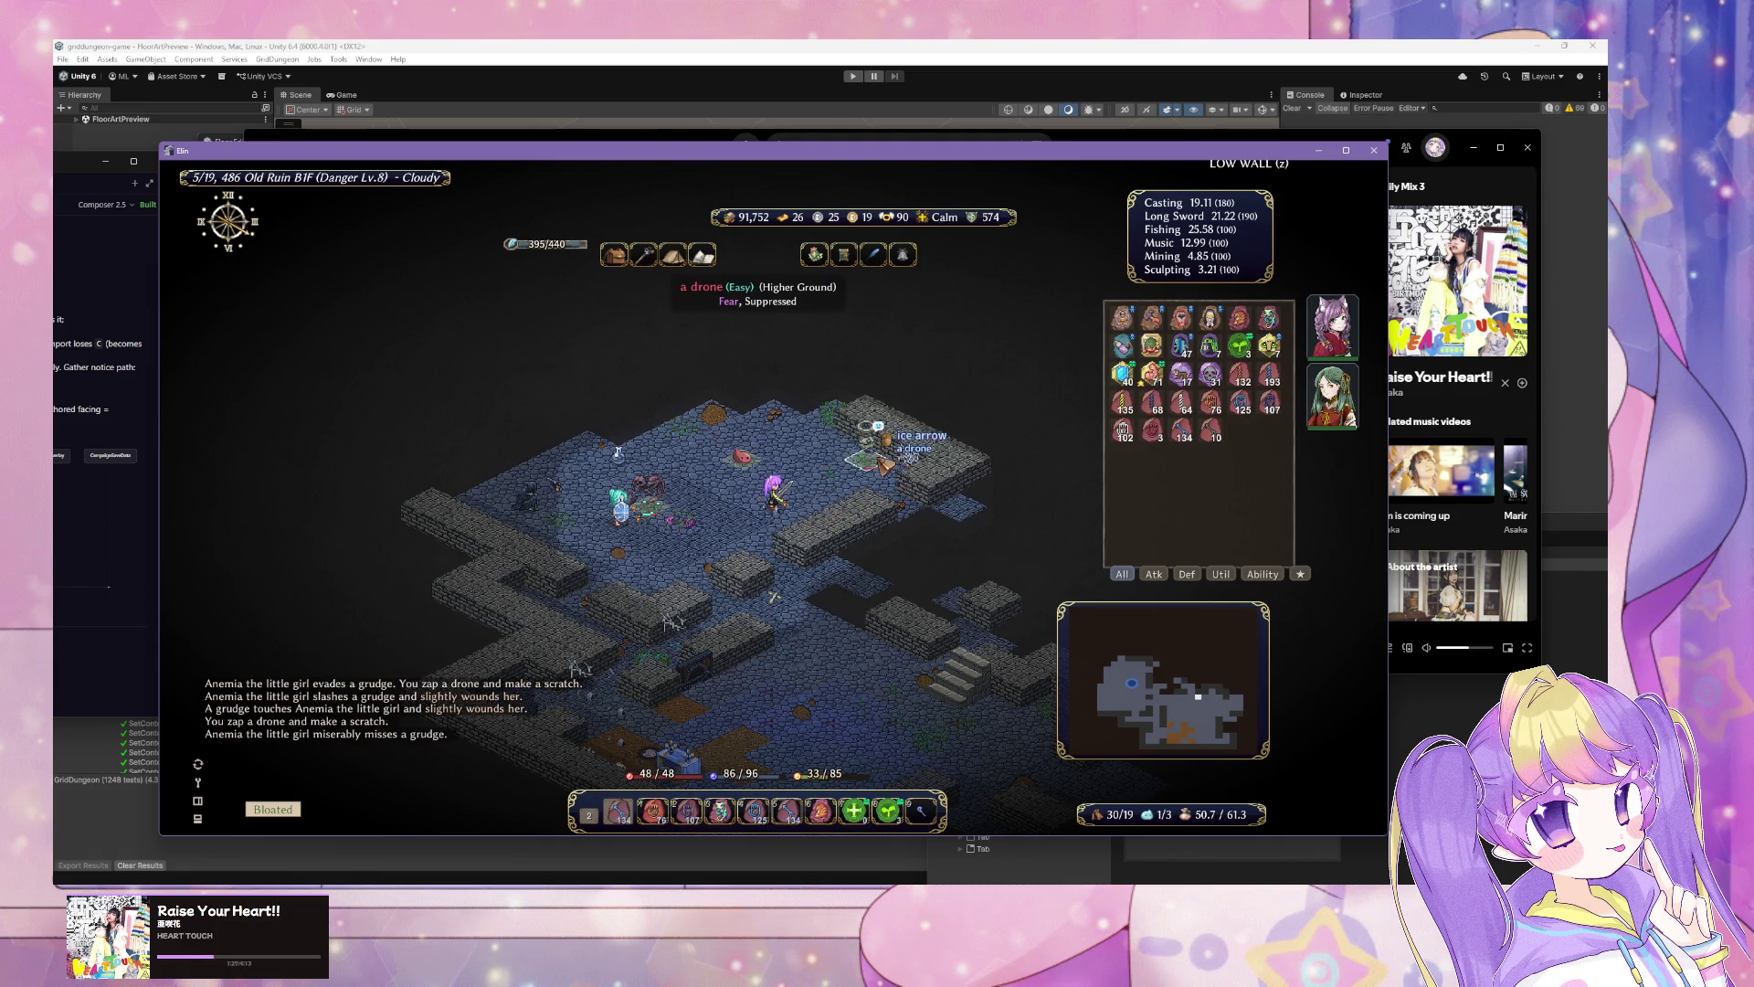
{"action": "left_click", "coordinate": [713, 475]}
{"action": "left_click", "coordinate": [712, 475]}
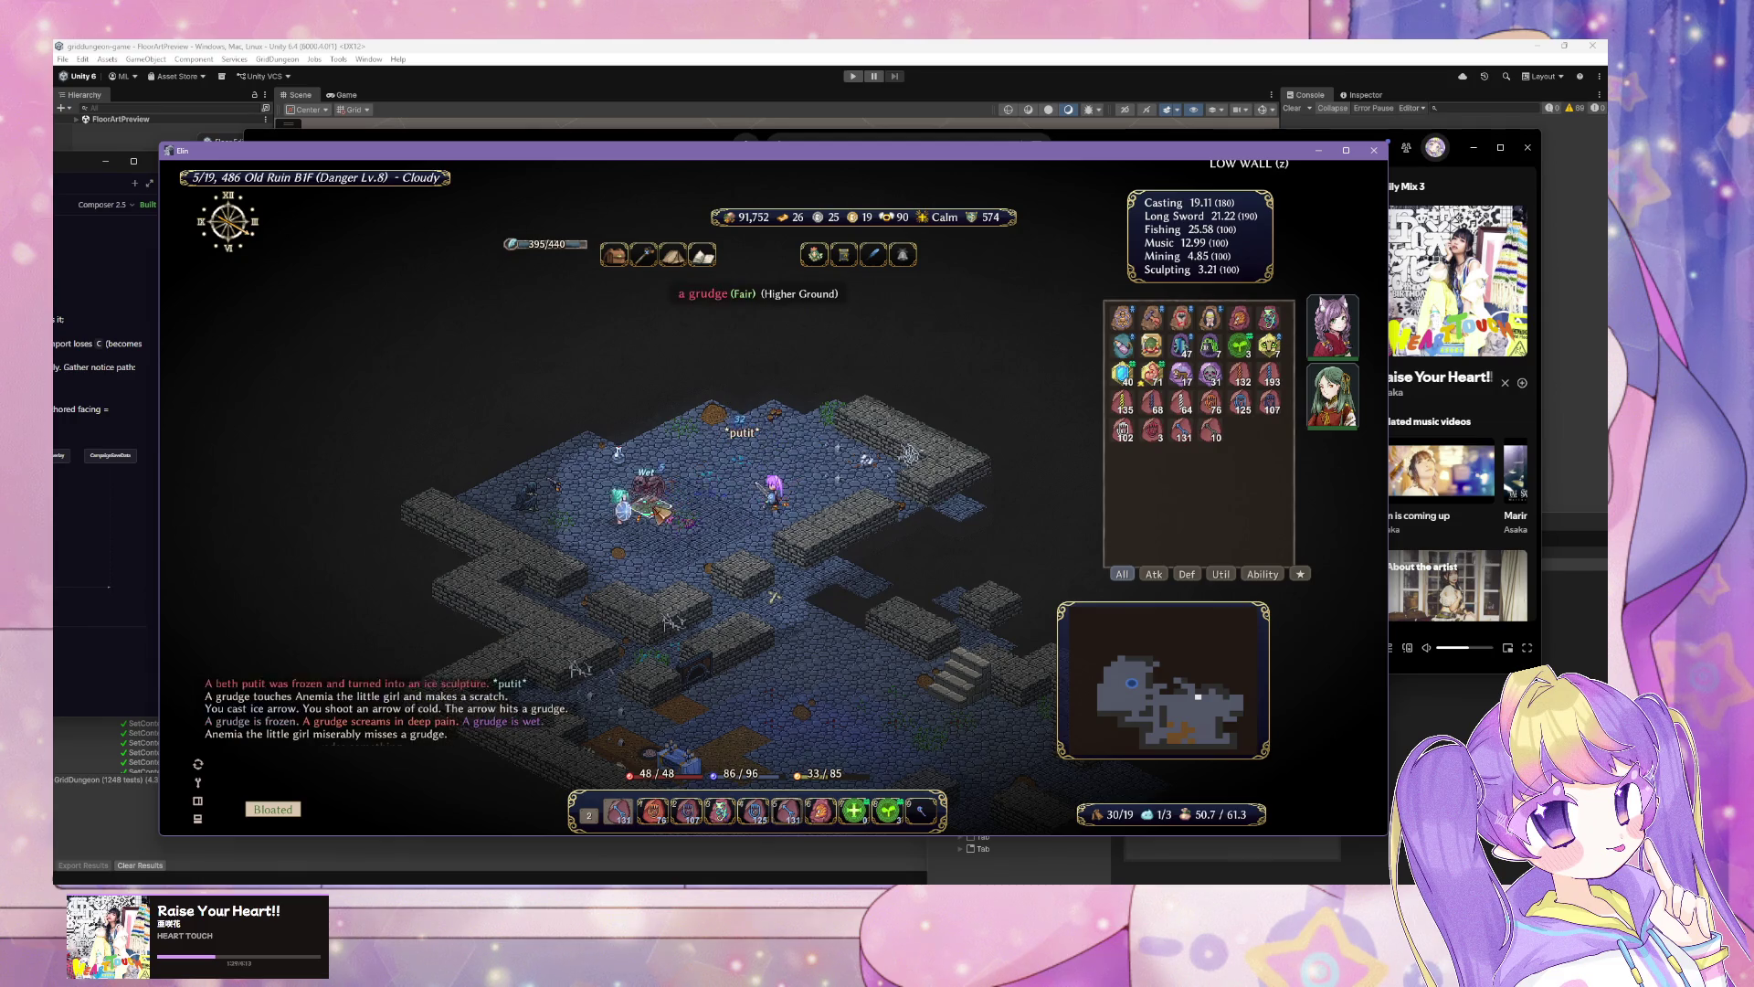
Step: Freeze the floating eye with repeated Ice Arrows, then walk on collecting iron ore
{"action": "key", "text": "1"}
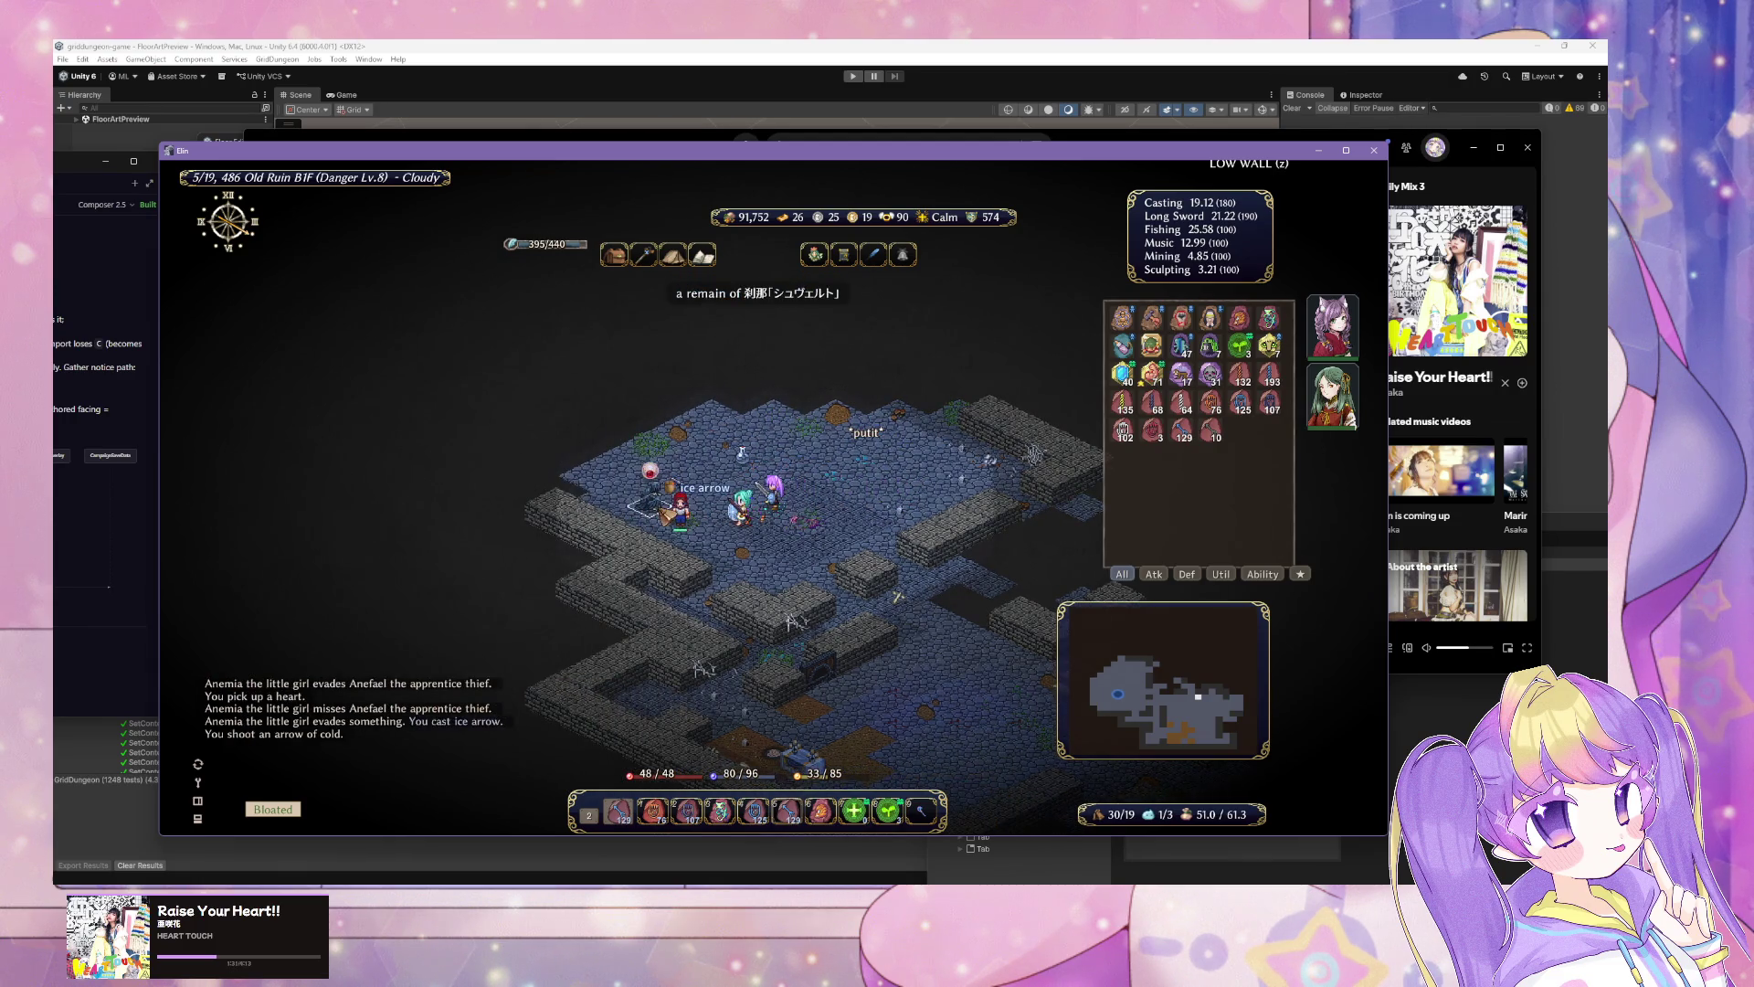
{"action": "key", "text": "1"}
{"action": "key", "text": "1"}
{"action": "key", "text": "1"}
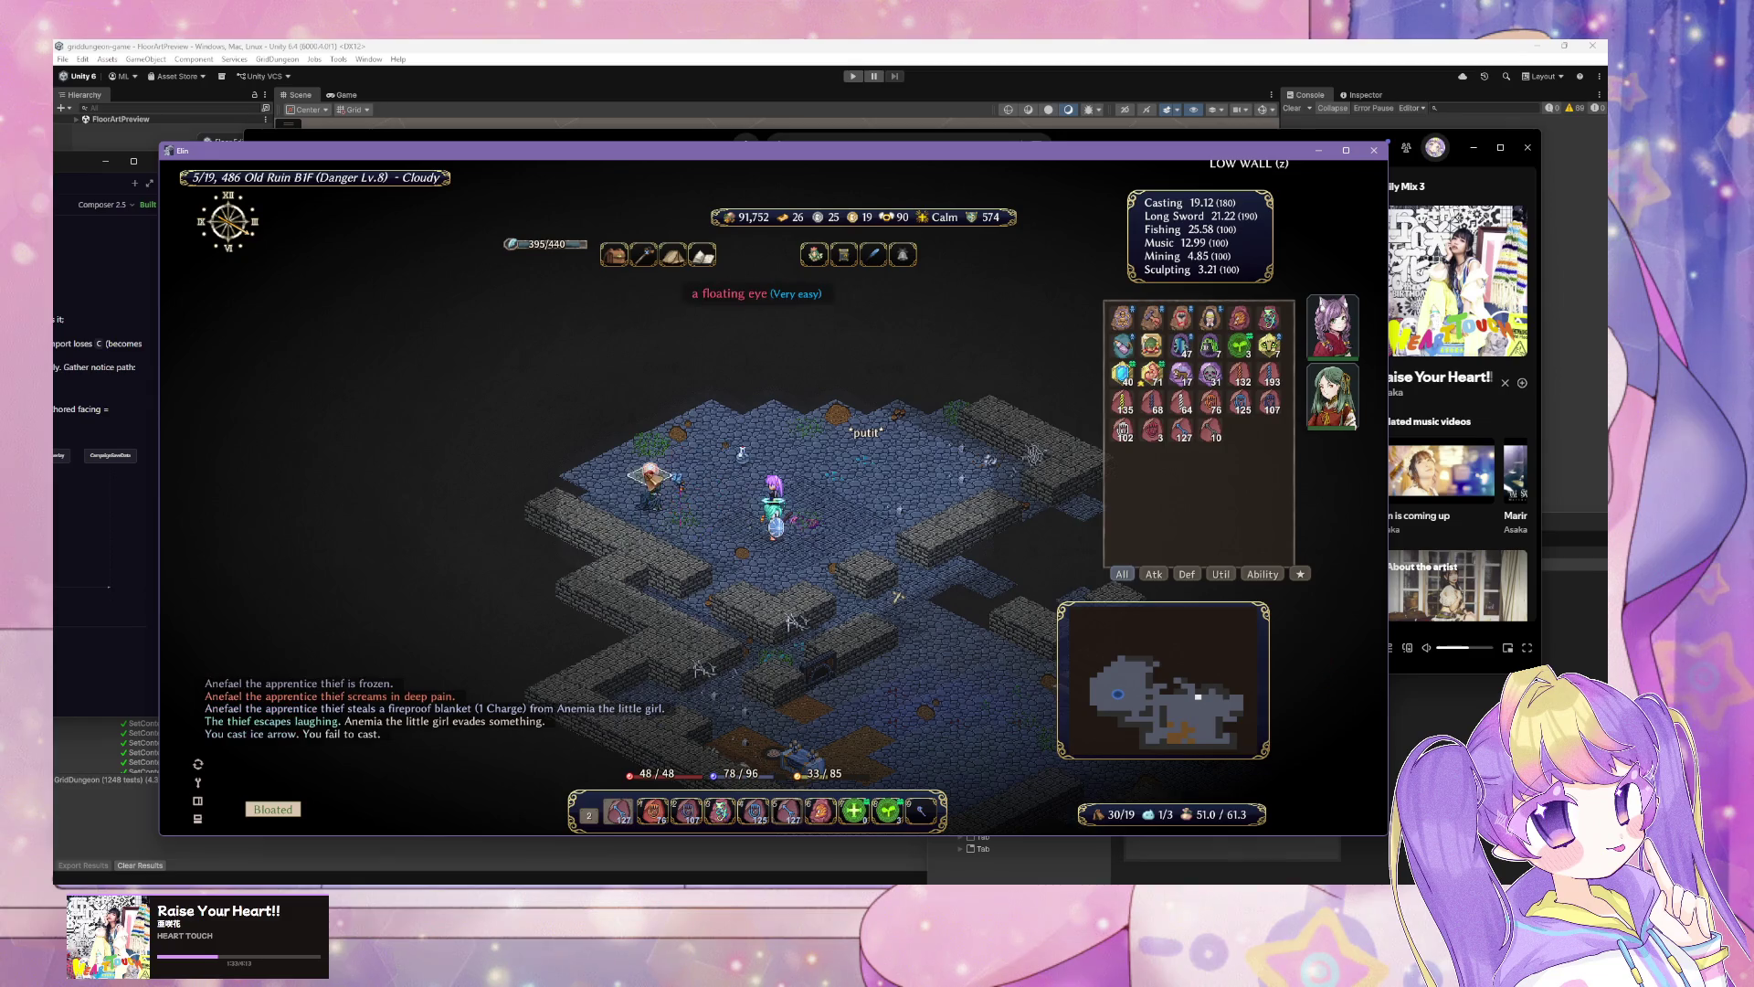
{"action": "key", "text": "1"}
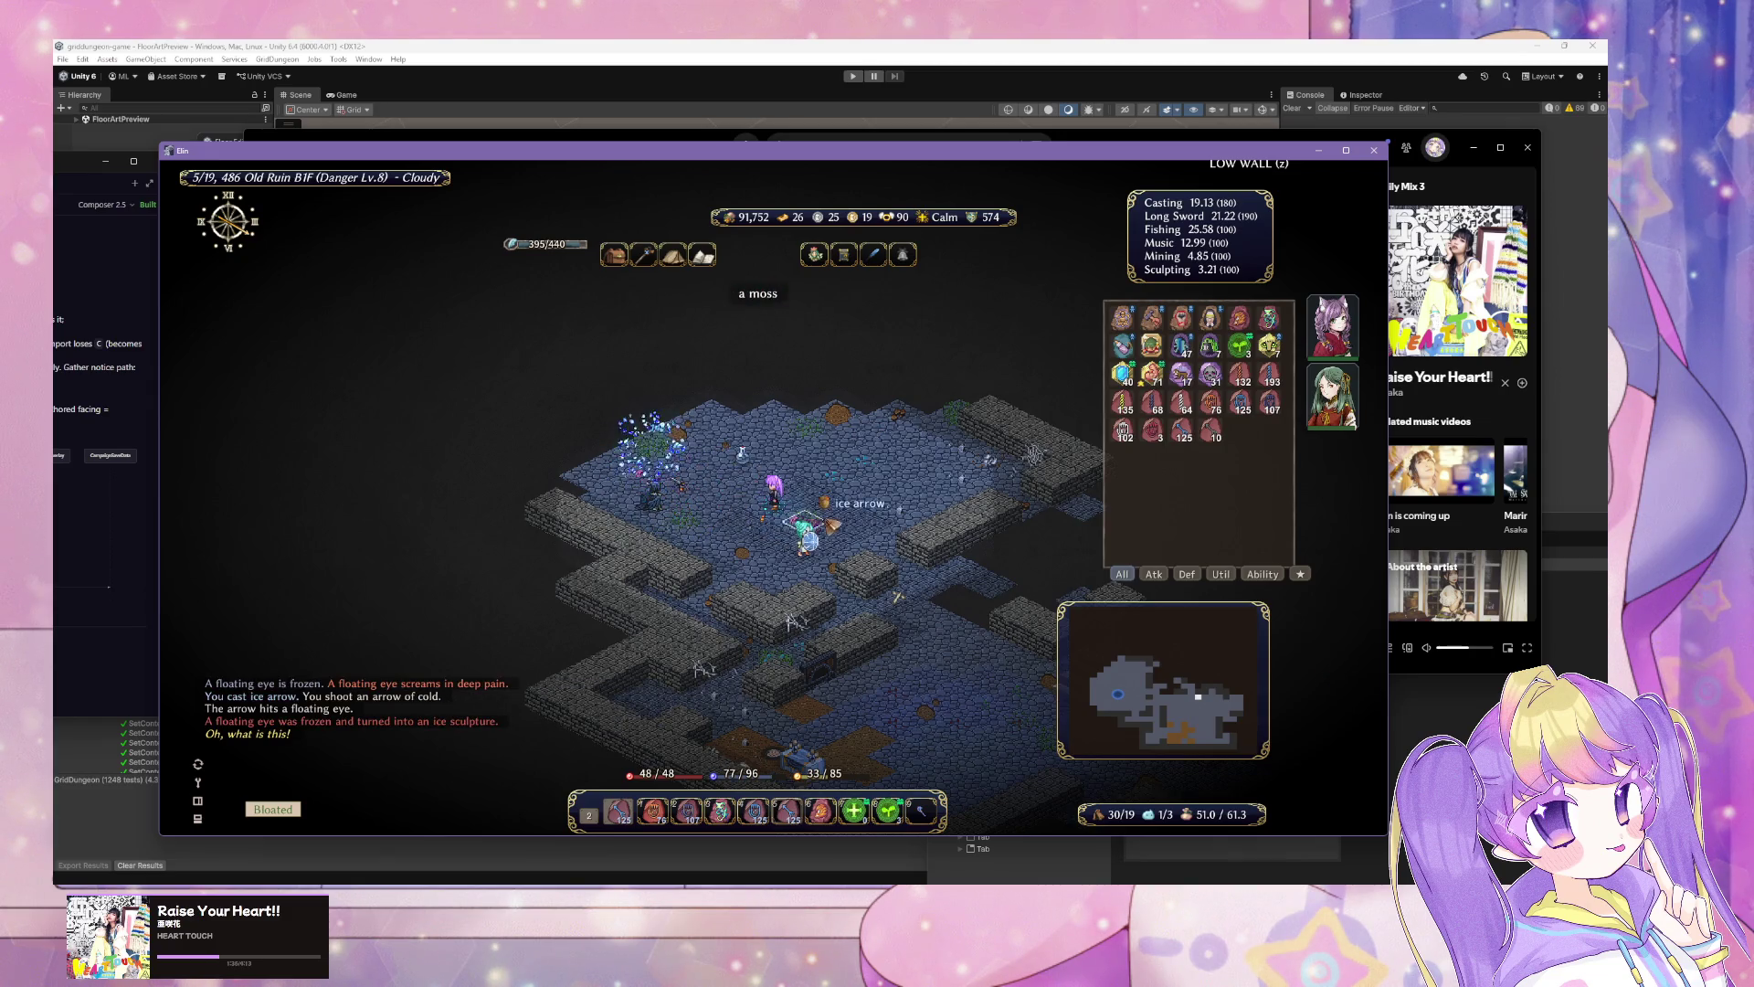
{"action": "key", "text": "Right"}
{"action": "key", "text": "Up"}
{"action": "key", "text": "Up"}
{"action": "key", "text": "Up"}
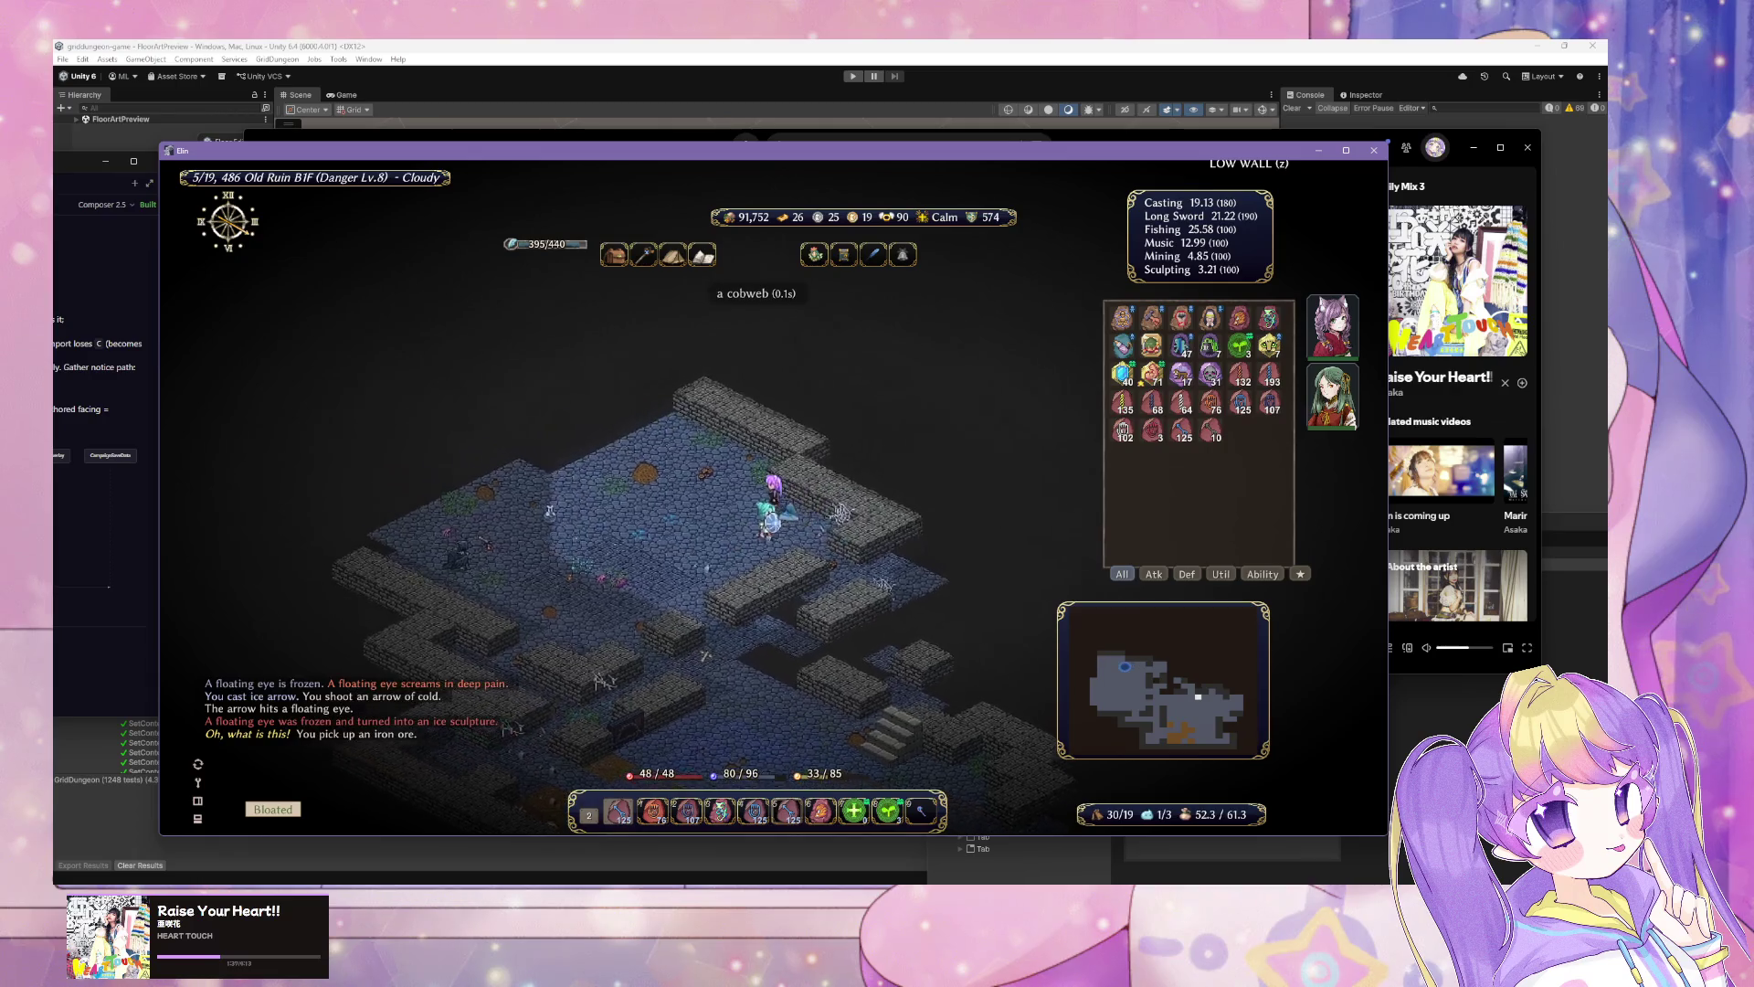
{"action": "key", "text": "Left"}
{"action": "key", "text": "Left"}
{"action": "key", "text": "Left"}
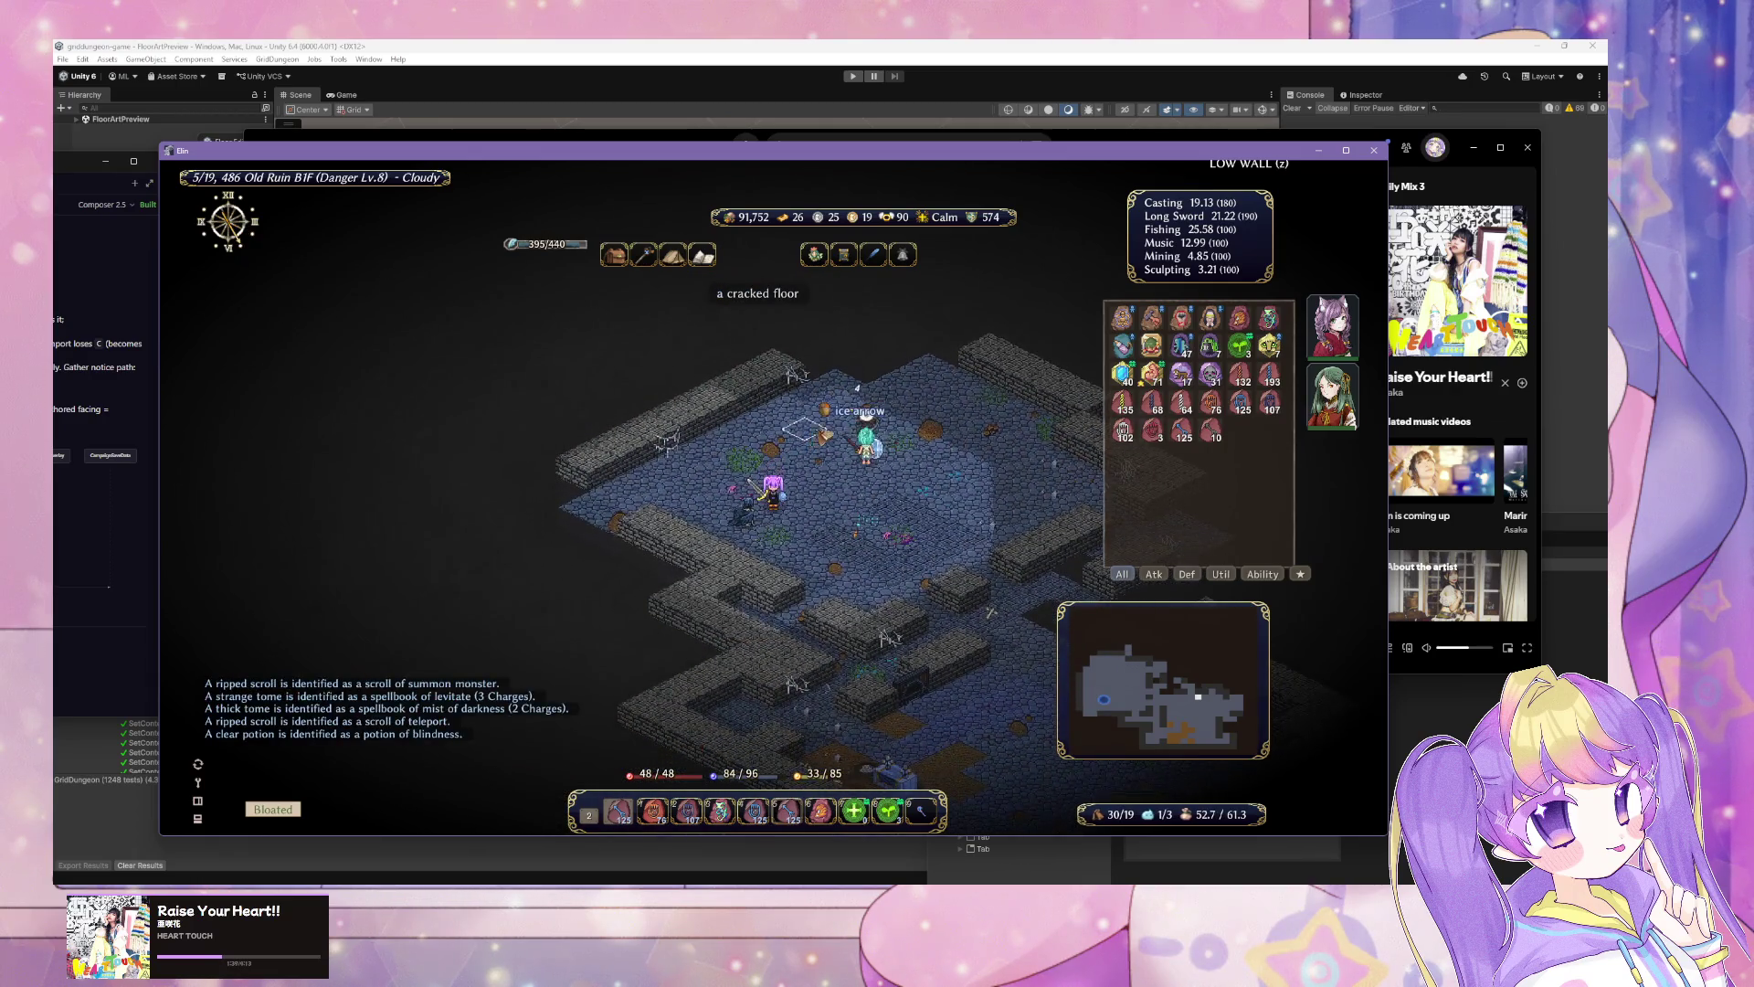
Step: Freeze the goblin warrior with Ice Arrow and harvest the remain with the axe
{"action": "key", "text": "1"}
{"action": "key", "text": "1"}
{"action": "key", "text": "Up"}
{"action": "key", "text": "Up"}
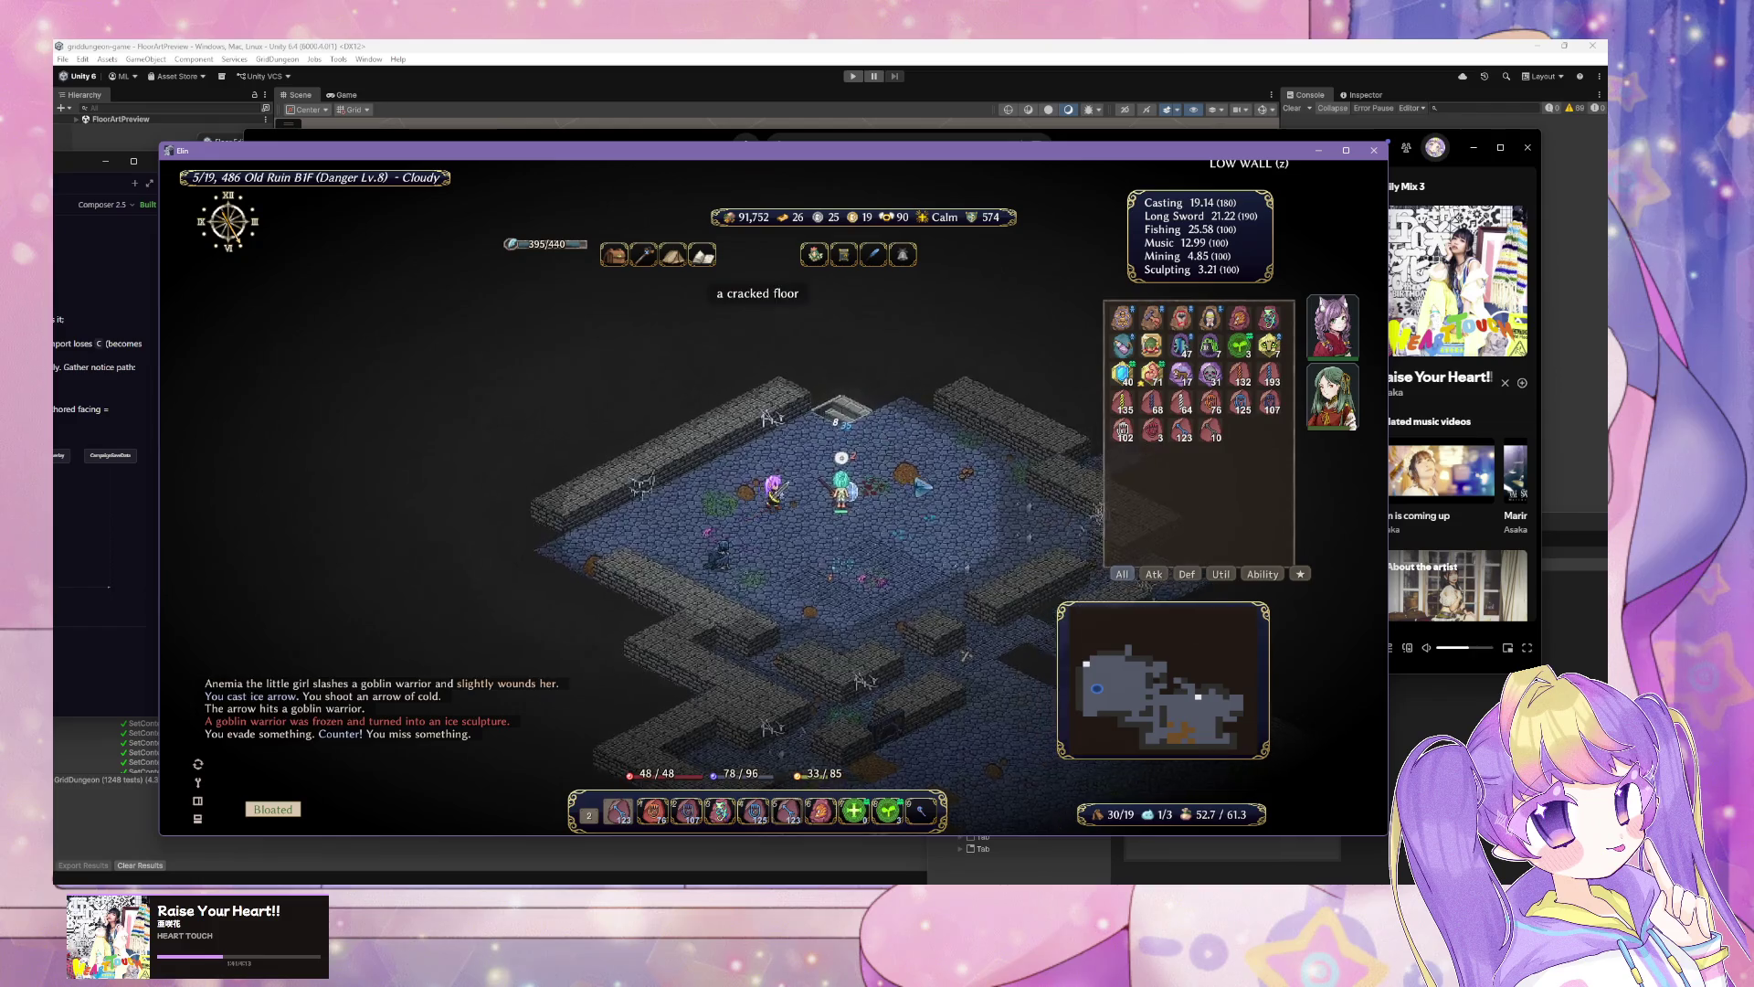
{"action": "key", "text": "Up"}
{"action": "key", "text": "Up"}
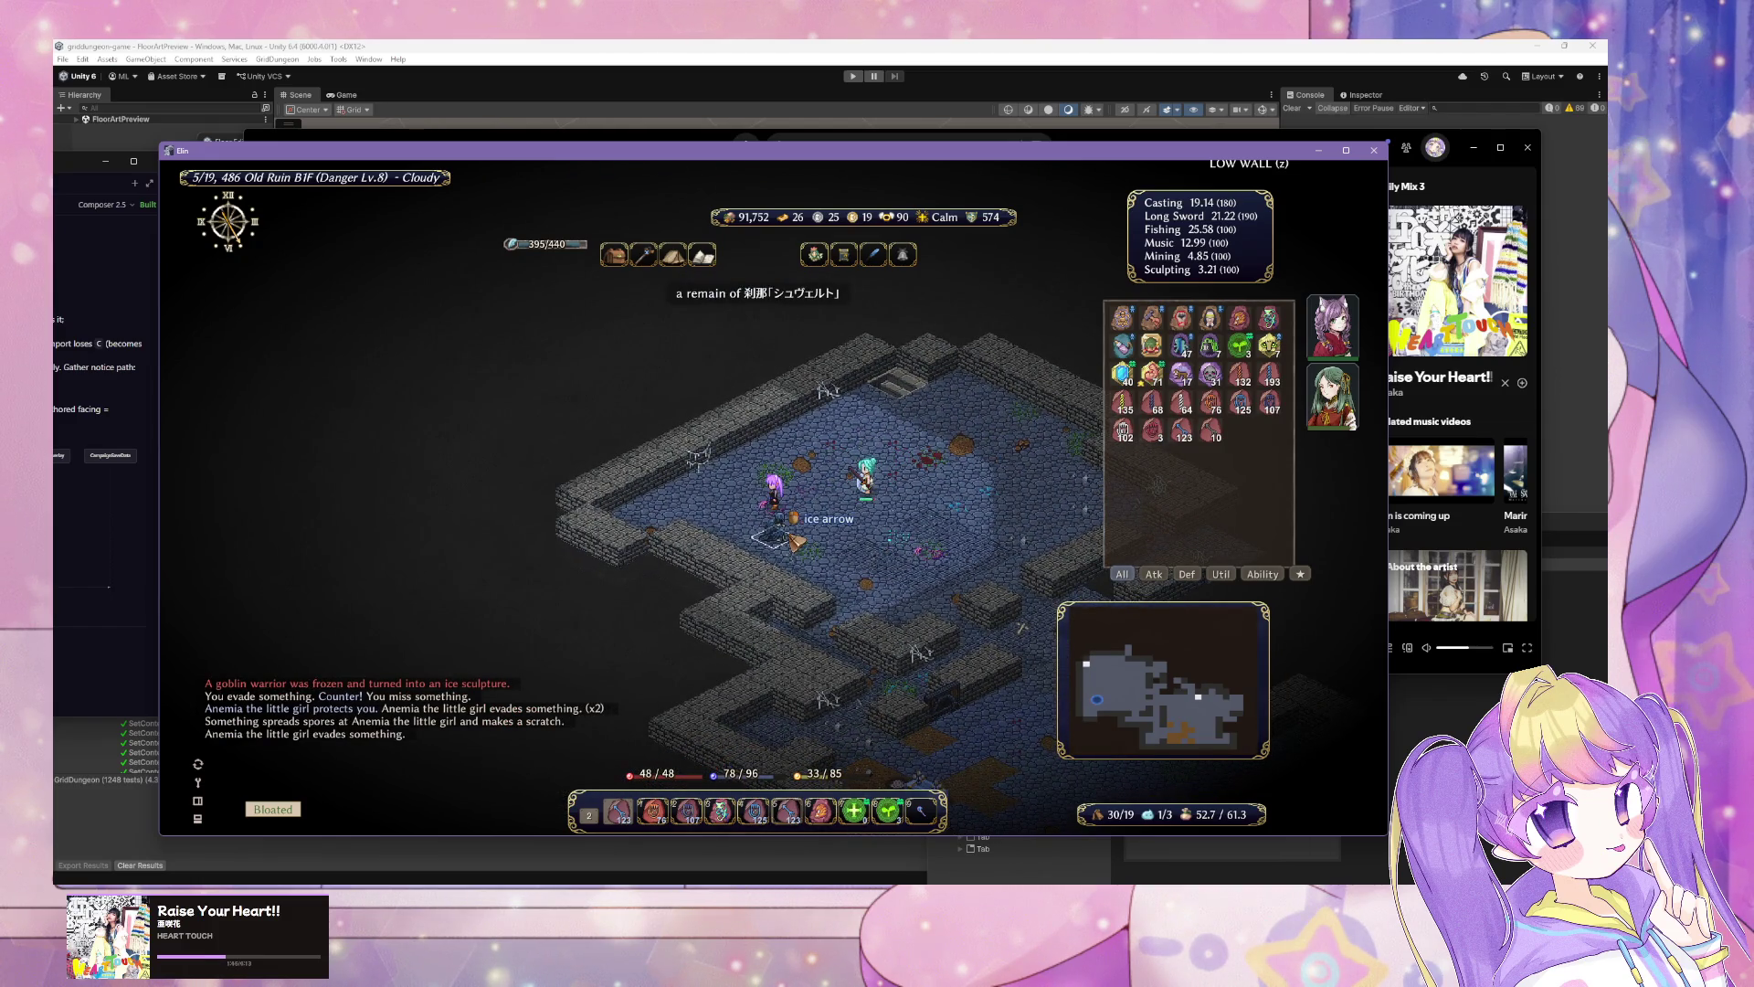
{"action": "left_click", "coordinate": [795, 540]}
{"action": "key", "text": "Escape"}
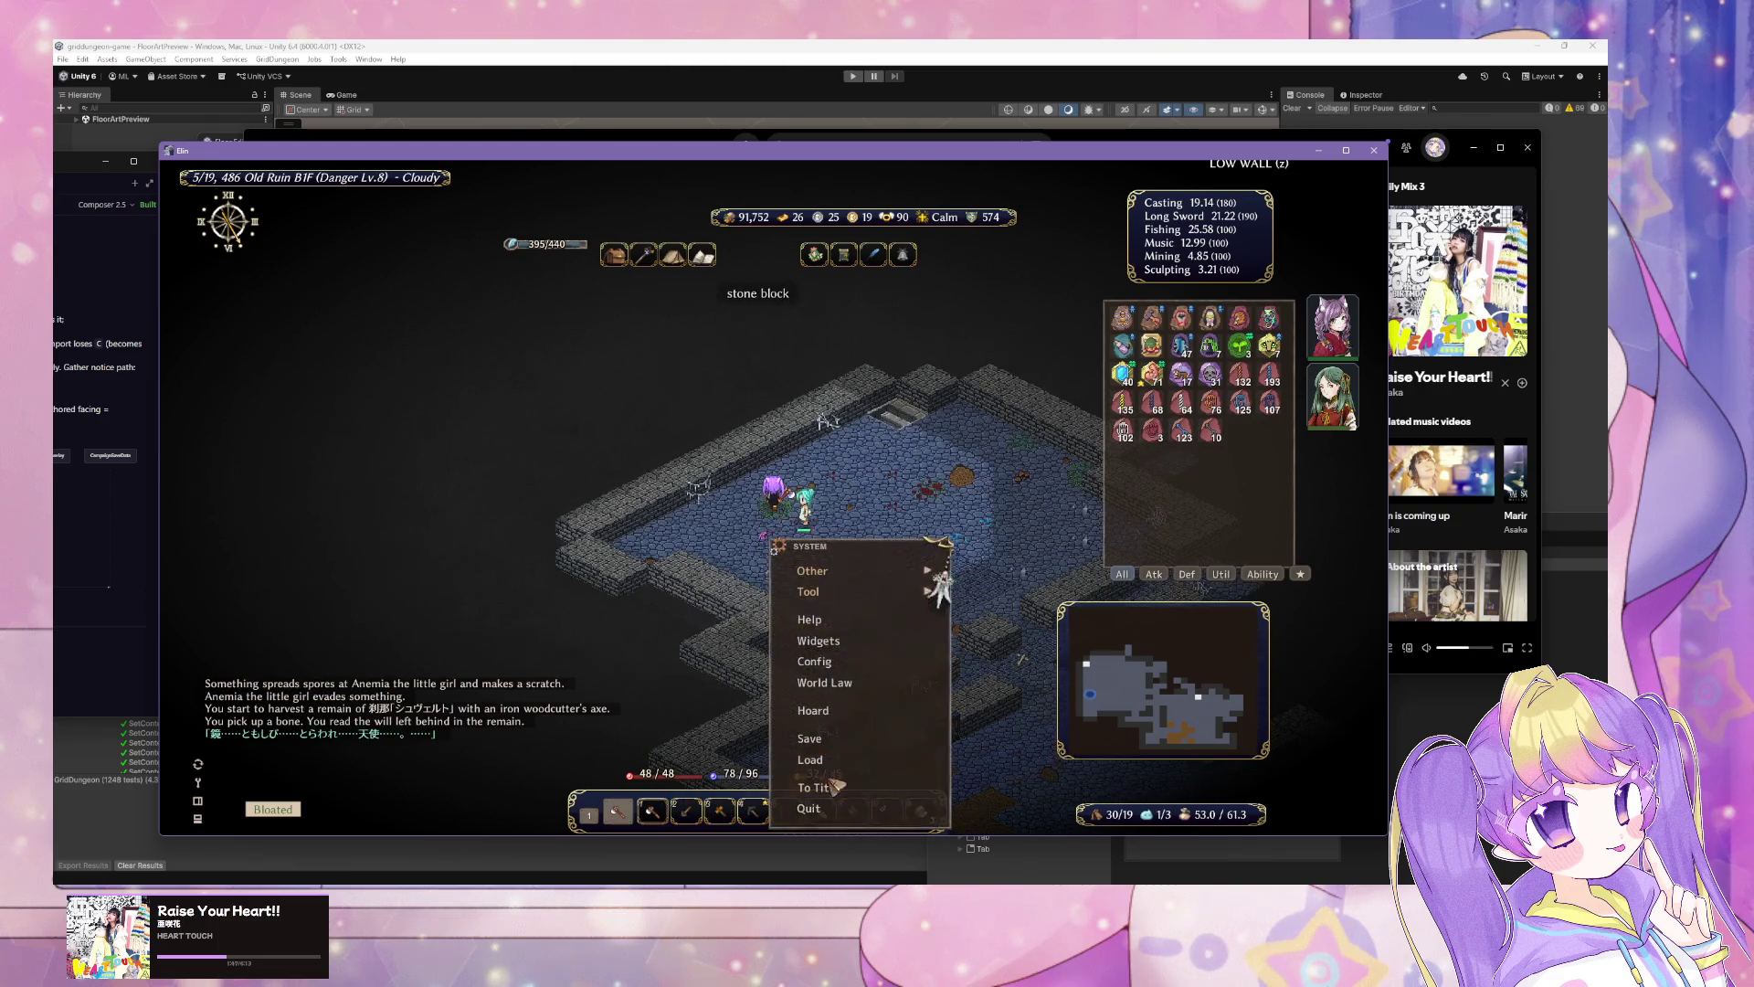
Step: Save the Elin game and switch back to the Cursor Composer window
{"action": "left_click", "coordinate": [846, 739]}
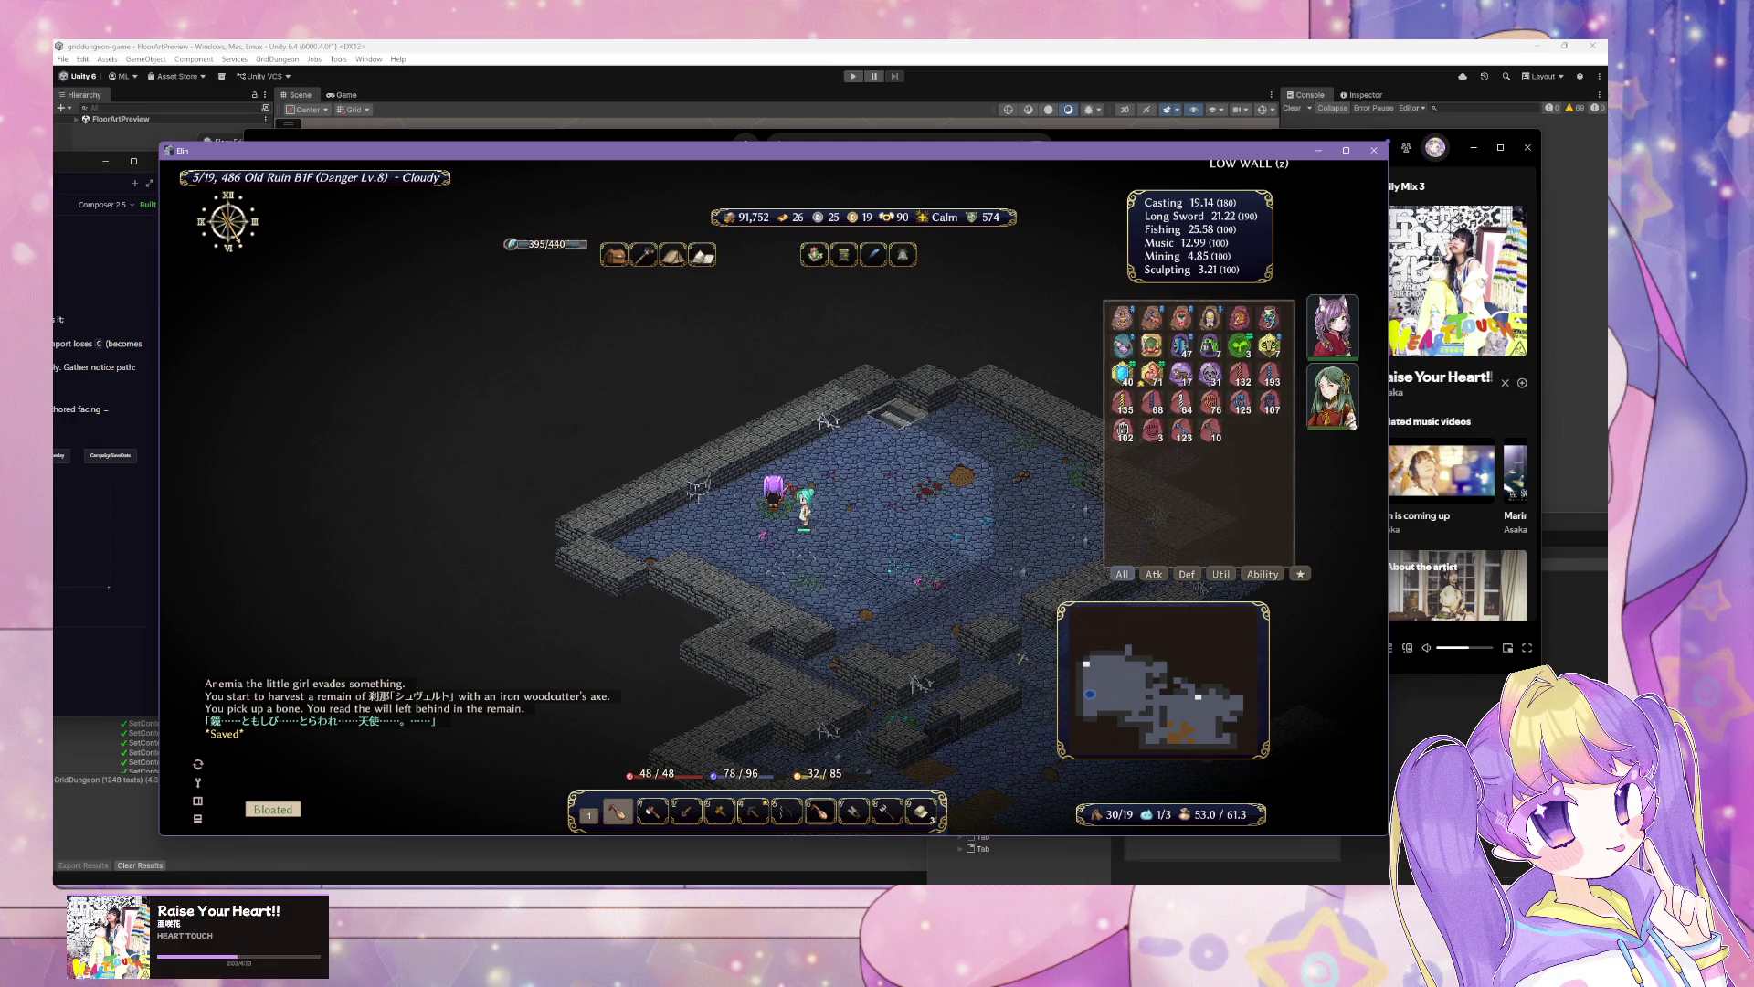
{"action": "key", "text": "alt+Tab"}
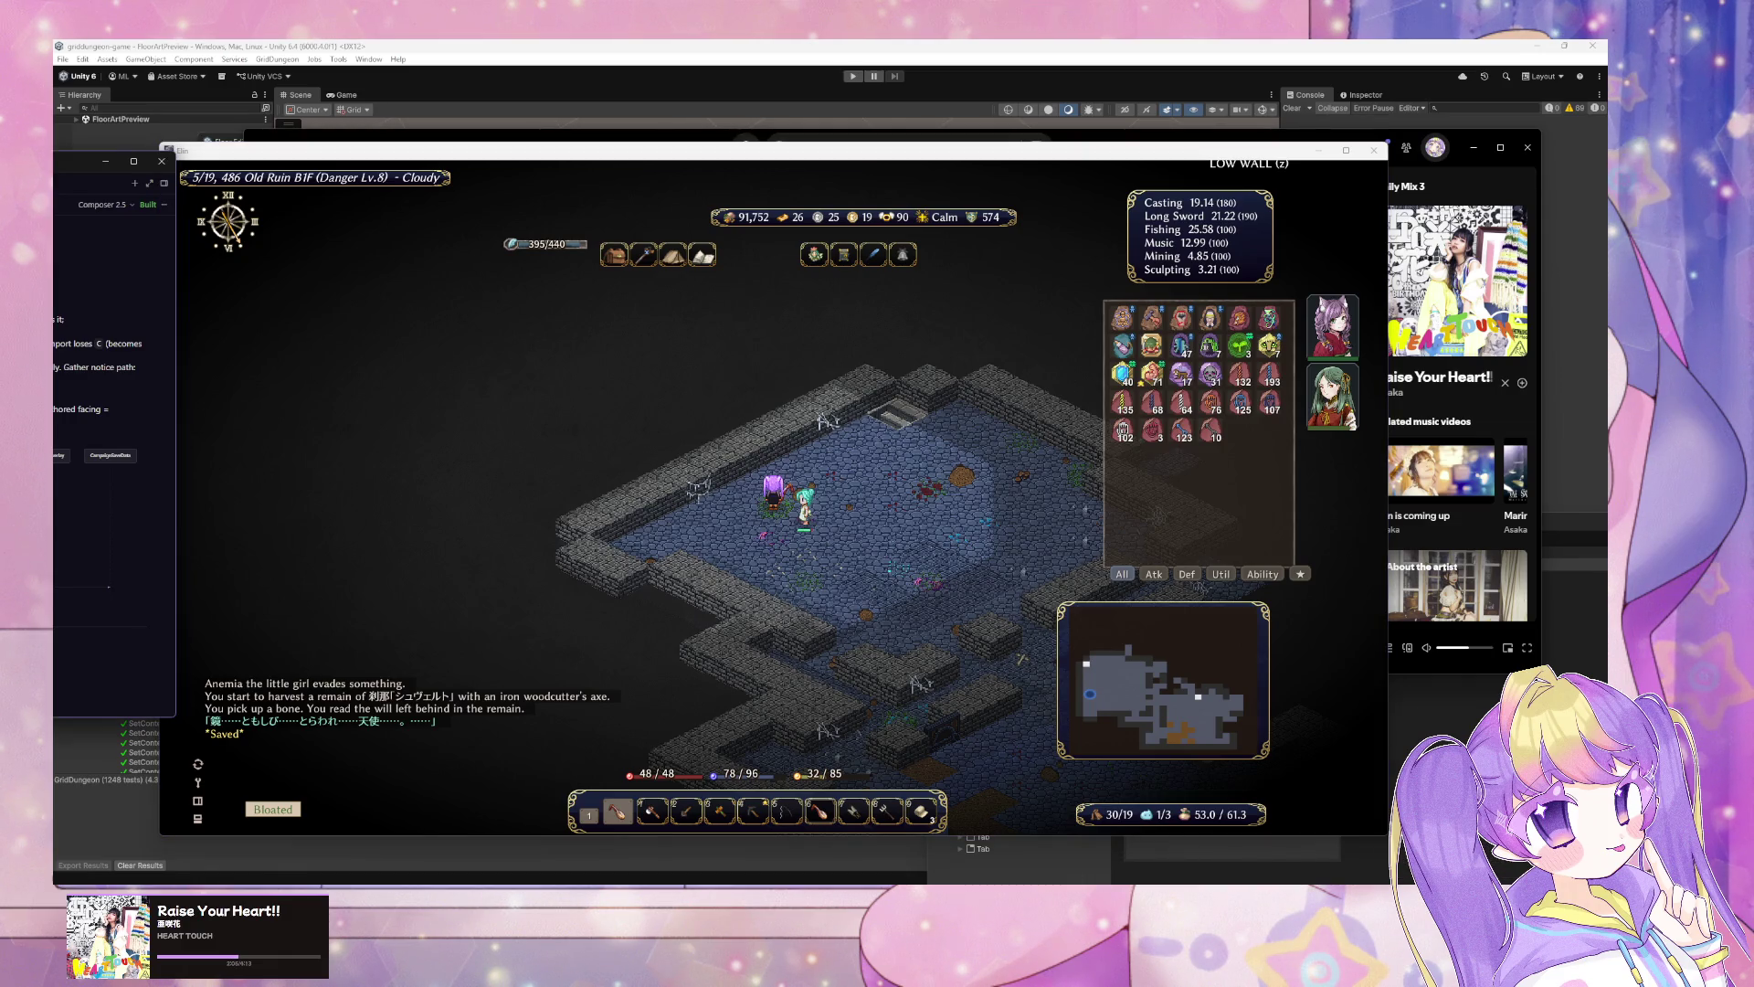
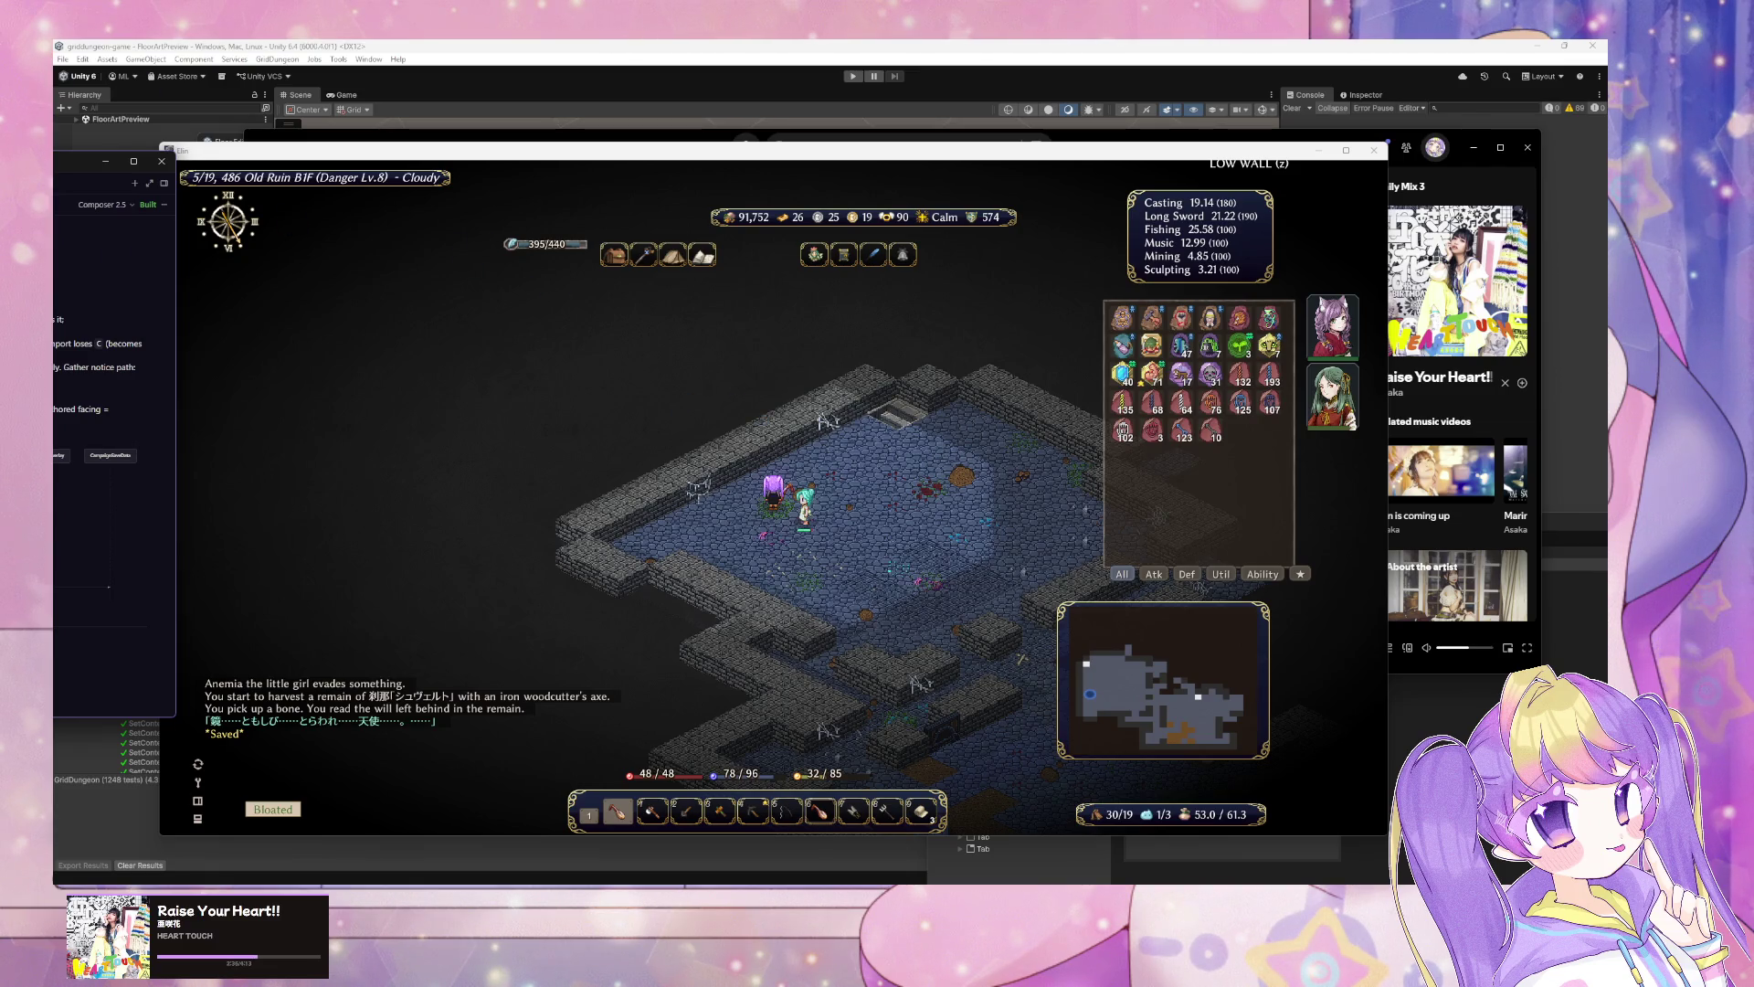
Step: Walk to the stairway and save the game from the System menu
{"action": "left_click", "coordinate": [890, 420]}
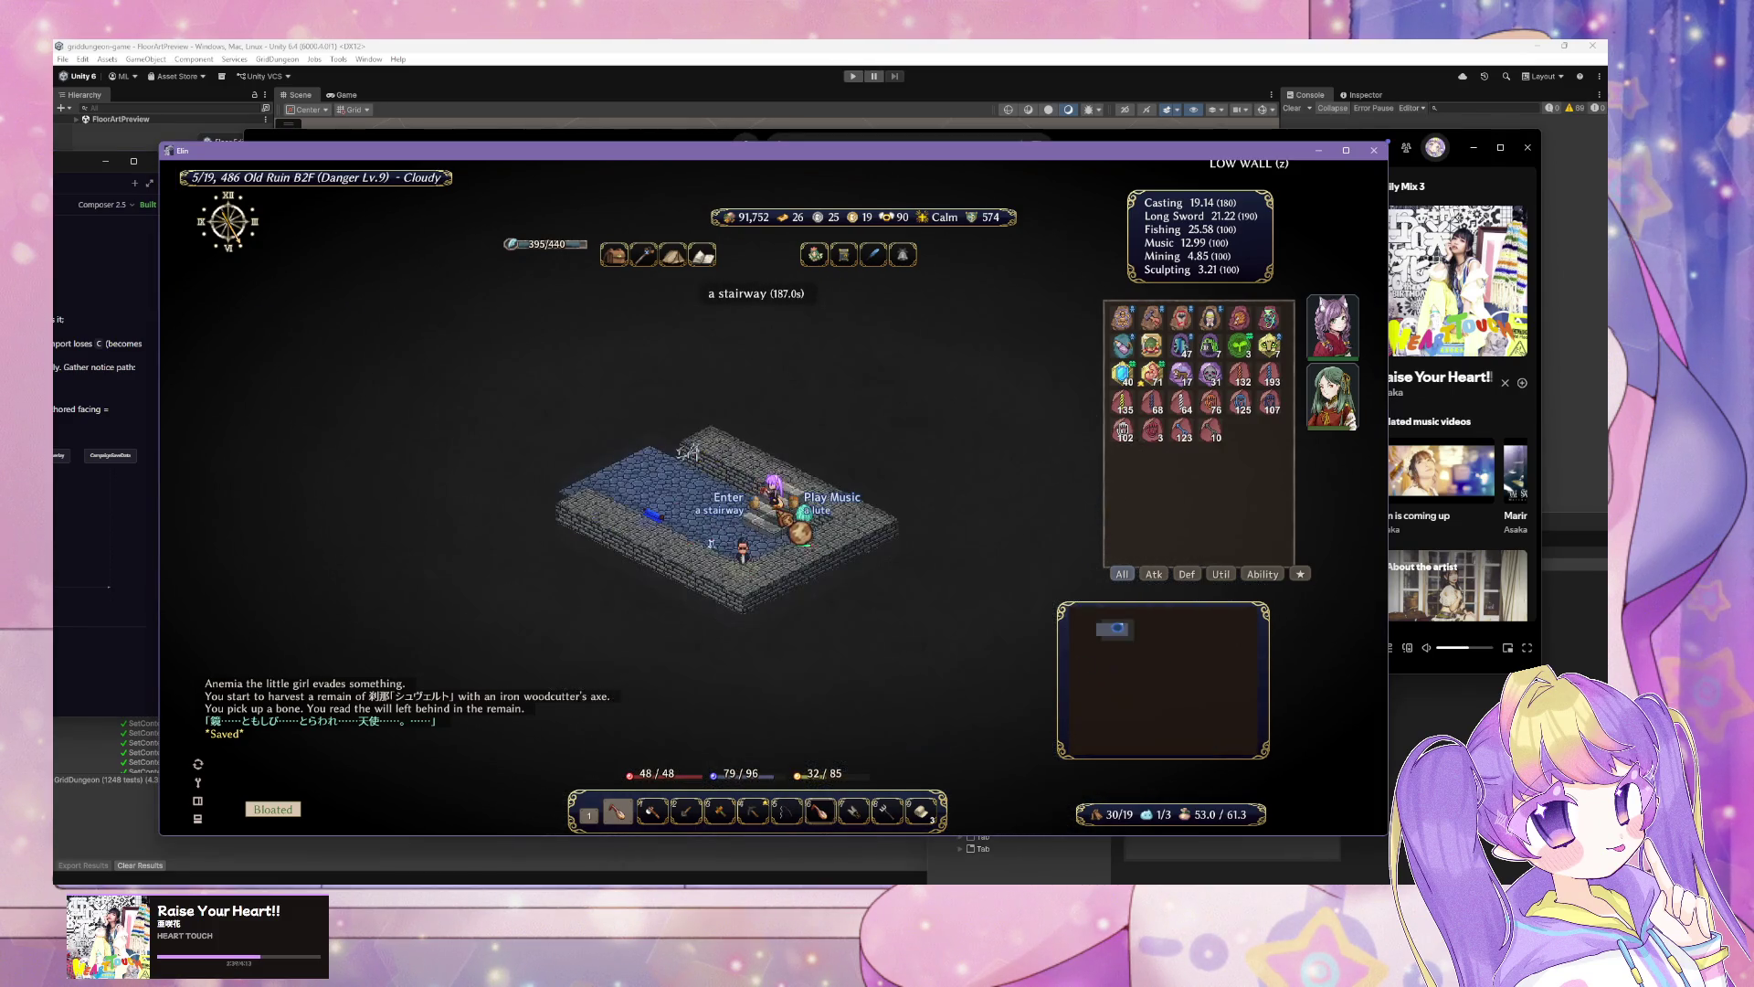
{"action": "key", "text": "Escape"}
{"action": "left_click", "coordinate": [829, 674]}
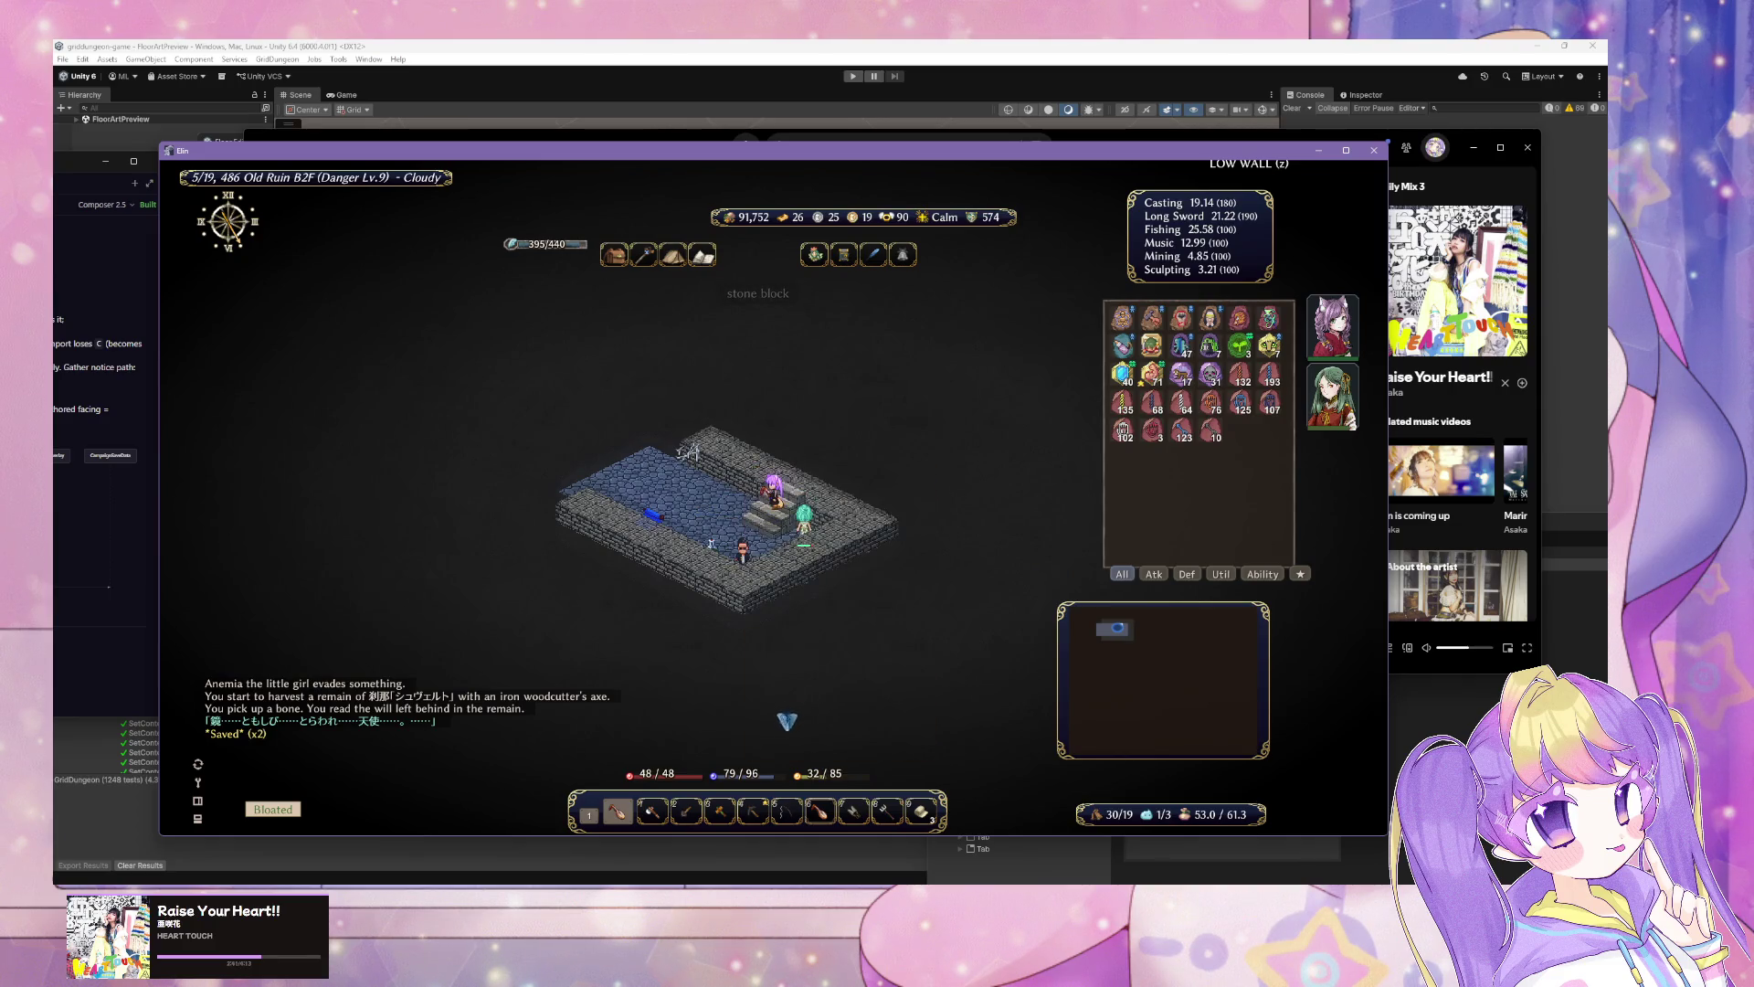
Step: Cast Ice Arrow at the hot guy, then reload the saved journey and climb back to B1F
{"action": "left_click", "coordinate": [758, 603]}
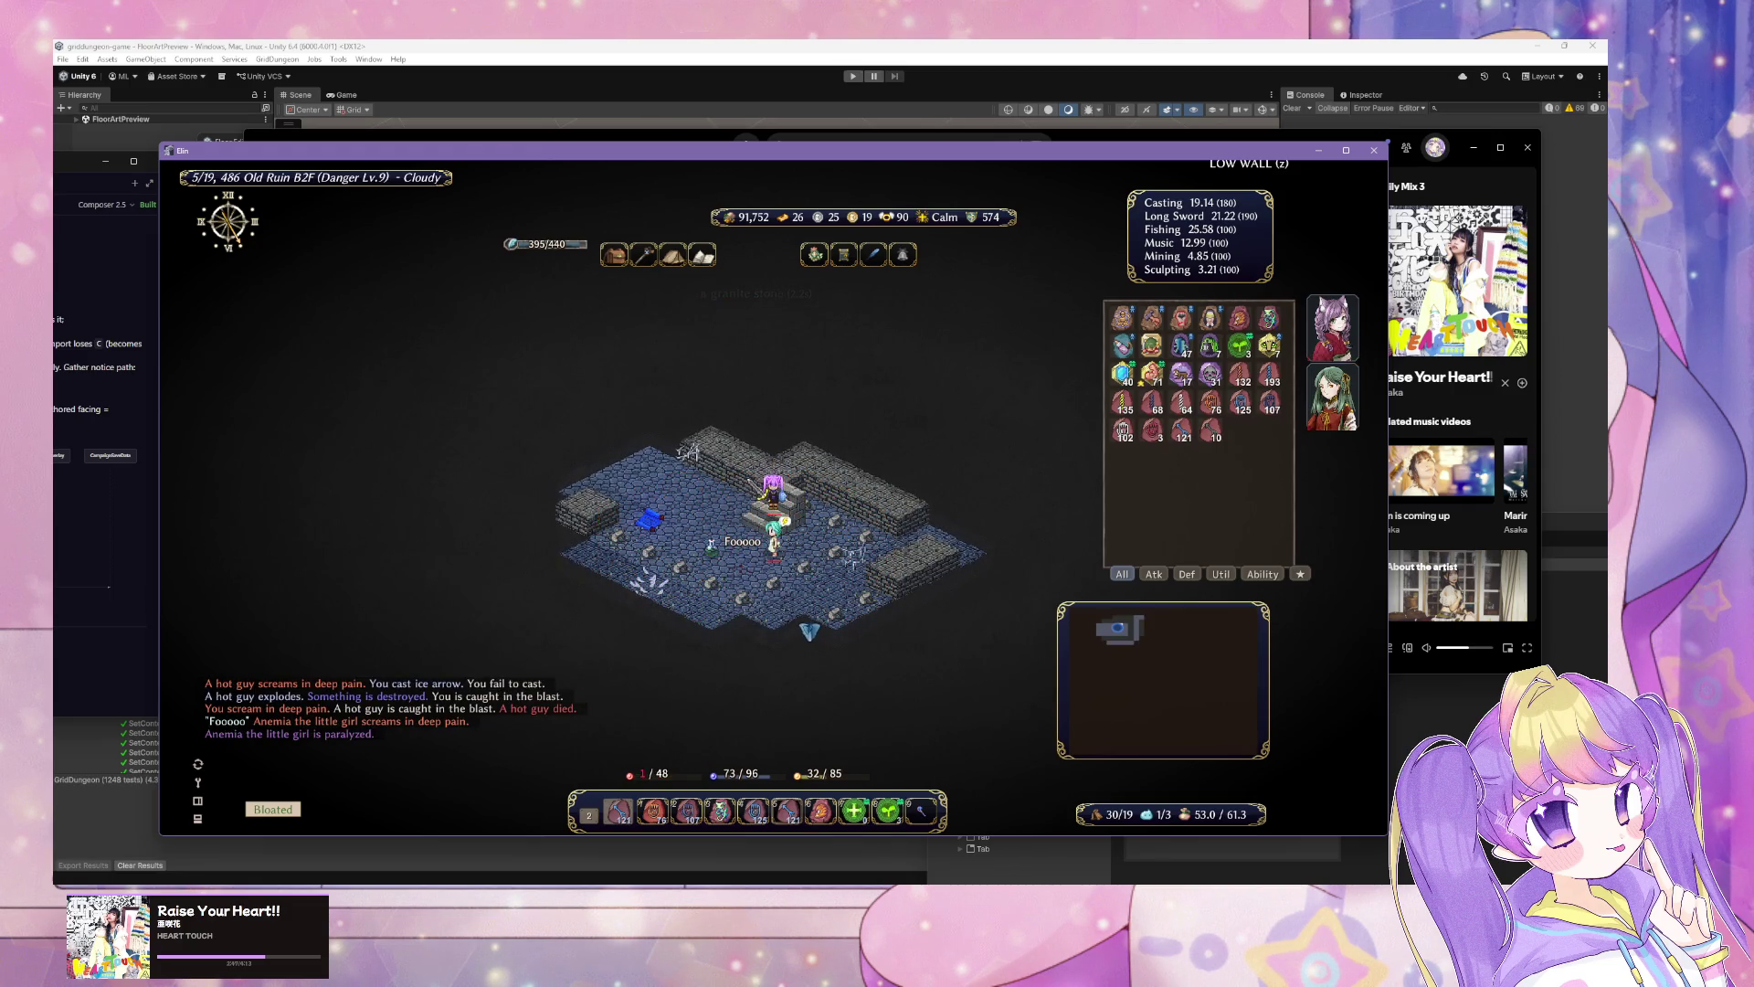
{"action": "left_click", "coordinate": [794, 759]}
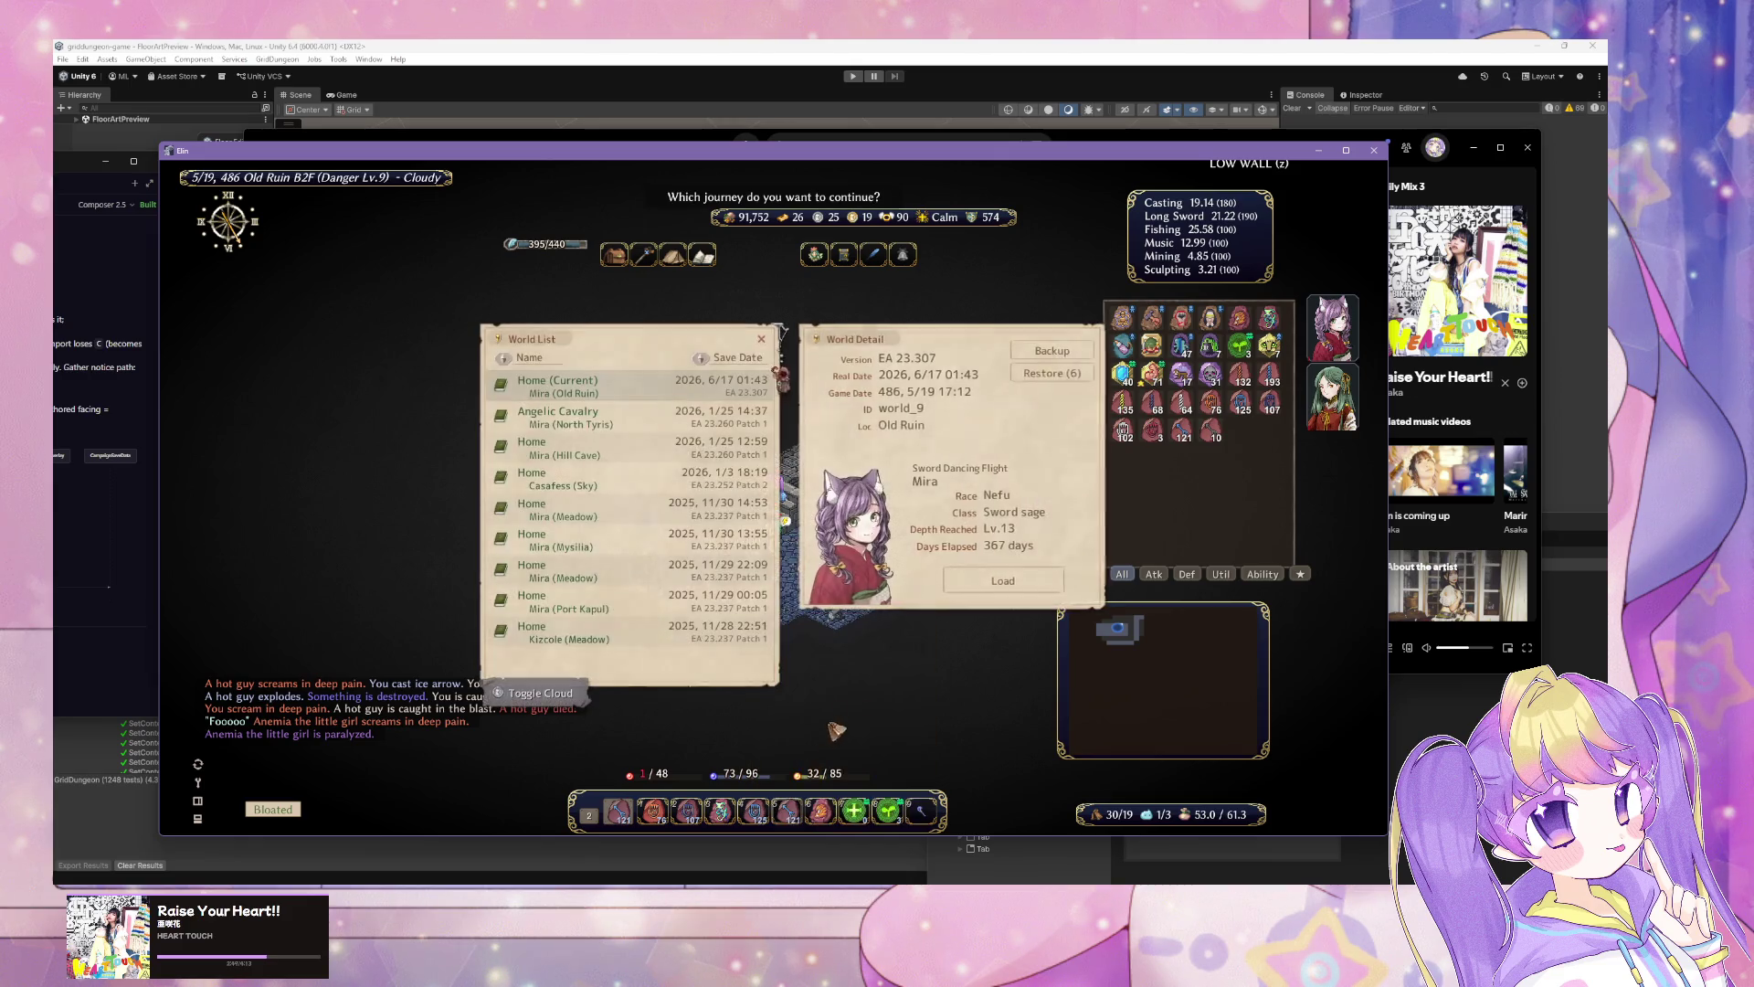
{"action": "key", "text": "Return"}
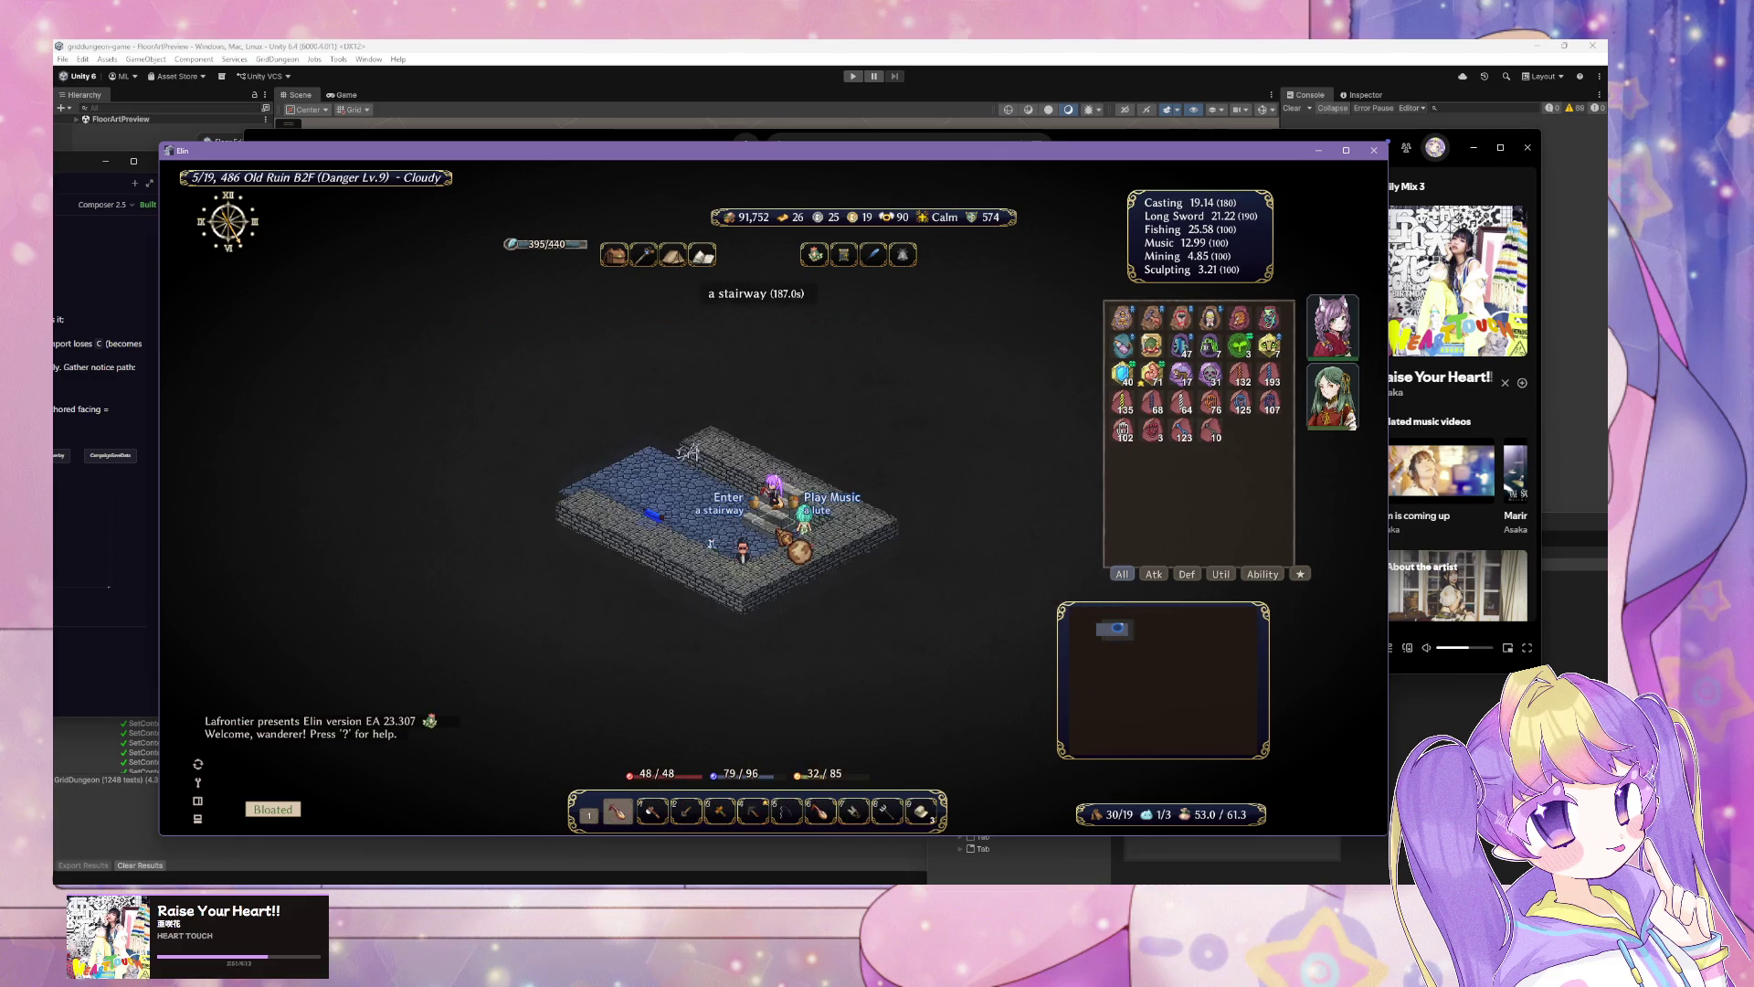
{"action": "left_click", "coordinate": [766, 505]}
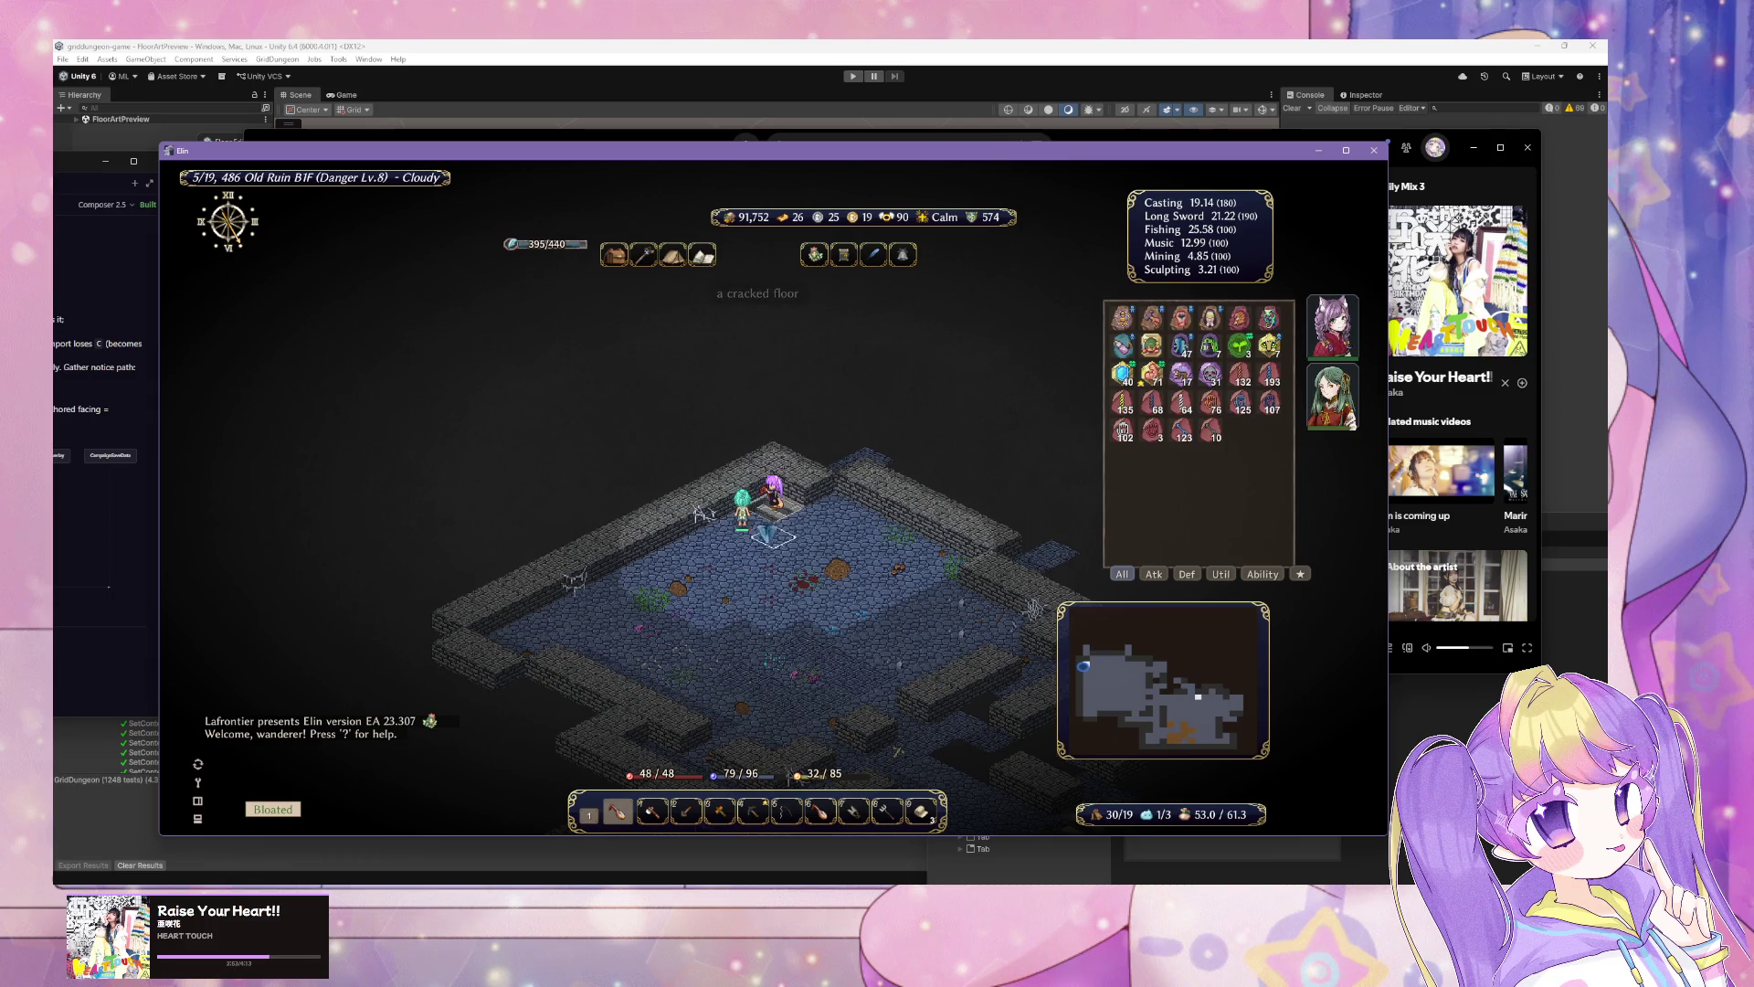
Step: Descend to B2F, Ice Arrow the hot guy, and grab the items west past Anemia
{"action": "left_click", "coordinate": [772, 501]}
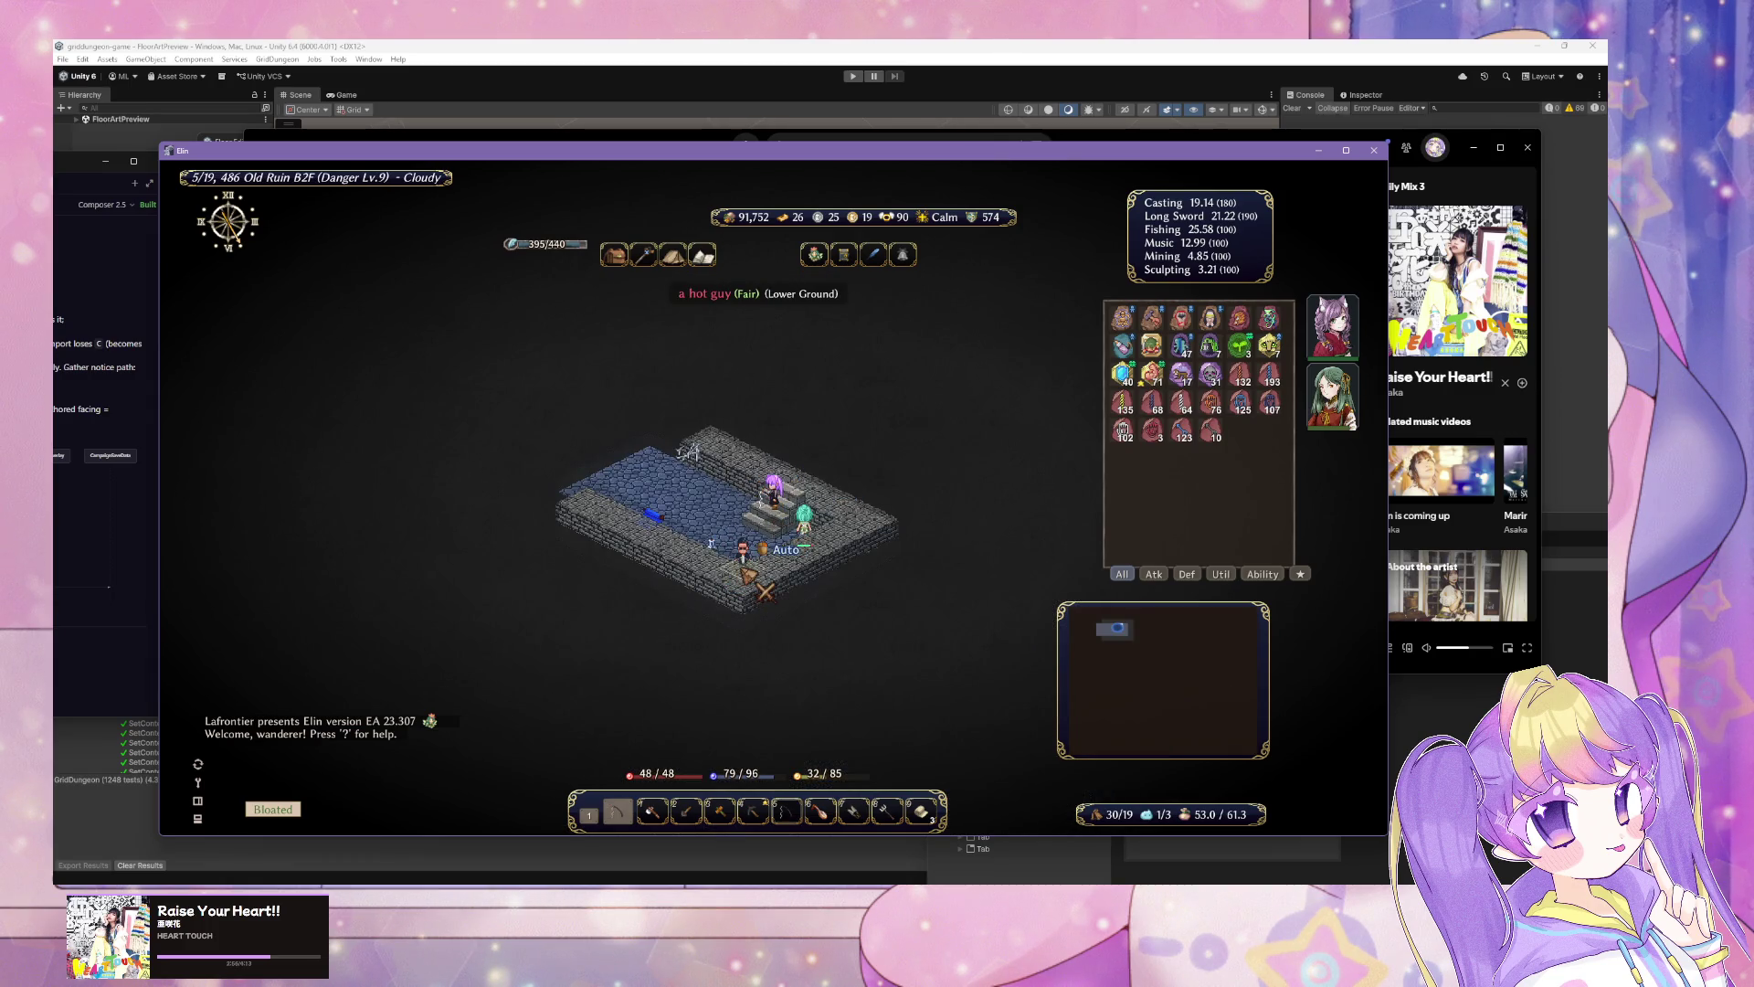
{"action": "left_click", "coordinate": [763, 548]}
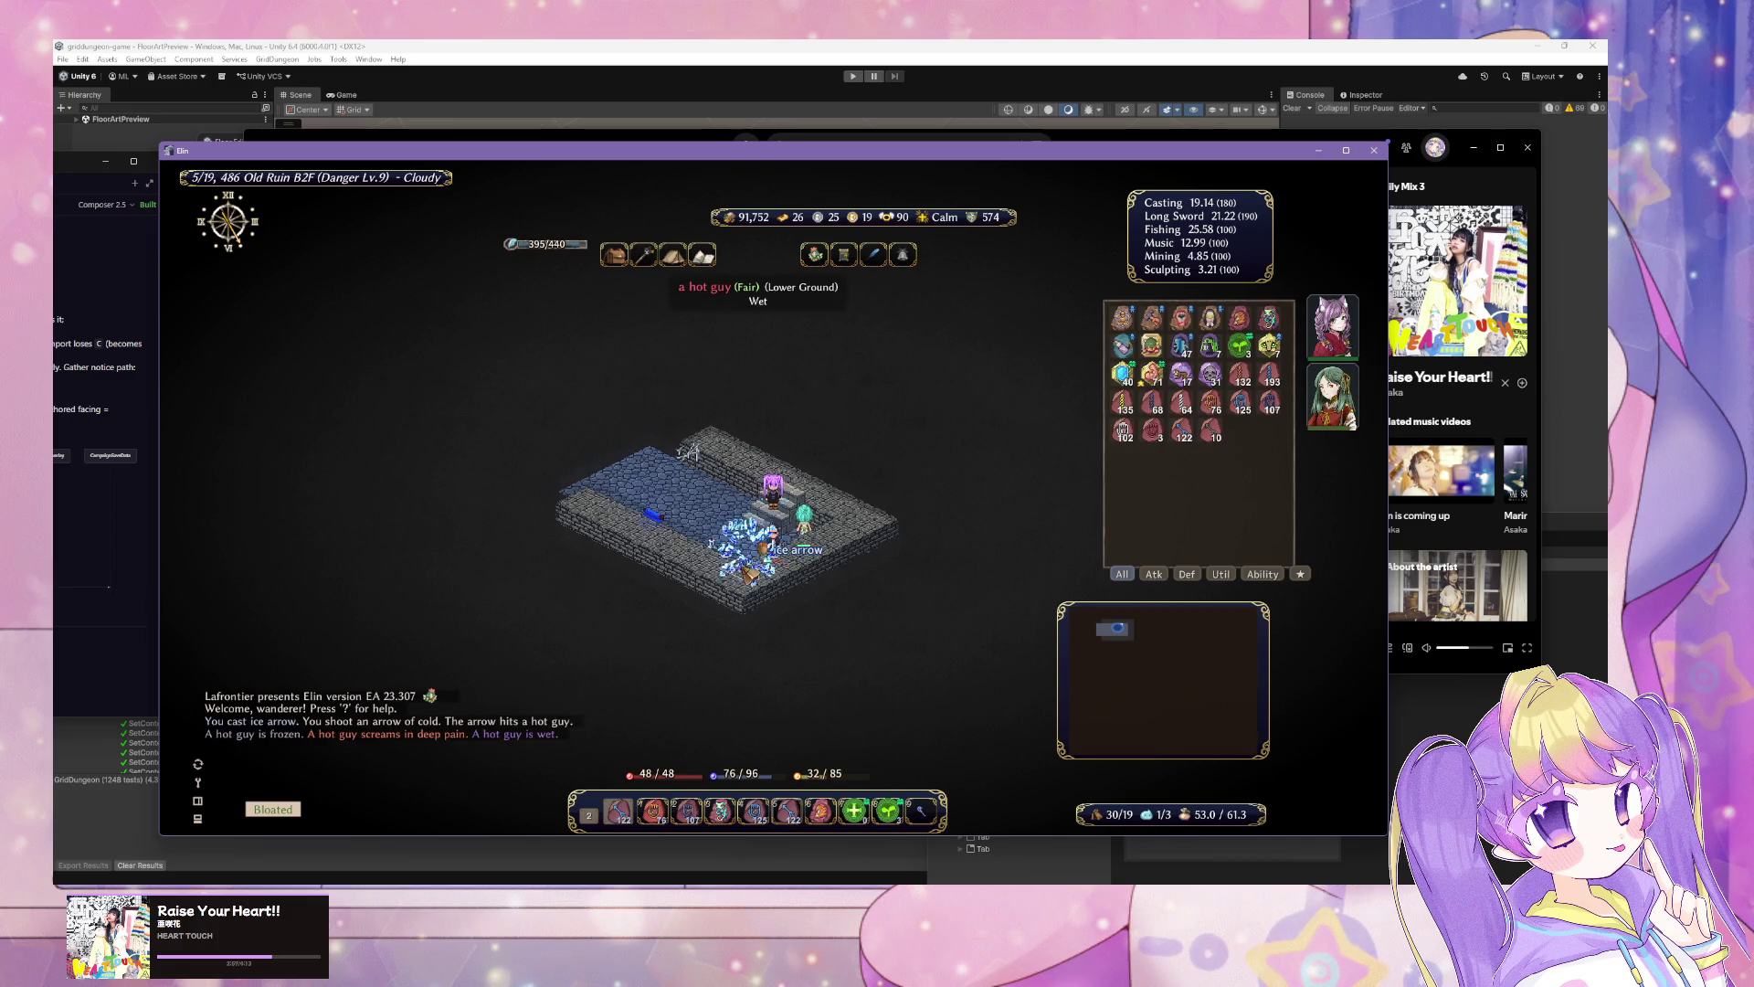
{"action": "key", "text": "Left"}
{"action": "key", "text": "Left"}
{"action": "key", "text": "Left"}
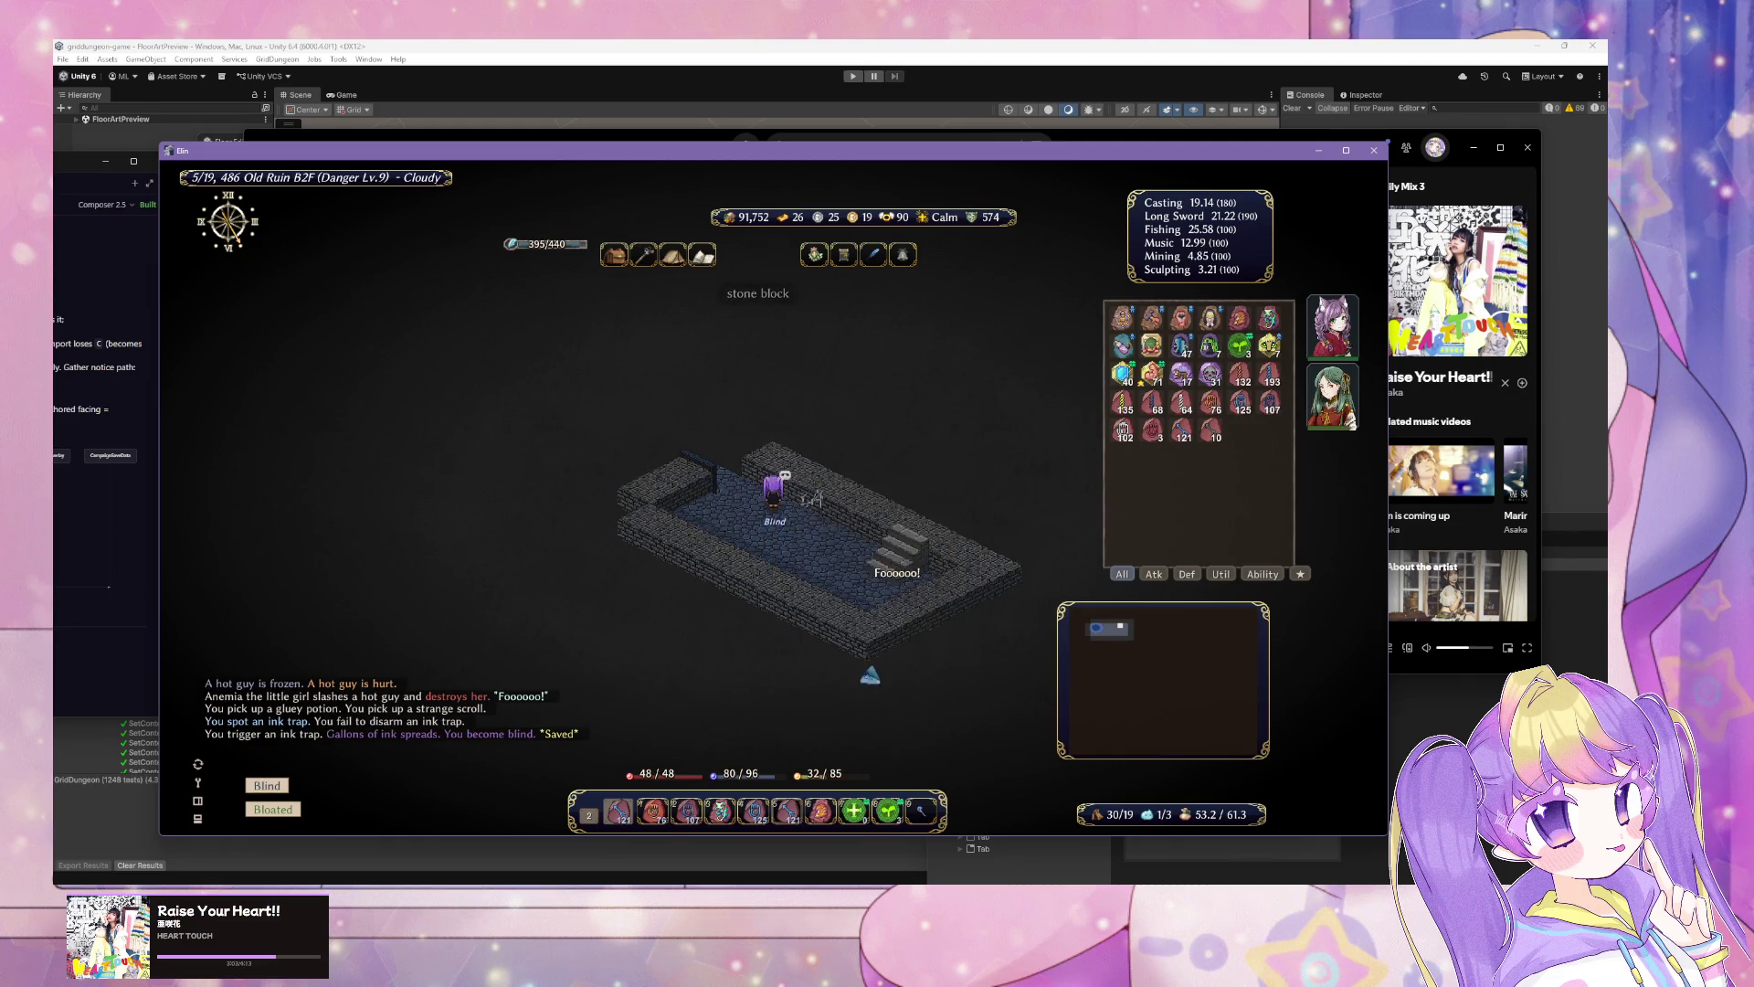
{"action": "key", "text": "Left"}
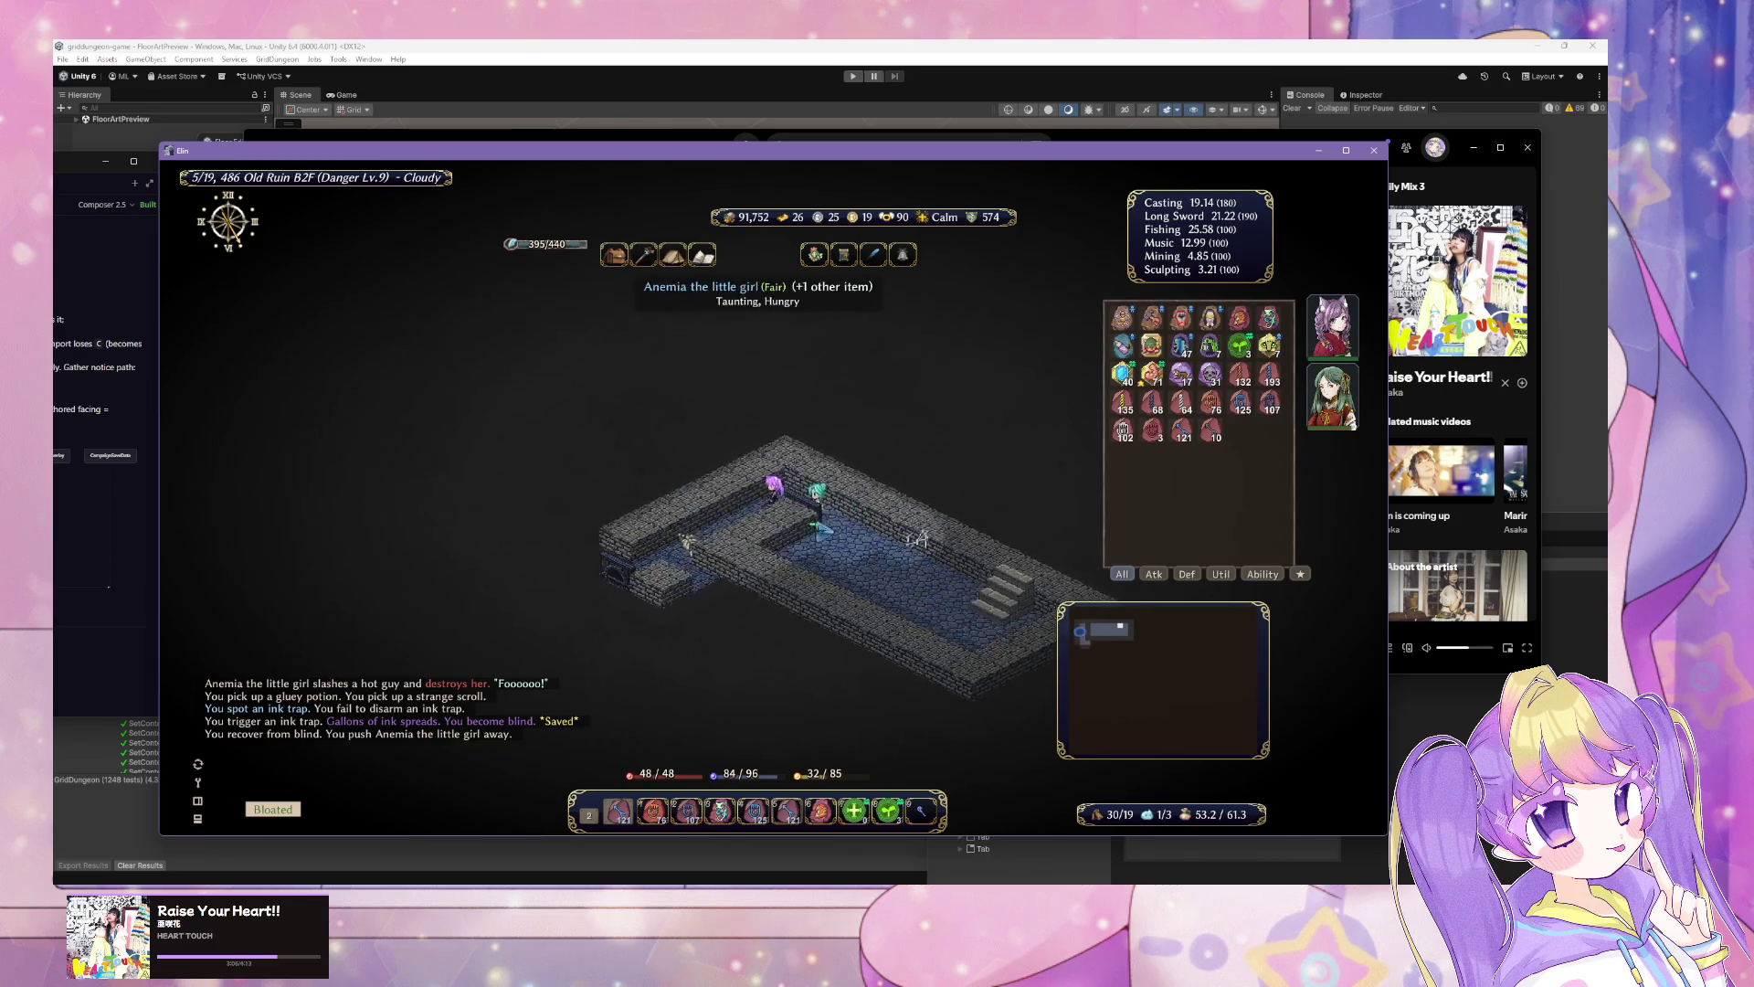
Step: Loot the next room's scroll, potion, cloak, herb and 76 orens, smashing the vases
{"action": "key", "text": "Up"}
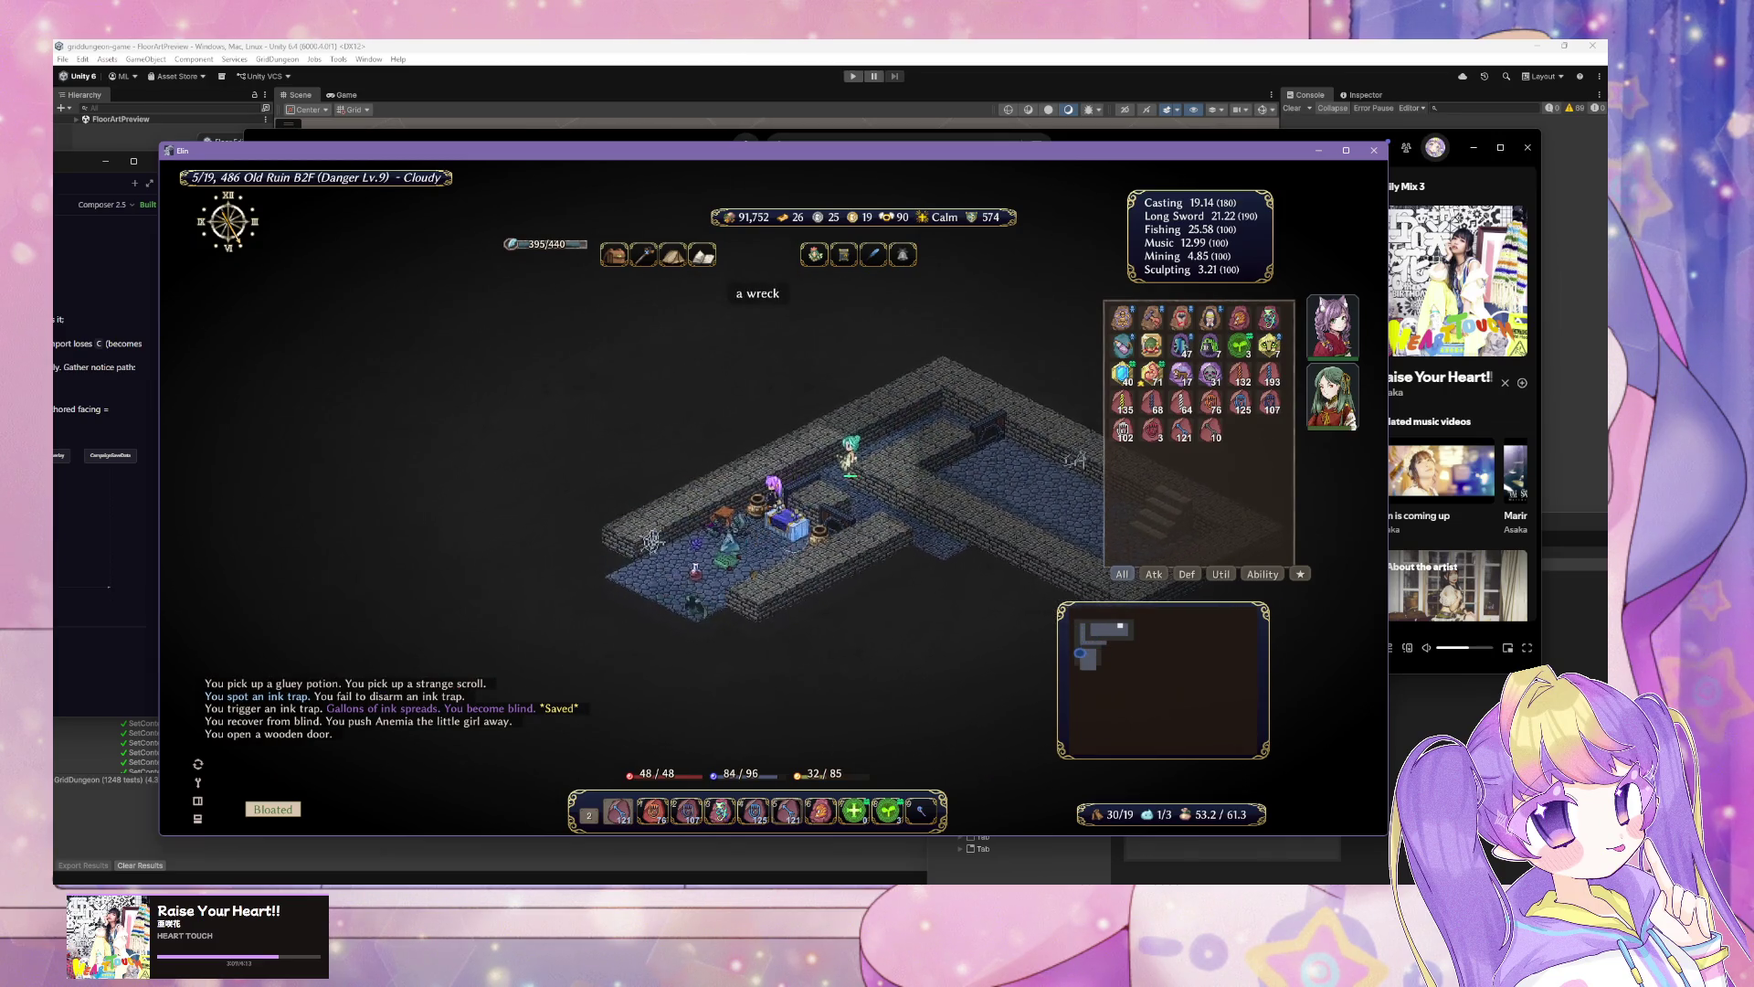
{"action": "key", "text": "Down"}
{"action": "key", "text": "Down"}
{"action": "key", "text": "Down"}
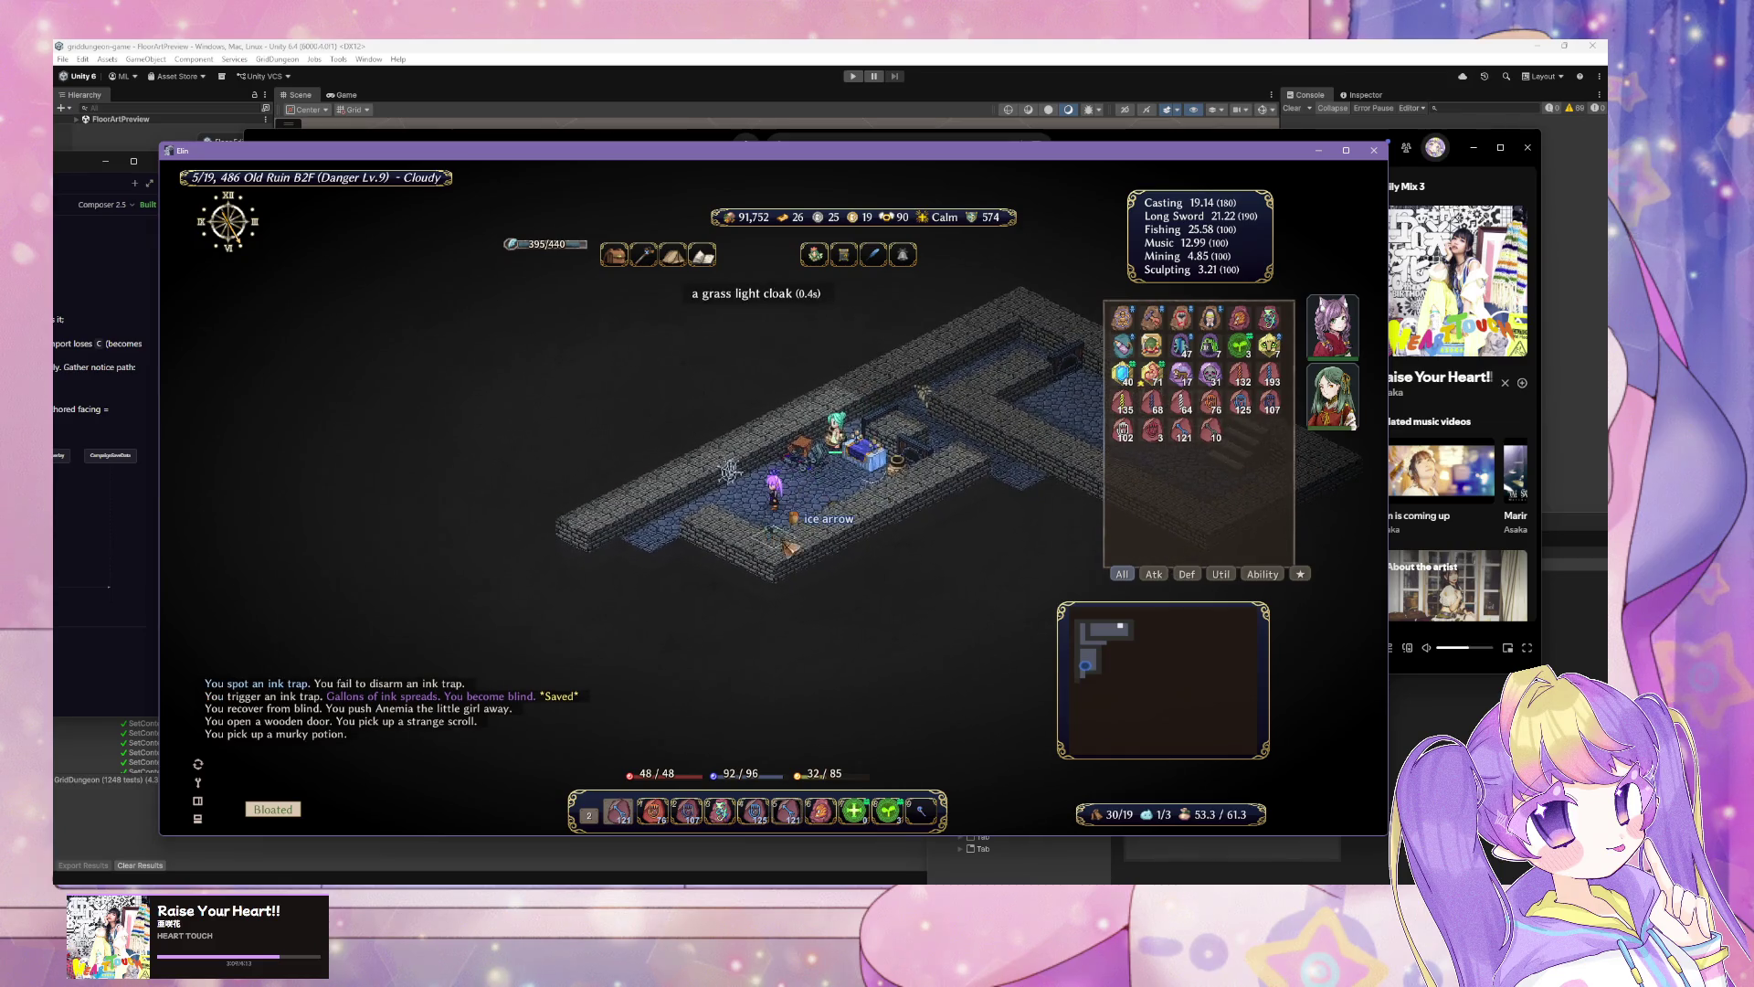
{"action": "key", "text": "Up"}
{"action": "key", "text": "Up"}
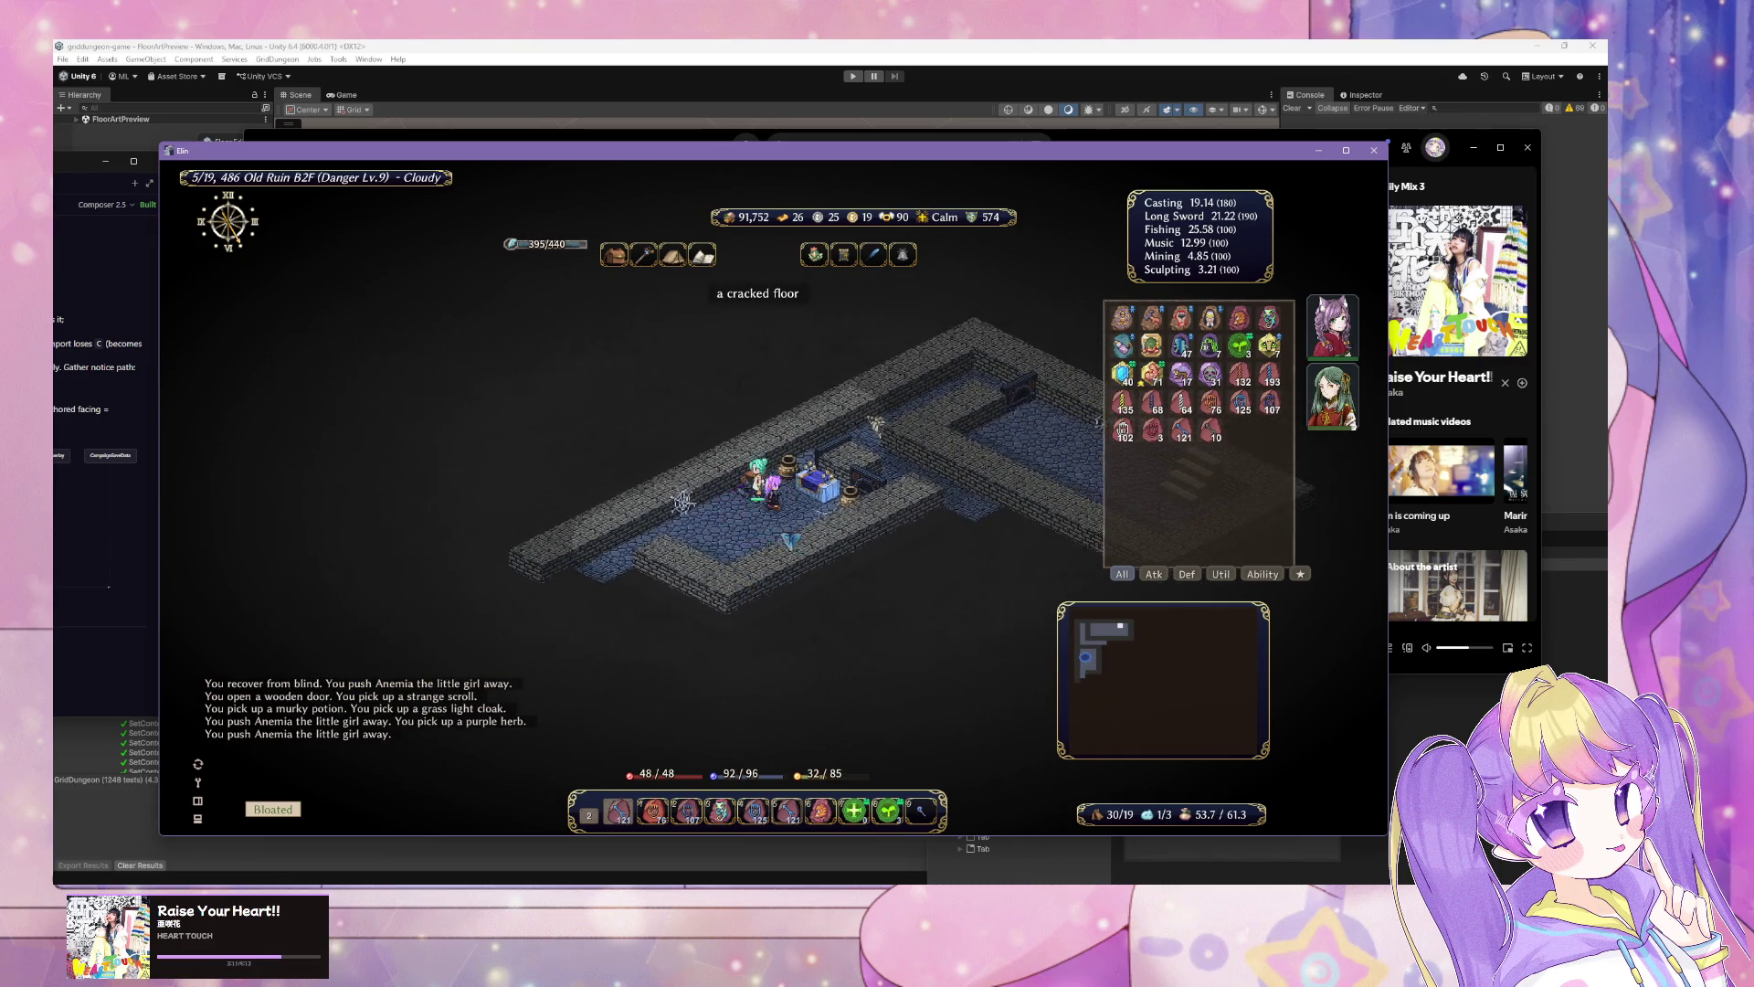
{"action": "key", "text": "Right"}
{"action": "key", "text": "Right"}
{"action": "key", "text": "Up"}
{"action": "key", "text": "Up"}
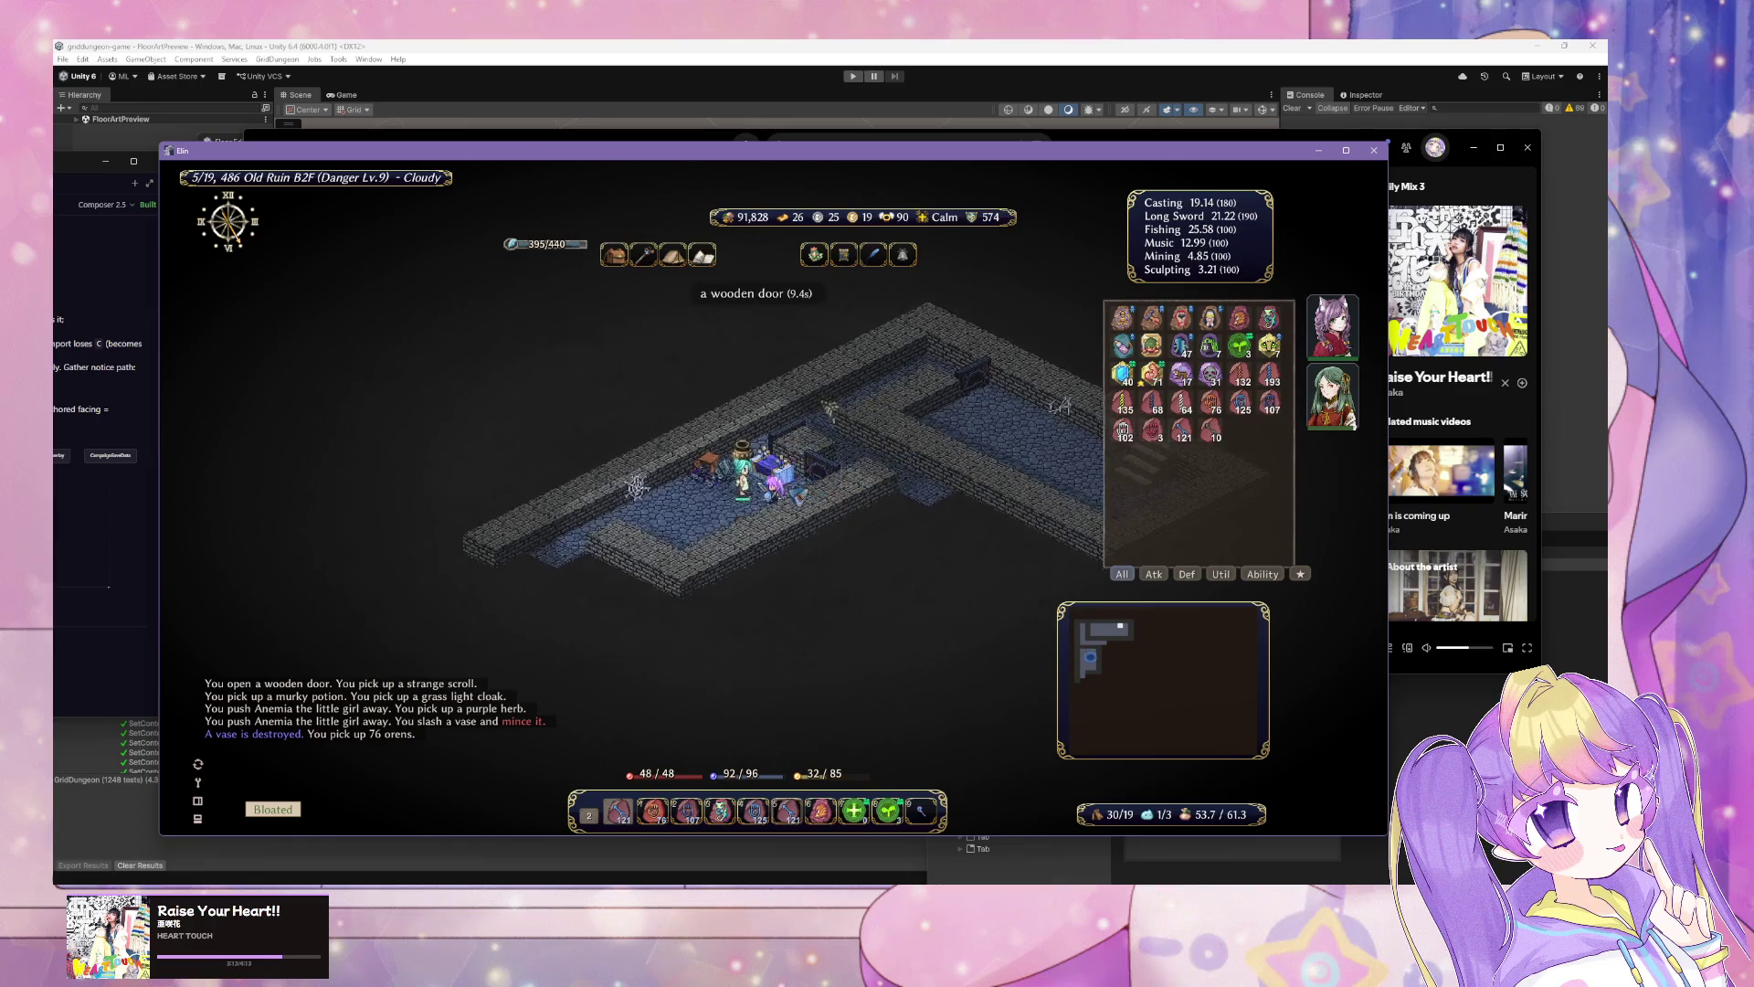
{"action": "key", "text": "Down"}
{"action": "key", "text": "Down"}
{"action": "key", "text": "Down"}
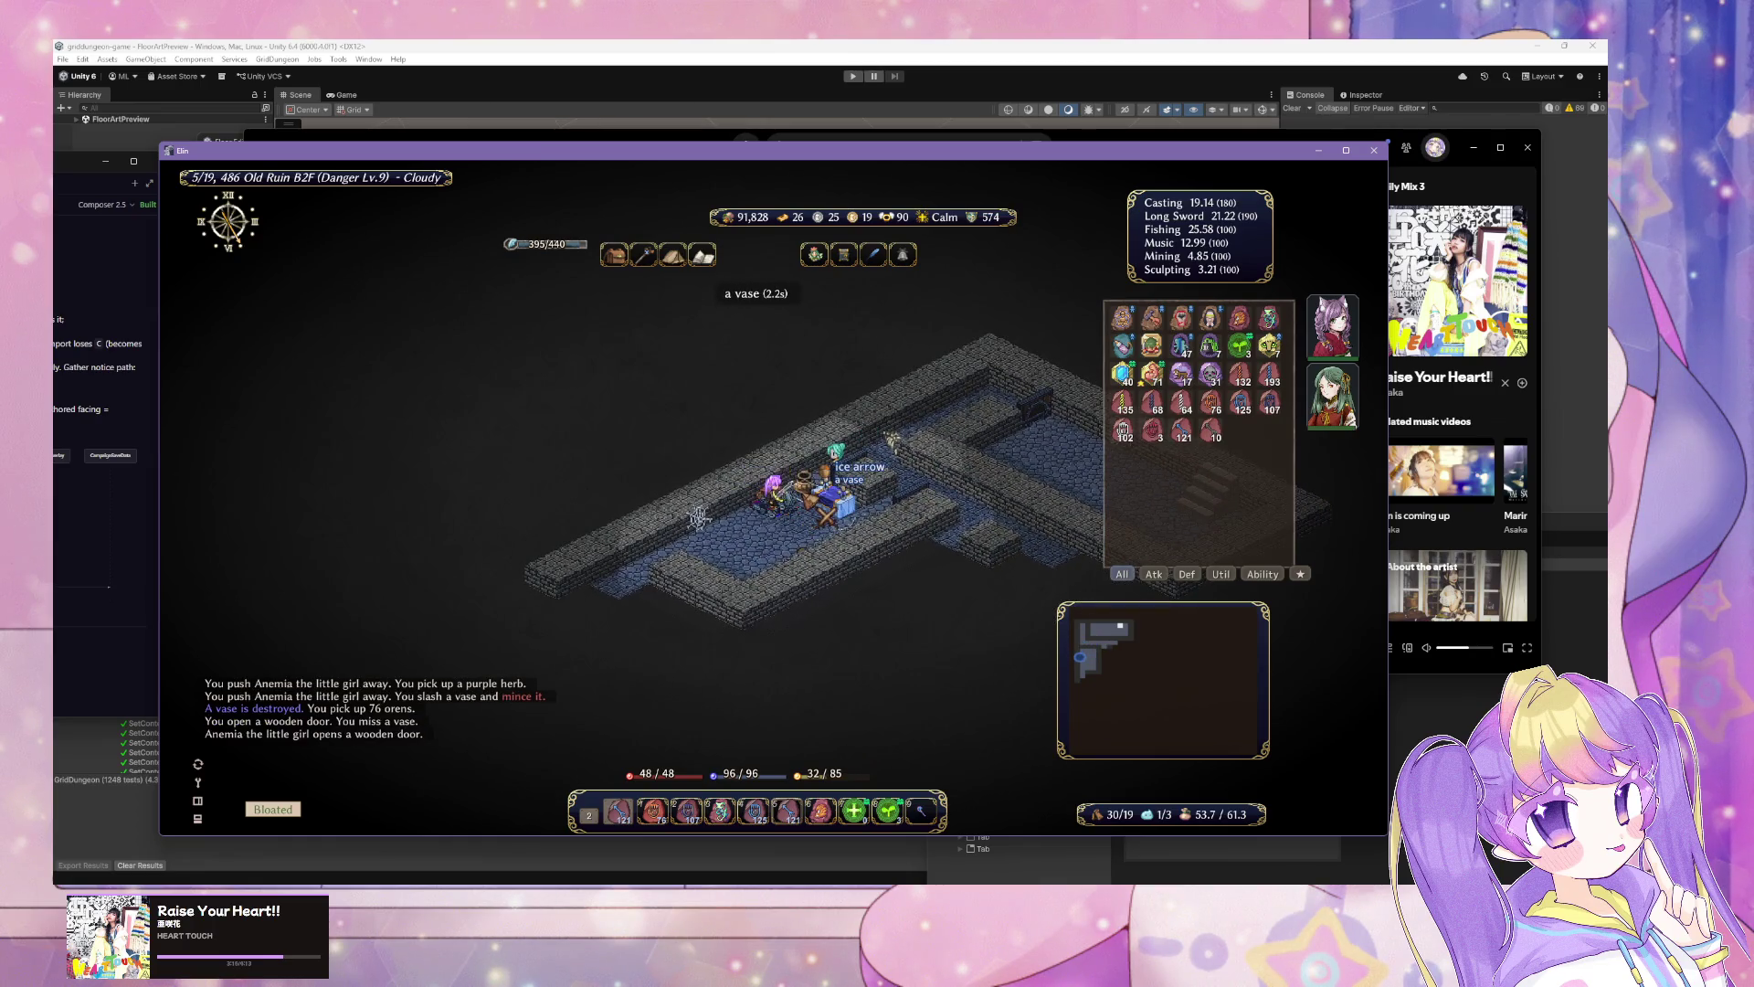
Step: Follow the corridor to the next wooden door and Ice Arrow the hot guy
{"action": "key", "text": "Down"}
{"action": "key", "text": "Down"}
{"action": "key", "text": "Down"}
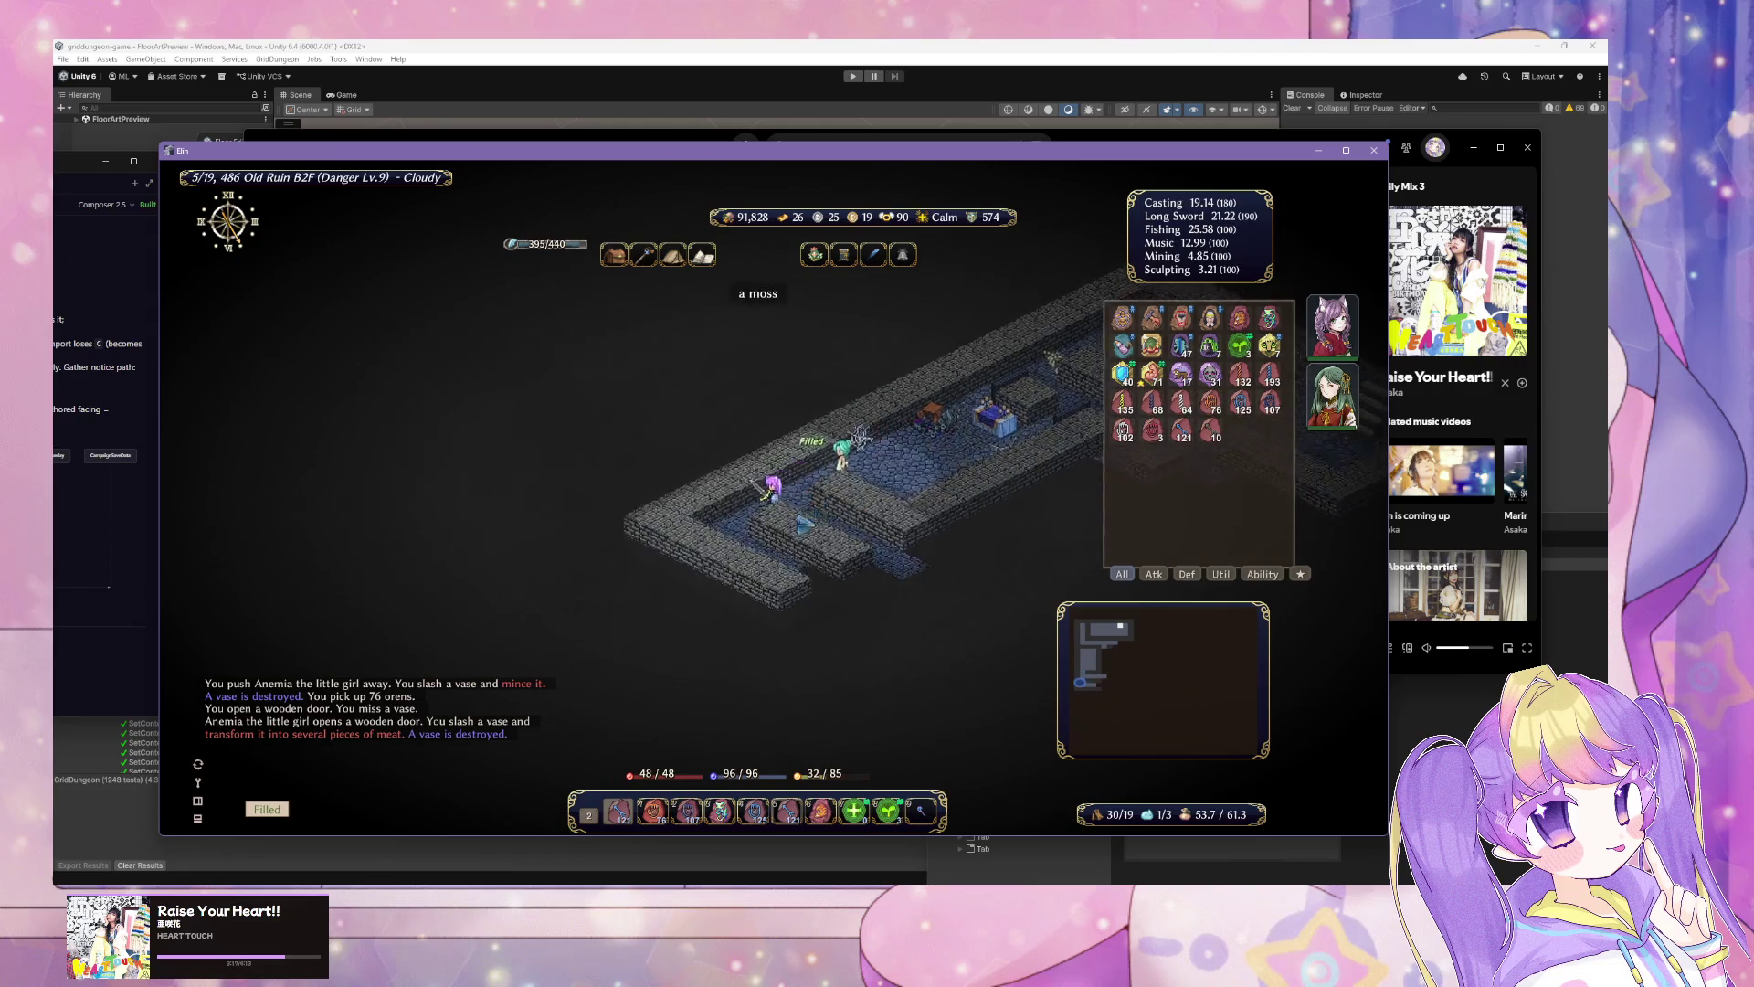
{"action": "key", "text": "Right"}
{"action": "key", "text": "Right"}
{"action": "key", "text": "Right"}
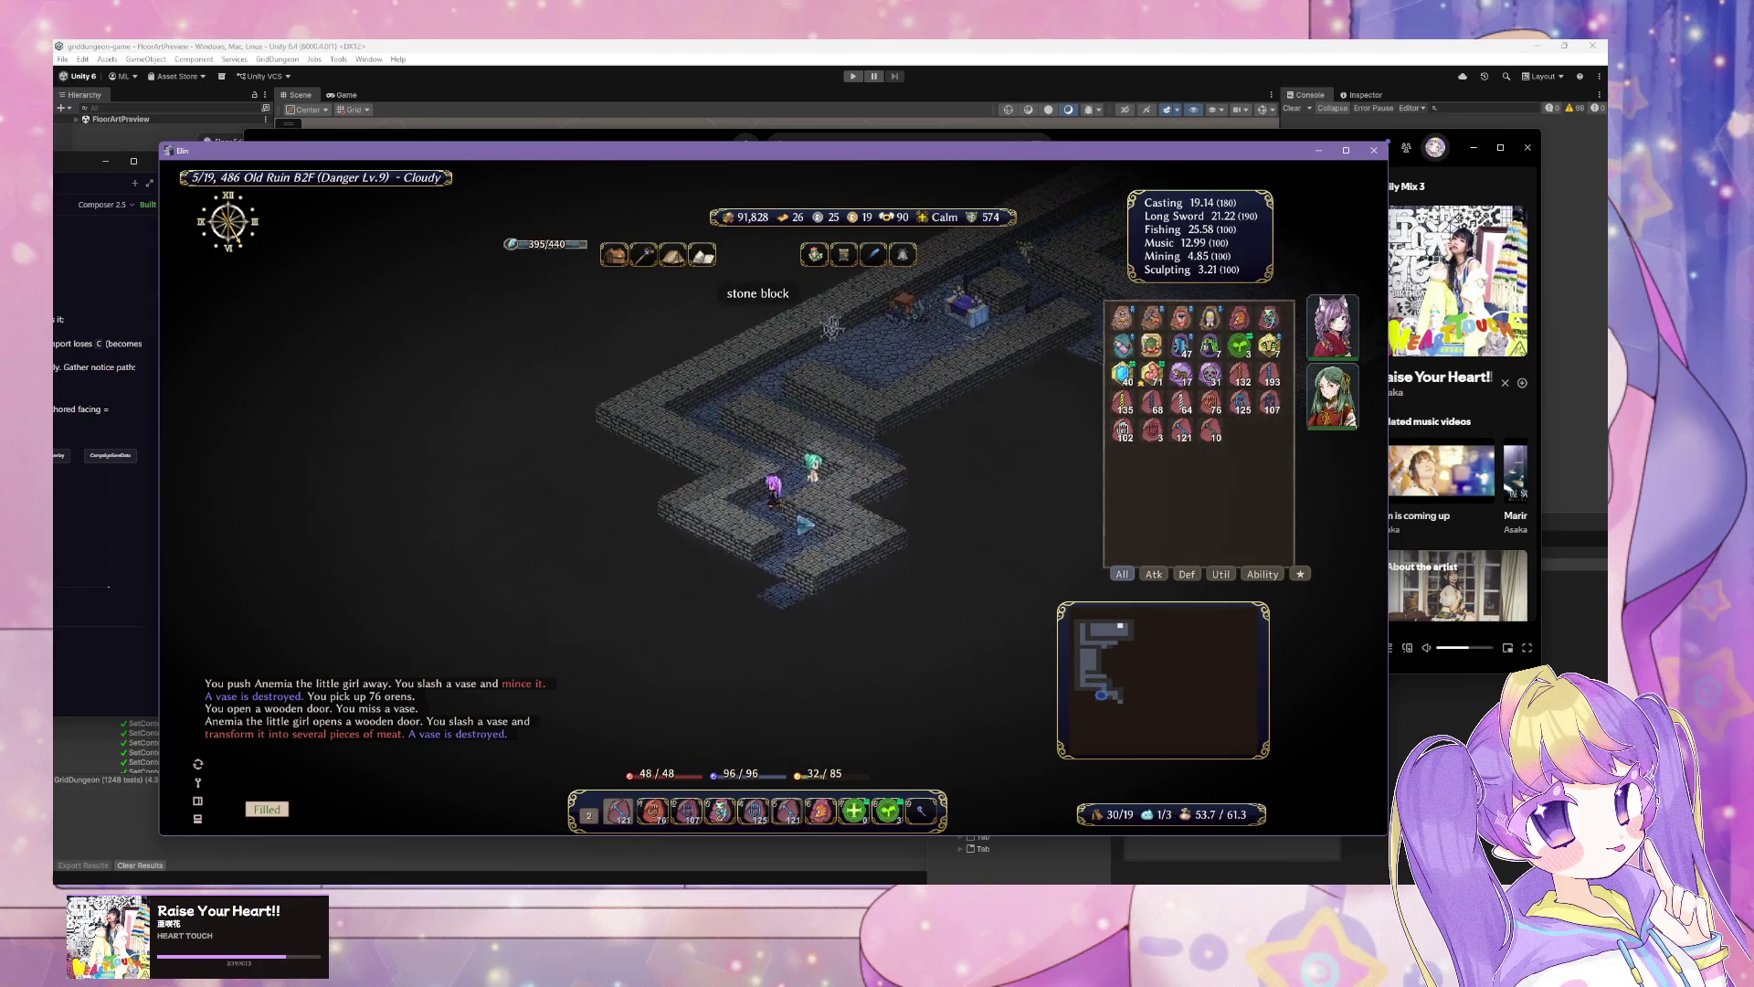
{"action": "key", "text": "Left"}
{"action": "key", "text": "Left"}
{"action": "key", "text": "Left"}
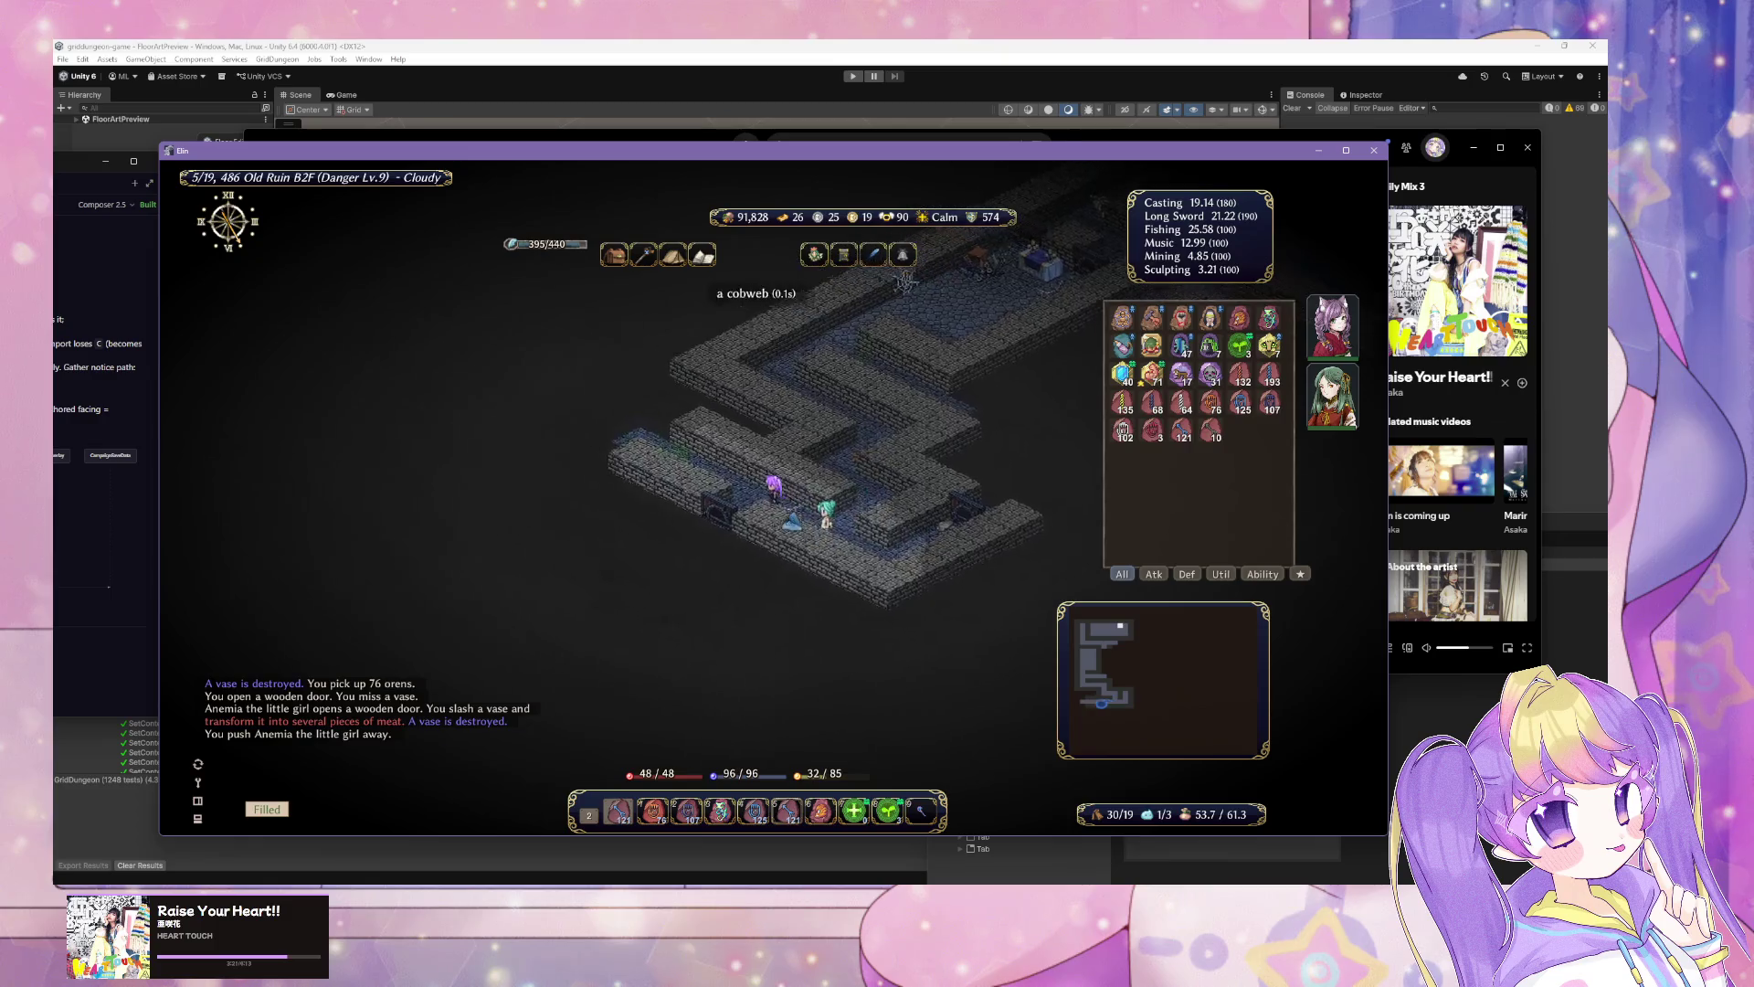
{"action": "left_click", "coordinate": [804, 448]}
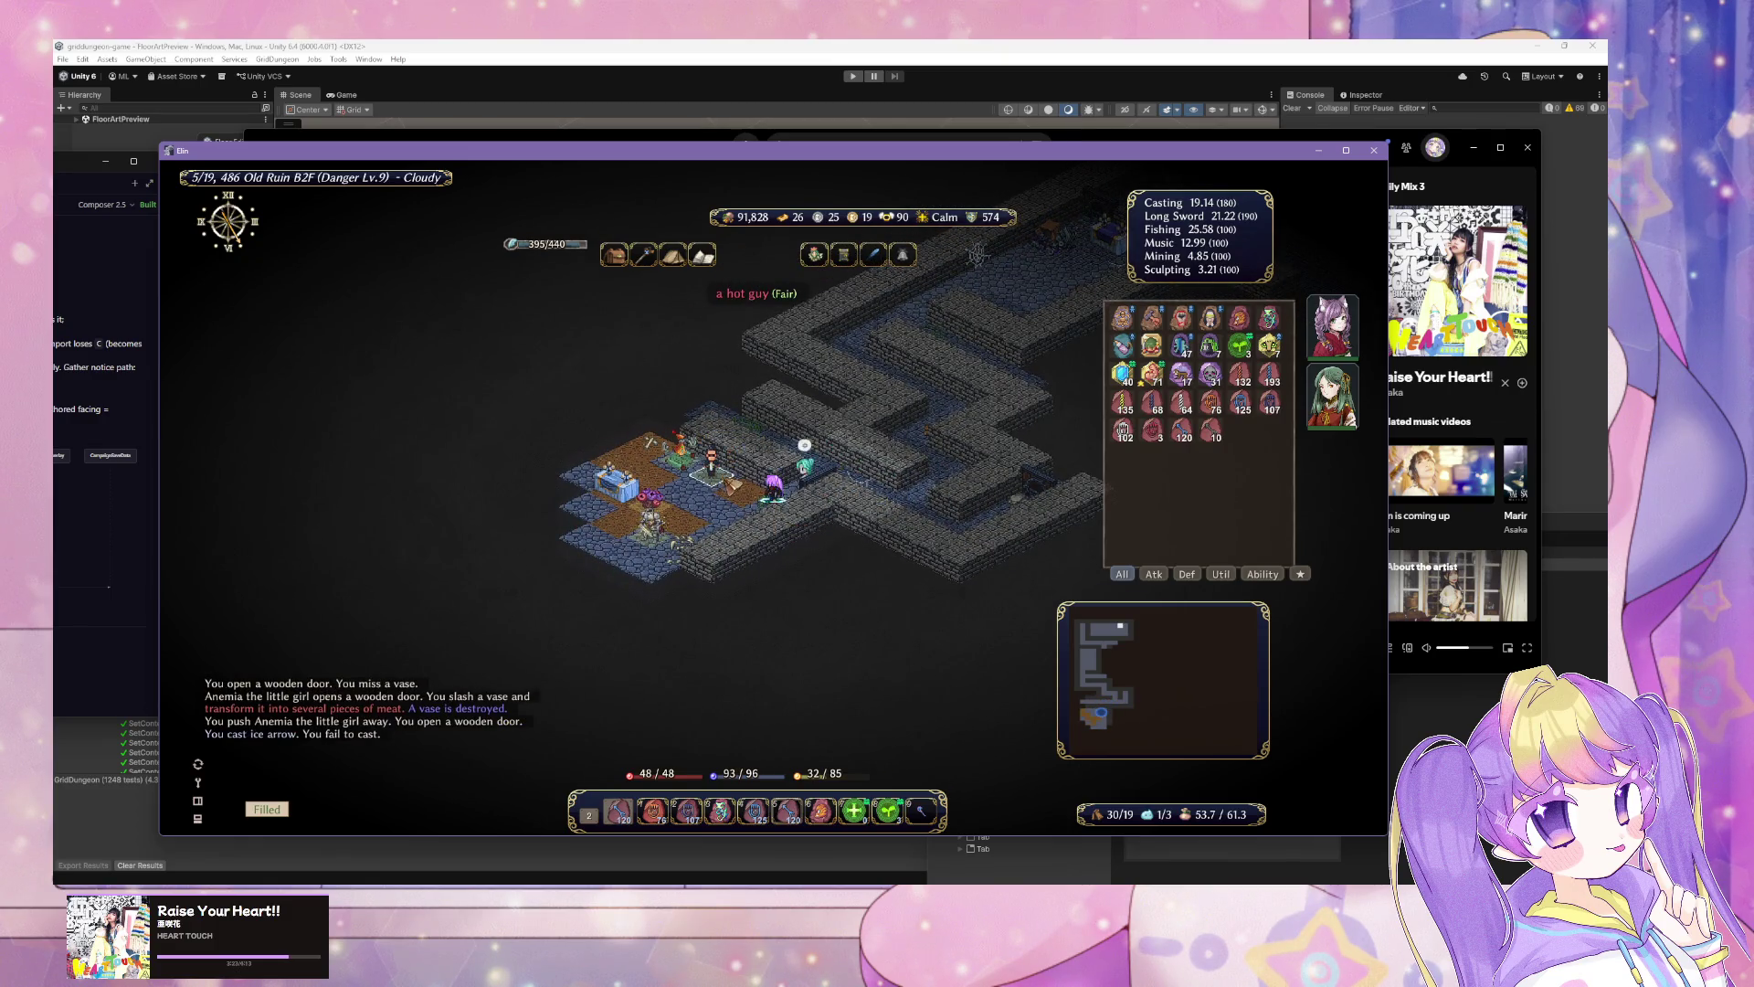
Step: Keep casting Ice Arrow and attacking the hot guy and the Living armor
{"action": "left_click", "coordinate": [803, 445]}
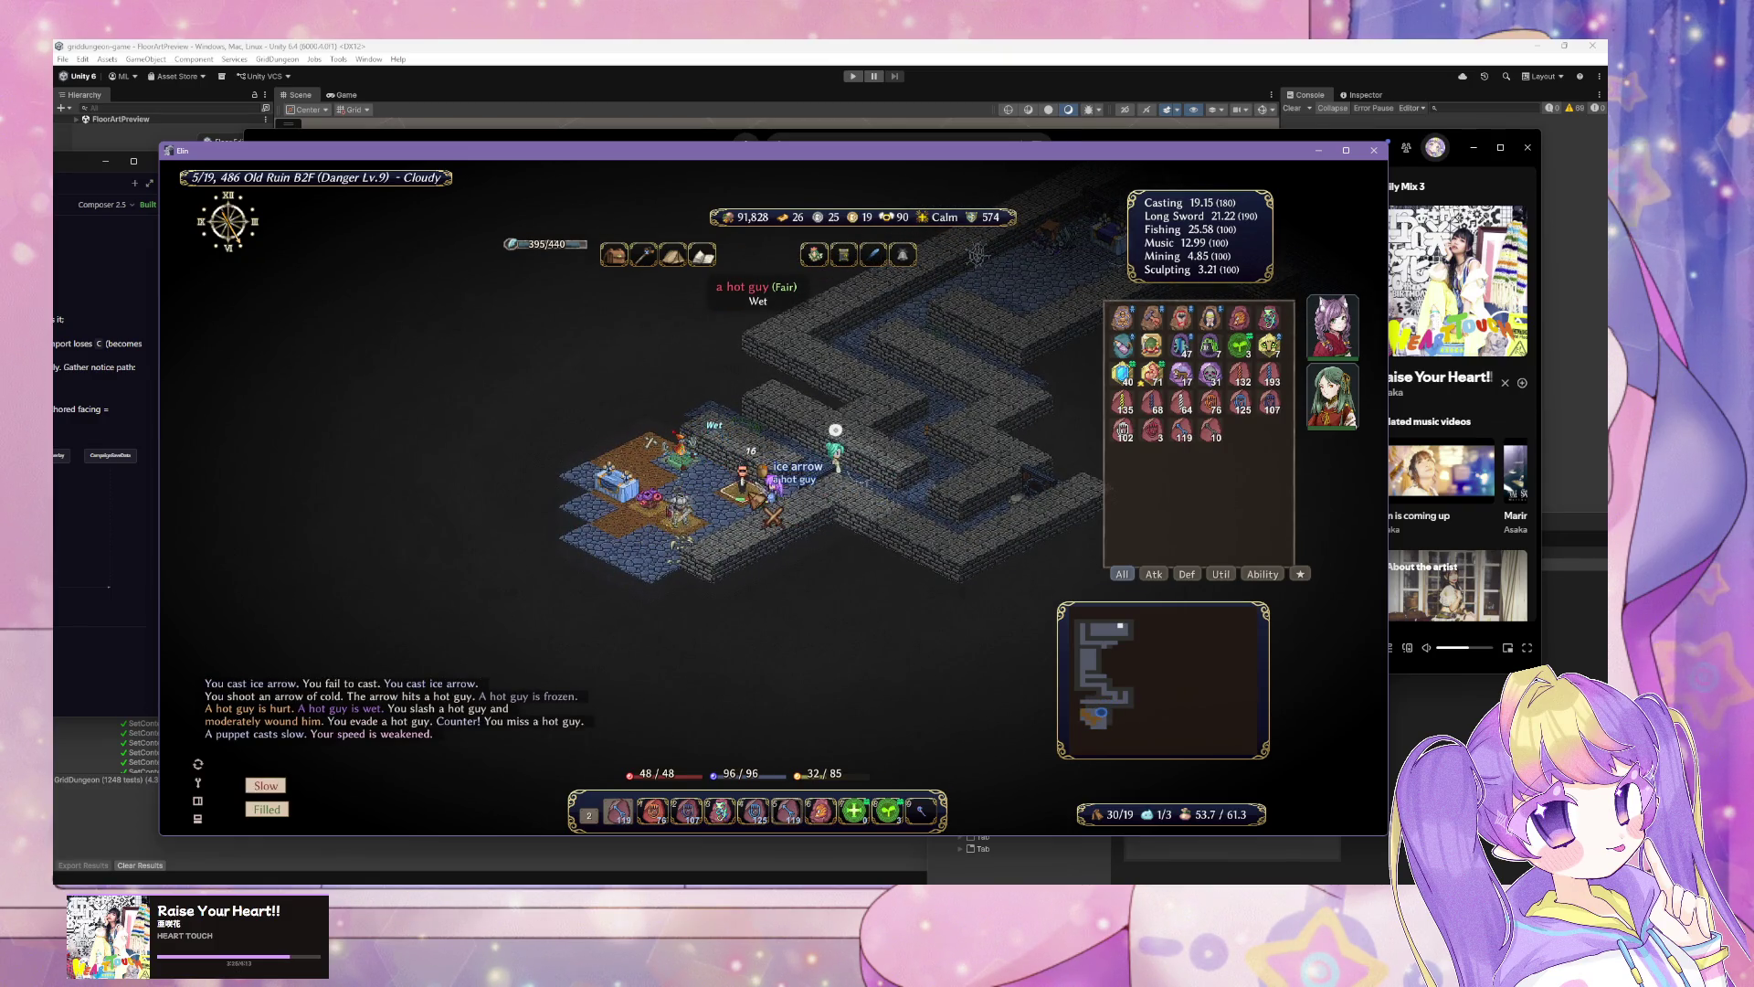
{"action": "left_click", "coordinate": [804, 444]}
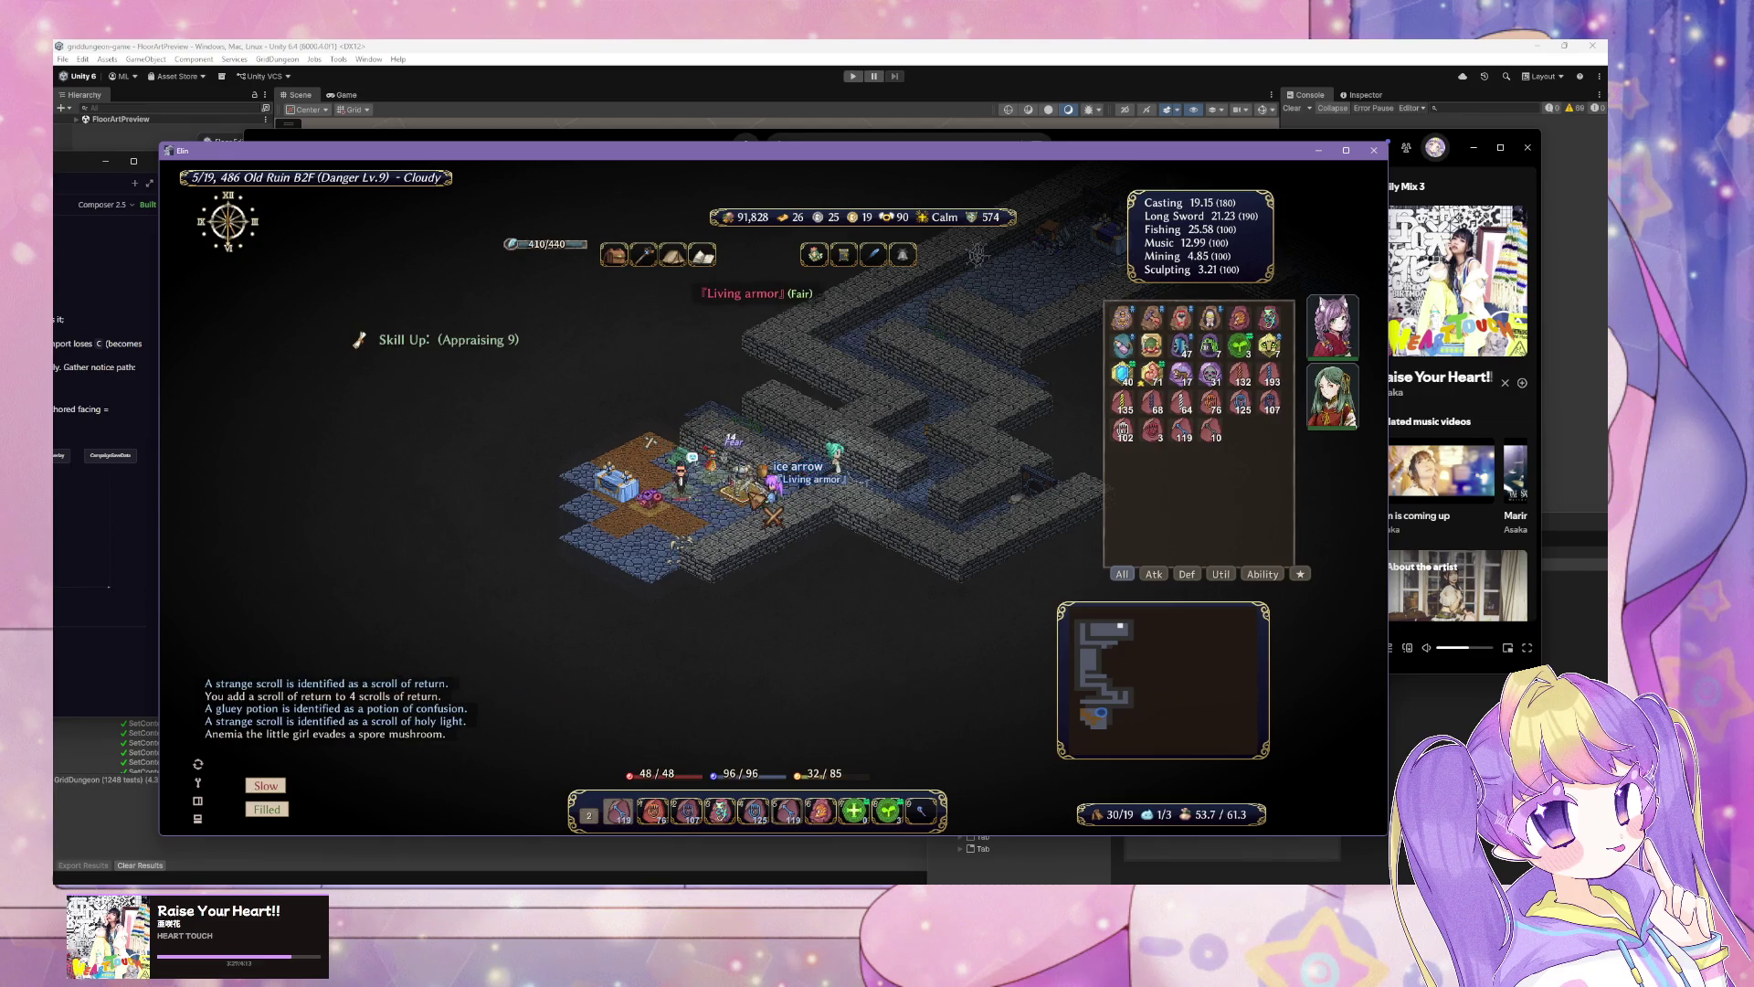
{"action": "left_click", "coordinate": [804, 457]}
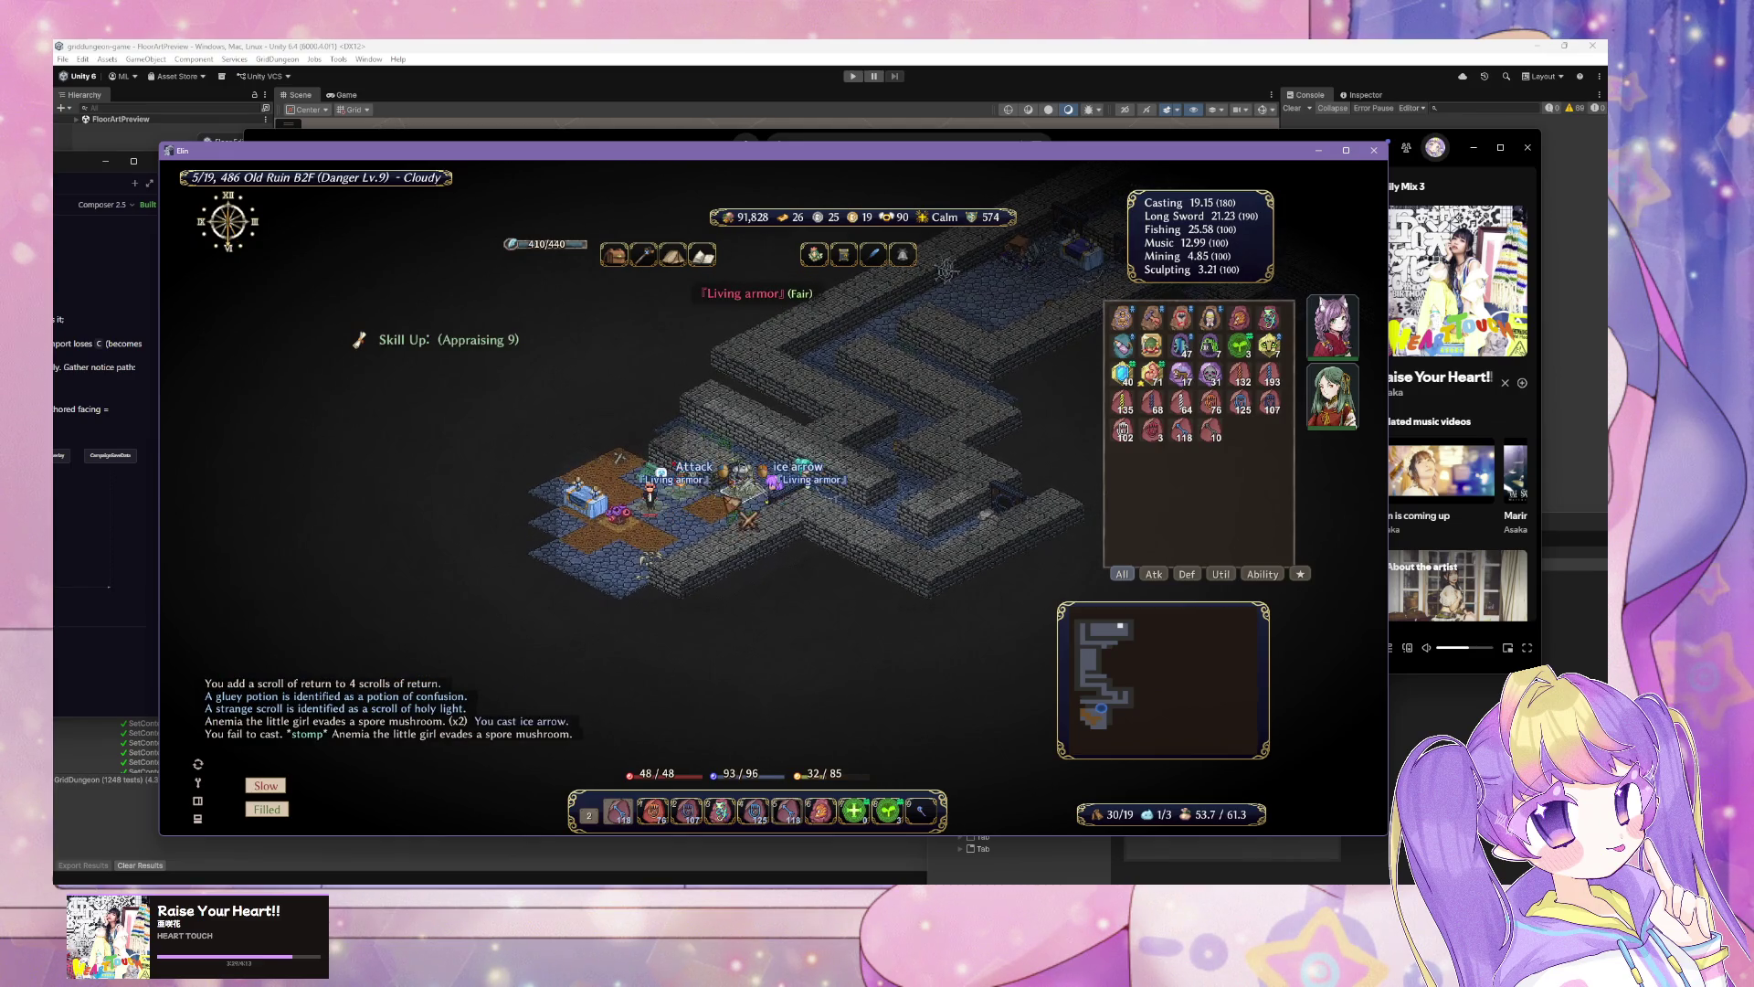
{"action": "left_click", "coordinate": [713, 492]}
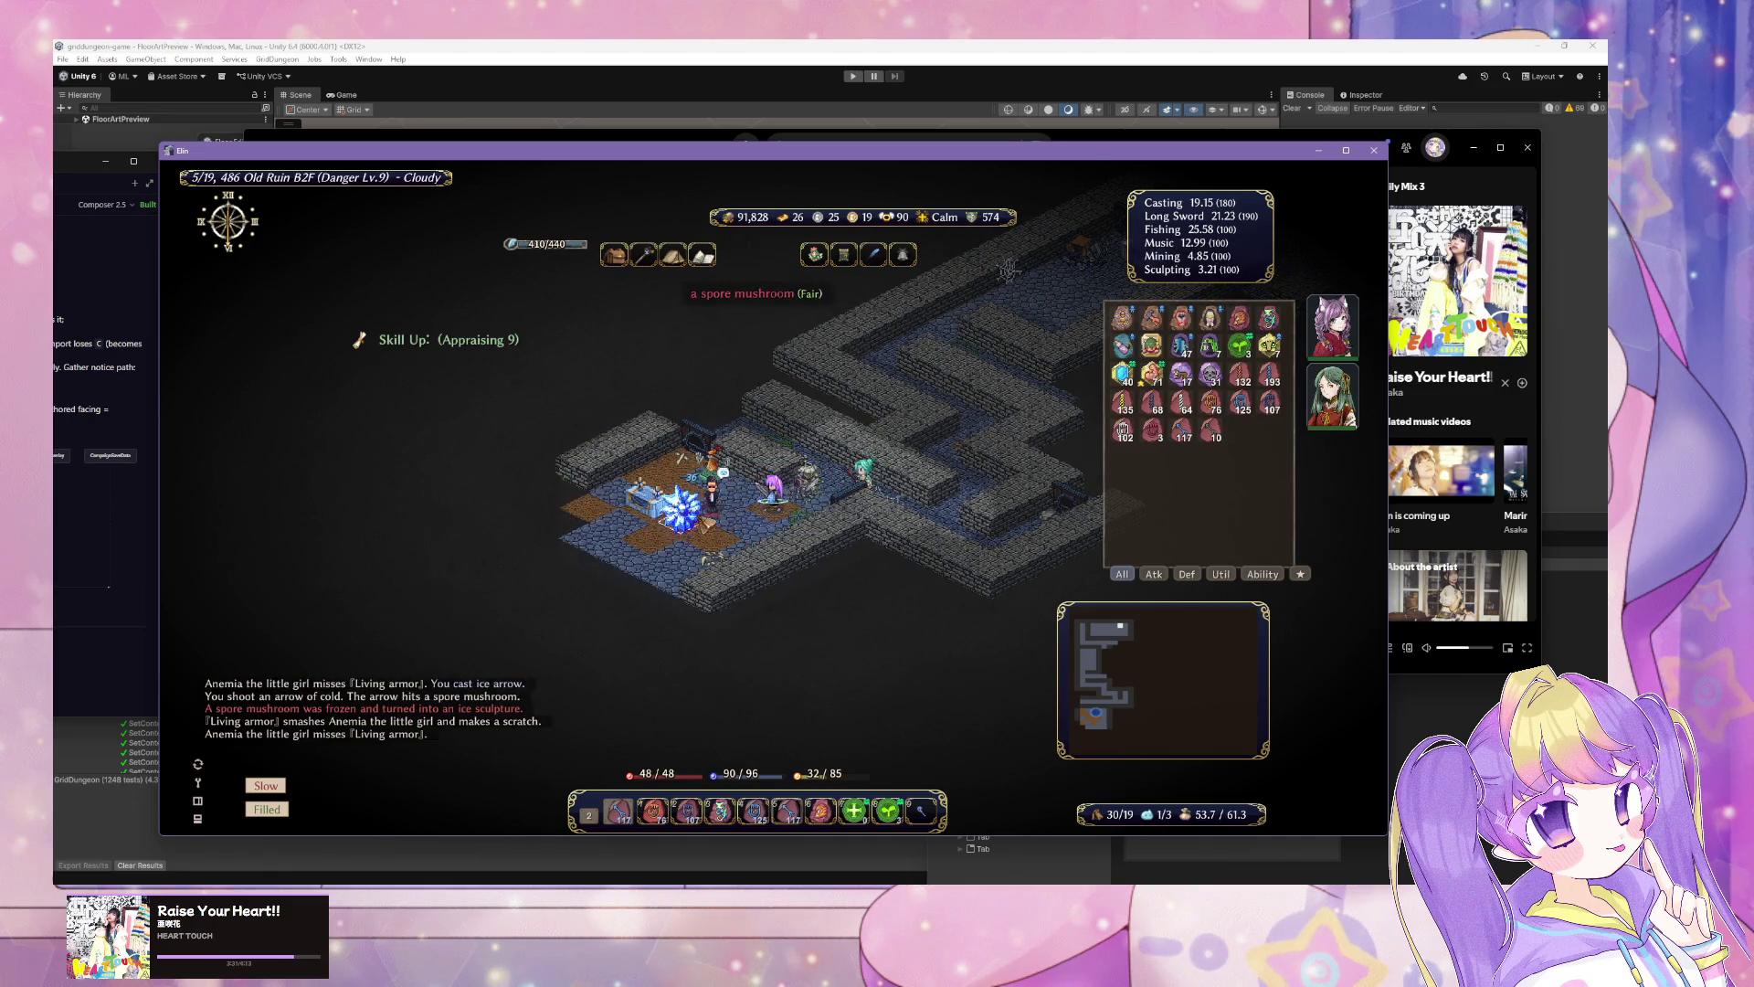
{"action": "left_click", "coordinate": [831, 517]}
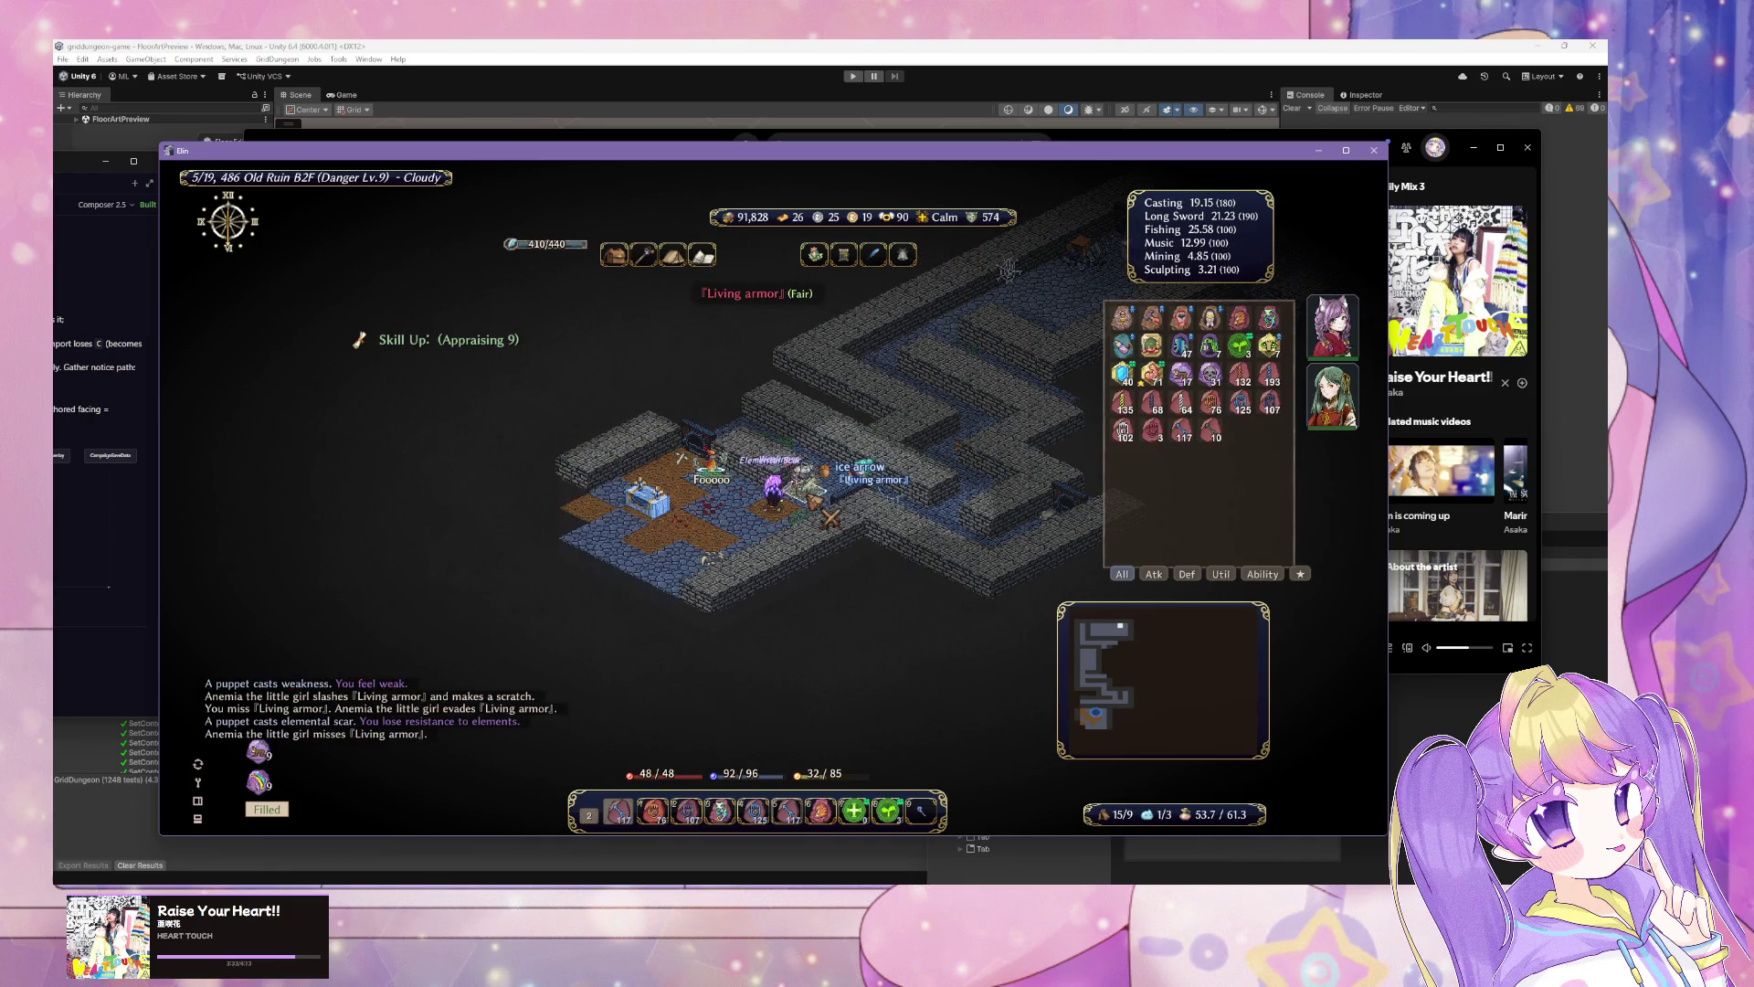
{"action": "left_click", "coordinate": [833, 519]}
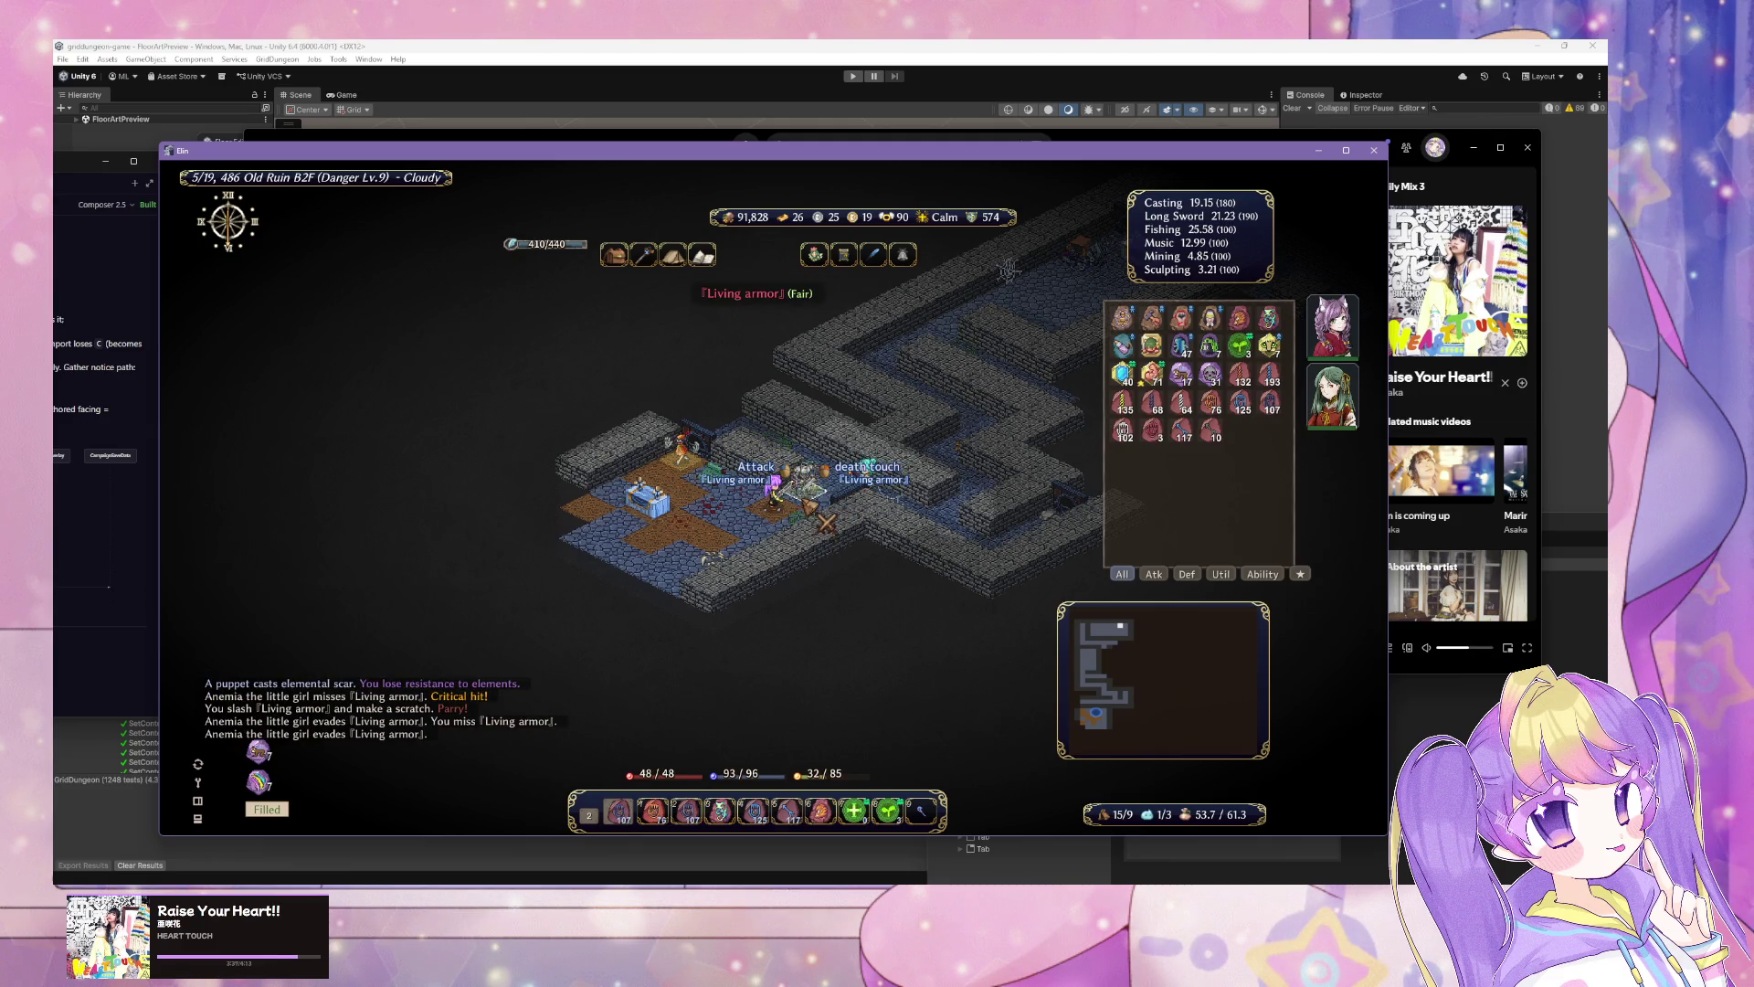
{"action": "left_click", "coordinate": [831, 521]}
{"action": "left_click", "coordinate": [837, 519]}
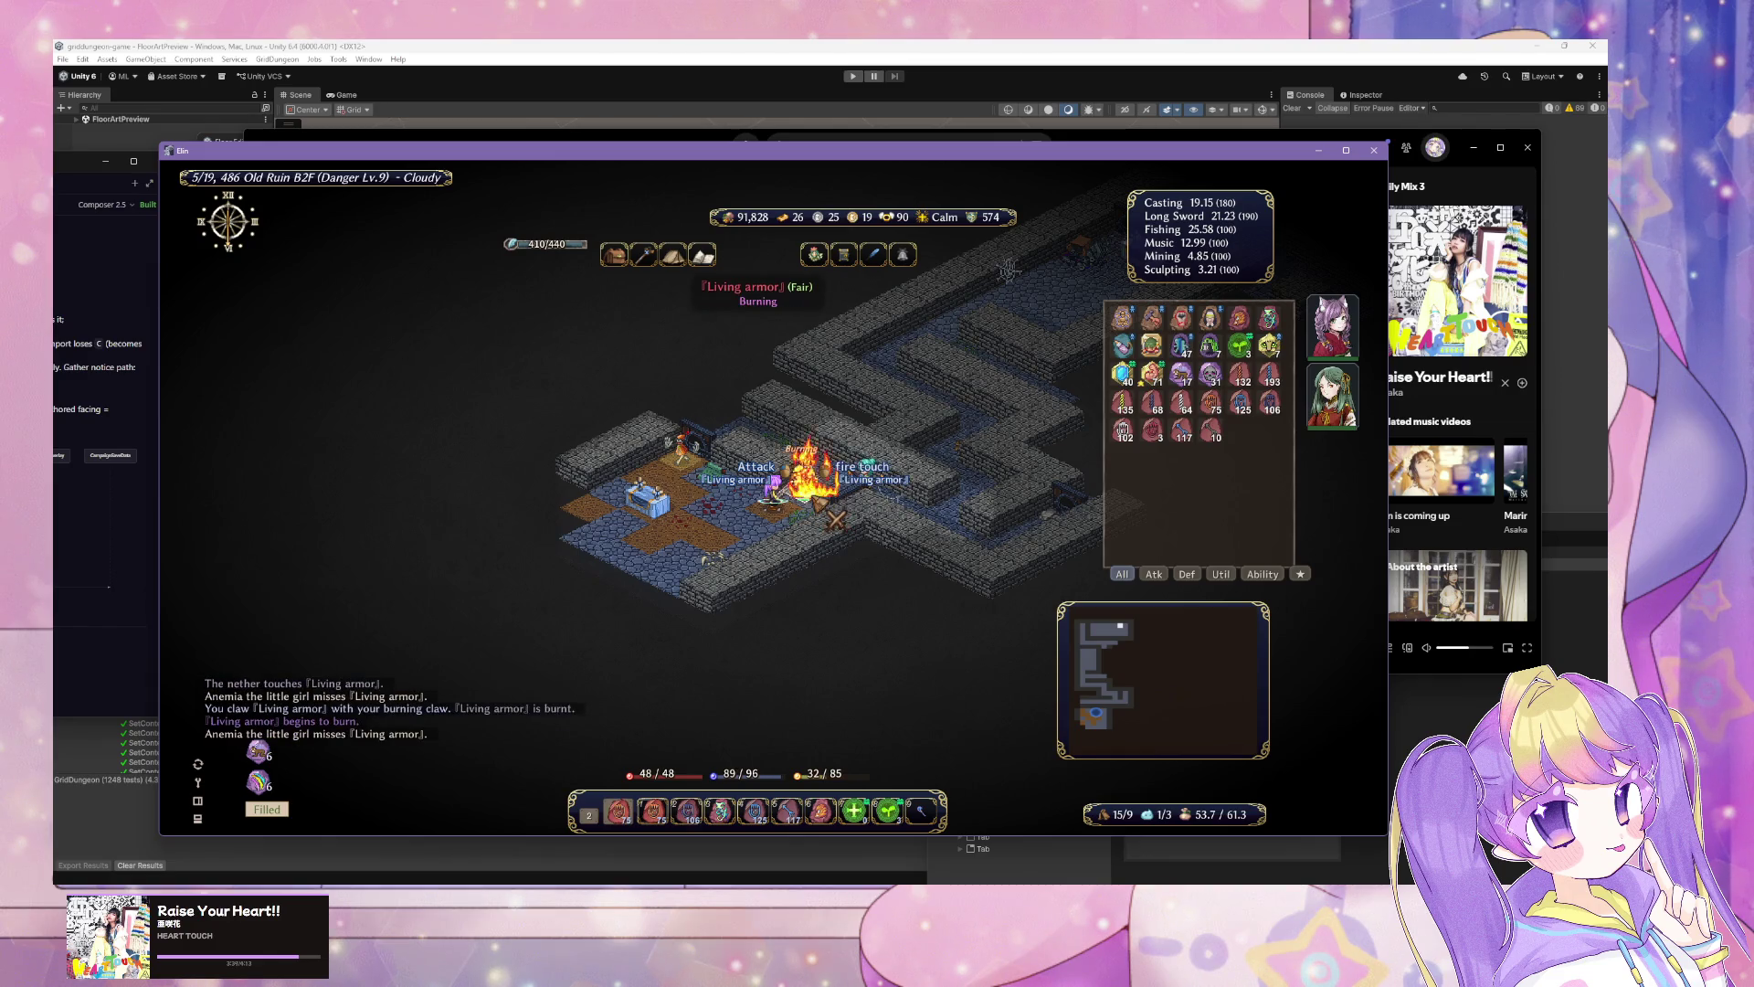
{"action": "left_click", "coordinate": [835, 519]}
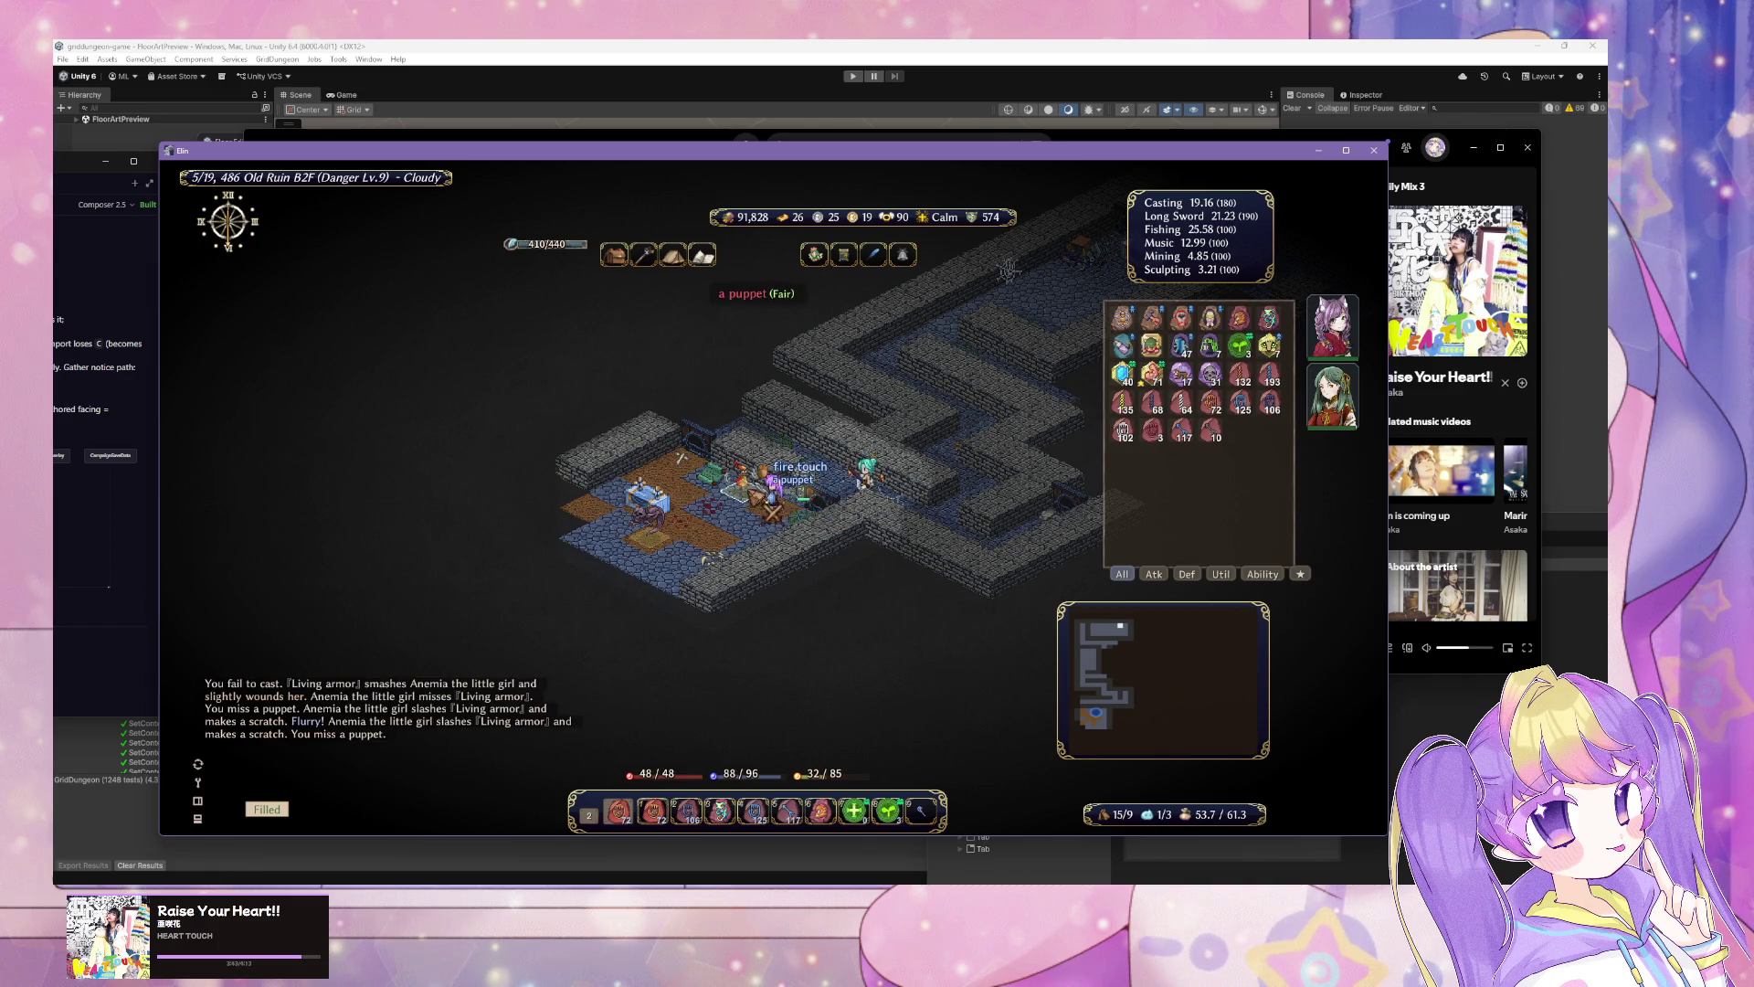
Step: Kill the puppet and then the grudge
{"action": "left_click", "coordinate": [777, 512]}
{"action": "left_click", "coordinate": [774, 512]}
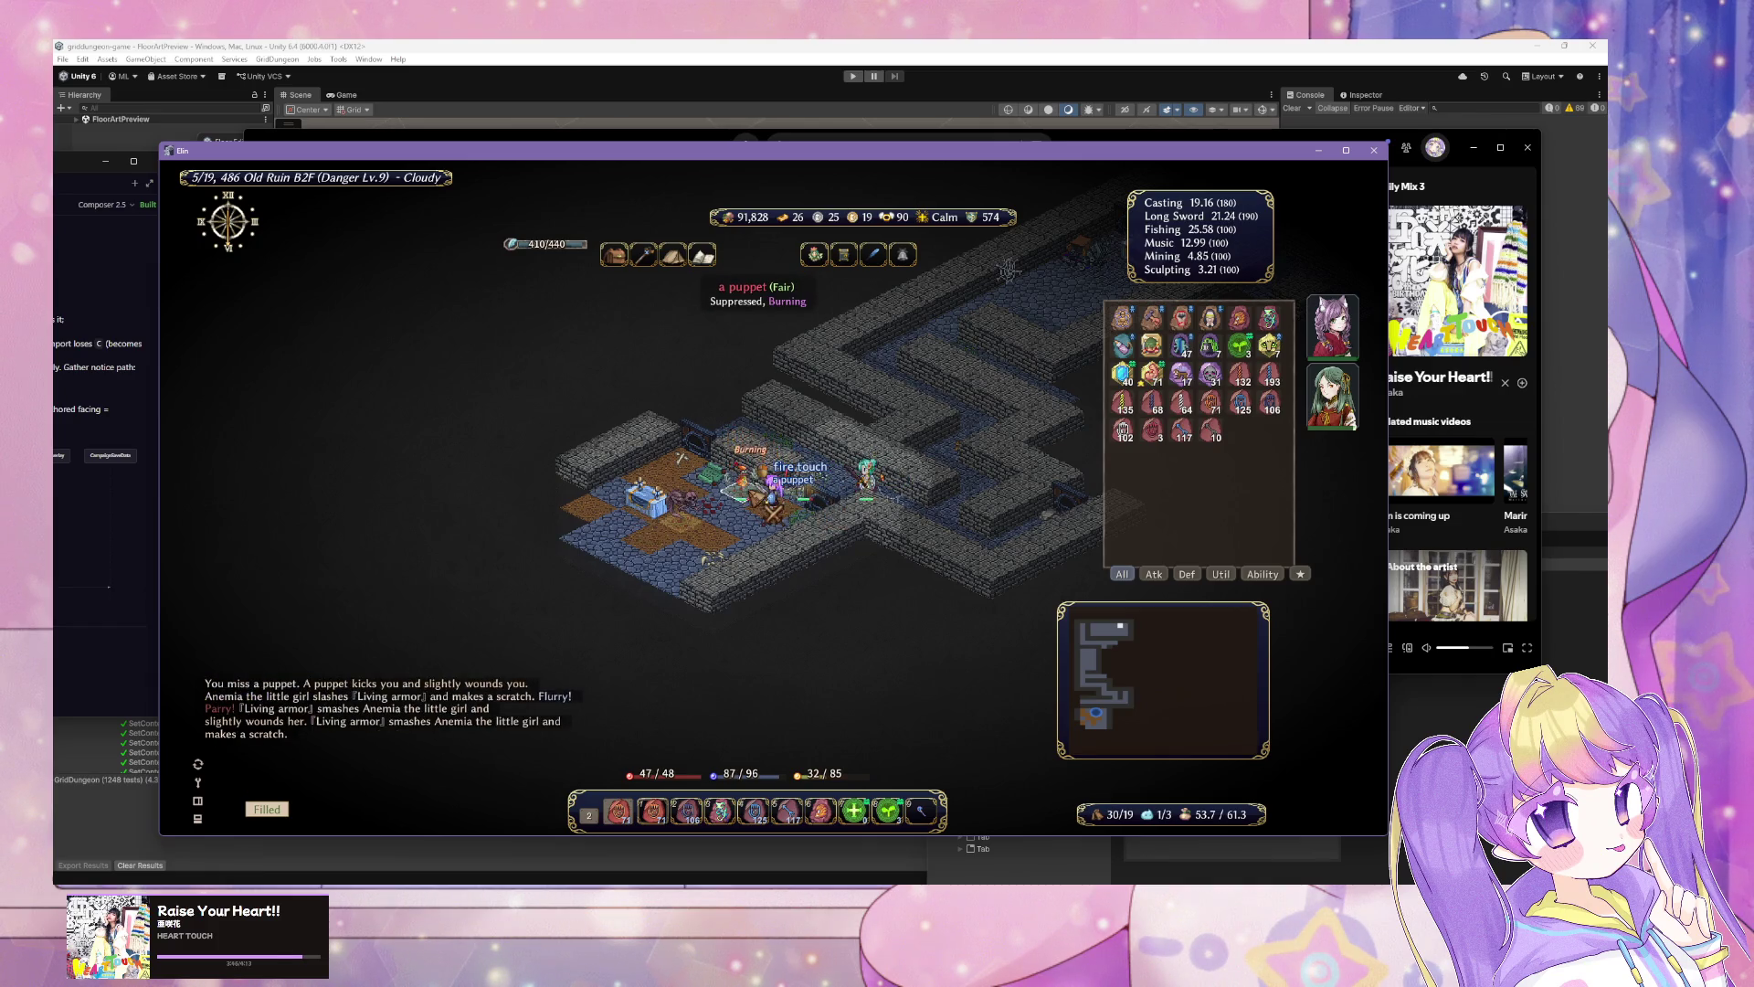
{"action": "left_click", "coordinate": [774, 512]}
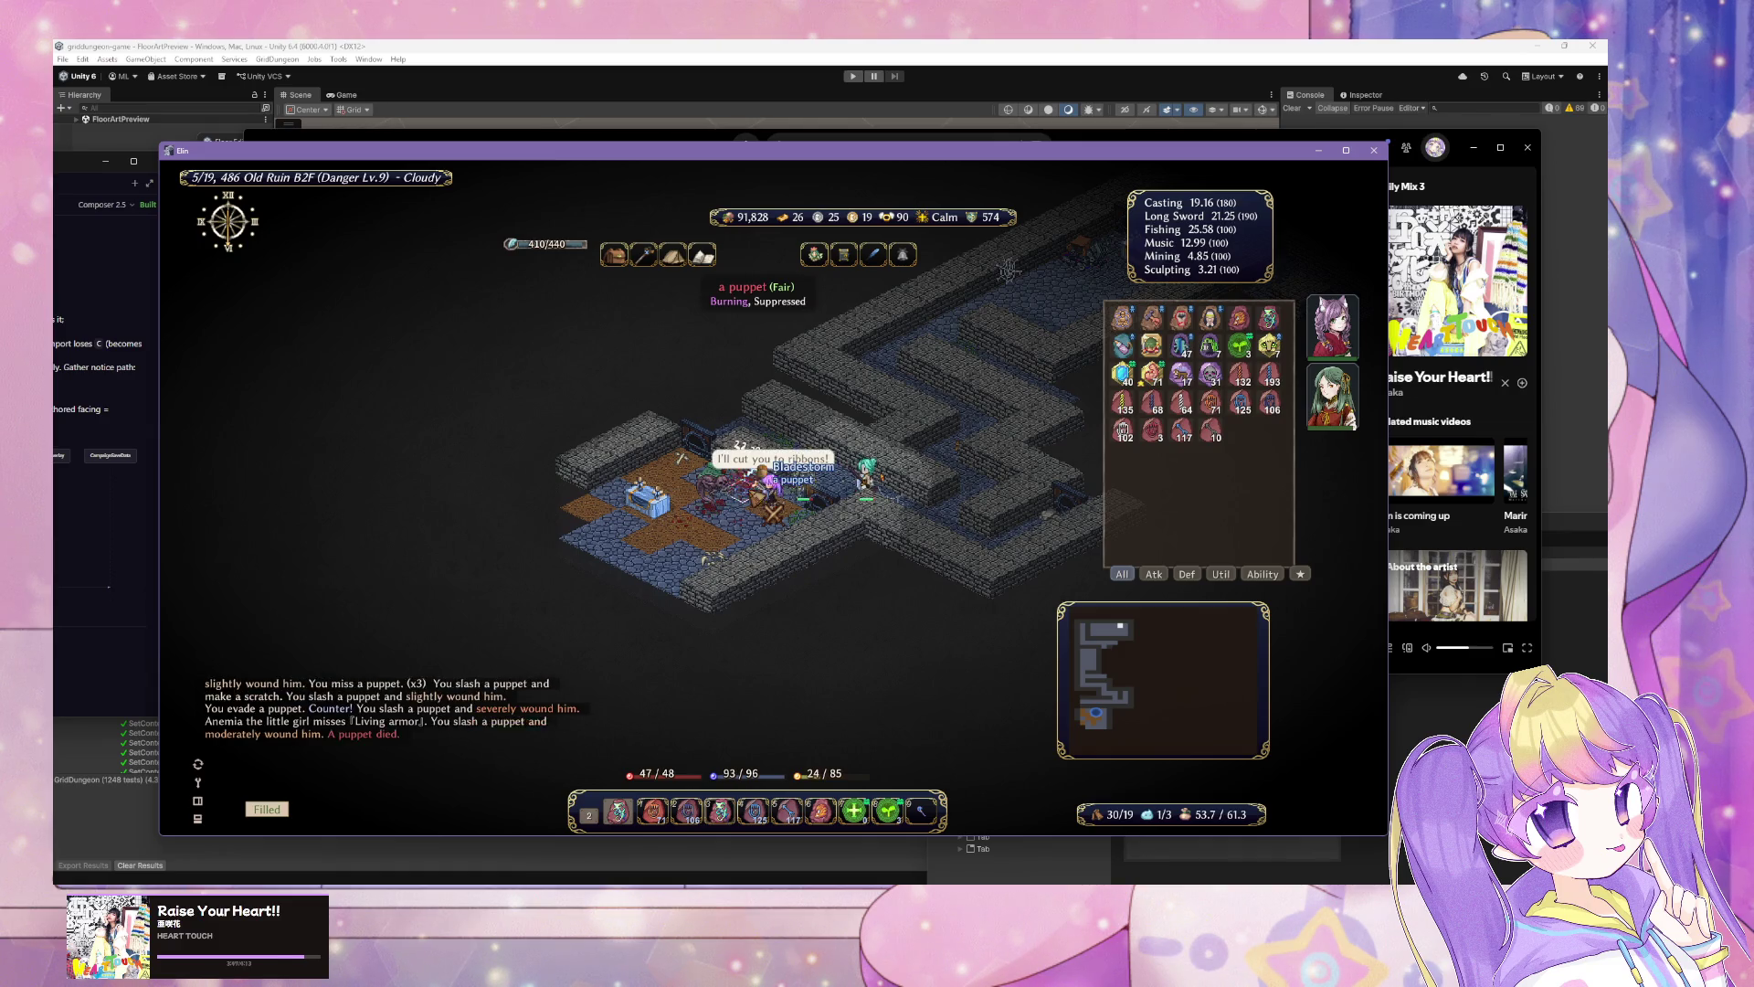
{"action": "left_click", "coordinate": [778, 540]}
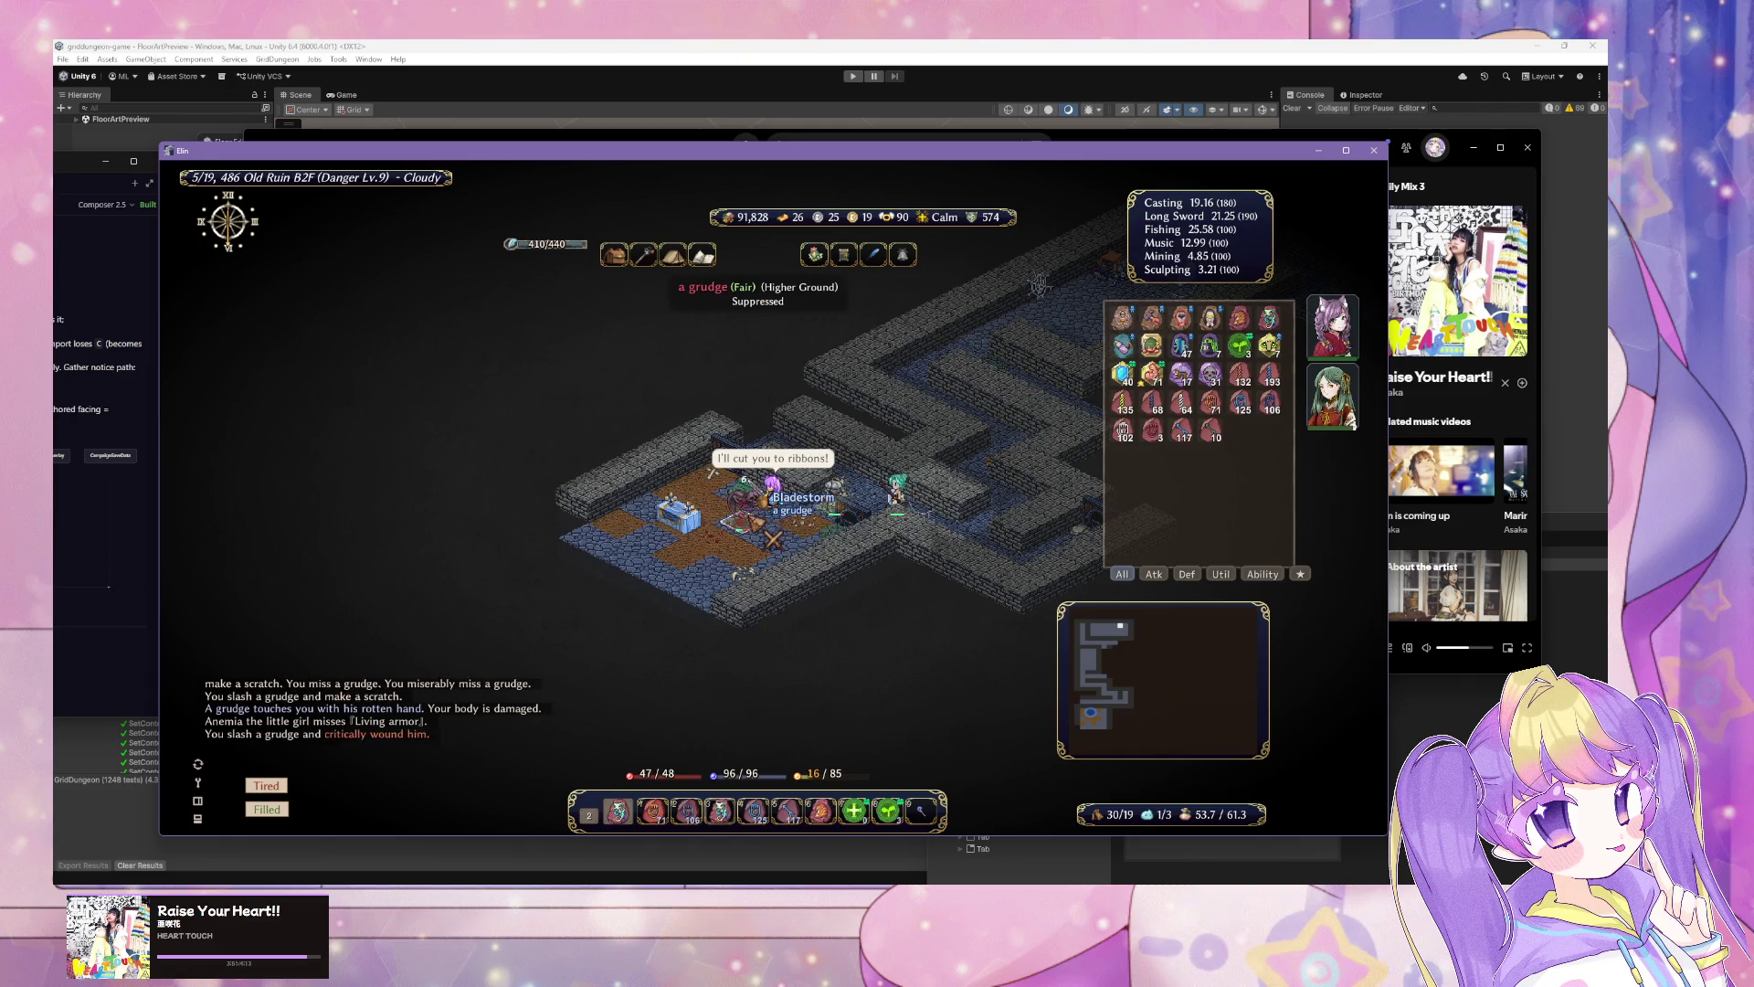
{"action": "left_click", "coordinate": [773, 540]}
{"action": "left_click", "coordinate": [774, 540]}
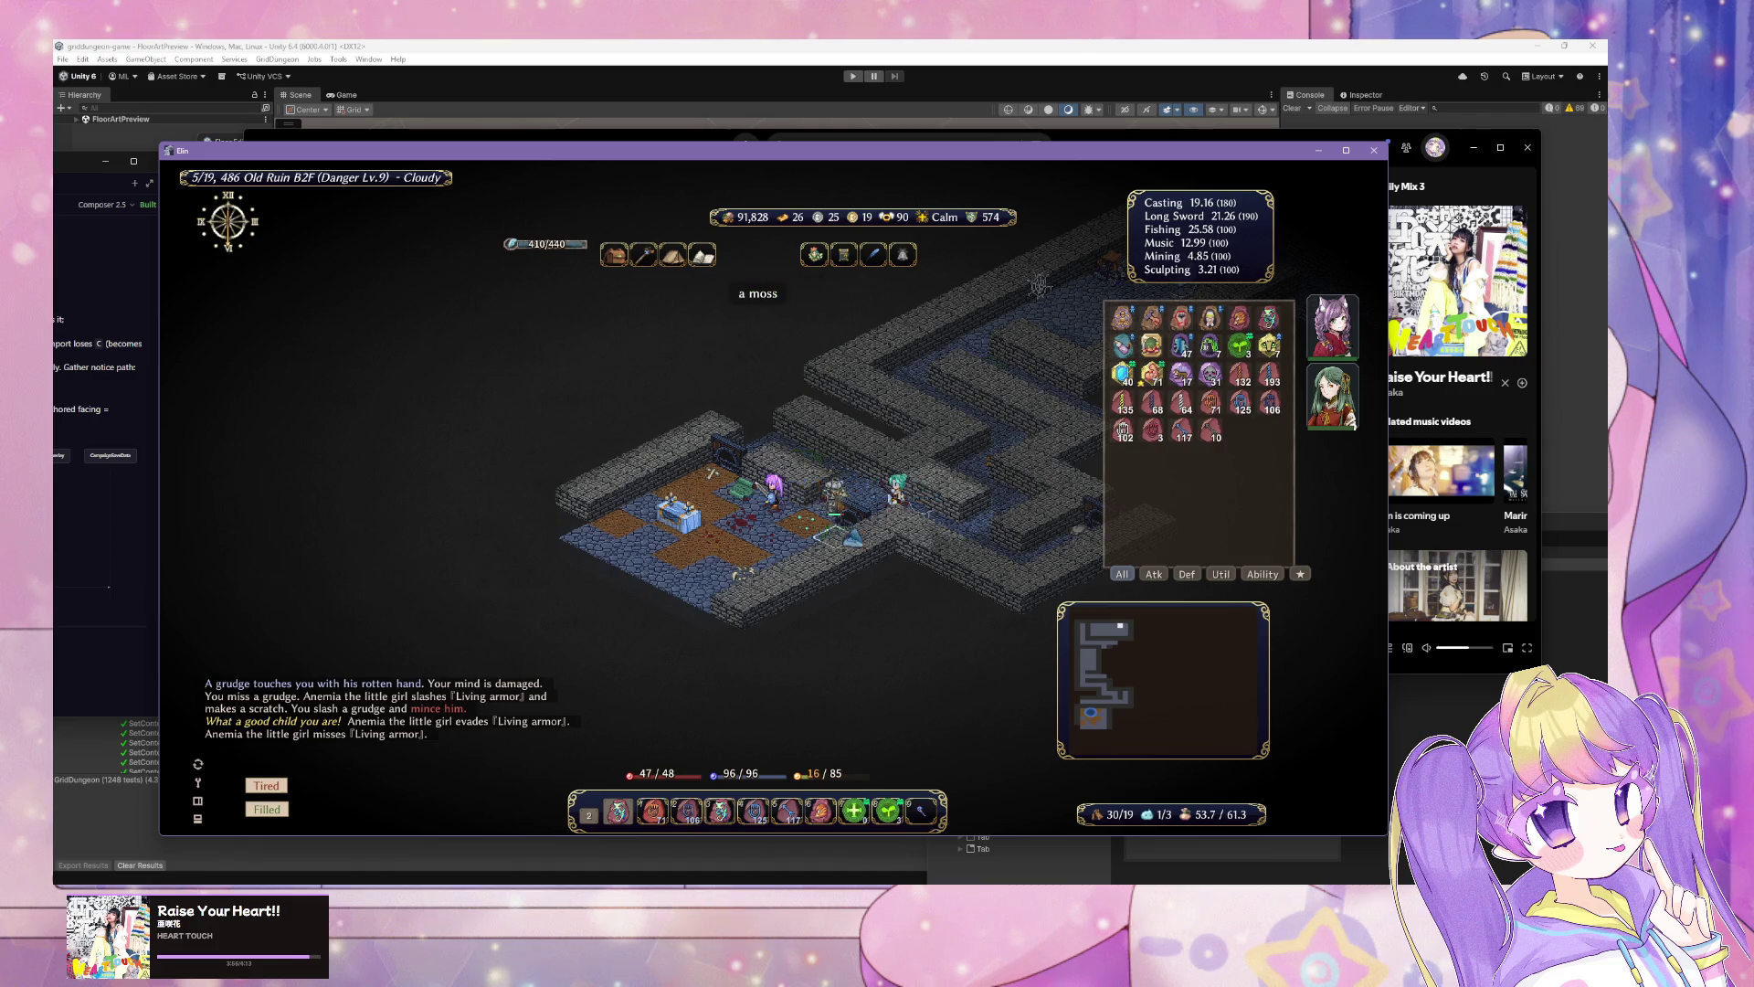
Step: Finish the Living armor with ice arrows and pick up the strange scroll
{"action": "key", "text": "6"}
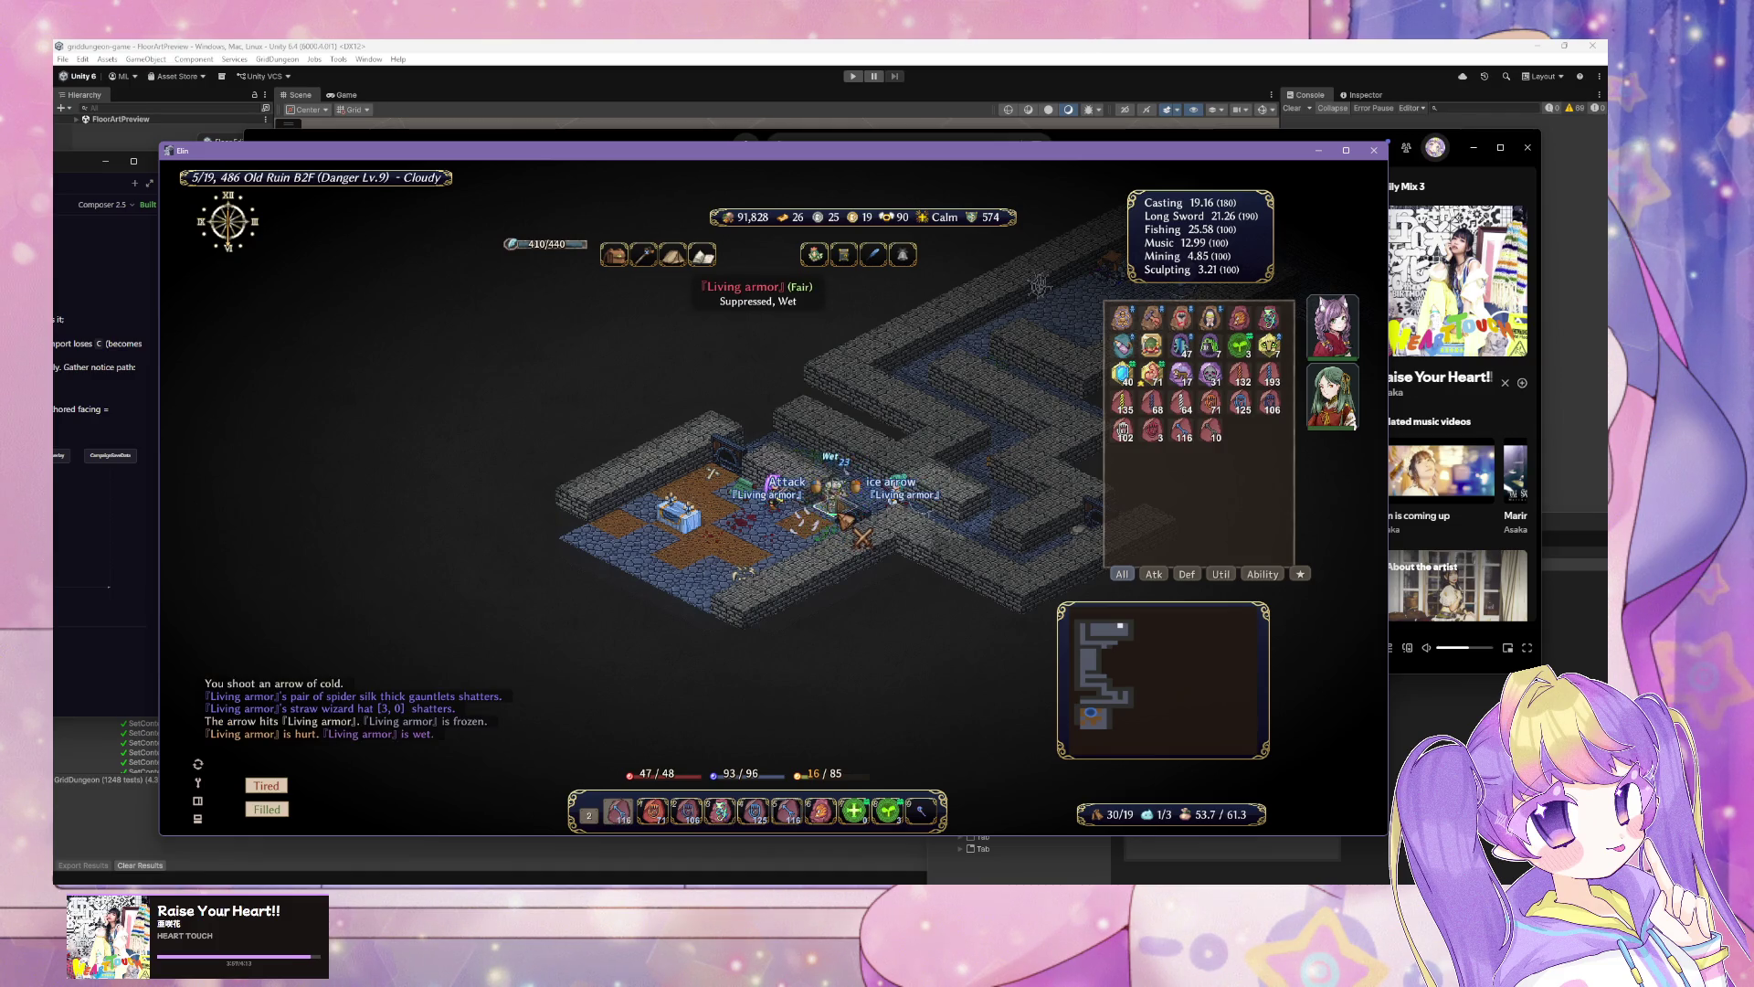
{"action": "key", "text": "6"}
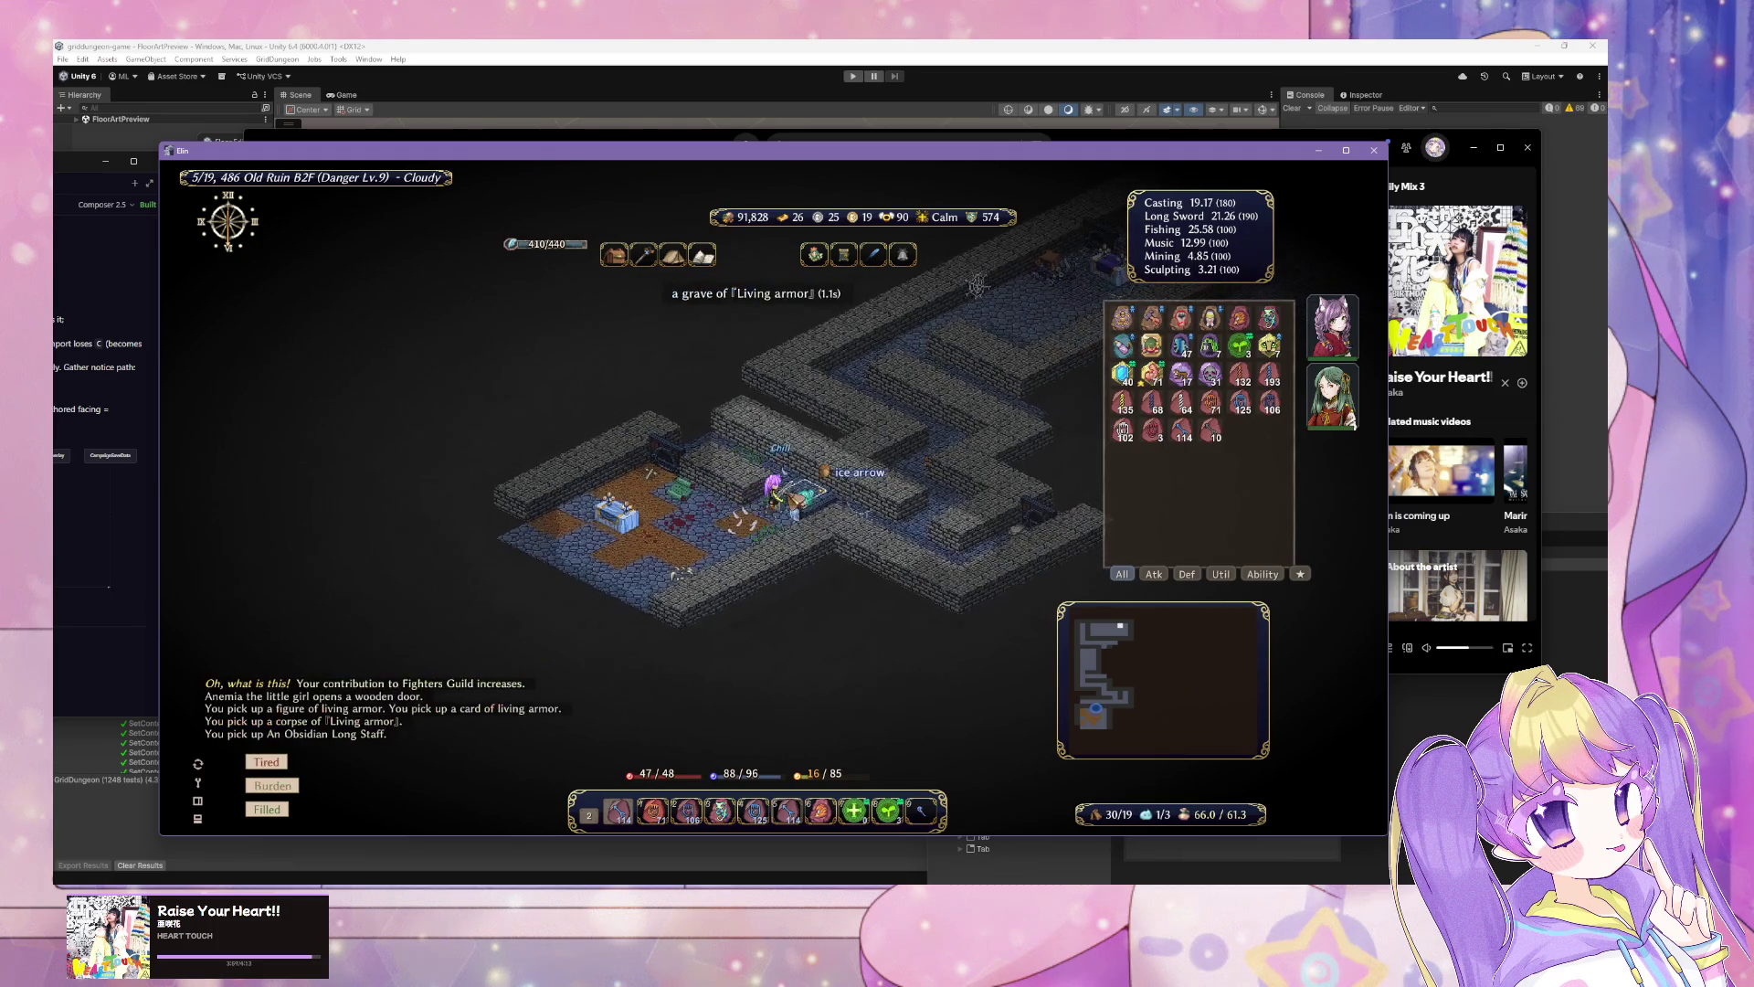
{"action": "key", "text": "Left"}
{"action": "key", "text": "Left"}
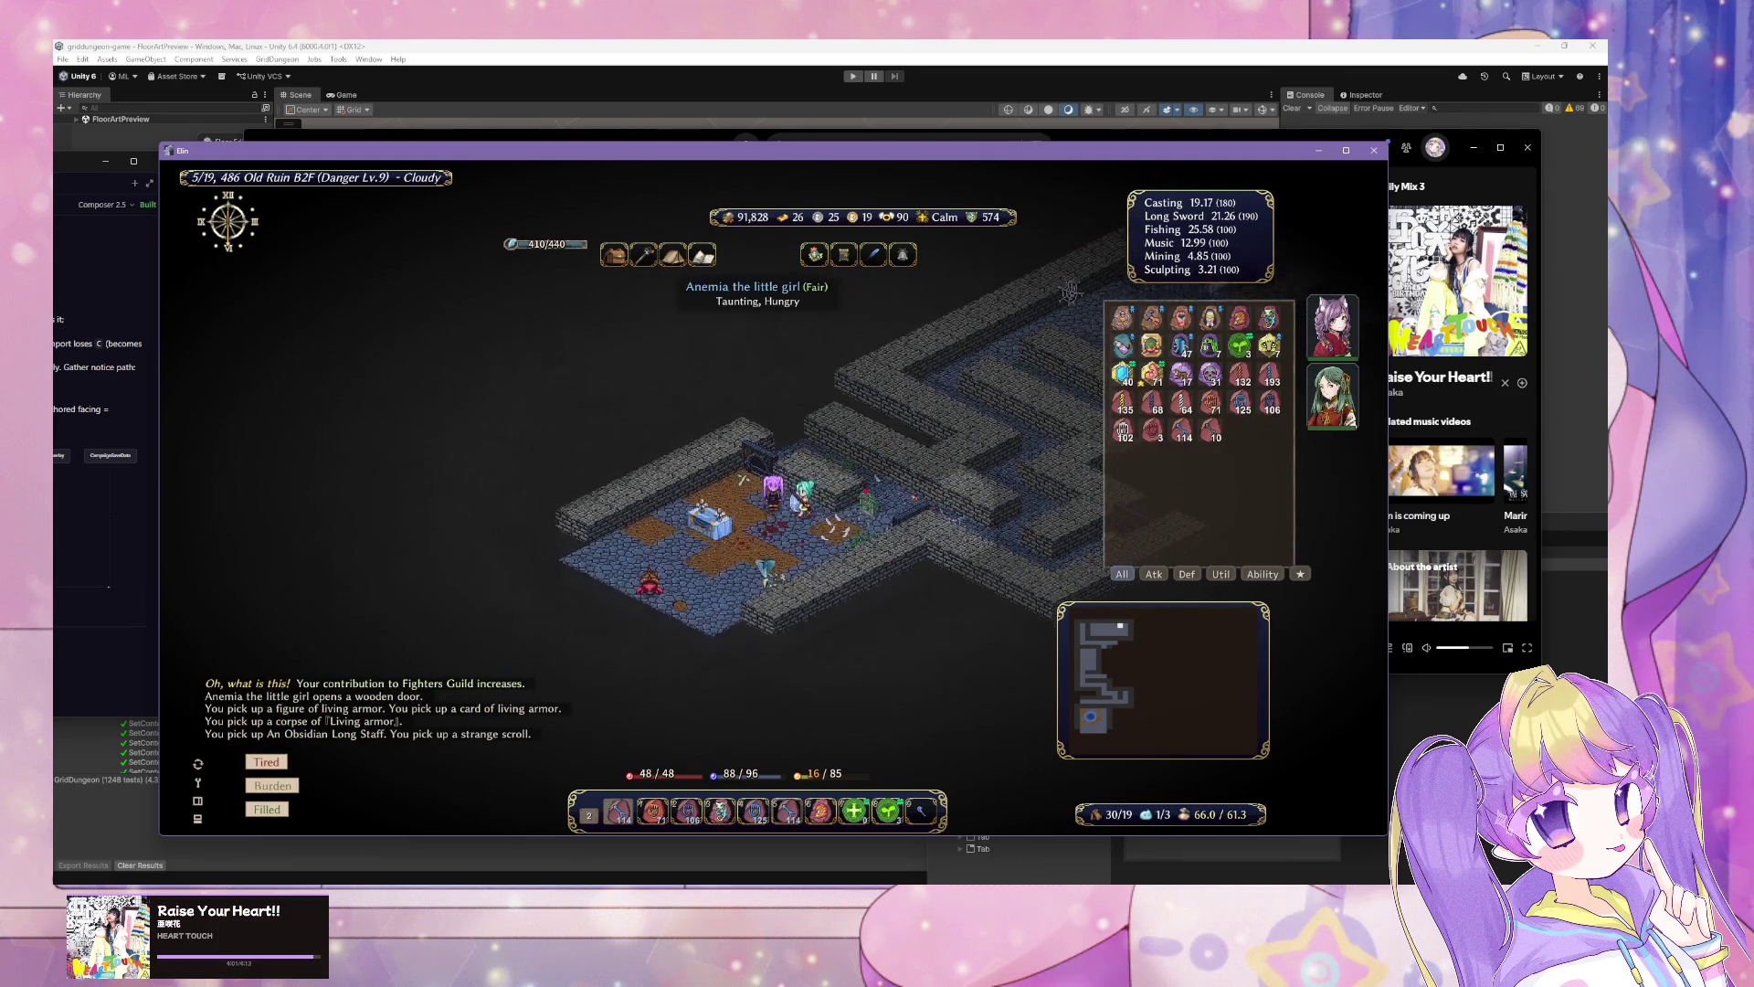
Step: Freeze the hermit crab and the yeek with ice arrows, then open the inventory and containers
{"action": "key", "text": "Down"}
{"action": "key", "text": "6"}
{"action": "key", "text": "6"}
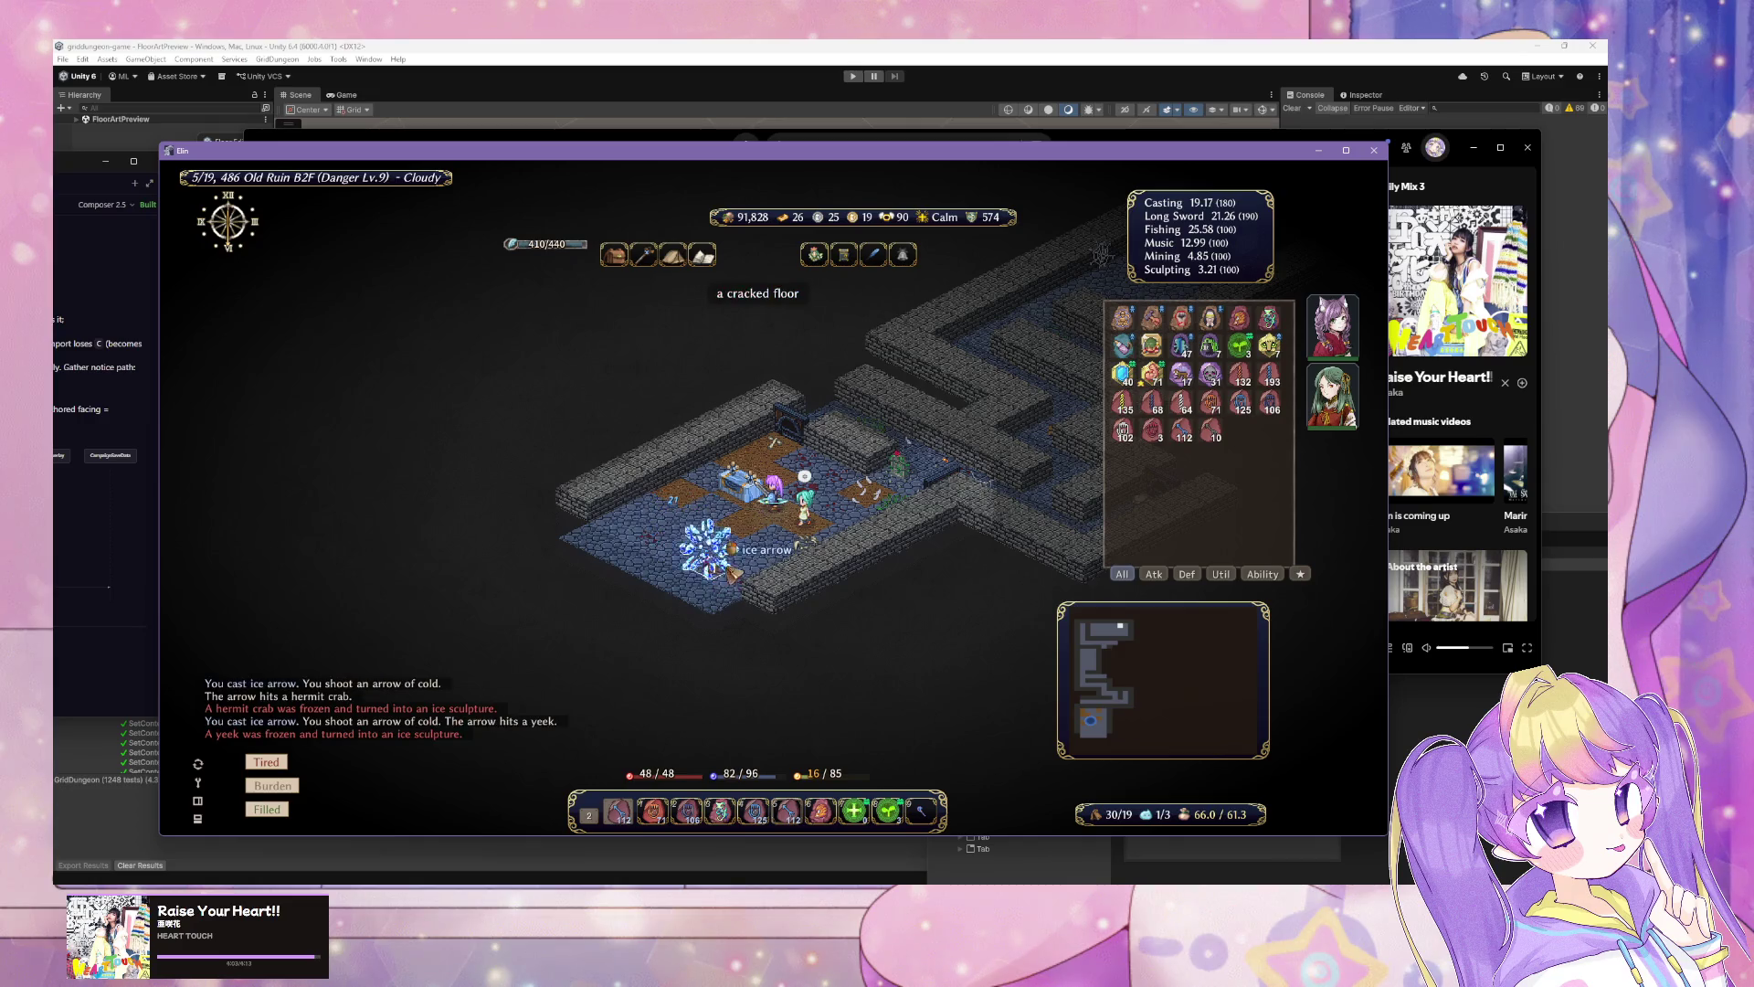
{"action": "key", "text": "Down"}
{"action": "key", "text": "Tab"}
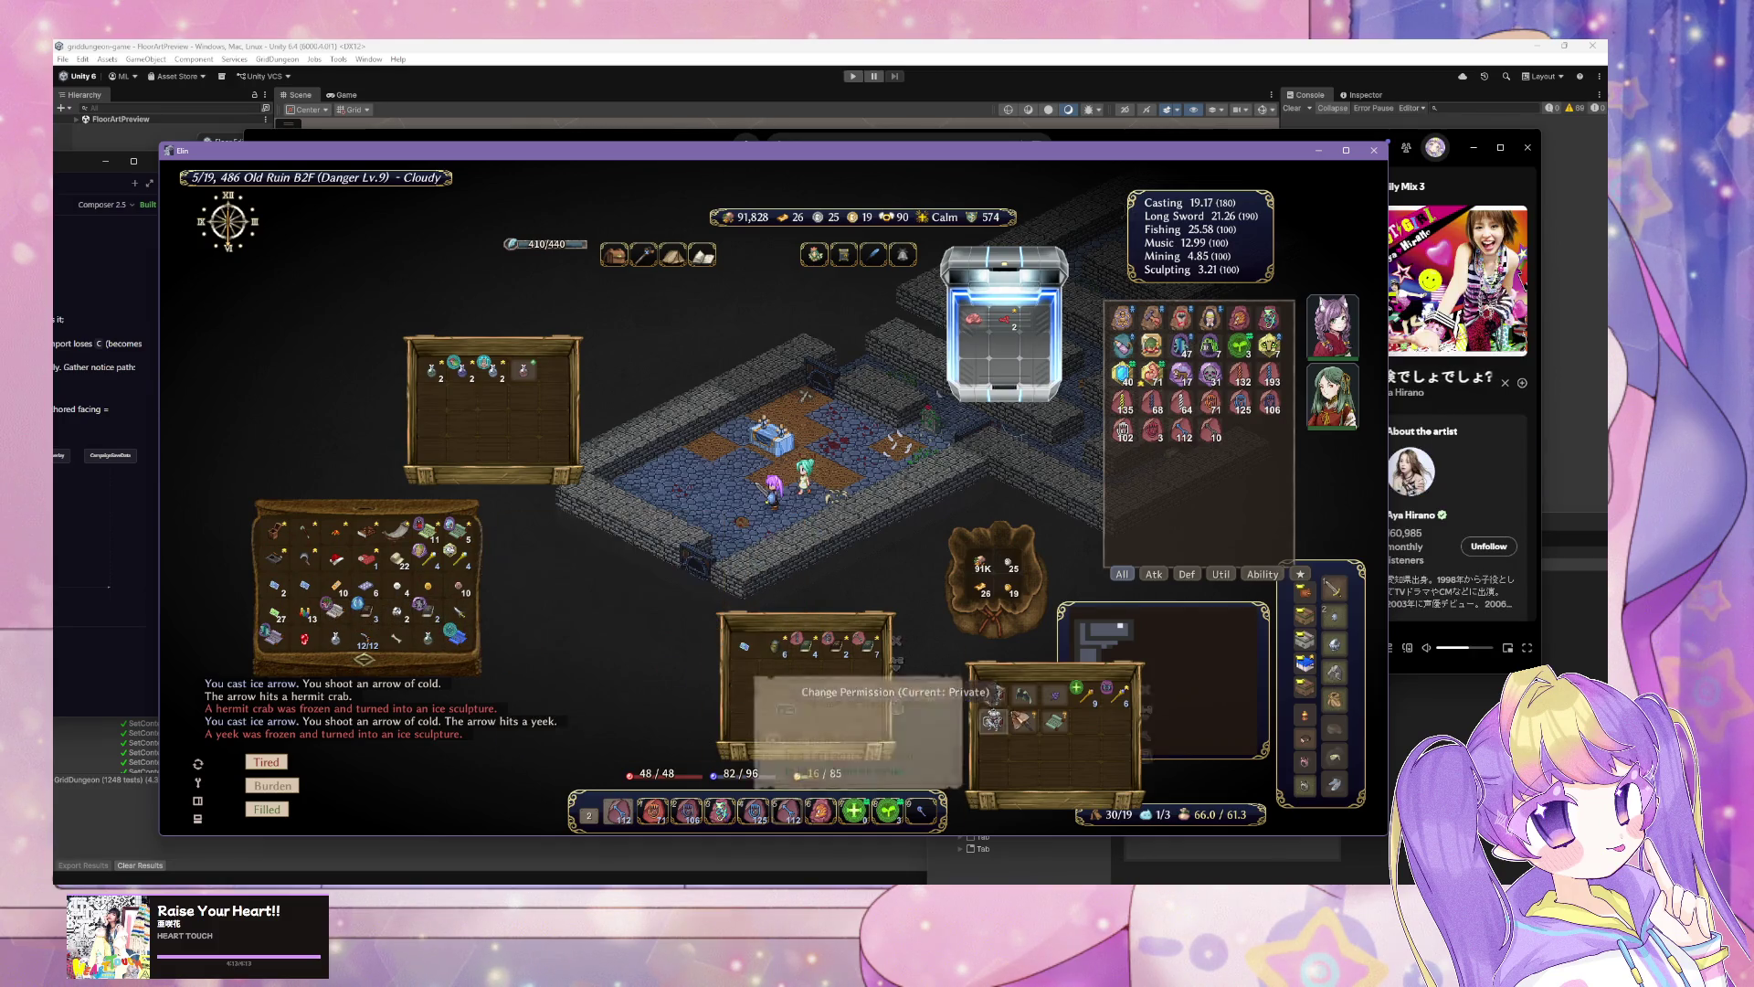
Step: Collect the living armor card and close the inventory windows
{"action": "right_click", "coordinate": [994, 720]}
{"action": "left_click", "coordinate": [1025, 746]}
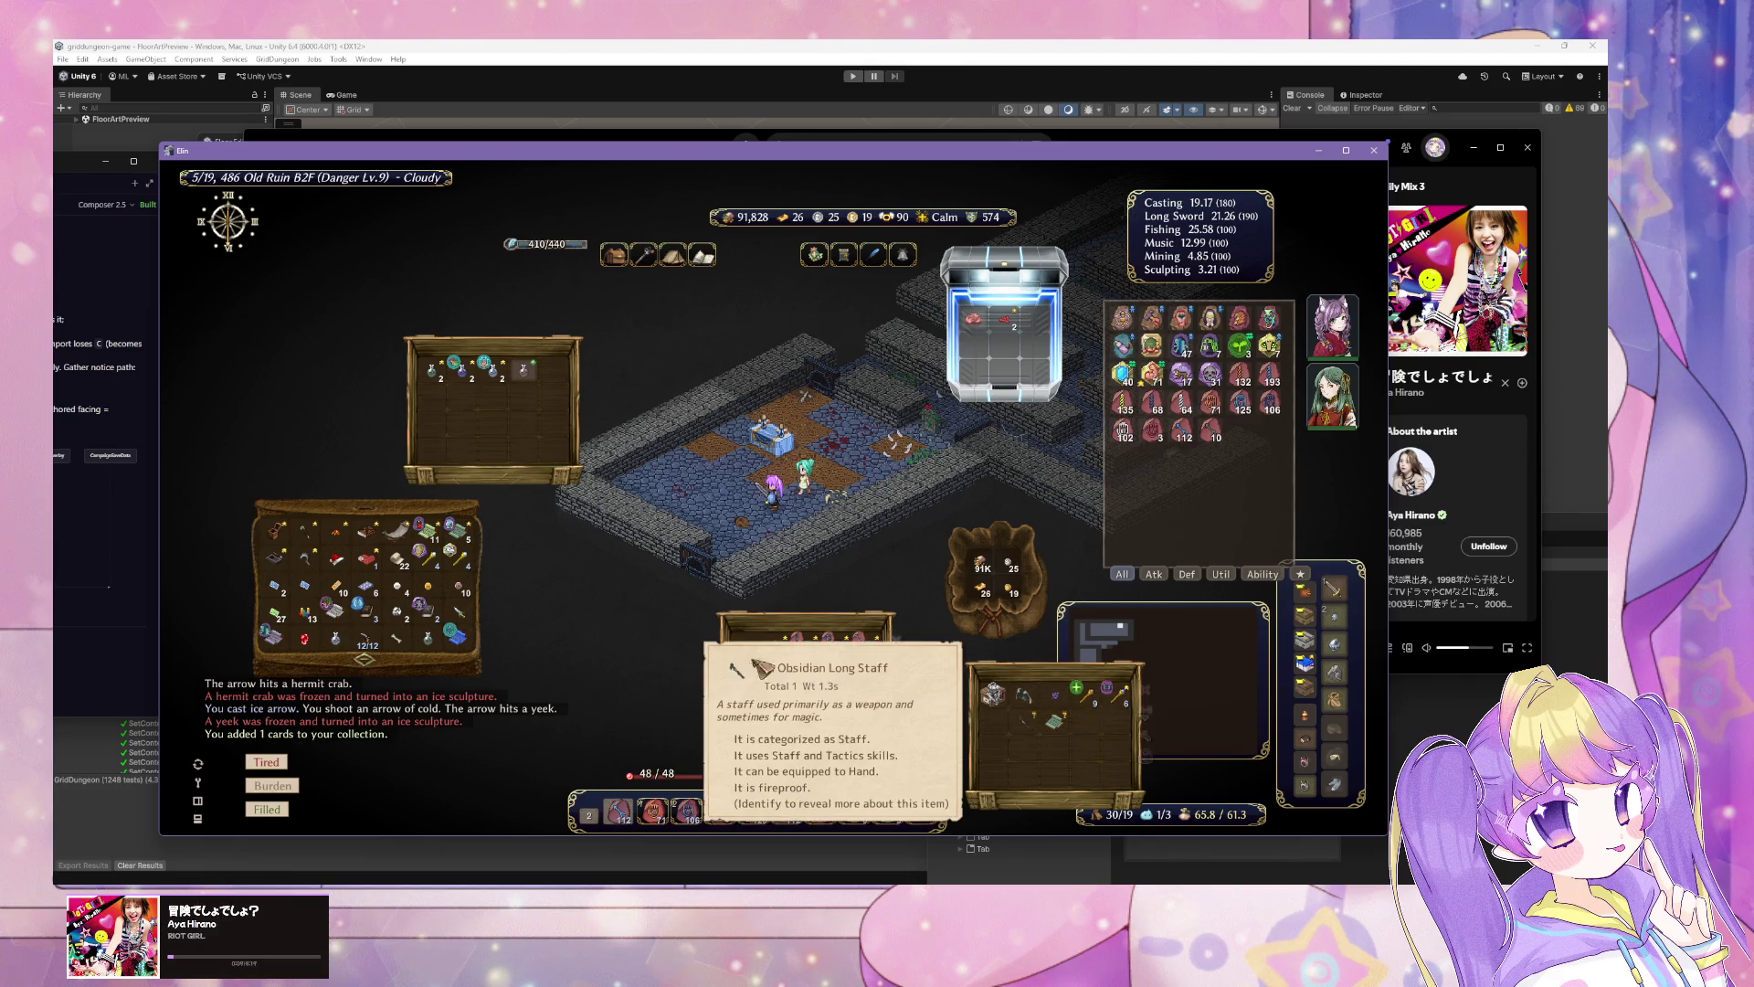
{"action": "key", "text": "Escape"}
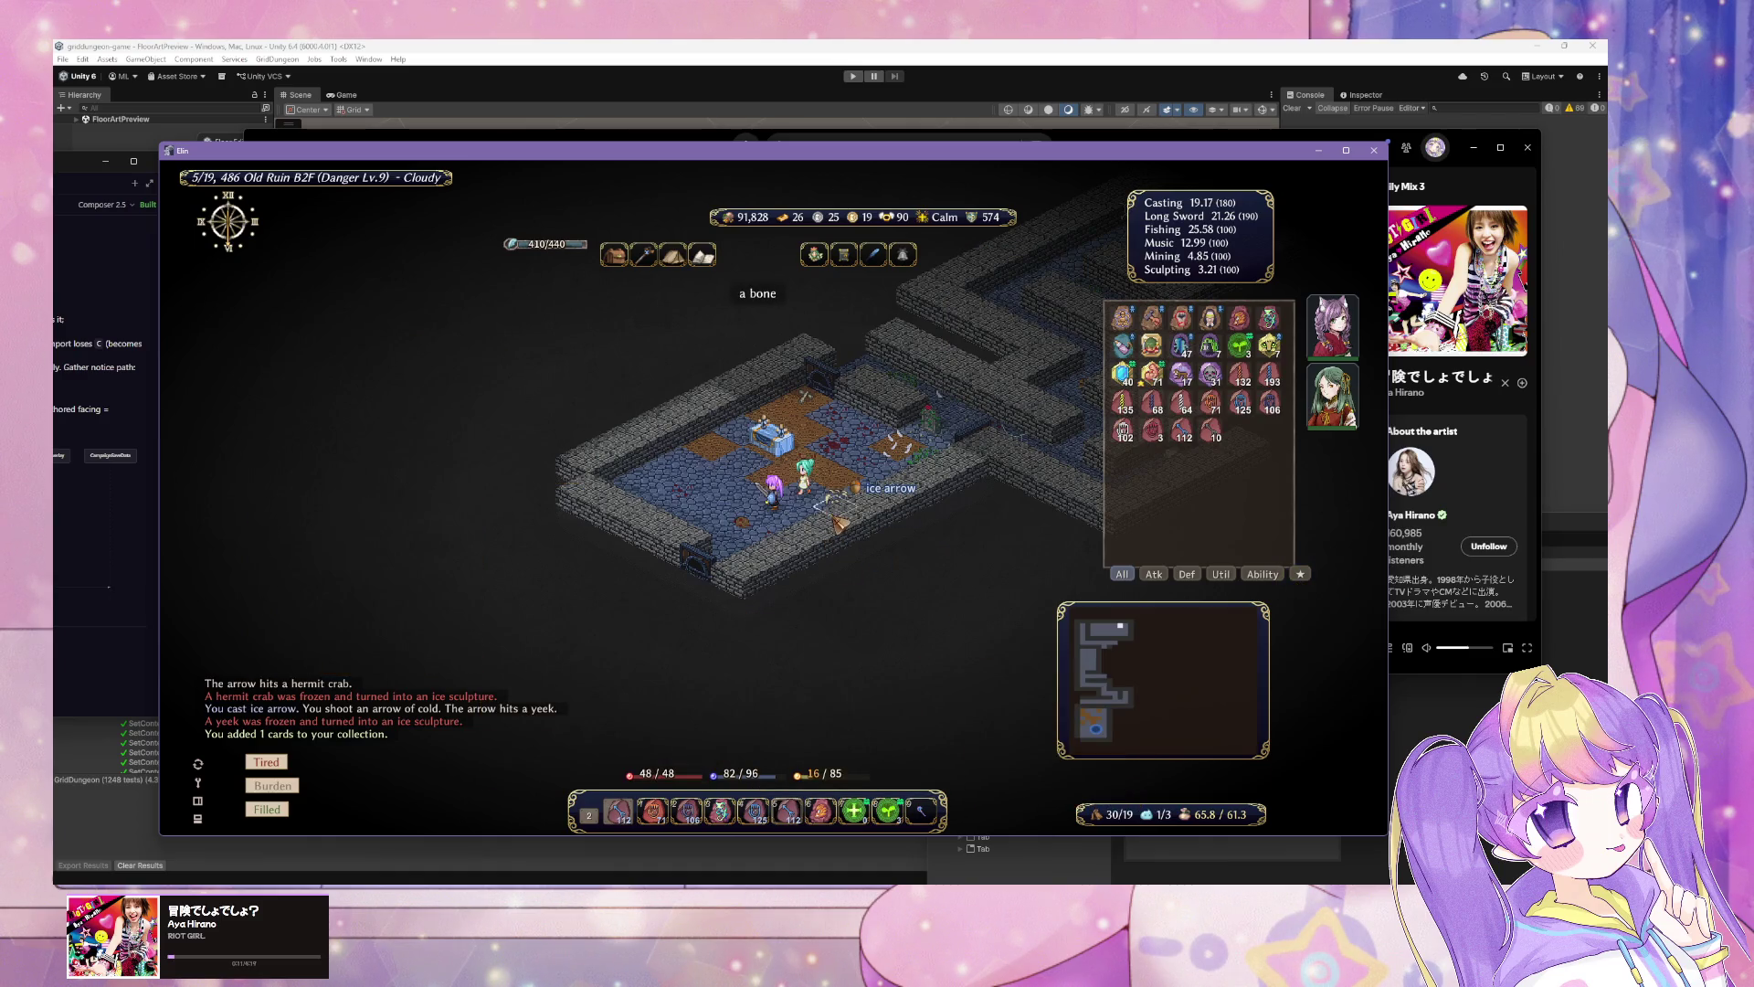
Step: Walk the party one tile and put the character to sleep
{"action": "left_click", "coordinate": [826, 498]}
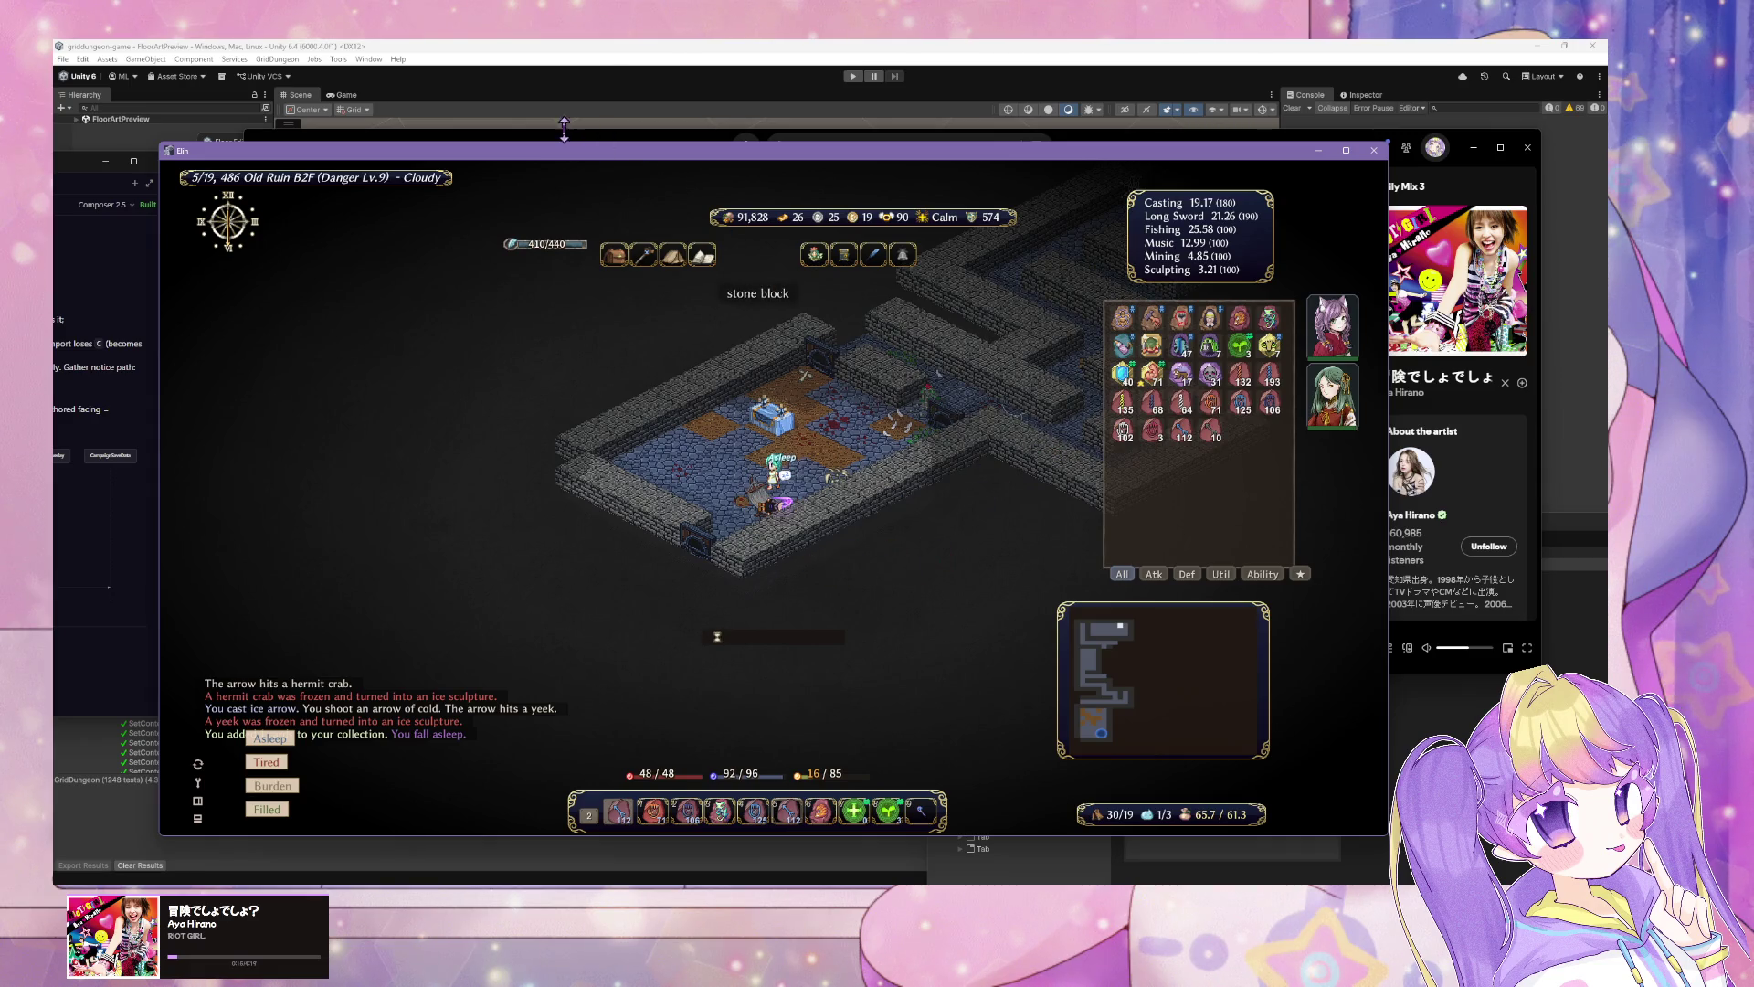
{"action": "left_click", "coordinate": [987, 46]}
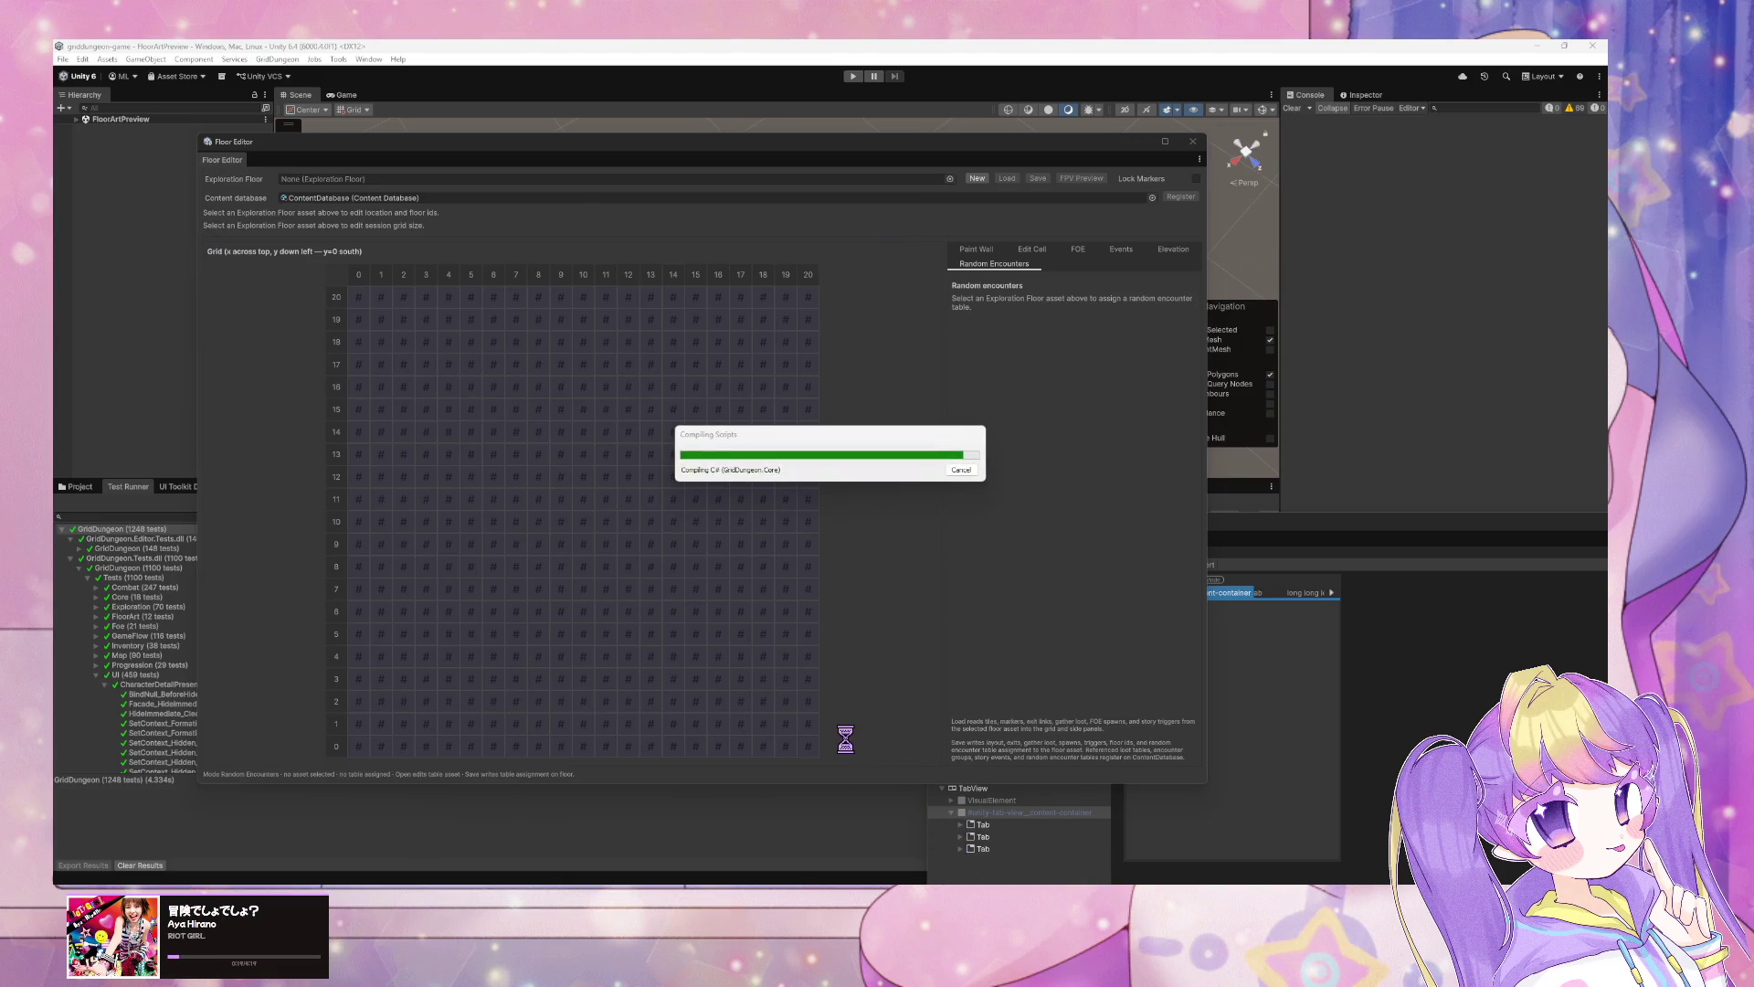
{"action": "mouse_move", "coordinate": [832, 891]}
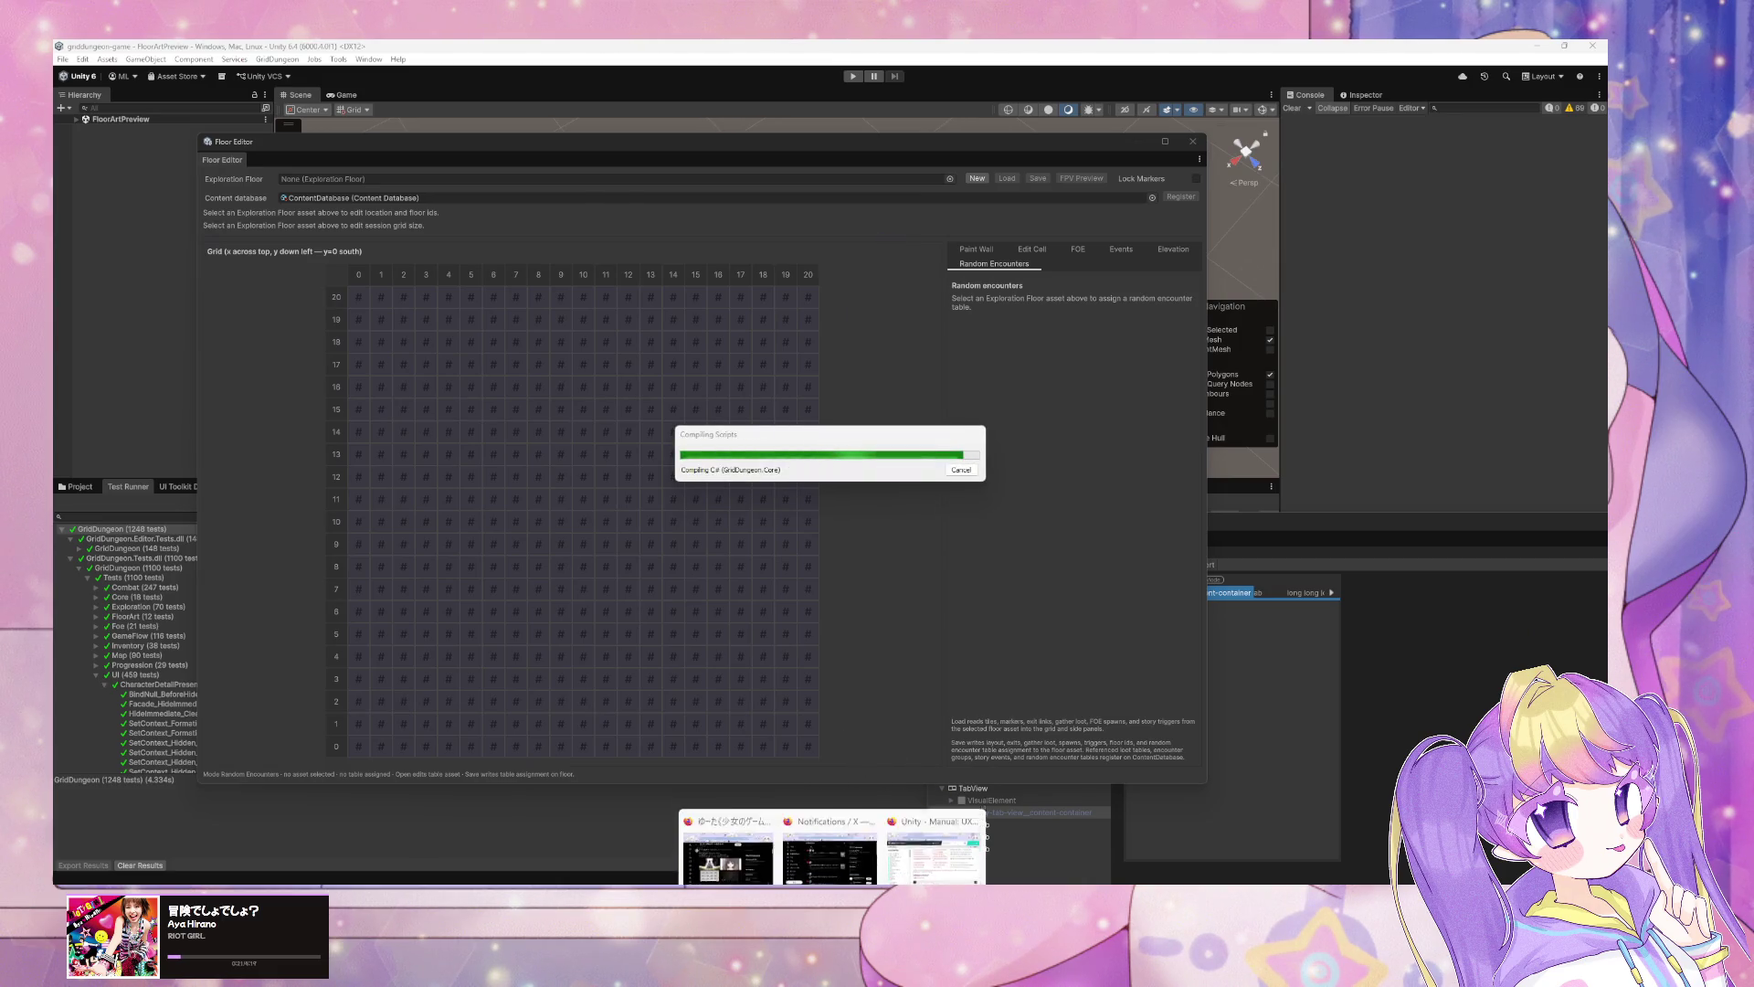
{"action": "left_click", "coordinate": [950, 852]}
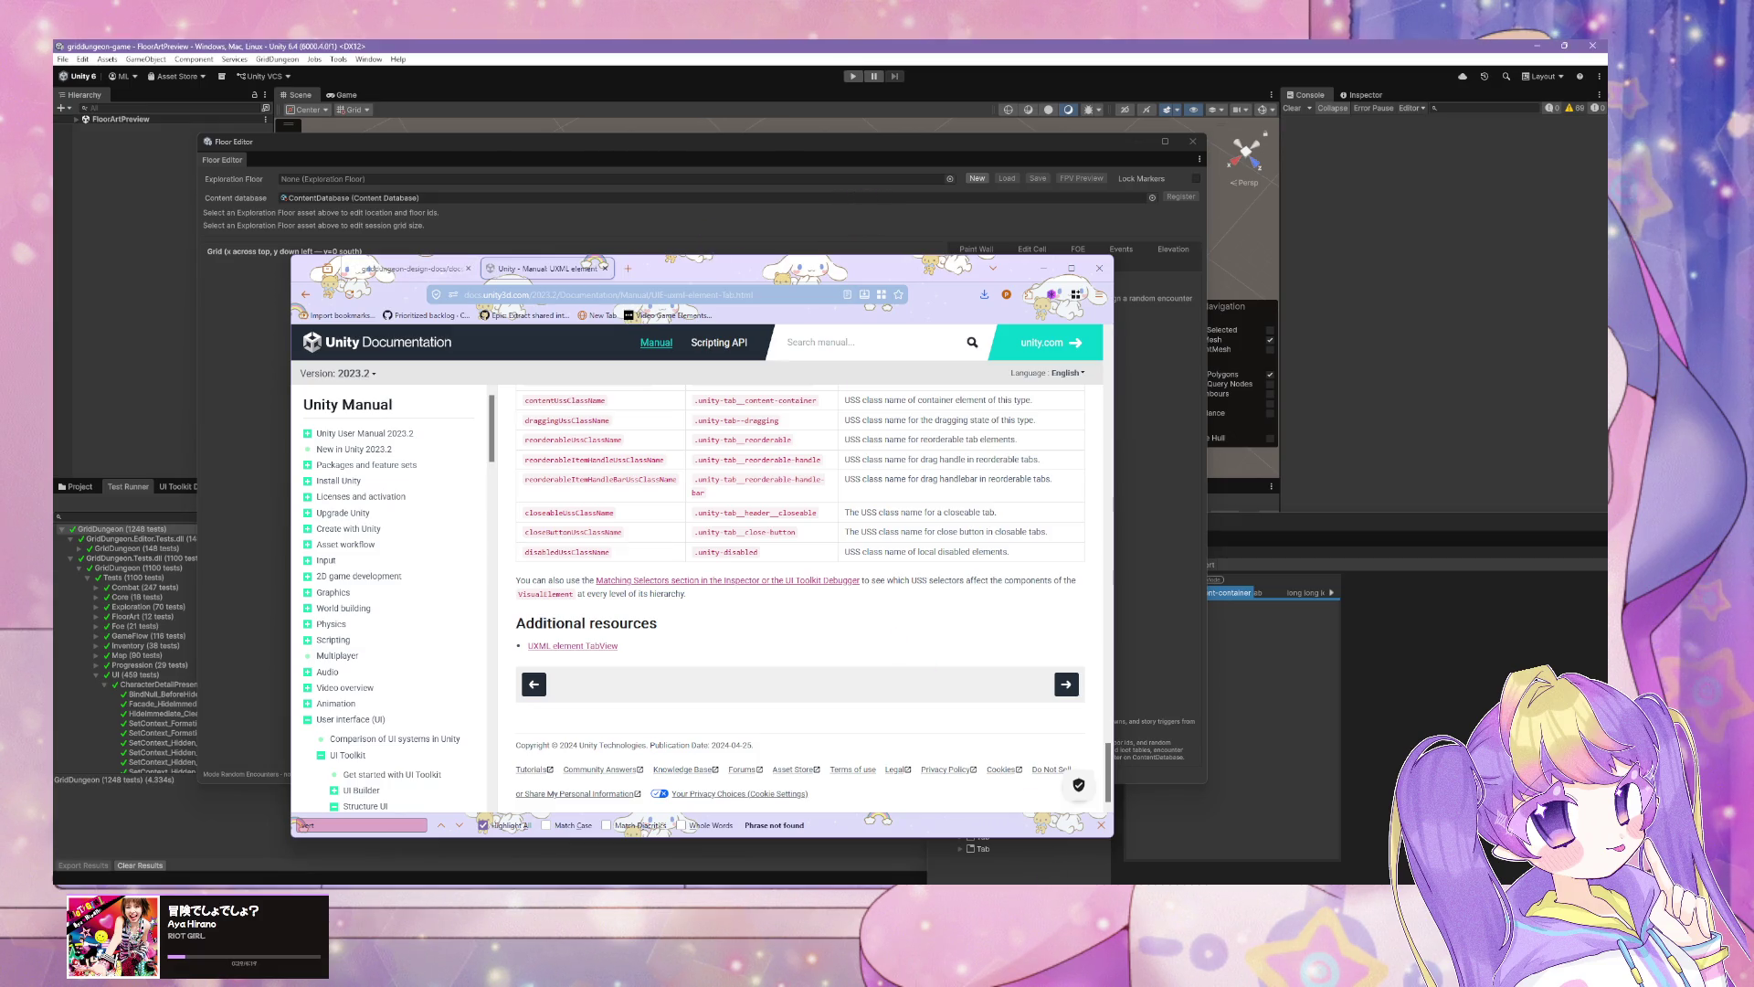
{"action": "left_click", "coordinate": [1425, 181]}
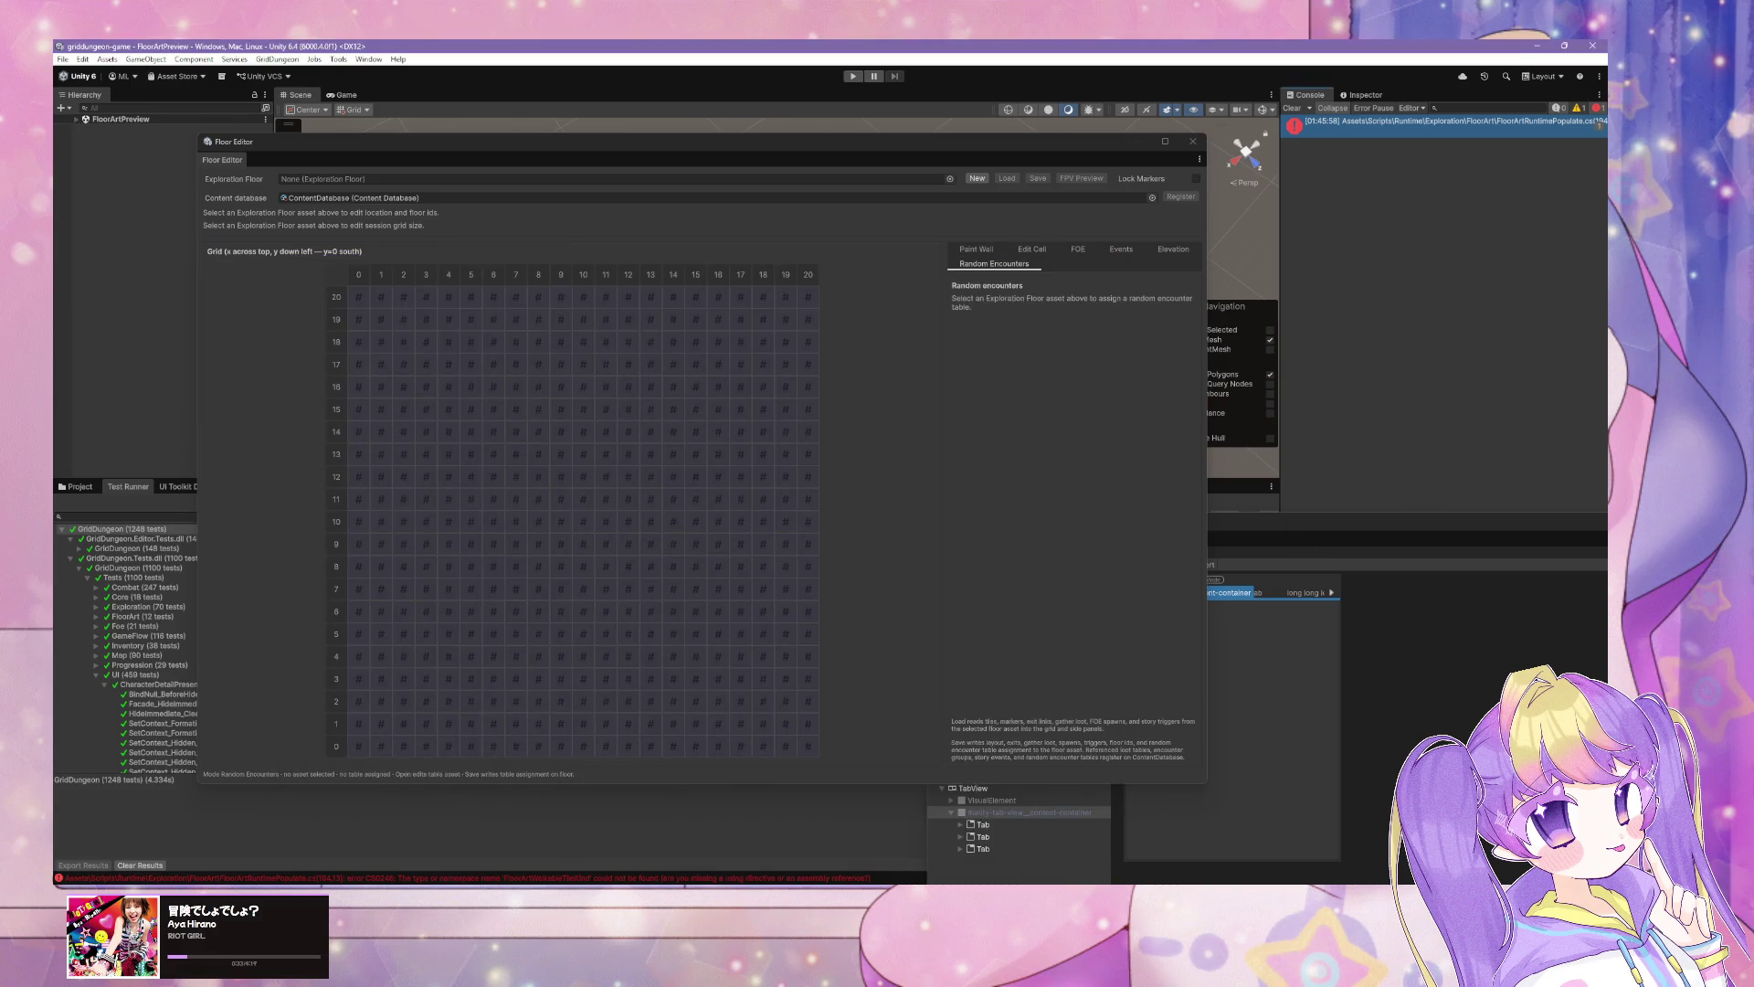
Step: Alt+Tab over to the Cursor Composer chat window
{"action": "key", "text": "alt+Tab"}
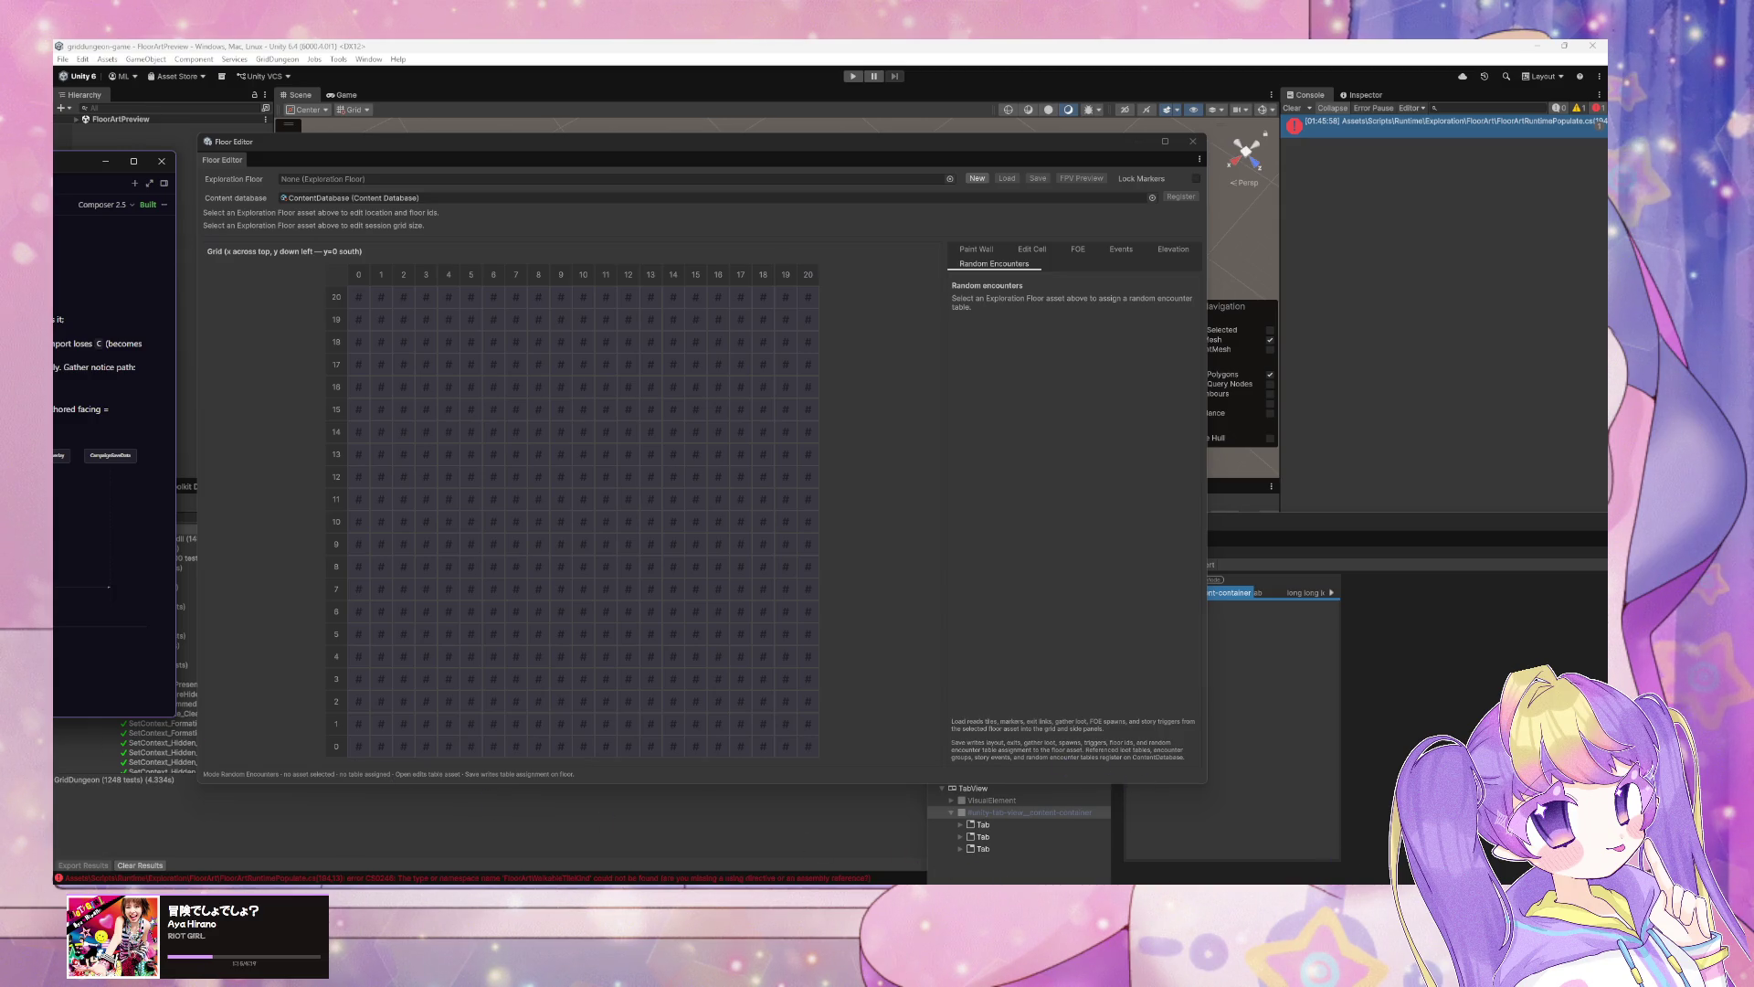
Step: In GitHub Desktop, scroll the 64 changed files, briefly filtering by 'asmed', and reach the bottom
{"action": "key", "text": "alt+Tab"}
{"action": "scroll", "coordinate": [714, 374], "scroll_direction": "down", "scroll_amount": 2}
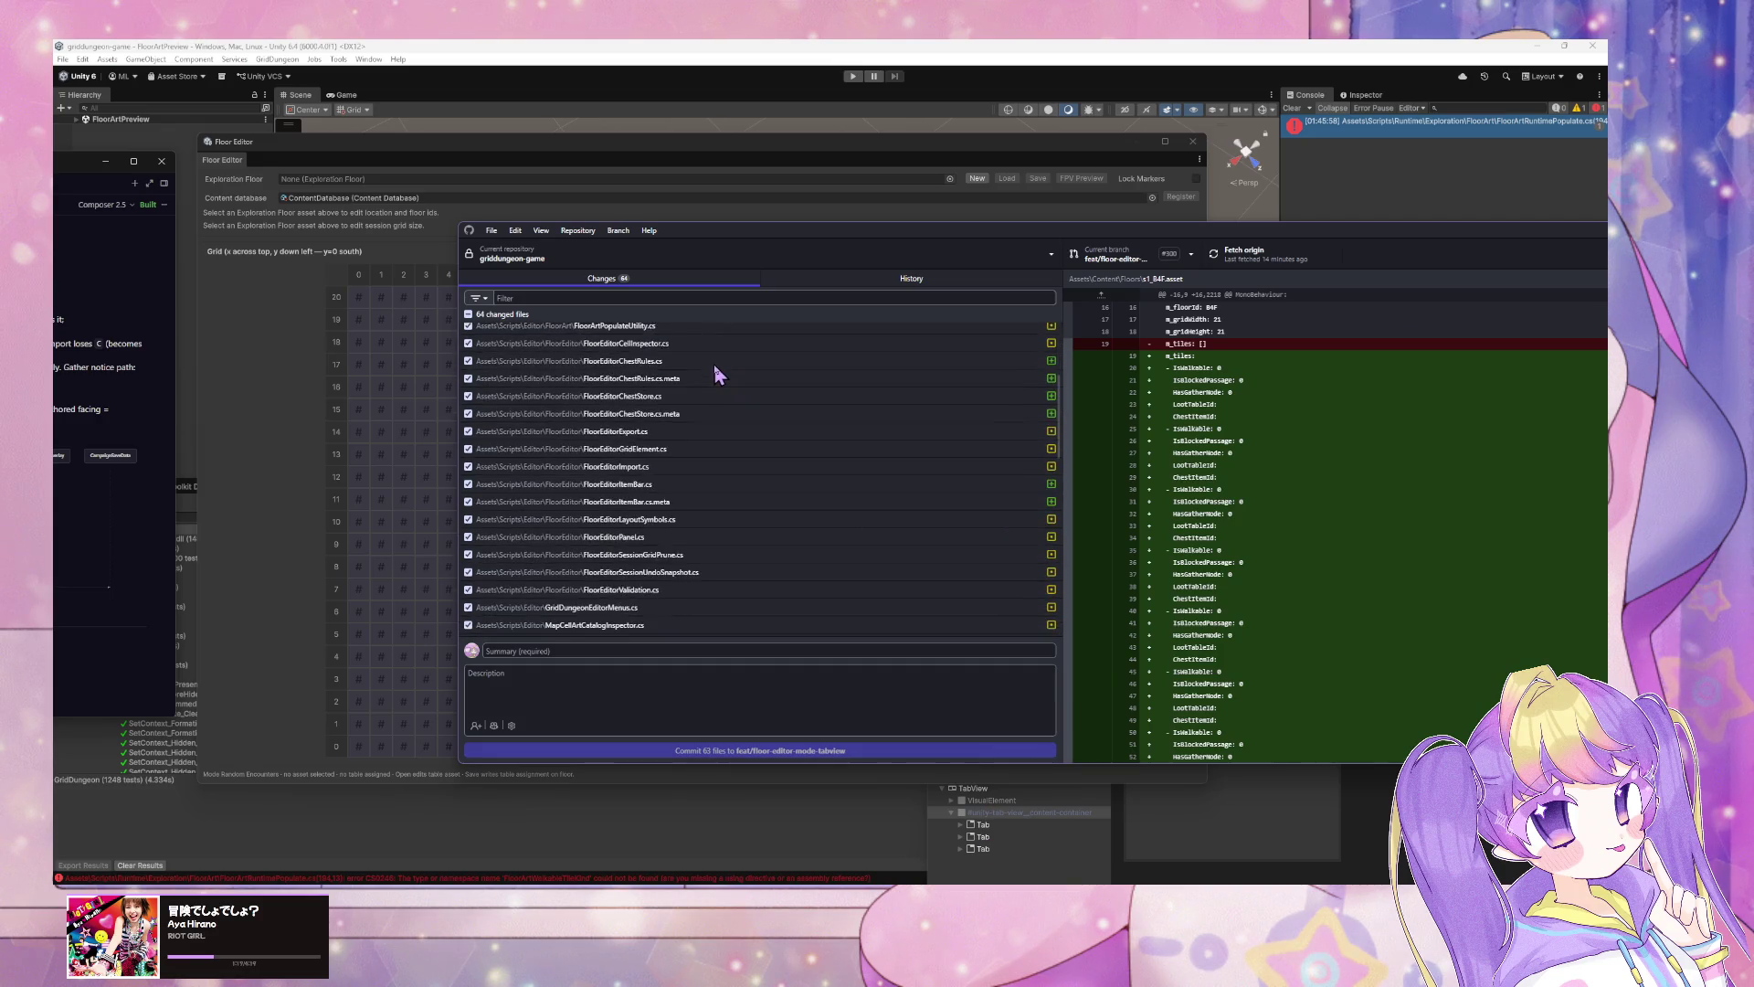
{"action": "scroll", "coordinate": [716, 370], "scroll_direction": "down", "scroll_amount": 5}
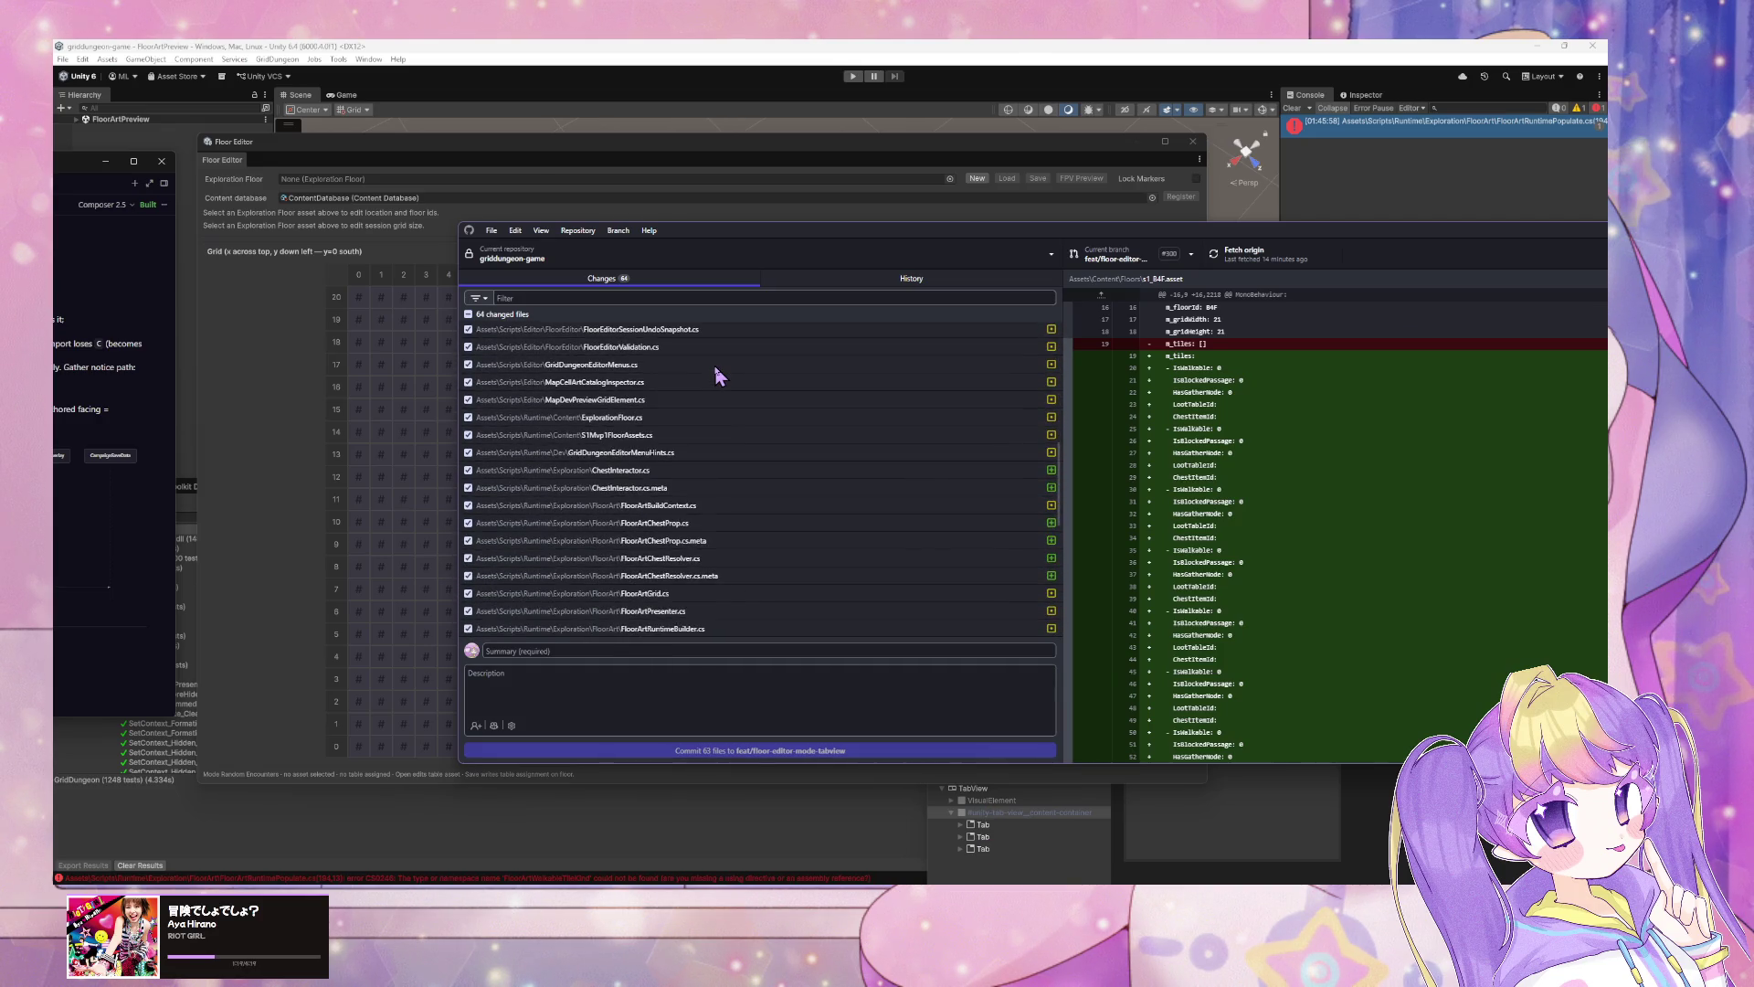
{"action": "scroll", "coordinate": [717, 374], "scroll_direction": "down", "scroll_amount": 1}
{"action": "type", "text": "asme"}
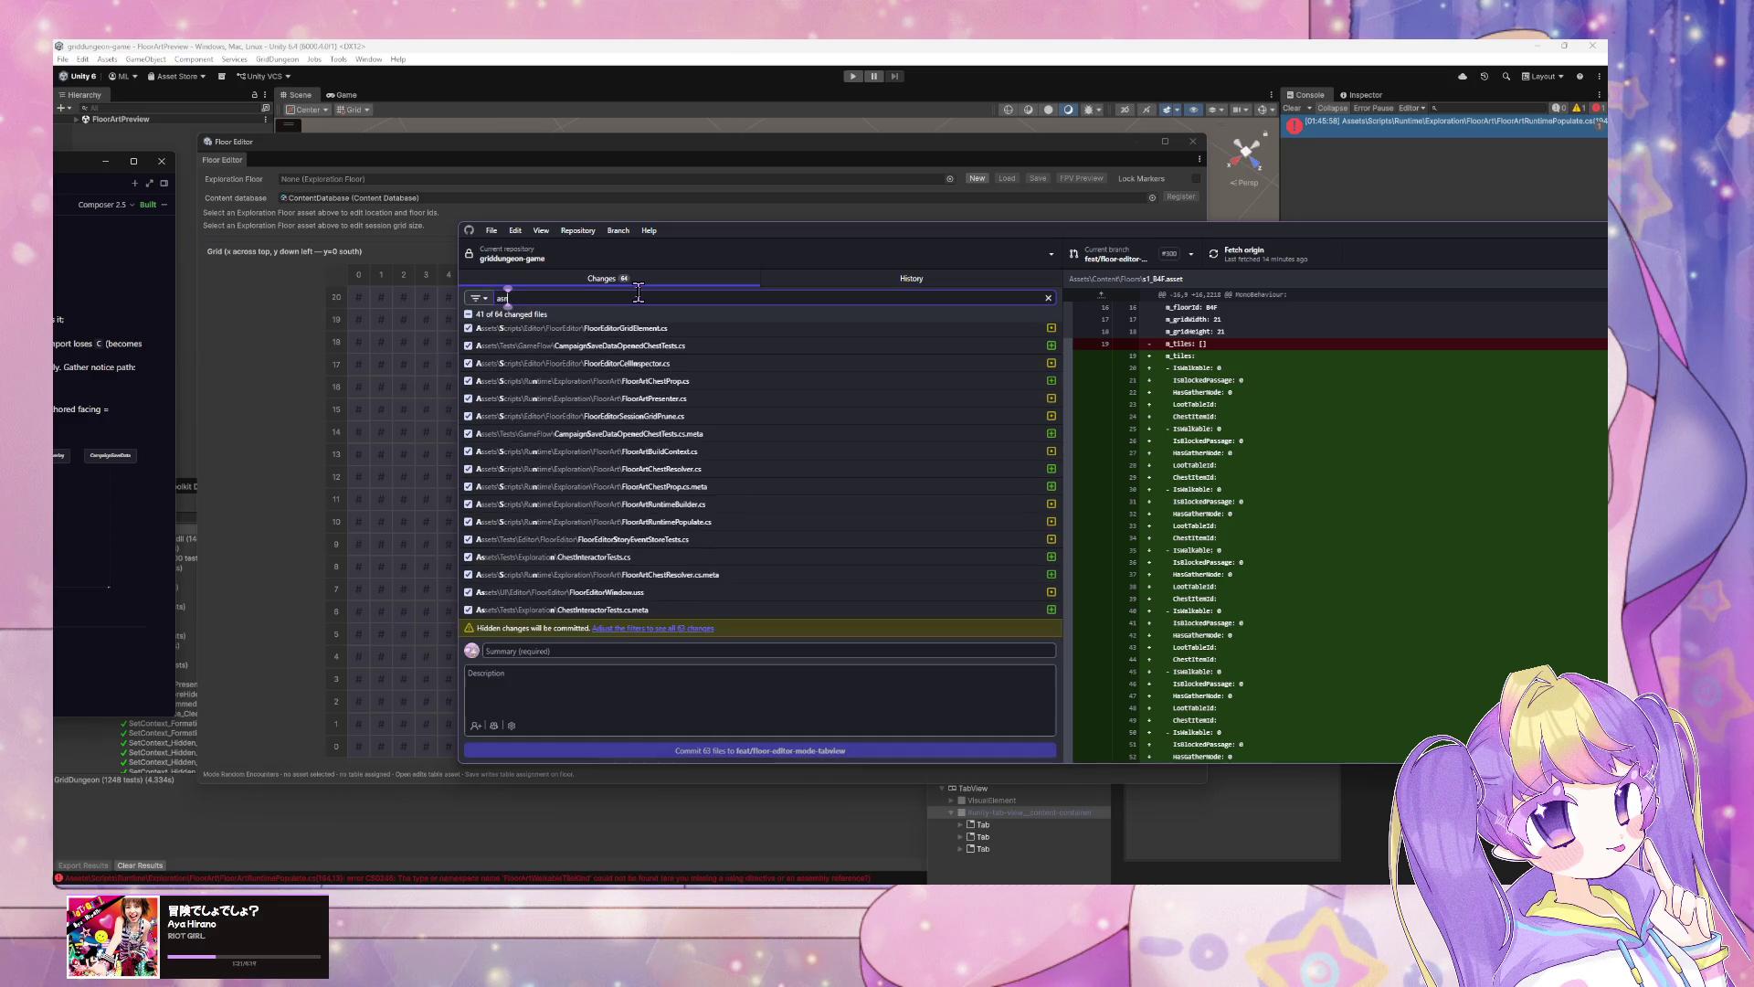
{"action": "type", "text": "def"}
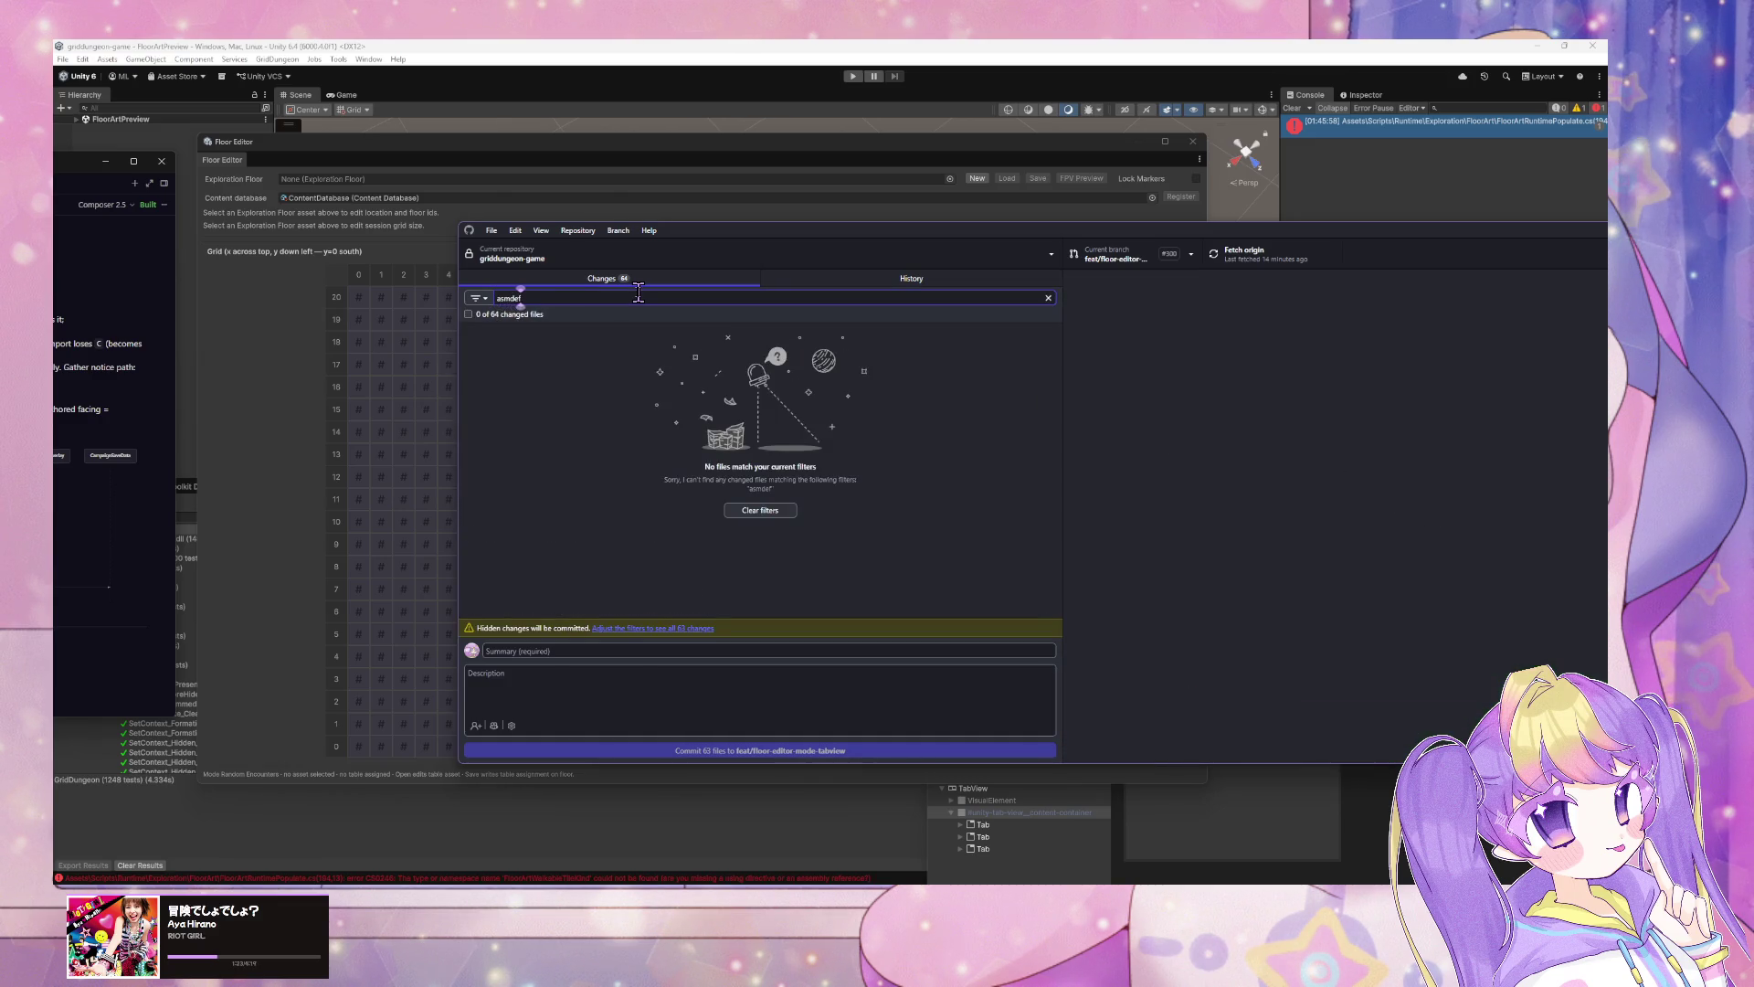
{"action": "key", "text": "BackSpace"}
{"action": "key", "text": "BackSpace"}
{"action": "key", "text": "BackSpace"}
{"action": "key", "text": "BackSpace"}
{"action": "key", "text": "BackSpace"}
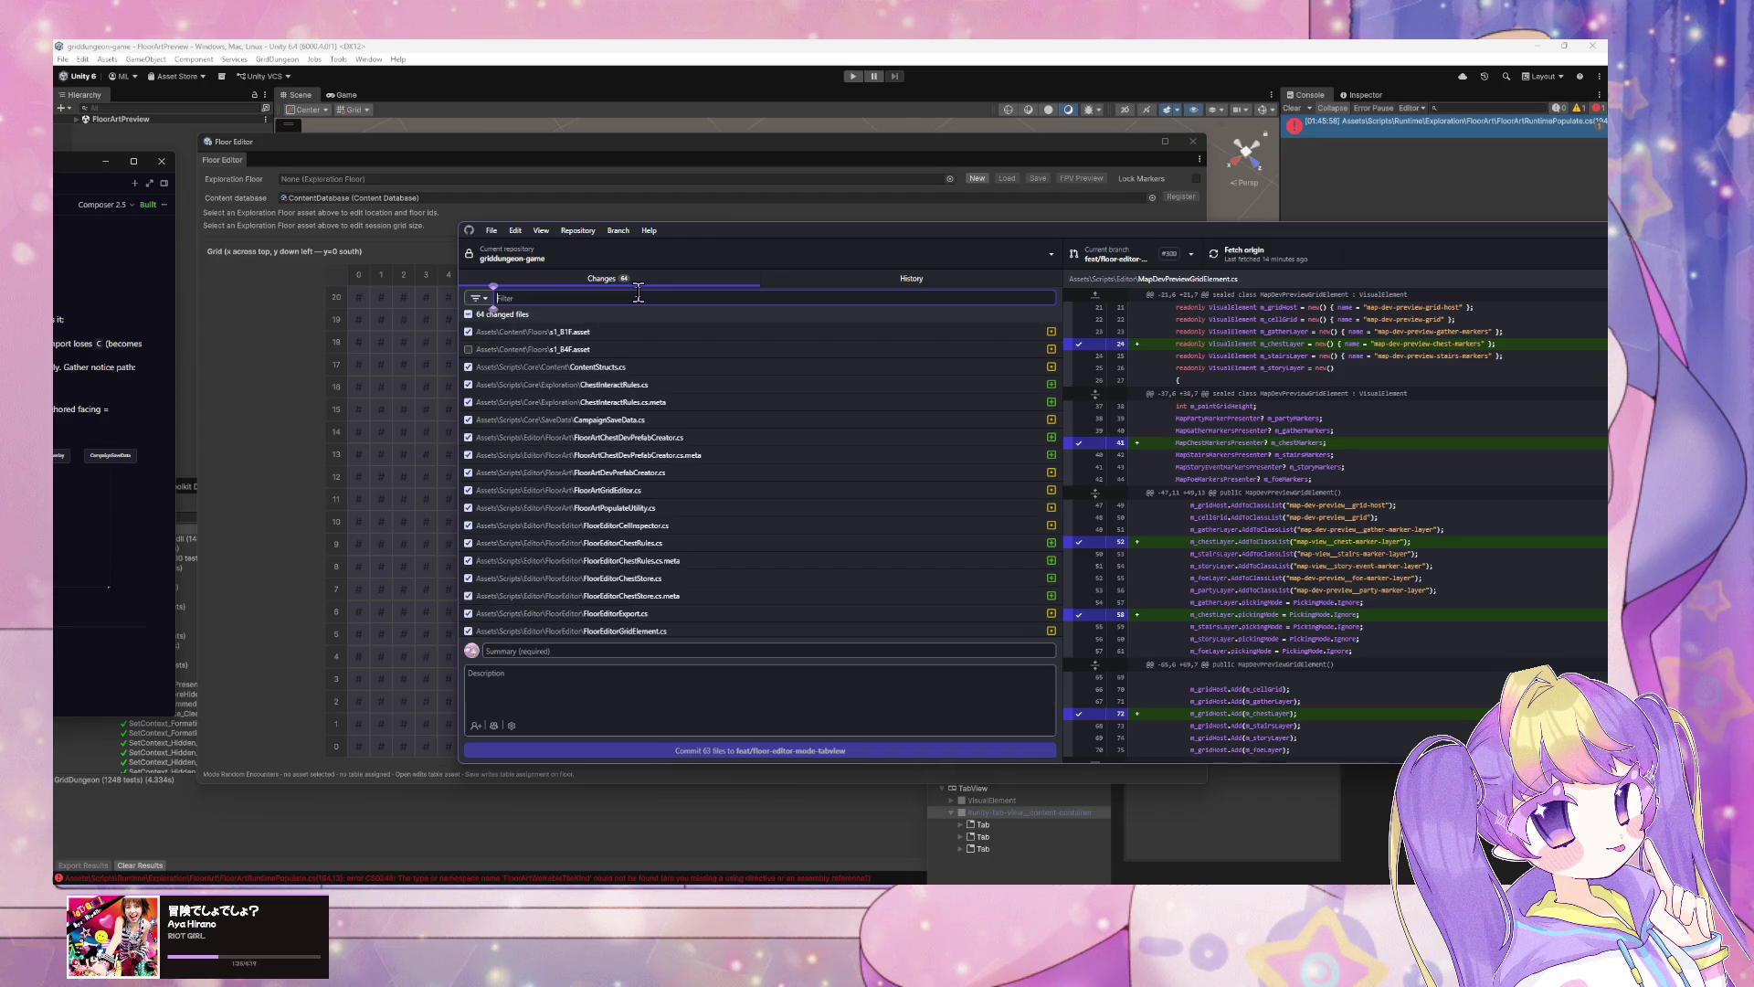
{"action": "scroll", "coordinate": [819, 392], "scroll_direction": "down", "scroll_amount": 5}
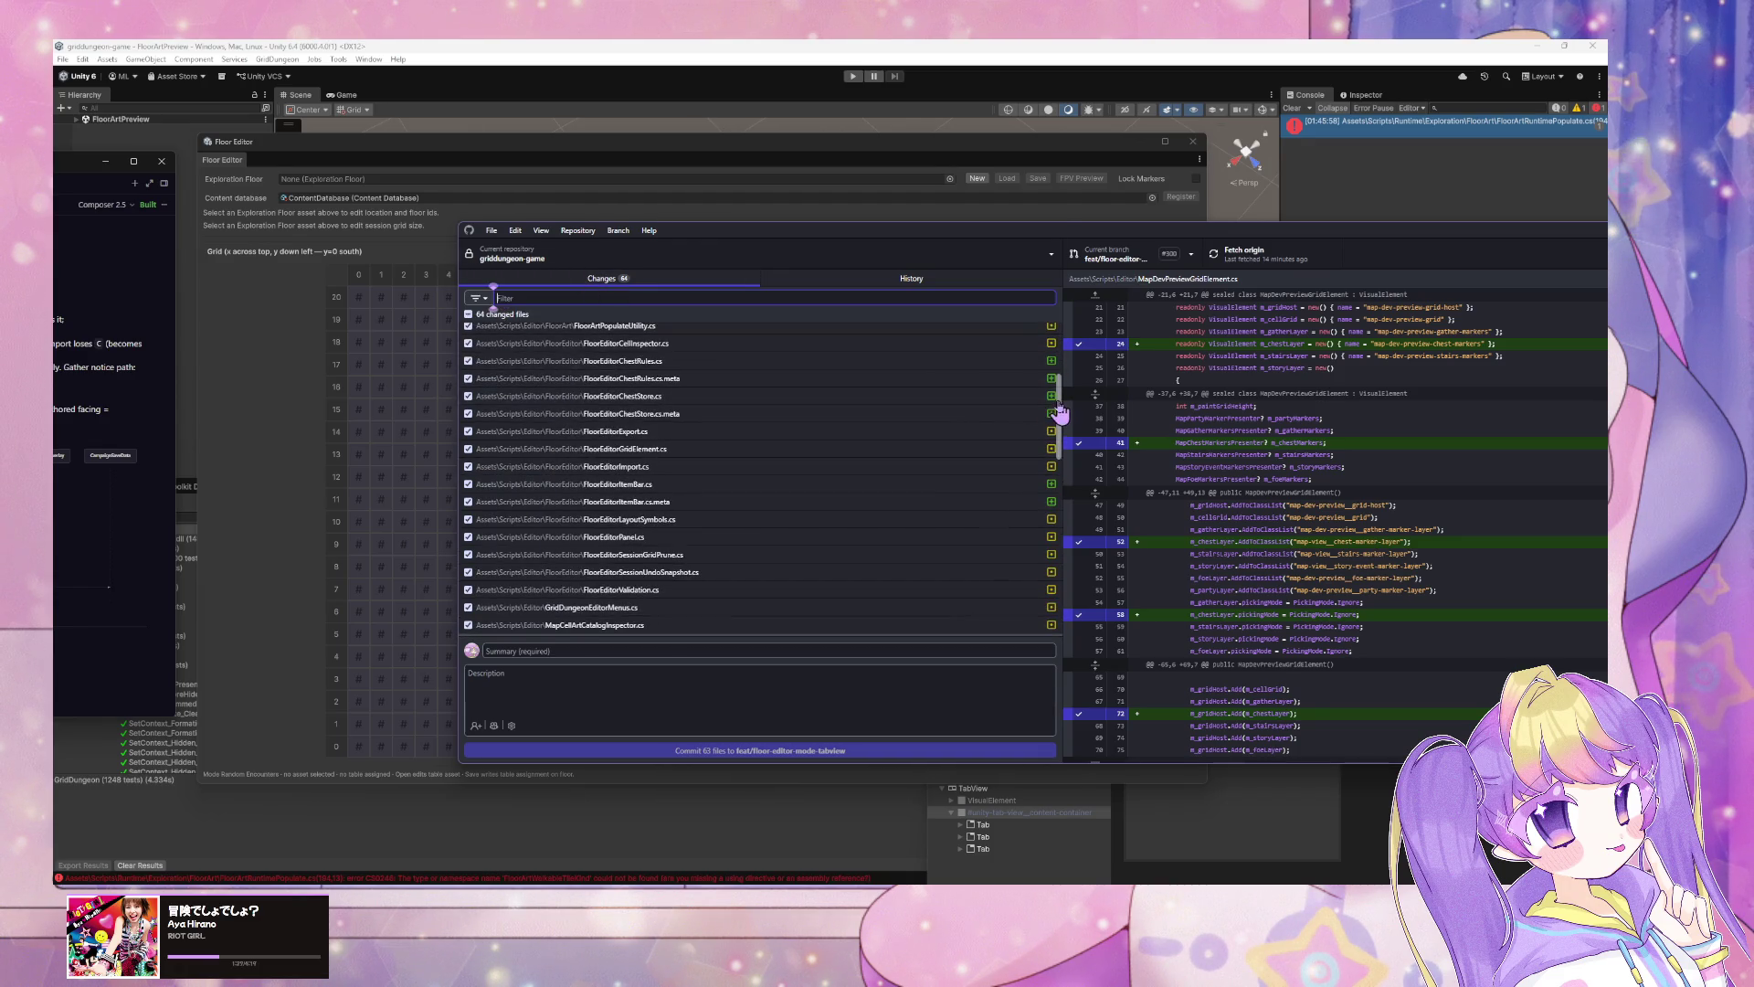
{"action": "mouse_move", "coordinate": [1060, 412]}
{"action": "left_mouse_down"}
{"action": "mouse_move", "coordinate": [1048, 642]}
{"action": "mouse_move", "coordinate": [1047, 559]}
{"action": "mouse_move", "coordinate": [1049, 620]}
{"action": "left_mouse_up"}
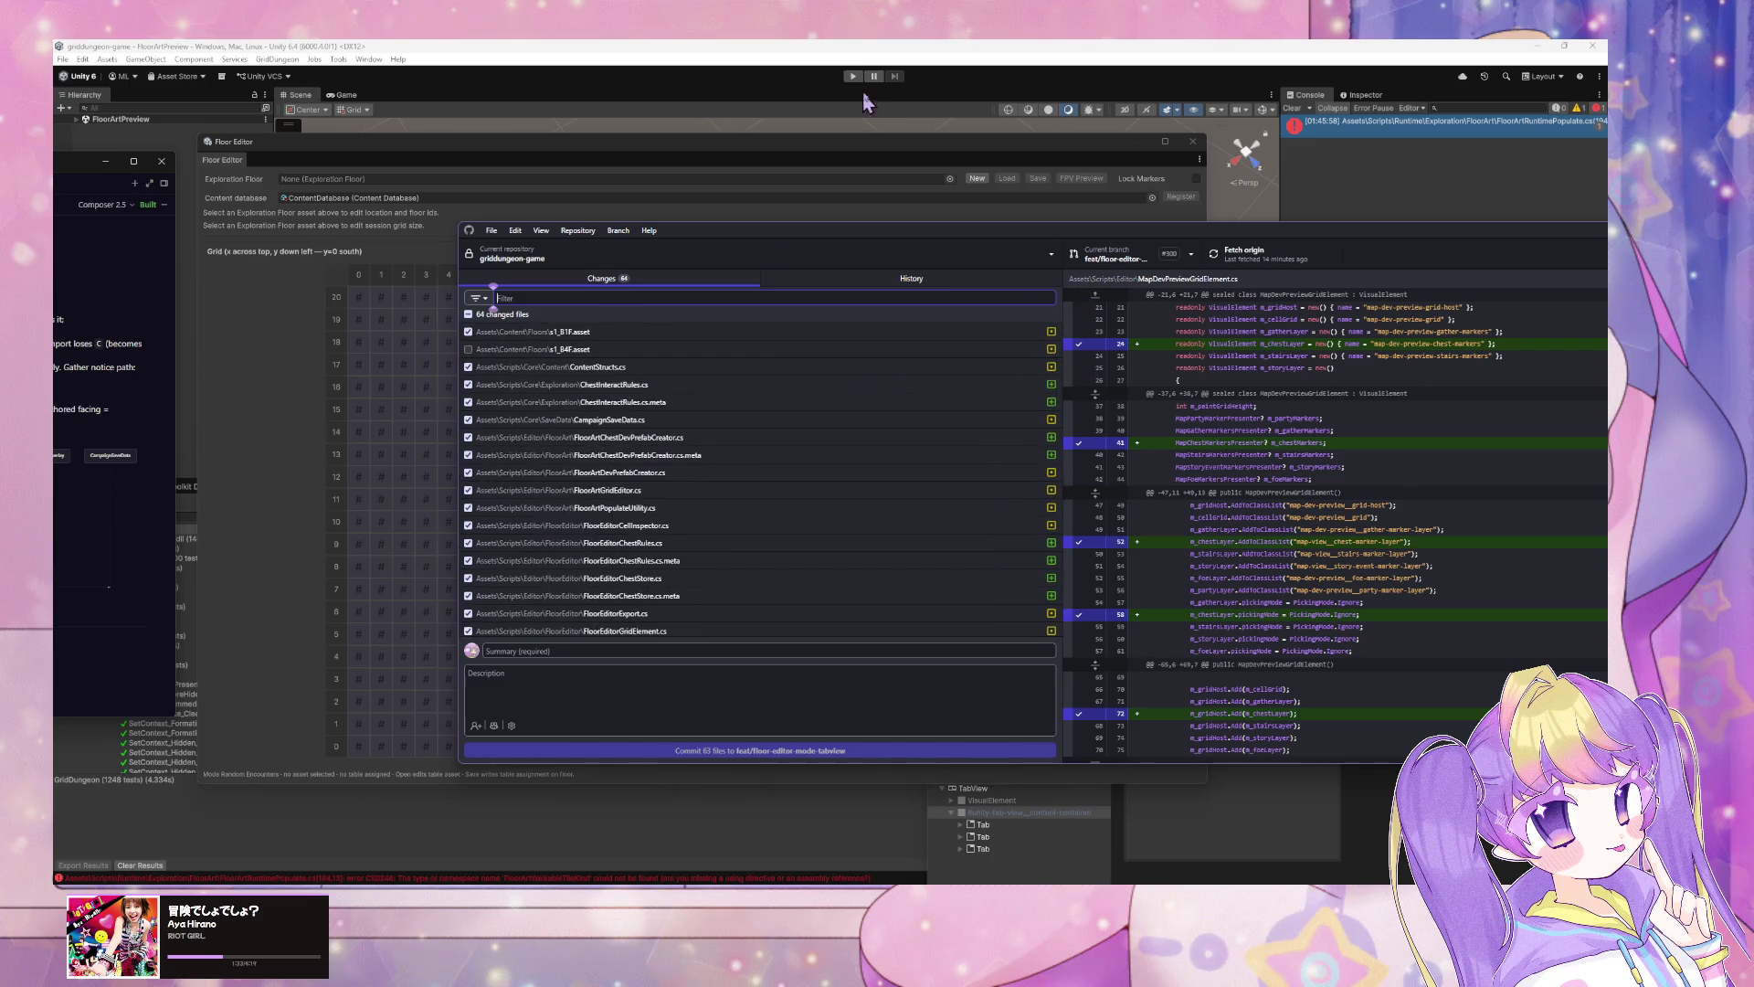
Step: Bring the Unity Floor Editor back in front via its title bar
{"action": "left_click", "coordinate": [758, 47]}
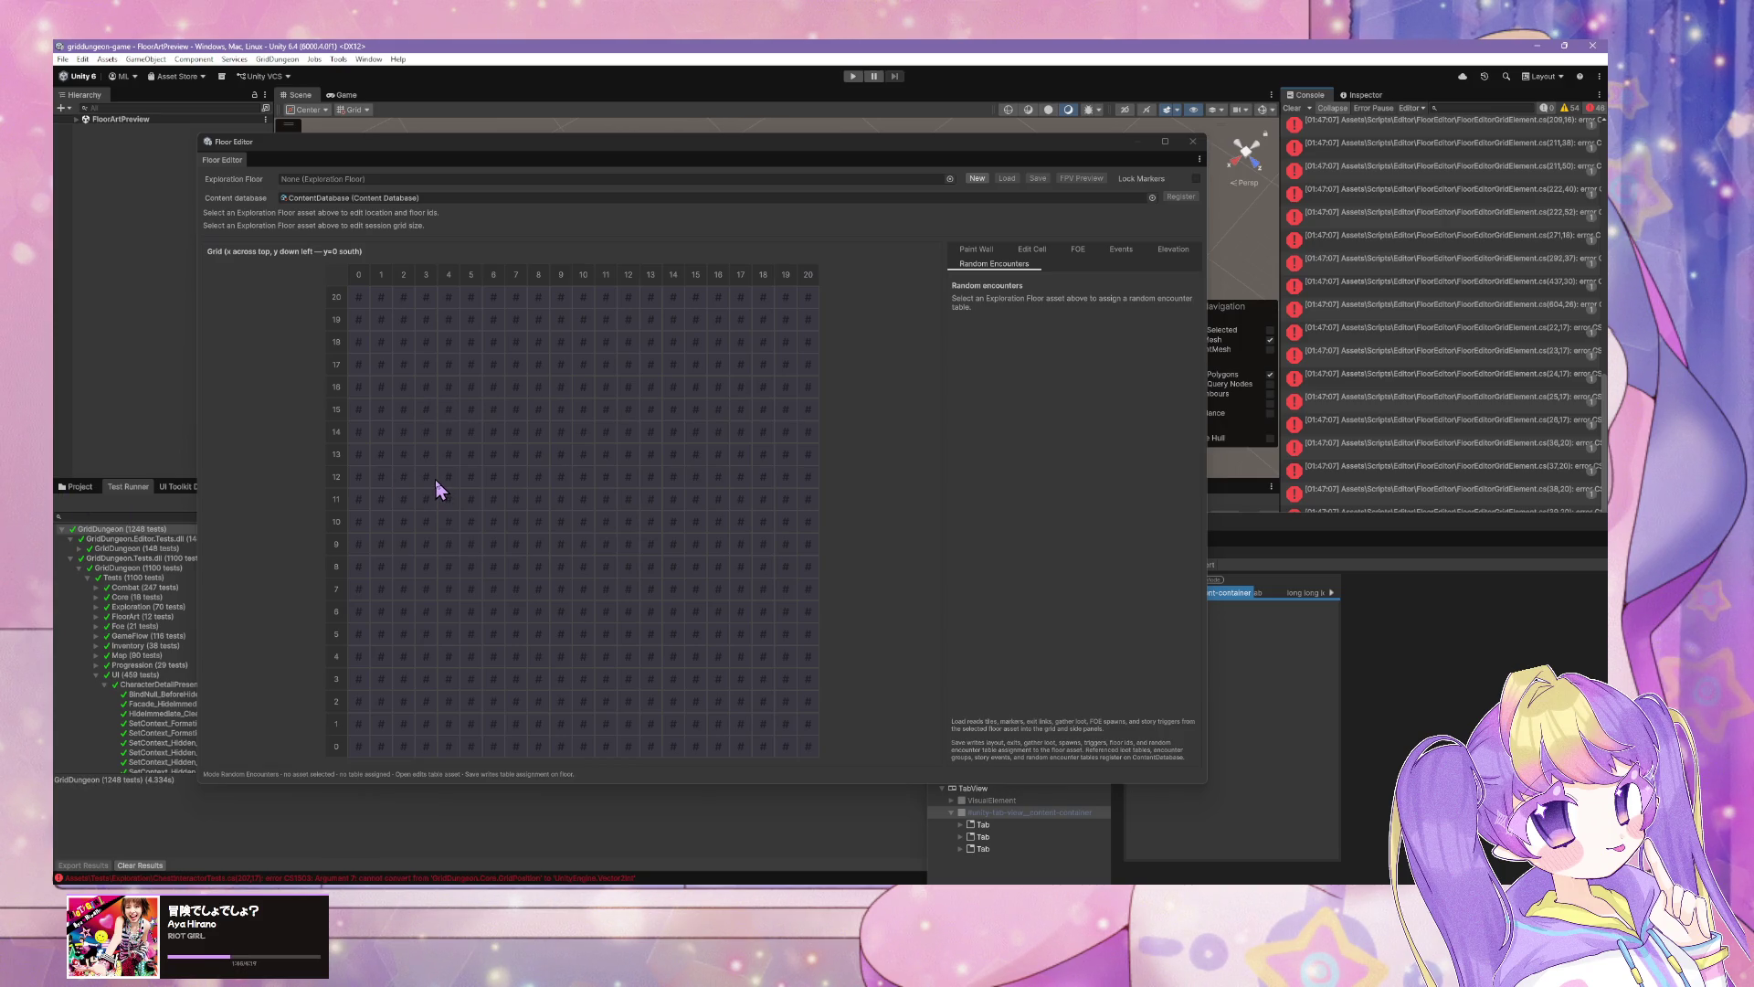
Step: Select all Console compile errors, including ChestInteractorTests, and switch to Cursor
{"action": "left_click", "coordinate": [1381, 521]}
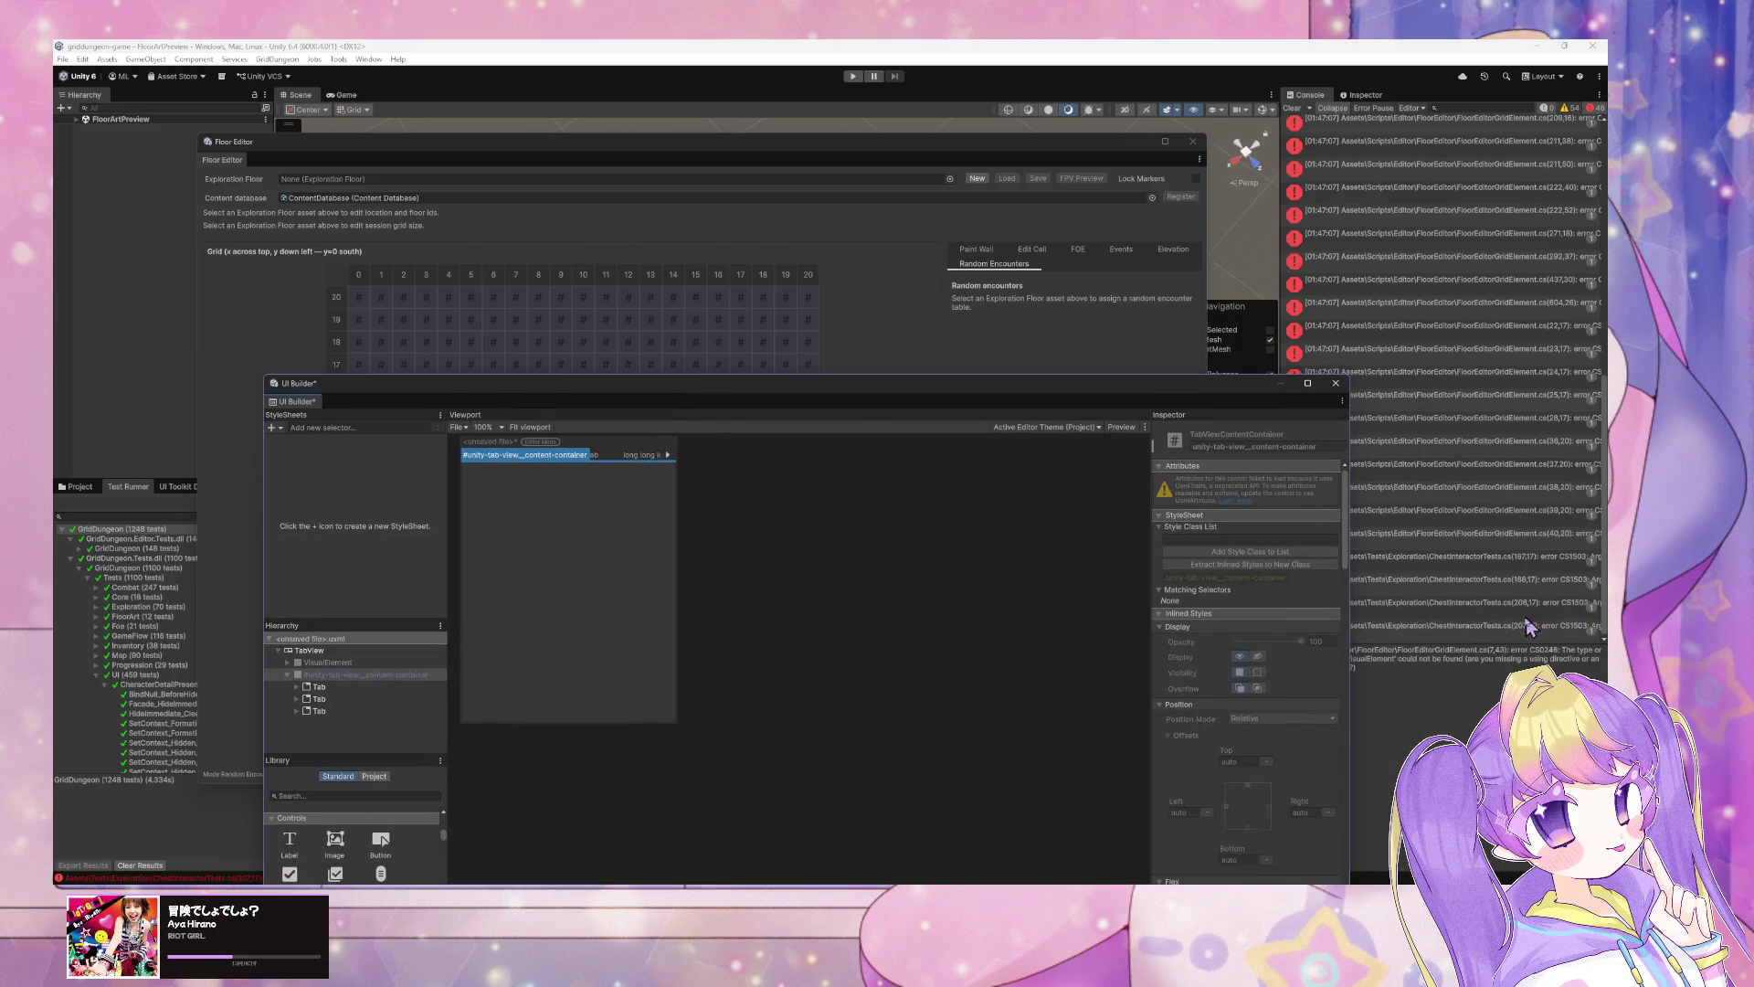
{"action": "left_click", "coordinate": [1527, 626]}
{"action": "scroll", "coordinate": [1516, 388], "scroll_direction": "up", "scroll_amount": 4}
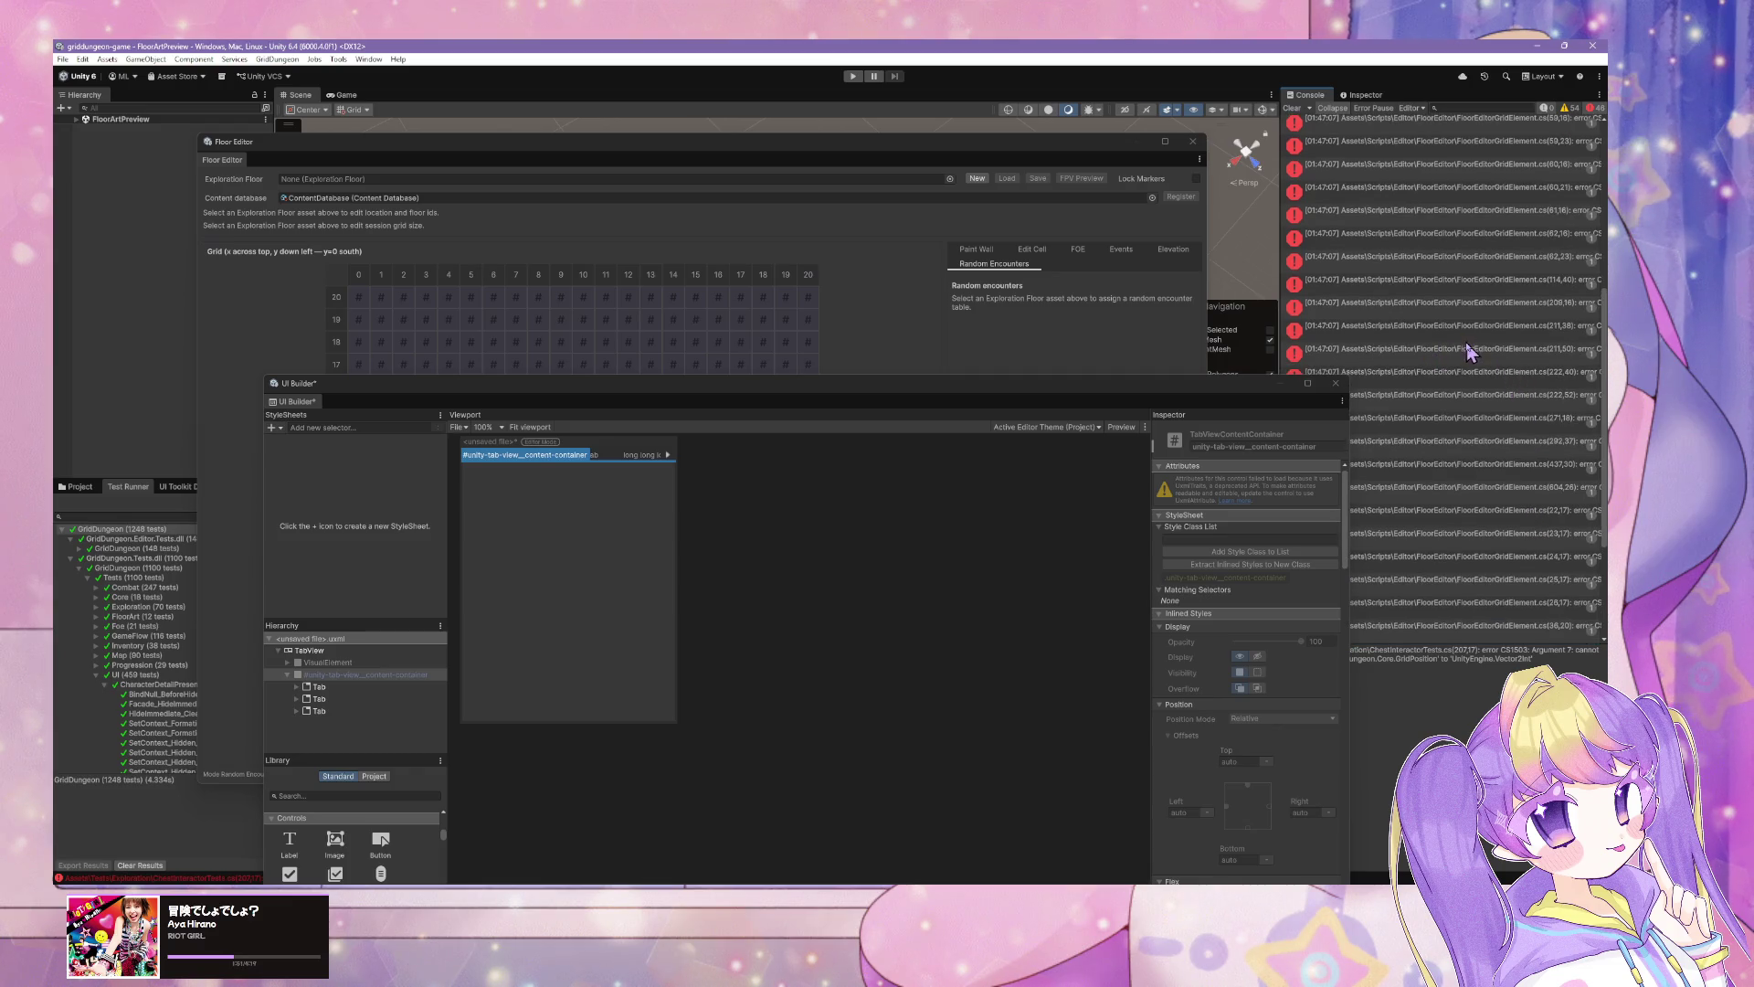
{"action": "scroll", "coordinate": [1467, 351], "scroll_direction": "up", "scroll_amount": 6}
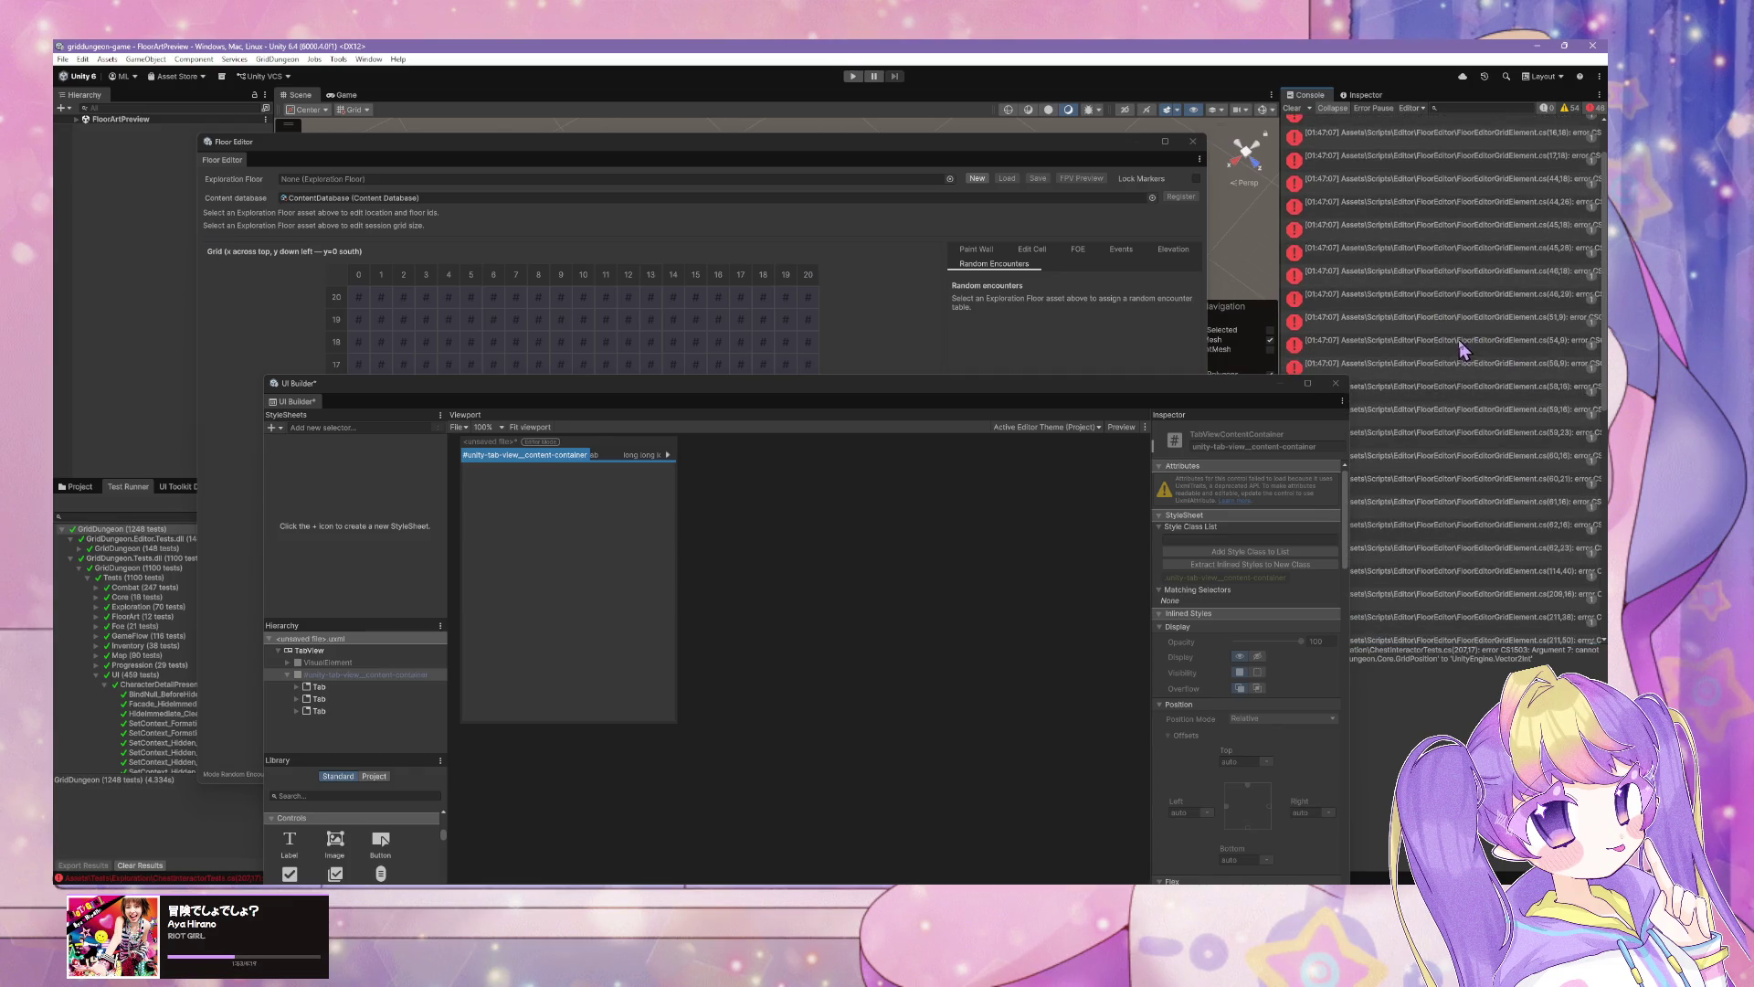
{"action": "scroll", "coordinate": [1459, 349], "scroll_direction": "up", "scroll_amount": 2}
{"action": "key", "text": "ctrl+a"}
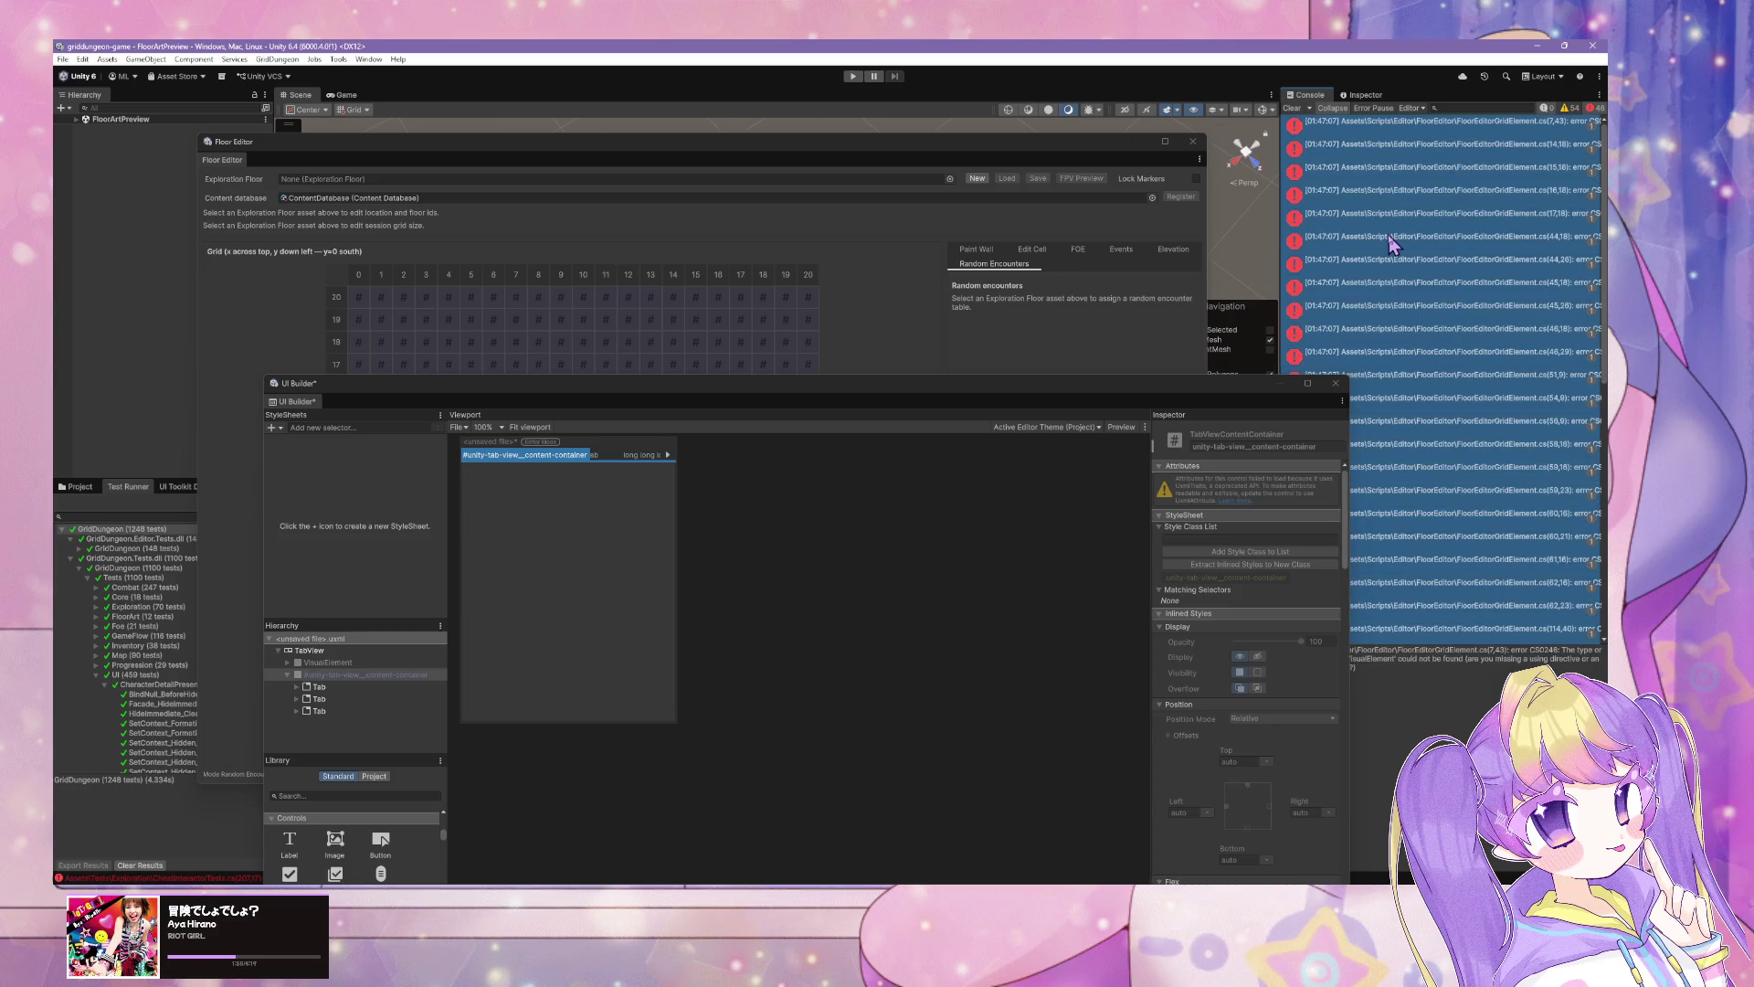
{"action": "key", "text": "alt+Tab"}
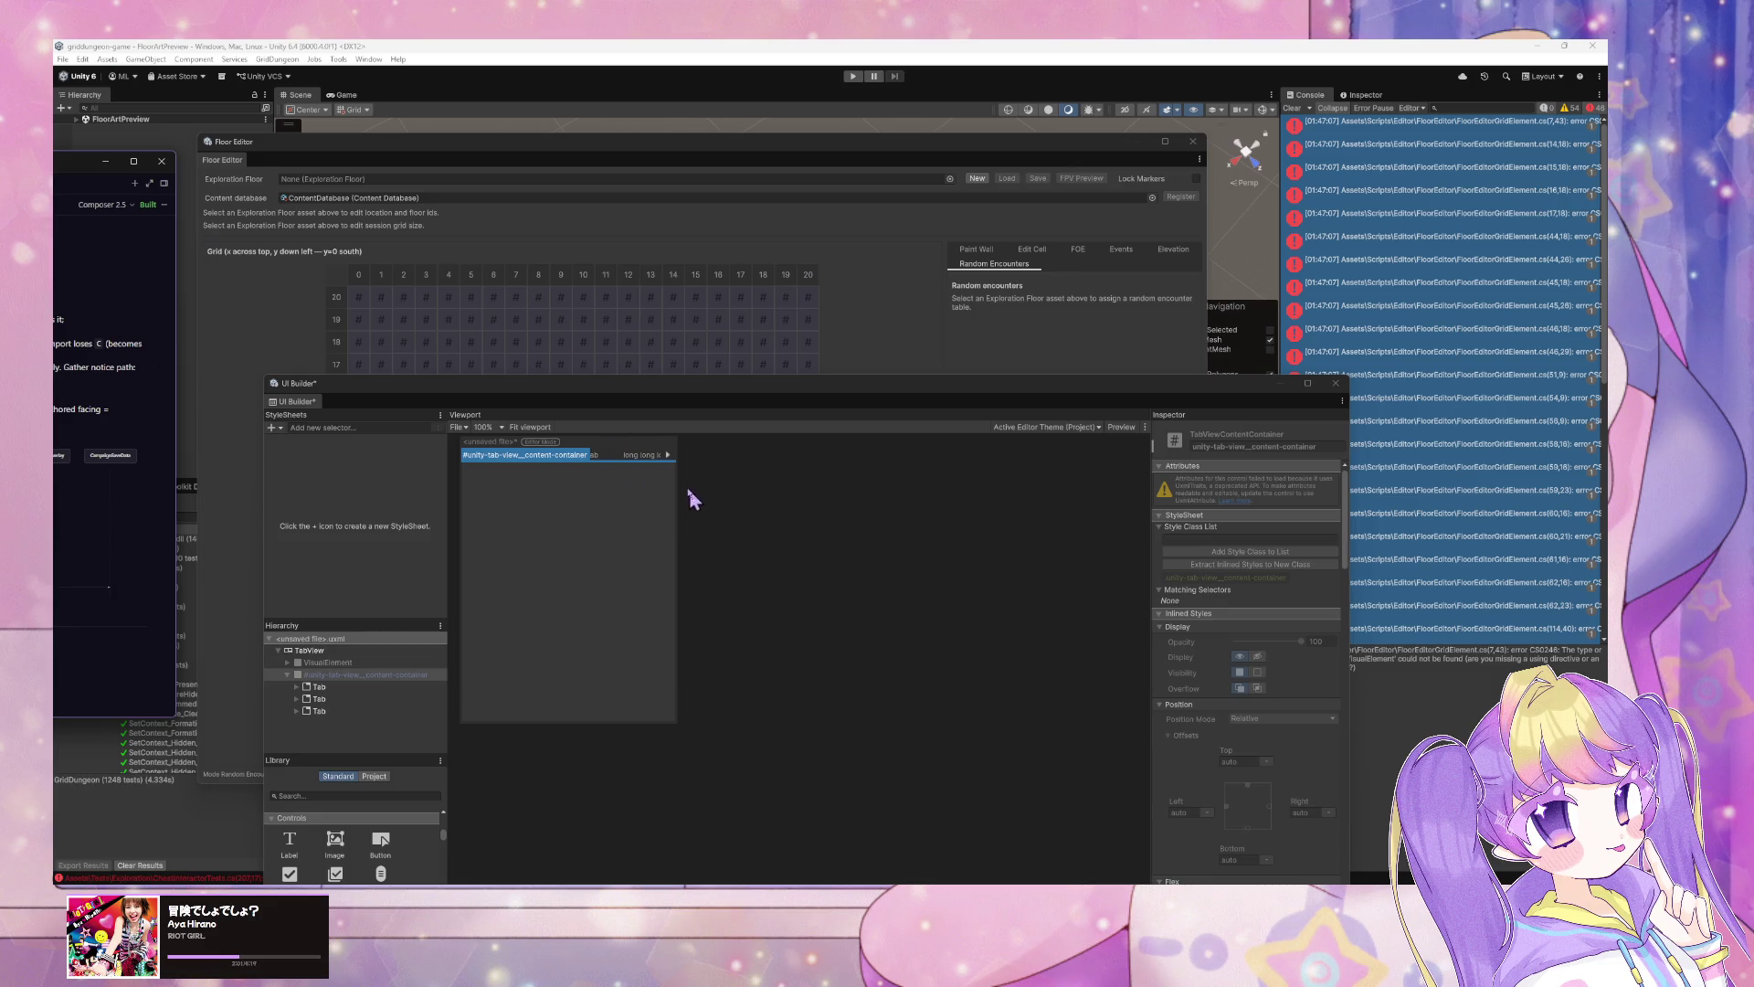
Step: Close the UI Builder, answering the unsaved-changes prompt, then switch to Elin
{"action": "left_click", "coordinate": [1356, 387]}
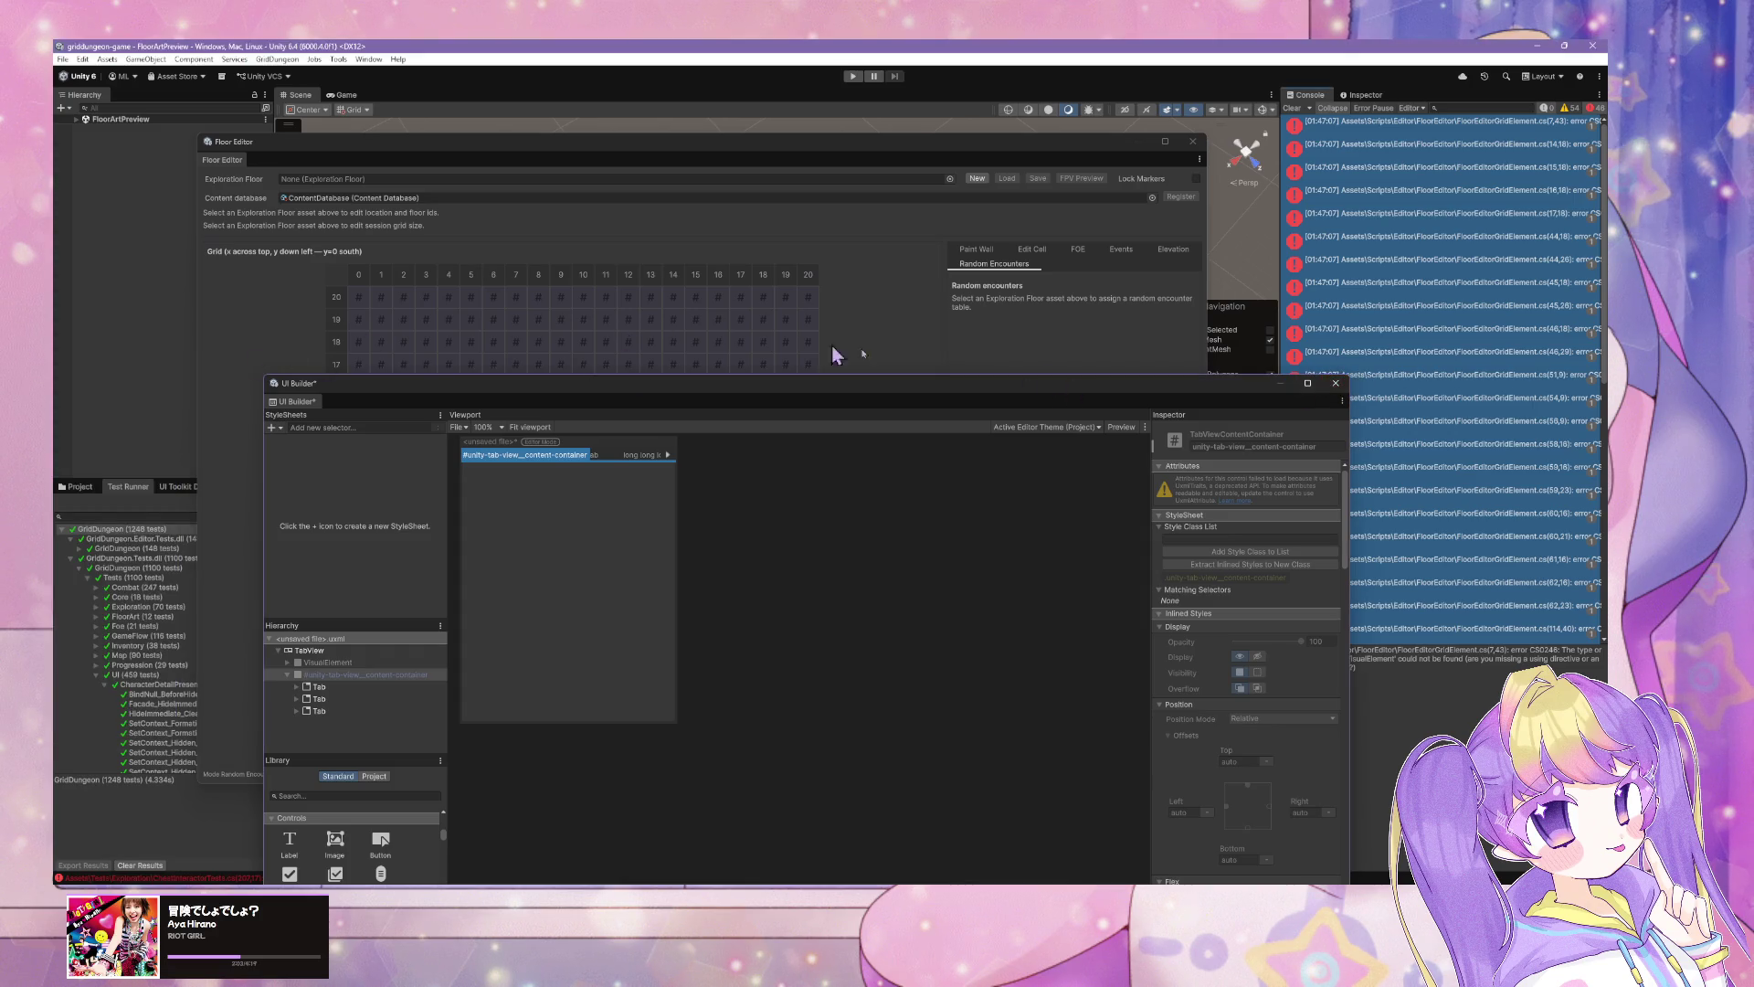
{"action": "left_click", "coordinate": [1336, 385]}
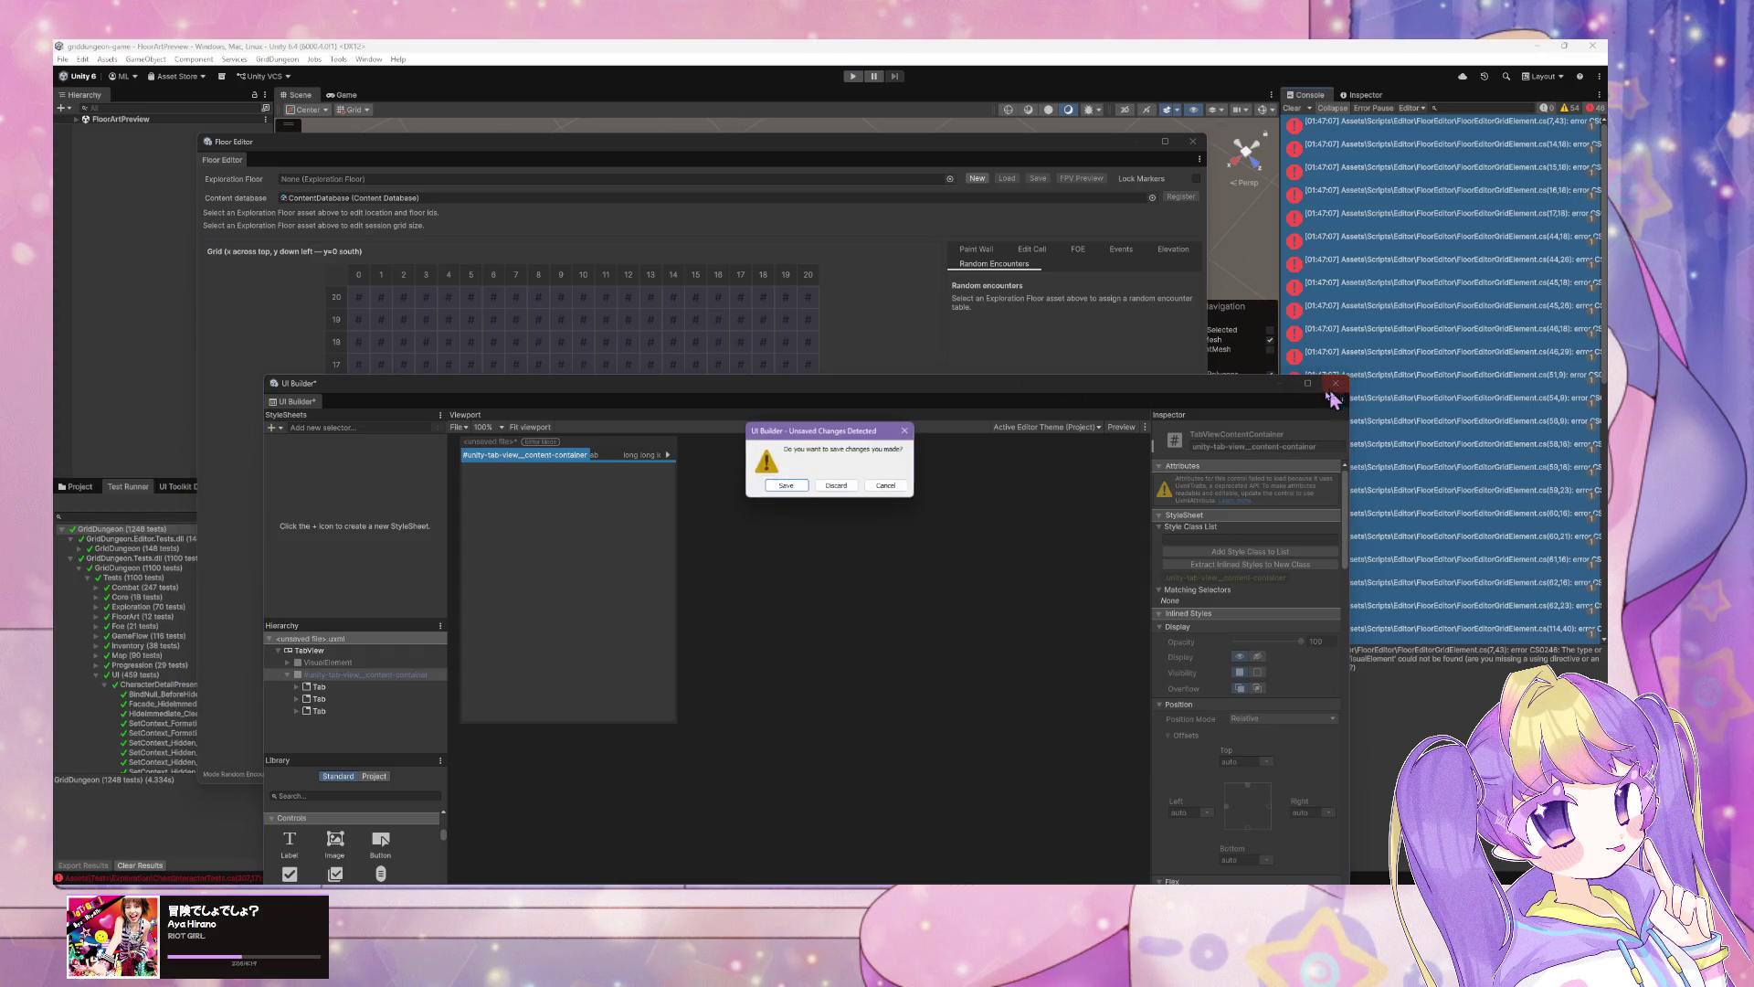
{"action": "left_click", "coordinate": [820, 492]}
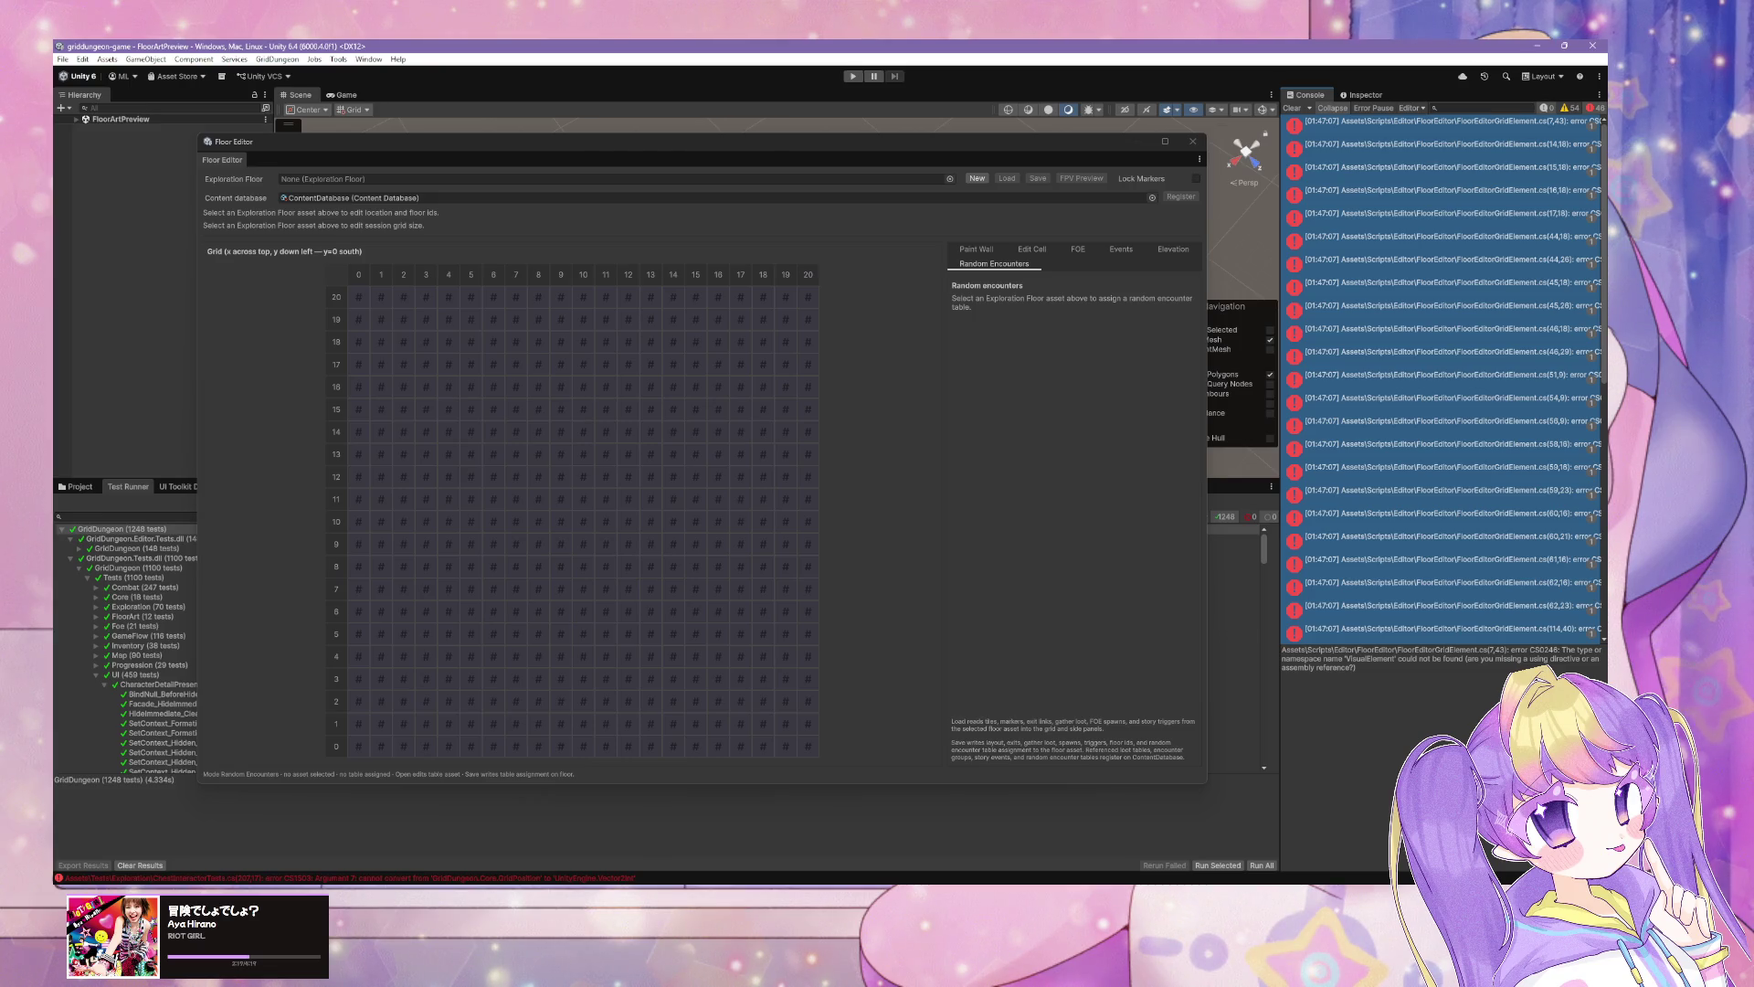
{"action": "key", "text": "alt+Tab"}
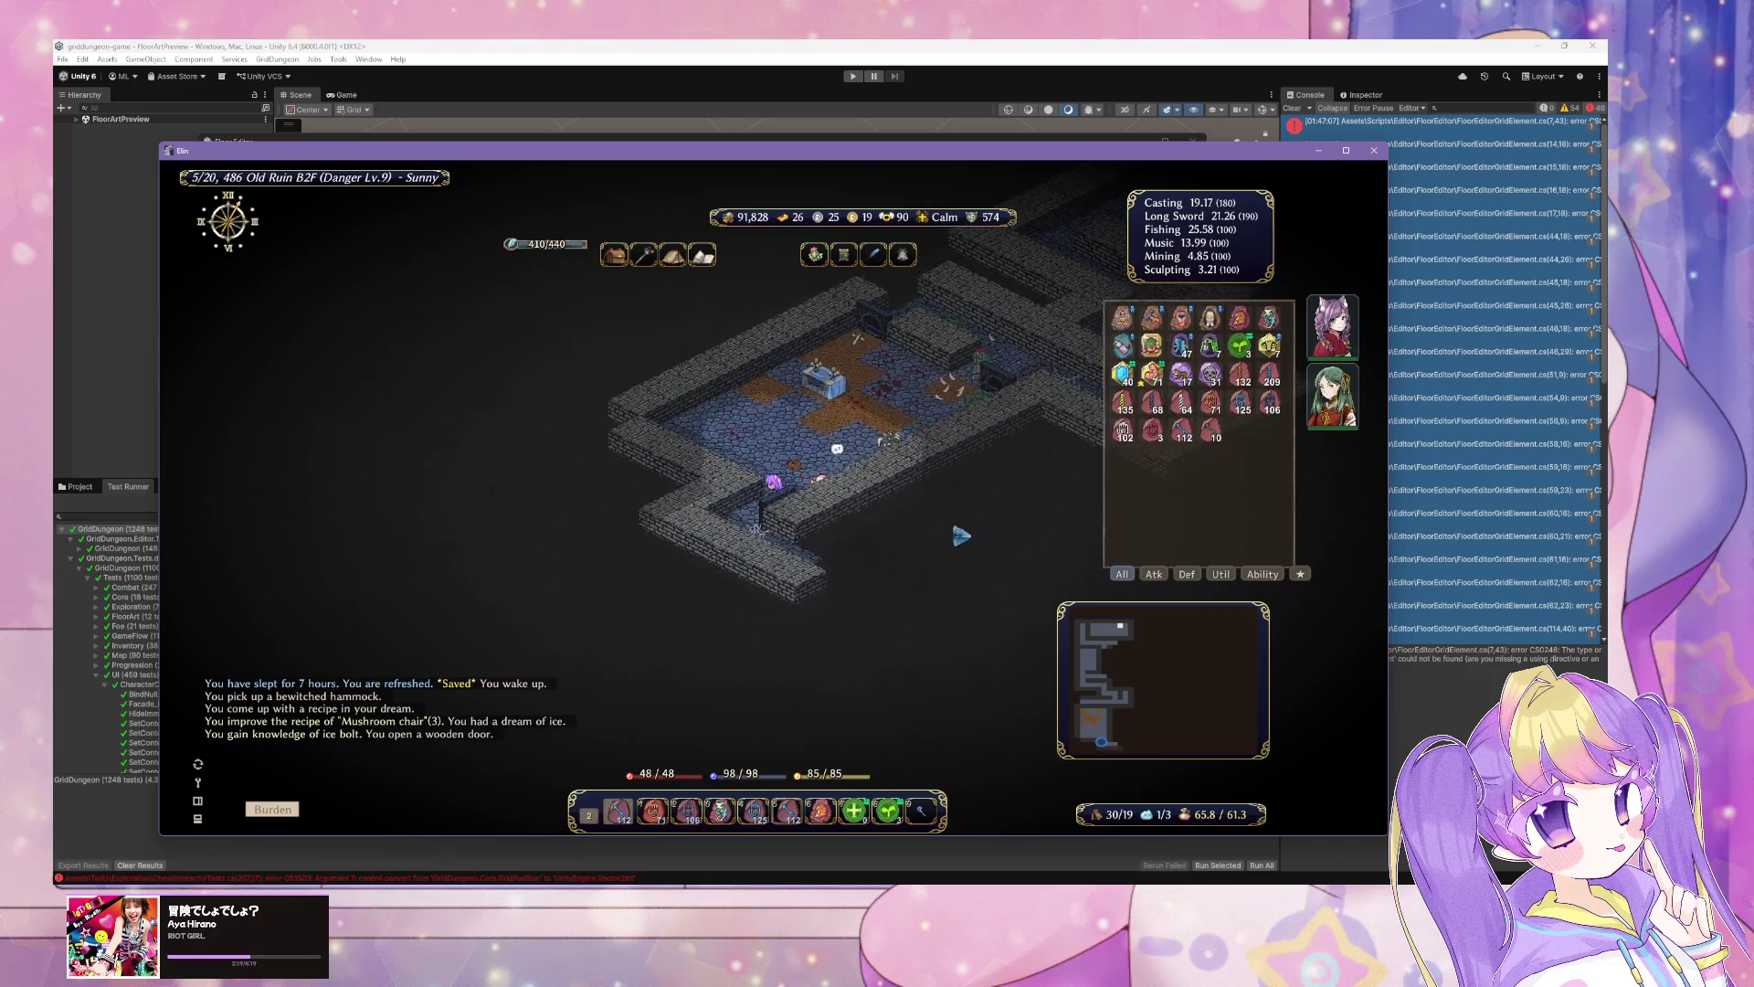
Step: Walk through the door toward the goblin, then return to Unity and inspect the Restore compile error
{"action": "left_click", "coordinate": [961, 534]}
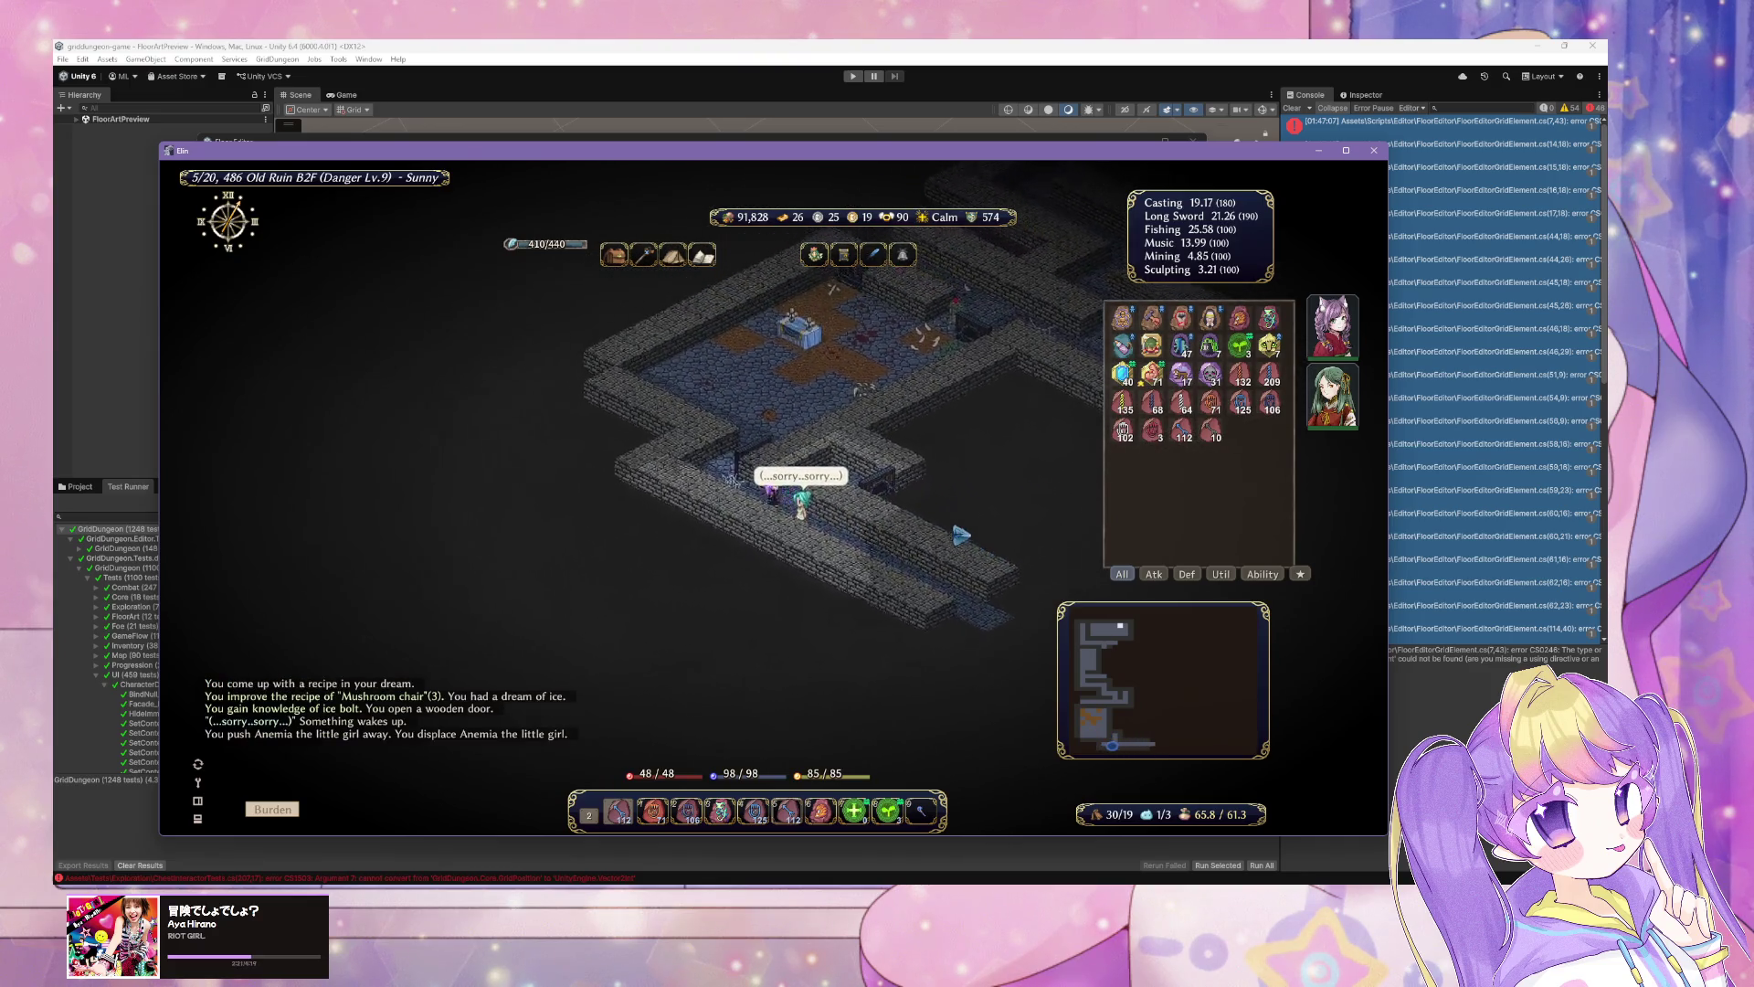
{"action": "left_click", "coordinate": [912, 540]}
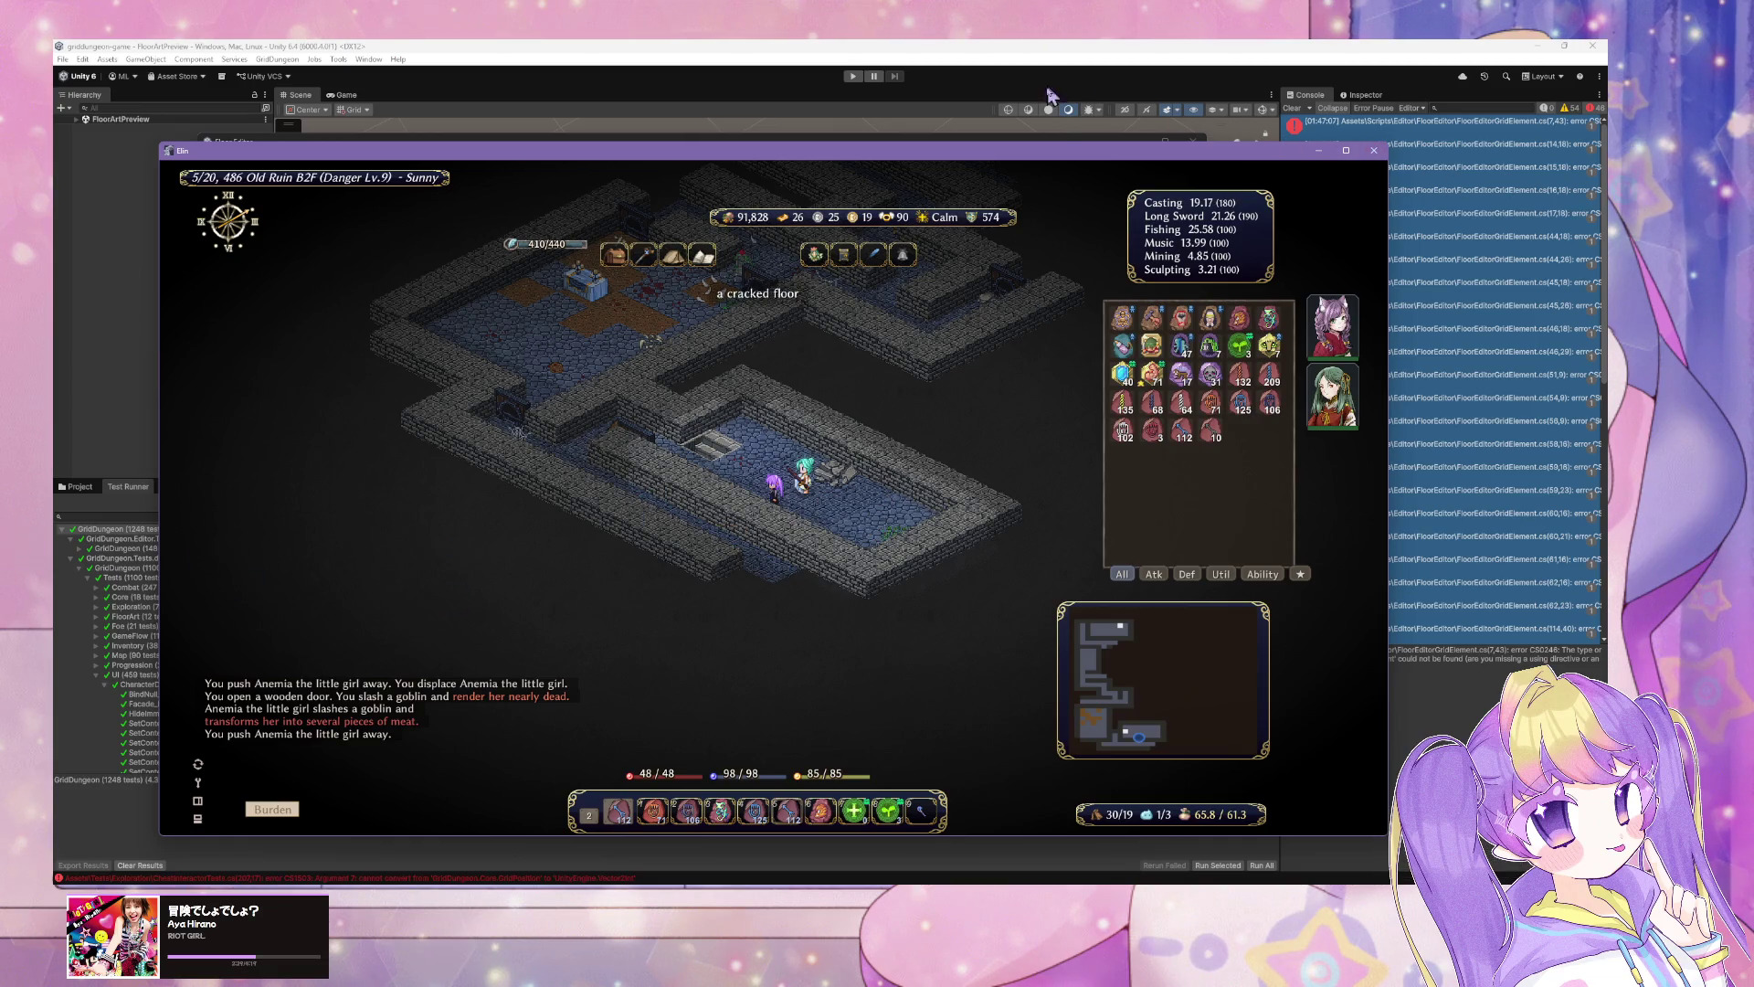
{"action": "left_click", "coordinate": [1031, 134]}
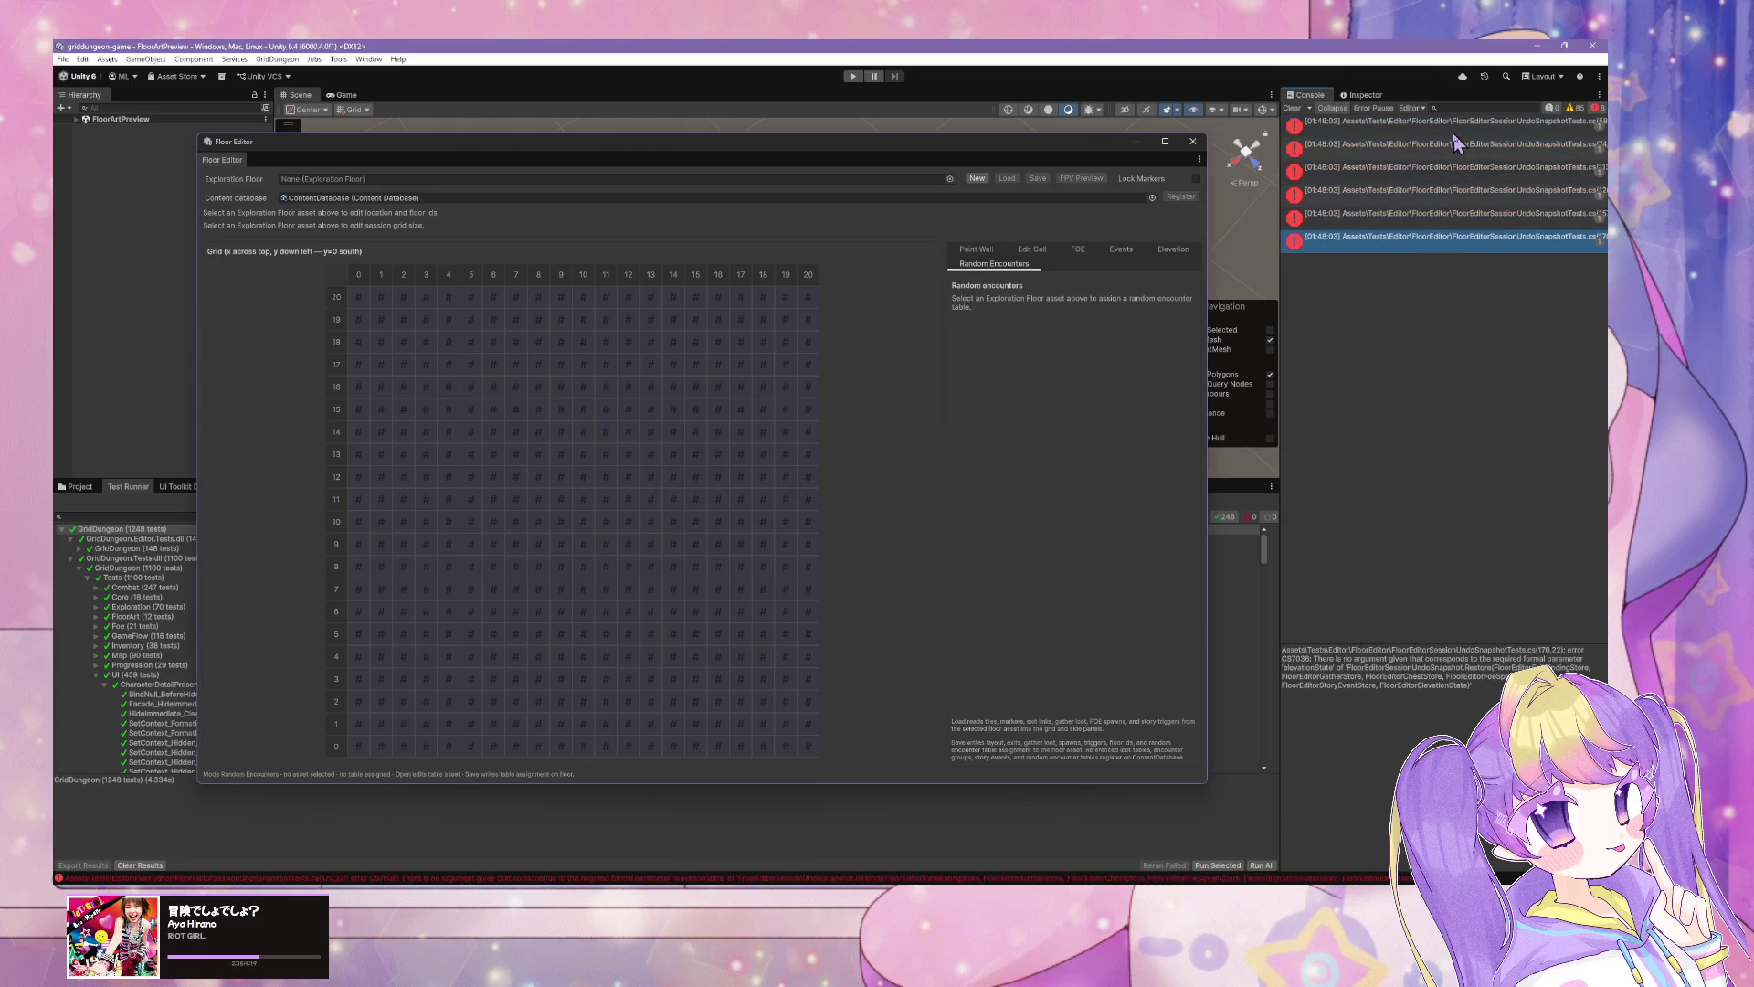
{"action": "left_click", "coordinate": [1430, 239]}
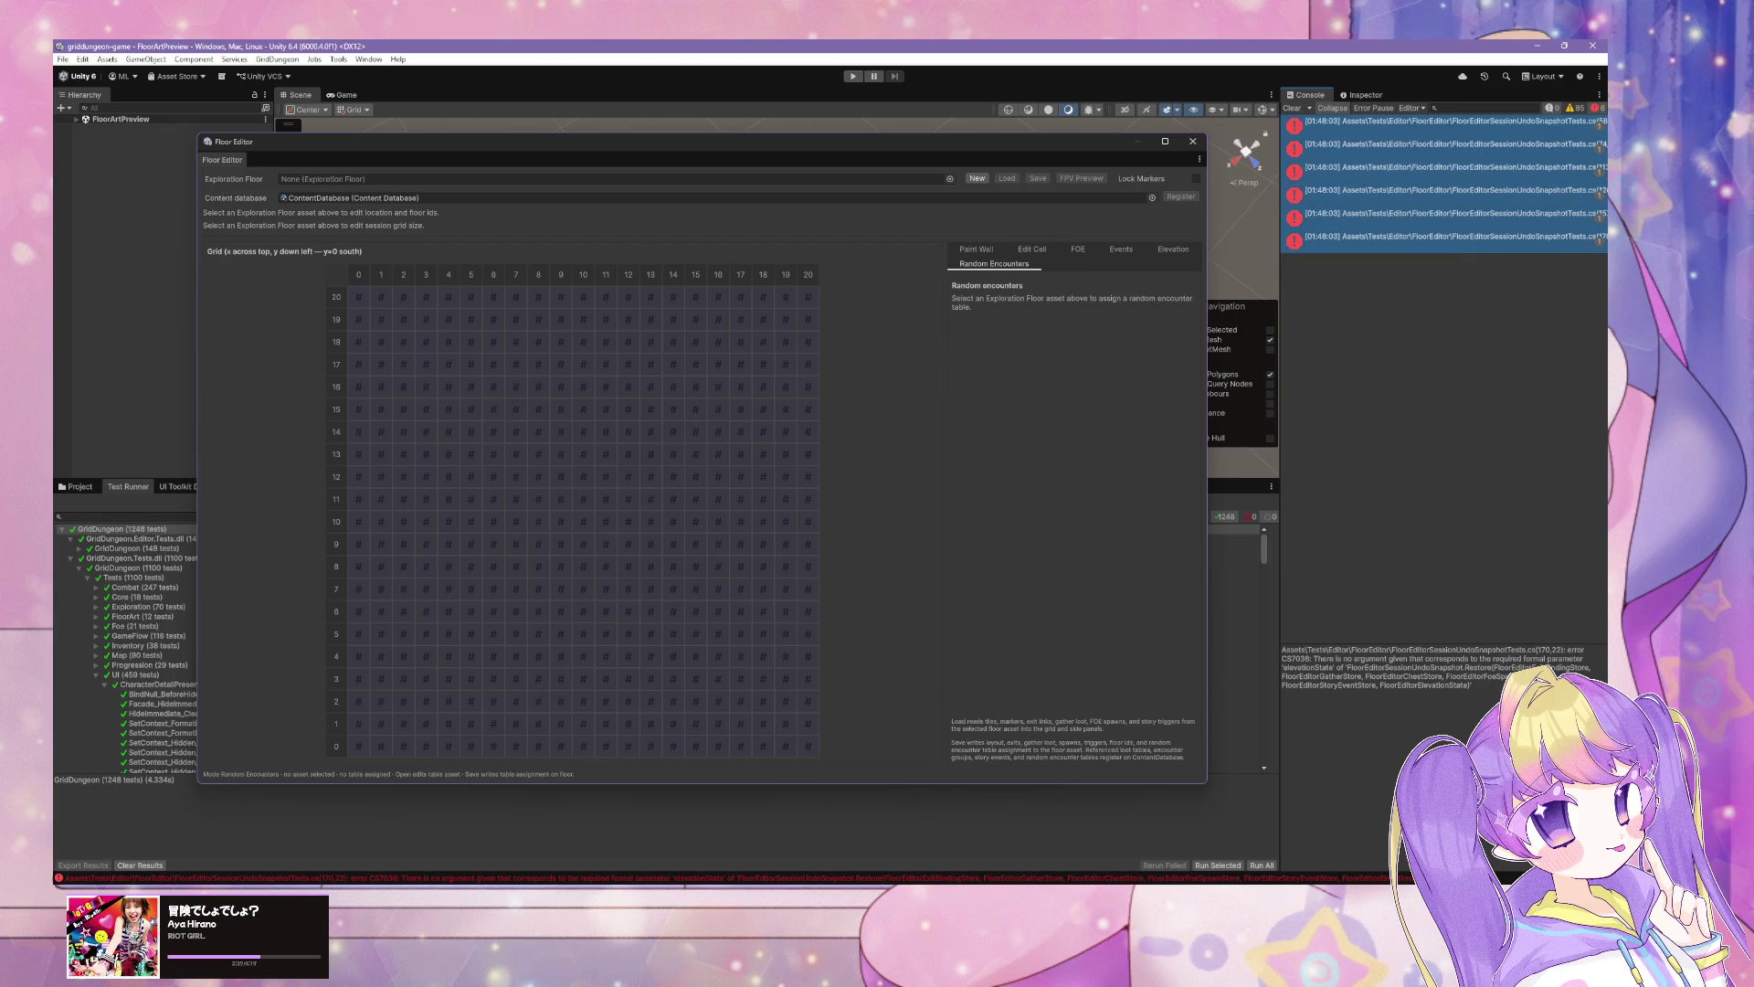
Step: Glance at Cursor, refocus Unity to trigger the script recompile, then open Elin's system menu
{"action": "key", "text": "alt+Tab"}
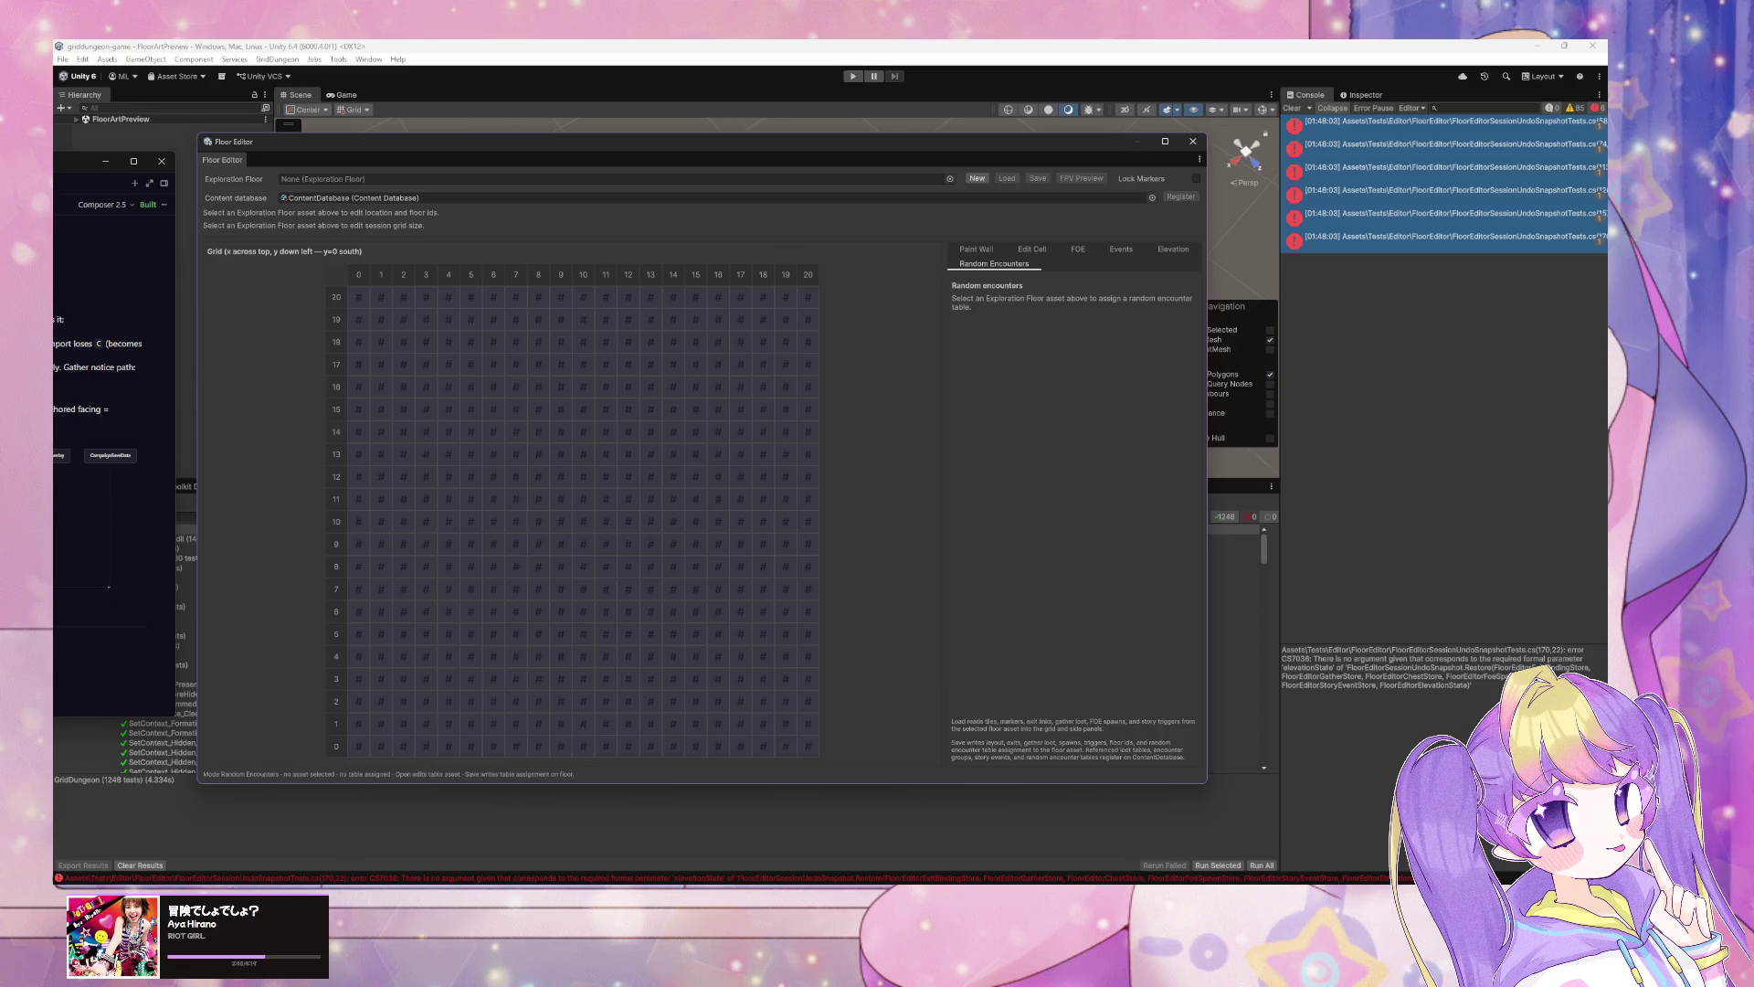
{"action": "key", "text": "super+d"}
{"action": "key", "text": "super+d"}
{"action": "left_click", "coordinate": [955, 480]}
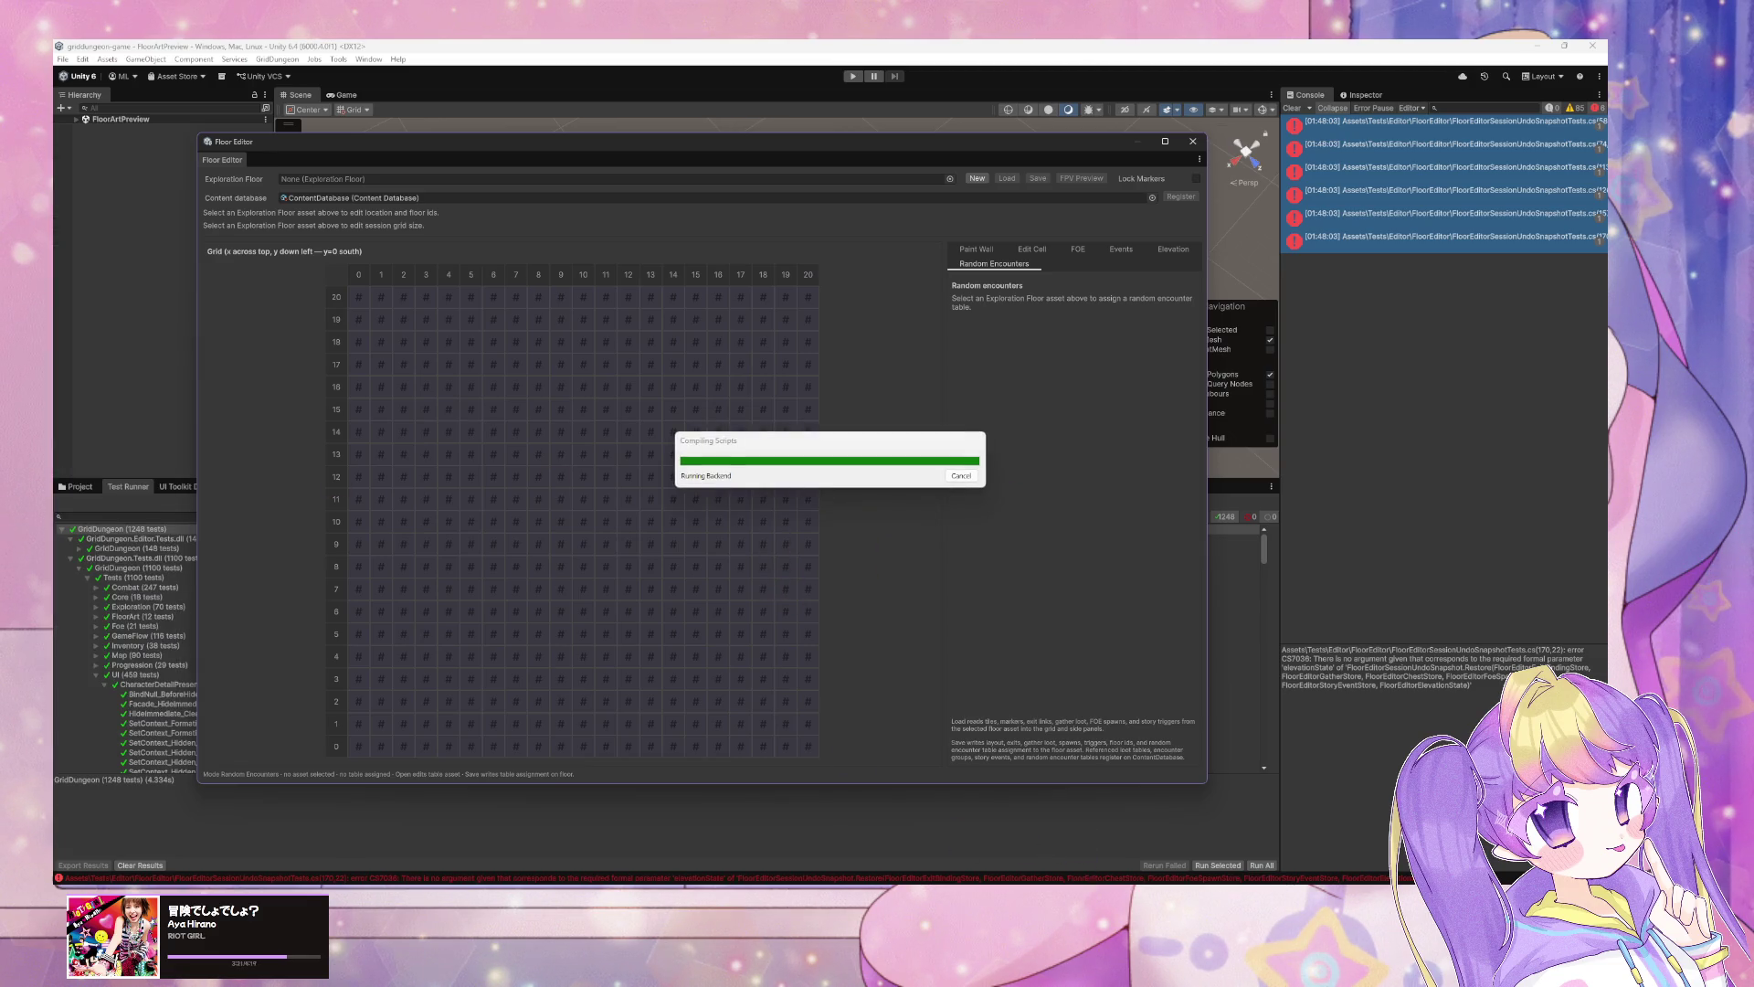
{"action": "key", "text": "alt+Tab"}
{"action": "key", "text": "Escape"}
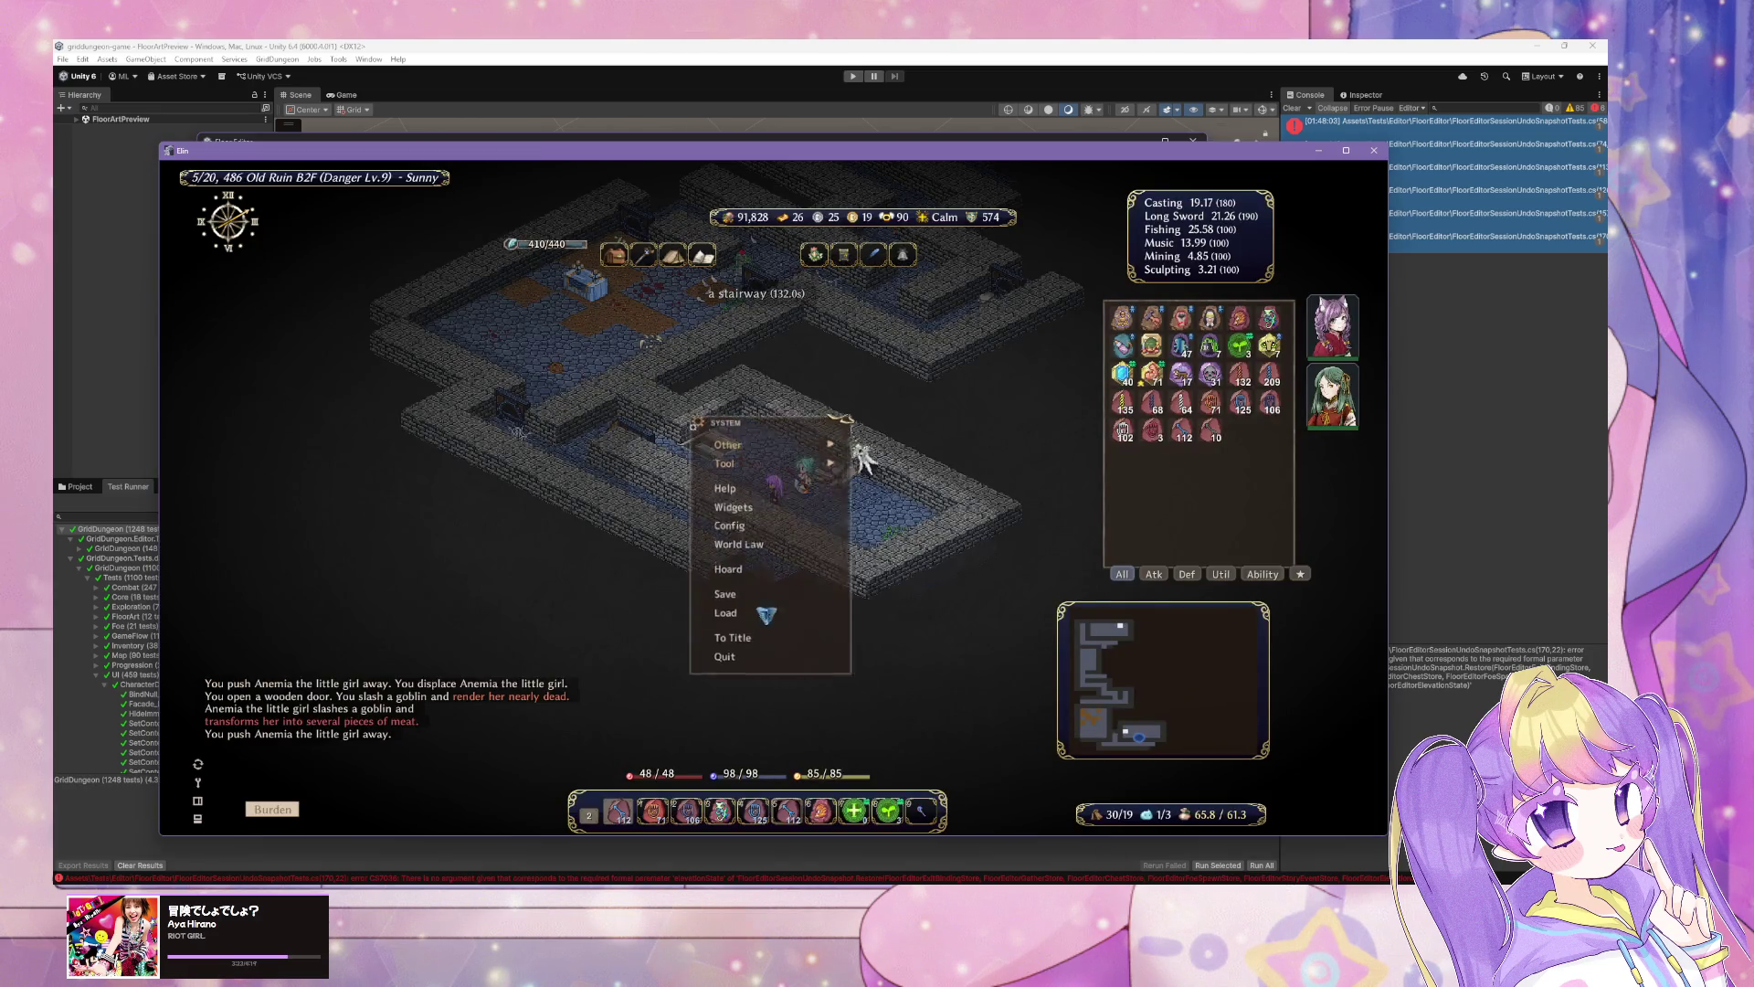
Step: Save the game, attack the goblin and finish the red baptist with two Ice Arrows
{"action": "left_click", "coordinate": [731, 595]}
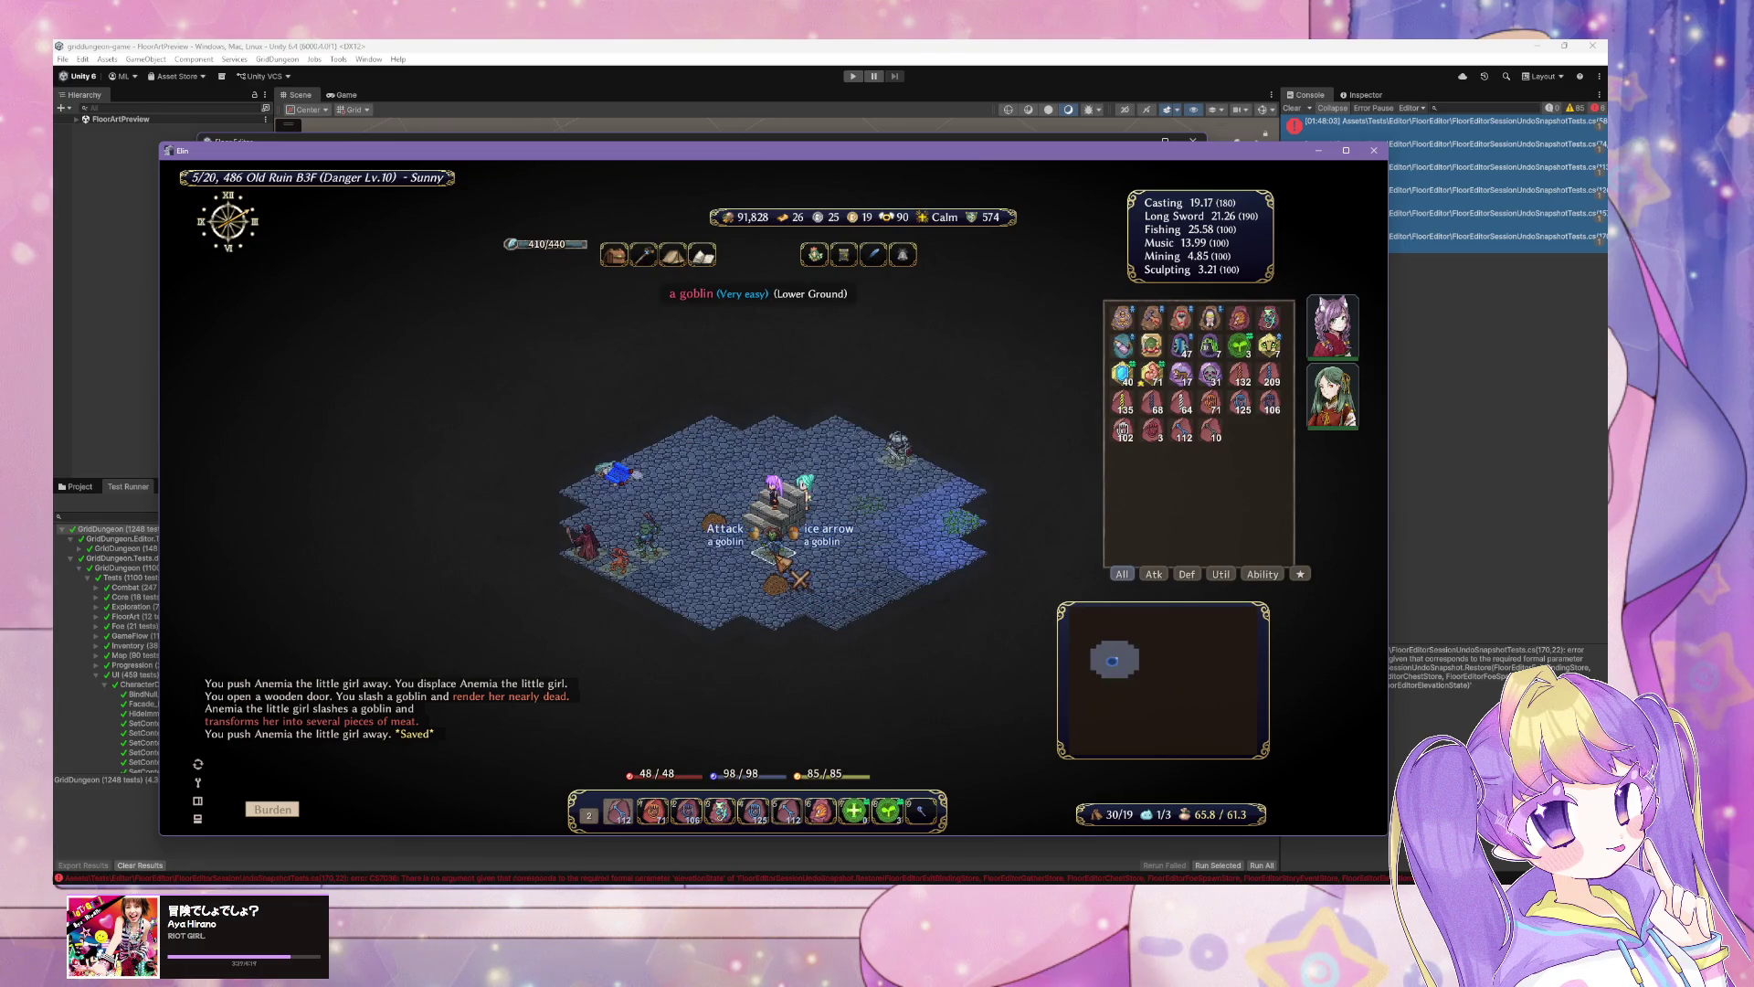
{"action": "left_click", "coordinate": [778, 559]}
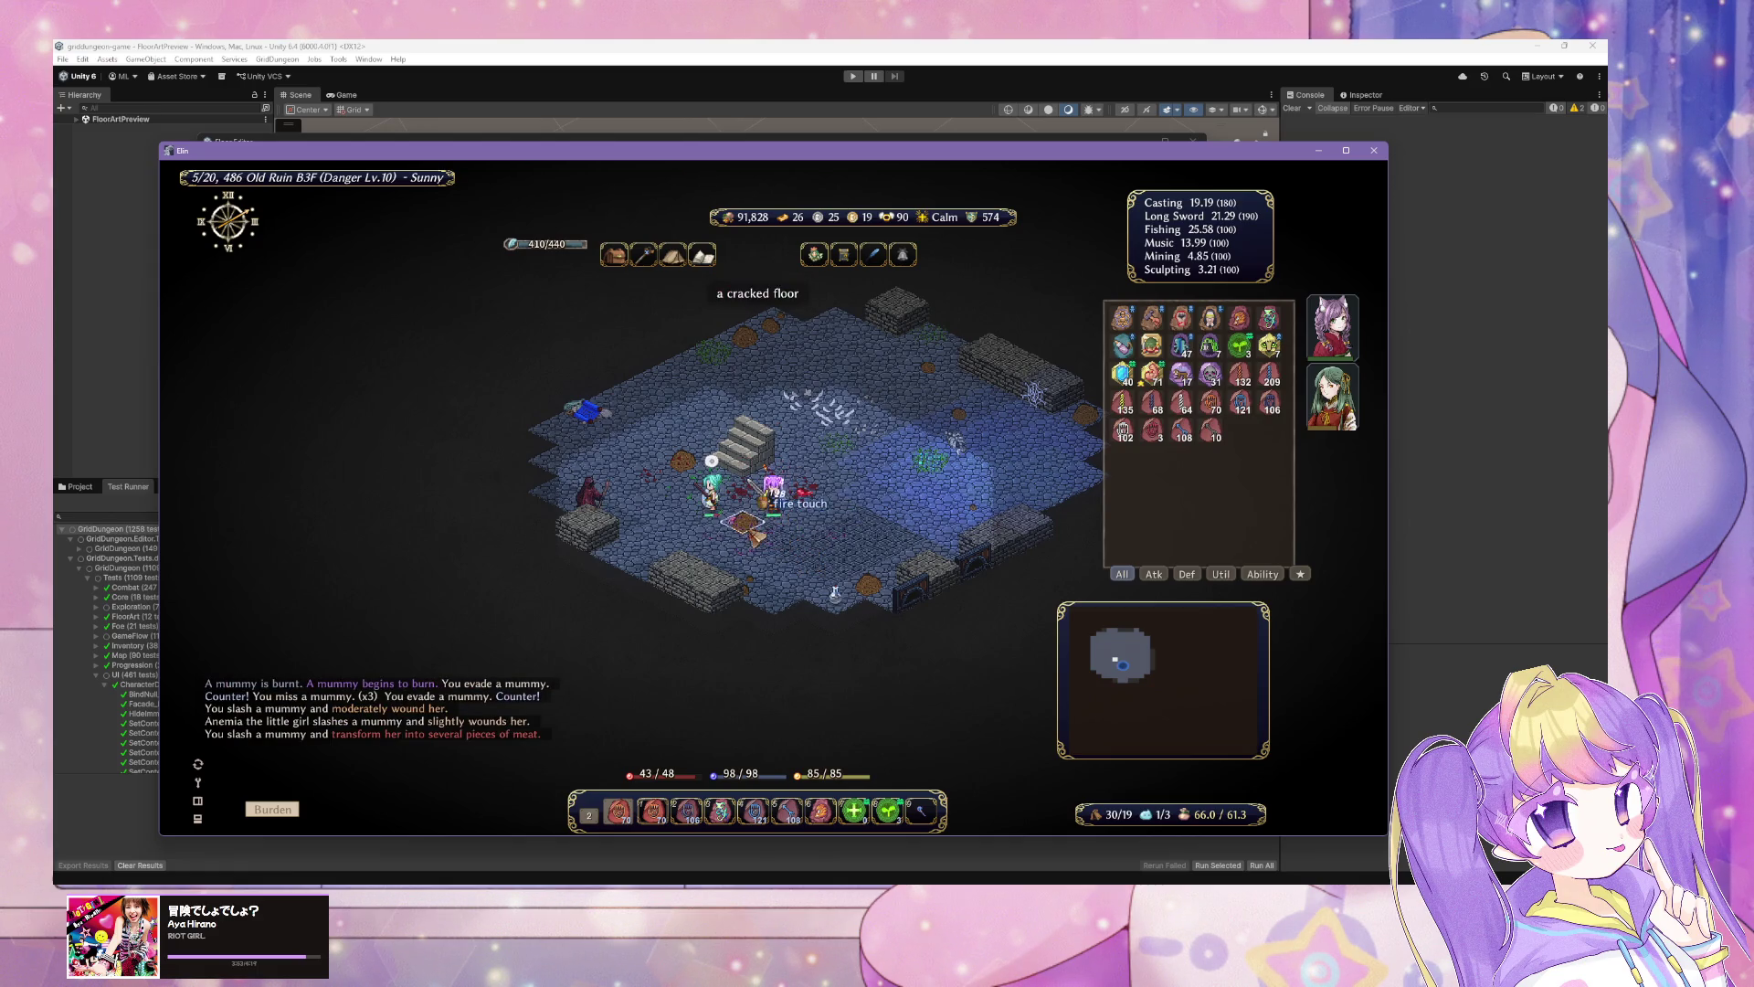
{"action": "left_click", "coordinate": [590, 494]}
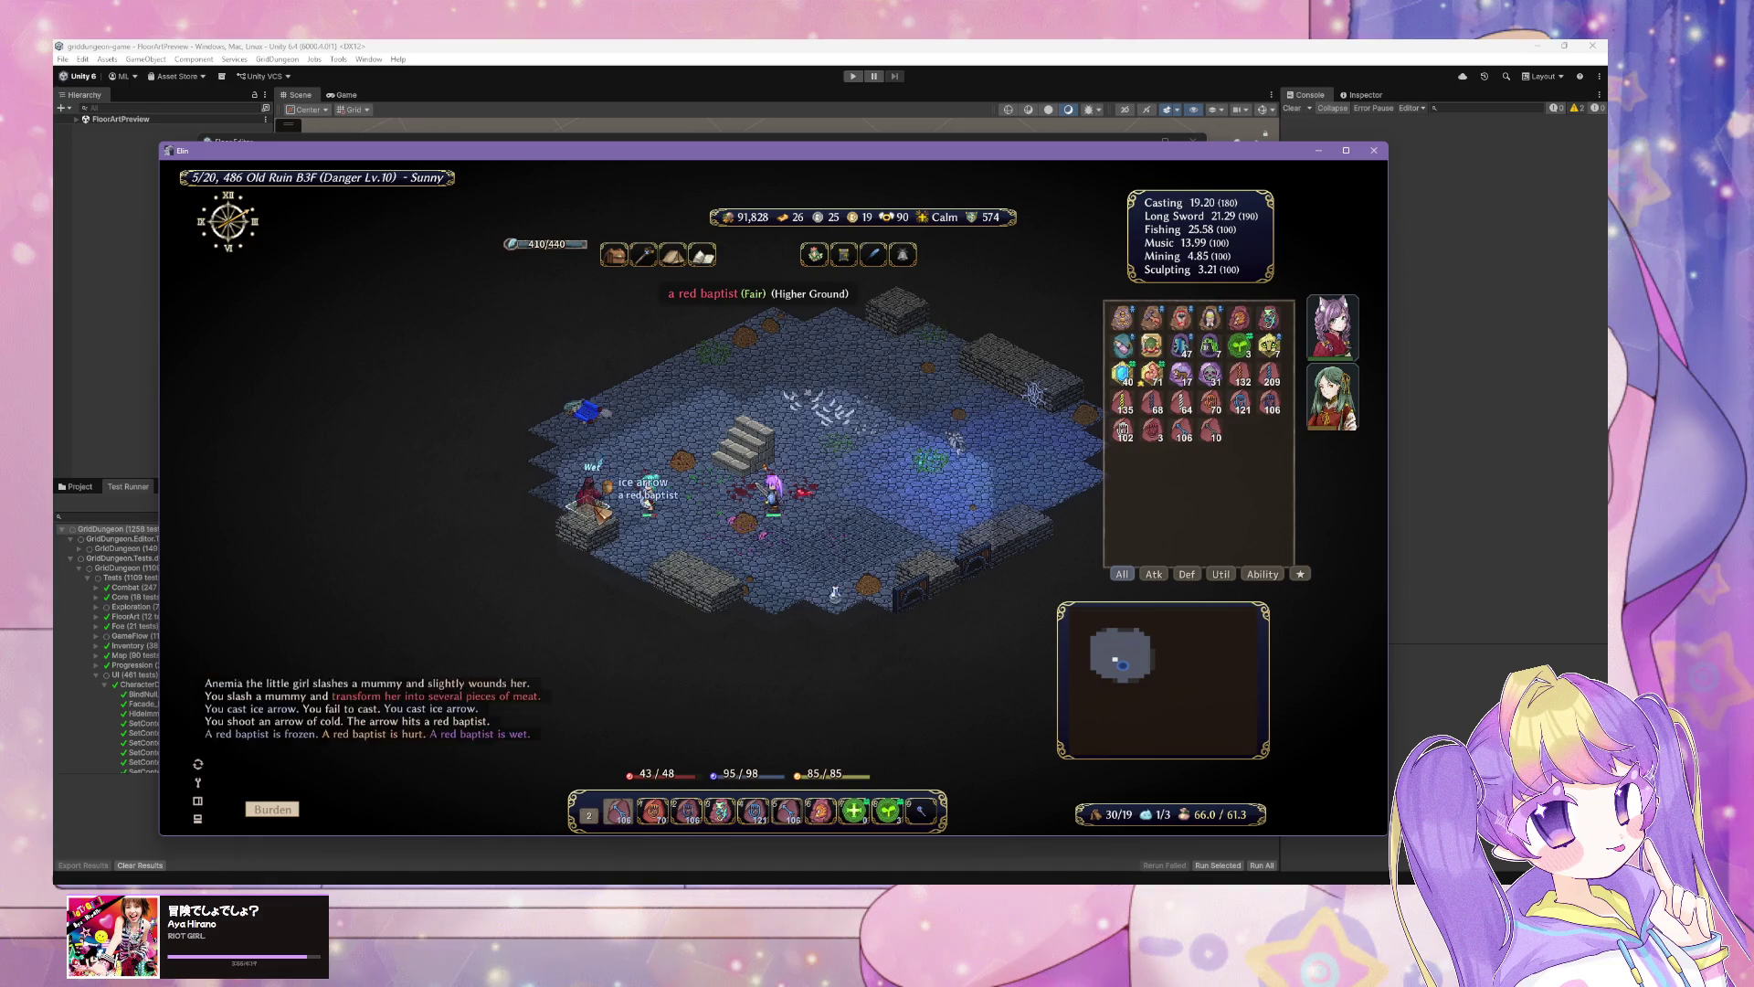
{"action": "left_click", "coordinate": [589, 493]}
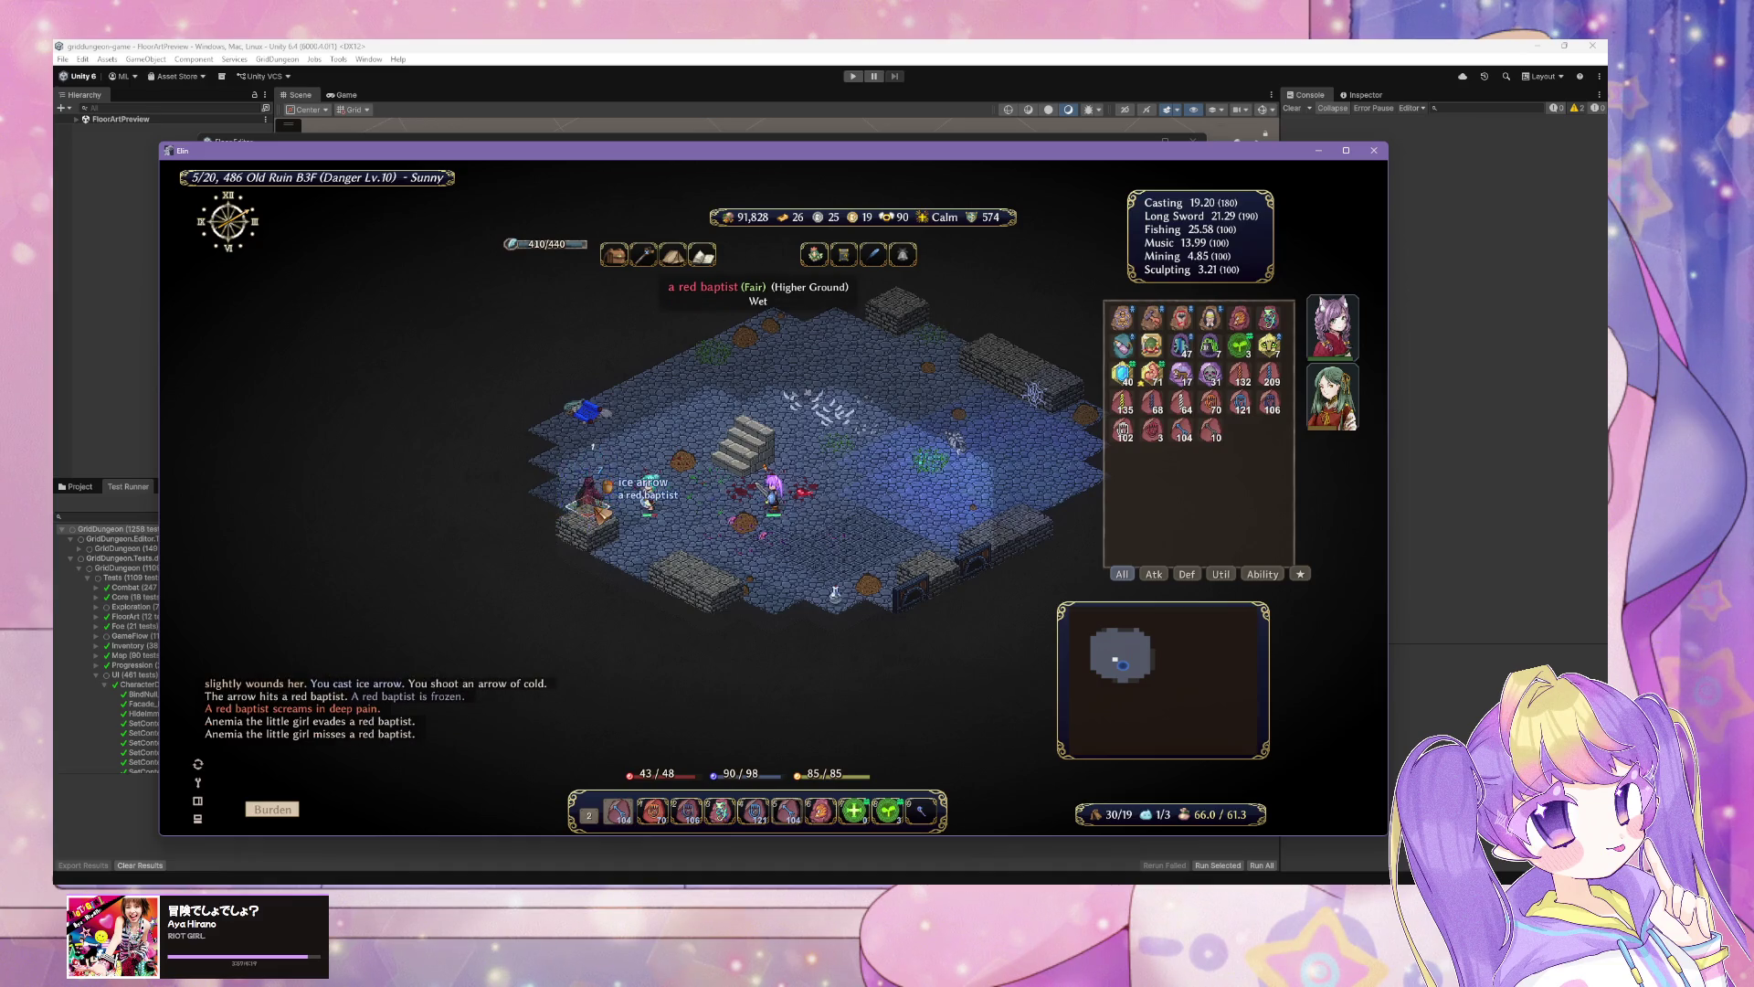
Step: Walk on collecting the offal and scrolls, fight the floating eye, then return to Unity
{"action": "key", "text": "Left"}
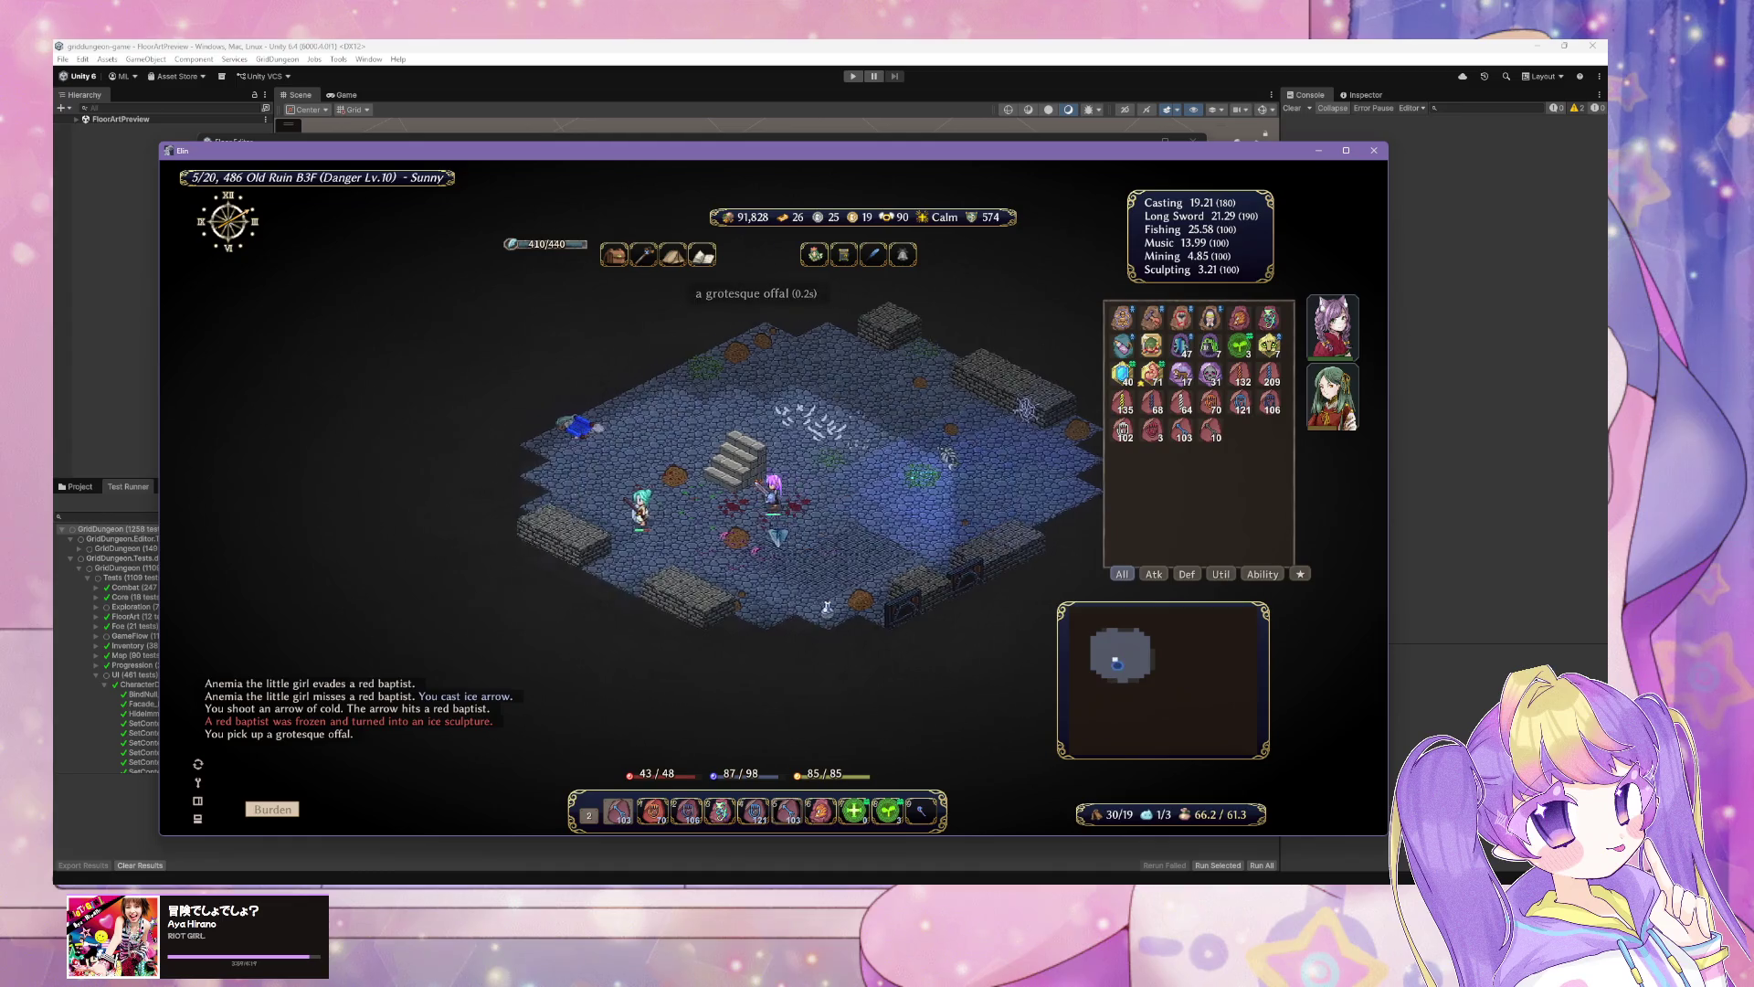
{"action": "key", "text": "Left"}
{"action": "key", "text": "Left"}
{"action": "key", "text": "Left"}
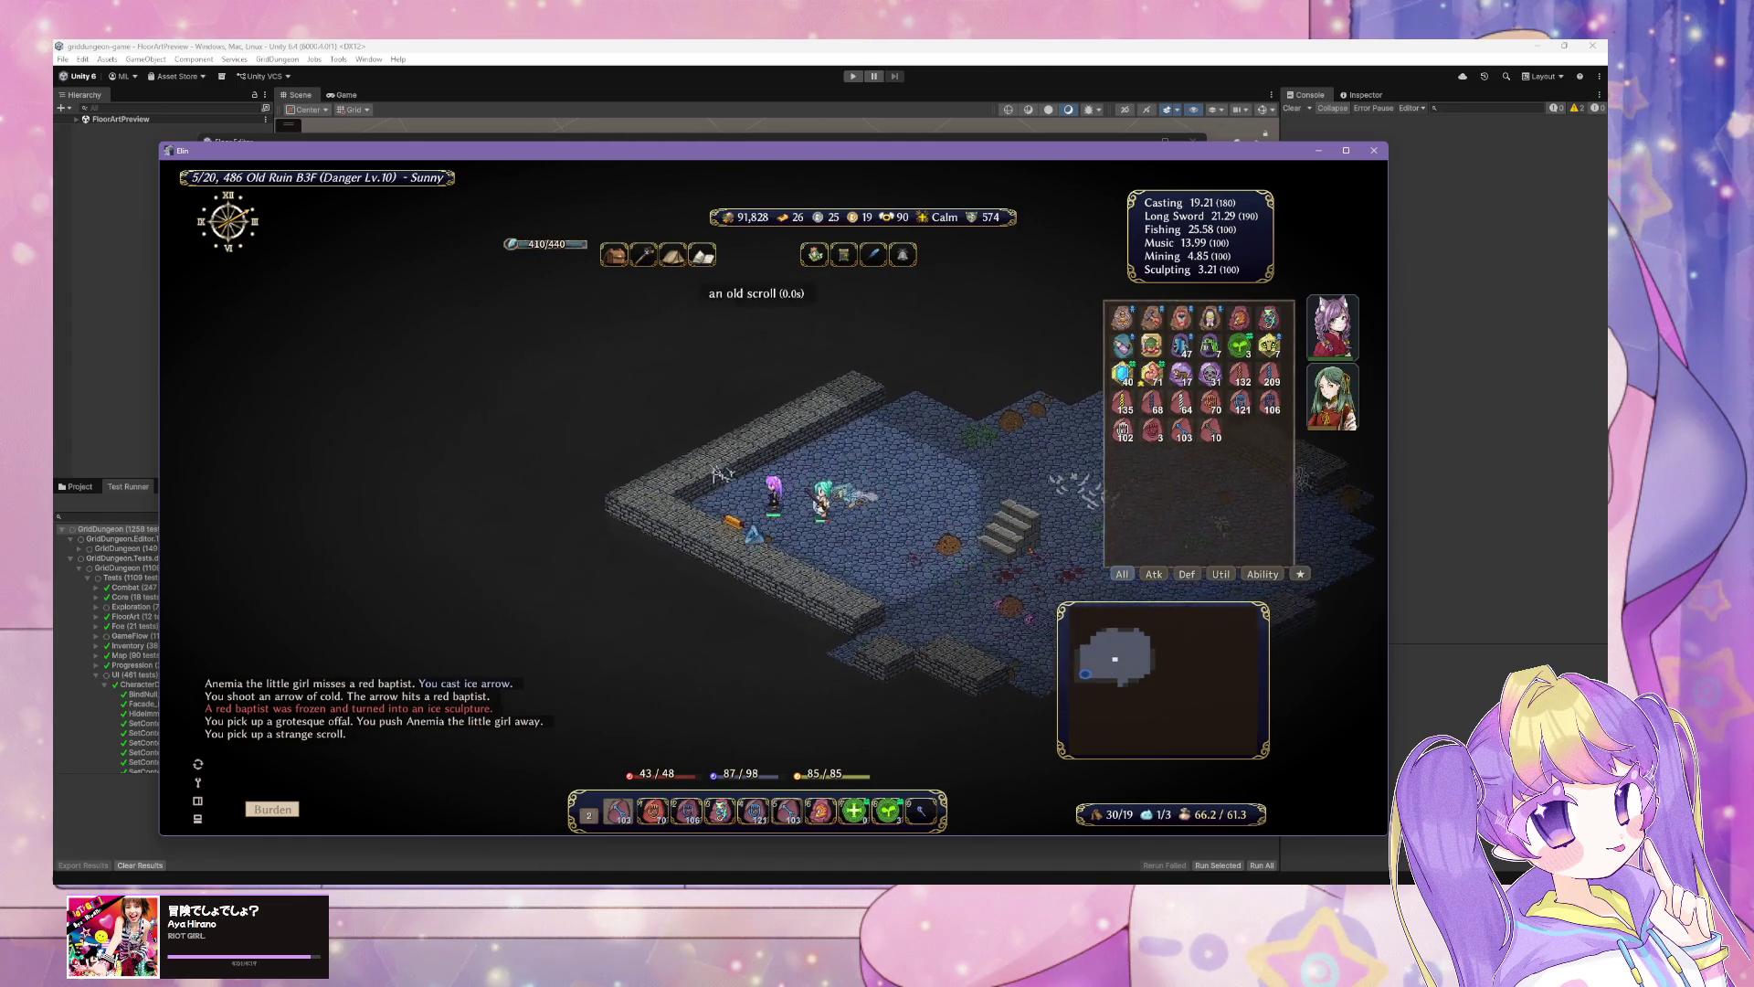
{"action": "key", "text": "Up"}
{"action": "key", "text": "Up"}
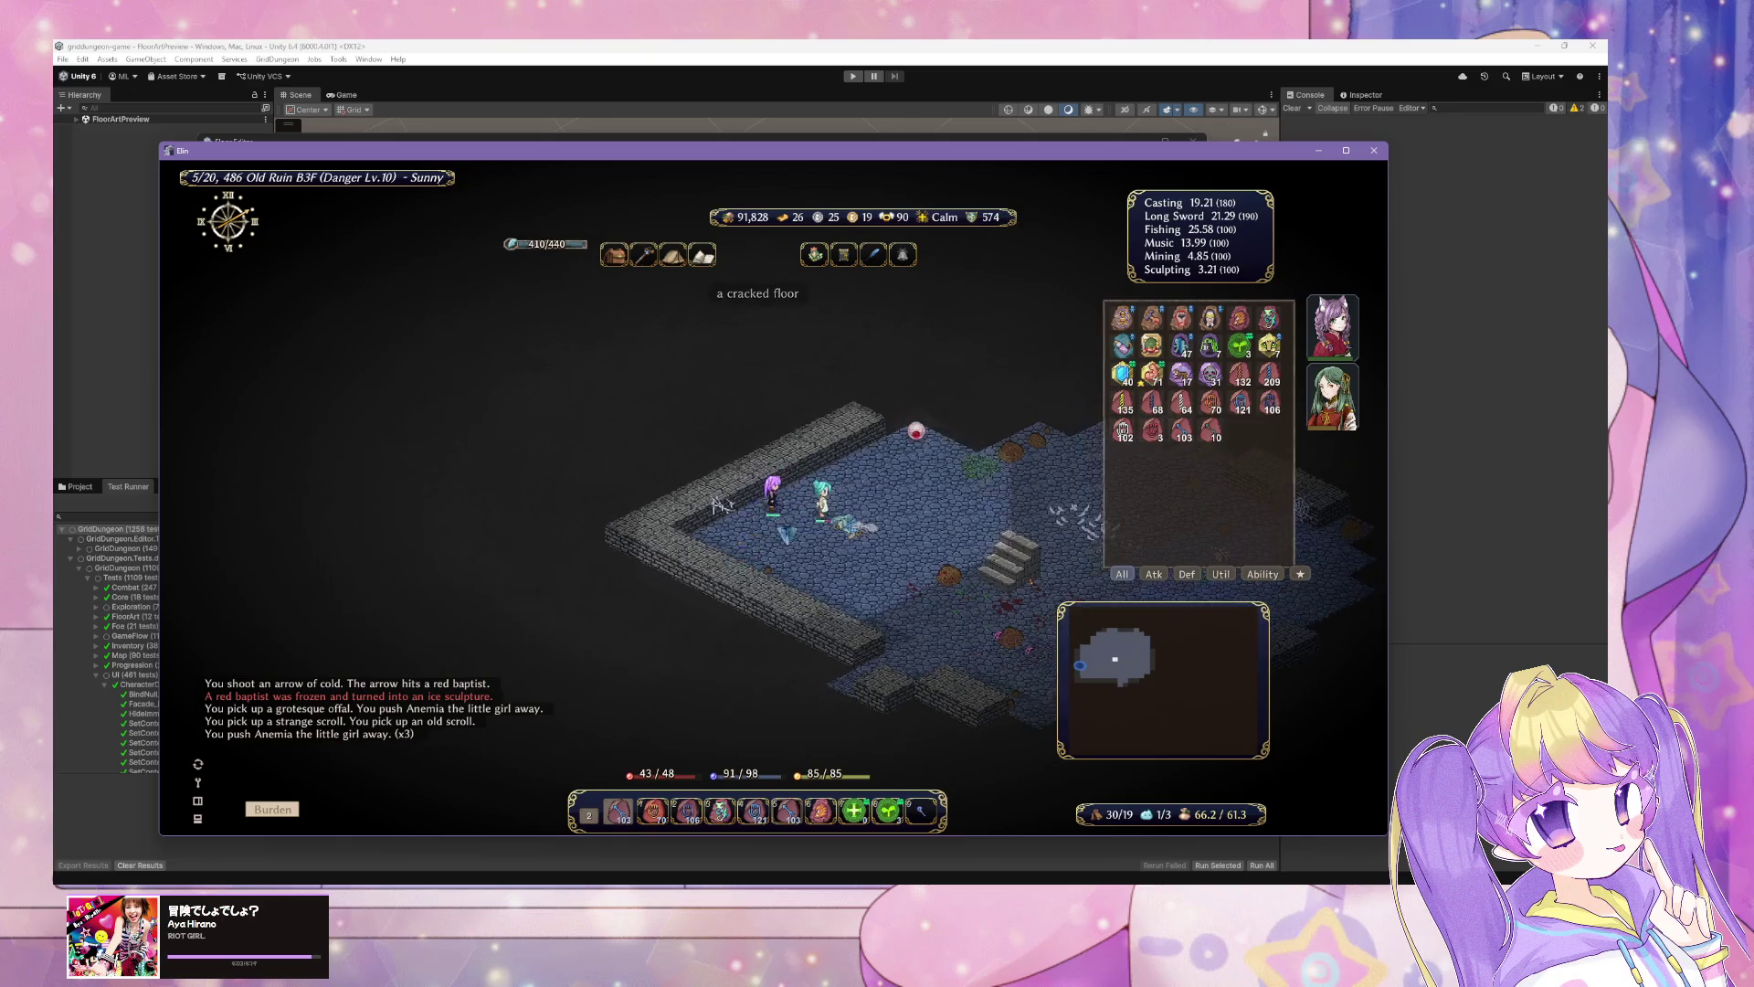
{"action": "key", "text": "Up"}
{"action": "key", "text": "Up"}
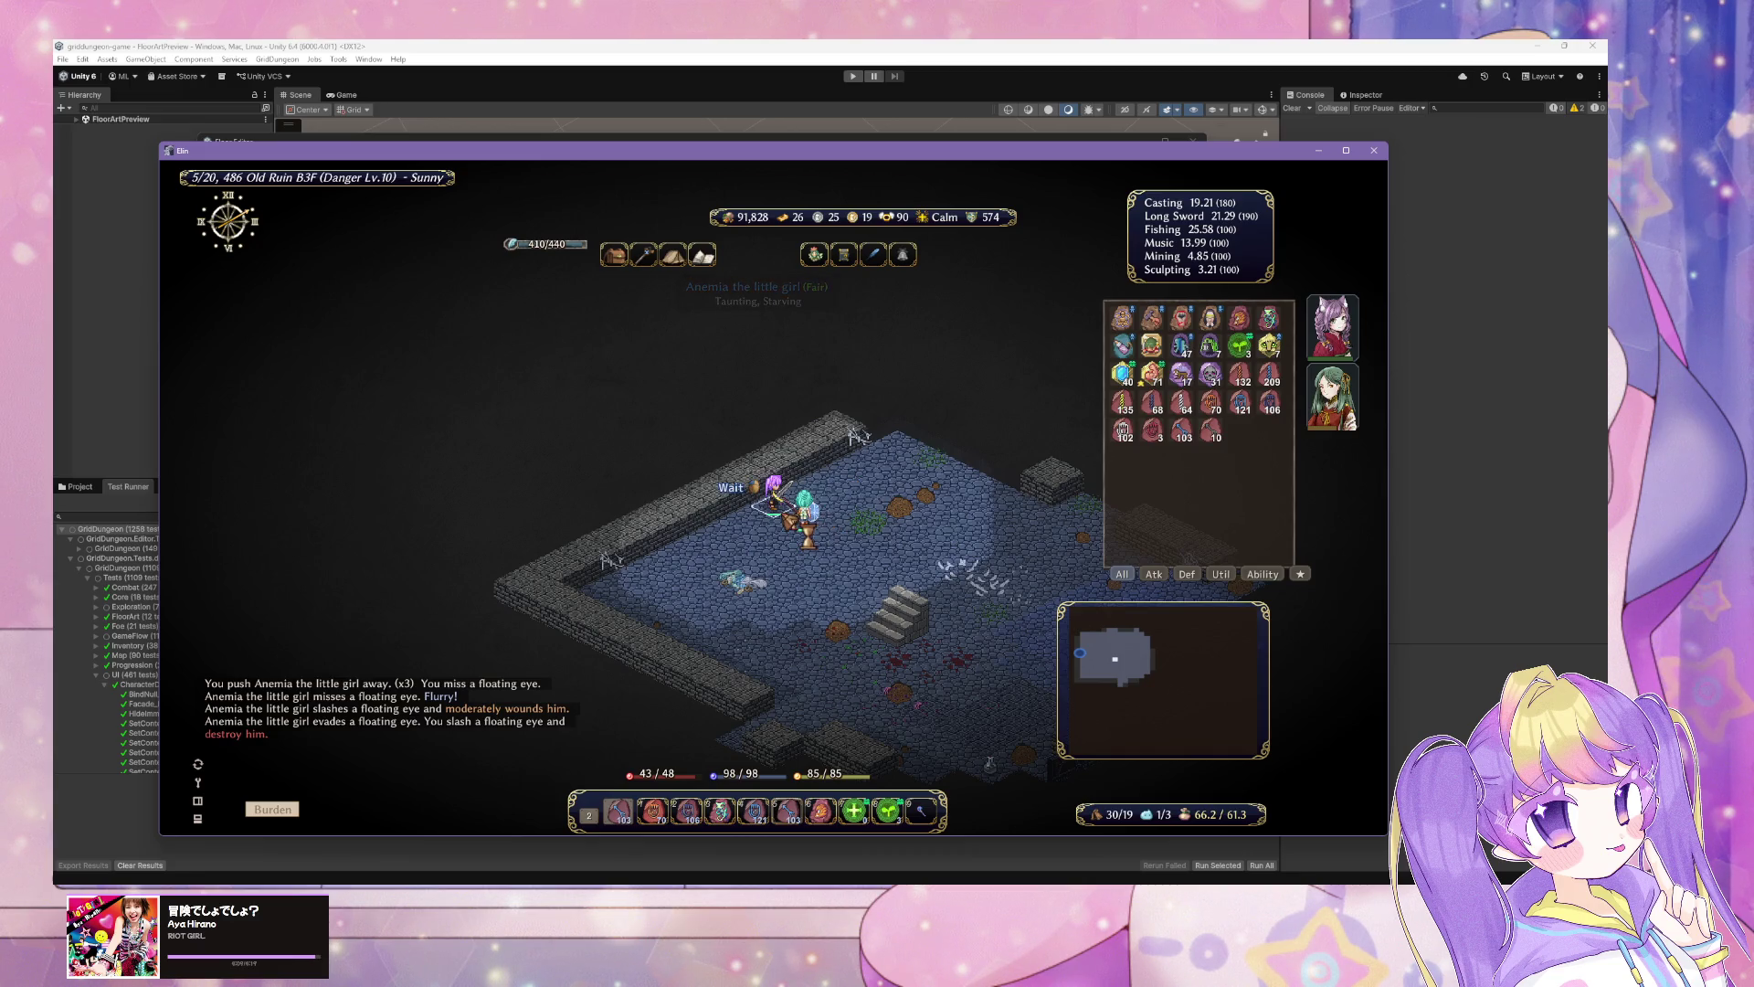
{"action": "left_click", "coordinate": [603, 46]}
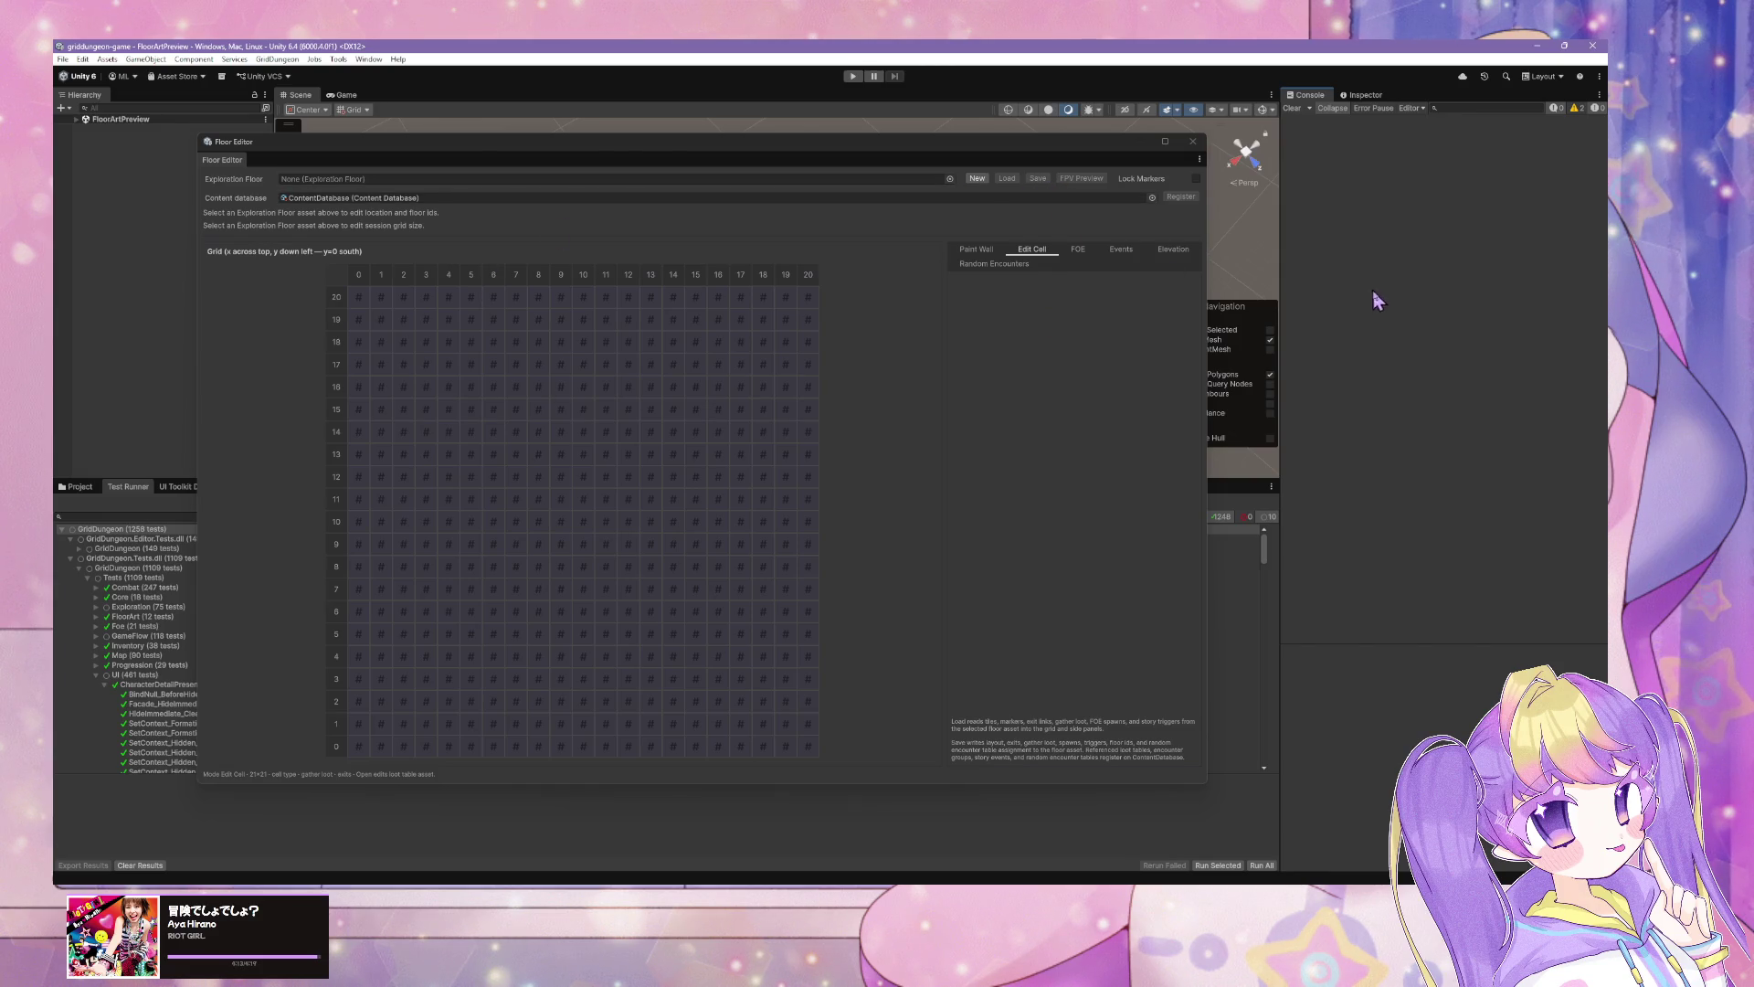
Step: Load the s1_B1F floor into the Floor Editor grid
{"action": "left_click", "coordinate": [951, 179]}
{"action": "left_click", "coordinate": [989, 216]}
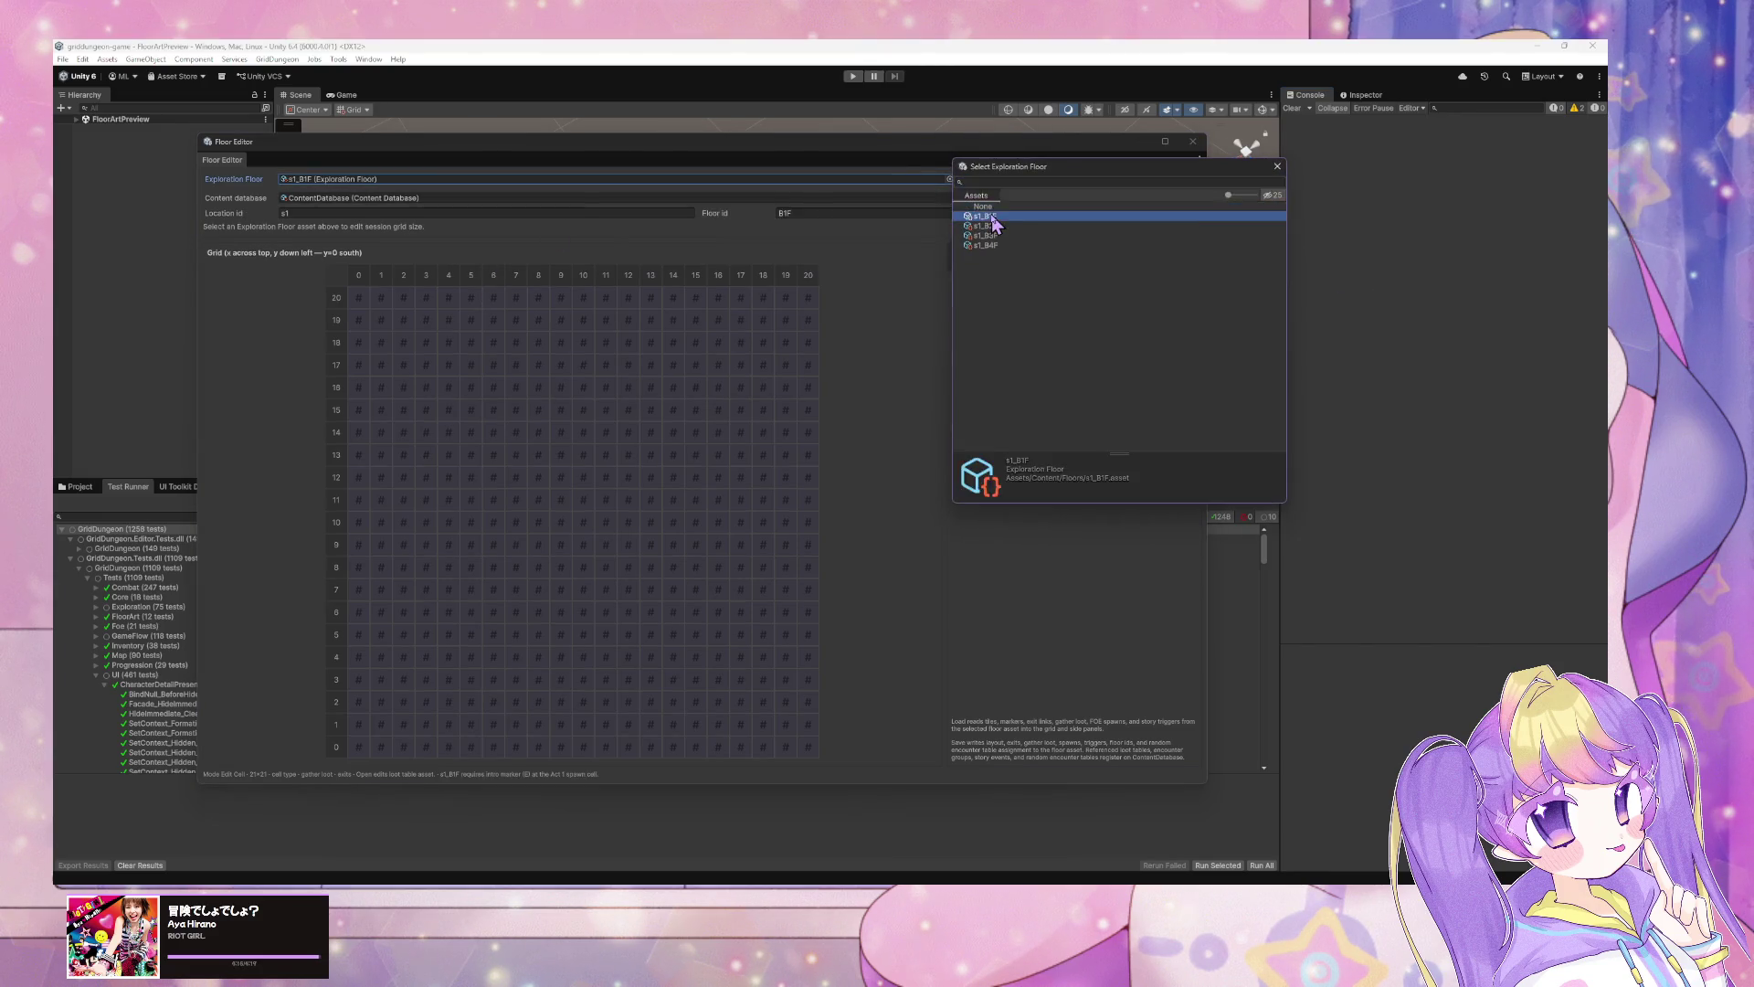
{"action": "double_click", "coordinate": [992, 218]}
{"action": "left_click", "coordinate": [1005, 178]}
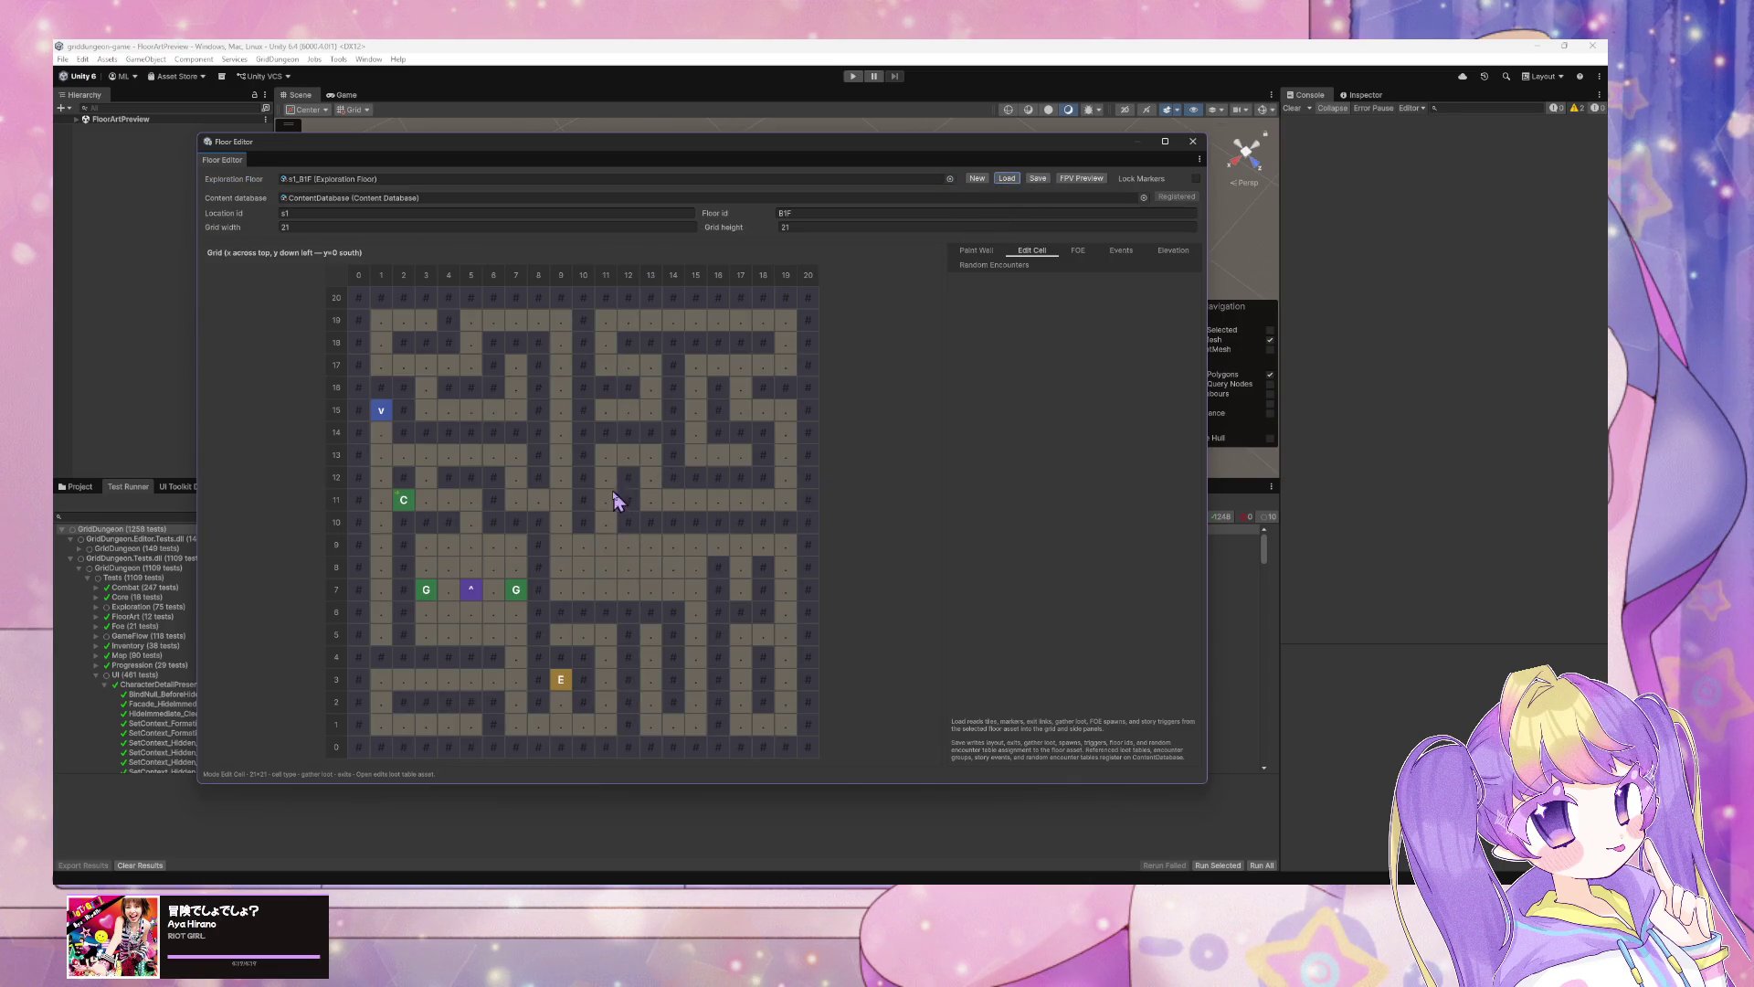
Step: Select the chest at (2,11) and, after trying North and East, set its facing to South
{"action": "left_click", "coordinate": [402, 499]}
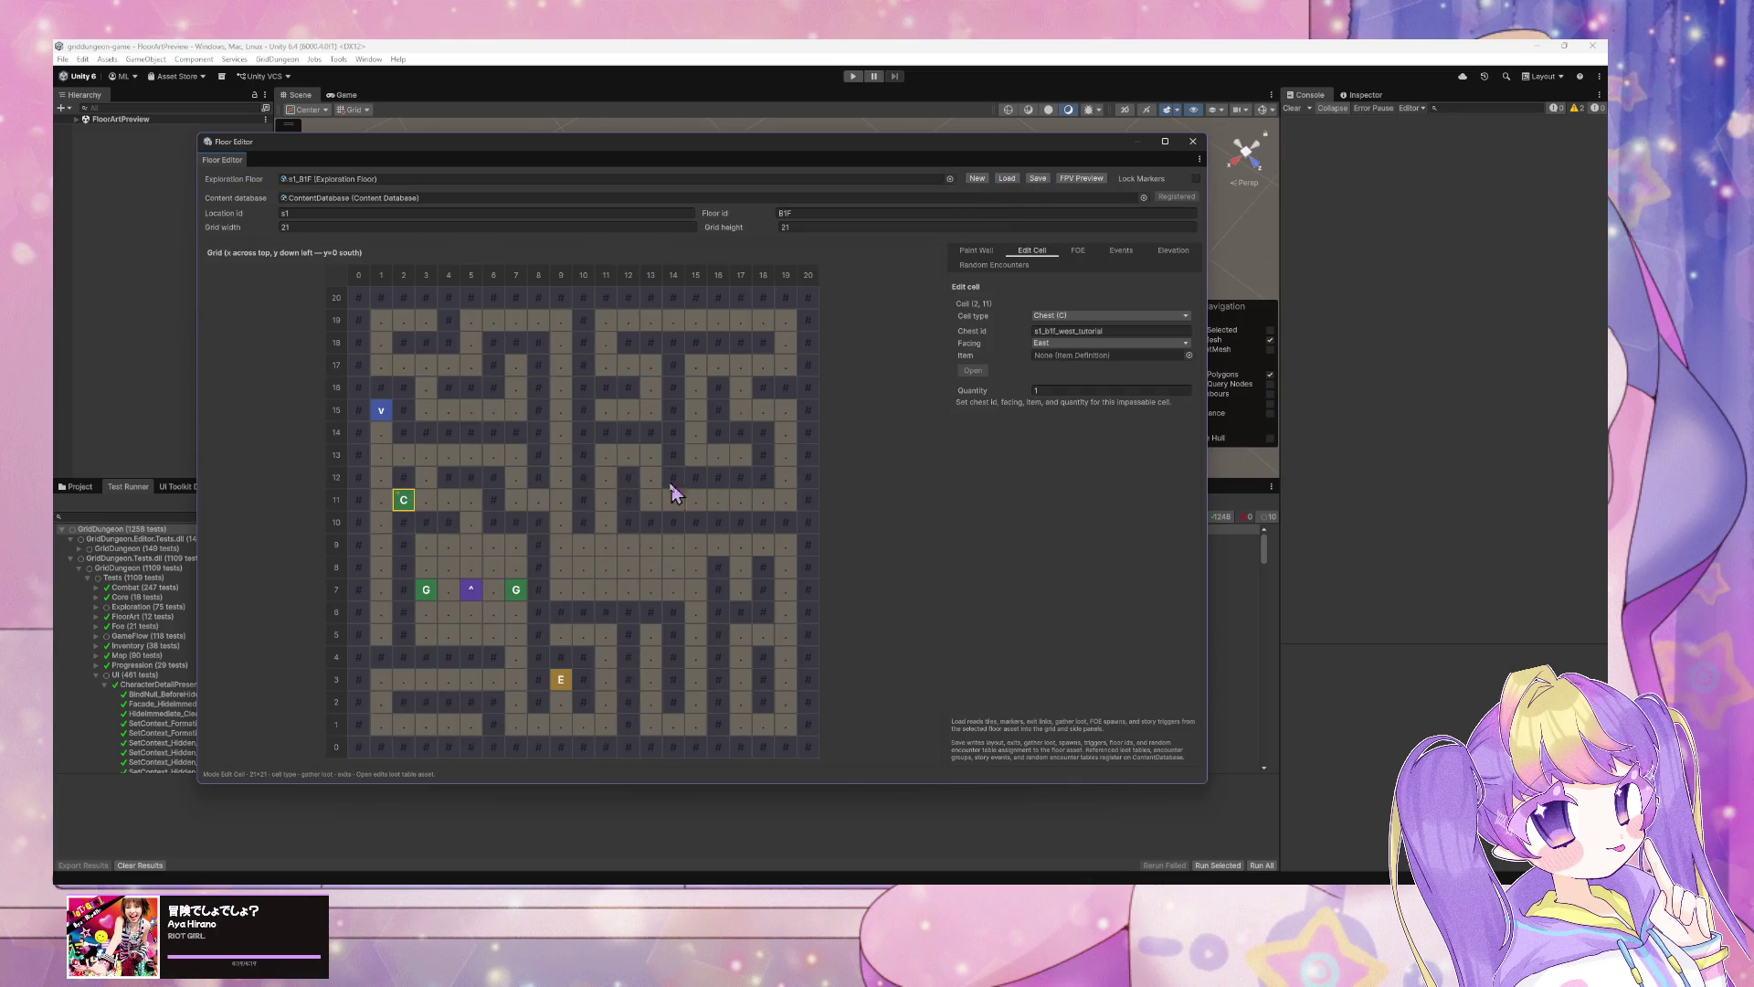
{"action": "left_click", "coordinate": [453, 517]}
{"action": "left_click", "coordinate": [405, 505]}
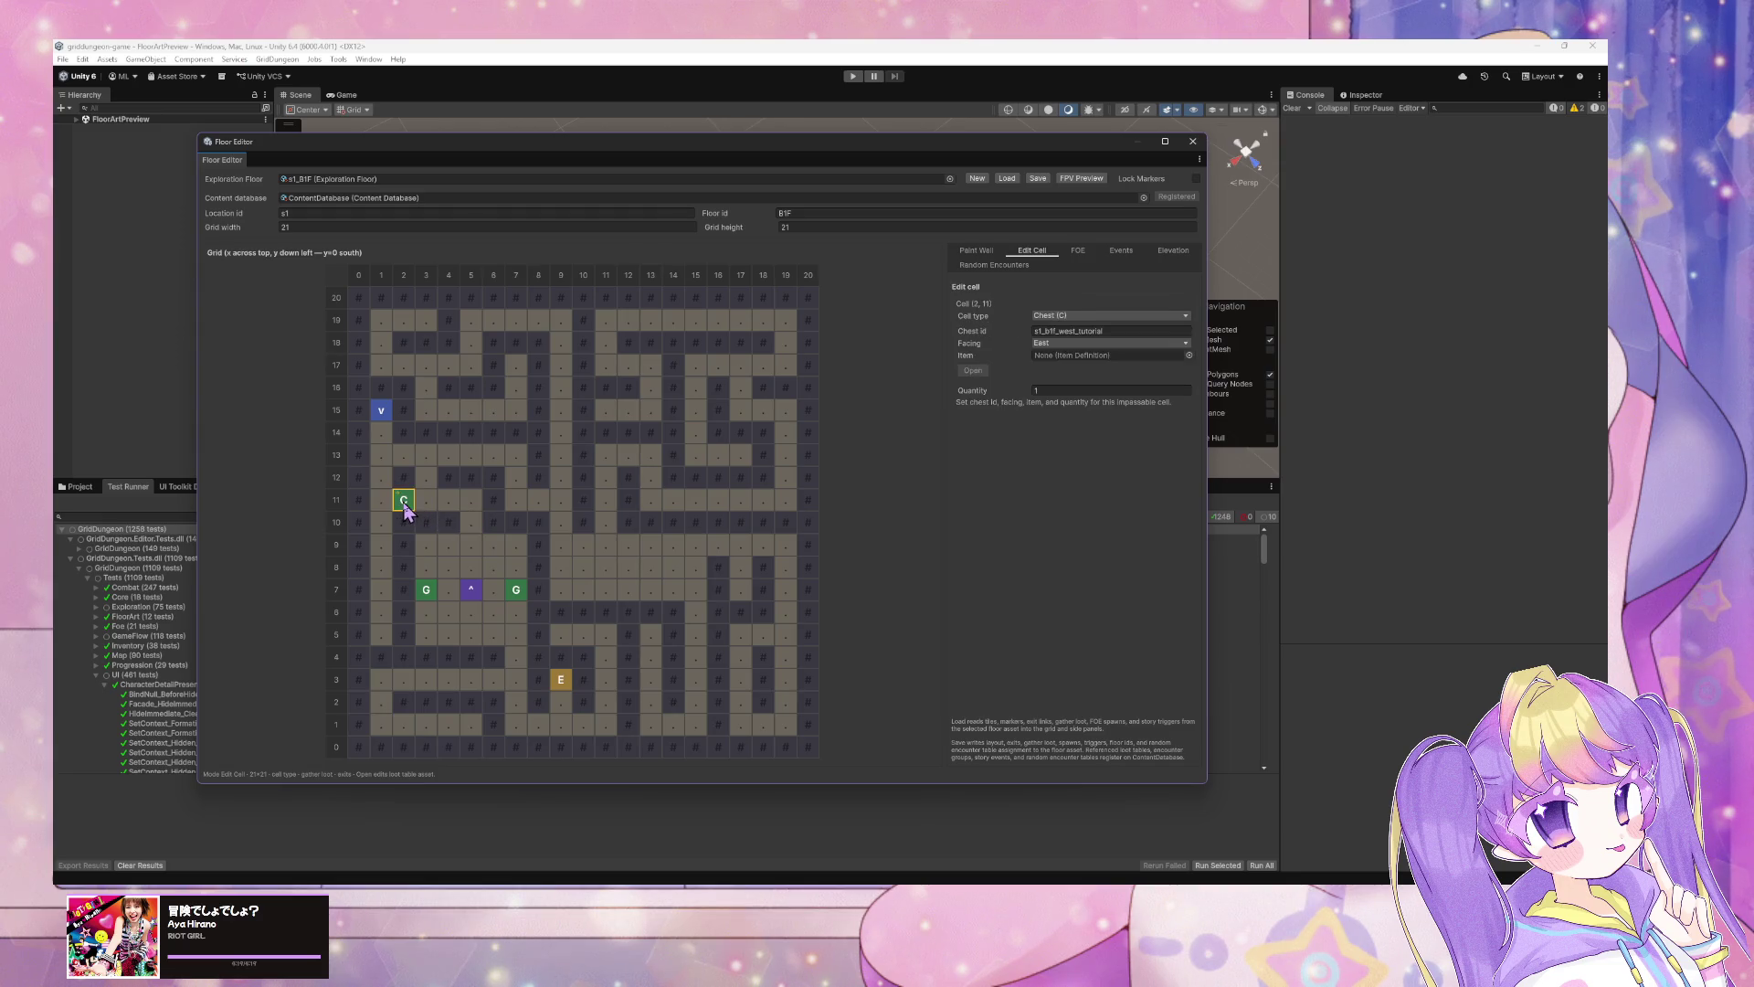
{"action": "left_click", "coordinate": [1092, 345]}
{"action": "left_click", "coordinate": [1083, 378]}
{"action": "left_click", "coordinate": [1082, 342]}
{"action": "left_click", "coordinate": [1082, 355]}
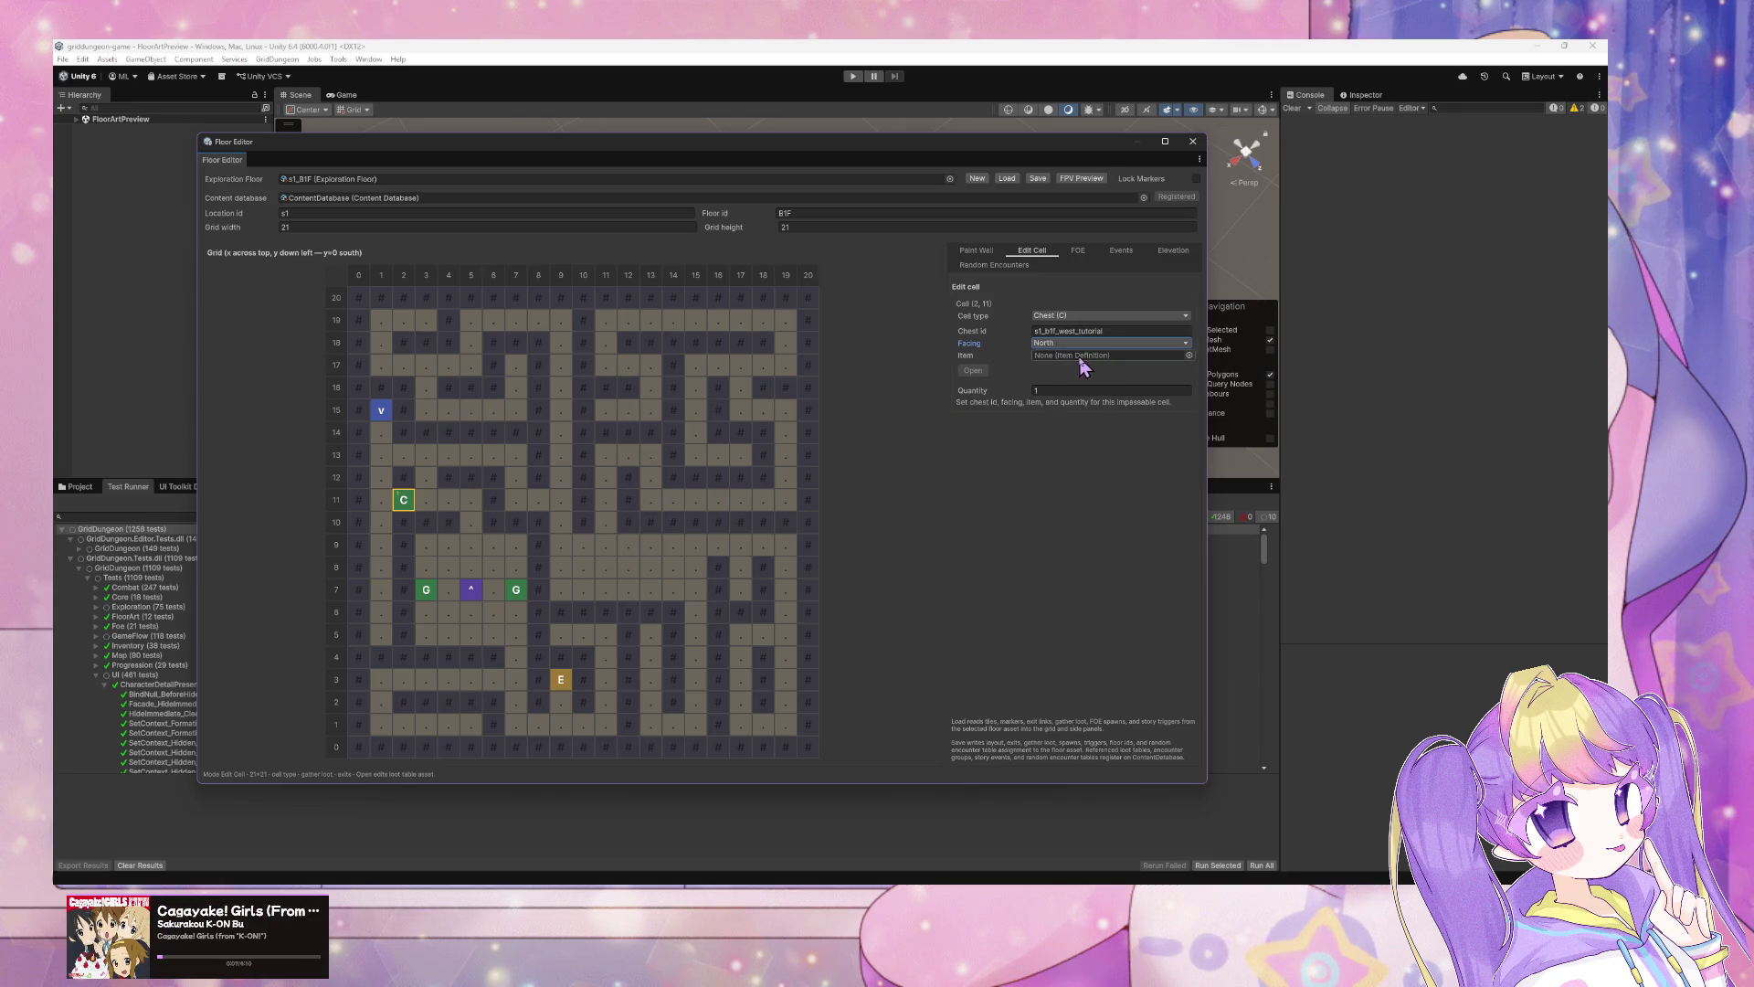
{"action": "left_click", "coordinate": [1060, 343]}
{"action": "left_click", "coordinate": [1065, 366]}
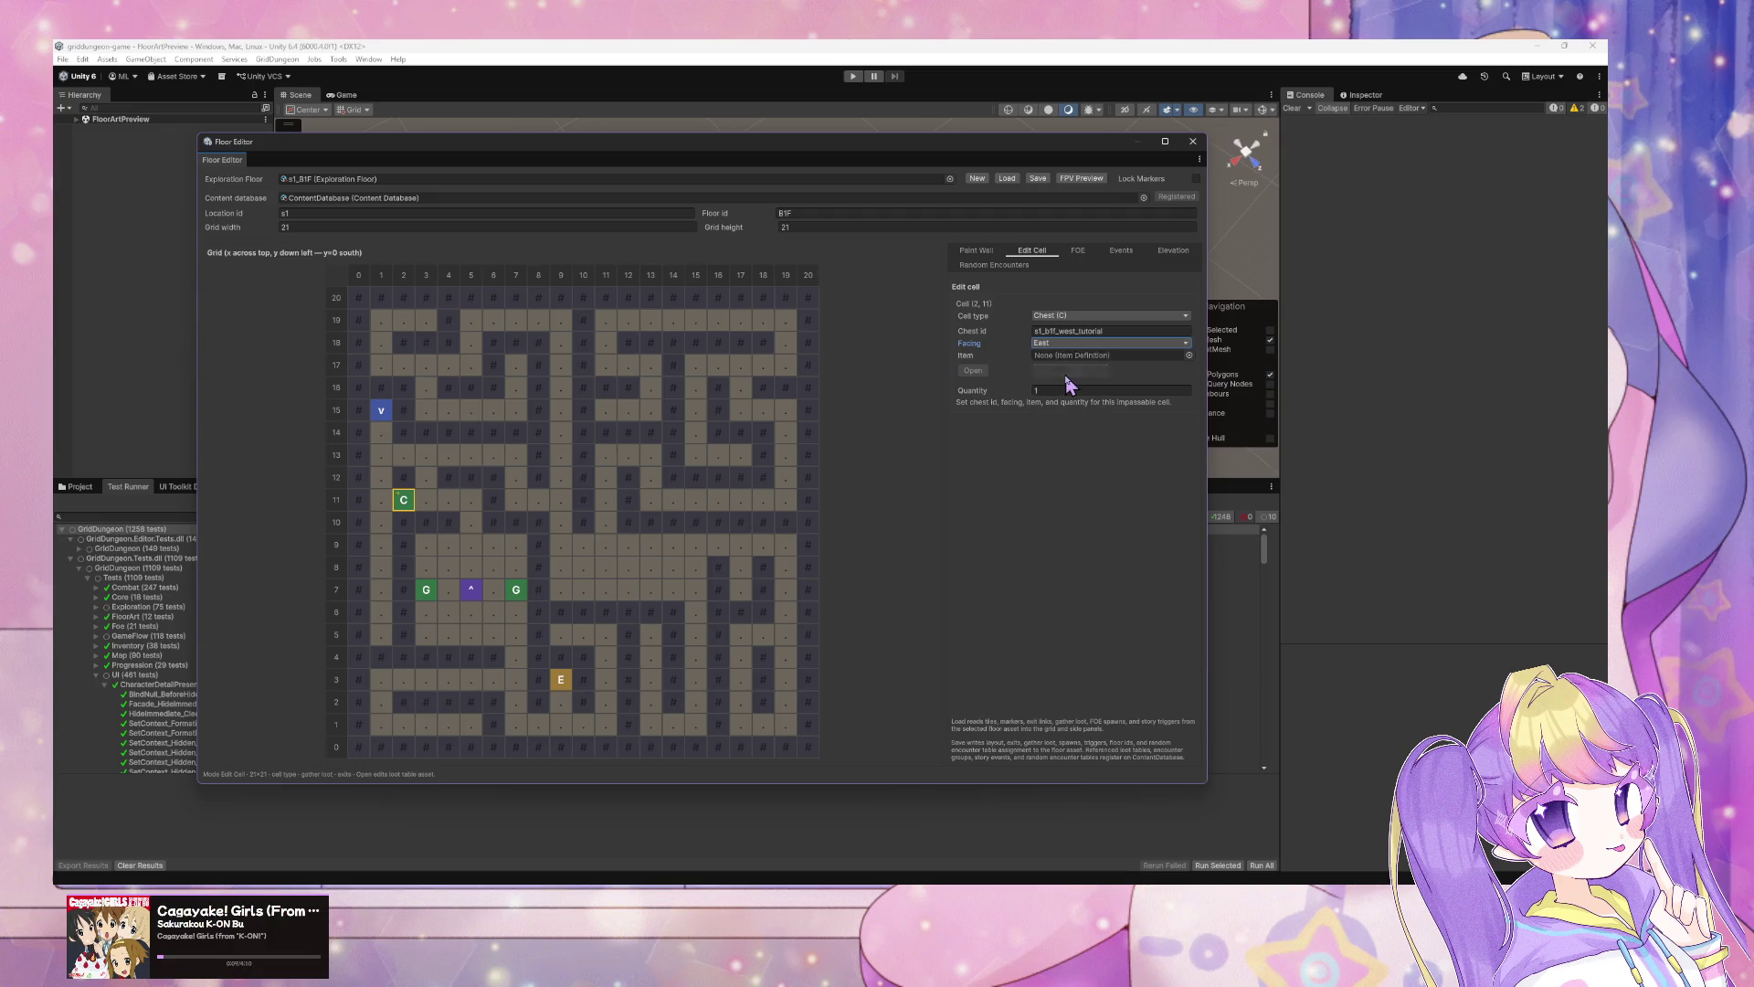
{"action": "left_click", "coordinate": [1081, 342]}
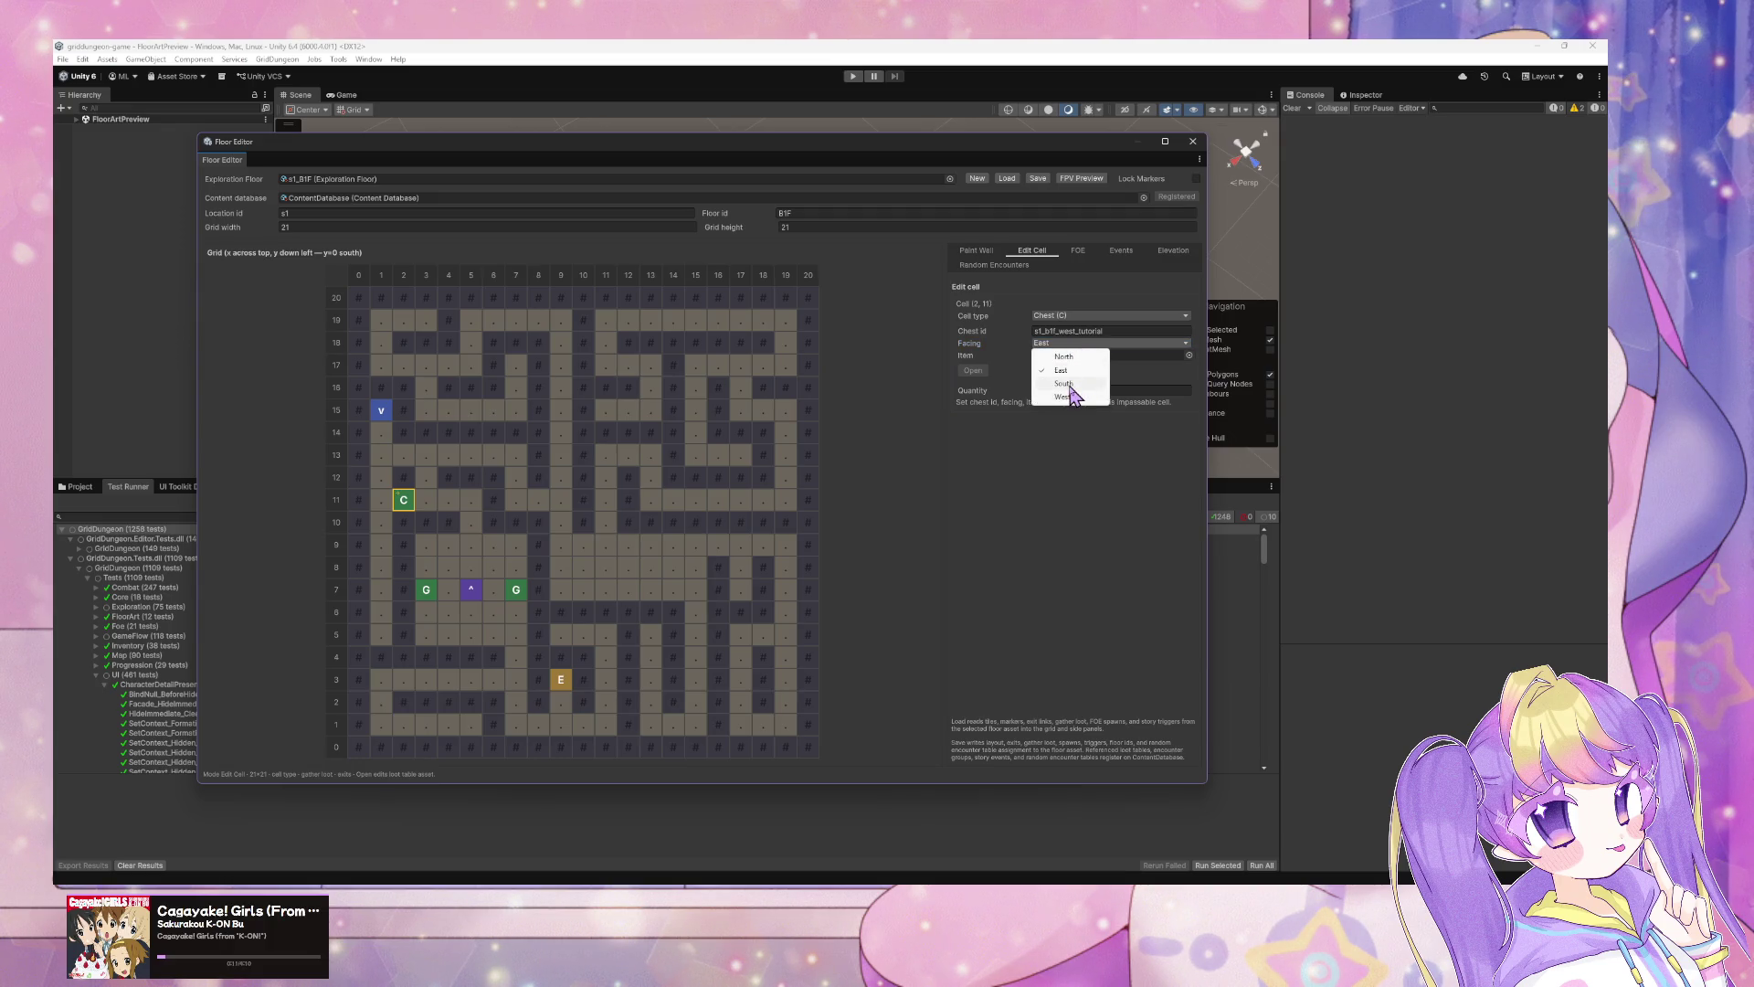
{"action": "left_click", "coordinate": [1069, 382]}
{"action": "left_click", "coordinate": [427, 504]}
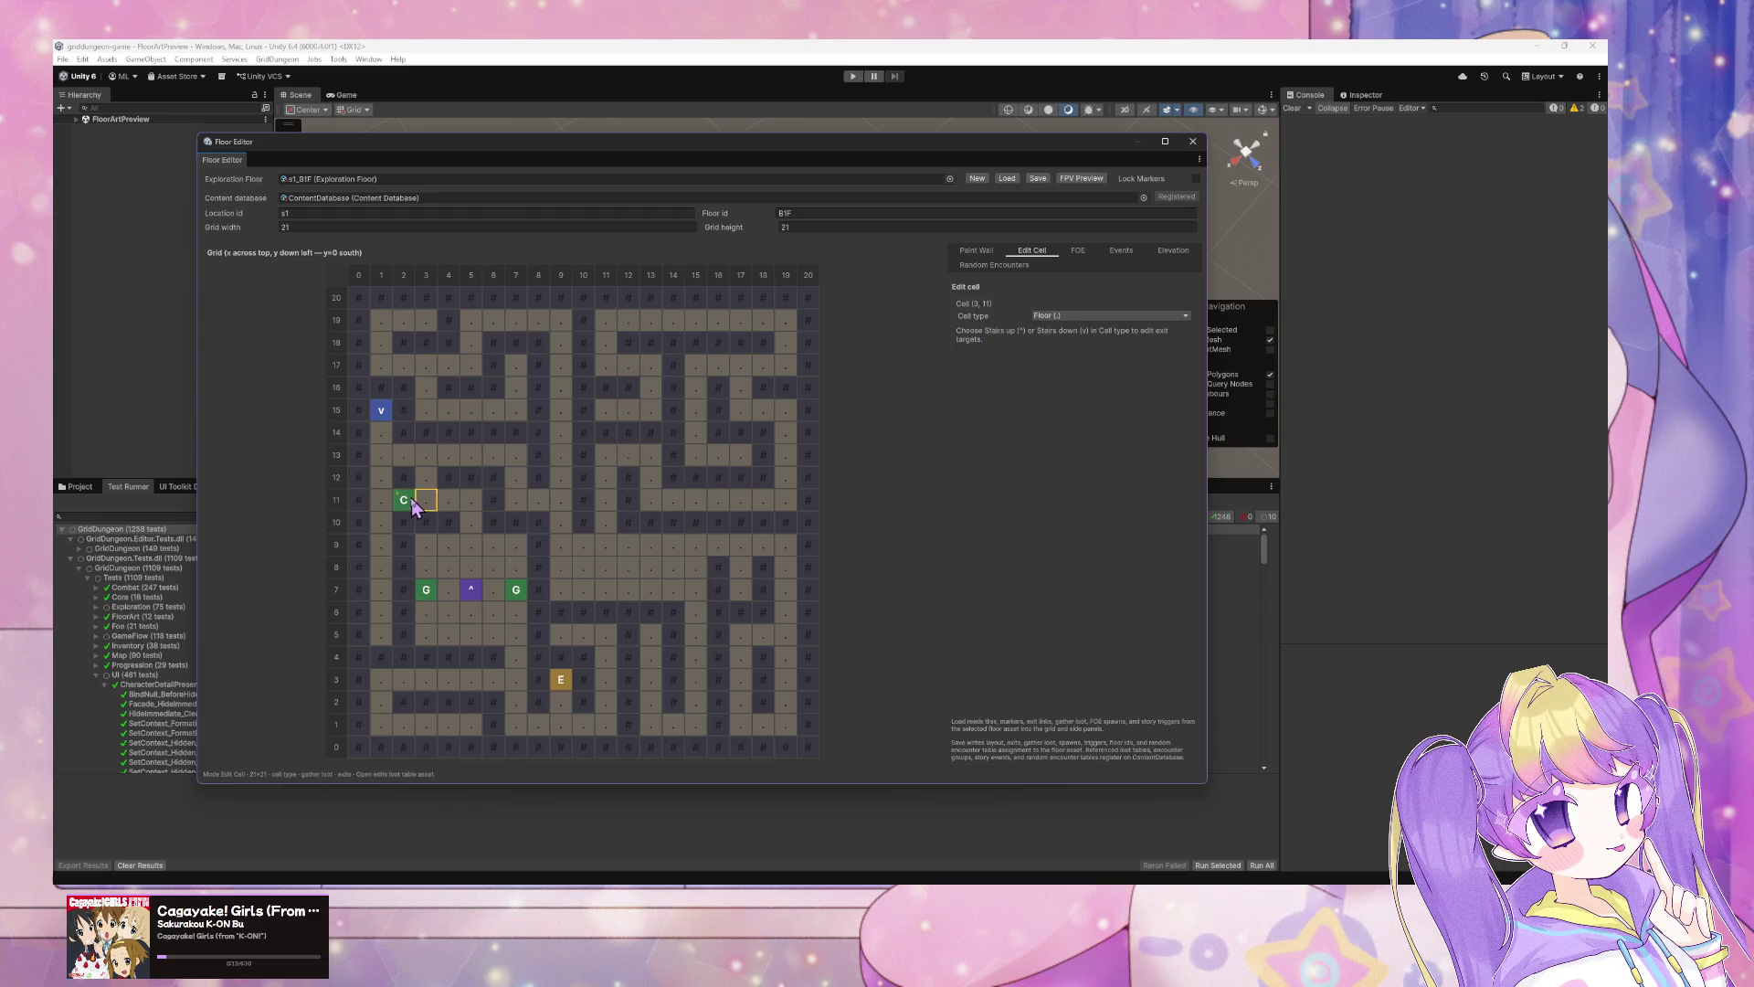
{"action": "left_click", "coordinate": [409, 506]}
{"action": "left_click", "coordinate": [426, 503]}
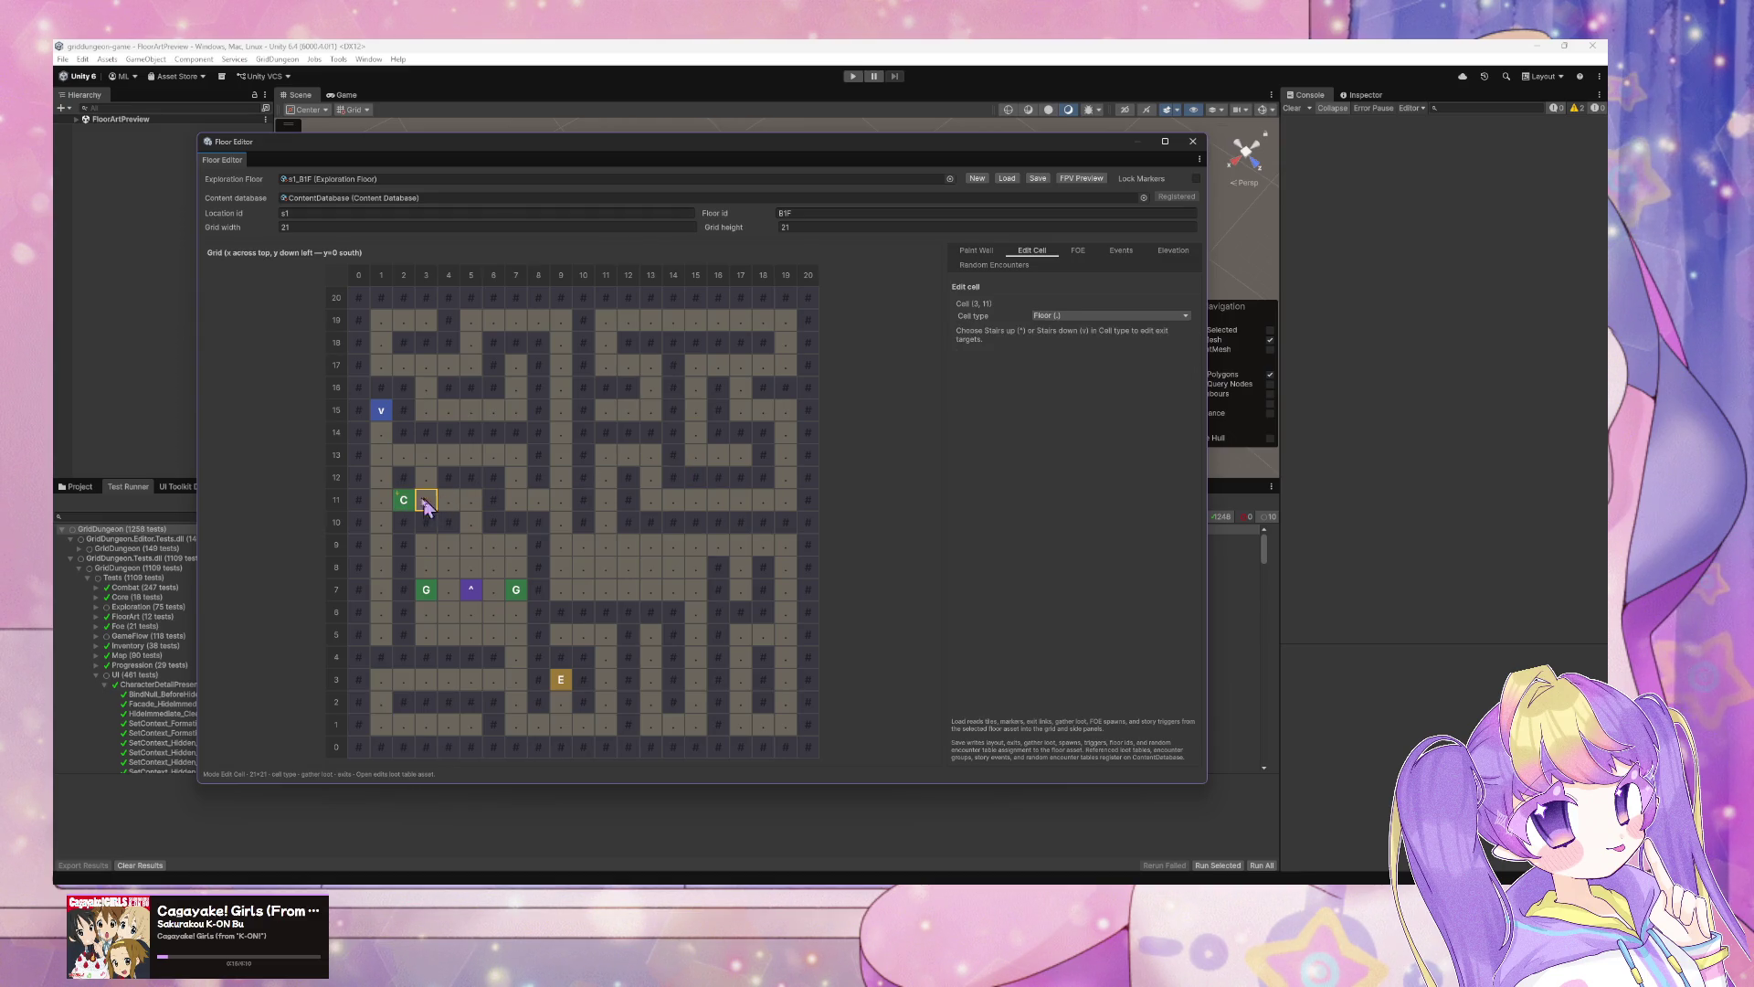
{"action": "left_click", "coordinate": [408, 504]}
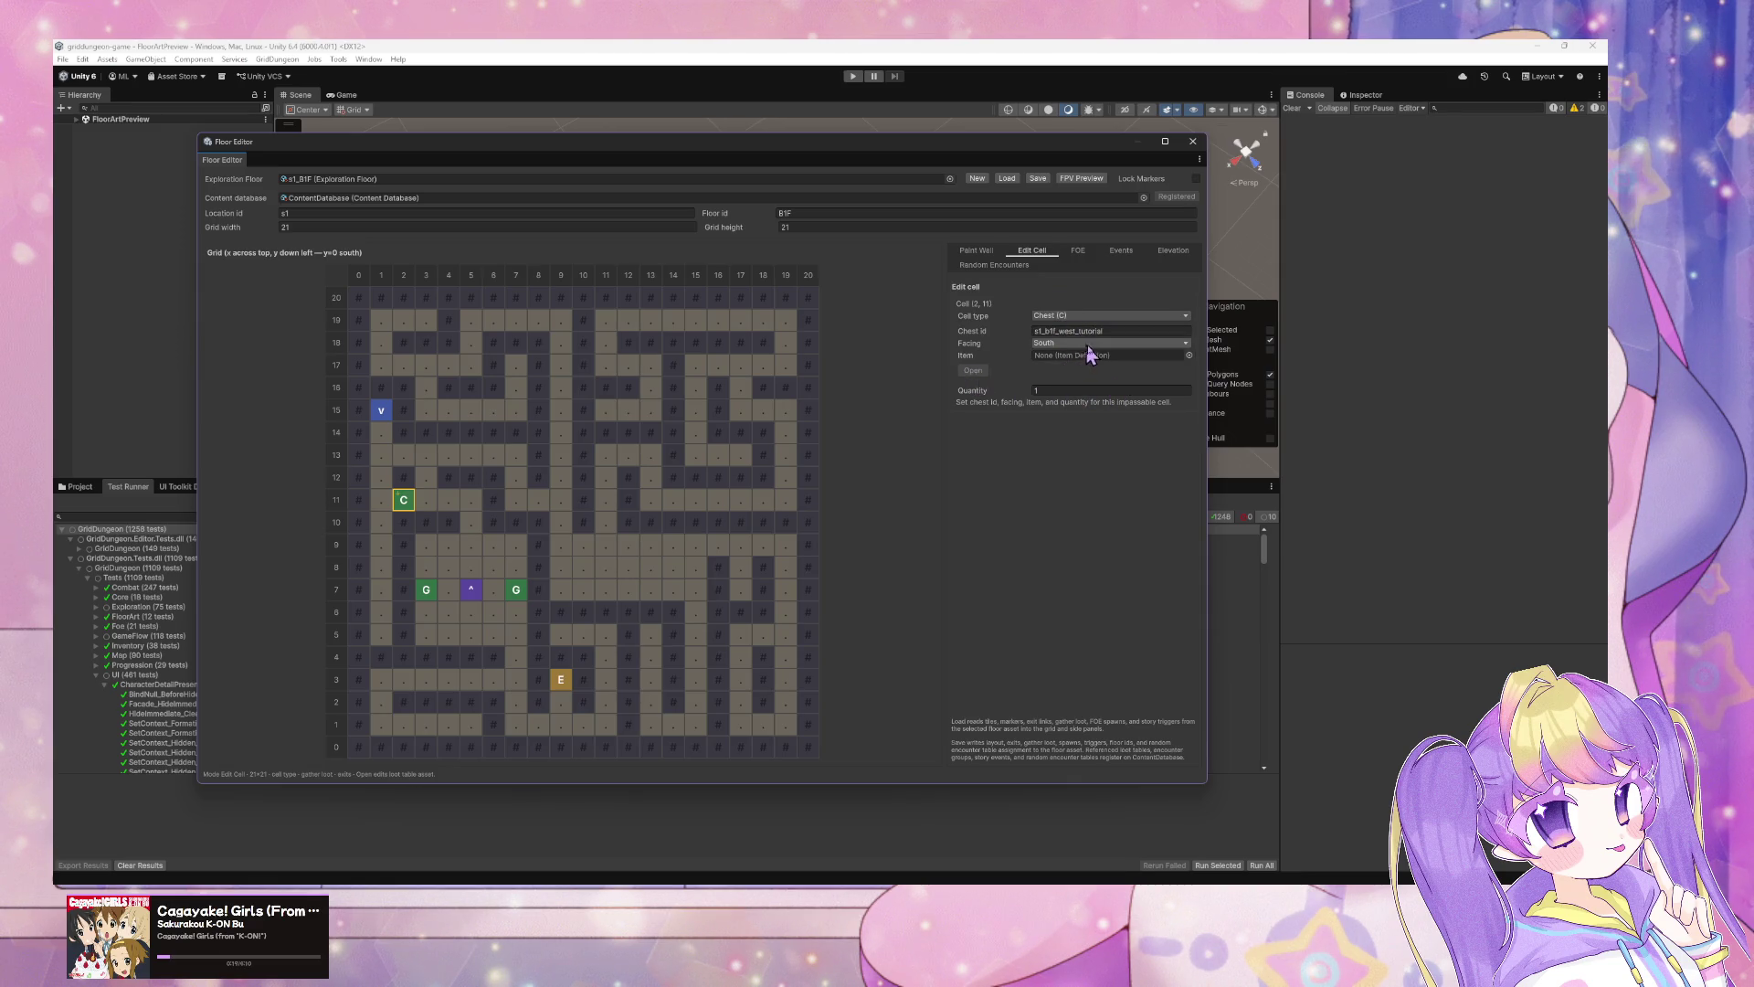
Step: After previewing patch_kit, analysis_glass and stim_draft, make trauma_kit the chest's item
{"action": "left_click", "coordinate": [1188, 355]}
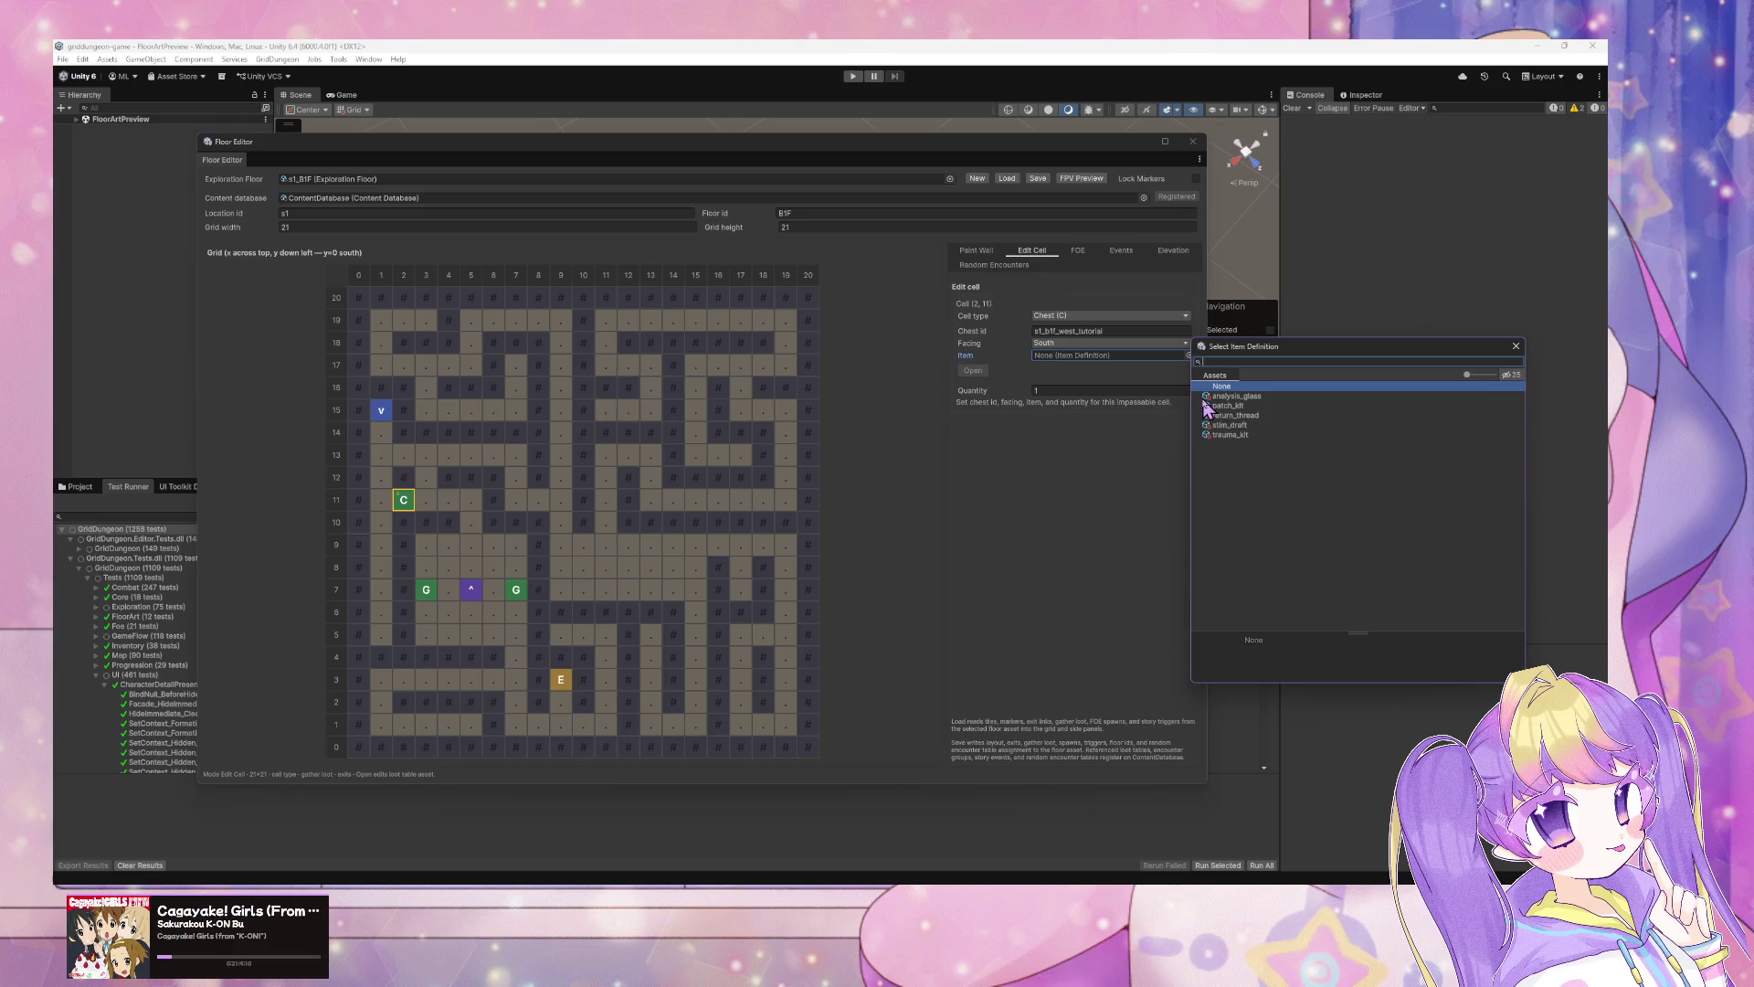
{"action": "left_click", "coordinate": [1259, 408]}
{"action": "left_click", "coordinate": [1259, 415]}
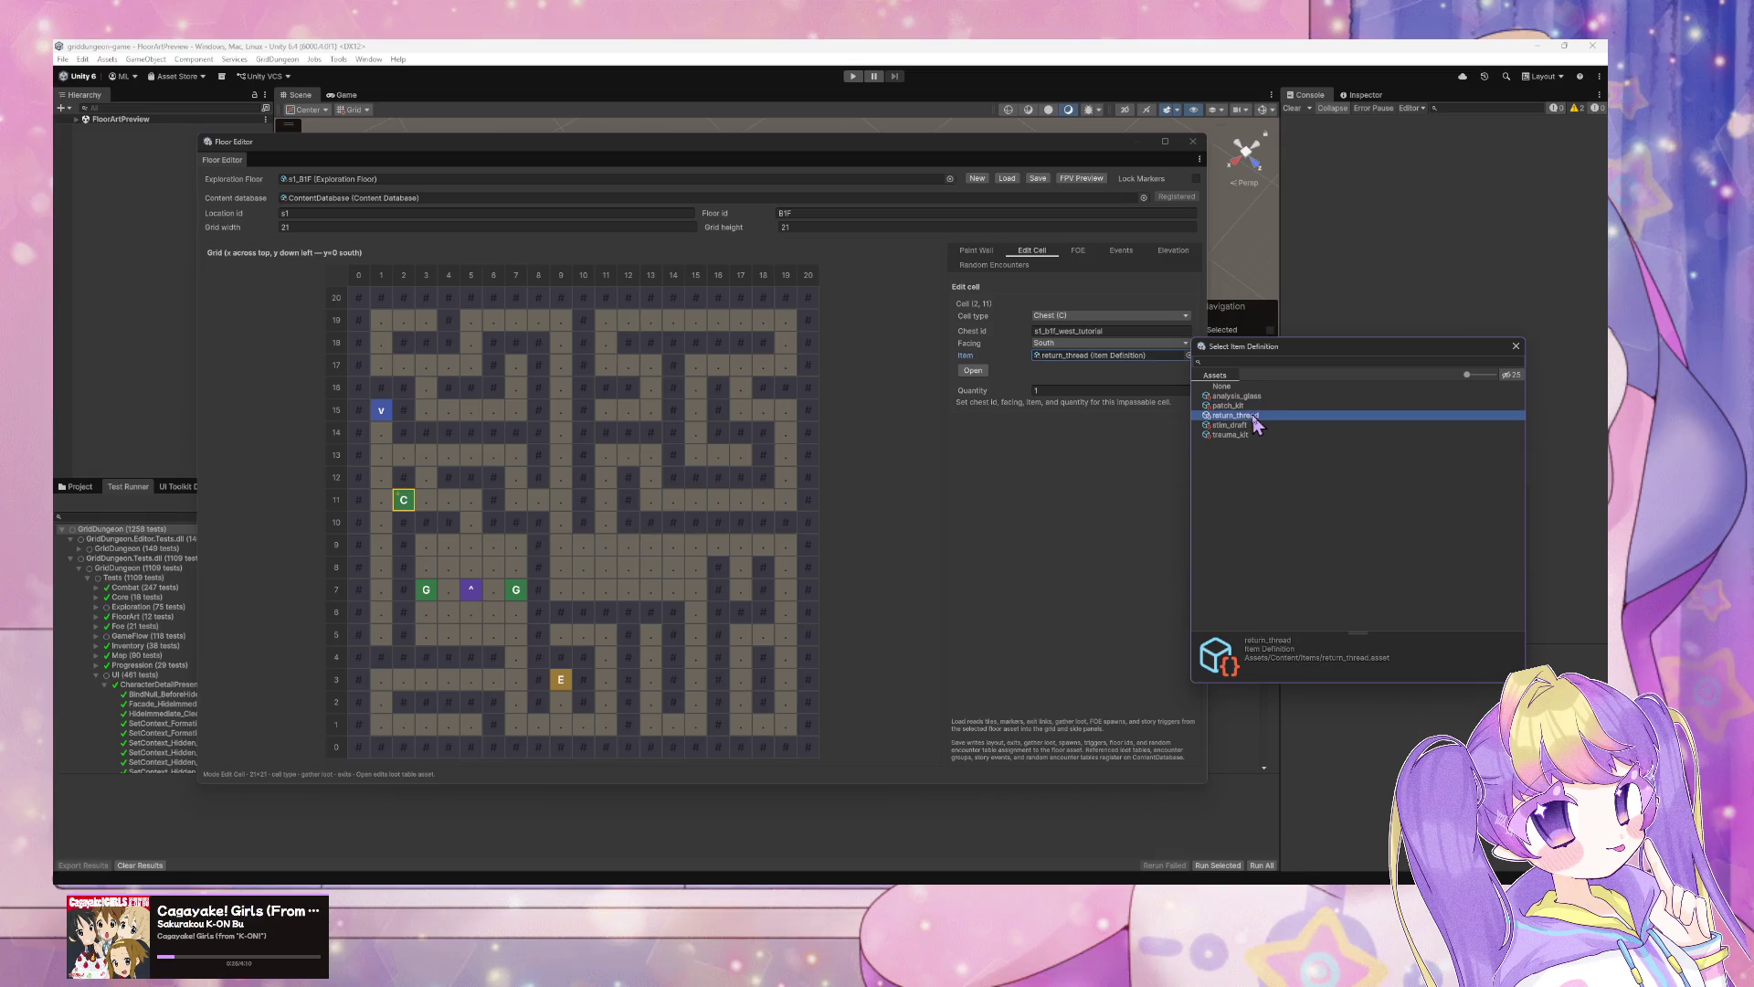
{"action": "left_click", "coordinate": [1266, 398]}
{"action": "left_click", "coordinate": [1257, 414]}
{"action": "left_click", "coordinate": [1252, 425]}
{"action": "left_click", "coordinate": [1248, 435]}
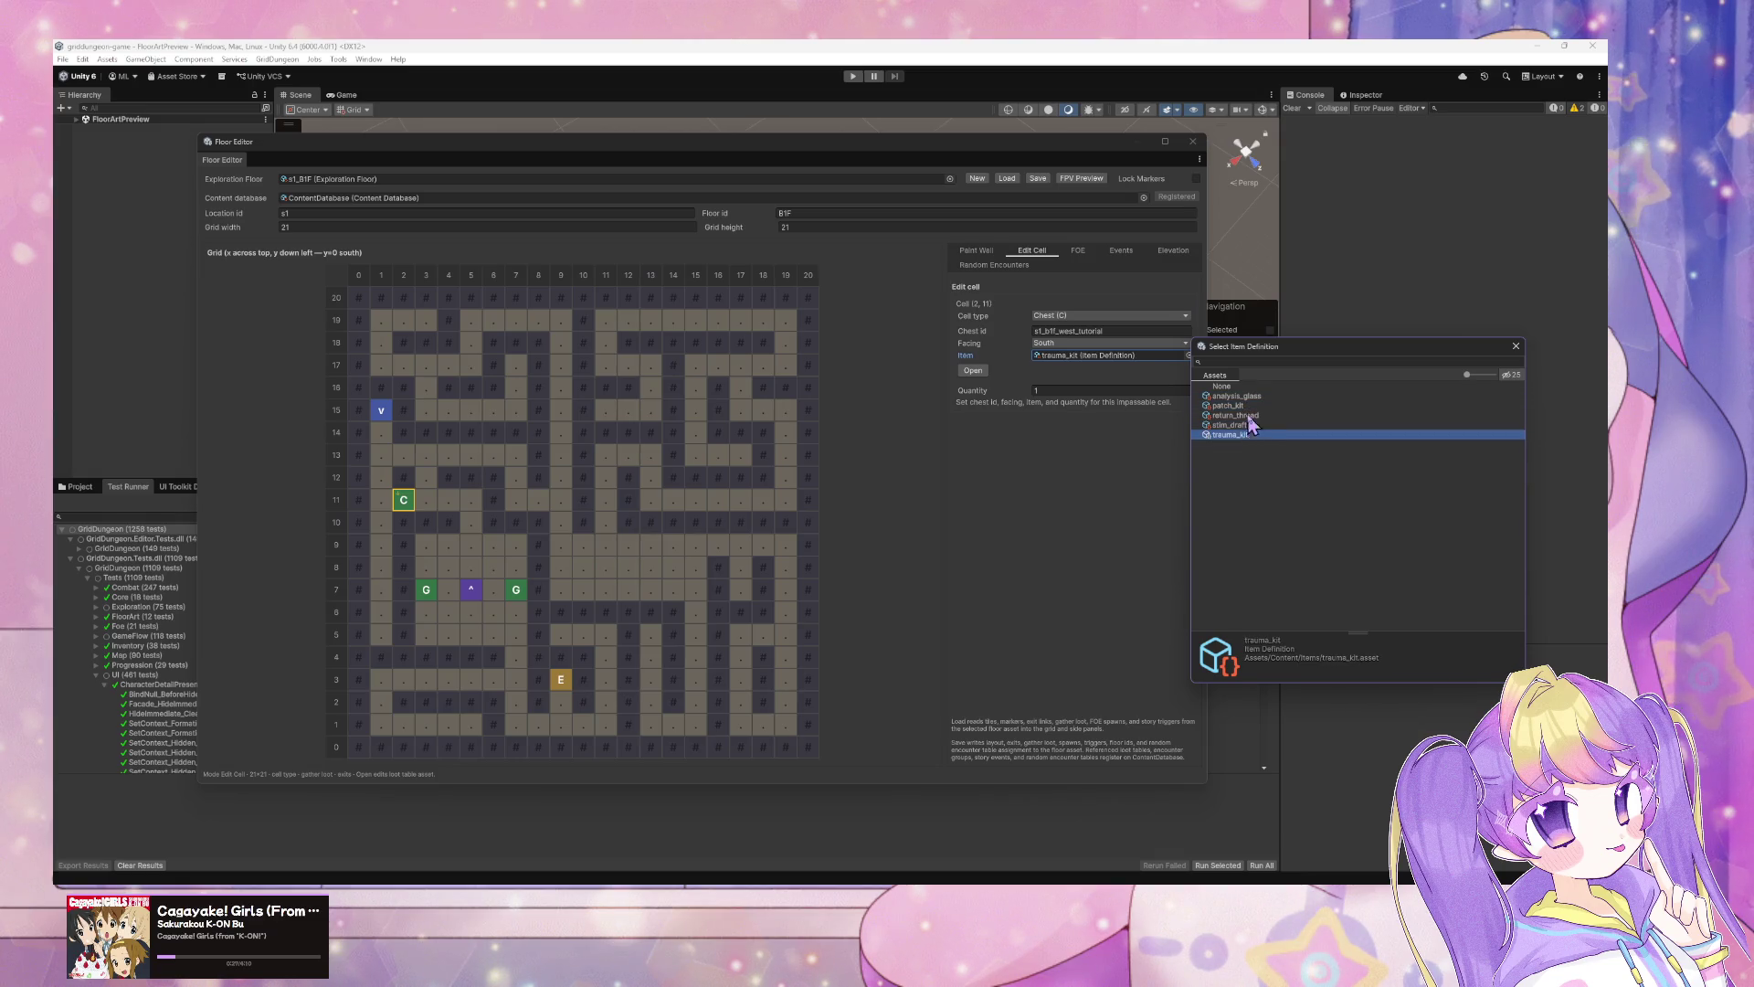
{"action": "left_click", "coordinate": [1247, 408]}
{"action": "left_click", "coordinate": [1258, 397]}
{"action": "left_click", "coordinate": [1253, 406]}
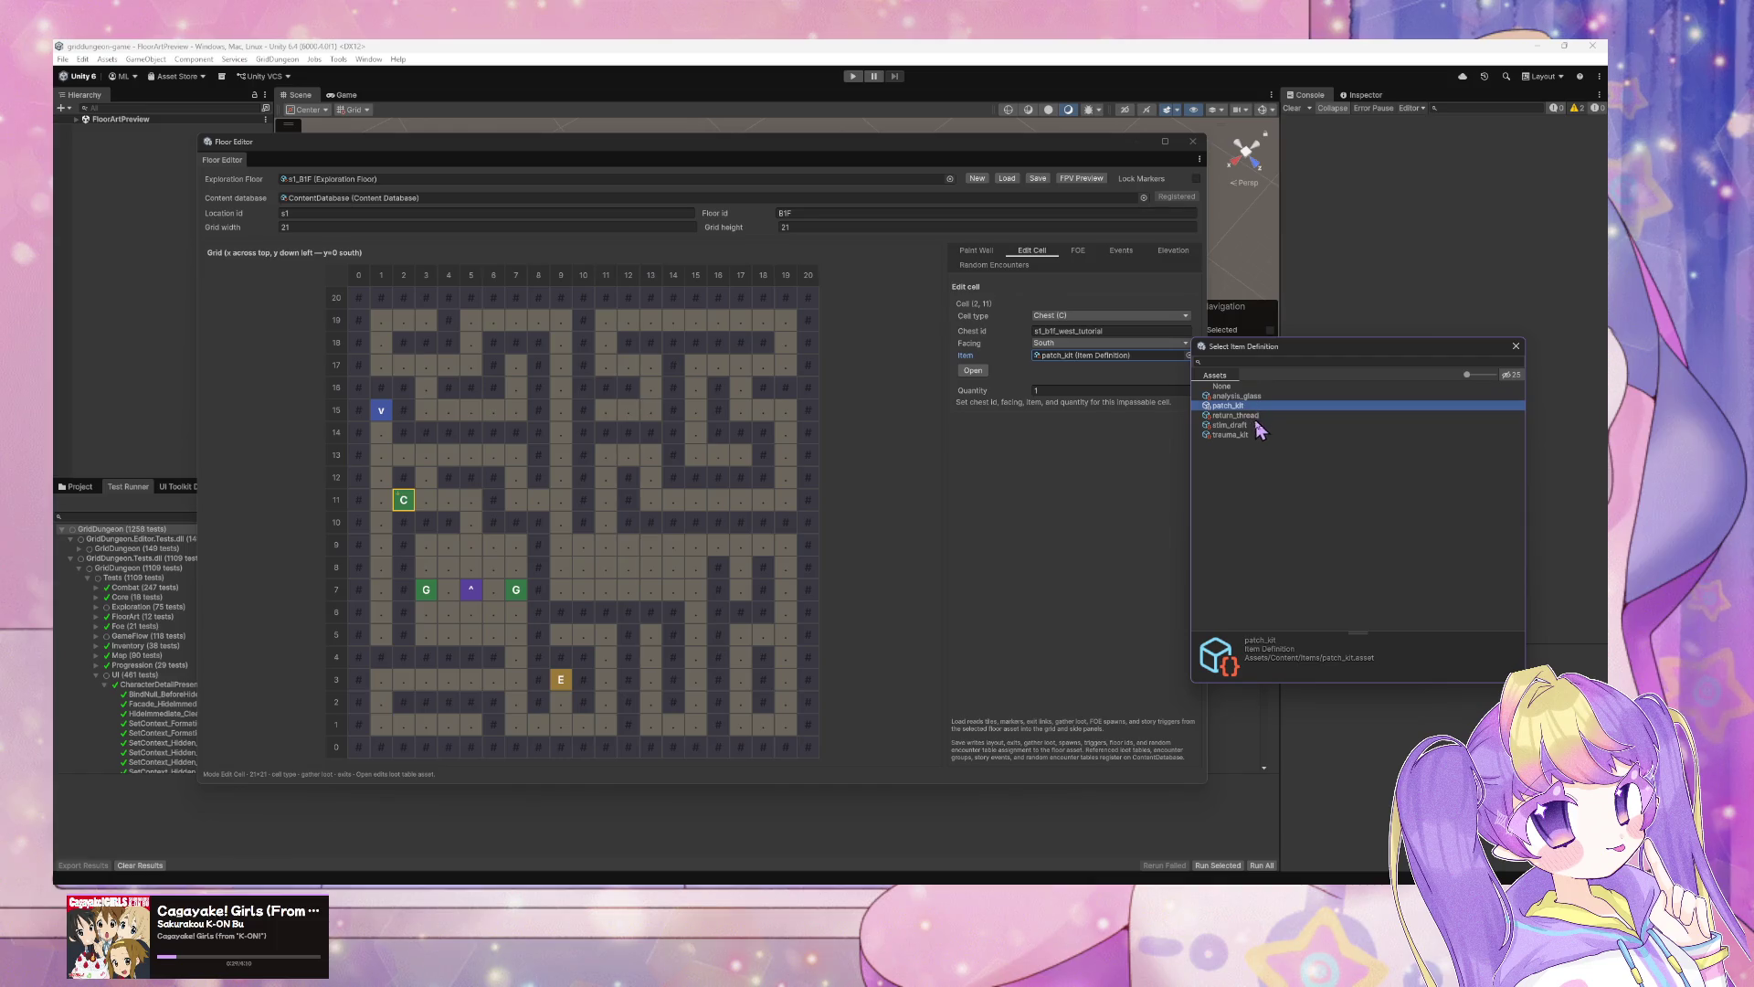
{"action": "left_click", "coordinate": [1252, 425]}
{"action": "left_click", "coordinate": [1250, 435]}
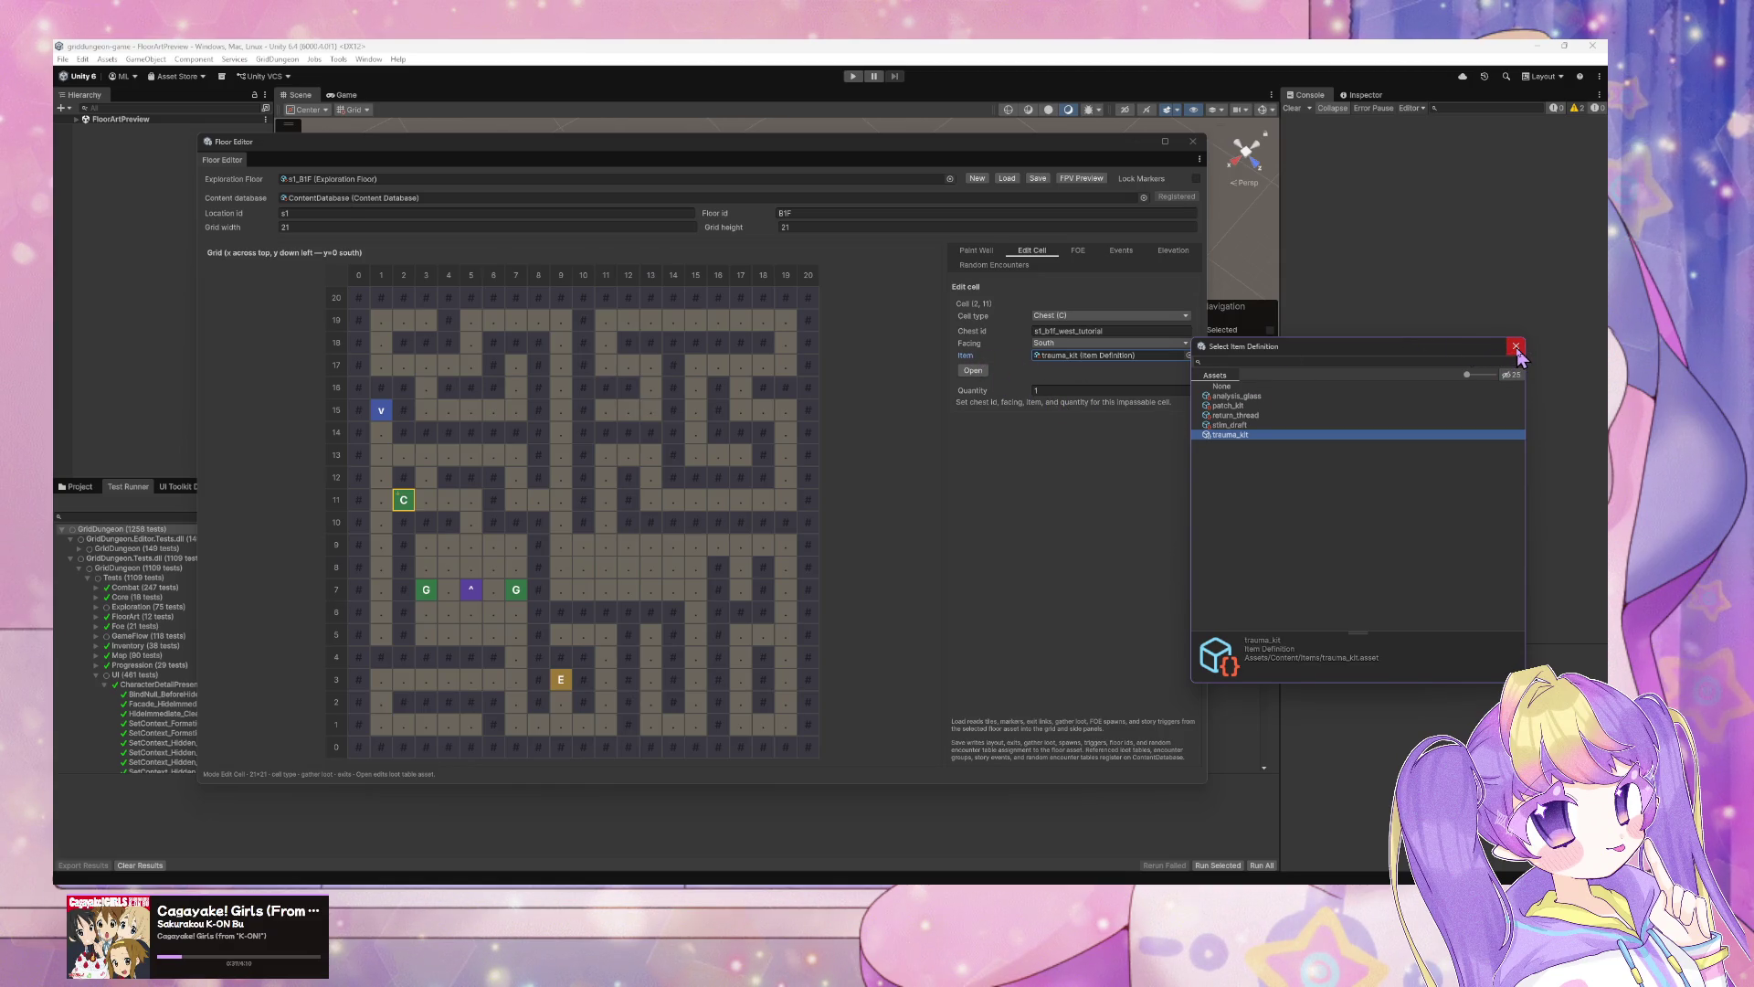
{"action": "key", "text": "alt+Tab"}
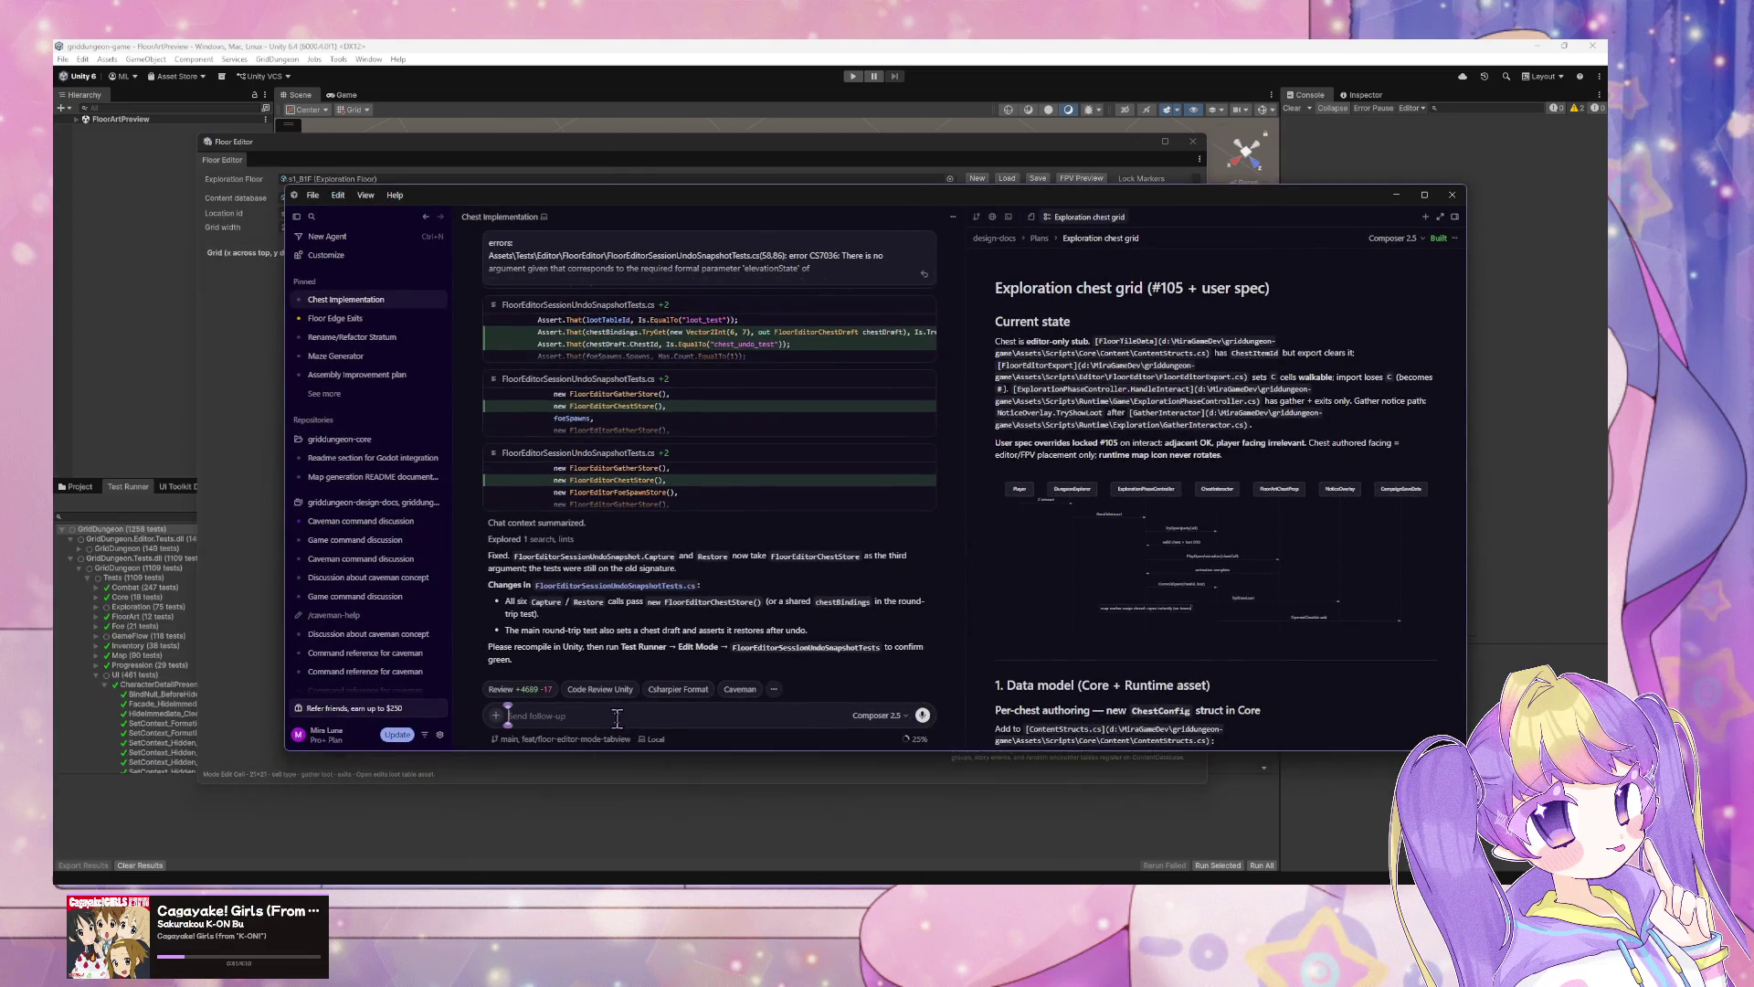
Step: Send the agent the follow-up 'chest can also contain equipment'
{"action": "type", "text": "chest can"}
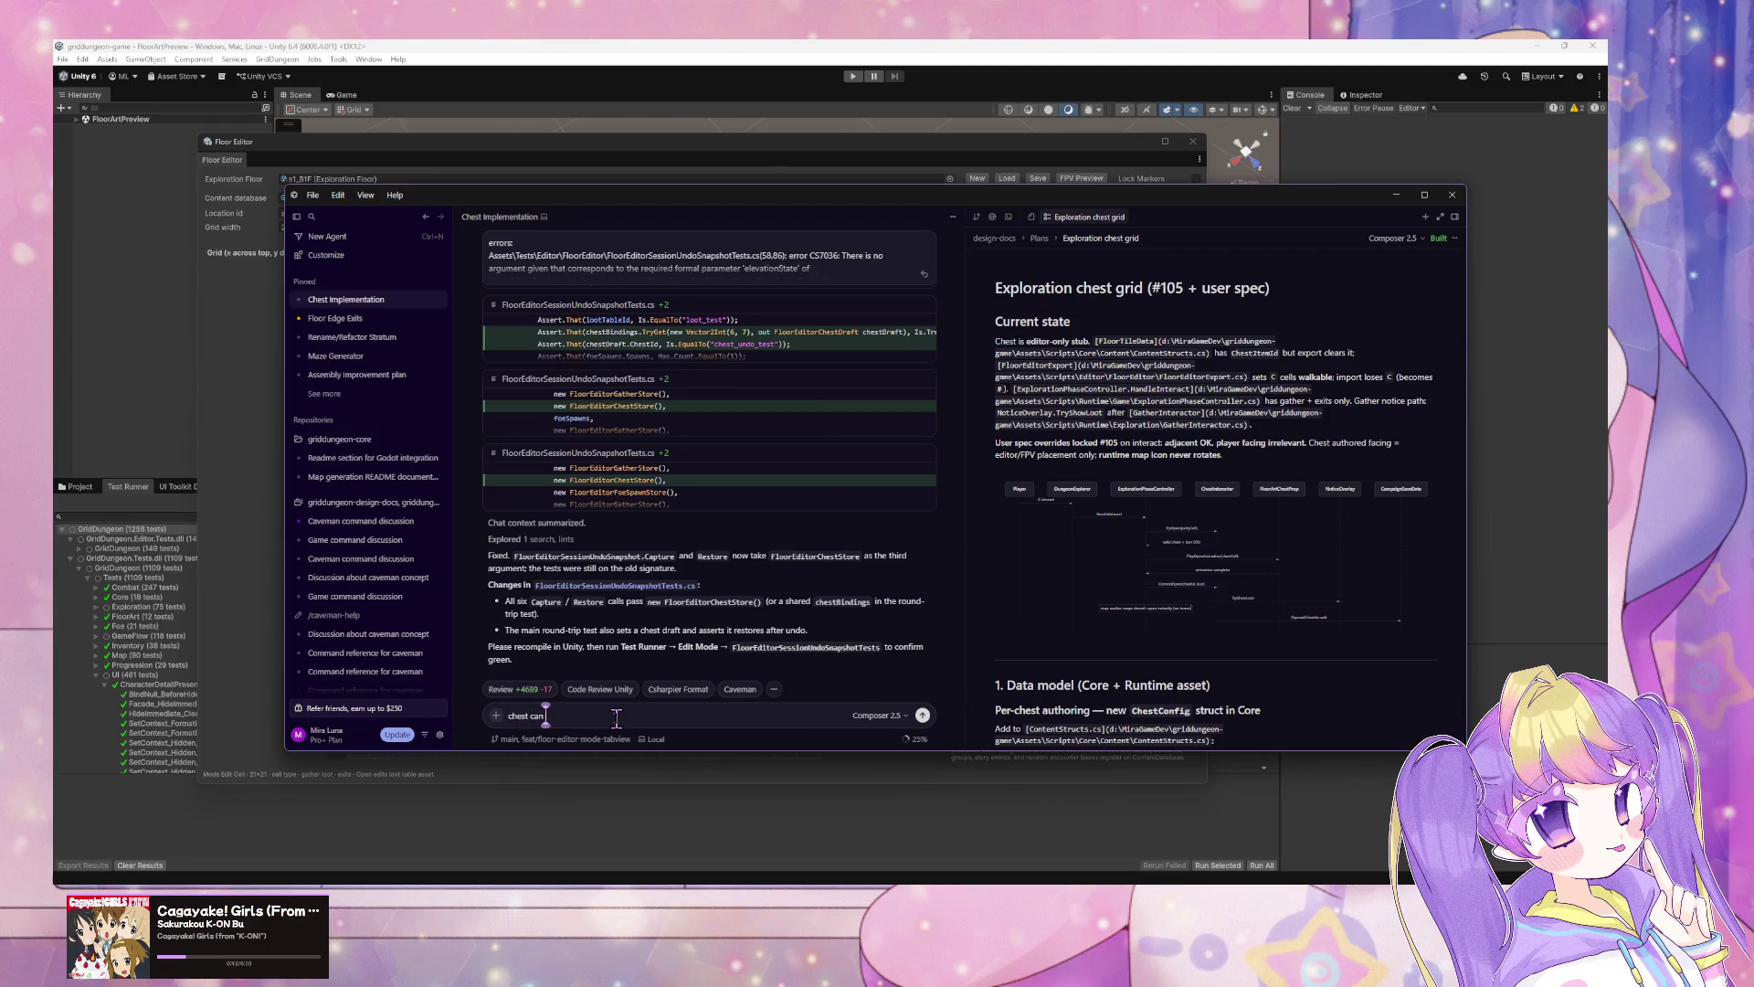
{"action": "type", "text": " also contains equi"}
{"action": "type", "text": "pment"}
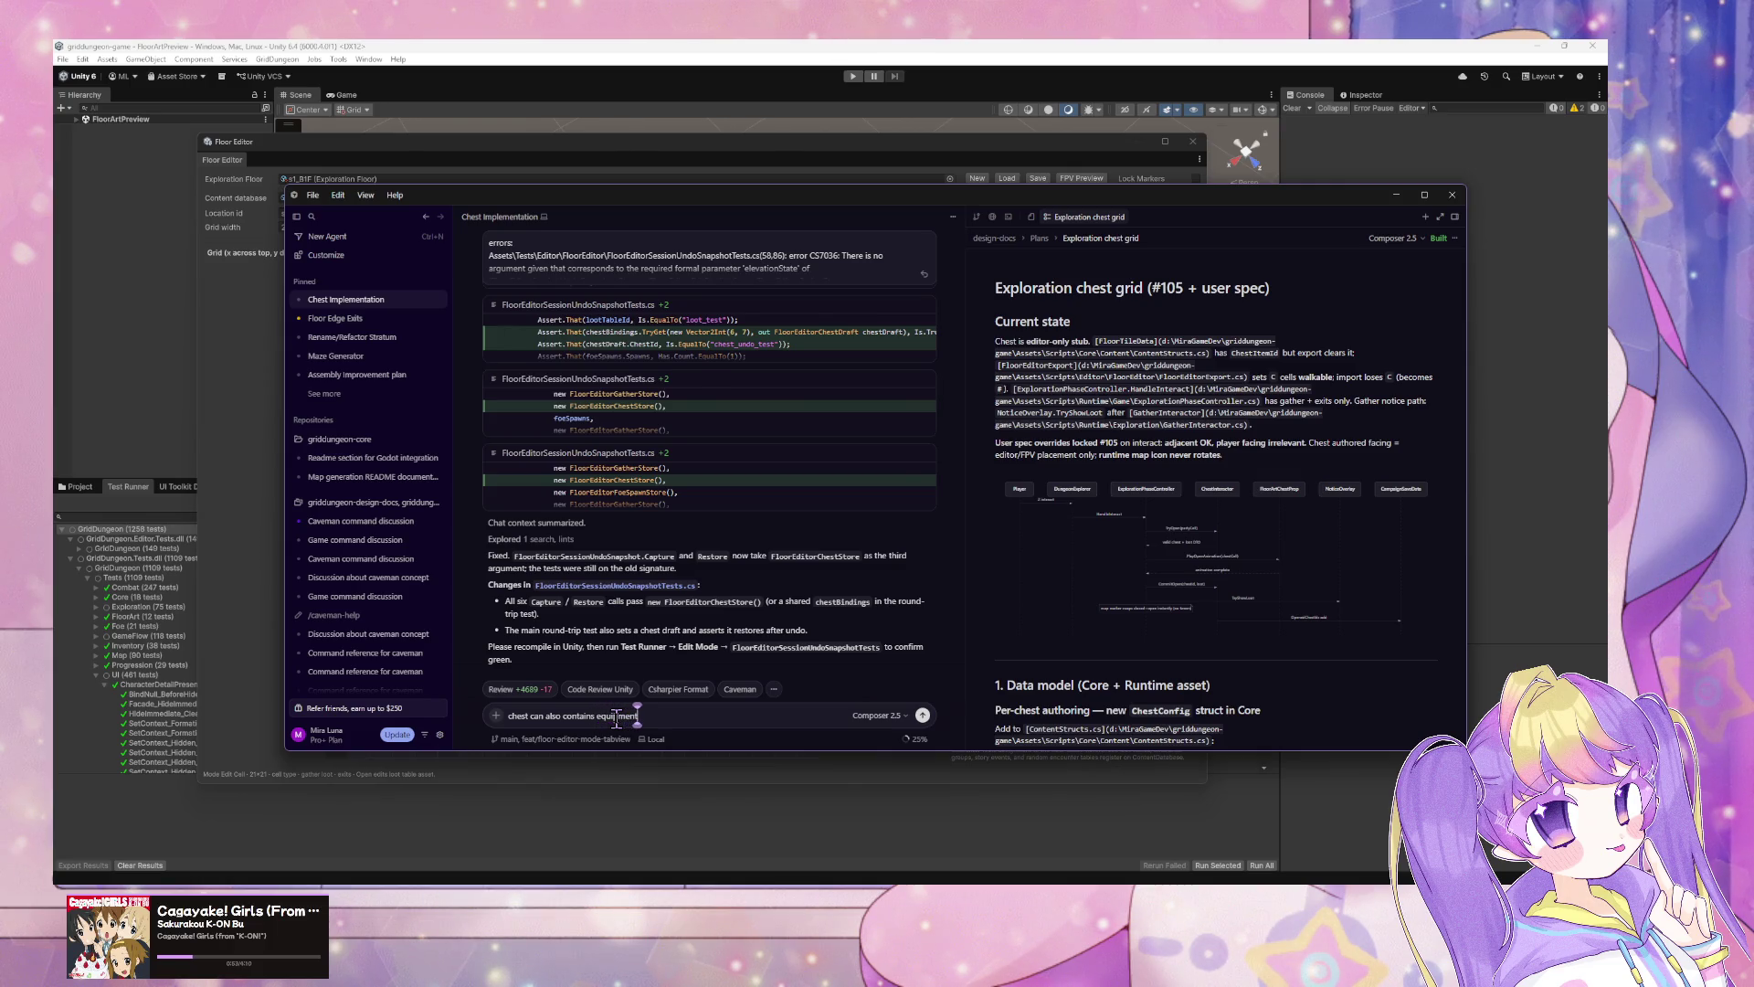
{"action": "key", "text": "Return"}
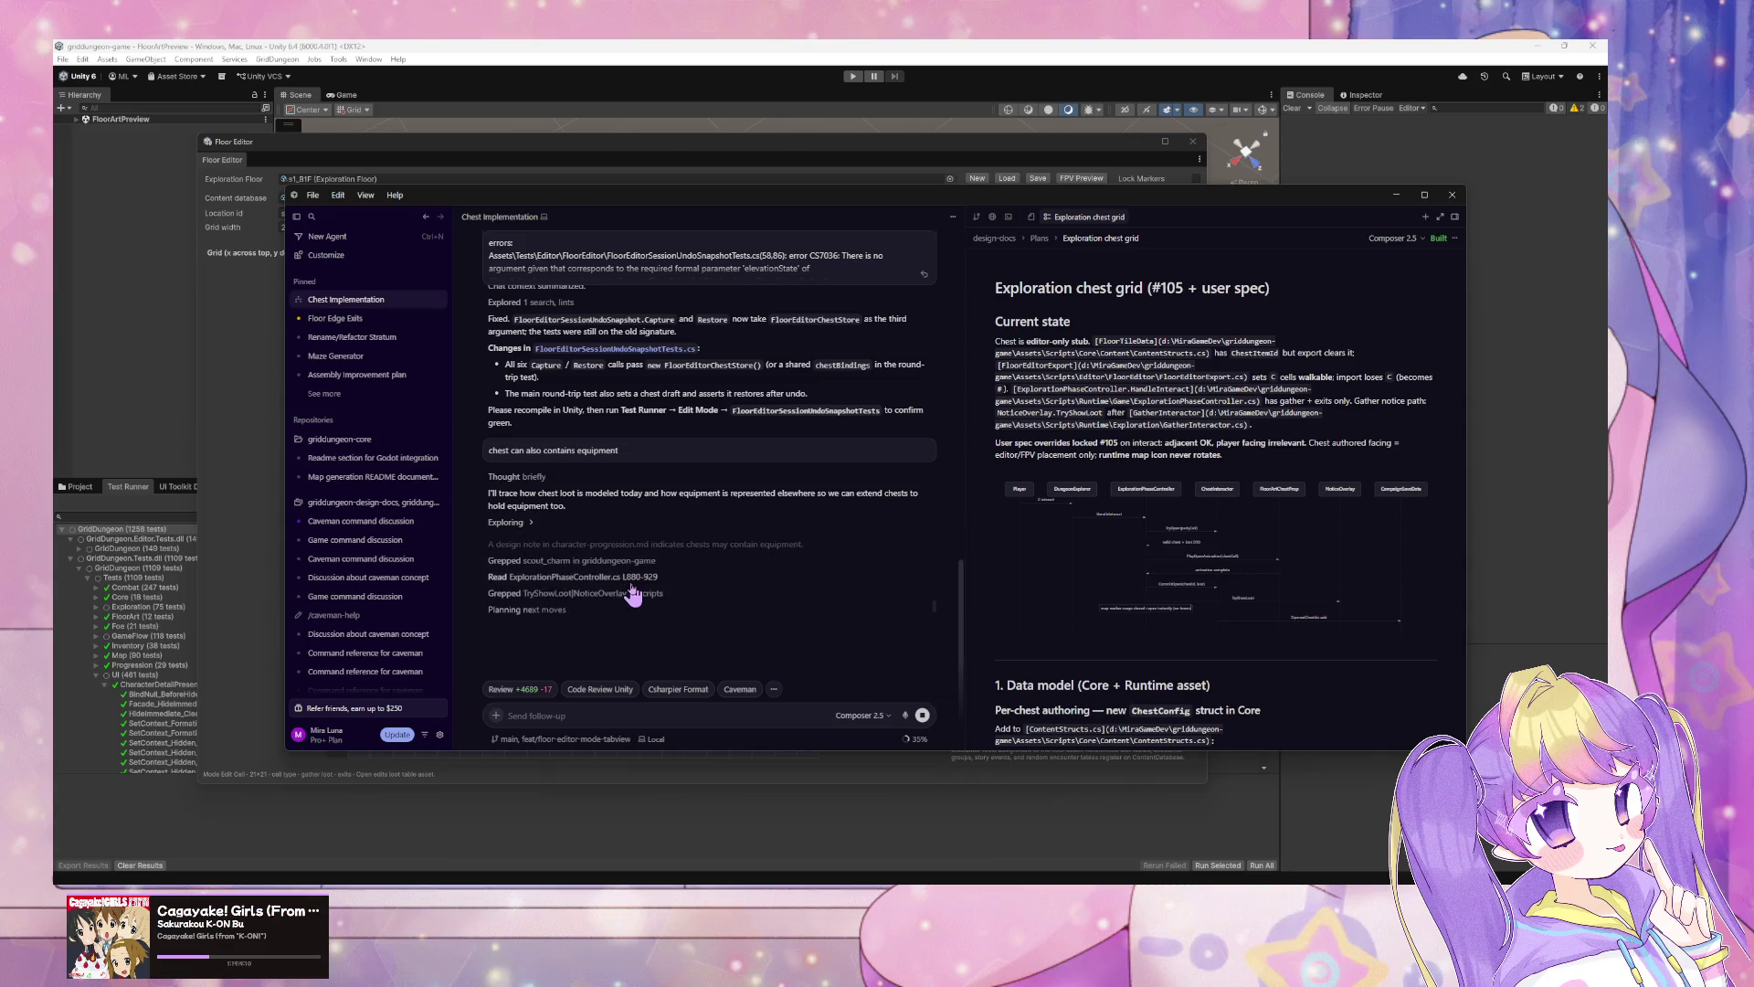
{"action": "key", "text": "alt+Tab"}
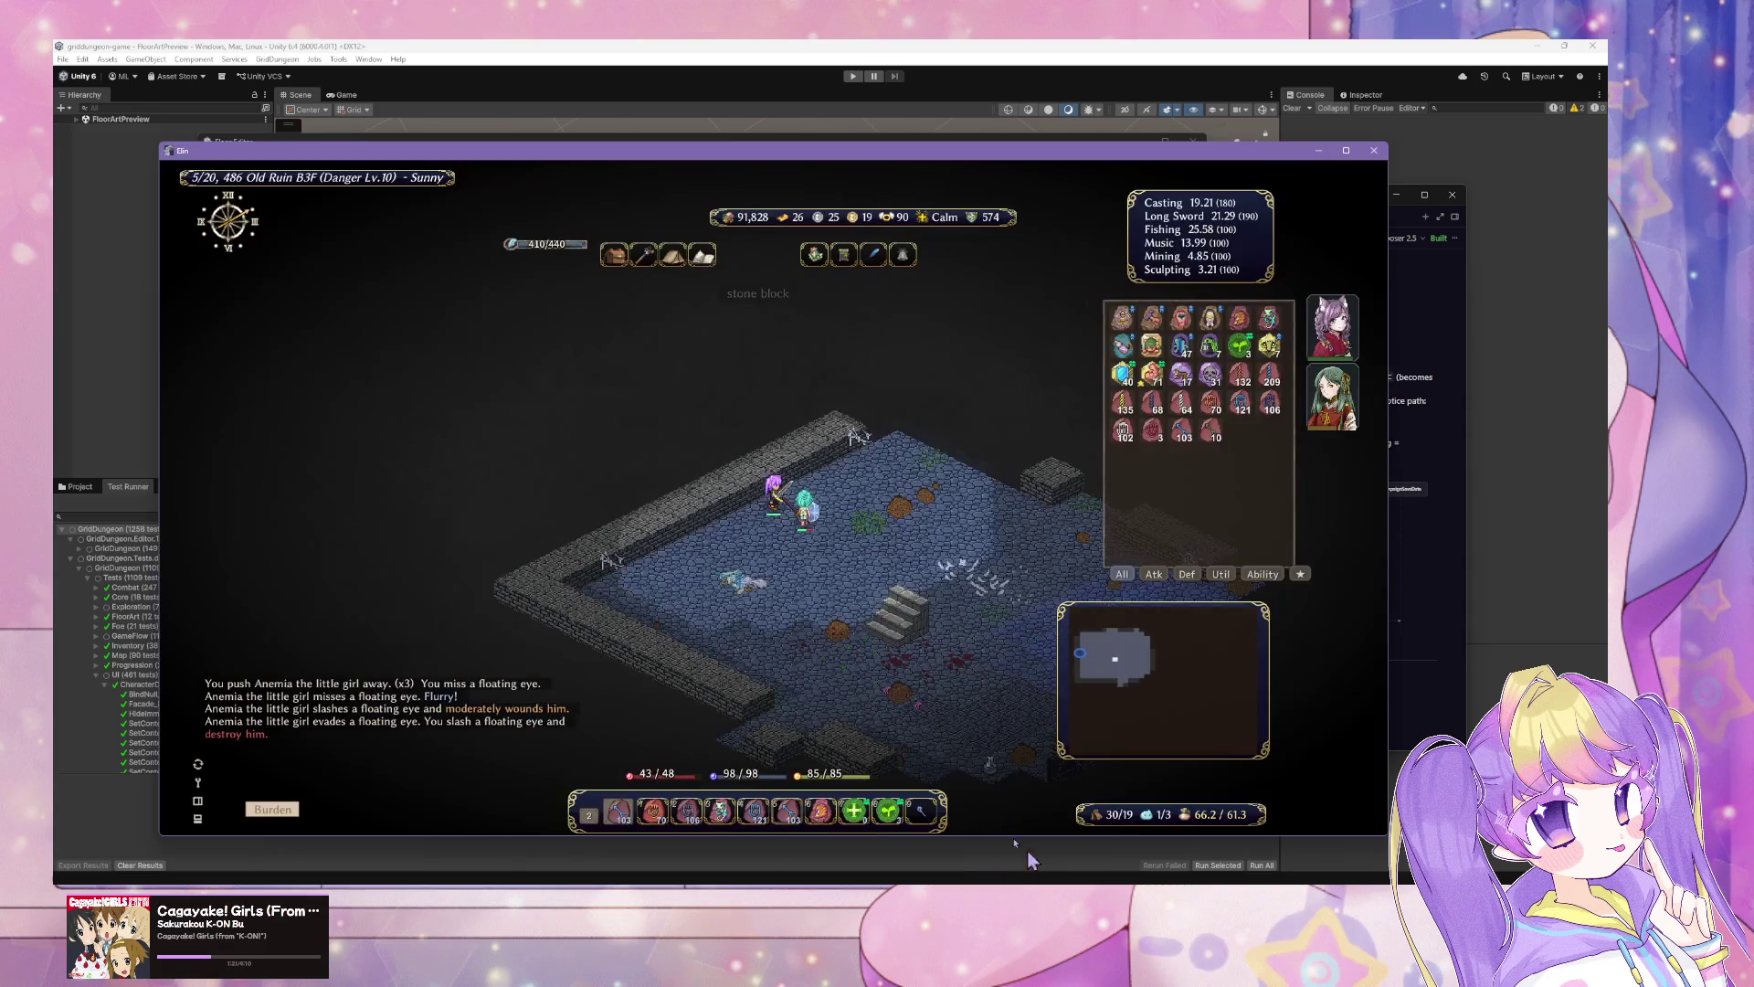
Step: Walk through the door, rest to recover, then head up the corridor picking up items
{"action": "key", "text": "Right"}
{"action": "key", "text": "Right"}
{"action": "key", "text": "Right"}
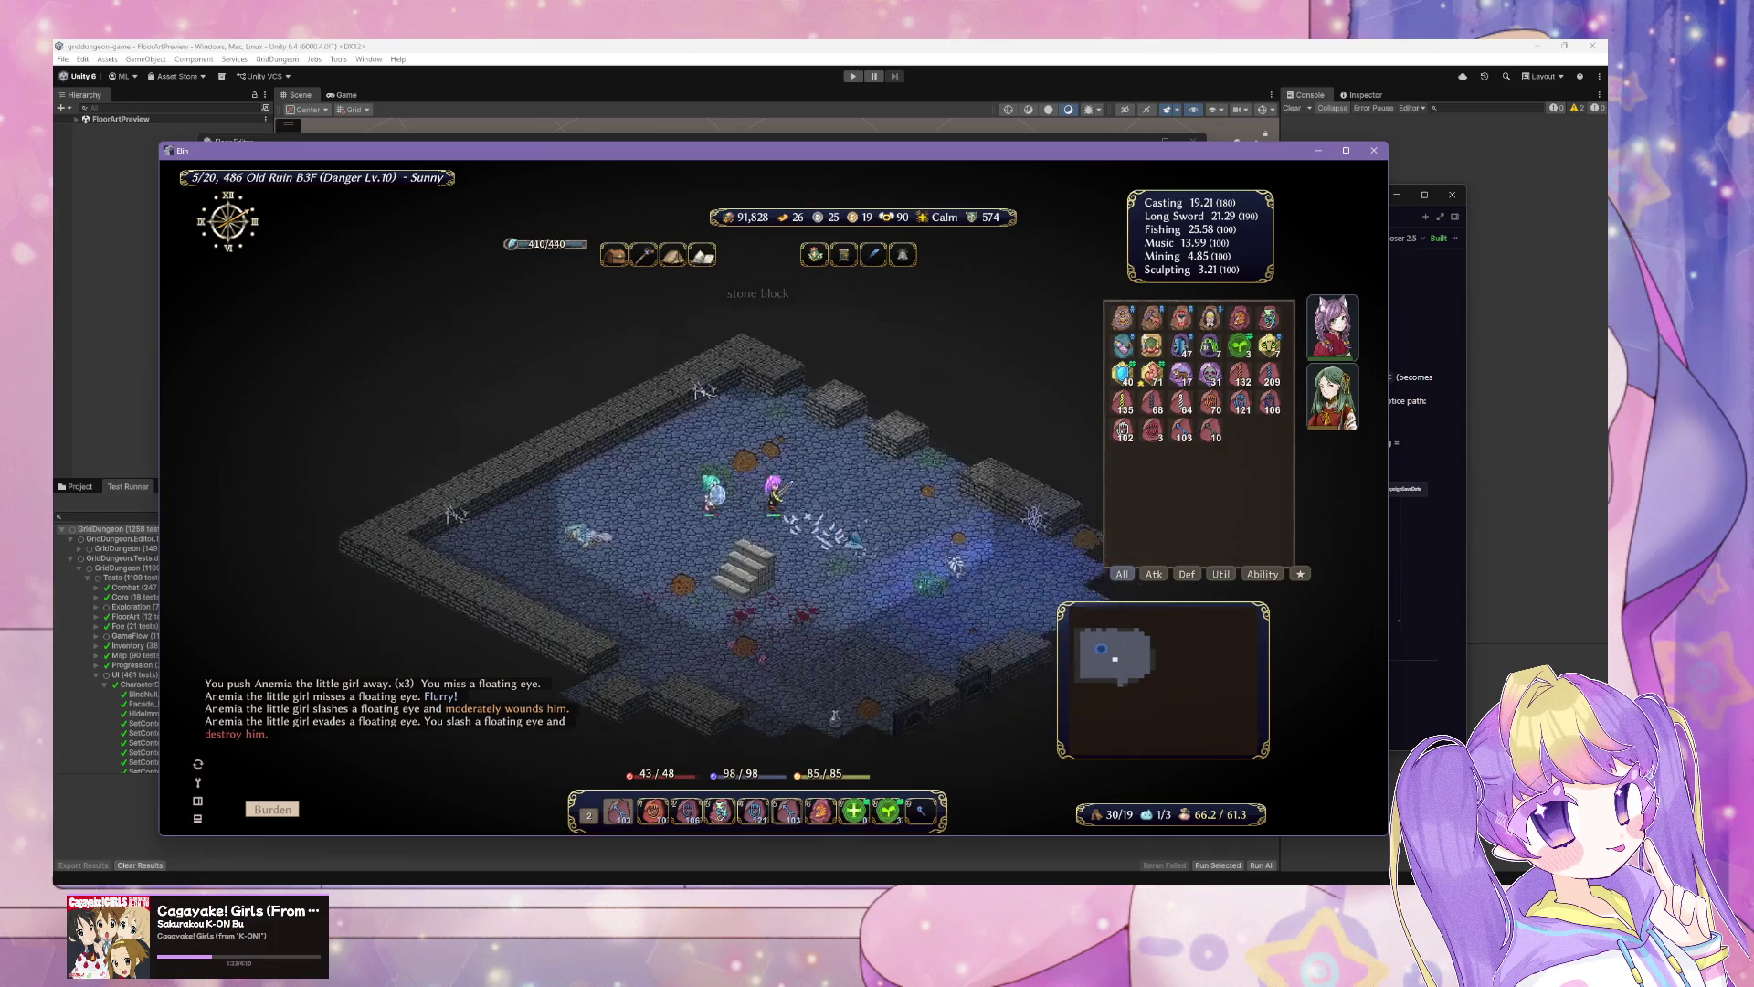
{"action": "key", "text": "Right"}
{"action": "key", "text": "Right"}
{"action": "key", "text": "Right"}
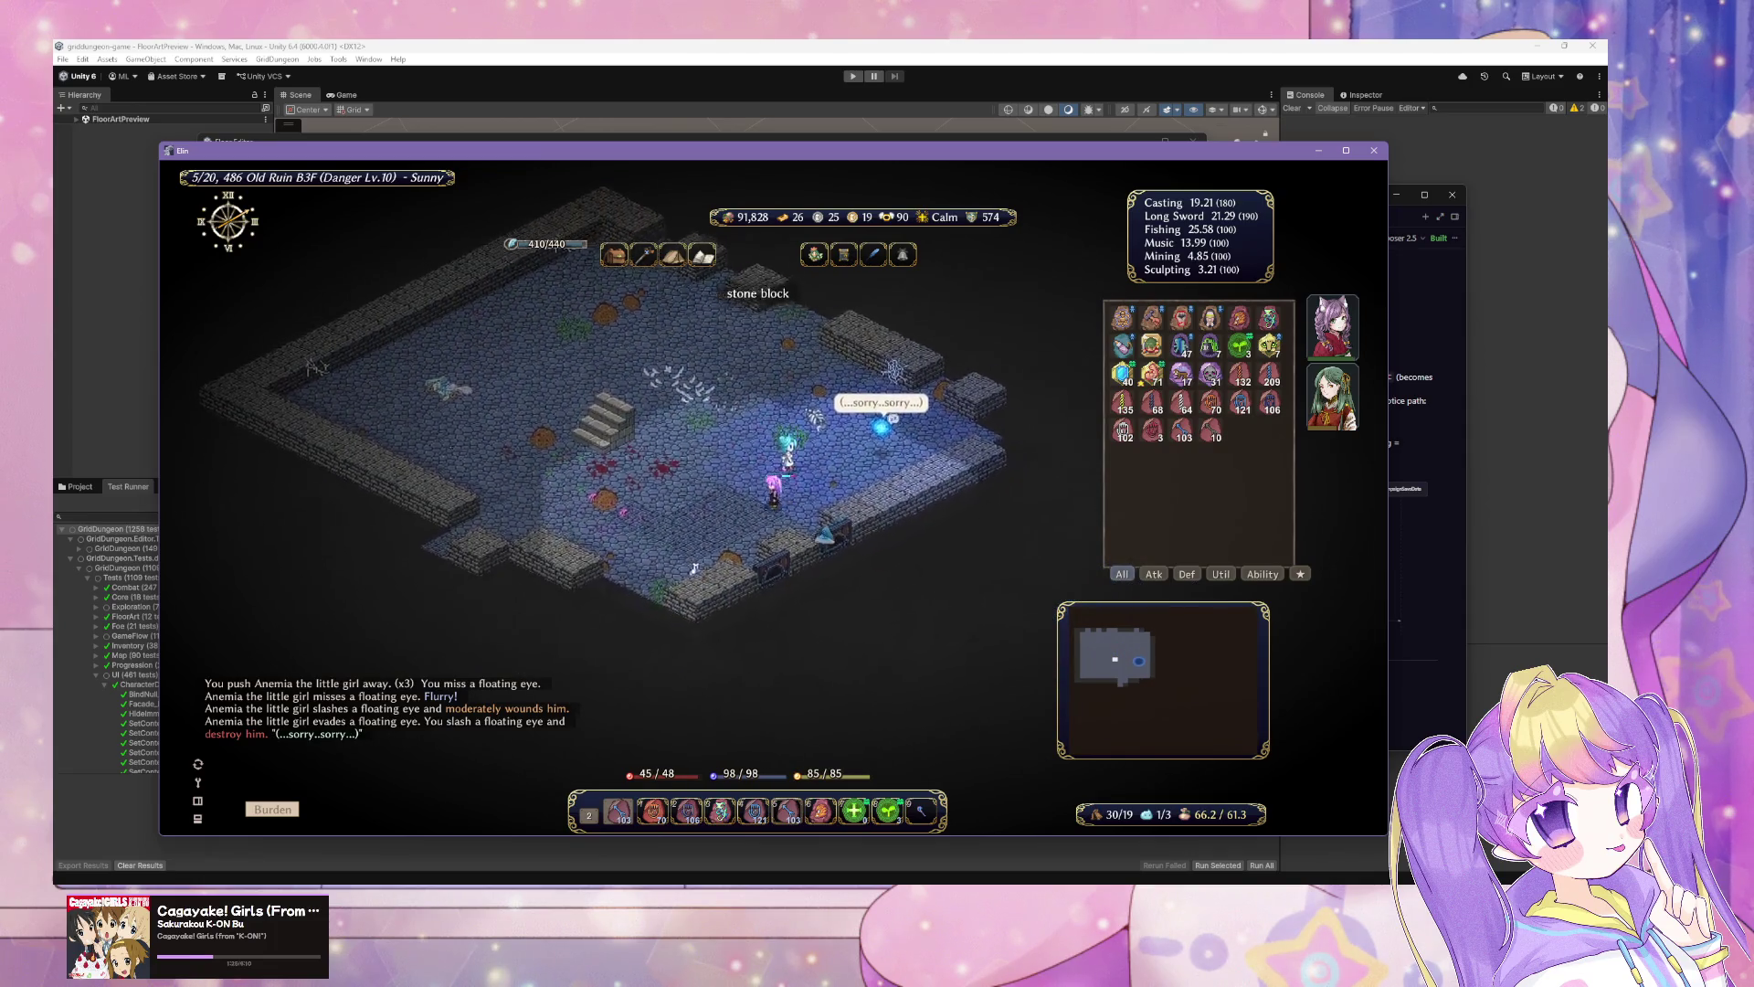
{"action": "key", "text": "Left"}
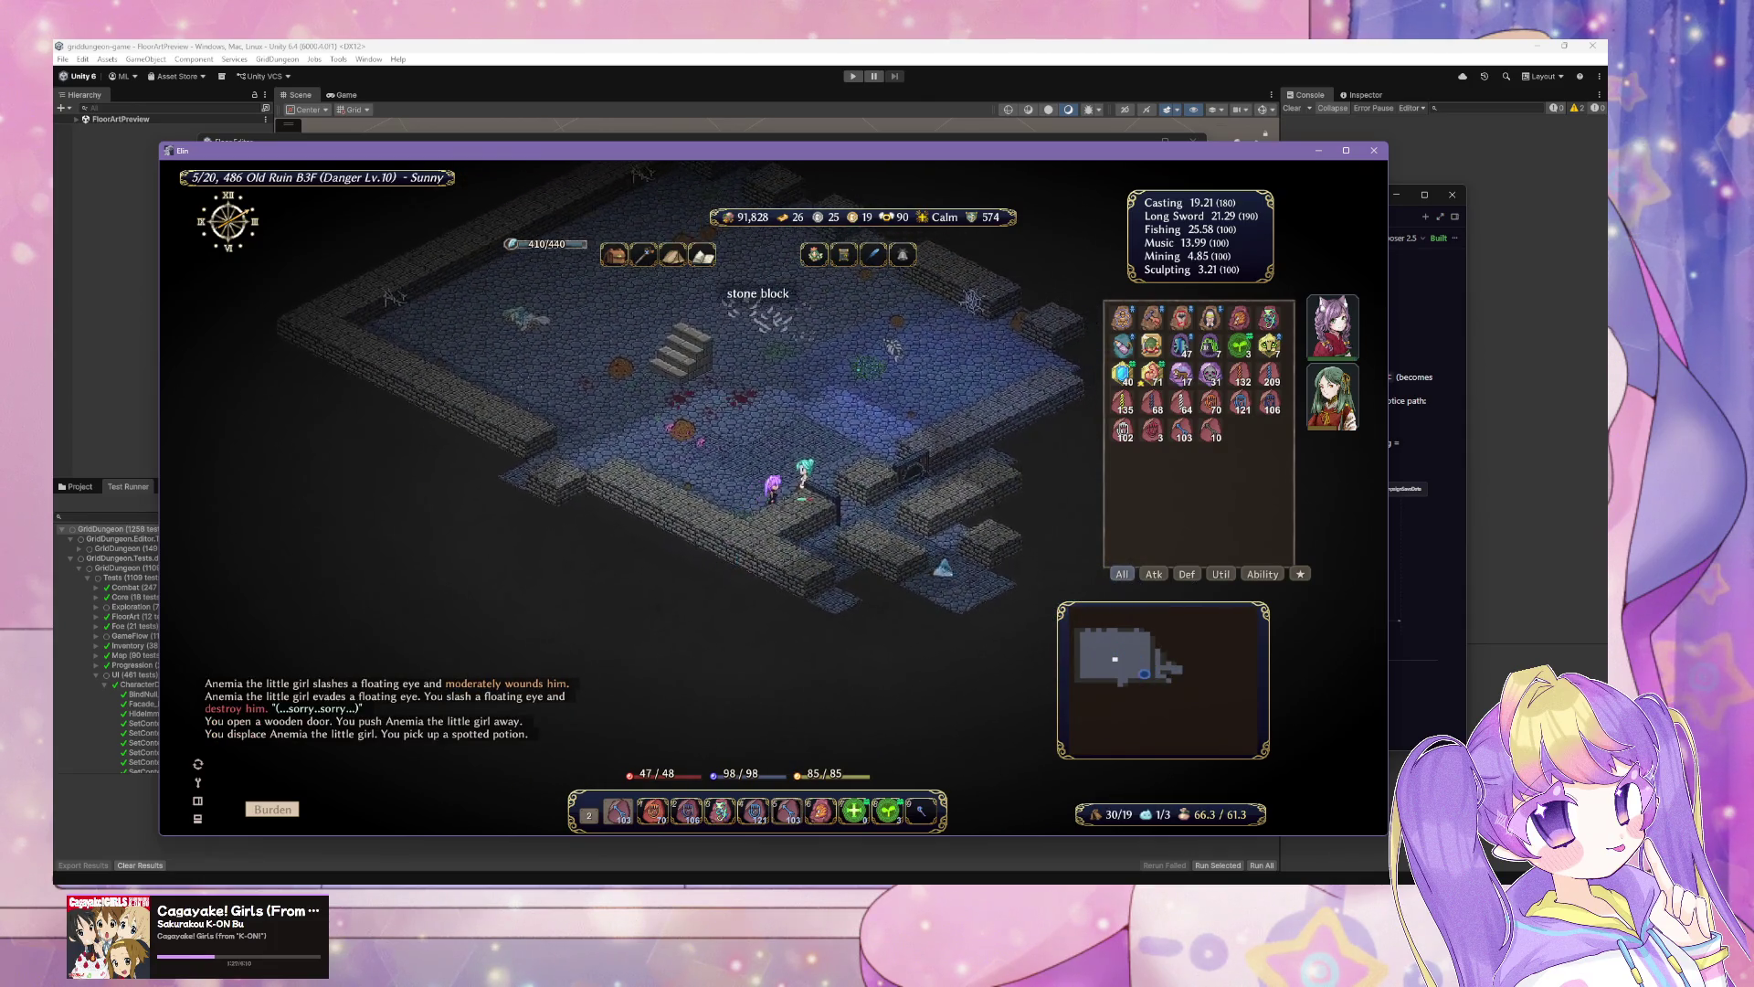
{"action": "mouse_move", "coordinate": [1183, 430]}
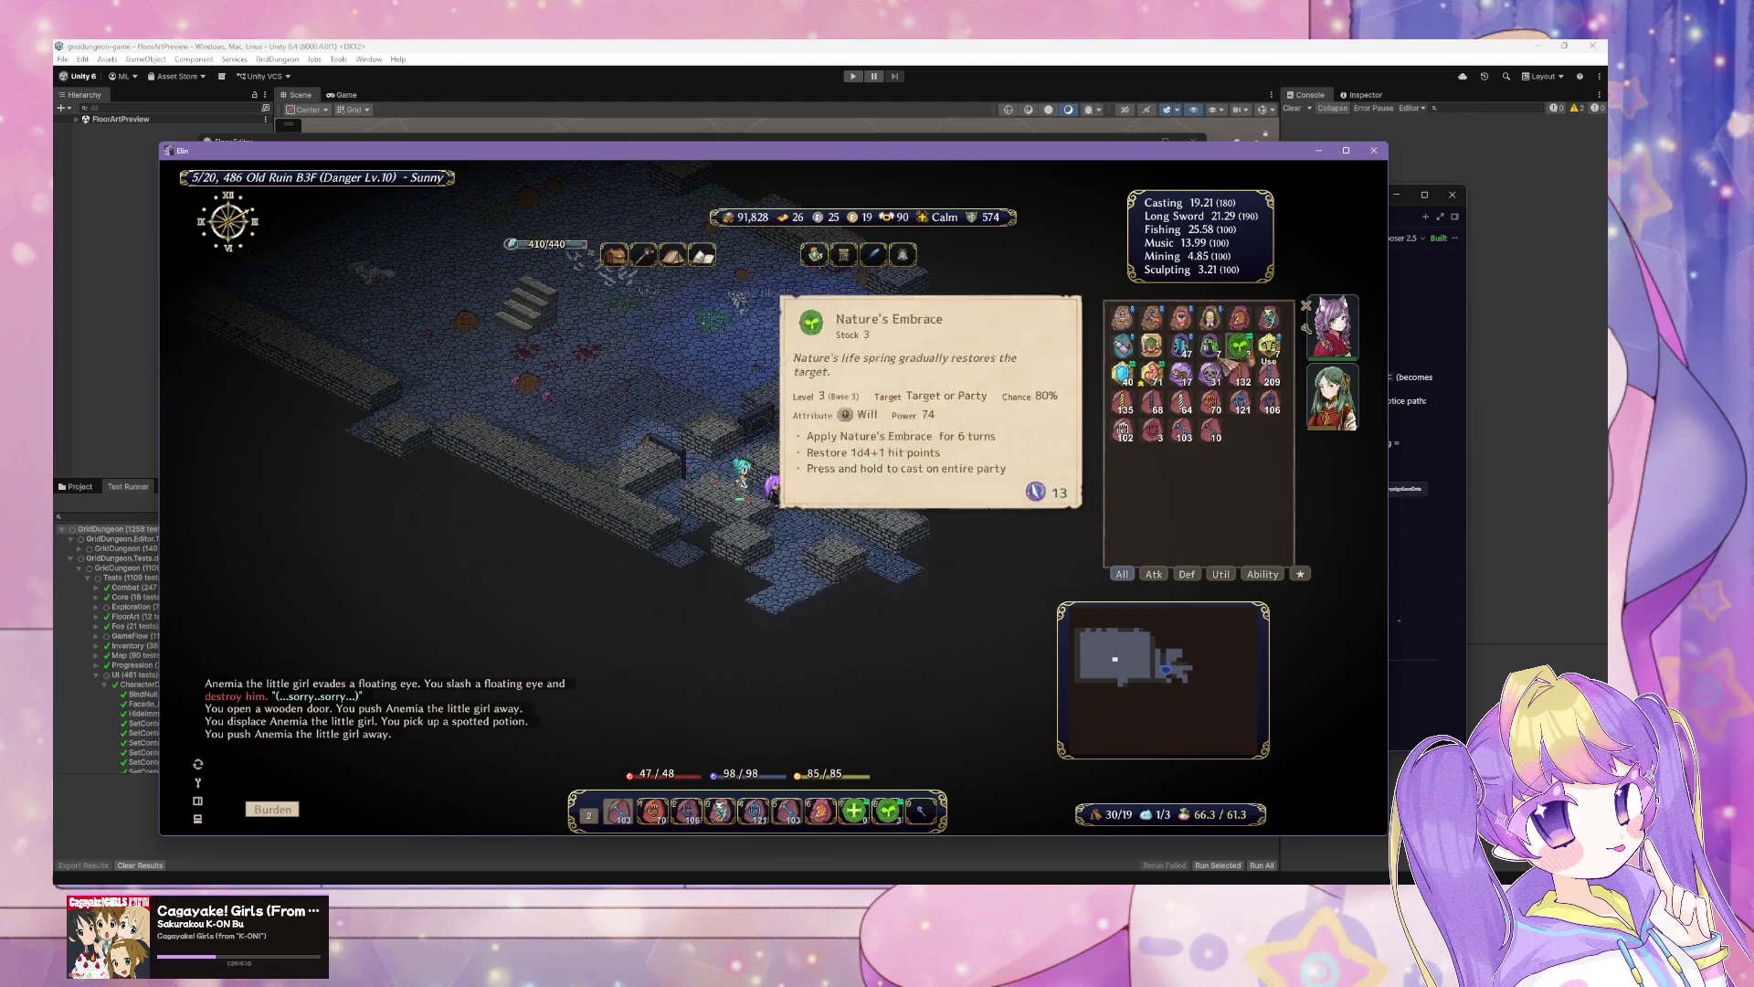
{"action": "left_click", "coordinate": [1121, 318]}
{"action": "left_click", "coordinate": [1121, 319]}
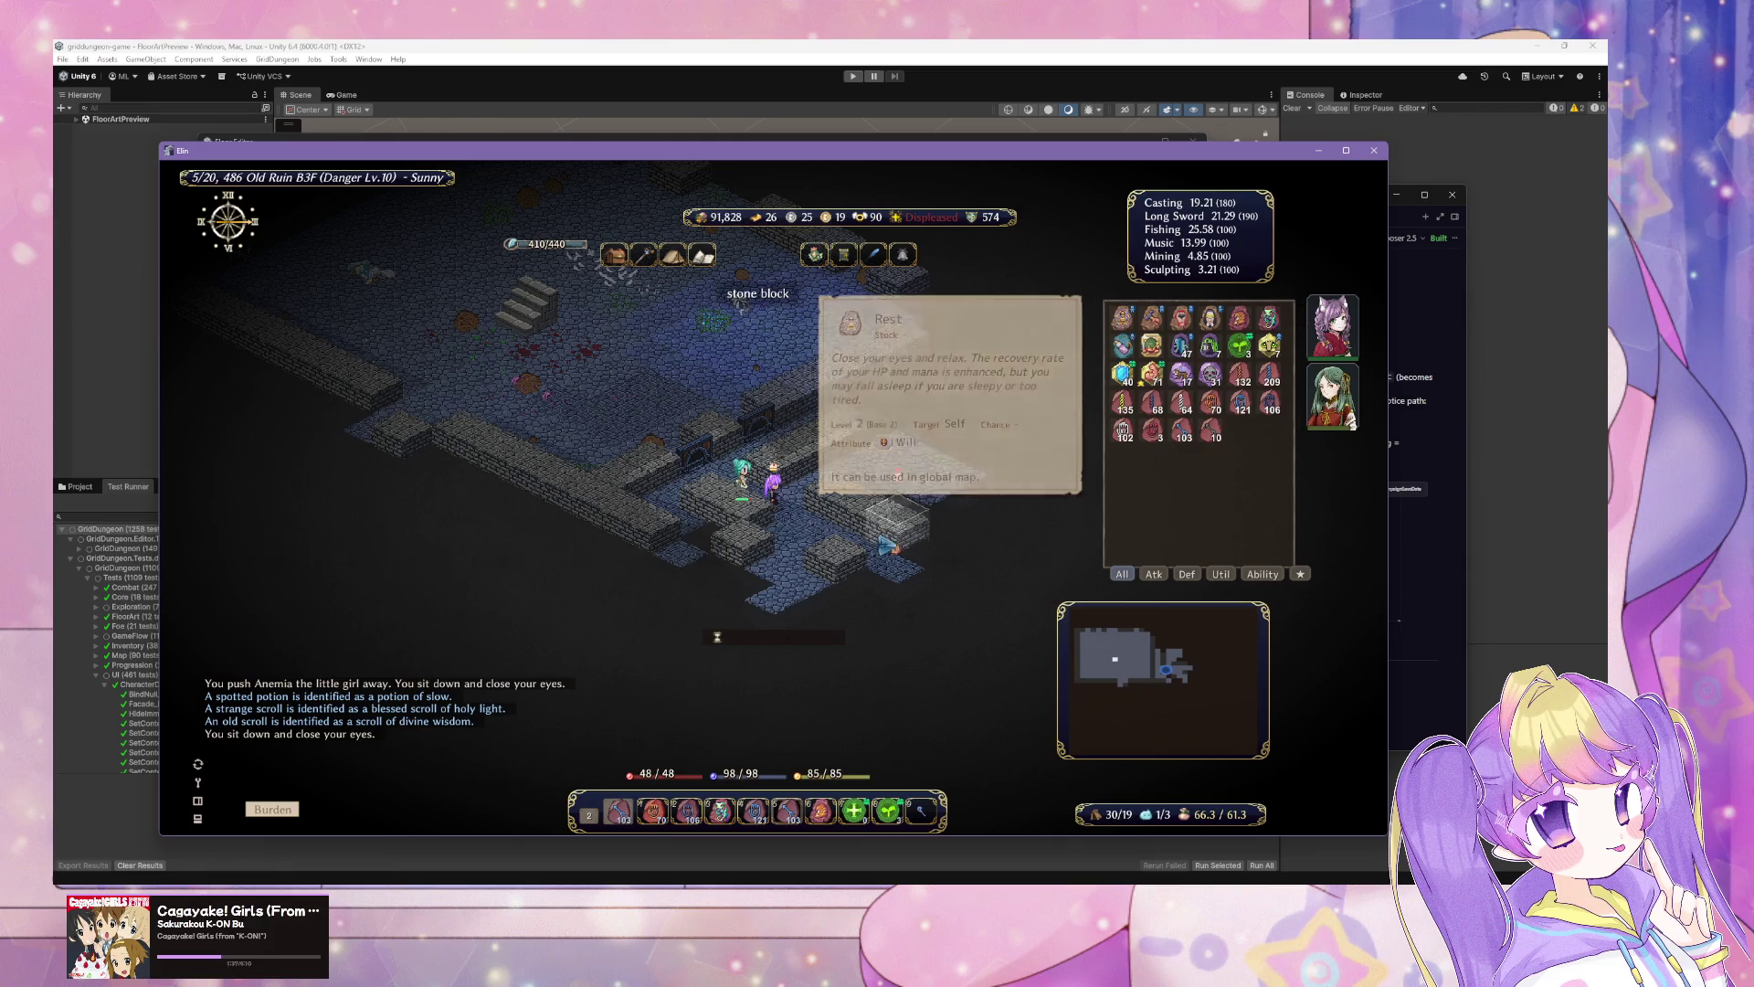
{"action": "left_click", "coordinate": [948, 534]}
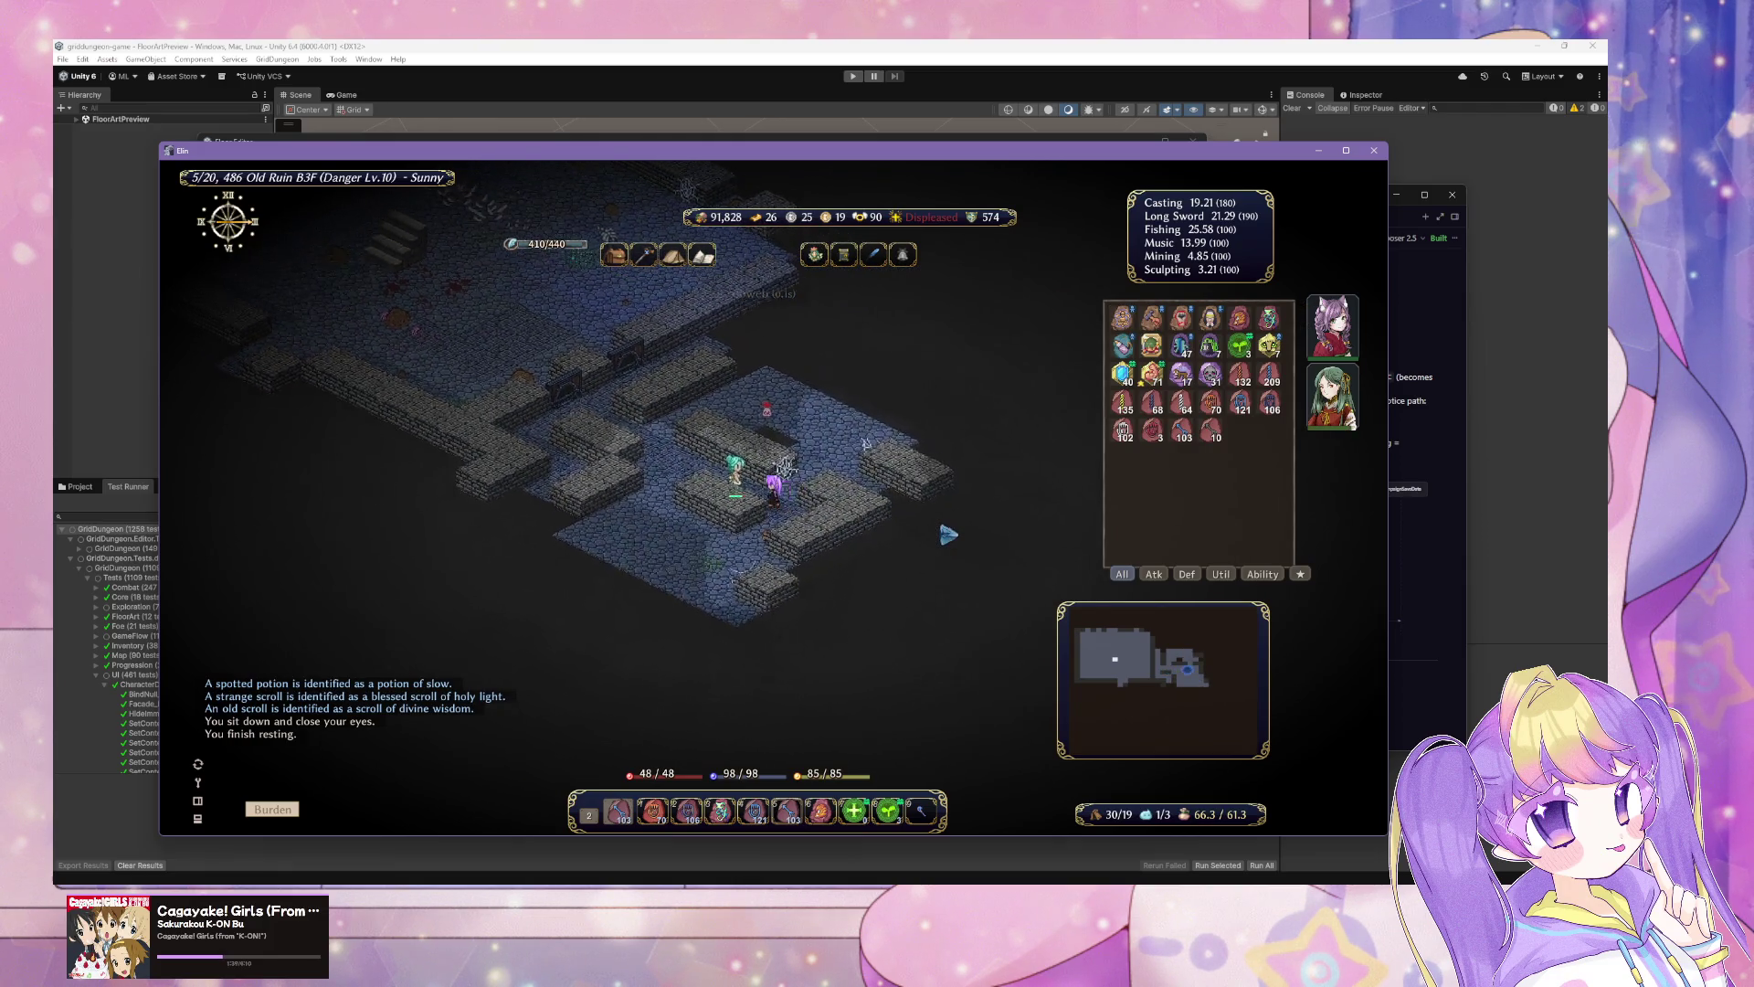
{"action": "key", "text": "w"}
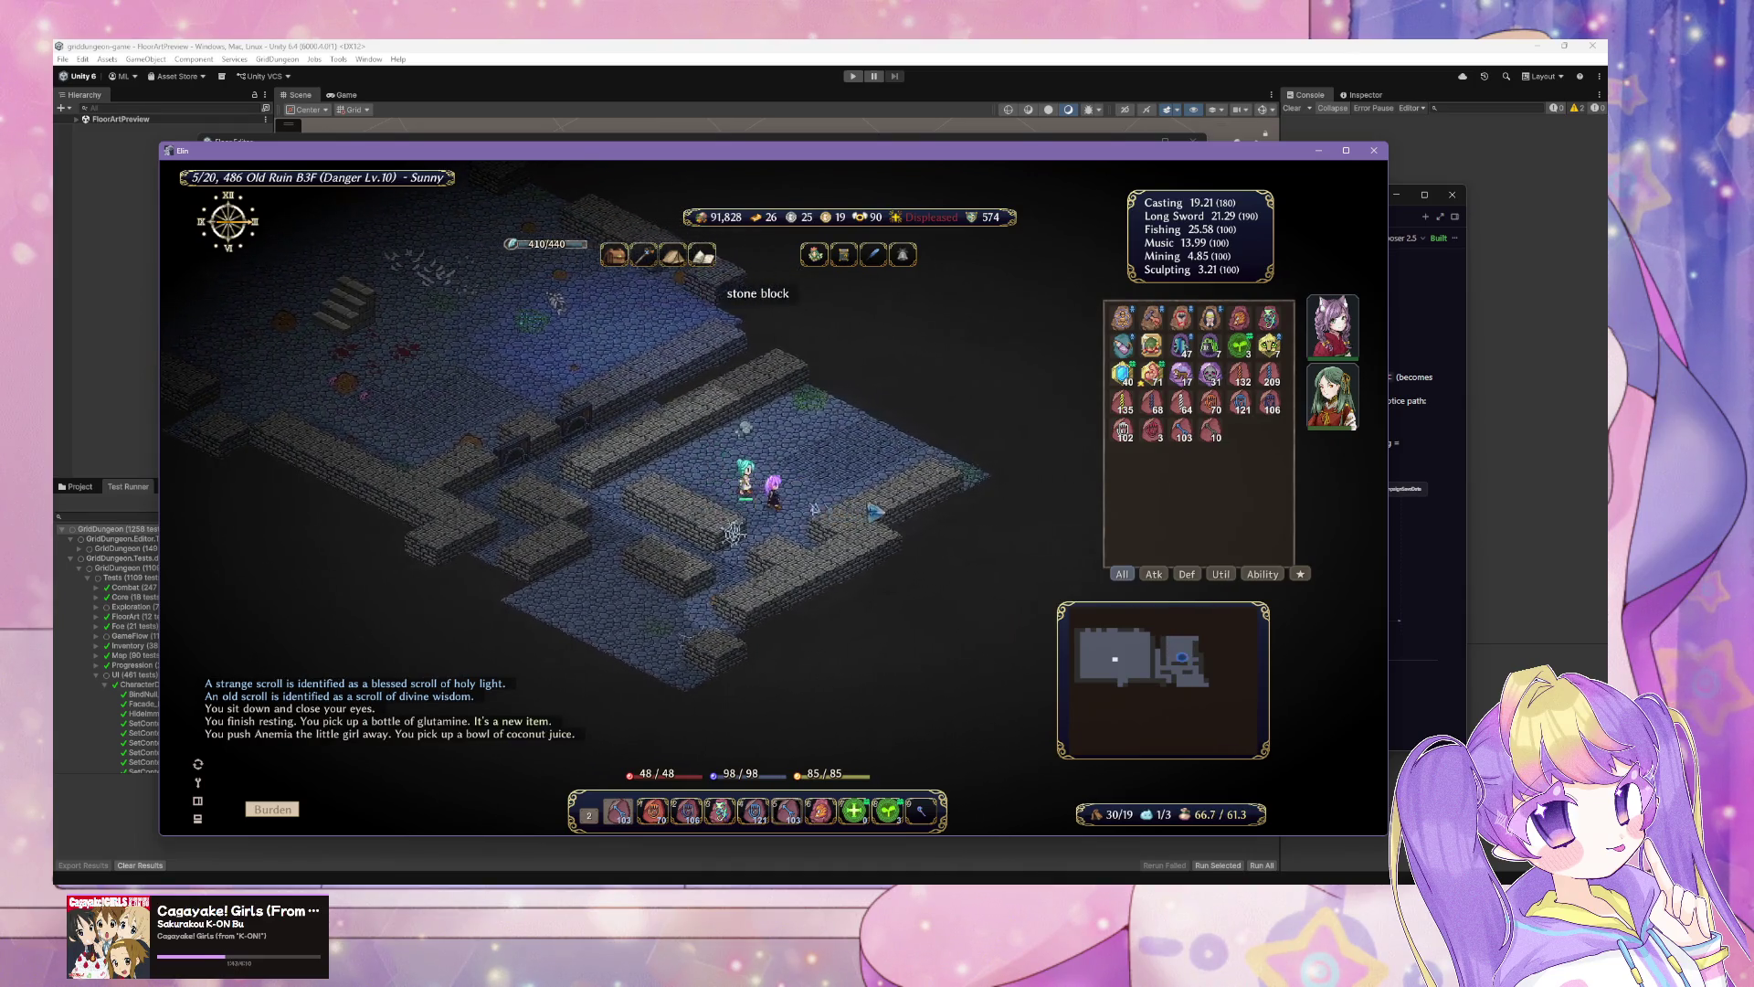
{"action": "key", "text": "w"}
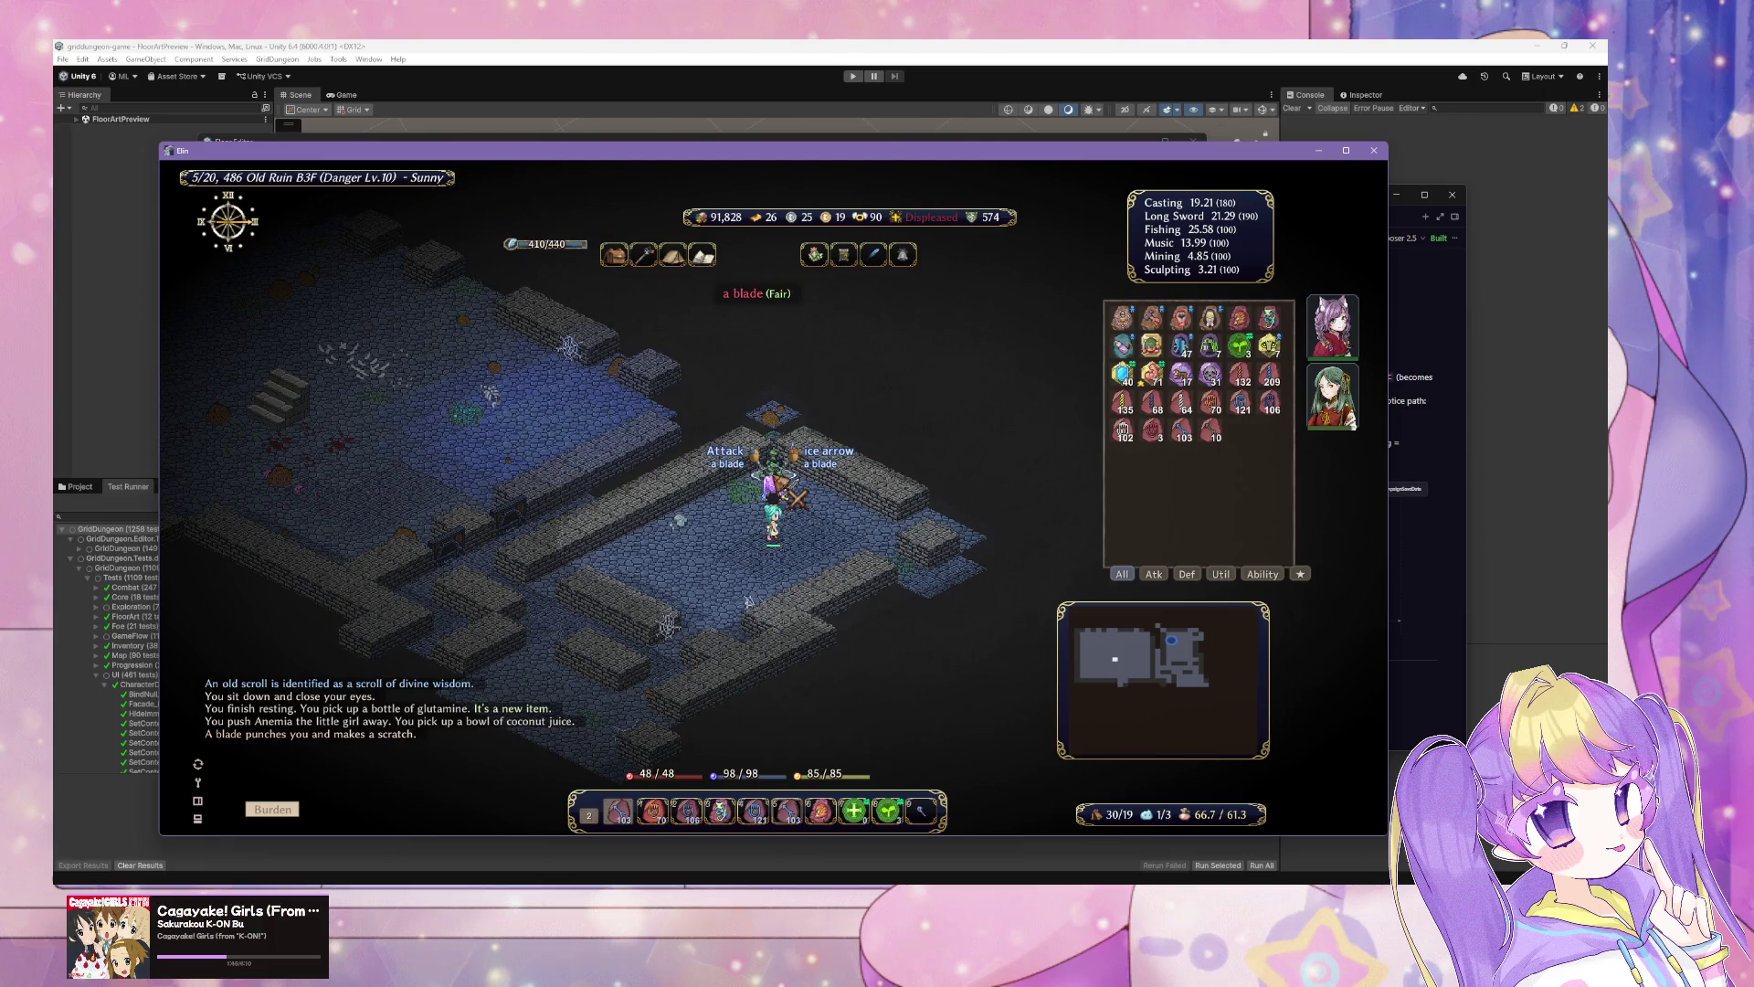
Step: Defeat enemies with Lightning Bolt, Cat's Eye and Fire Touch, grab the grotesque offal, and save
{"action": "left_click", "coordinate": [1122, 402]}
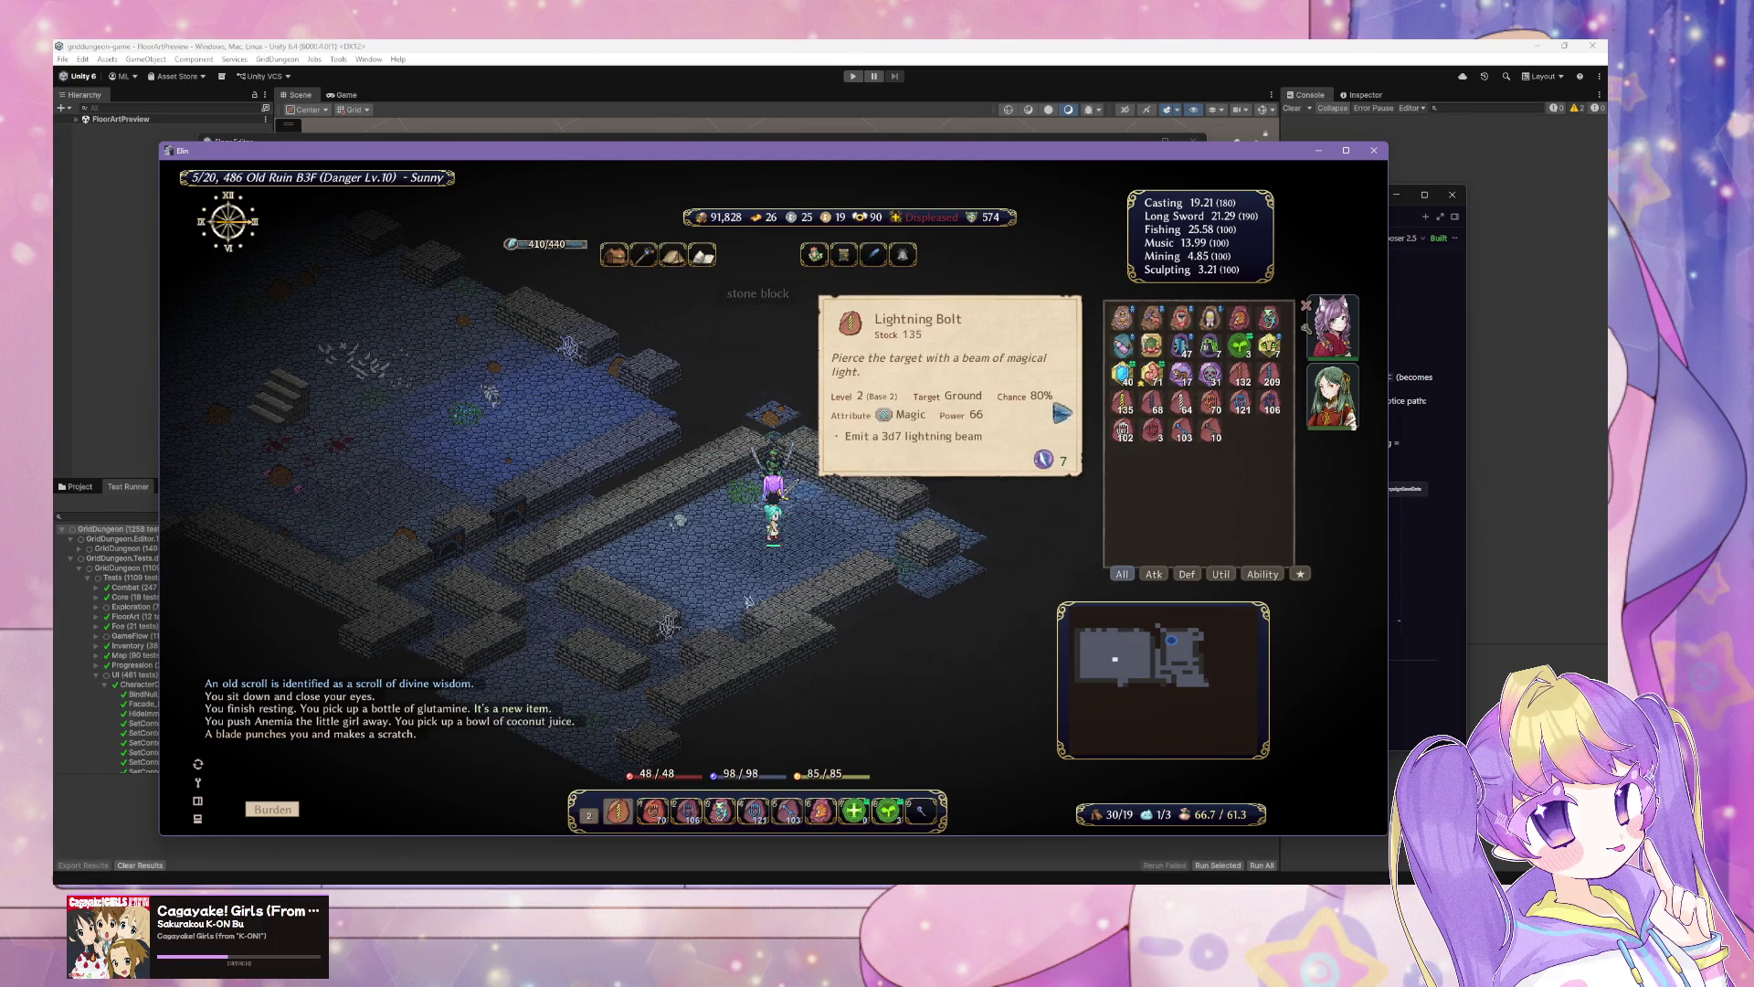
{"action": "right_click", "coordinate": [797, 492]}
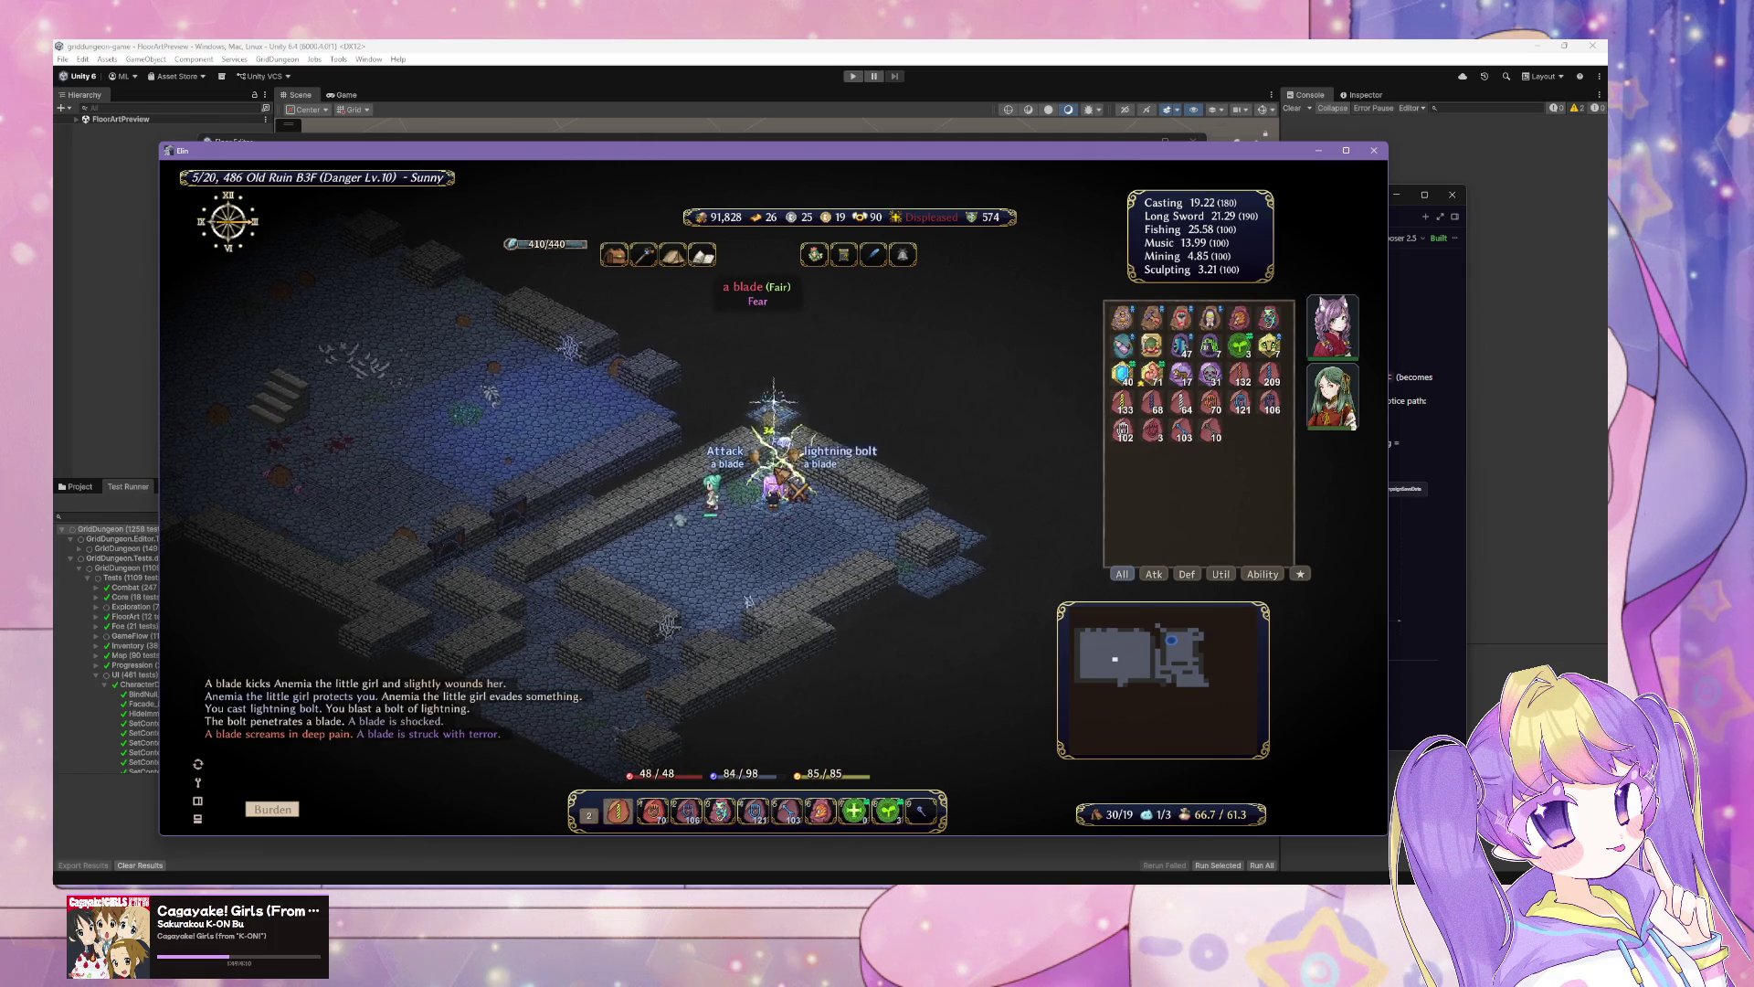
{"action": "left_click", "coordinate": [912, 494]}
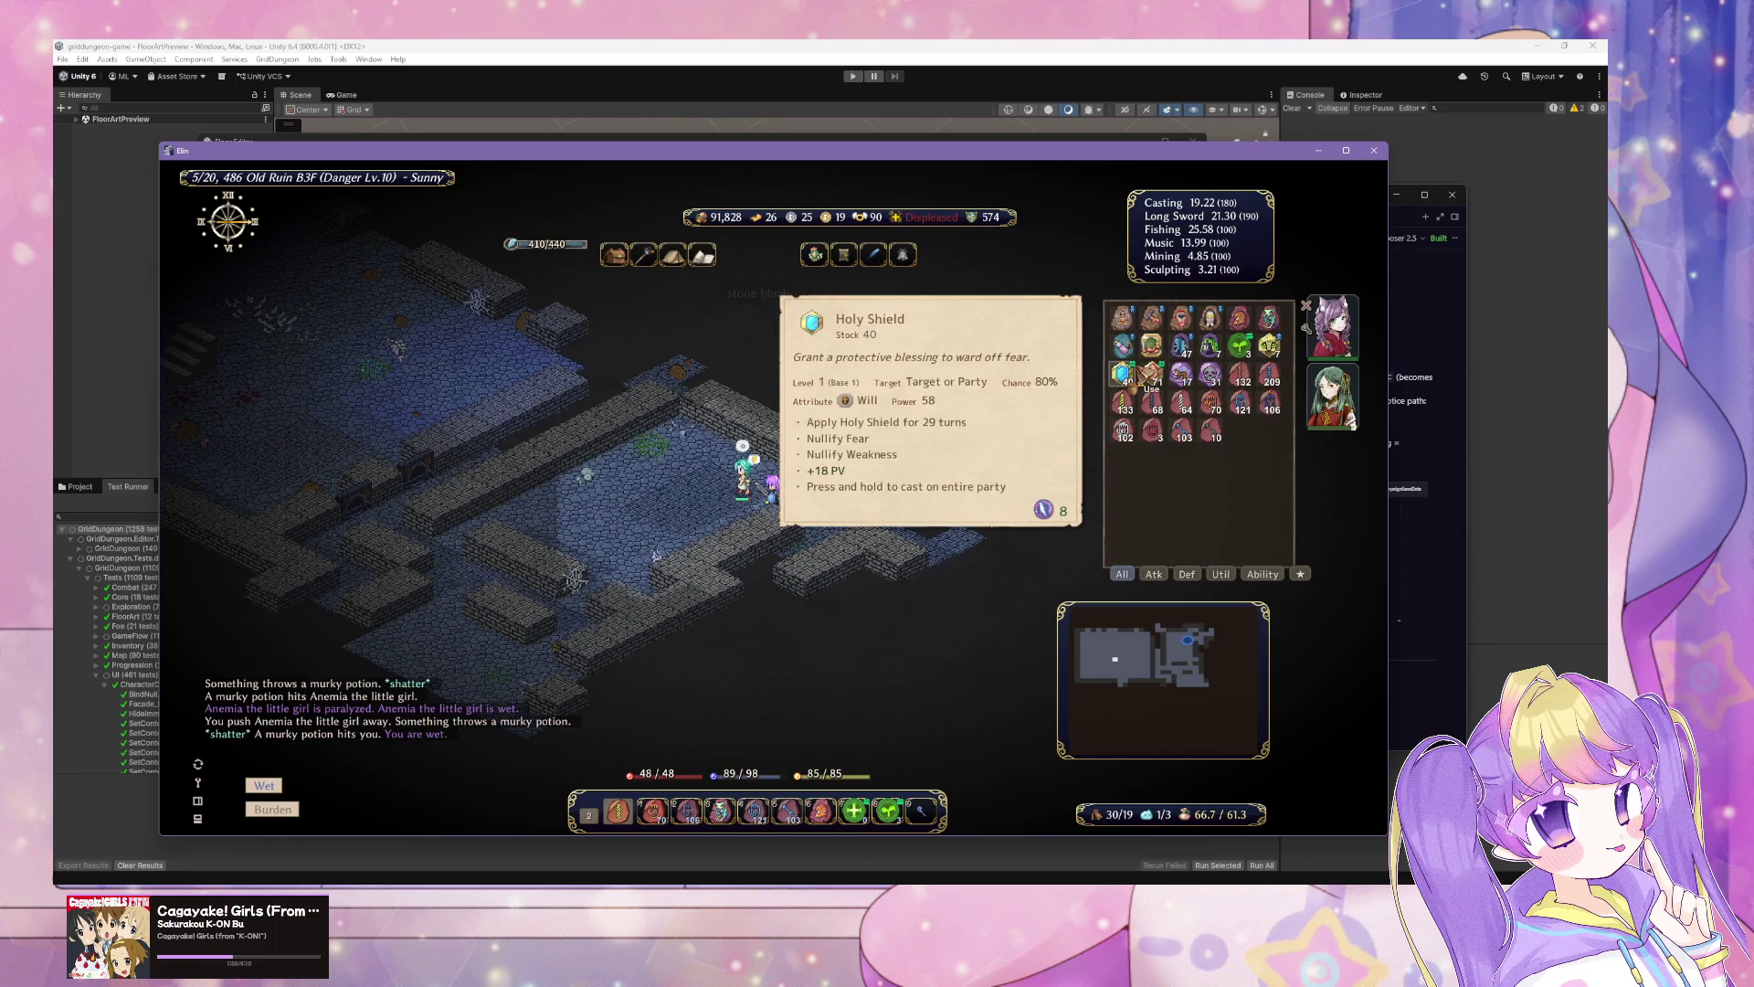
{"action": "left_click", "coordinate": [1282, 349]}
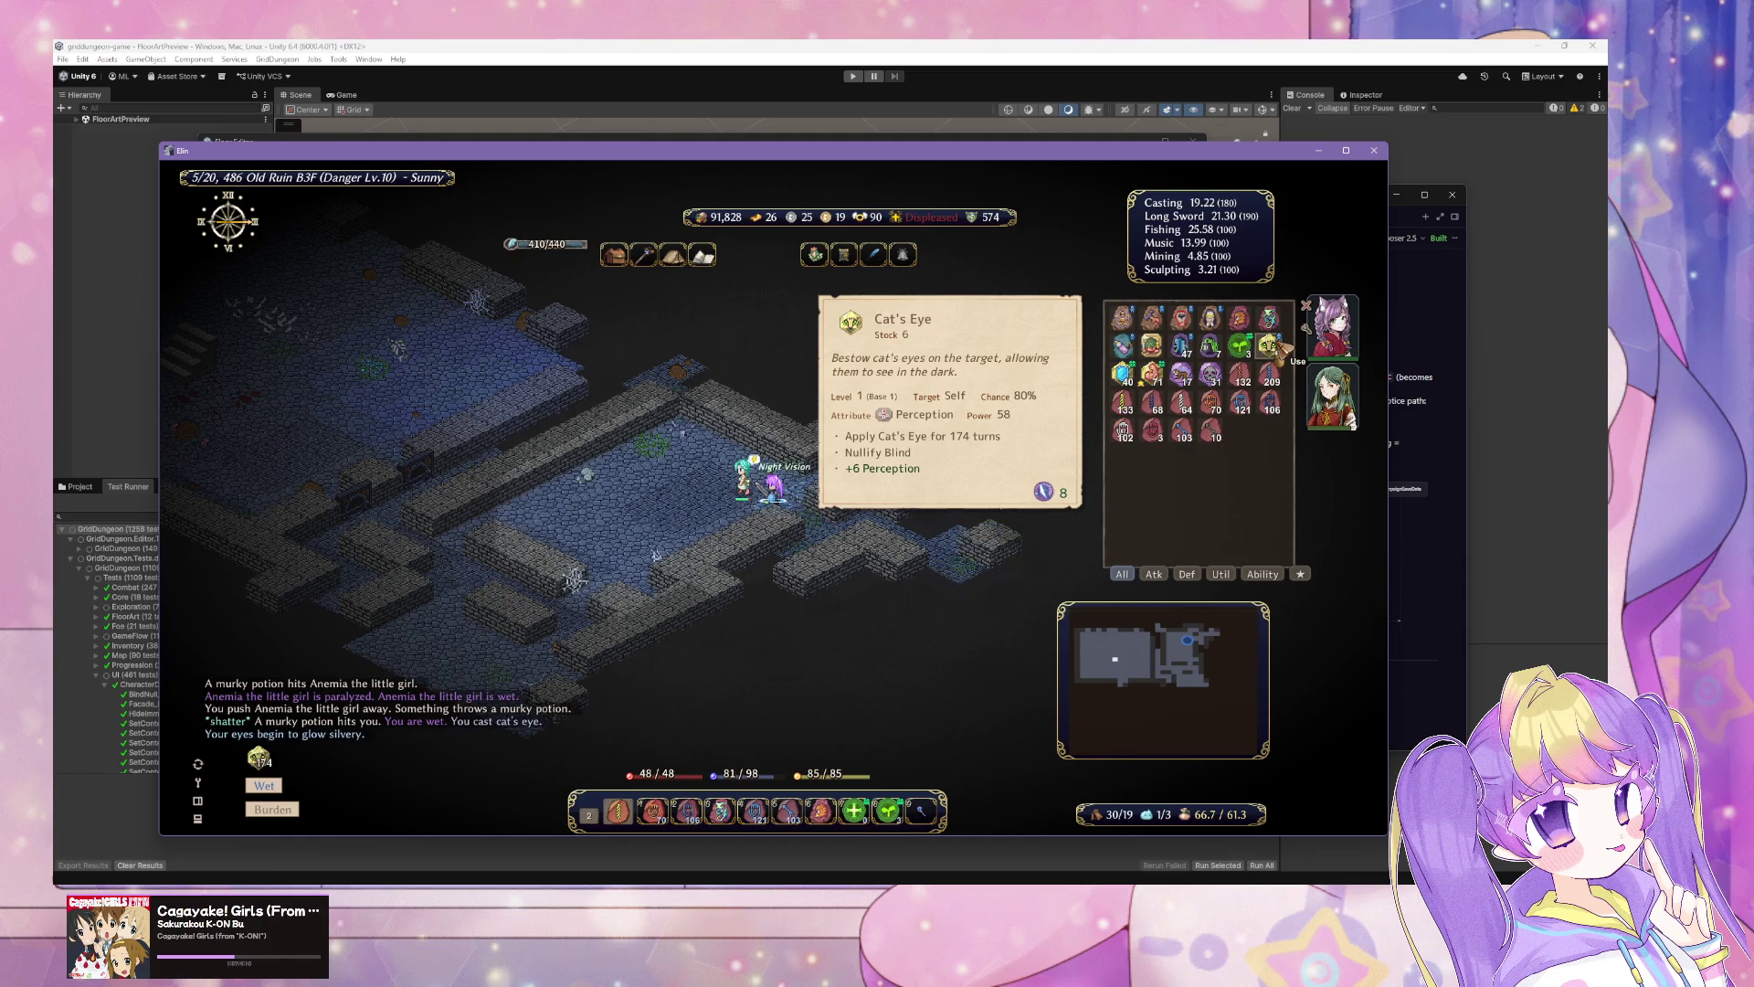
{"action": "left_click", "coordinate": [742, 459]}
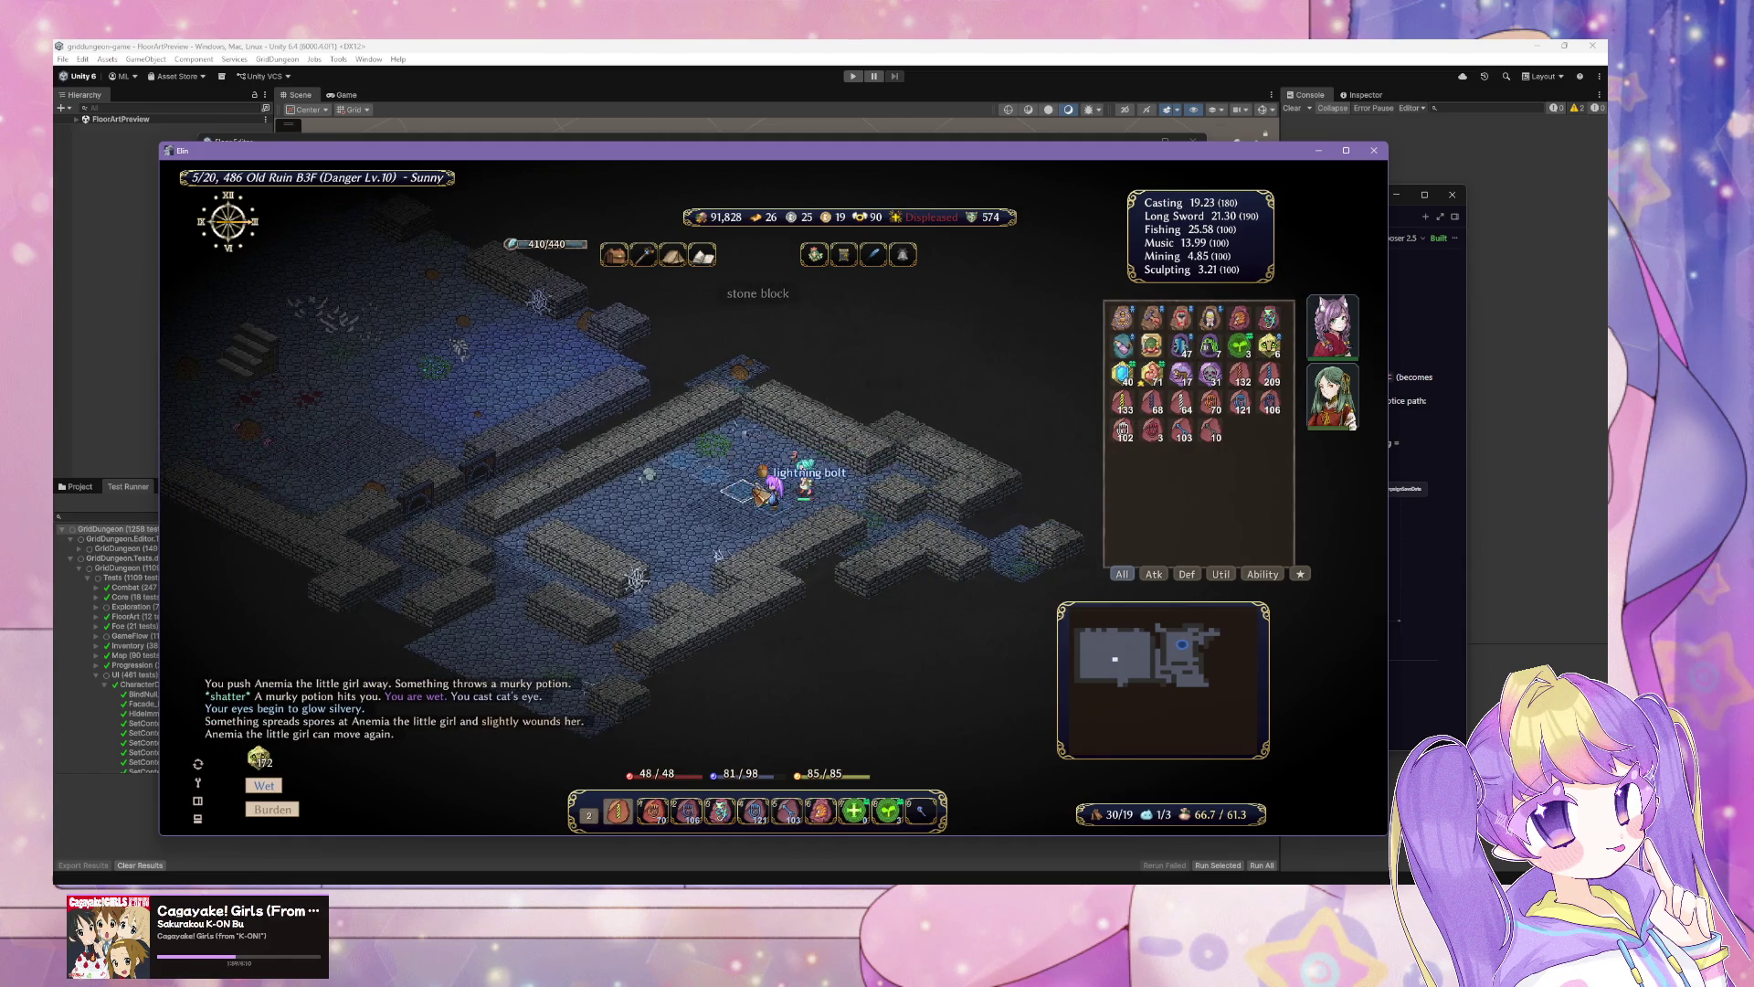
{"action": "left_click", "coordinate": [804, 466]}
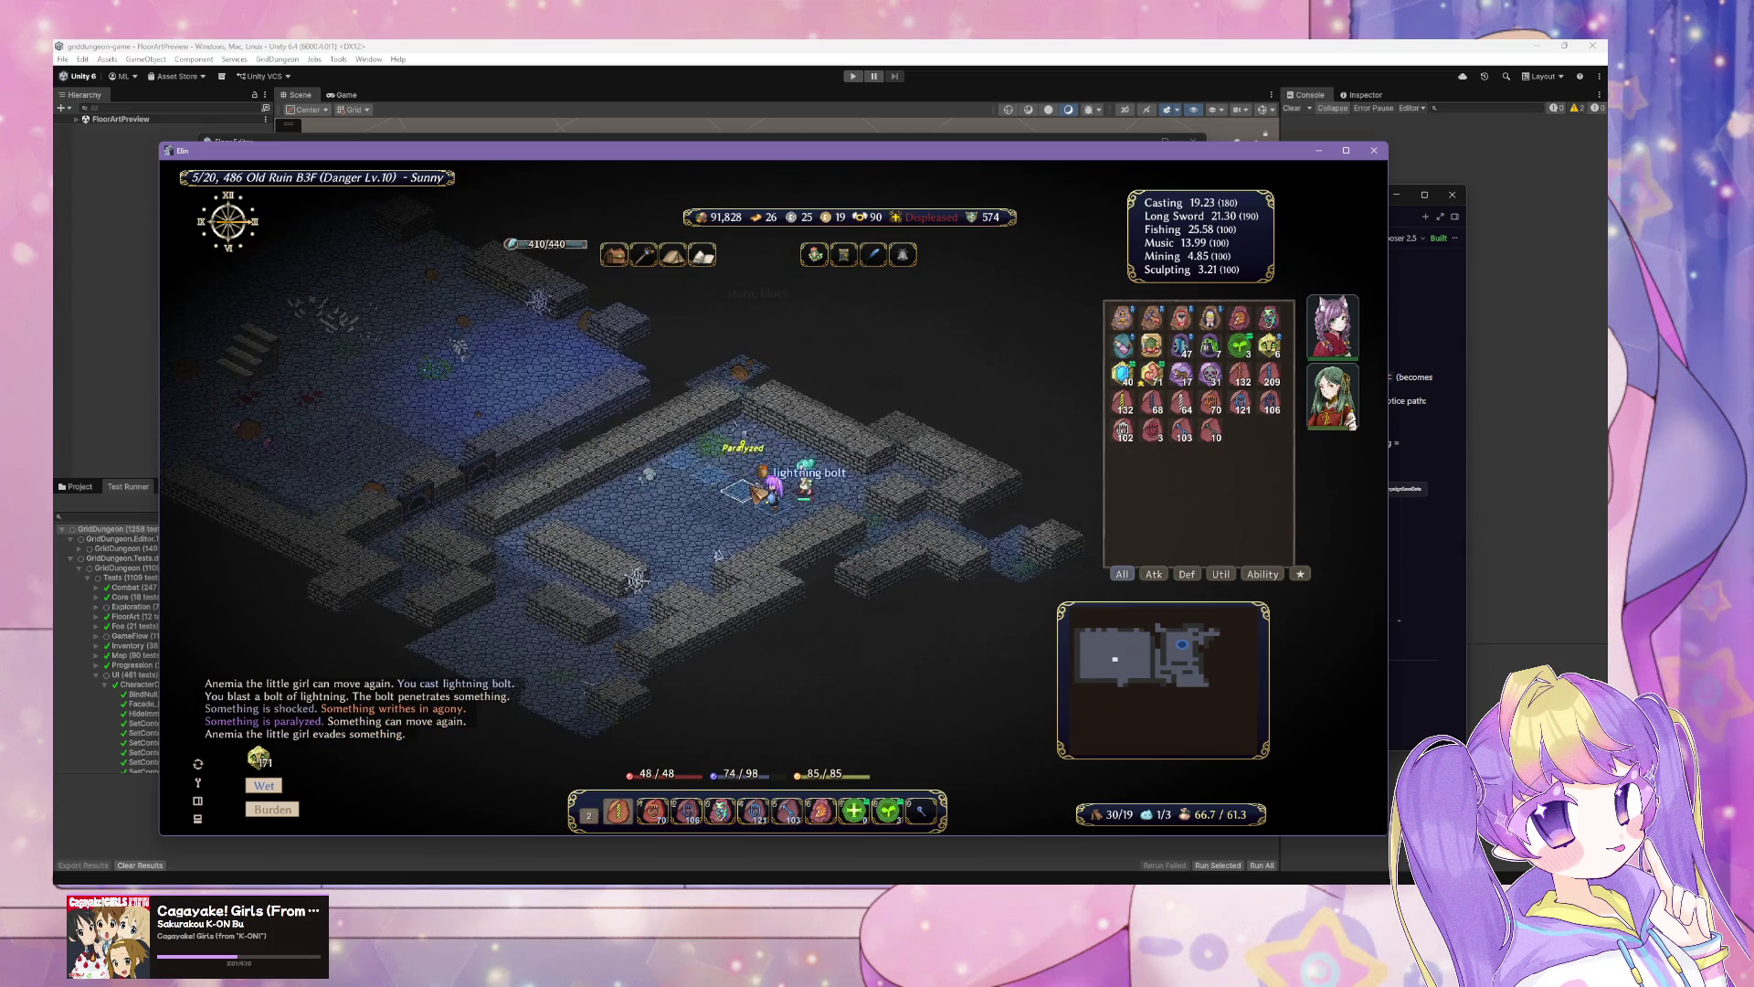
{"action": "left_click", "coordinate": [804, 466]}
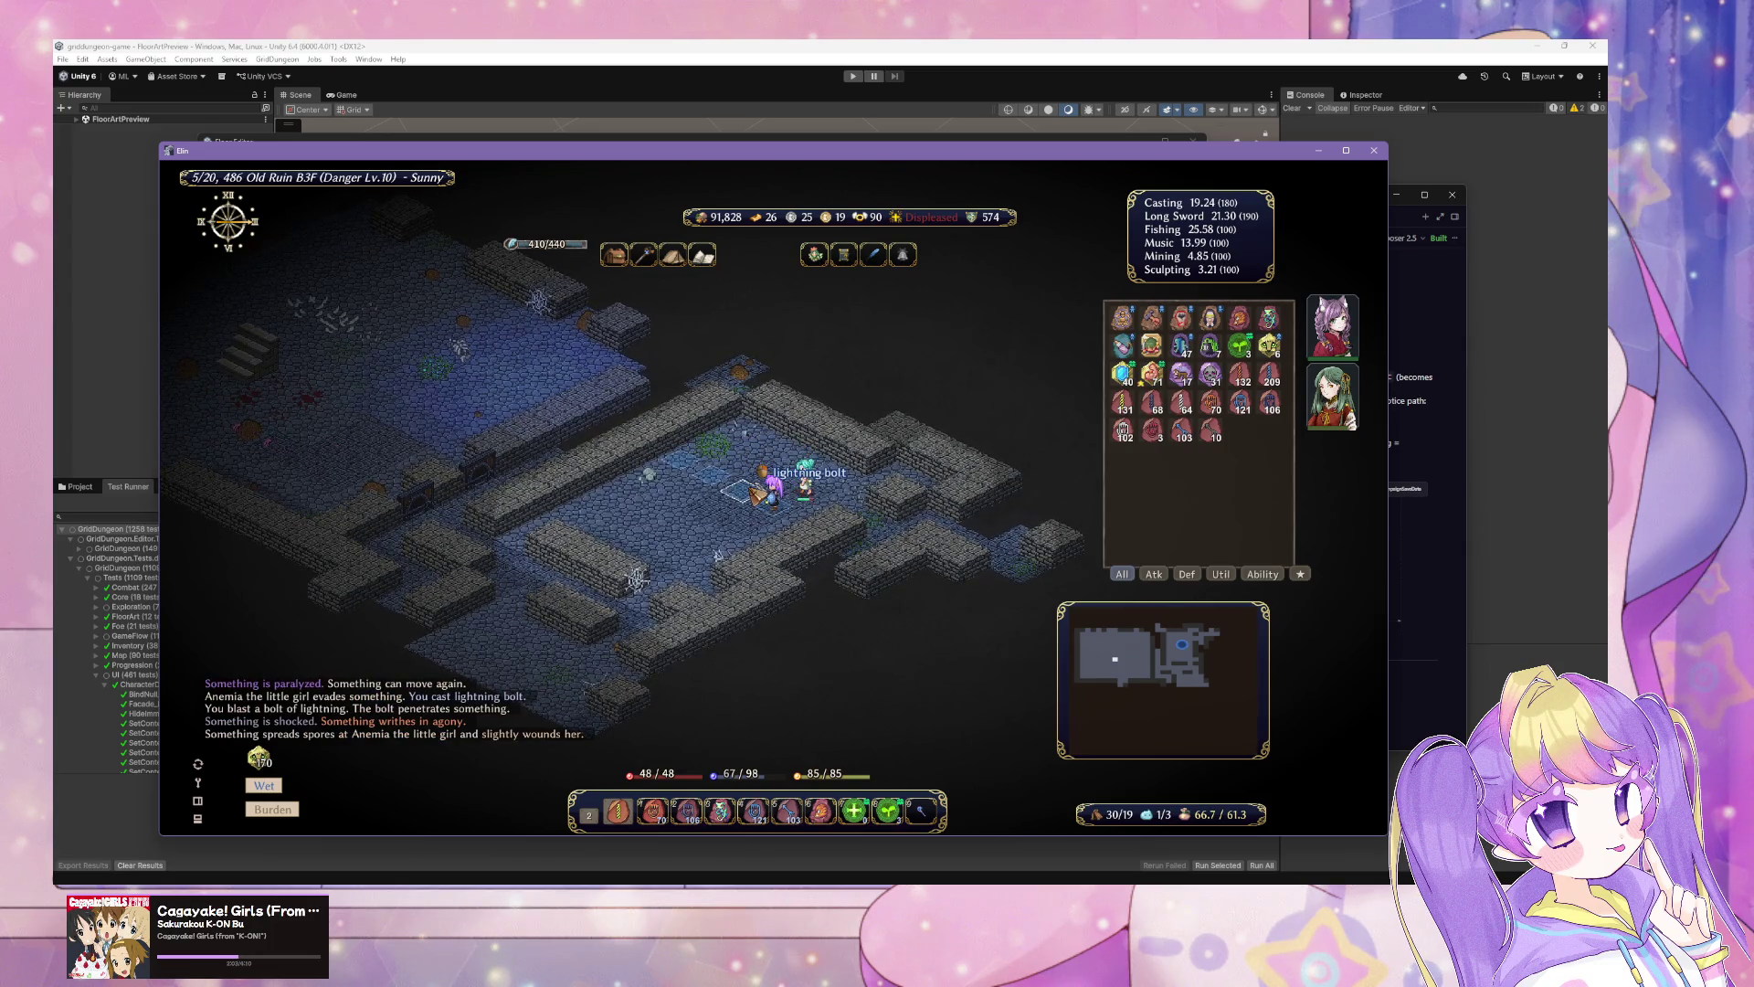
{"action": "left_click", "coordinate": [767, 470]}
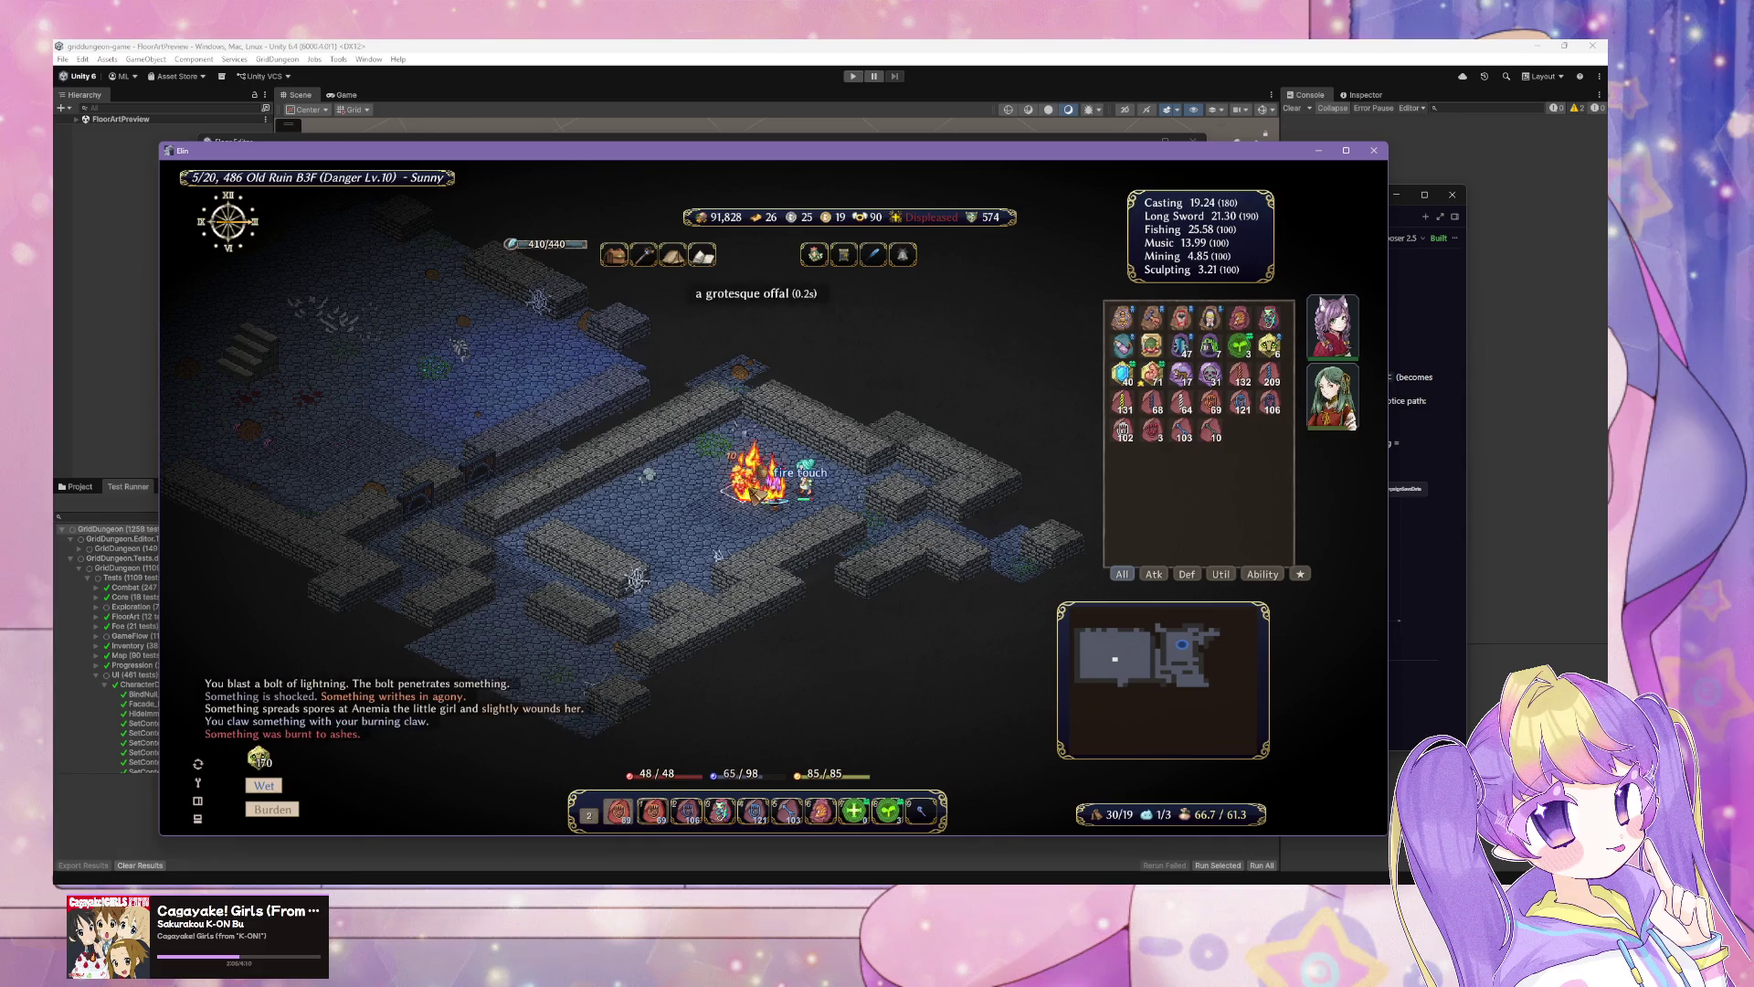
{"action": "left_click", "coordinate": [741, 493]}
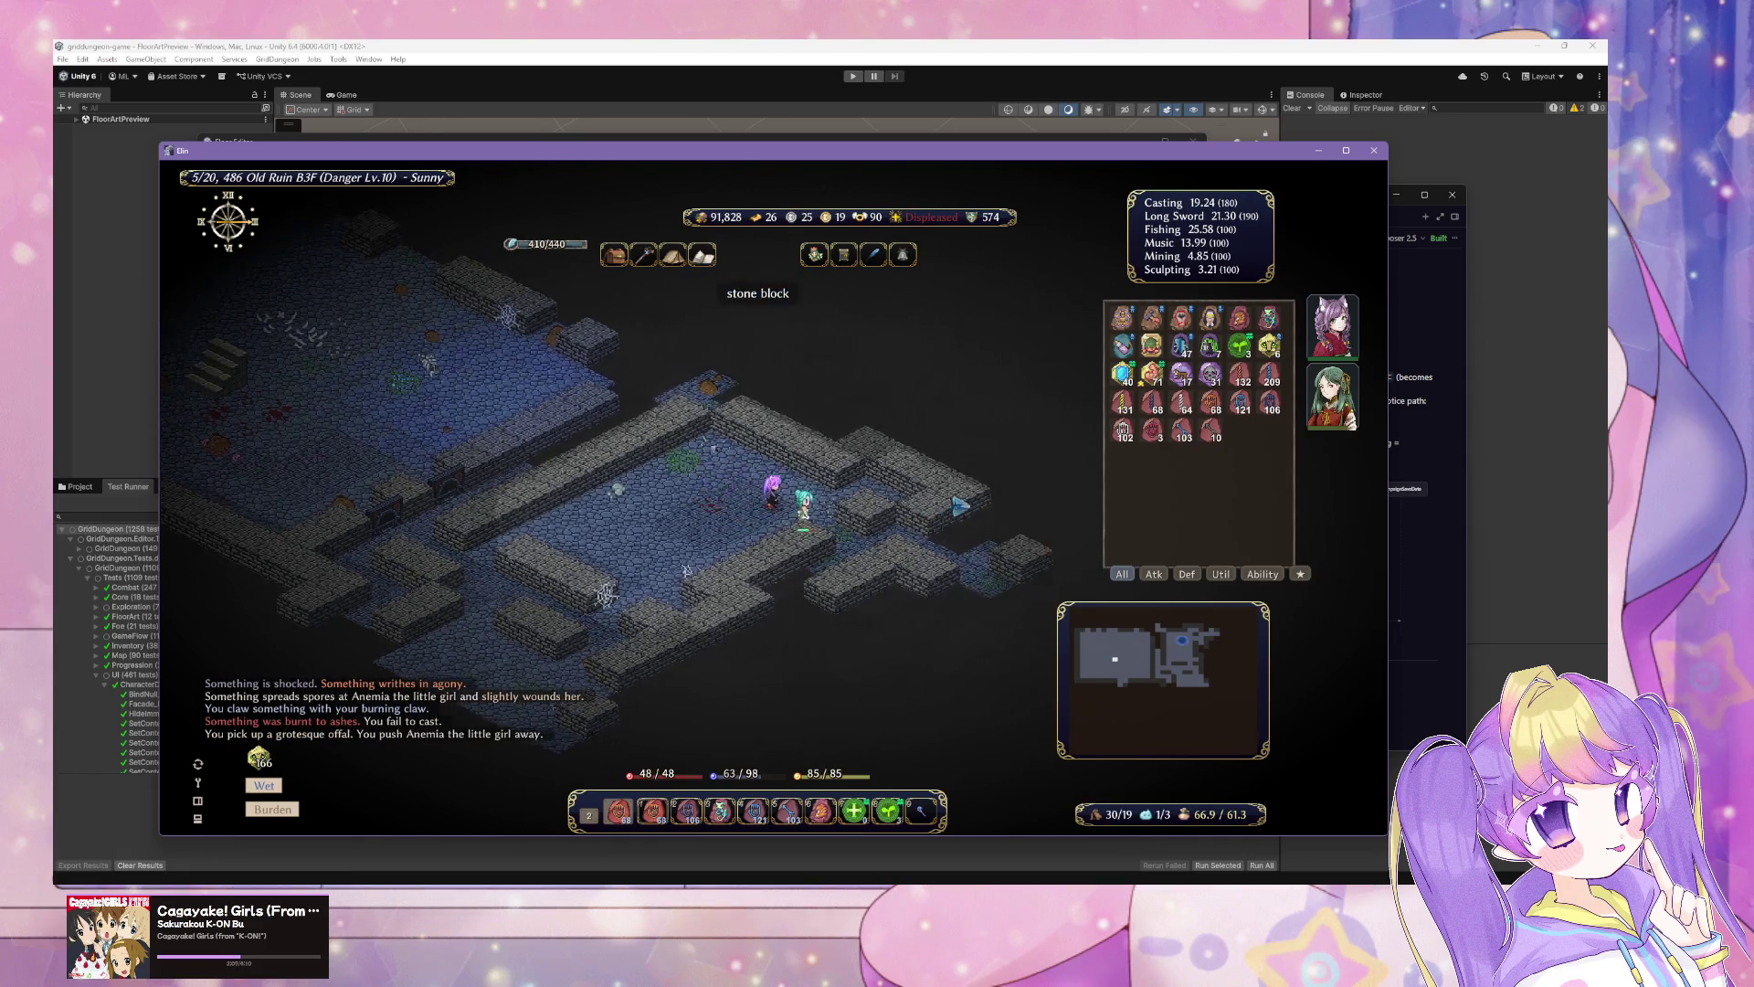
{"action": "left_click", "coordinate": [961, 505]}
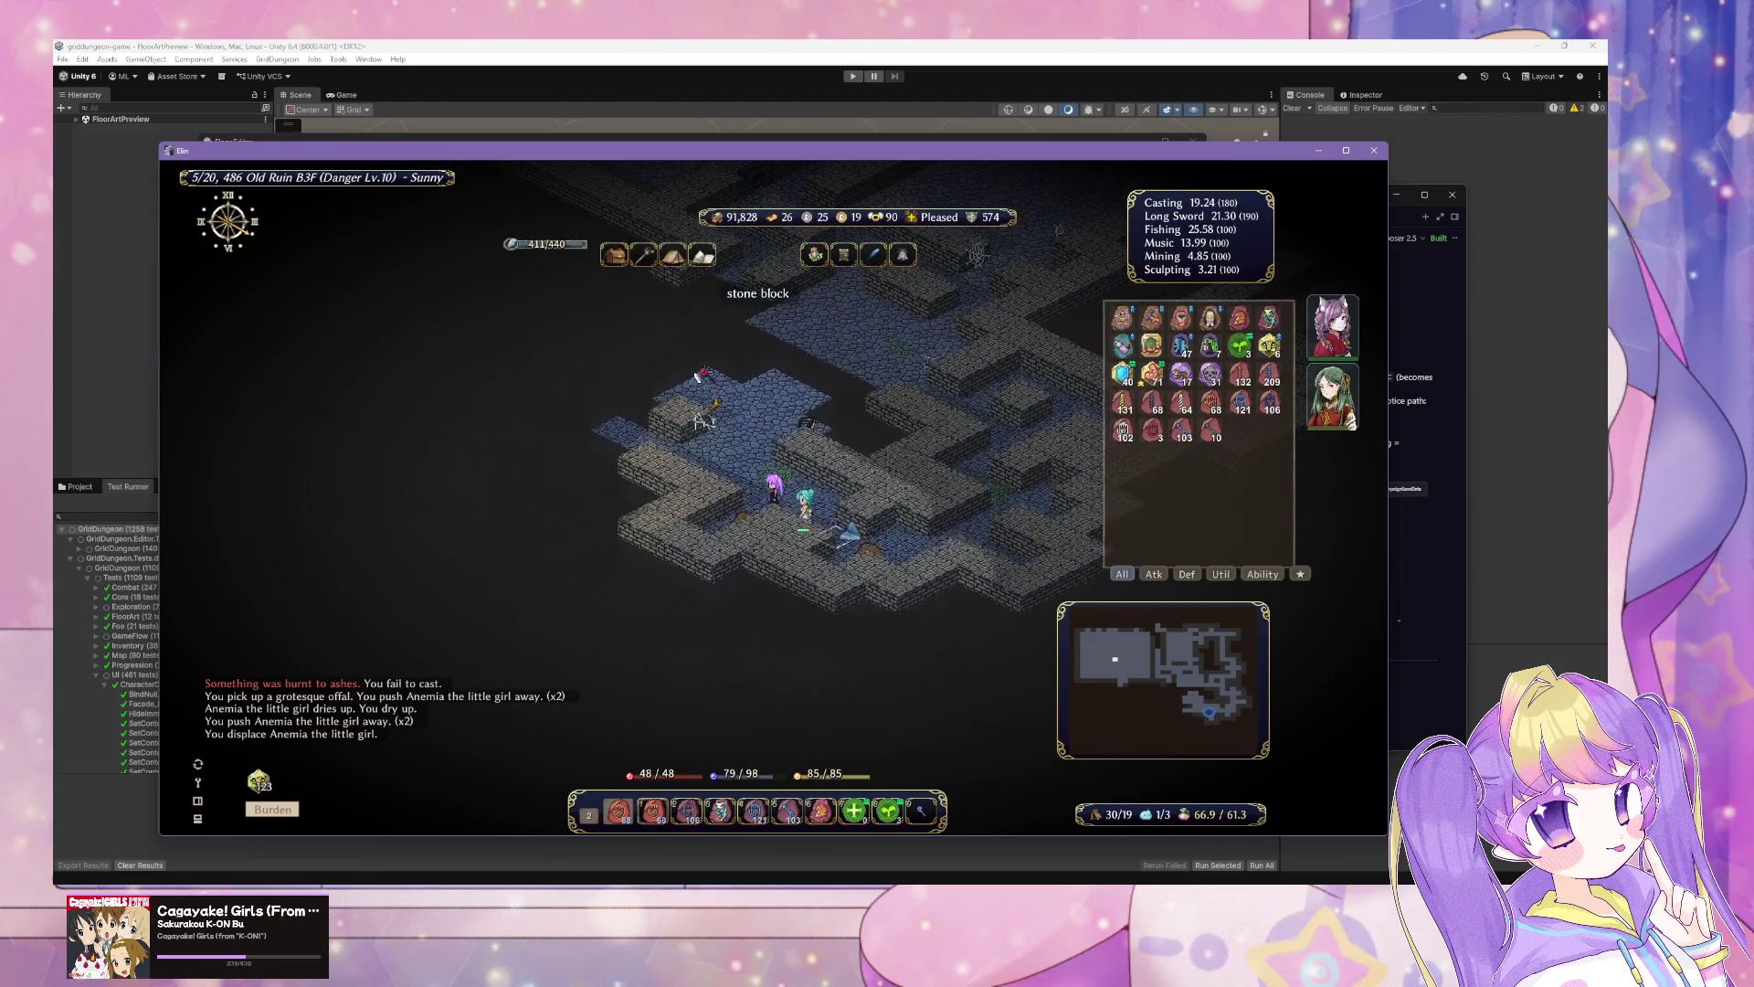
{"action": "right_click", "coordinate": [959, 498]}
{"action": "left_click", "coordinate": [899, 694]}
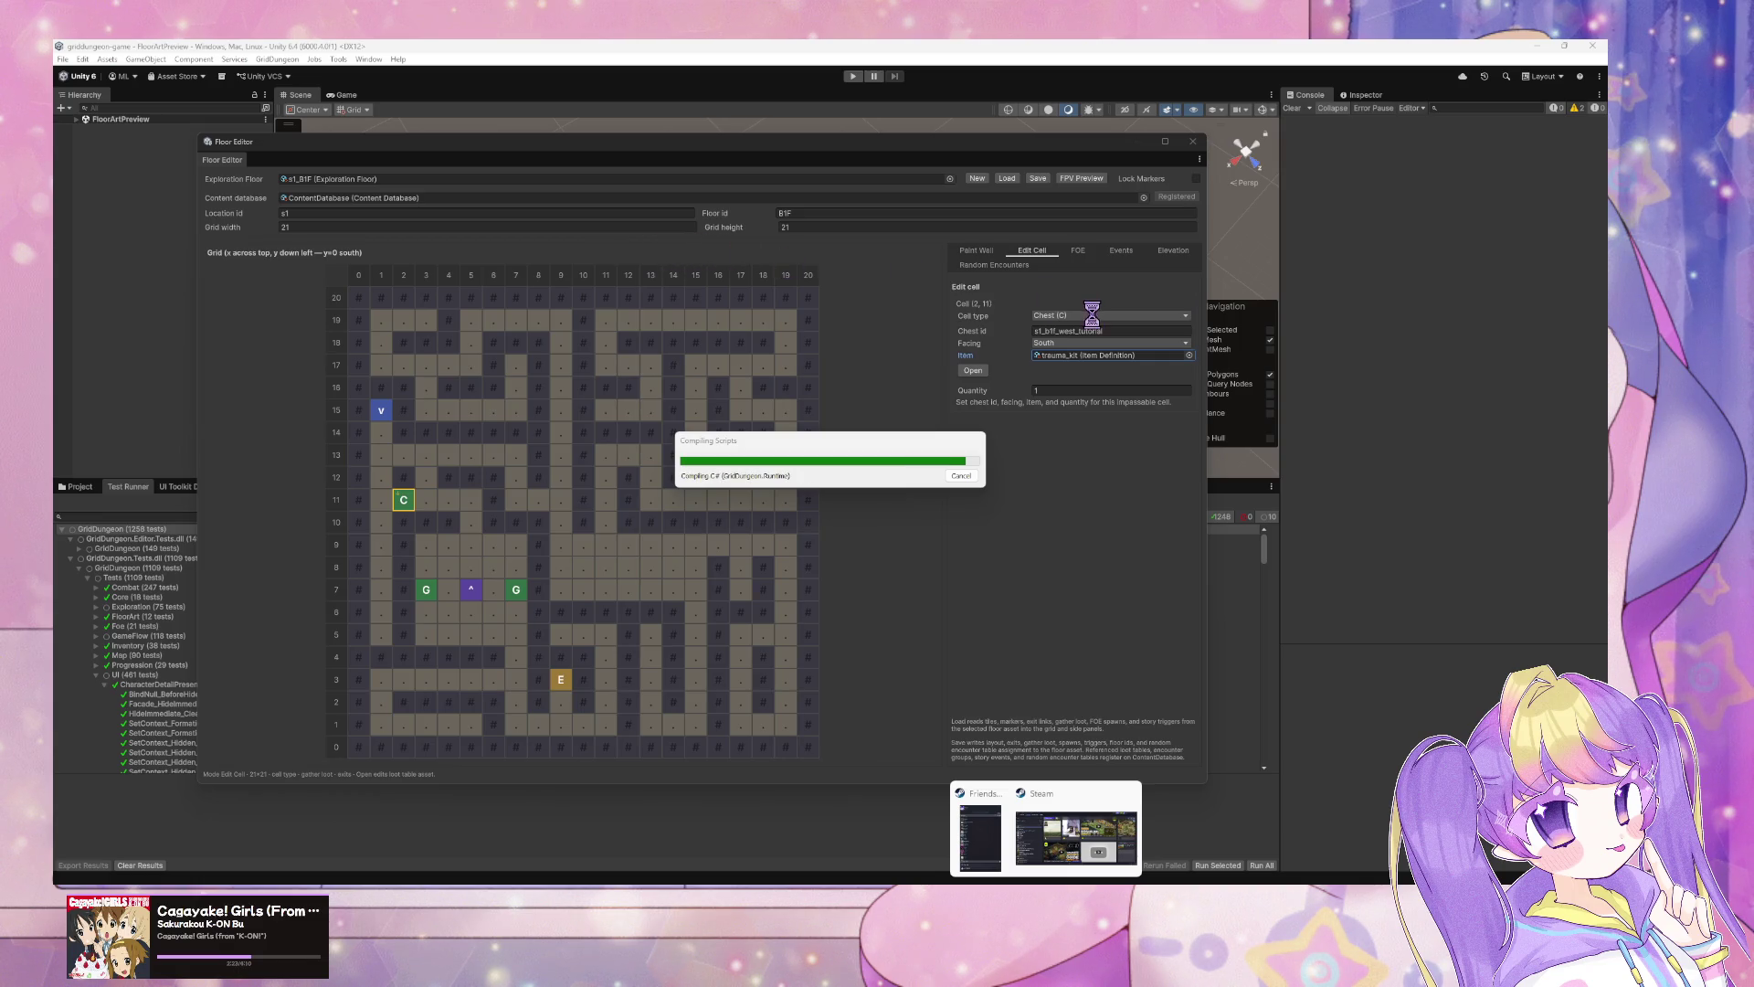
Step: Scroll through the agent's chest-equipment diffs and summary in Cursor, then return to Unity
{"action": "key", "text": "alt+Tab"}
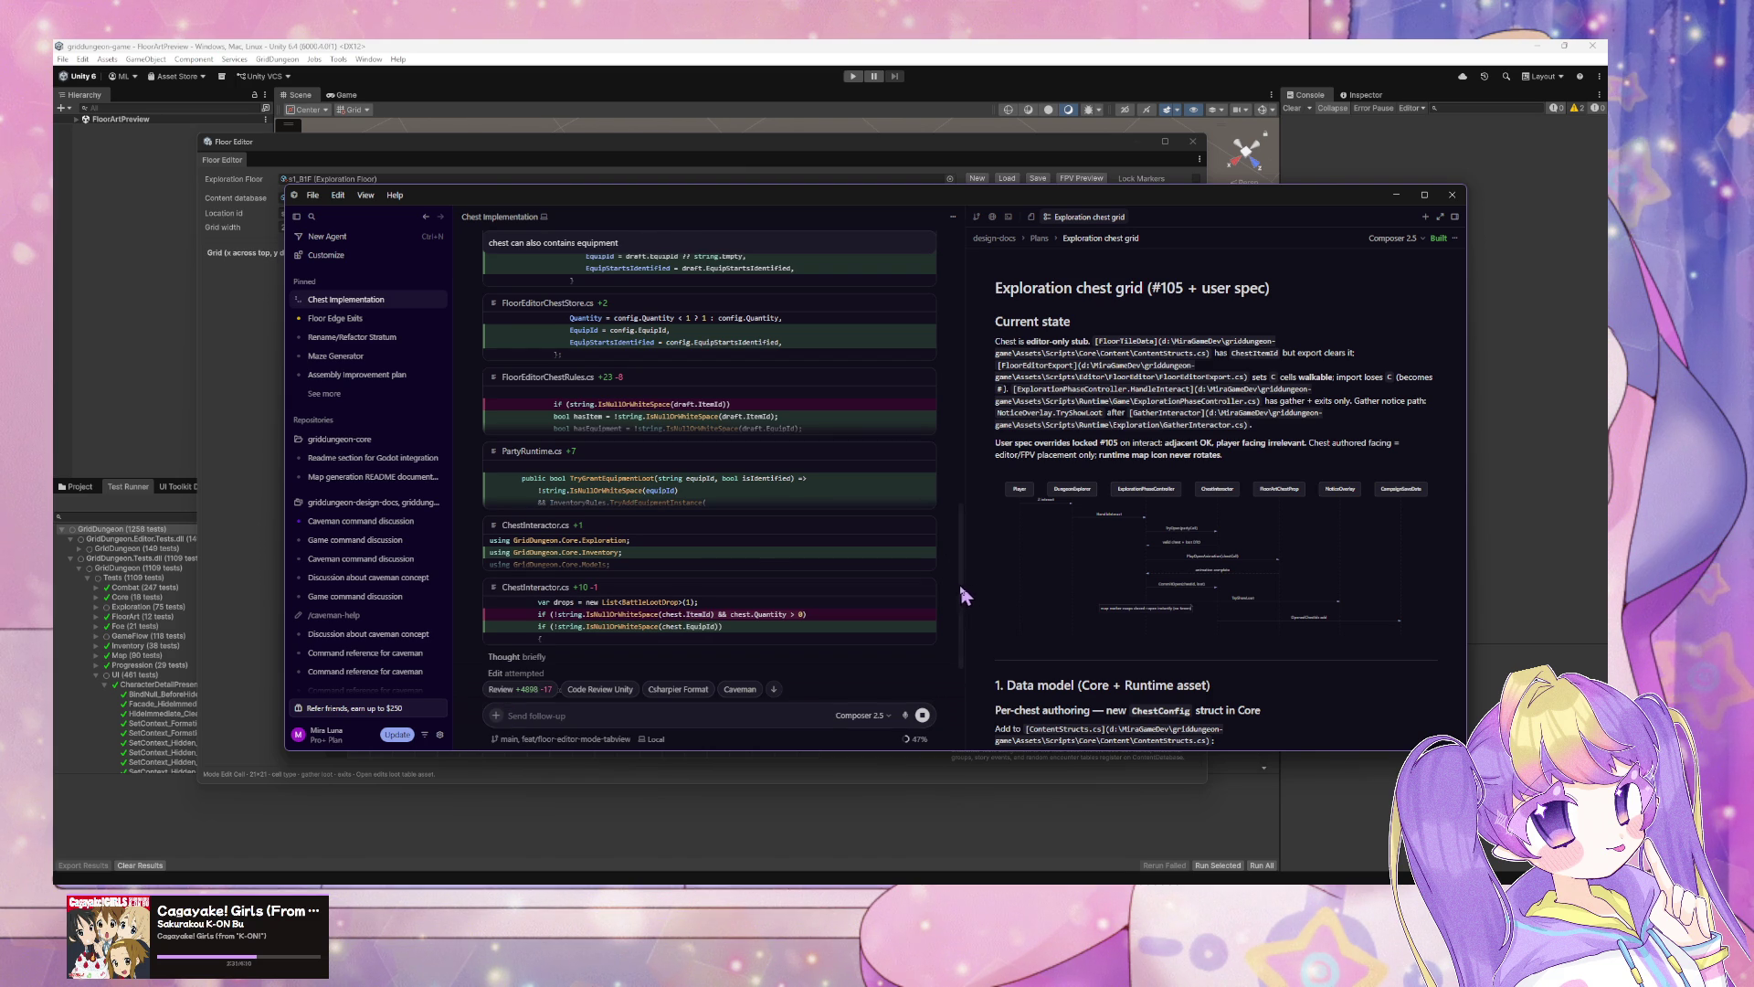
{"action": "mouse_move", "coordinate": [962, 594]}
{"action": "left_mouse_down"}
{"action": "mouse_move", "coordinate": [986, 472]}
{"action": "mouse_move", "coordinate": [975, 595]}
{"action": "left_mouse_up"}
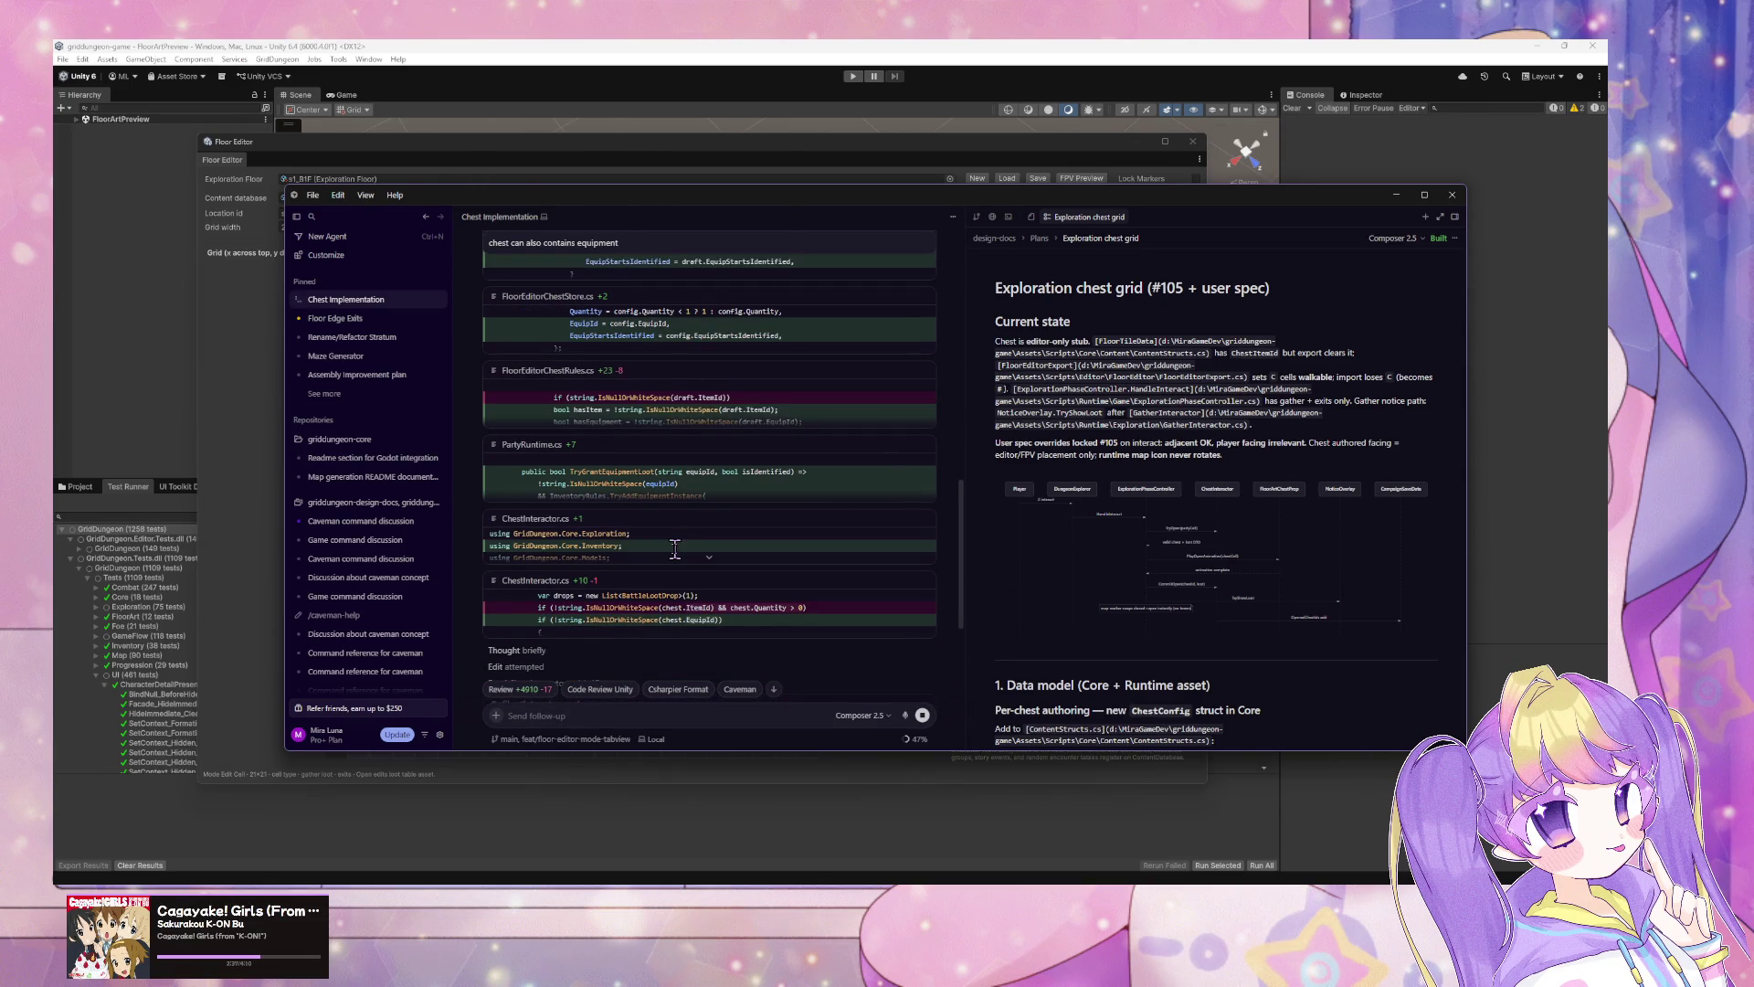
{"action": "scroll", "coordinate": [767, 630], "scroll_direction": "down", "scroll_amount": 5}
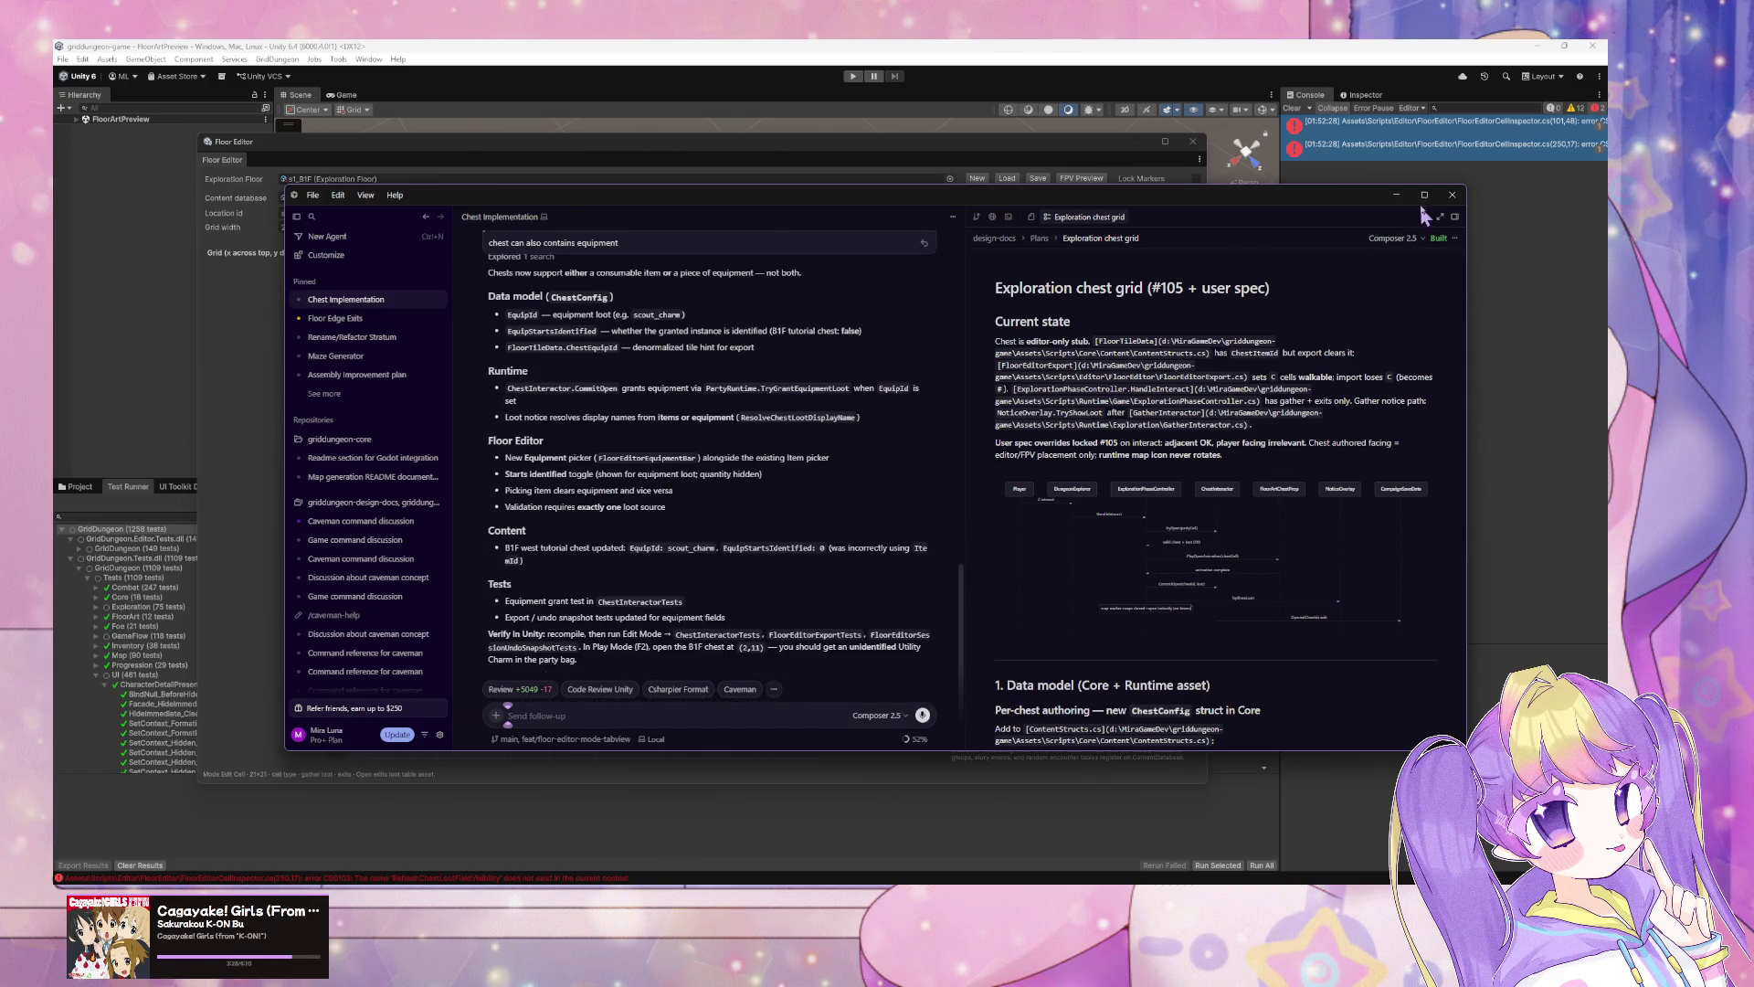
{"action": "key", "text": "alt+Tab"}
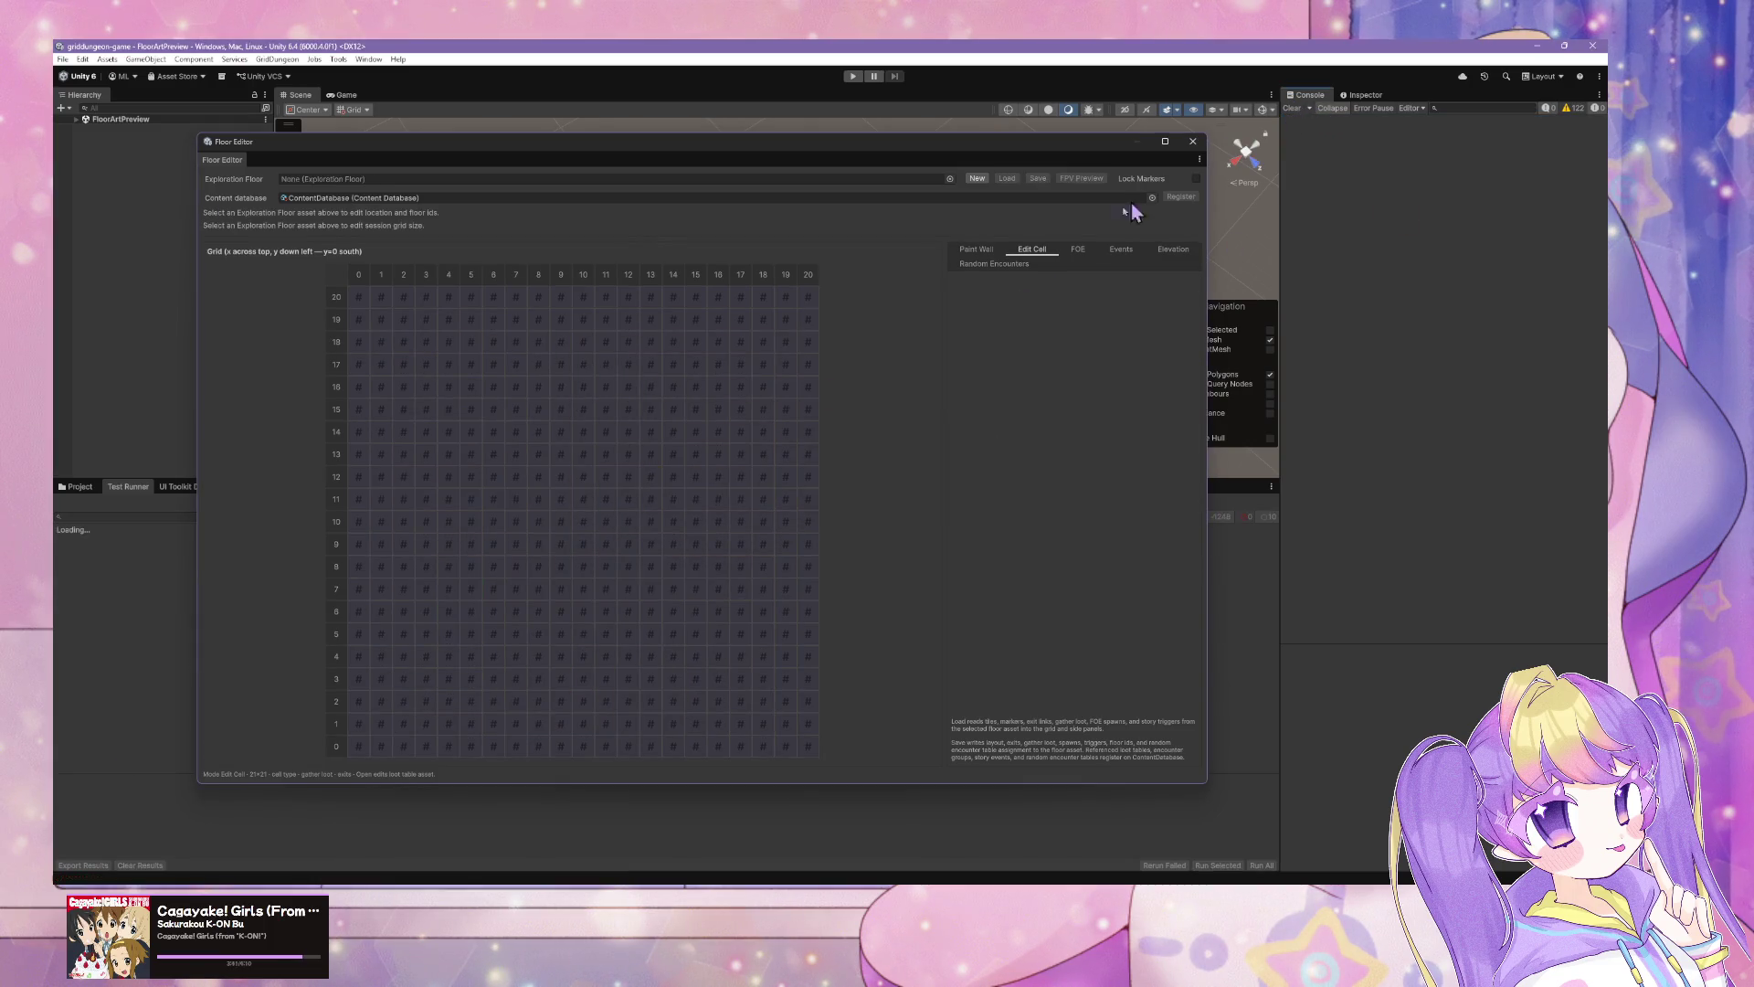
Step: Reload floor s1_B1F into the Floor Editor grid
{"action": "left_click", "coordinate": [950, 179]}
{"action": "left_click", "coordinate": [996, 218]}
{"action": "double_click", "coordinate": [999, 221]}
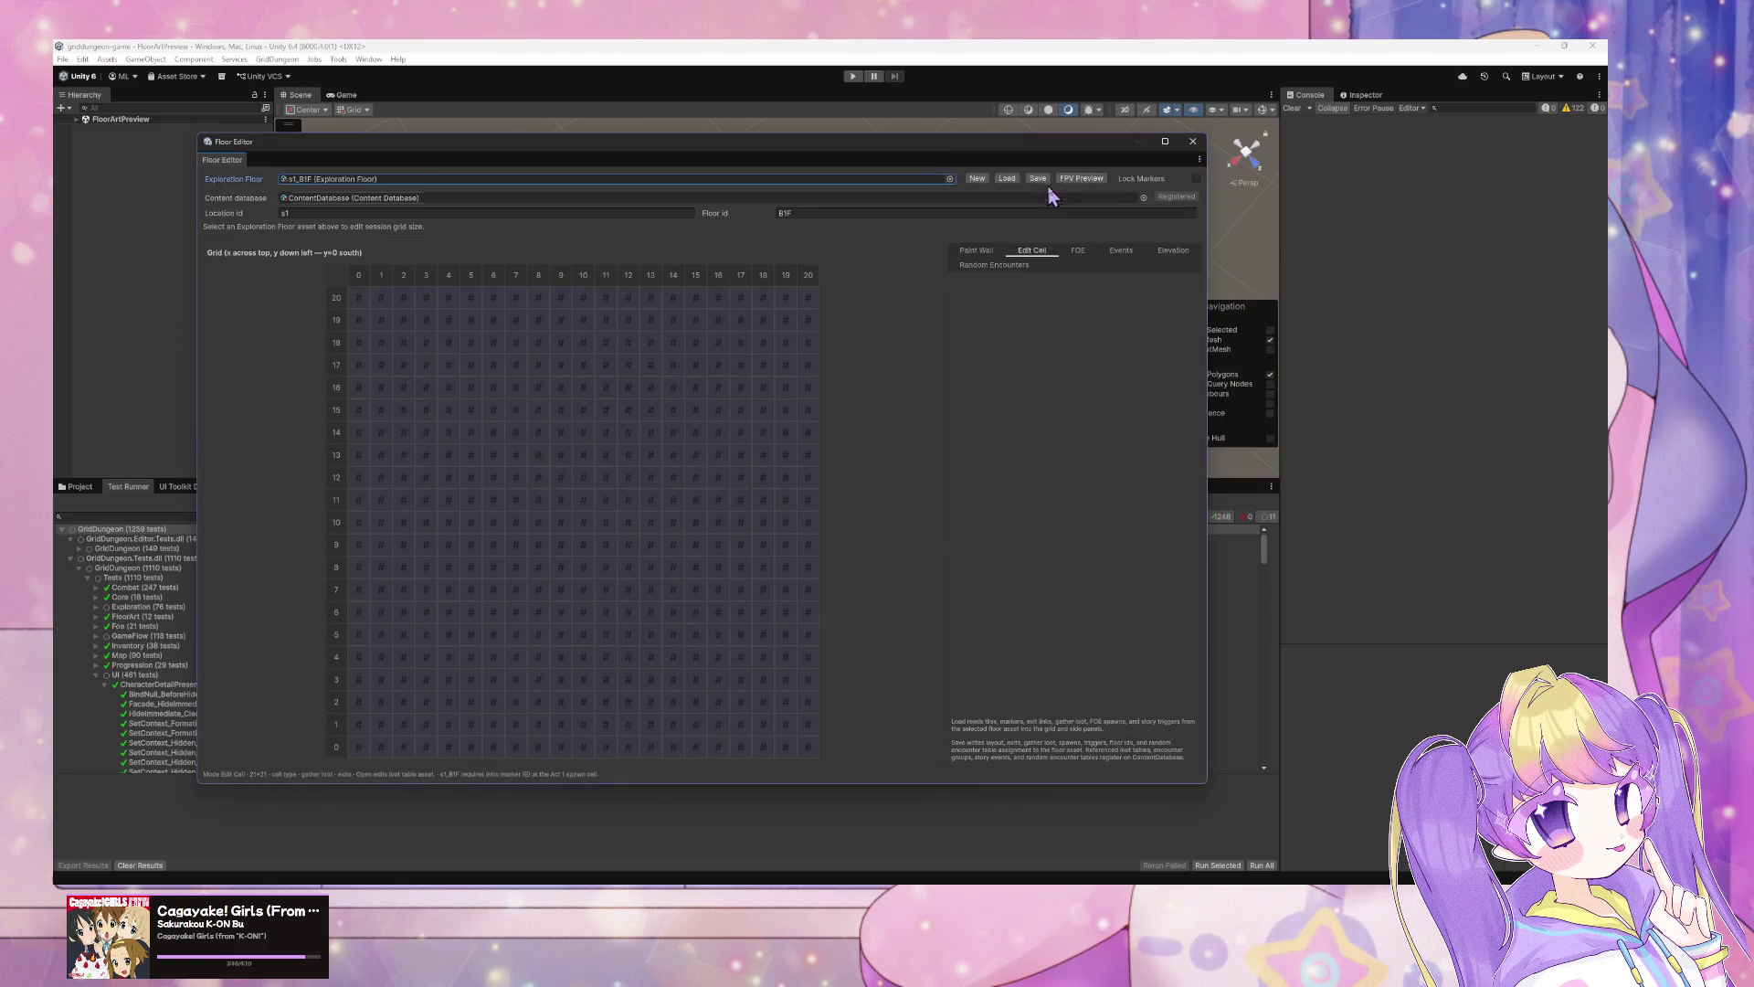
{"action": "left_click", "coordinate": [1007, 179]}
Step: Select the chest at (2,11), check its scout_charm equipment, and begin a question to the agent
{"action": "left_click", "coordinate": [402, 502]}
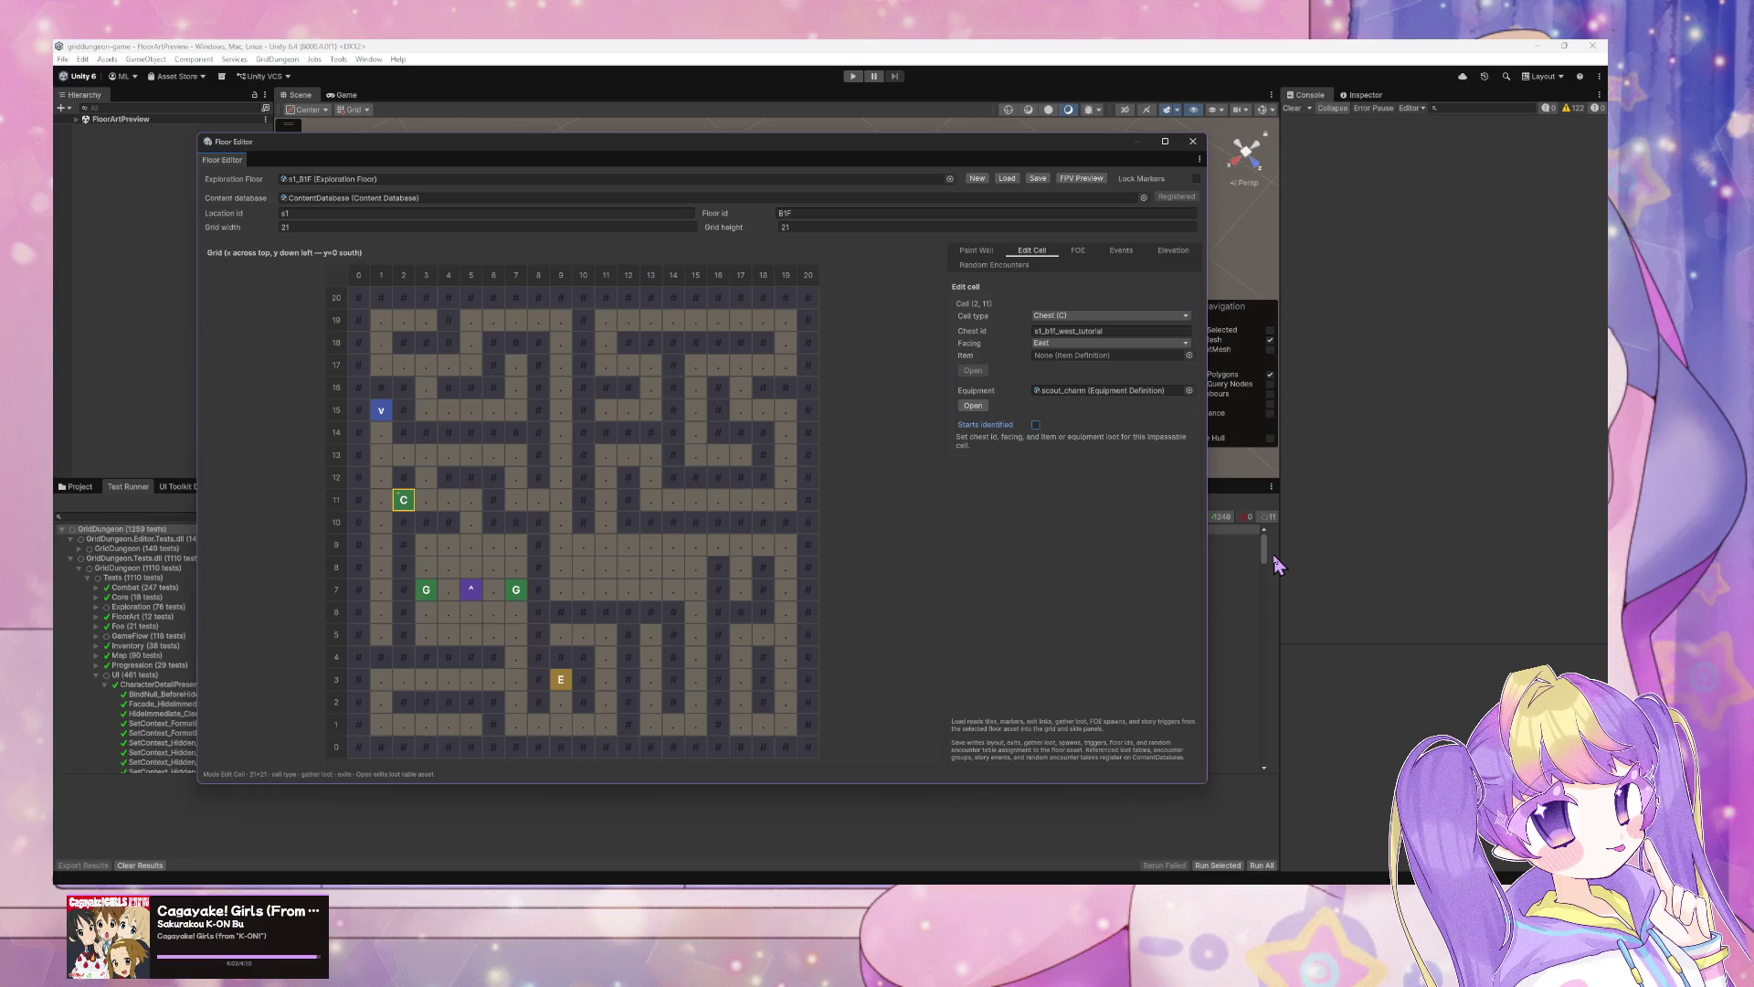
{"action": "left_click", "coordinate": [1234, 567]}
{"action": "key", "text": "alt+Tab"}
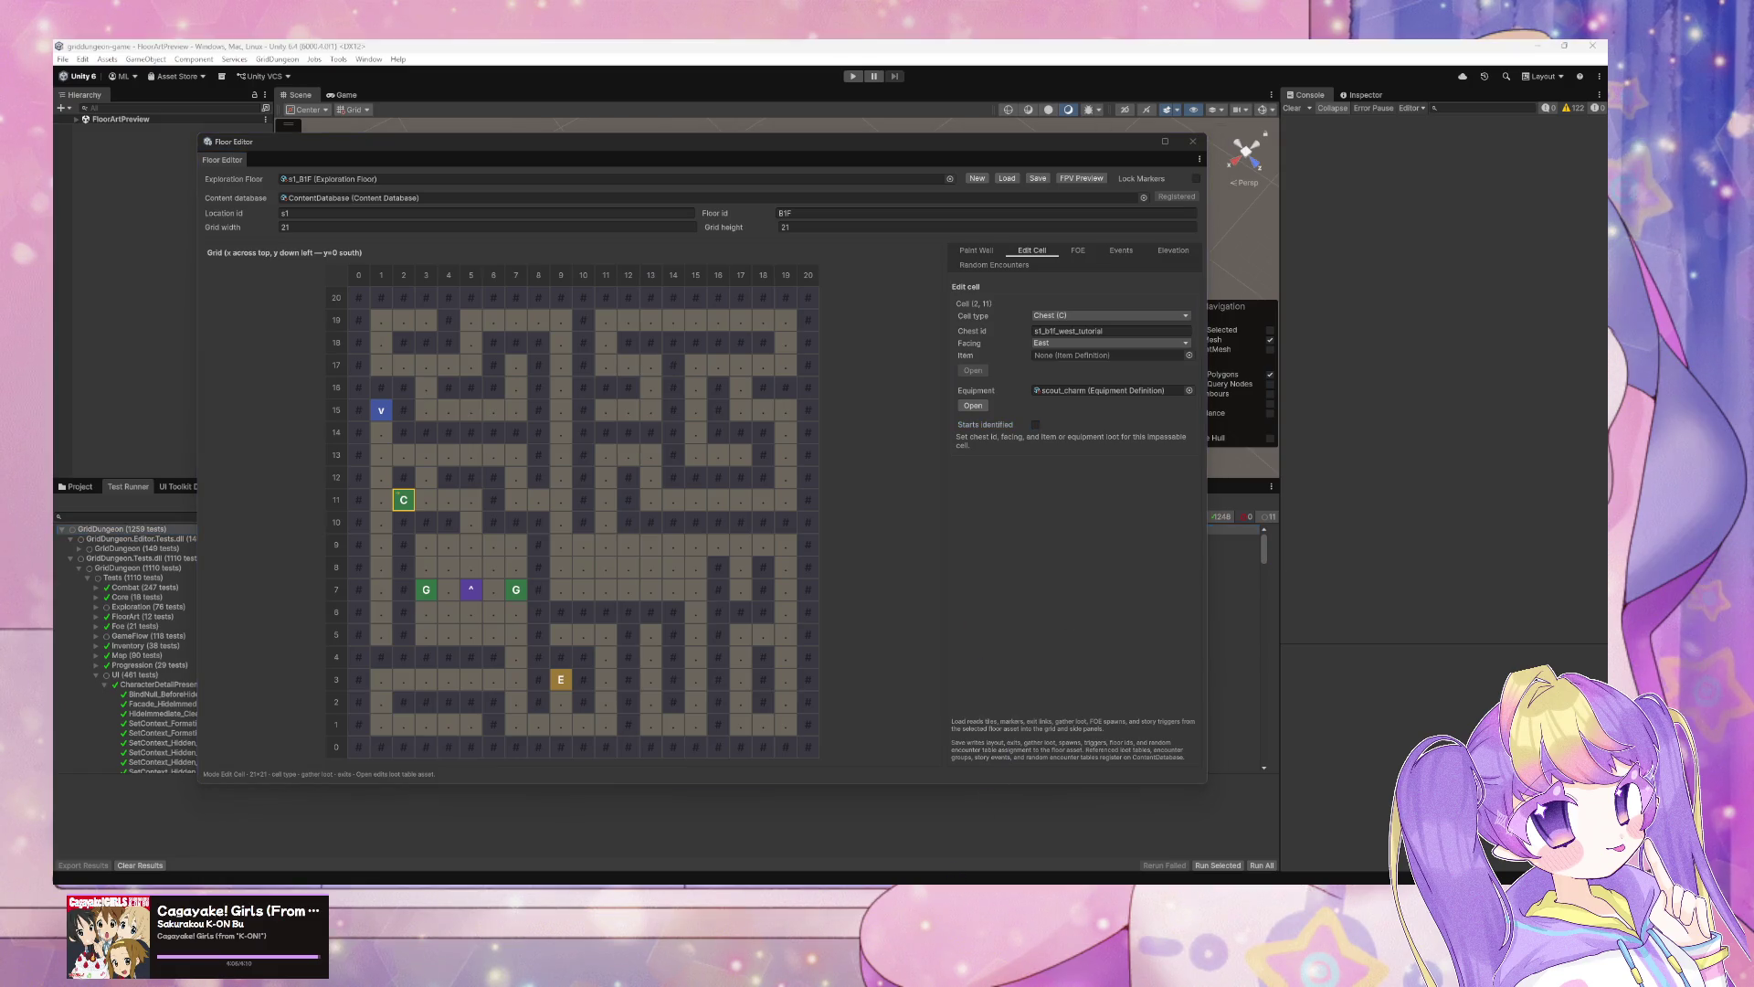
{"action": "type", "text": "what is start identifie"}
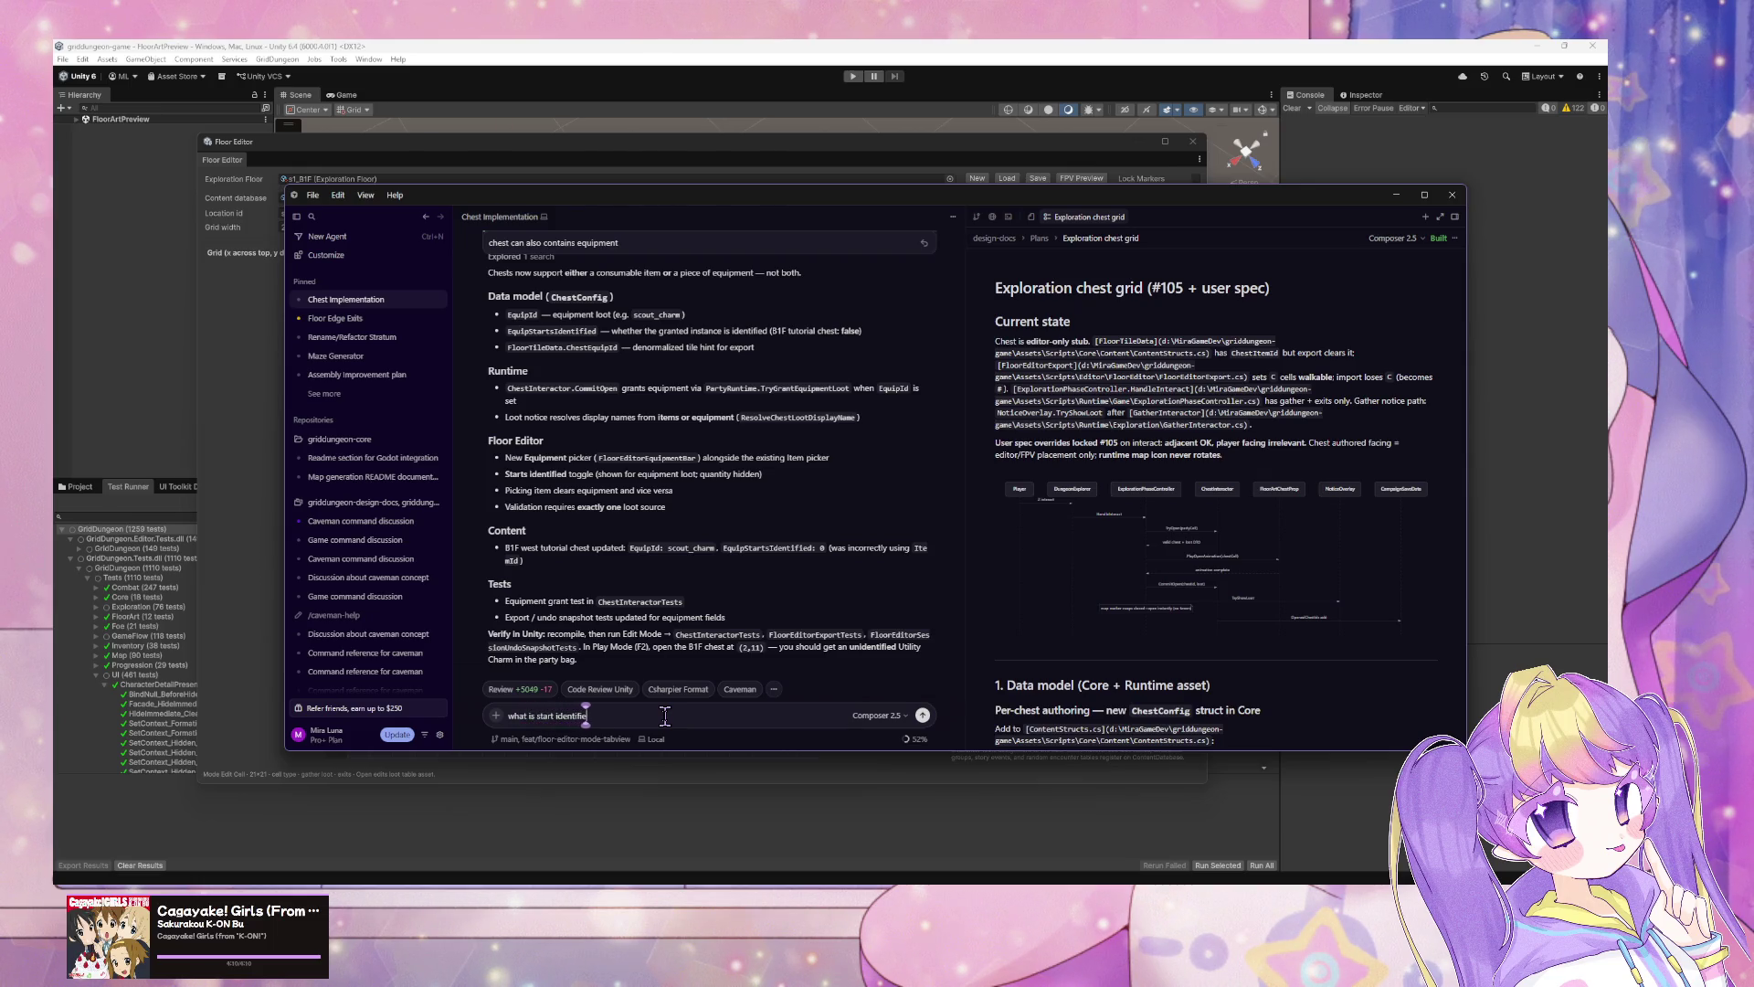
Step: Ask the agent 'what is start identified?'
{"action": "type", "text": "?"}
{"action": "key", "text": "Return"}
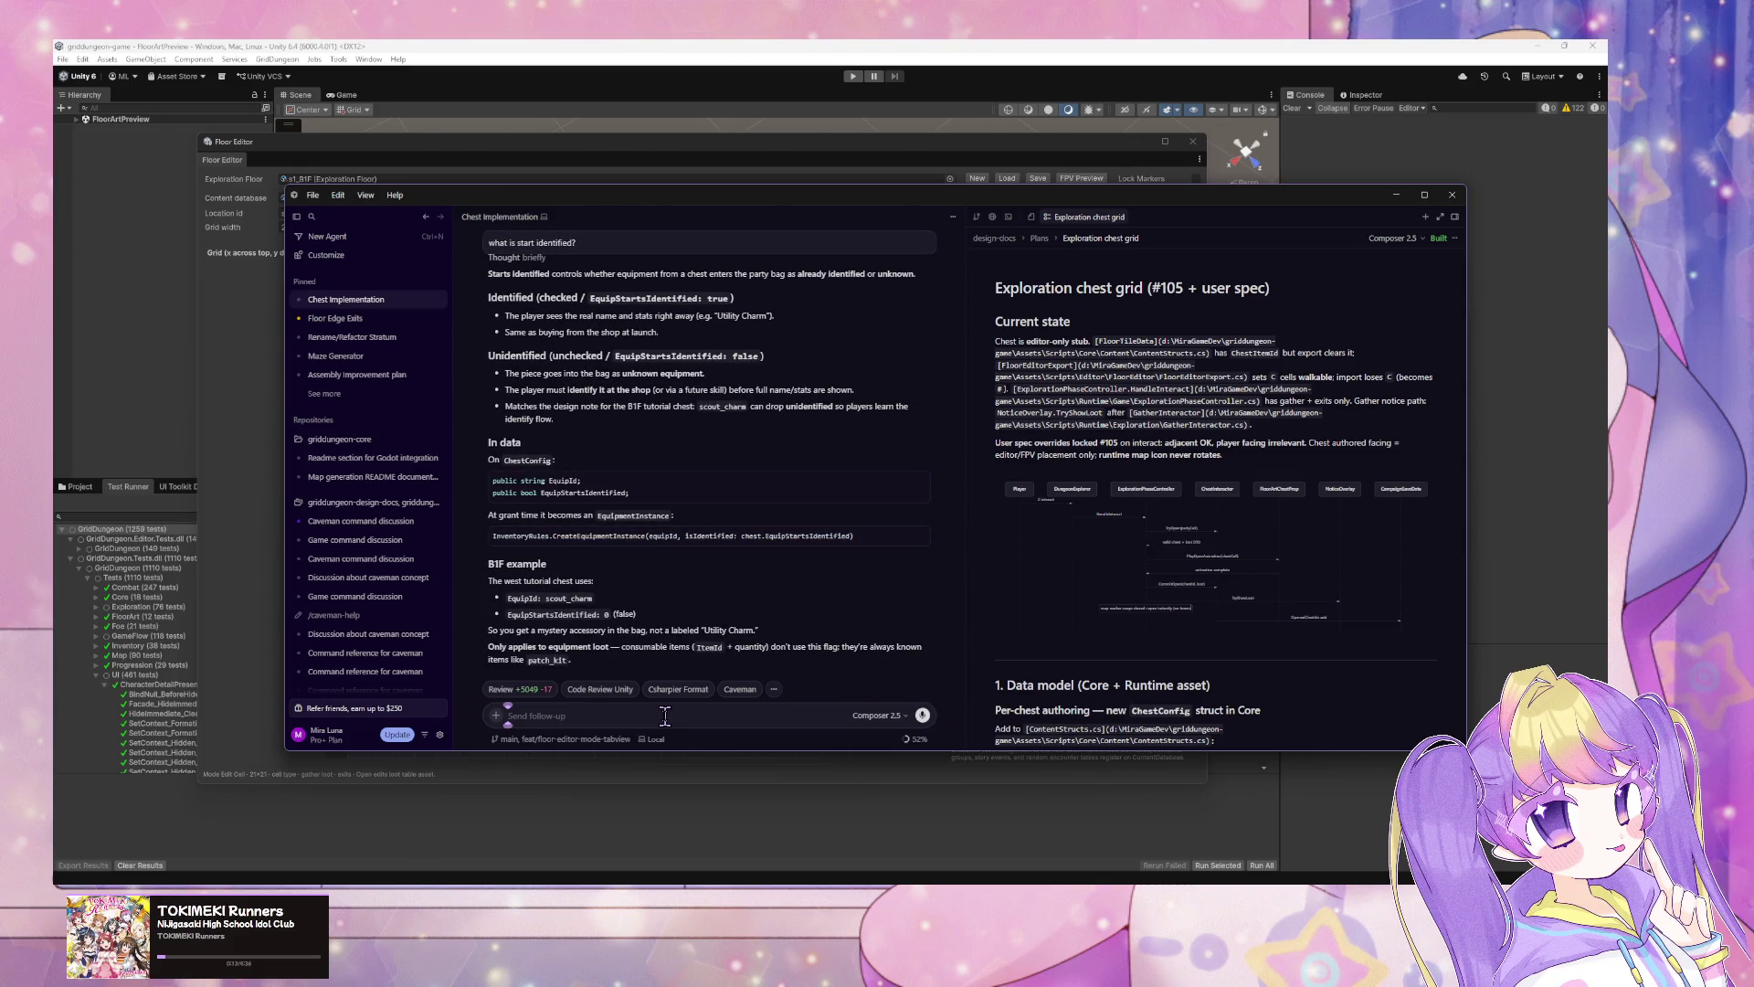
Step: Bring up the Floor Editor, tick Starts identified on the chest, and open its item list
{"action": "left_click", "coordinate": [1395, 198]}
{"action": "left_click", "coordinate": [1036, 424]}
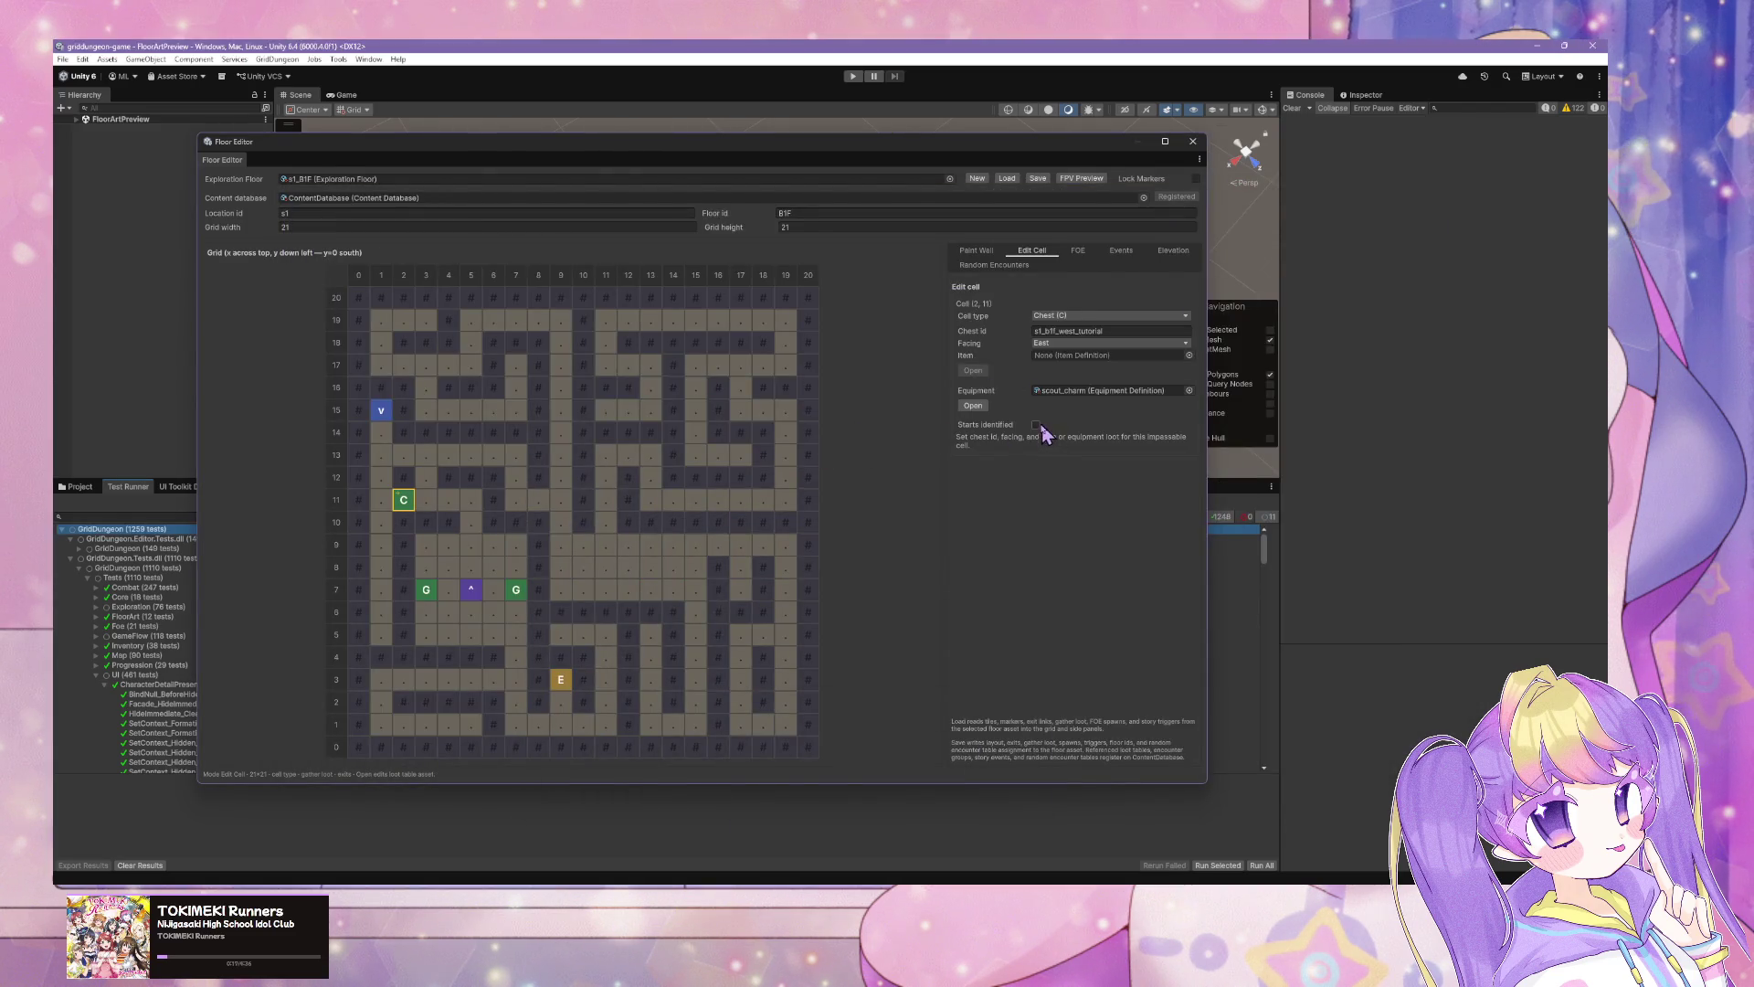
{"action": "left_click", "coordinate": [1189, 355]}
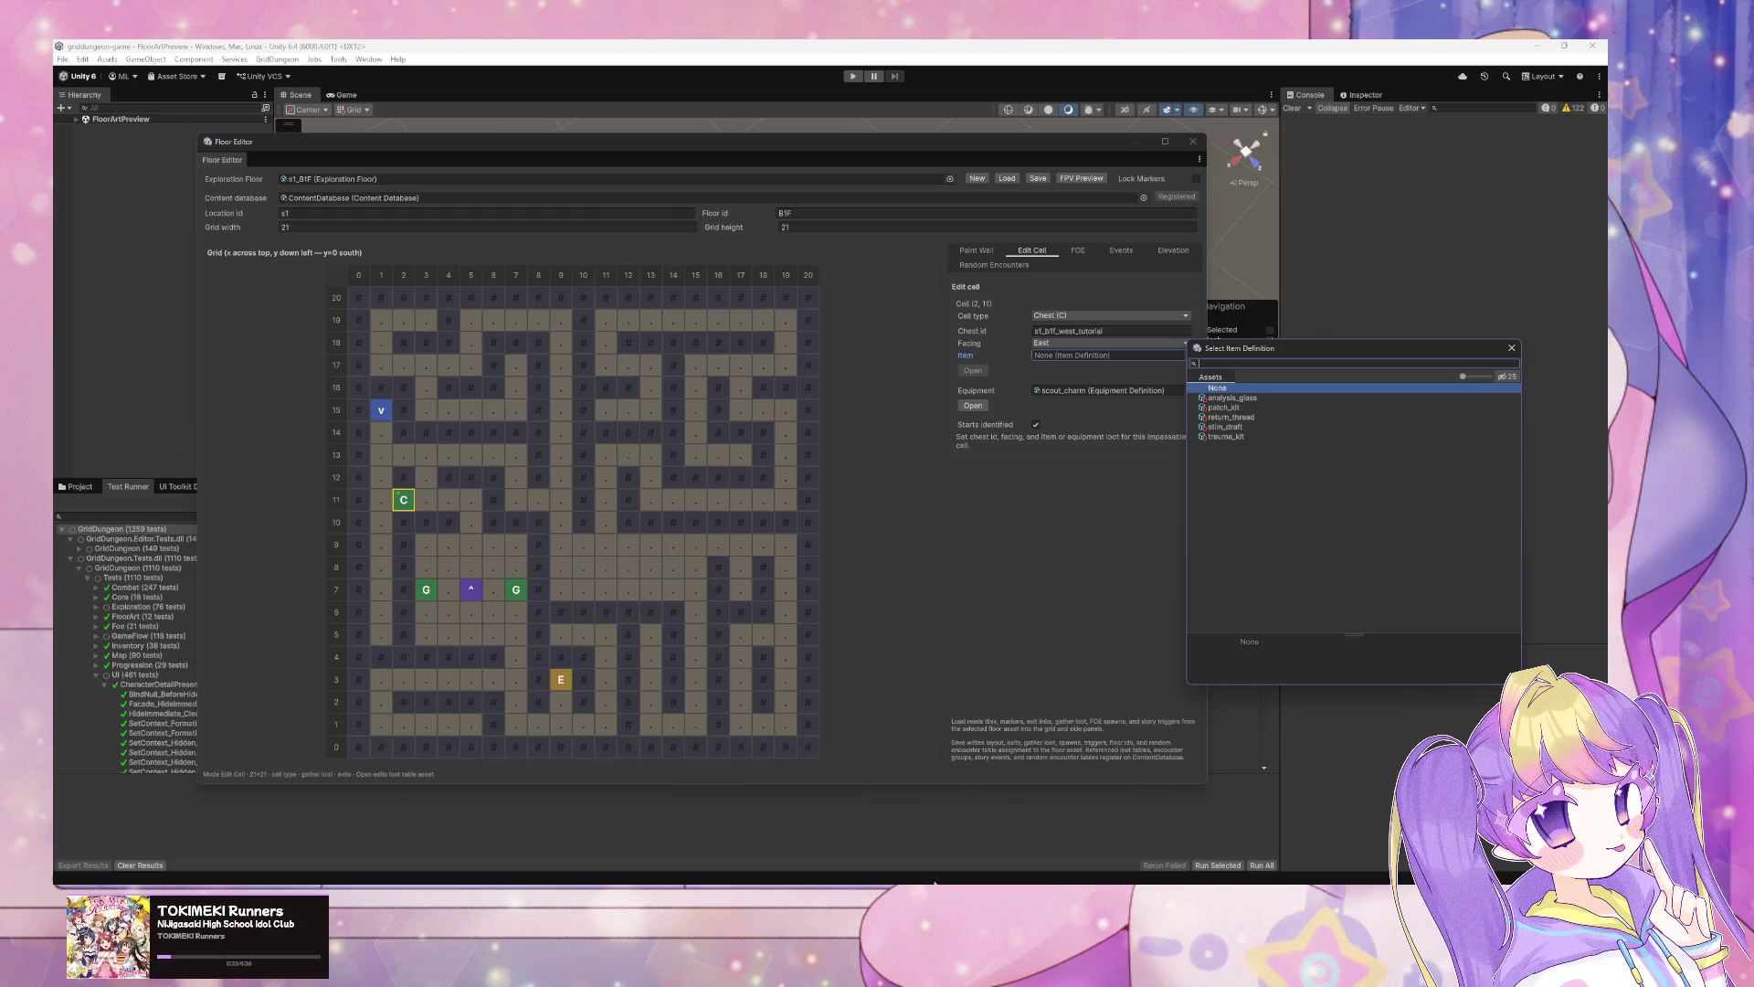
Step: Ask the agent to set Starts identified to true by default, then hide Cursor
{"action": "key", "text": "alt+Tab"}
{"action": "type", "text": "set t"}
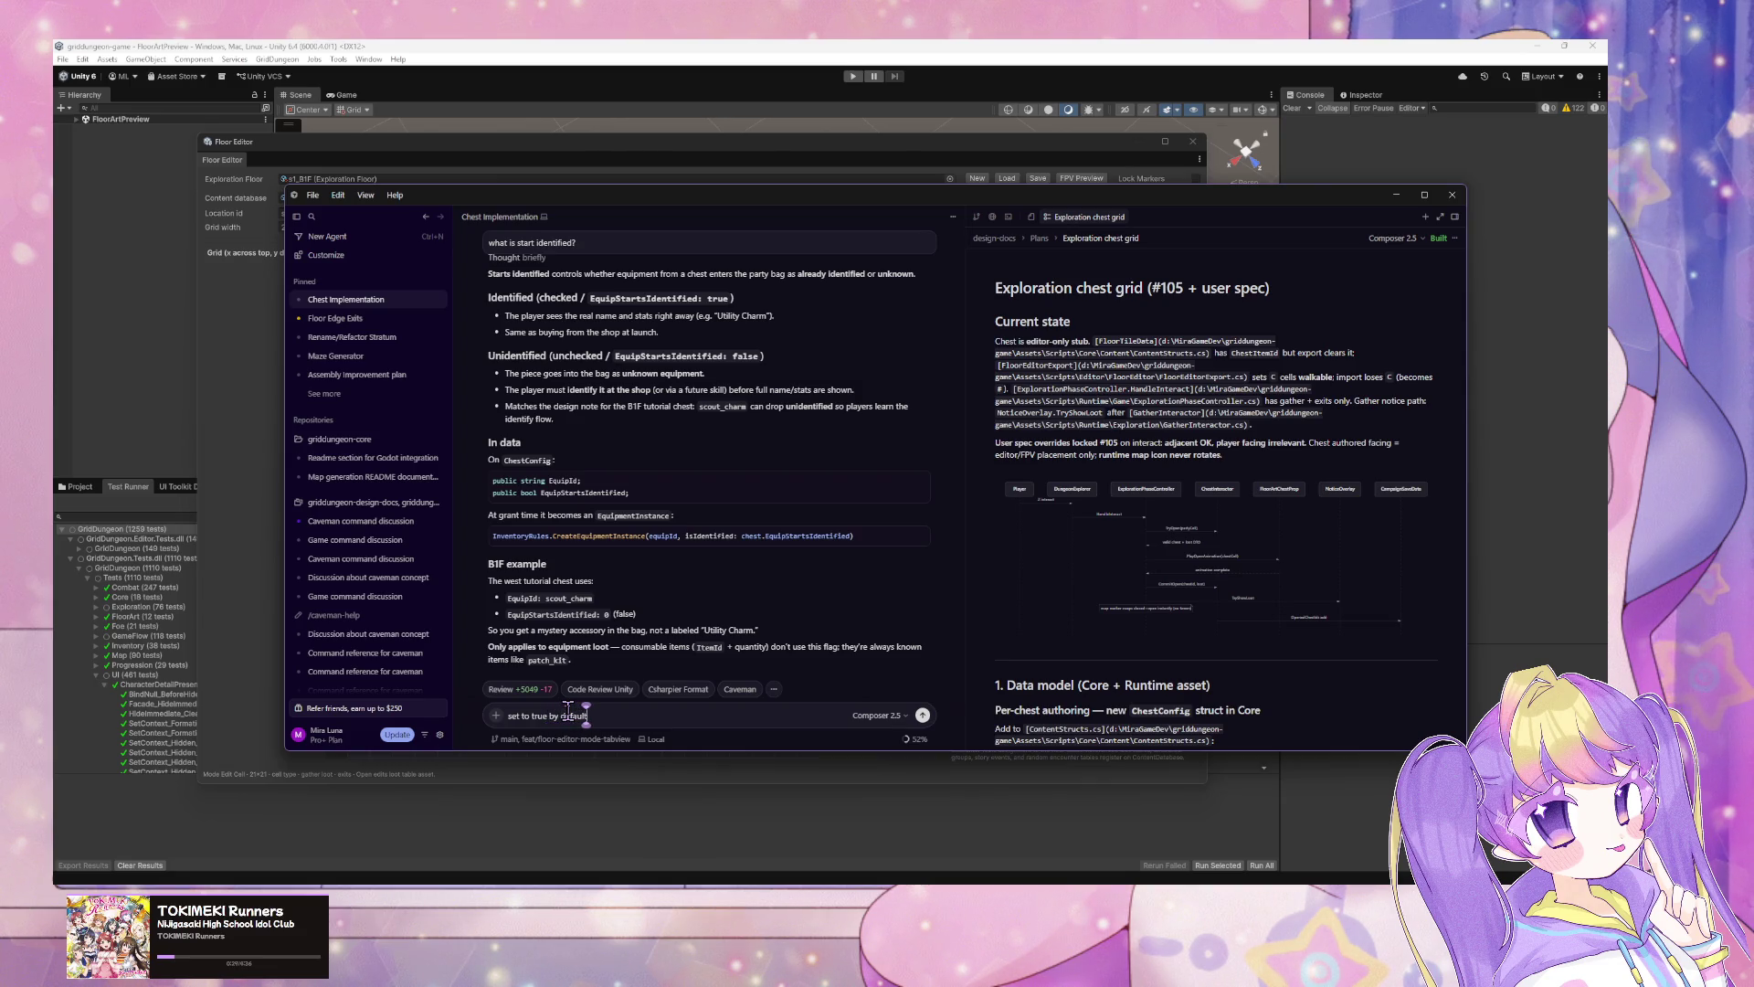
{"action": "key", "text": "Return"}
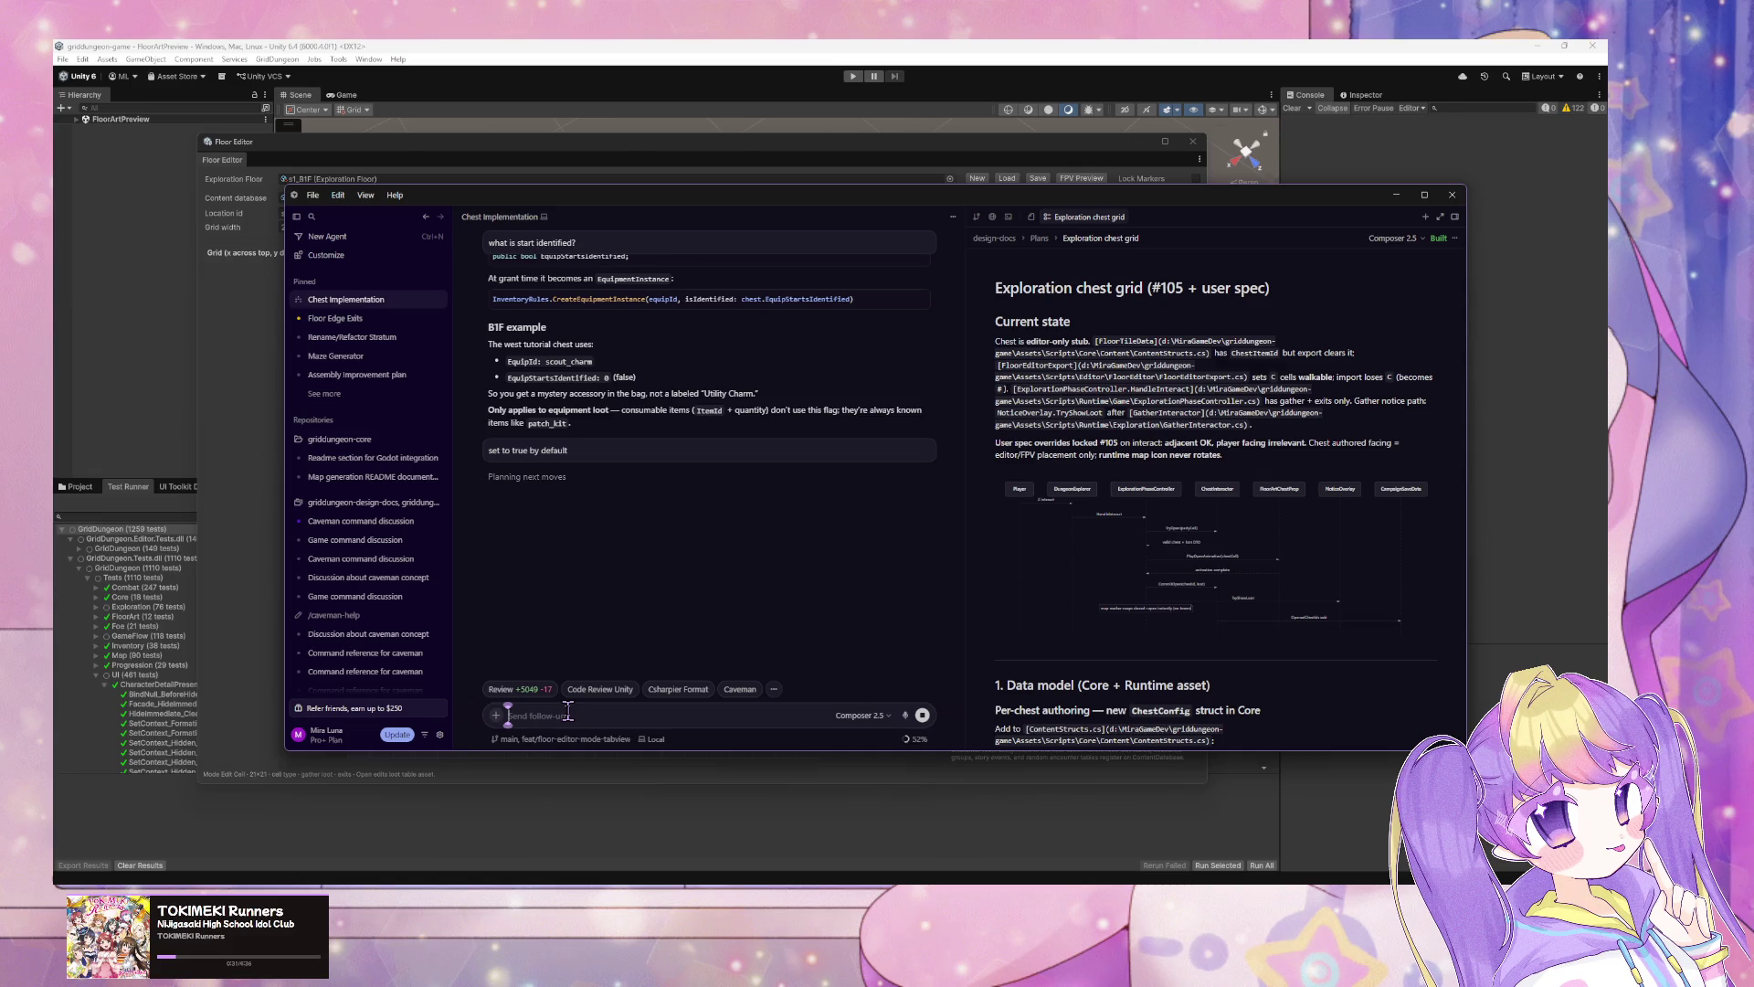
{"action": "left_click", "coordinate": [1396, 194]}
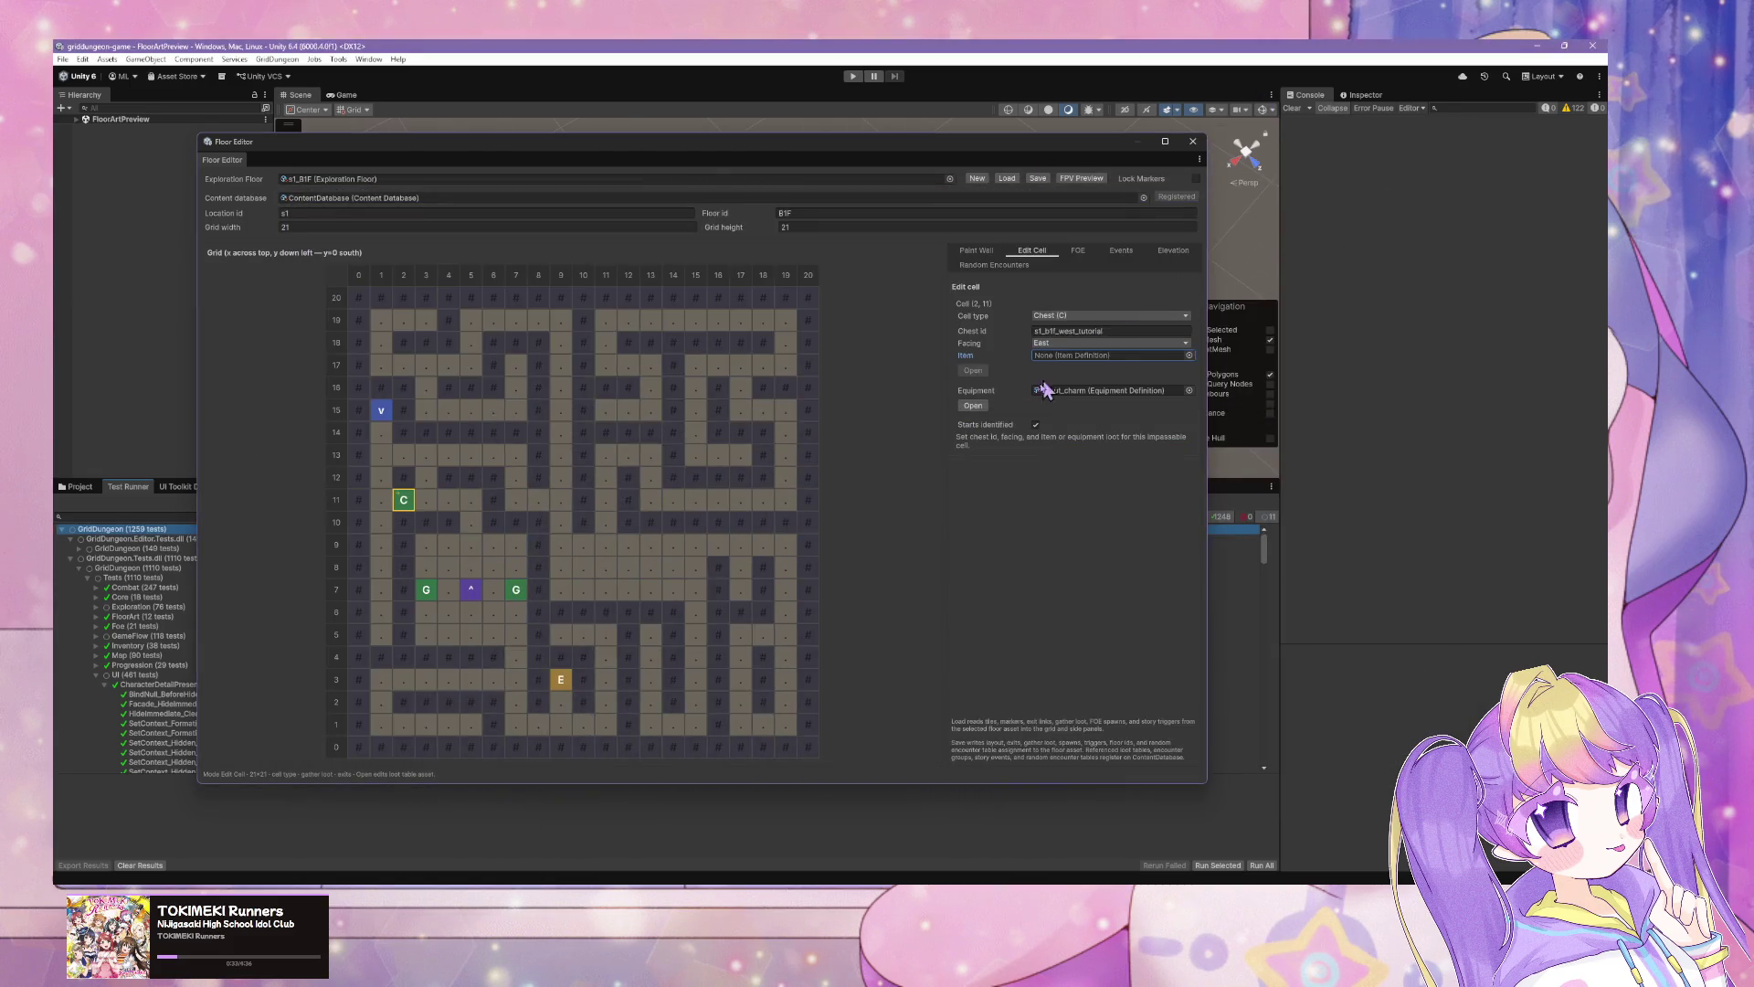
Step: Set the chest's item to analysis_glass and its equipment to leather_boots
{"action": "left_click", "coordinate": [974, 406]}
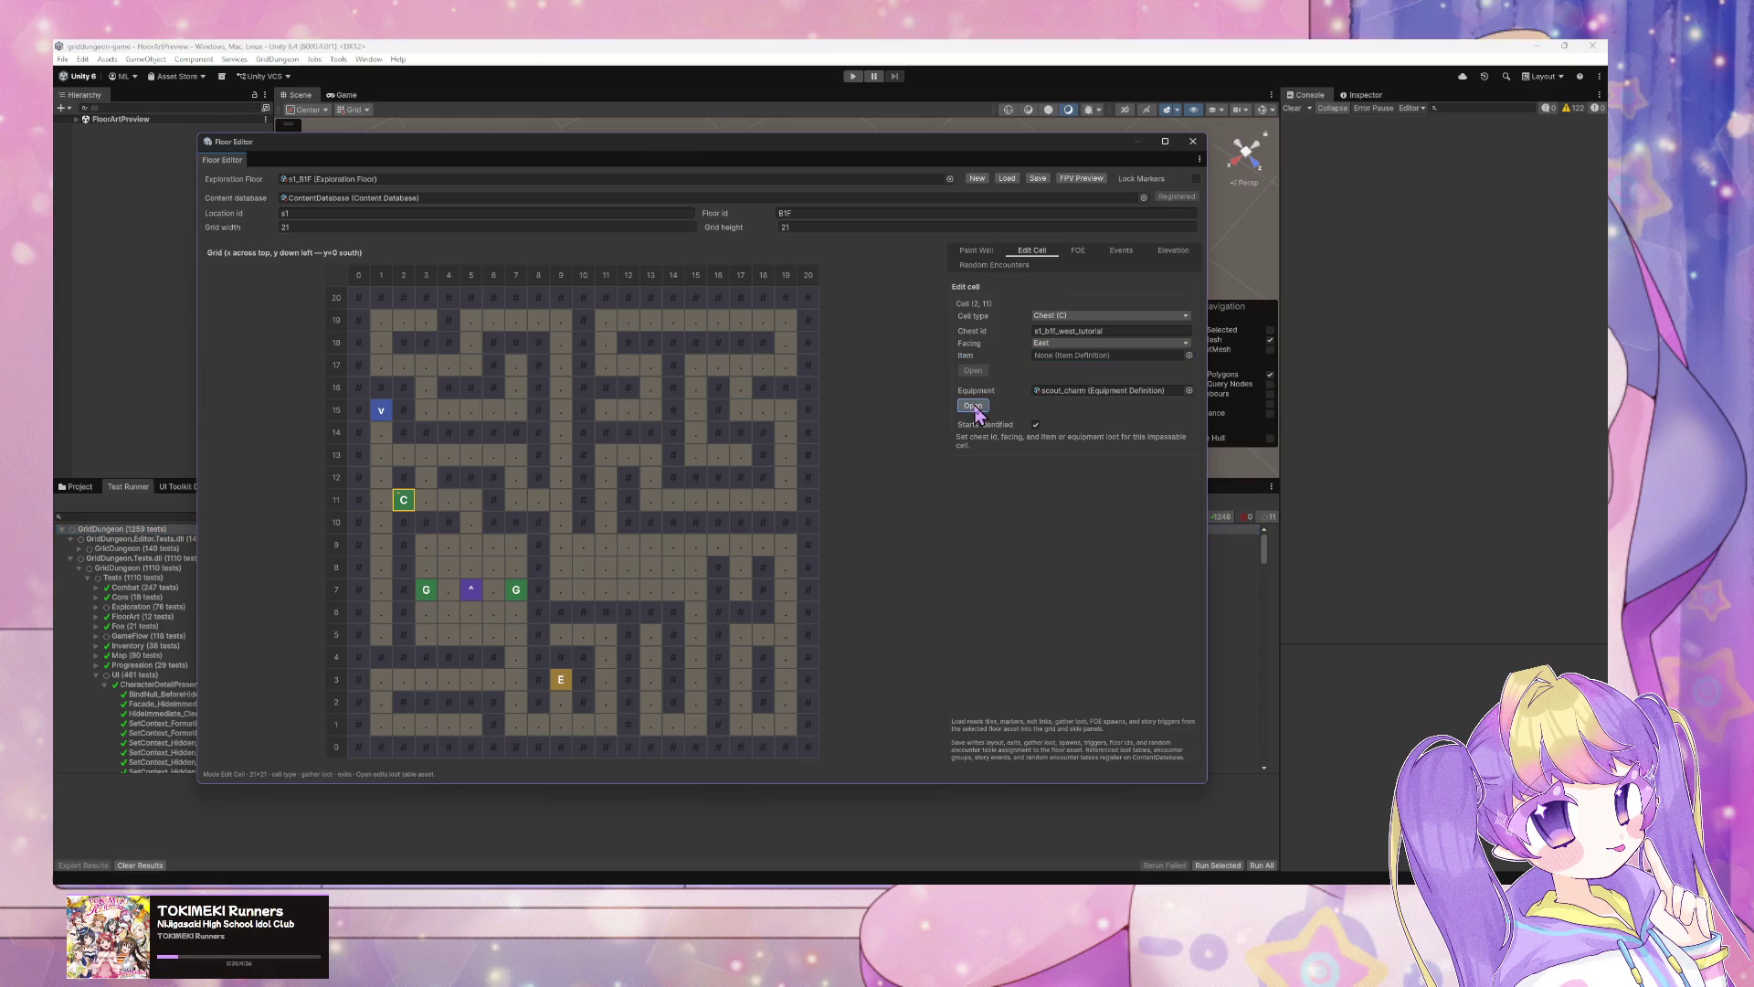
{"action": "left_click", "coordinate": [1189, 355]}
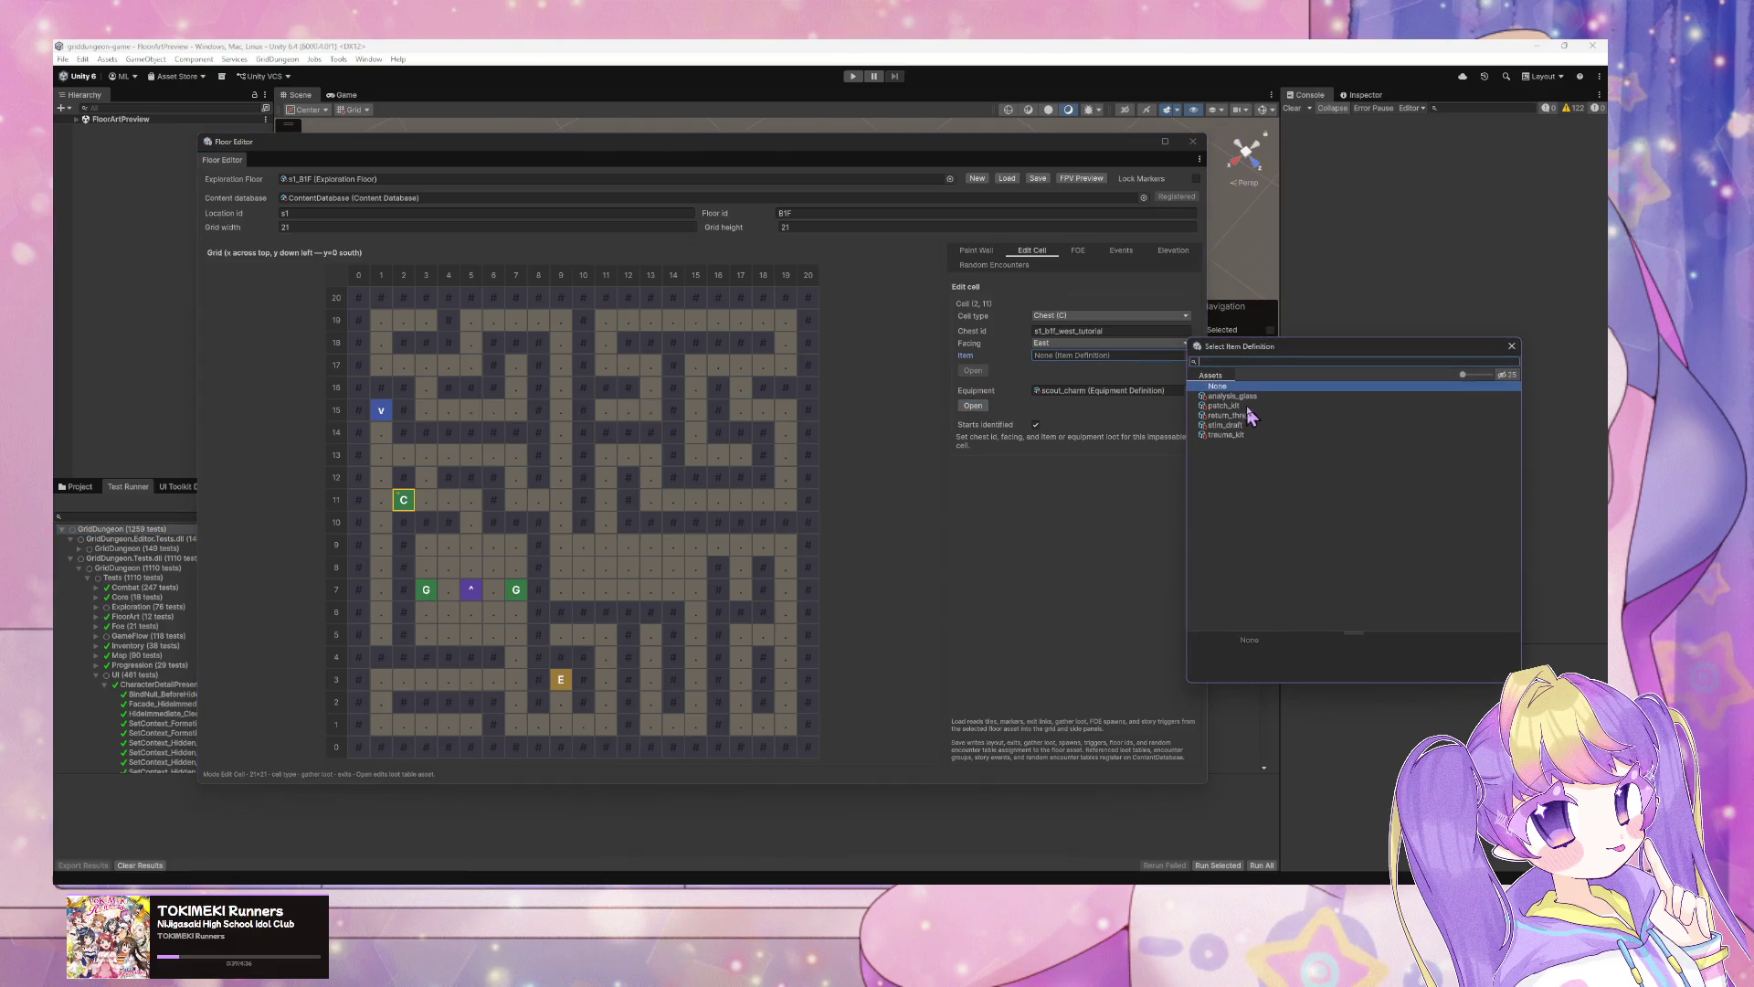
{"action": "double_click", "coordinate": [1231, 396]}
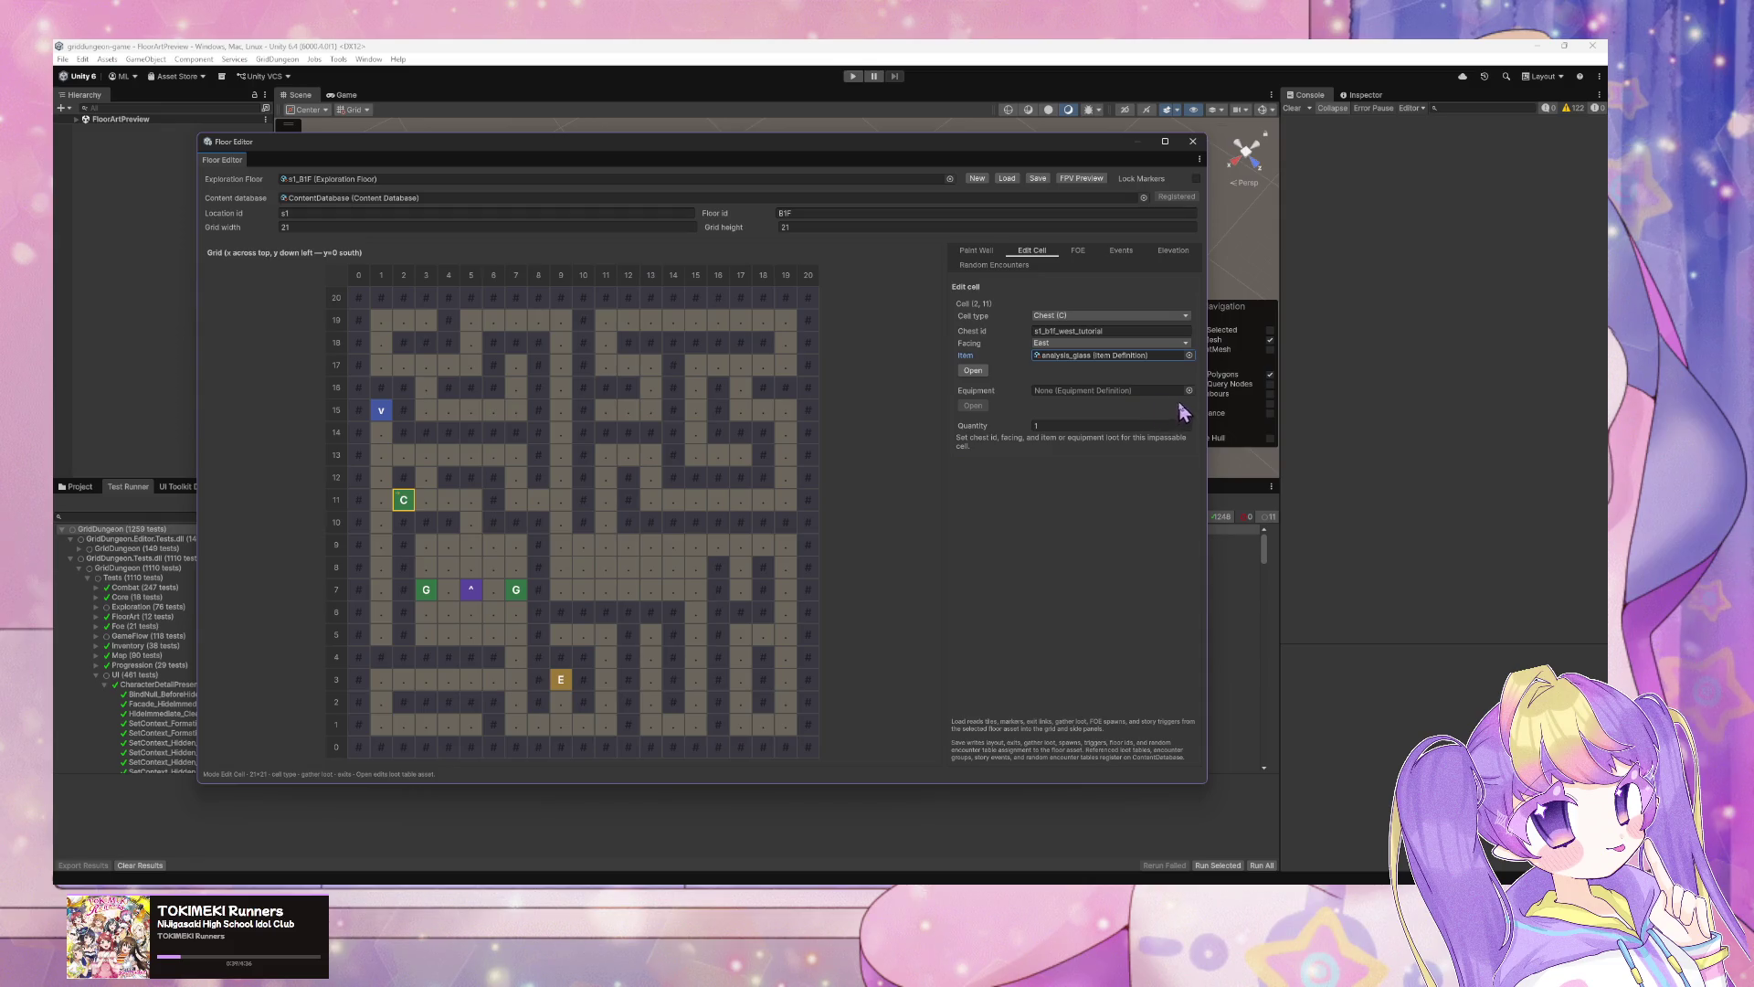
{"action": "left_click", "coordinate": [1189, 390]}
{"action": "double_click", "coordinate": [1233, 442]}
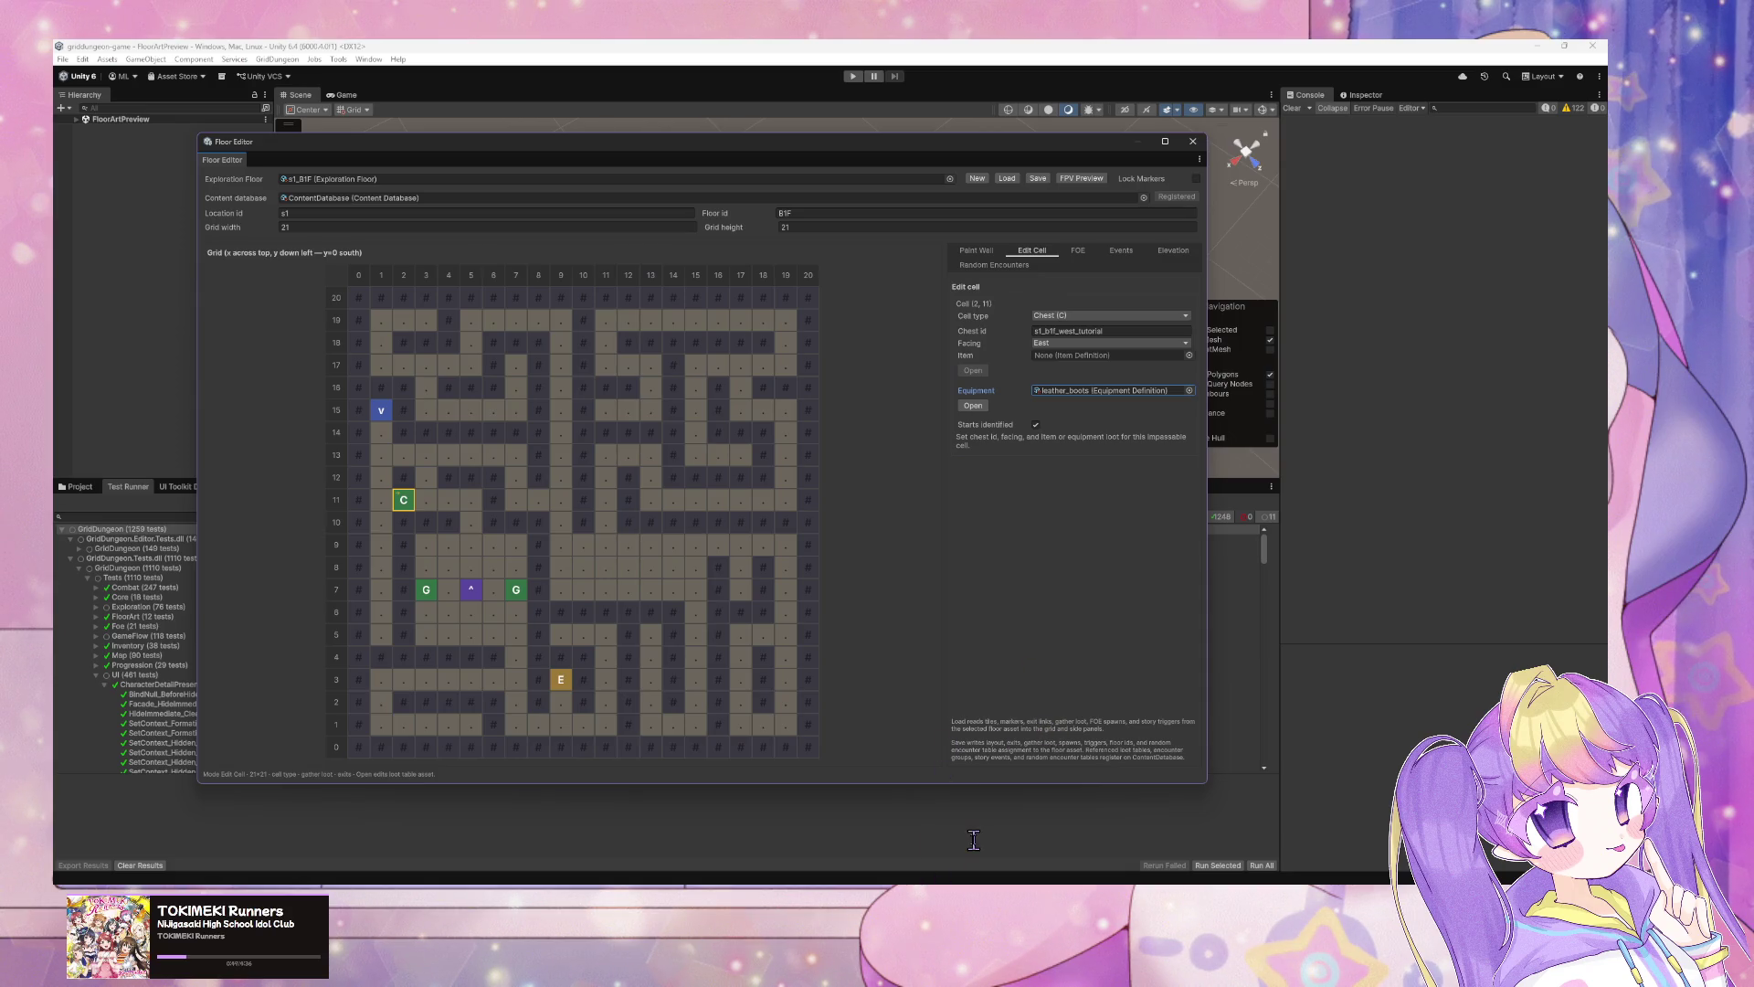
{"action": "key", "text": "alt+Tab"}
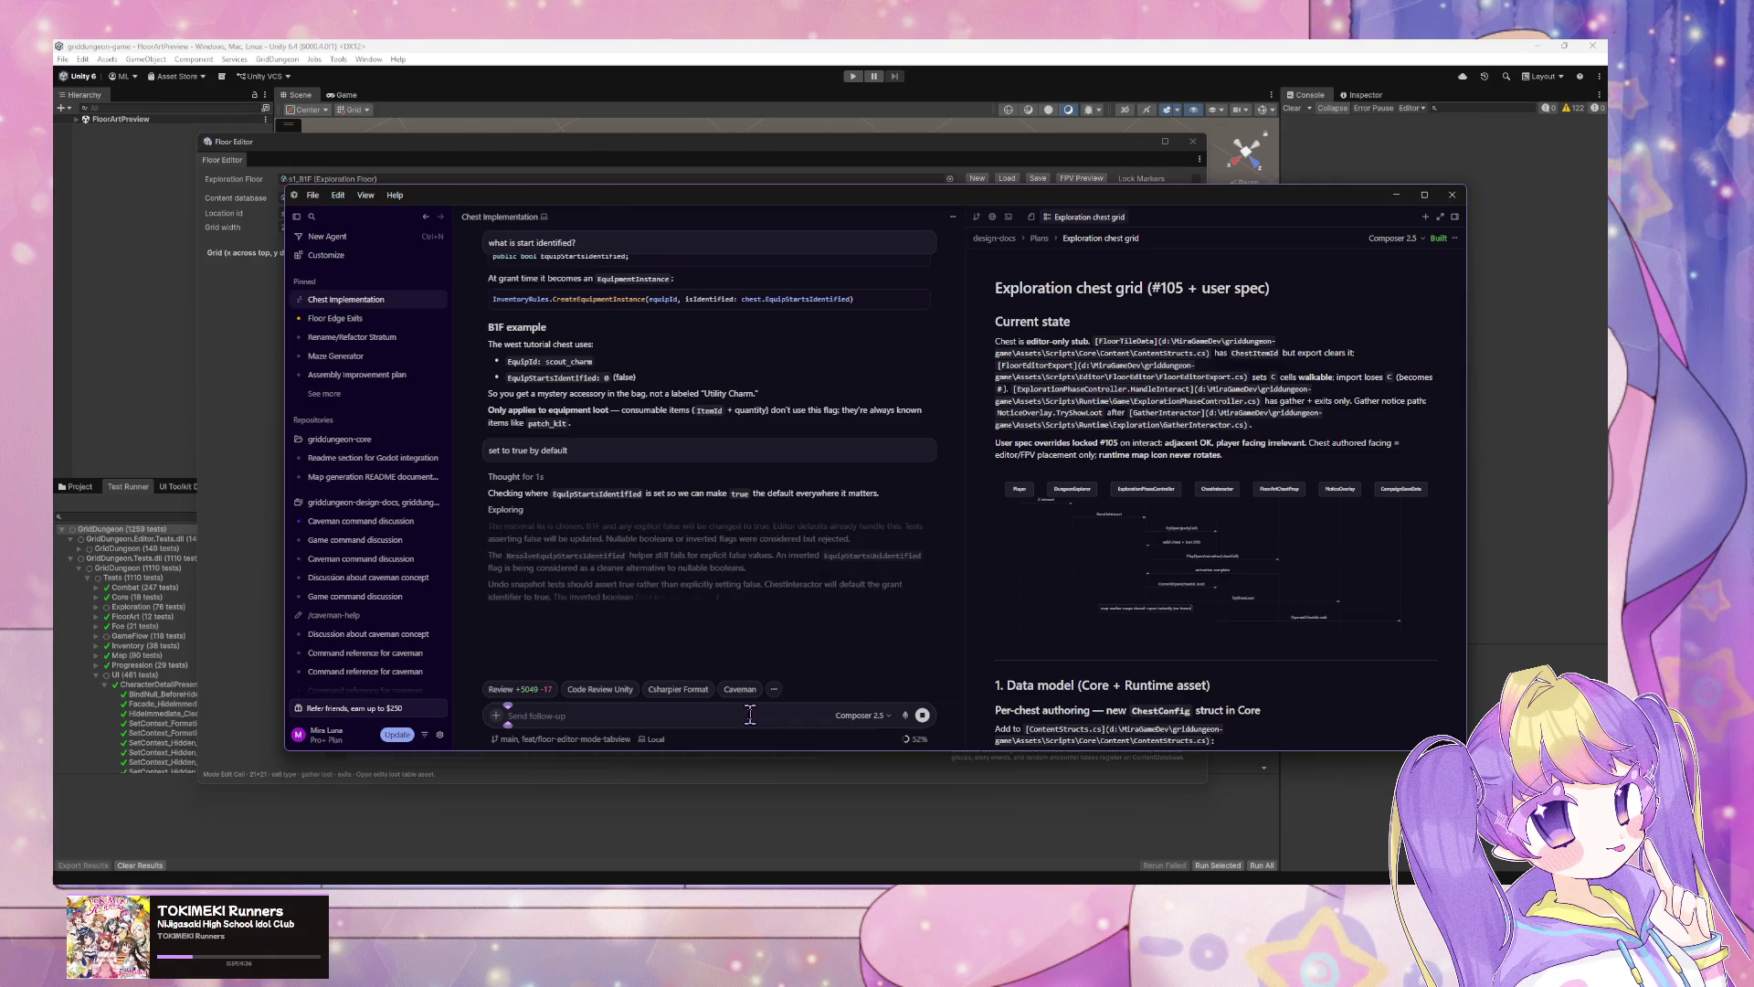
Step: Ask the agent for a grant type dropdown on chest cells that shows or hides the loot fields
{"action": "type", "text": "add dropd"}
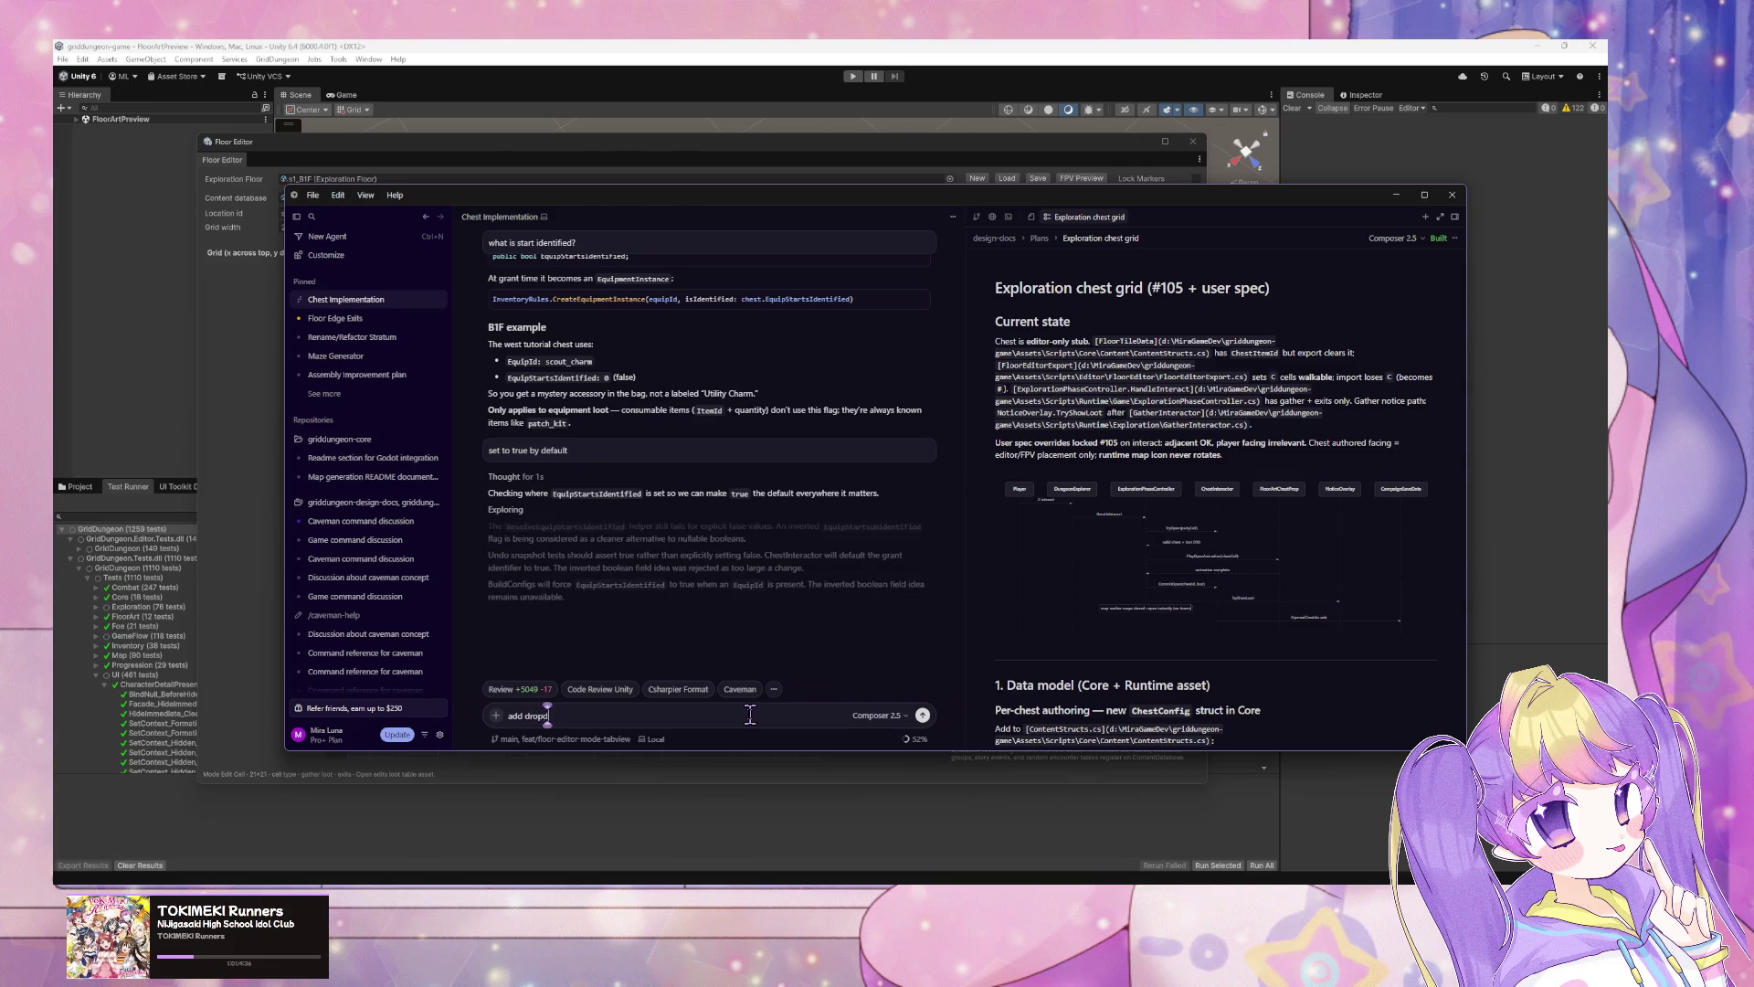
{"action": "type", "text": "own"}
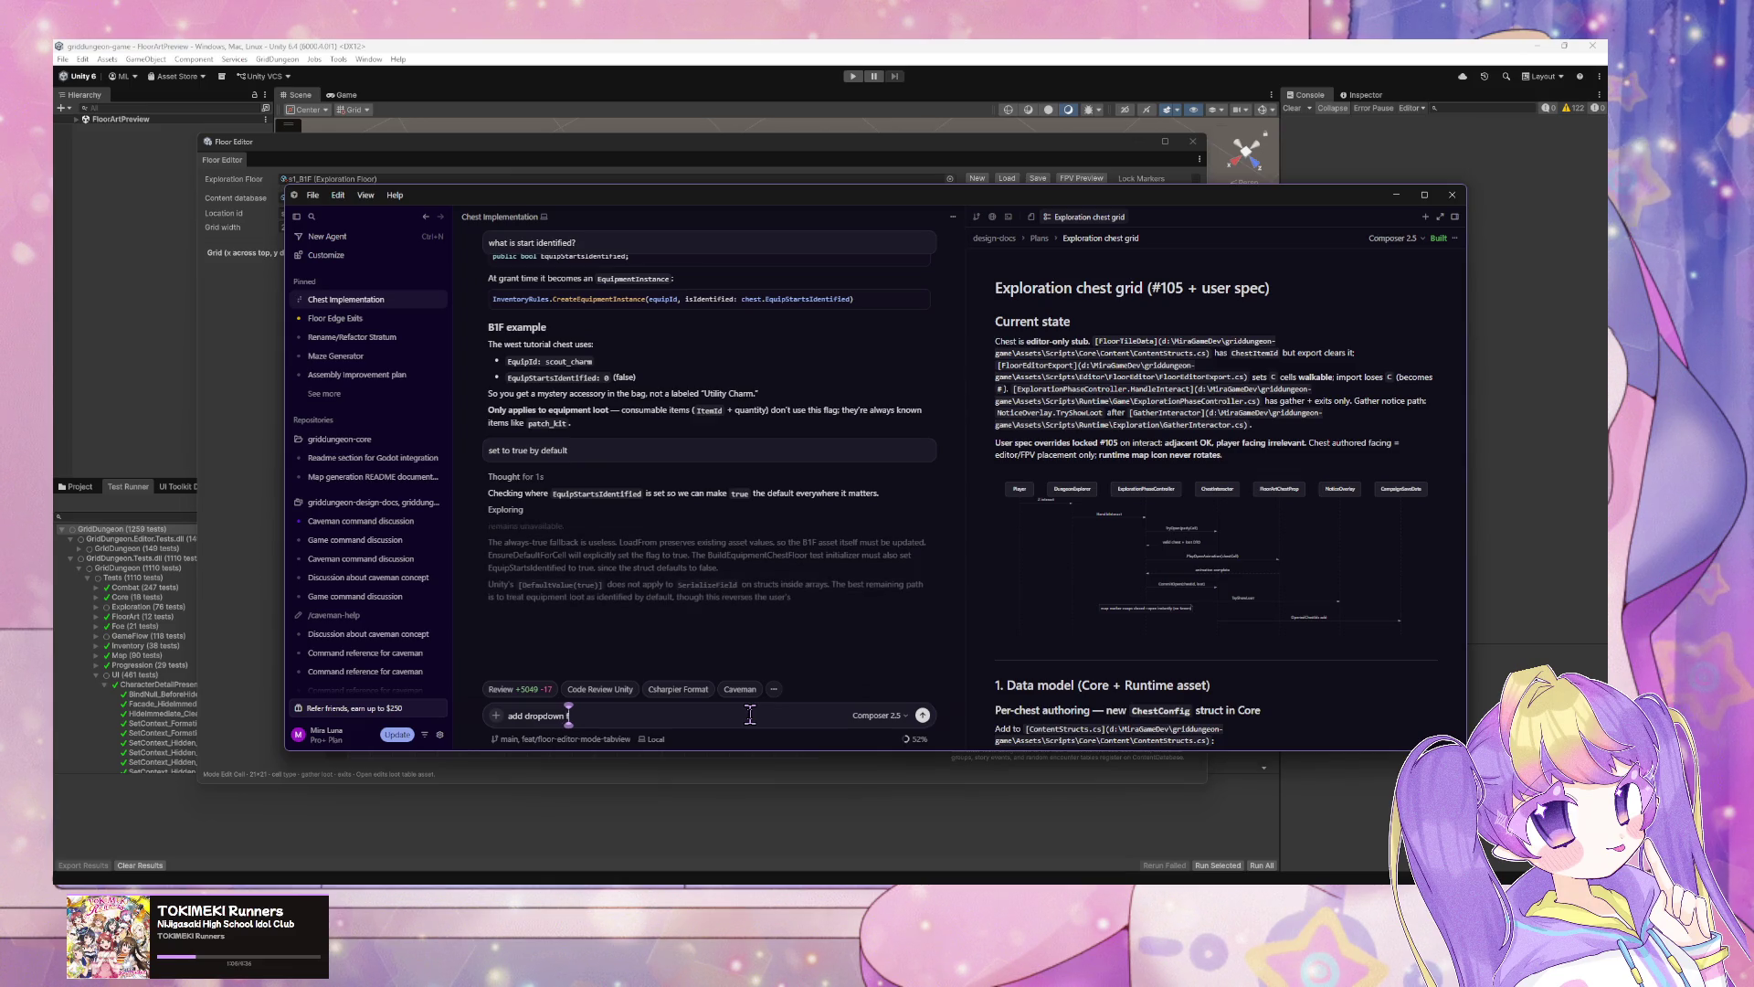
{"action": "type", "text": " for granth t"}
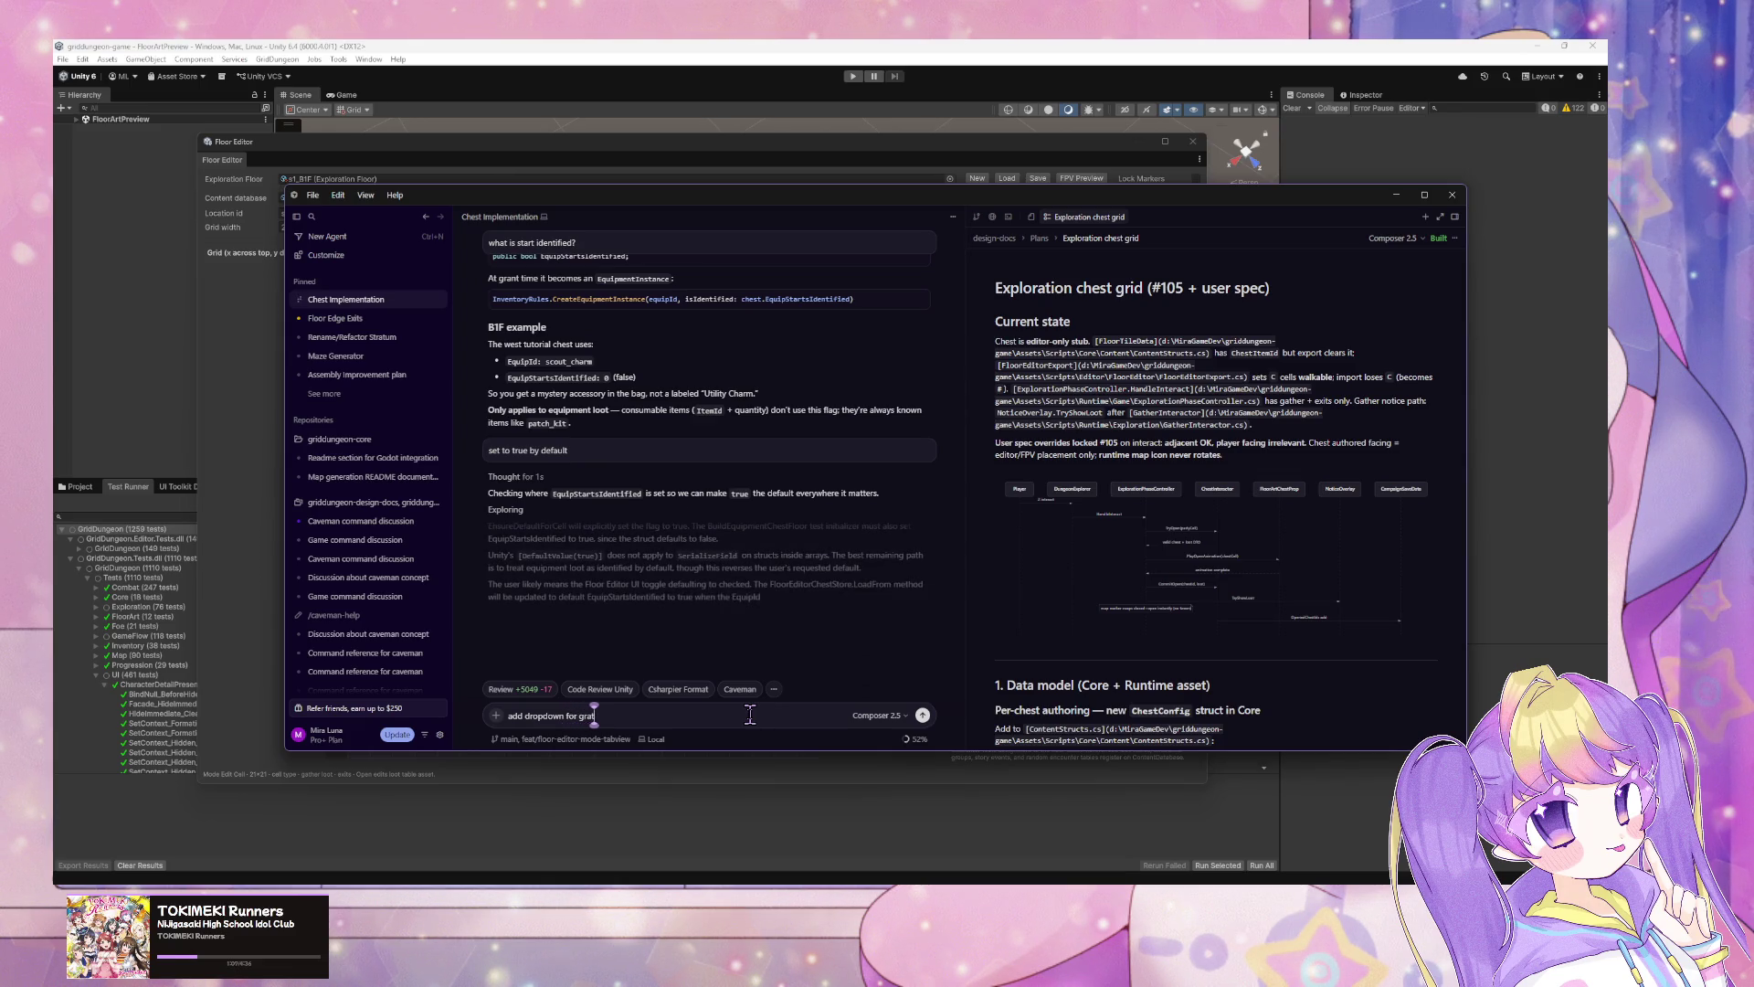
{"action": "type", "text": "ype"}
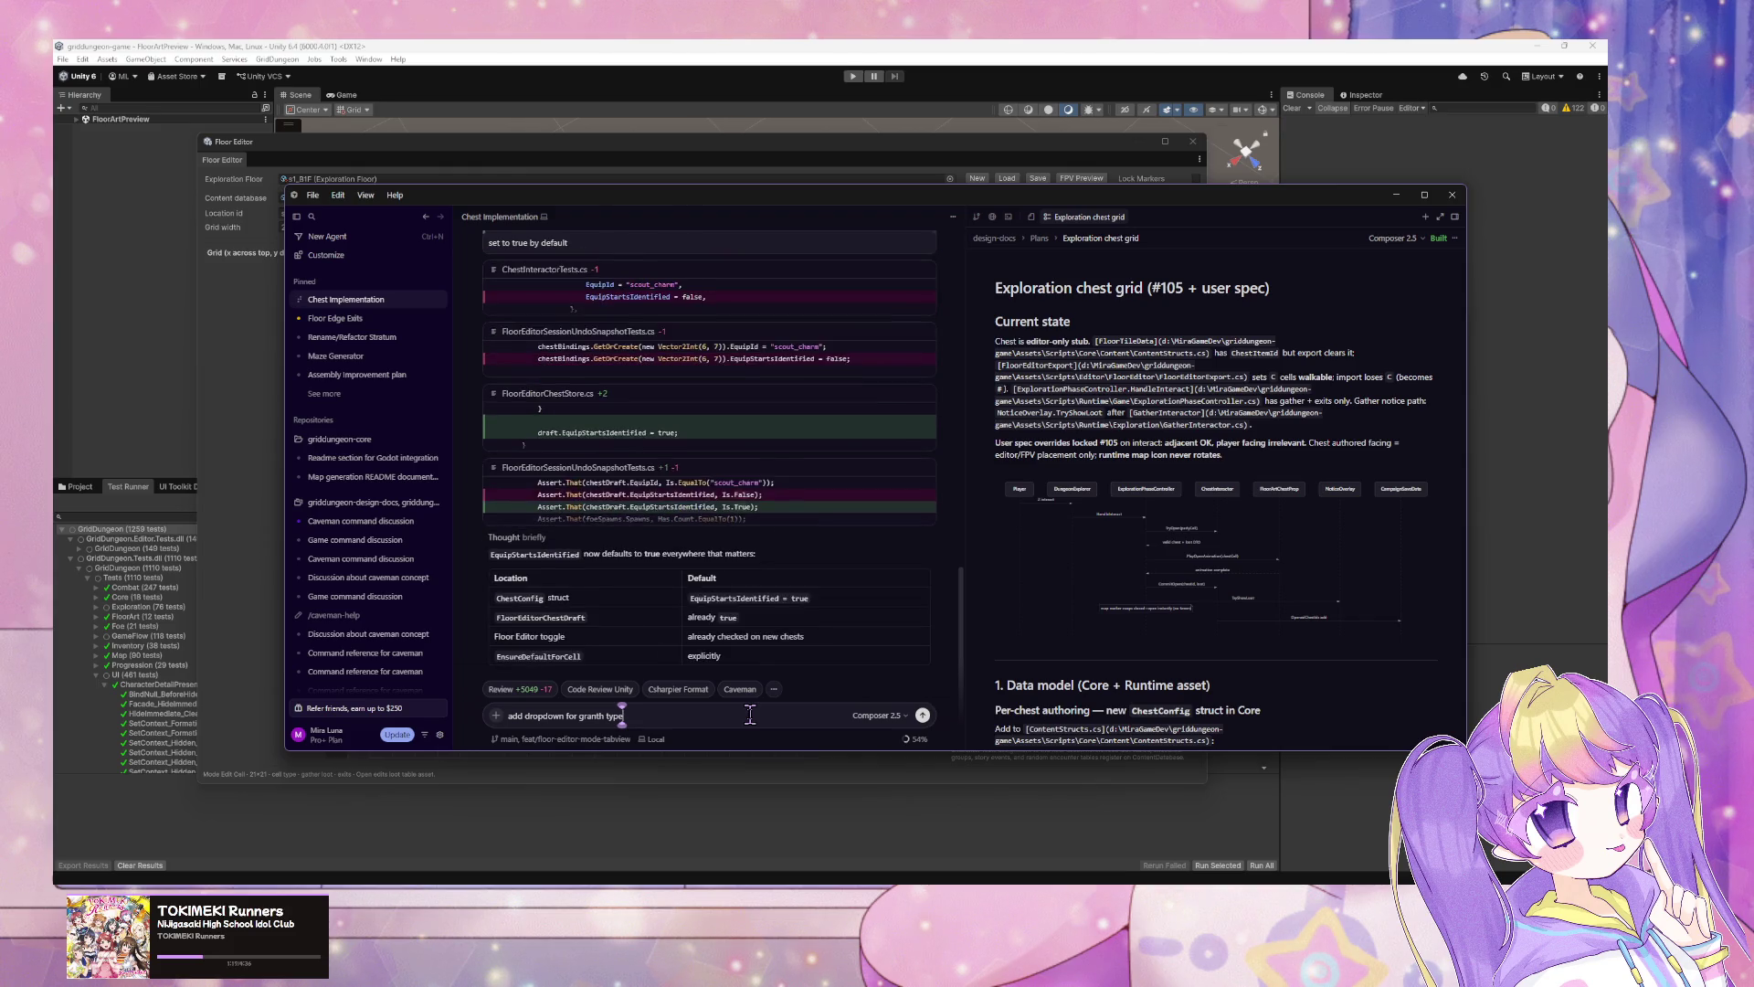
{"action": "type", "text": " so we can"}
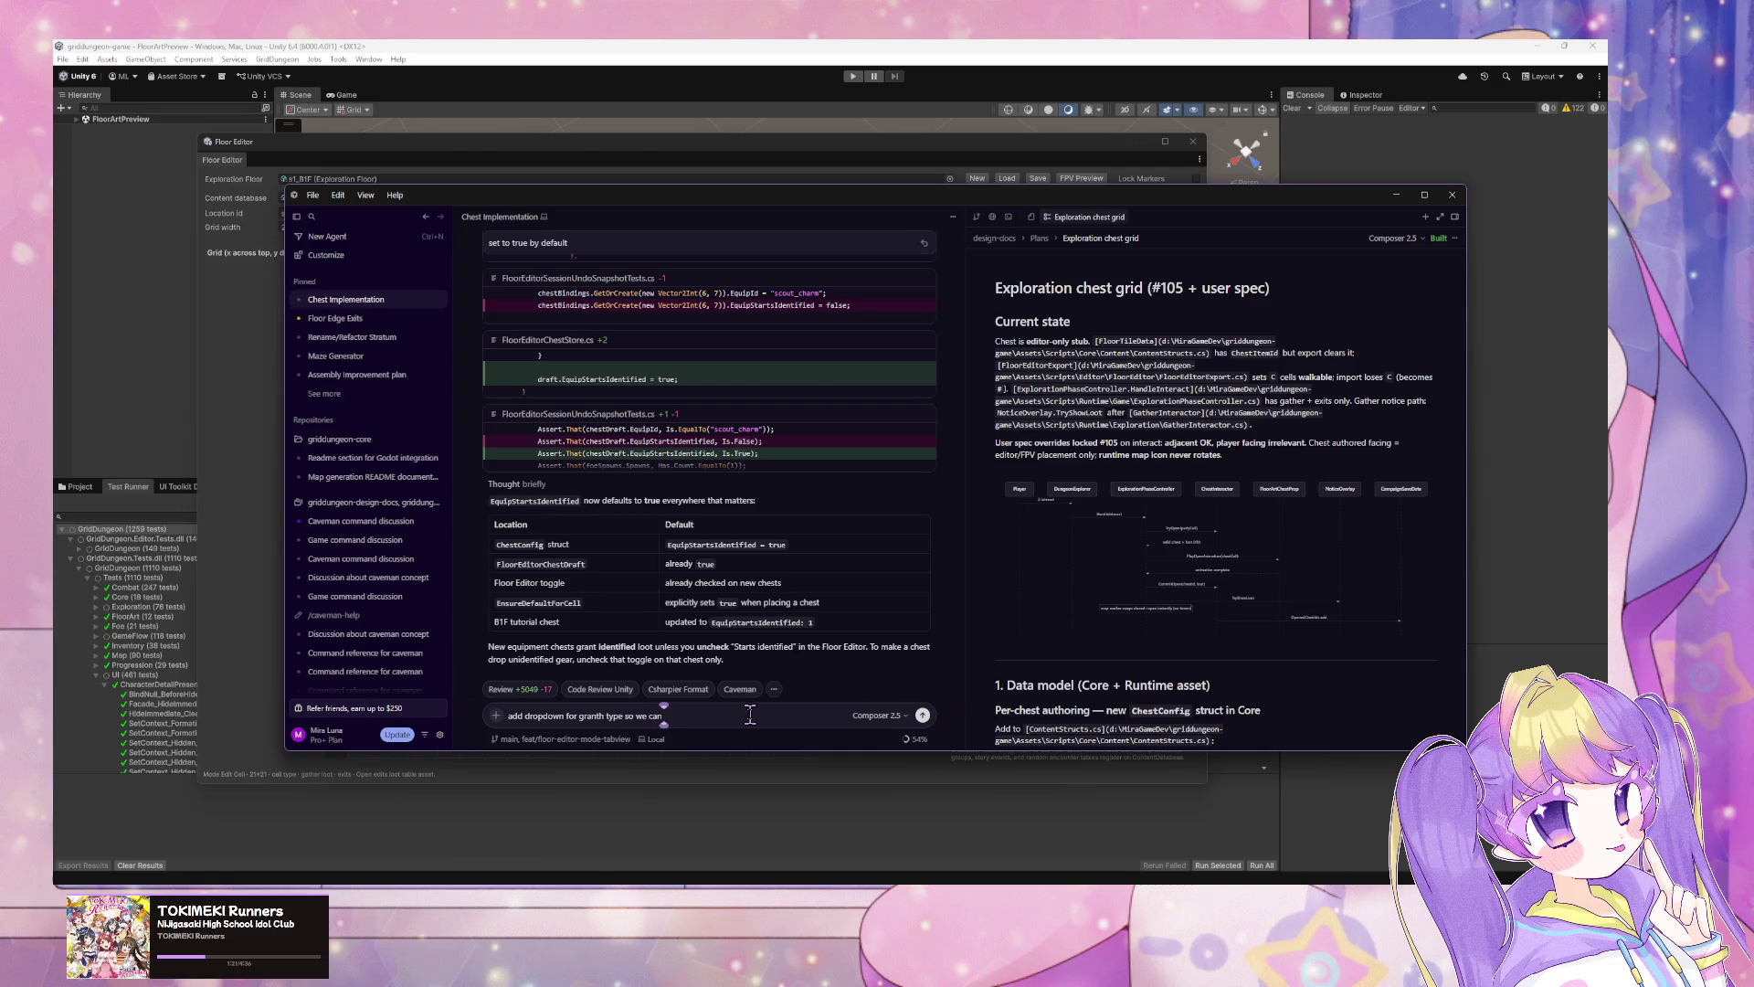
{"action": "type", "text": " show/hide relevant SO"}
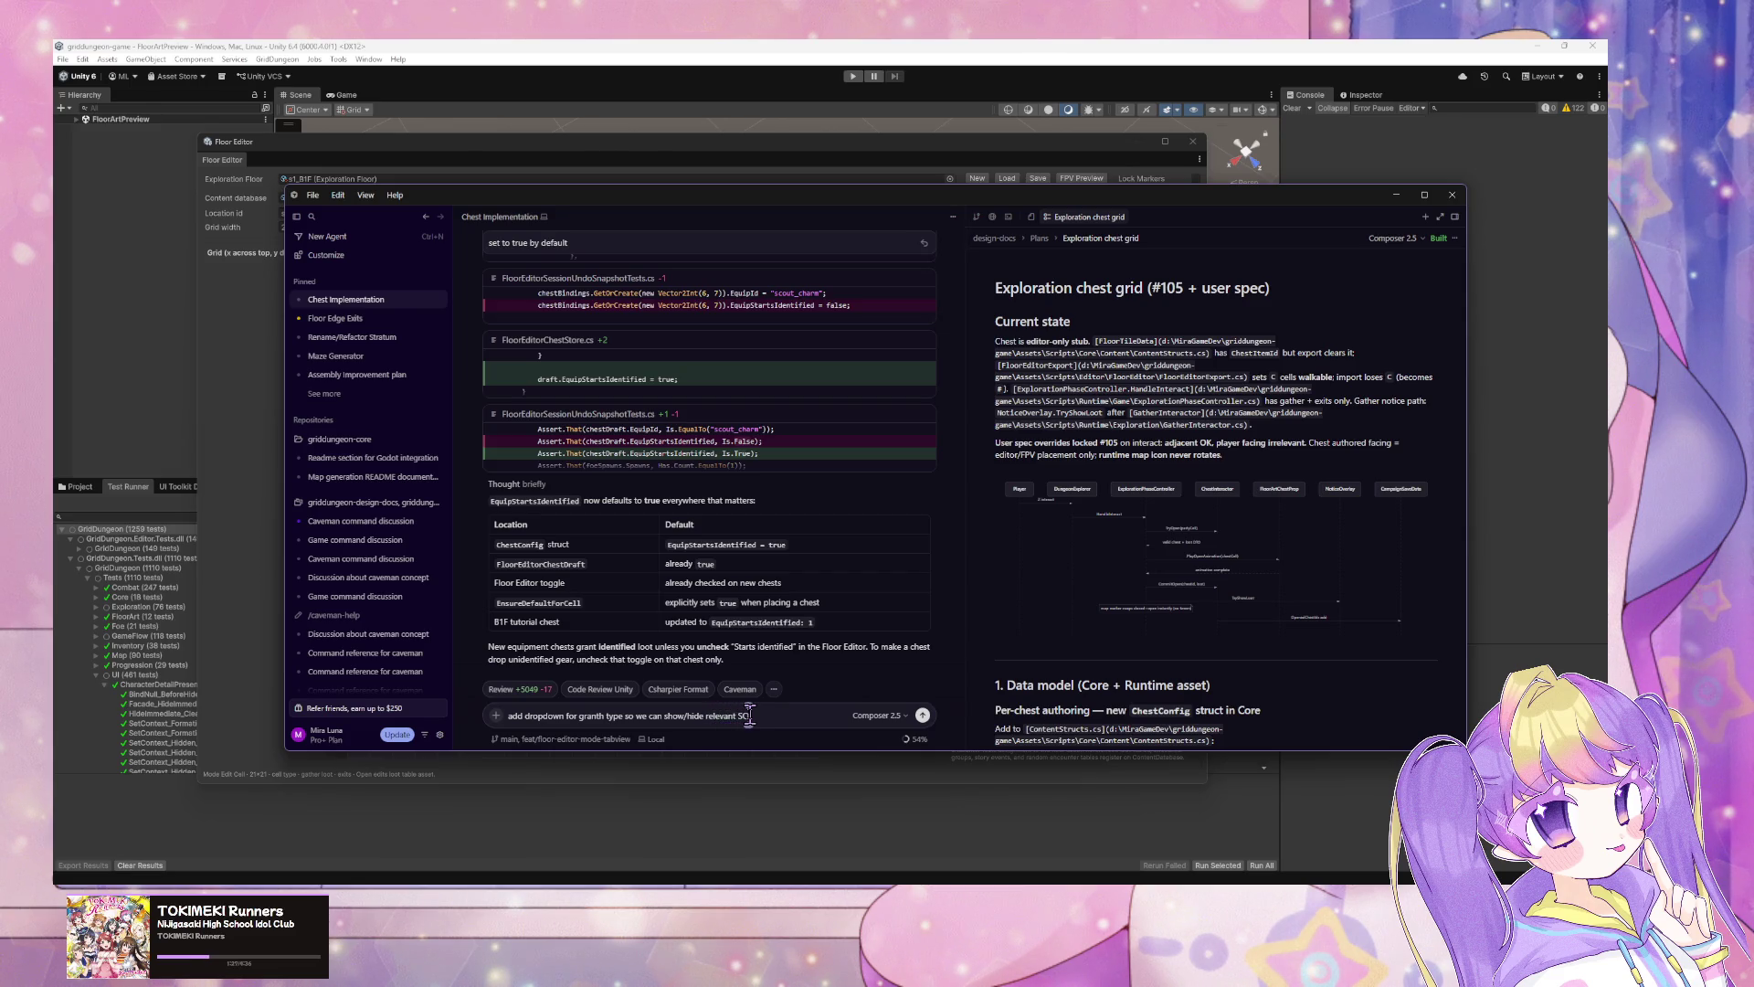
{"action": "key", "text": "Return"}
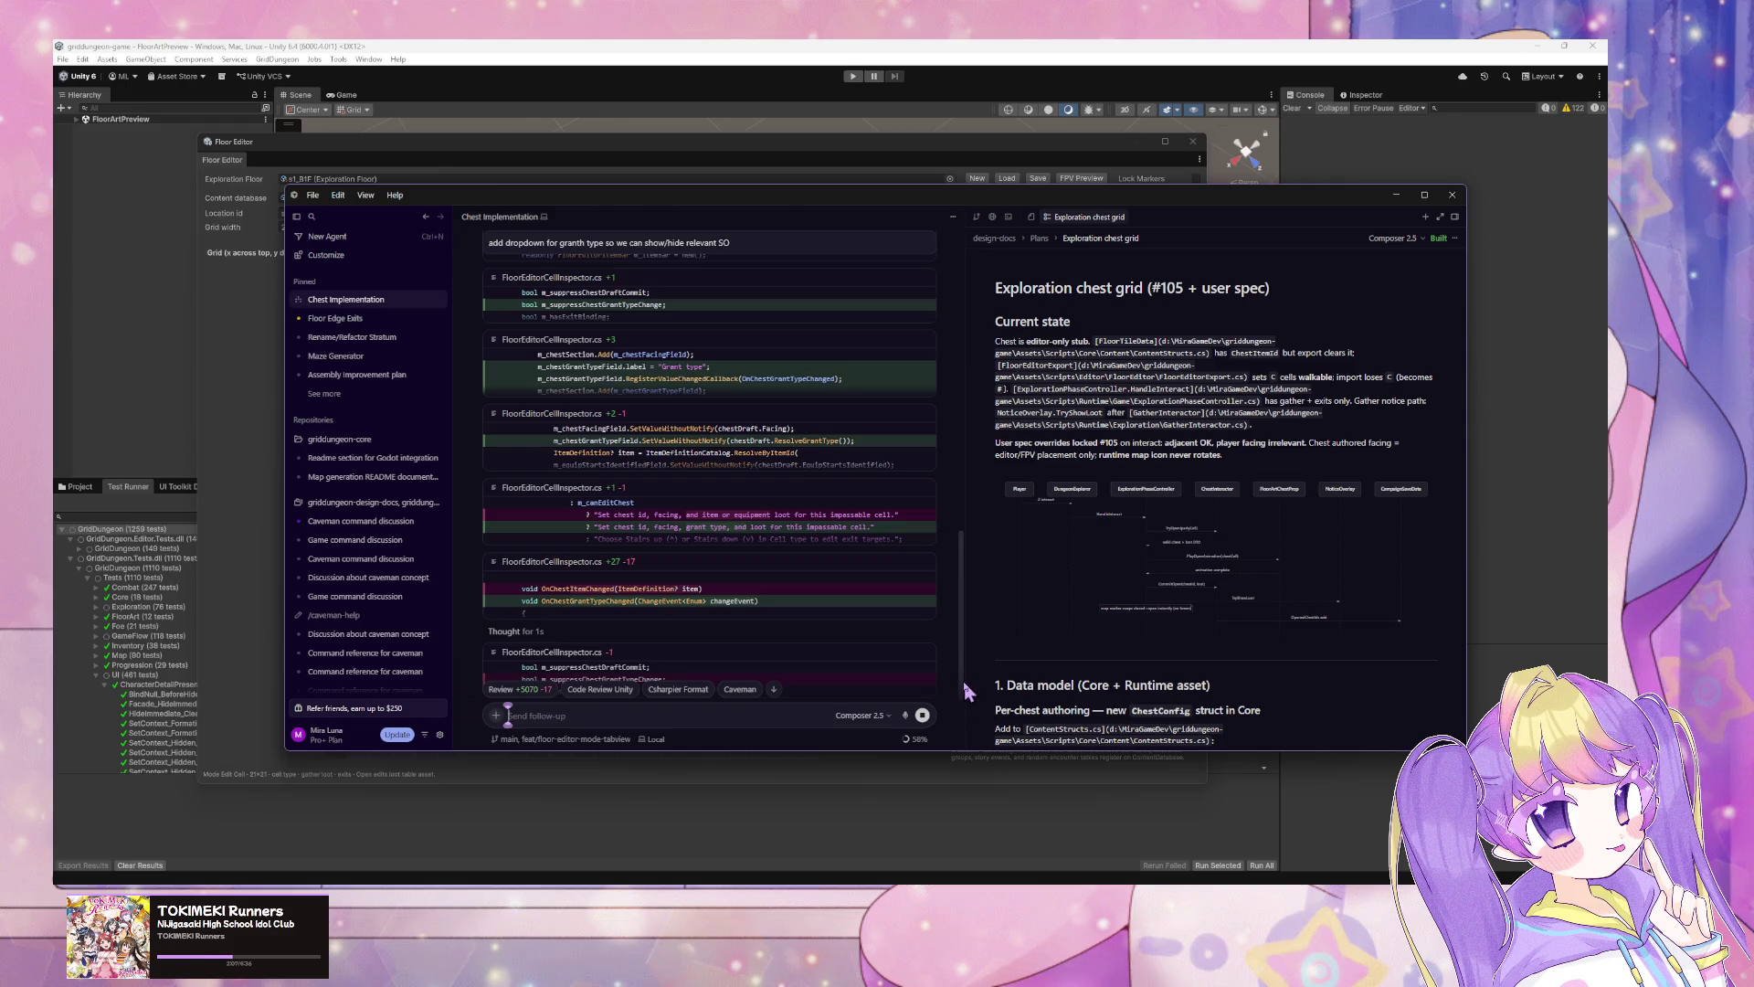
Step: Check Unity's console, which now shows ContentStructs.cs compile errors, then go back to the chat
{"action": "scroll", "coordinate": [797, 575], "scroll_direction": "down", "scroll_amount": 2}
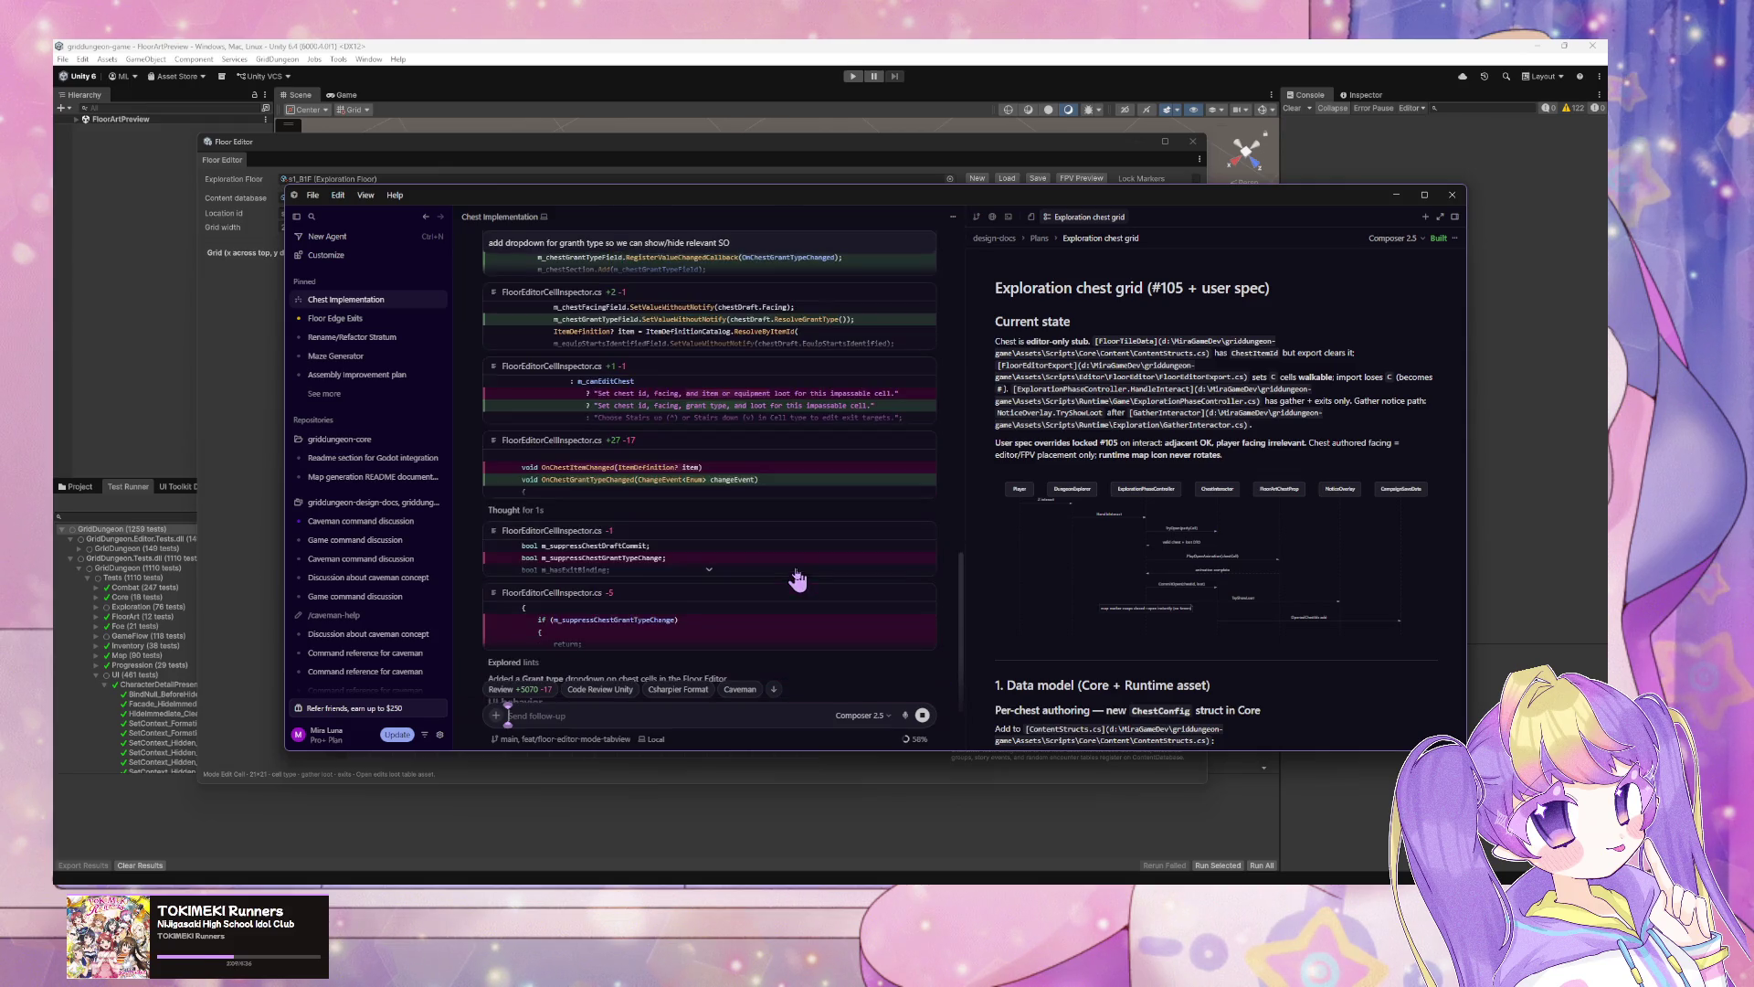
{"action": "scroll", "coordinate": [797, 582], "scroll_direction": "down", "scroll_amount": 2}
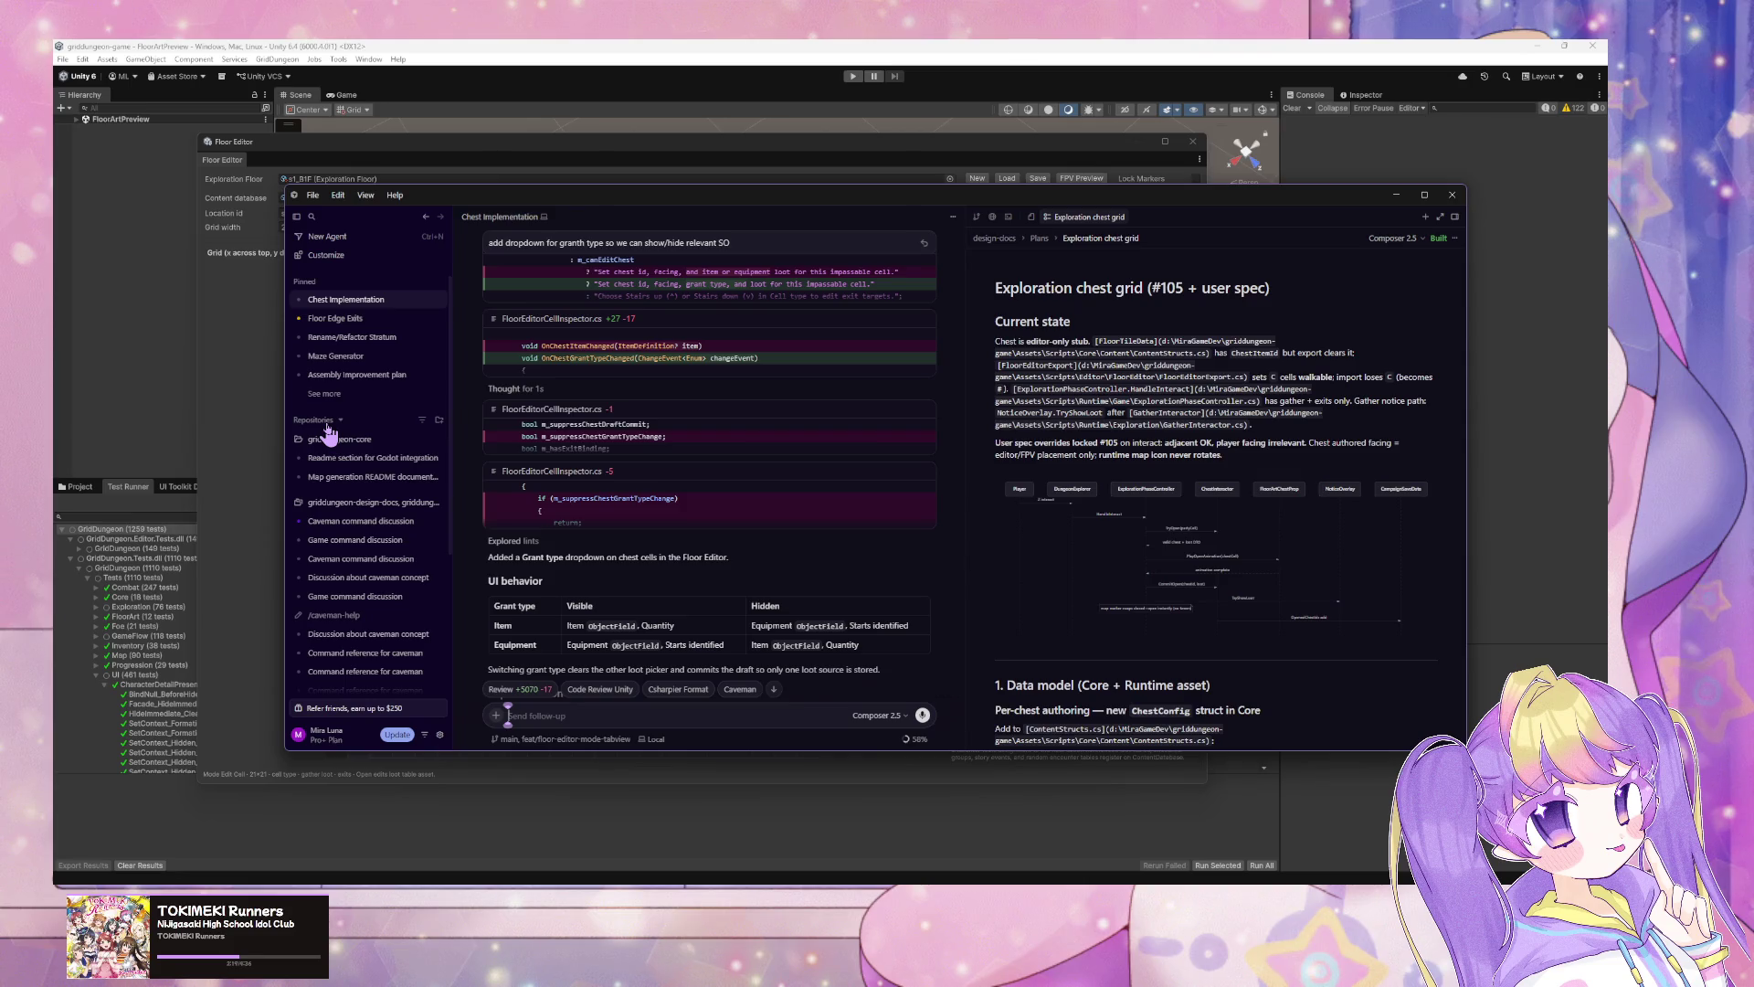
{"action": "left_click", "coordinate": [263, 428]}
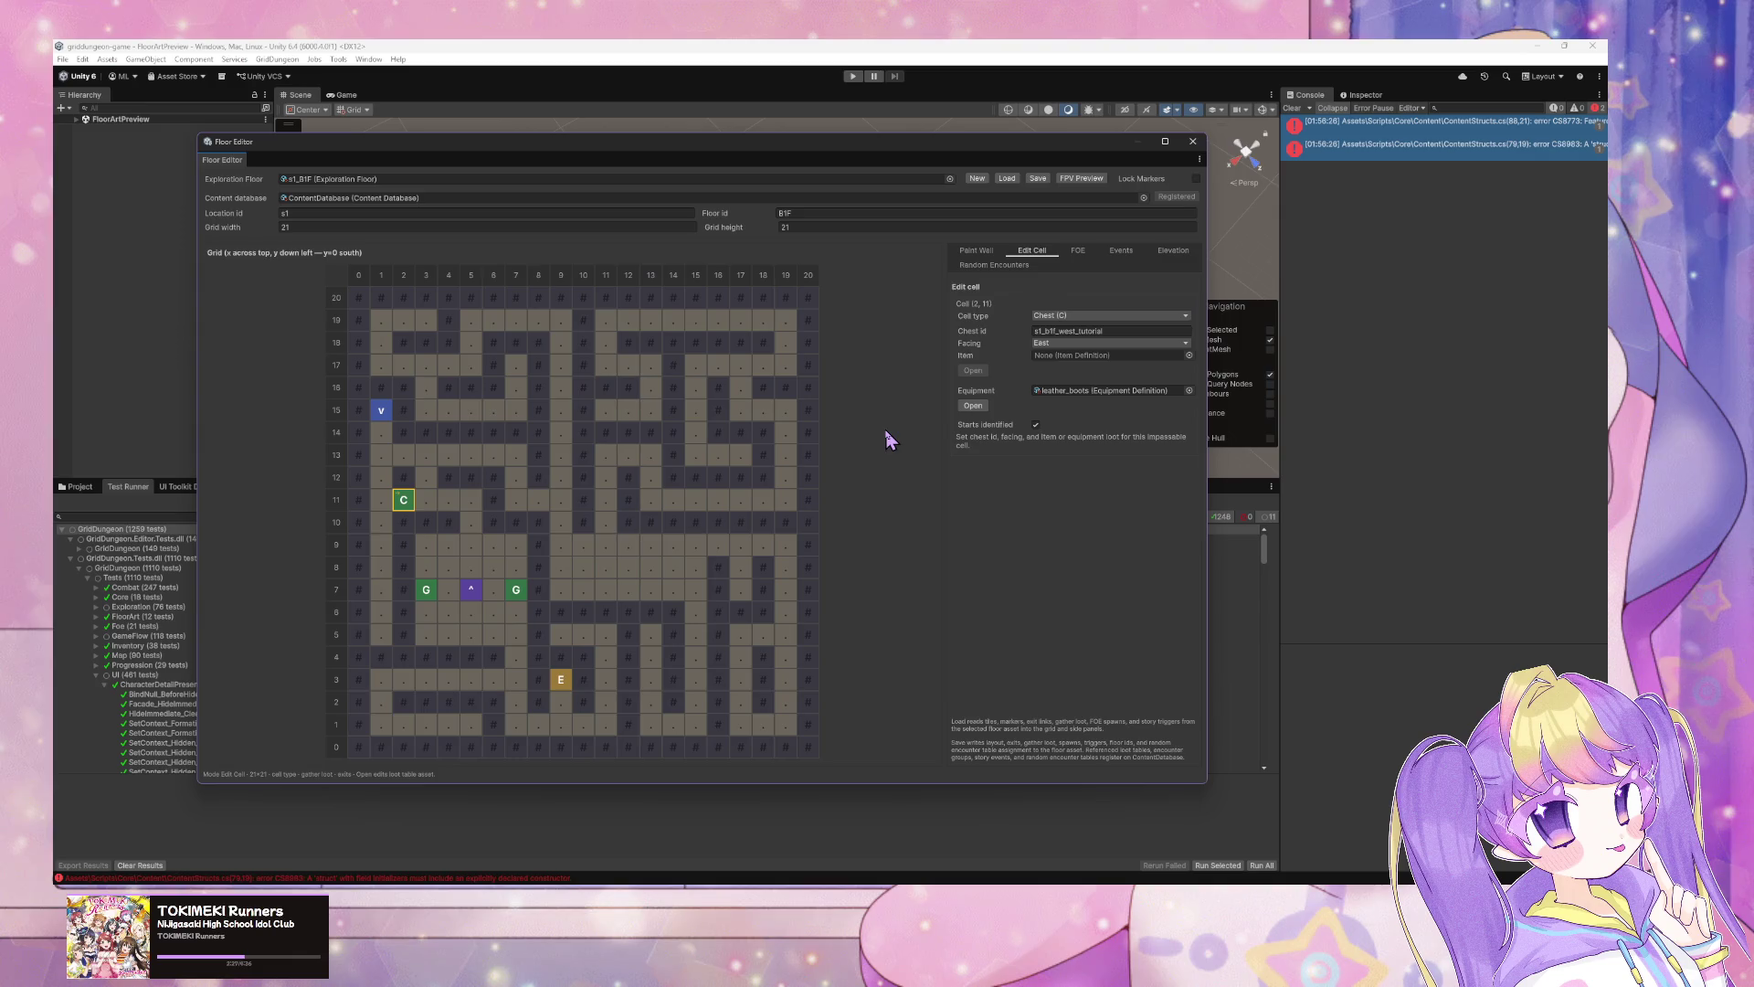
{"action": "left_click", "coordinate": [1350, 145]}
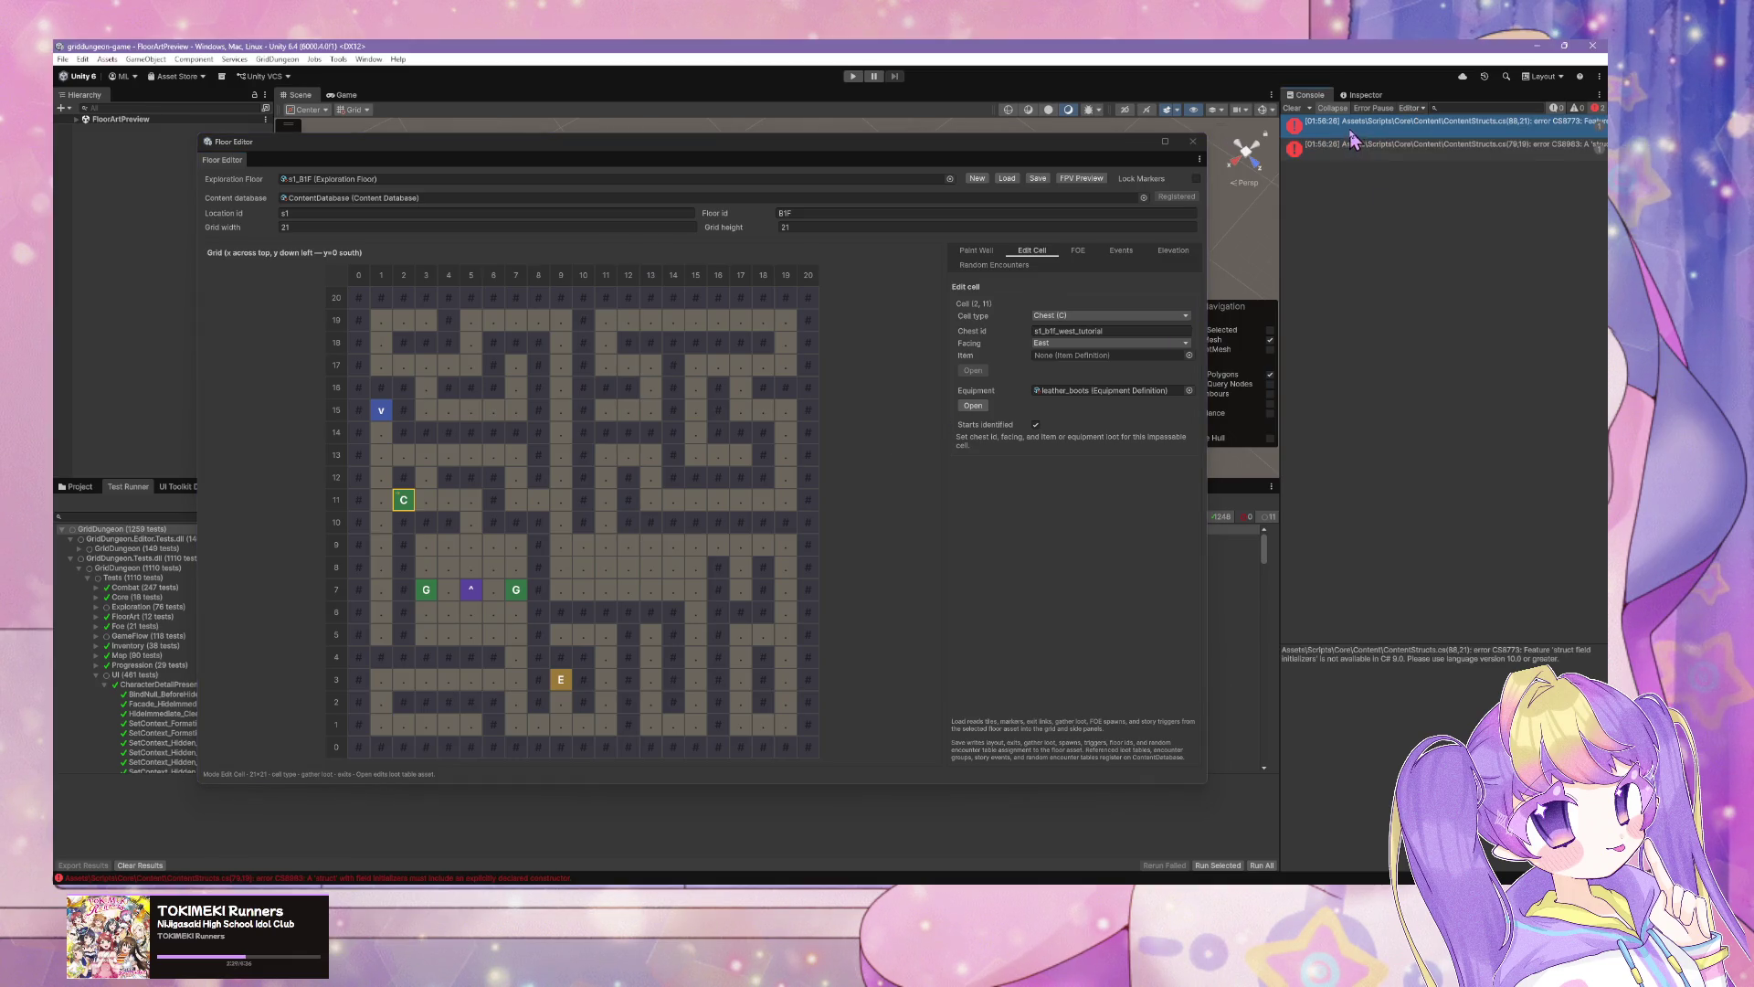
{"action": "left_click", "coordinate": [966, 827]}
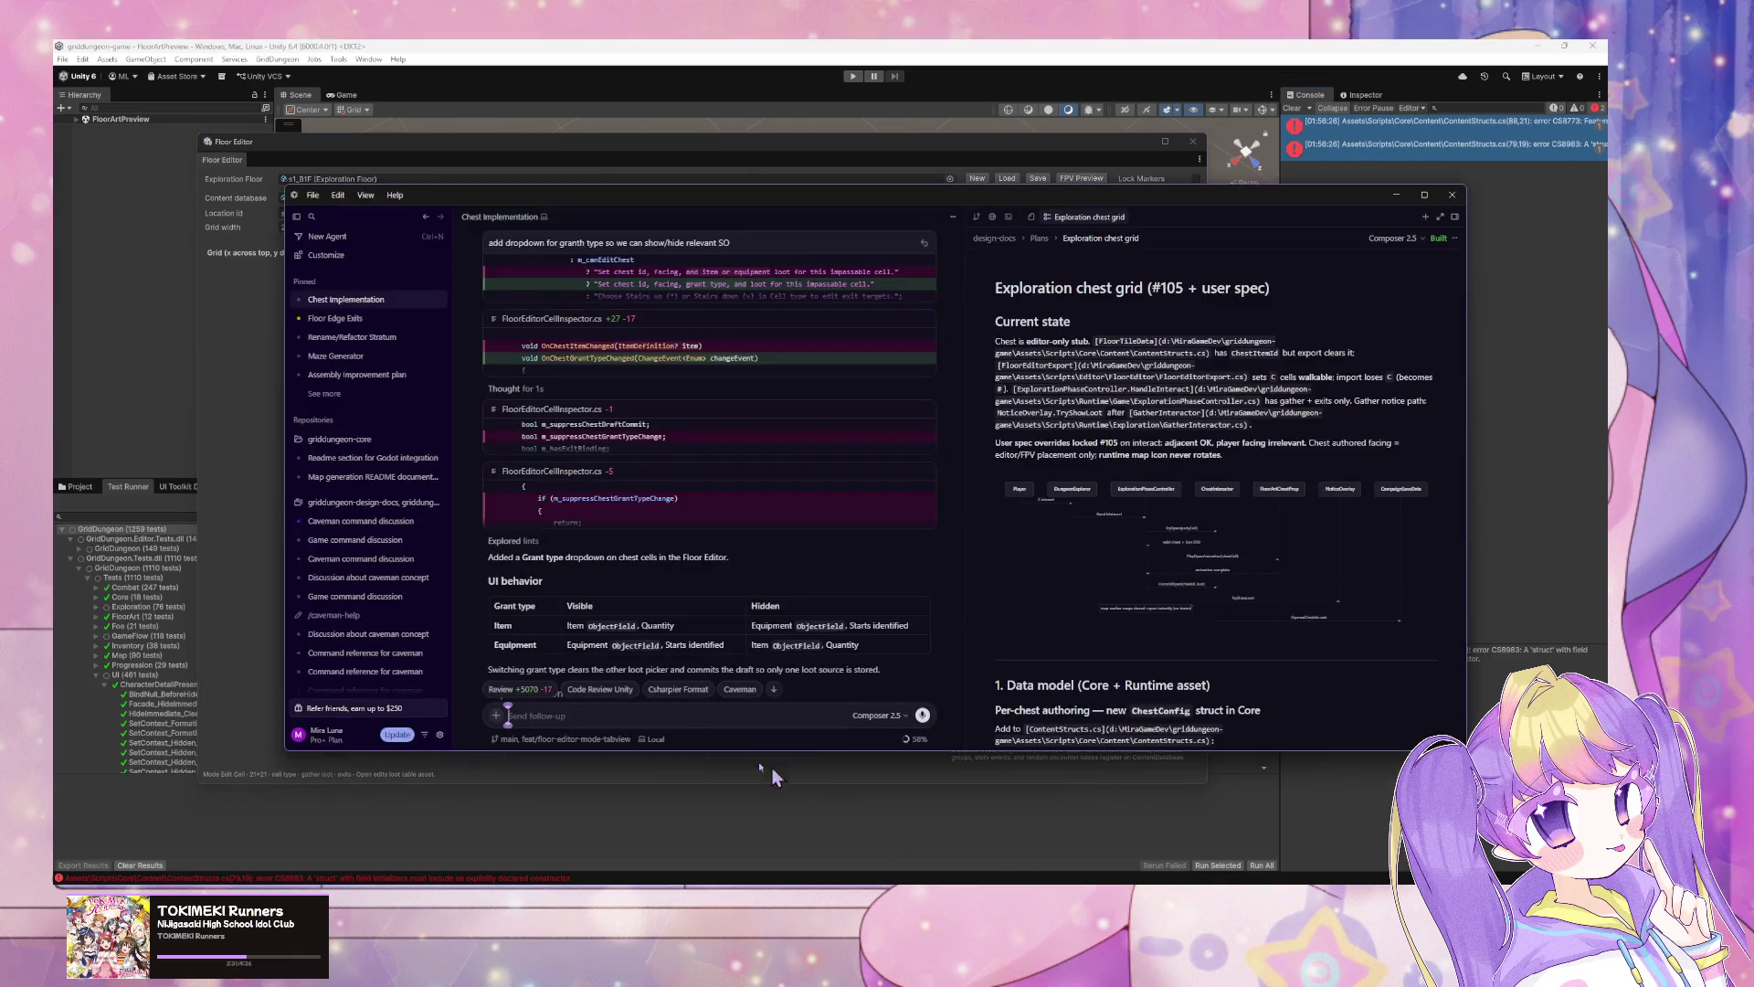
Step: Send the agent the pasted CS8773 and CS8983 compile errors, prefixed with 'error:'
{"action": "type", "text": "error"}
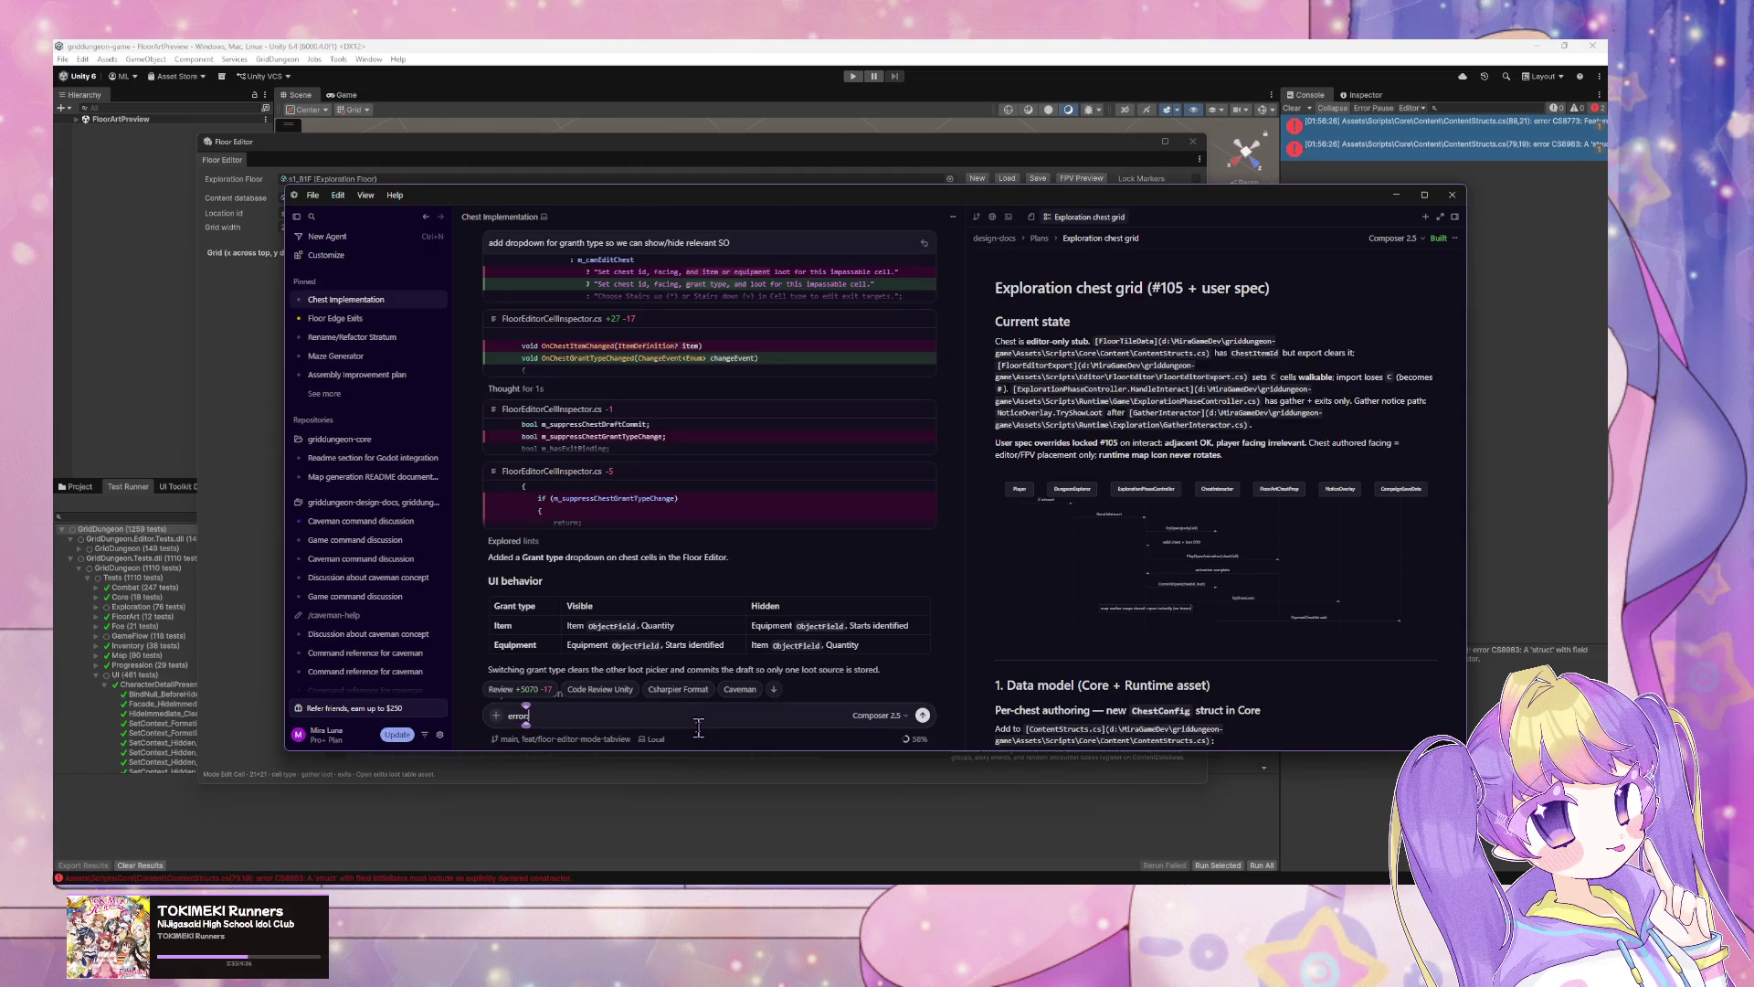
{"action": "type", "text": ":"}
{"action": "type", "text": "Assets\\Scripts\\Core\\Content\\ContentStructs.cs(88,21): error CS8773: Feature 'struct field initializers' is not available in C# 9.0. Please use language version 10.0 or greater.  Assets\\Scripts\\Core\\Content\\ContentStructs.cs(79,19): error CS8983: A 'struct' with field initializers must include an explicitly declared constructor."}
{"action": "key", "text": "Return"}
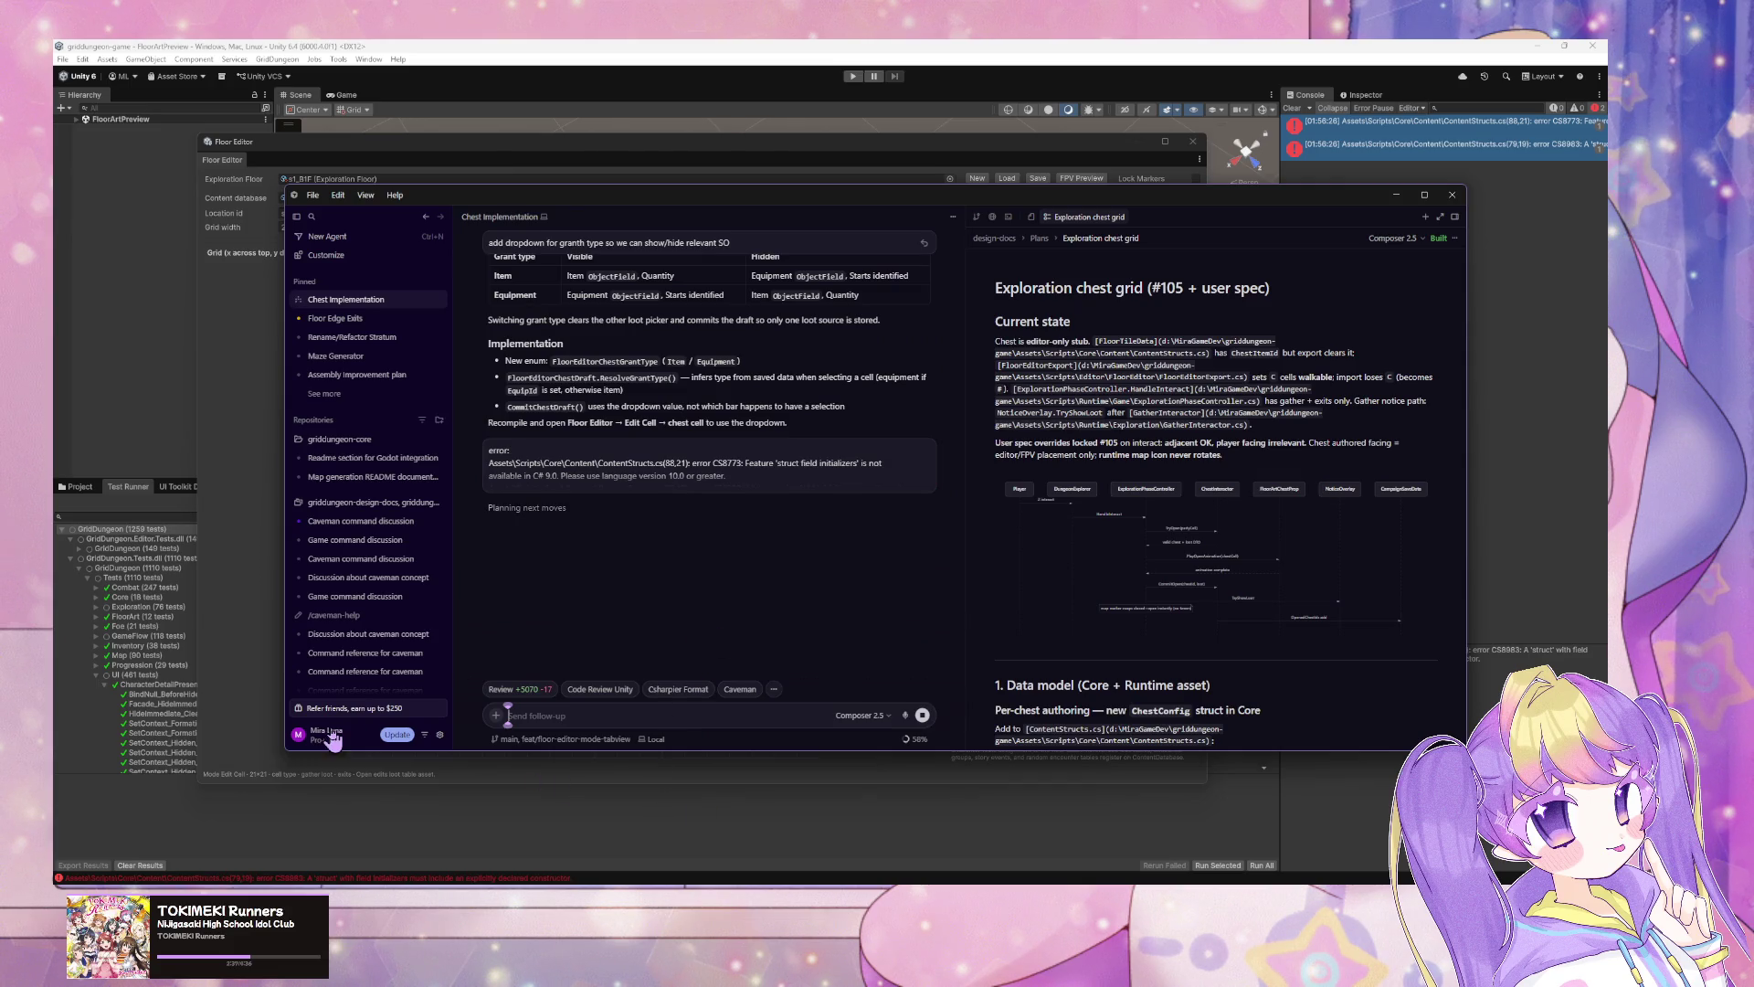
{"action": "key", "text": "alt+Tab"}
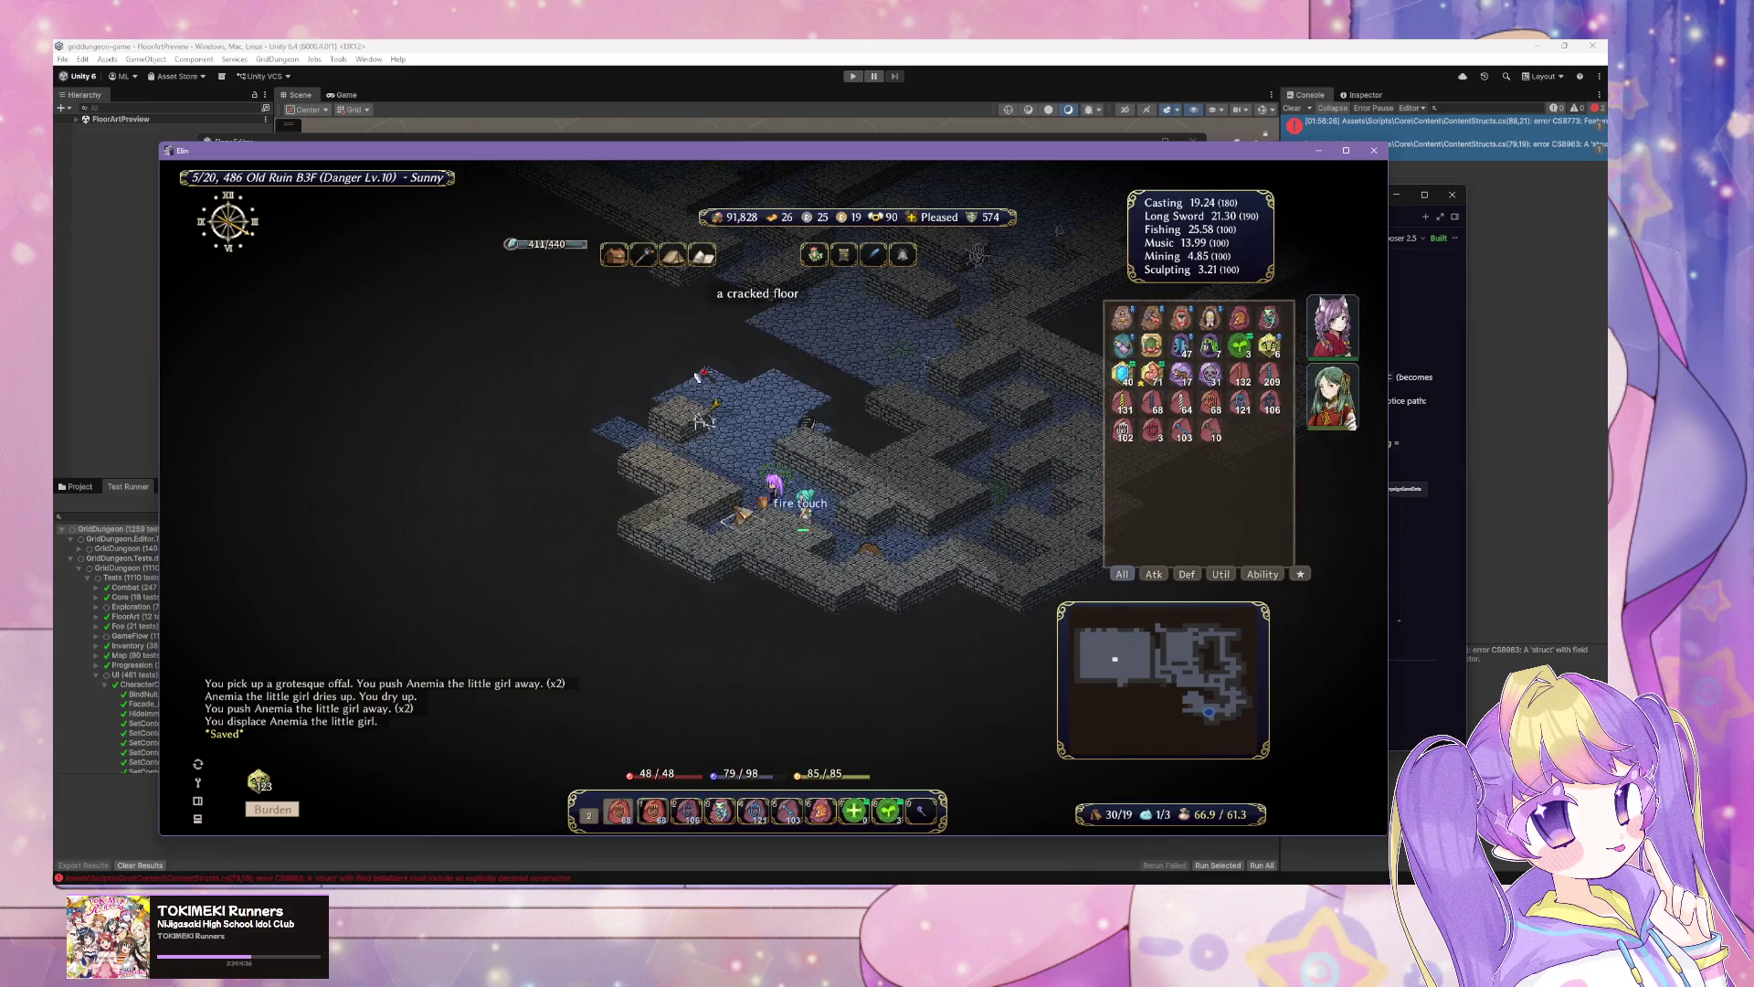
Step: Advance up and right, slaying the hand of the dead and the yeek archer
{"action": "key", "text": "Up"}
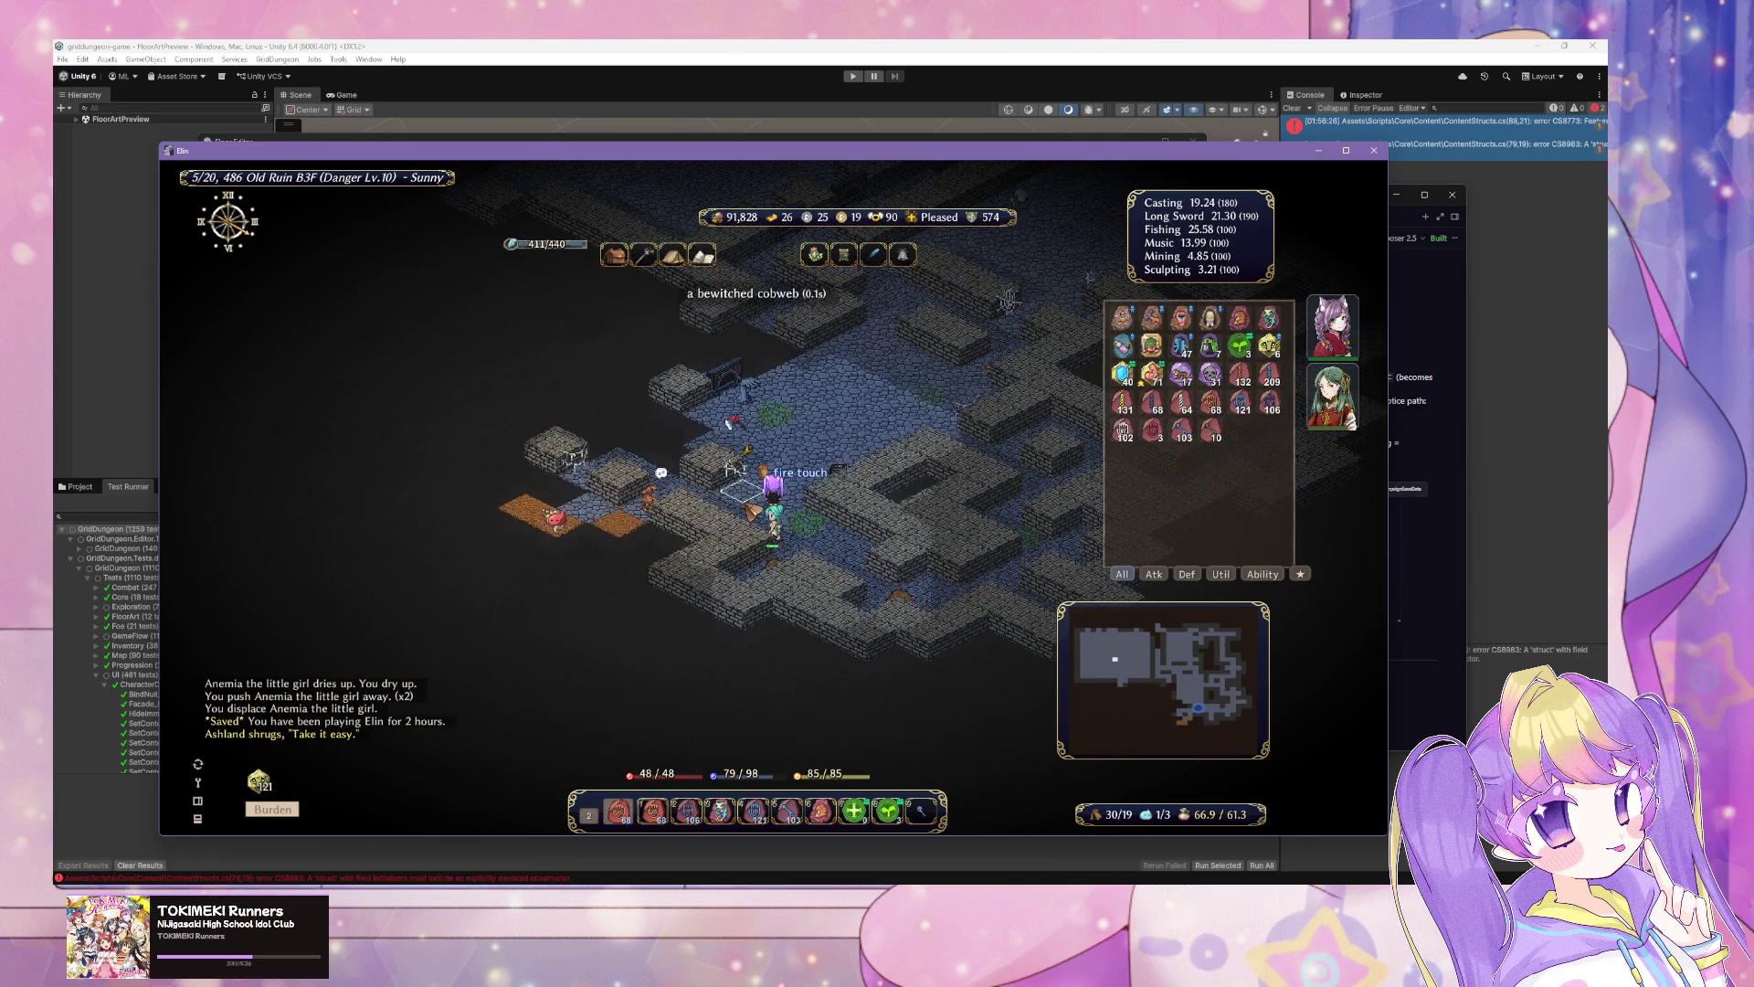
{"action": "key", "text": "Up"}
{"action": "key", "text": "Up"}
{"action": "key", "text": "Up"}
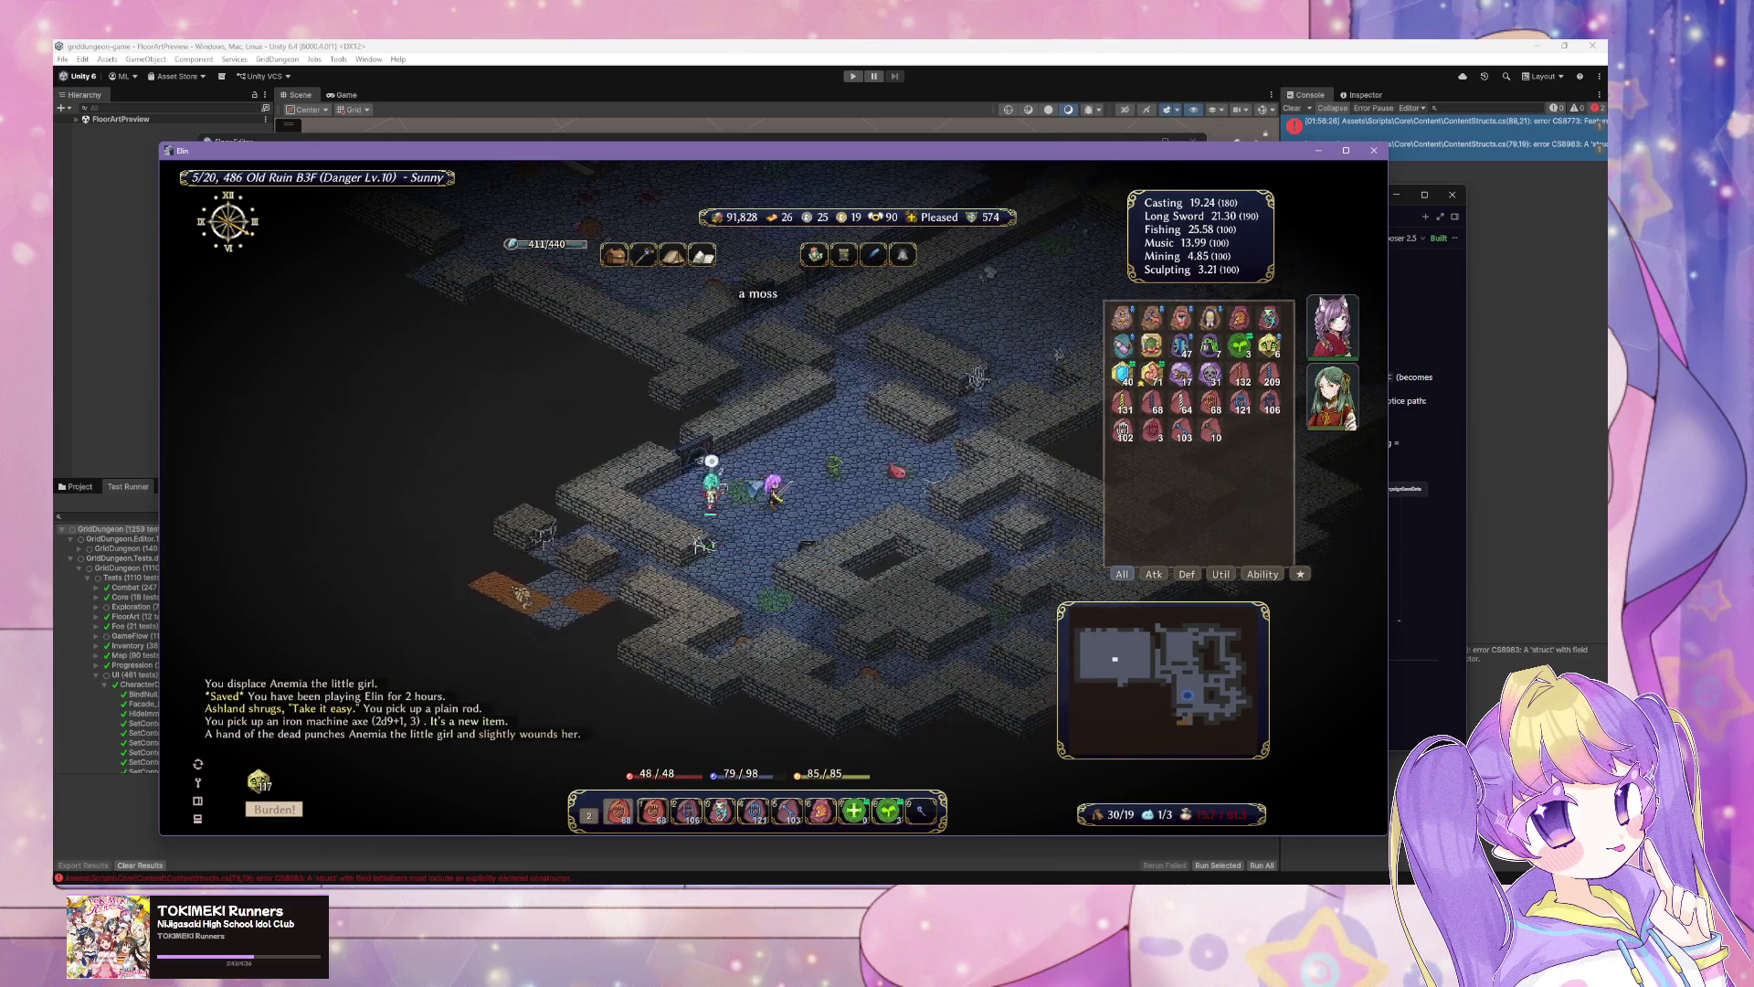
{"action": "key", "text": "Right"}
{"action": "key", "text": "Right"}
{"action": "key", "text": "Right"}
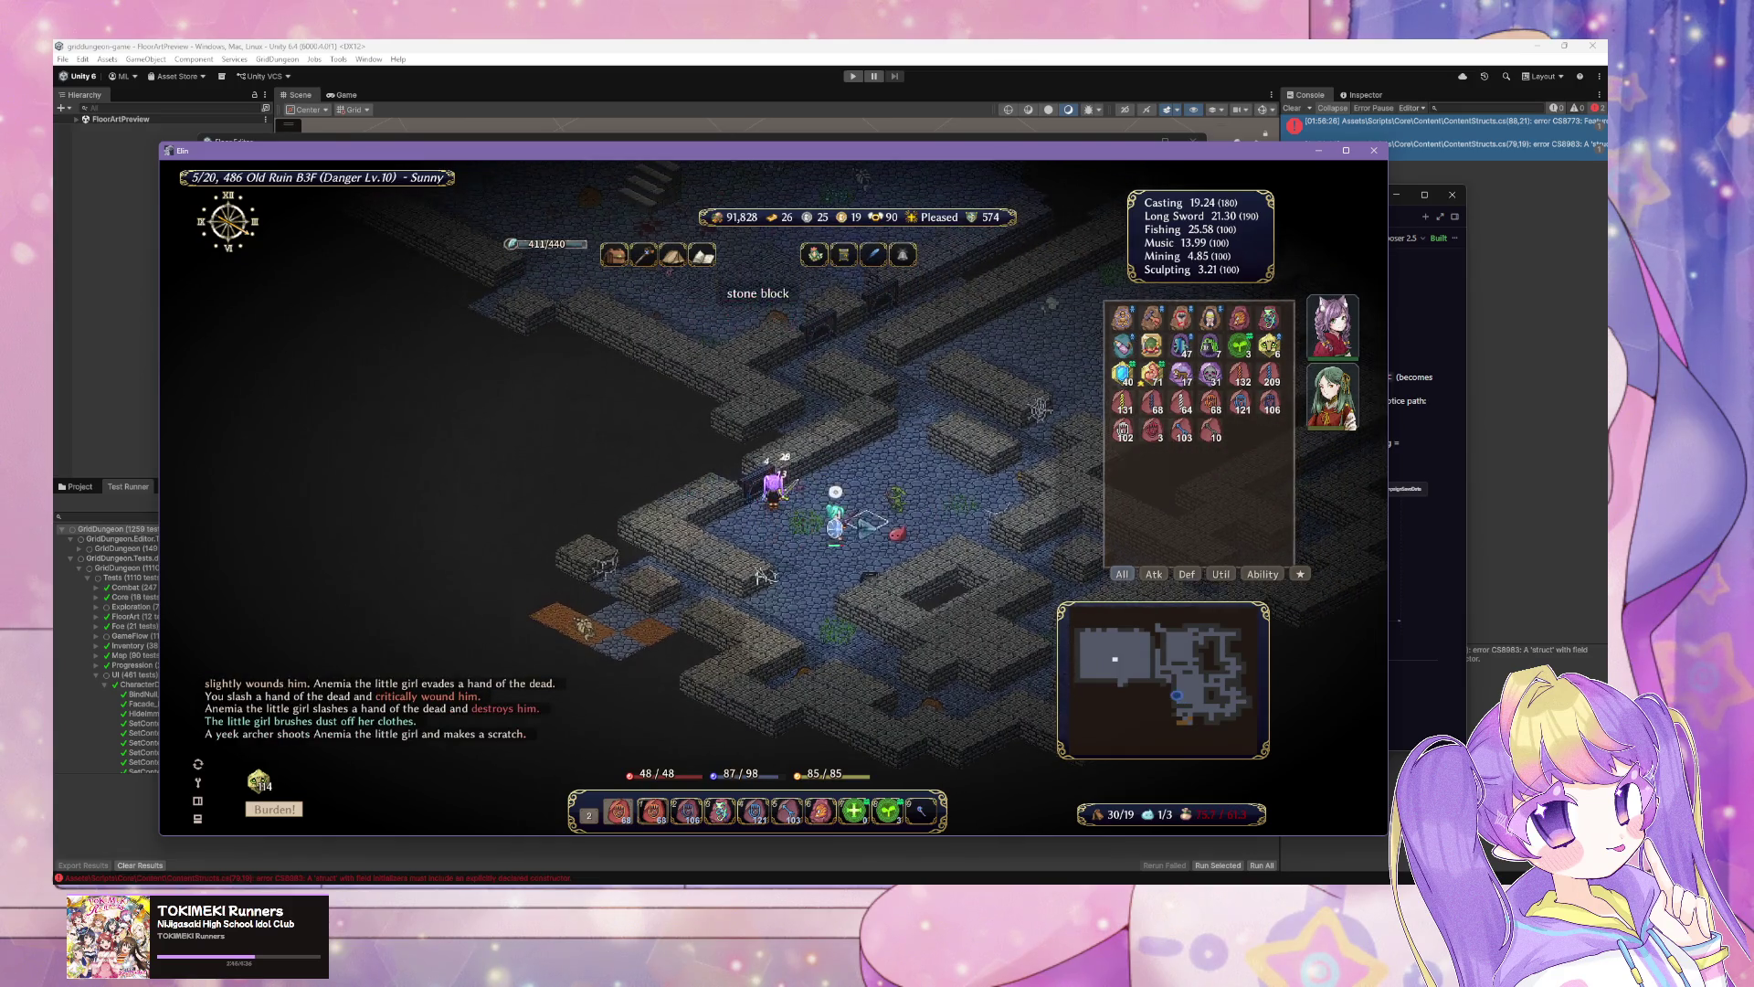
{"action": "key", "text": "Right"}
{"action": "key", "text": "Right"}
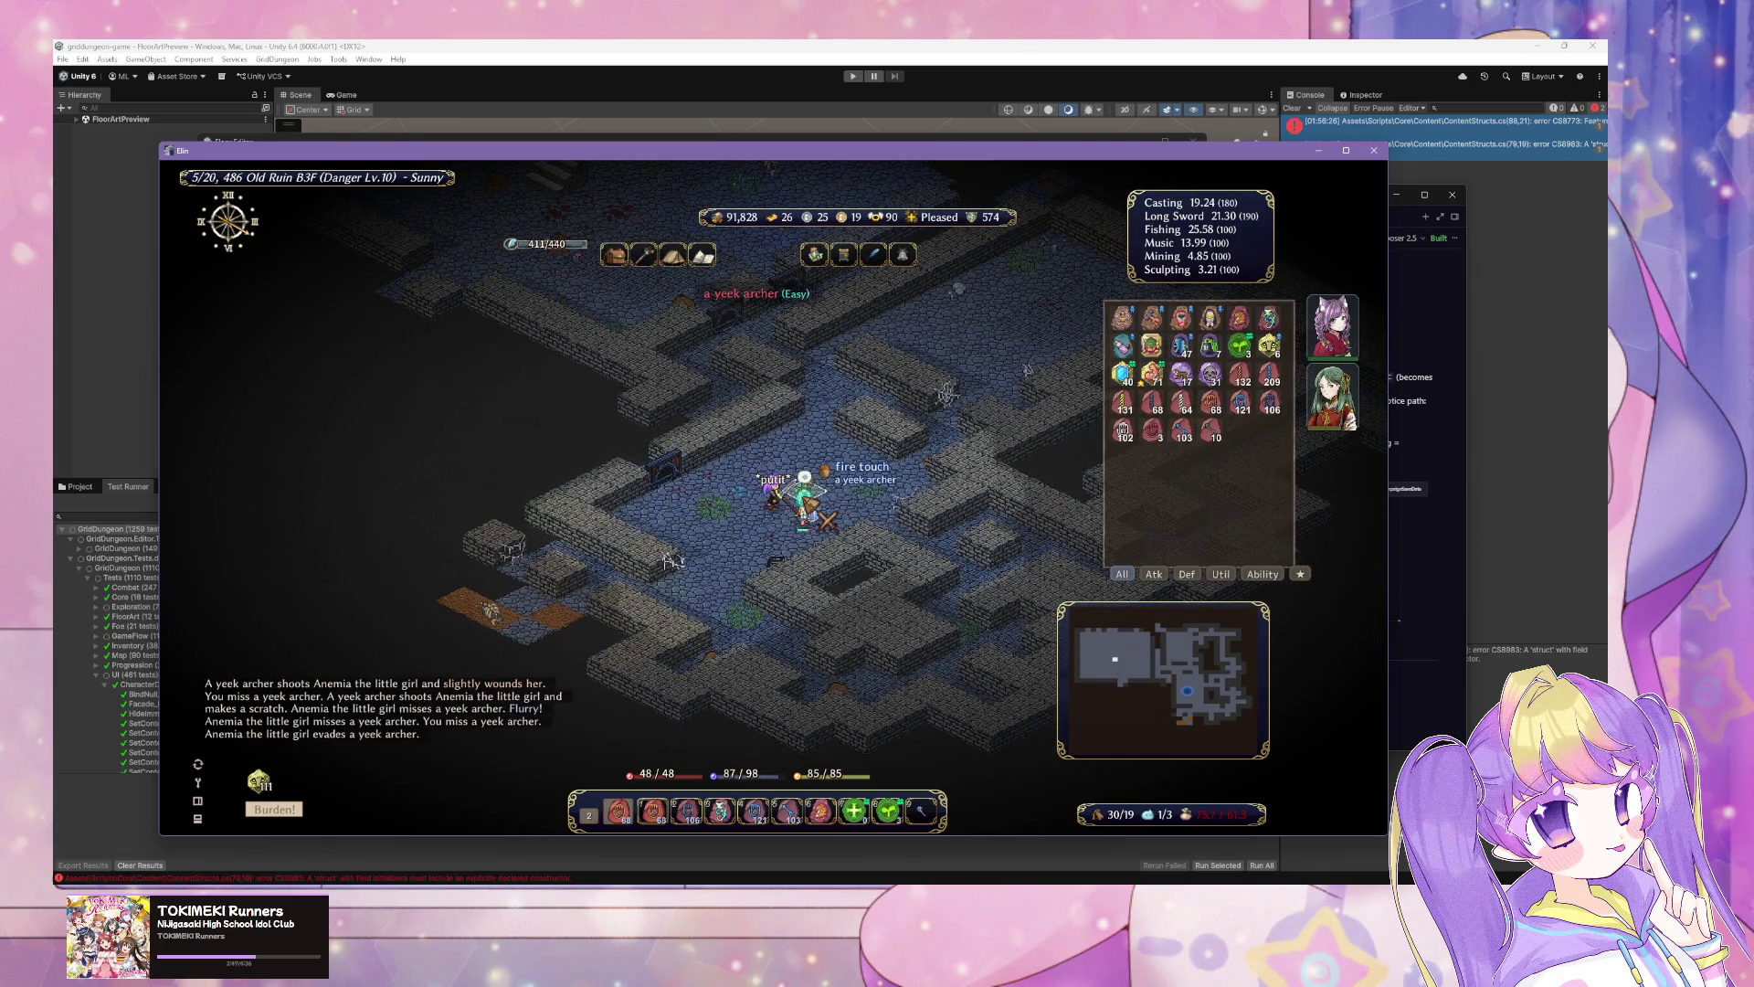
{"action": "key", "text": "Right"}
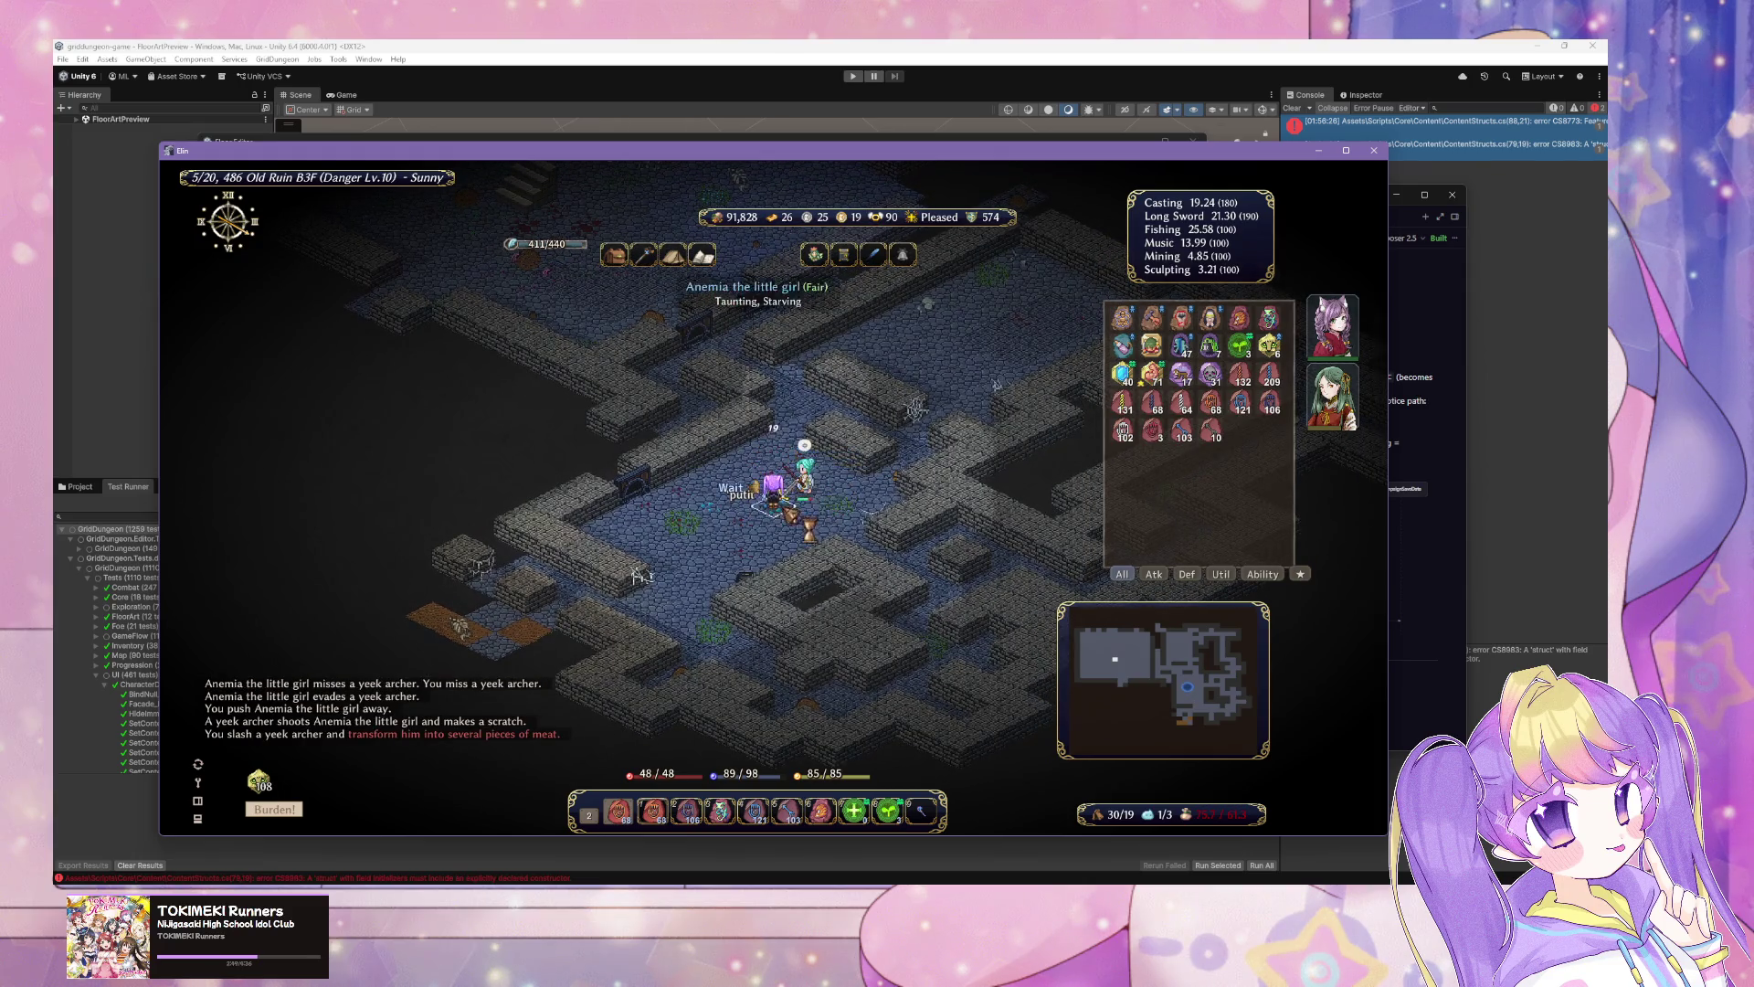
{"action": "key", "text": "Down"}
{"action": "key", "text": "Down"}
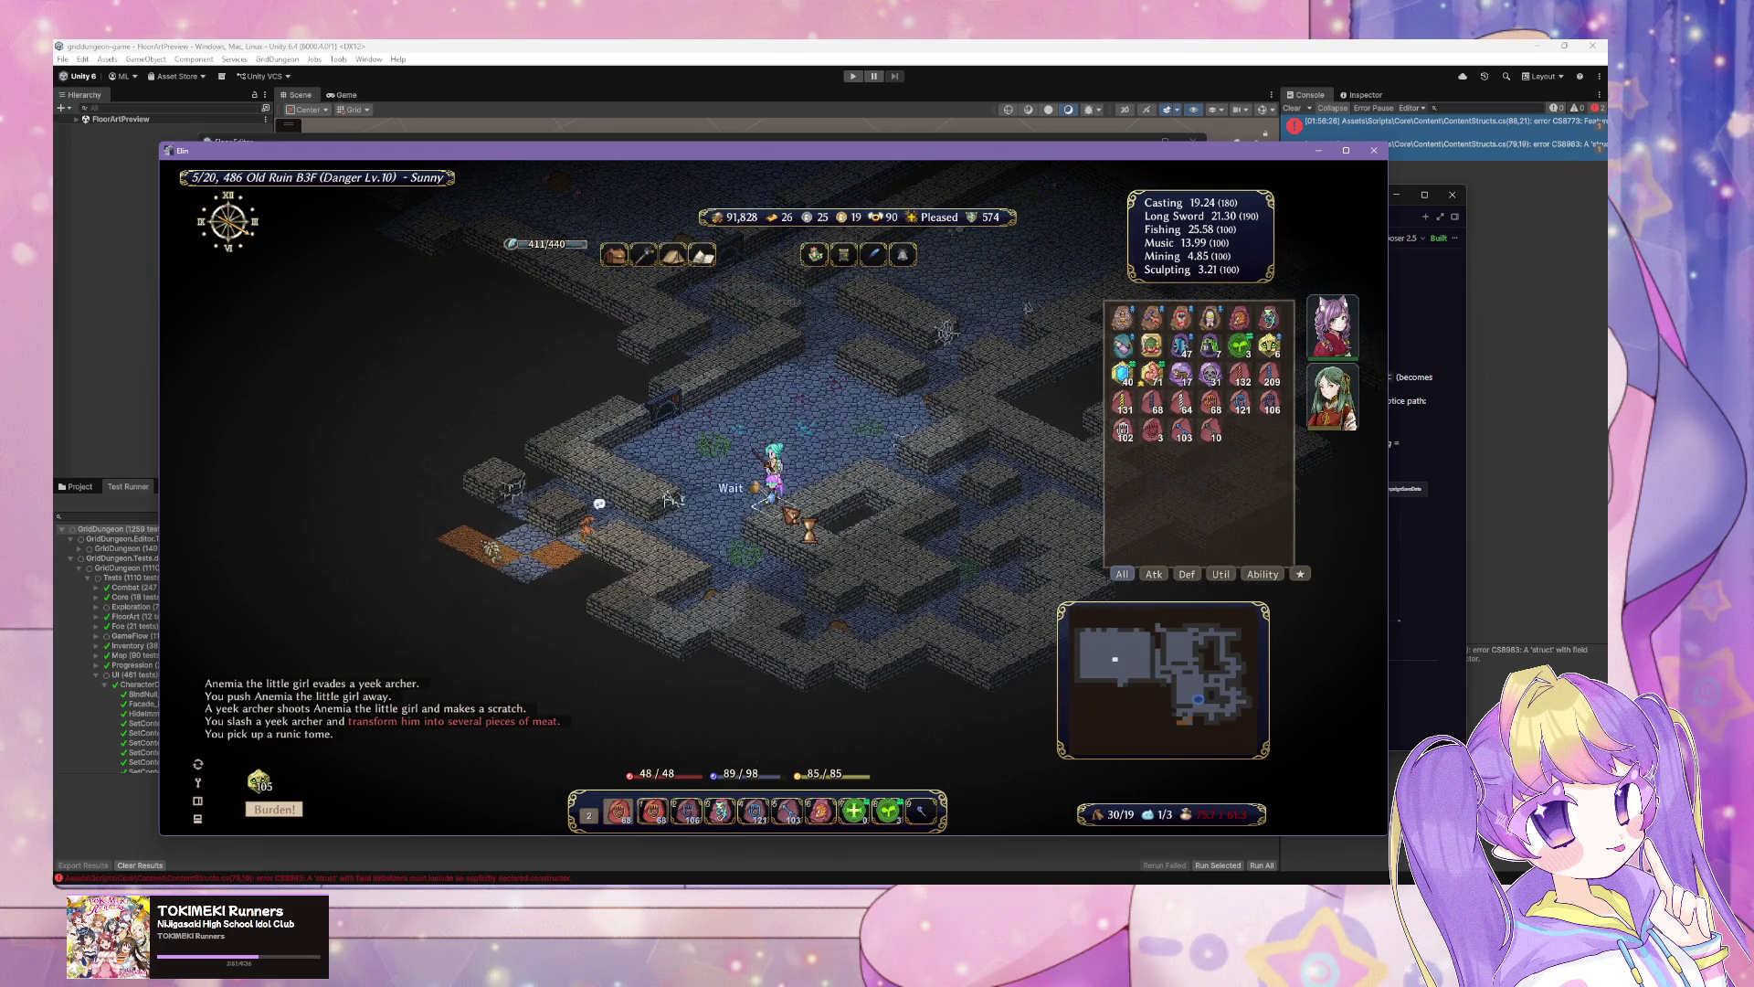
Step: Move the spellbook into the container and use an action on the grass light cloak
{"action": "key", "text": "Tab"}
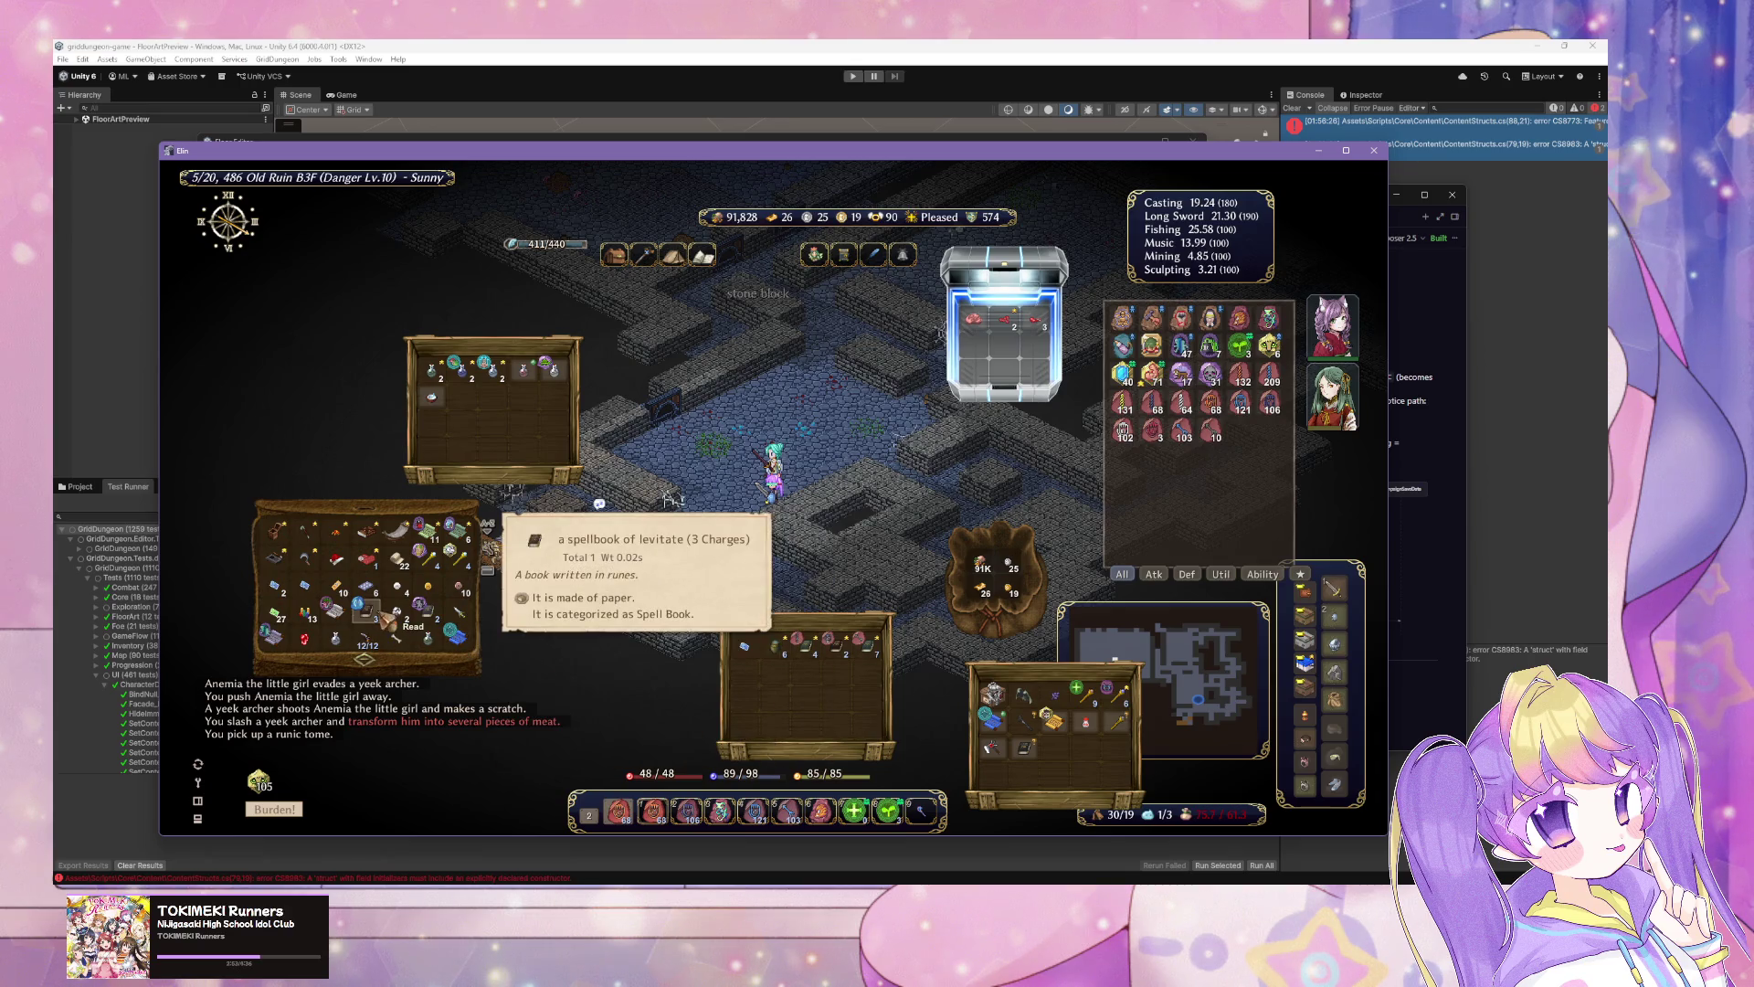
{"action": "left_click_drag", "start_coordinate": [384, 621], "coordinate": [1053, 775]}
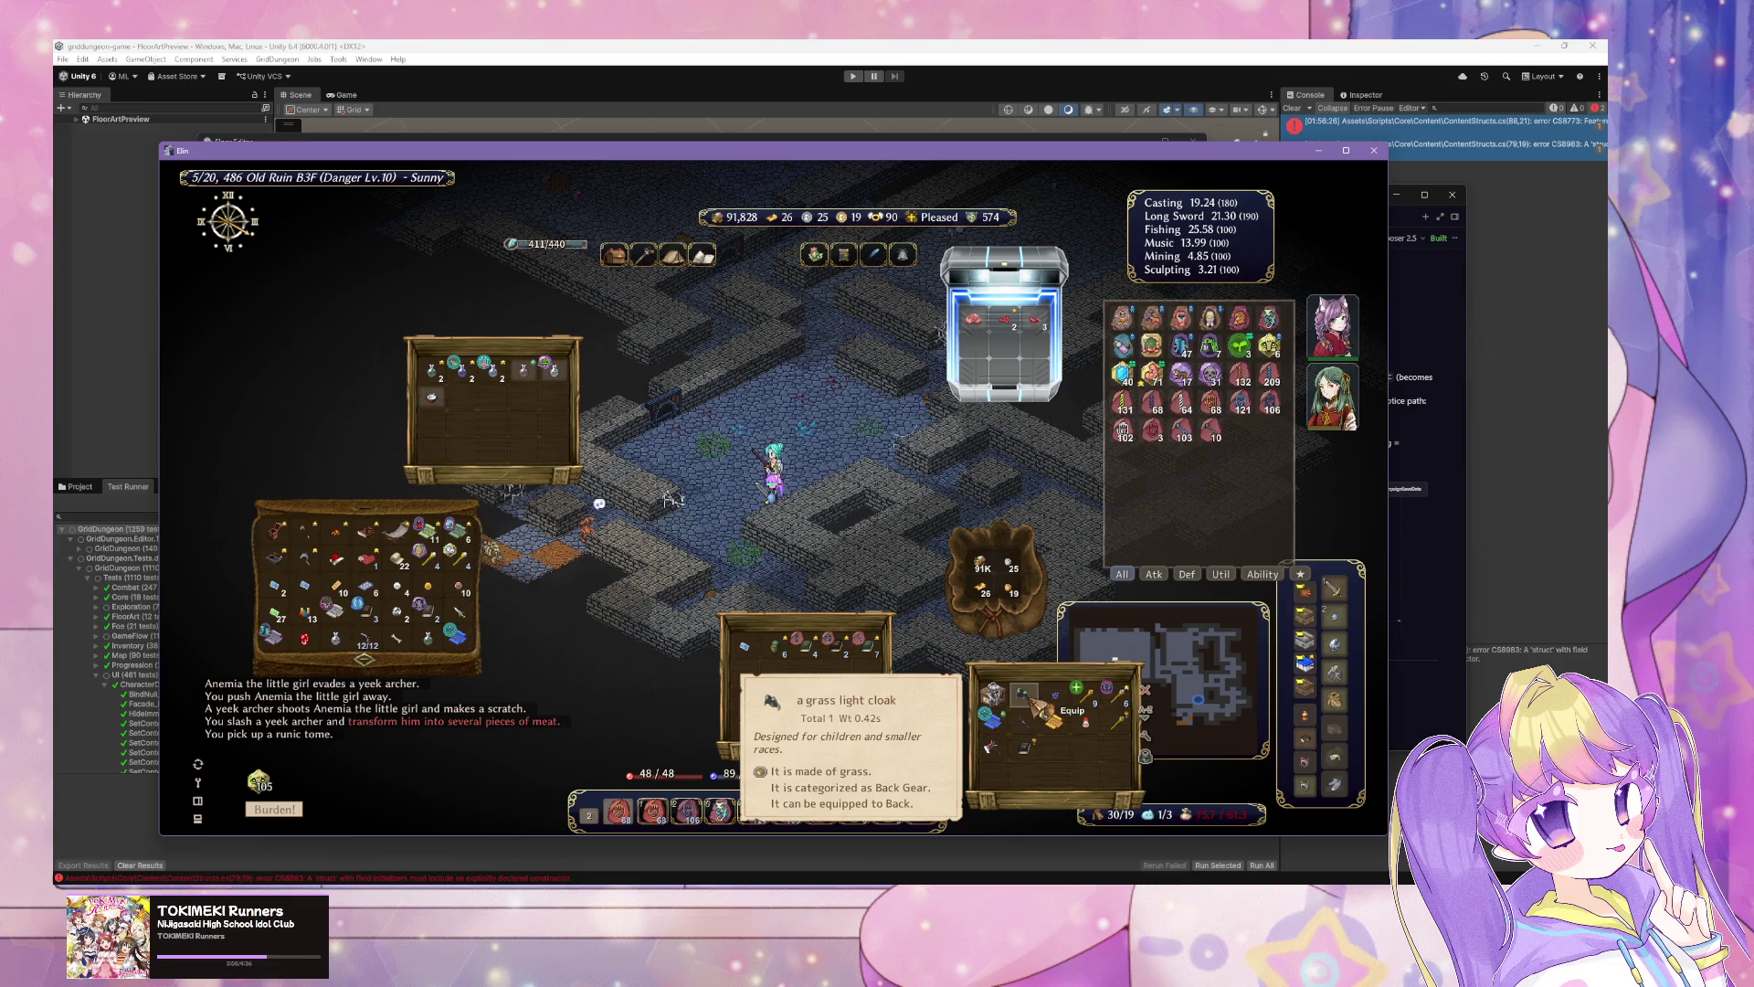
{"action": "right_click", "coordinate": [1032, 709]}
{"action": "left_click", "coordinate": [995, 593]}
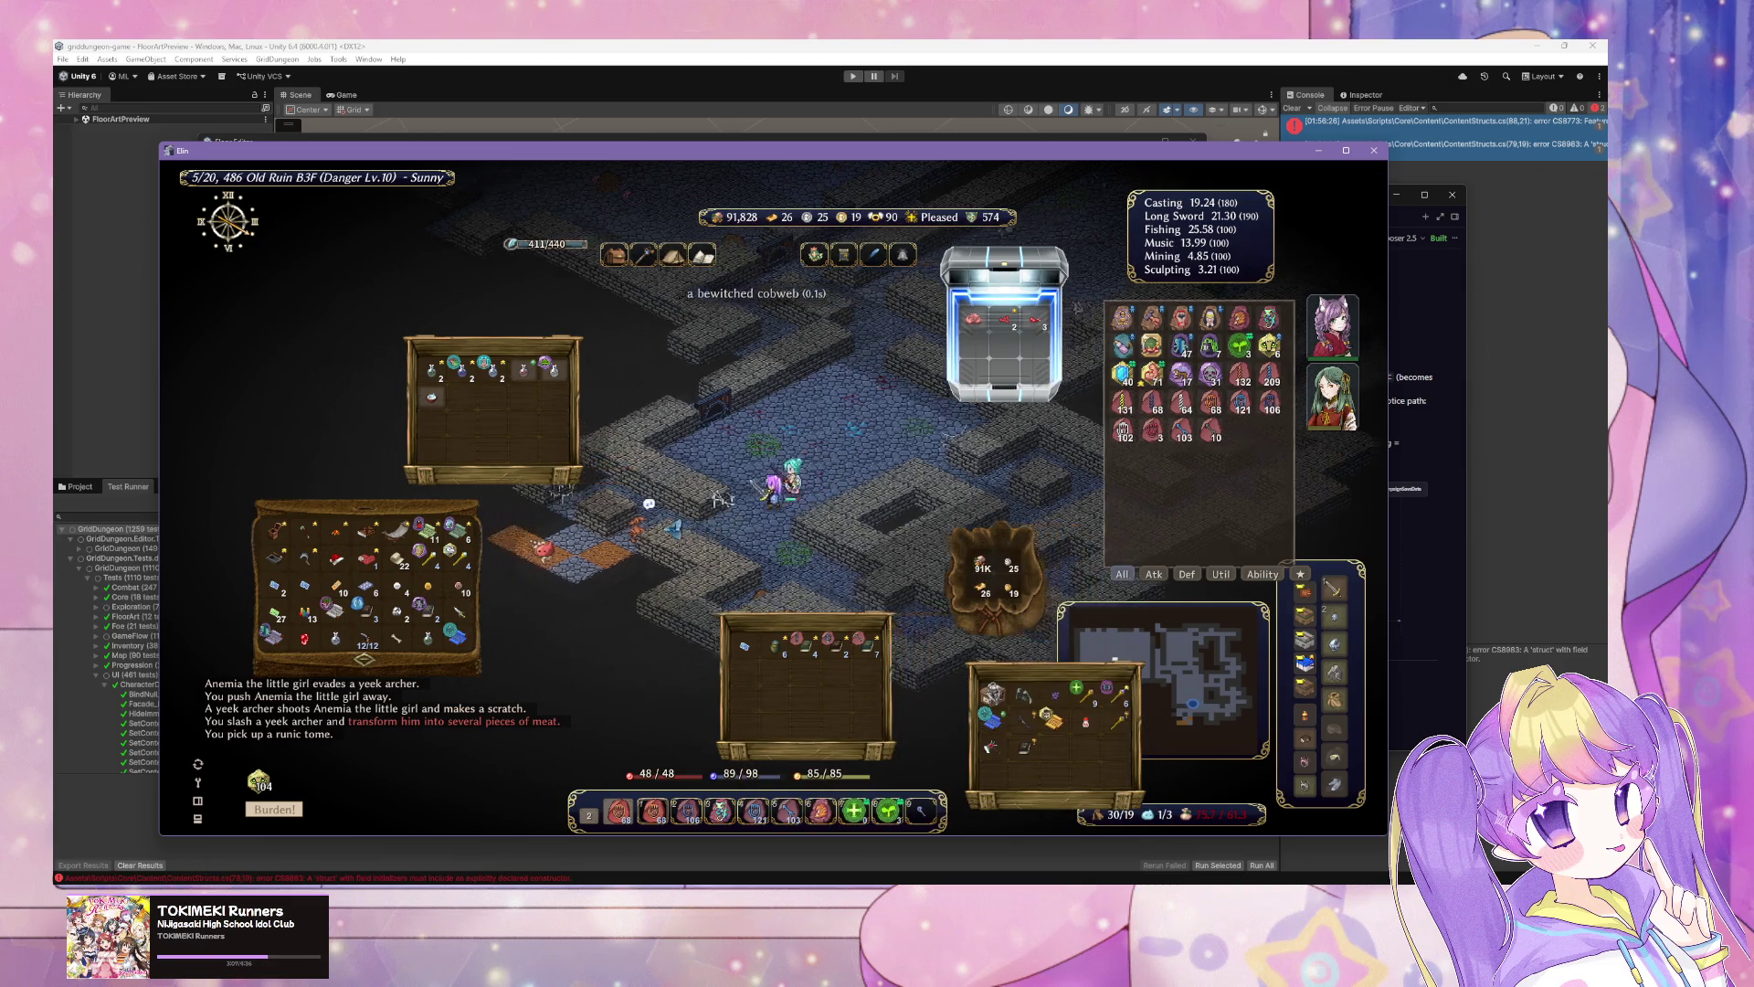
{"action": "key", "text": "Escape"}
Step: Fight past the yeek, grab the copper ore, attack the crab and open trade with the companion
{"action": "key", "text": "Down"}
{"action": "key", "text": "Down"}
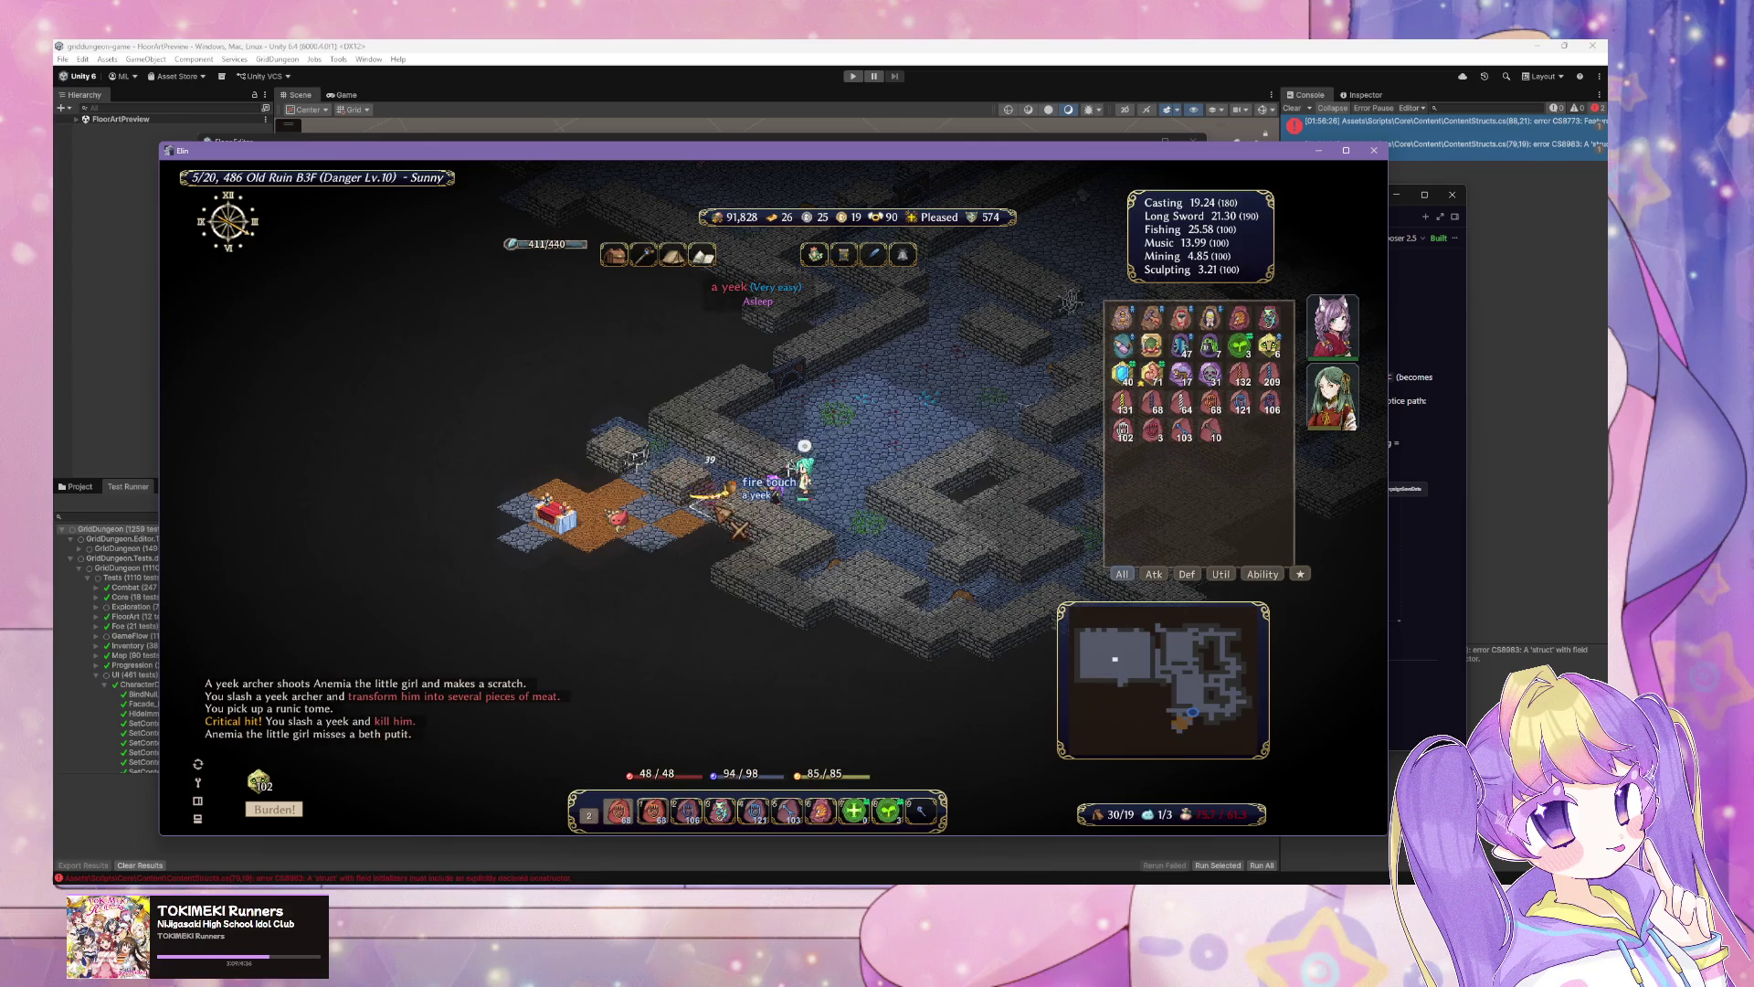
{"action": "key", "text": "Left"}
{"action": "key", "text": "Left"}
{"action": "key", "text": "Left"}
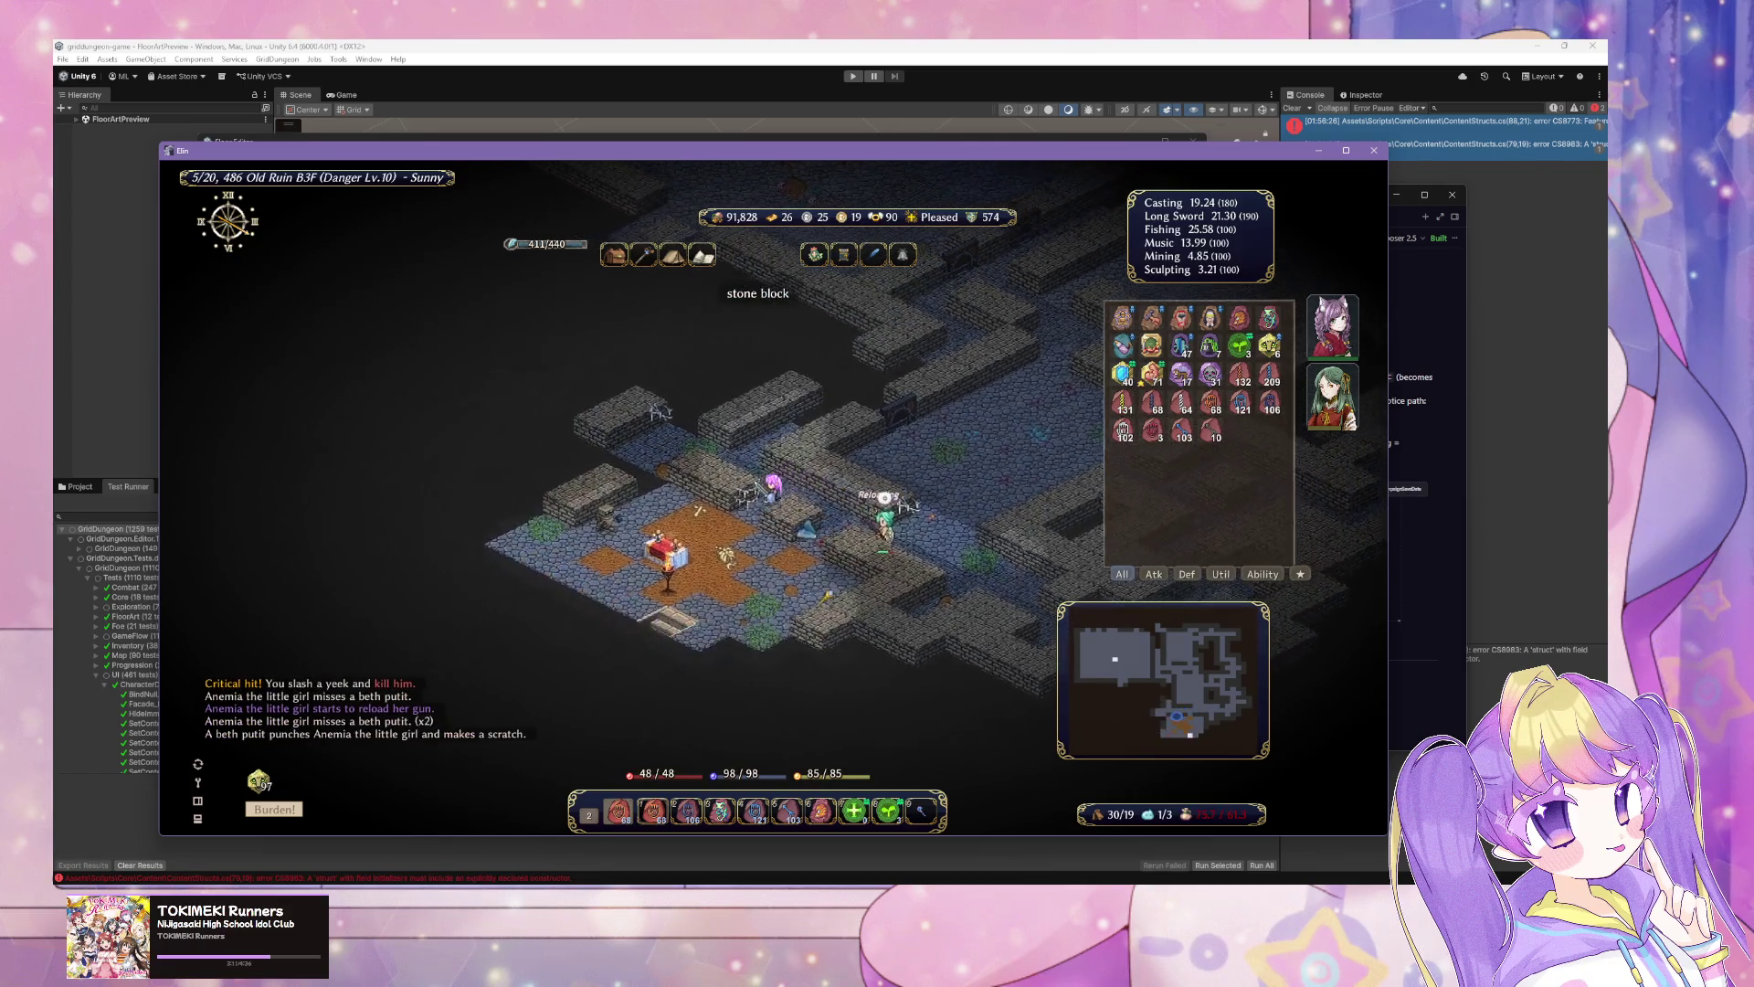
{"action": "key", "text": "Right"}
{"action": "key", "text": "Right"}
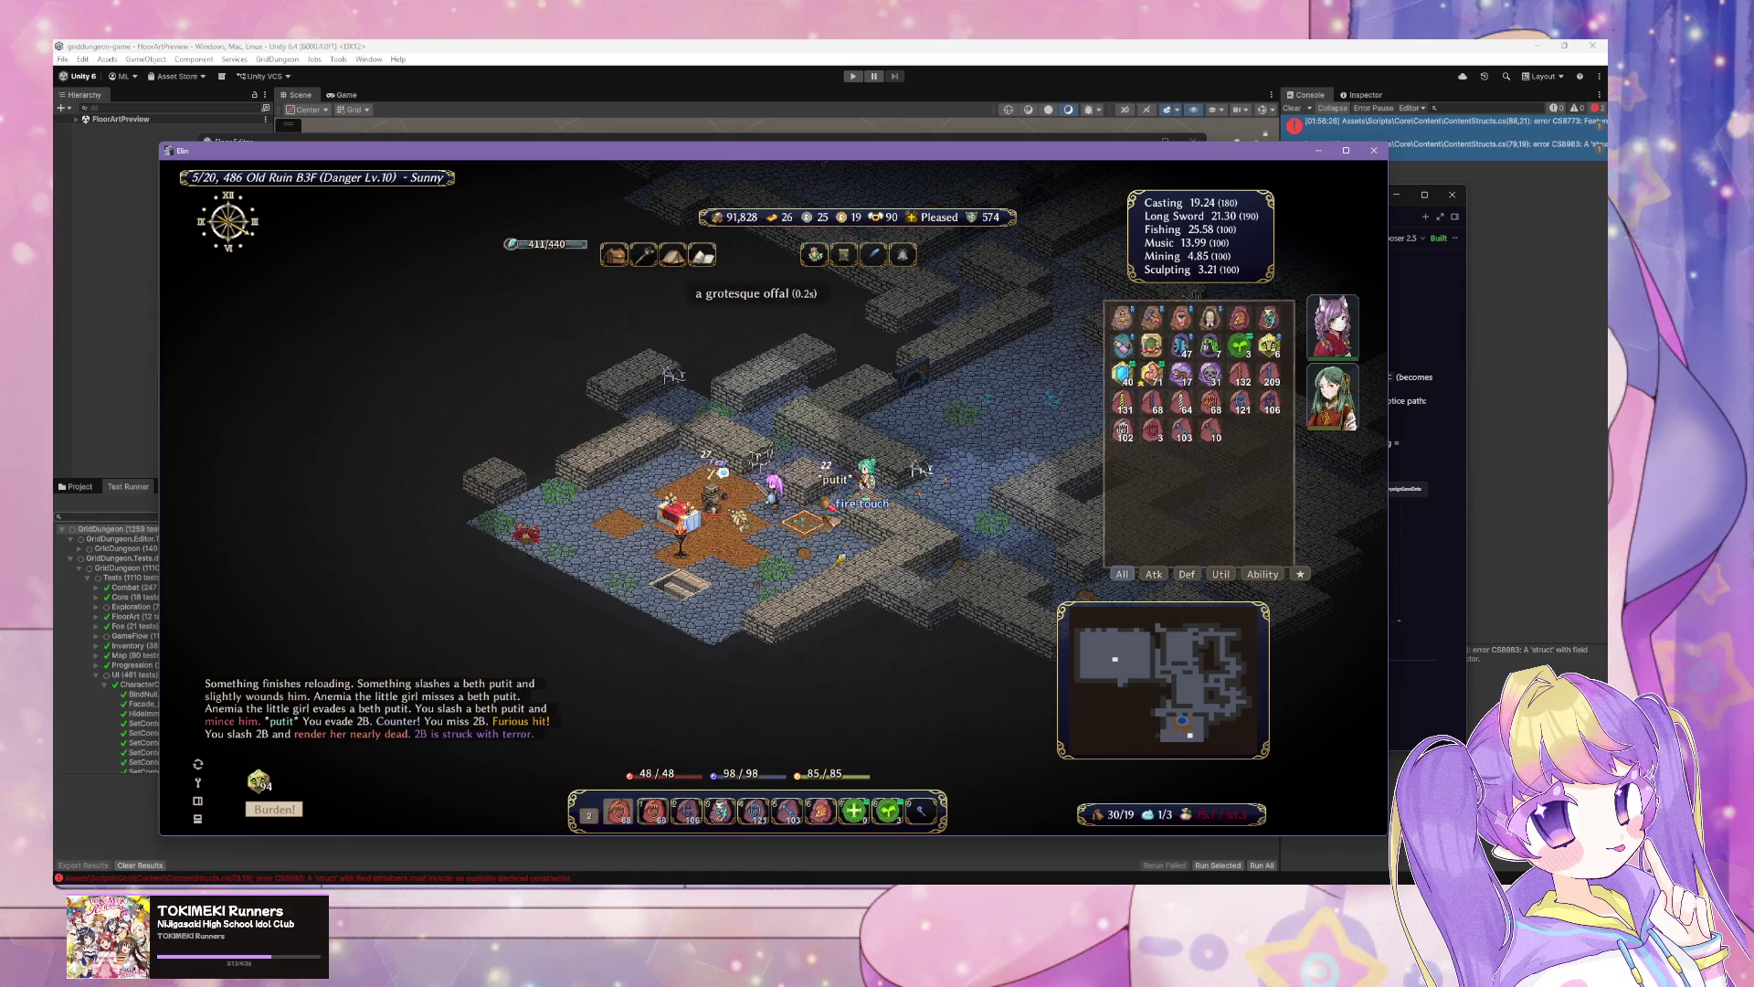
{"action": "key", "text": "Right"}
{"action": "key", "text": "Right"}
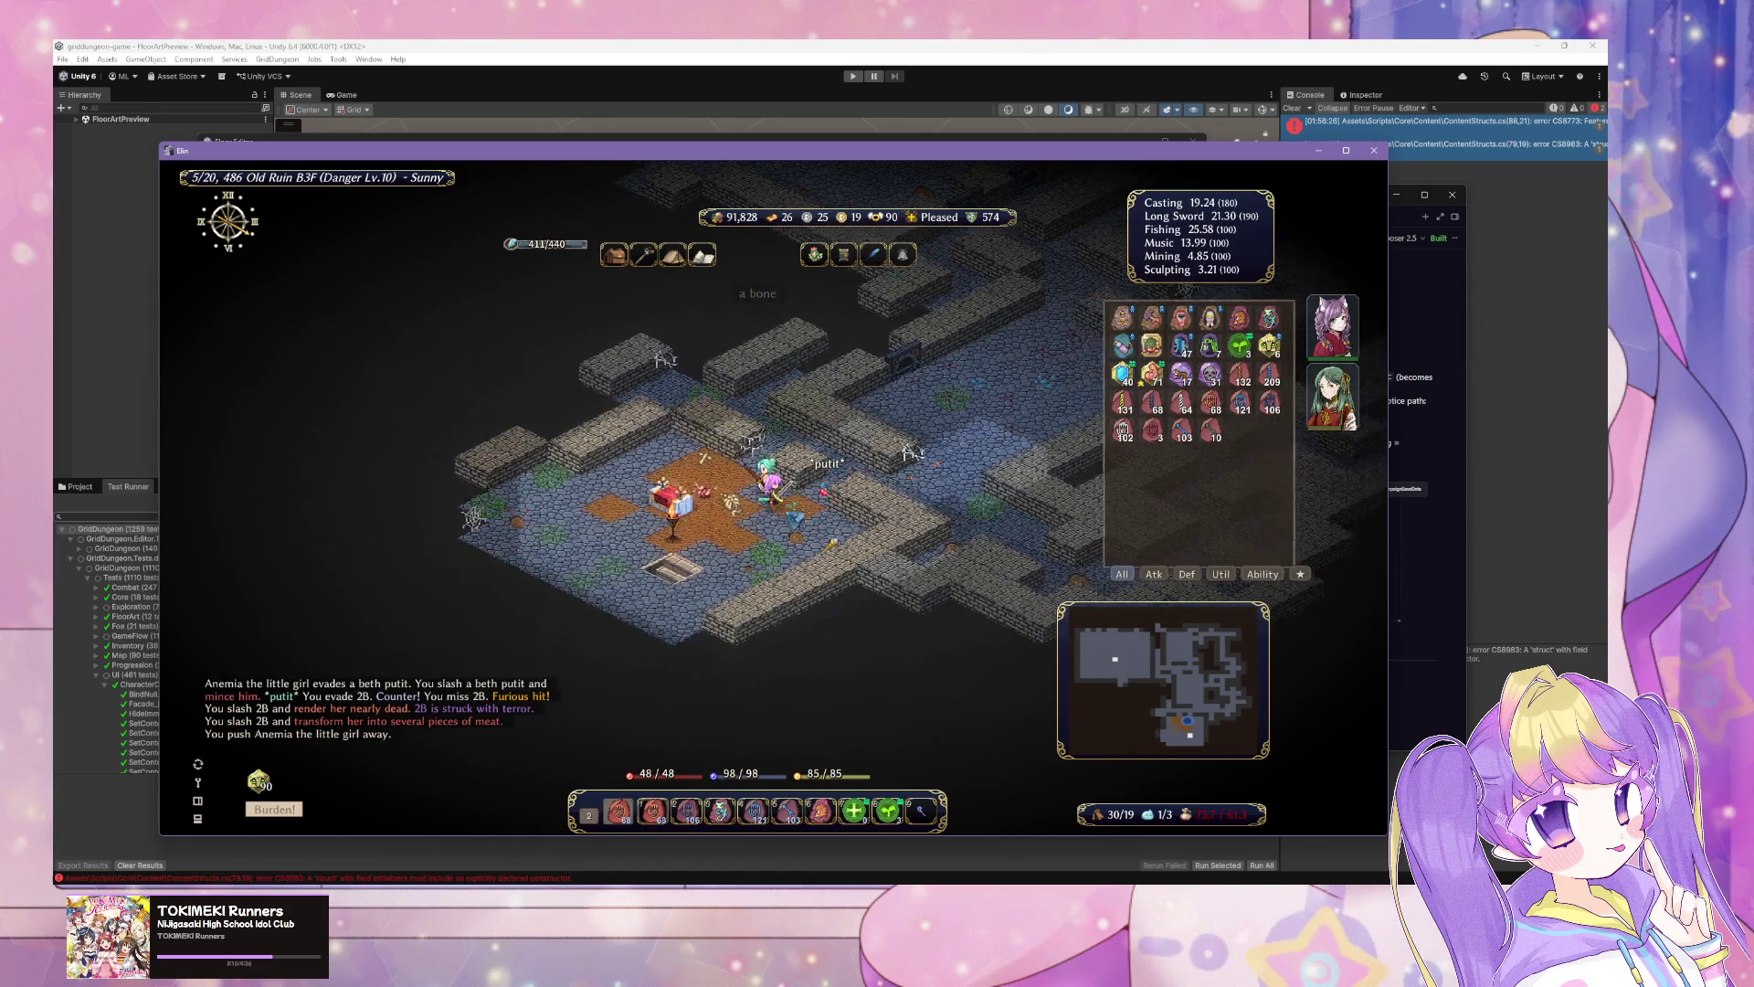
{"action": "key", "text": "Left"}
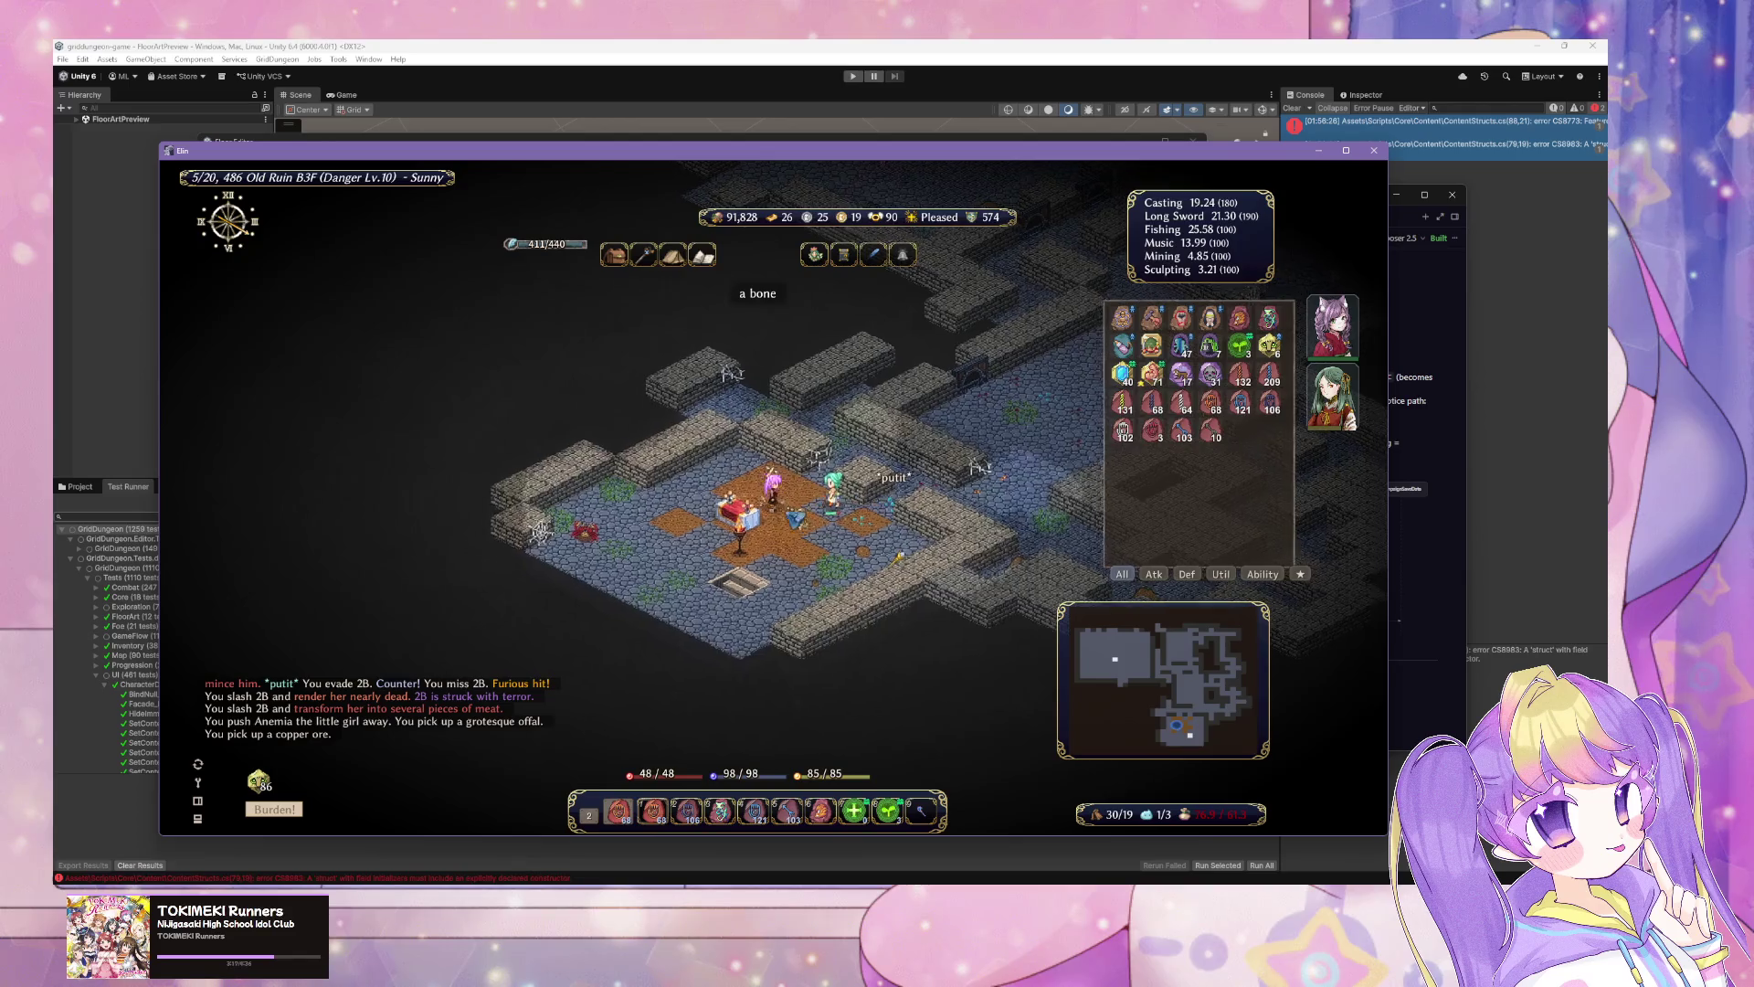
{"action": "key", "text": "Right"}
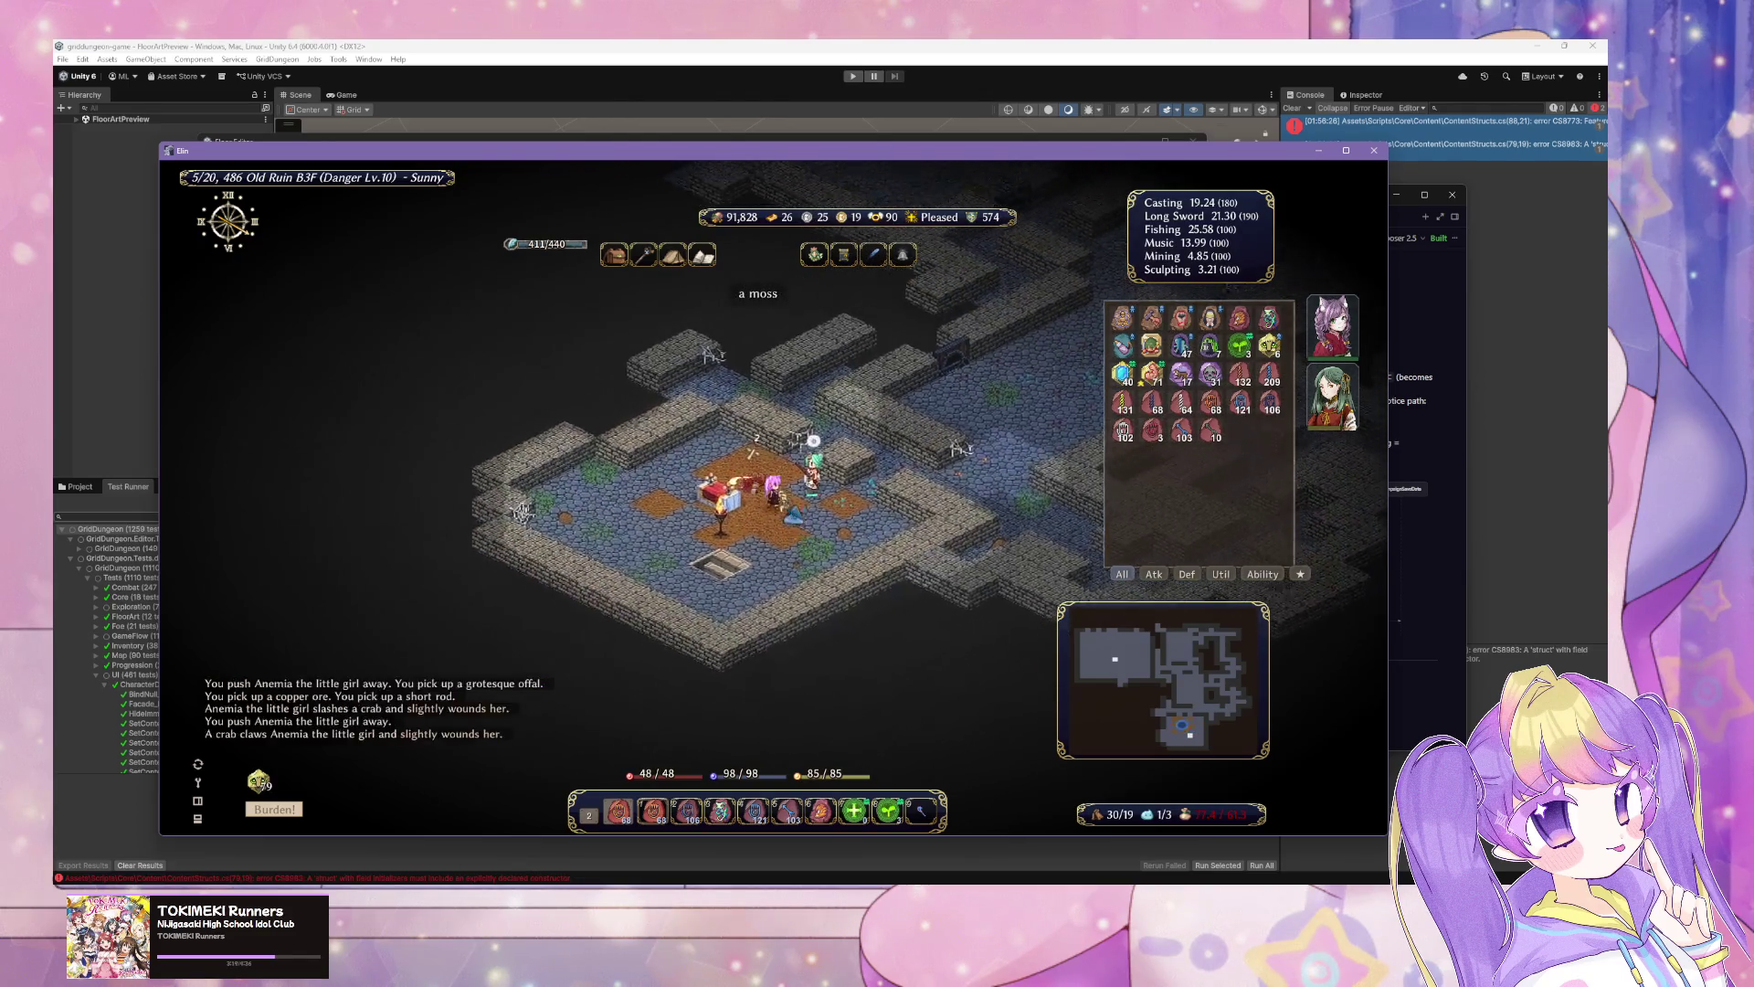
{"action": "left_click", "coordinate": [775, 501]}
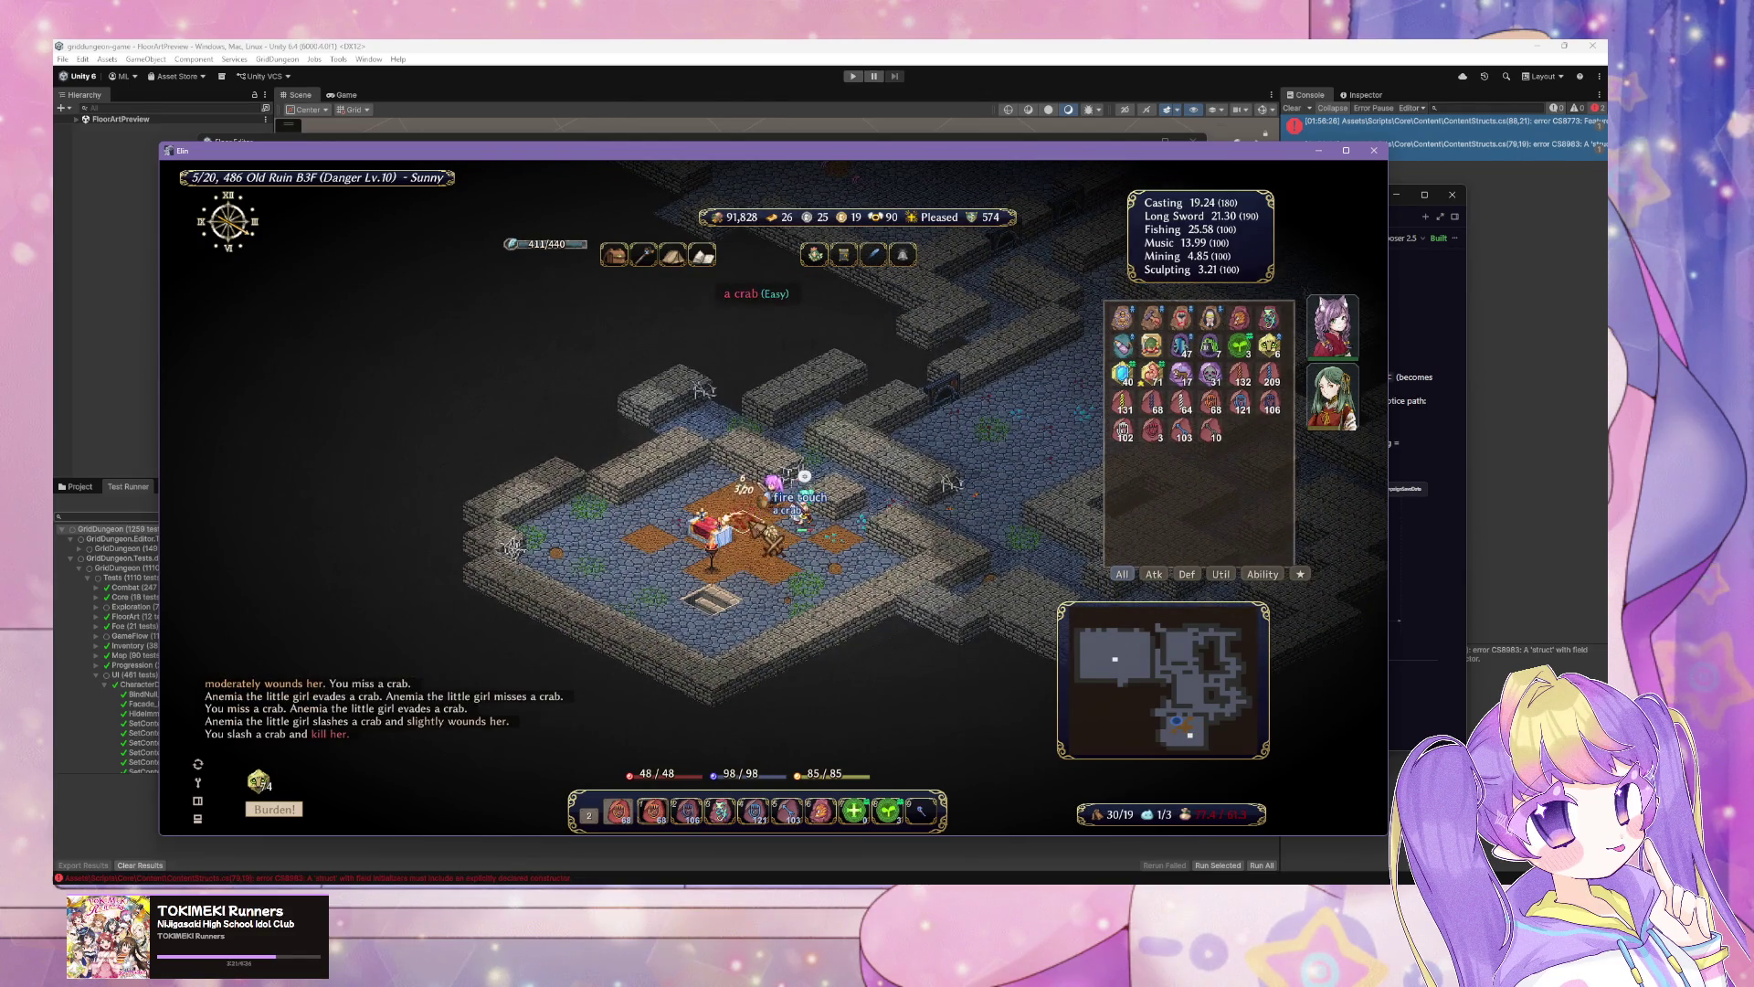
{"action": "left_click", "coordinate": [797, 544]}
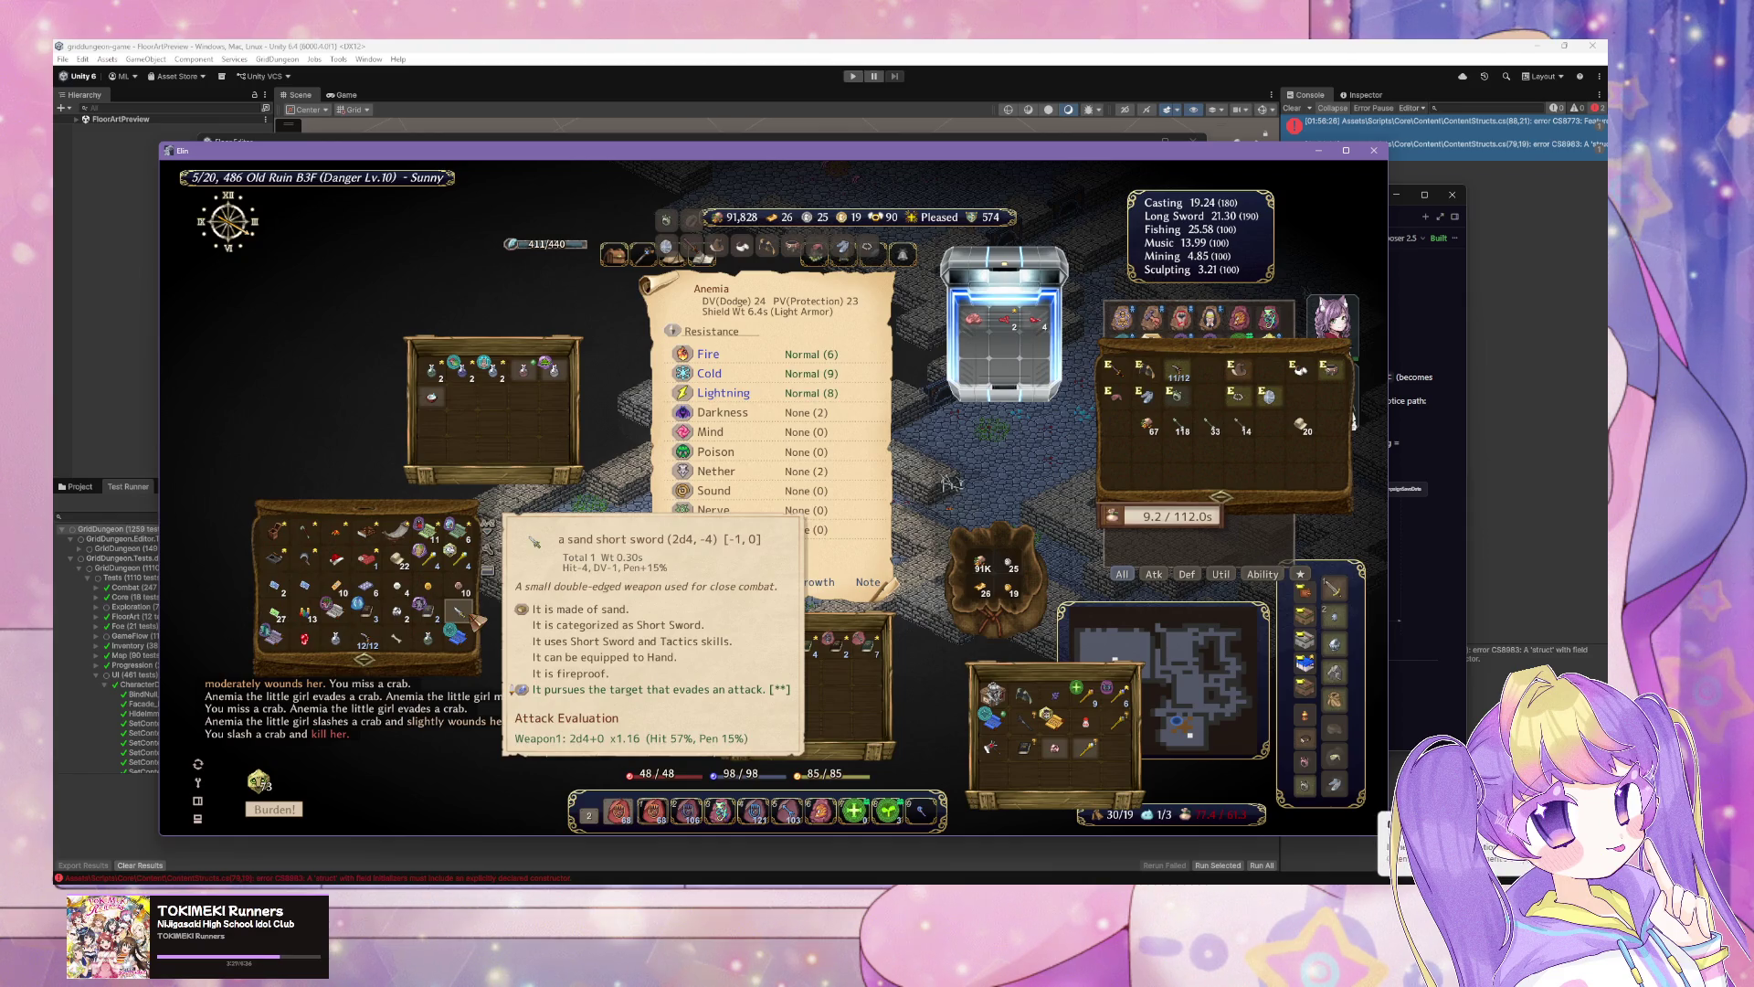
{"action": "key", "text": "alt+Tab"}
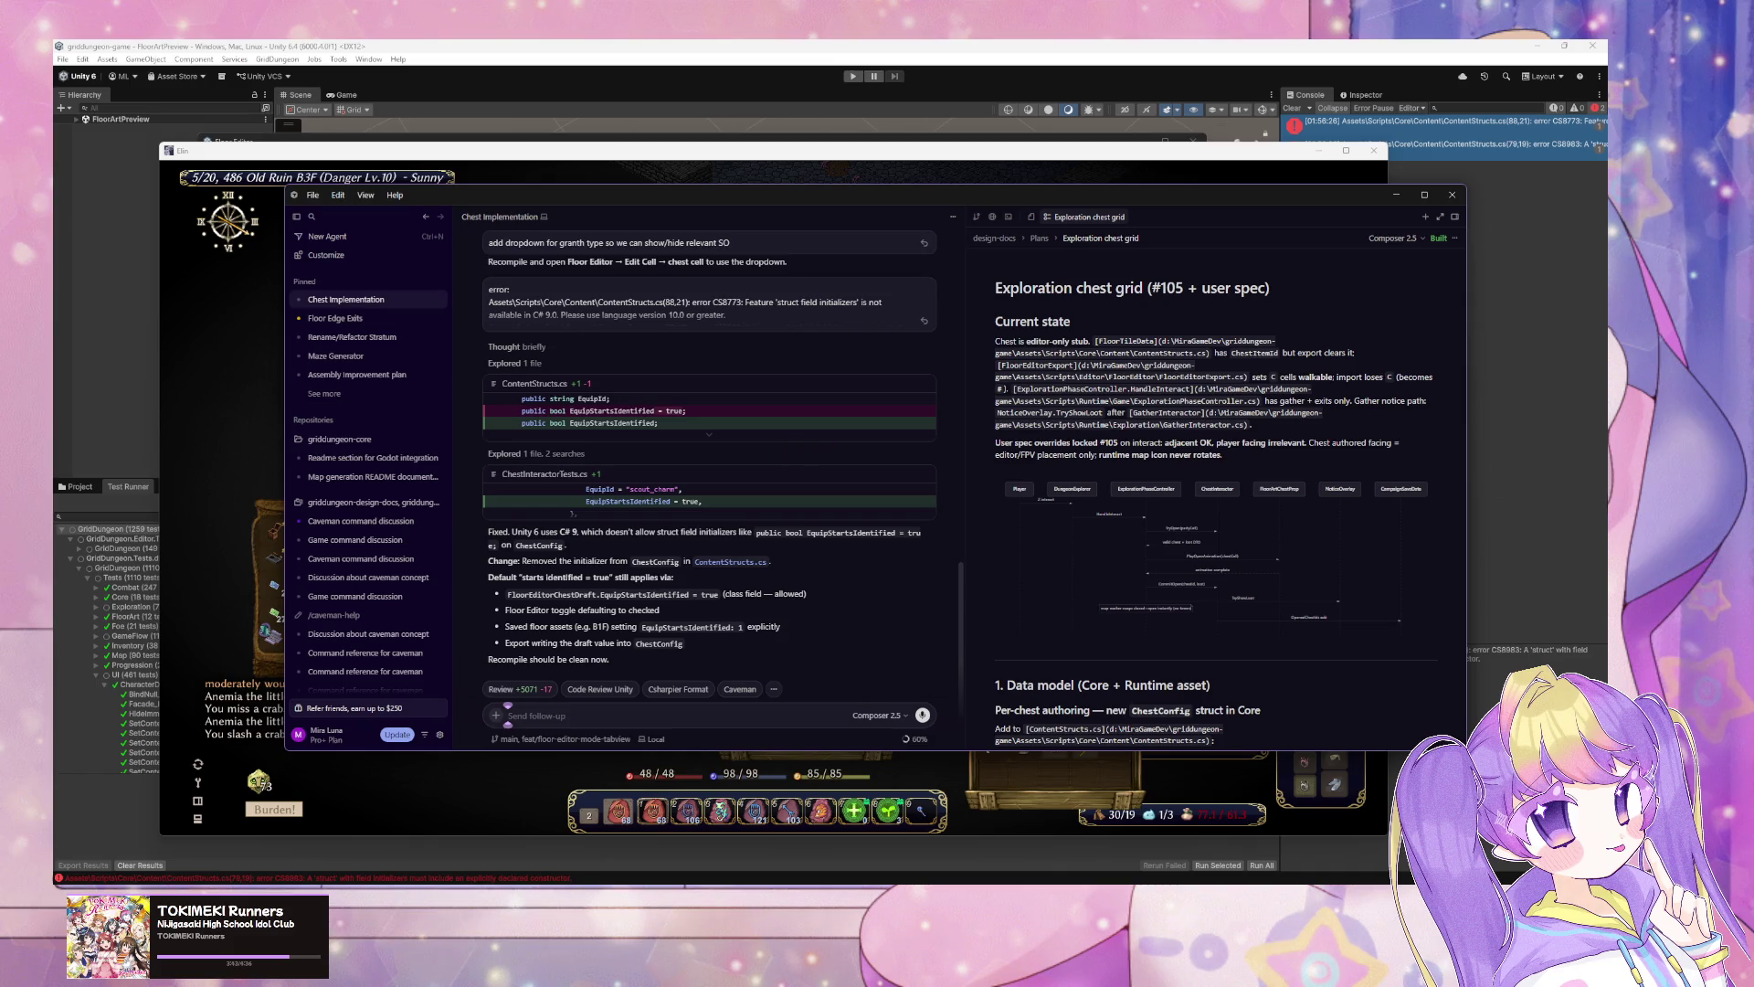
Step: Bring Unity's Floor Editor back to the front so the fixed scripts recompile
{"action": "left_click", "coordinate": [1550, 551]}
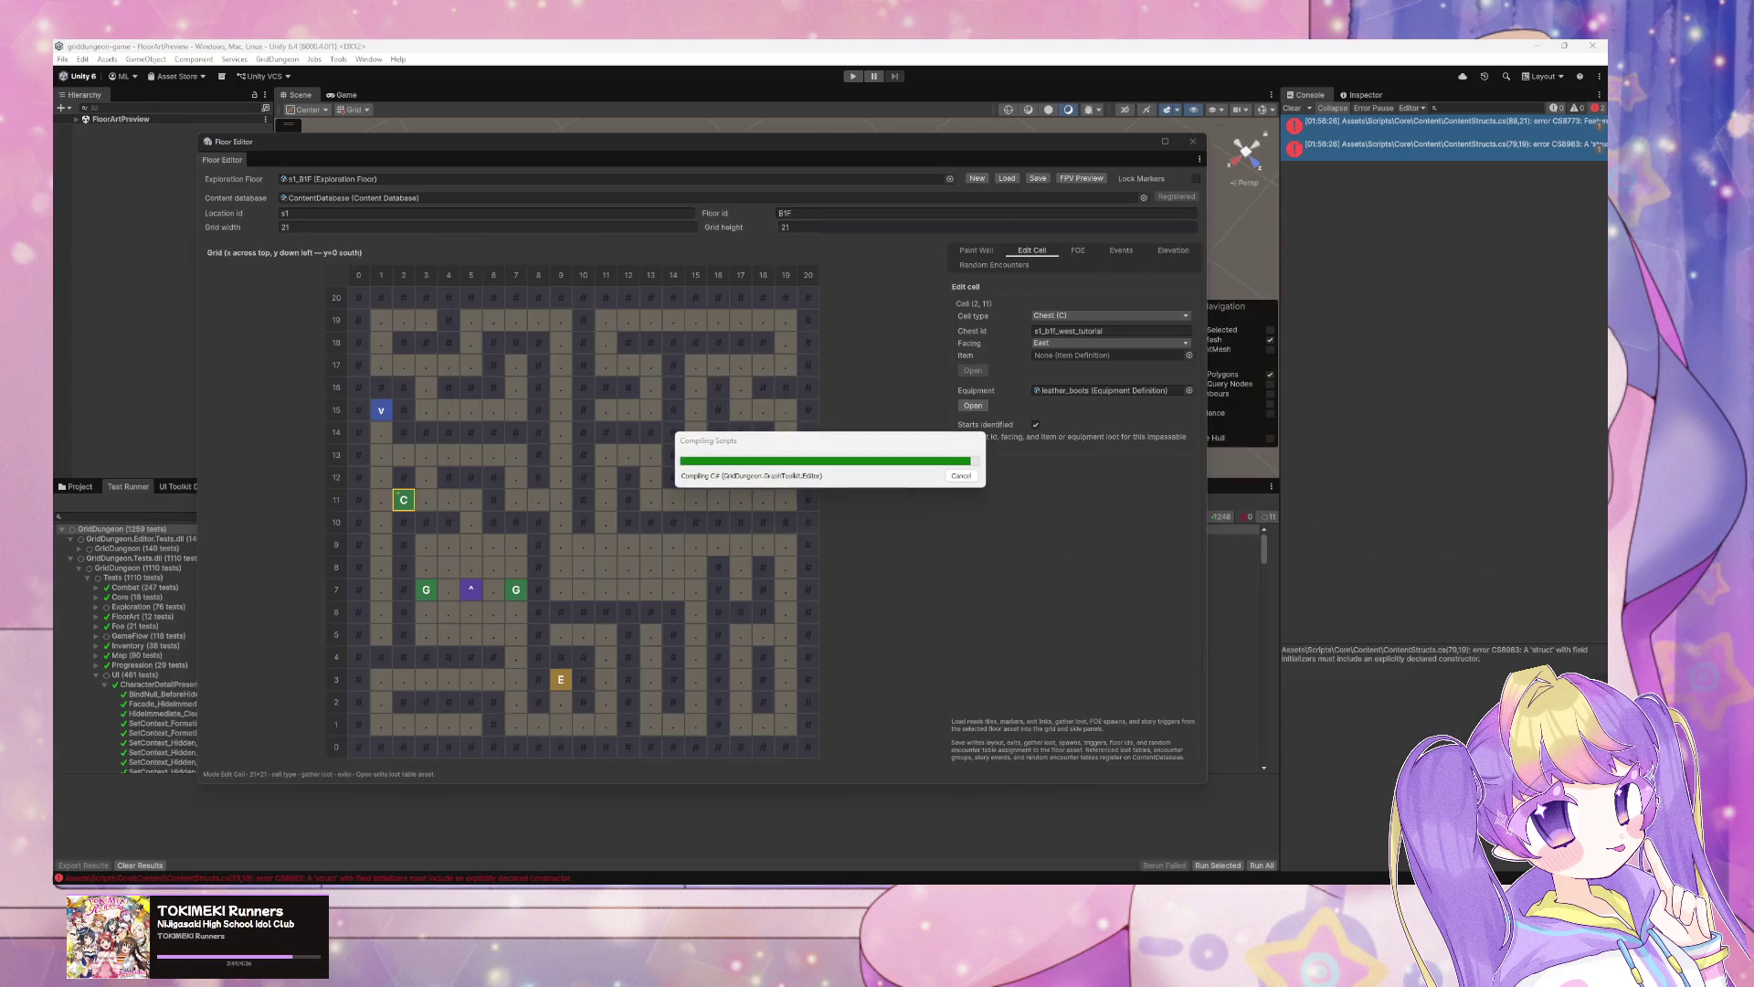
{"action": "key", "text": "alt+Tab"}
Step: Inspect the diffs, including the new ChestConfig struct in ContentStructs.cs, then return to Unity
{"action": "scroll", "coordinate": [745, 376], "scroll_direction": "down", "scroll_amount": 3}
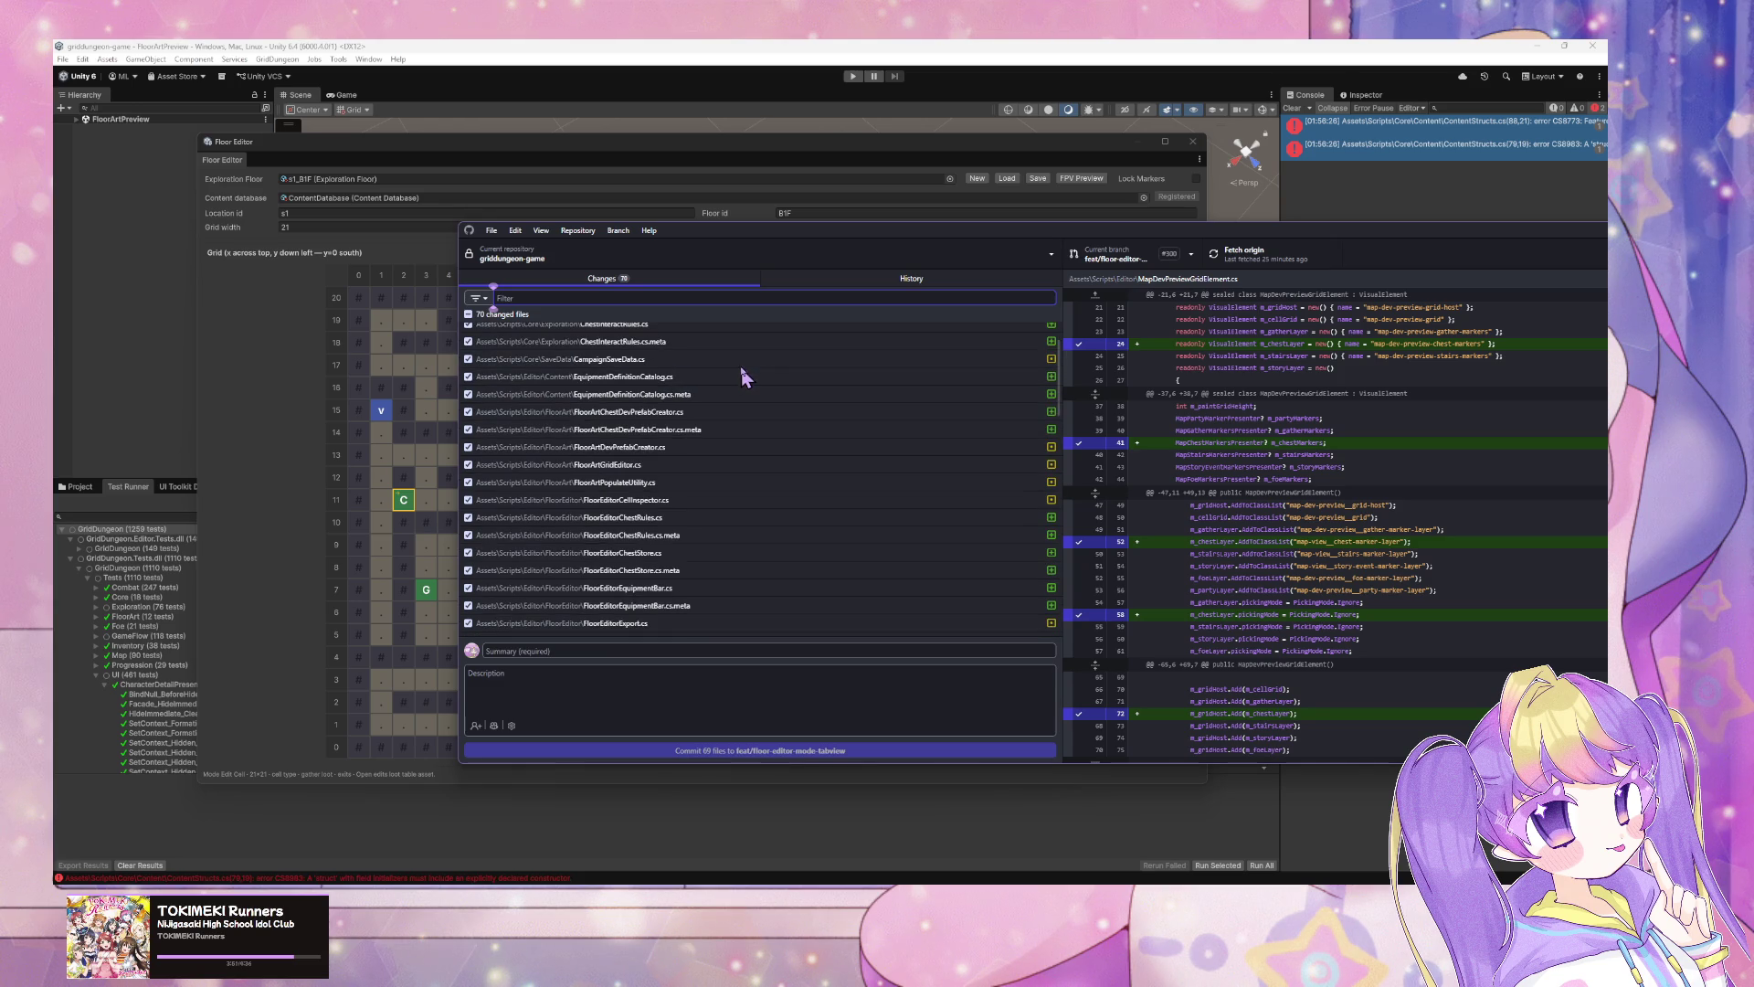
{"action": "scroll", "coordinate": [721, 380], "scroll_direction": "up", "scroll_amount": 3}
{"action": "left_click", "coordinate": [665, 403]}
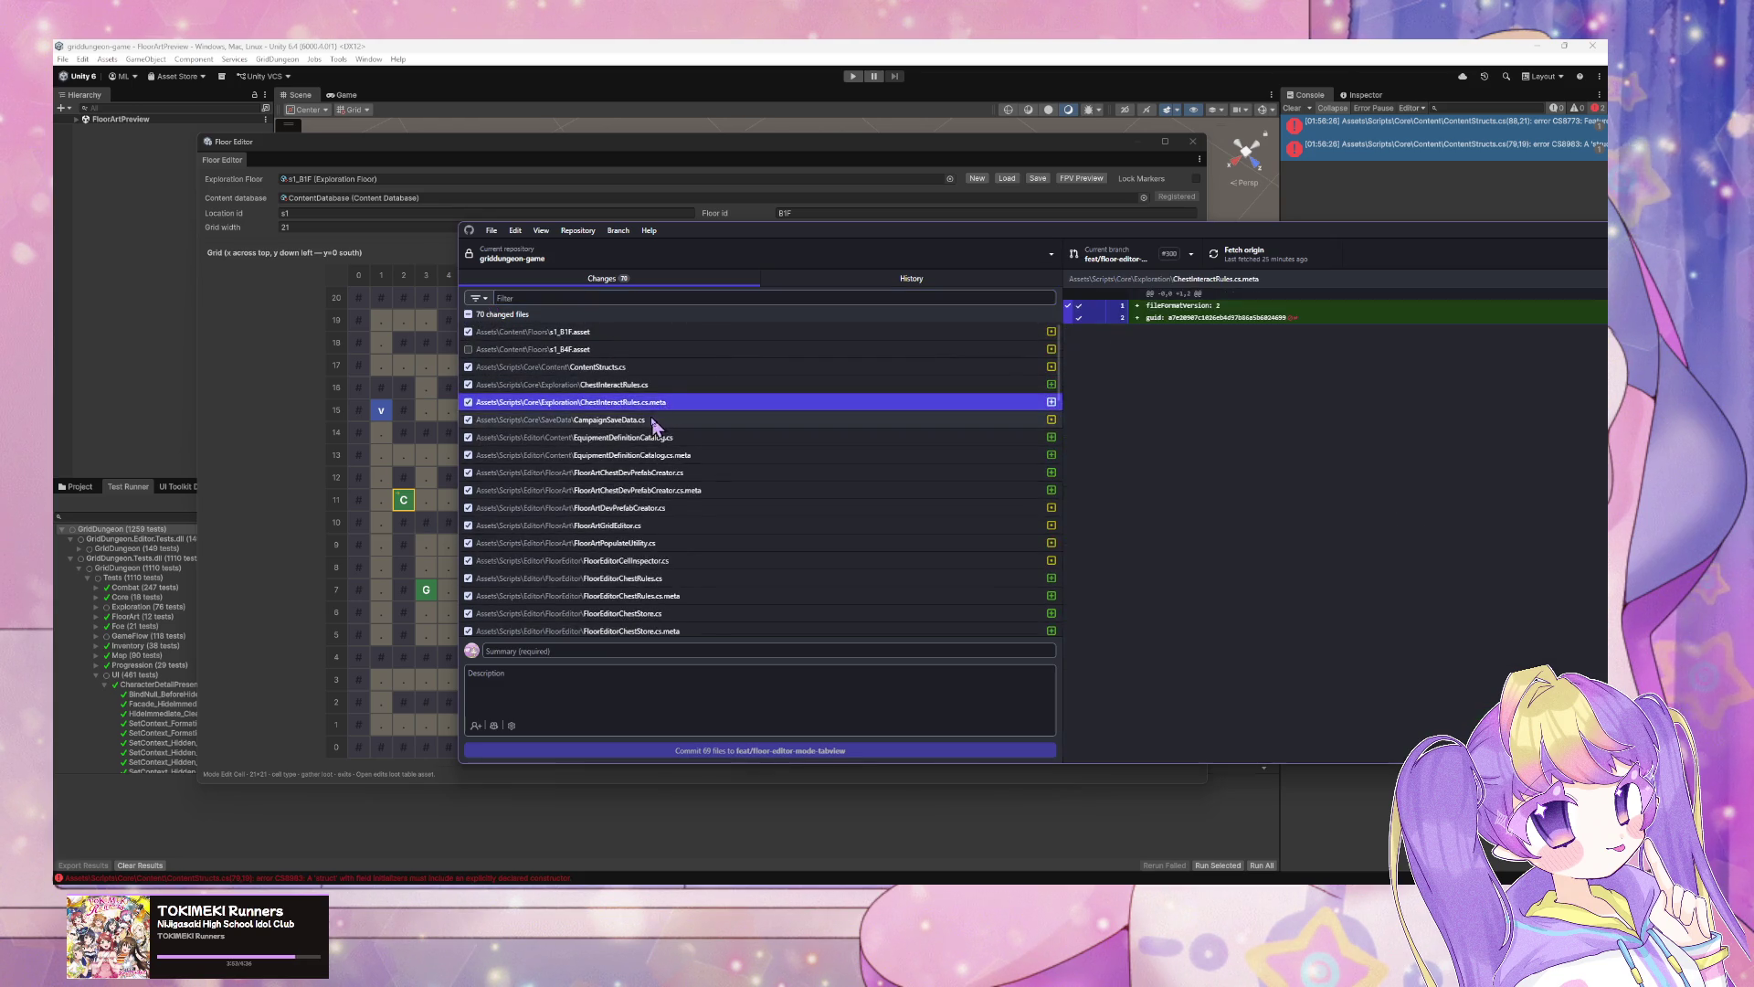
{"action": "left_click", "coordinate": [653, 420]}
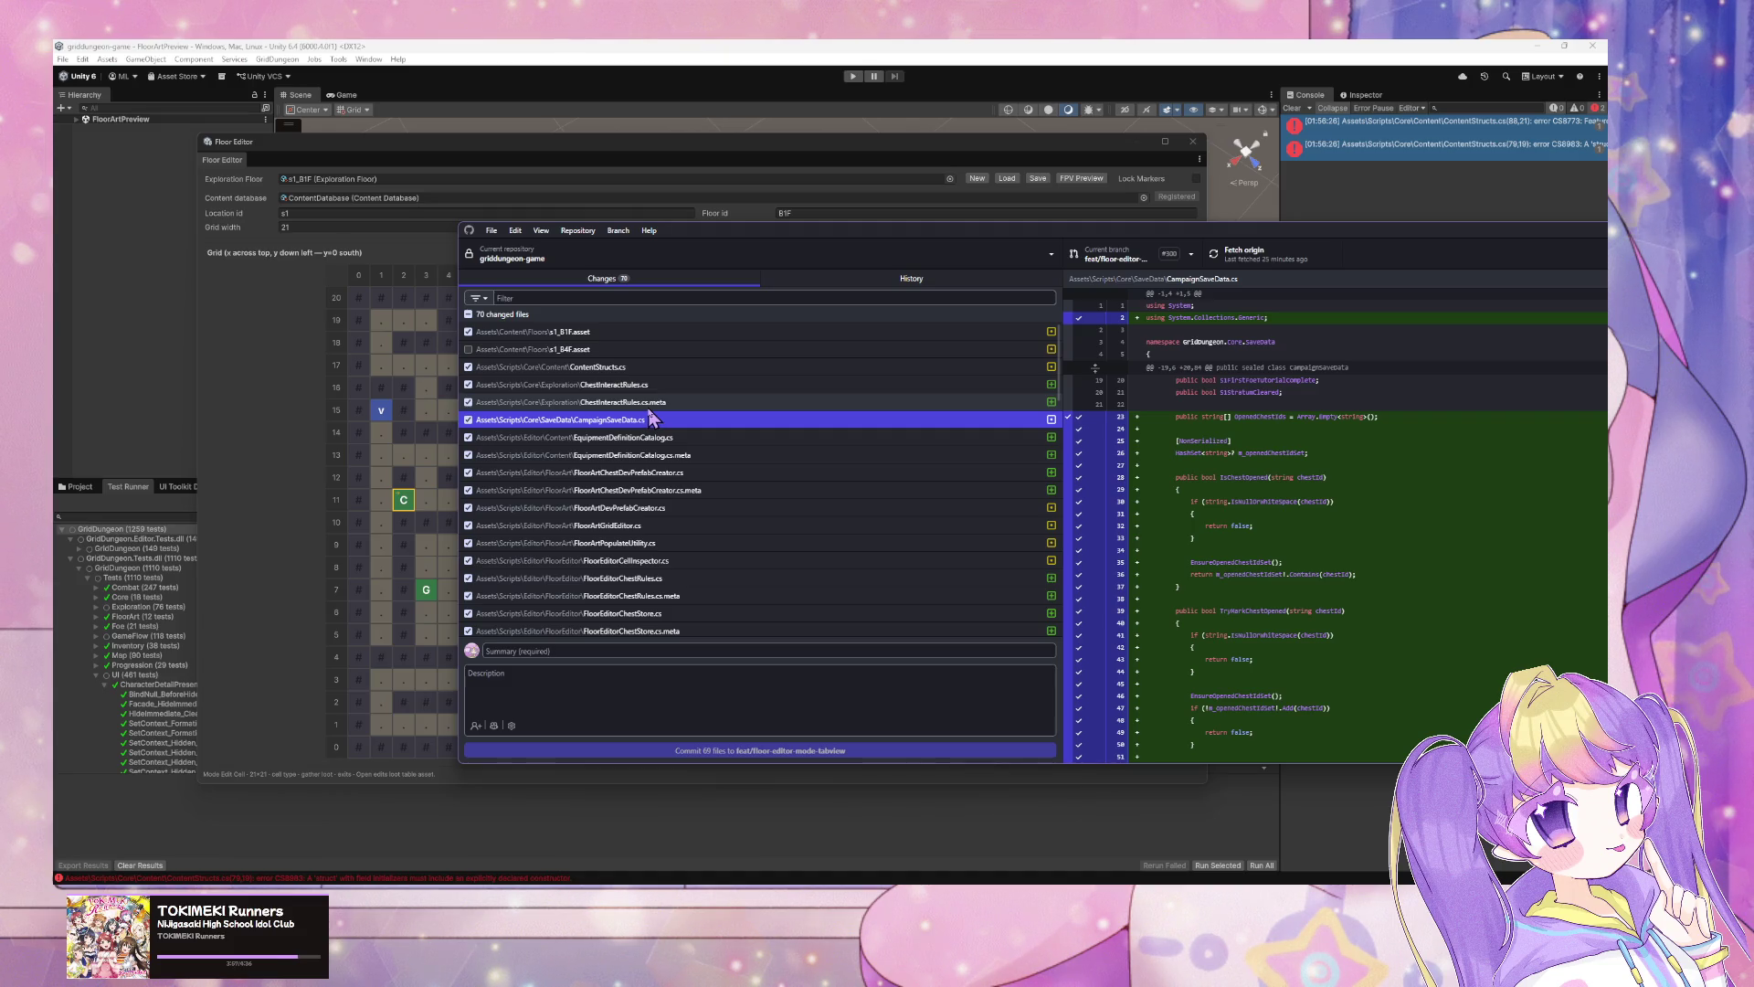
{"action": "left_click", "coordinate": [687, 367]}
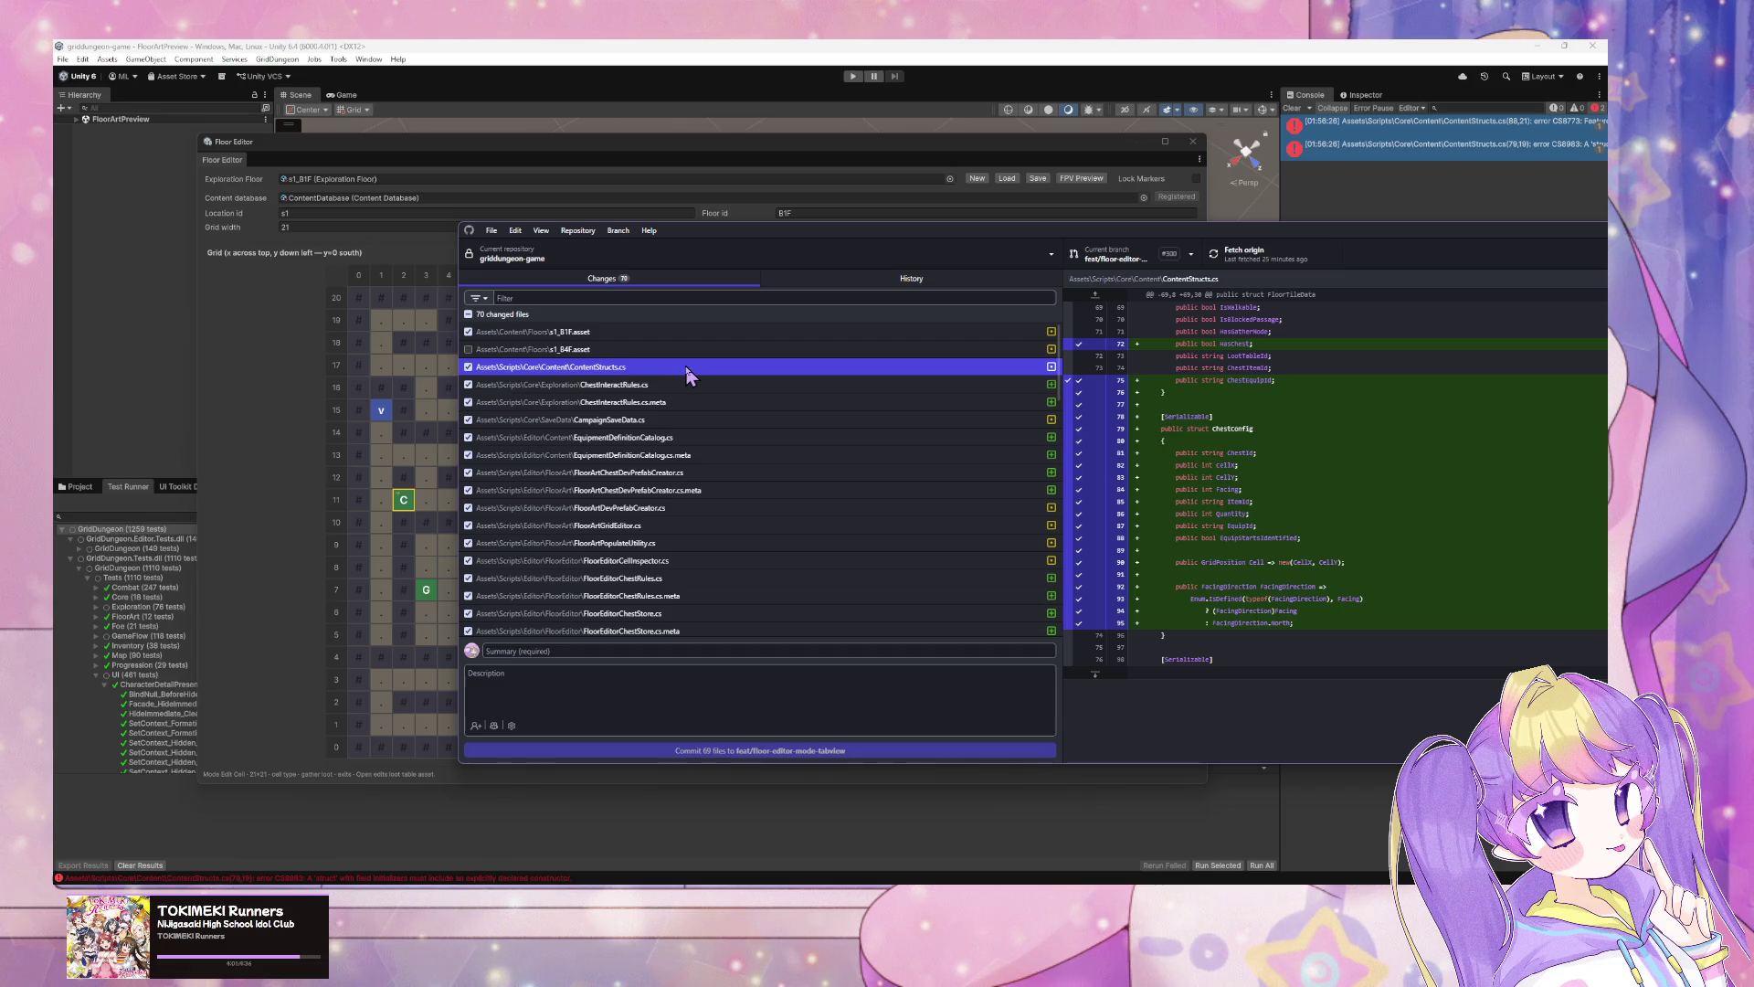
{"action": "left_click", "coordinate": [1219, 850]}
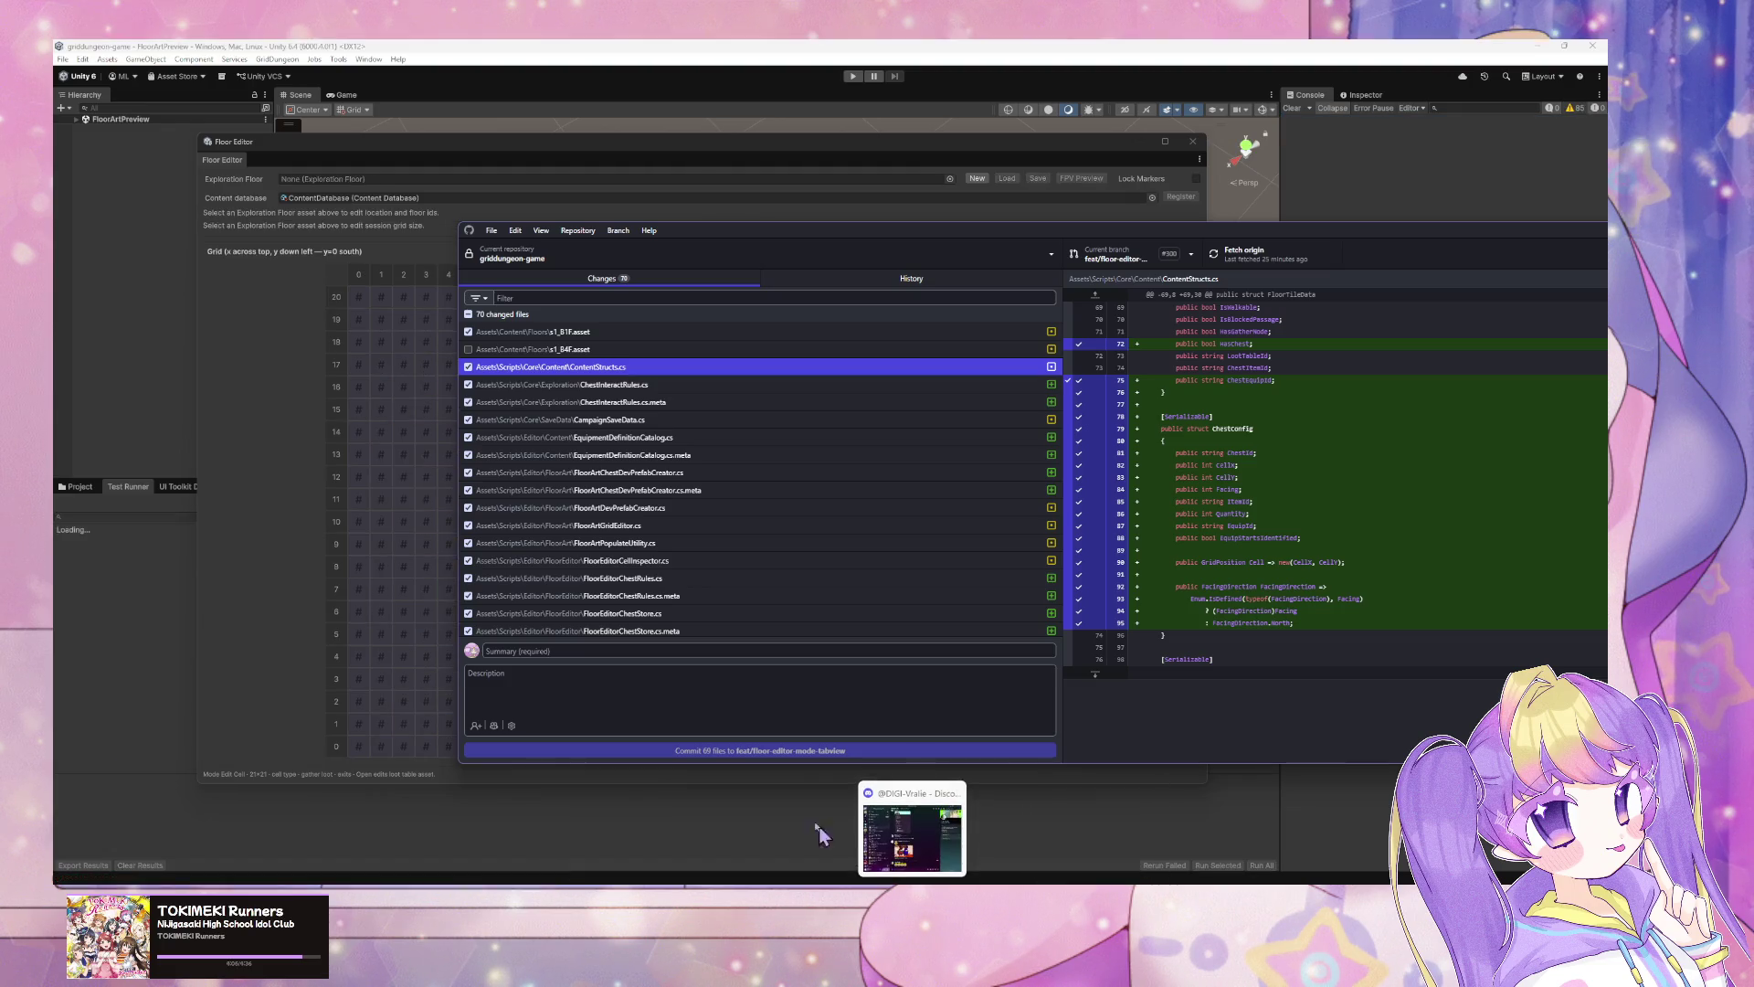
Step: Load floor s1_B1F in the Floor Editor
{"action": "left_click", "coordinate": [1375, 806]}
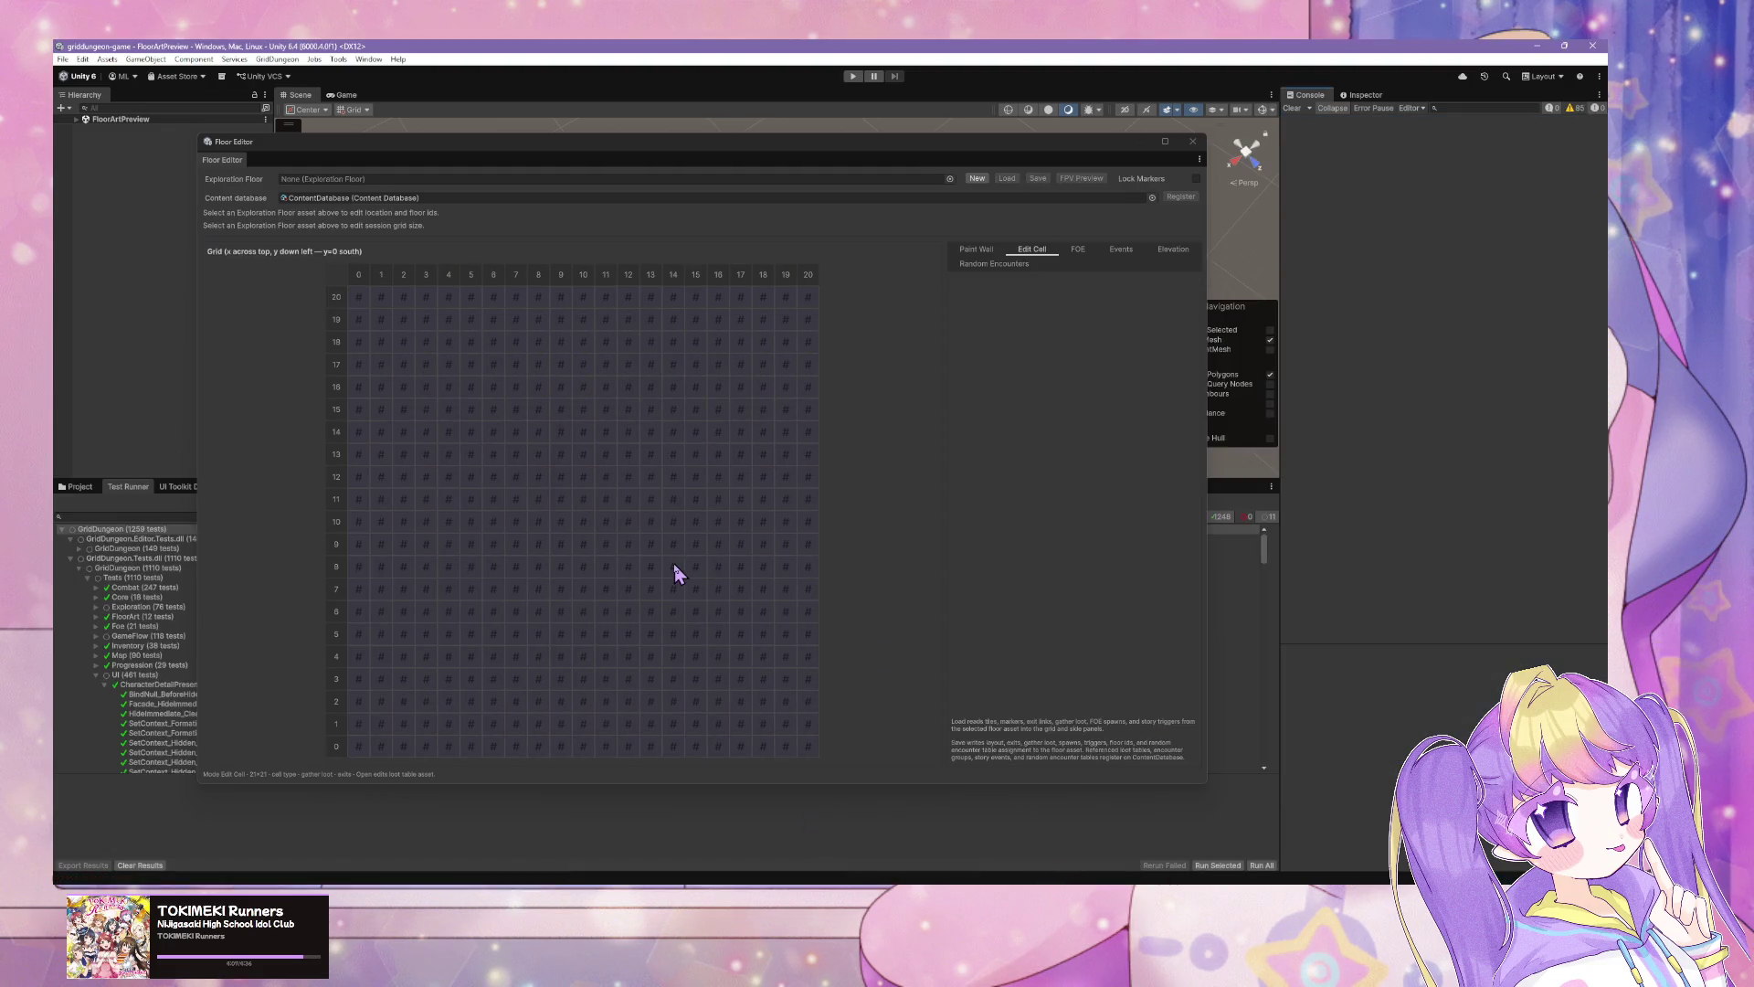
{"action": "left_click", "coordinate": [949, 180]}
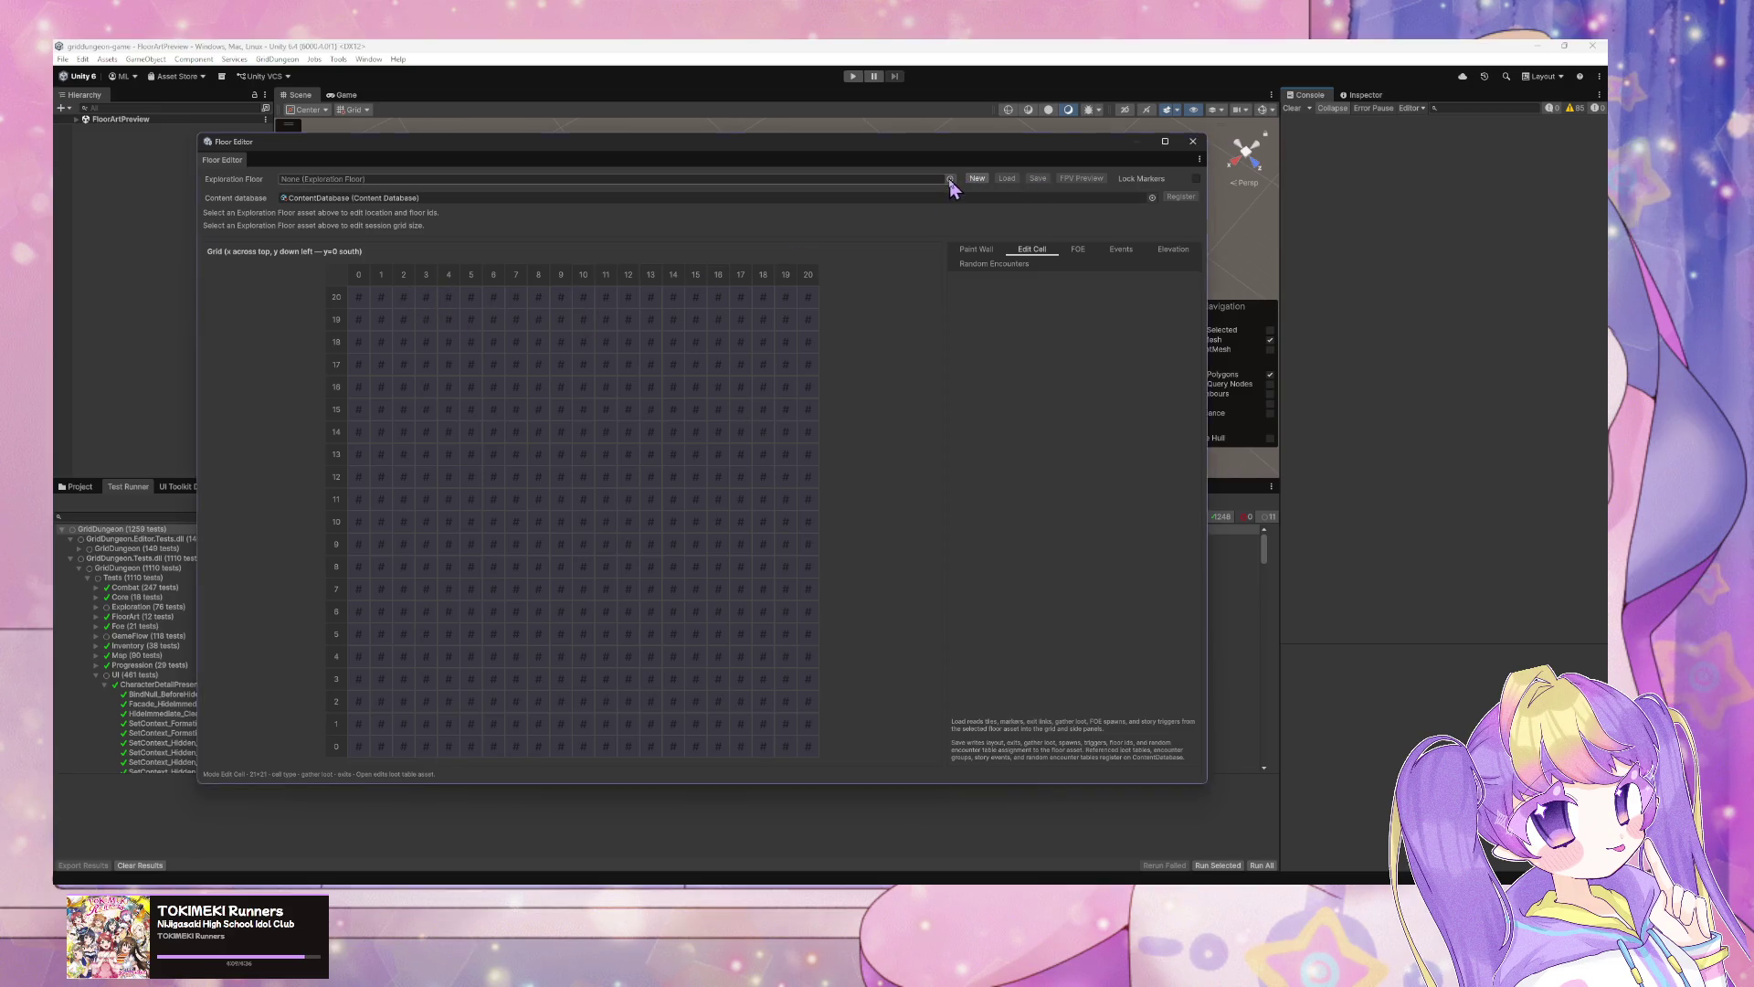
{"action": "double_click", "coordinate": [1025, 220]}
{"action": "left_click", "coordinate": [1007, 179]}
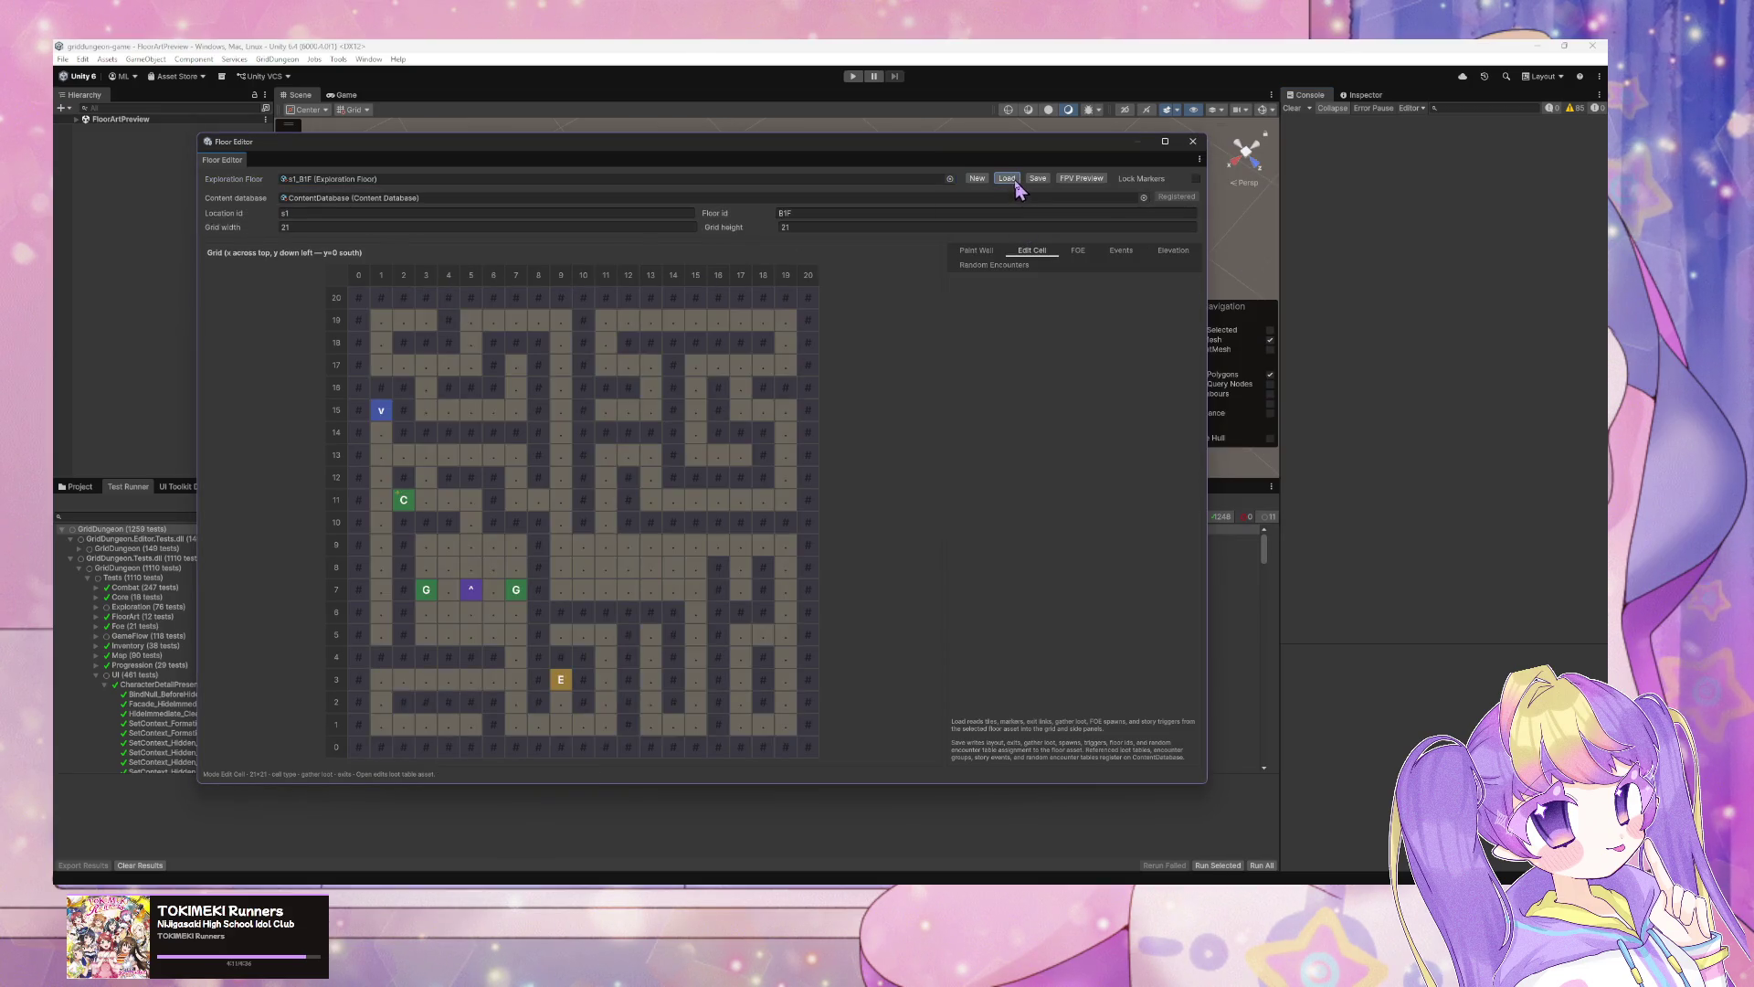
Step: Select chest (2, 11) and switch its facing to South and back to East
{"action": "left_click", "coordinate": [404, 502]}
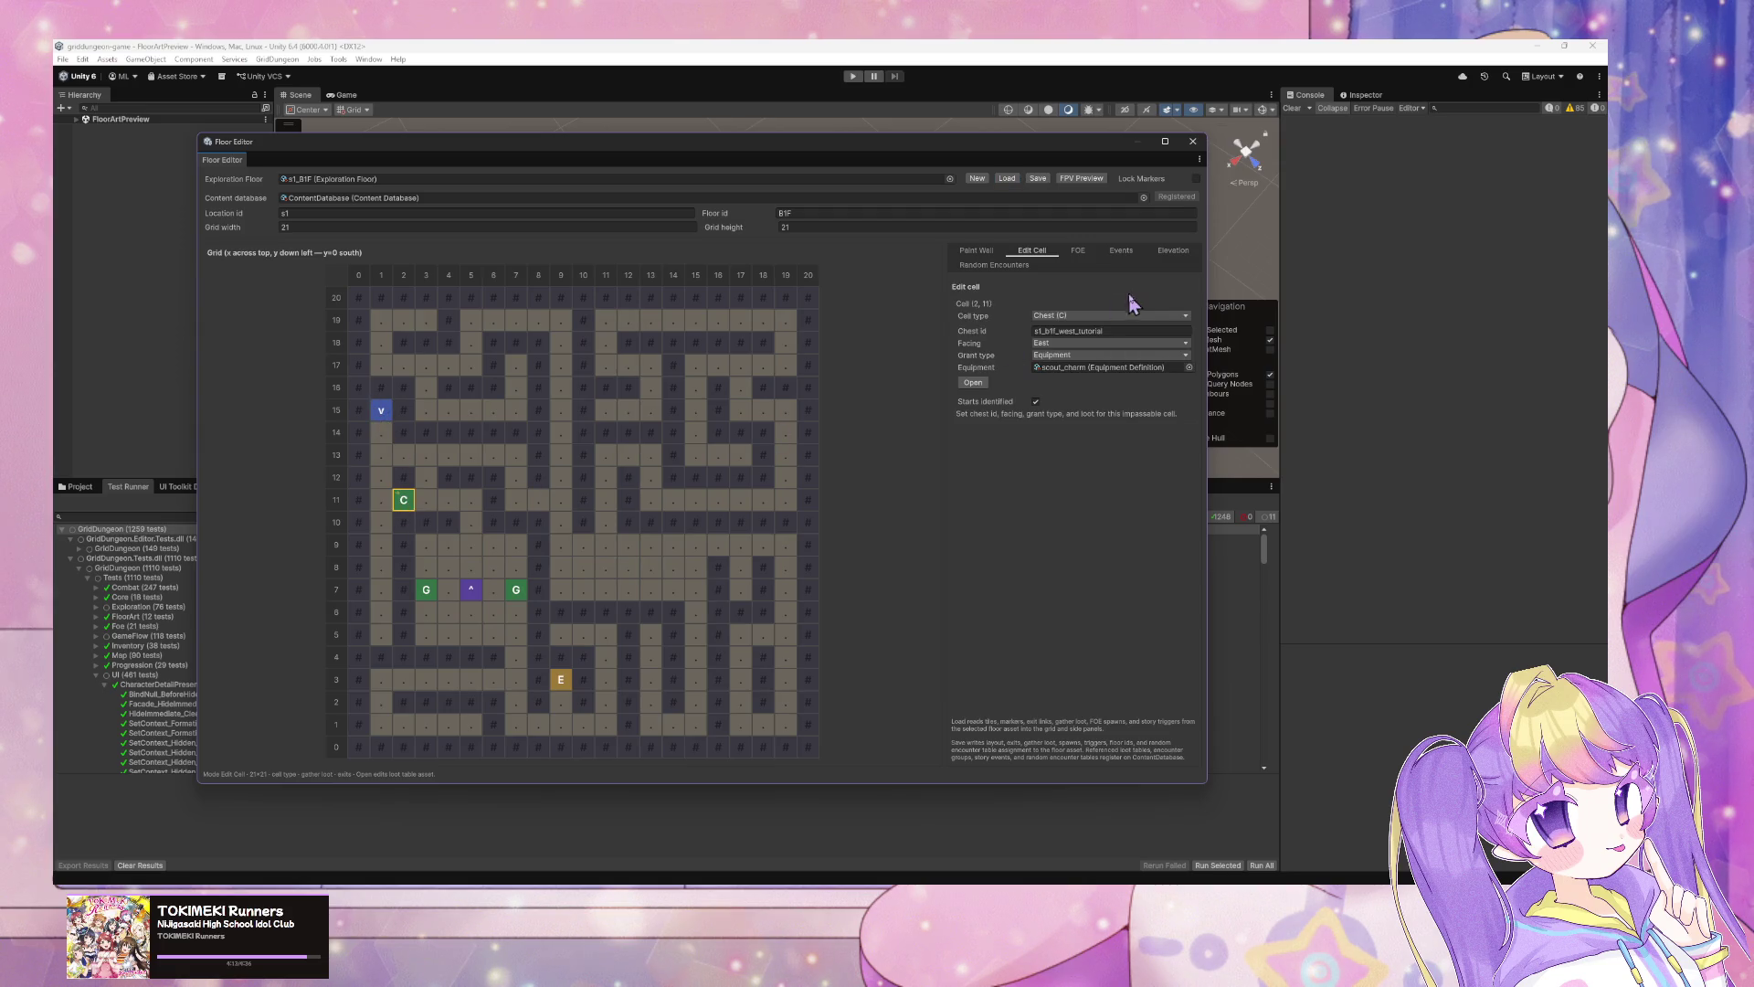
{"action": "left_click", "coordinate": [1078, 346]}
{"action": "left_click", "coordinate": [1061, 378]}
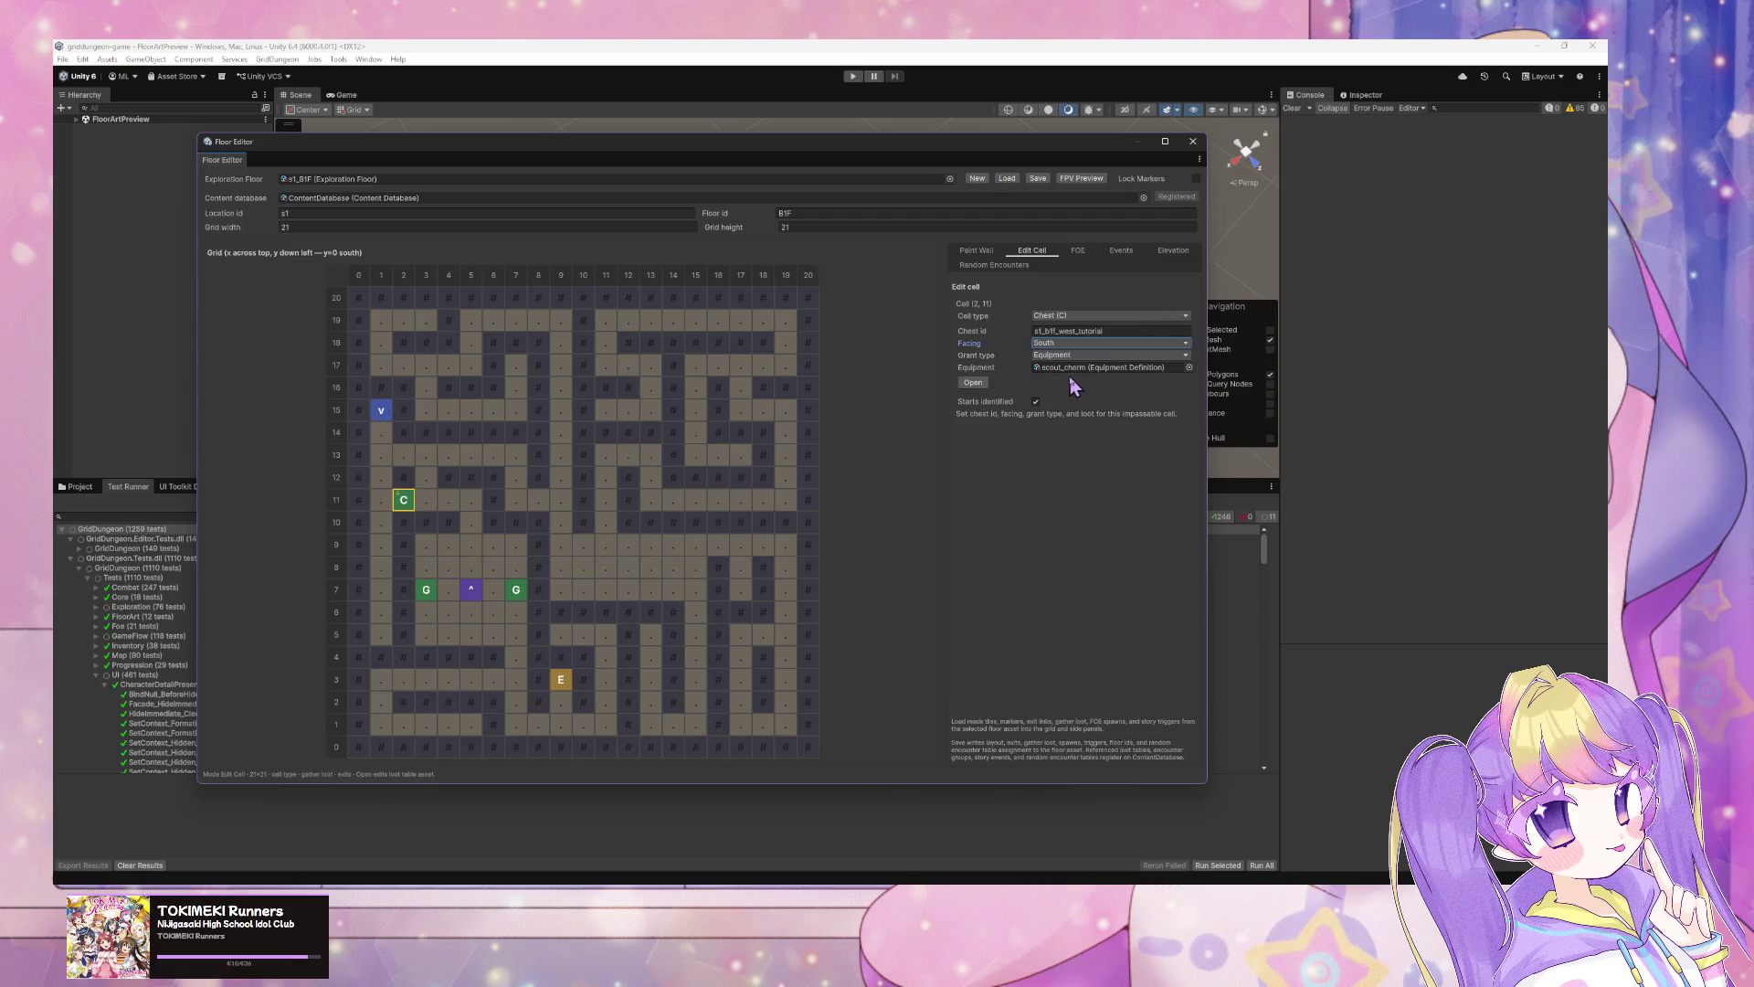
{"action": "left_click", "coordinate": [1088, 345]}
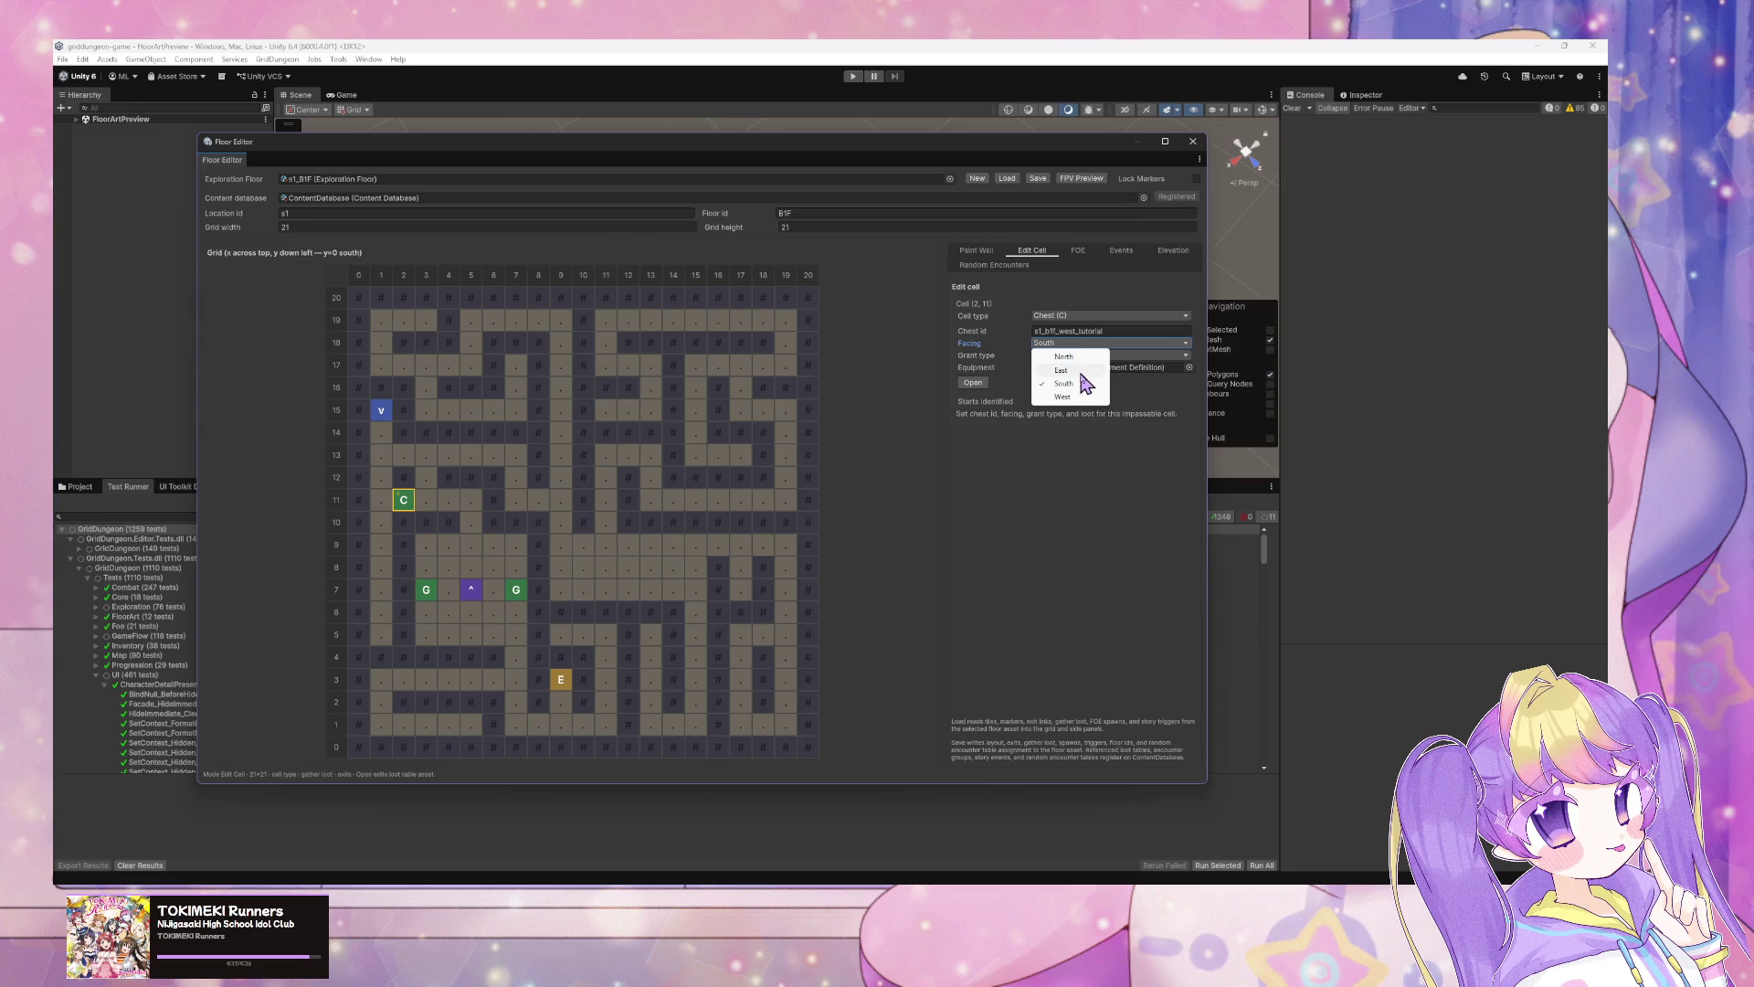
{"action": "left_click", "coordinate": [1074, 370]}
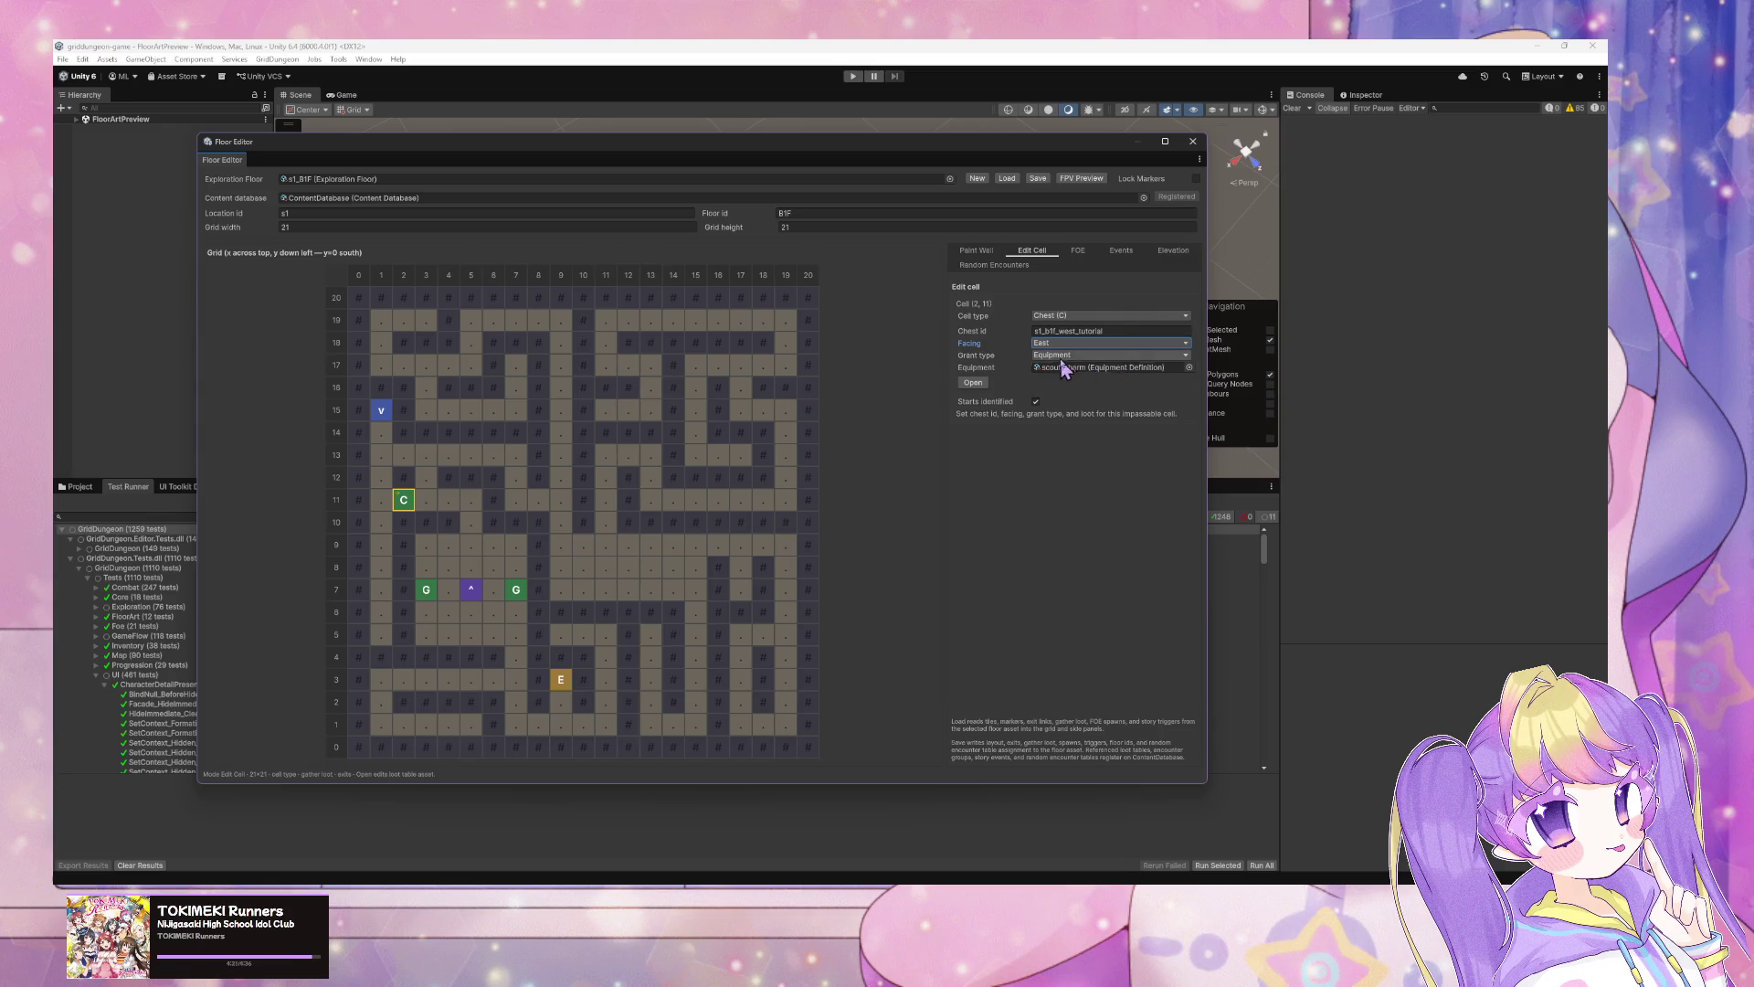
Step: Toggle the chest's grant type between Item and Equipment, then set Equipment to leather_jacket
{"action": "left_click", "coordinate": [1059, 356]}
{"action": "left_click", "coordinate": [1069, 373]}
{"action": "left_click", "coordinate": [1073, 356]}
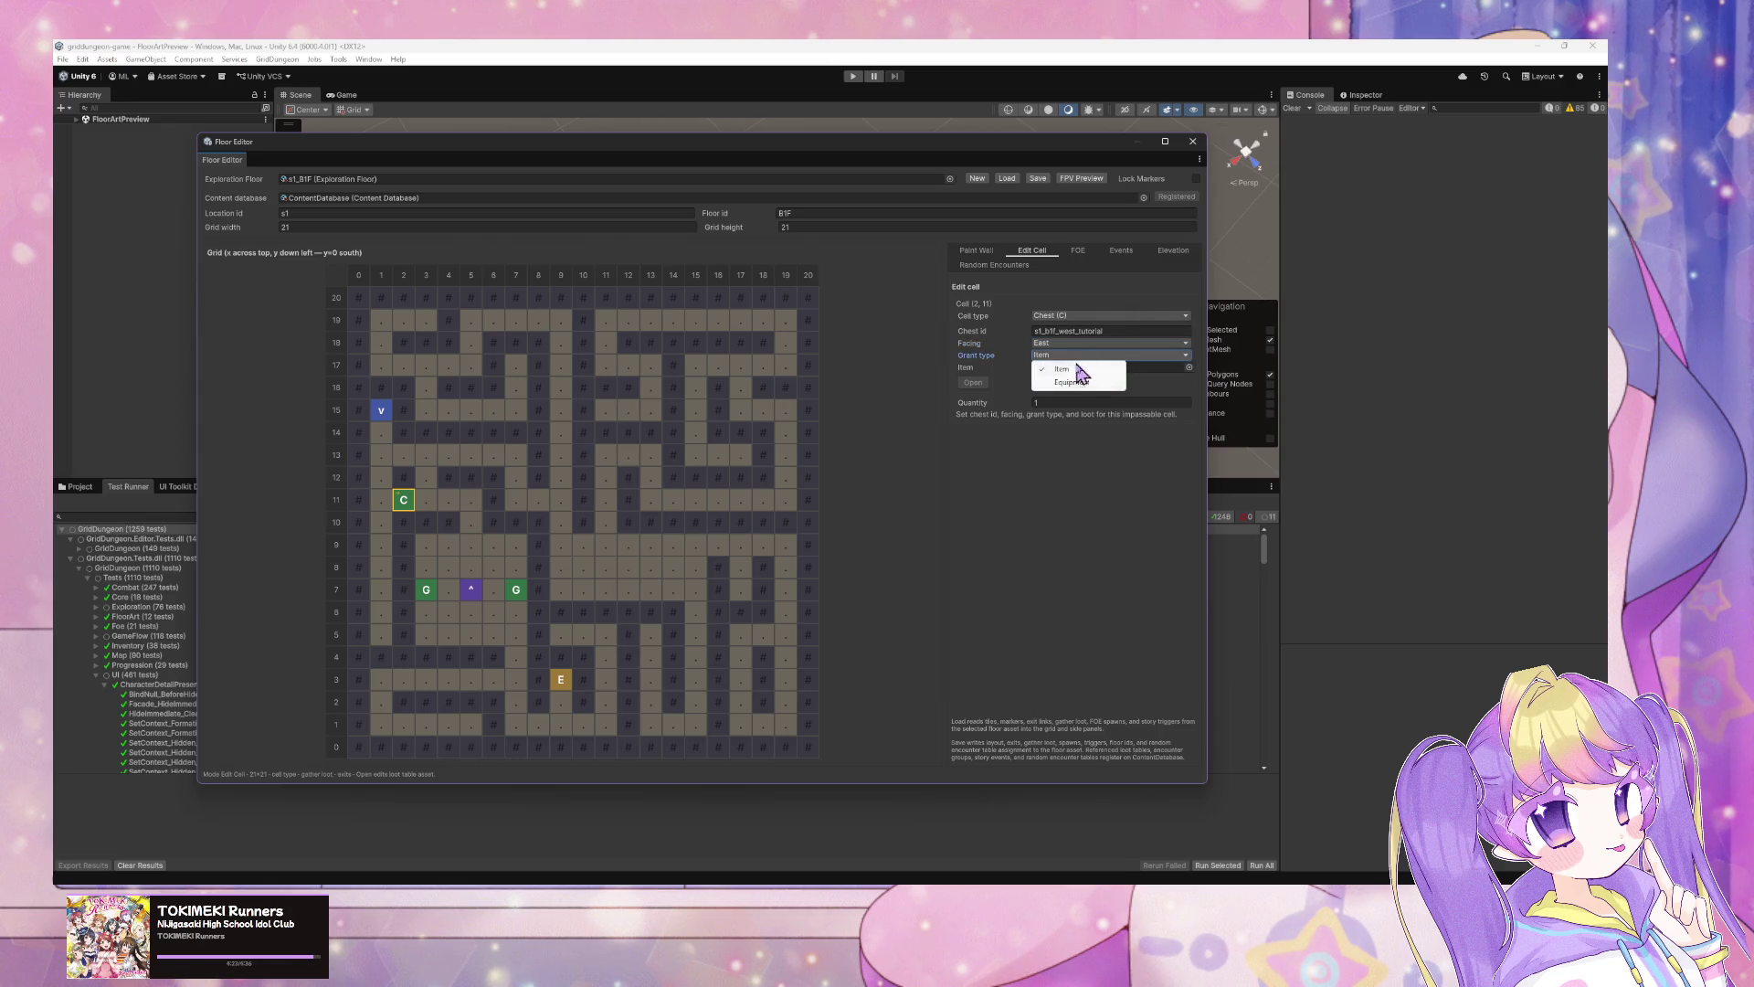
{"action": "left_click", "coordinate": [1051, 379]}
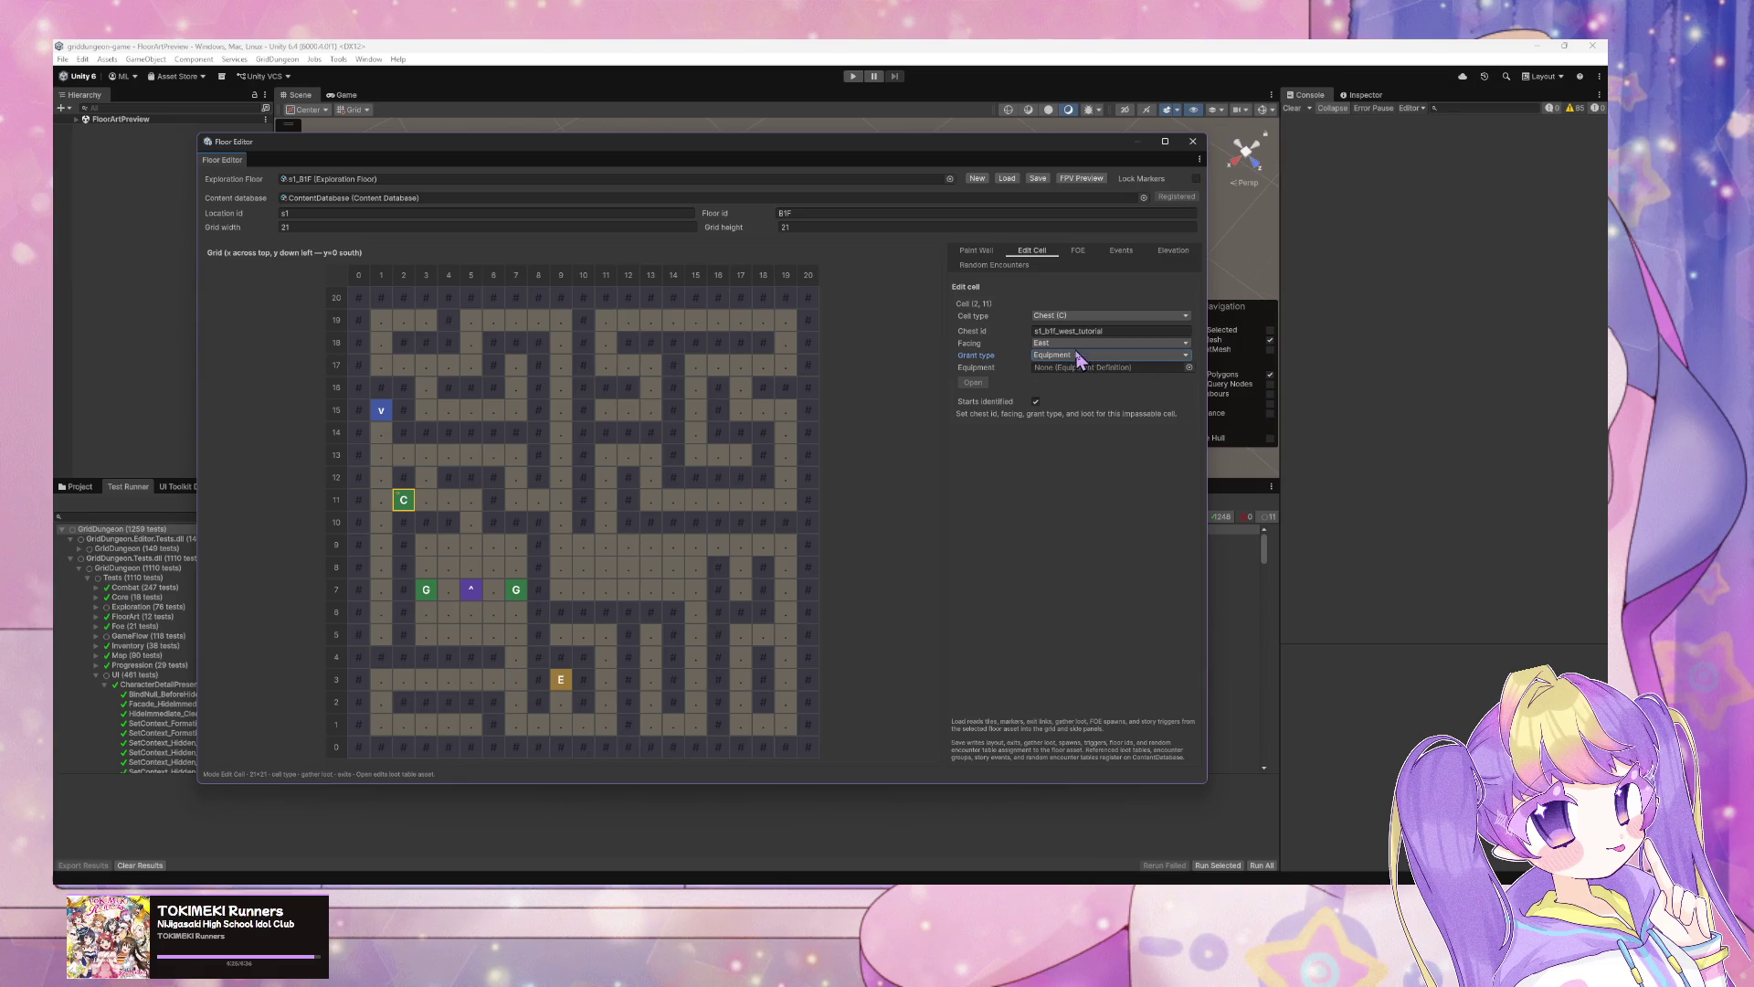
{"action": "left_click", "coordinate": [1077, 356]}
{"action": "left_click", "coordinate": [1078, 374]}
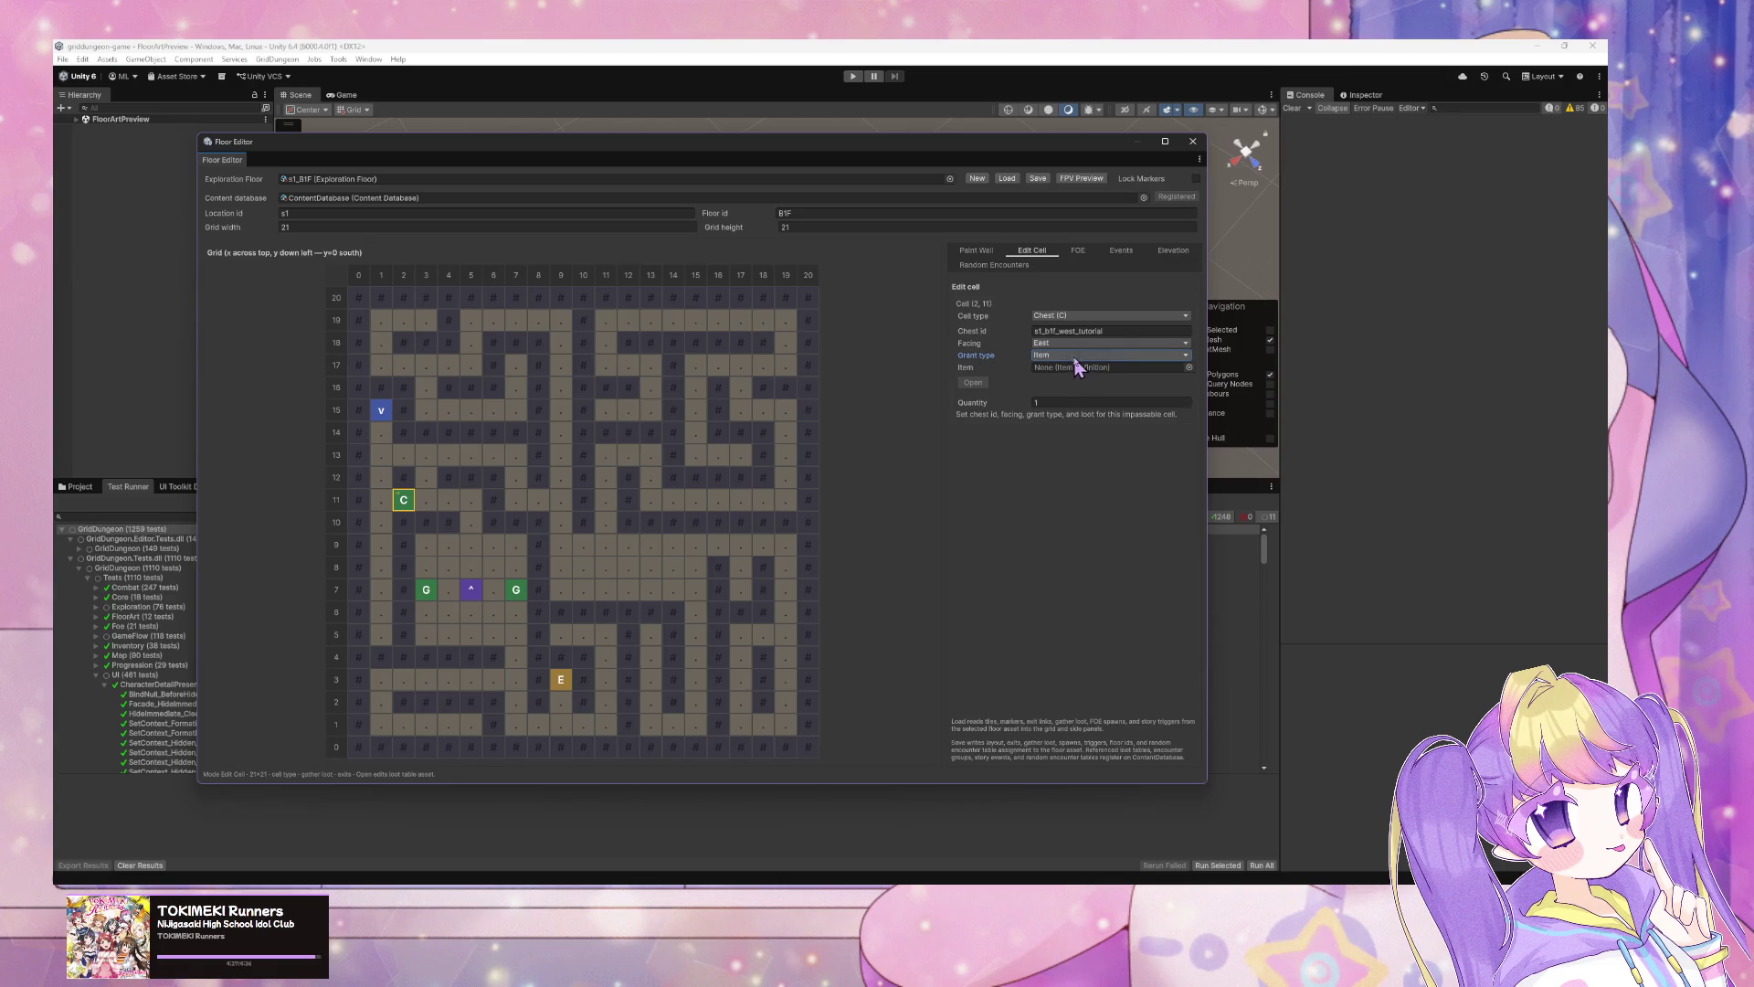
{"action": "left_click", "coordinate": [1076, 356]}
{"action": "left_click", "coordinate": [1078, 380]}
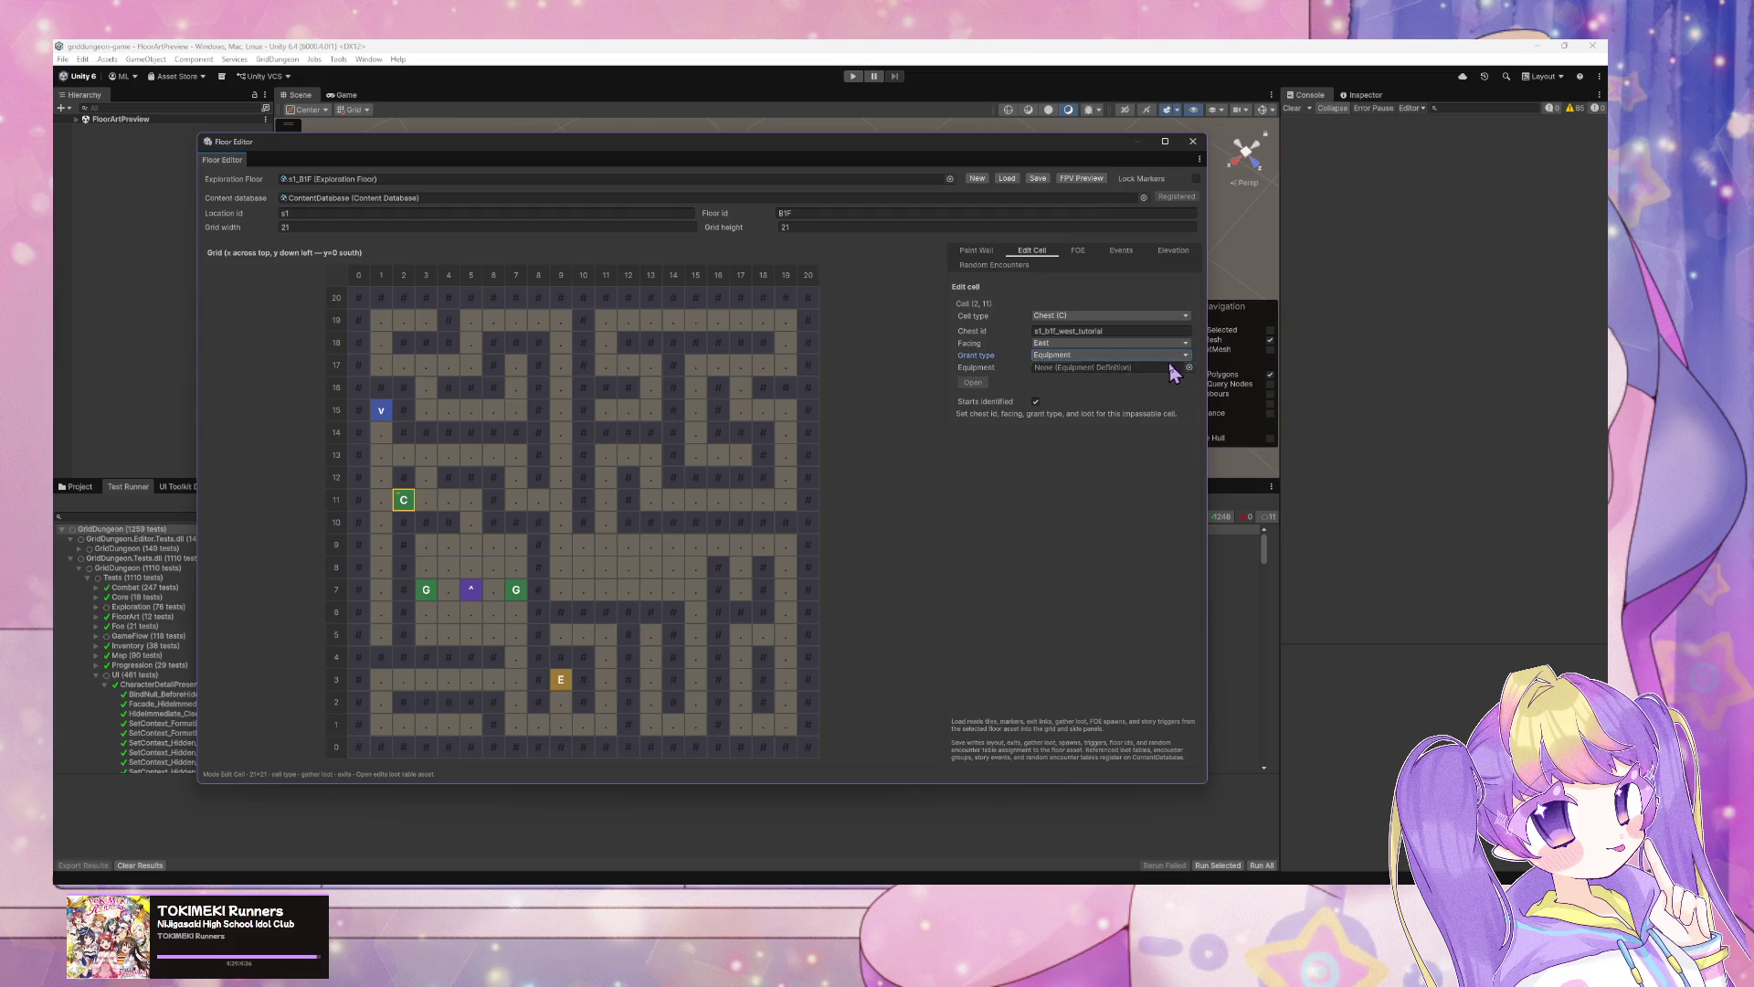
{"action": "left_click", "coordinate": [1188, 366]}
{"action": "double_click", "coordinate": [1269, 445]}
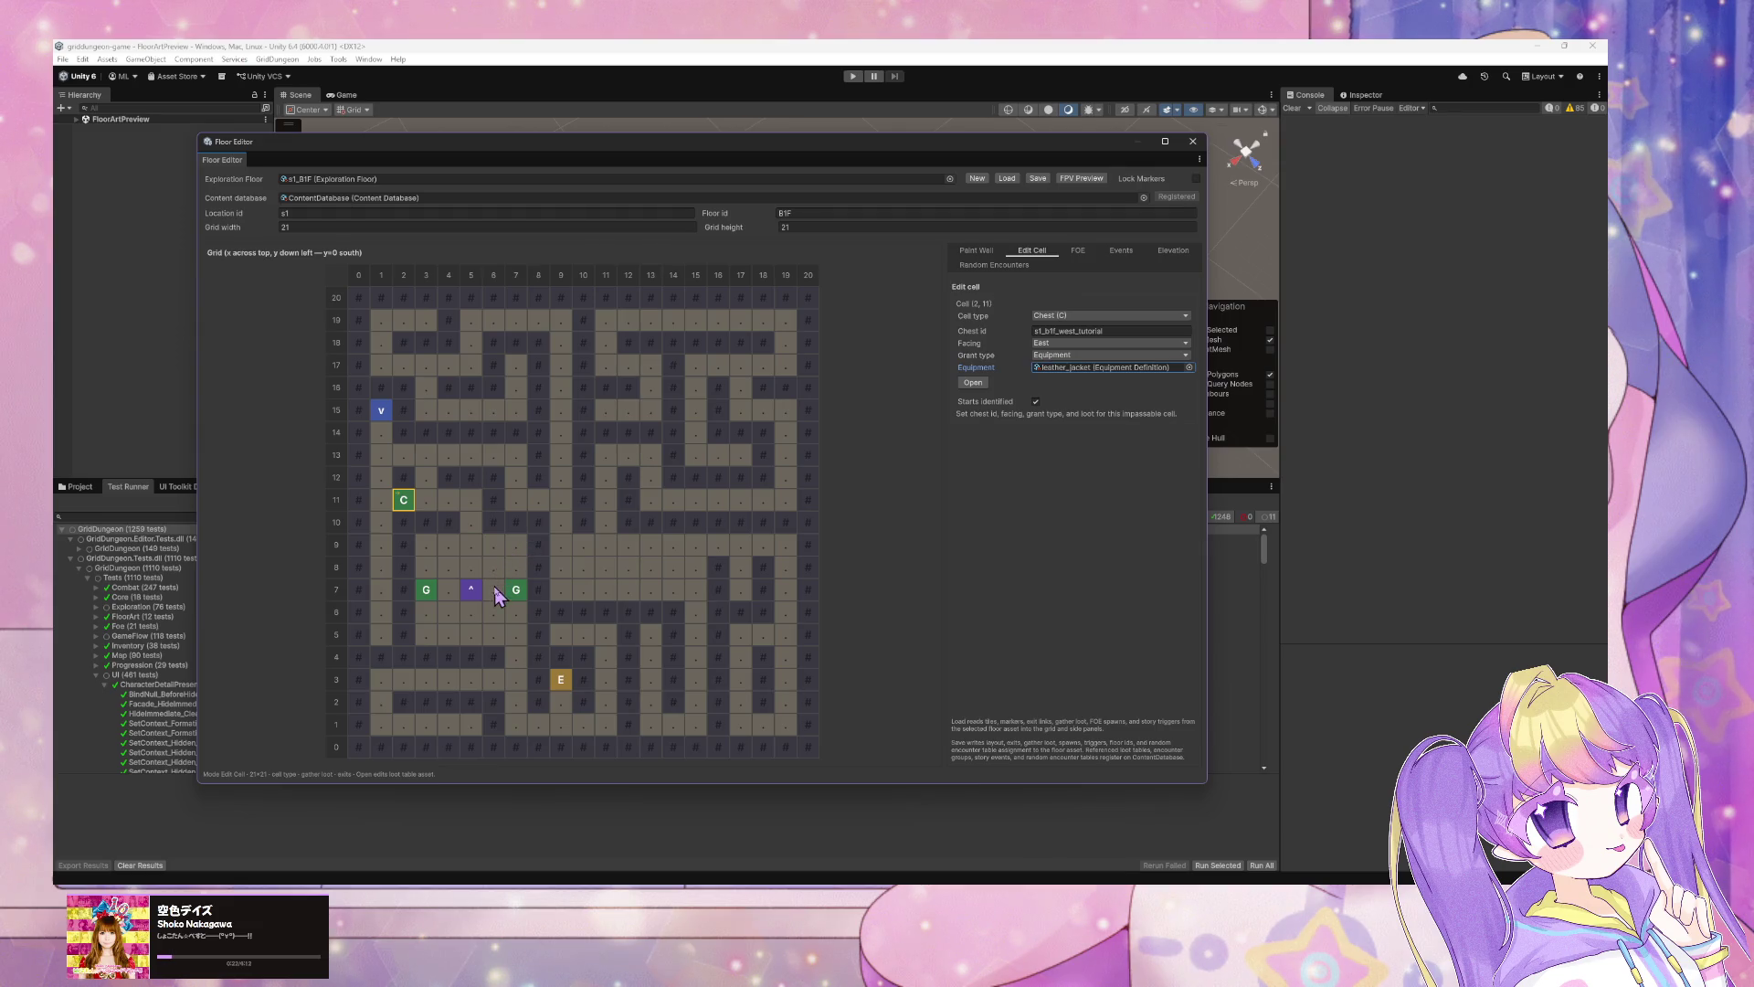
Step: Set cell (6, 9) to cell type Chest with facing South
{"action": "left_click", "coordinate": [495, 546]}
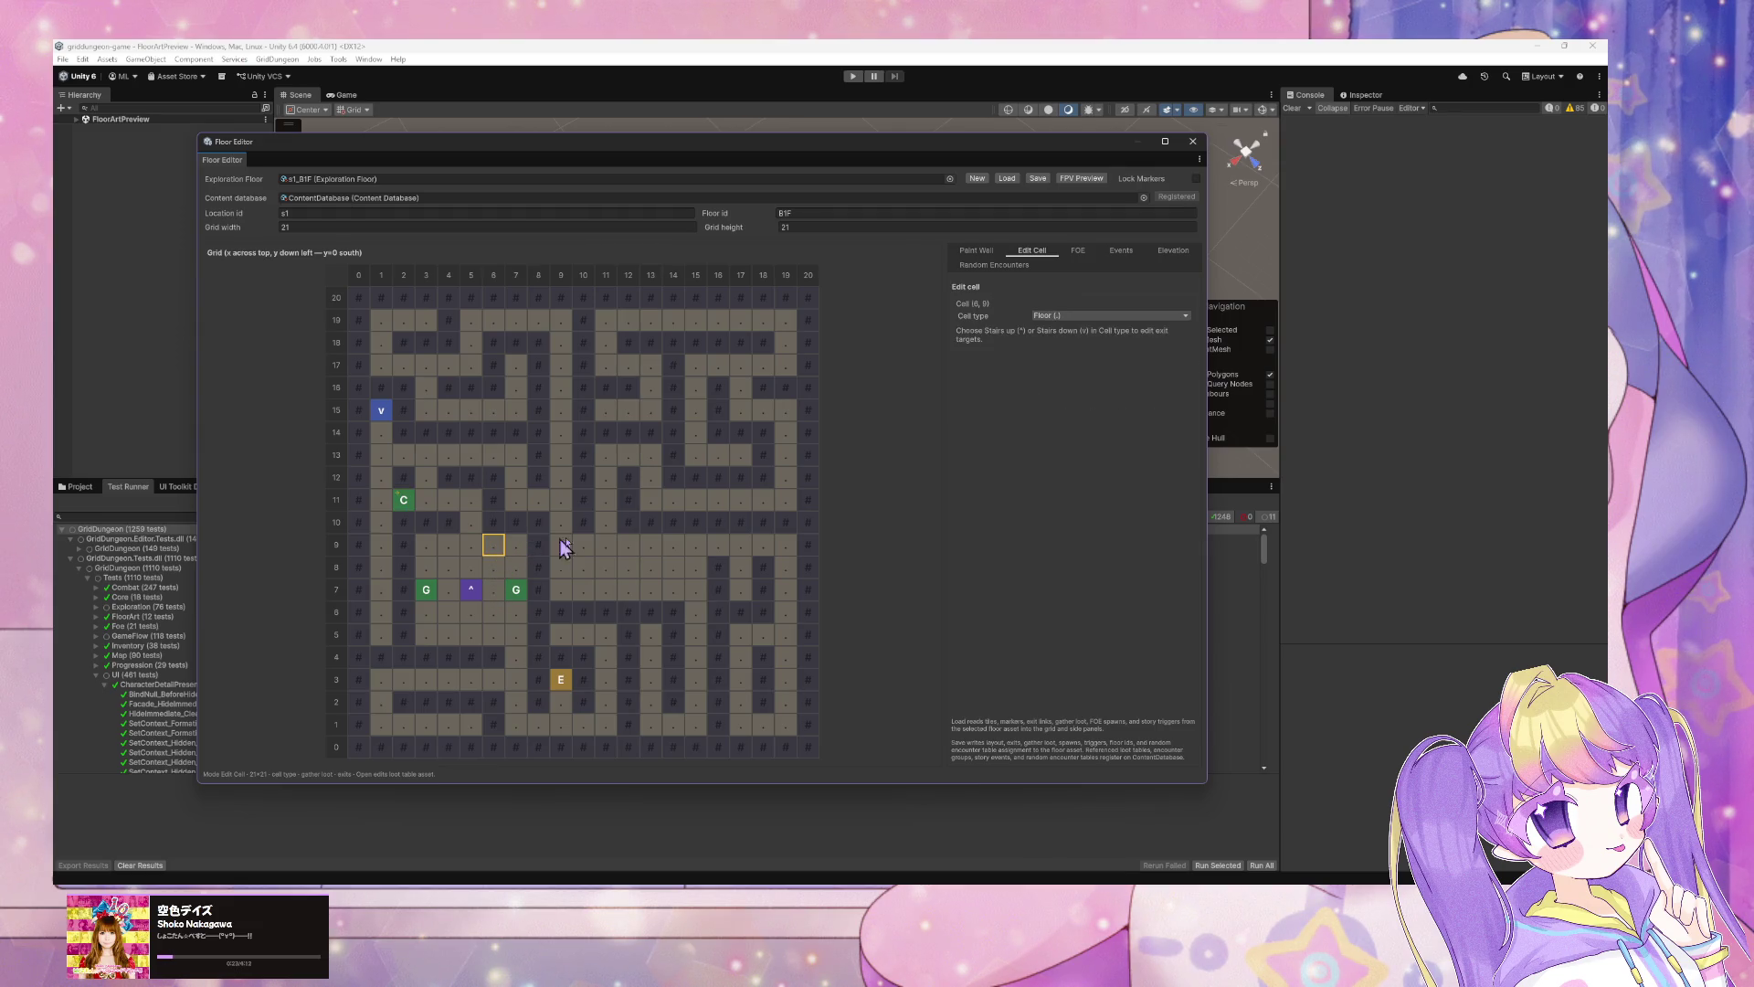
{"action": "left_click", "coordinate": [1060, 316]}
{"action": "left_click", "coordinate": [1099, 380]}
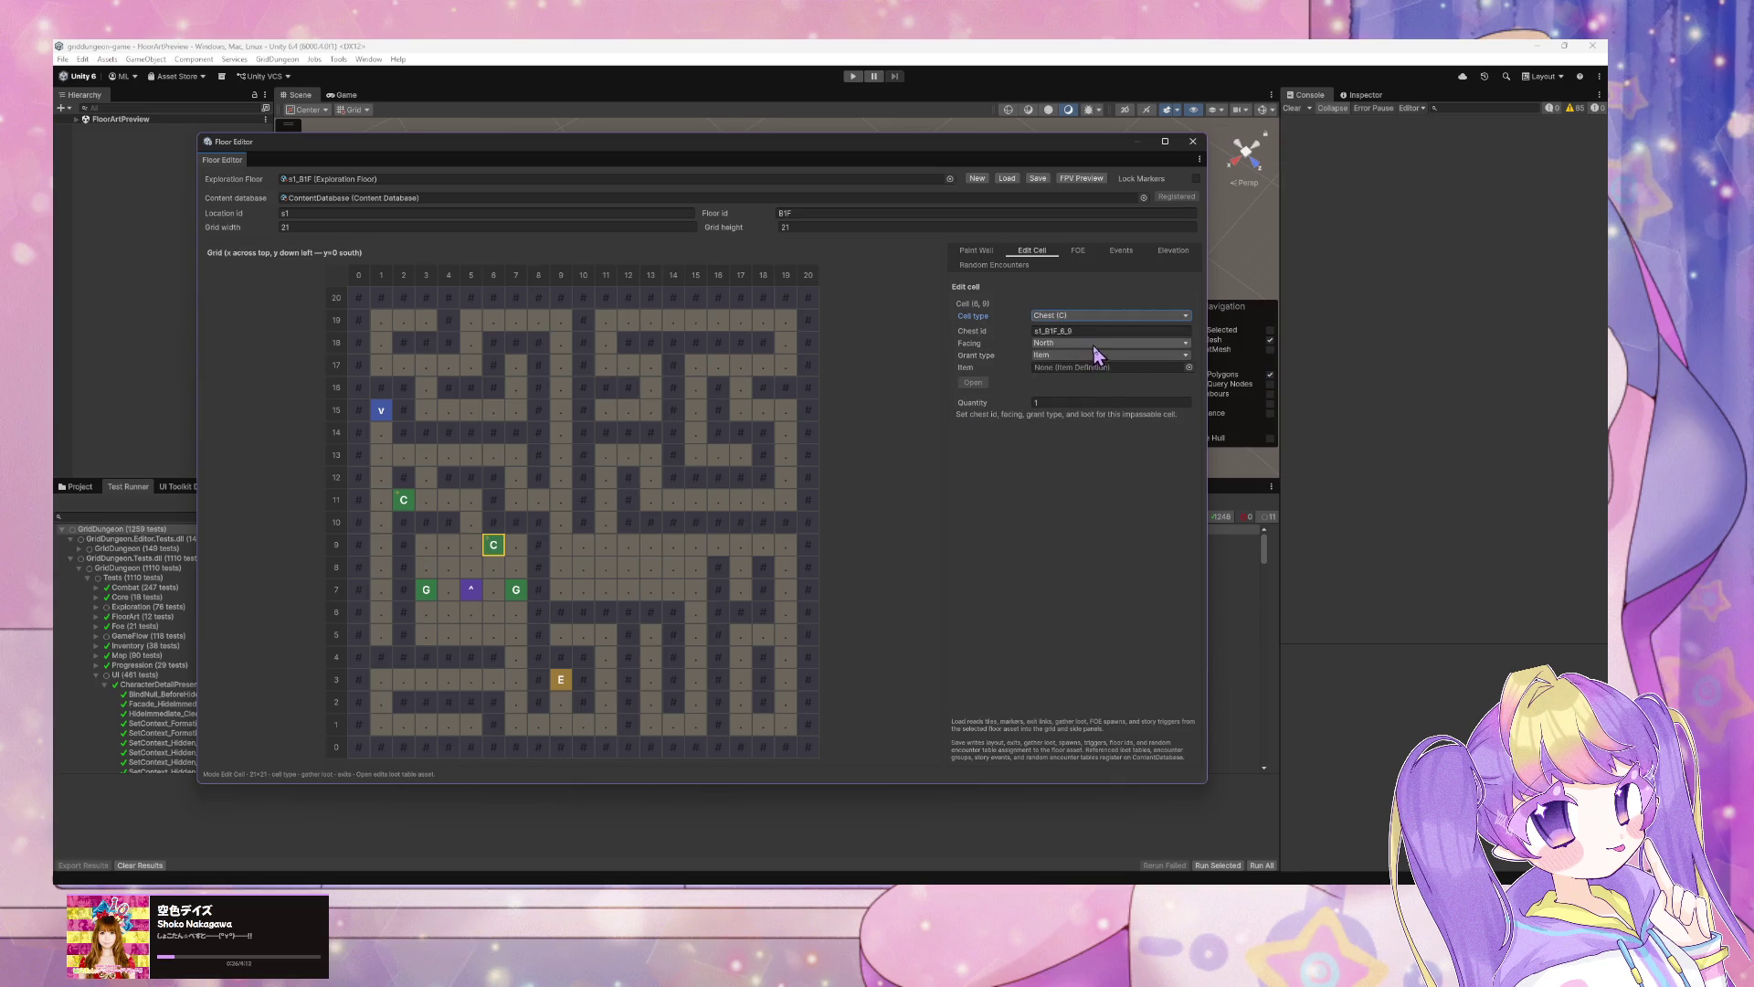
{"action": "left_click", "coordinate": [1097, 344]}
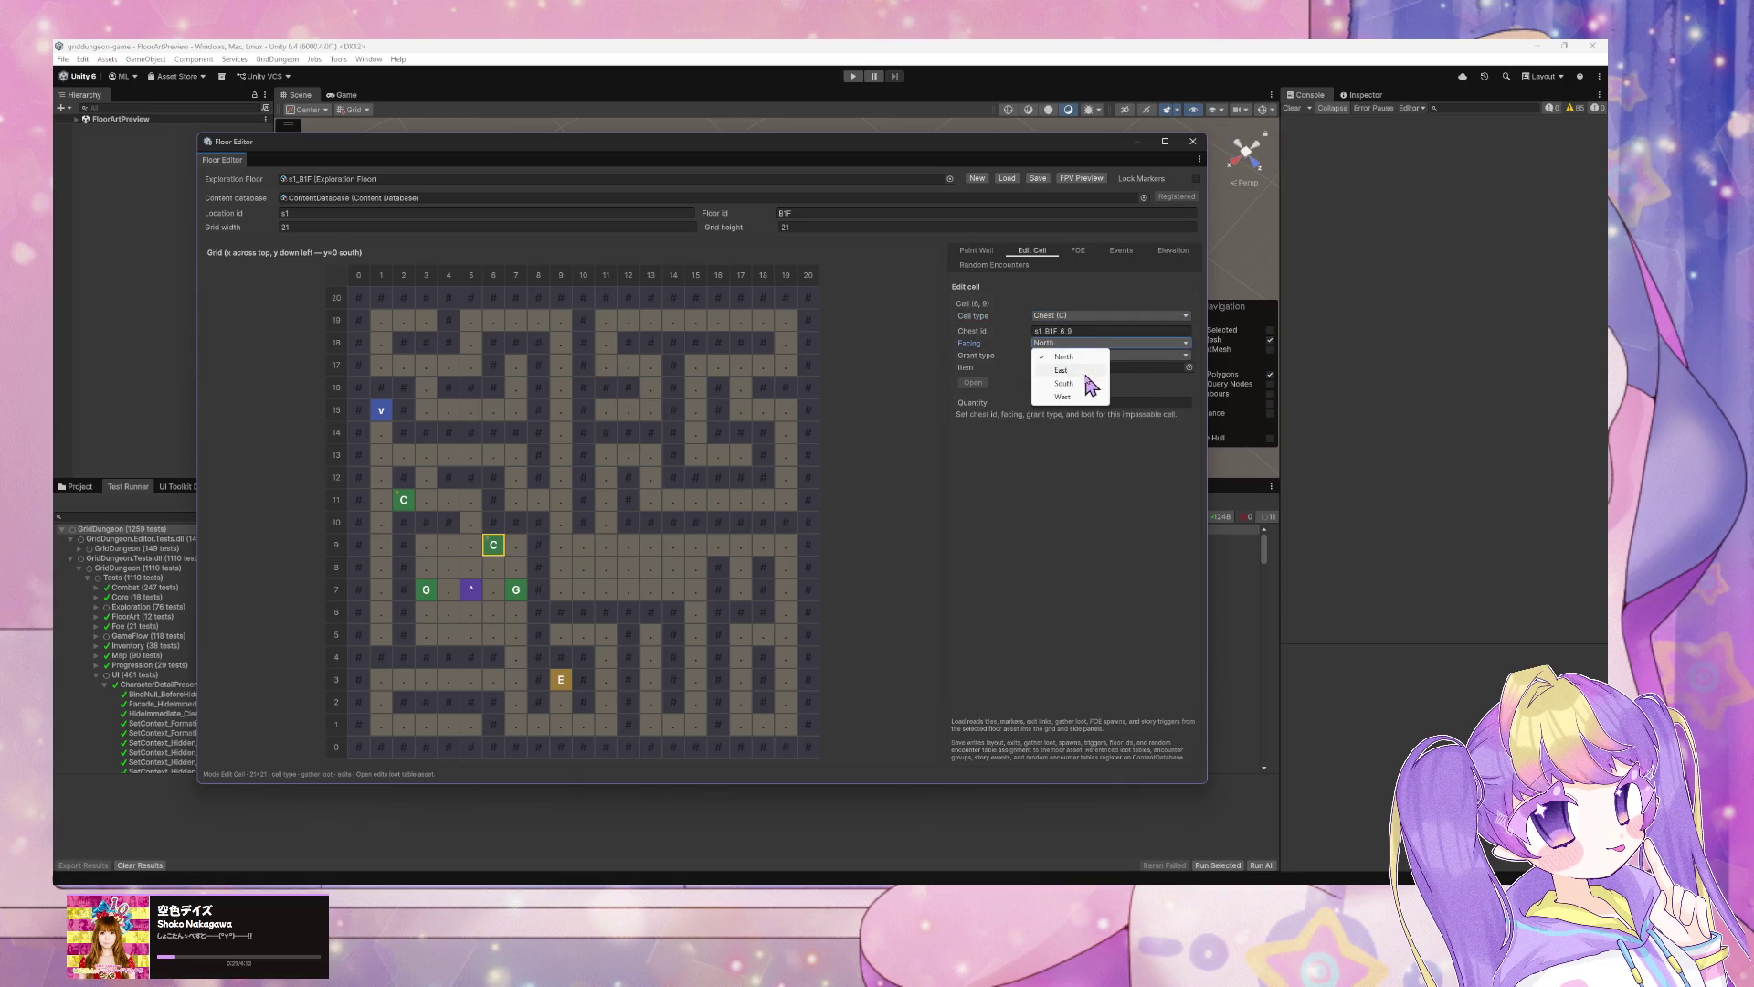
{"action": "left_click", "coordinate": [1065, 384]}
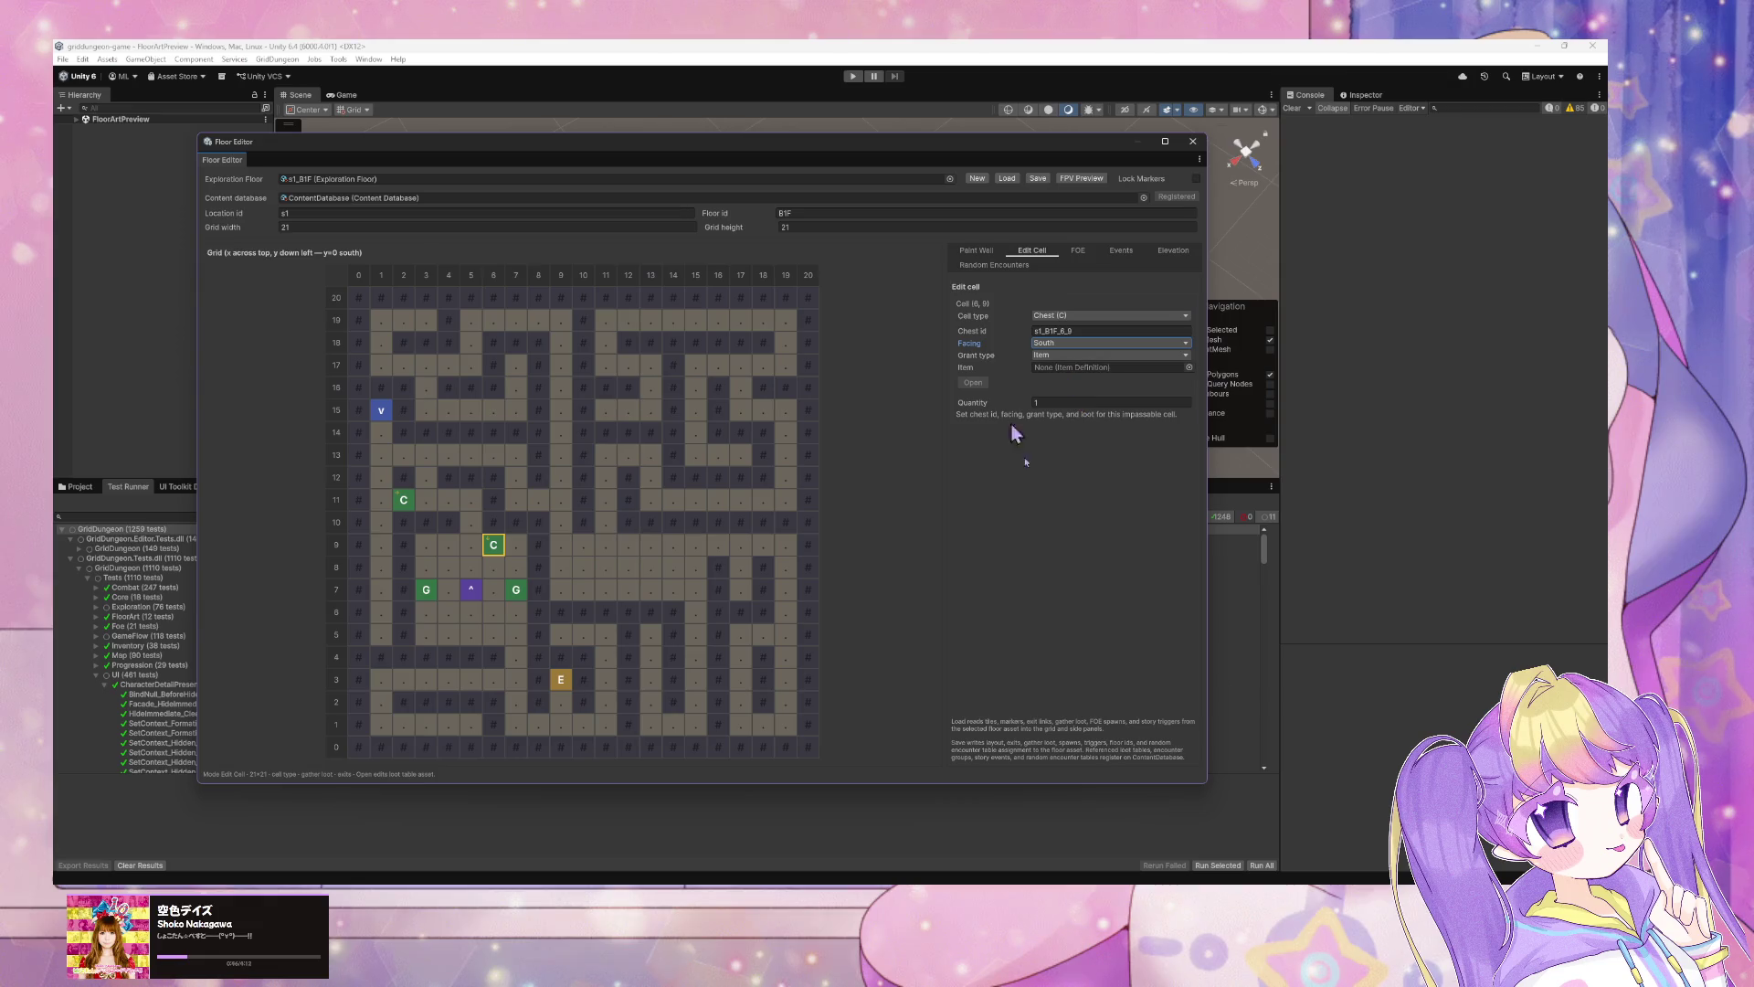
{"action": "key", "text": "alt+Tab"}
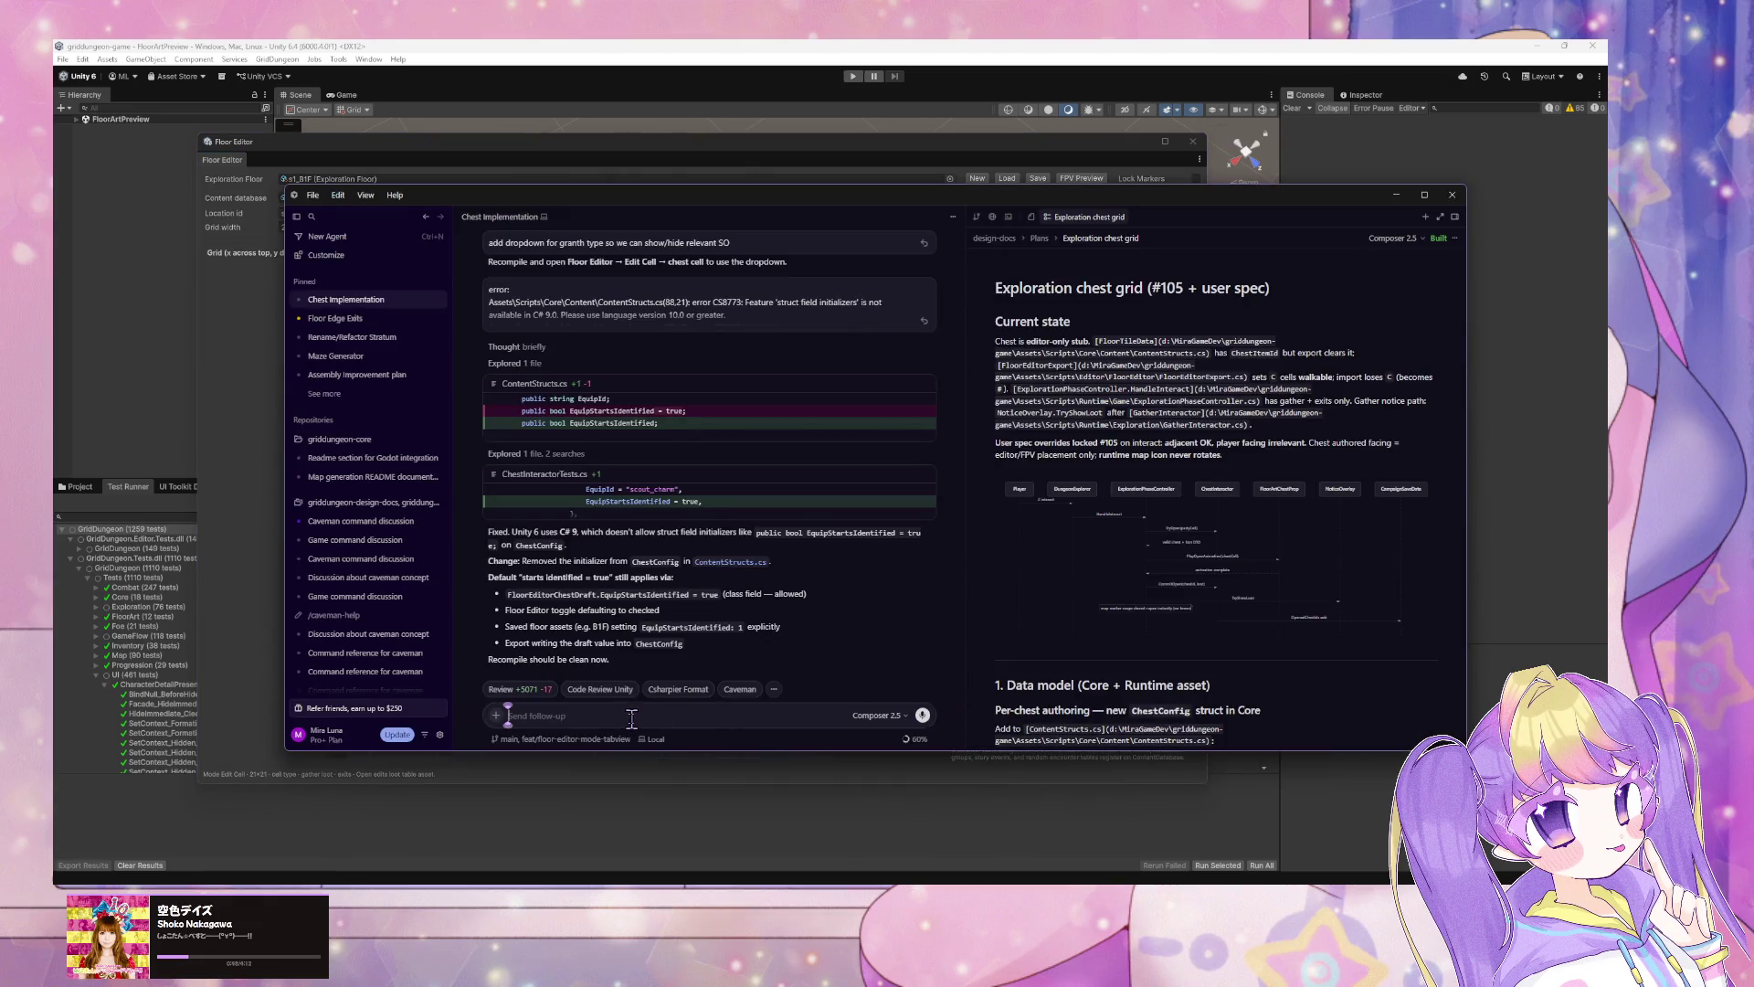
Step: Send the agent 'commit, no review' and bring the Floor Editor back to the front
{"action": "type", "text": "add"}
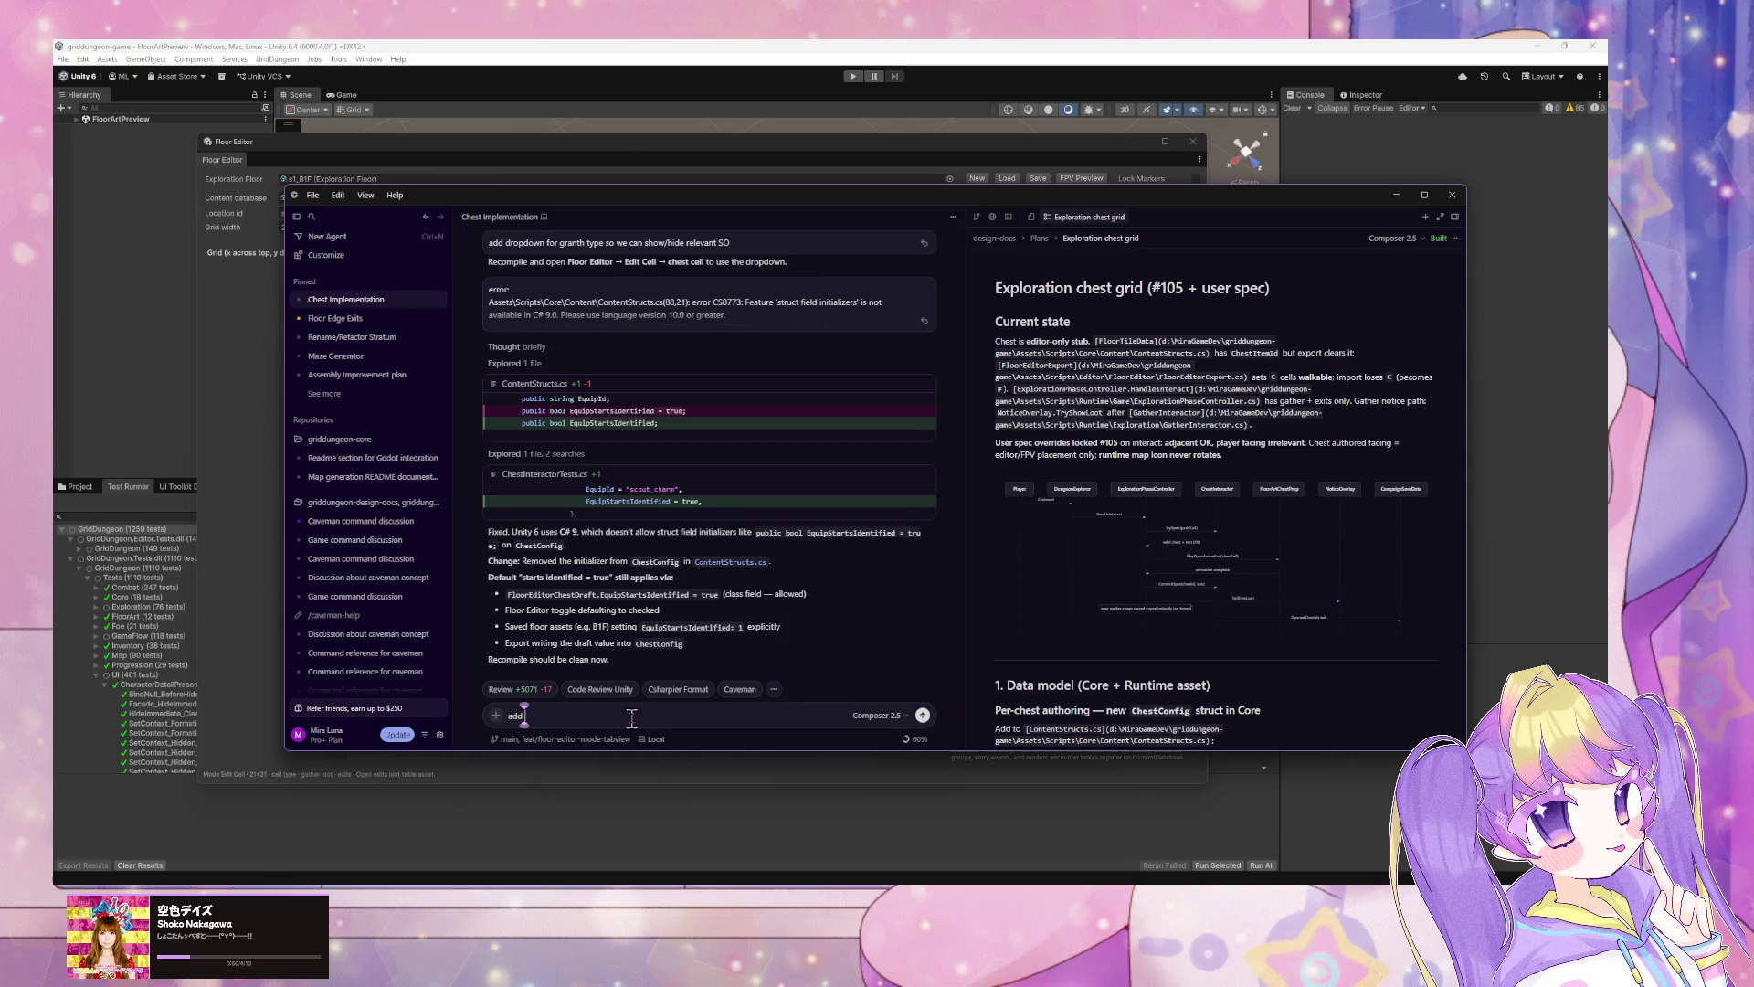
{"action": "type", "text": " \"rota"}
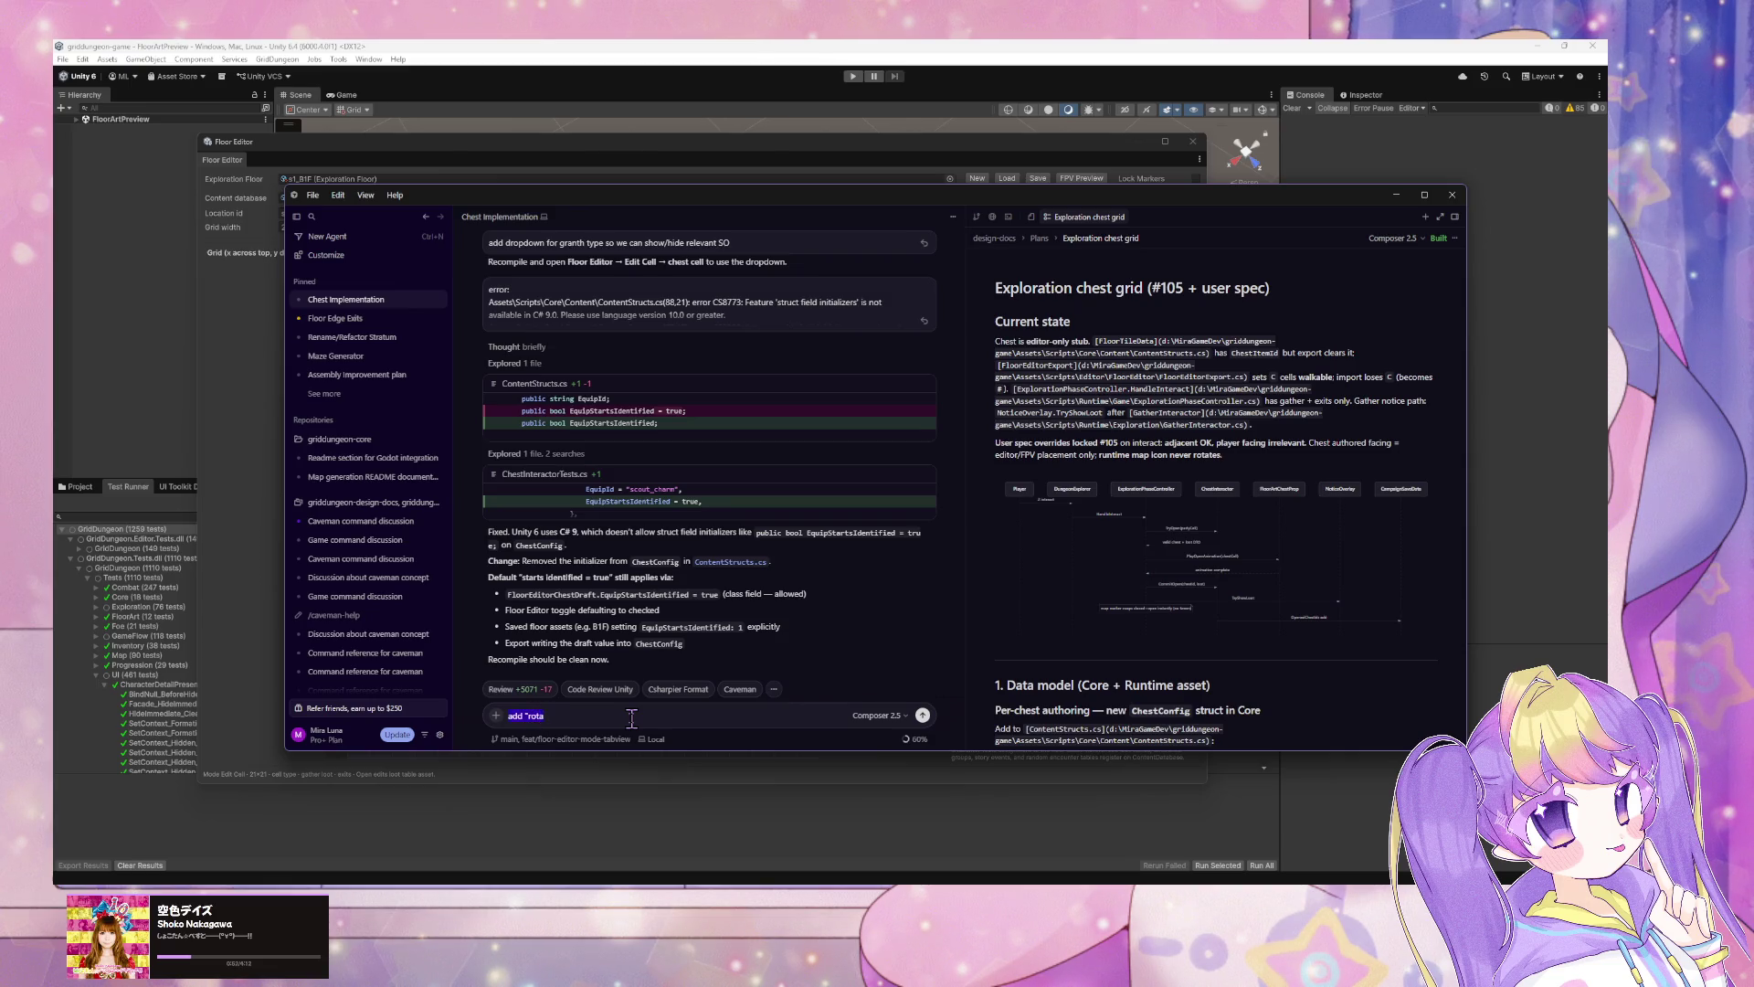
{"action": "type", "text": "commit,"}
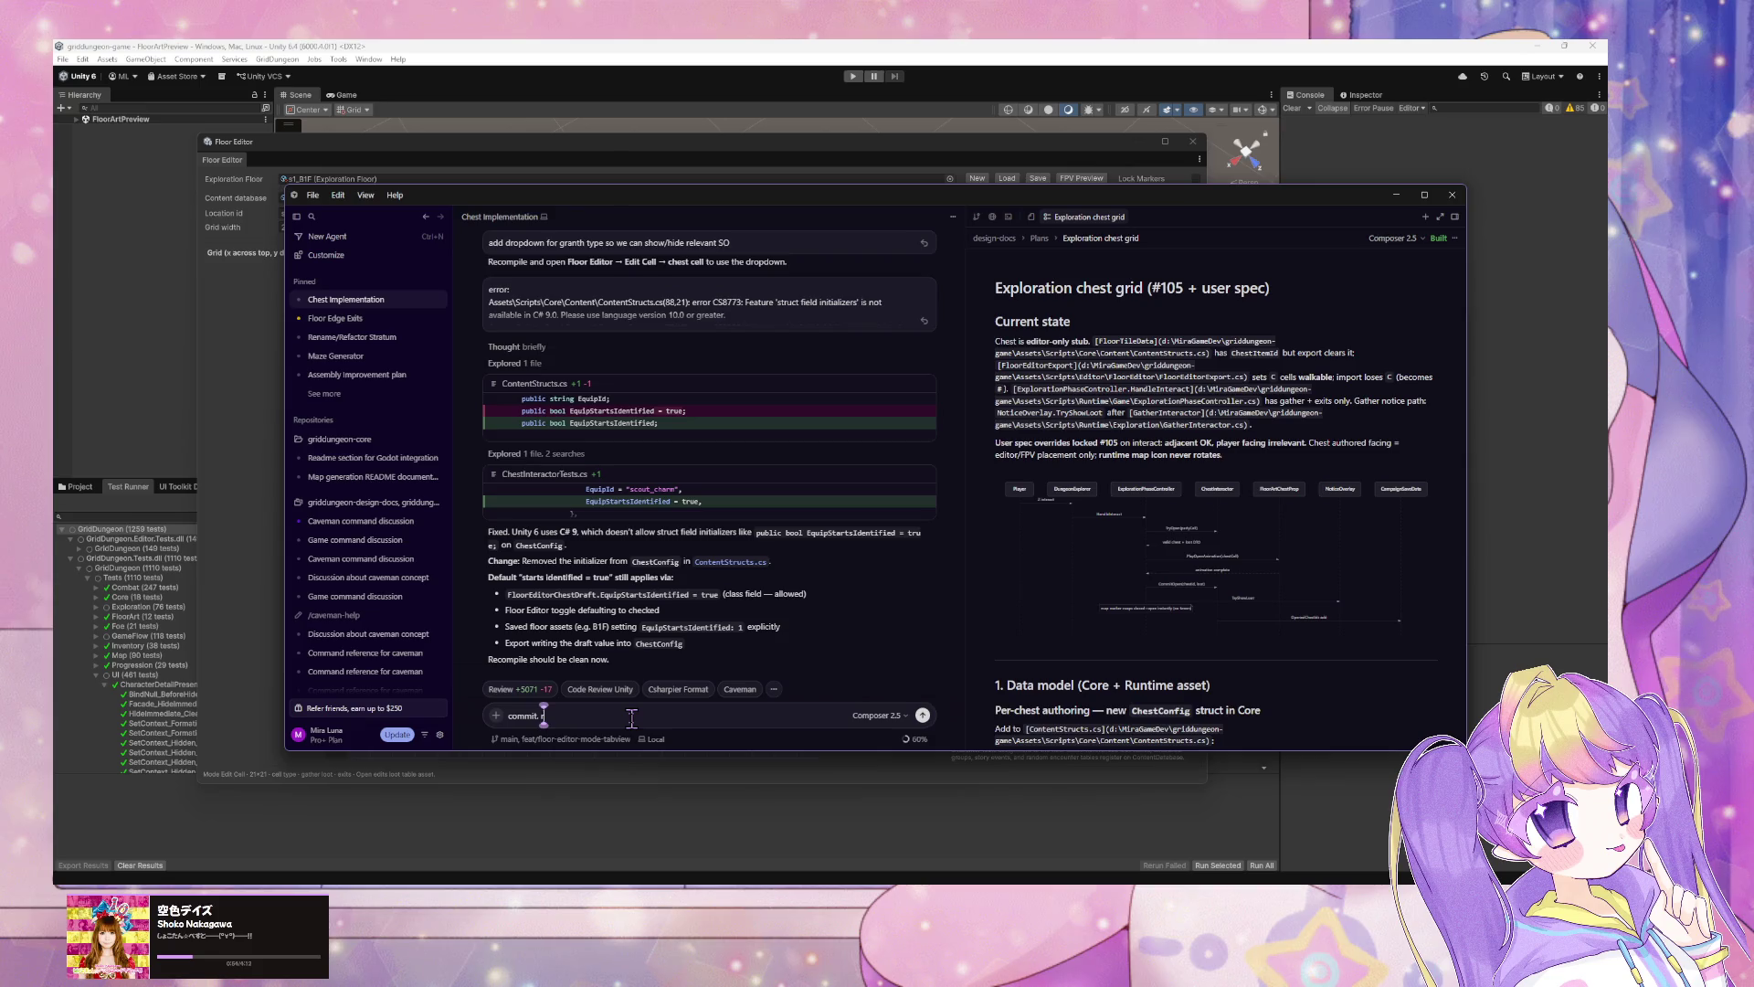
{"action": "type", "text": "view"}
{"action": "key", "text": "Return"}
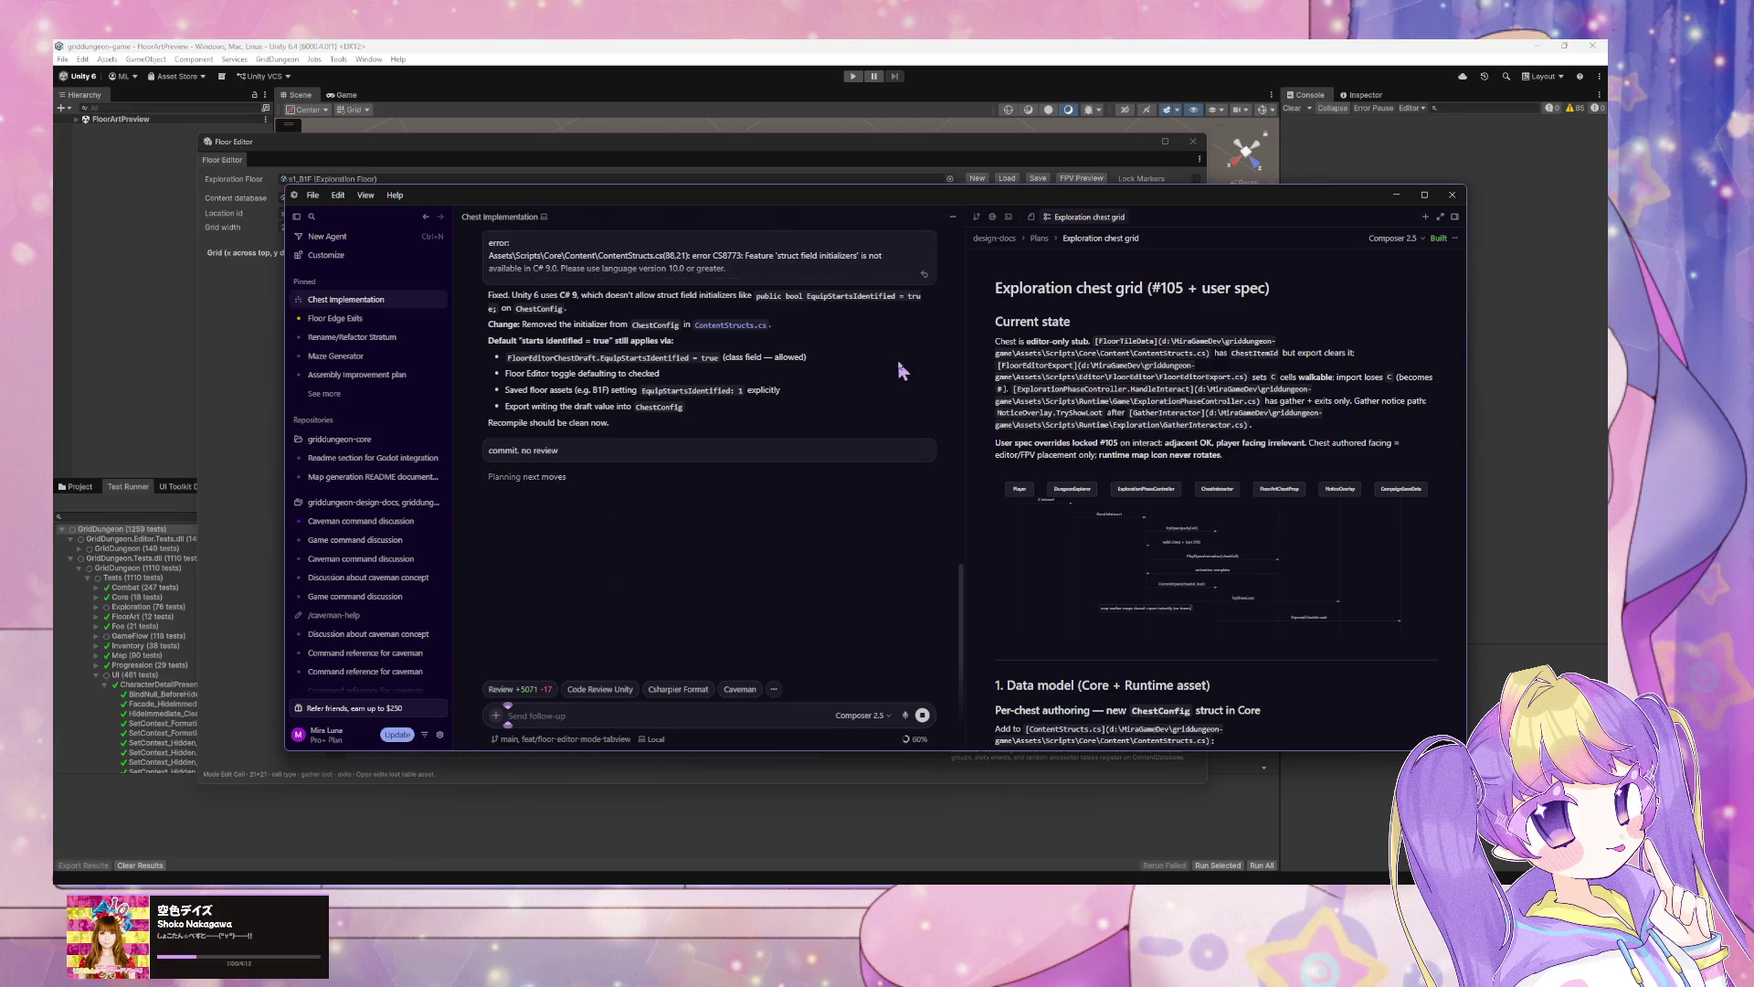
{"action": "left_click", "coordinate": [736, 145]}
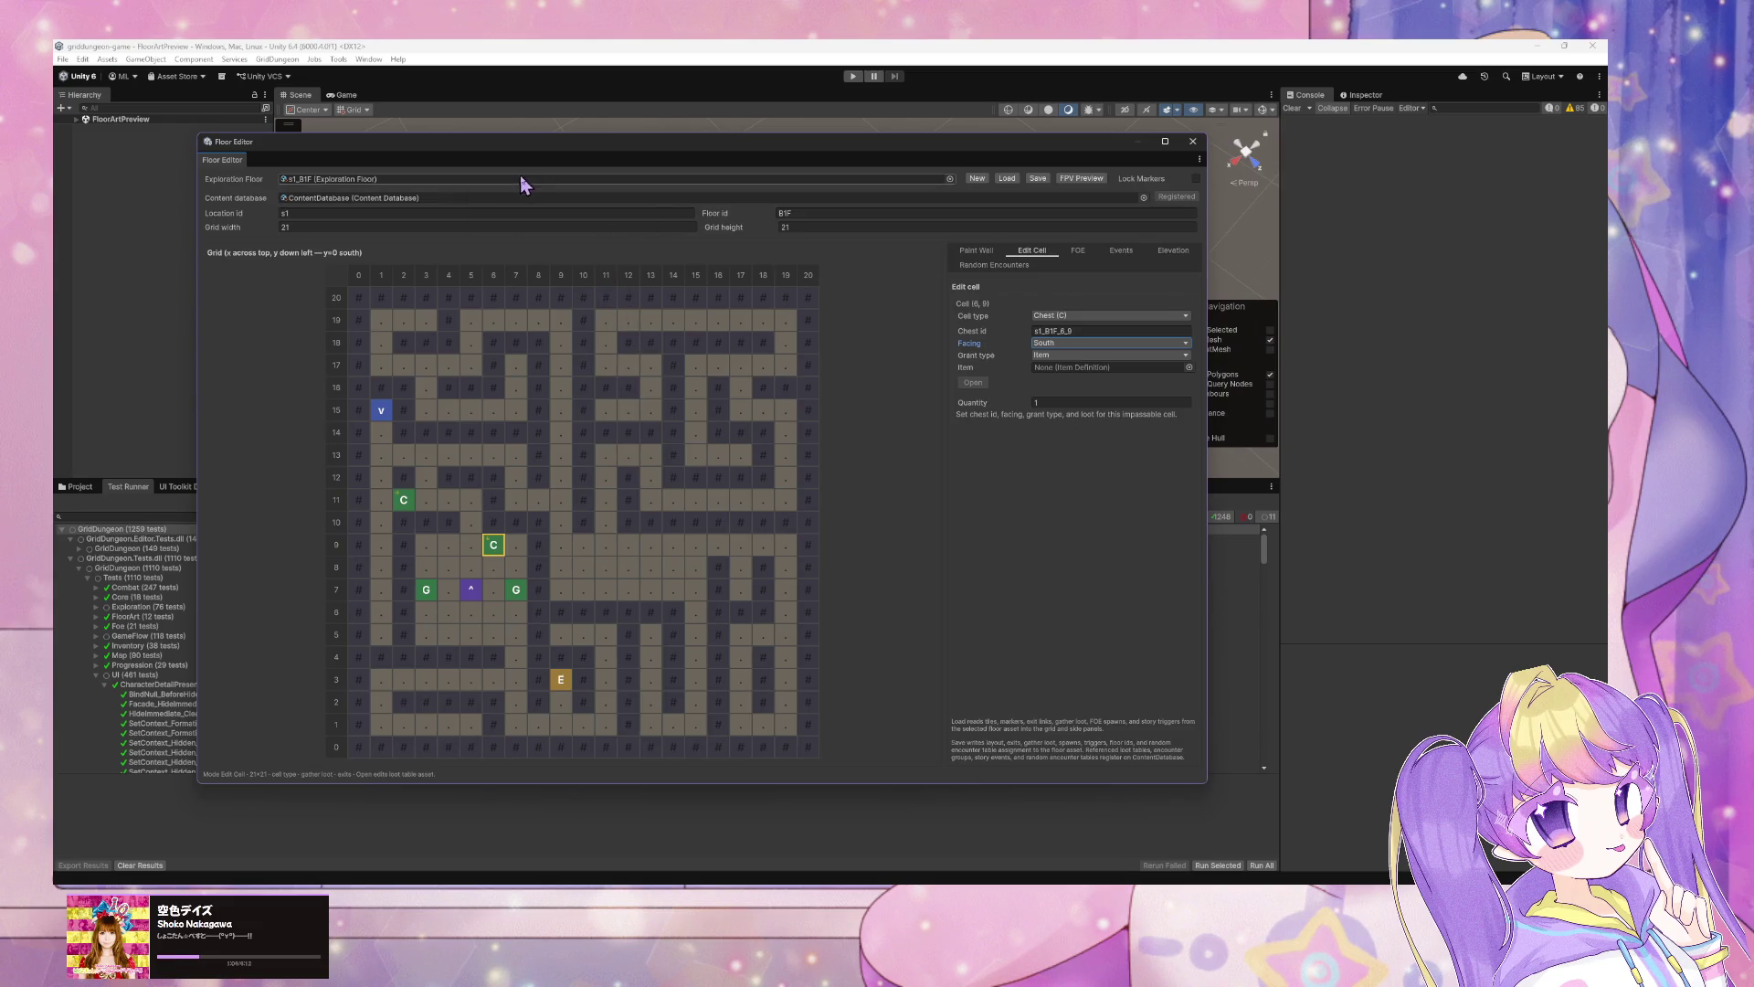
Step: Flip between the Edit Cell and Paint Wall panels, ending on Paint Wall
{"action": "left_click", "coordinate": [985, 254]}
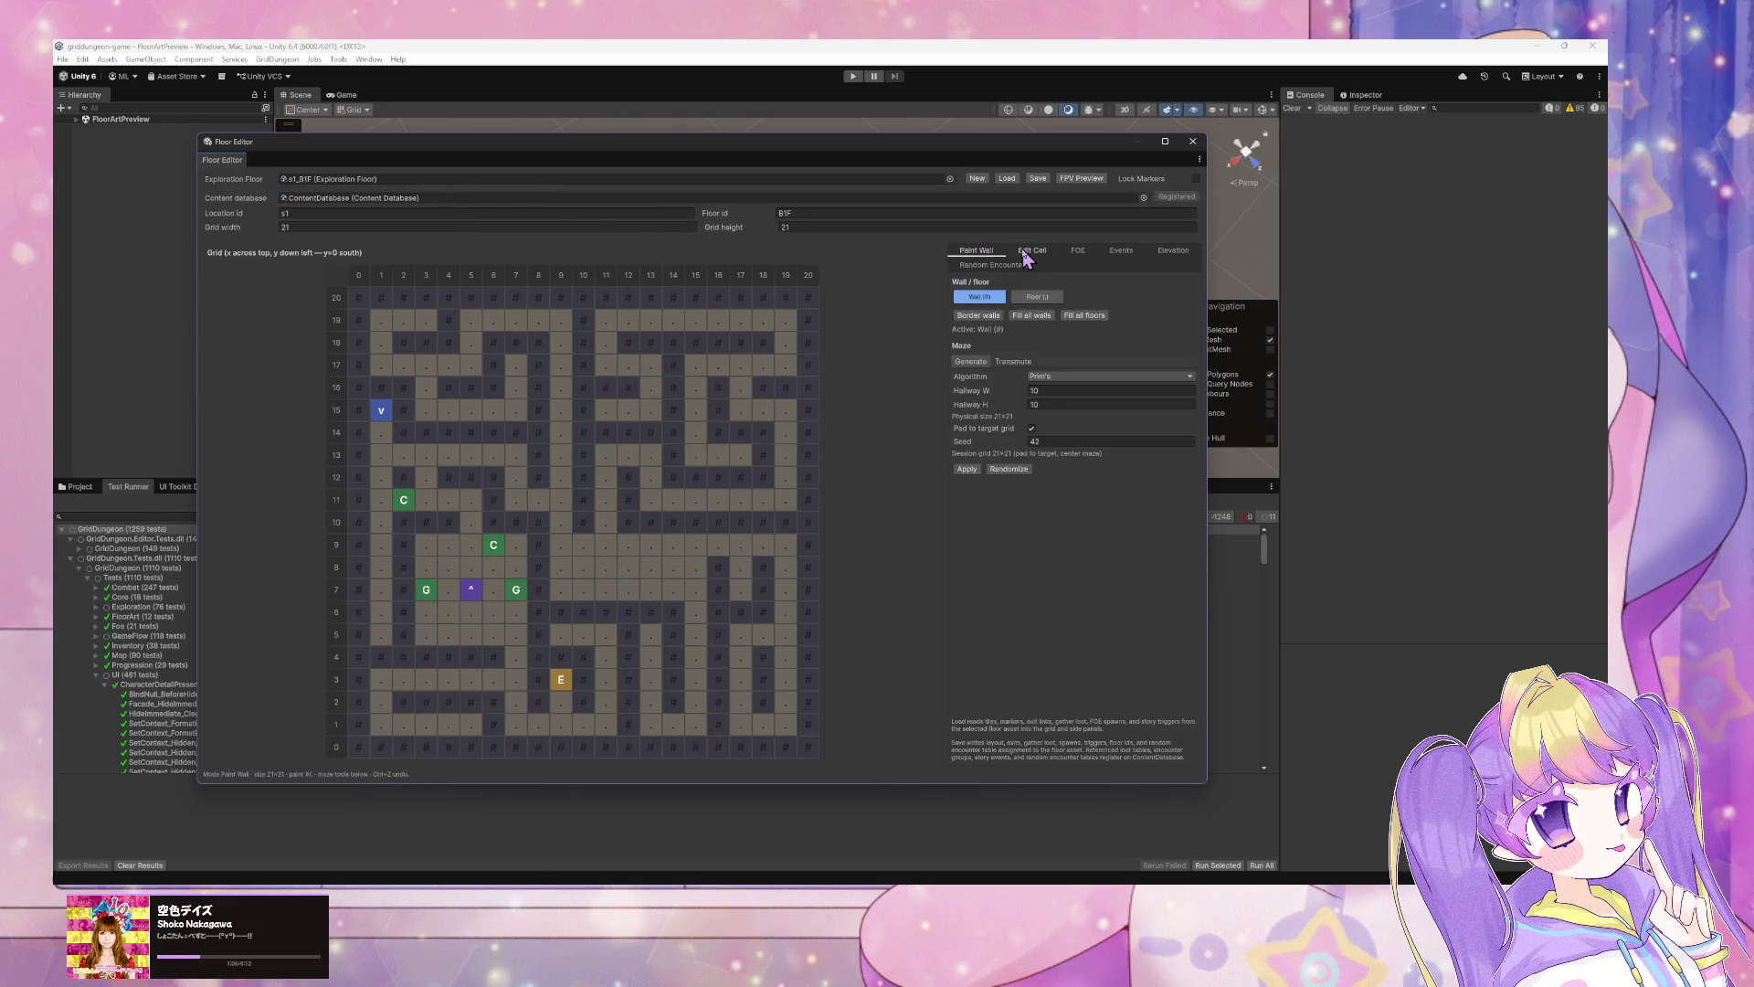
{"action": "left_click", "coordinate": [1025, 252]}
{"action": "left_click", "coordinate": [982, 252]}
{"action": "left_click", "coordinate": [1028, 252]}
{"action": "left_click", "coordinate": [990, 254]}
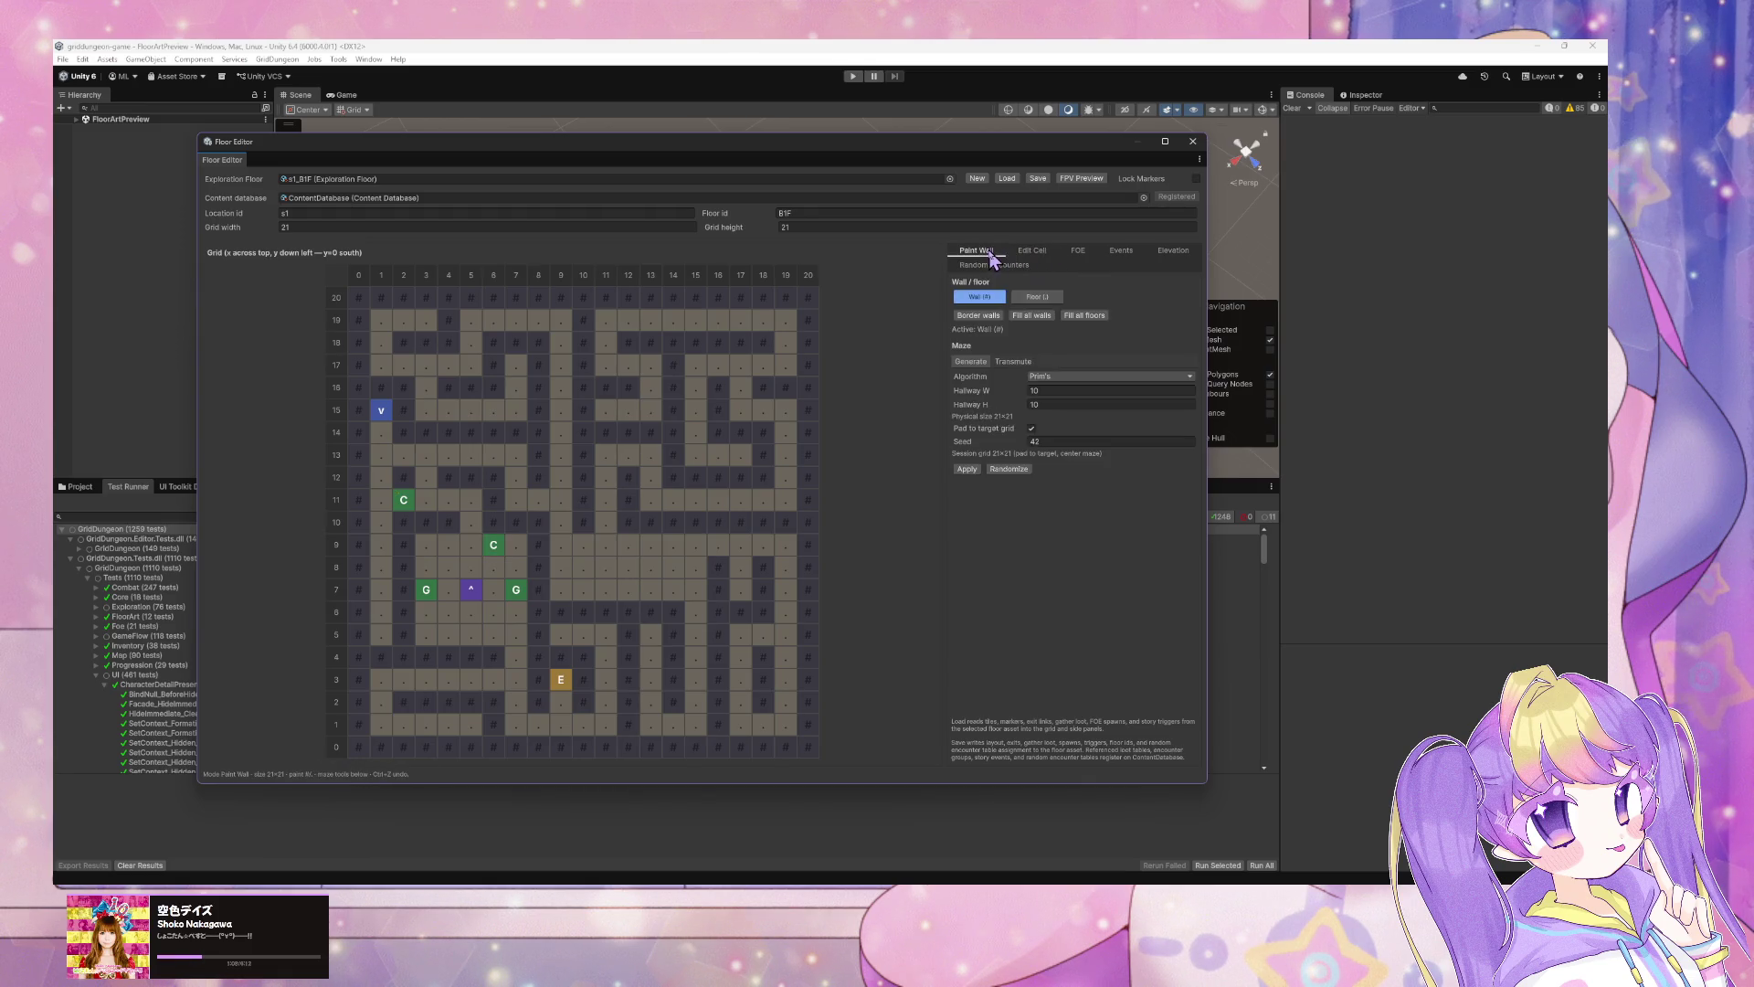
{"action": "left_click", "coordinate": [1028, 254]}
{"action": "left_click", "coordinate": [991, 255]}
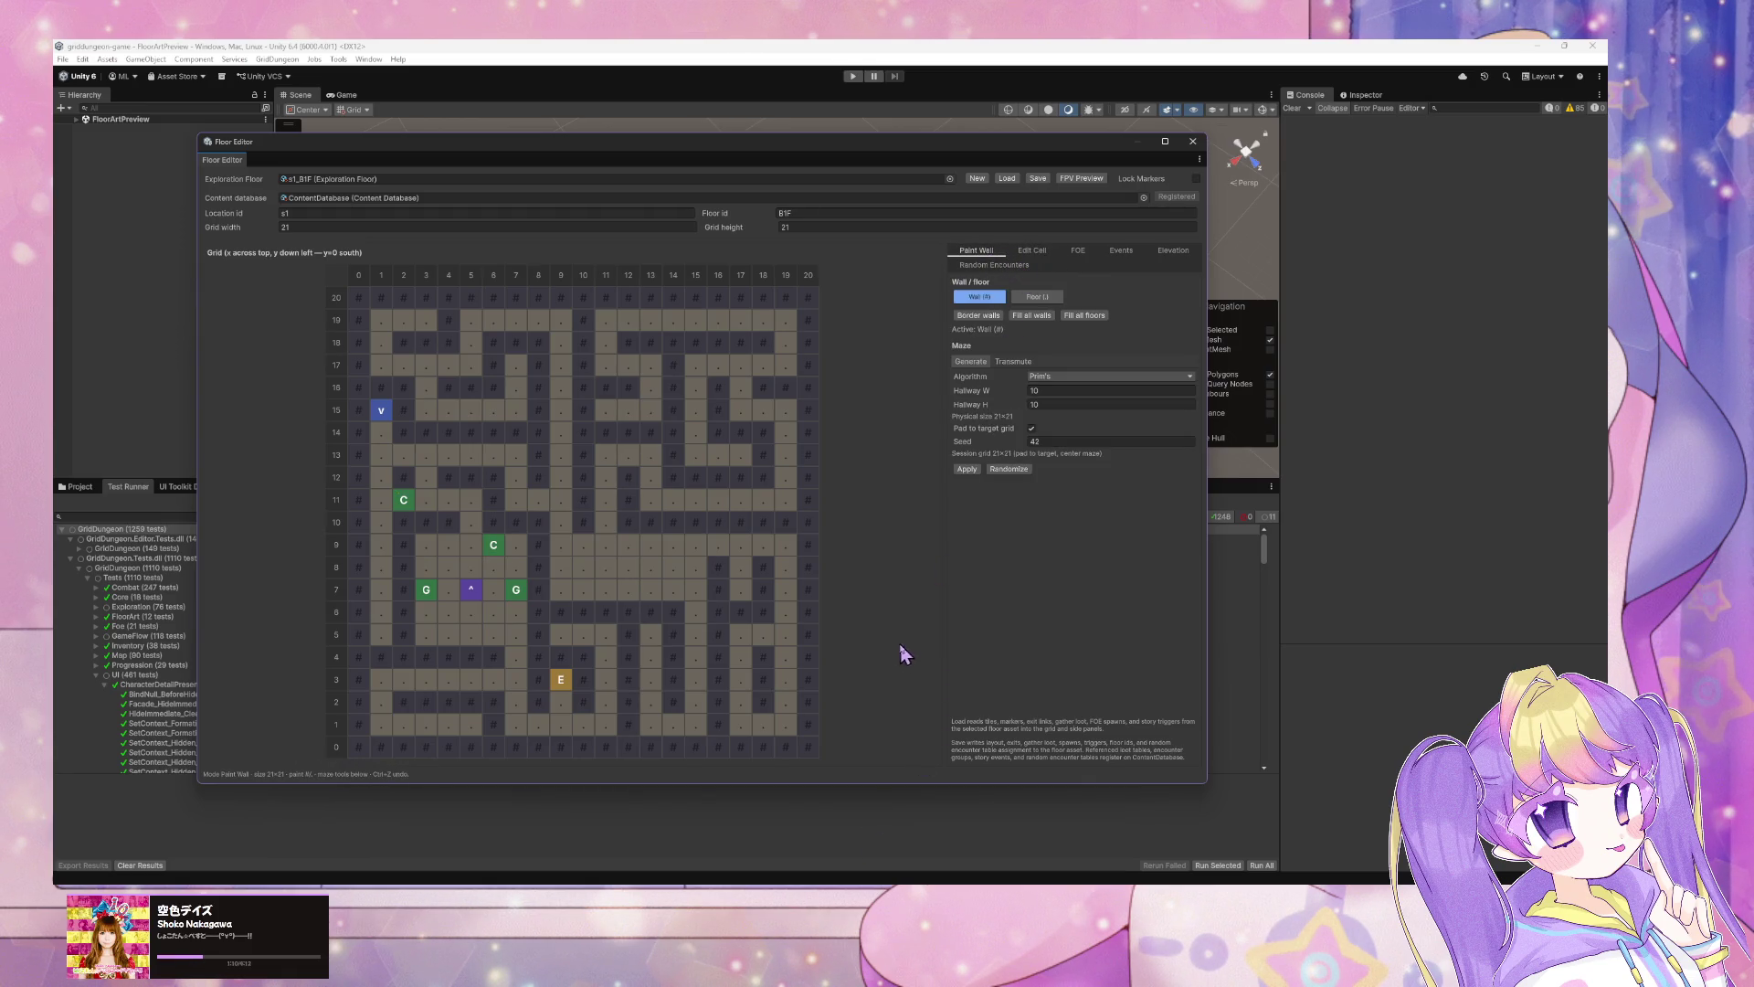
{"action": "key", "text": "alt+Tab"}
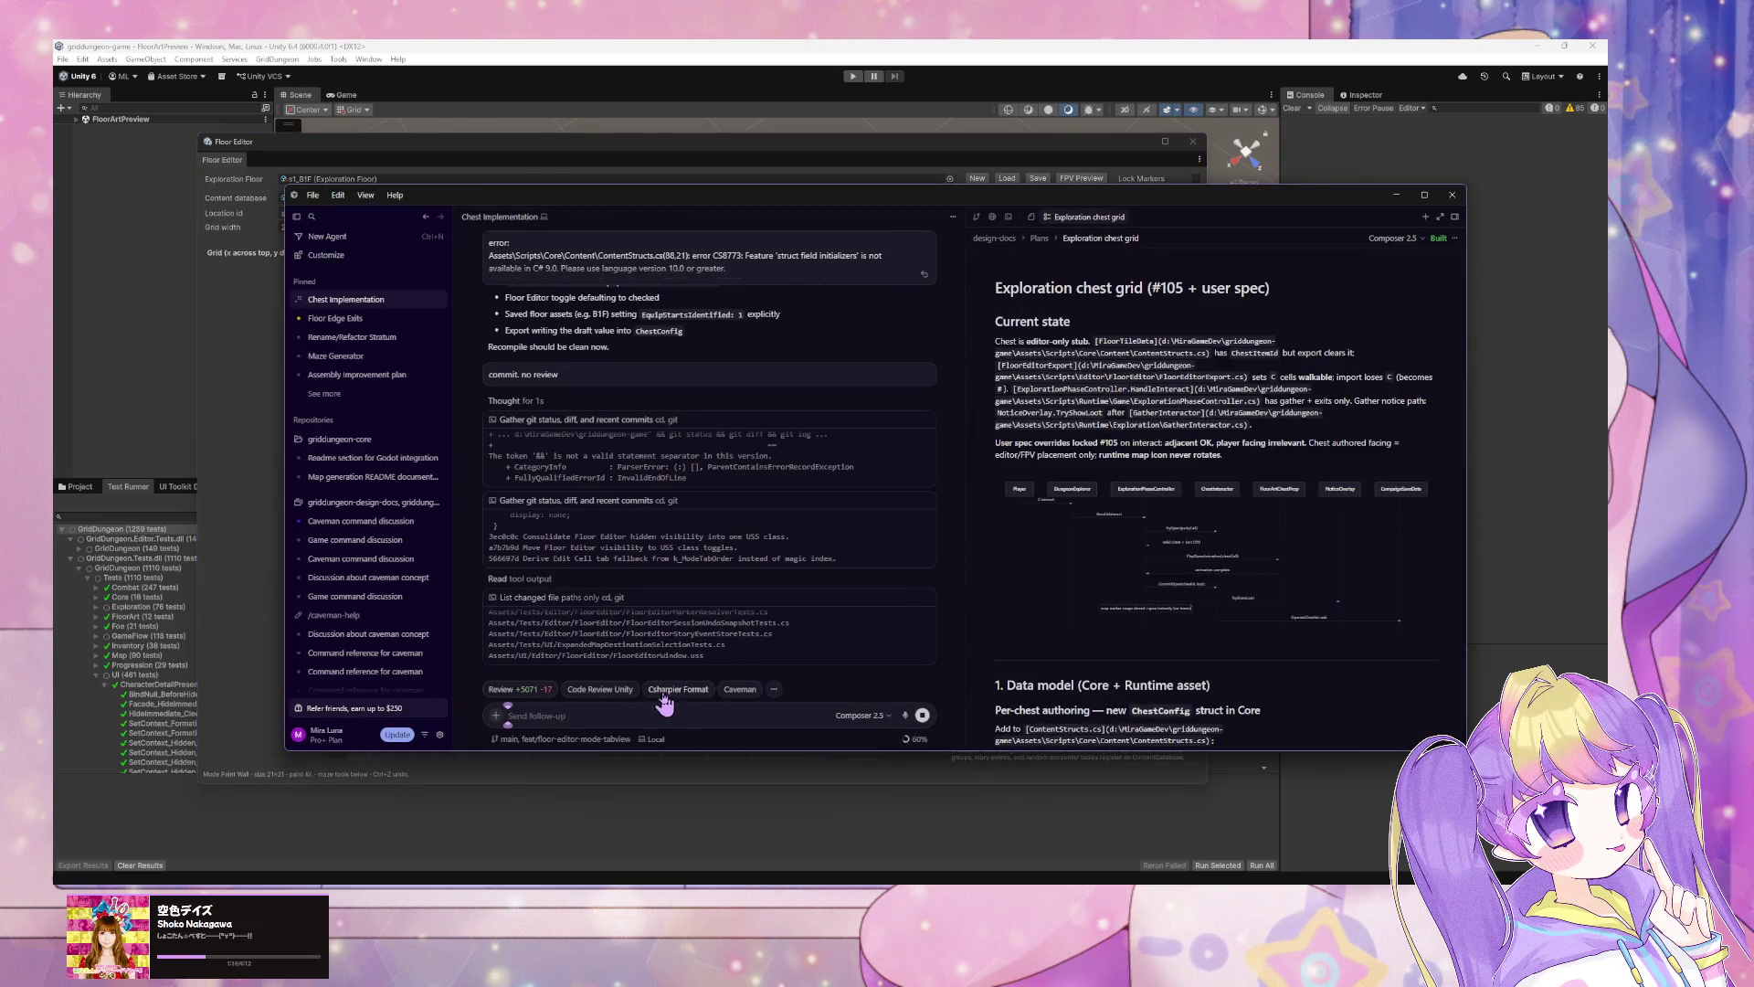
Step: Queue the follow-up 'add button to rotate chest cell cw or ccw' for the agent
{"action": "type", "text": "add b"}
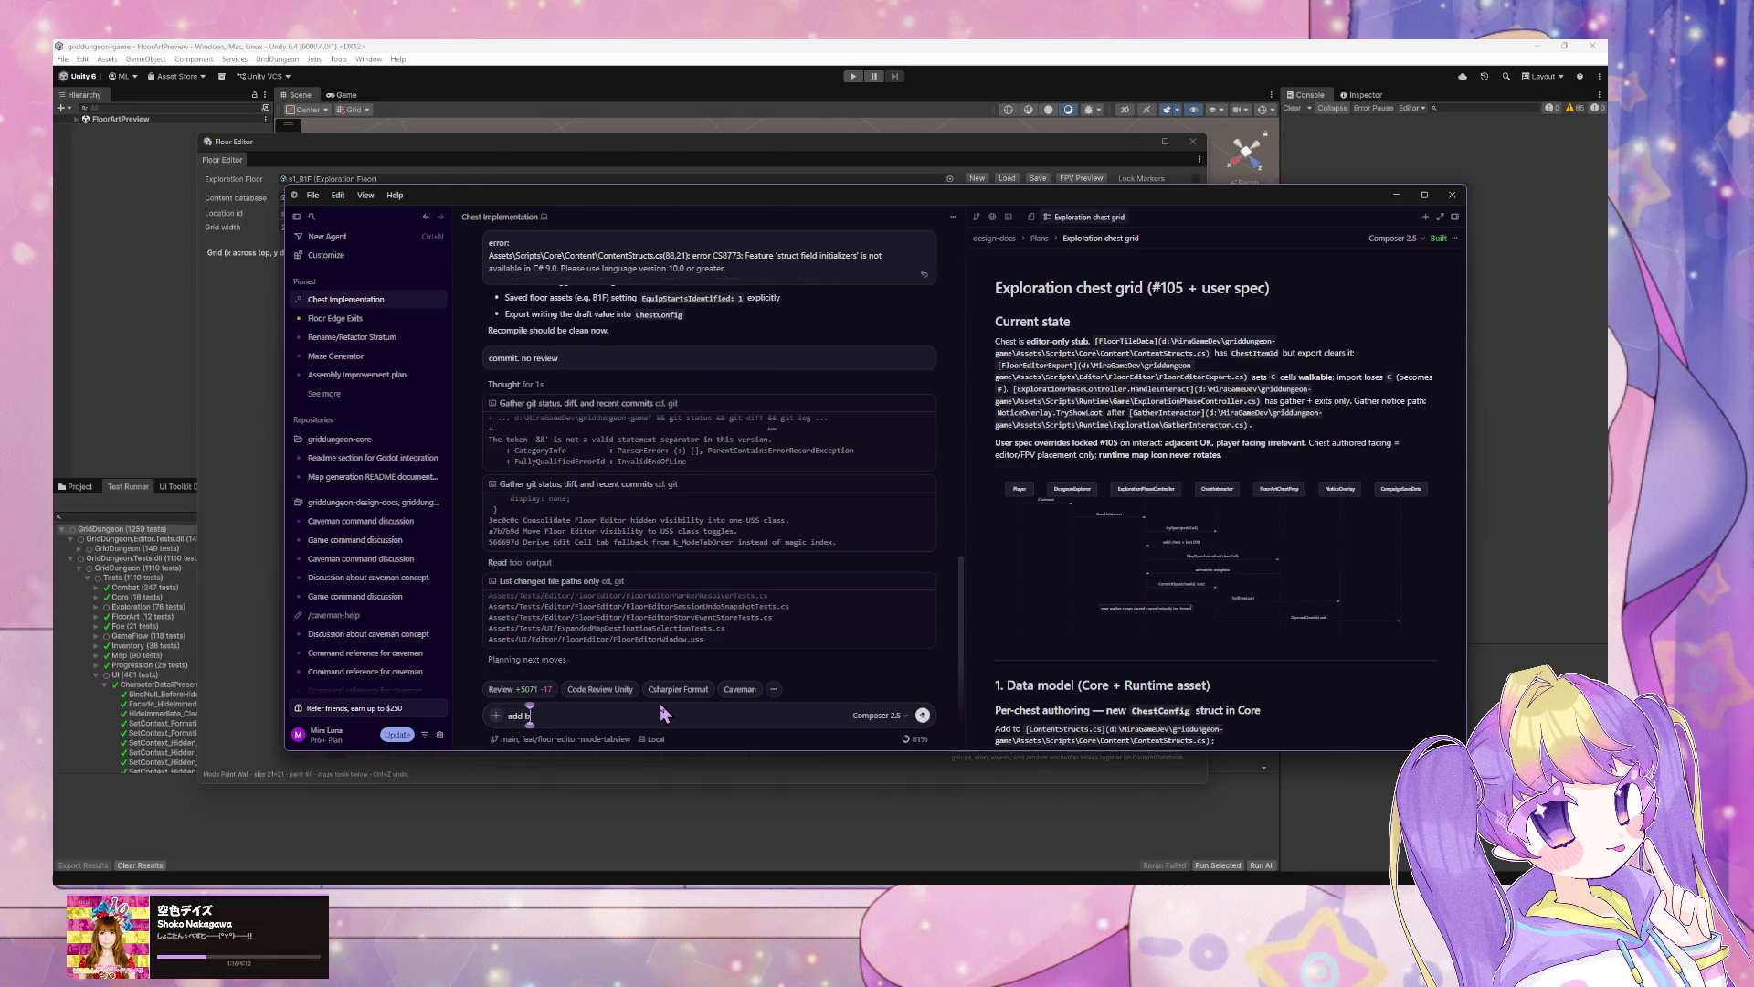
{"action": "type", "text": "utton"}
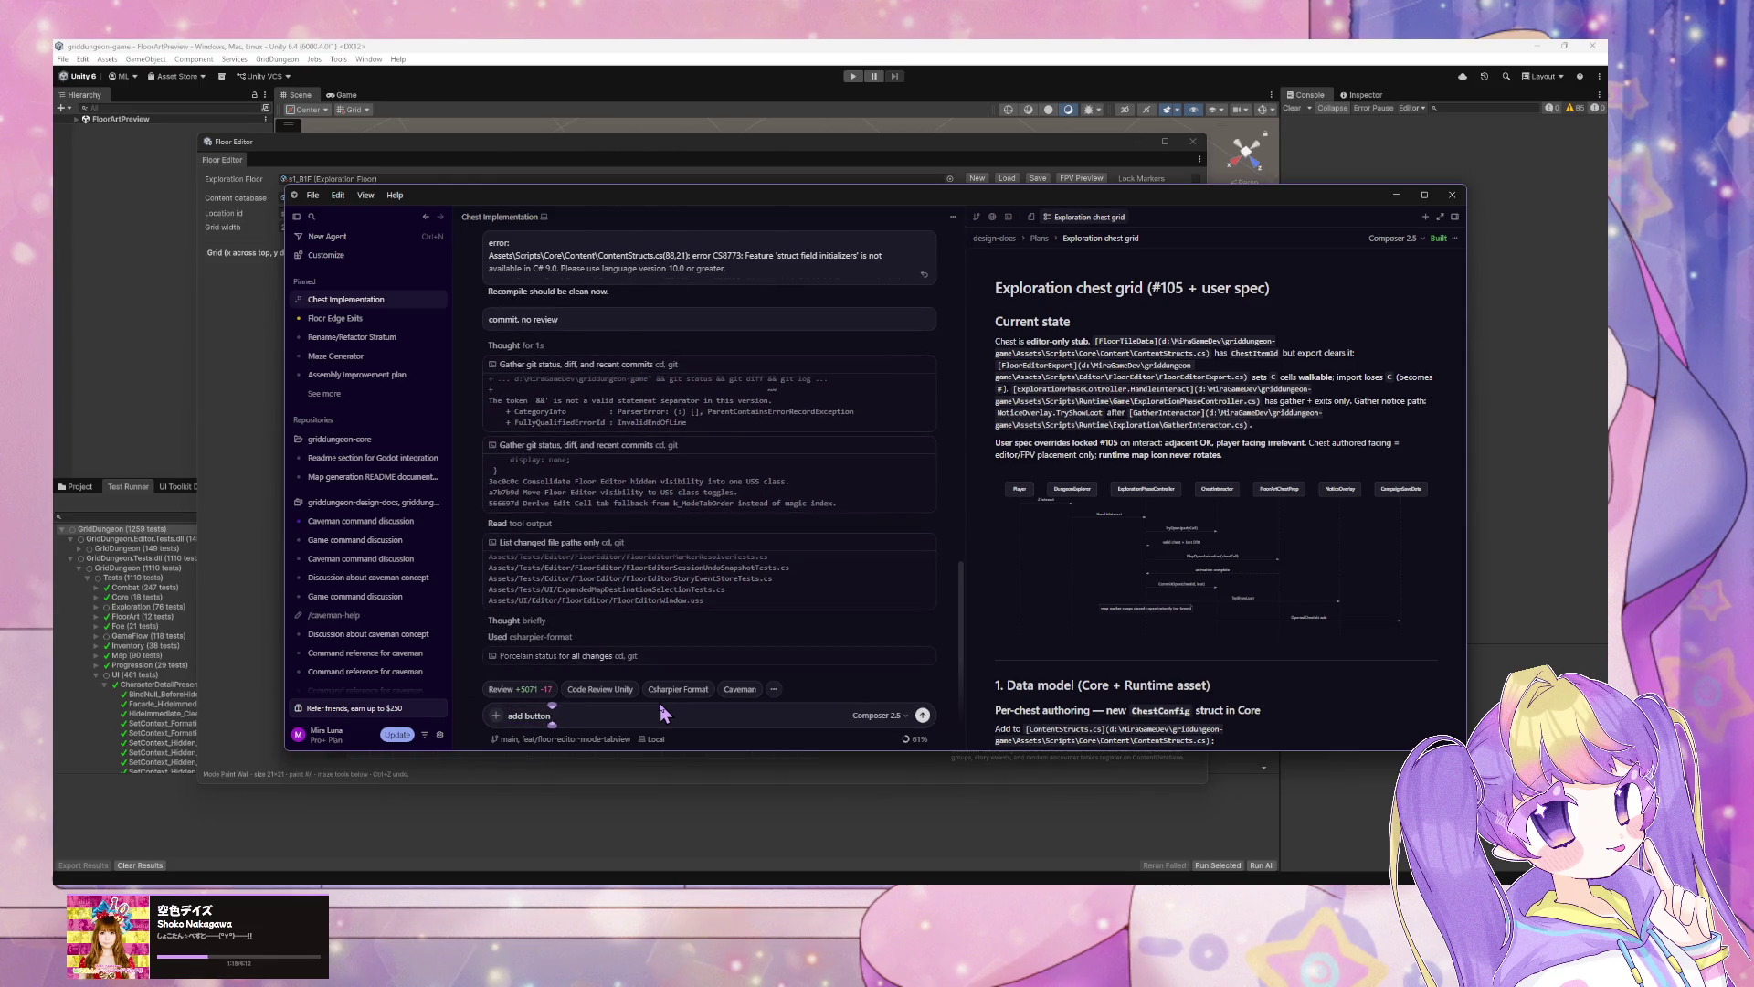
{"action": "type", "text": " to rotat"}
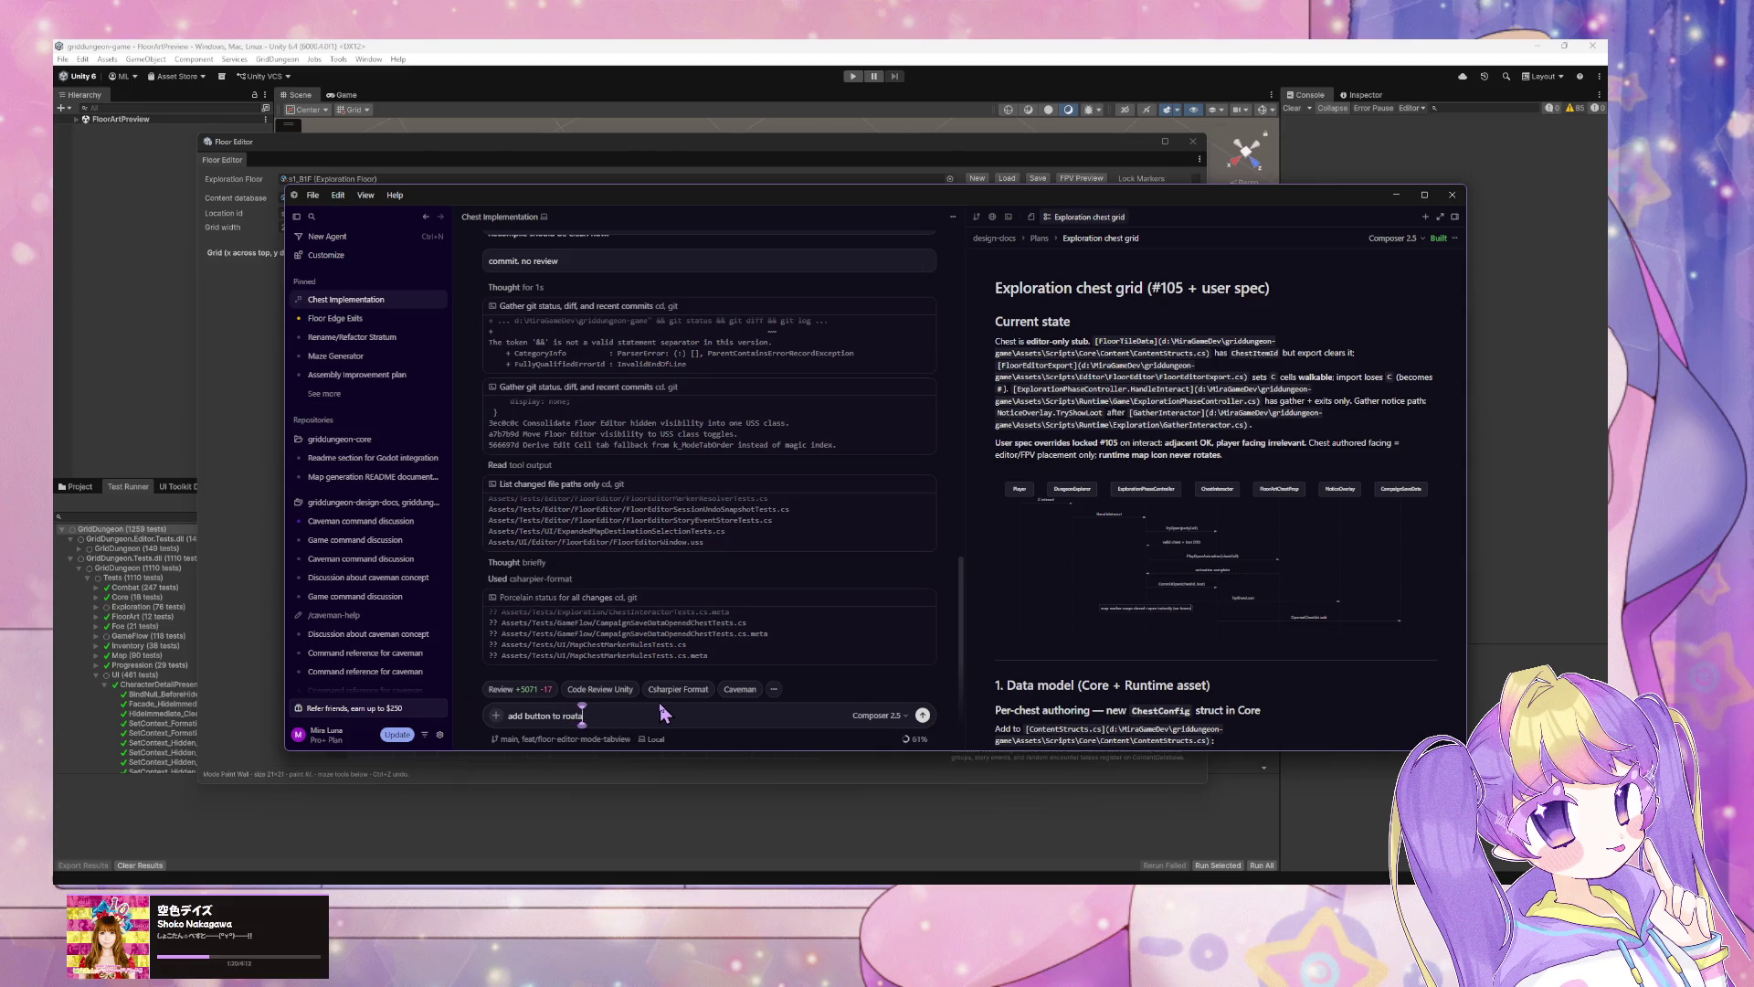
{"action": "key", "text": "BackSpace"}
{"action": "key", "text": "BackSpace"}
{"action": "type", "text": "tate c"}
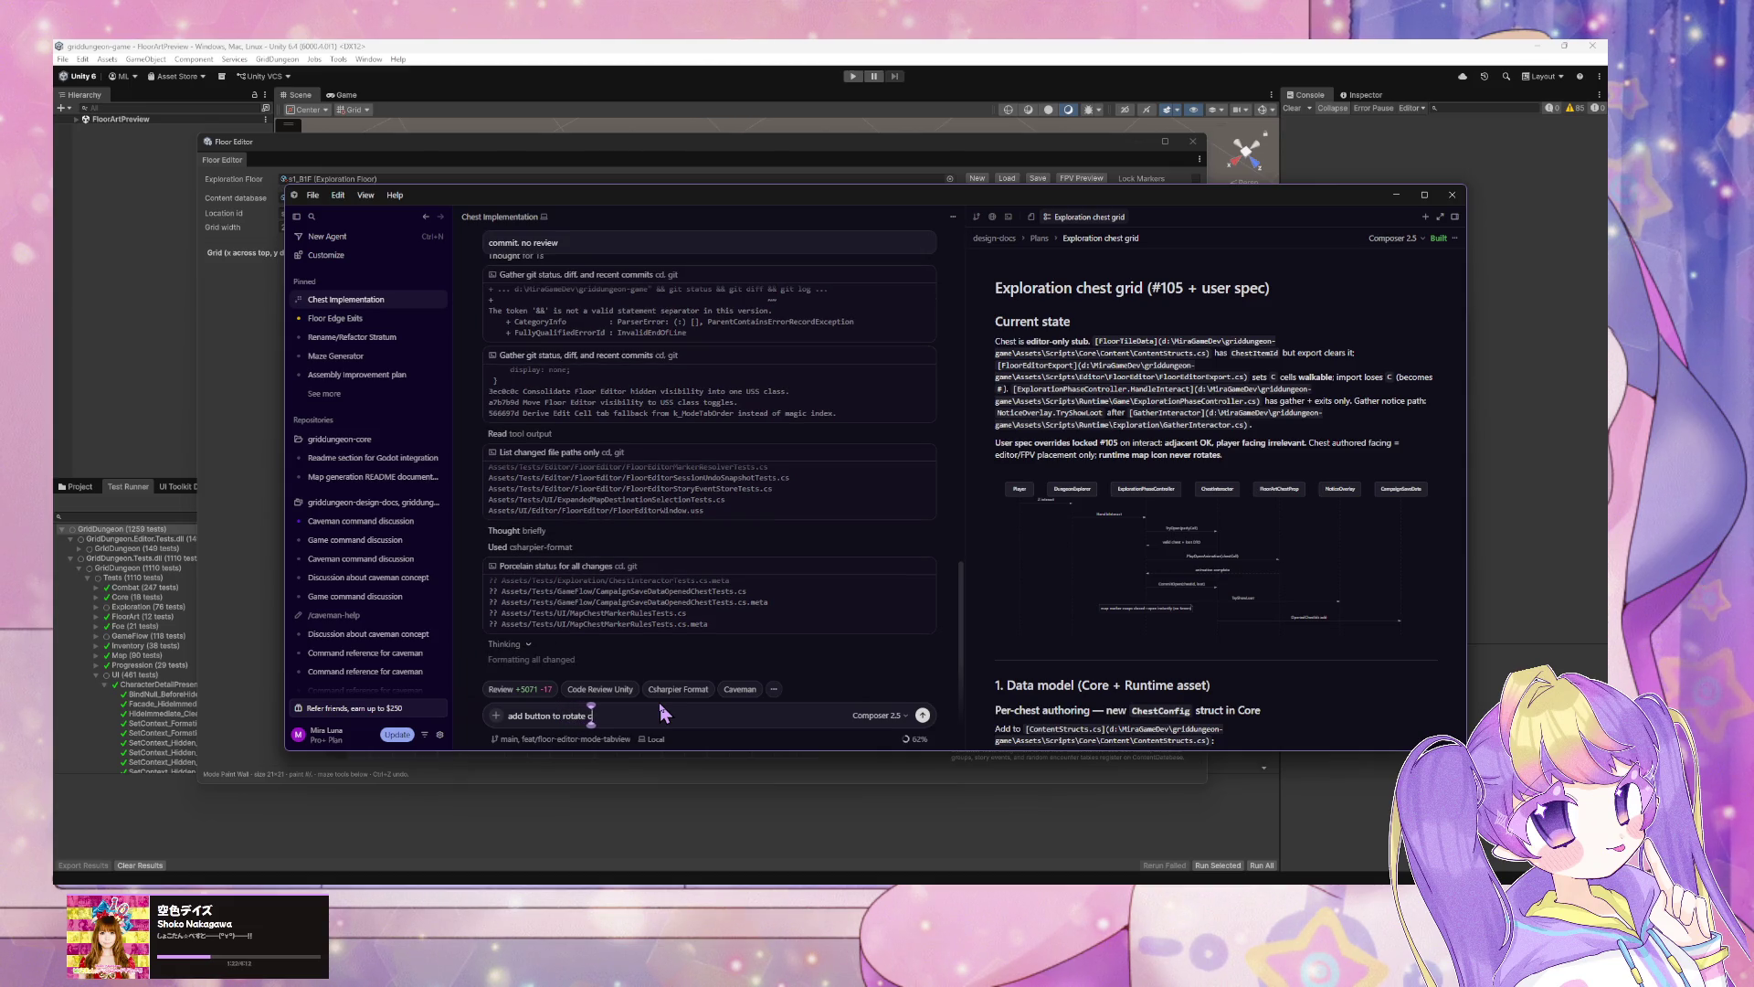
{"action": "type", "text": "hecst cell"}
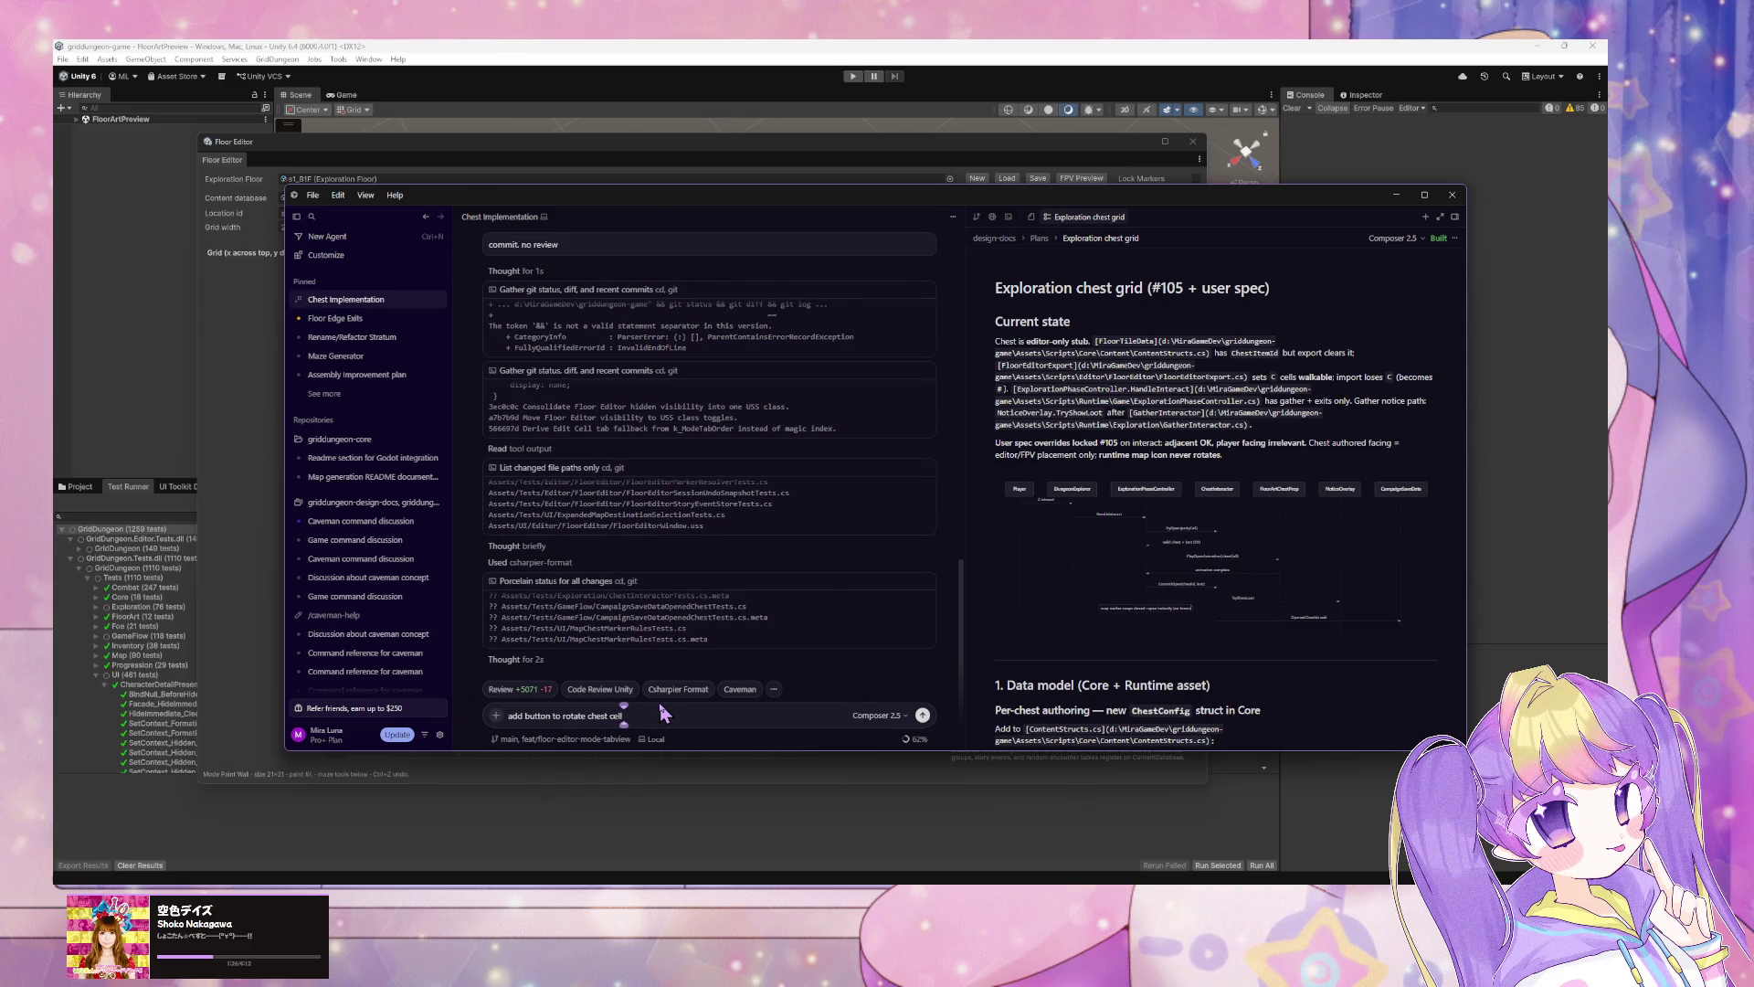
{"action": "type", "text": " or"}
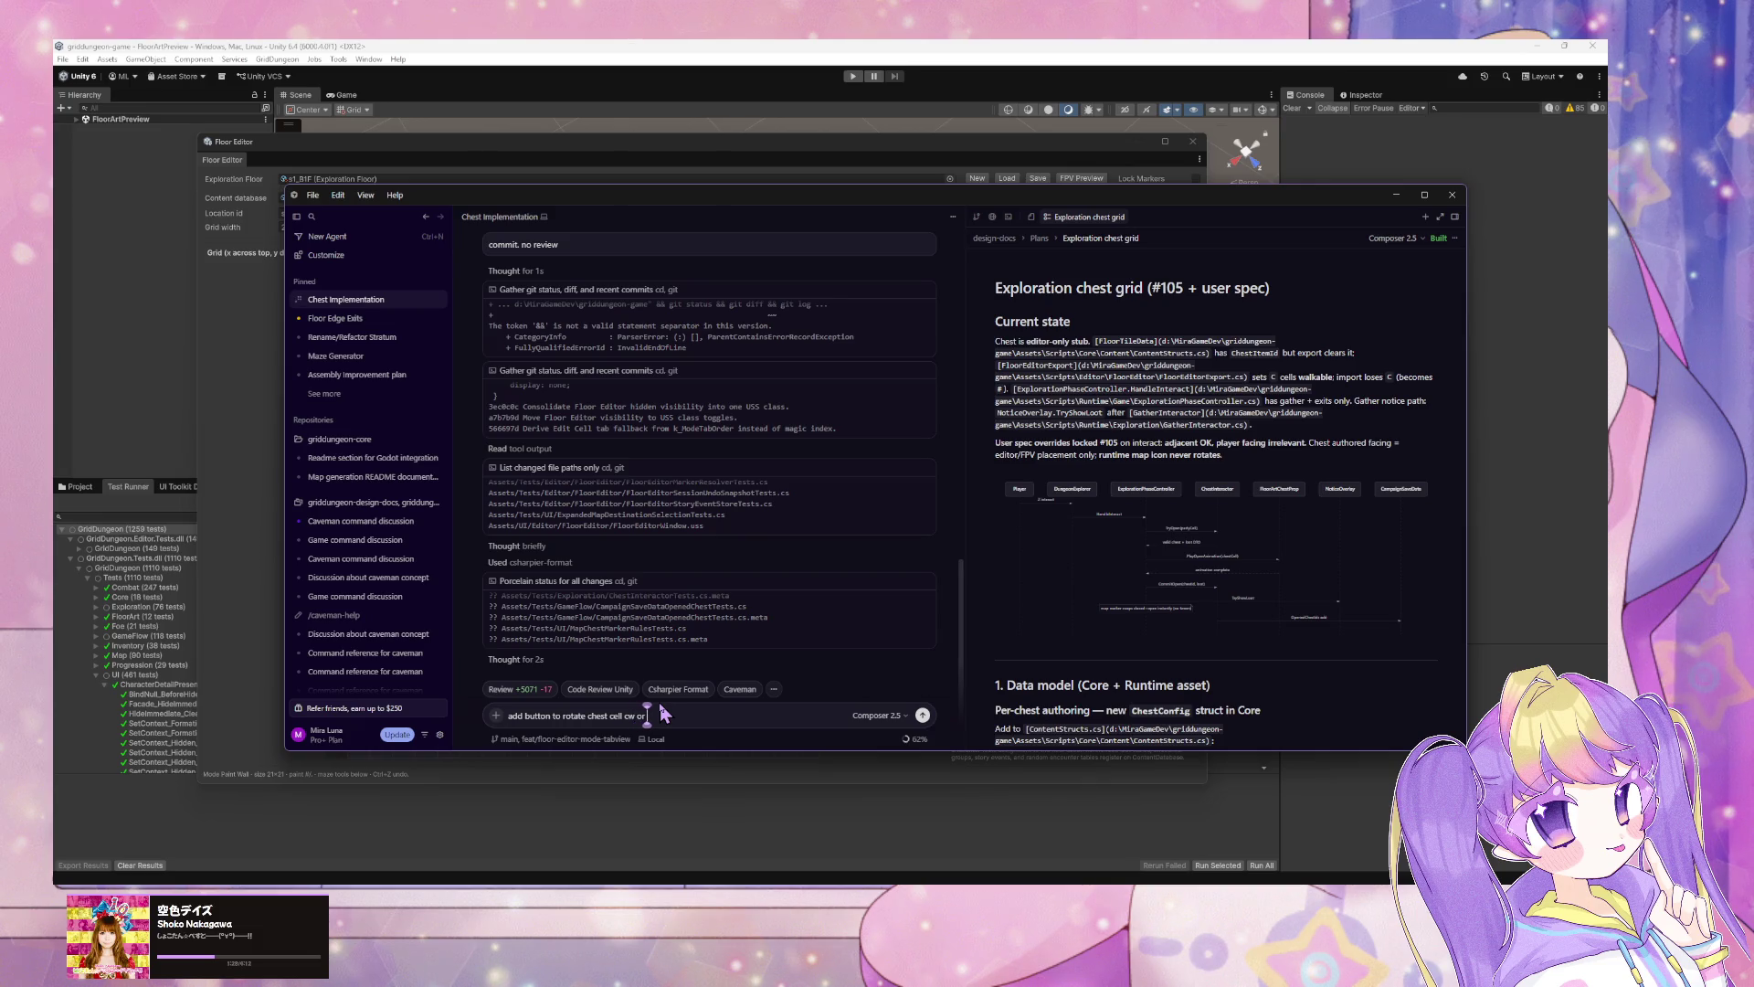
{"action": "type", "text": " ccw"}
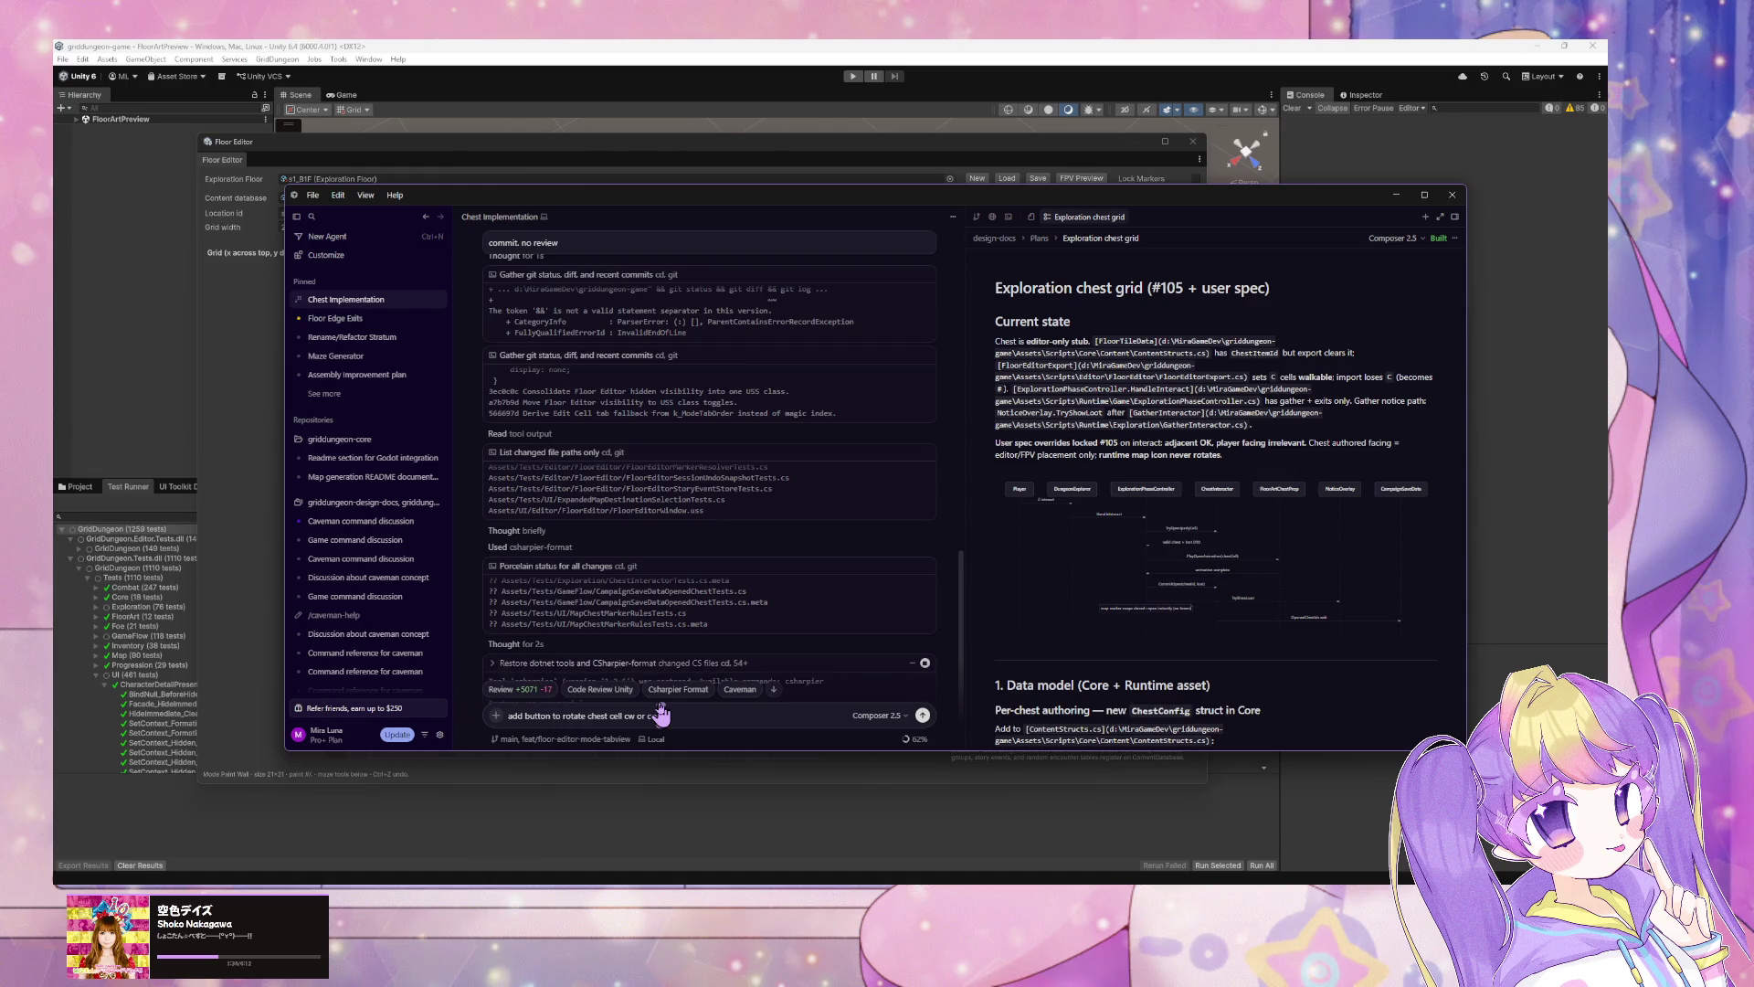
{"action": "key", "text": "Return"}
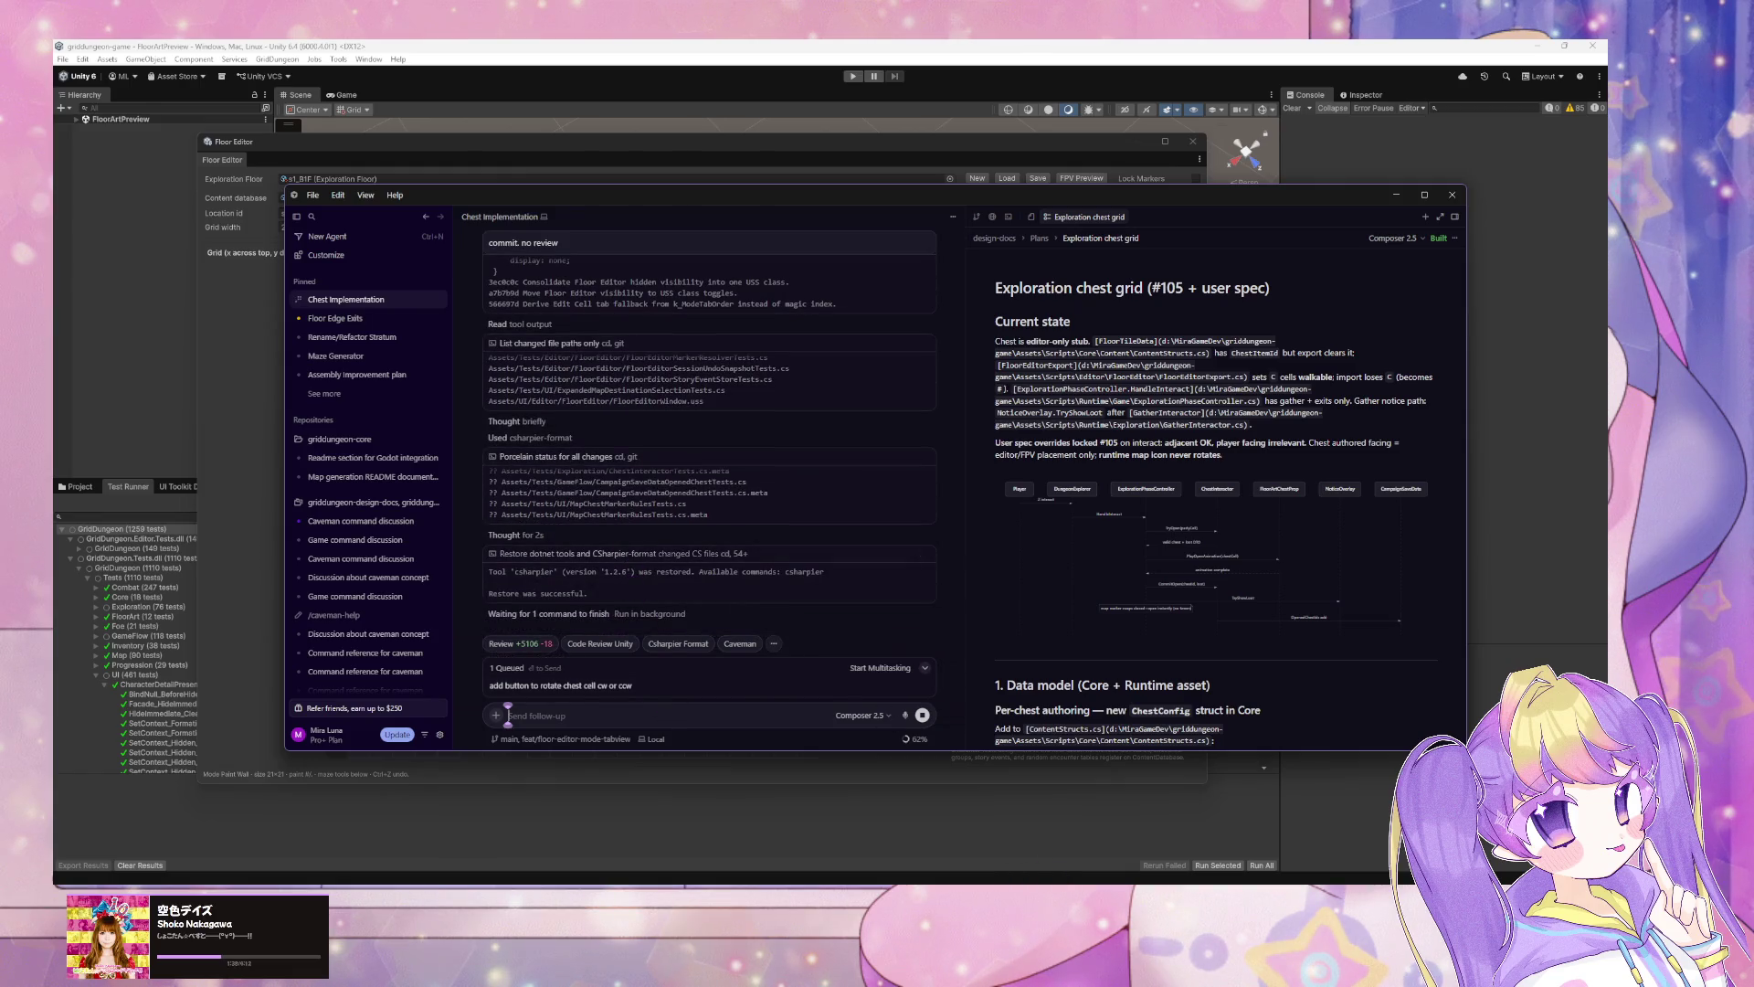
{"action": "key", "text": "alt+Tab"}
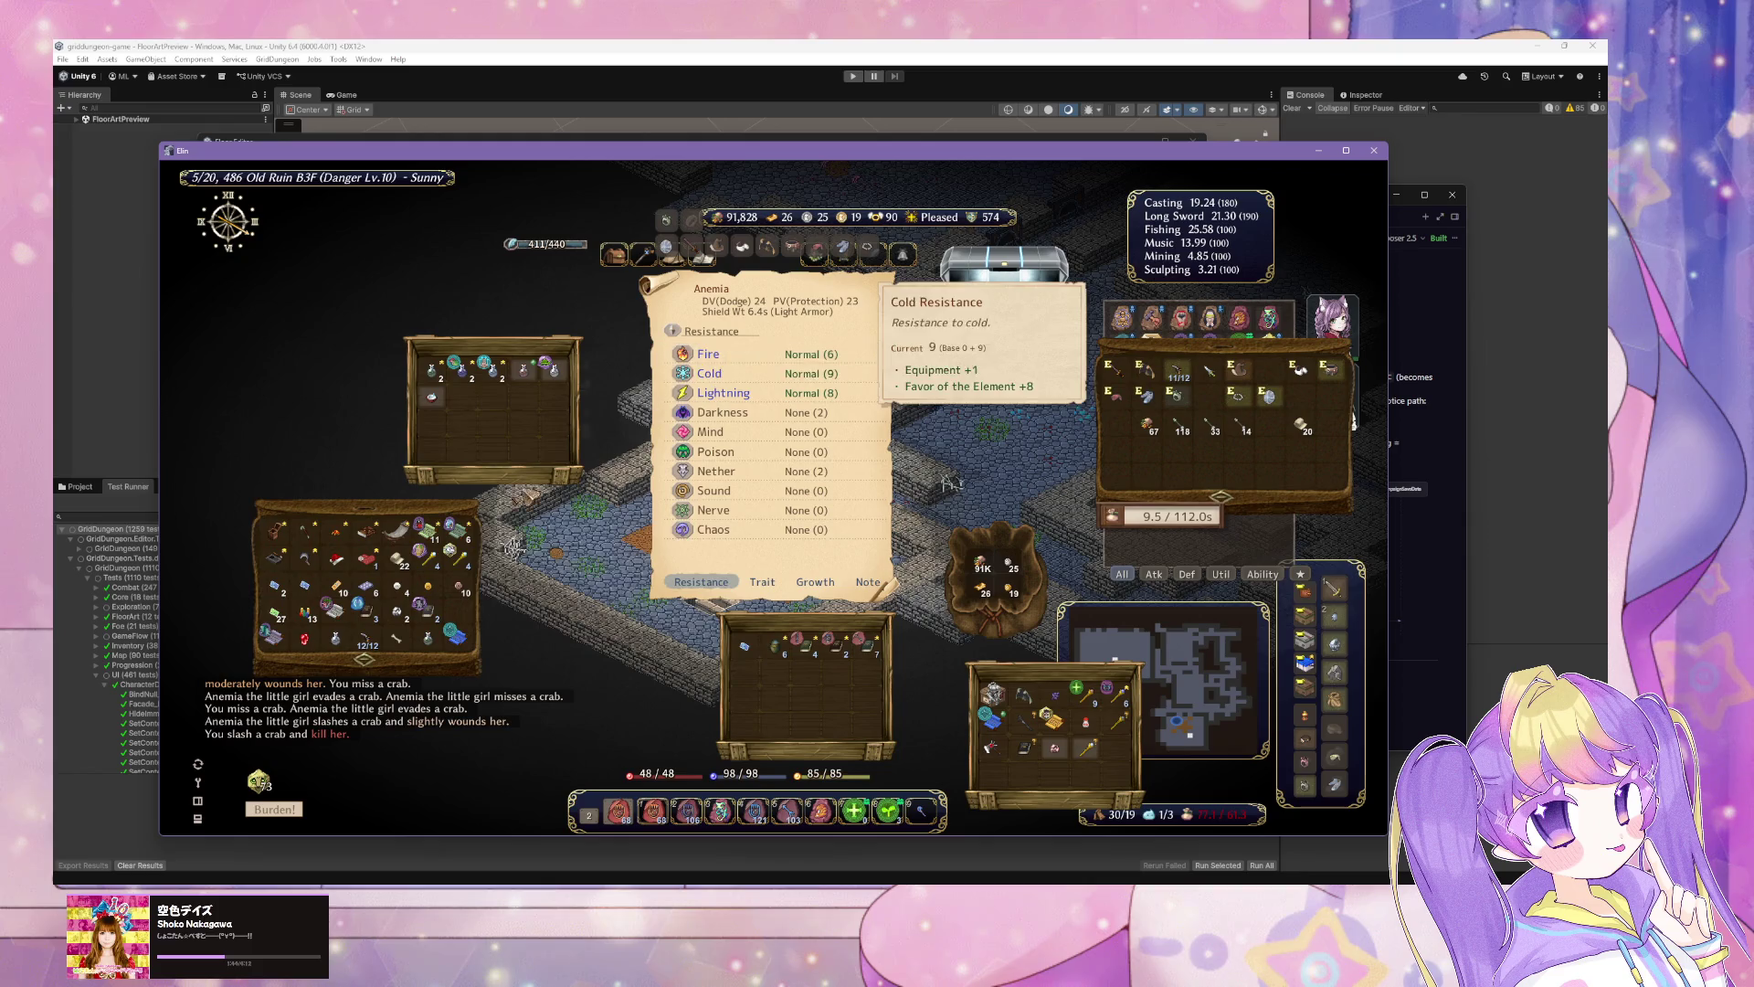
Step: Save the game from the system menu and descend the stairway to floor B4F
{"action": "key", "text": "Escape"}
{"action": "key", "text": "Escape"}
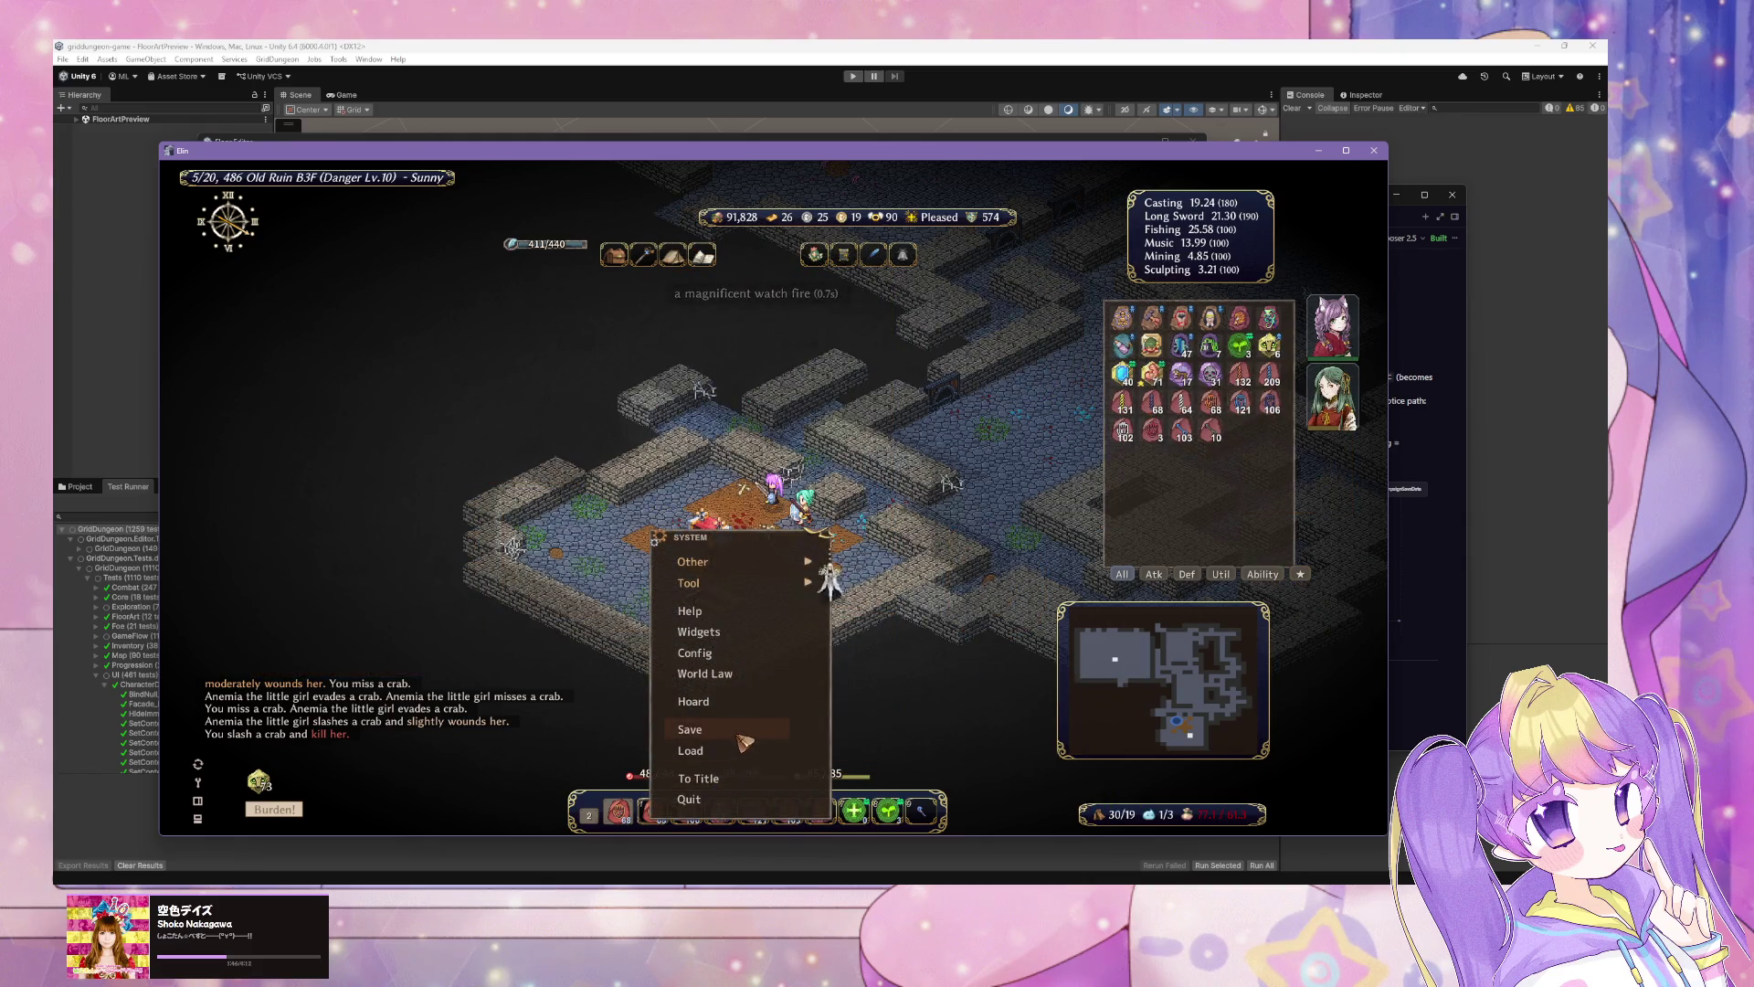
{"action": "left_click", "coordinate": [732, 728]}
{"action": "left_click", "coordinate": [742, 526]}
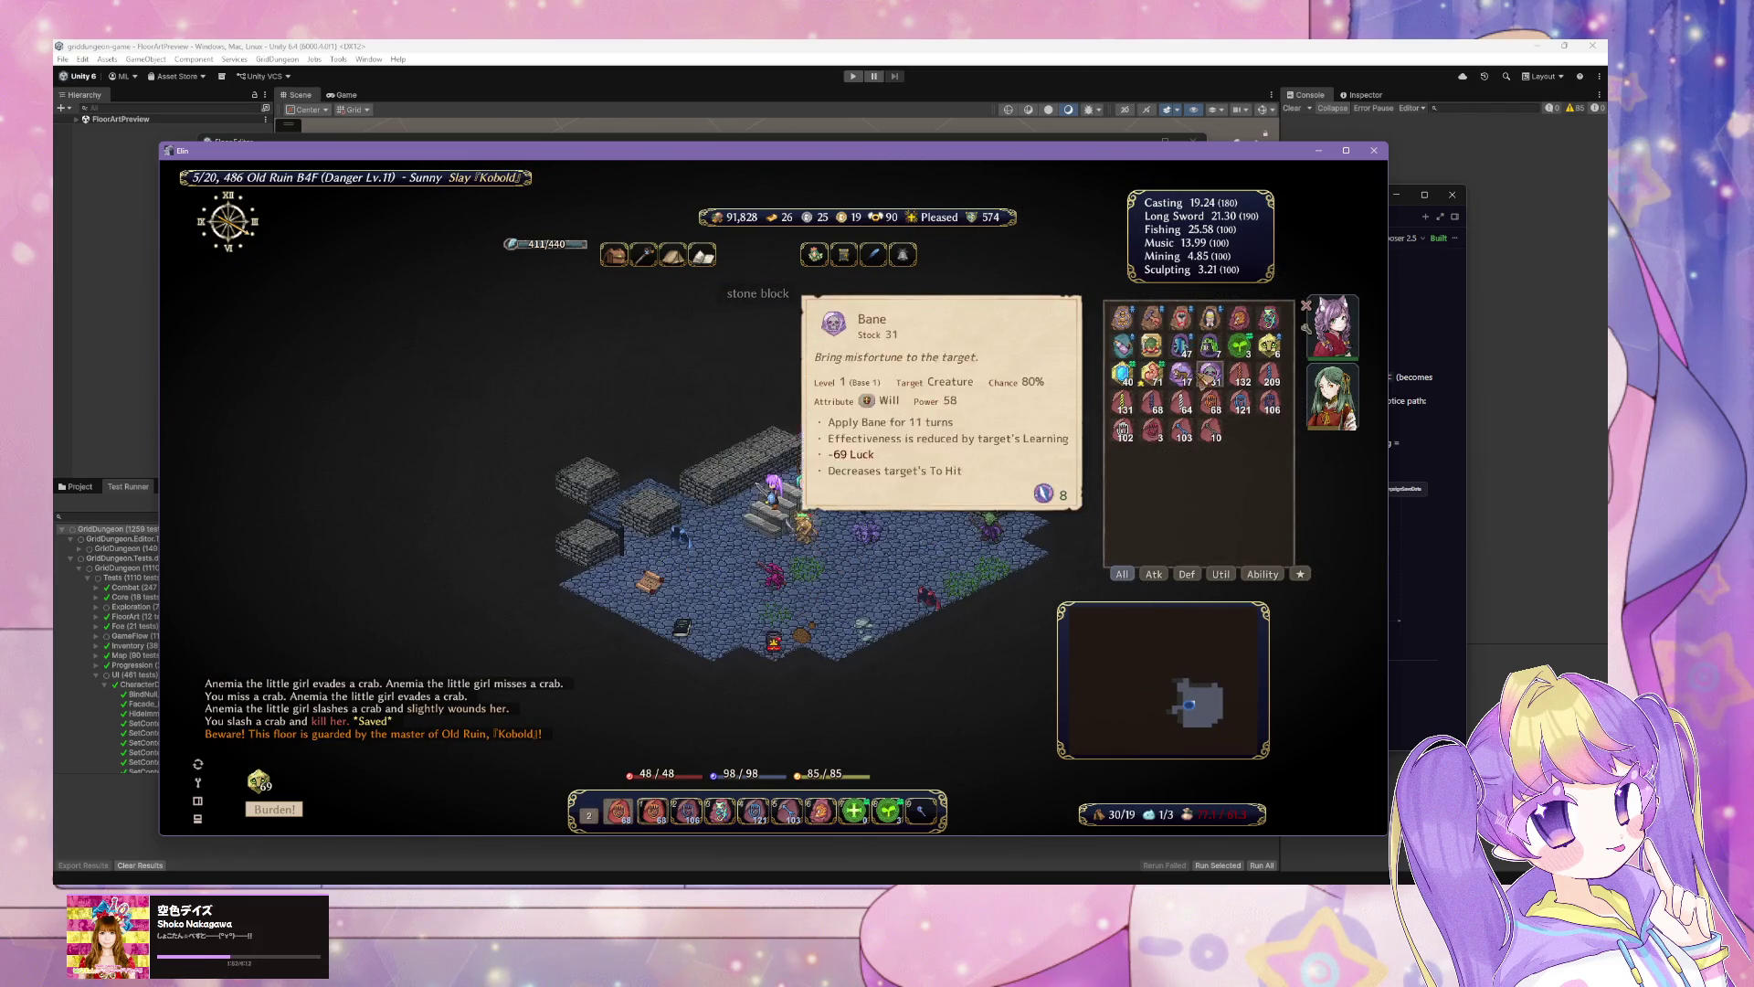
Step: Gain Haste with the rod of speed, step forward, and zap the ice funnel rod twice
{"action": "key", "text": "Tab"}
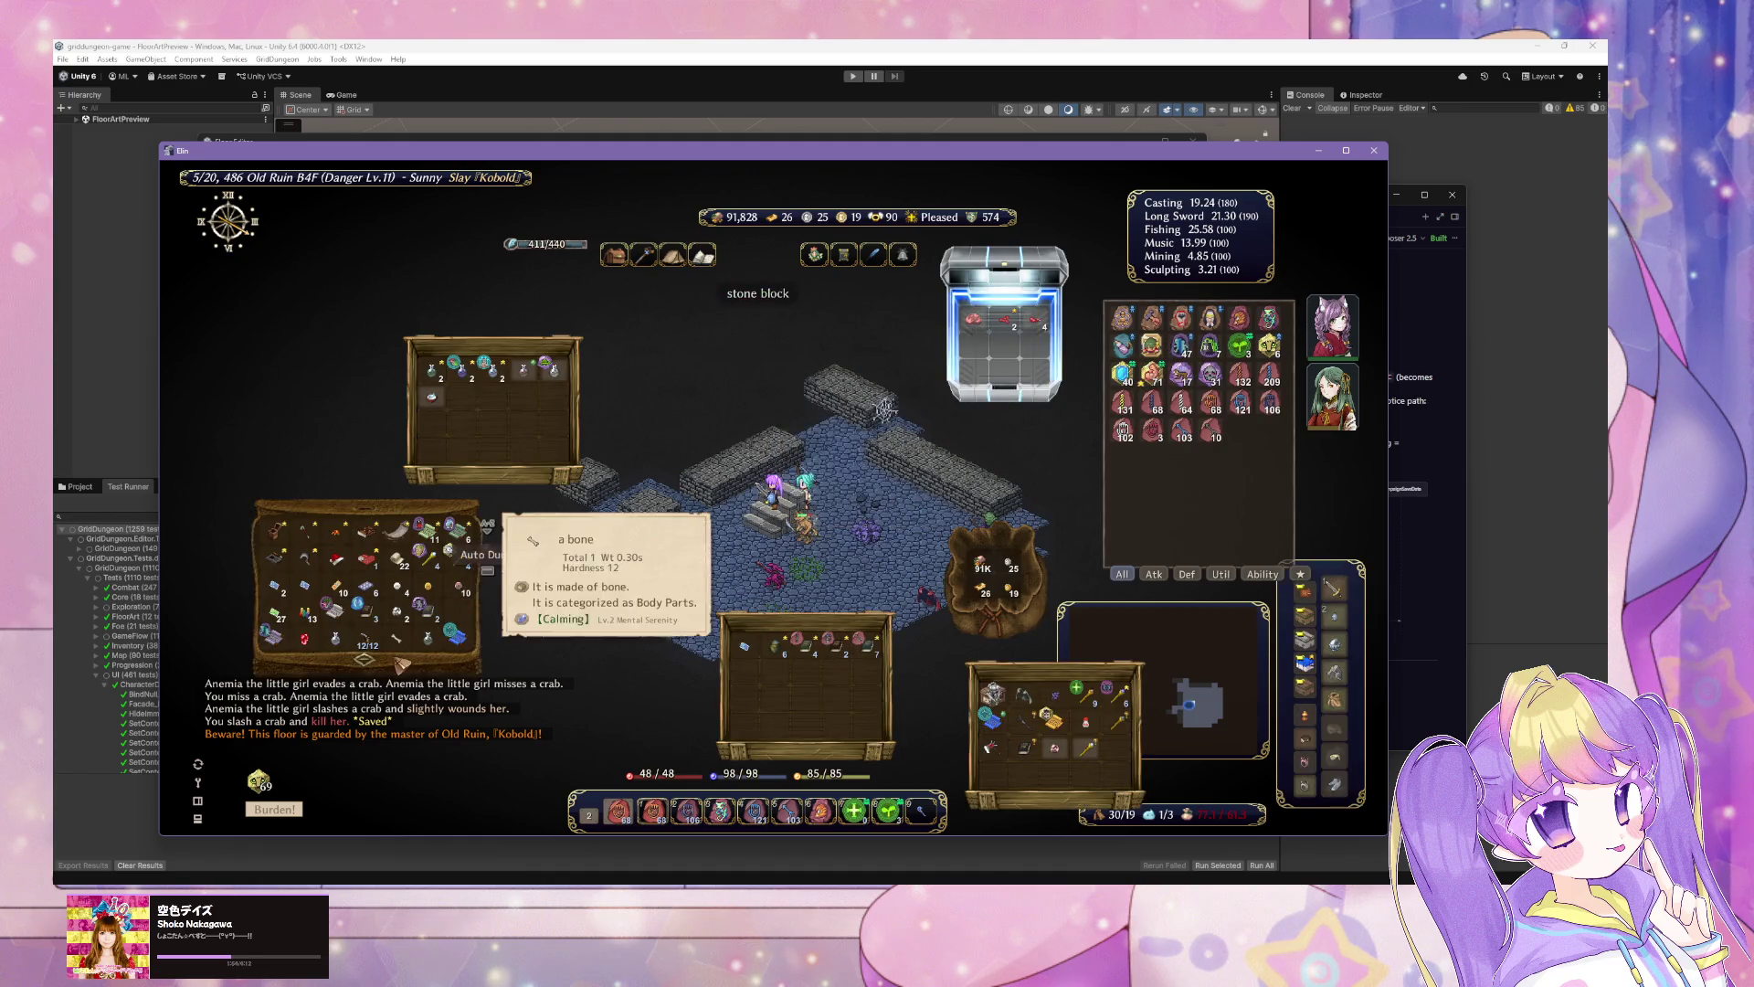
{"action": "left_click", "coordinate": [473, 568]}
{"action": "left_click", "coordinate": [786, 512]}
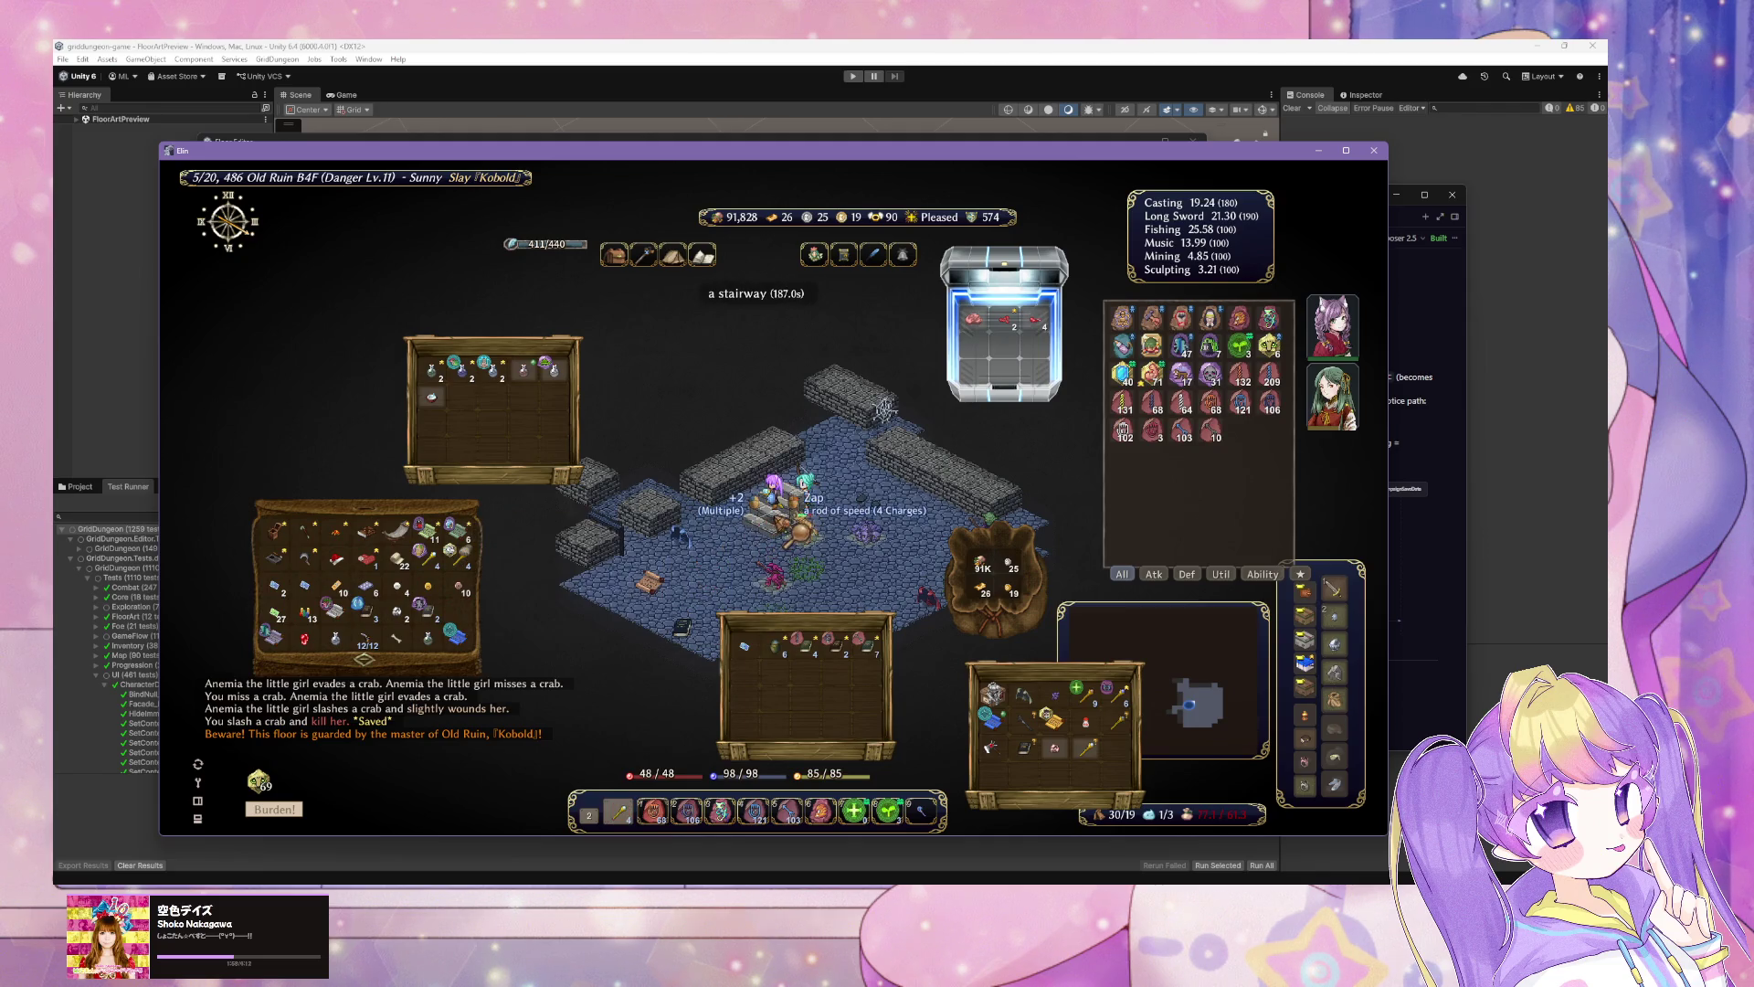
{"action": "left_click", "coordinate": [804, 460]}
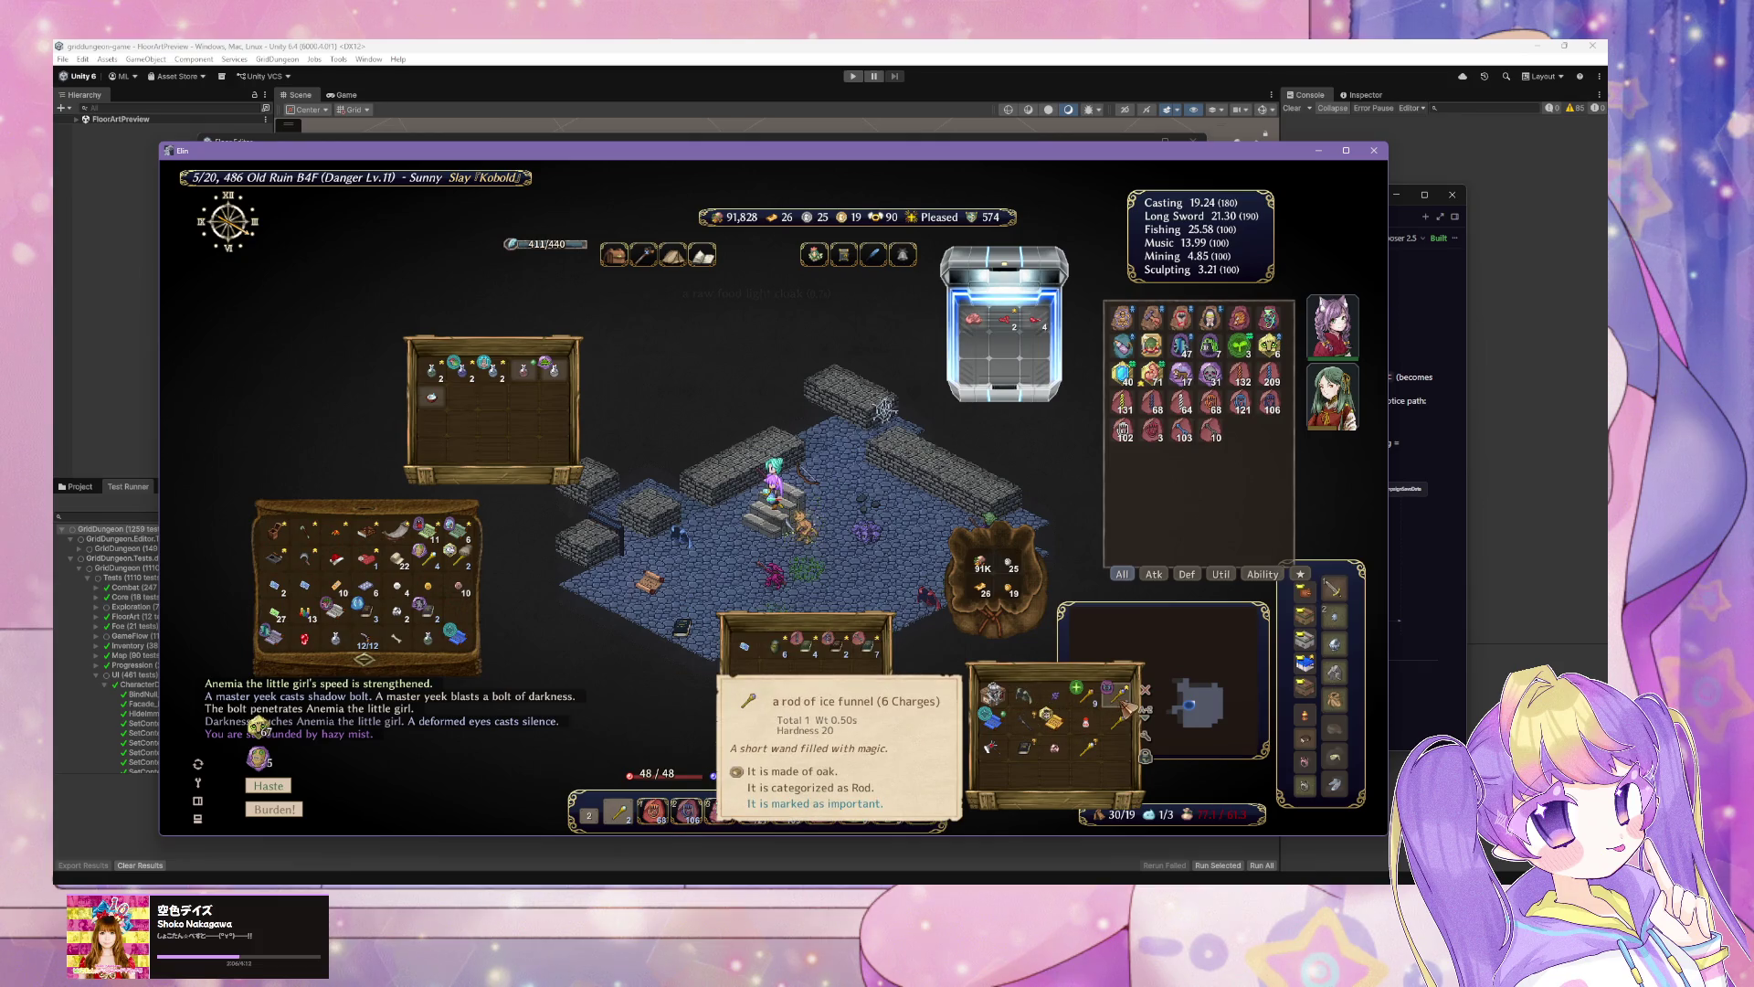
{"action": "left_click", "coordinate": [804, 530]}
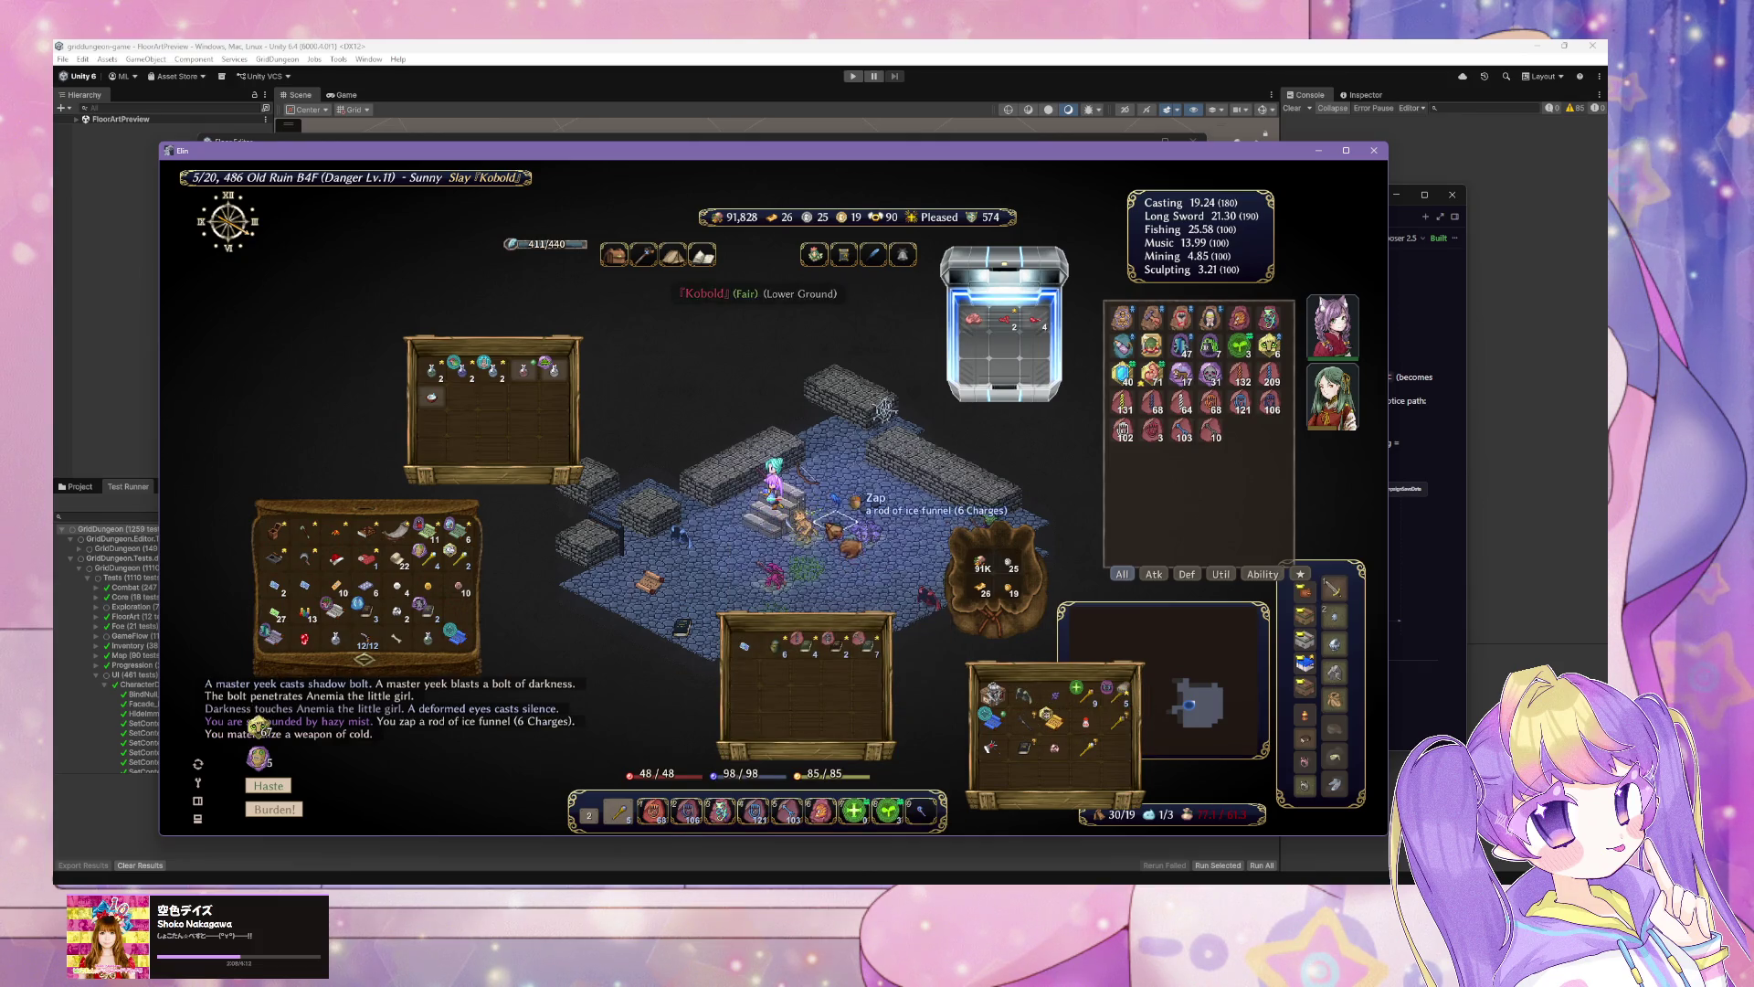
{"action": "left_click", "coordinate": [804, 529]}
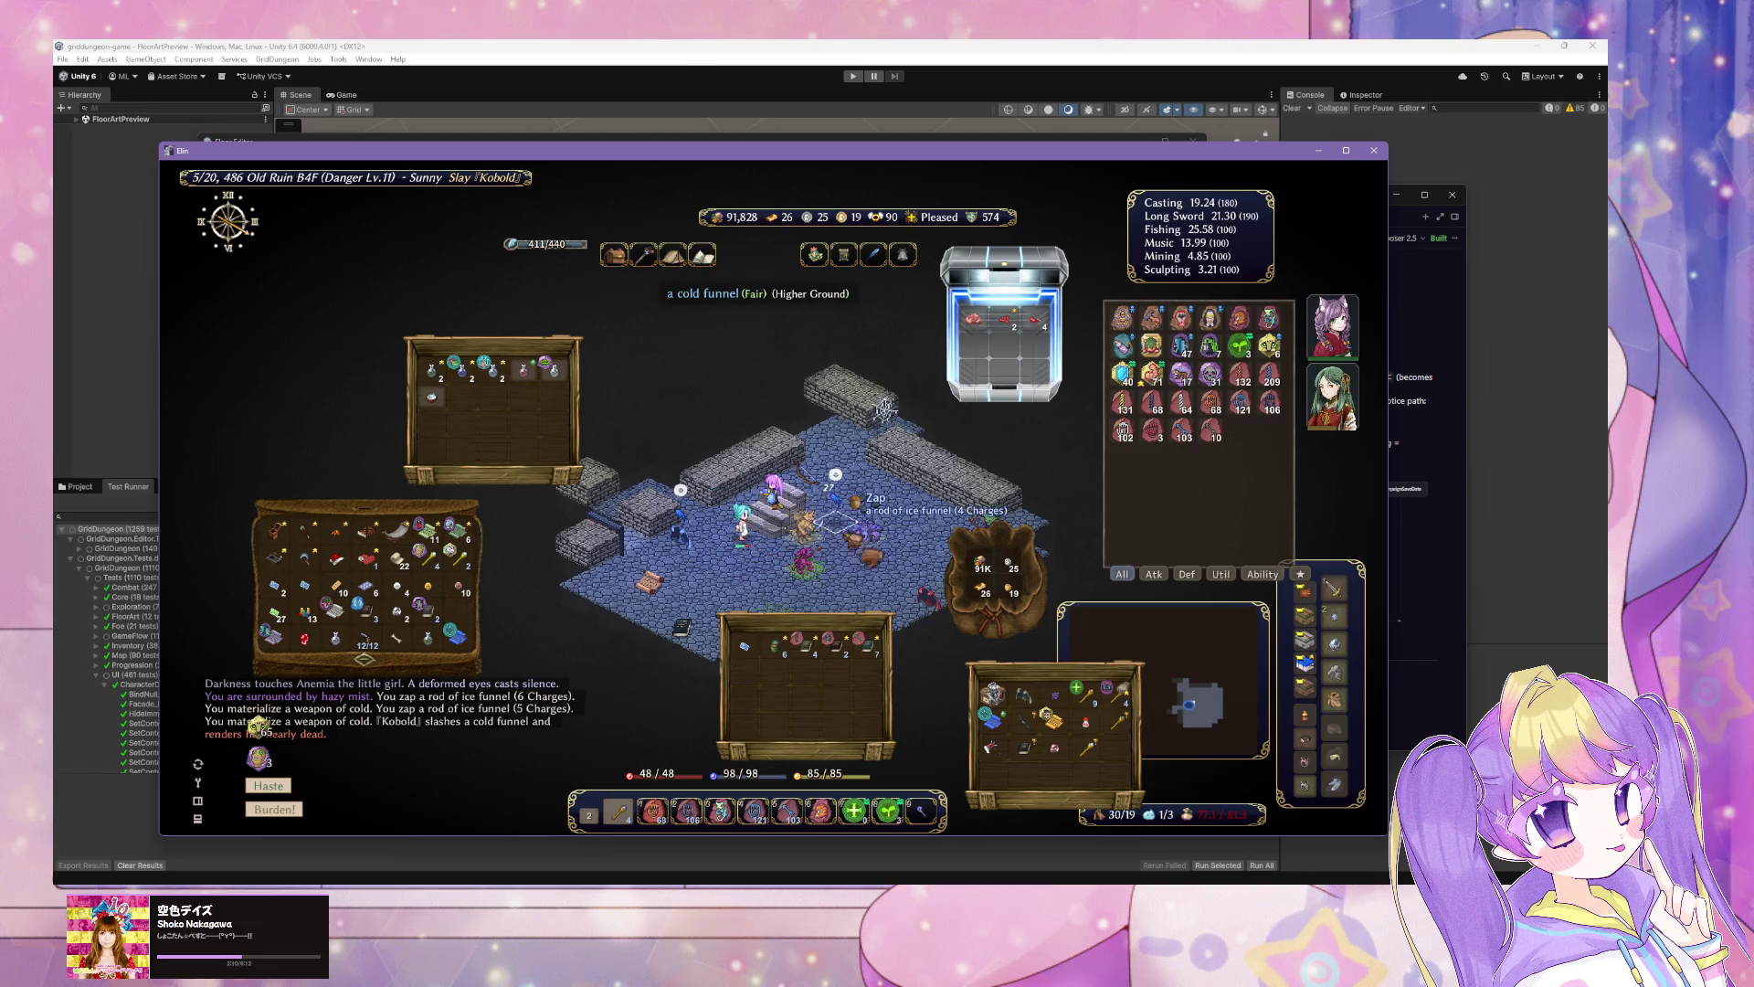
Step: Fight the Kobold, master yeek, goblin shaman and deformed eyes with Blade Storm and ice arrows
{"action": "mouse_move", "coordinate": [1124, 406]}
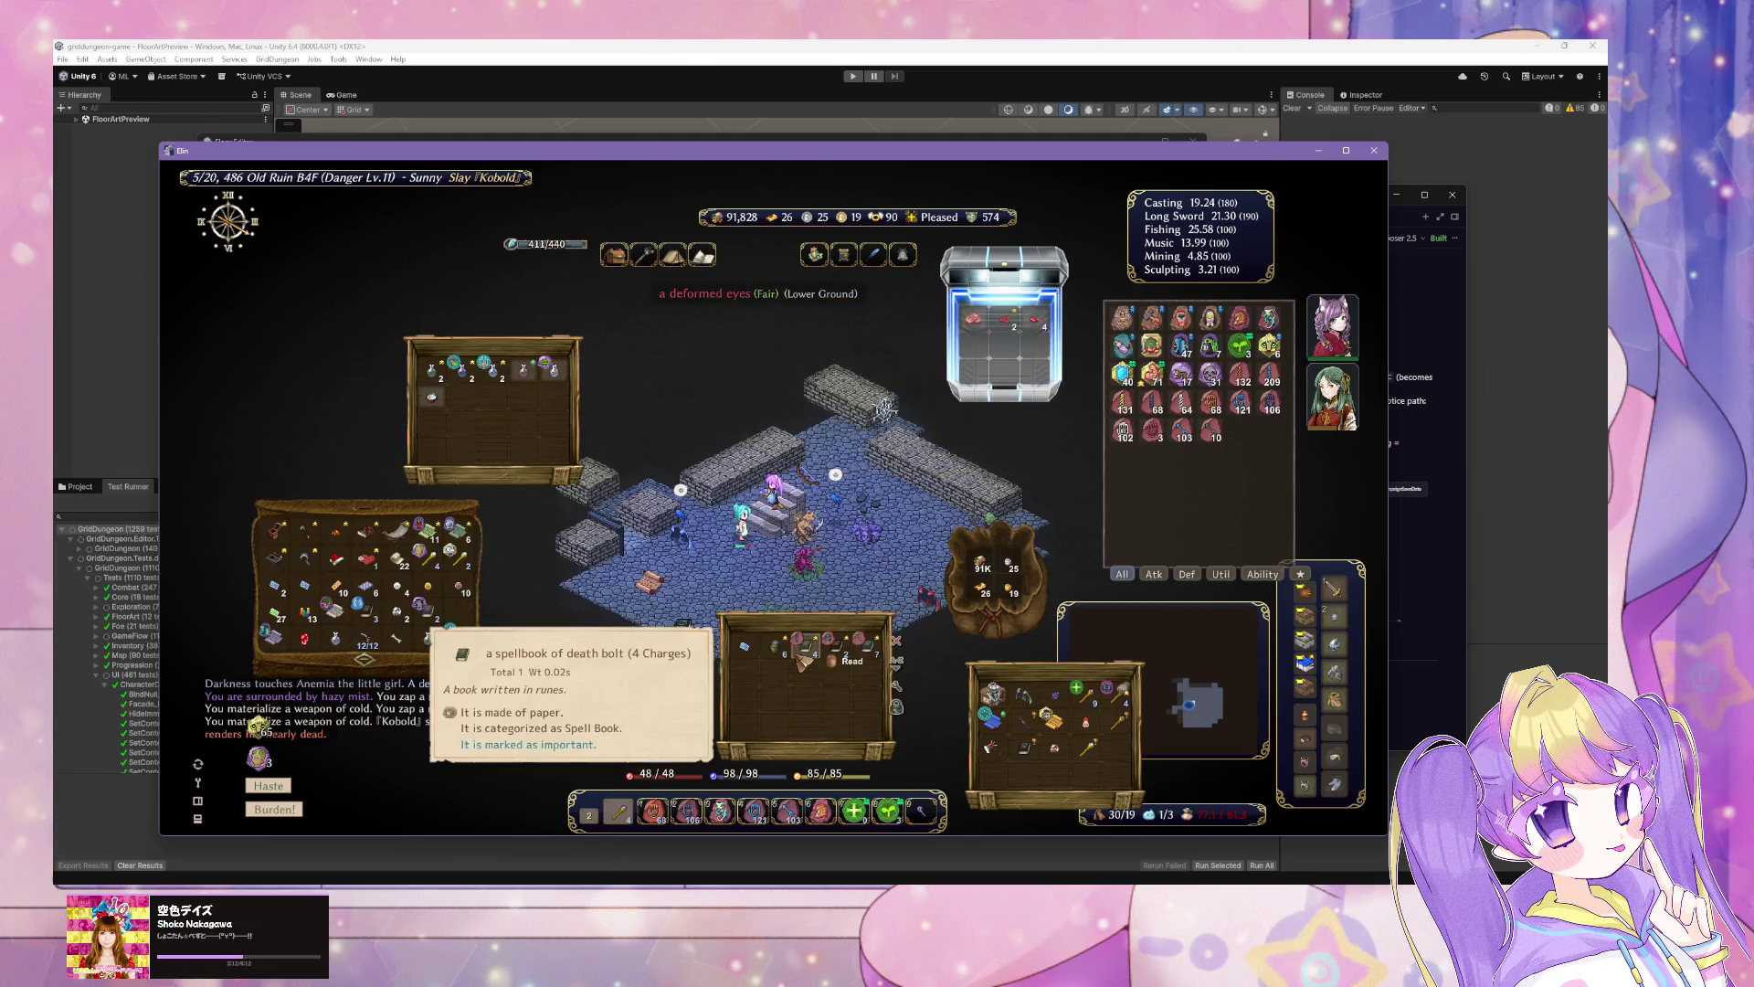
{"action": "right_click", "coordinate": [825, 559]}
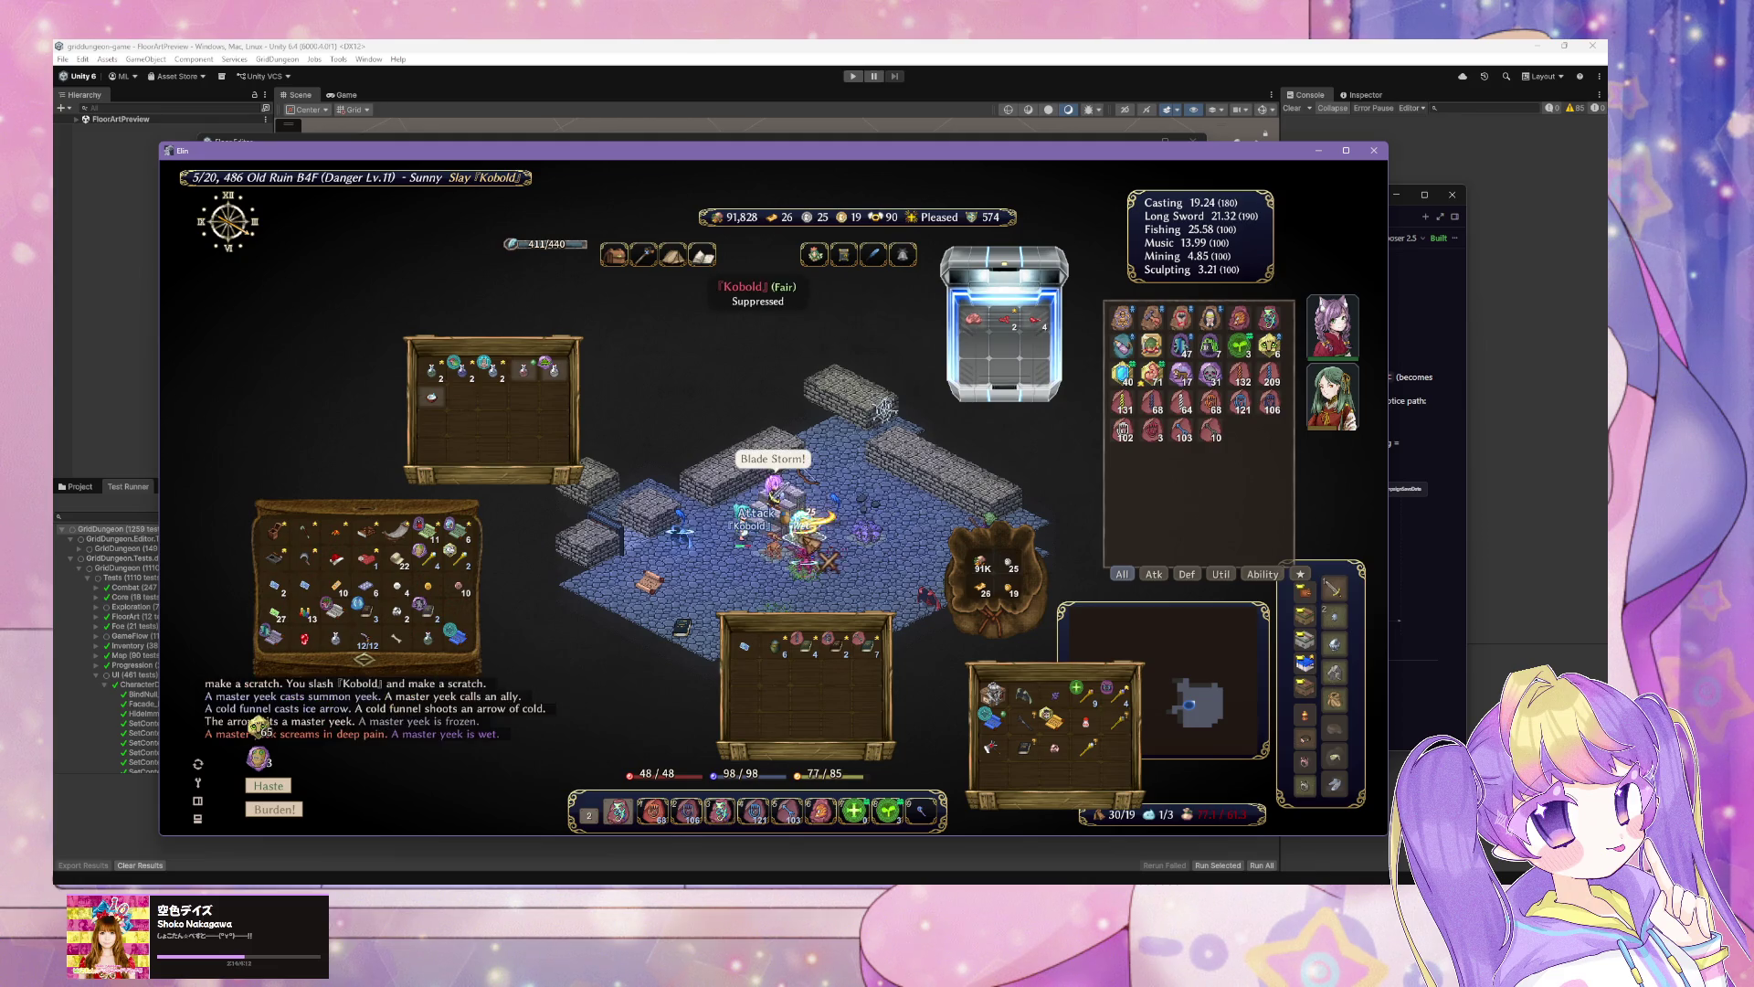
{"action": "left_click", "coordinate": [822, 553]}
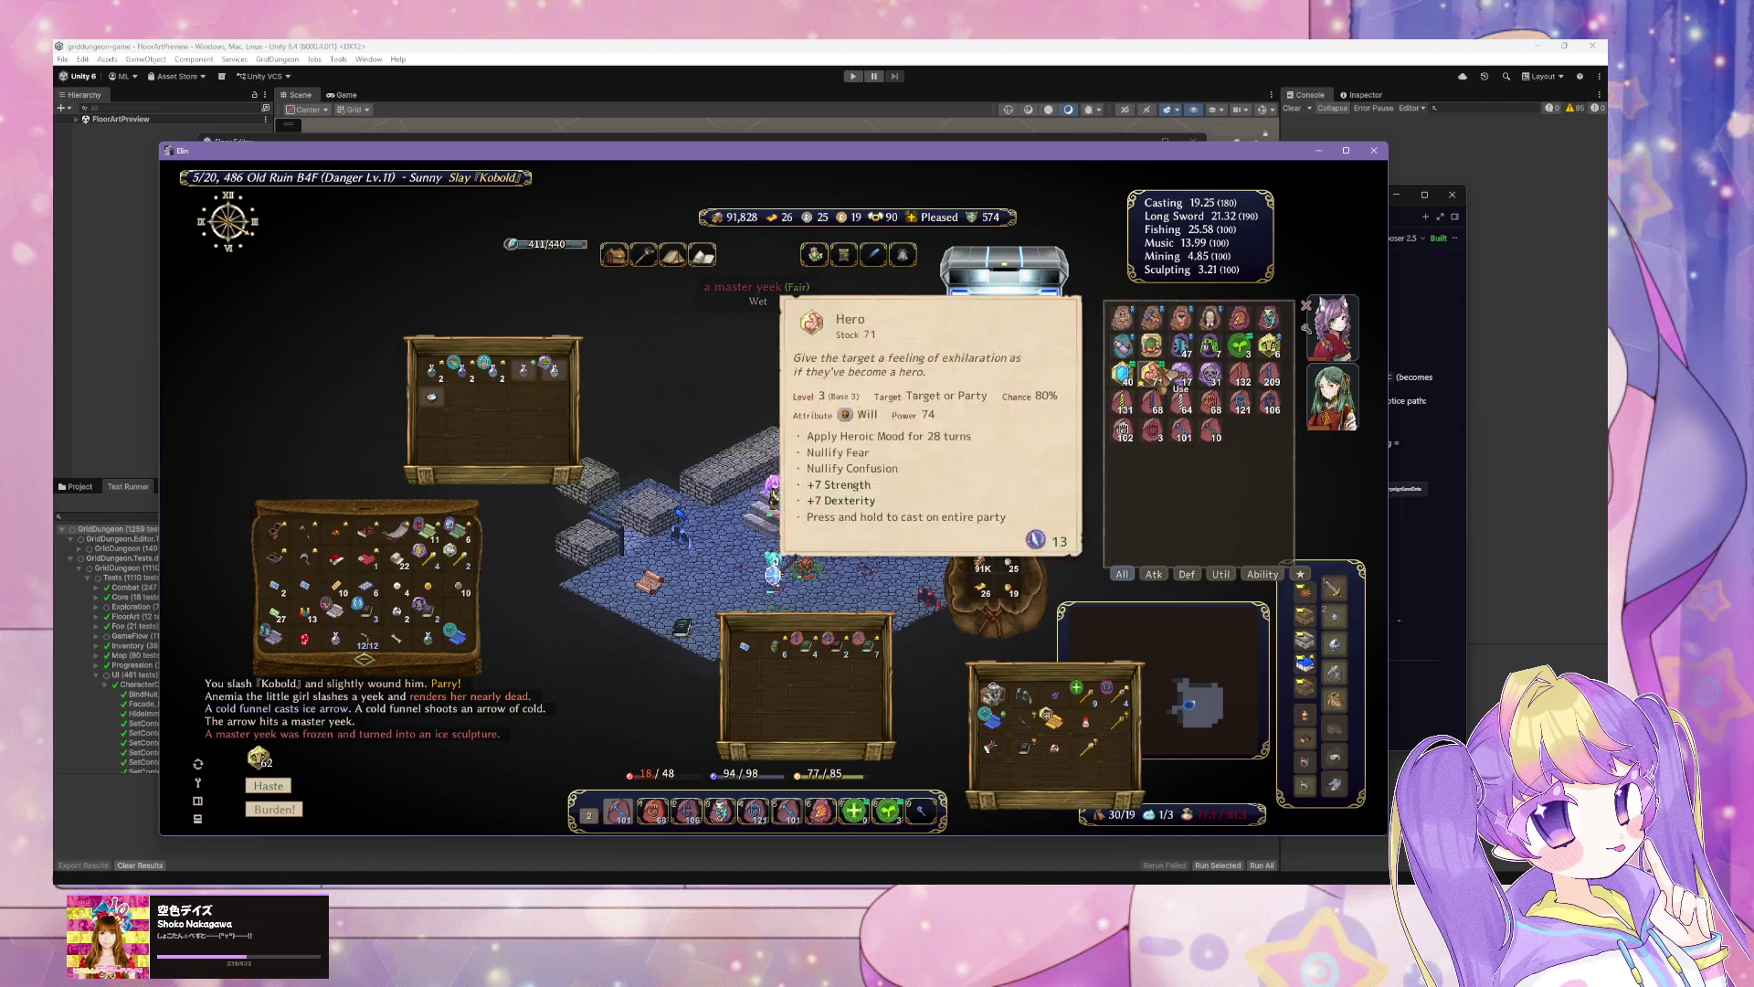
{"action": "left_click", "coordinate": [805, 539]}
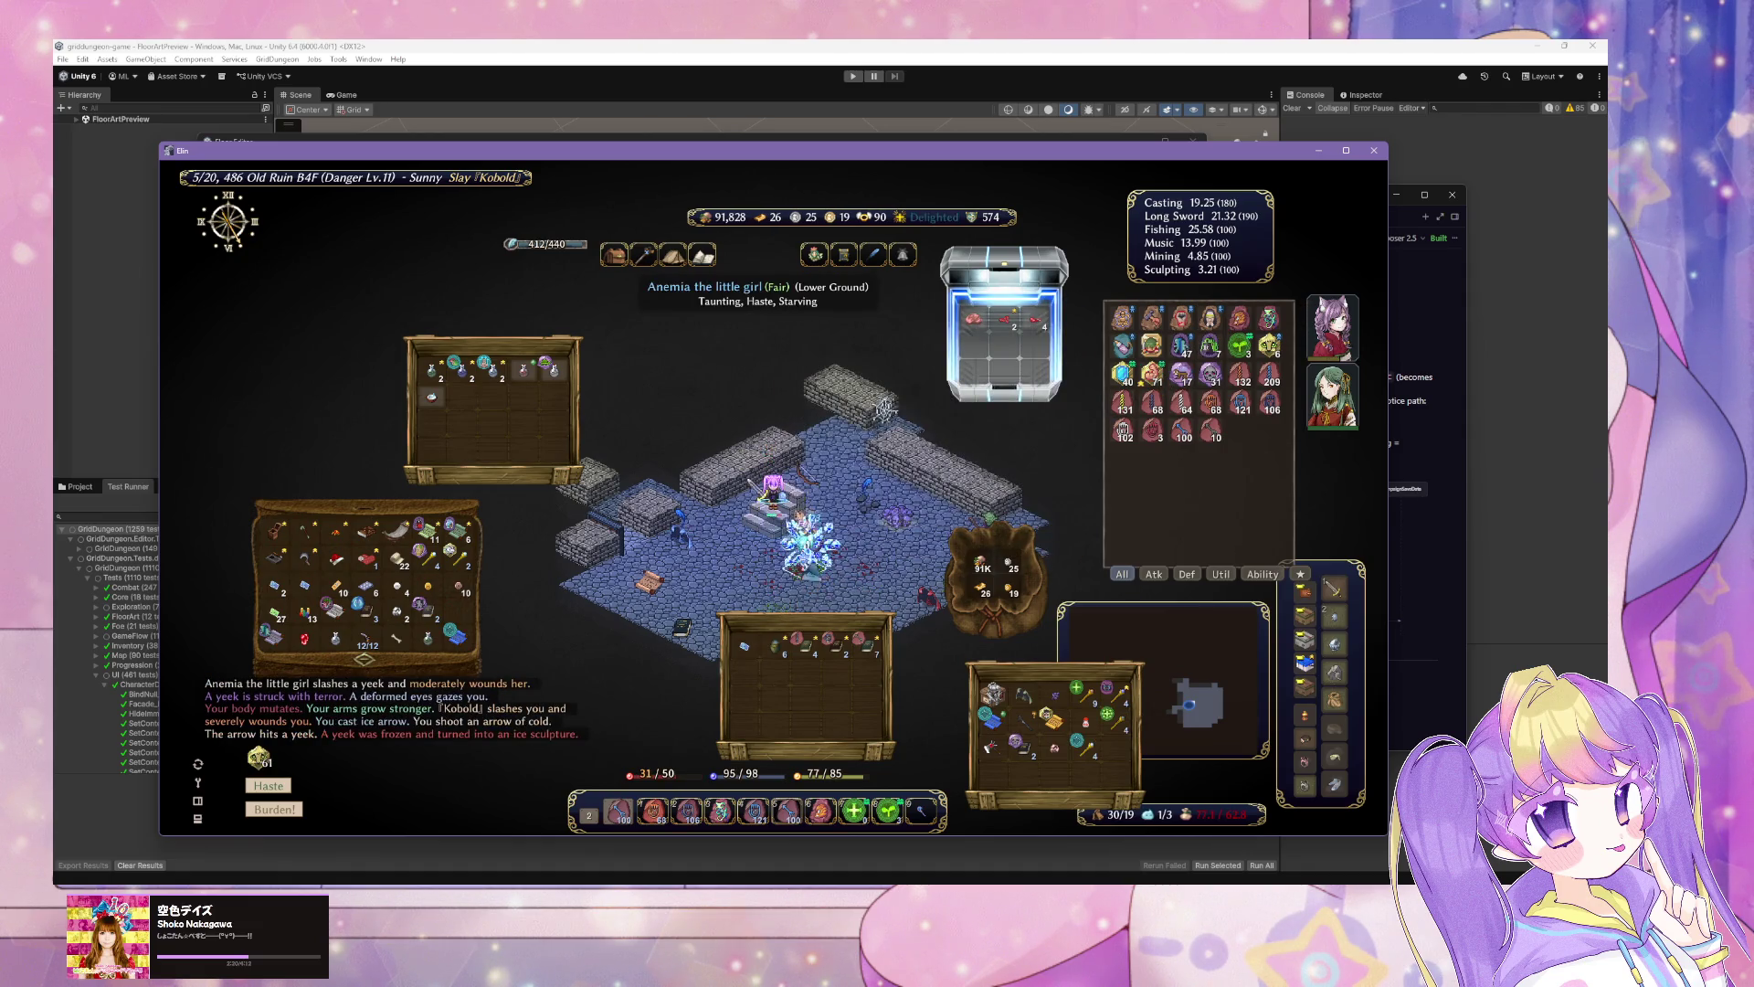
{"action": "left_click", "coordinate": [835, 561]}
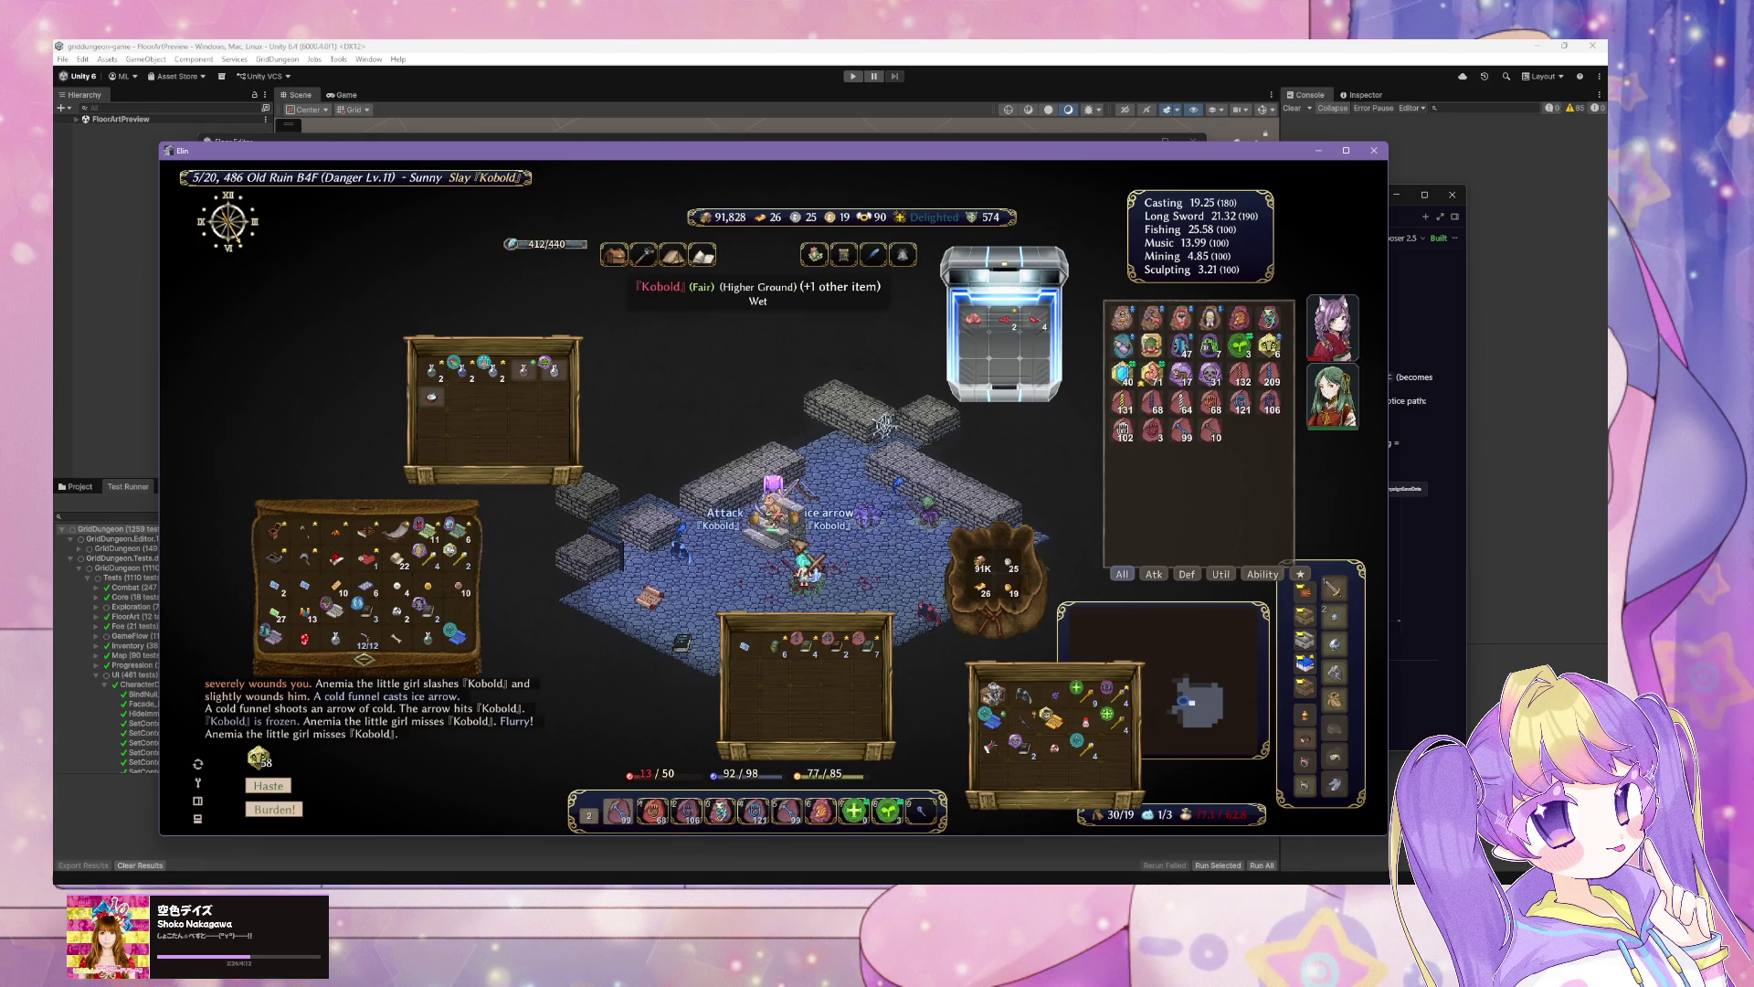
{"action": "left_click", "coordinate": [804, 553]}
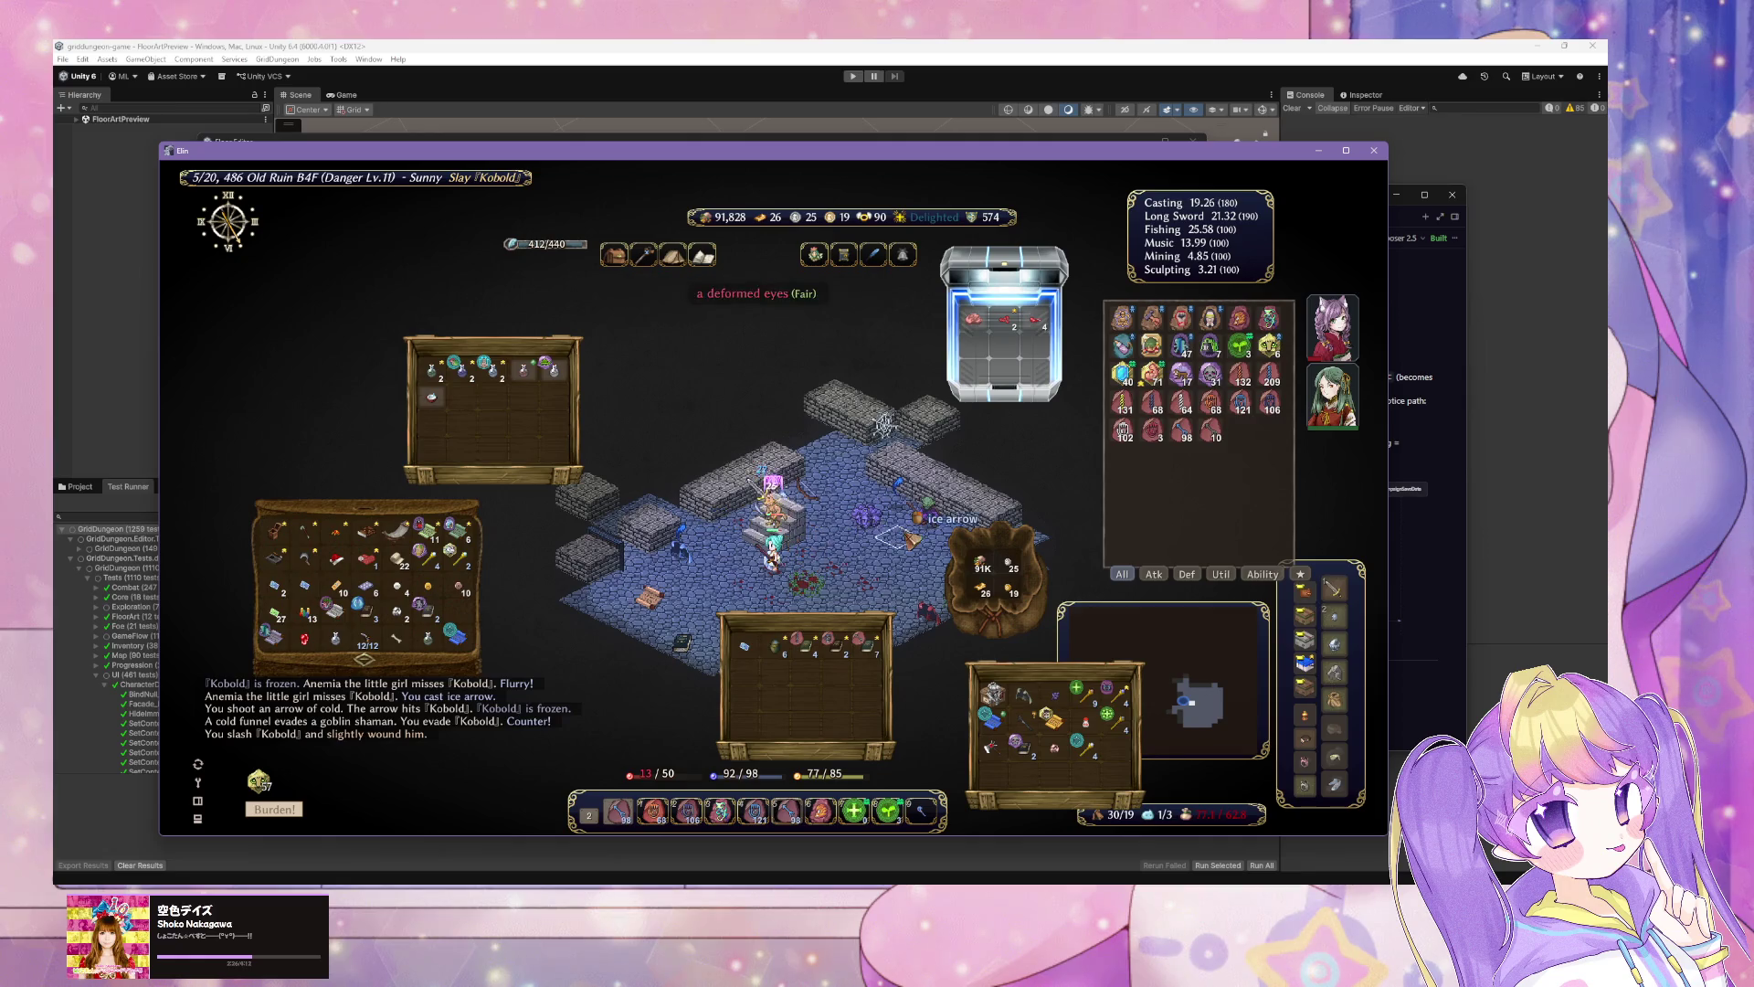
{"action": "left_click", "coordinate": [932, 523]}
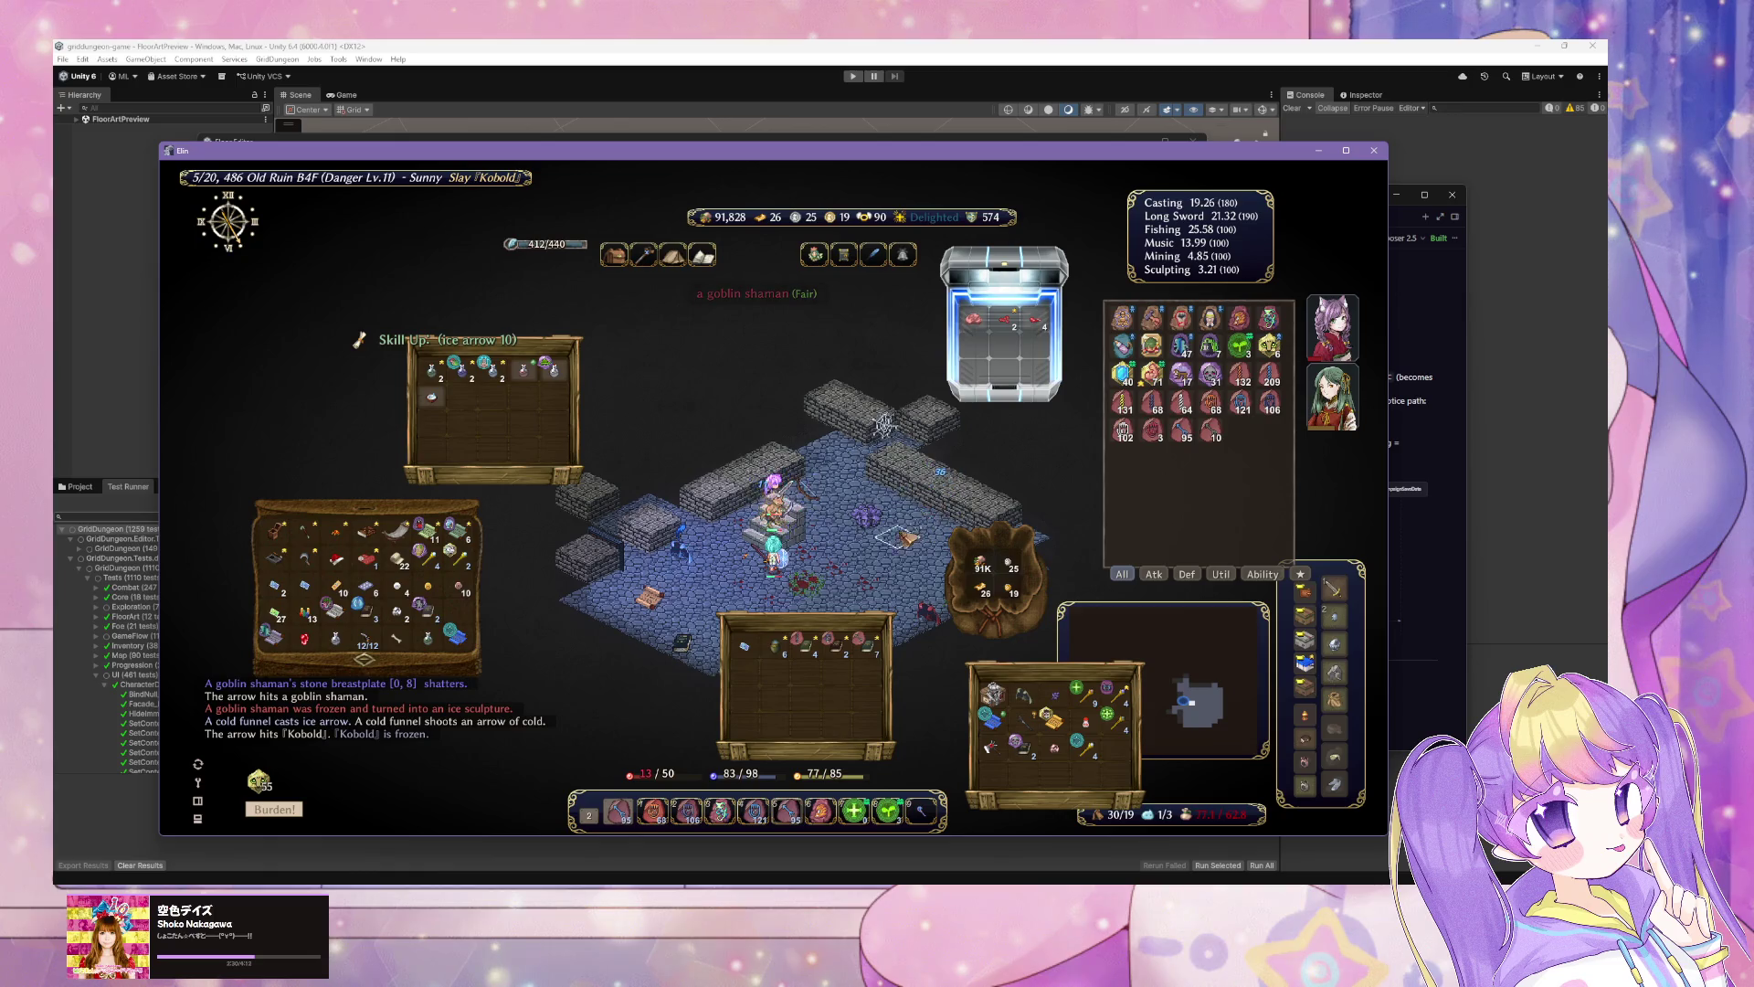
{"action": "left_click", "coordinate": [866, 581]}
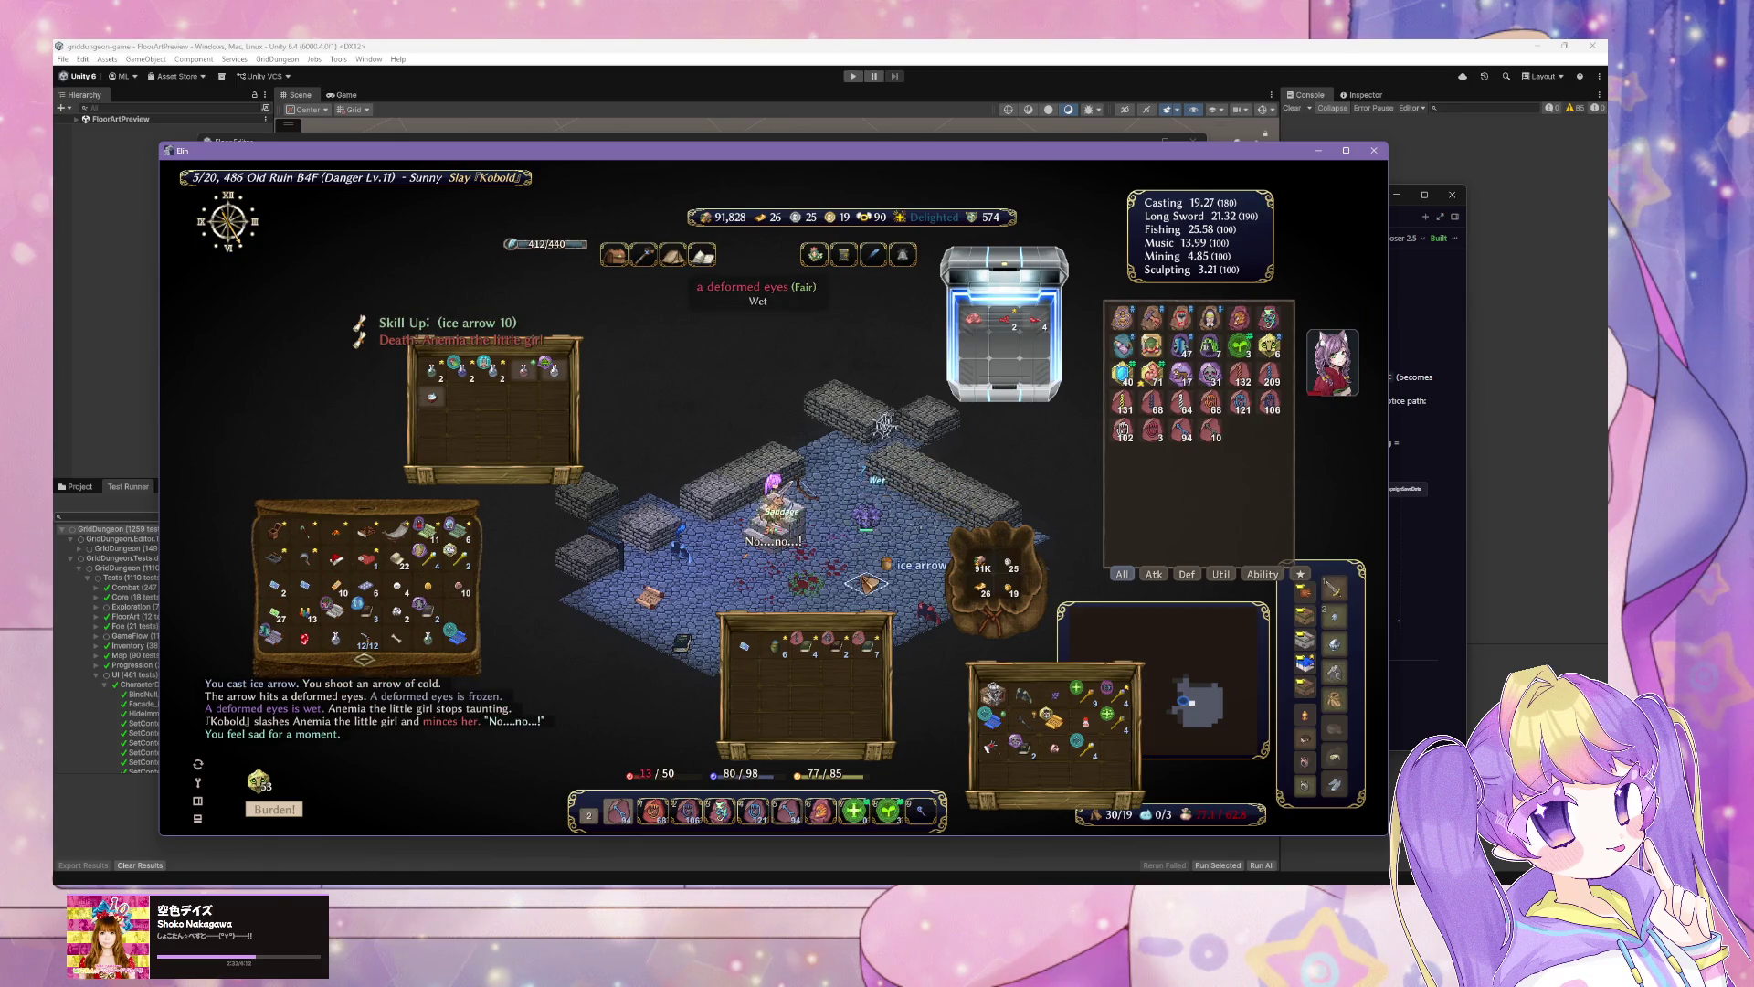
{"action": "left_click", "coordinate": [884, 535]}
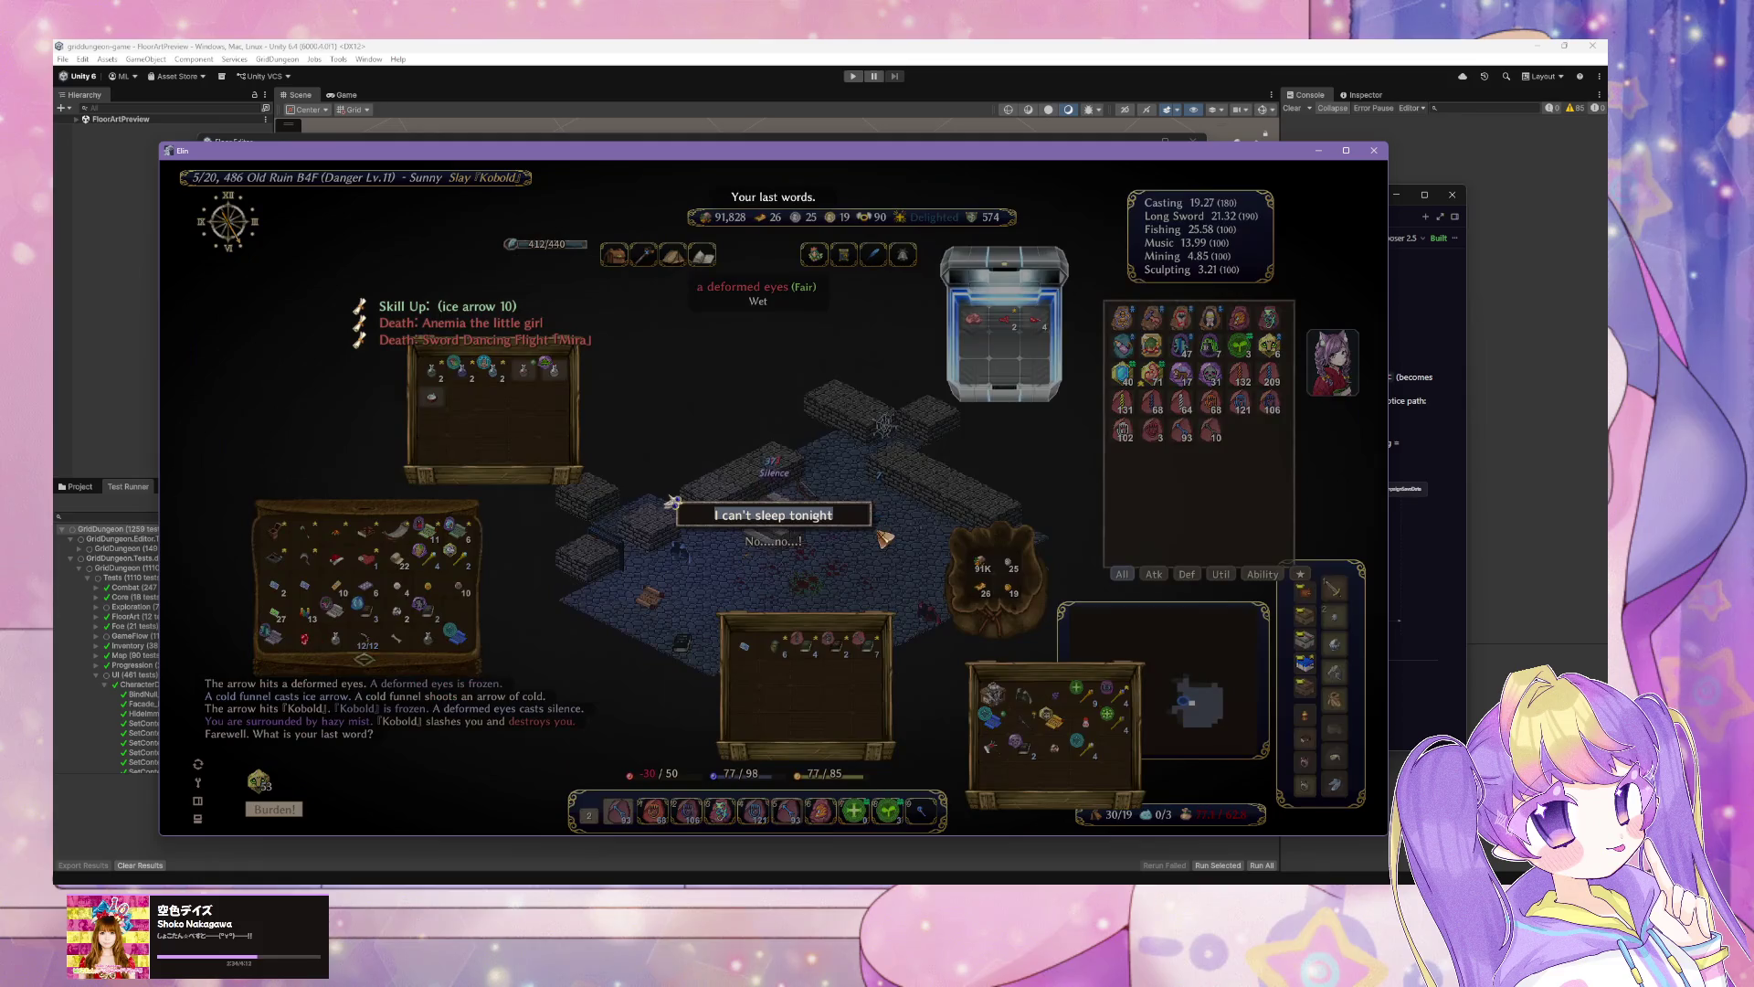
Step: After dying, submit last words, choose Buried, load the saved world and walk onto the stairway
{"action": "key", "text": "Return"}
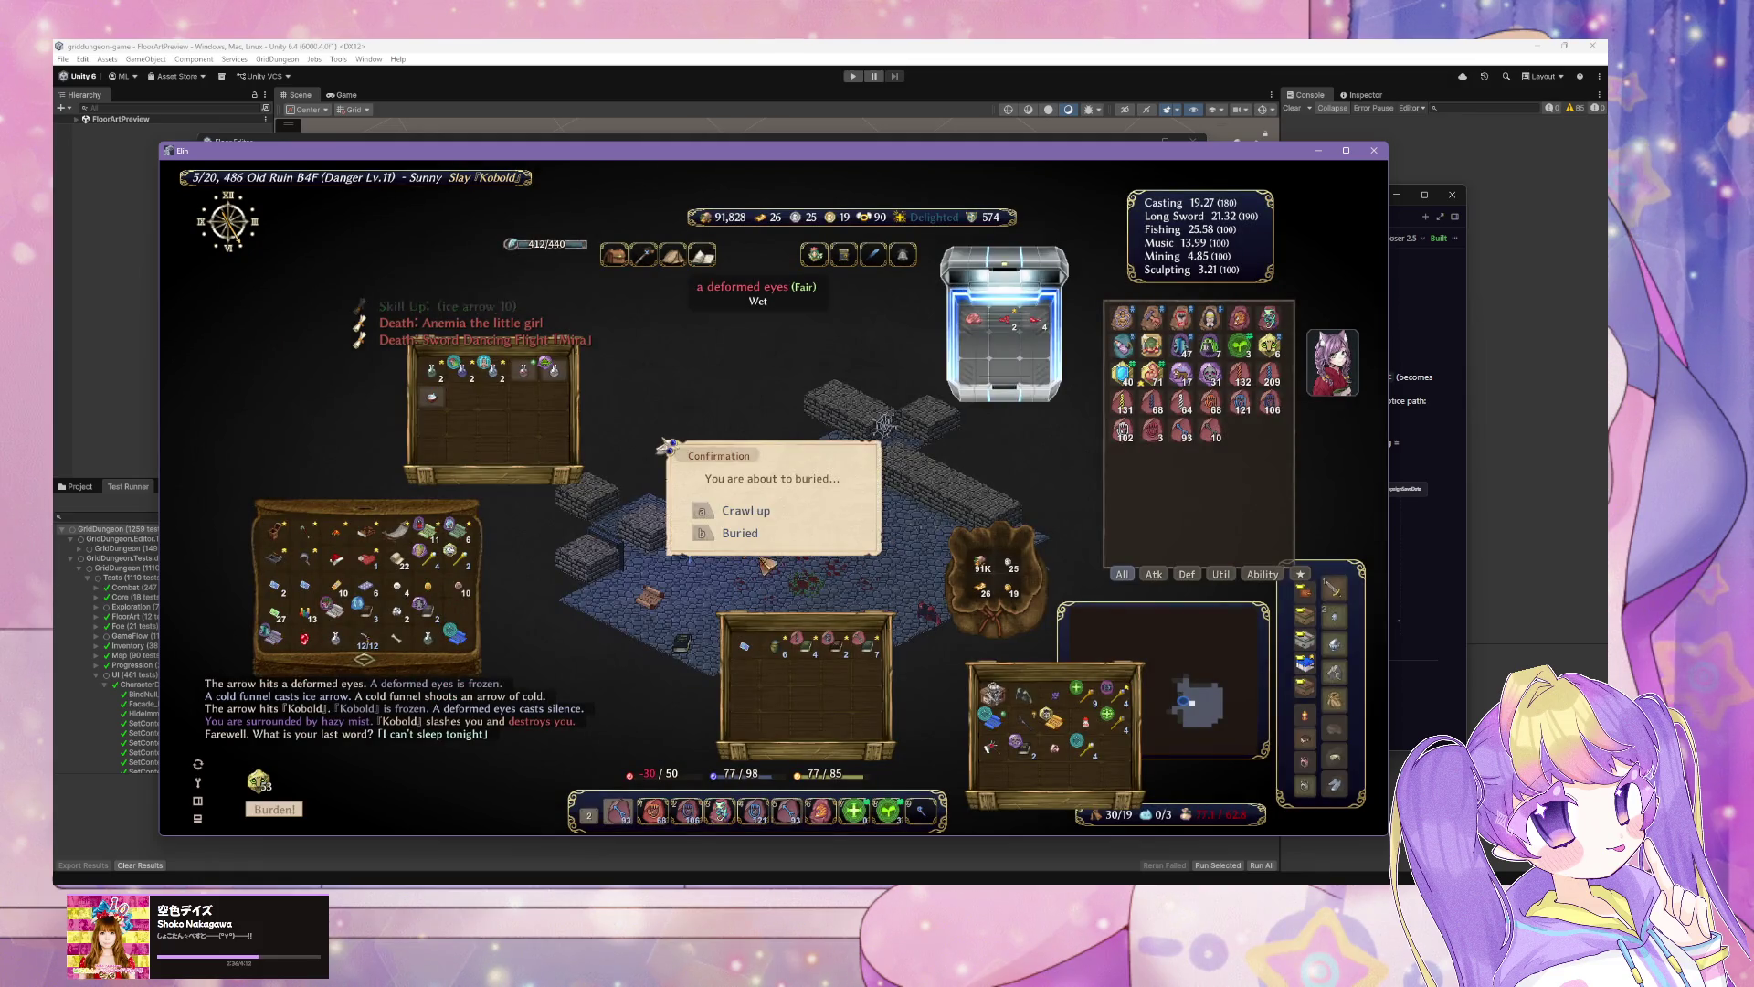
{"action": "left_click", "coordinate": [728, 536]}
{"action": "left_click", "coordinate": [930, 628]}
{"action": "left_click", "coordinate": [996, 581]}
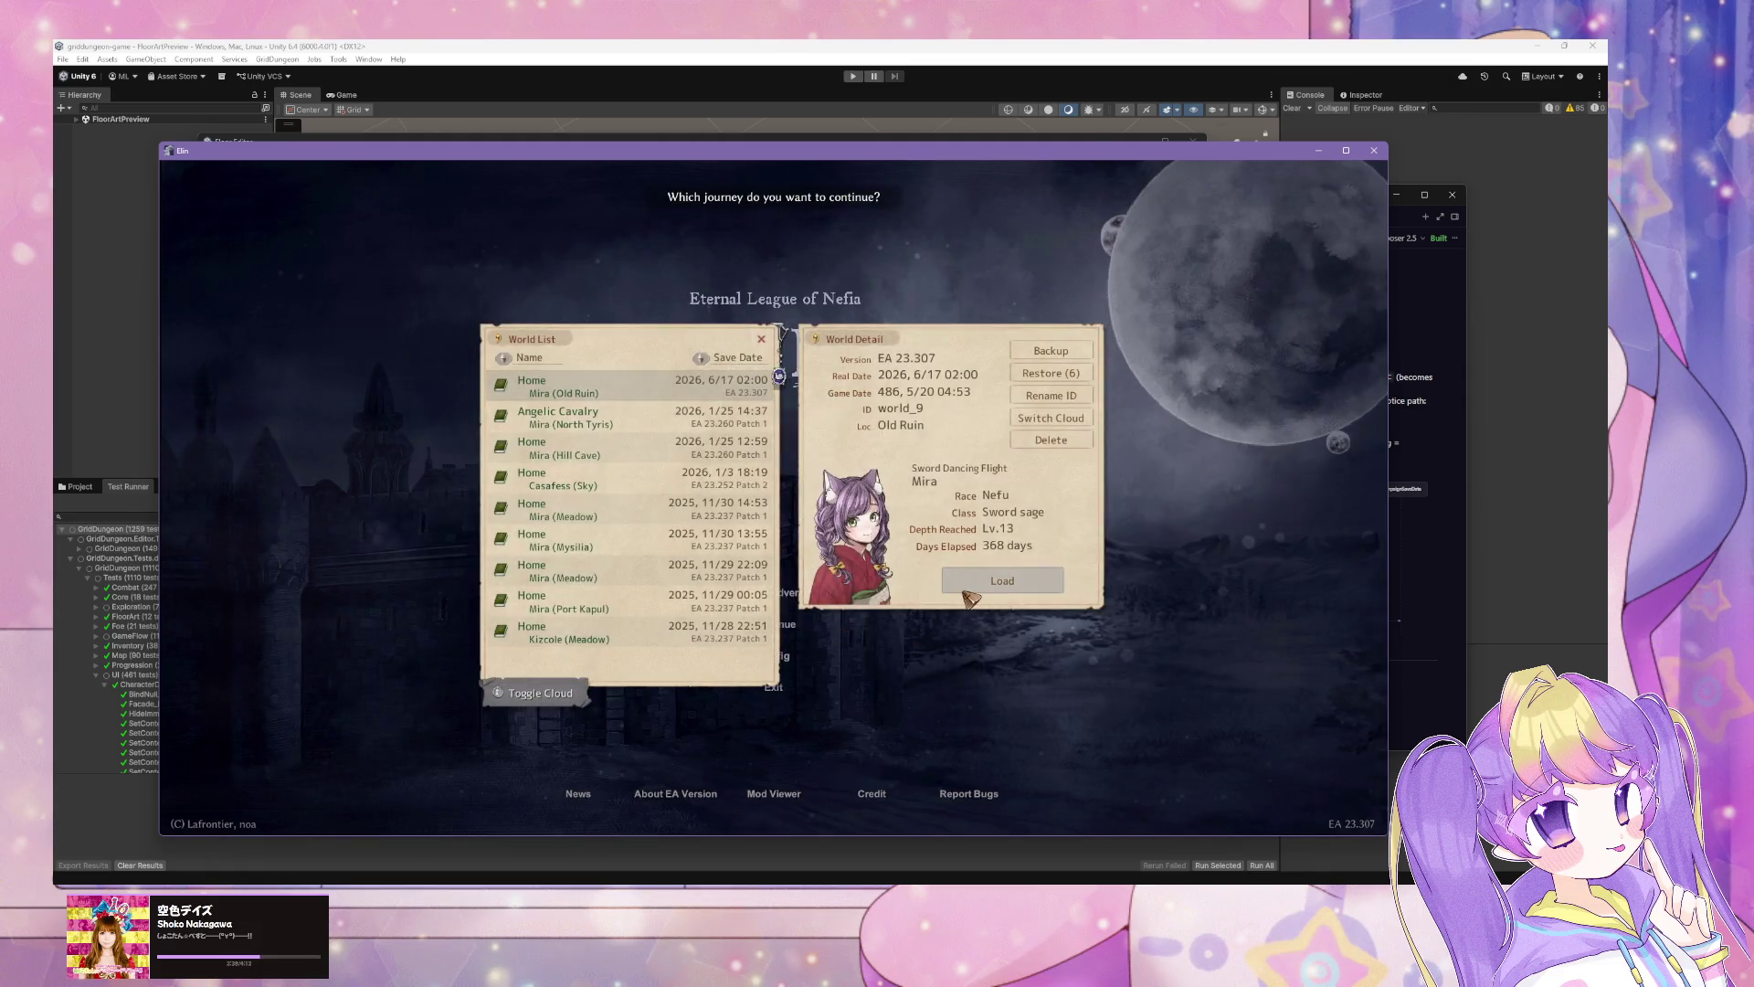
{"action": "key", "text": "Down"}
{"action": "key", "text": "Down"}
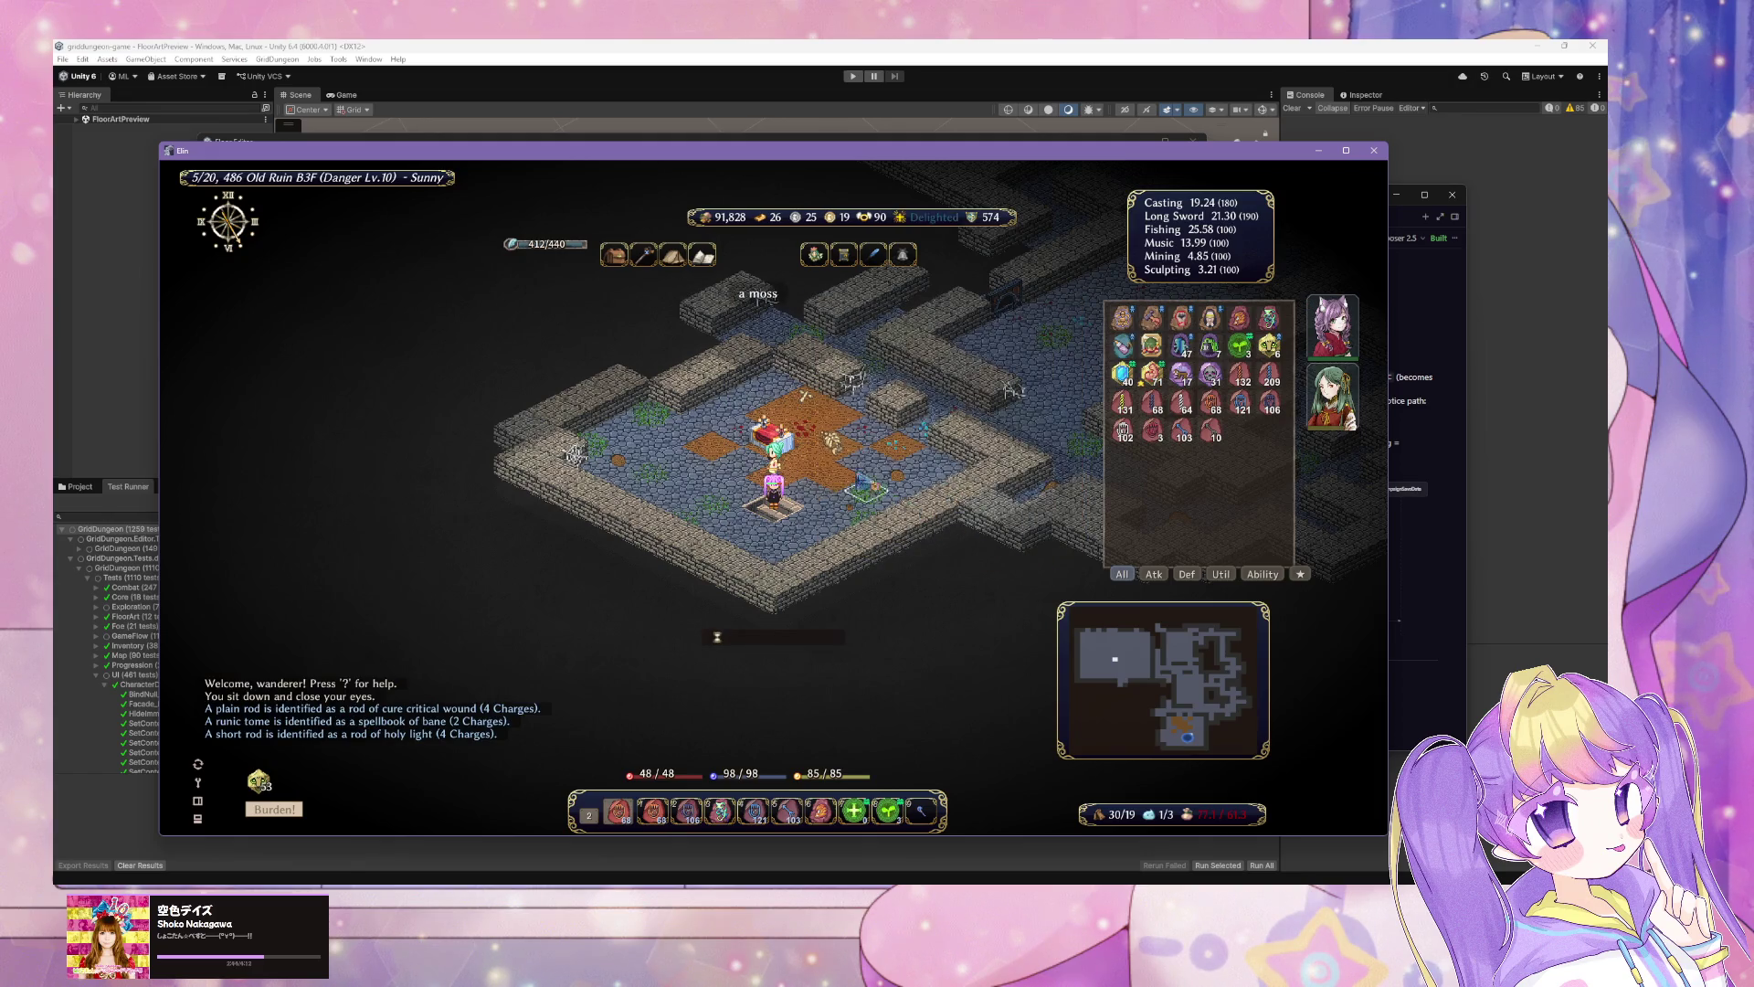
{"action": "key", "text": "alt+Tab"}
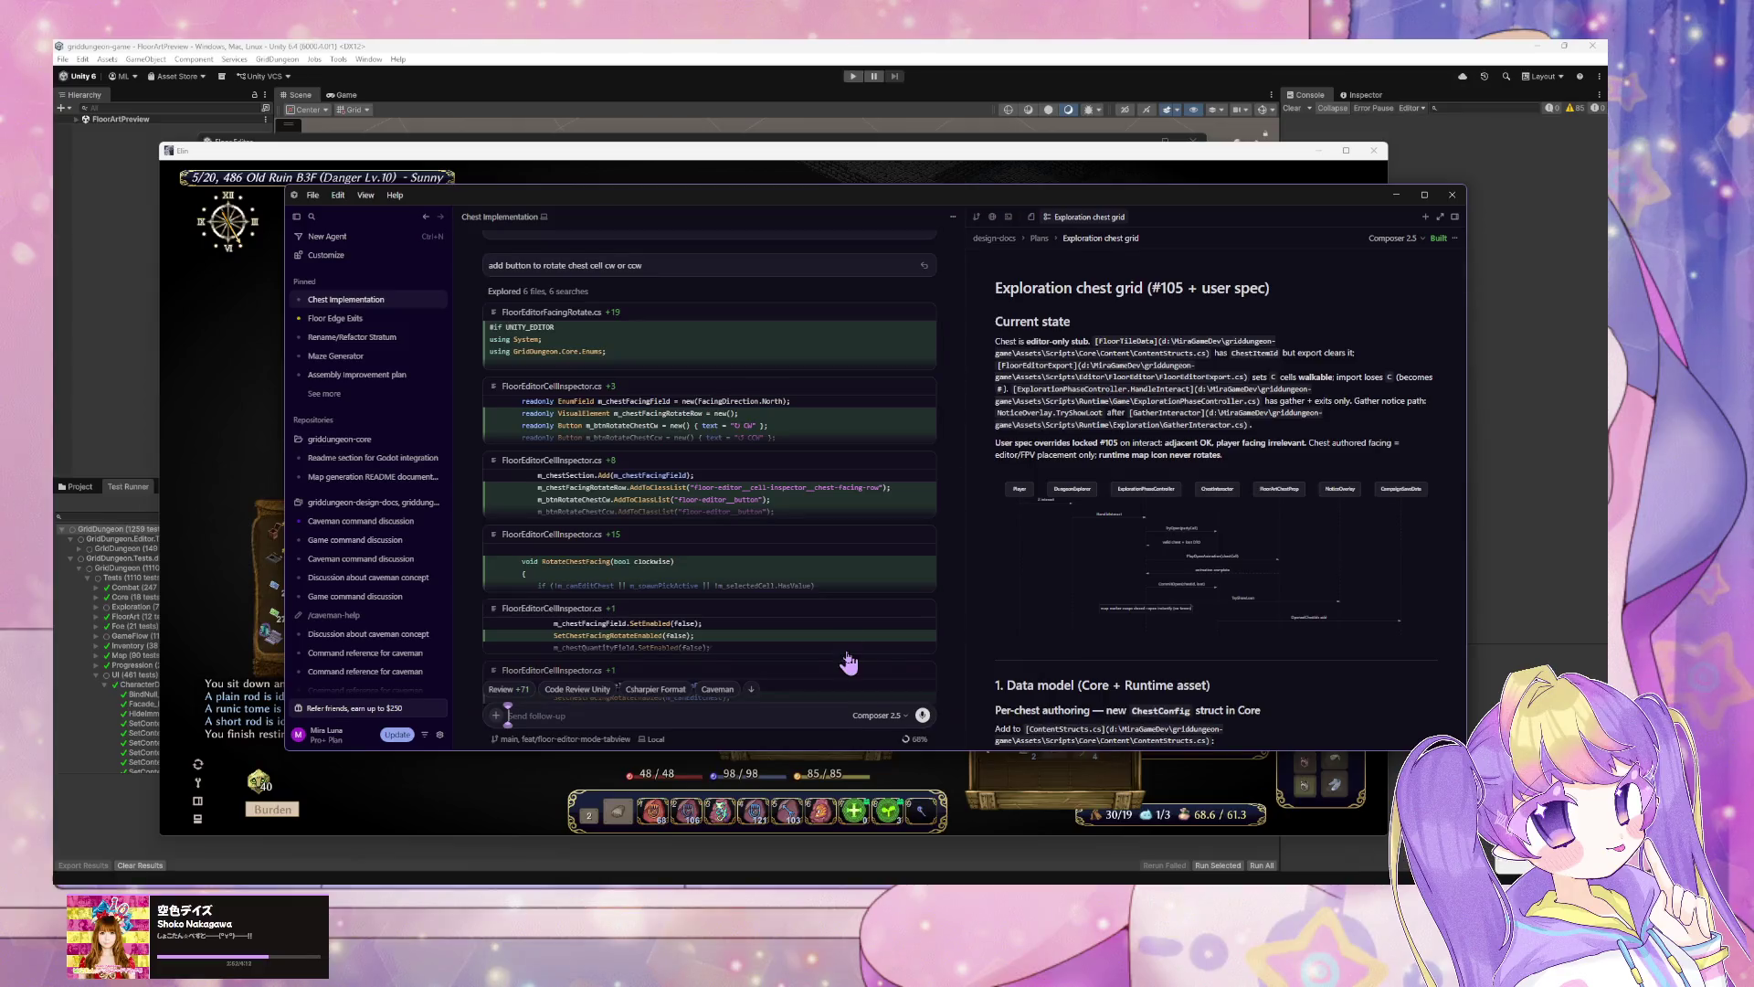
Step: Read the agent's Behavior and Files summary of the CW/CCW buttons, then switch to Unity's Floor Editor
{"action": "scroll", "coordinate": [795, 585], "scroll_direction": "down", "scroll_amount": 5}
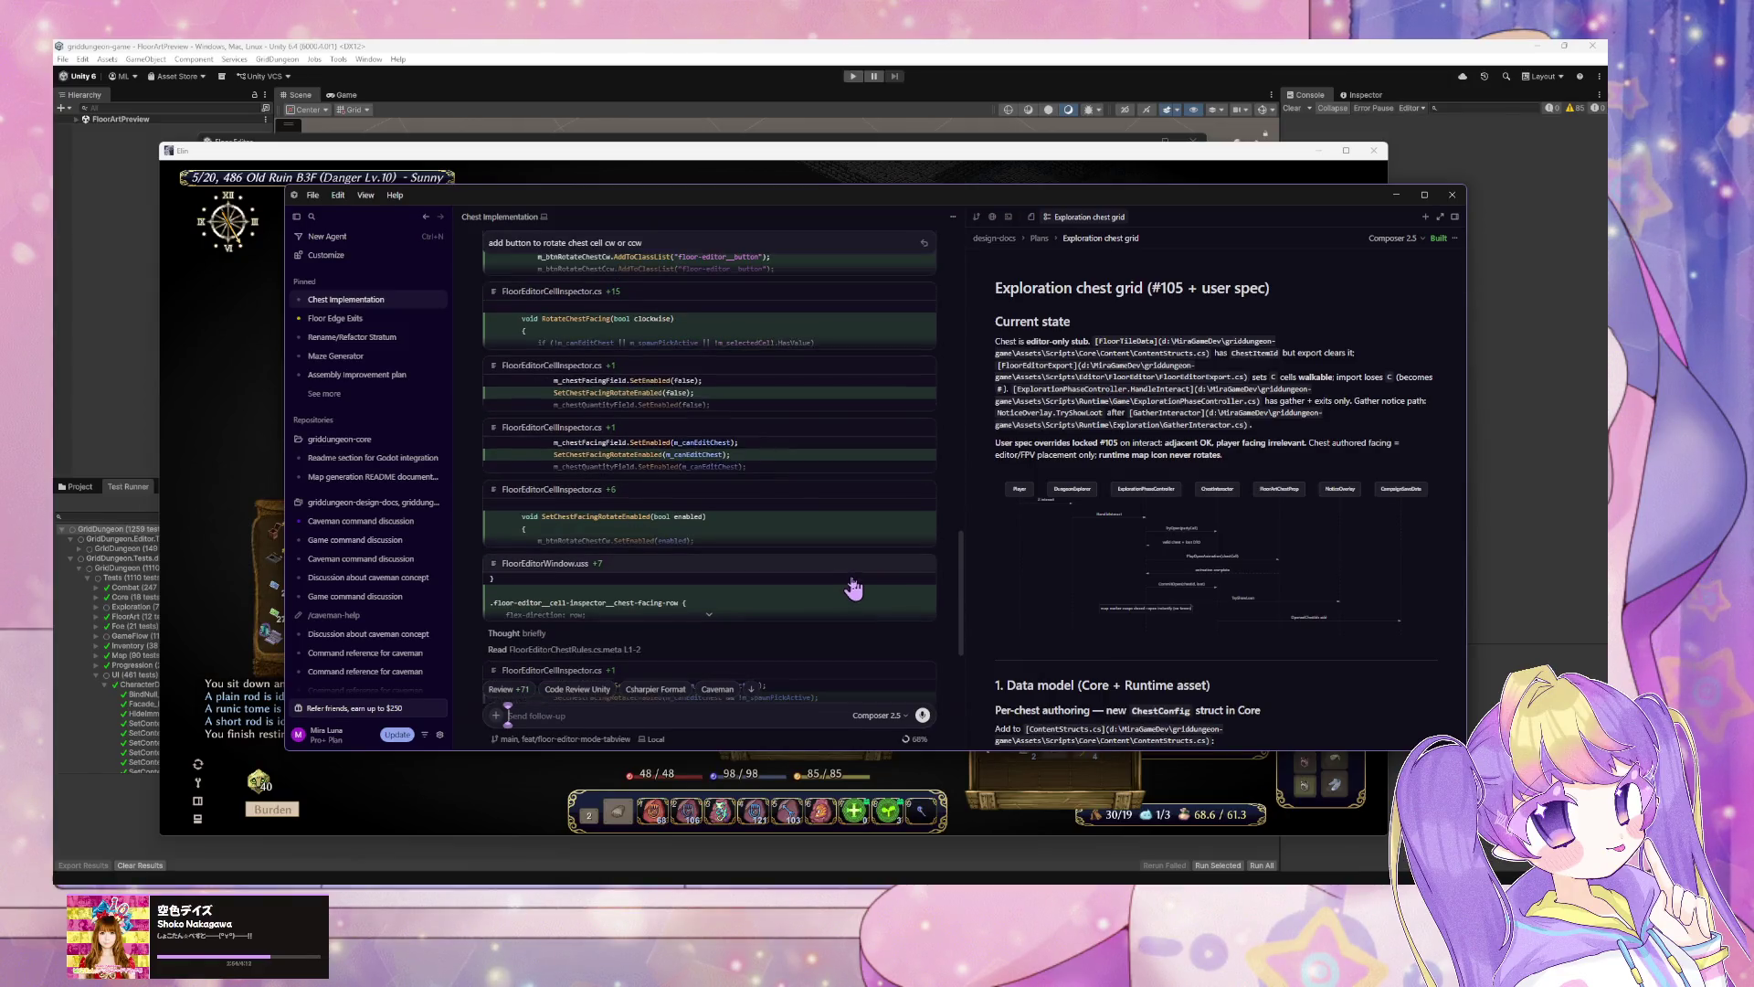
{"action": "scroll", "coordinate": [854, 600], "scroll_direction": "down", "scroll_amount": 3}
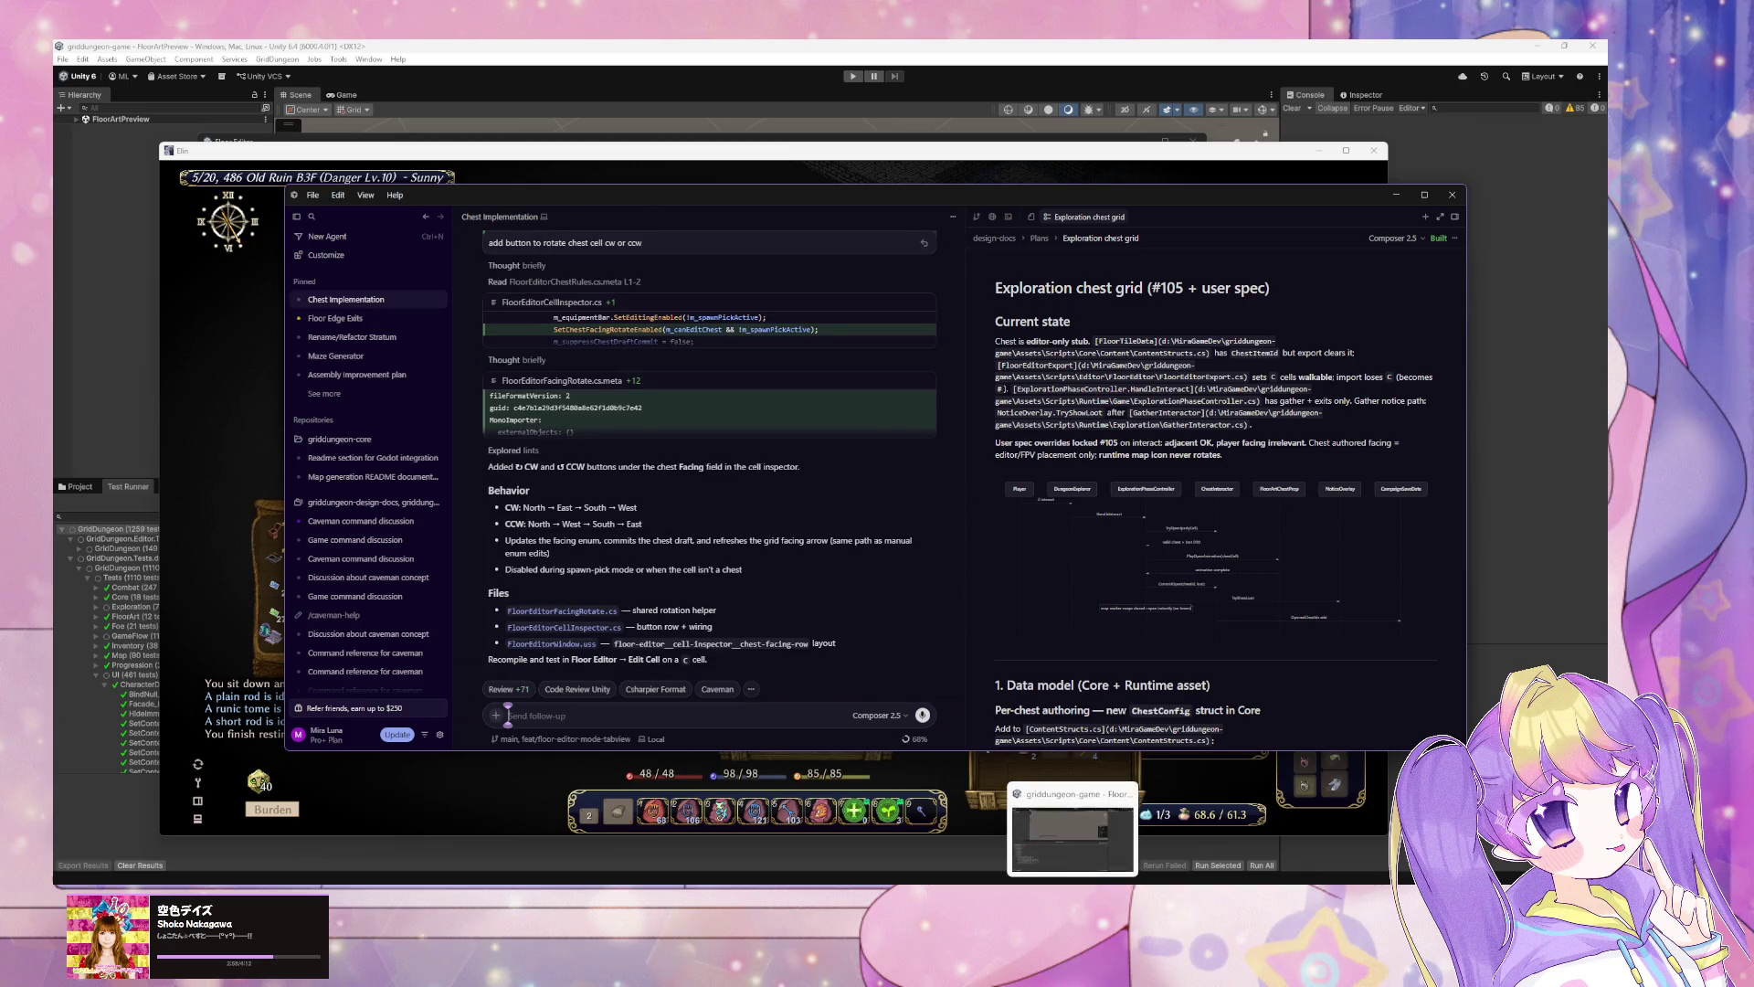
{"action": "left_click", "coordinate": [1072, 827]}
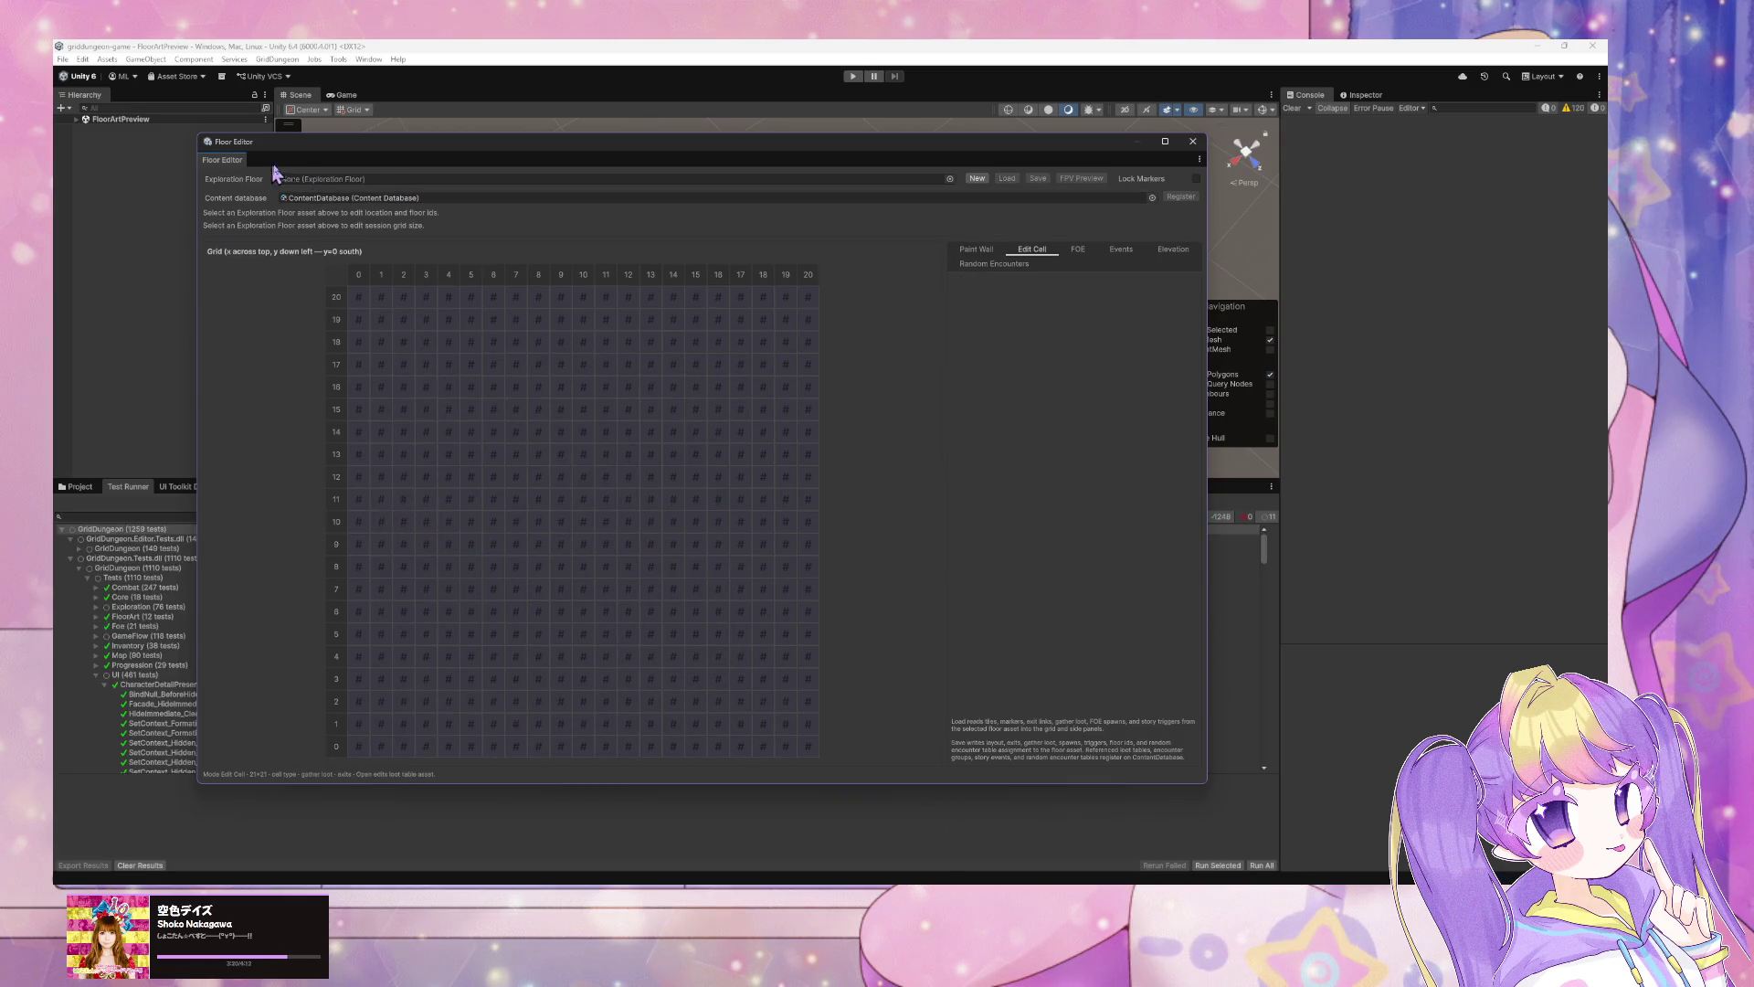
Step: Load floor s1_B1F, select the chest at (2,11), and rotate its facing clockwise then counter-clockwise
{"action": "left_click", "coordinate": [951, 180]}
{"action": "double_click", "coordinate": [1021, 230]}
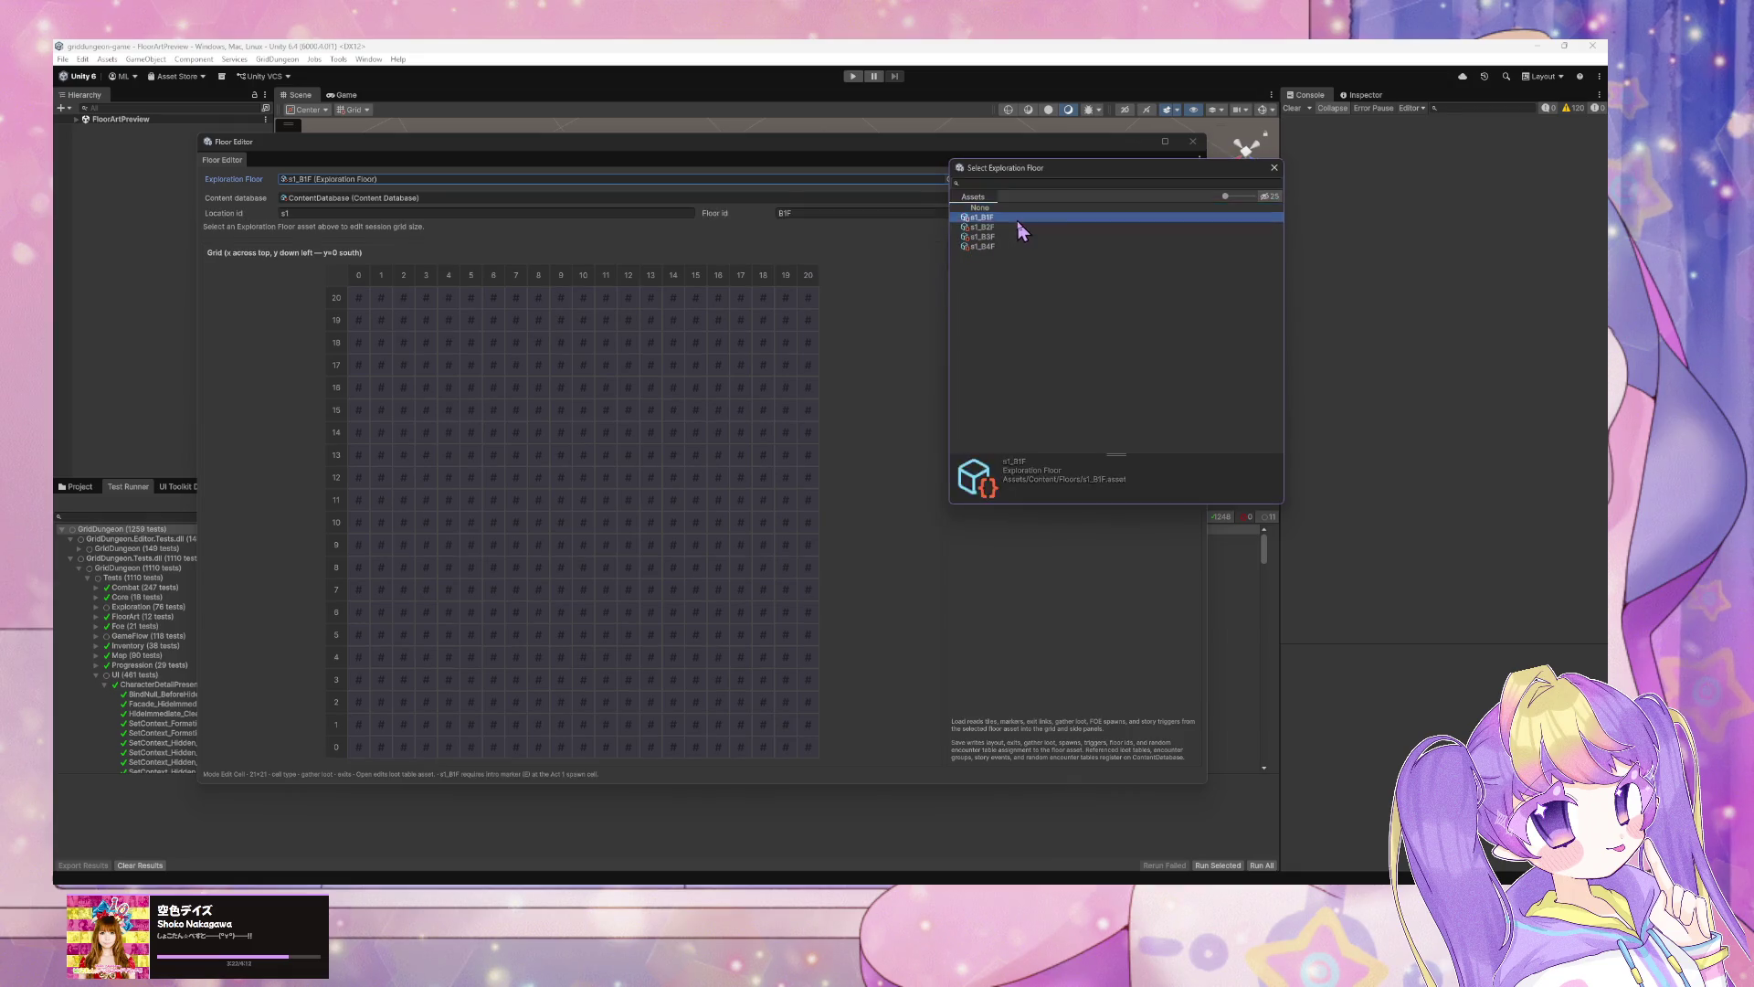
{"action": "left_click", "coordinate": [1006, 178]}
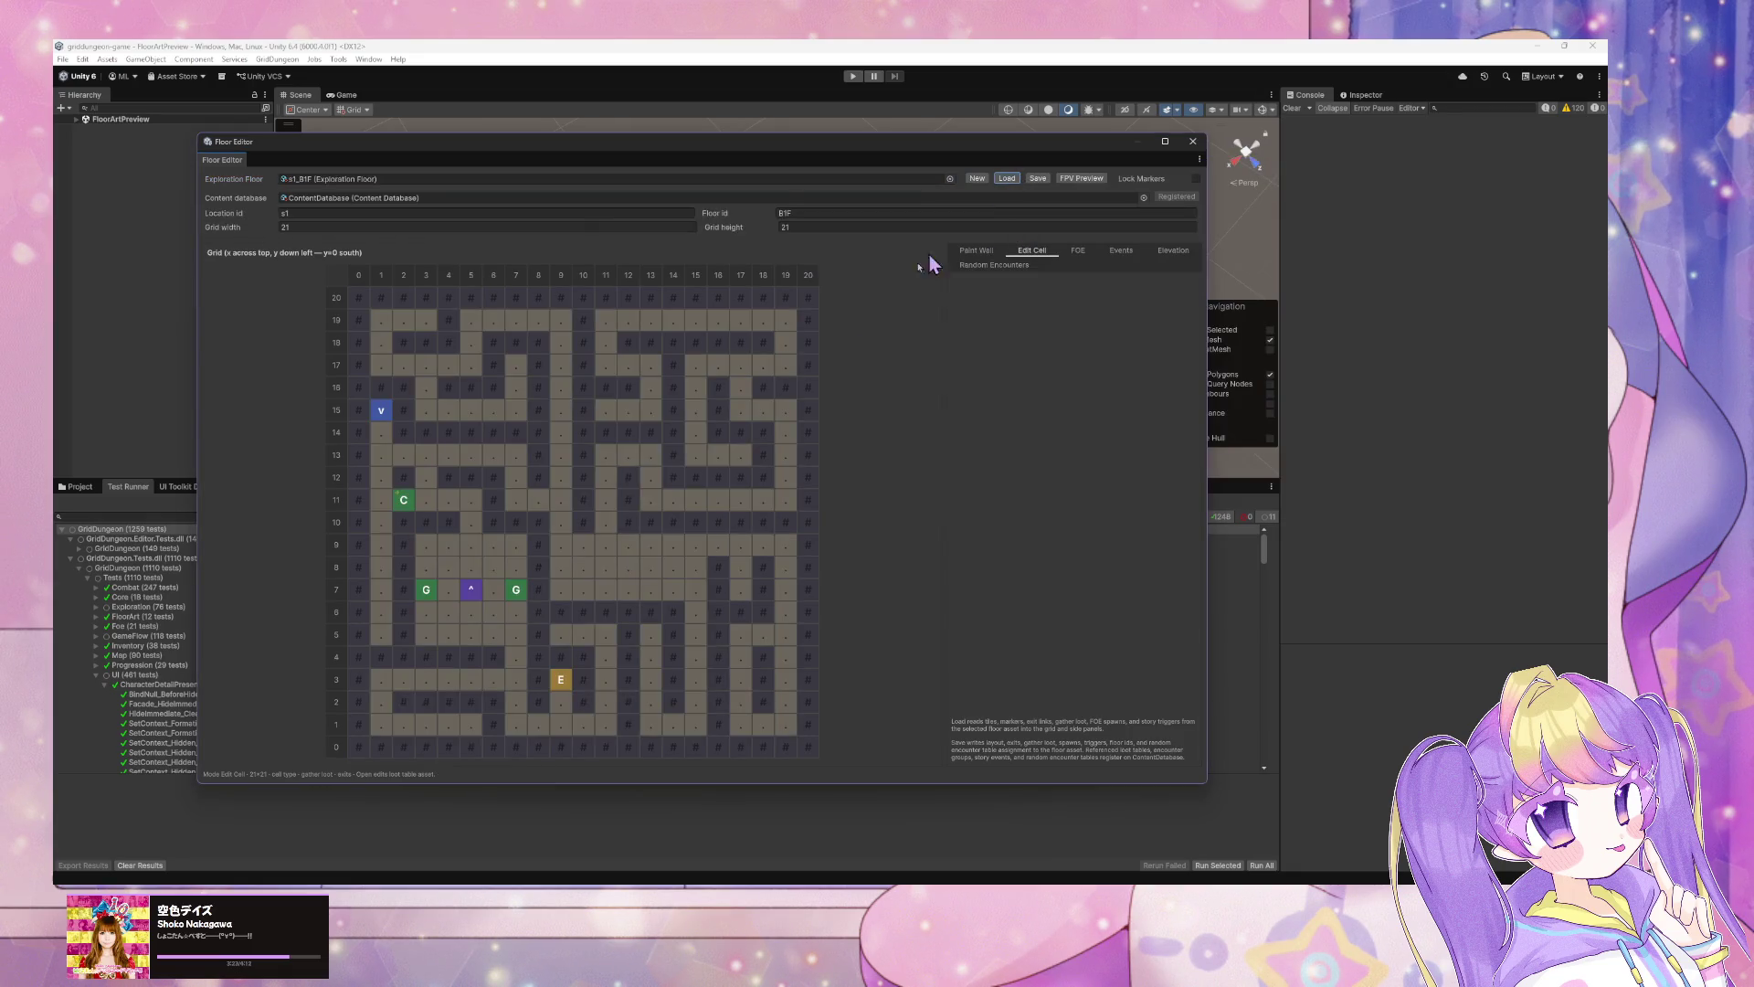
{"action": "left_click", "coordinate": [403, 503]}
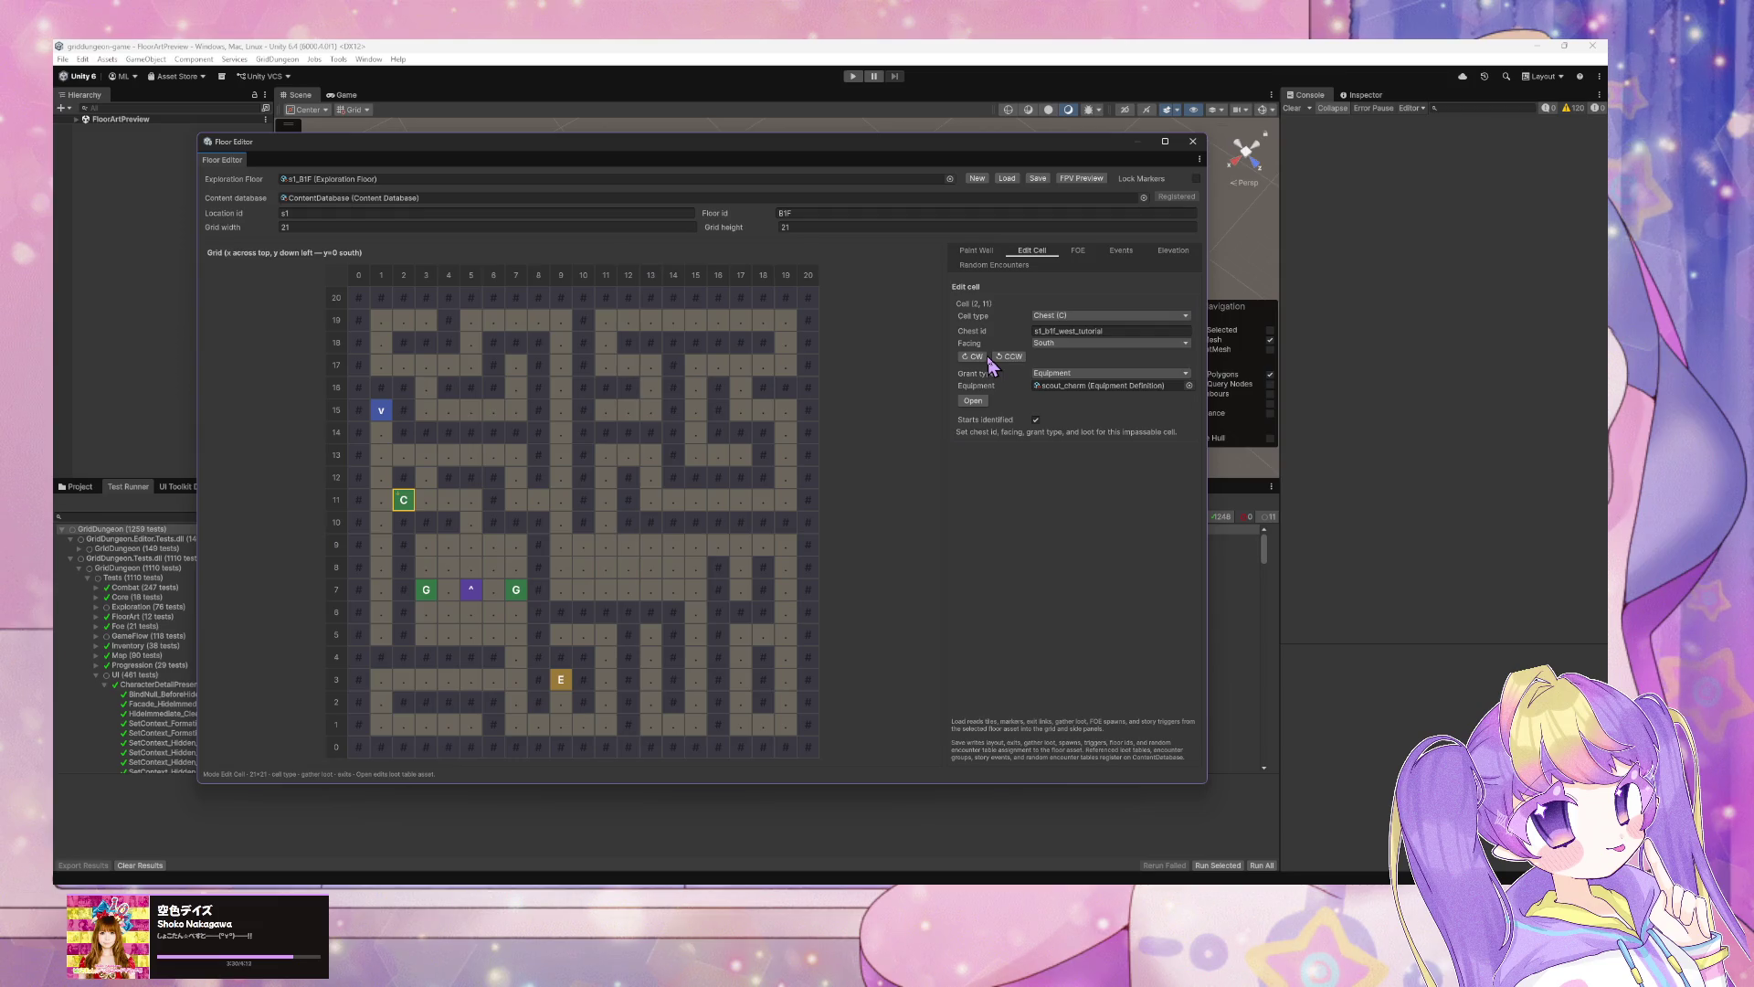
{"action": "left_click", "coordinate": [1019, 358]}
{"action": "left_click", "coordinate": [1019, 358]}
{"action": "left_click", "coordinate": [1022, 362]}
{"action": "key", "text": "alt+Tab"}
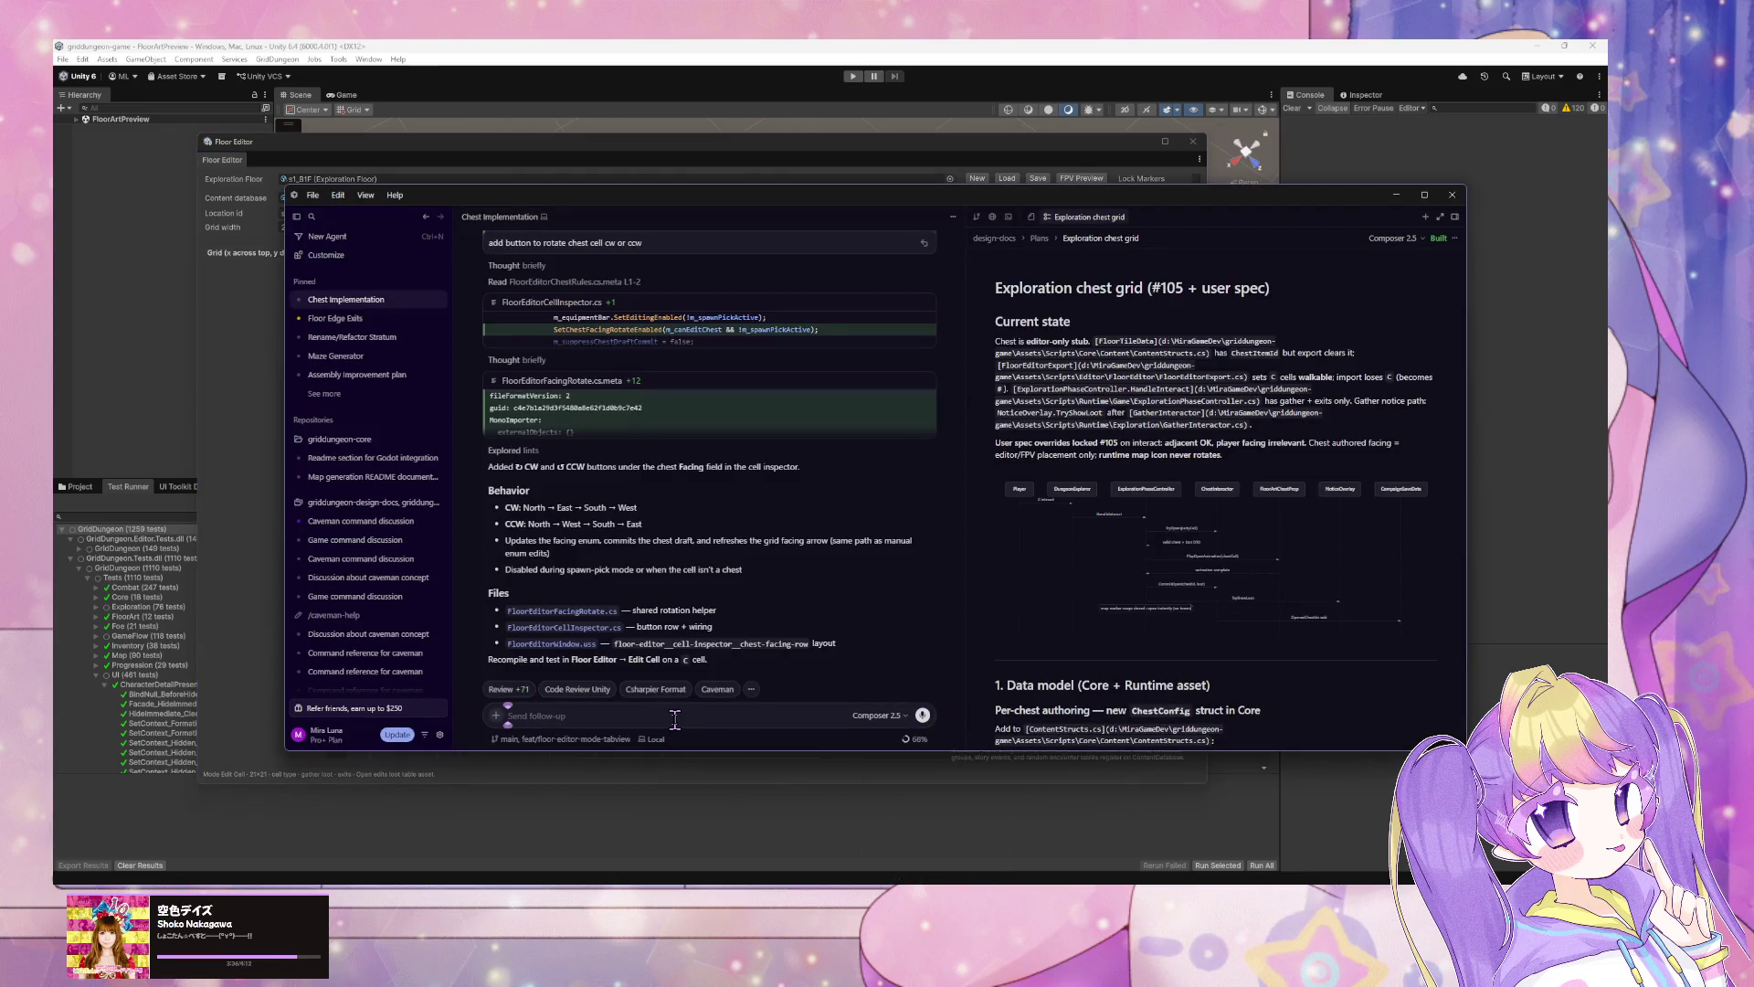
Step: Send the agent 'change arrow icon on chest marker to 50% width/height' and begin another follow-up
{"action": "type", "text": "change a"}
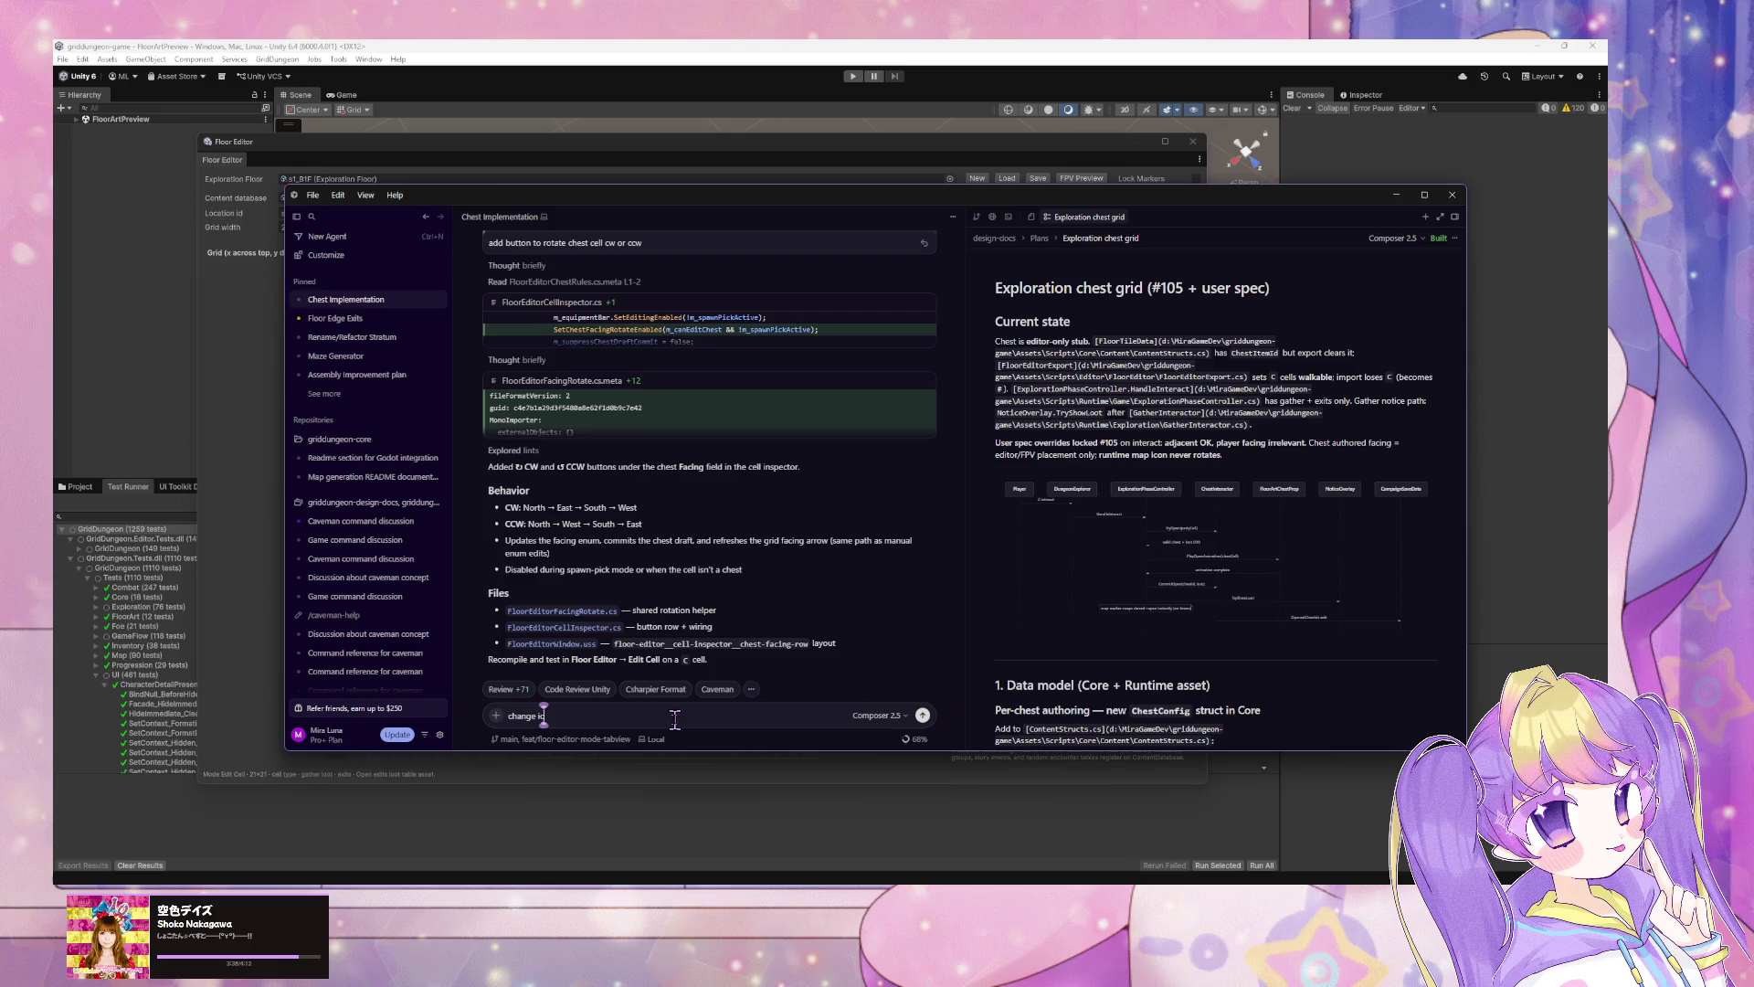
{"action": "type", "text": "rrow icon on"}
{"action": "type", "text": " chest"}
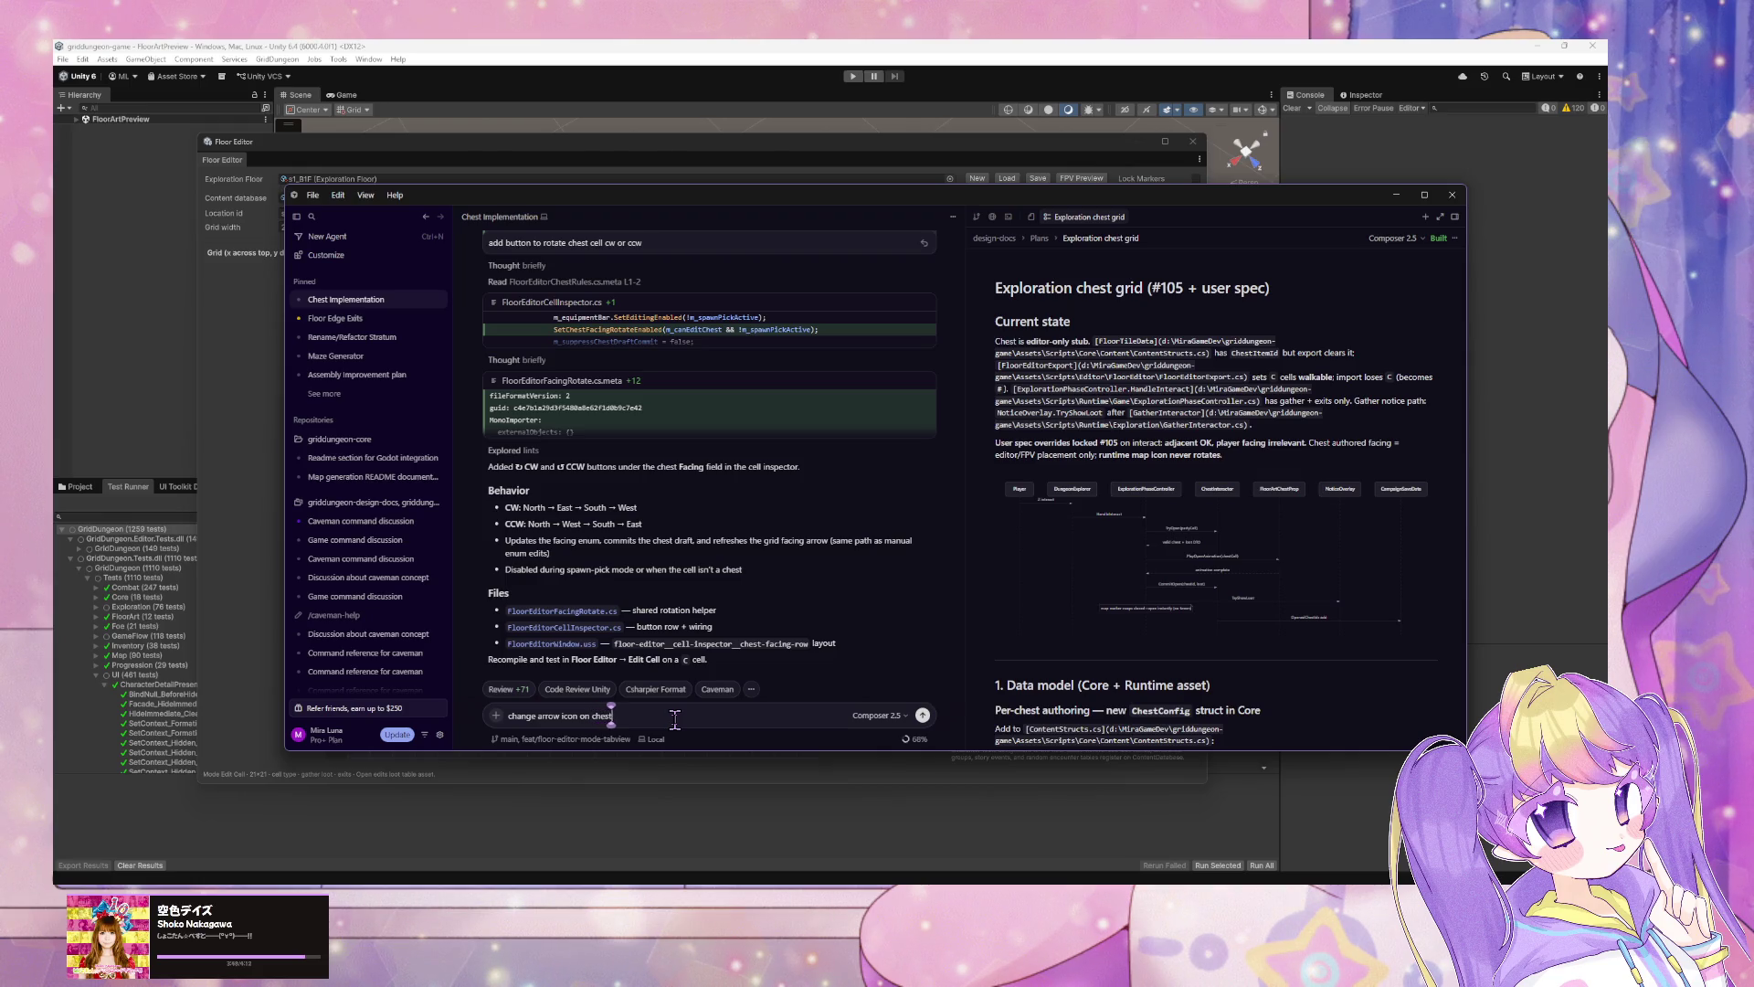
{"action": "type", "text": " marker to"}
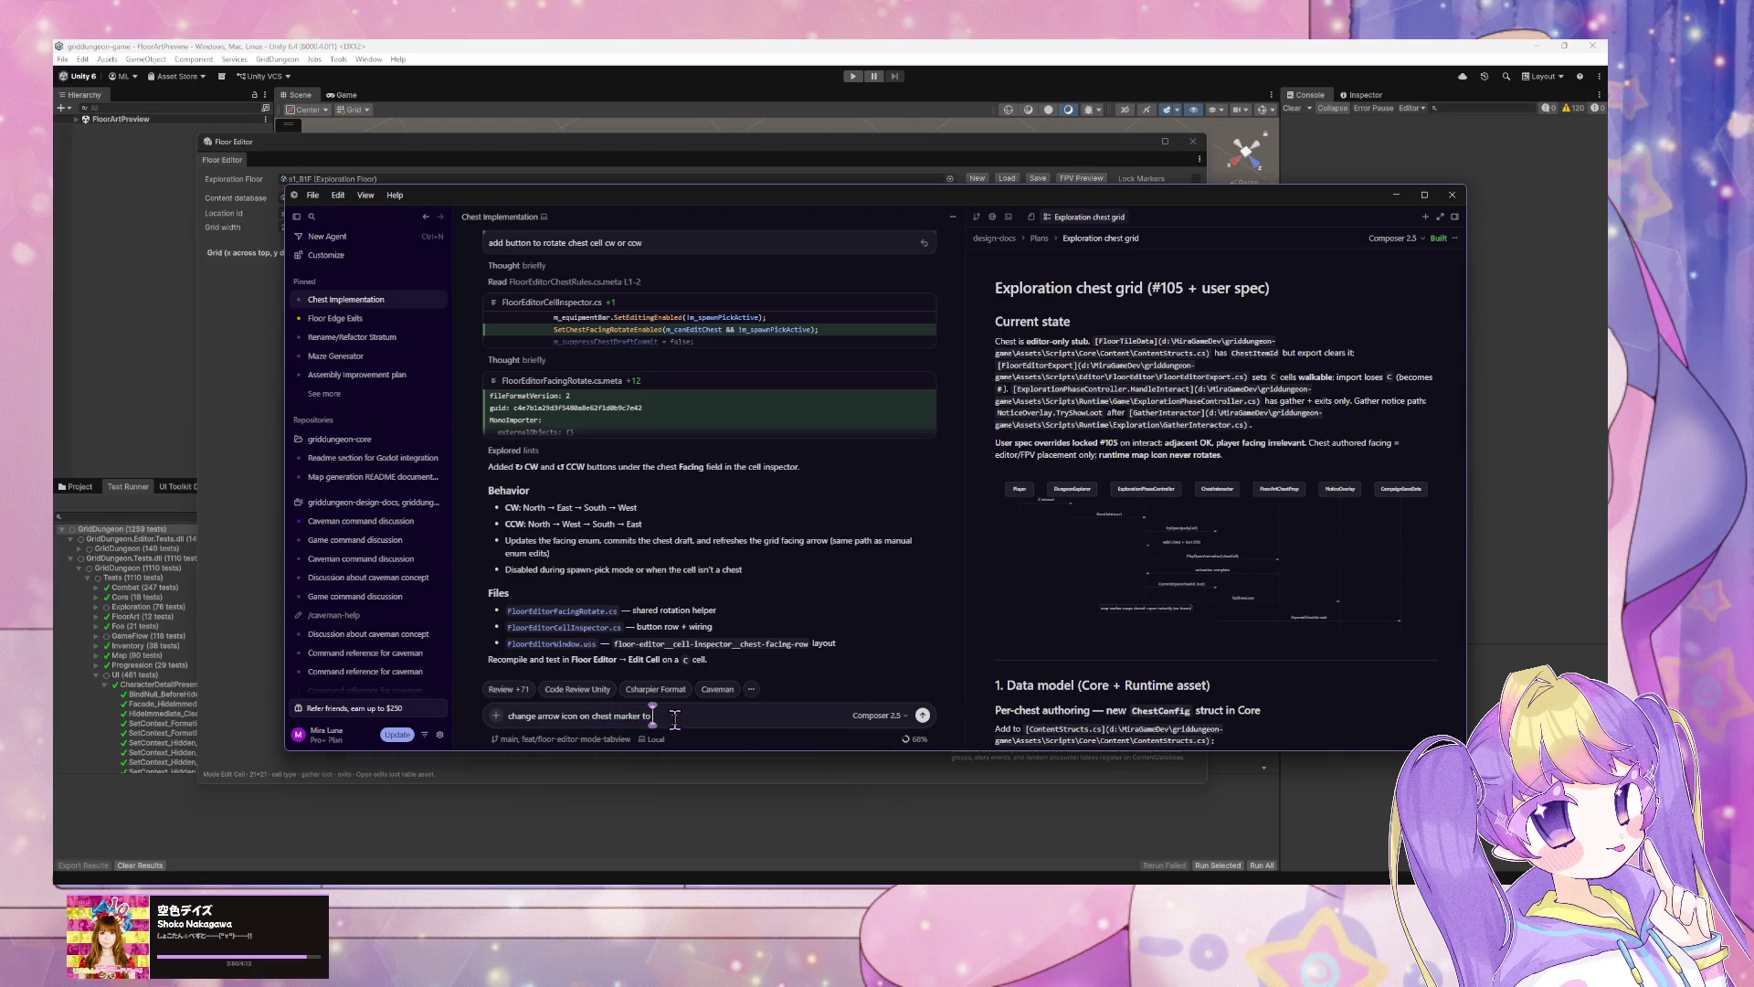
{"action": "type", "text": " 50"}
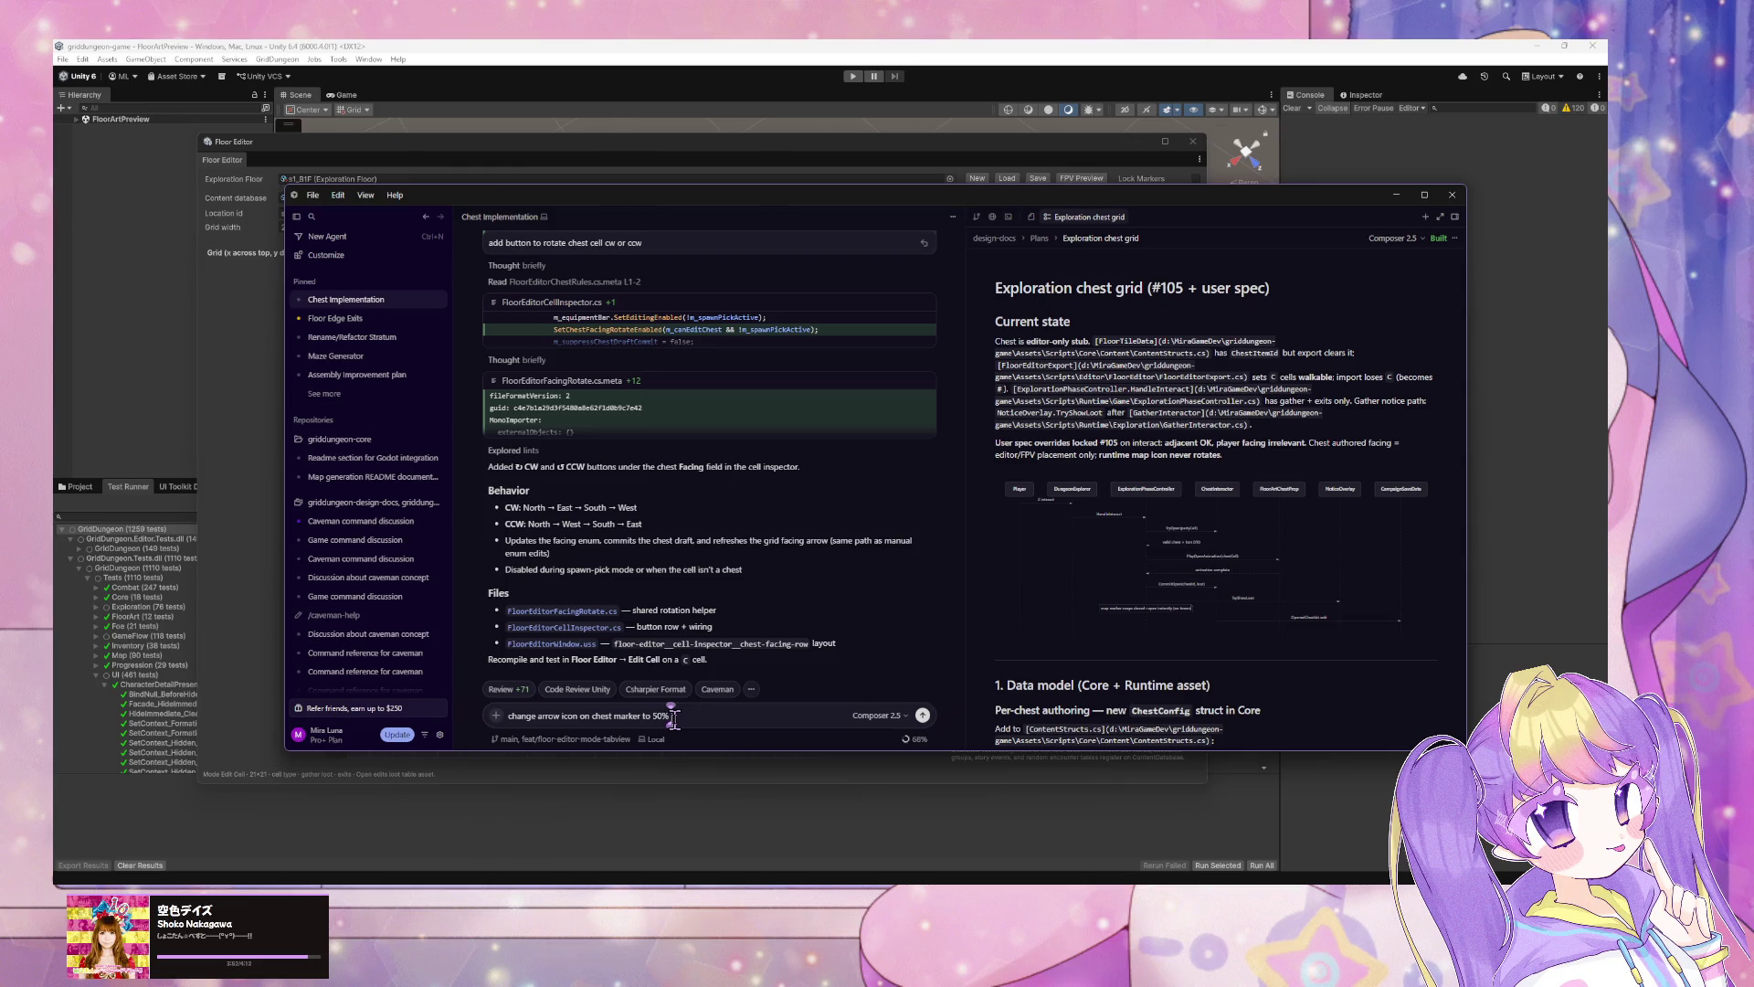
{"action": "type", "text": "height"}
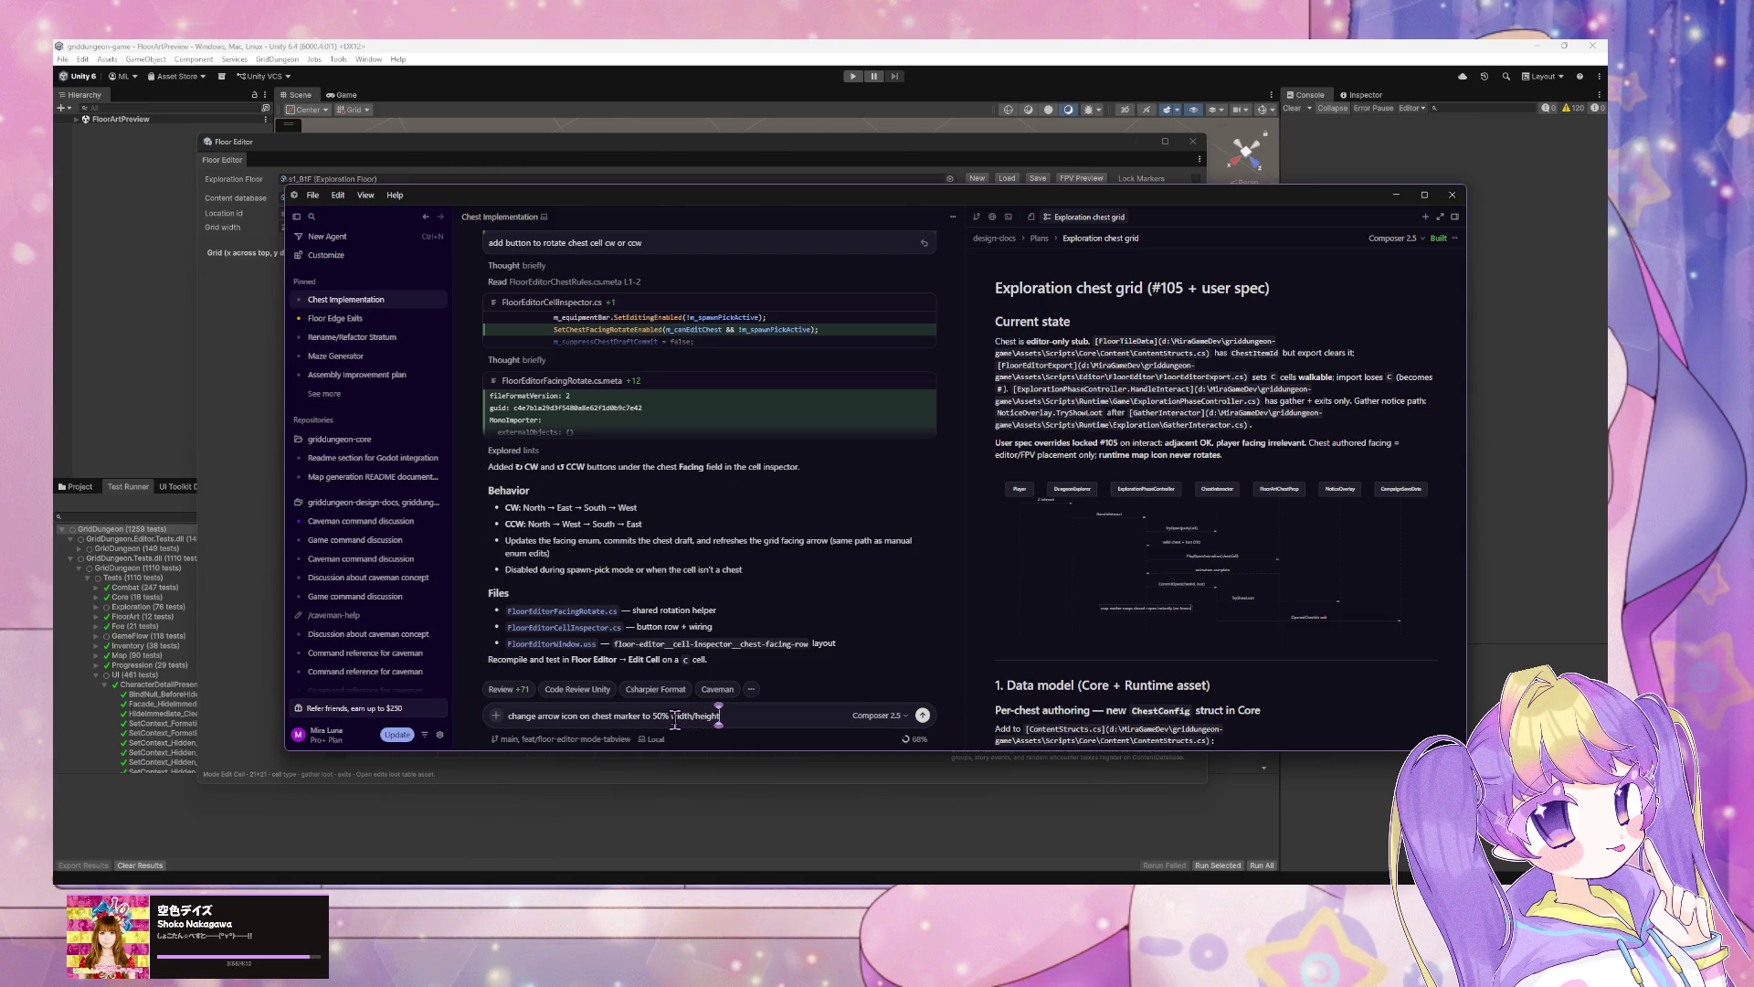
{"action": "key", "text": "Return"}
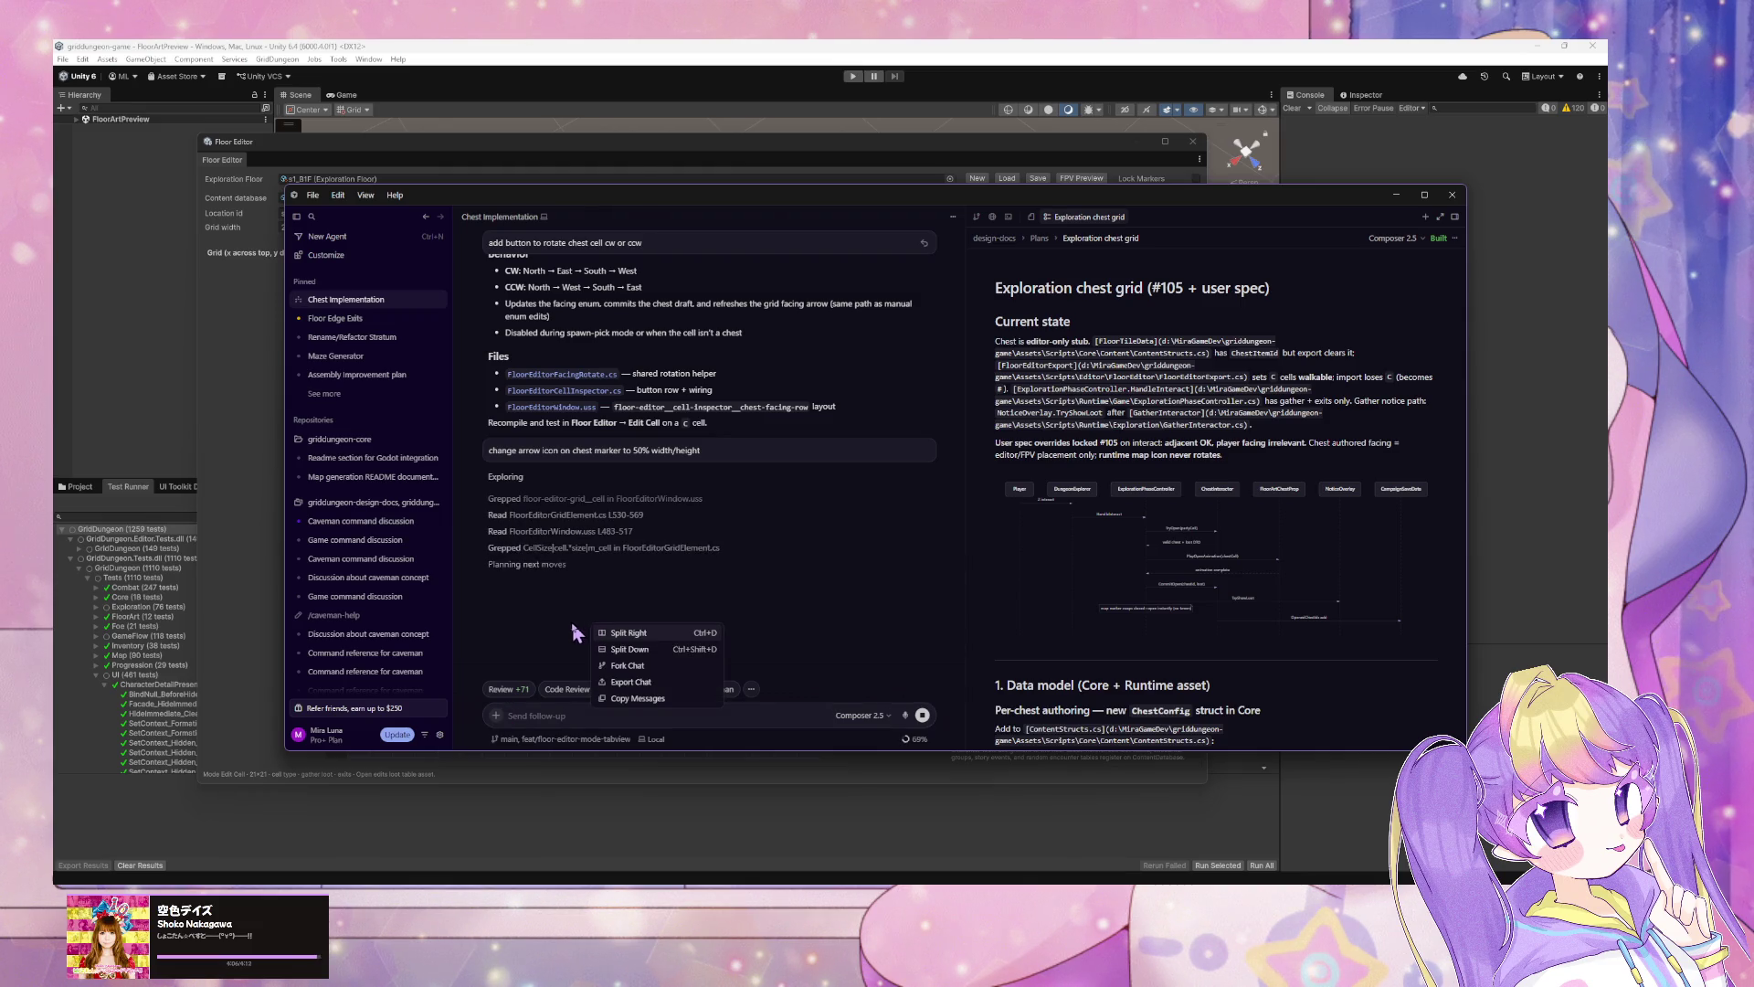
{"action": "left_click", "coordinate": [560, 721]}
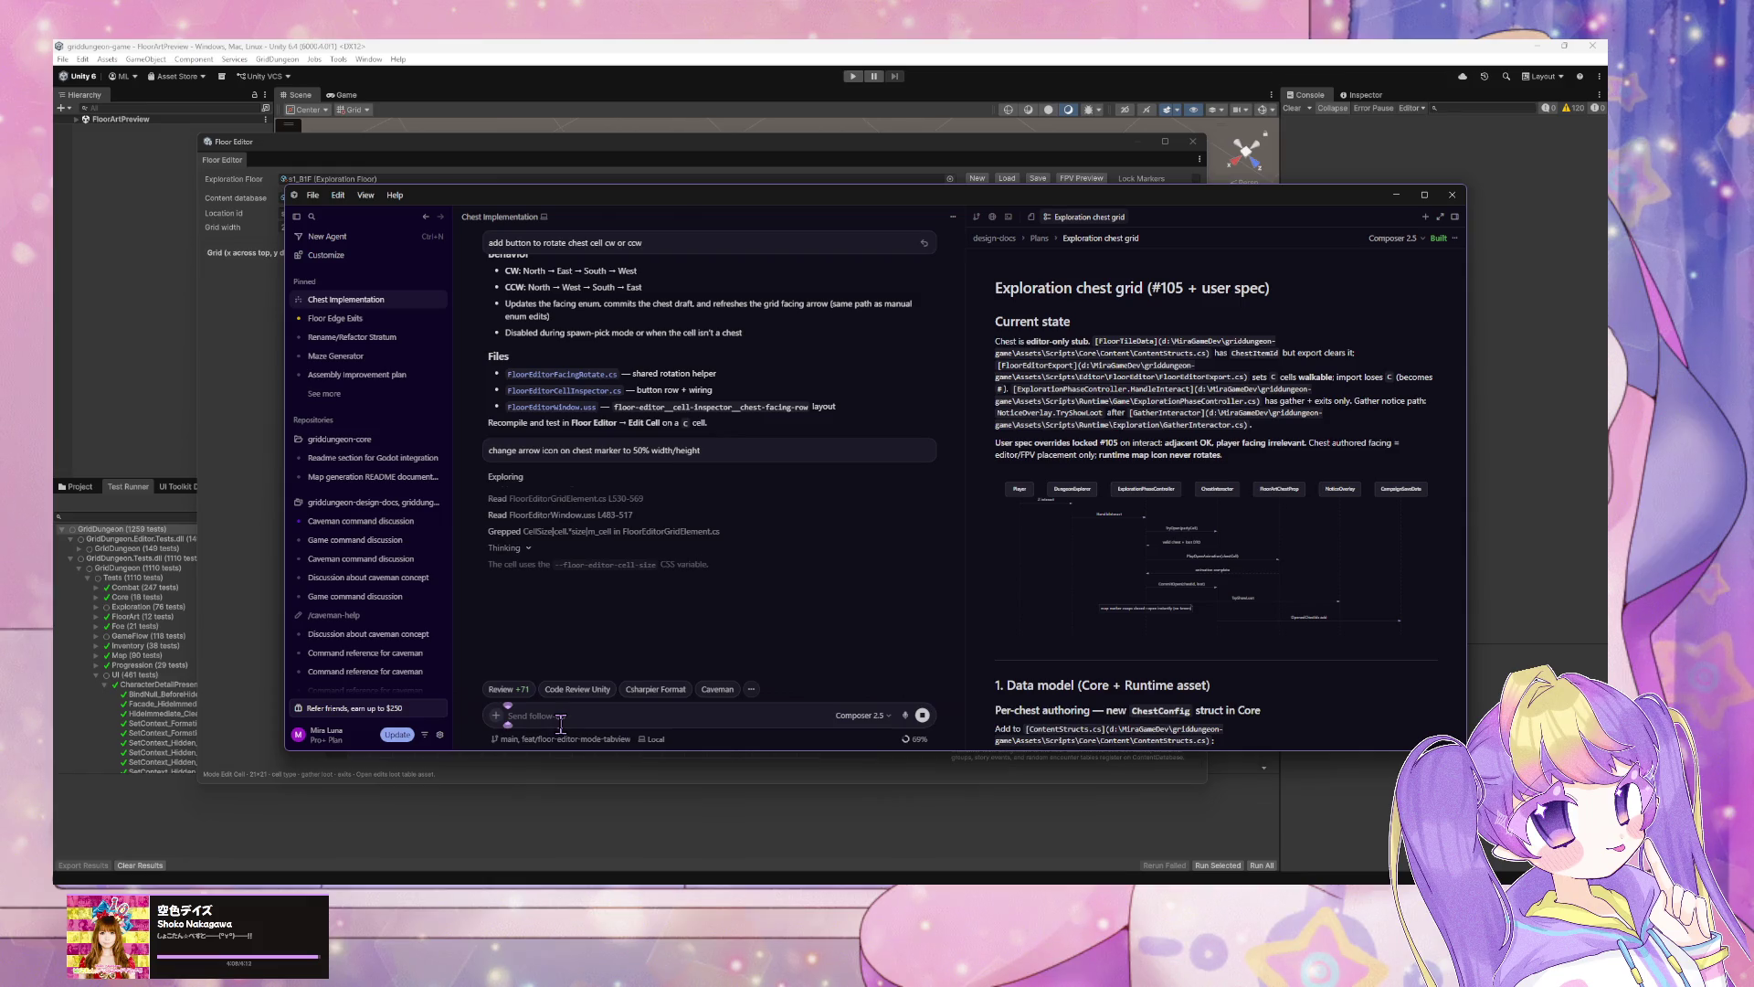
{"action": "type", "text": "d"}
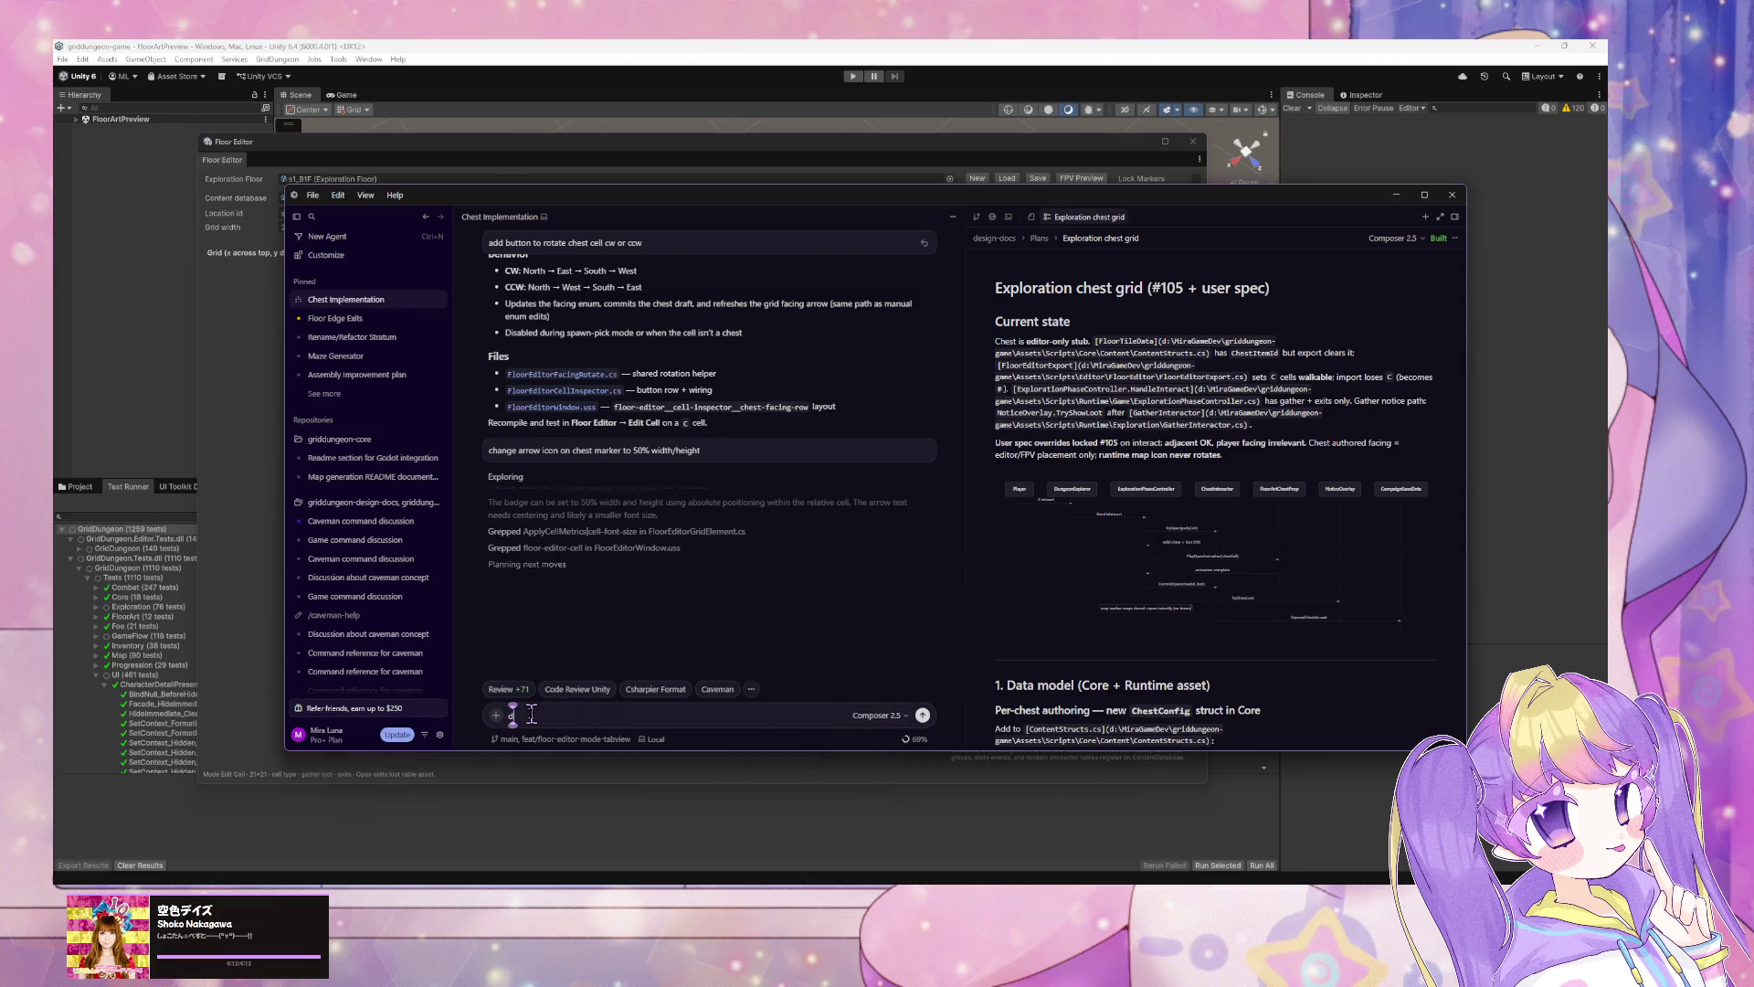
Step: Send the 'bigger font size' follow-up and scroll through the agent's plan
{"action": "key", "text": "BackSpace"}
{"action": "type", "text": "bigge"}
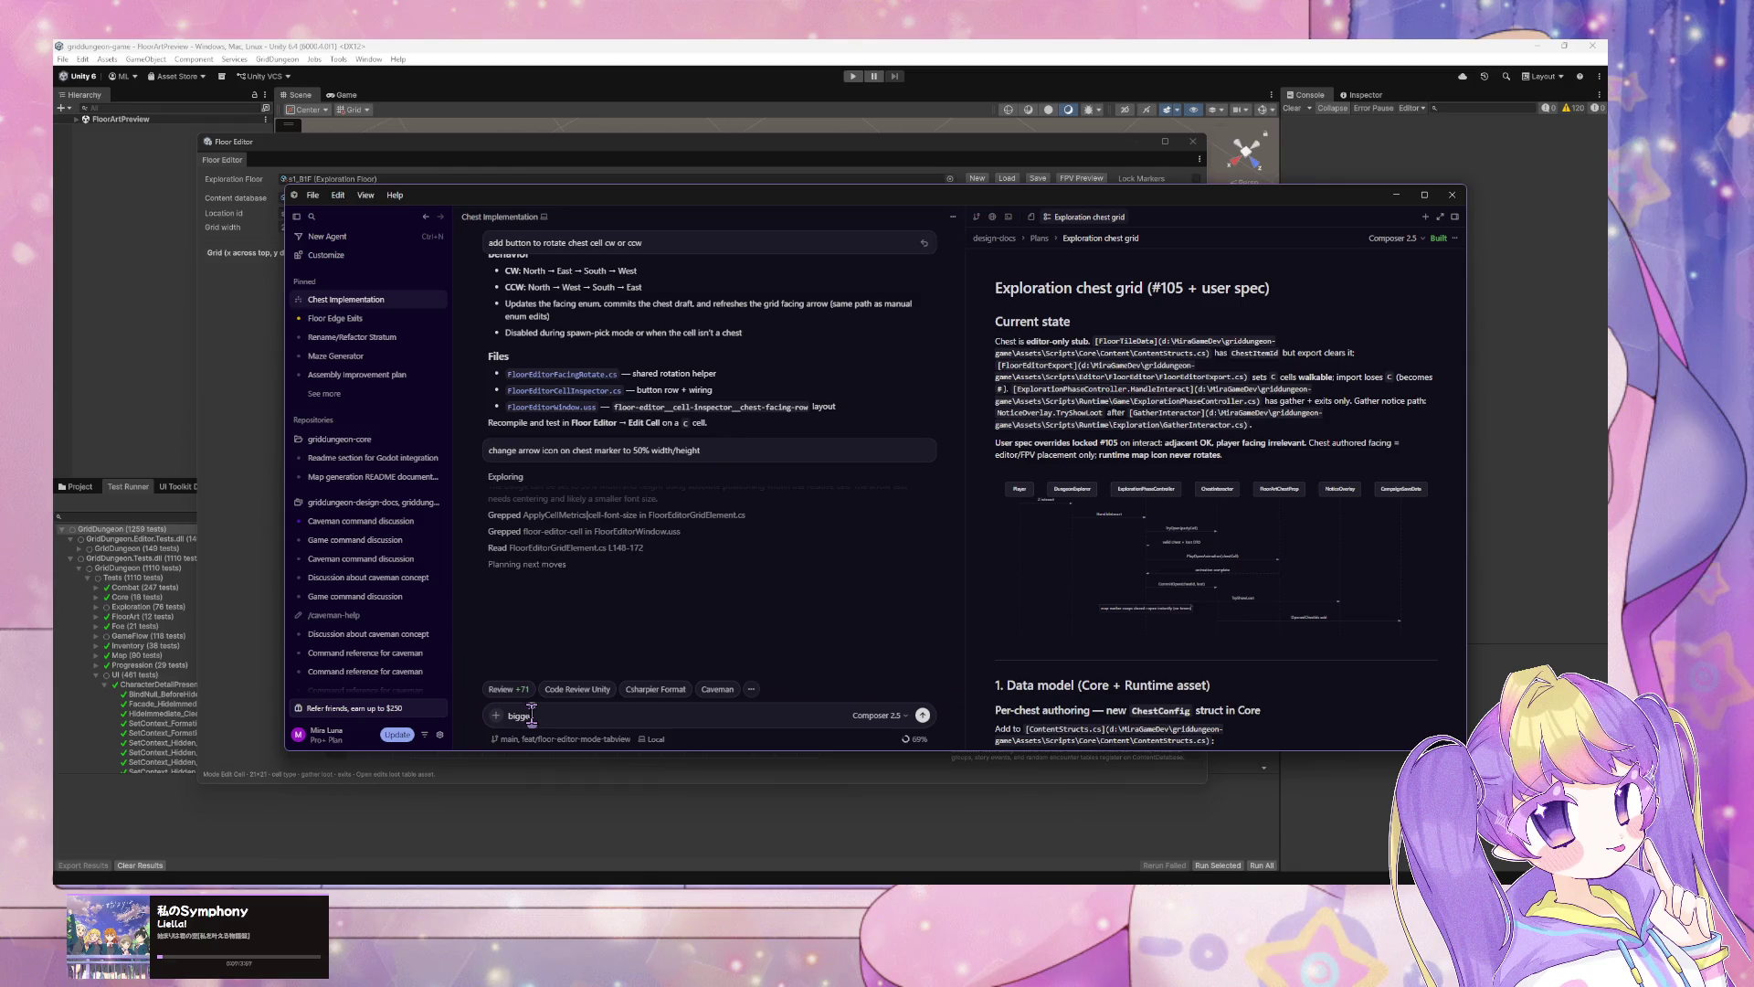
{"action": "type", "text": " font size"}
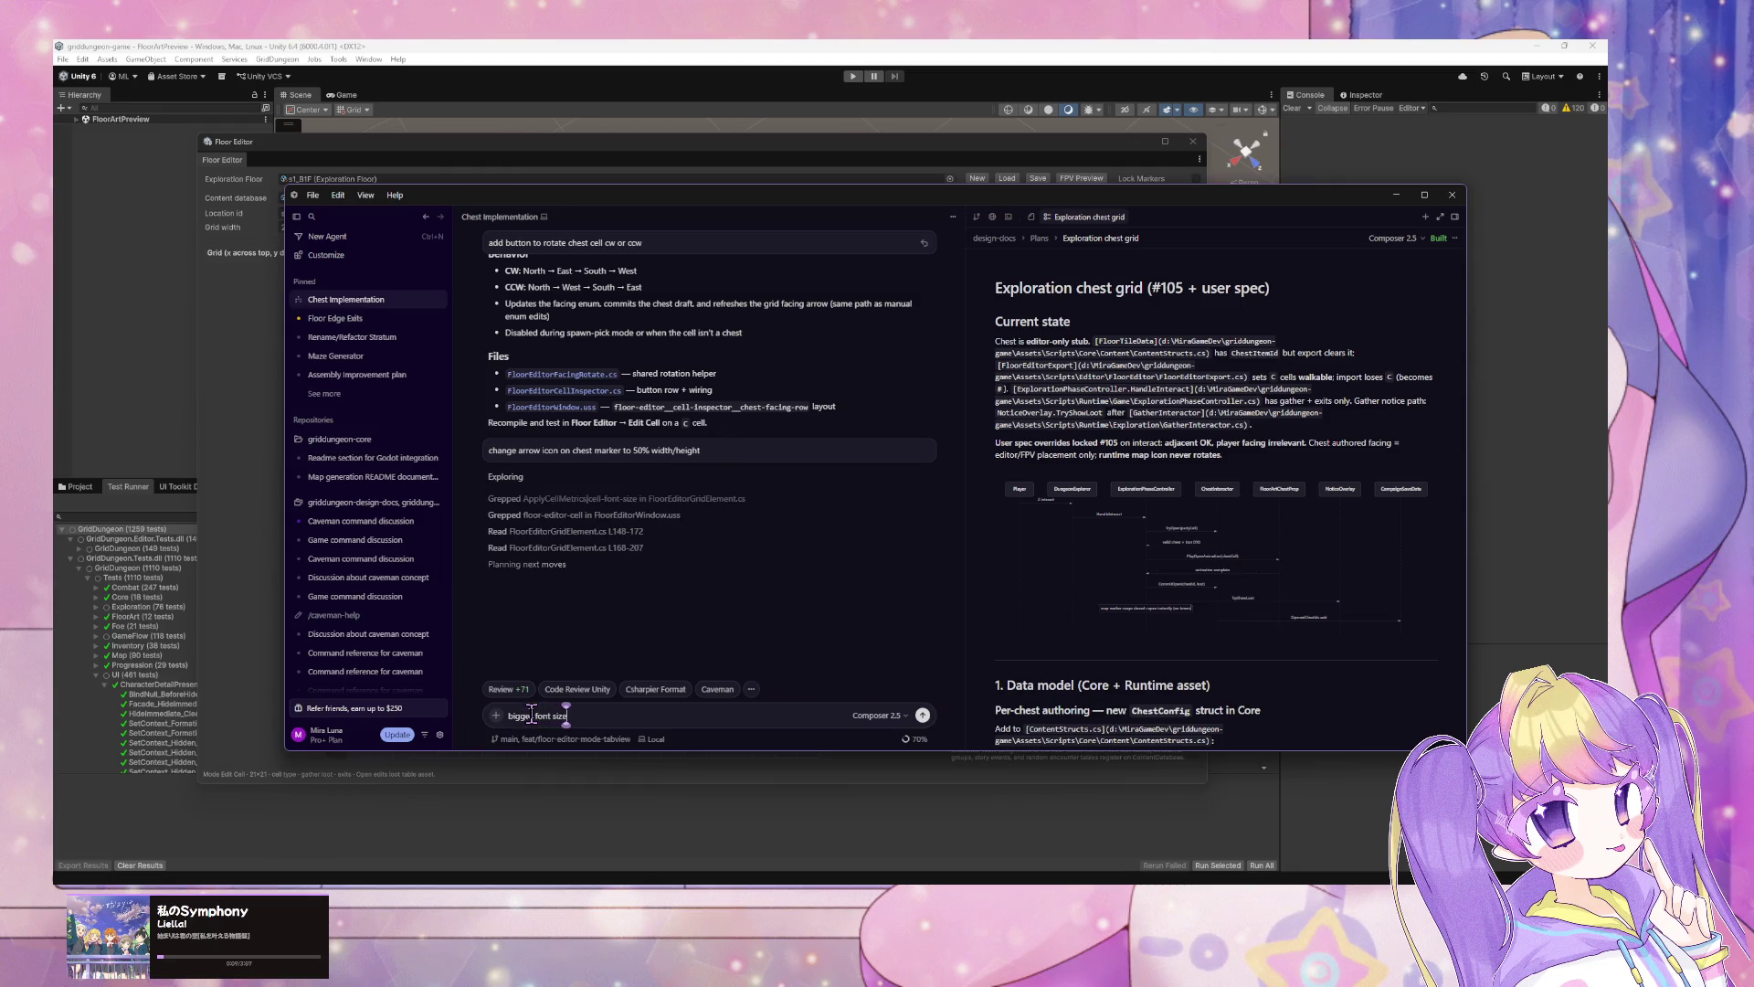
{"action": "key", "text": "Return"}
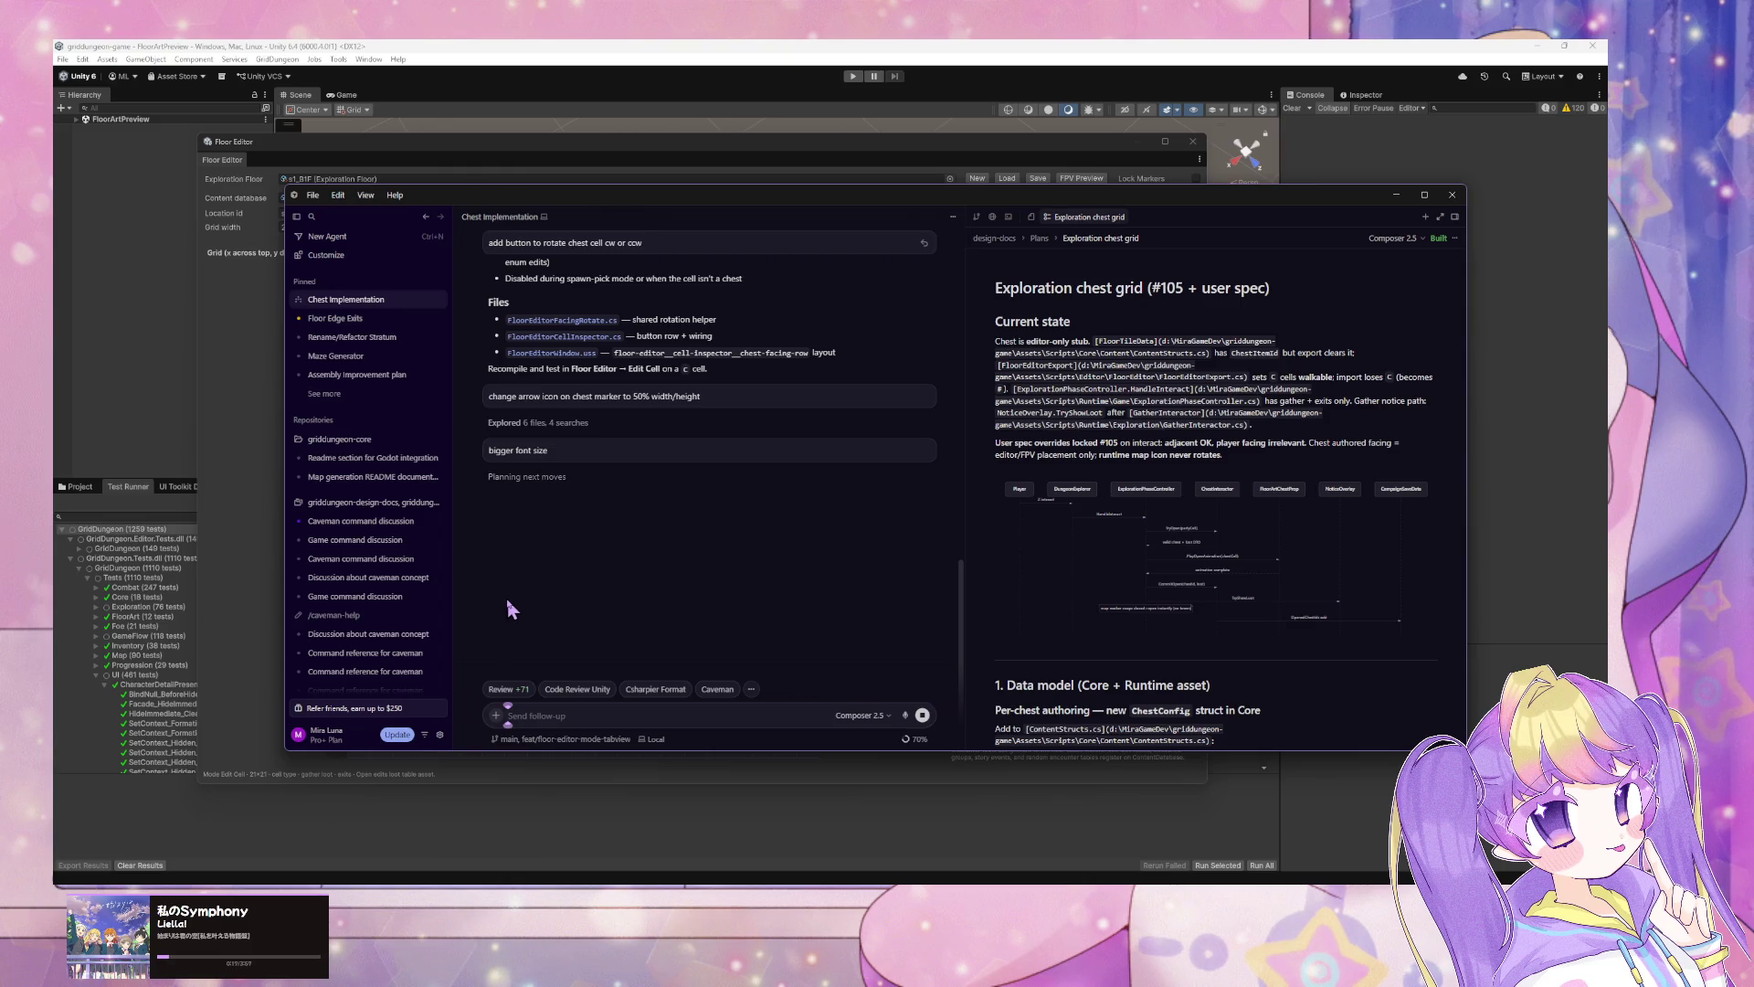
{"action": "scroll", "coordinate": [1034, 628], "scroll_direction": "down", "scroll_amount": 5}
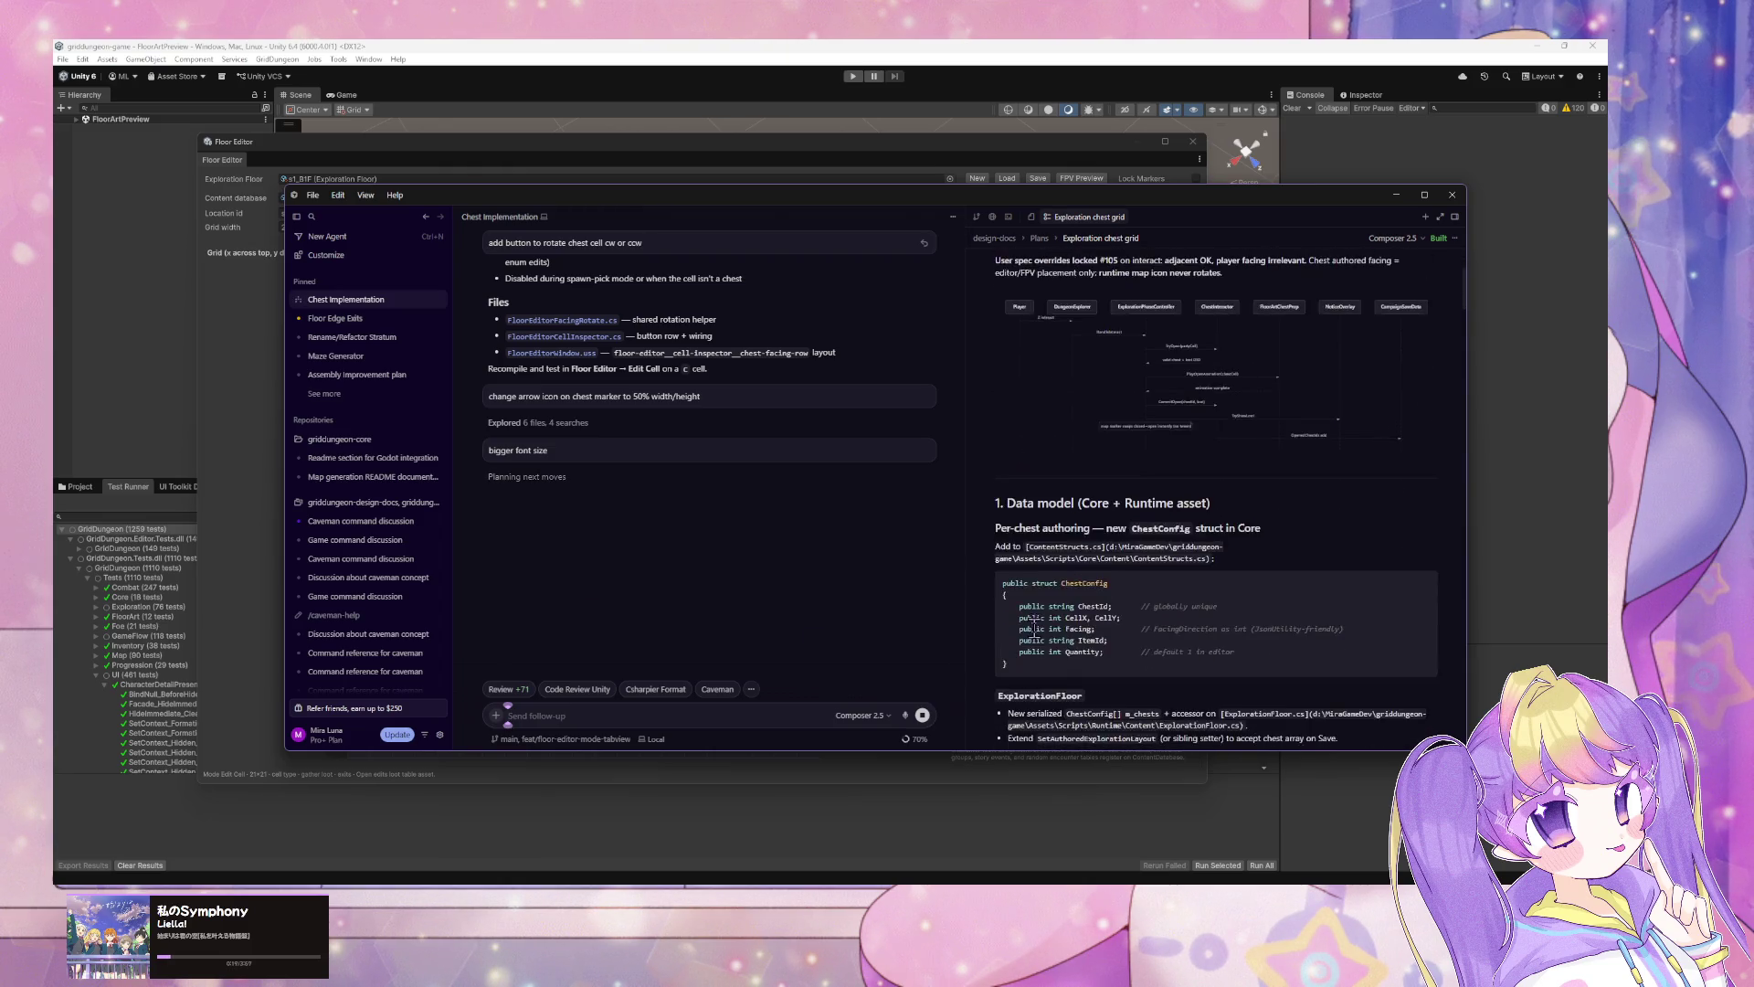
{"action": "scroll", "coordinate": [1035, 628], "scroll_direction": "down", "scroll_amount": 4}
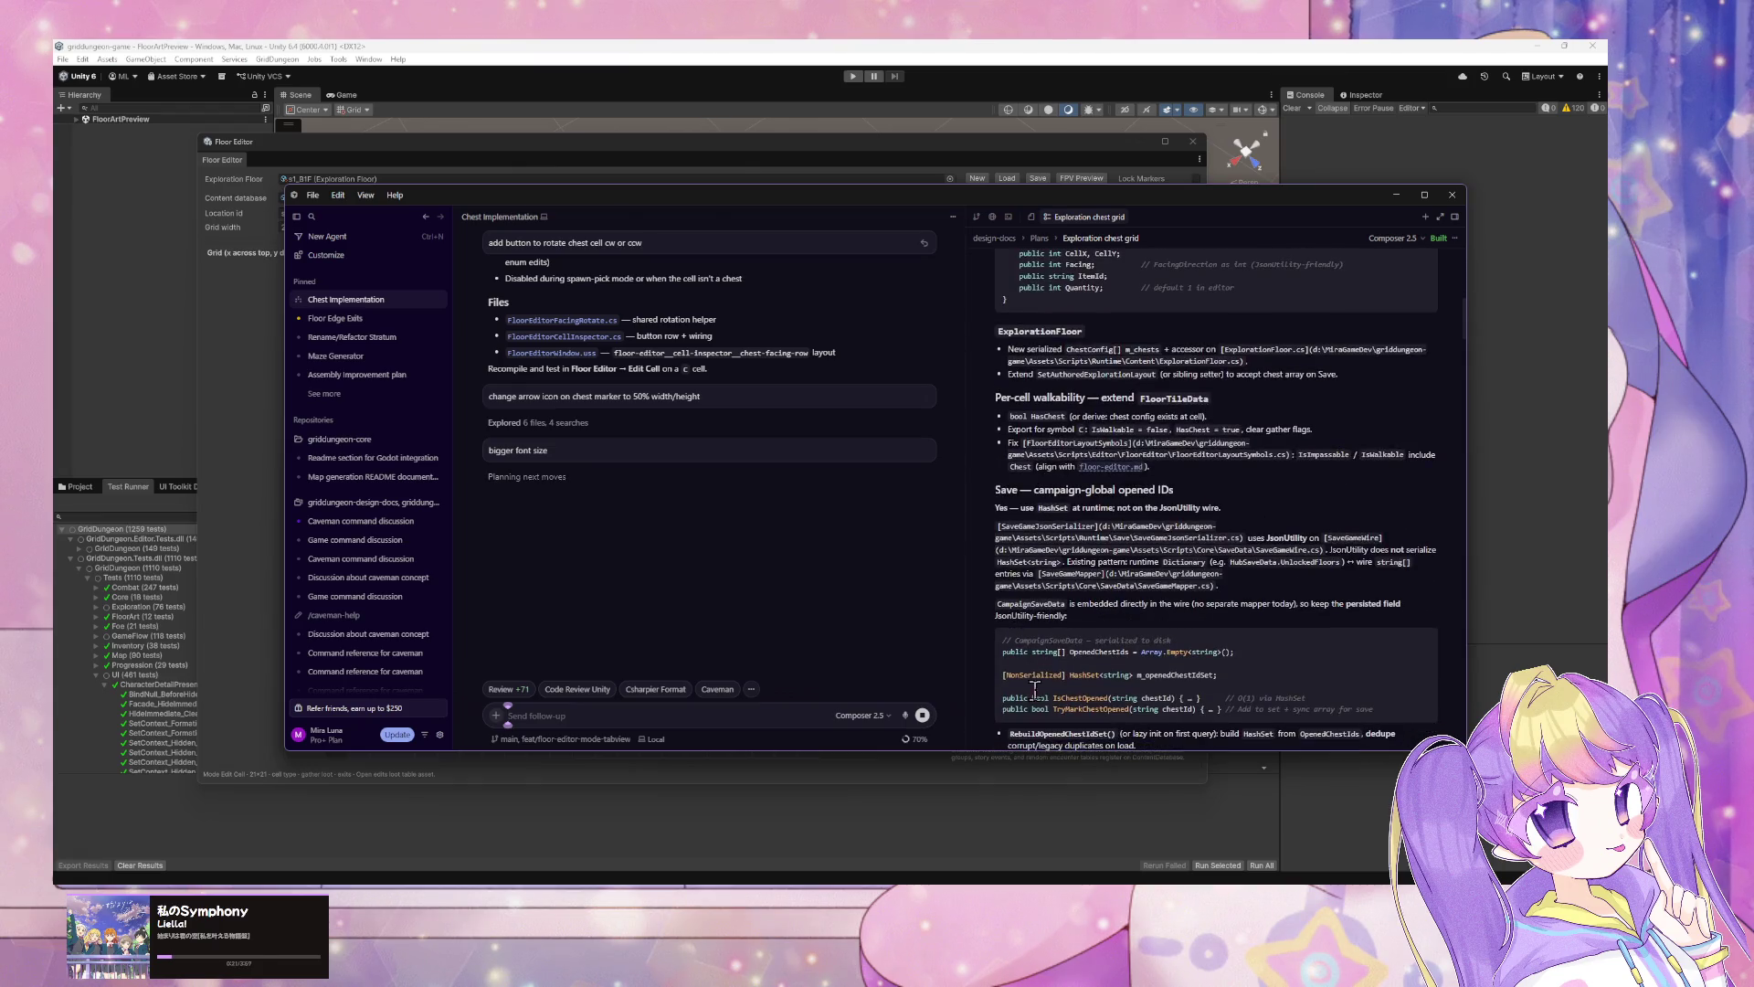
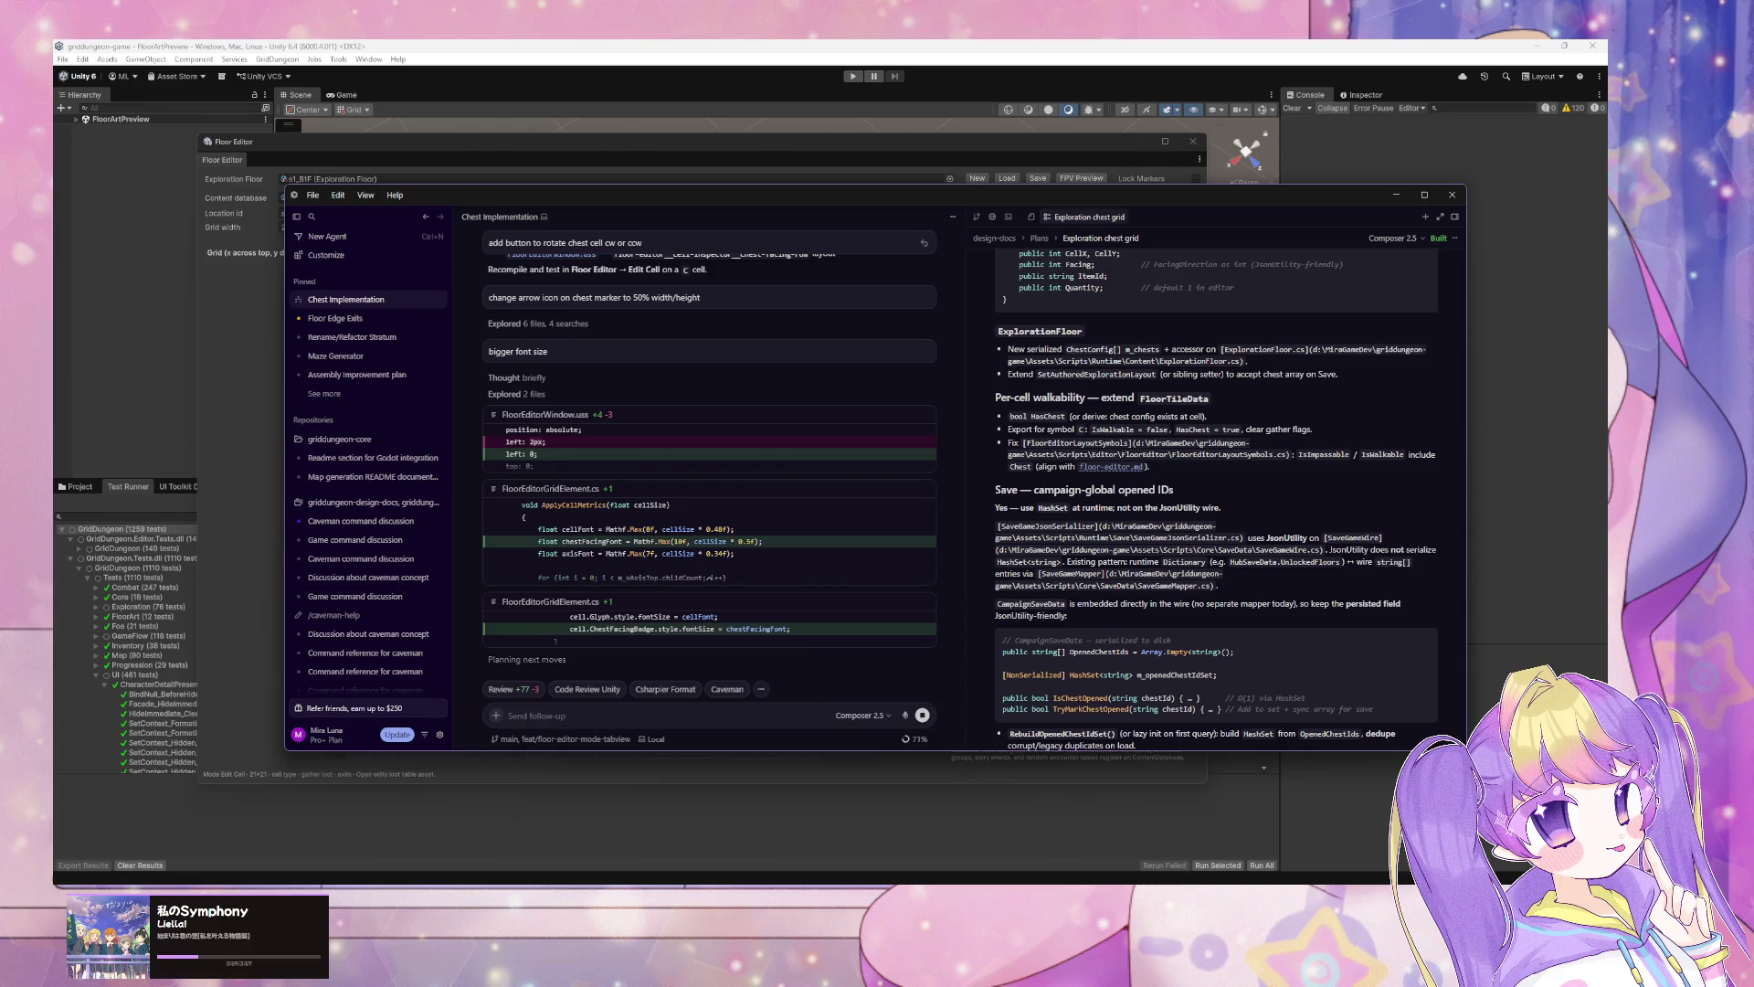
Step: Bring the Elin game window to the front over Cursor with Alt+Tab
{"action": "key", "text": "alt+Tab"}
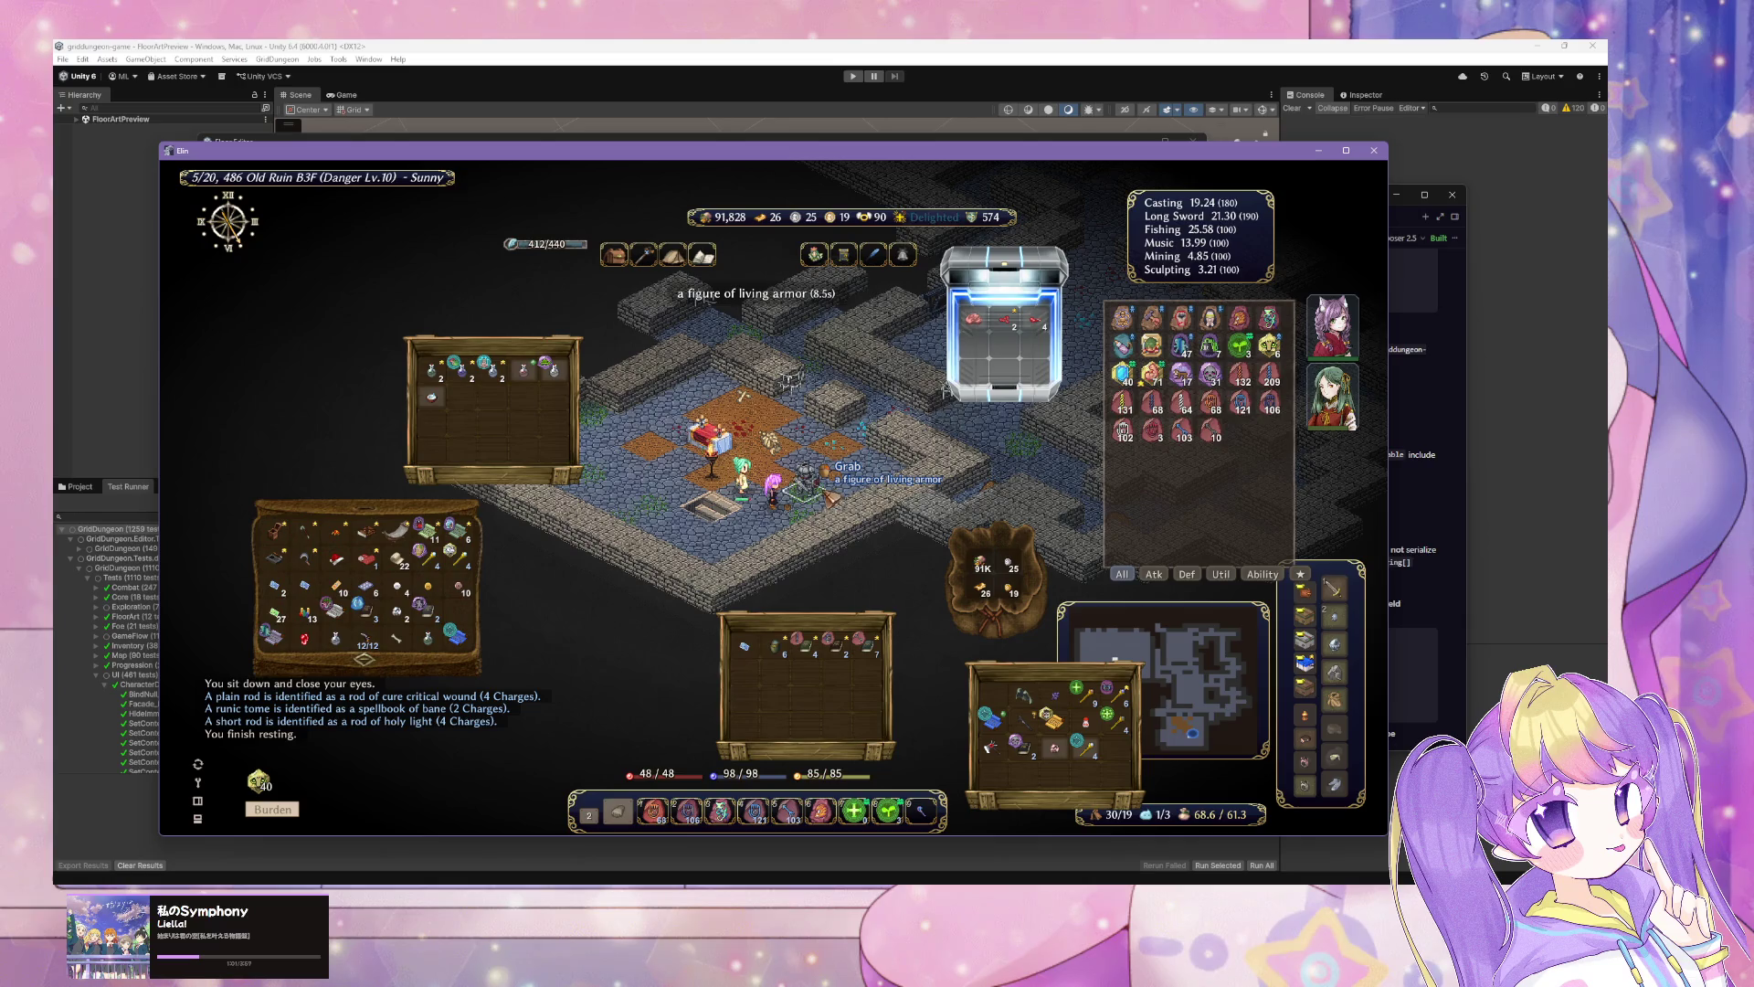
Step: Save the game from the System menu and rest to recover
{"action": "right_click", "coordinate": [815, 584]}
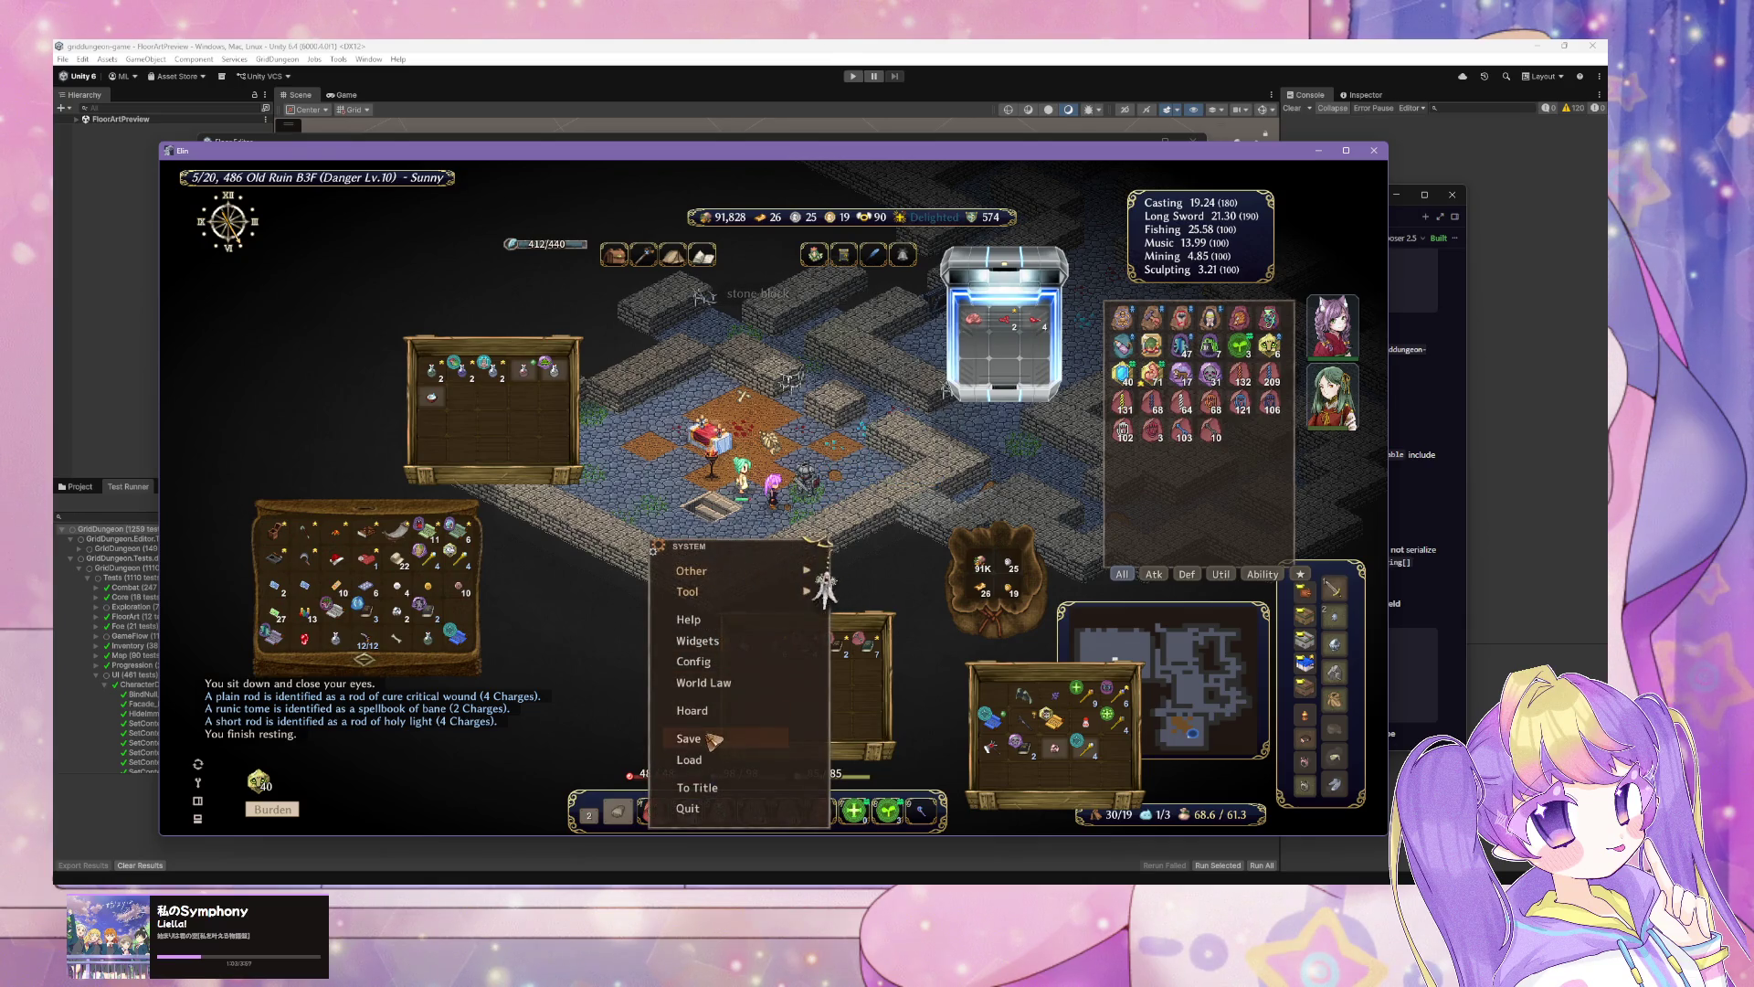
{"action": "left_click", "coordinate": [815, 584]}
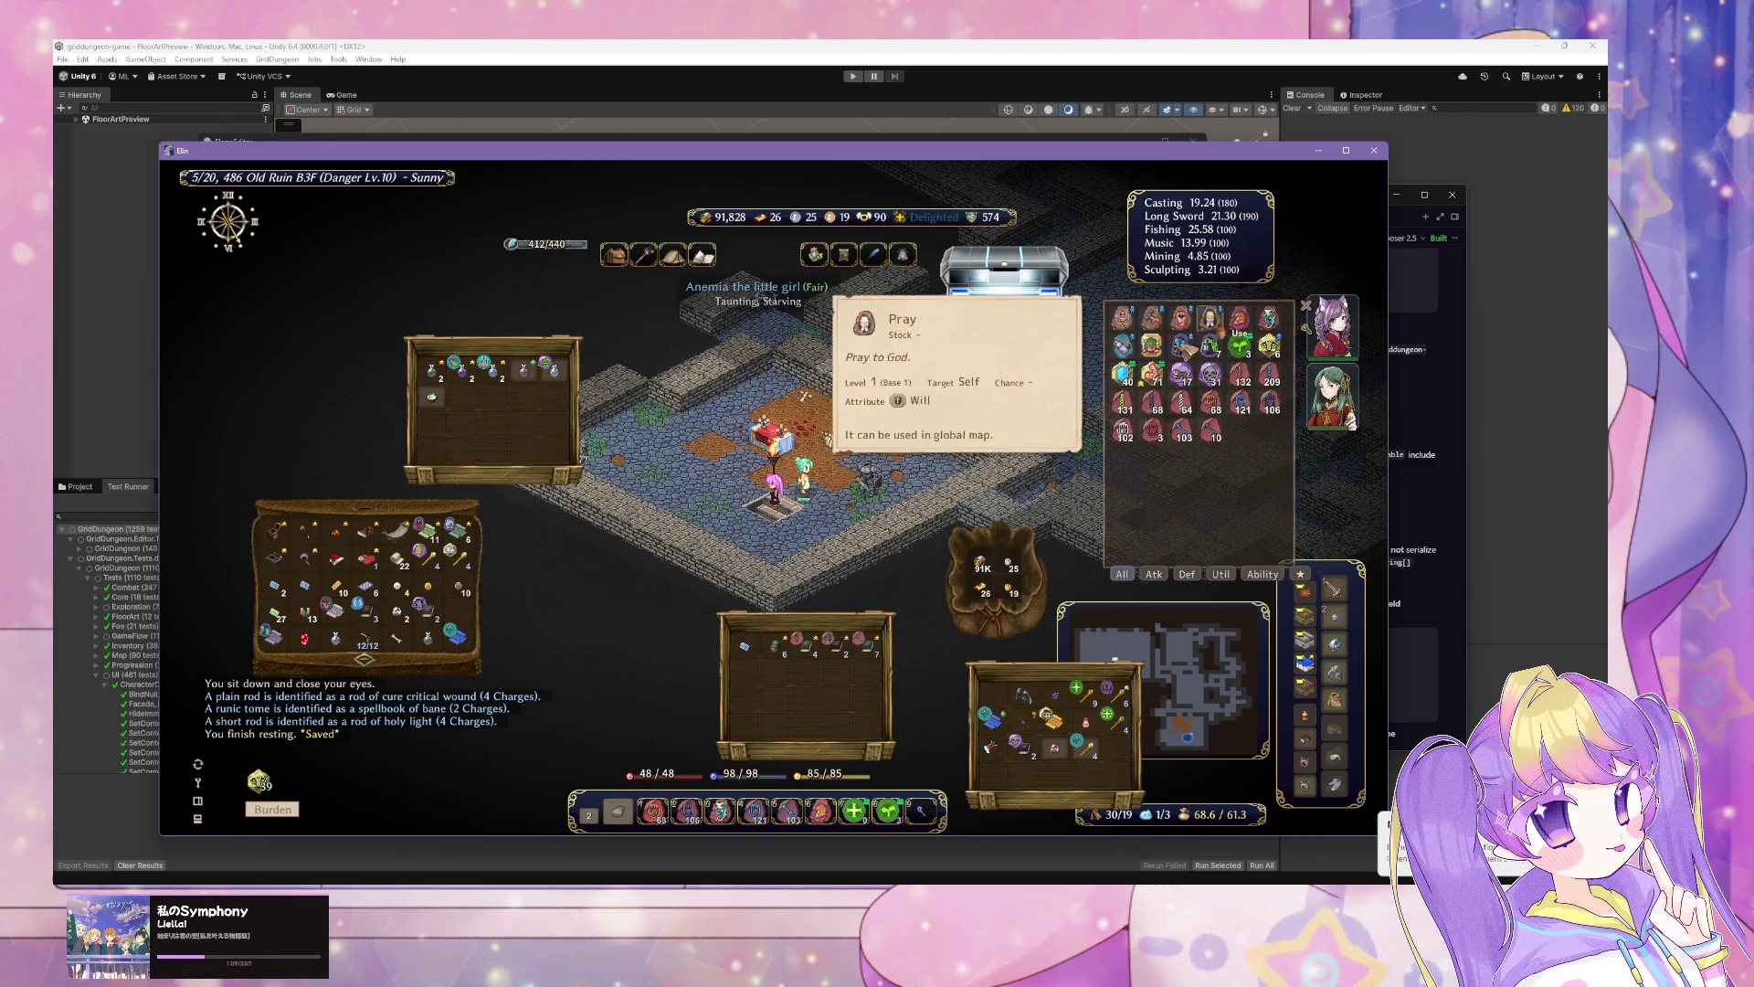
{"action": "left_click", "coordinate": [1131, 319]}
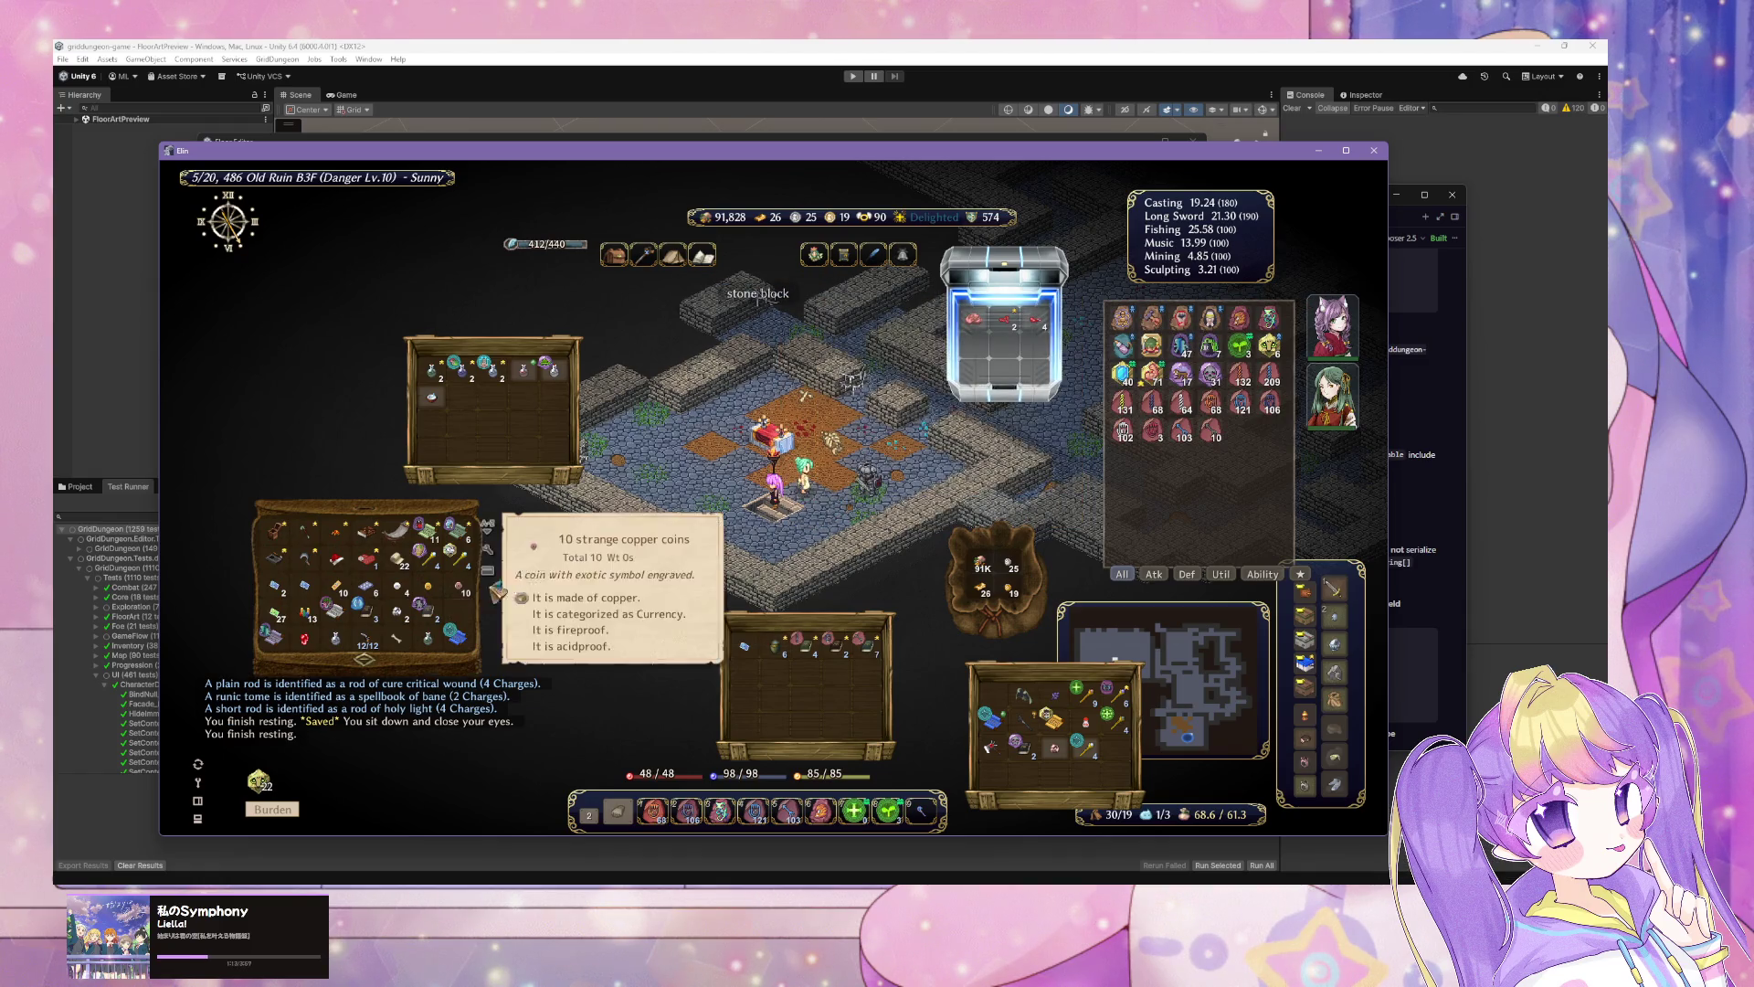
Step: Zap the rod of ice funnel twice for cold weapons, then take the stairway to B4F
{"action": "scroll", "coordinate": [822, 502], "scroll_direction": "down", "scroll_amount": 2}
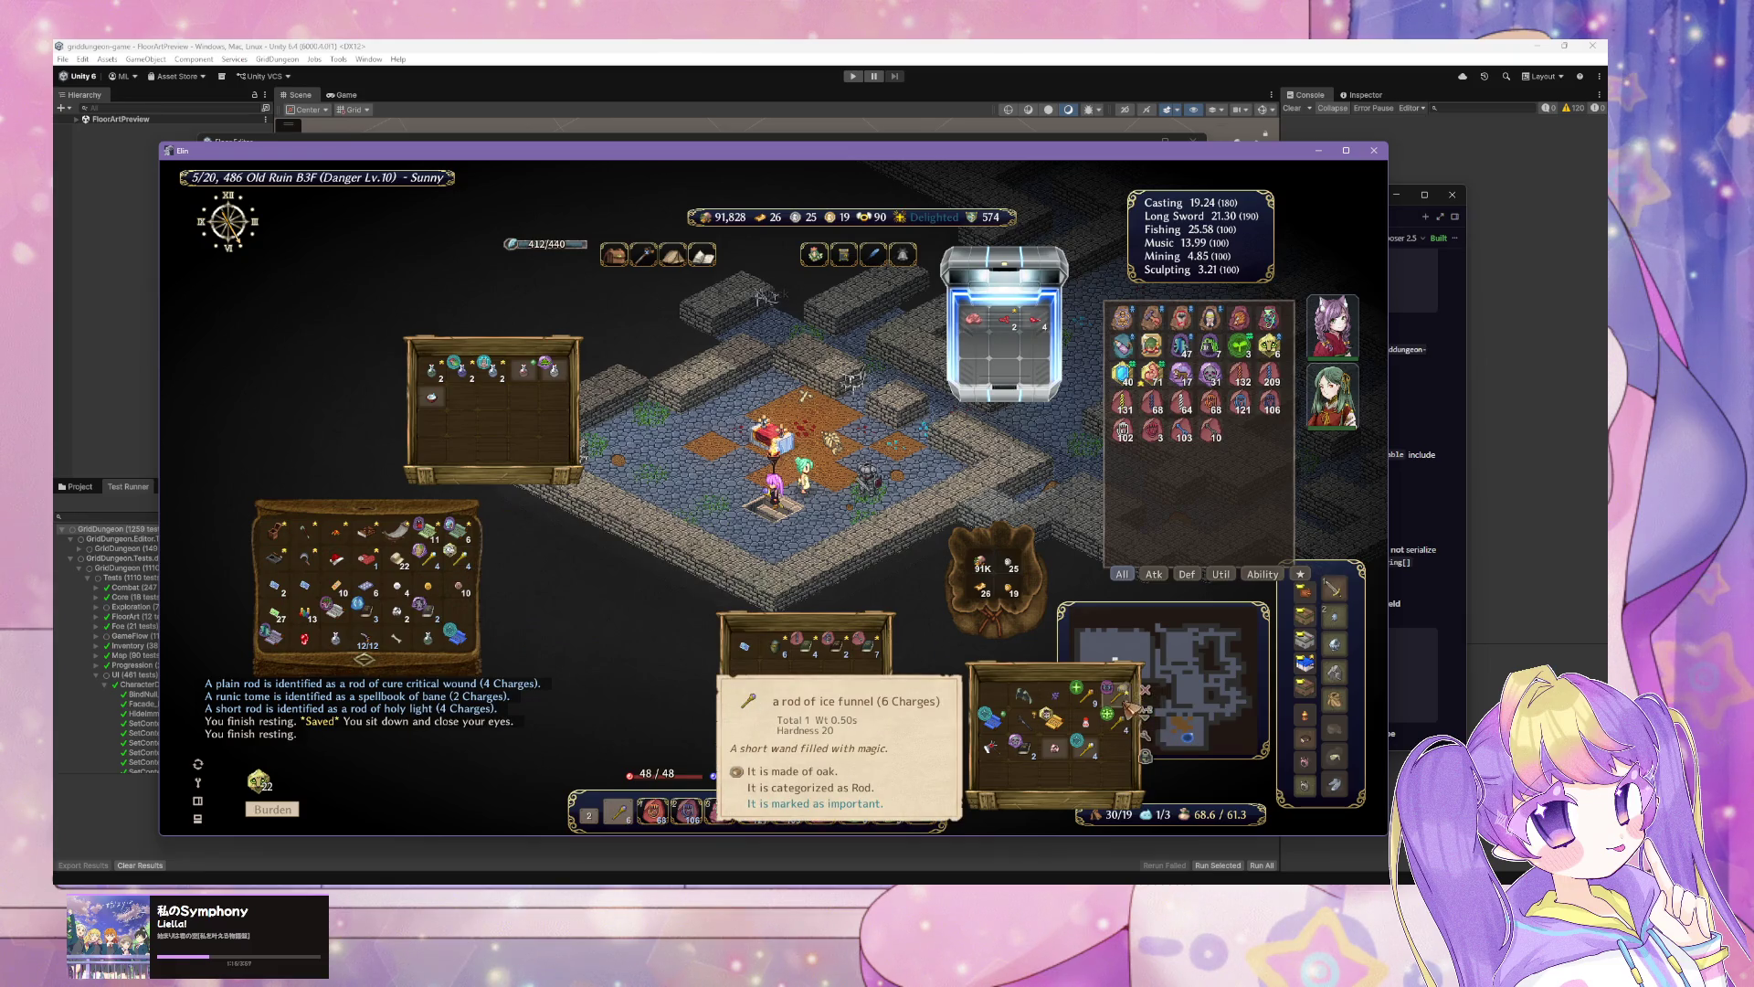
{"action": "left_click", "coordinate": [808, 534]}
{"action": "left_click", "coordinate": [785, 525]}
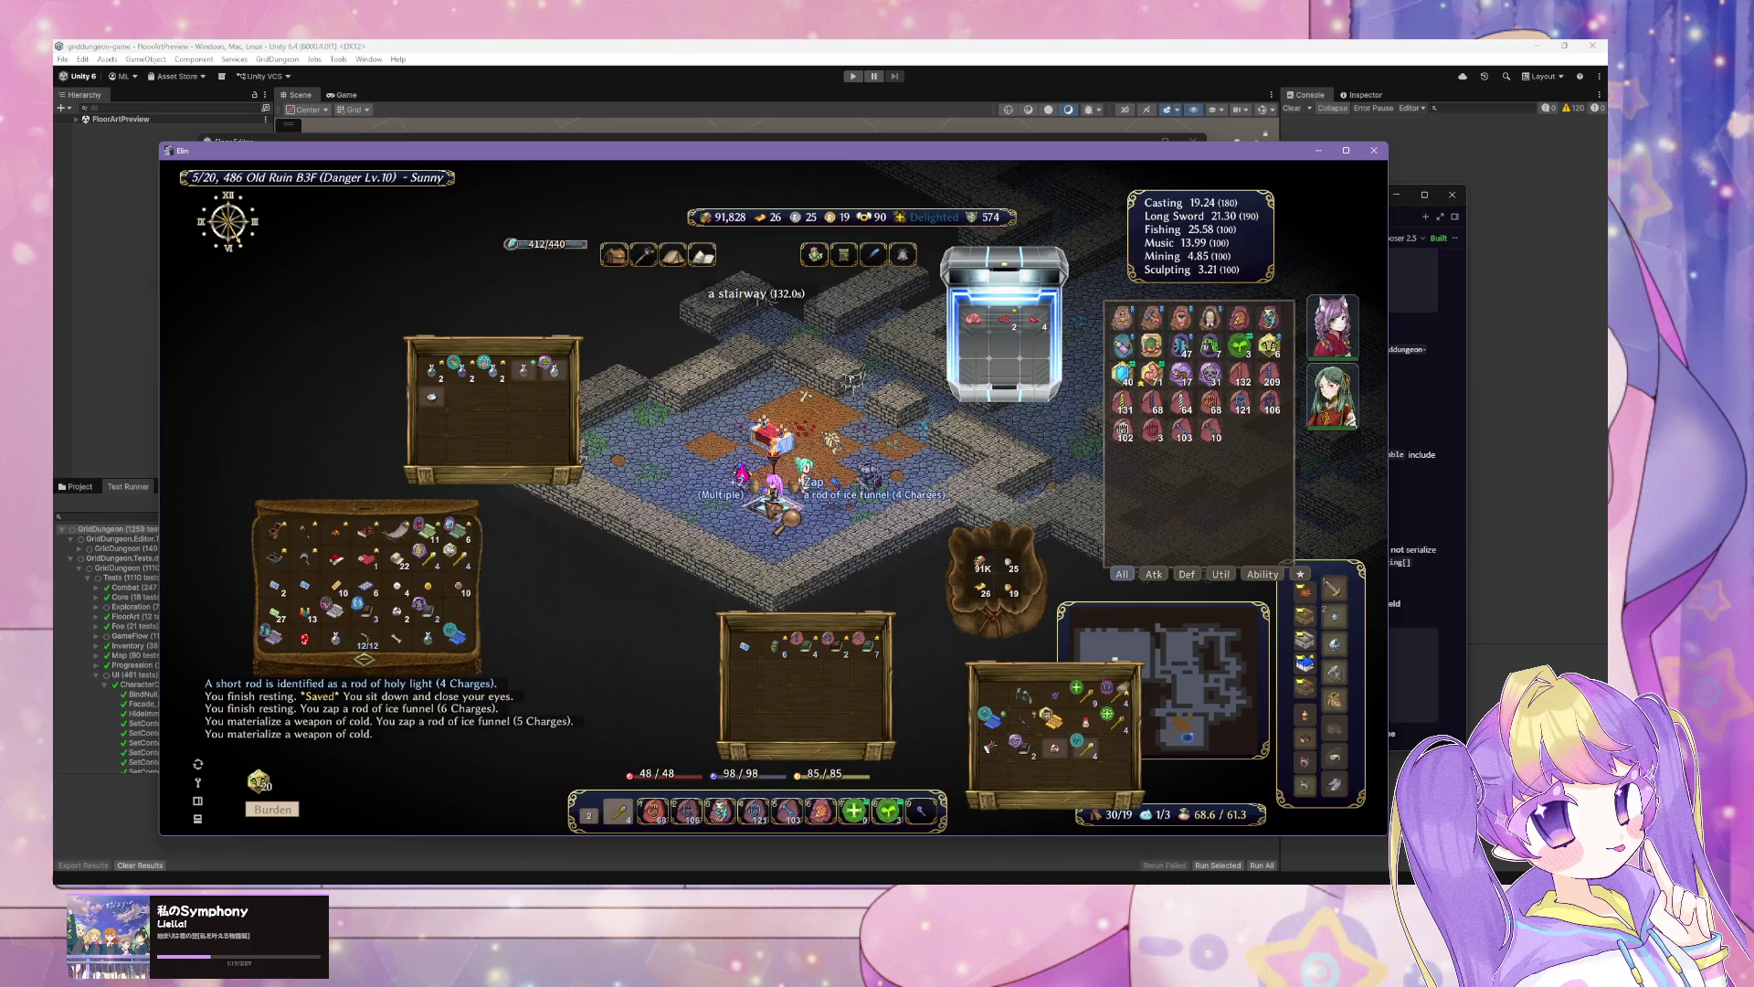
{"action": "left_click", "coordinate": [782, 520]}
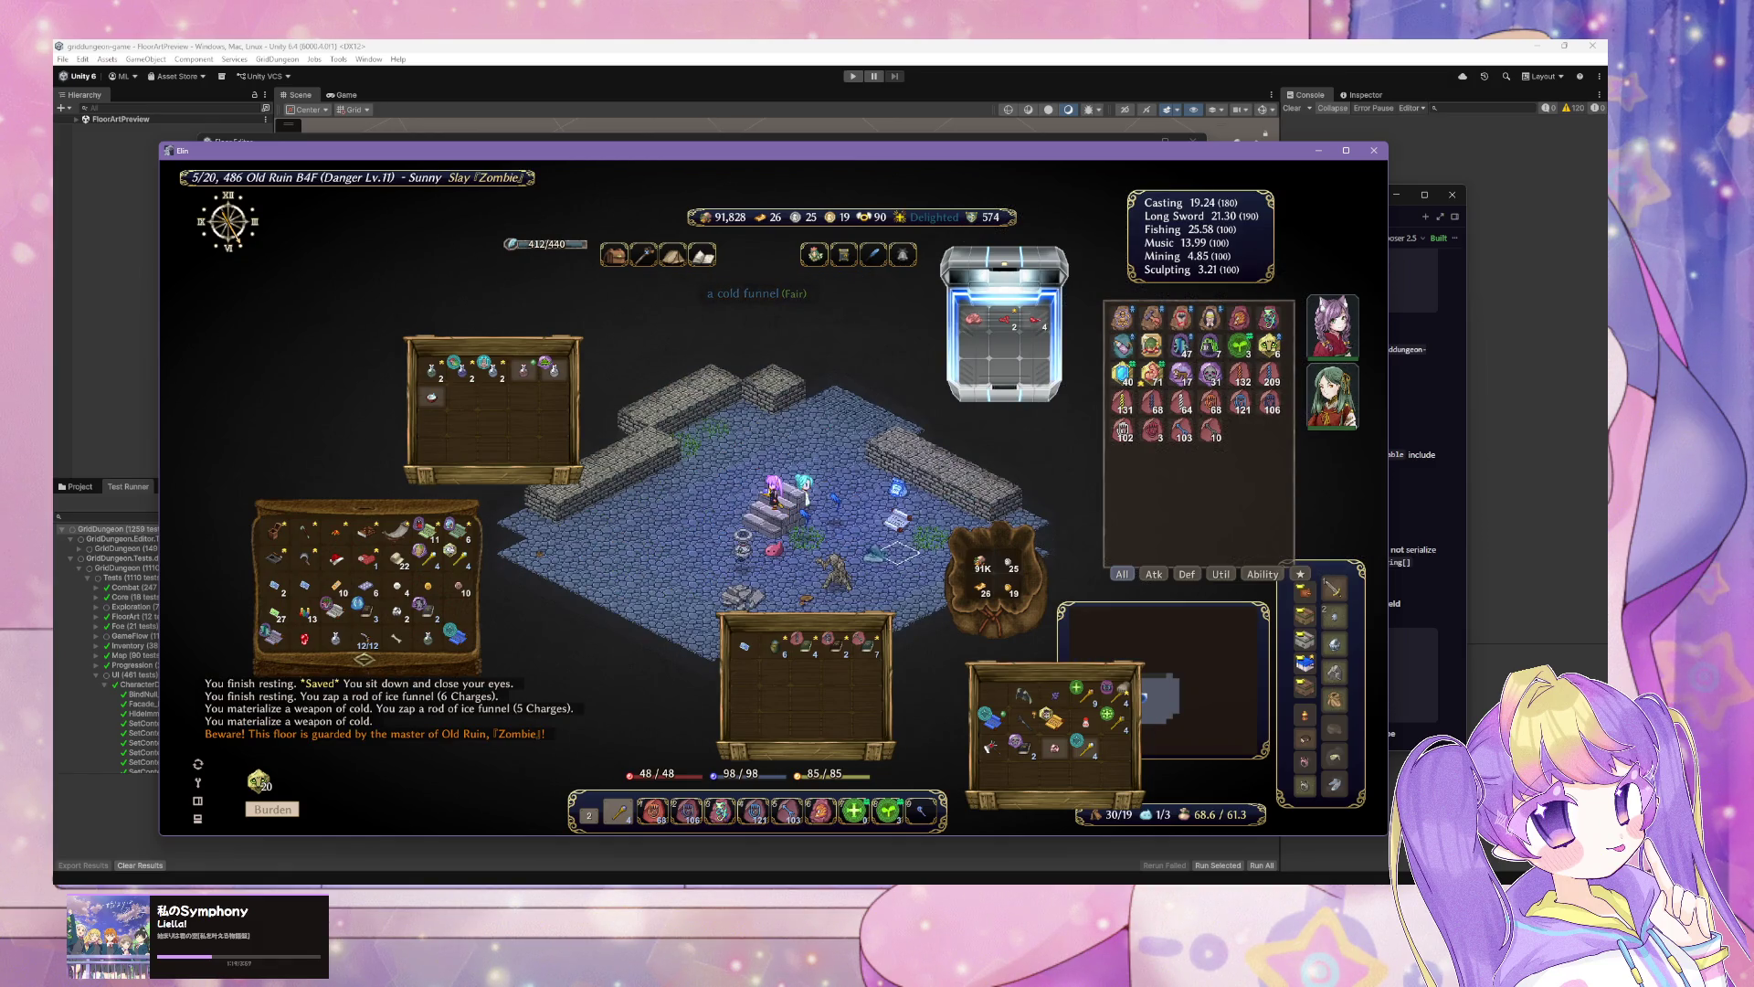
Step: Advance on B4F, fighting the mummy, then attack the Zombie floor master
{"action": "left_click", "coordinate": [786, 546]}
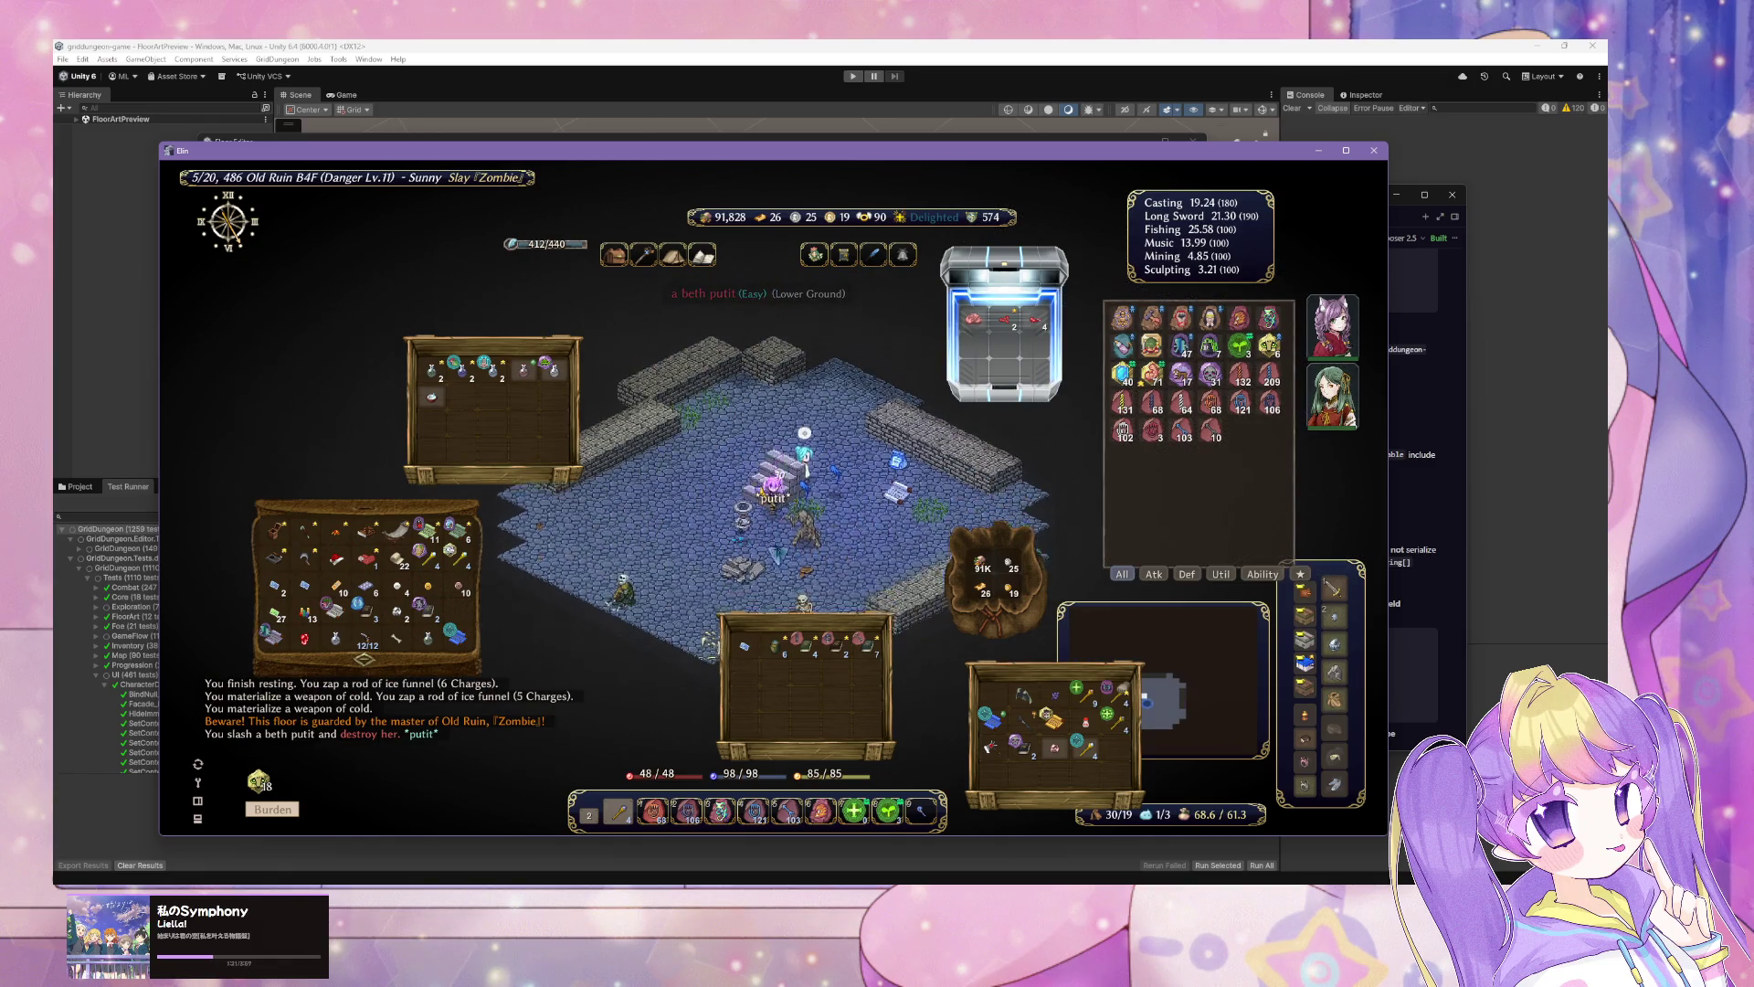
{"action": "left_click", "coordinate": [766, 540]}
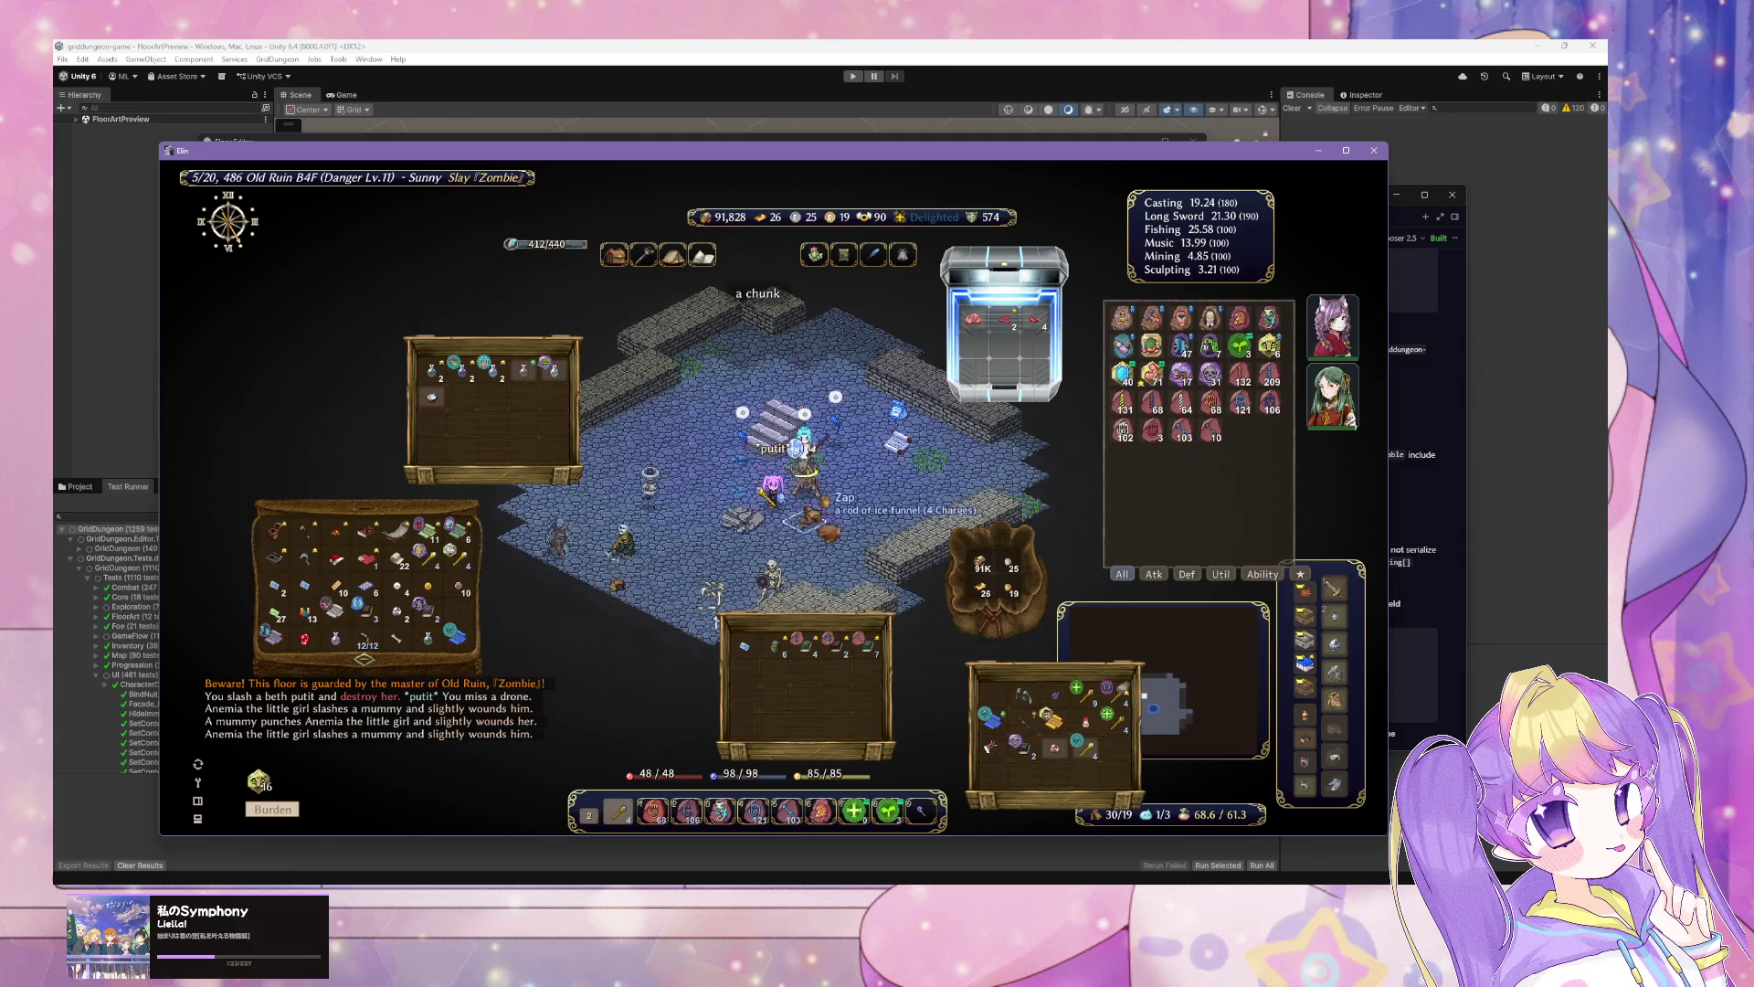
{"action": "left_click", "coordinate": [835, 521]}
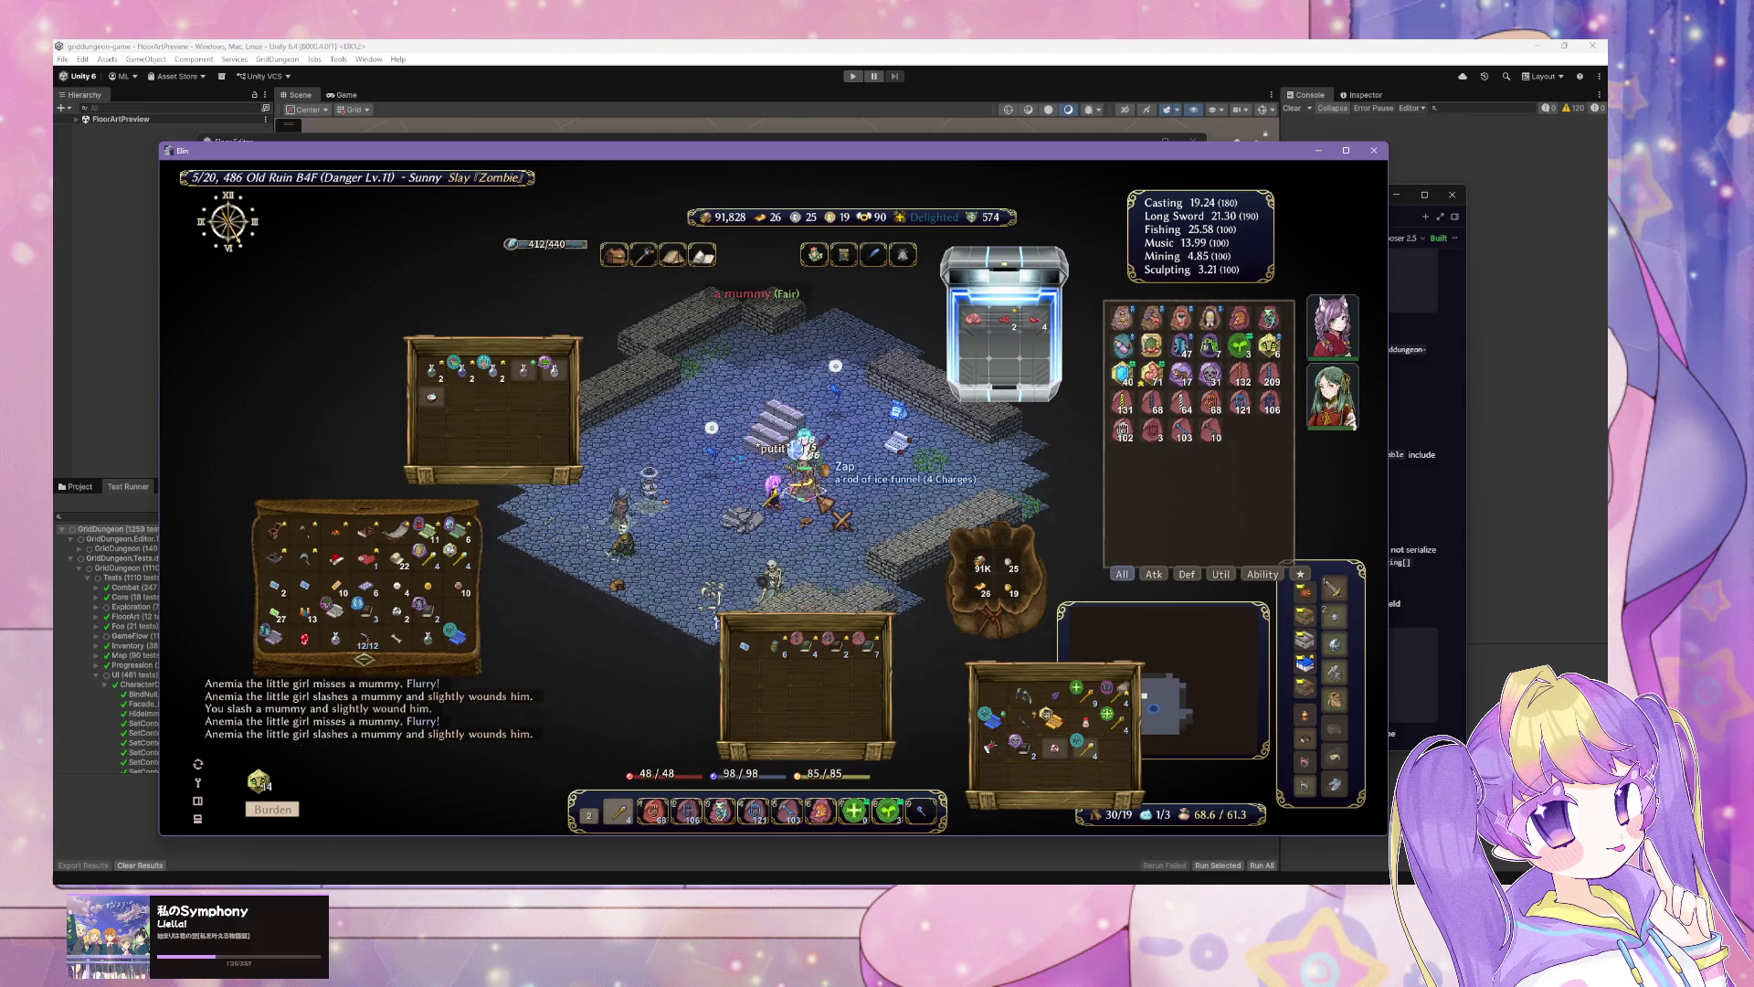
{"action": "left_click", "coordinate": [827, 475]}
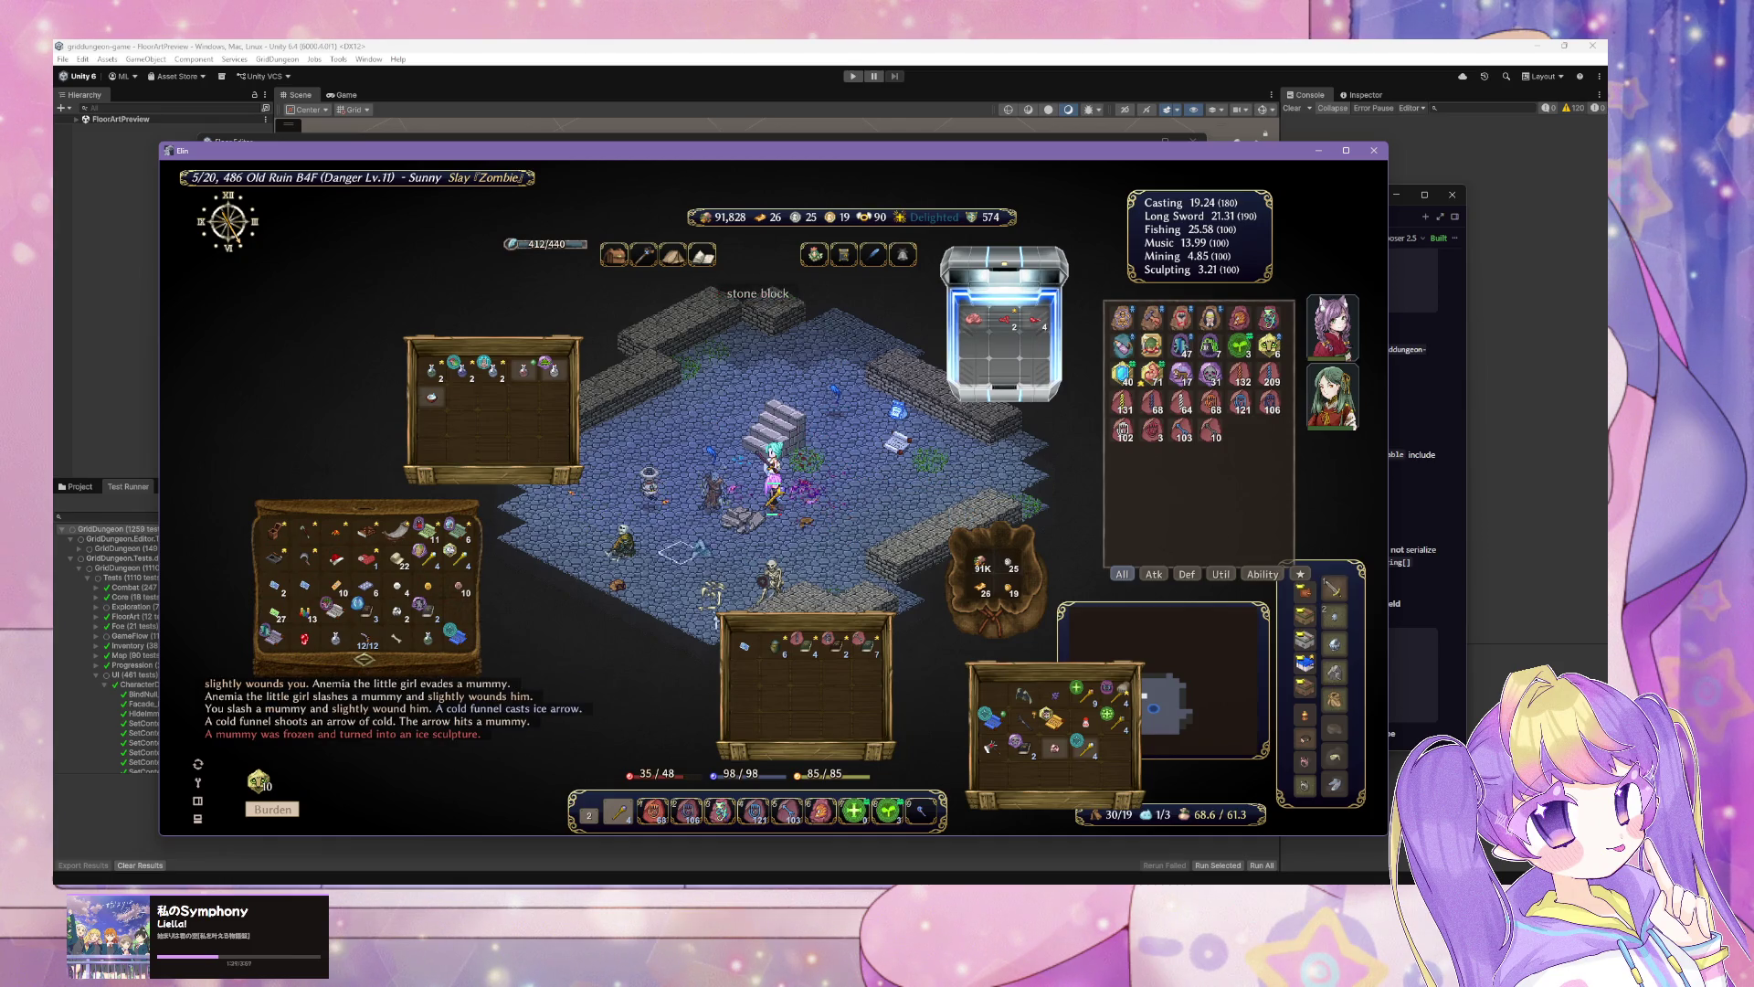
{"action": "left_click", "coordinate": [713, 500]}
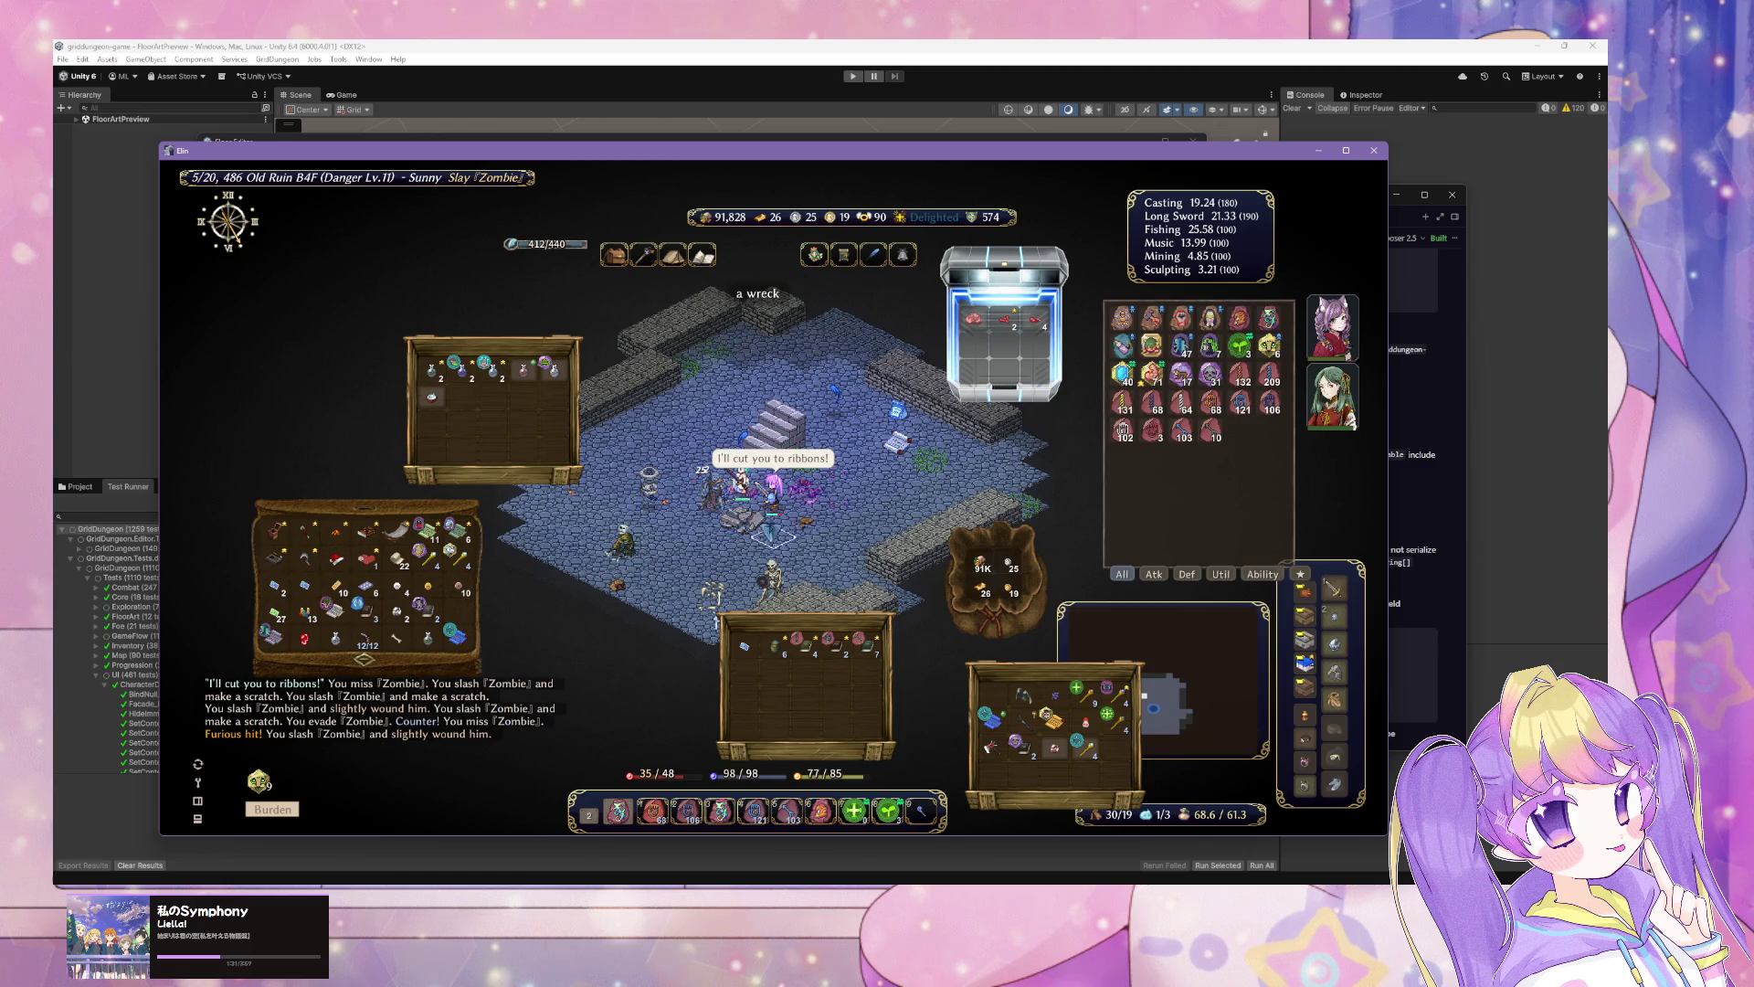
{"action": "left_click", "coordinate": [713, 501]}
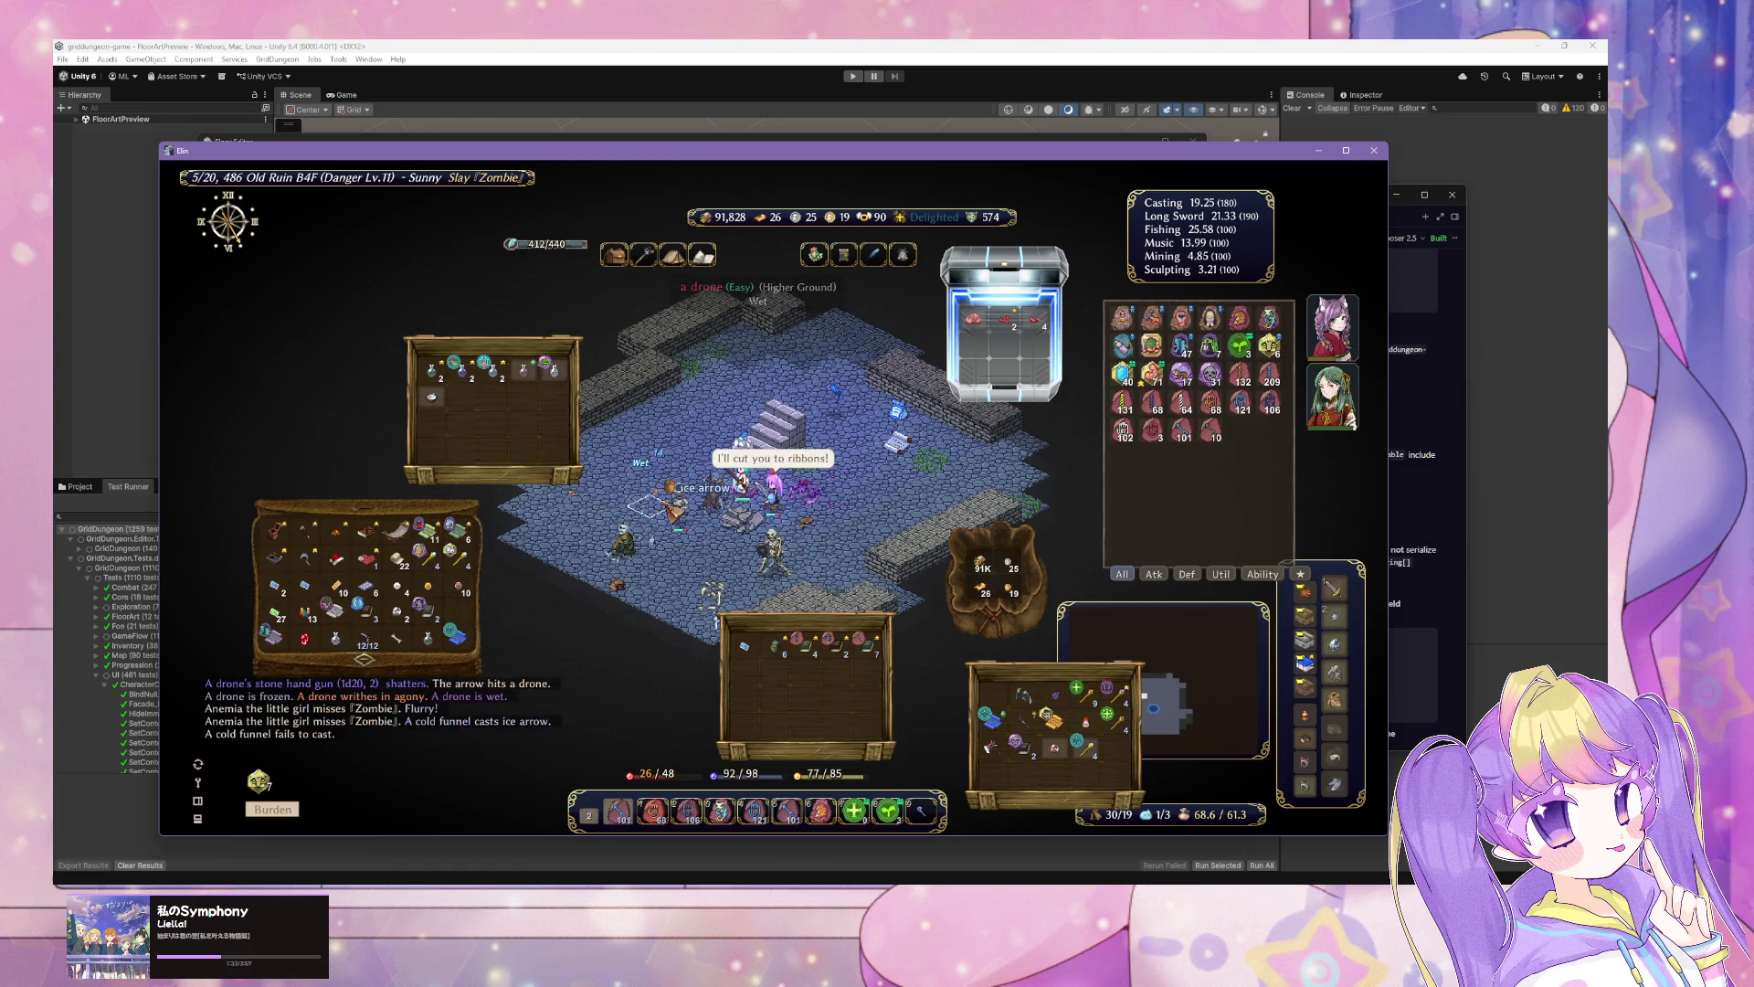
Step: Cast ice arrows at the drone and skeleton warrior, and fire touch on the Zombie
{"action": "left_click", "coordinate": [676, 490]}
{"action": "left_click", "coordinate": [717, 539]}
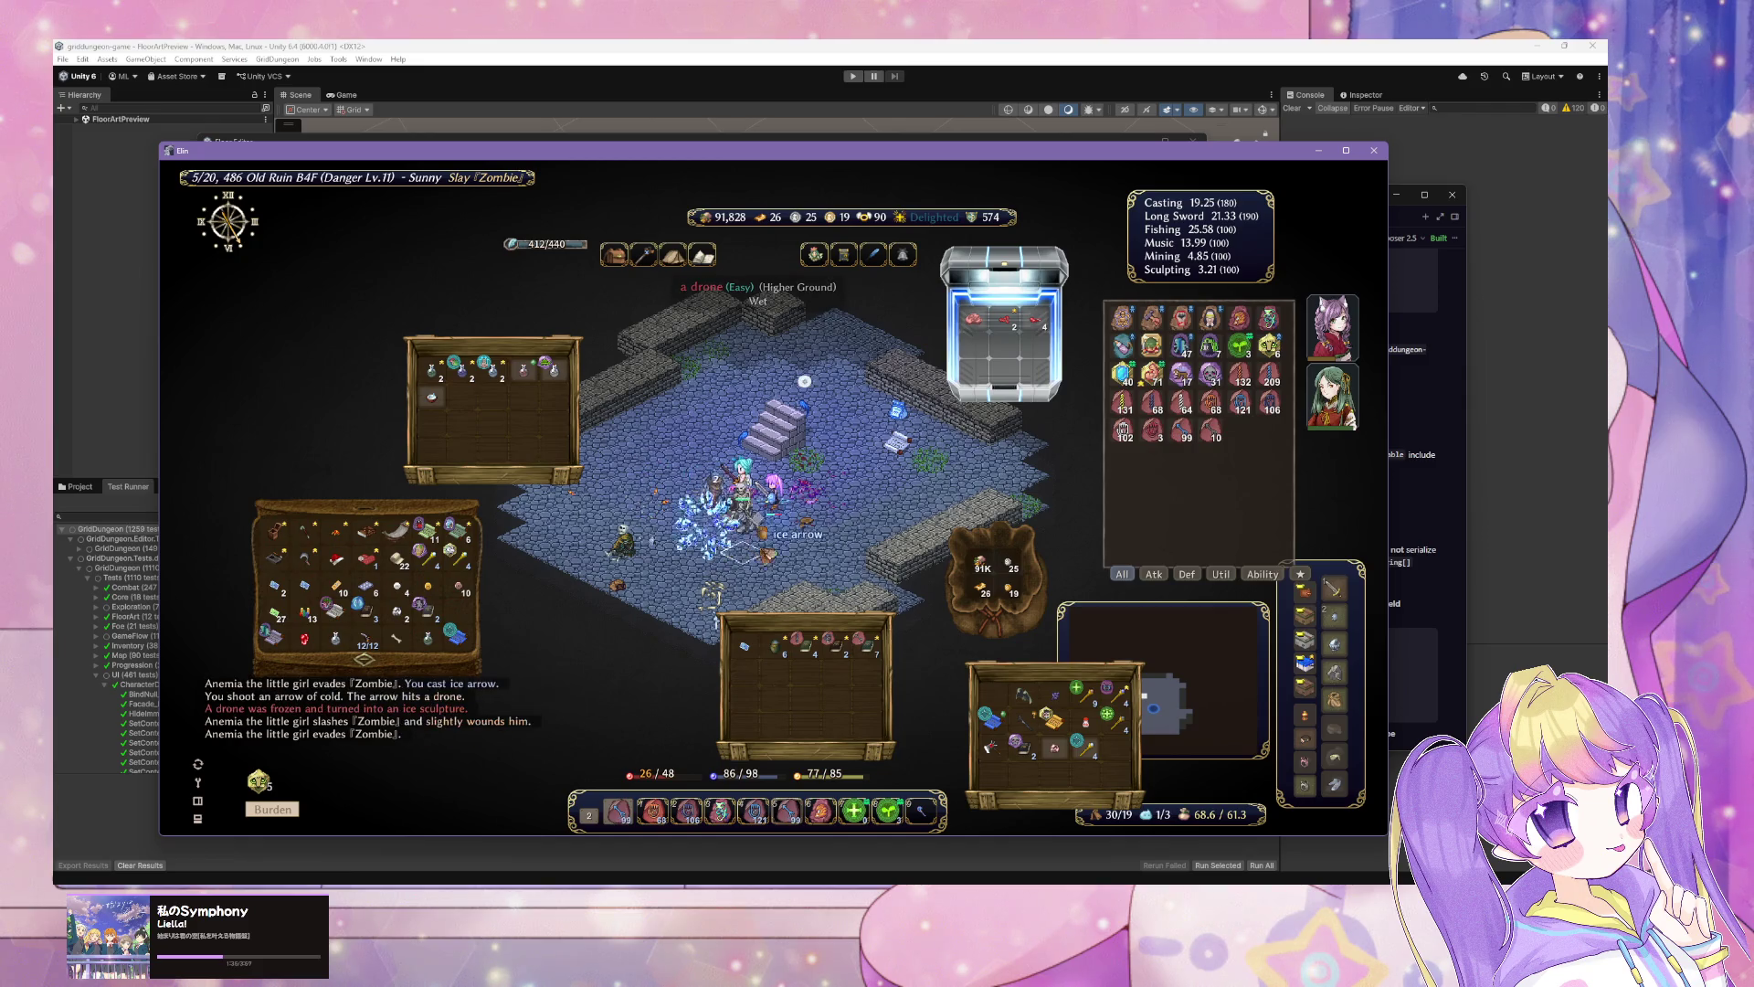
{"action": "right_click", "coordinate": [741, 503]}
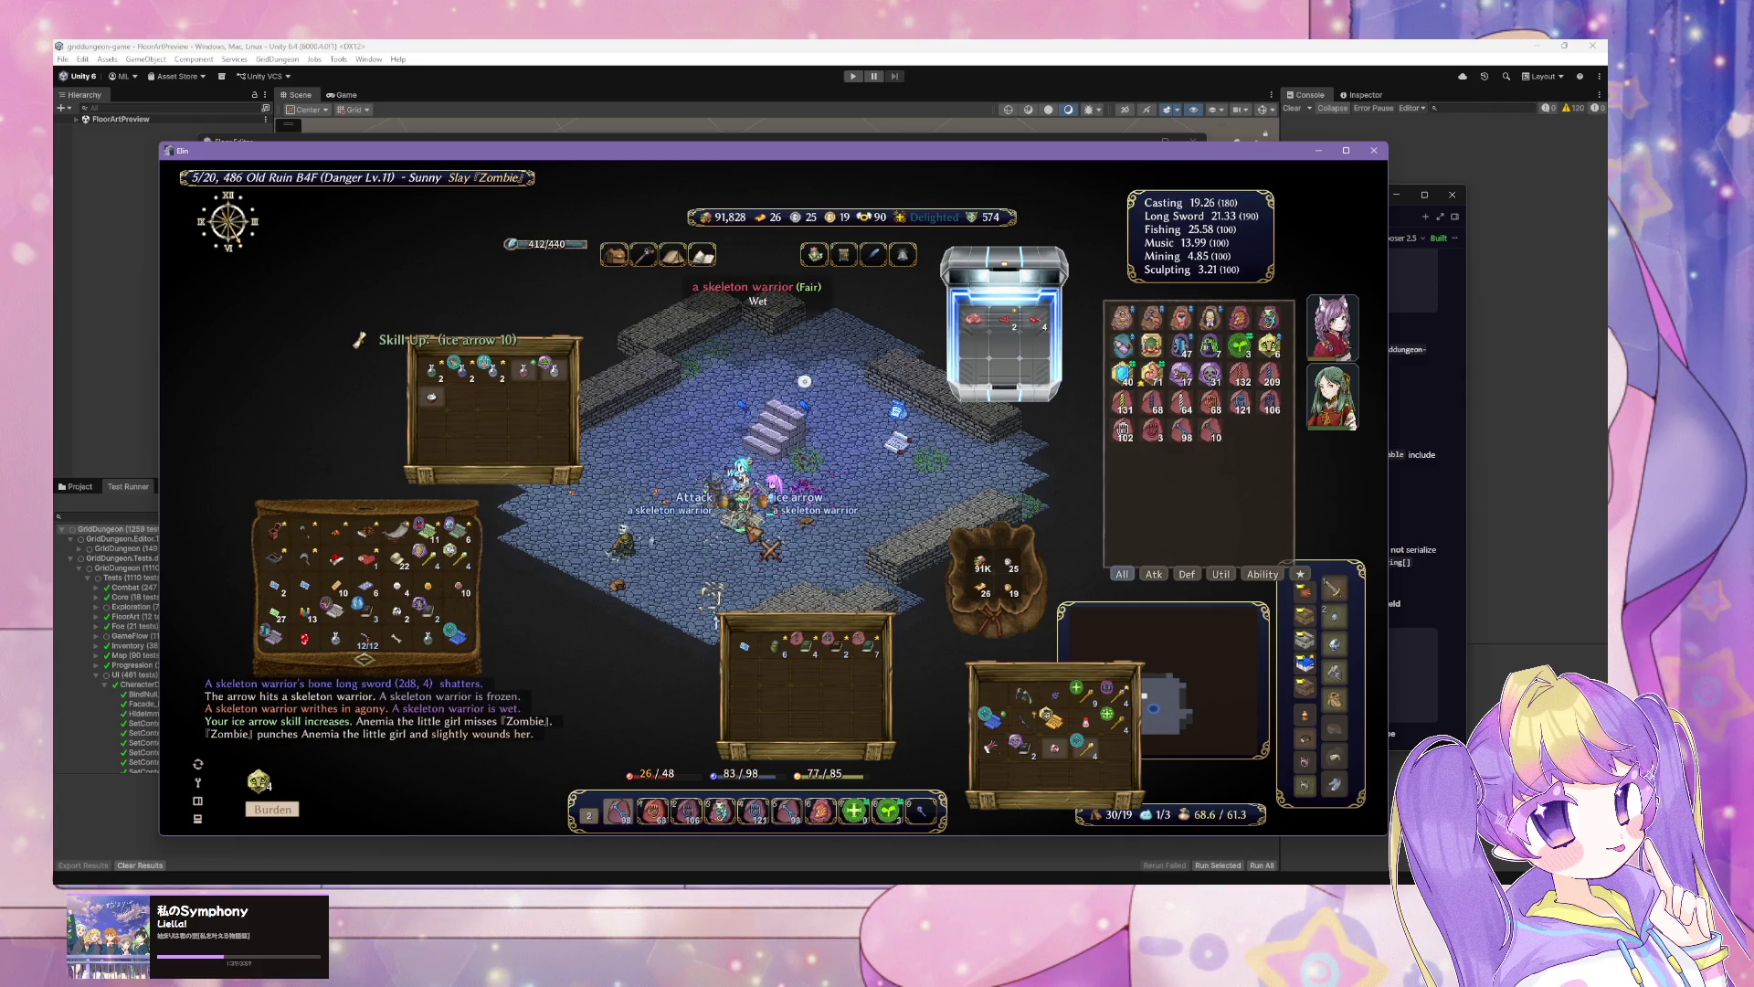
{"action": "right_click", "coordinate": [742, 504]}
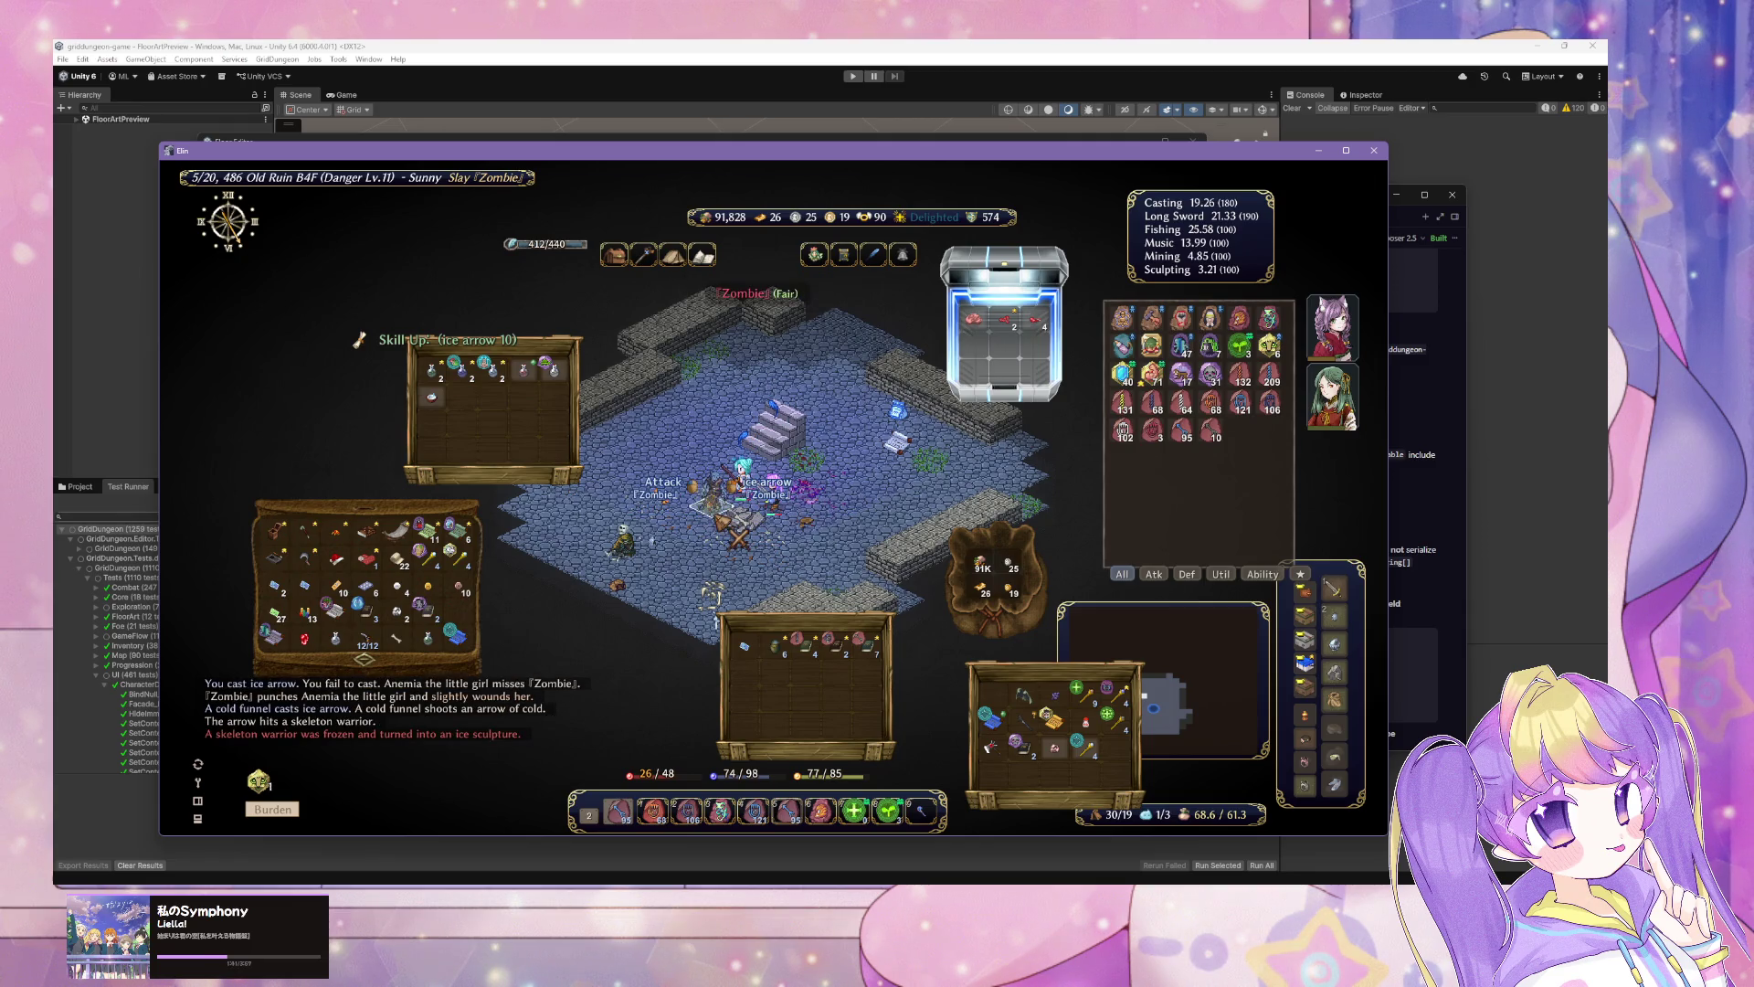
{"action": "right_click", "coordinate": [742, 502]}
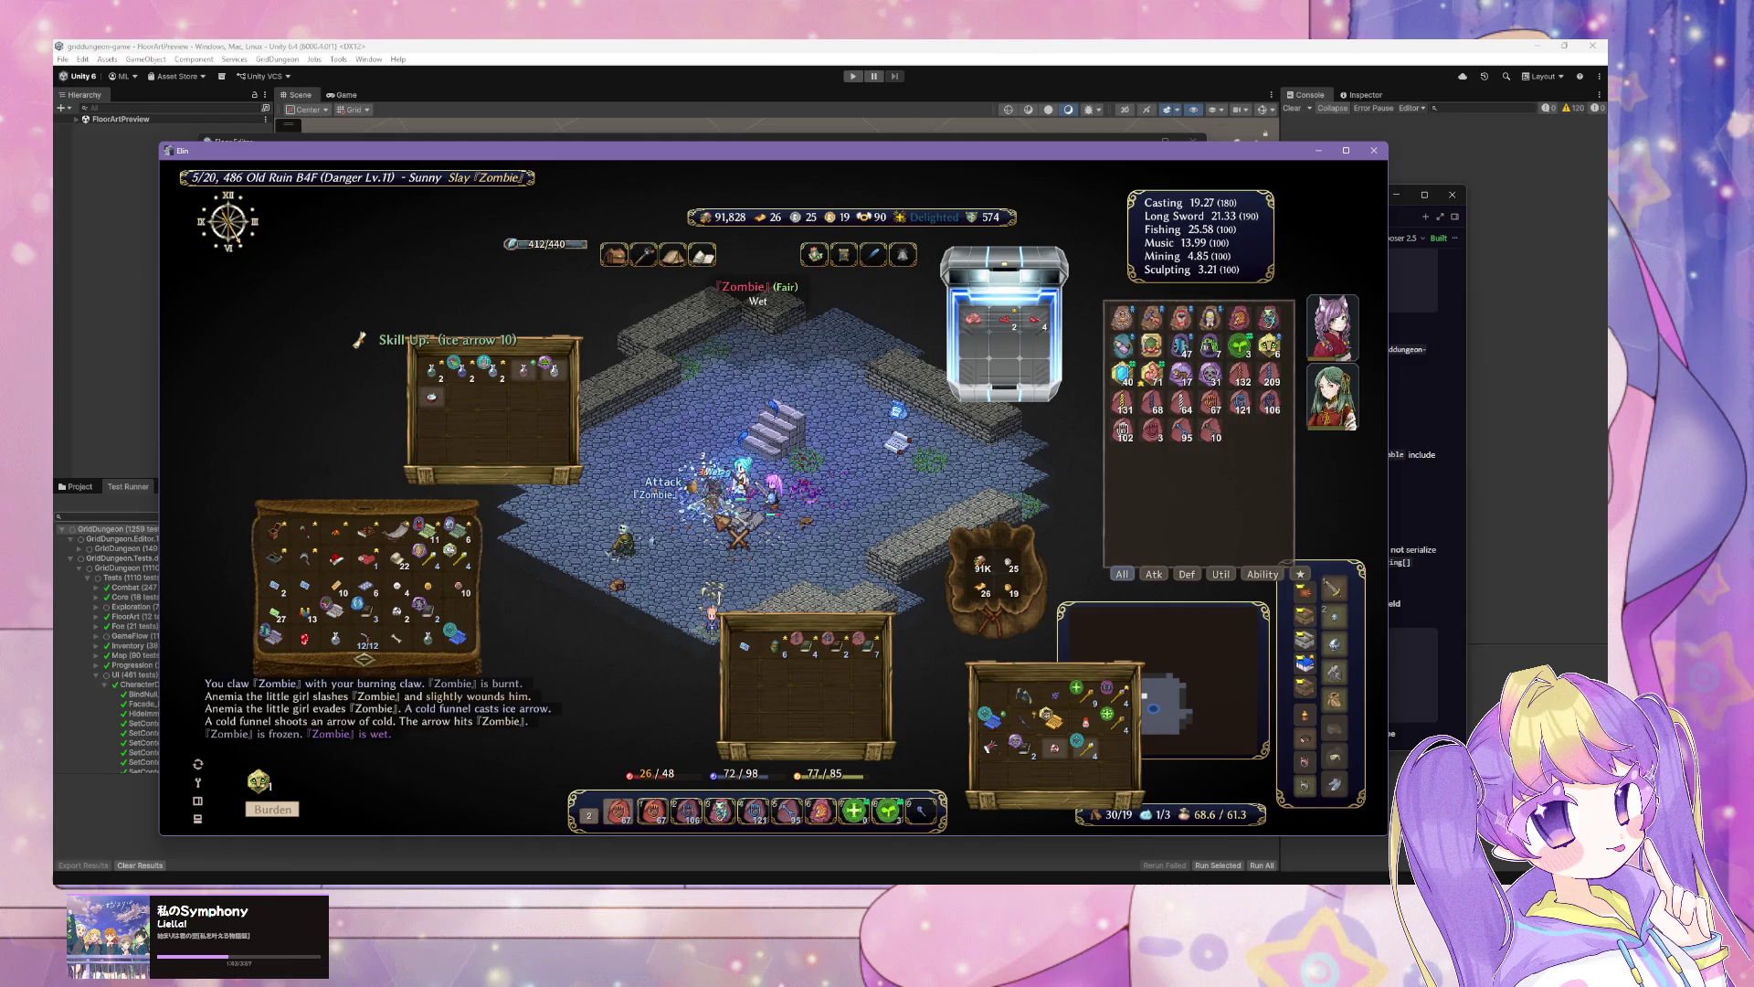
{"action": "right_click", "coordinate": [741, 502]}
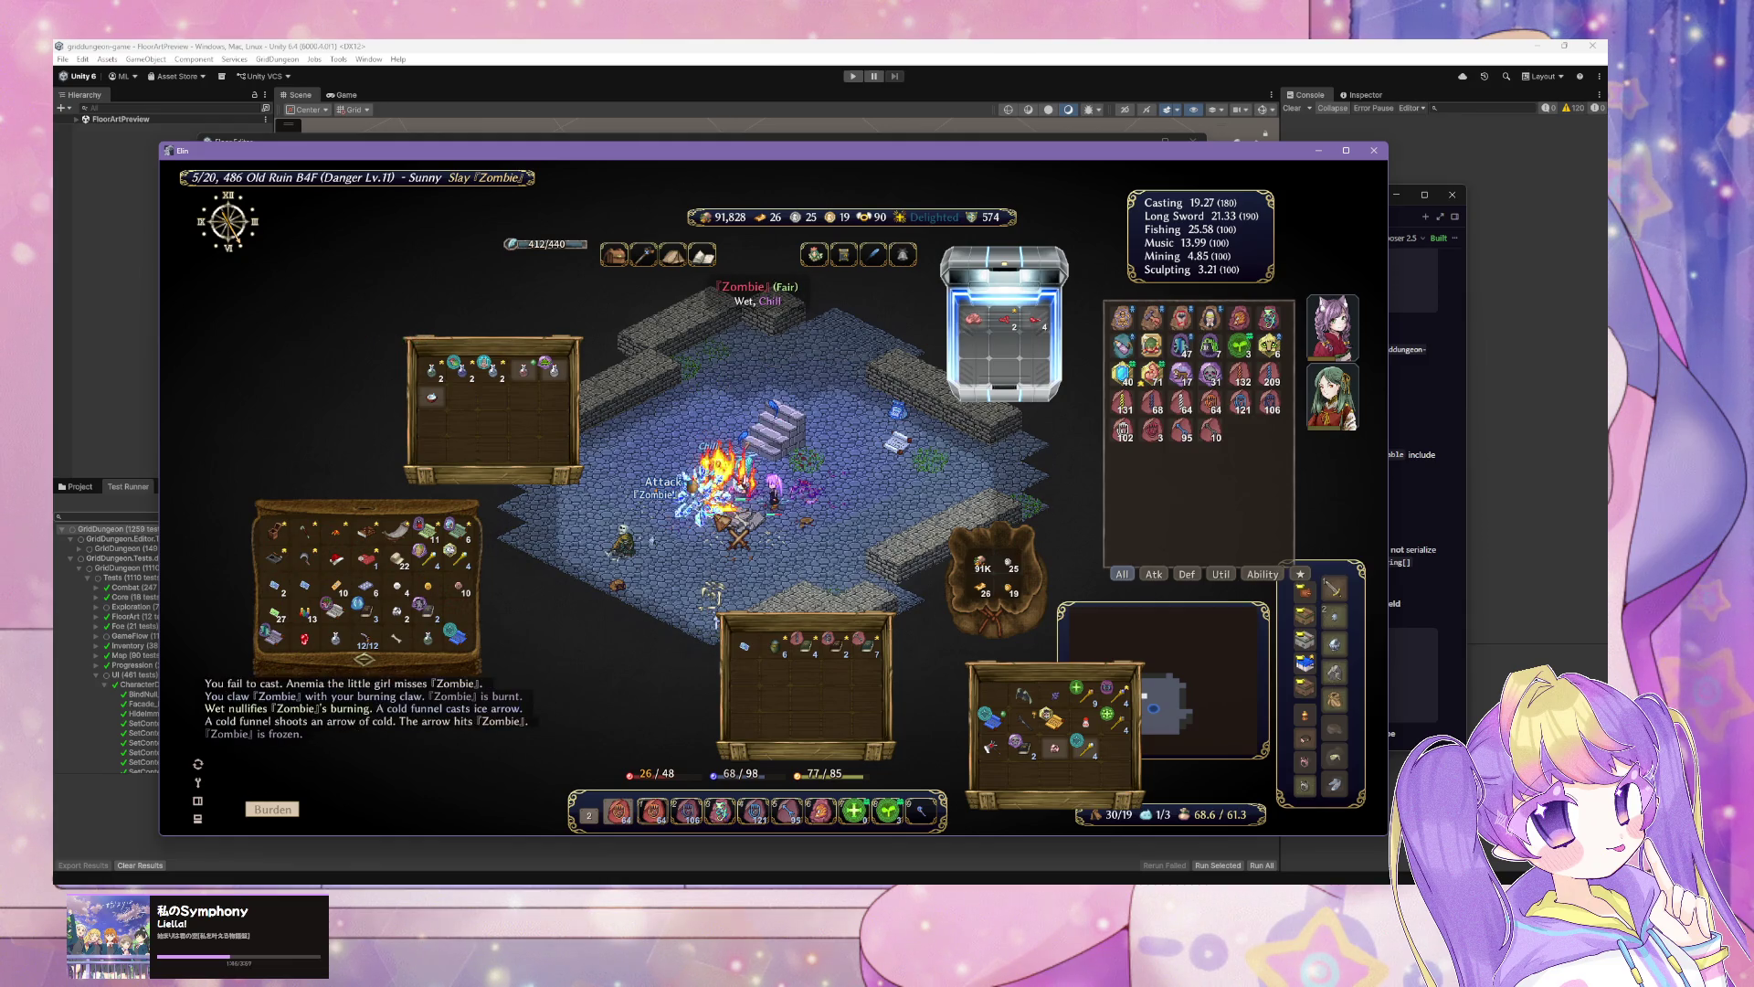
Step: Heal with two zaps of the cure minor wound rod and nature's embrace
{"action": "left_click_drag", "start_coordinate": [1085, 747], "coordinate": [619, 811]}
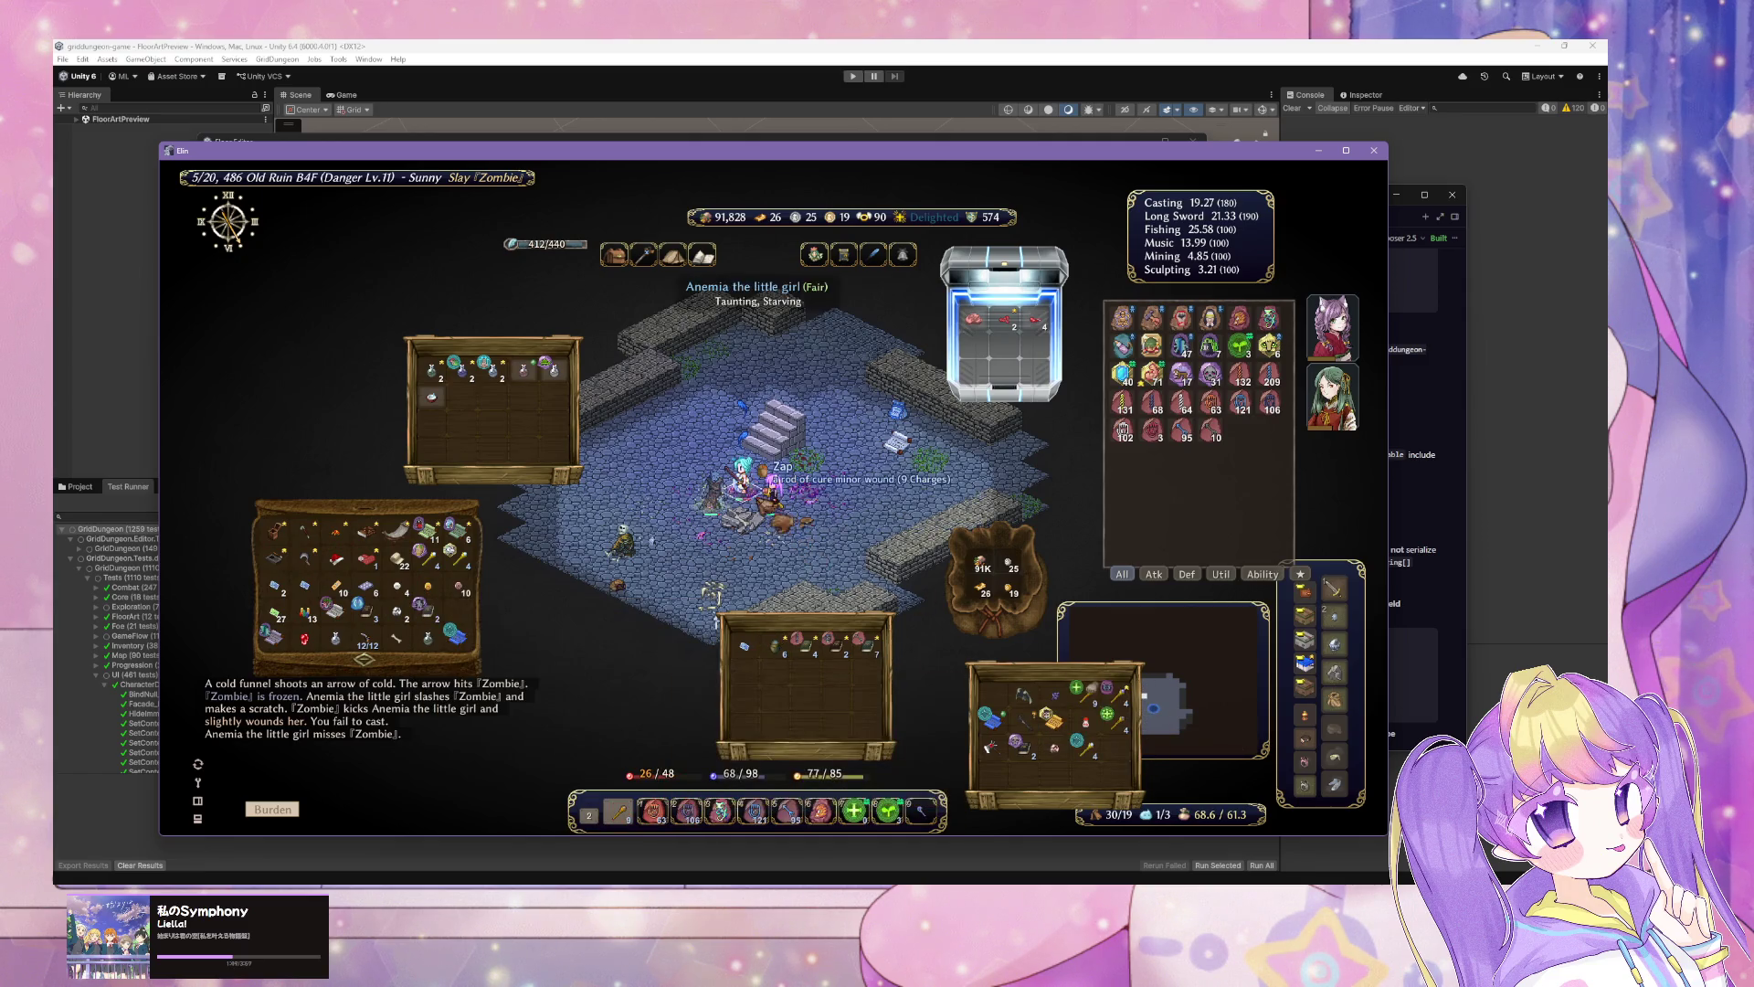
{"action": "left_click", "coordinate": [741, 498]}
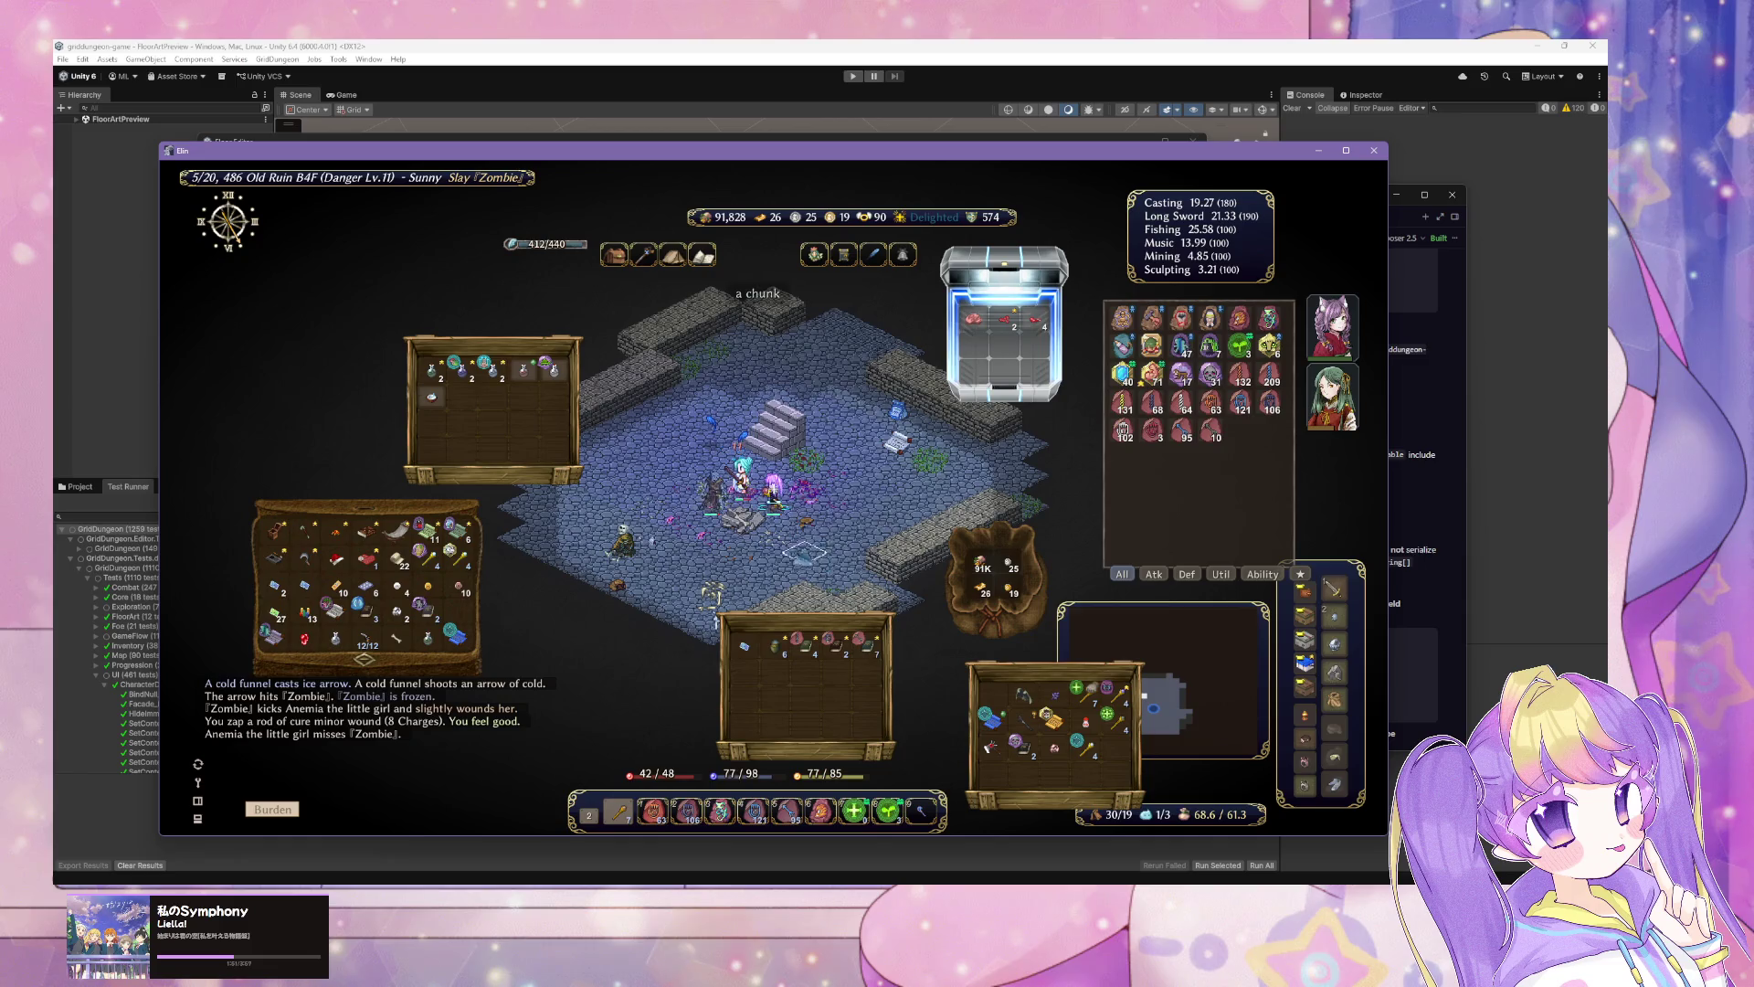
{"action": "left_click", "coordinate": [741, 468]}
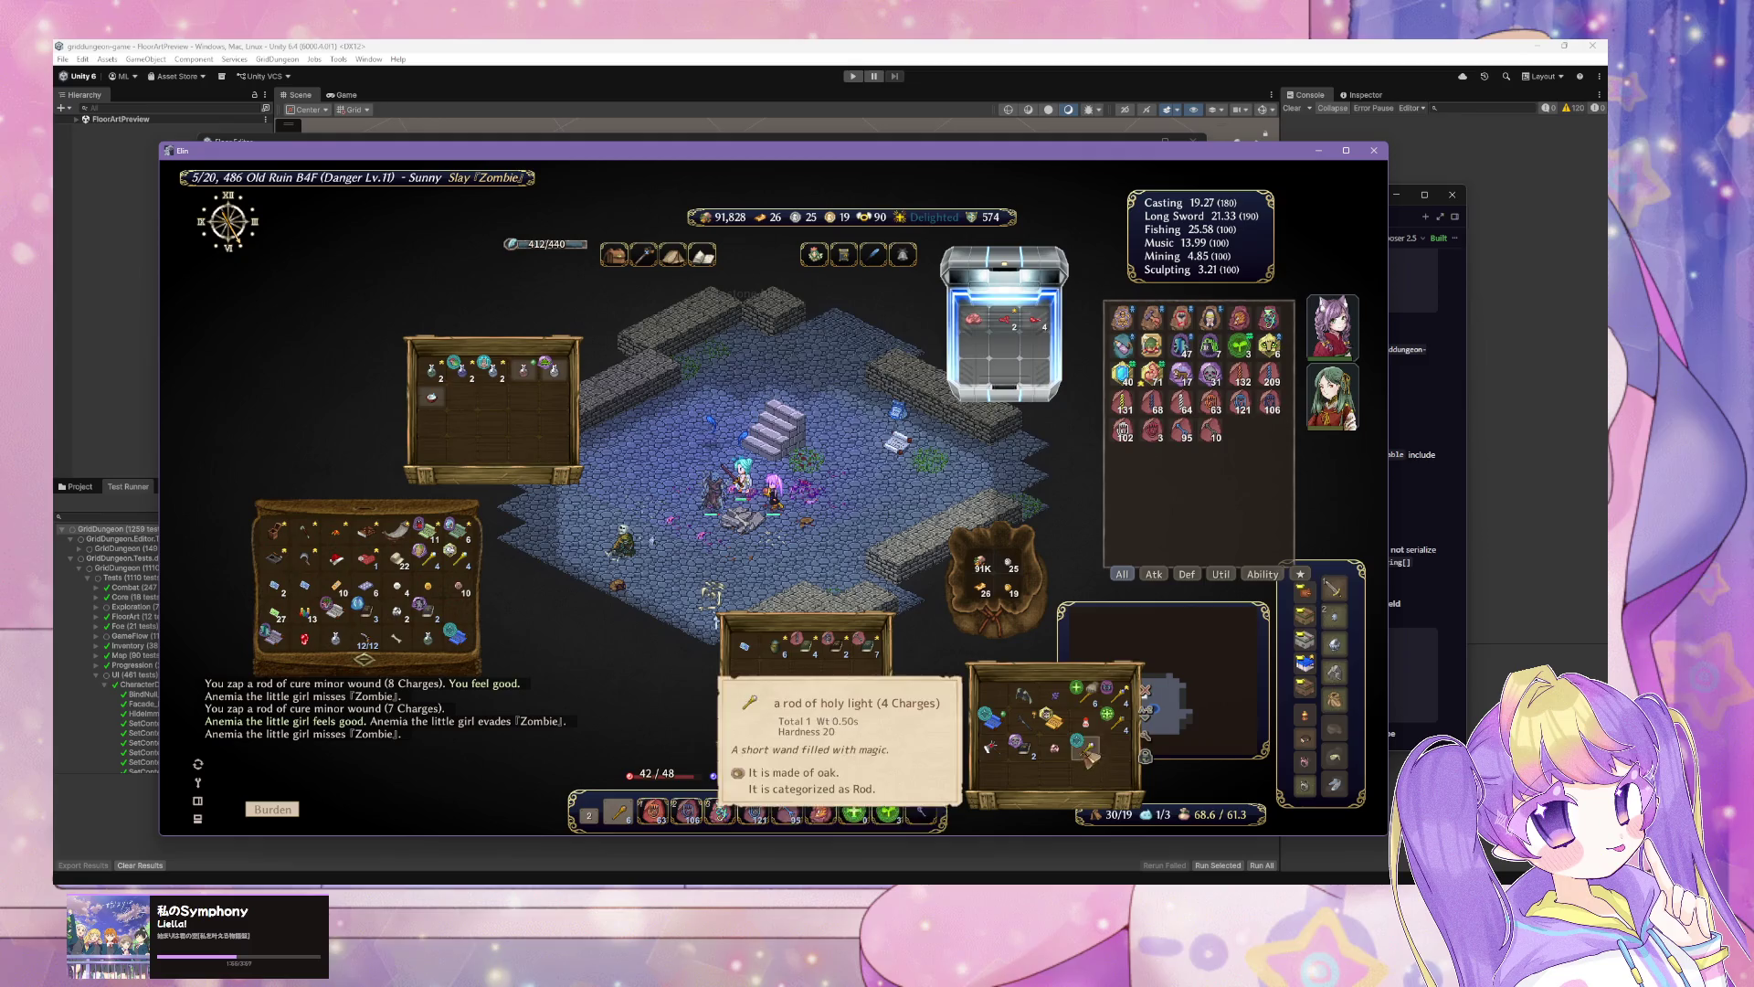
{"action": "left_click", "coordinate": [1239, 345]}
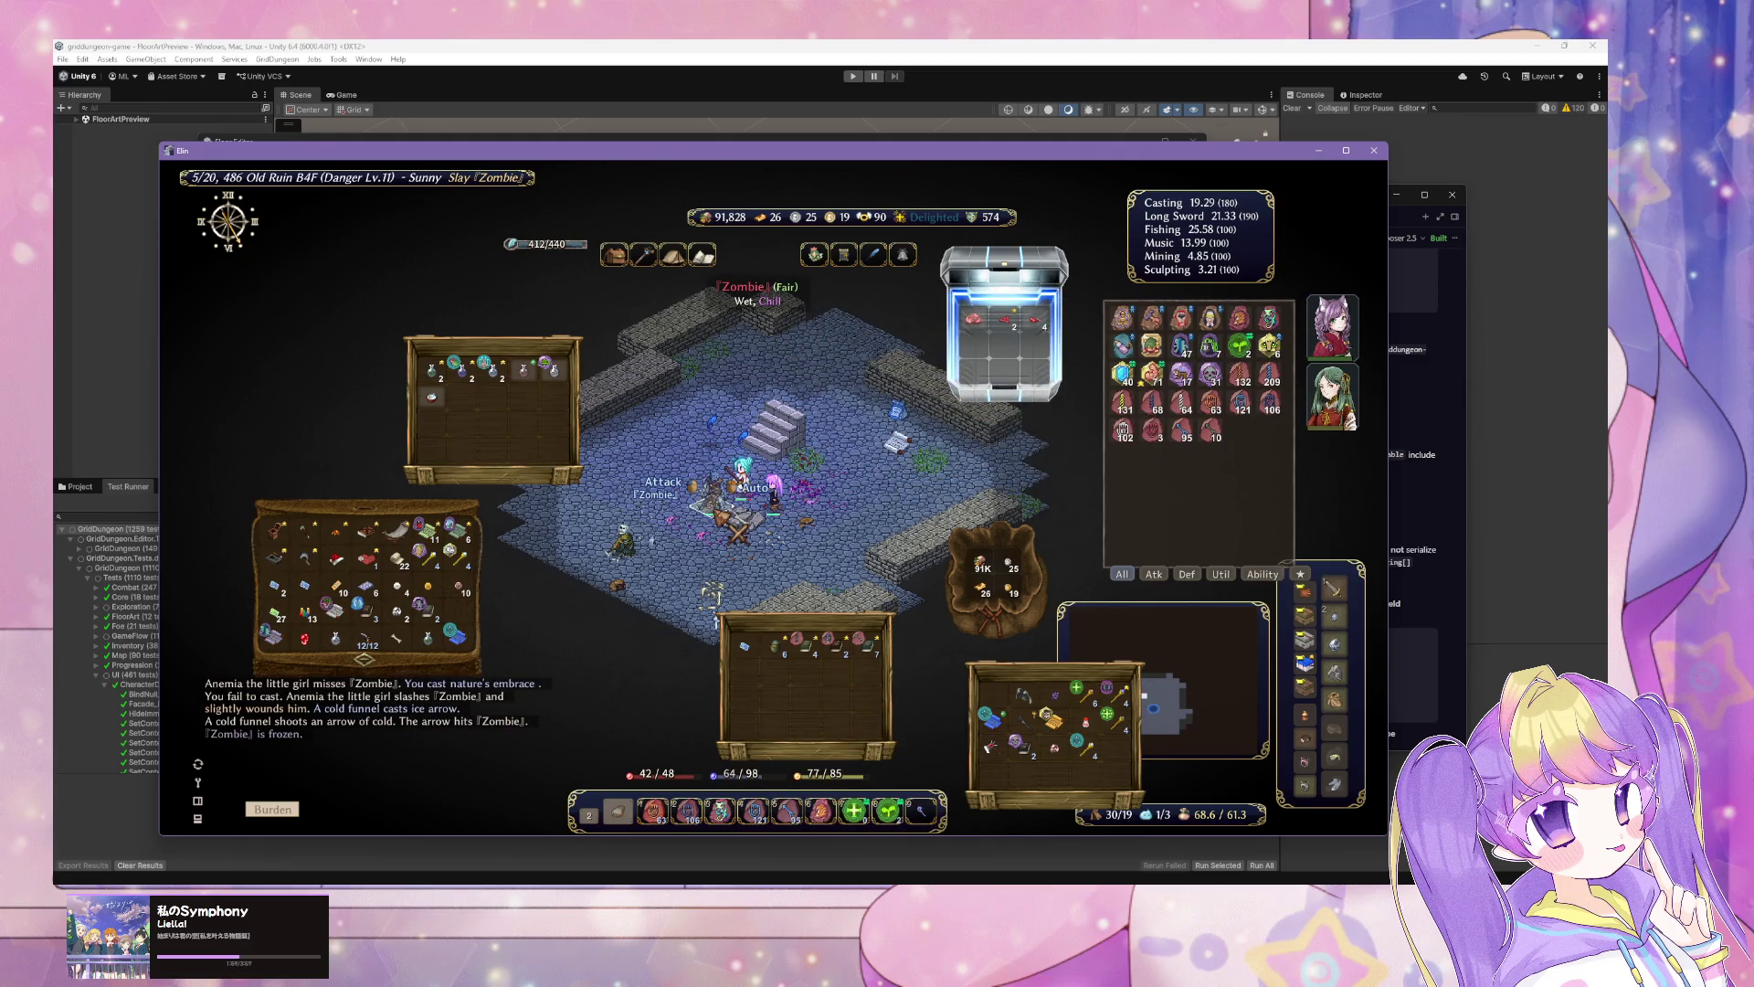
Step: Hit the Zombie with two fire touches and refresh the inventory windows
{"action": "key", "text": "2"}
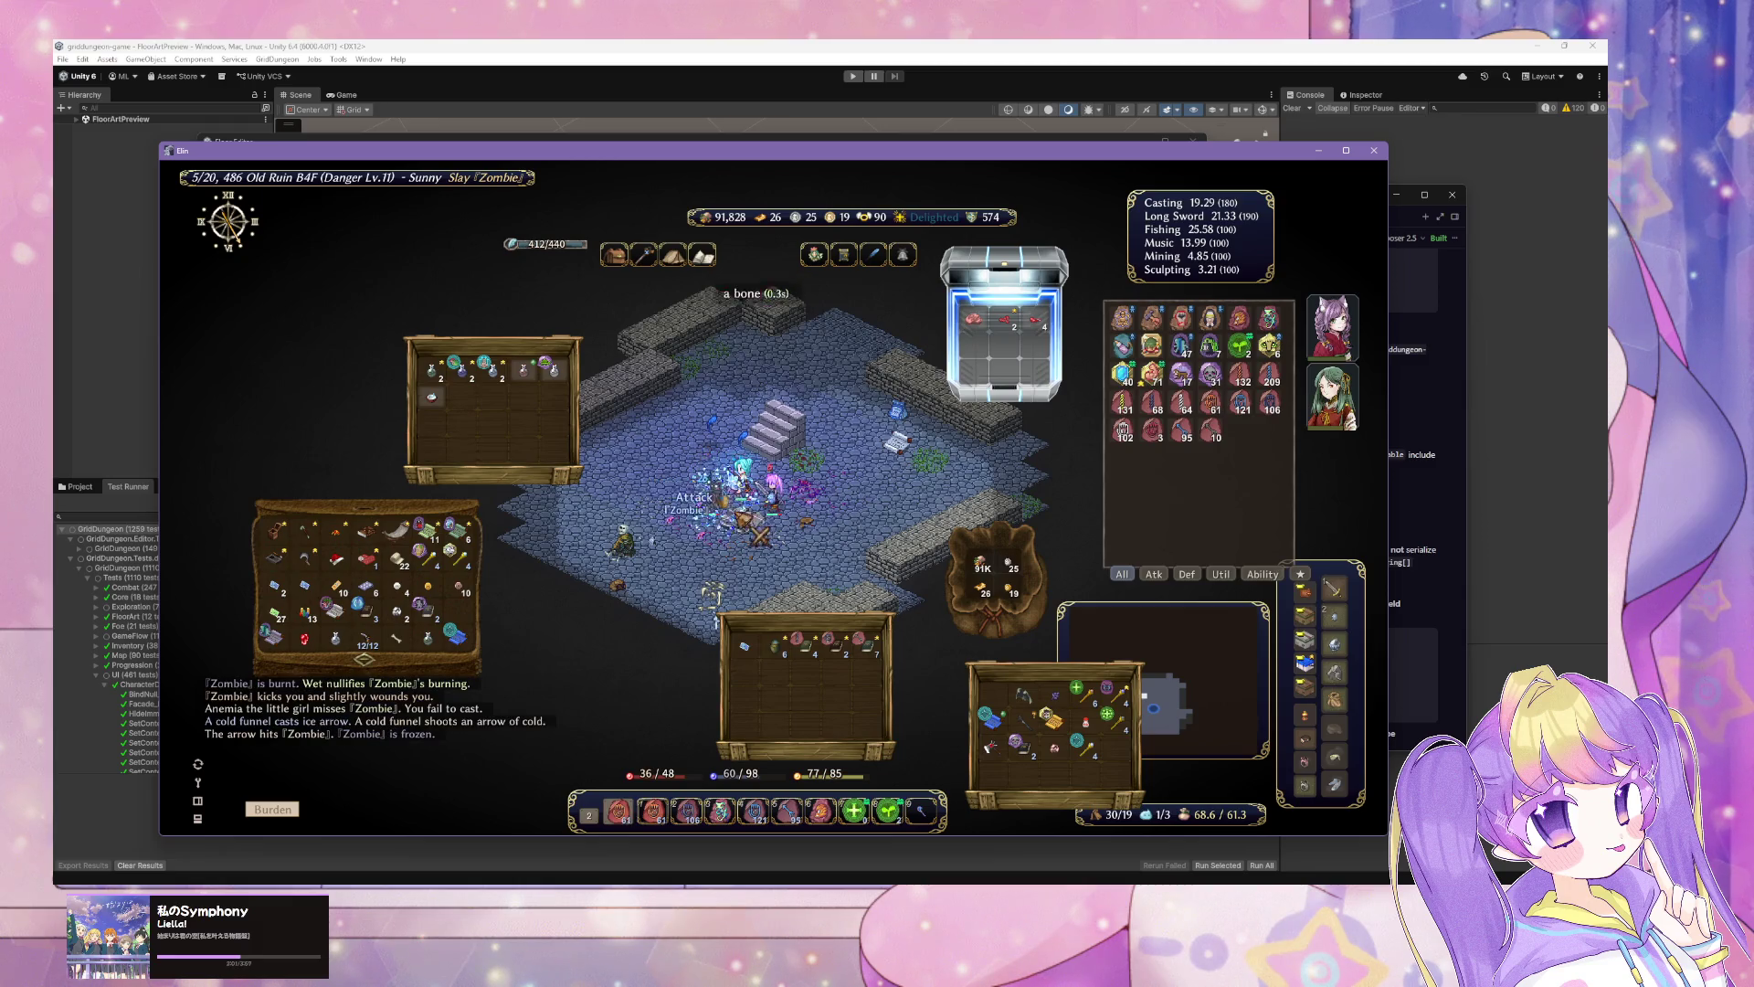
{"action": "key", "text": "2"}
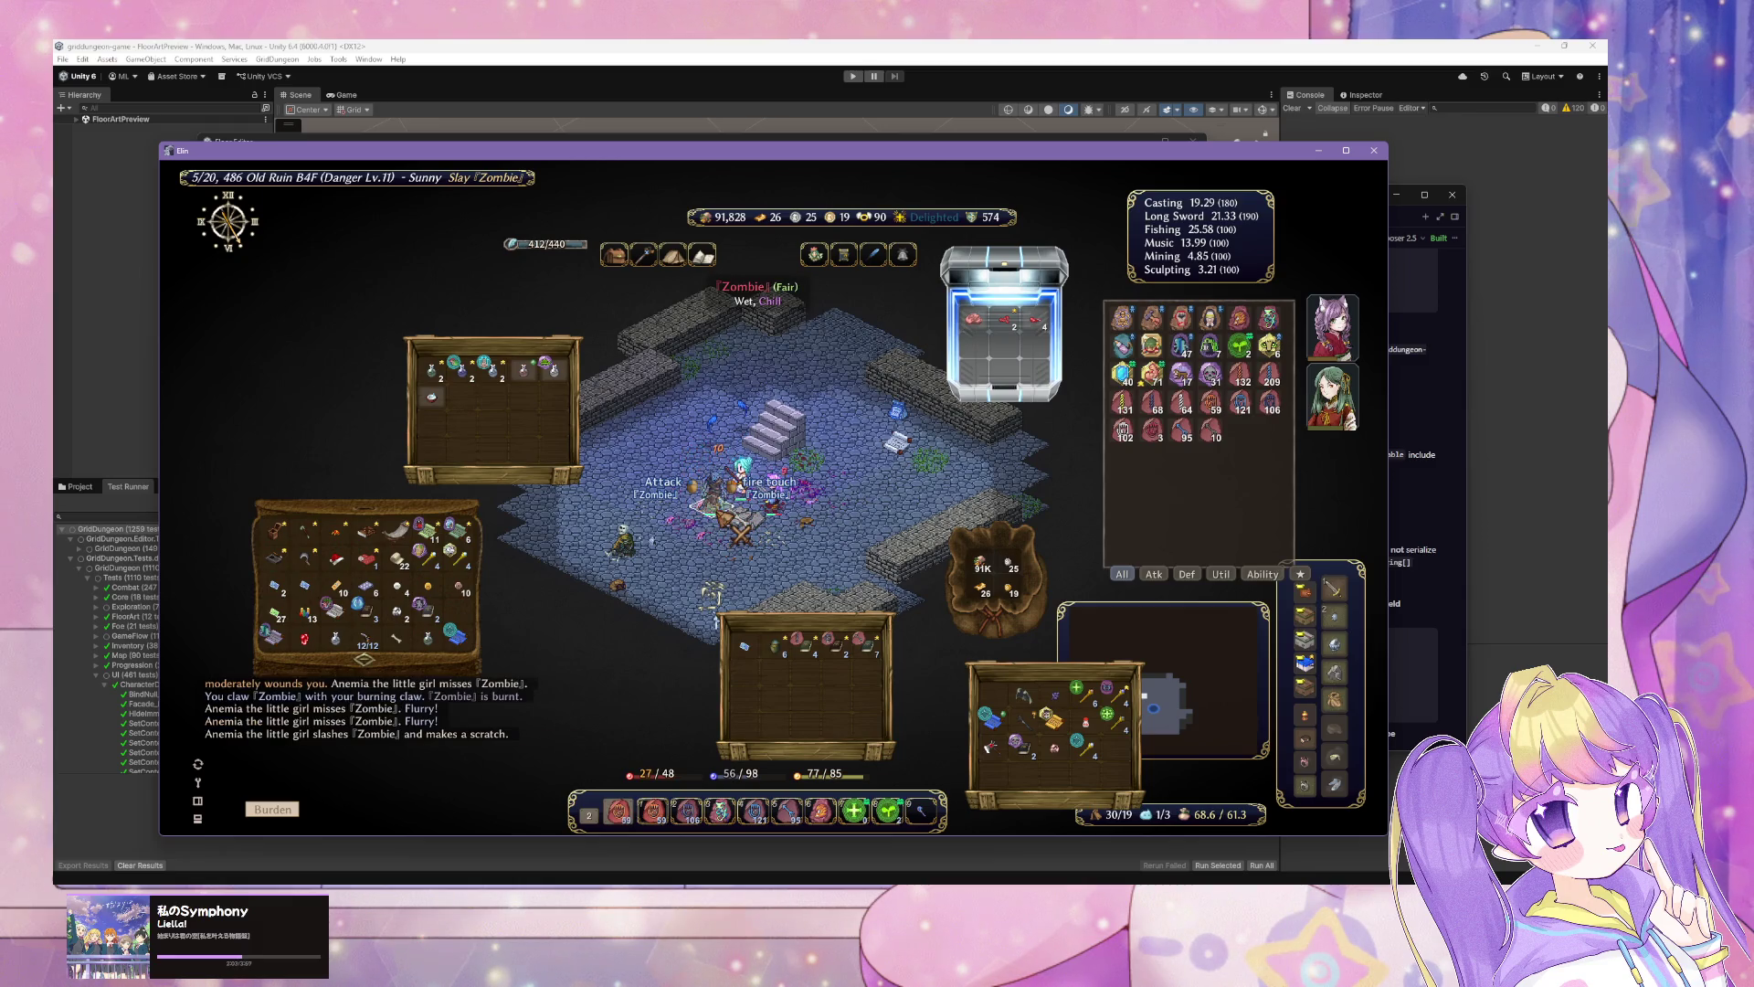
{"action": "key", "text": "Escape"}
{"action": "key", "text": "Tab"}
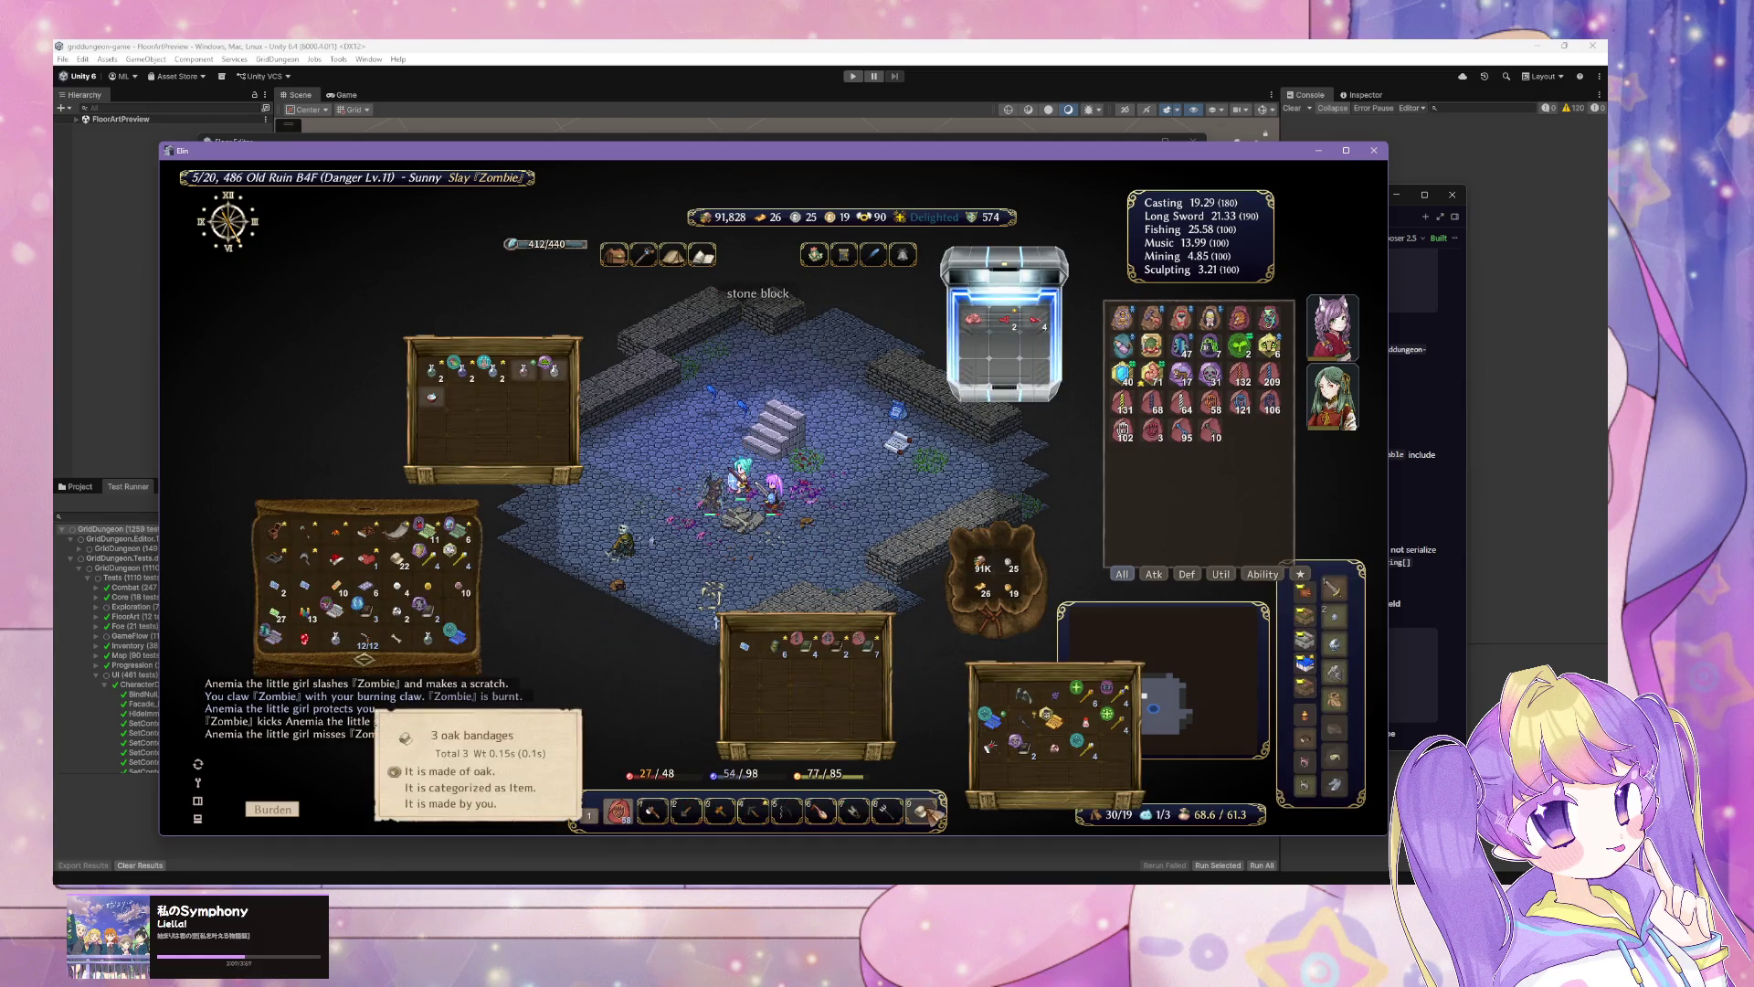
Step: Bandage the wound, cast Blood Touch twice, and attack with spells
{"action": "left_click", "coordinate": [429, 637]}
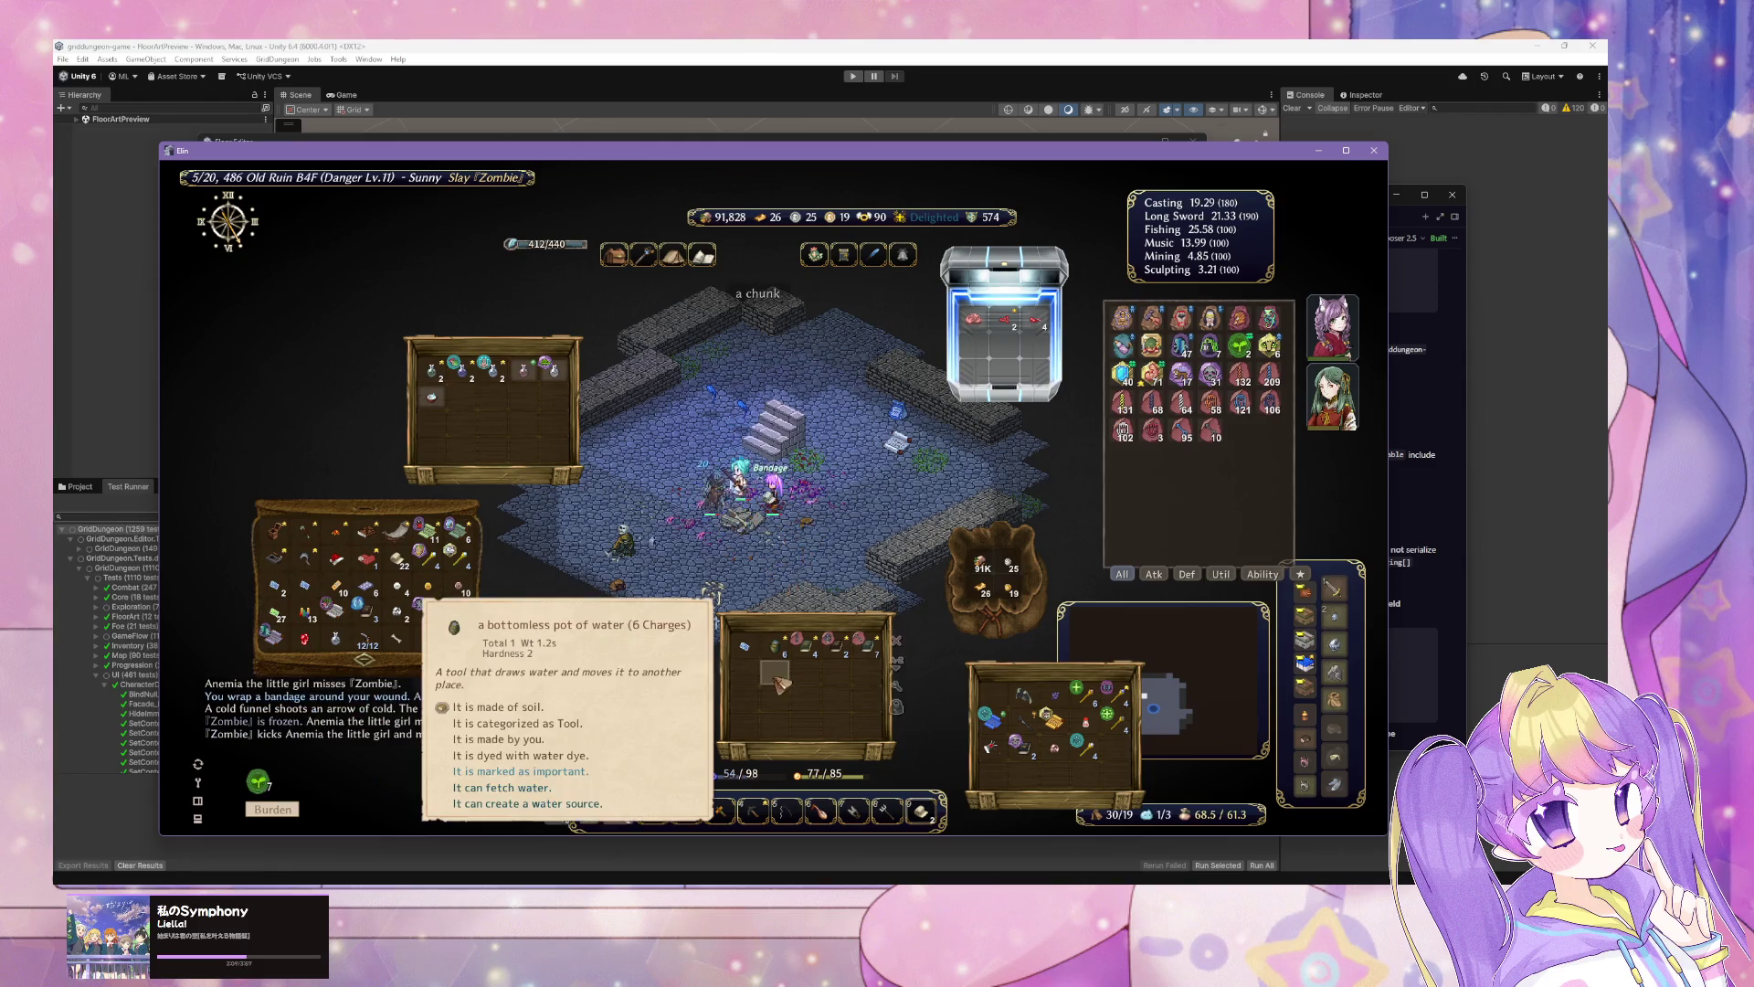
{"action": "left_click", "coordinate": [1152, 430]}
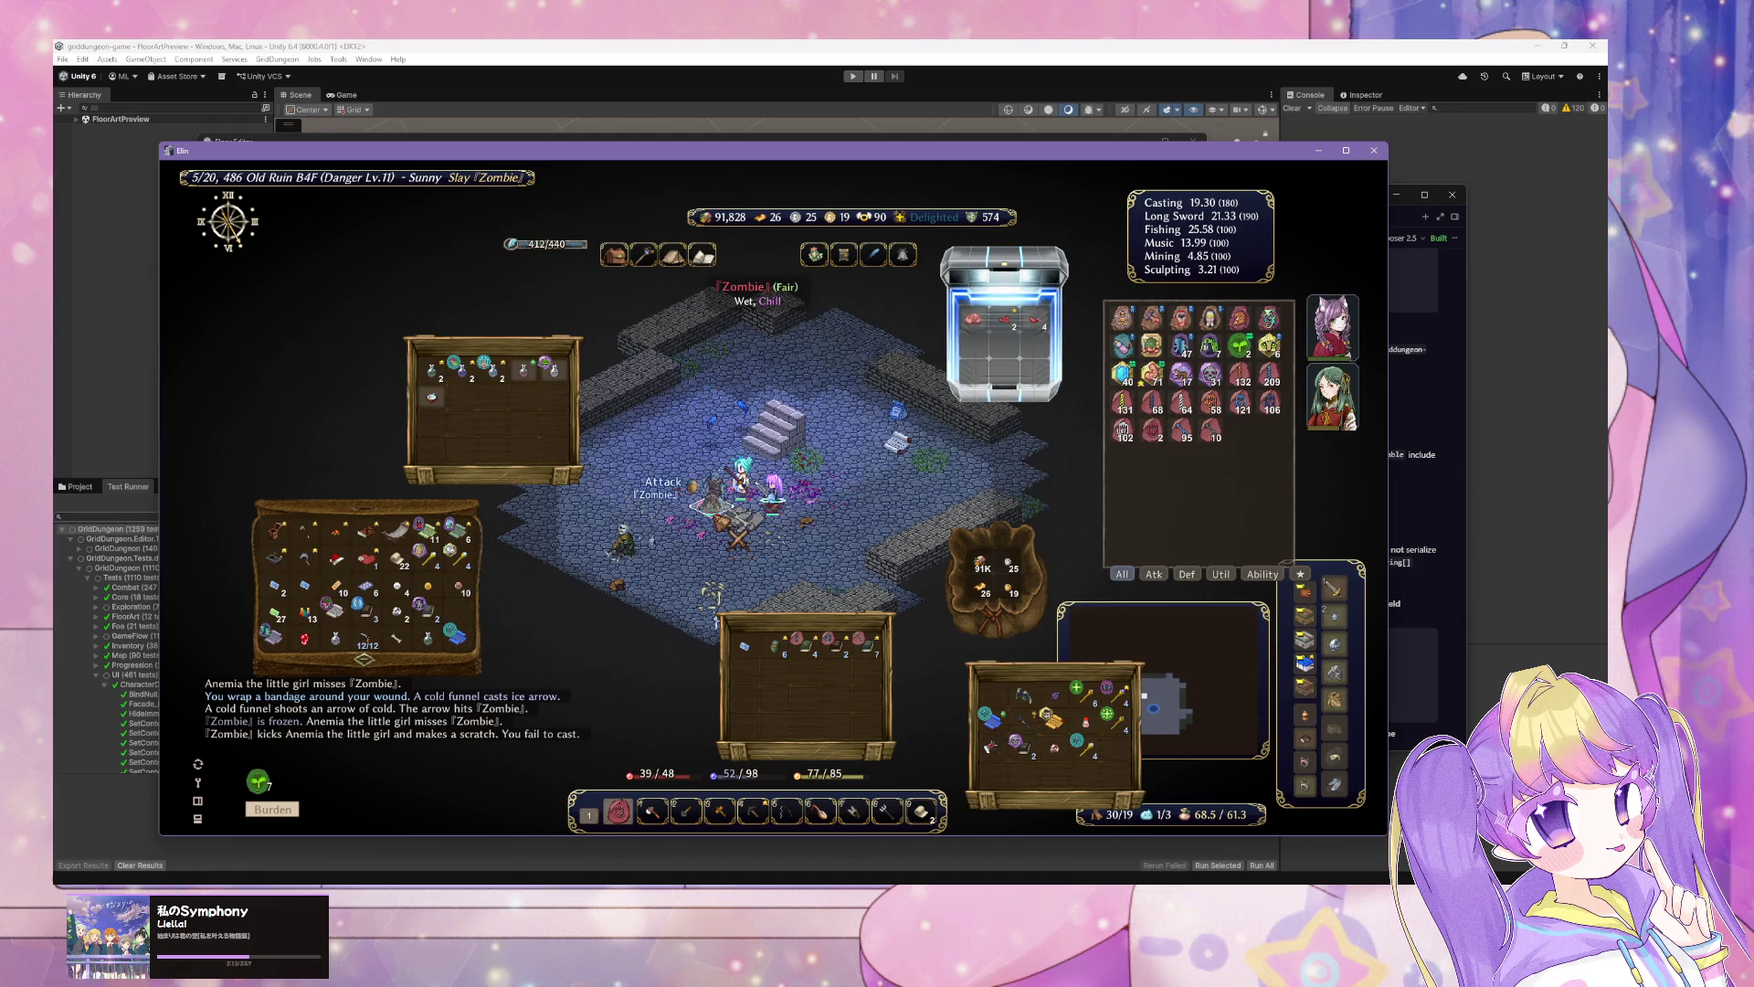
{"action": "left_click", "coordinate": [1152, 429]}
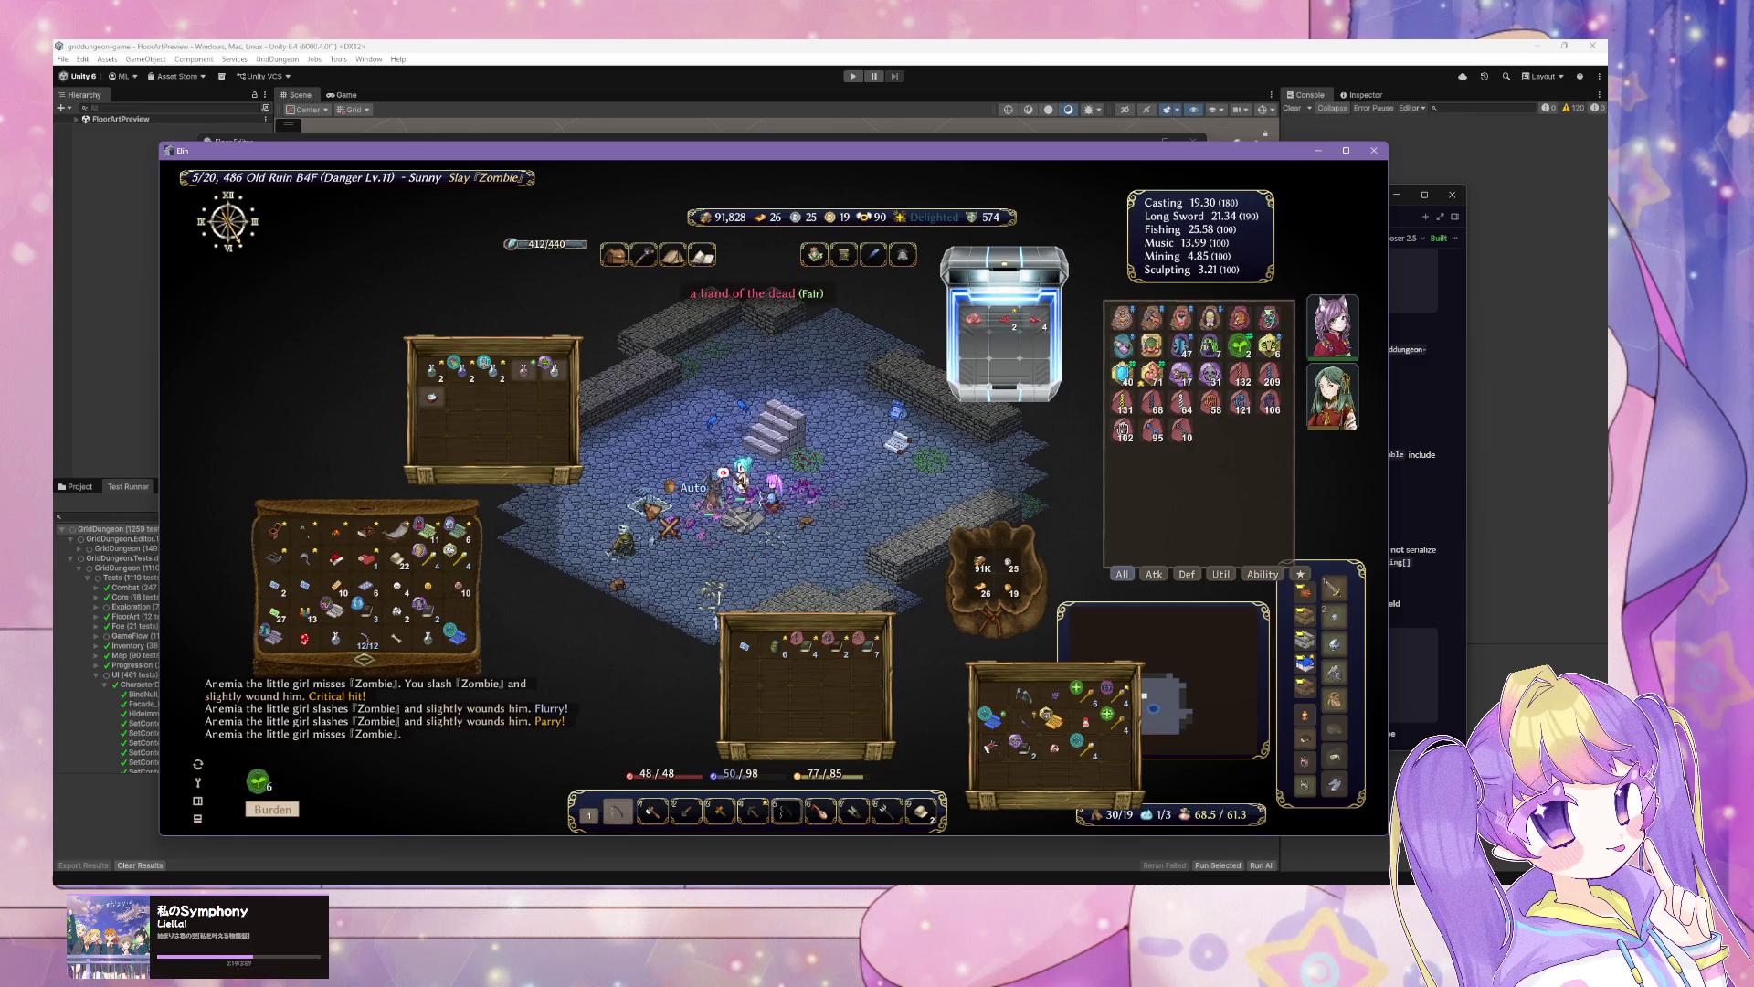
{"action": "key", "text": "Tab"}
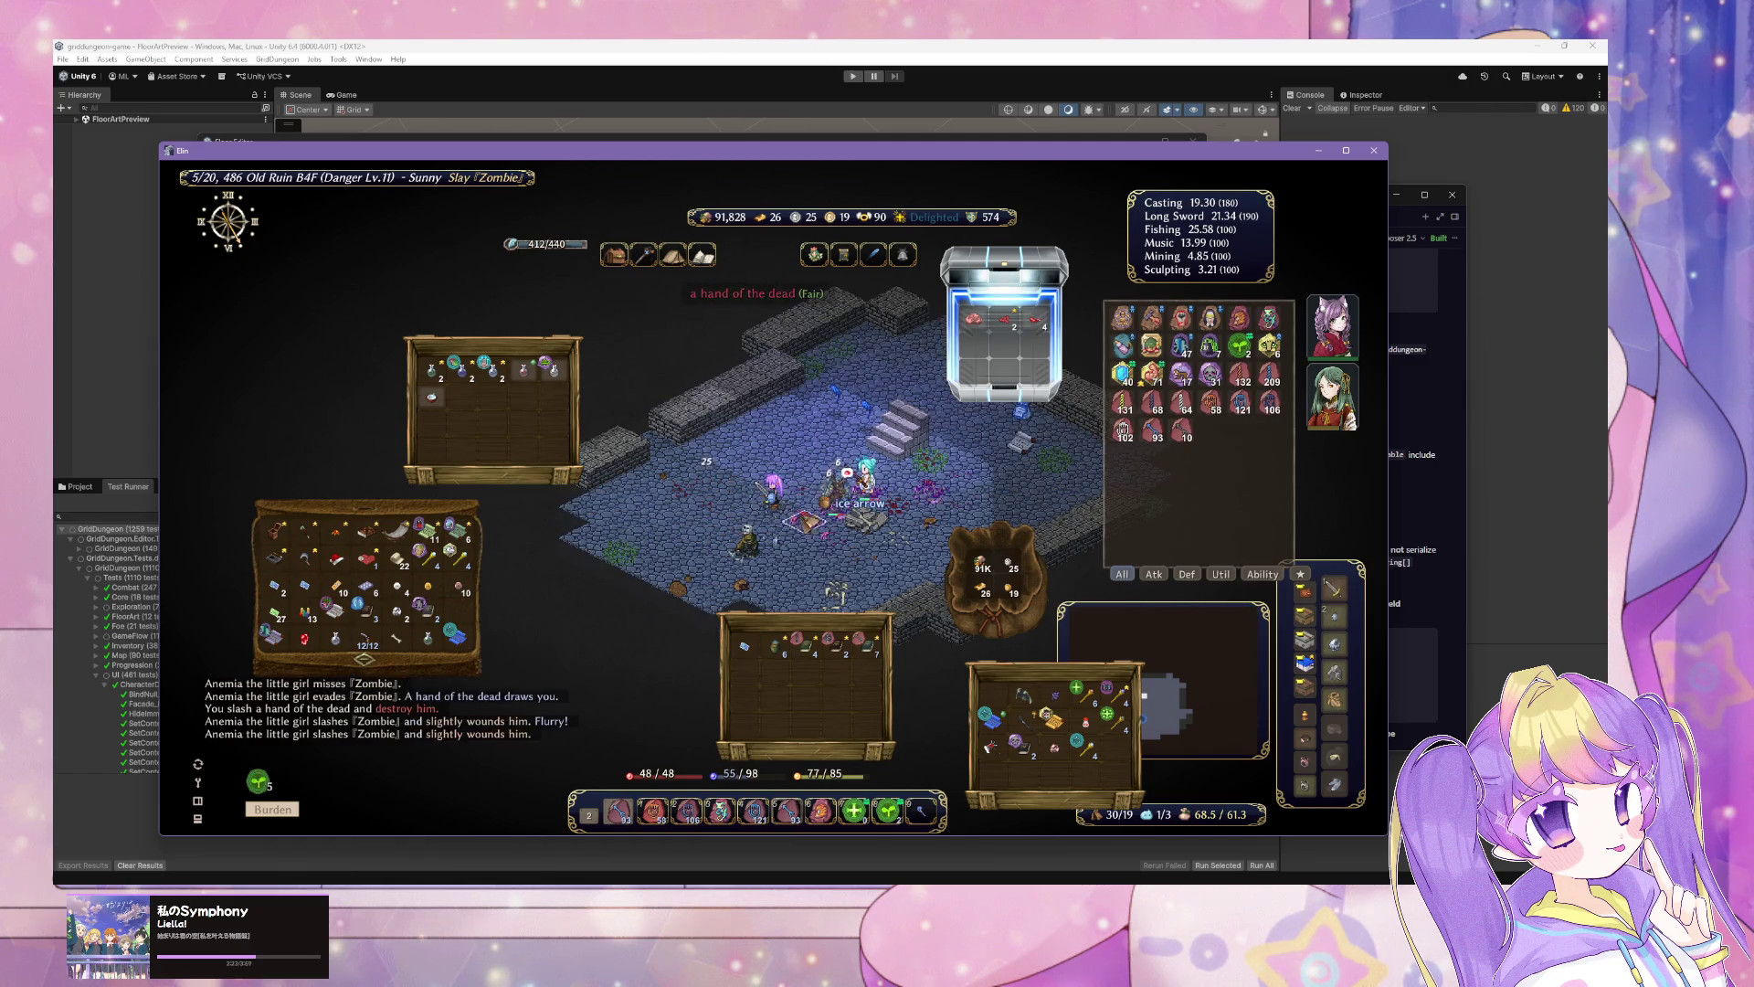
{"action": "left_click", "coordinate": [833, 503]}
{"action": "left_click", "coordinate": [833, 503]}
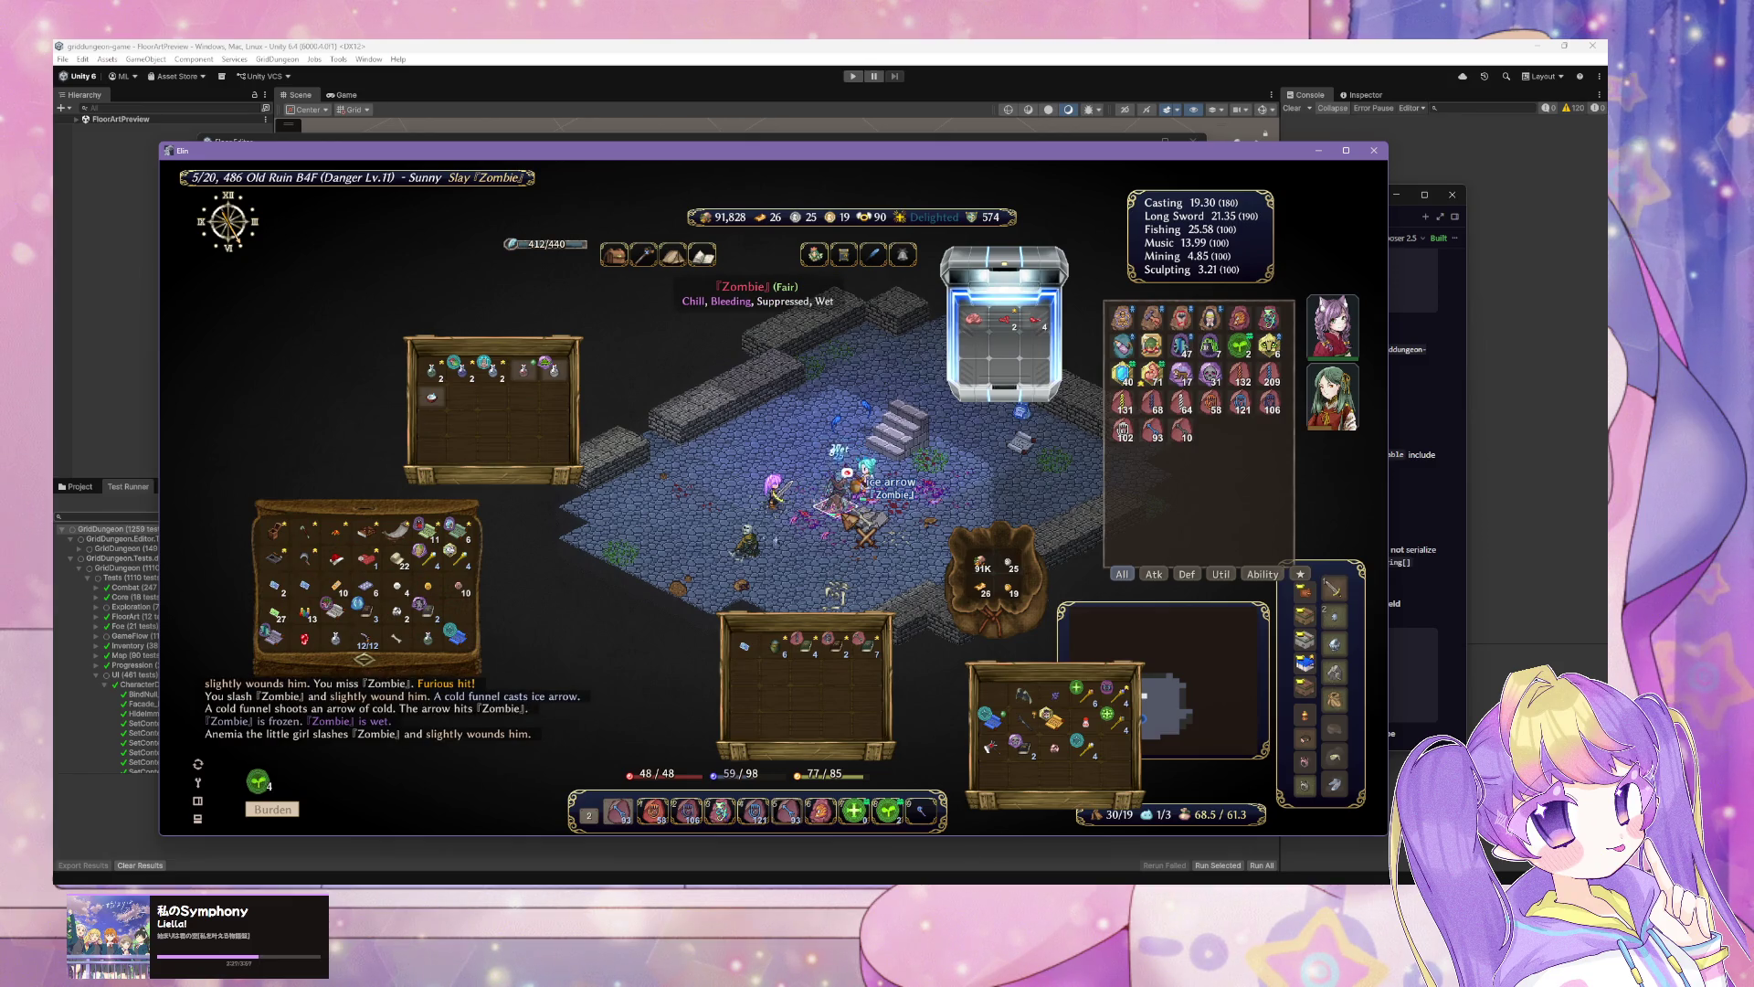
Step: Pick up a hotbar item to move it
{"action": "mouse_move", "coordinate": [824, 794]}
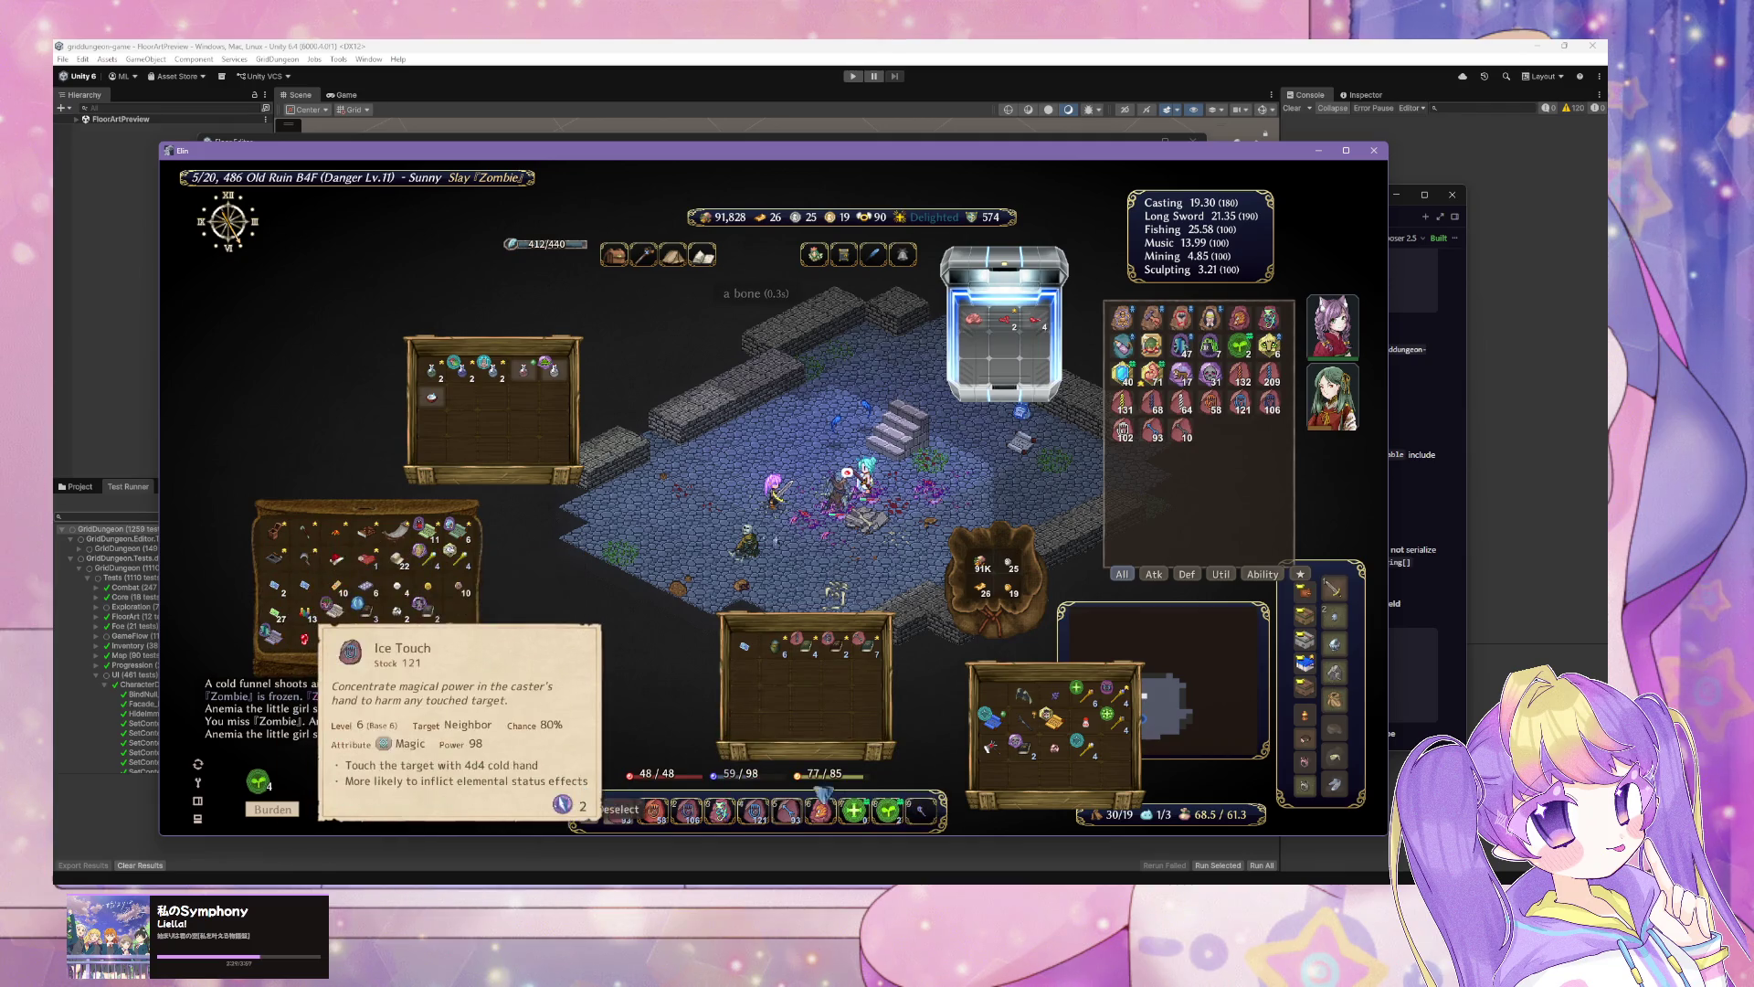
{"action": "right_click", "coordinate": [927, 811]}
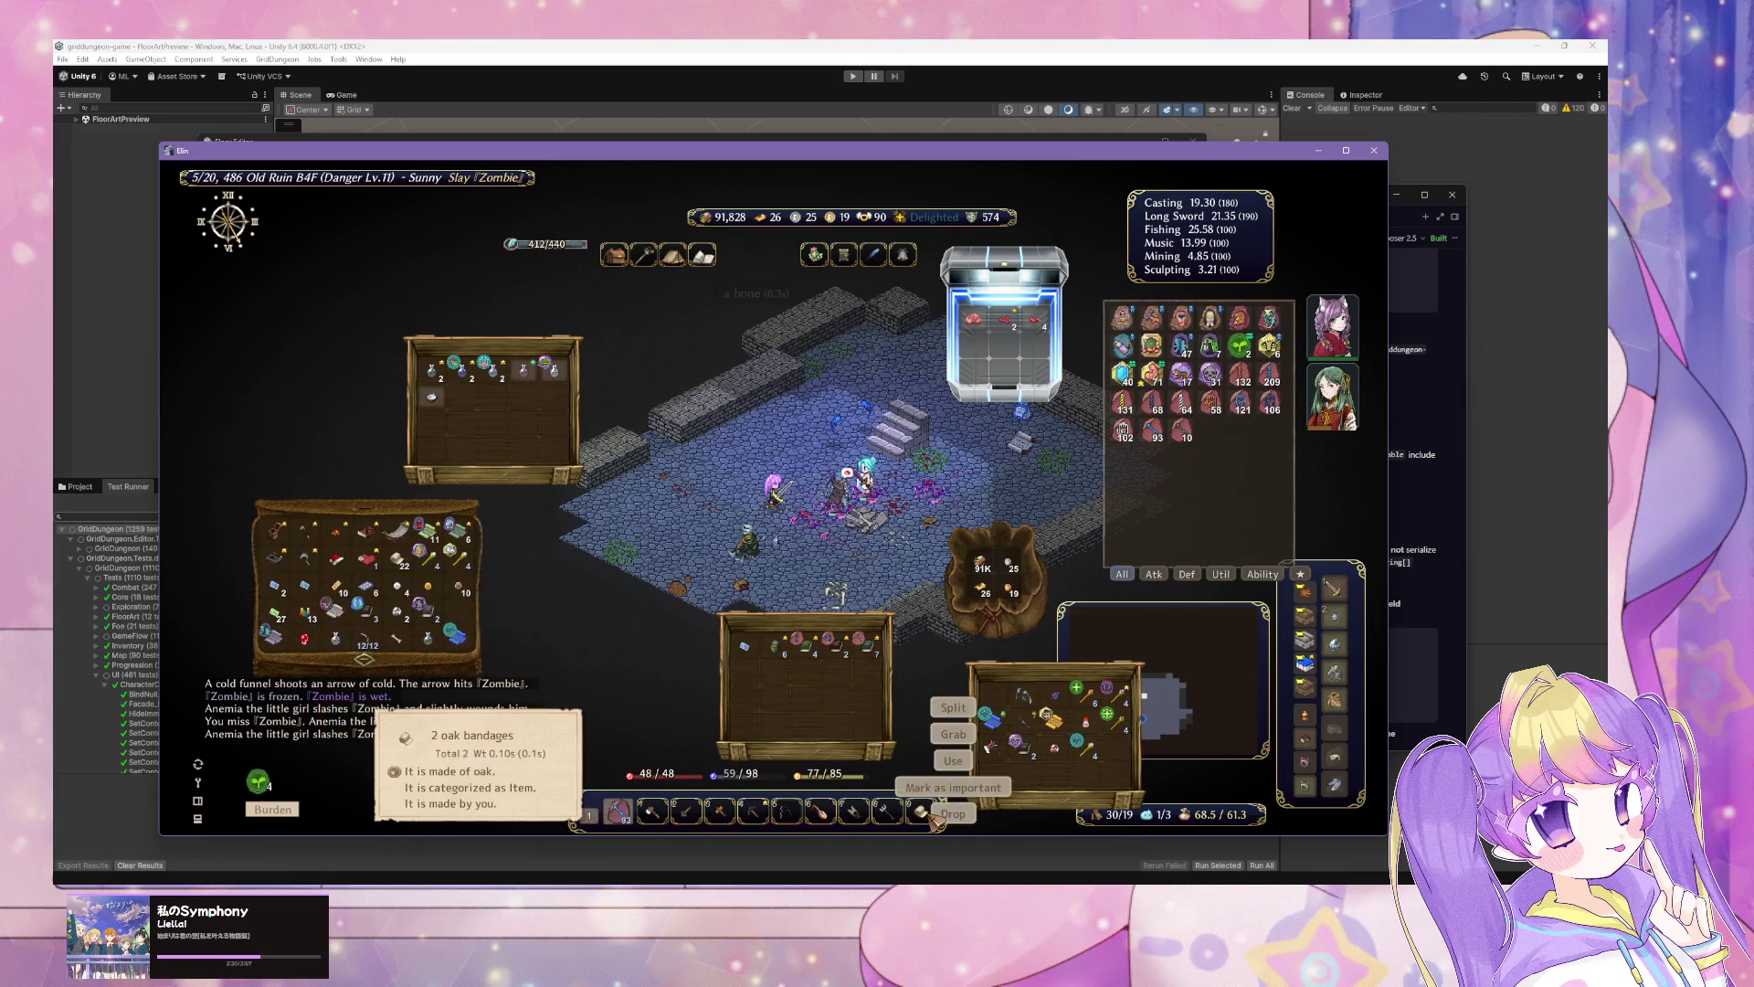
{"action": "left_click", "coordinate": [954, 734]}
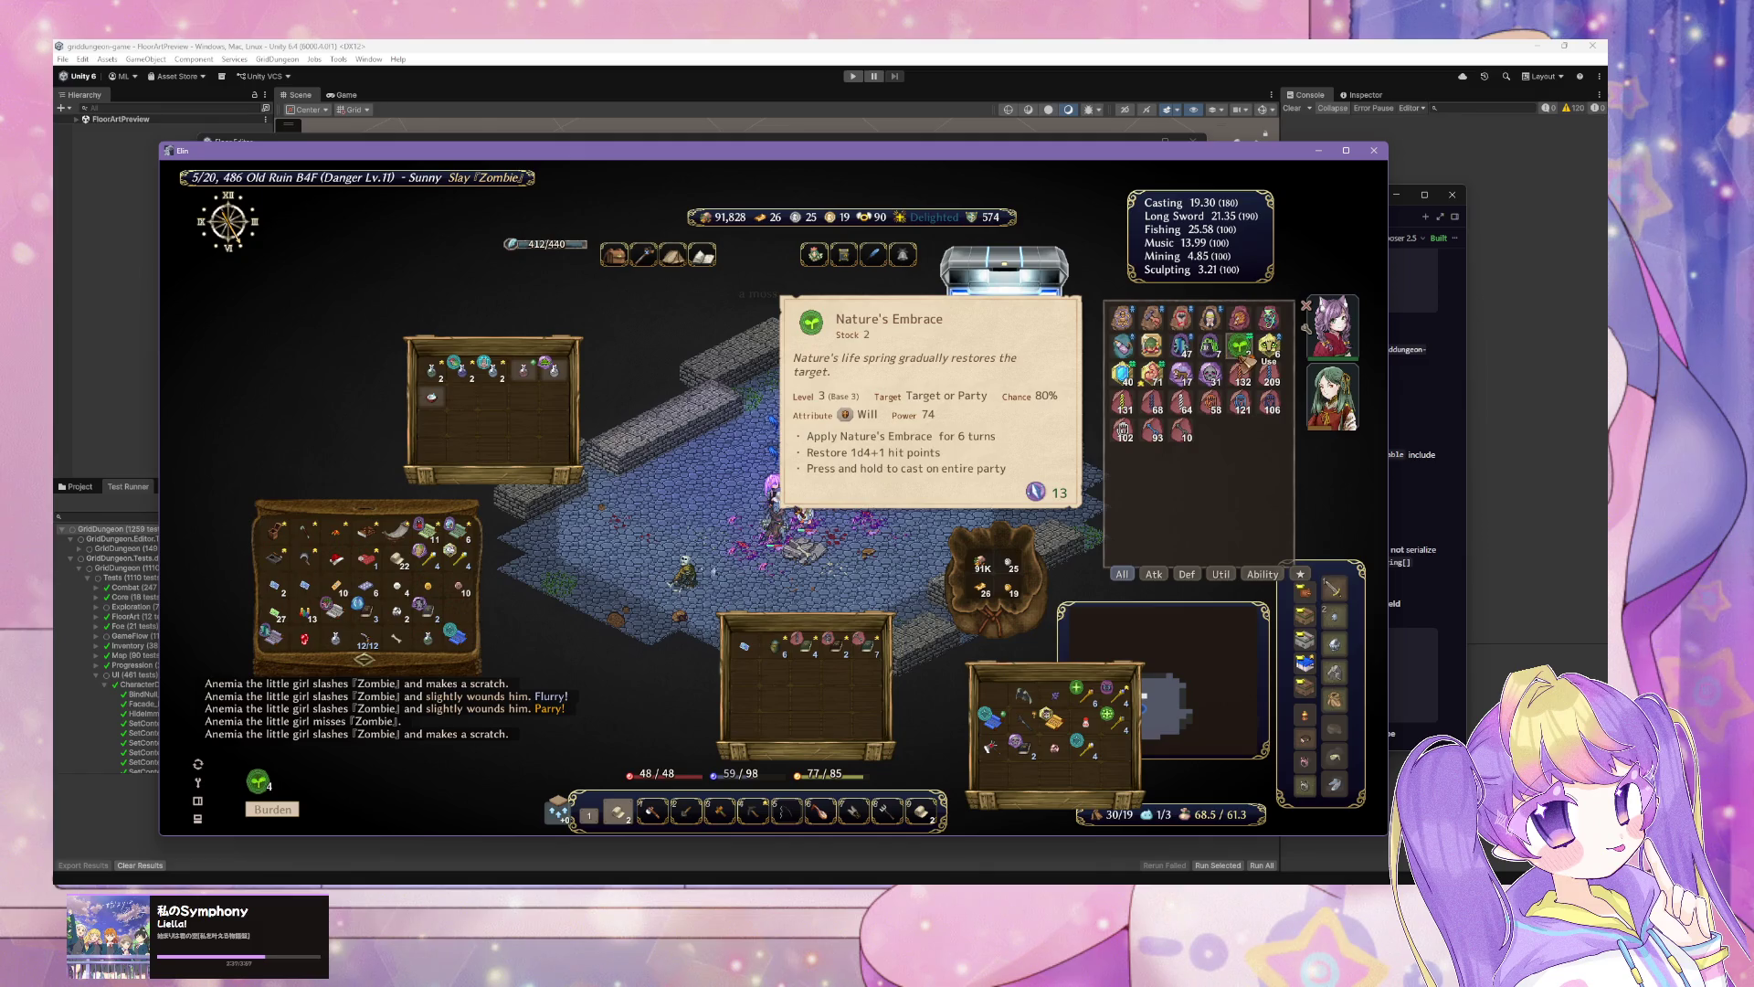
Step: Cast Nature's Embrace on the party and little girl, and pray to restore health and mana
{"action": "left_click", "coordinate": [1242, 352]}
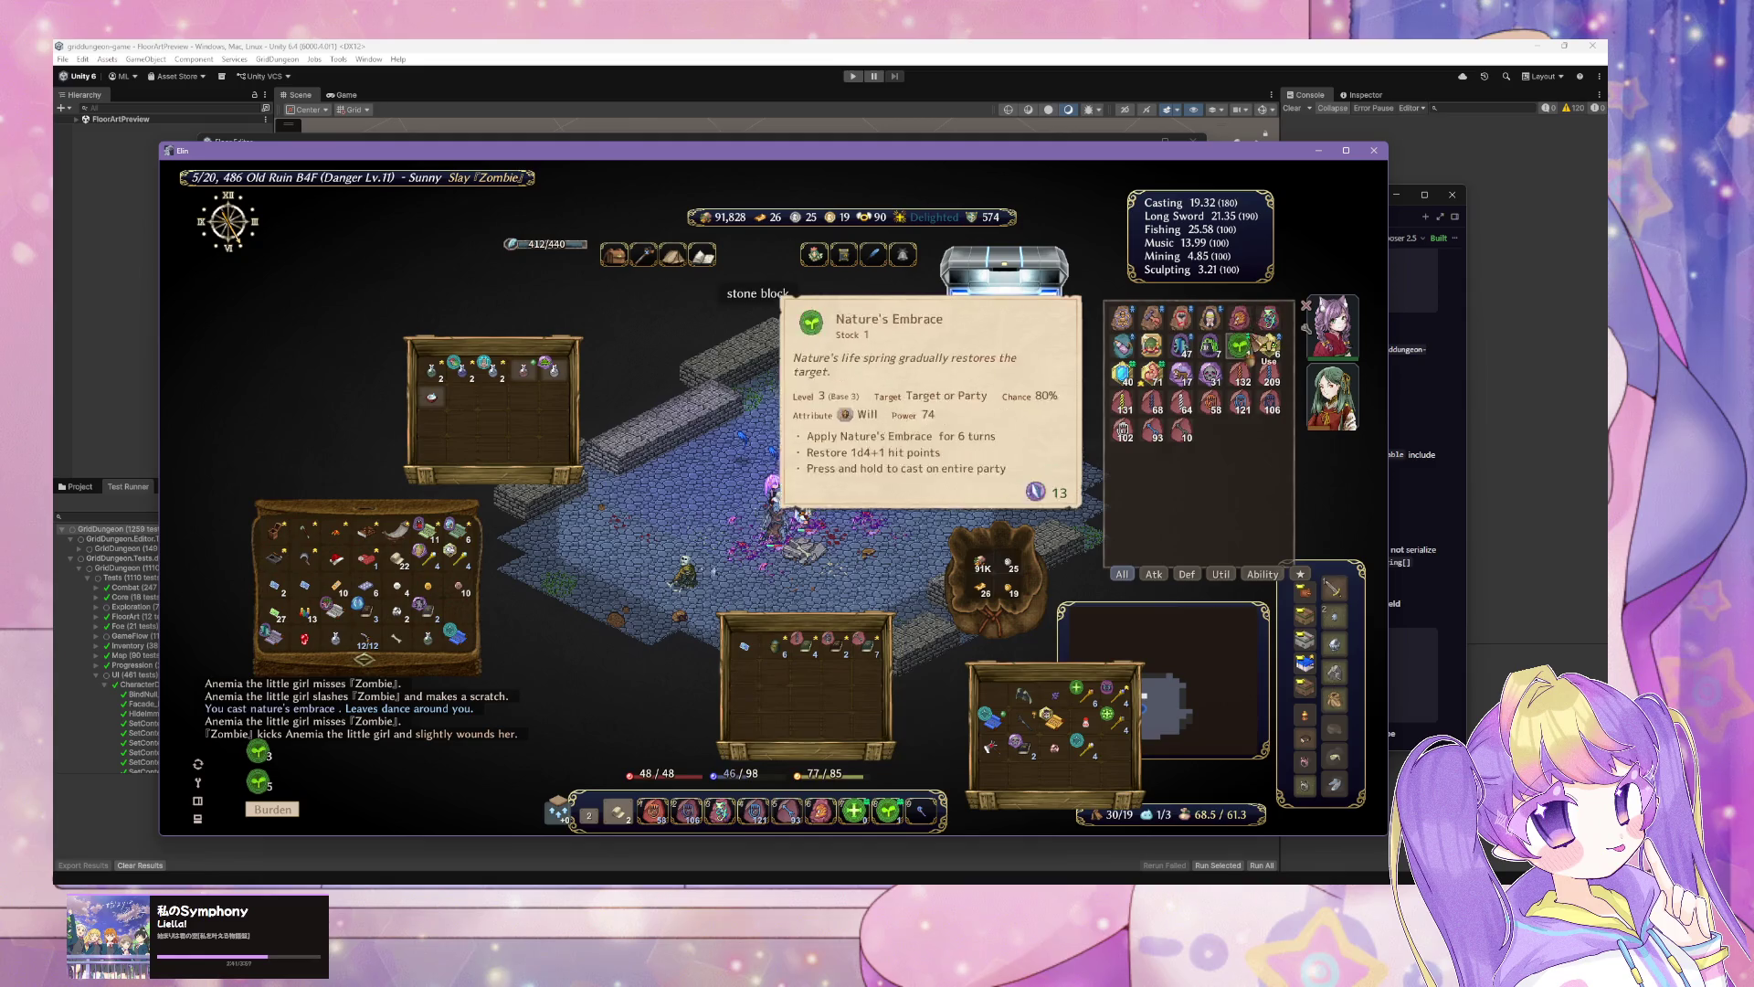
{"action": "left_click", "coordinate": [1210, 317]}
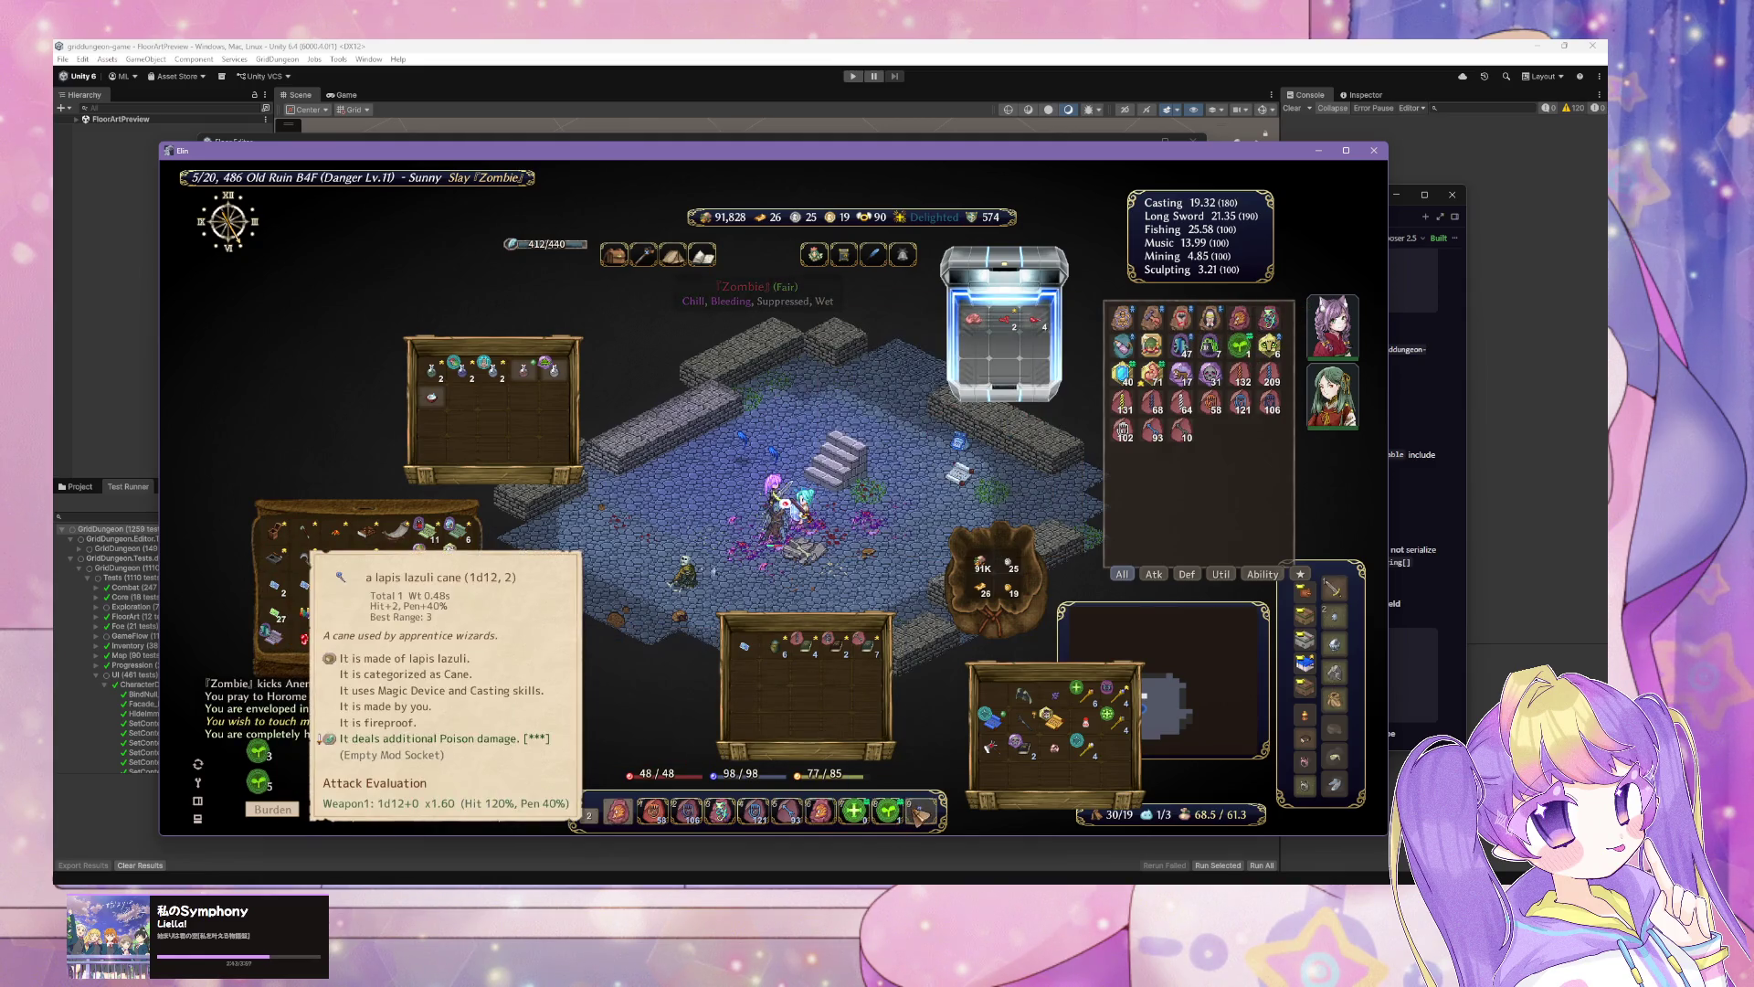
{"action": "left_click", "coordinate": [887, 811]}
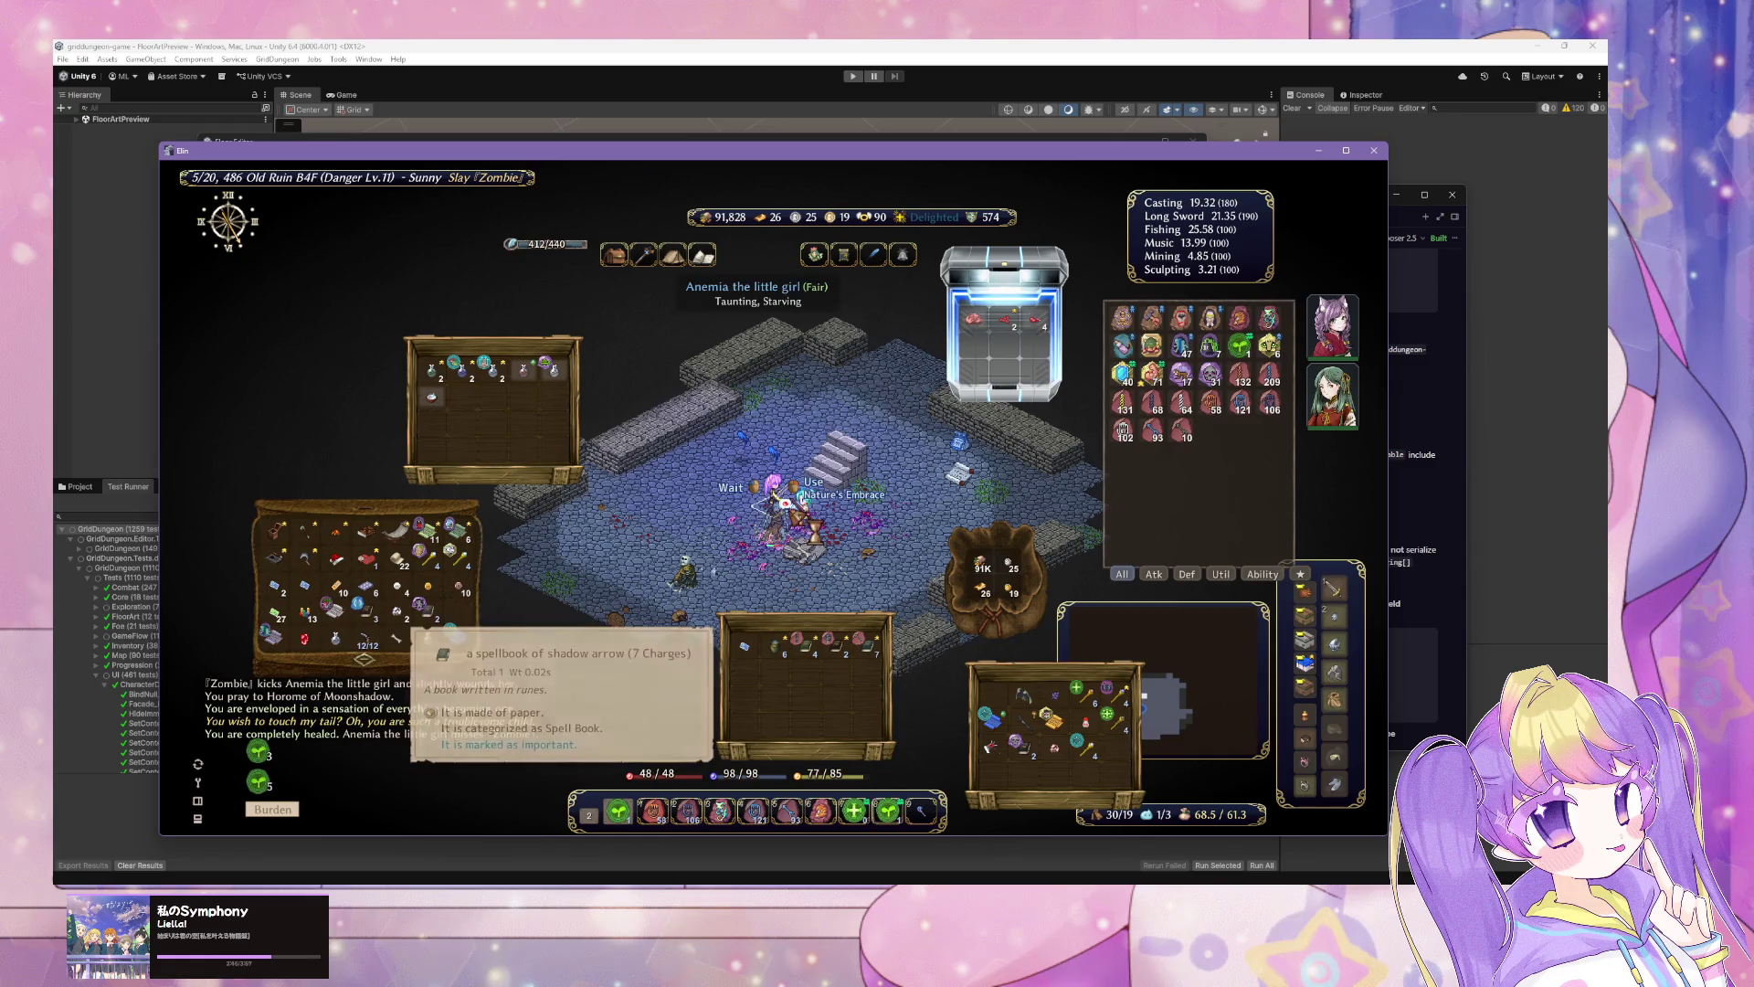
{"action": "left_click", "coordinate": [809, 534]}
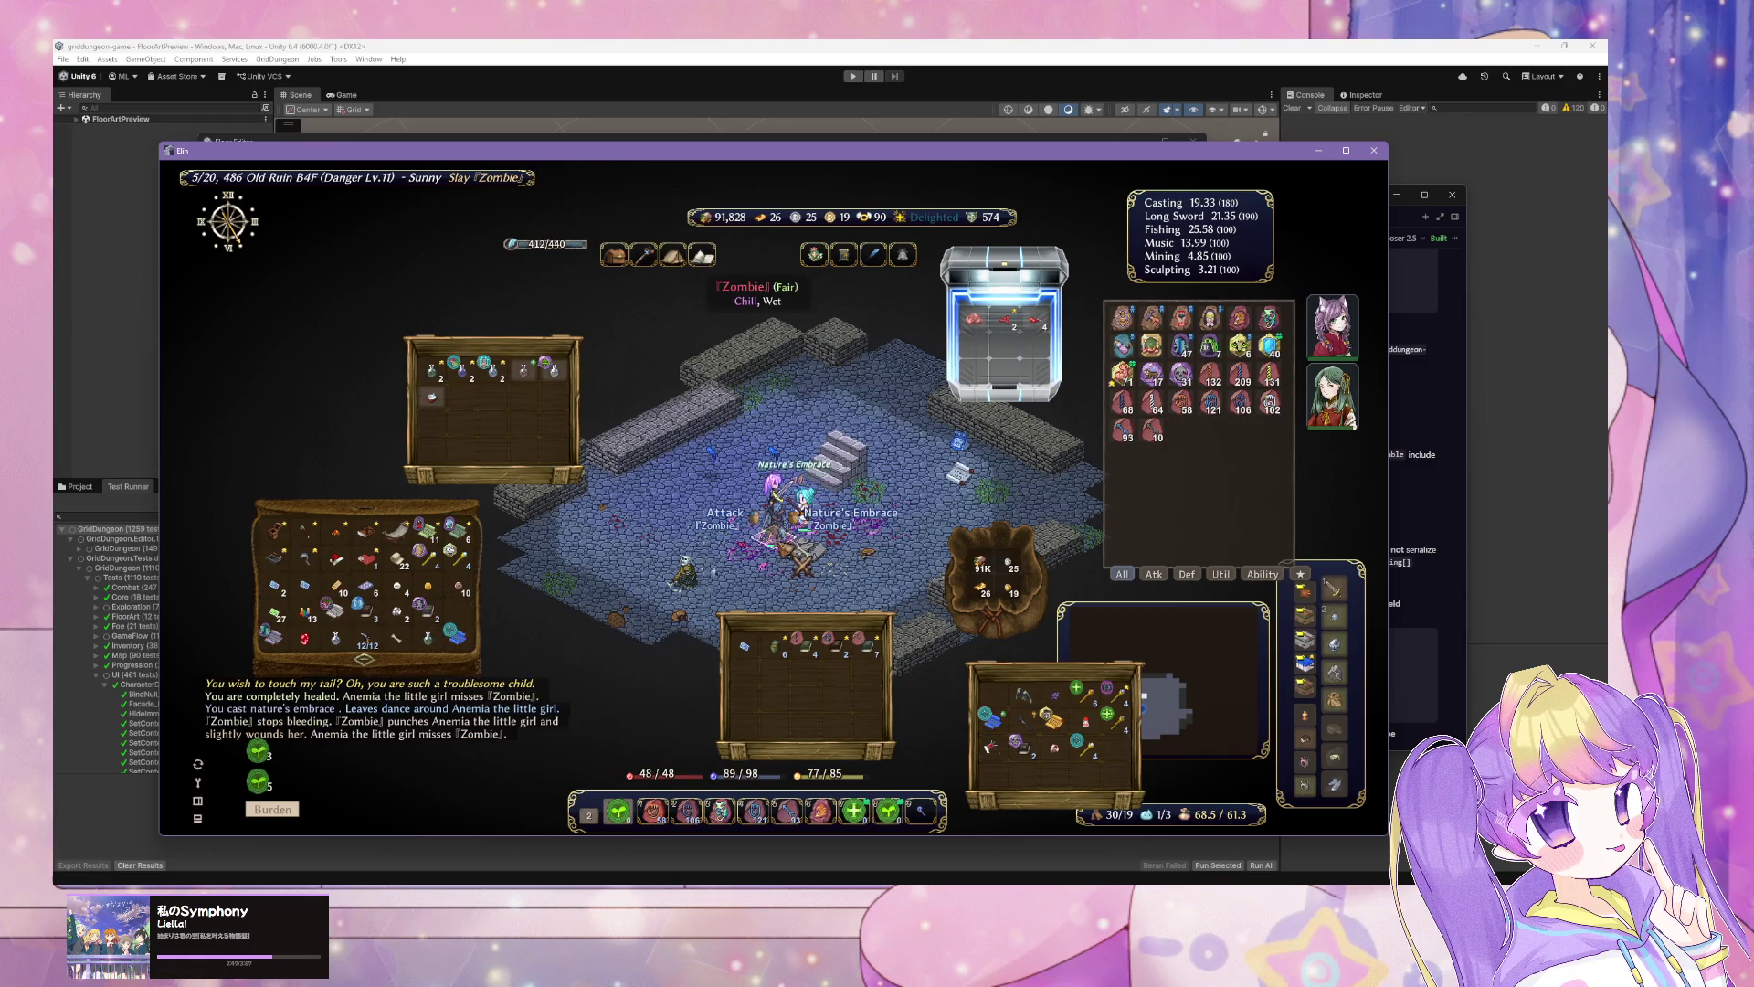
Step: Strike the Zombie with burning and chilly claws until Bladestorm kills it, then pick up its drops
{"action": "left_click", "coordinate": [802, 553]}
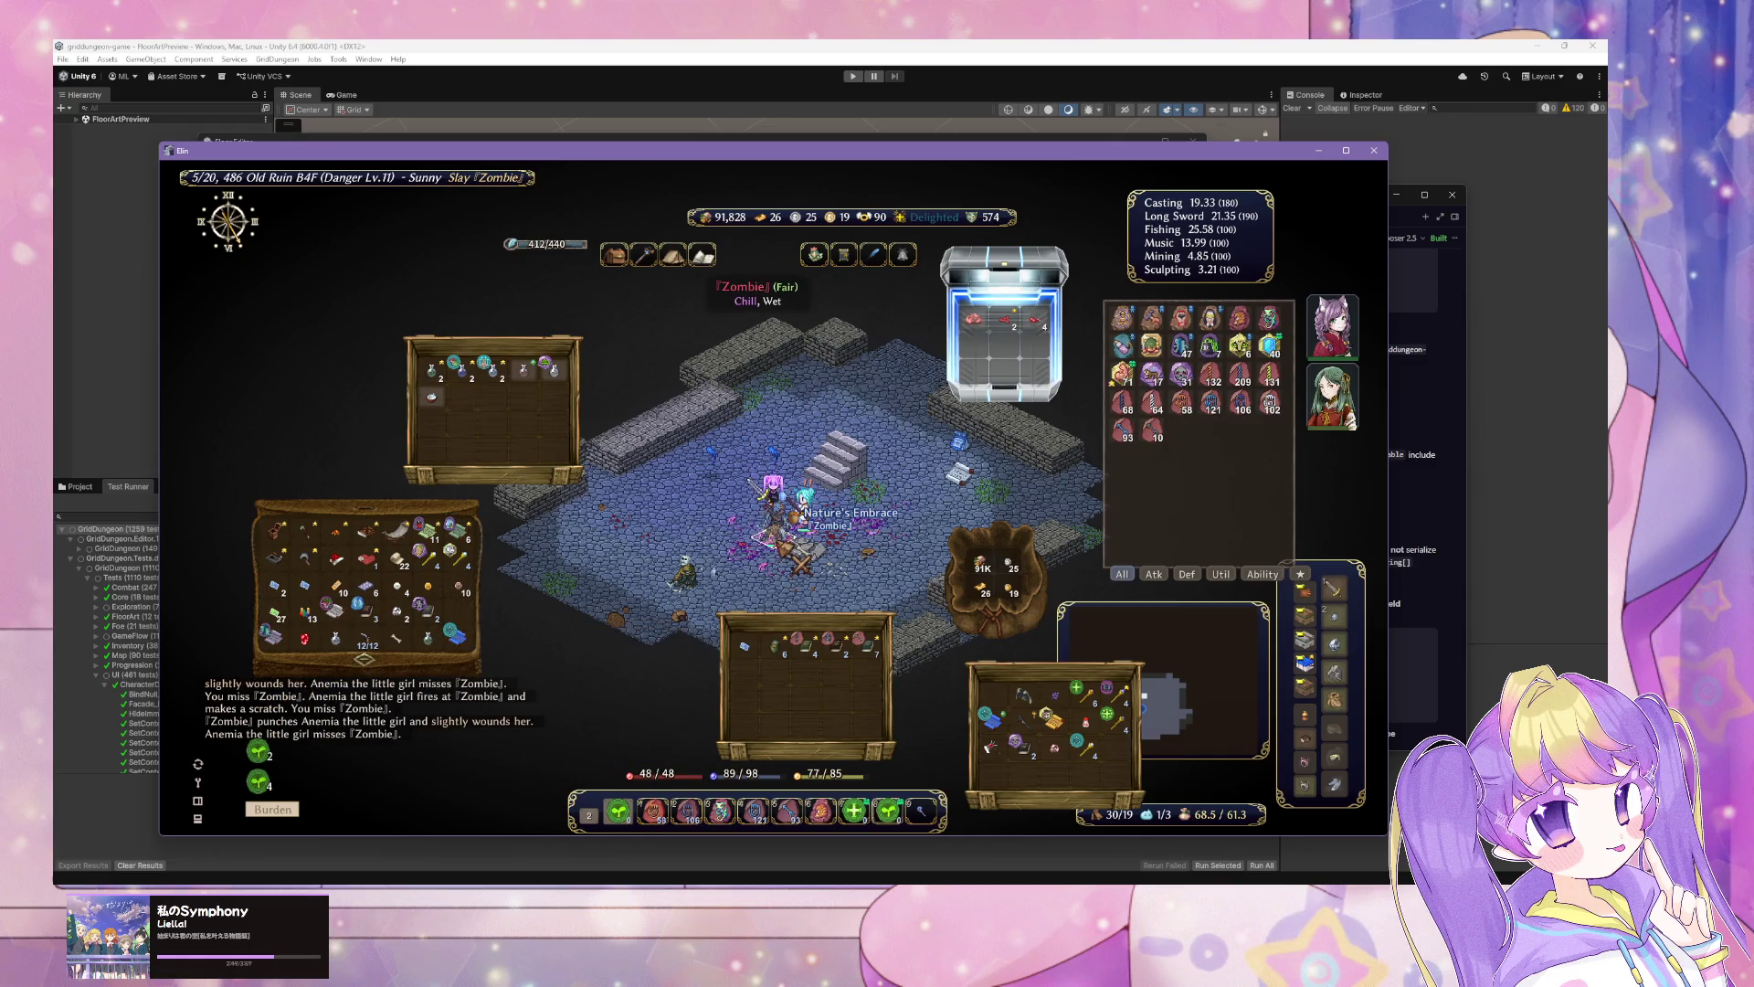
{"action": "left_click", "coordinate": [802, 539]}
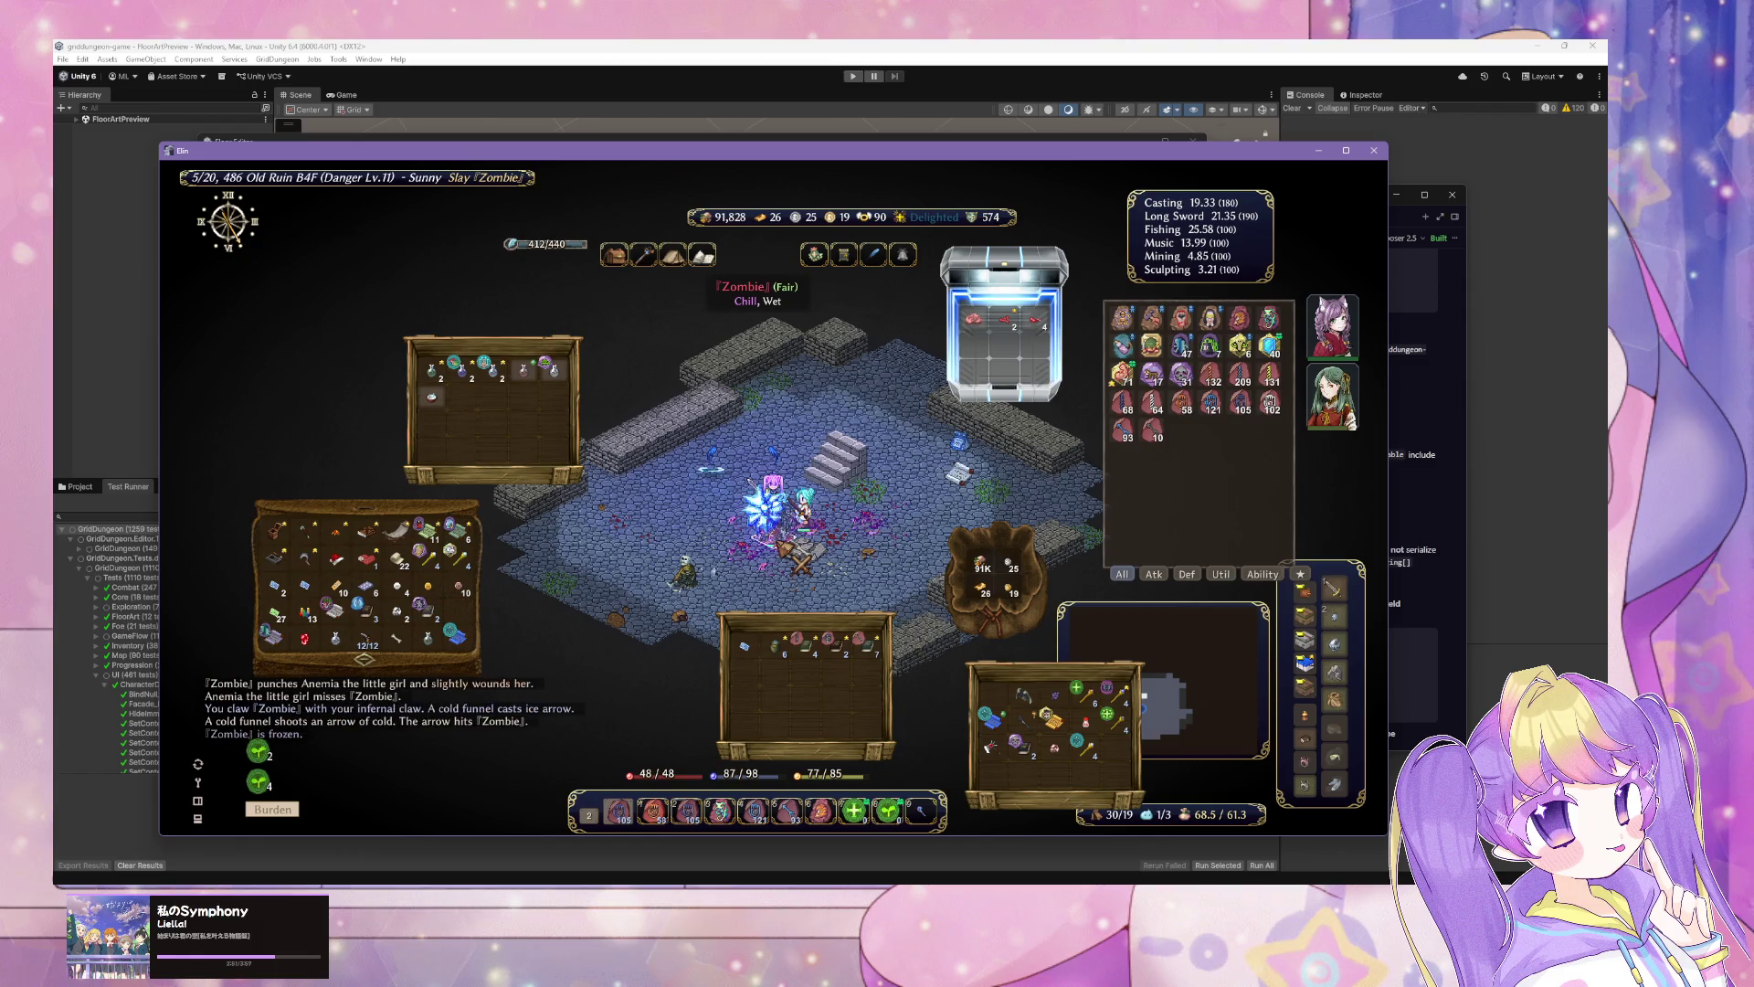
{"action": "left_click", "coordinate": [802, 552]}
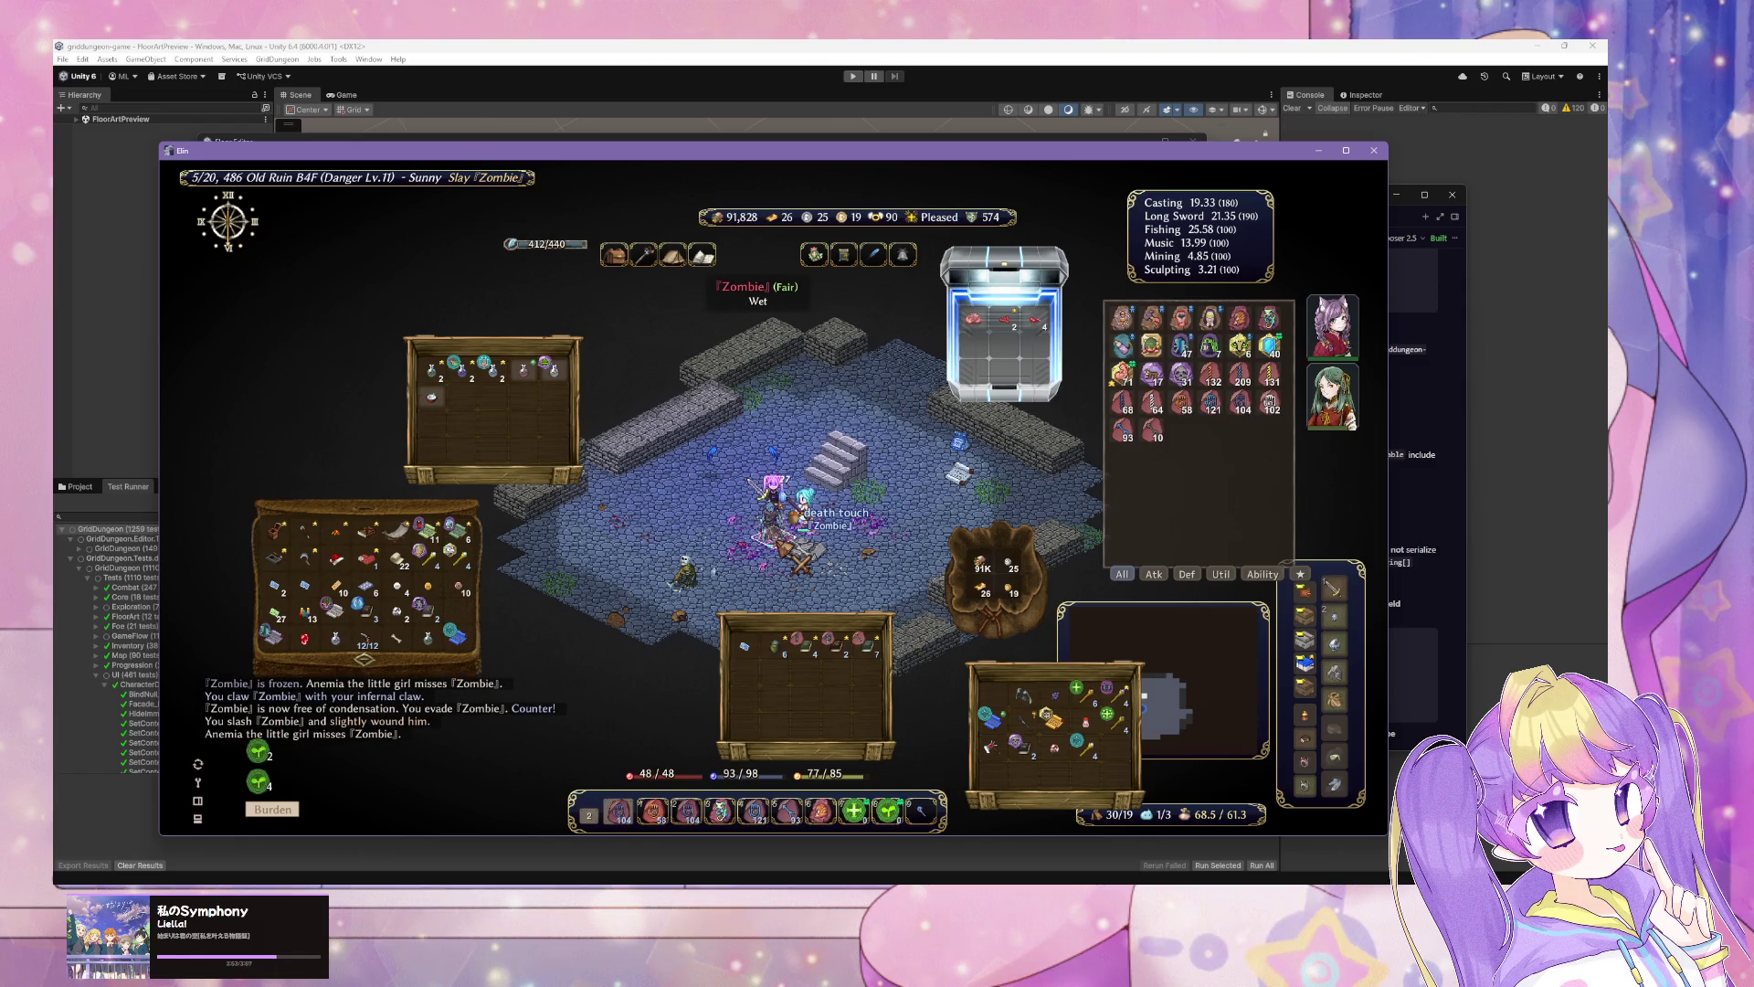
{"action": "left_click", "coordinate": [802, 556]}
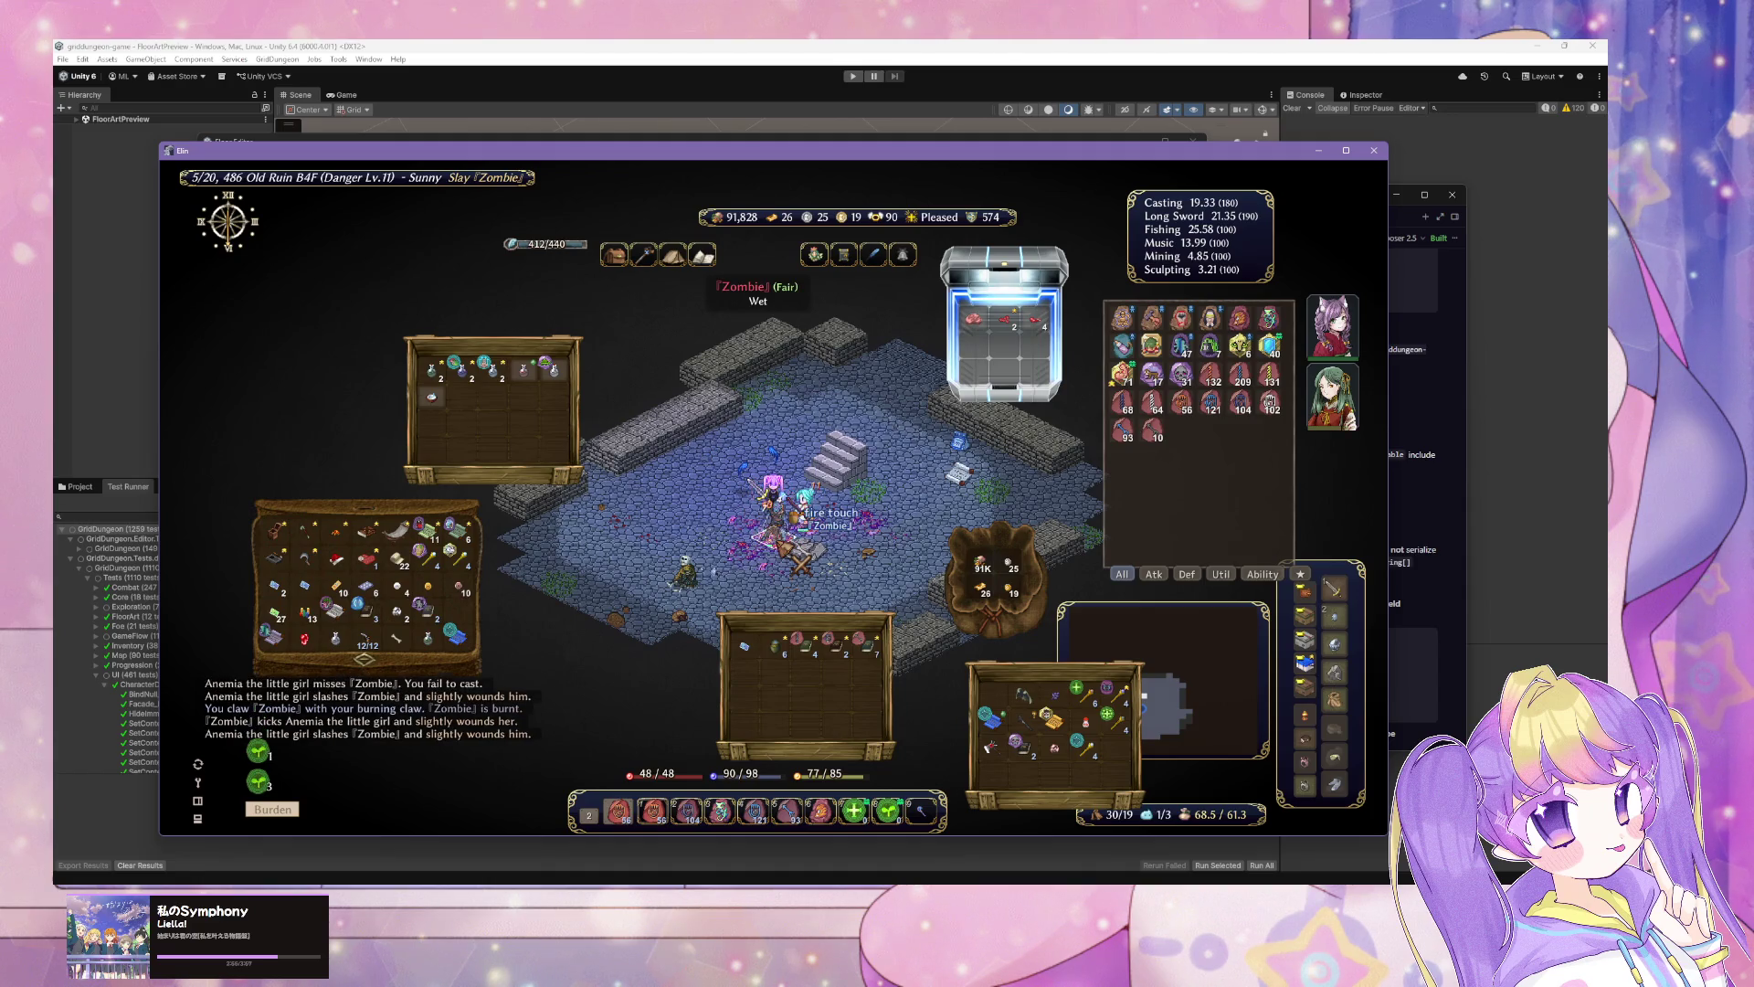
{"action": "left_click", "coordinate": [803, 555]}
{"action": "left_click", "coordinate": [802, 557]}
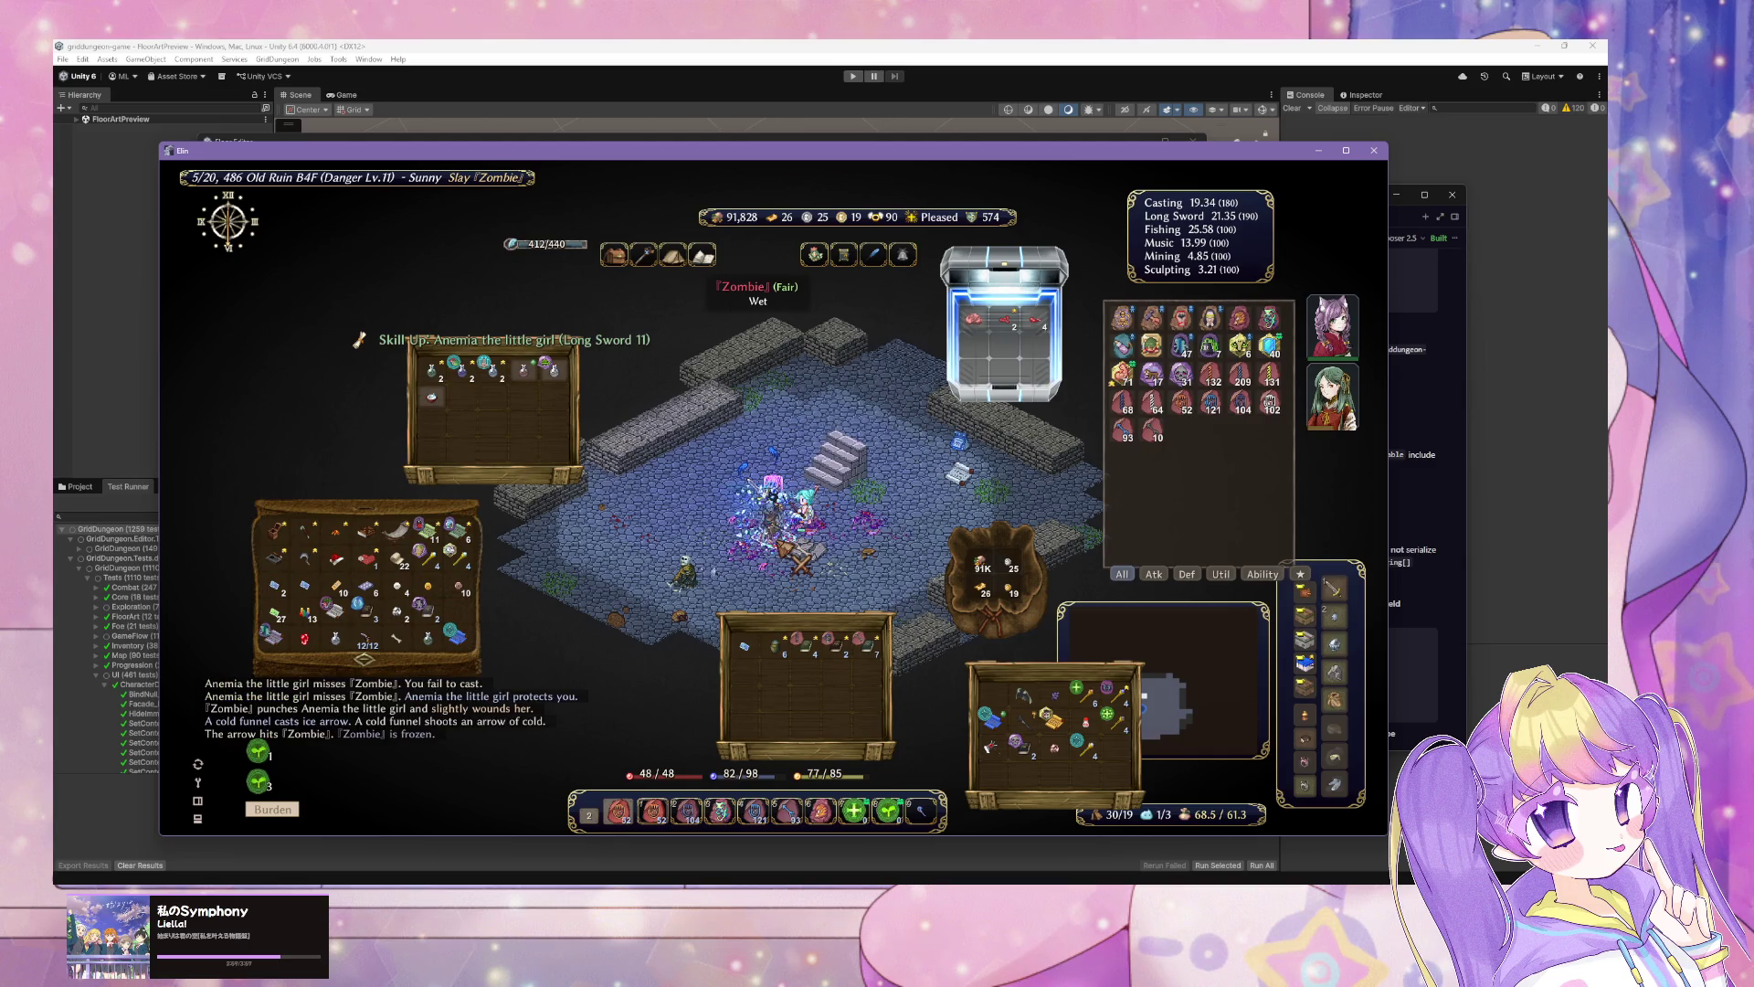
{"action": "left_click", "coordinate": [802, 557]}
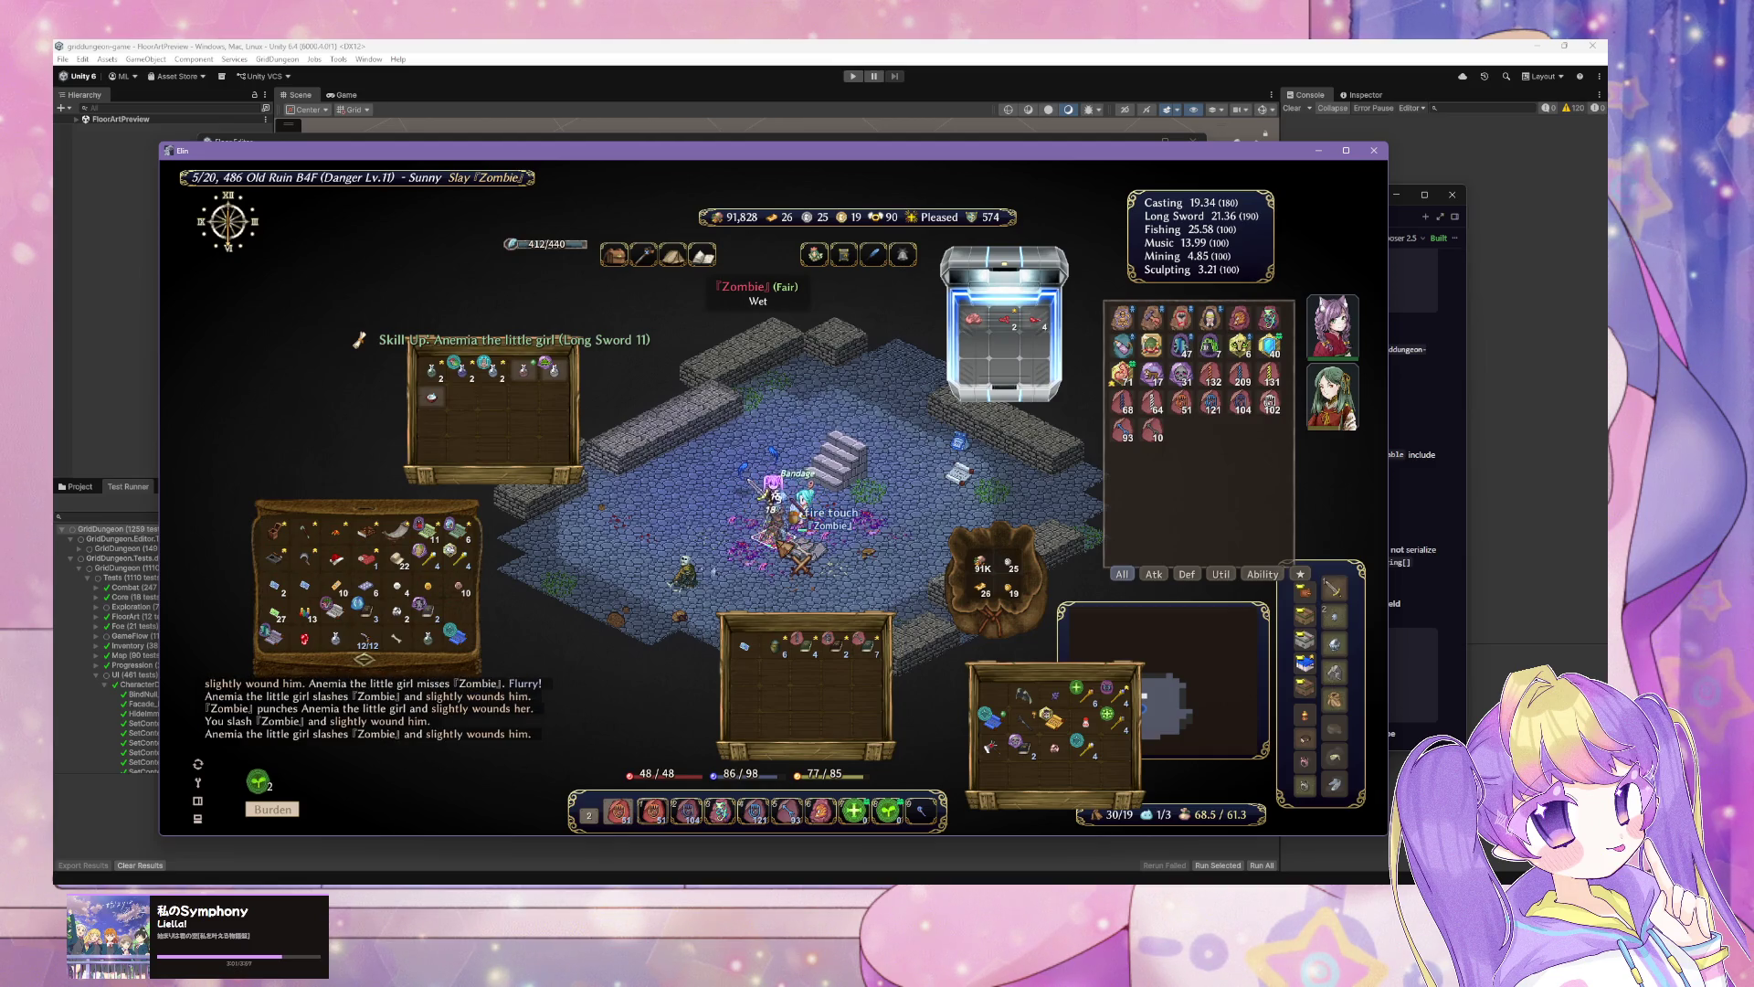
{"action": "left_click", "coordinate": [802, 559]}
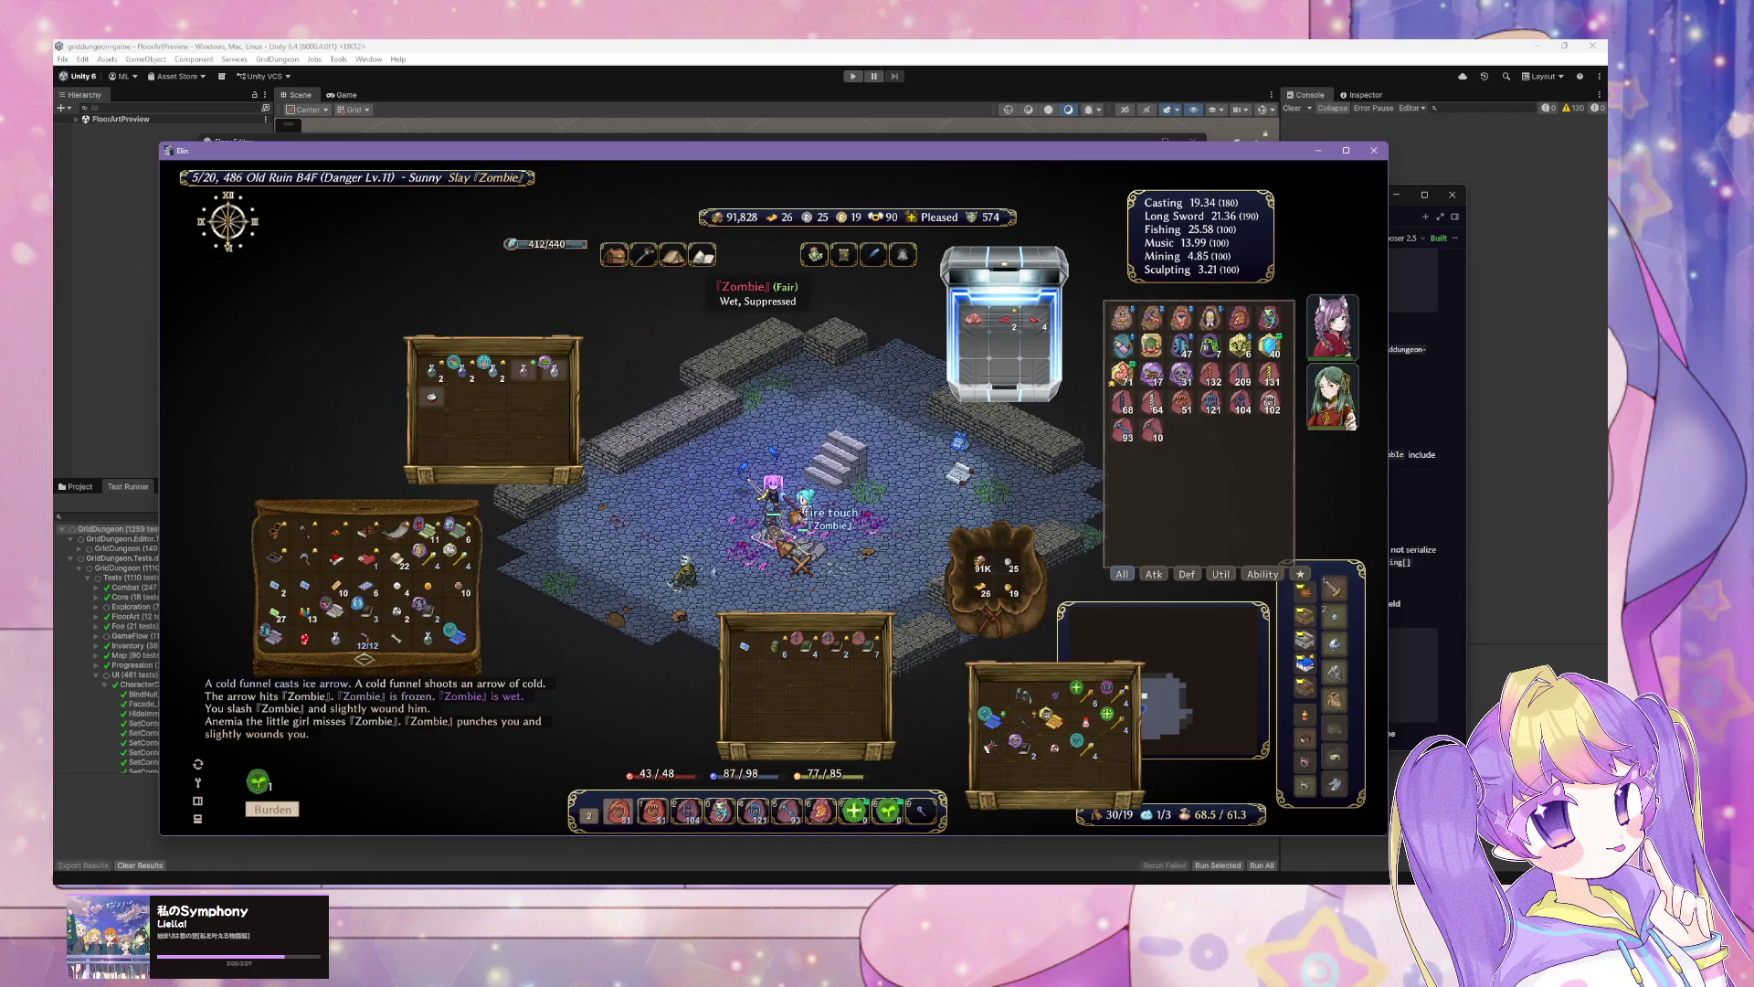
{"action": "left_click", "coordinate": [802, 561]}
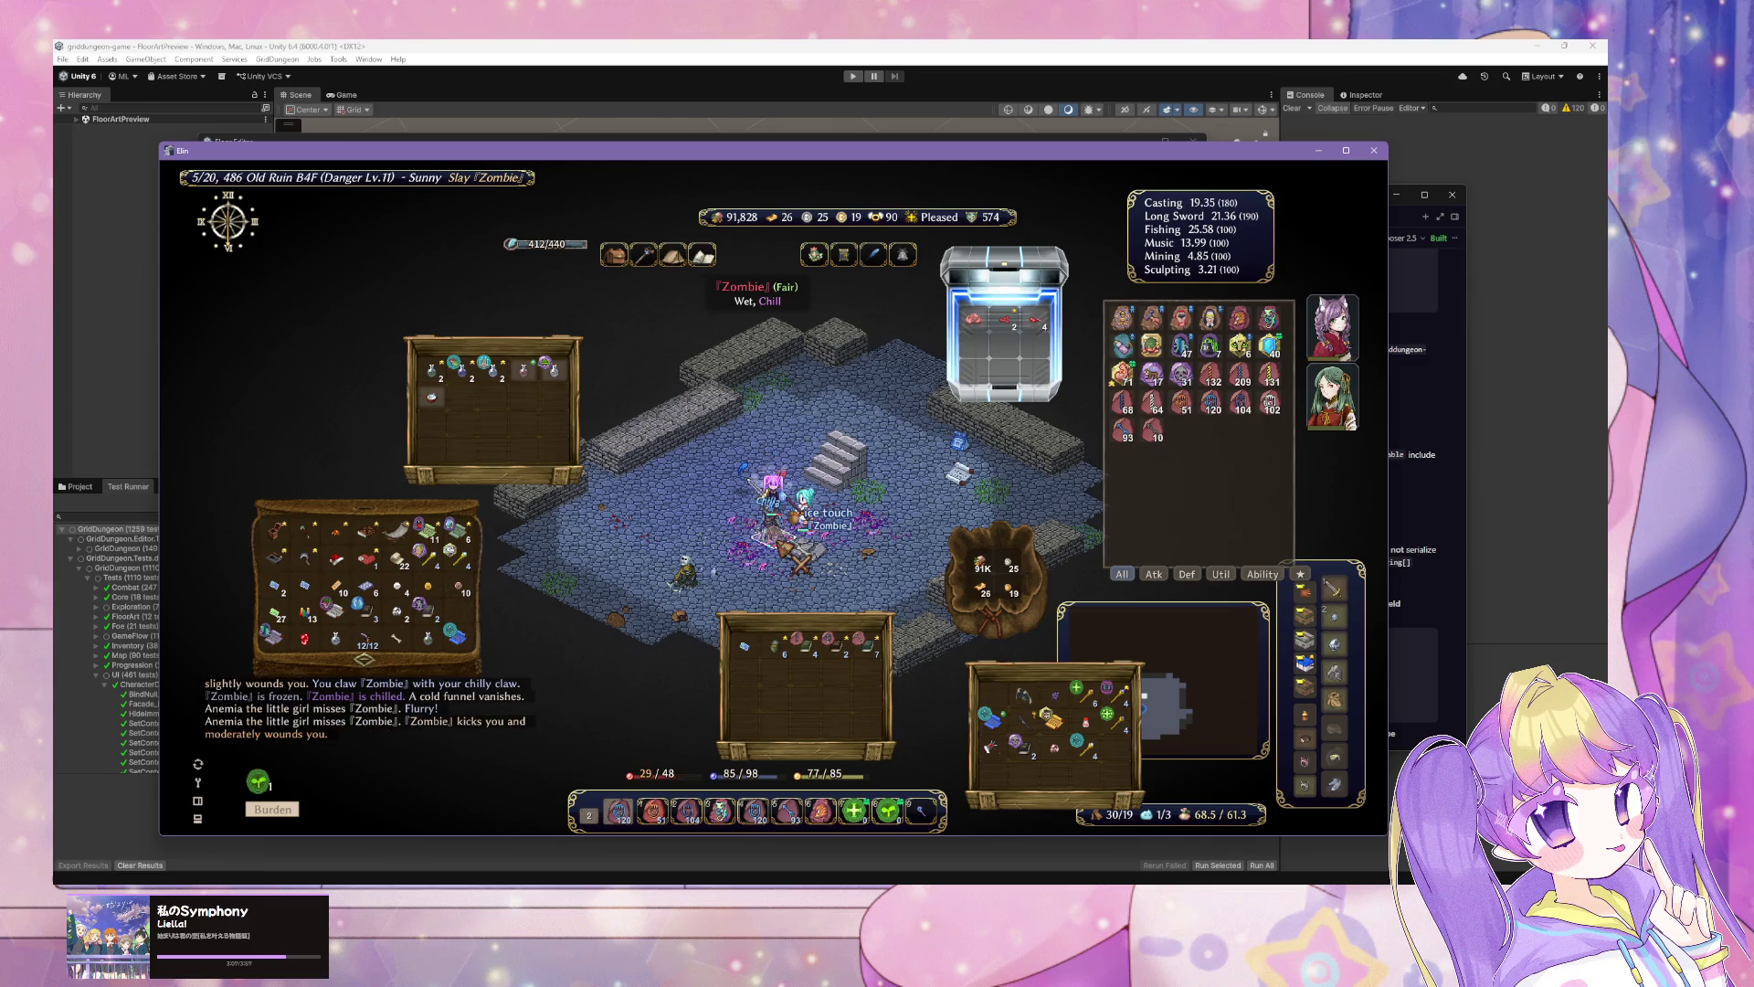
{"action": "left_click", "coordinate": [802, 561]}
{"action": "left_click", "coordinate": [802, 561]}
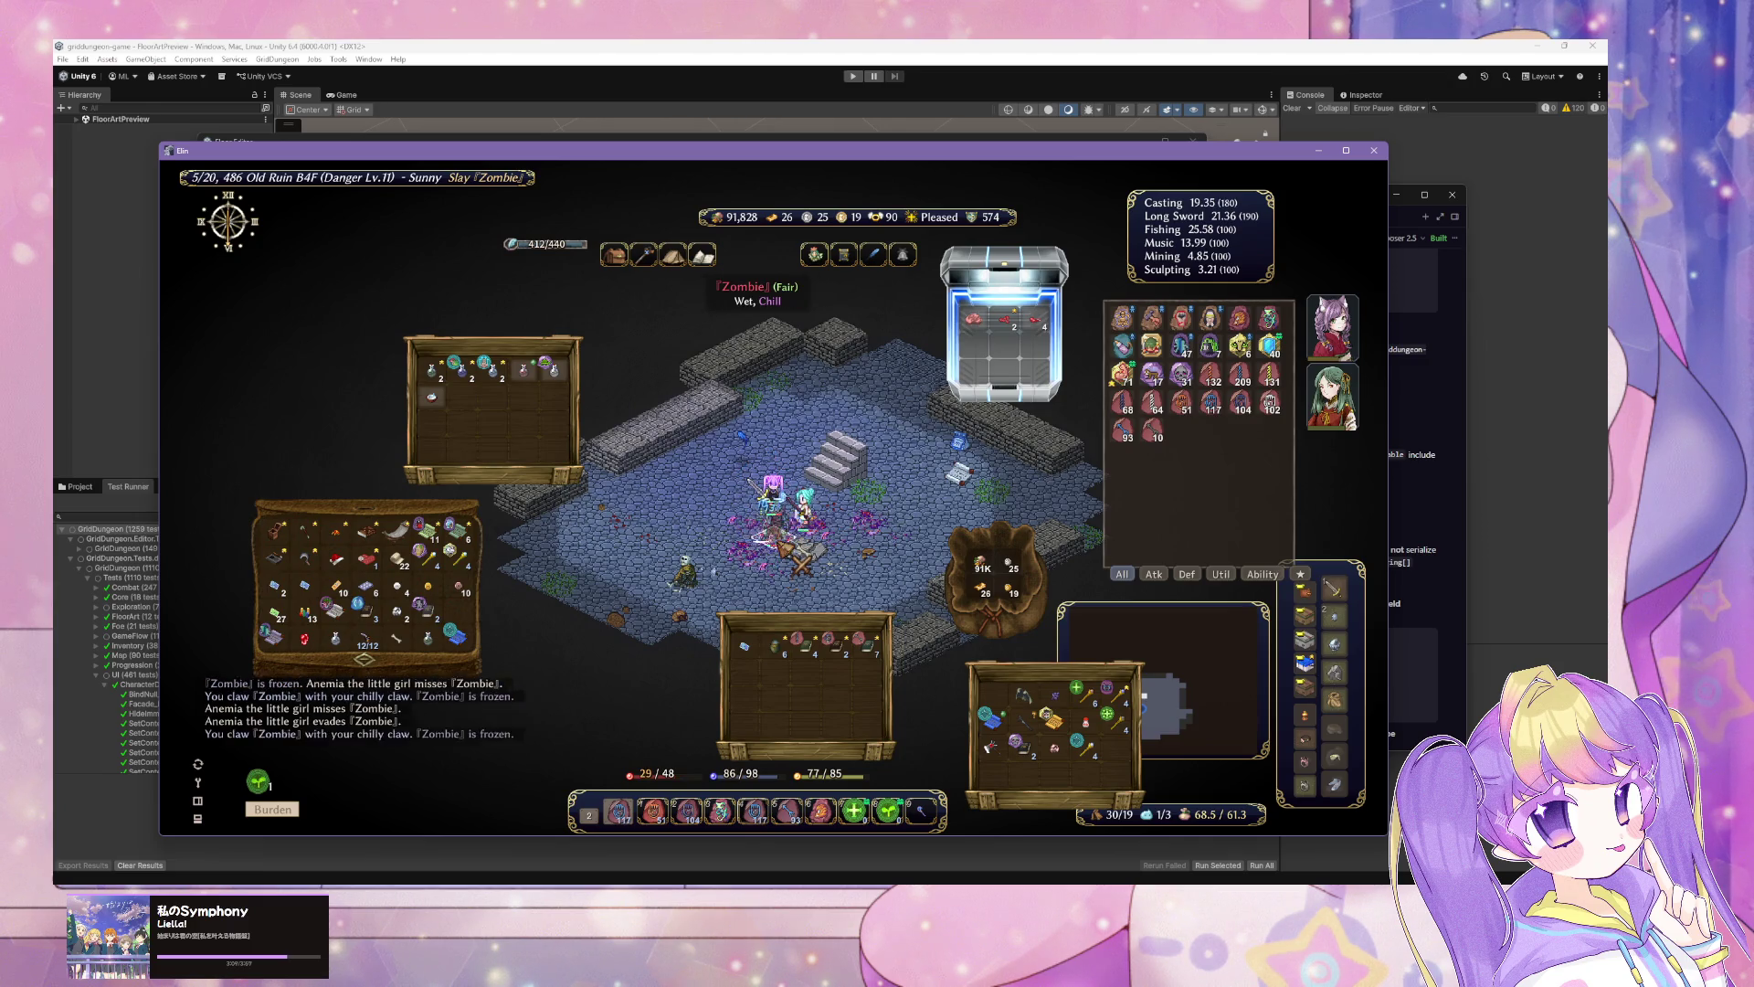
{"action": "left_click", "coordinate": [802, 561]}
{"action": "left_click", "coordinate": [802, 562]}
{"action": "left_click", "coordinate": [802, 563]}
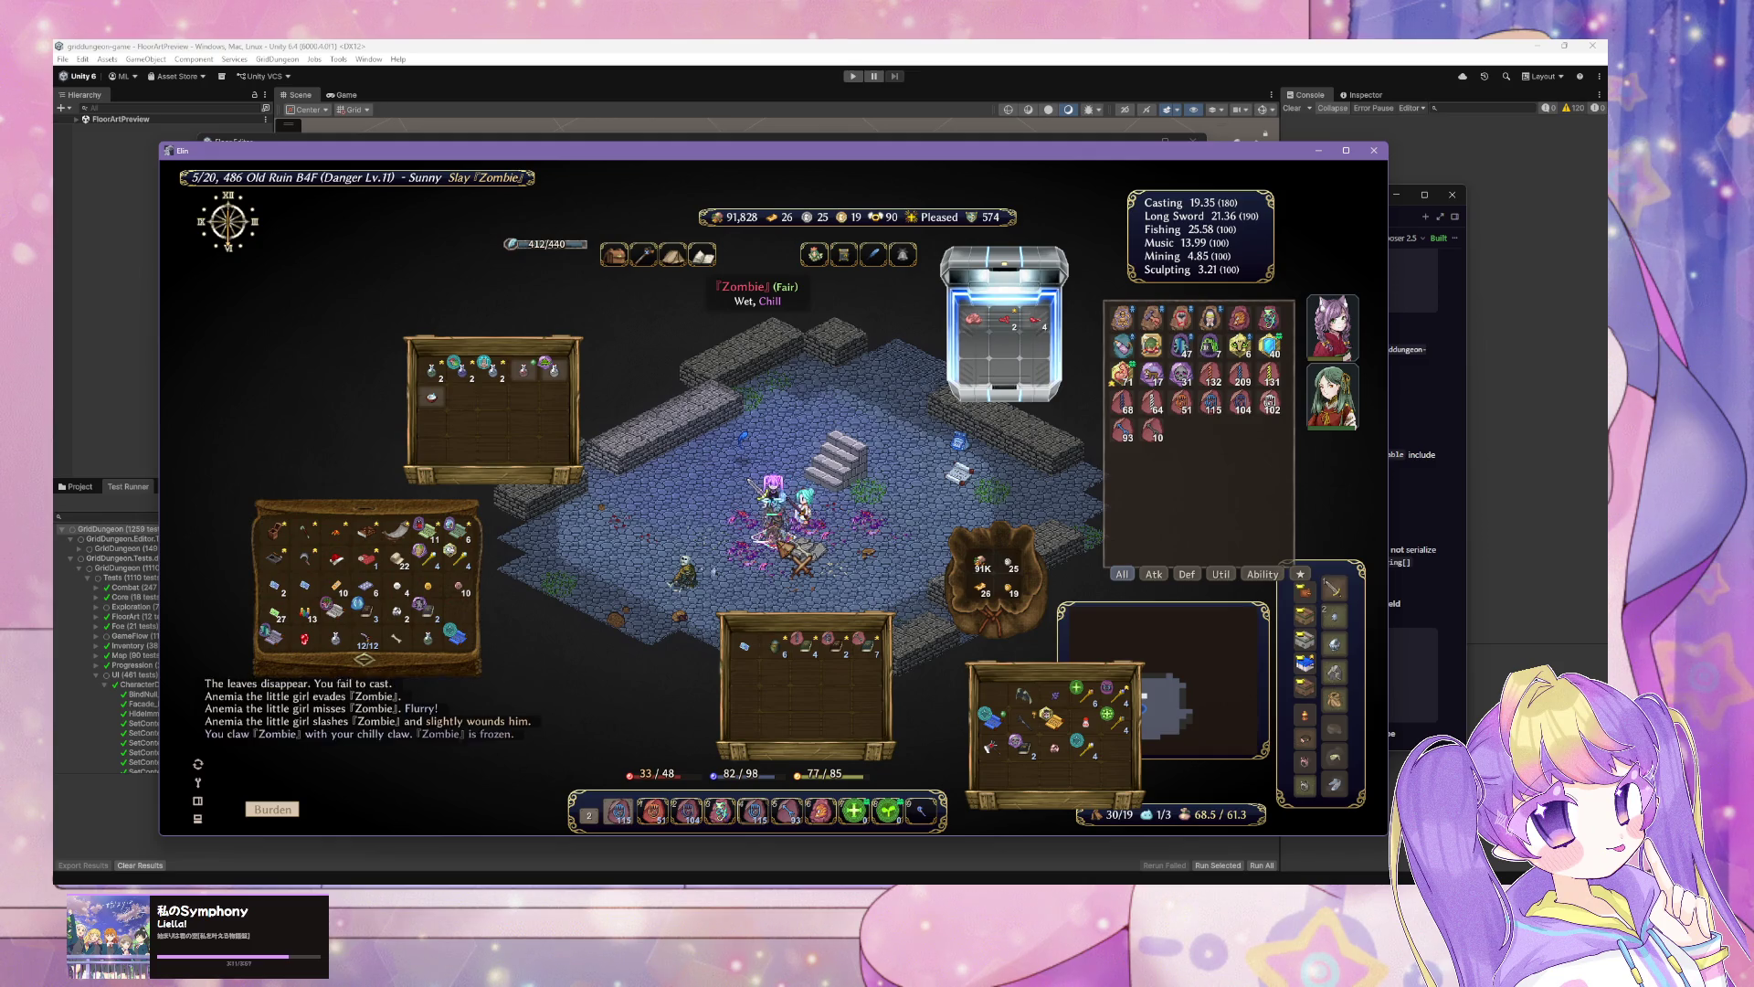
{"action": "left_click", "coordinate": [802, 563]}
{"action": "left_click", "coordinate": [802, 563]}
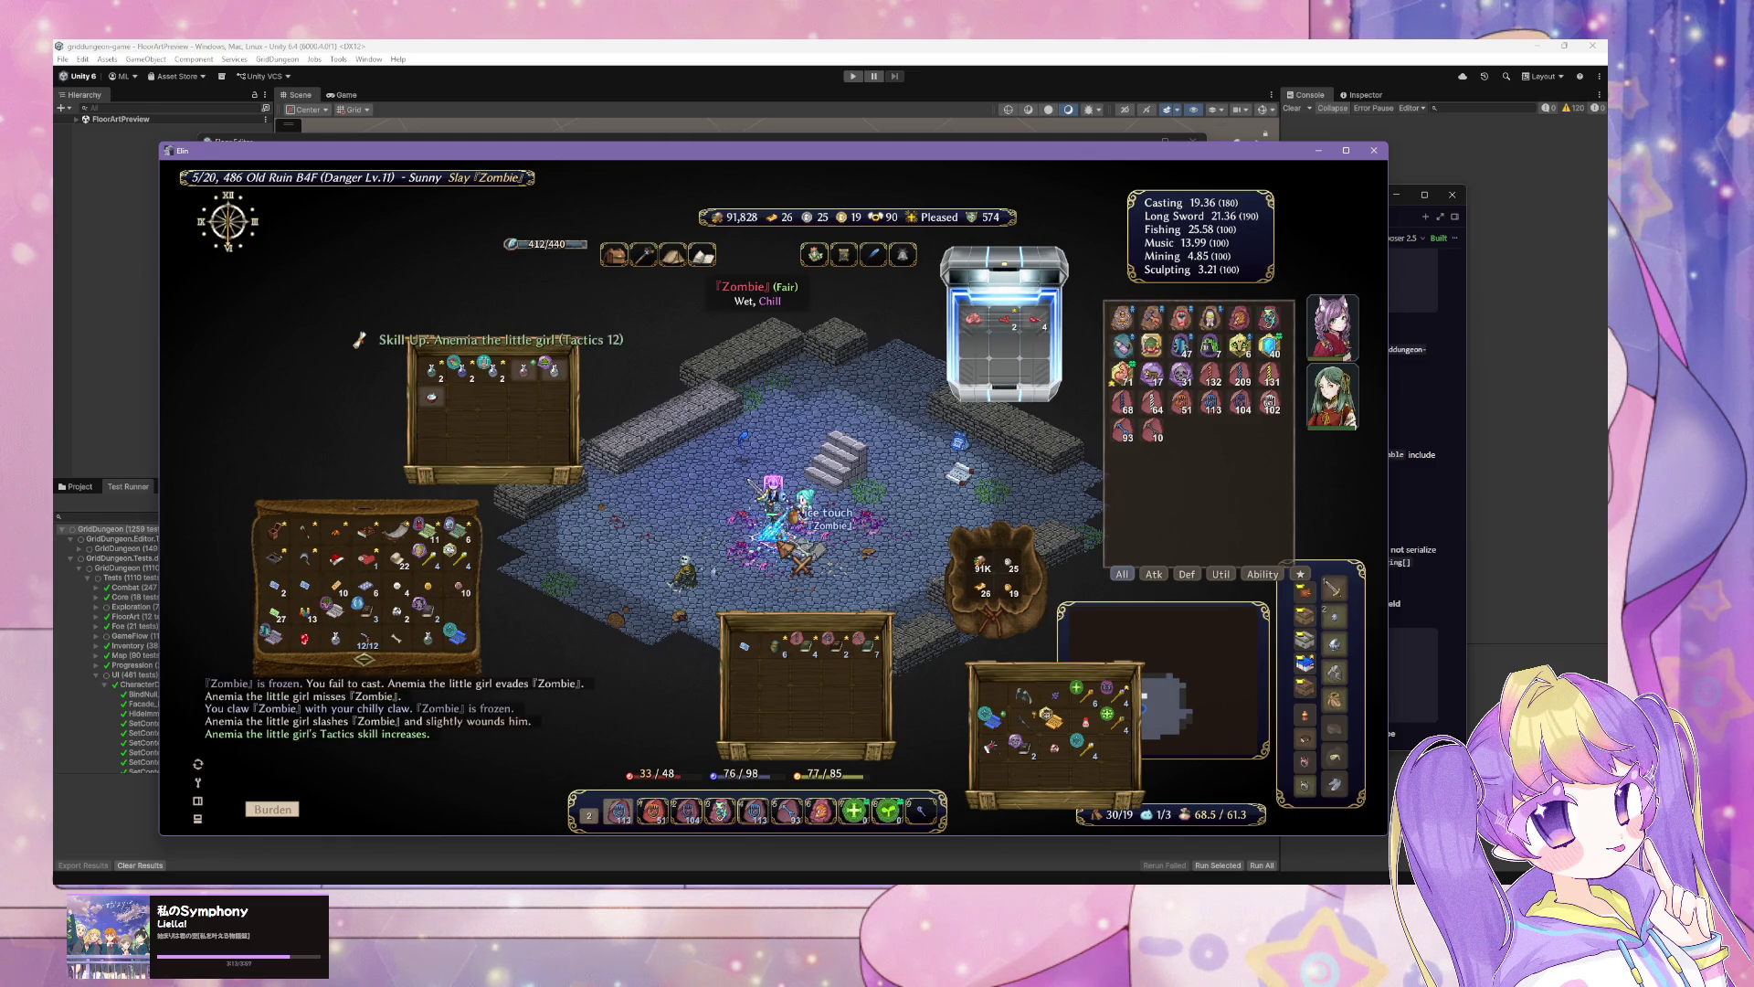
{"action": "left_click", "coordinate": [802, 563]}
{"action": "left_click", "coordinate": [802, 563]}
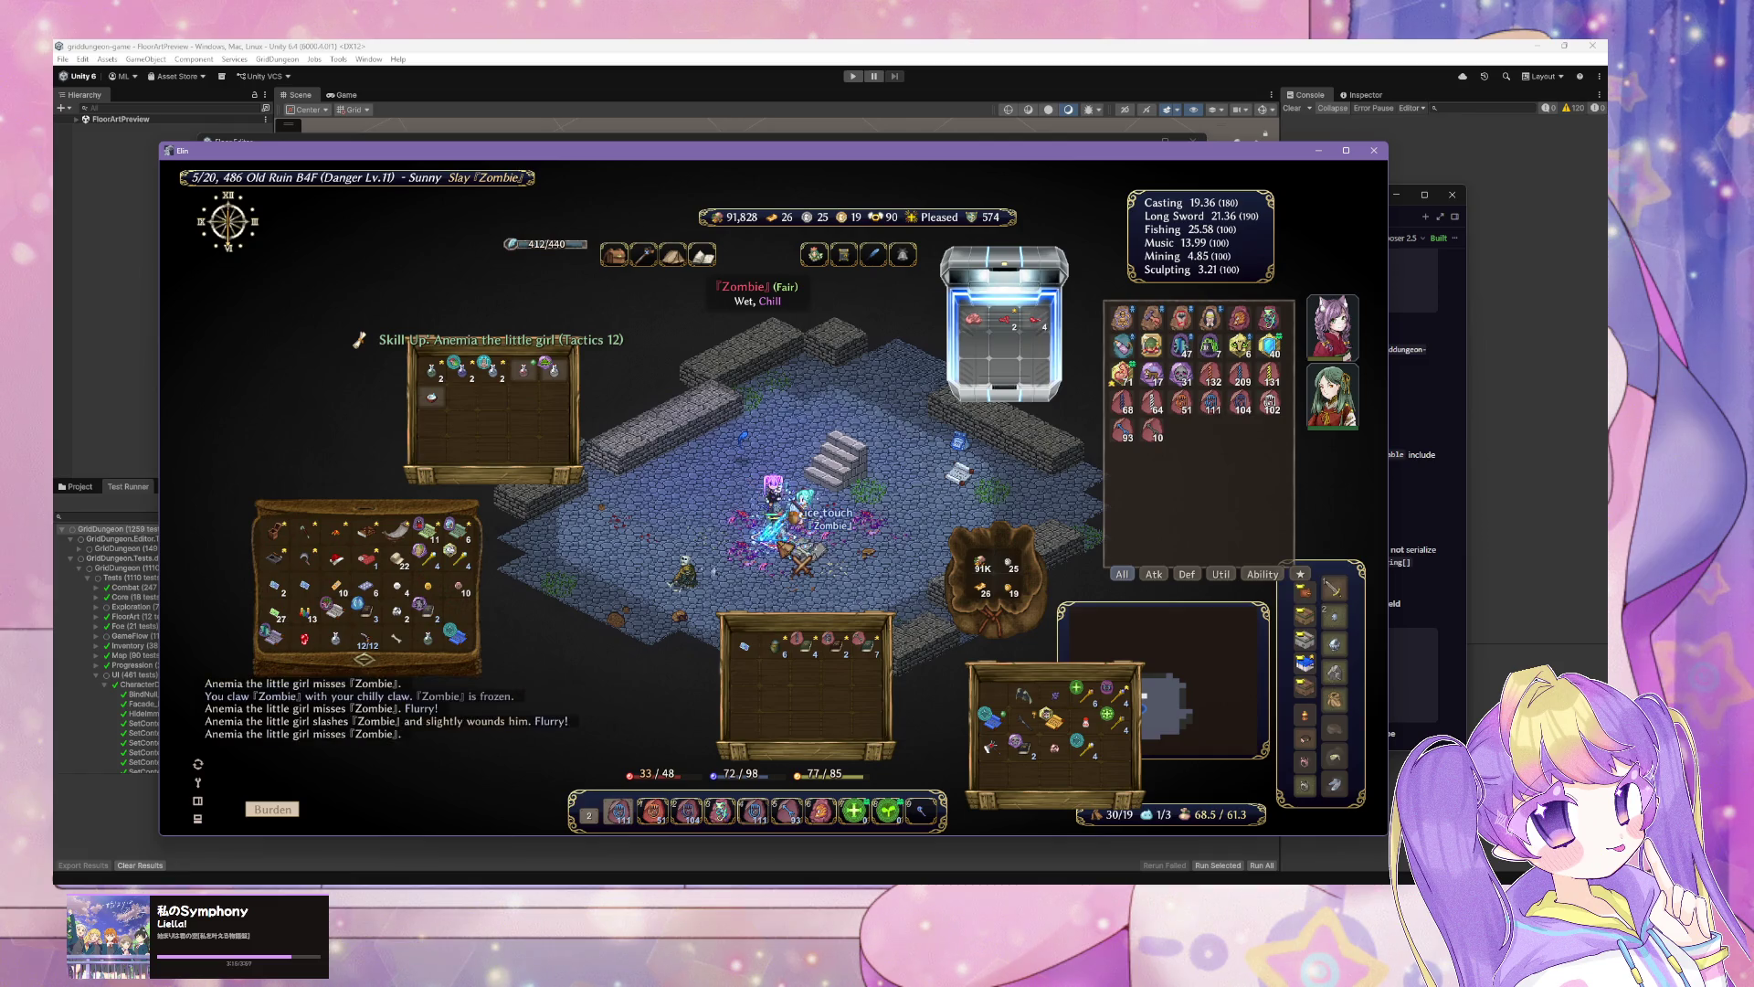
{"action": "left_click", "coordinate": [802, 563]}
{"action": "left_click", "coordinate": [802, 563]}
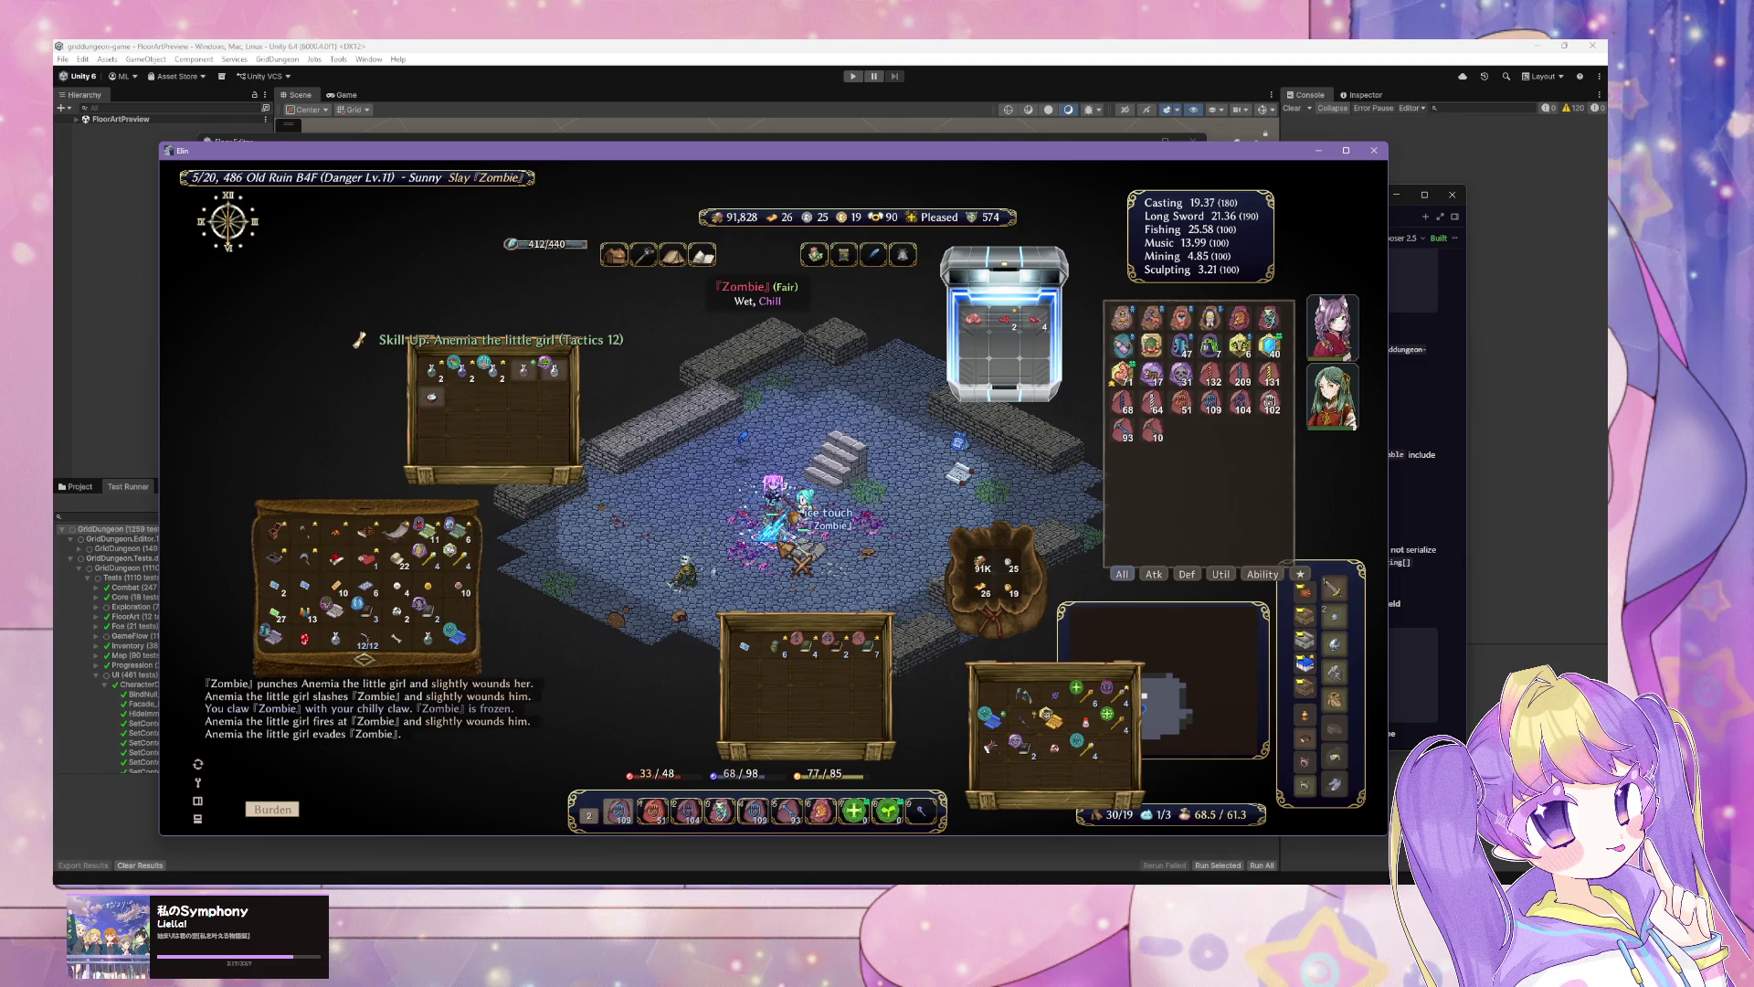
{"action": "left_click", "coordinate": [802, 562]}
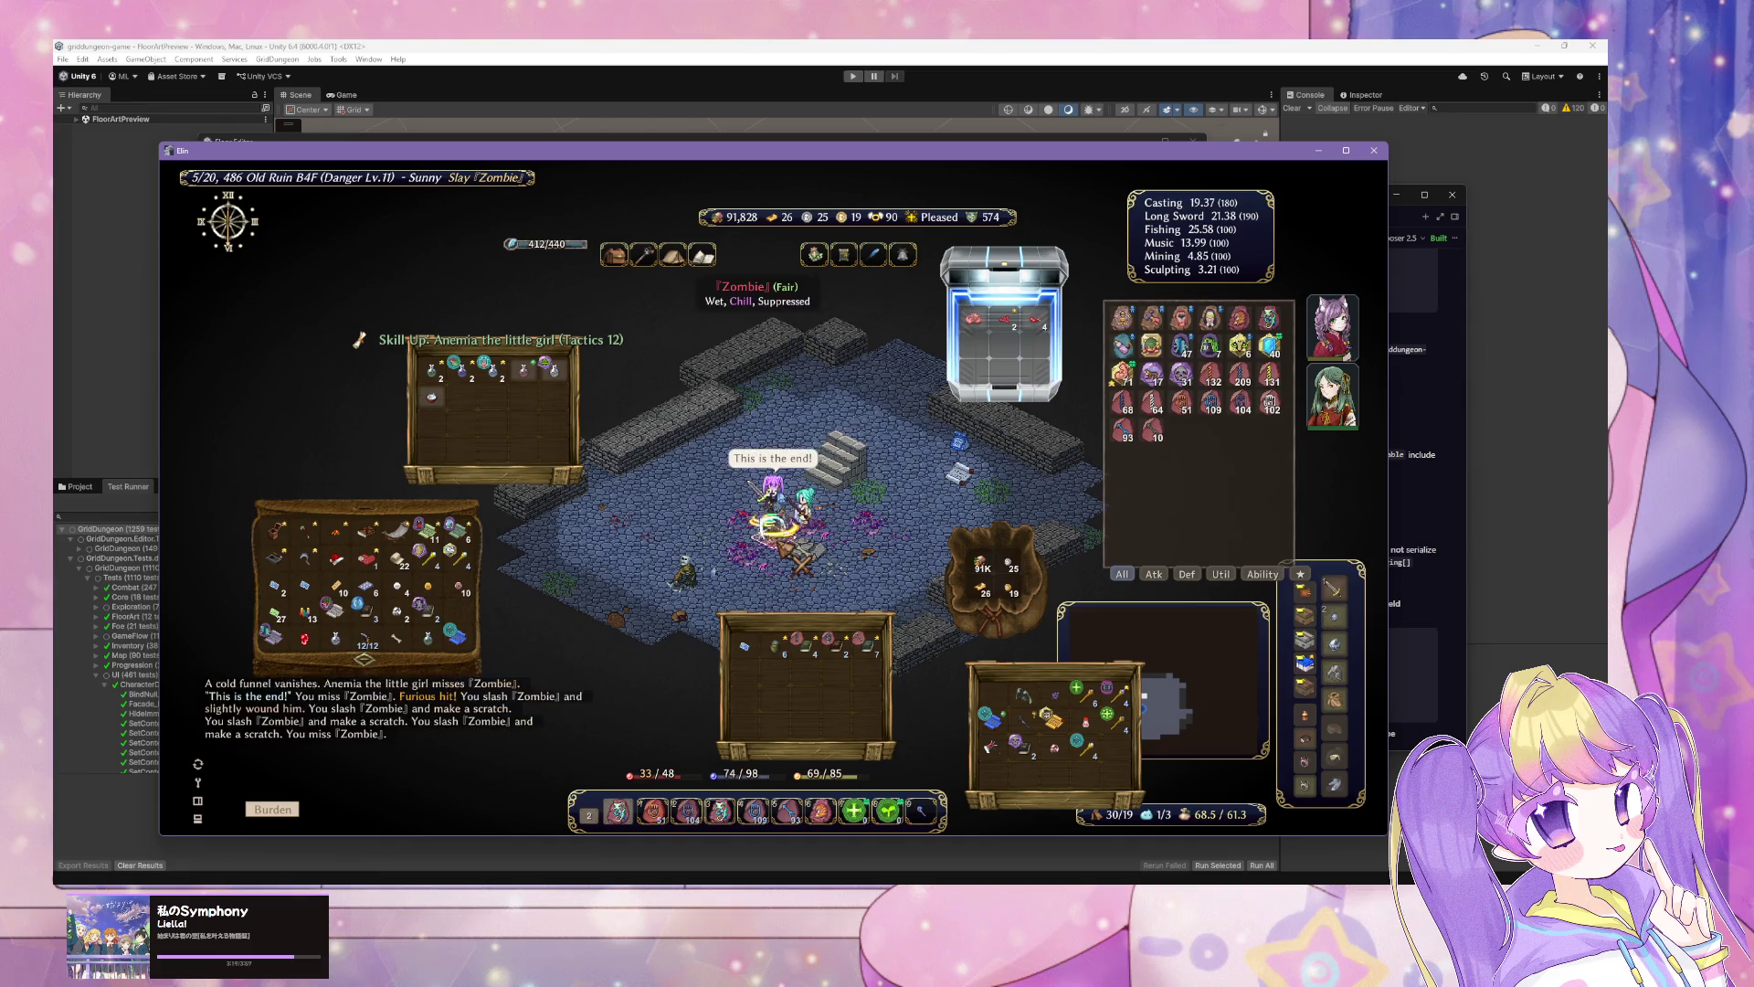
{"action": "left_click", "coordinate": [786, 537]}
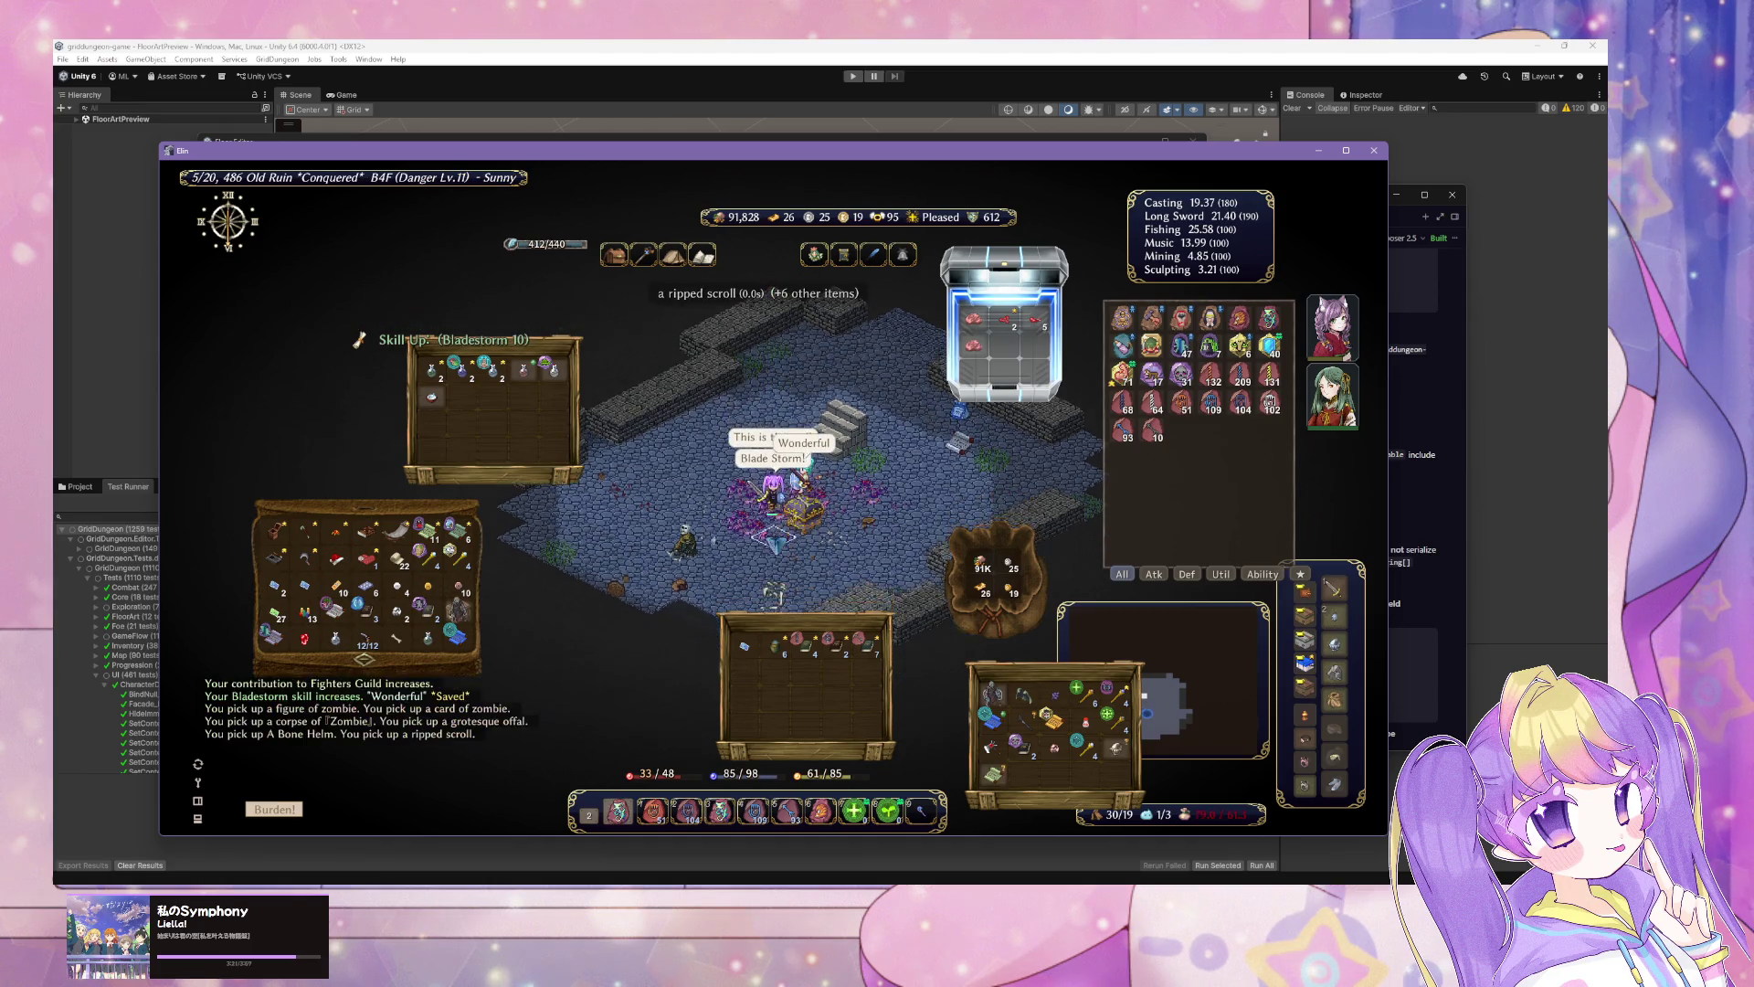
Step: Empty the treasure chest, including the Scale Robe, and read the ripped scroll to learn Brush
{"action": "left_click", "coordinate": [802, 509]}
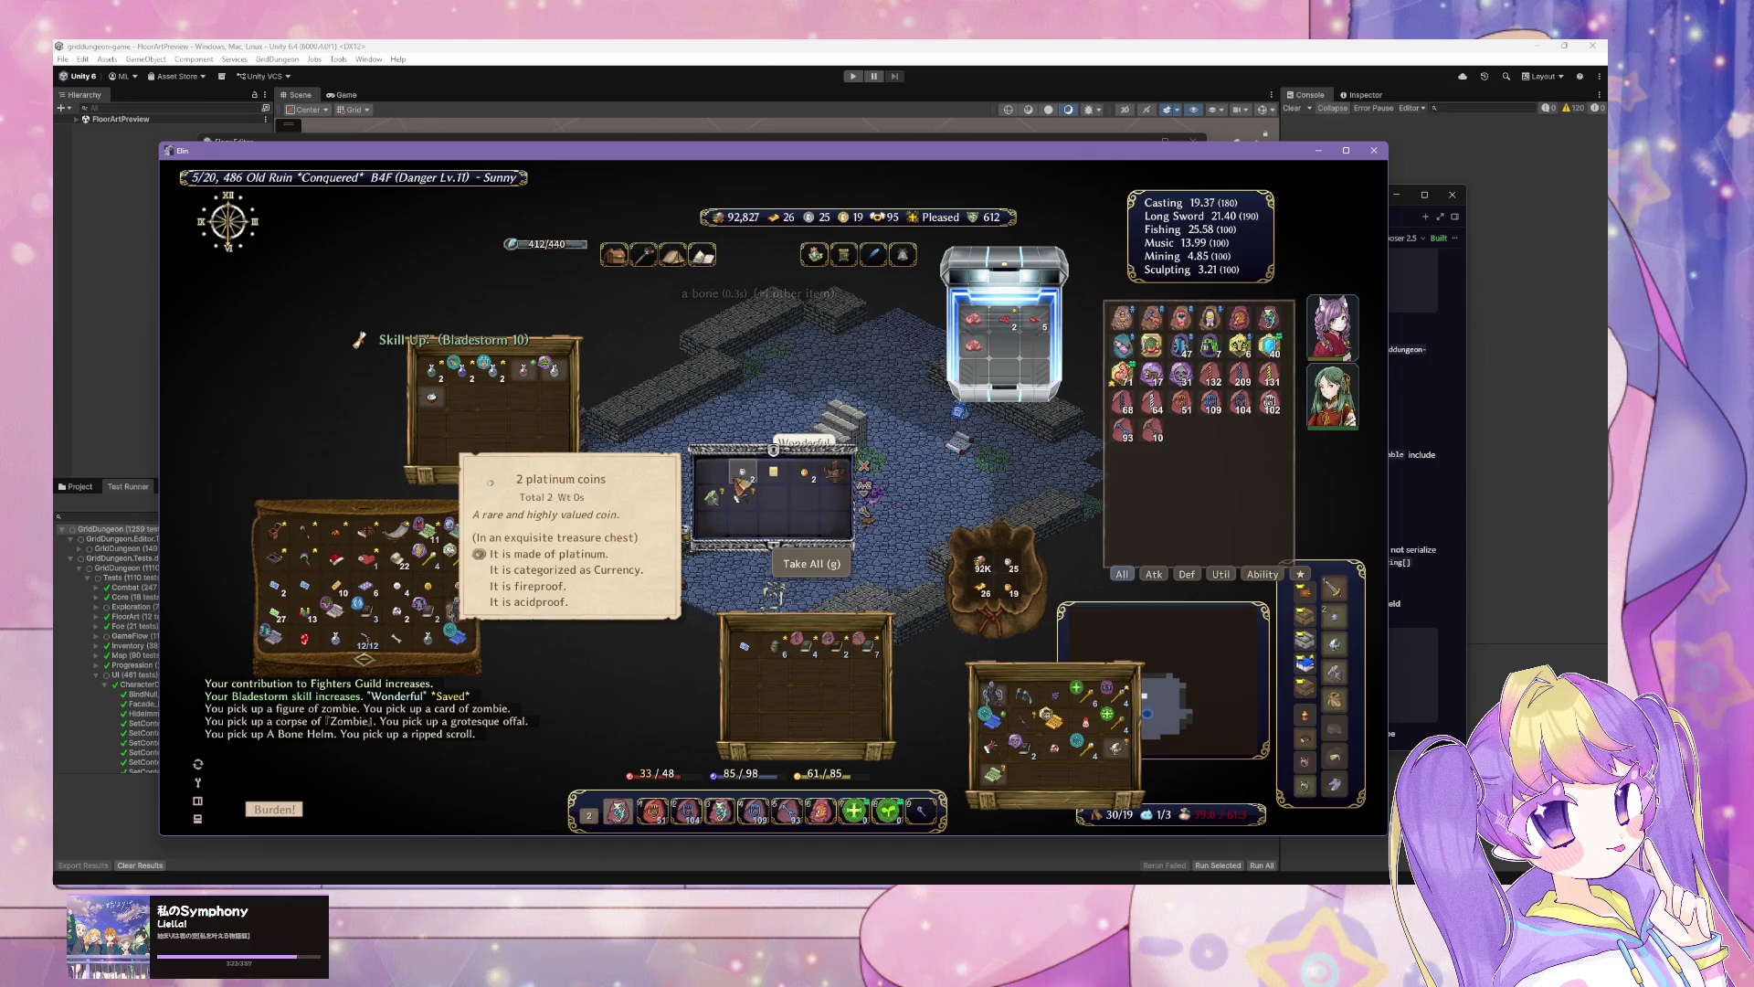
{"action": "left_click", "coordinate": [773, 474]}
{"action": "left_click", "coordinate": [806, 473]}
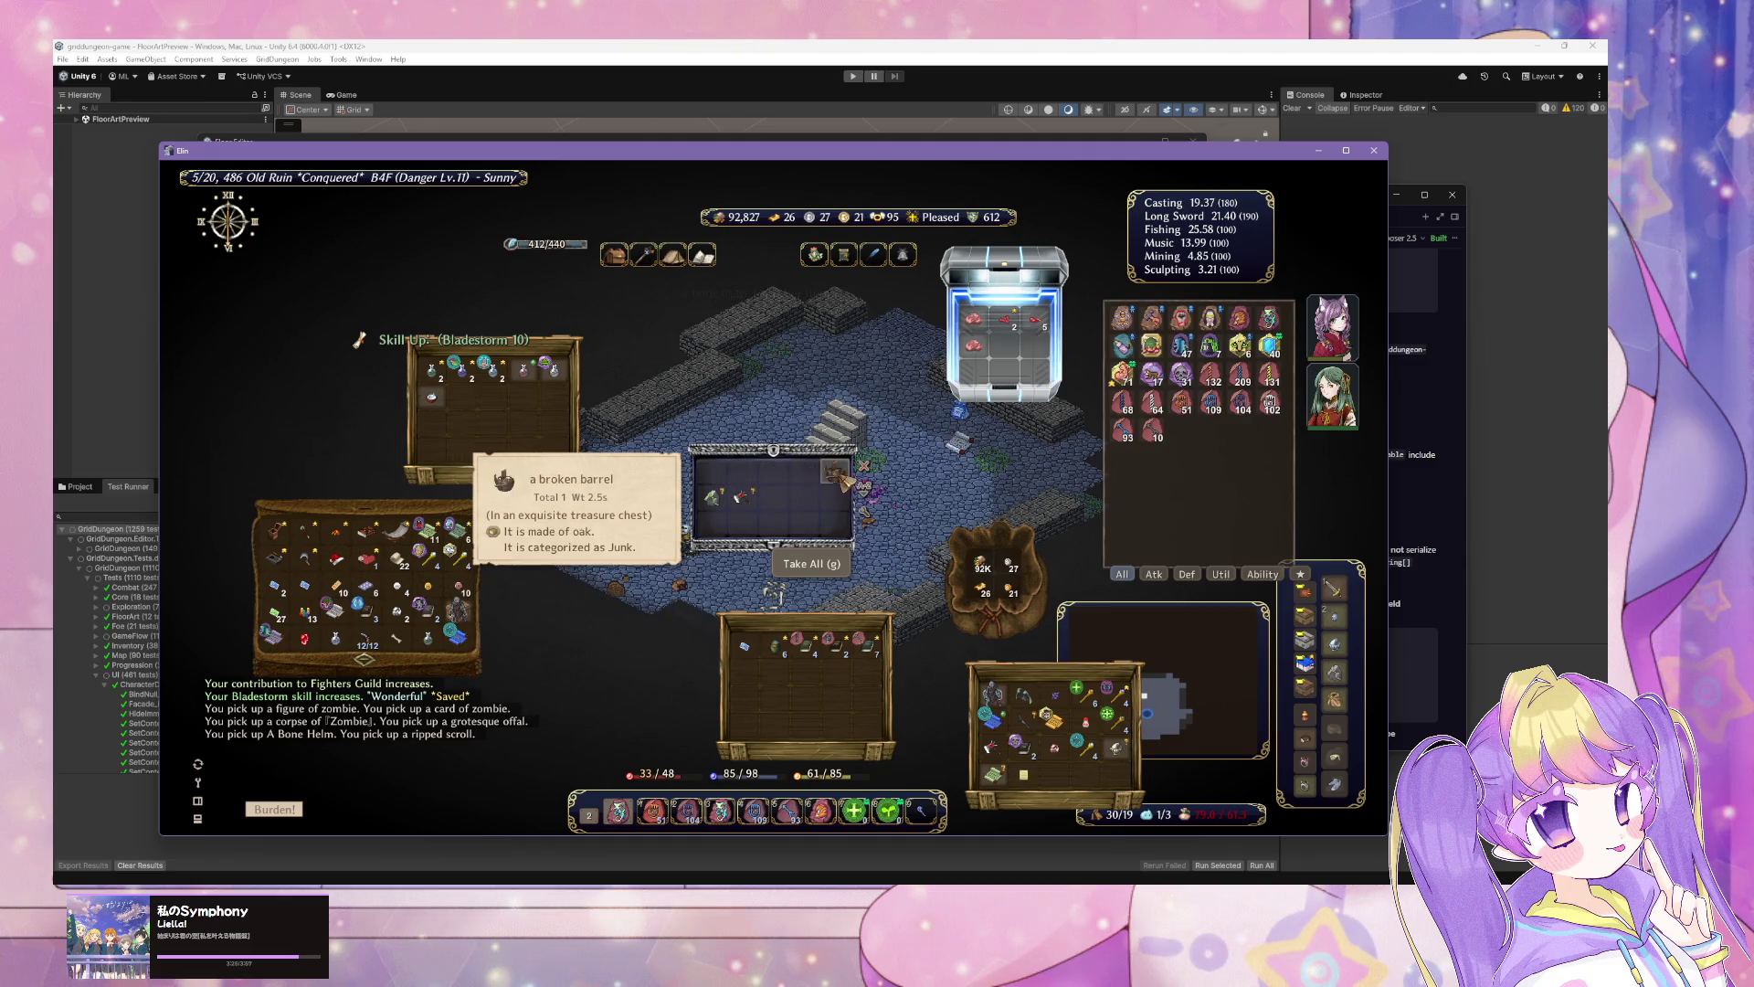
{"action": "left_click", "coordinate": [834, 472]}
{"action": "left_click", "coordinate": [740, 496]}
{"action": "left_click", "coordinate": [718, 498]}
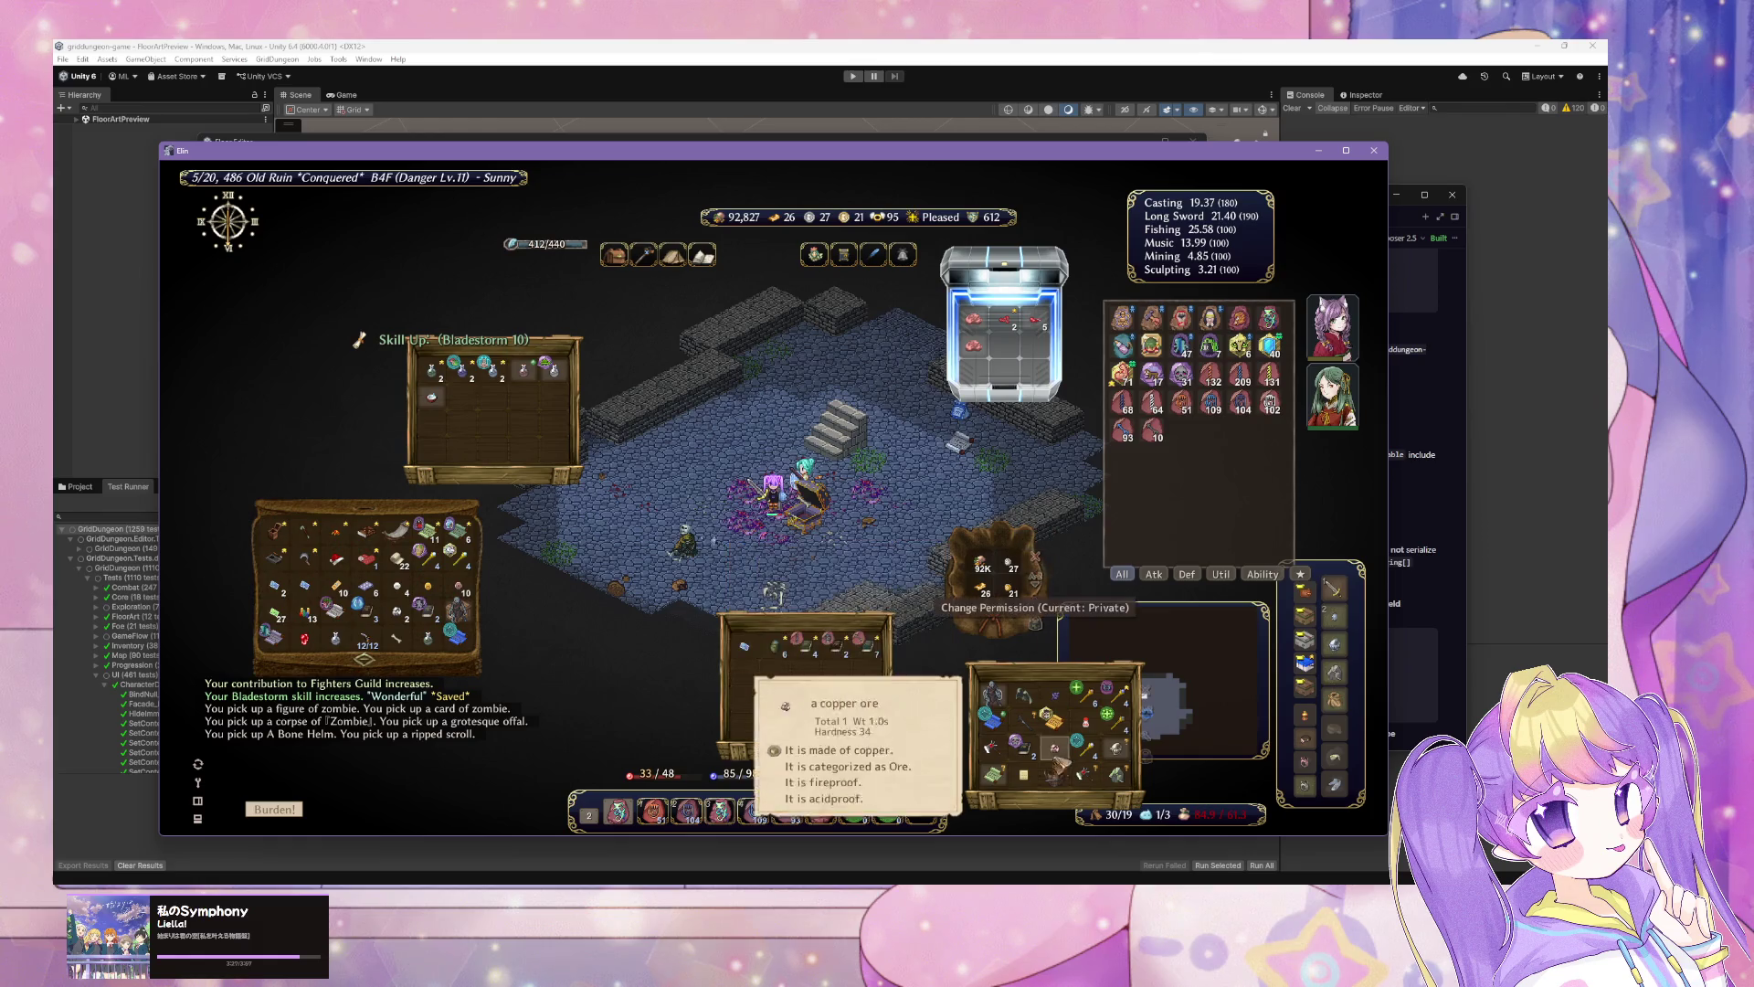
{"action": "right_click", "coordinate": [1049, 787]}
{"action": "left_click", "coordinate": [1003, 779]}
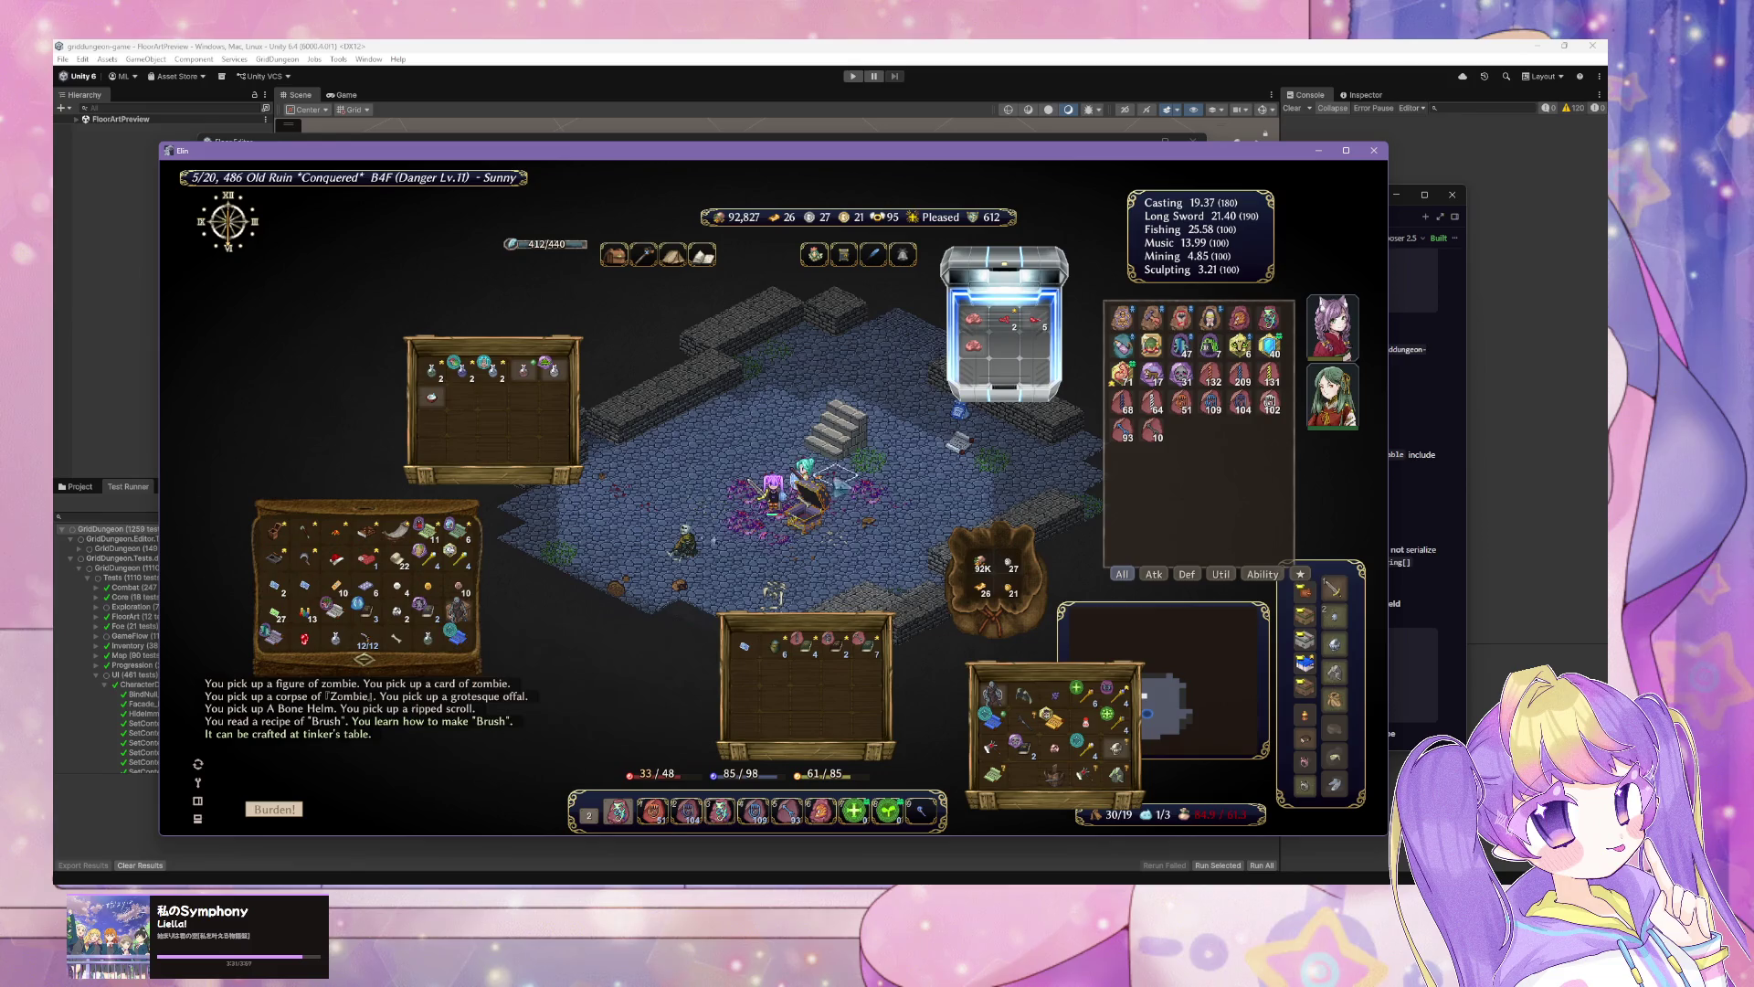
Step: Walk through the ruin past the crab and pick up the steel small shield
{"action": "key", "text": "Right"}
{"action": "key", "text": "Up"}
{"action": "key", "text": "Up"}
{"action": "key", "text": "Up"}
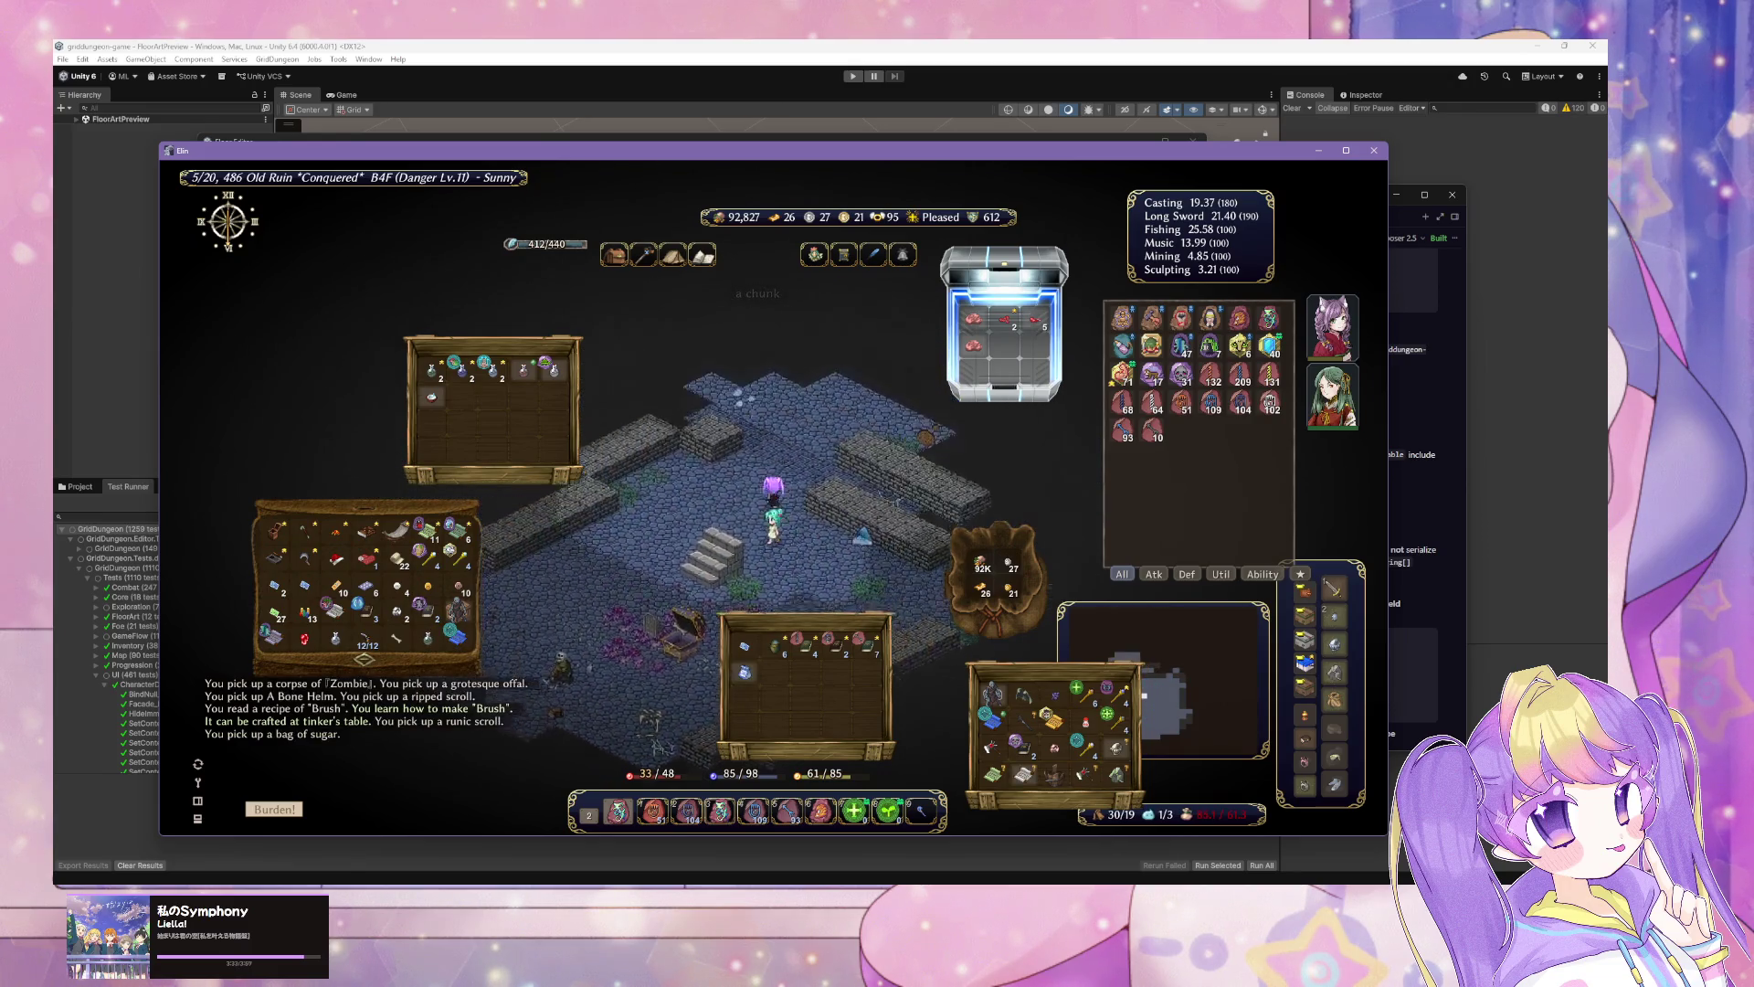
{"action": "key", "text": "Up"}
{"action": "key", "text": "Up"}
{"action": "key", "text": "Up"}
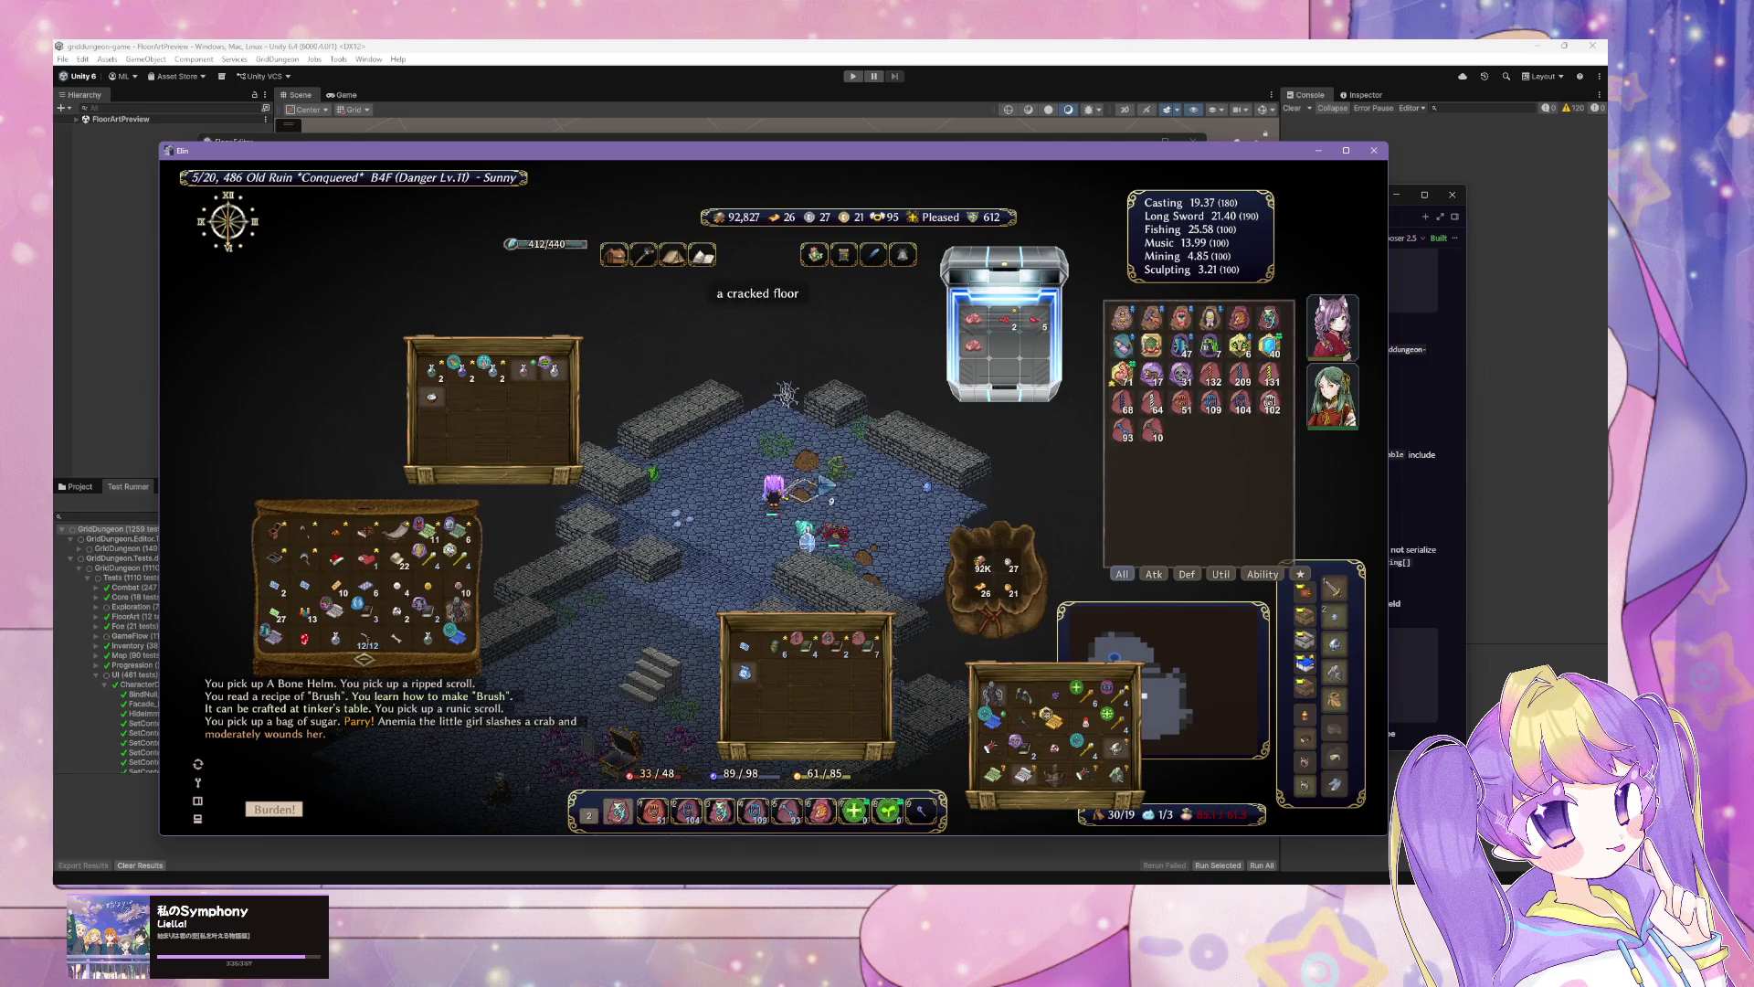
{"action": "key", "text": "Right"}
{"action": "key", "text": "Right"}
{"action": "key", "text": "Right"}
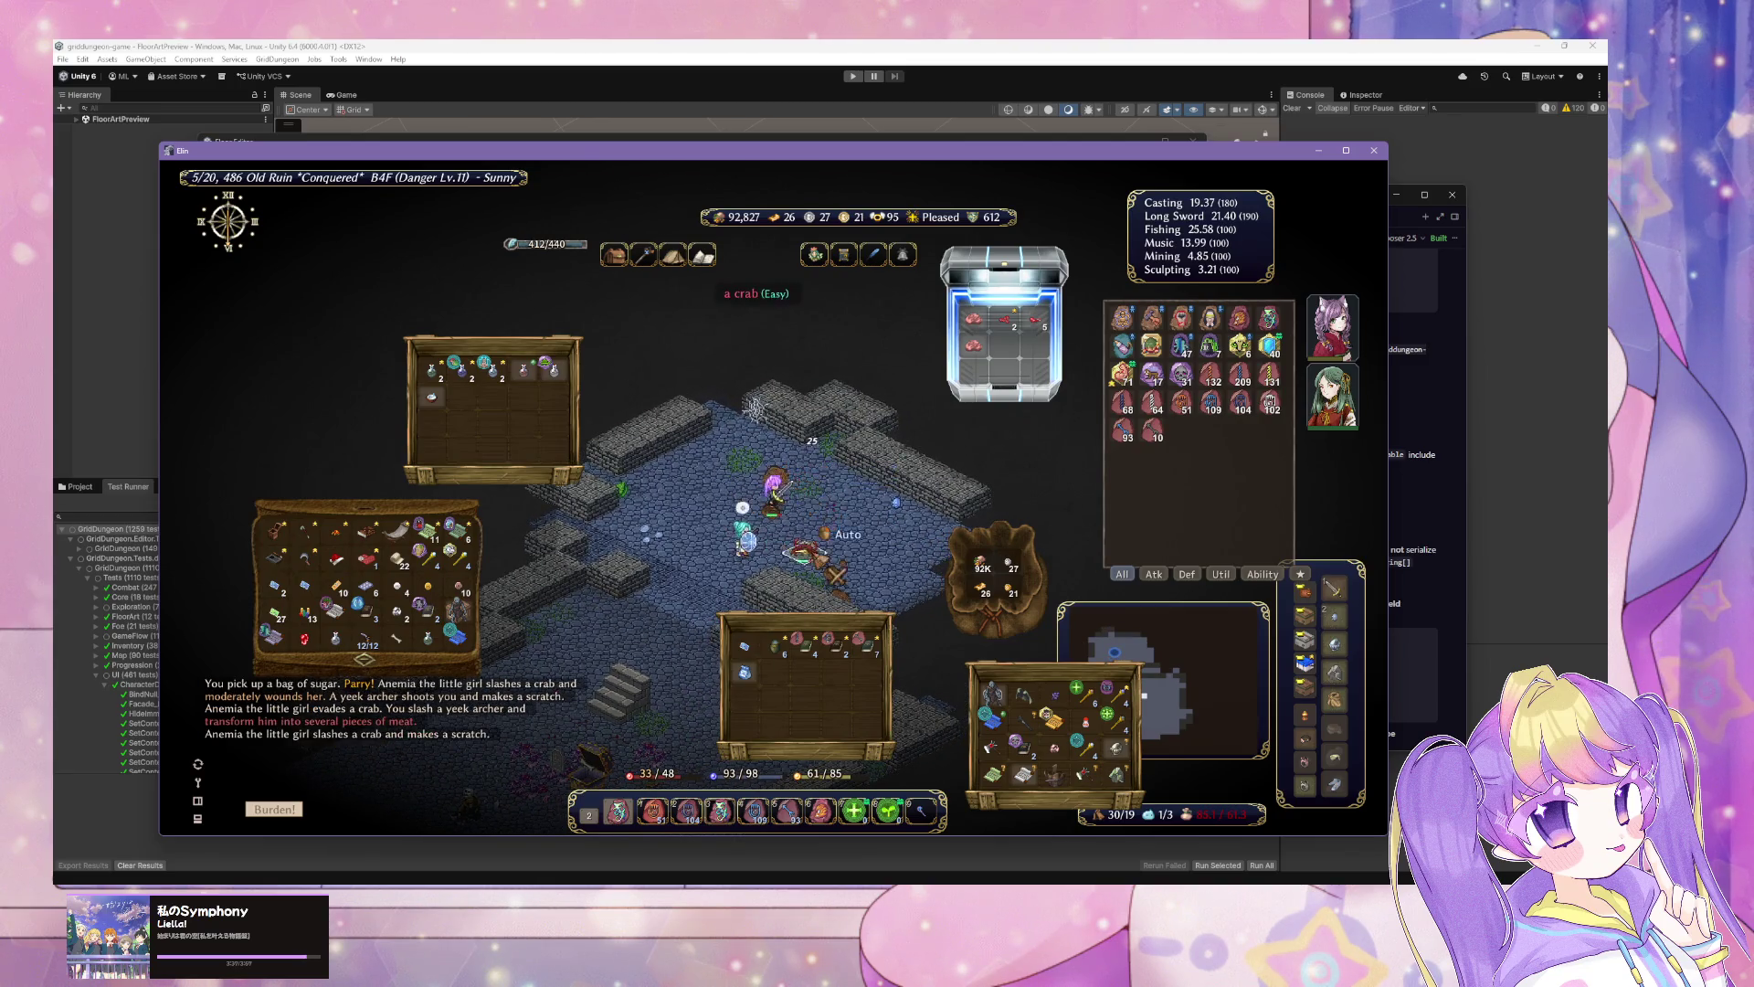
{"action": "key", "text": "Right"}
{"action": "key", "text": "Right"}
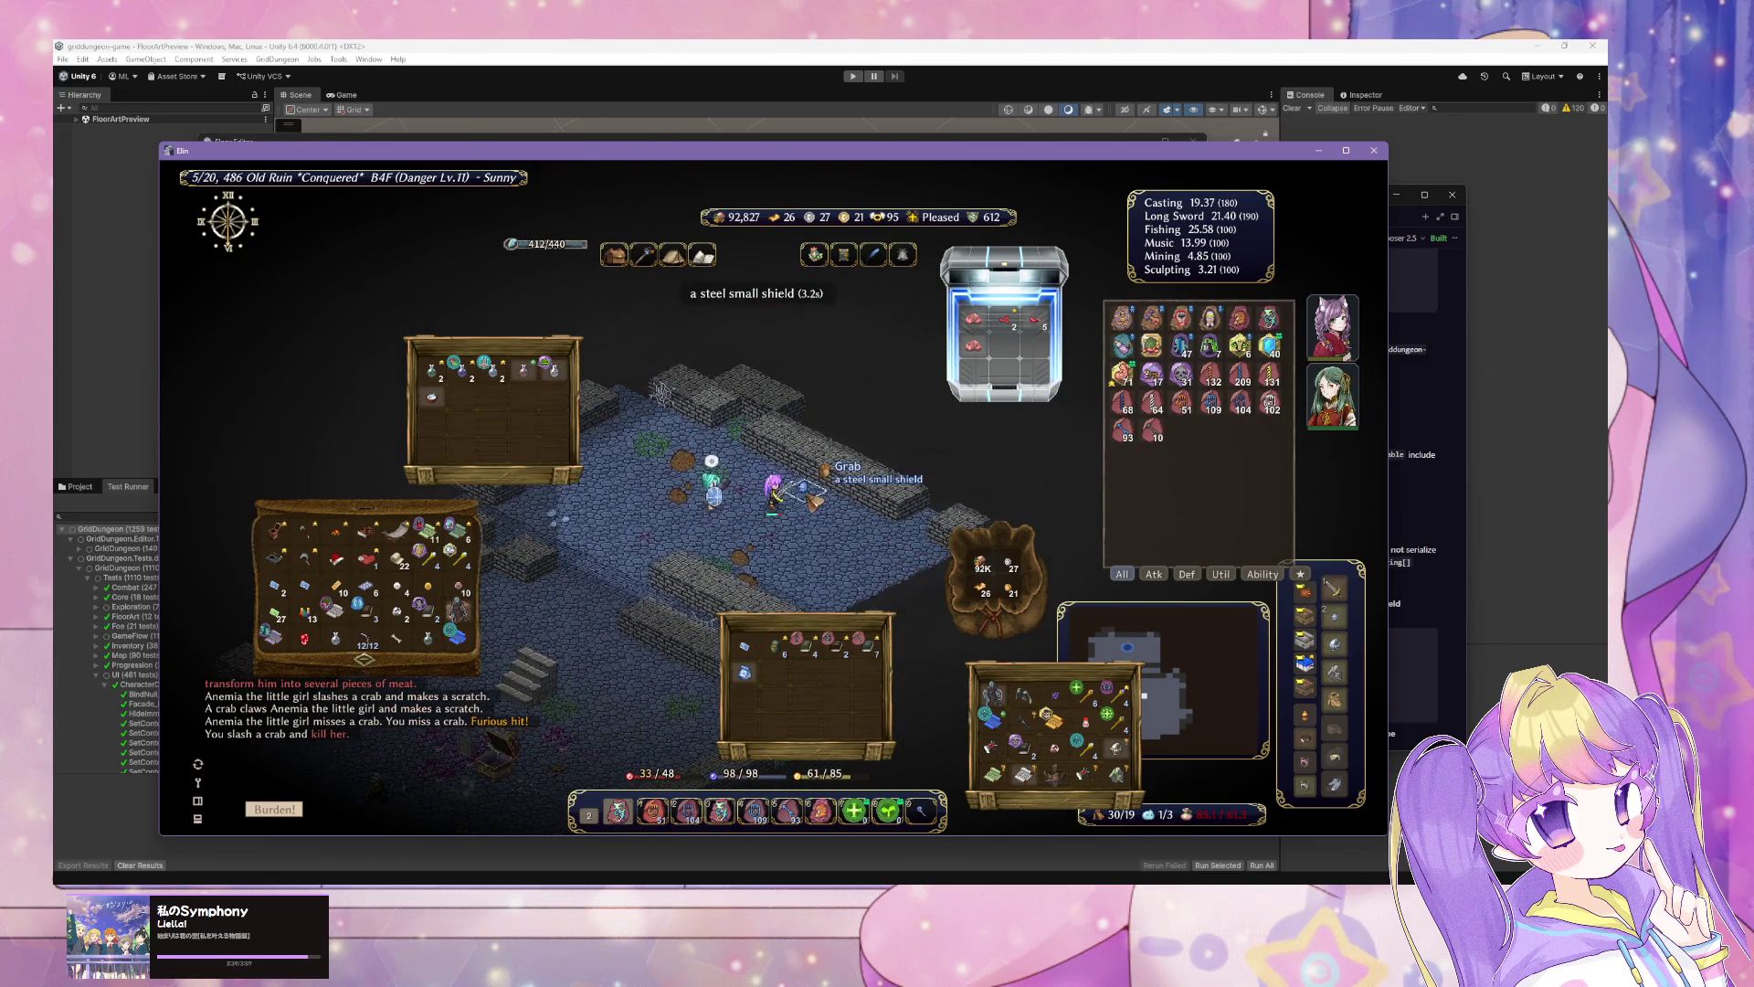
{"action": "key", "text": "Escape"}
{"action": "key", "text": "Right"}
{"action": "key", "text": "Right"}
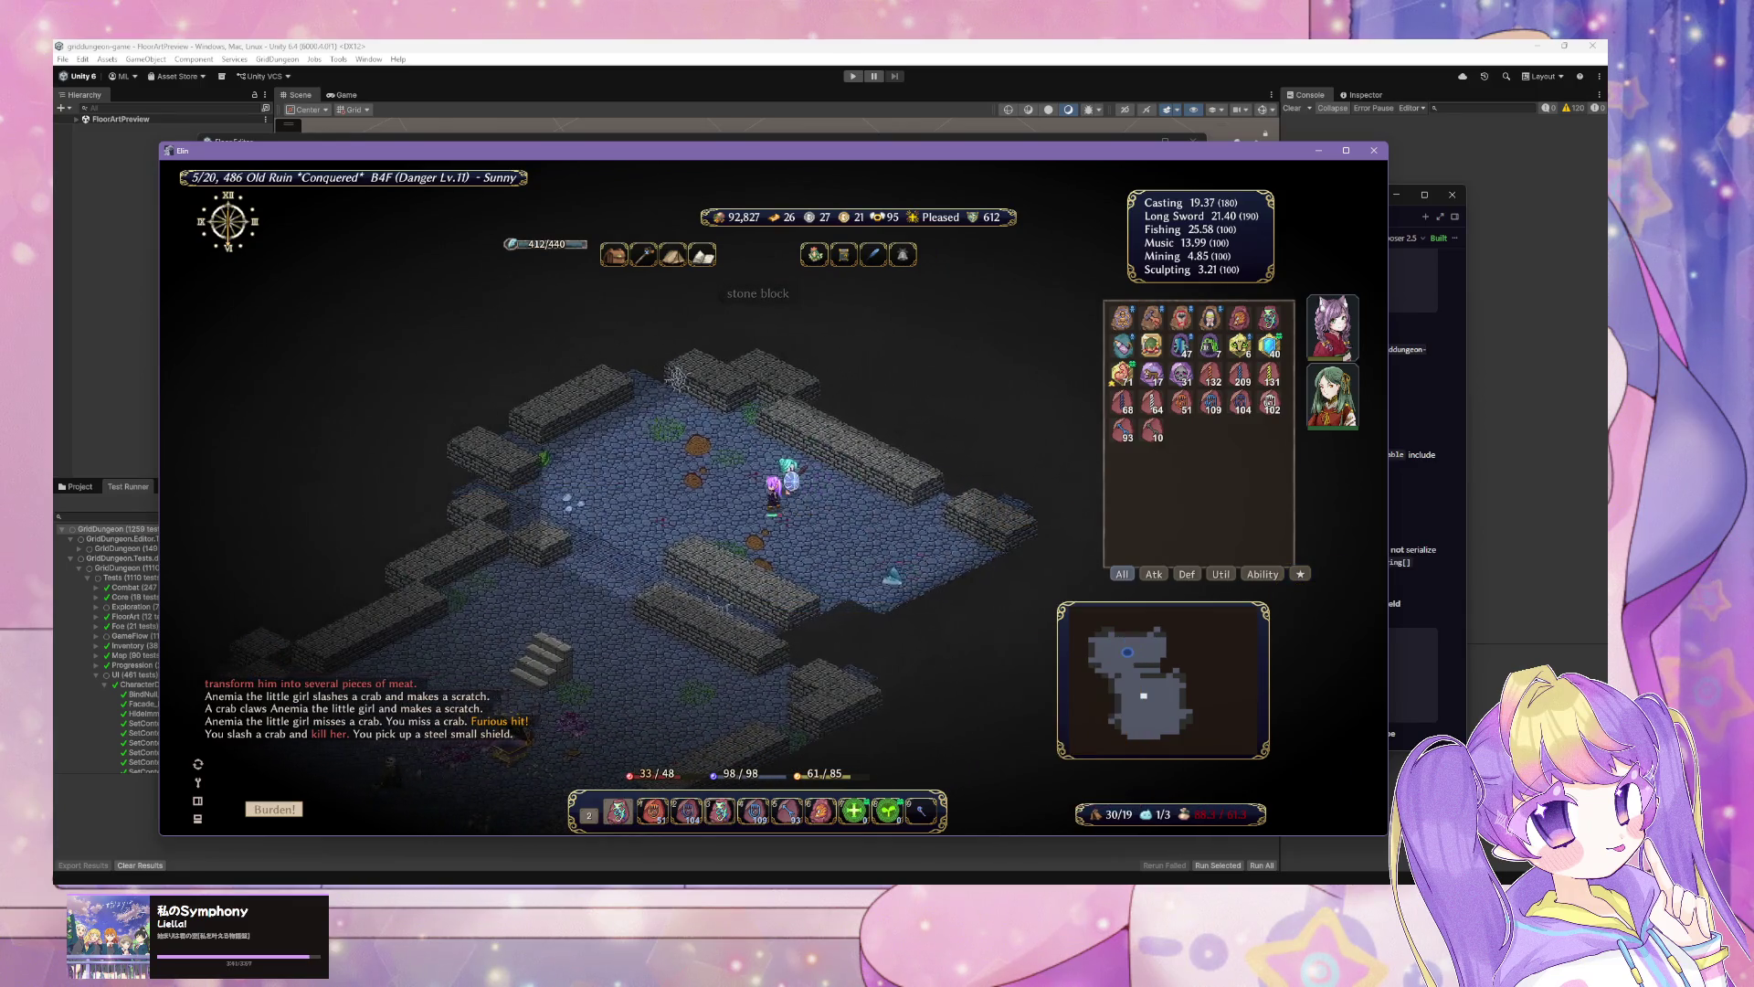
Step: Attack the imp, then begin attacking and headpatting the adjacent ghost
{"action": "left_click", "coordinate": [829, 537]}
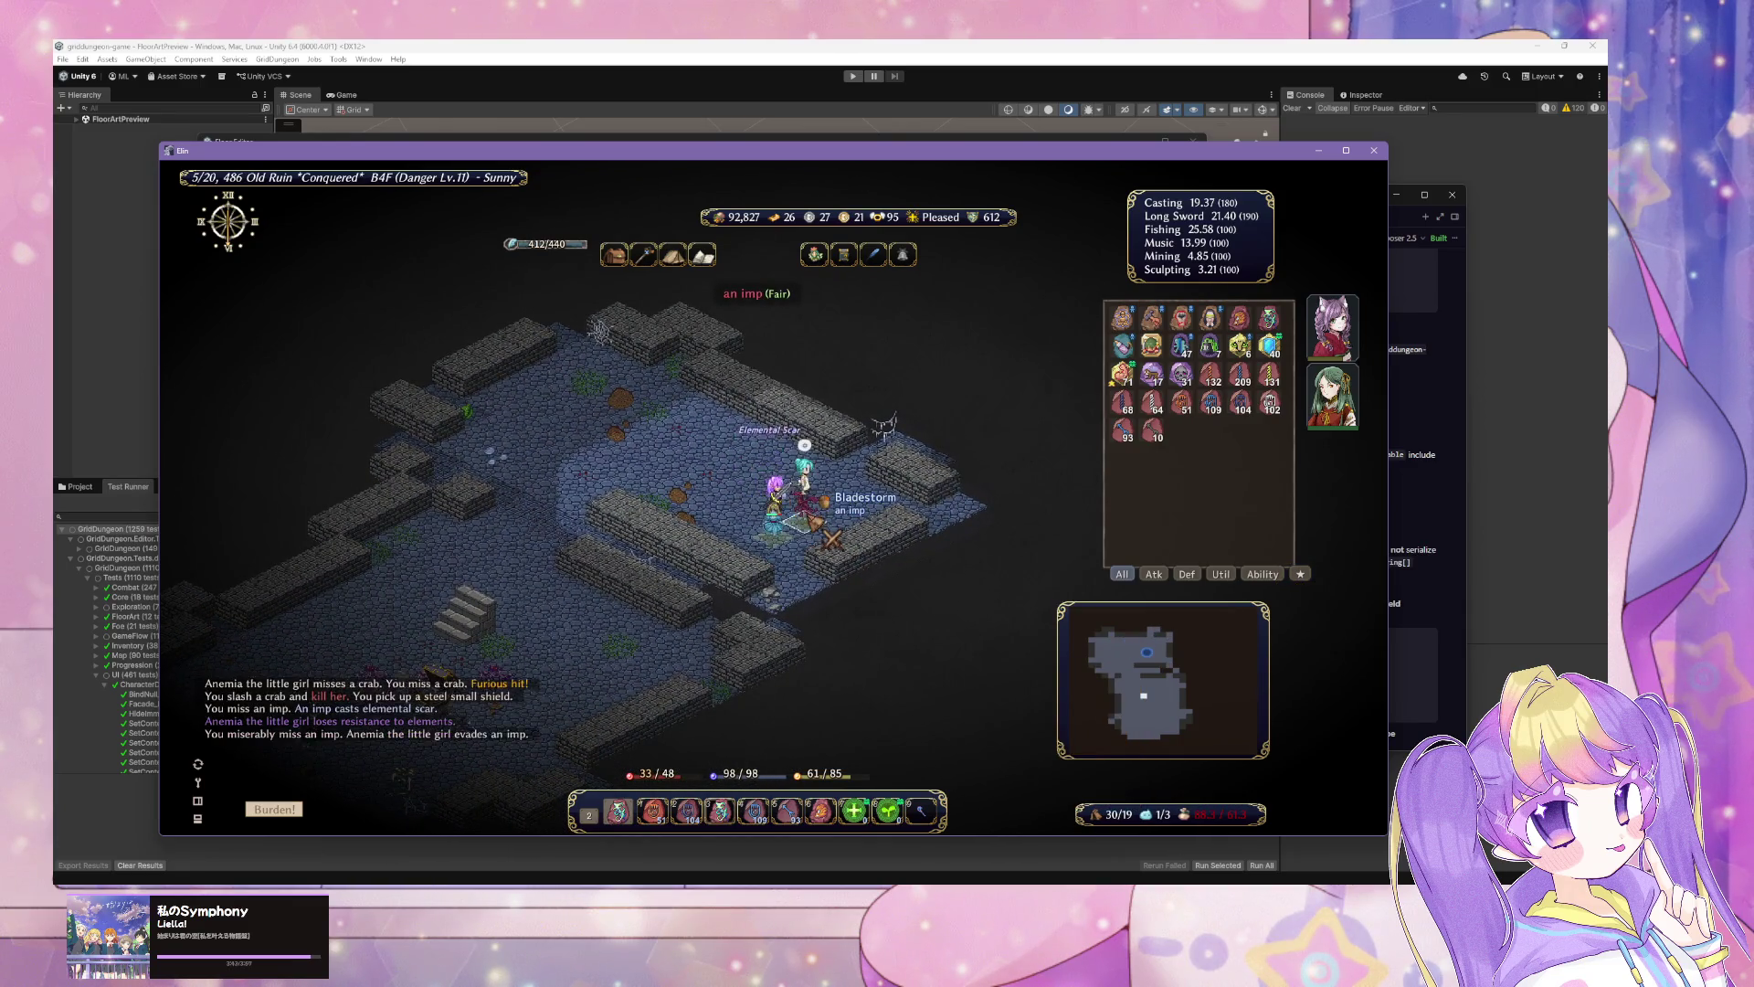
{"action": "left_click", "coordinate": [824, 551]}
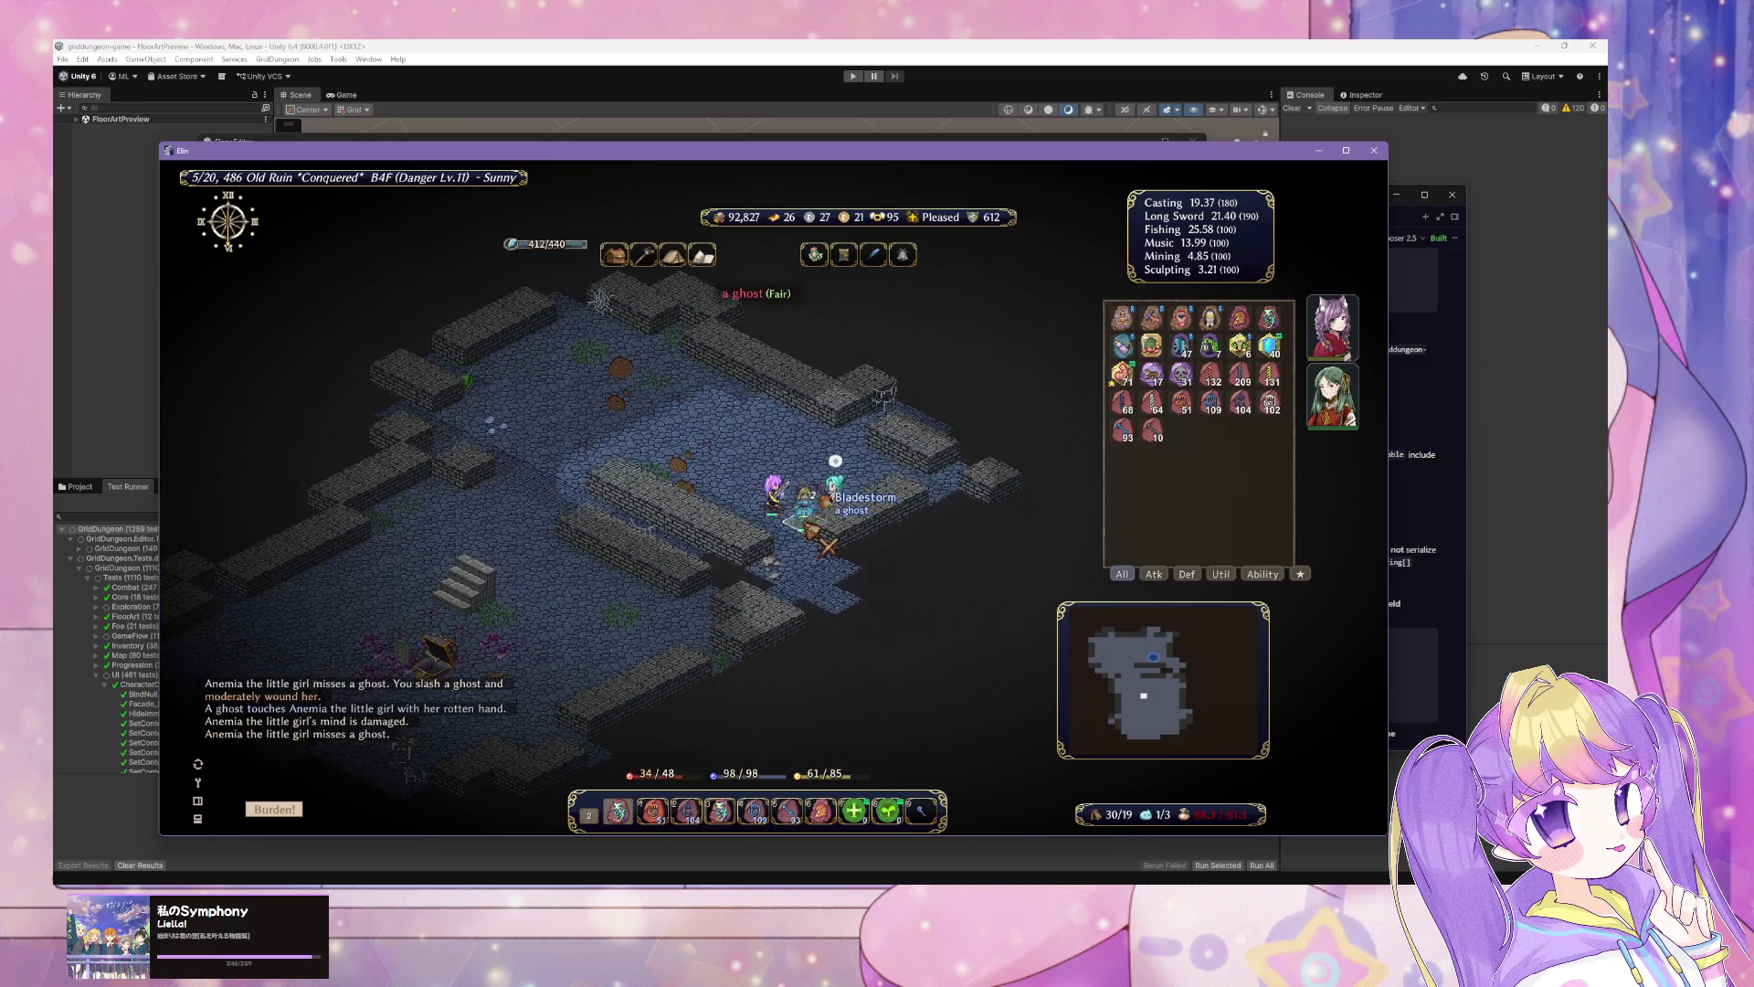
{"action": "mouse_move", "coordinate": [1157, 345]}
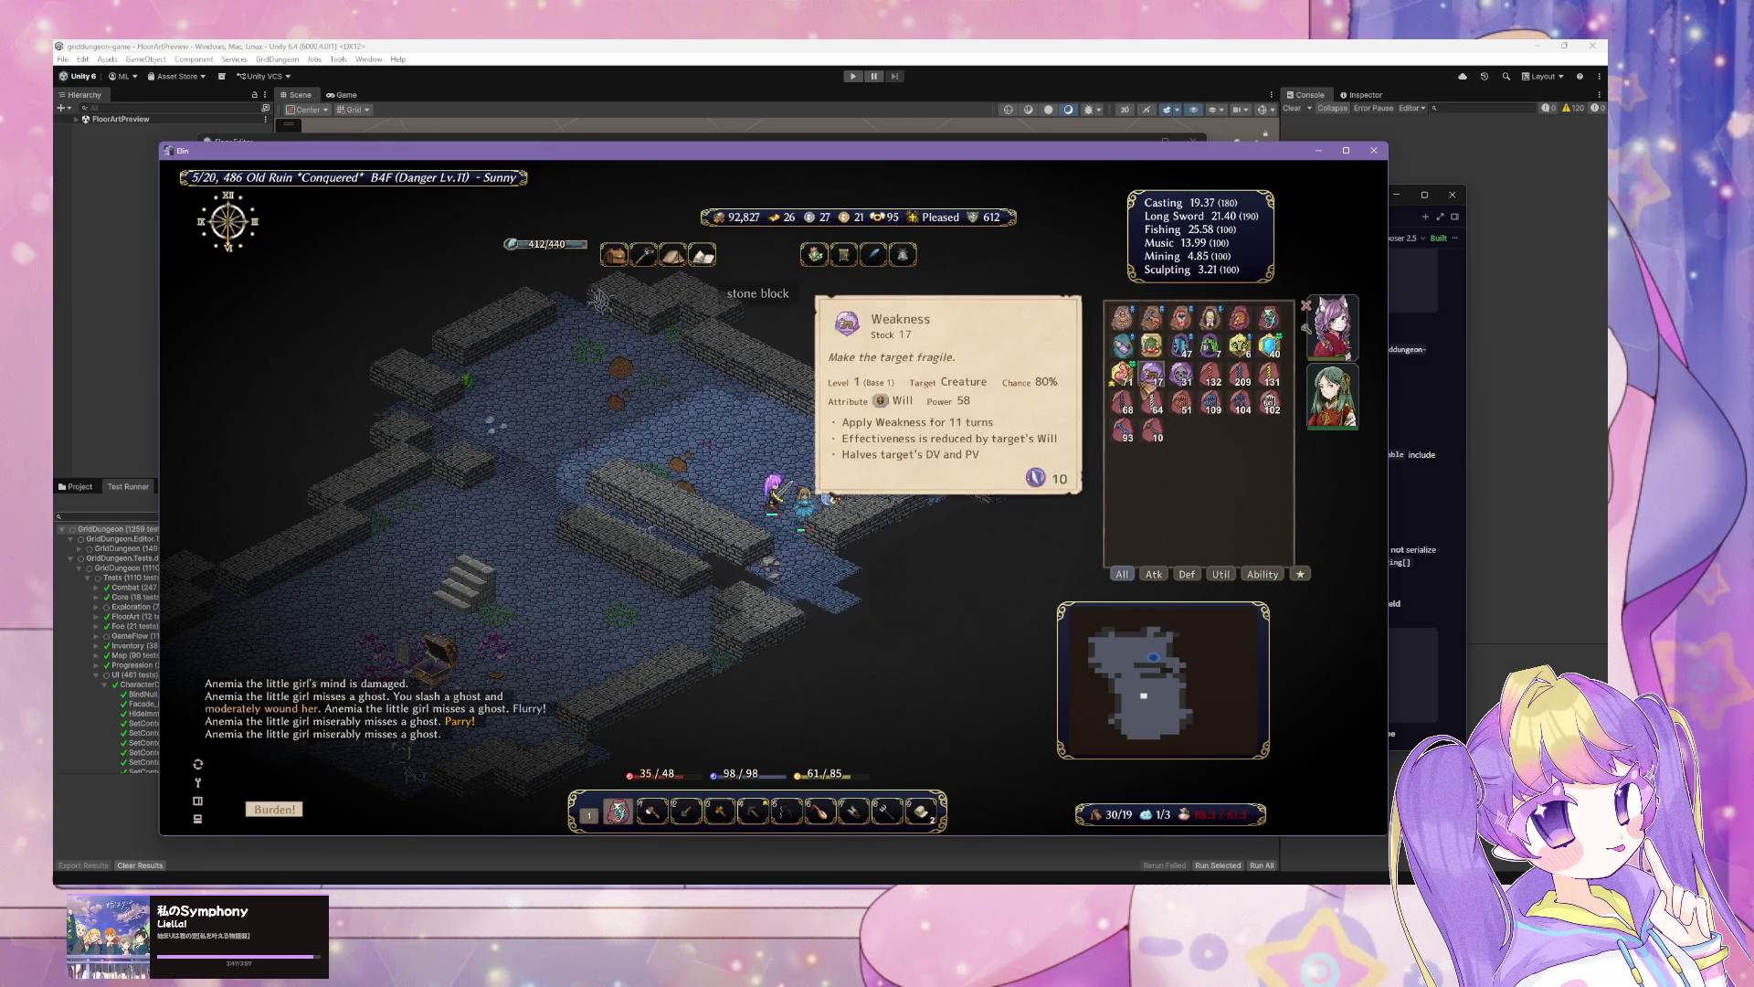
{"action": "left_click", "coordinate": [1157, 347]}
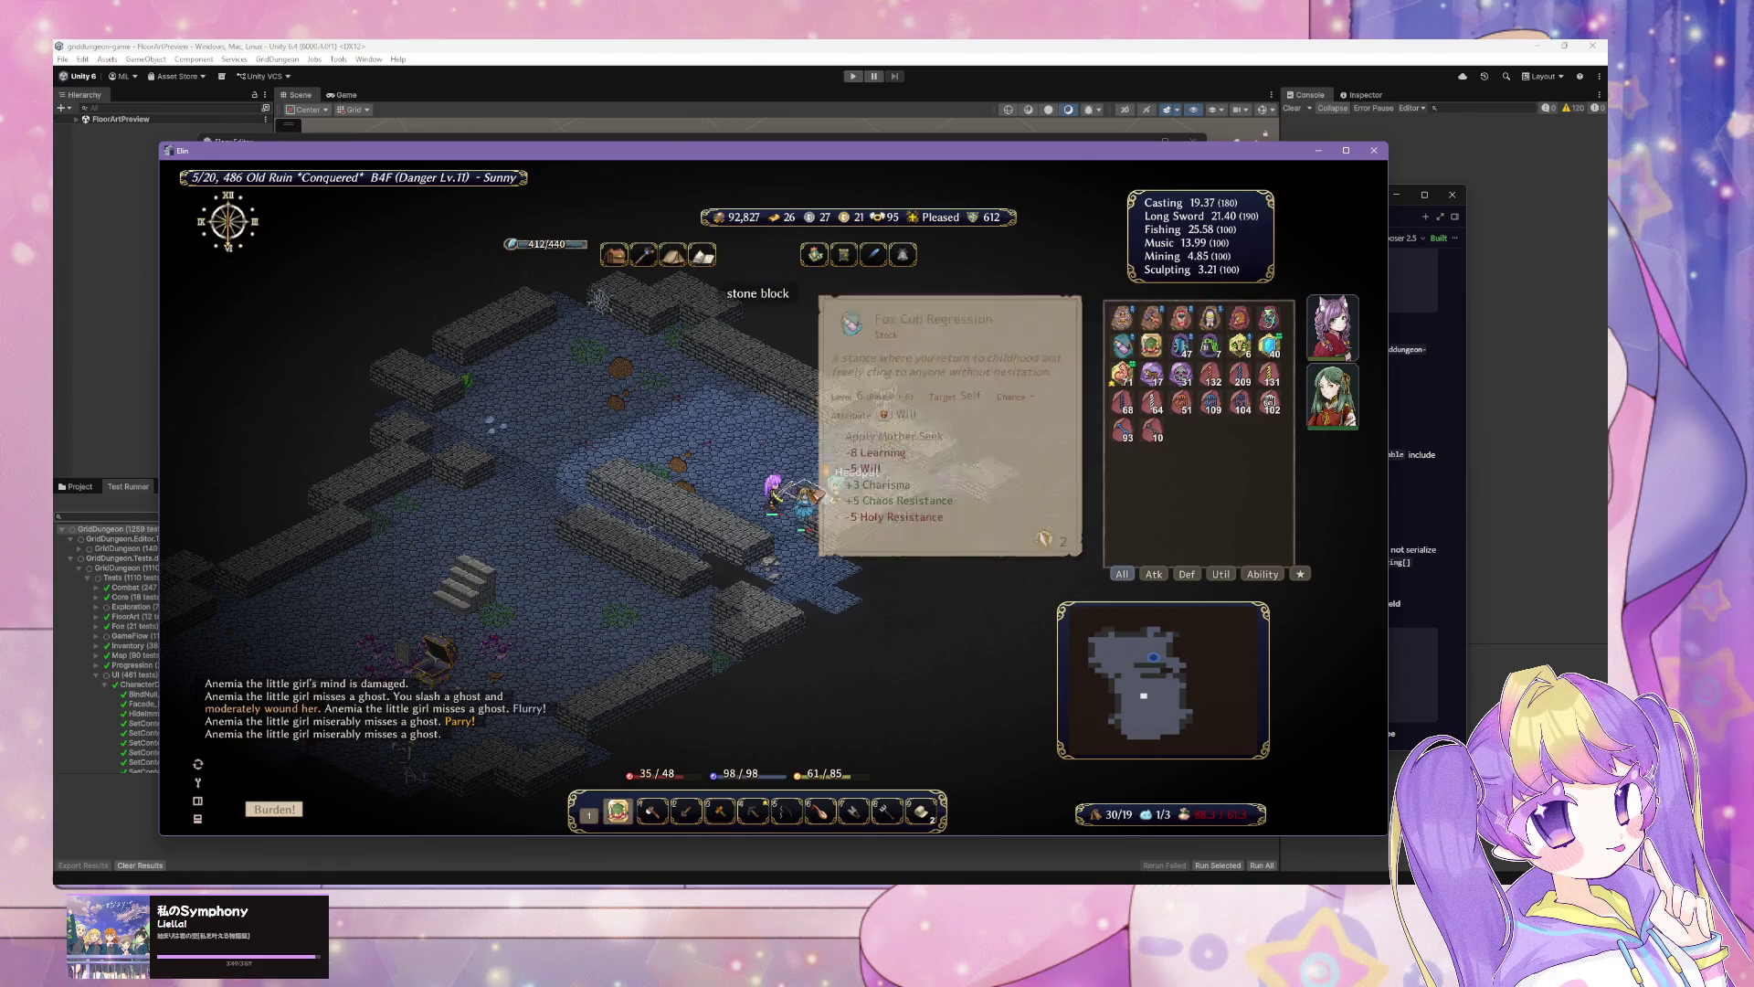
{"action": "left_click", "coordinate": [831, 546]}
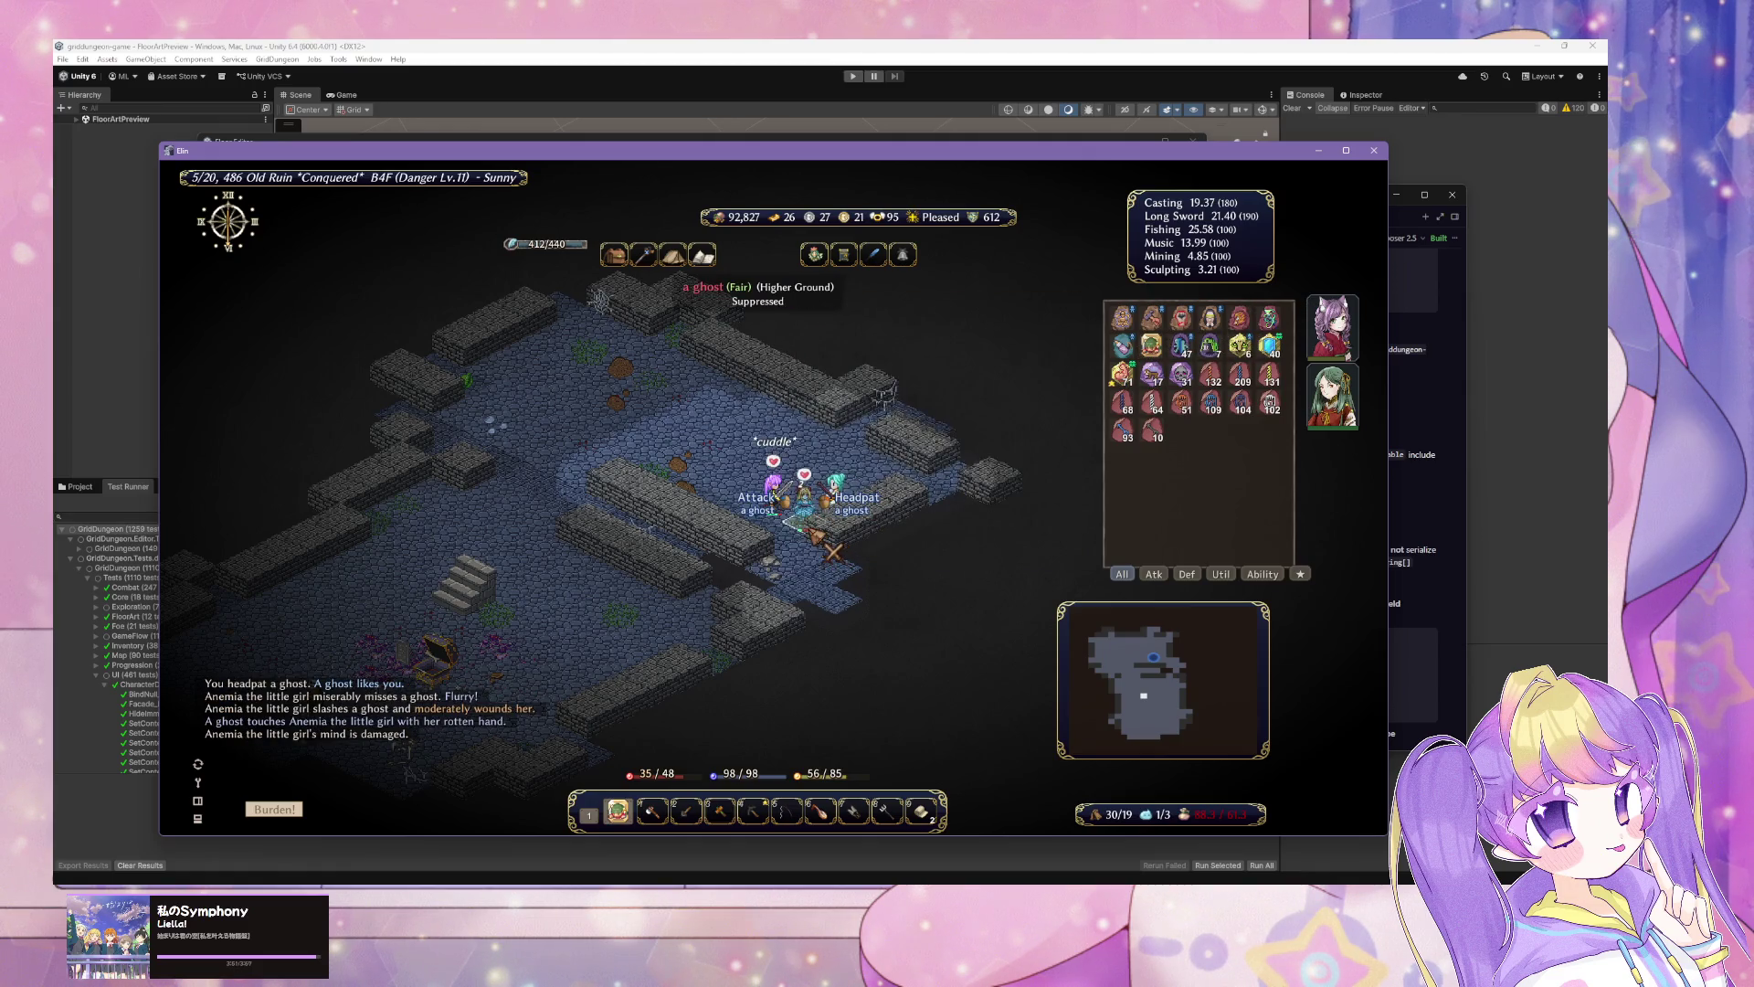
{"action": "left_click", "coordinate": [832, 548]}
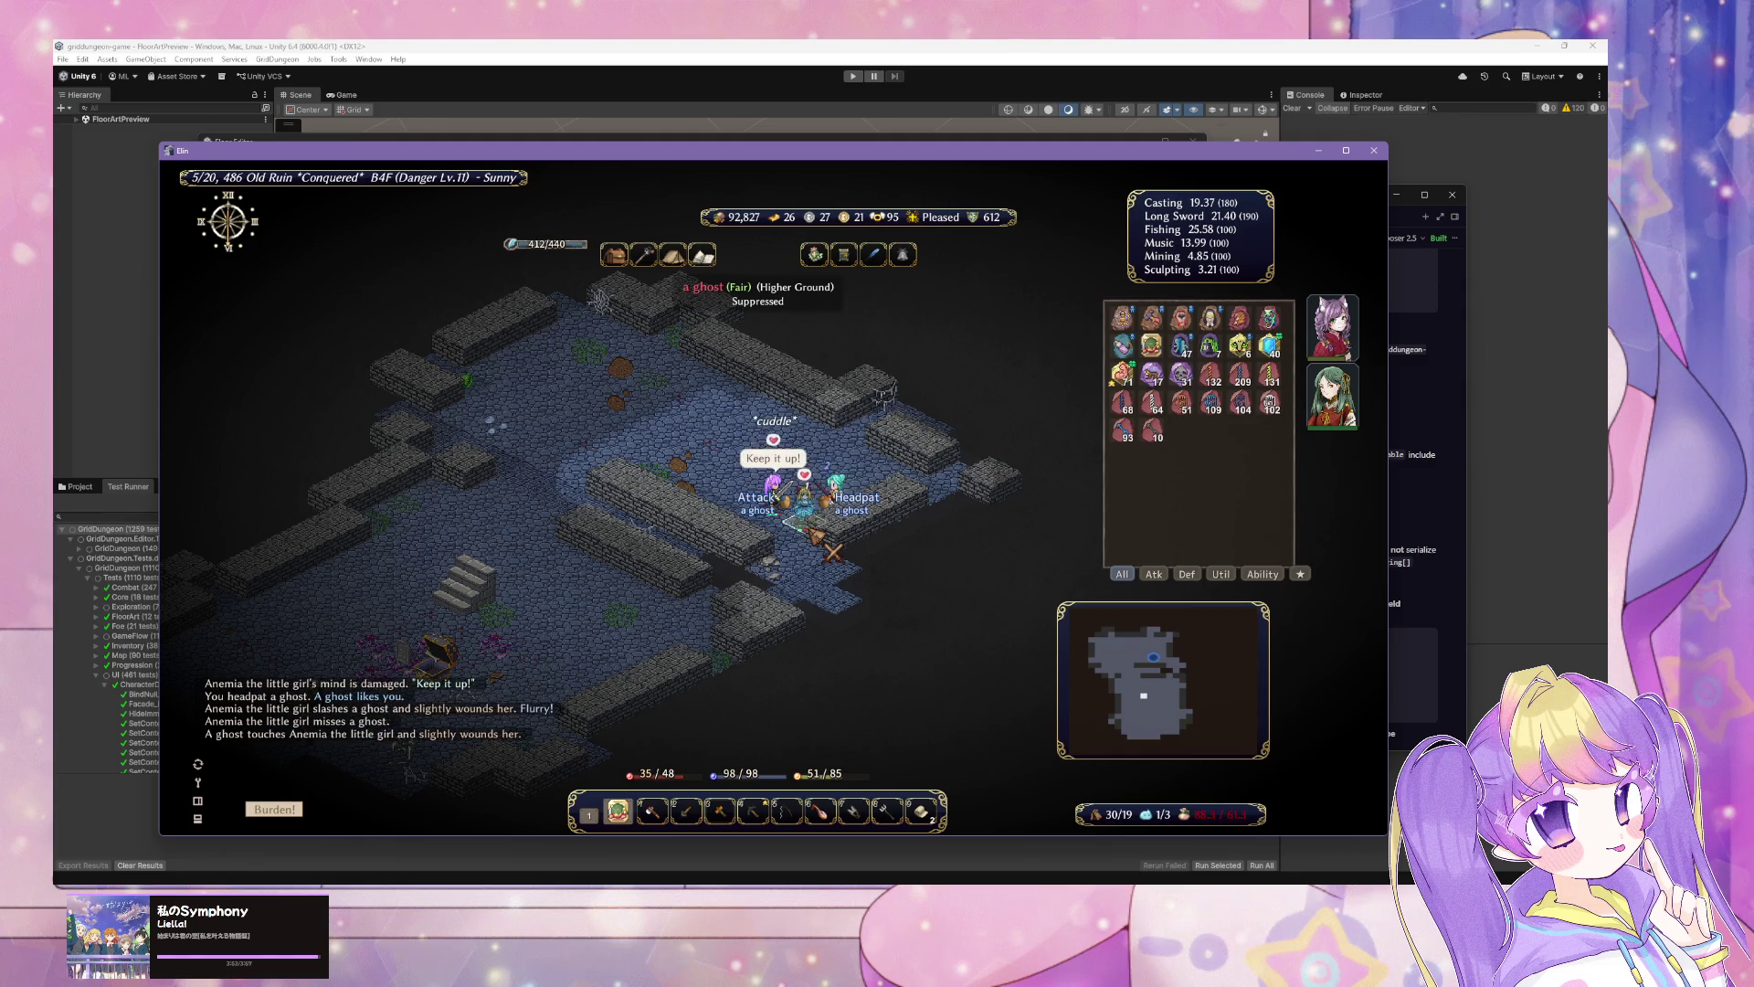
{"action": "left_click", "coordinate": [831, 548]}
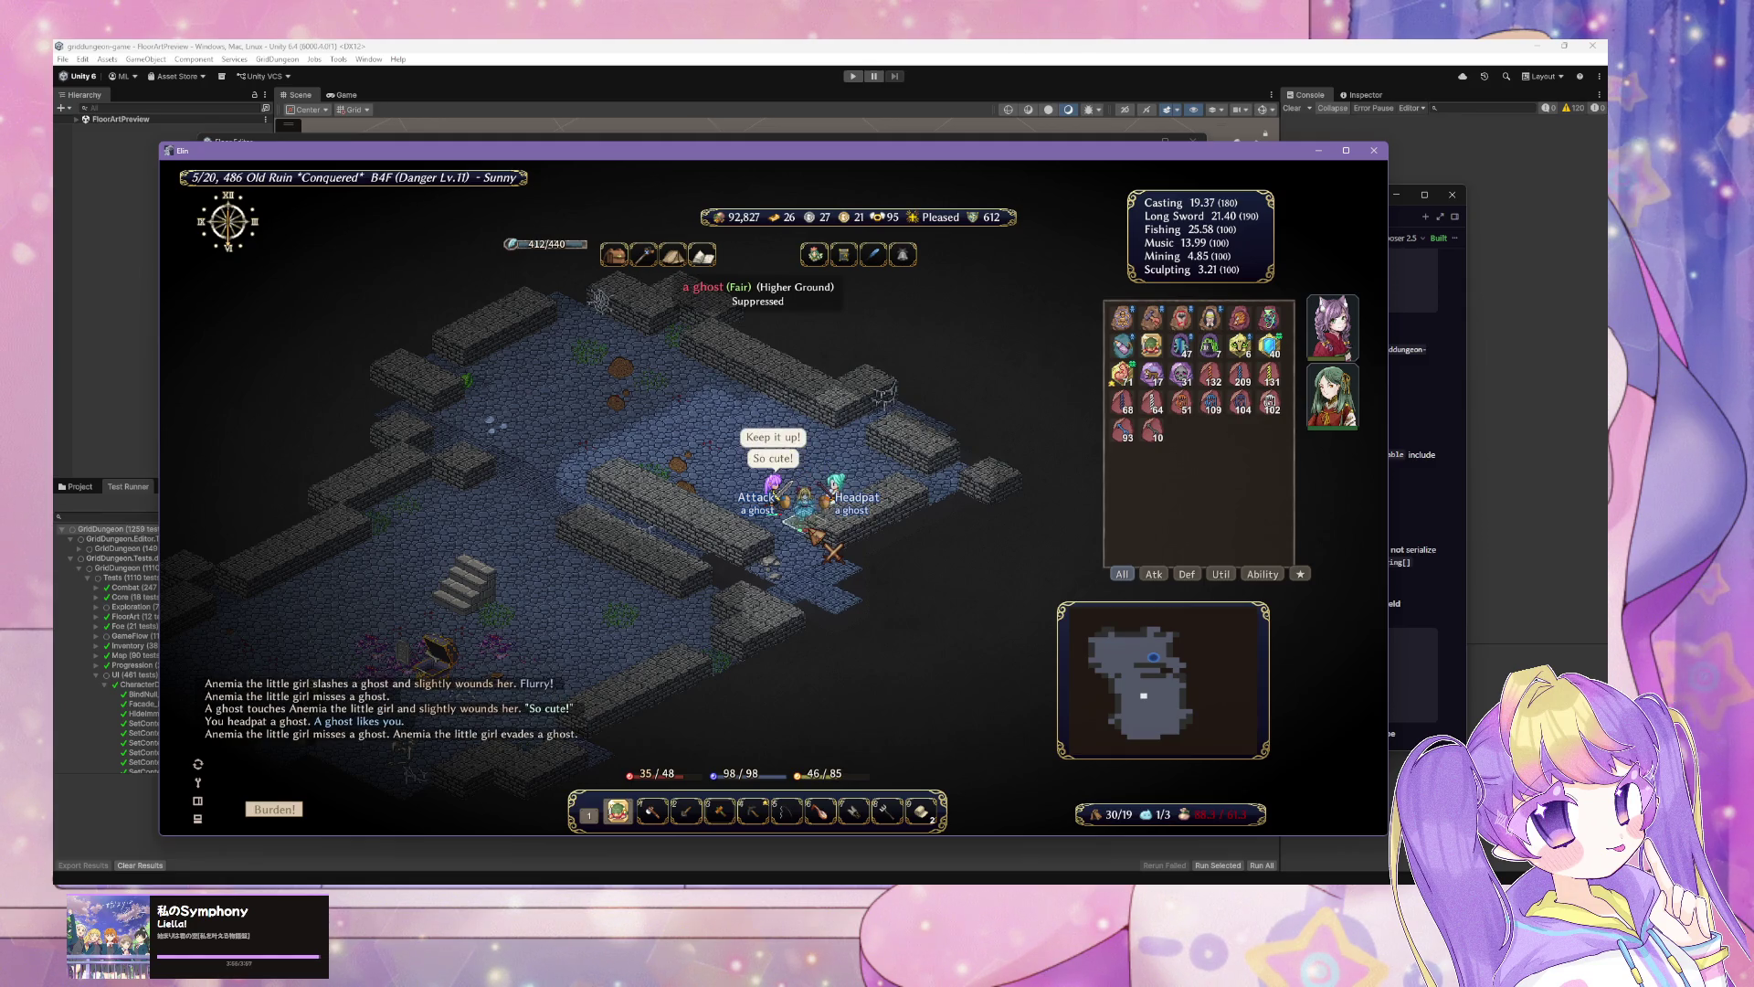
Step: Keep striking the ghost until it dies, then show the inventory windows
{"action": "left_click", "coordinate": [832, 543]}
{"action": "left_click", "coordinate": [833, 546]}
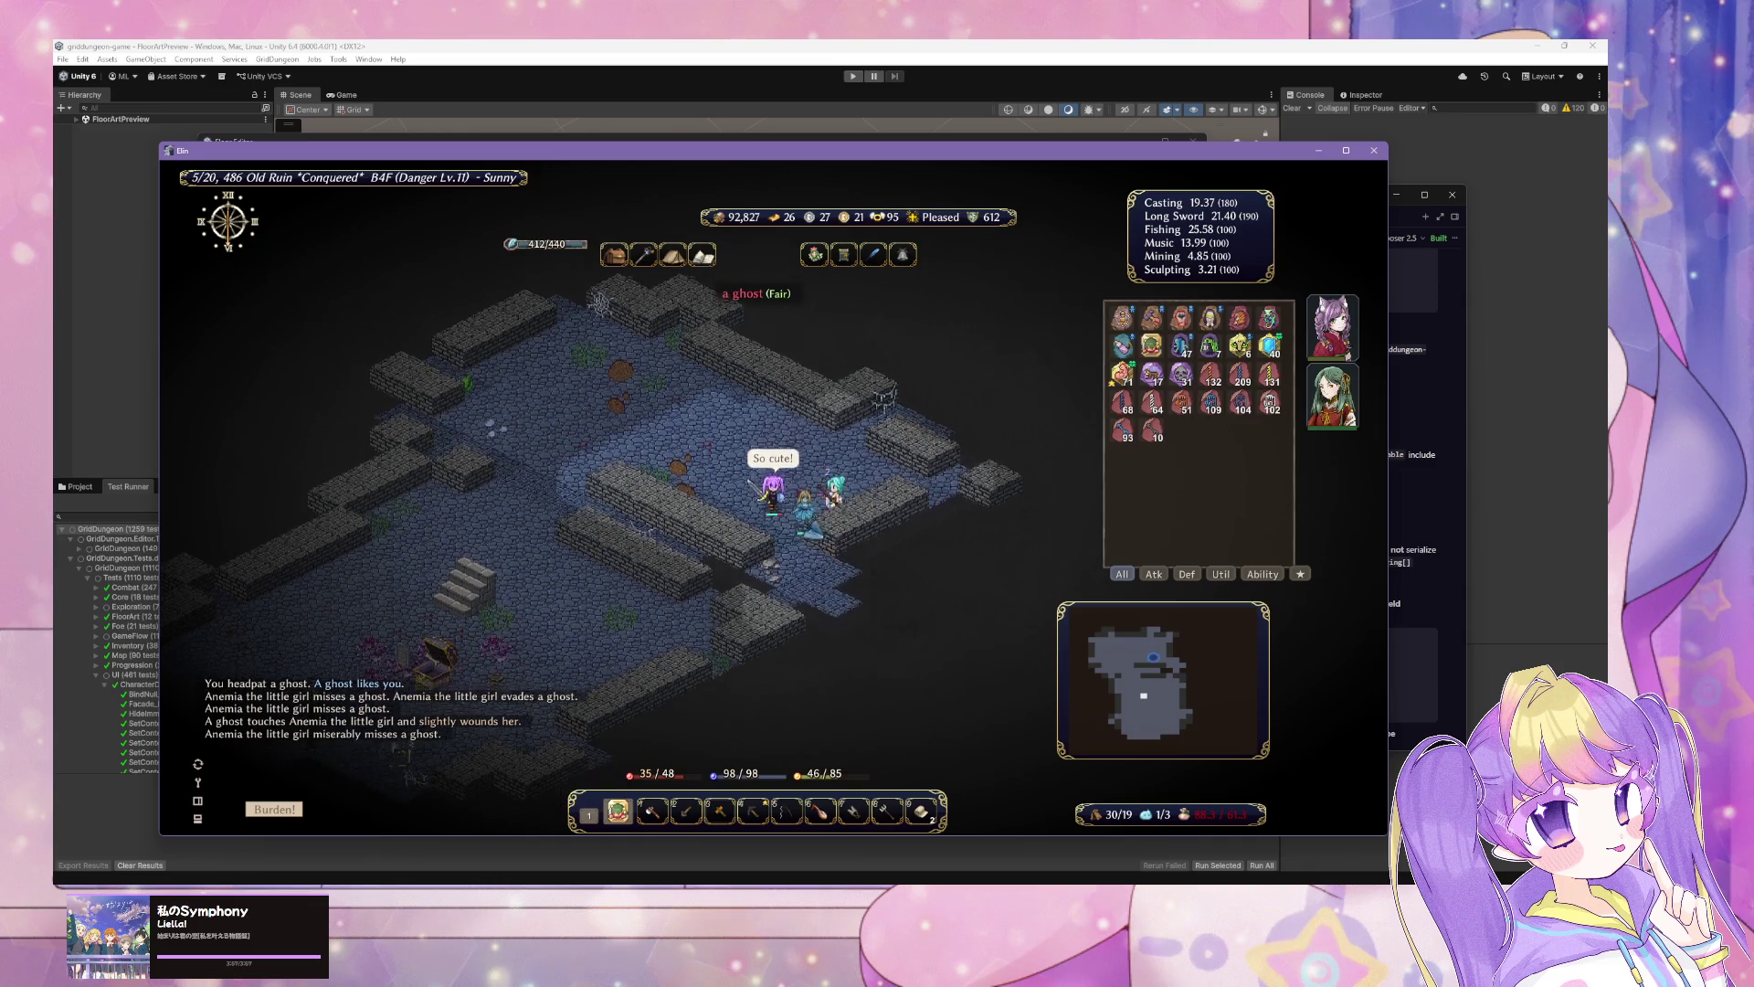
{"action": "left_click", "coordinate": [834, 548]}
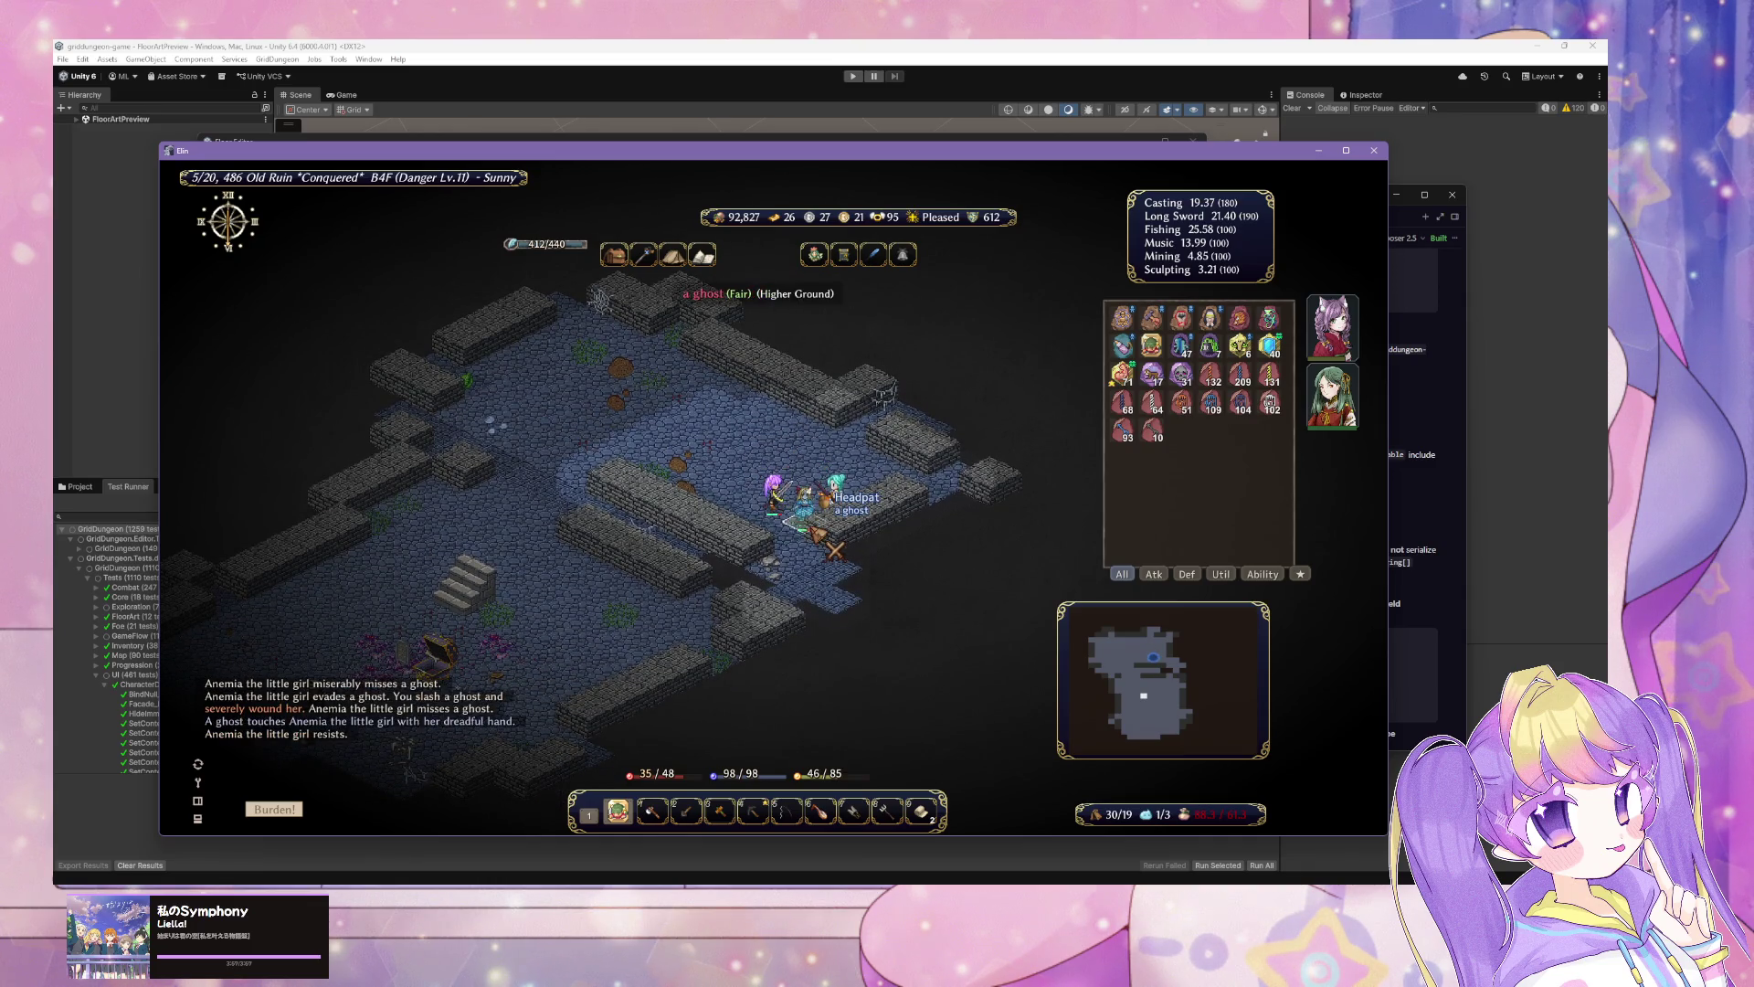
{"action": "left_click", "coordinate": [833, 548]}
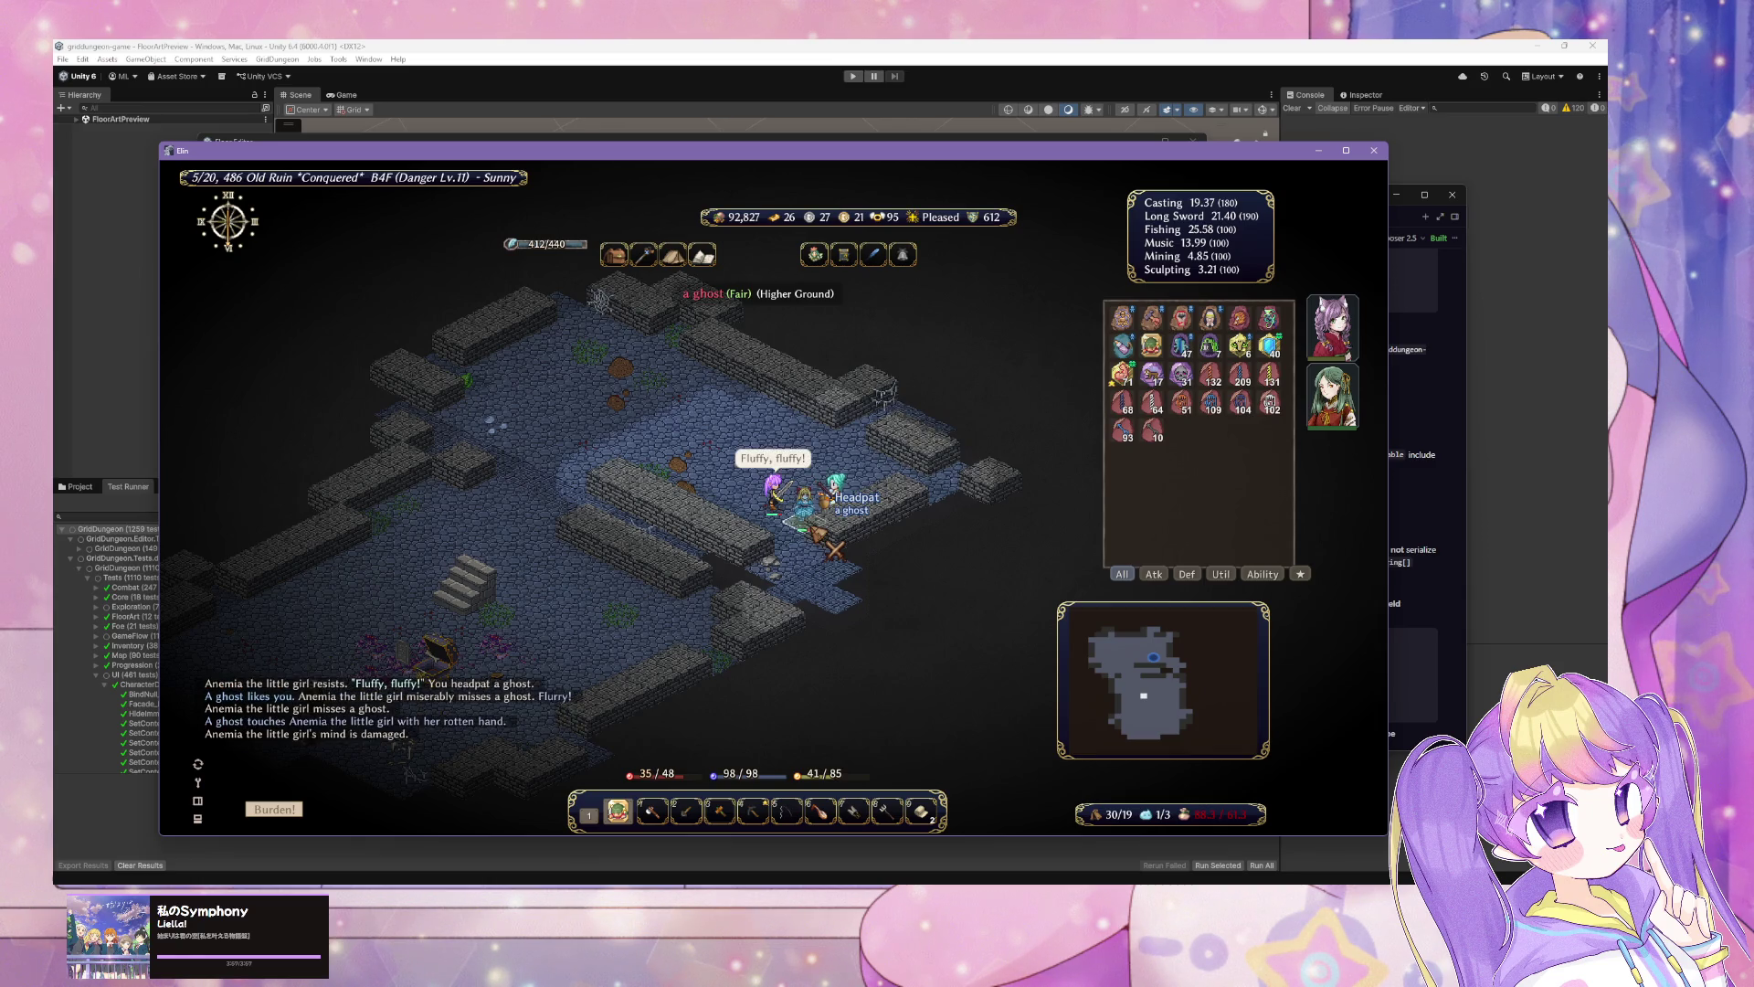
{"action": "left_click", "coordinate": [833, 548]}
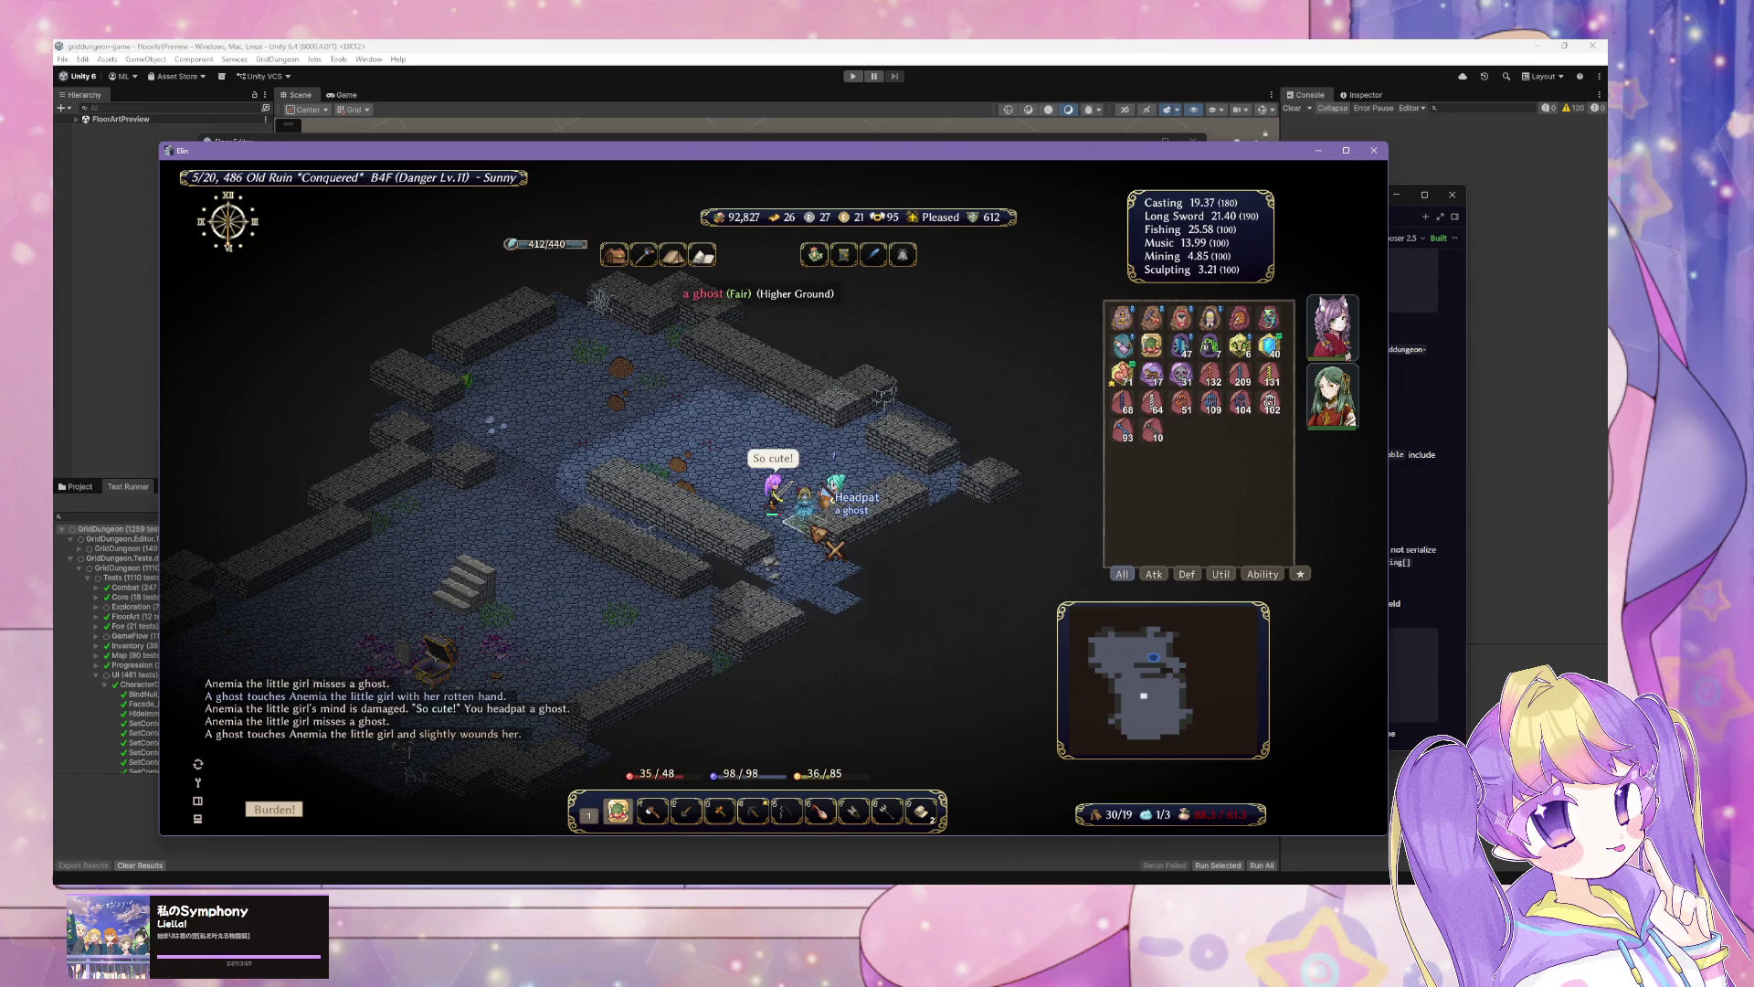
{"action": "left_click", "coordinate": [834, 548]}
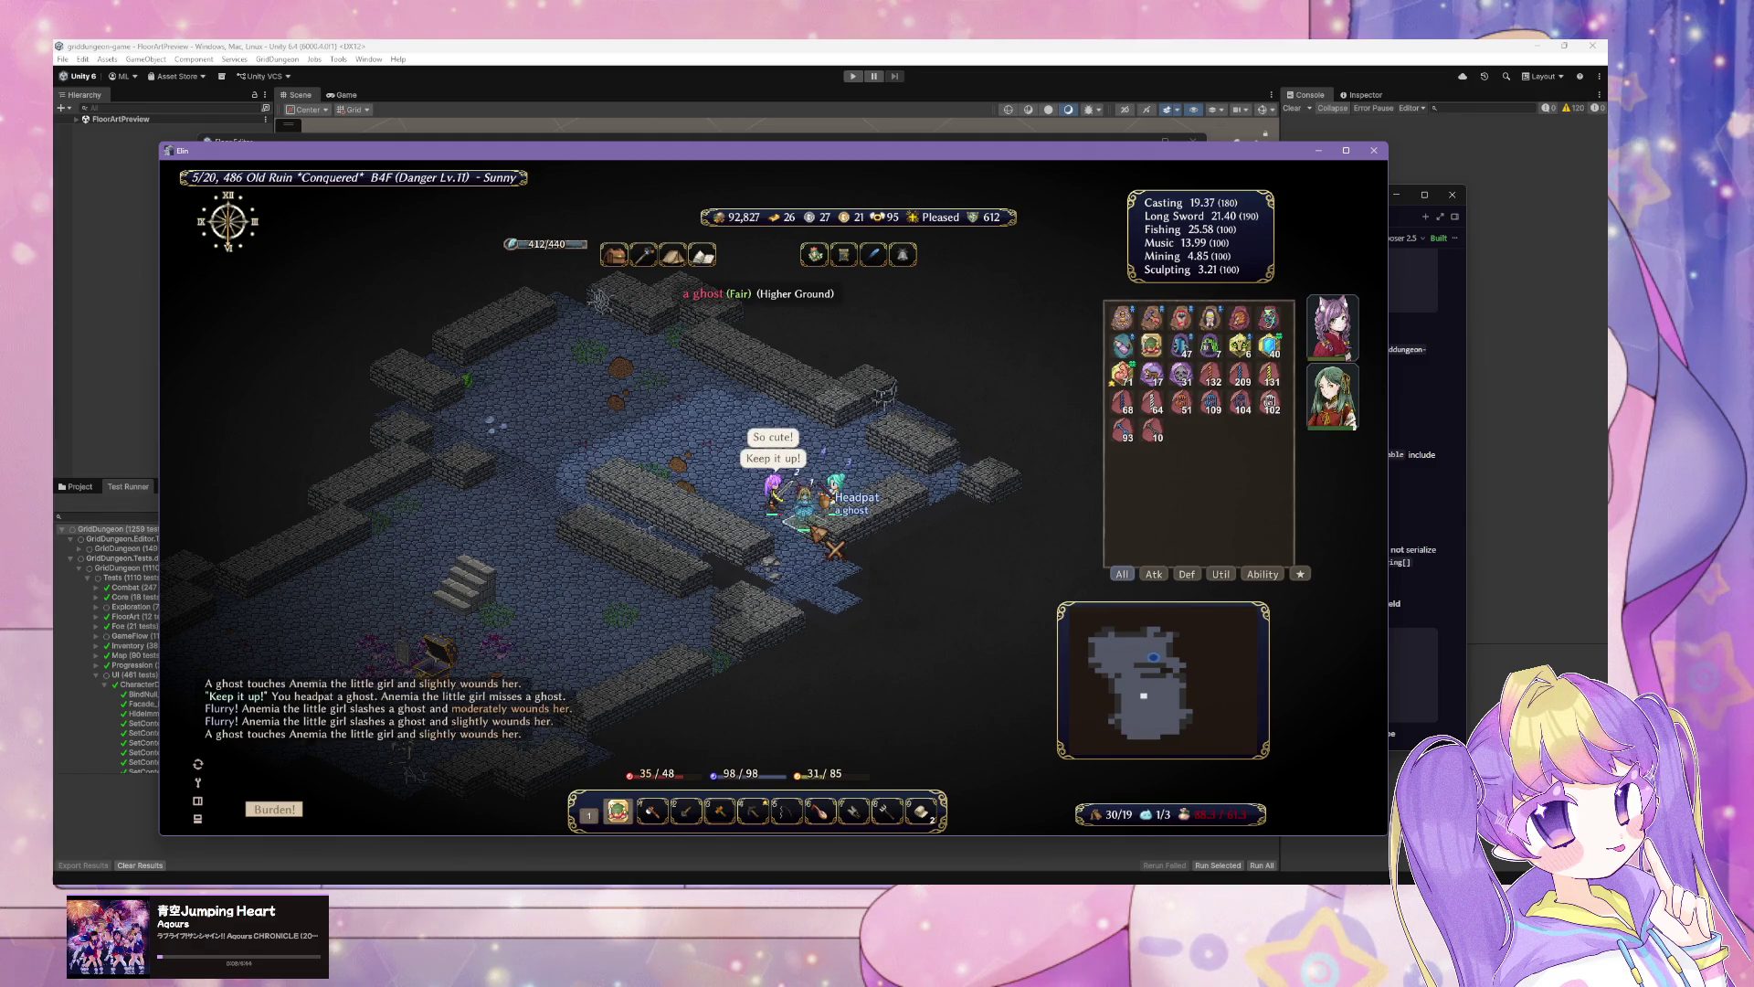
{"action": "left_click", "coordinate": [834, 548]}
{"action": "left_click", "coordinate": [834, 548]}
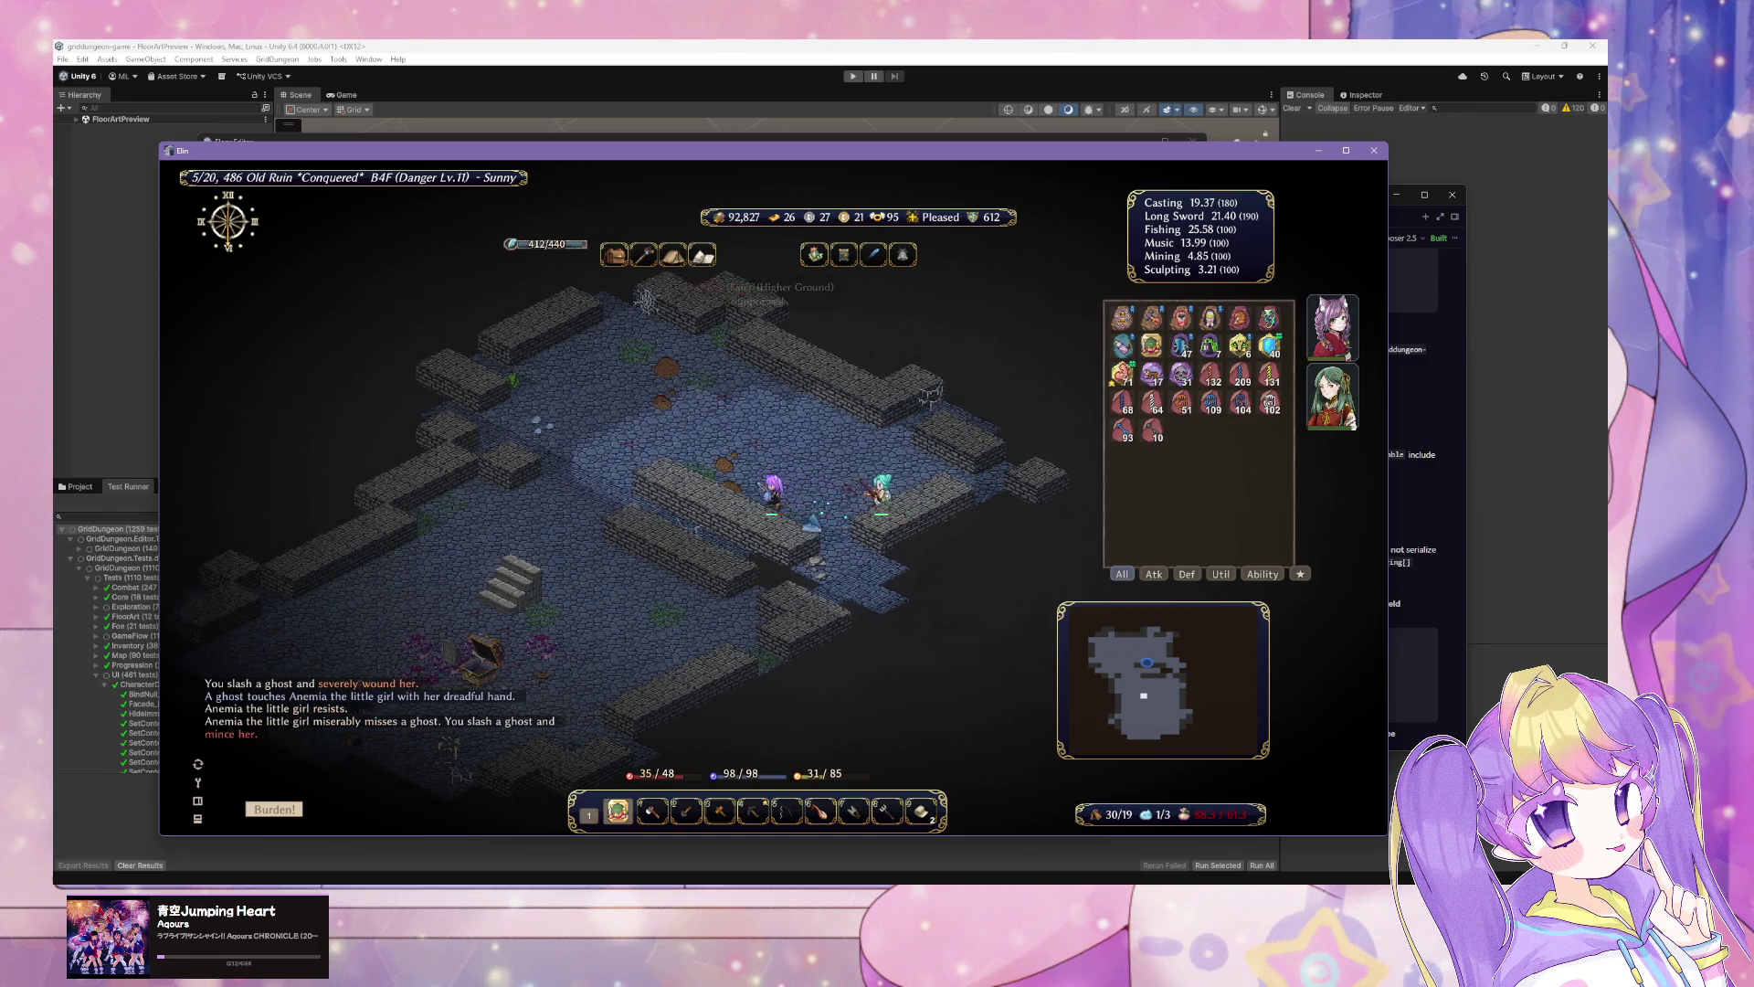
{"action": "key", "text": "Tab"}
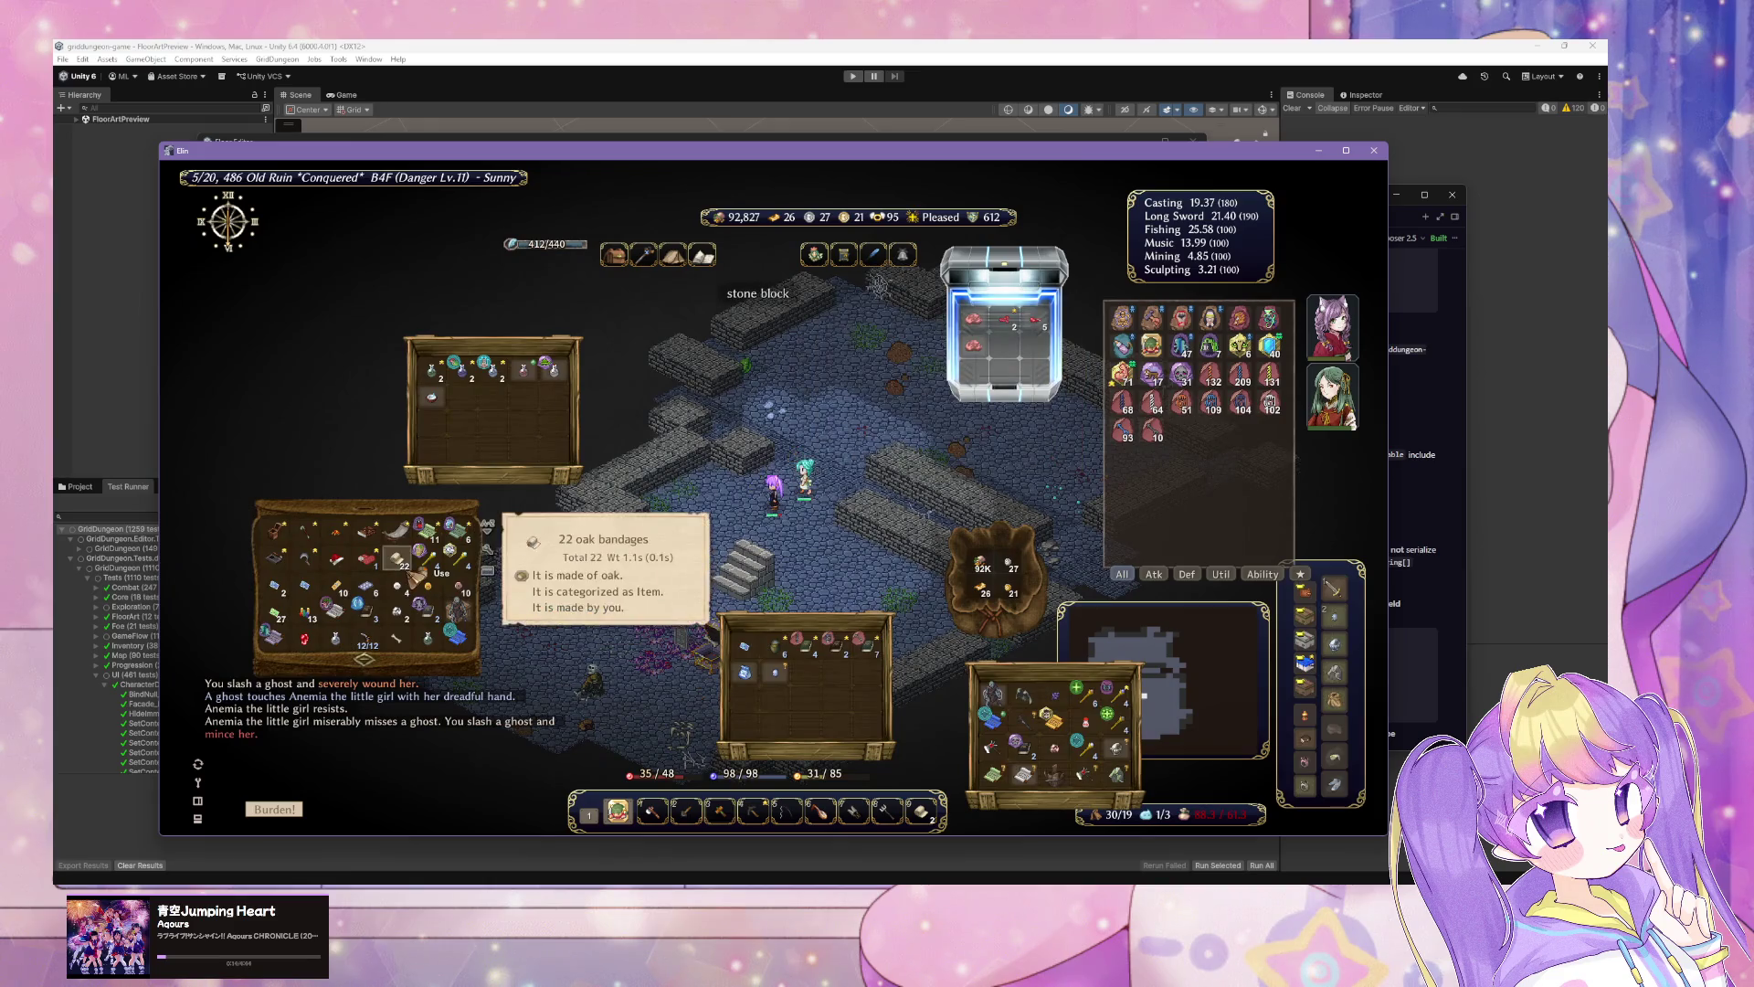
Step: Evacuate to Vernis and add the zombie card to the collection
{"action": "right_click", "coordinate": [399, 559]}
{"action": "key", "text": "Left"}
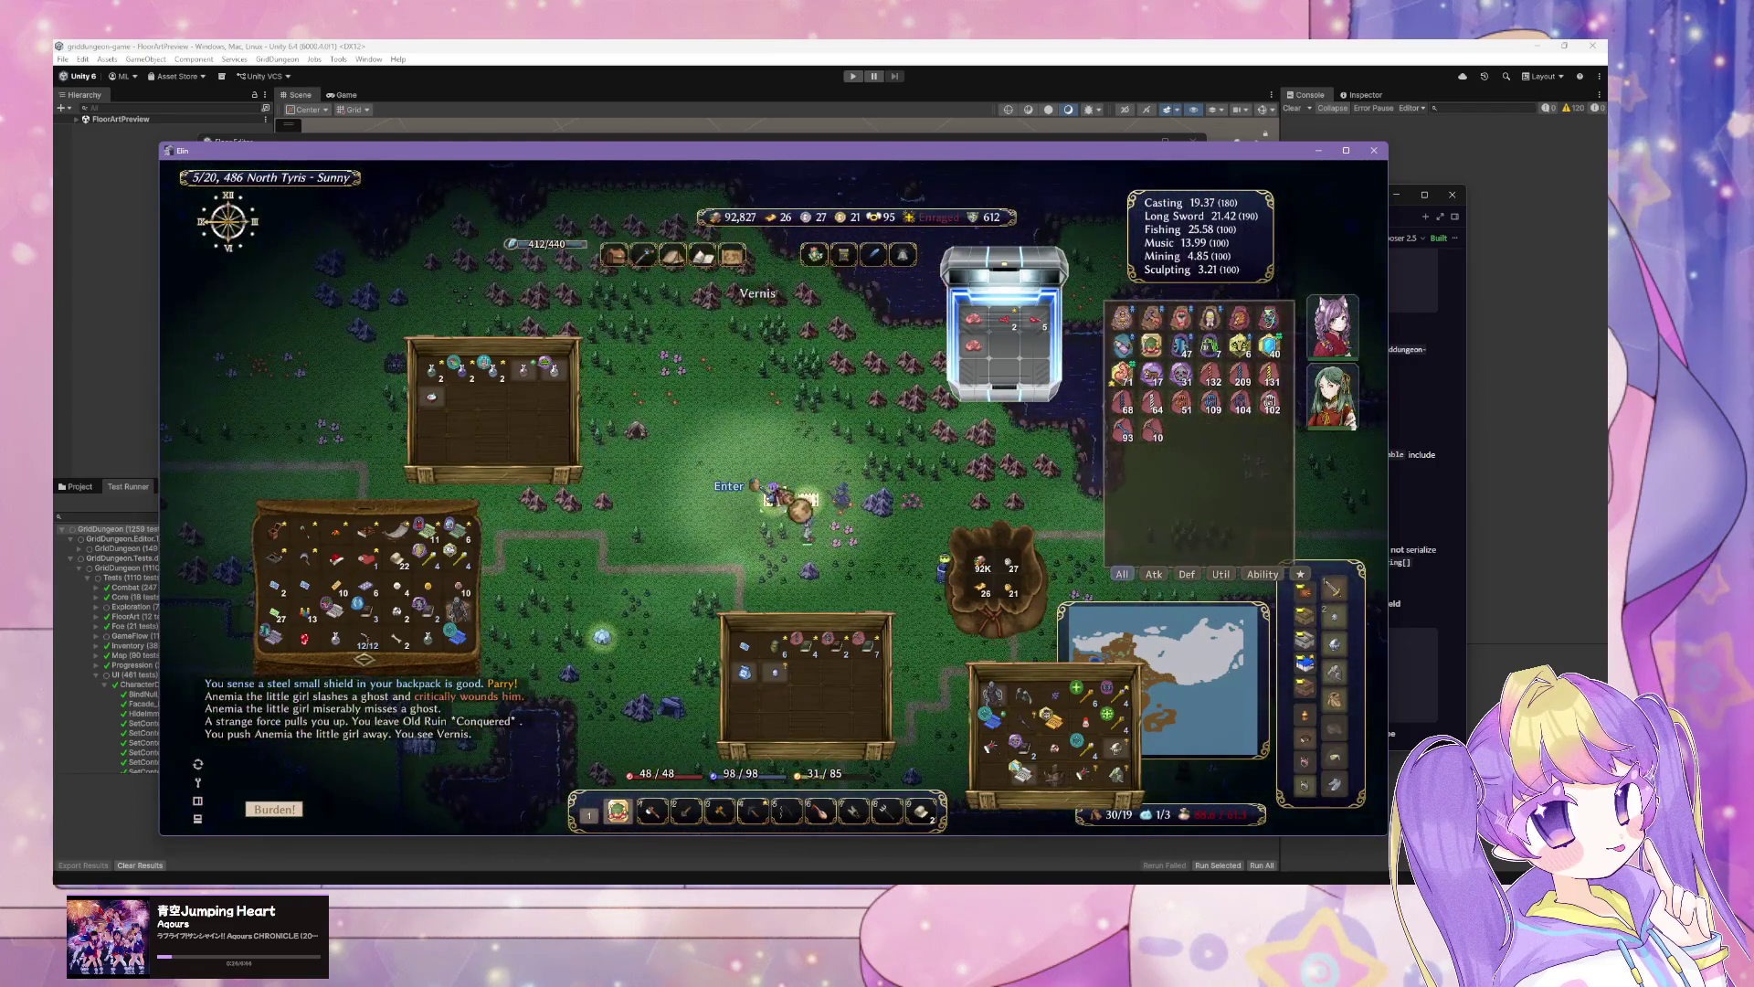
{"action": "left_click", "coordinate": [758, 489]}
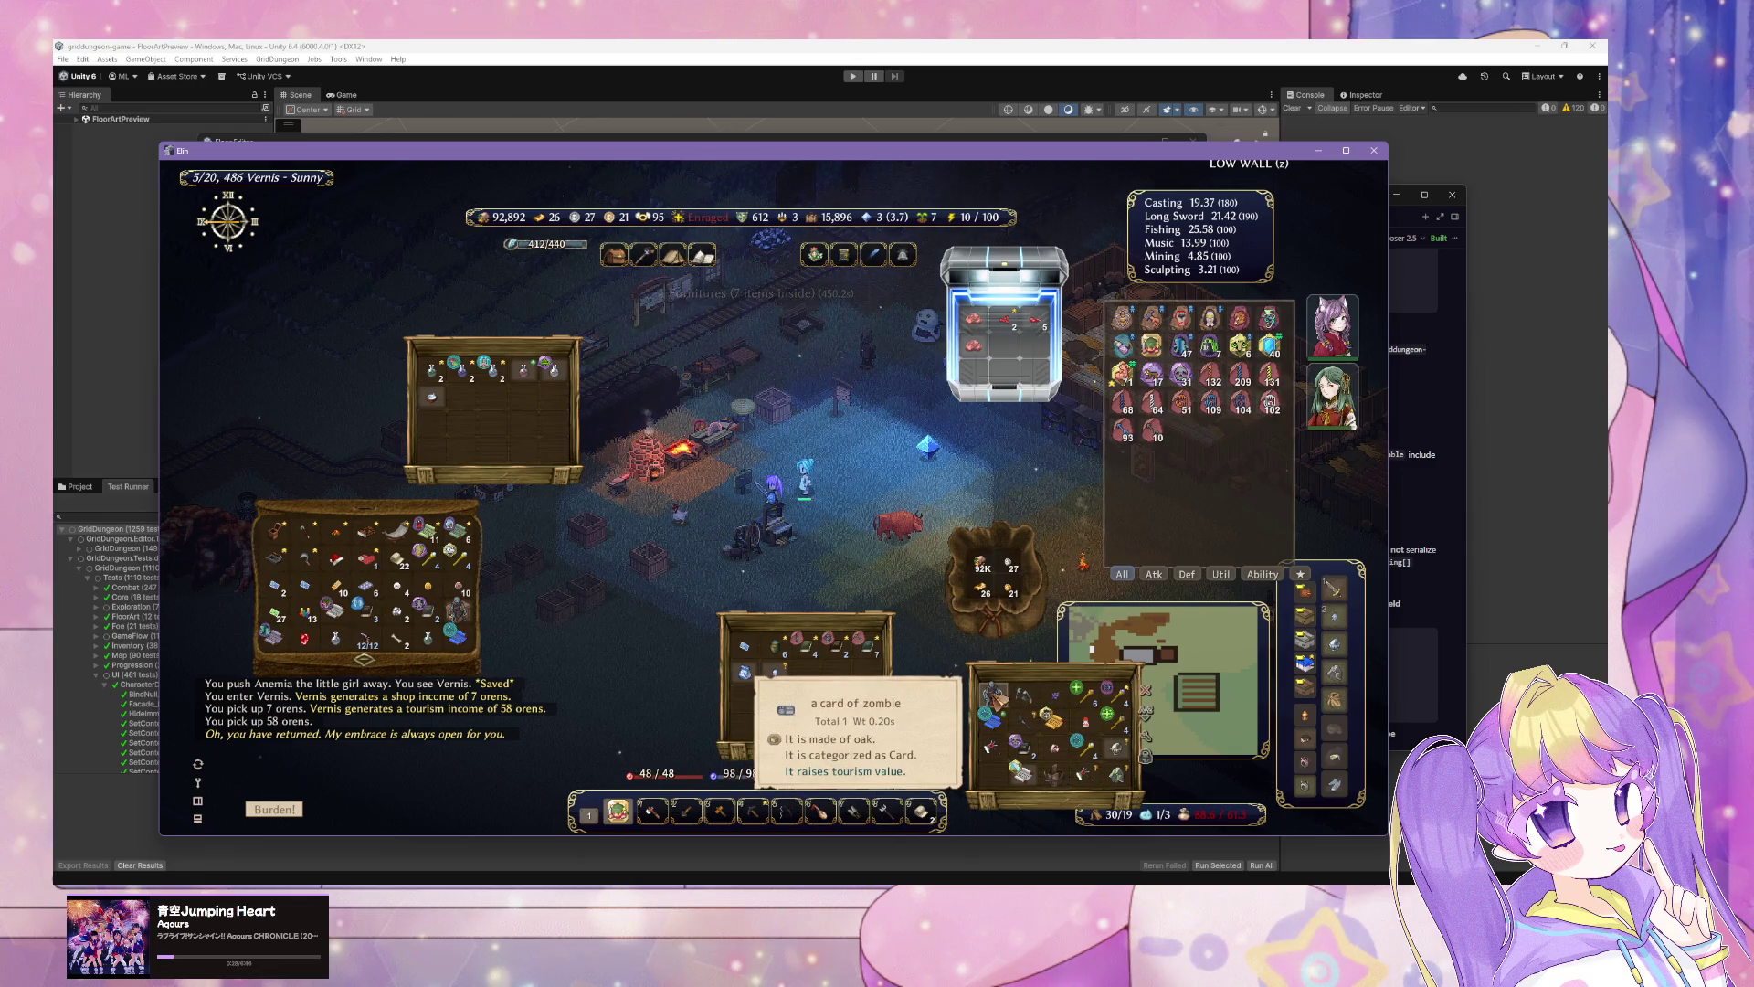
{"action": "left_click", "coordinate": [994, 698]}
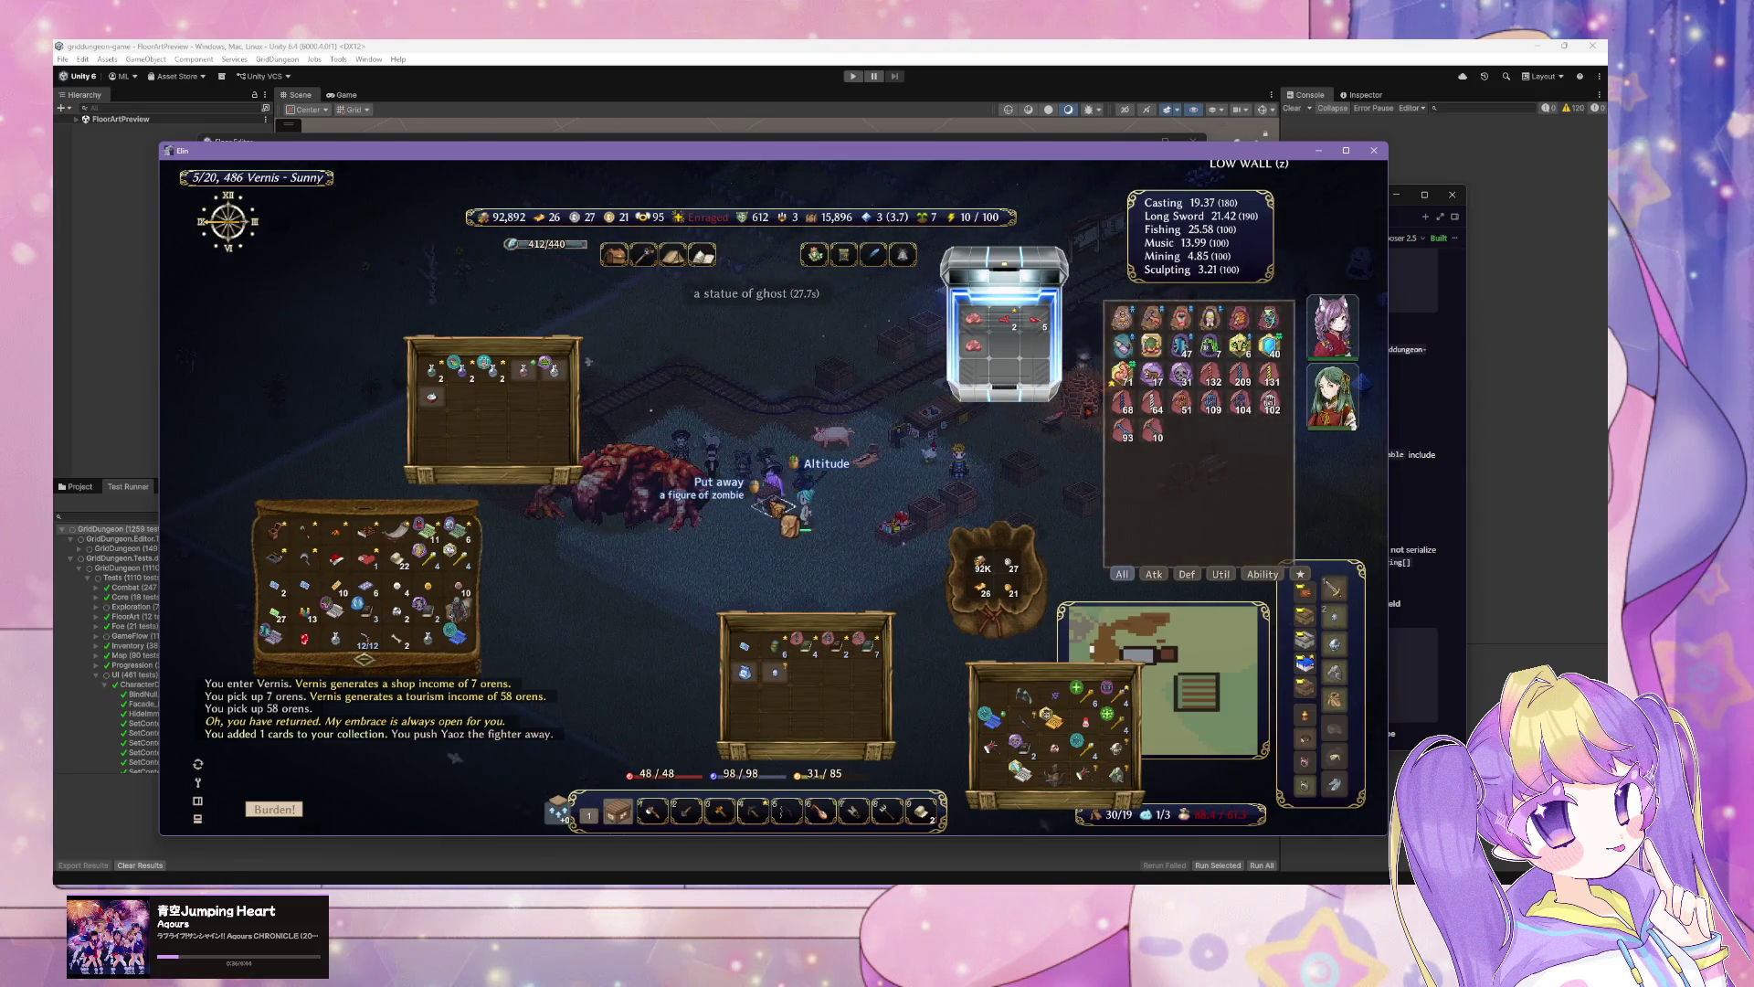
{"action": "left_click", "coordinate": [778, 510]}
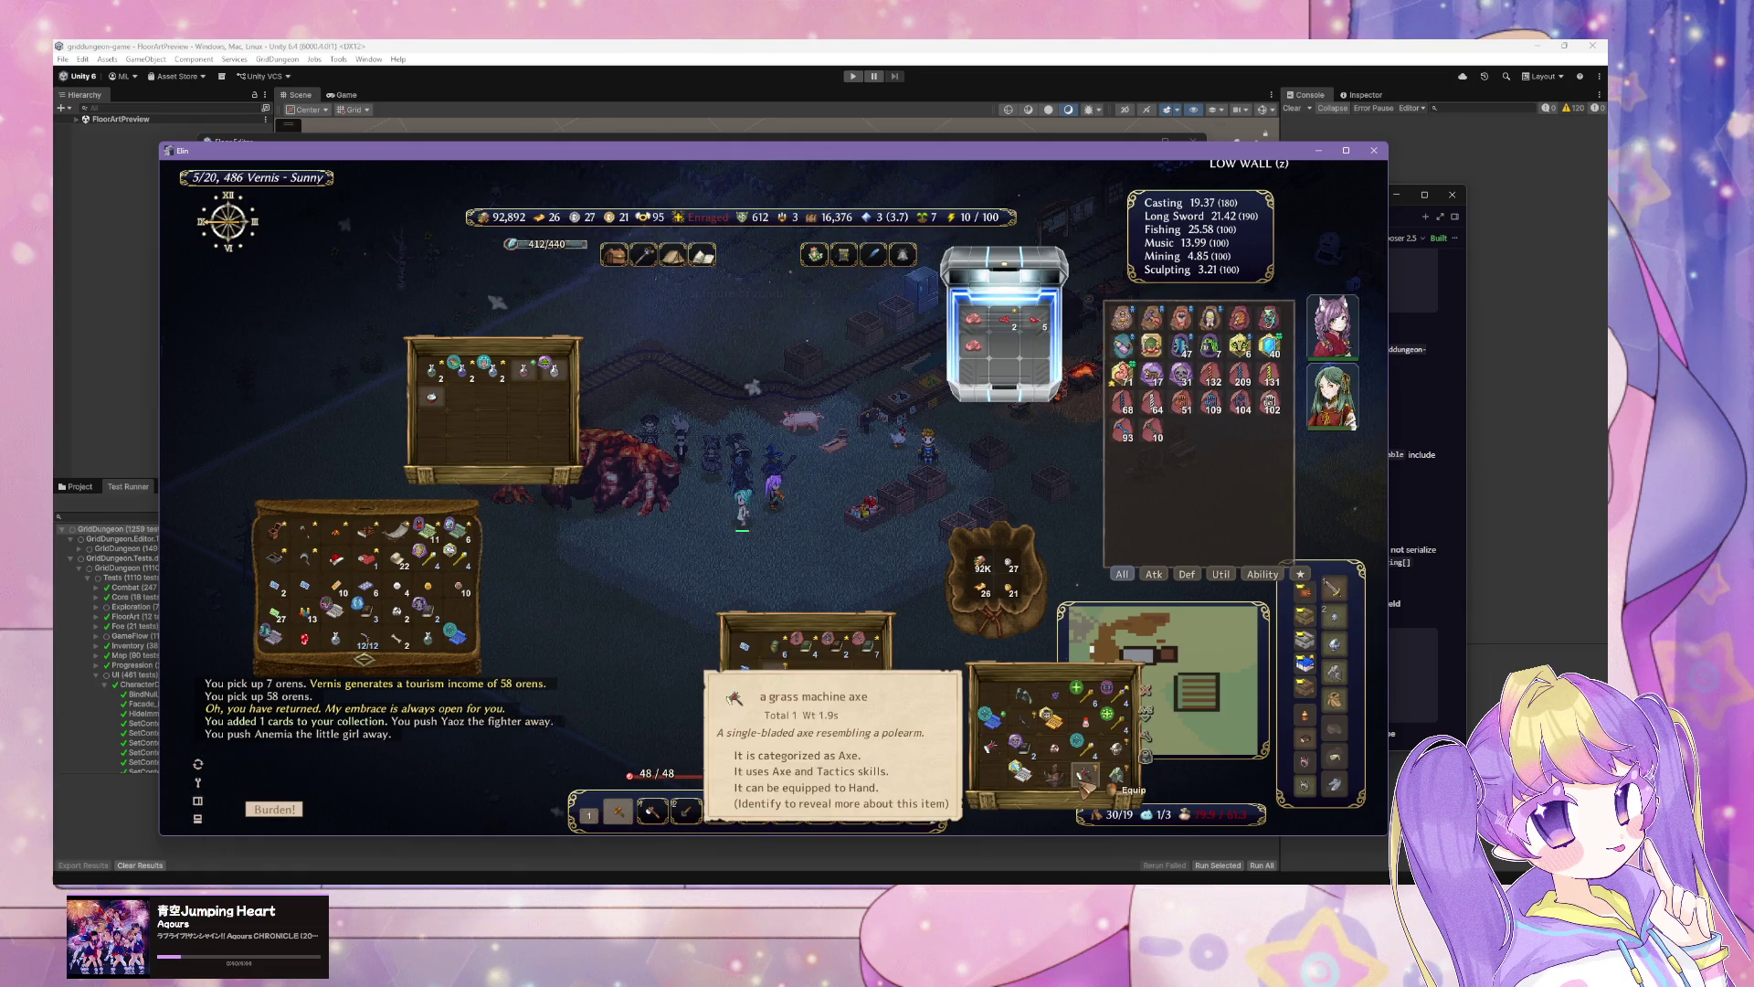
Step: Walk into the house and ask the mage to identify items
{"action": "key", "text": "Right"}
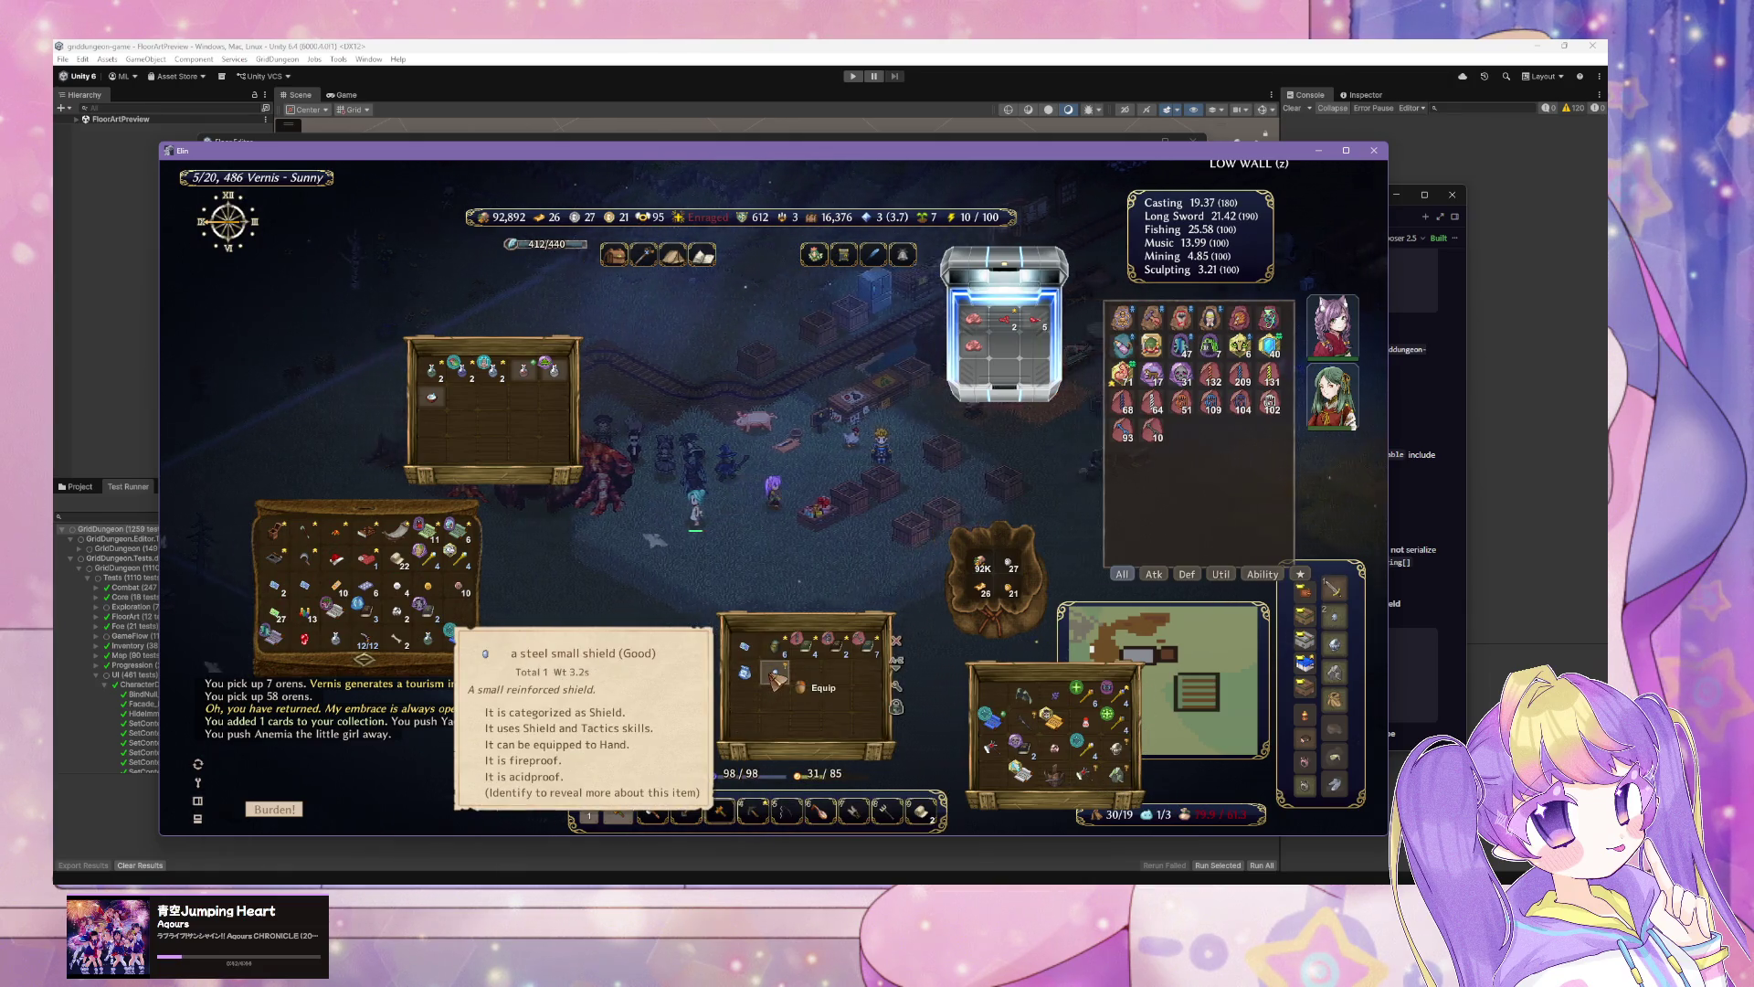
{"action": "key", "text": "Right"}
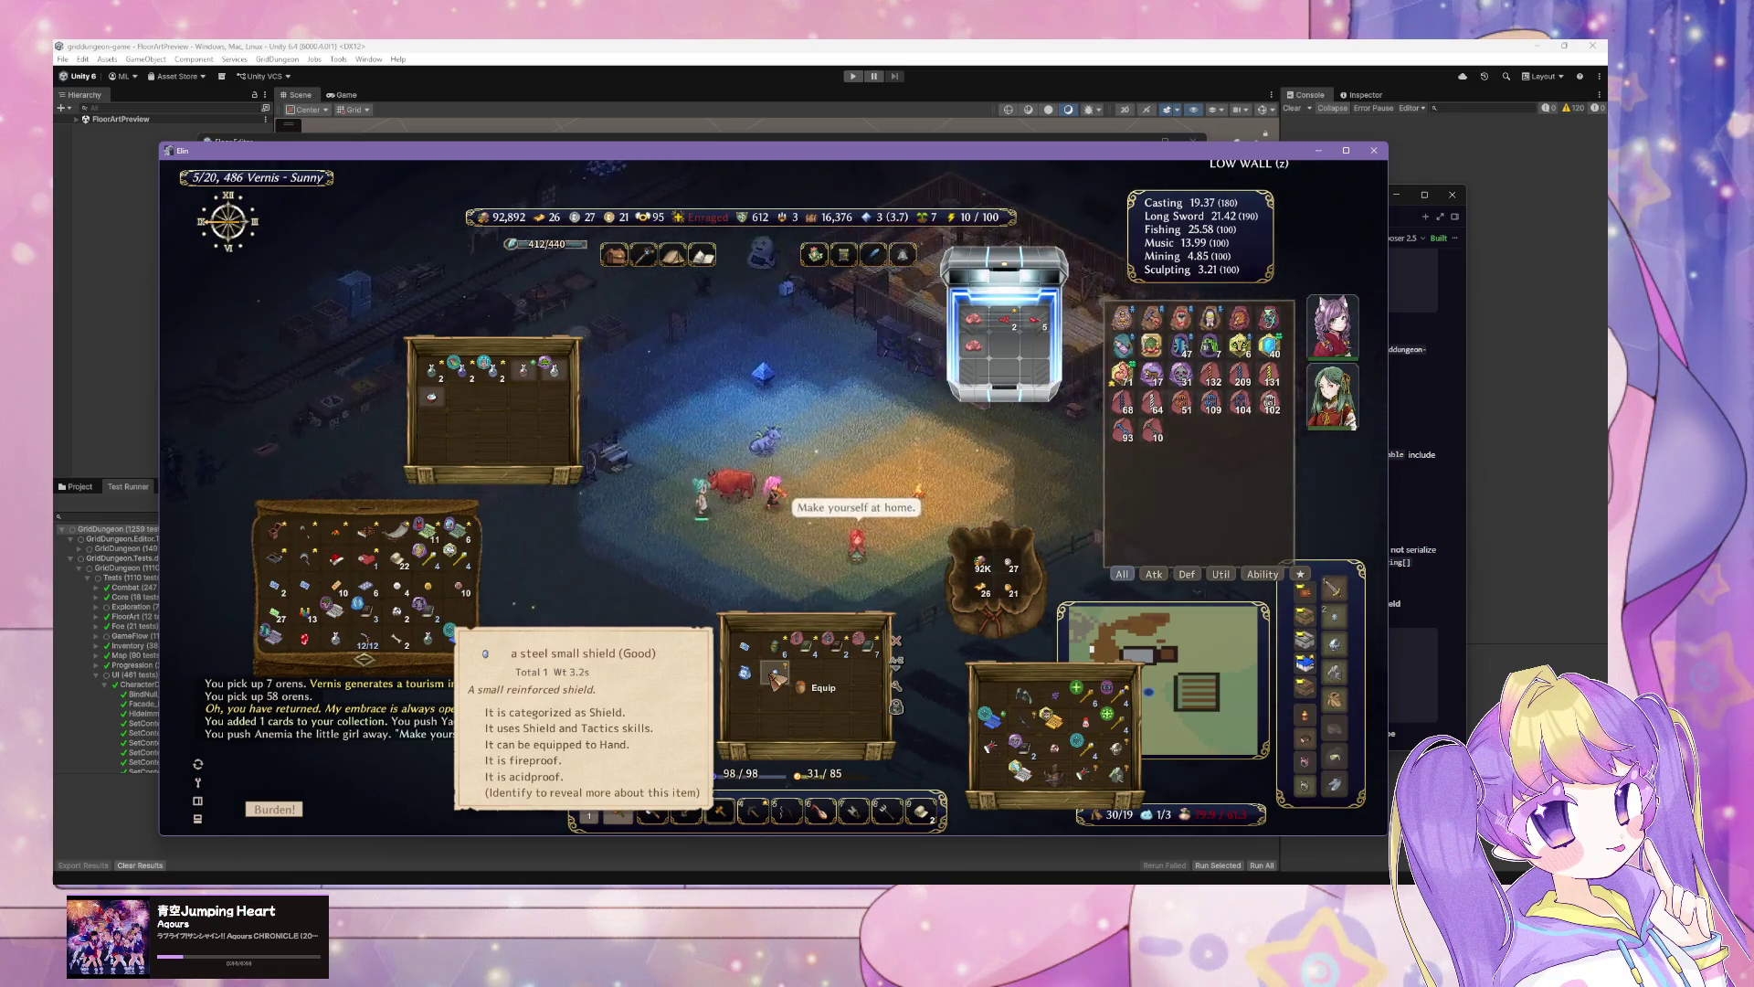
{"action": "key", "text": "Right"}
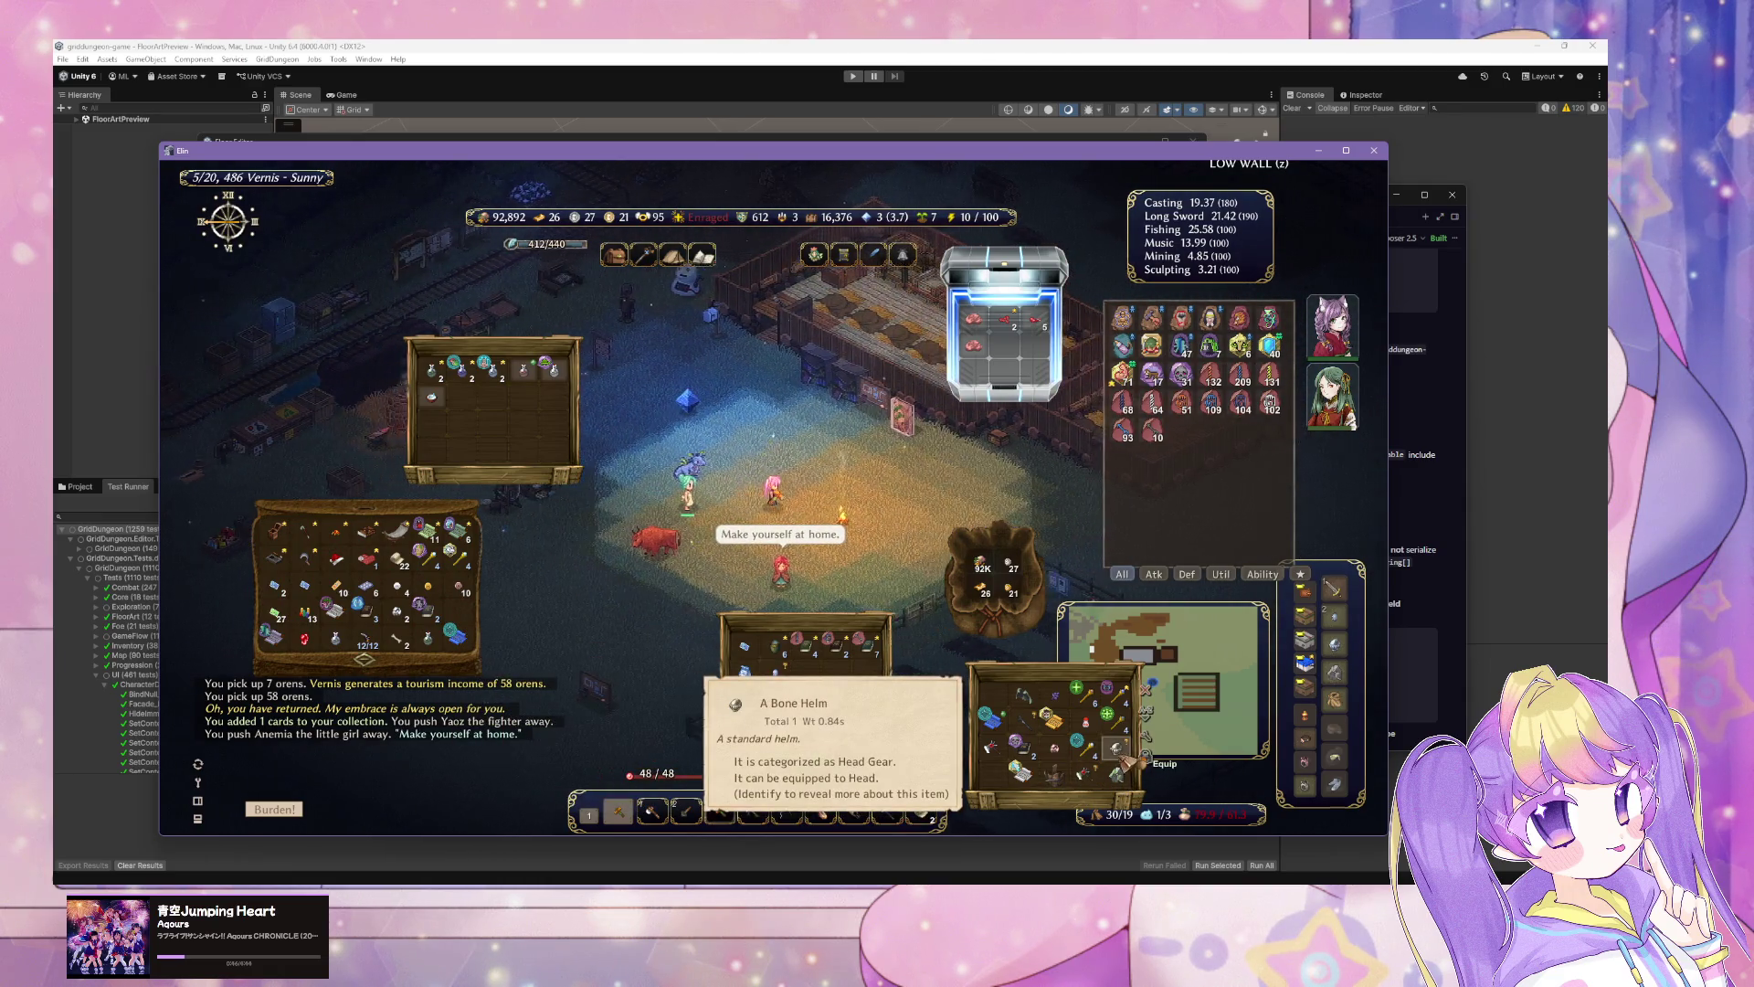
{"action": "key", "text": "Up"}
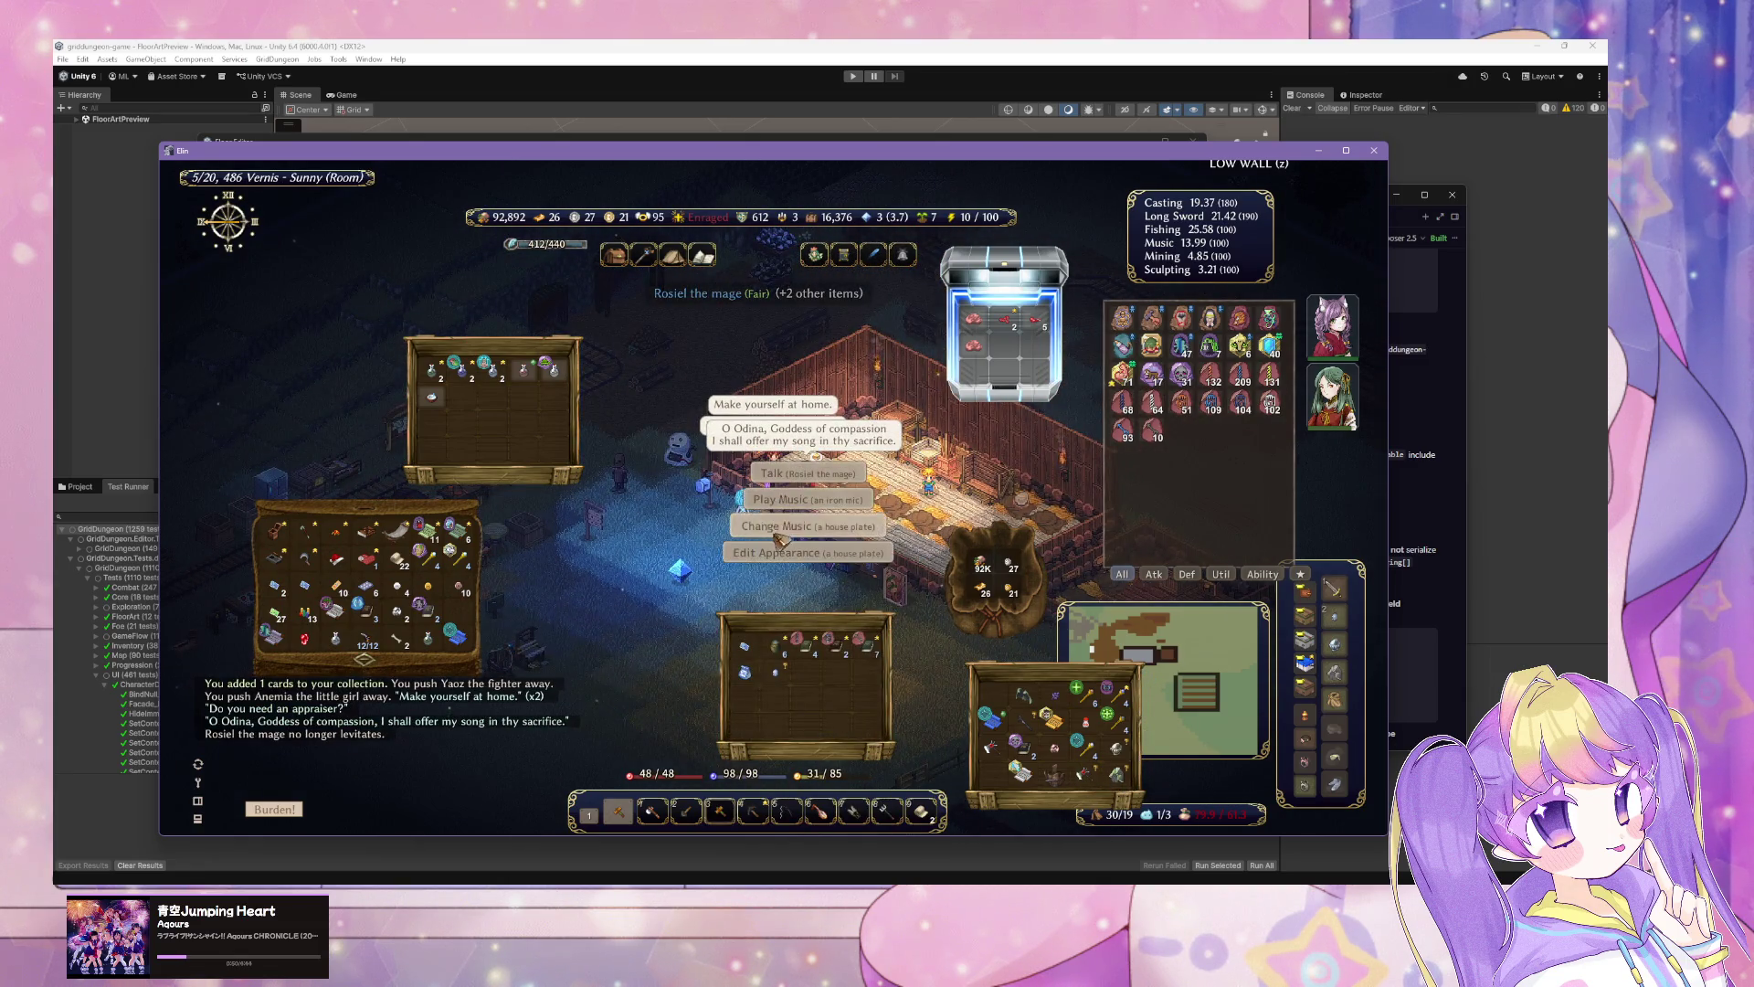
{"action": "left_click", "coordinate": [795, 491]}
{"action": "left_click", "coordinate": [794, 598]}
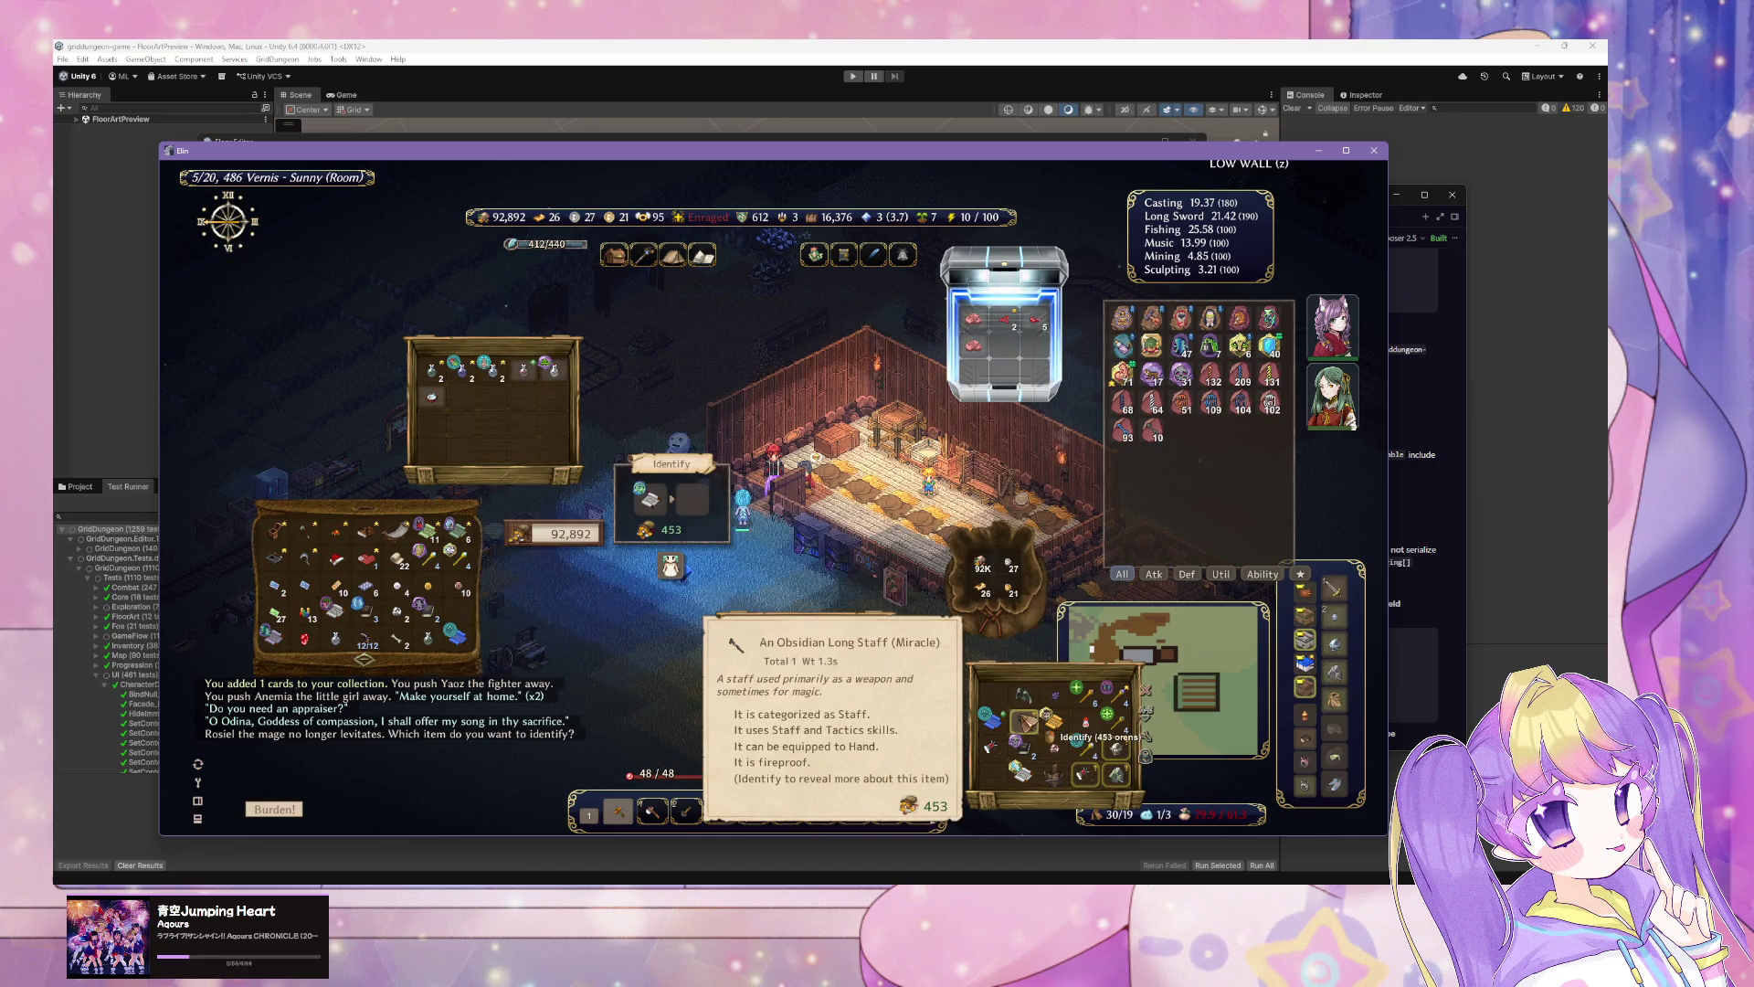
Step: Identify the Obsidian Long Staff, steel small shield, grass machine axe, Bone Helm and Scale Robe
{"action": "left_click", "coordinate": [1029, 727]}
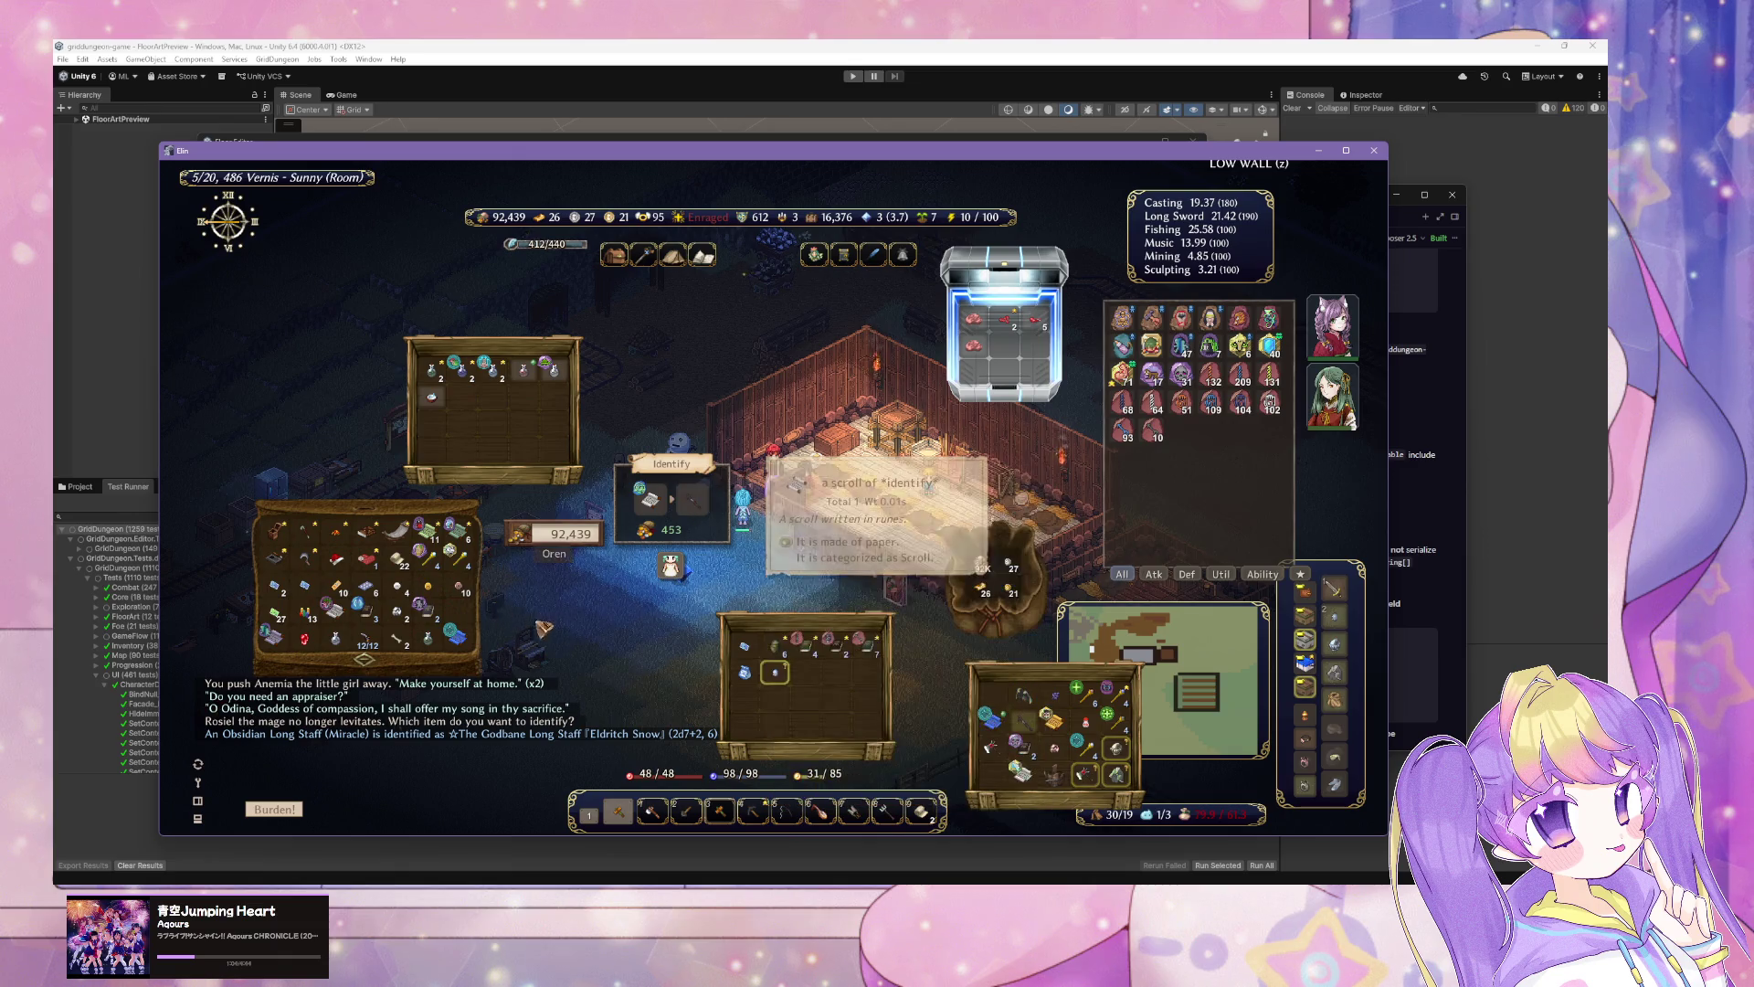
{"action": "left_click", "coordinate": [777, 677]}
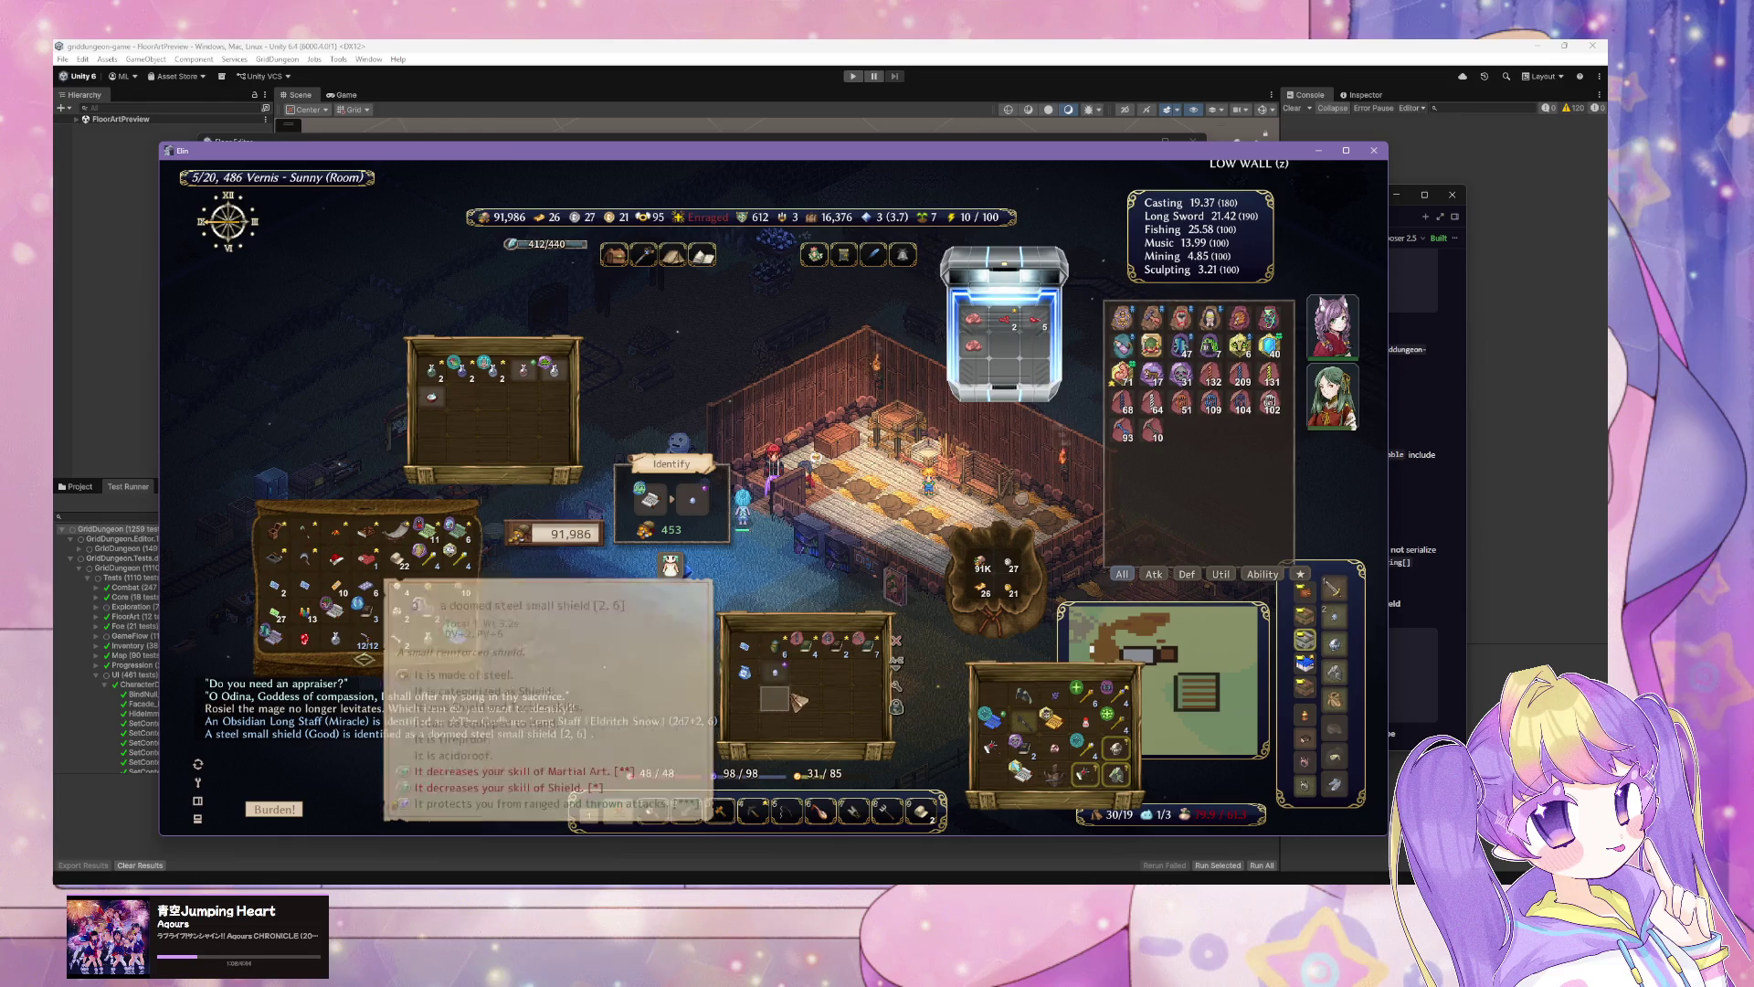
{"action": "left_click", "coordinate": [1090, 772]}
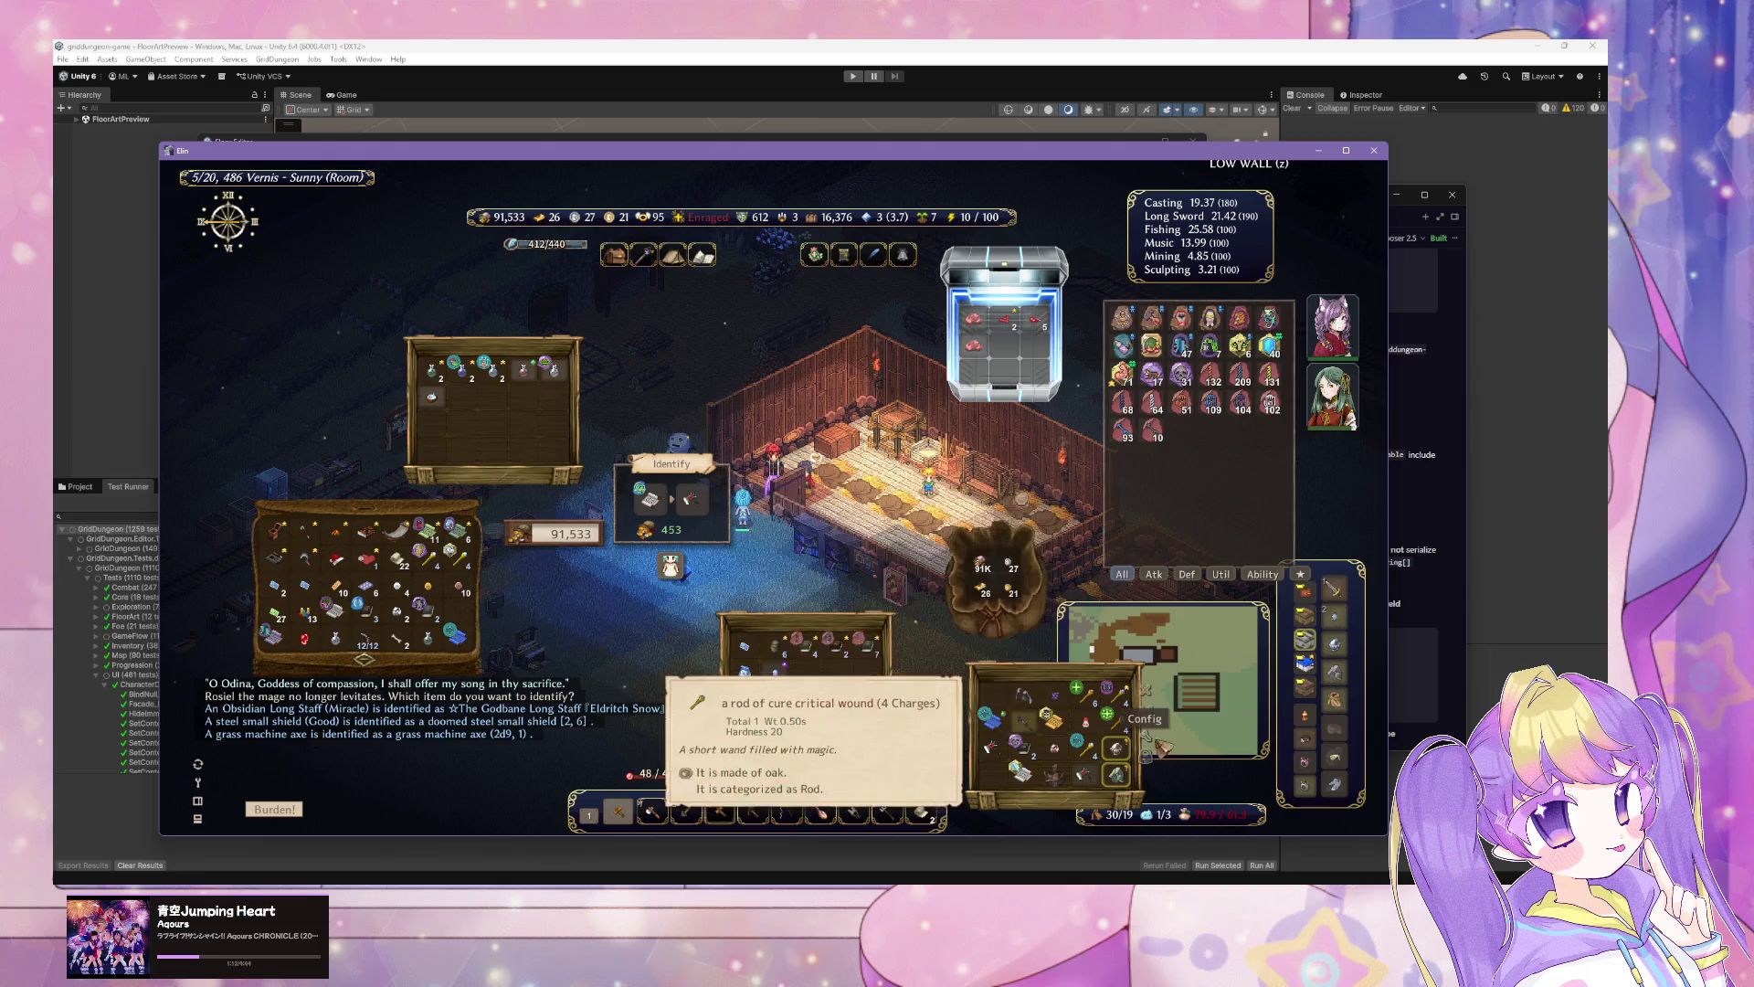
{"action": "left_click", "coordinate": [1117, 750]}
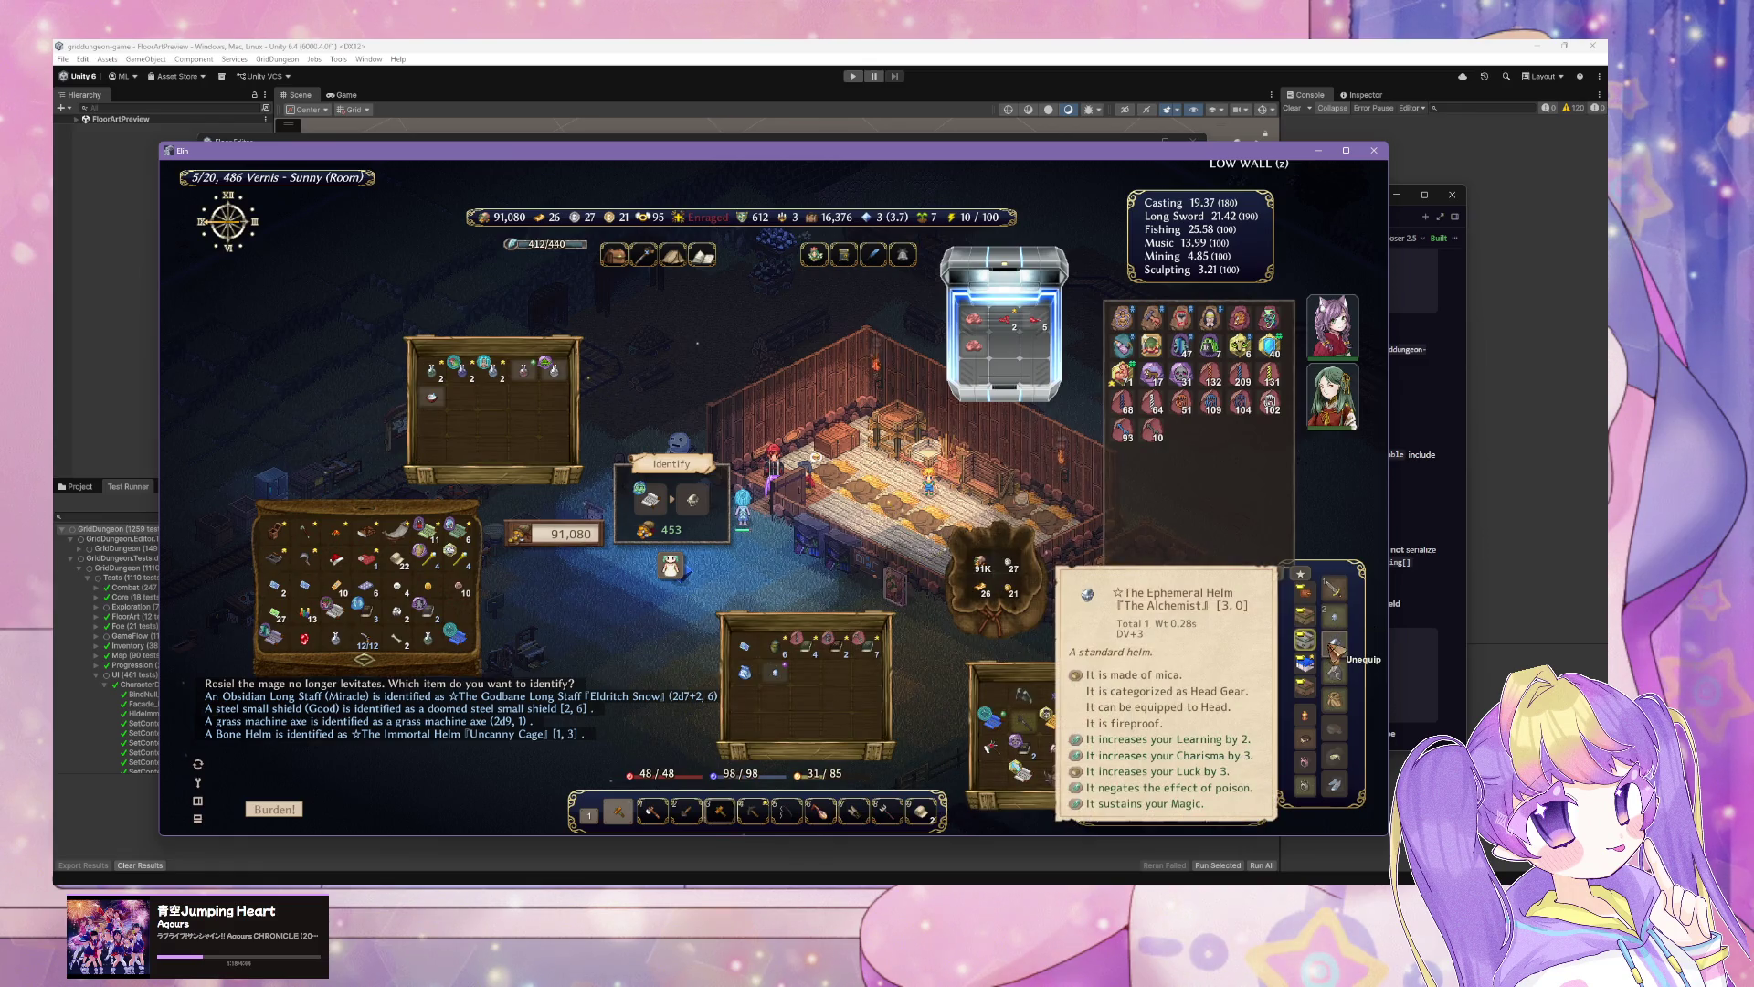
{"action": "left_click", "coordinate": [1116, 774]}
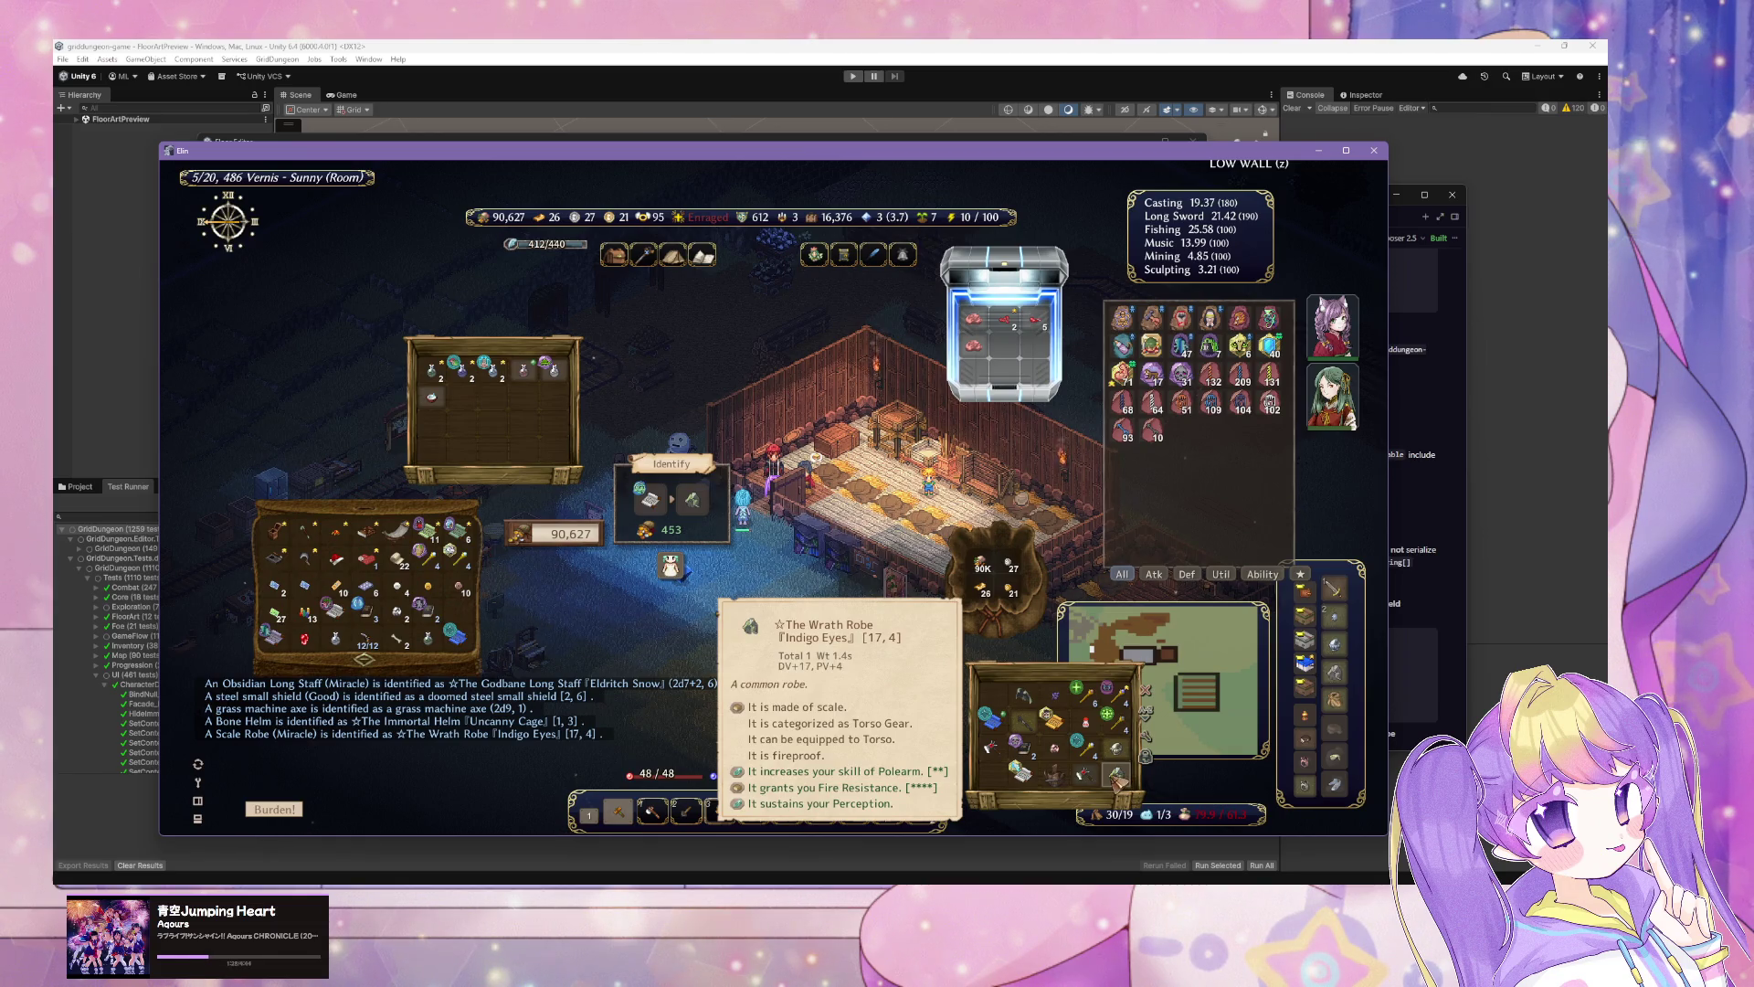
{"action": "left_click", "coordinate": [1116, 749]}
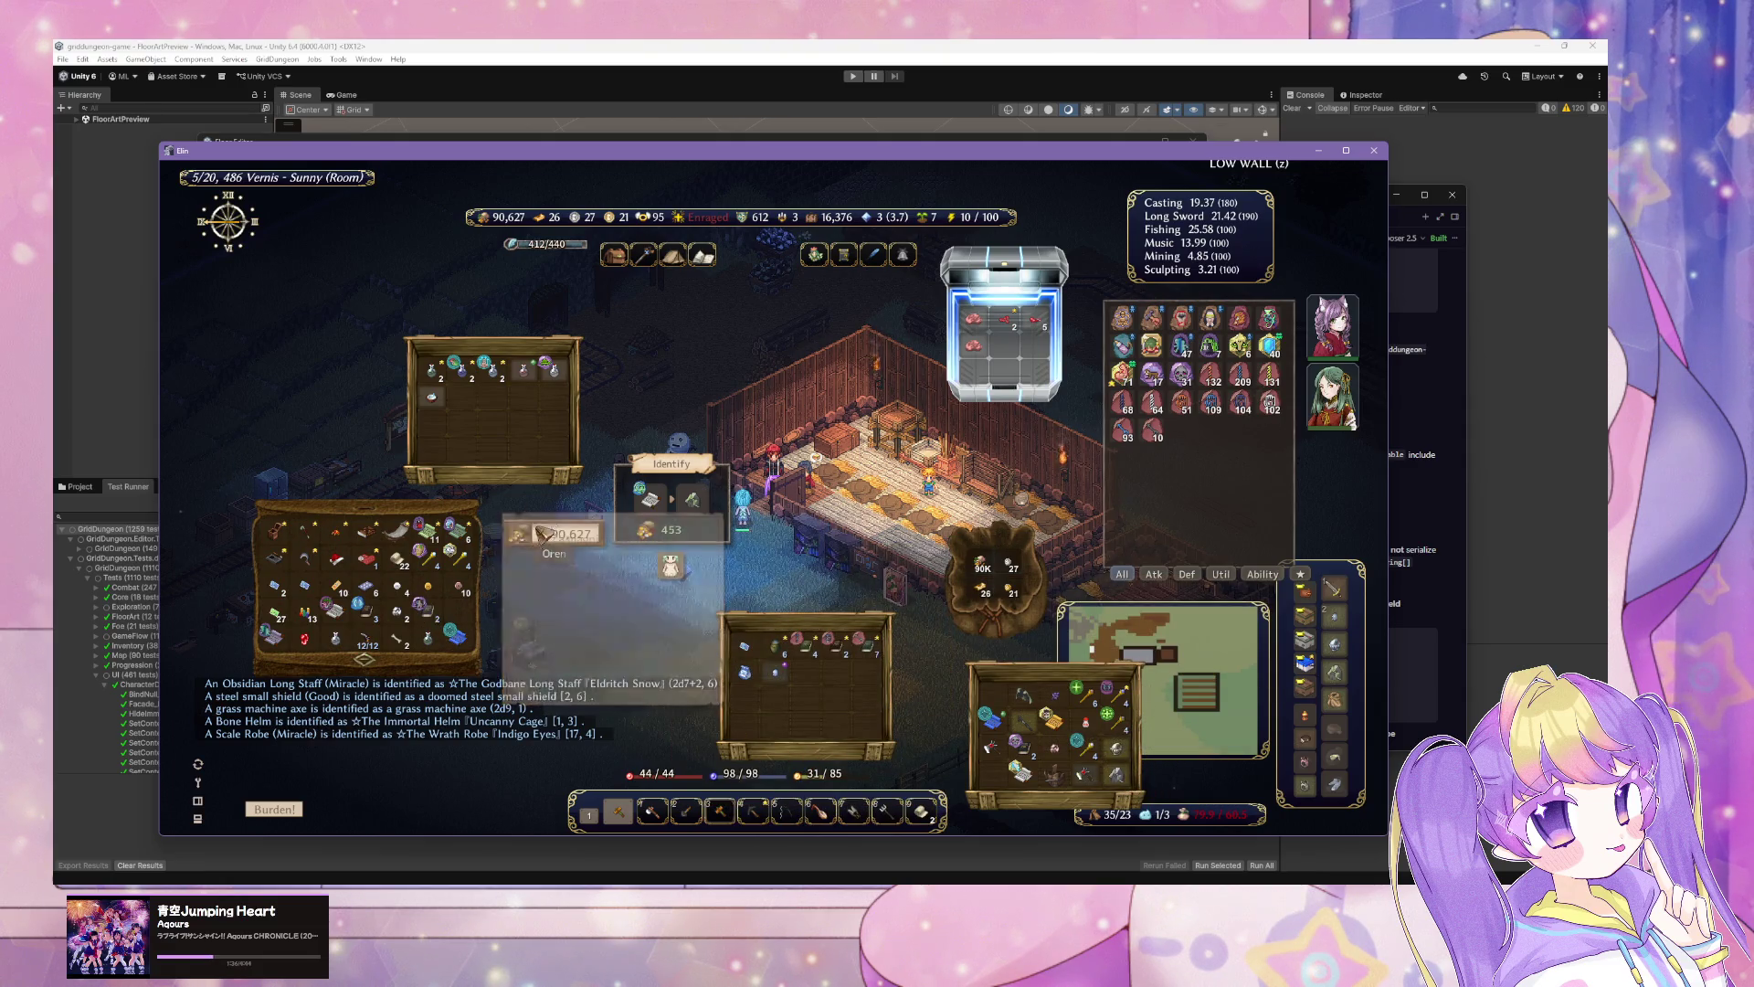
Step: Close the identify window, dismiss the ally dialogs, and open Anemia's character sheet
{"action": "left_click", "coordinate": [708, 507]}
{"action": "left_click", "coordinate": [795, 502]}
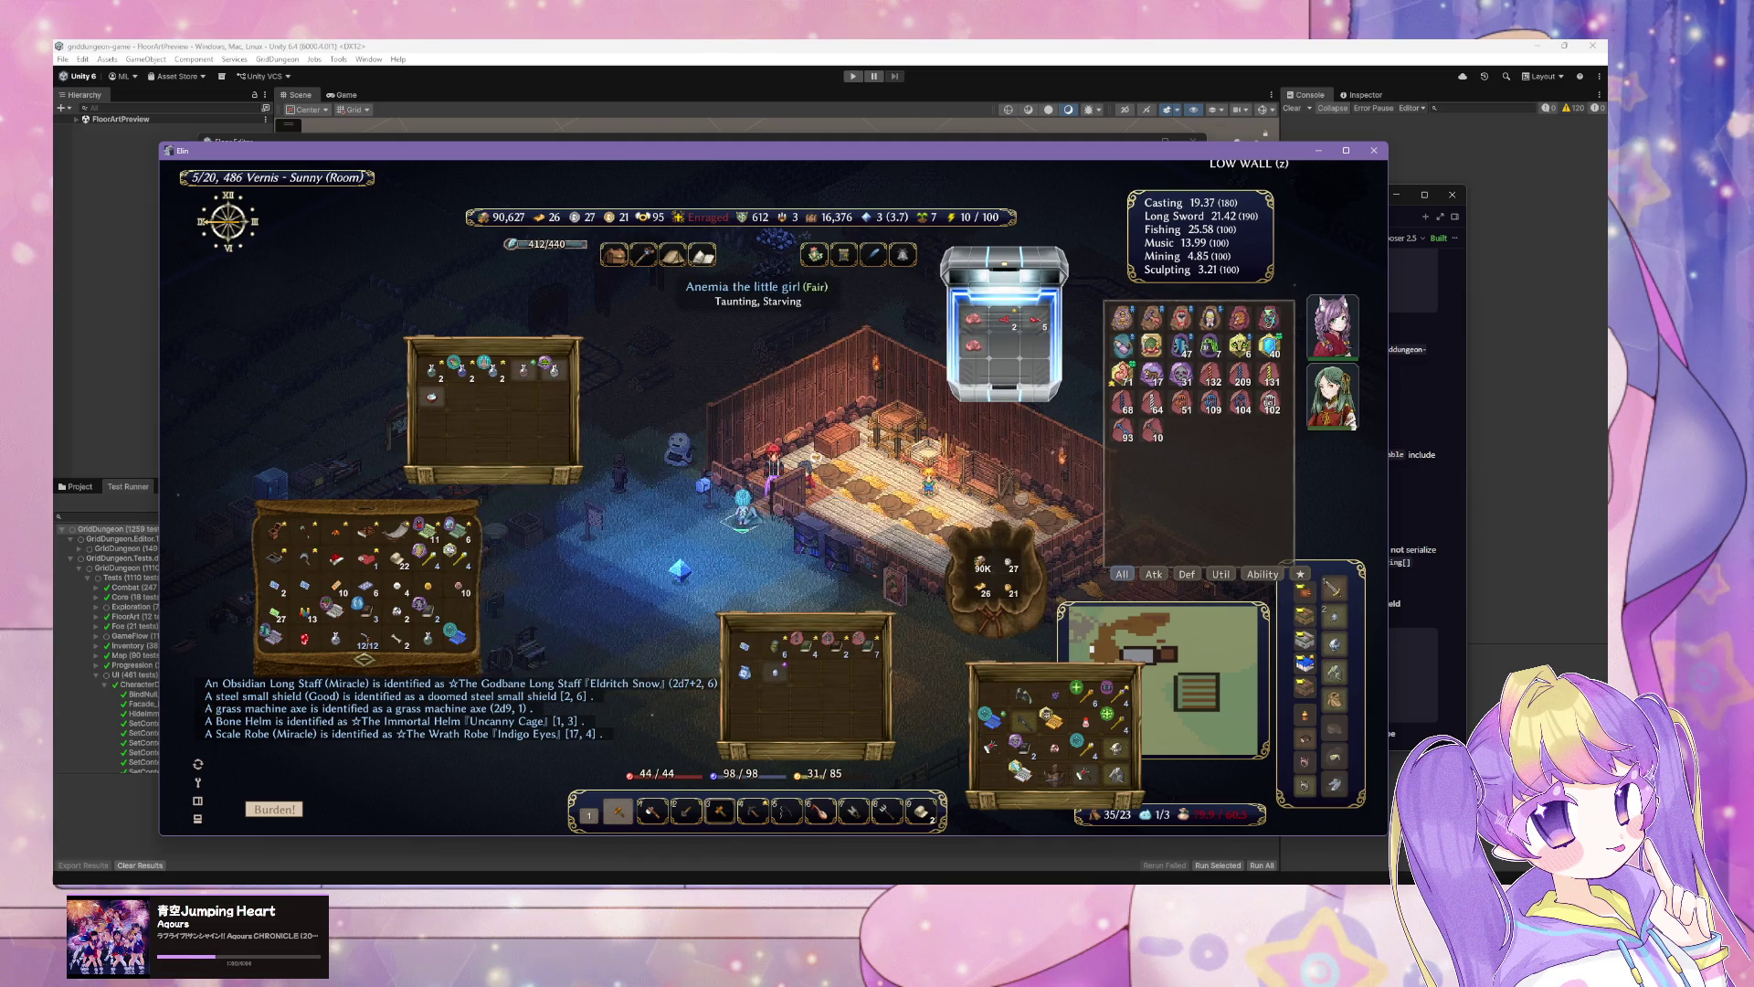
{"action": "left_click", "coordinate": [742, 512]}
{"action": "key", "text": "Escape"}
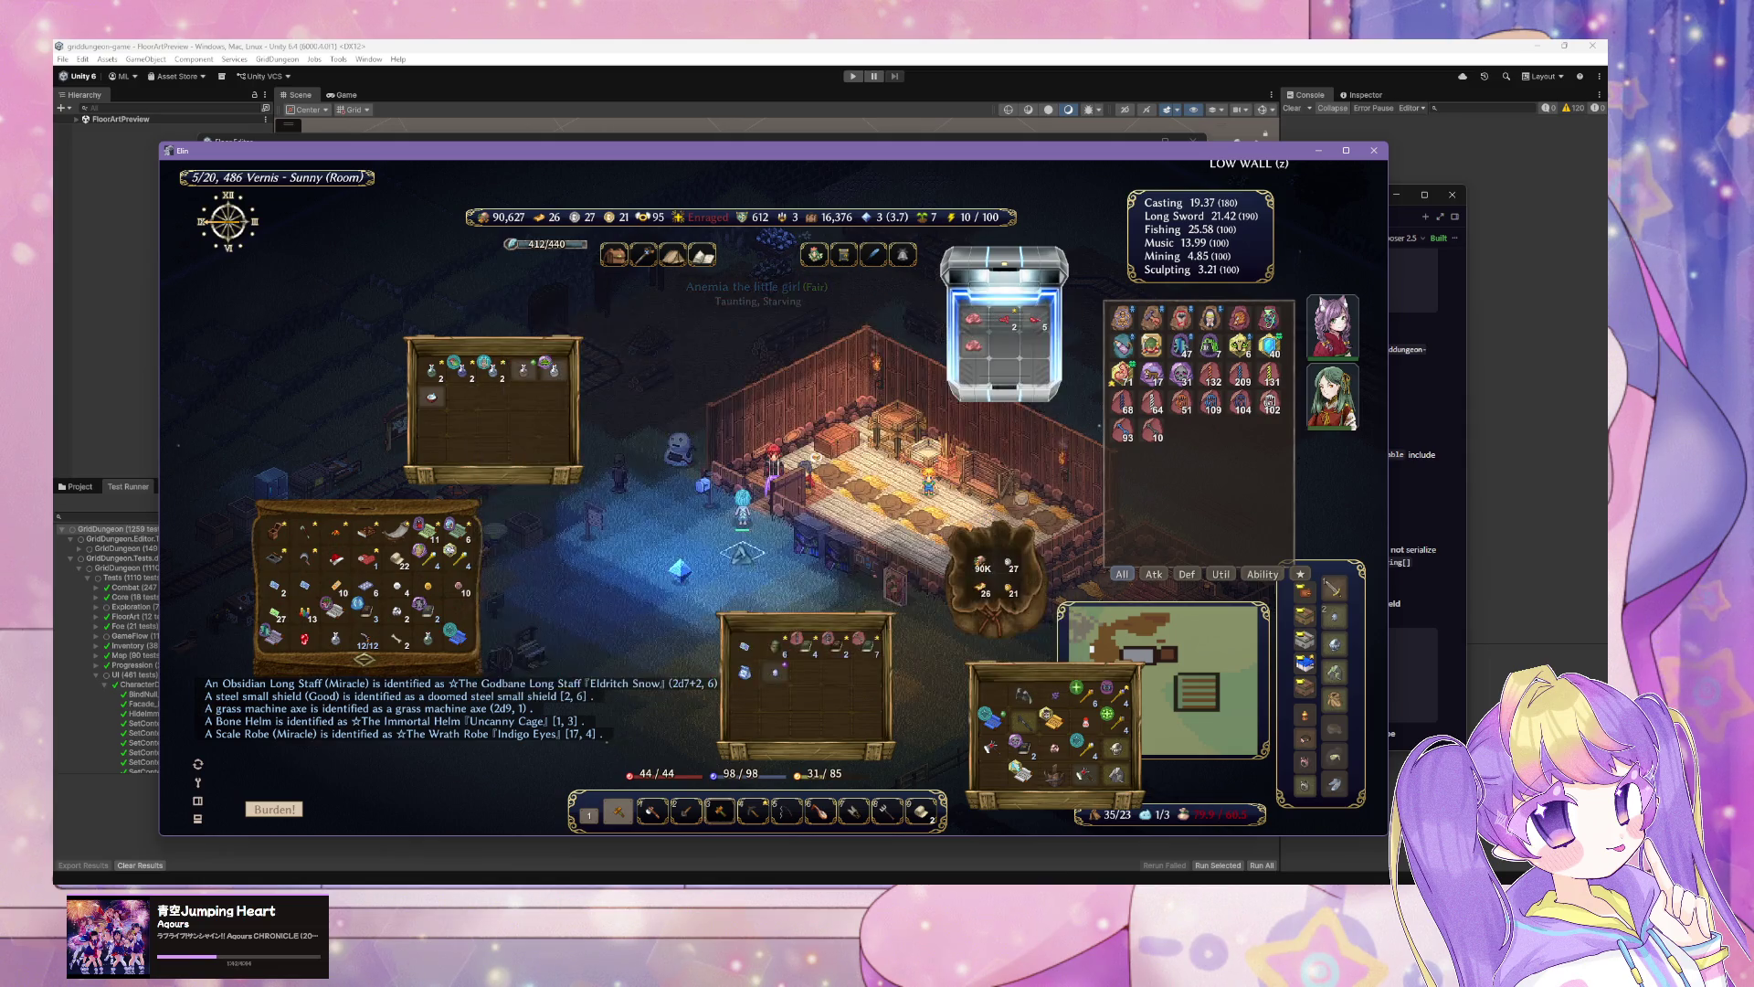
{"action": "left_click", "coordinate": [753, 544]}
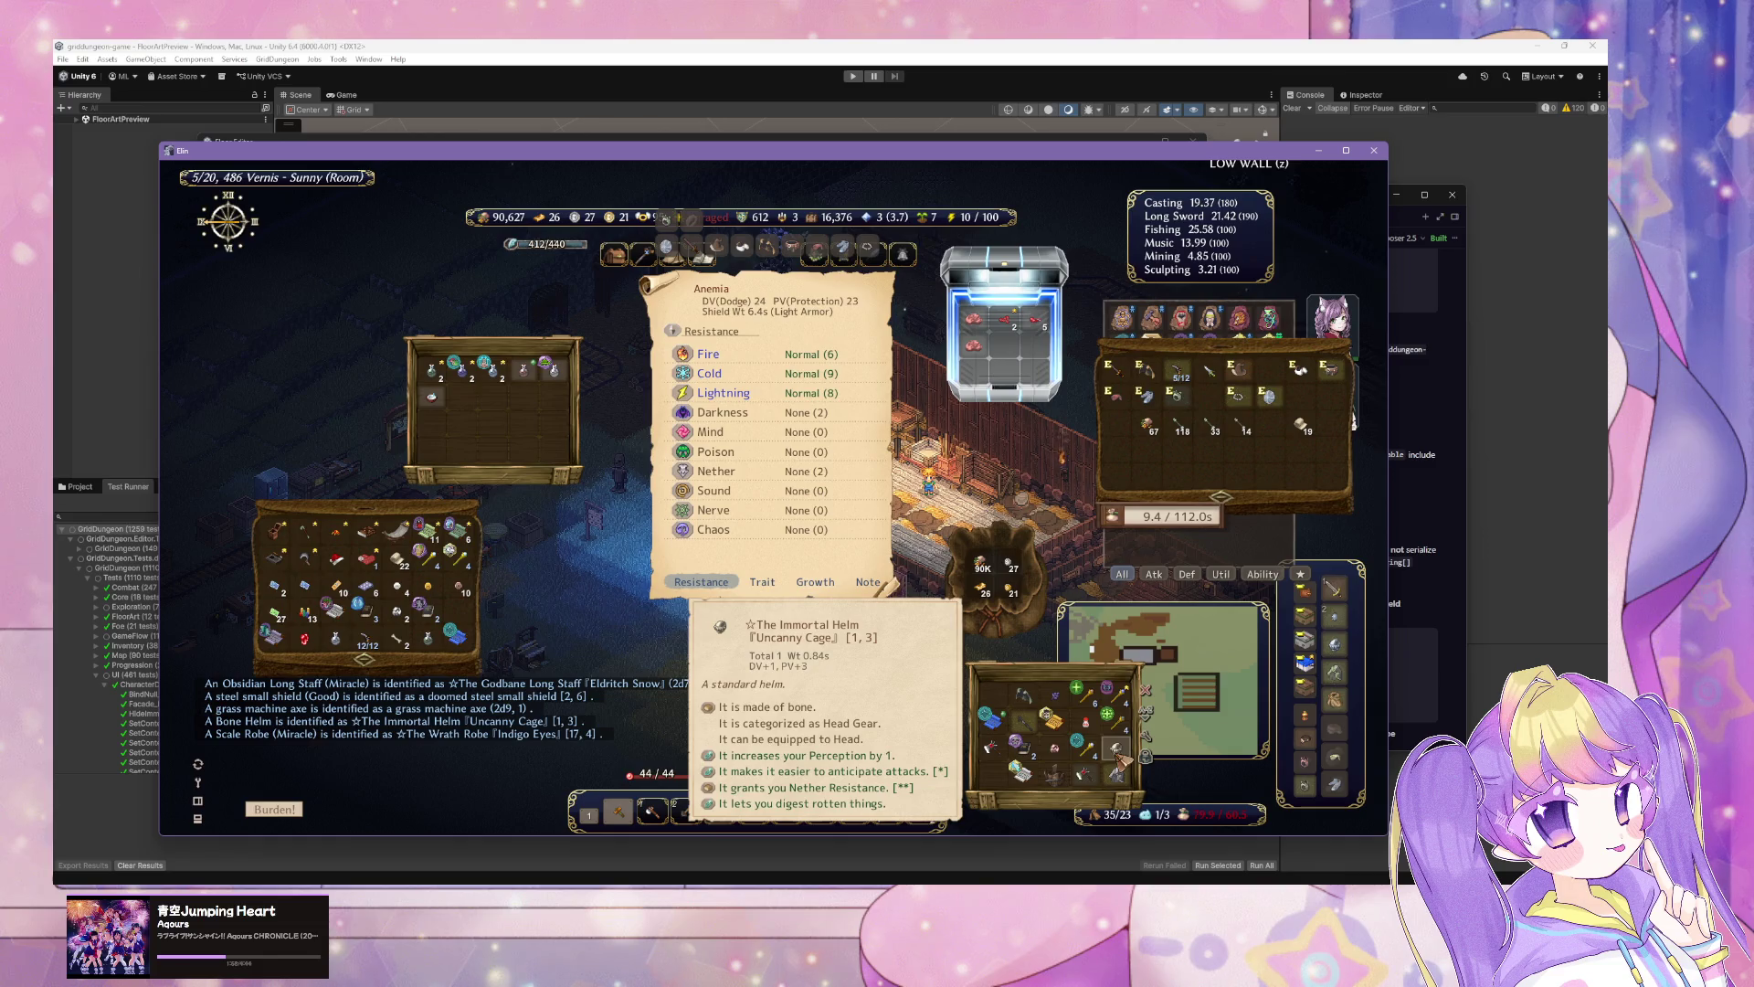
Step: Disassemble the makeshift bed and walk through the yard to the storage area by the railway
{"action": "left_click", "coordinate": [934, 523]}
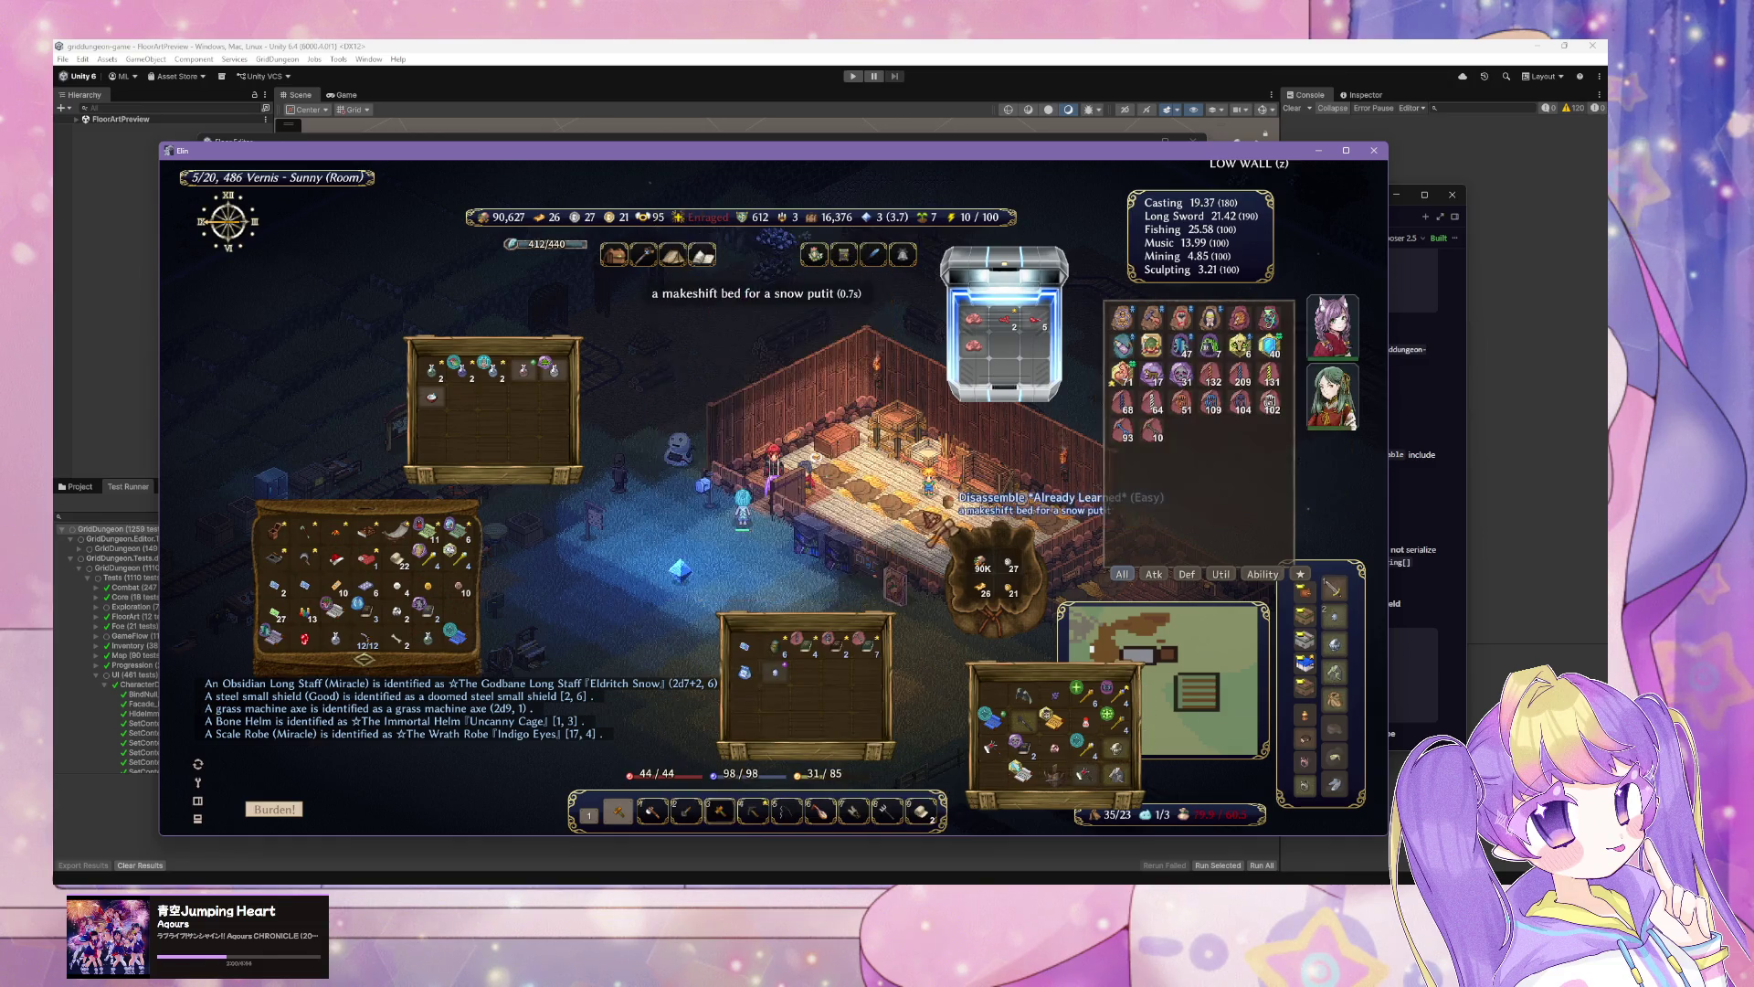
{"action": "key", "text": "Down"}
{"action": "key", "text": "Down"}
{"action": "key", "text": "Down"}
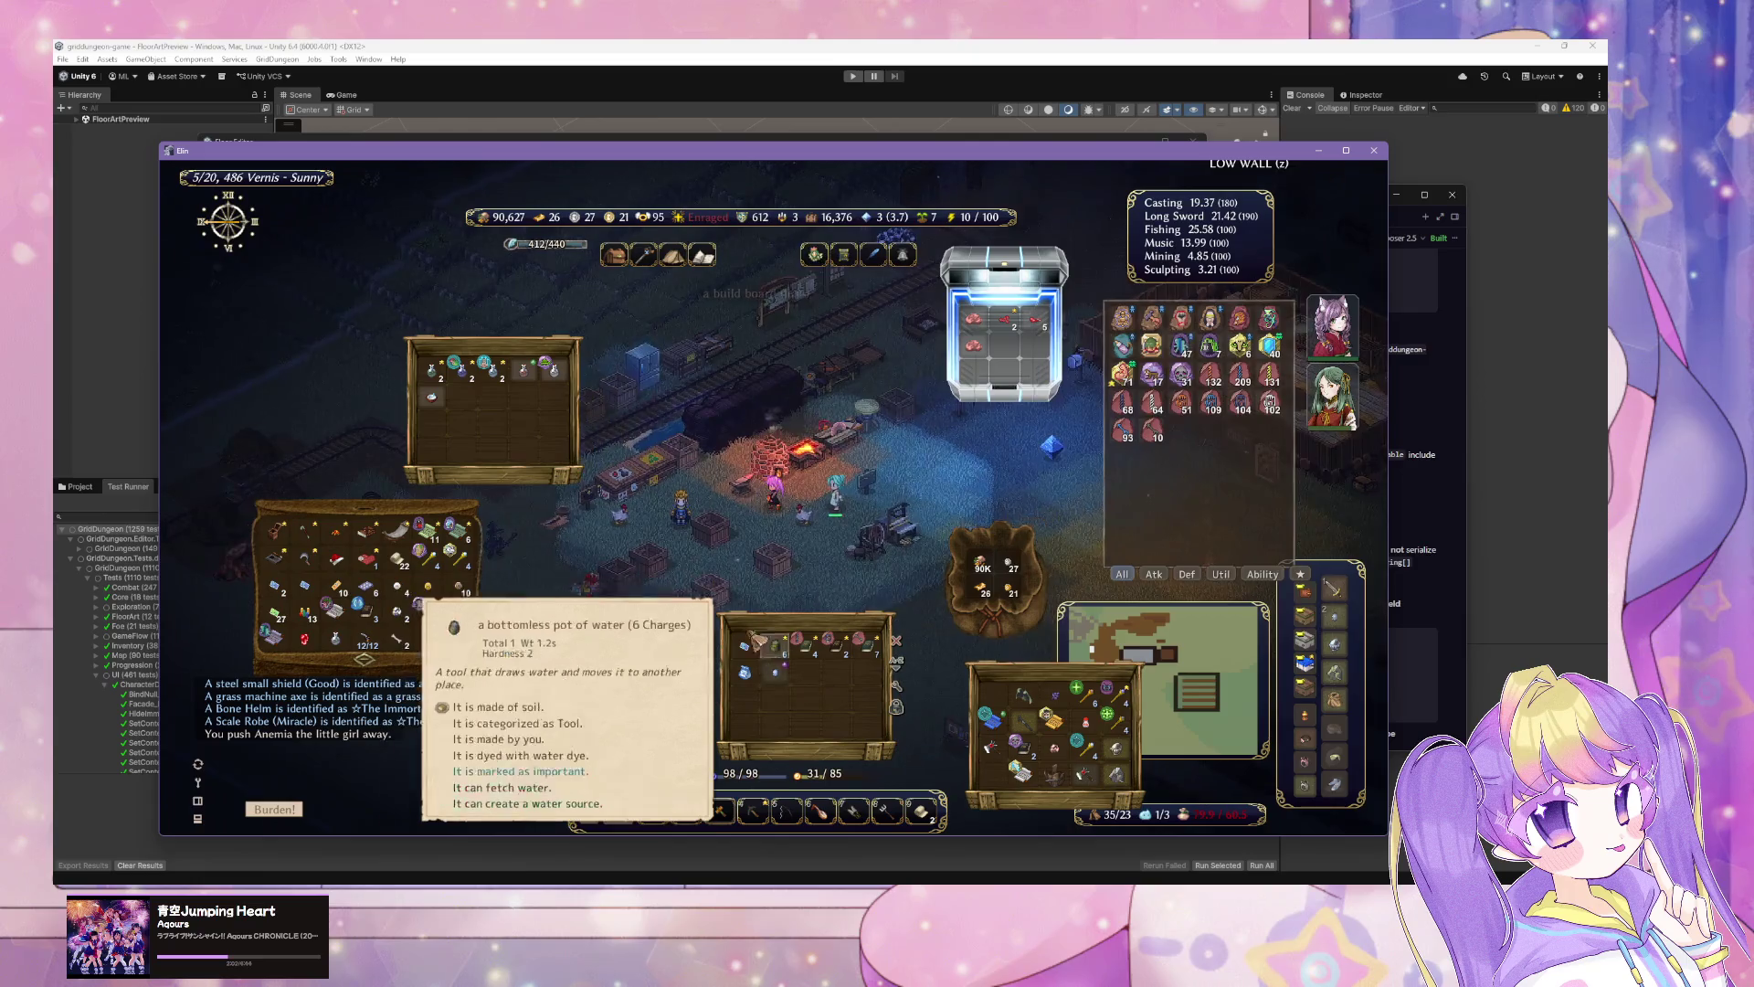
{"action": "key", "text": "Down"}
{"action": "key", "text": "Down"}
{"action": "key", "text": "Down"}
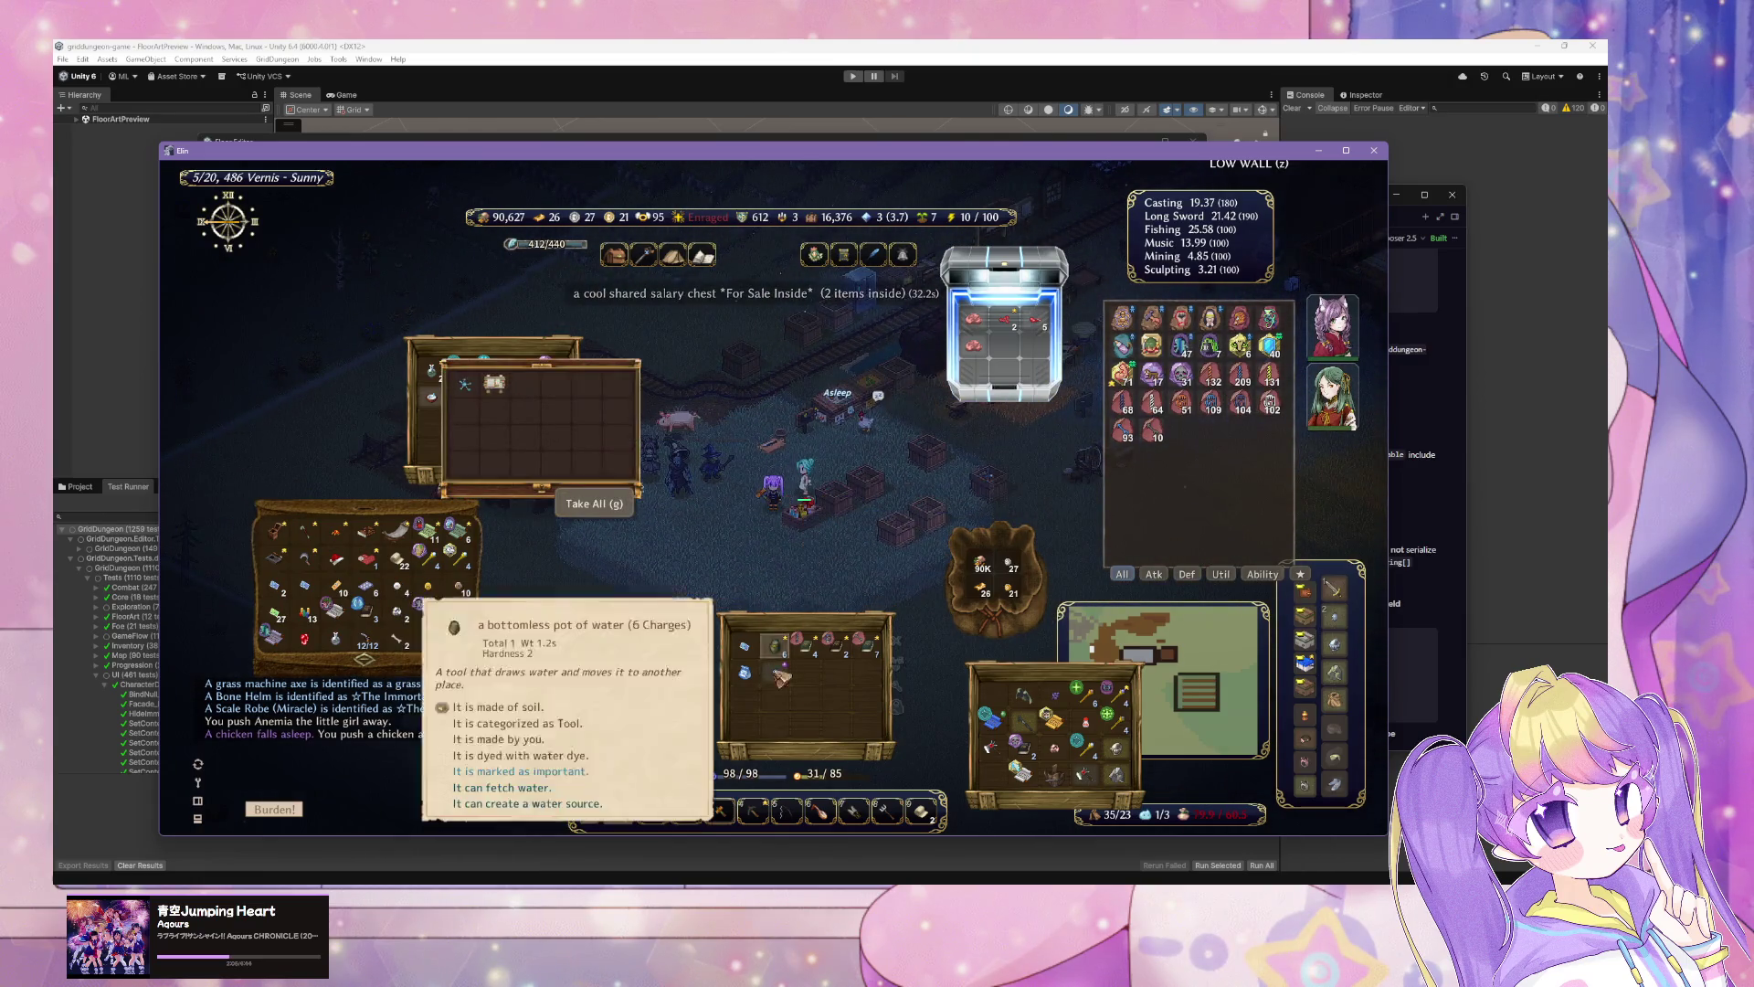
{"action": "key", "text": "Down"}
{"action": "key", "text": "Down"}
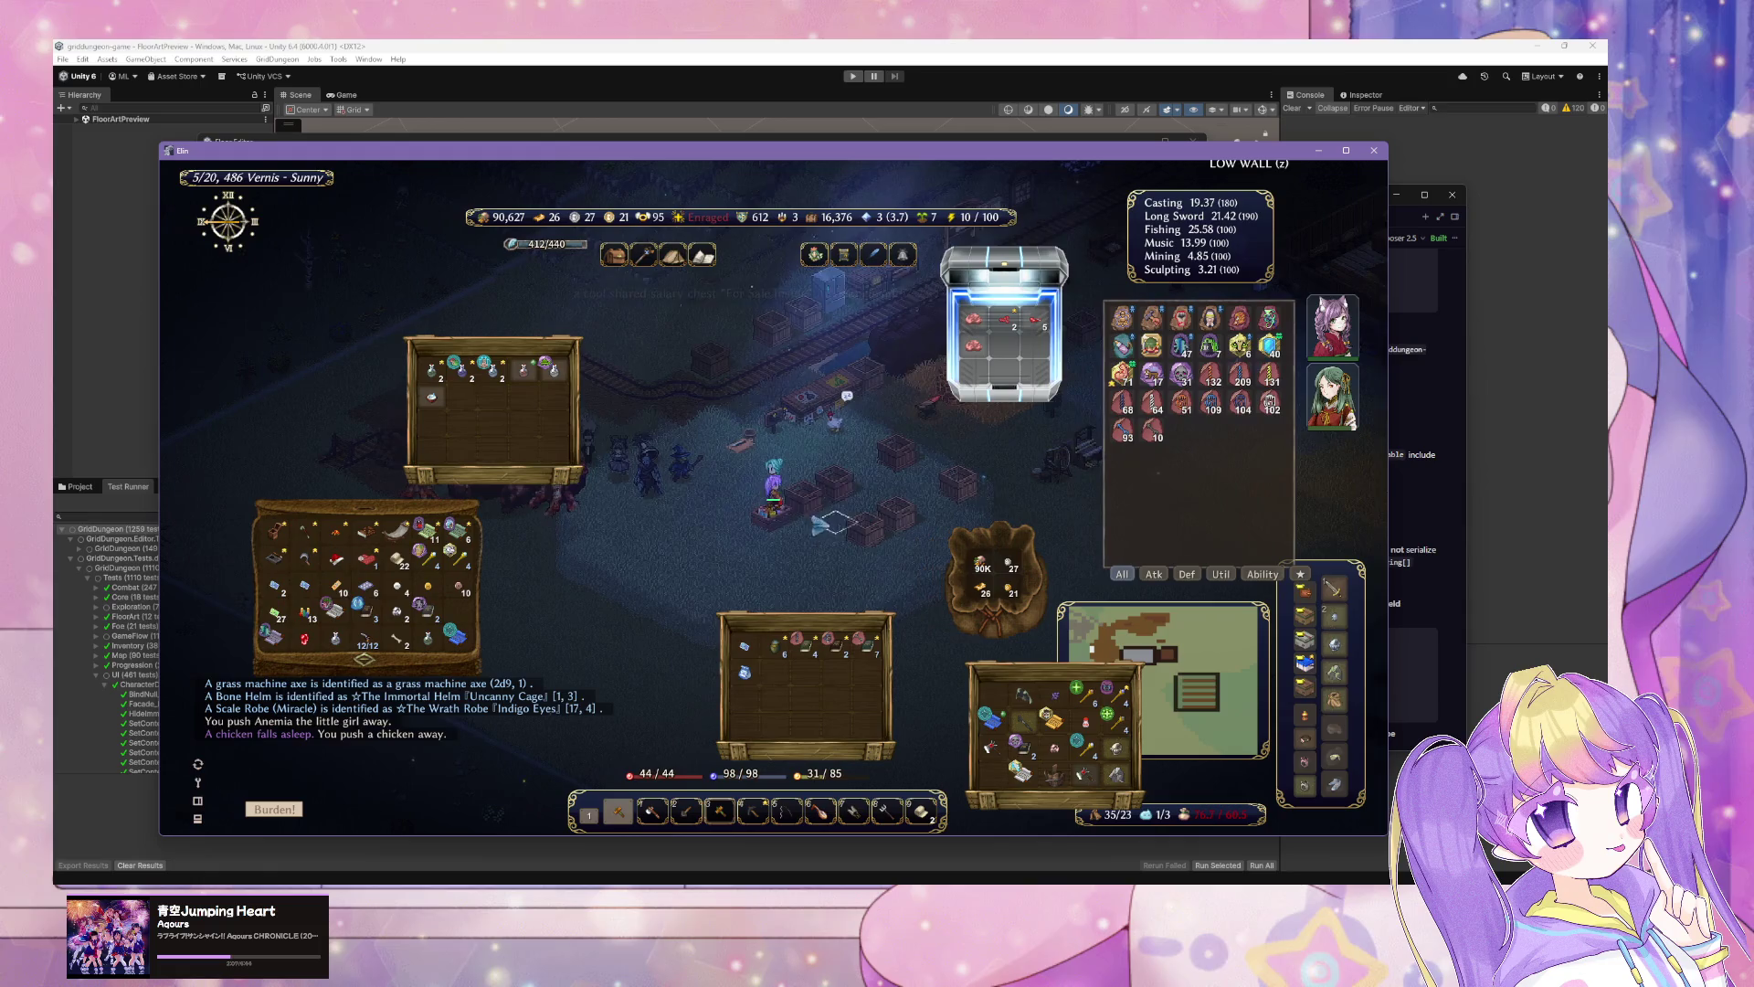
{"action": "mouse_move", "coordinate": [489, 585]}
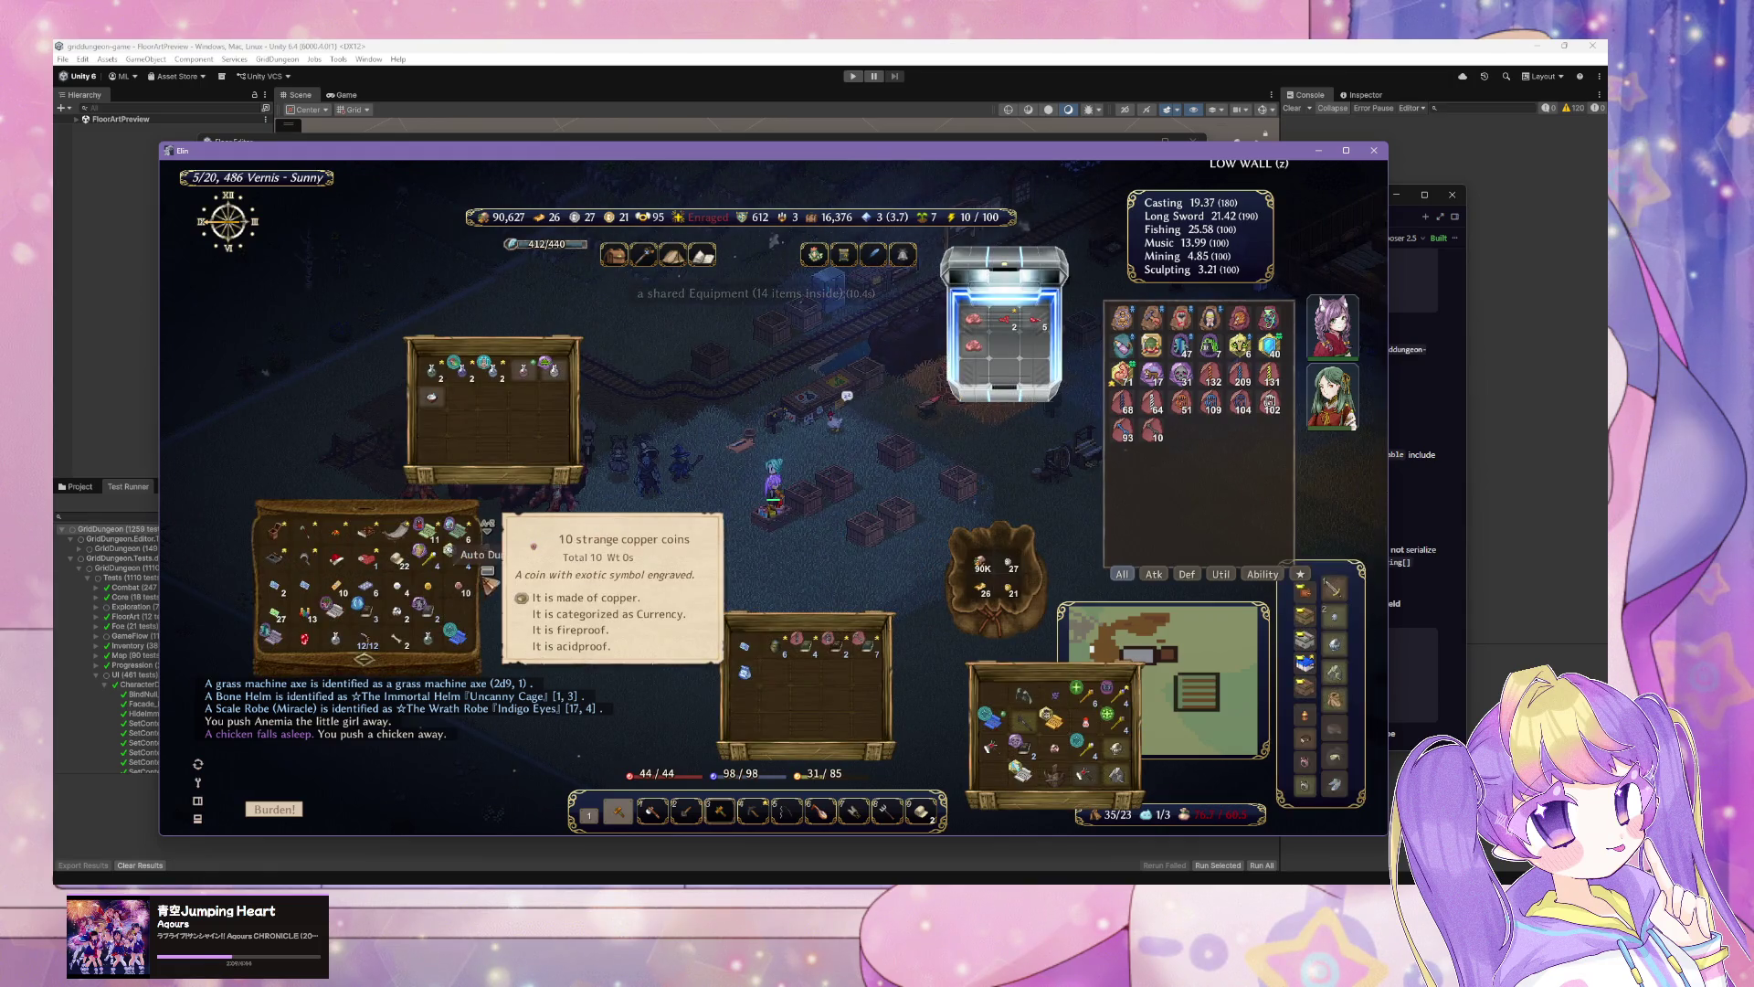
{"action": "key", "text": "Up"}
{"action": "key", "text": "Up"}
{"action": "key", "text": "Up"}
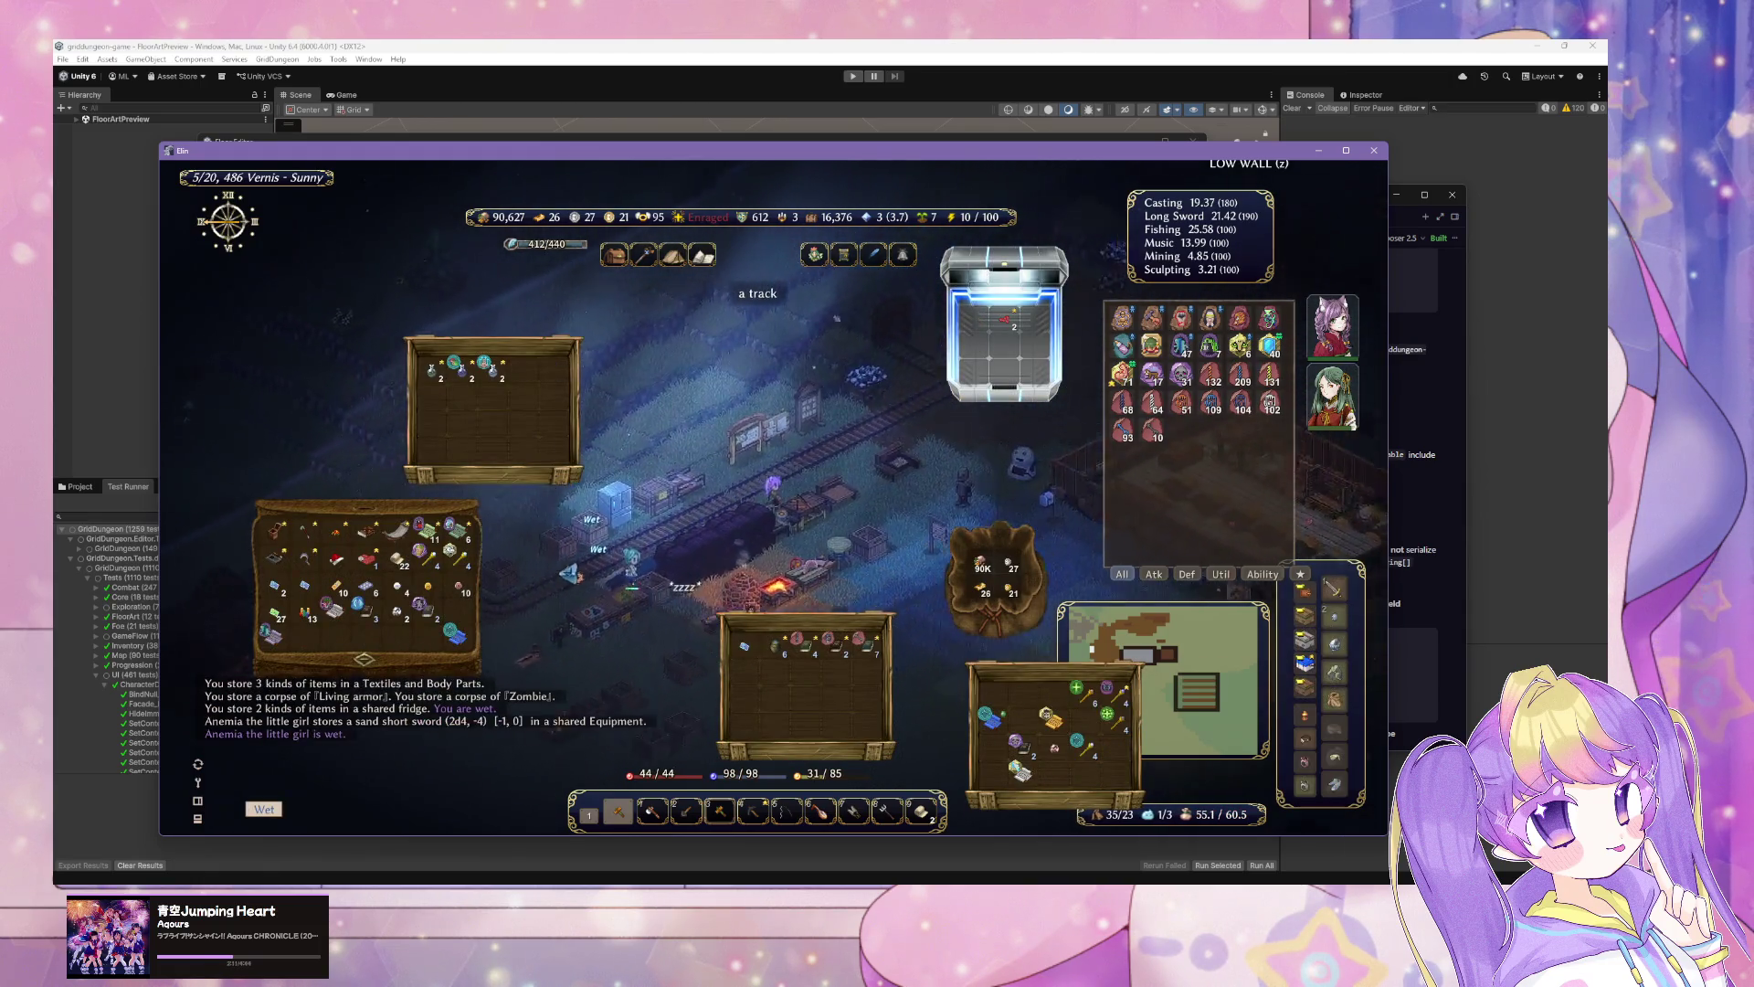
{"action": "key", "text": "Right"}
{"action": "key", "text": "Right"}
{"action": "key", "text": "Right"}
{"action": "mouse_move", "coordinate": [1158, 683]}
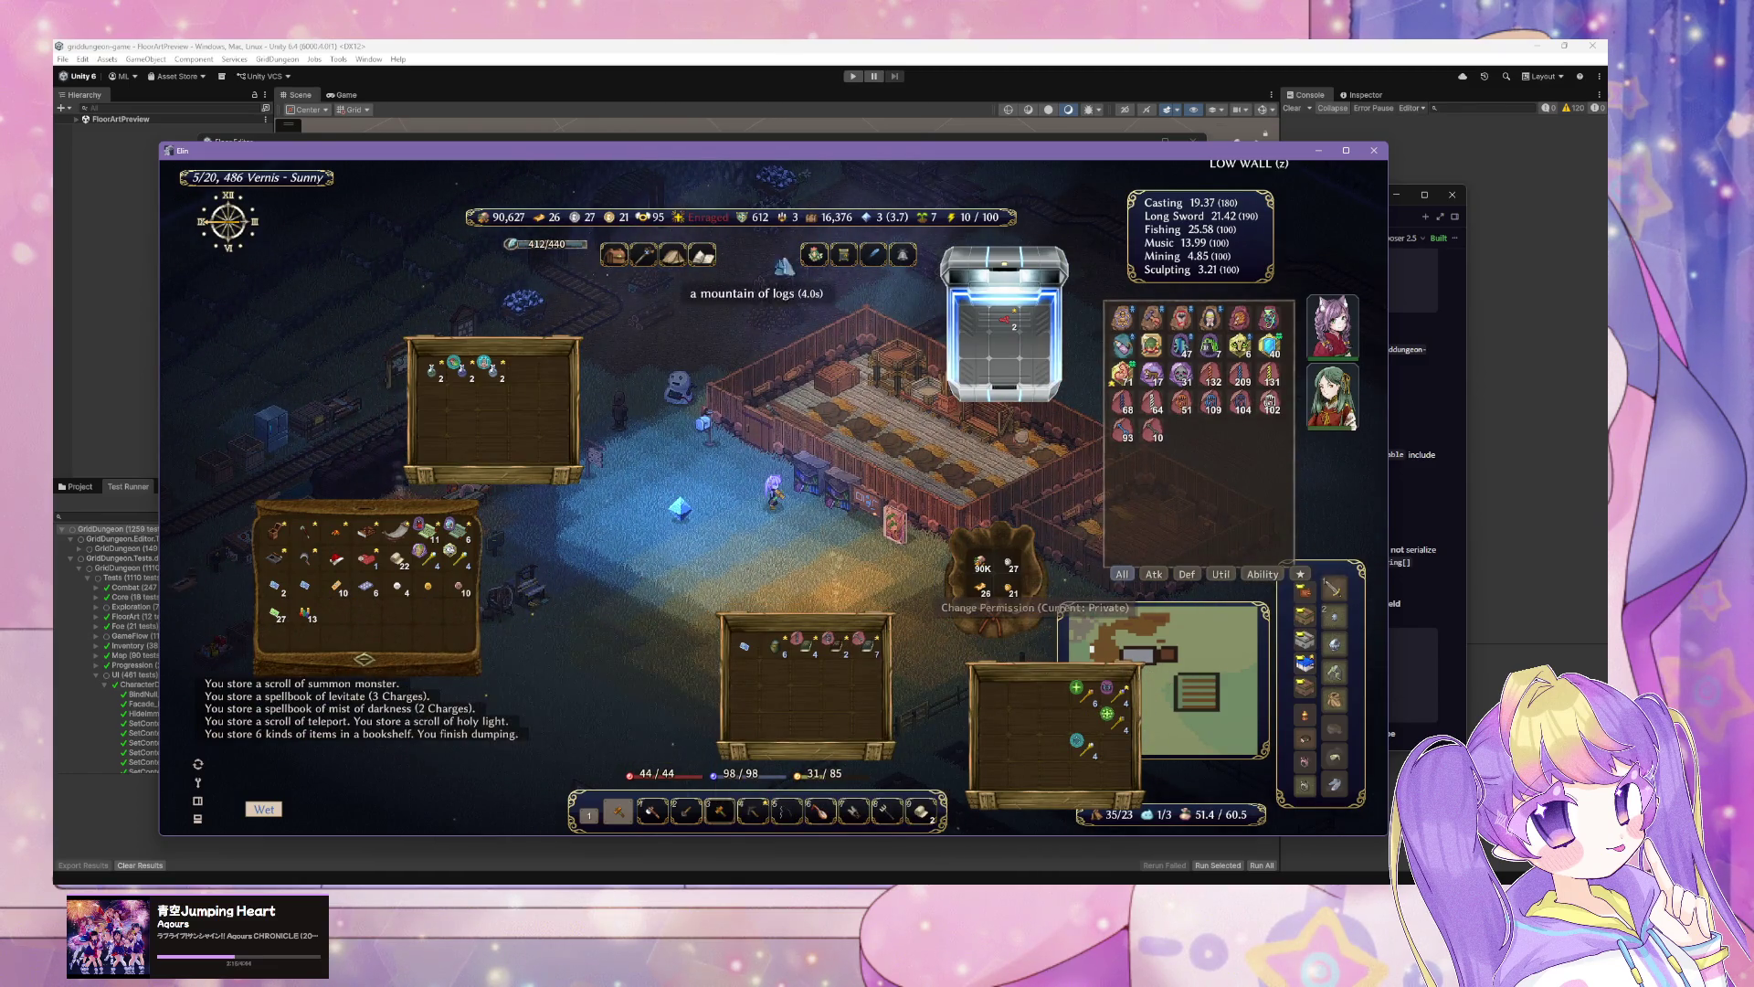
{"action": "left_click", "coordinate": [1149, 131]}
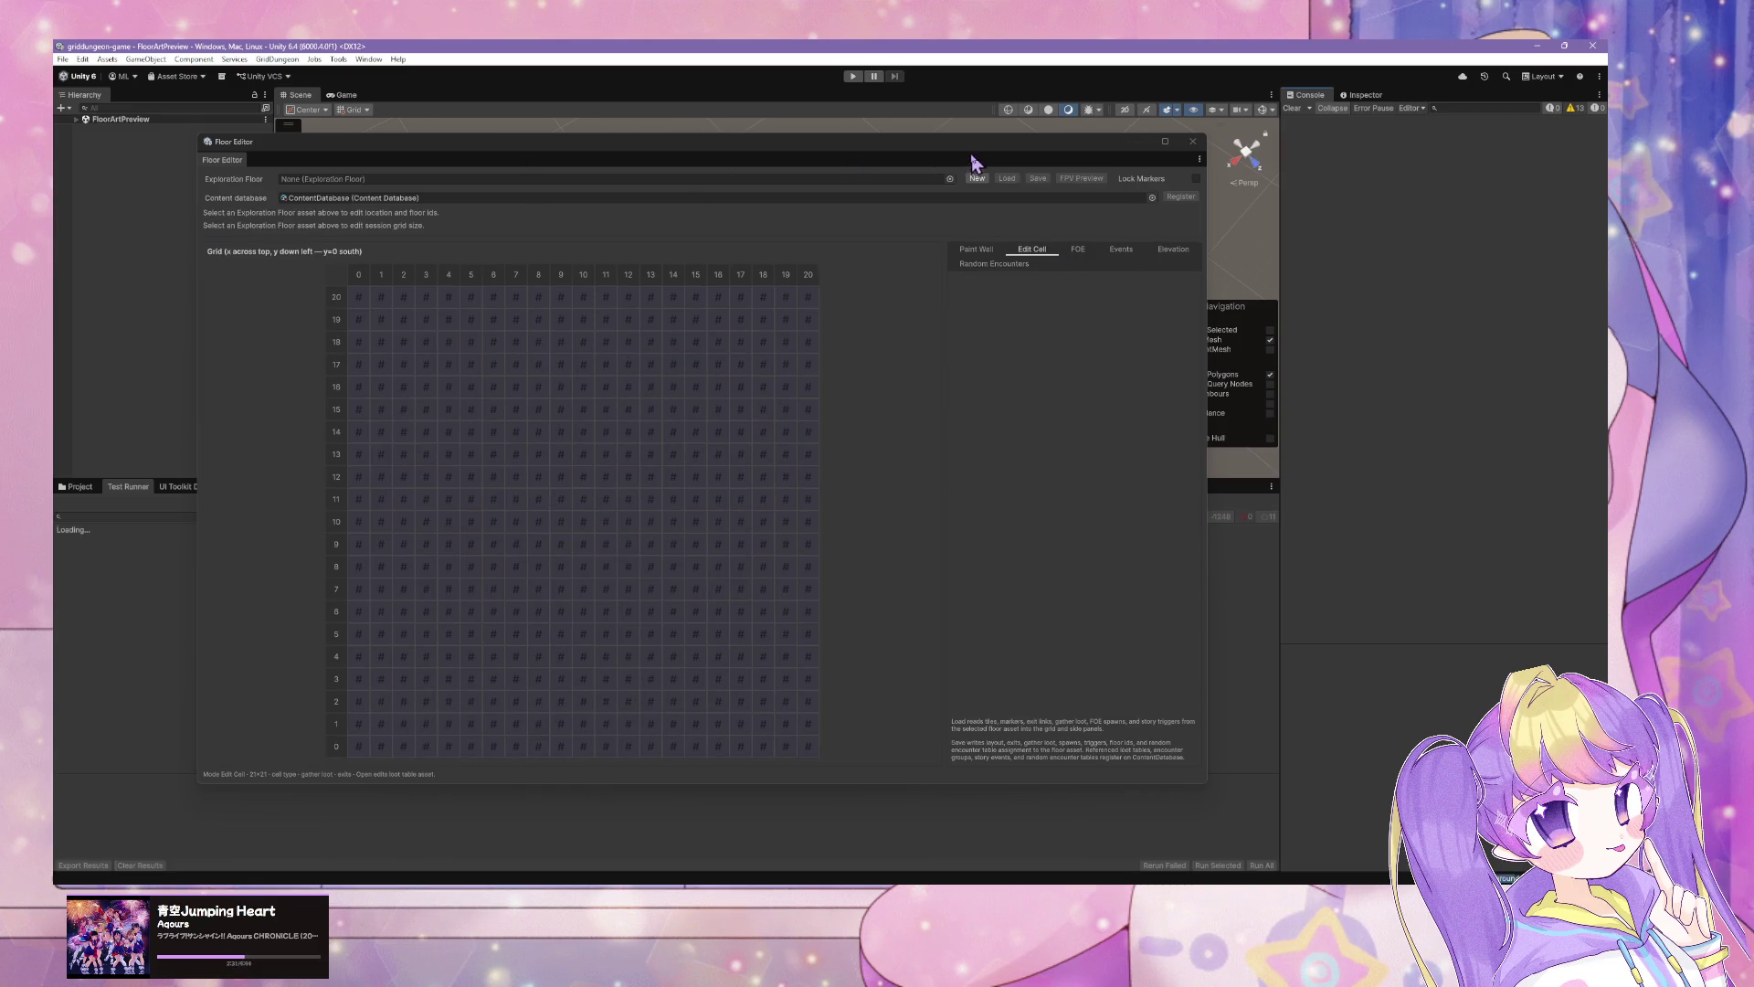
Step: Load s1_B1F into the Floor Editor and inspect chest cell (2,11) and stairs-up cell (5,7)
{"action": "left_click", "coordinate": [950, 179]}
{"action": "double_click", "coordinate": [996, 226]}
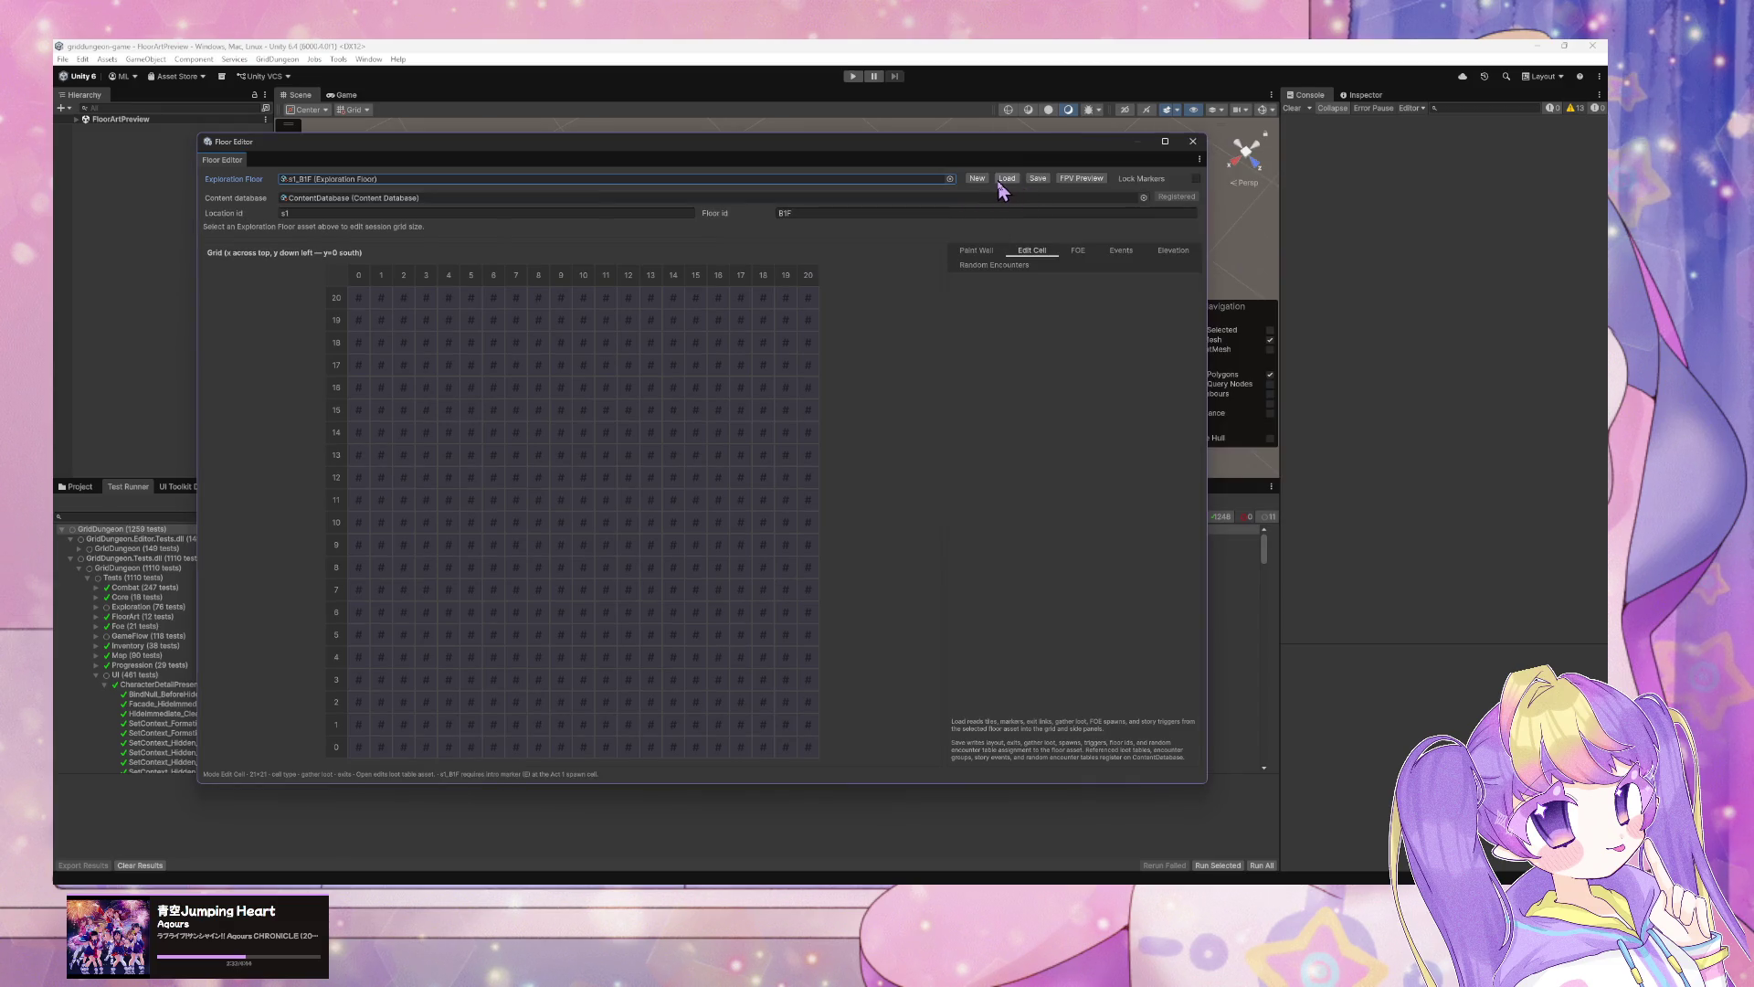
{"action": "left_click", "coordinate": [1005, 179]}
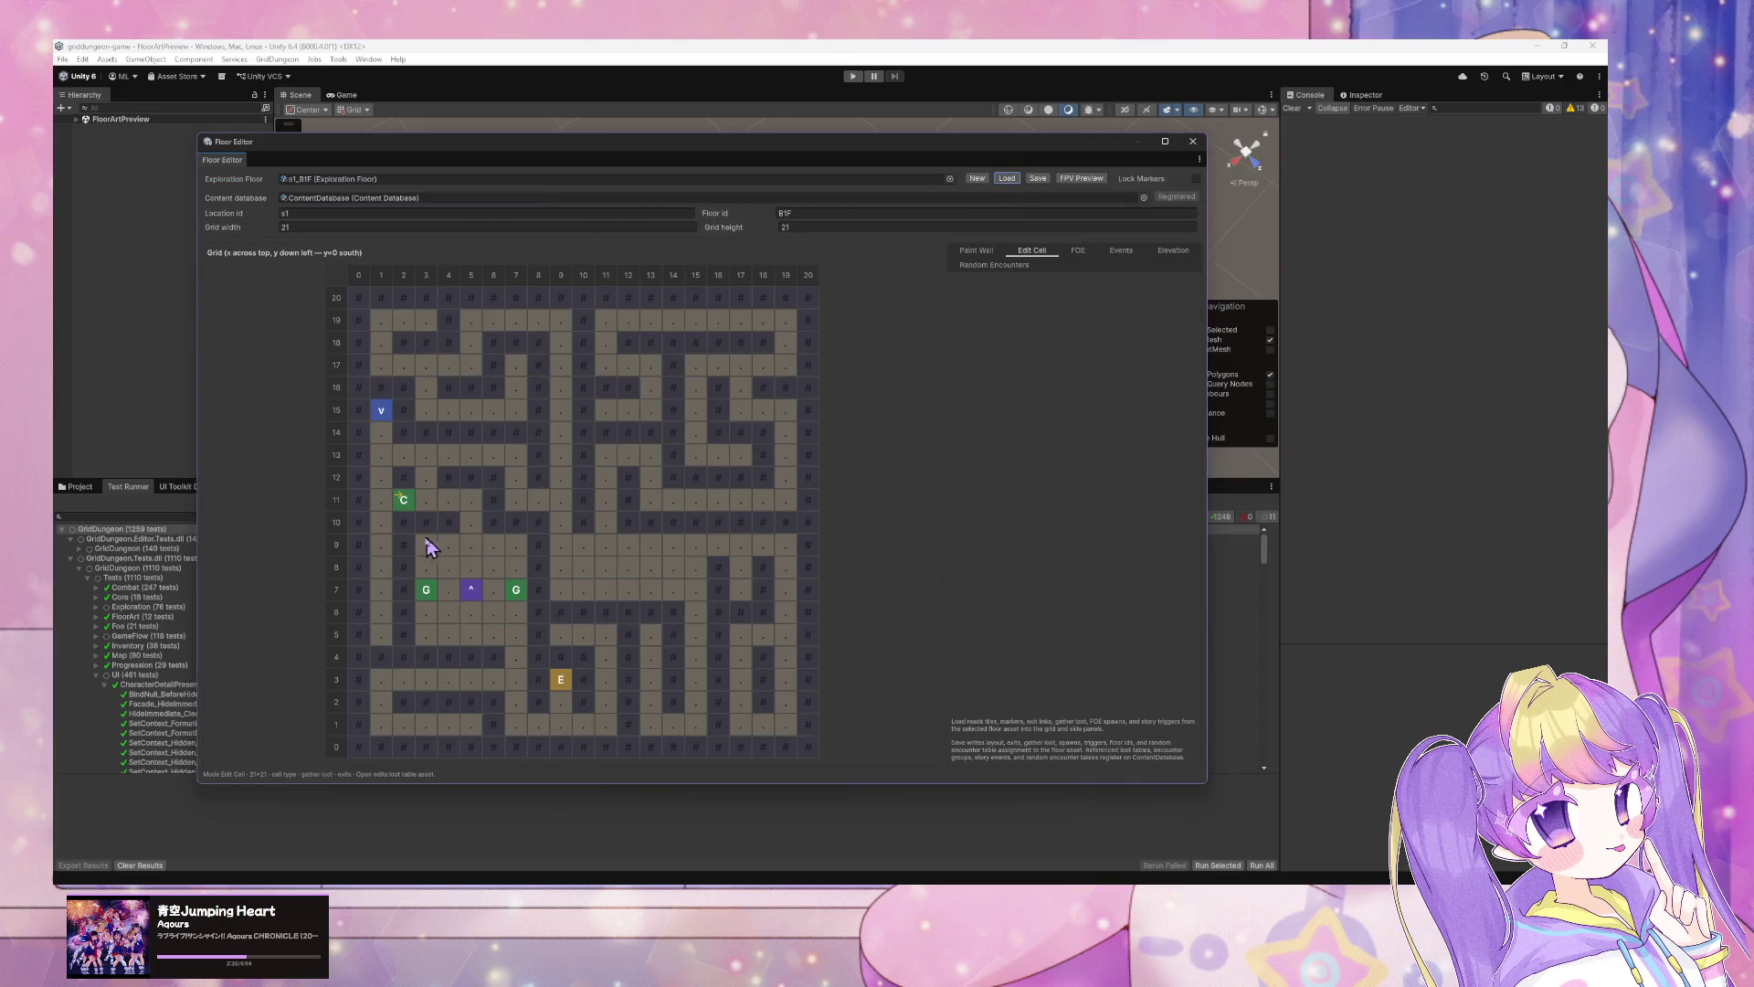
{"action": "left_click", "coordinate": [405, 502]}
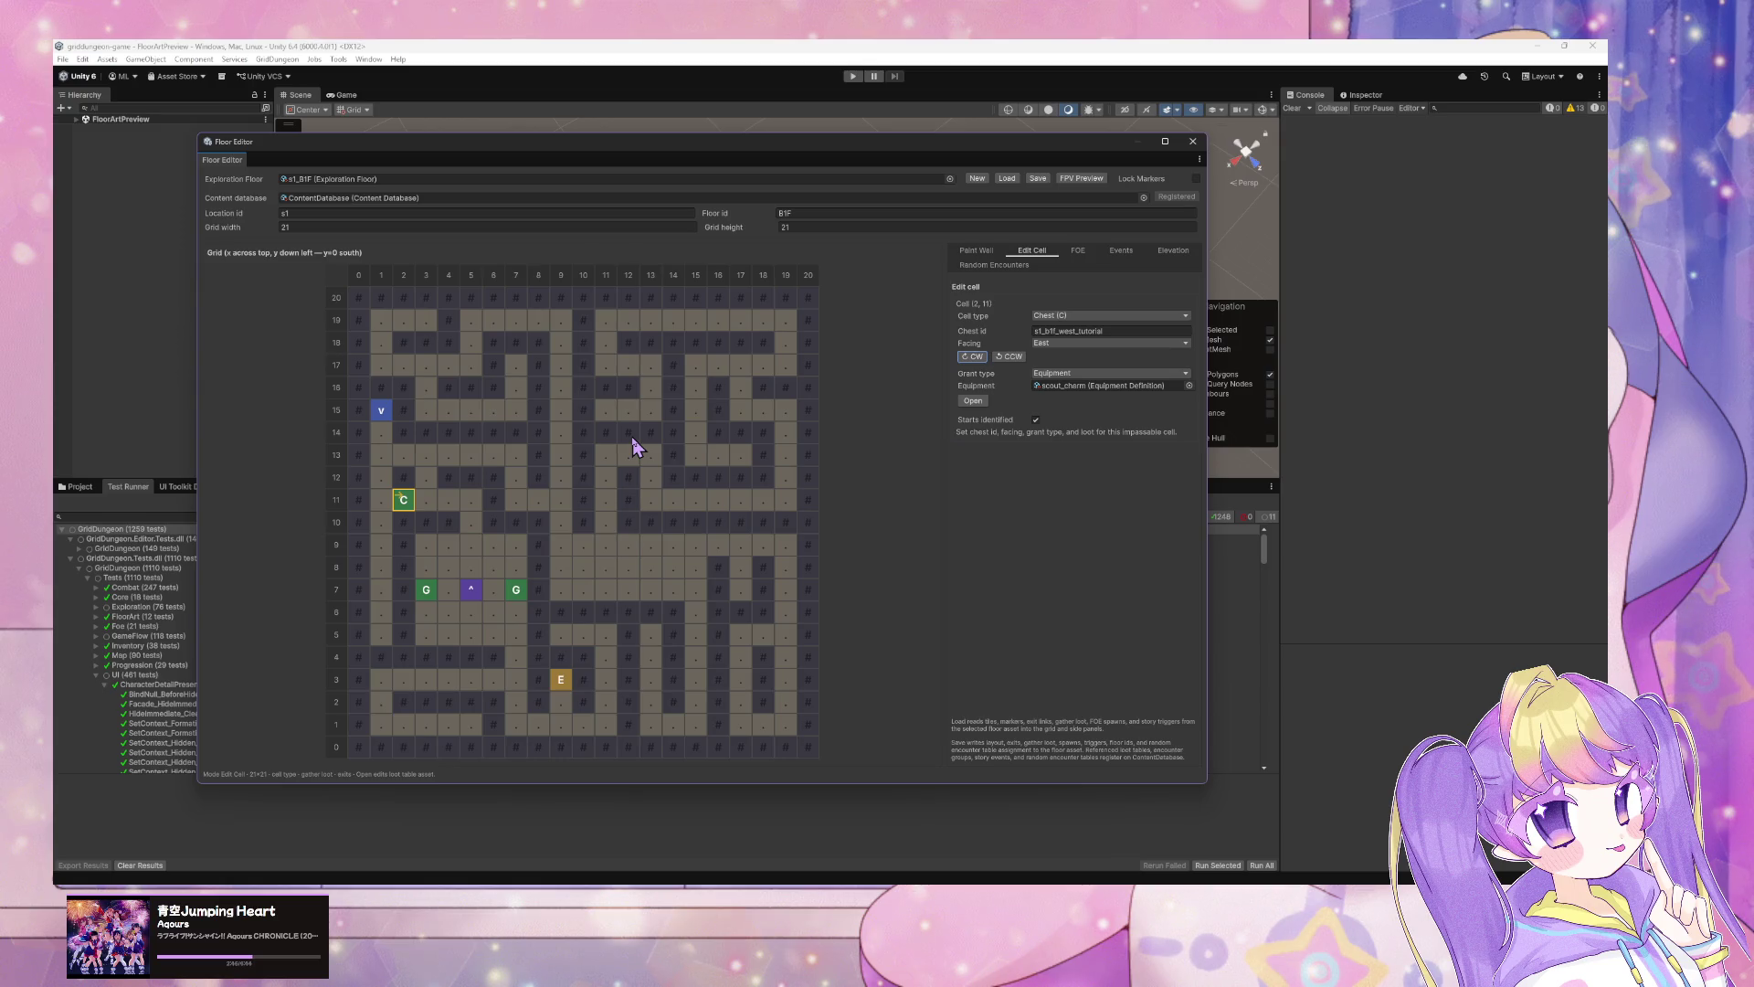
{"action": "left_click", "coordinate": [471, 590]}
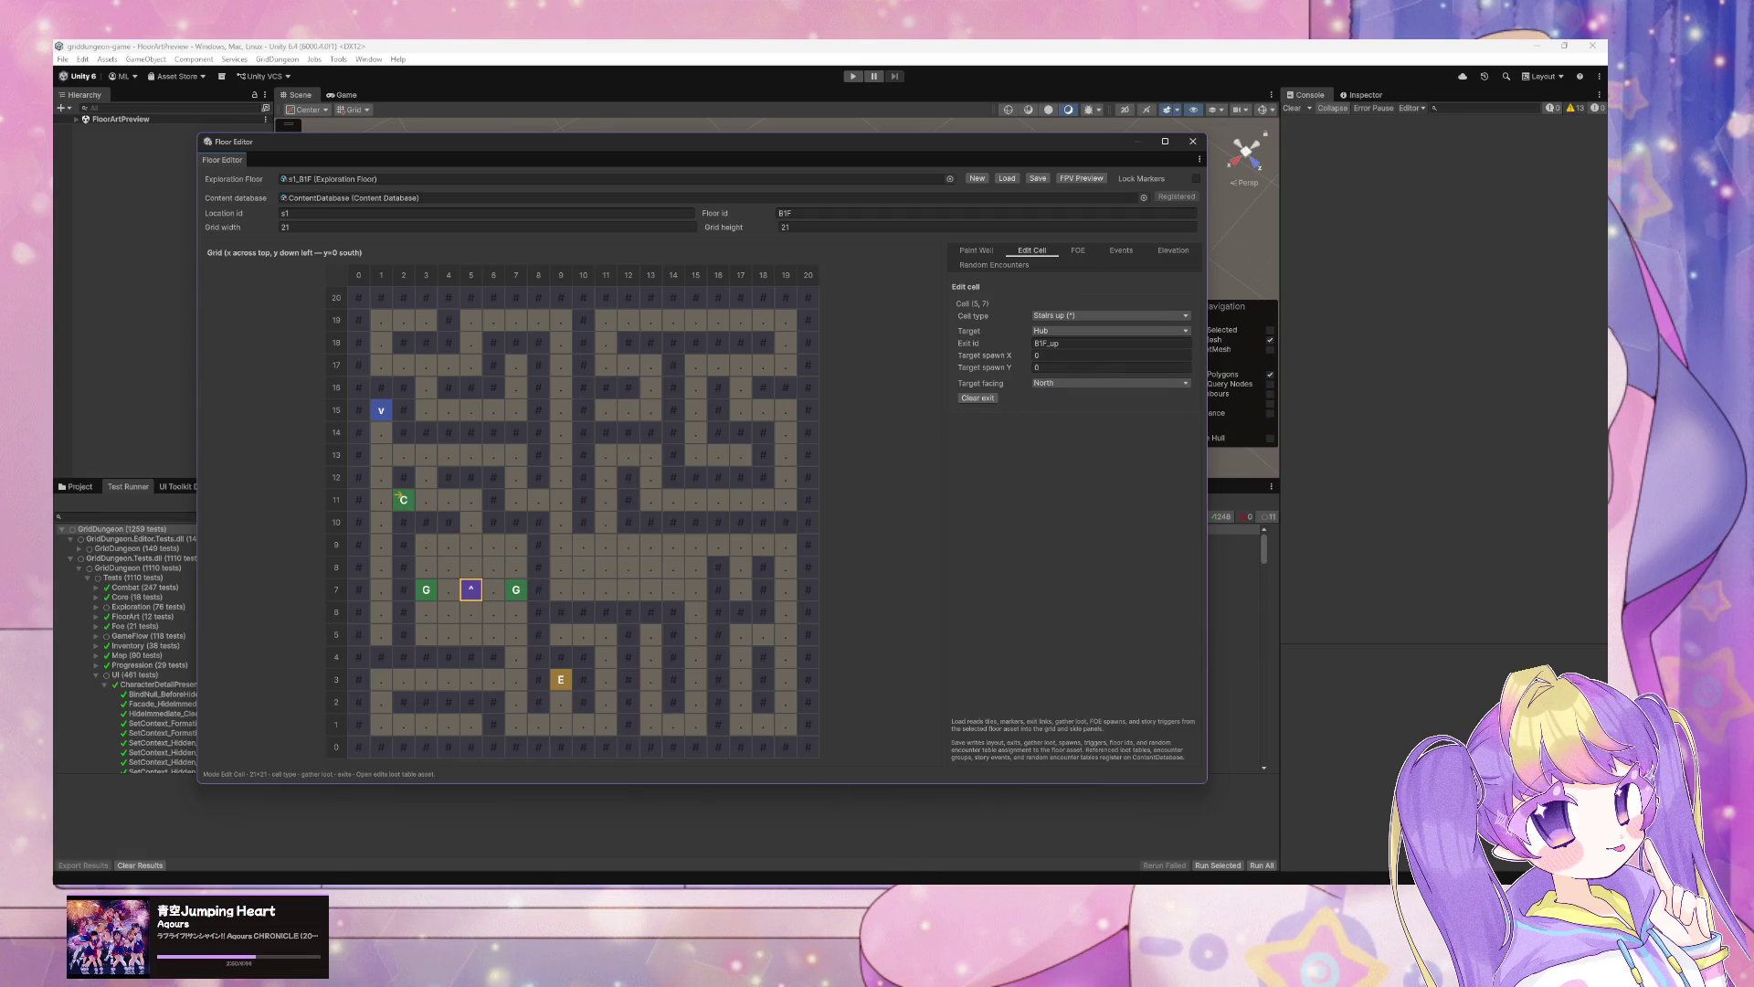
{"action": "key", "text": "alt+Tab"}
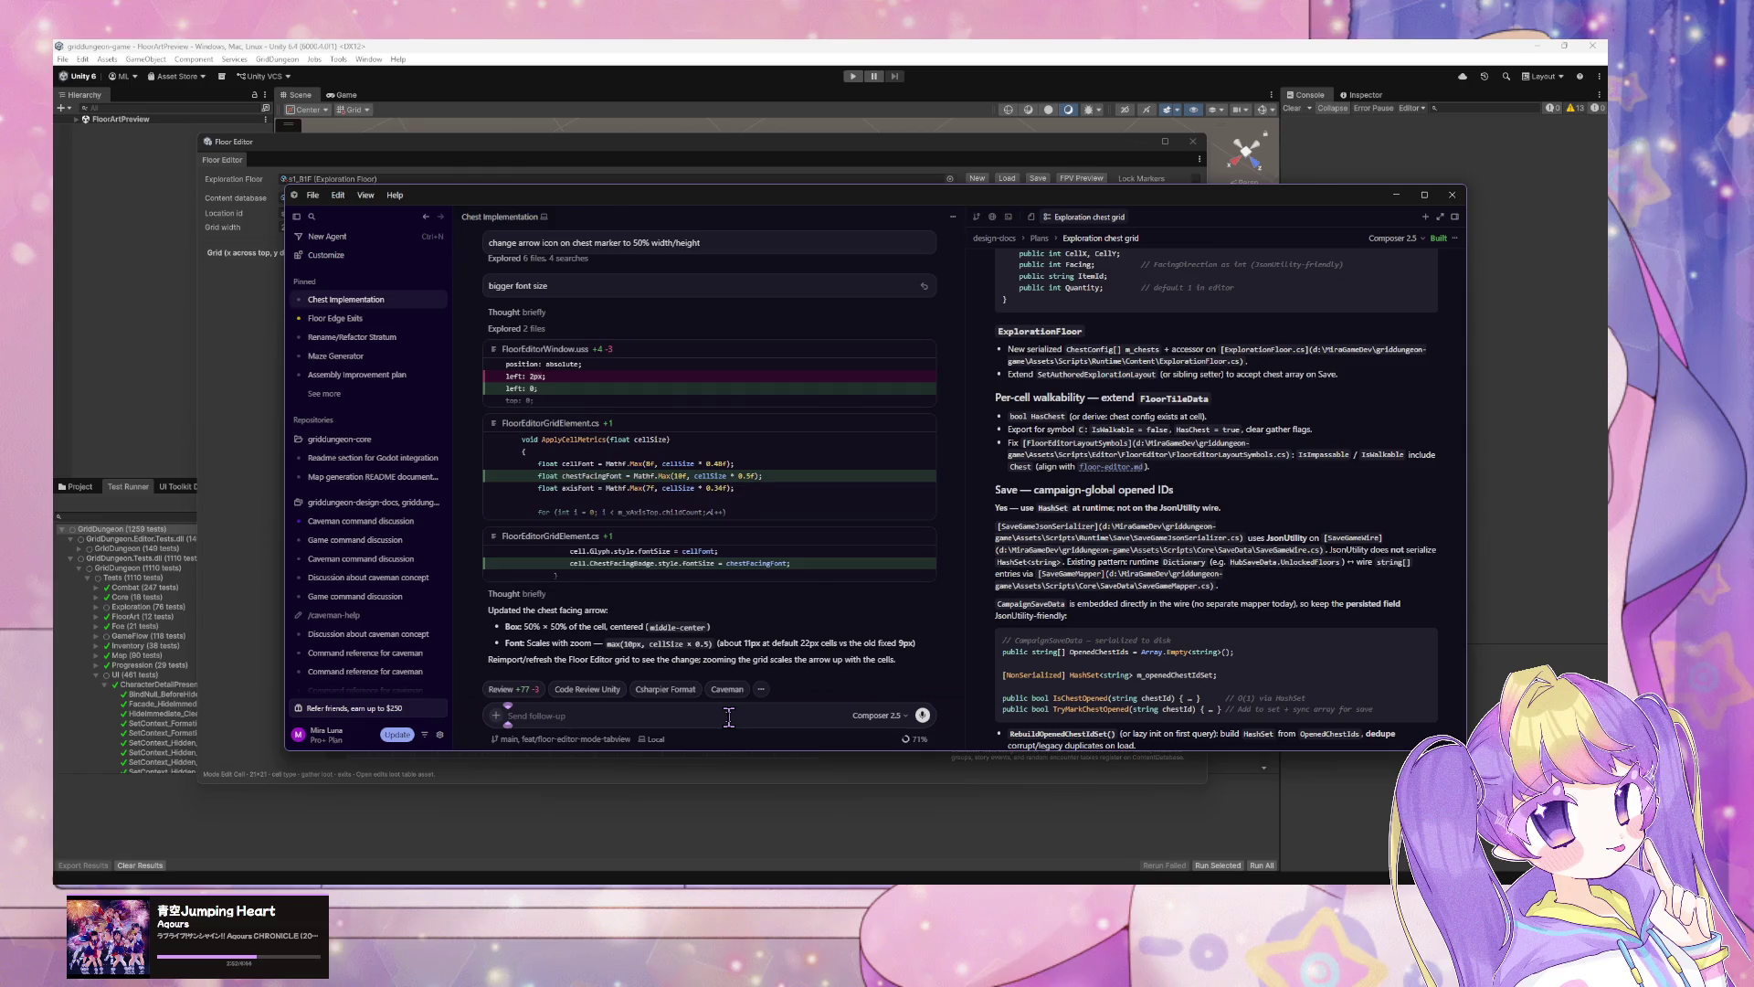
Step: Draft a Cursor follow-up asking to reuse the rotate button and marker display for target facing
{"action": "type", "text": "re"}
{"action": "type", "text": "display"}
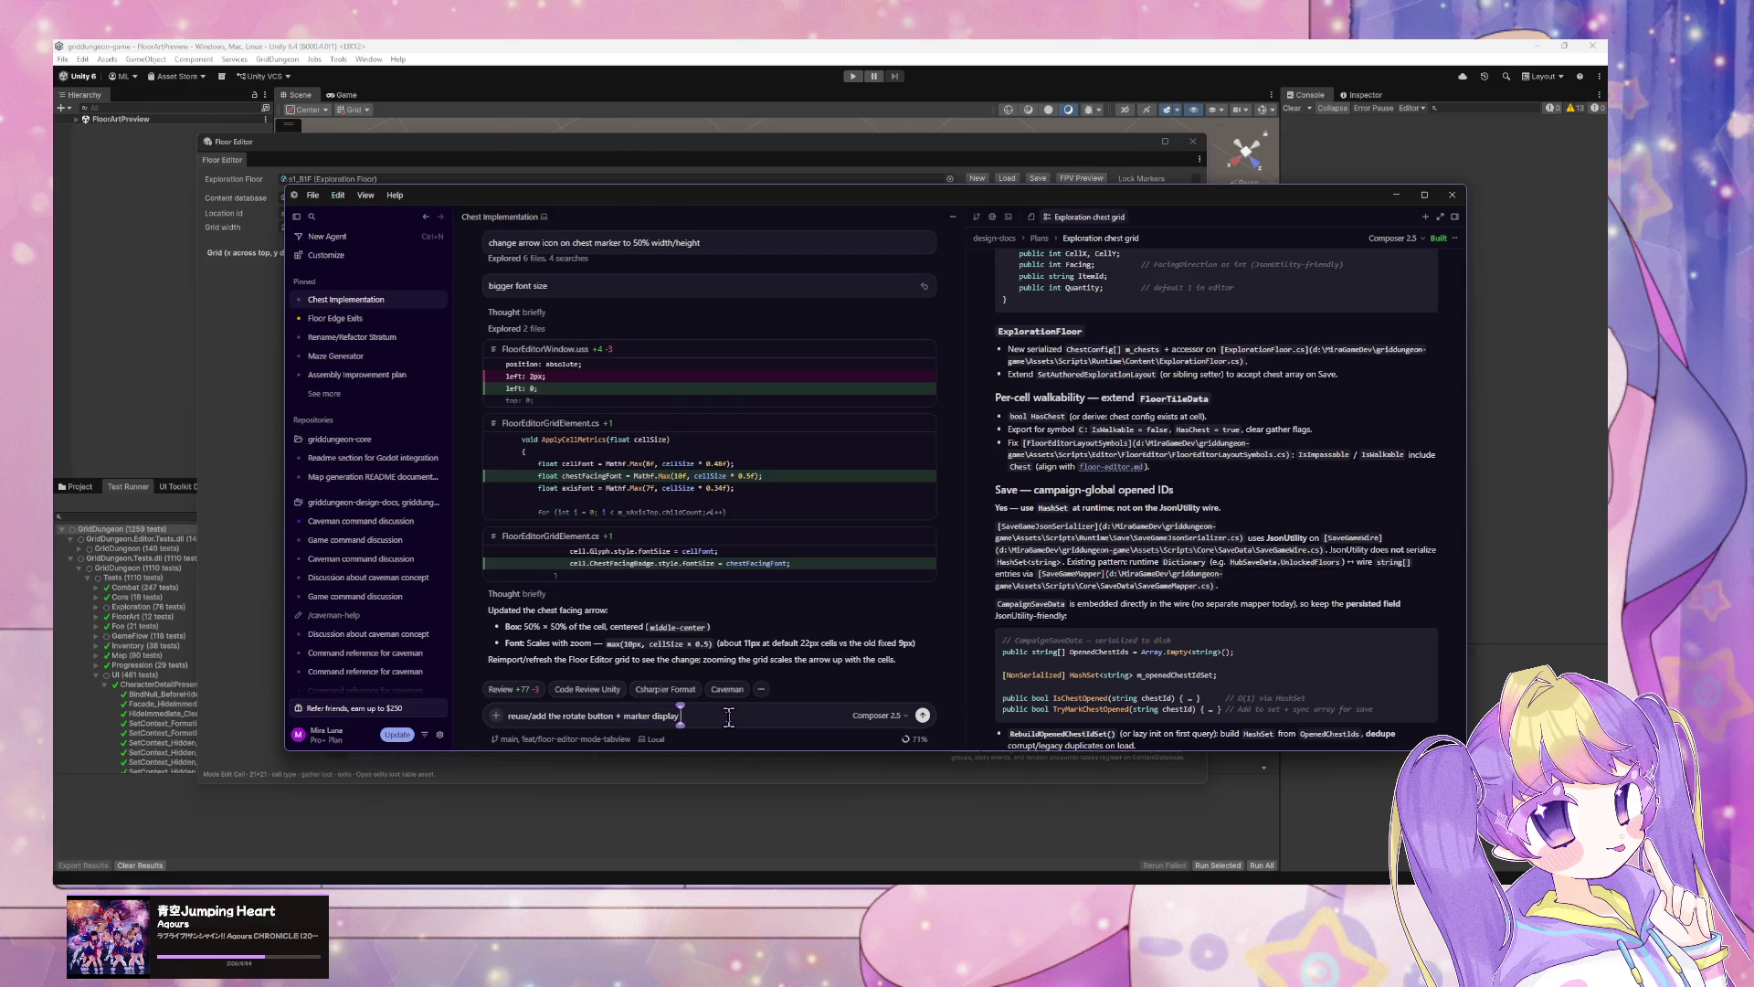
{"action": "mouse_move", "coordinate": [609, 204]}
{"action": "left_mouse_down"}
{"action": "mouse_move", "coordinate": [1188, 214]}
{"action": "mouse_move", "coordinate": [1192, 423]}
{"action": "mouse_move", "coordinate": [1127, 716]}
{"action": "mouse_move", "coordinate": [1071, 514]}
{"action": "mouse_move", "coordinate": [880, 385]}
{"action": "mouse_move", "coordinate": [931, 217]}
{"action": "left_mouse_up"}
{"action": "type", "text": "o ta"}
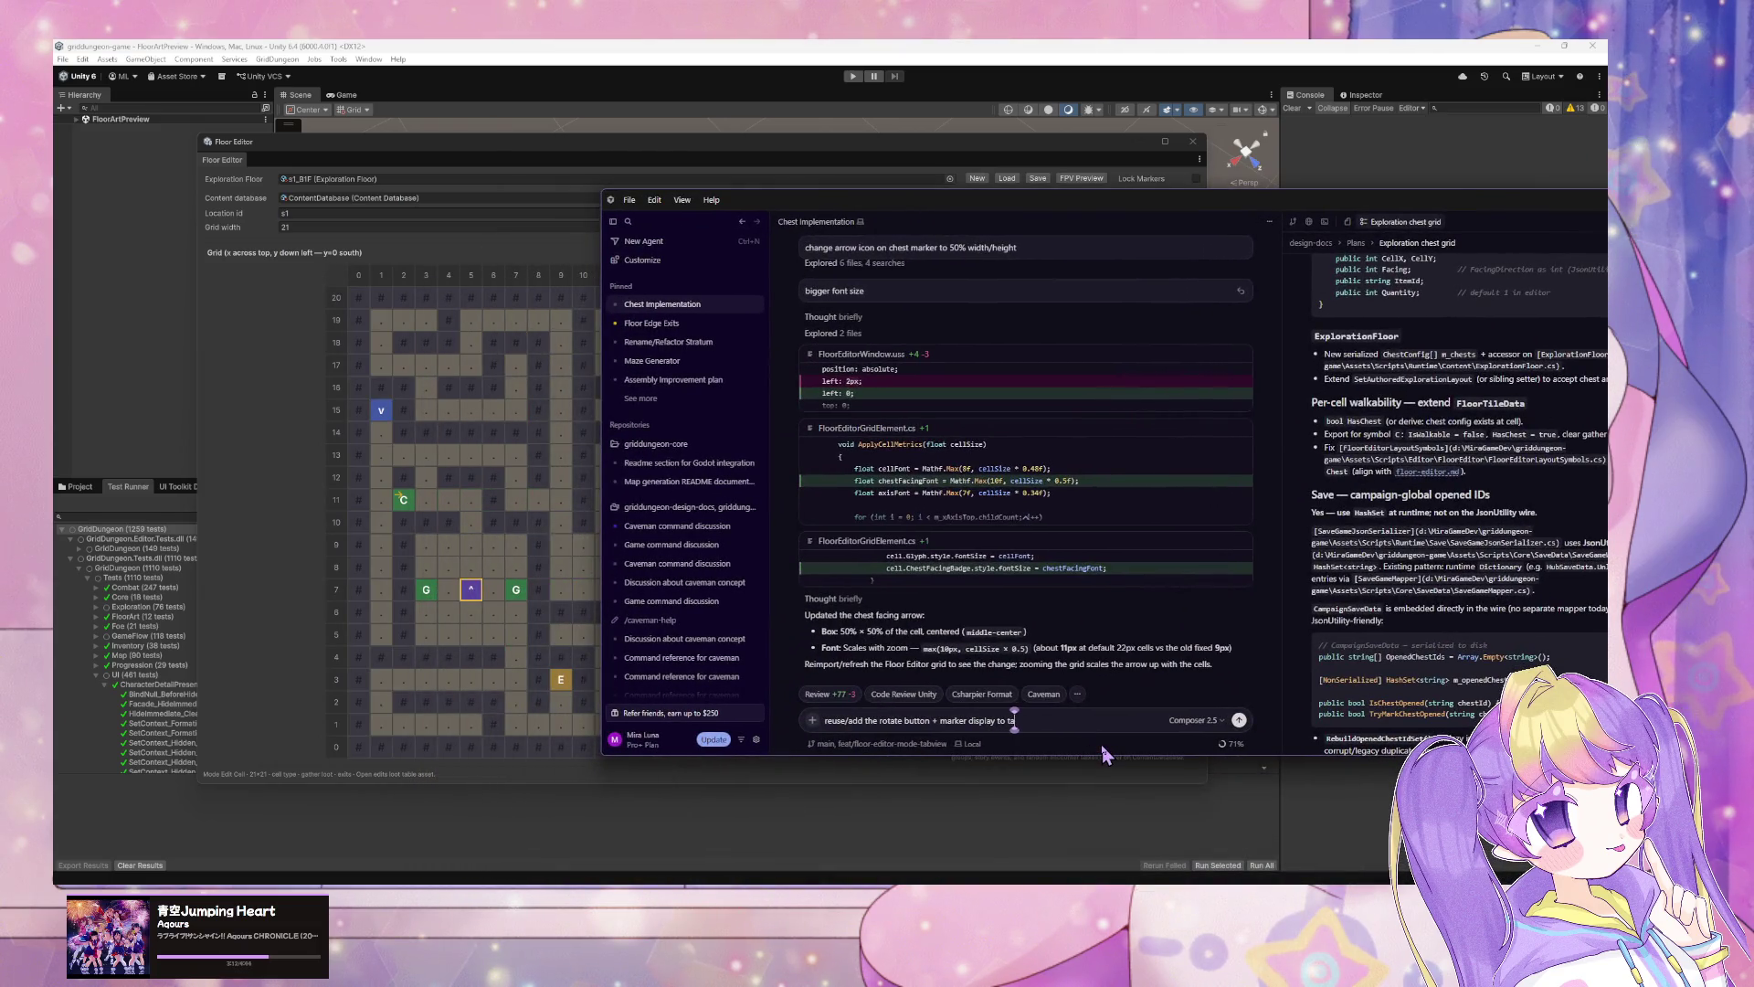
{"action": "type", "text": "rget facing for"}
{"action": "left_click_drag", "start_coordinate": [1009, 221], "coordinate": [890, 473]}
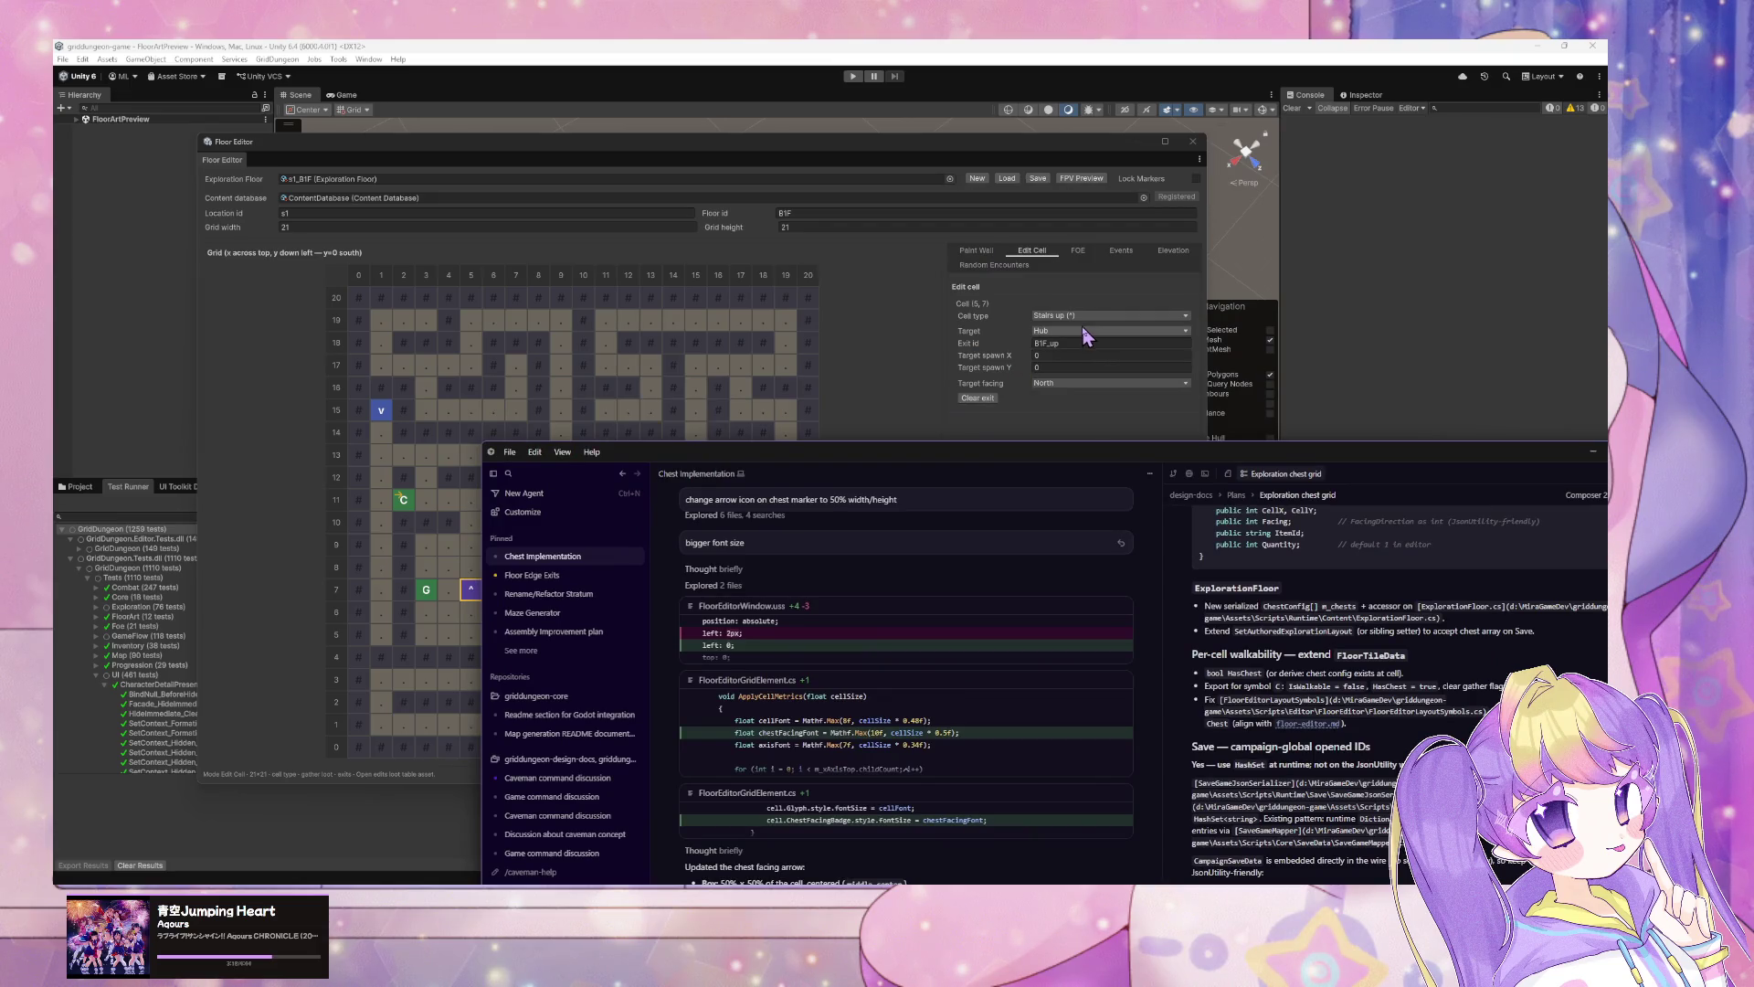
{"action": "left_click", "coordinate": [1061, 322]}
{"action": "left_click", "coordinate": [1061, 322]}
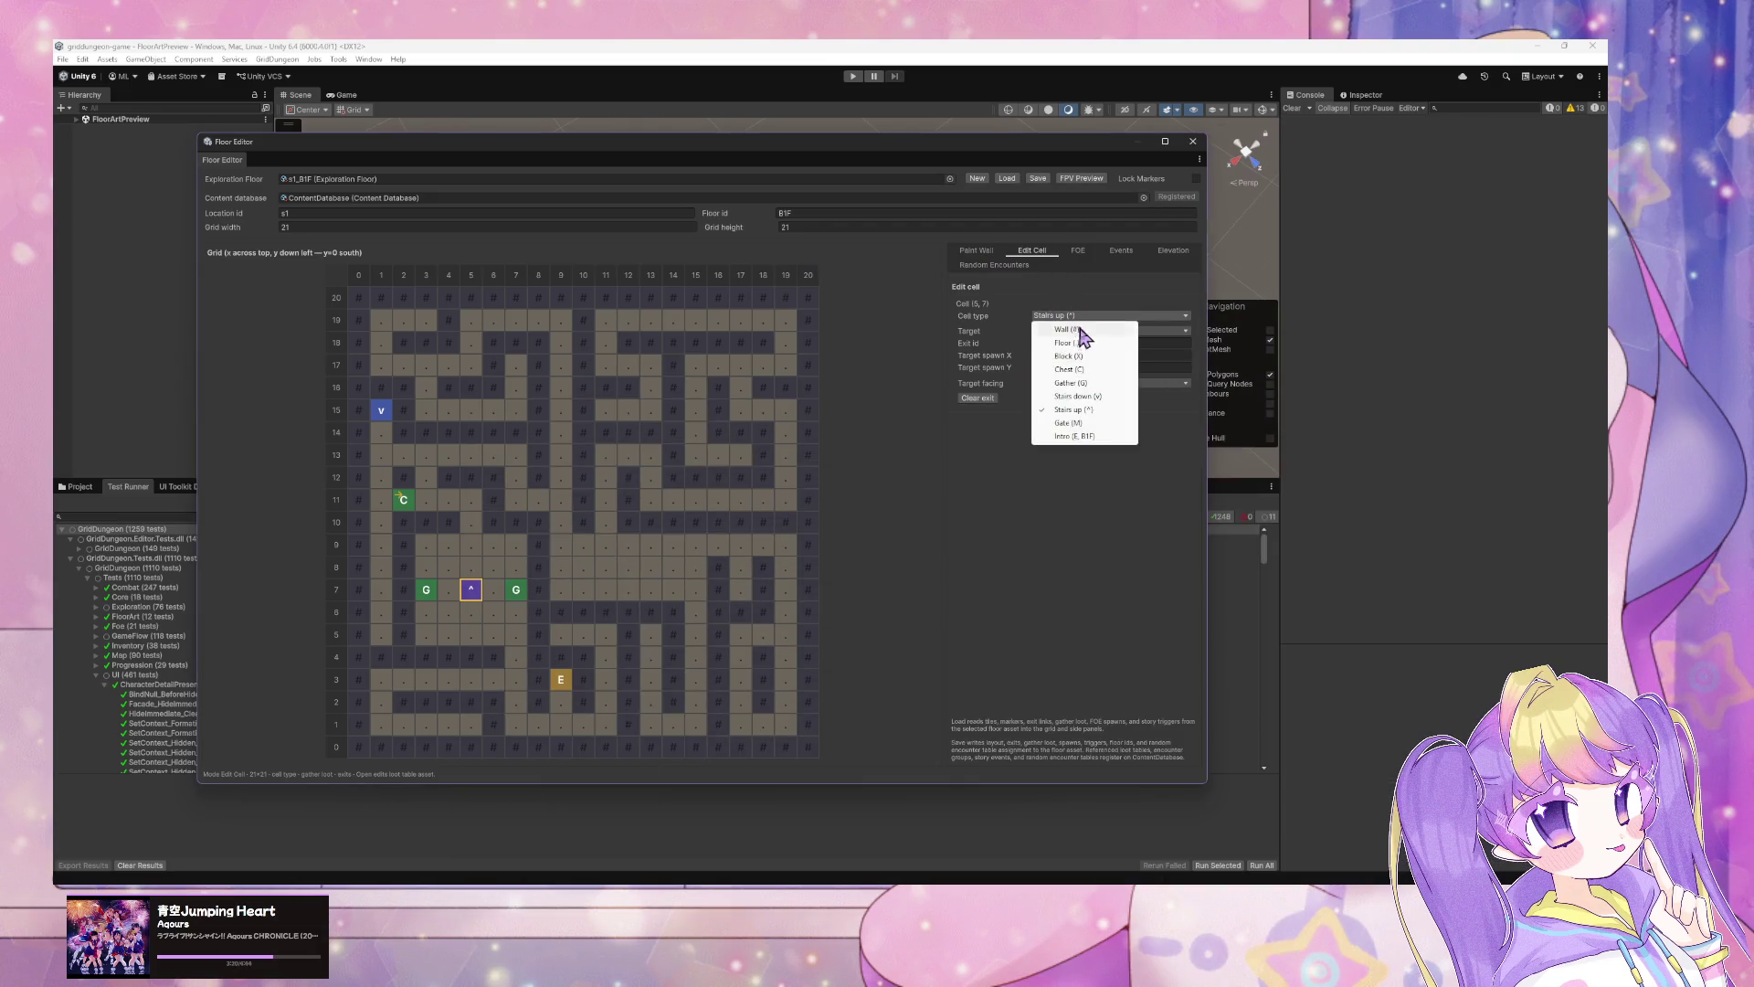
{"action": "left_click", "coordinate": [1147, 492]}
{"action": "left_click", "coordinate": [379, 421]}
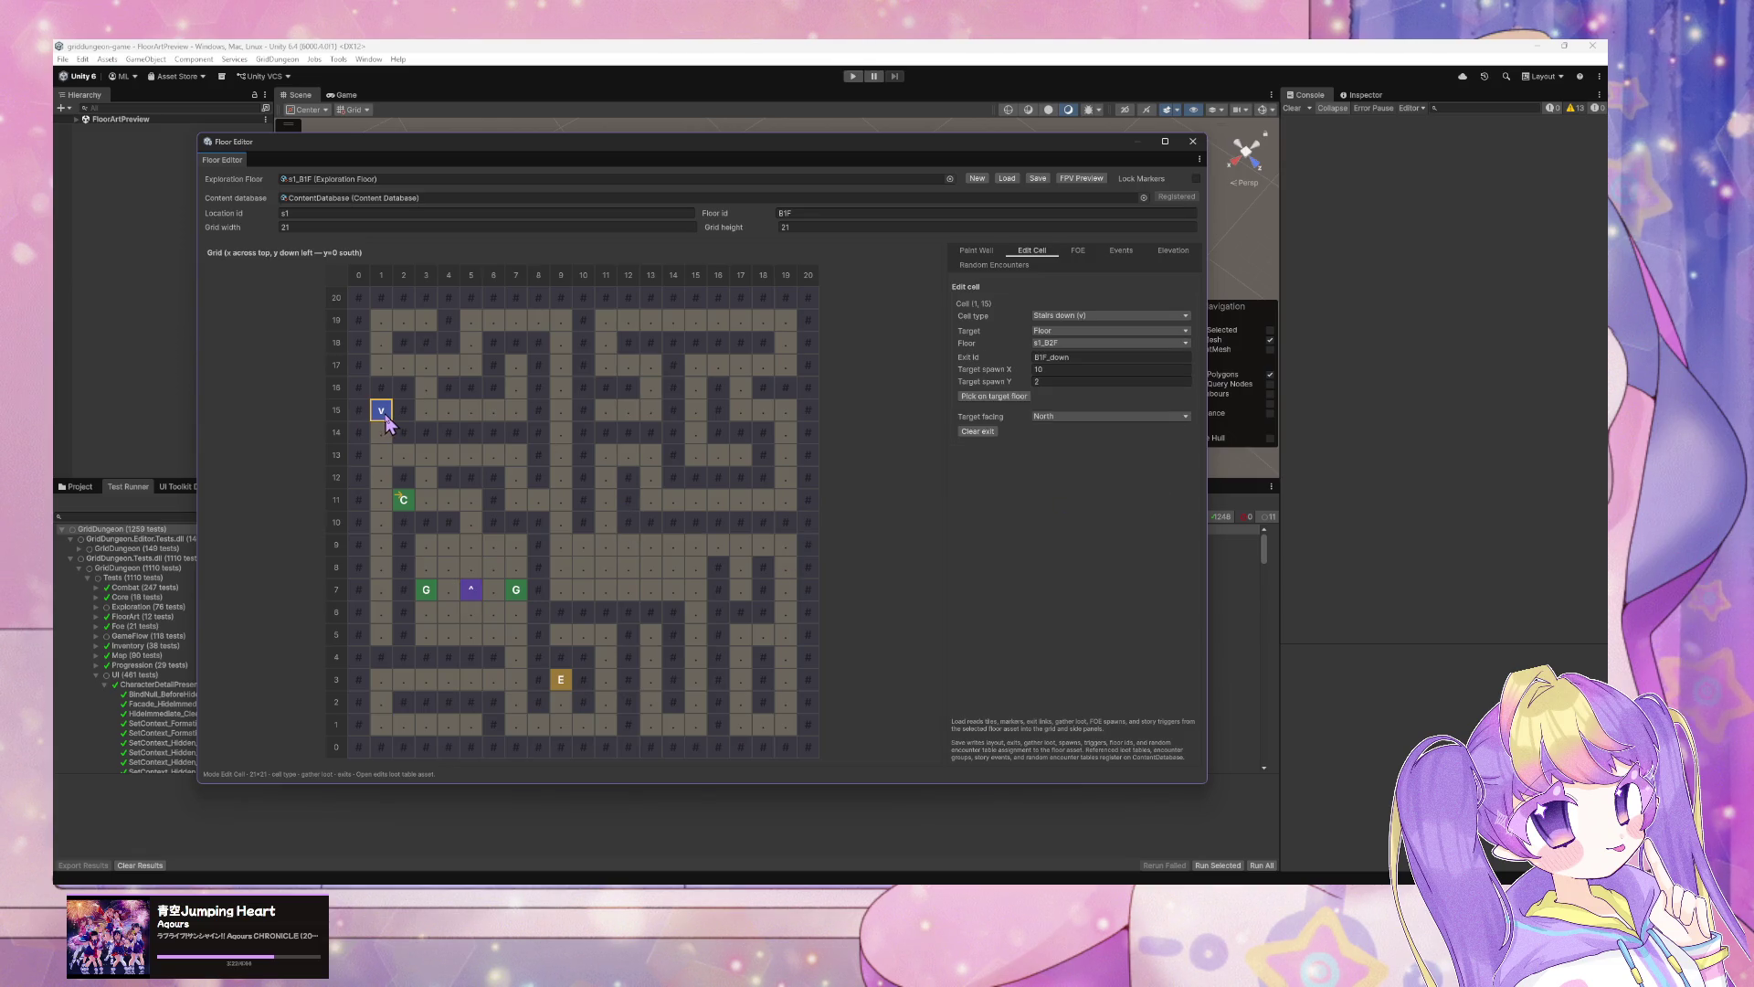
{"action": "left_click", "coordinate": [560, 683]}
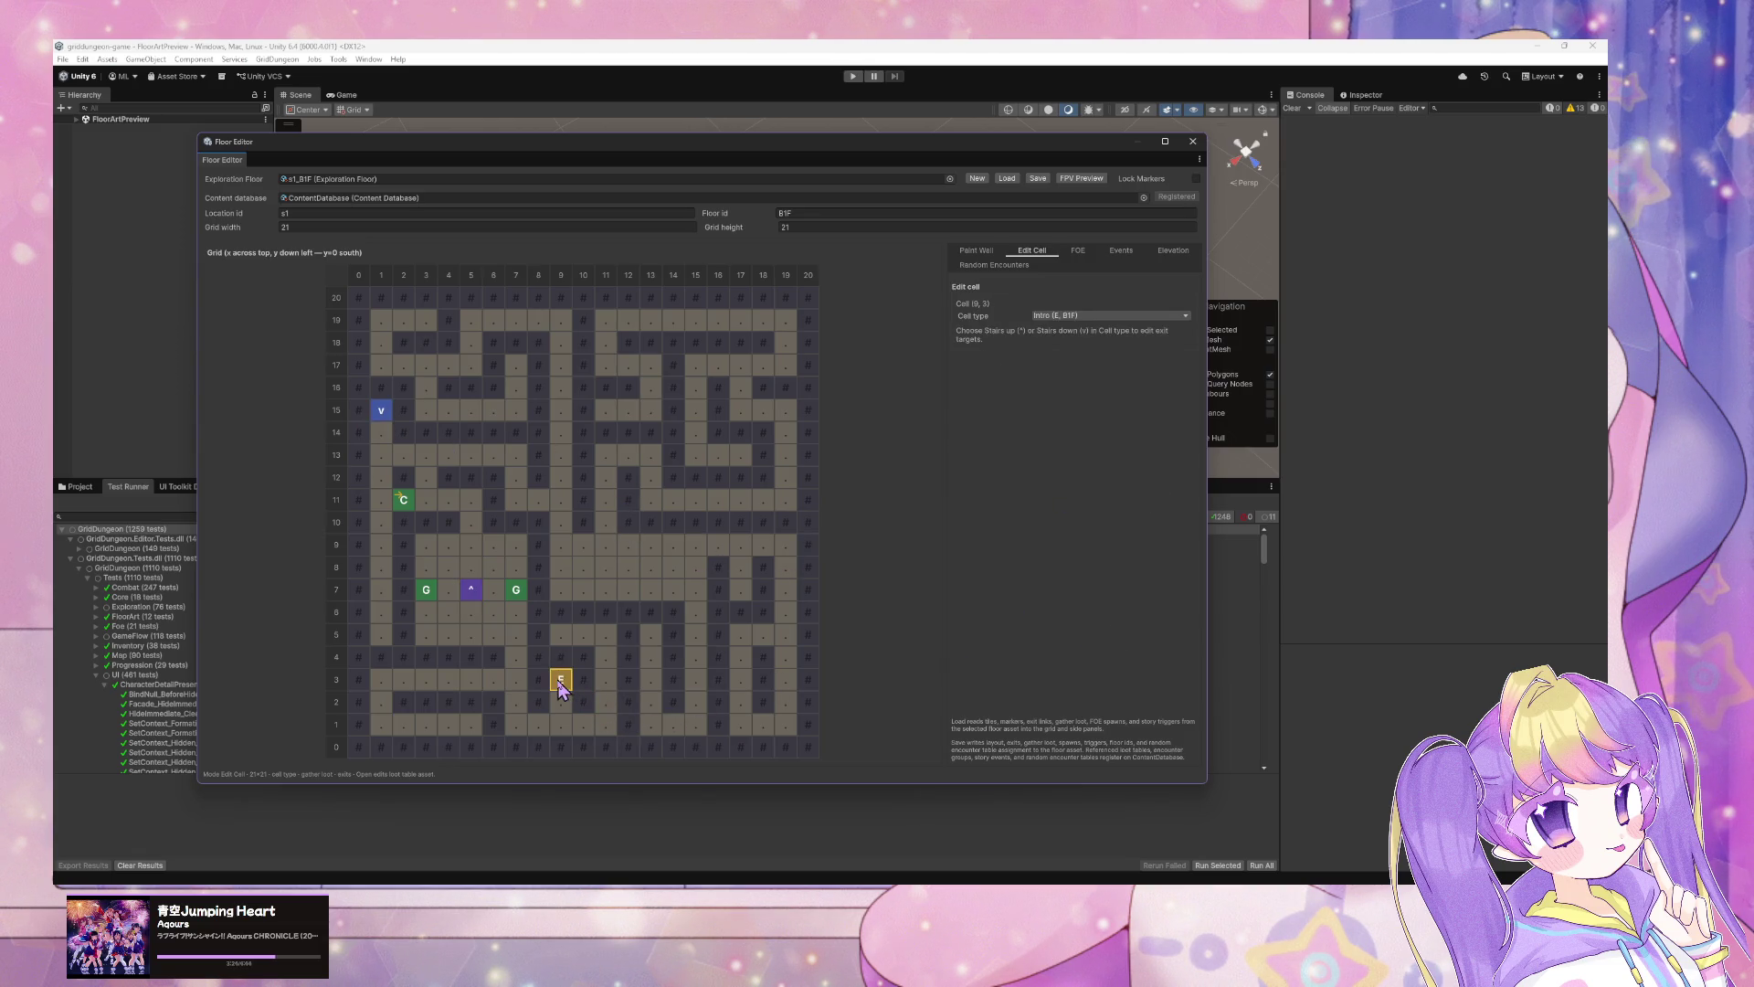
{"action": "left_click", "coordinate": [428, 592]}
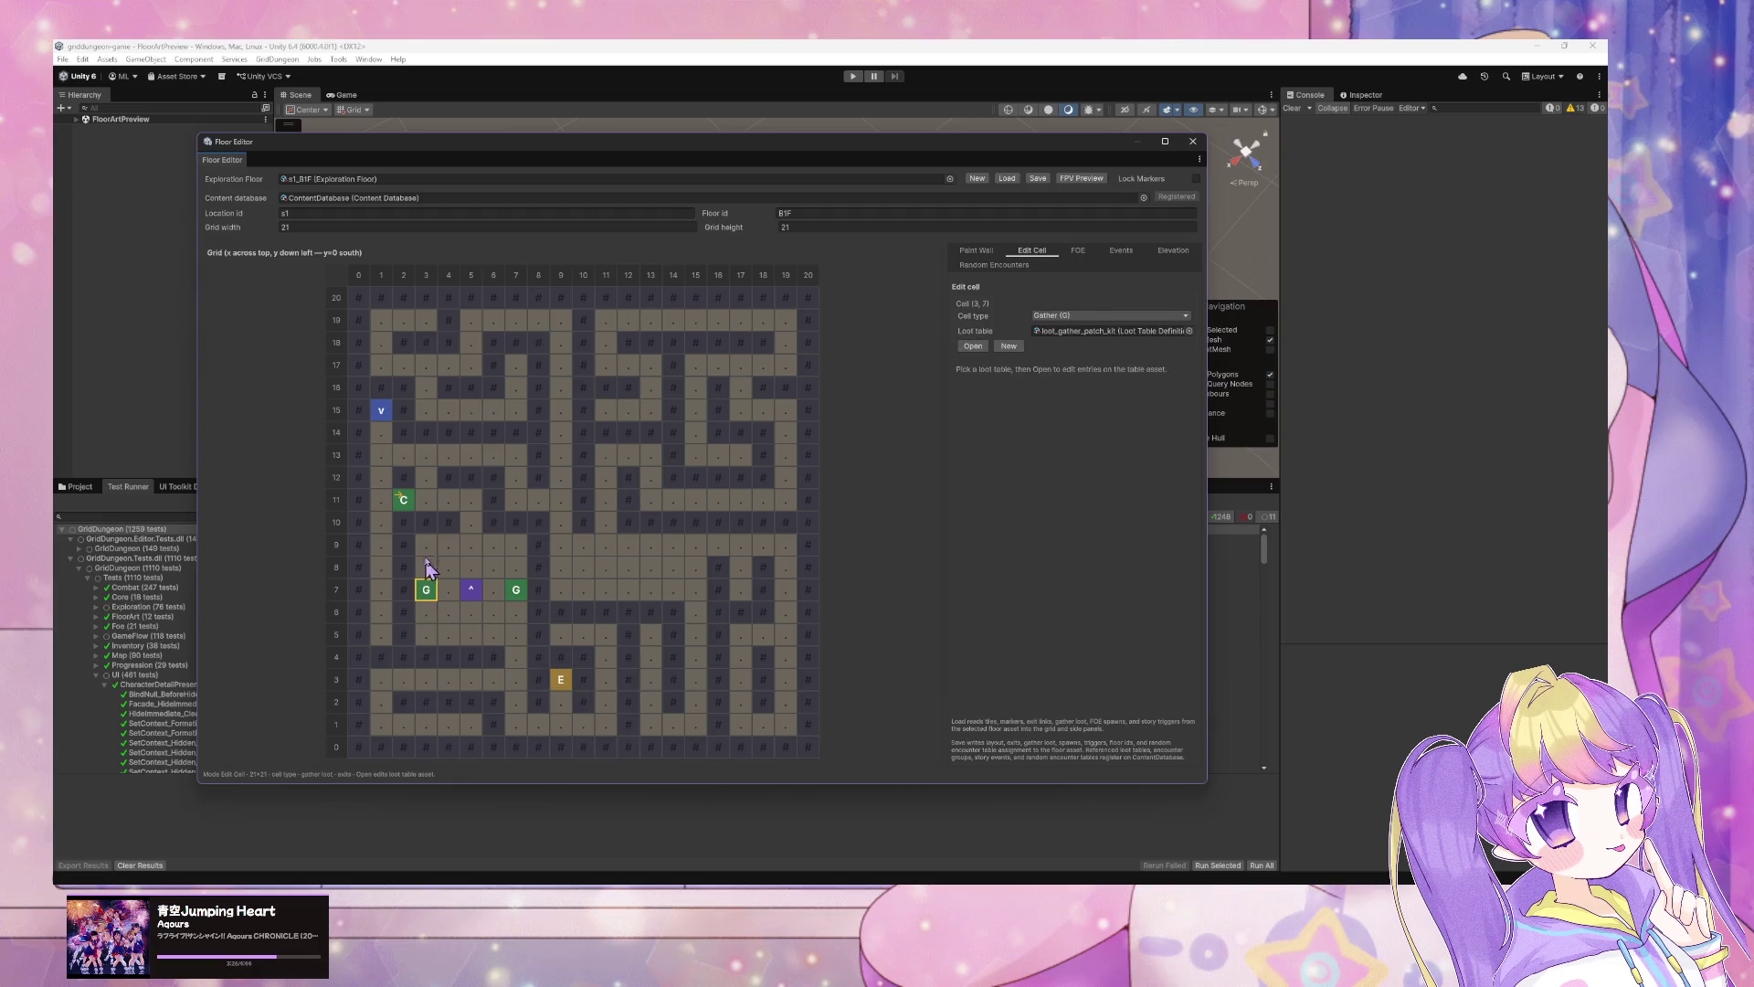
{"action": "left_click", "coordinate": [403, 501]}
{"action": "left_click", "coordinate": [434, 614]}
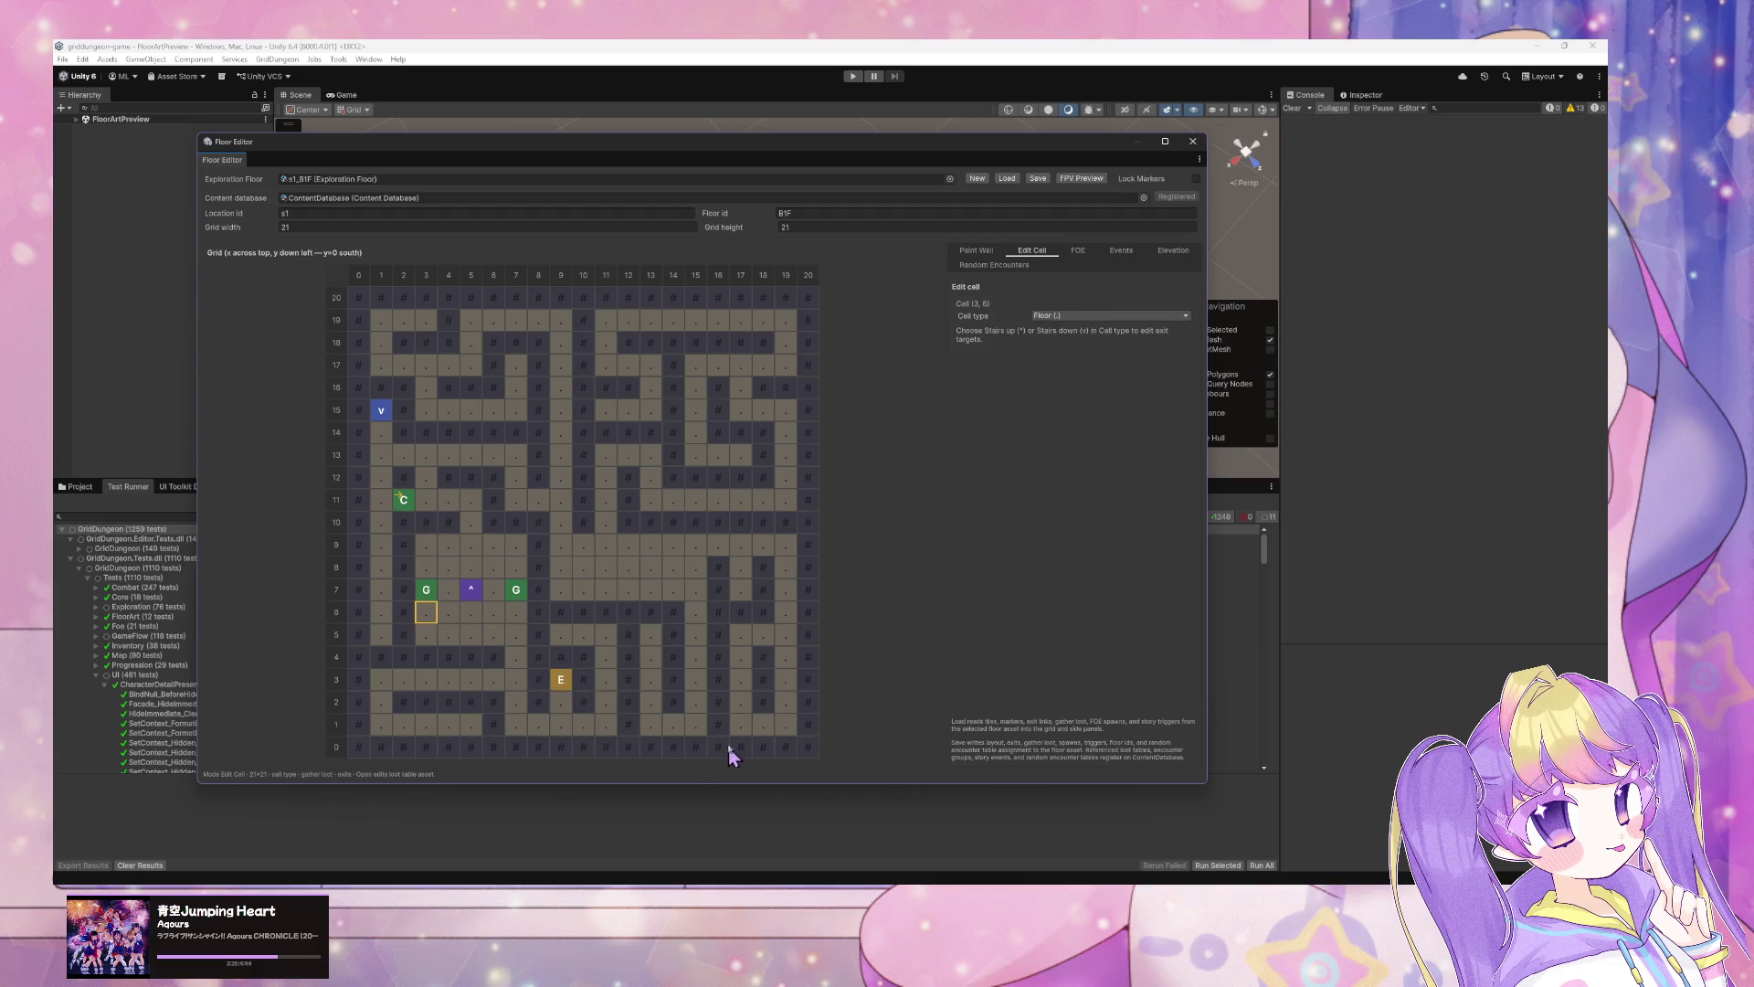
{"action": "left_click_drag", "start_coordinate": [726, 457], "coordinate": [834, 191]}
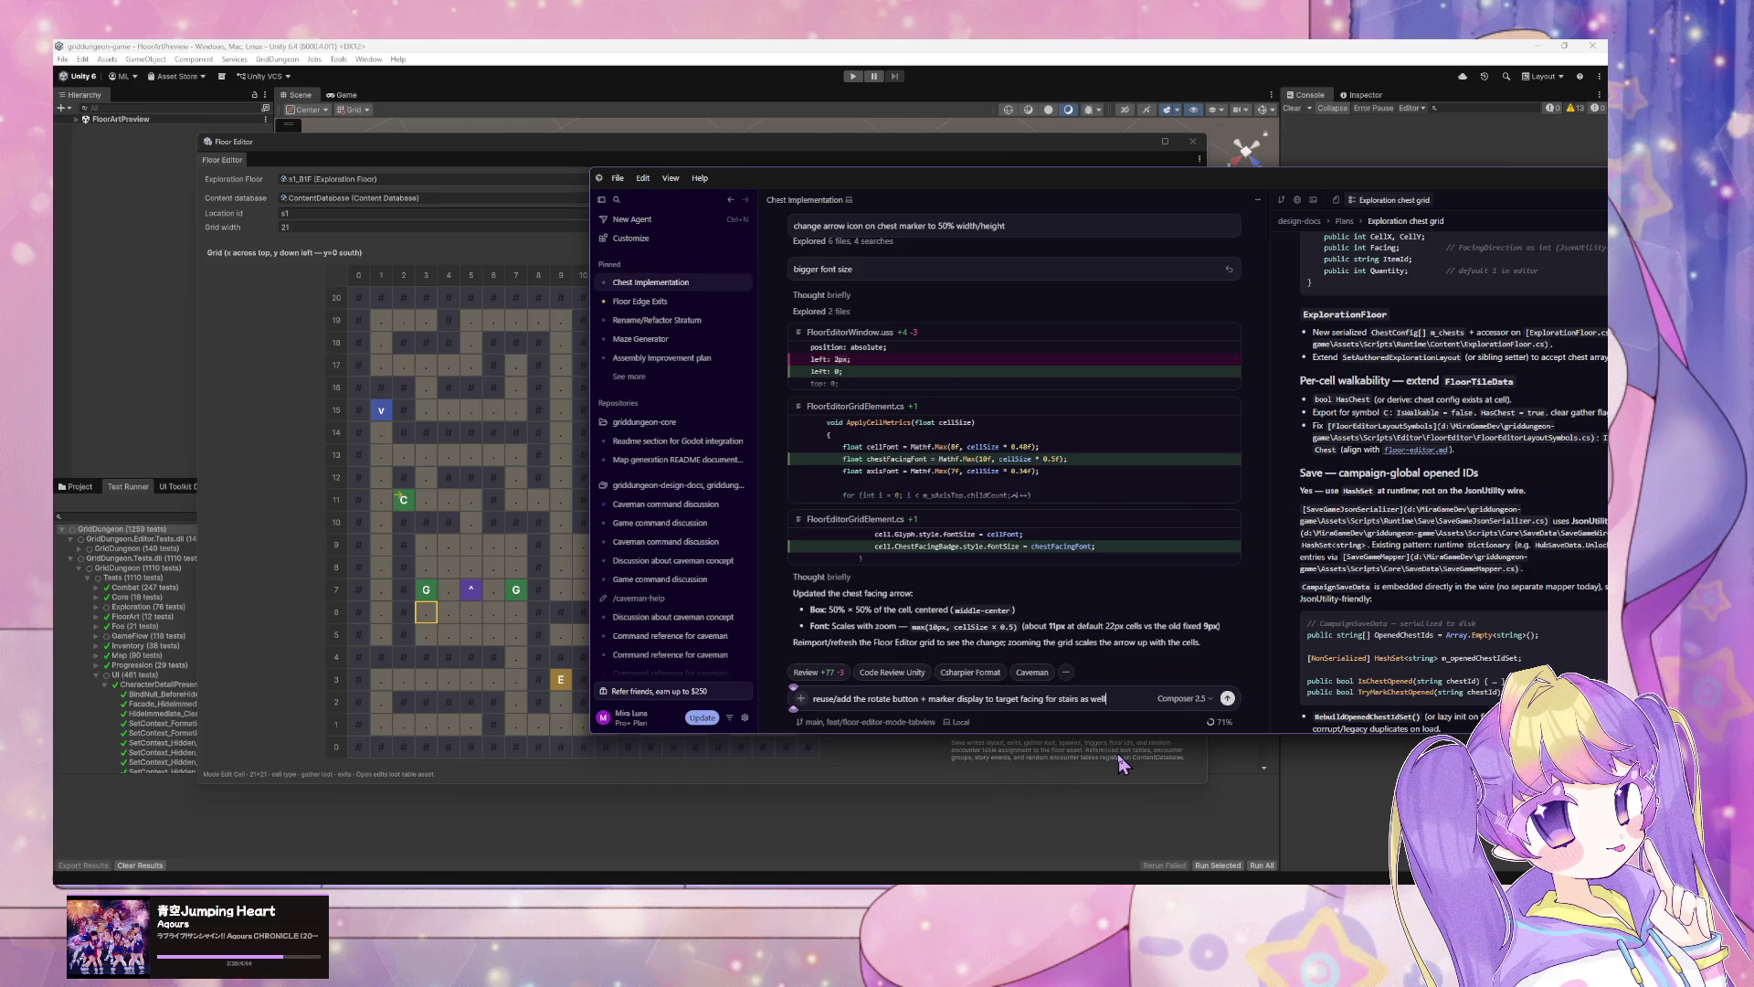
Step: Send the stairs target-facing request to the Cursor agent and return to Elin
{"action": "key", "text": "Return"}
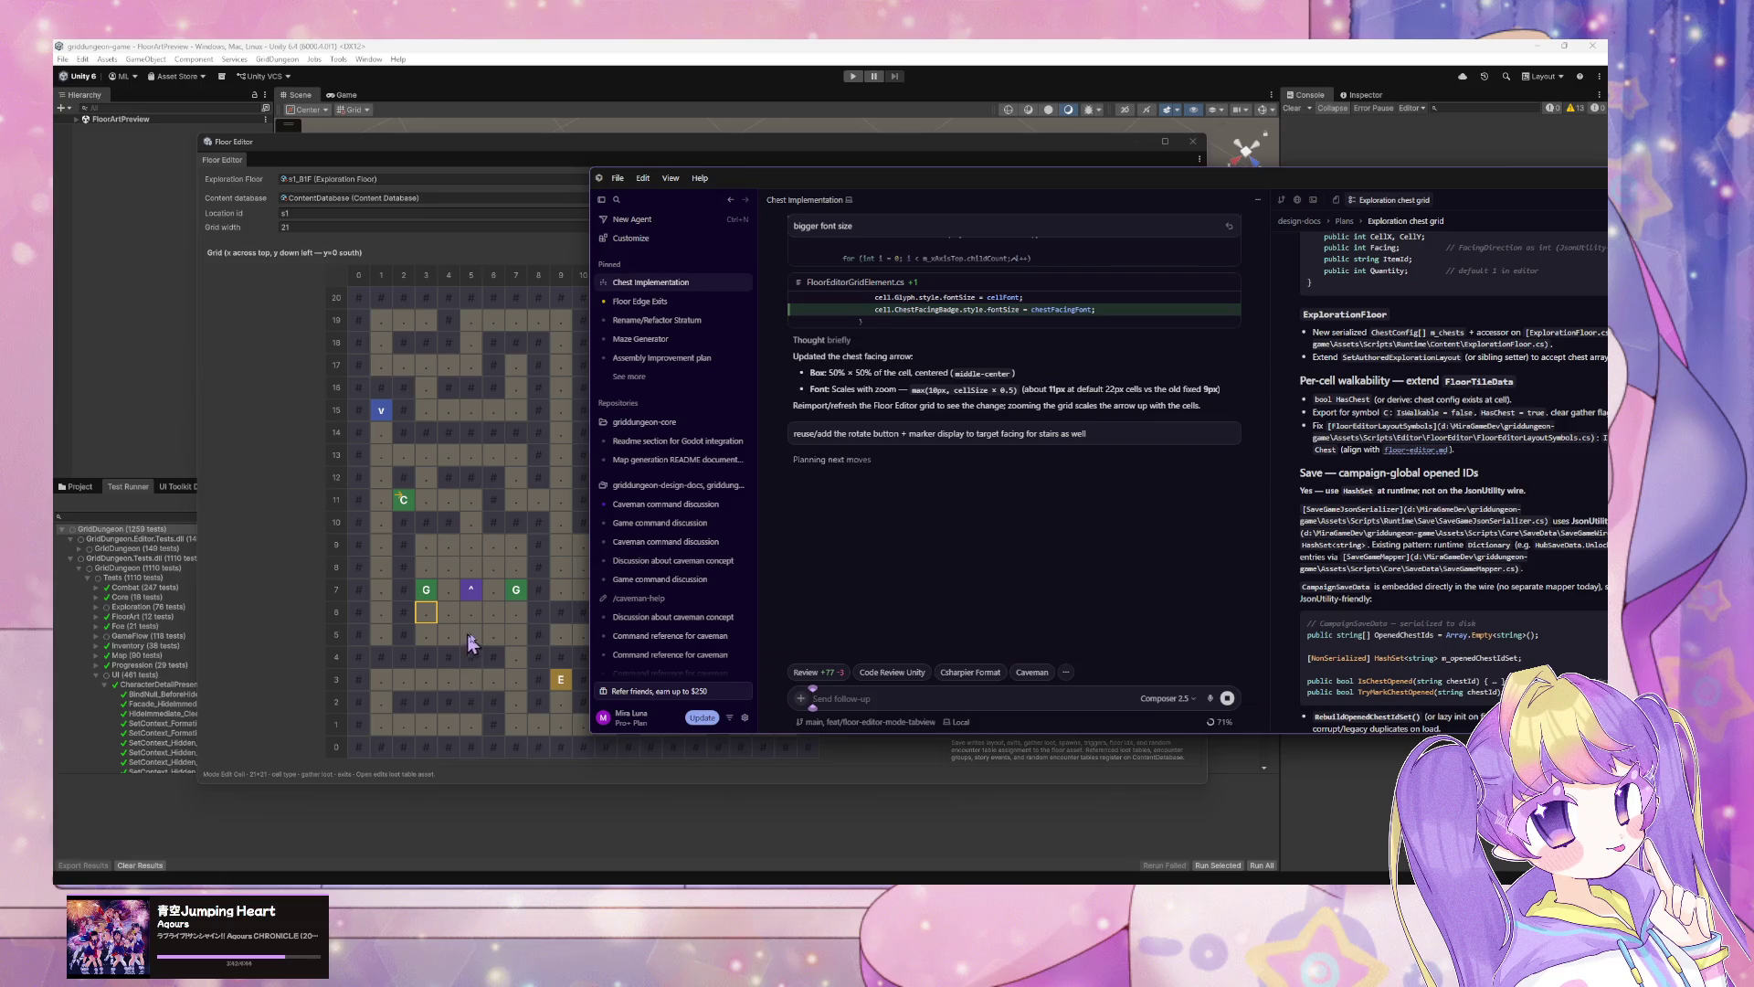
{"action": "key", "text": "alt+Tab"}
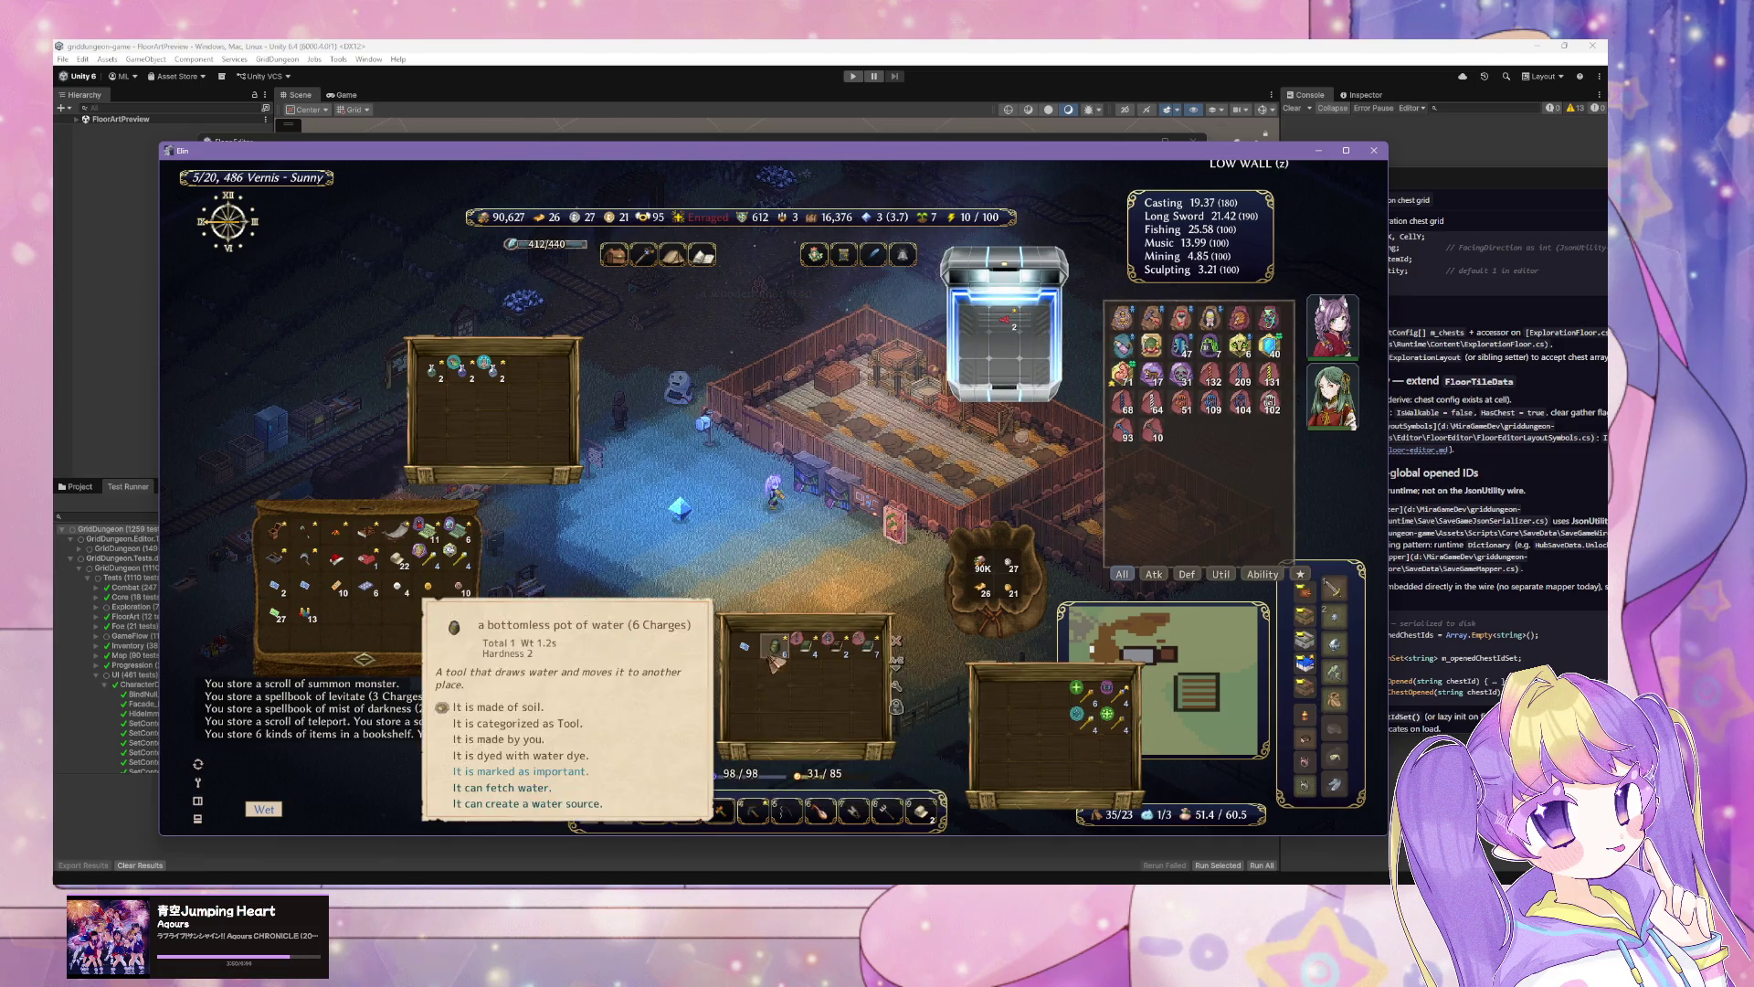
Step: Take the treasure map, scrolls and Voynich Manuscript books from the bookshelf, then close all containers
{"action": "left_click", "coordinate": [827, 501]}
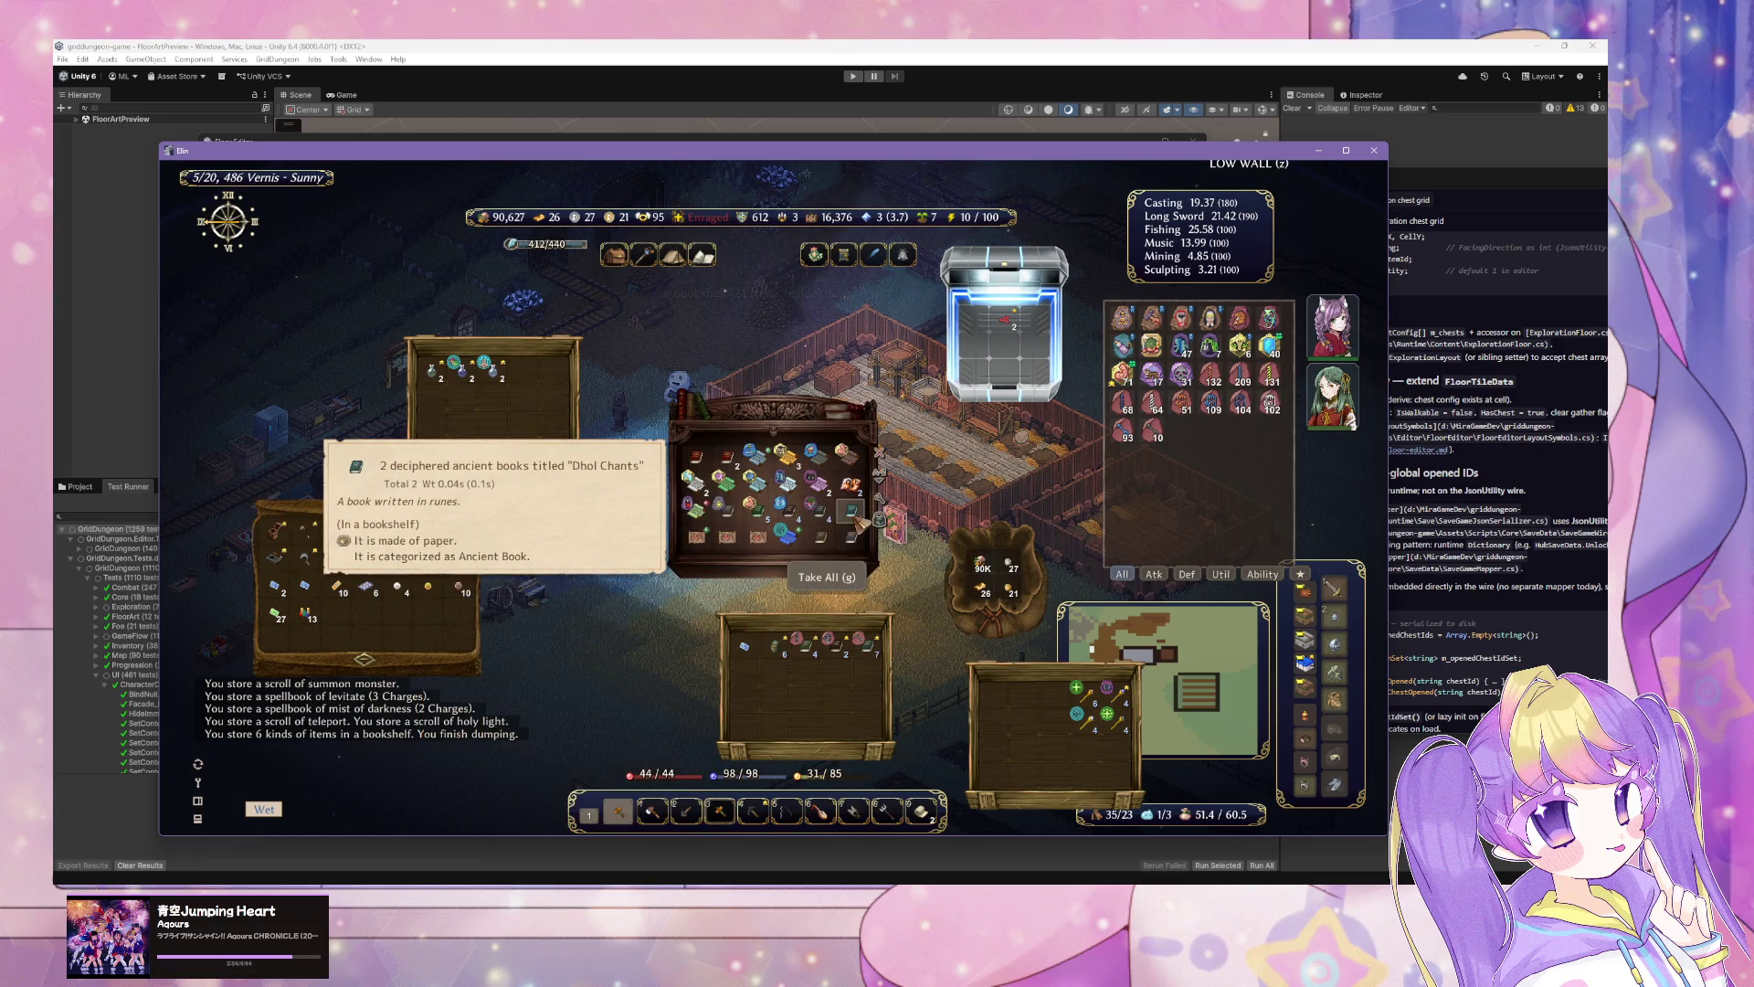
{"action": "left_click", "coordinate": [757, 539]}
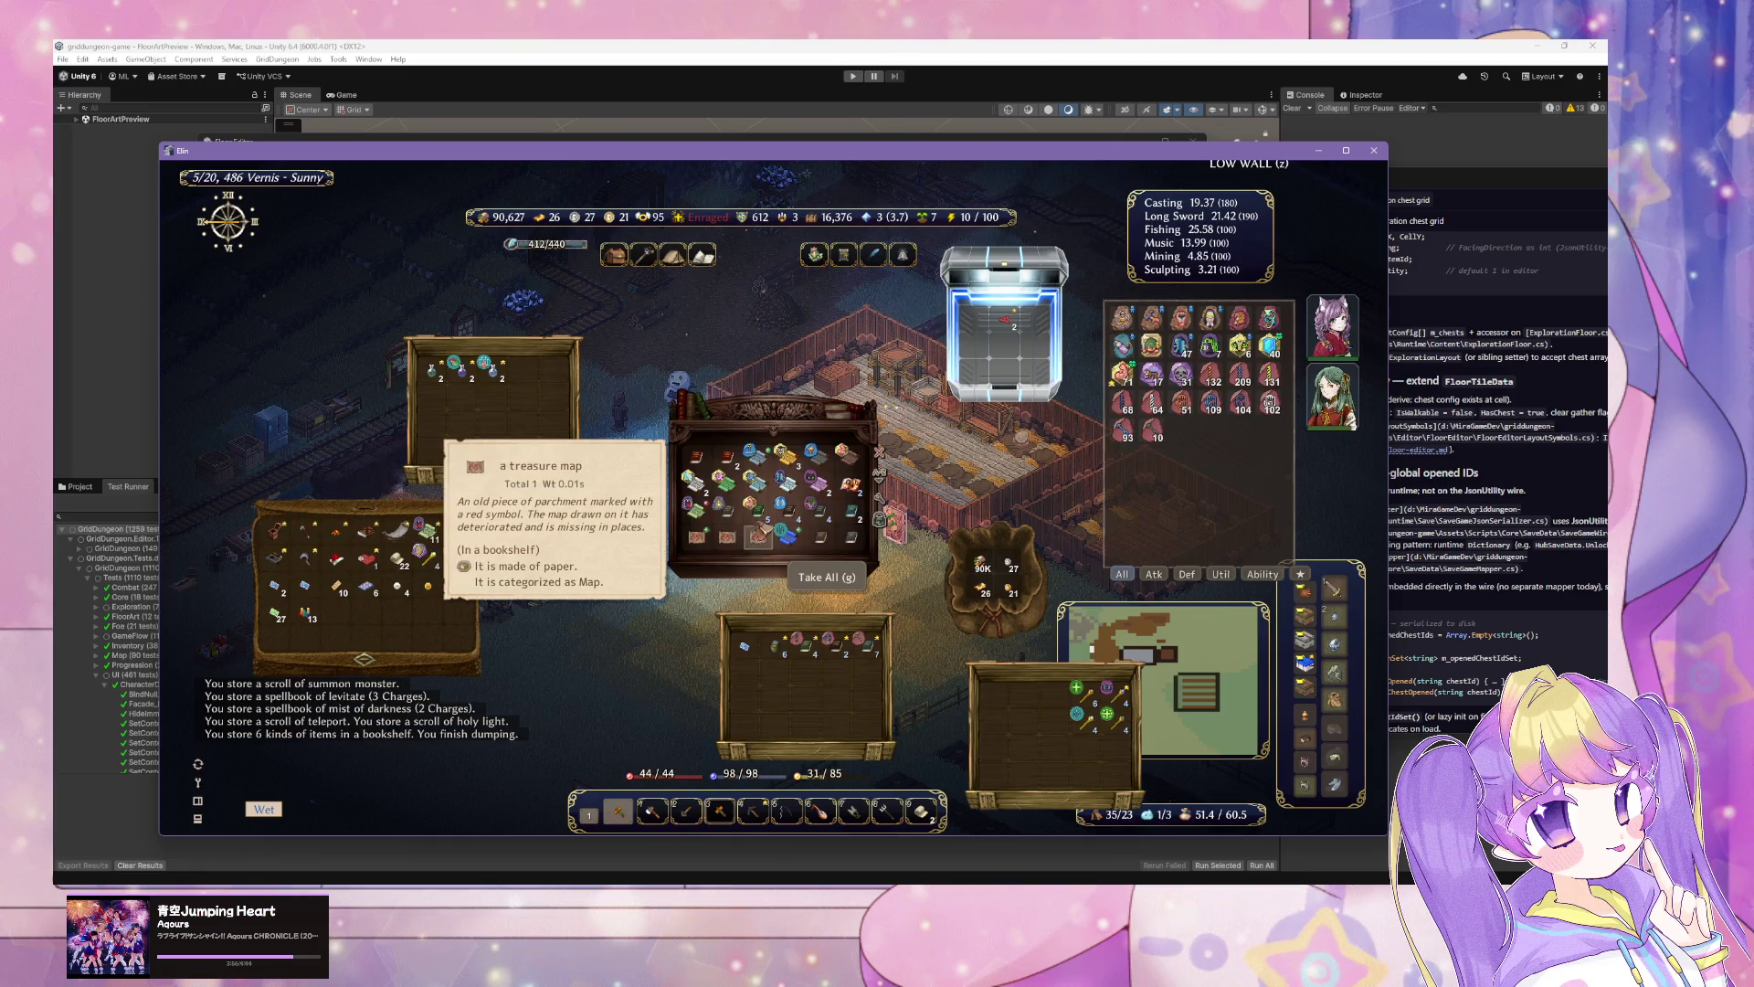
{"action": "left_click", "coordinate": [815, 488]}
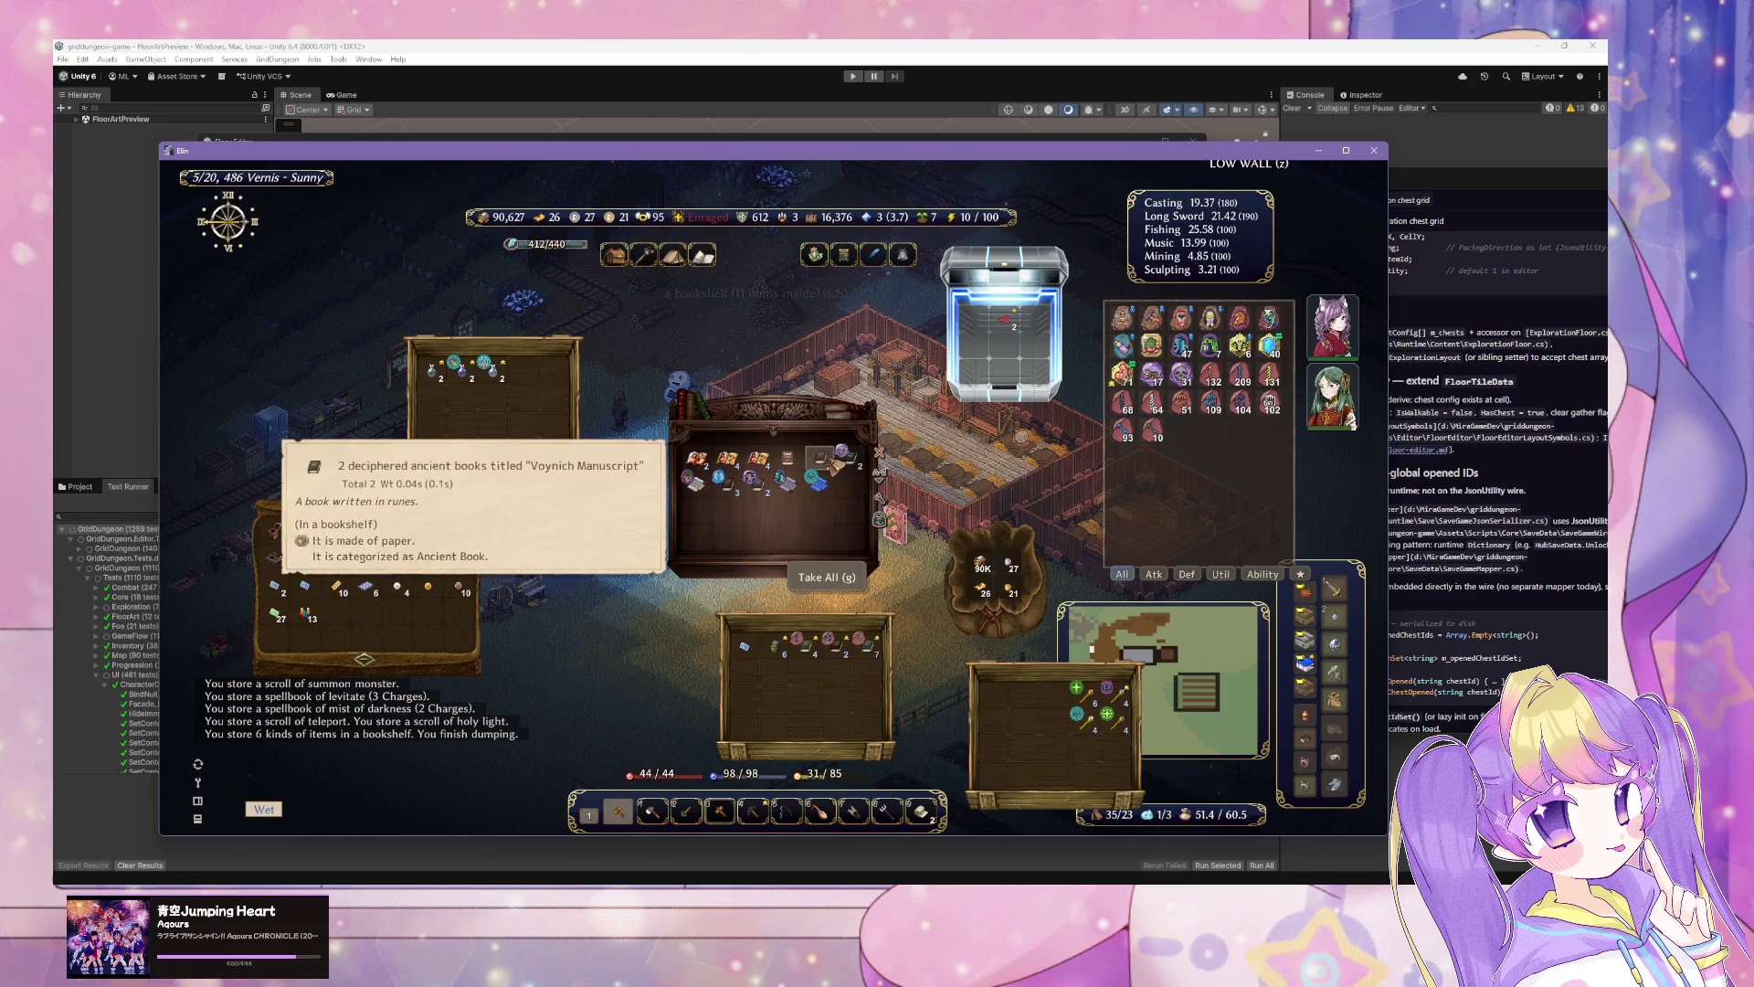
{"action": "left_click", "coordinate": [833, 457]}
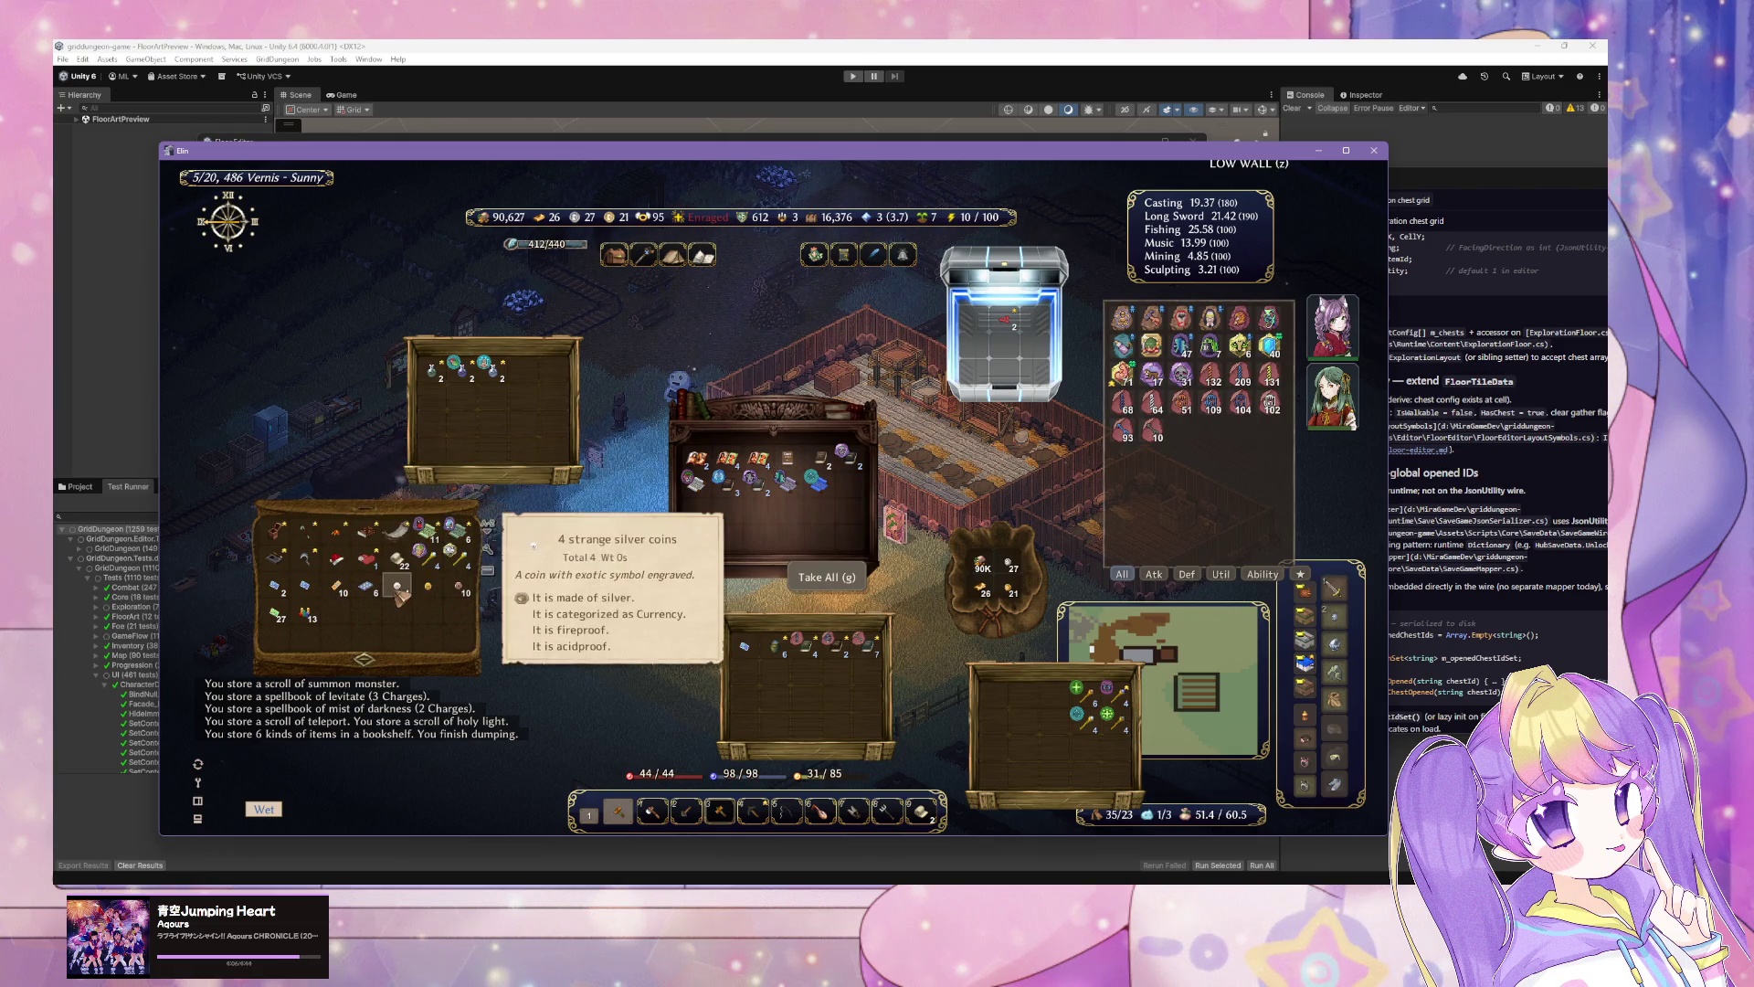
{"action": "right_click", "coordinate": [772, 566]}
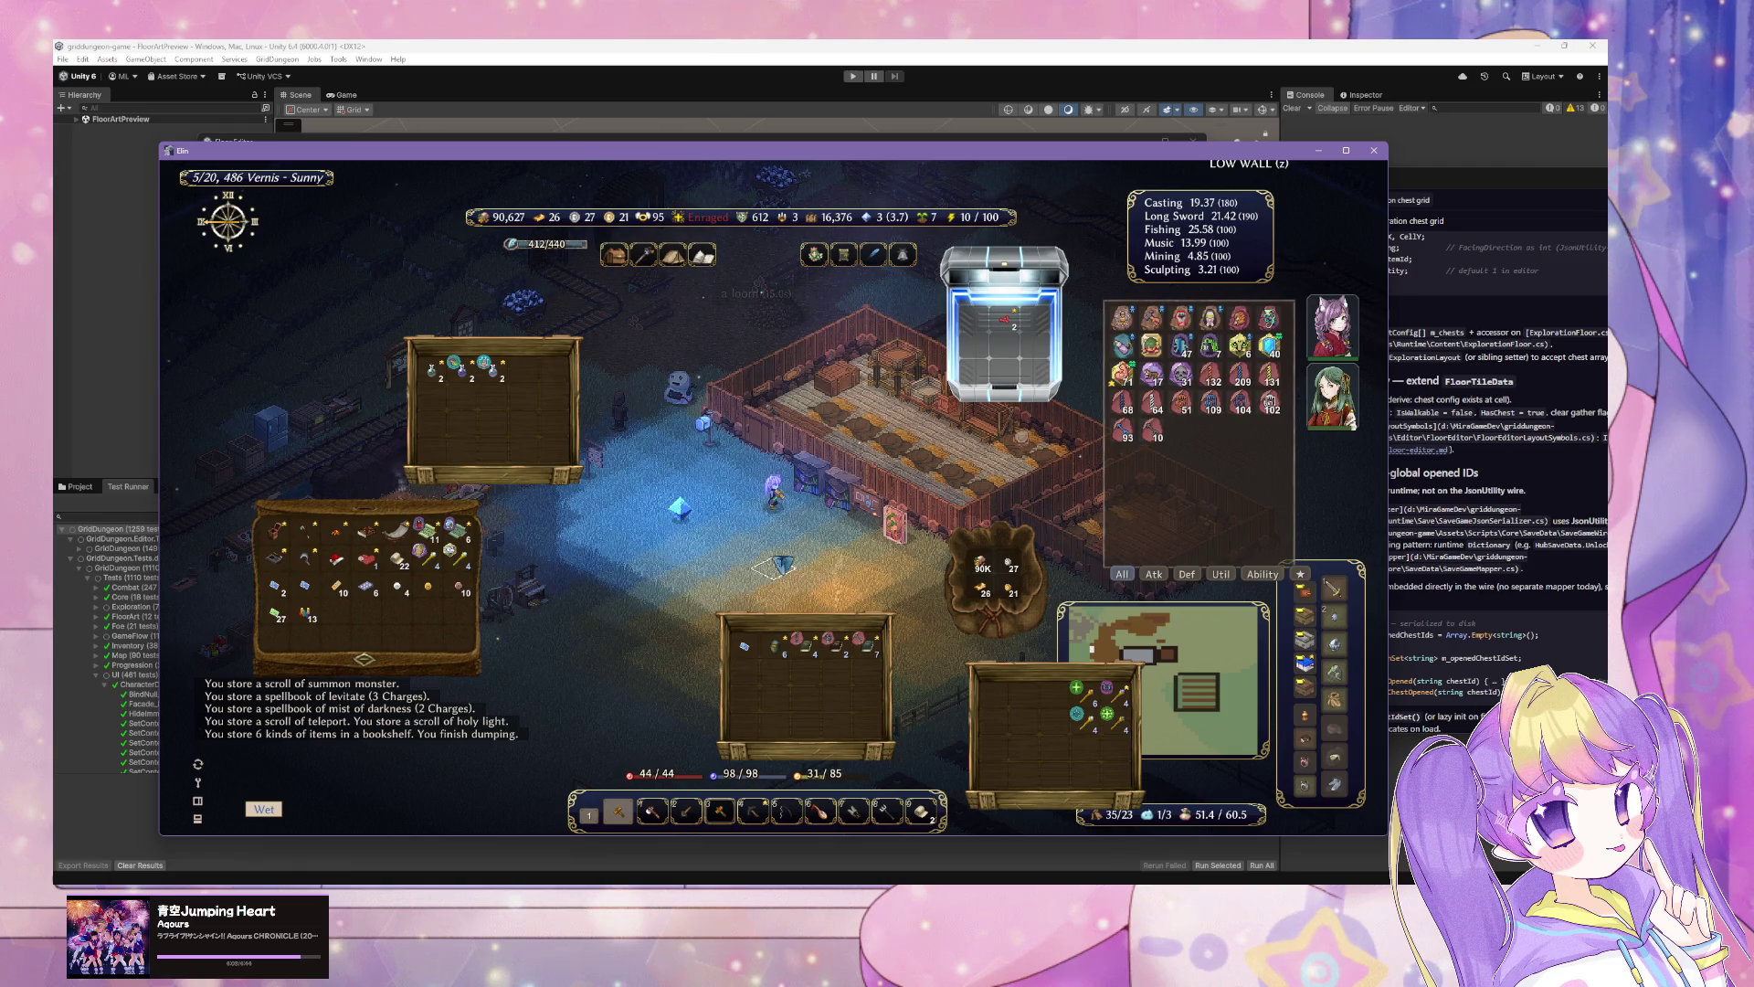
{"action": "right_click", "coordinate": [710, 539]}
{"action": "right_click", "coordinate": [711, 539]}
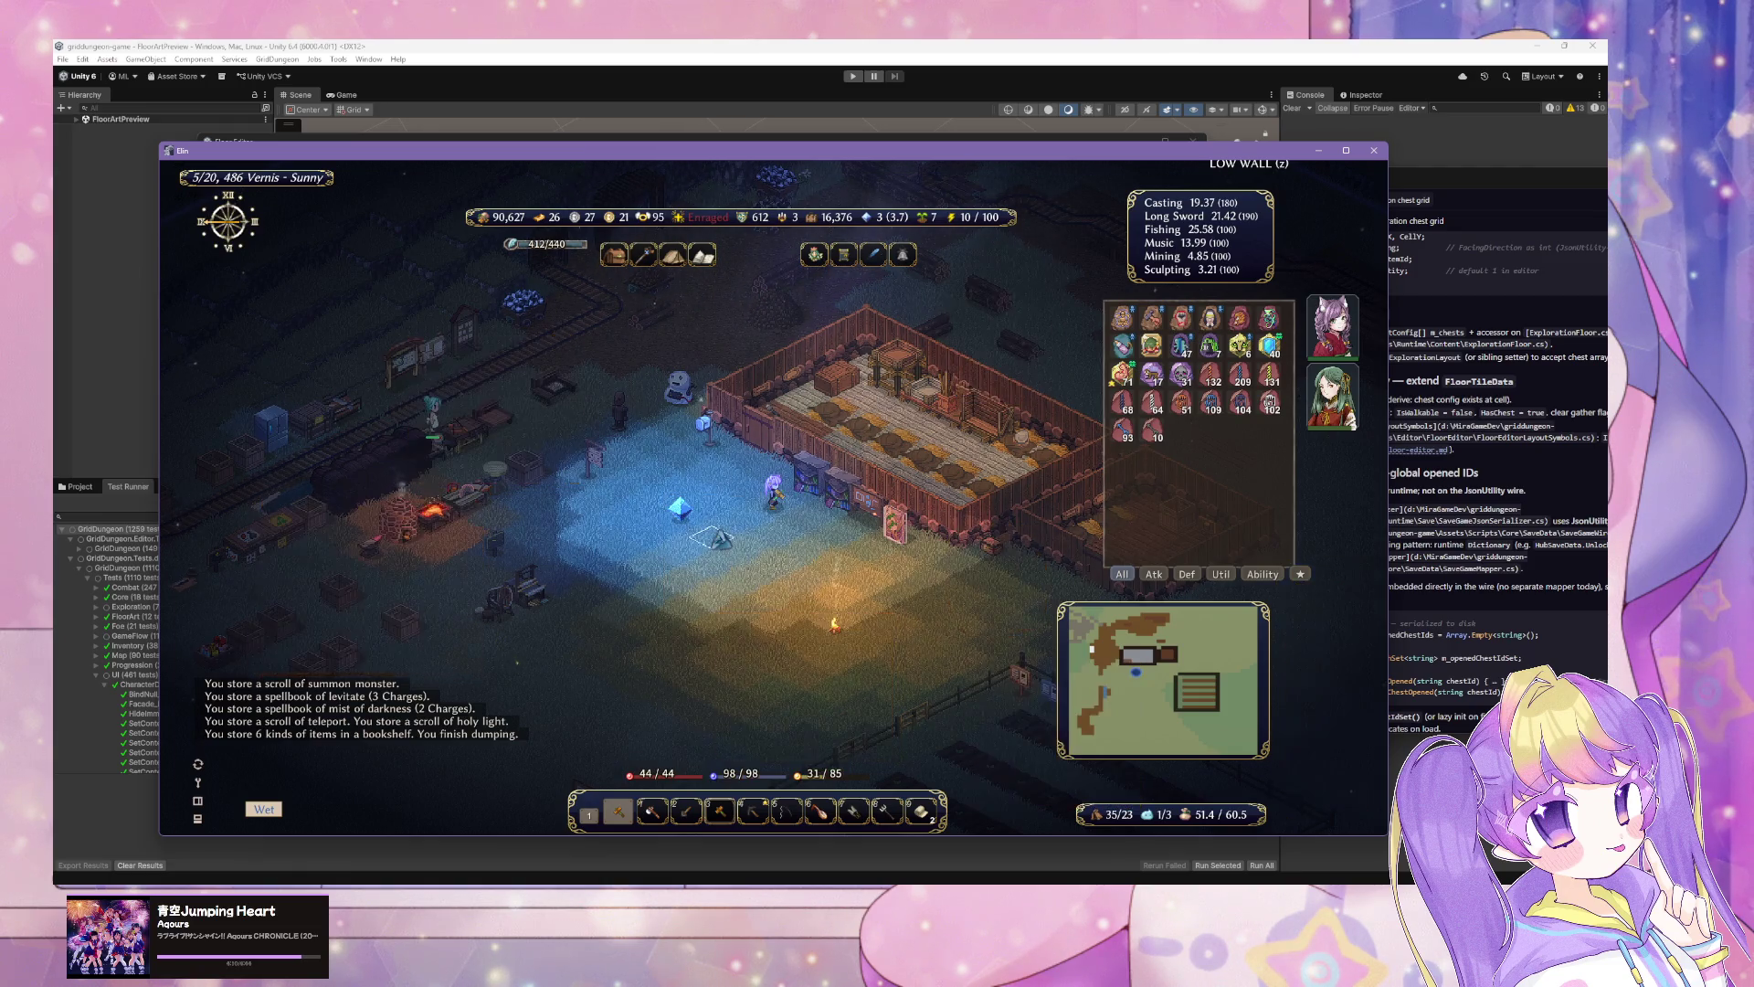
Step: Walk the character to the smelter and bring up its crafting recipe list
{"action": "left_click", "coordinate": [557, 470]}
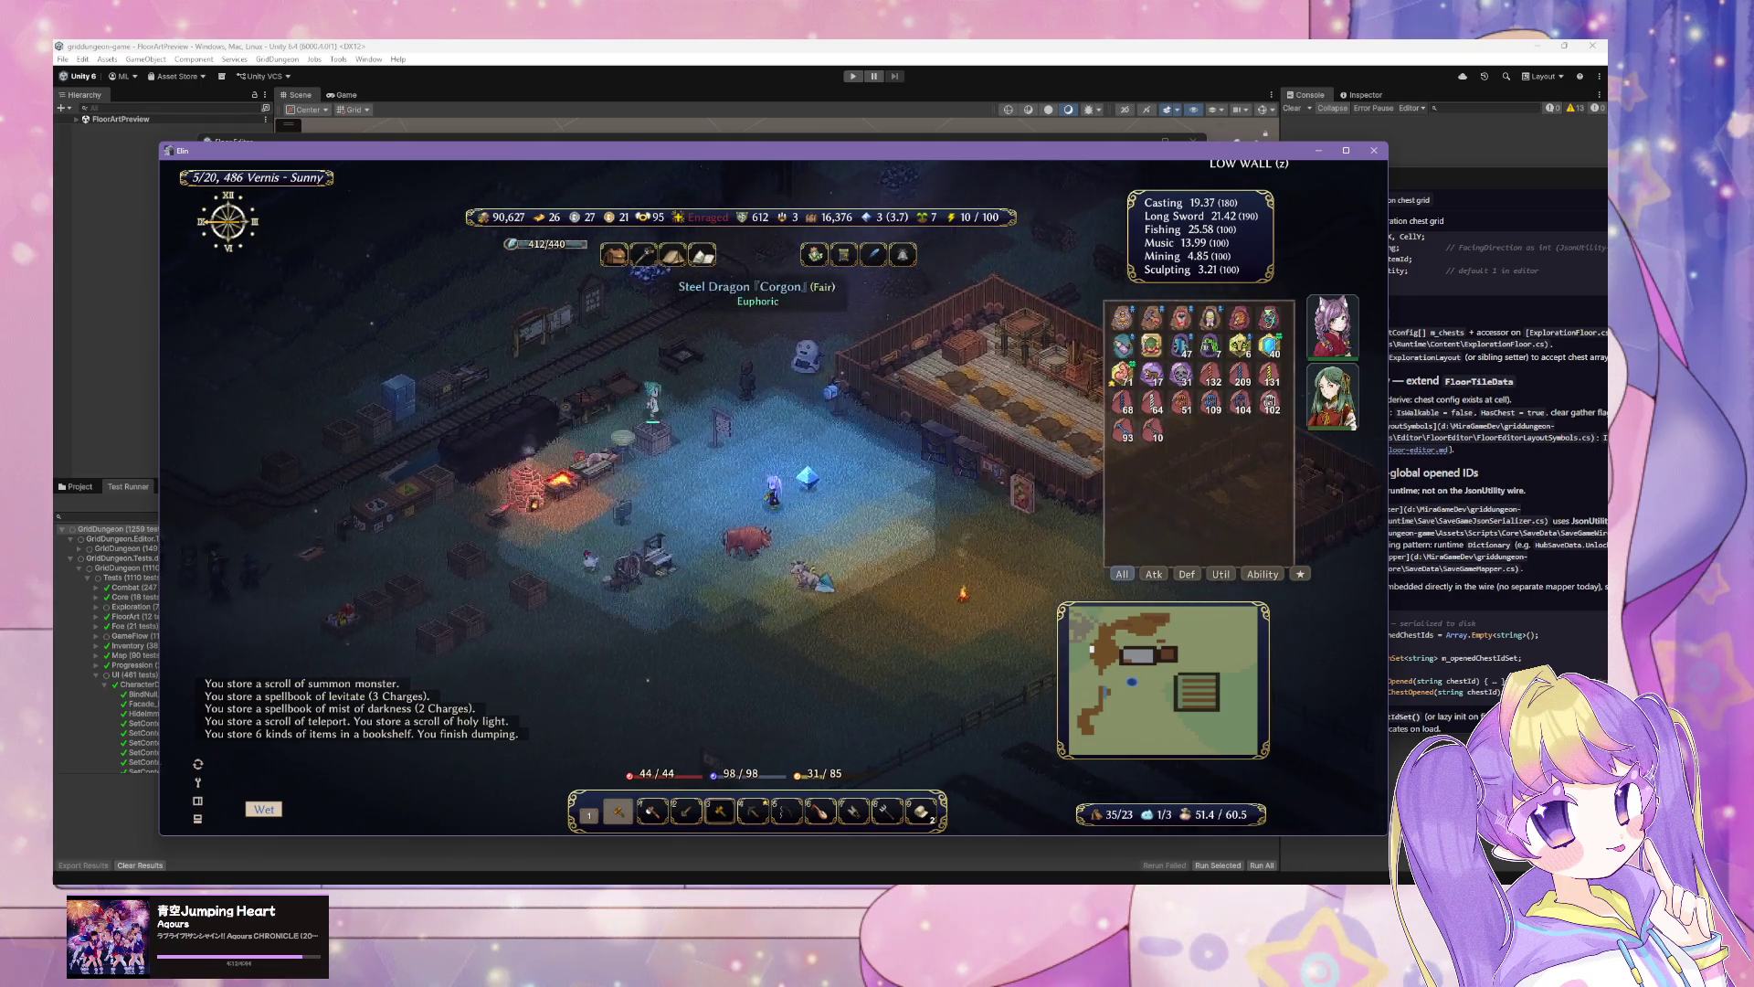
{"action": "left_click", "coordinate": [774, 494]}
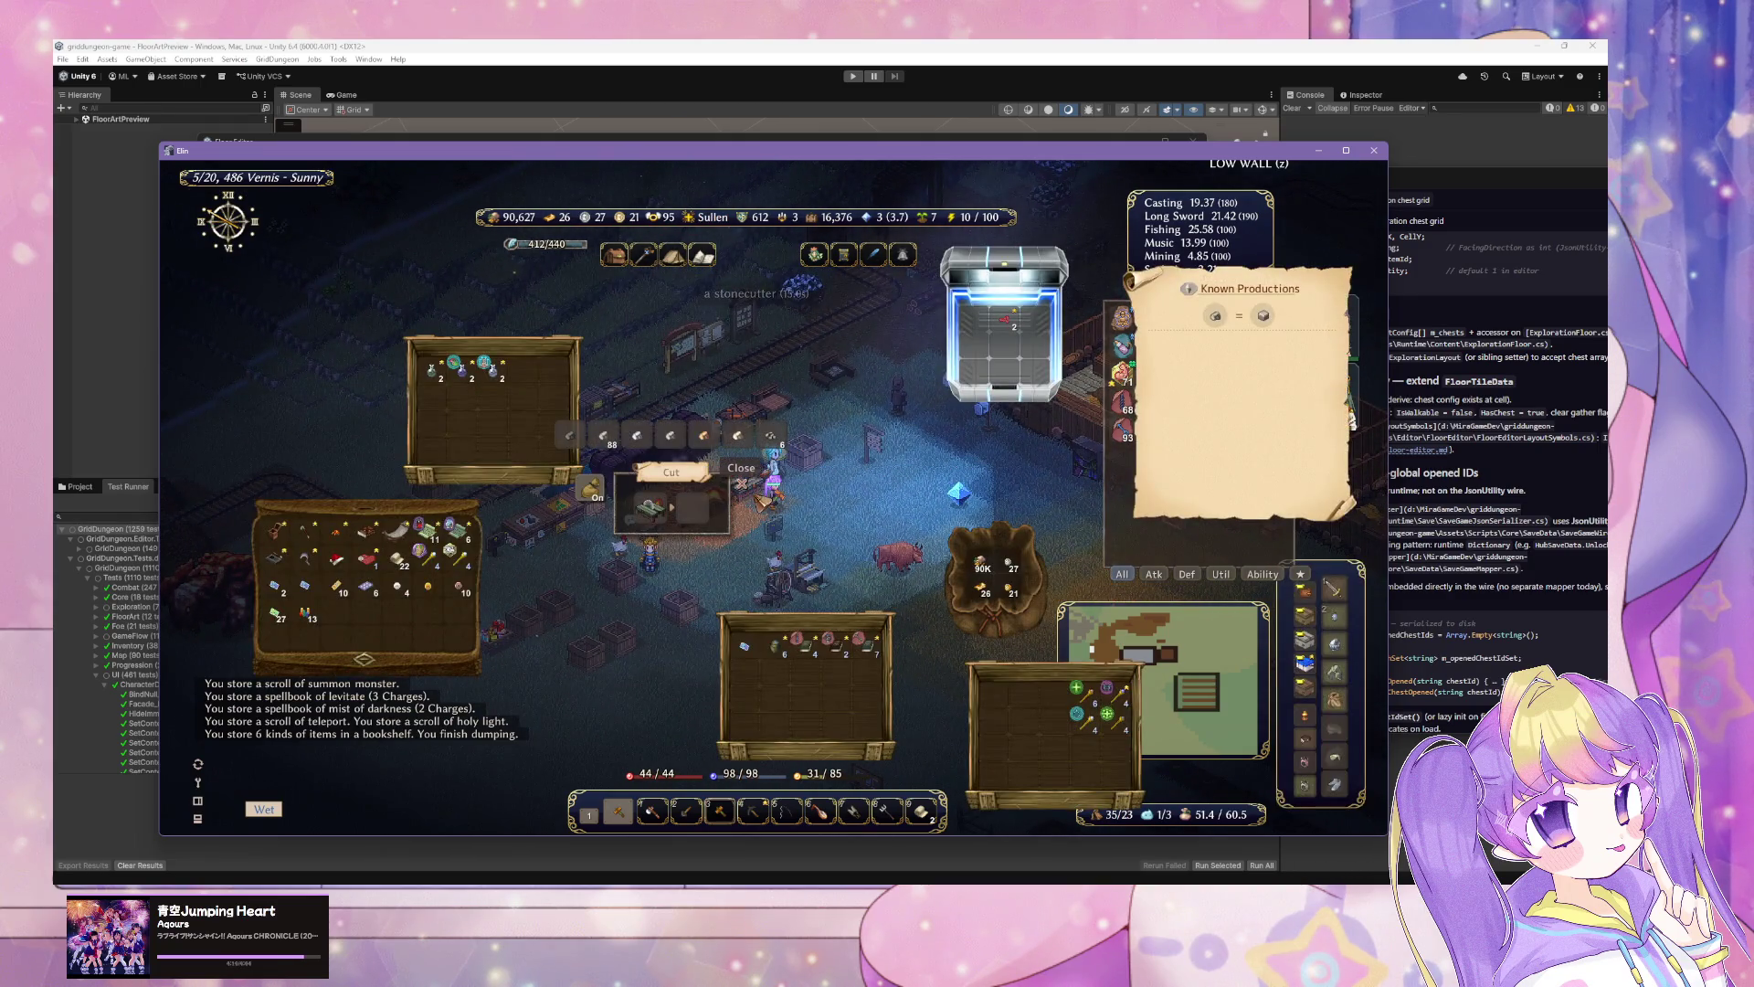
{"action": "left_click", "coordinate": [741, 466]}
{"action": "left_click", "coordinate": [749, 525]}
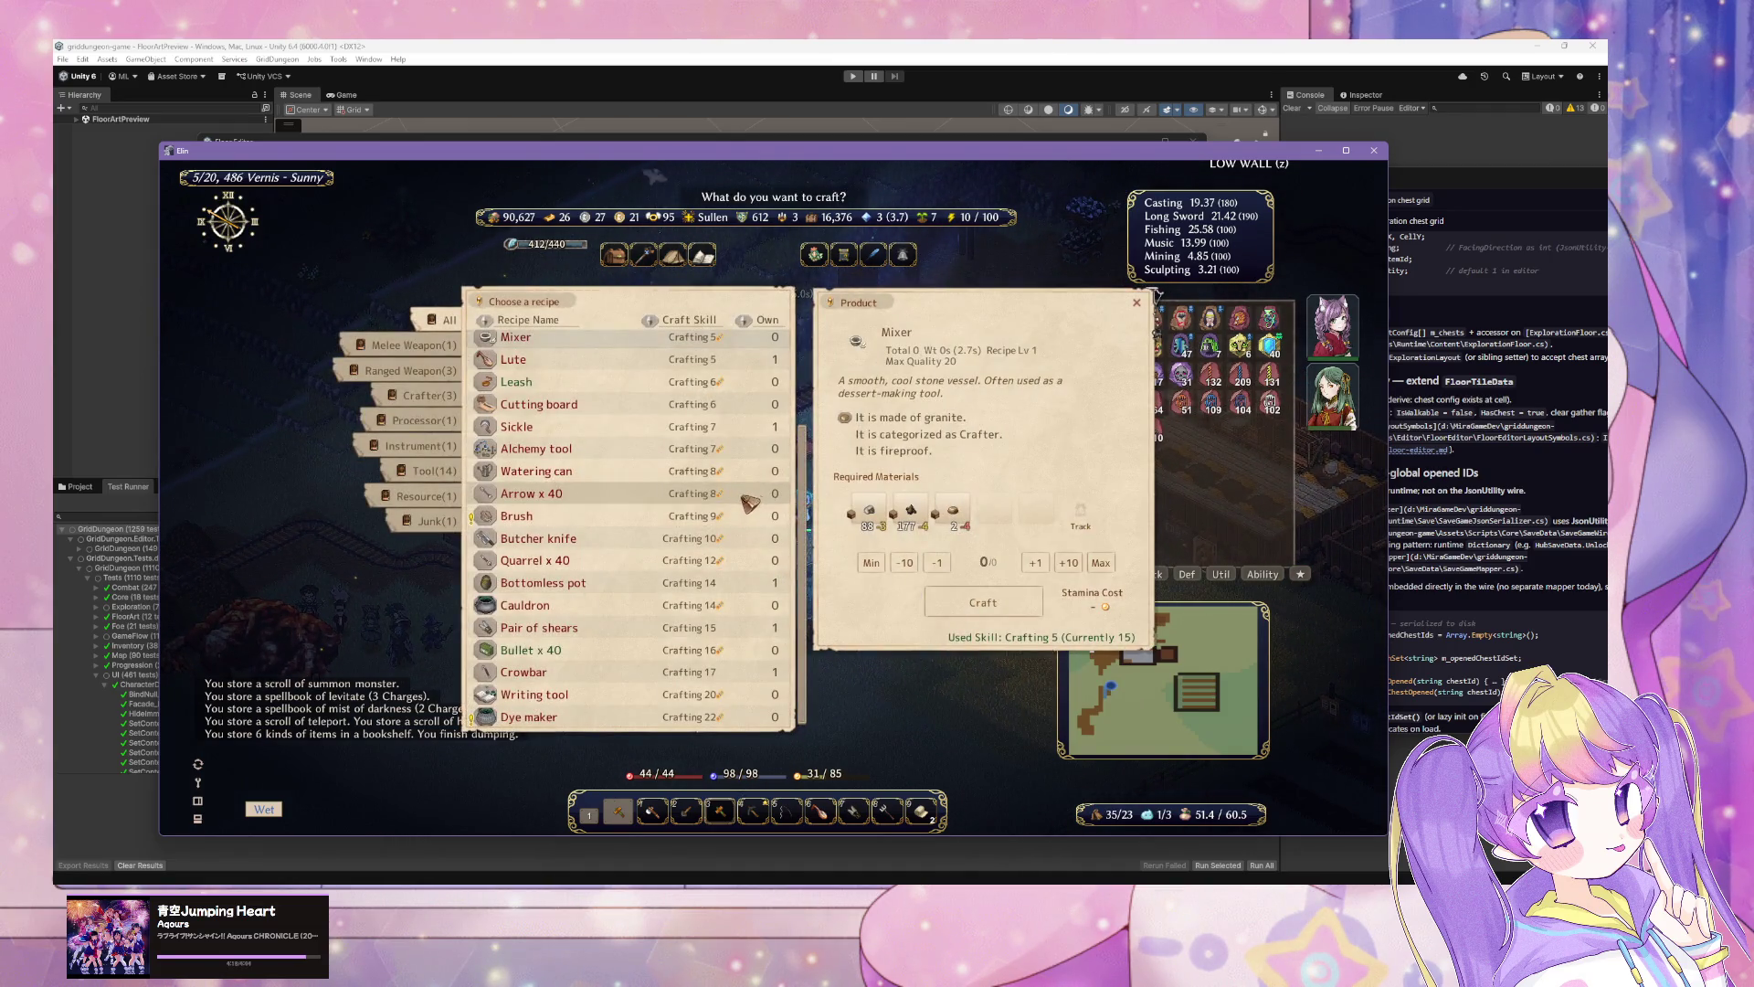
{"action": "right_click", "coordinate": [731, 557]}
{"action": "left_click", "coordinate": [742, 513]}
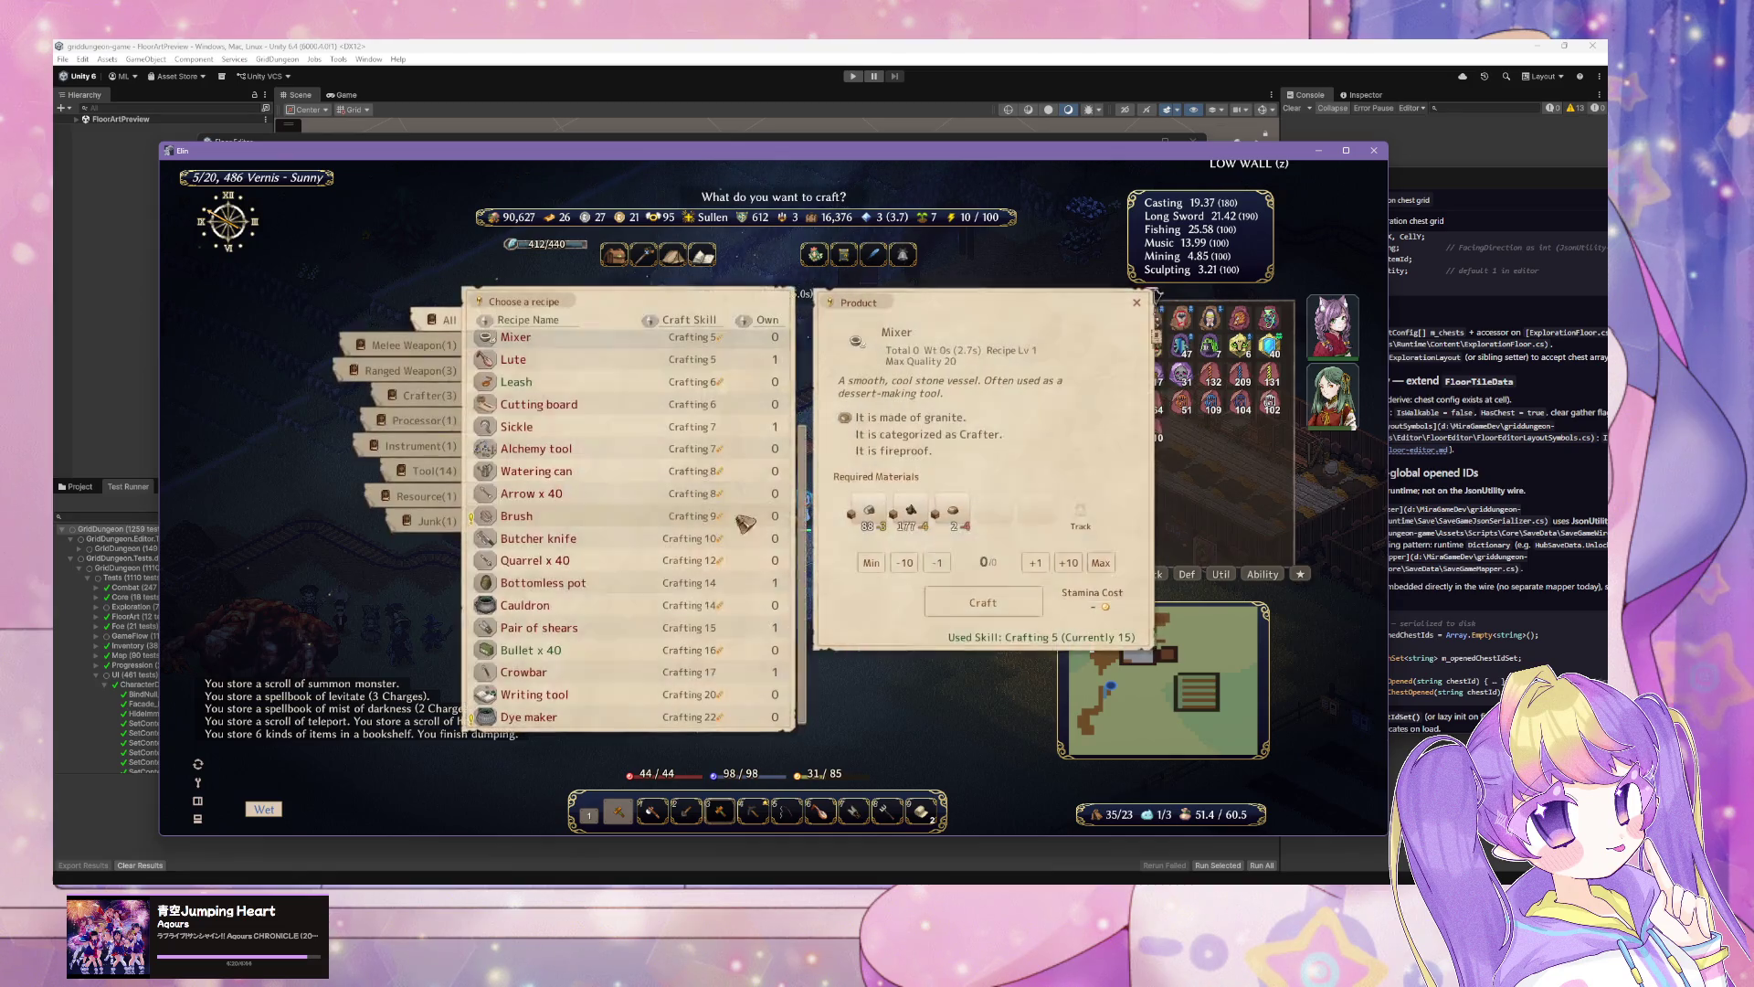
Step: Look over the Dye maker and Cauldron recipe materials, then save the game
{"action": "left_click", "coordinate": [592, 720]}
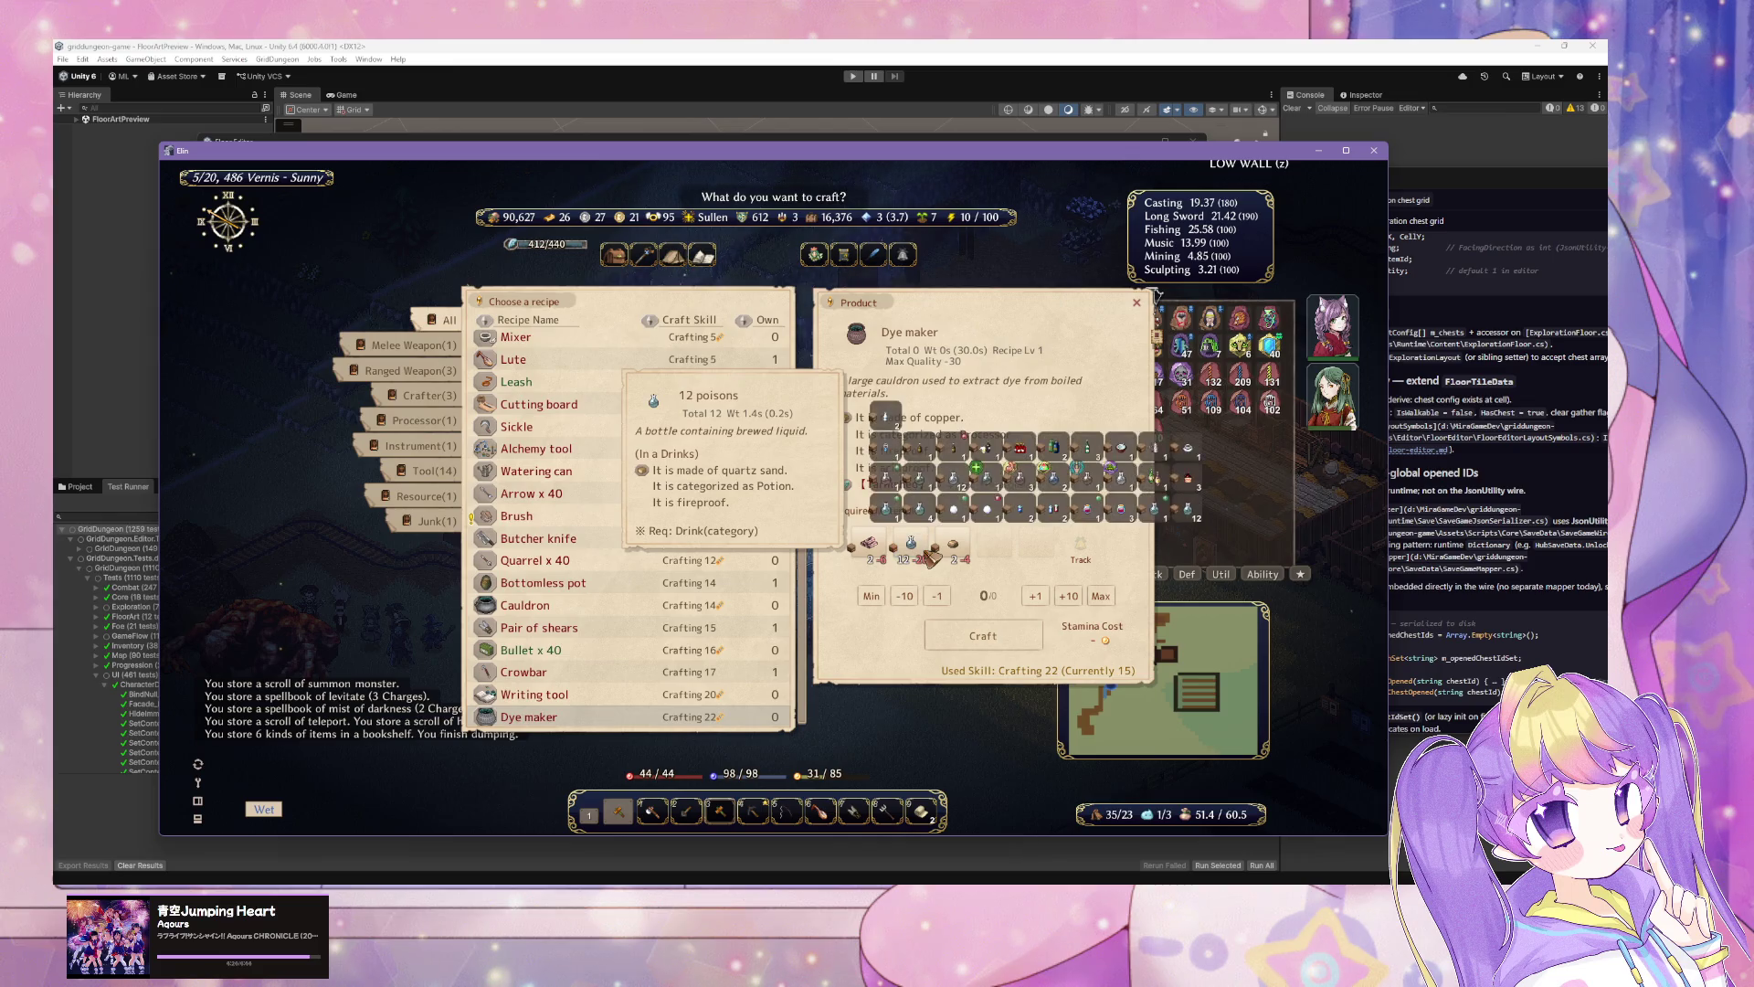
{"action": "left_click", "coordinate": [872, 546]}
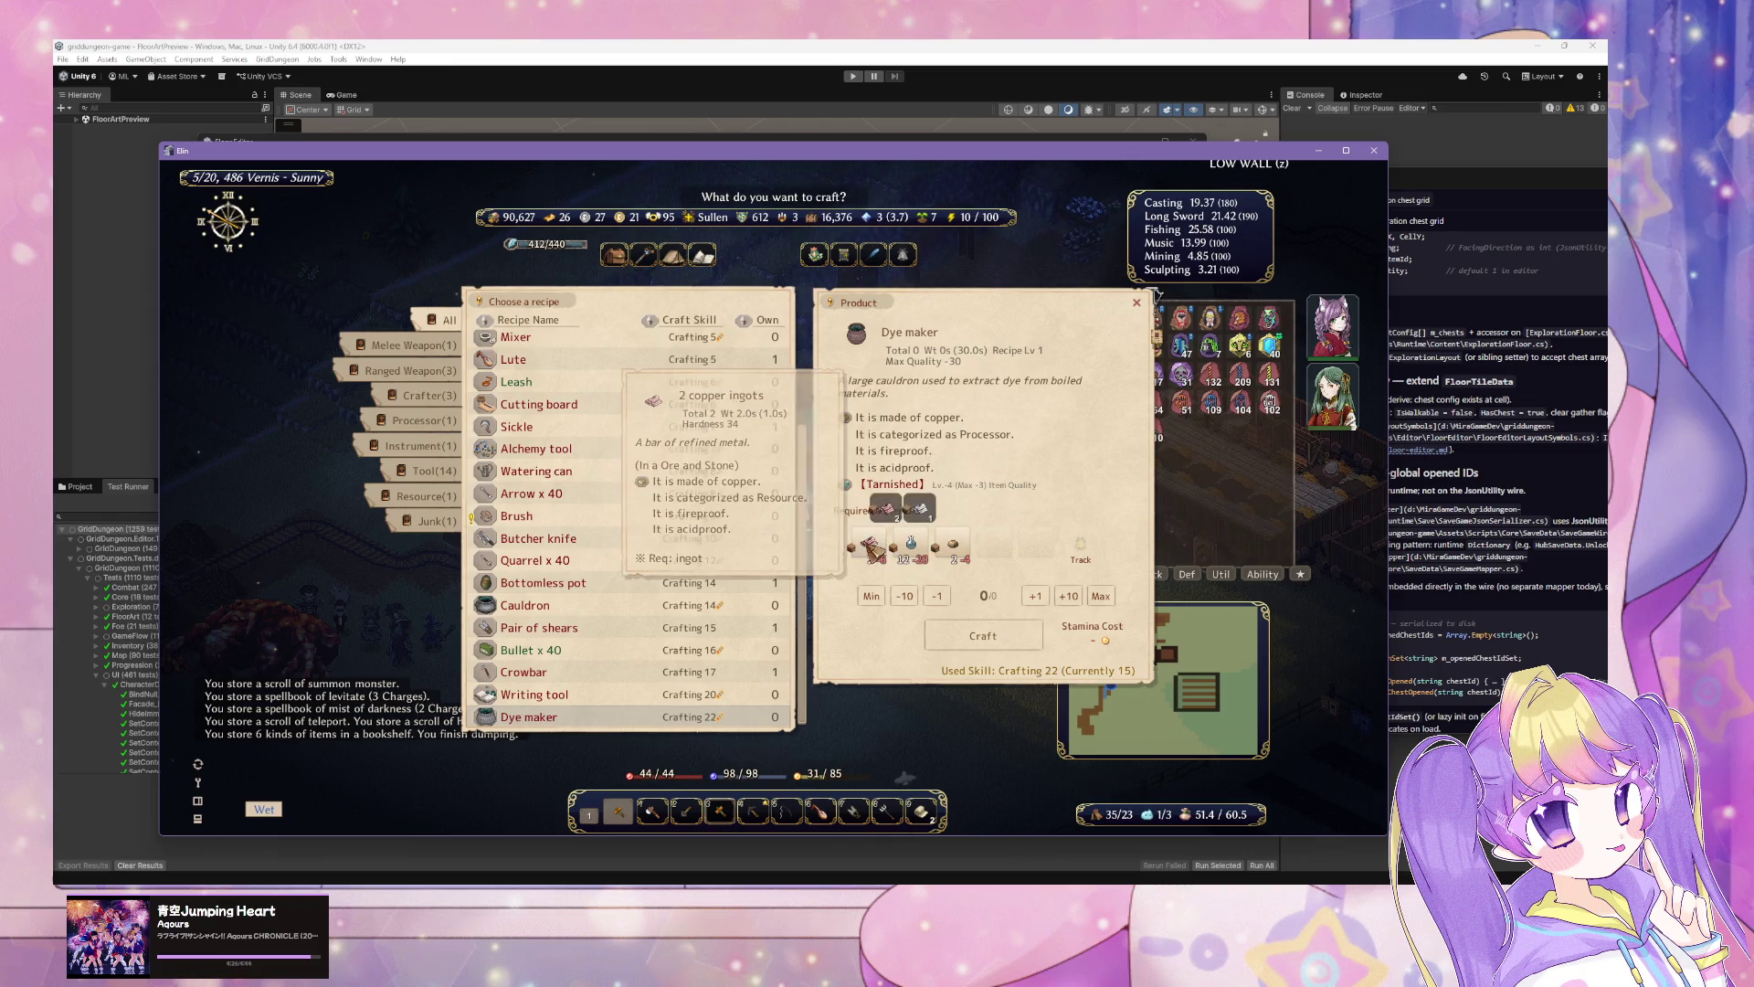
{"action": "left_click", "coordinate": [596, 610]}
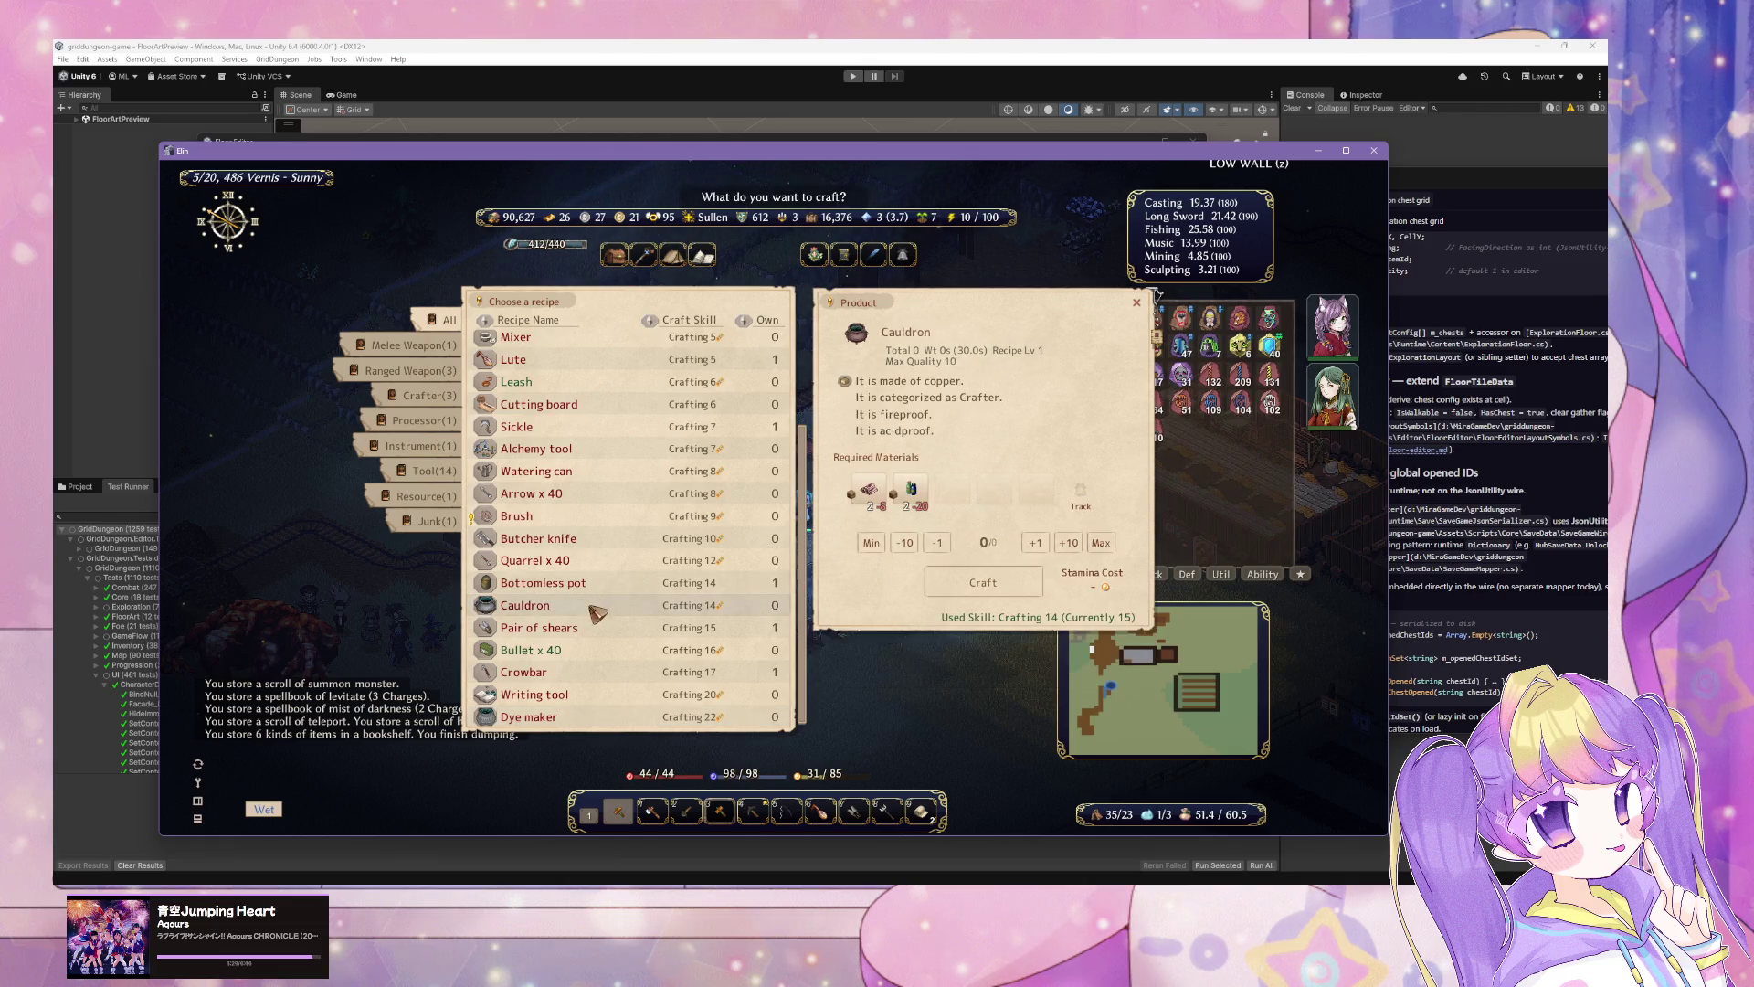
{"action": "left_click", "coordinate": [914, 496]}
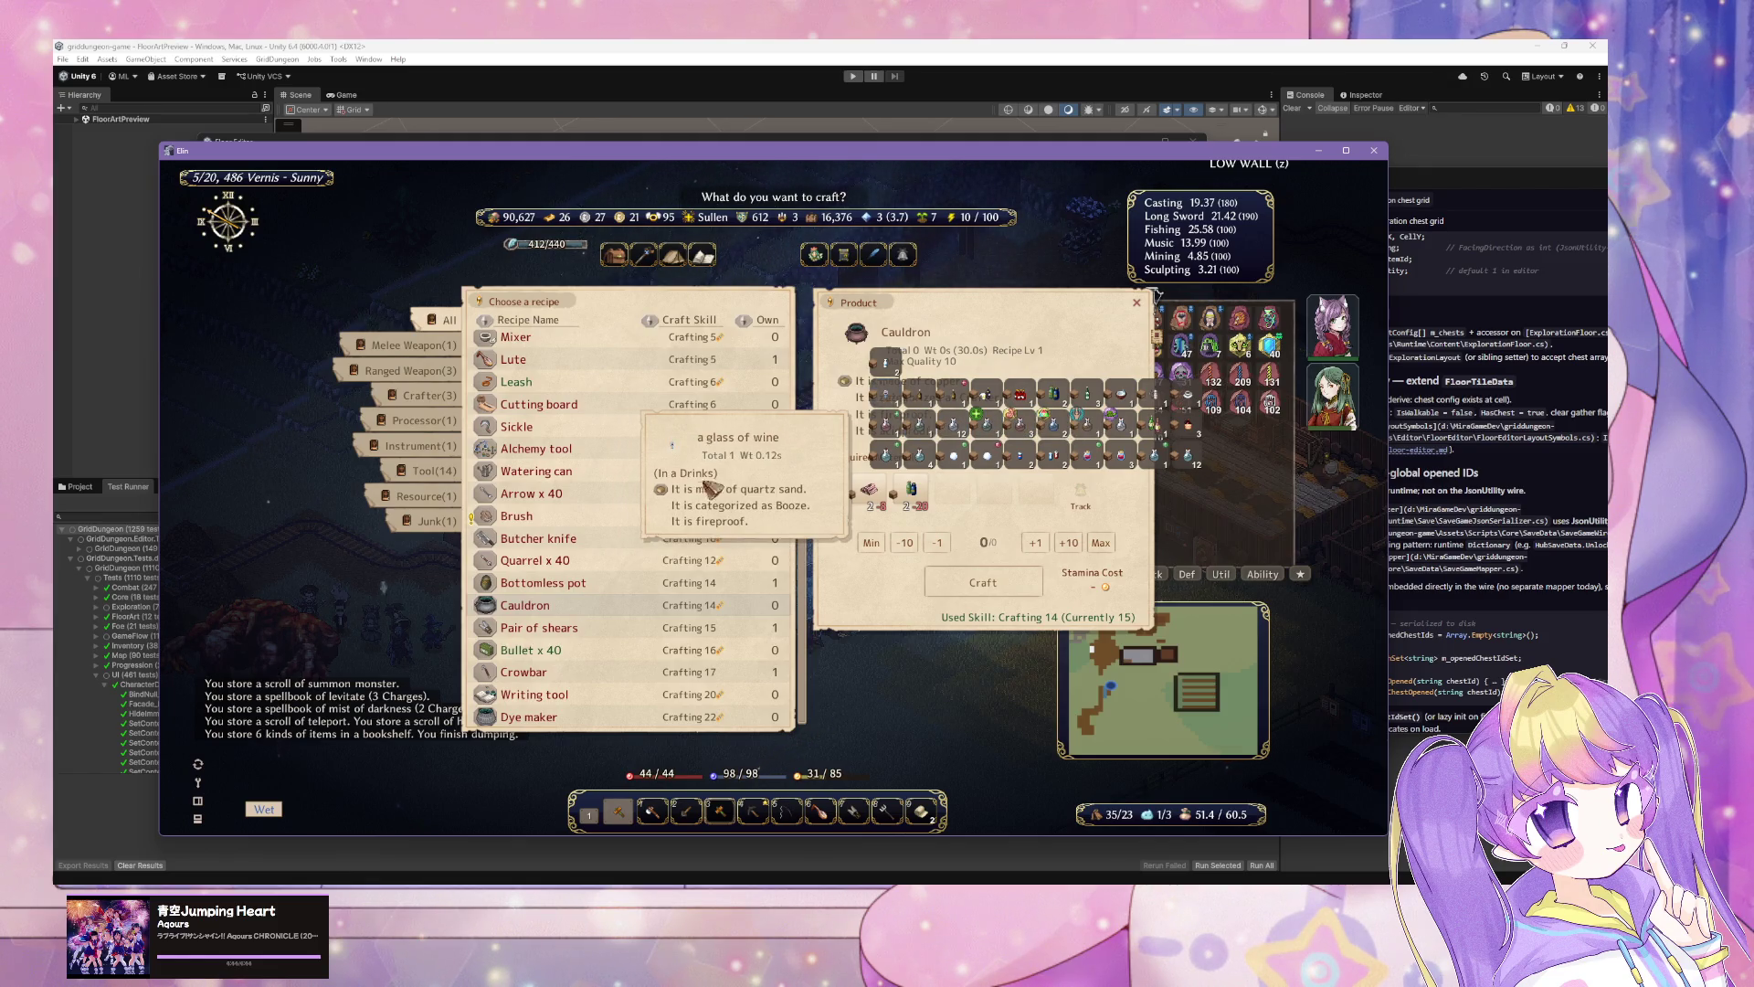
{"action": "key", "text": "Escape"}
{"action": "key", "text": "Escape"}
{"action": "left_click", "coordinate": [795, 630]}
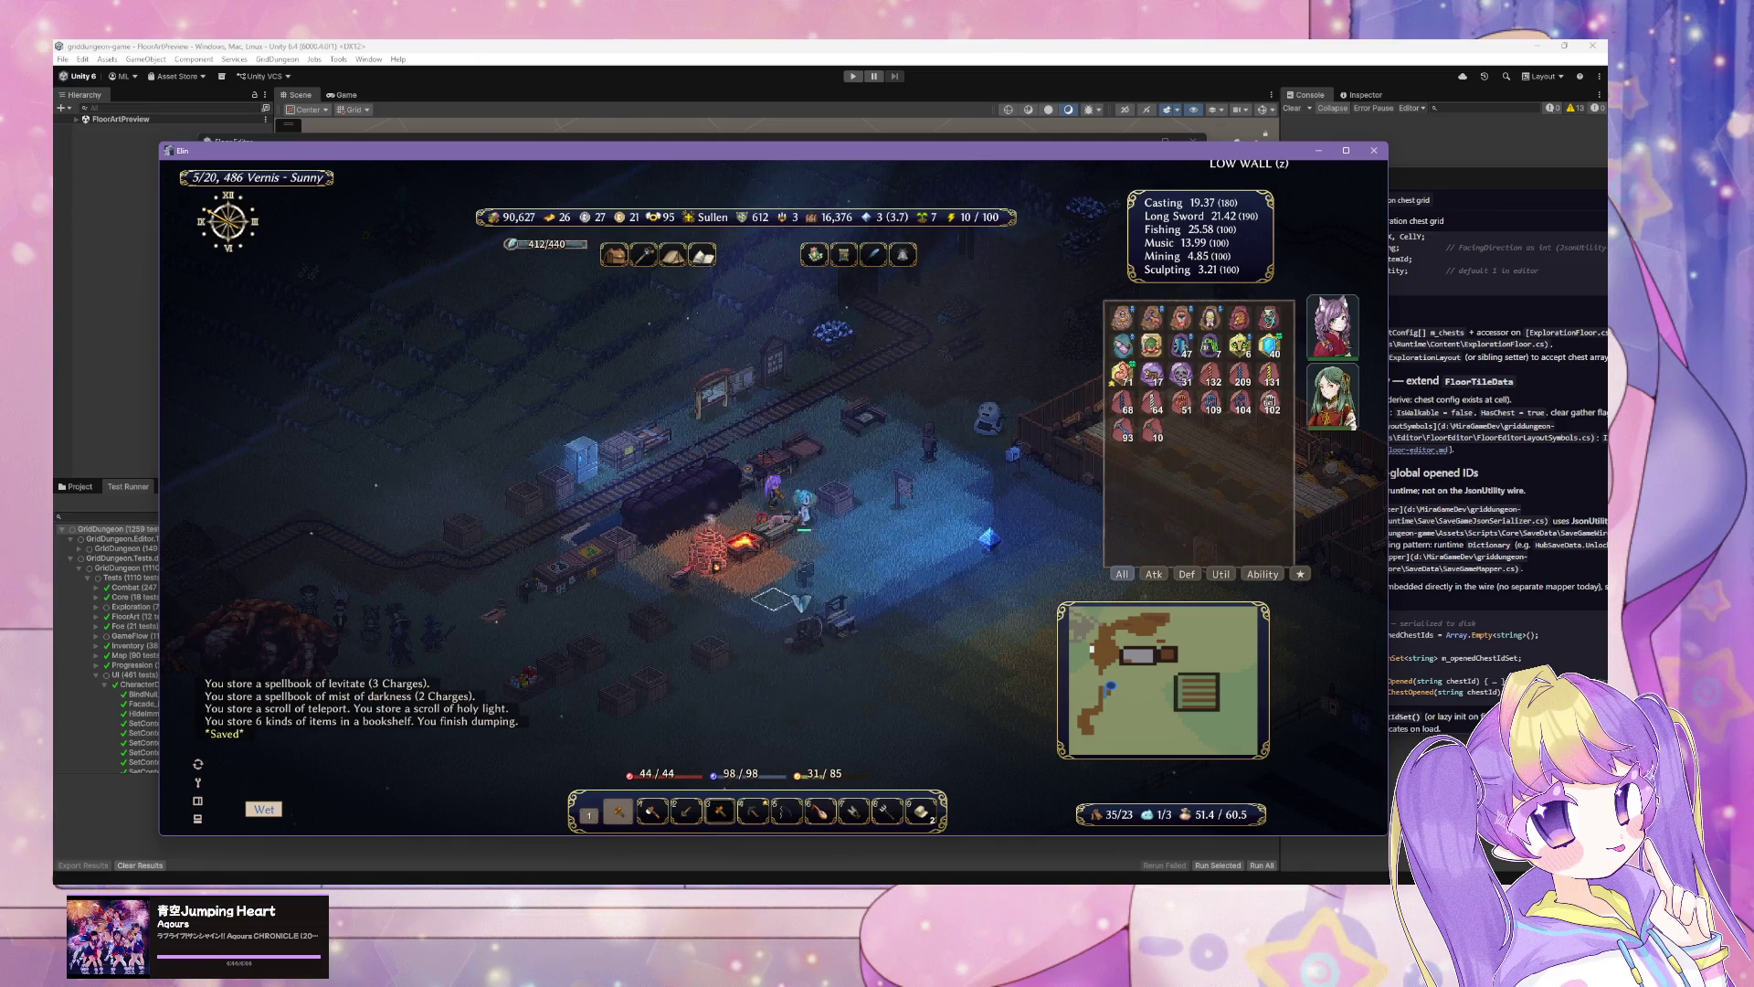
Step: Walk the character right, then switch to the Cursor chat and back to Unity's Floor Editor
{"action": "key", "text": "Right"}
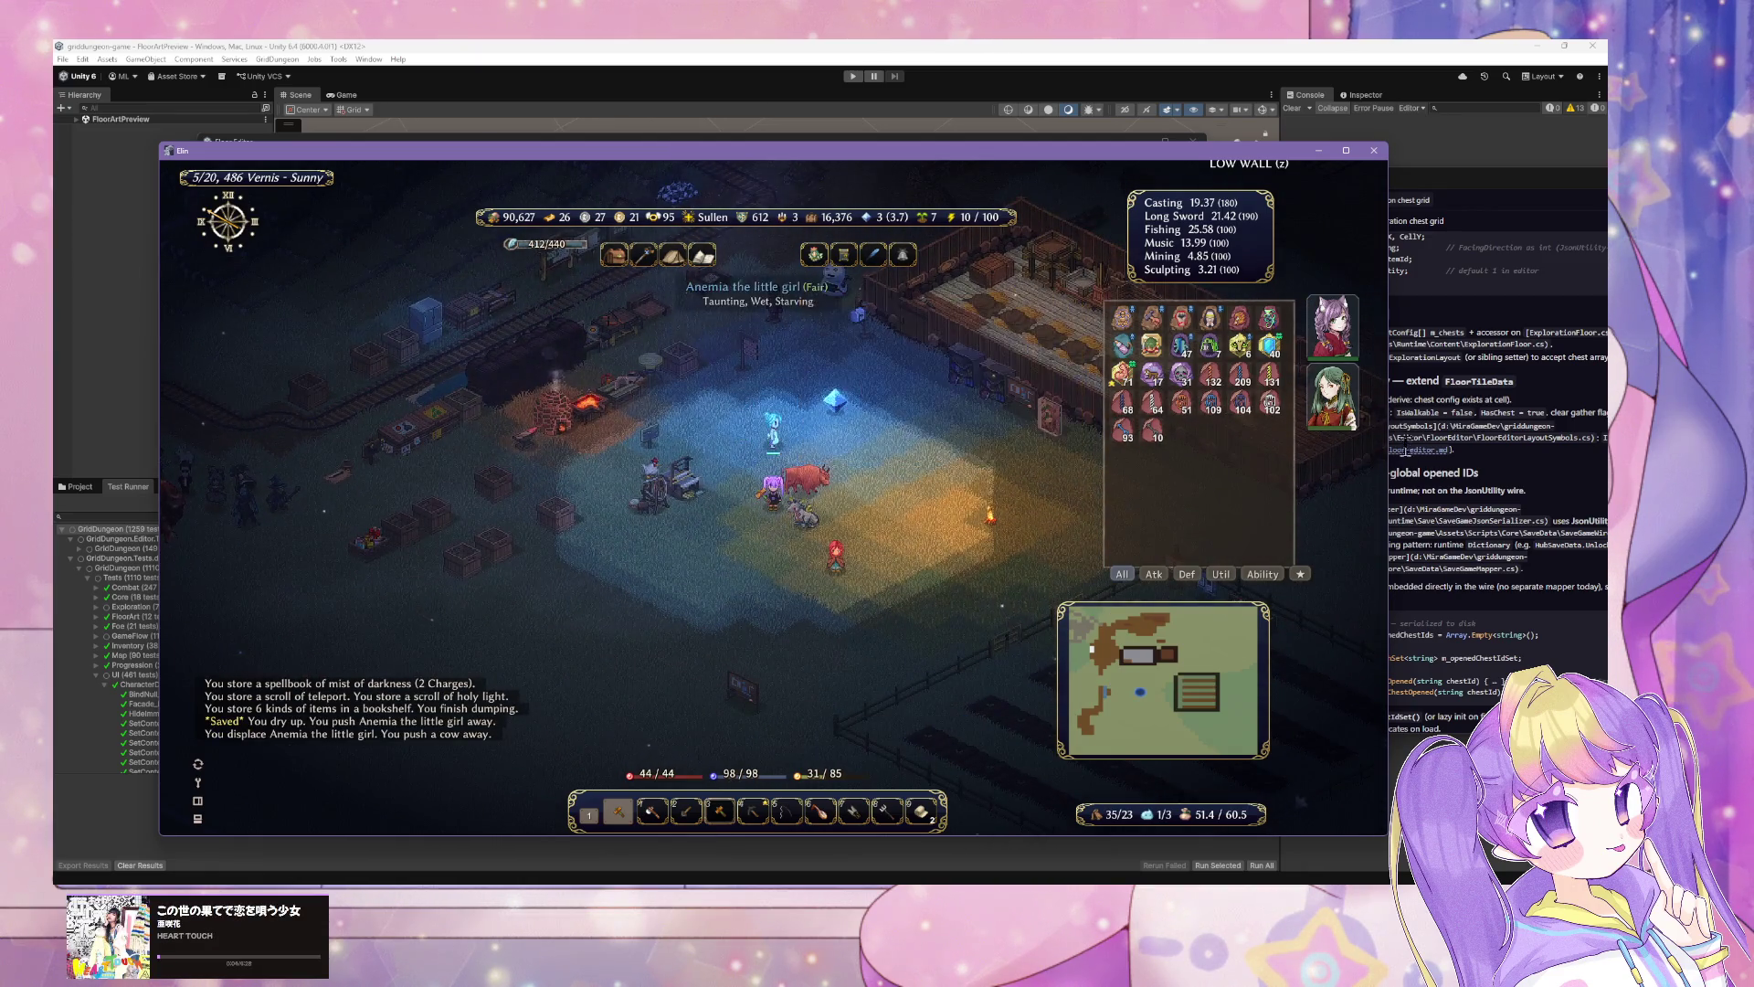
{"action": "key", "text": "alt+Tab"}
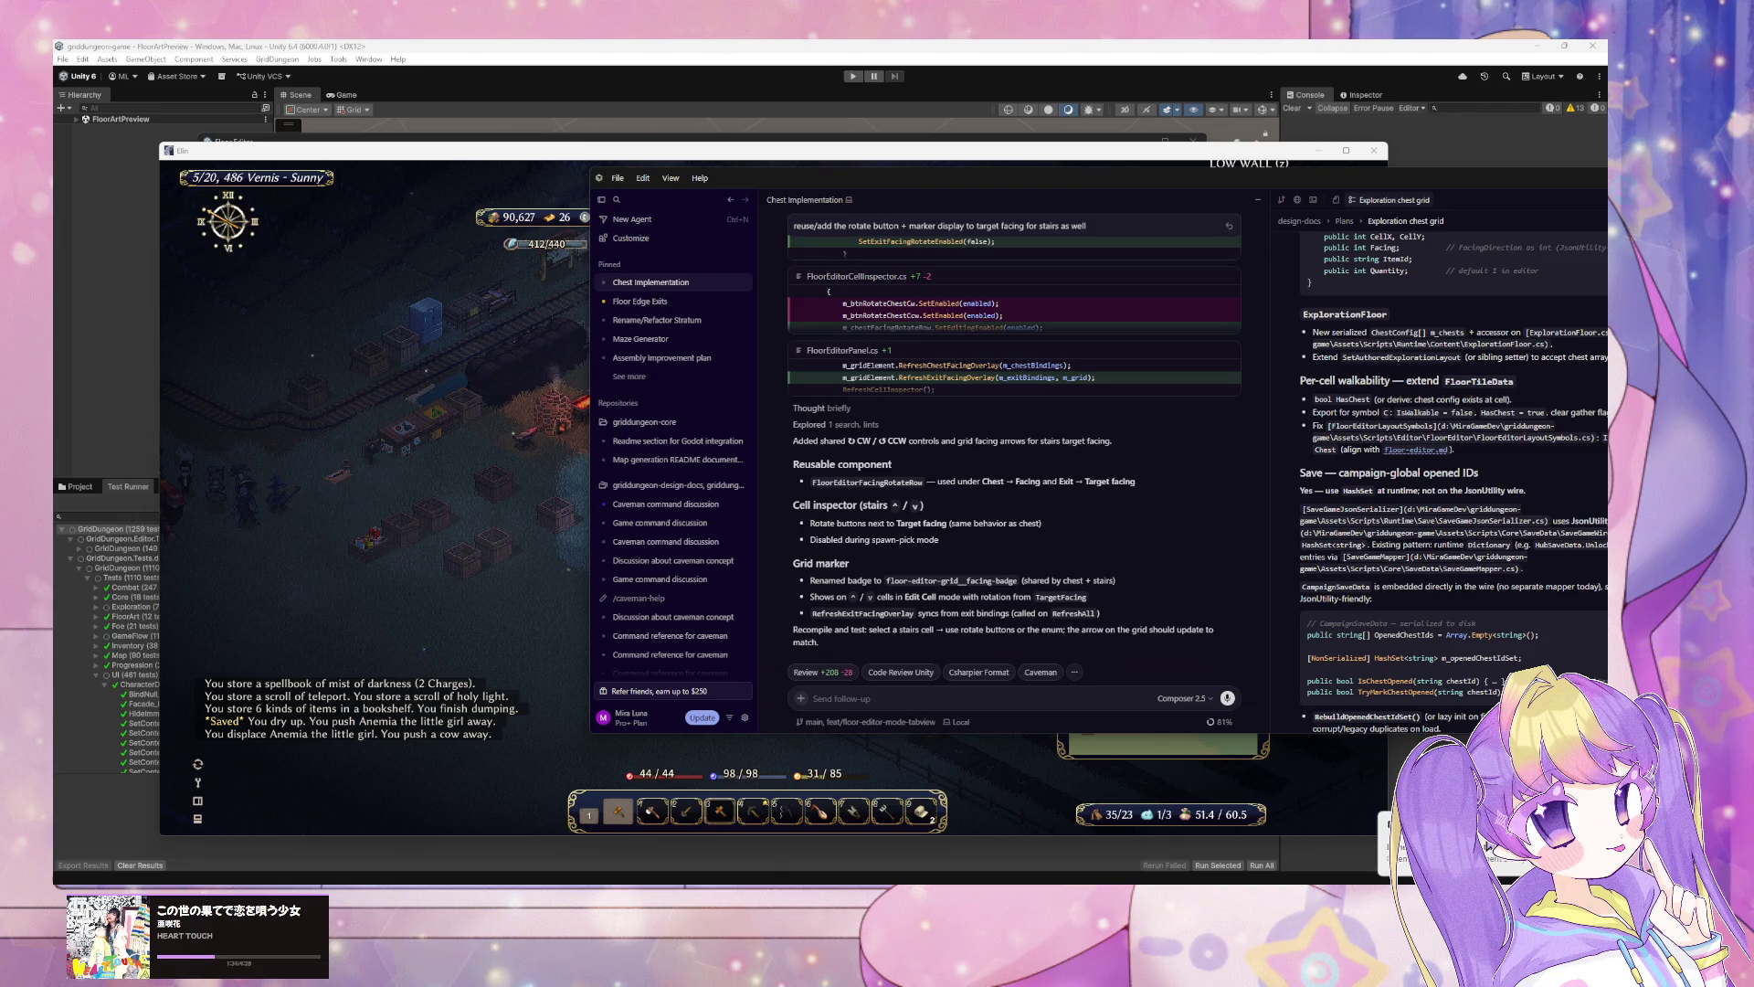
{"action": "left_click", "coordinate": [1071, 47]}
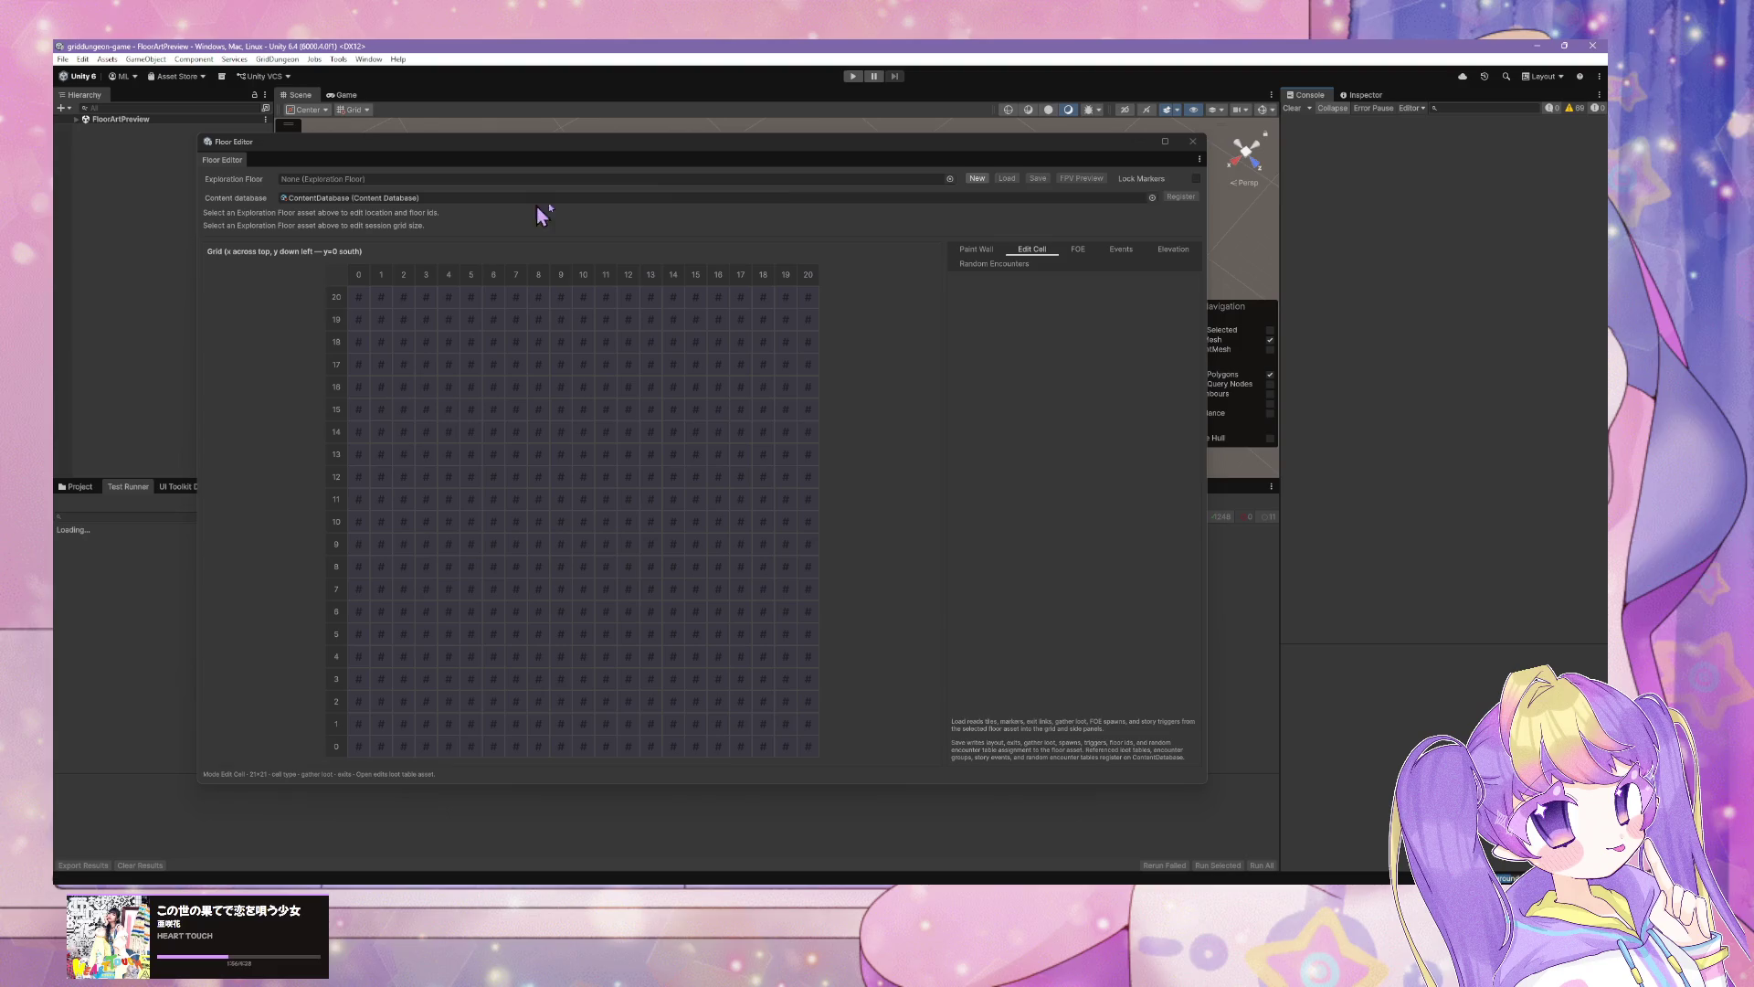
Step: Open the Floor Editor's Exploration Floor picker listing s1_B1F through s1_B4F
{"action": "left_click", "coordinate": [950, 179]}
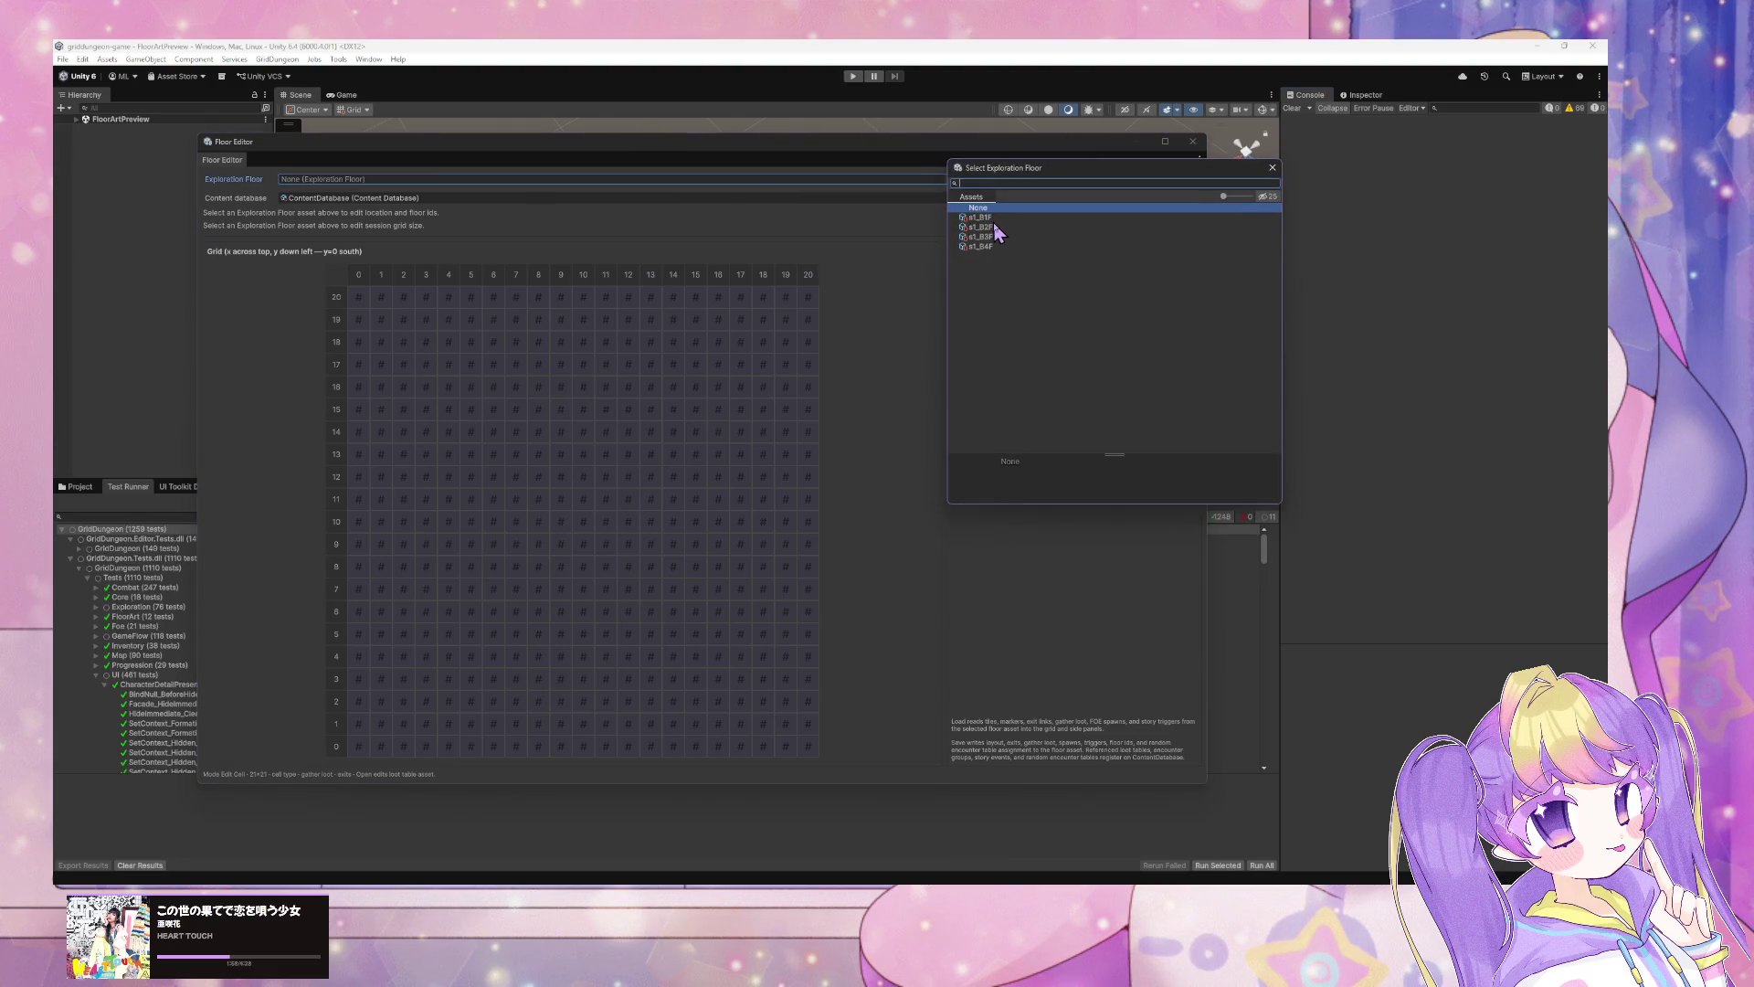
Step: Load s1_B1F into the Floor Editor and inspect its stairs-up (5,7) and chest (2,11) cells
{"action": "double_click", "coordinate": [994, 220]}
{"action": "left_click", "coordinate": [1006, 178]}
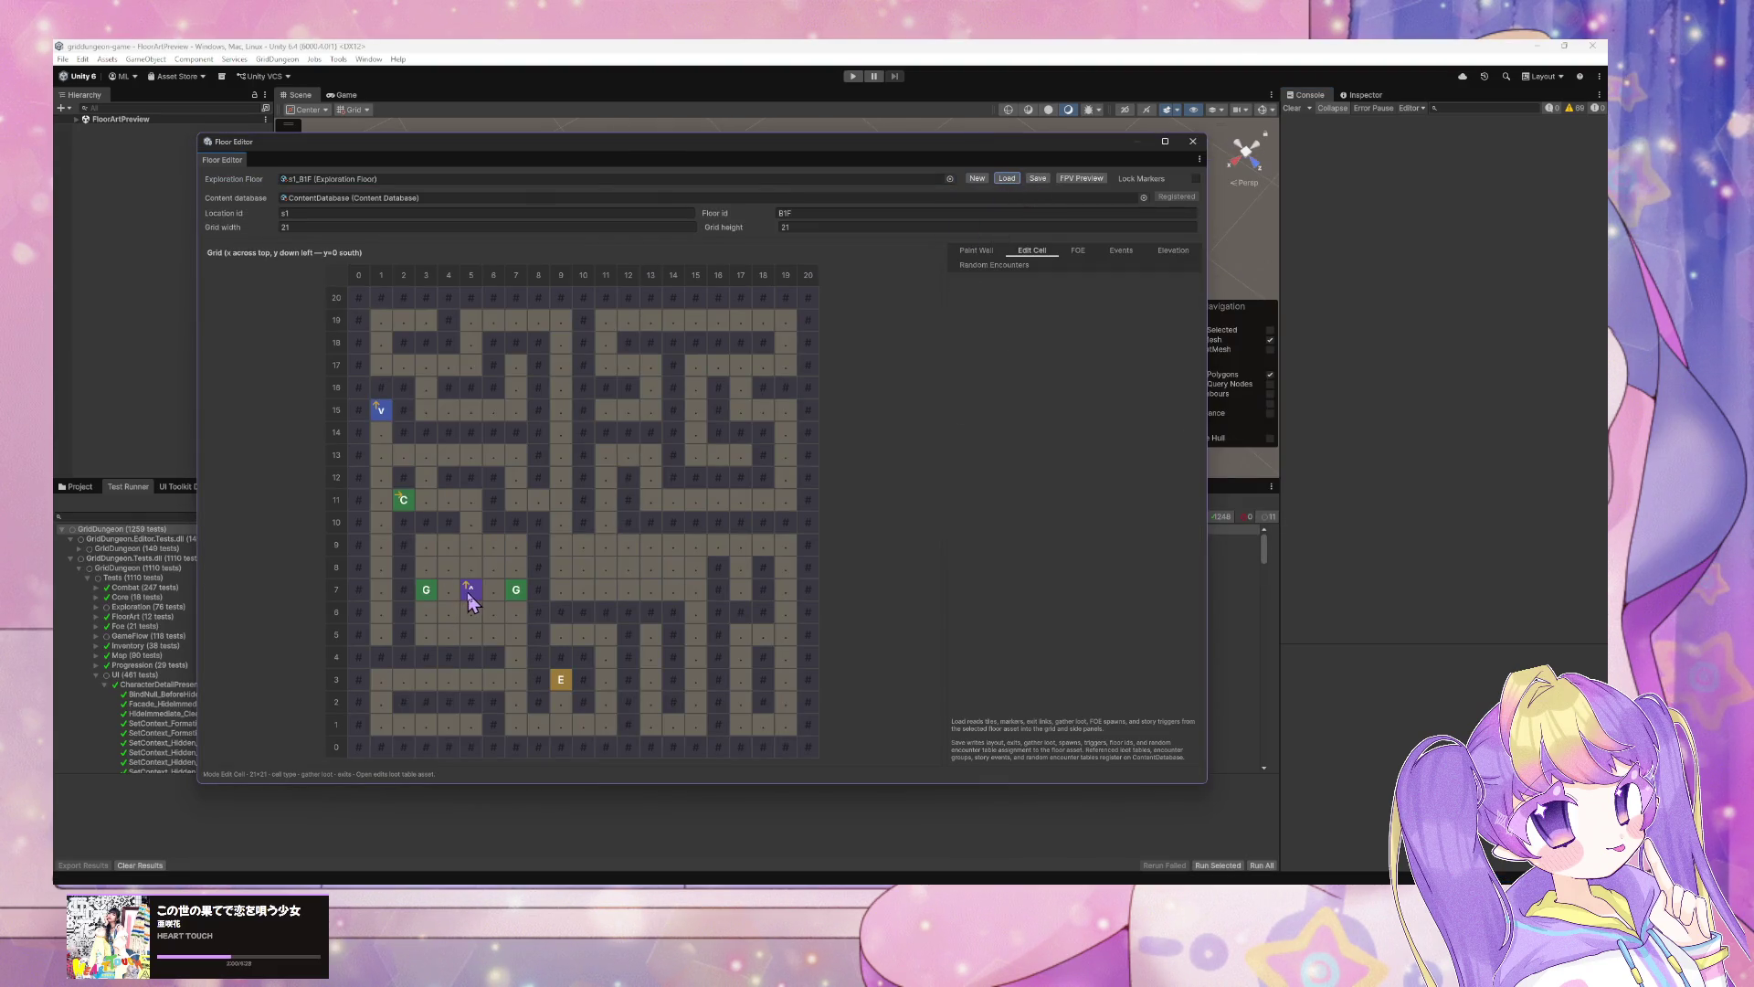
{"action": "left_click", "coordinate": [469, 593]}
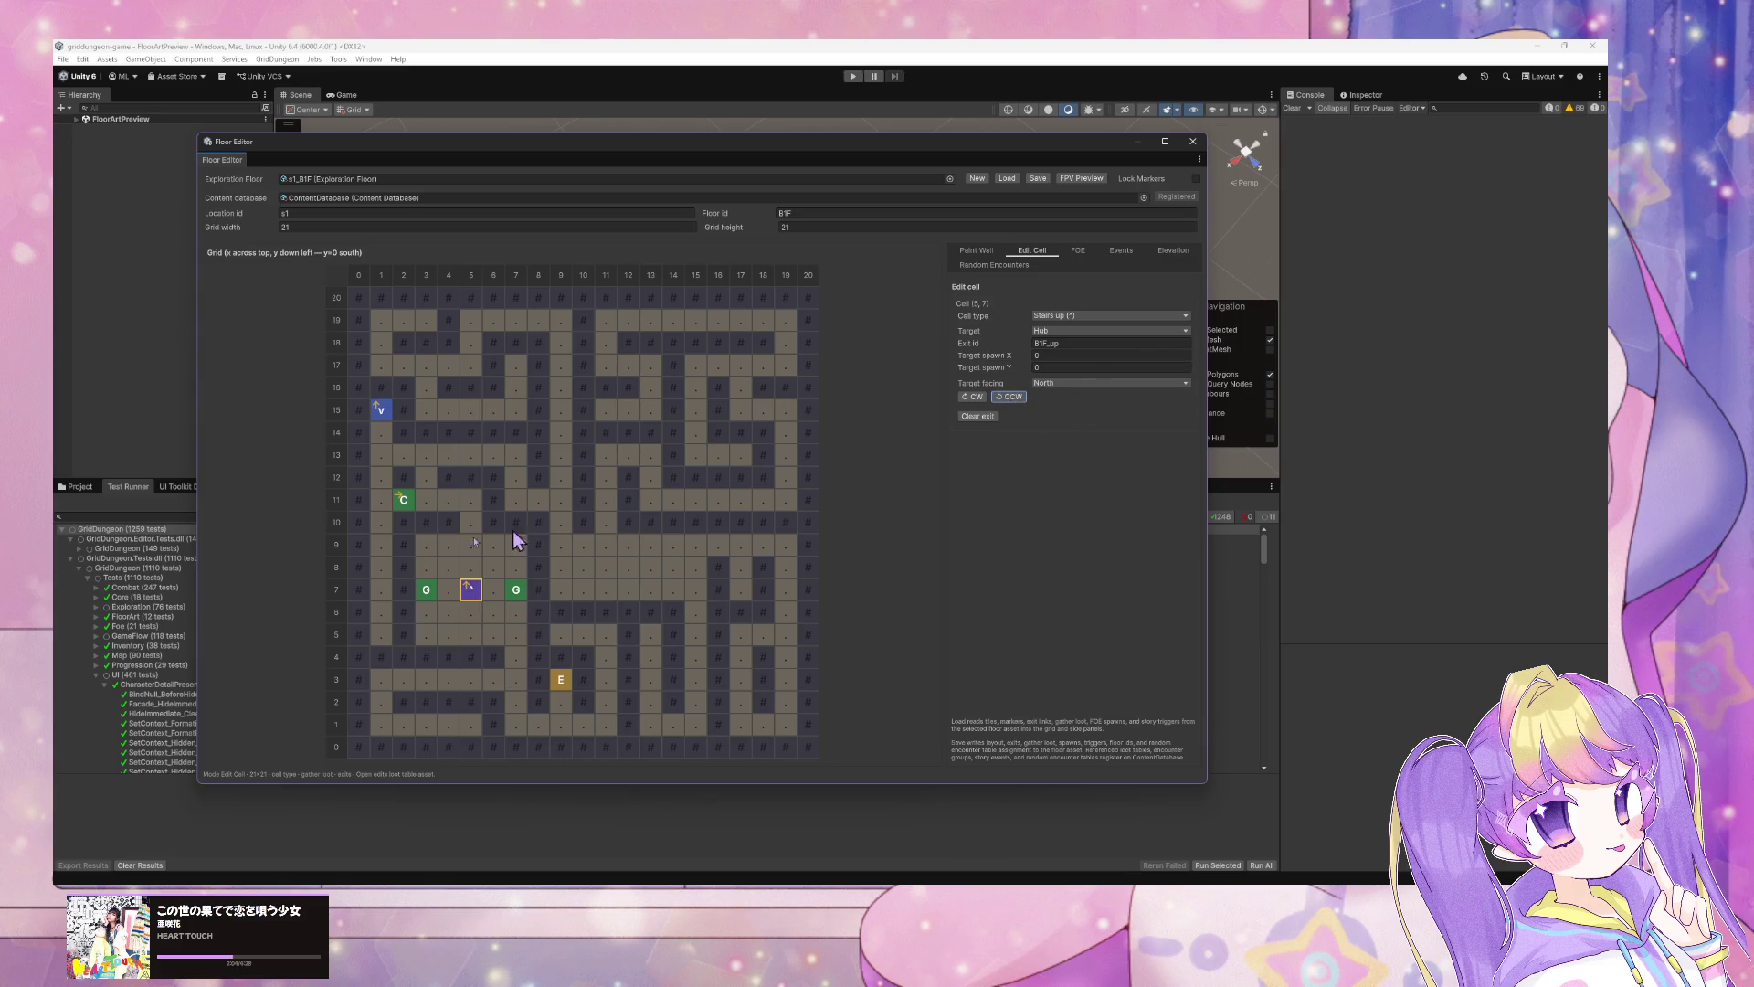
{"action": "left_click", "coordinate": [378, 417]}
{"action": "left_click", "coordinate": [399, 493]}
{"action": "left_click", "coordinate": [512, 557]}
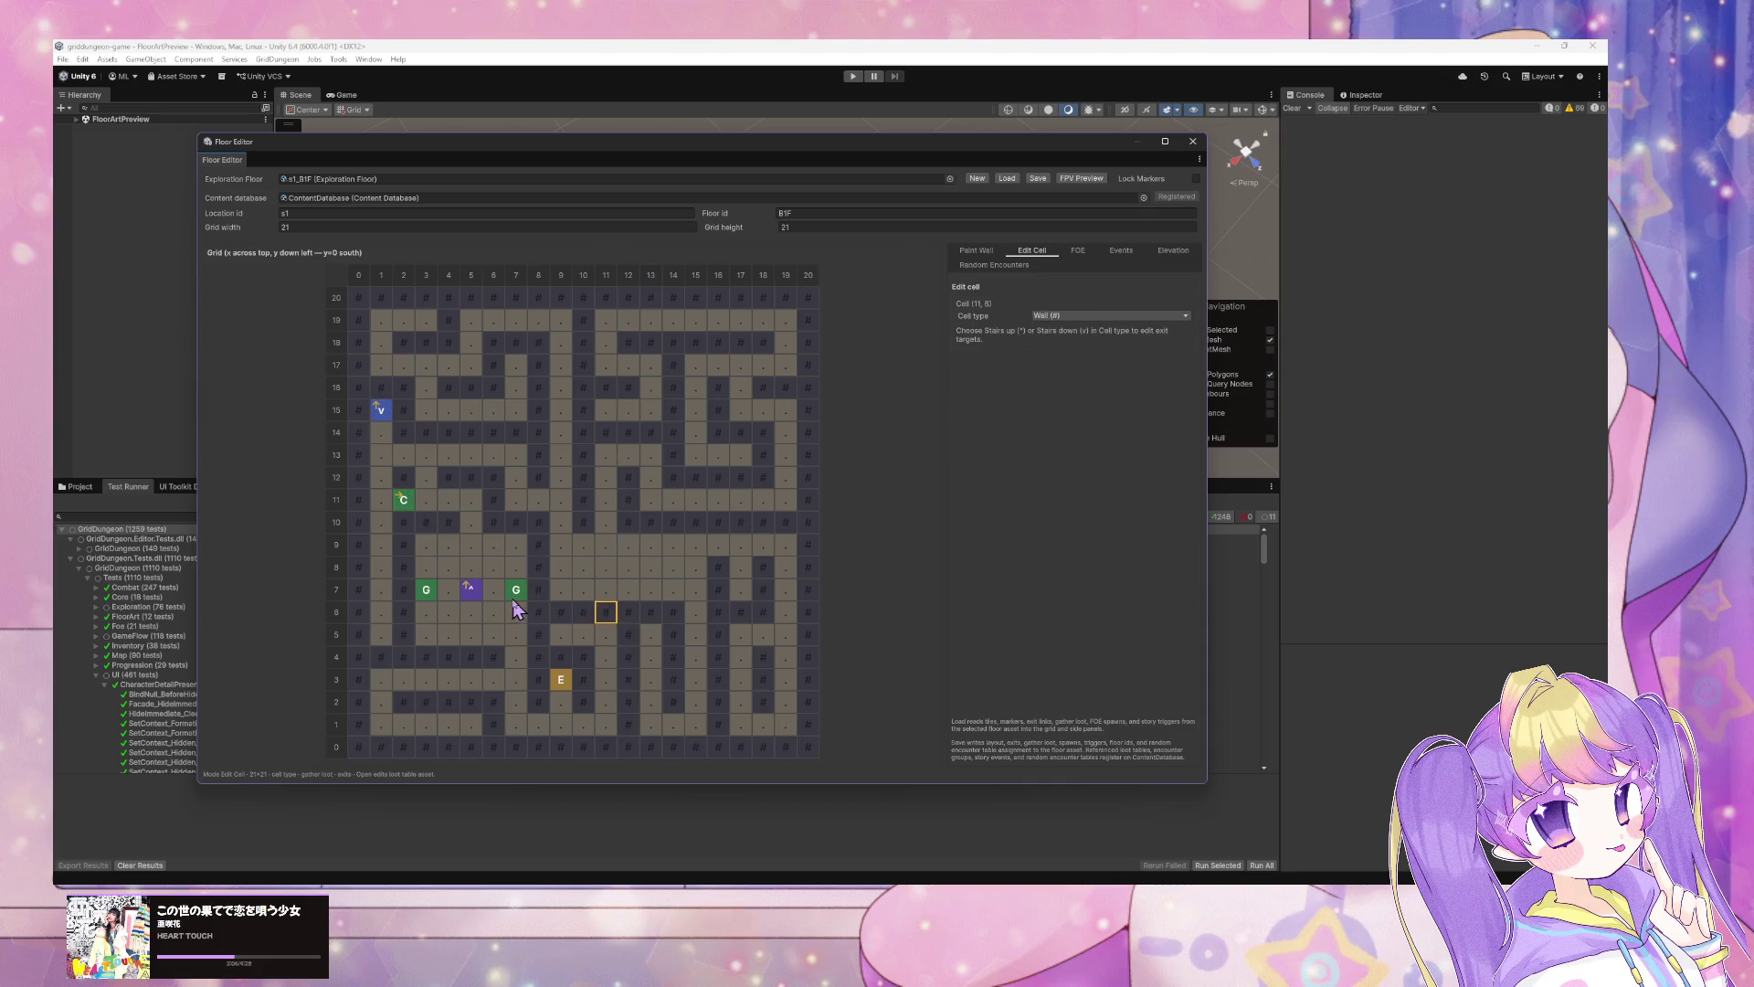
{"action": "left_click", "coordinate": [517, 592]}
{"action": "left_click", "coordinate": [403, 500]}
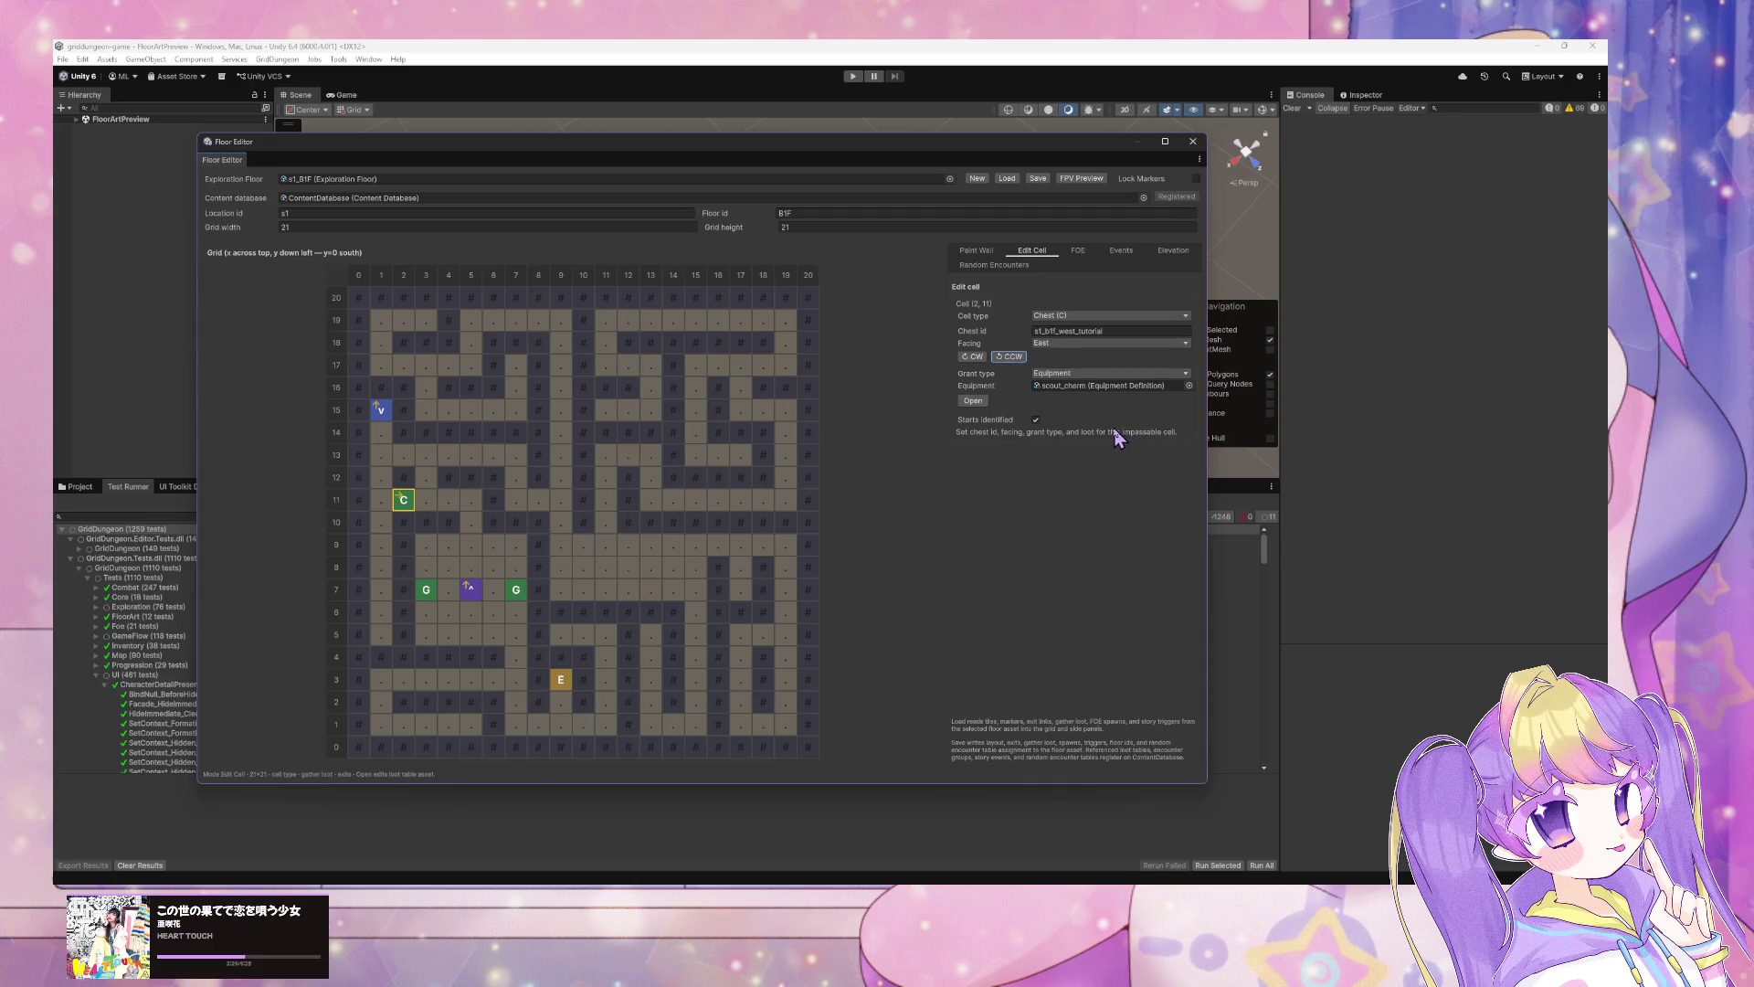
Step: Inspect cells (10,10), (15,7), (10,8) and (11,8), then turn on FPV Preview
{"action": "left_click", "coordinate": [585, 528]}
{"action": "left_click", "coordinate": [696, 590]}
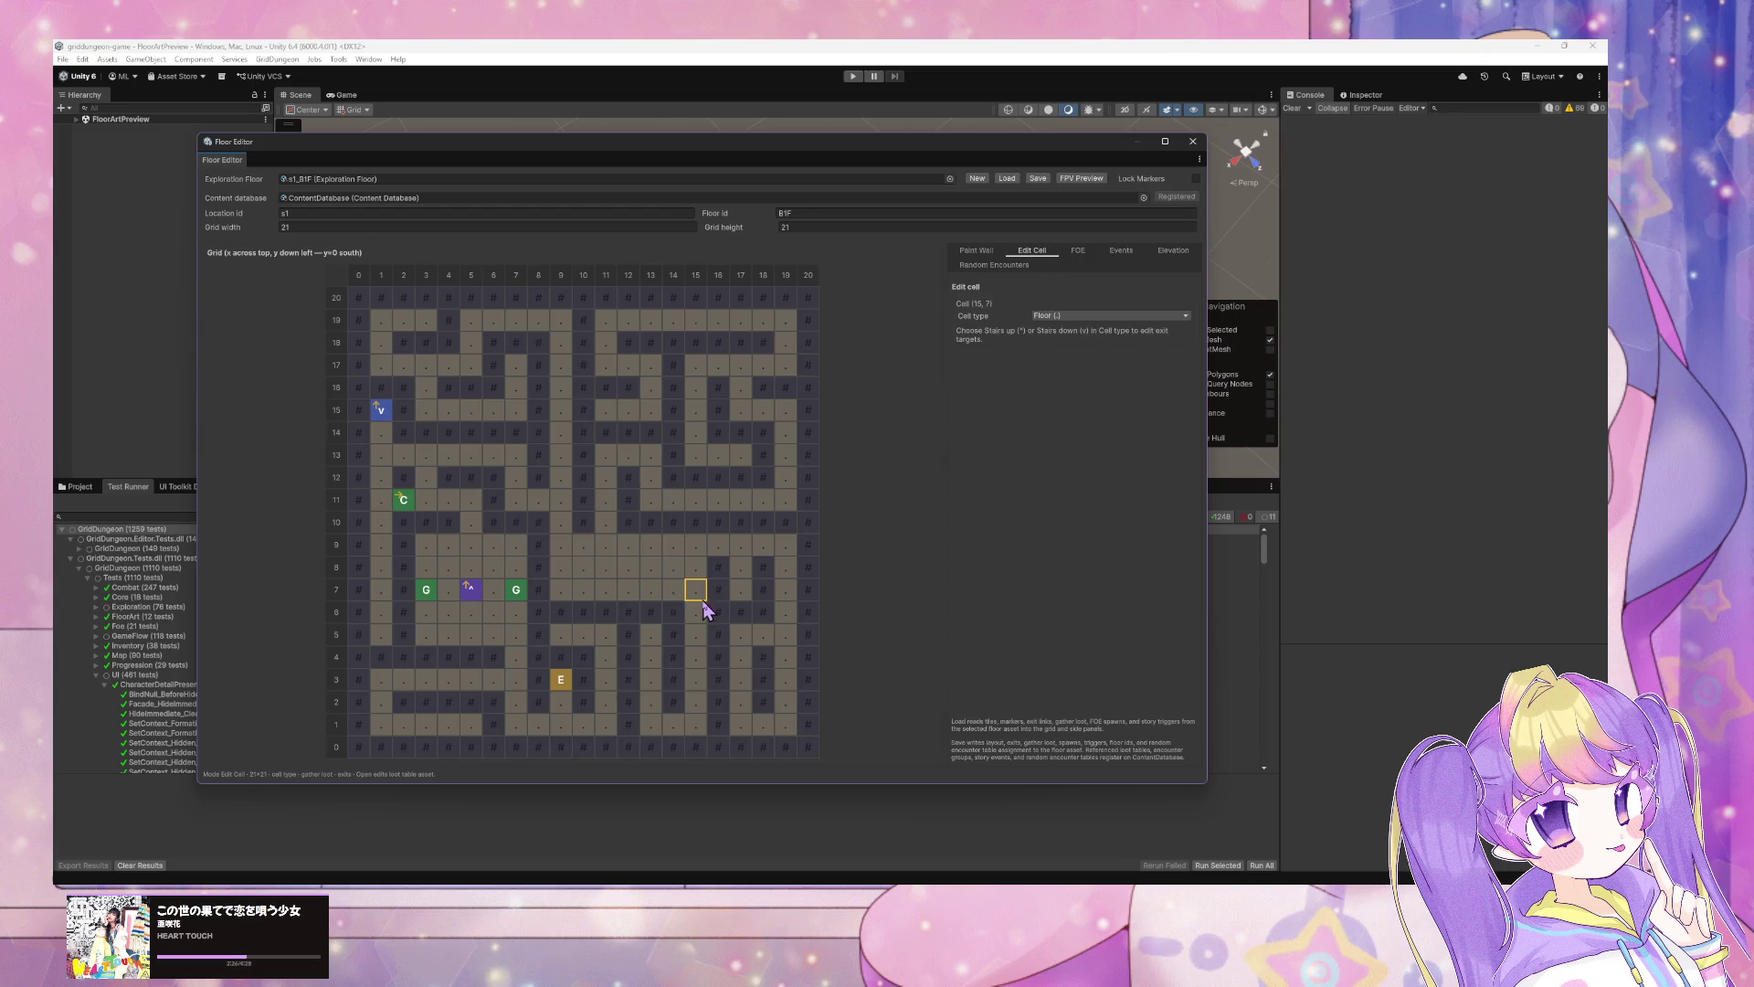
{"action": "left_click", "coordinate": [583, 566]}
{"action": "left_click", "coordinate": [606, 567]}
{"action": "left_click", "coordinate": [1092, 179]}
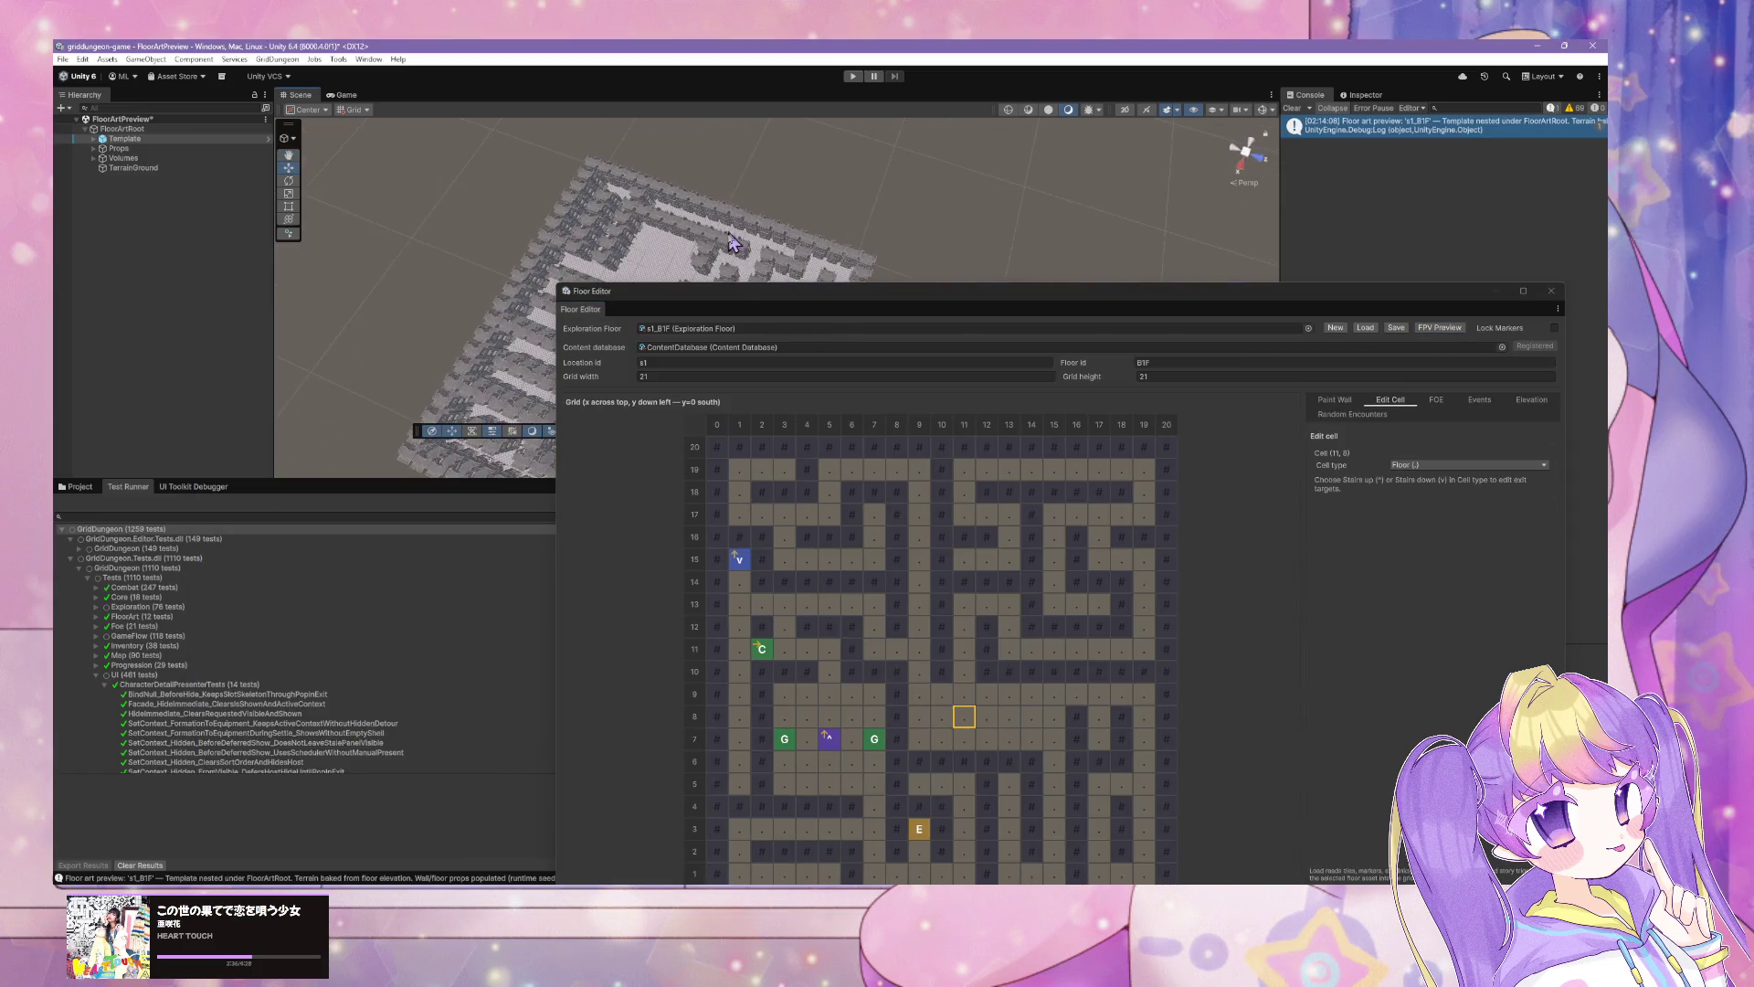
Step: Regenerate the s1_B1F floor art preview and show its per-cell elevation settings
{"action": "left_click_drag", "start_coordinate": [725, 299], "coordinate": [1048, 448]}
{"action": "mouse_move", "coordinate": [811, 357]}
{"action": "left_mouse_down"}
{"action": "mouse_move", "coordinate": [795, 329]}
{"action": "mouse_move", "coordinate": [694, 283]}
{"action": "mouse_move", "coordinate": [304, 127]}
{"action": "mouse_move", "coordinate": [1112, 362]}
{"action": "left_mouse_up"}
{"action": "left_click_drag", "start_coordinate": [1169, 436], "coordinate": [613, 435]}
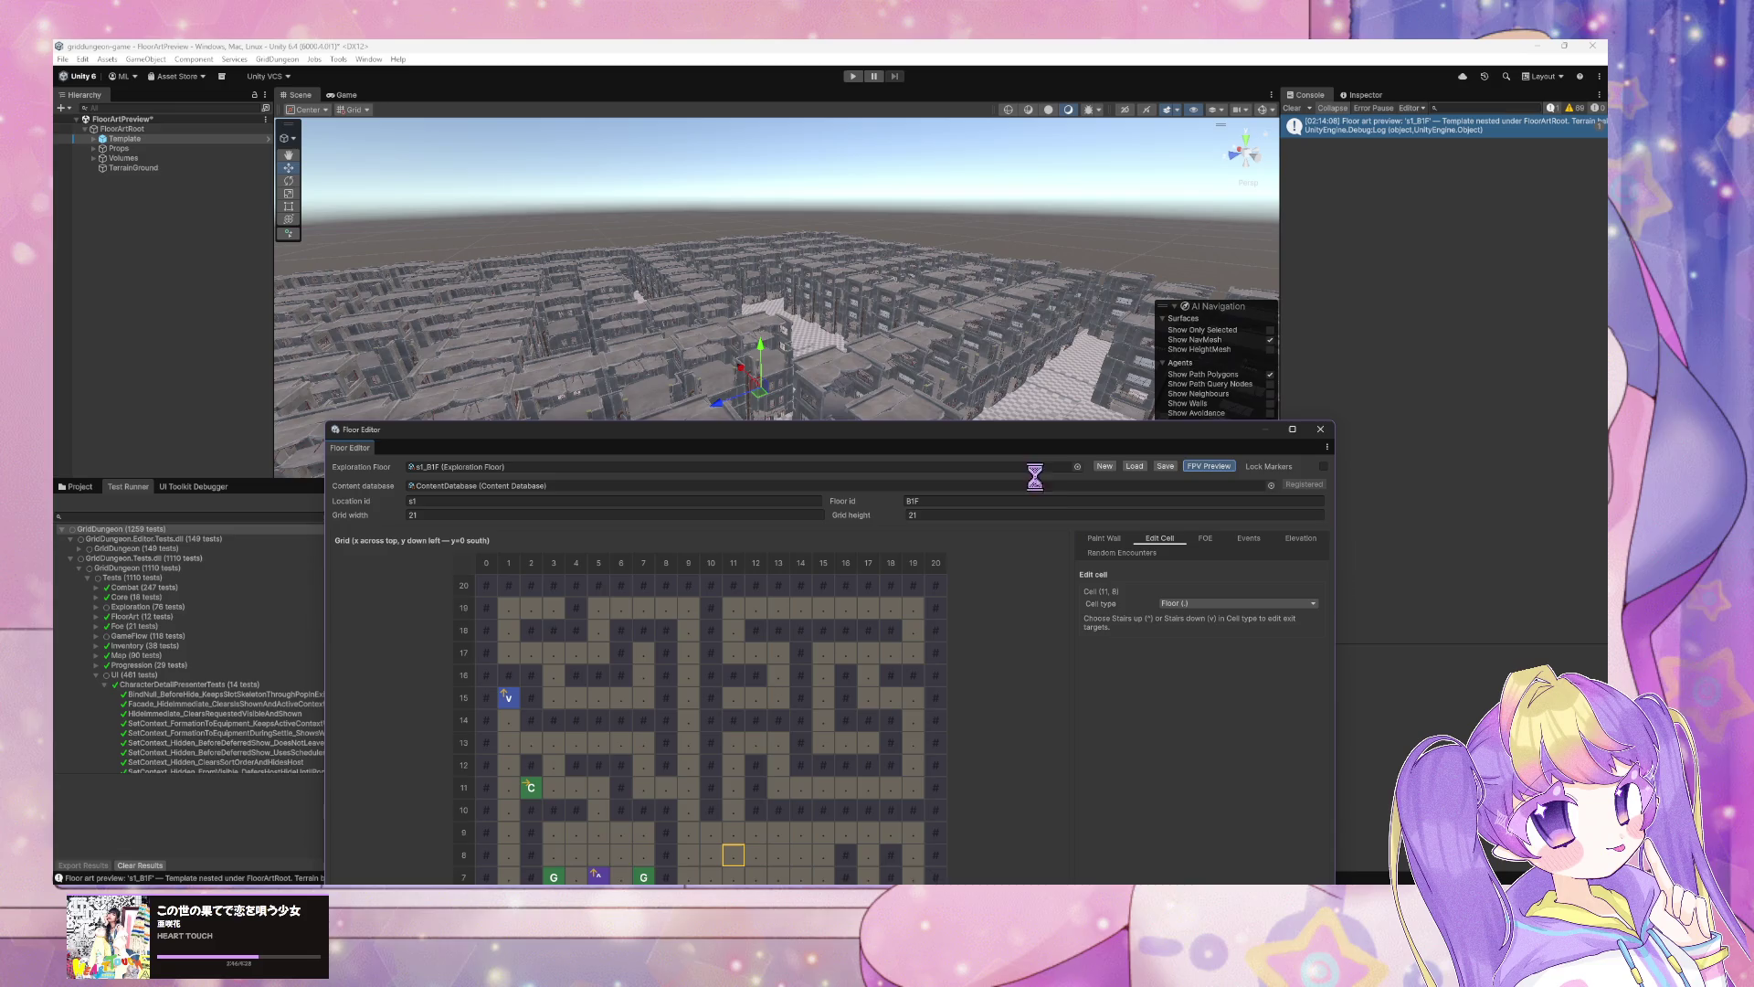
{"action": "left_click", "coordinate": [1178, 465]}
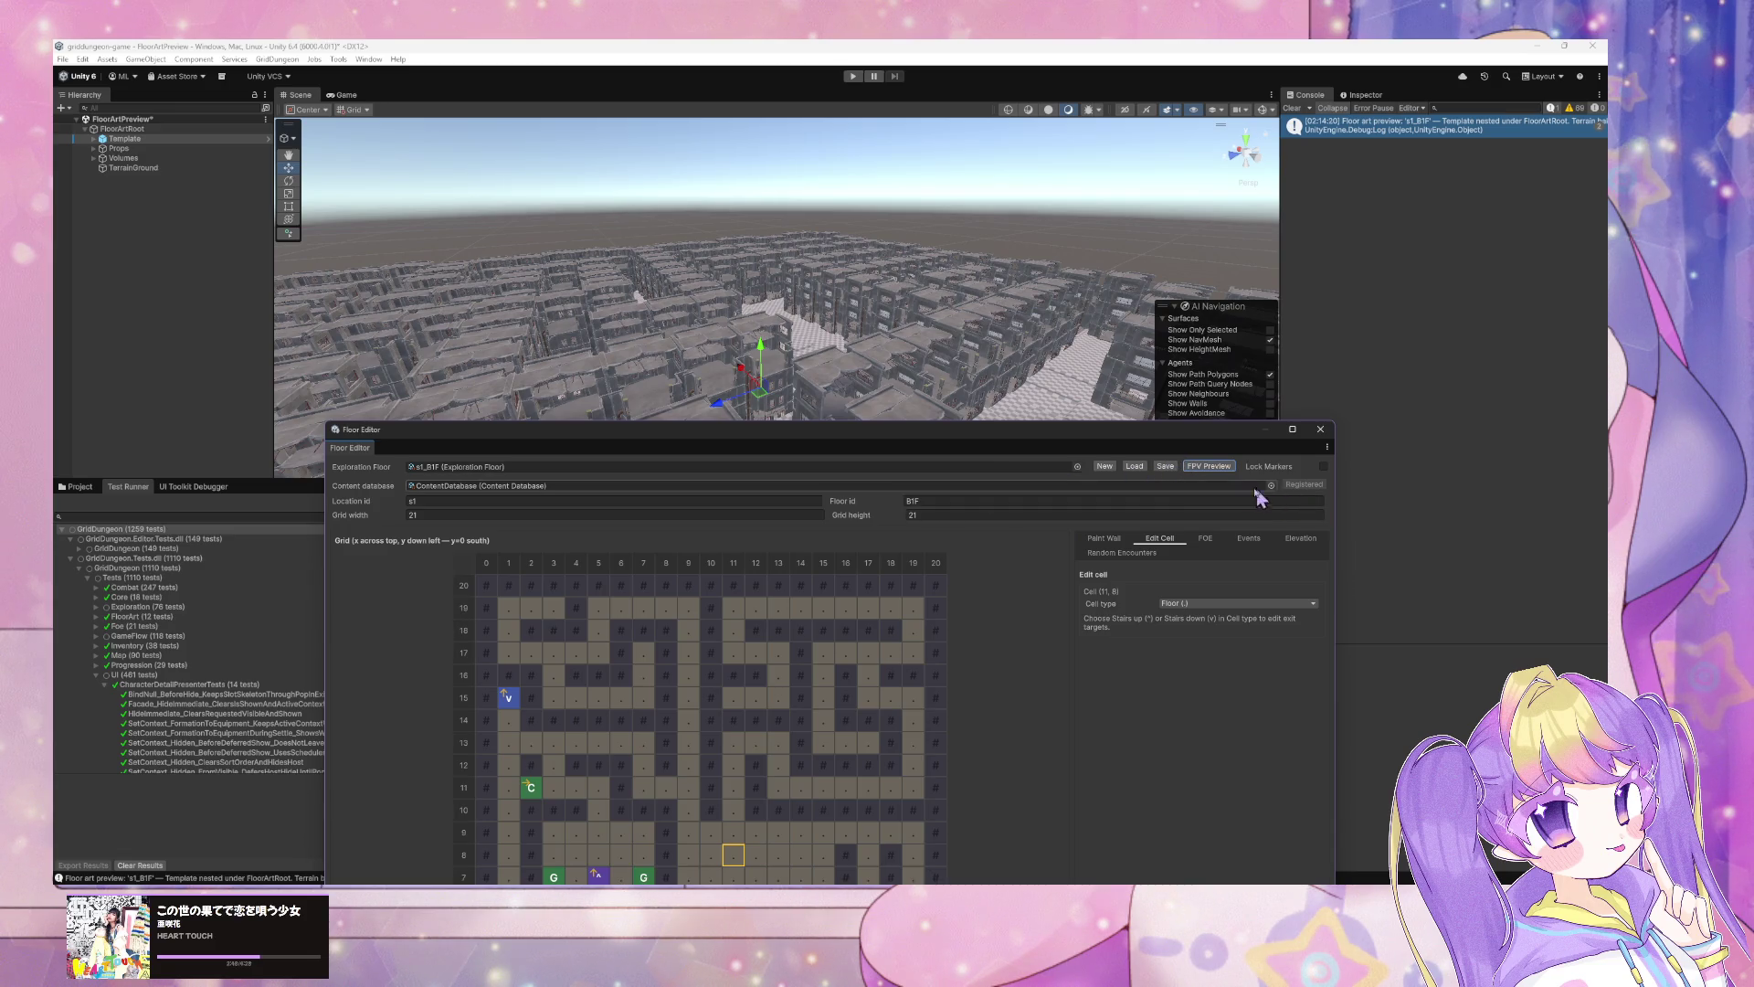
{"action": "left_click", "coordinate": [1300, 539]}
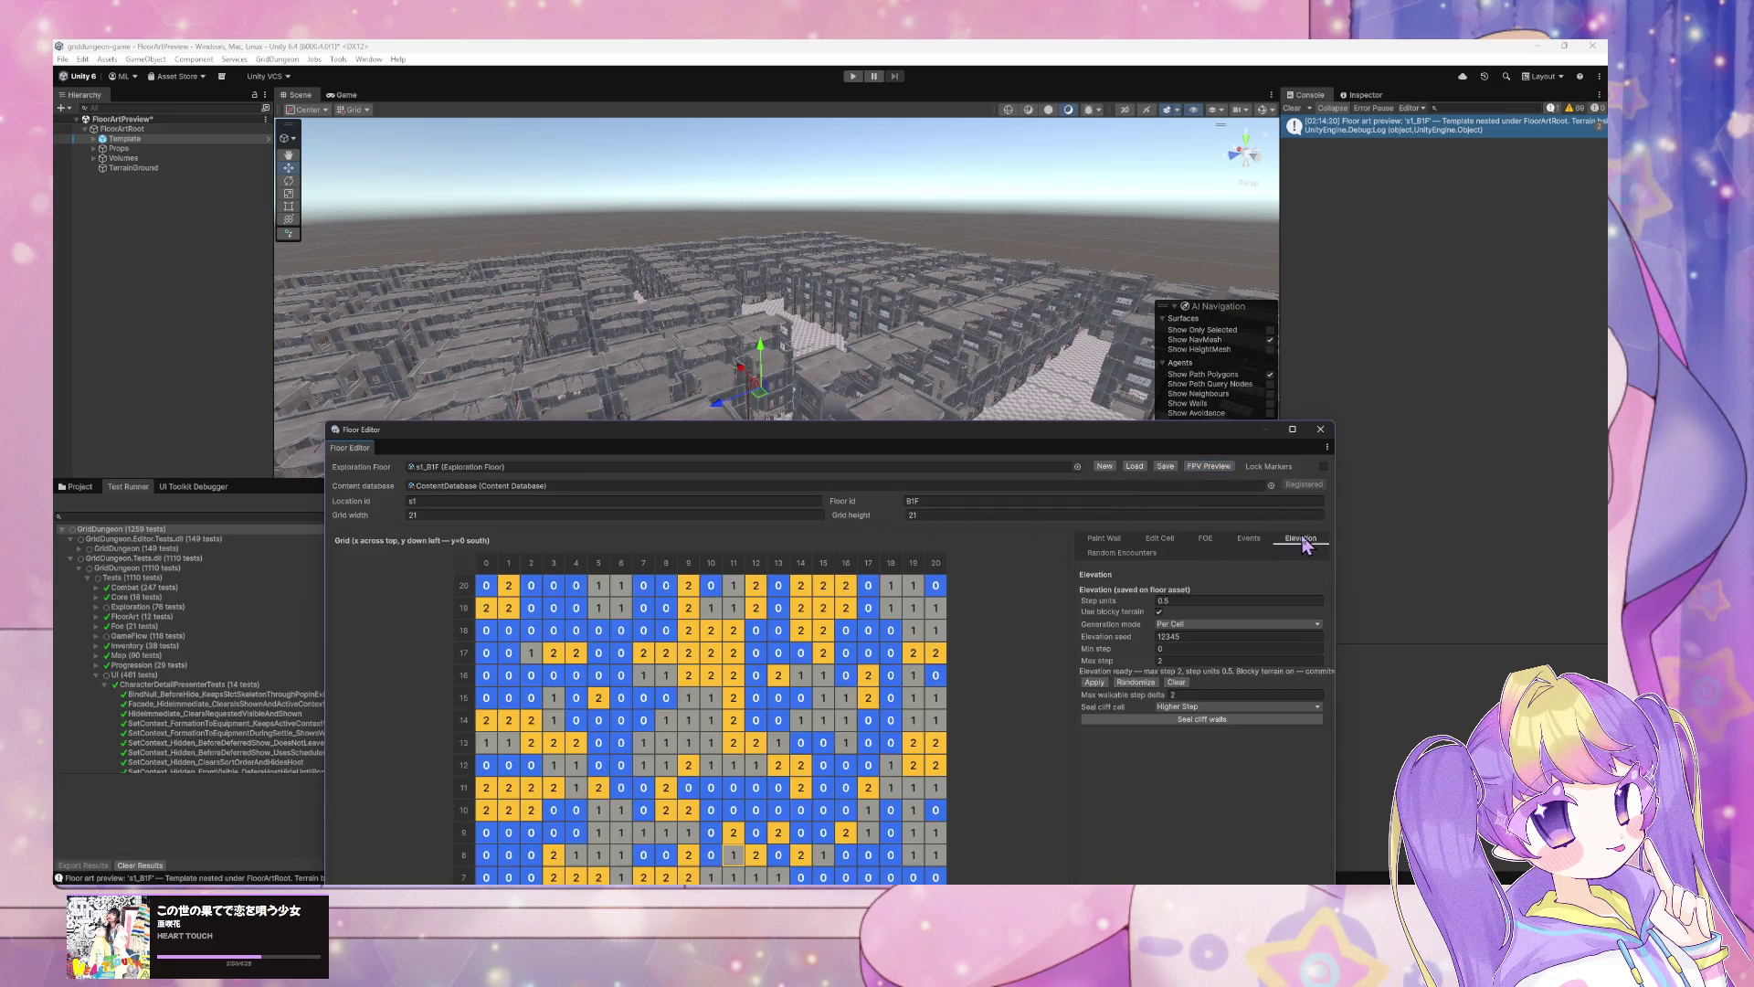
Step: Change the elevation generation mode, regenerate with a new seed, and save the floor asset
{"action": "left_click_drag", "start_coordinate": [1051, 433], "coordinate": [1188, 318]}
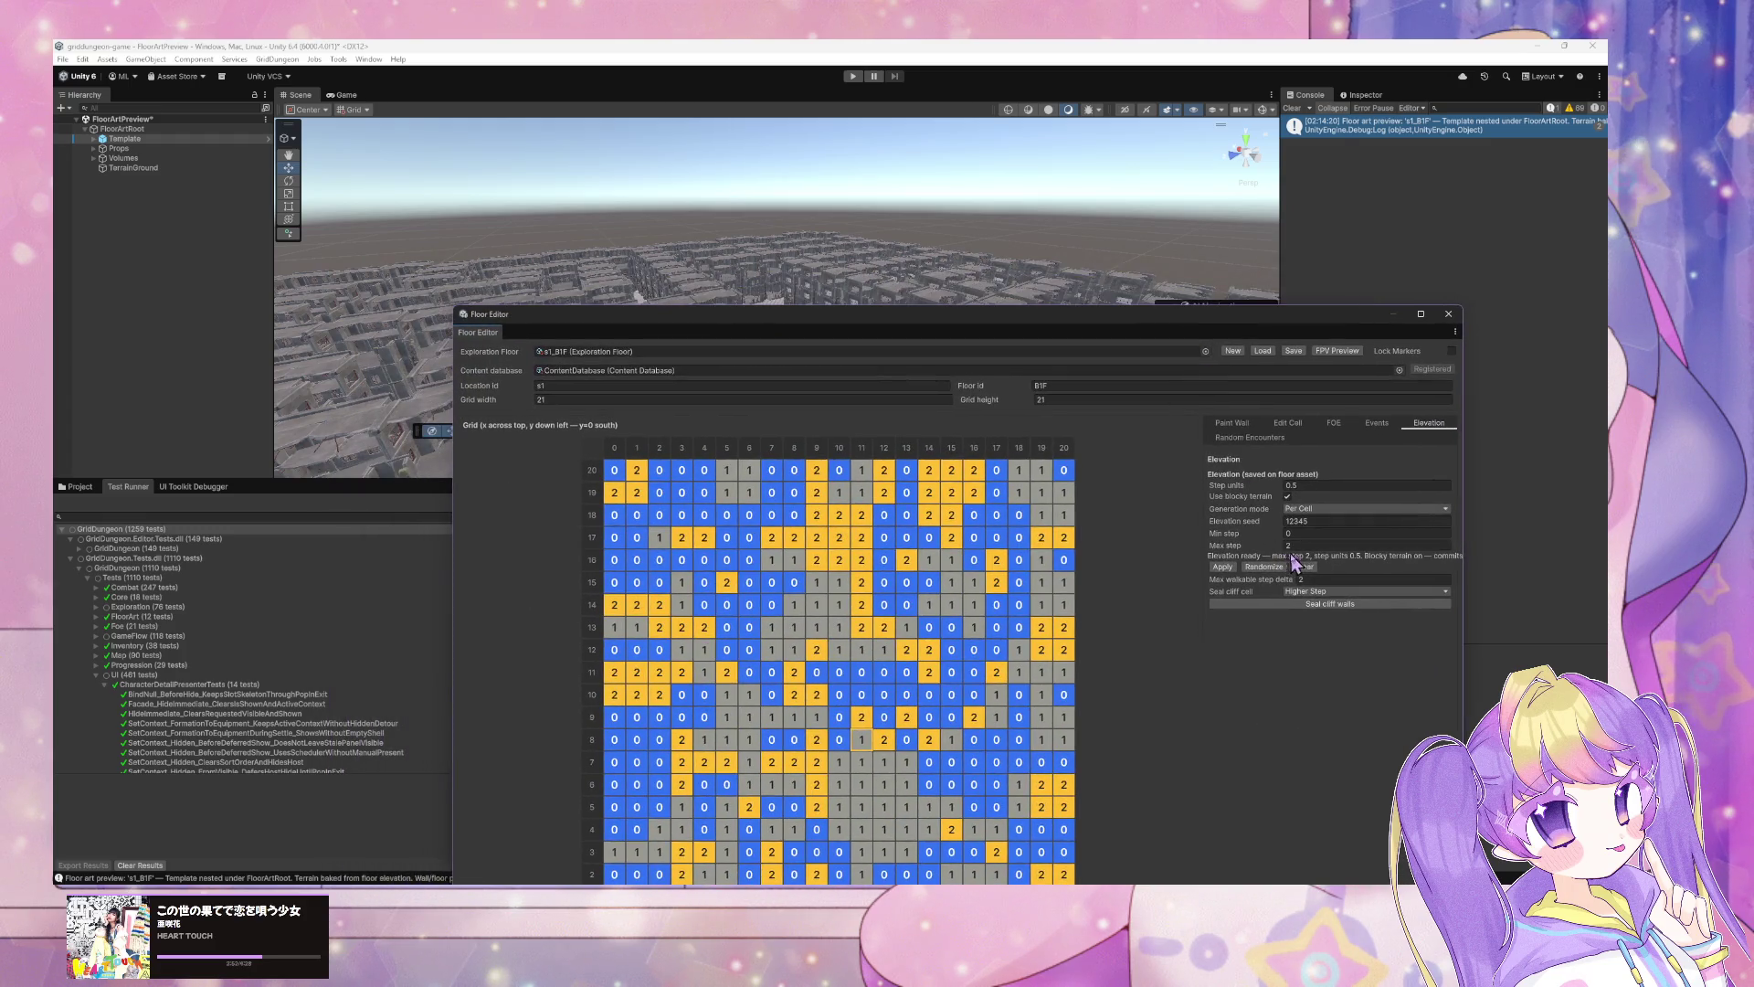
{"action": "left_click", "coordinate": [1338, 509]}
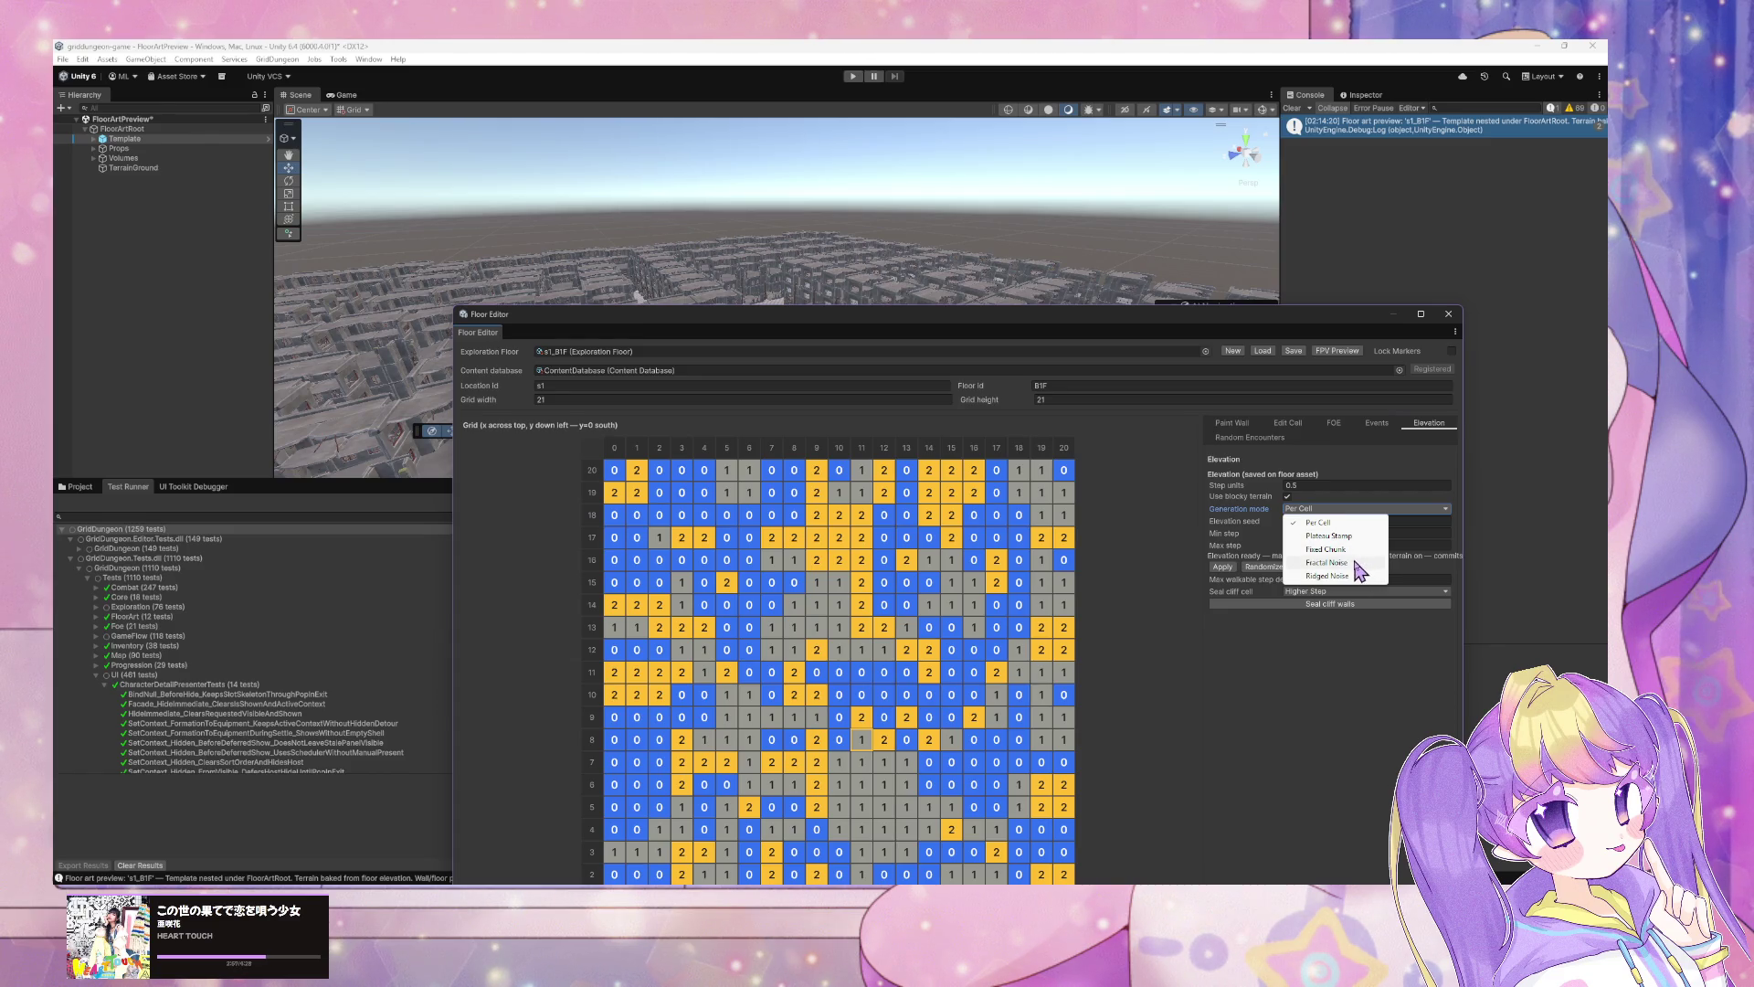
{"action": "left_click", "coordinate": [1329, 549]}
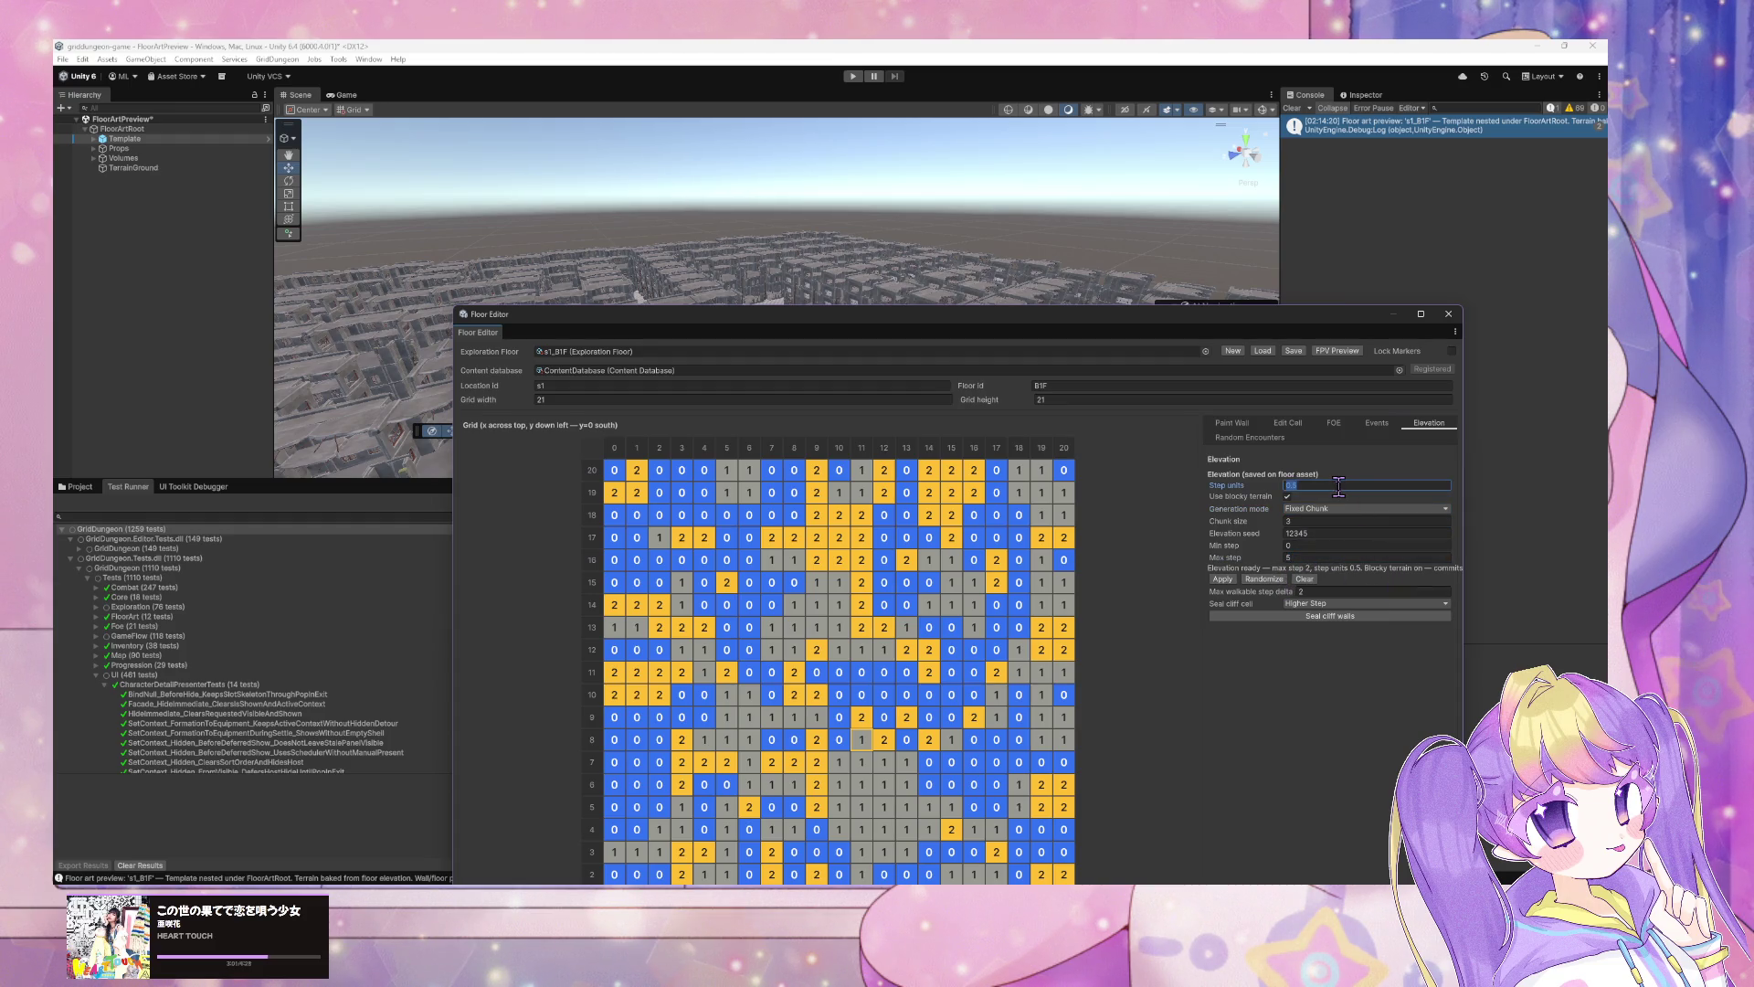
{"action": "left_click", "coordinate": [1264, 579]}
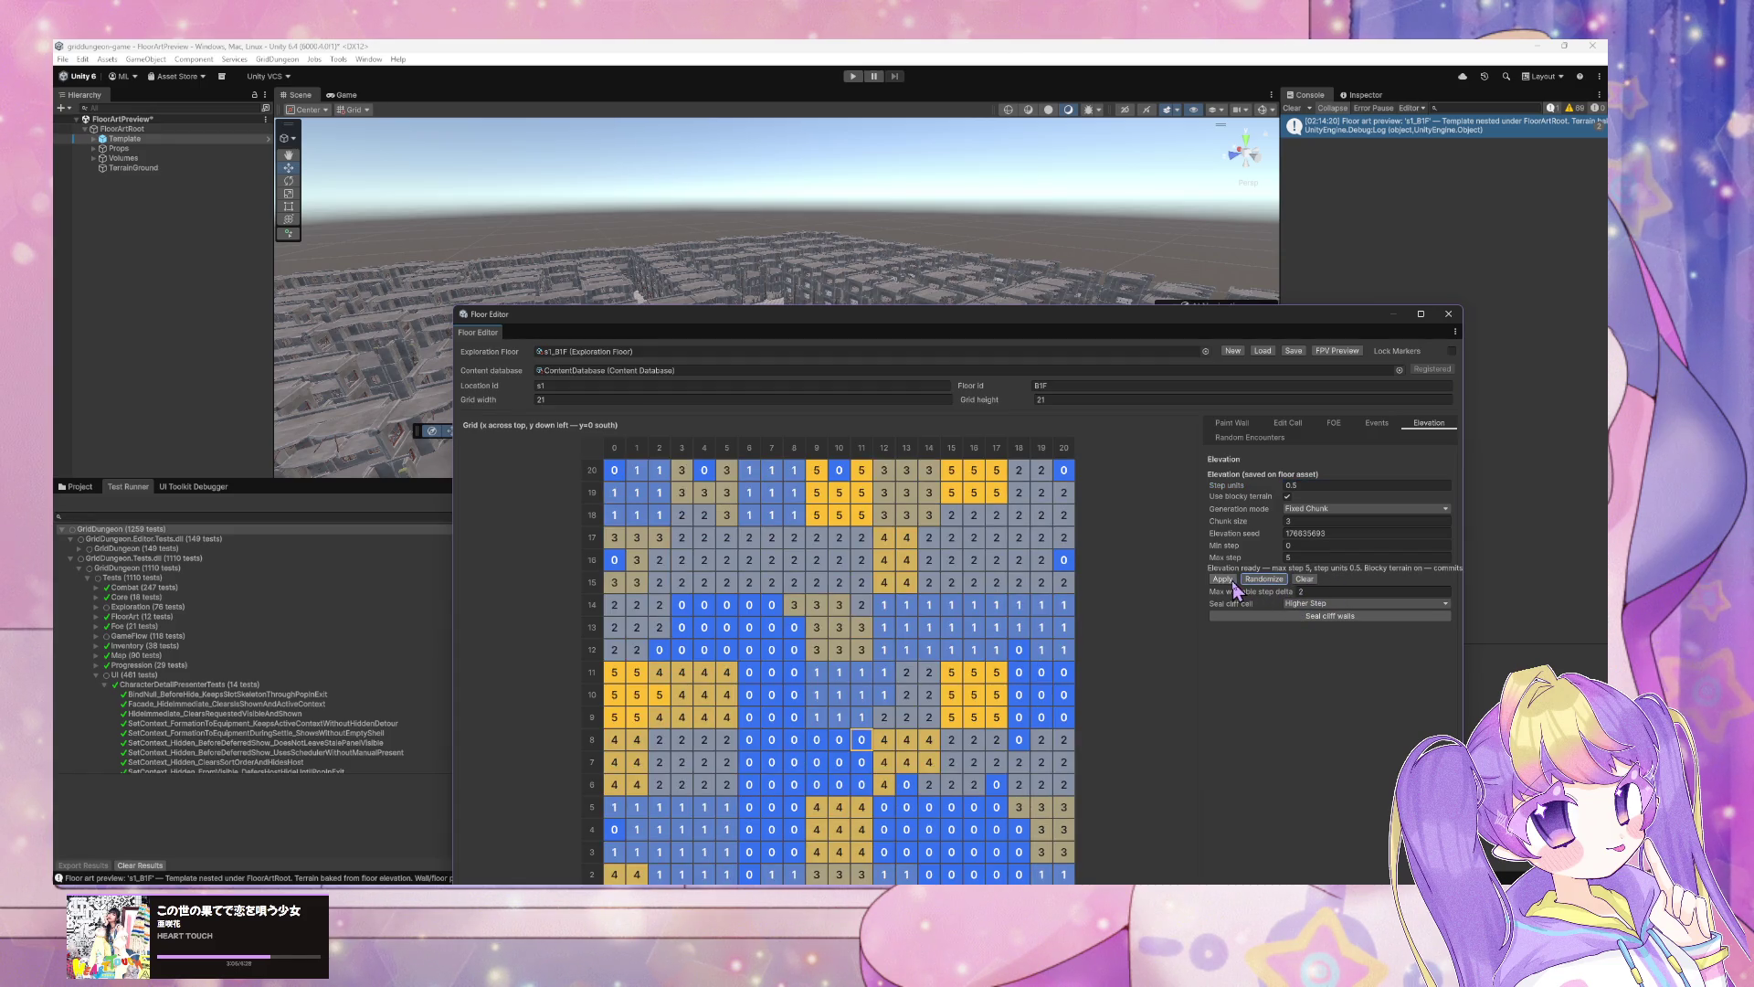
{"action": "left_click", "coordinate": [1293, 351]}
{"action": "left_click", "coordinate": [905, 517]}
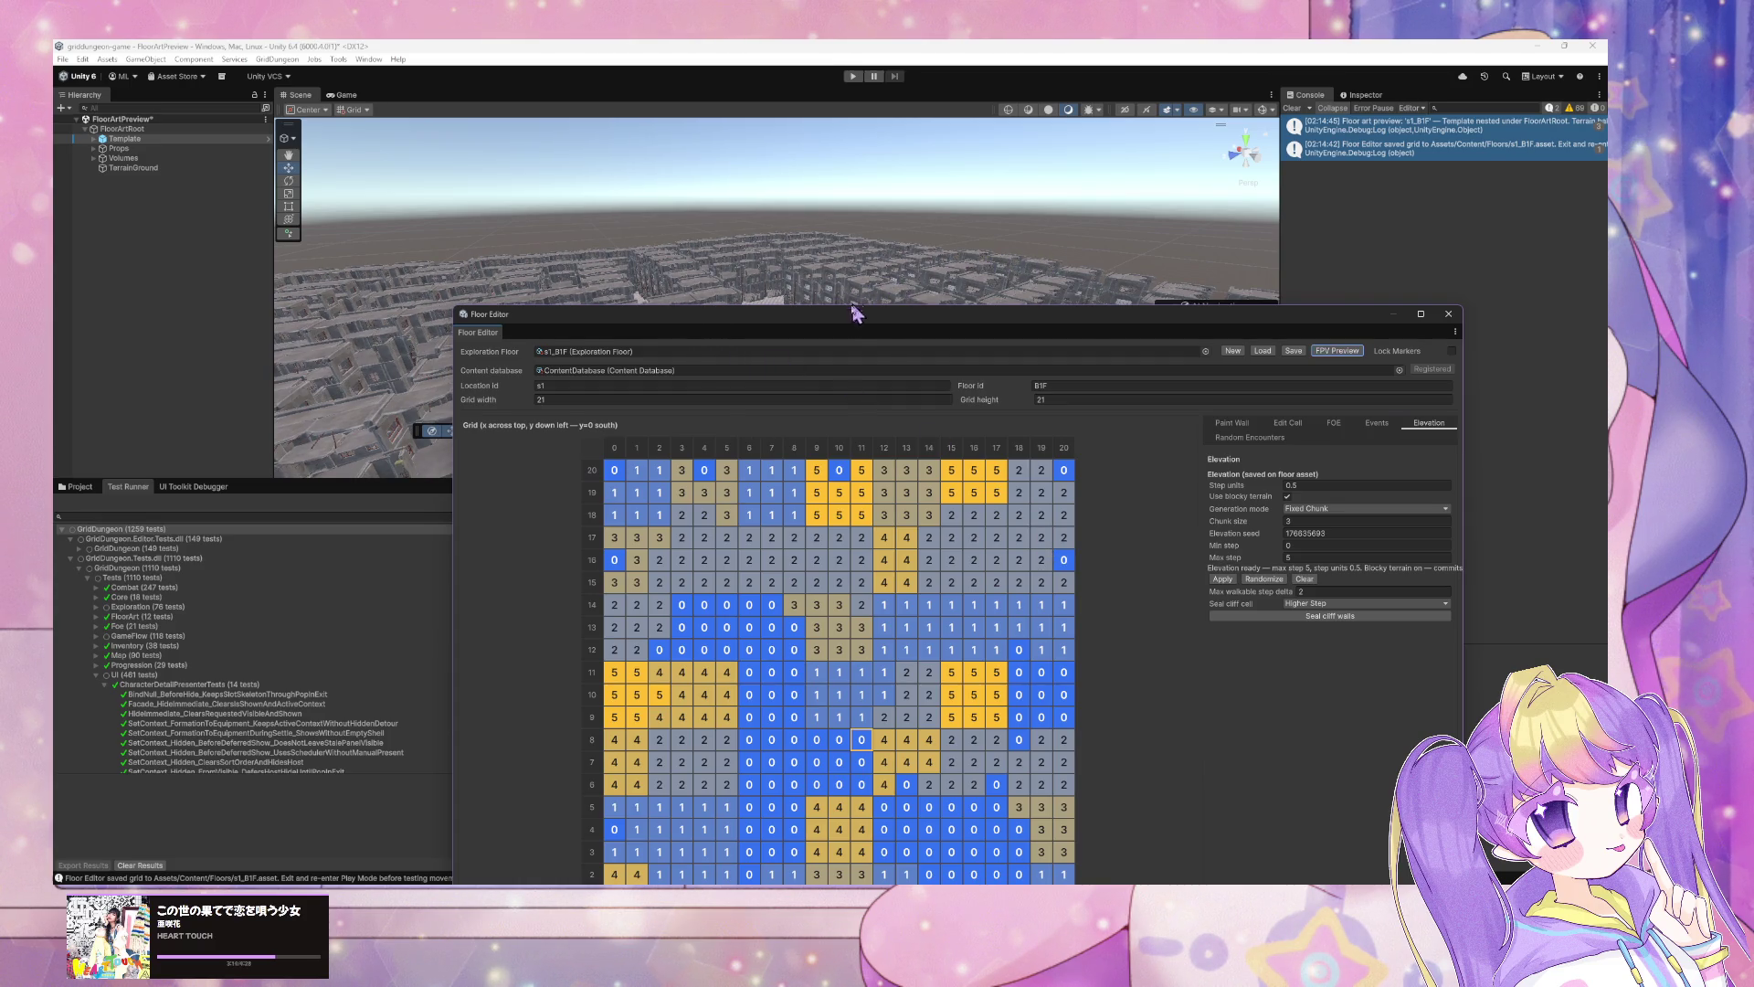
Step: Randomize the fractal noise elevation to seed 329228609 with Lock Markers on, then reload the floor
{"action": "mouse_move", "coordinate": [845, 329]}
{"action": "left_mouse_down"}
{"action": "mouse_move", "coordinate": [1050, 470]}
{"action": "mouse_move", "coordinate": [1056, 495]}
{"action": "left_mouse_up"}
{"action": "mouse_move", "coordinate": [1004, 365]}
{"action": "left_mouse_down"}
{"action": "mouse_move", "coordinate": [952, 356]}
{"action": "mouse_move", "coordinate": [815, 409]}
{"action": "mouse_move", "coordinate": [855, 398]}
{"action": "mouse_move", "coordinate": [859, 331]}
{"action": "mouse_move", "coordinate": [921, 385]}
{"action": "mouse_move", "coordinate": [1245, 501]}
{"action": "left_mouse_up"}
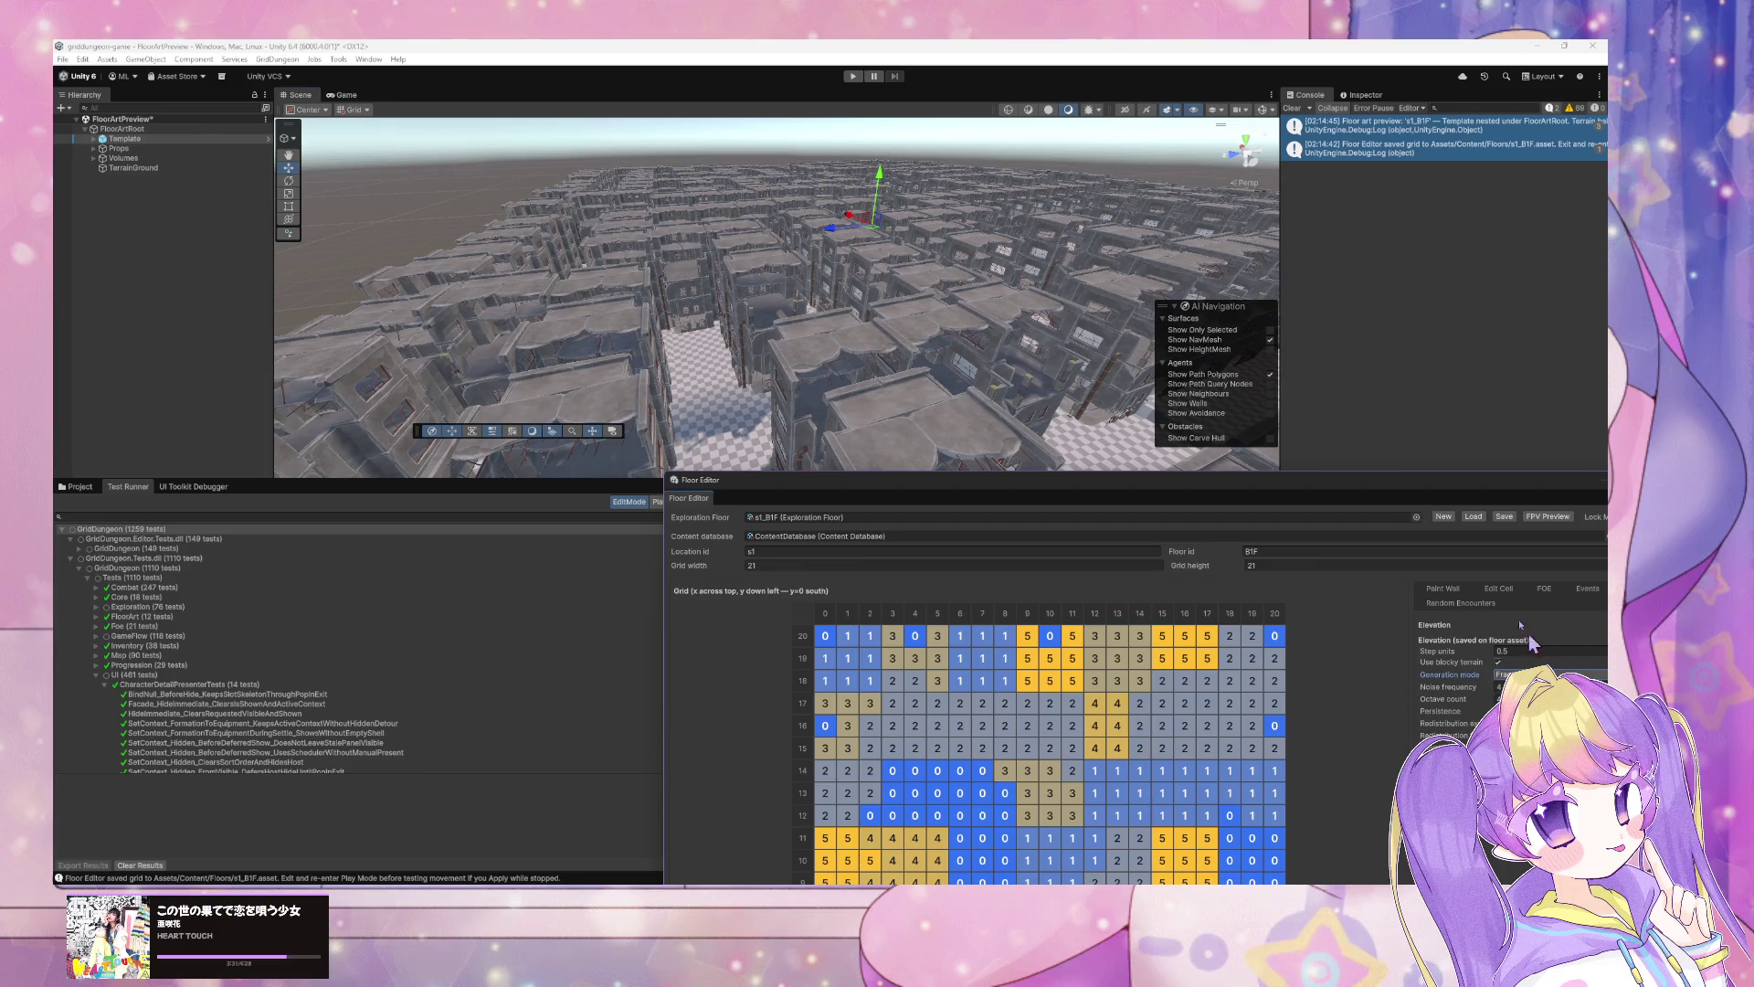
{"action": "left_click_drag", "start_coordinate": [1343, 480], "coordinate": [1215, 378]}
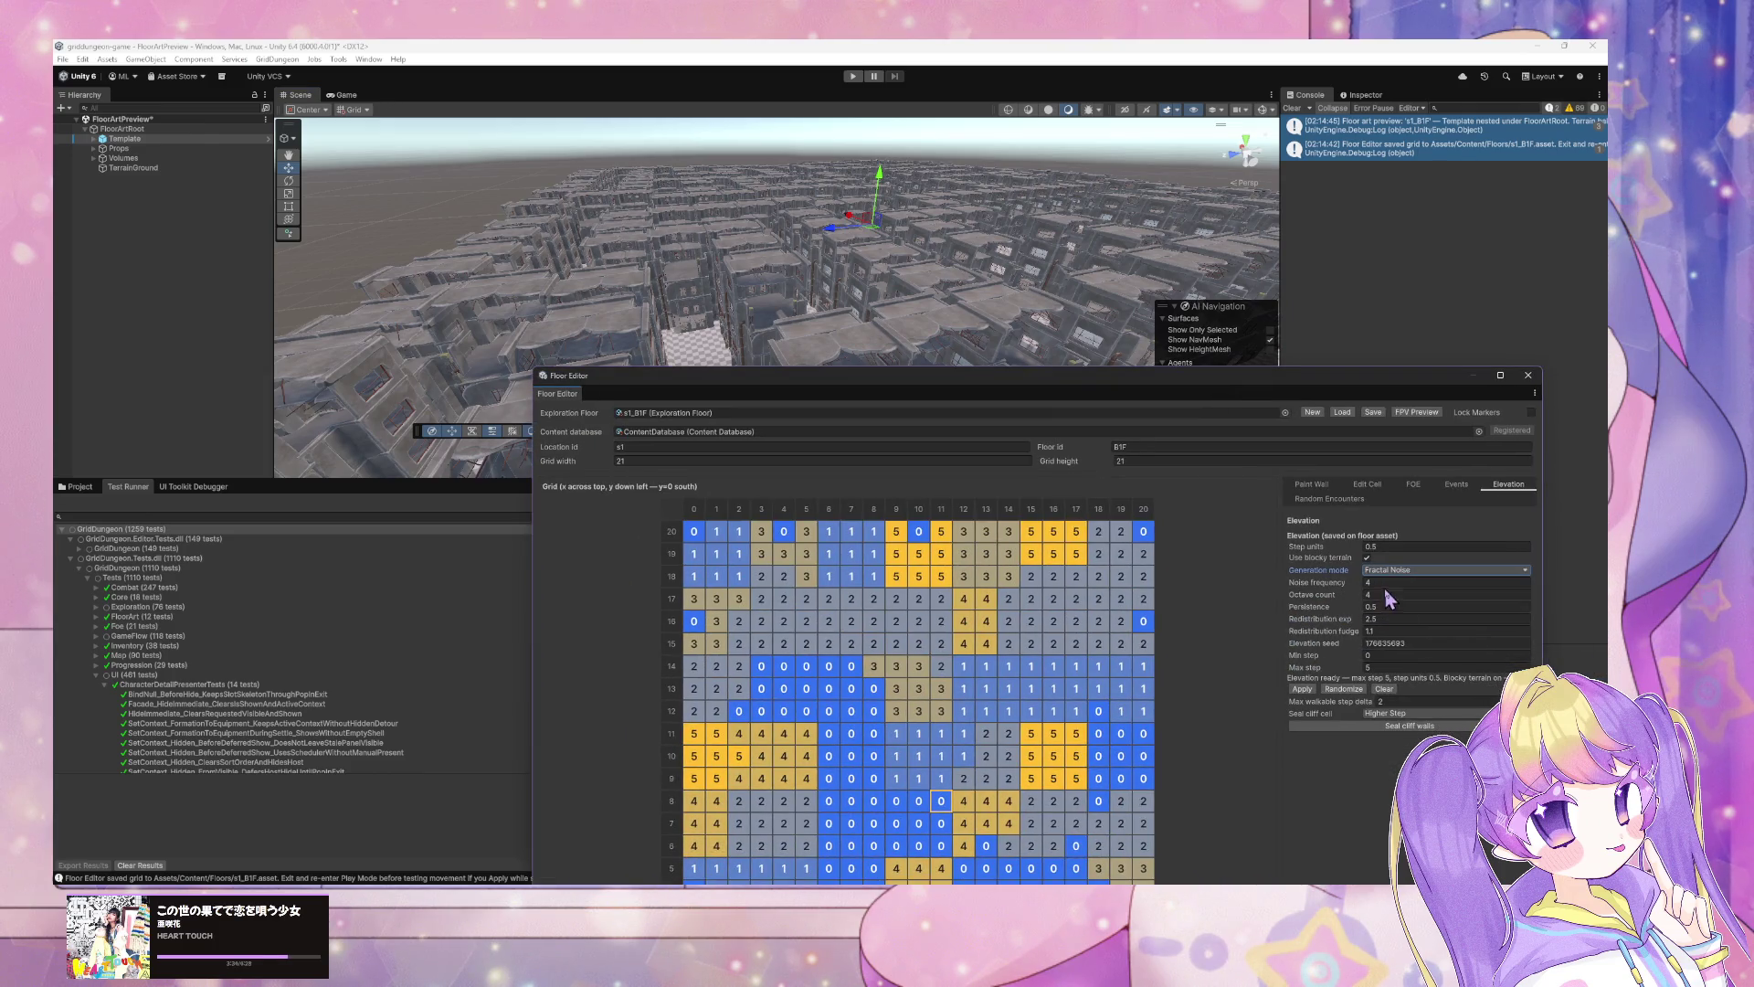
{"action": "left_click", "coordinate": [1356, 690]}
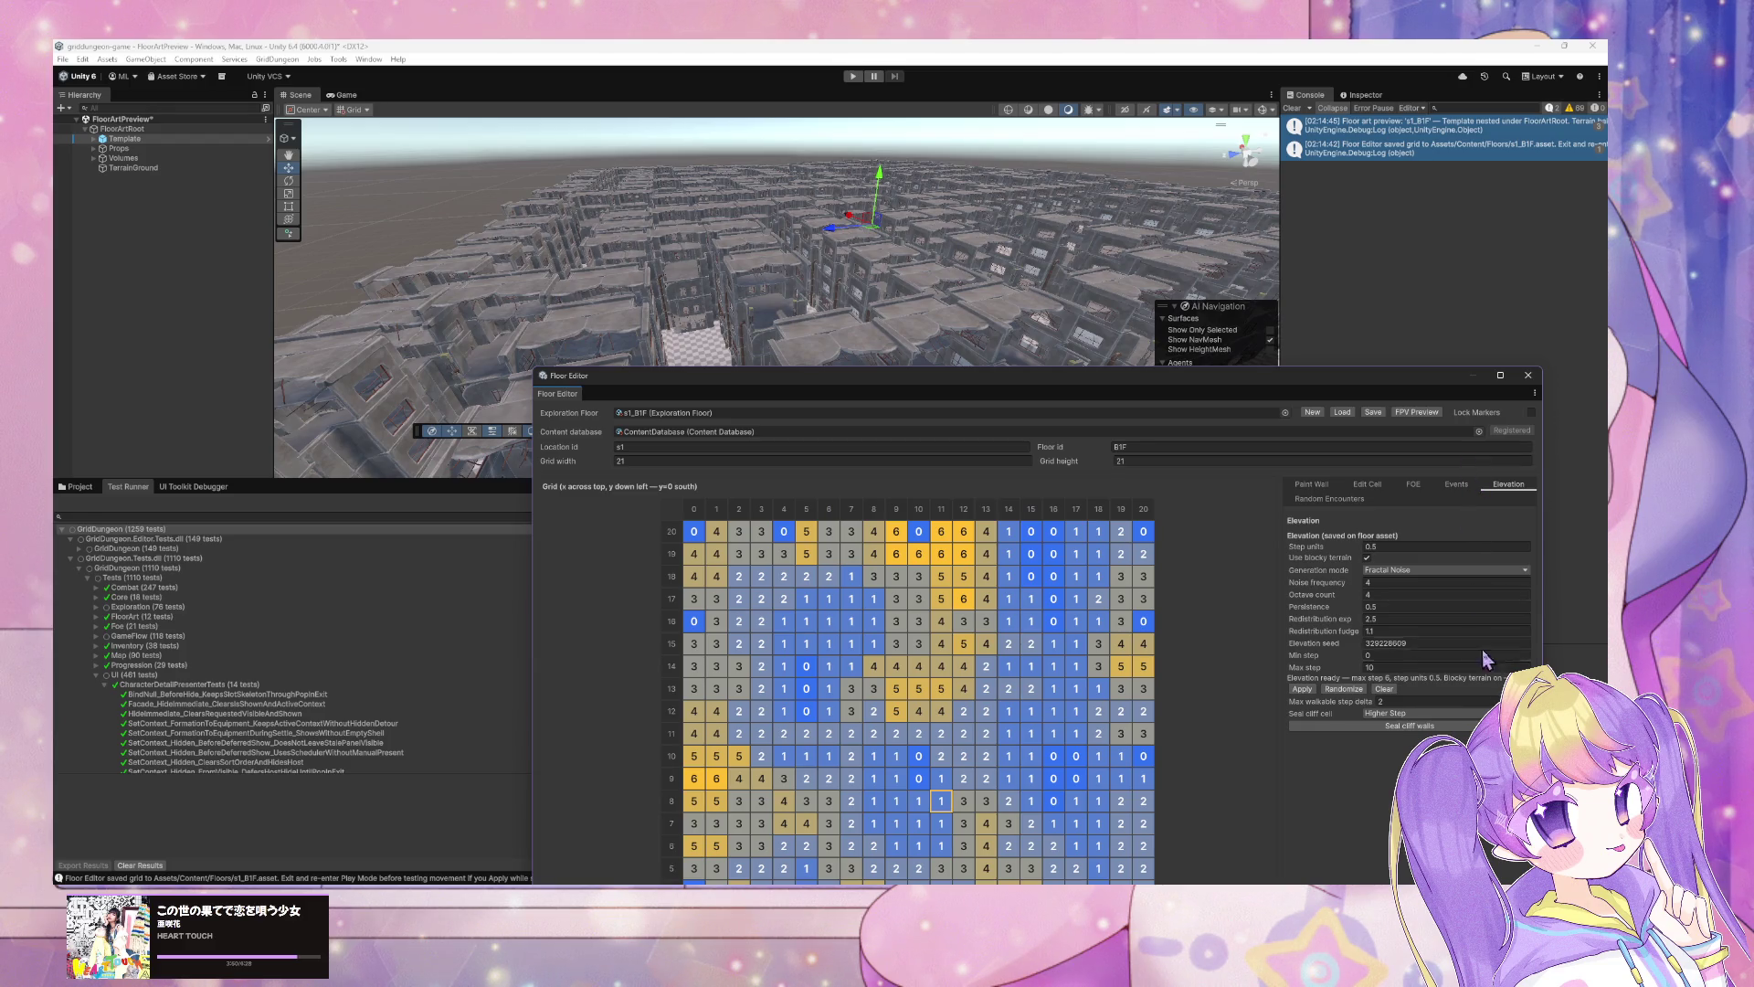
{"action": "left_click", "coordinate": [1531, 413]}
{"action": "left_click", "coordinate": [1341, 414]}
{"action": "mouse_move", "coordinate": [868, 255]}
{"action": "left_mouse_down"}
{"action": "mouse_move", "coordinate": [905, 263]}
{"action": "mouse_move", "coordinate": [882, 262]}
{"action": "mouse_move", "coordinate": [896, 274]}
{"action": "mouse_move", "coordinate": [1042, 242]}
{"action": "mouse_move", "coordinate": [834, 196]}
{"action": "mouse_move", "coordinate": [859, 148]}
{"action": "mouse_move", "coordinate": [797, 231]}
{"action": "mouse_move", "coordinate": [802, 252]}
{"action": "mouse_move", "coordinate": [803, 220]}
{"action": "mouse_move", "coordinate": [786, 223]}
{"action": "left_mouse_up"}
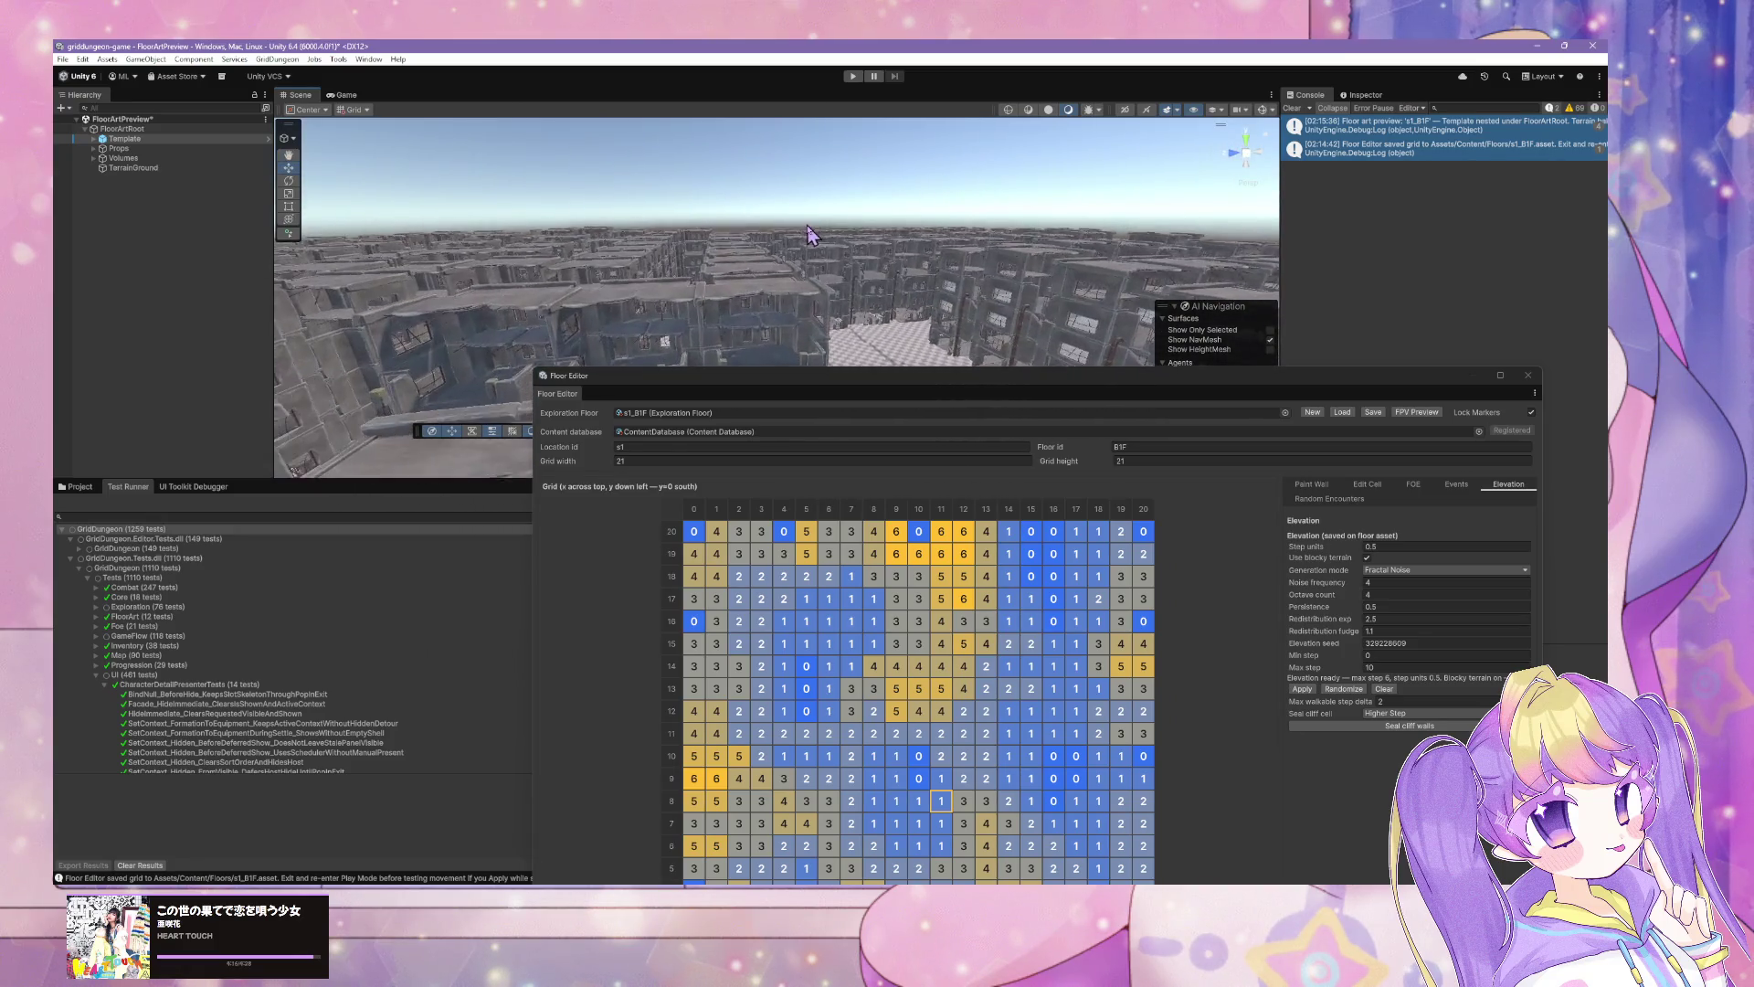
Step: Load the DevBootstrap scene from the GridDungeon menu and enter Play mode
{"action": "left_click", "coordinate": [277, 59]}
{"action": "left_click", "coordinate": [411, 149]}
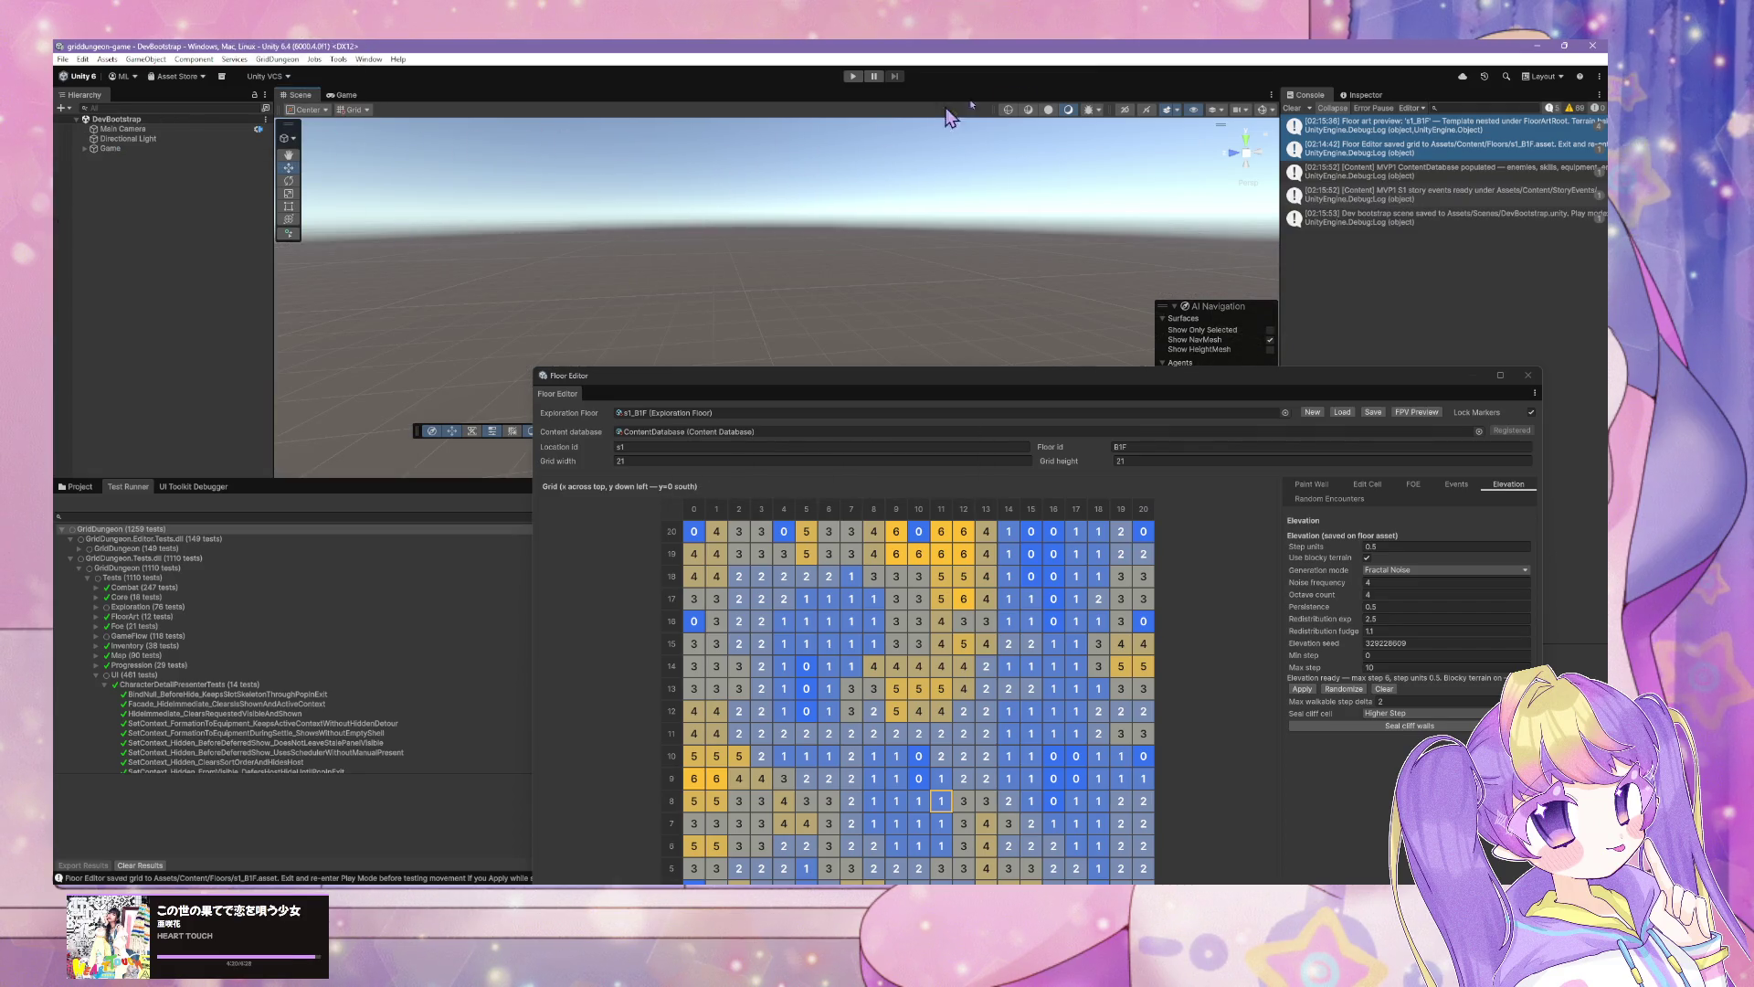
{"action": "left_click", "coordinate": [855, 77]}
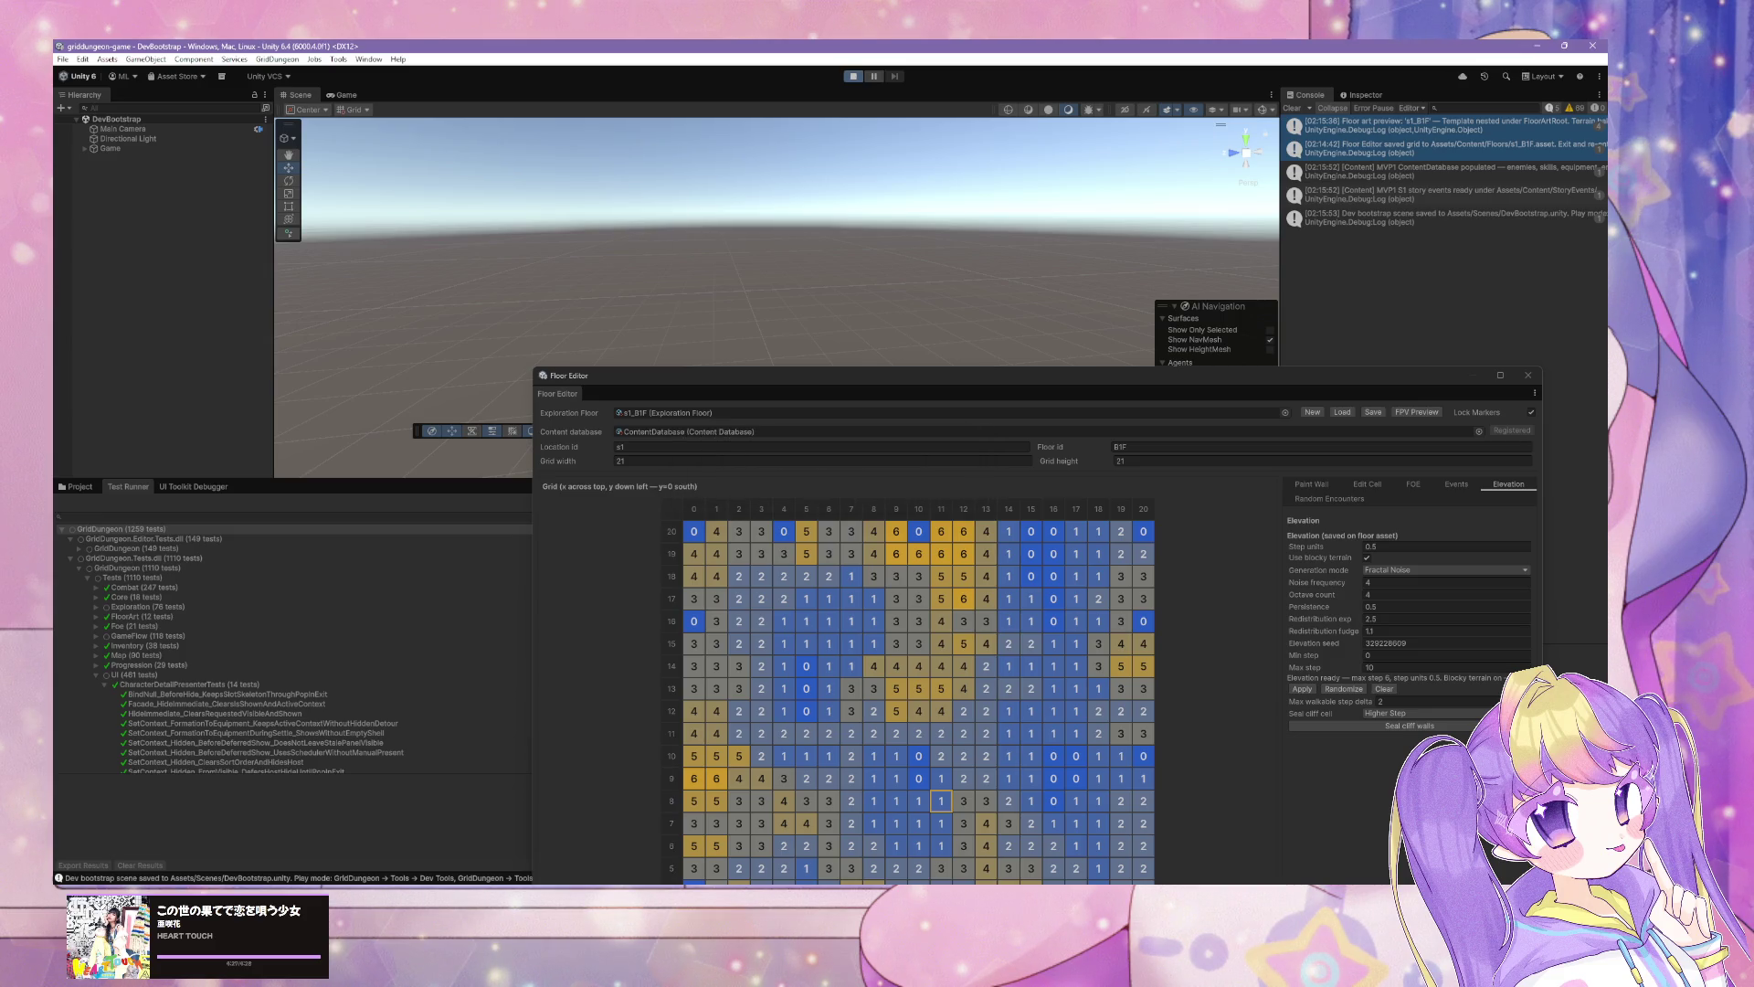
{"action": "key", "text": "alt+Tab"}
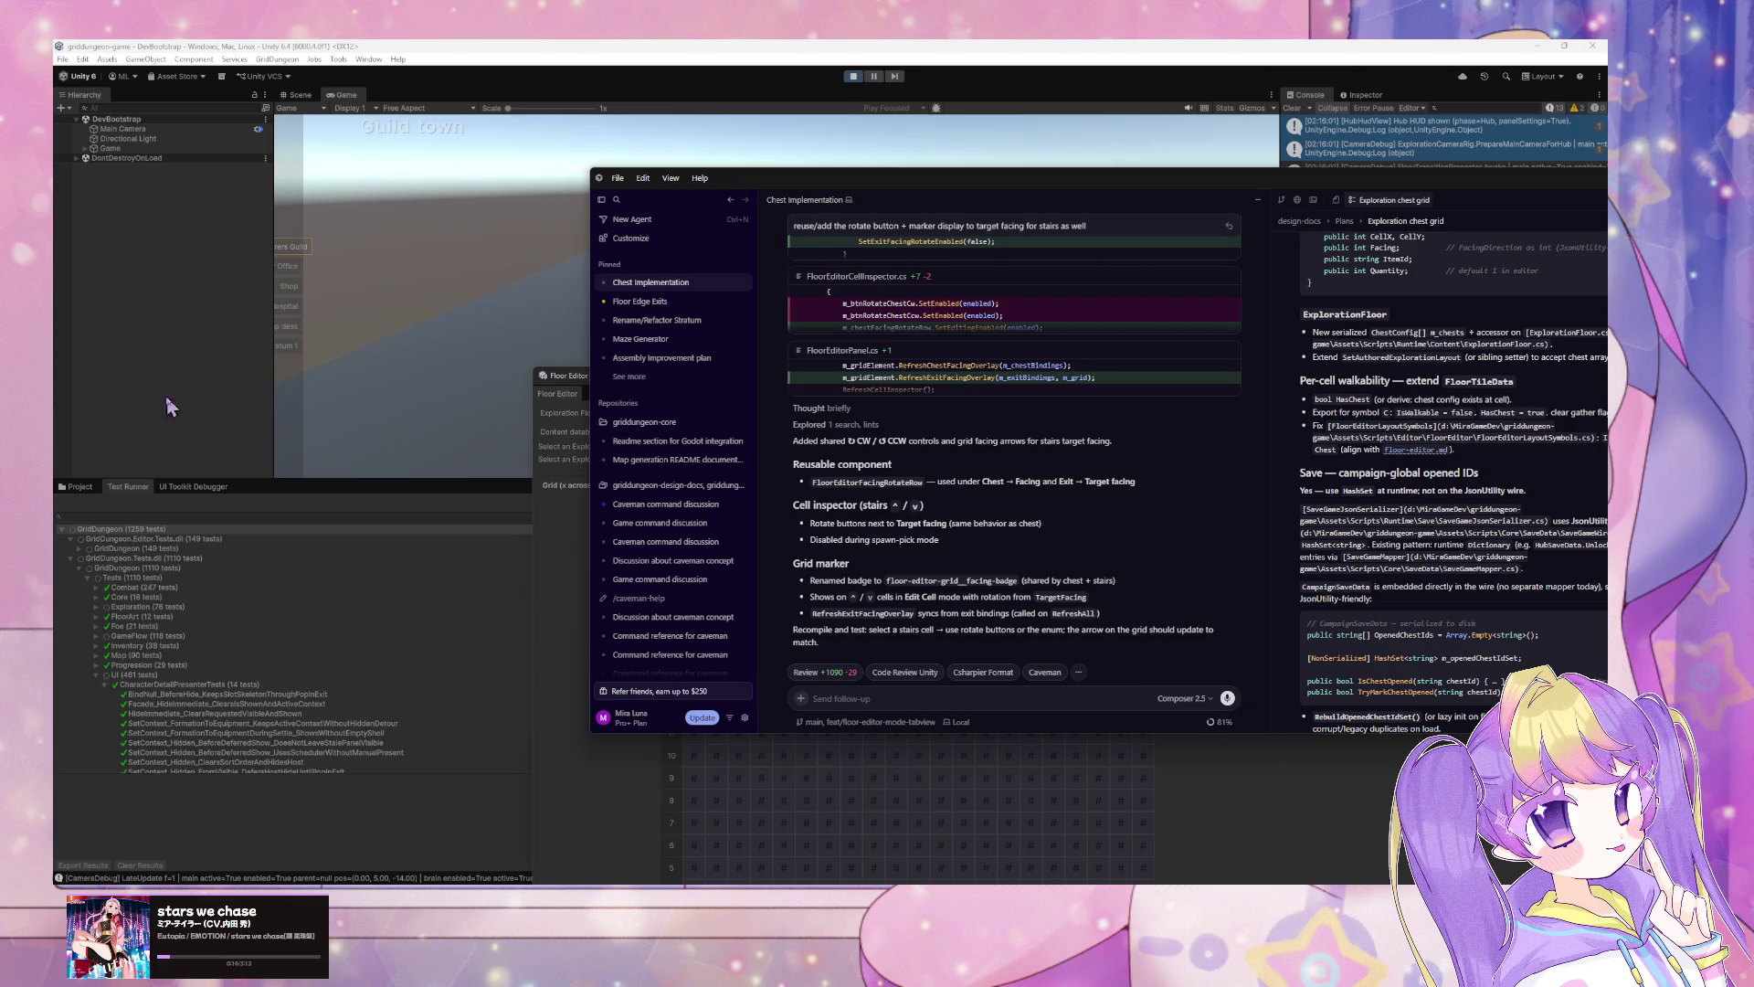
Step: Clear the Cursor and Floor Editor windows off the Game view and leave the hub for exploration
{"action": "left_click_drag", "start_coordinate": [936, 195], "coordinate": [900, 398]}
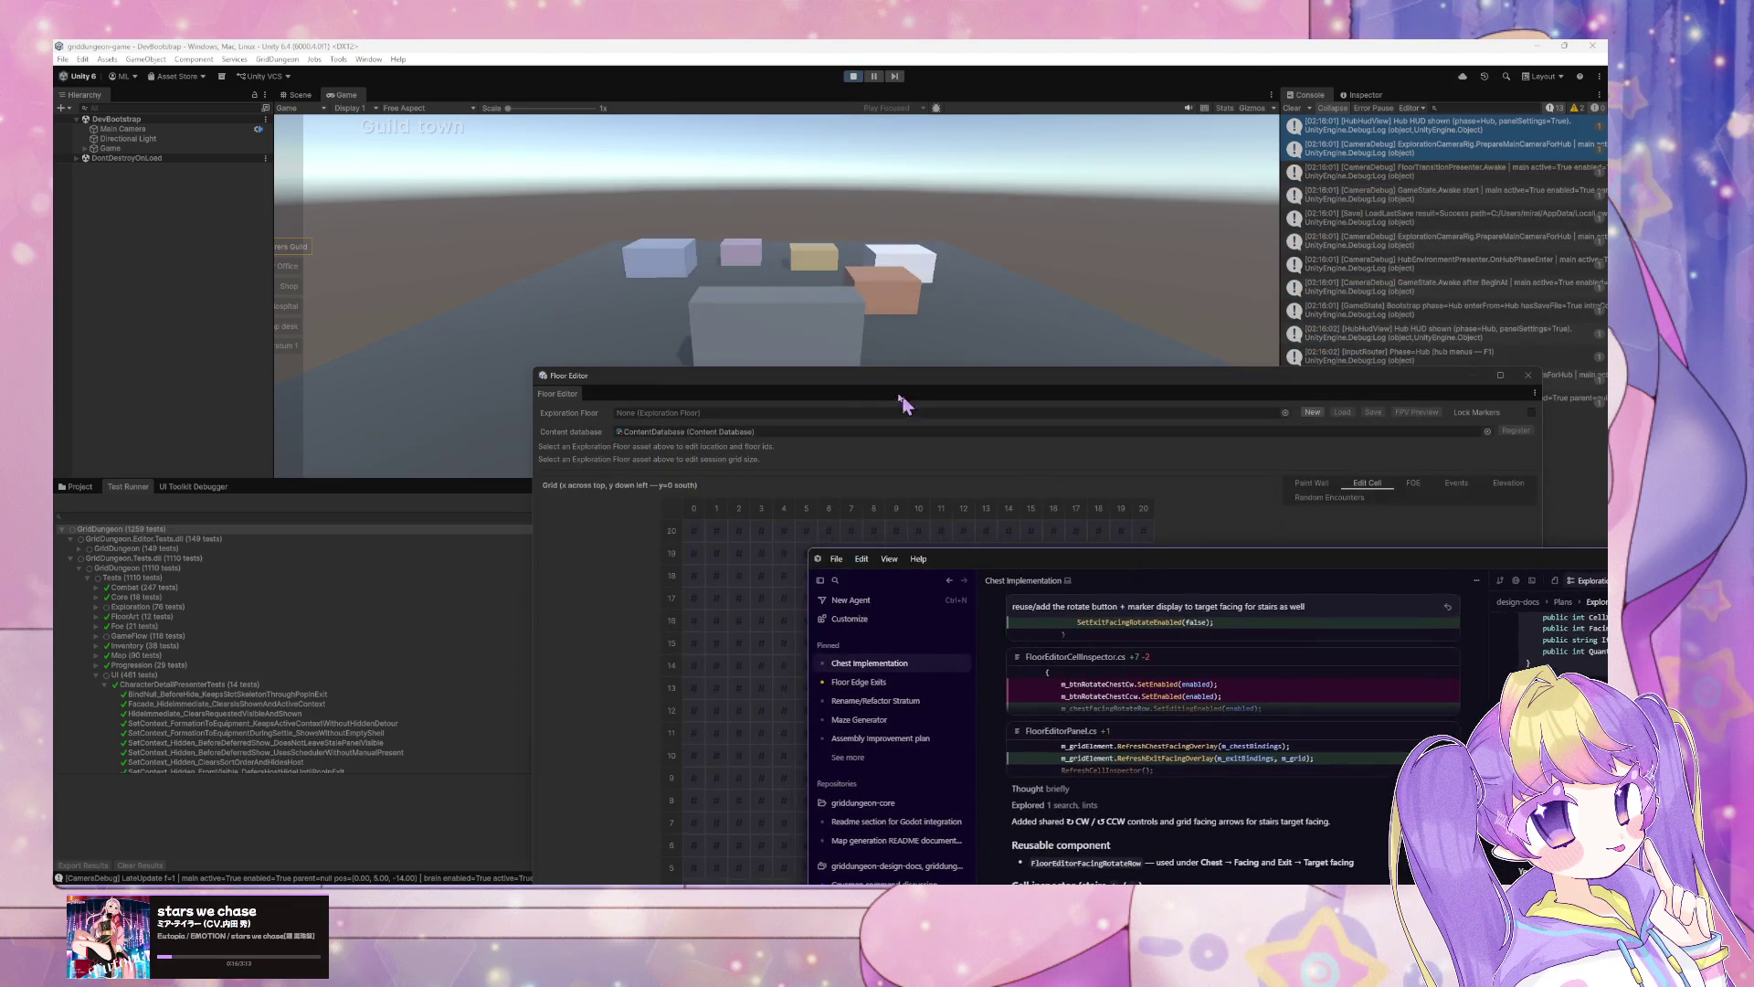
{"action": "left_click", "coordinate": [501, 345]}
{"action": "left_click_drag", "start_coordinate": [658, 378], "coordinate": [874, 558]}
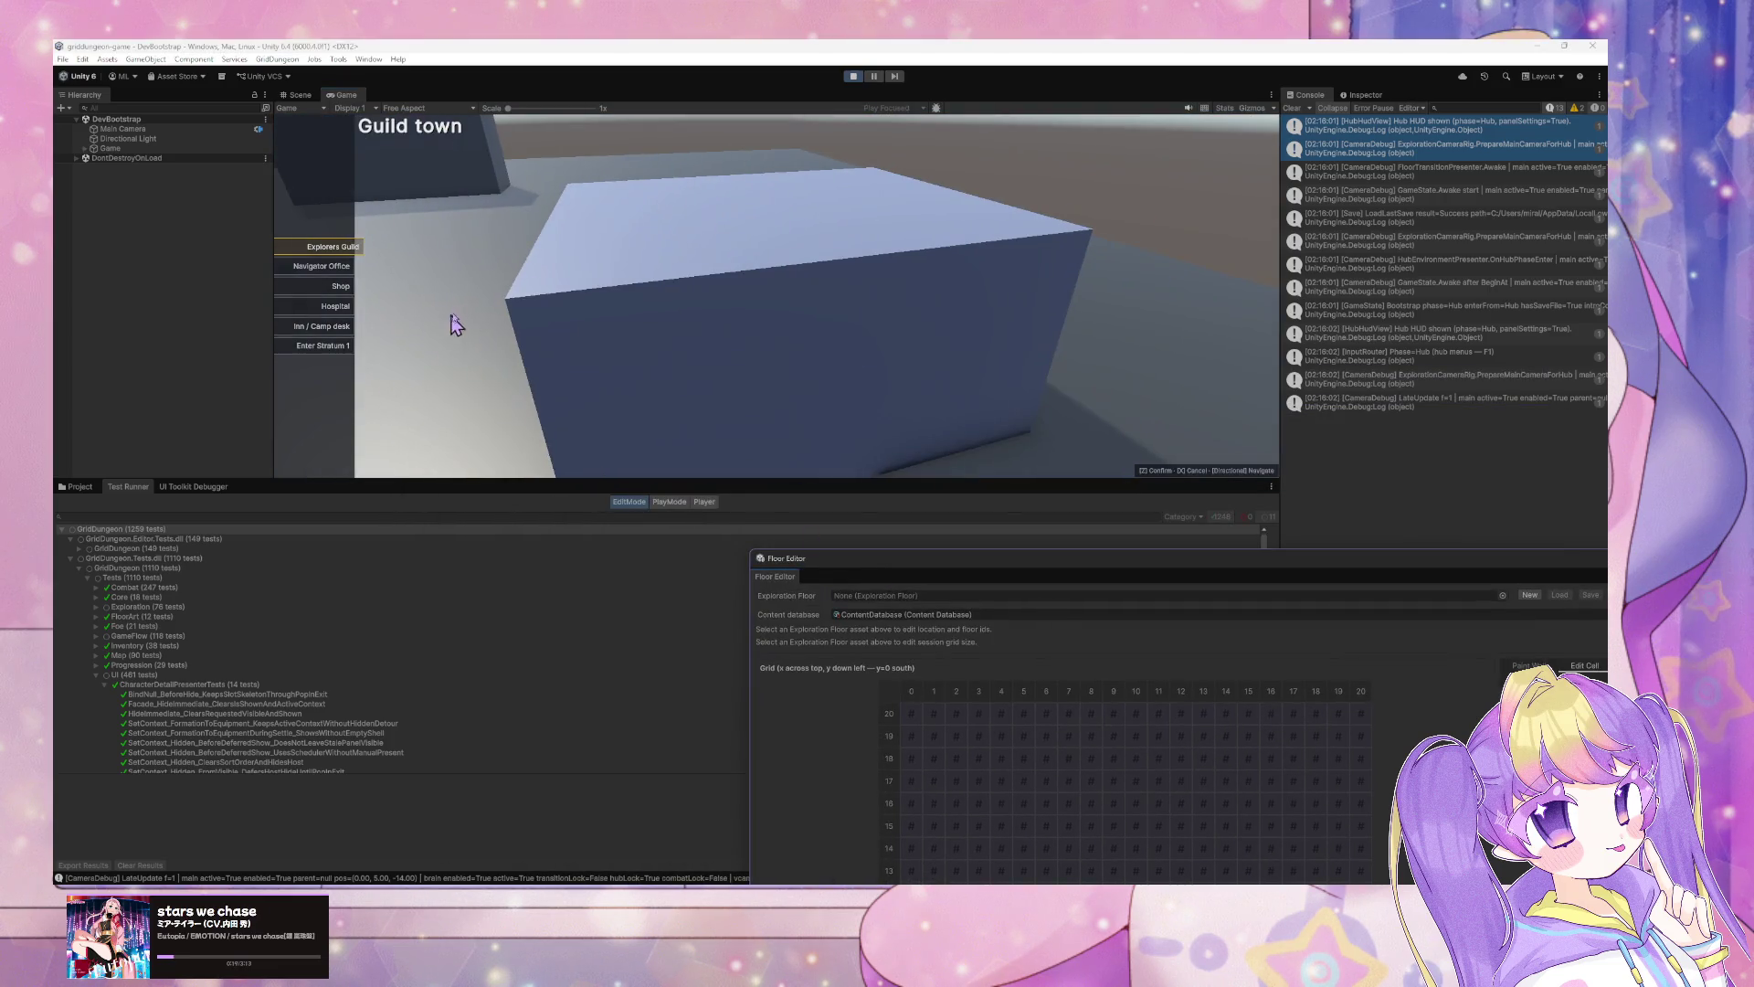
{"action": "left_click", "coordinate": [345, 345]}
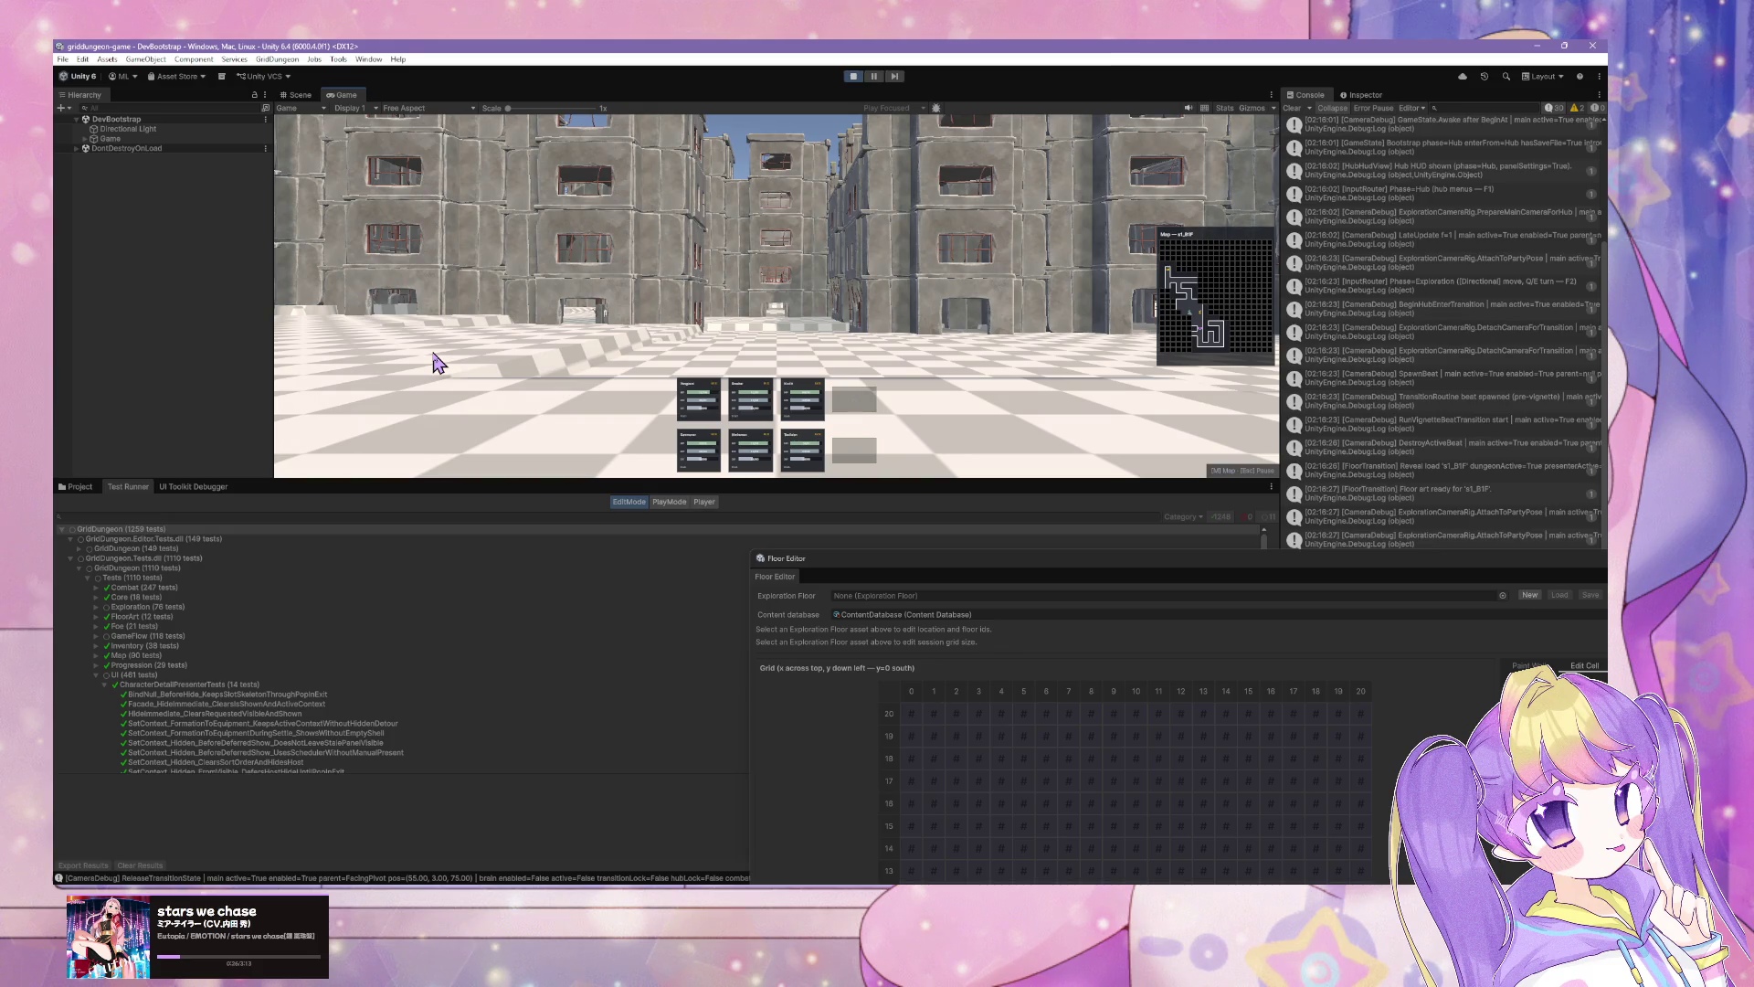
Step: Walk the party through the s1_B1F maze with WASD/QE, then reselect s1_B1F in the Floor Editor
{"action": "key", "text": "w"}
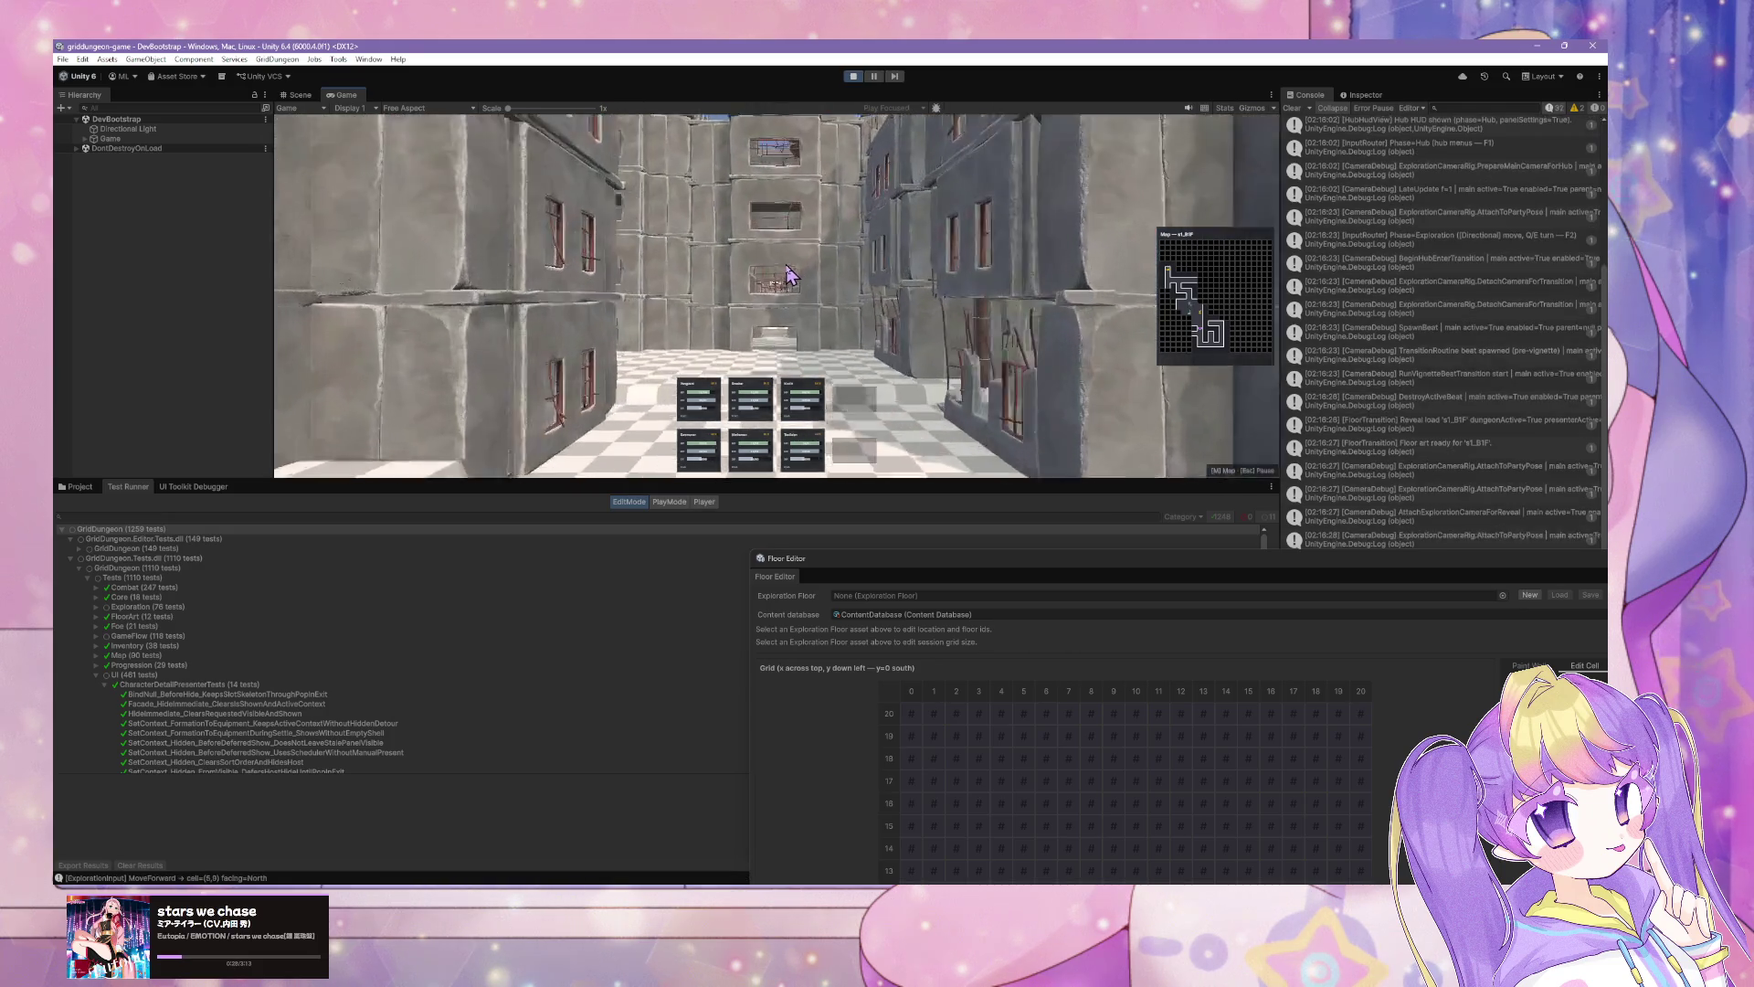
{"action": "key", "text": "q"}
{"action": "key", "text": "w"}
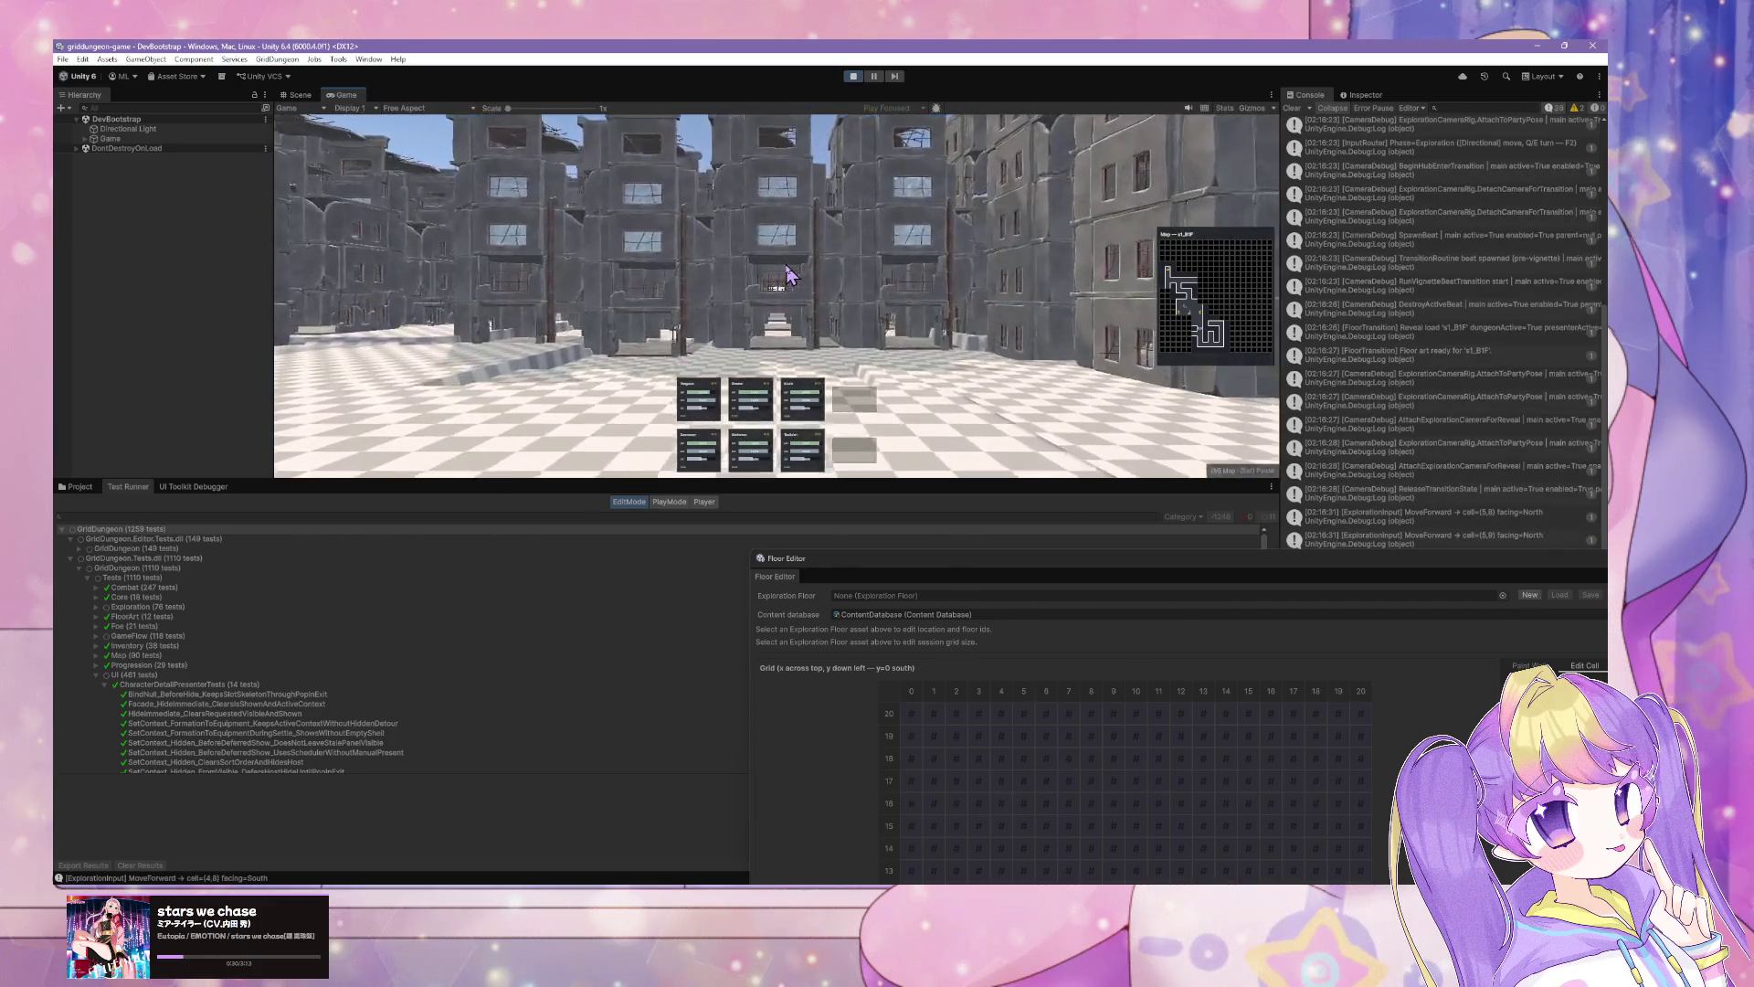
{"action": "key", "text": "q"}
{"action": "key", "text": "w"}
{"action": "key", "text": "w"}
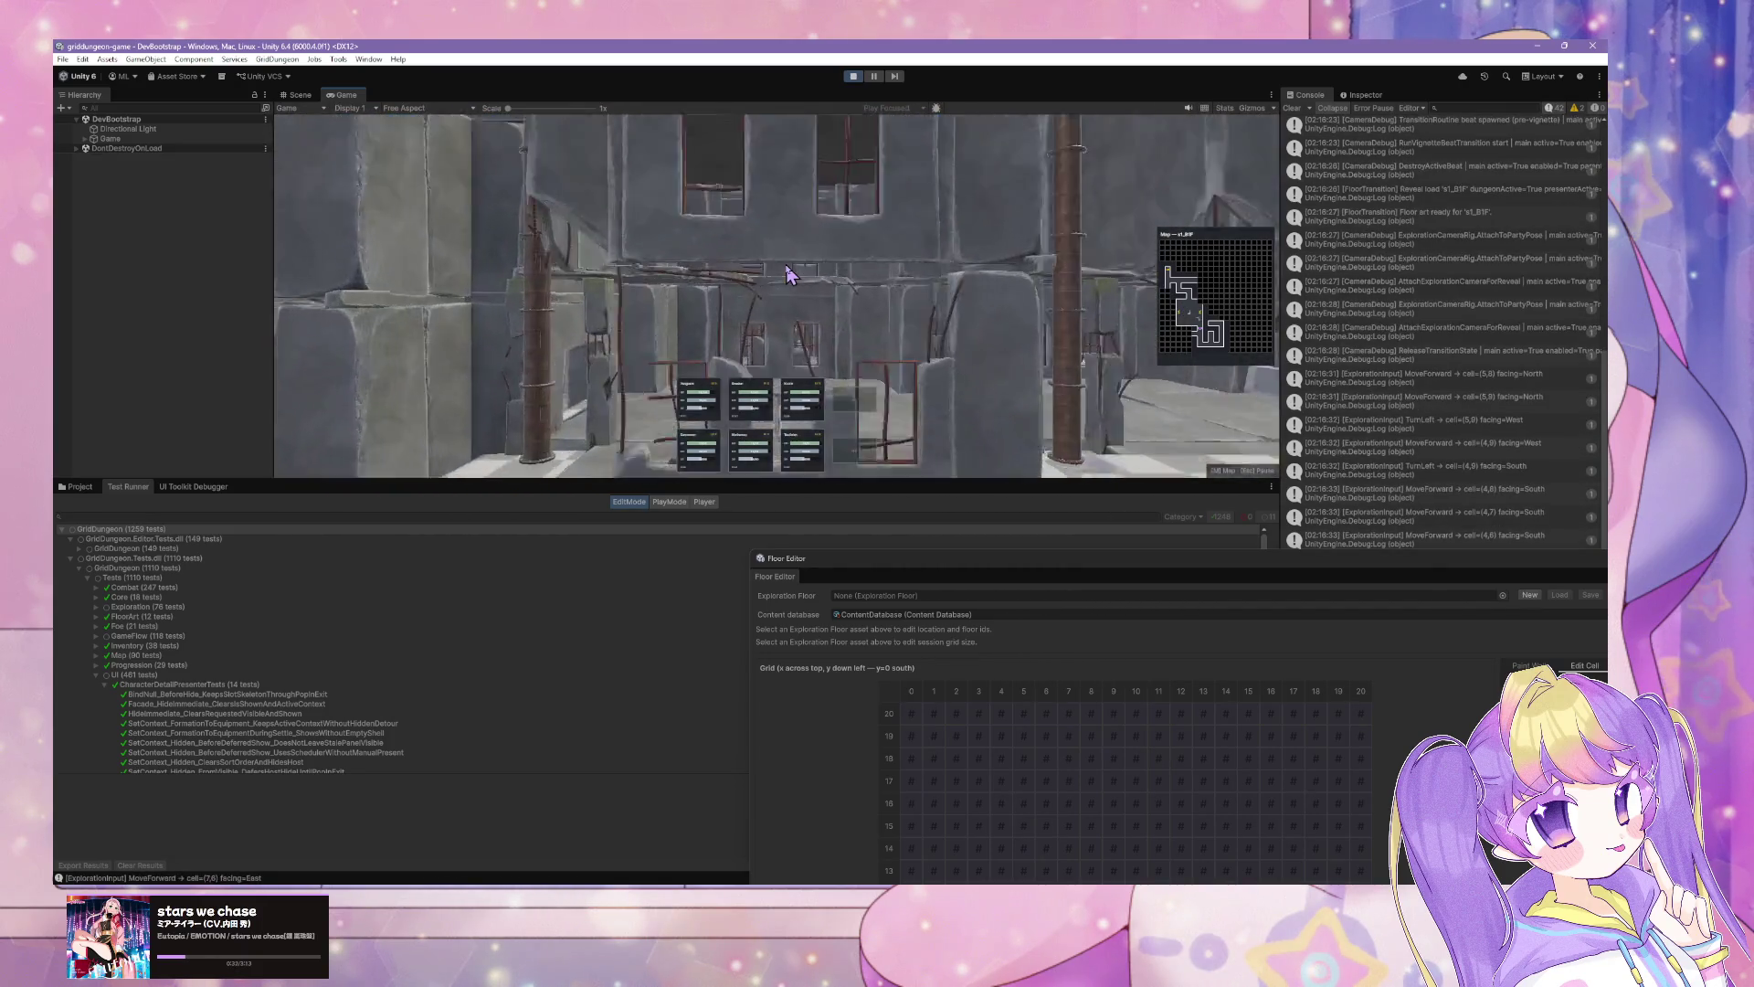
{"action": "key", "text": "w"}
{"action": "key", "text": "q"}
{"action": "key", "text": "w"}
{"action": "key", "text": "q"}
{"action": "key", "text": "w"}
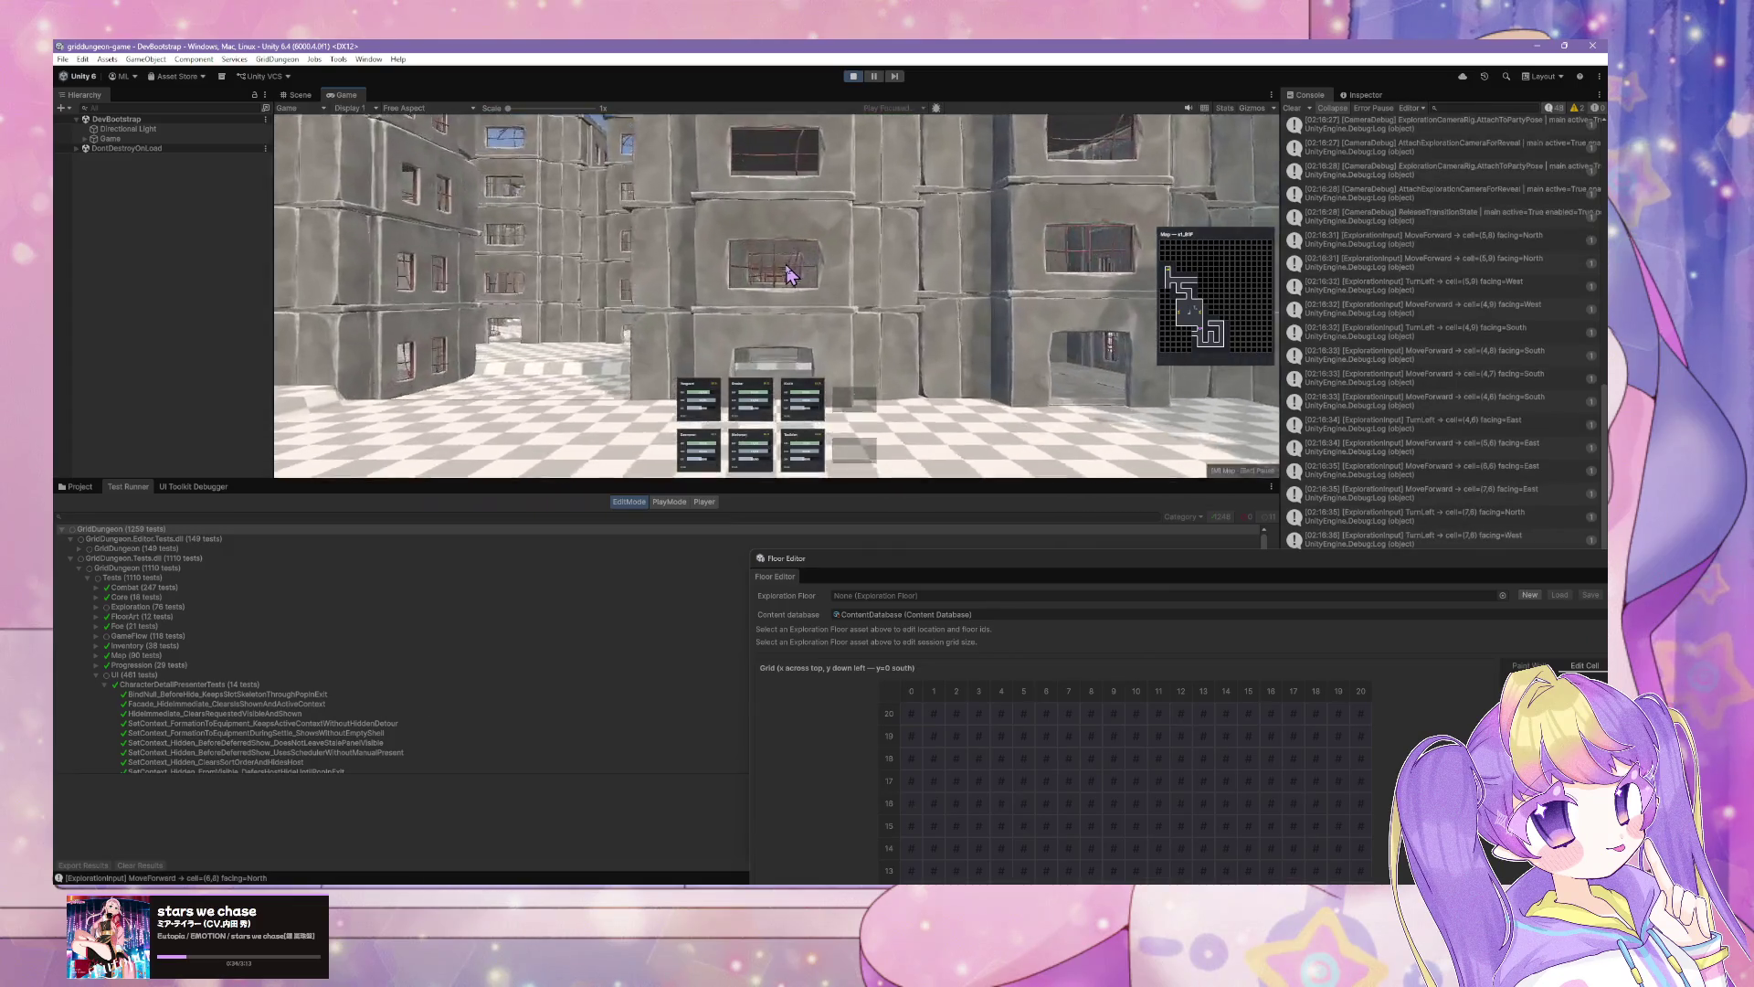
{"action": "key", "text": "e"}
{"action": "key", "text": "w"}
{"action": "key", "text": "w"}
{"action": "key", "text": "w"}
{"action": "key", "text": "q"}
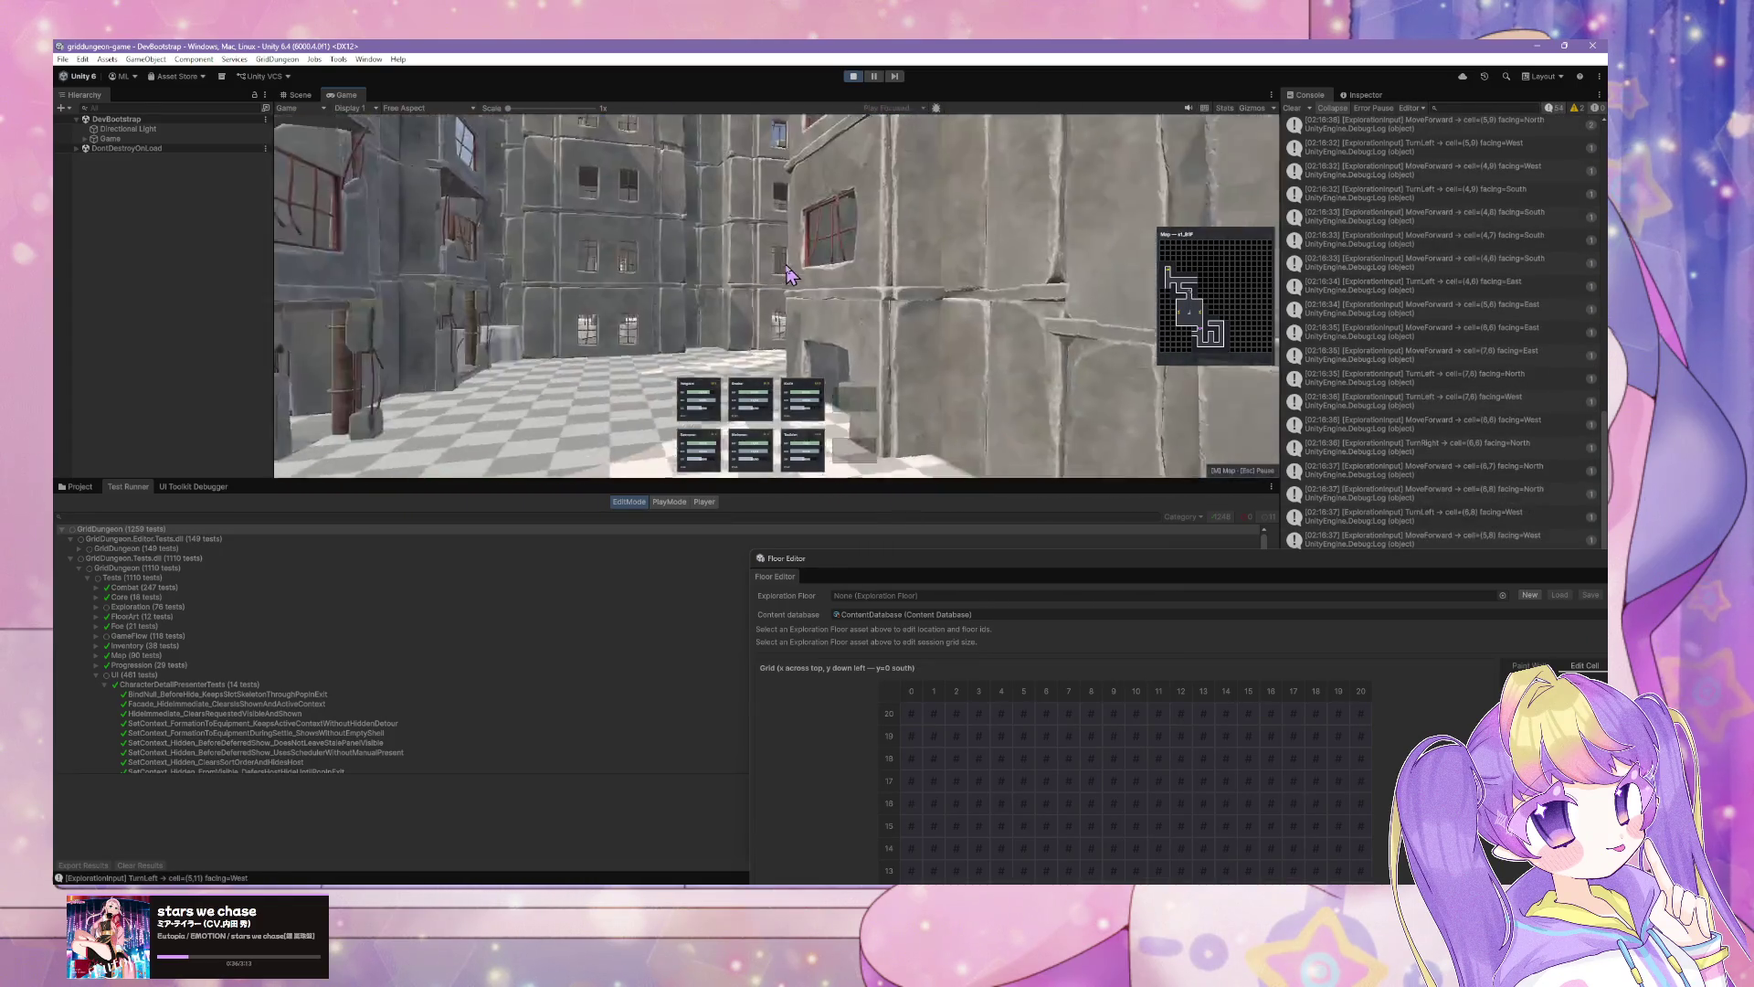
{"action": "key", "text": "e"}
{"action": "key", "text": "w"}
{"action": "key", "text": "w"}
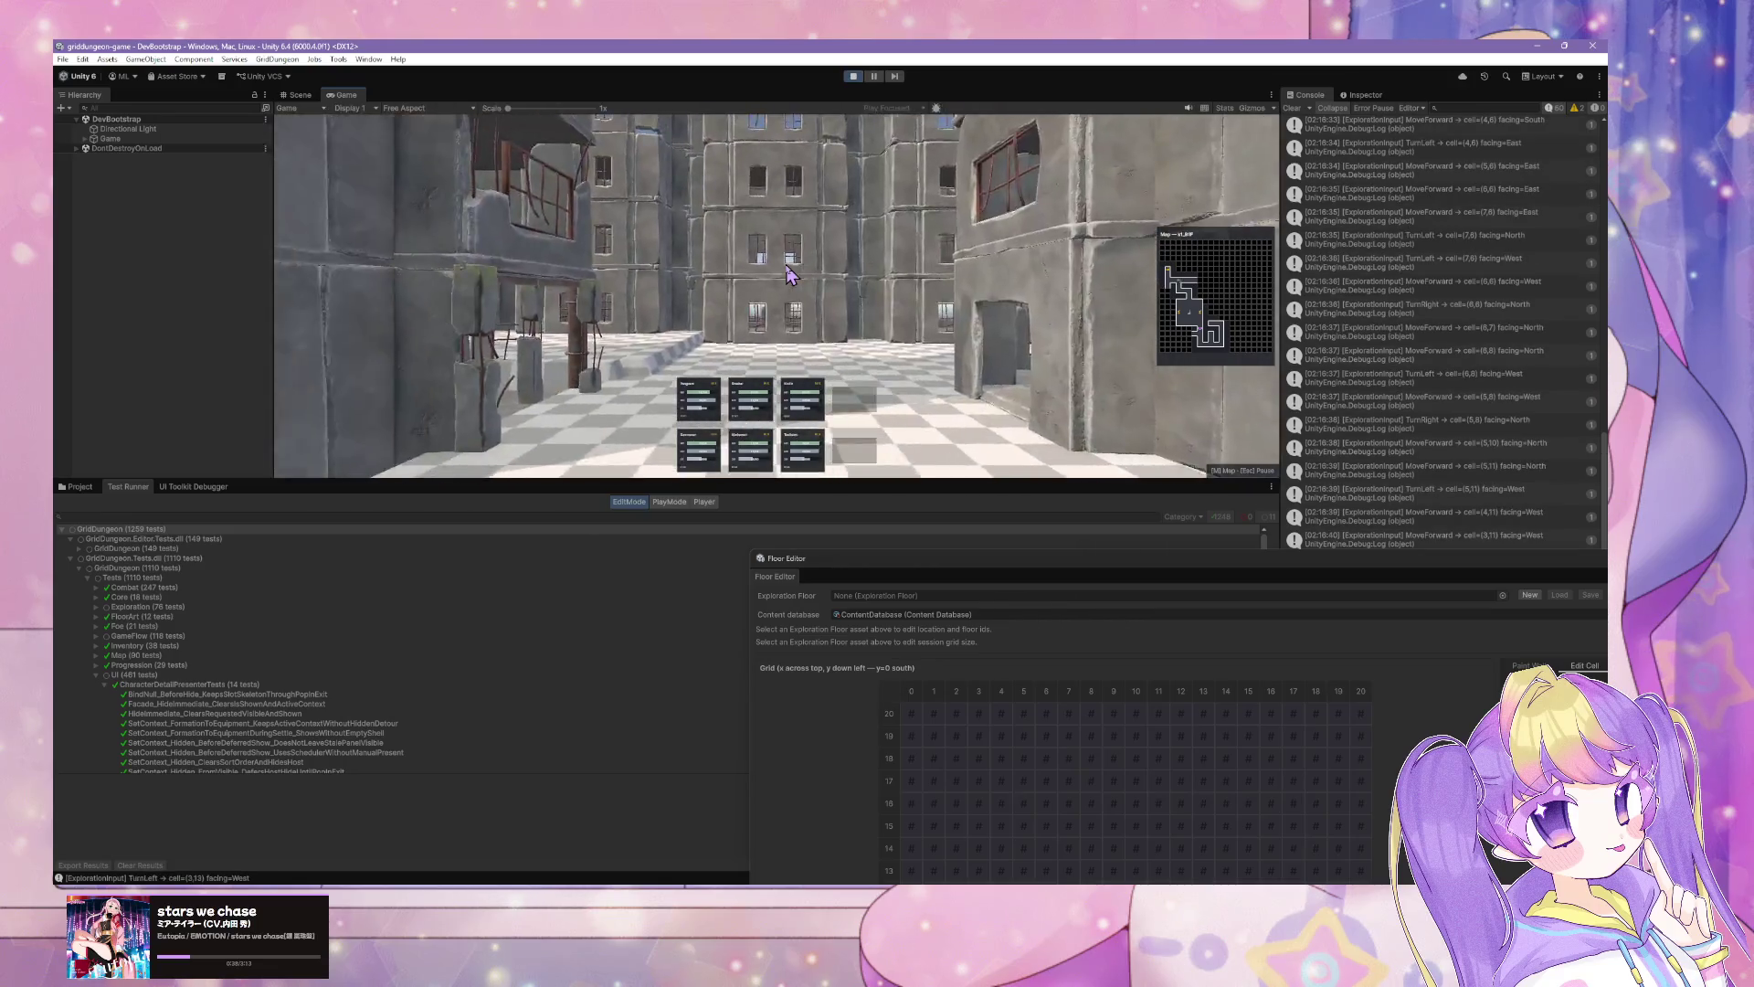
{"action": "key", "text": "q"}
{"action": "key", "text": "w"}
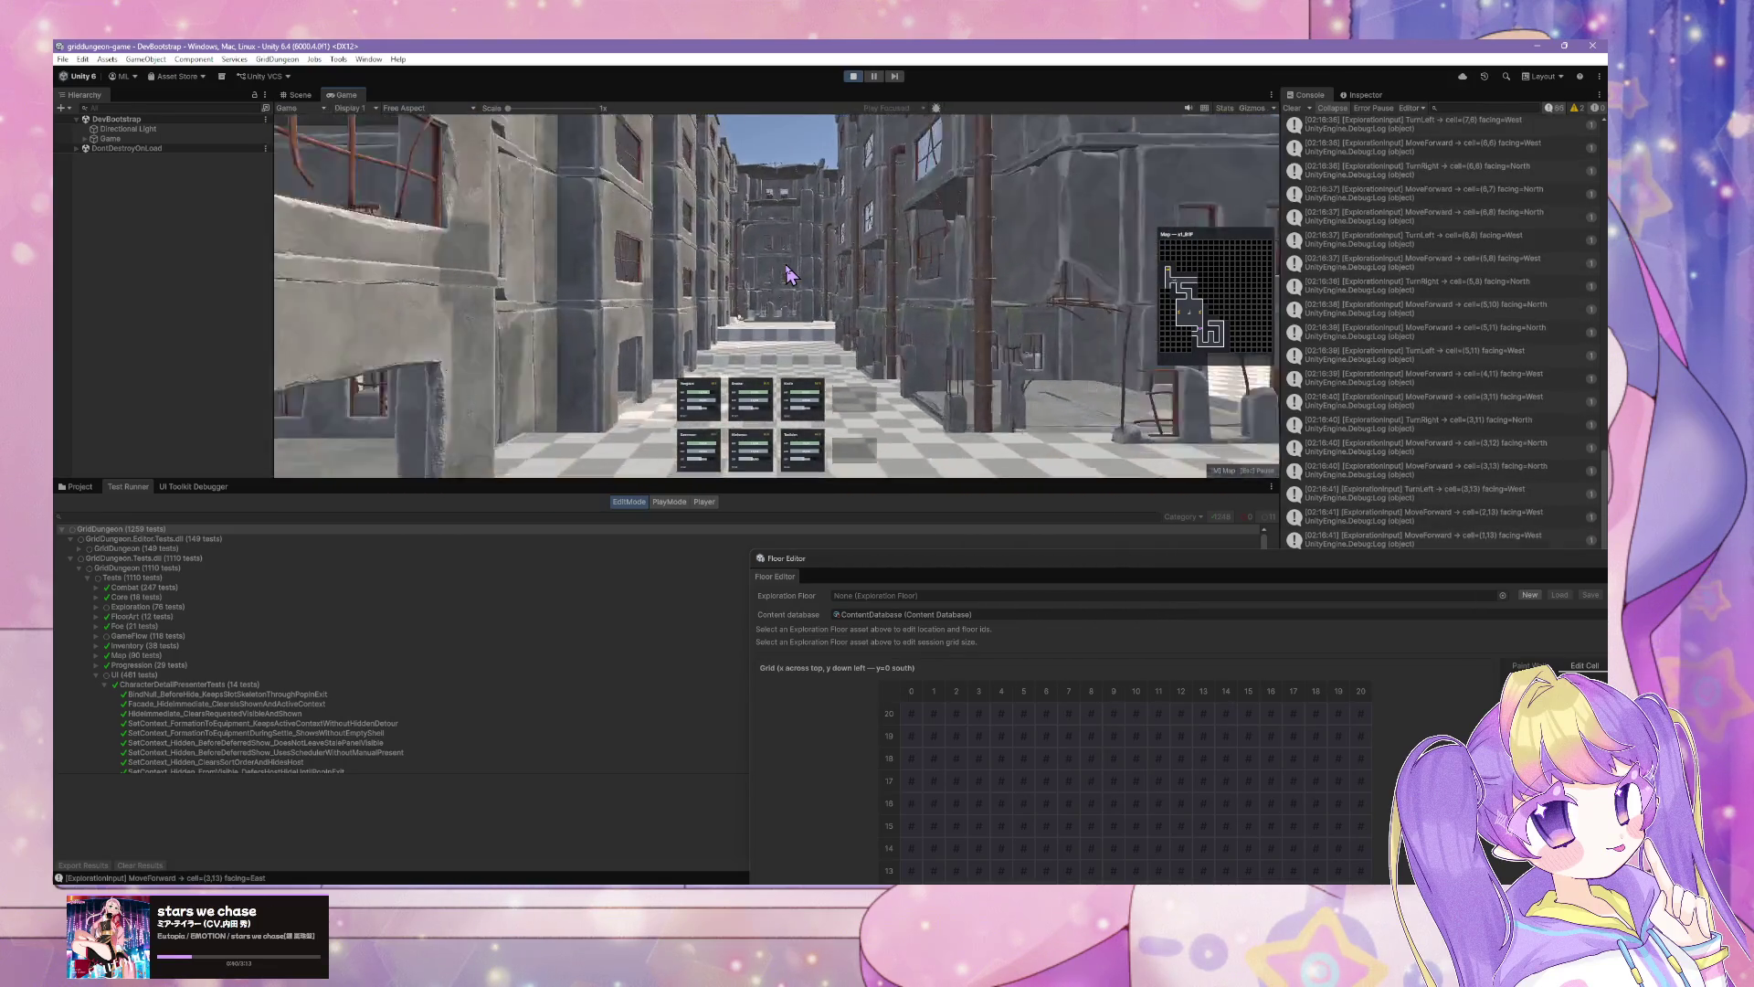
{"action": "key", "text": "w"}
{"action": "key", "text": "q"}
{"action": "key", "text": "q"}
{"action": "key", "text": "w"}
{"action": "key", "text": "w"}
{"action": "key", "text": "w"}
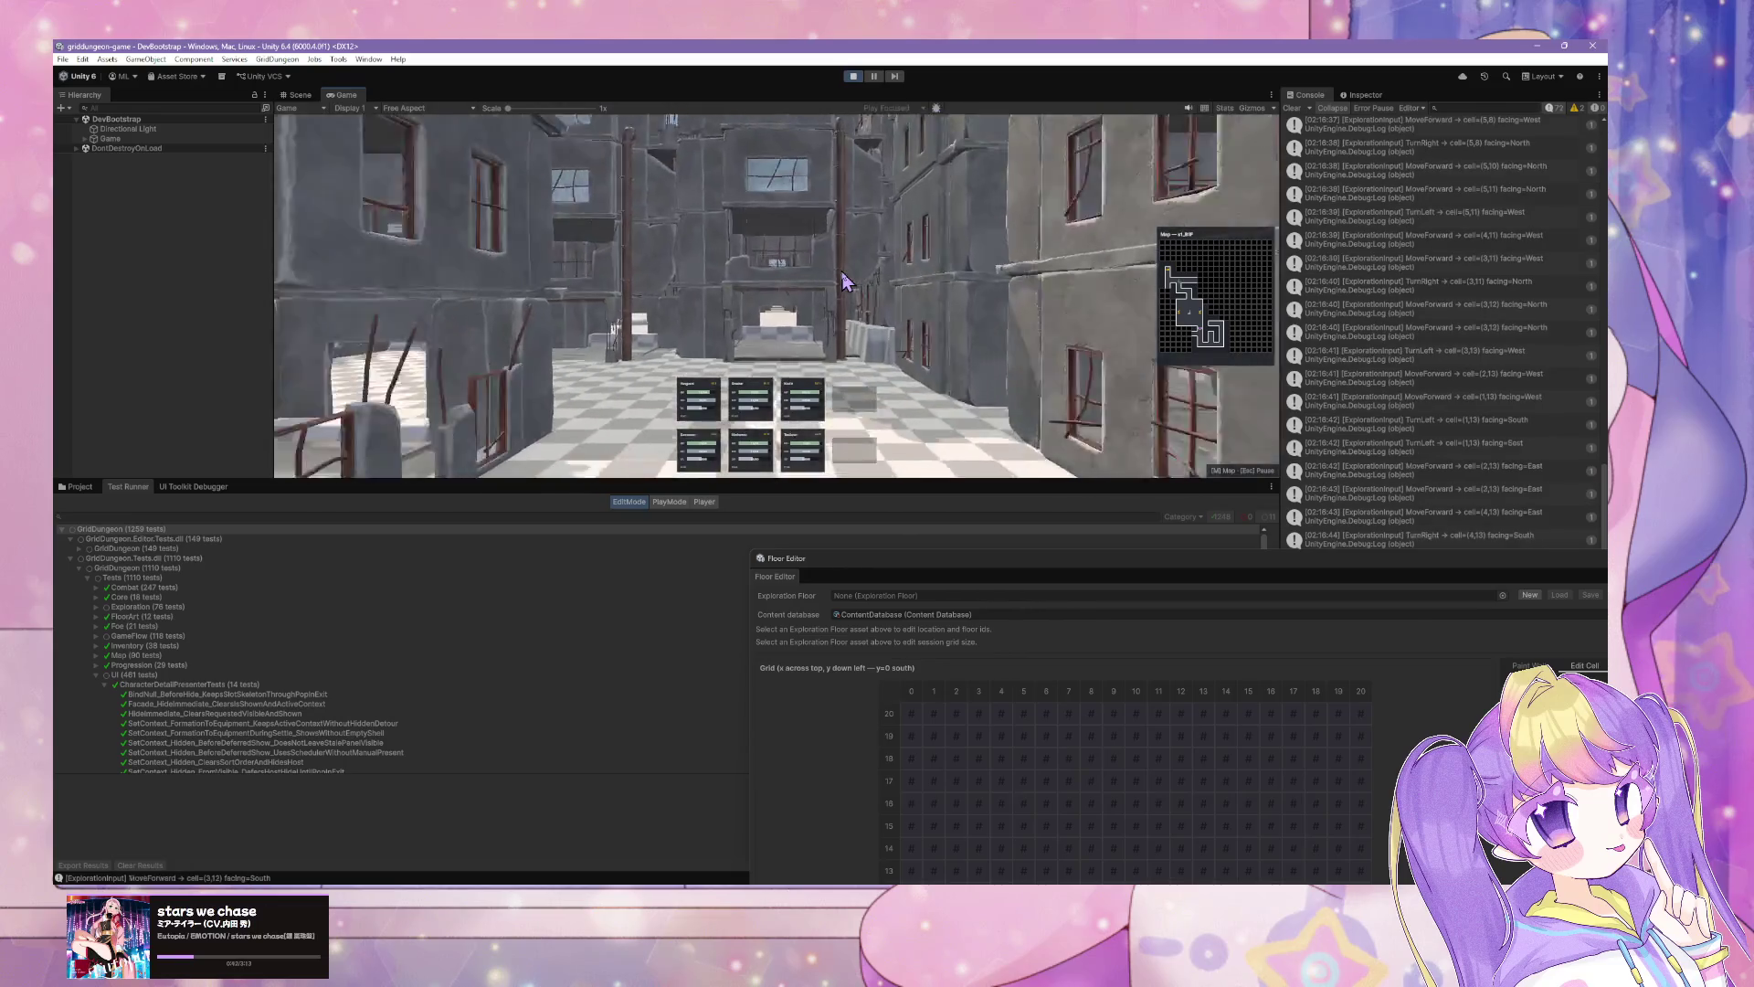
{"action": "key", "text": "e"}
{"action": "key", "text": "e"}
{"action": "key", "text": "w"}
{"action": "key", "text": "q"}
{"action": "key", "text": "w"}
{"action": "key", "text": "w"}
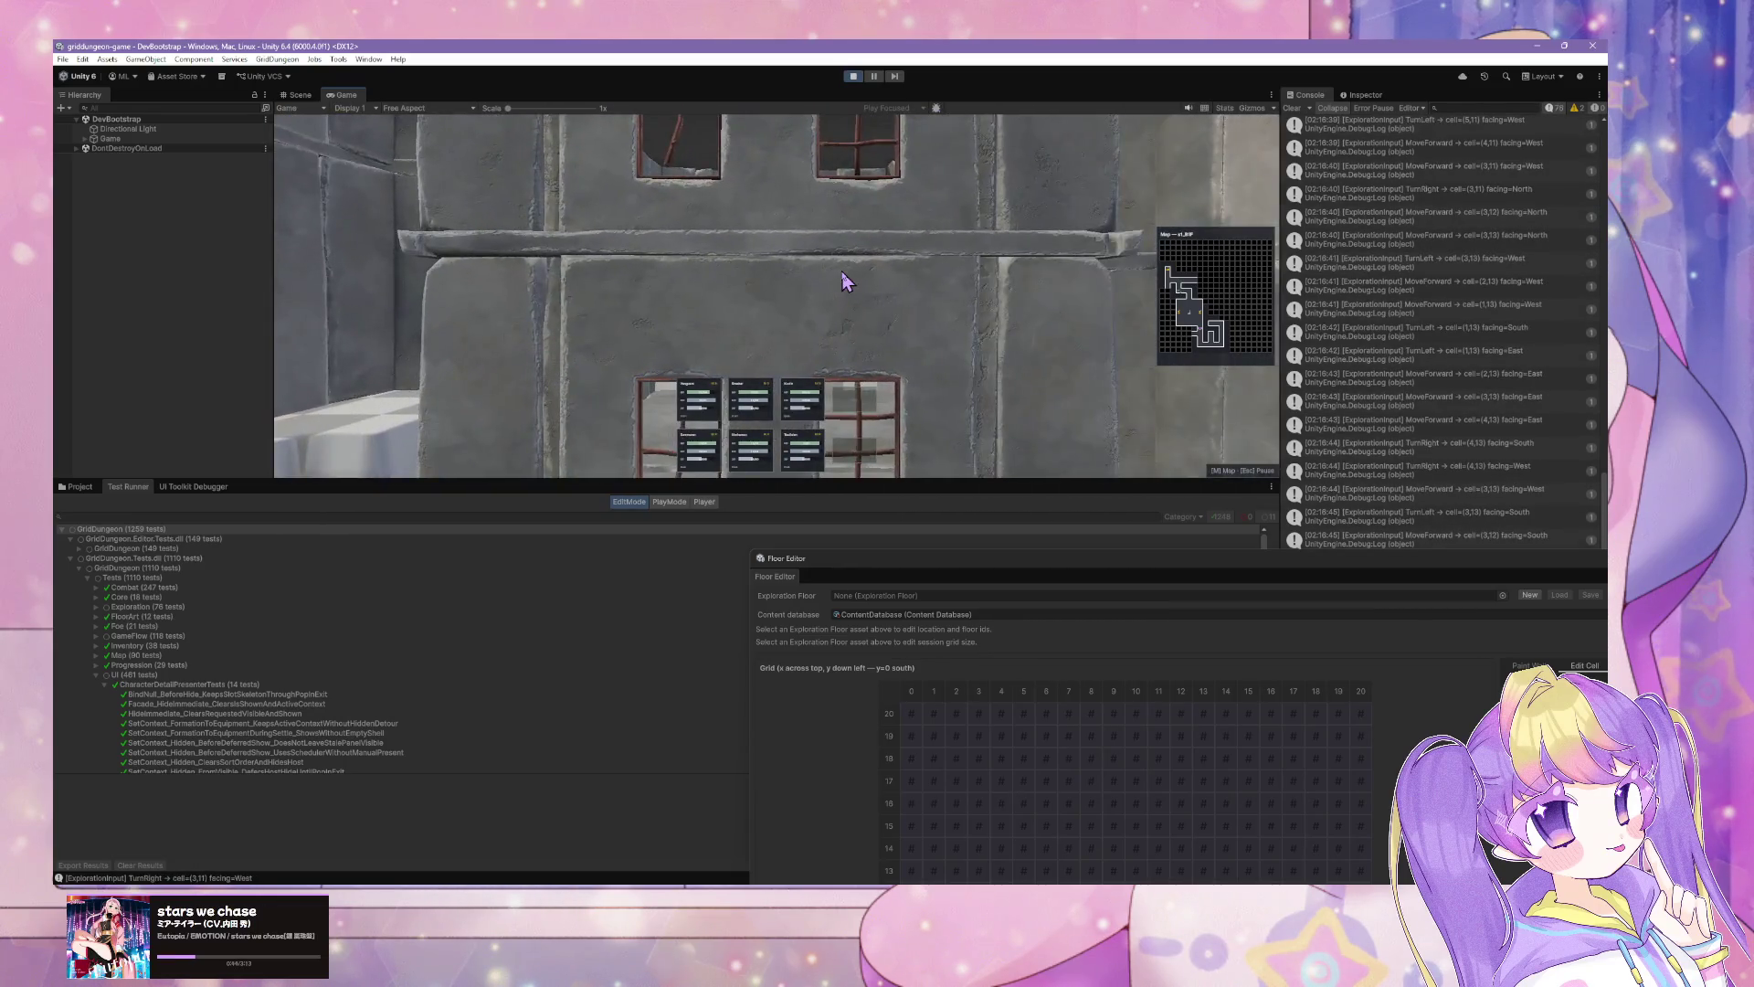
{"action": "key", "text": "q"}
{"action": "key", "text": "e"}
{"action": "key", "text": "e"}
{"action": "key", "text": "e"}
{"action": "key", "text": "q"}
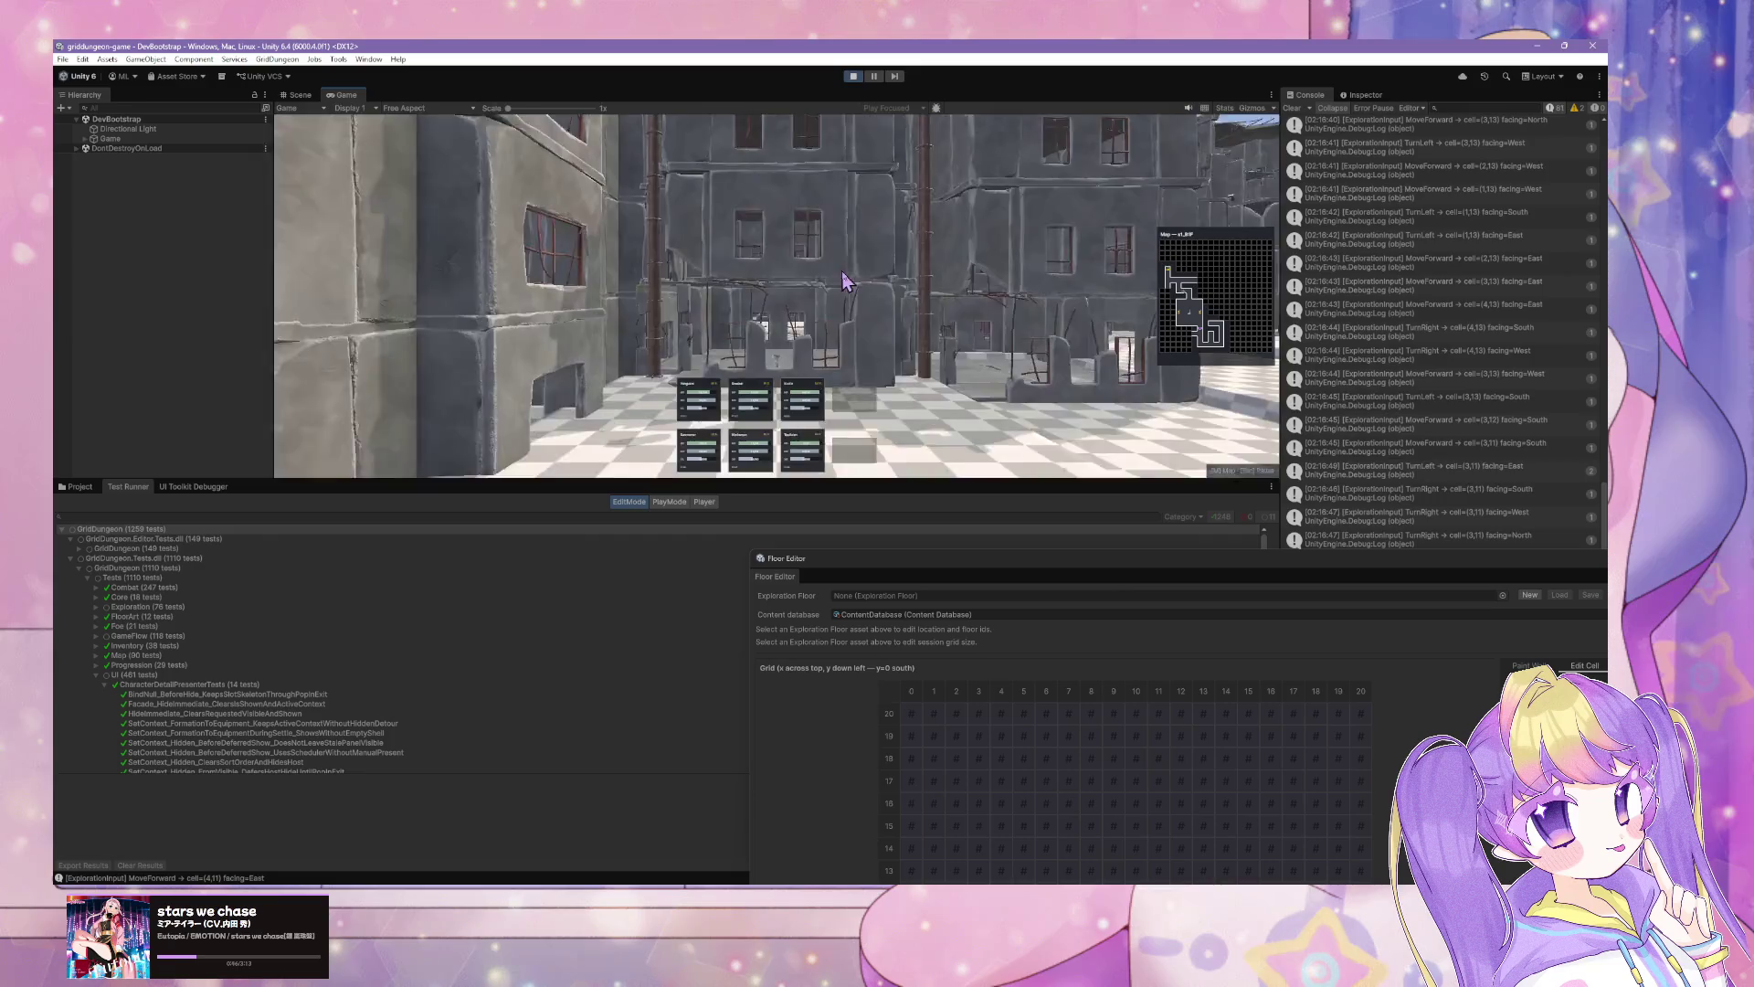
{"action": "key", "text": "q"}
{"action": "key", "text": "w"}
{"action": "key", "text": "q"}
{"action": "key", "text": "w"}
{"action": "key", "text": "w"}
{"action": "key", "text": "w"}
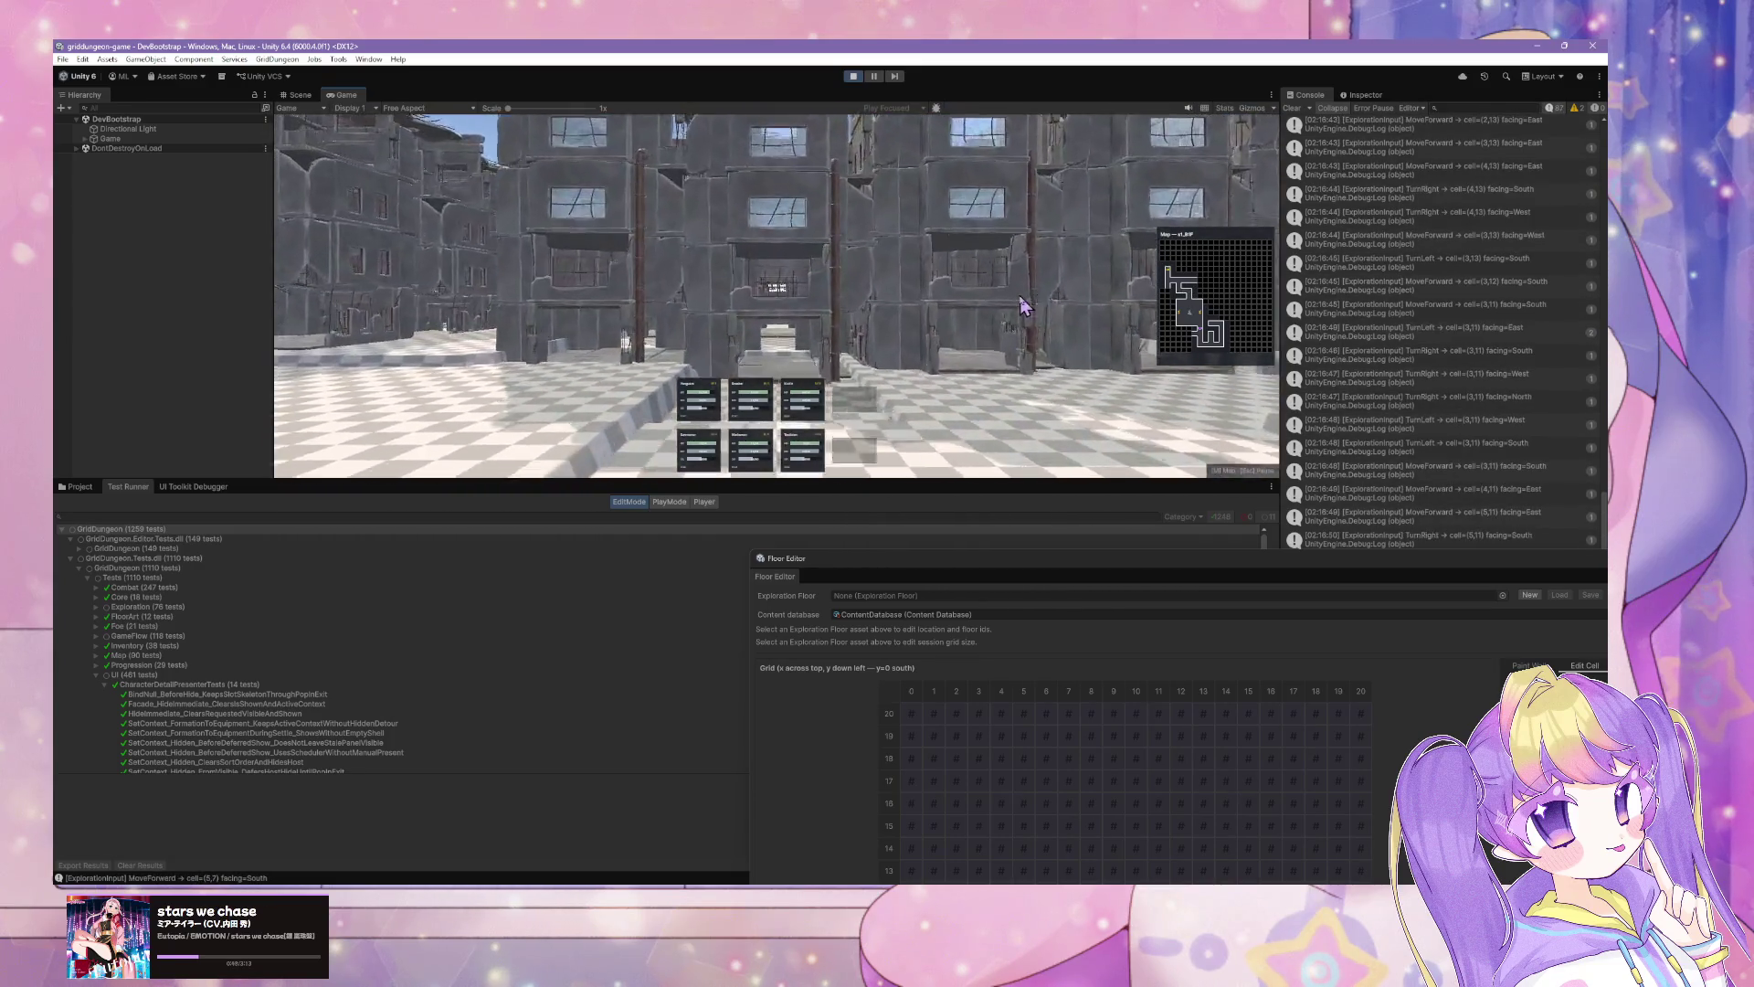
{"action": "key", "text": "w"}
{"action": "key", "text": "a"}
{"action": "key", "text": "w"}
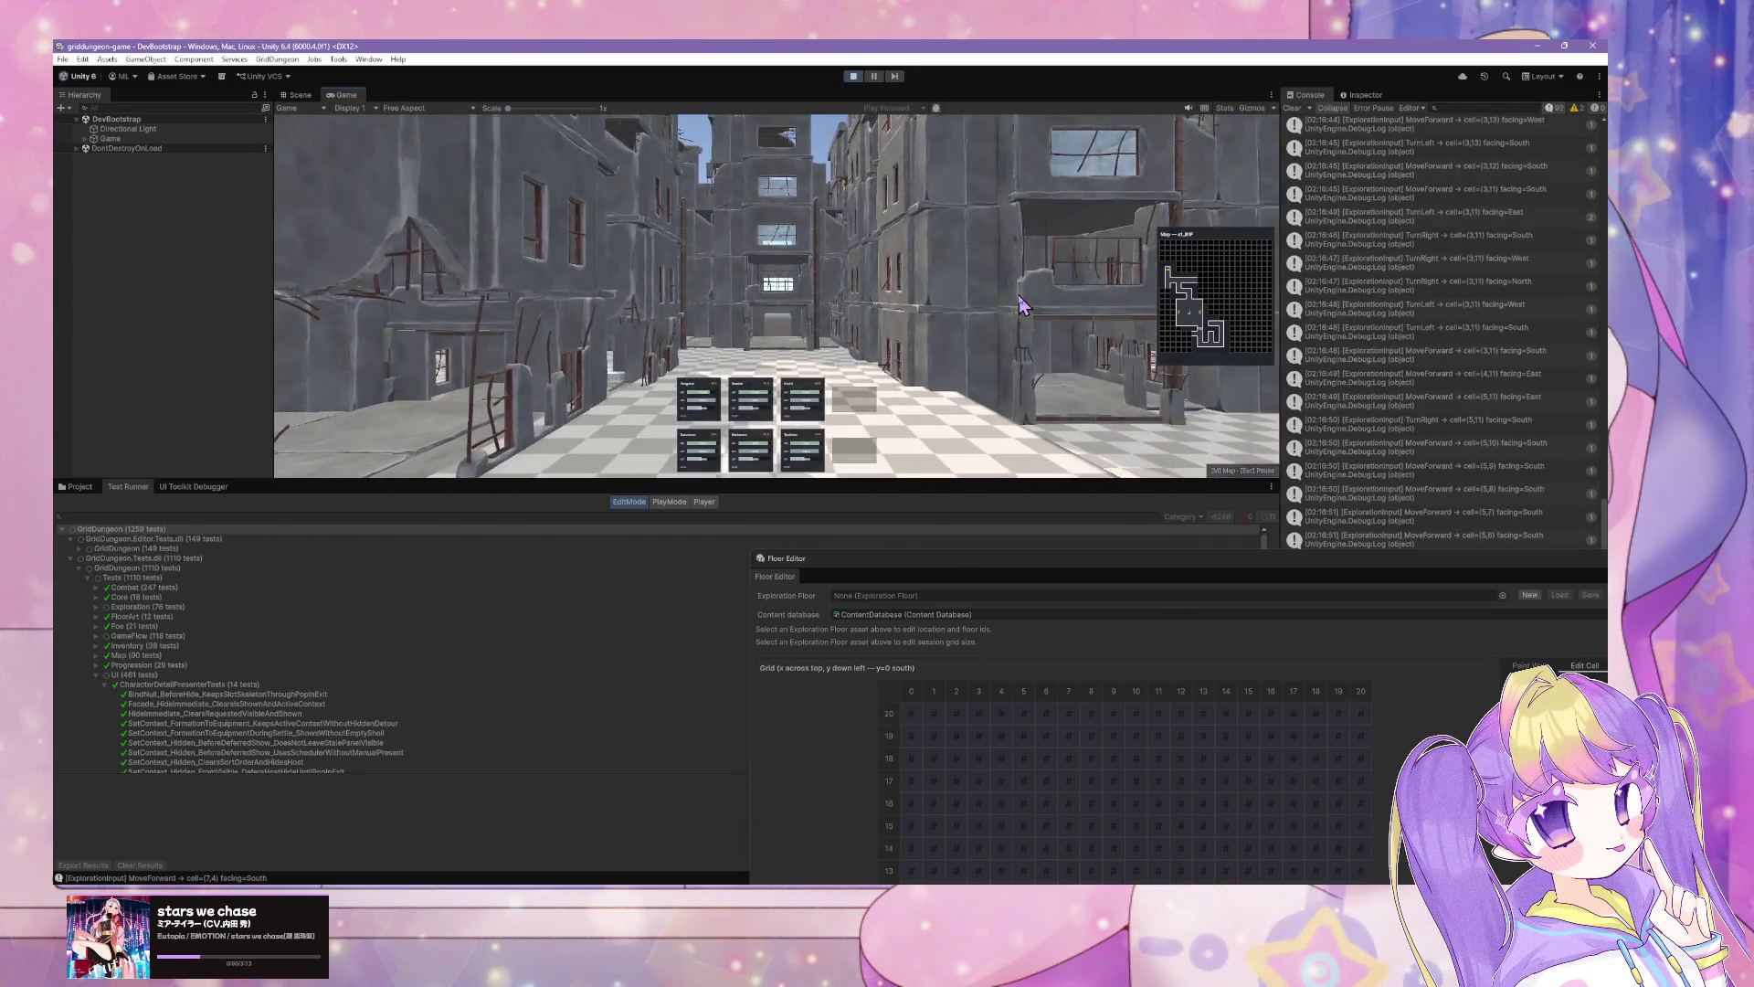
{"action": "key", "text": "w"}
{"action": "key", "text": "e"}
{"action": "key", "text": "w"}
{"action": "key", "text": "w"}
{"action": "key", "text": "w"}
{"action": "key", "text": "w"}
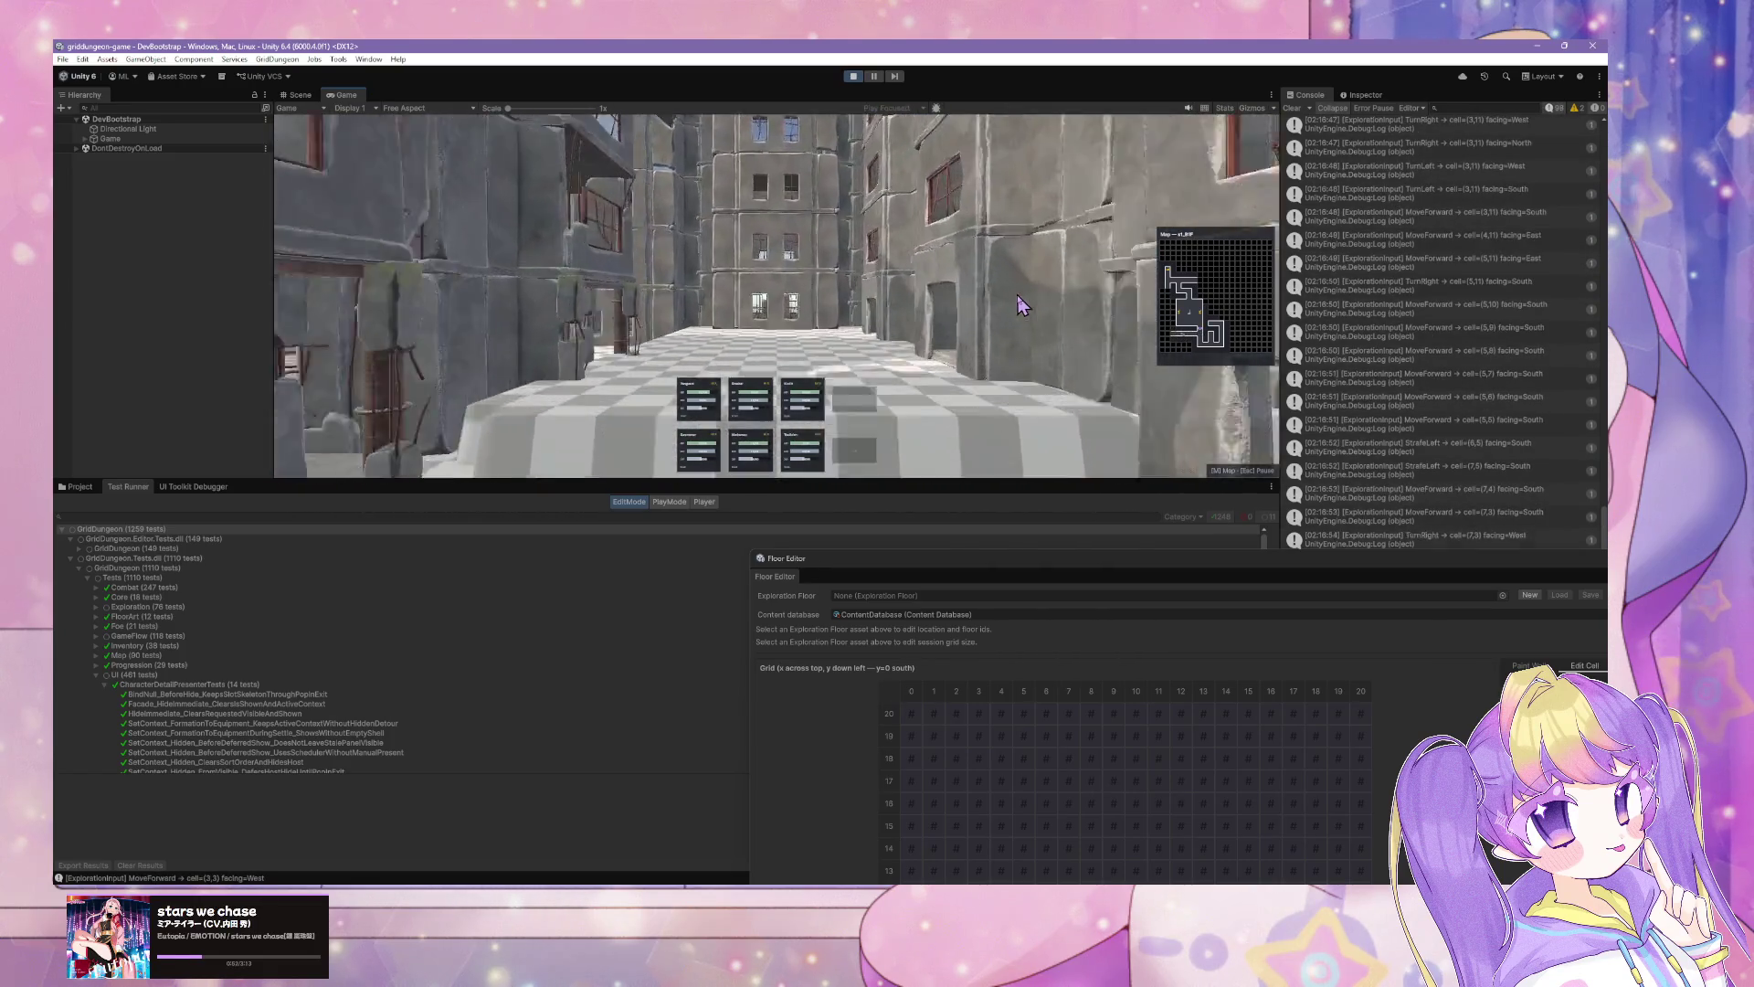
{"action": "key", "text": "q"}
{"action": "key", "text": "q"}
{"action": "key", "text": "w"}
{"action": "key", "text": "w"}
{"action": "key", "text": "w"}
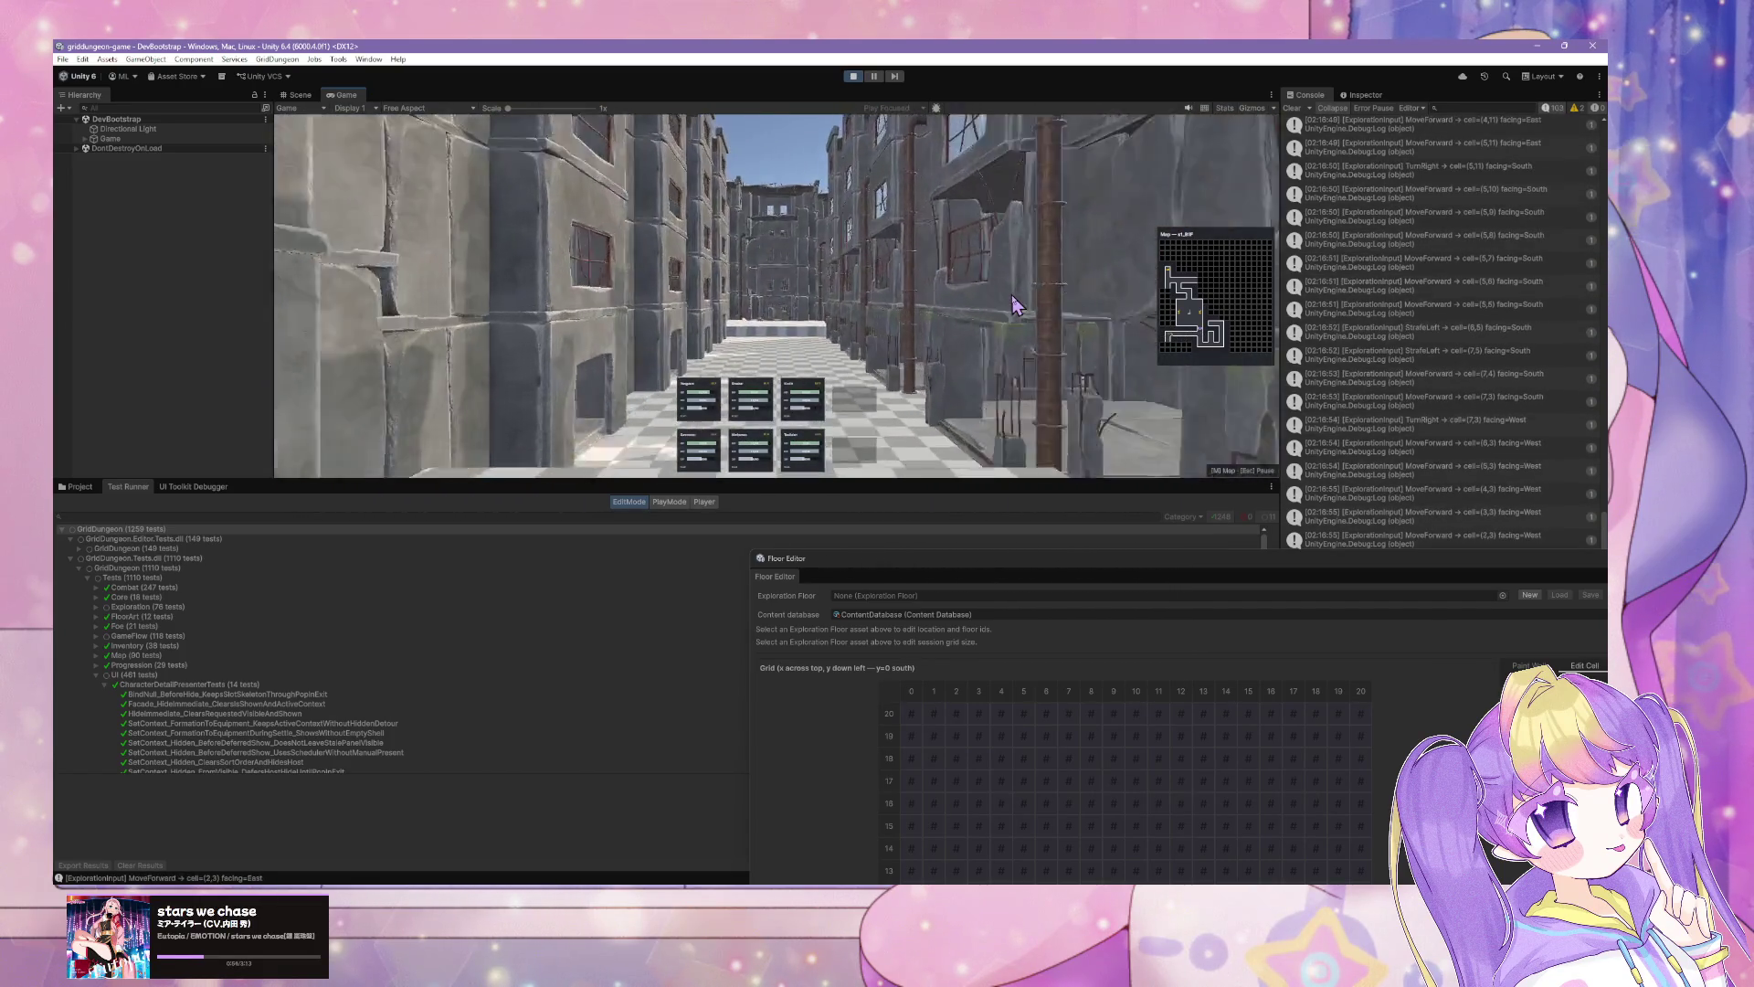
{"action": "key", "text": "w"}
{"action": "key", "text": "q"}
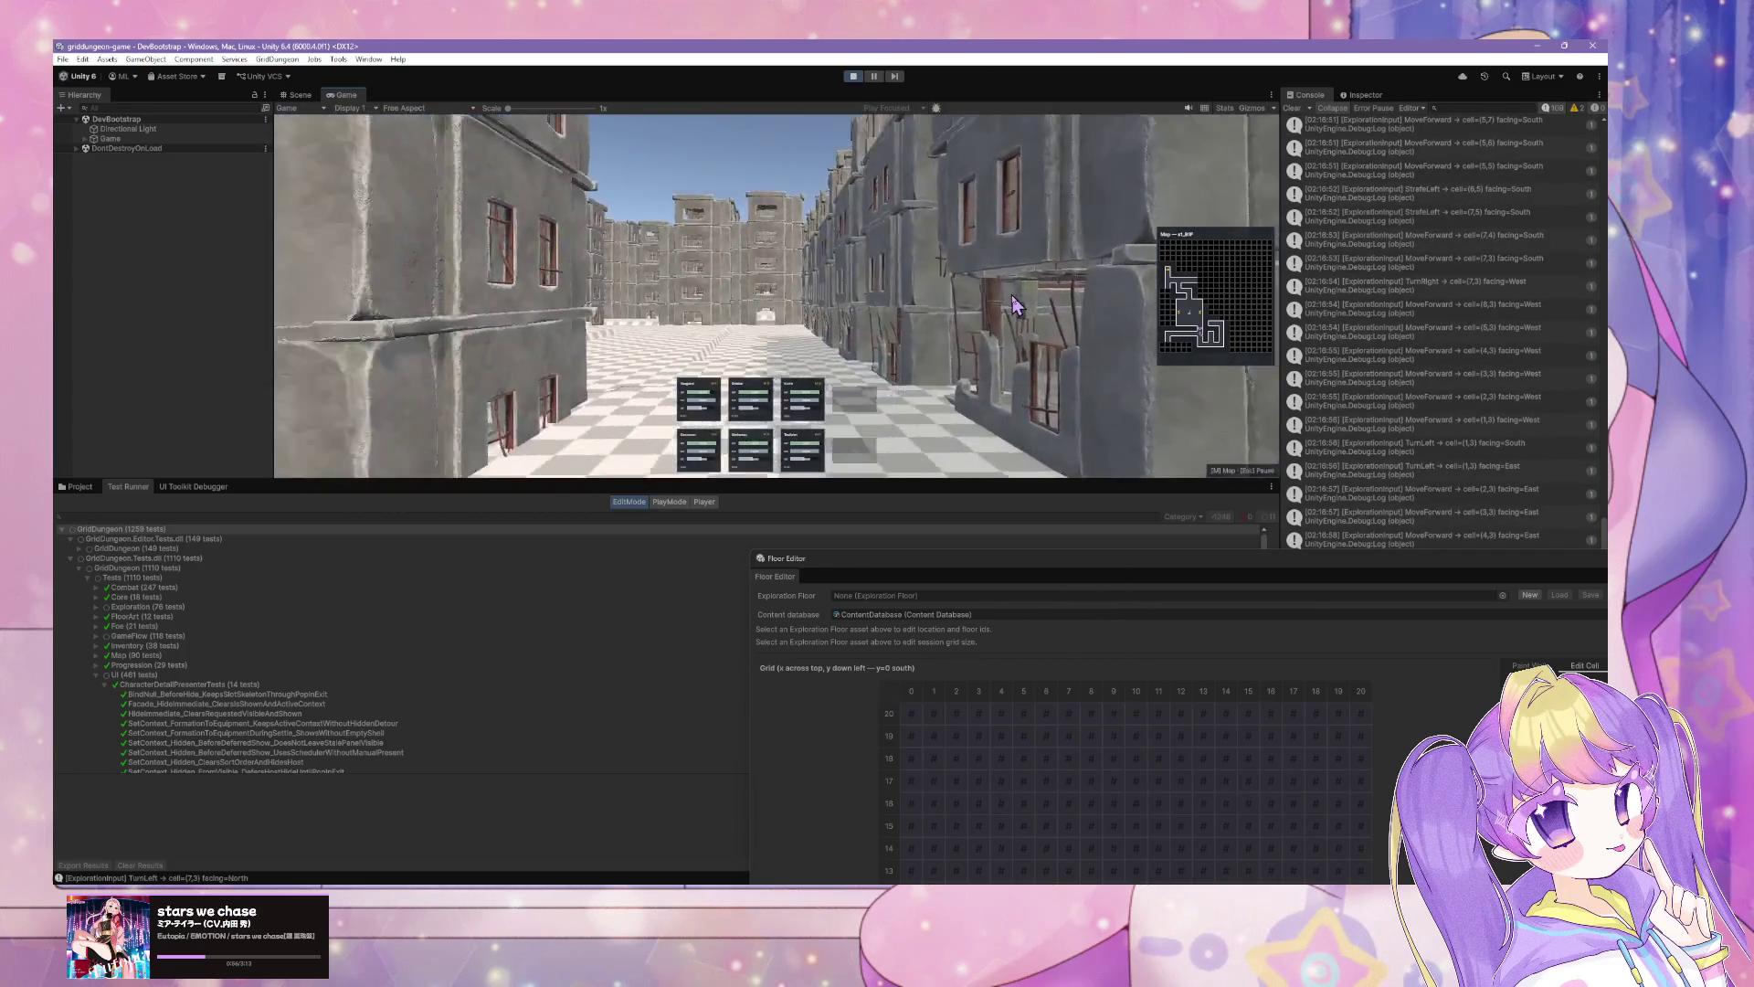
{"action": "key", "text": "w"}
{"action": "key", "text": "w"}
{"action": "key", "text": "w"}
{"action": "key", "text": "a"}
{"action": "key", "text": "a"}
{"action": "key", "text": "w"}
{"action": "key", "text": "w"}
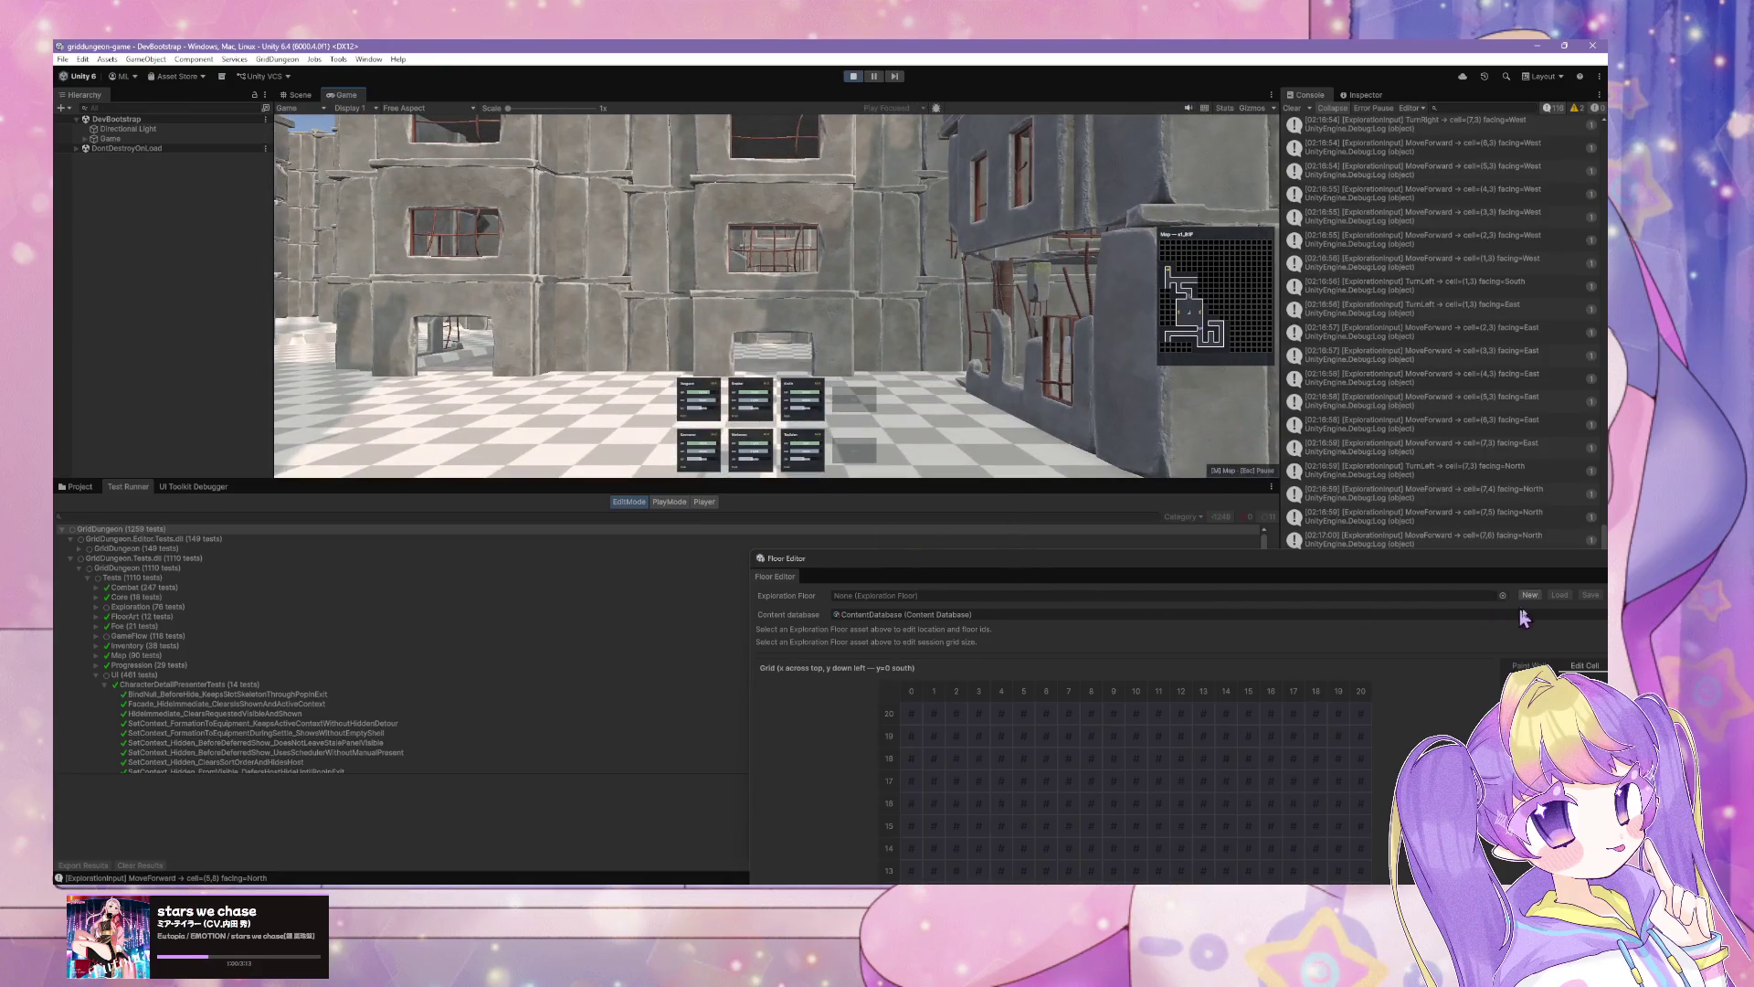
{"action": "left_click", "coordinate": [1502, 595]}
Step: Load the s1_B1F floor asset into the grid and close the floor editor
{"action": "double_click", "coordinate": [1310, 613]}
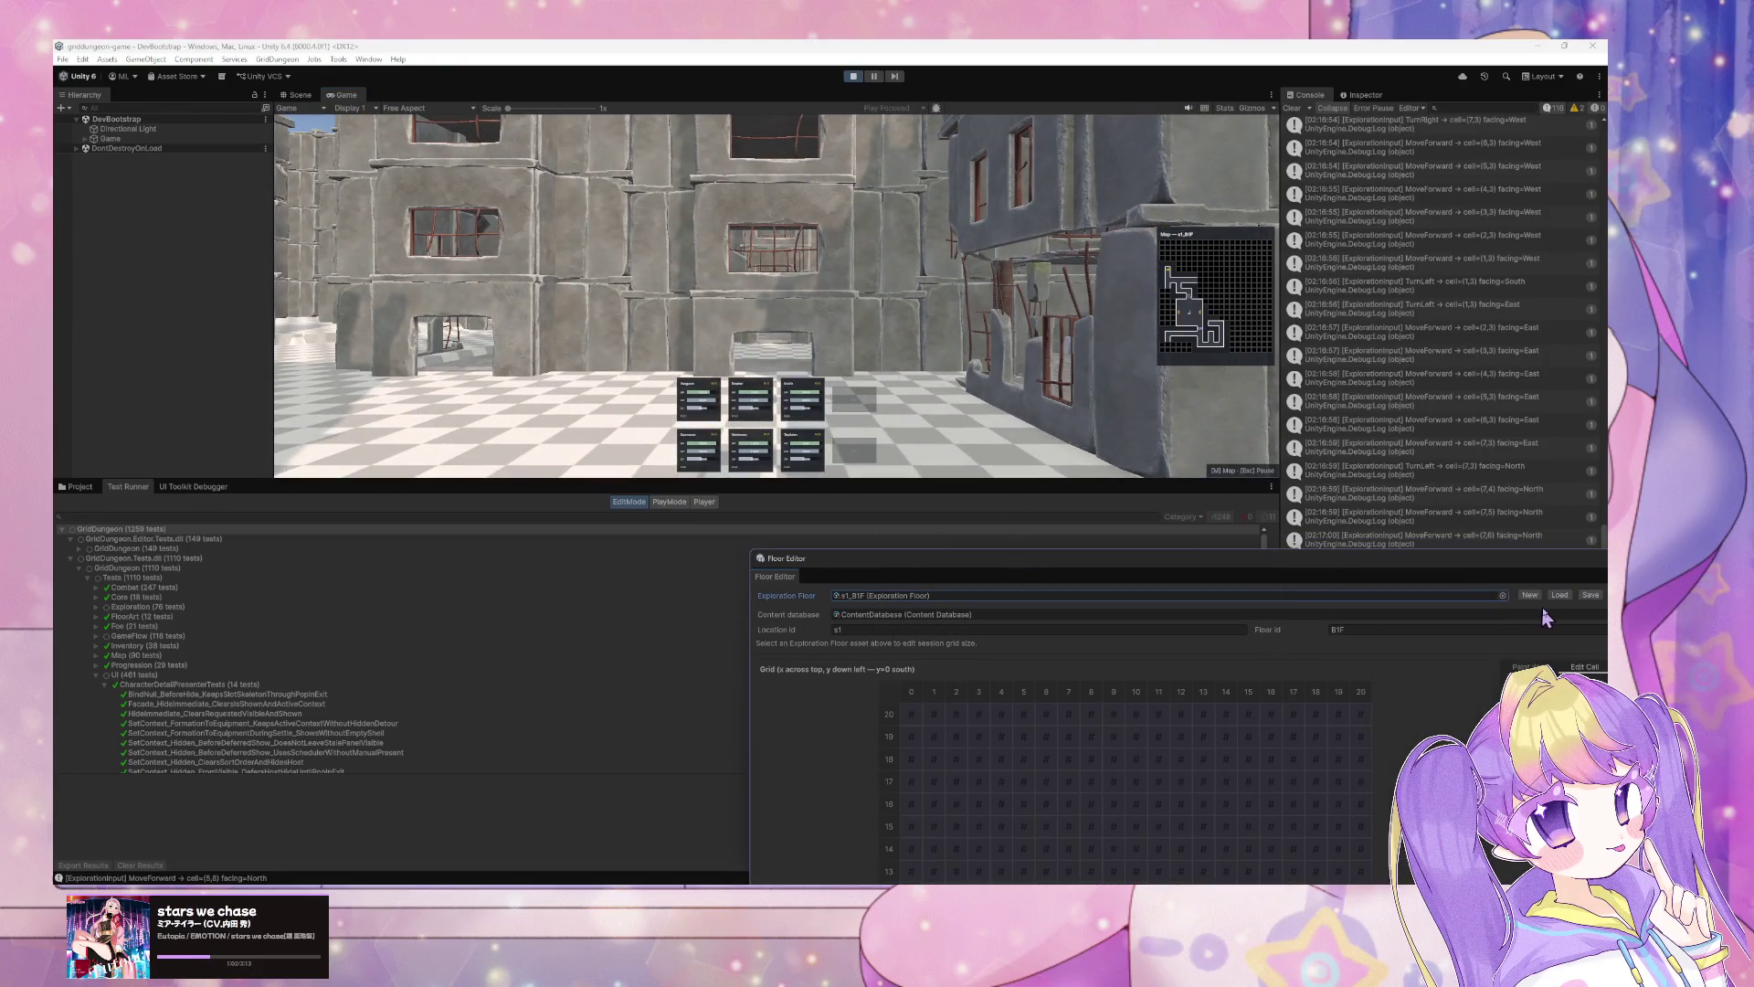
{"action": "left_click", "coordinate": [1559, 595]}
{"action": "mouse_move", "coordinate": [1258, 568]}
{"action": "left_mouse_down"}
{"action": "mouse_move", "coordinate": [1225, 567]}
{"action": "mouse_move", "coordinate": [1026, 258]}
{"action": "mouse_move", "coordinate": [282, 274]}
{"action": "left_mouse_up"}
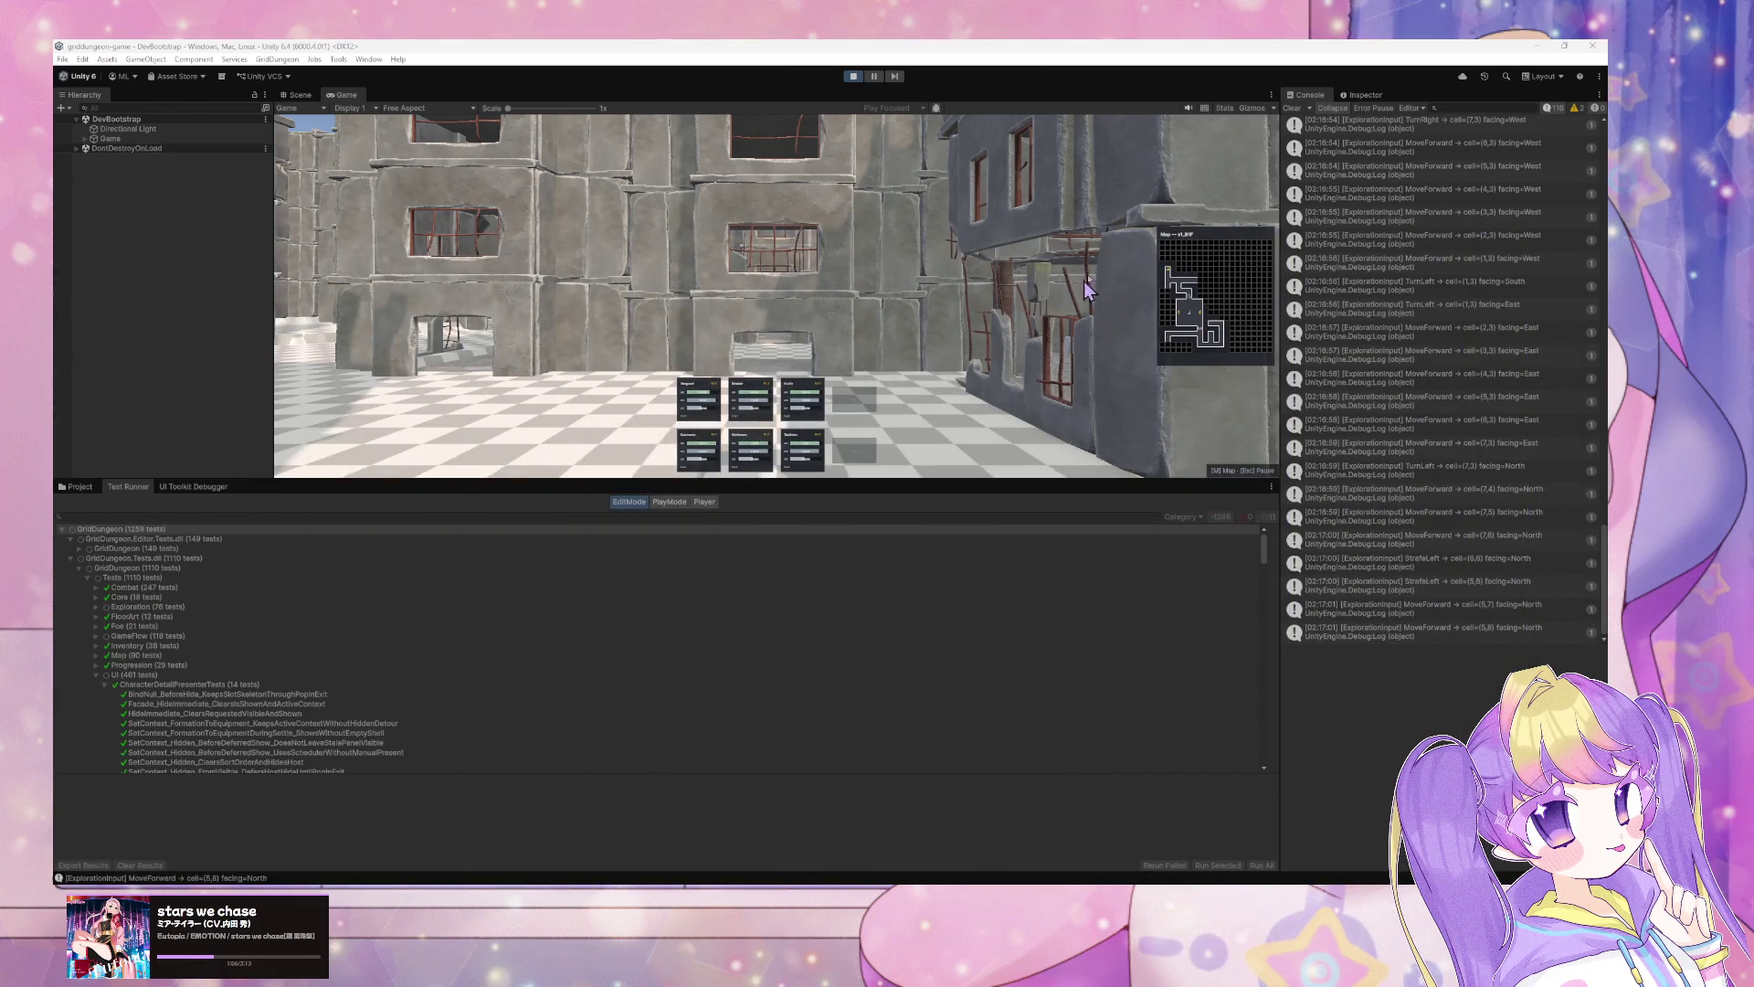
Step: Walk the floor and interact with wall cells until the Utility Charm is collected
{"action": "key", "text": "w"}
{"action": "key", "text": "q"}
{"action": "key", "text": "q"}
{"action": "key", "text": "w"}
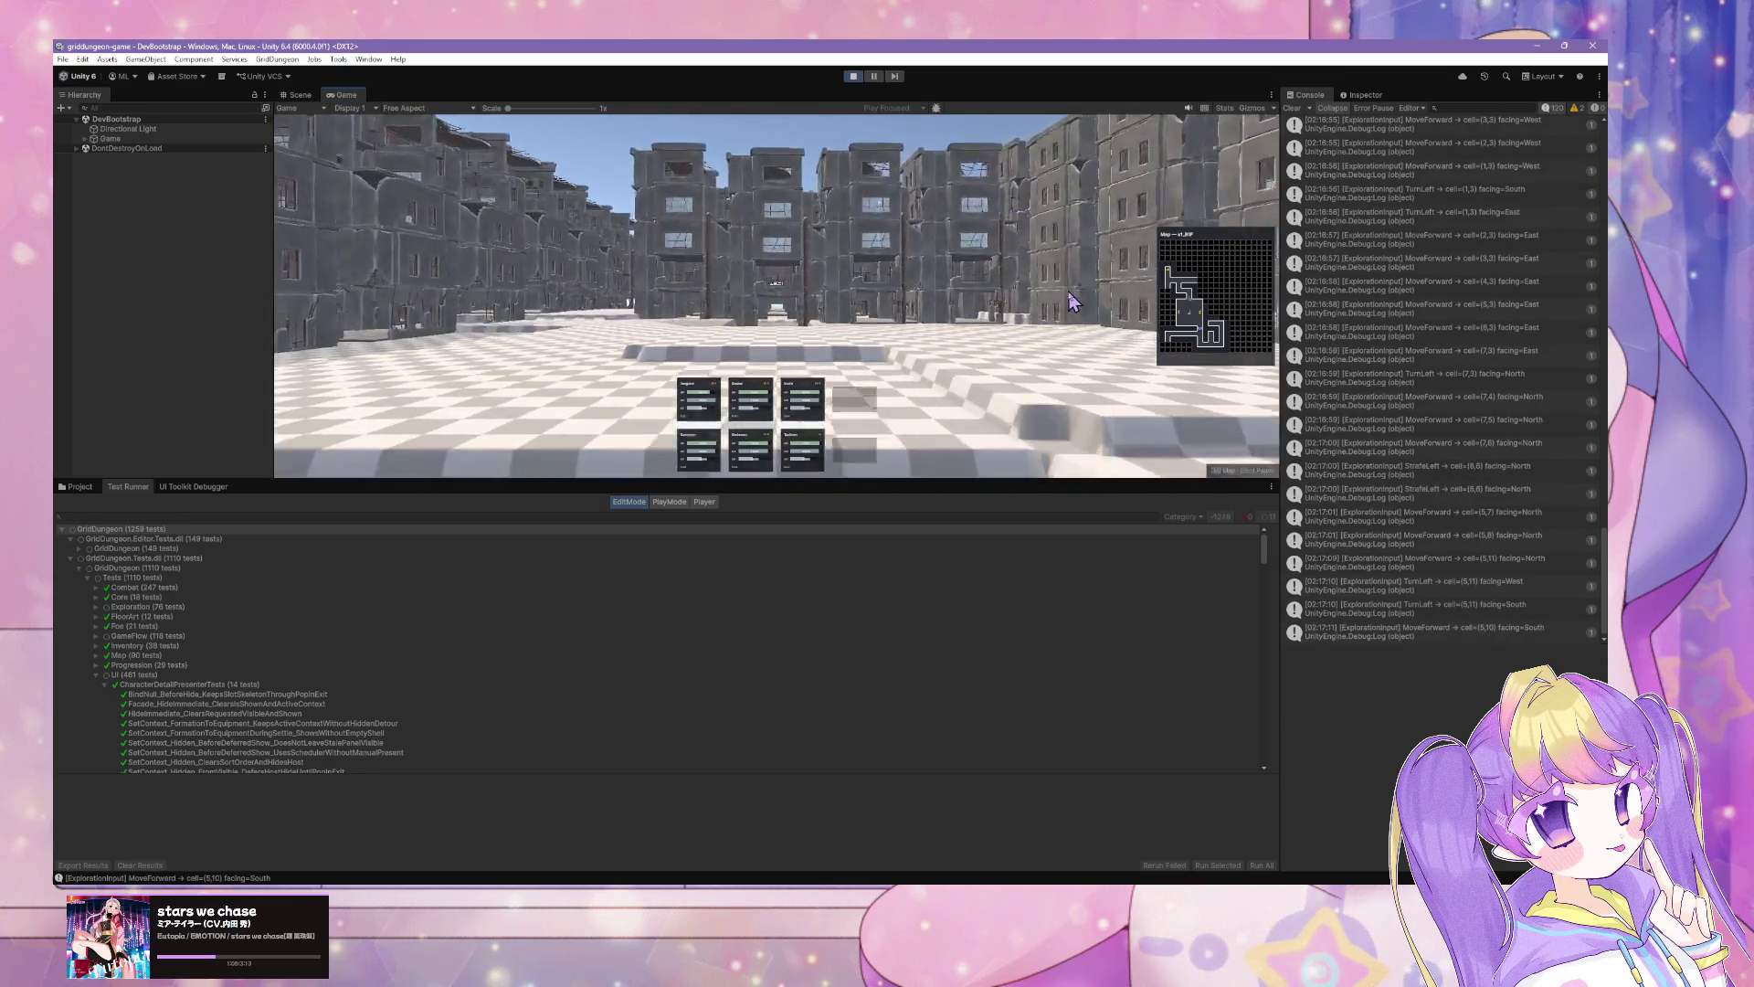
{"action": "key", "text": "e"}
{"action": "key", "text": "w"}
{"action": "key", "text": "w"}
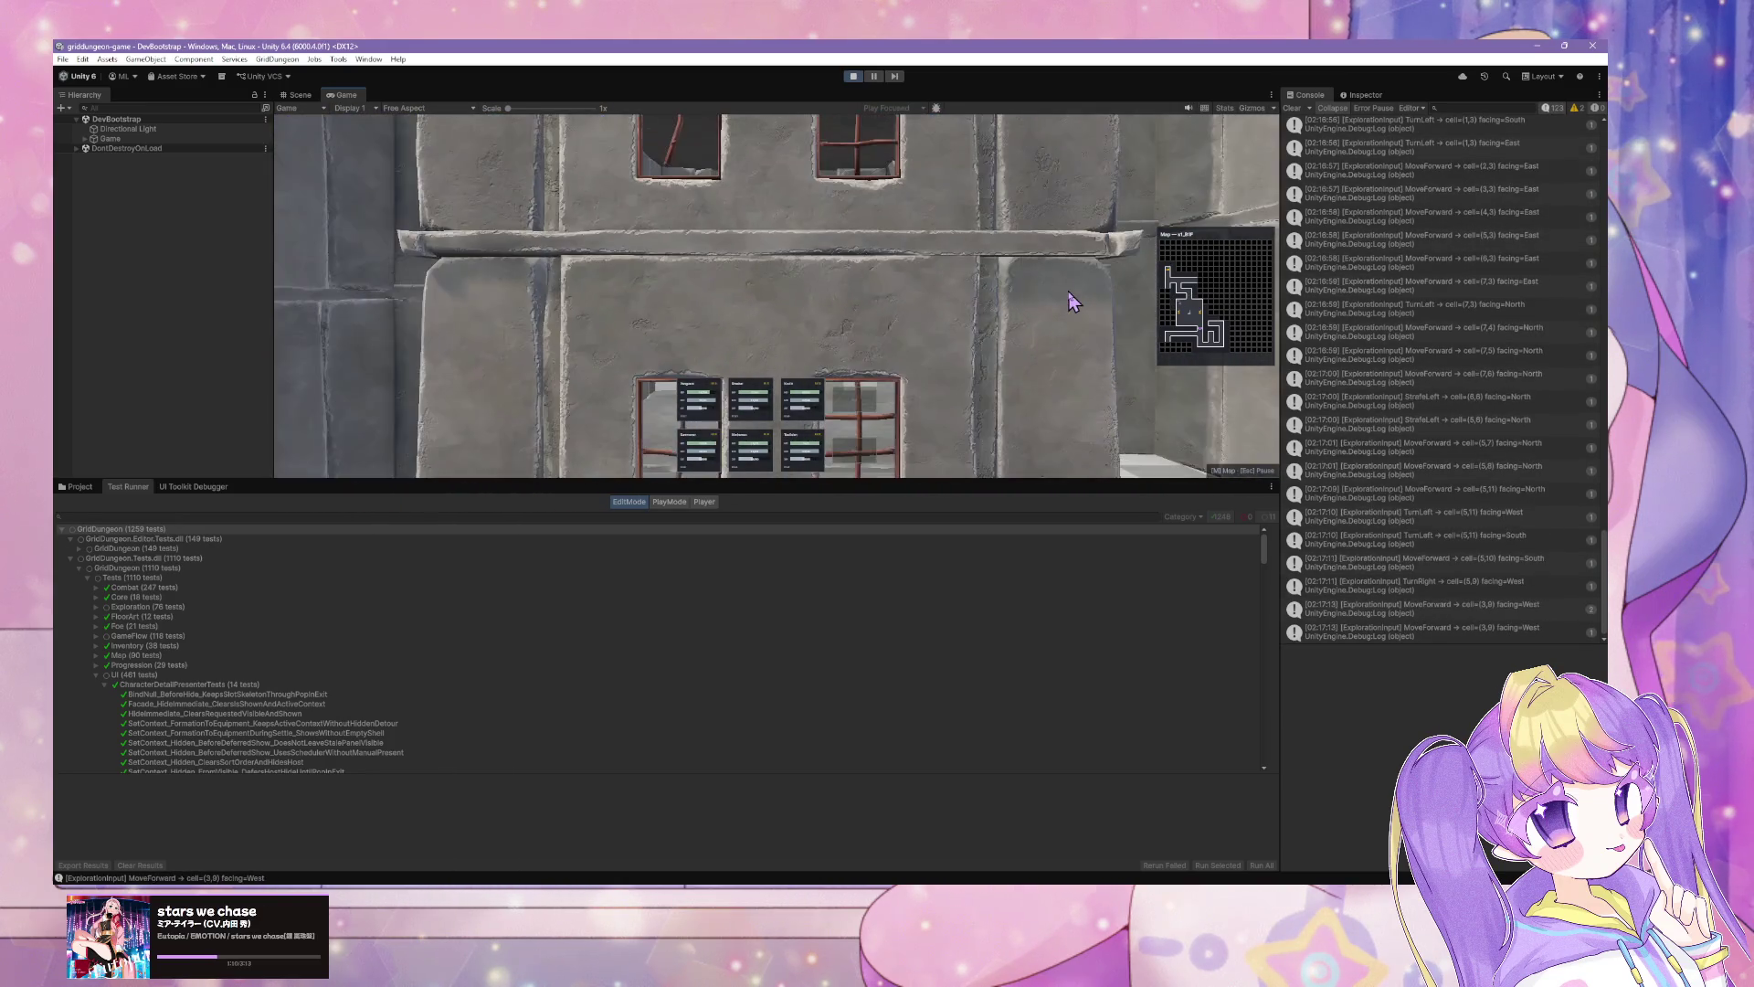
{"action": "key", "text": "space"}
{"action": "key", "text": "a"}
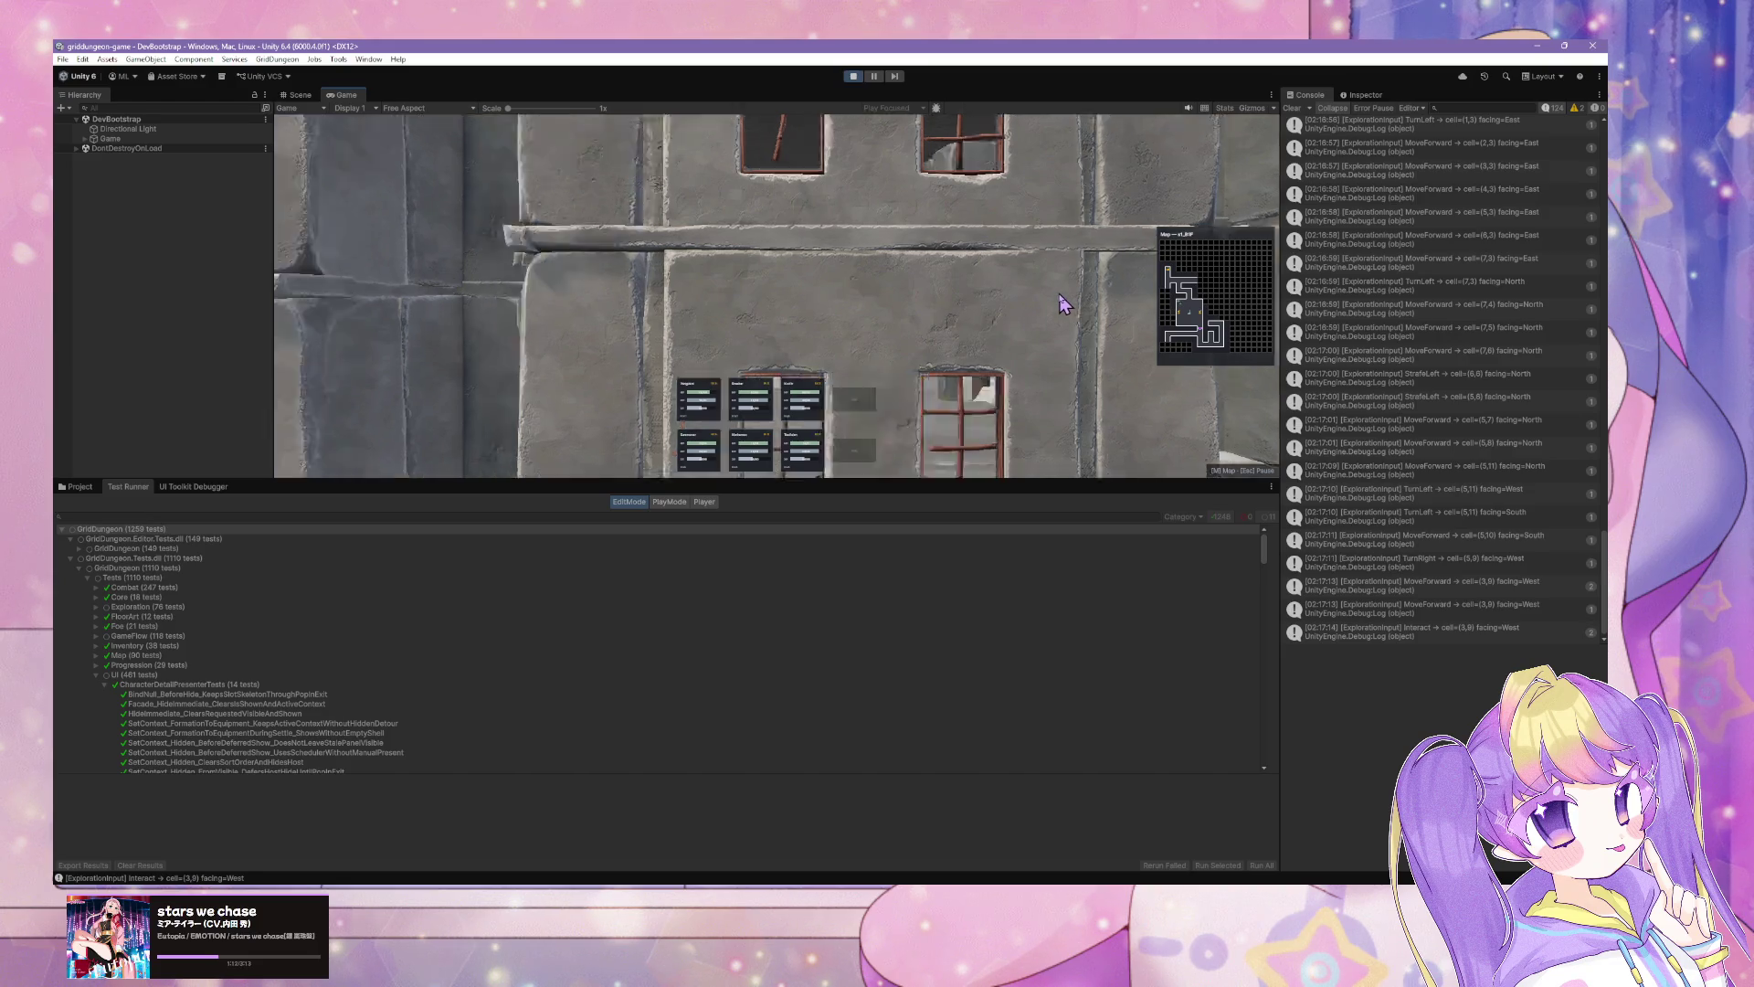
{"action": "key", "text": "s"}
{"action": "key", "text": "s"}
{"action": "key", "text": "e"}
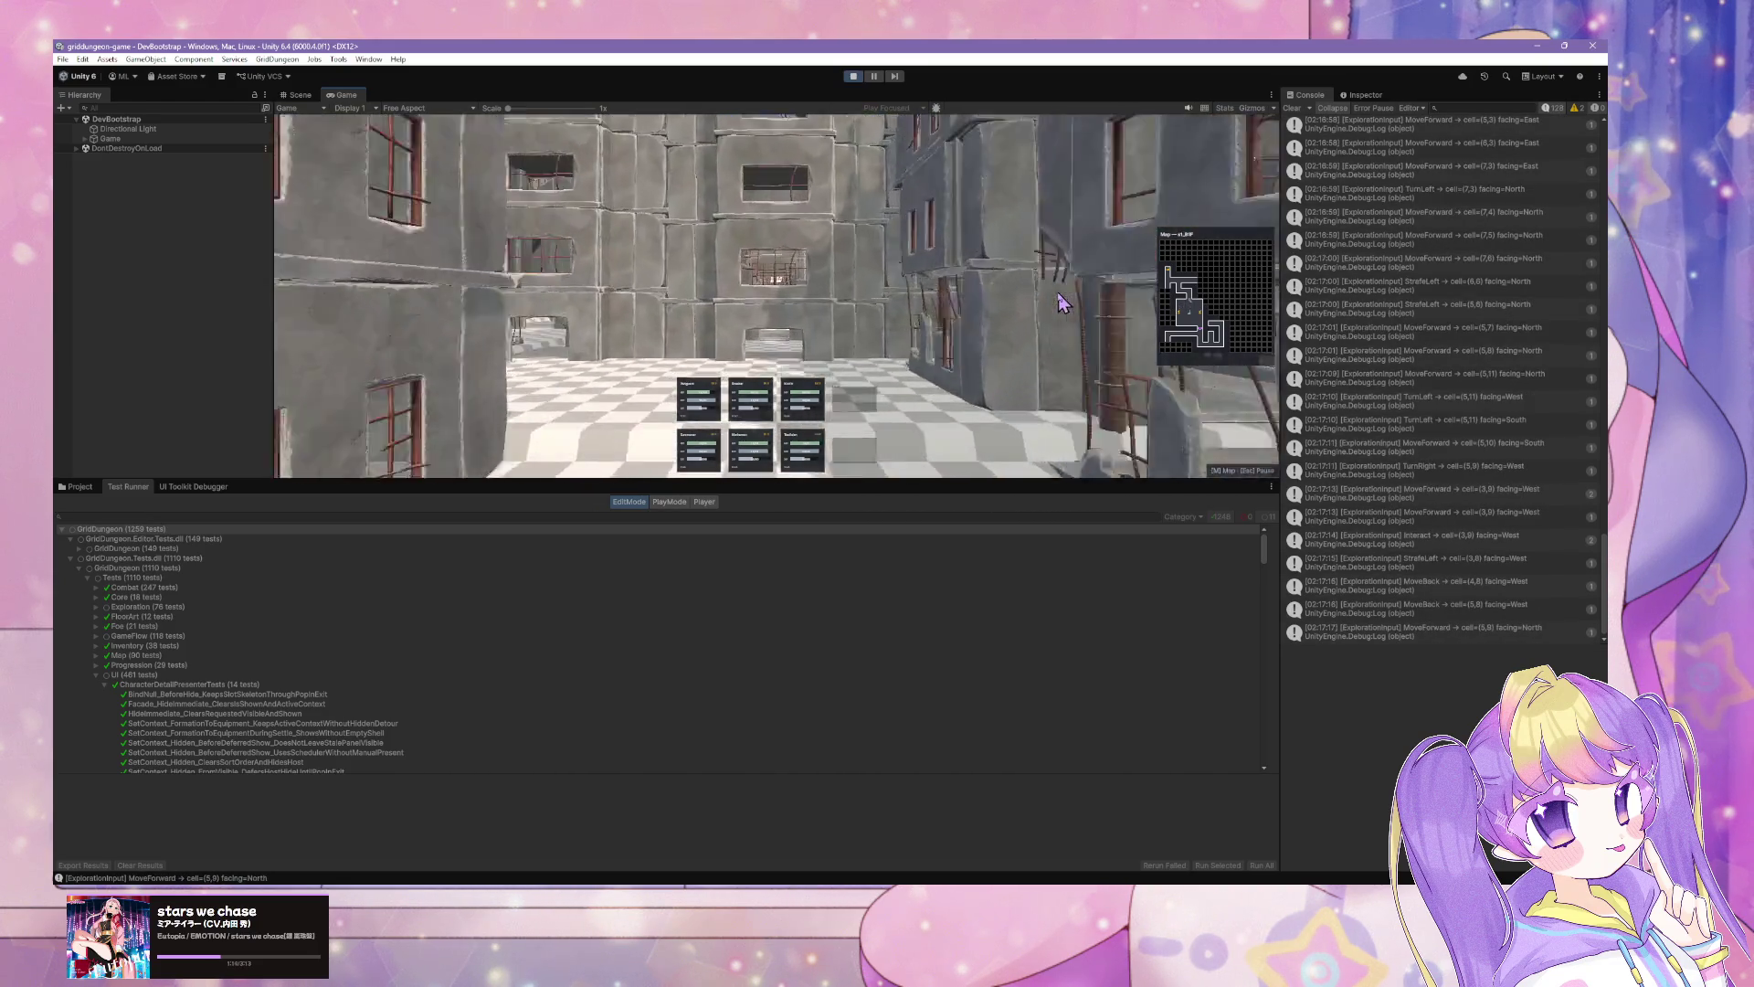
{"action": "key", "text": "w"}
{"action": "key", "text": "space"}
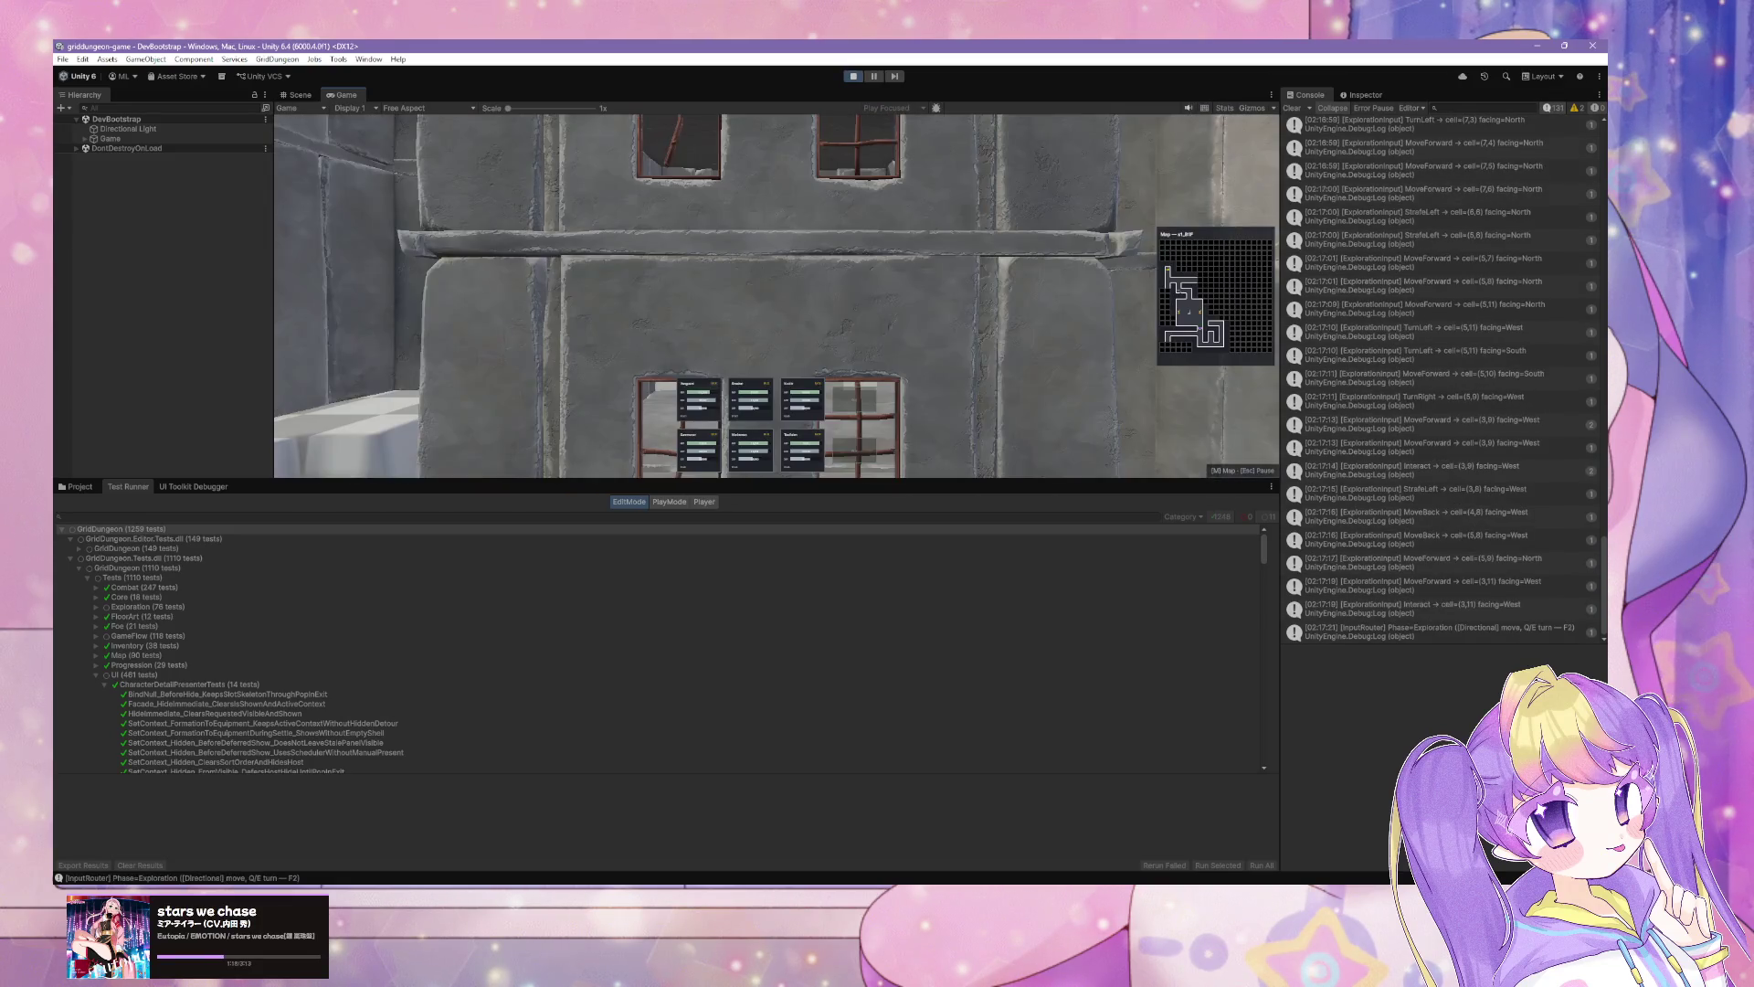
Step: Walk two cells north and back, then stop Play Mode
{"action": "key", "text": "e"}
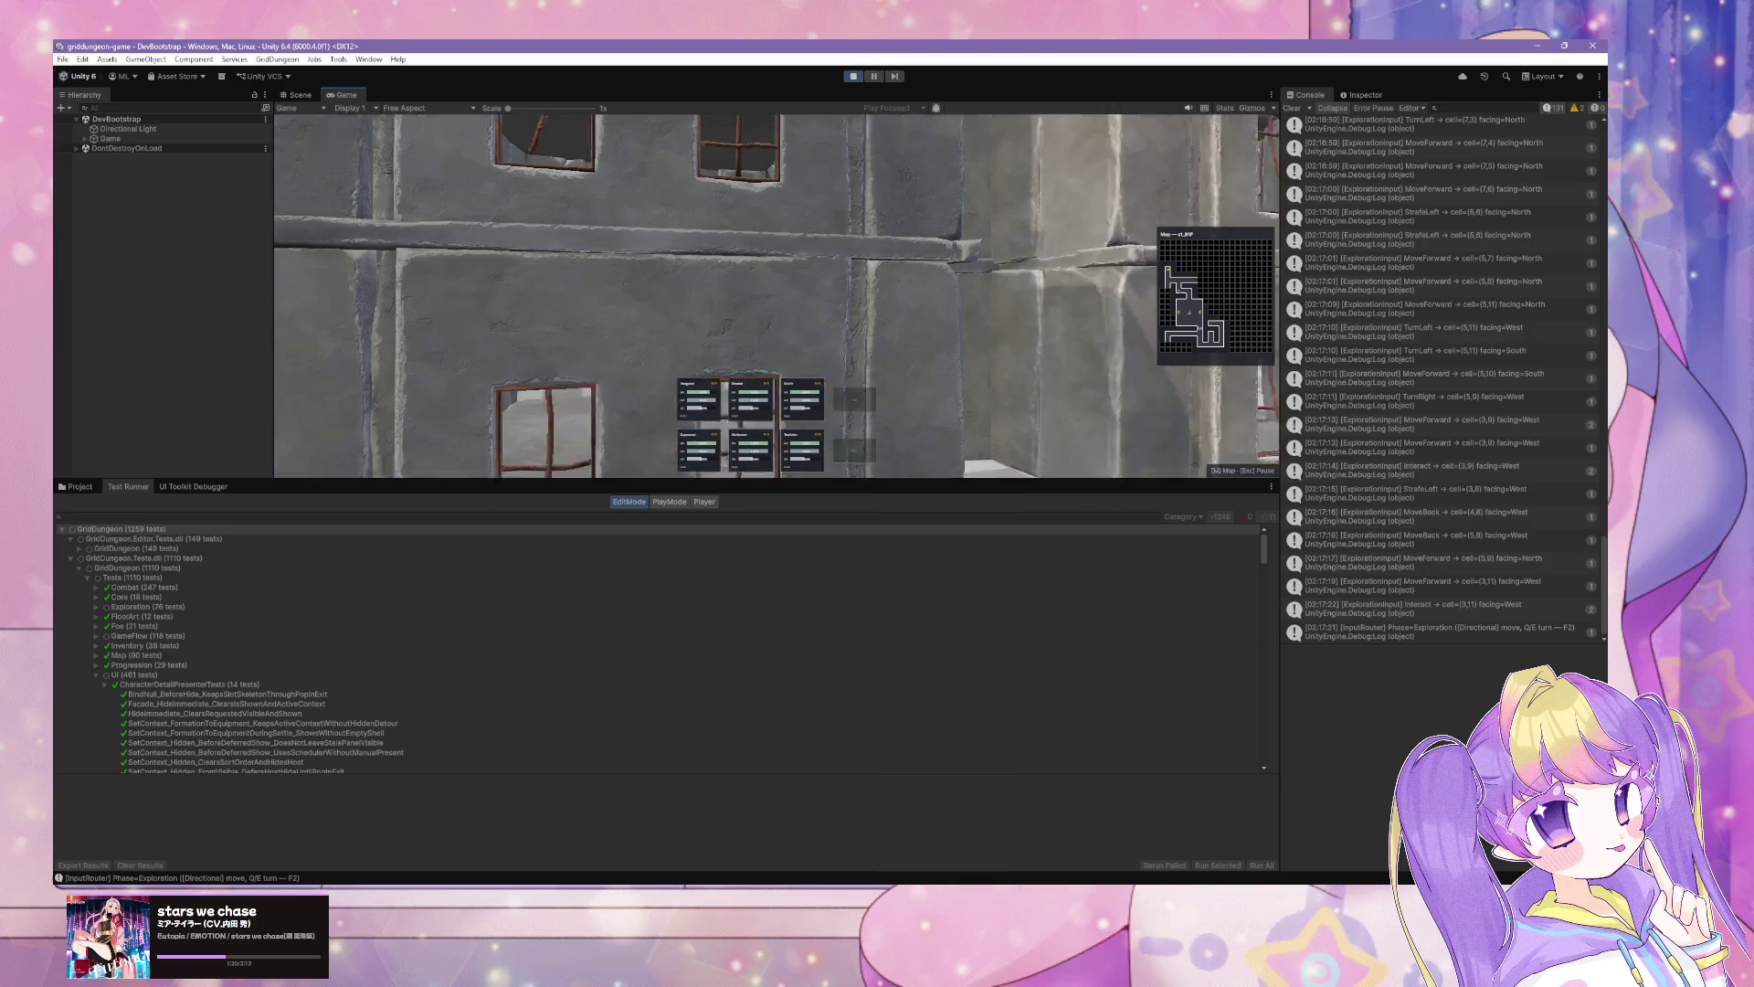
{"action": "key", "text": "w"}
{"action": "key", "text": "w"}
{"action": "key", "text": "s"}
{"action": "key", "text": "s"}
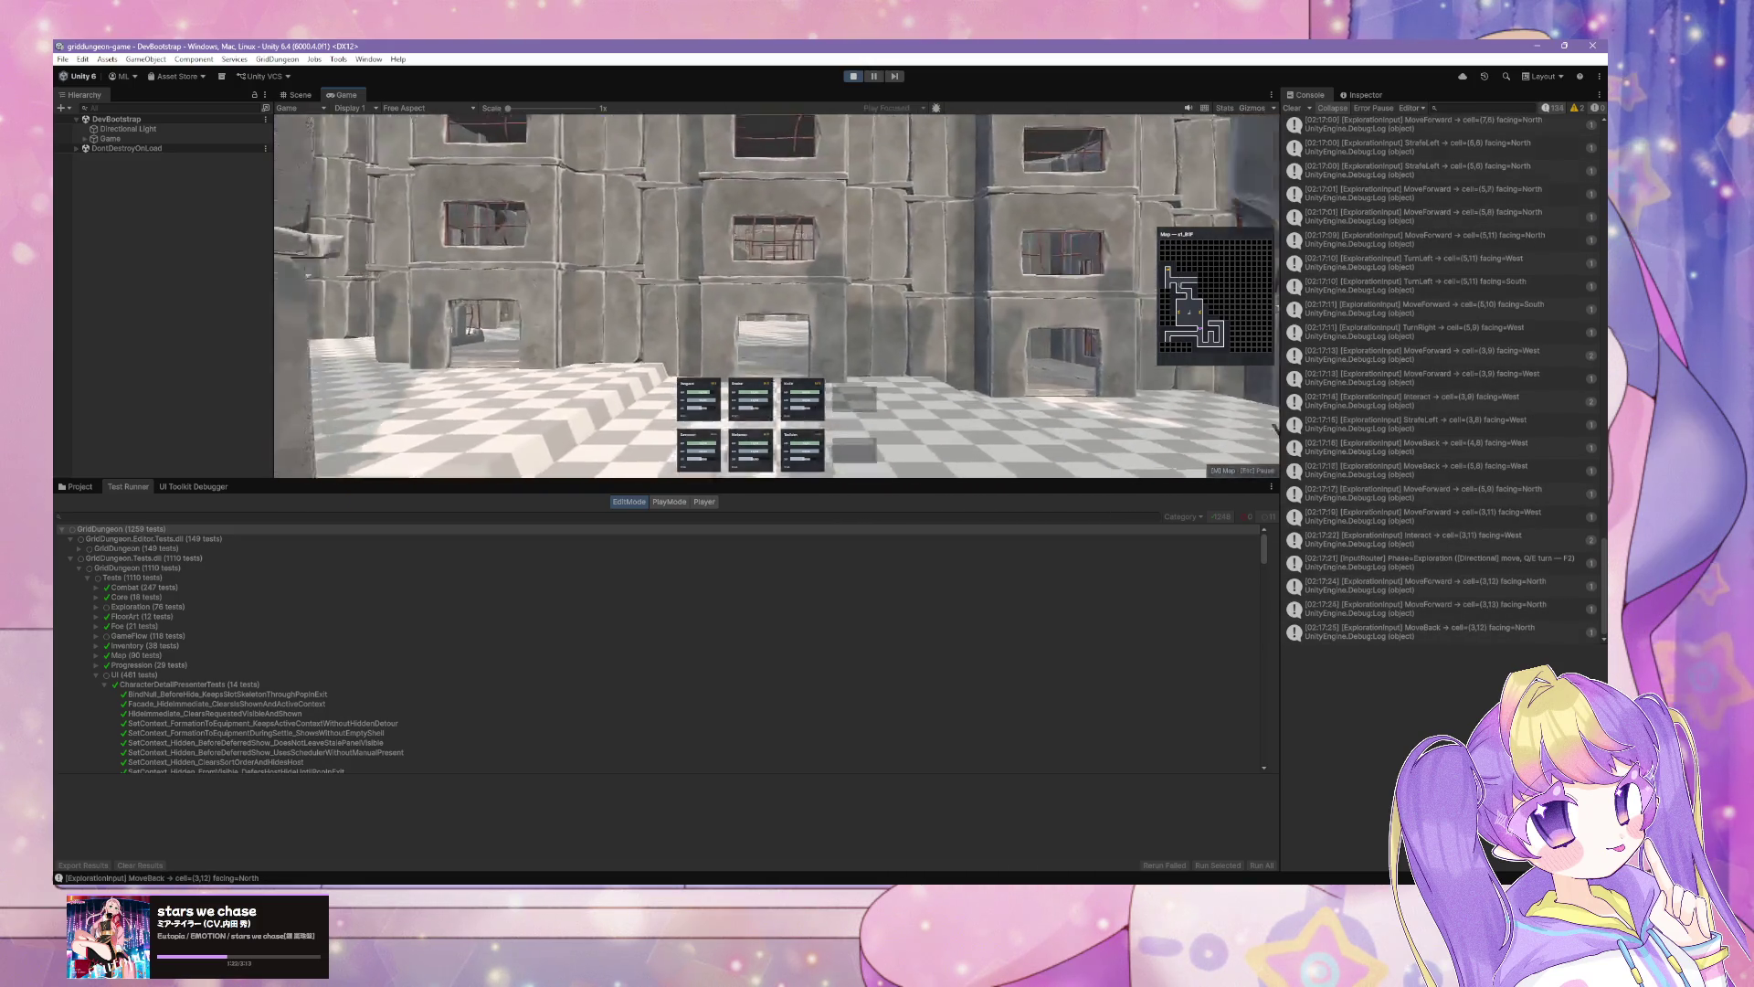
{"action": "key", "text": "q"}
{"action": "key", "text": "s"}
{"action": "key", "text": "s"}
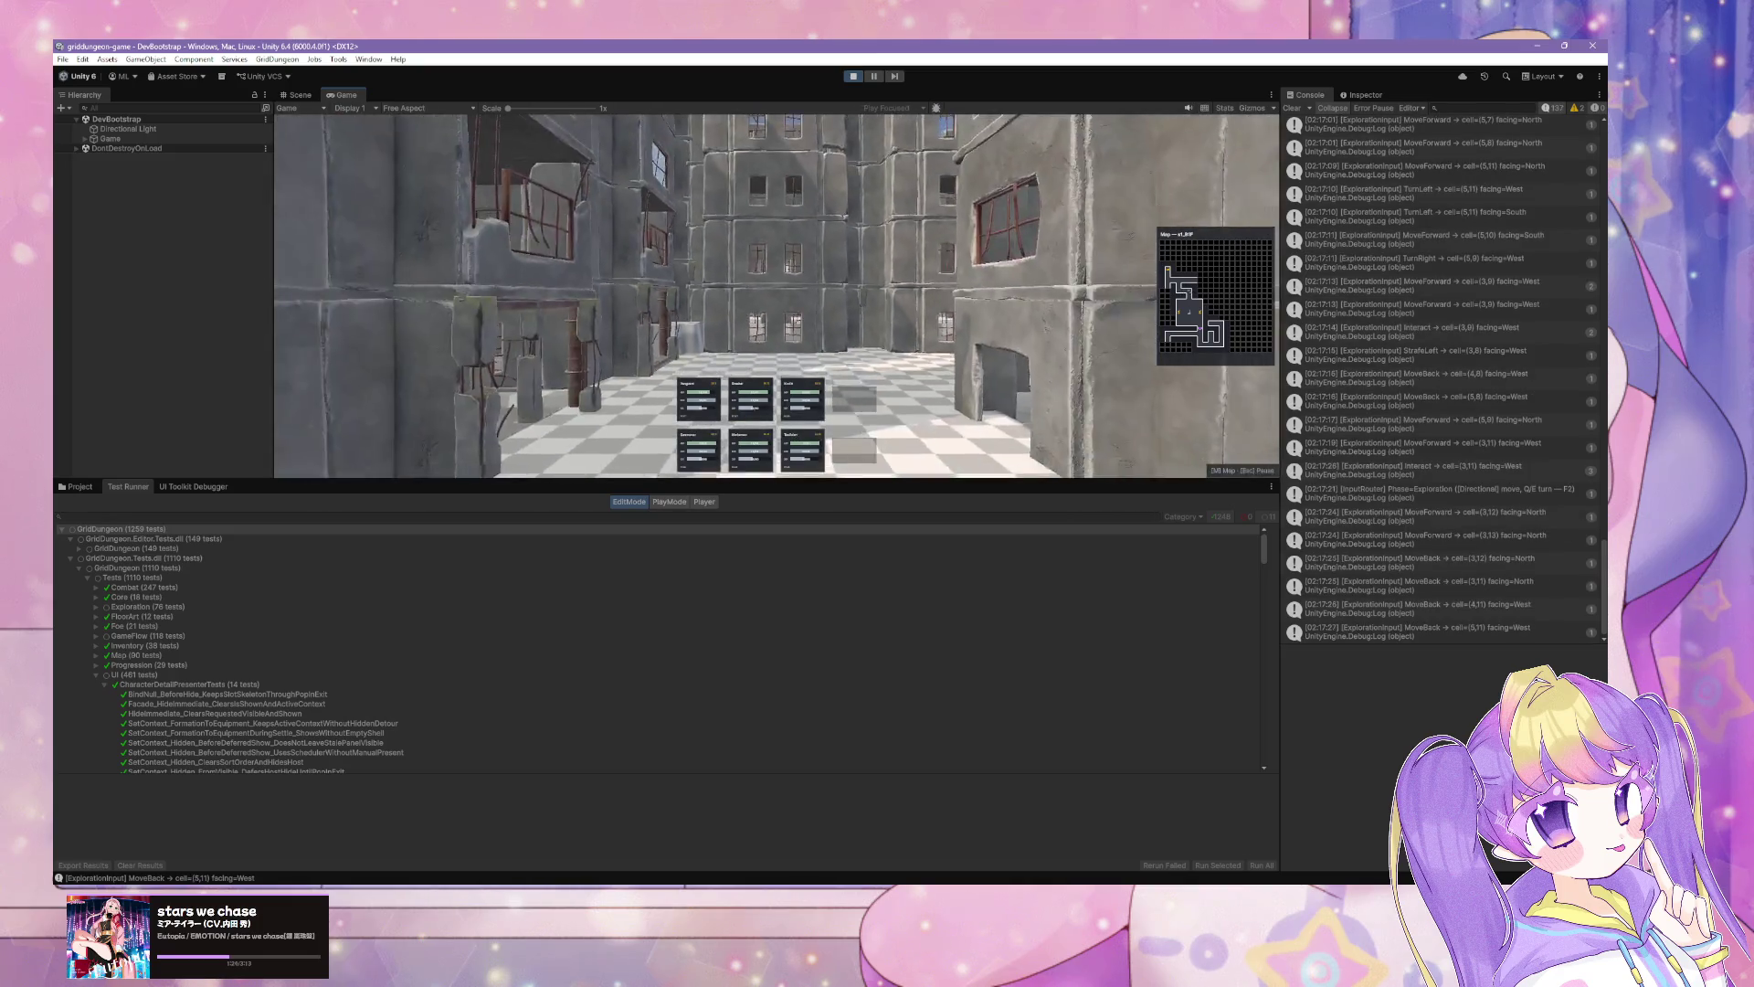
{"action": "key", "text": "w"}
{"action": "key", "text": "w"}
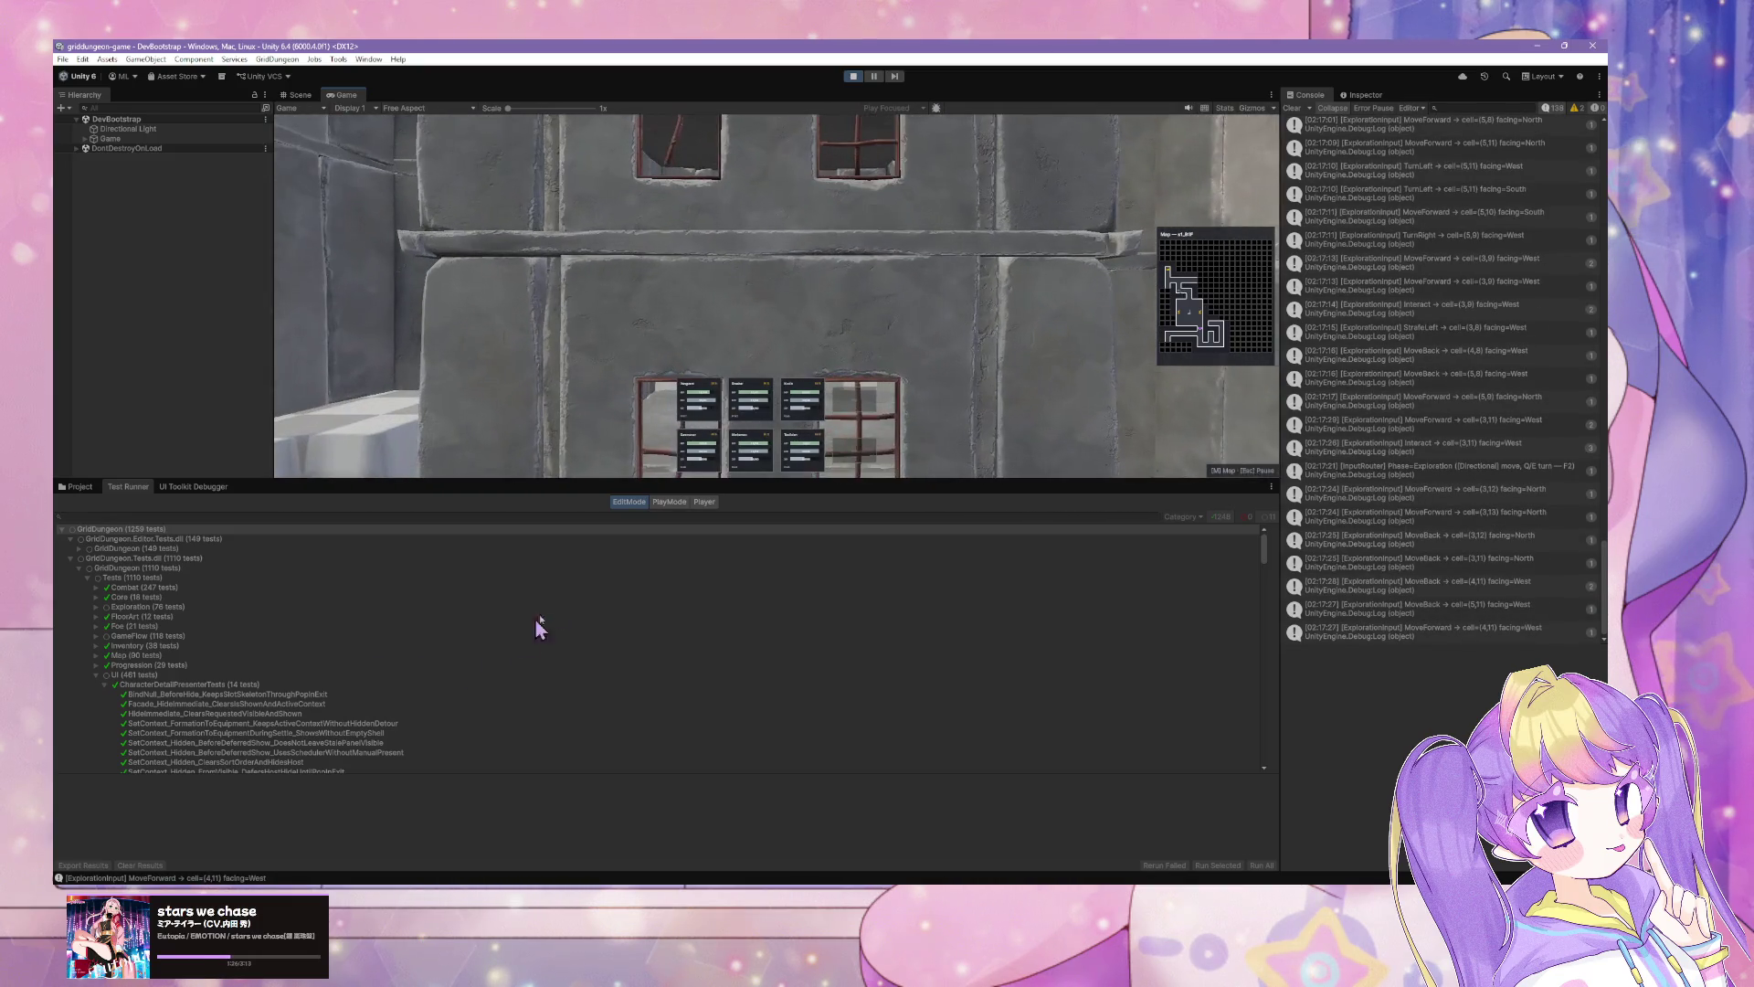
{"action": "left_click", "coordinate": [853, 77]}
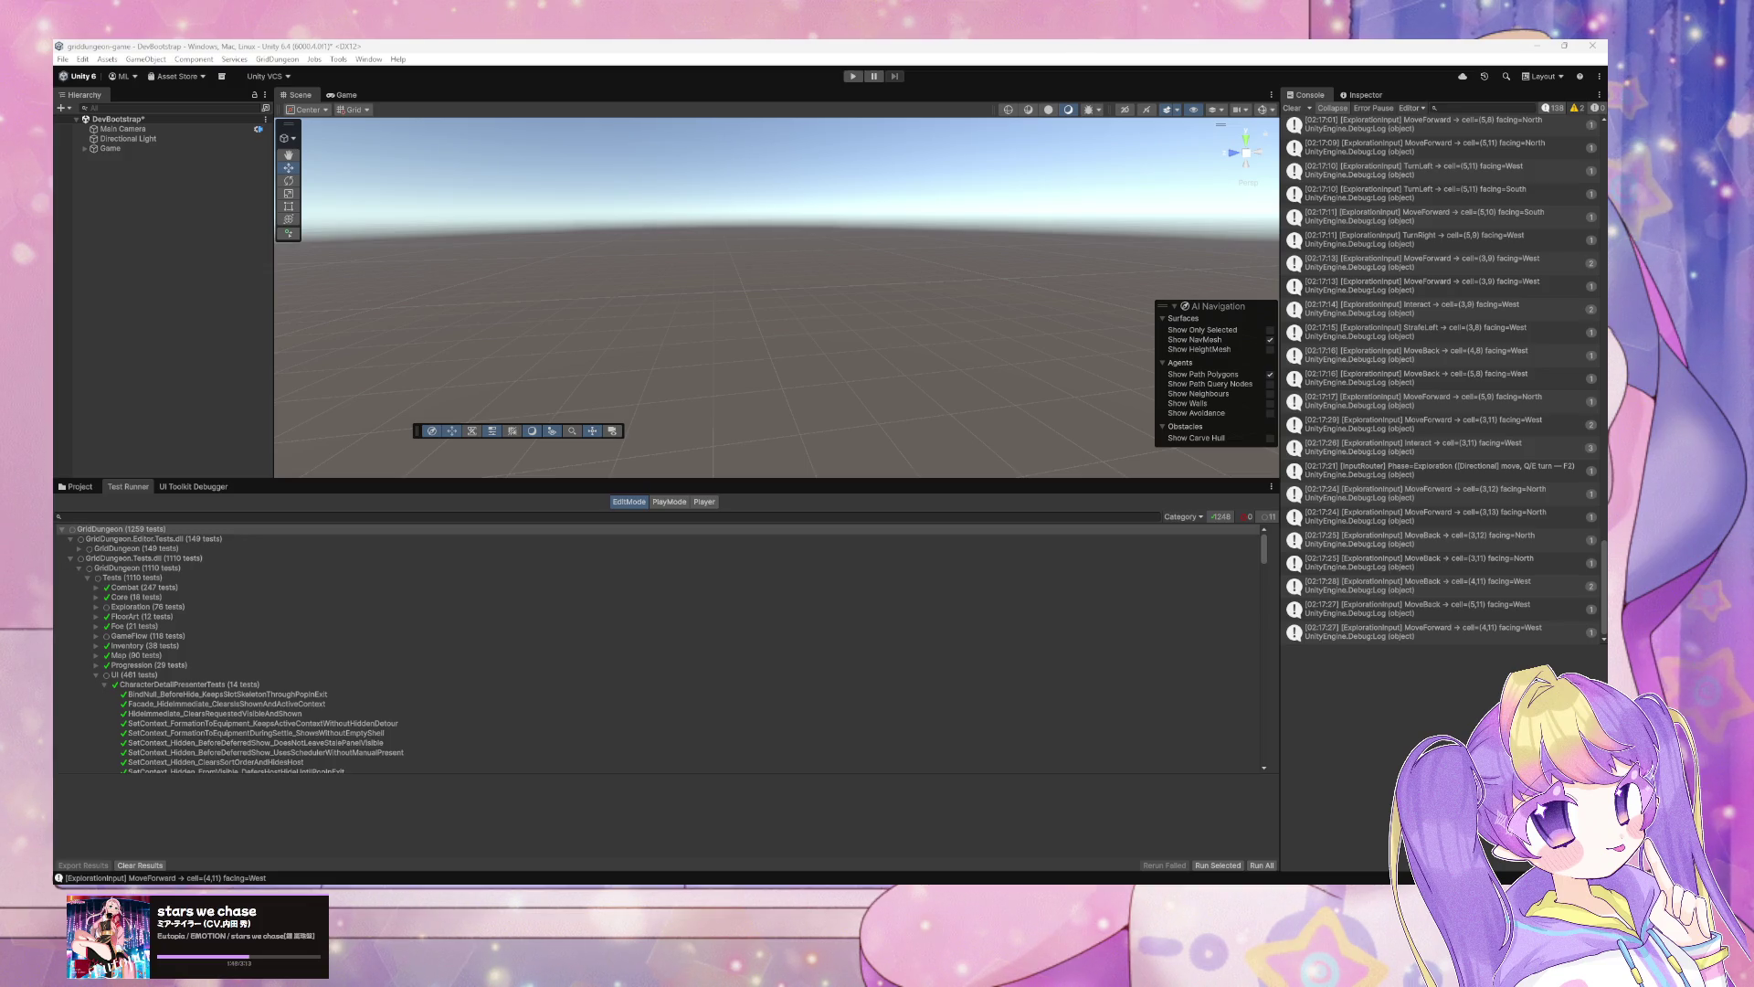
Step: Save the edited grid to s1_B1F.asset and confirm the Floor Editor save notice
{"action": "key", "text": "ctrl+s"}
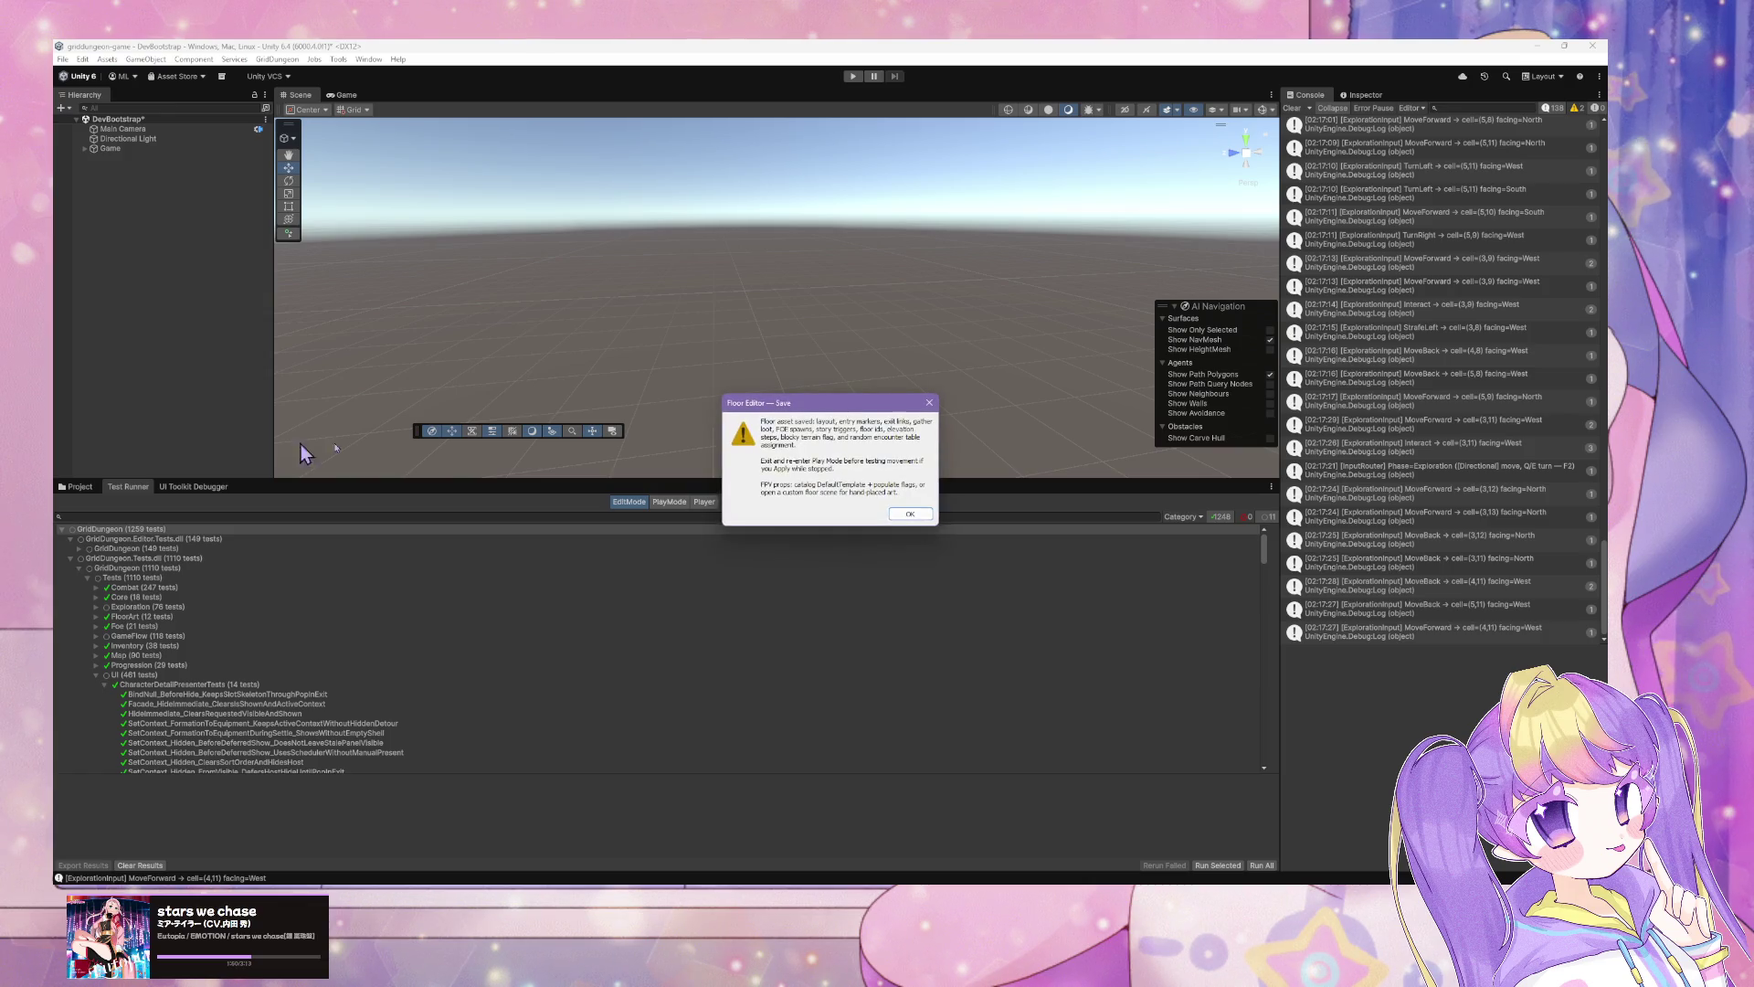
{"action": "left_click", "coordinate": [909, 515]}
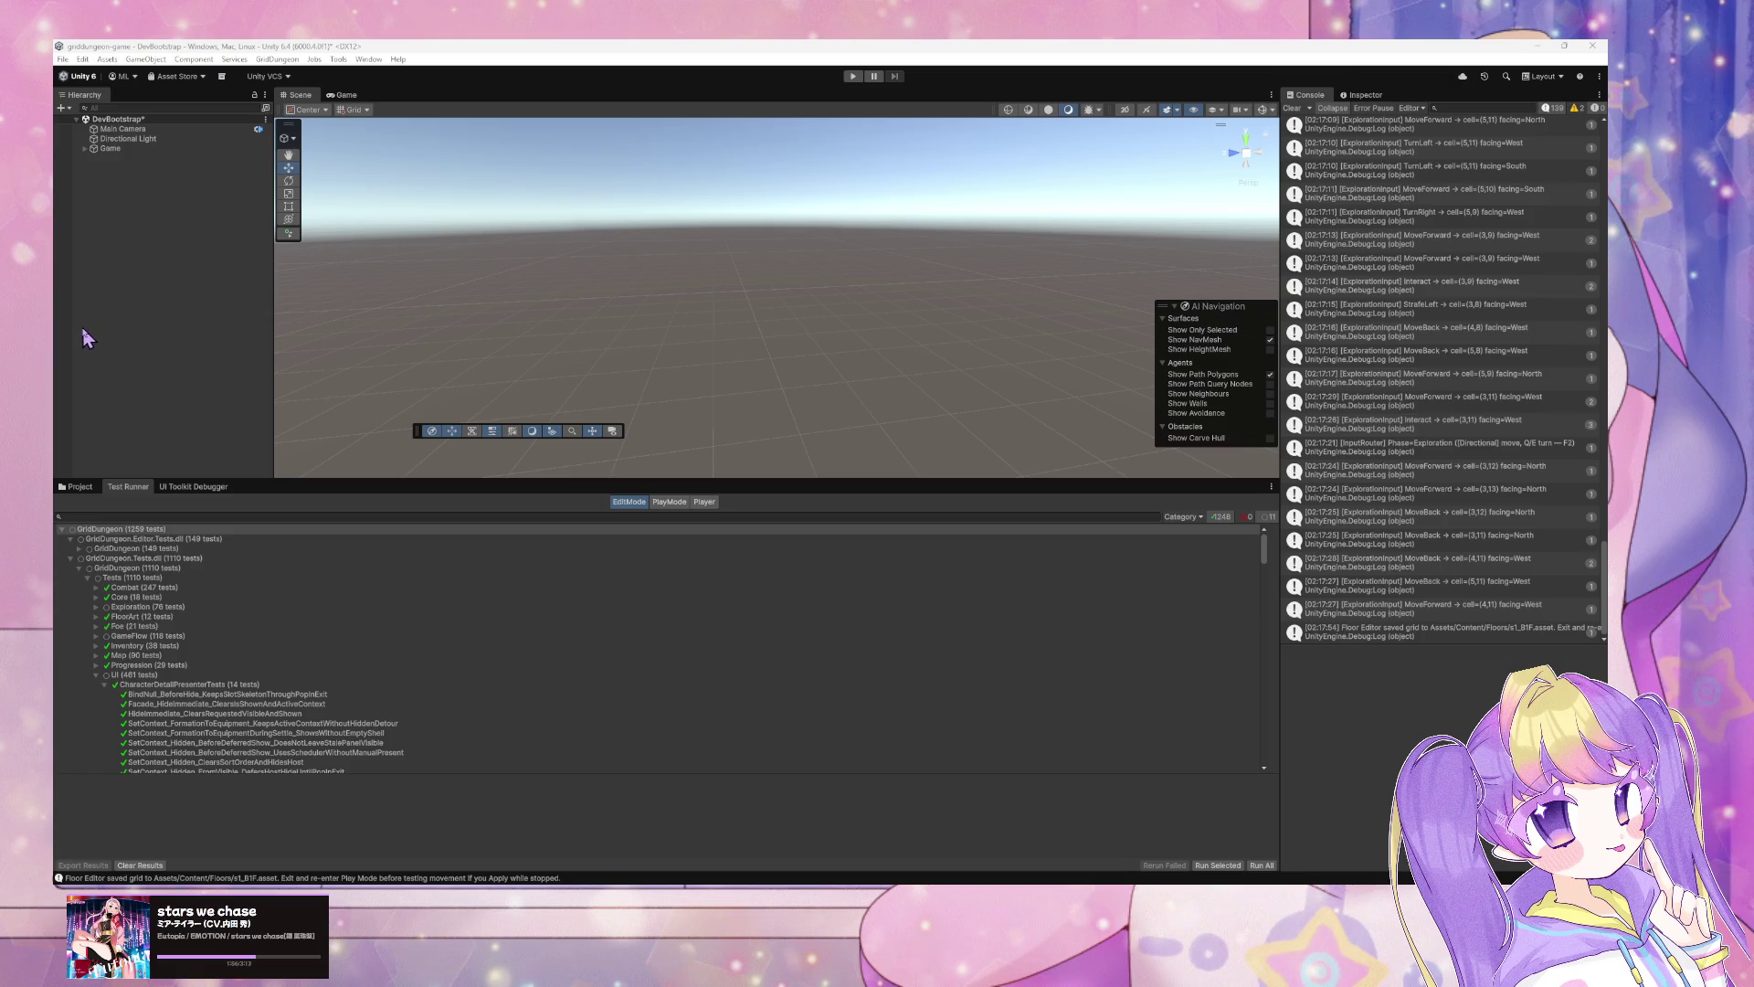
Step: Start Play Mode and choose Enter Stratum 1 from the guild town hub
{"action": "left_click", "coordinate": [853, 76]}
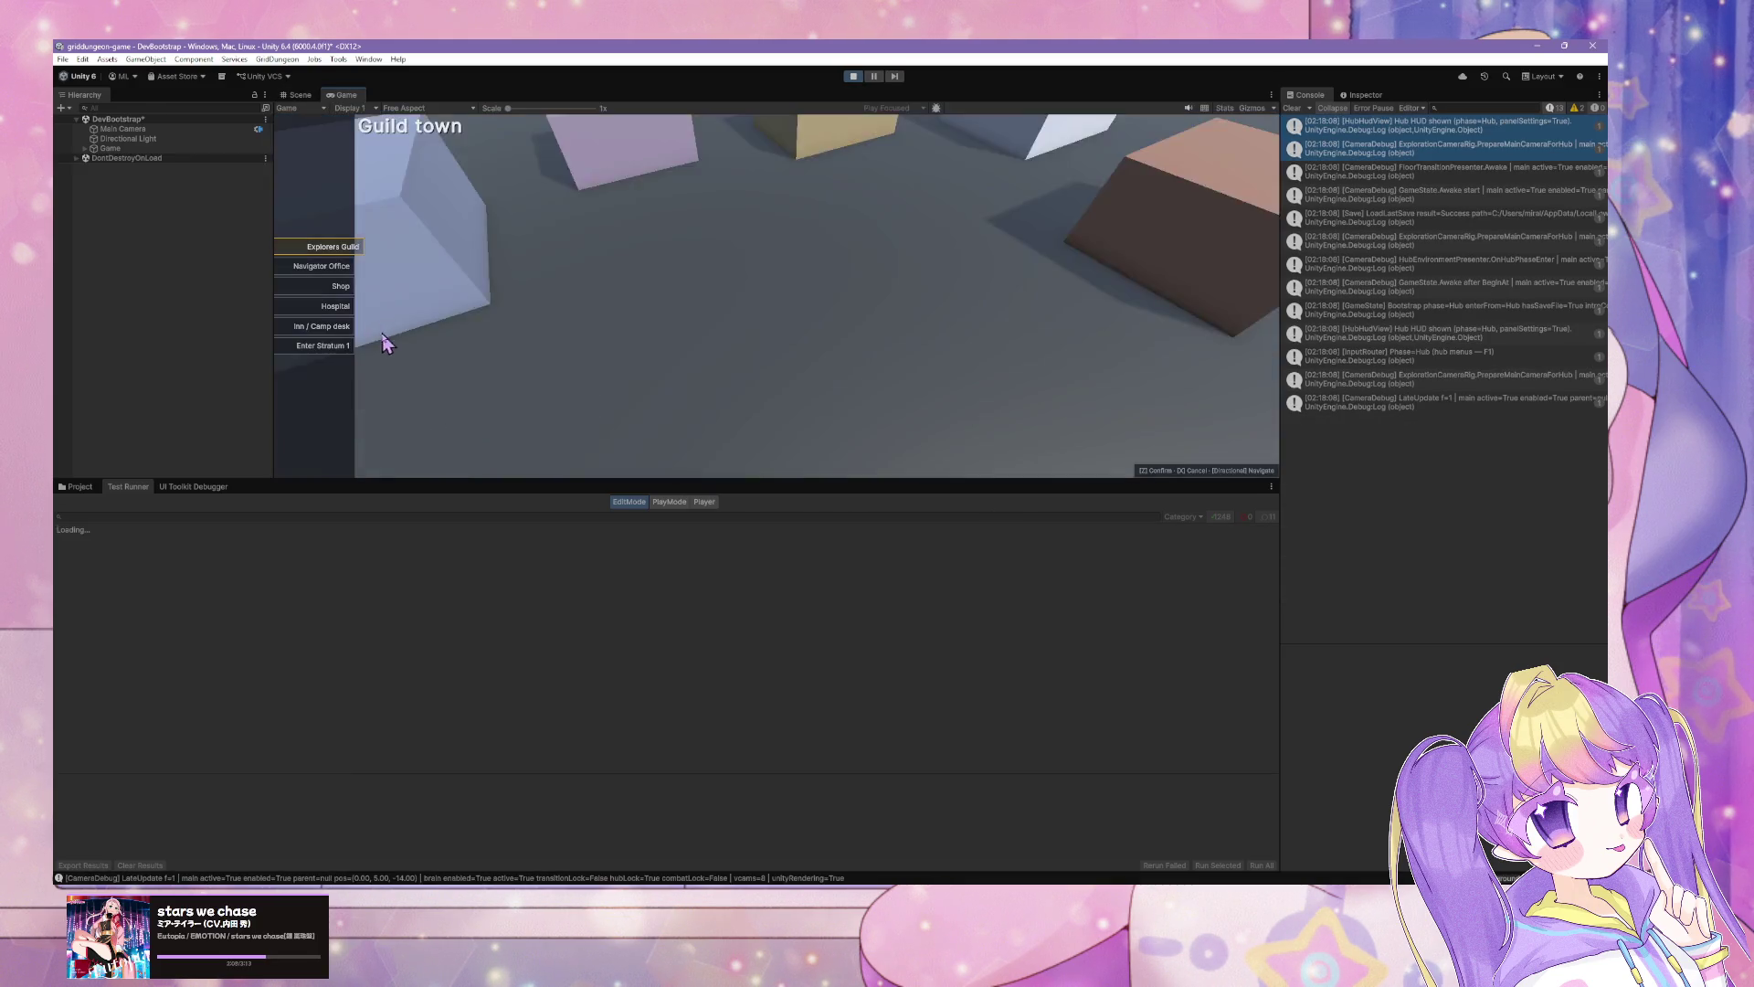
{"action": "left_click", "coordinate": [331, 347]}
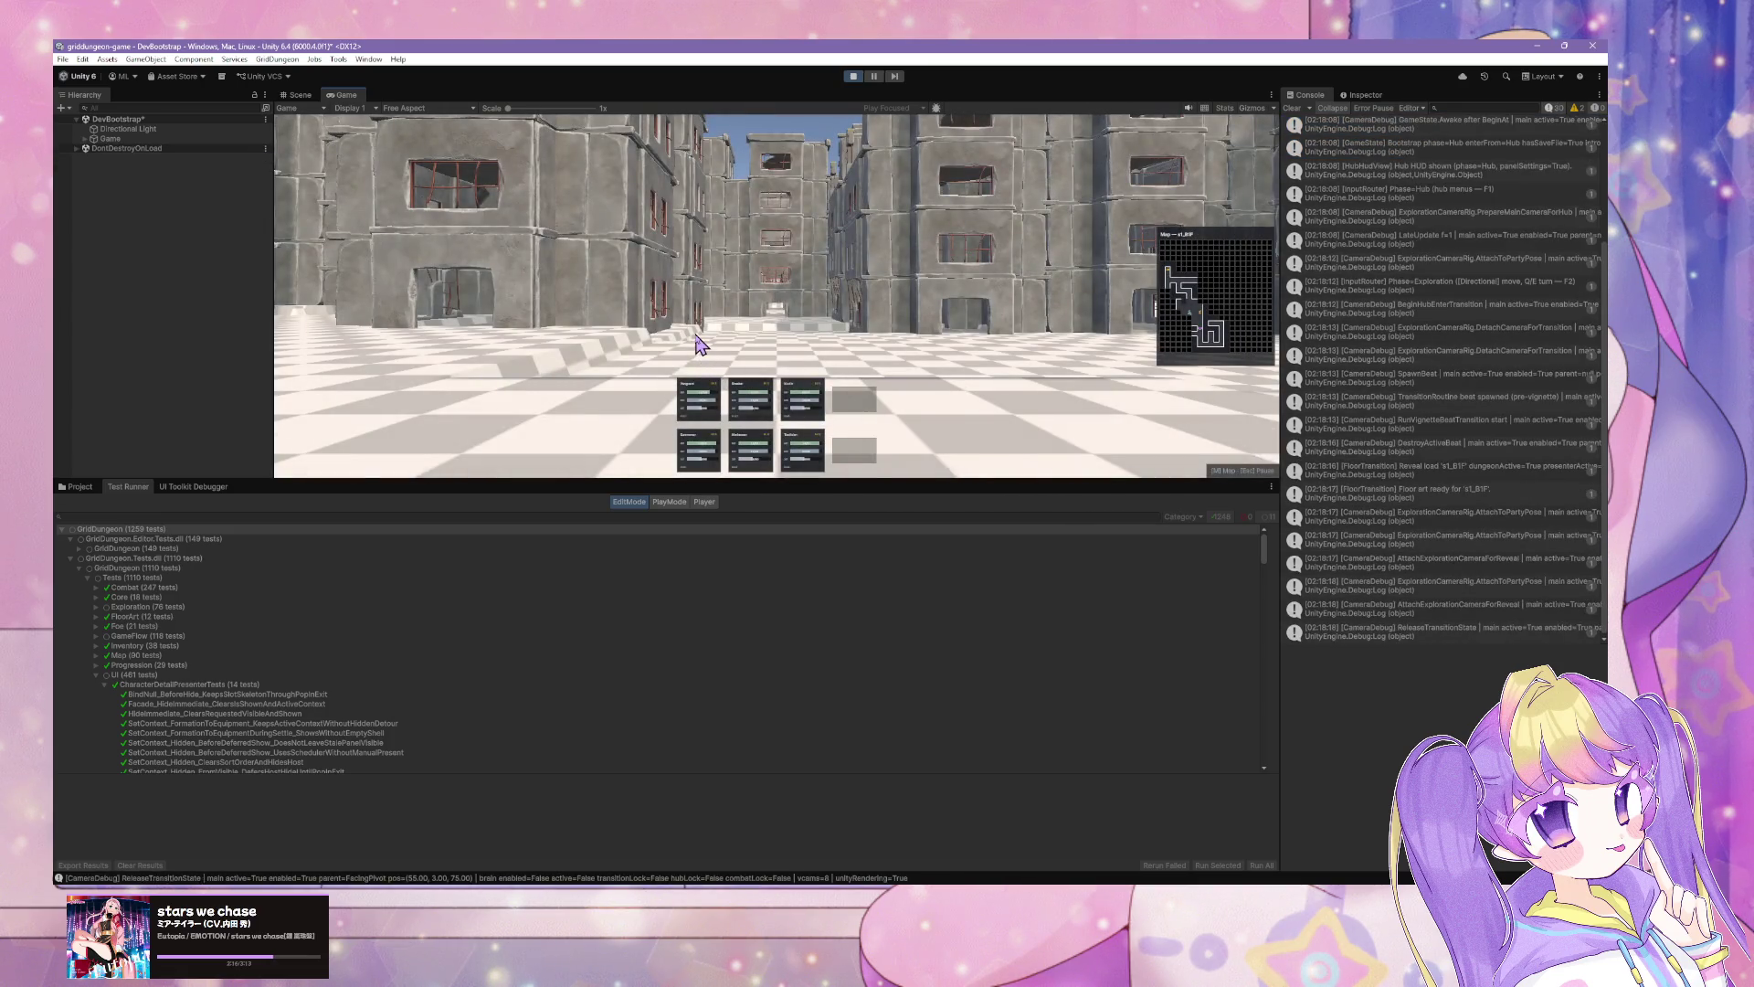
Step: Walk the party forward, turn left and right, and back up through the corridors
{"action": "key", "text": "w"}
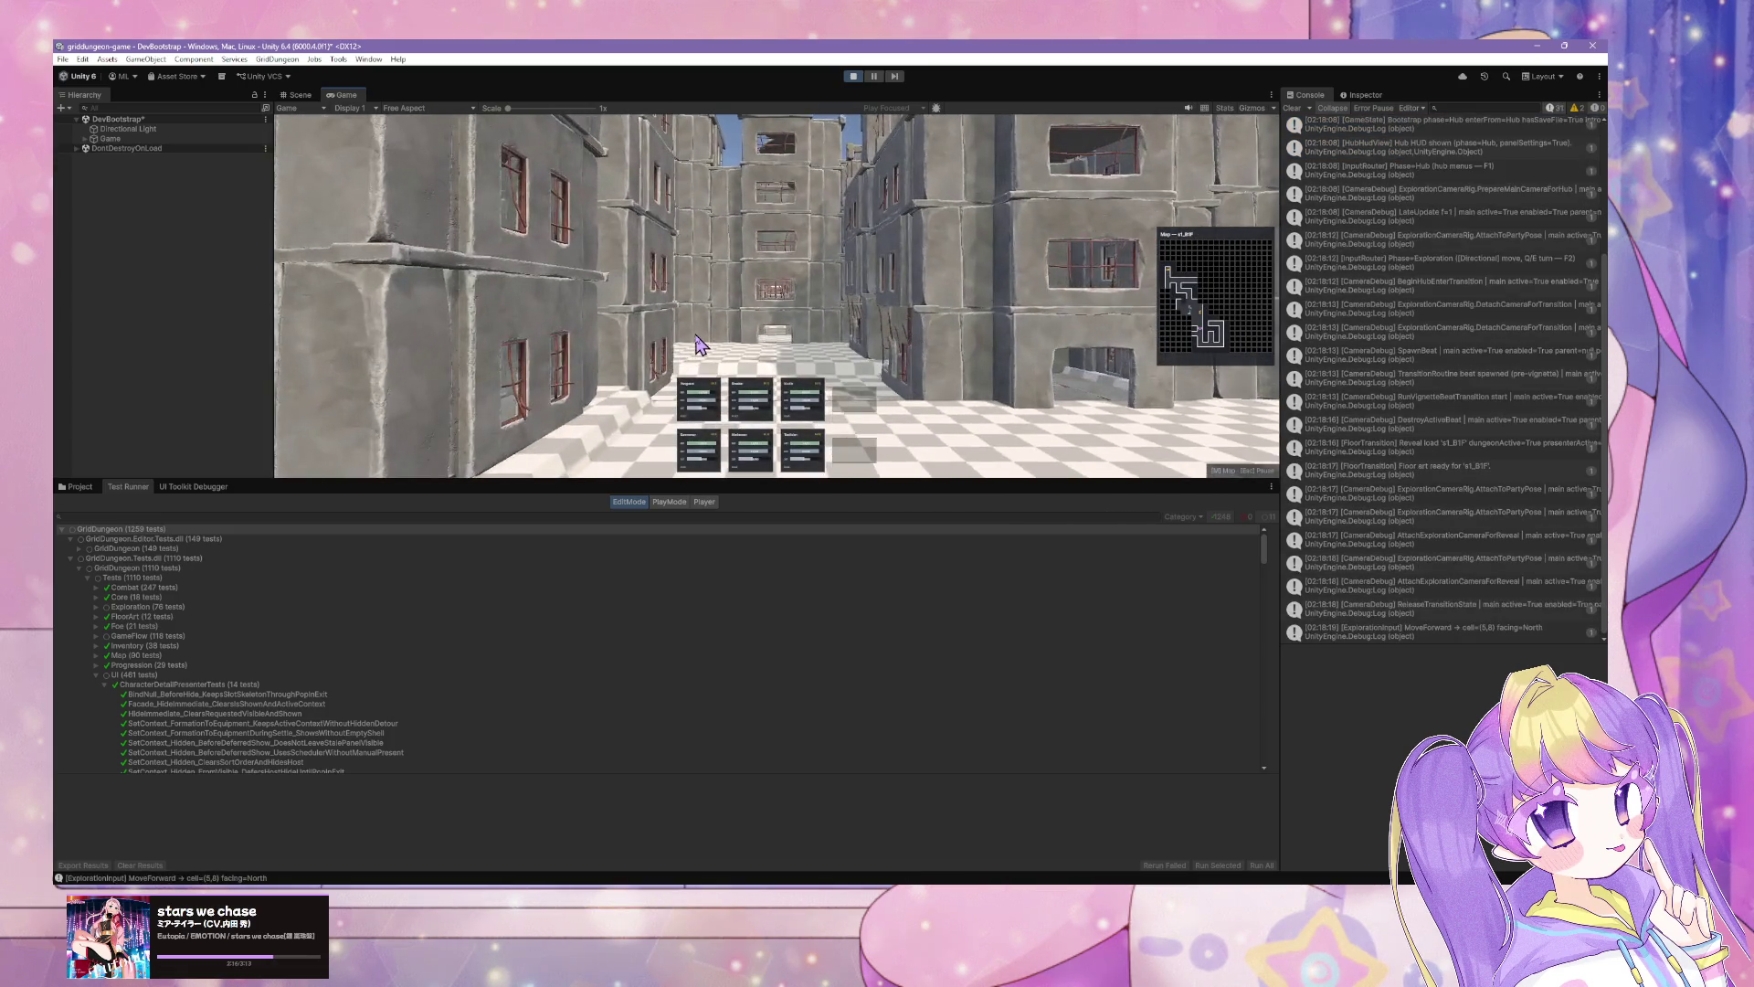
{"action": "key", "text": "w"}
{"action": "key", "text": "q"}
{"action": "key", "text": "w"}
{"action": "key", "text": "w"}
{"action": "key", "text": "e"}
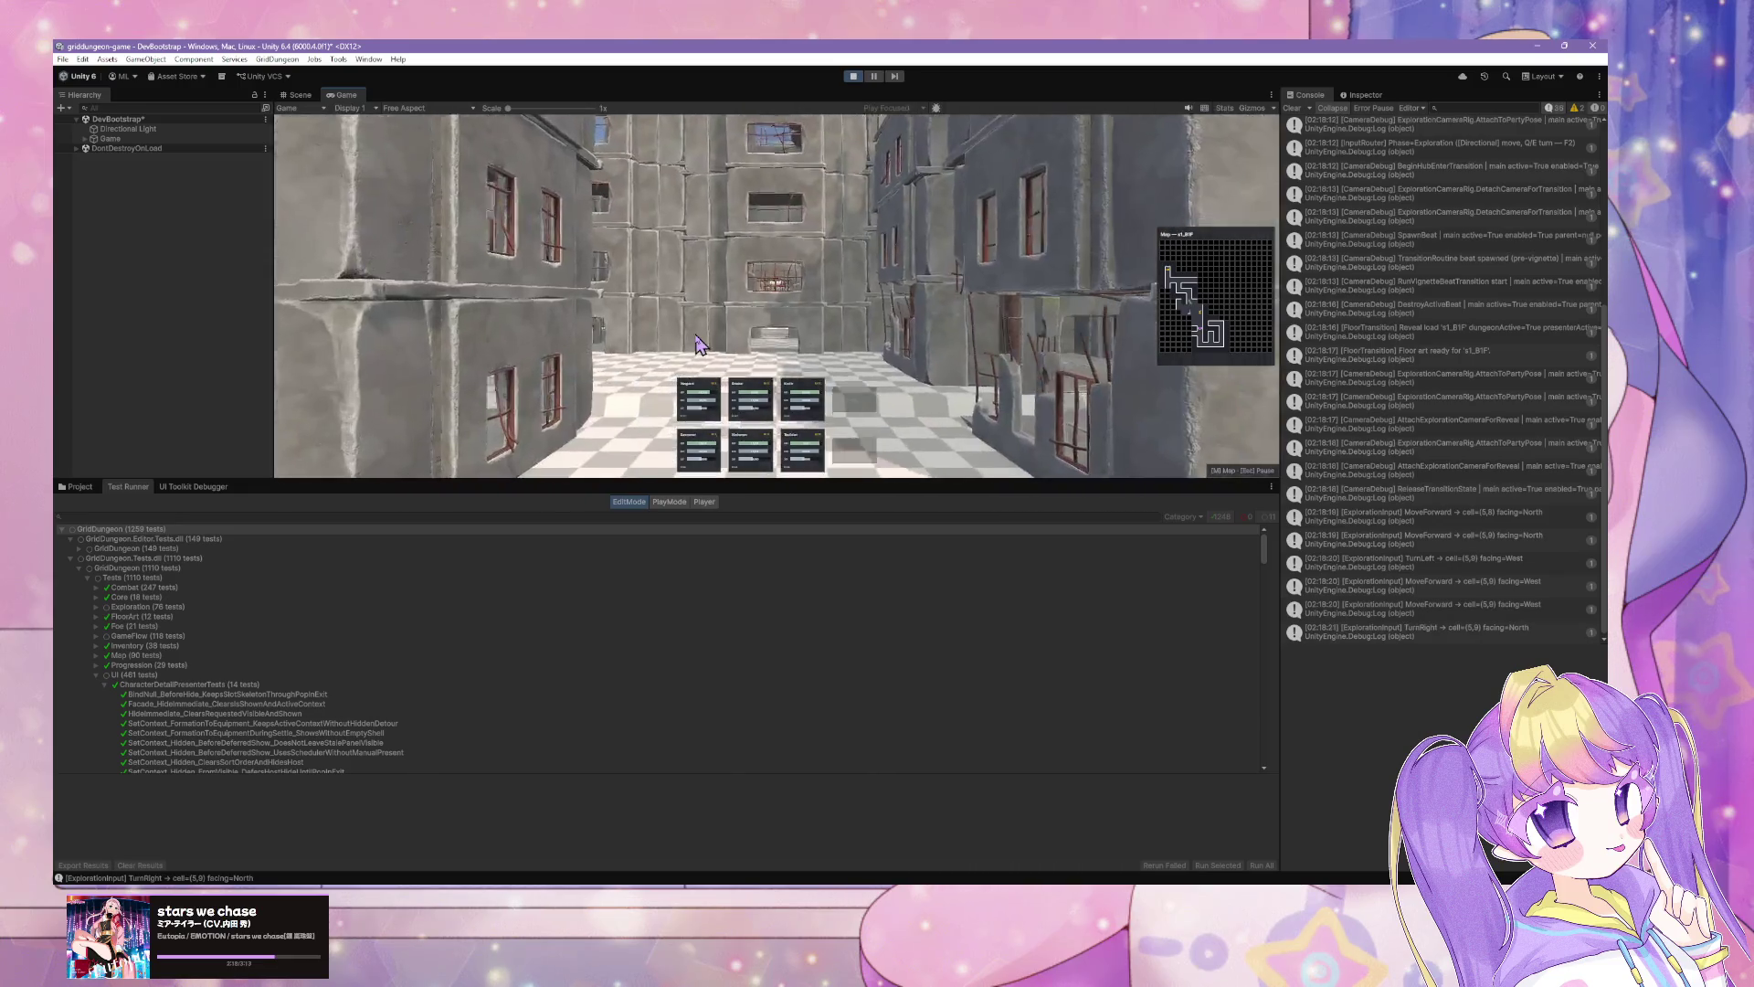
{"action": "key", "text": "w"}
{"action": "key", "text": "w"}
{"action": "key", "text": "s"}
{"action": "key", "text": "s"}
{"action": "key", "text": "s"}
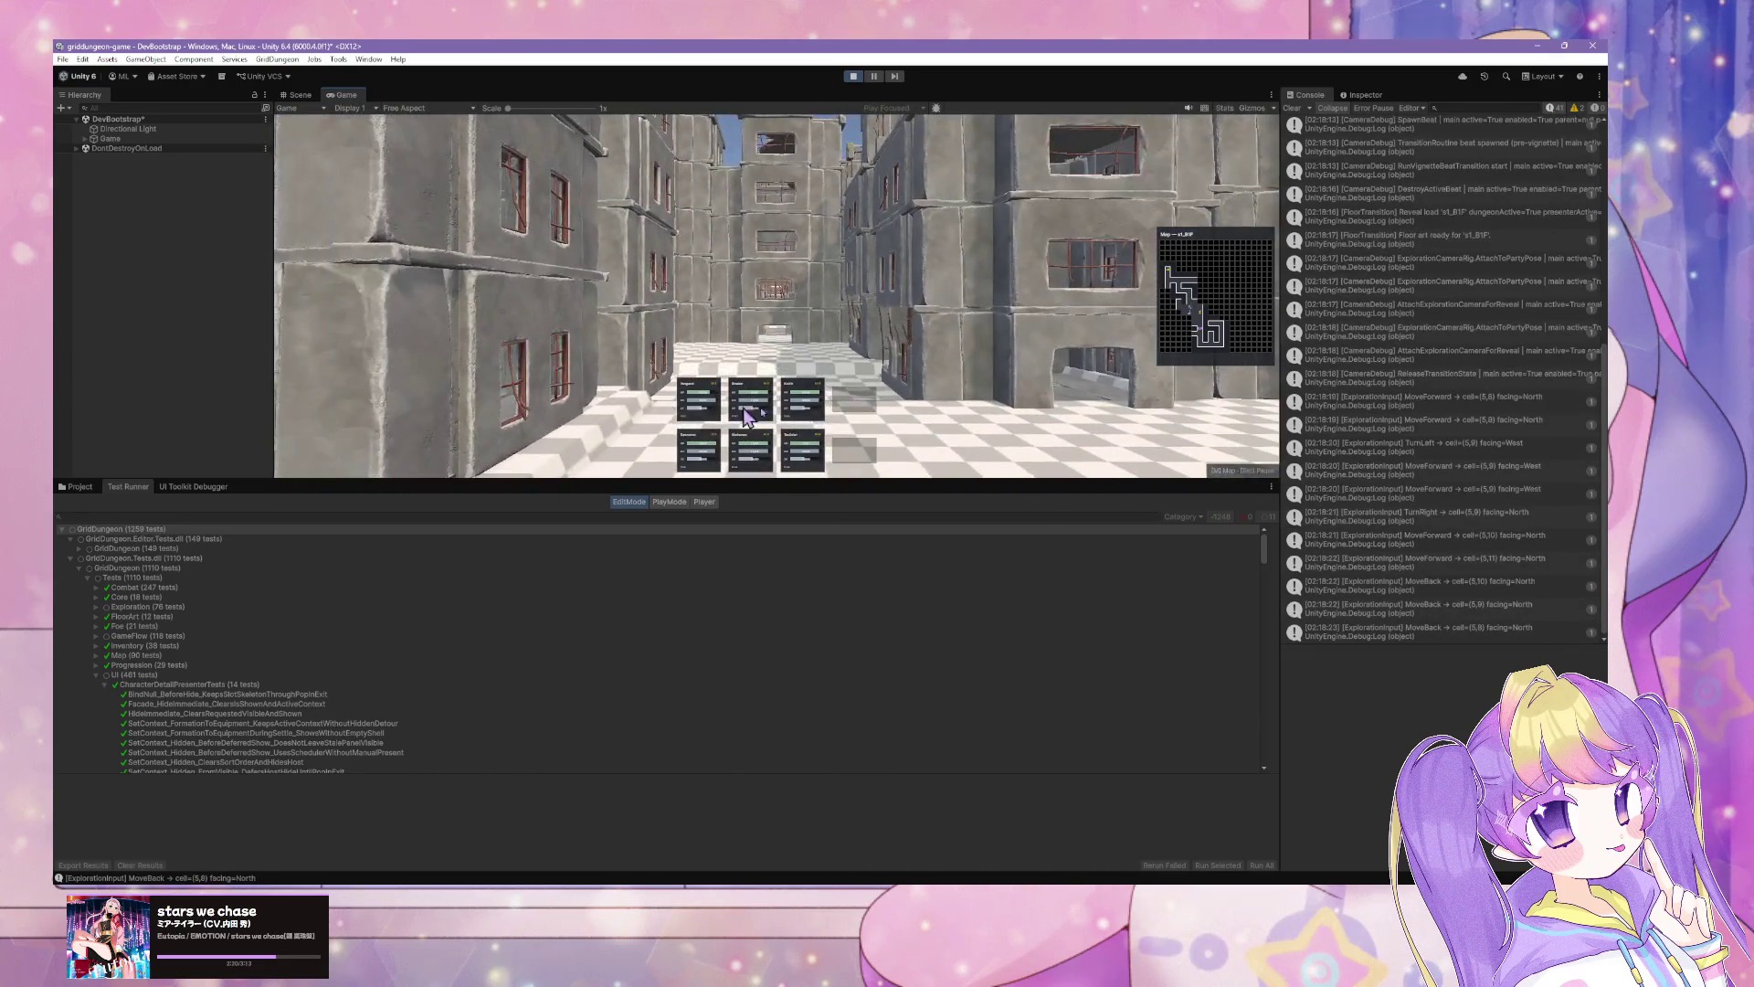
{"action": "key", "text": "q"}
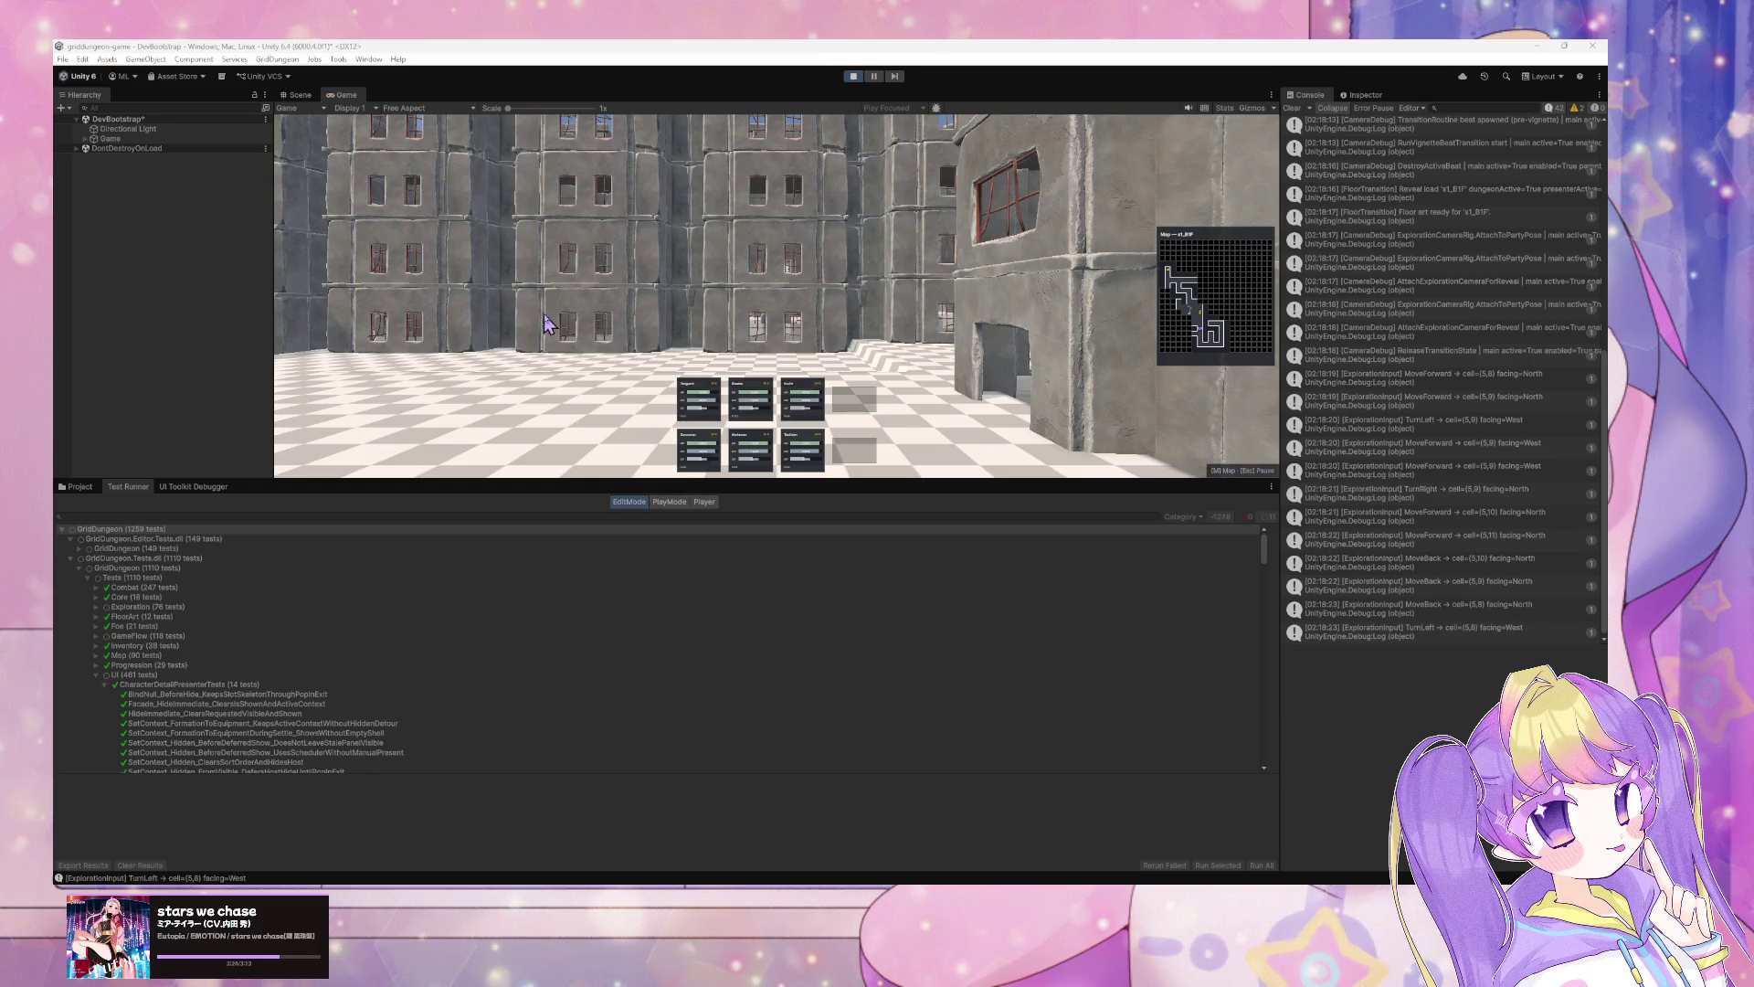
{"action": "left_click", "coordinate": [730, 331]}
Step: Advance two cells west, push on eastward, then back up to face north
{"action": "key", "text": "w"}
{"action": "key", "text": "w"}
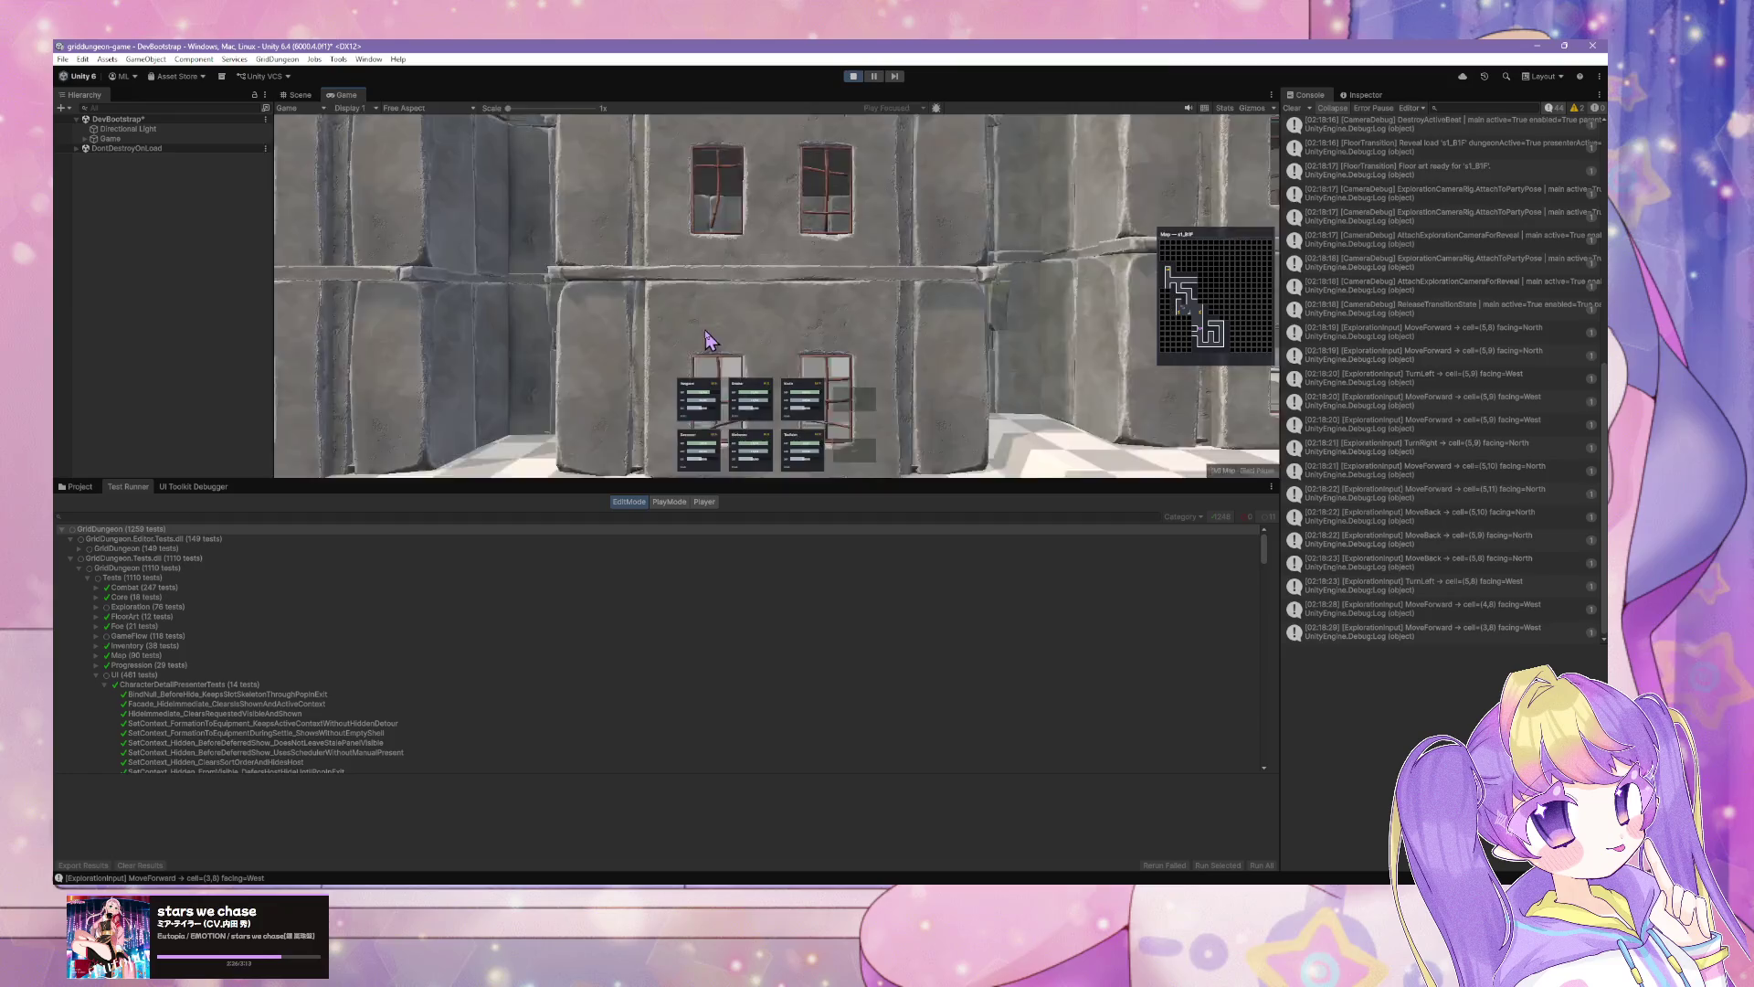
{"action": "key", "text": "e"}
{"action": "key", "text": "w"}
{"action": "key", "text": "e"}
{"action": "key", "text": "w"}
{"action": "key", "text": "w"}
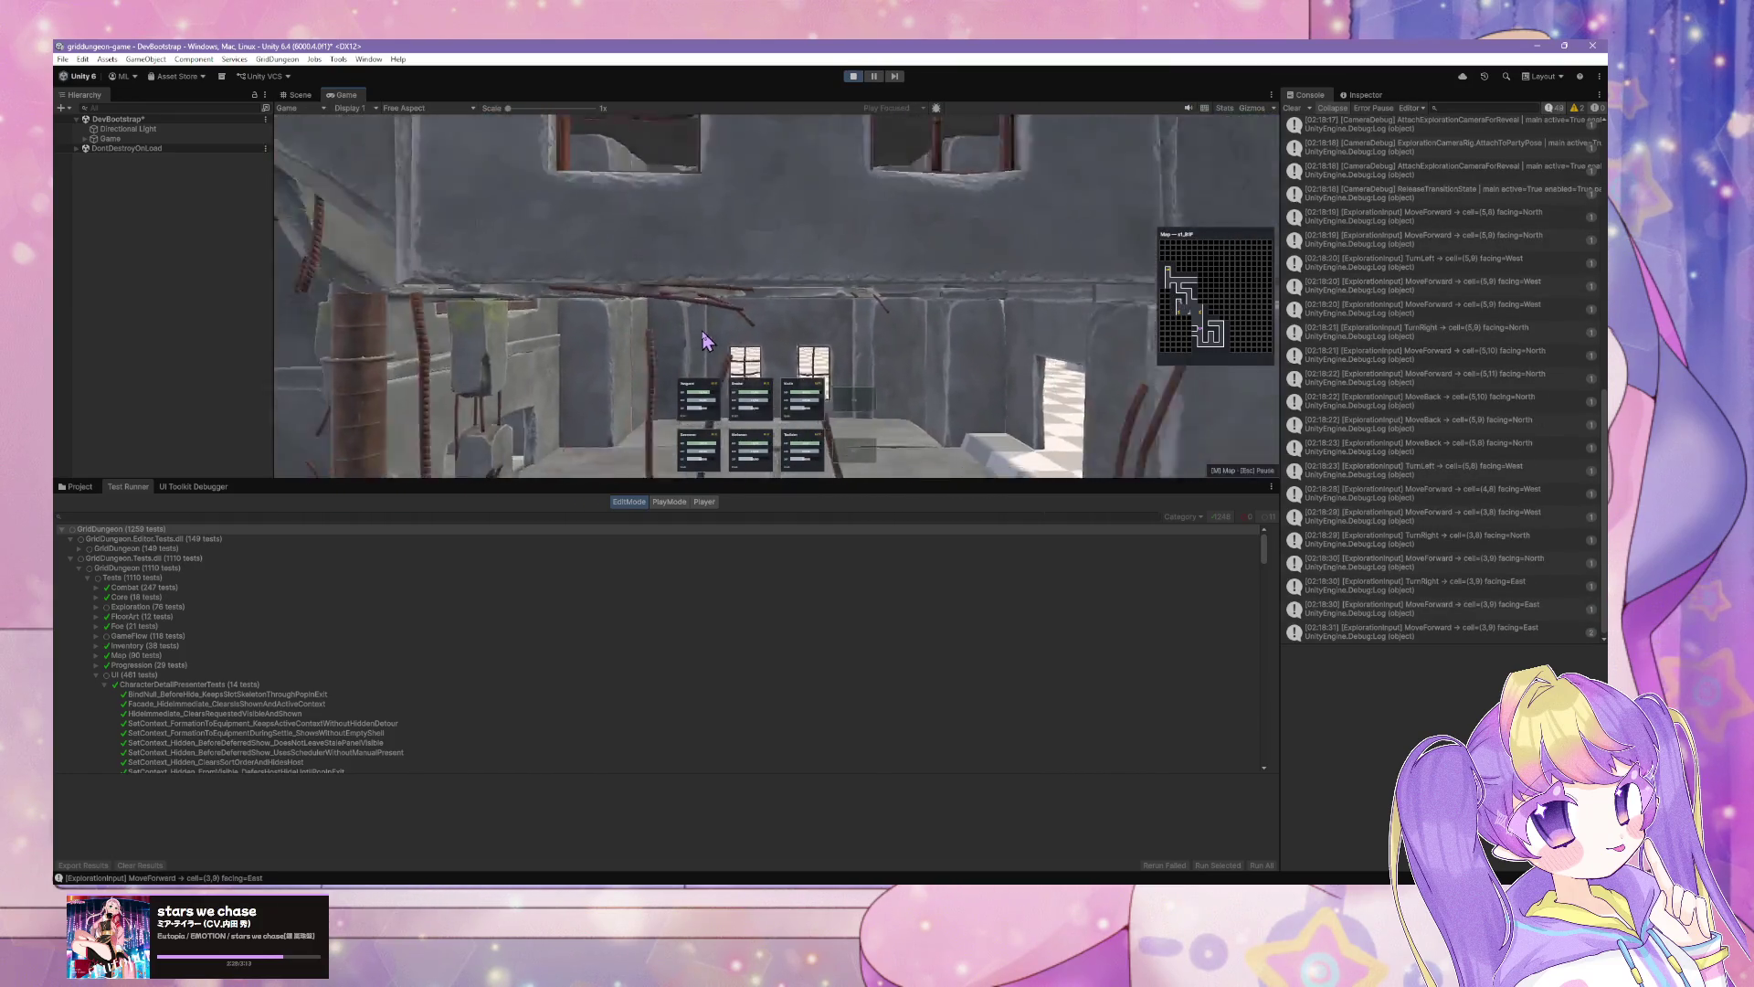
{"action": "key", "text": "s"}
{"action": "key", "text": "q"}
{"action": "key", "text": "s"}
{"action": "key", "text": "s"}
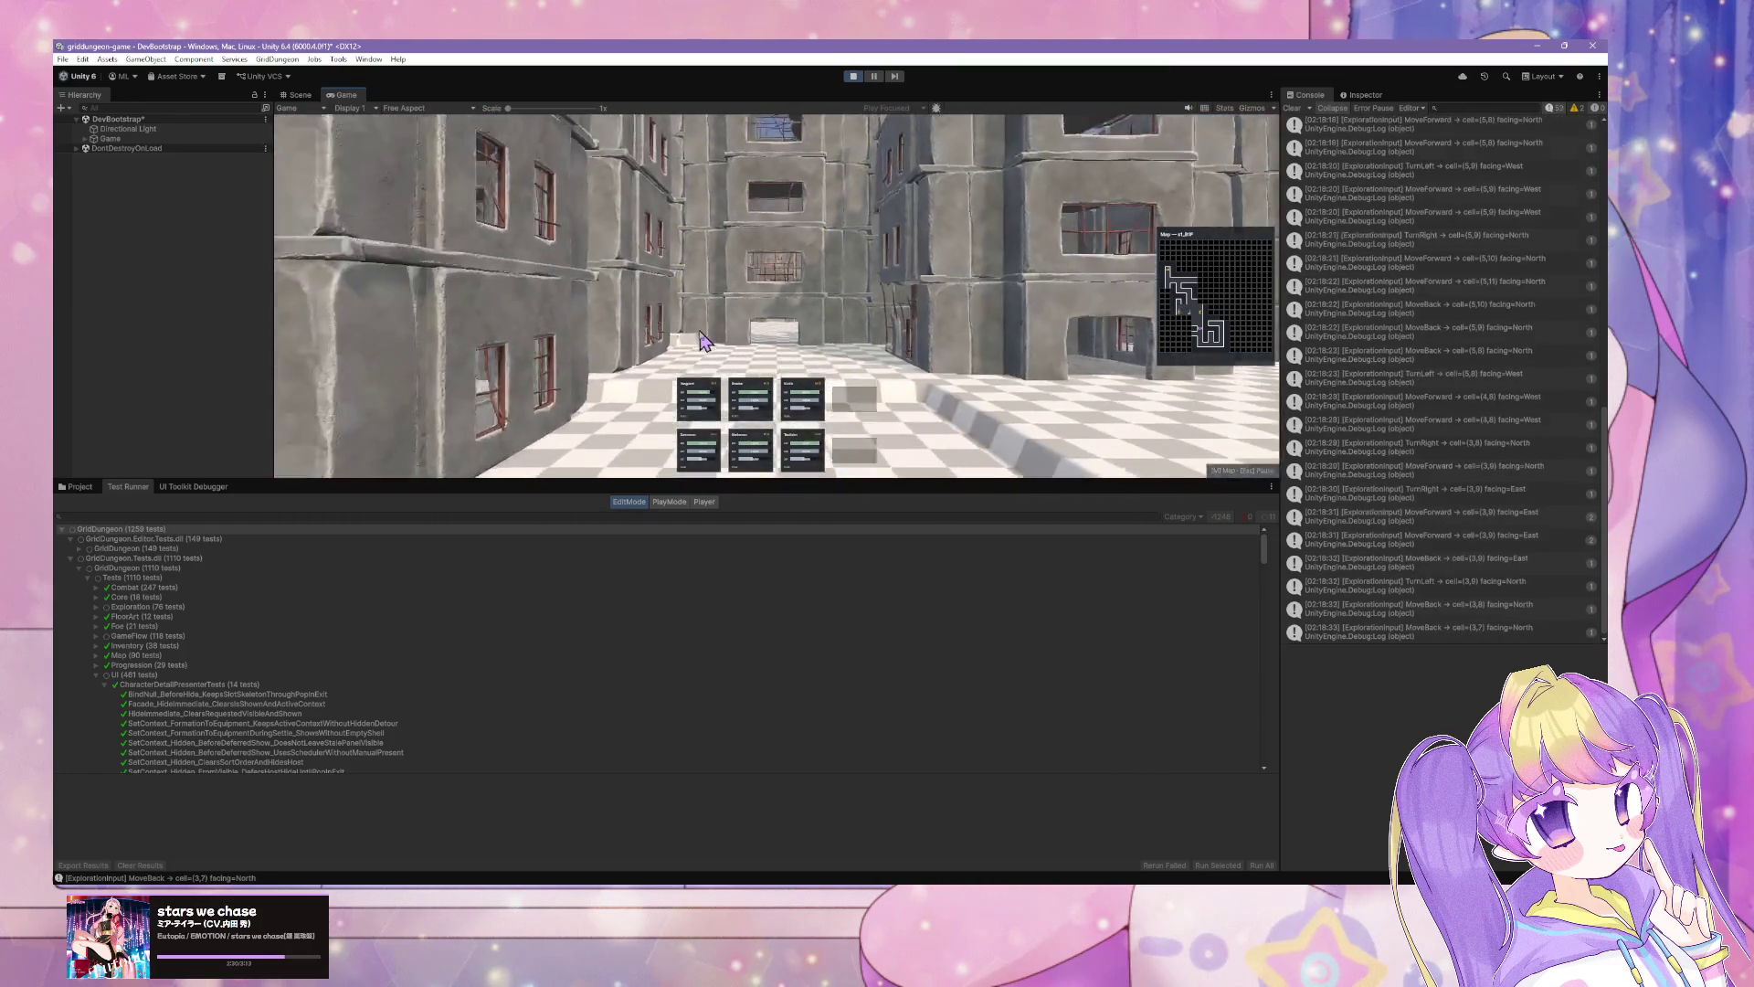
Step: Interact with the wall ahead, dismiss the found-item notice, and bring up the enlarged Cursor chat
{"action": "key", "text": "d"}
{"action": "key", "text": "w"}
{"action": "key", "text": "w"}
{"action": "key", "text": "space"}
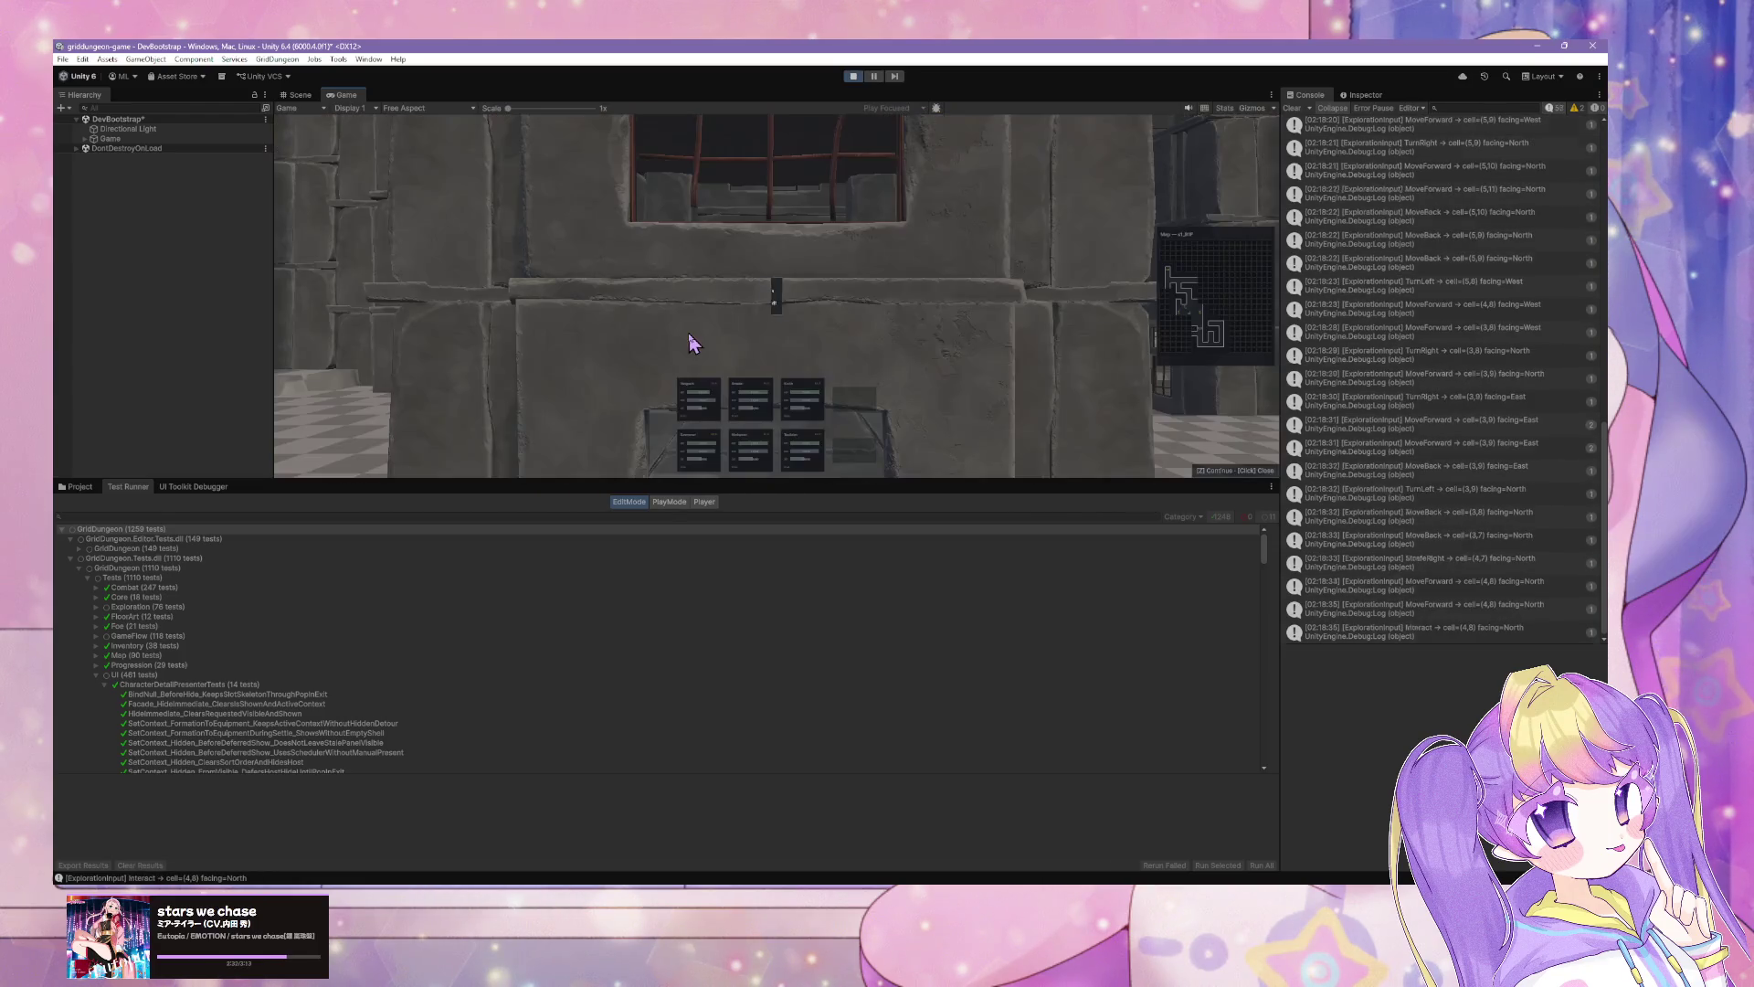
{"action": "key", "text": "space"}
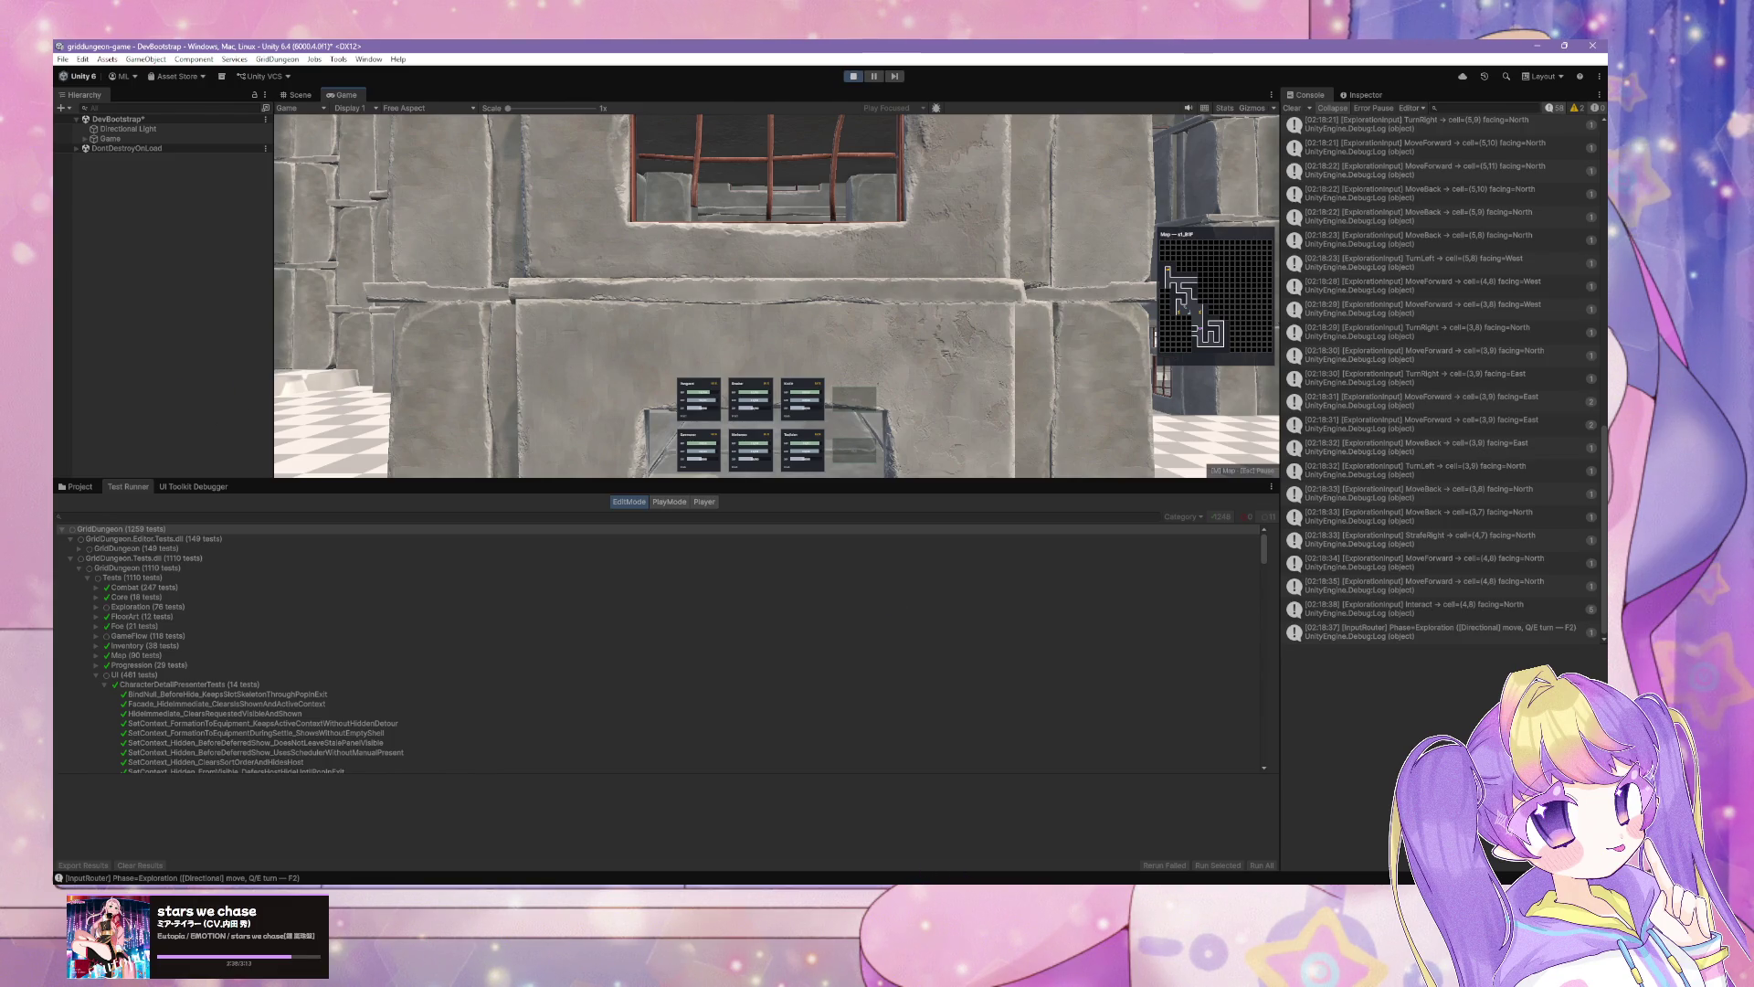
{"action": "key", "text": "alt+Tab"}
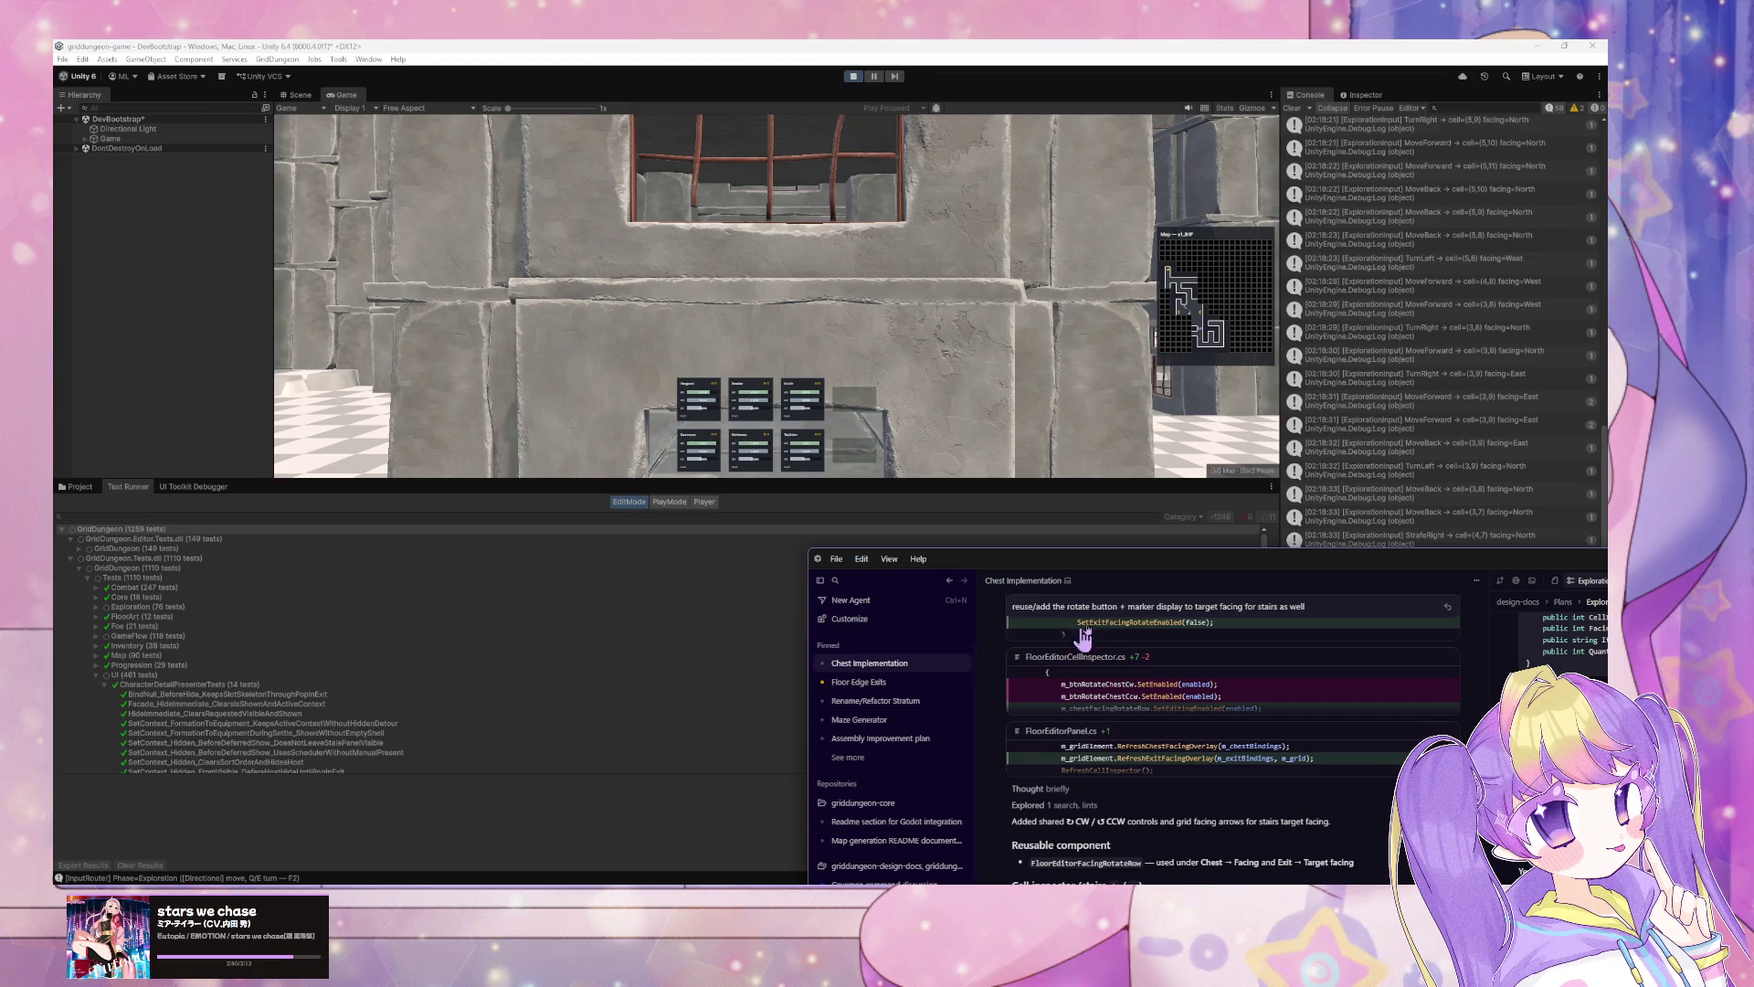
{"action": "double_click", "coordinate": [1105, 559]}
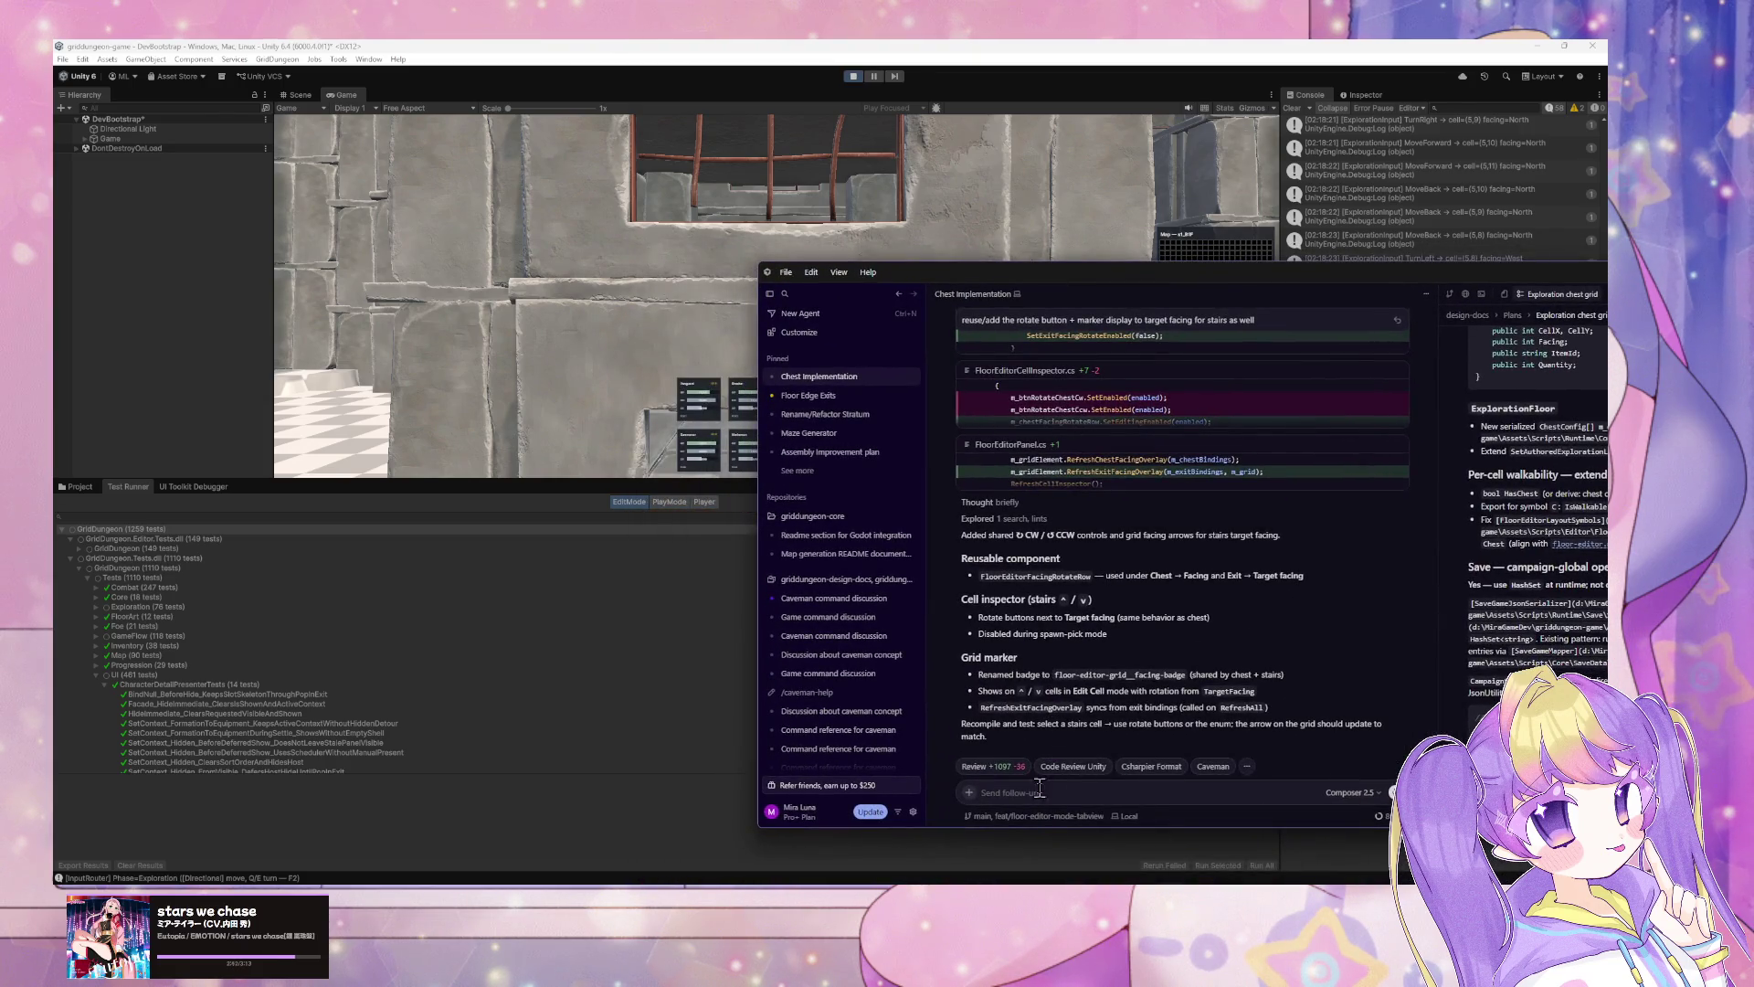
Step: Ask the agent why chests in the runtime build render as filled walls
{"action": "left_click", "coordinate": [1038, 792]}
{"action": "type", "text": "bug?"}
{"action": "key", "text": "BackSpace"}
{"action": "mouse_move", "coordinate": [952, 279]}
{"action": "left_mouse_down"}
{"action": "mouse_move", "coordinate": [1387, 281]}
{"action": "mouse_move", "coordinate": [1376, 322]}
{"action": "mouse_move", "coordinate": [1474, 272]}
{"action": "mouse_move", "coordinate": [1270, 264]}
{"action": "mouse_move", "coordinate": [1362, 293]}
{"action": "mouse_move", "coordinate": [1240, 236]}
{"action": "left_mouse_up"}
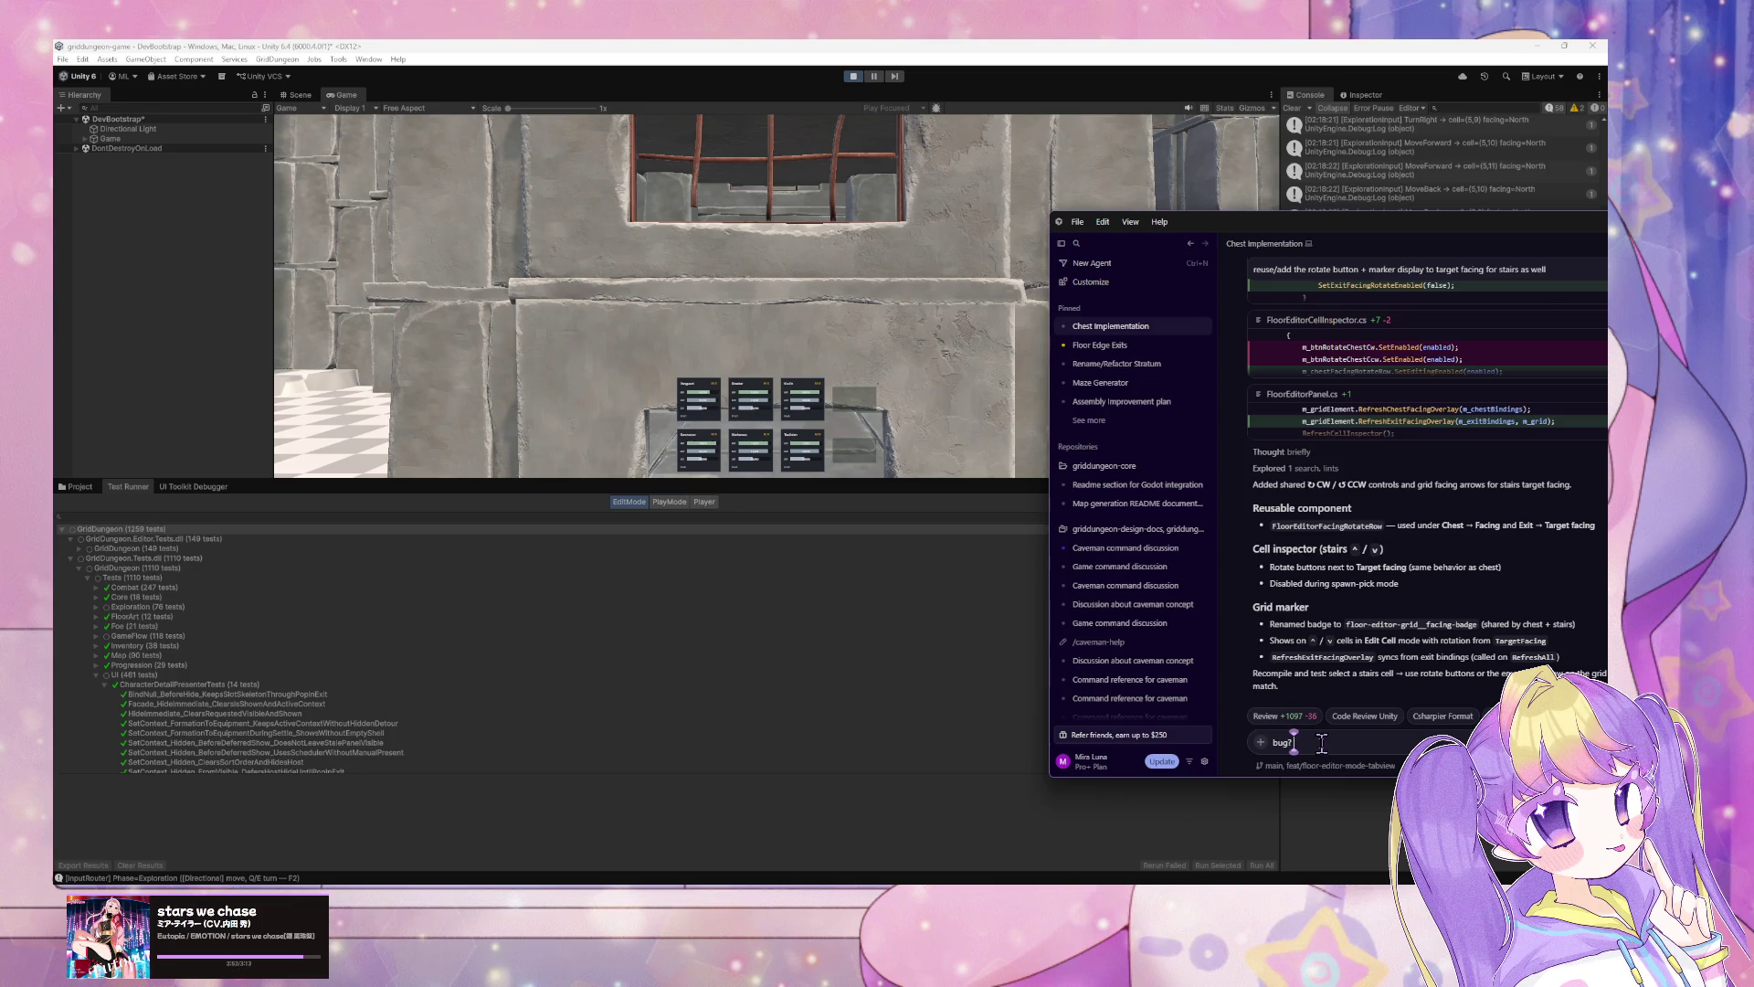
{"action": "type", "text": " chest"}
{"action": "type", "text": "s run"}
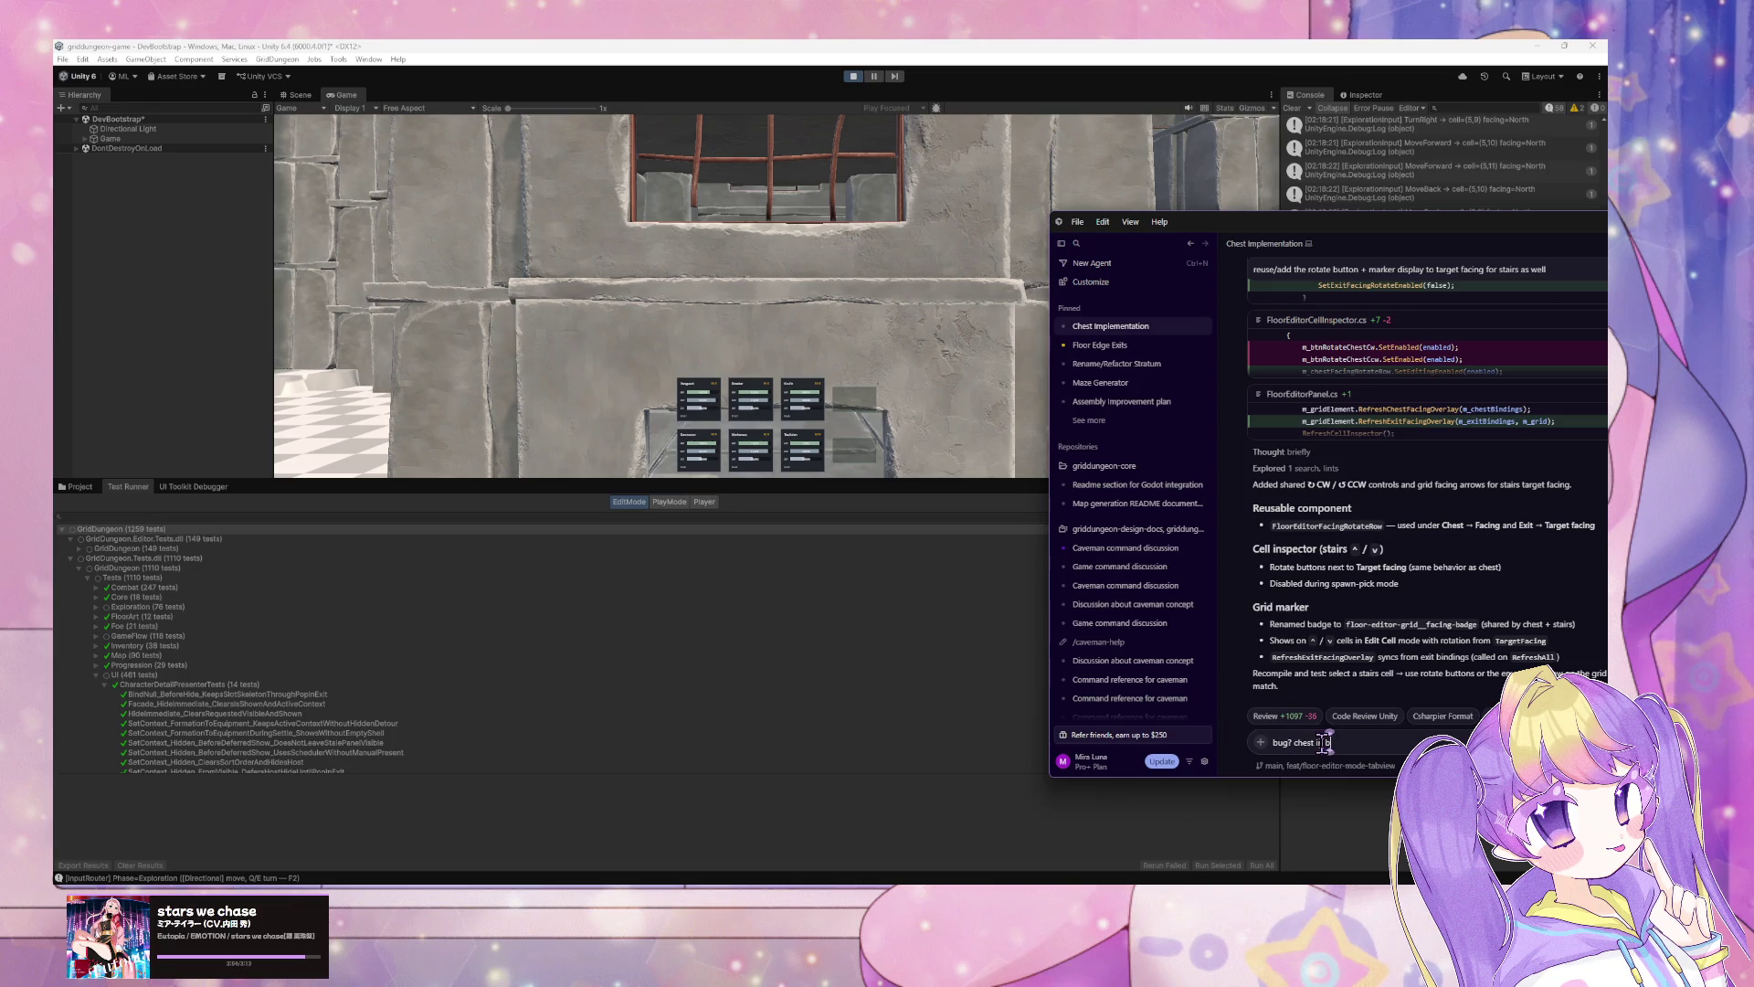
{"action": "type", "text": "tim"}
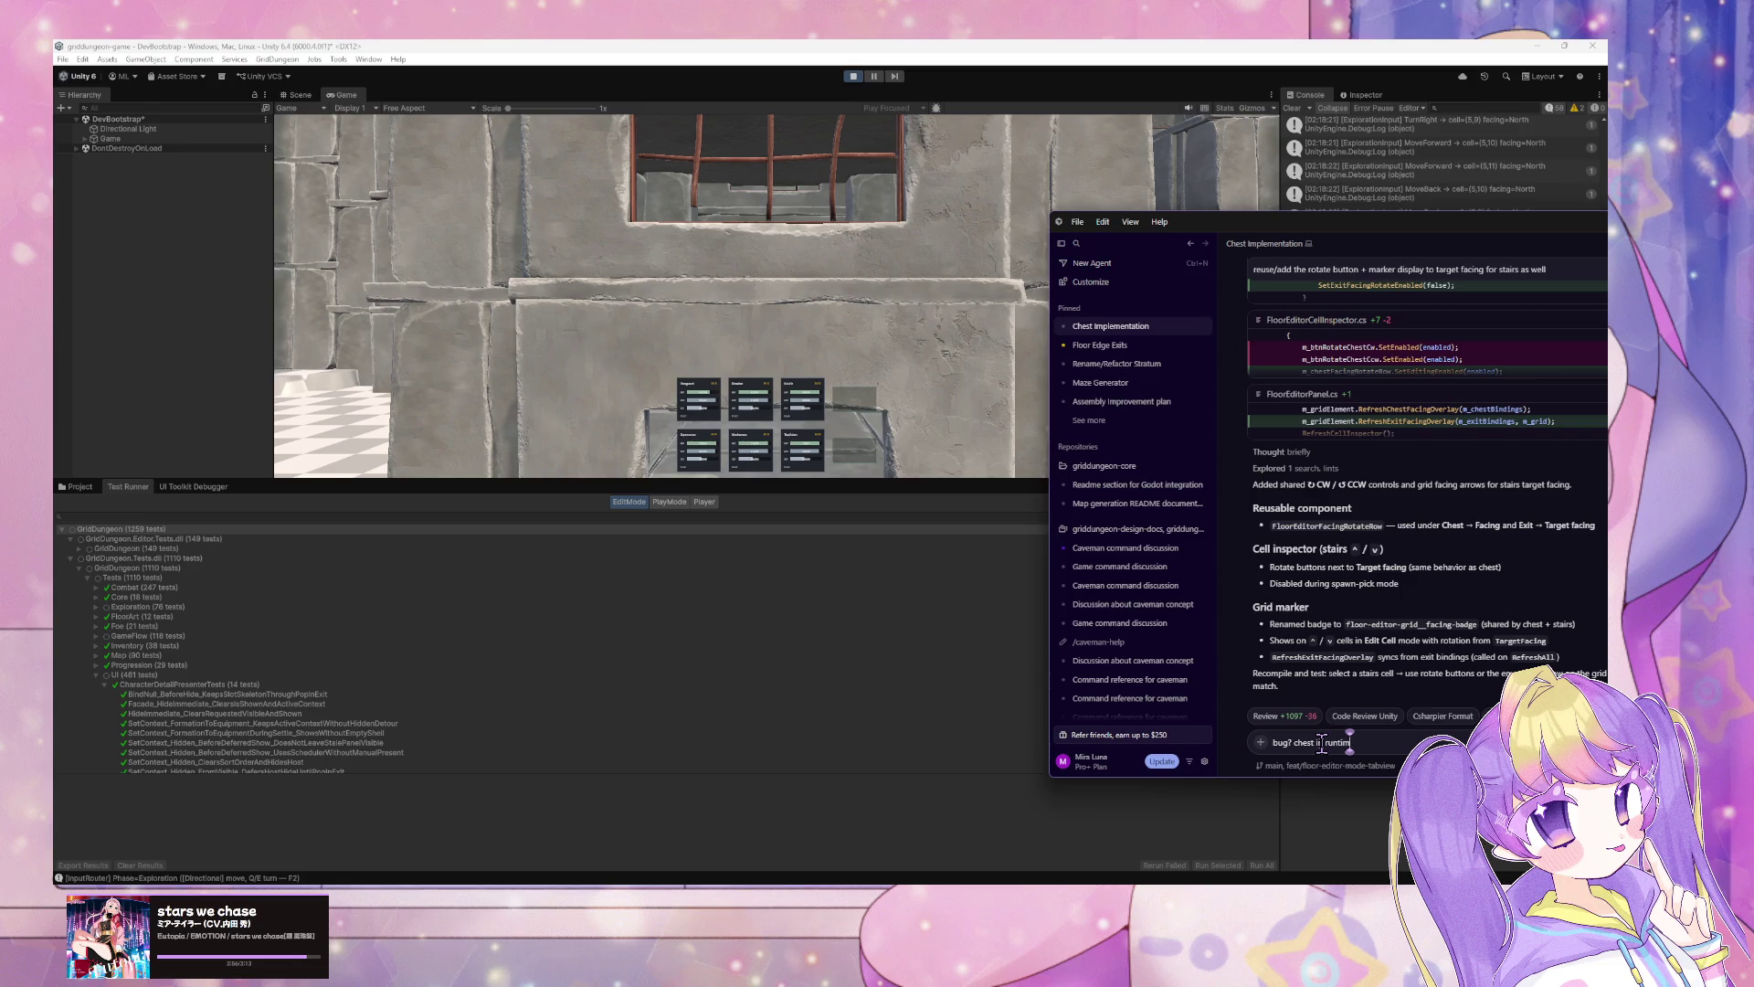
{"action": "type", "text": "e buid is"}
{"action": "type", "text": " r"}
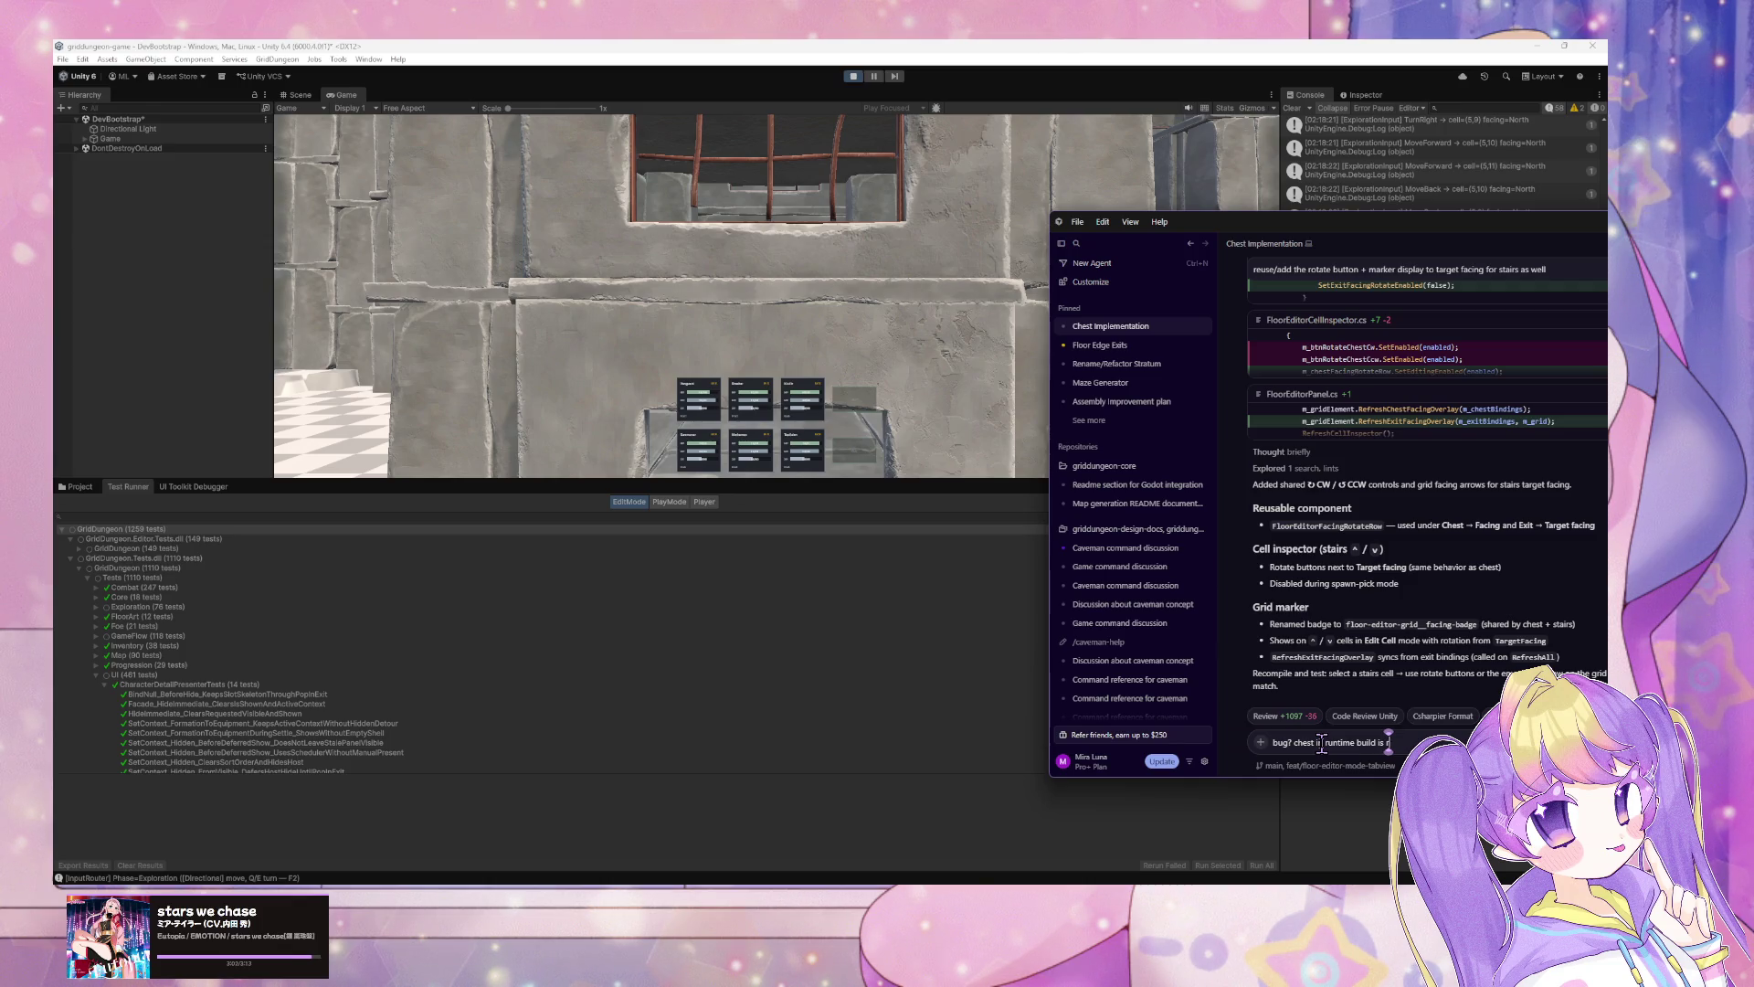
{"action": "type", "text": "endedered"}
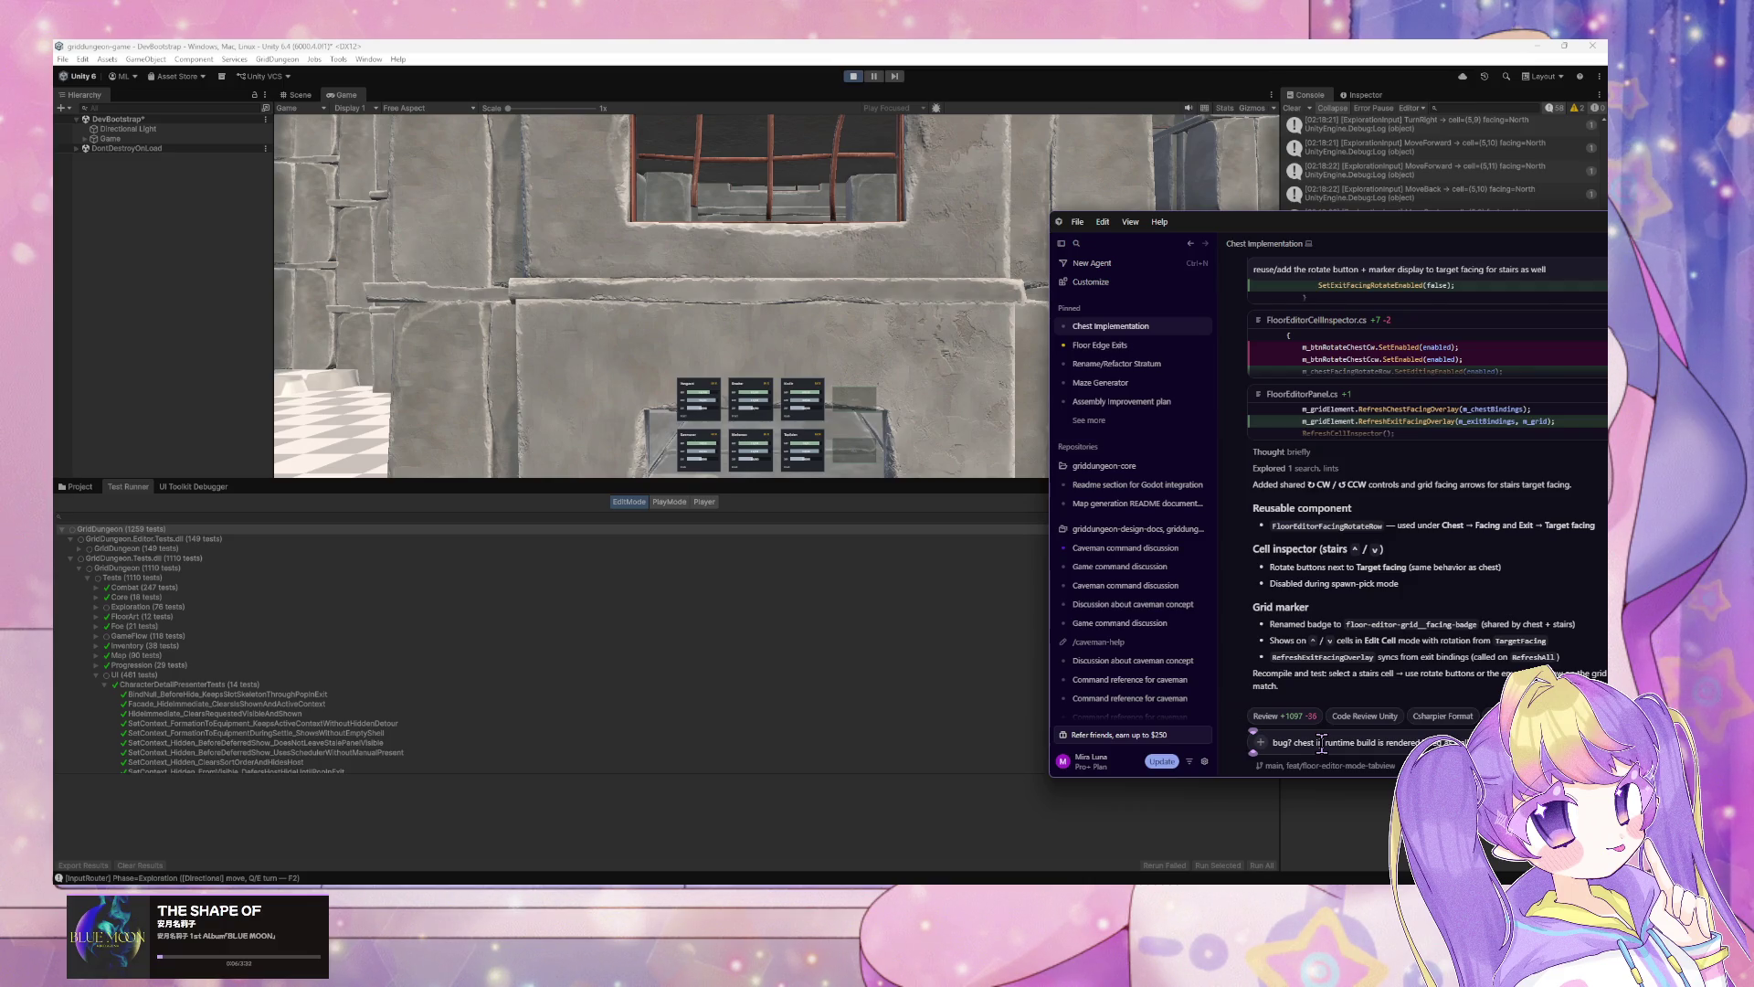
{"action": "left_click", "coordinate": [1321, 740]}
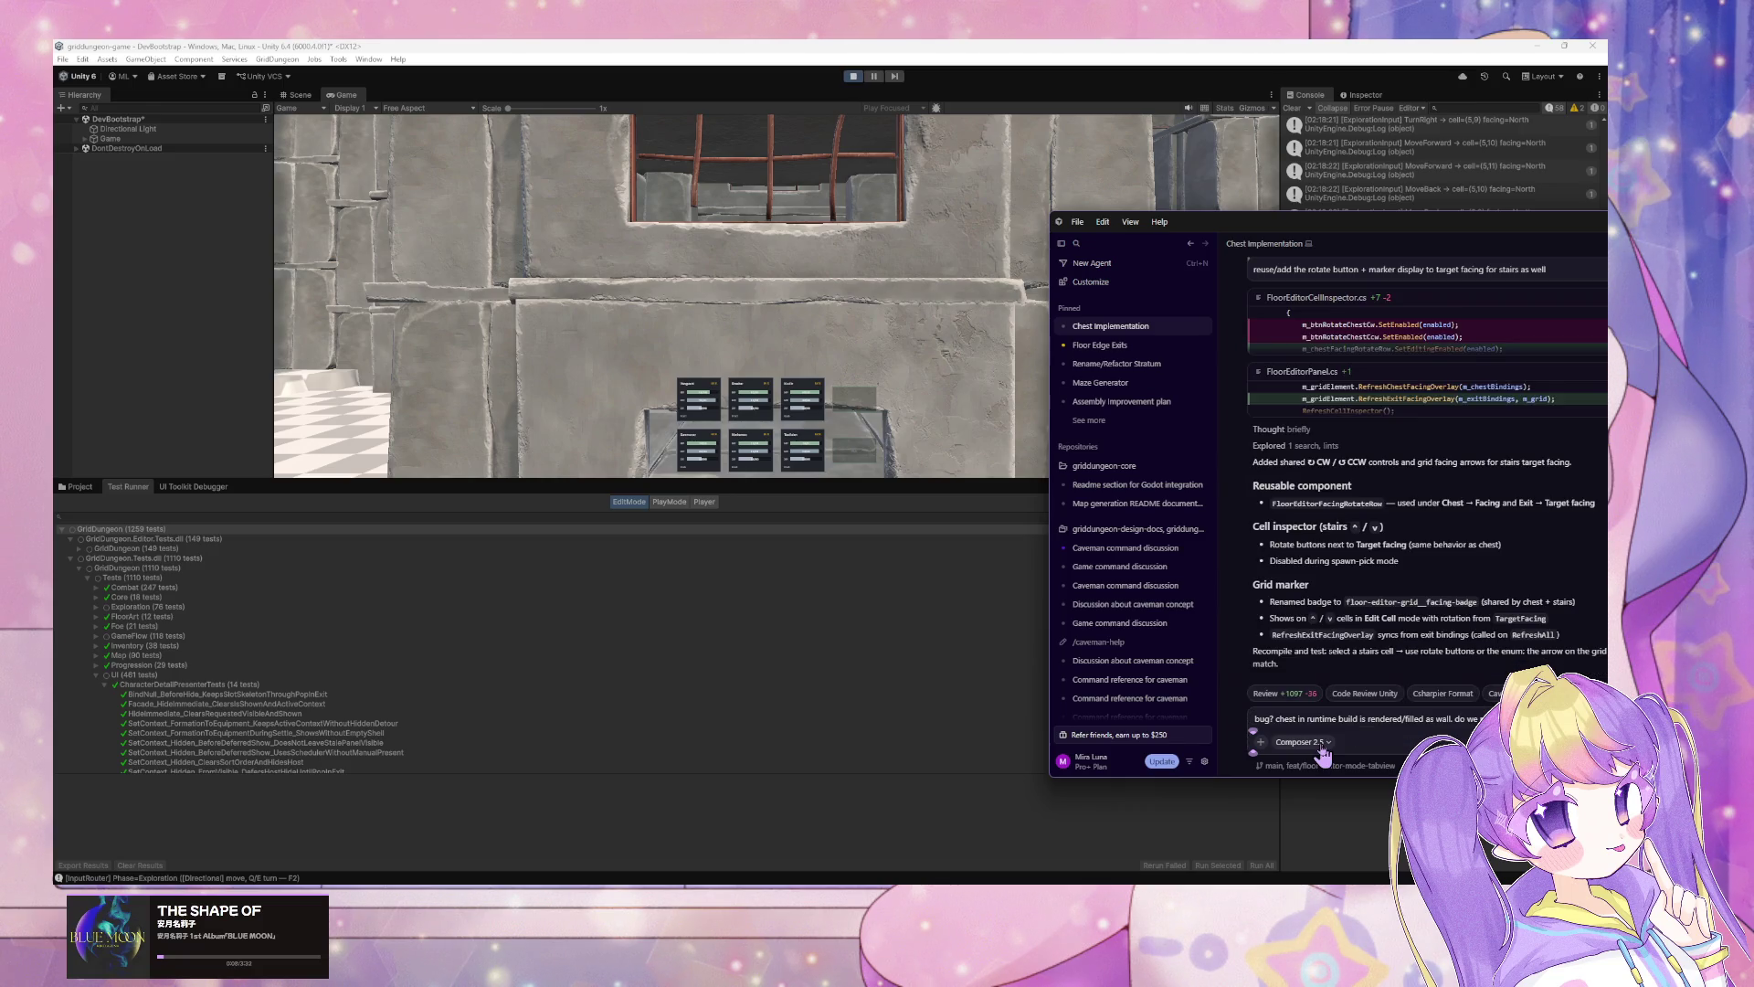
{"action": "key", "text": "Return"}
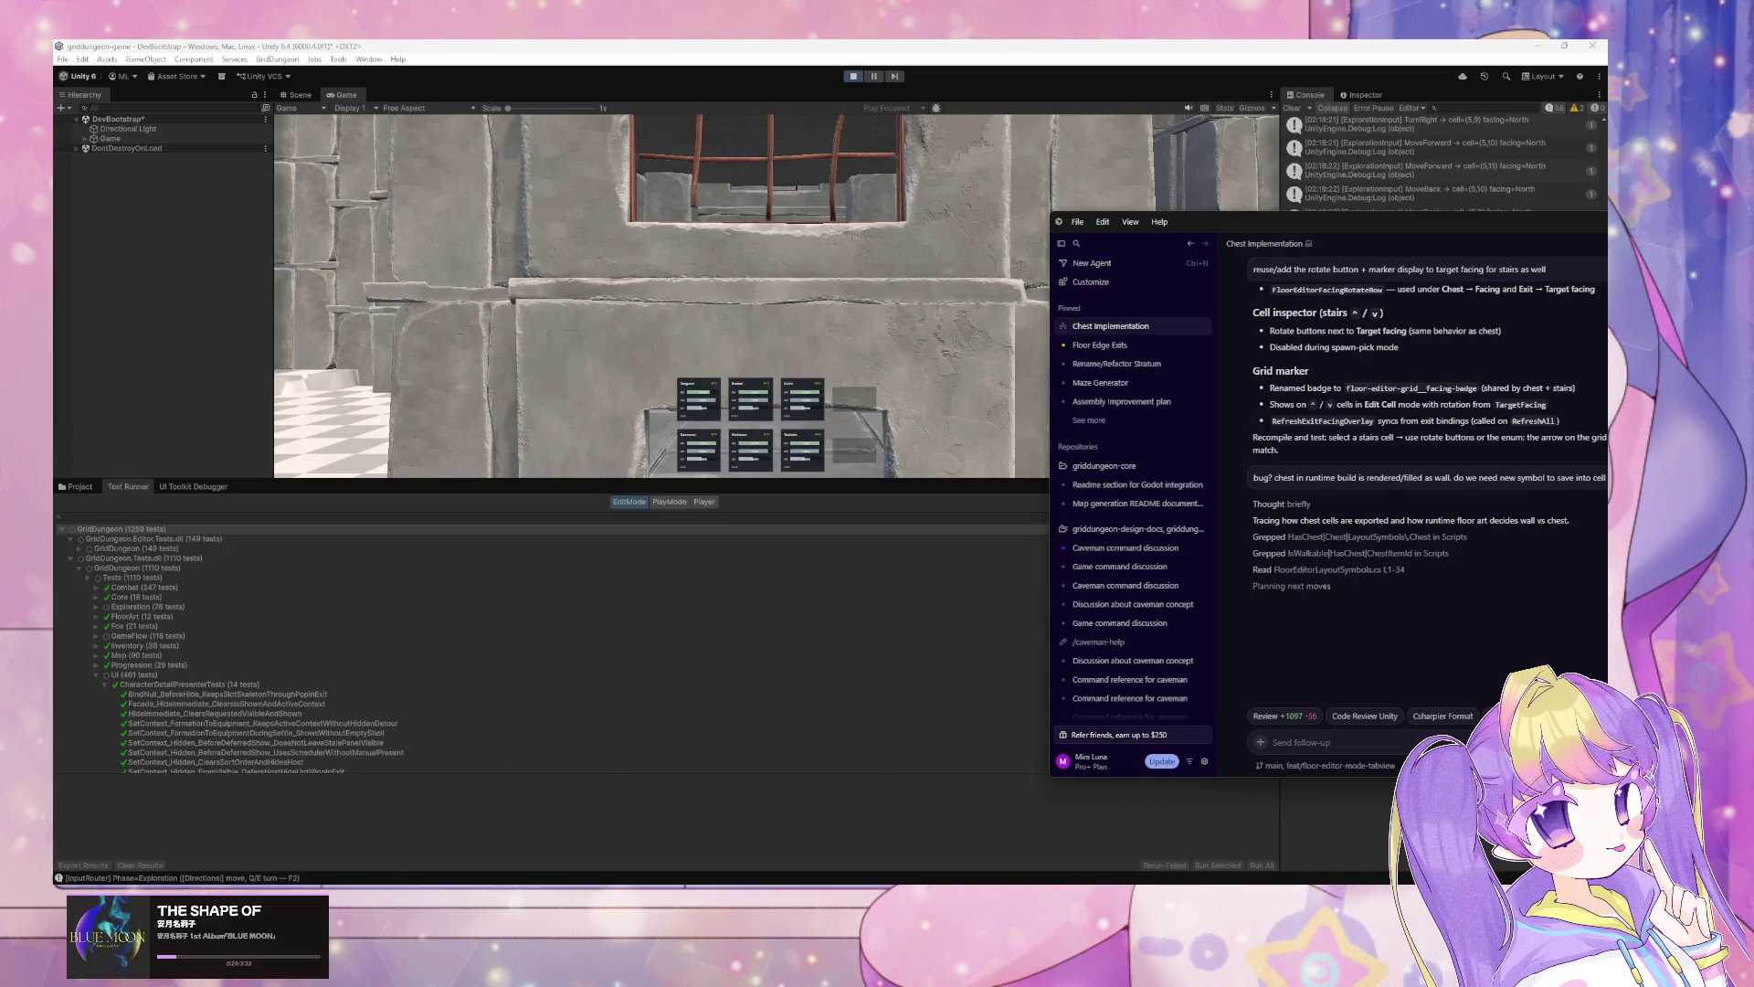
{"action": "key", "text": "alt+Tab"}
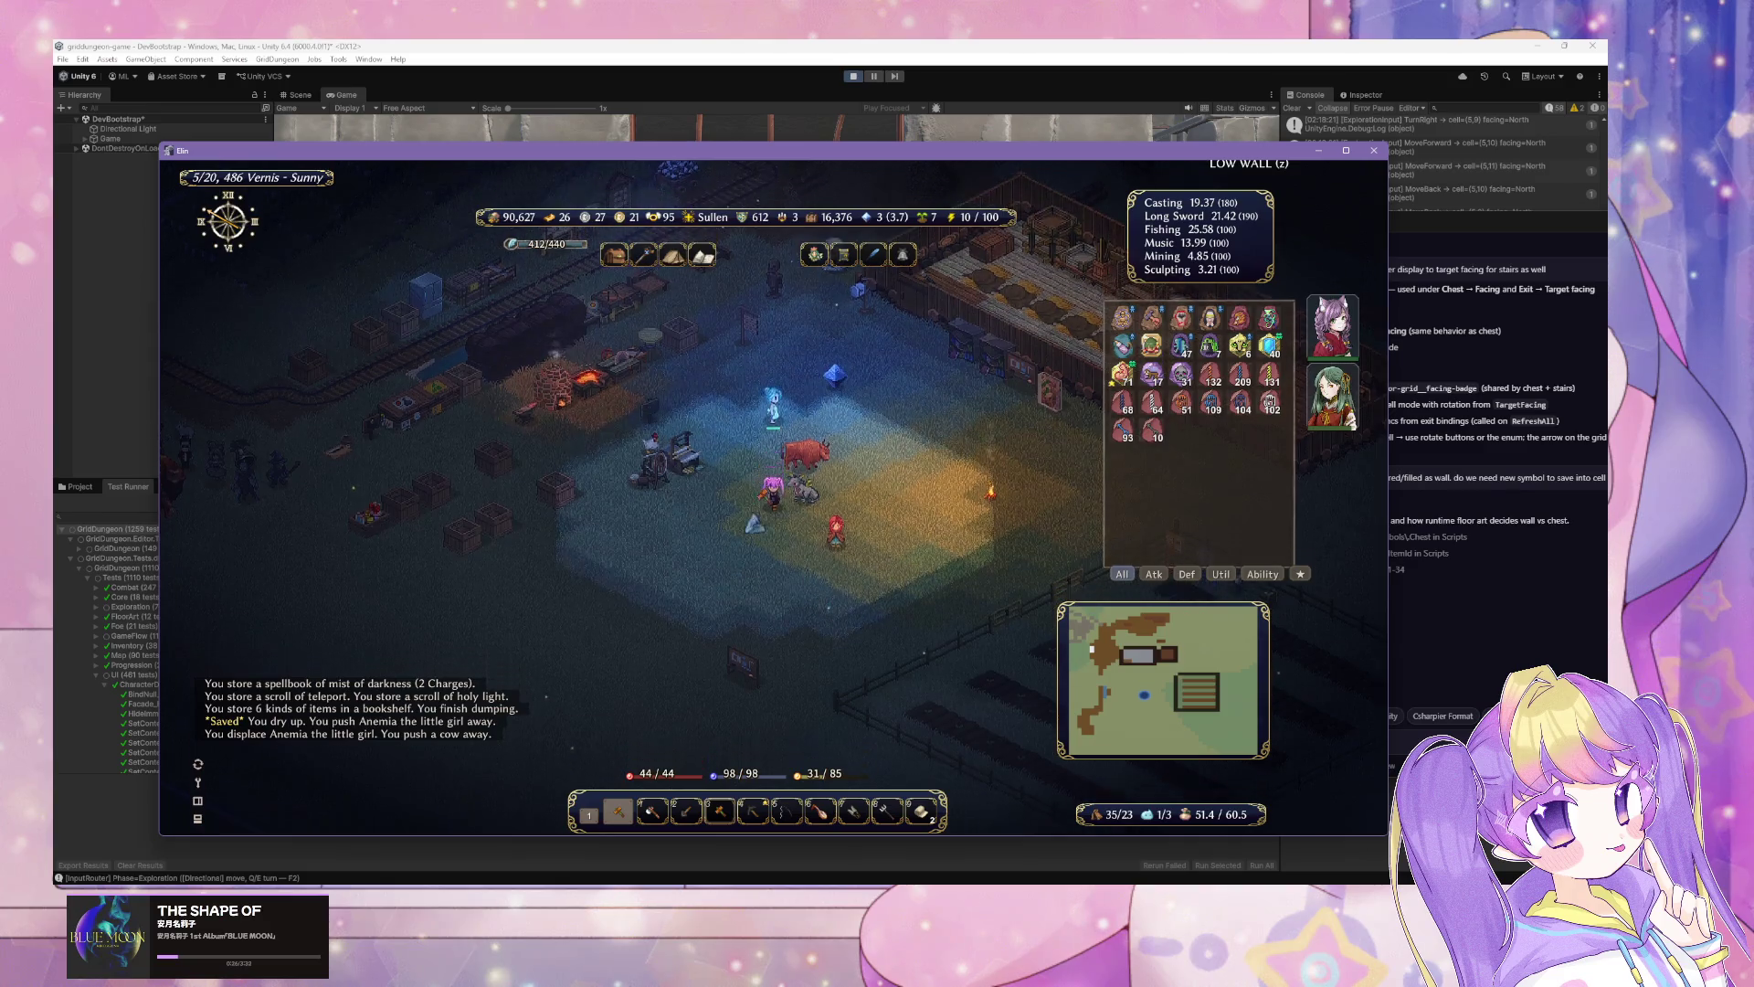
Step: Shear the cow, alpaca and caterpillar, storing the wool fiber along the way
{"action": "key", "text": "Up"}
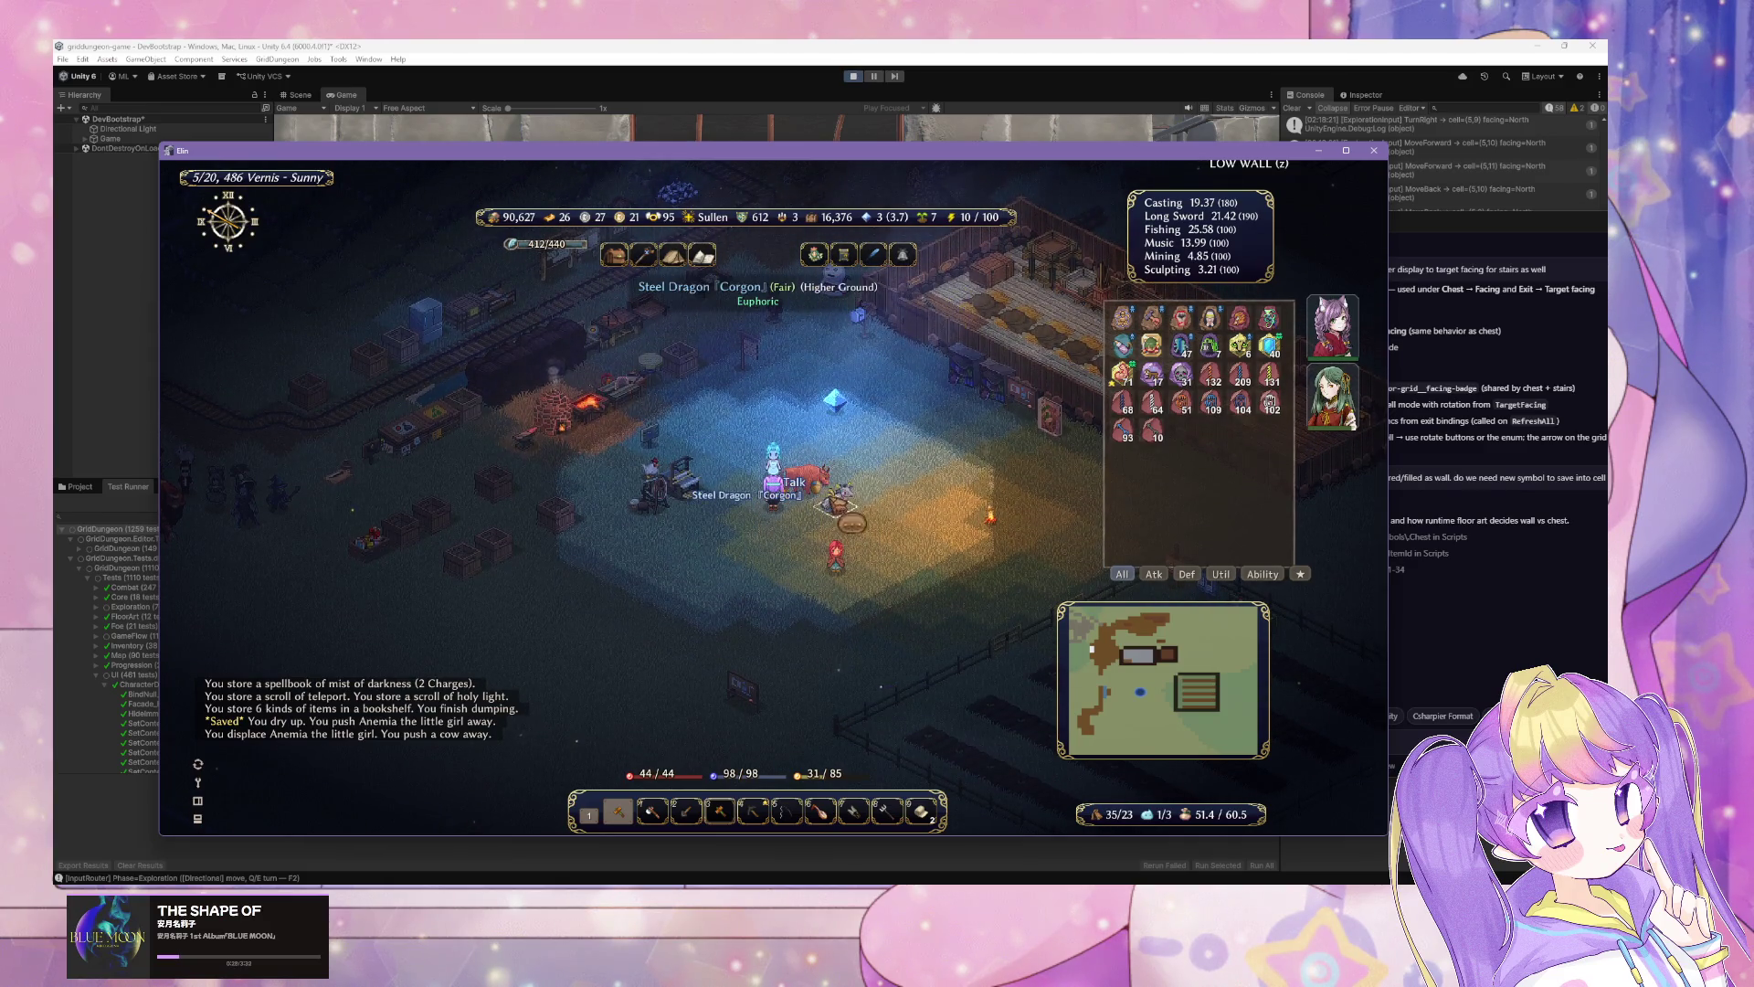
{"action": "key", "text": "8"}
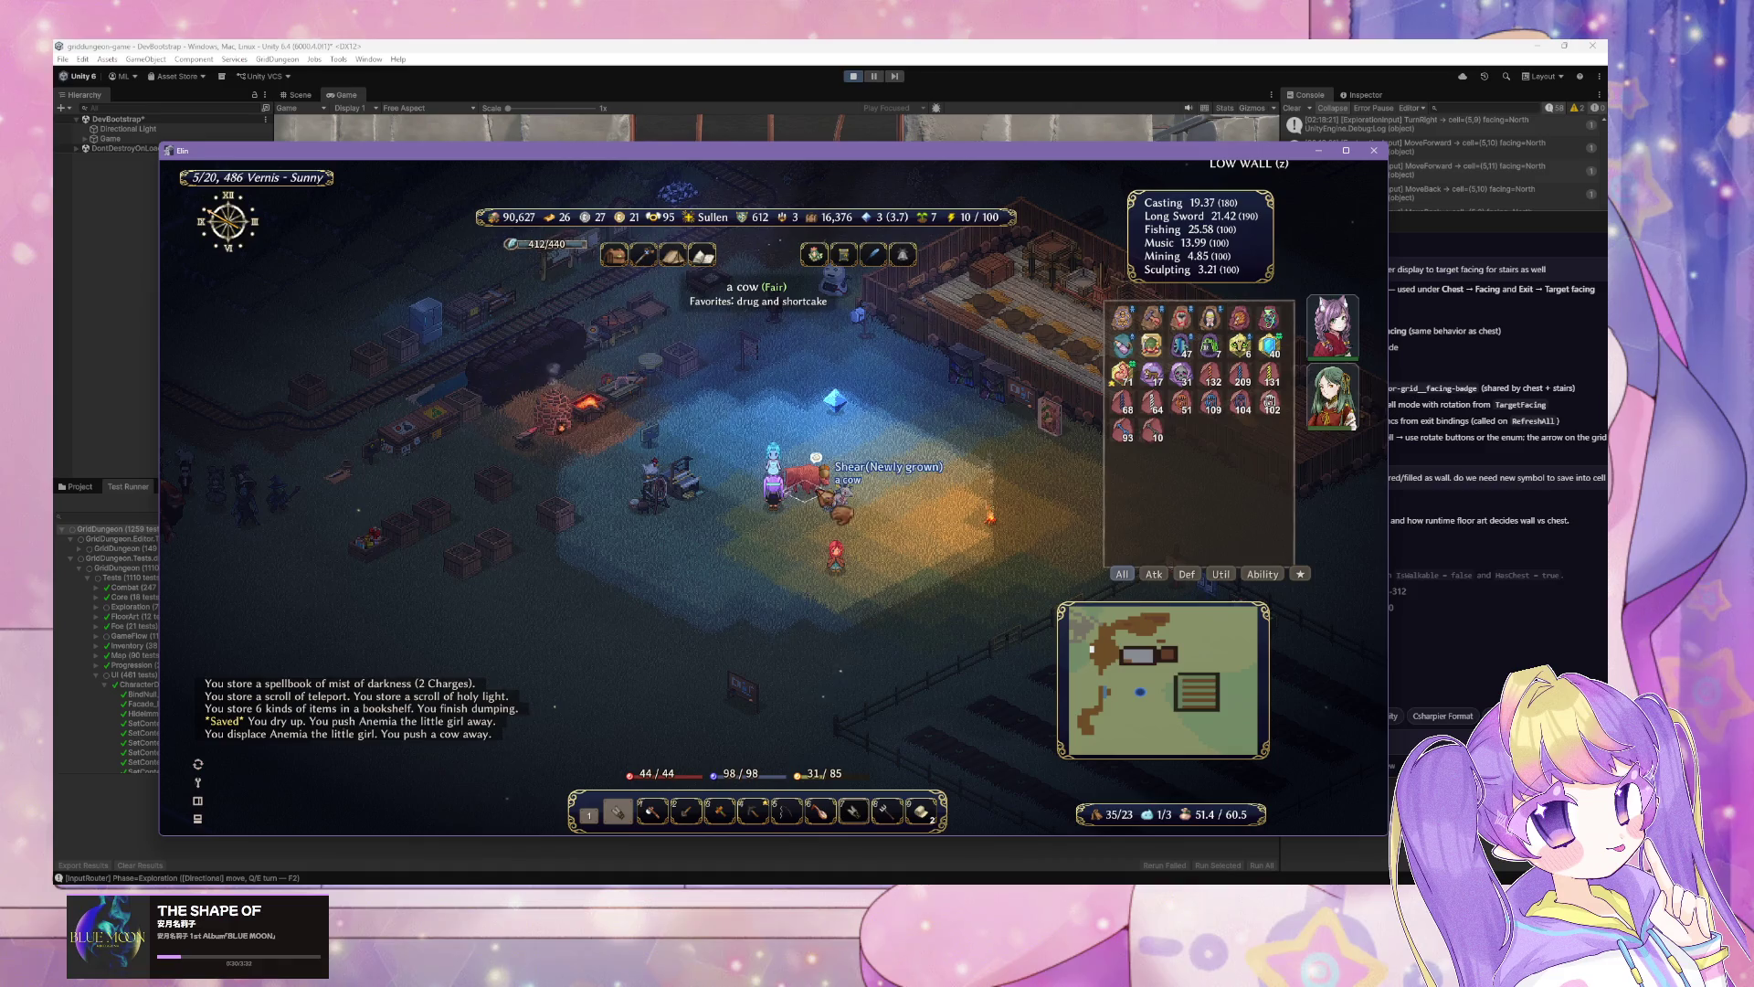
{"action": "left_click", "coordinate": [809, 477]}
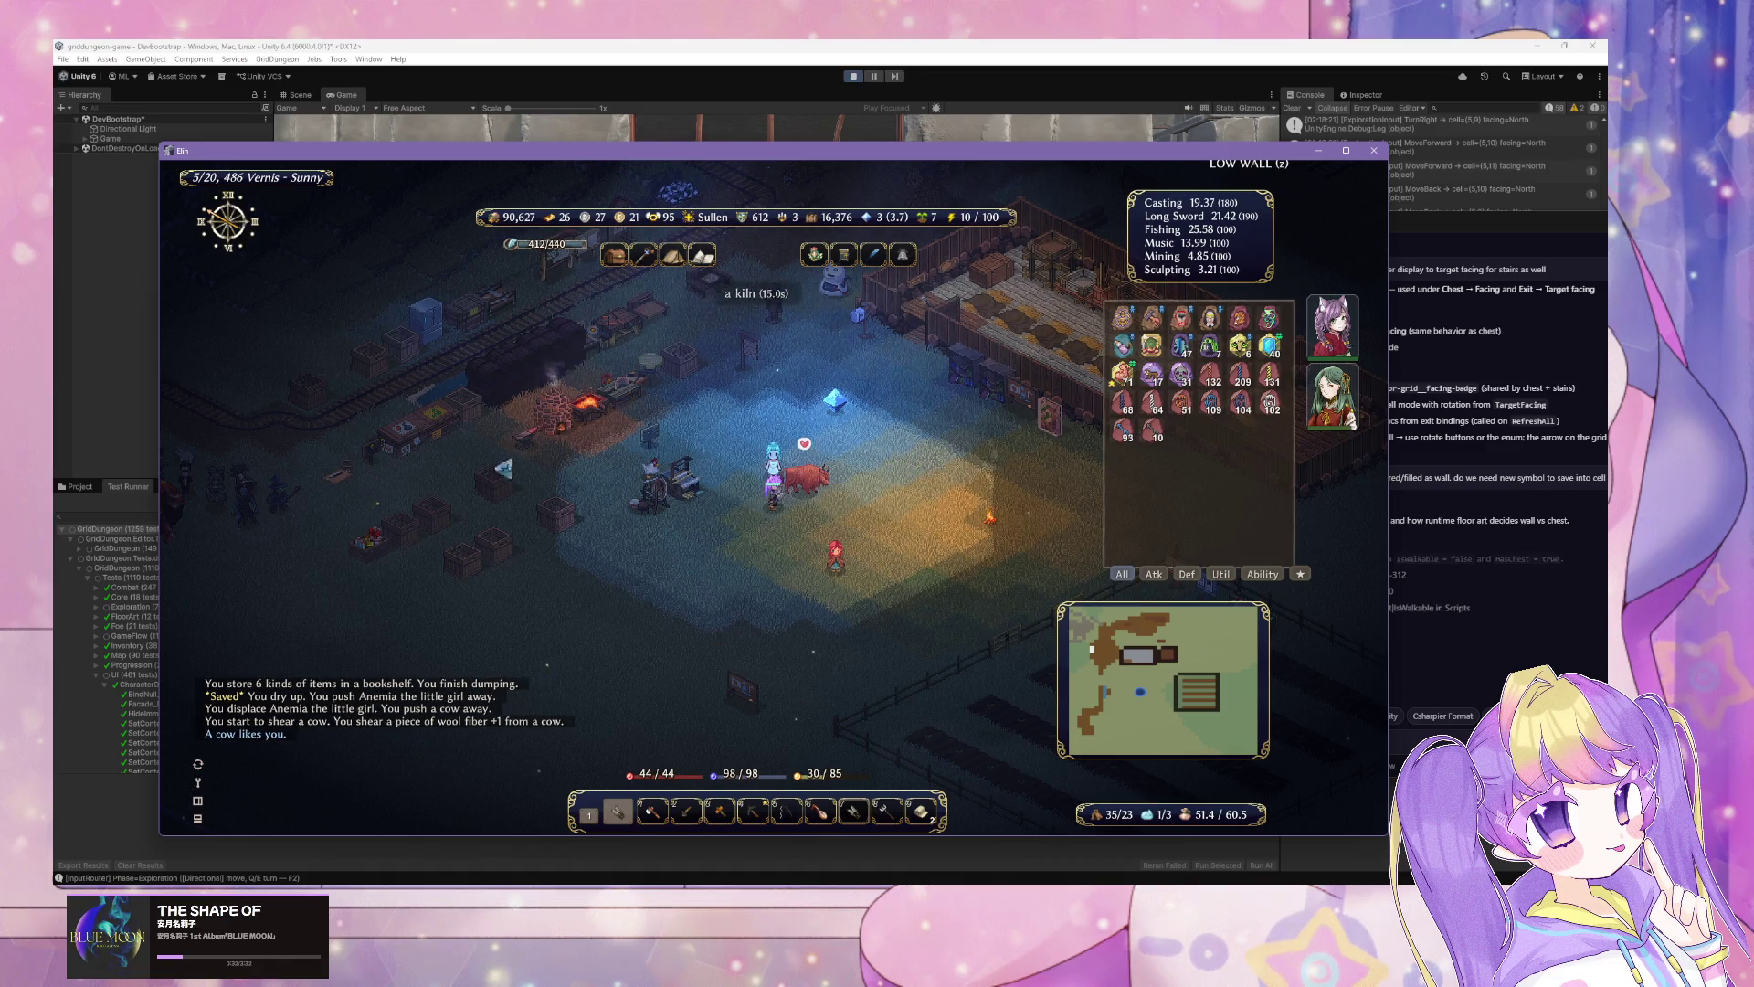
{"action": "left_click", "coordinate": [719, 518]}
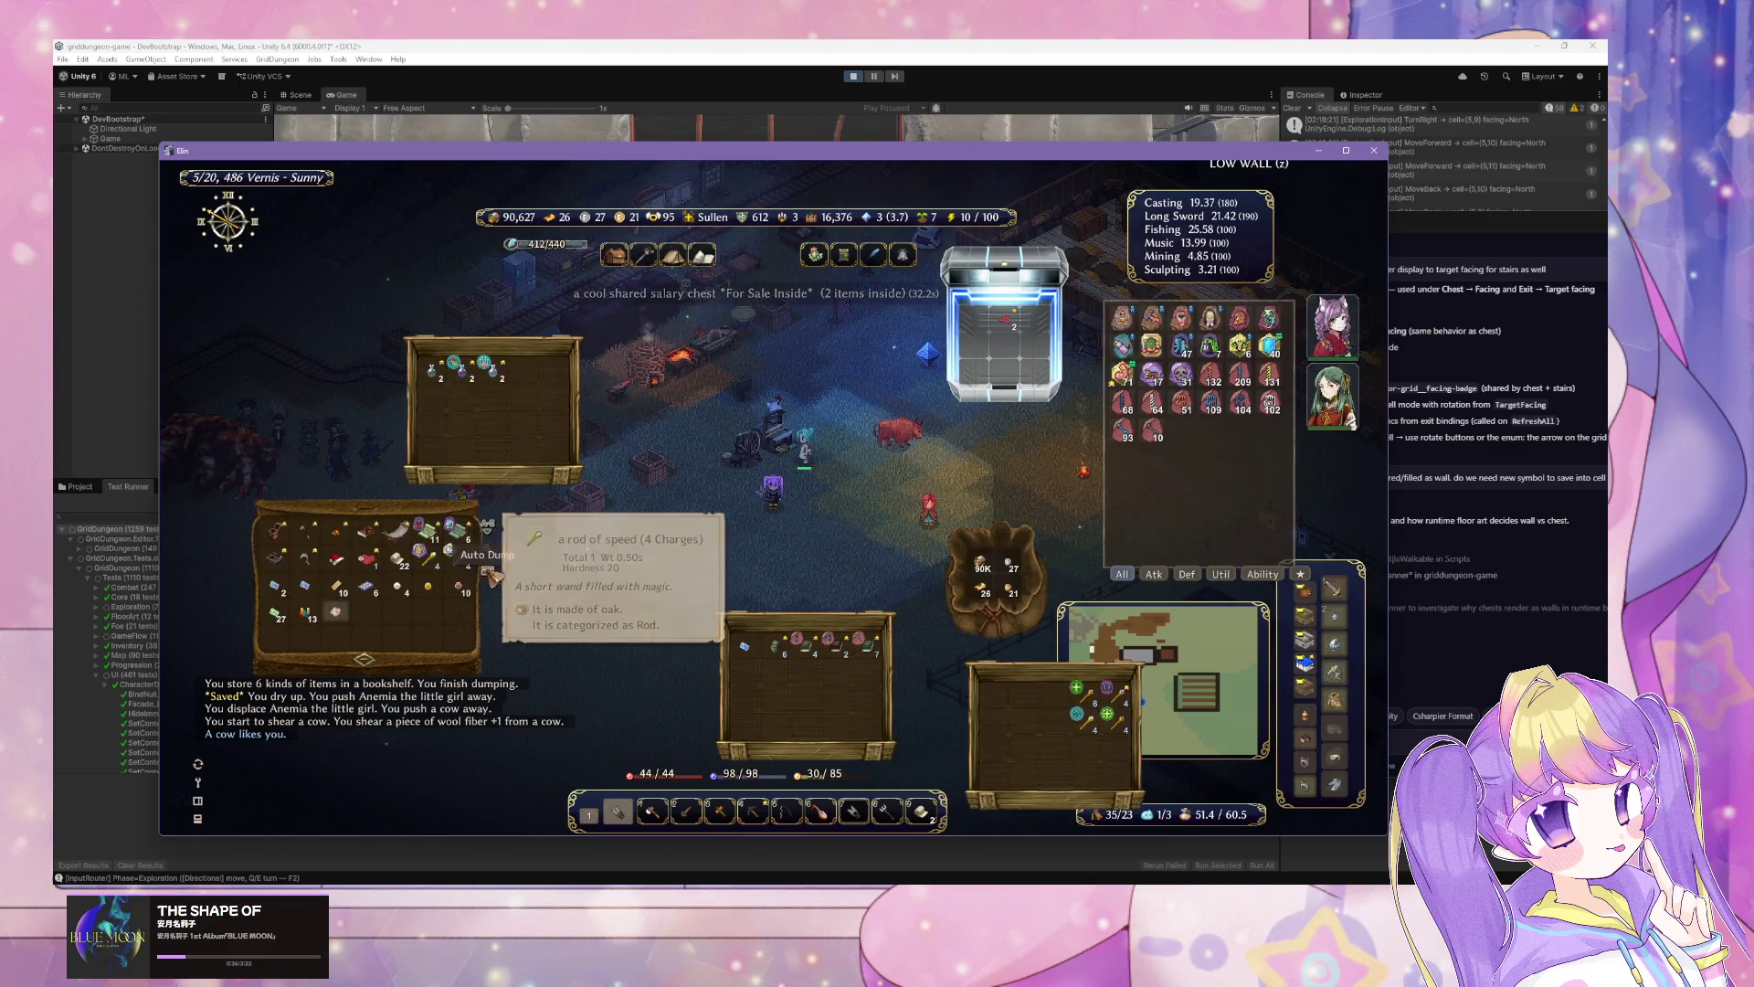
{"action": "left_click", "coordinate": [493, 574]}
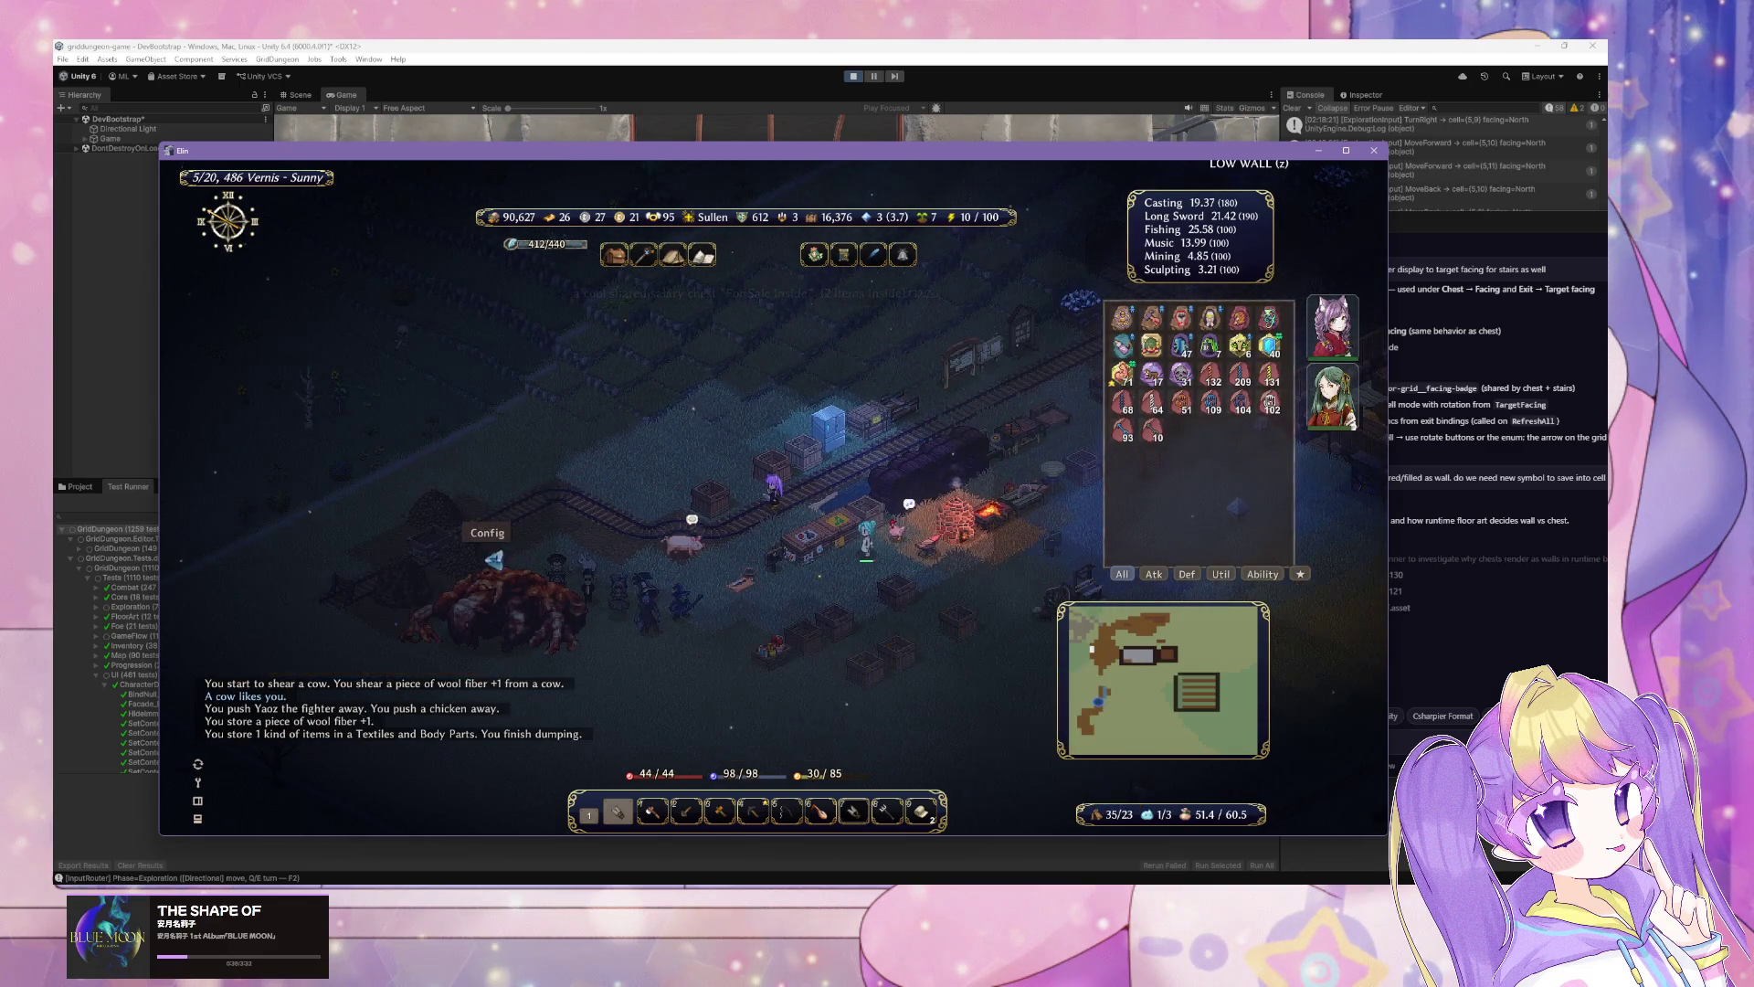
{"action": "mouse_move", "coordinate": [1078, 551]}
{"action": "left_mouse_down"}
{"action": "mouse_move", "coordinate": [733, 470]}
{"action": "mouse_move", "coordinate": [725, 493]}
{"action": "mouse_move", "coordinate": [808, 527]}
{"action": "mouse_move", "coordinate": [805, 548]}
{"action": "mouse_move", "coordinate": [927, 459]}
{"action": "mouse_move", "coordinate": [923, 498]}
{"action": "left_mouse_up"}
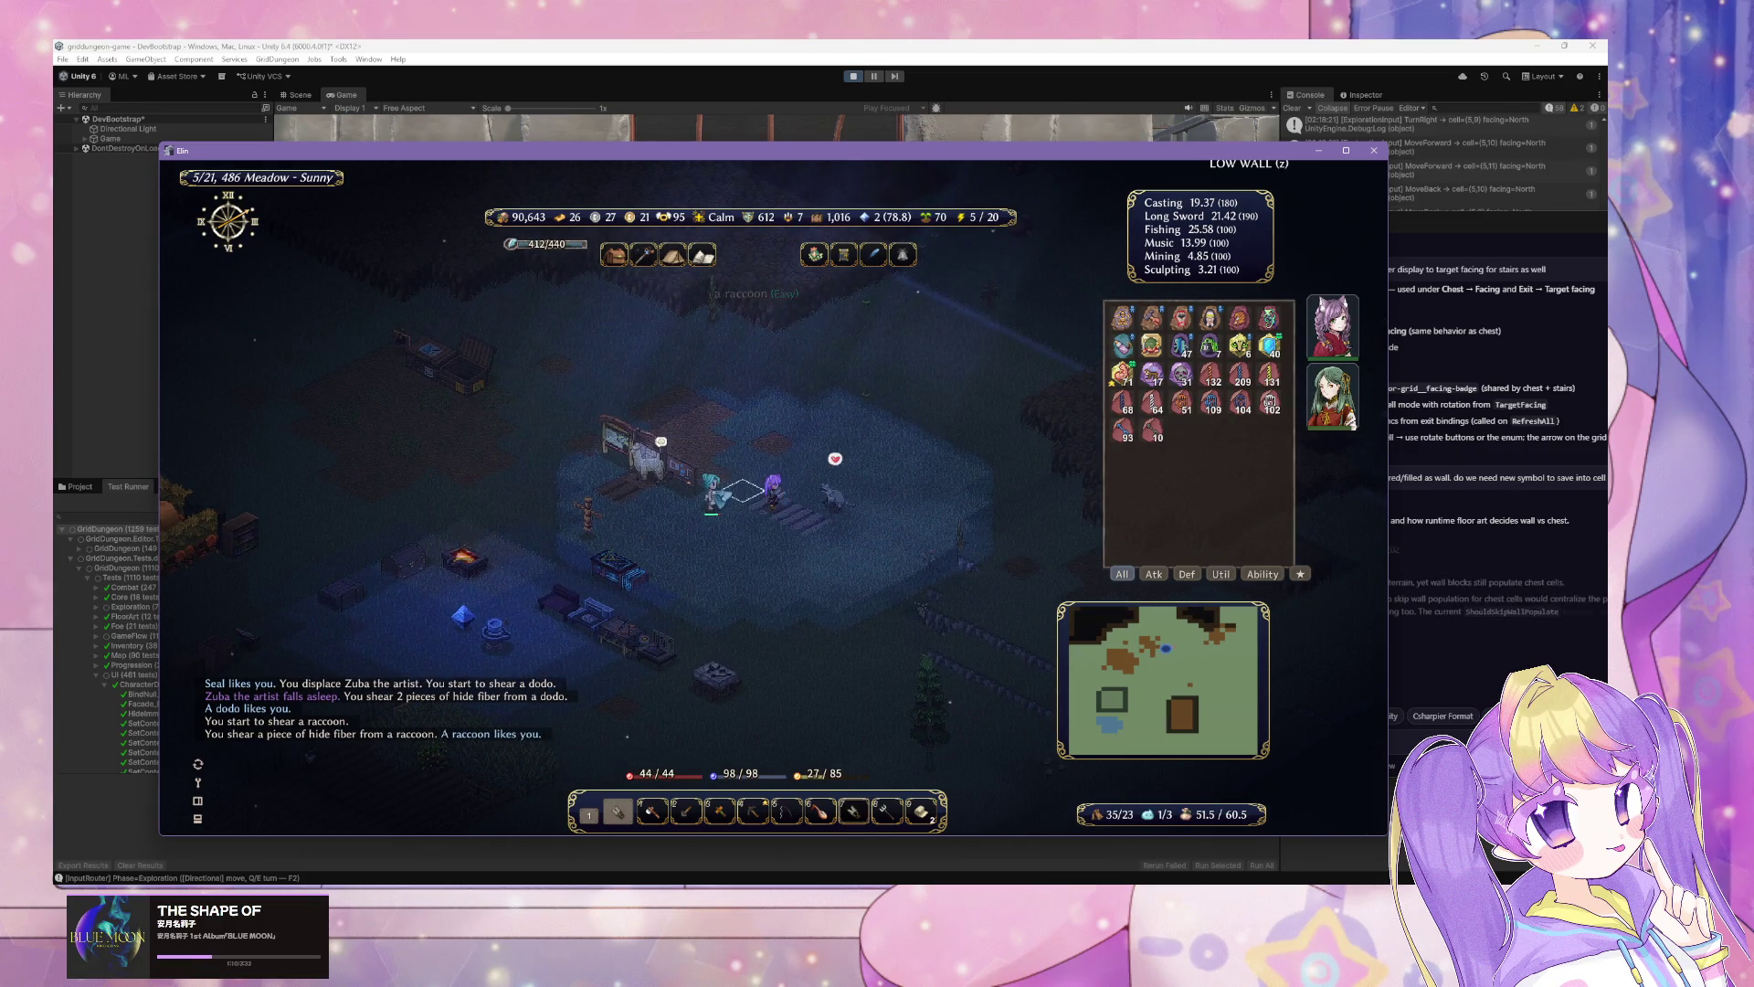
{"action": "left_click", "coordinate": [677, 491]}
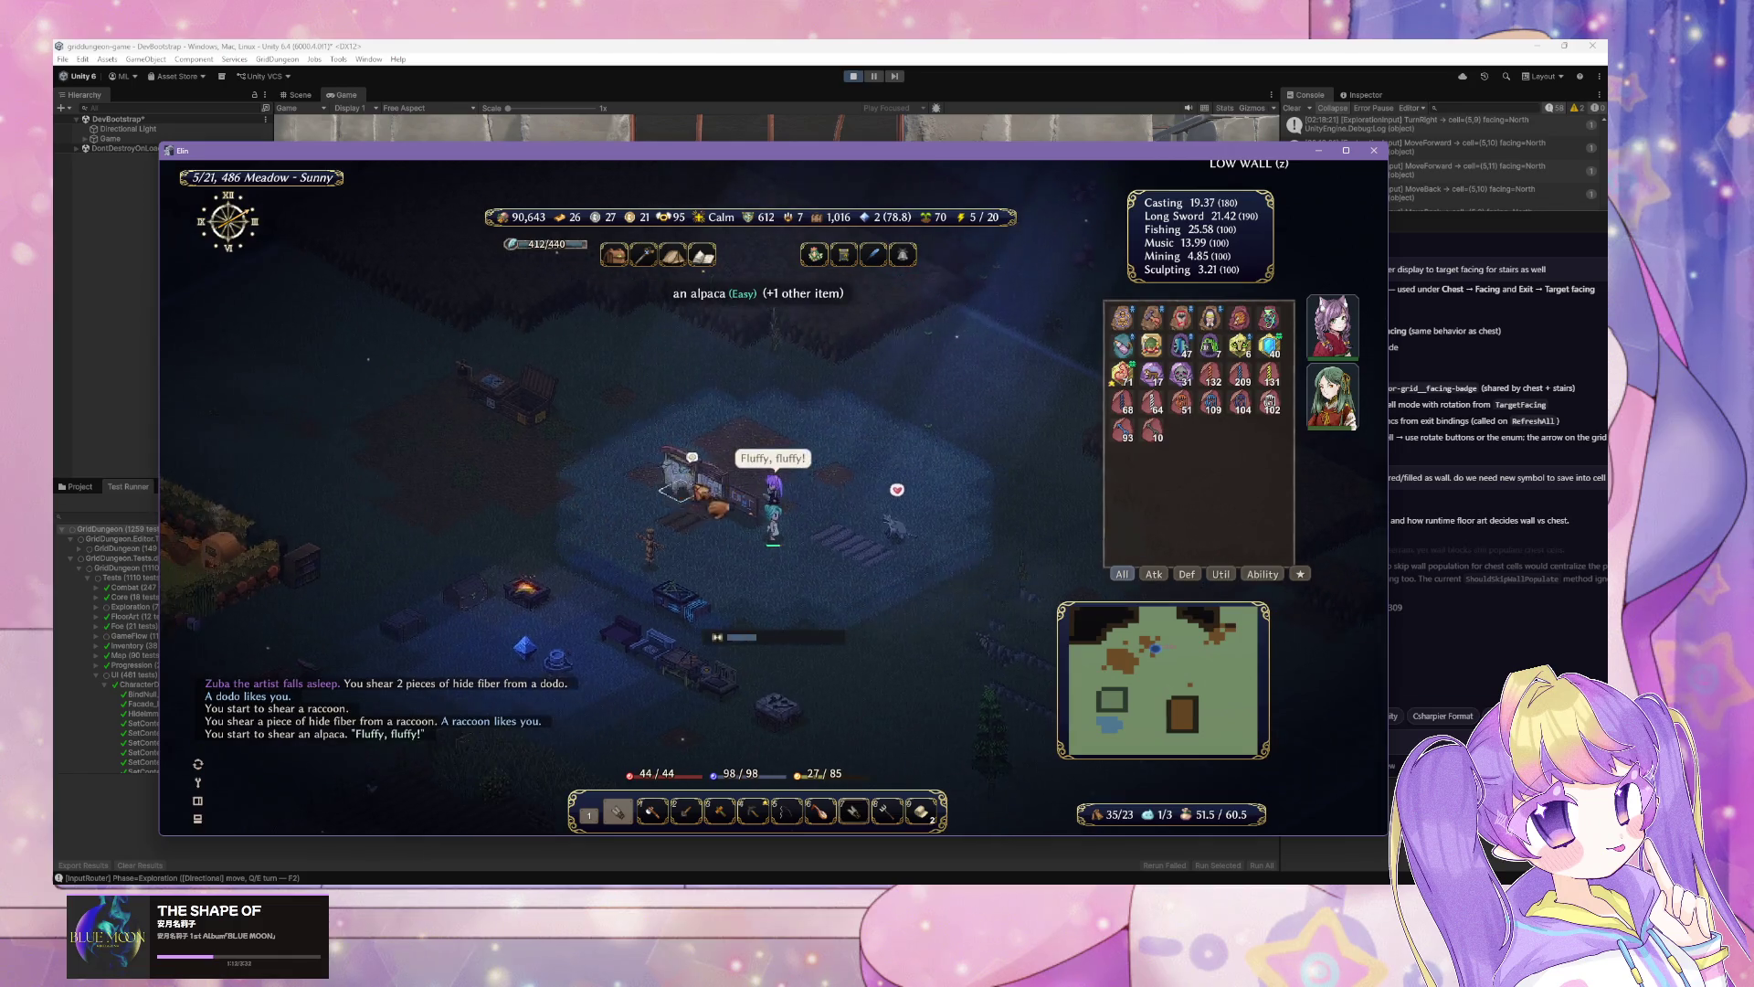
{"action": "left_click", "coordinate": [713, 477]}
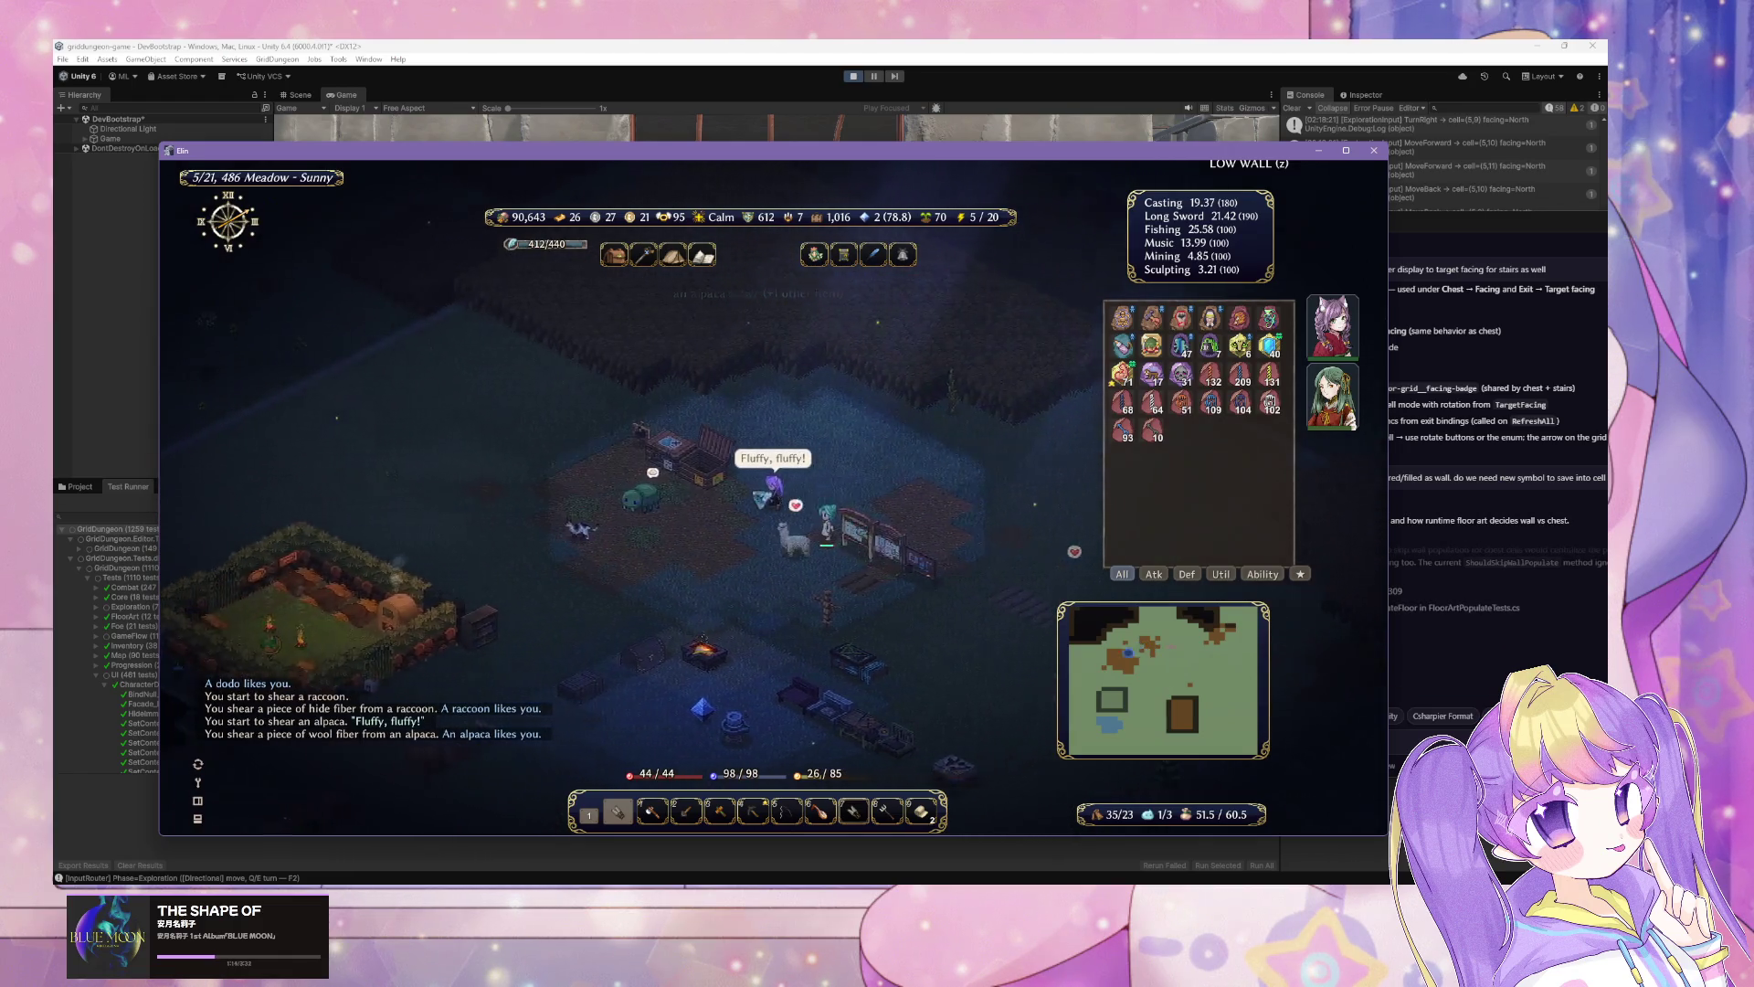
{"action": "left_click", "coordinate": [745, 493]}
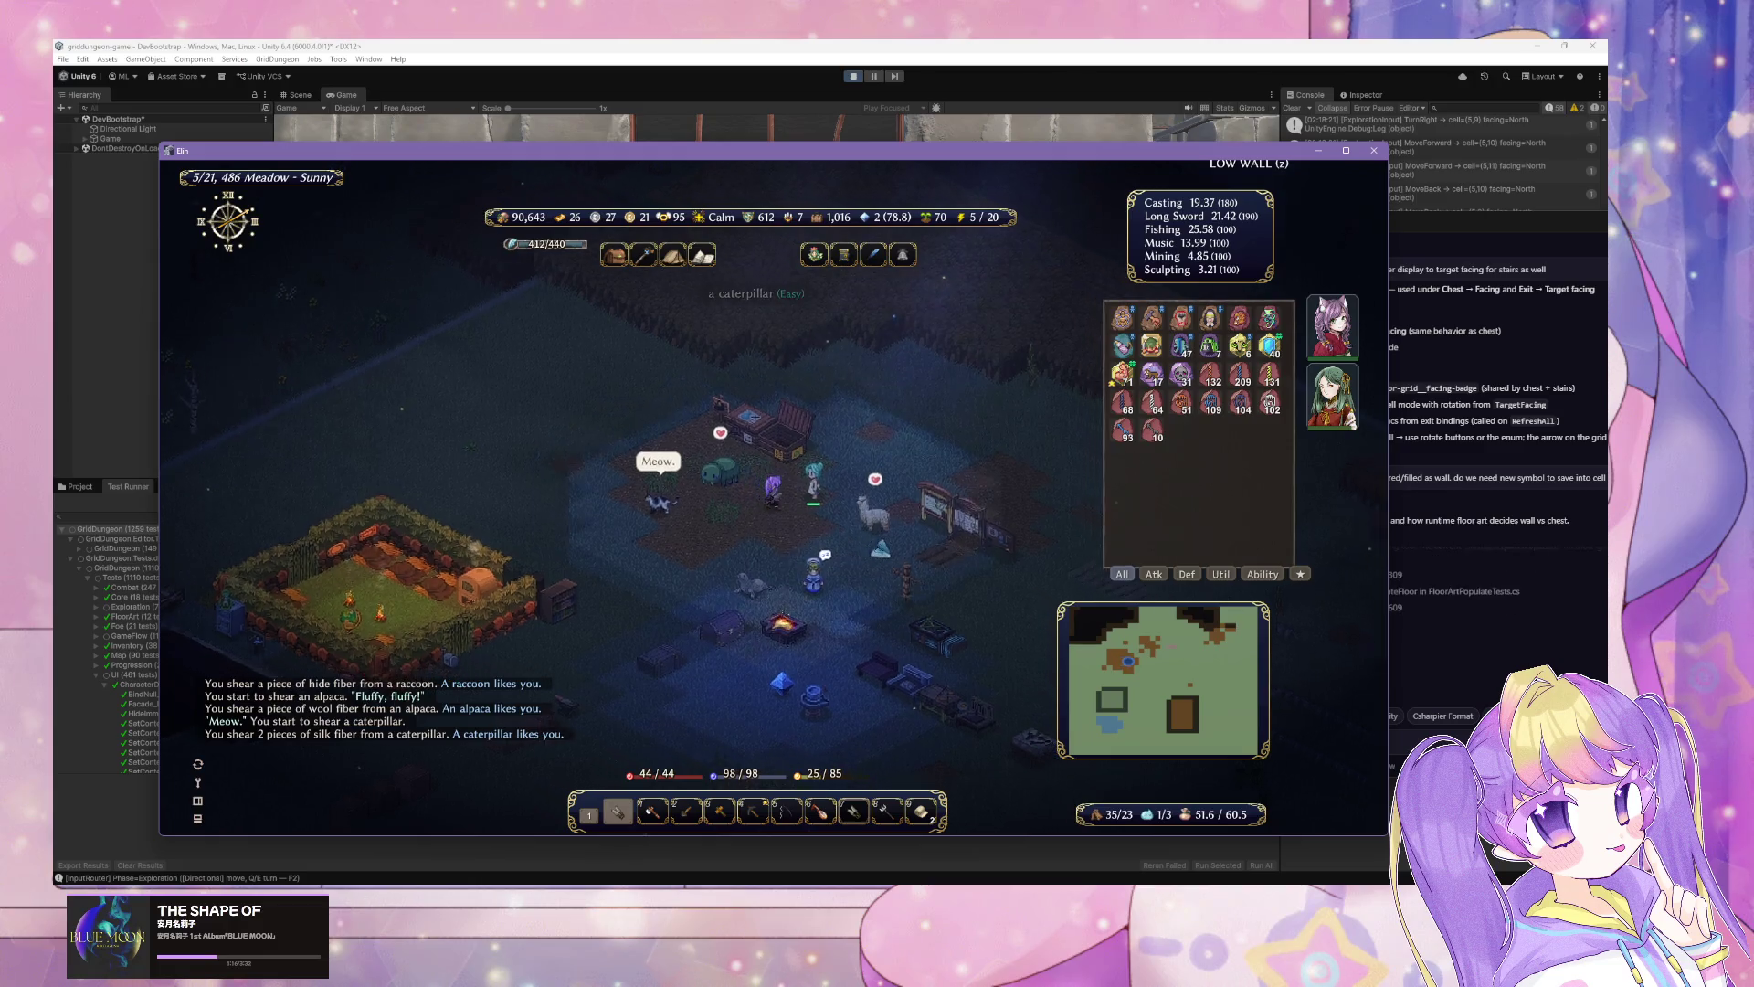
Step: Check the home's policy list and the quest board's available recruits
{"action": "left_click", "coordinate": [681, 443]}
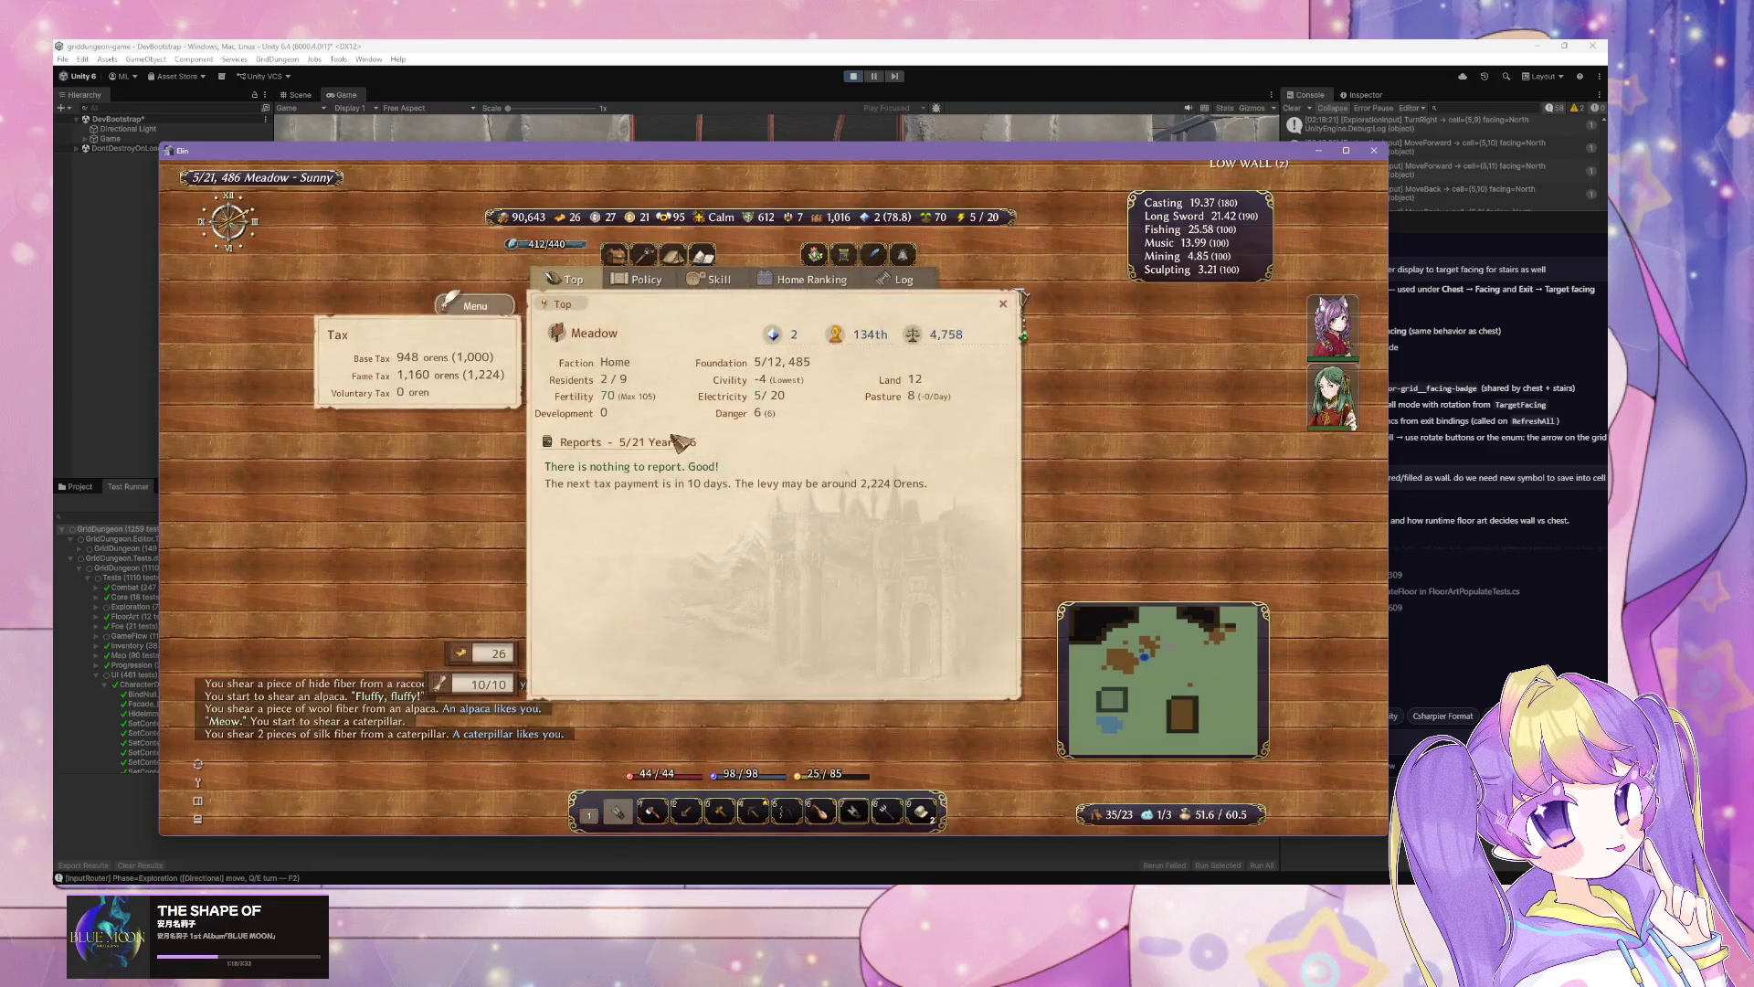
{"action": "left_click", "coordinate": [643, 279]}
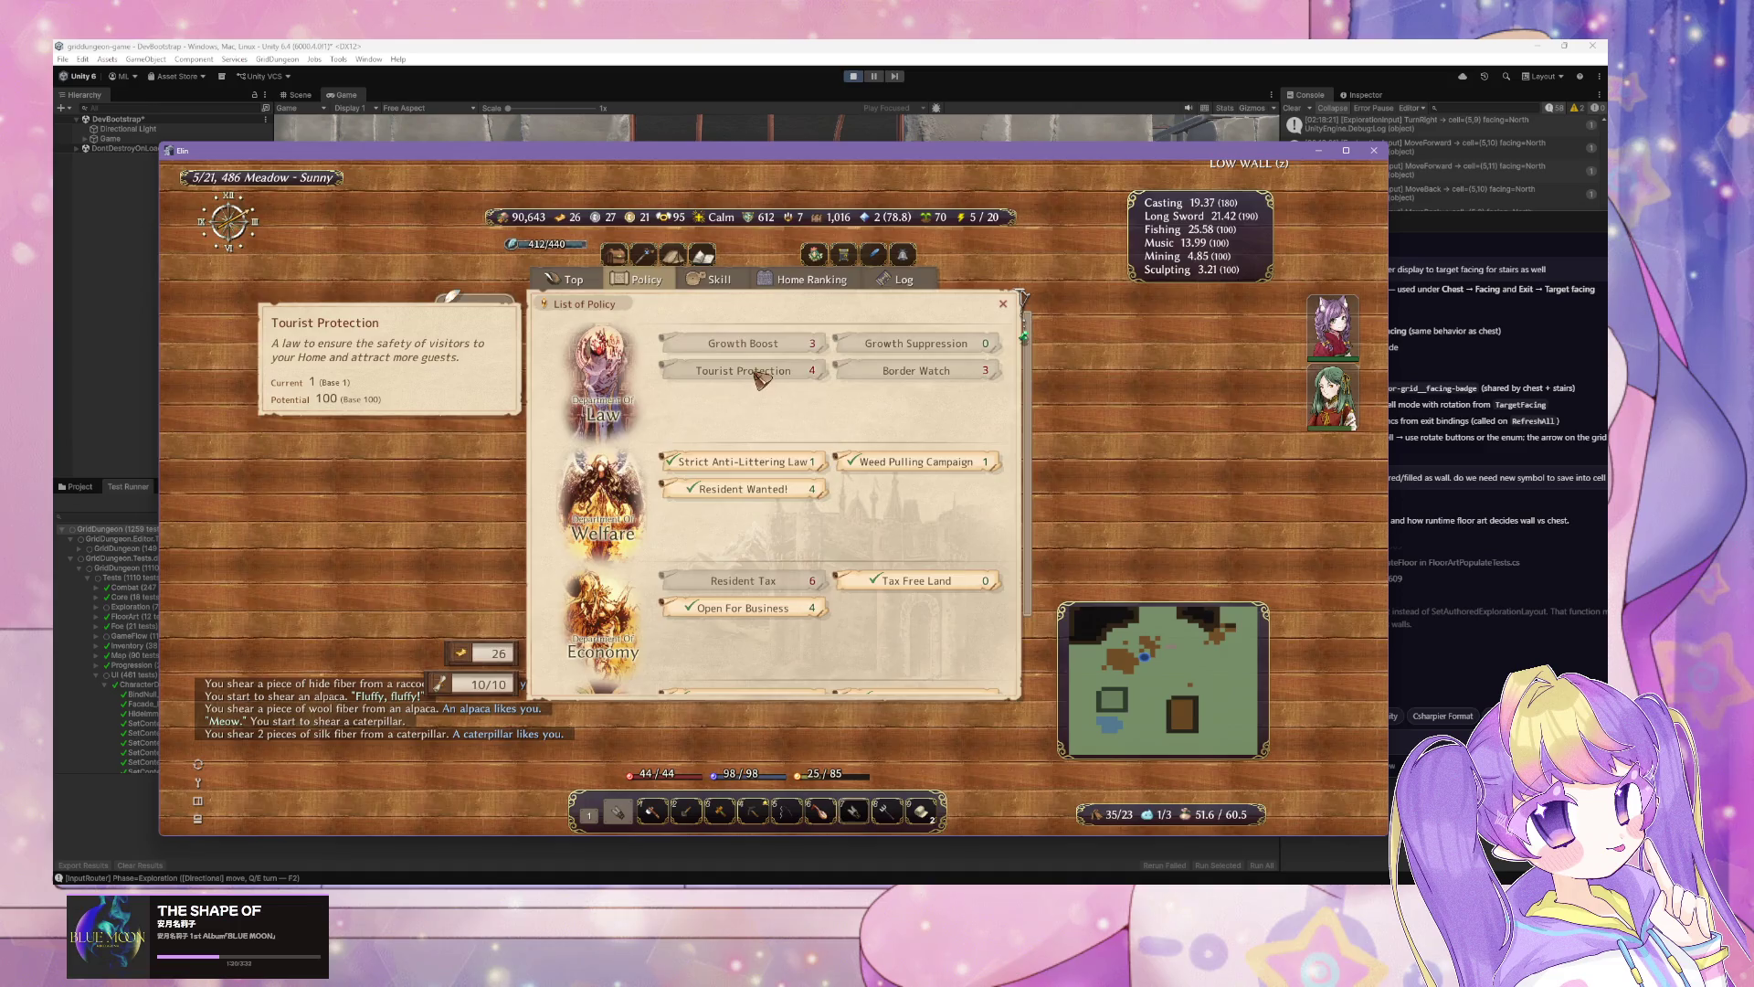
{"action": "key", "text": "Escape"}
{"action": "left_click", "coordinate": [778, 508]}
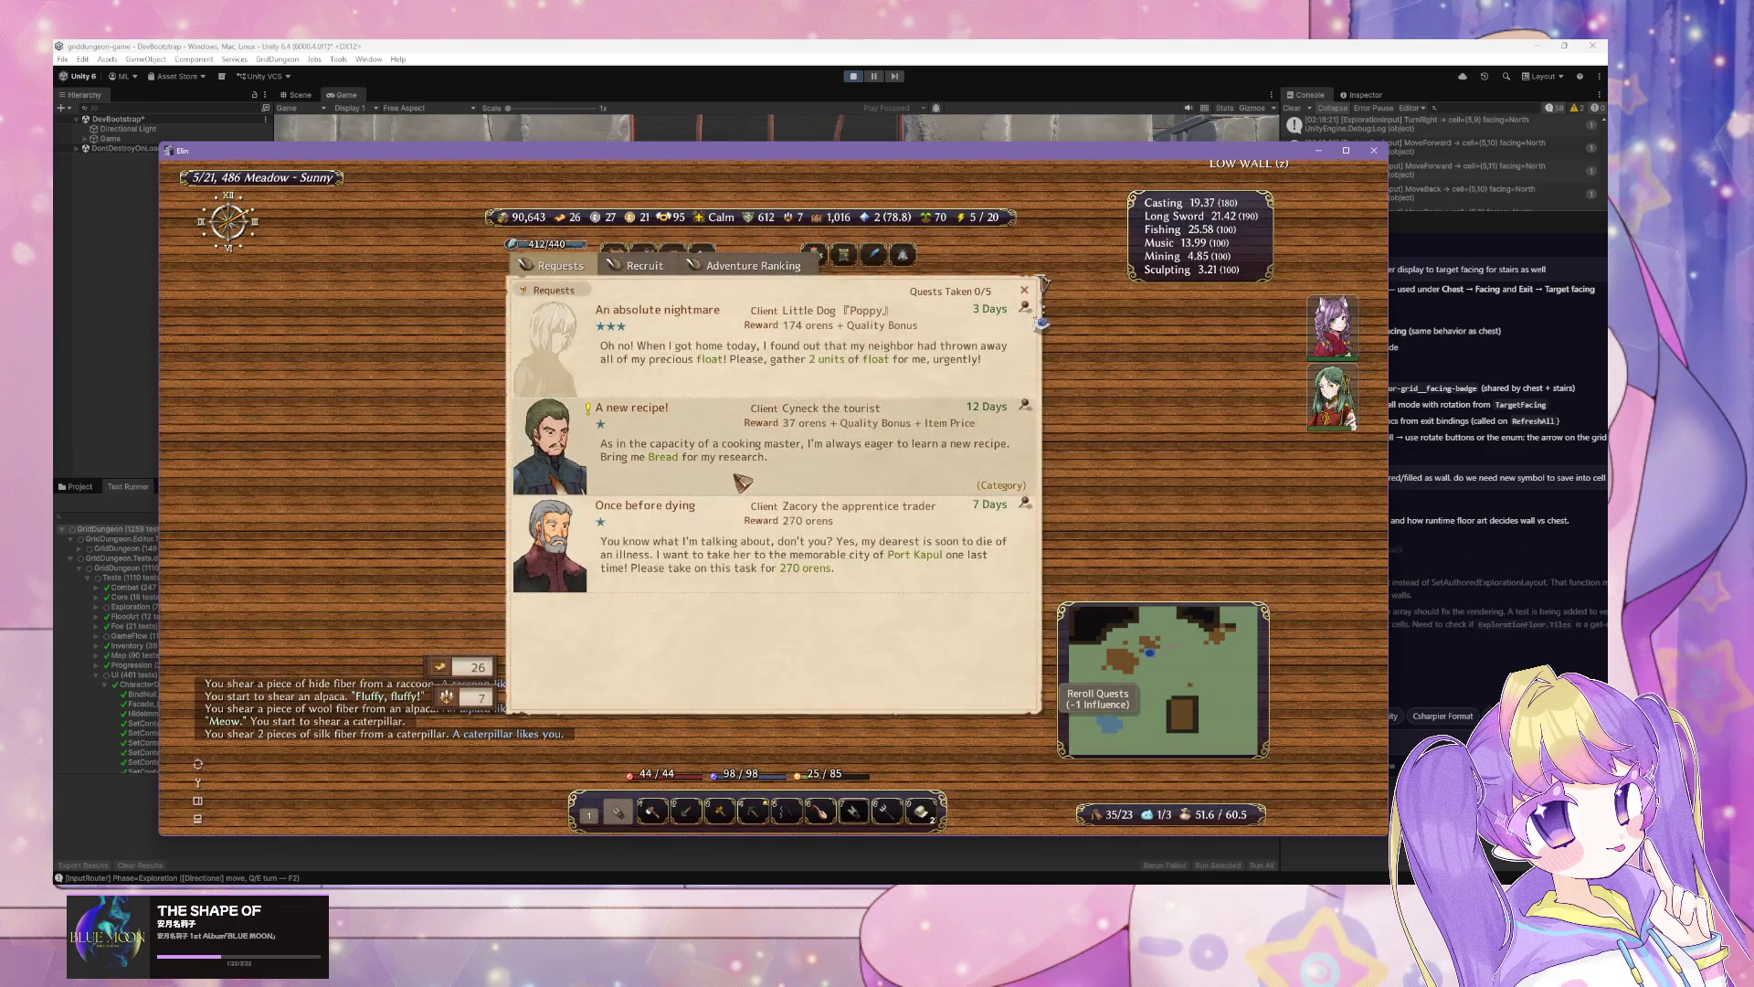
{"action": "left_click", "coordinate": [644, 266]}
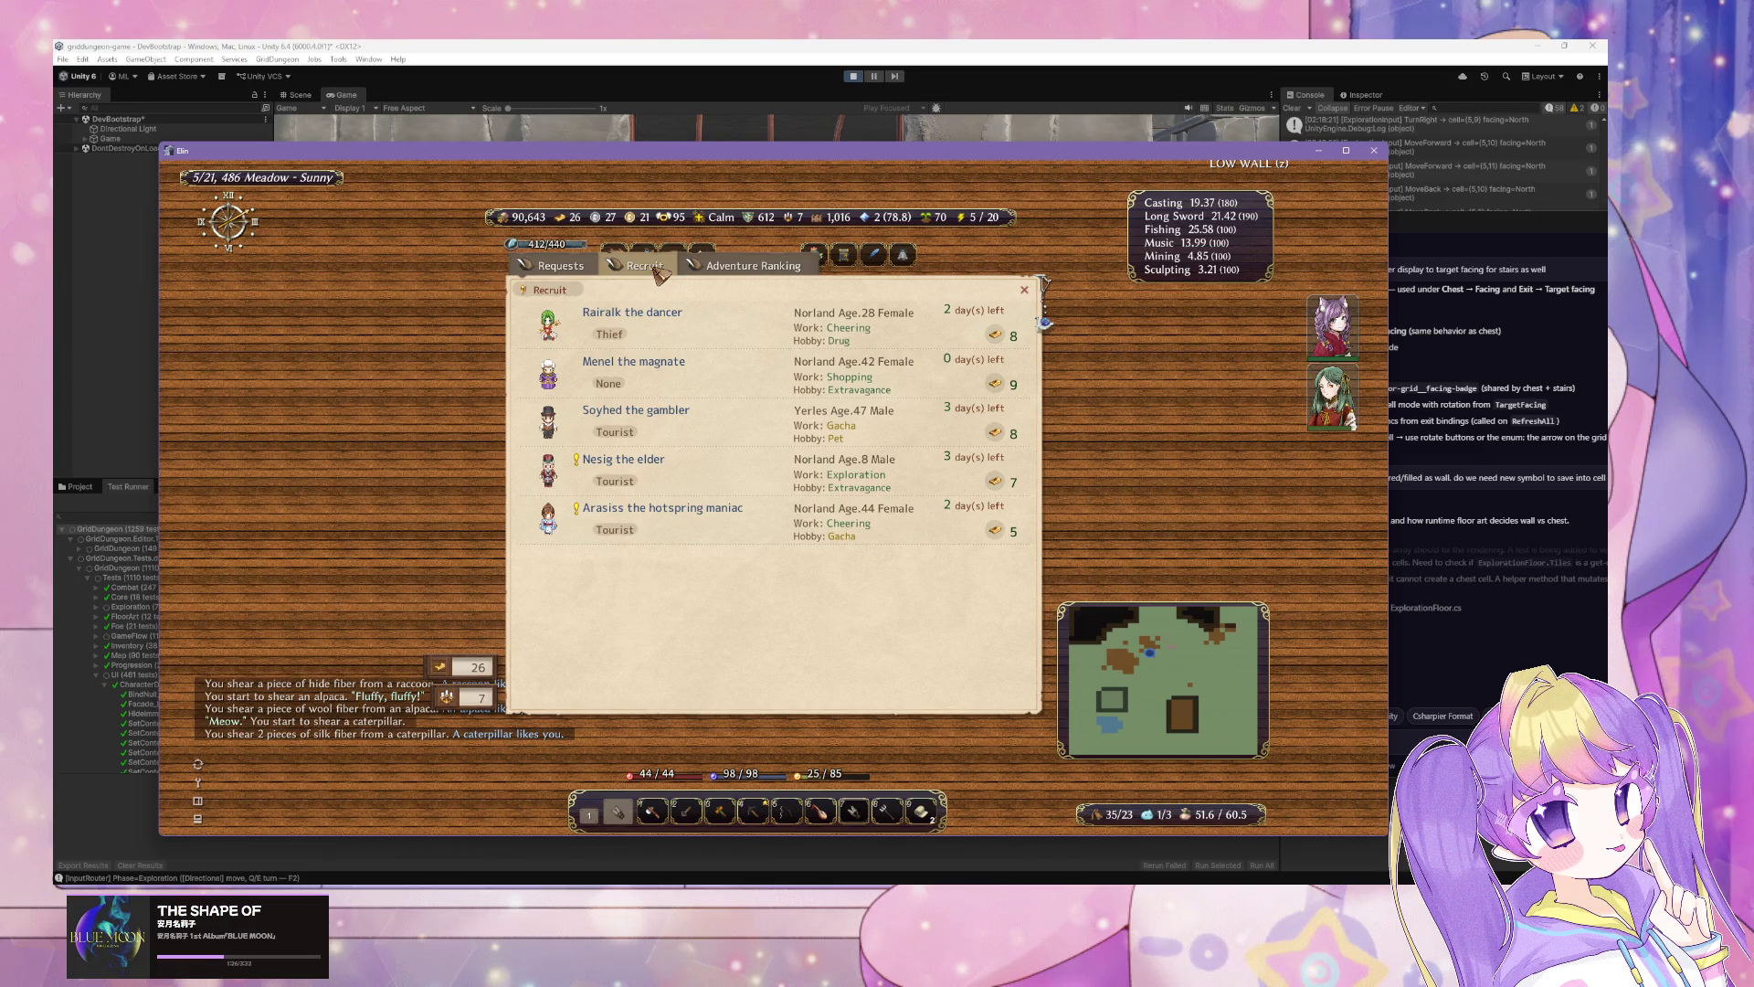
{"action": "key", "text": "Escape"}
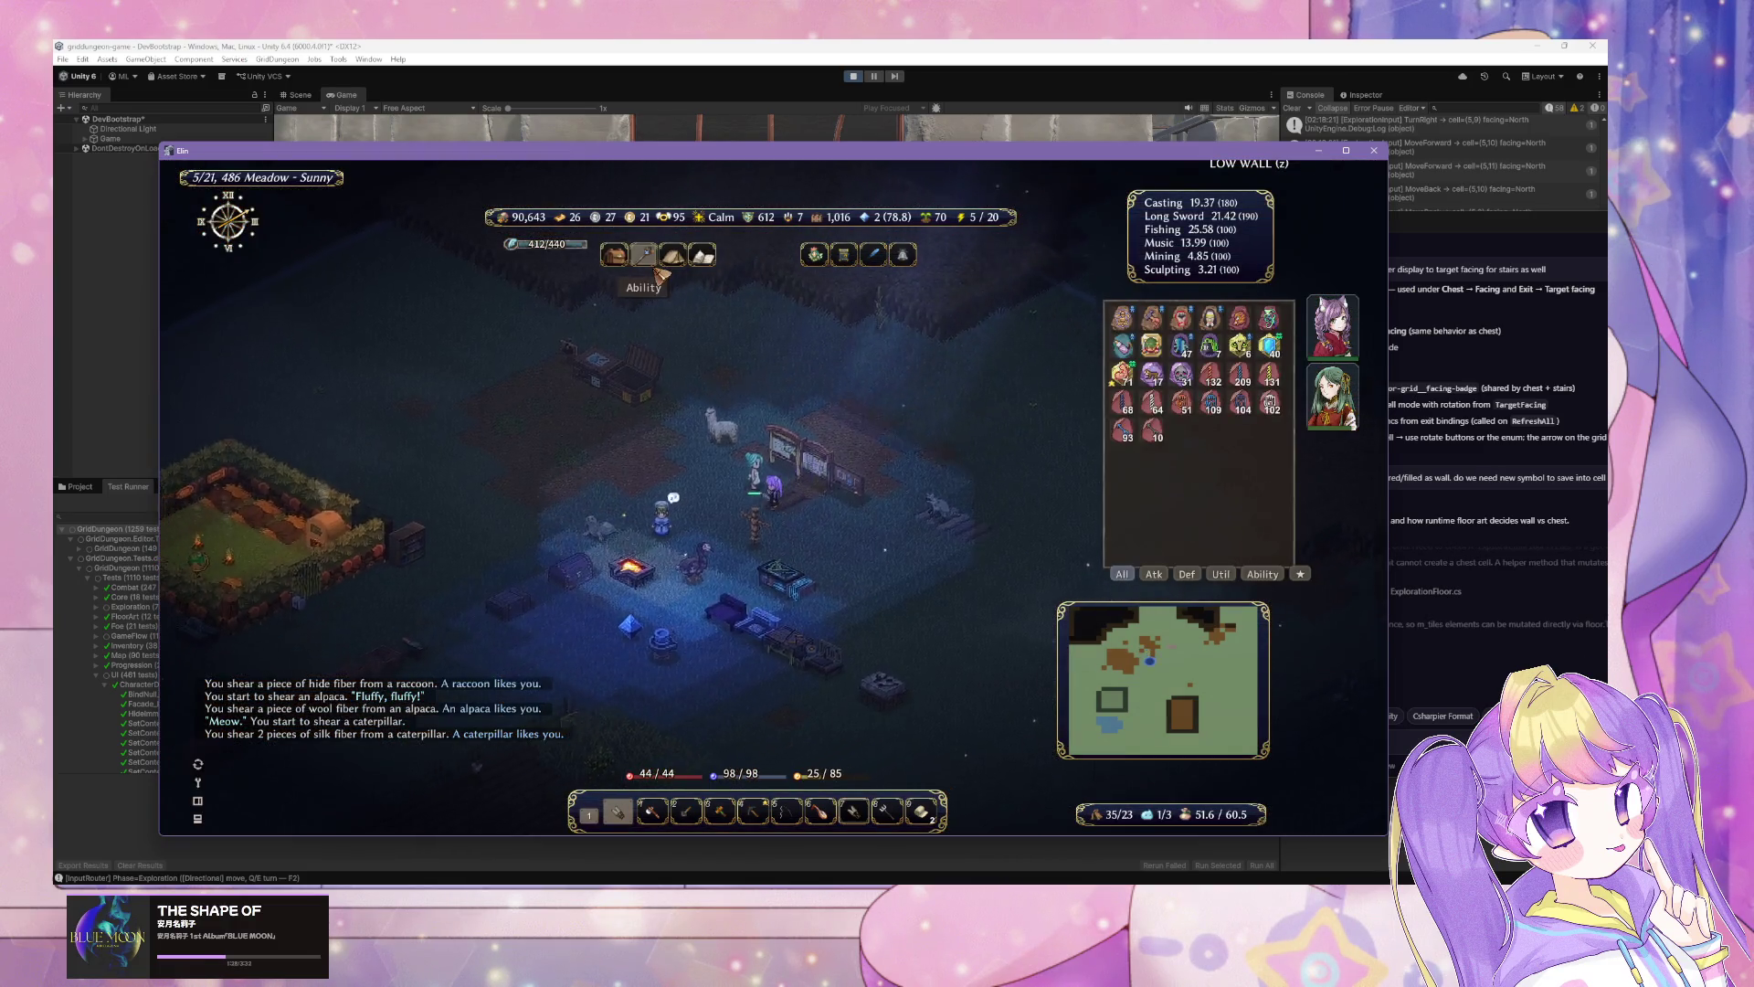
{"action": "key", "text": "Left"}
{"action": "key", "text": "Left"}
{"action": "key", "text": "Left"}
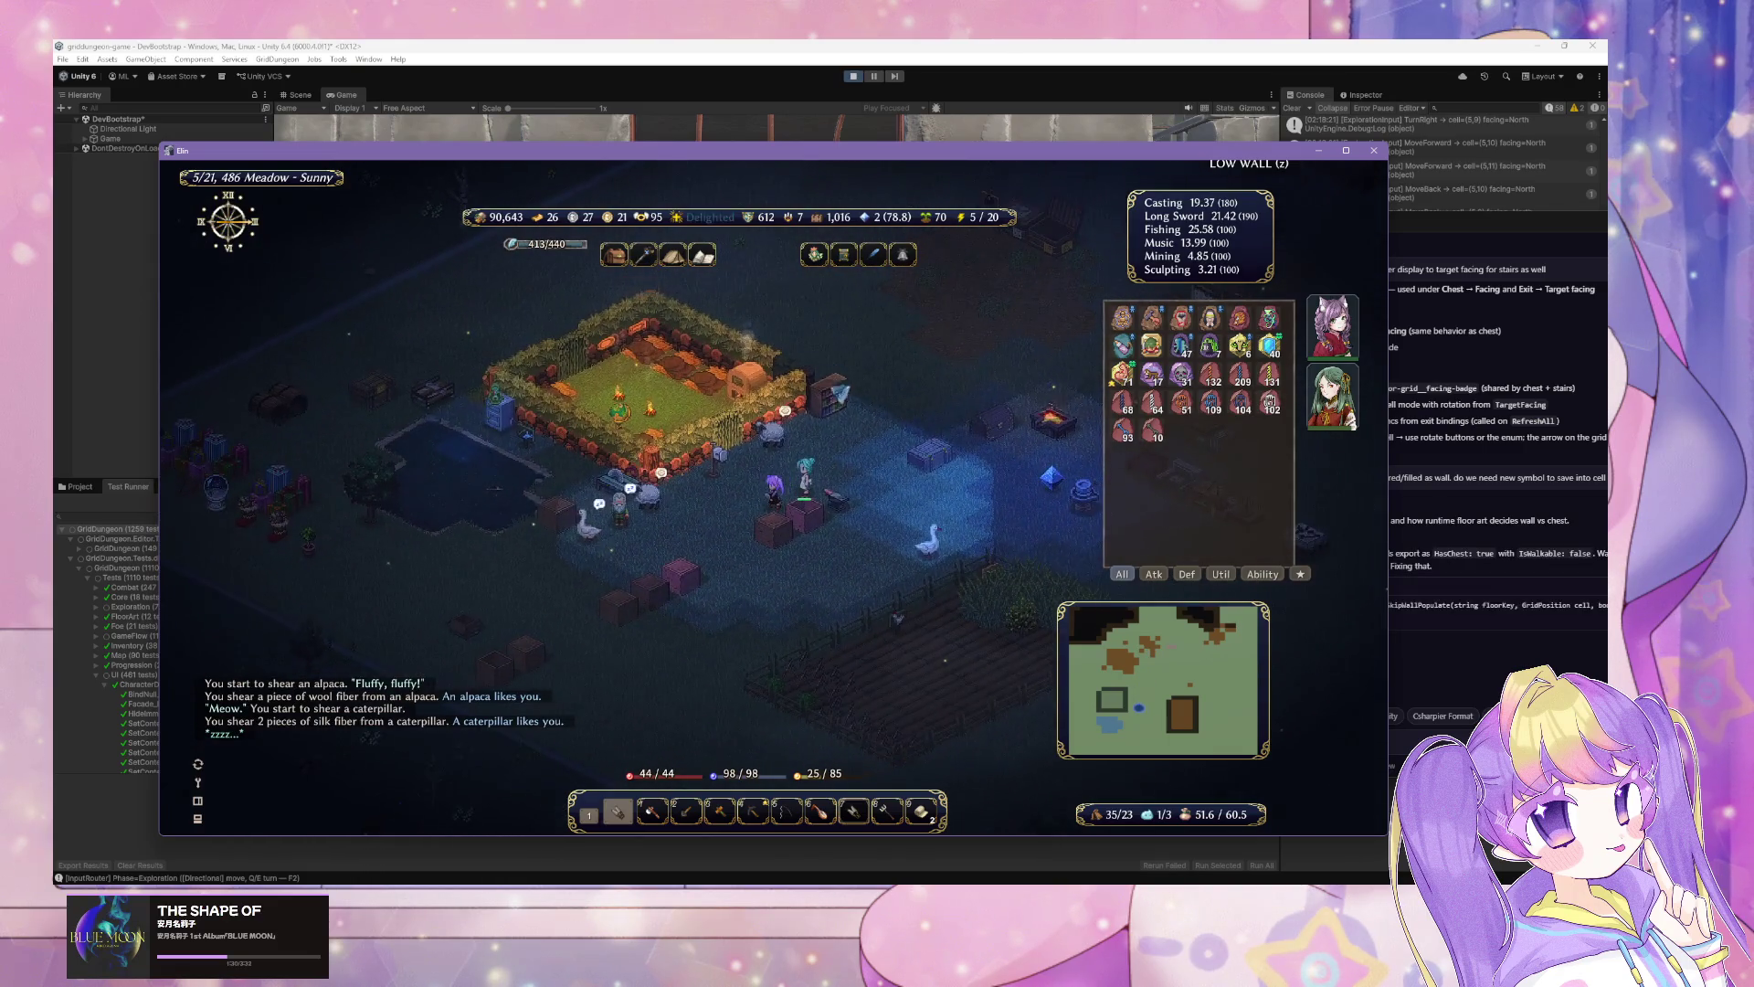
{"action": "key", "text": "alt+Tab"}
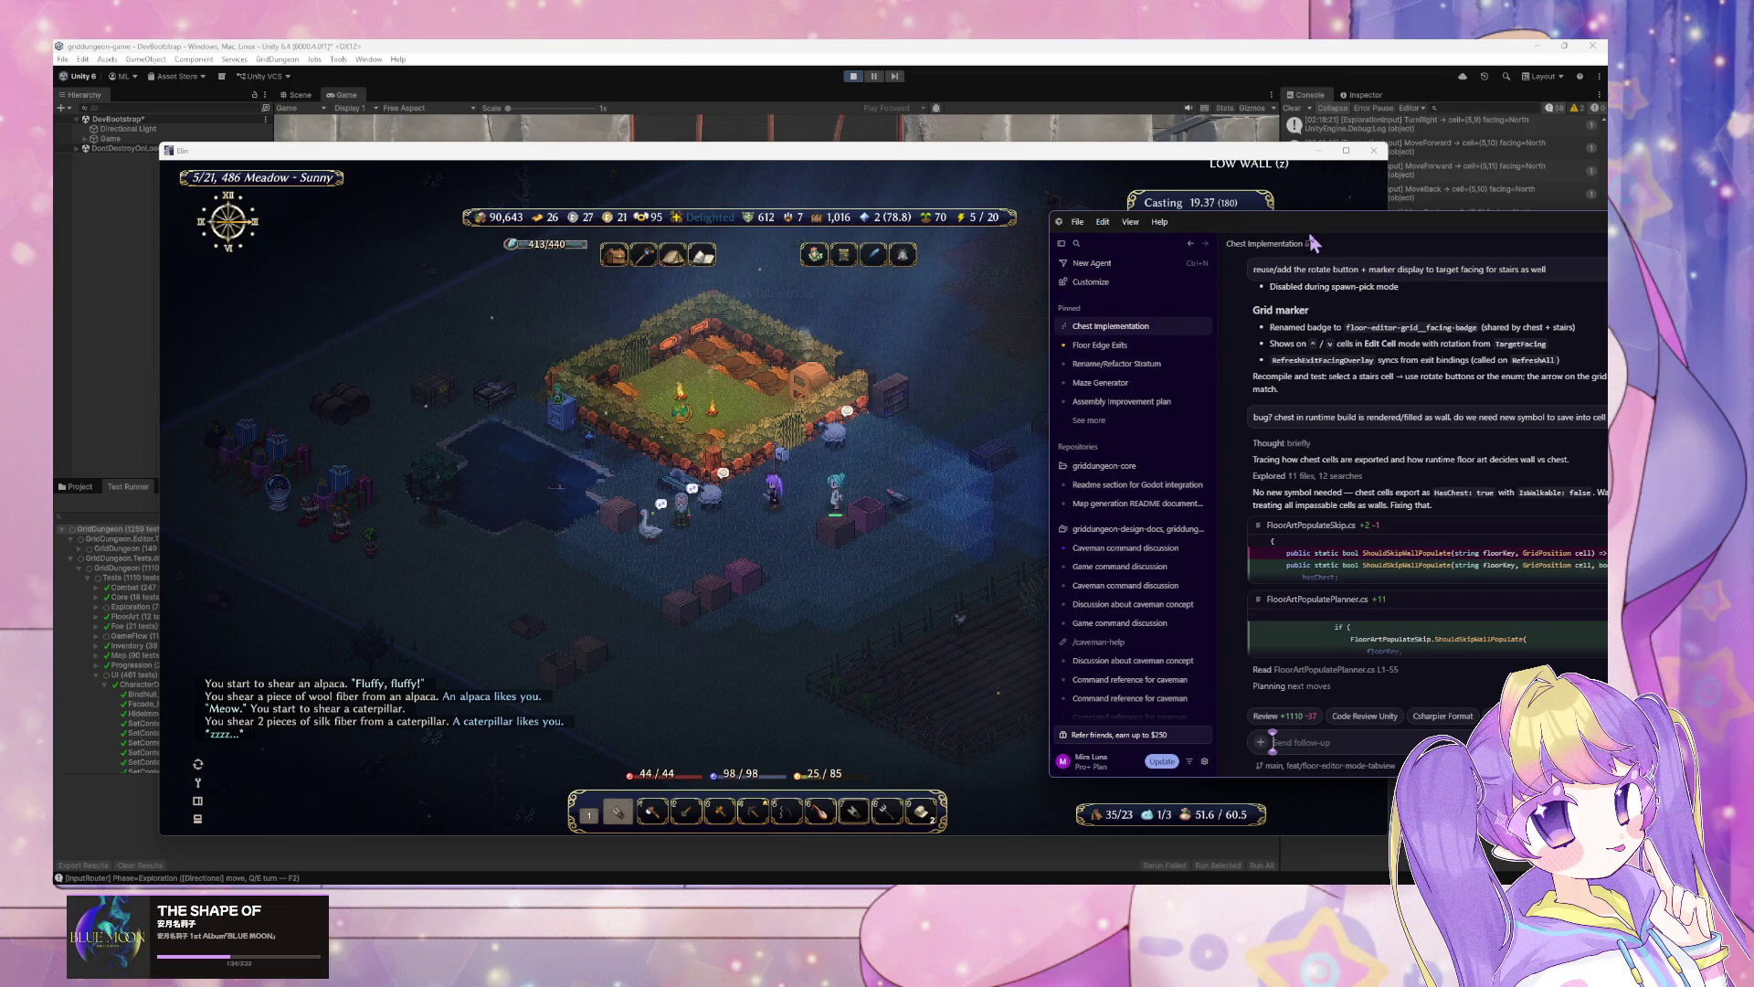
Step: Review the agent's Fix and 'What you should see after recompile' summary
{"action": "left_click_drag", "start_coordinate": [1312, 238], "coordinate": [827, 233]}
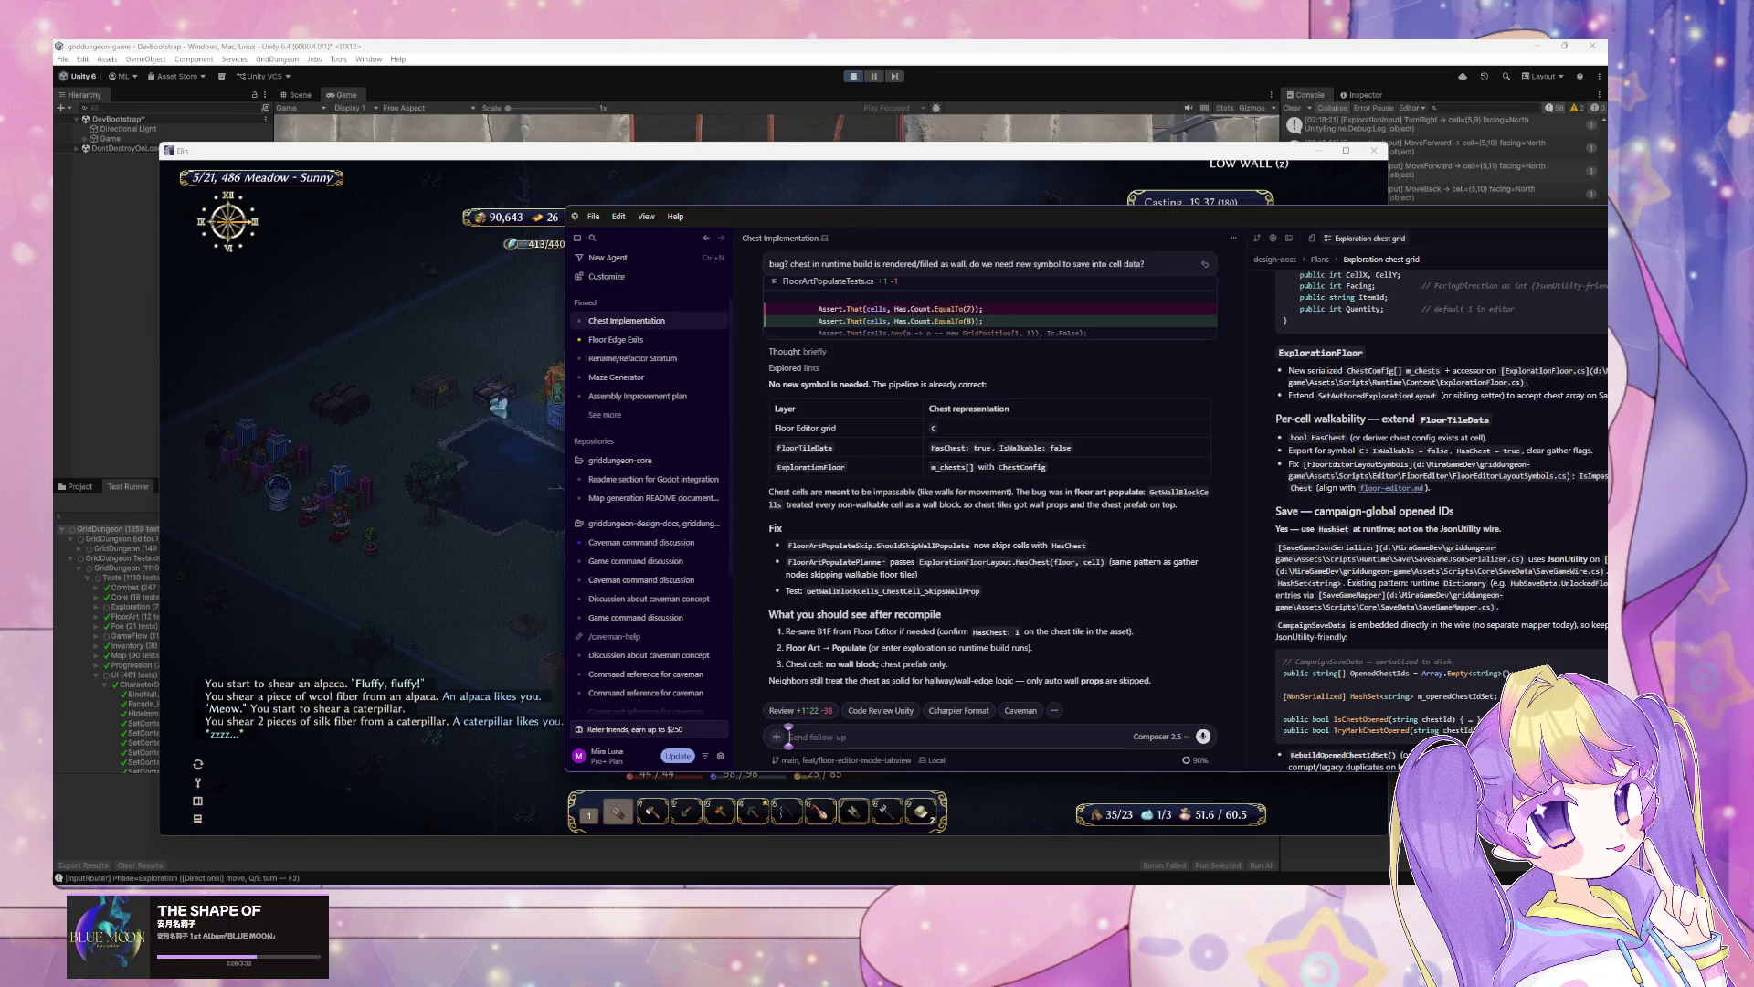
Step: Stop the game, let the scripts recompile, then replay and enter the dungeon stratum
{"action": "left_click", "coordinate": [831, 137]}
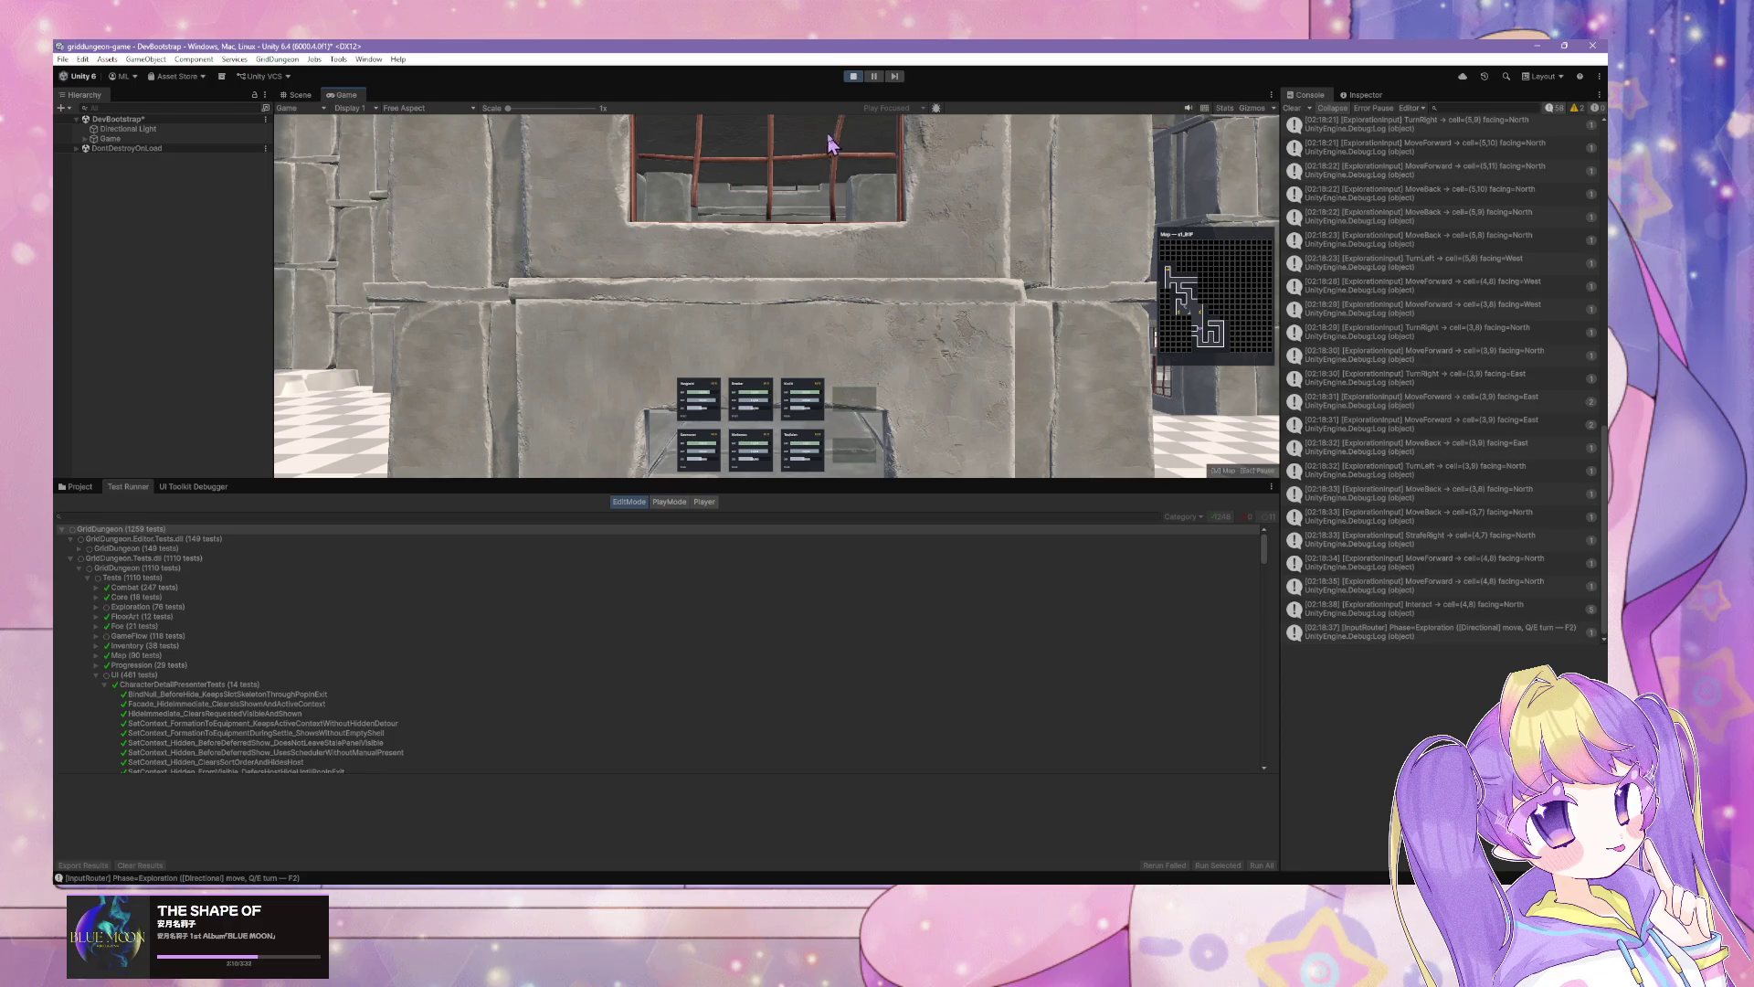
{"action": "left_click", "coordinate": [854, 76]}
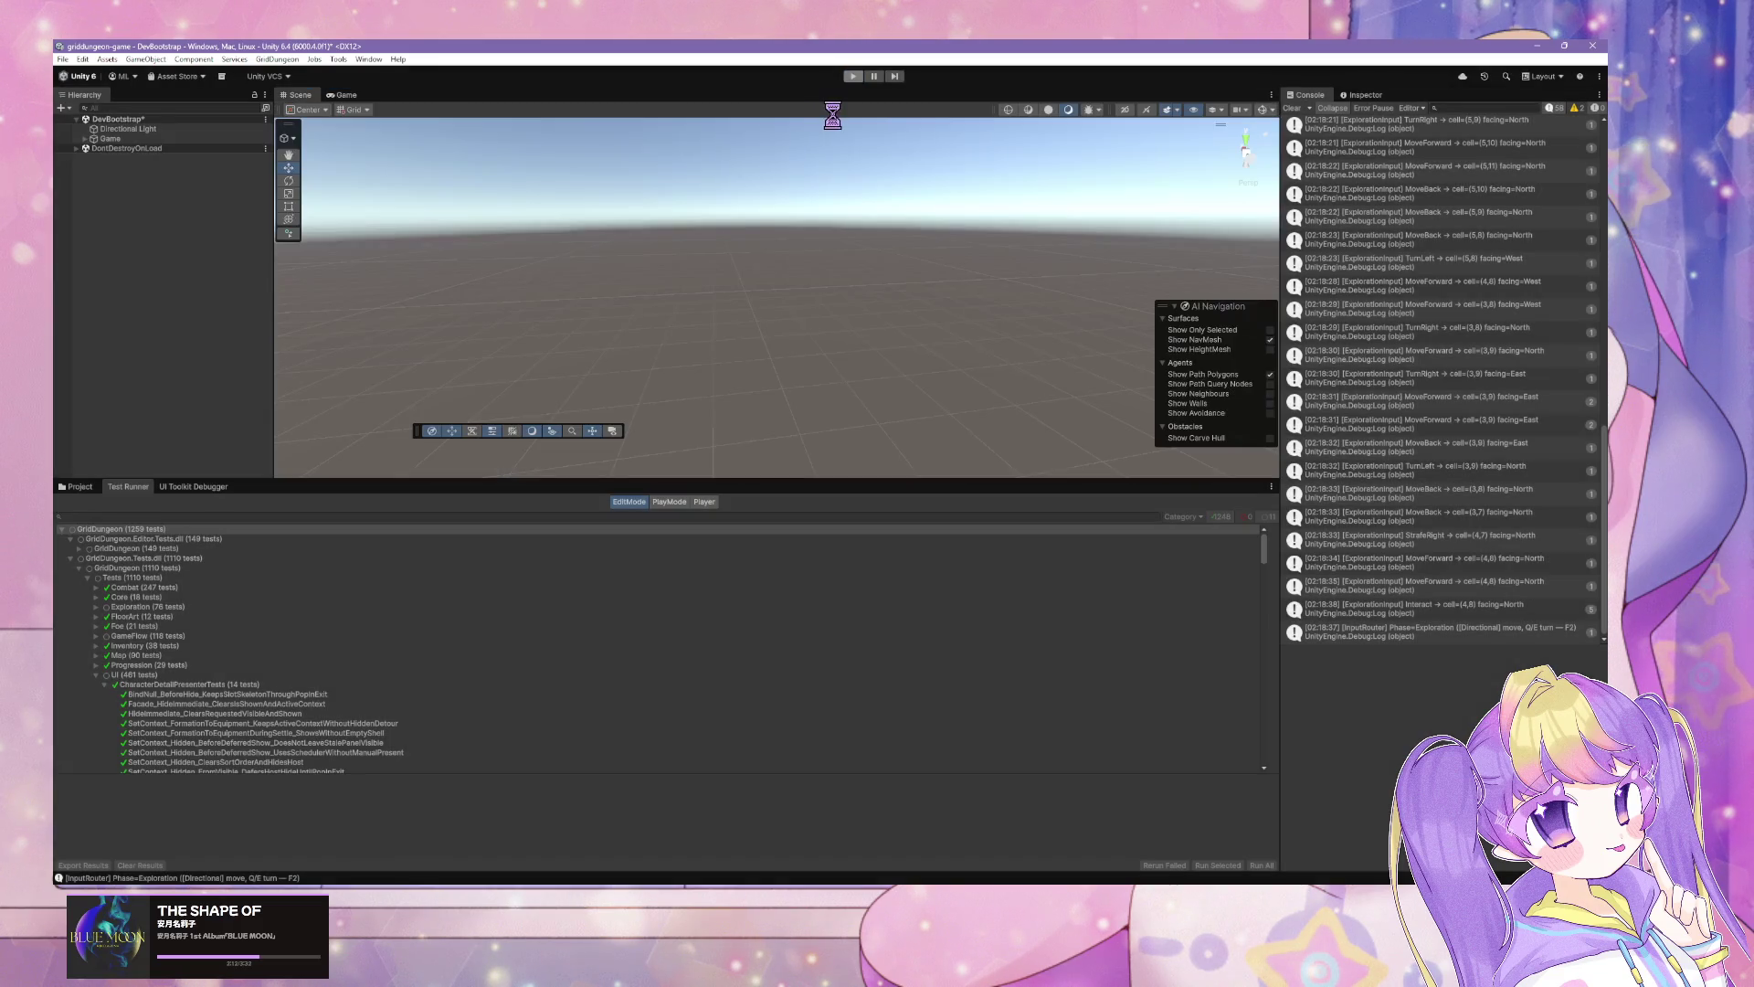
{"action": "key", "text": "alt+Tab"}
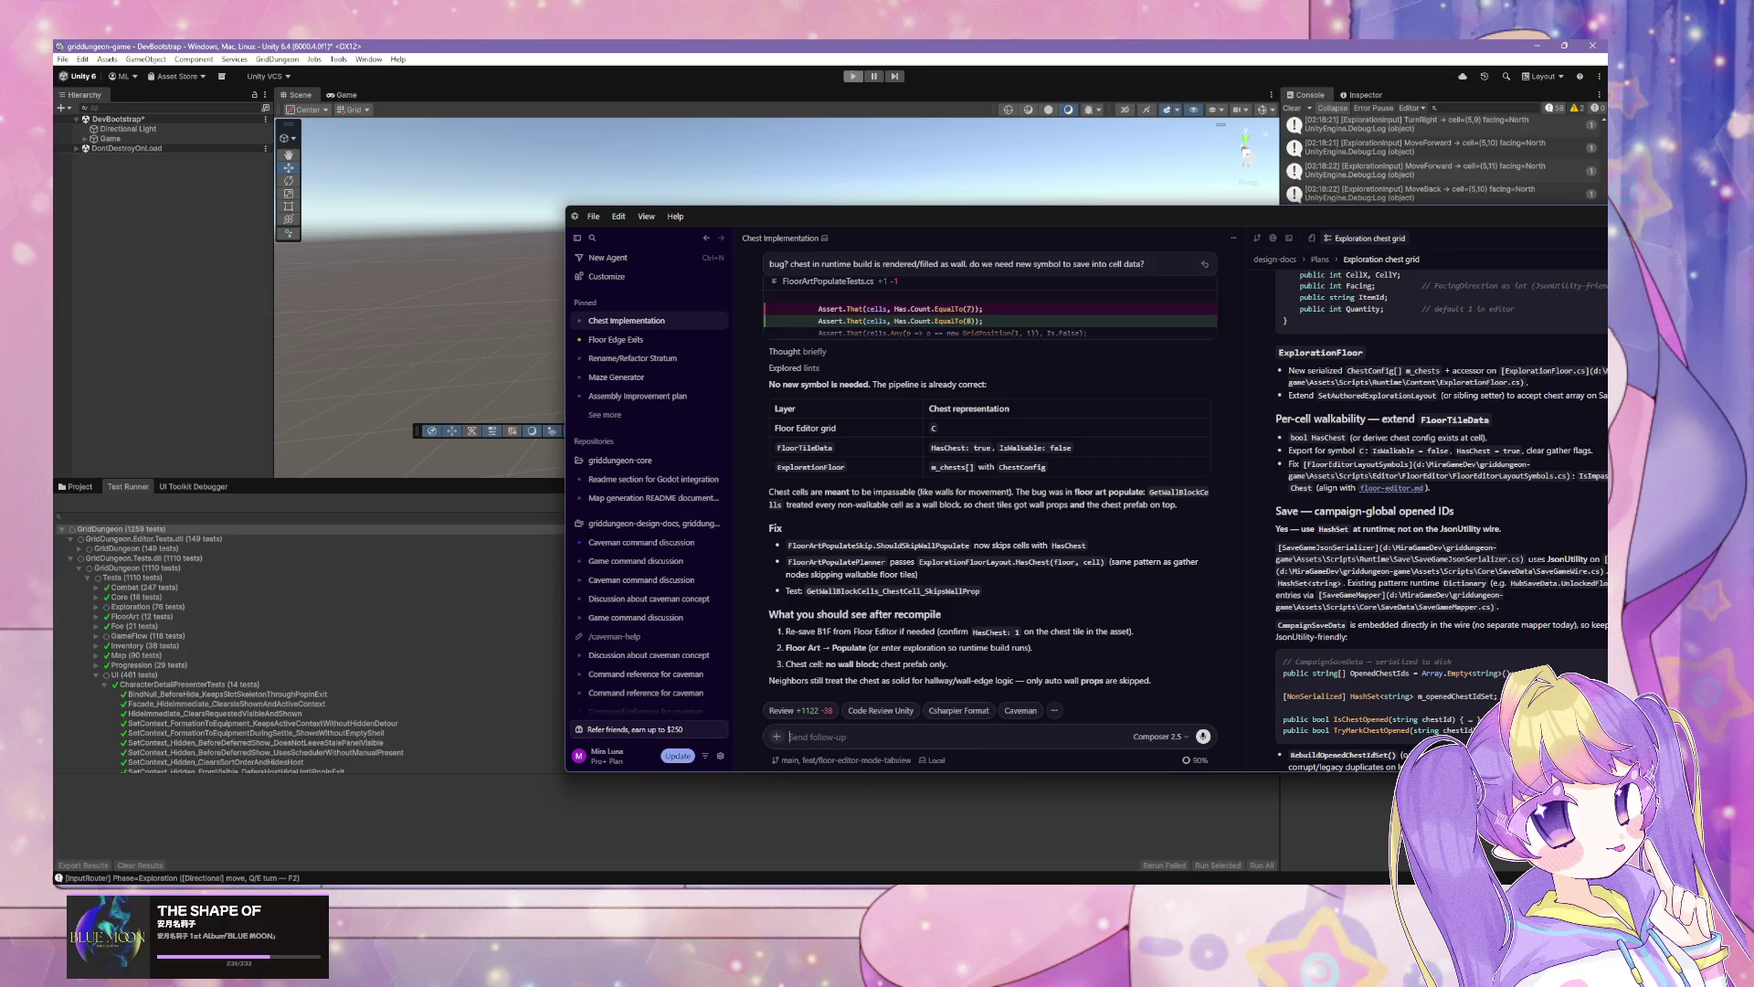
{"action": "left_click", "coordinate": [809, 82]}
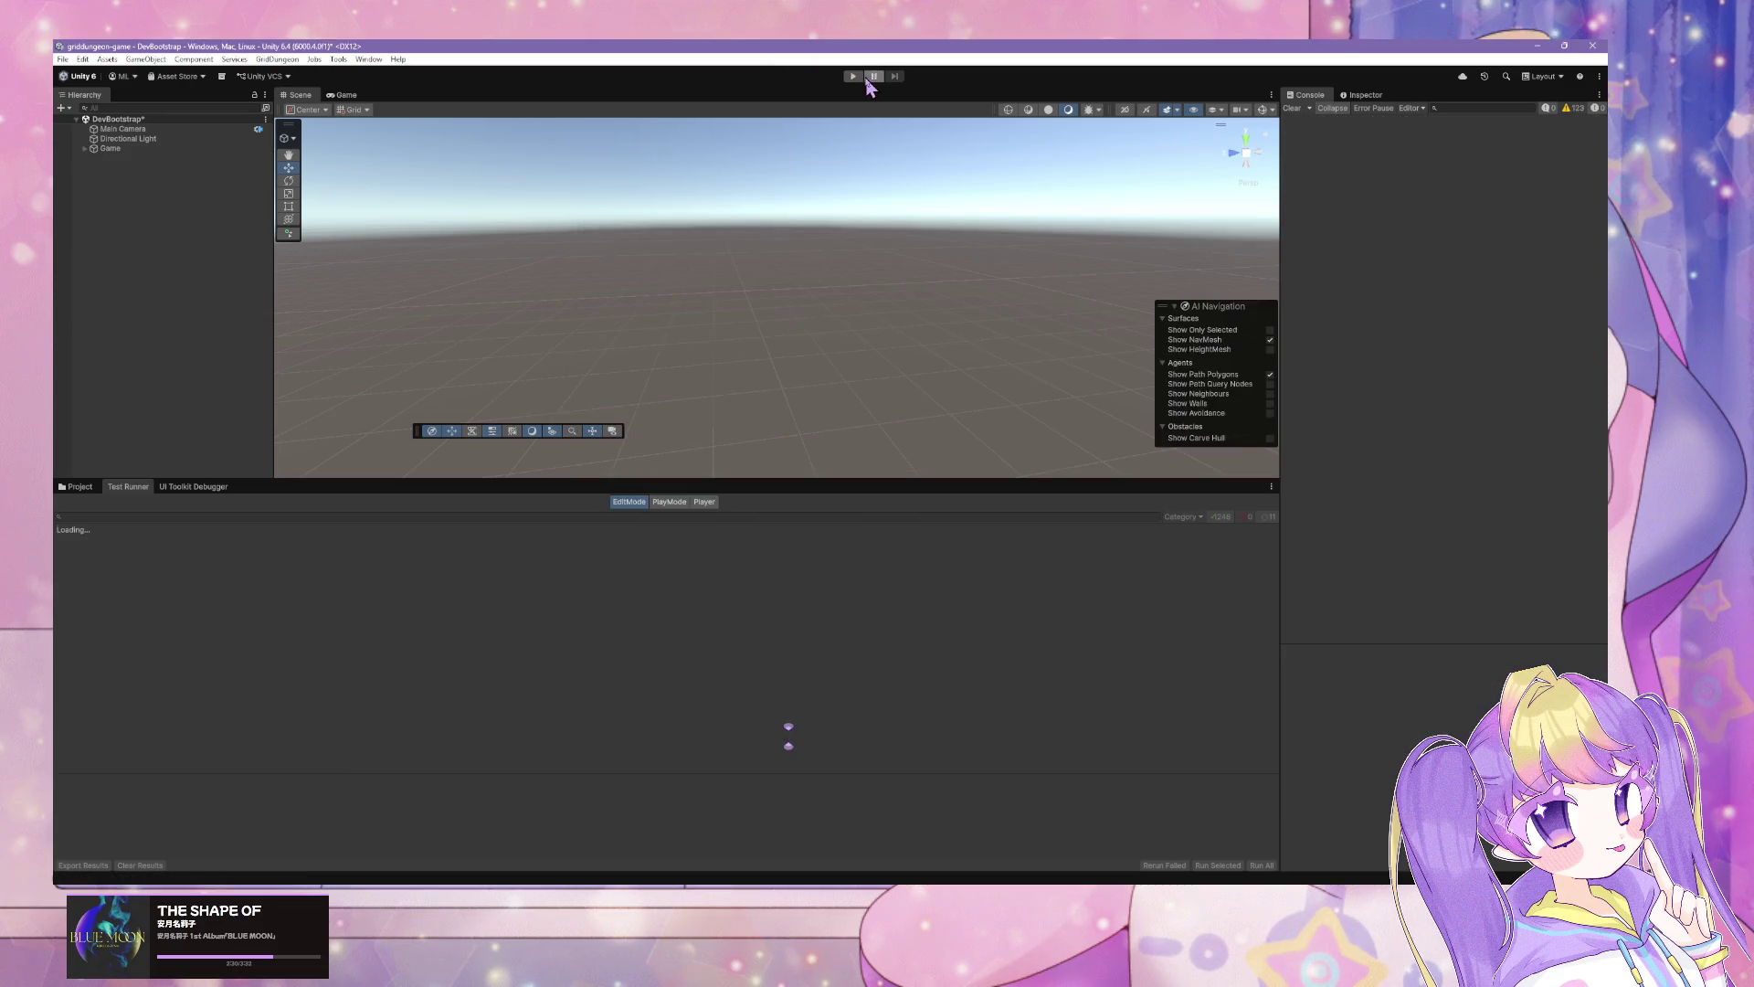
{"action": "left_click", "coordinate": [853, 76]}
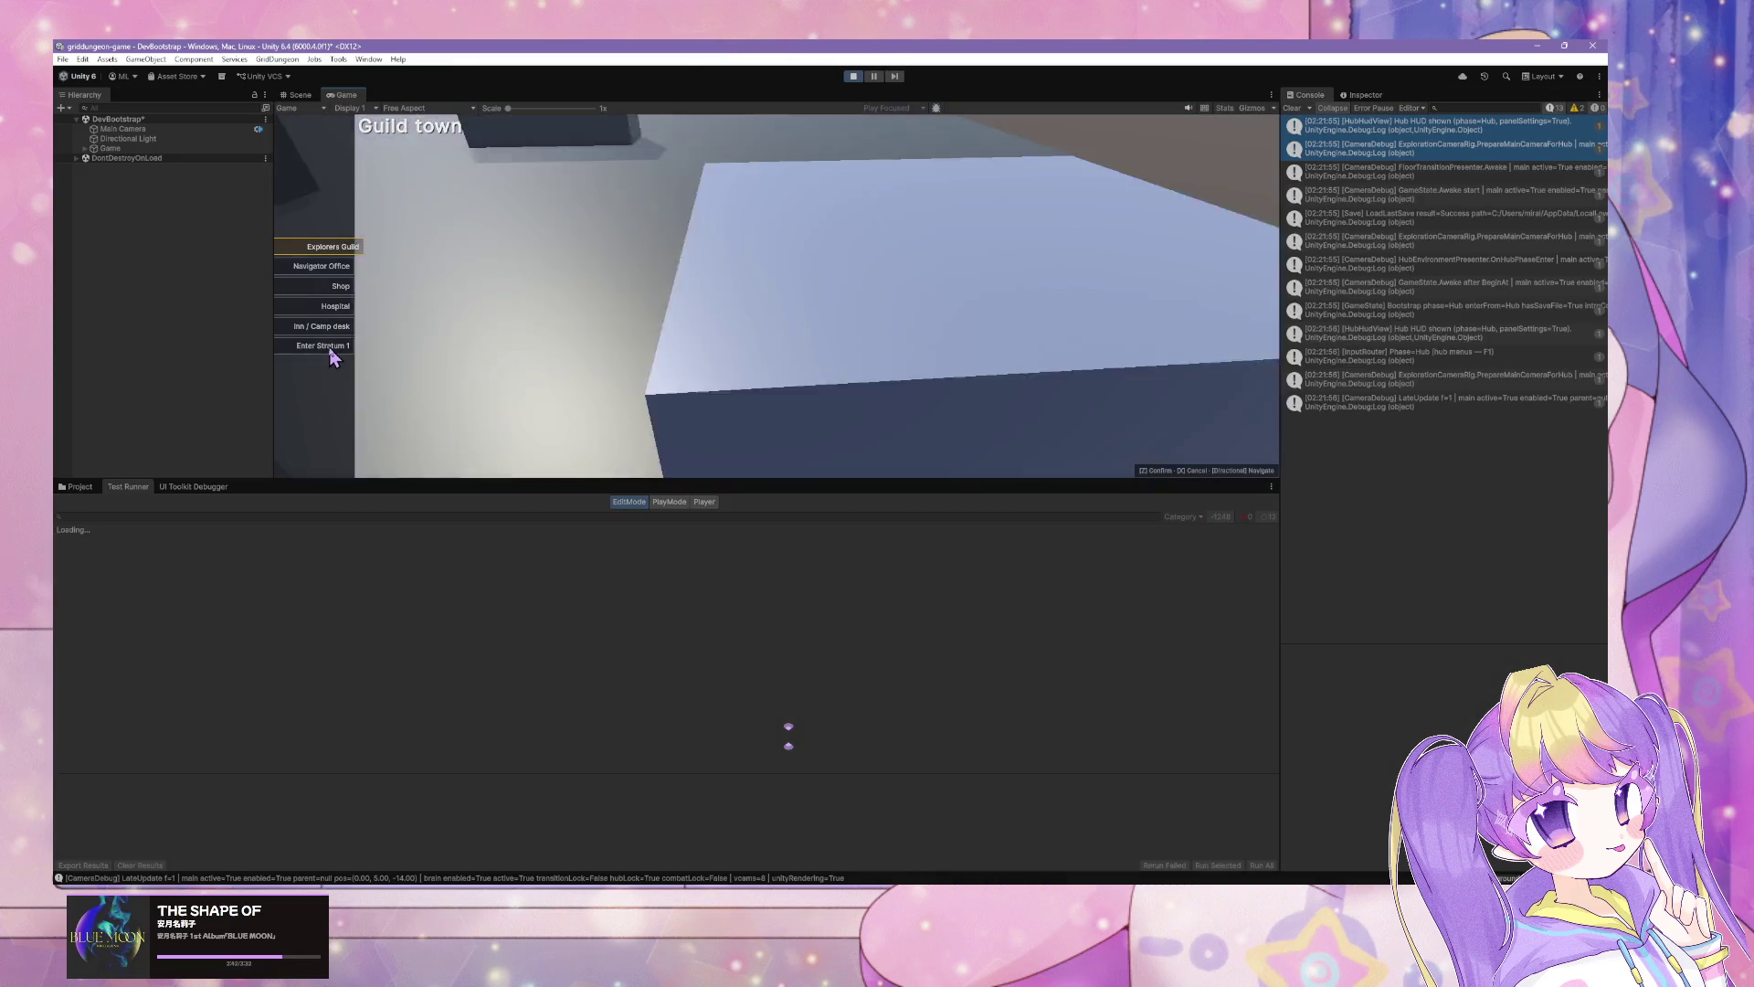
{"action": "left_click", "coordinate": [331, 347]}
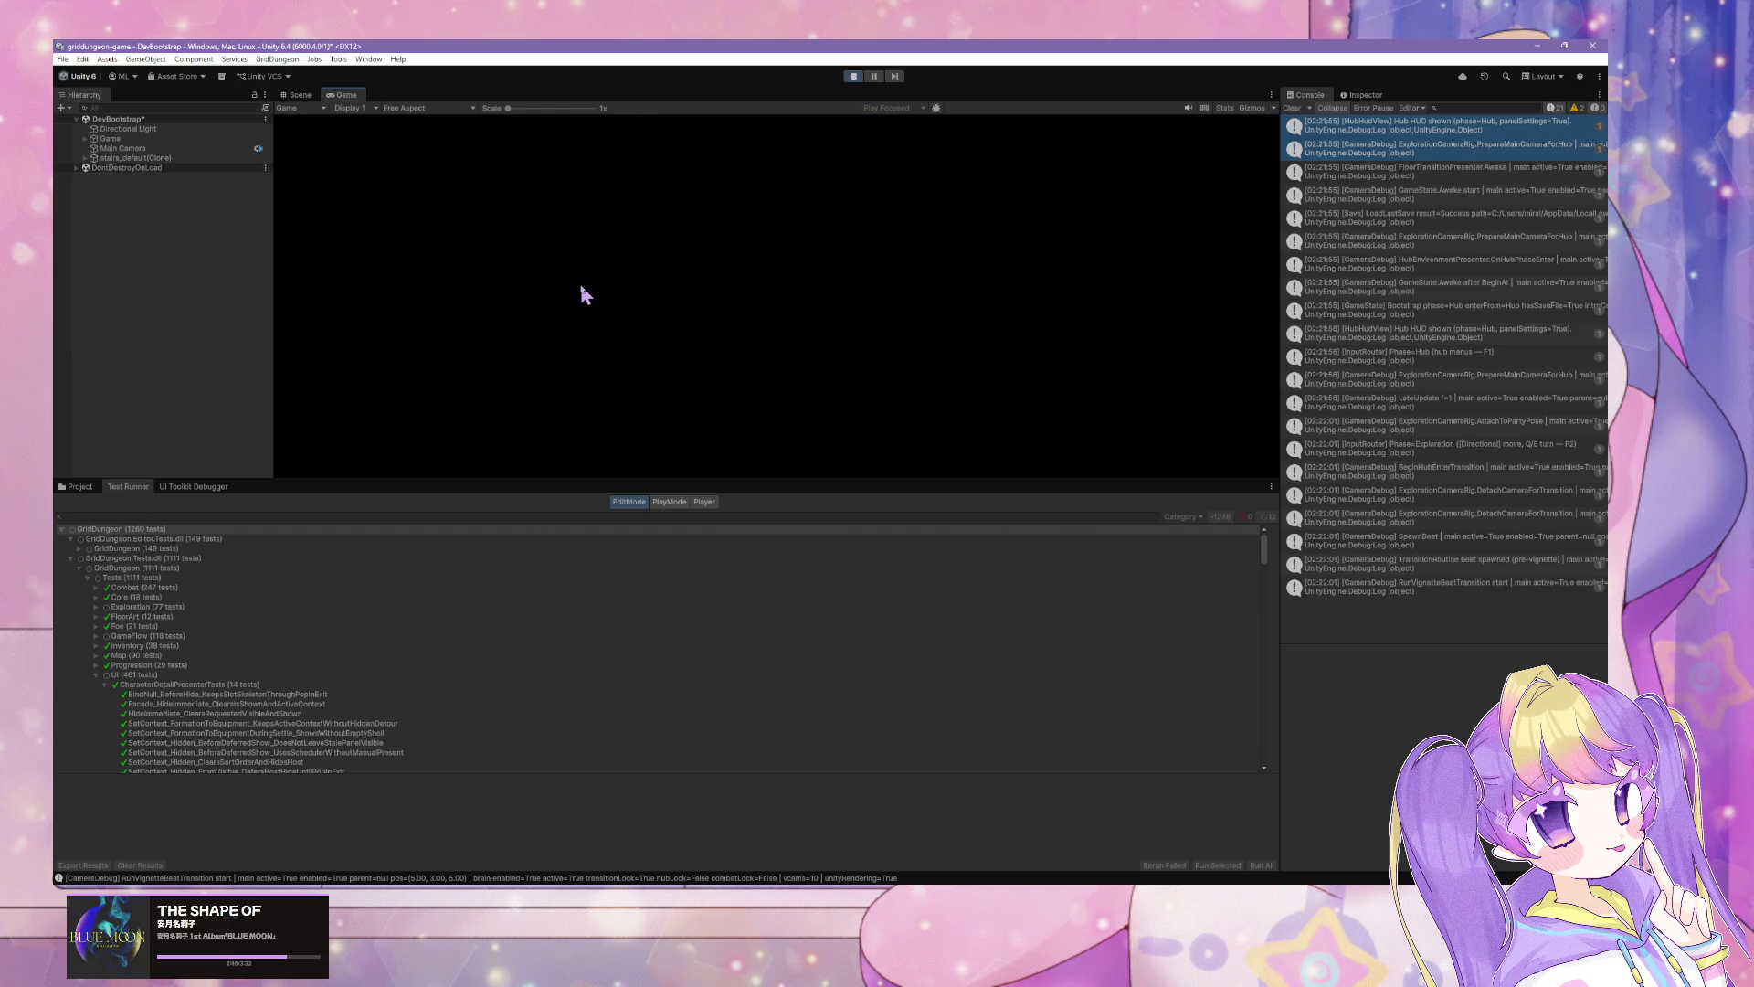
Step: Walk the party west through the floor toward the courtyard
{"action": "key", "text": "w"}
{"action": "key", "text": "w"}
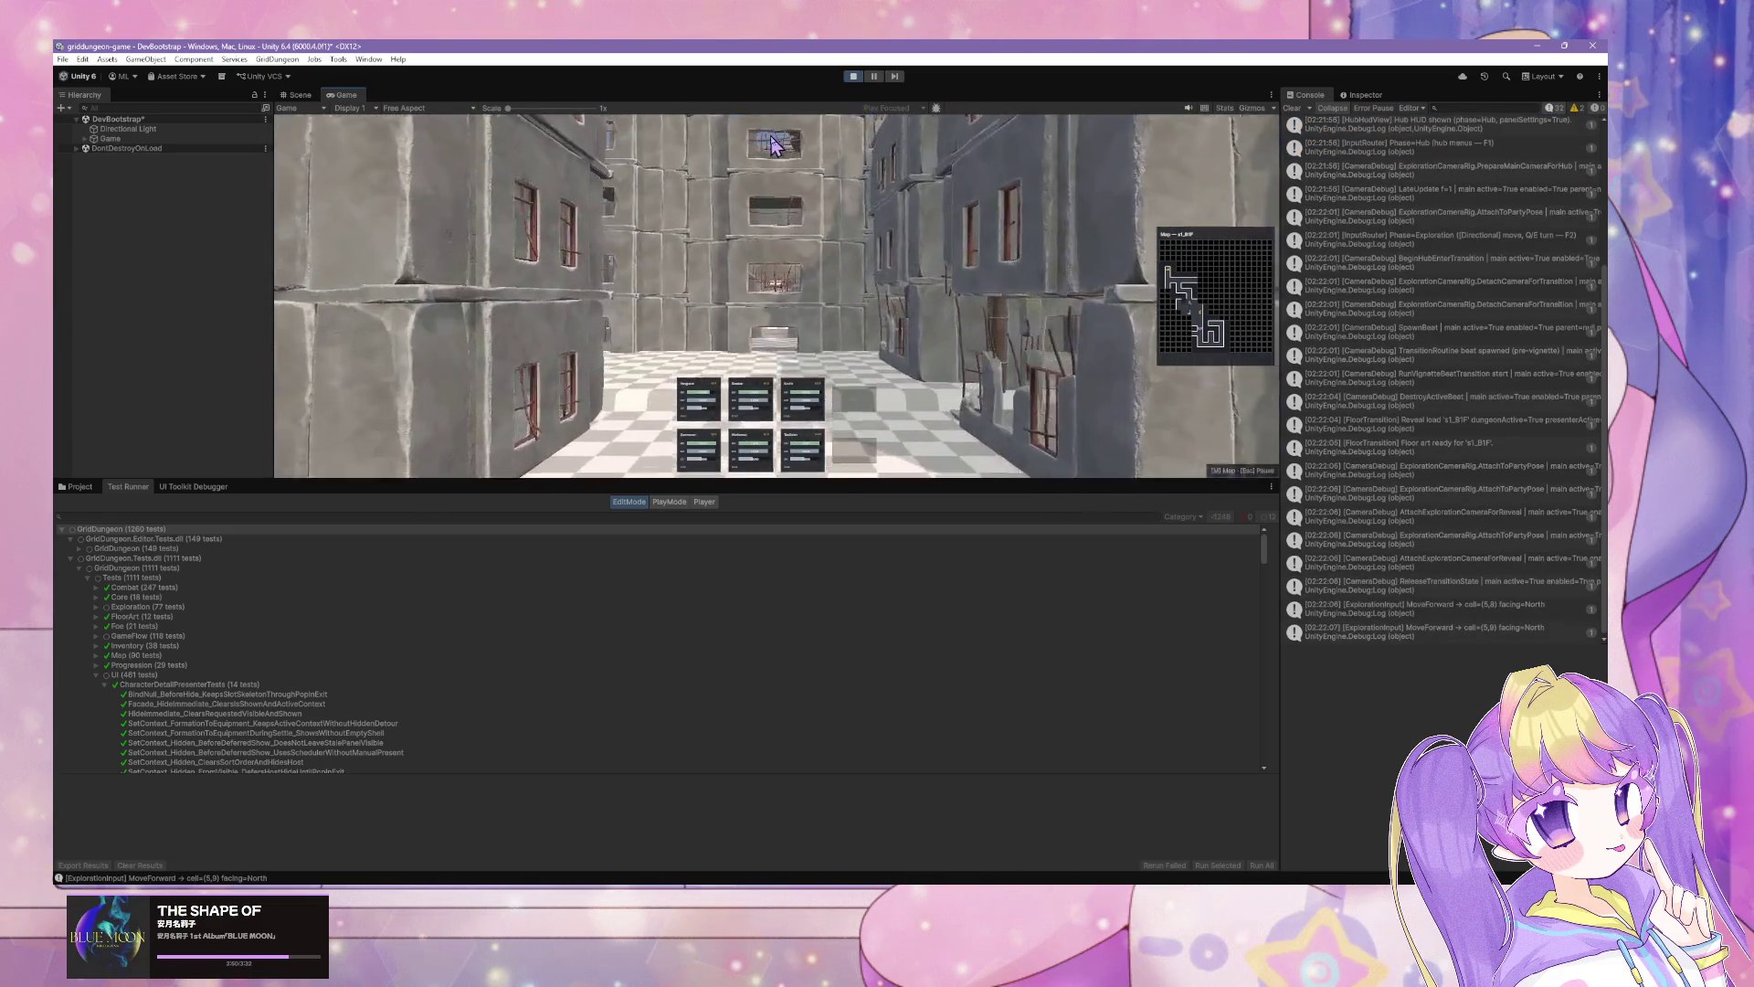
{"action": "key", "text": "q"}
{"action": "key", "text": "w"}
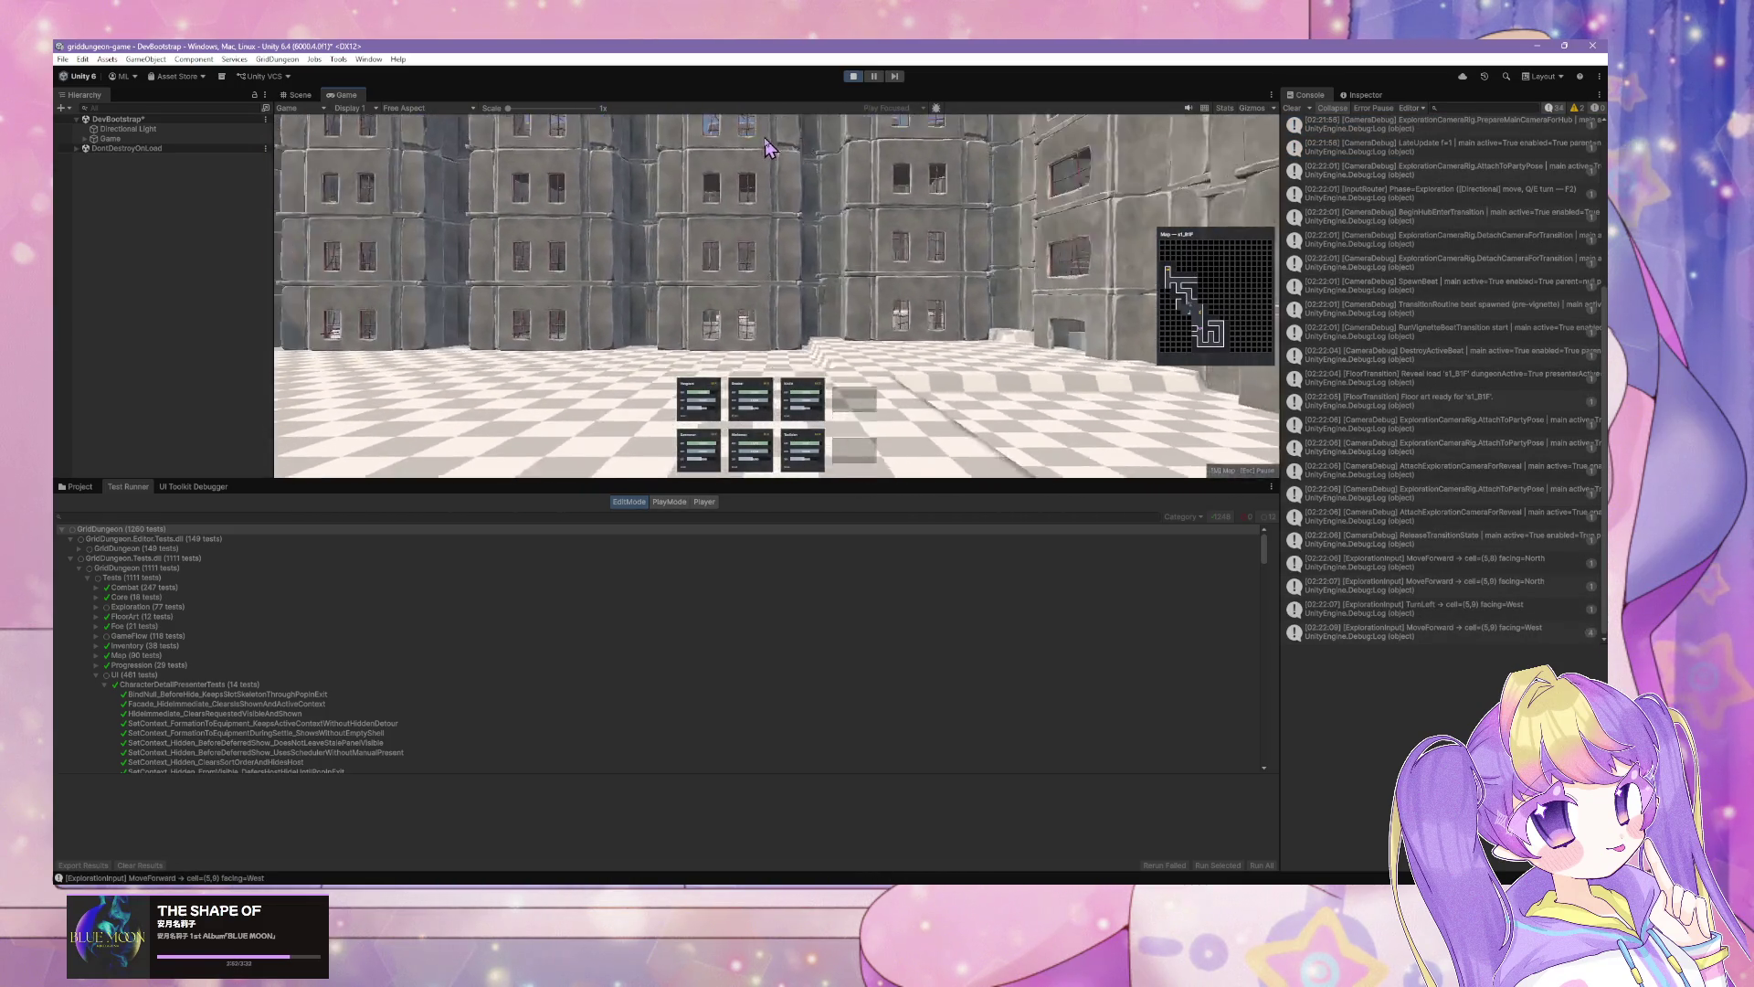
{"action": "key", "text": "a"}
{"action": "key", "text": "w"}
{"action": "key", "text": "e"}
{"action": "key", "text": "w"}
{"action": "key", "text": "w"}
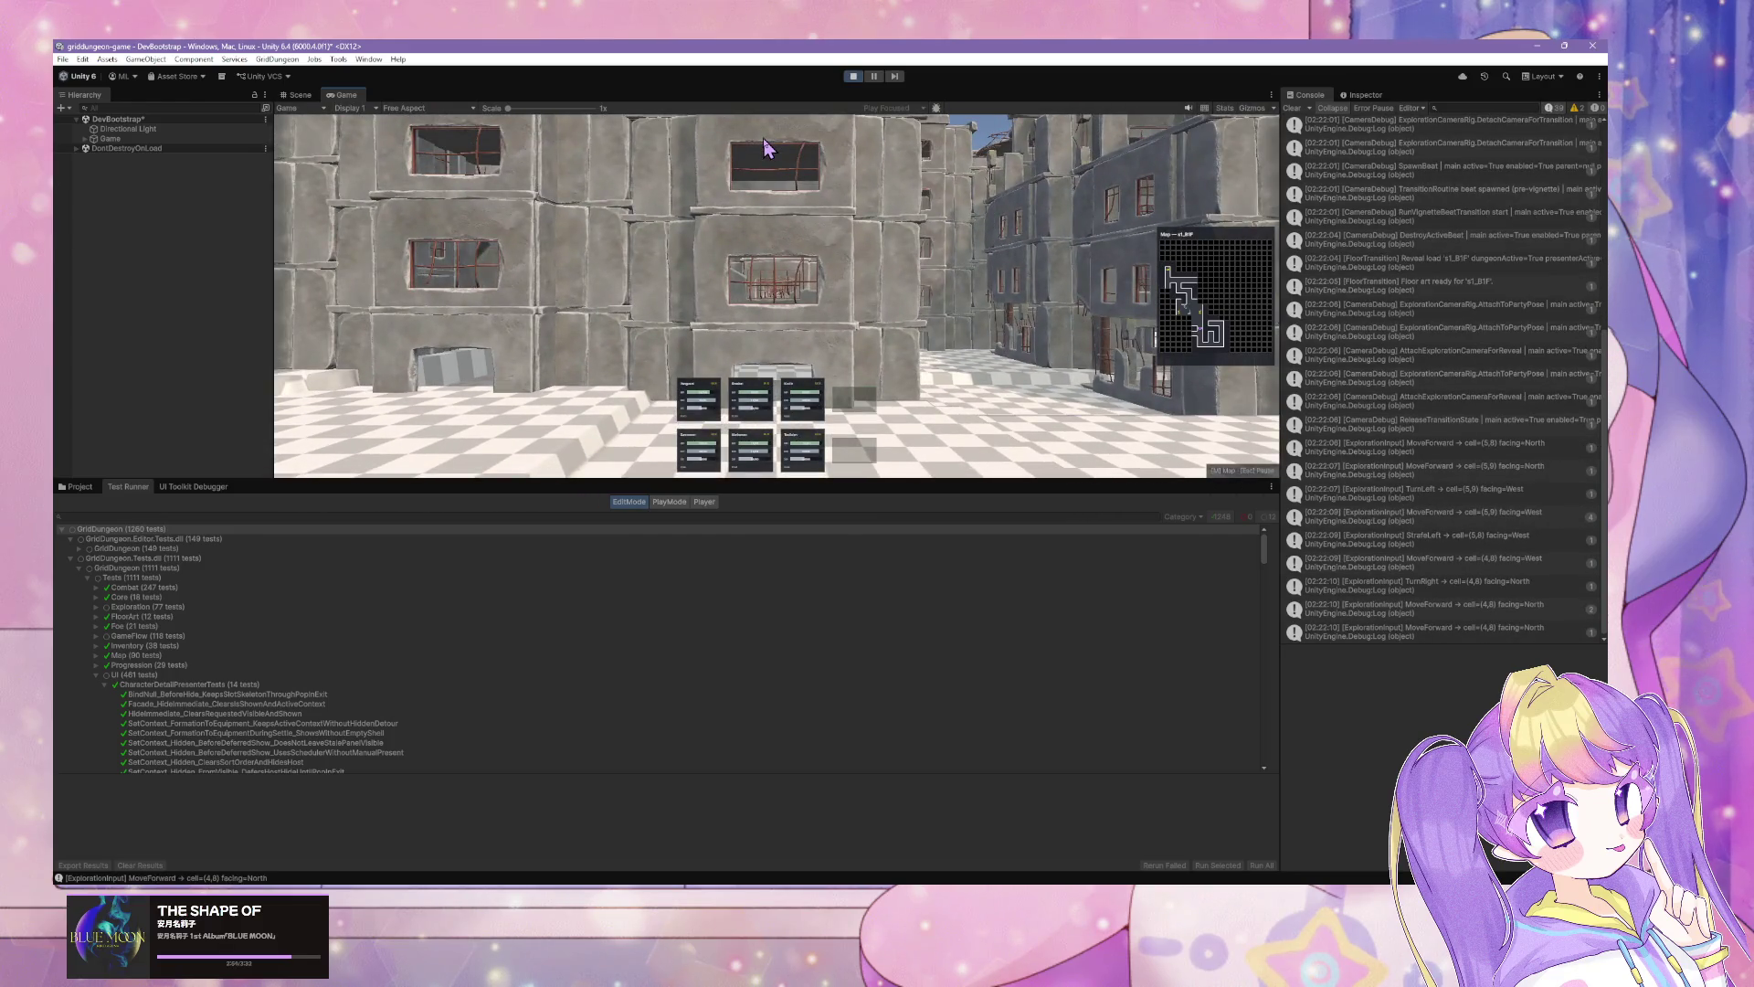
{"action": "key", "text": "w"}
{"action": "key", "text": "a"}
{"action": "key", "text": "w"}
{"action": "key", "text": "e"}
{"action": "key", "text": "w"}
{"action": "key", "text": "w"}
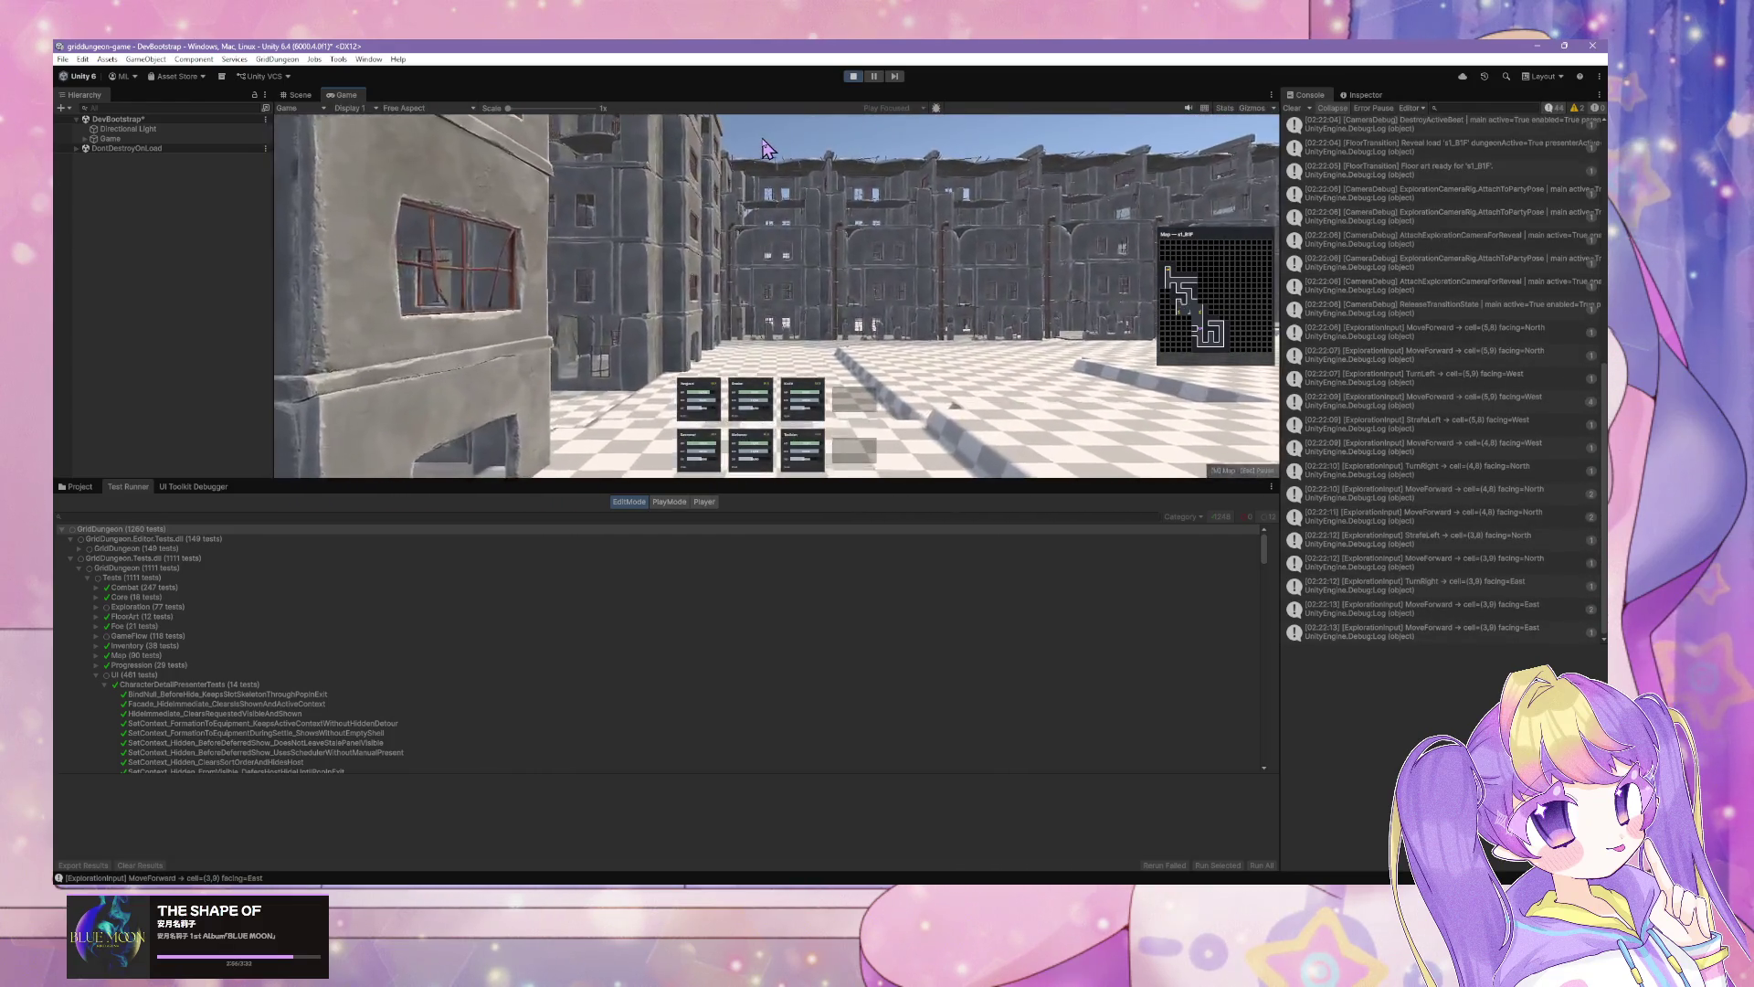
Step: Continue along the corridor, turning west and then north
{"action": "key", "text": "d"}
{"action": "key", "text": "w"}
{"action": "key", "text": "q"}
{"action": "key", "text": "d"}
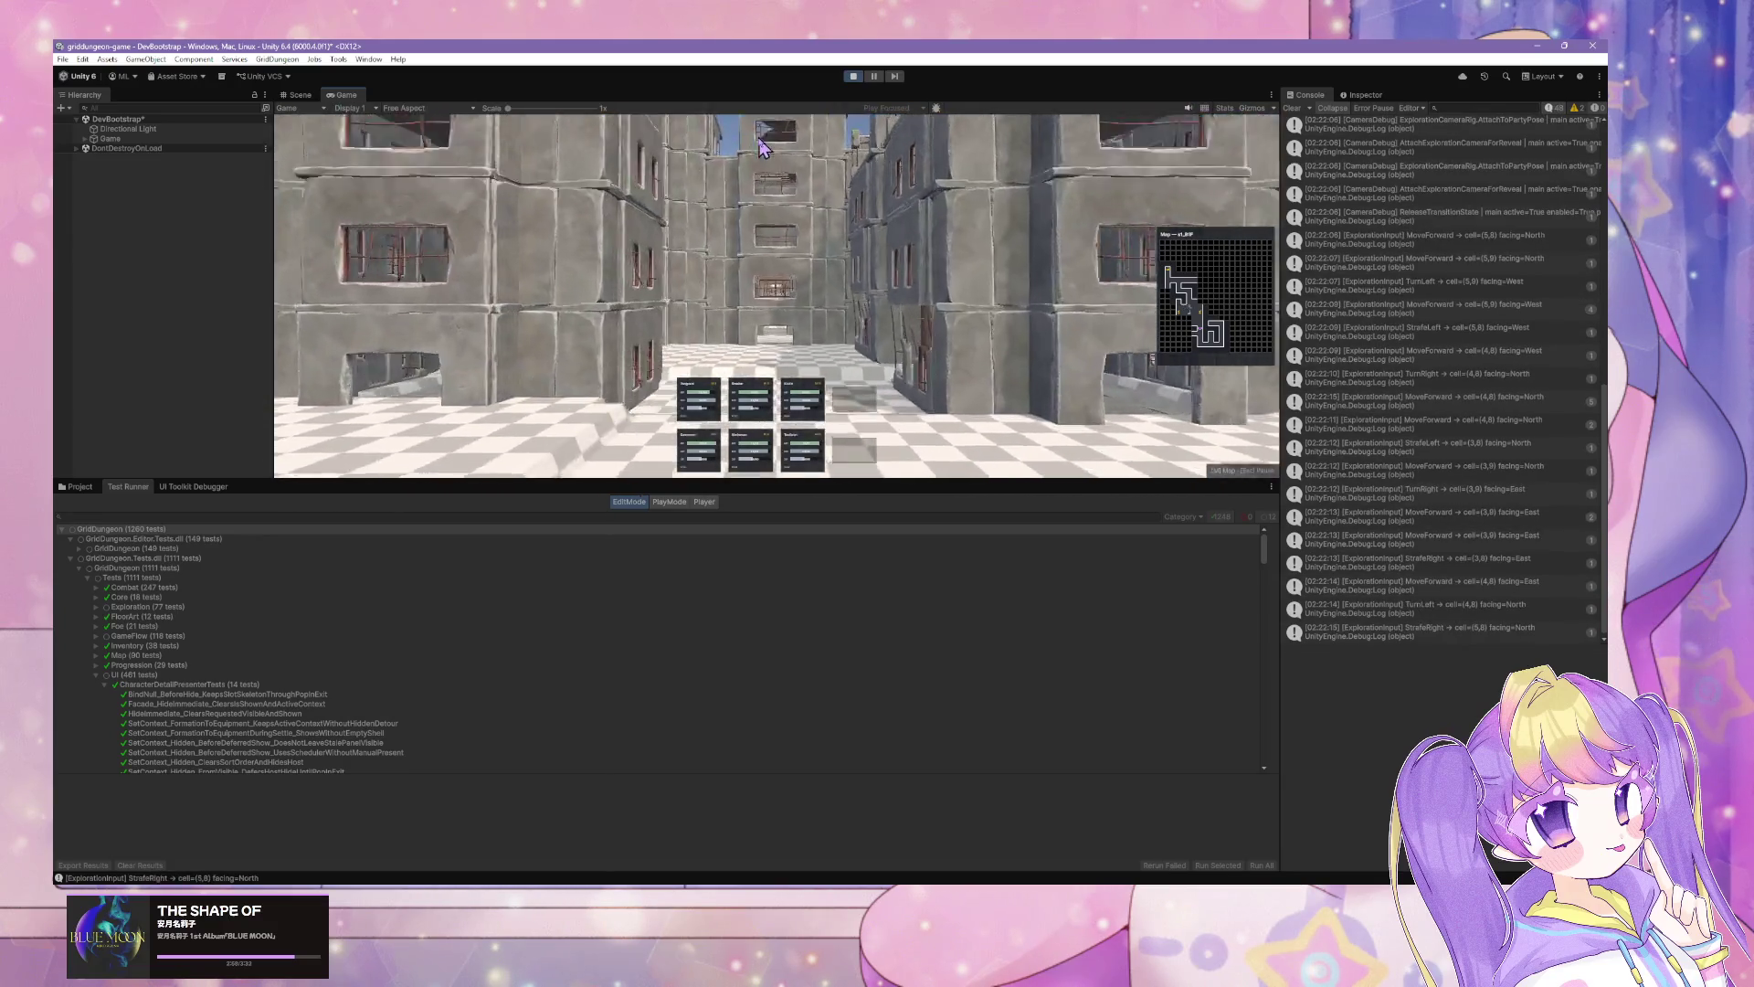
{"action": "key", "text": "w"}
{"action": "key", "text": "q"}
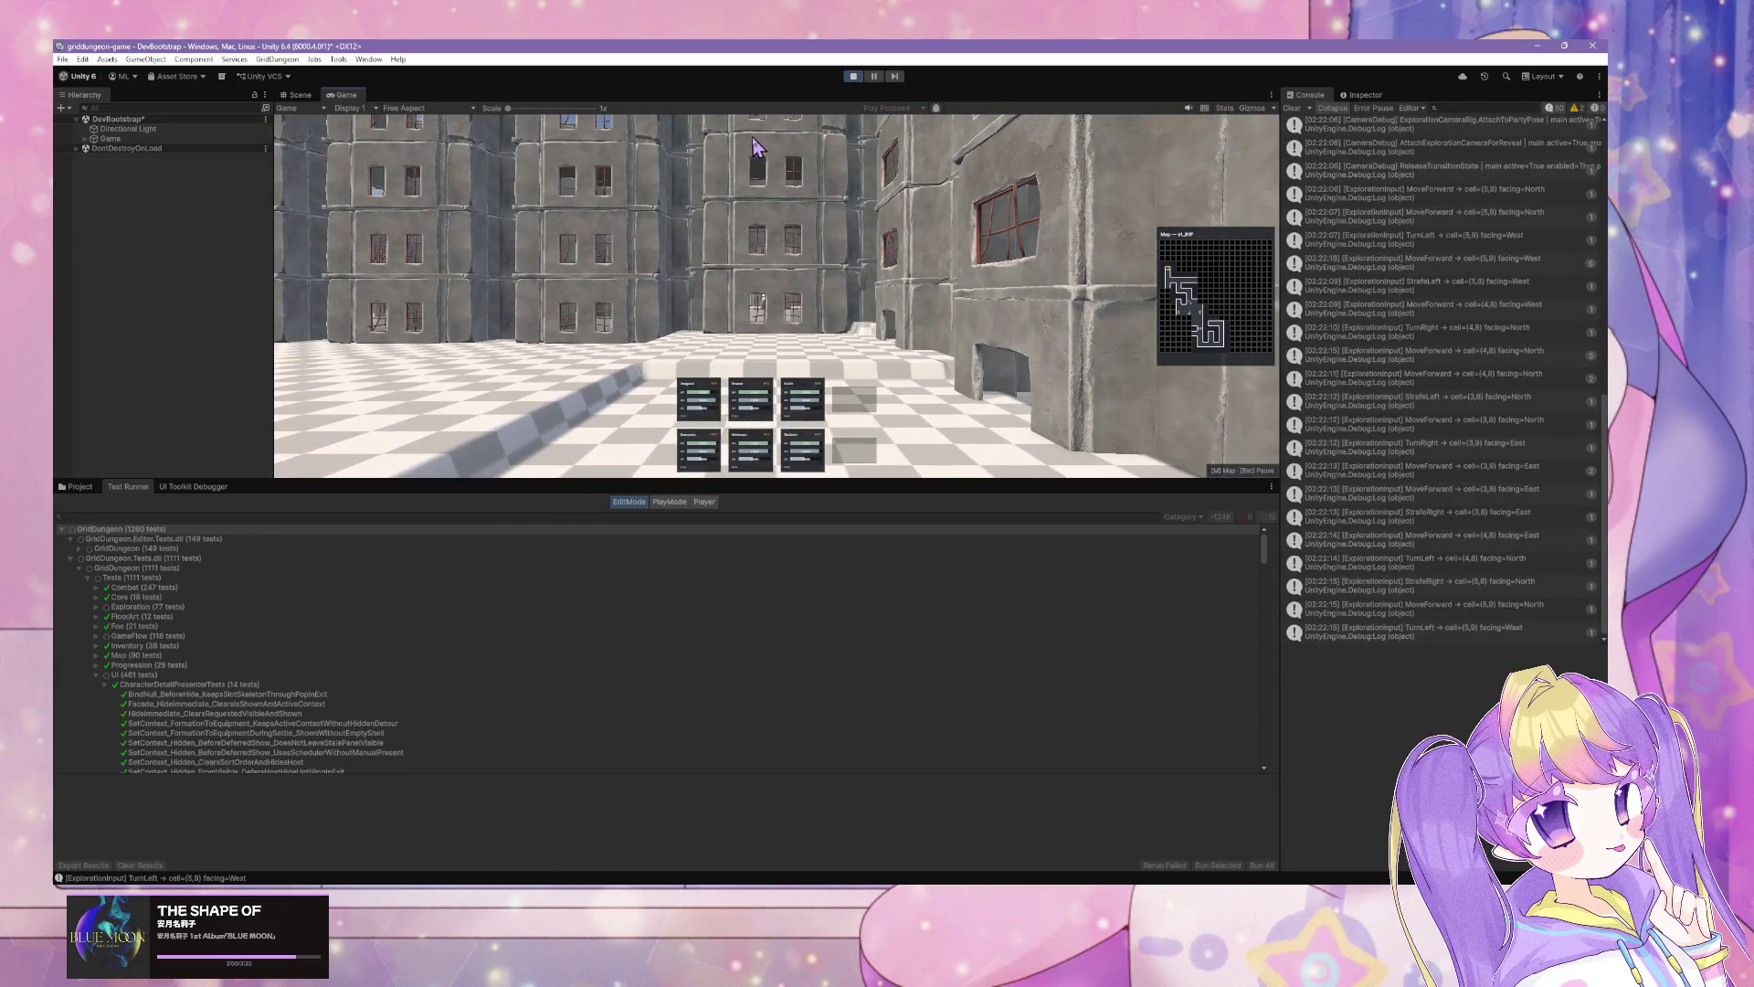
{"action": "key", "text": "a"}
{"action": "key", "text": "w"}
{"action": "key", "text": "e"}
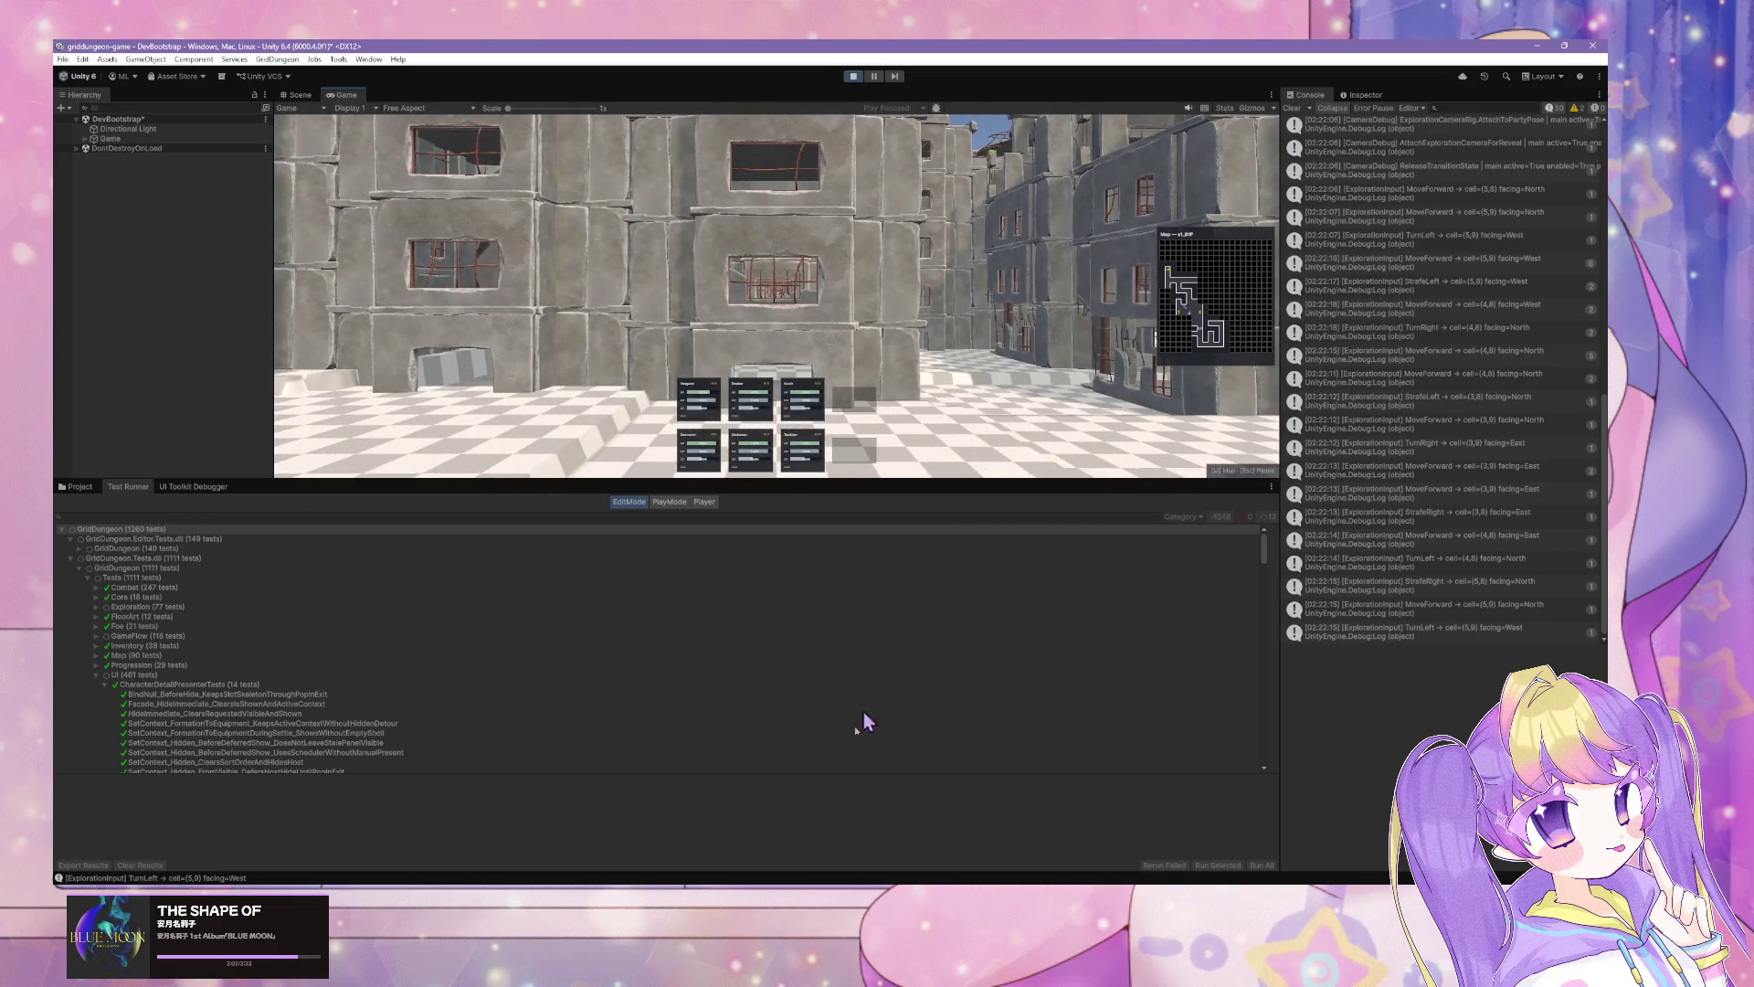
{"action": "key", "text": "alt+Tab"}
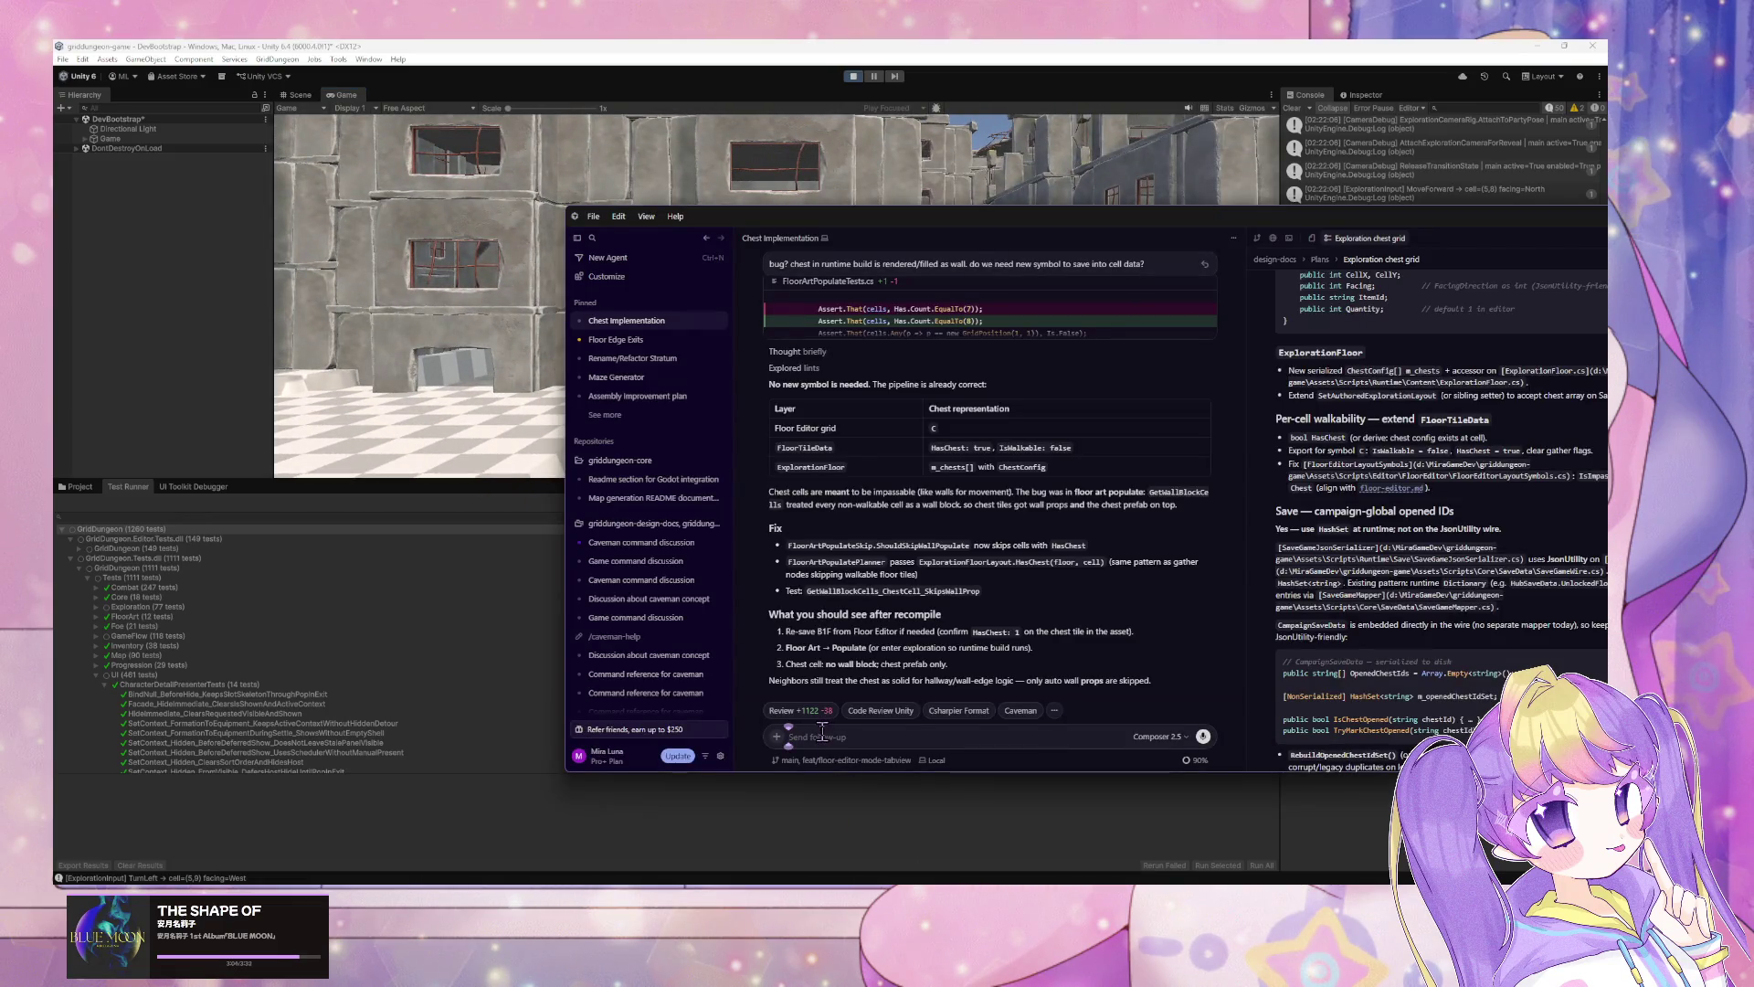
Step: Ask the agent to show a [Z] Open prompt when facing a chest, then return to Unity
{"action": "type", "text": "need to upd"}
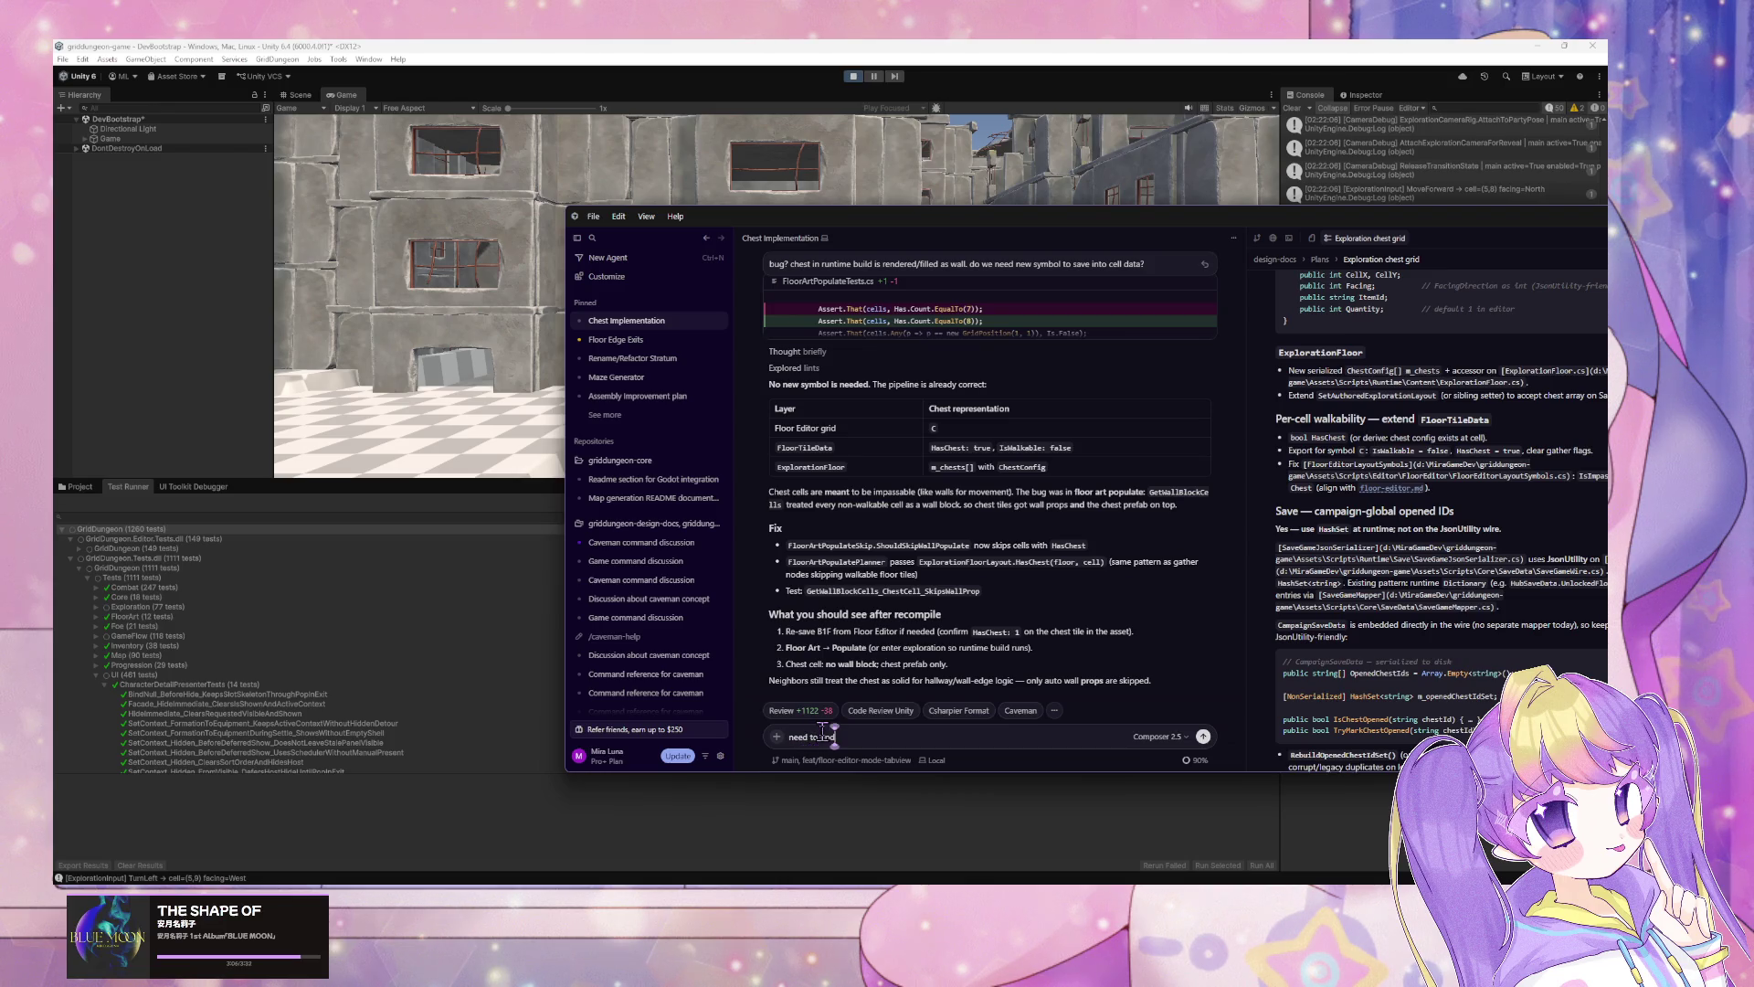
{"action": "type", "text": "ate input when"}
{"action": "type", "text": " player"}
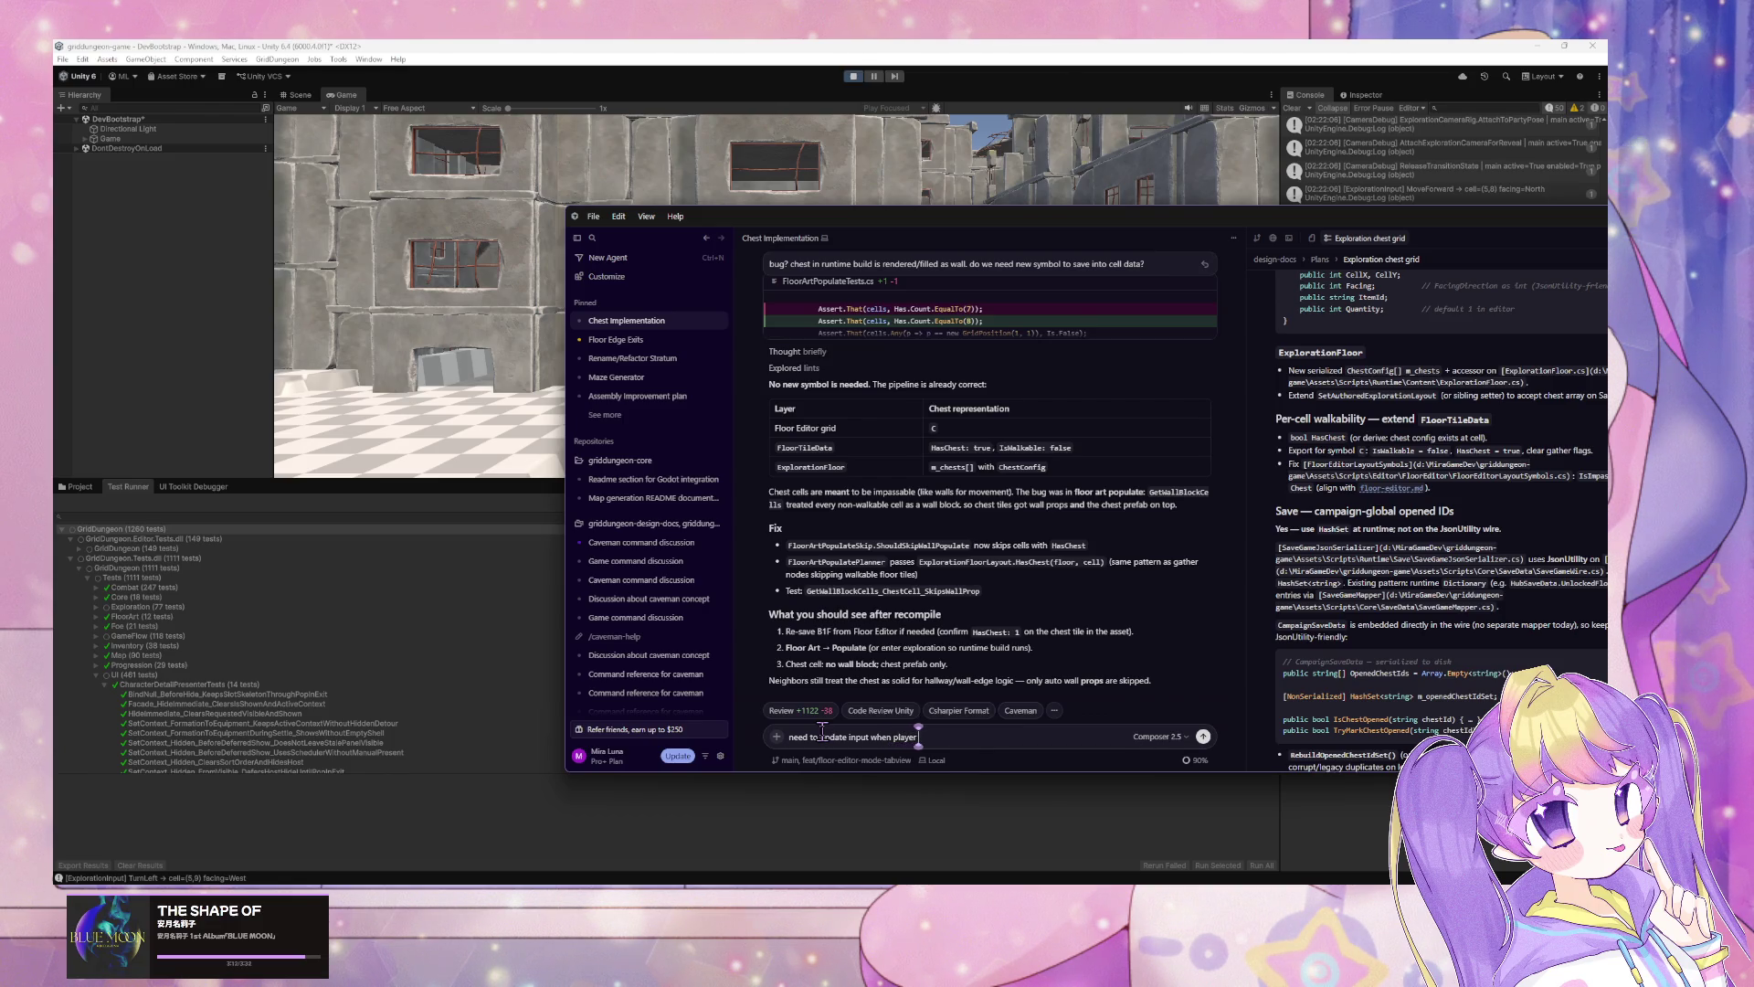
{"action": "type", "text": " is facing ch"}
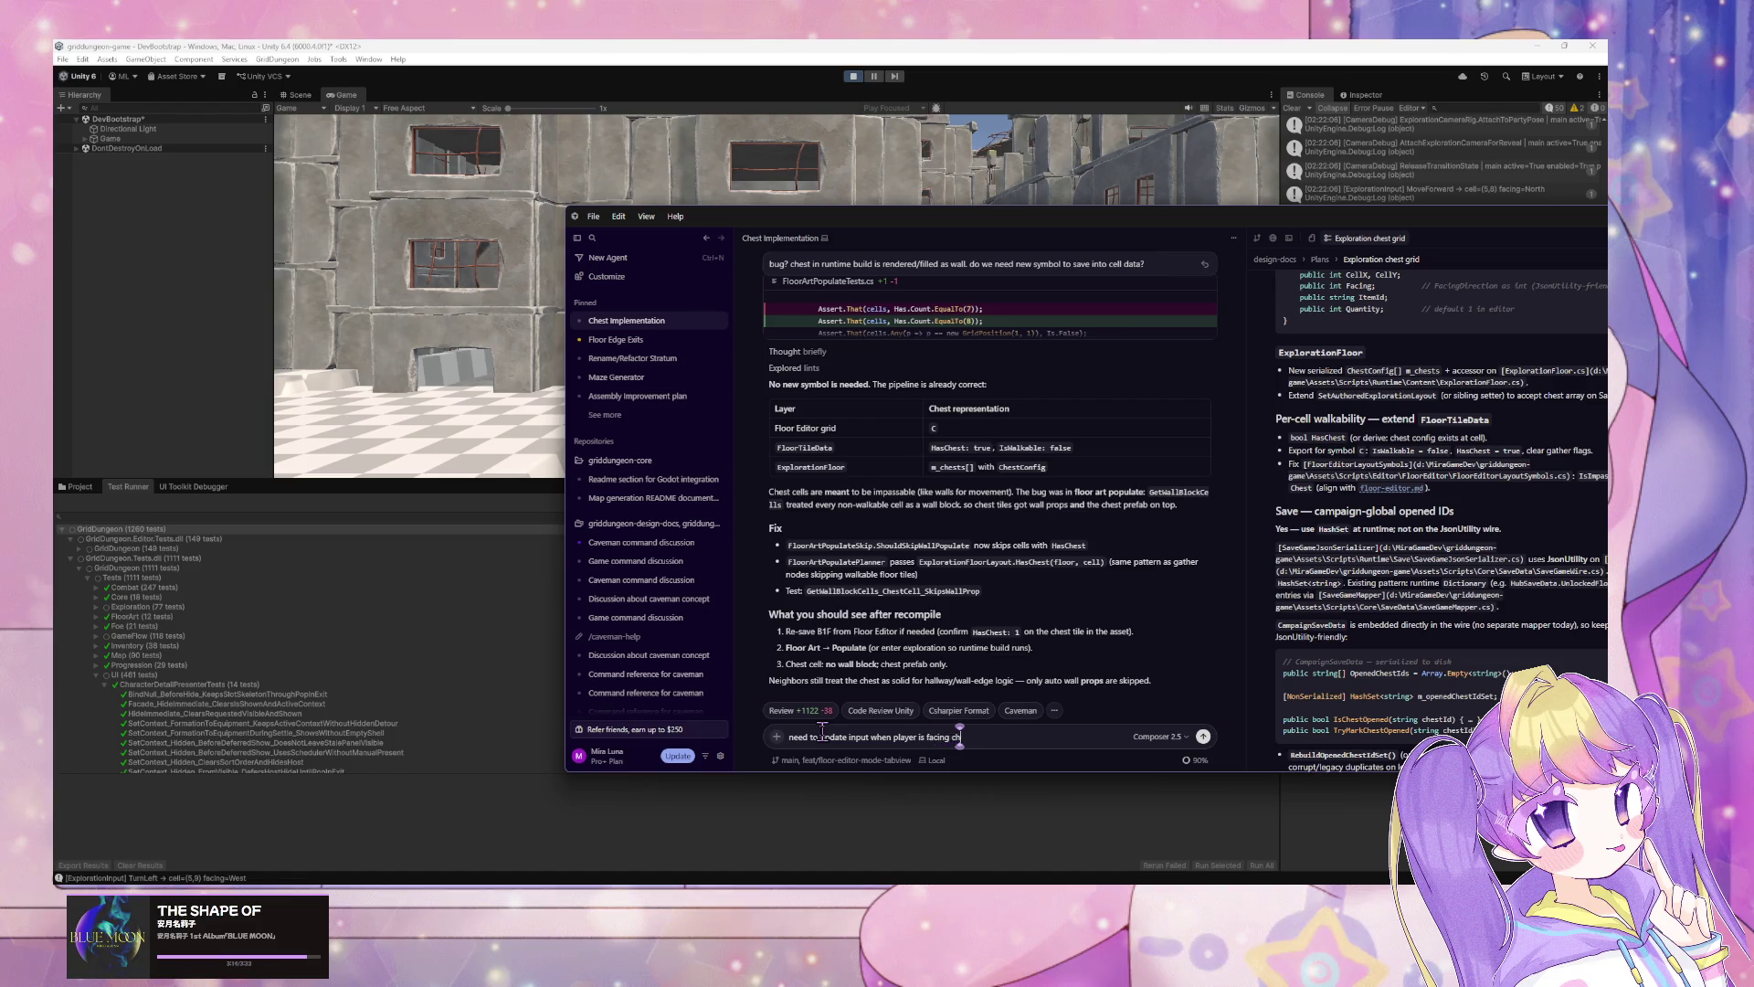
{"action": "type", "text": "est to add"}
{"action": "type", "text": " [Z] Open"}
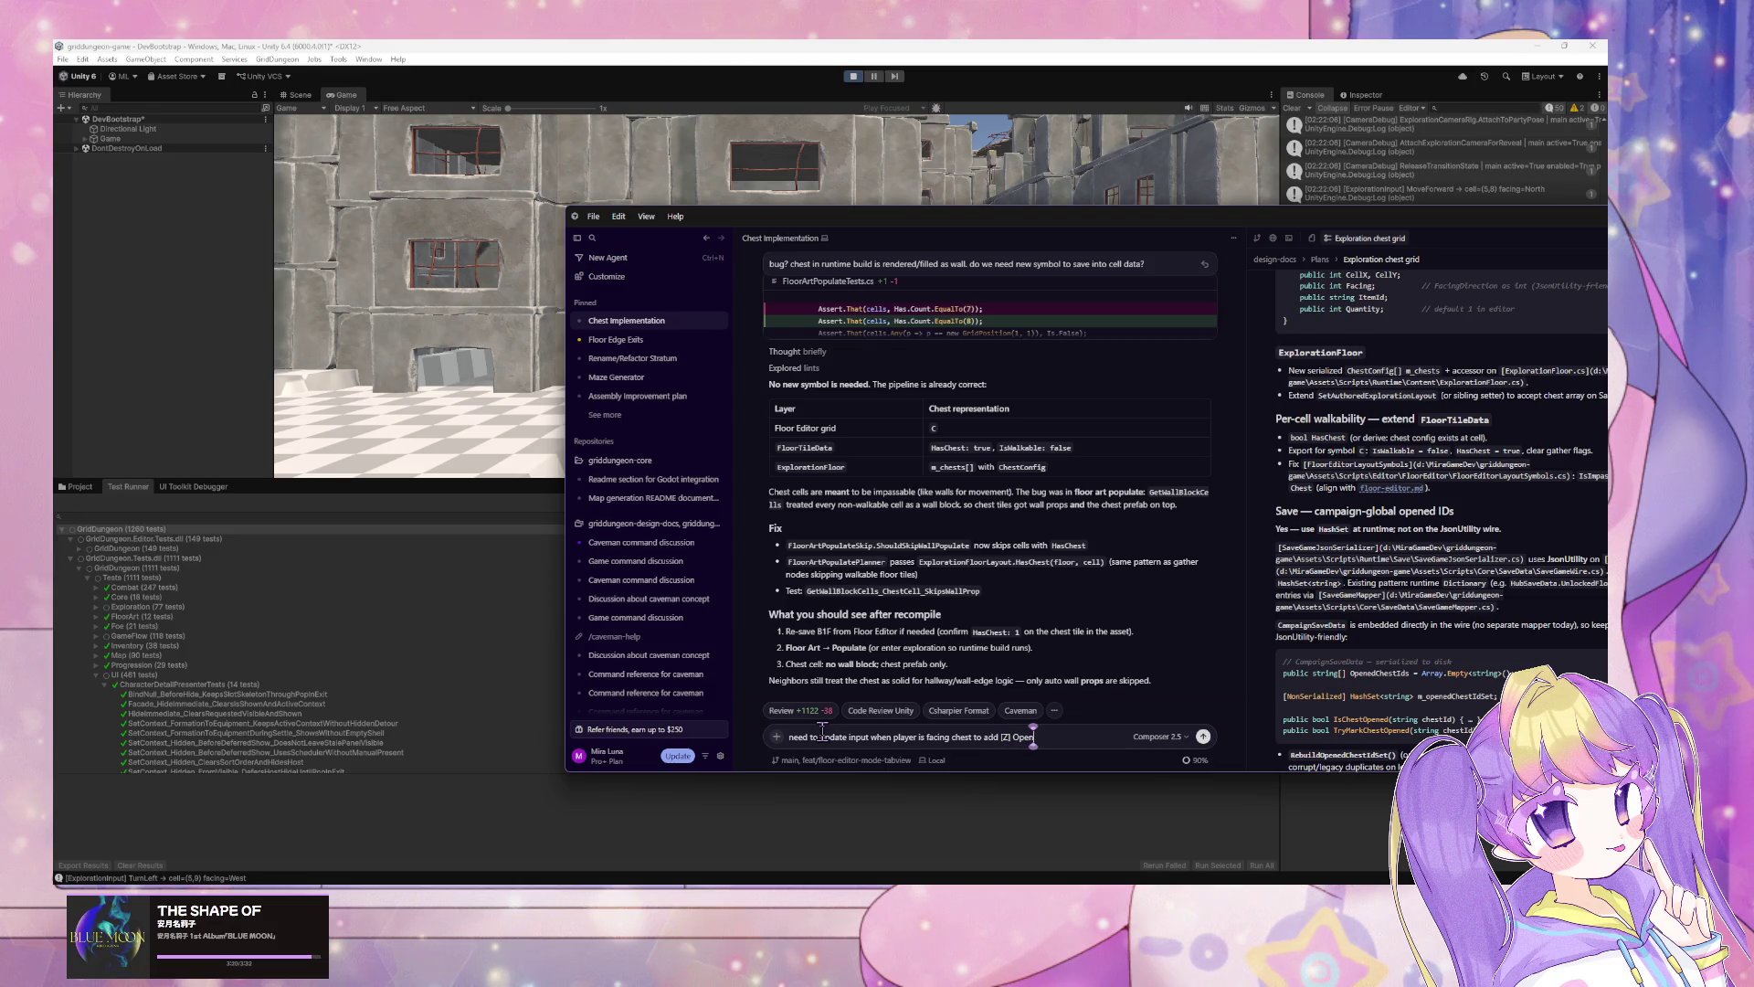
{"action": "key", "text": "Return"}
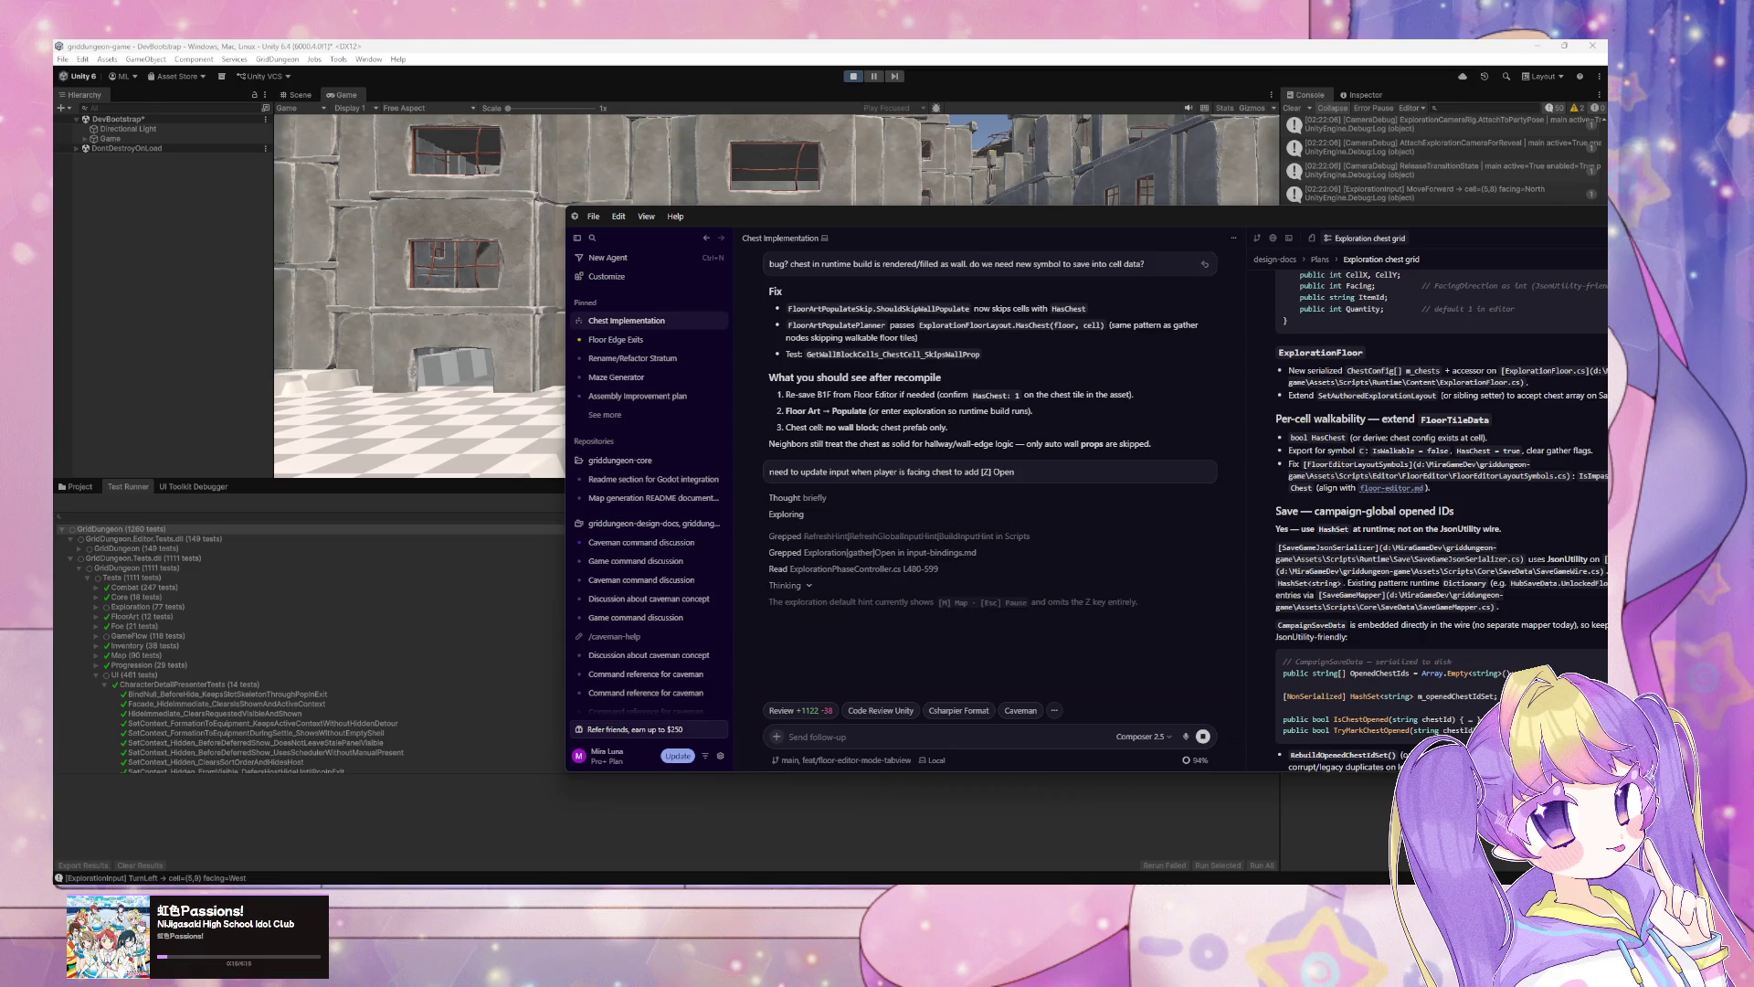
{"action": "key", "text": "super+d"}
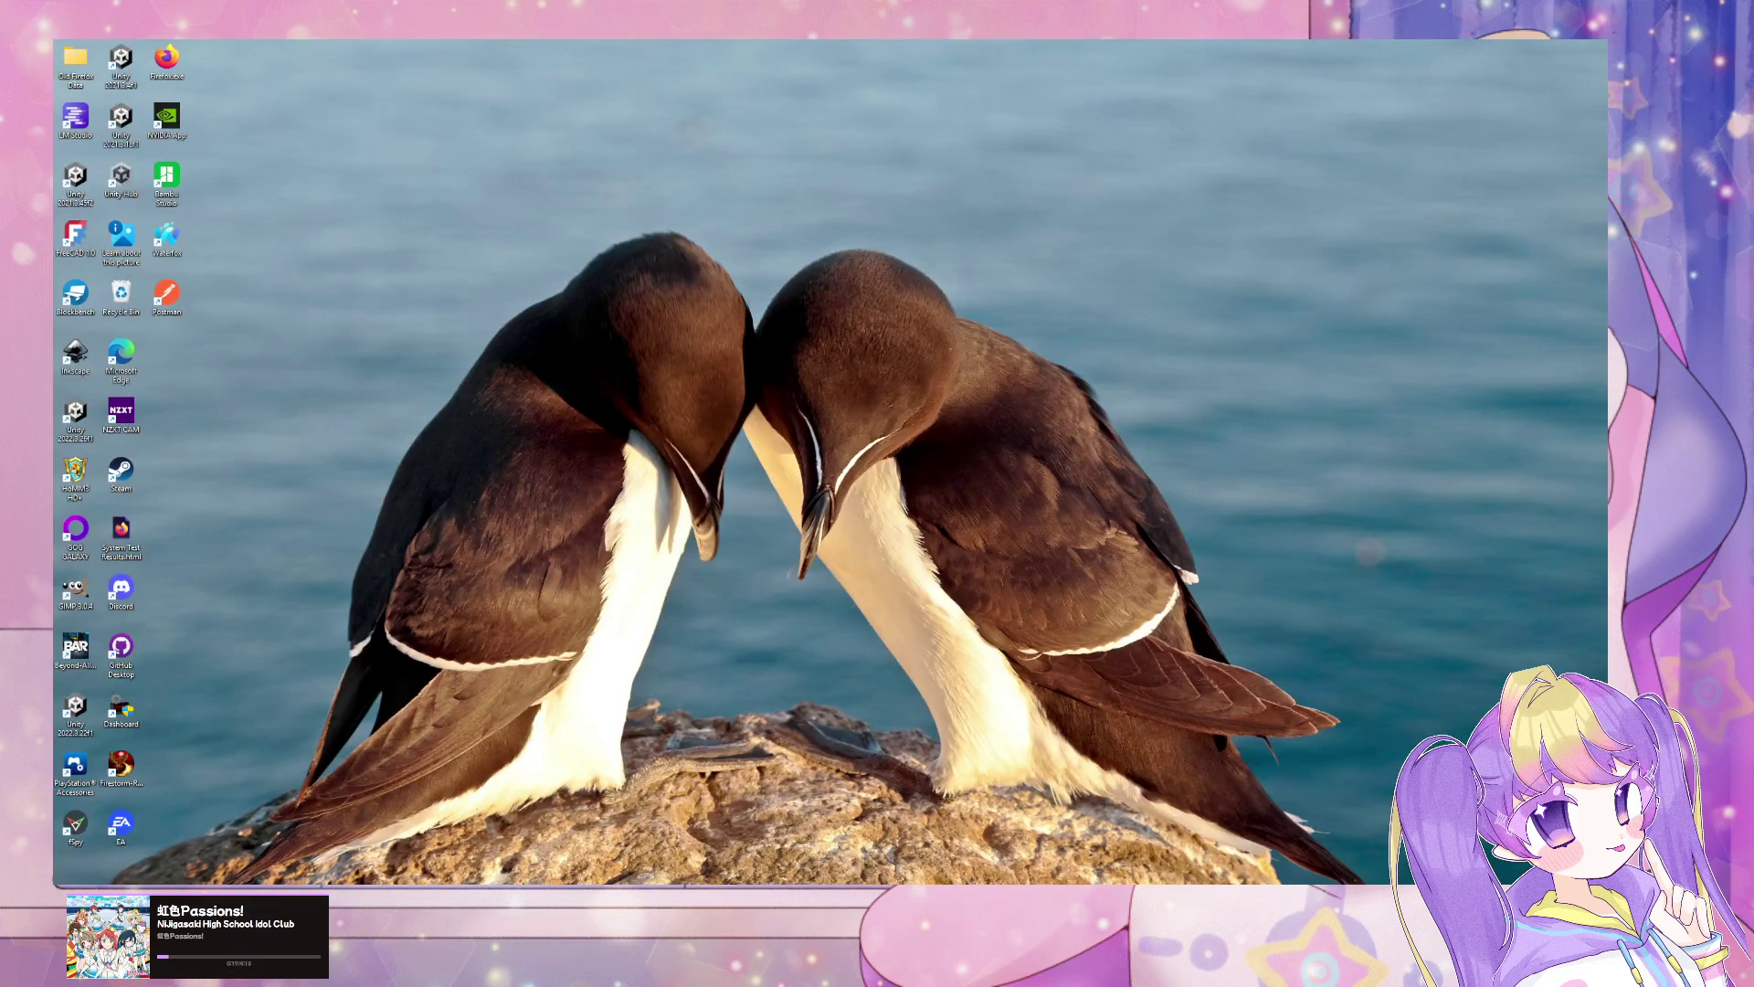
{"action": "key", "text": "super+d"}
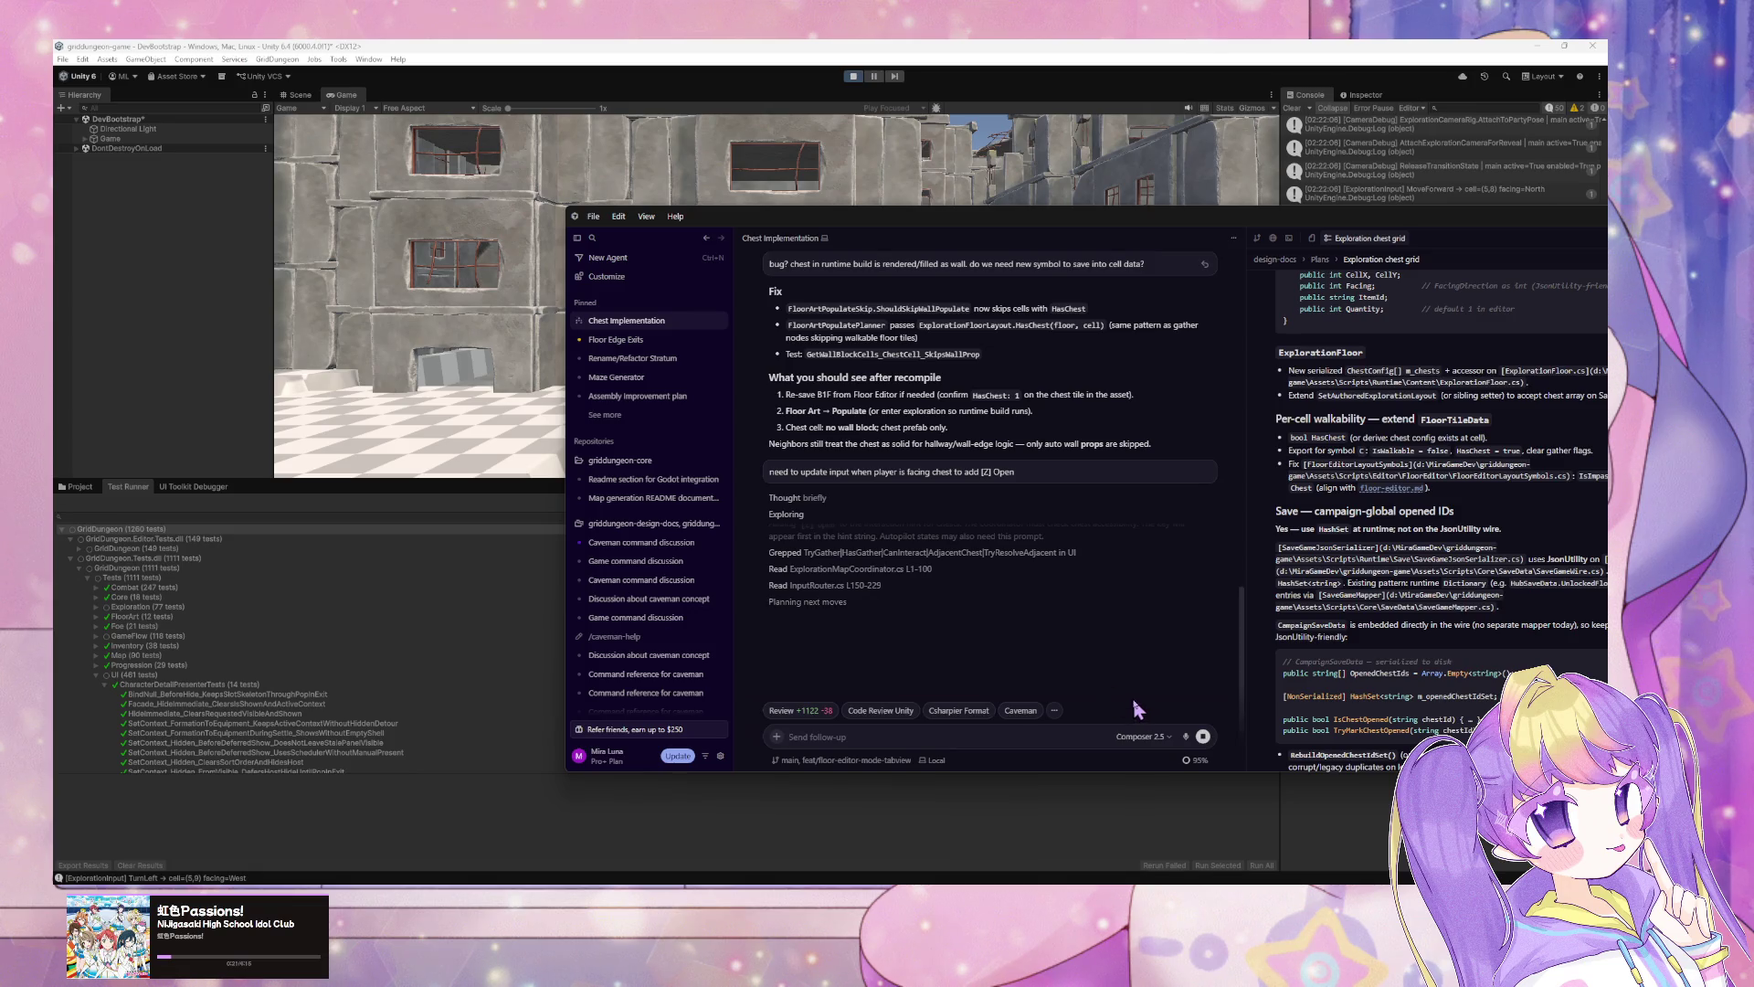
{"action": "left_click", "coordinate": [498, 306]}
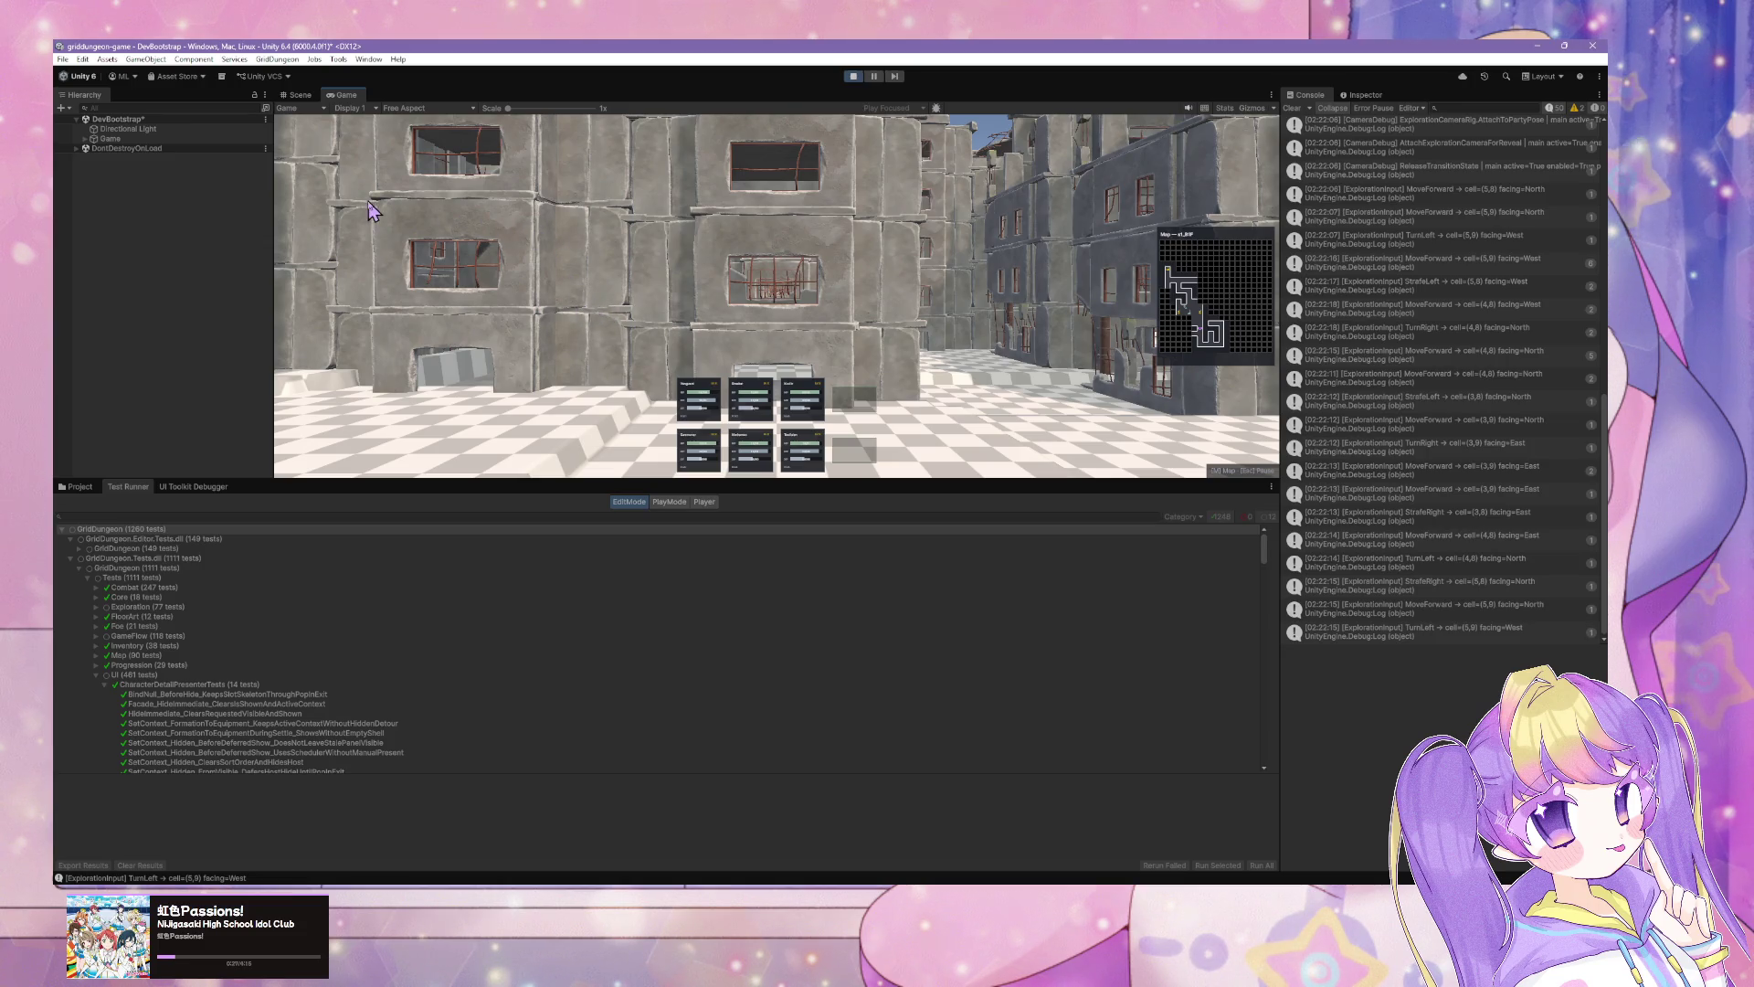
{"action": "left_click", "coordinate": [169, 129]}
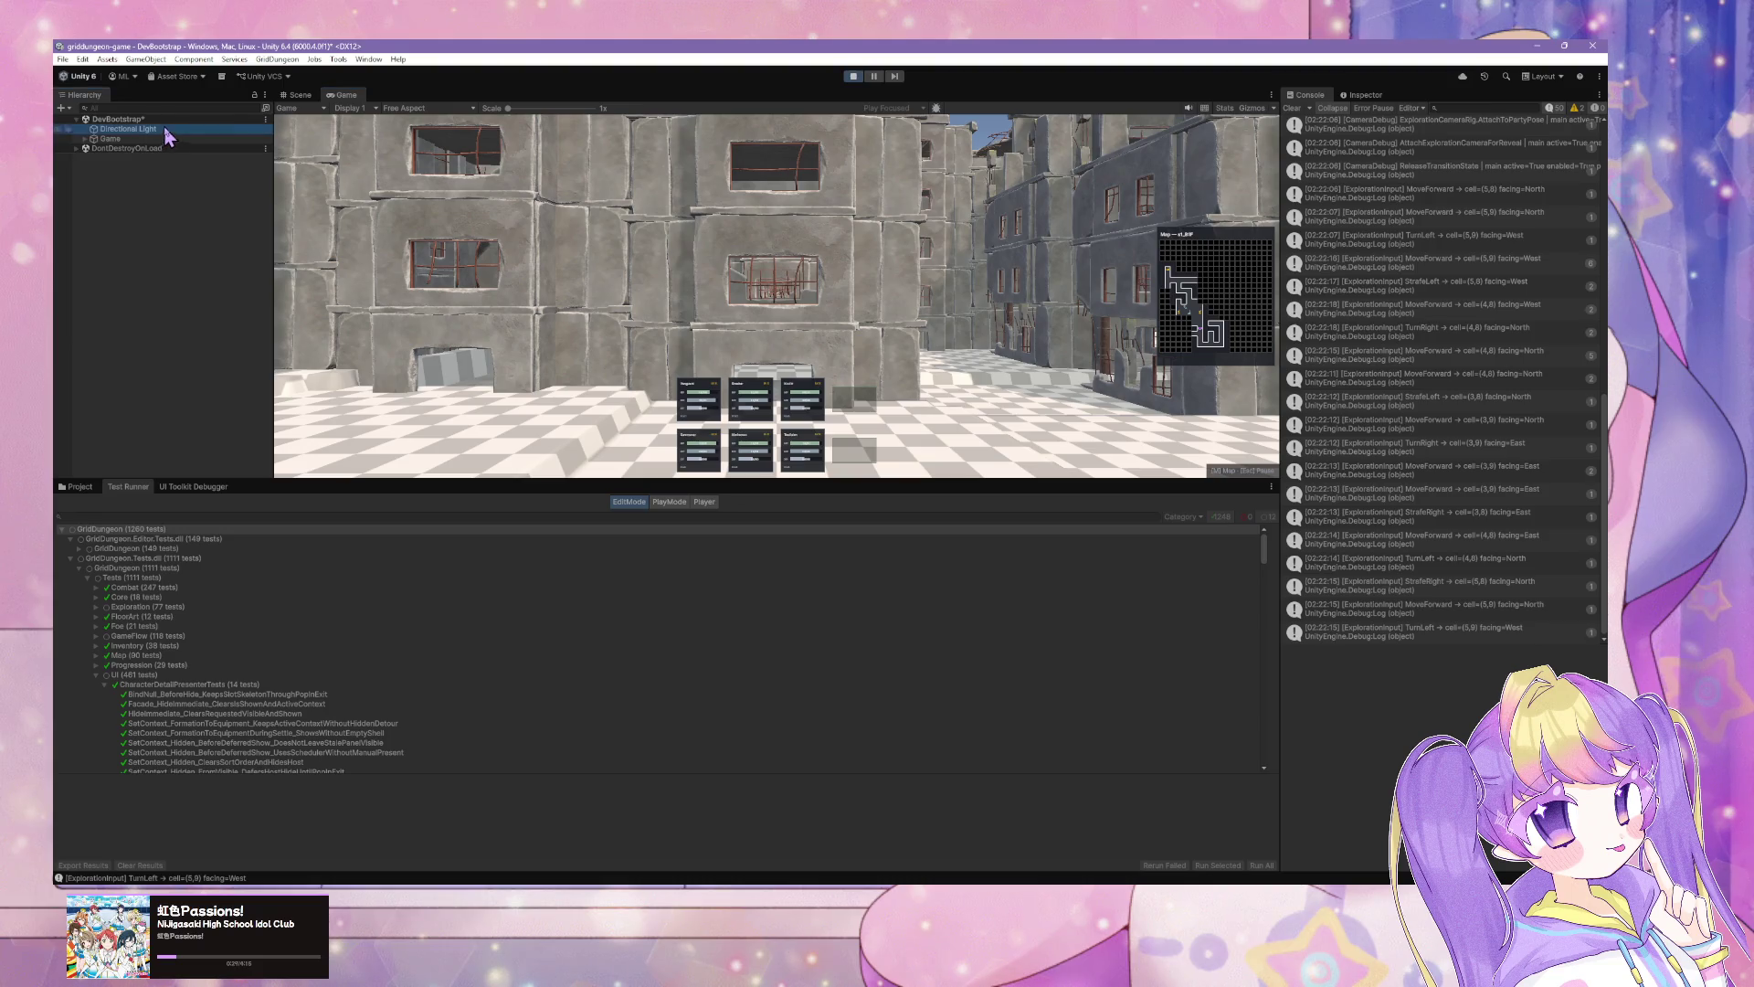
Step: Create FloorArt_Chest_Dev via GridDungeon > Floor Art > Dev Prefabs, then stop Play Mode
{"action": "left_click", "coordinate": [265, 59]}
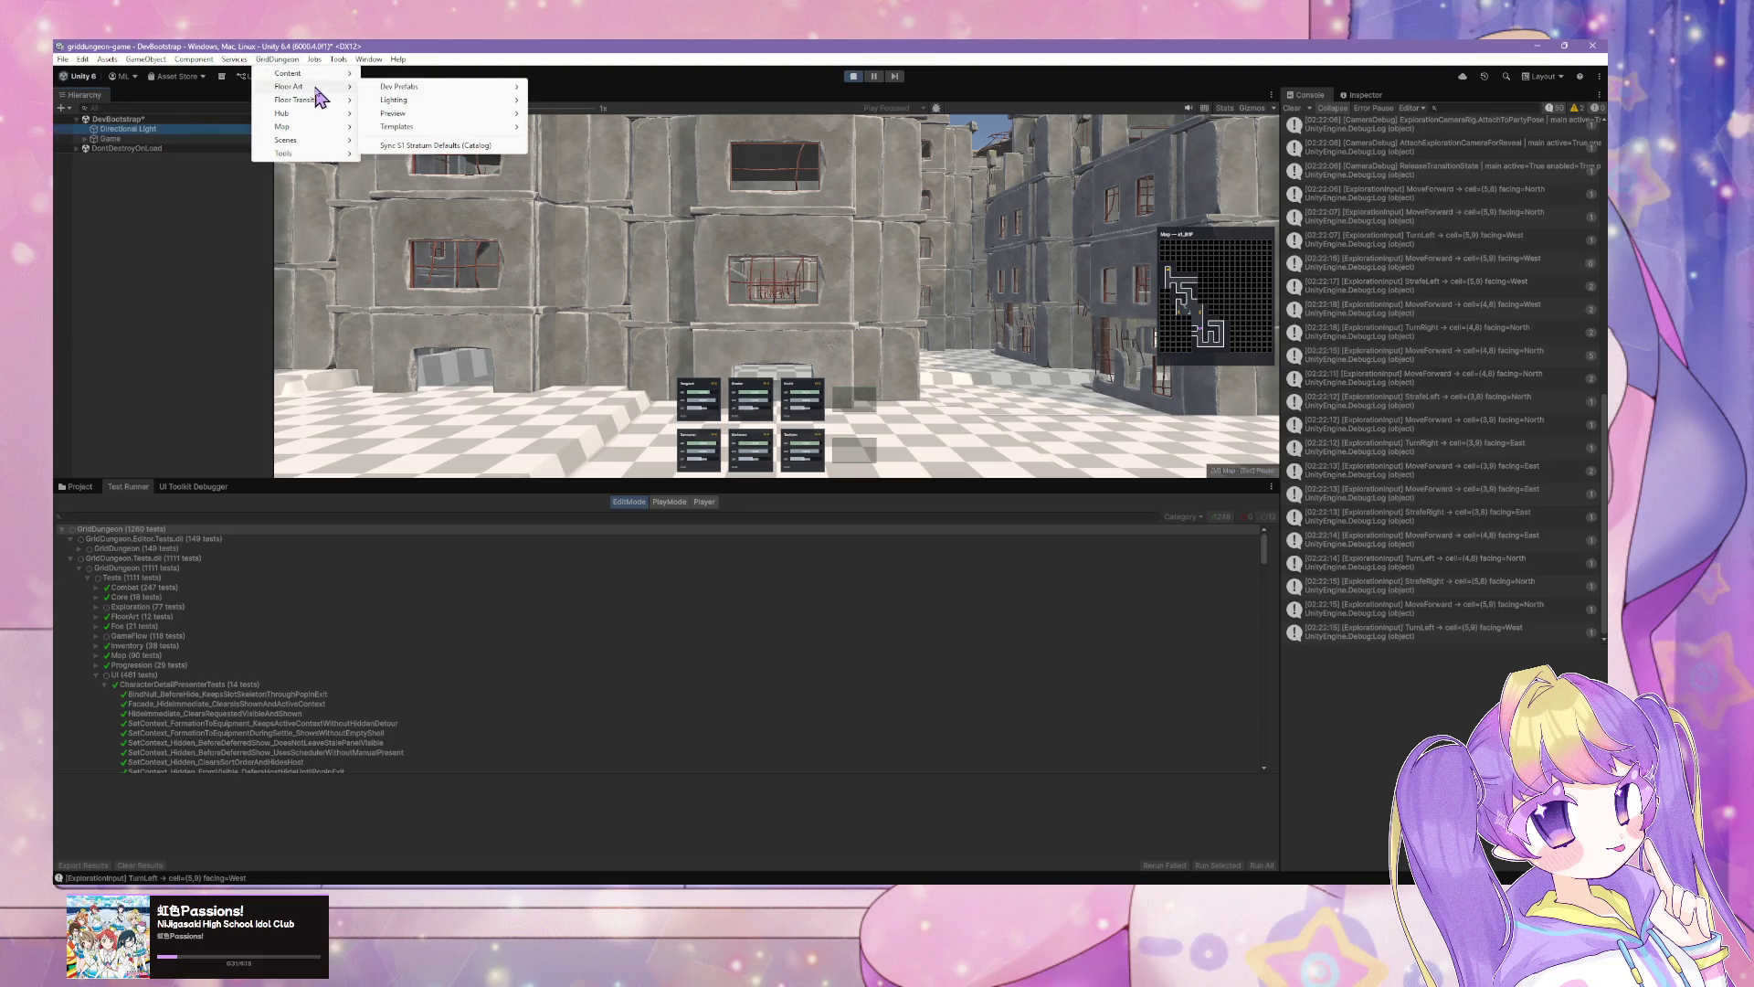
{"action": "mouse_move", "coordinate": [320, 87]}
{"action": "mouse_move", "coordinate": [454, 89]}
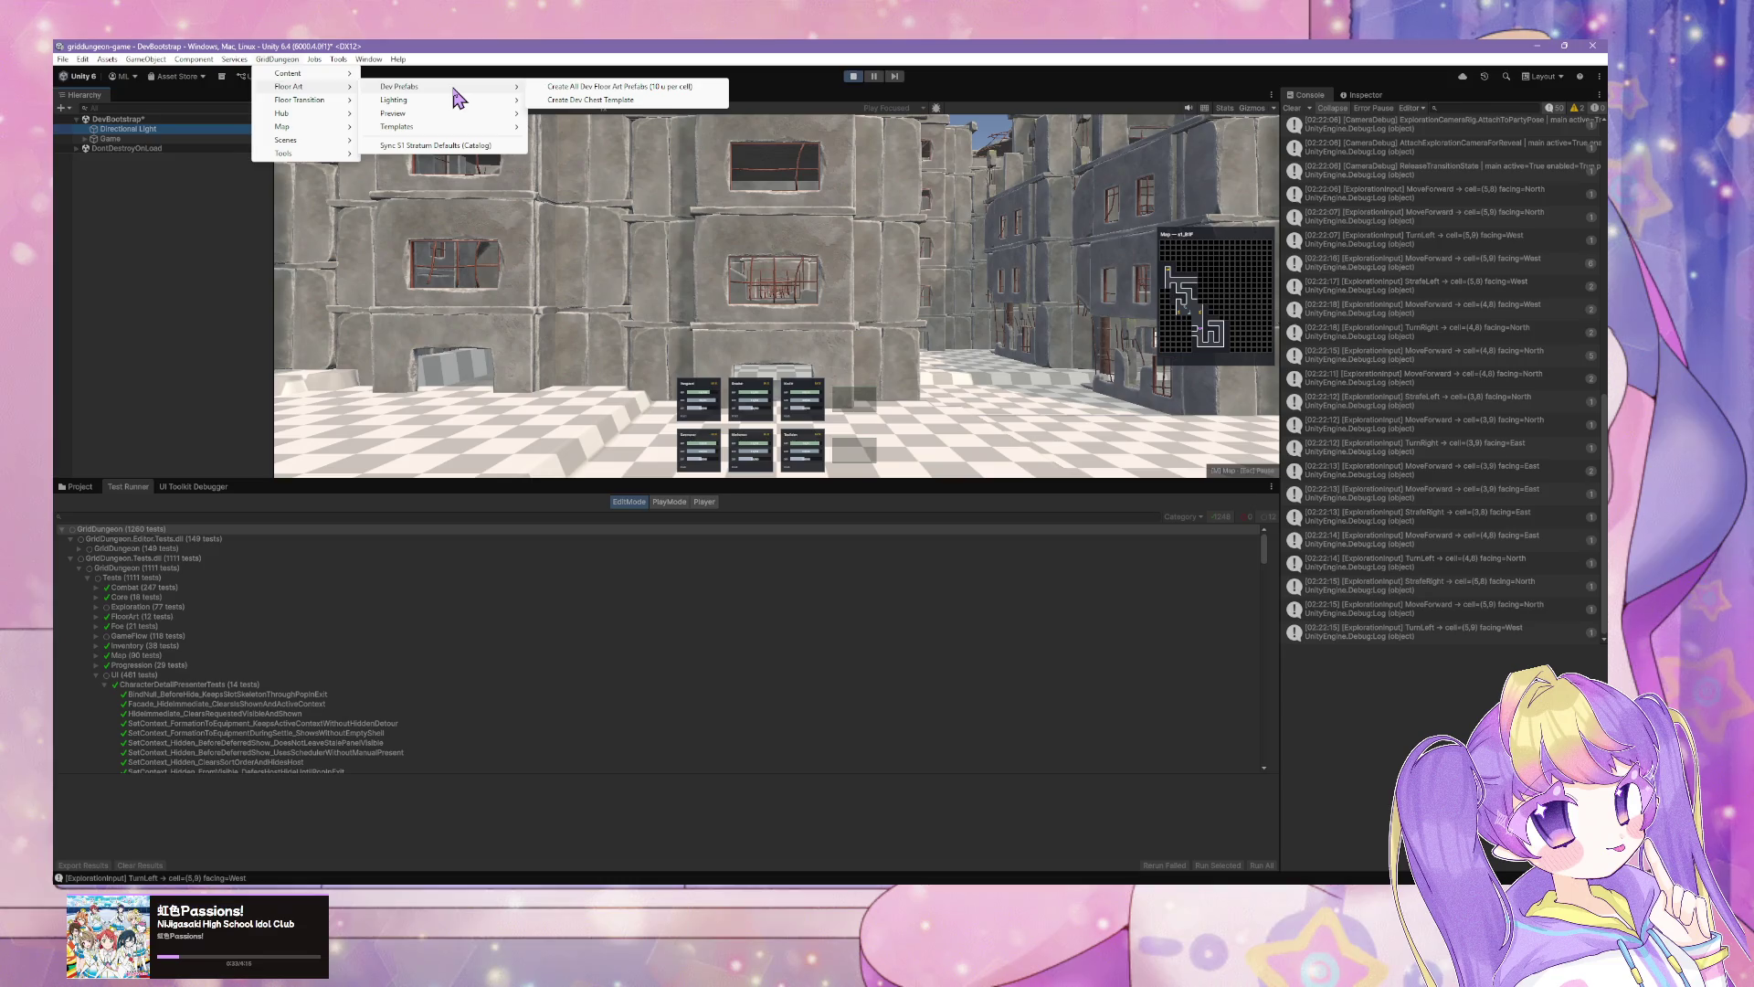
{"action": "left_click", "coordinate": [614, 102]}
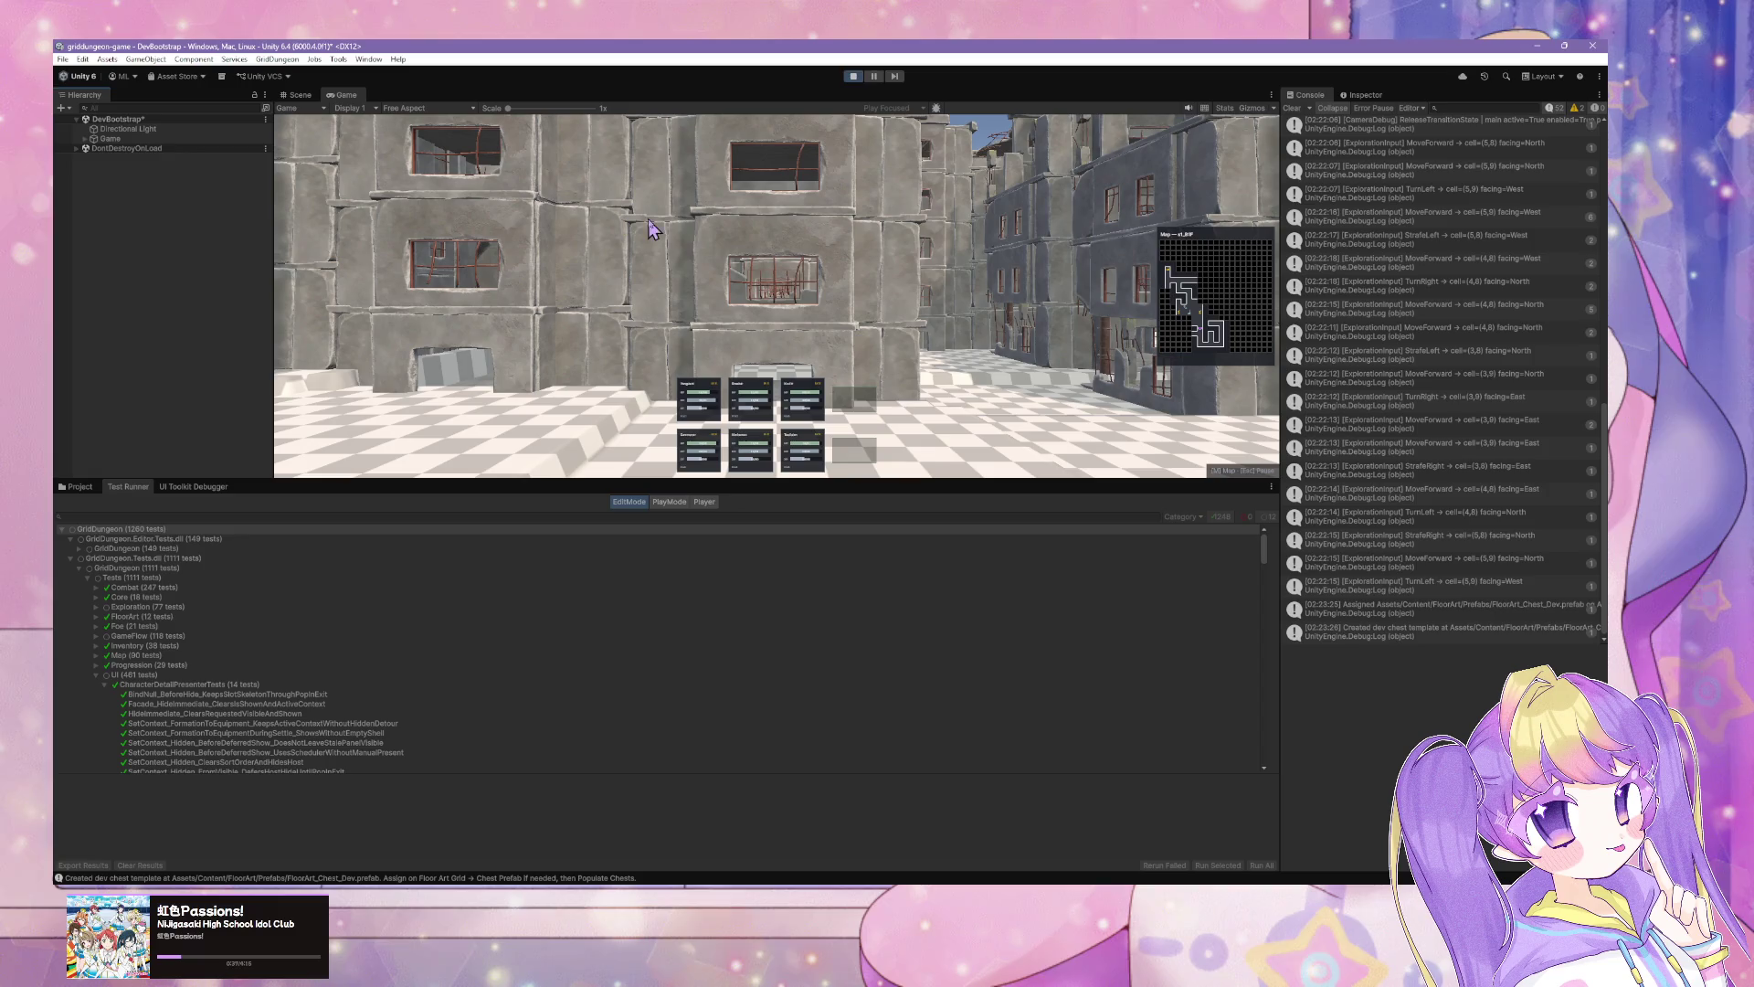
{"action": "left_click", "coordinate": [853, 76]}
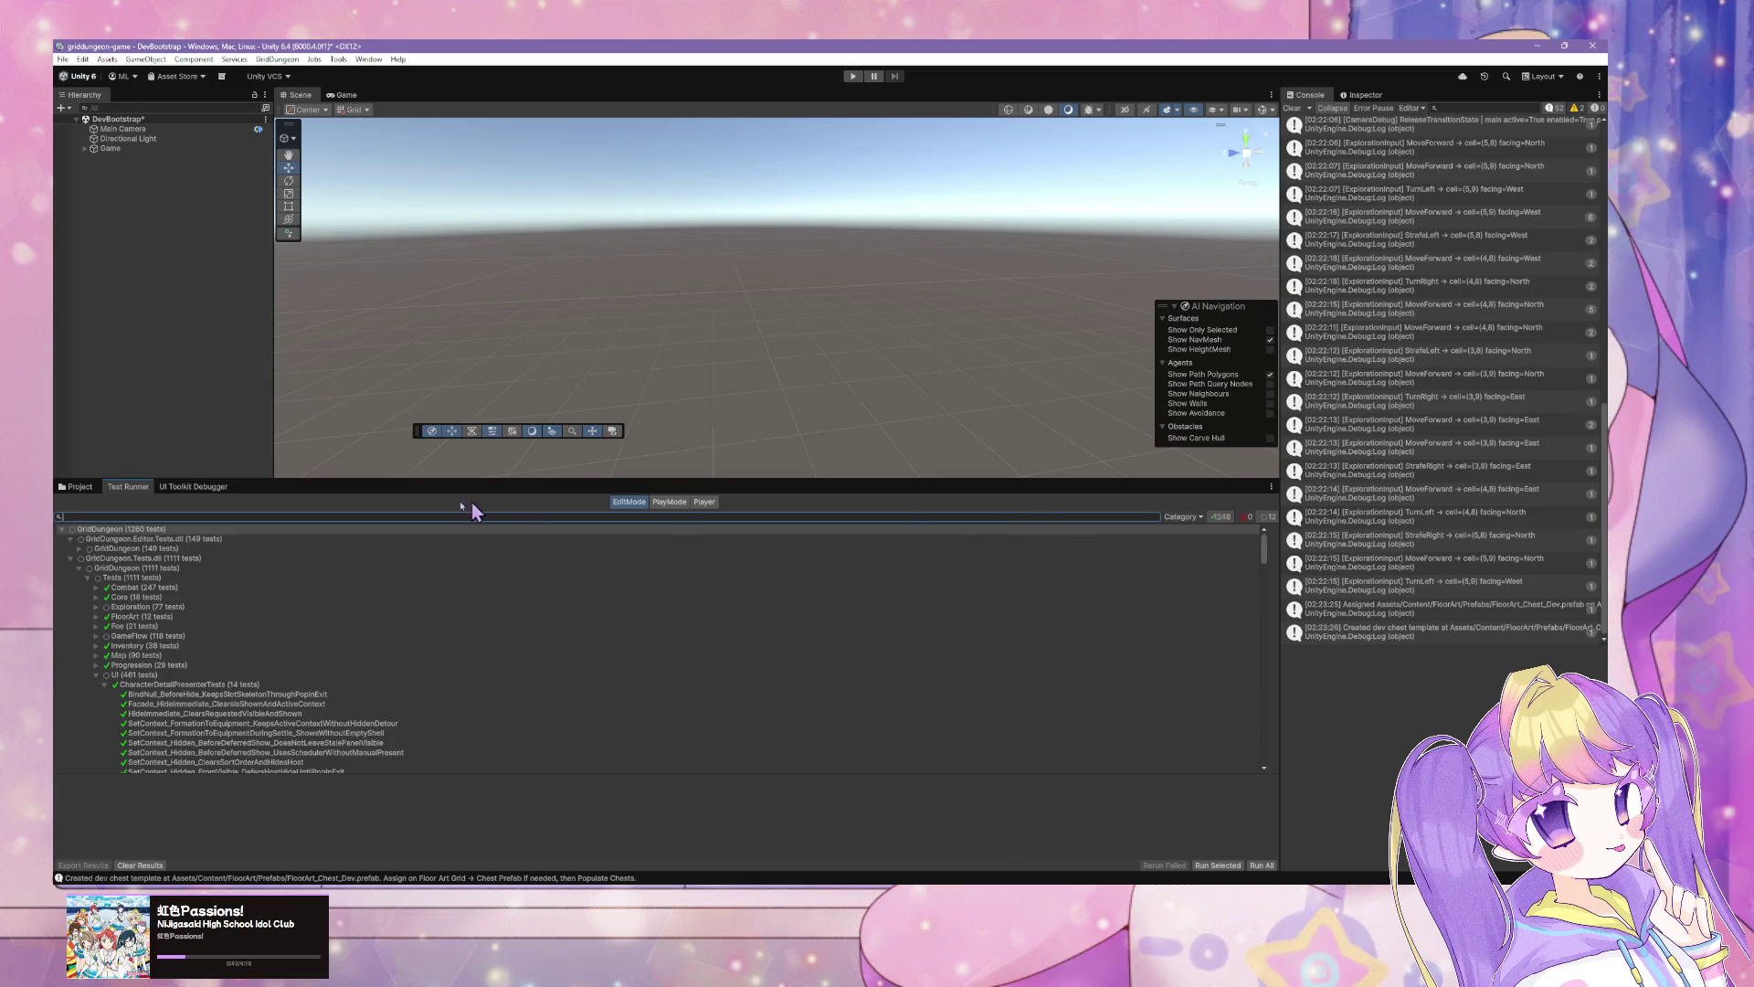
Step: Regenerate the dev chest template via GridDungeon > Floor Art > Dev Prefabs > Create Dev Chest Template
{"action": "left_click", "coordinate": [80, 486]}
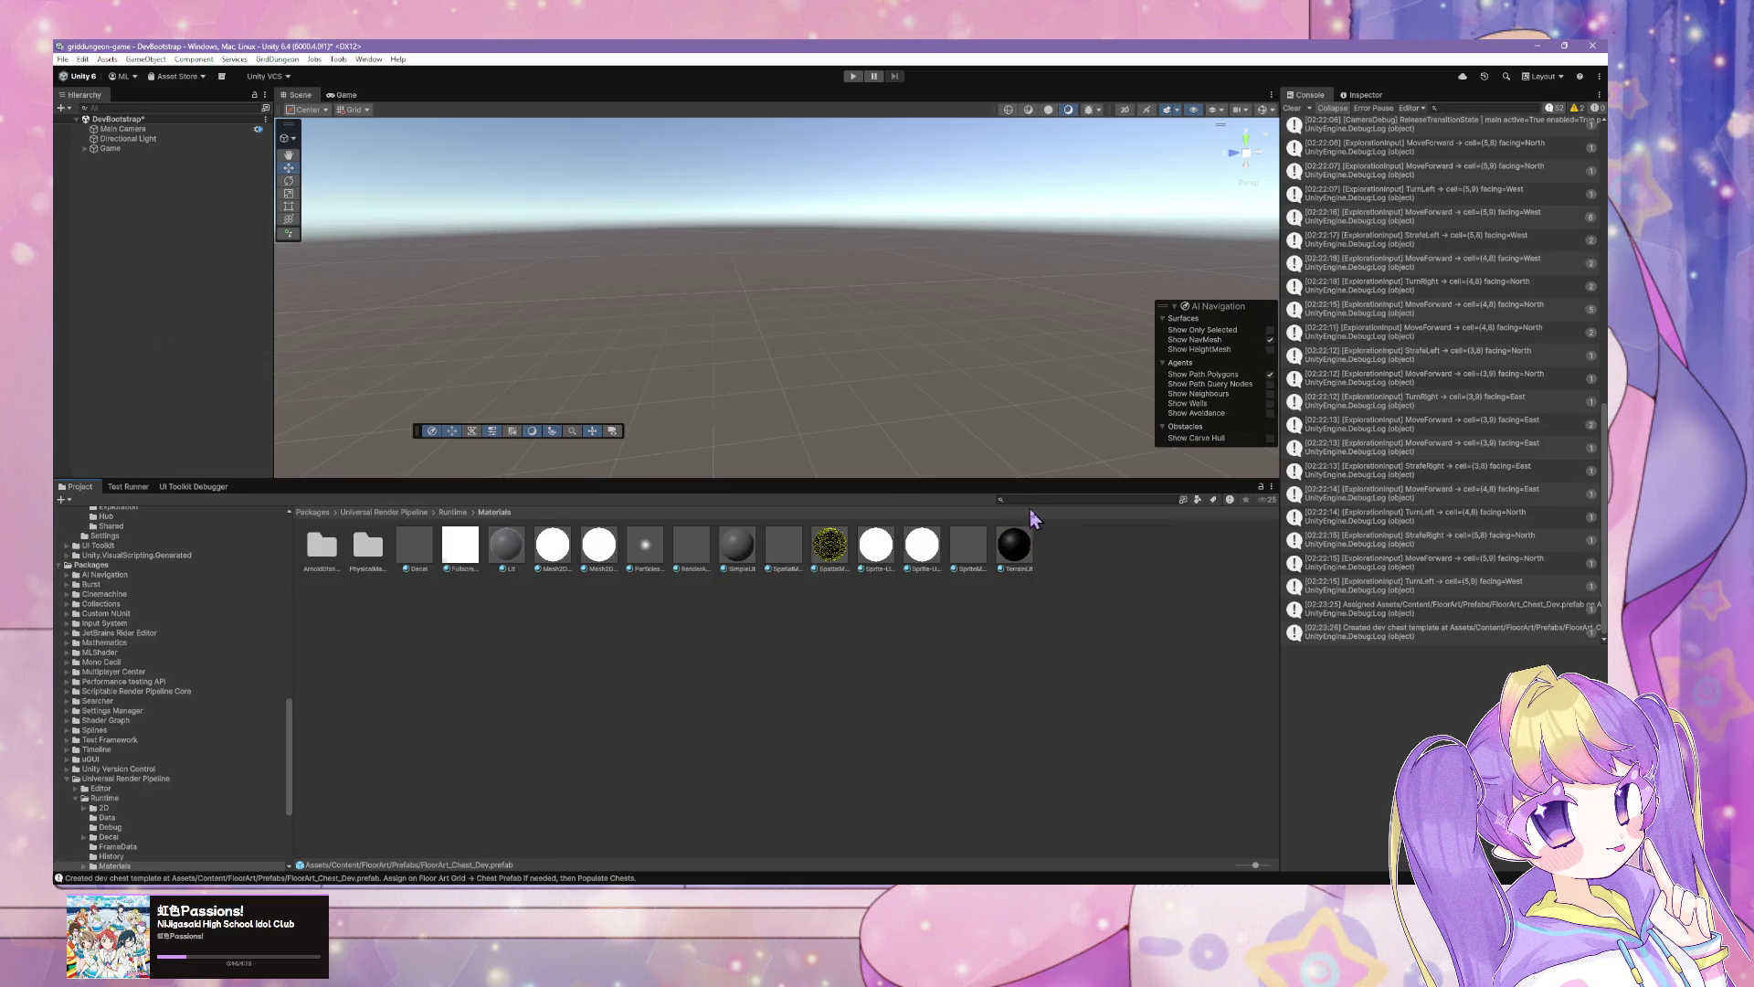
{"action": "type", "text": "hest"}
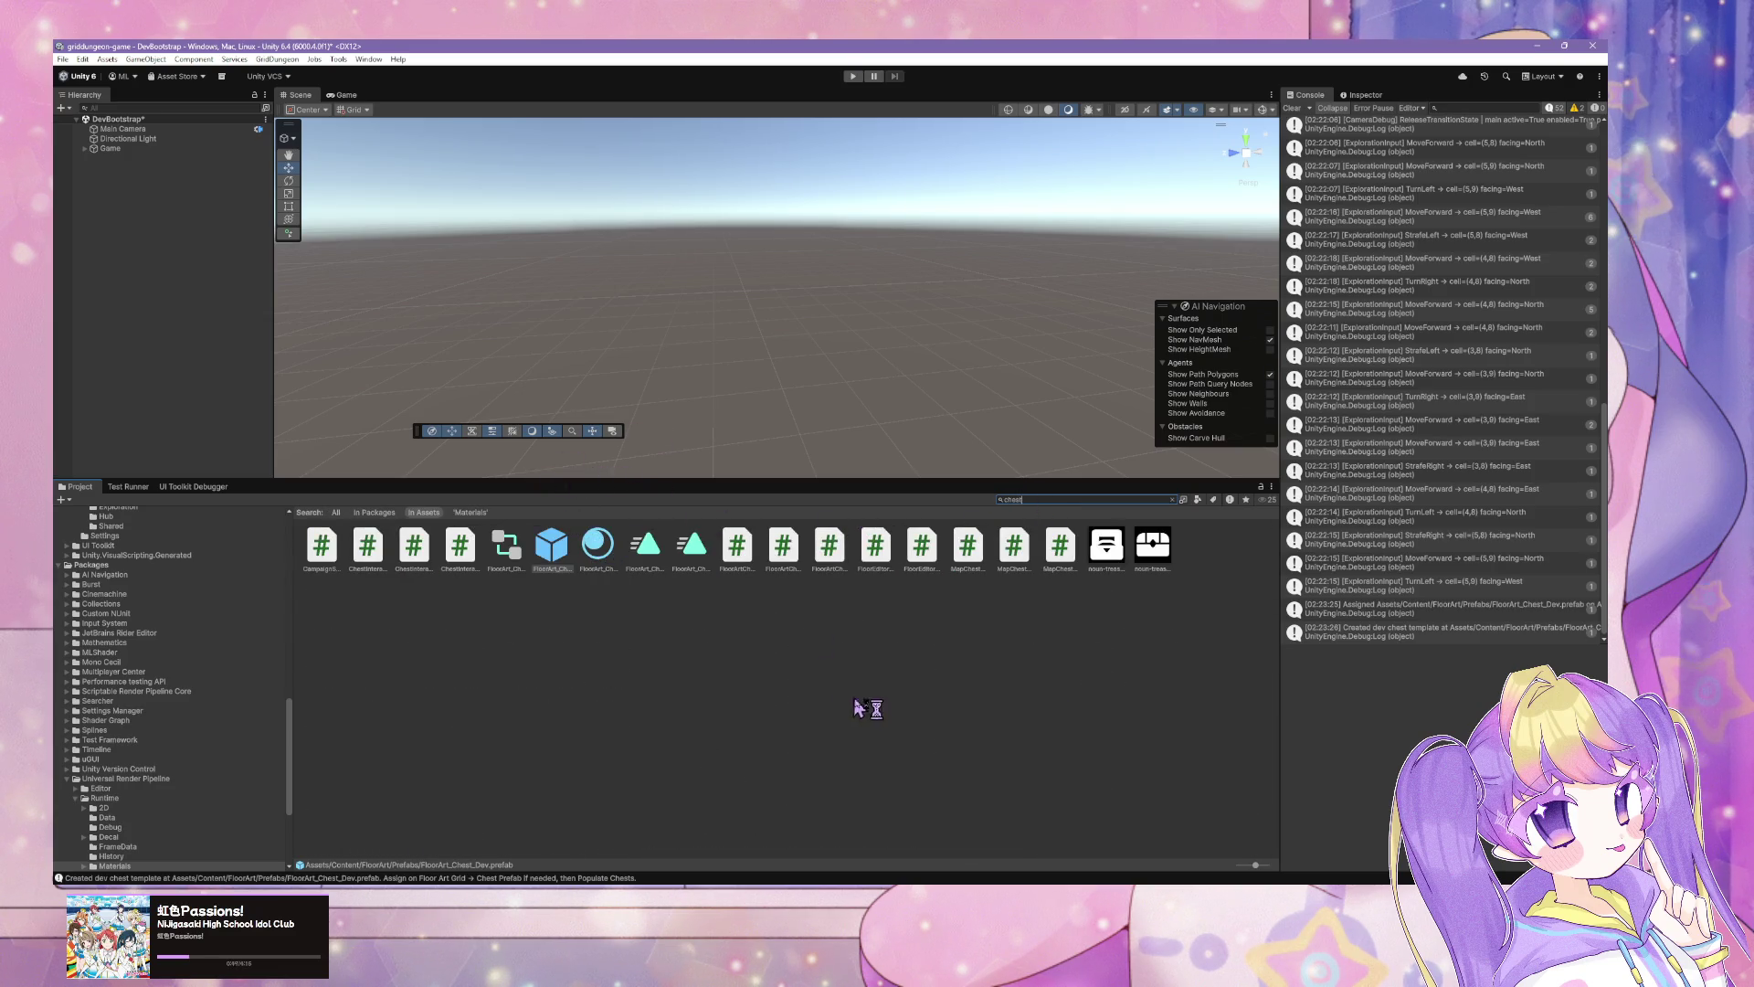
{"action": "left_click", "coordinate": [278, 62]}
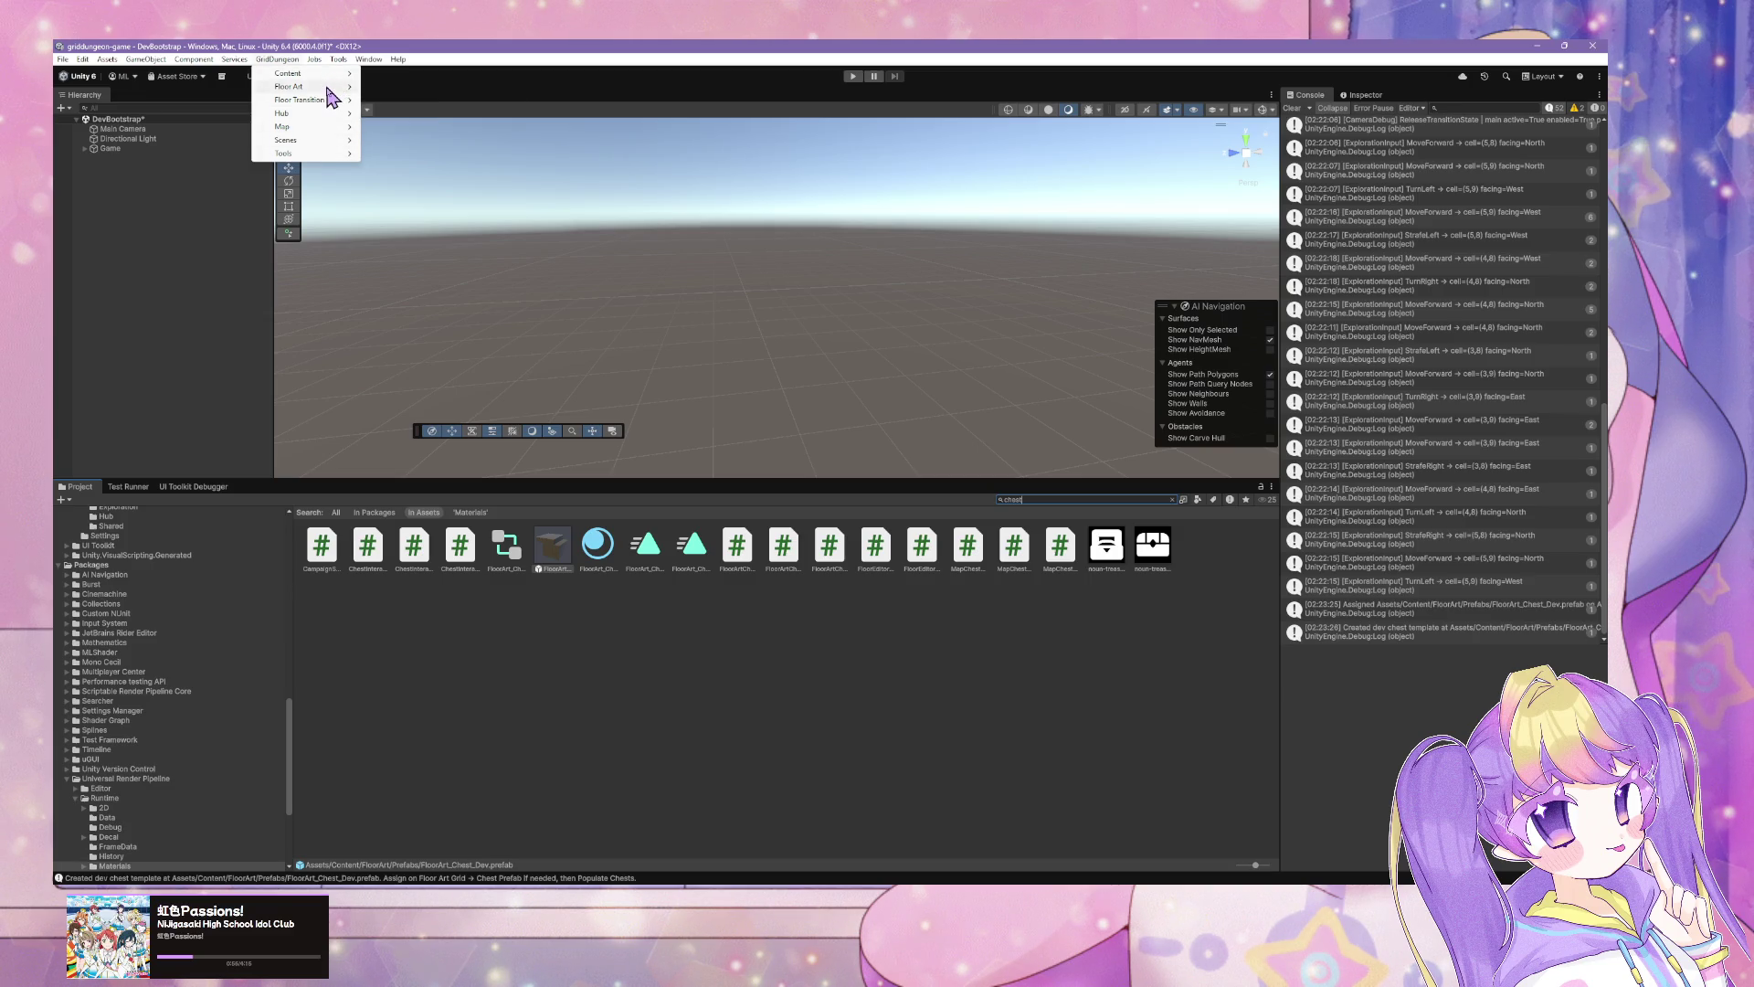
{"action": "mouse_move", "coordinate": [329, 86]}
{"action": "mouse_move", "coordinate": [461, 86]}
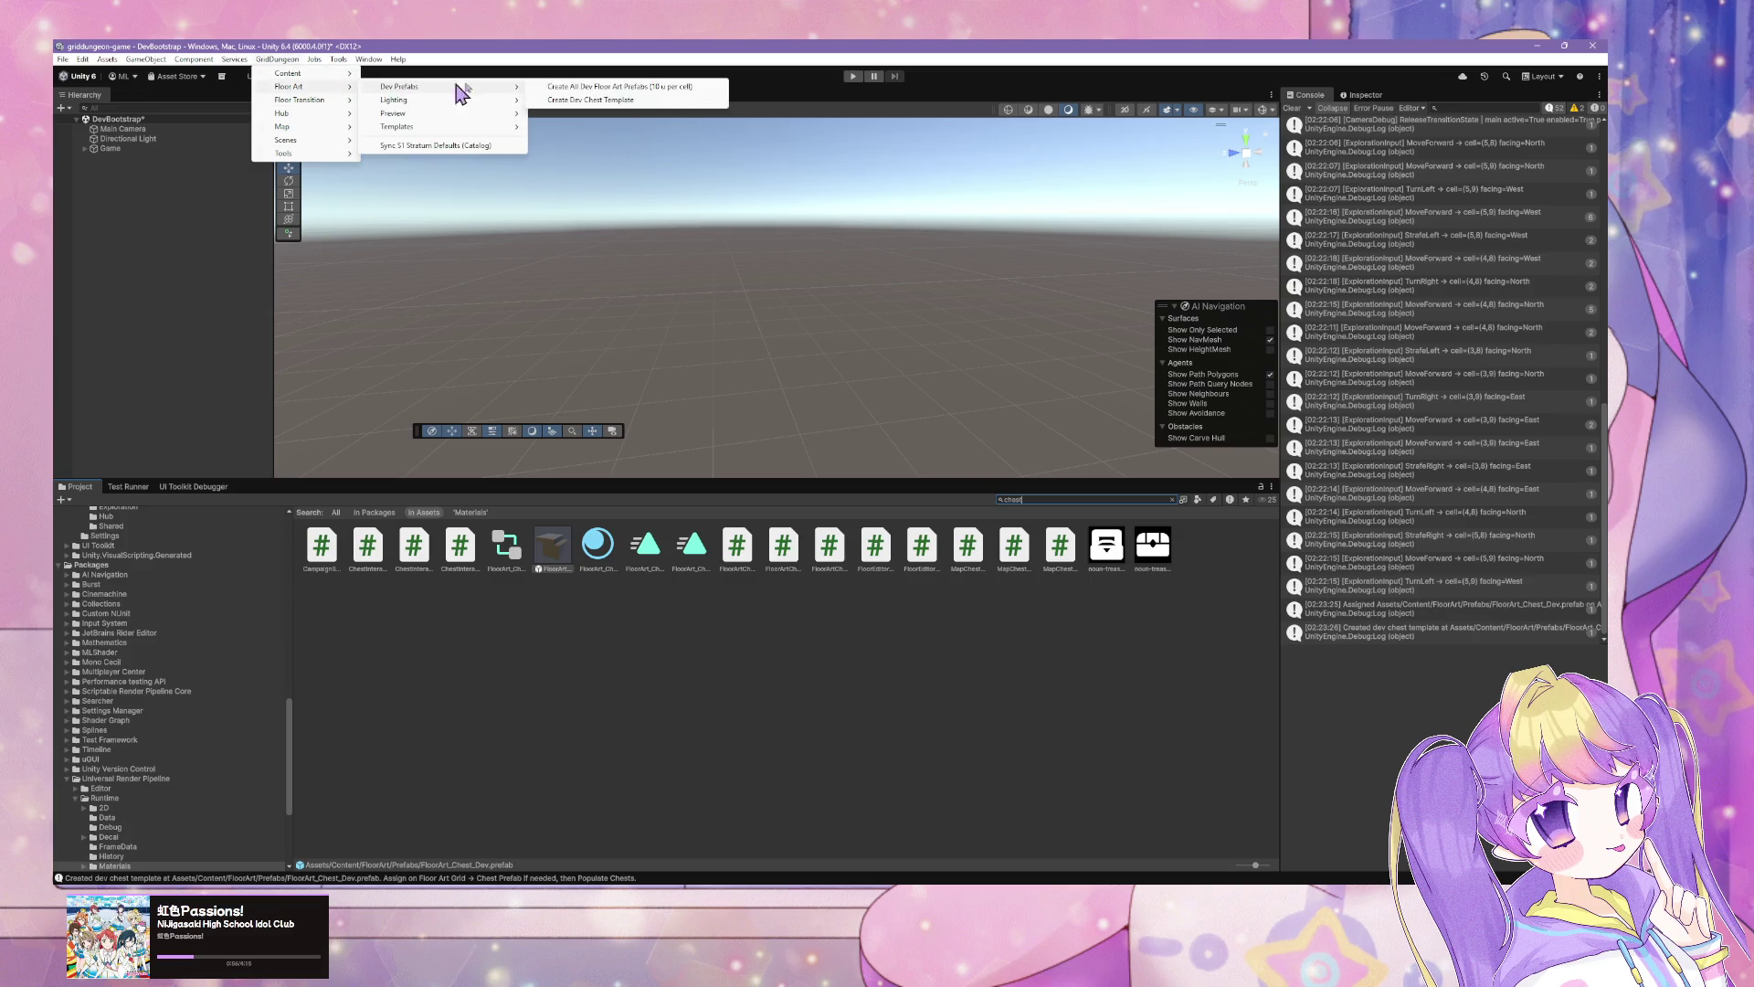
{"action": "left_click", "coordinate": [645, 104]}
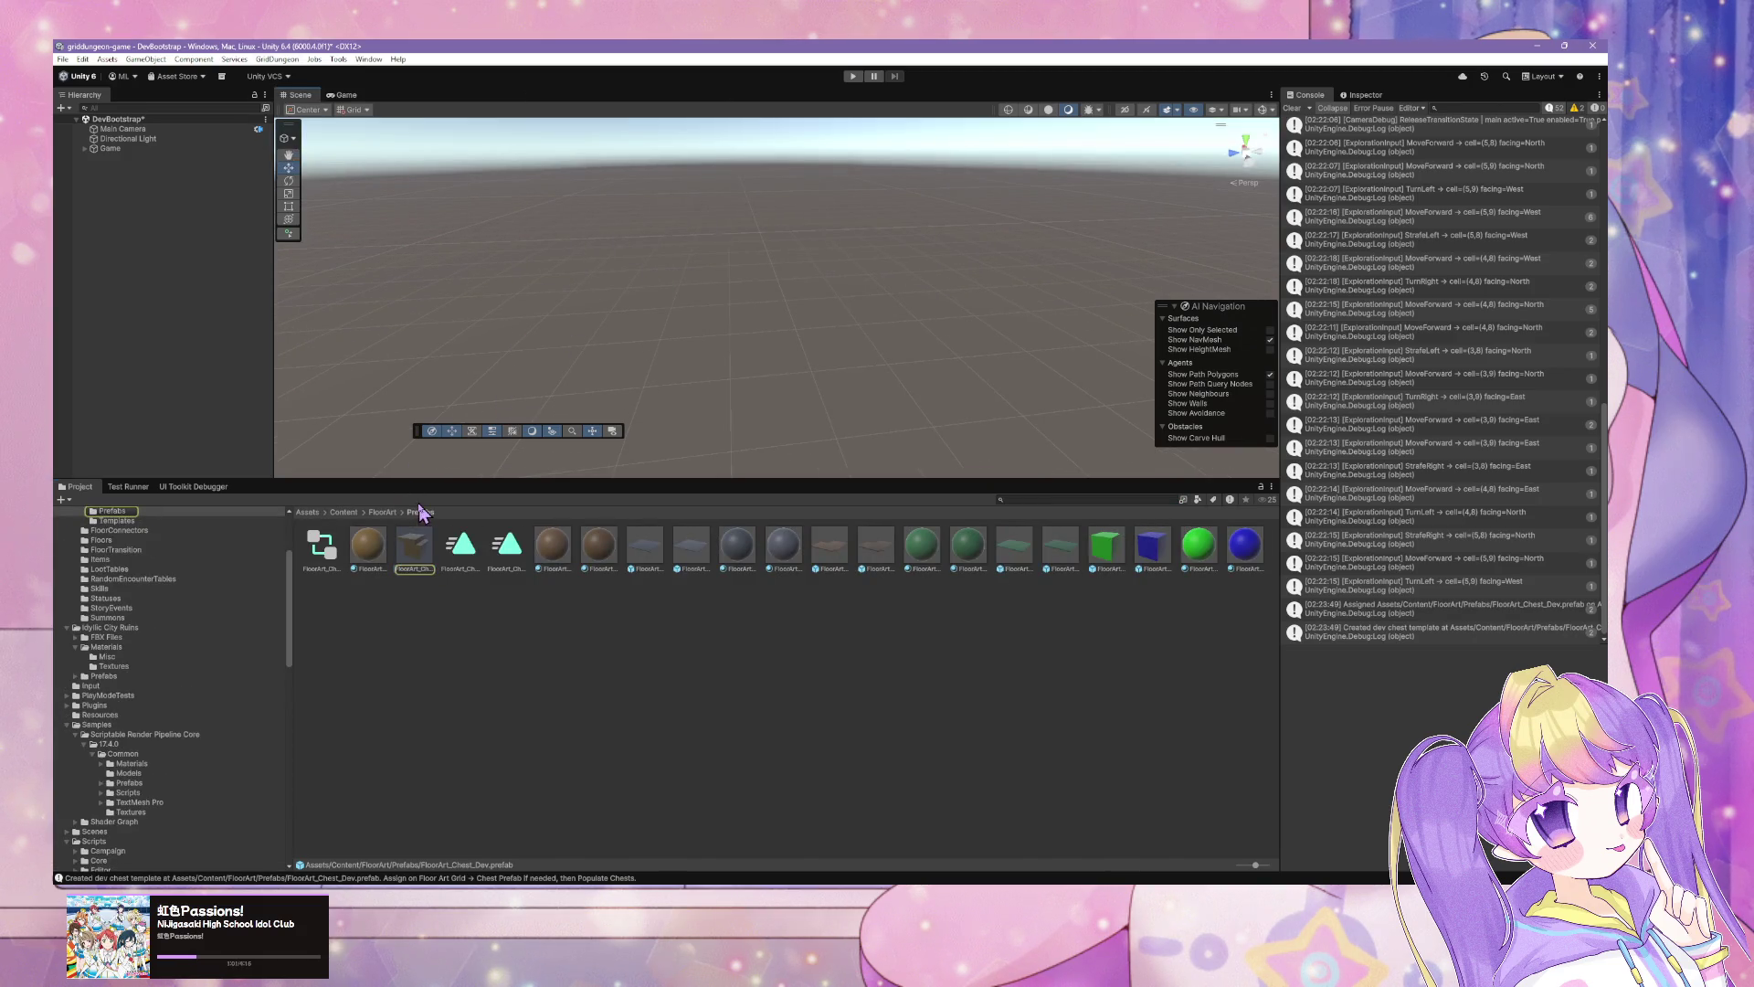
Step: Select the new dev chest prefab, then select s1_FloorArtTemplate in FloorArt/Templates
{"action": "left_click", "coordinate": [422, 562]}
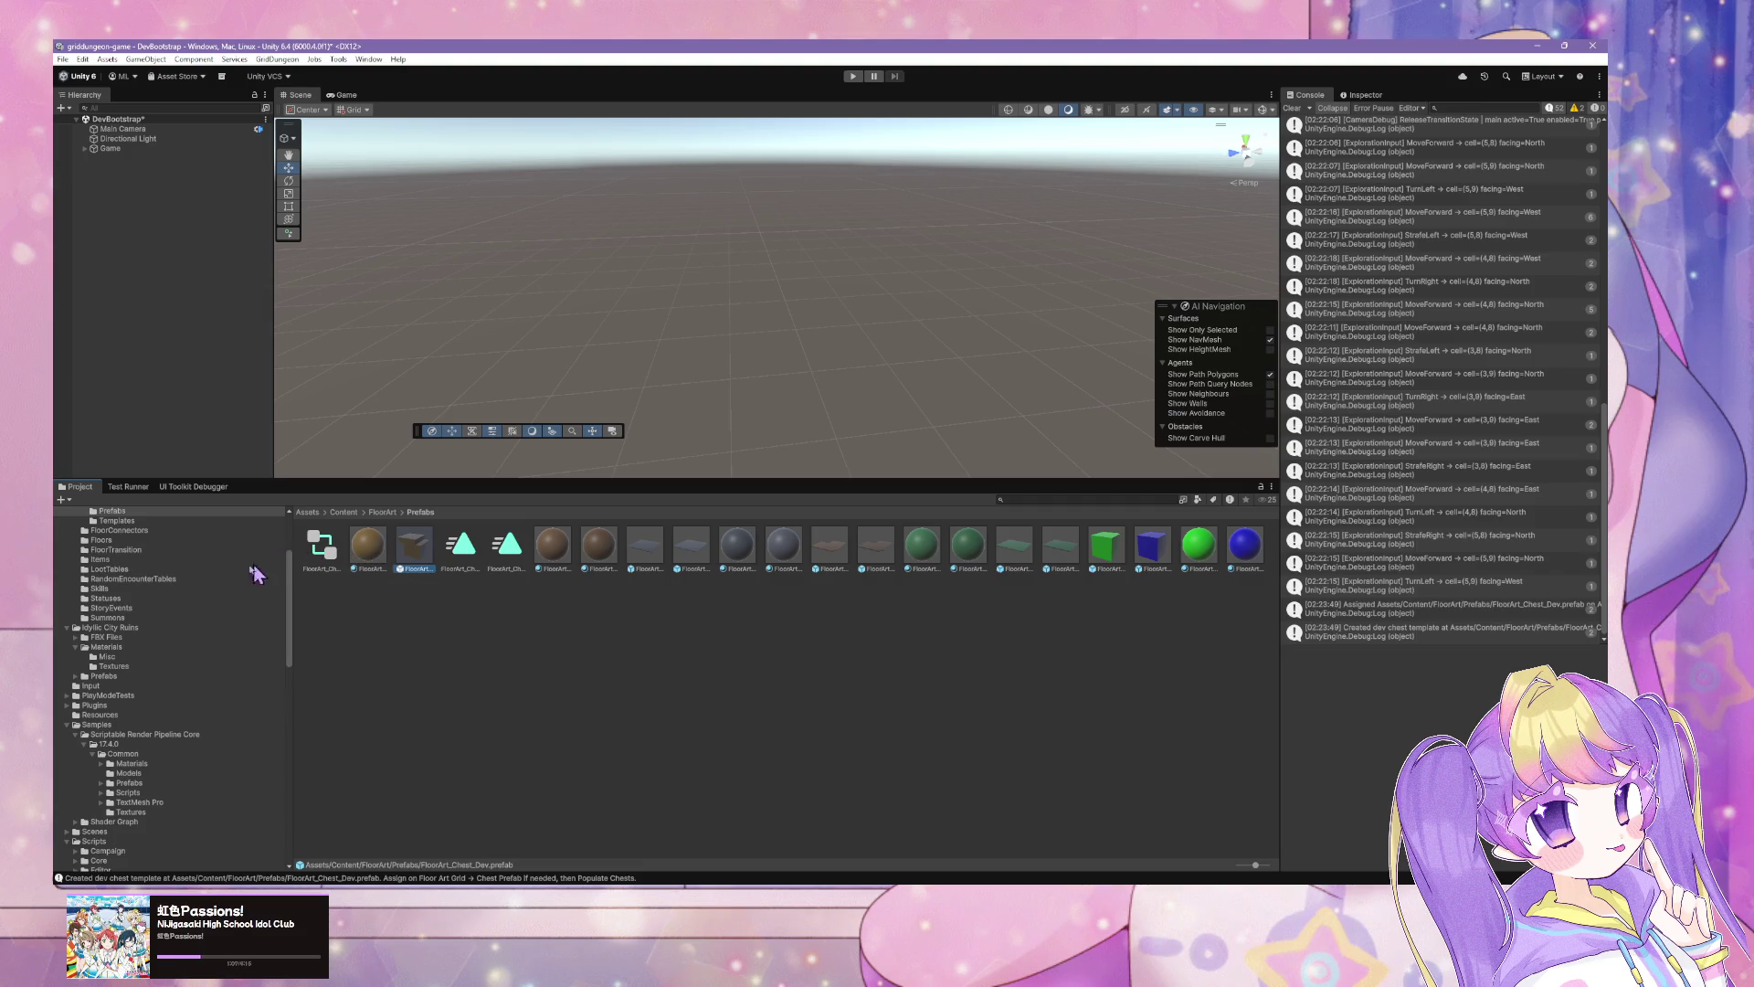
{"action": "left_click", "coordinate": [117, 521]}
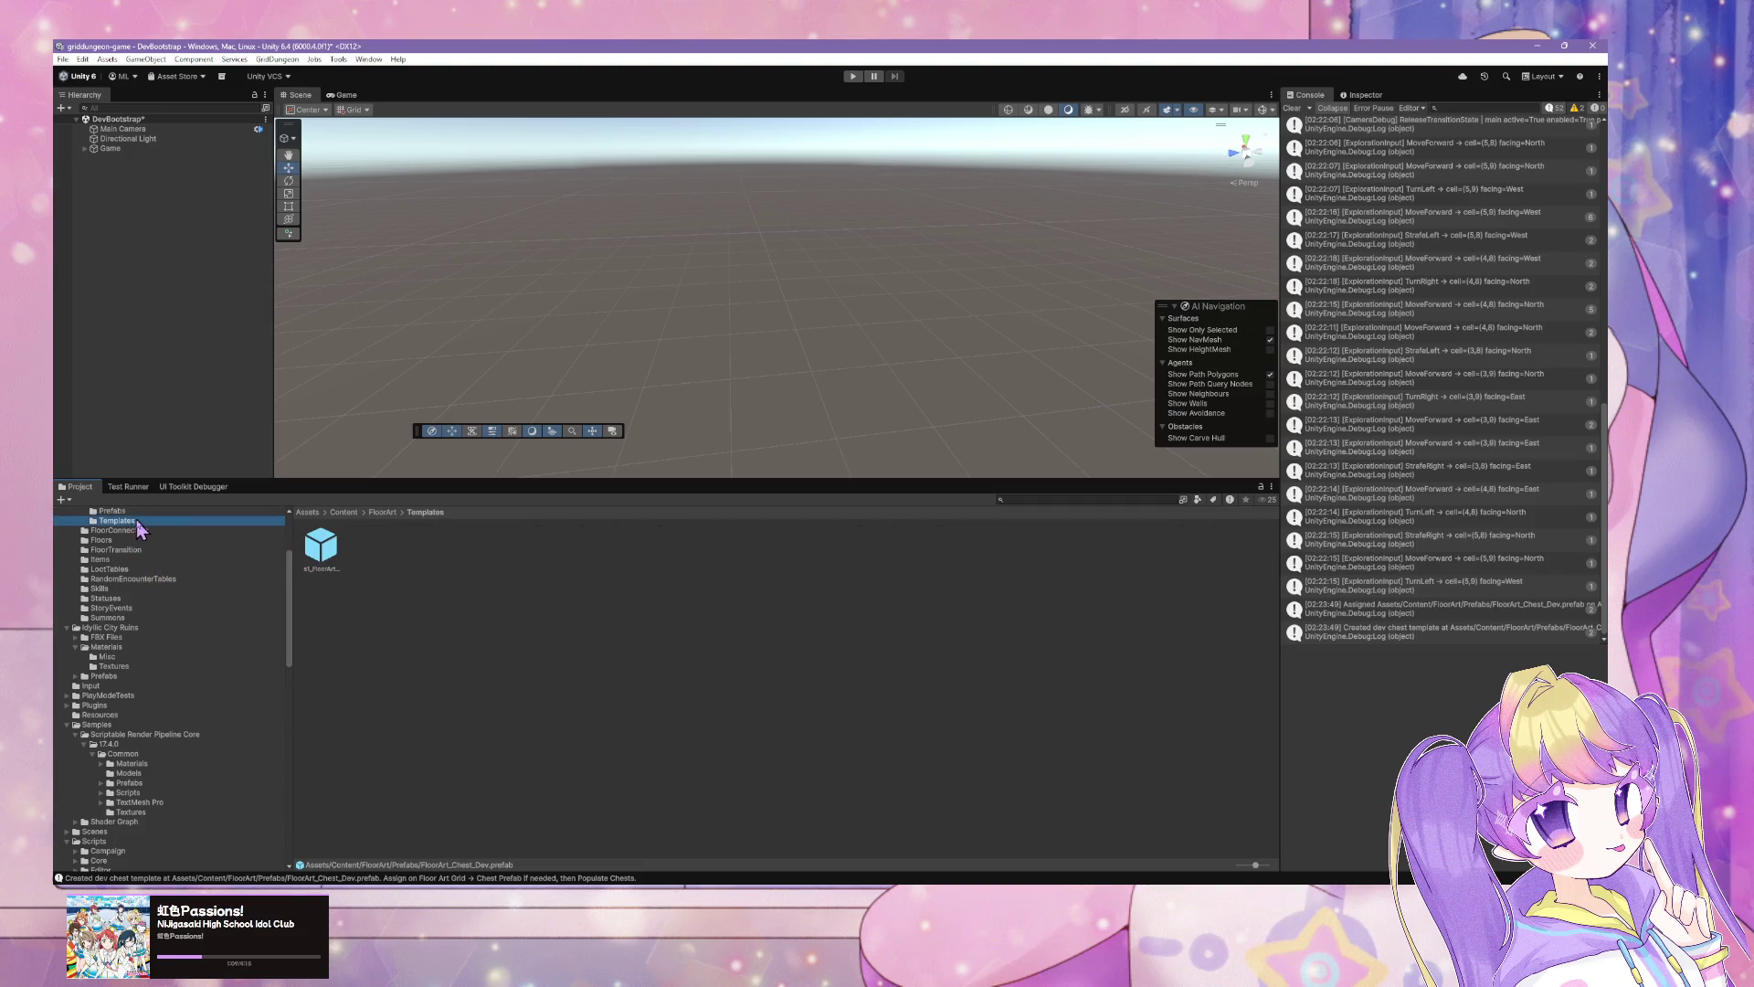
{"action": "left_click", "coordinate": [329, 552]}
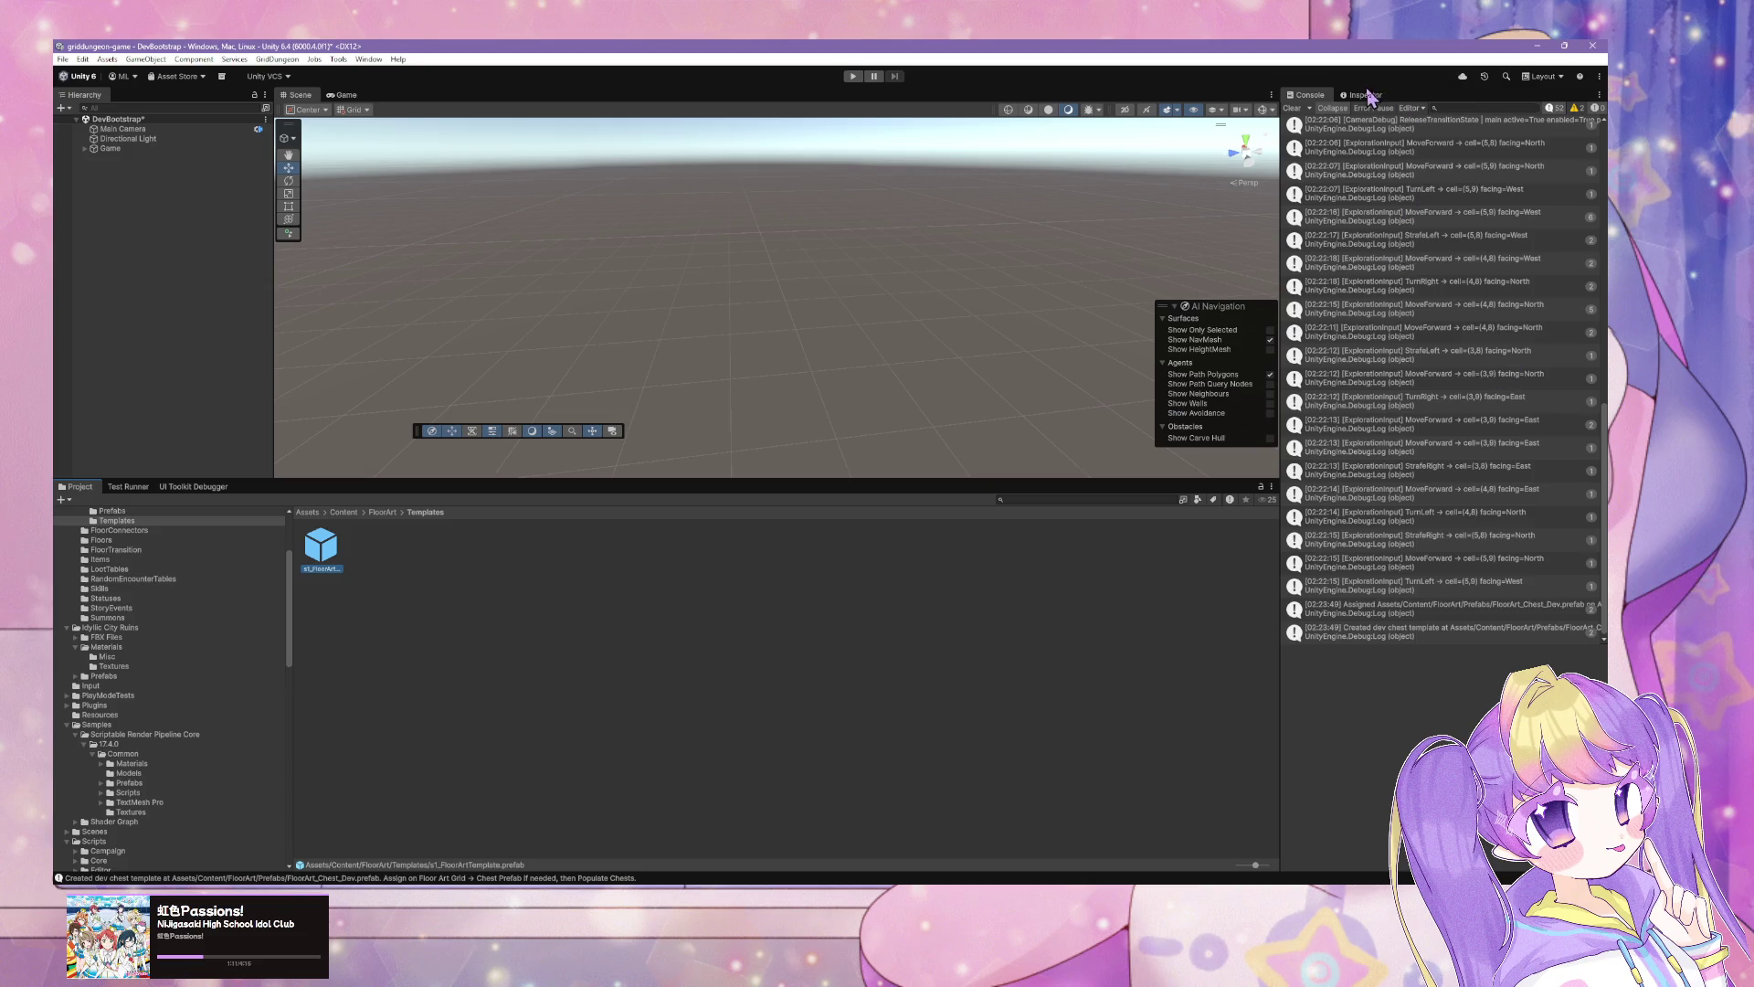
Step: Ping s1_FloorArtTemplate's Chest Prefab, FloorArt_Chest_Dev, in Content/FloorArt/Prefabs from the Inspector
{"action": "left_click", "coordinate": [1365, 96]}
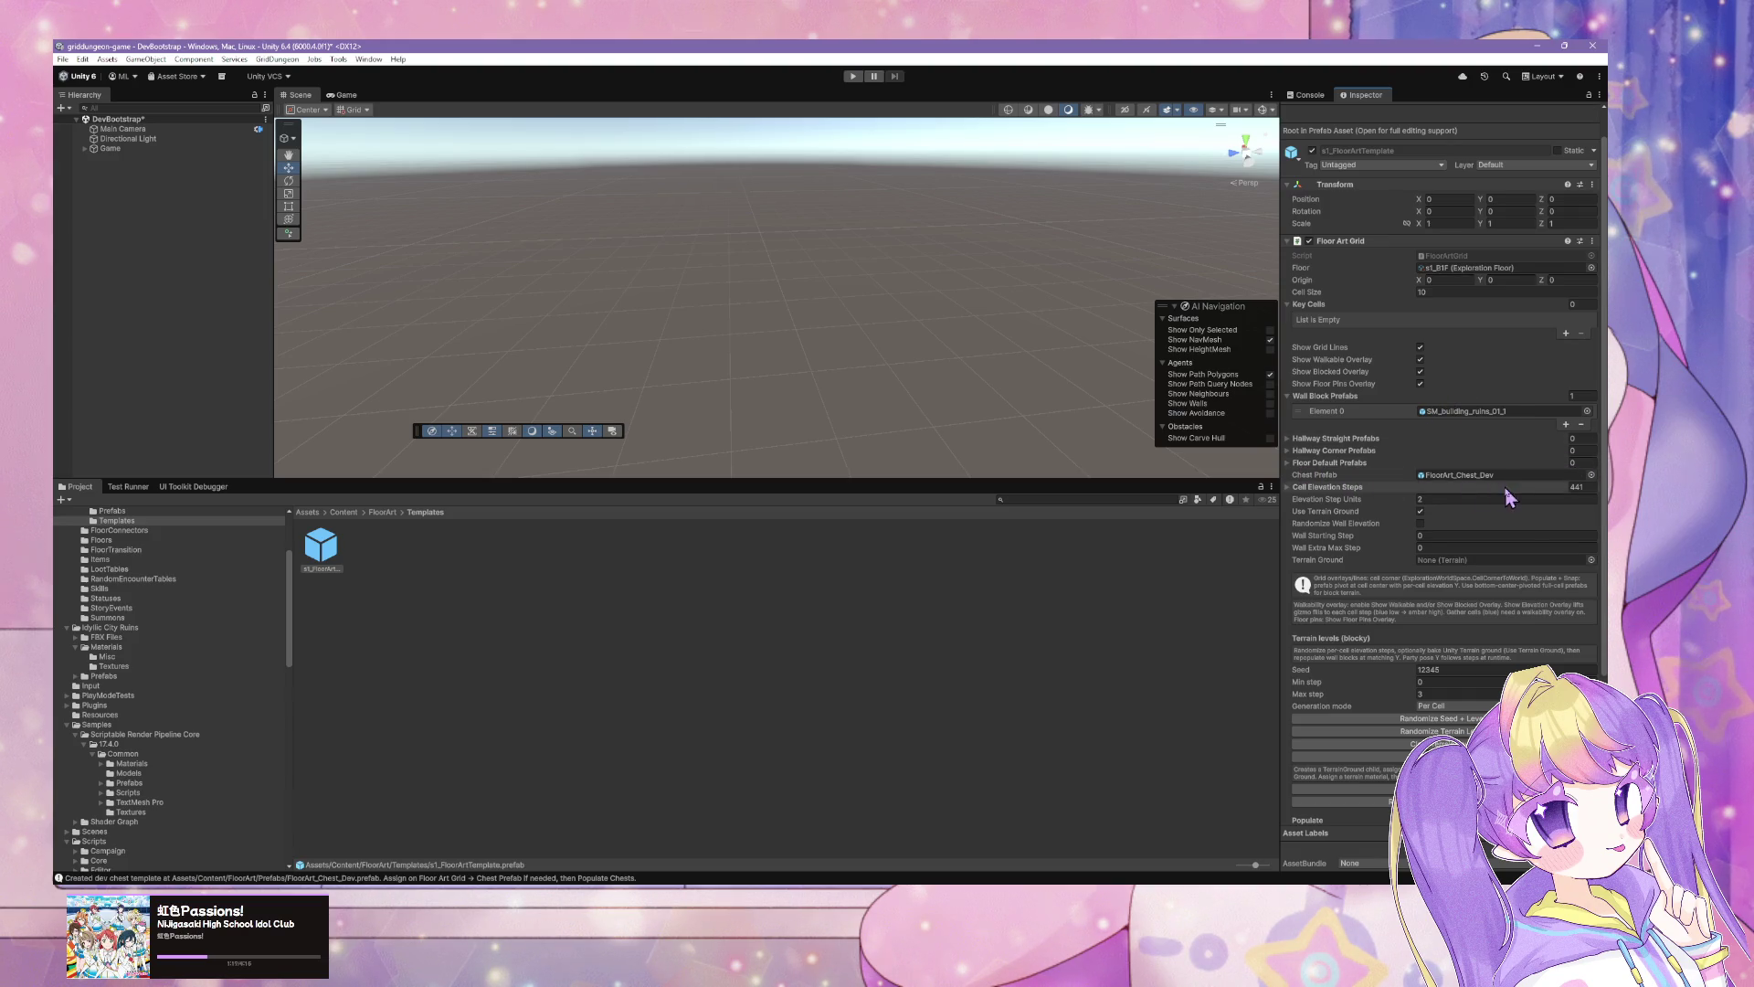
{"action": "scroll", "coordinate": [1459, 439], "scroll_direction": "down", "scroll_amount": 3}
{"action": "scroll", "coordinate": [1459, 439], "scroll_direction": "down", "scroll_amount": 3}
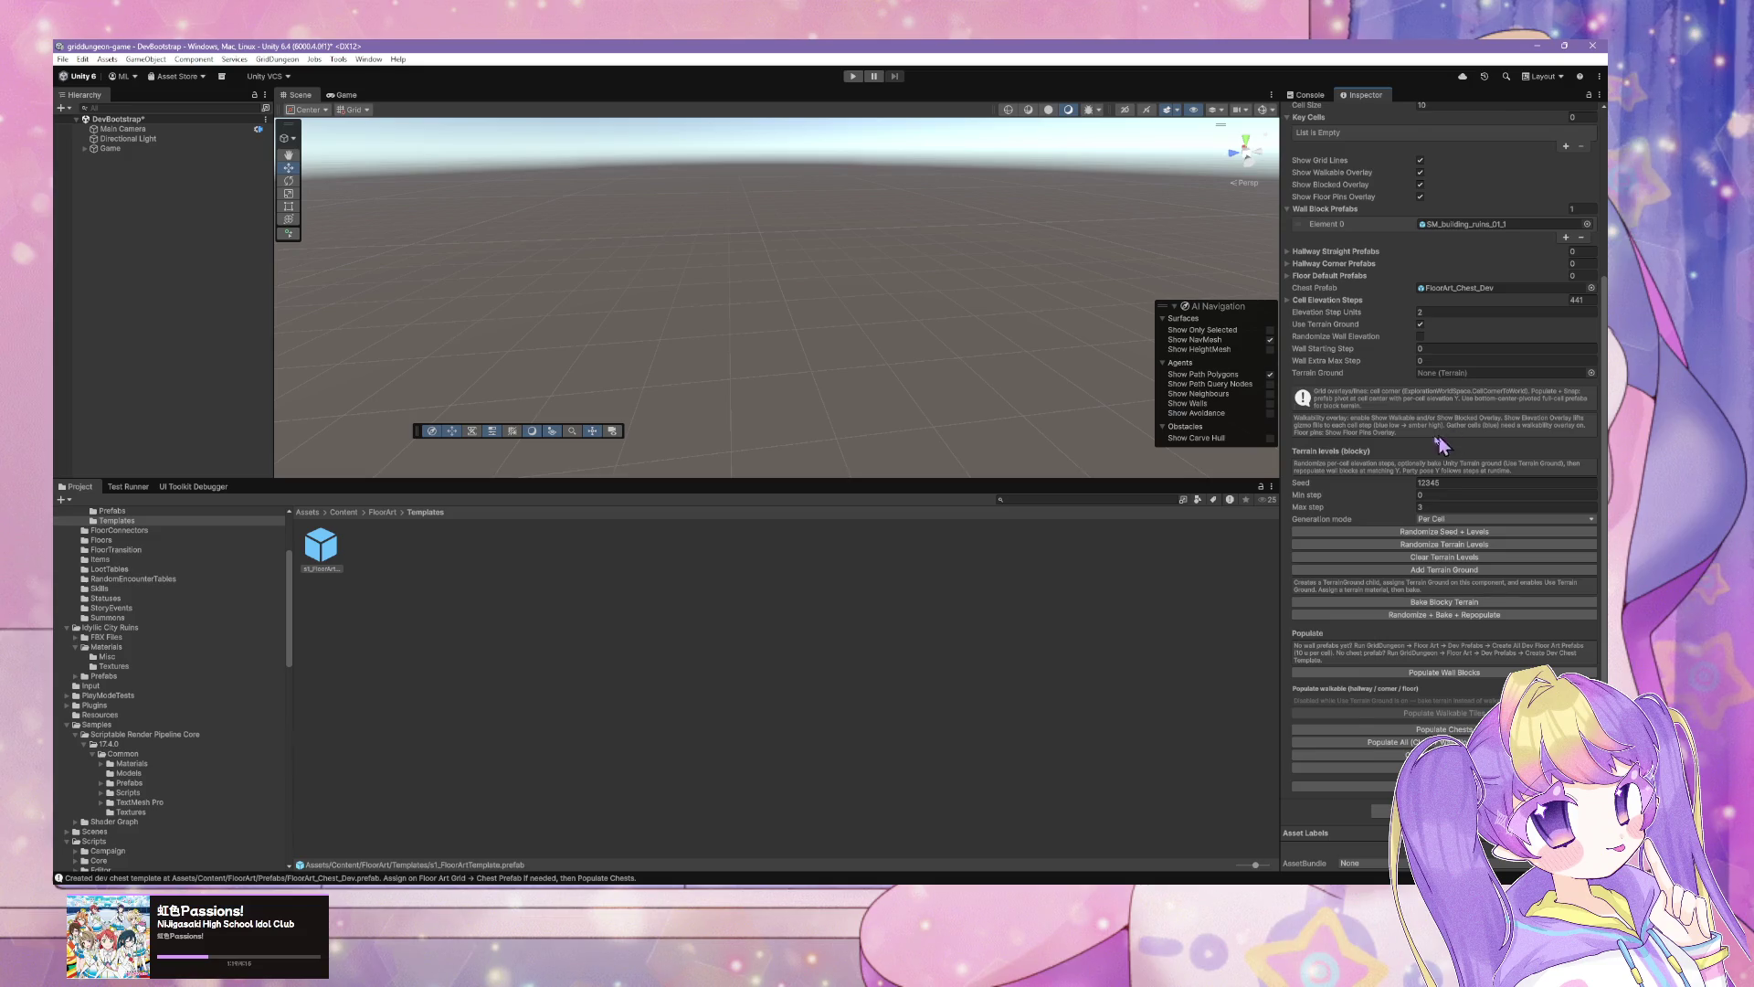
{"action": "left_click", "coordinate": [326, 567]}
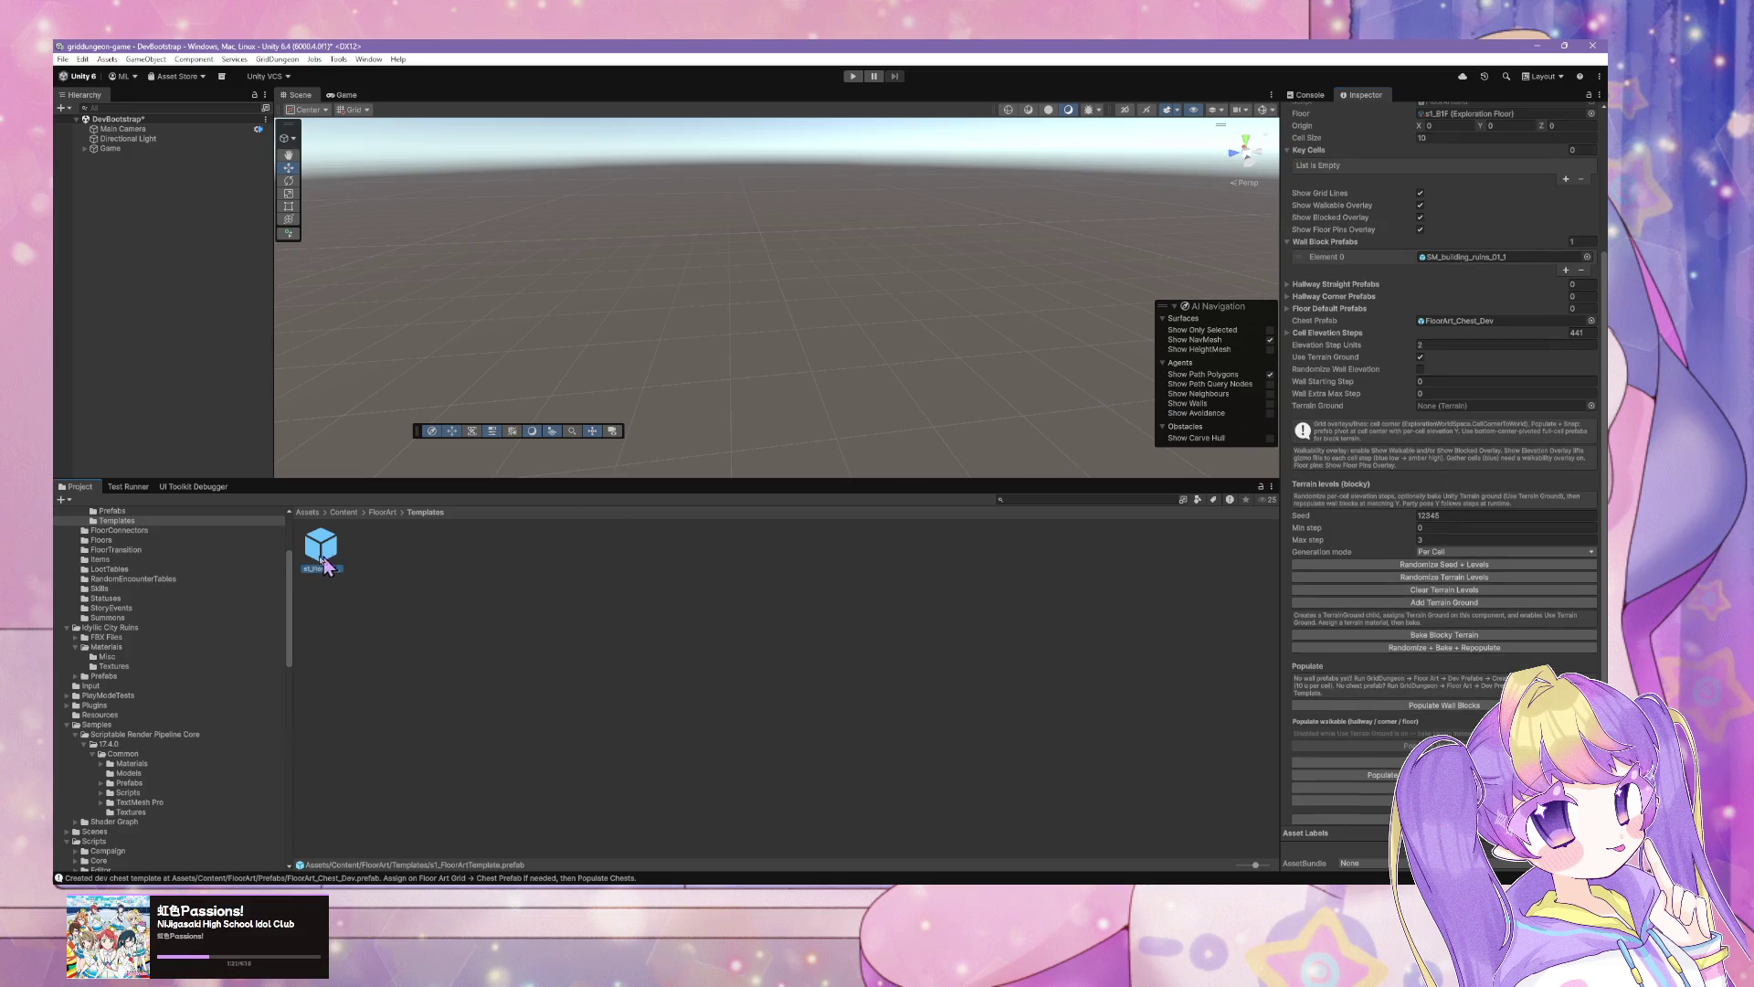
{"action": "left_click", "coordinate": [125, 680]}
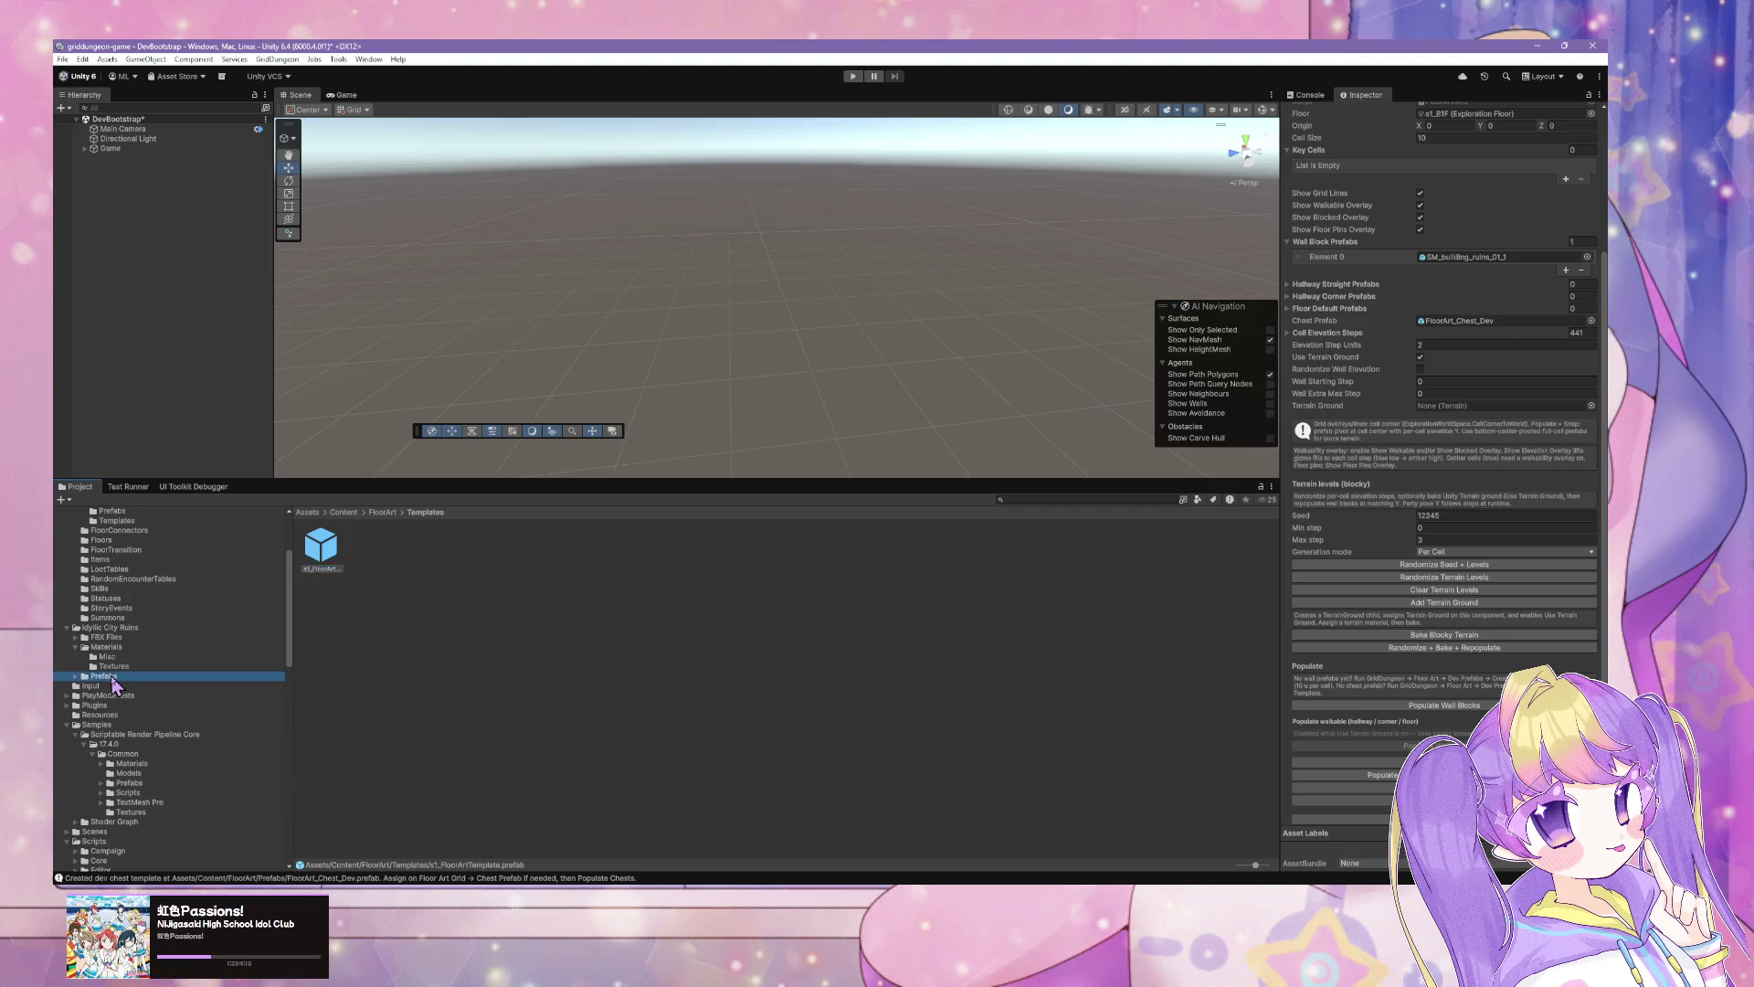
{"action": "scroll", "coordinate": [157, 596], "scroll_direction": "up", "scroll_amount": 3}
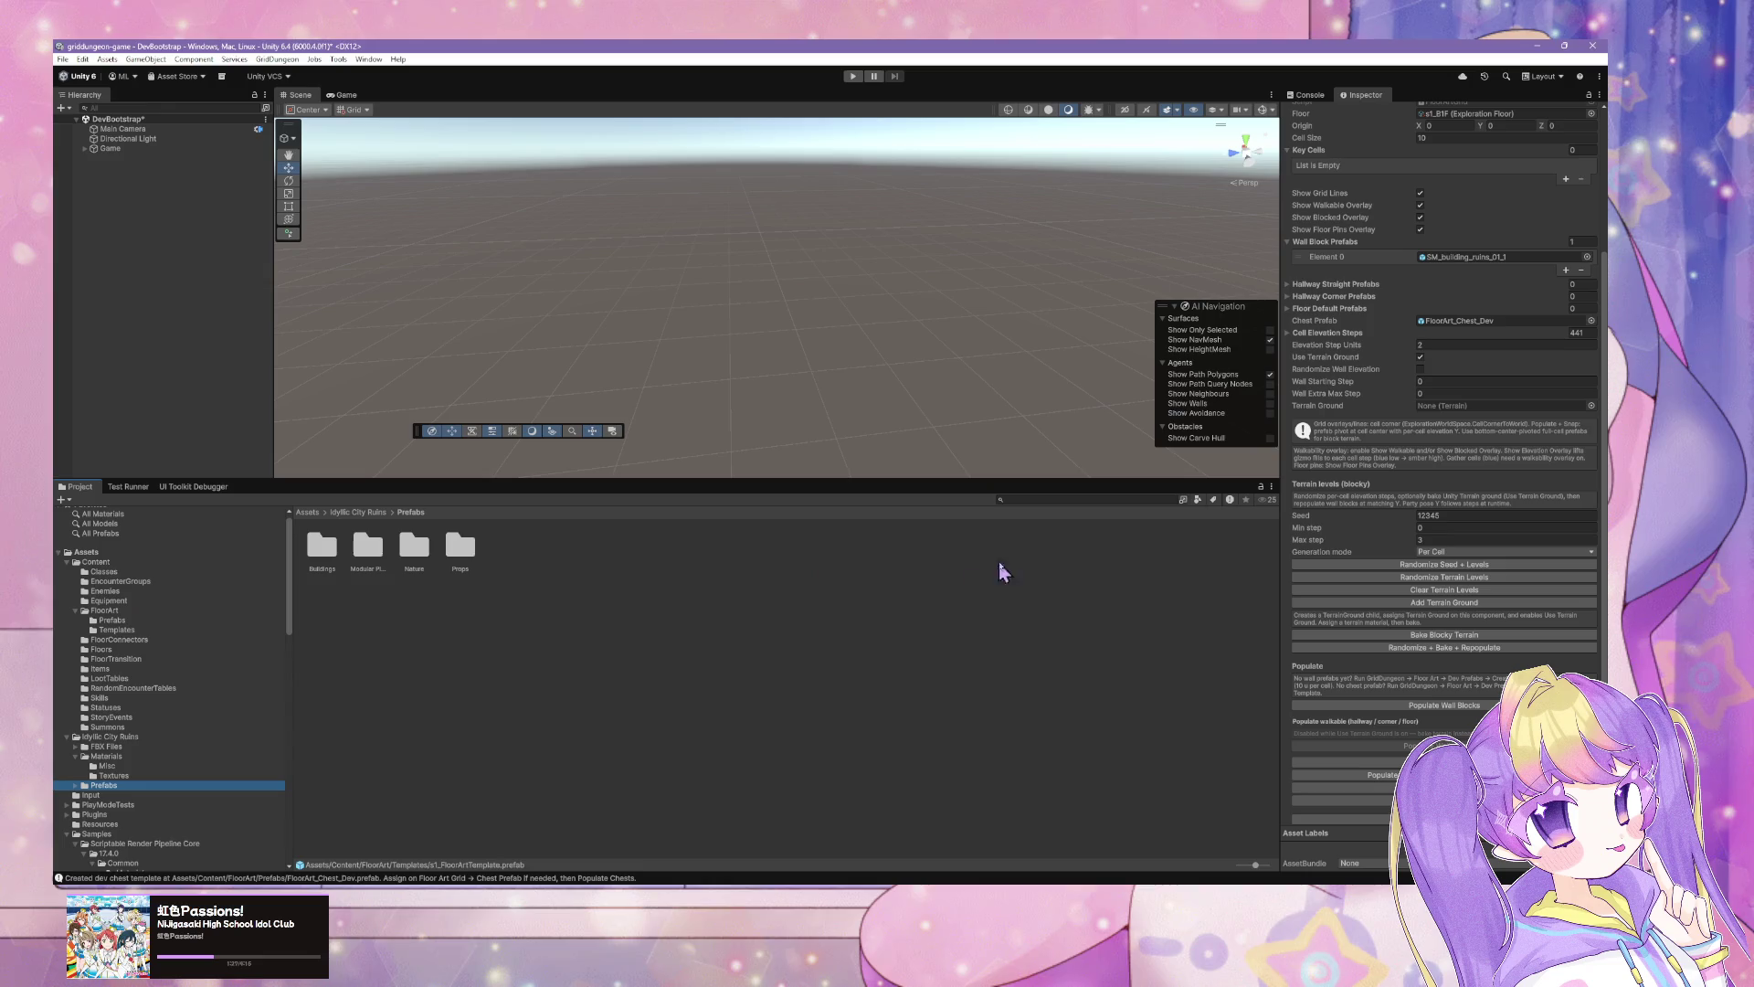
{"action": "left_click", "coordinate": [1020, 502]}
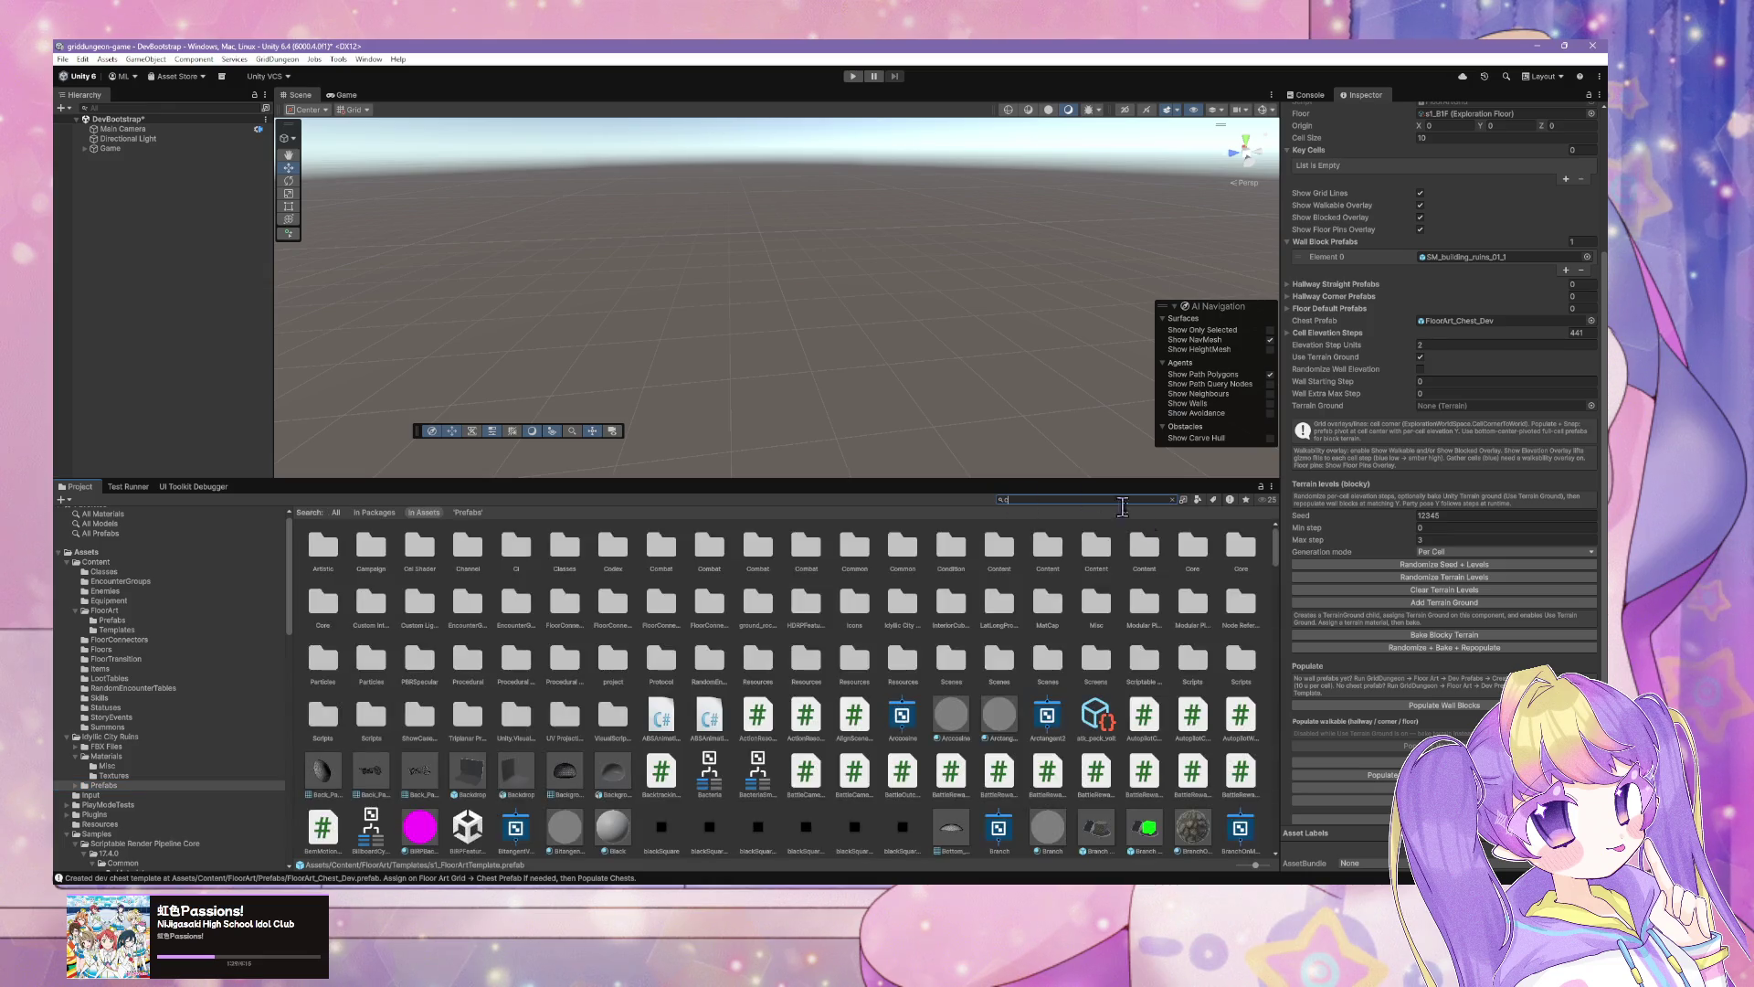
{"action": "left_click", "coordinate": [1457, 321]}
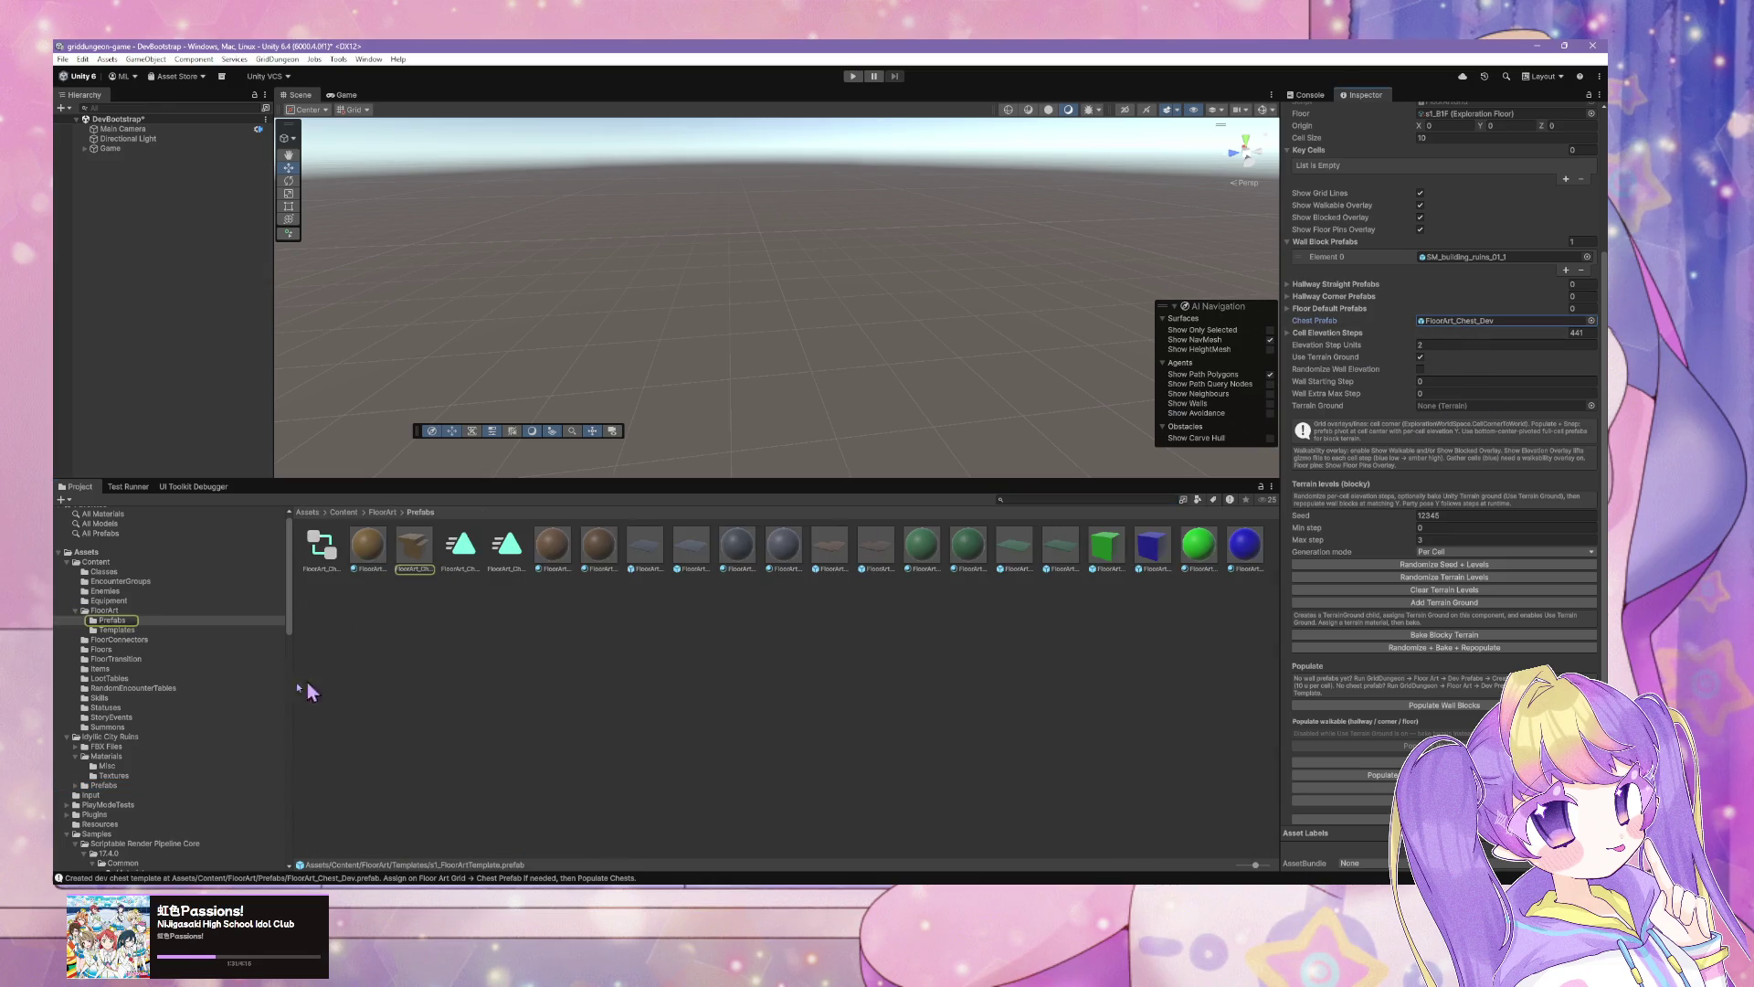
Step: Open FloorArt_Chest_Dev's Animator Controller and place ChestClosed beside Entry, below ChestOpen
{"action": "left_click", "coordinate": [402, 566]}
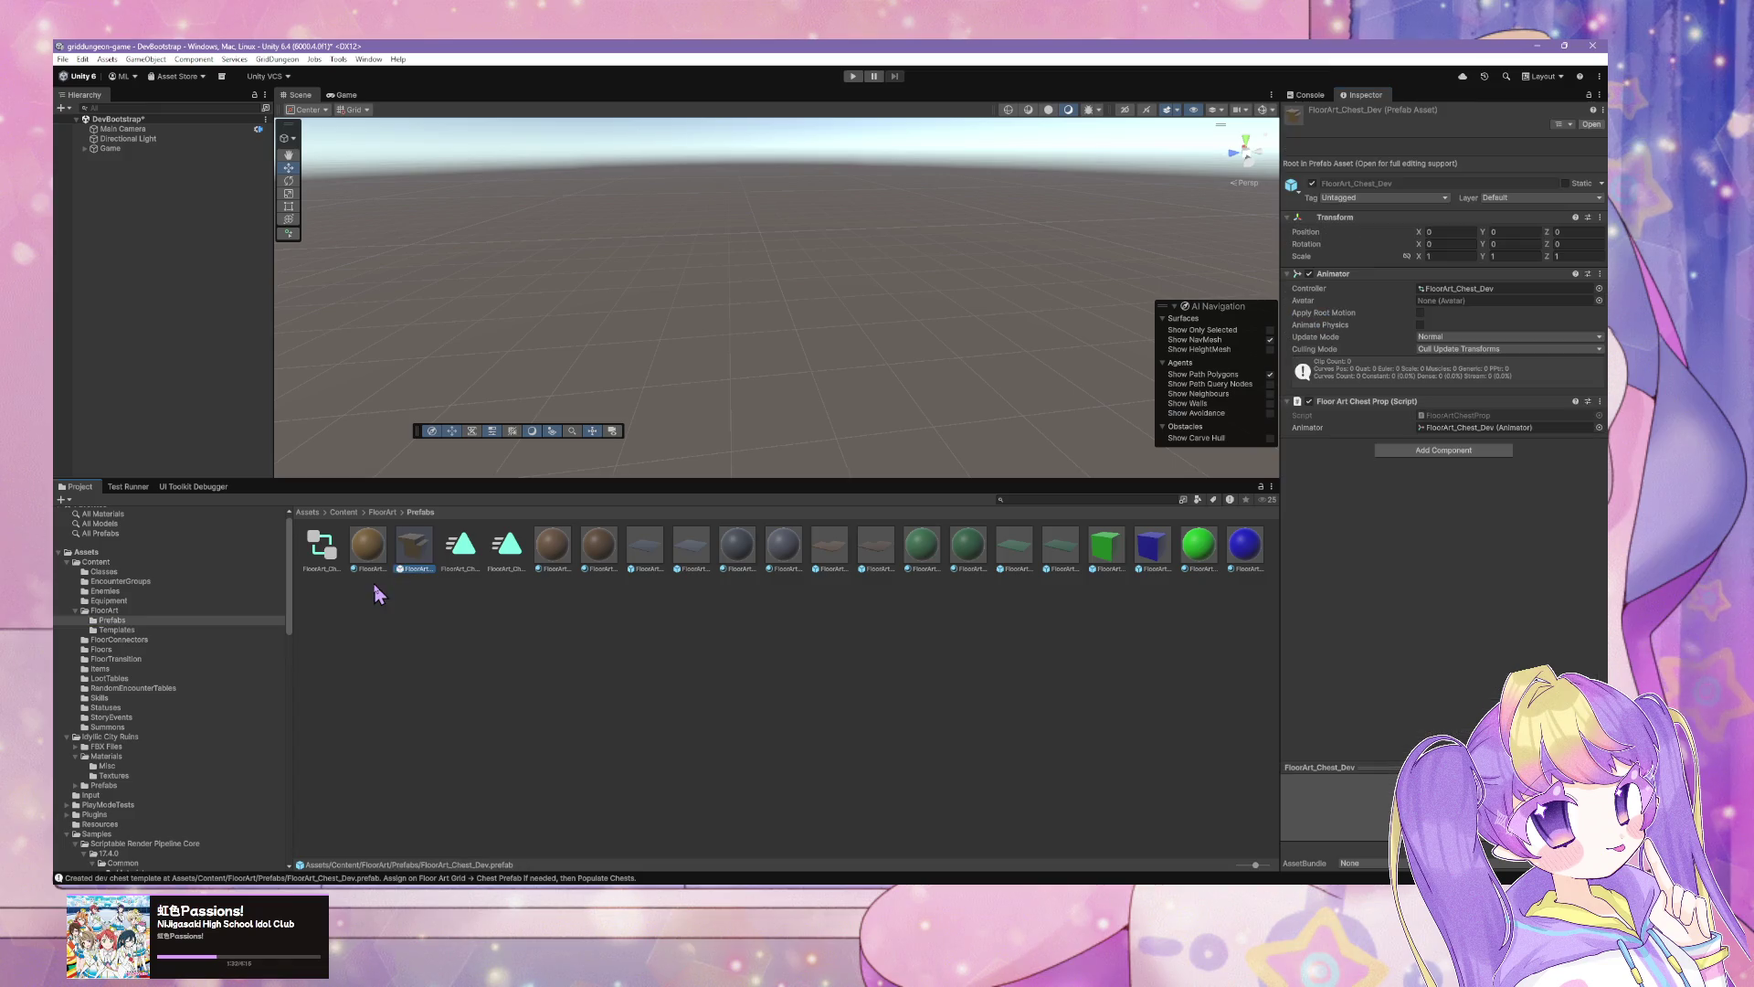
{"action": "double_click", "coordinate": [1469, 288]}
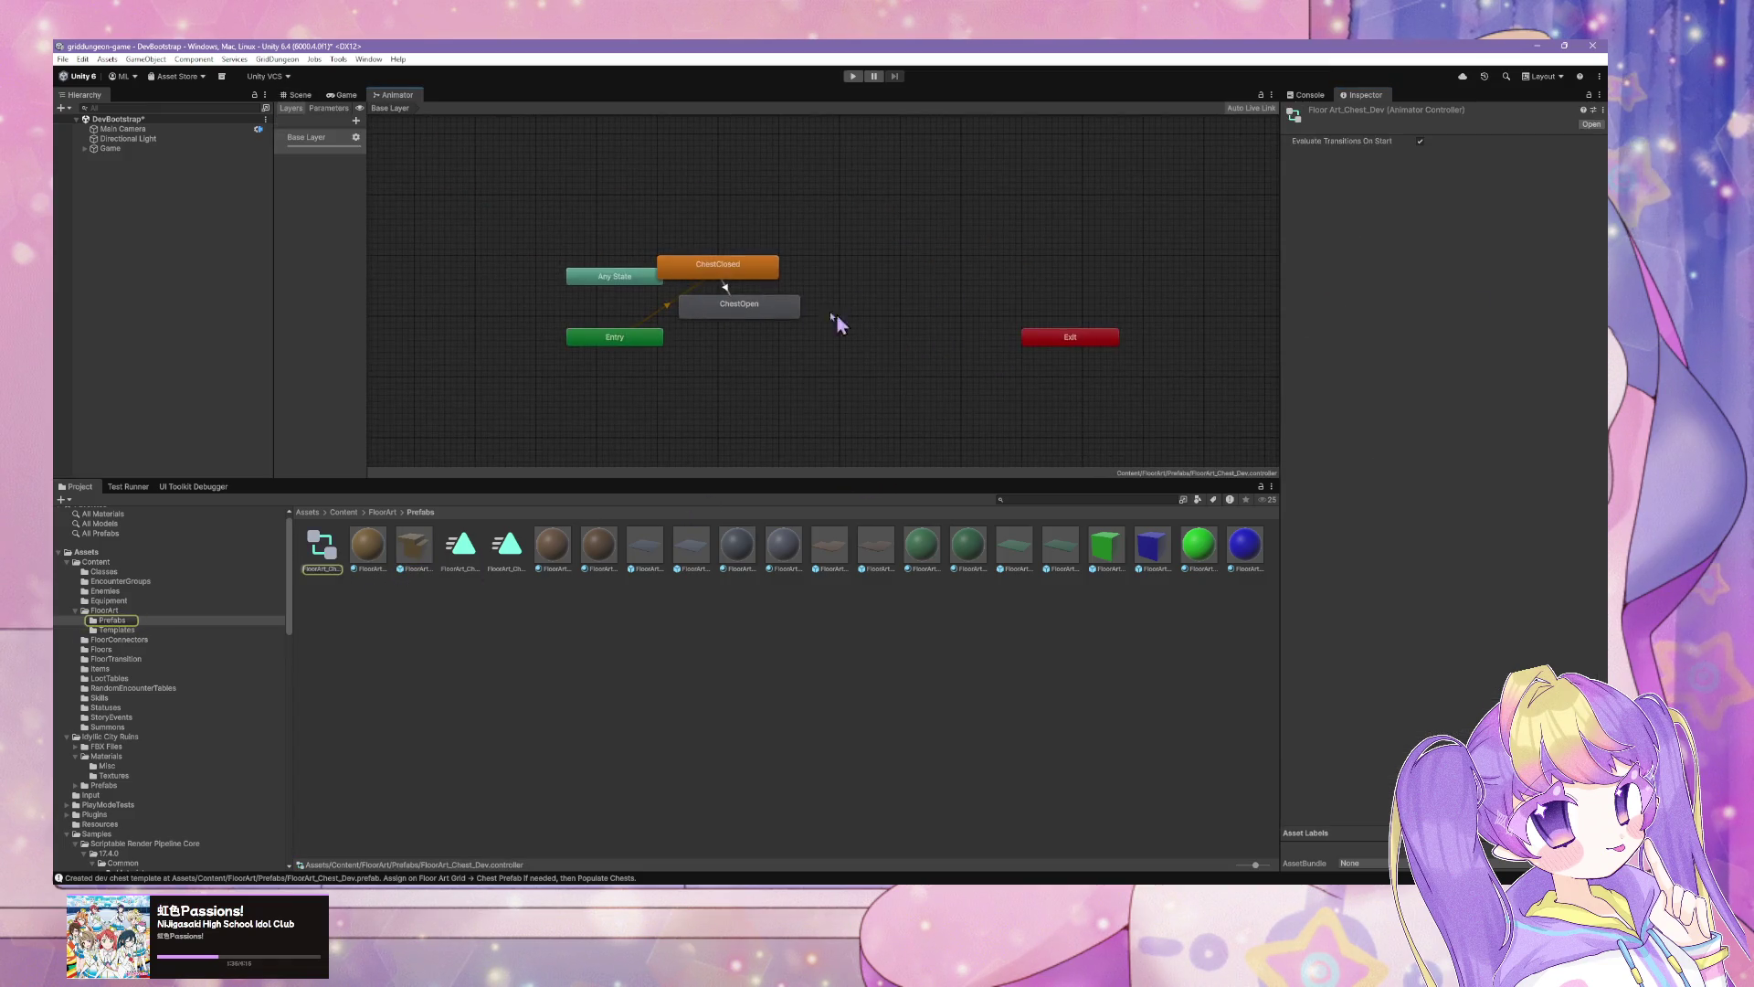
{"action": "left_click_drag", "start_coordinate": [754, 307], "coordinate": [885, 281]}
{"action": "left_click_drag", "start_coordinate": [722, 265], "coordinate": [747, 333]}
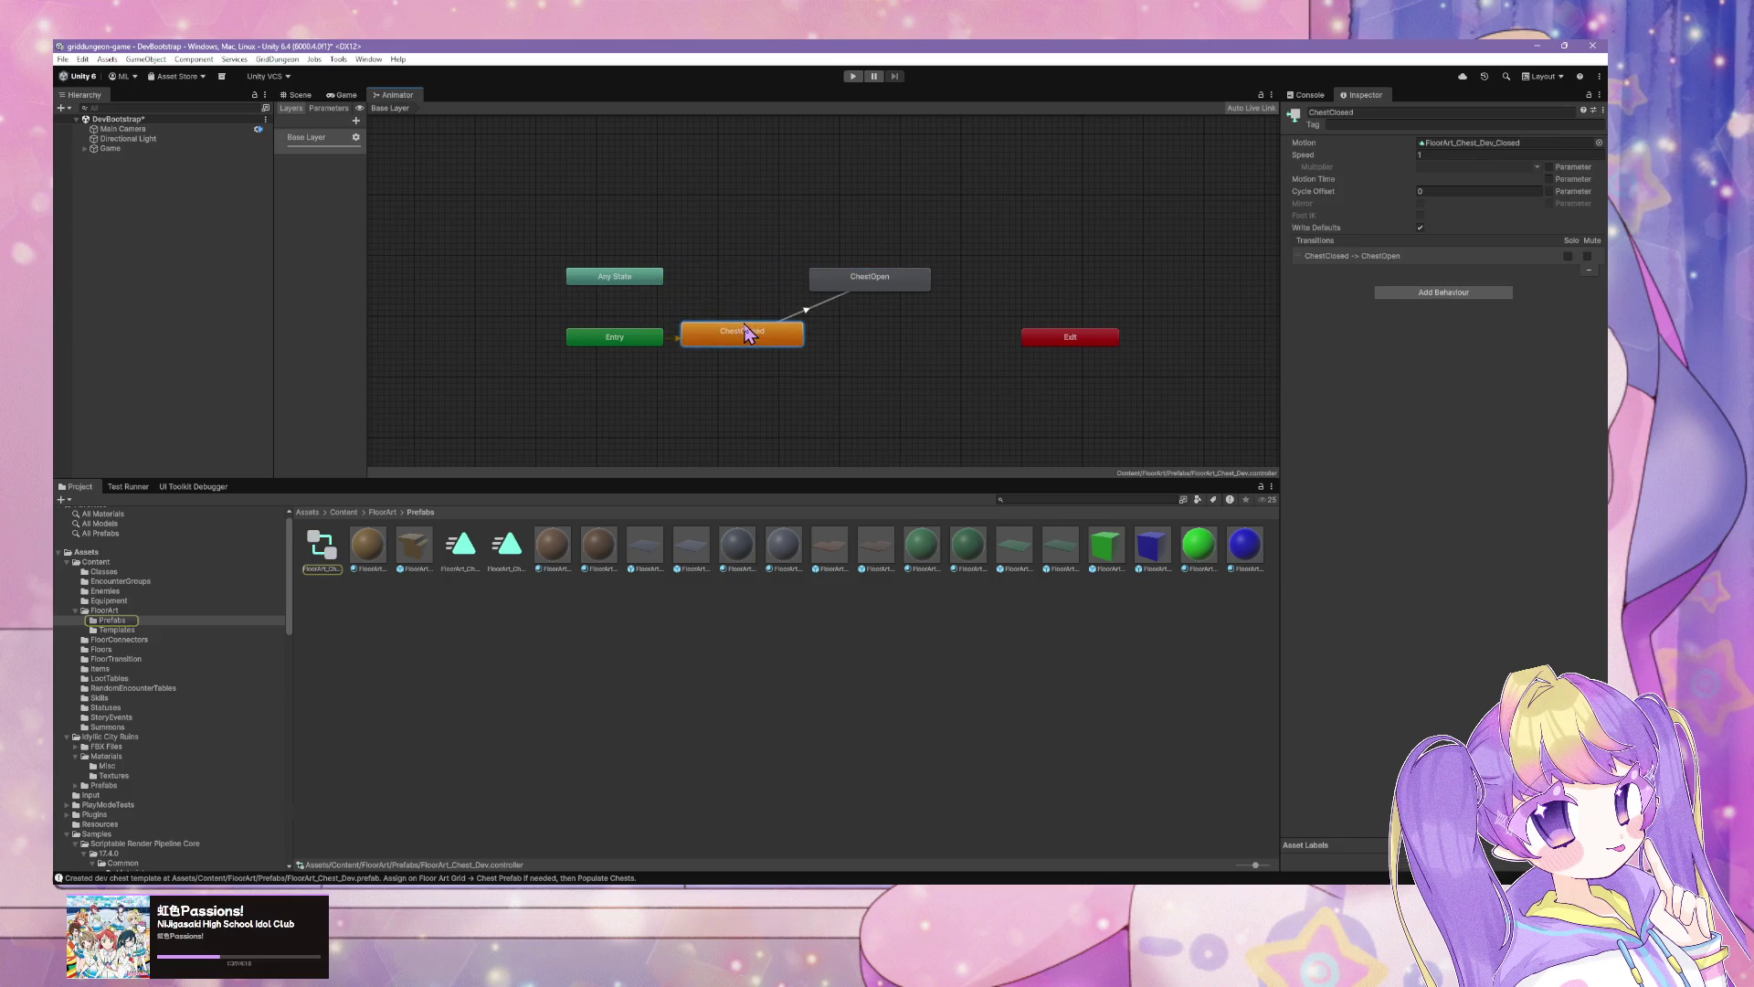
{"action": "left_click", "coordinate": [866, 283]}
Step: Return to the Scene view and open FloorArt_Chest_Dev in Prefab Mode
{"action": "left_click", "coordinate": [343, 96]}
{"action": "left_click", "coordinate": [298, 95]}
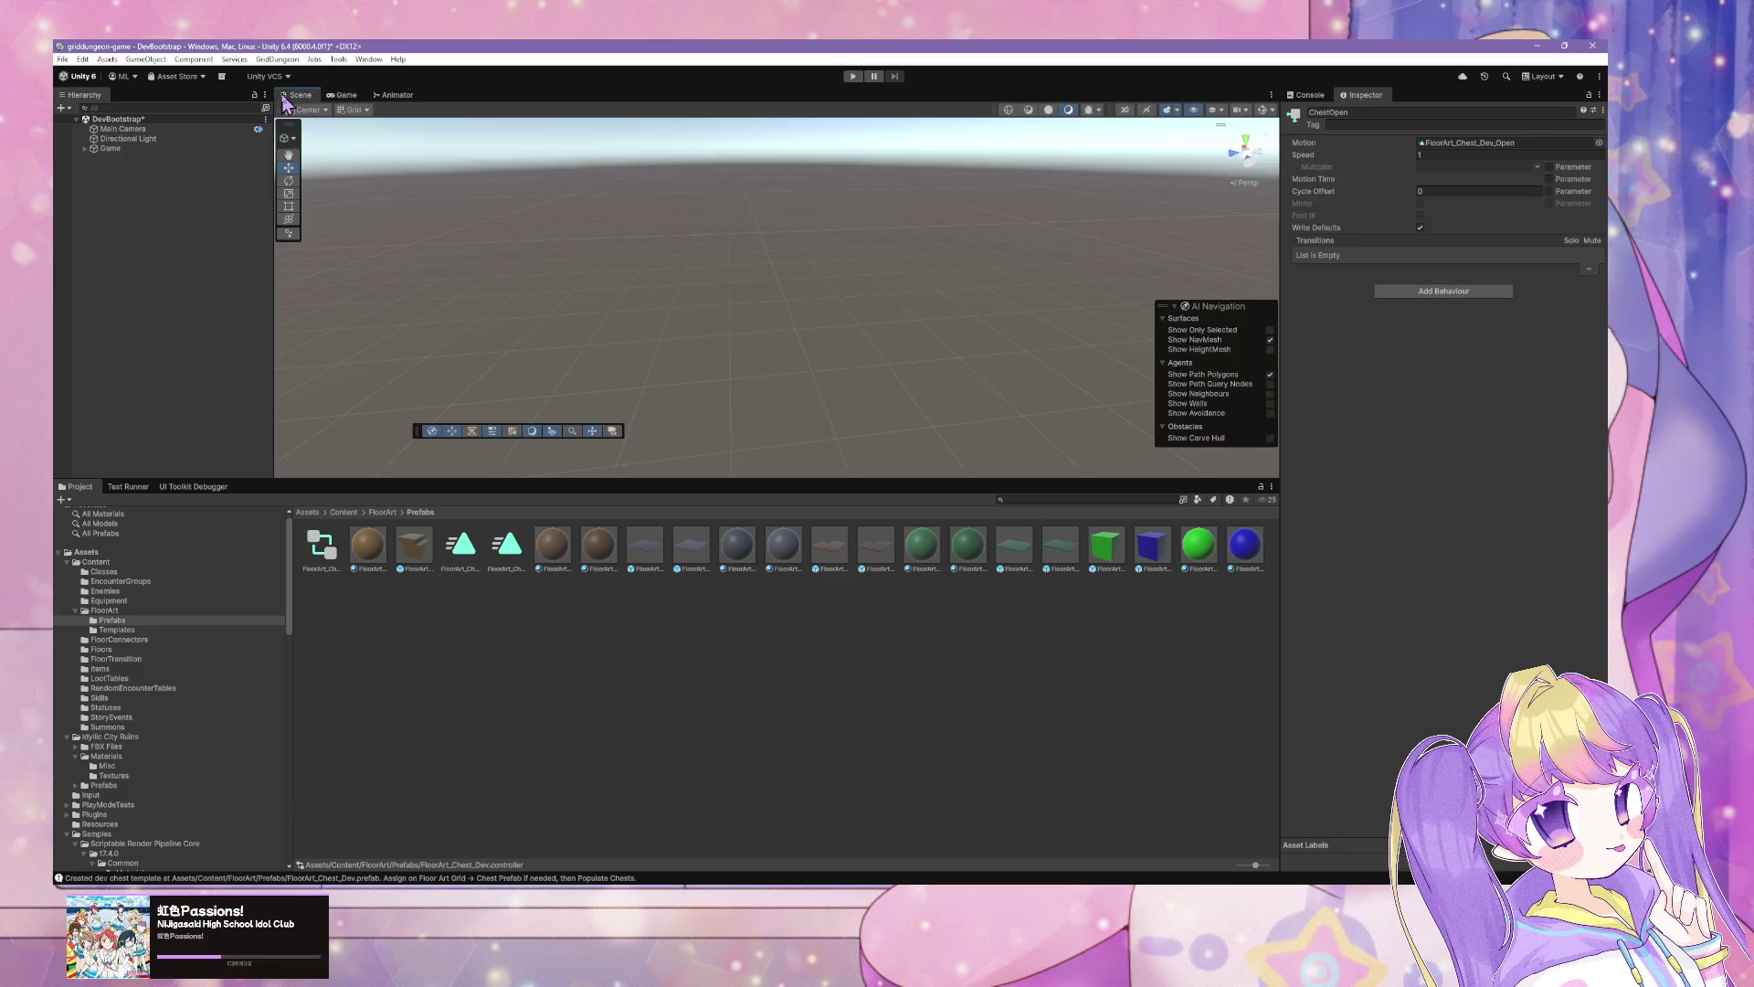
{"action": "left_click", "coordinate": [412, 566]}
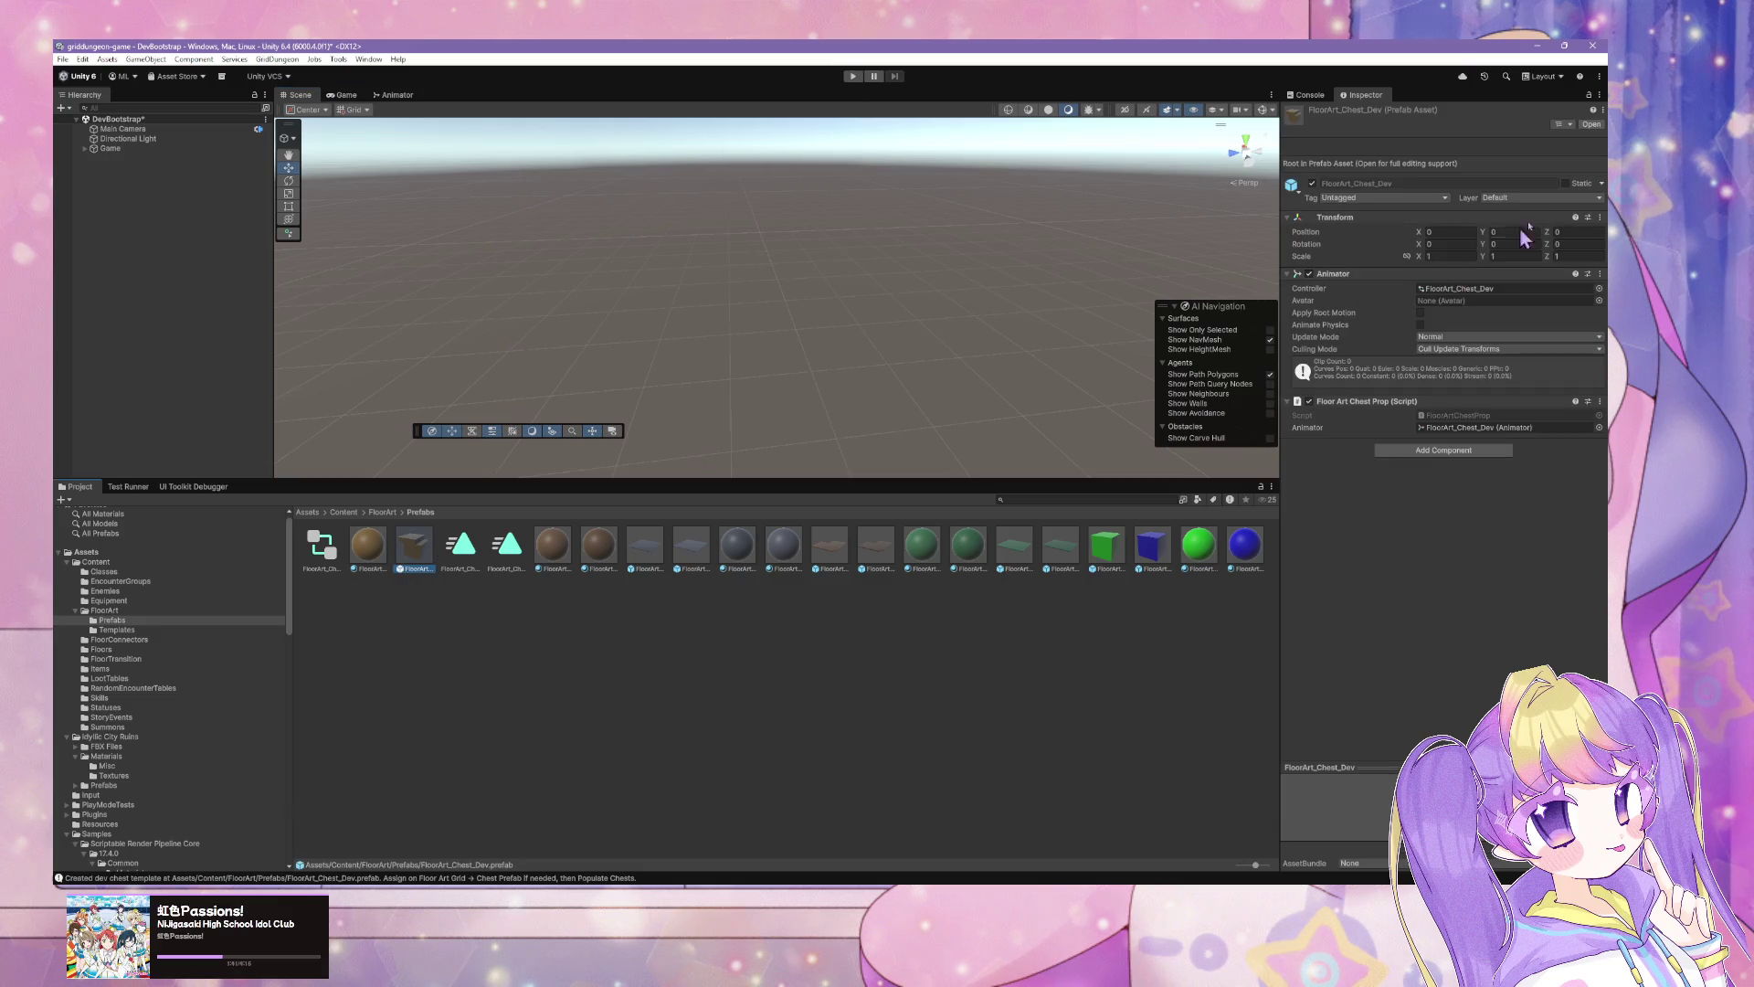
{"action": "left_click", "coordinate": [1597, 127]}
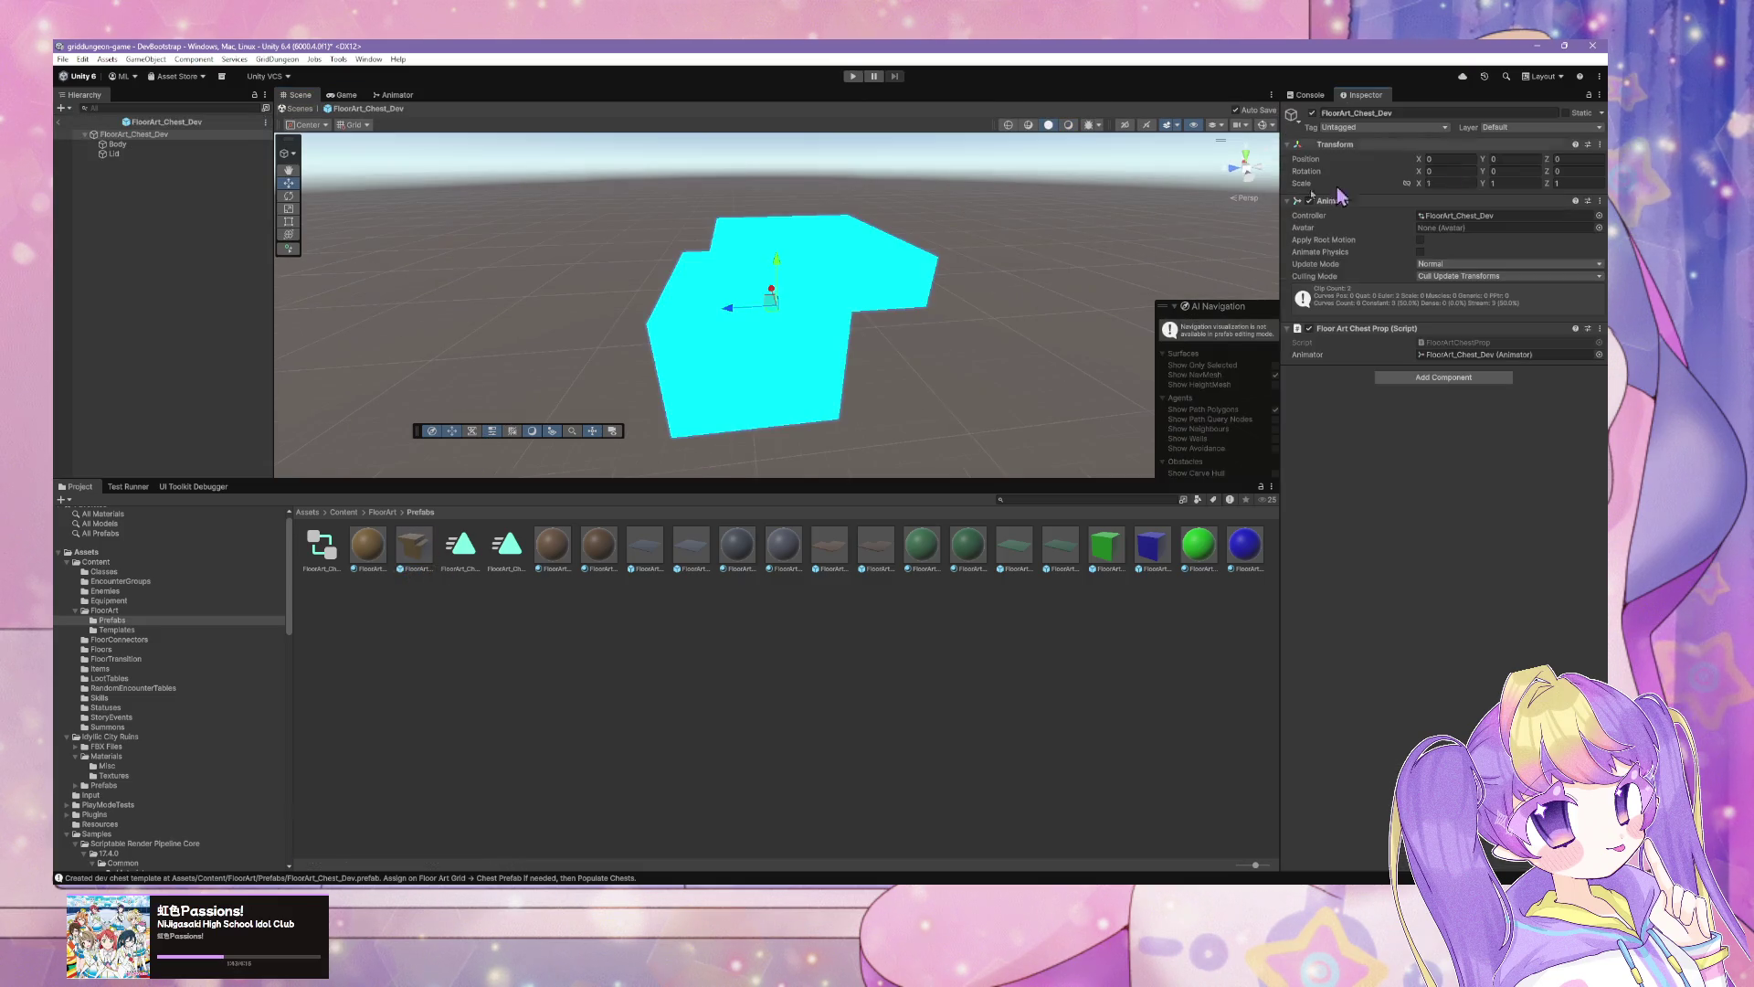
Step: Detach the chest's Animator graph into an enlarged floating window showing ChestClosed and ChestOpen
{"action": "double_click", "coordinate": [1452, 215]}
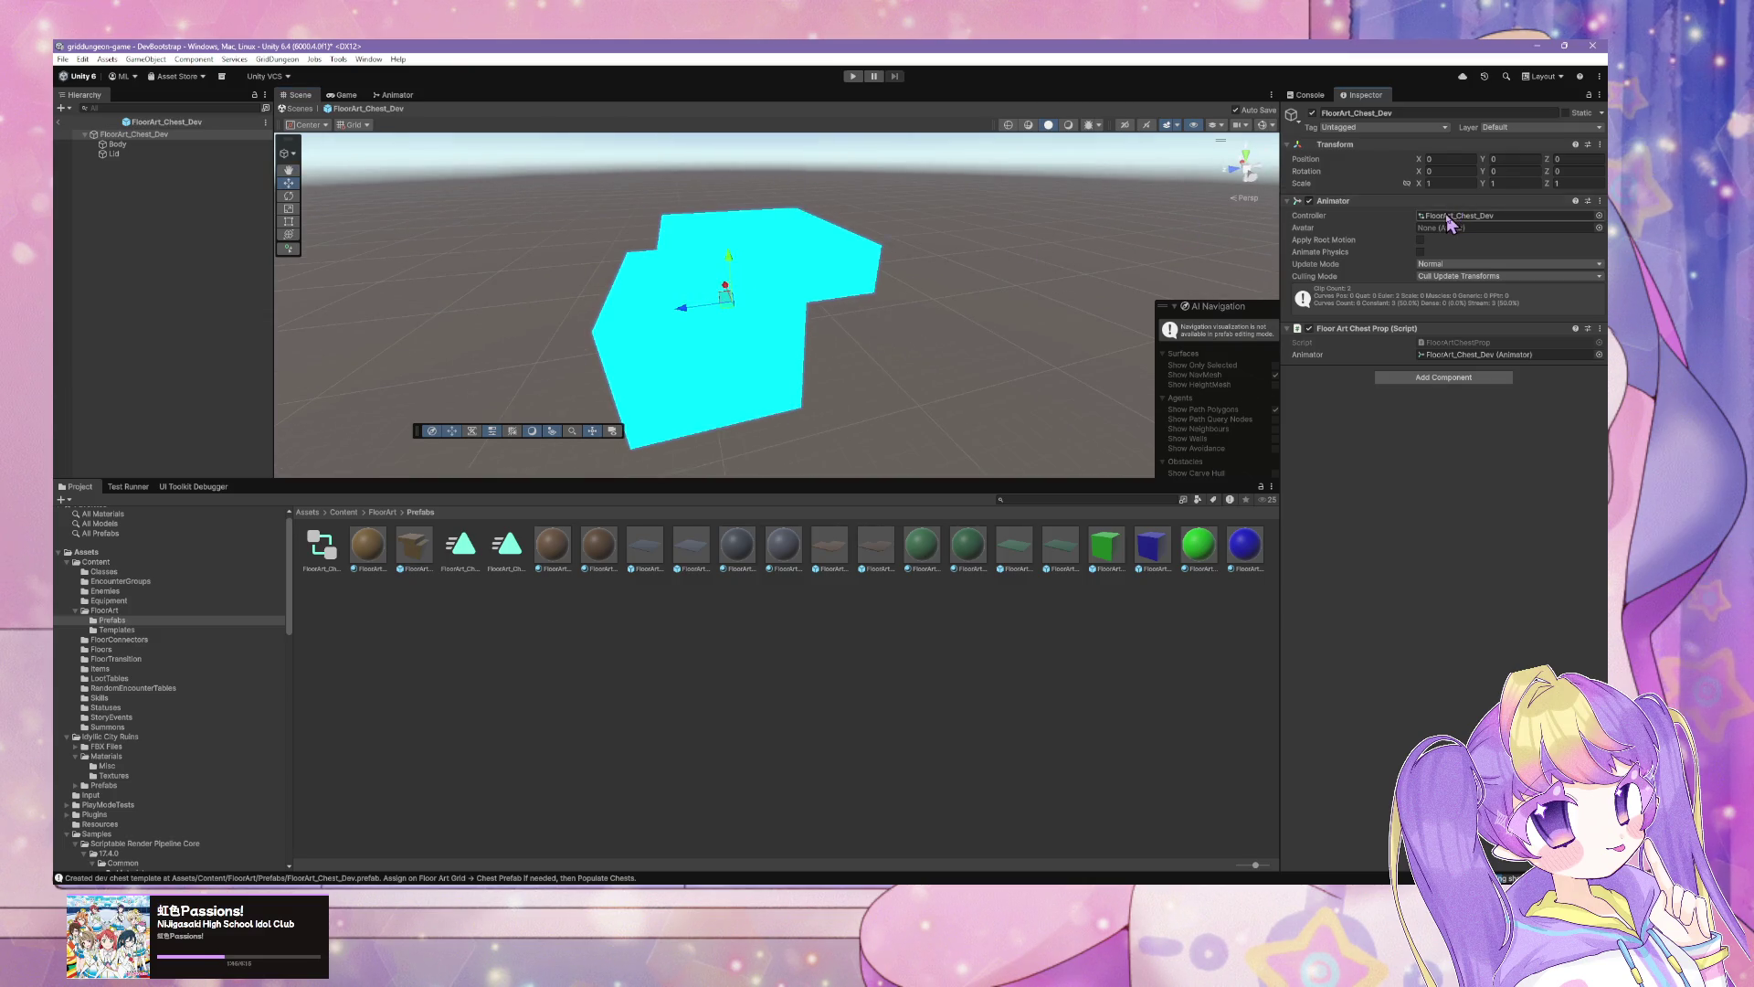
{"action": "mouse_move", "coordinate": [398, 95]}
{"action": "left_mouse_down"}
{"action": "mouse_move", "coordinate": [490, 215]}
{"action": "mouse_move", "coordinate": [599, 201]}
{"action": "left_mouse_up"}
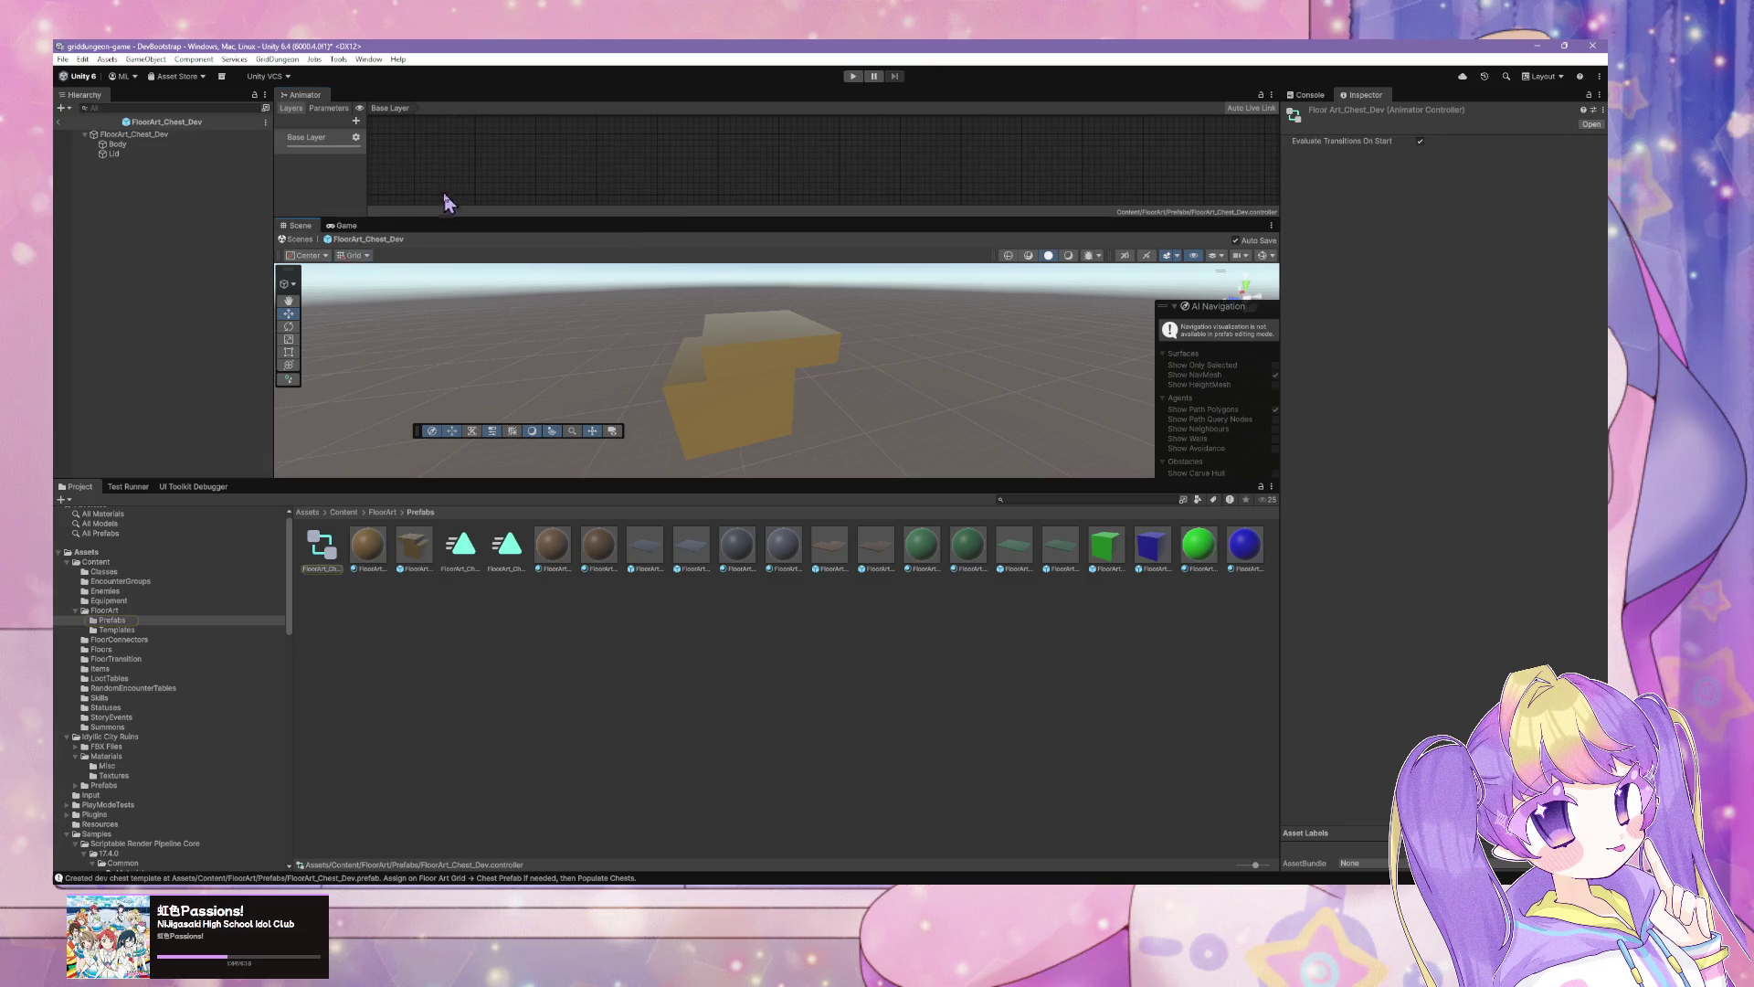
{"action": "left_click_drag", "start_coordinate": [300, 228], "coordinate": [346, 99]}
{"action": "mouse_move", "coordinate": [434, 315]}
{"action": "left_mouse_down"}
{"action": "mouse_move", "coordinate": [720, 344]}
{"action": "mouse_move", "coordinate": [375, 187]}
{"action": "mouse_move", "coordinate": [389, 283]}
{"action": "mouse_move", "coordinate": [692, 324]}
{"action": "left_mouse_up"}
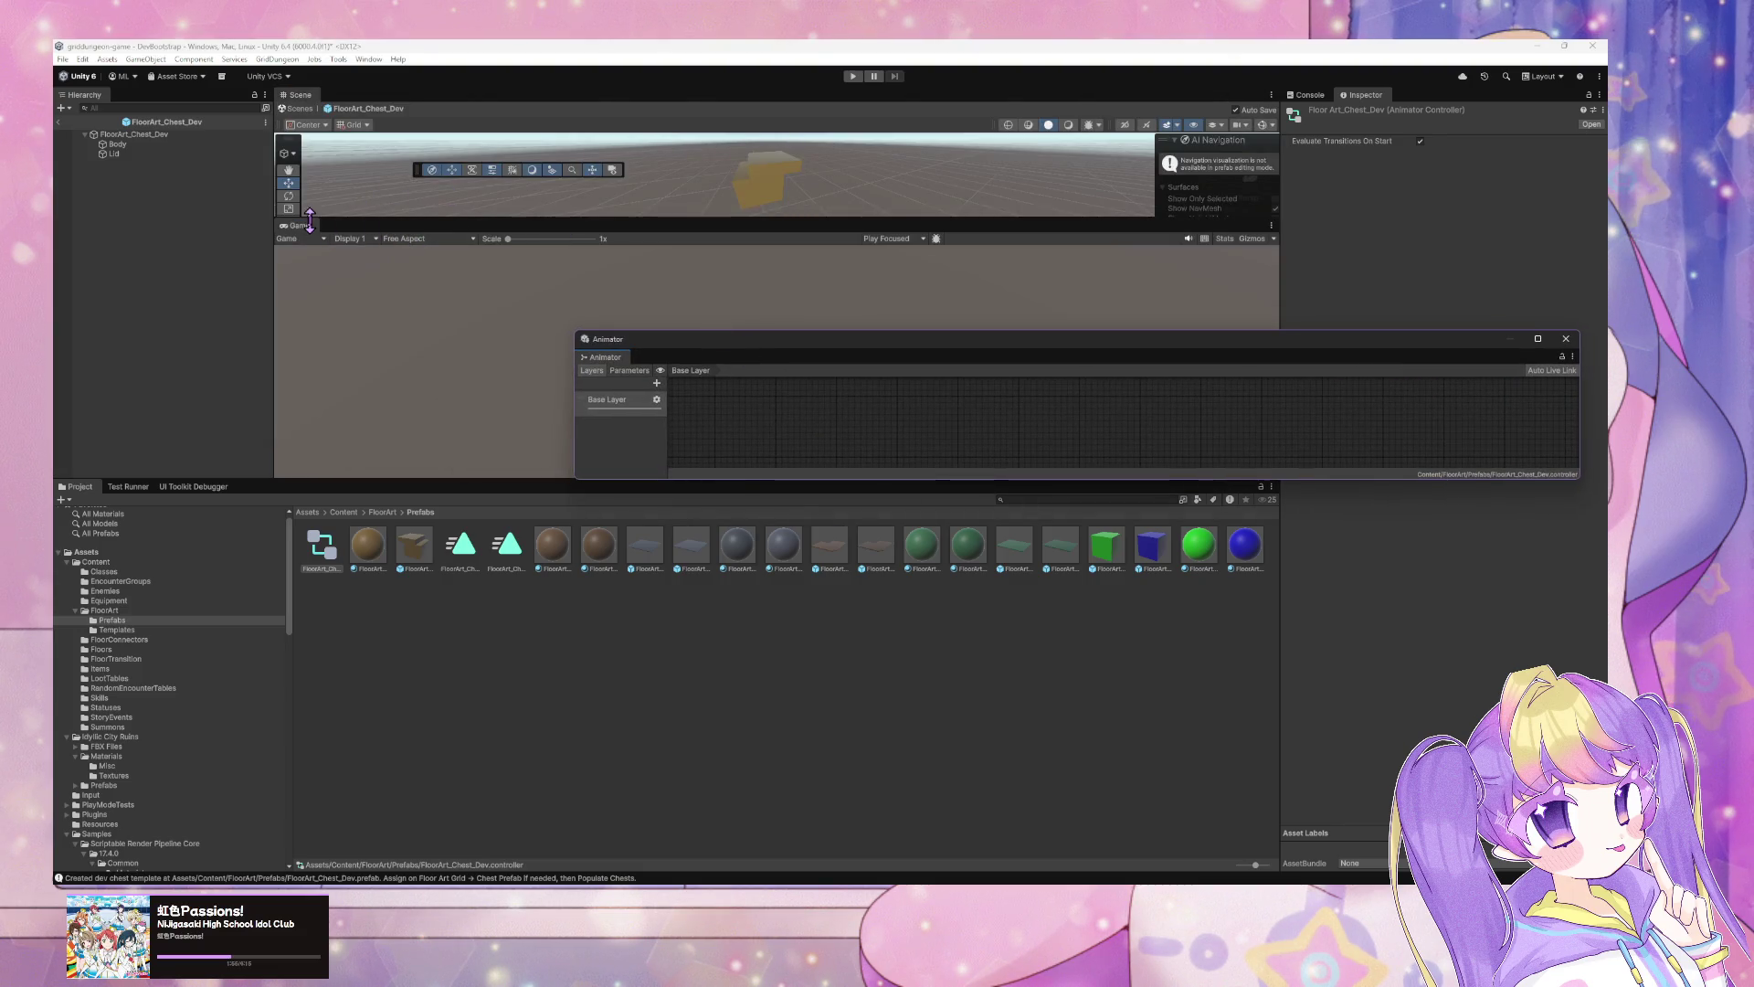
{"action": "mouse_move", "coordinate": [301, 225]}
{"action": "left_mouse_down"}
{"action": "mouse_move", "coordinate": [344, 86]}
{"action": "mouse_move", "coordinate": [363, 125]}
{"action": "left_mouse_up"}
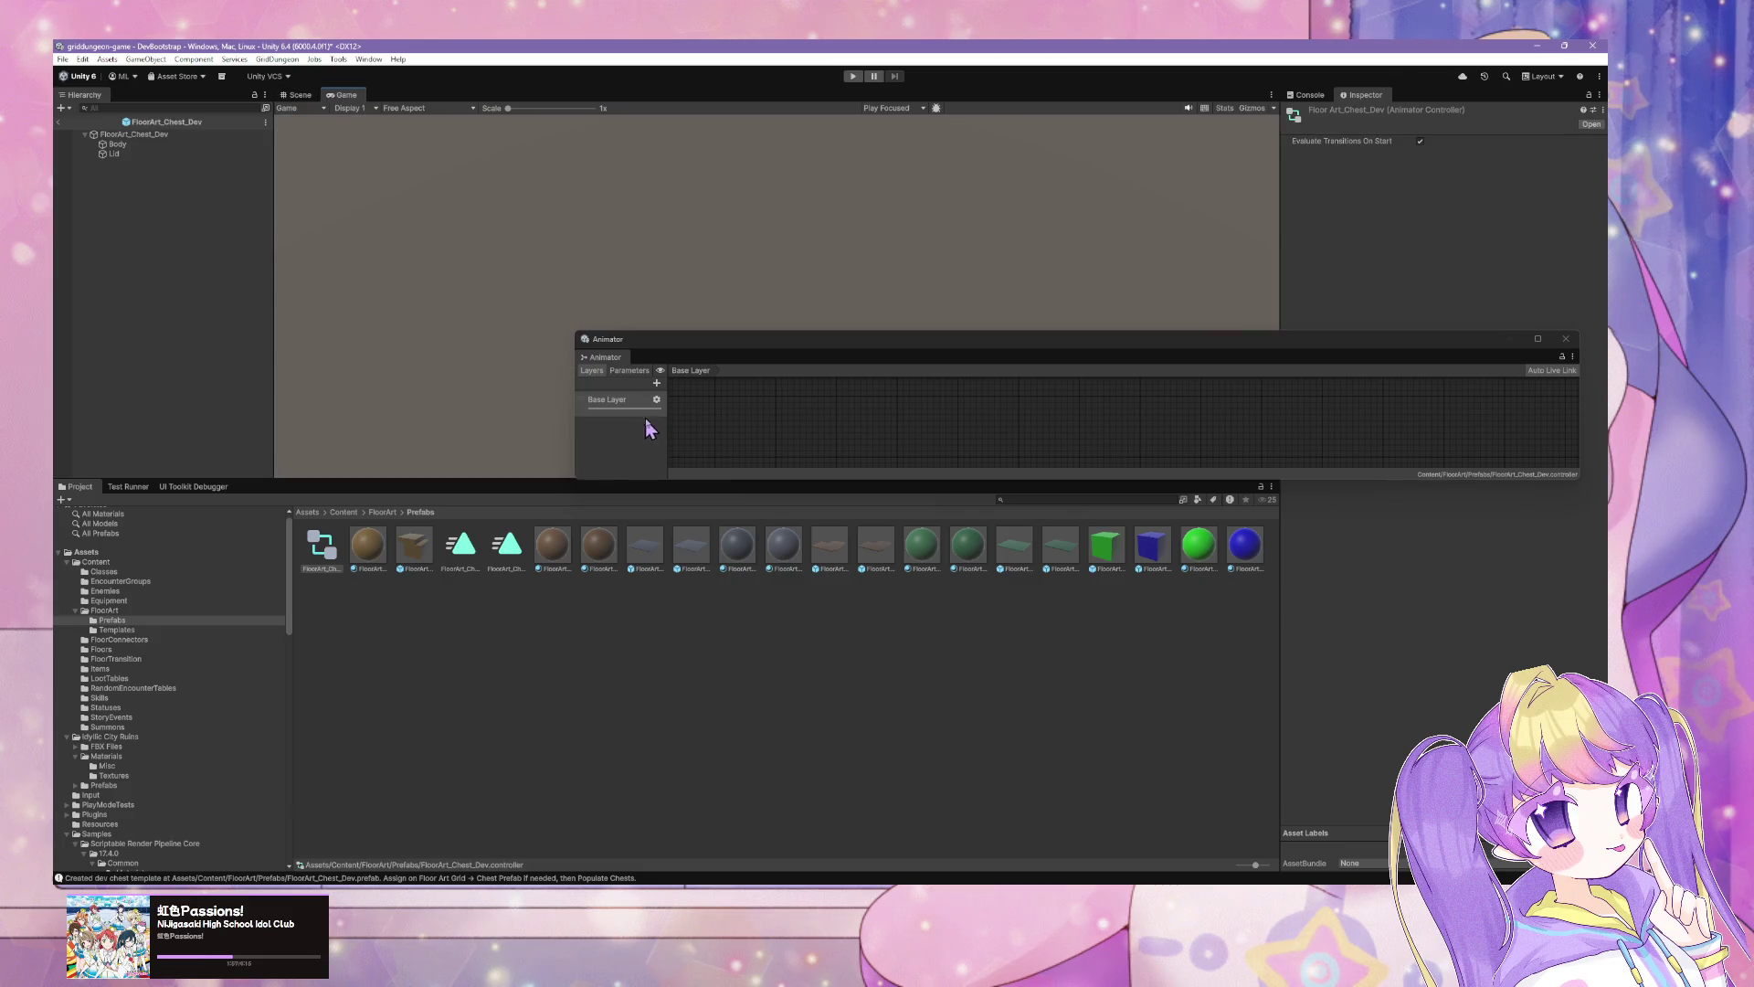
{"action": "mouse_move", "coordinate": [699, 477]}
{"action": "left_mouse_down"}
{"action": "mouse_move", "coordinate": [787, 598]}
{"action": "mouse_move", "coordinate": [940, 750]}
{"action": "left_mouse_up"}
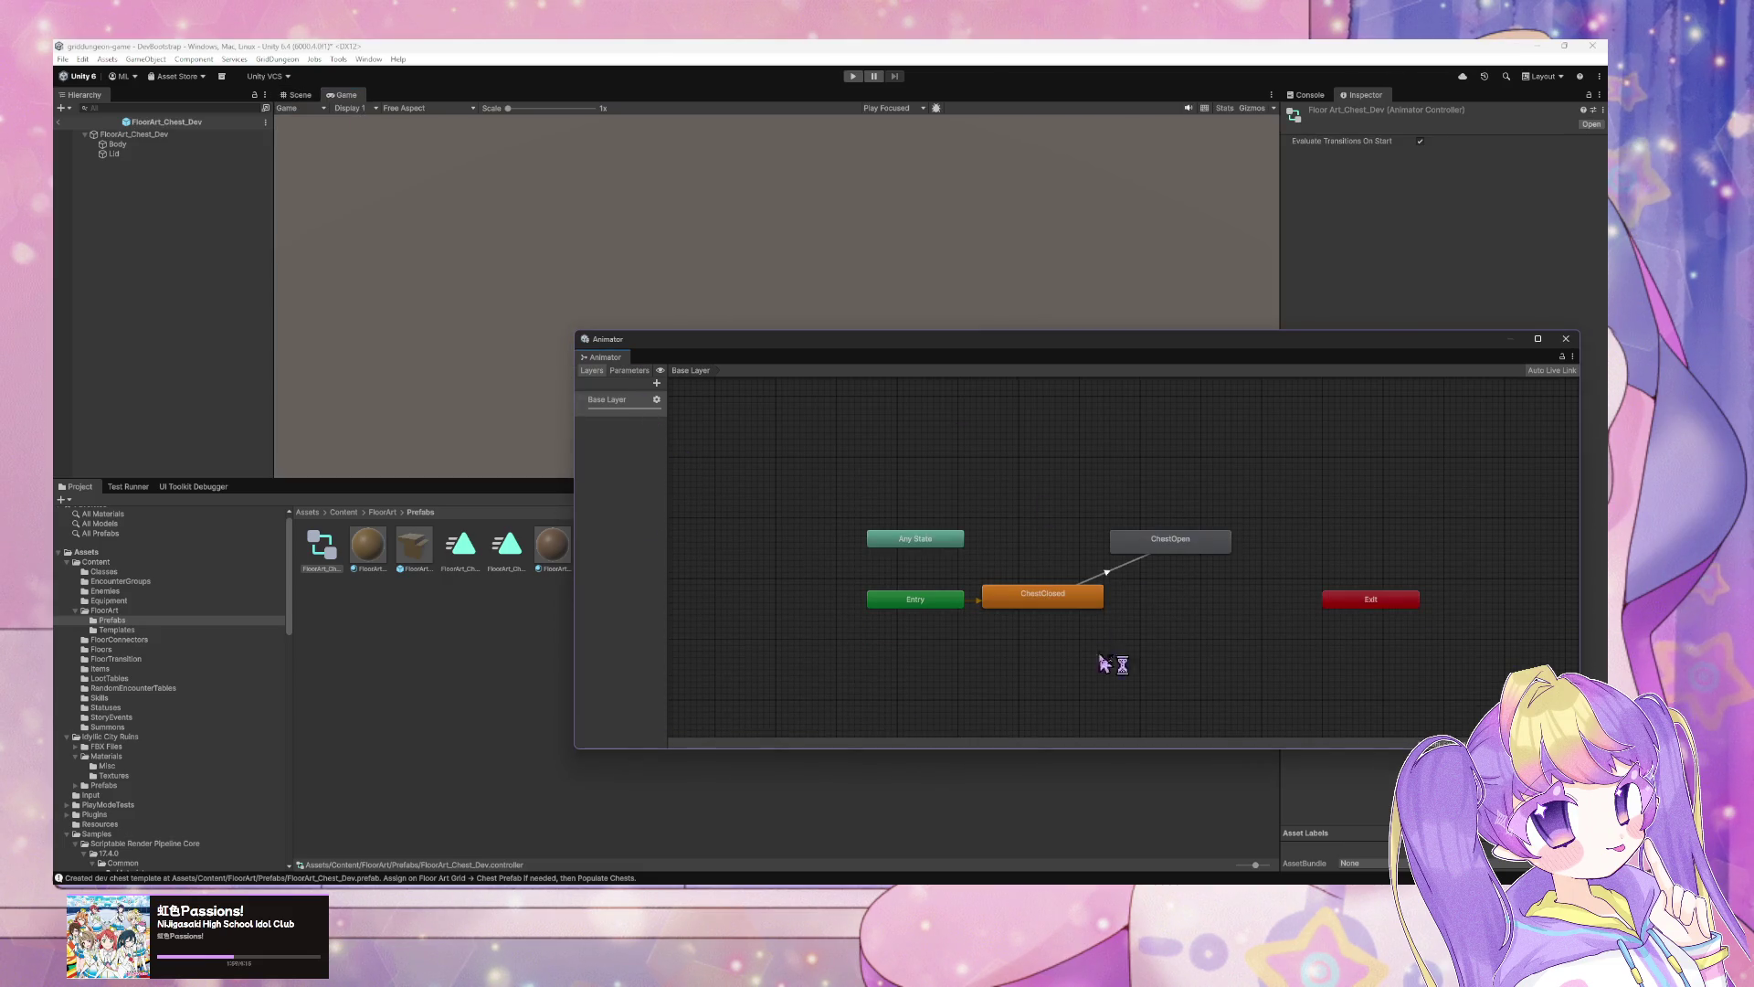
{"action": "left_click", "coordinate": [1042, 599]}
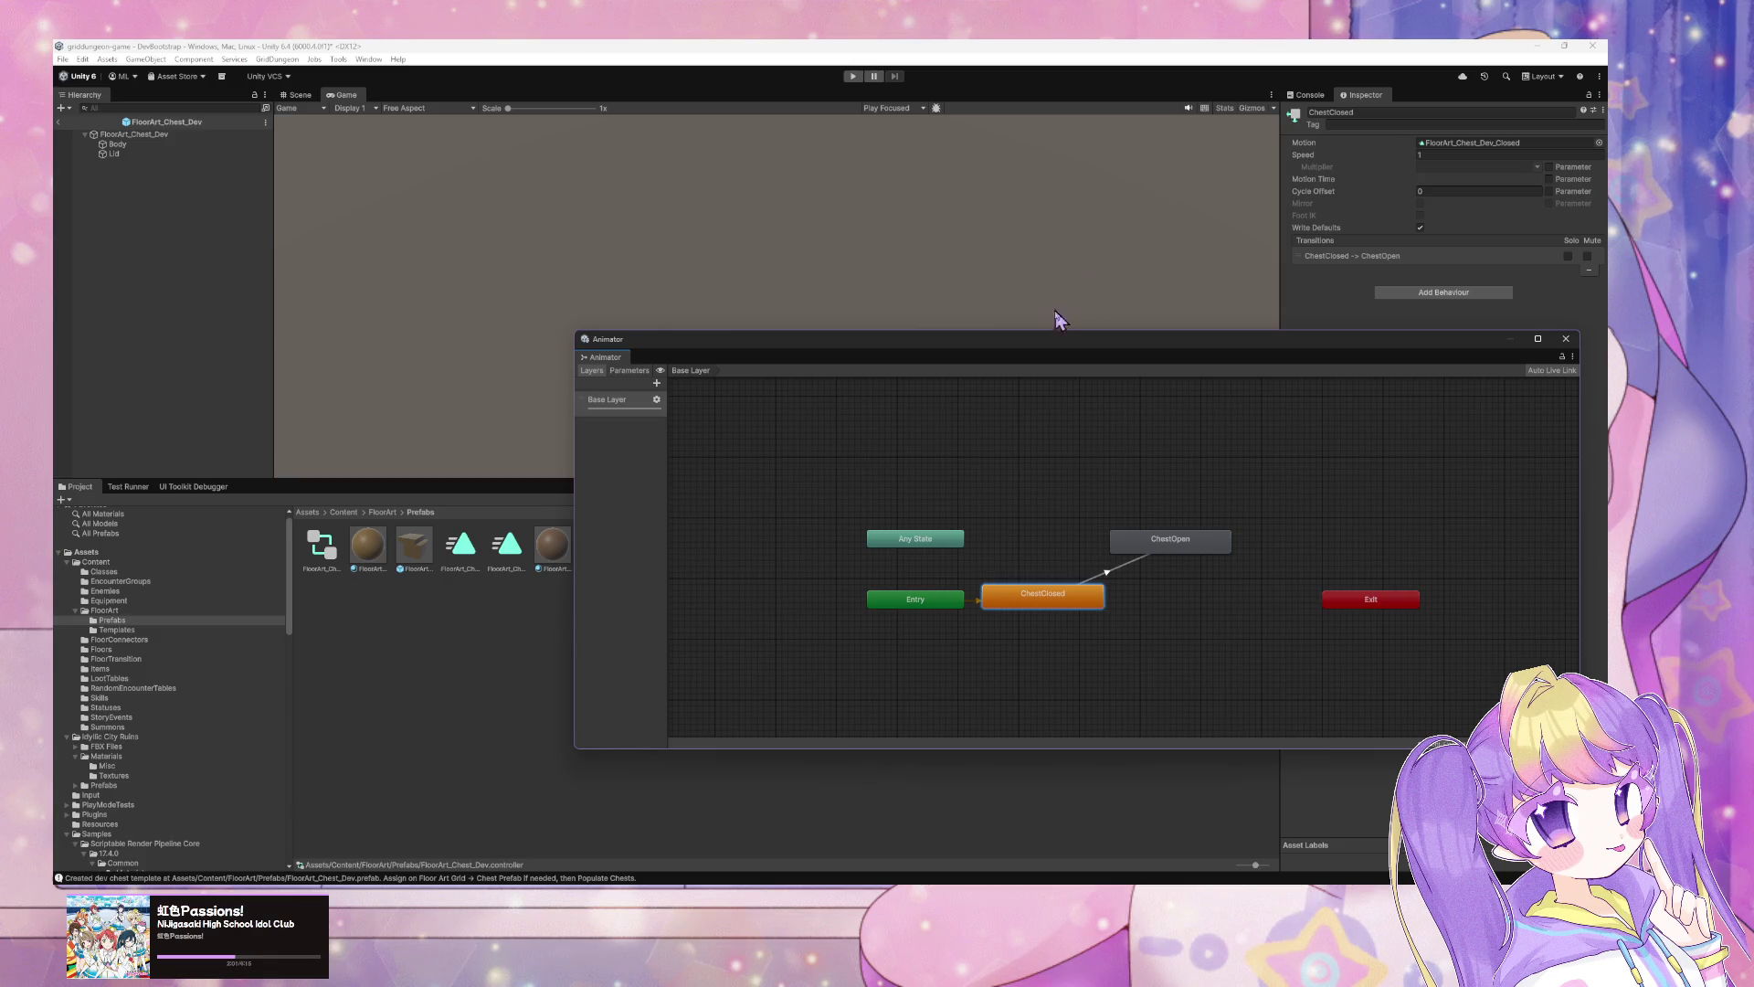
{"action": "left_click_drag", "start_coordinate": [1047, 358], "coordinate": [814, 599]}
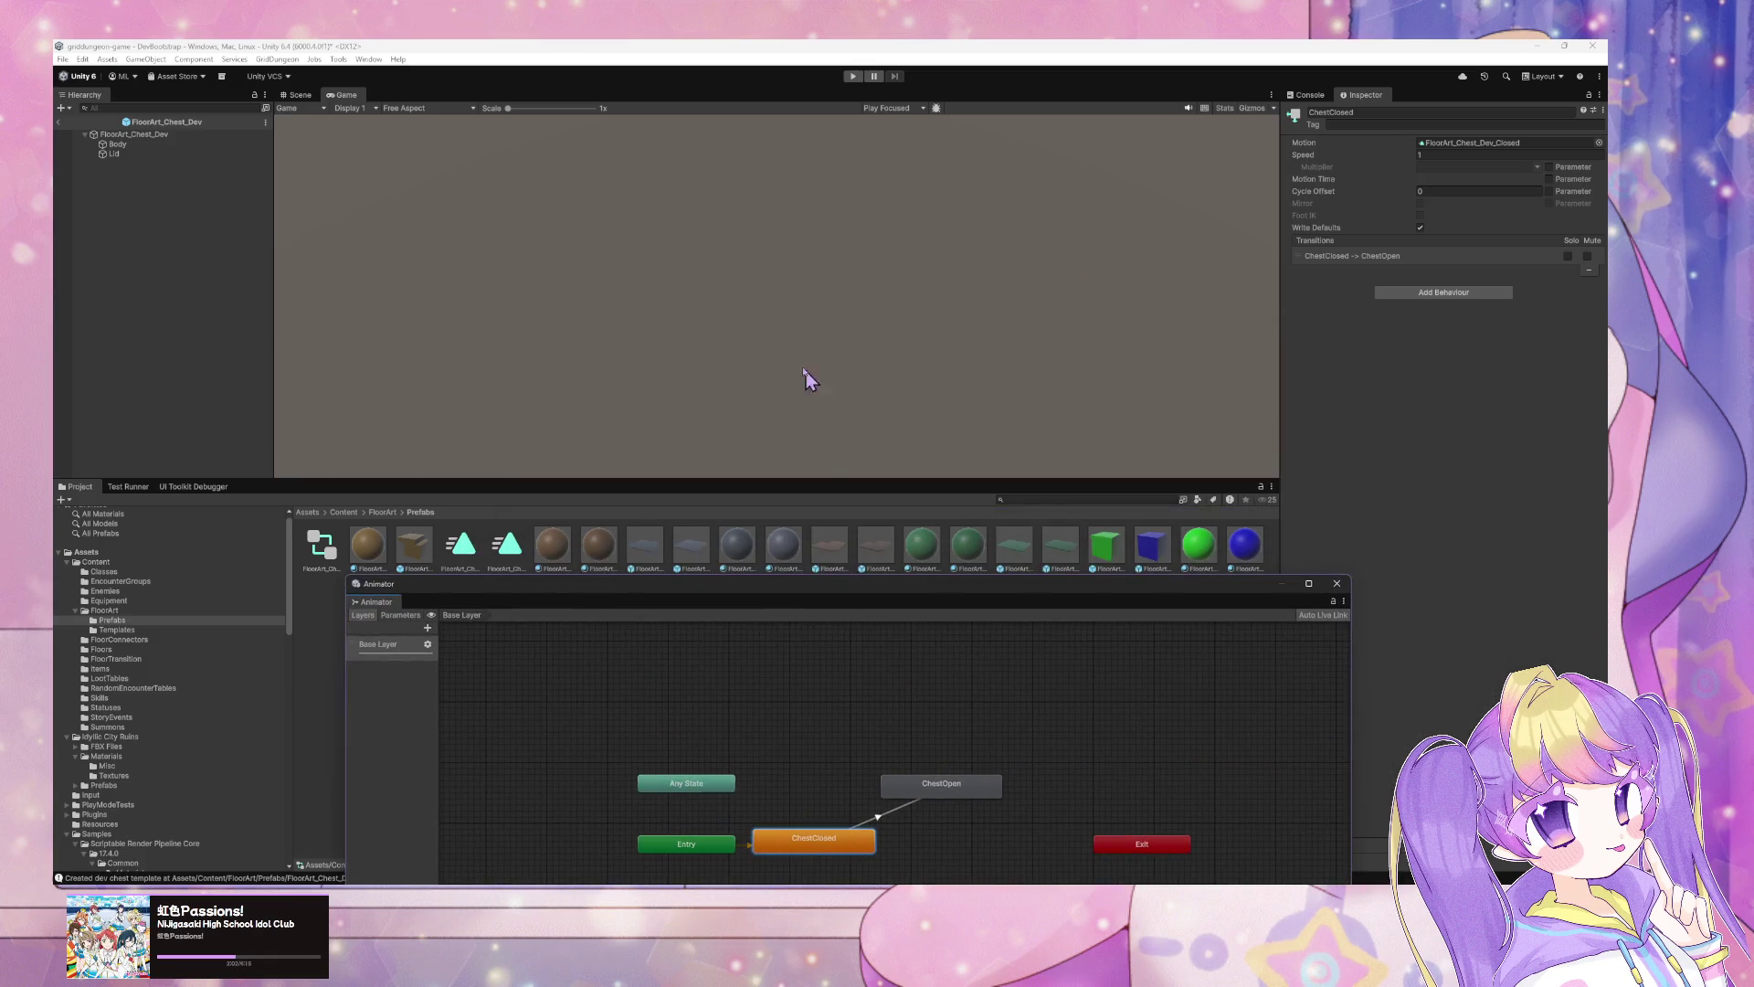
Step: Exit FloorArt_Chest_Dev Prefab Mode back to the DevBootstrap scene
{"action": "left_click", "coordinate": [132, 135]}
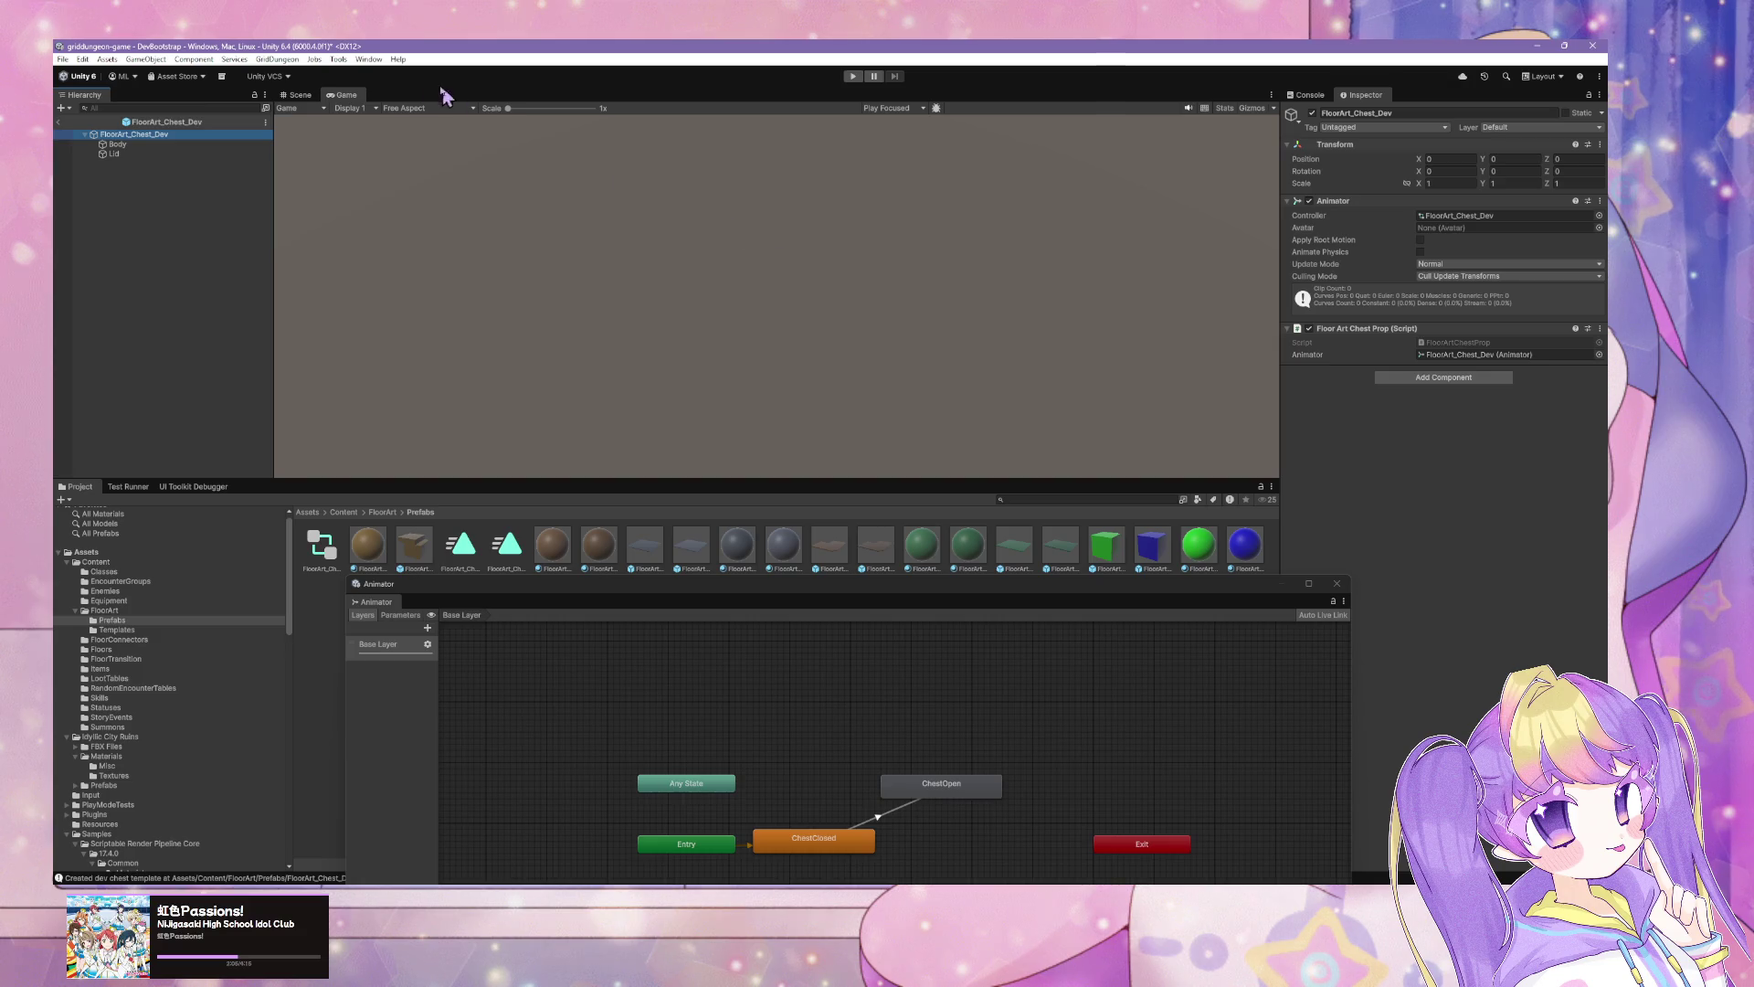
{"action": "left_click", "coordinate": [299, 96]}
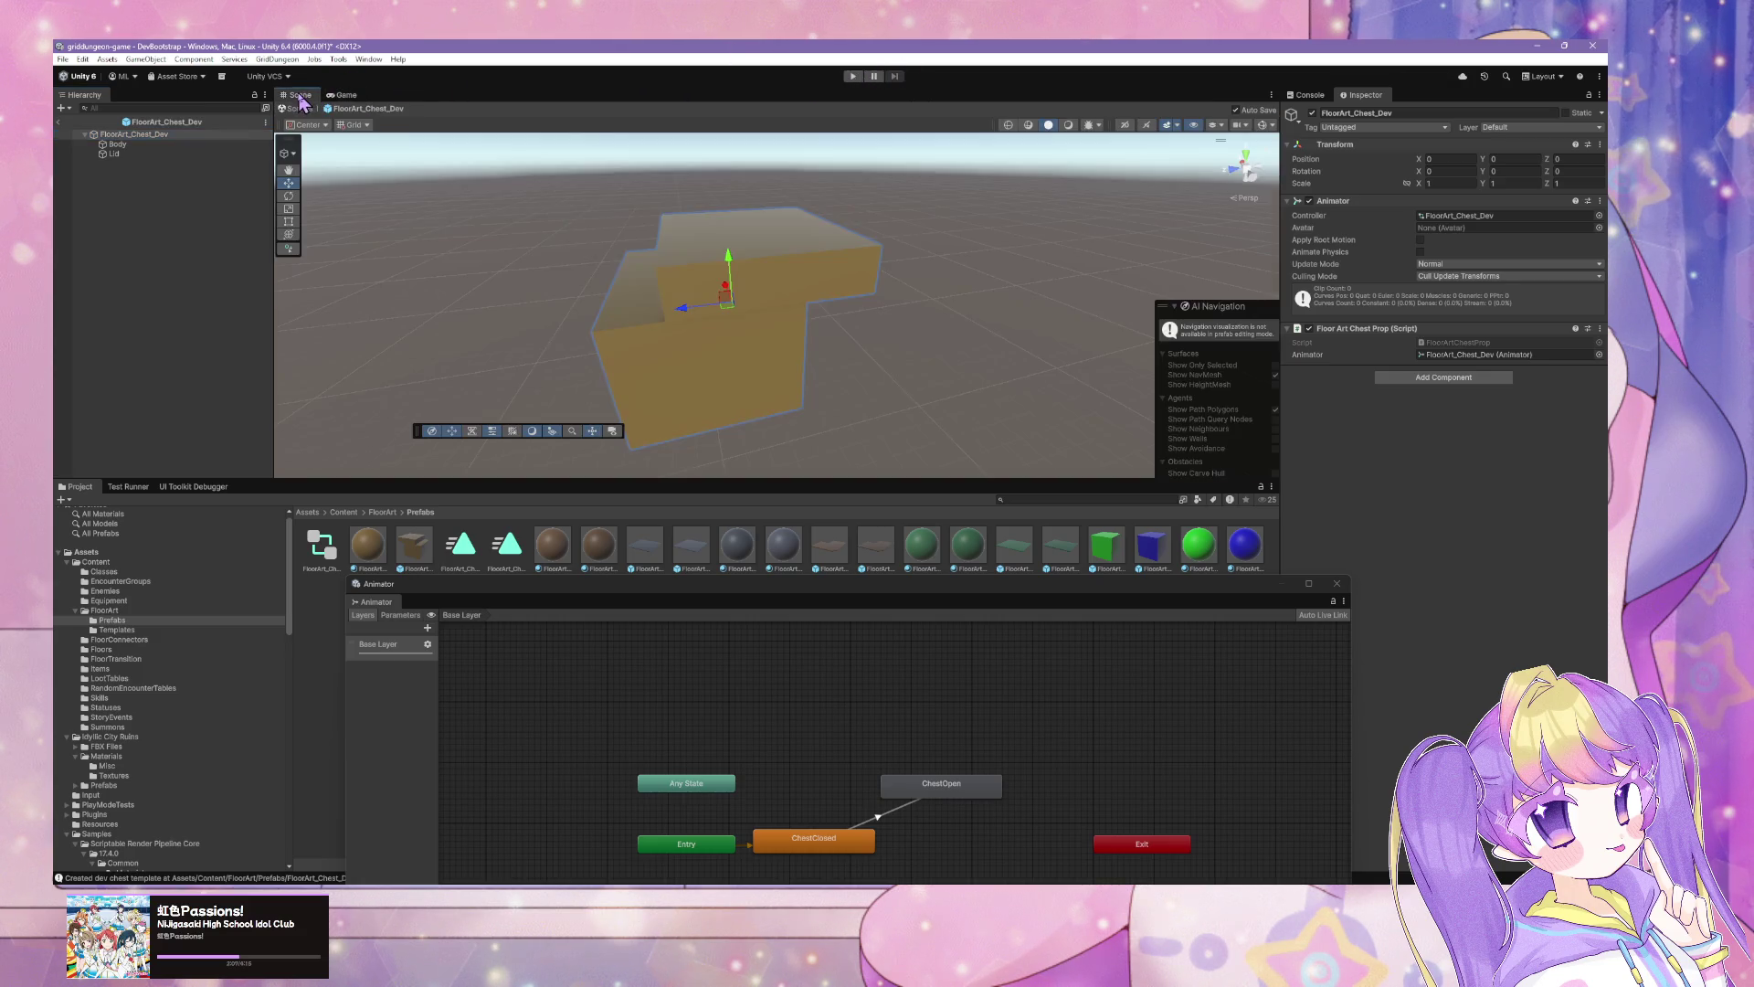
{"action": "left_click", "coordinate": [298, 108]}
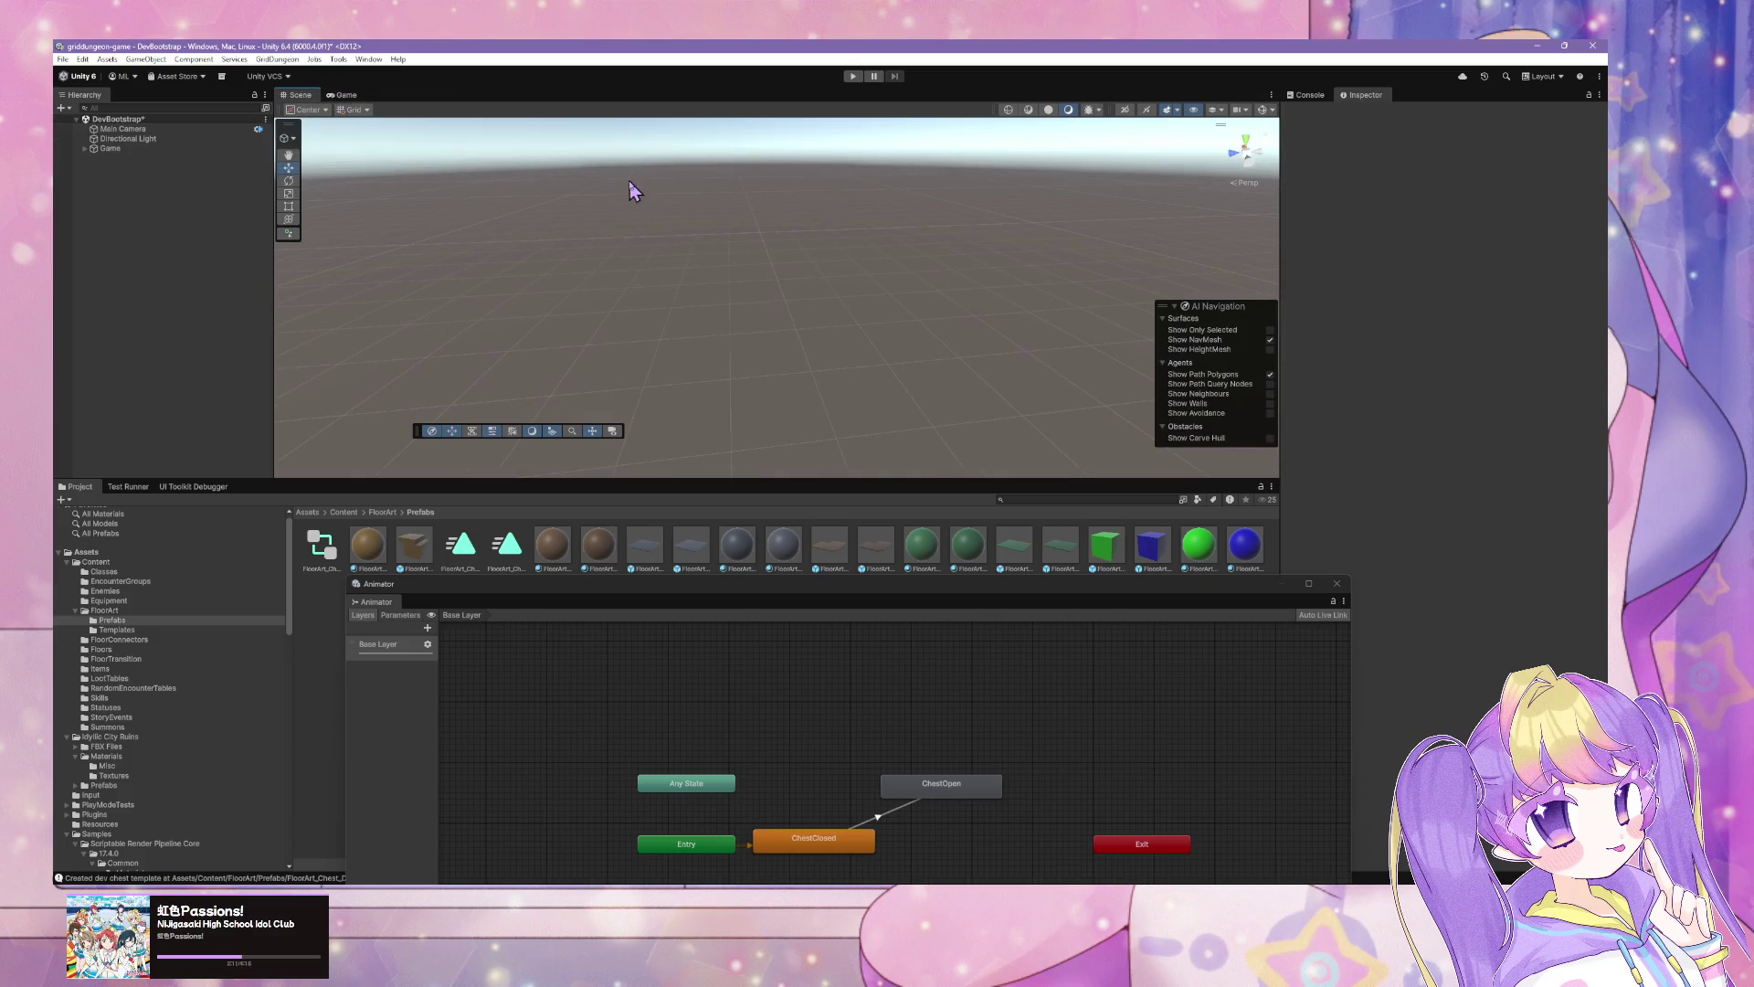
Step: Expand Game in the Hierarchy, shift the Animator window up-right, and bring Cursor's chat forward
{"action": "left_click", "coordinate": [84, 148]}
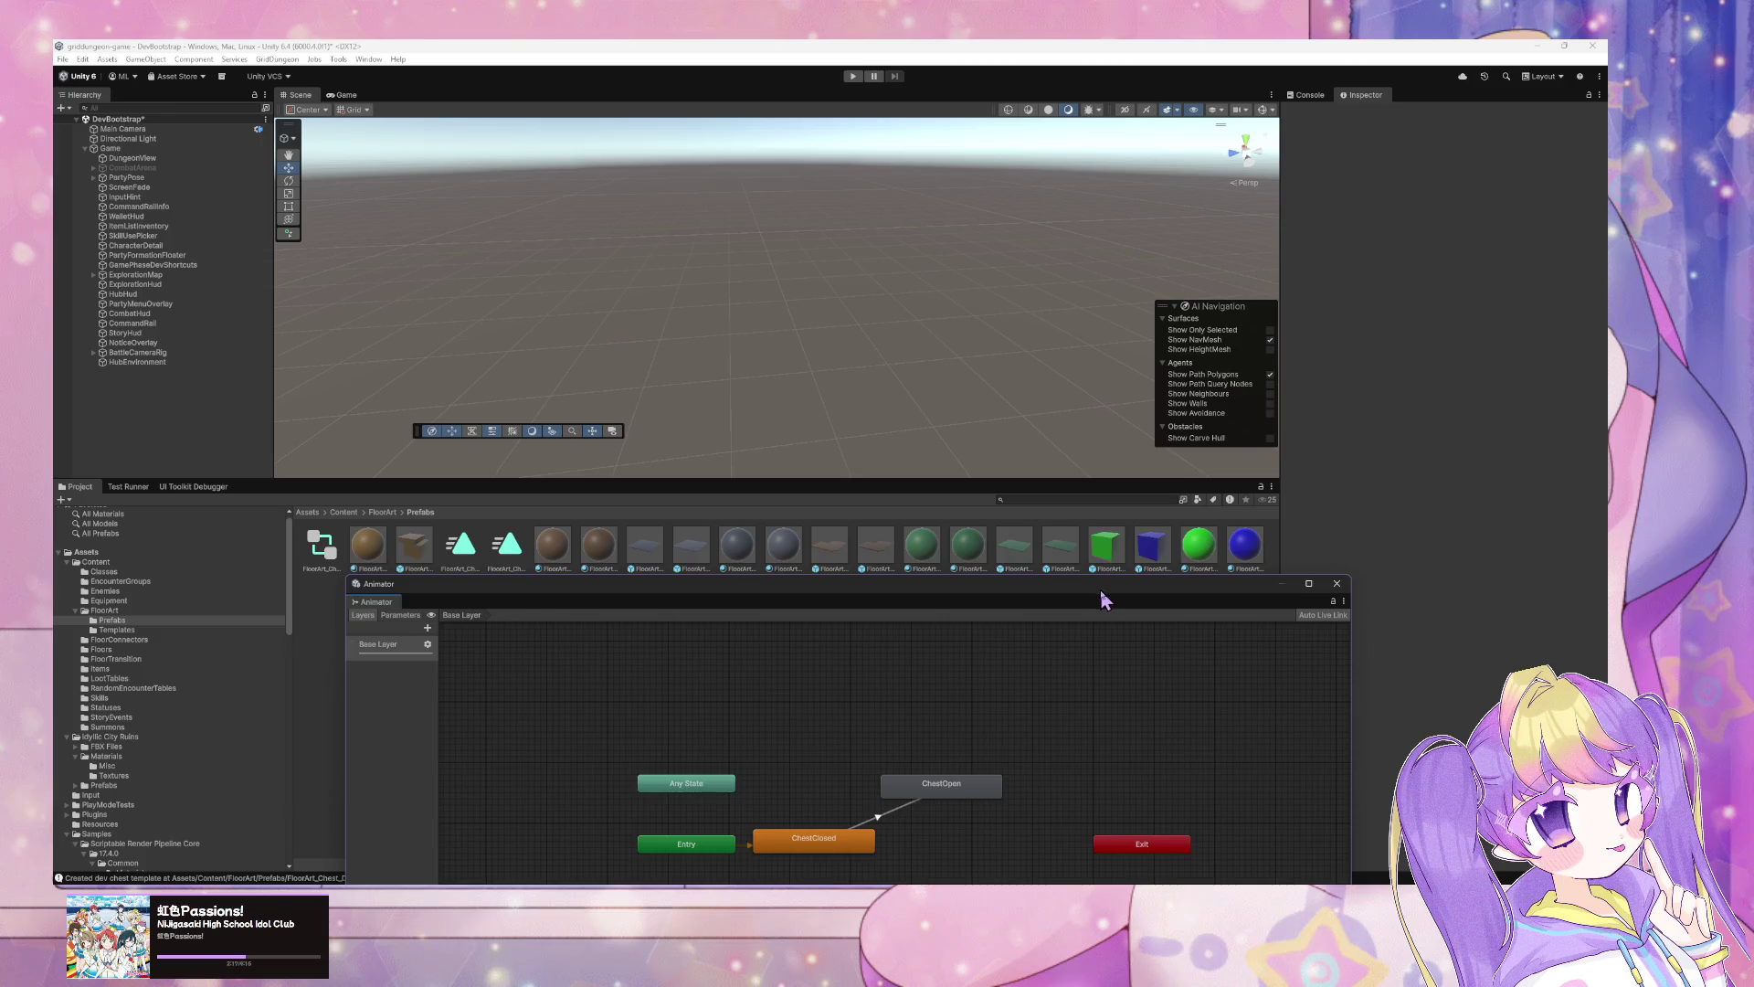
{"action": "mouse_move", "coordinate": [1100, 589]}
{"action": "left_mouse_down"}
{"action": "mouse_move", "coordinate": [1124, 375]}
{"action": "mouse_move", "coordinate": [1340, 398]}
{"action": "left_mouse_up"}
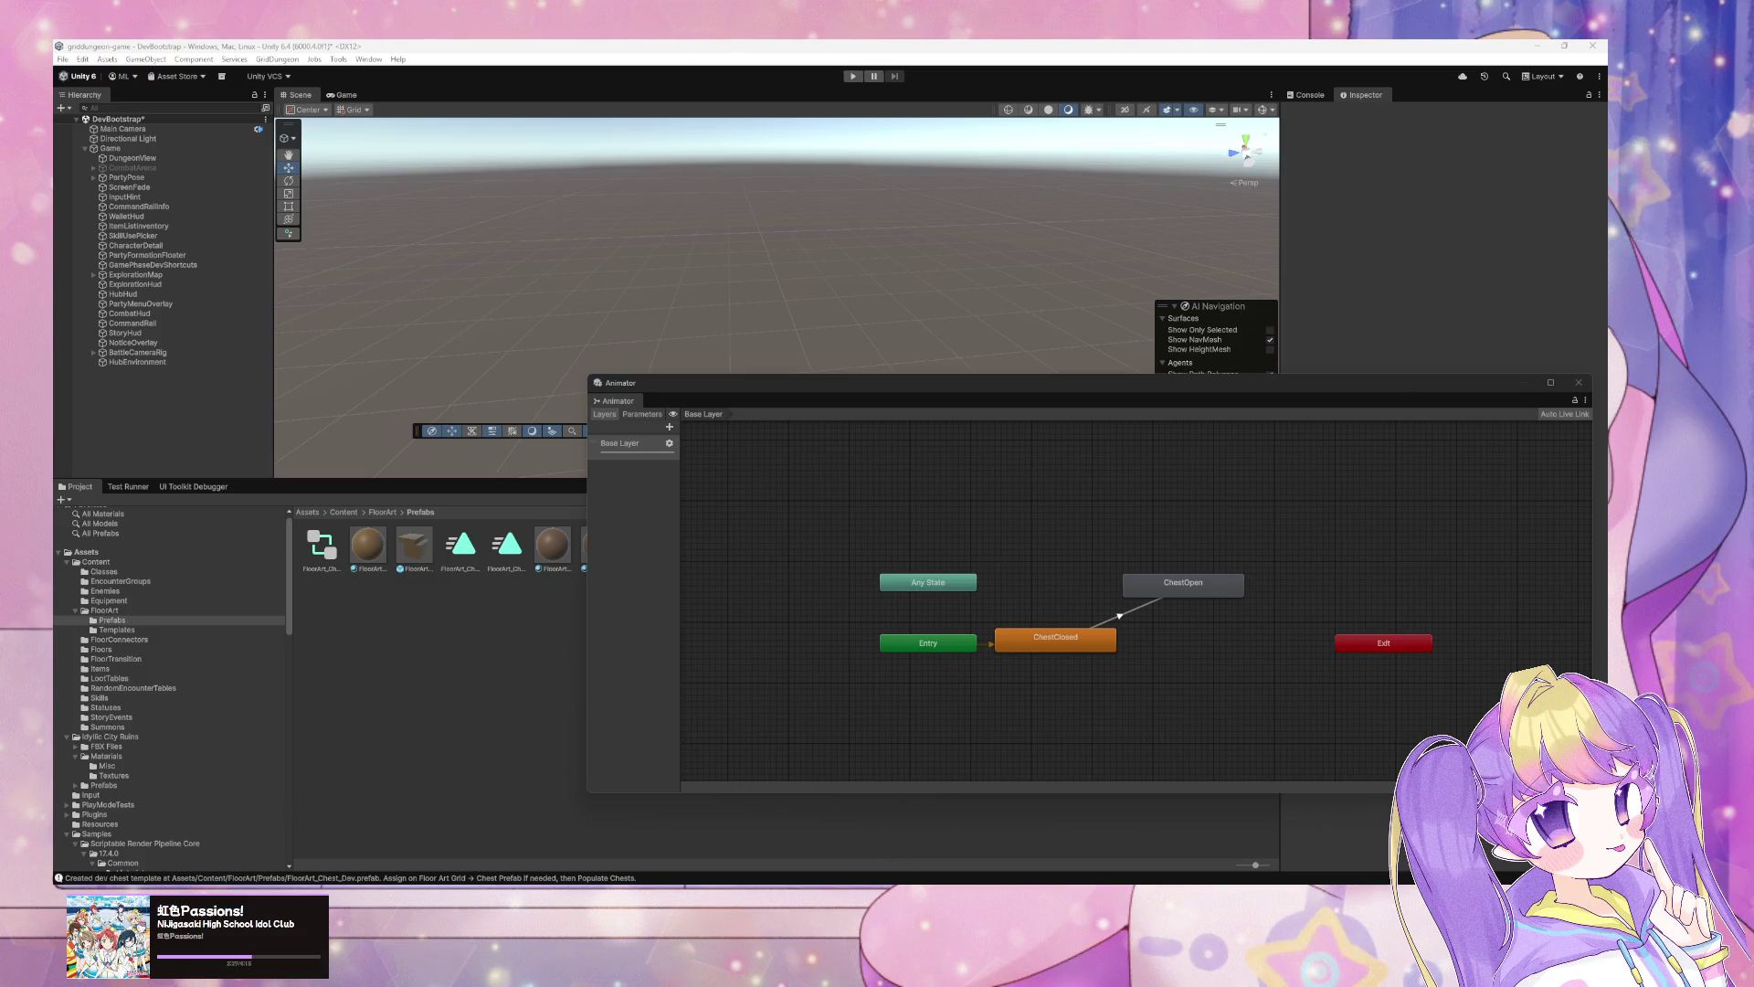
{"action": "left_click", "coordinate": [933, 837]}
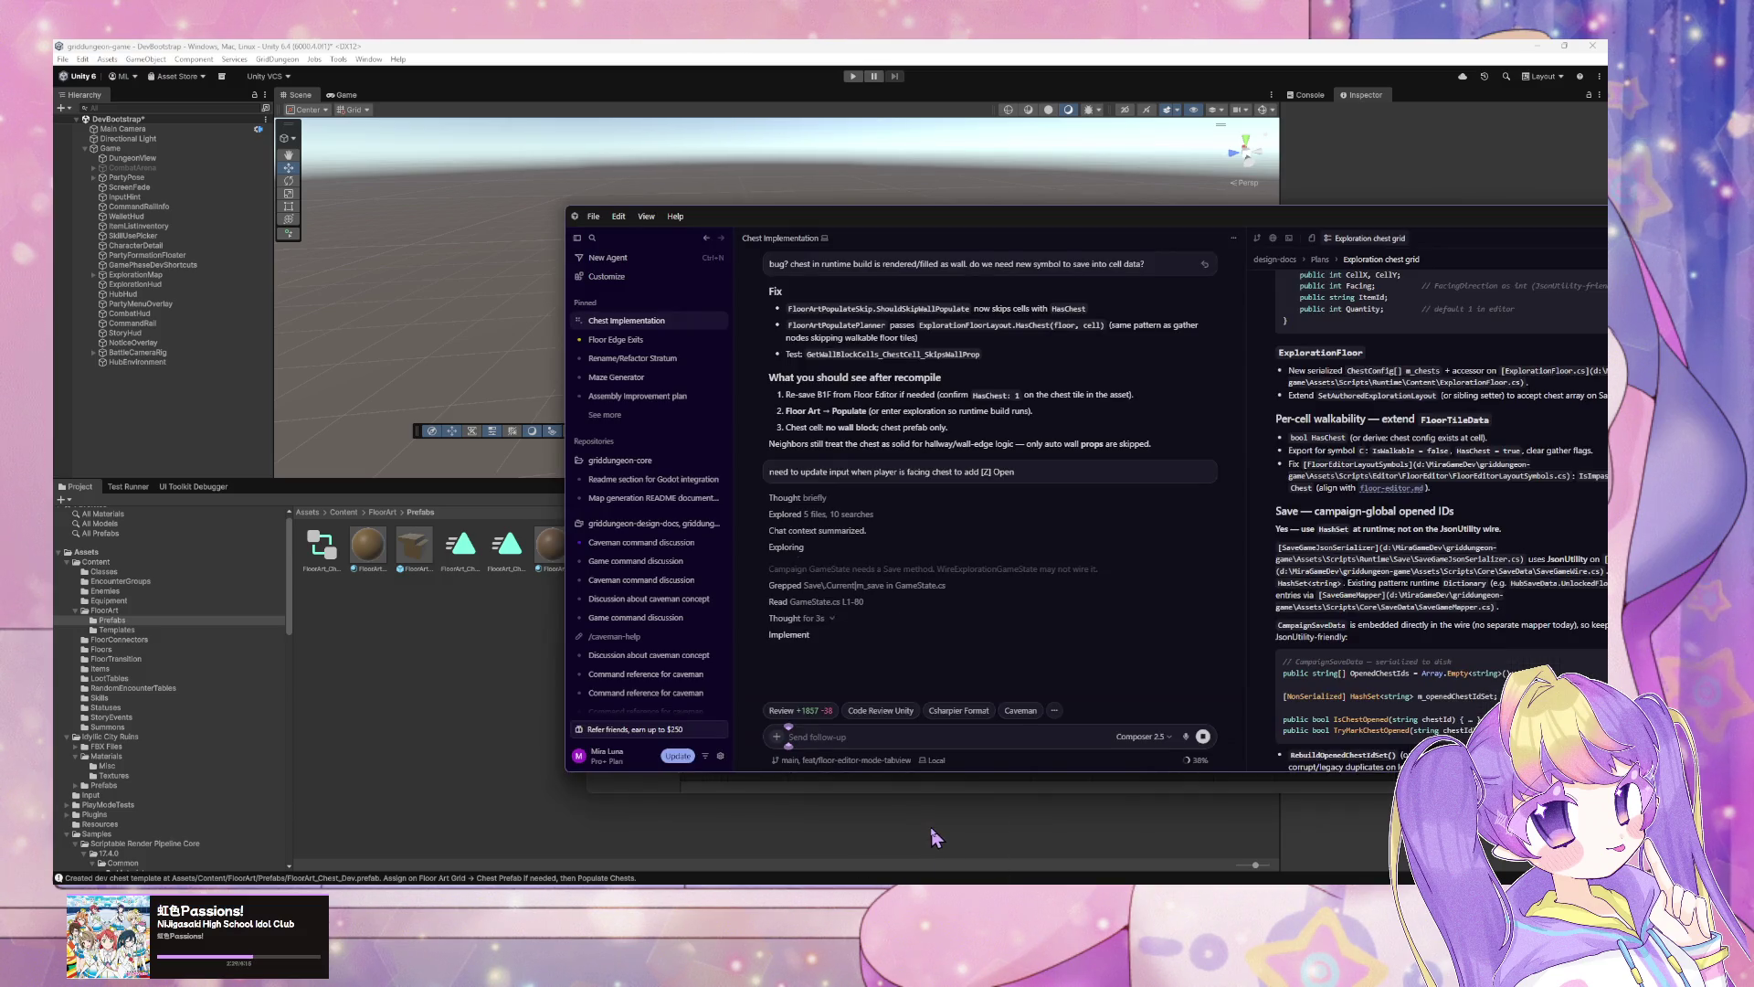
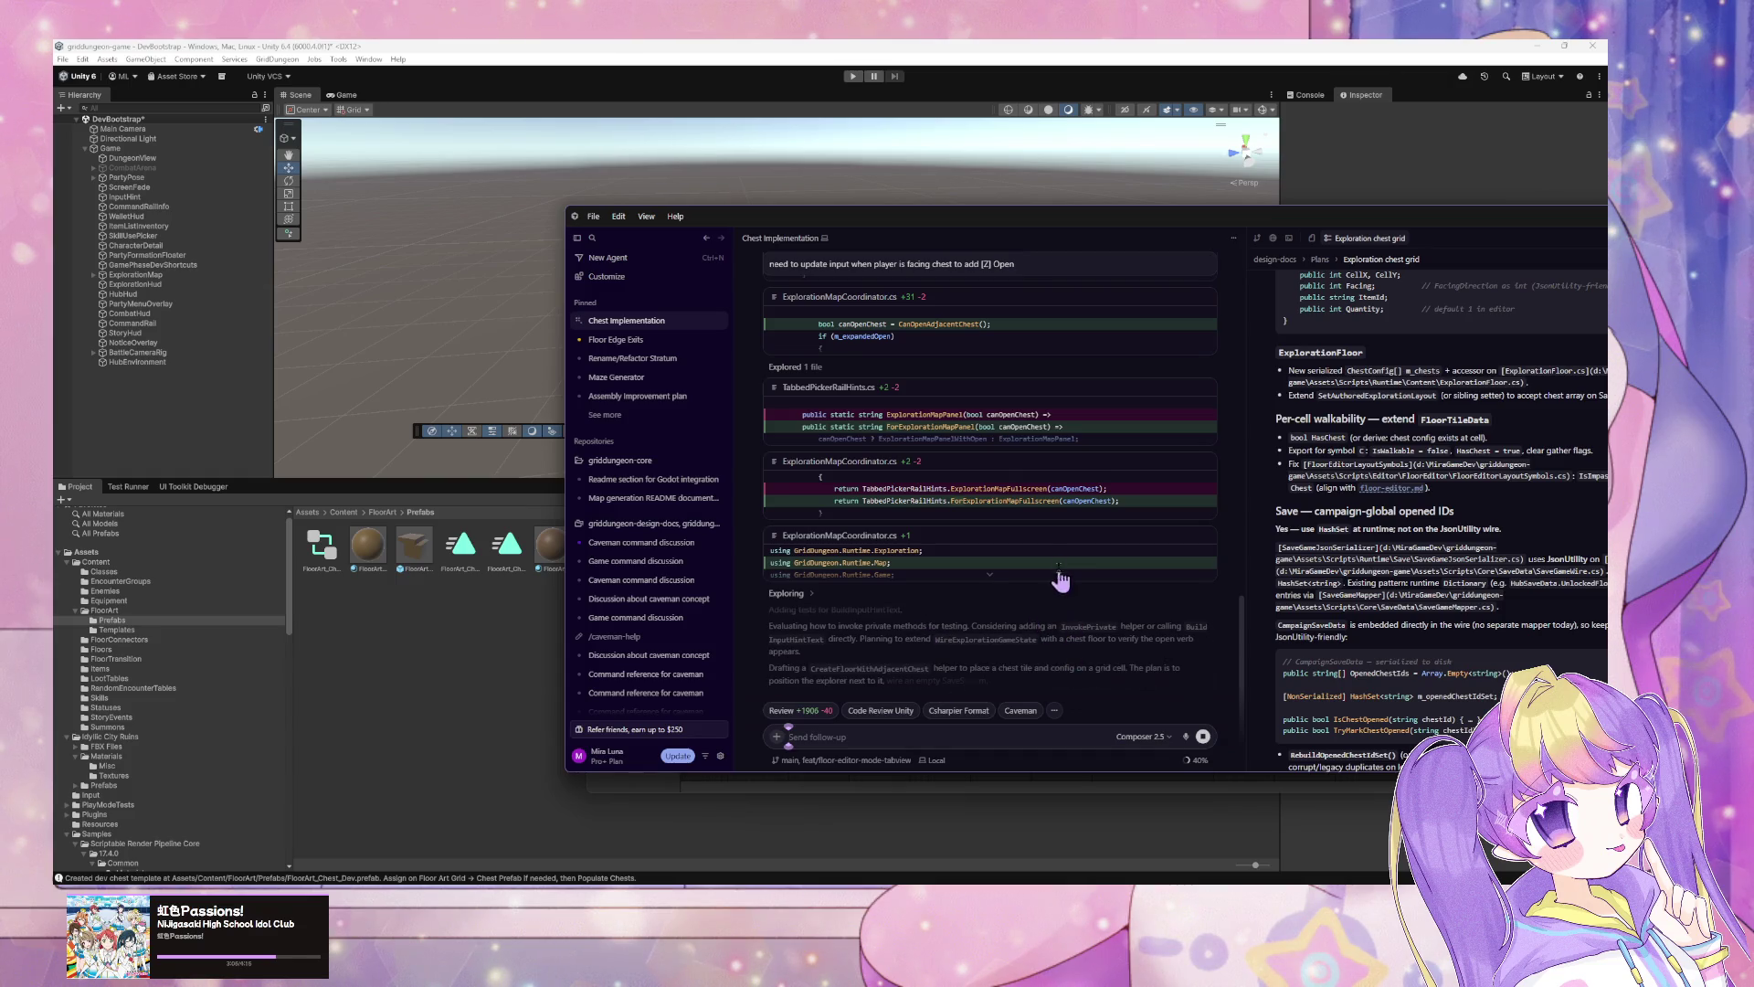
Step: Switch from the Cursor chest-implementation chat to the Elin game window
{"action": "key", "text": "alt+Tab"}
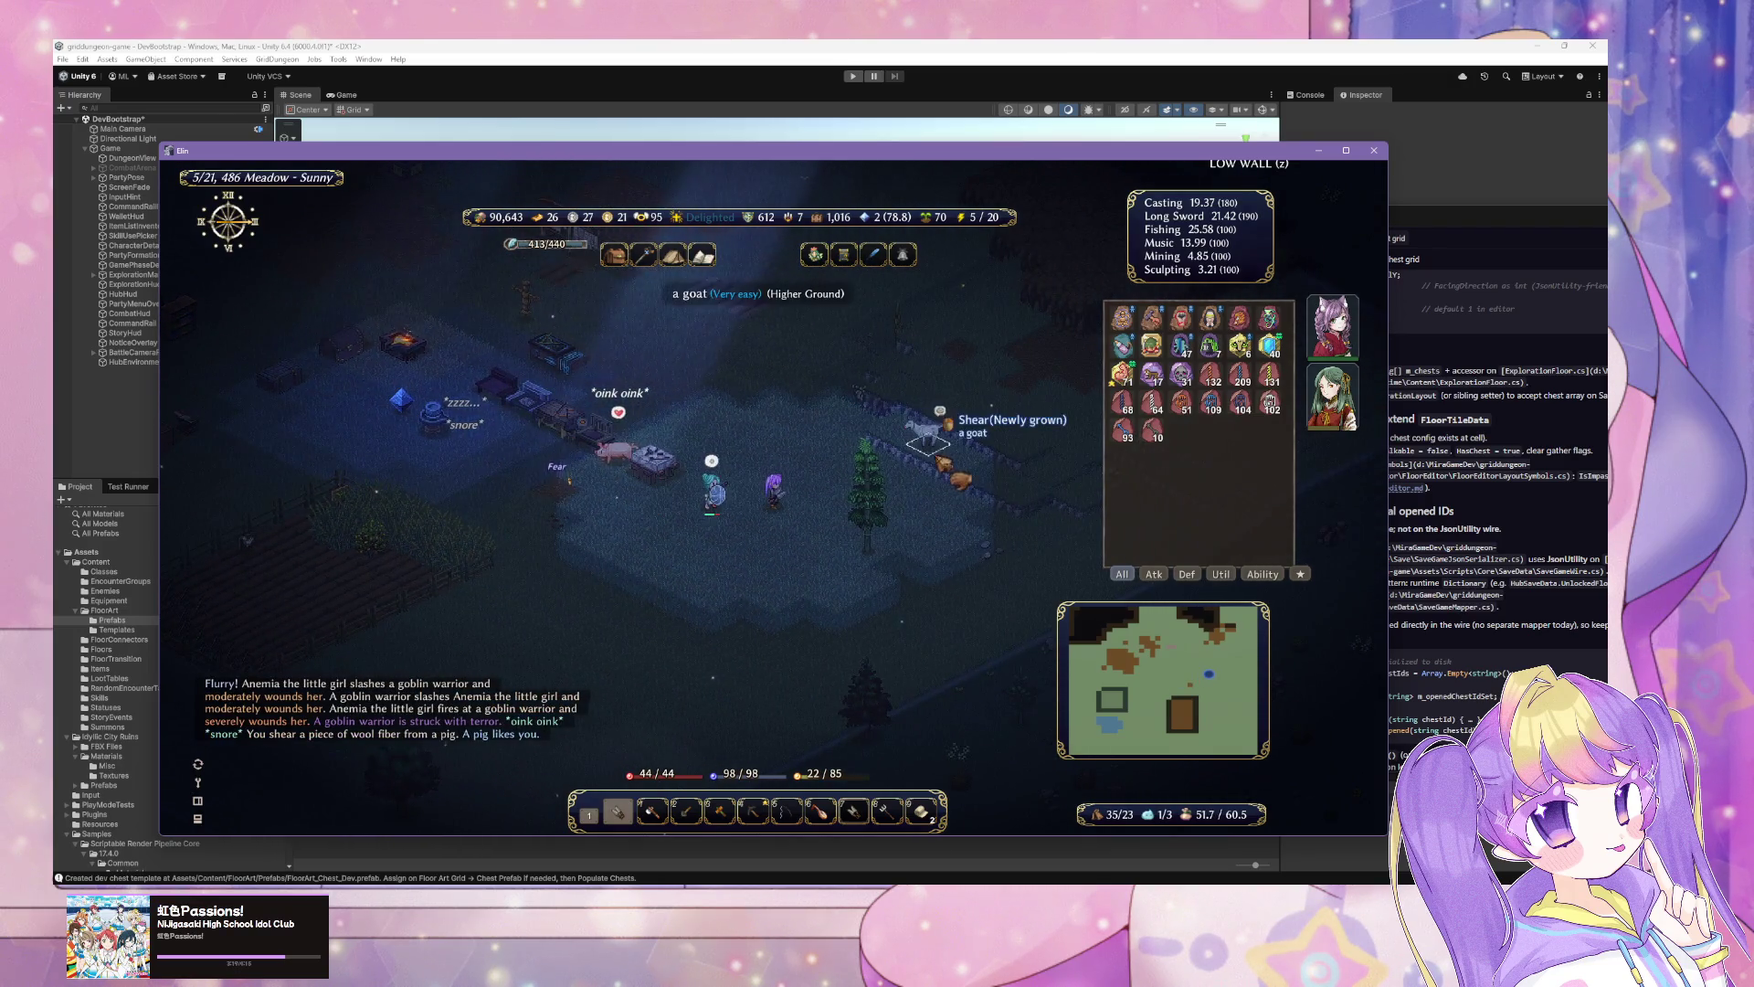
Step: Shear the goat in Elin for its wool, then switch back to the Unity editor
{"action": "left_click", "coordinate": [923, 434]}
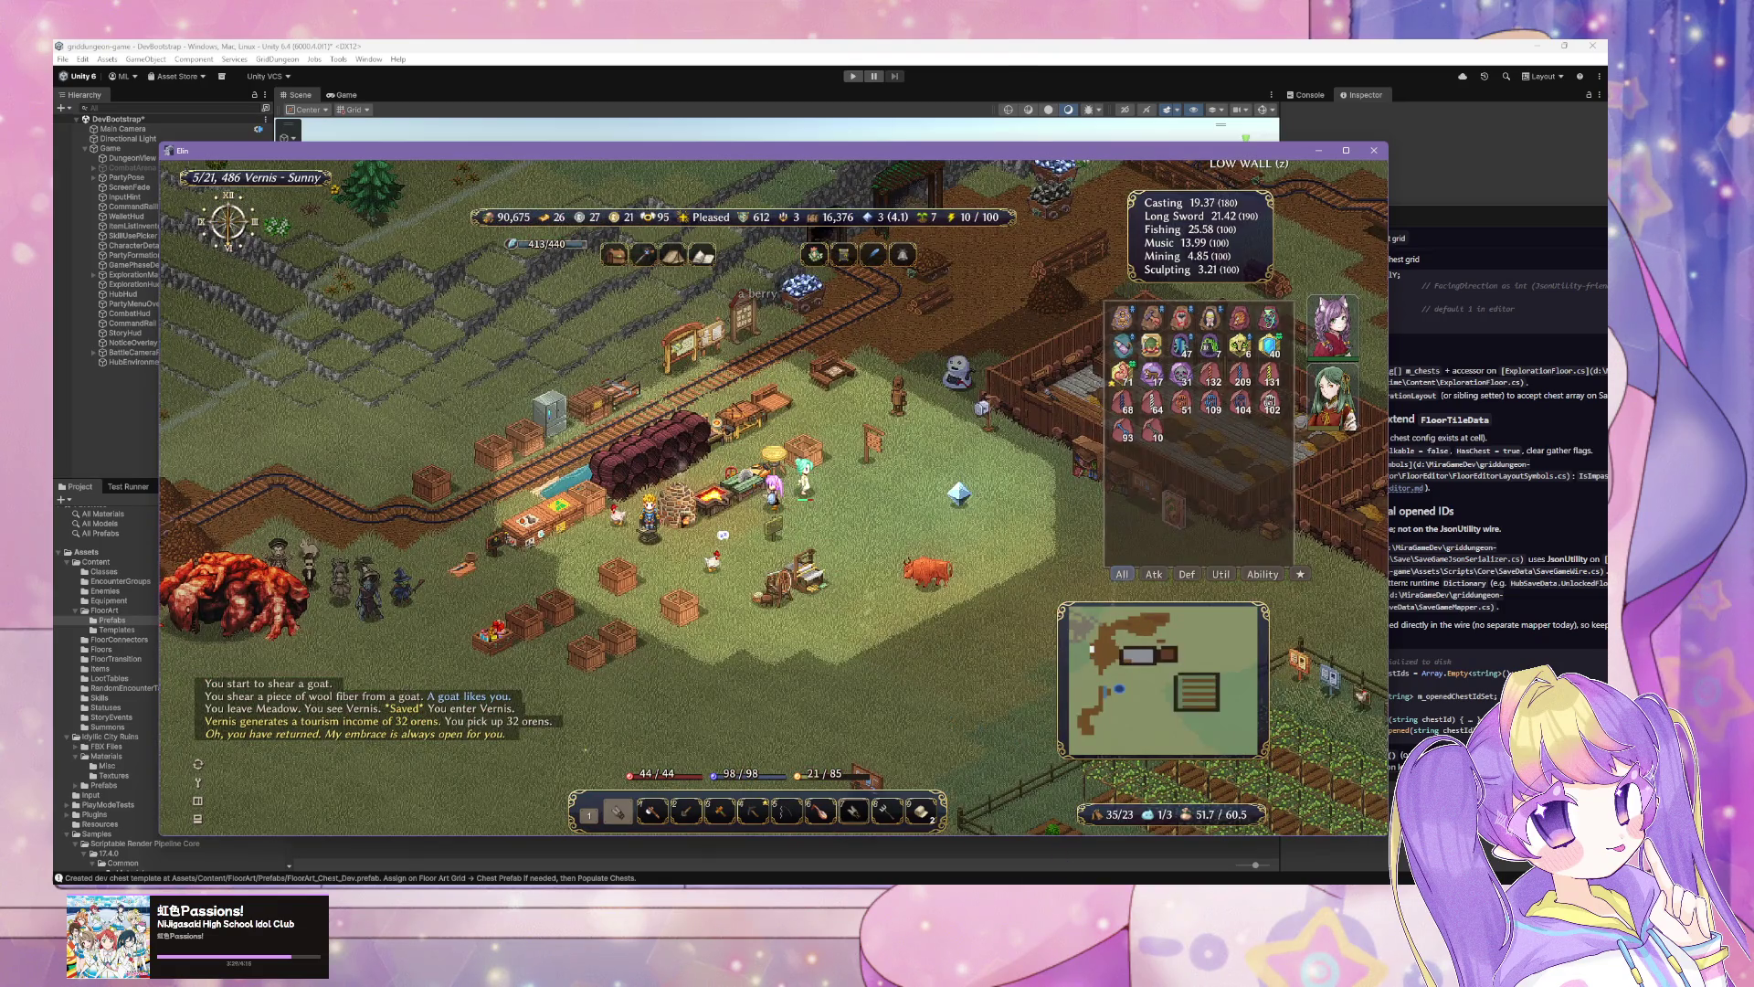
{"action": "key", "text": "alt+Tab"}
{"action": "key", "text": "alt+Tab"}
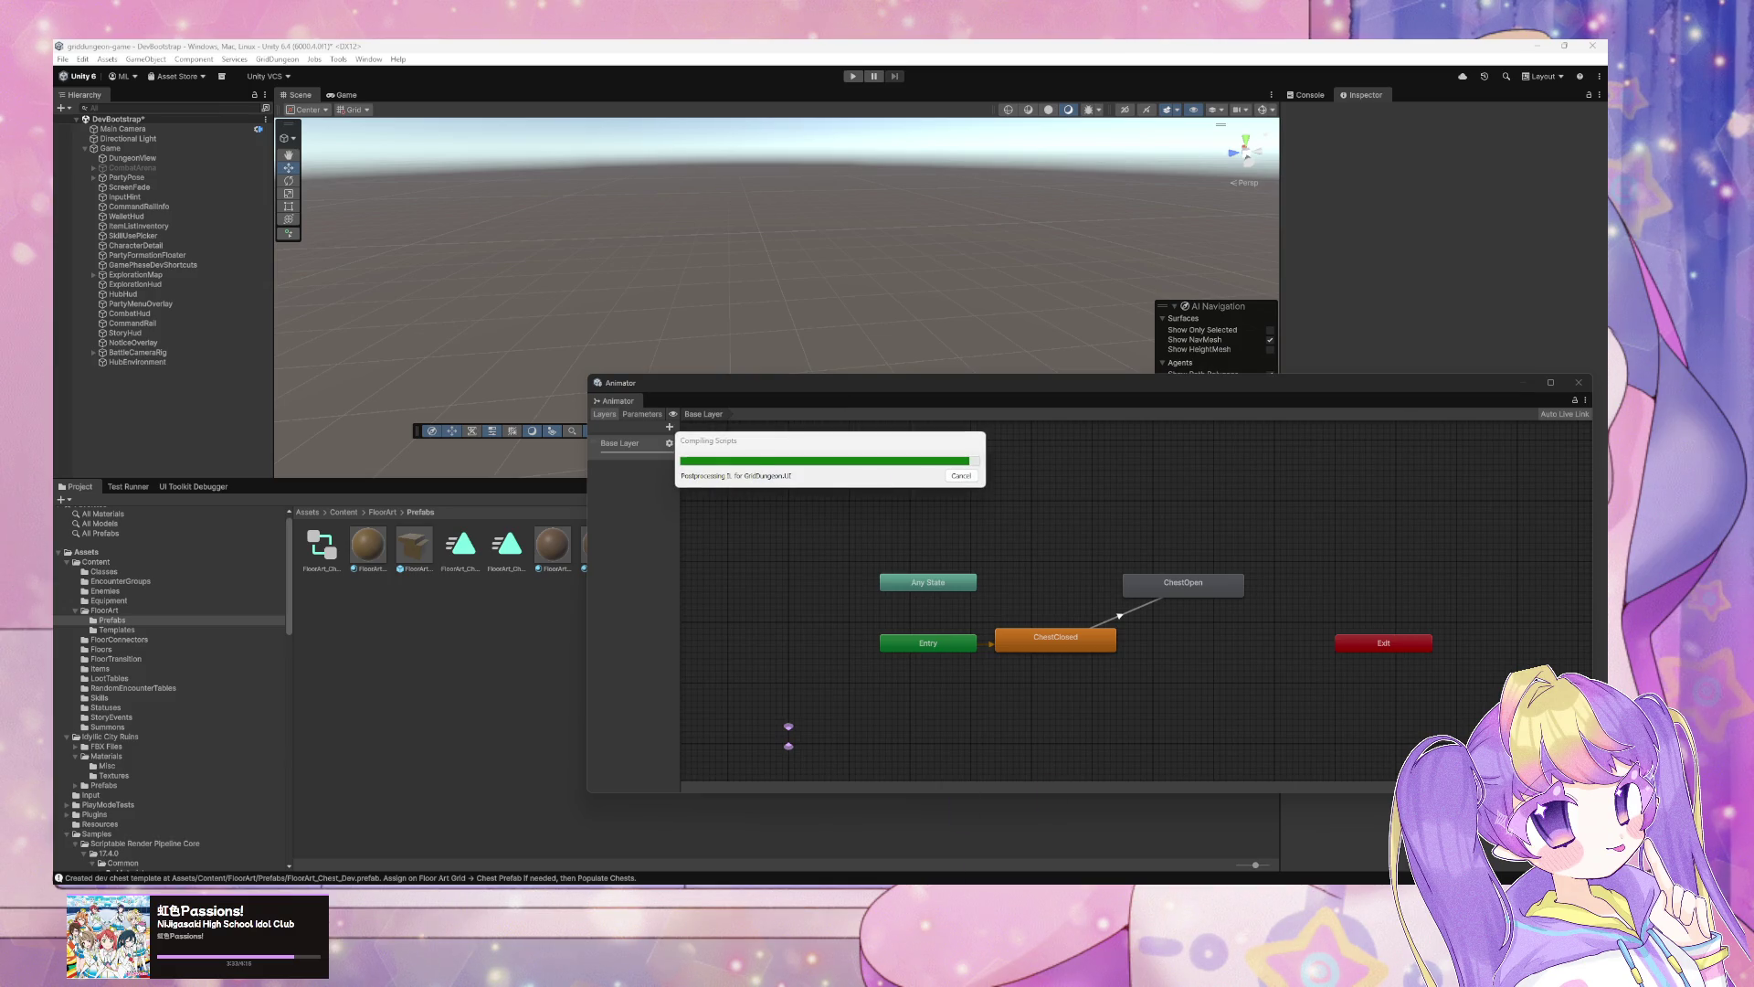
{"action": "key", "text": "alt+Tab"}
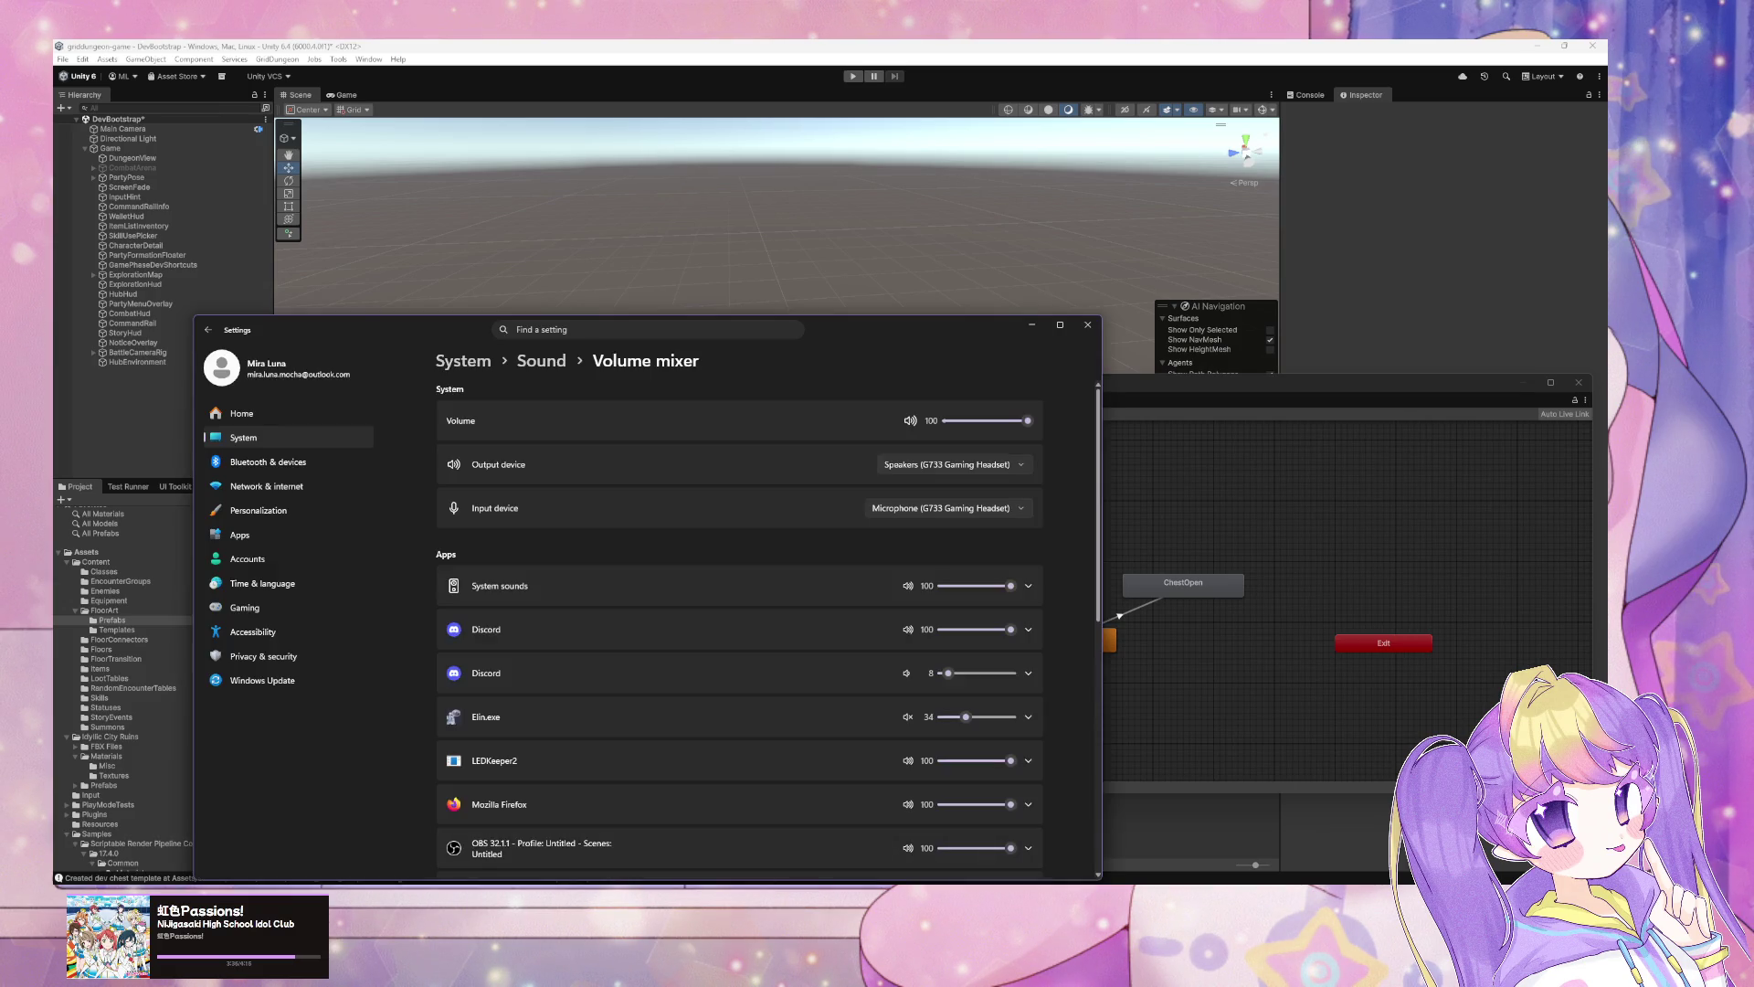
{"action": "key", "text": "alt+Tab"}
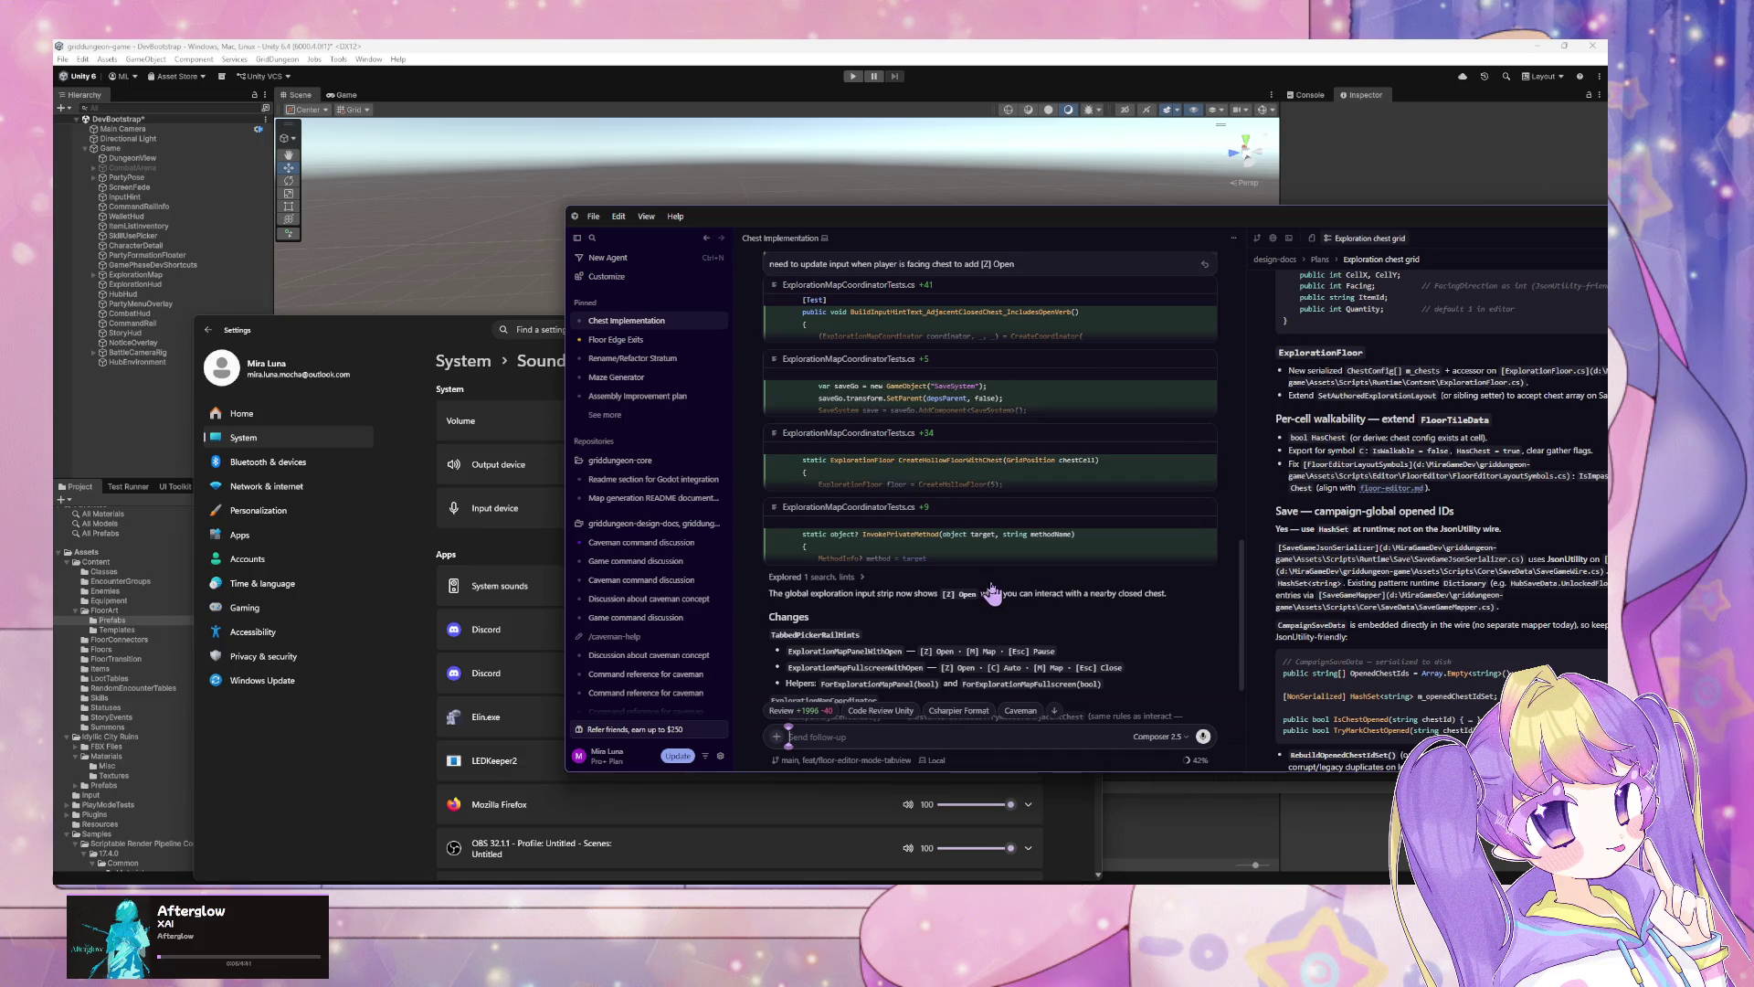
{"action": "scroll", "coordinate": [992, 594], "scroll_direction": "down", "scroll_amount": 5}
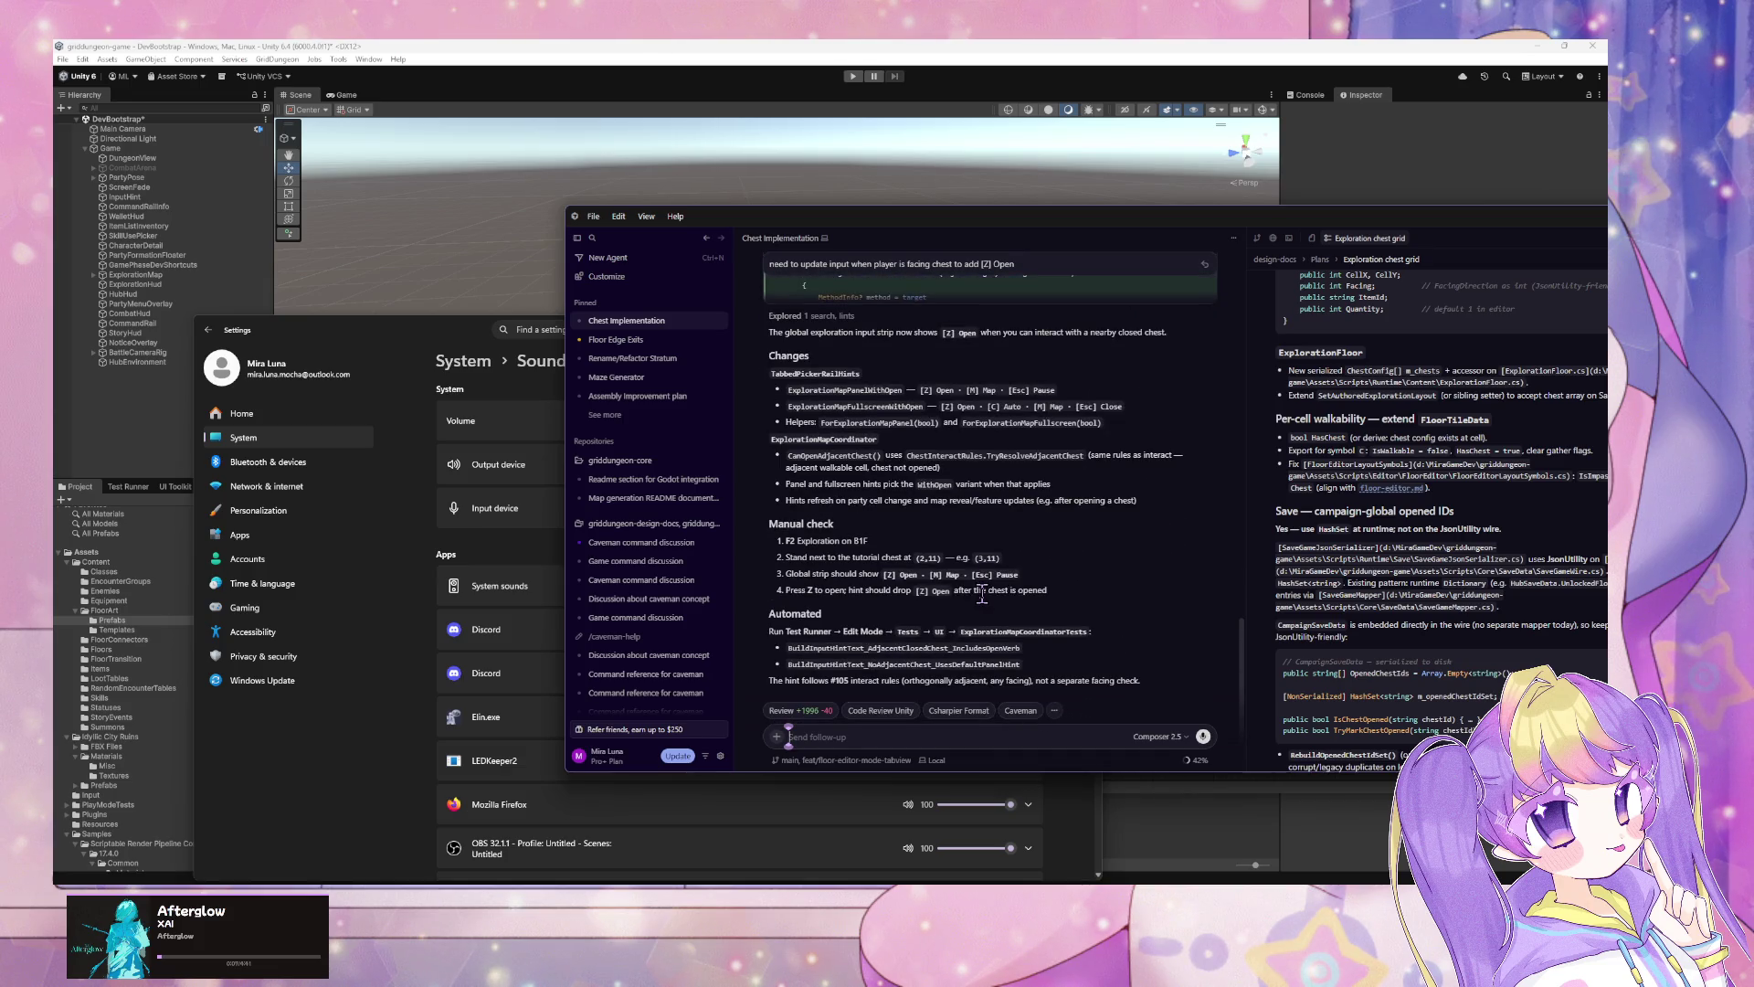
{"action": "left_click", "coordinate": [706, 47]}
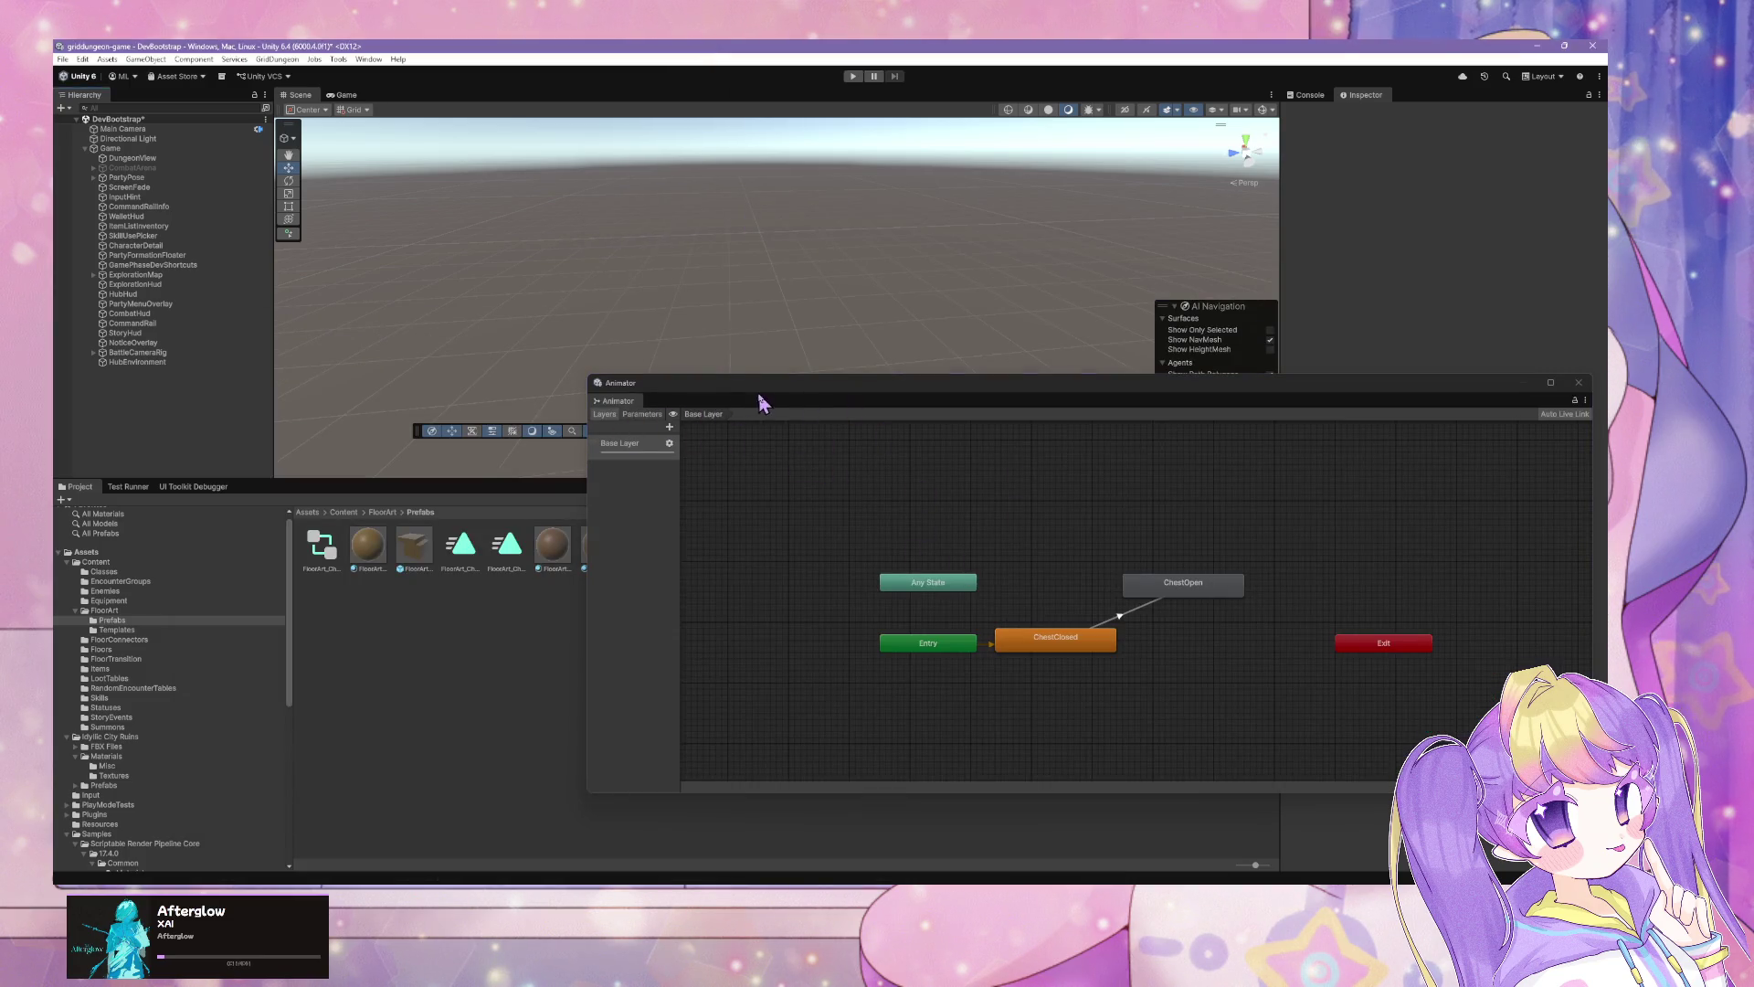
{"action": "left_click", "coordinate": [402, 545]}
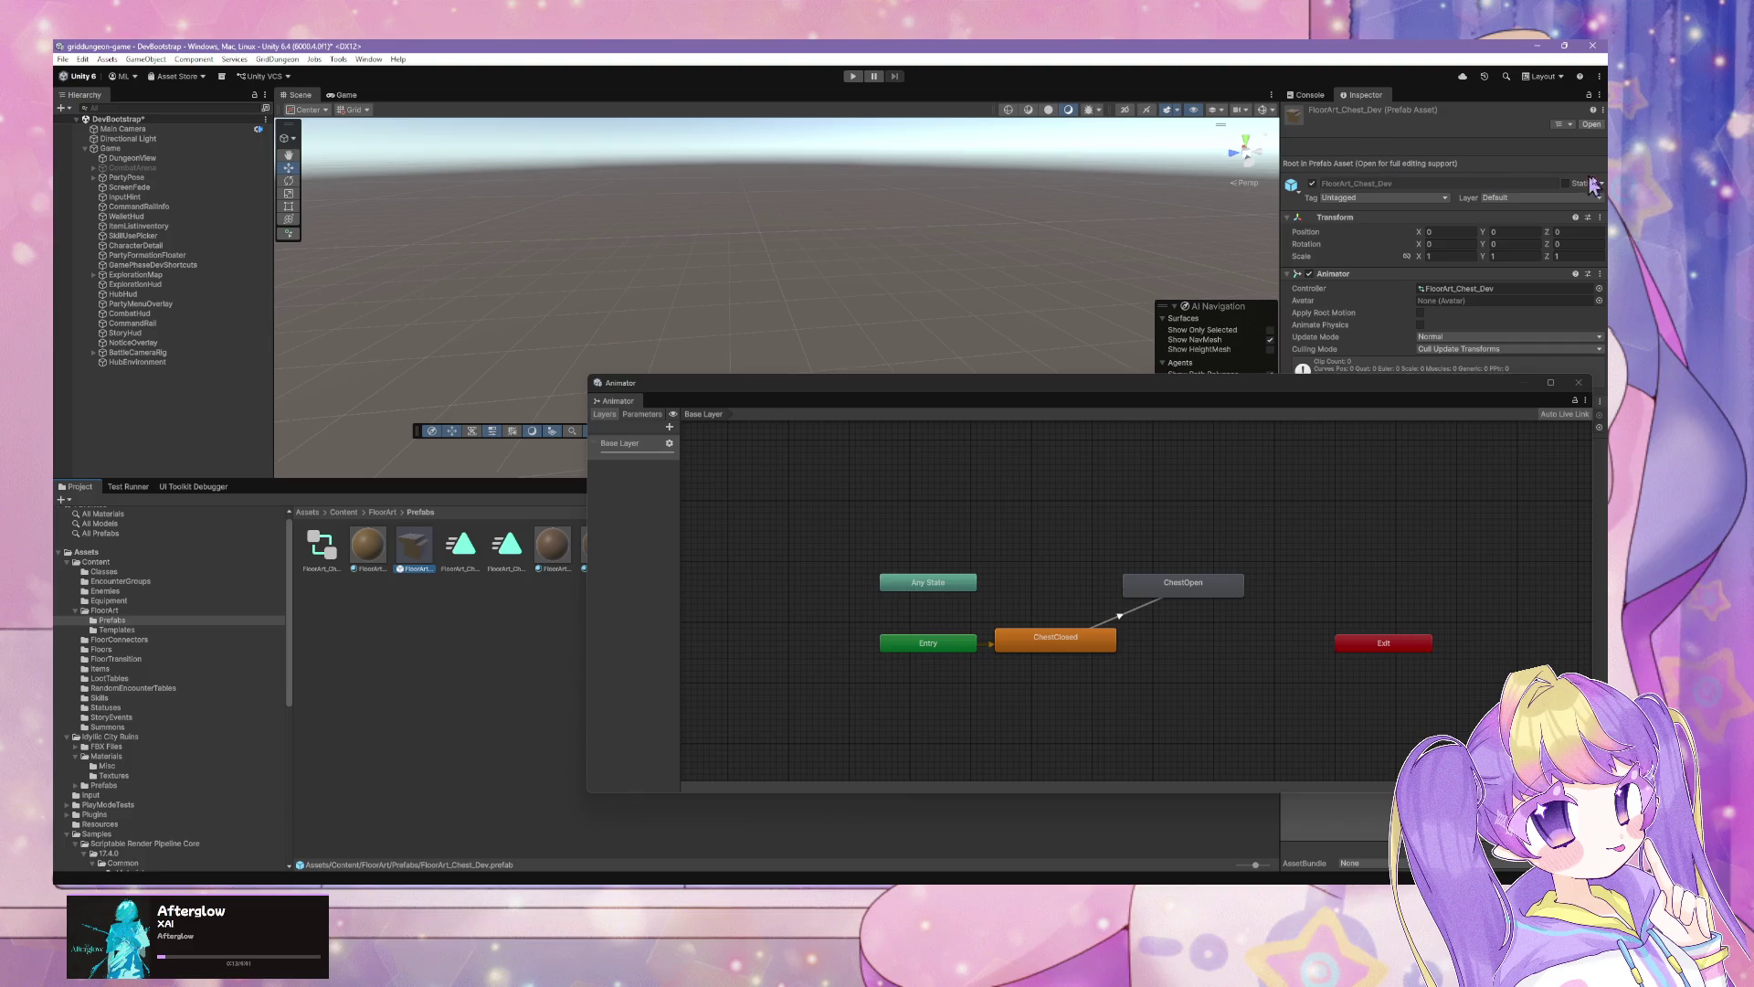
Step: Open the FloorArt_Chest_Dev prefab and bring up the ChestClosed state's animation clip
{"action": "left_click", "coordinate": [1590, 125]}
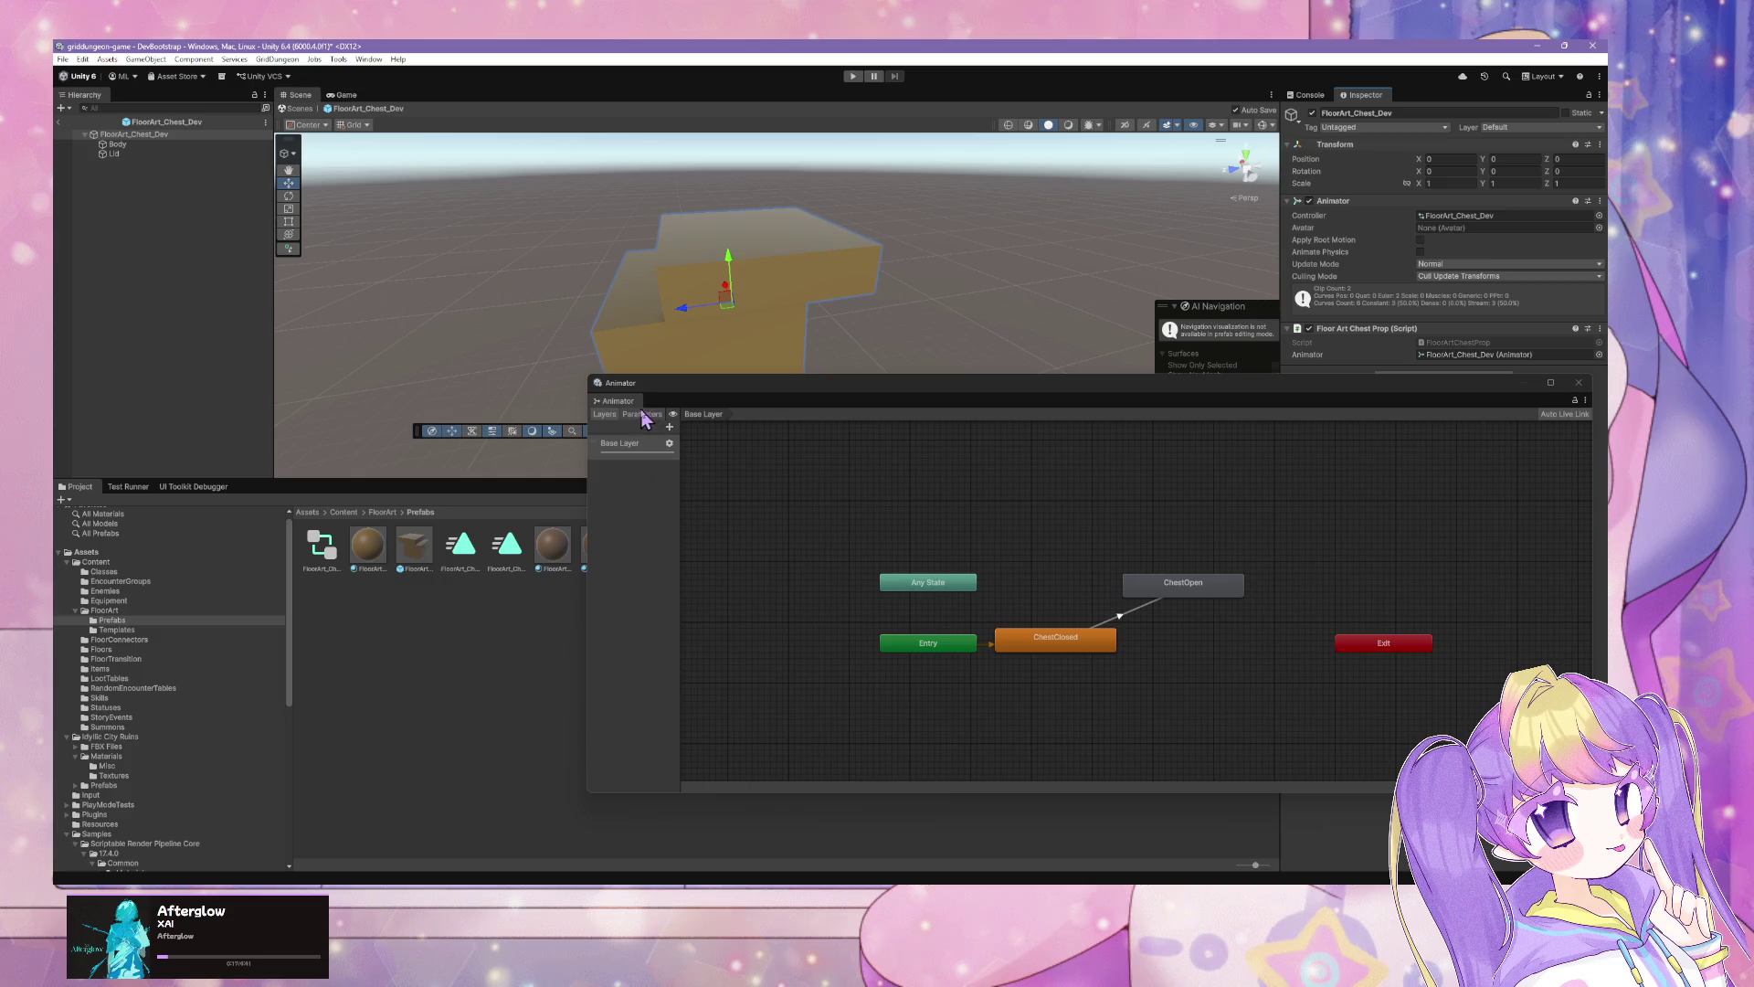
{"action": "left_click", "coordinate": [1038, 639]}
{"action": "left_click", "coordinate": [1184, 587]}
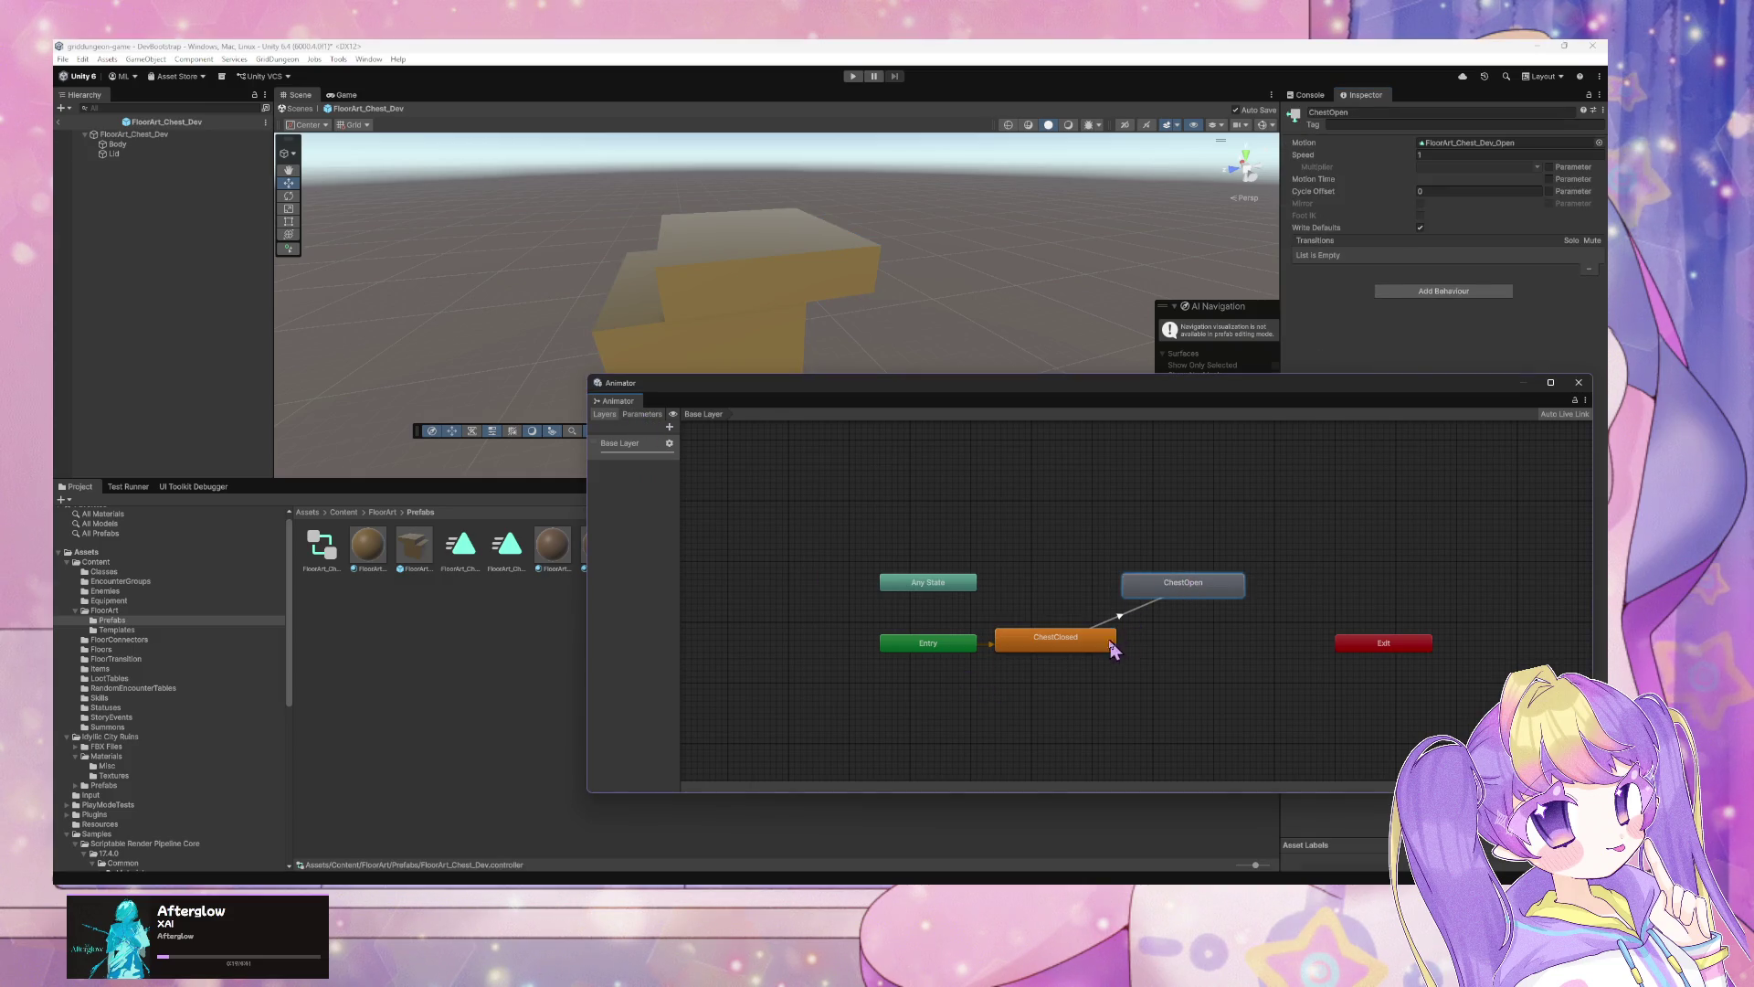
{"action": "left_click", "coordinate": [1108, 646]}
{"action": "double_click", "coordinate": [1472, 144]}
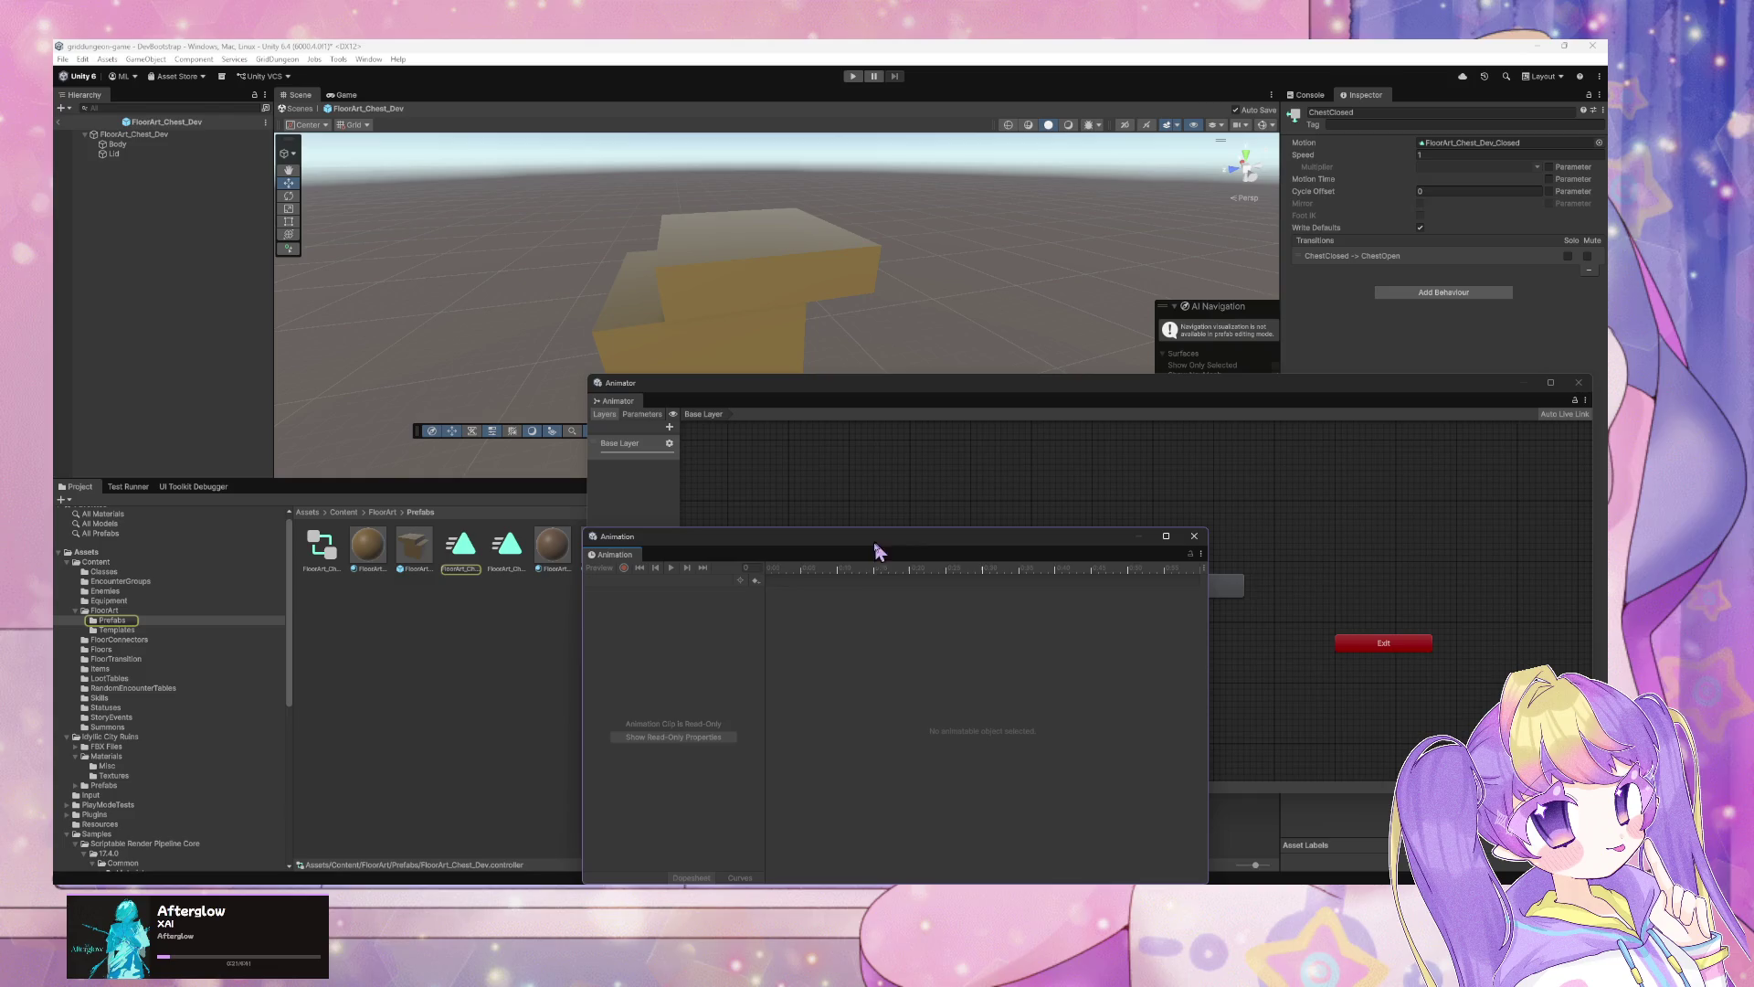
Step: Shift the Entry node left and preview the ChestClosed animation, then reposition the Animation panel
{"action": "mouse_move", "coordinate": [813, 553]}
{"action": "left_mouse_down"}
{"action": "mouse_move", "coordinate": [1108, 372]}
{"action": "mouse_move", "coordinate": [1347, 680]}
{"action": "left_mouse_up"}
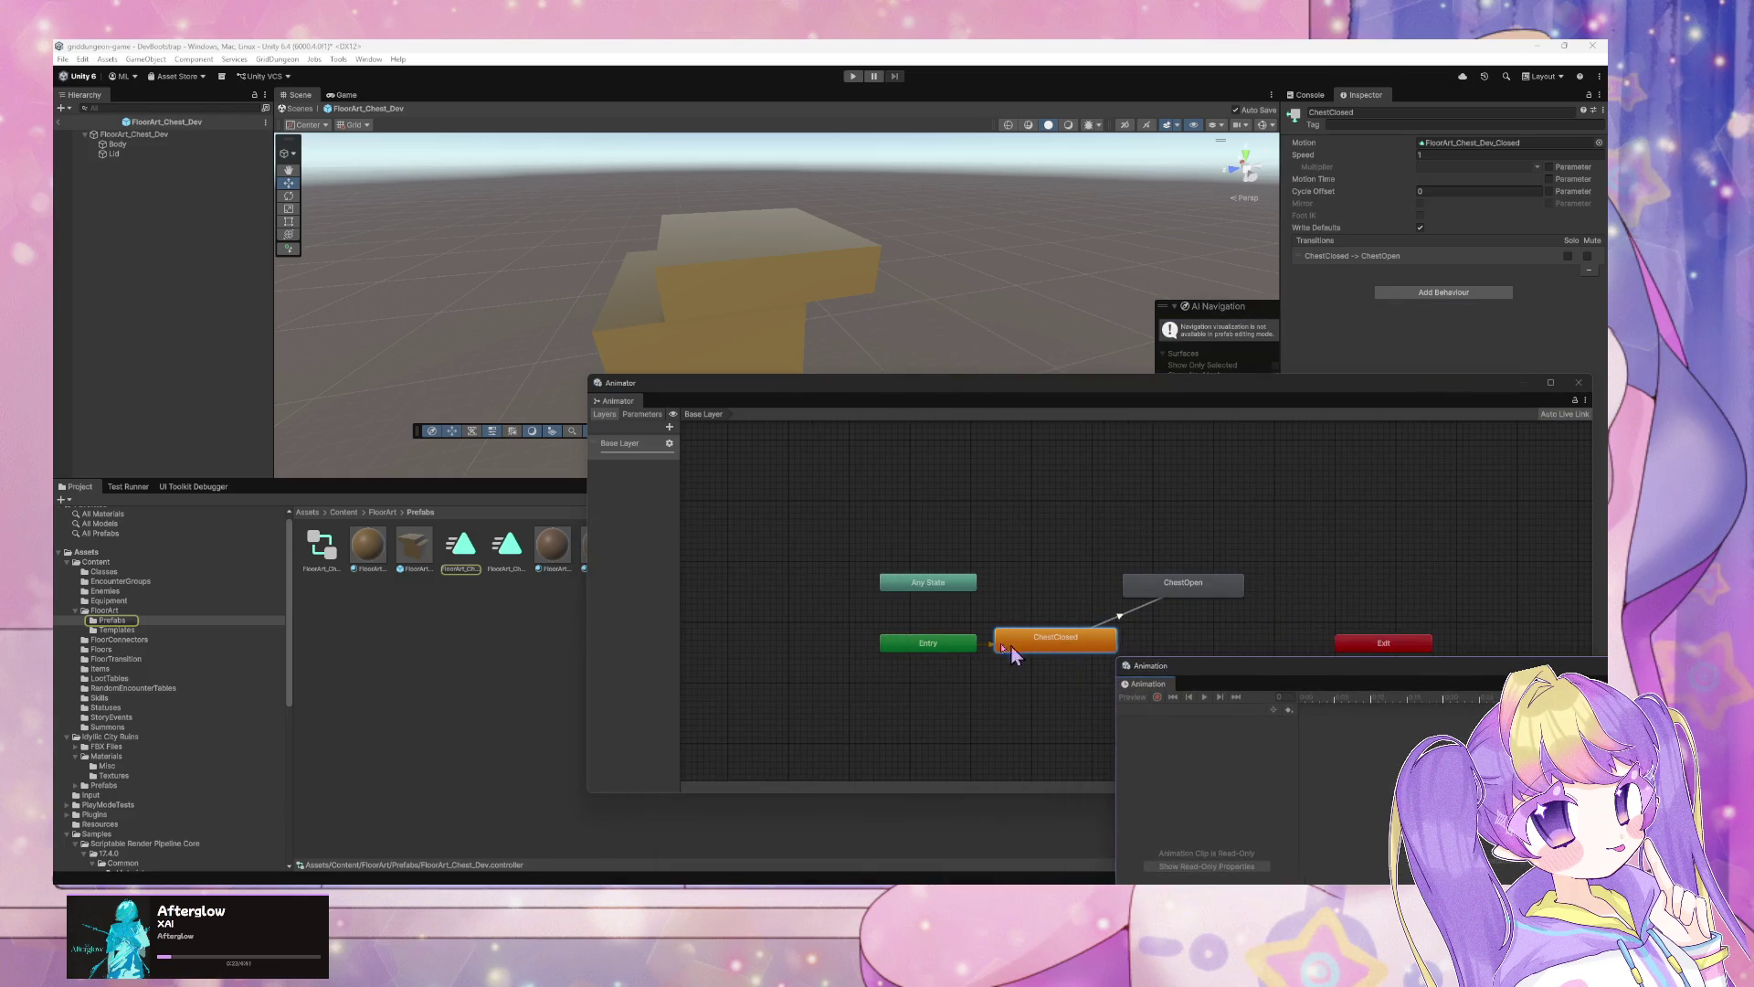
{"action": "left_click_drag", "start_coordinate": [946, 653], "coordinate": [854, 653]}
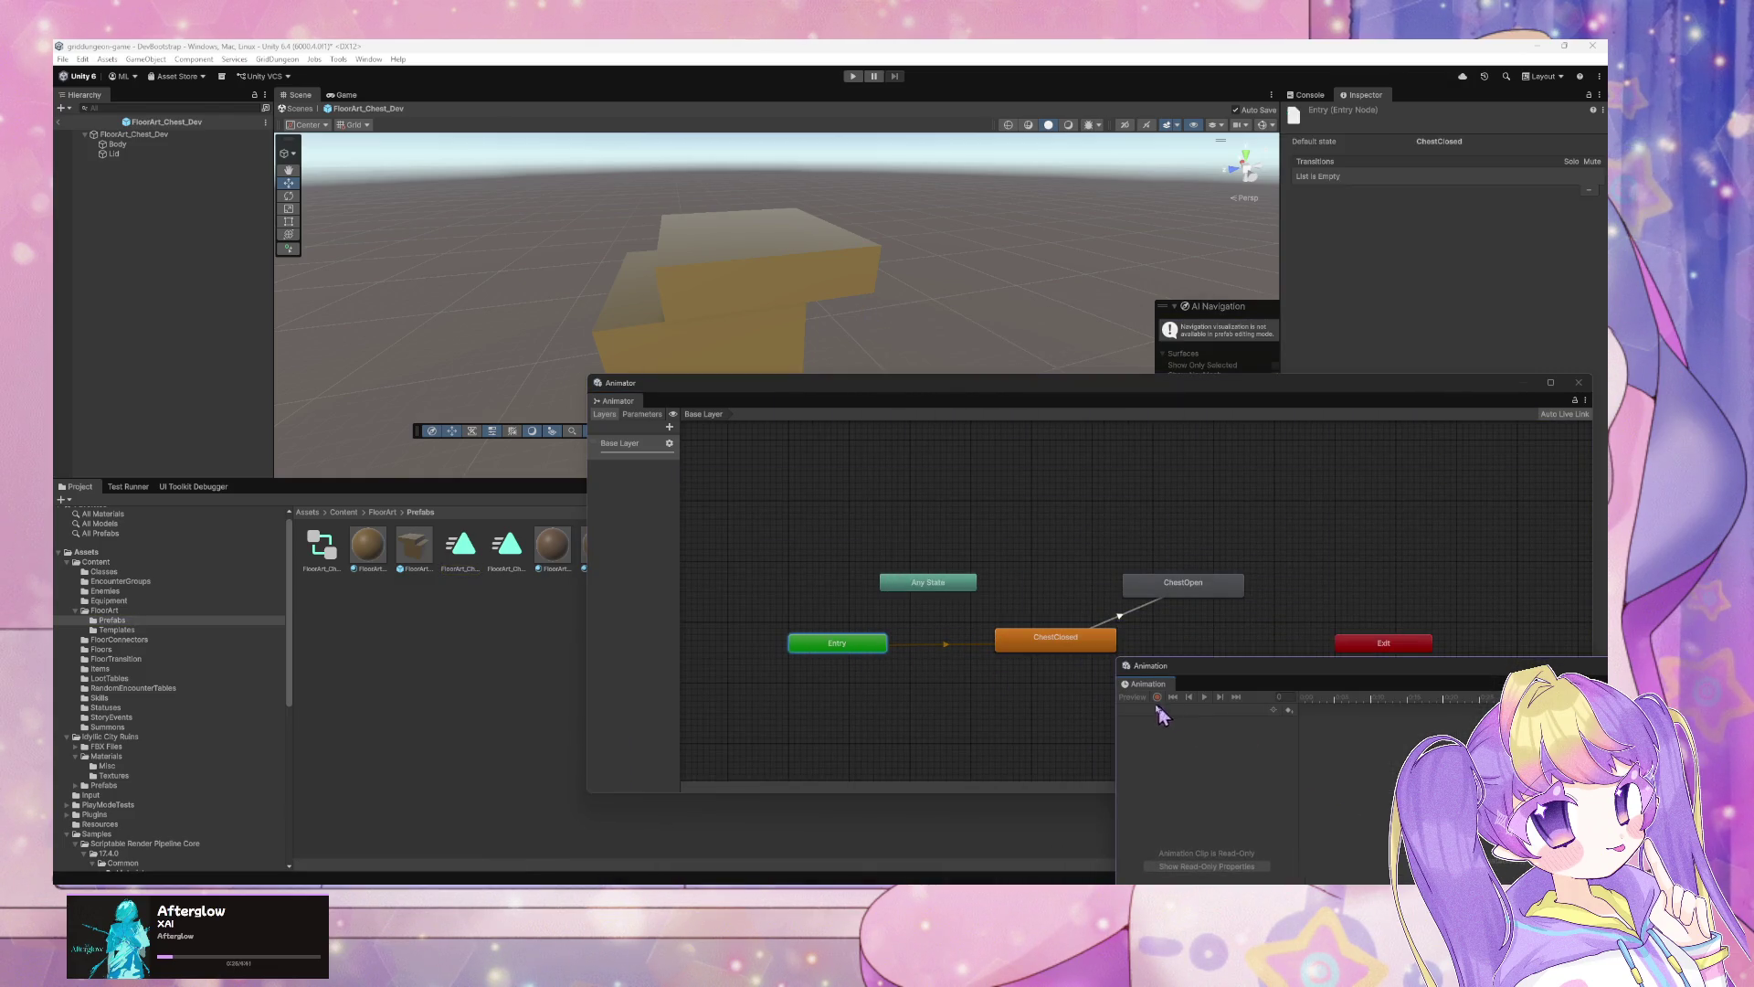
{"action": "left_click", "coordinate": [1073, 640]}
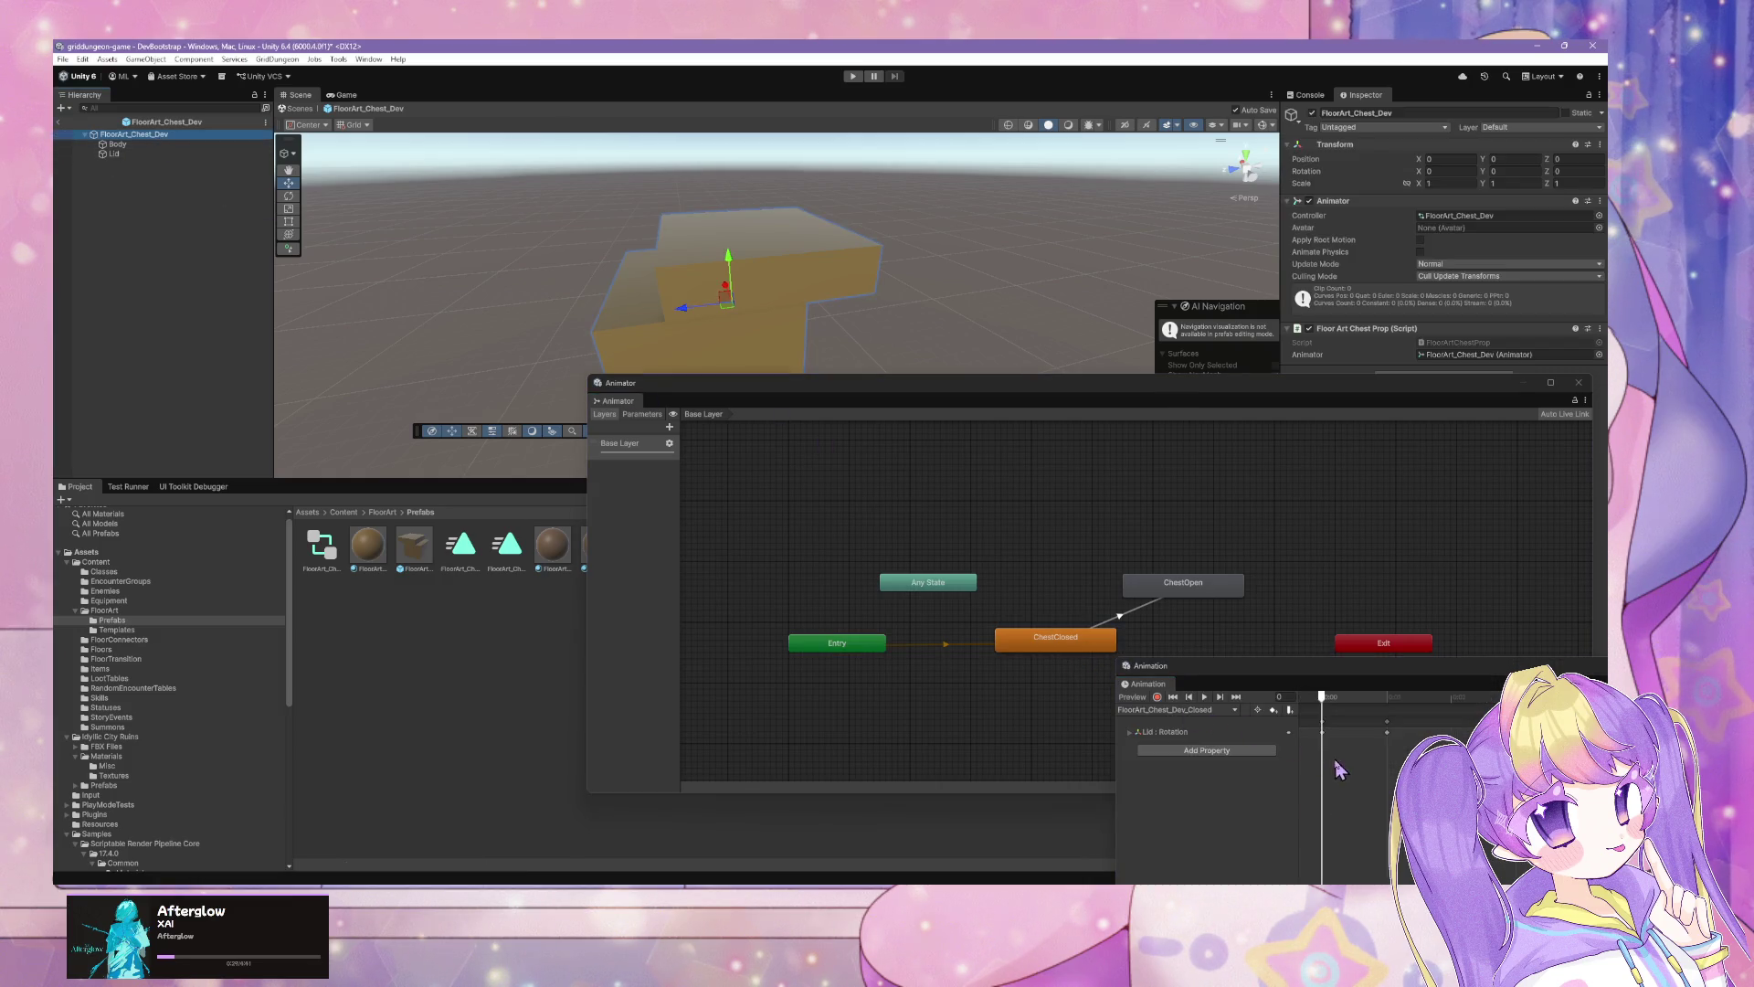
{"action": "left_click", "coordinate": [1204, 697]}
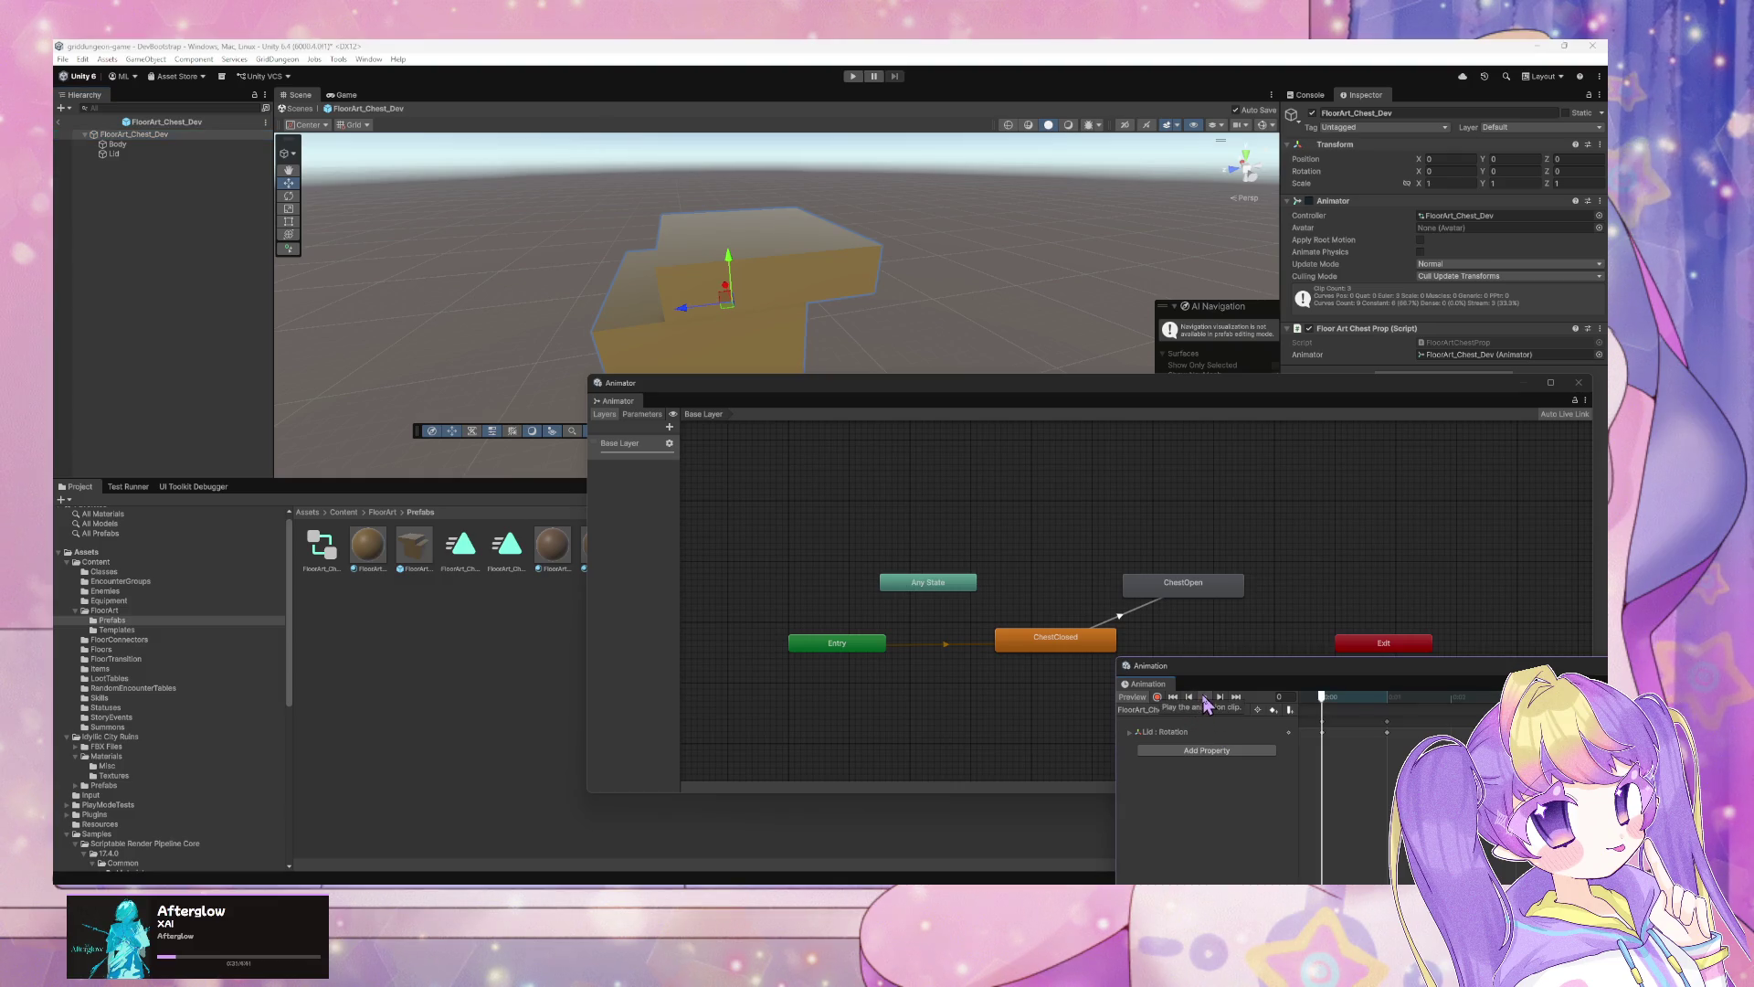
{"action": "left_click", "coordinate": [1205, 697]}
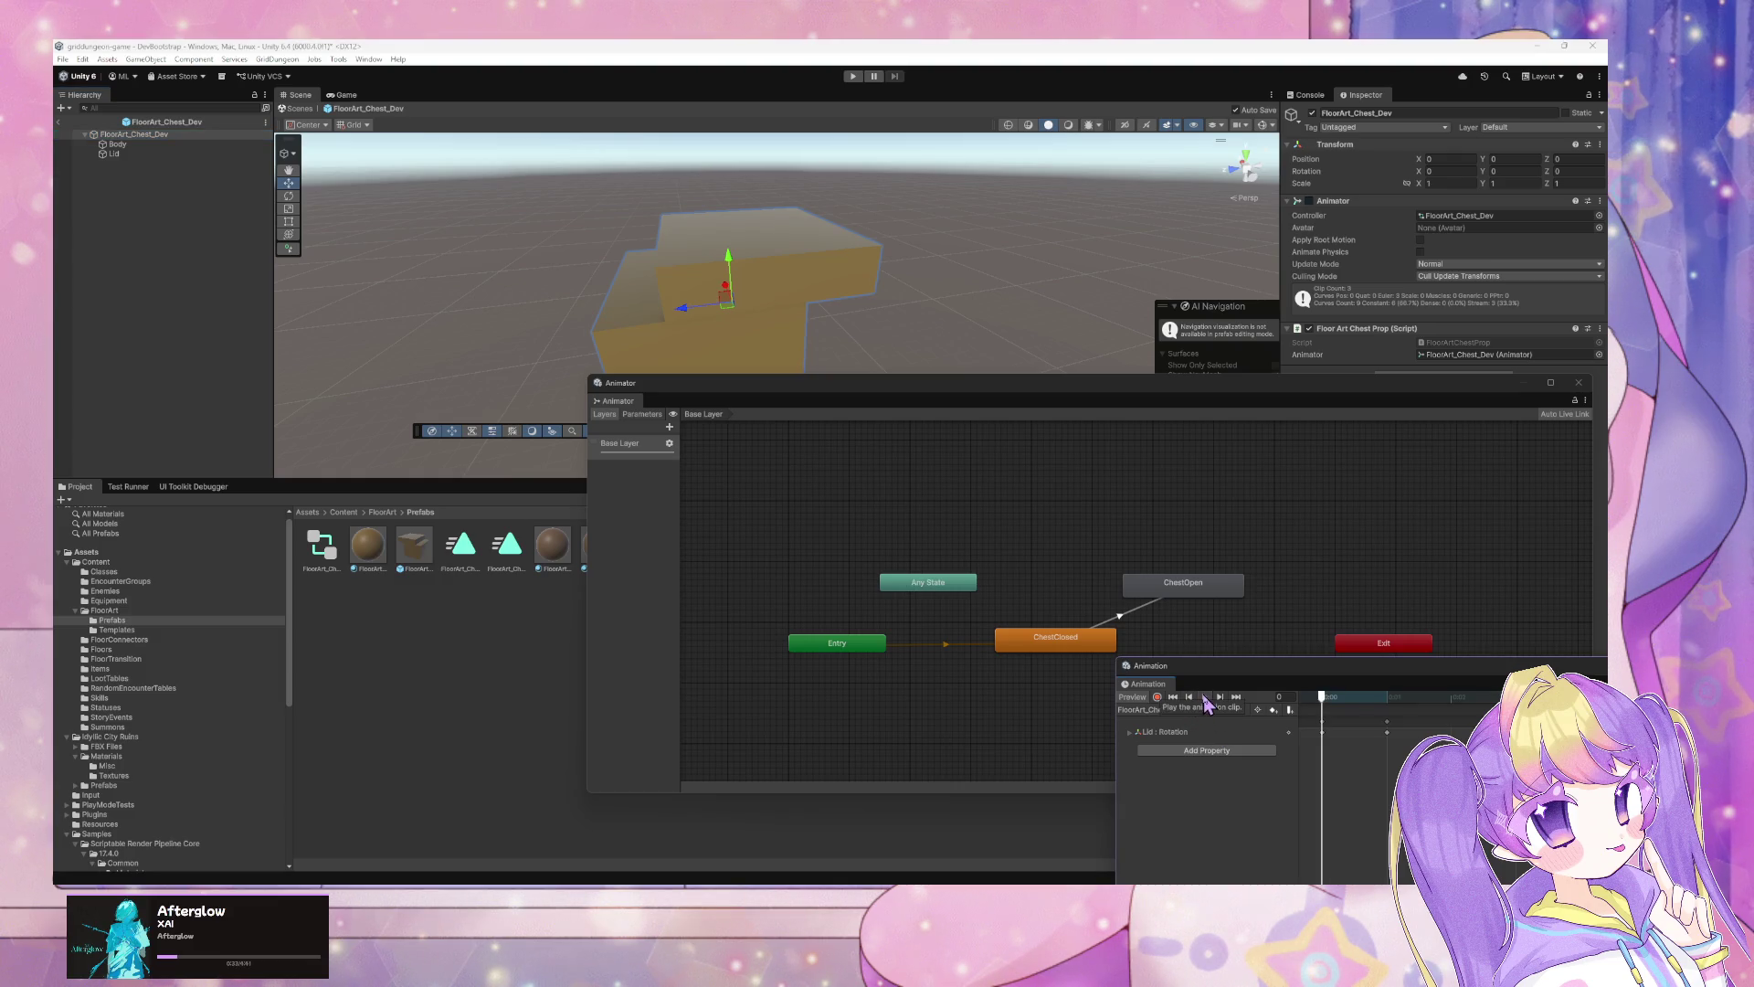
{"action": "left_click_drag", "start_coordinate": [1235, 680], "coordinate": [437, 466]}
Step: Switch to the FloorArt_Chest_Dev_Open clip and play it to watch the lid open
{"action": "left_click", "coordinate": [429, 494]}
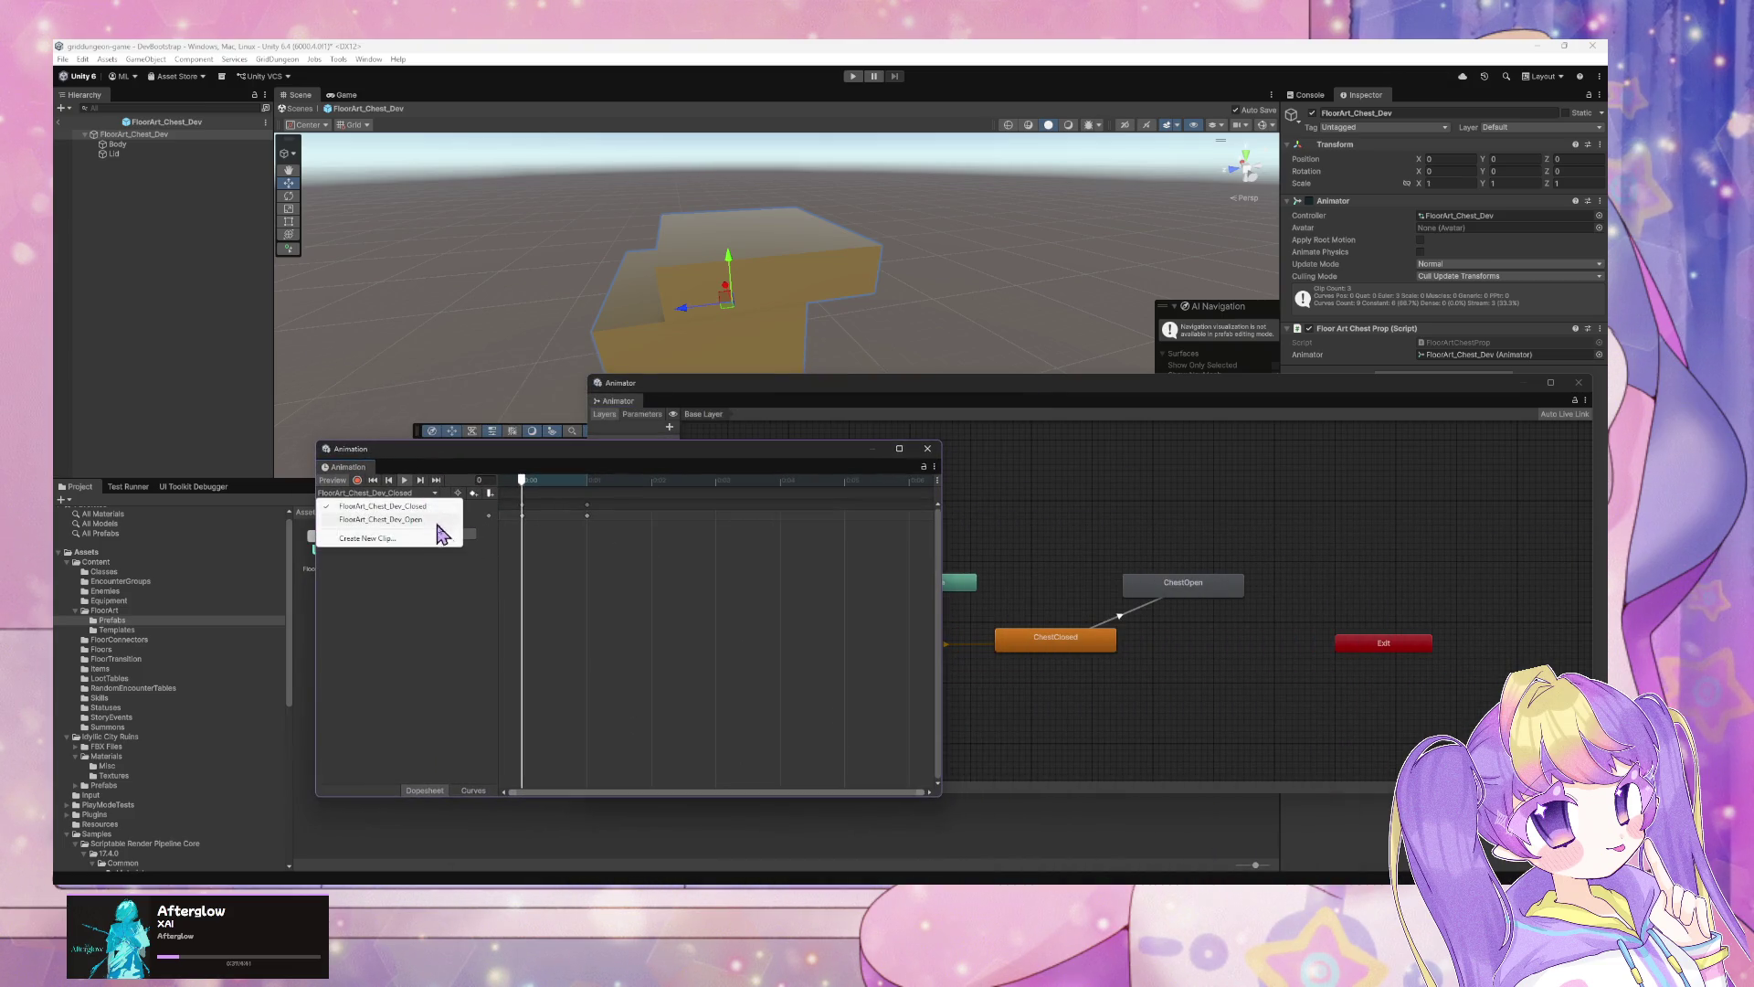
{"action": "left_click", "coordinate": [429, 528]}
{"action": "left_click", "coordinate": [405, 481]}
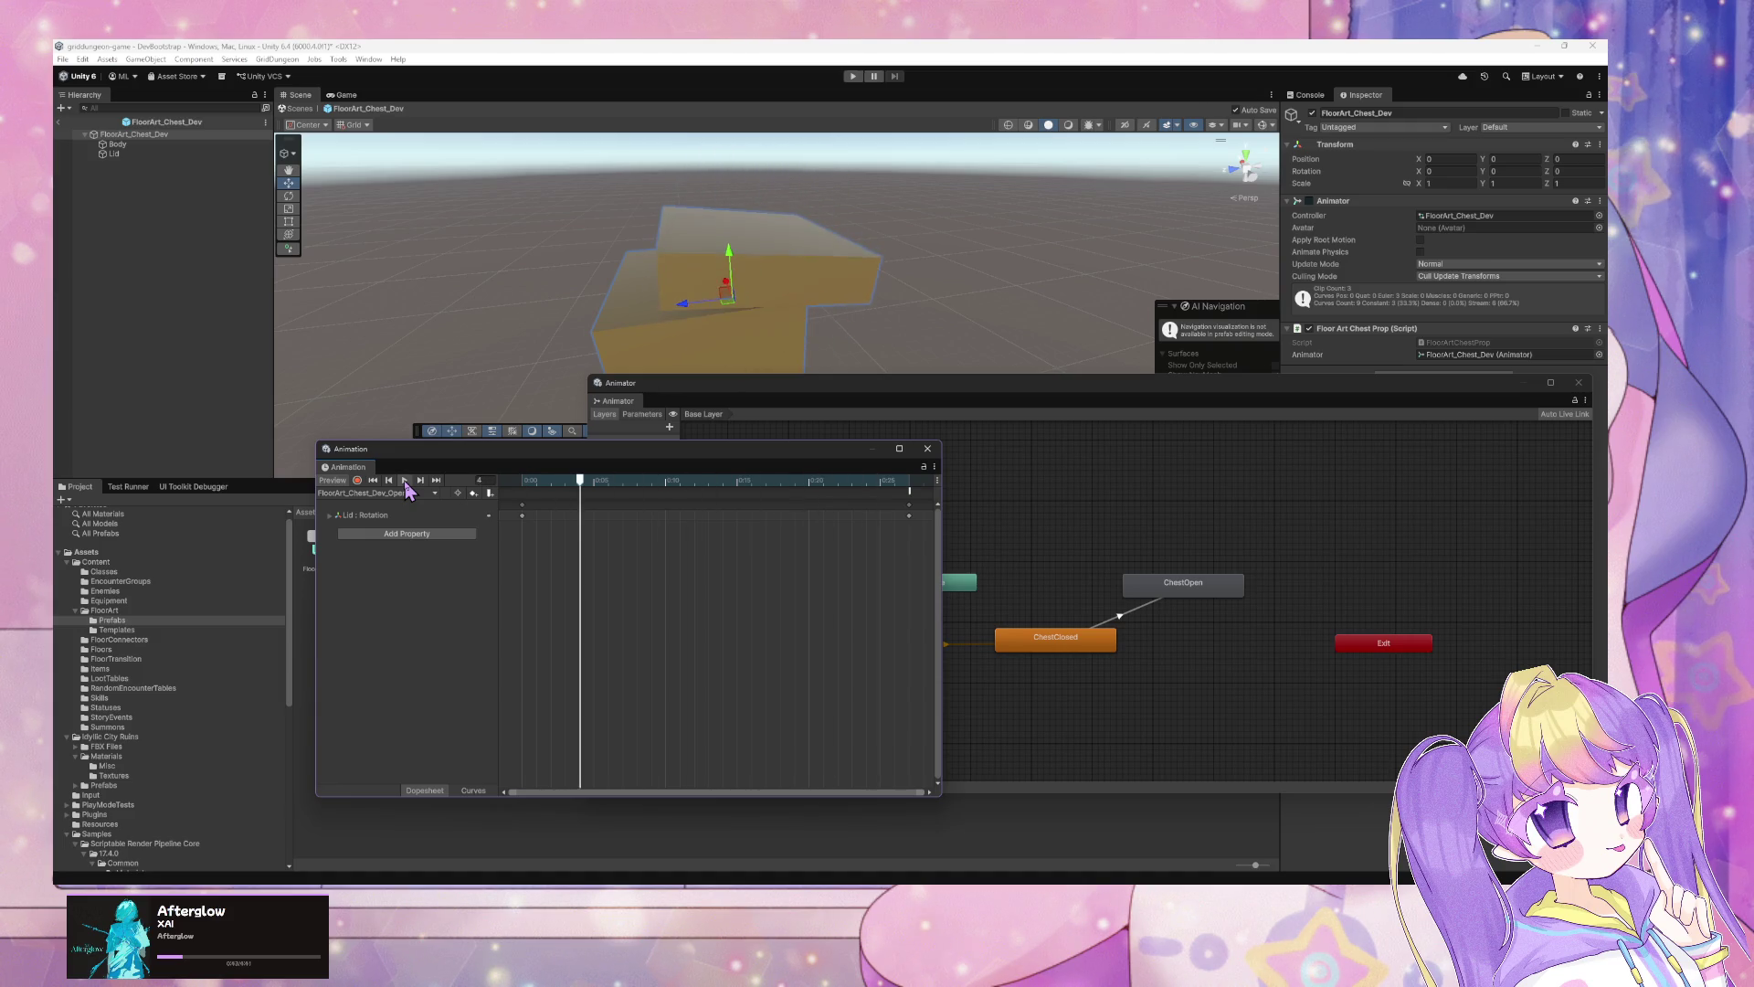
{"action": "left_click", "coordinate": [405, 481]}
Step: Return to the FloorArt_Chest_Dev_Closed clip and preview it
{"action": "left_click", "coordinate": [358, 493]}
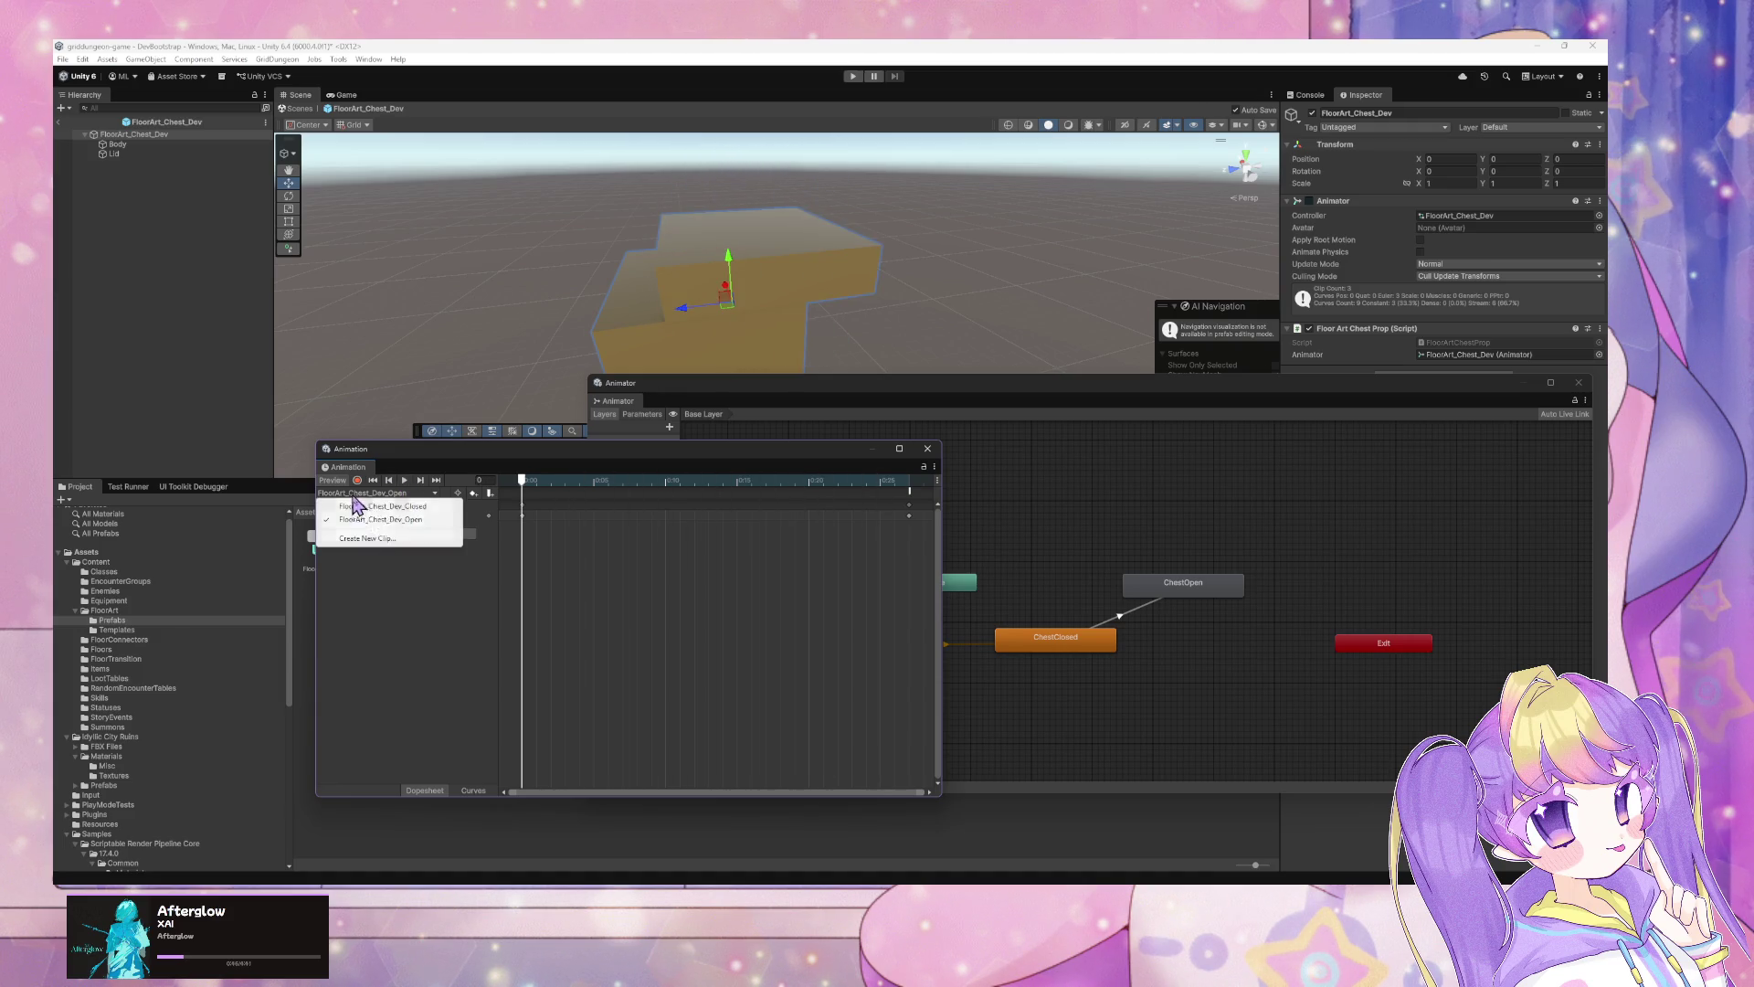
{"action": "left_click", "coordinate": [418, 517]}
{"action": "left_click", "coordinate": [393, 494]}
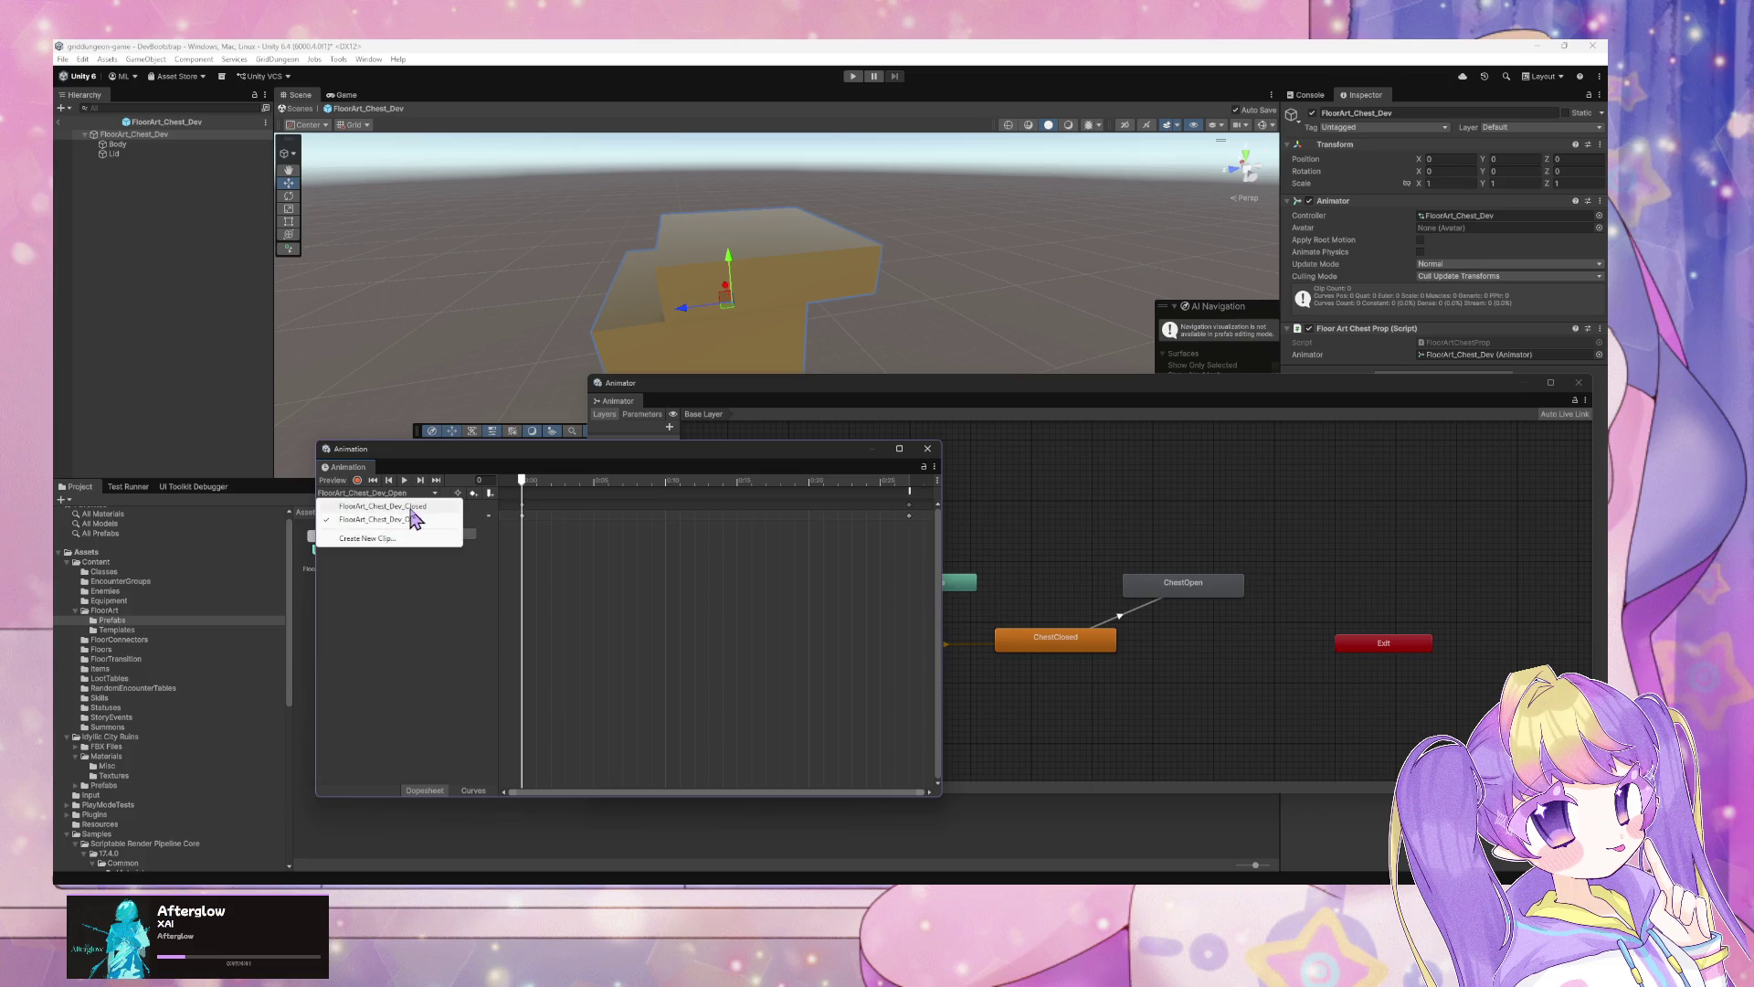
{"action": "left_click", "coordinate": [412, 513]}
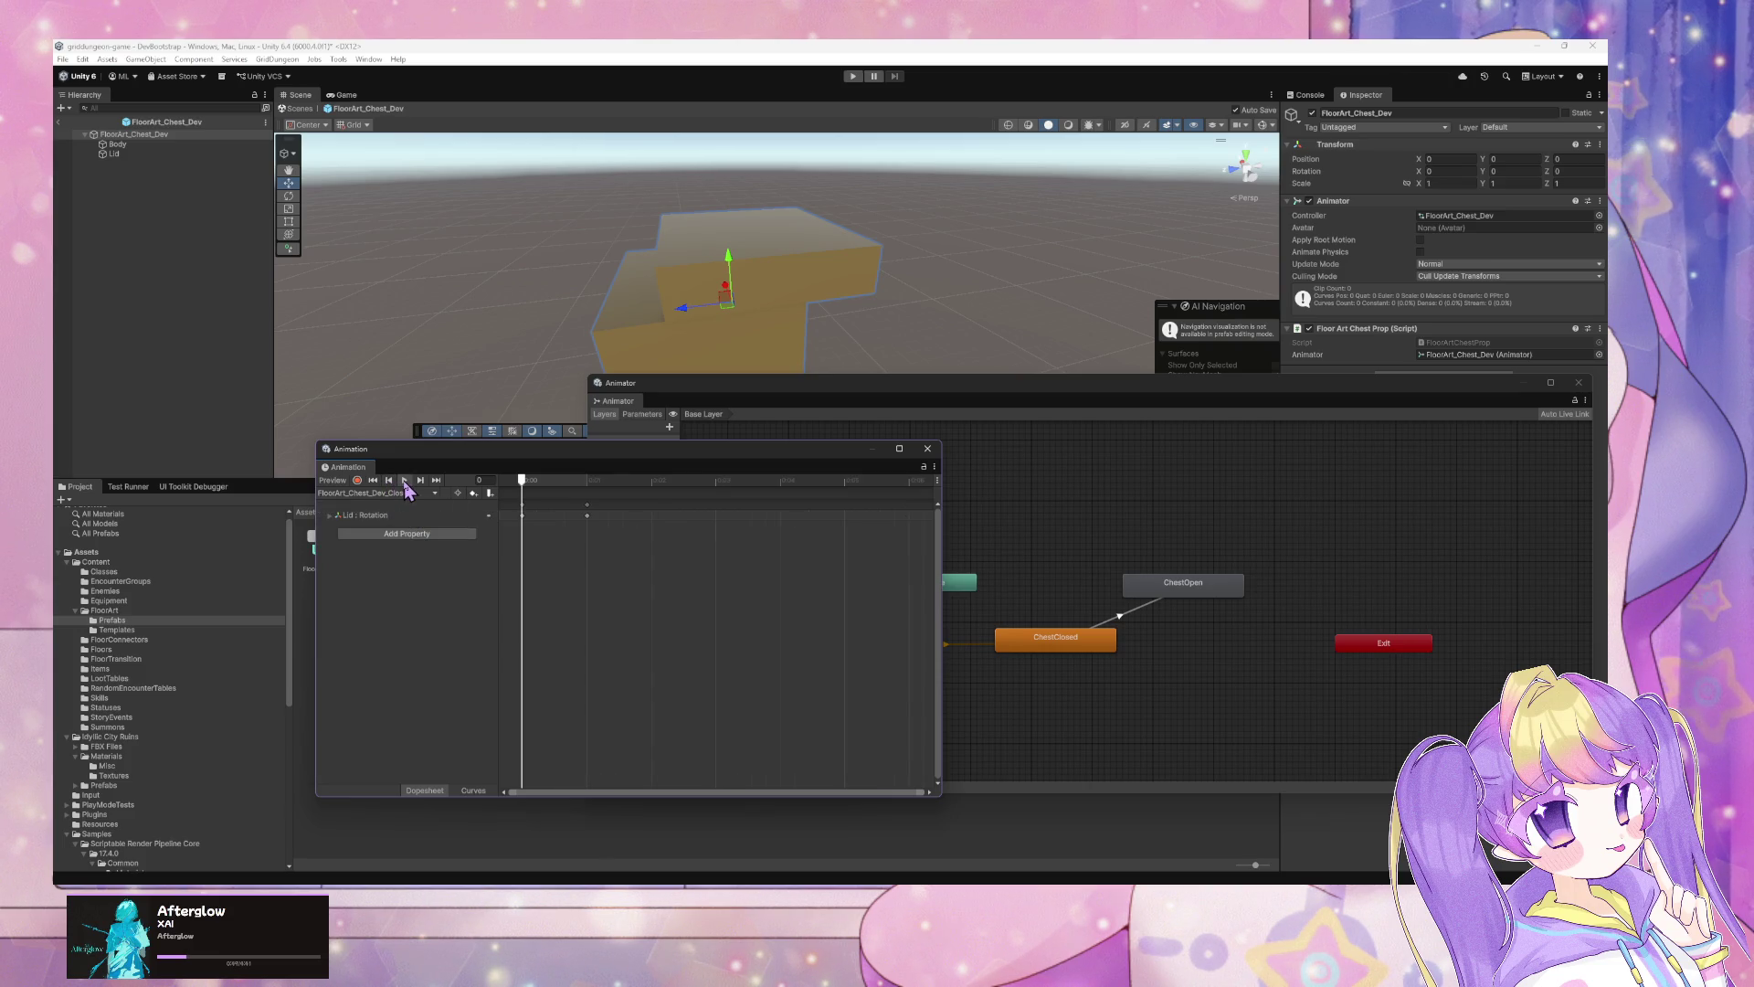
{"action": "left_click", "coordinate": [404, 482]}
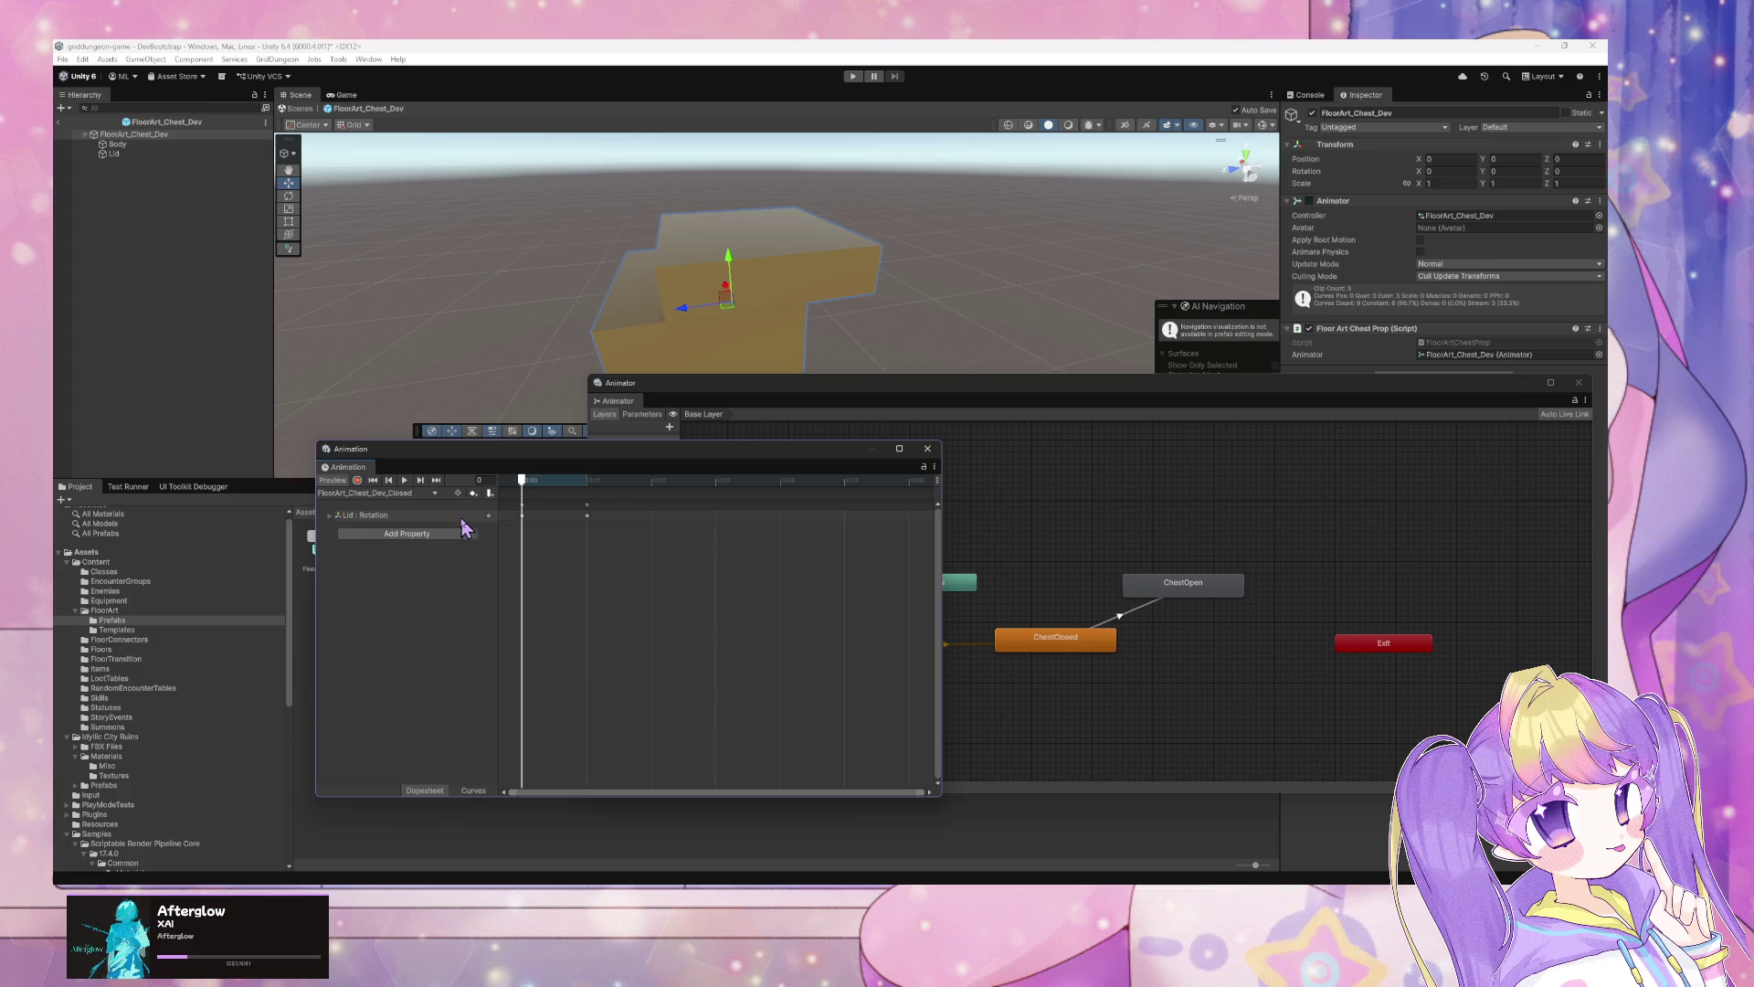